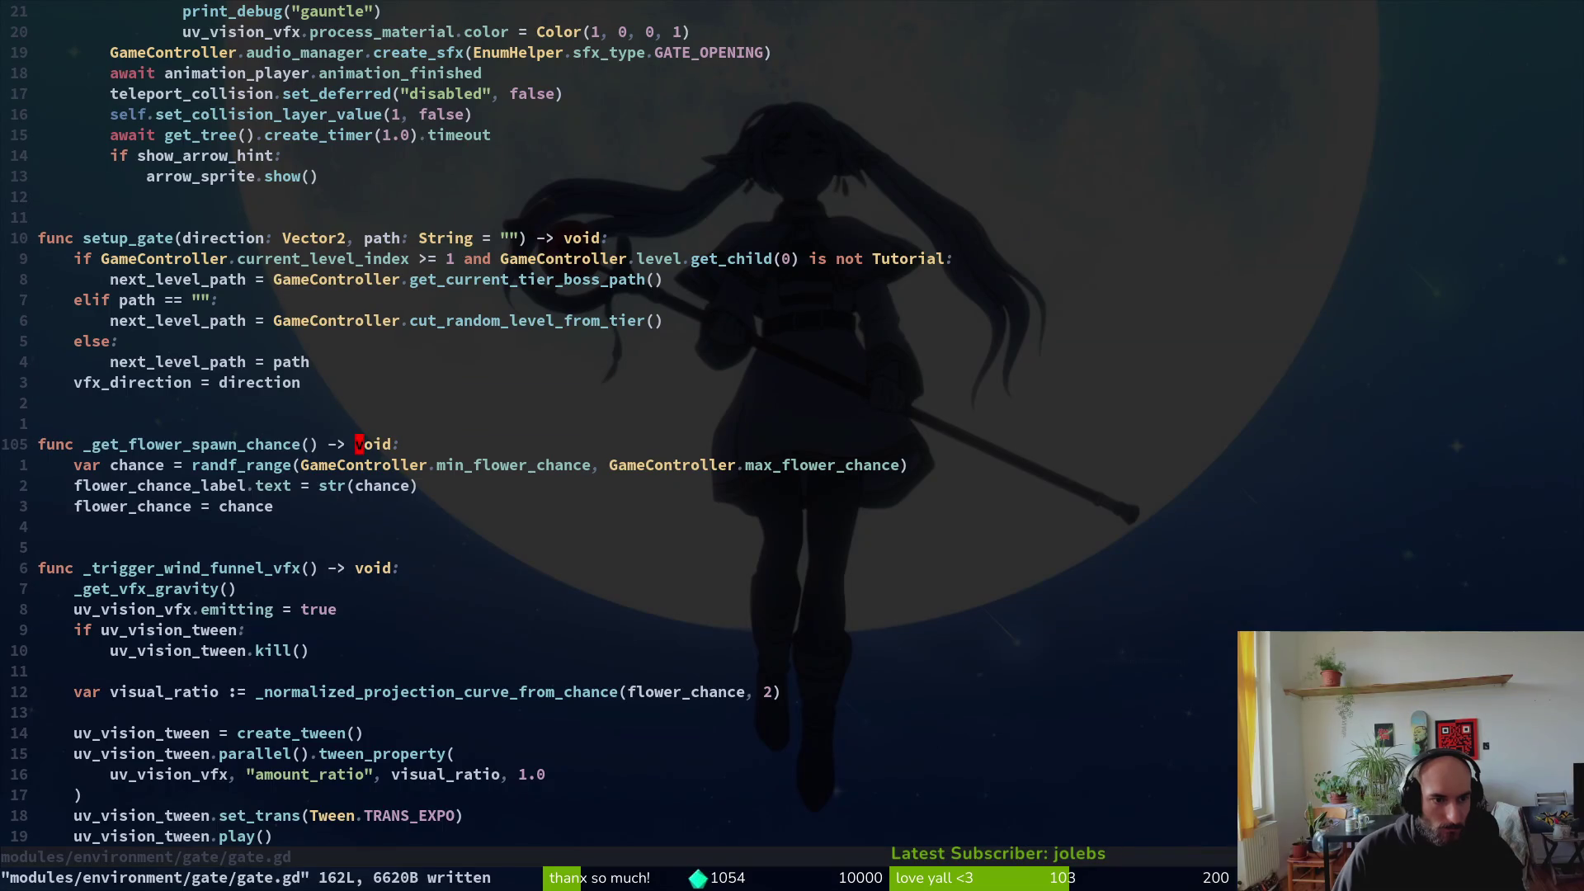
# Step: Undo an accidental edit to the function name and save gate.gd
pyautogui.press('v')
pyautogui.press('e')
pyautogui.press('Escape')
pyautogui.write('lsg')
pyautogui.press('Escape')
pyautogui.press('u')
pyautogui.hotkey('ctrl', 's')
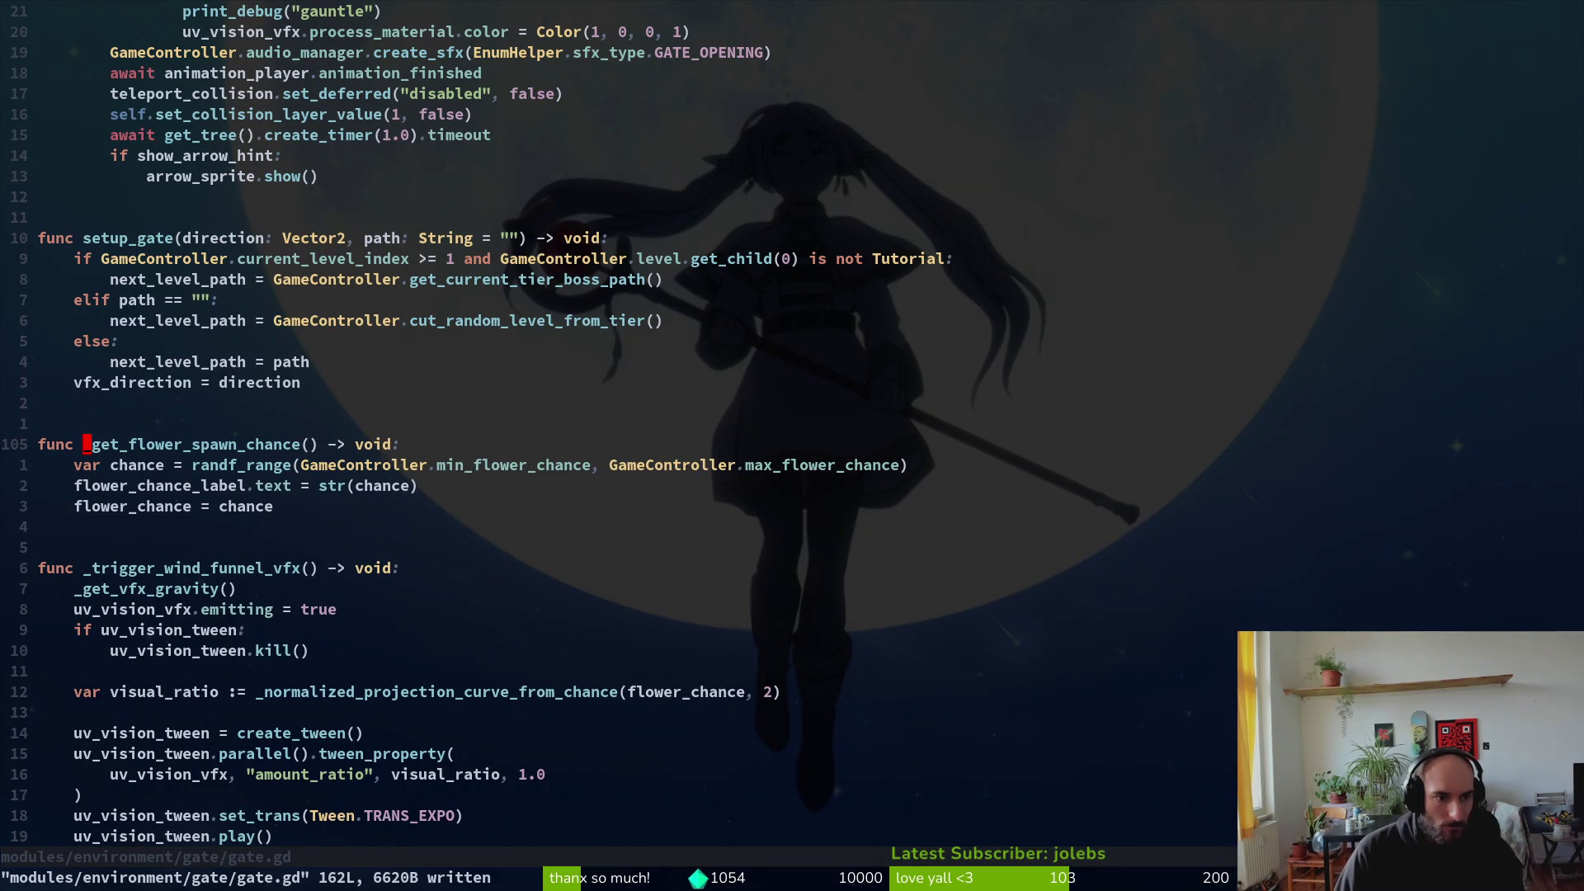
# Step: Search the project for _get_flower_spawn_chance and preview its definition and the call in _ready
pyautogui.press('space')
pyautogui.press('f')
pyautogui.press('w')
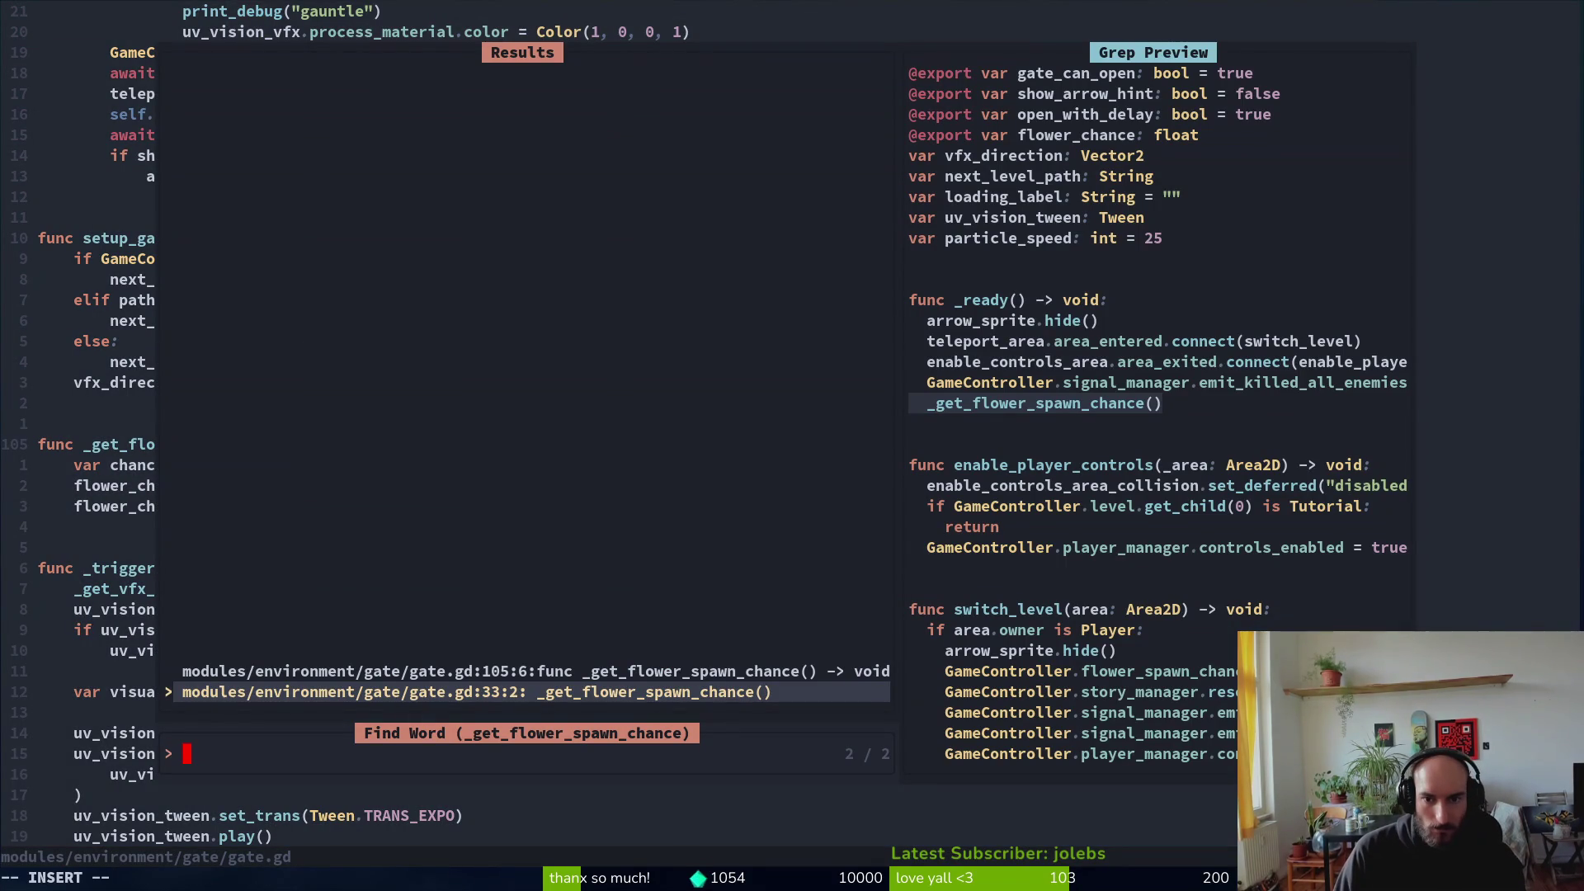
pyautogui.click(528, 671)
pyautogui.click(477, 691)
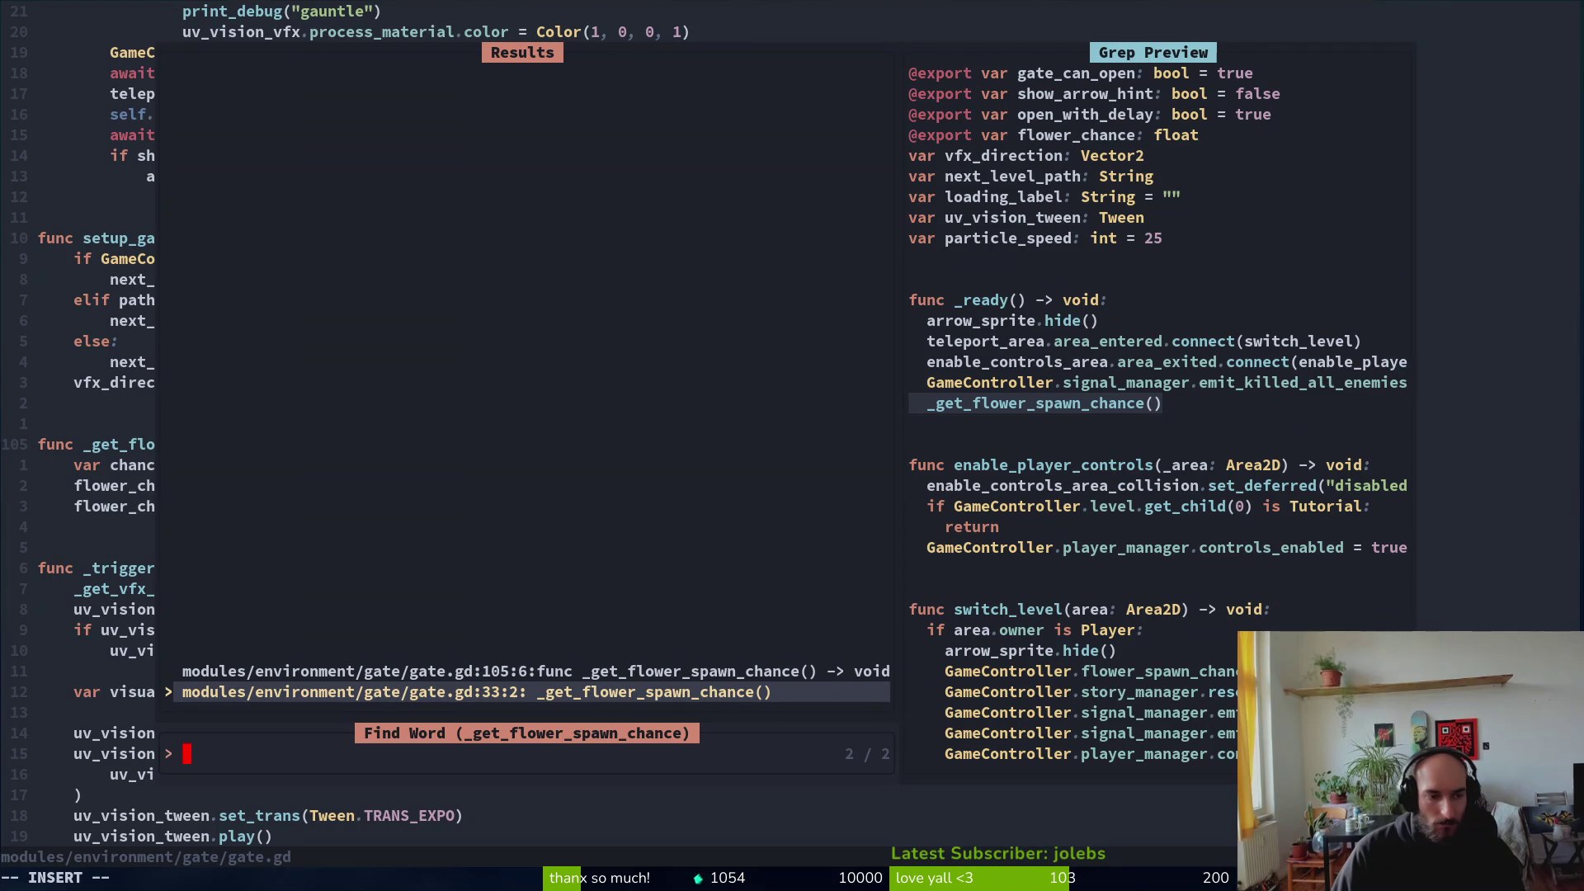
# Step: Jump to the function definition, discard a stray new line, and save
pyautogui.press('Up')
pyautogui.press('Return')
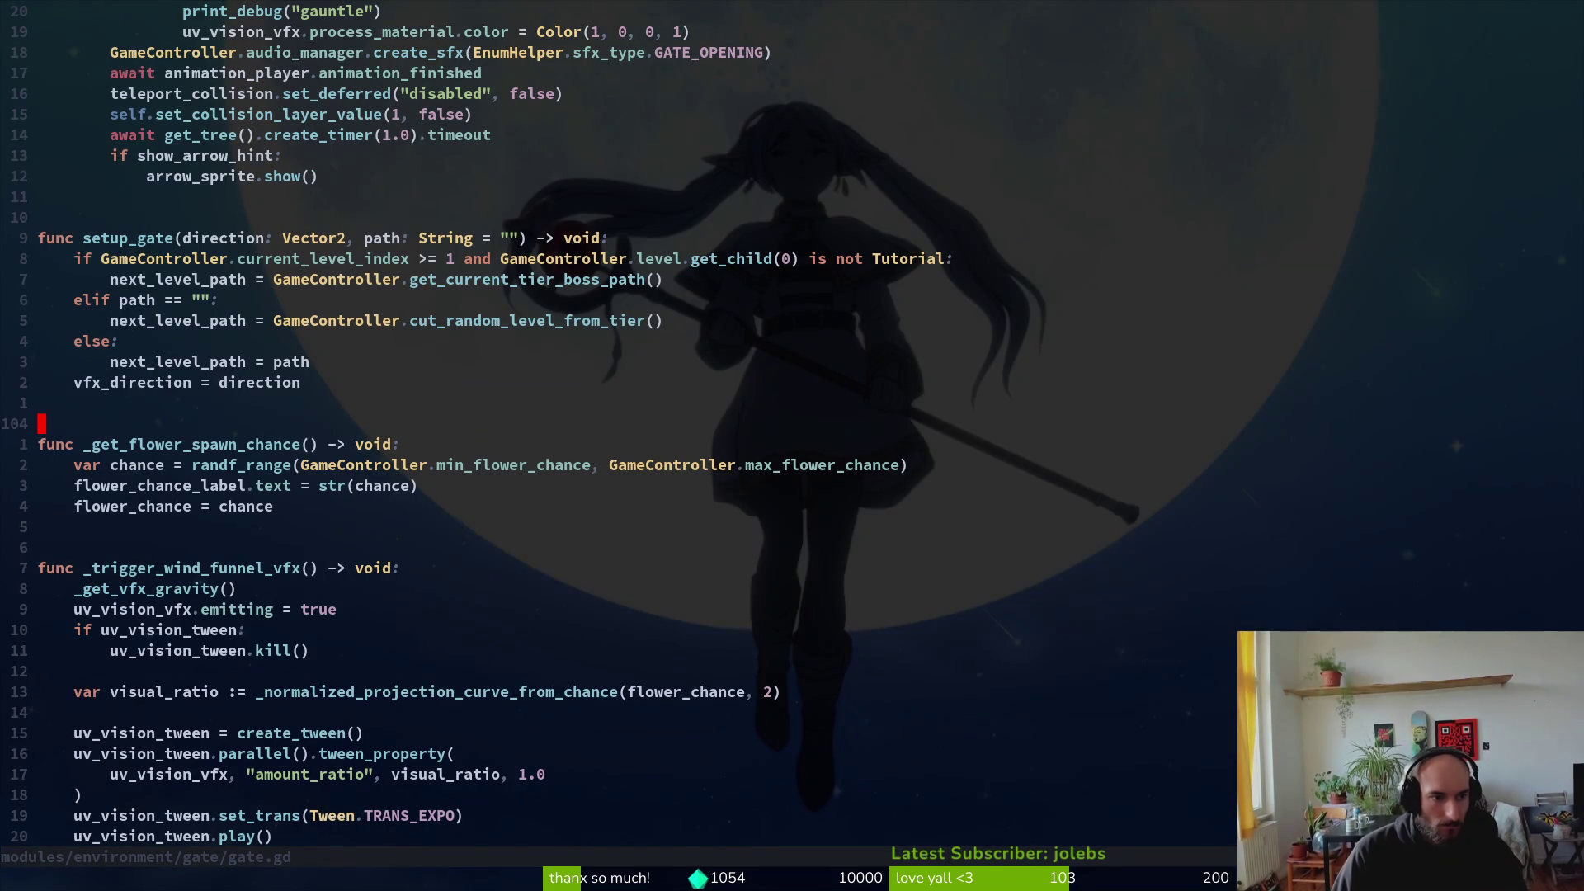
pyautogui.write('of')
pyautogui.press('BackSpace')
pyautogui.press('Escape')
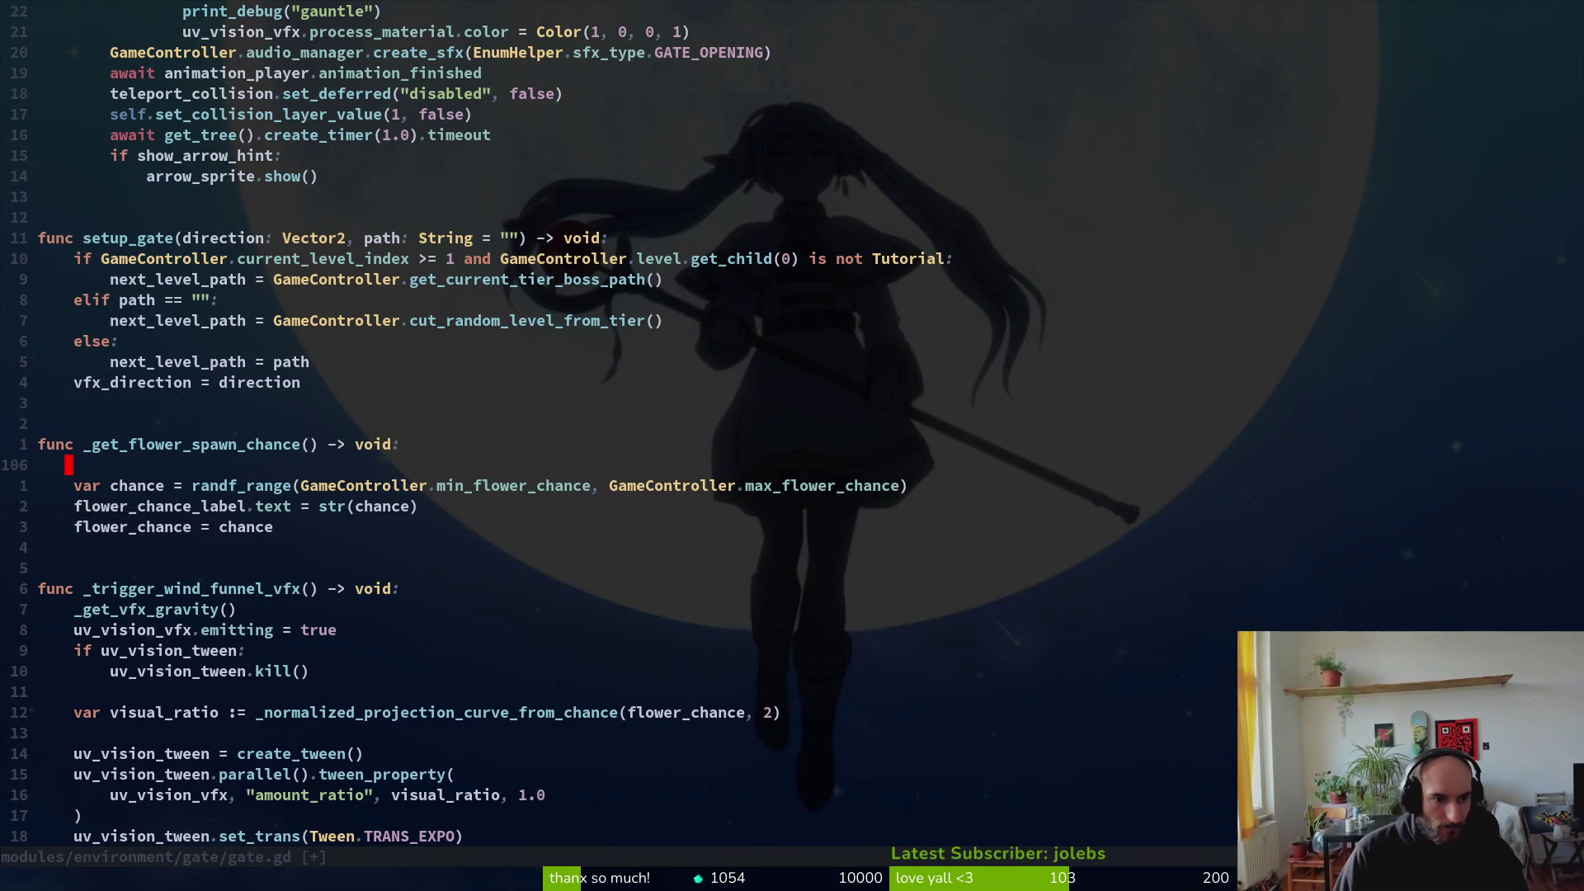
pyautogui.press('d')
pyautogui.press('d')
pyautogui.hotkey('ctrl', 's')
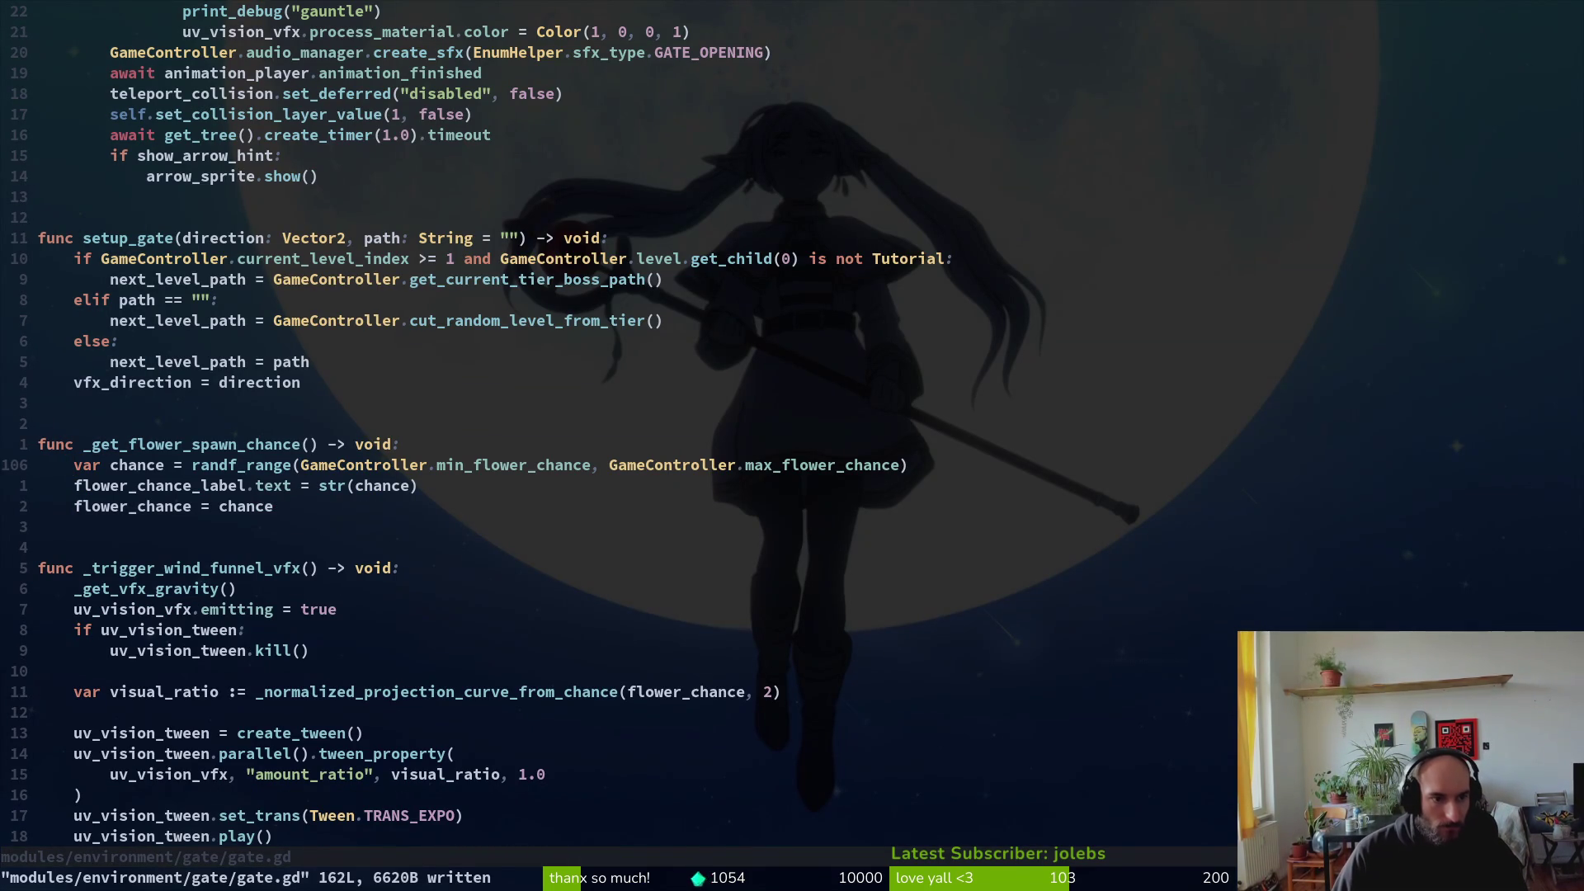
# Step: Add 'if next_level_path.contains("gauntlet"): flower_chance = 1.0' followed by an 'else:' line
pyautogui.press('O')
pyautogui.press('Escape')
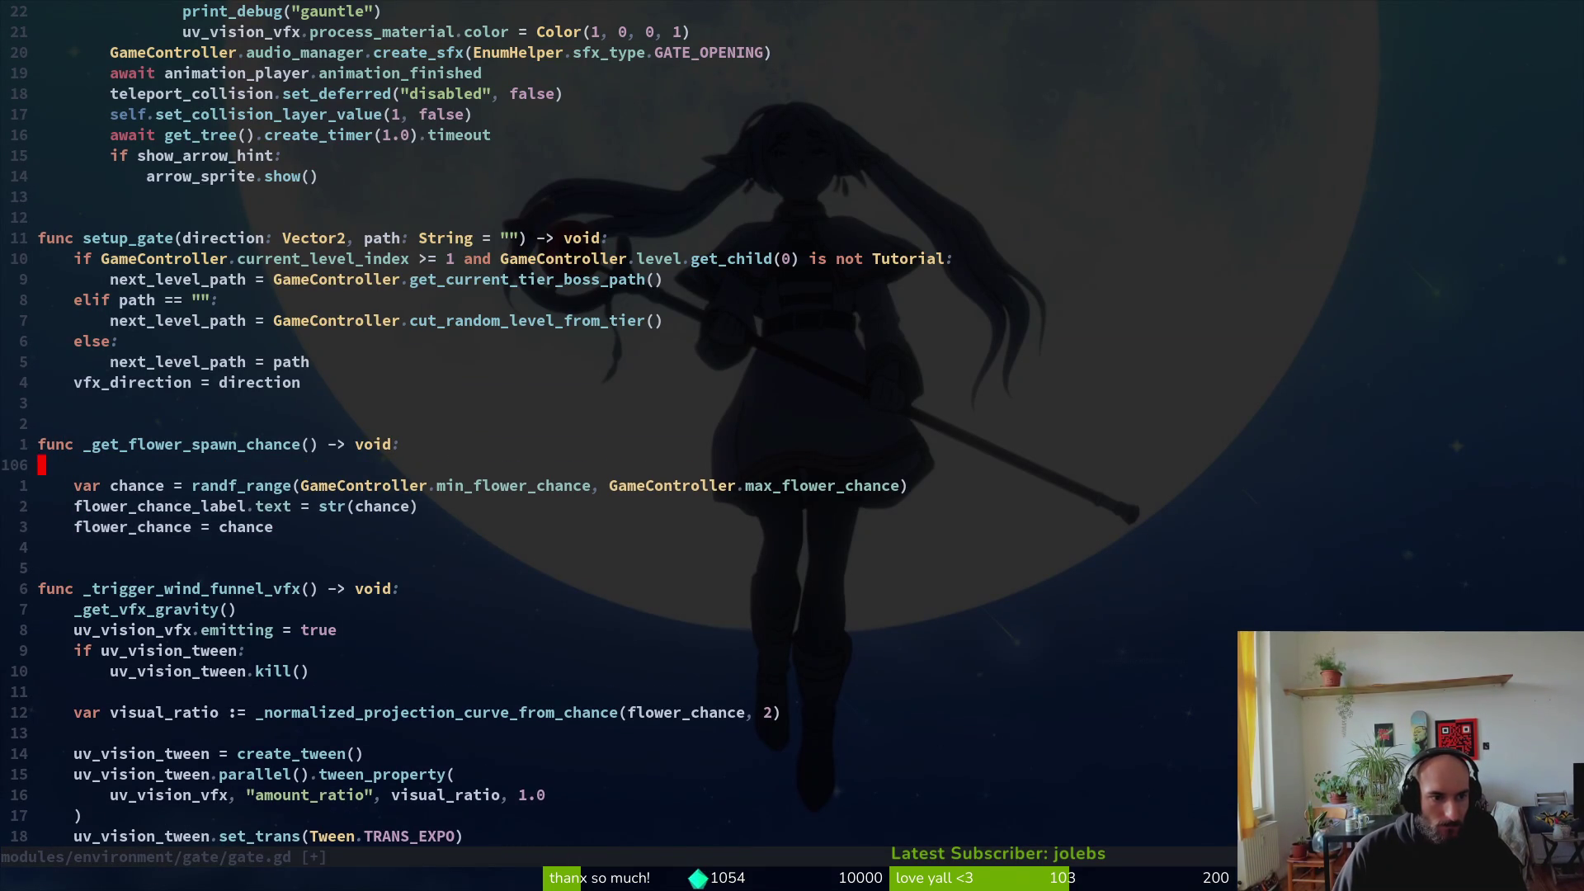
pyautogui.press('d')
pyautogui.press('d')
pyautogui.press('j')
pyautogui.write('kkoif ')
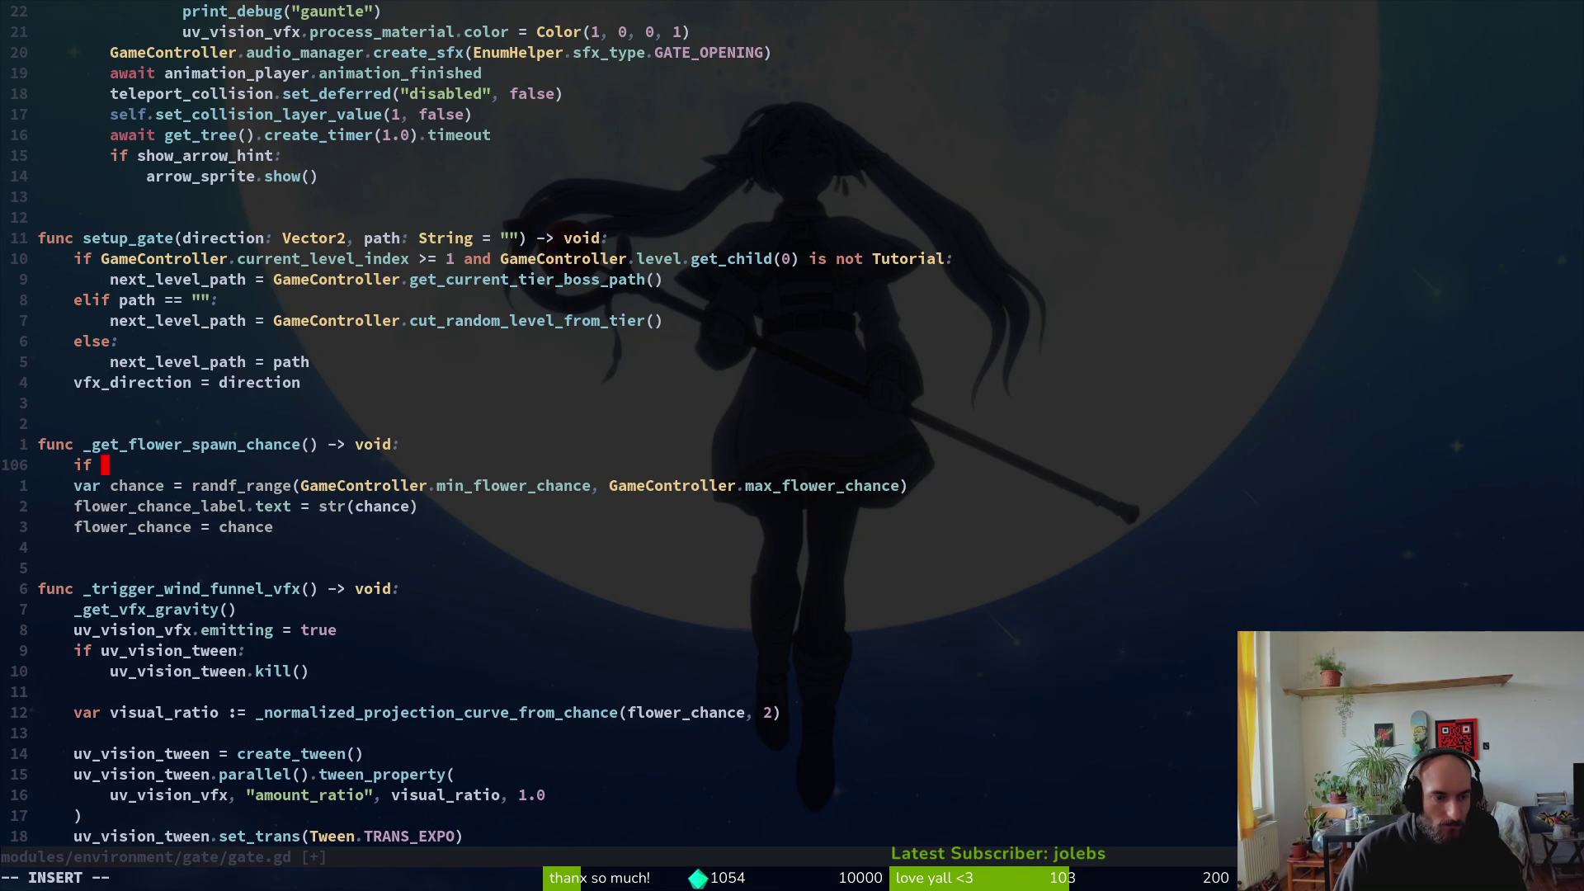
pyautogui.write('ne')
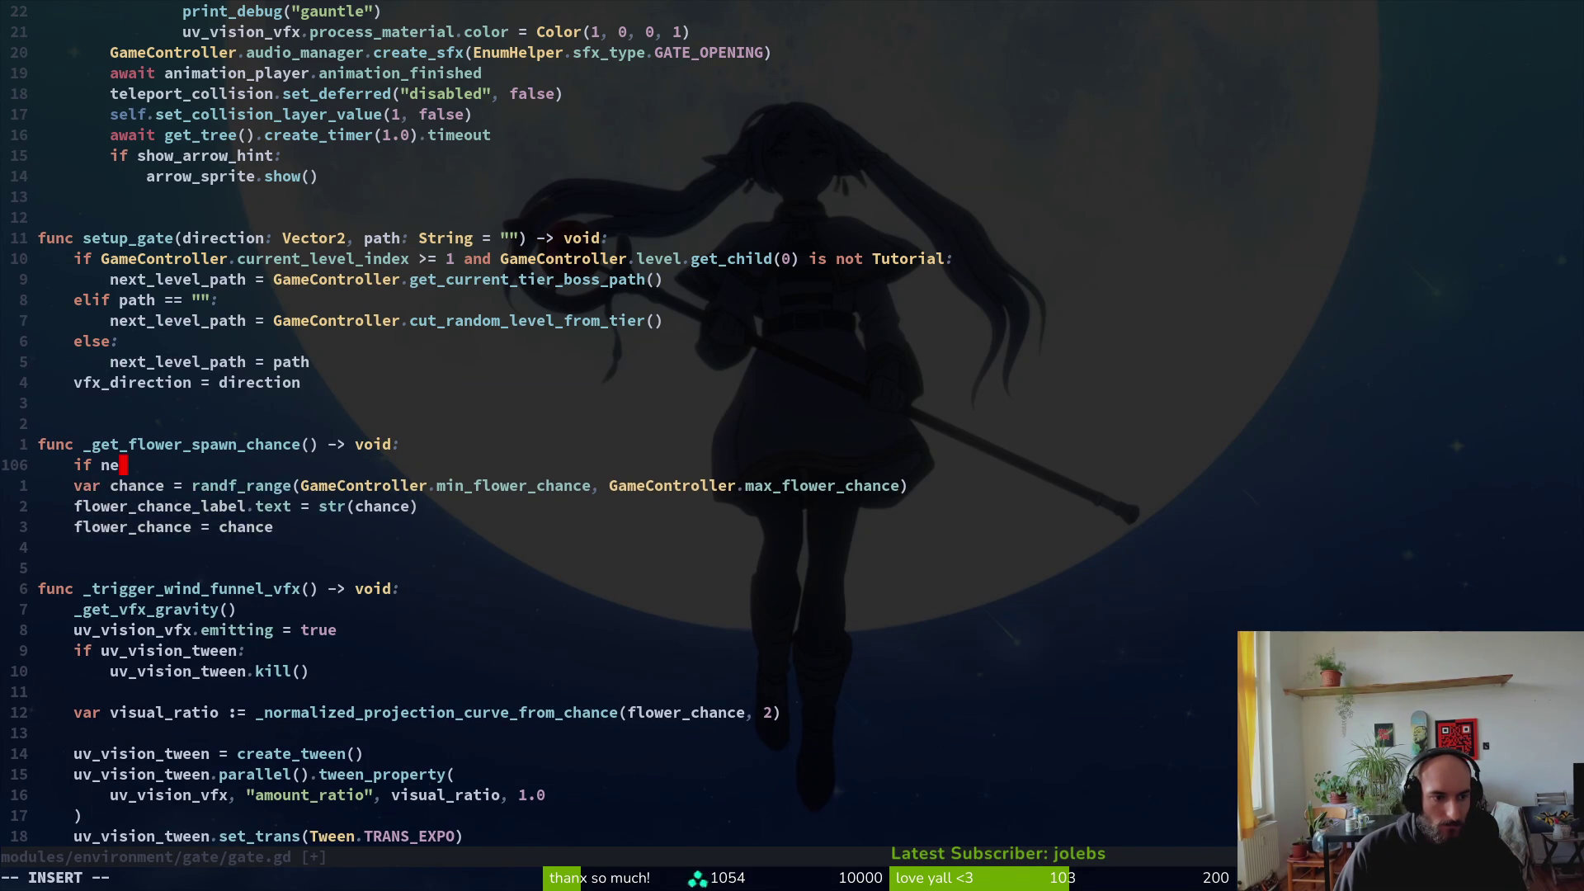
pyautogui.write('xt_level_path.contains(')
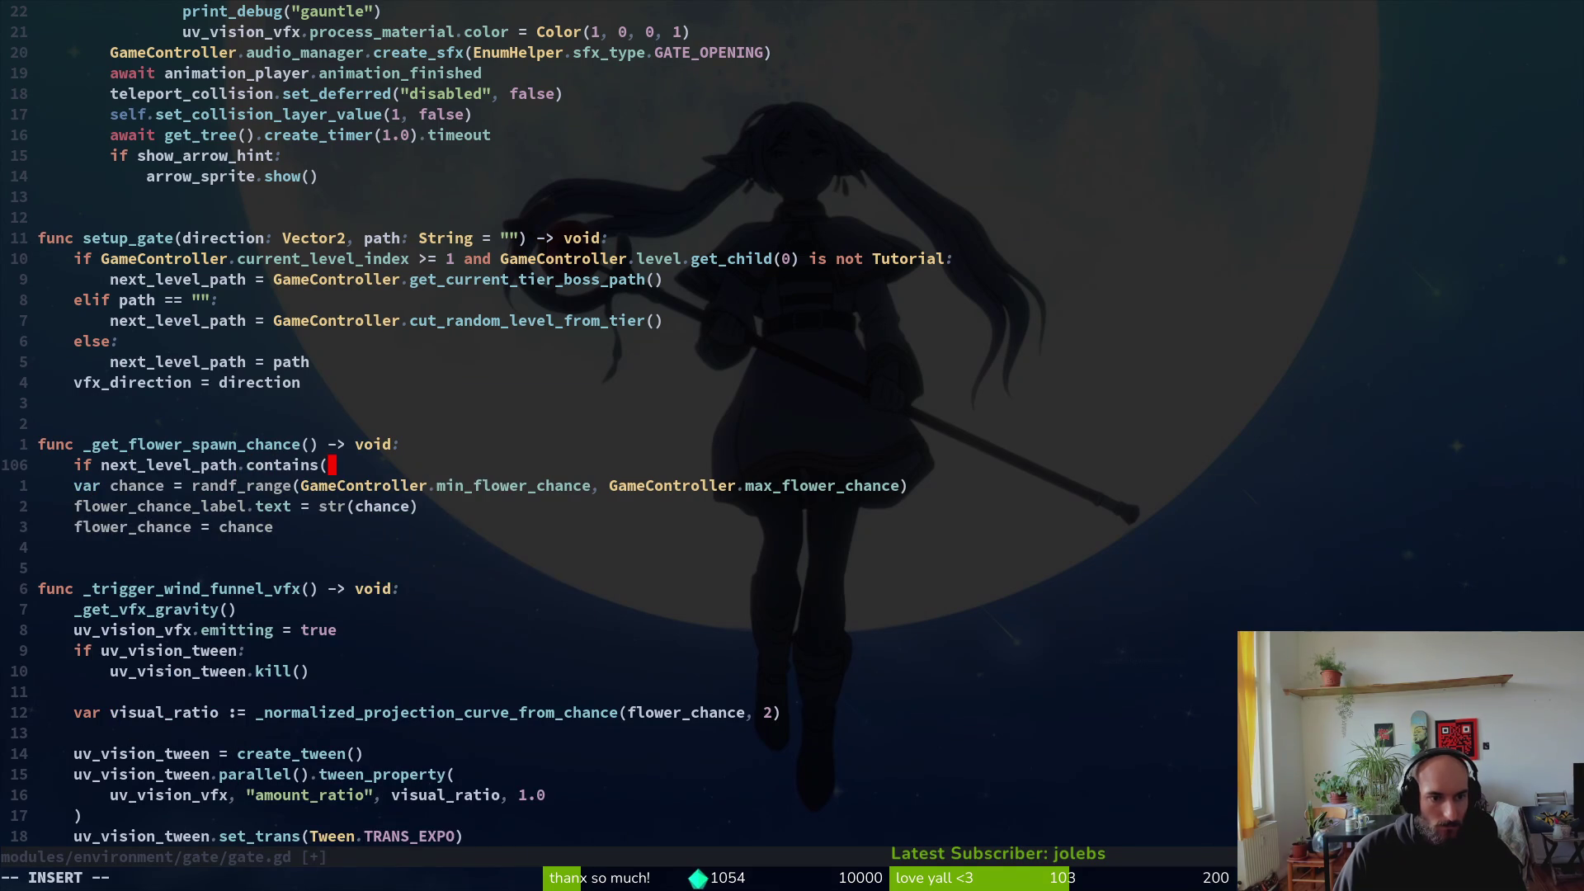
pyautogui.write('"gauntlet"):')
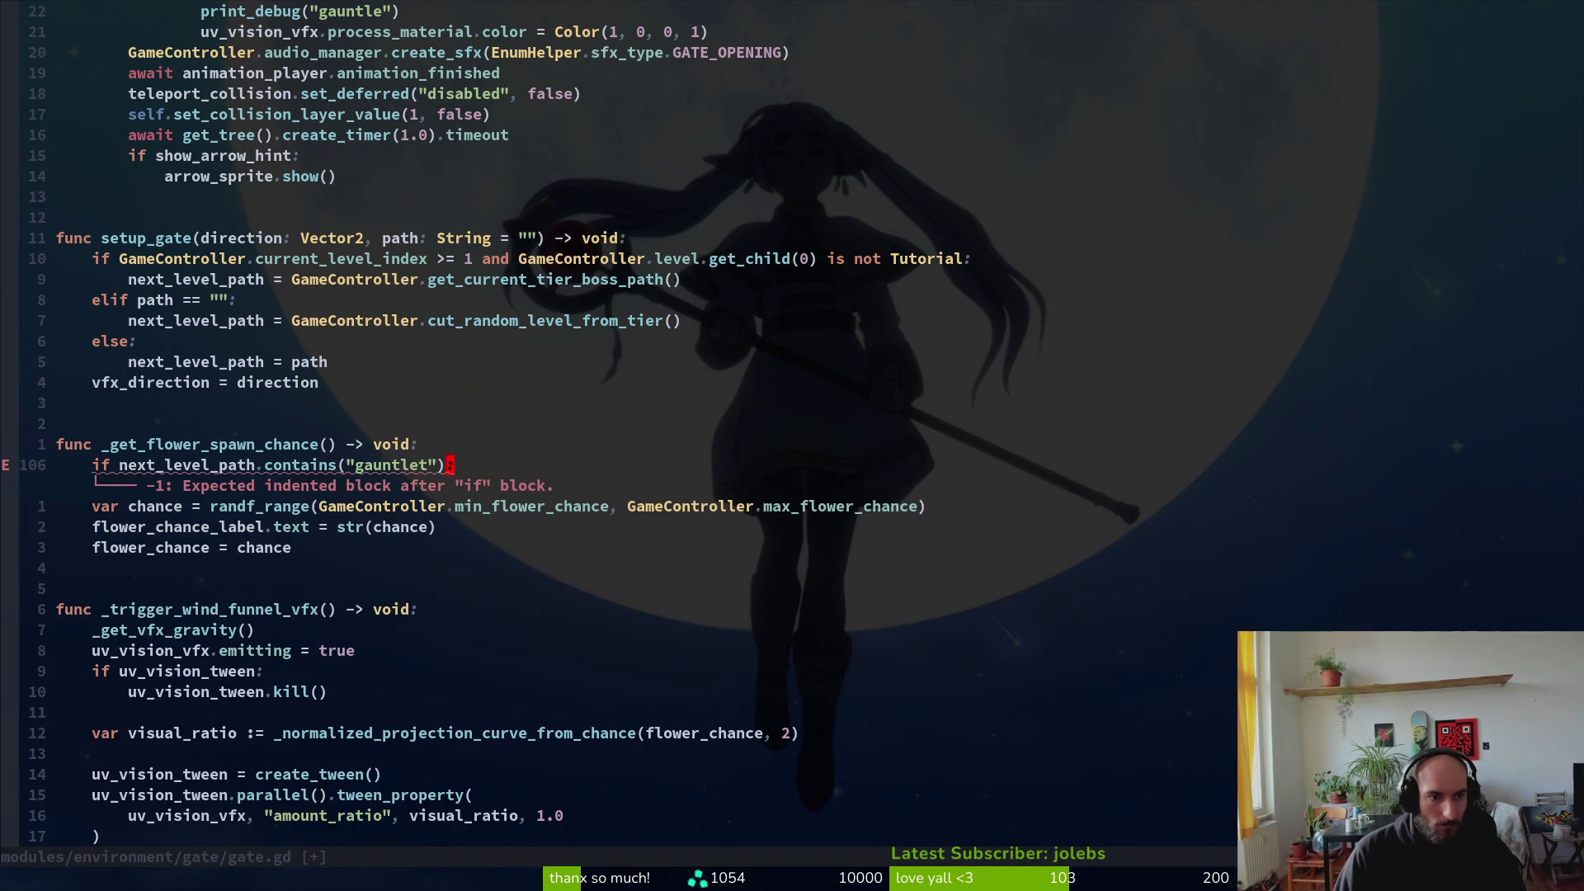
pyautogui.write('o')
pyautogui.write('flower')
pyautogui.press('Tab')
pyautogui.press('Tab')
pyautogui.write('= 1.0')
pyautogui.press('Return')
pyautogui.press('BackSpace')
pyautogui.write('el')
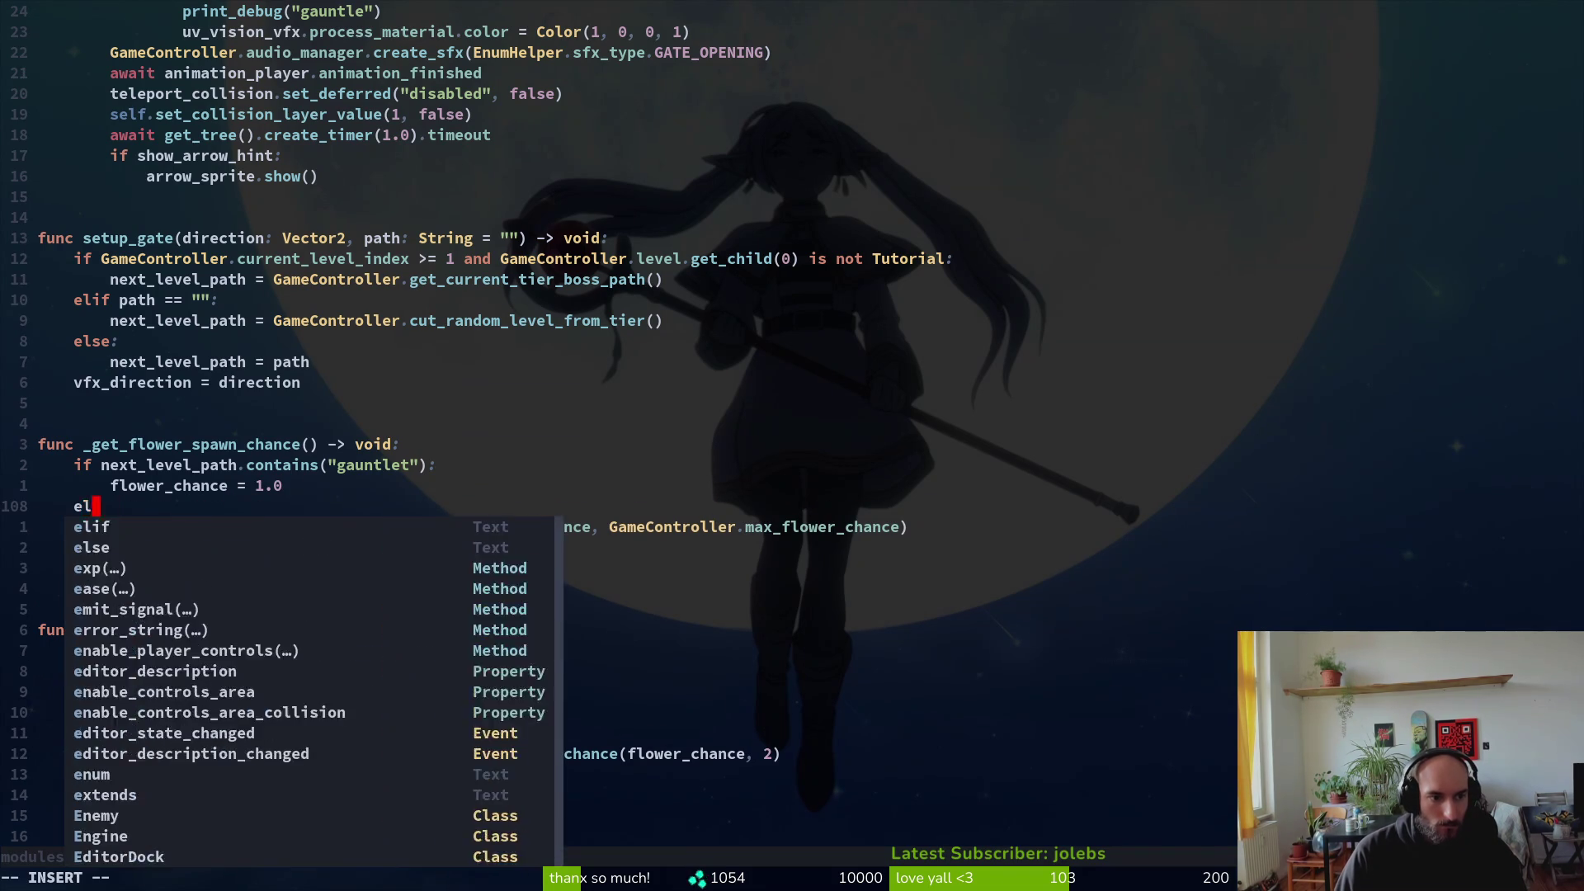
pyautogui.write('se:')
# Step: Indent the three random-chance lines under else and save with :w
pyautogui.press('Escape')
pyautogui.press('j')
pyautogui.hotkey('shift', 'v')
pyautogui.press('j')
pyautogui.press('j')
pyautogui.press('>')
pyautogui.write(':w')
pyautogui.press('Return')
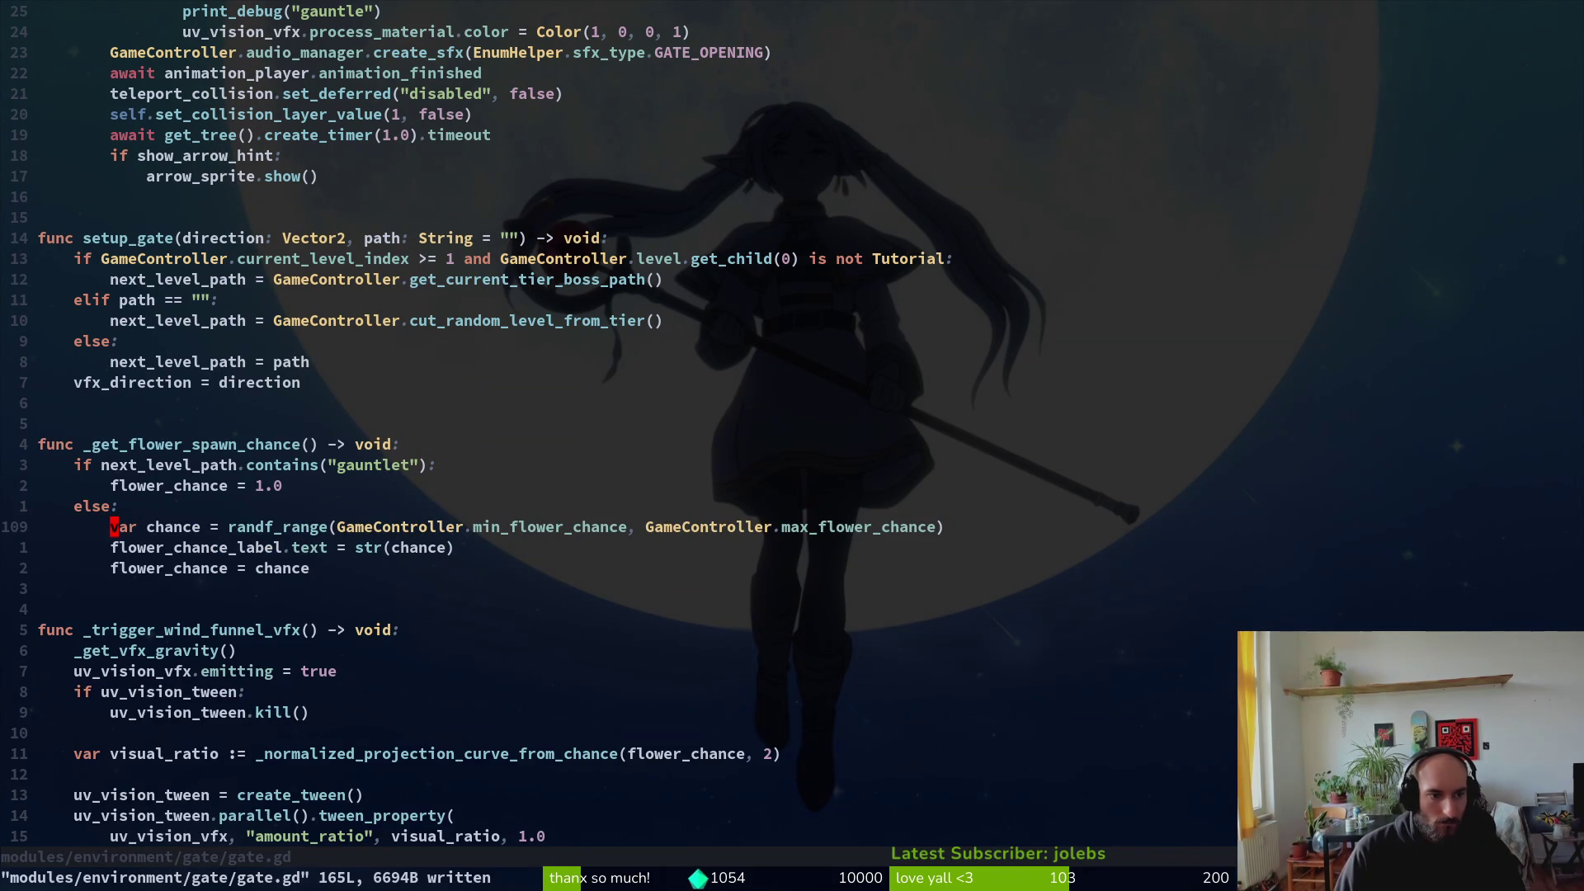
pyautogui.hotkey('alt', 'Tab')
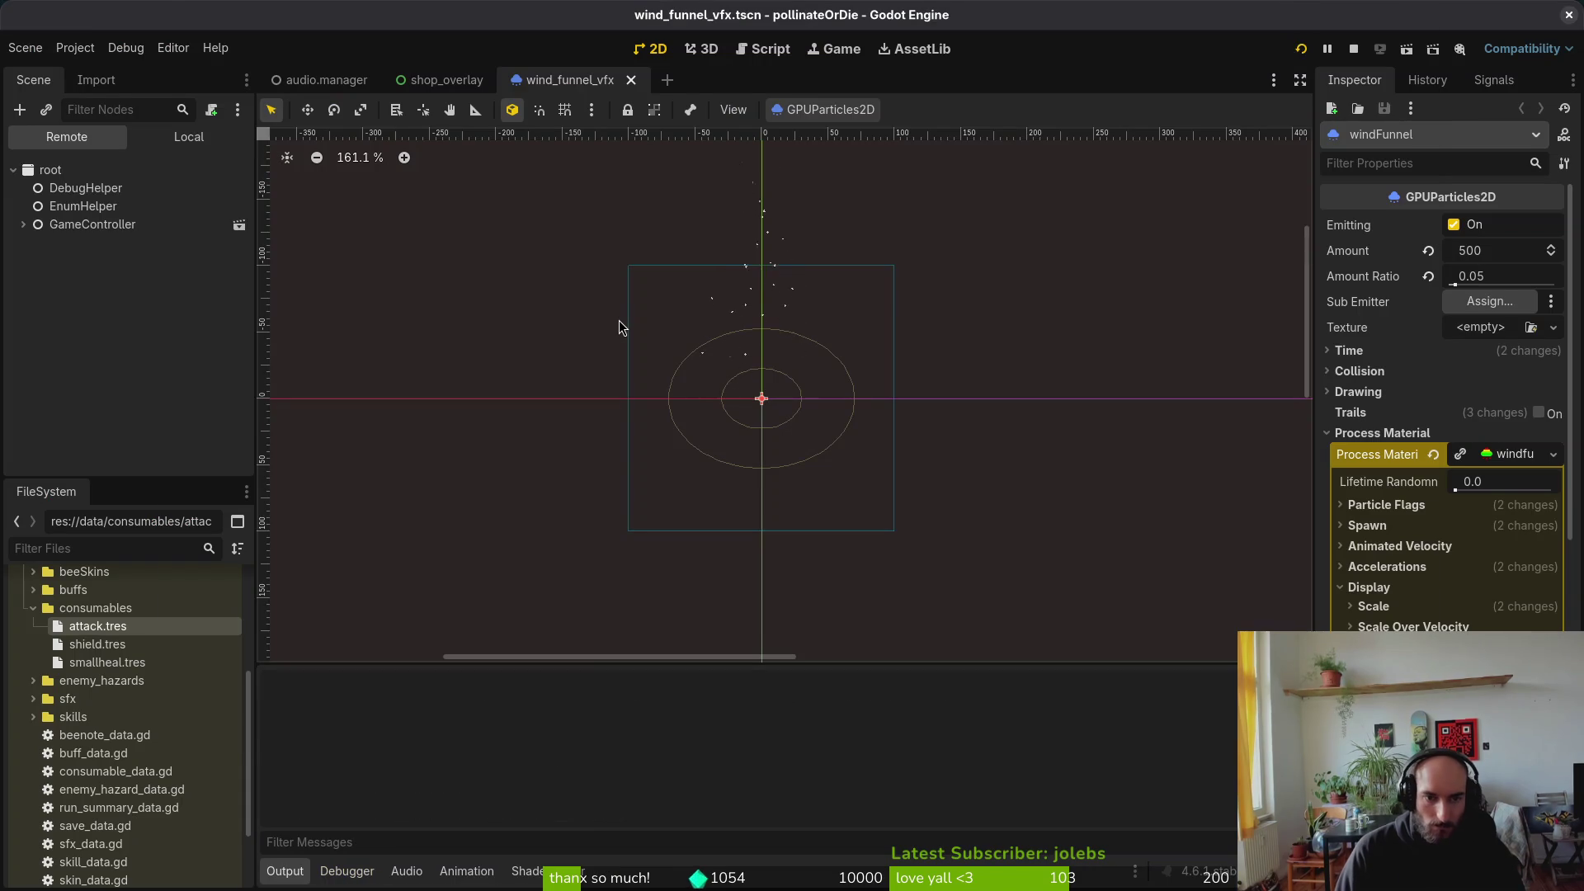
# Step: Run the game with F5, fly the bee up through the gate into the next room, then pause
pyautogui.press('F5')
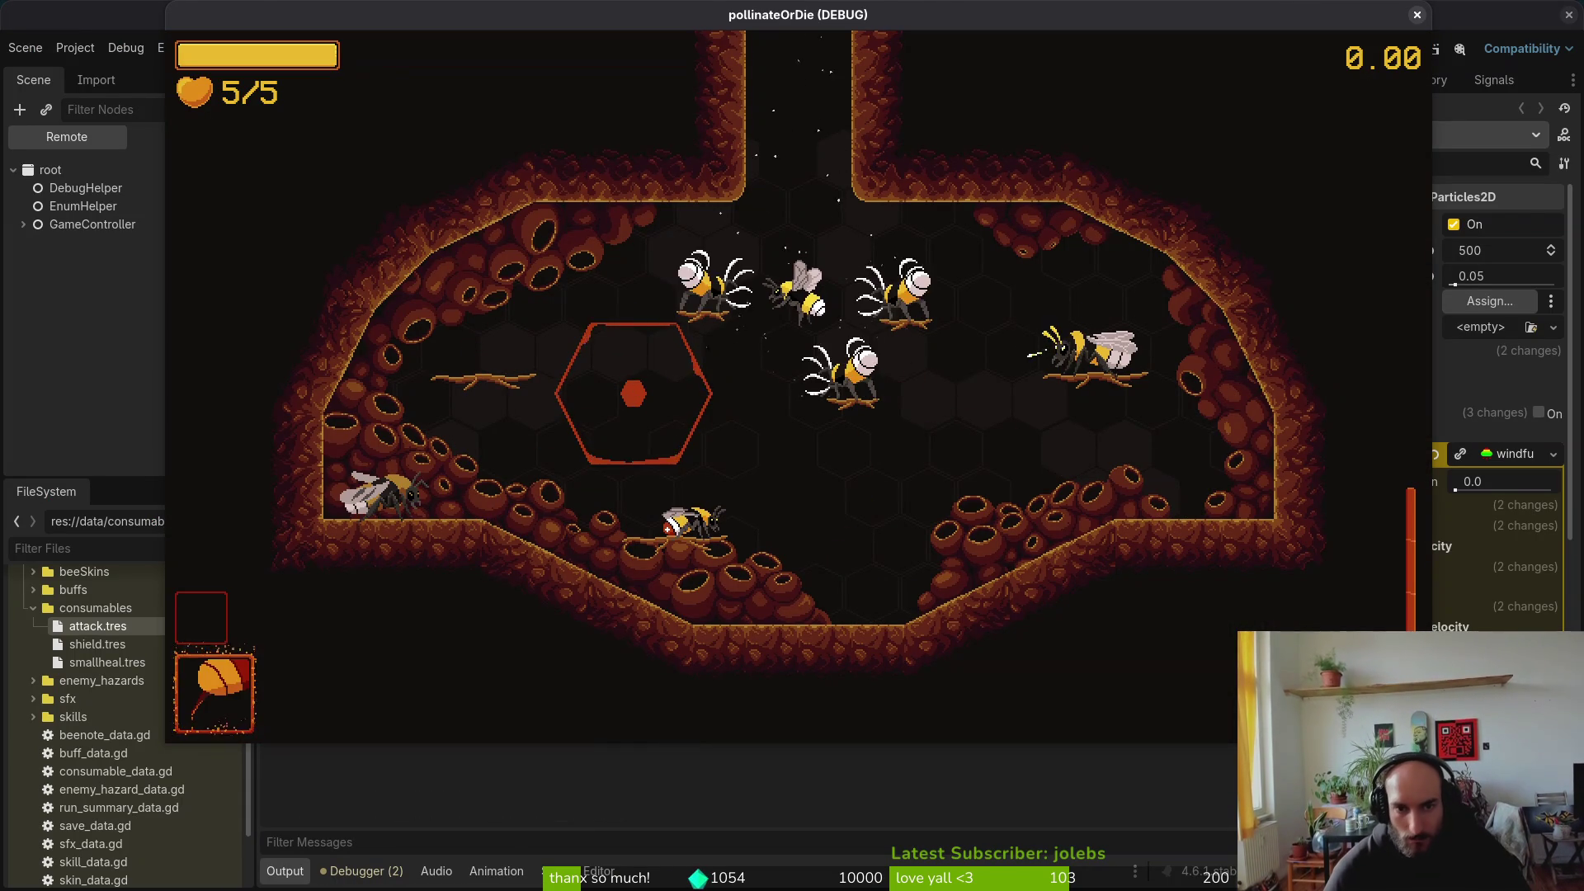
pyautogui.press('w')
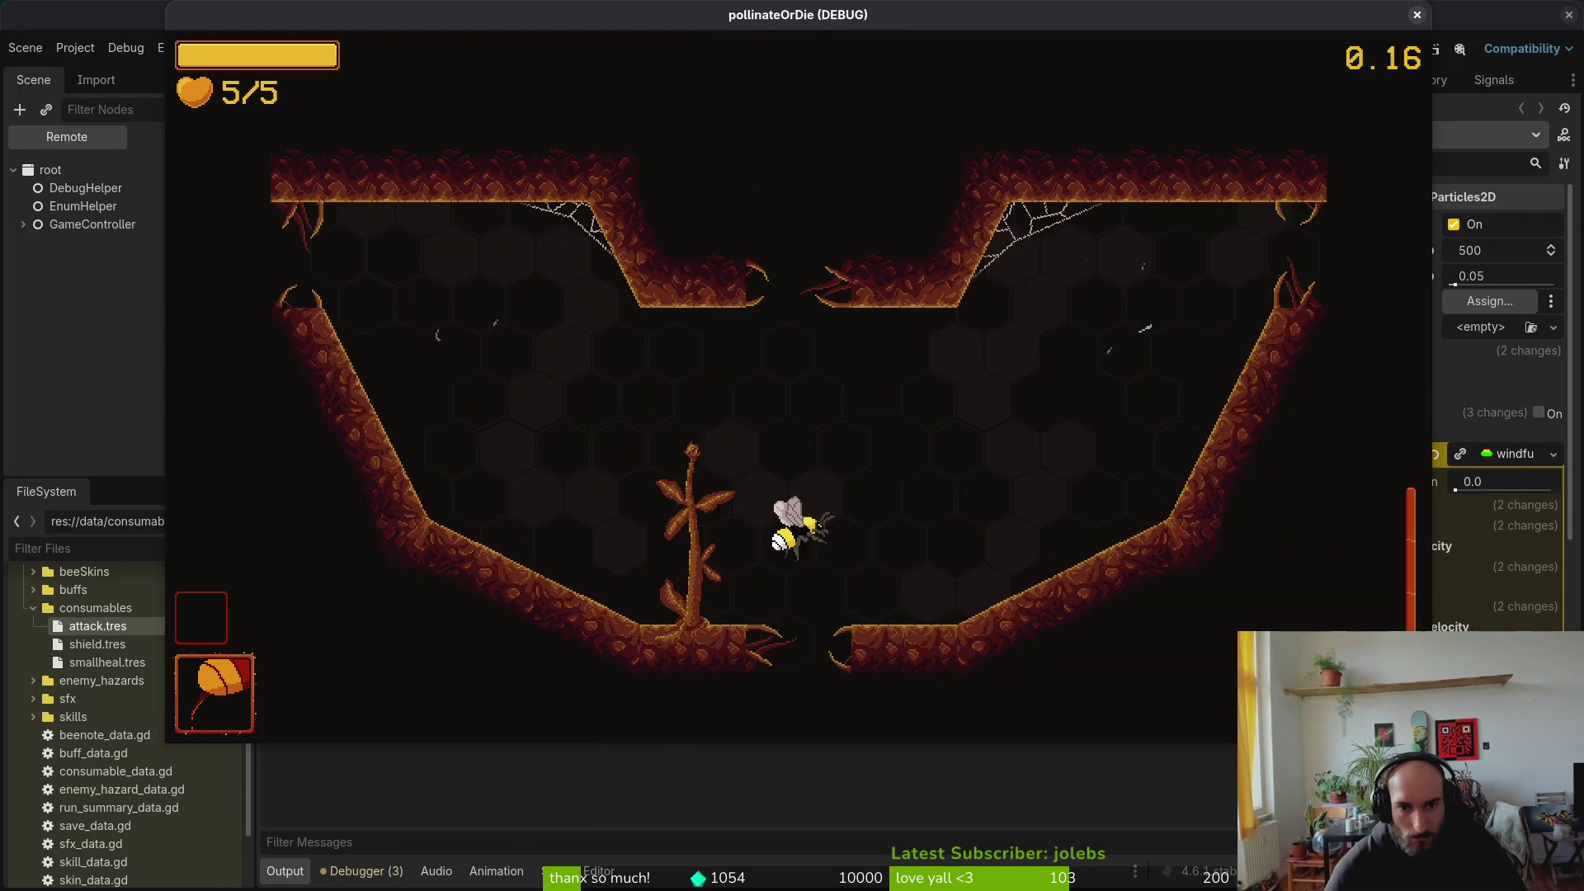
pyautogui.press('s')
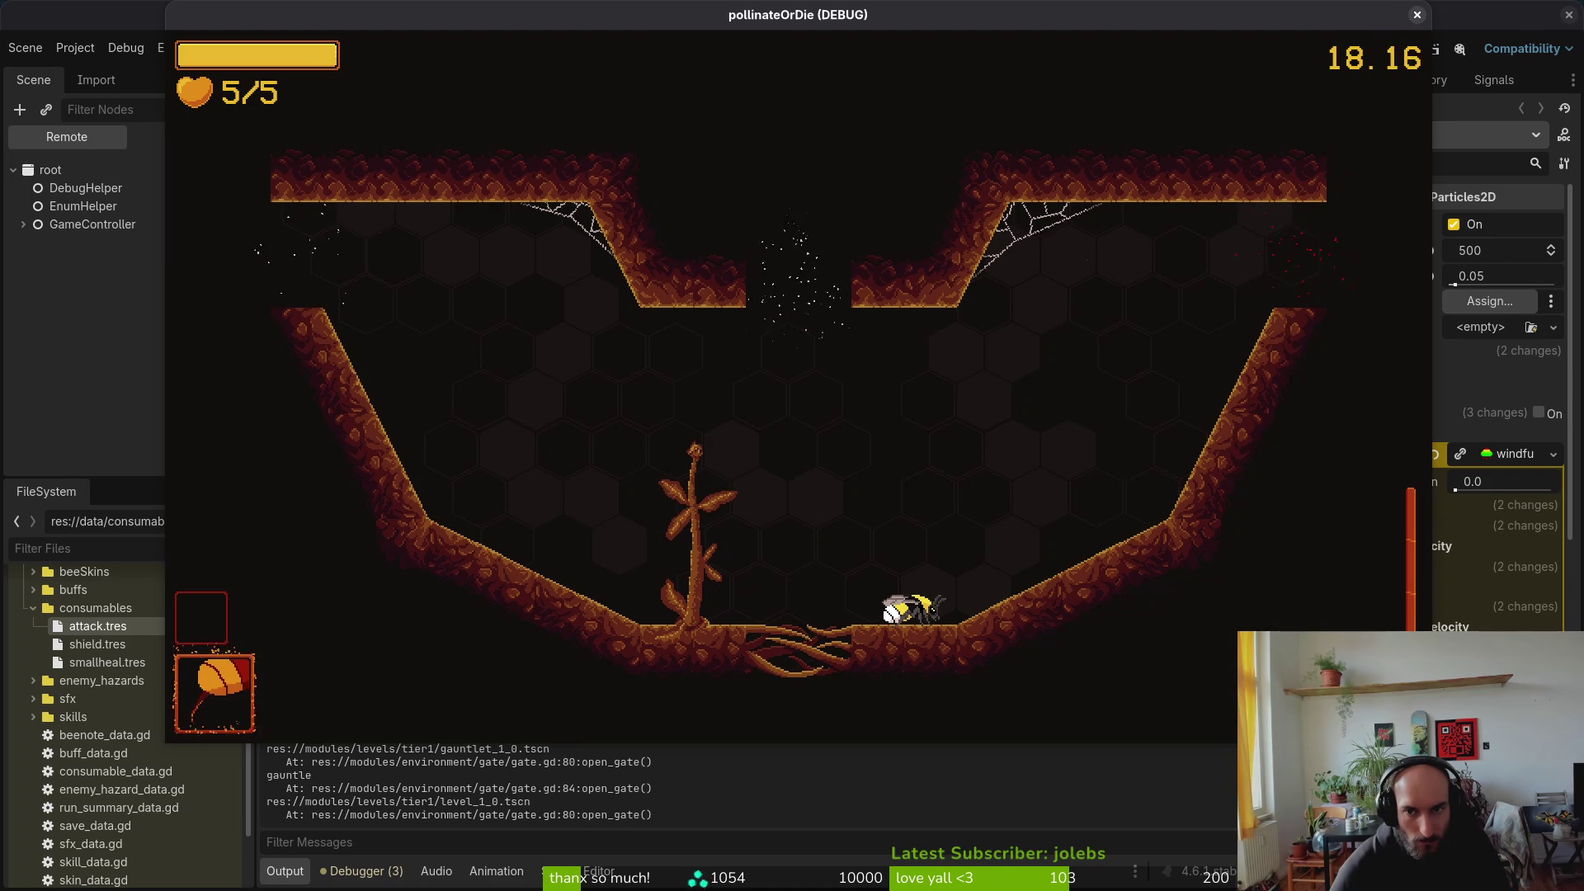
pyautogui.press('w')
pyautogui.press('d')
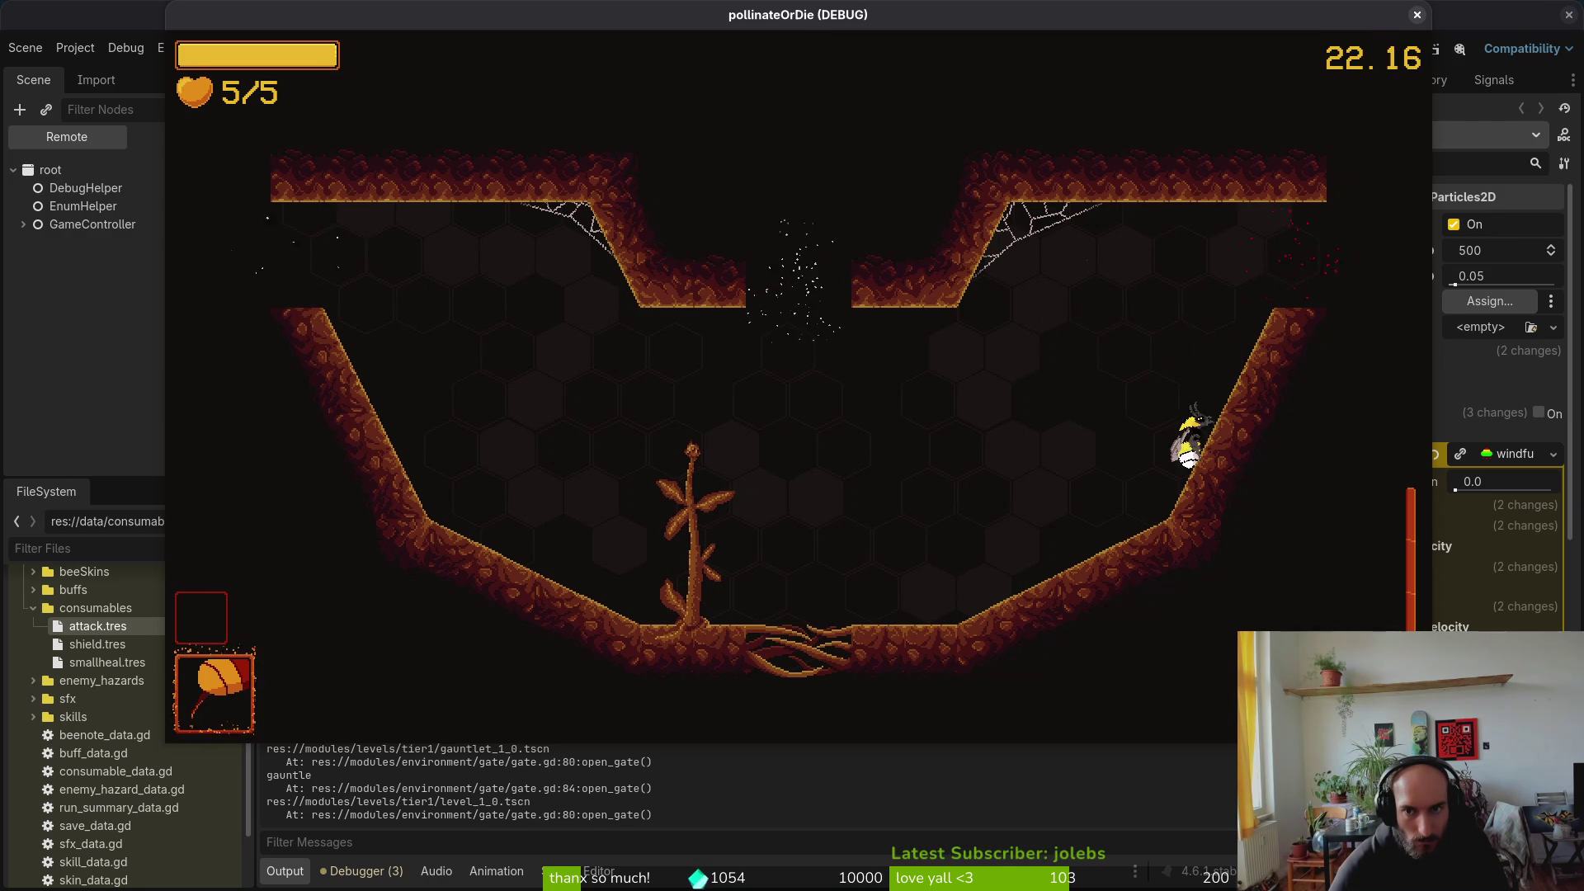
pyautogui.press('a')
pyautogui.press('a')
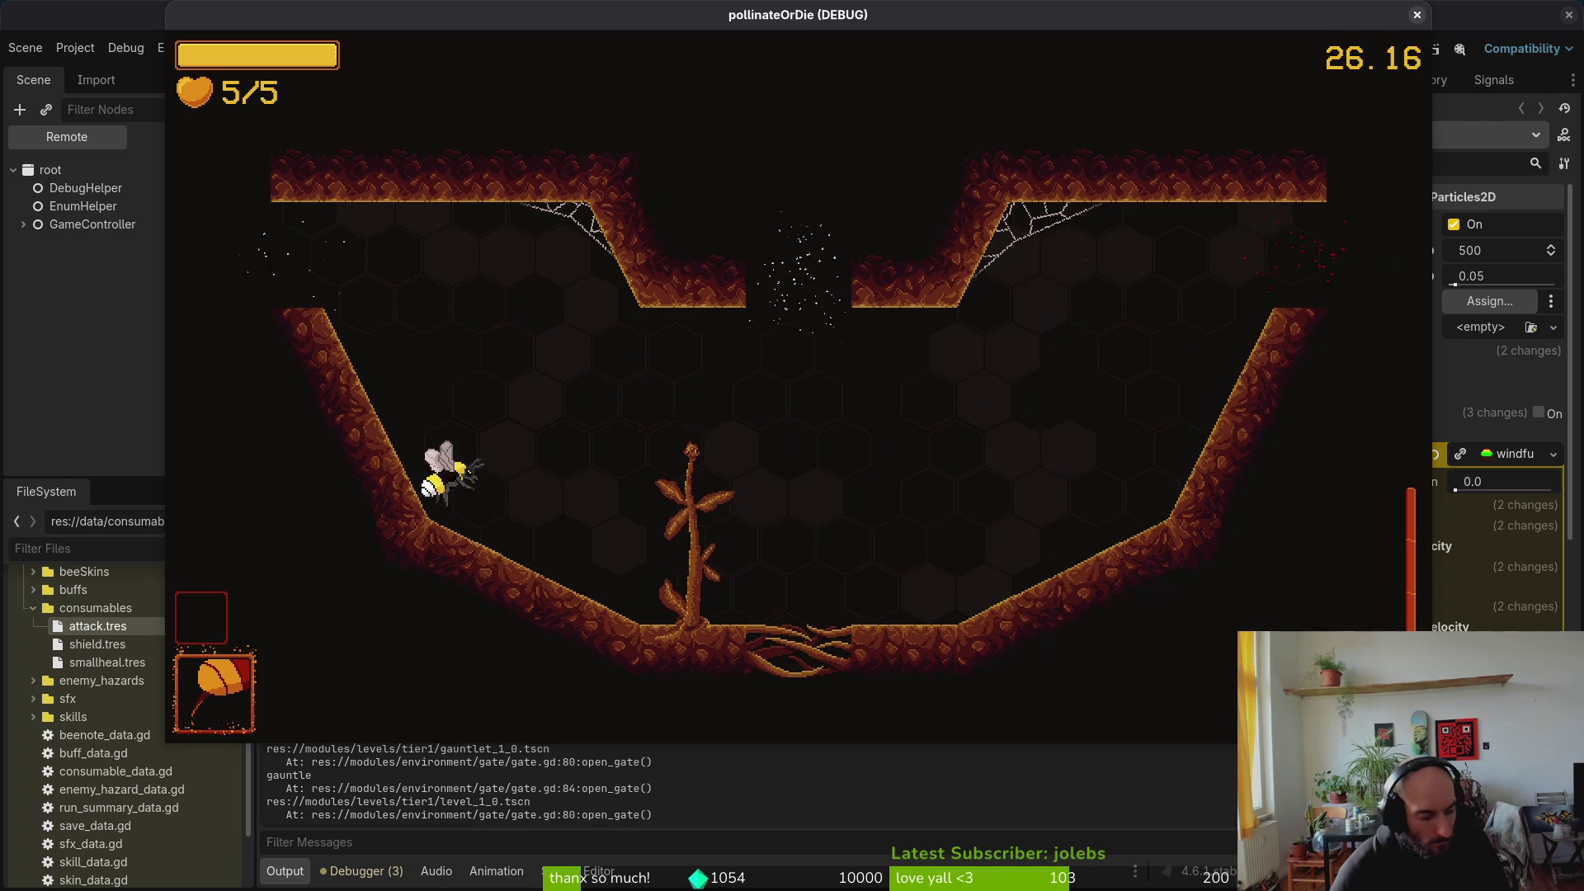
pyautogui.press('Escape')
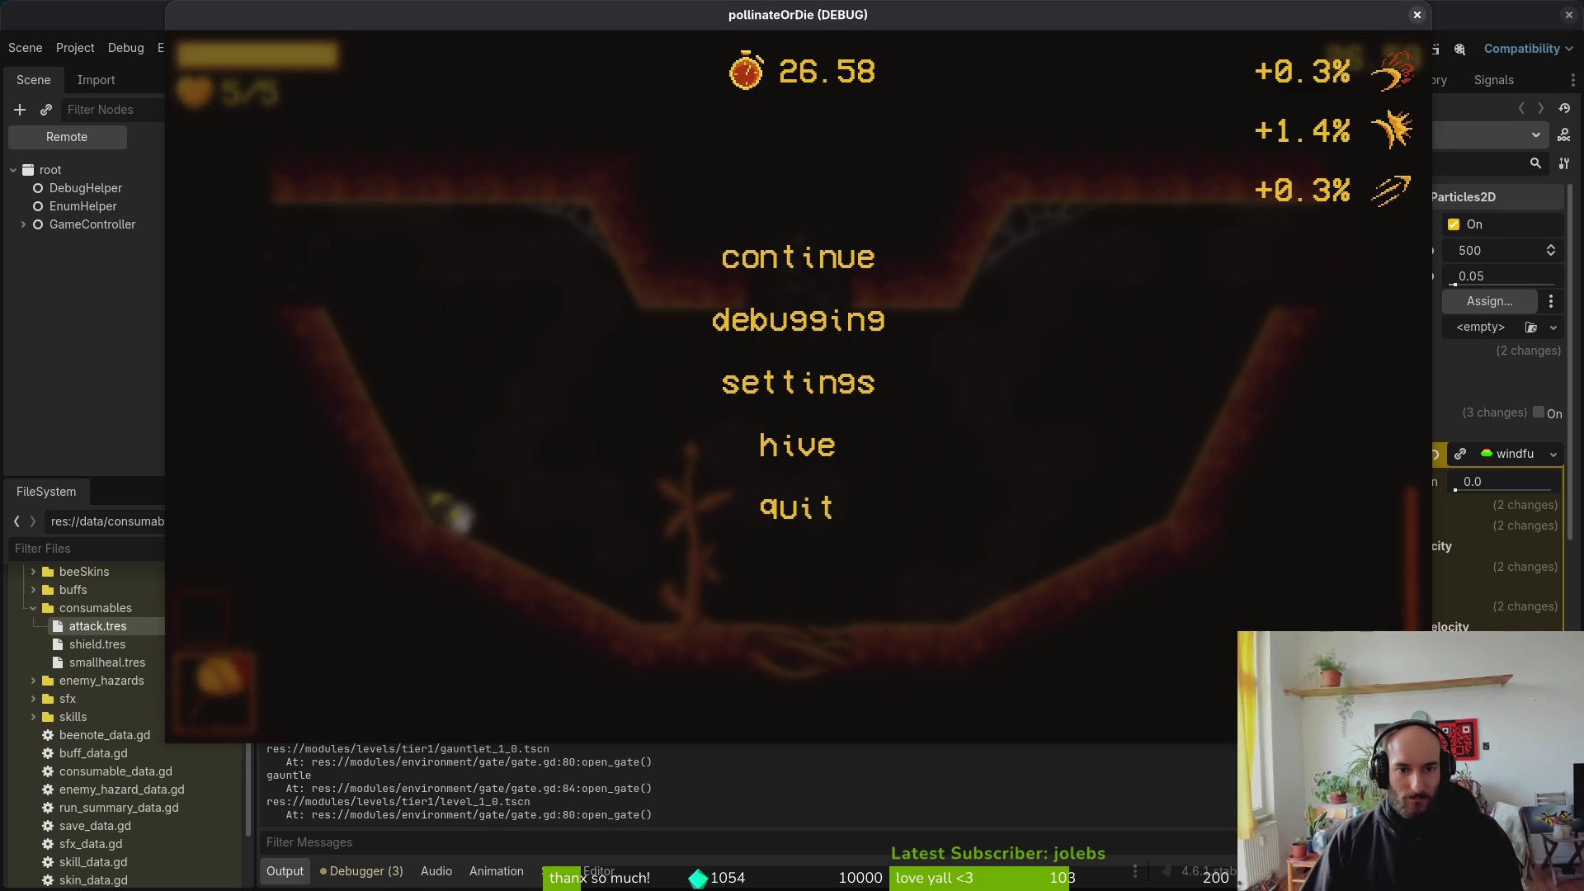
pyautogui.press('Return')
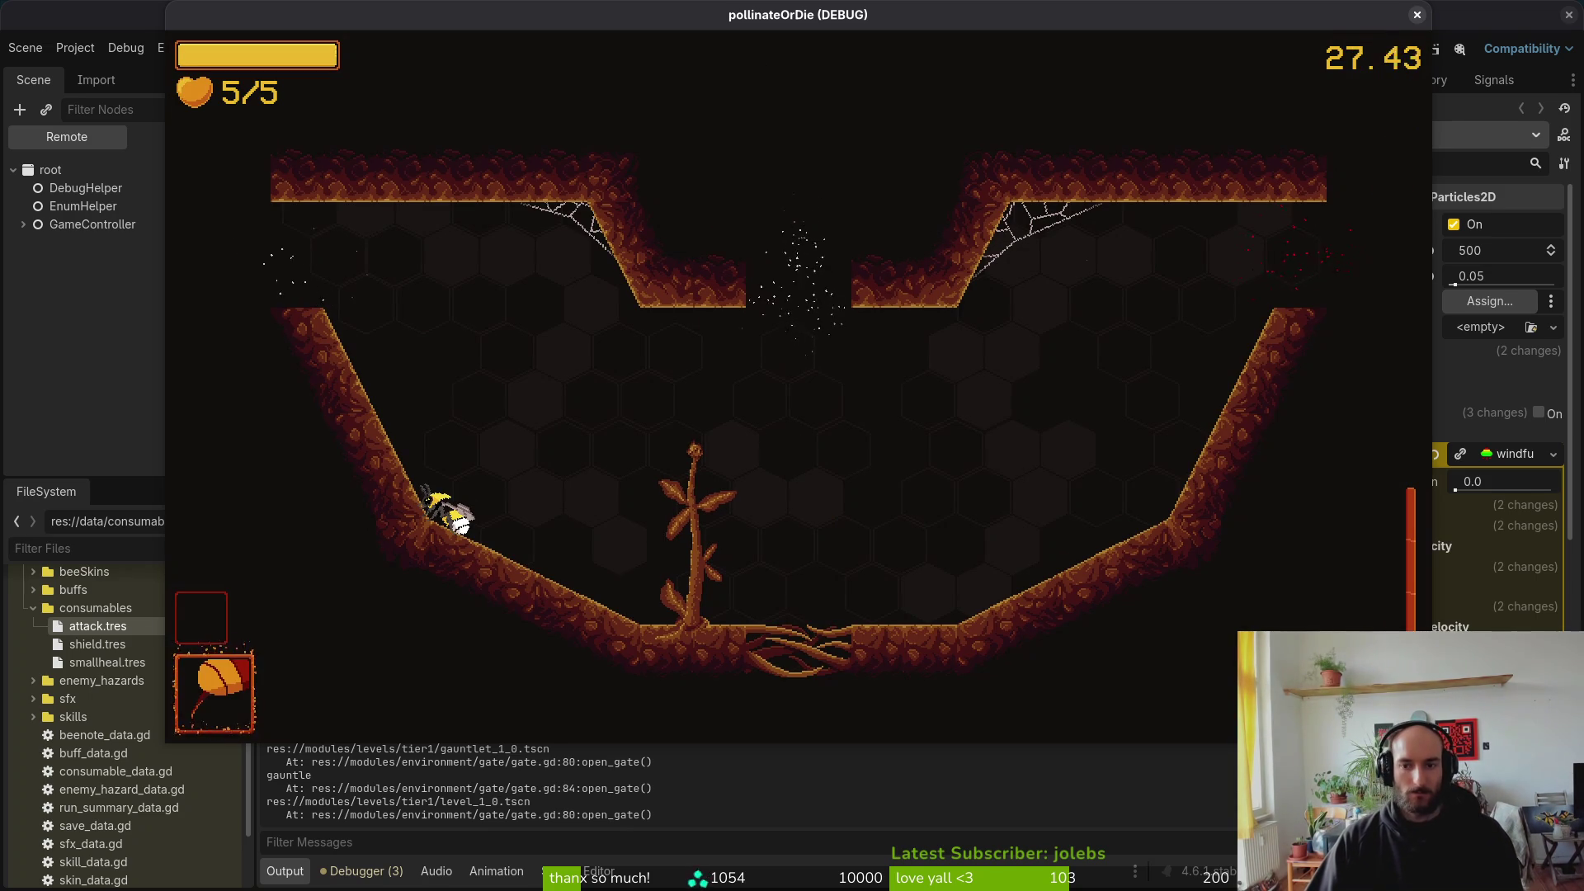
# Step: Stop the debug game, collapse the consumables folder in FileSystem, and switch to Aseprite
pyautogui.click(1417, 14)
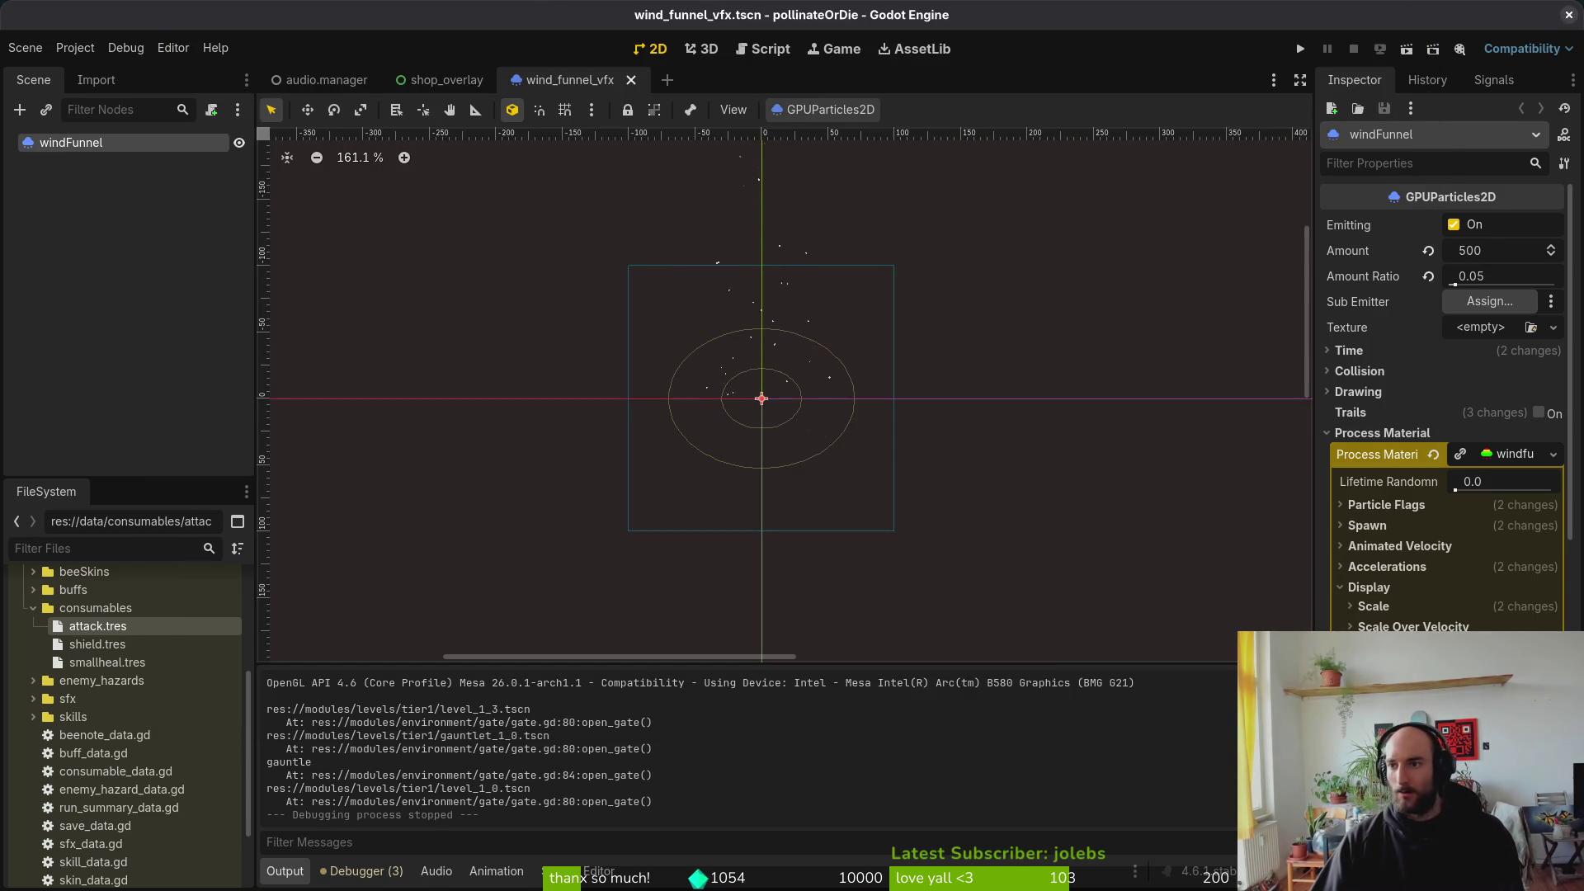
pyautogui.press('Escape')
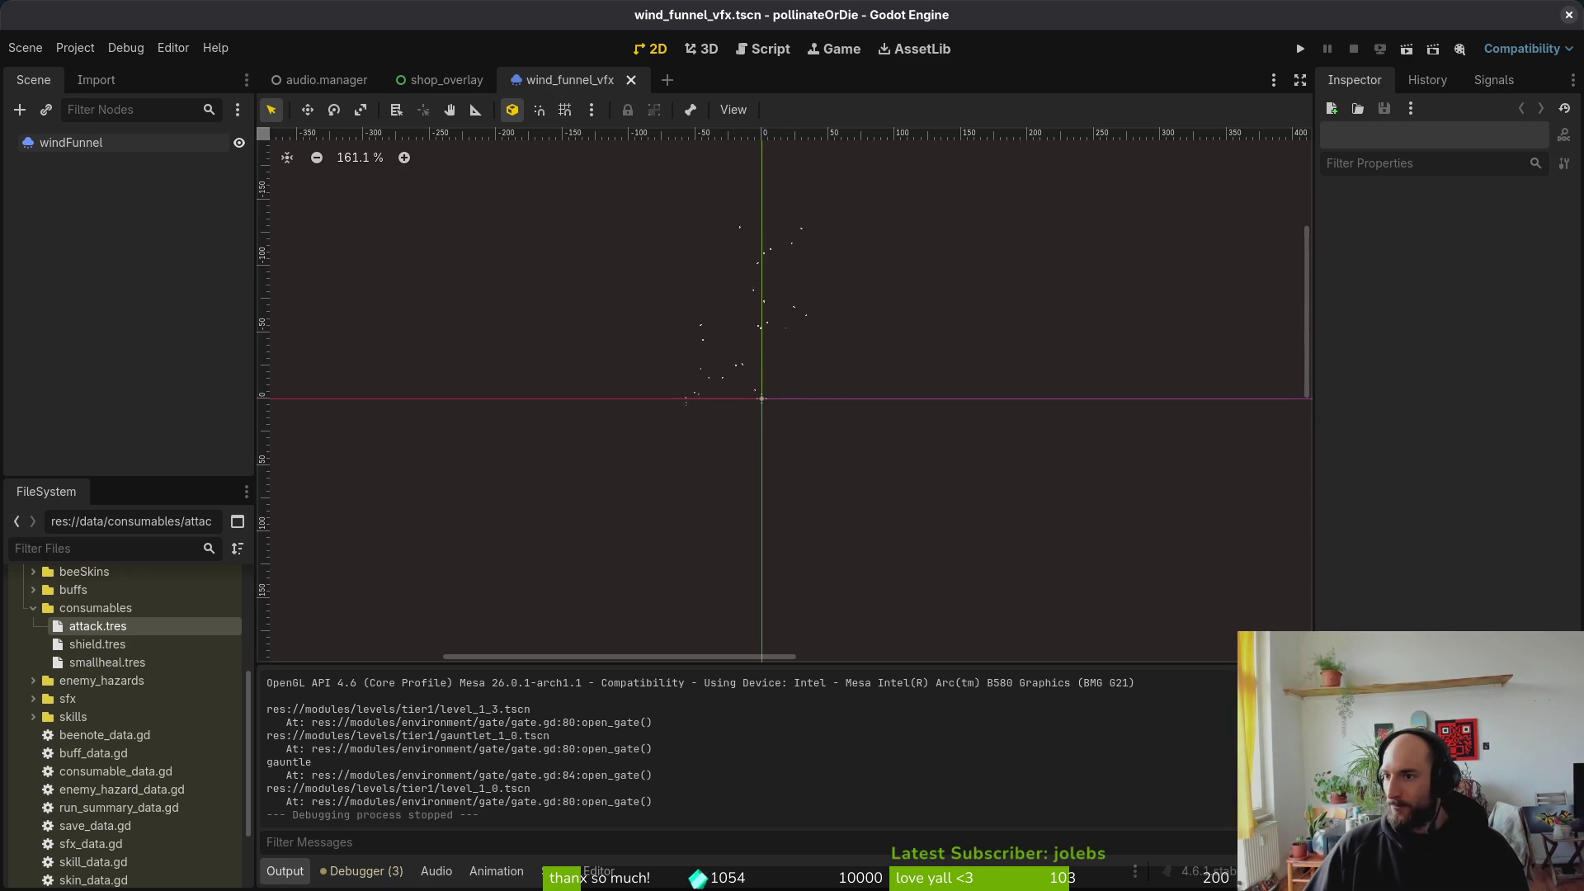
pyautogui.scroll(-3, 936, 397)
pyautogui.scroll(-2, 838, 400)
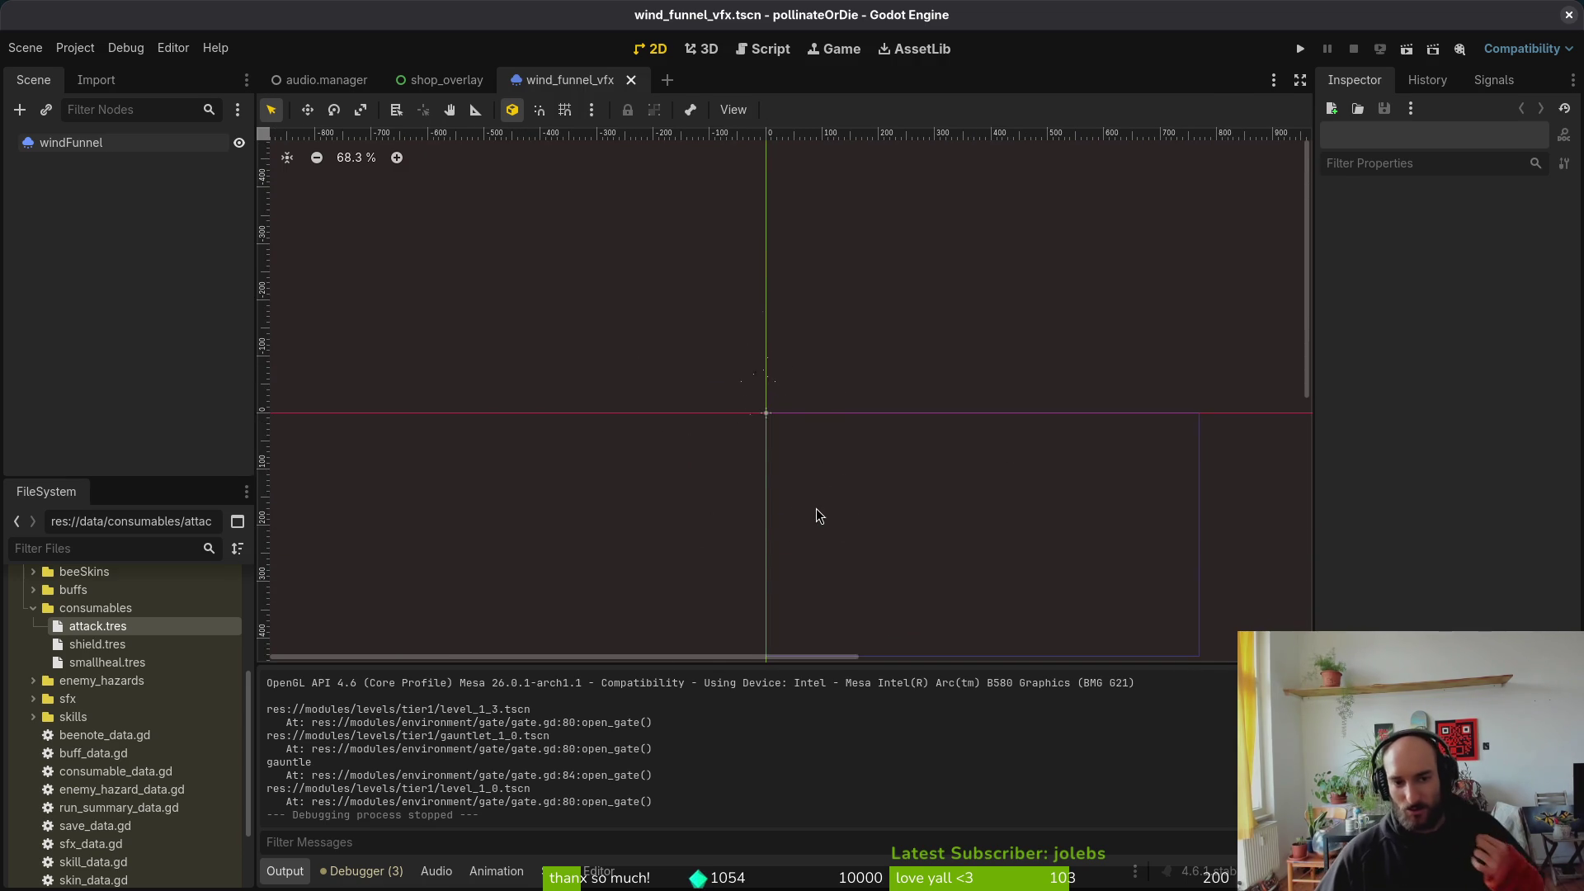
pyautogui.scroll(6, 805, 487)
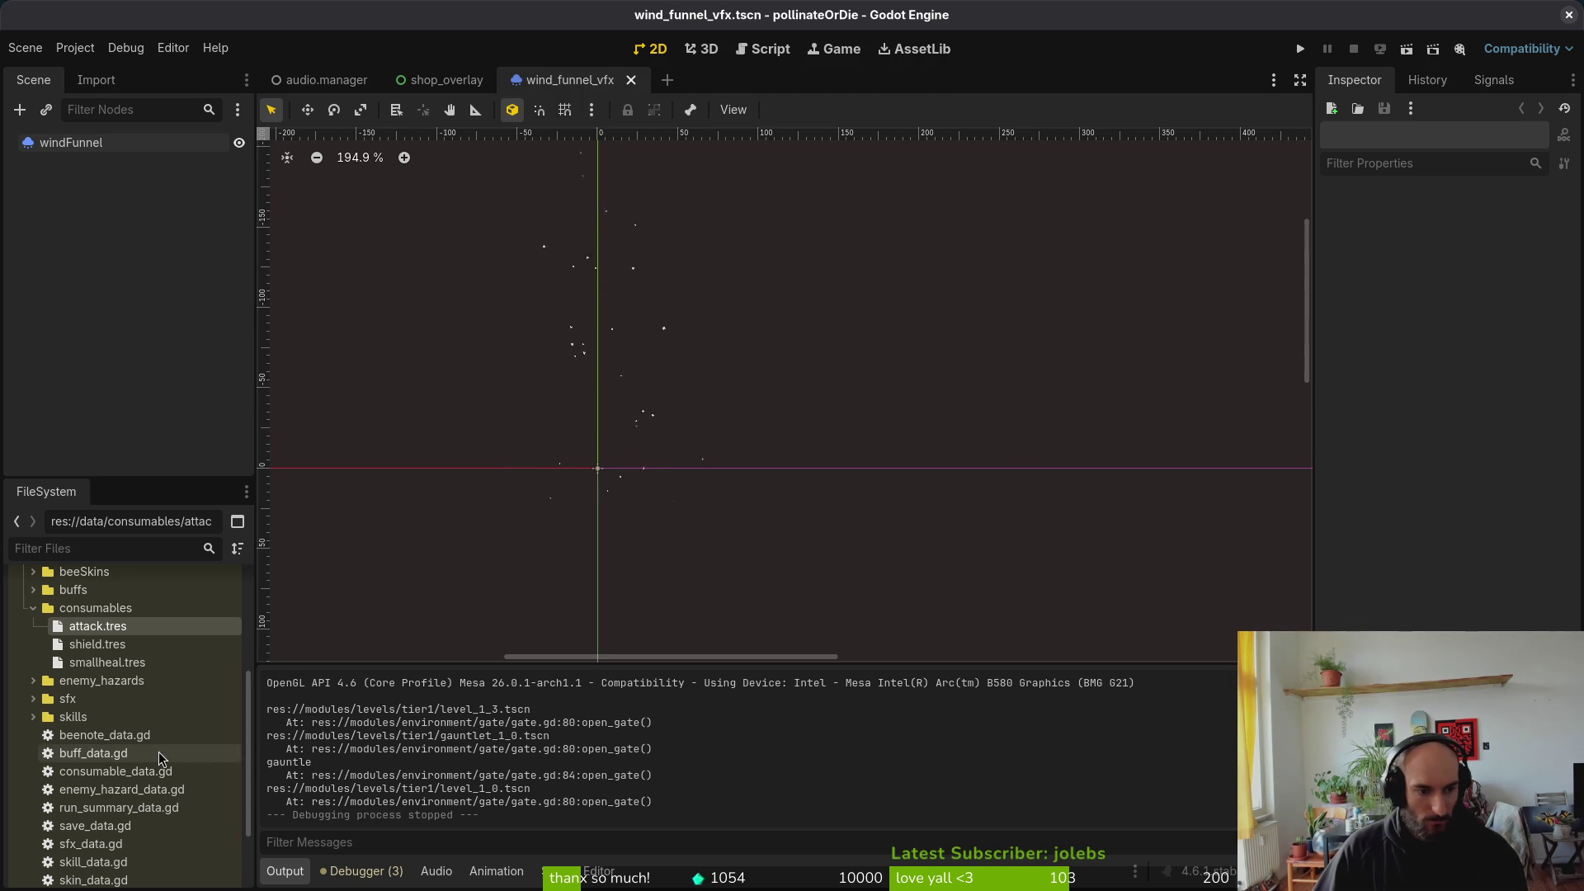
pyautogui.click(34, 608)
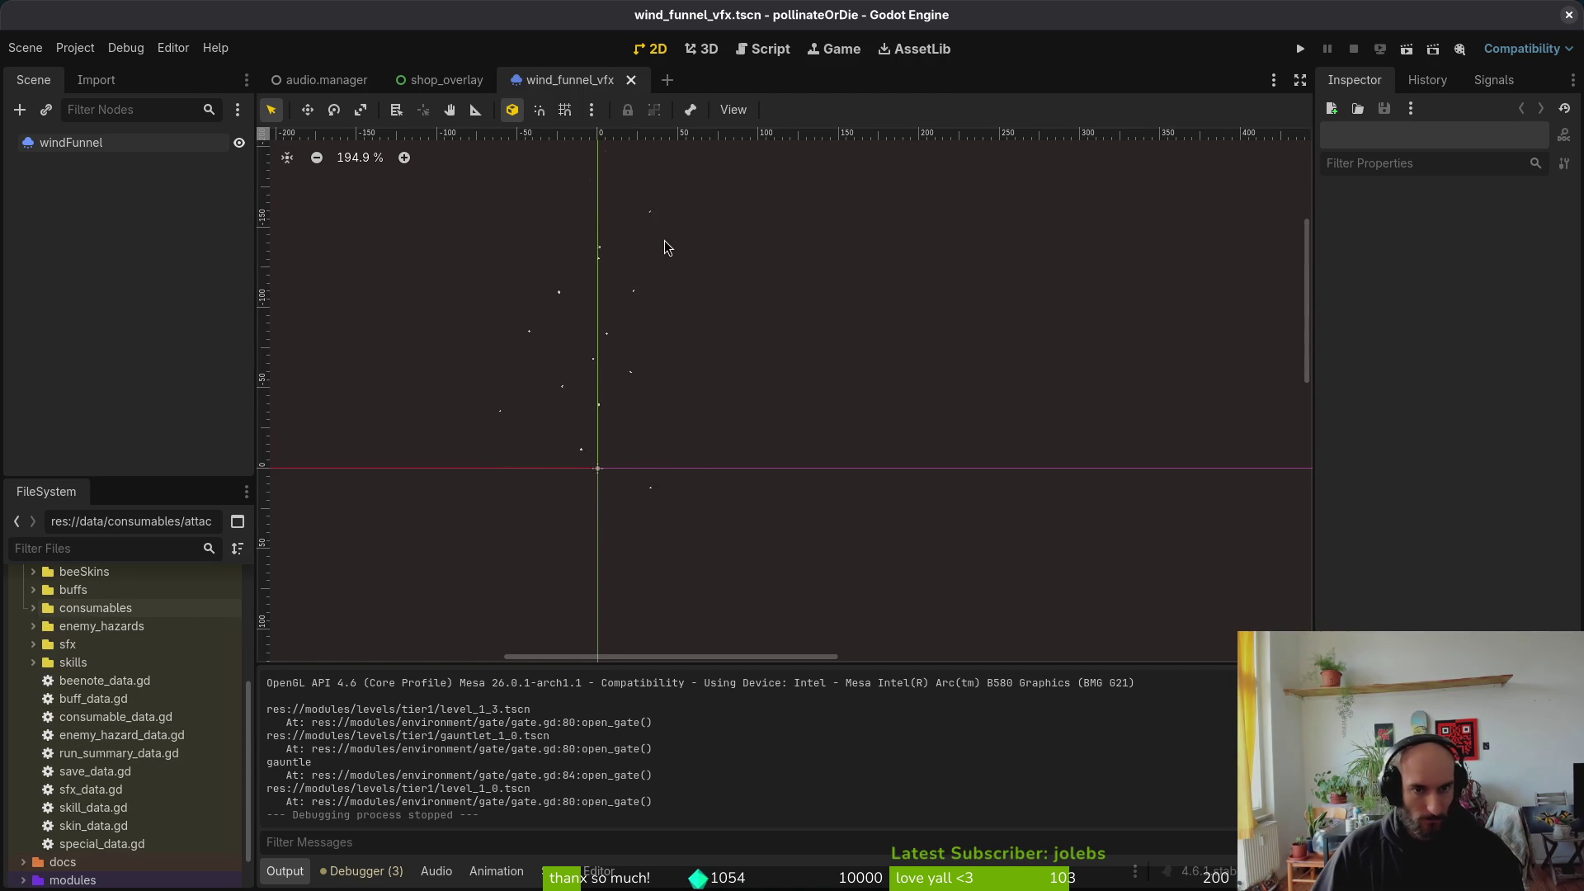
pyautogui.hotkey('alt', 'Tab')
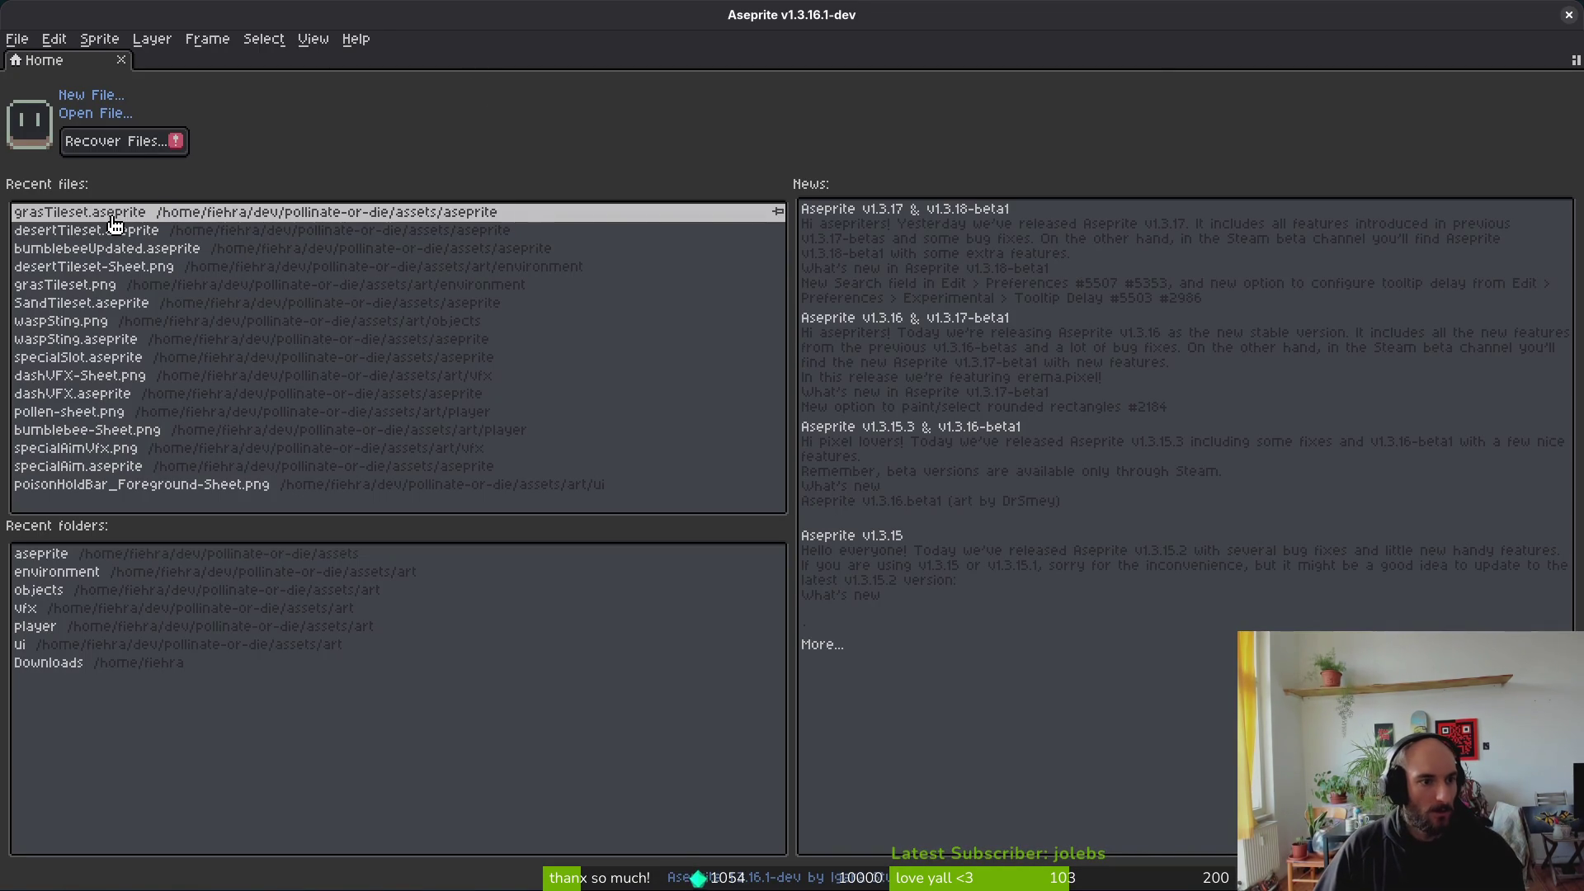
# Step: Open bumblebeeUpdated.aseprite from recent files and inspect a red palette colour's values
pyautogui.click(105, 254)
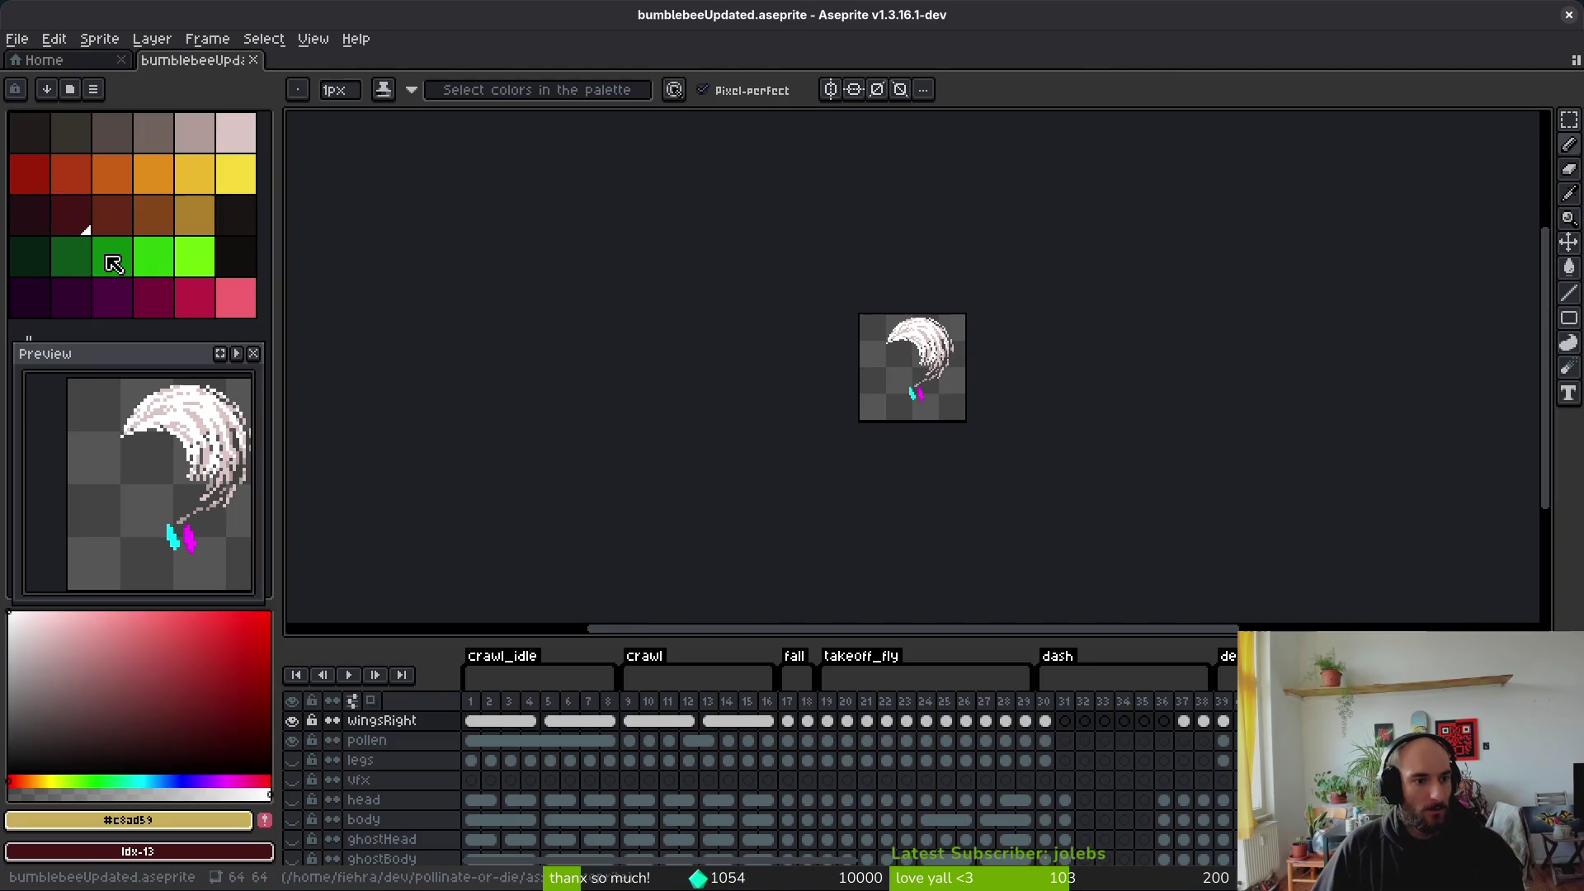
pyautogui.doubleClick(87, 185)
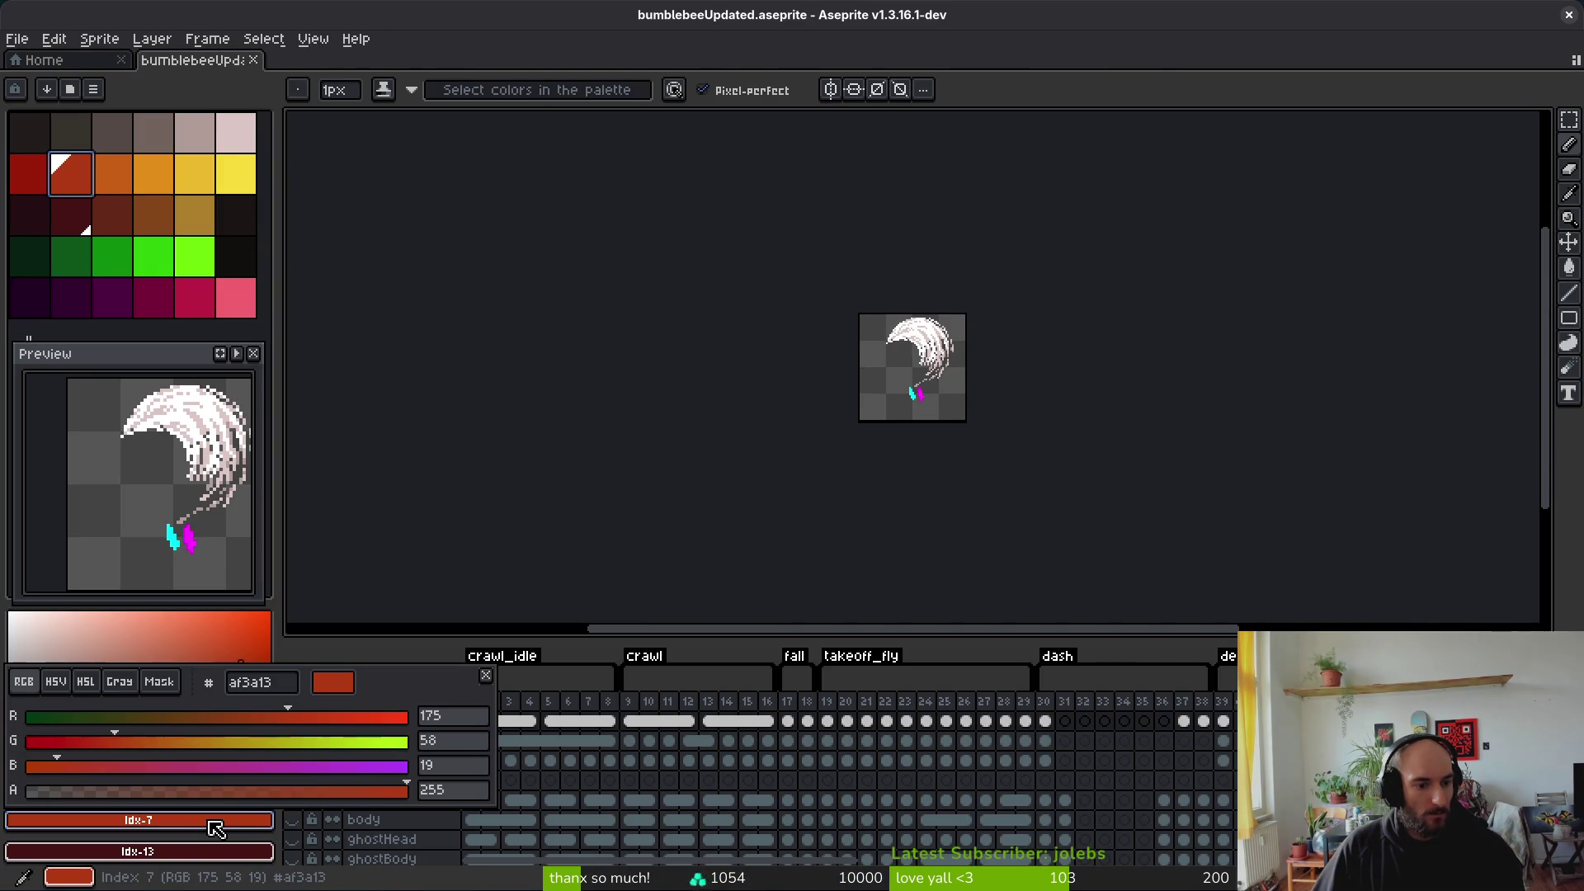
pyautogui.click(284, 683)
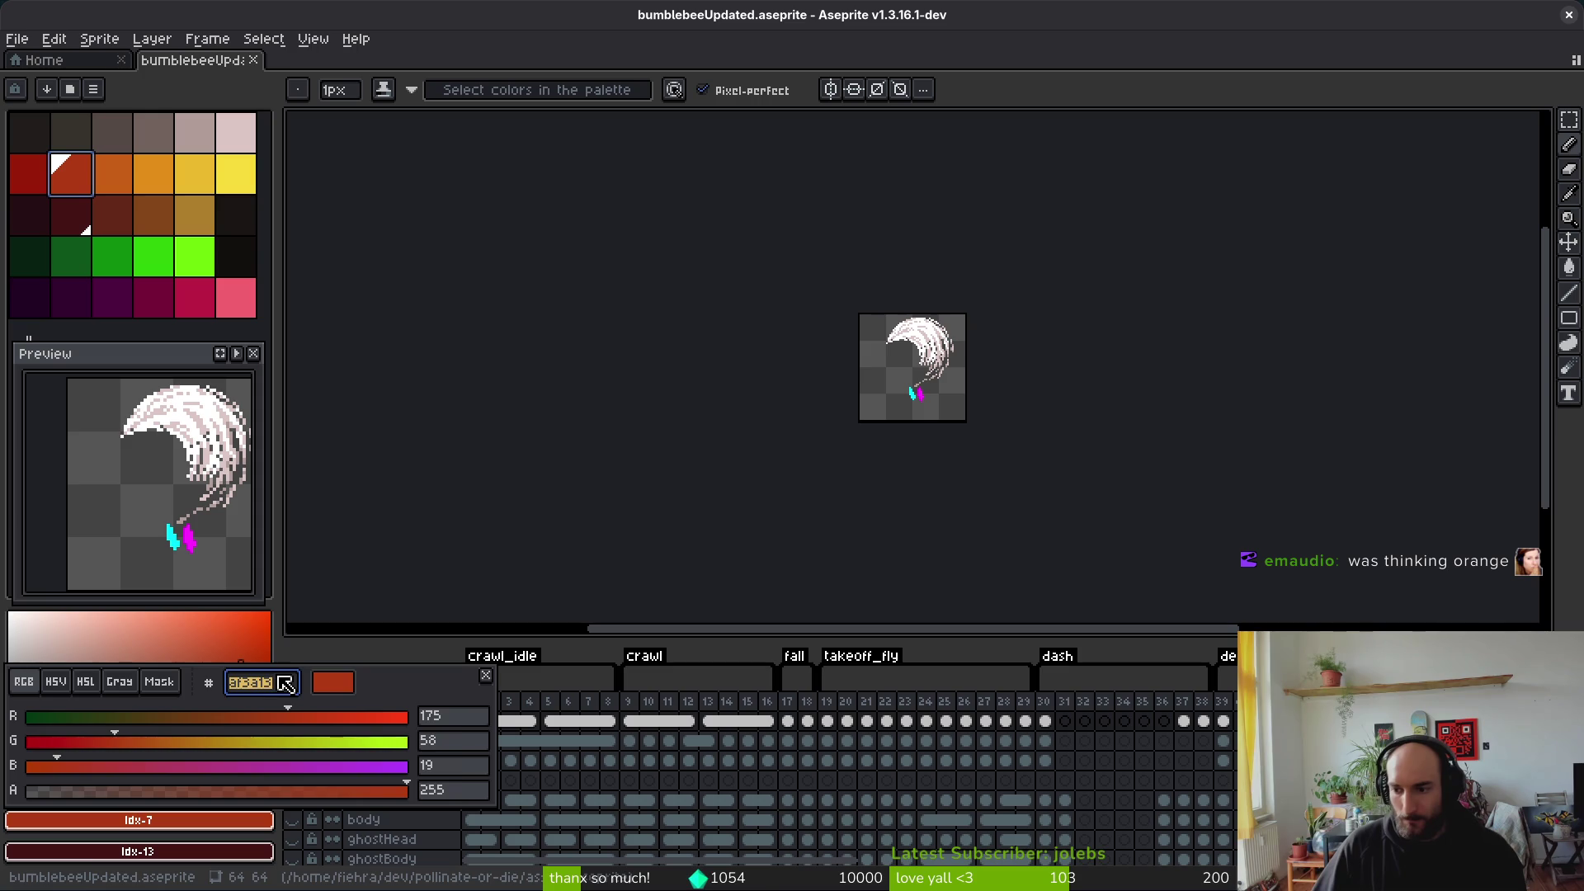
pyautogui.press('Escape')
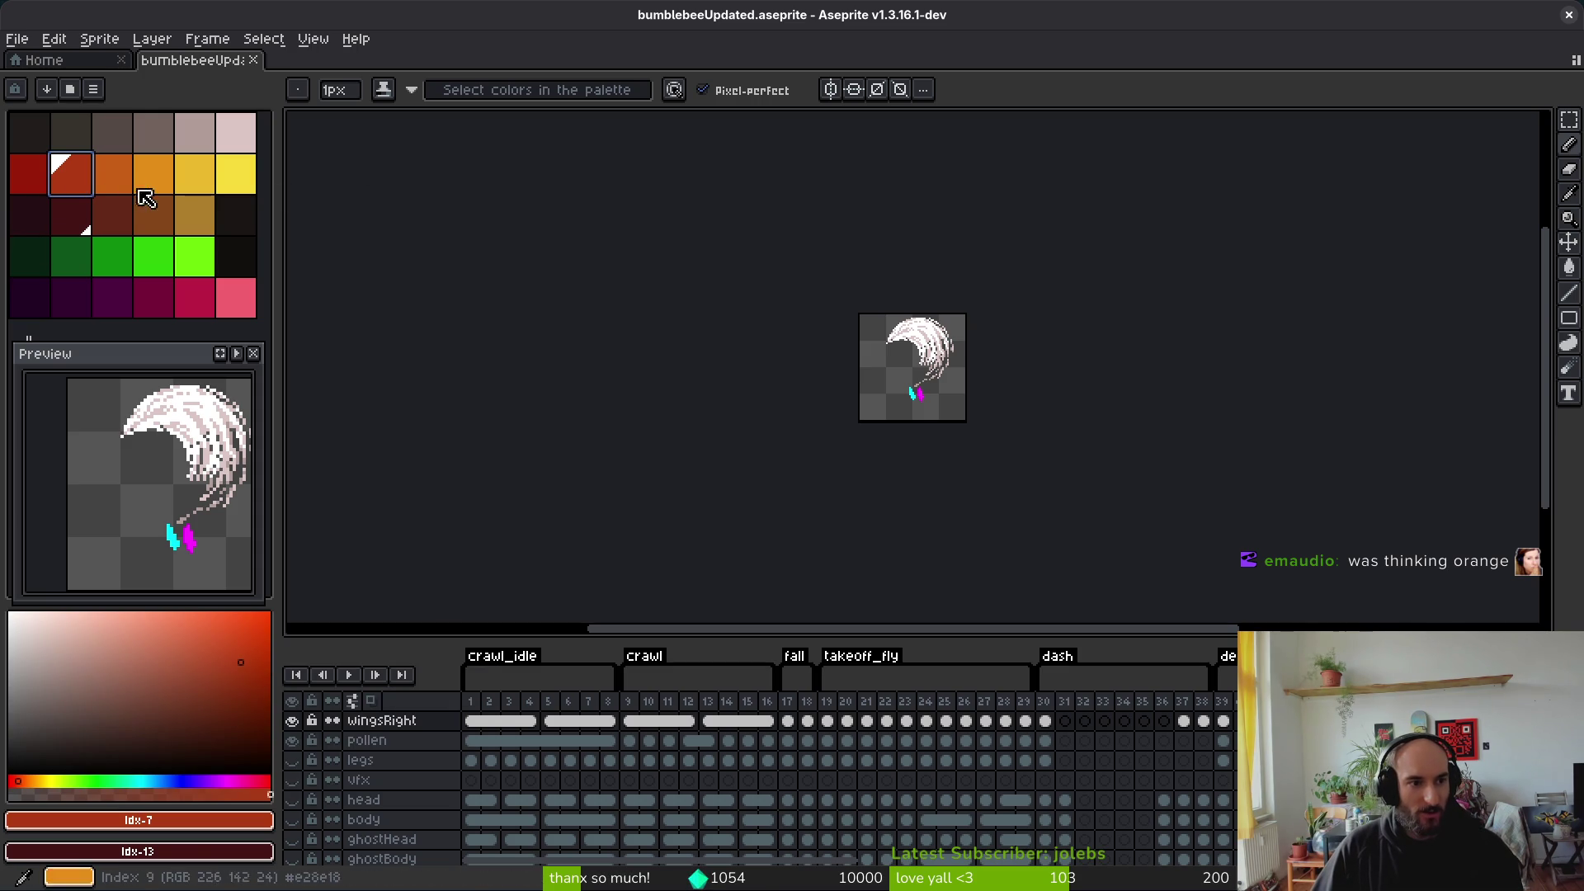
# Step: Make the orange swatch the foreground and read its hex C96016 and RGB 201, 96, 22
pyautogui.click(115, 180)
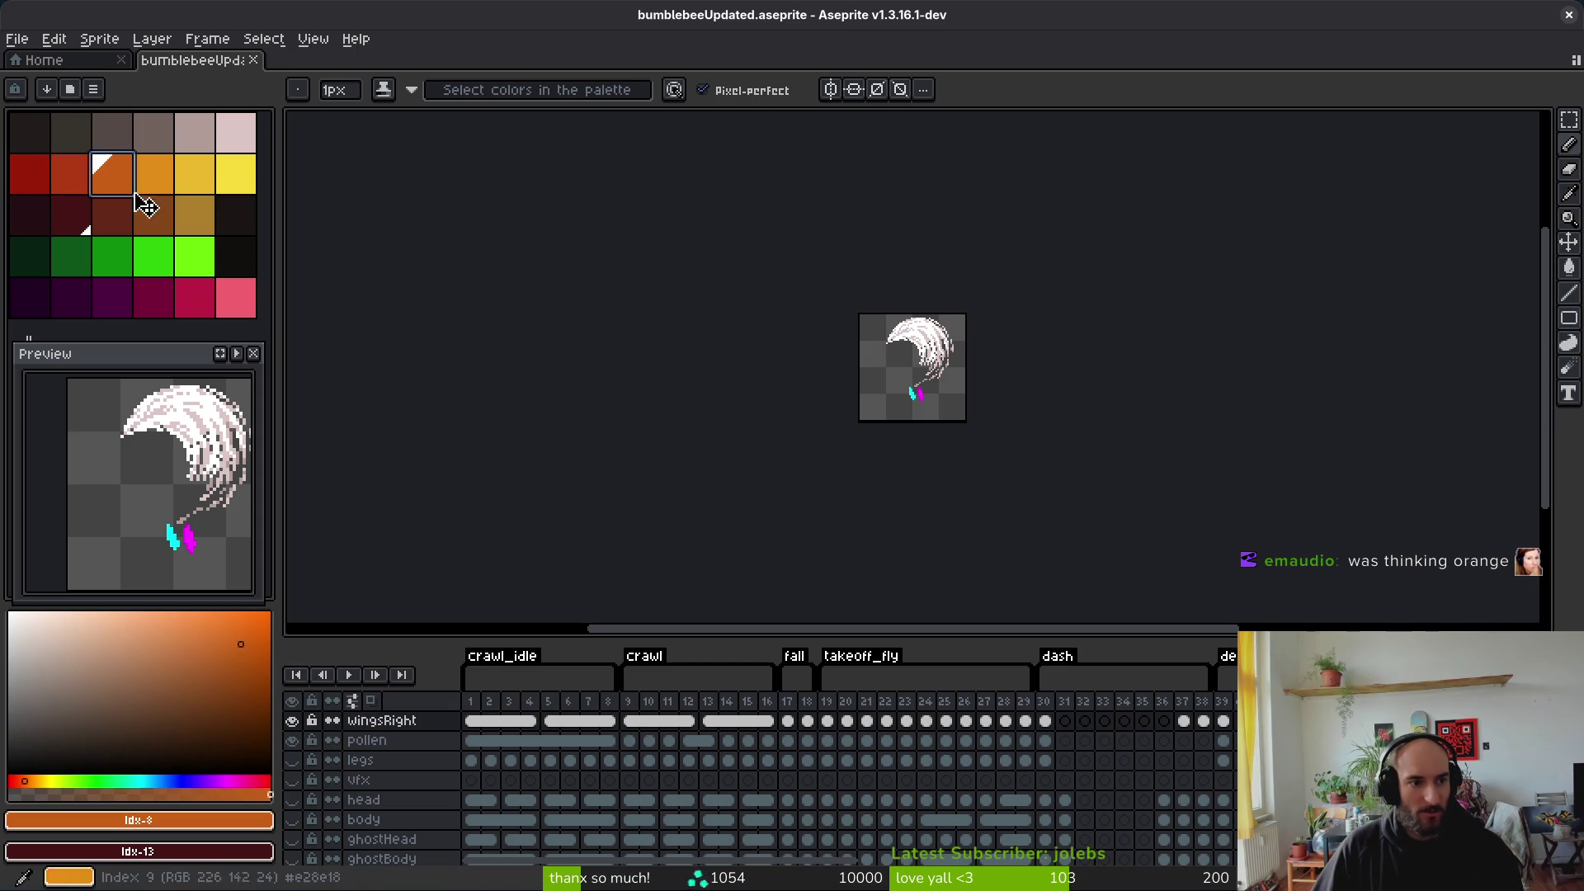
pyautogui.click(139, 819)
pyautogui.press('Escape')
pyautogui.click(248, 819)
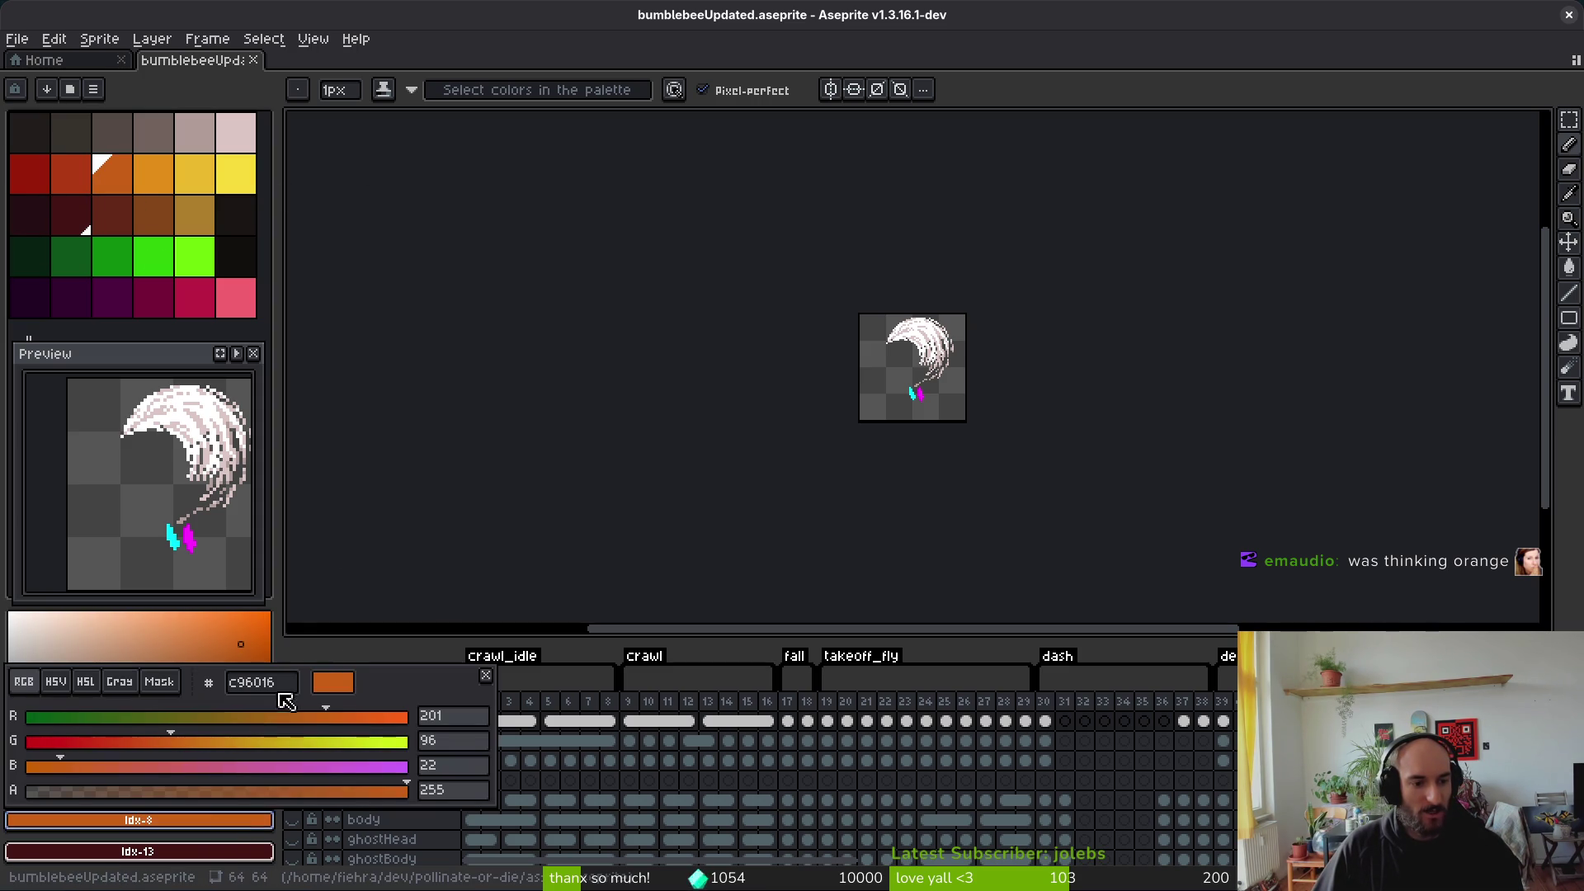
pyautogui.click(277, 683)
pyautogui.press('Escape')
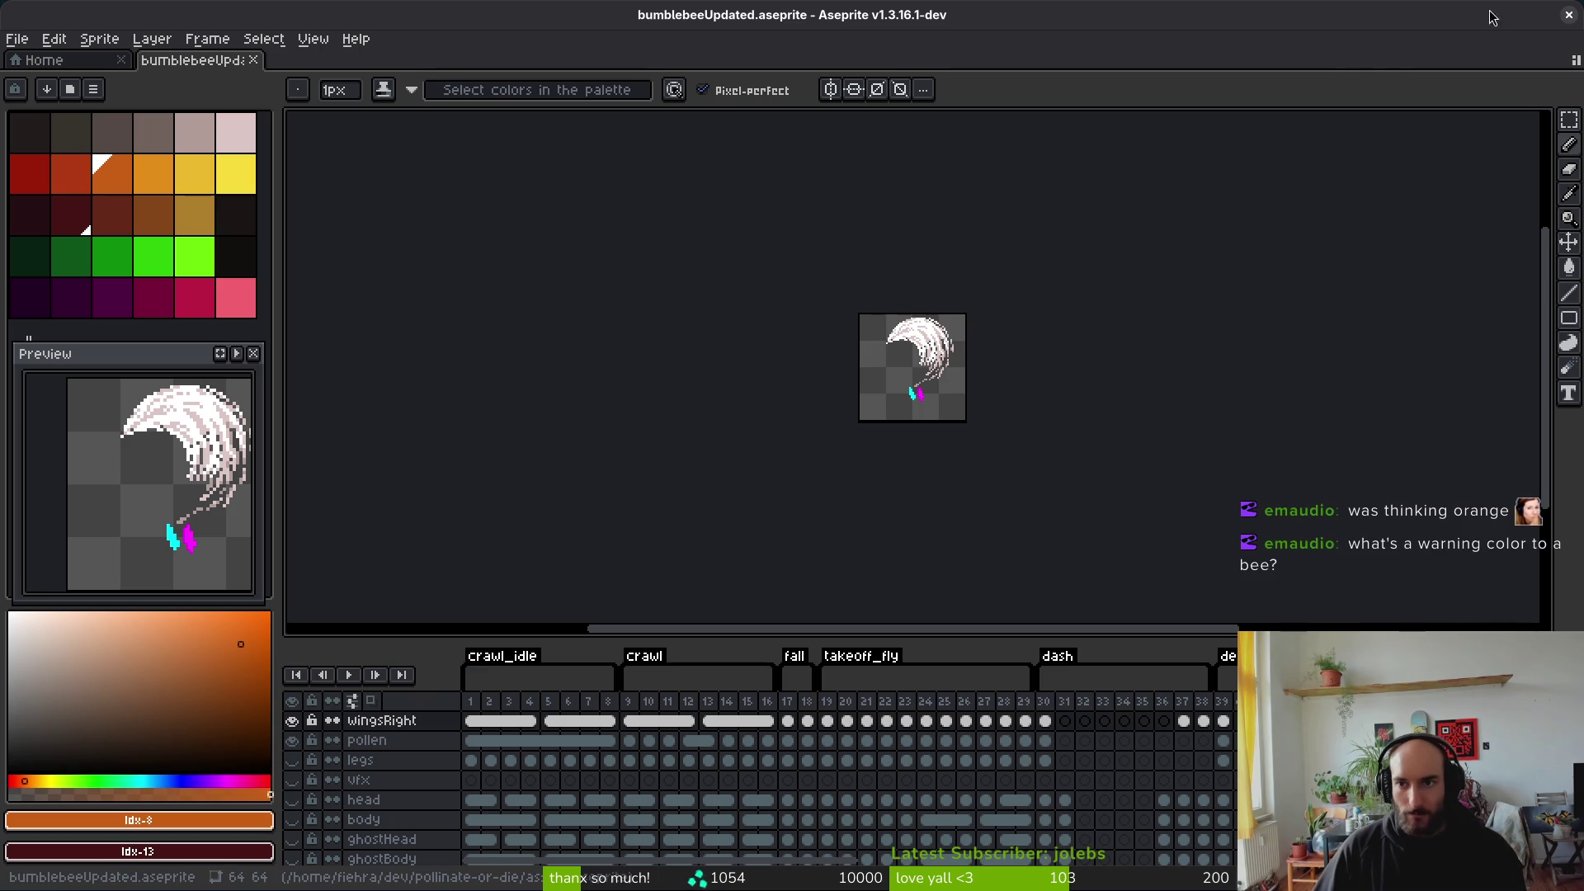
# Step: Close Aseprite and start editing the Color(1, 0, 0, 1) arguments on line 85 of gate.gd
pyautogui.click(1570, 17)
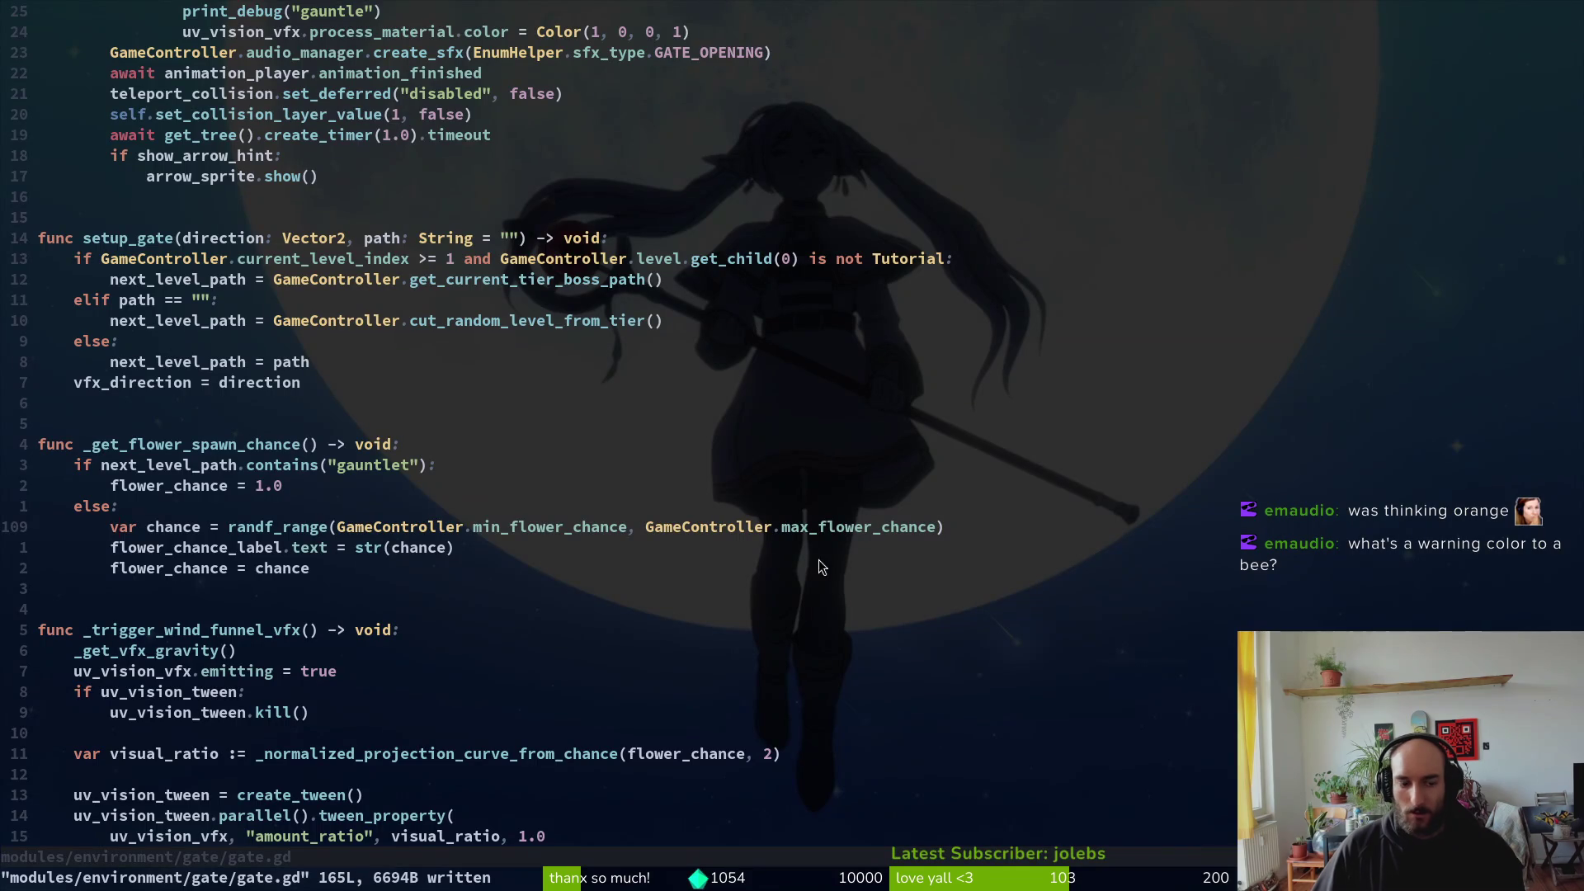
pyautogui.scroll(5, 598, 115)
pyautogui.click(583, 323)
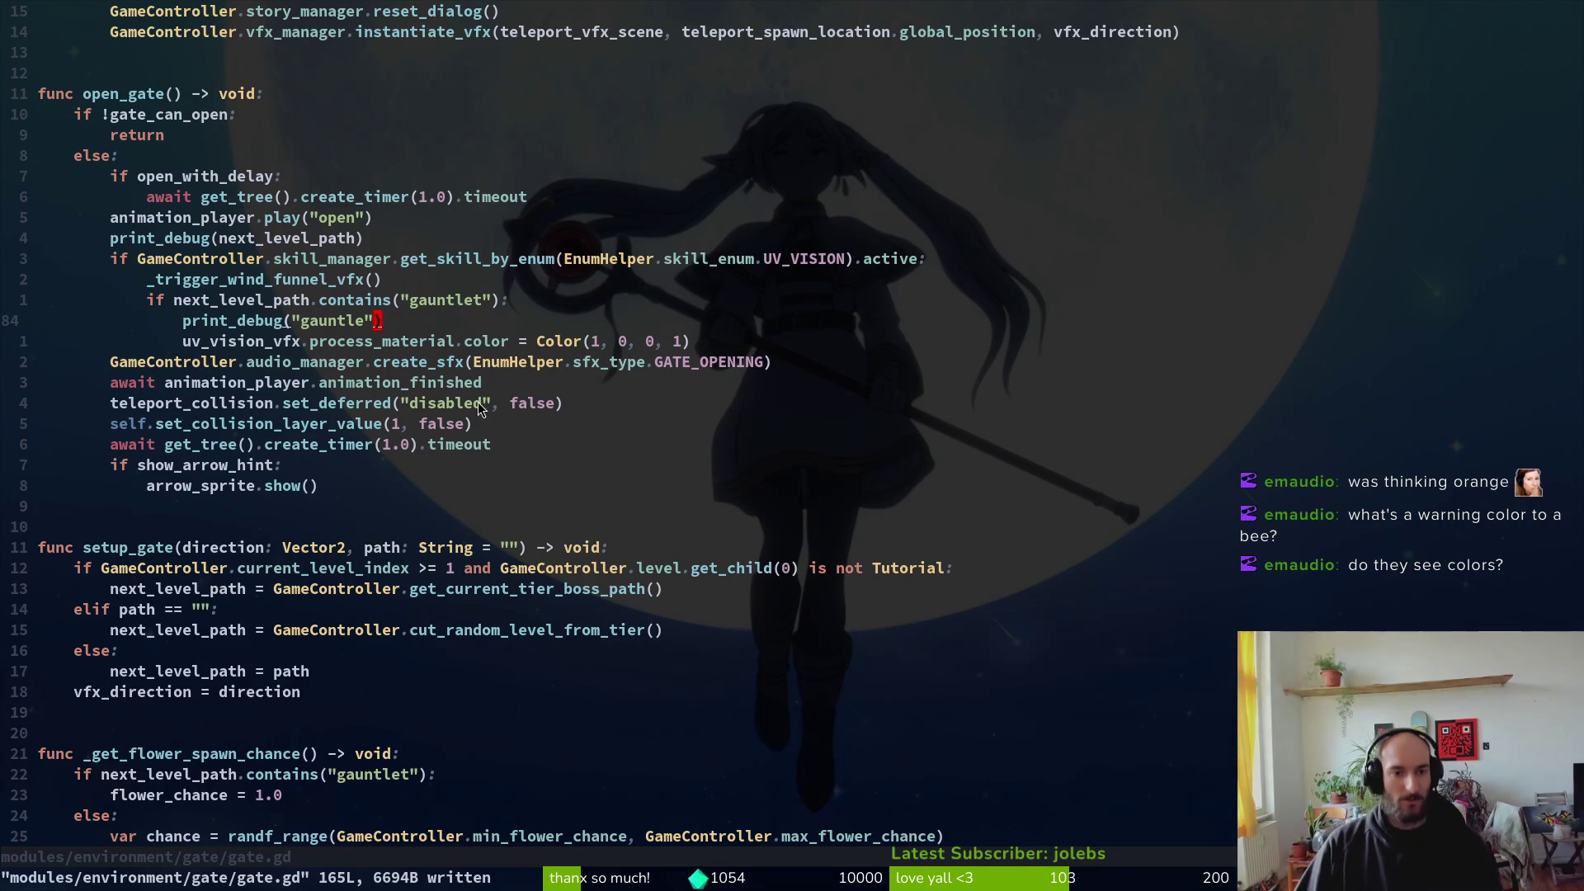
pyautogui.click(536, 341)
pyautogui.press('e')
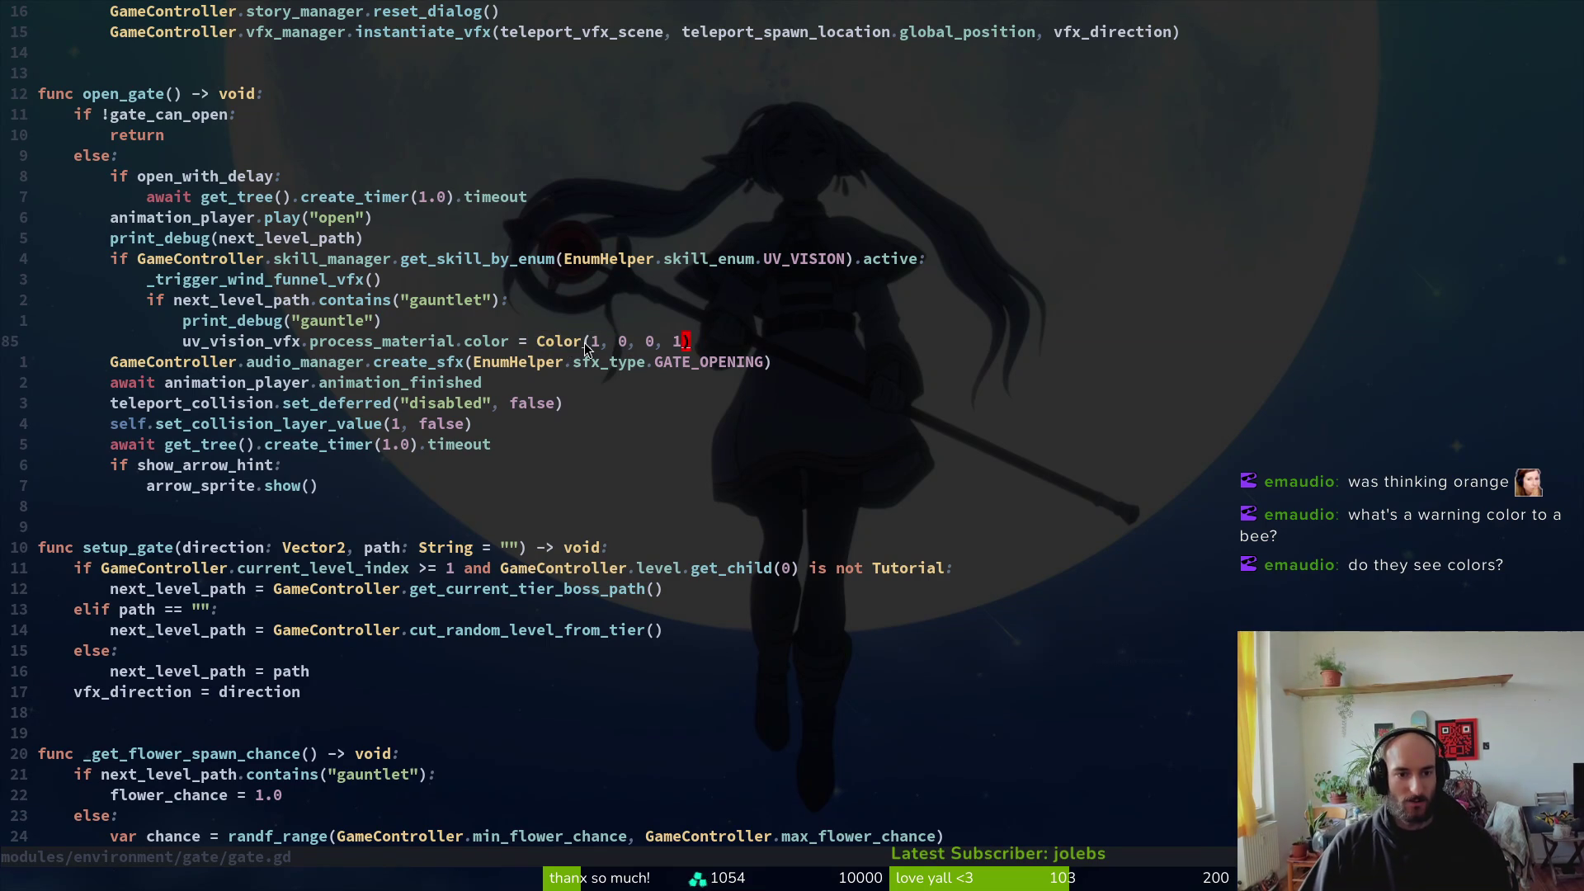
pyautogui.press('a')
pyautogui.hotkey('ctrl', 'space')
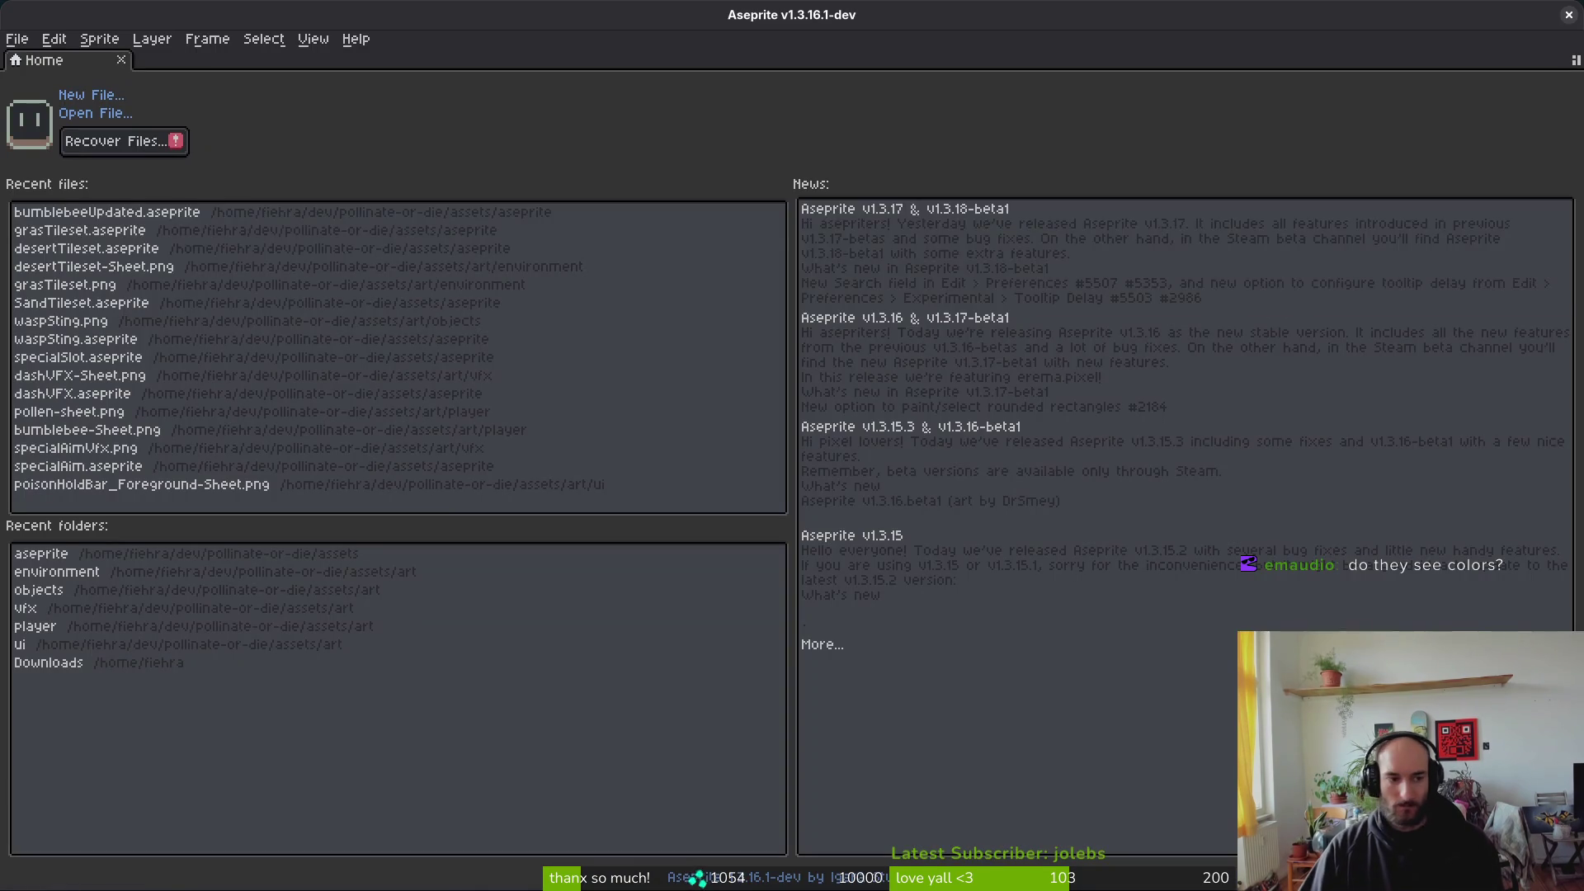
# Step: In grasTileset.aseprite, set the foreground to plain RGB orange #c96016 and read its red value 201
pyautogui.click(175, 234)
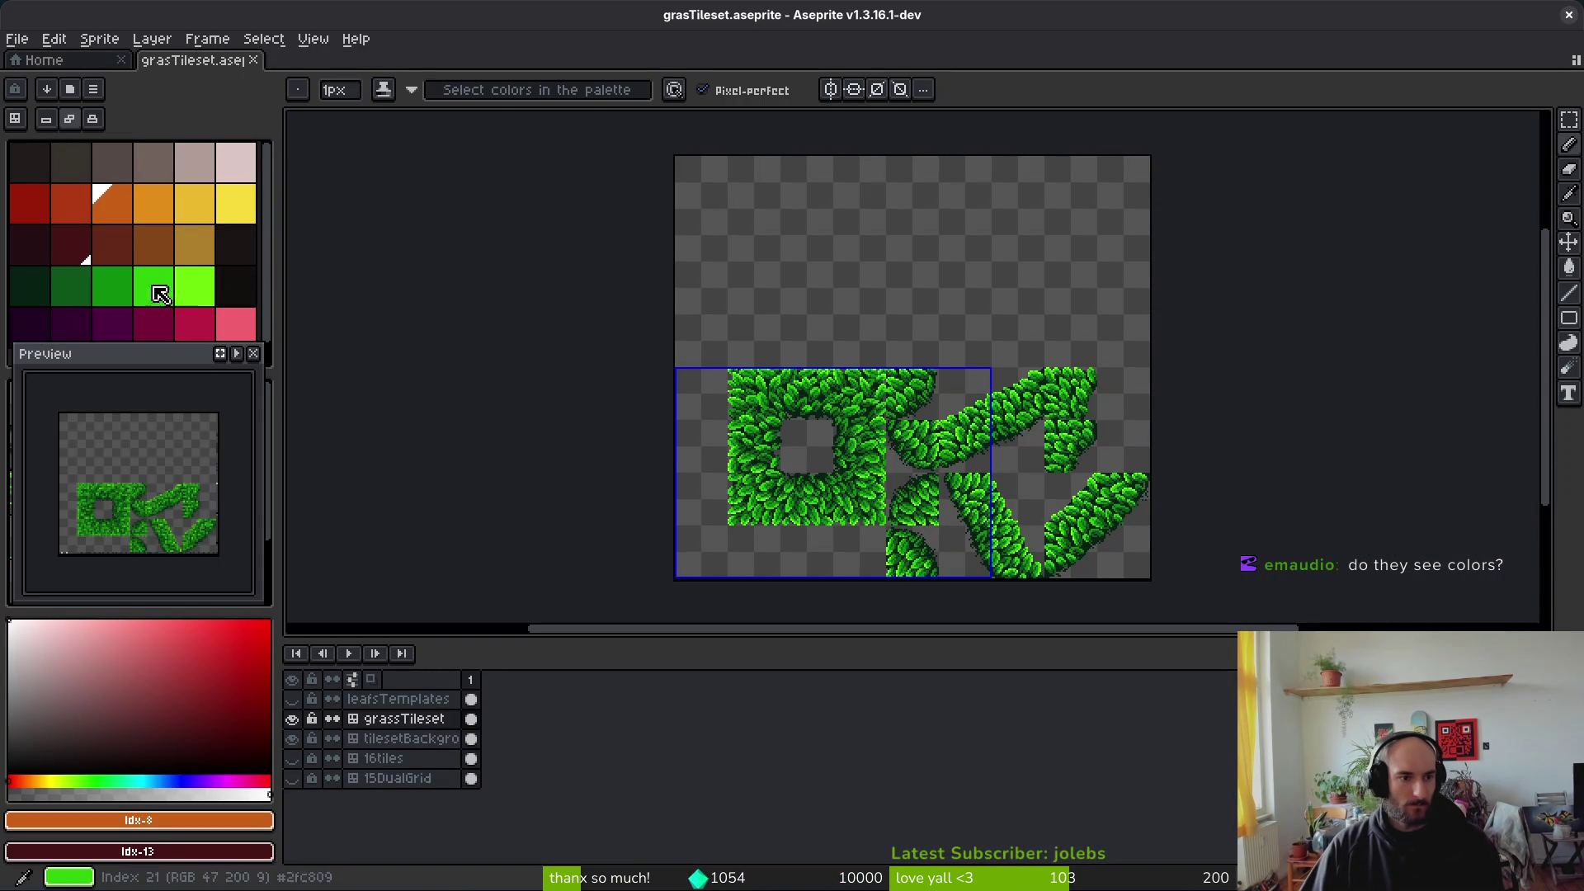
pyautogui.click(107, 202)
pyautogui.click(183, 824)
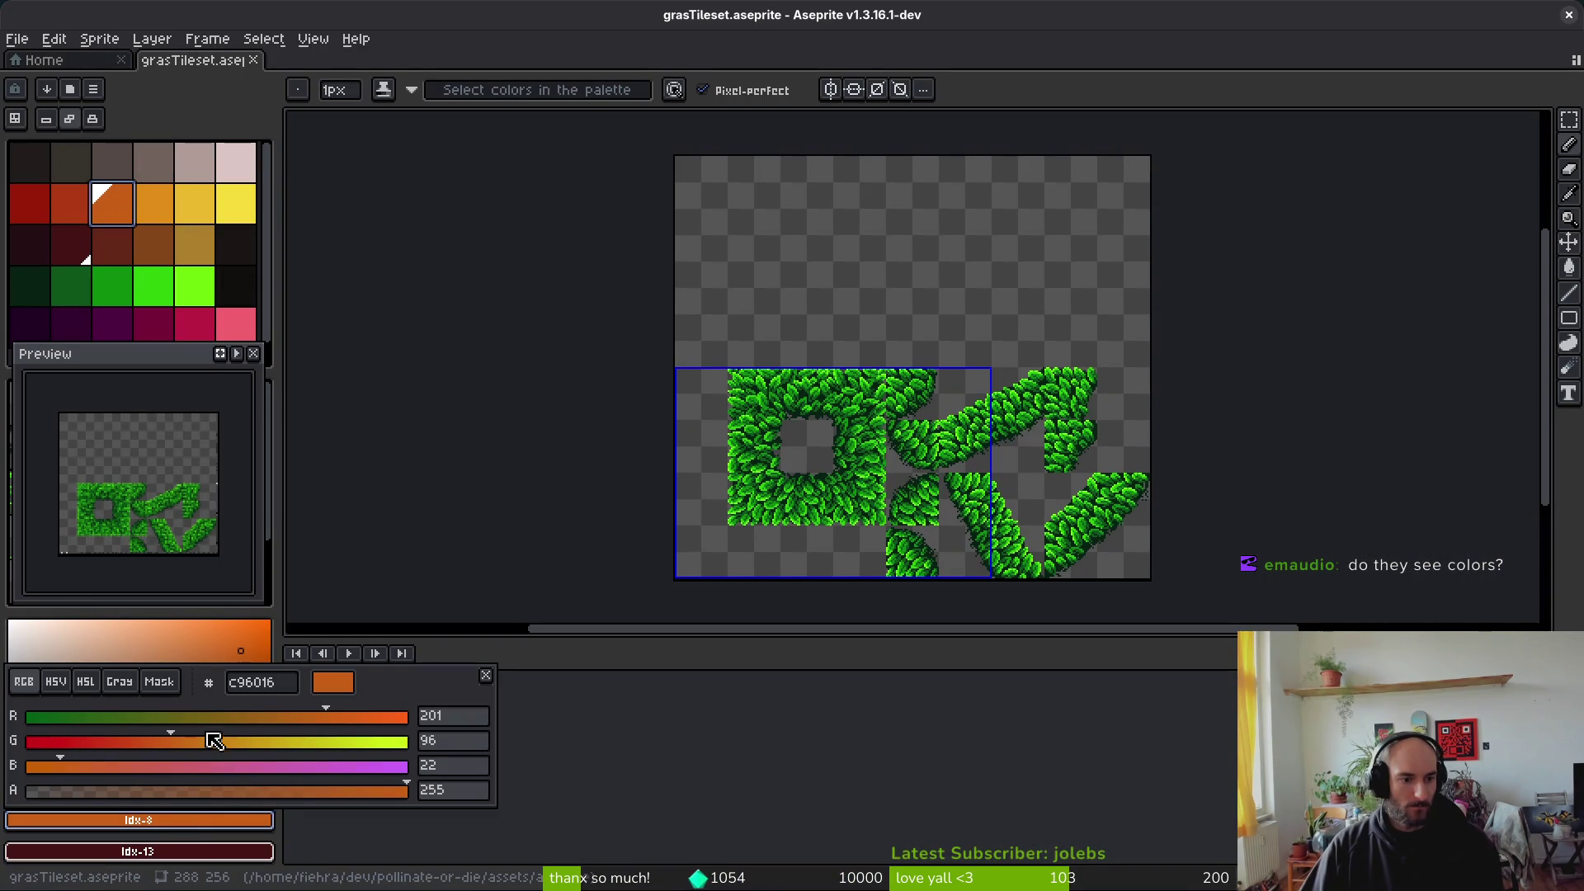
pyautogui.click(26, 688)
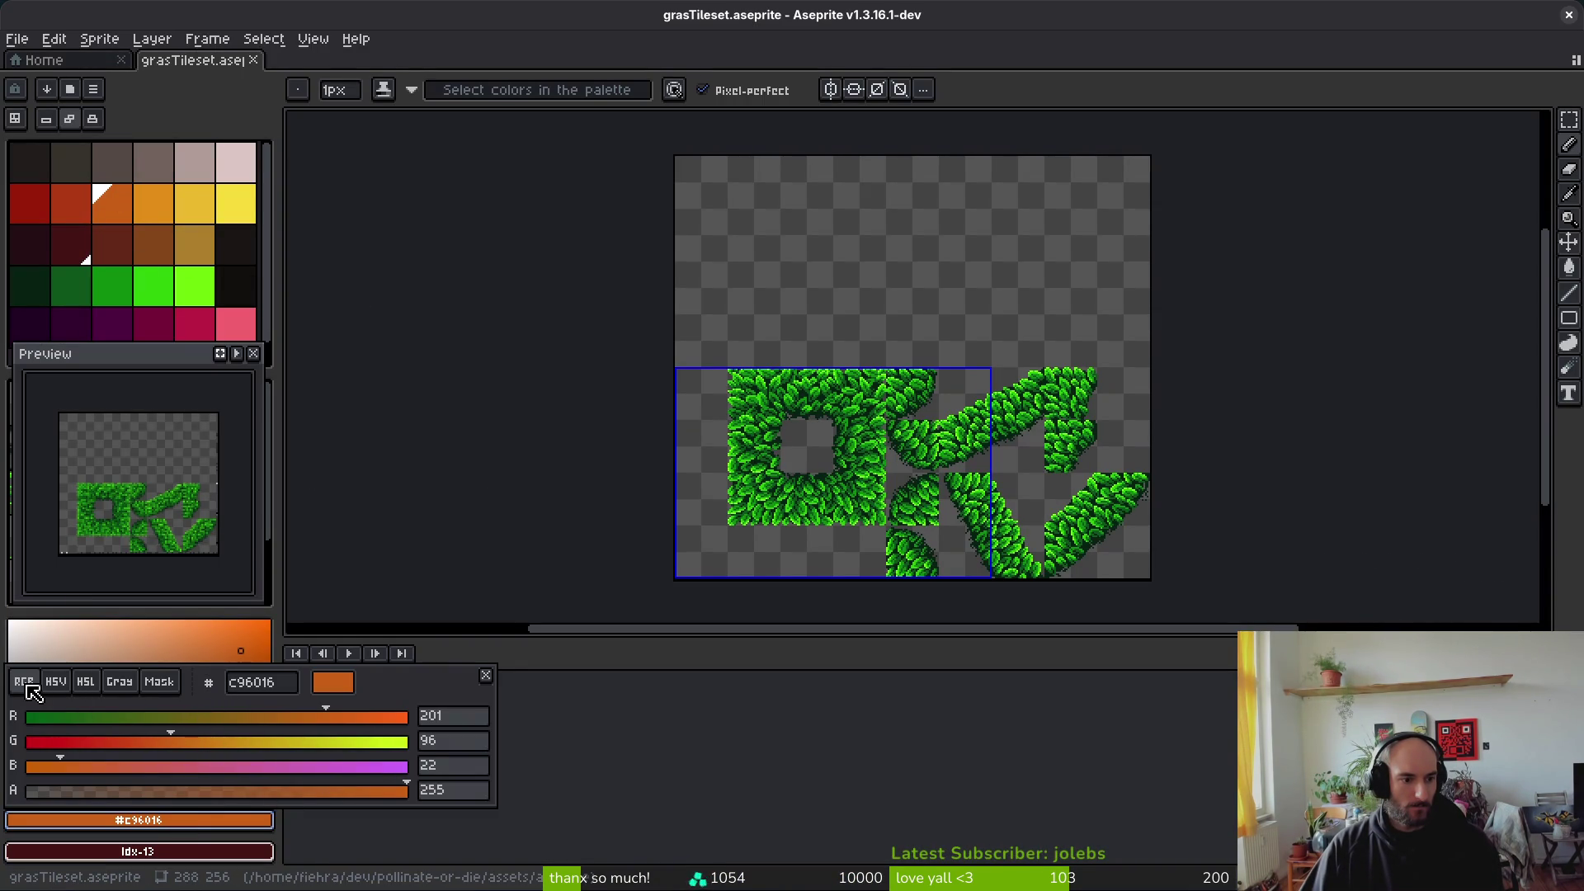
pyautogui.click(466, 721)
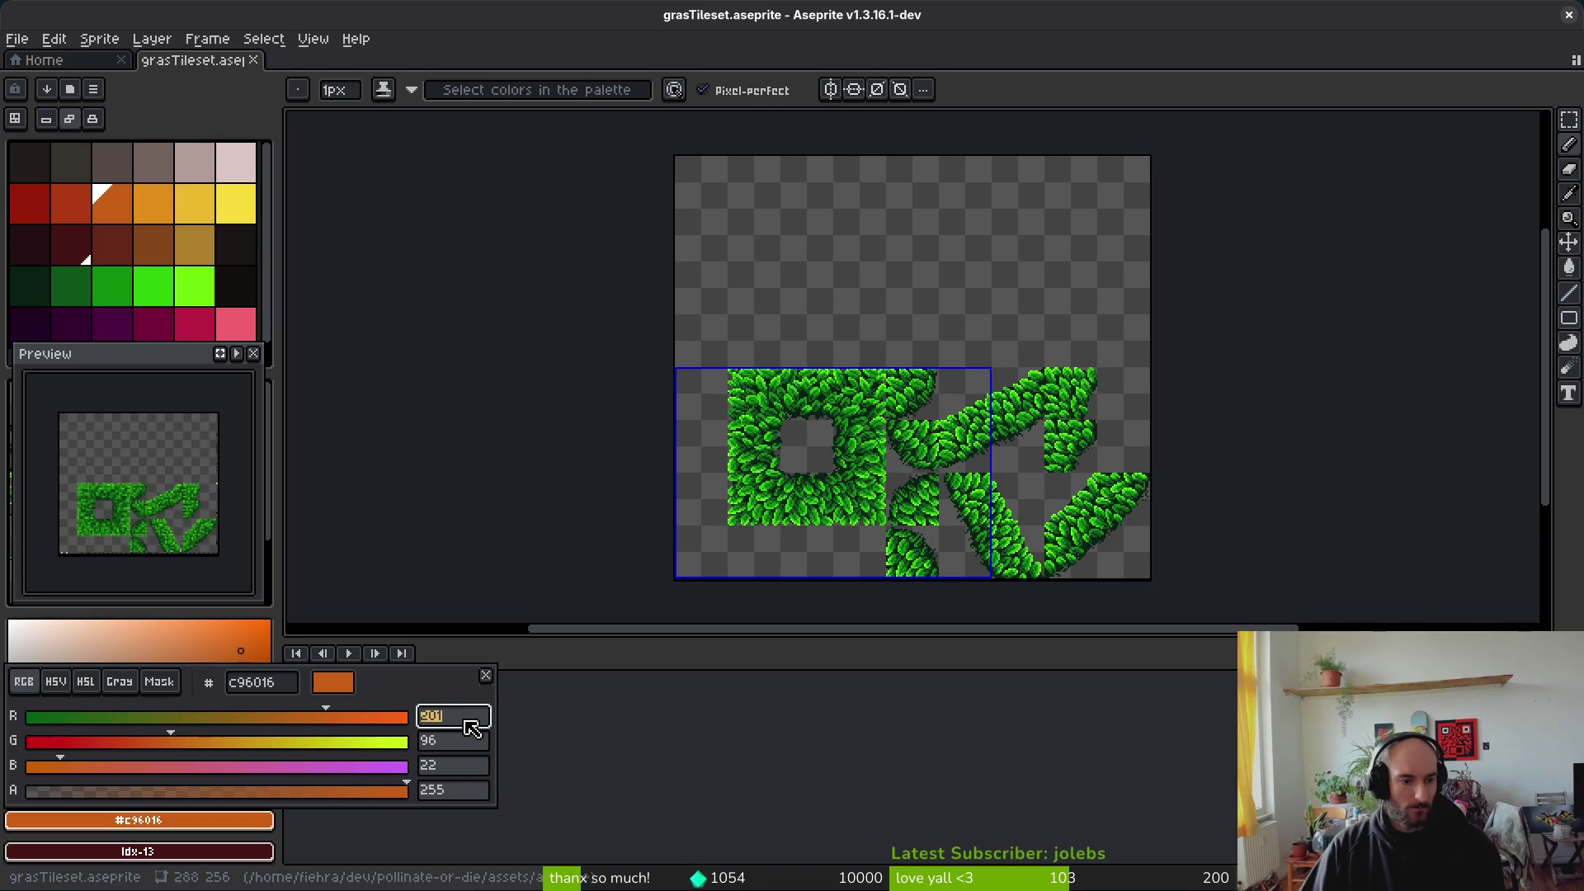
pyautogui.press('Return')
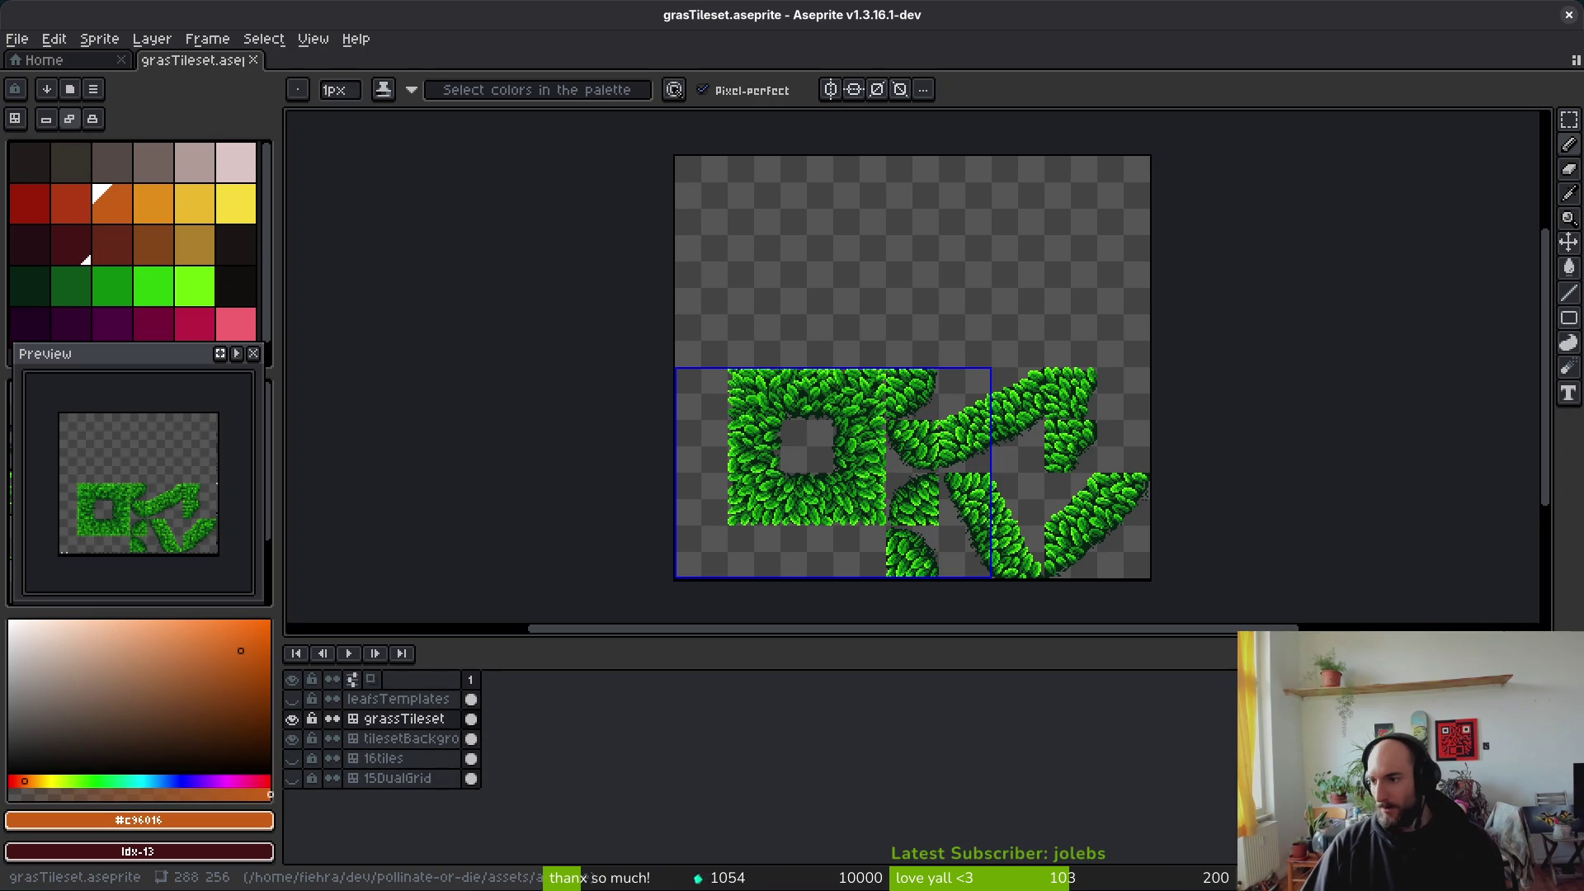
pyautogui.hotkey('alt', 'Tab')
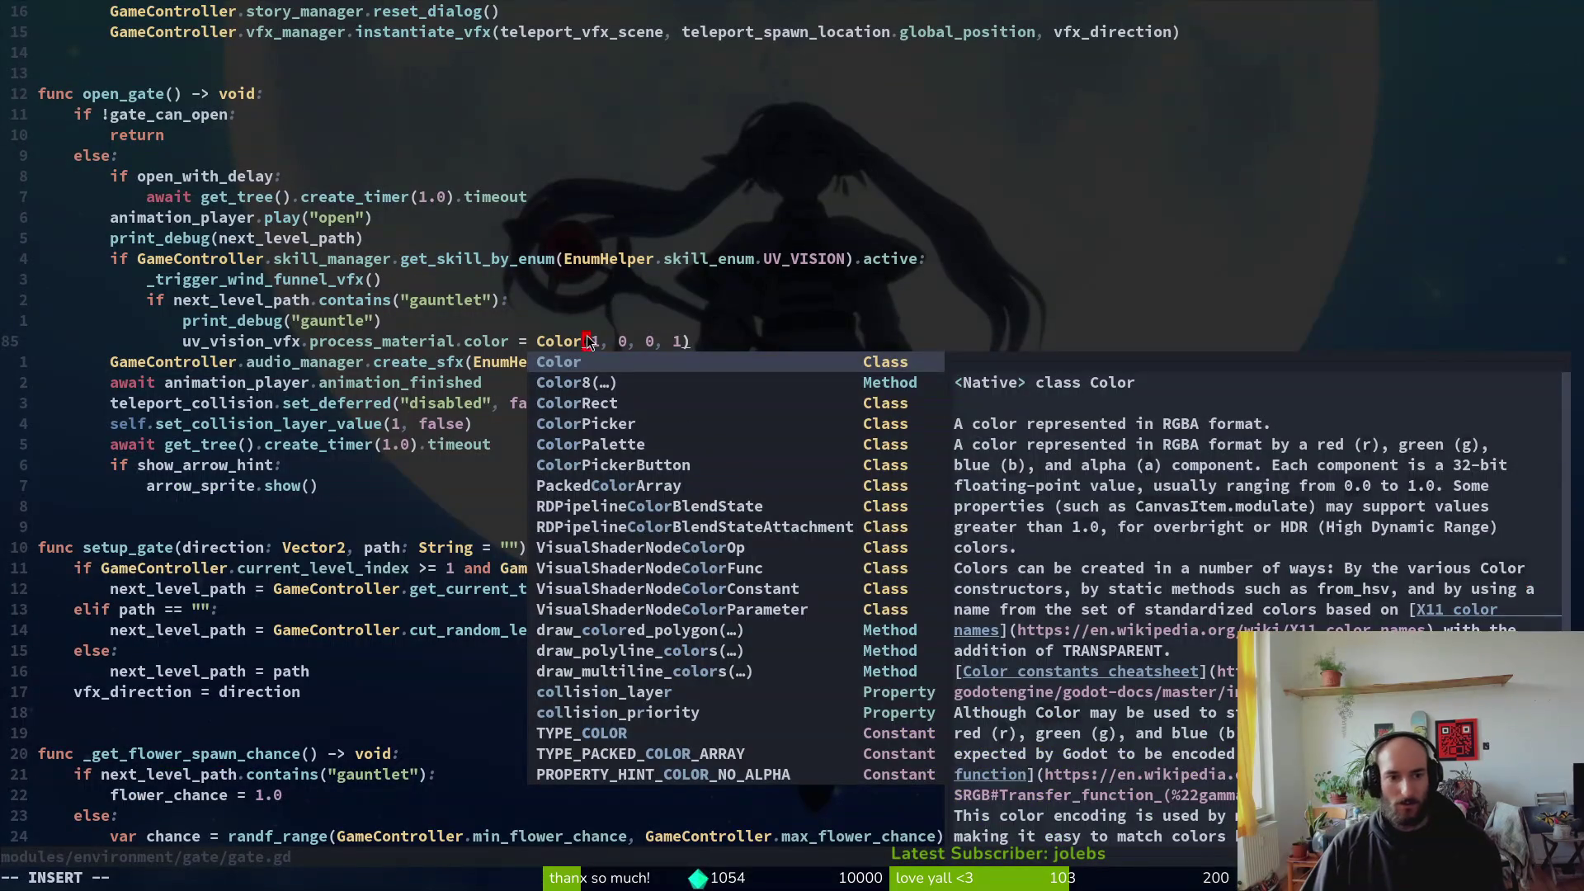
# Step: Change the tint's red argument to 201/255, save, and recheck the orange RGB values in Aseprite
pyautogui.write('20')
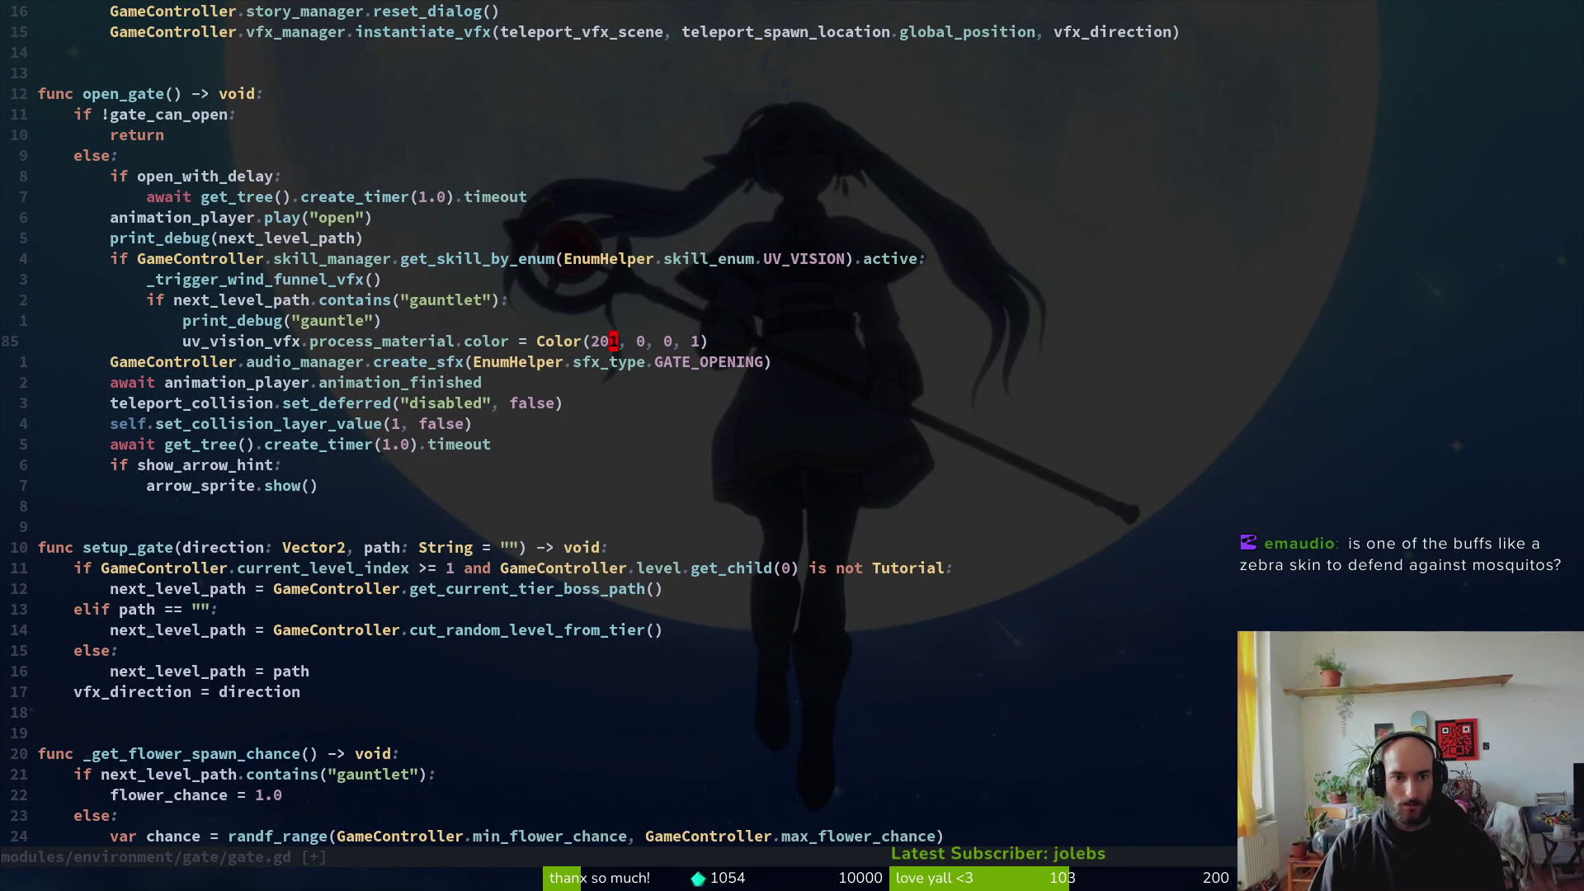
pyautogui.write('255')
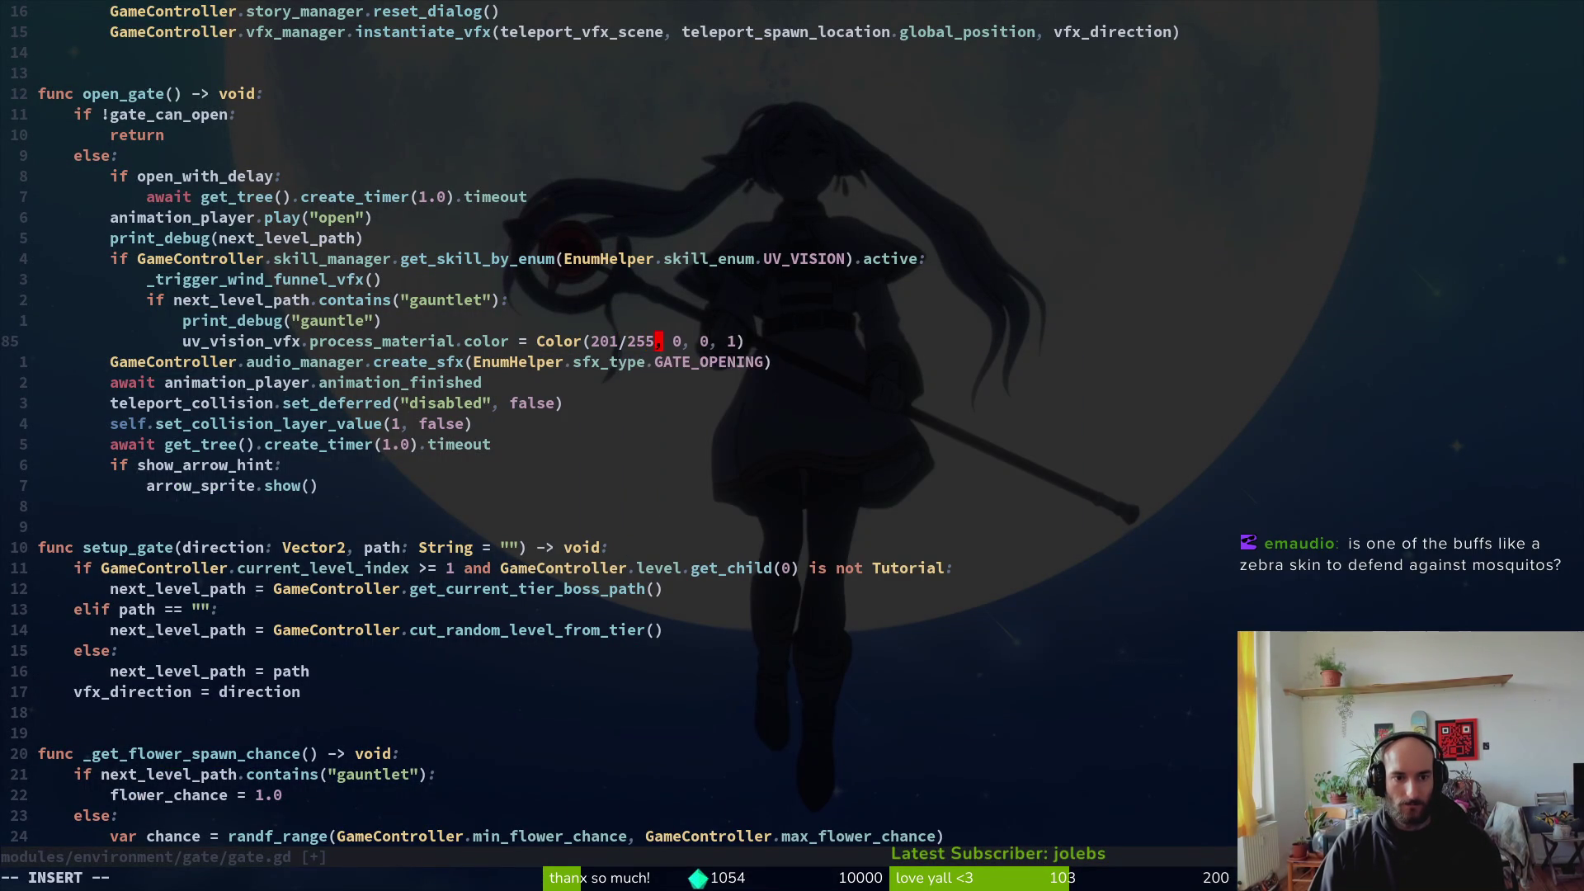
pyautogui.press('Escape')
pyautogui.write(':w')
pyautogui.press('Return')
pyautogui.hotkey('alt', 'Tab')
pyautogui.click(200, 824)
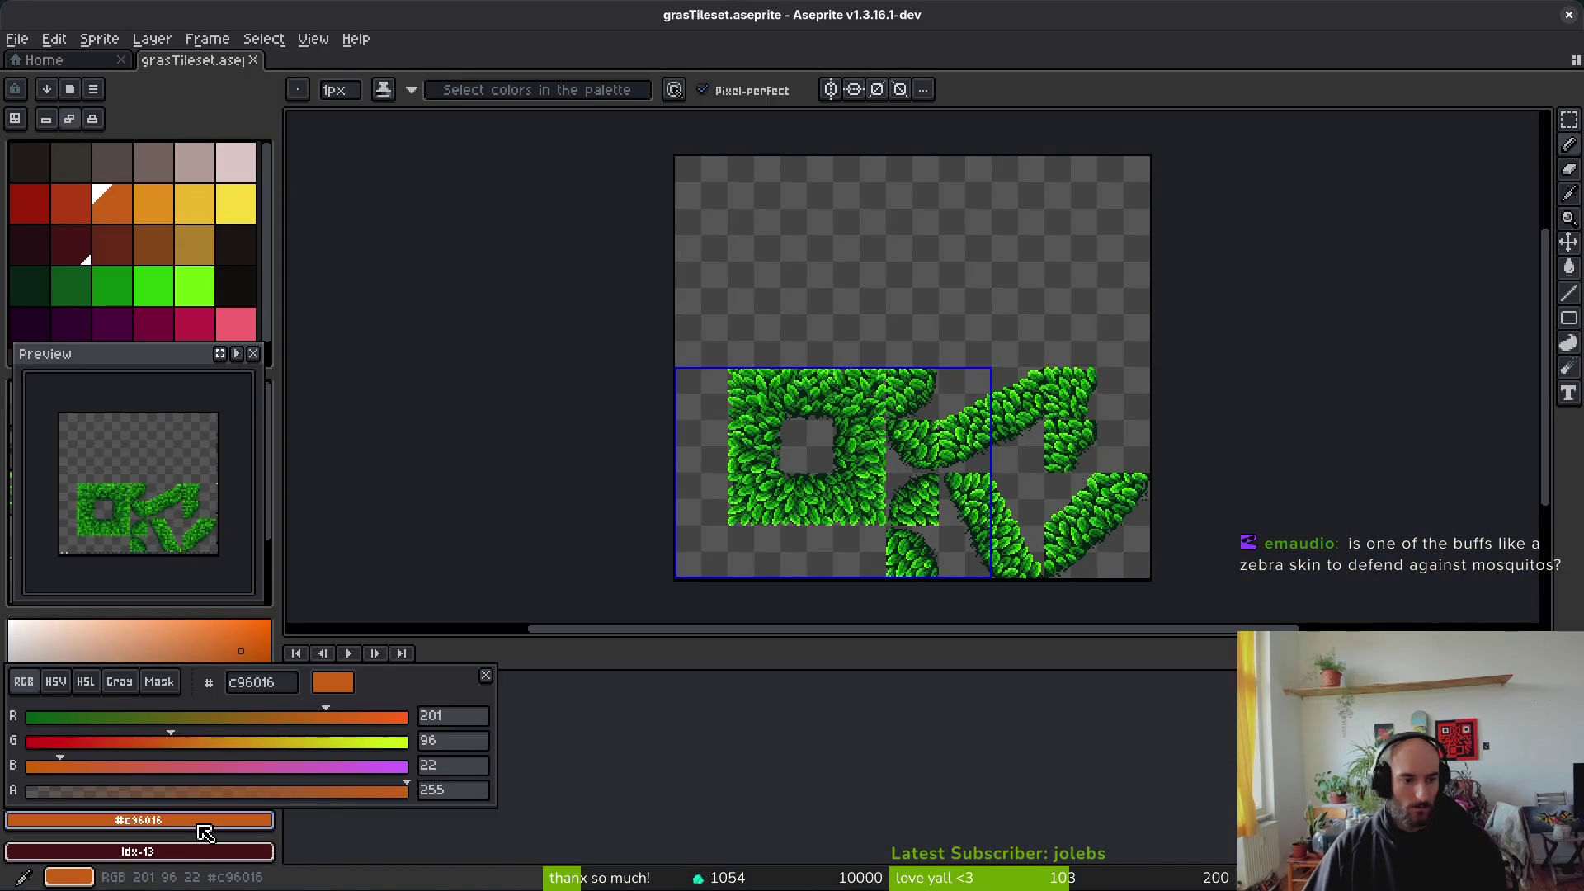
pyautogui.hotkey('alt', 'Tab')
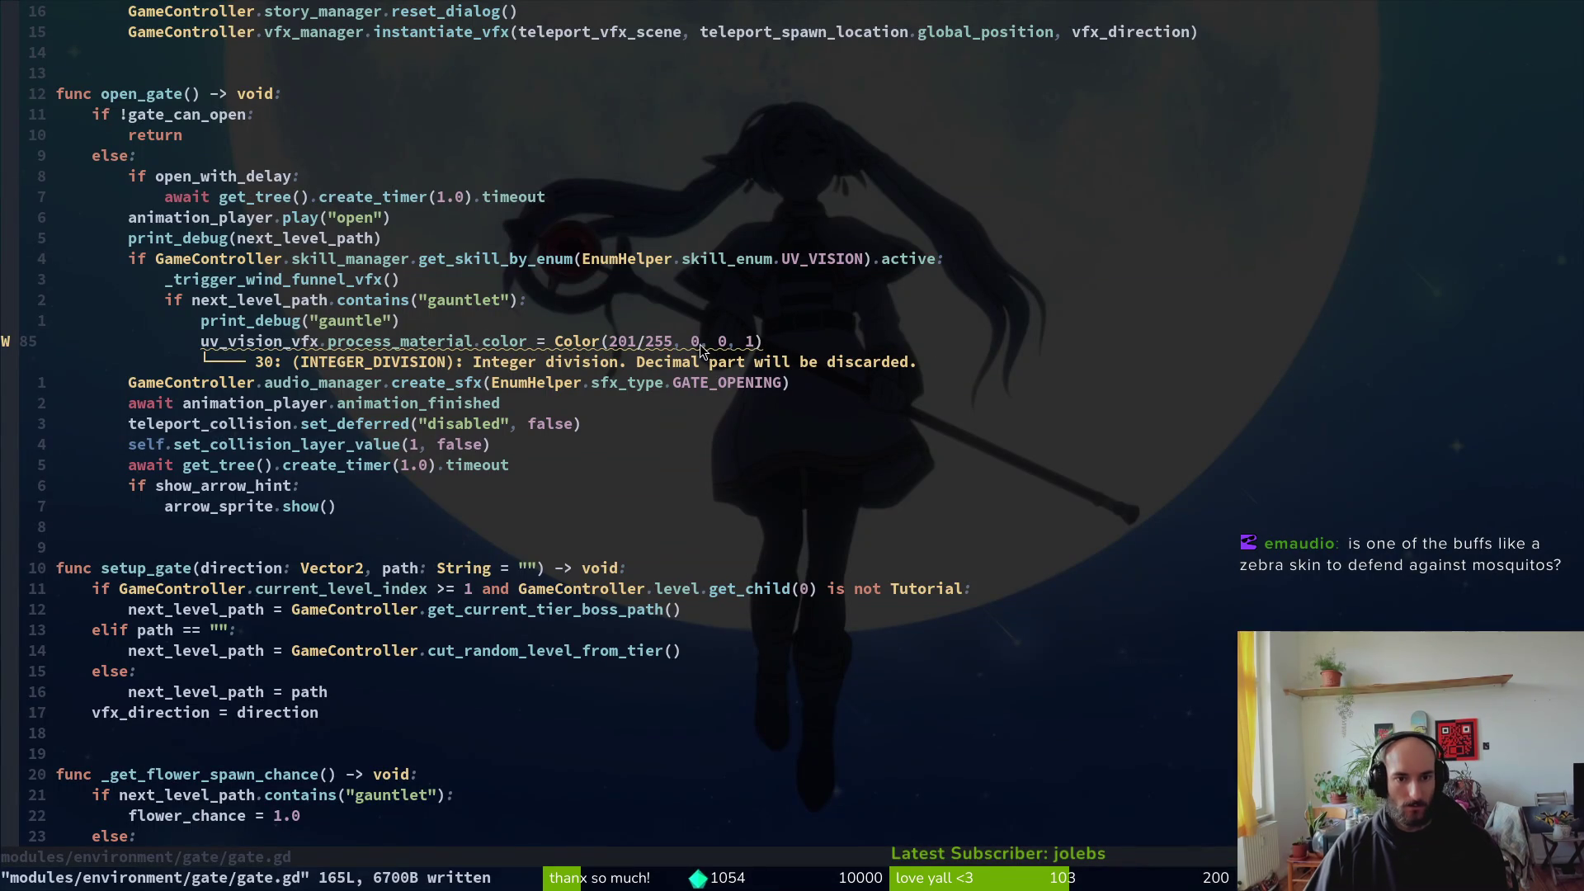
# Step: Set the green argument to 96/255, clear the blue argument, and check the RGB values again
pyautogui.press('s')
pyautogui.write('96')
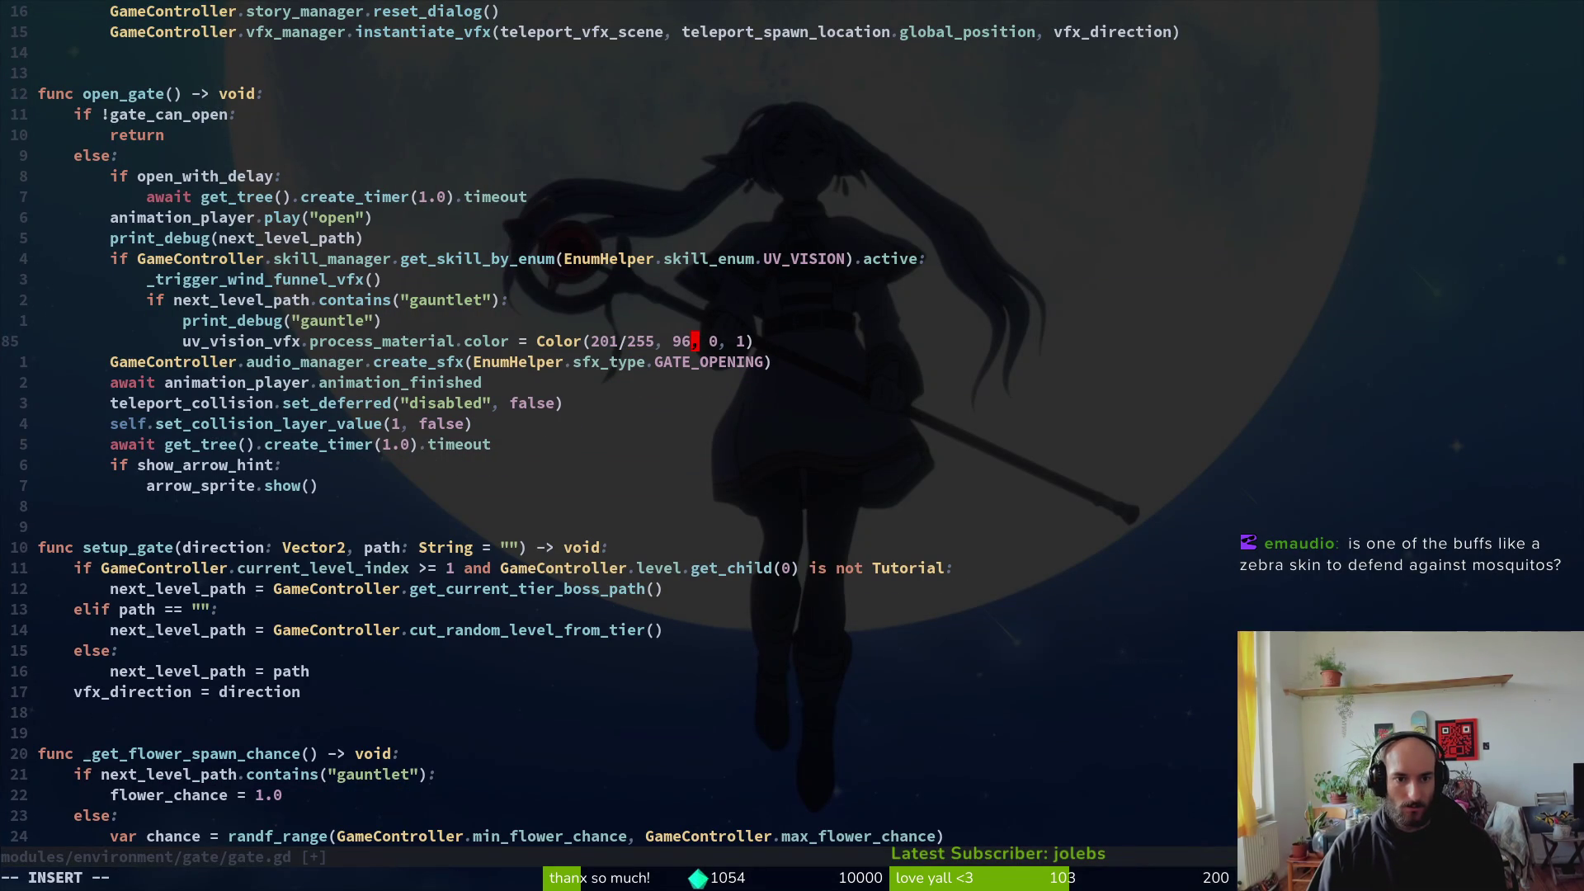
pyautogui.write('/255')
pyautogui.press('Escape')
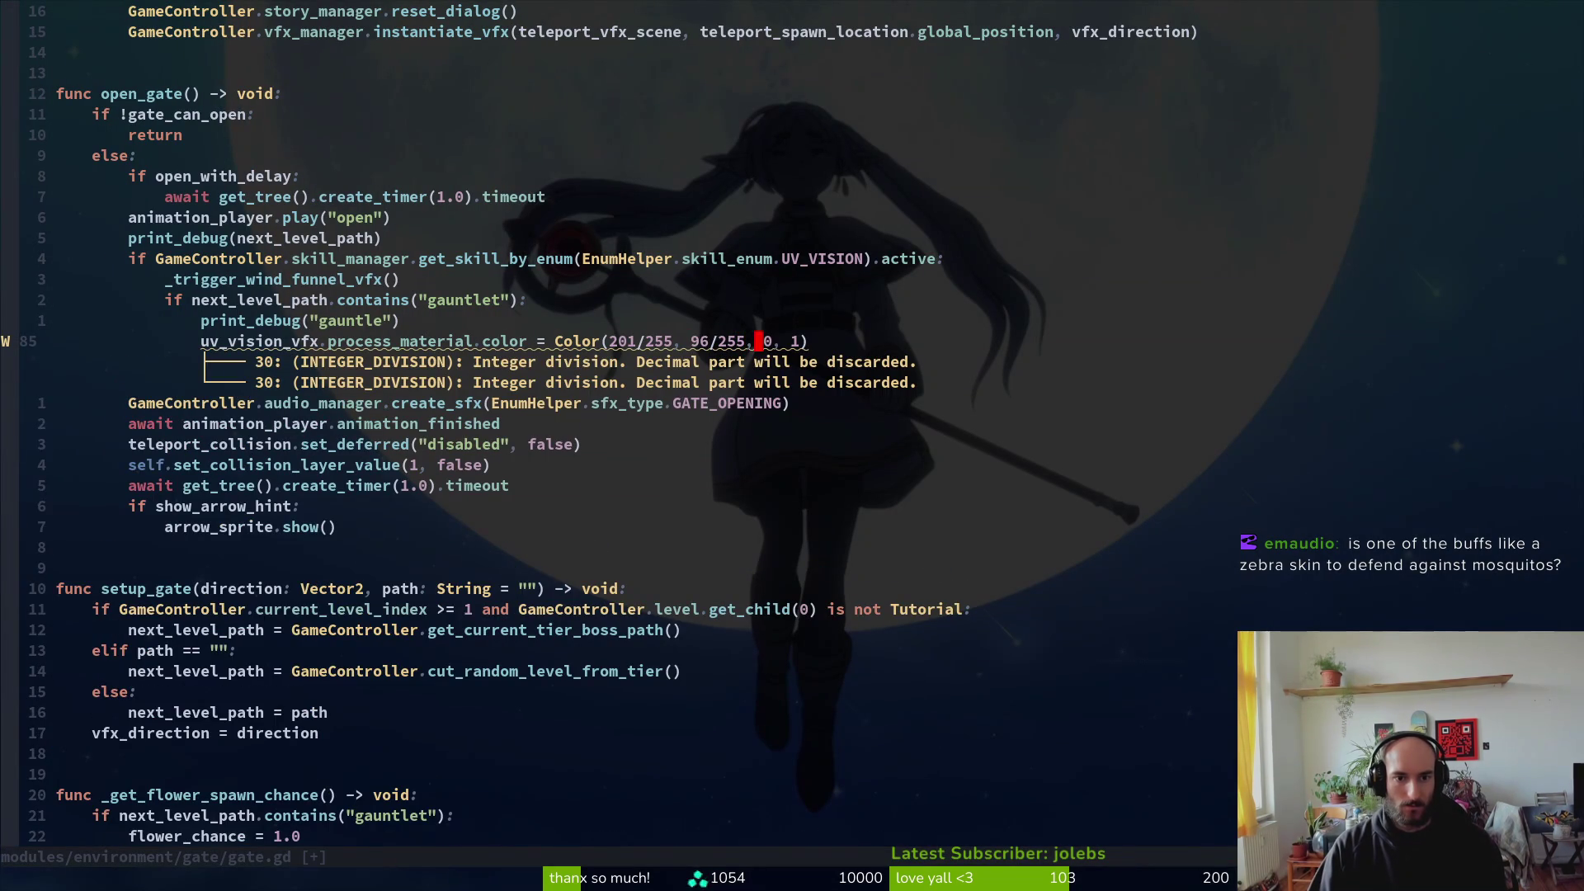
pyautogui.press('s')
pyautogui.hotkey('alt', 'Tab')
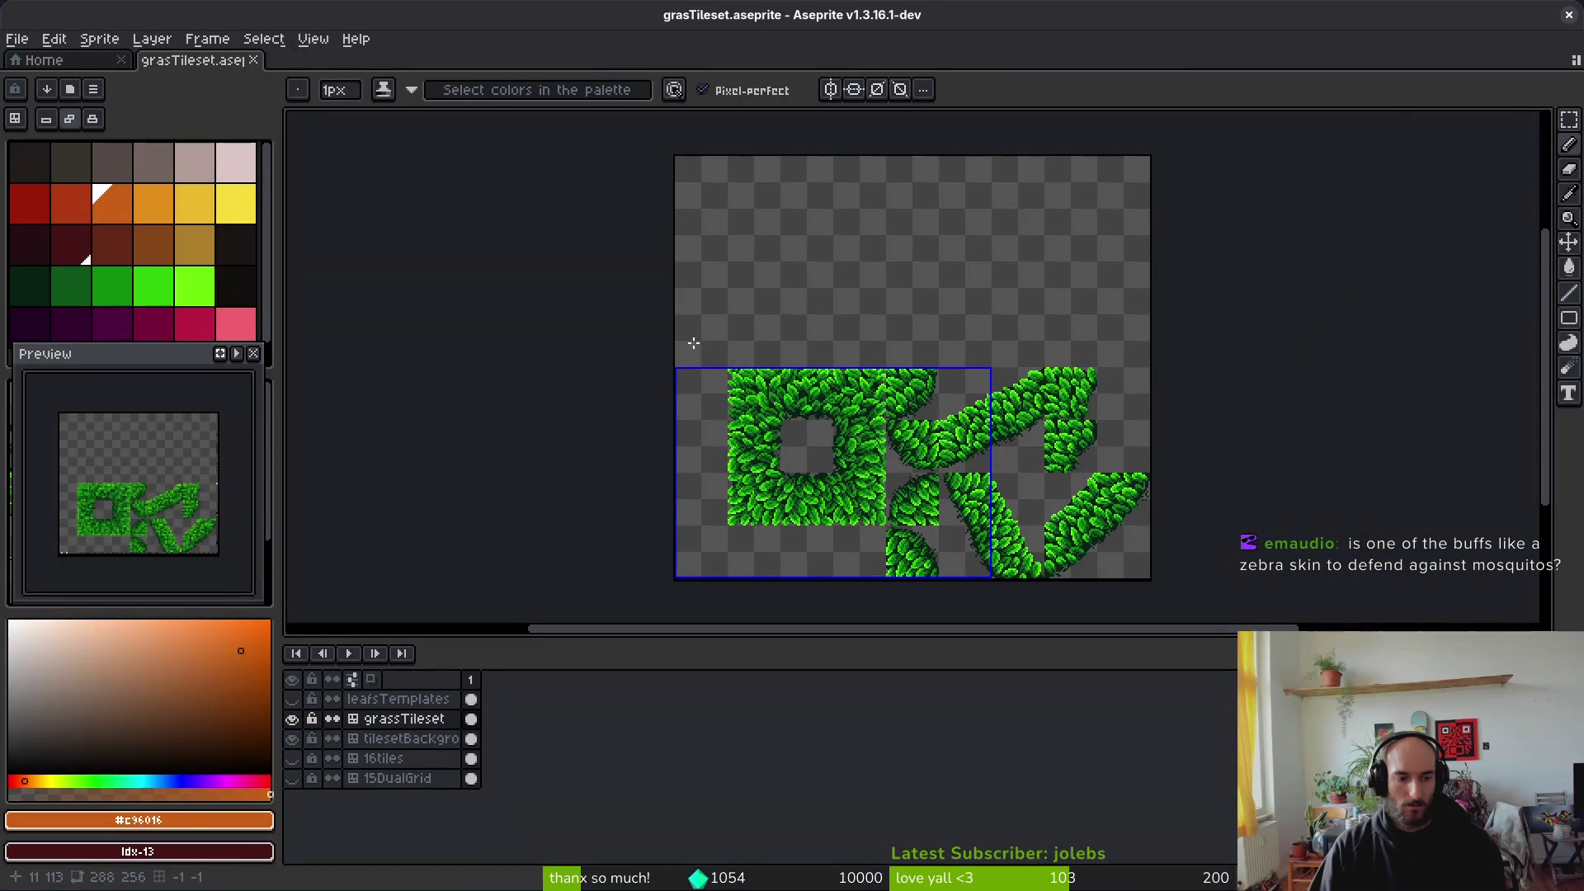
pyautogui.click(160, 820)
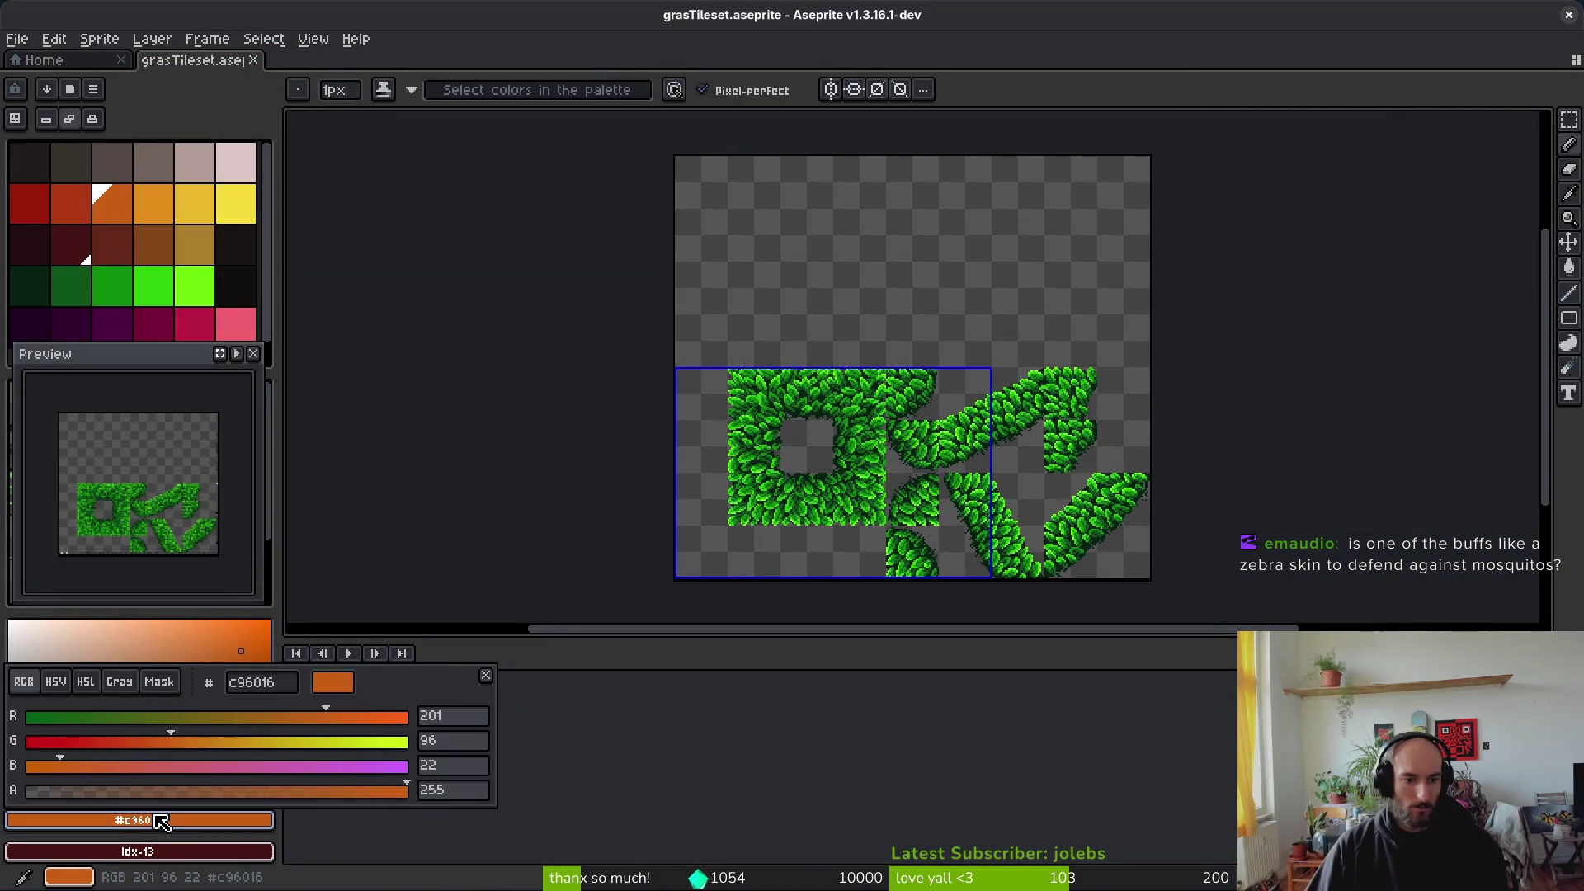
pyautogui.hotkey('alt', 'Tab')
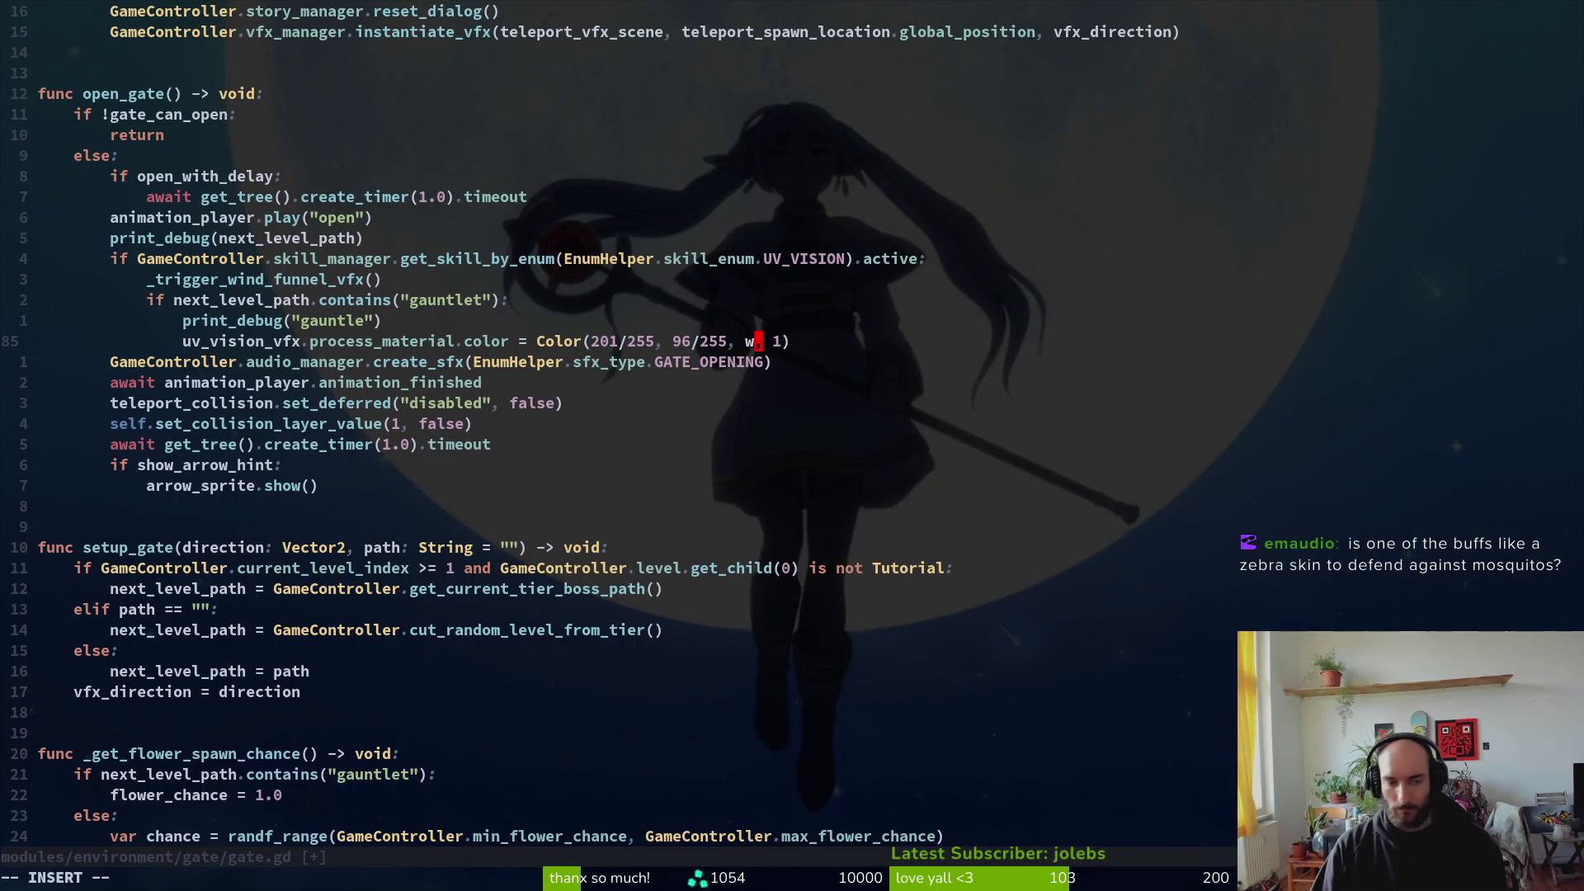
# Step: Enter 22/255 as the blue argument and save gate.gd with :w
pyautogui.write('2/')
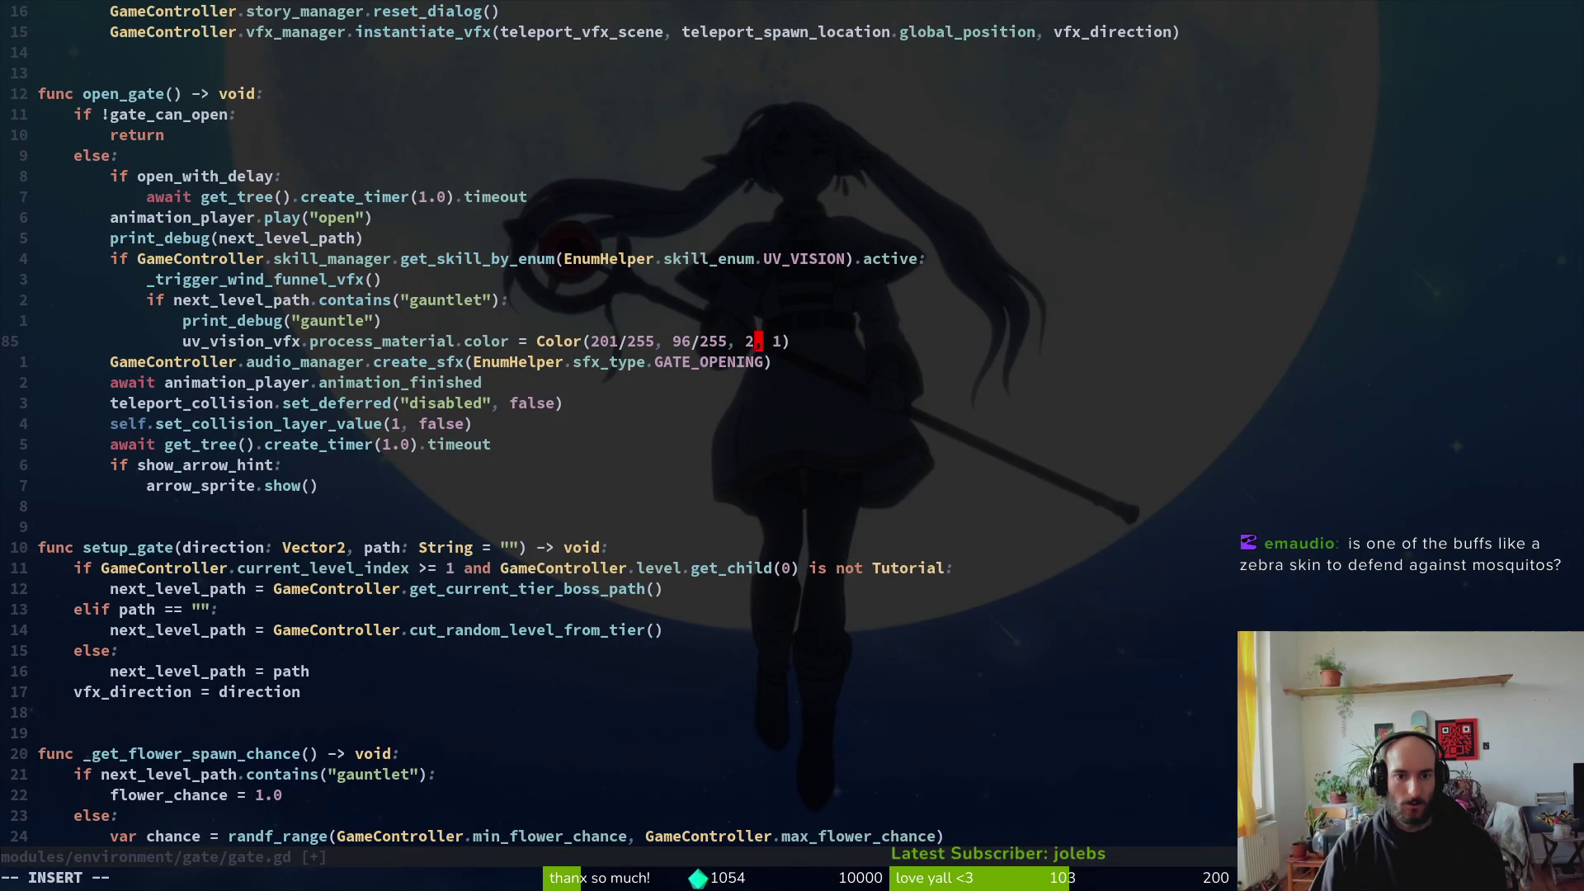
pyautogui.write('255')
pyautogui.press('Escape')
pyautogui.write(':w')
pyautogui.press('Return')
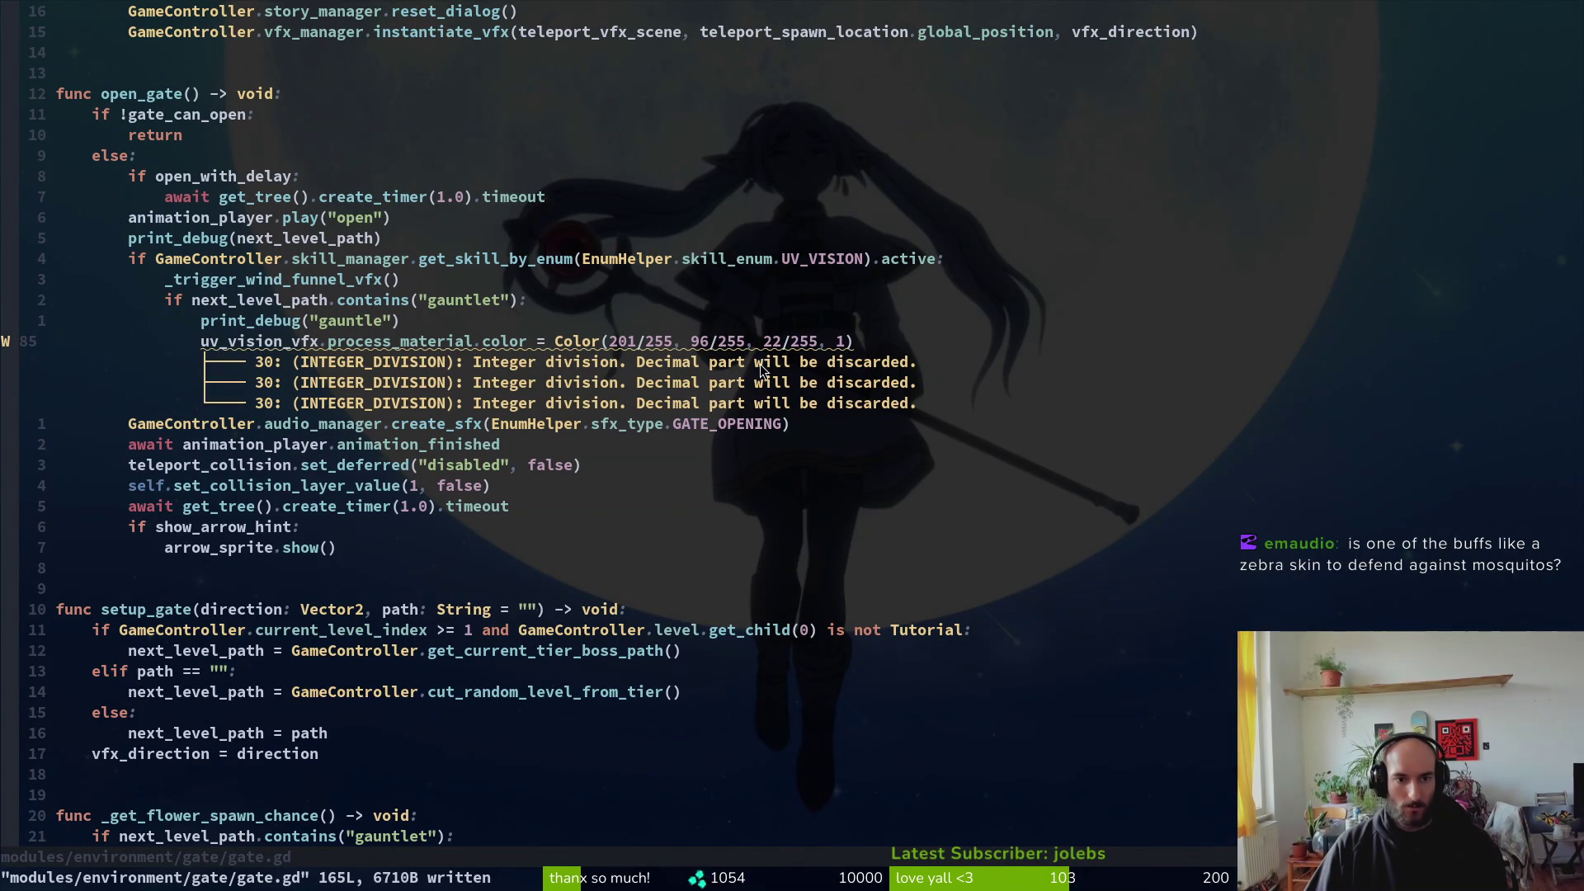
pyautogui.hotkey('alt', 'Tab')
pyautogui.hotkey('alt', 'Tab')
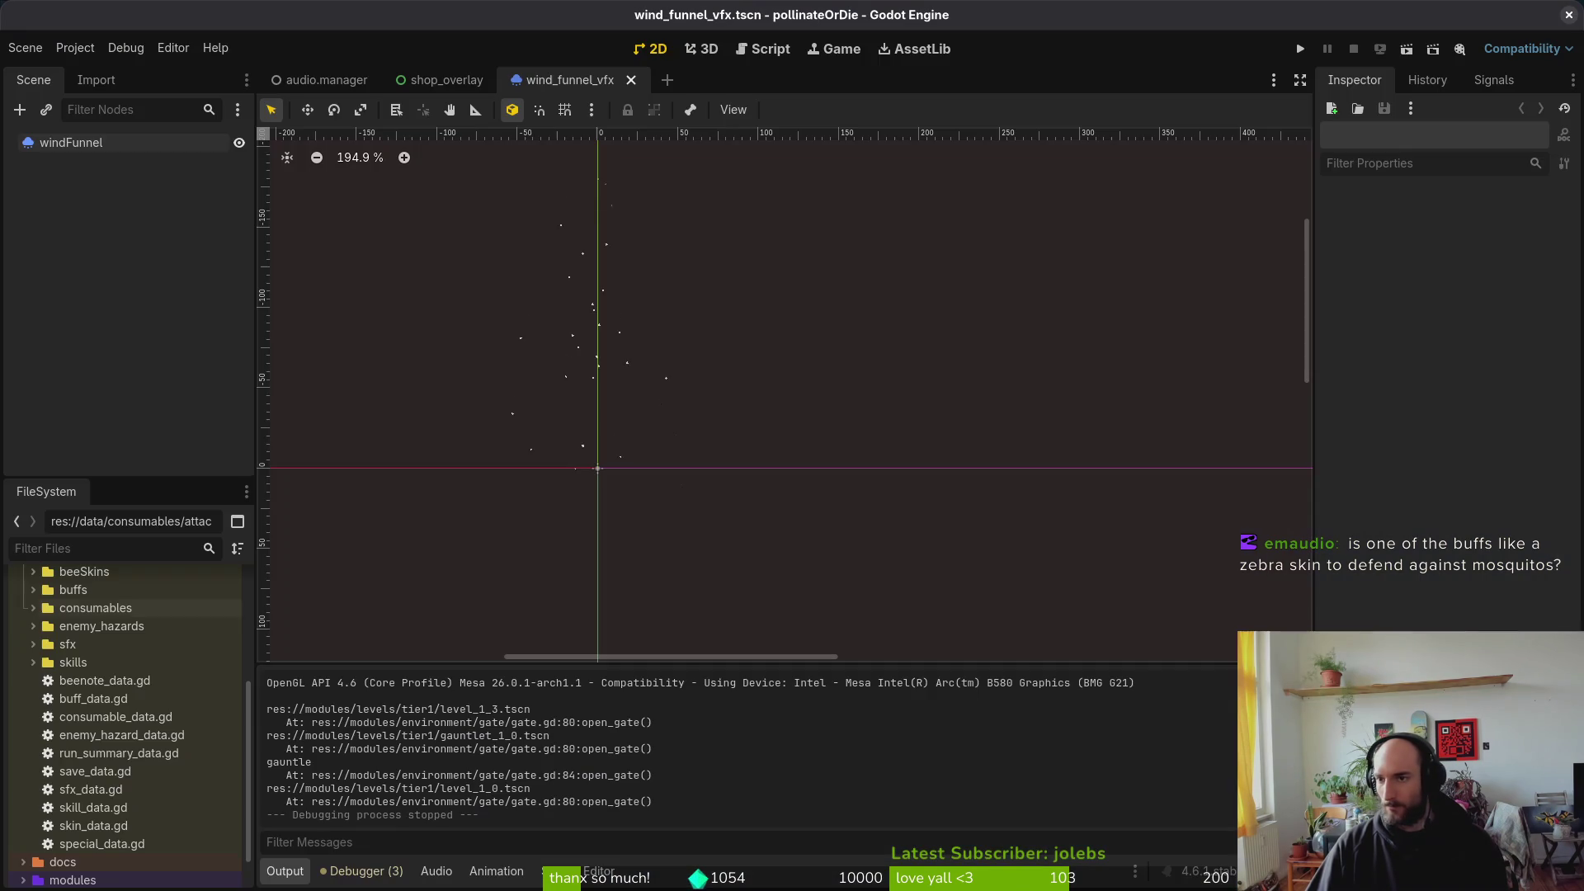
# Step: Run the game, continue the saved game, and lower the music volume in the pause-menu settings
pyautogui.click(1300, 49)
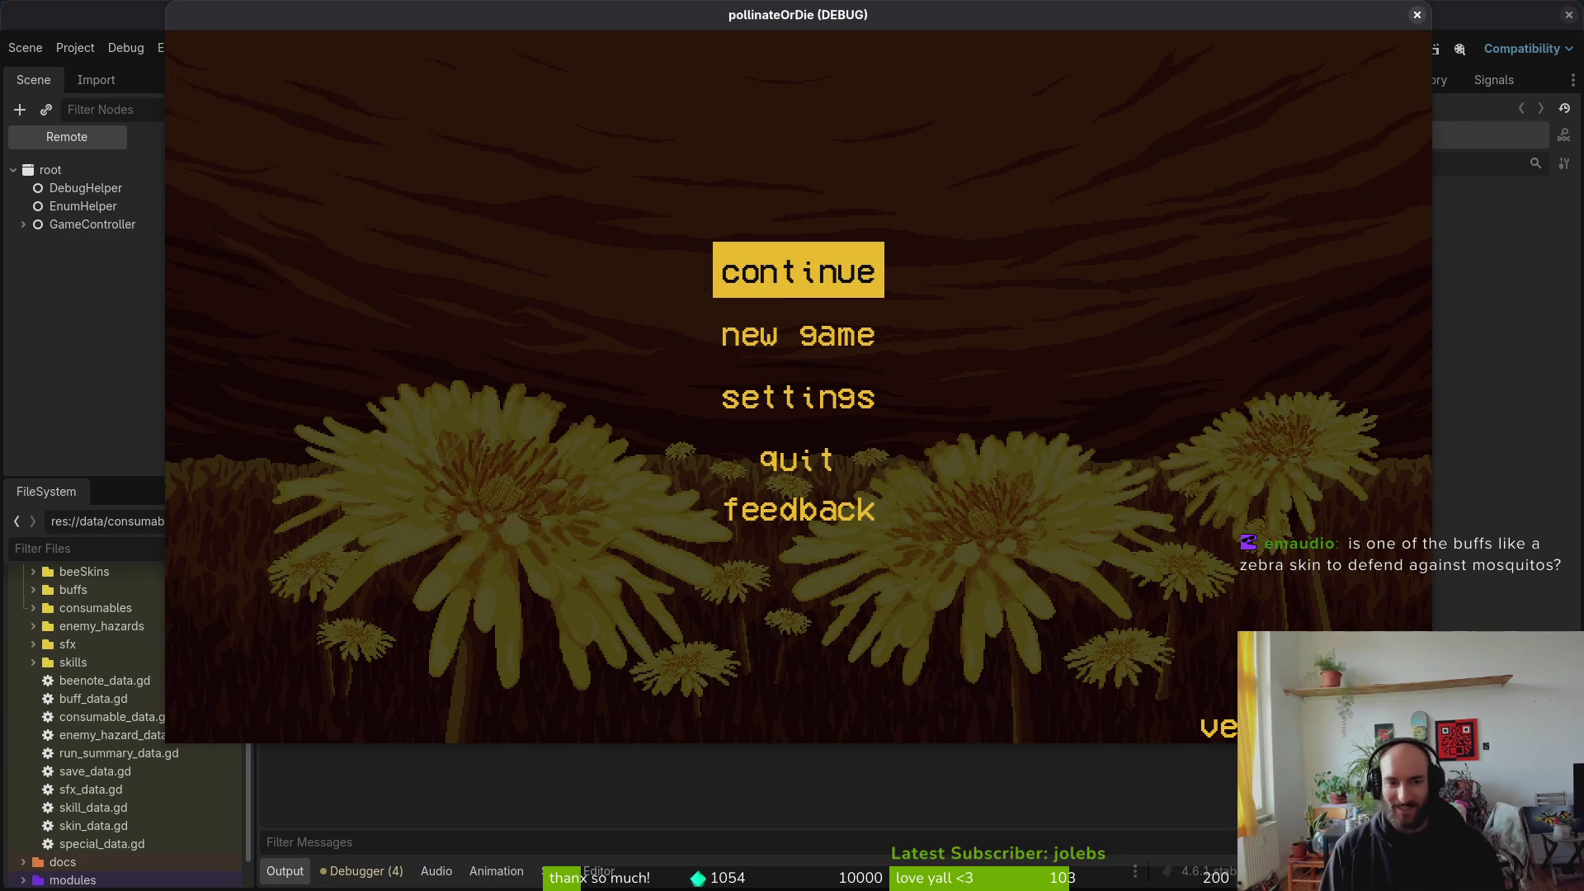
pyautogui.press('Return')
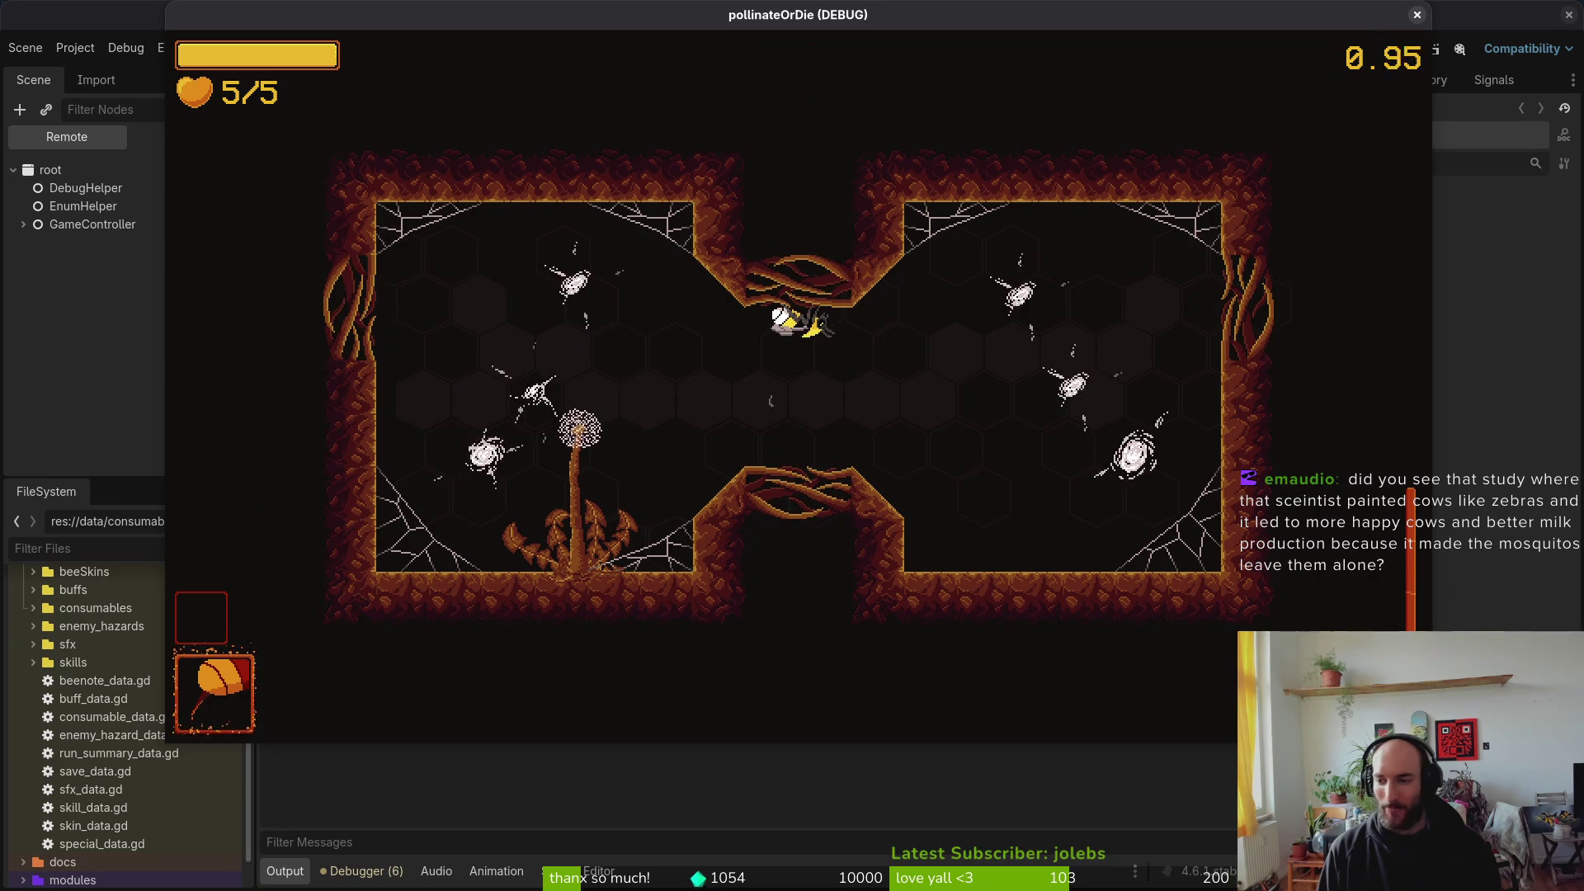
pyautogui.press('Escape')
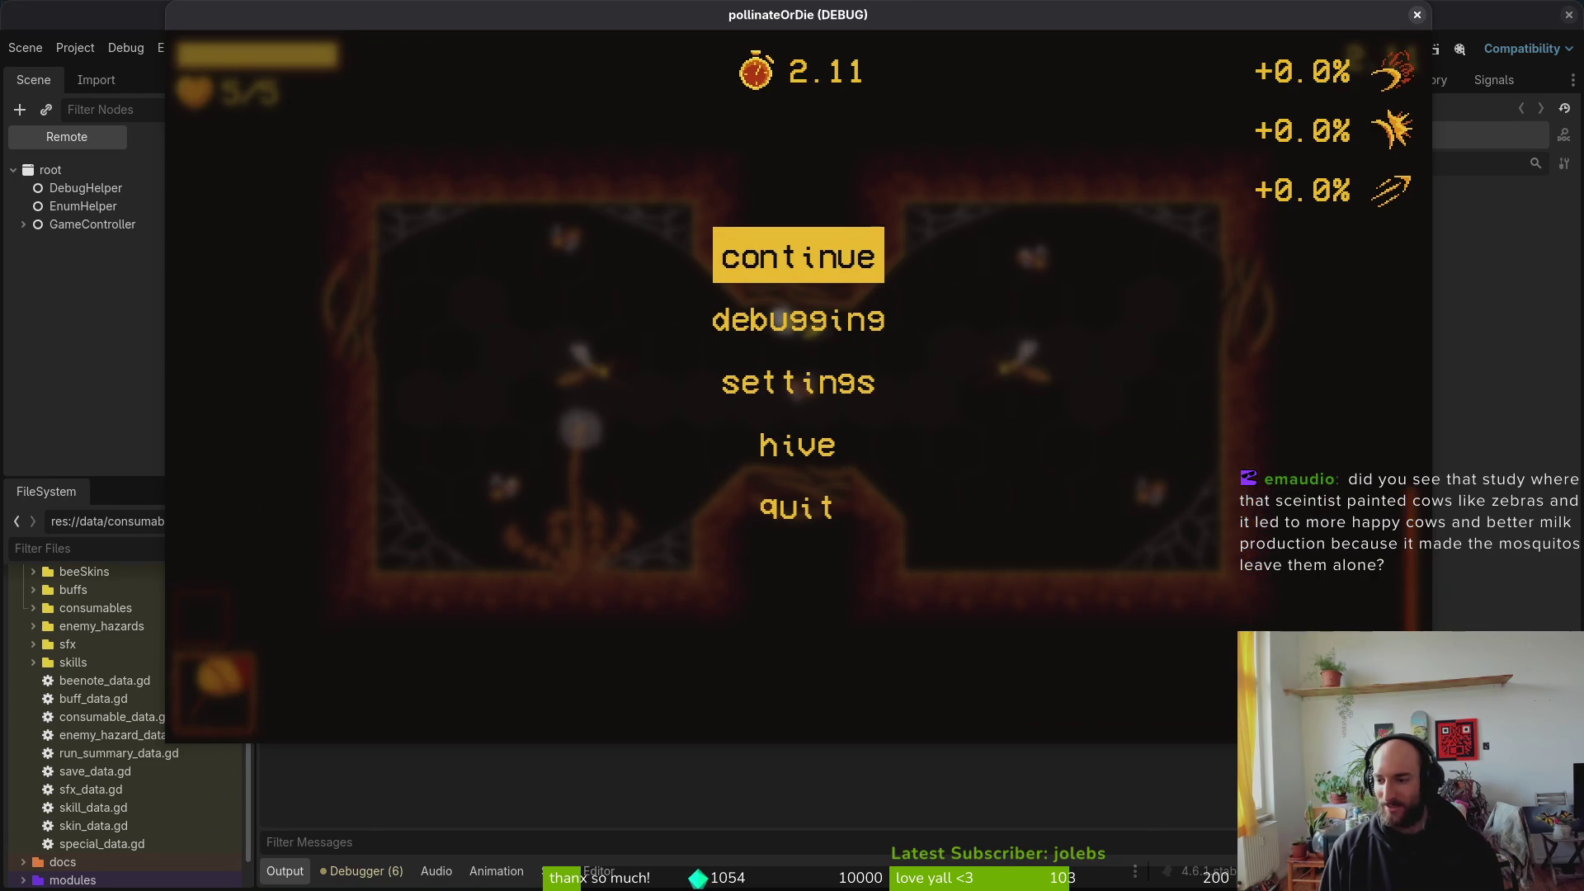
pyautogui.press('Down')
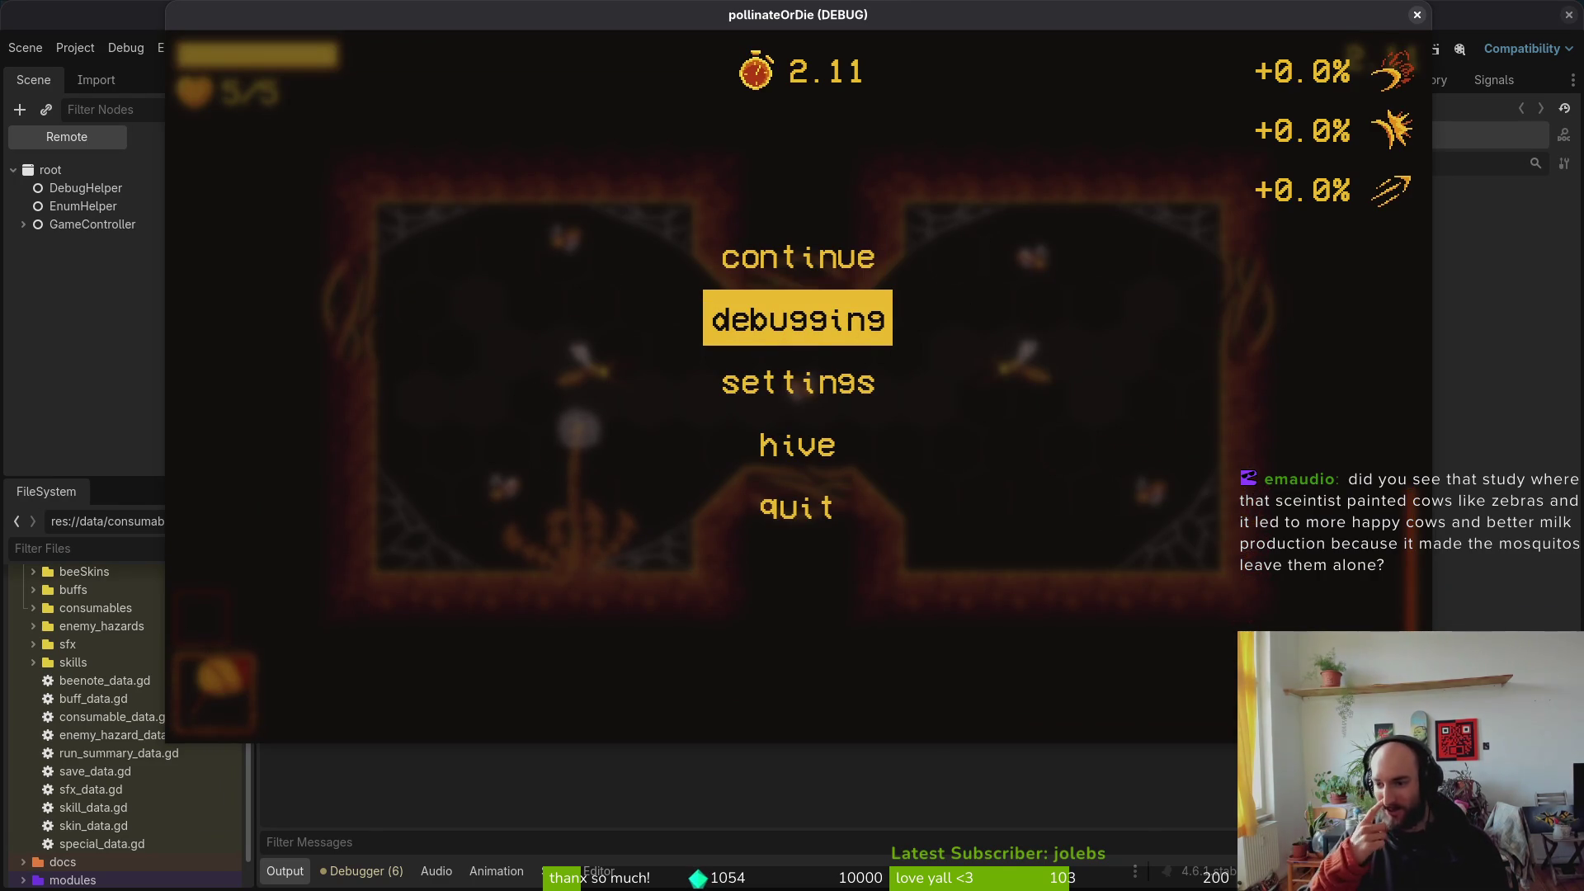
pyautogui.press('Down')
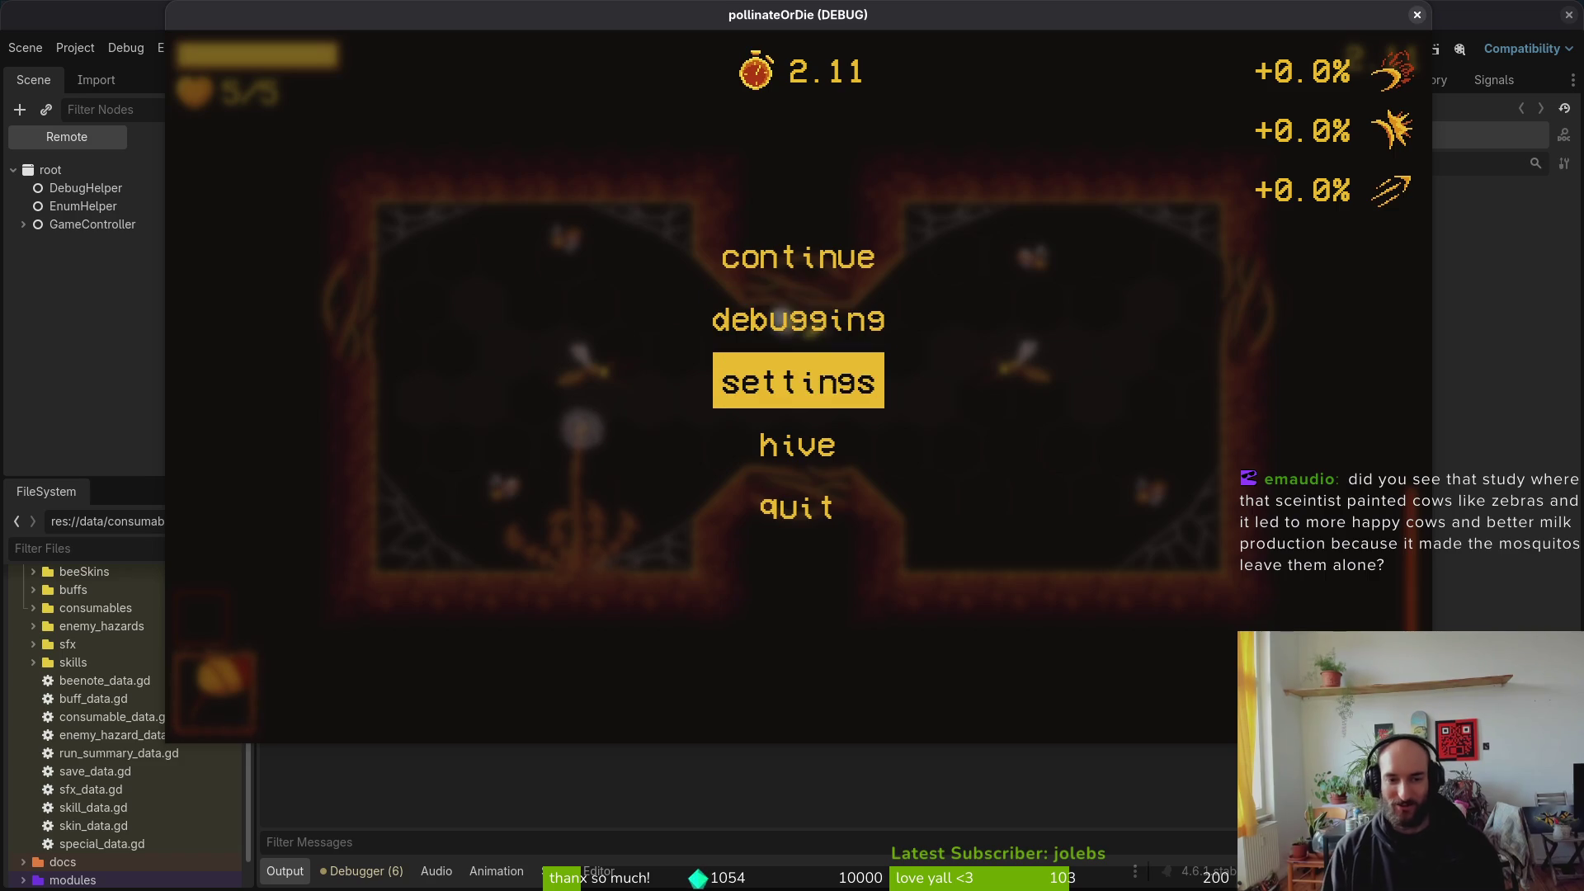
pyautogui.press('Return')
pyautogui.press('Down')
pyautogui.press('Left')
pyautogui.press('Left')
pyautogui.press('Left')
pyautogui.press('Left')
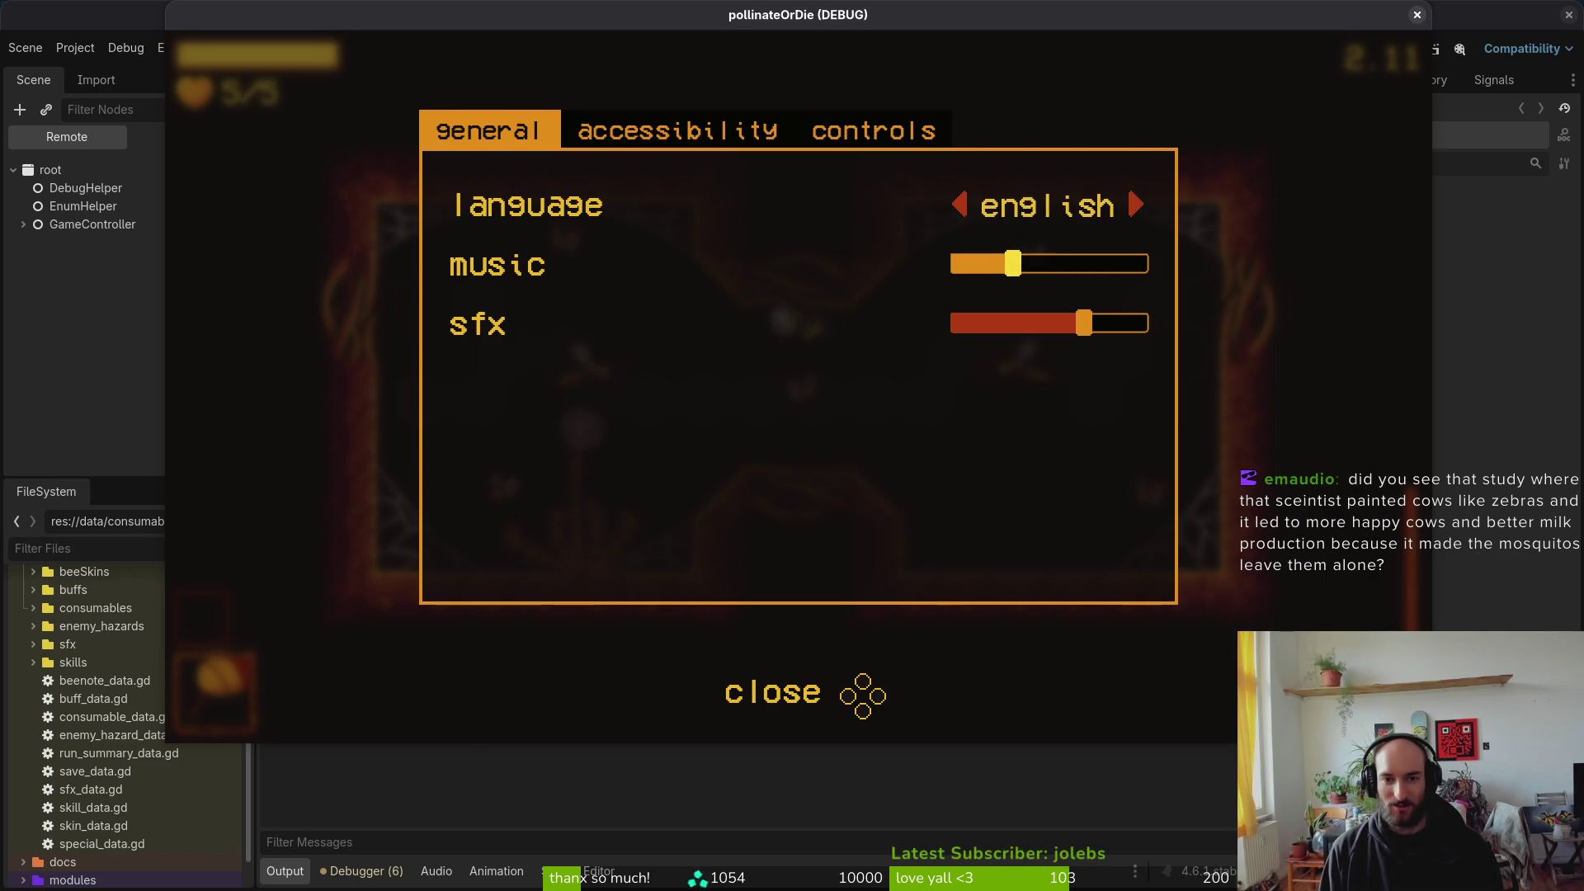
pyautogui.press('Escape')
# Step: Fly the bee through the top gate into the wasp nest room and destroy the wasp nest
pyautogui.press('Right')
pyautogui.press('Down')
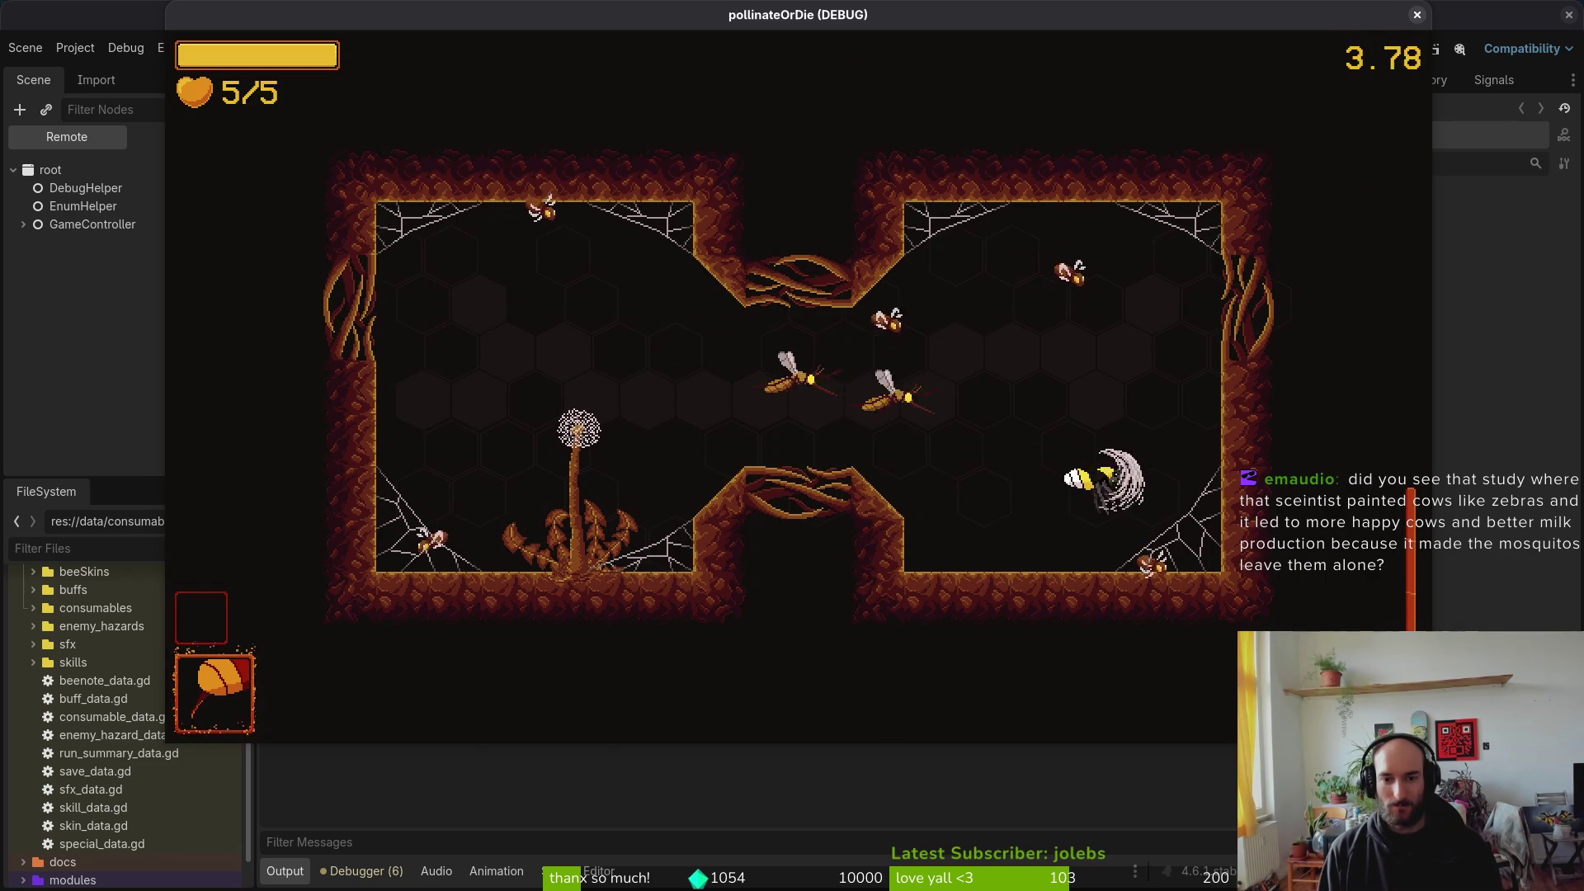
pyautogui.press('Left')
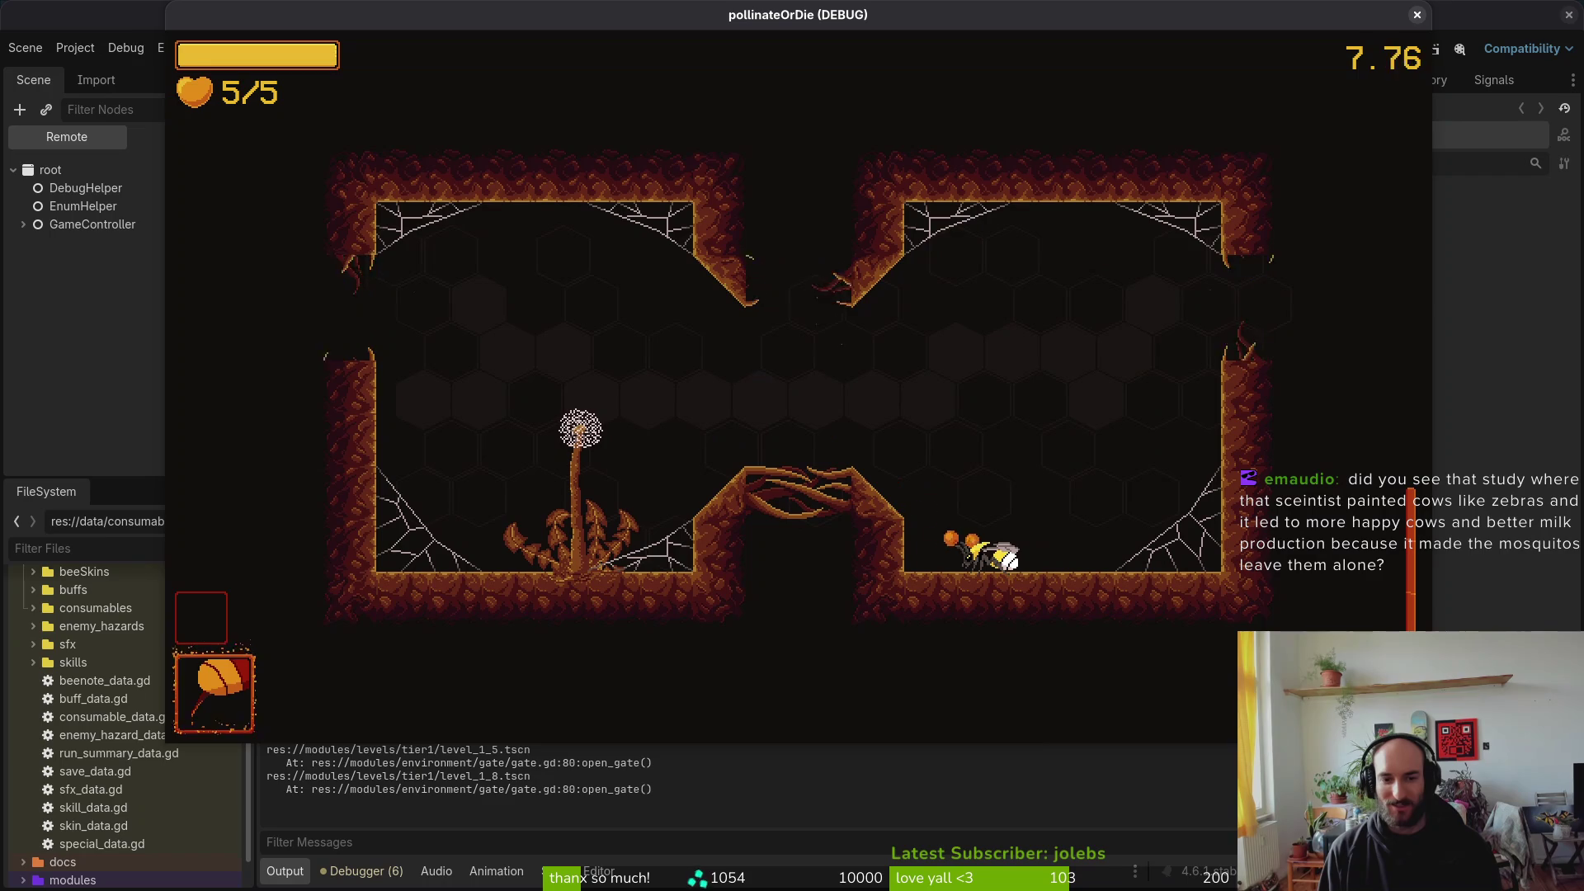
pyautogui.press('Up')
pyautogui.press('Left')
pyautogui.press('Up')
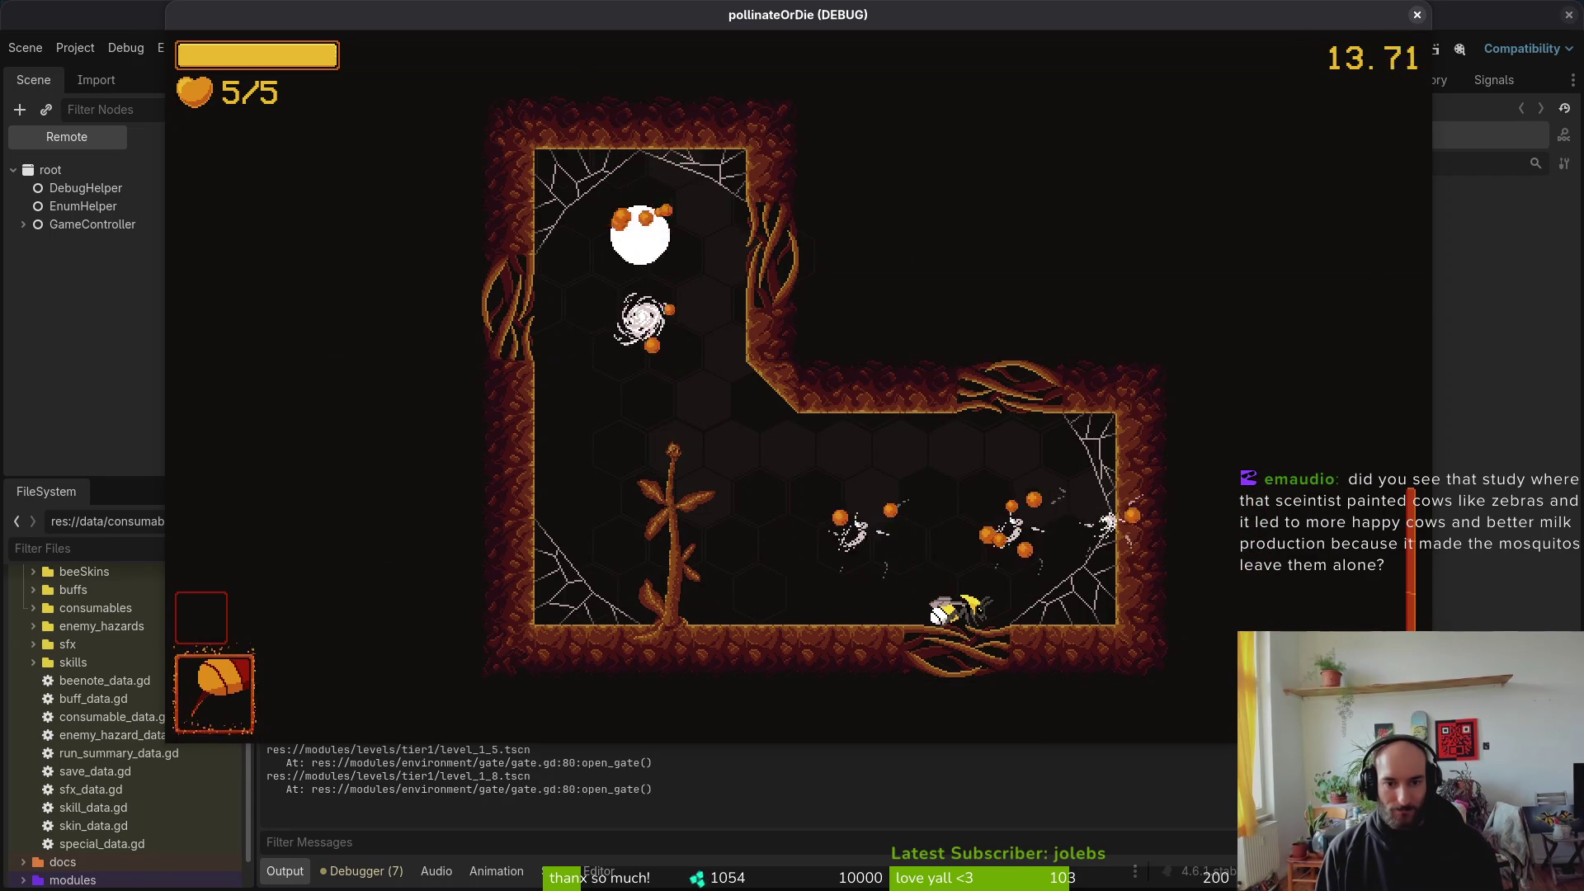
pyautogui.press('Left')
pyautogui.press('Up')
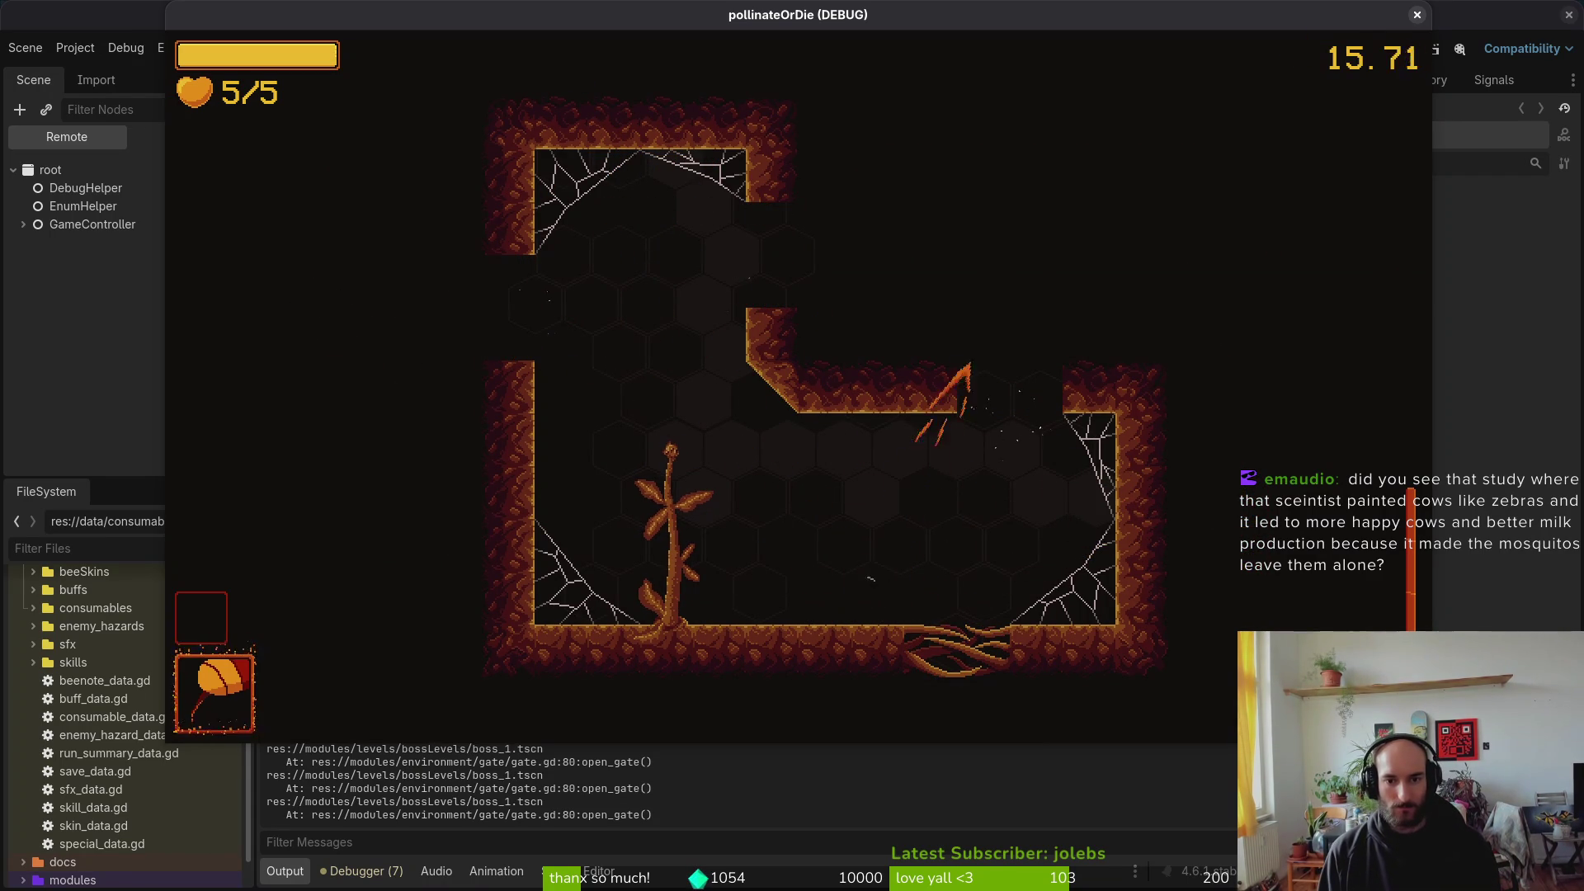
pyautogui.press('Up')
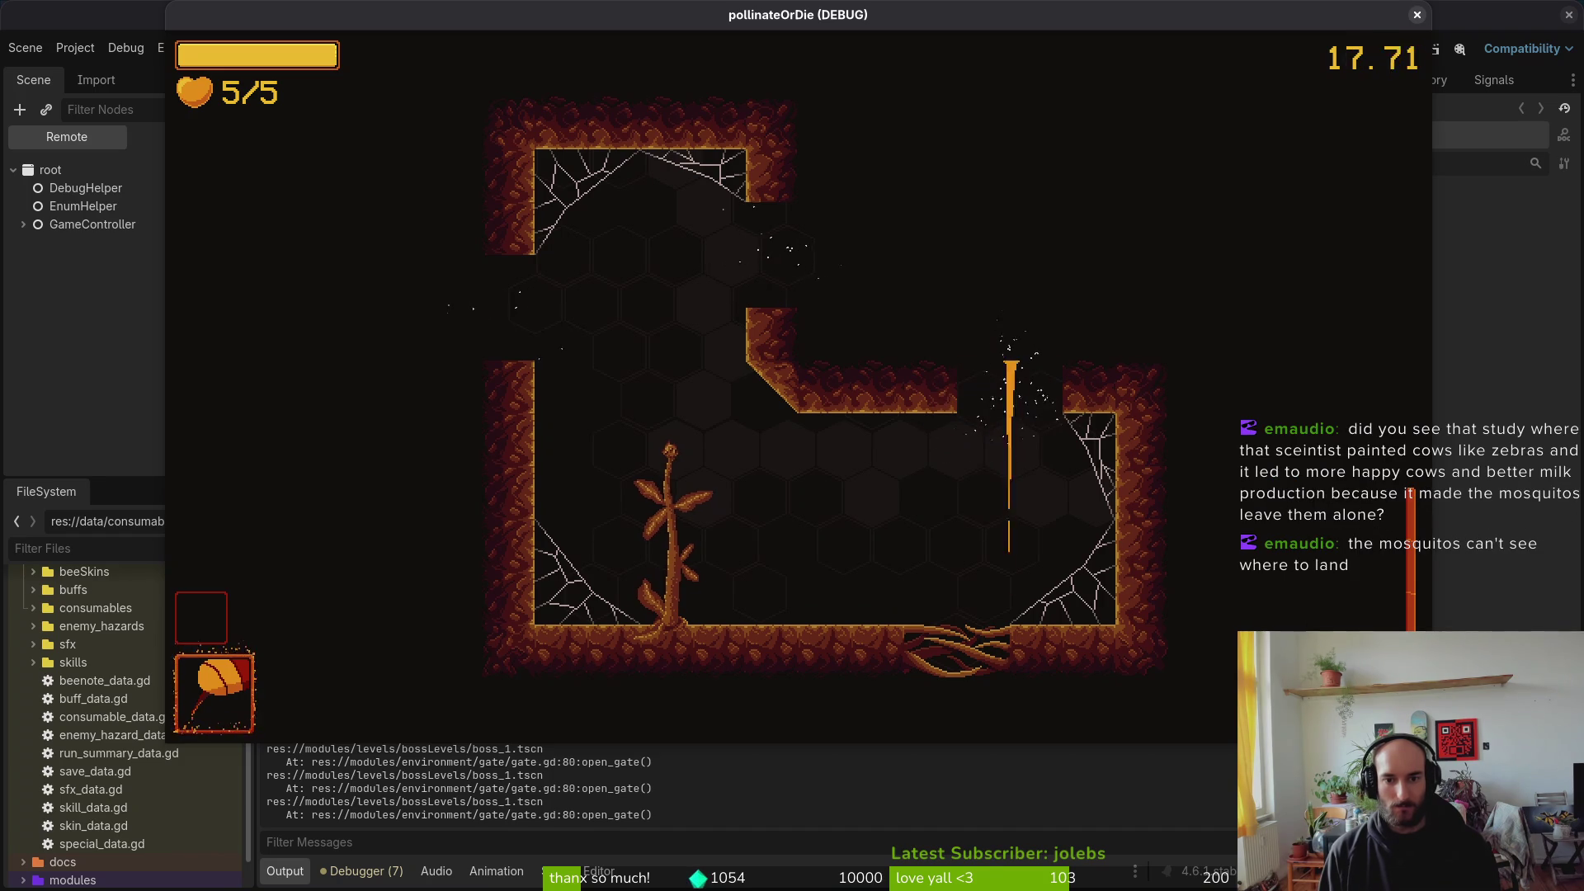
pyautogui.press('Right')
pyautogui.press('Right')
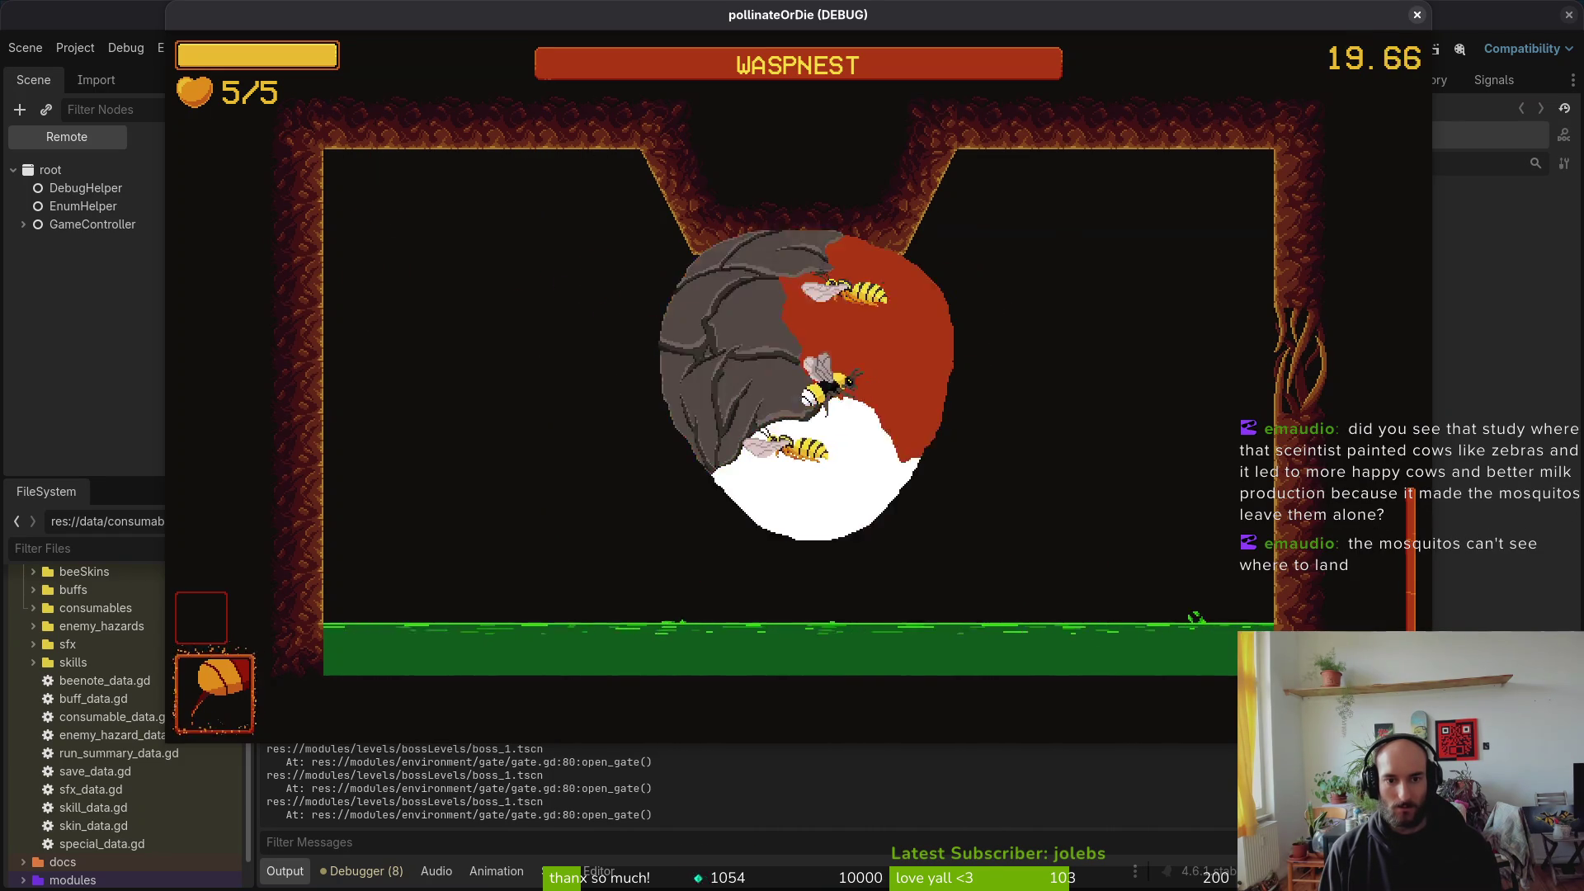
pyautogui.press('Up')
pyautogui.press('Left')
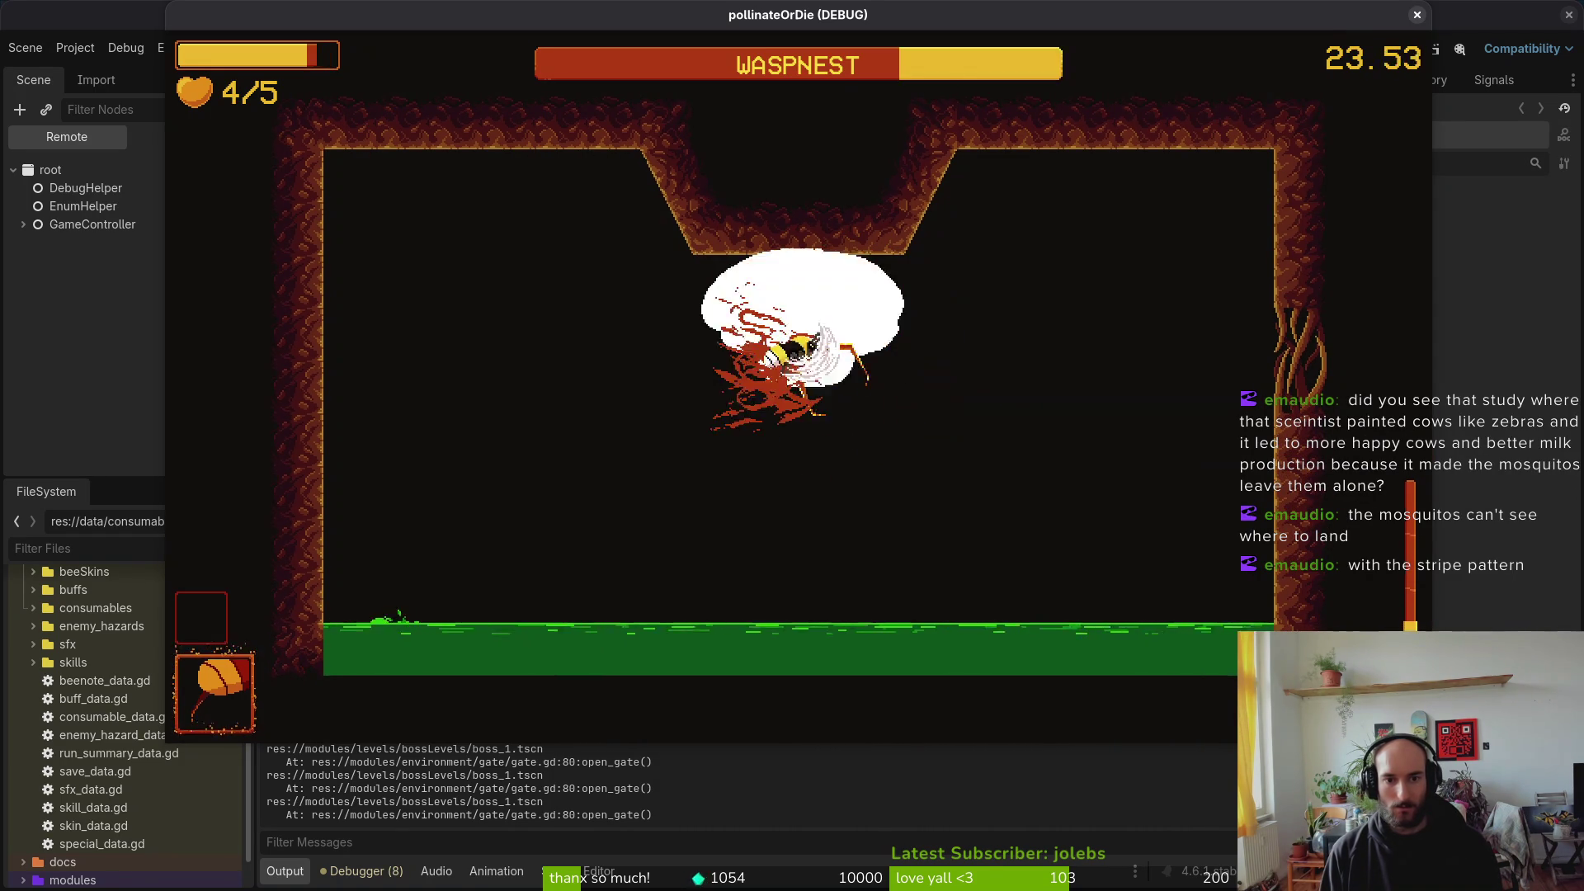
pyautogui.press('Right')
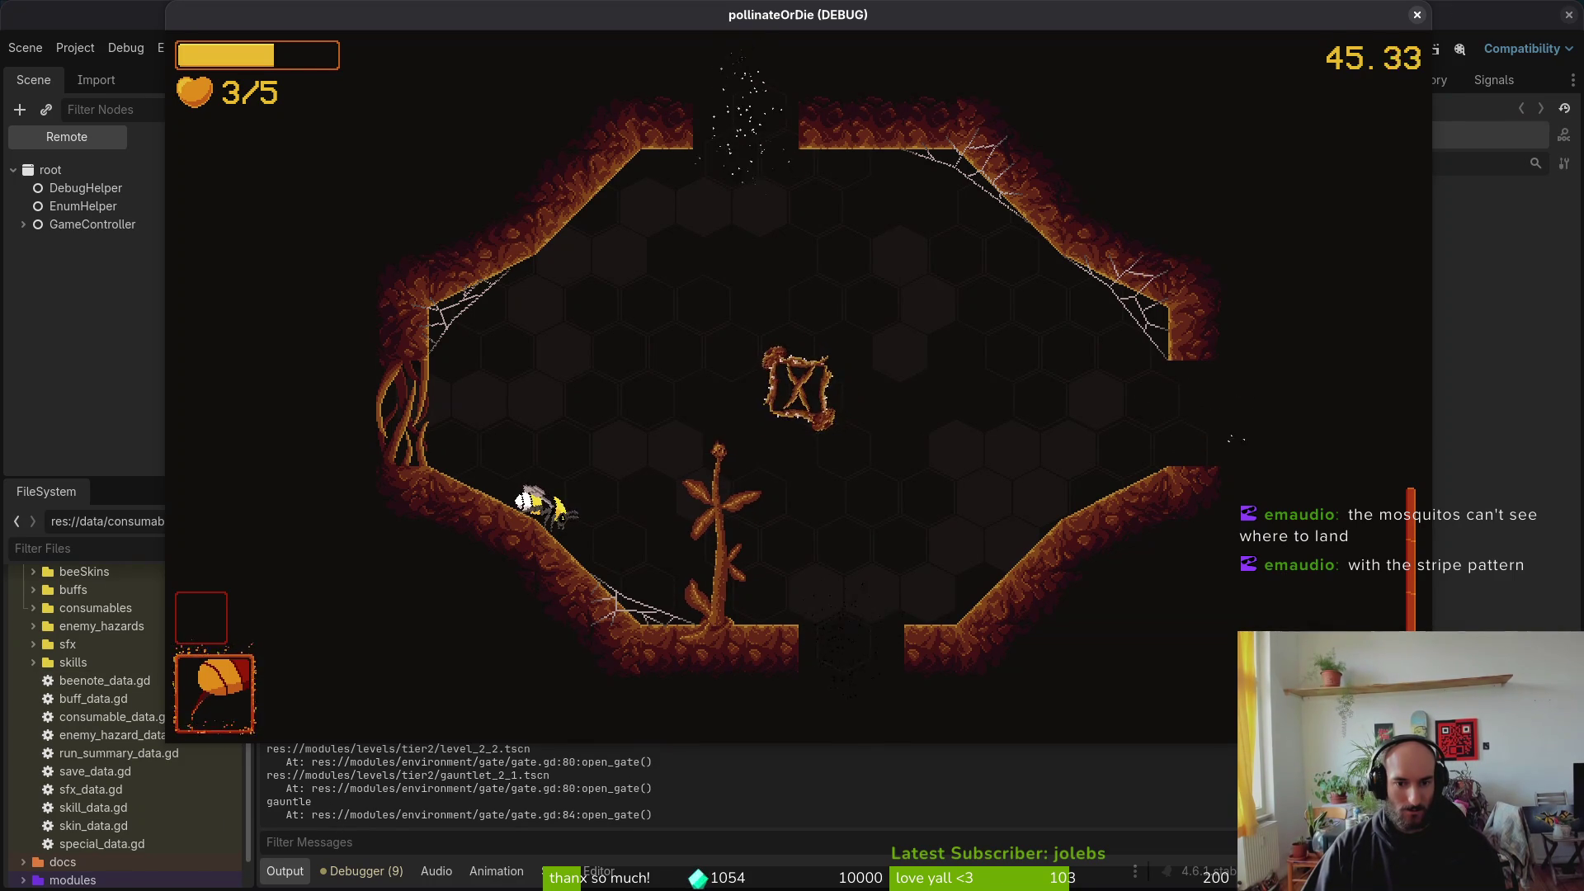
# Step: Return to gate.gd and place the cursor on the first Color argument on line 85
pyautogui.press('F8')
pyautogui.hotkey('alt', 'Tab')
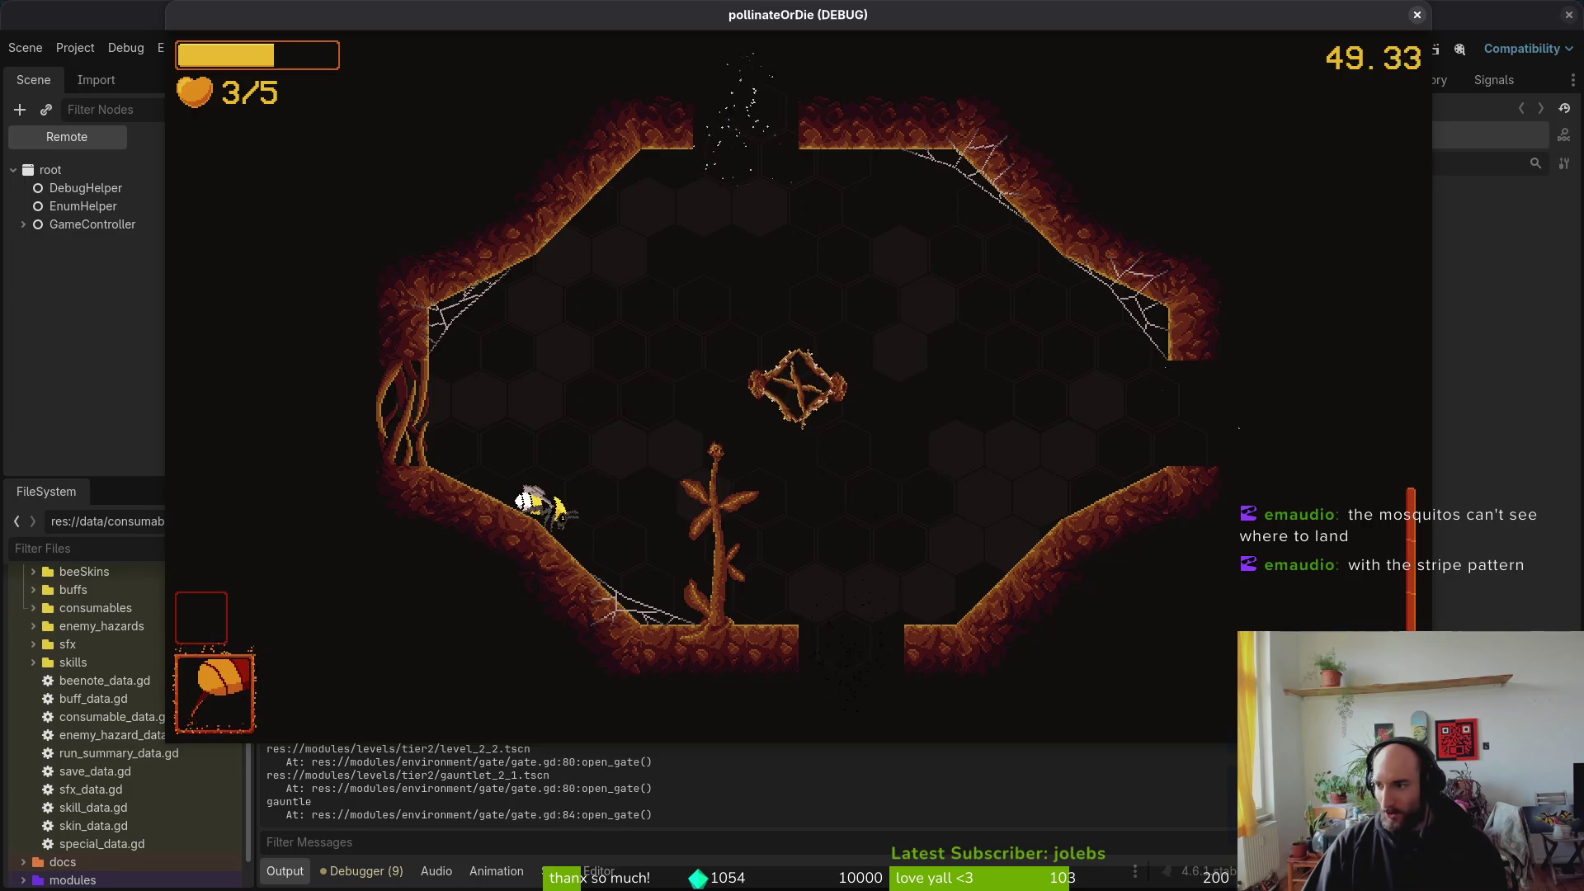
pyautogui.hotkey('alt', 'Tab')
pyautogui.click(678, 343)
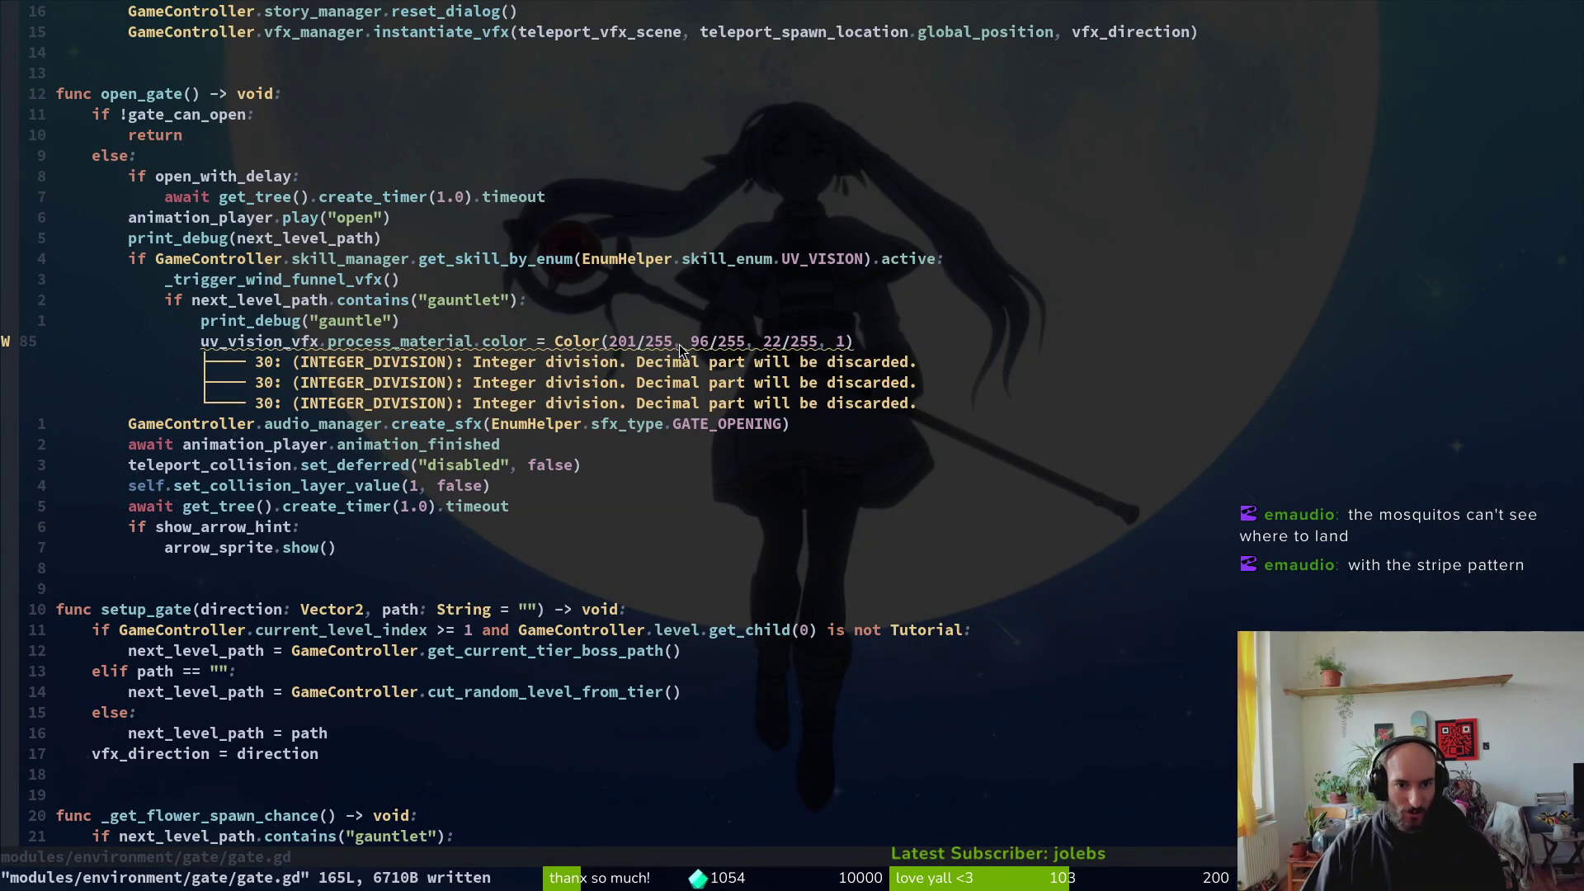
# Step: Launch GNOME Calculator and compute 201÷255 for the red component
pyautogui.press('super')
pyautogui.write('calc')
pyautogui.press('Return')
pyautogui.write('201')
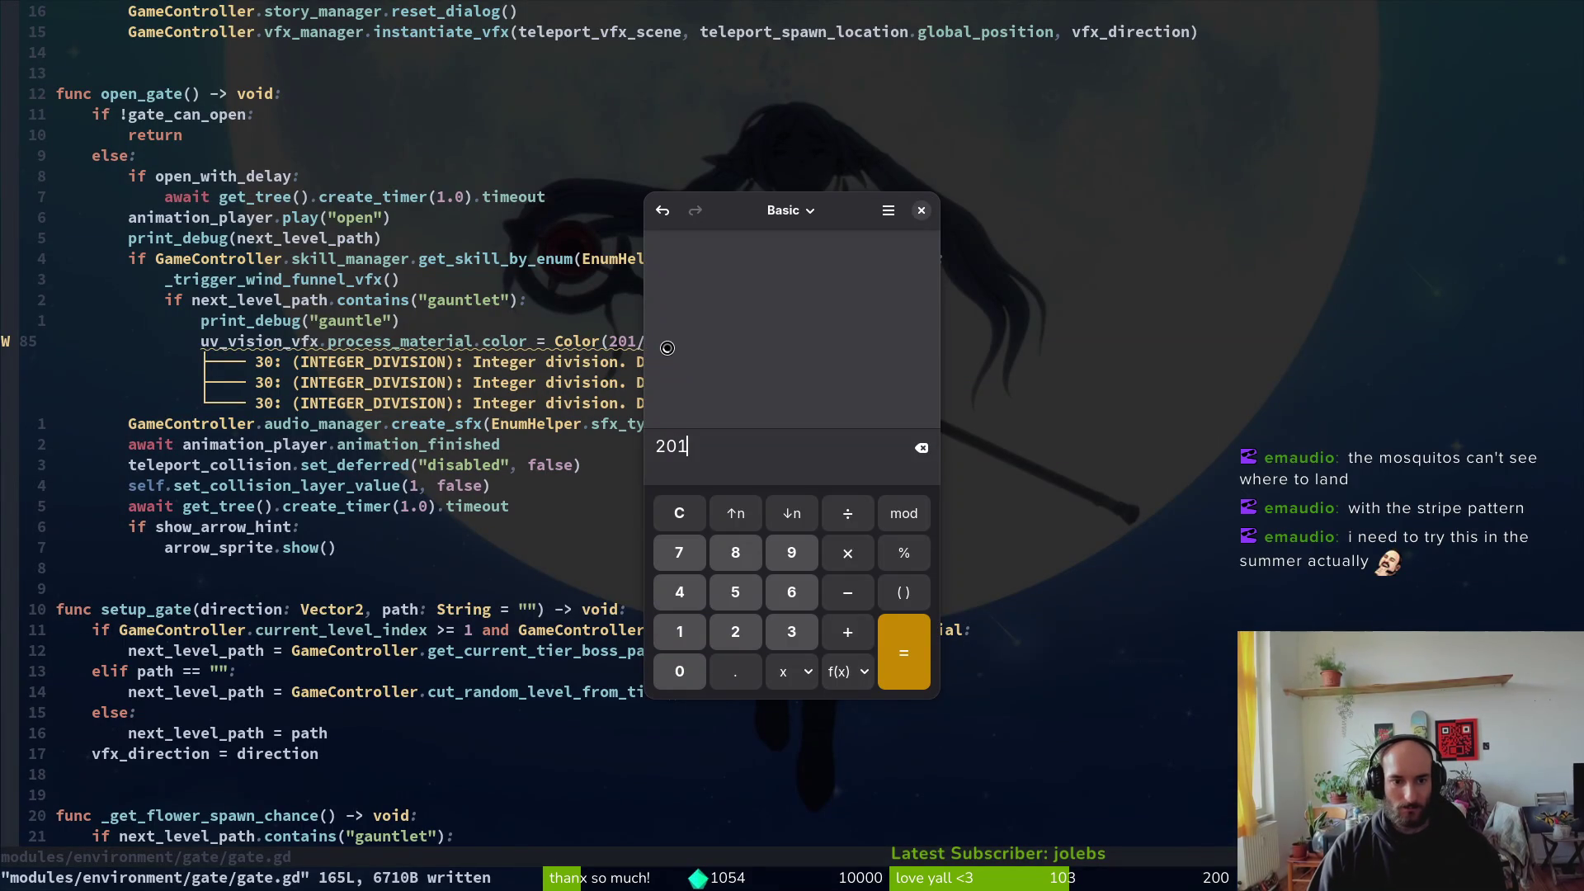
pyautogui.write('÷25')
pyautogui.press('Return')
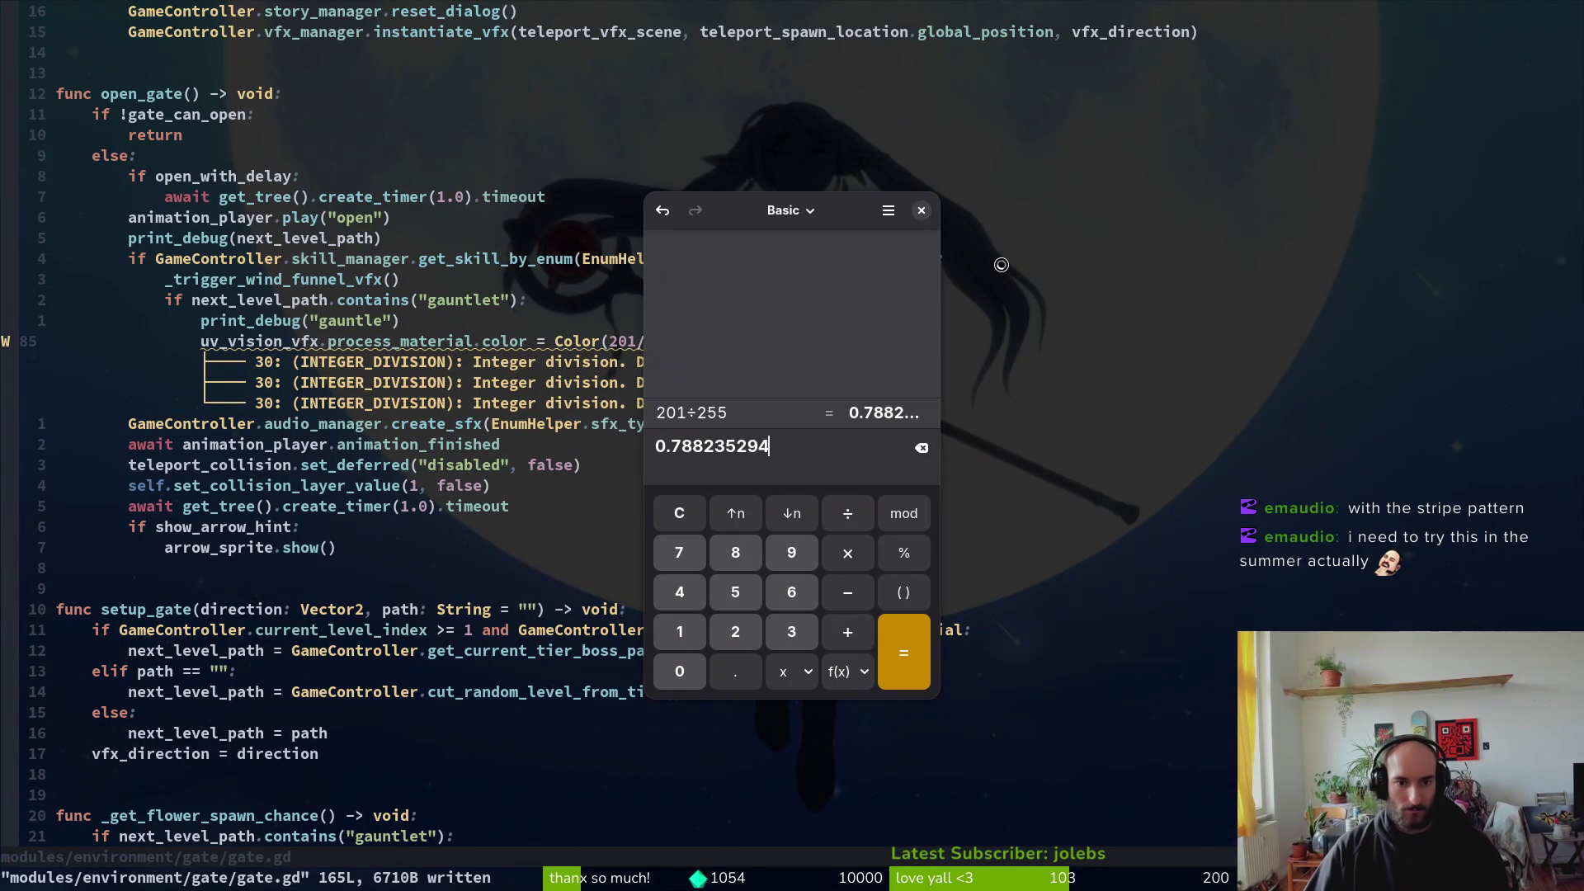
# Step: Replace the red fraction on line 85 with 0.788 and save gate.gd
pyautogui.click(627, 353)
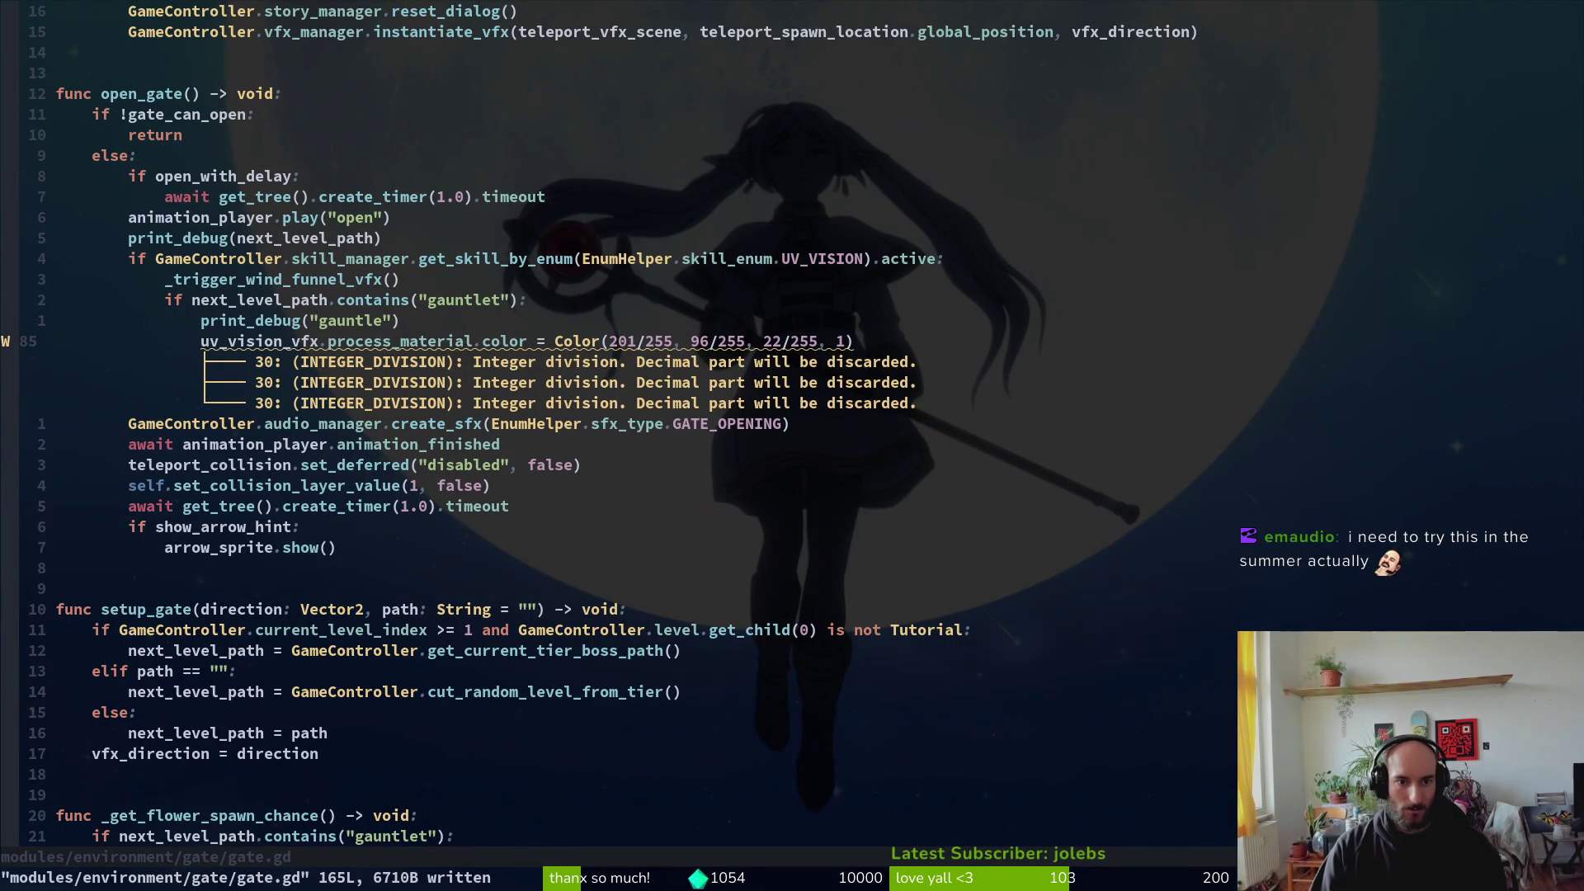
pyautogui.press('c')
pyautogui.press('f')
pyautogui.press('/')
pyautogui.press('BackSpace')
pyautogui.write('0.')
pyautogui.hotkey('alt', 'Tab')
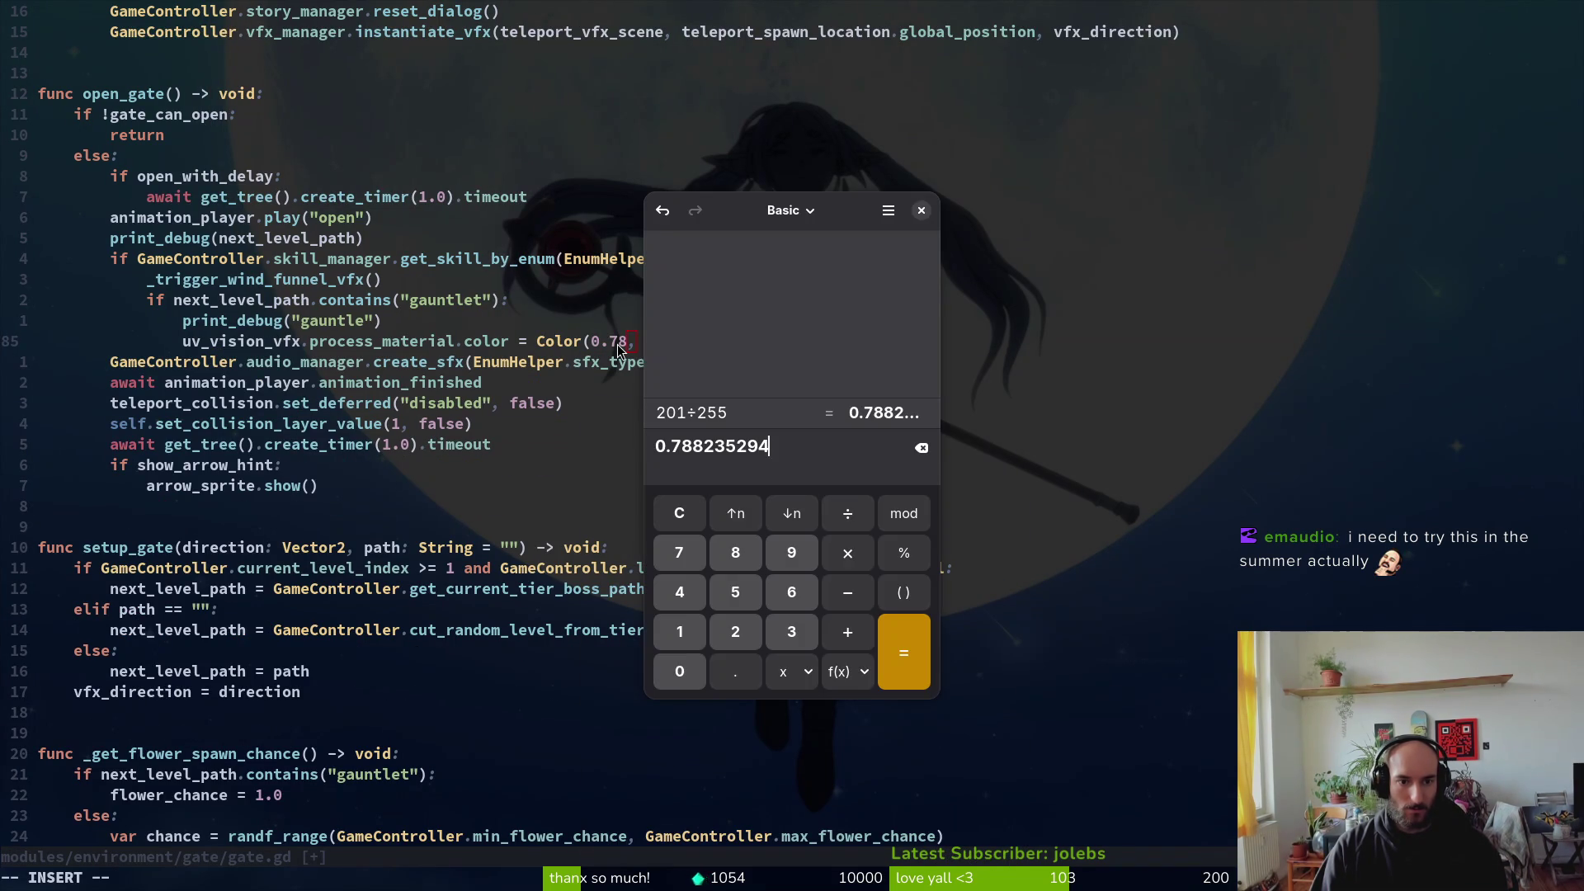
pyautogui.hotkey('alt', 'Tab')
pyautogui.hotkey('alt', 'Tab')
pyautogui.hotkey('alt', 'Tab')
pyautogui.write('8')
pyautogui.press('Escape')
pyautogui.write(':w')
pyautogui.press('Return')
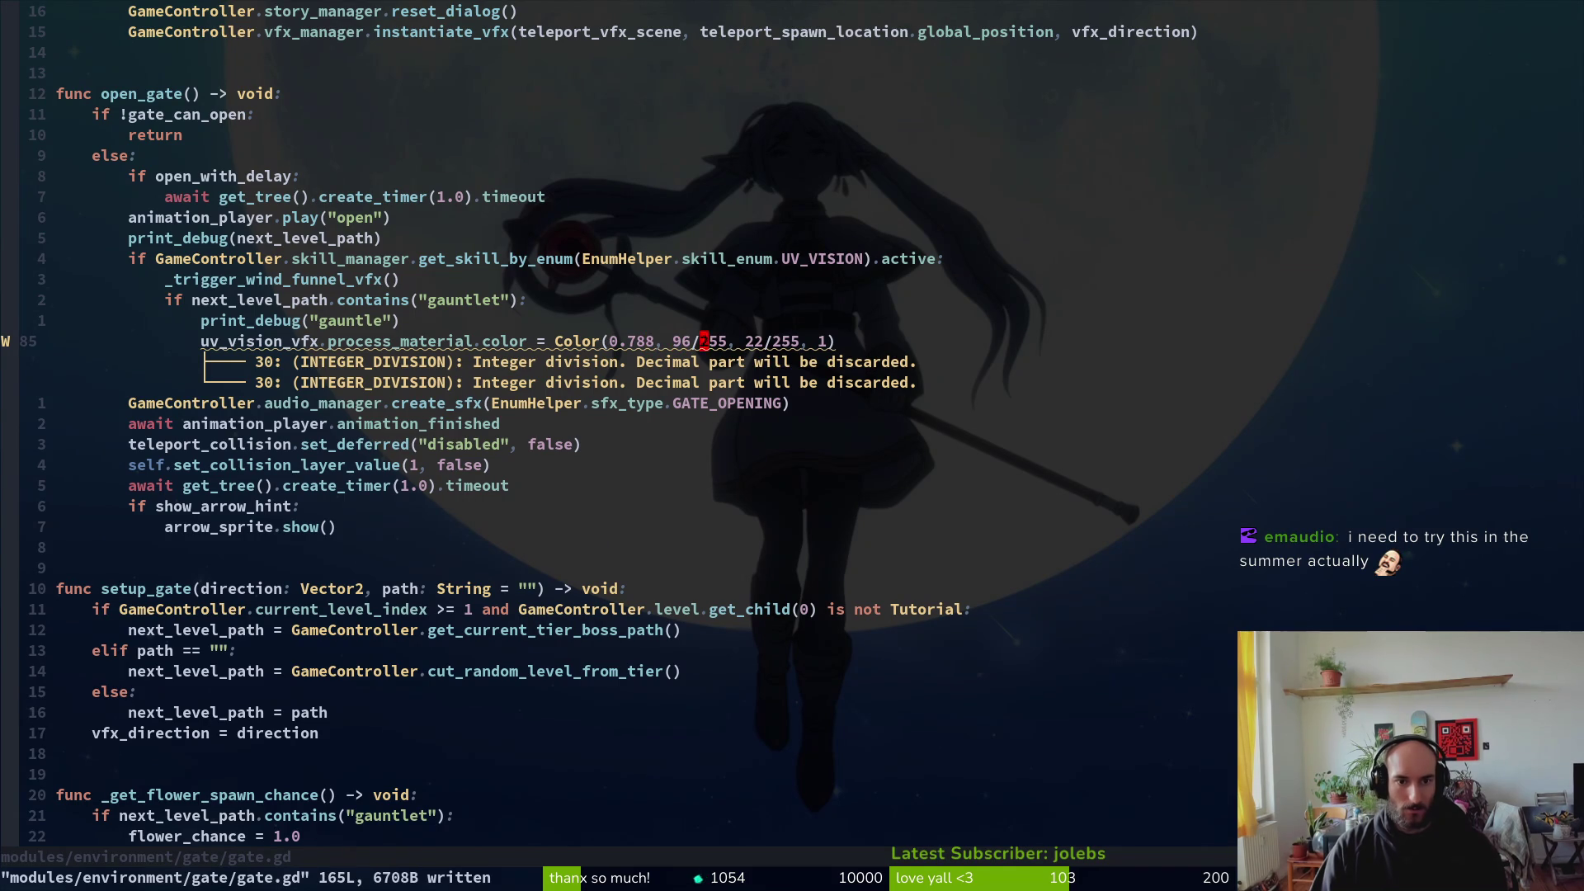
# Step: Clear the 96/255 green fraction and compute 96÷255 in the calculator
pyautogui.press('i')
pyautogui.press('BackSpace')
pyautogui.press('BackSpace')
pyautogui.press('BackSpace')
pyautogui.hotkey('alt', 'Tab')
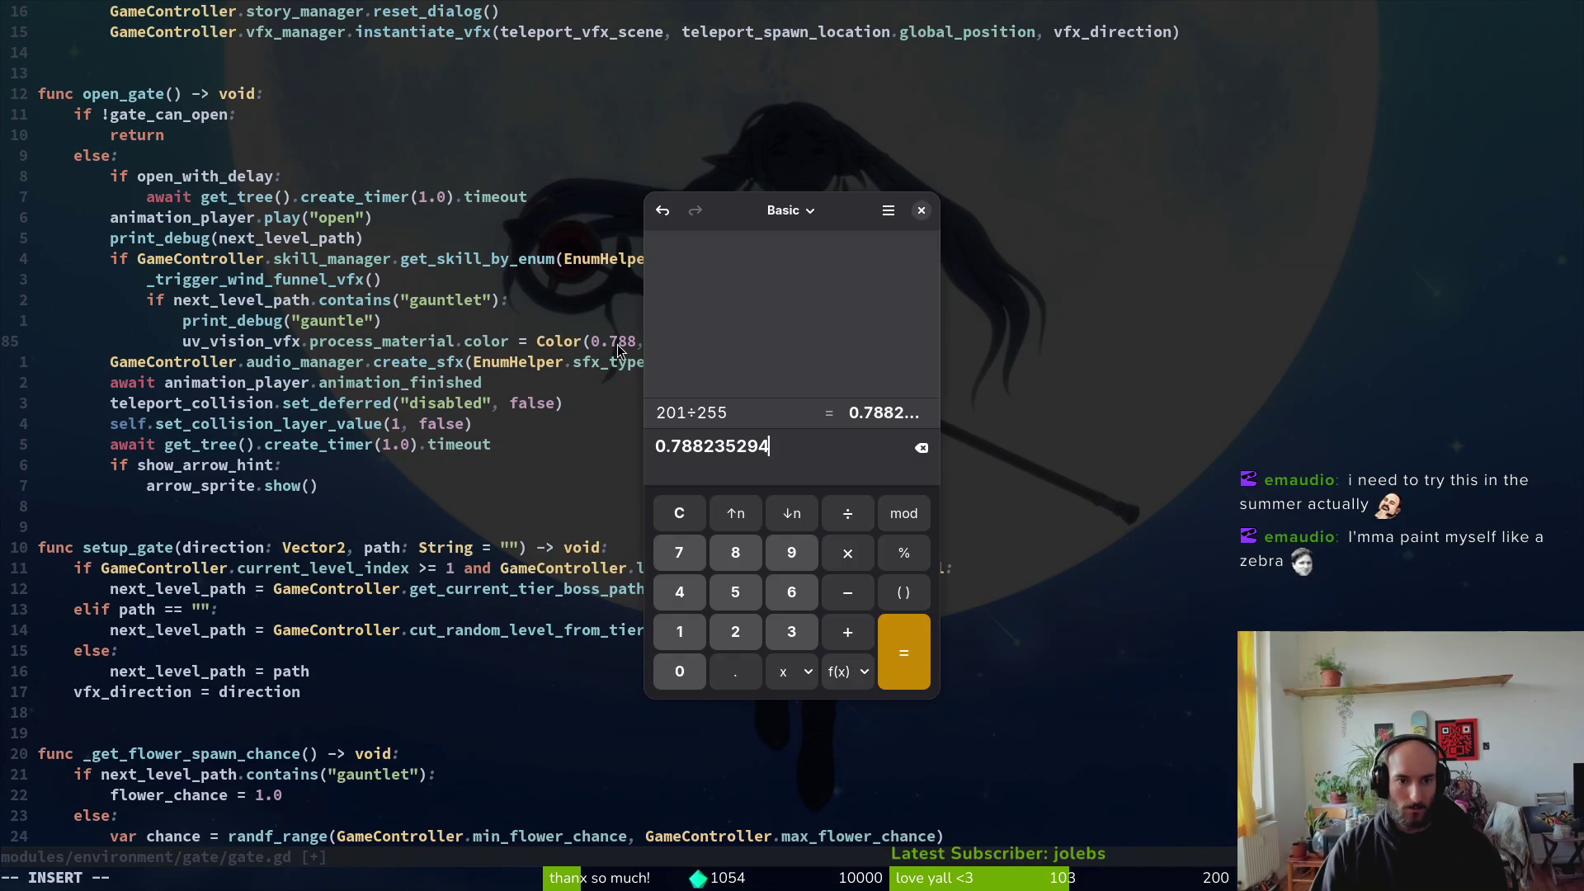
pyautogui.hotkey('alt', 'Tab')
pyautogui.press('Escape')
pyautogui.press('u')
pyautogui.hotkey('ctrl', 'r')
pyautogui.hotkey('alt', 'Tab')
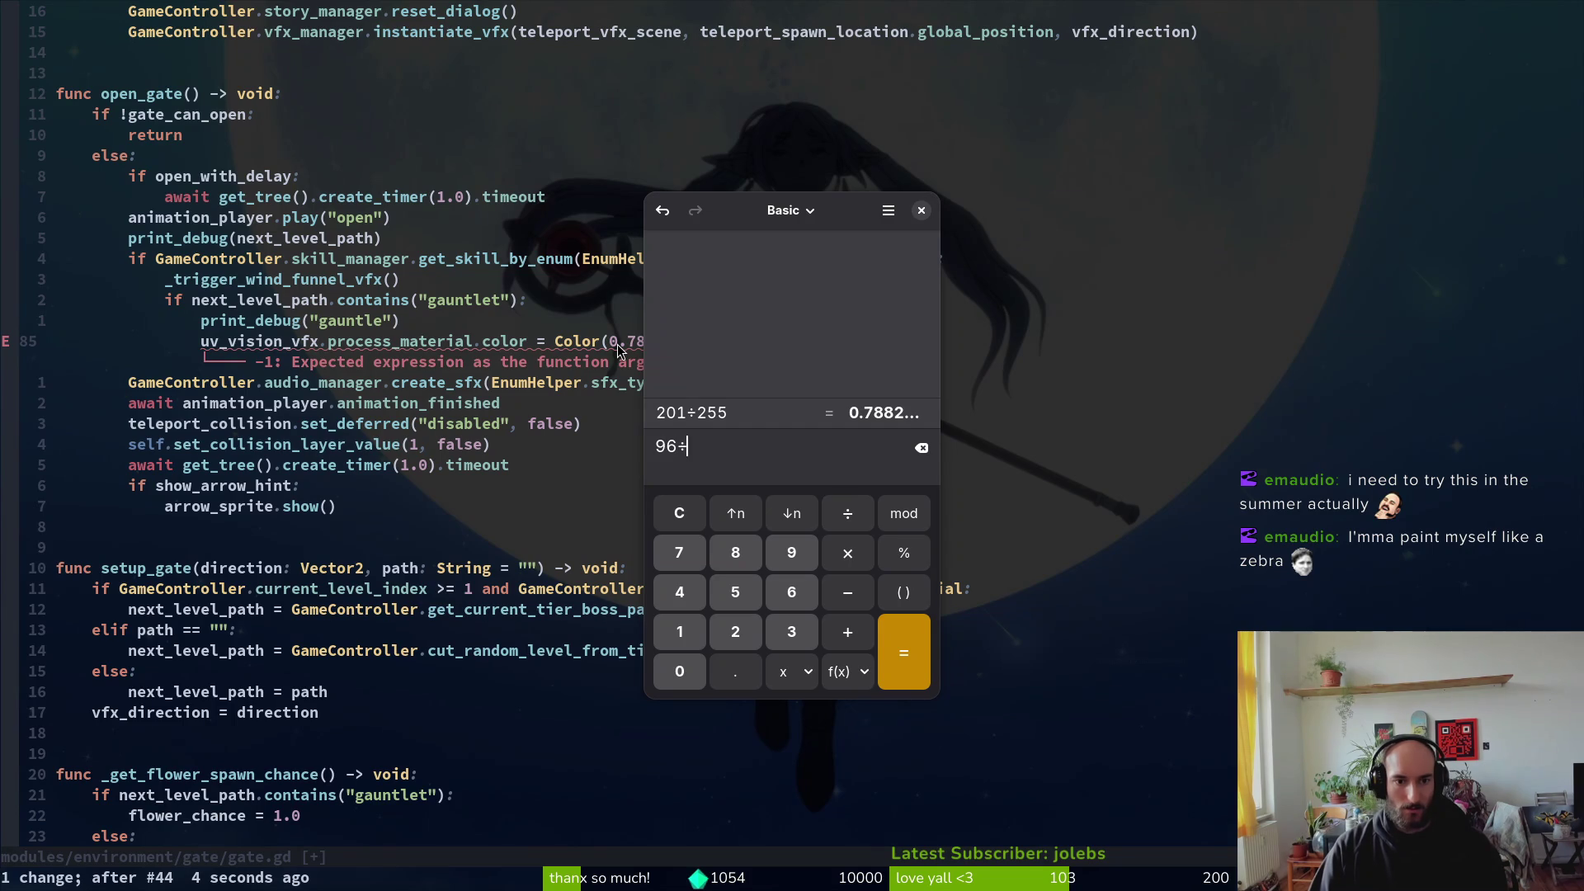
pyautogui.press('Return')
pyautogui.hotkey('alt', 'Tab')
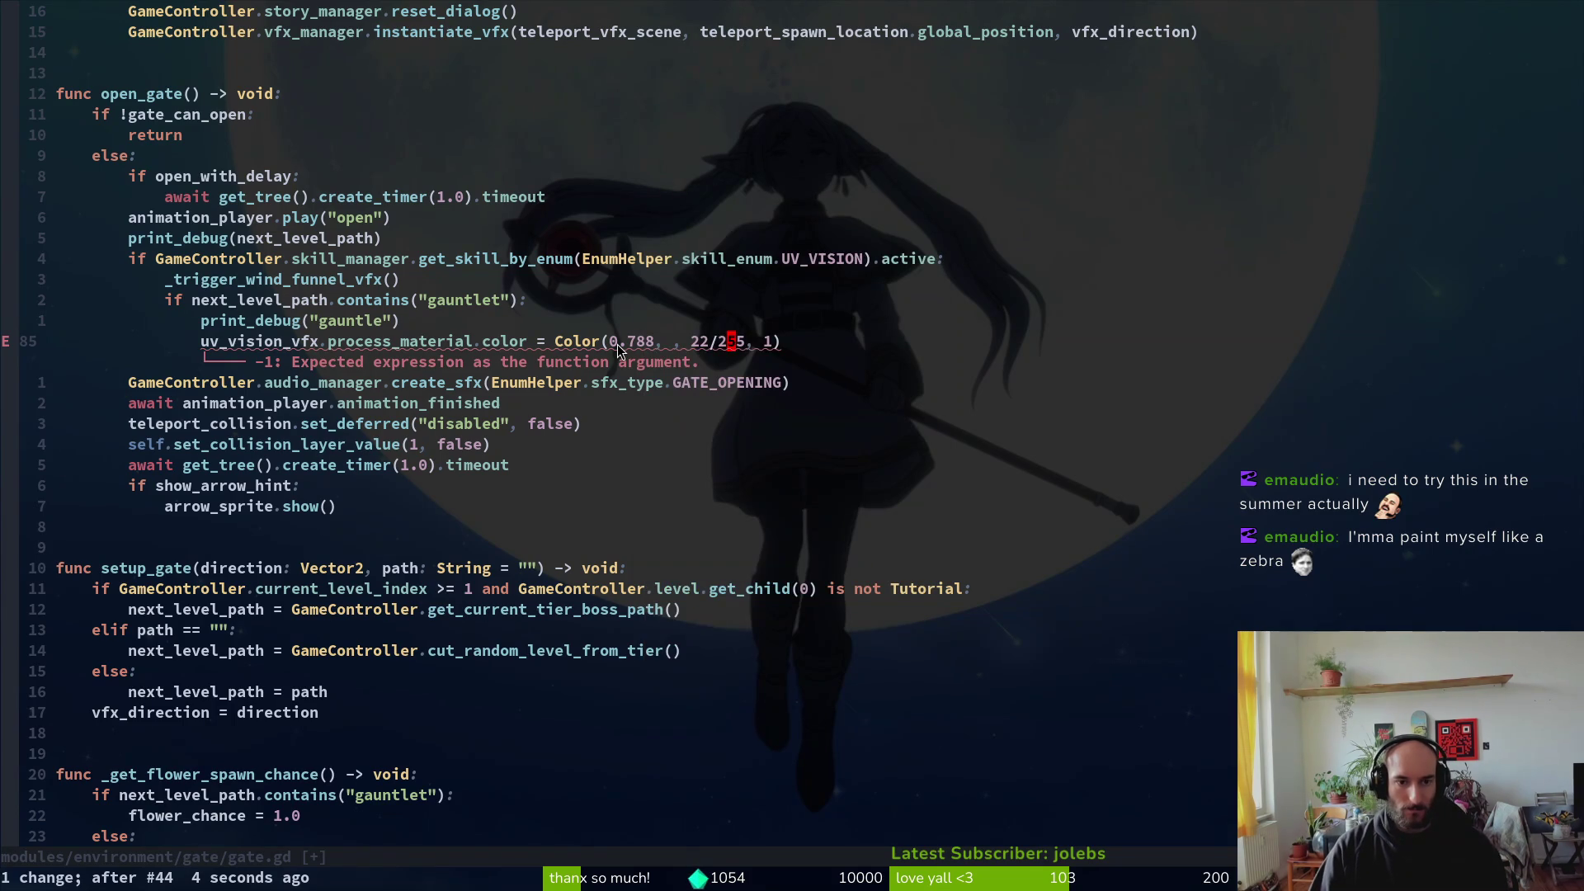
# Step: Delete the blue fraction on line 85 and begin entering its decimal value
pyautogui.press('F')
pyautogui.press('/')
pyautogui.press('c')
pyautogui.press('t')
pyautogui.press(',')
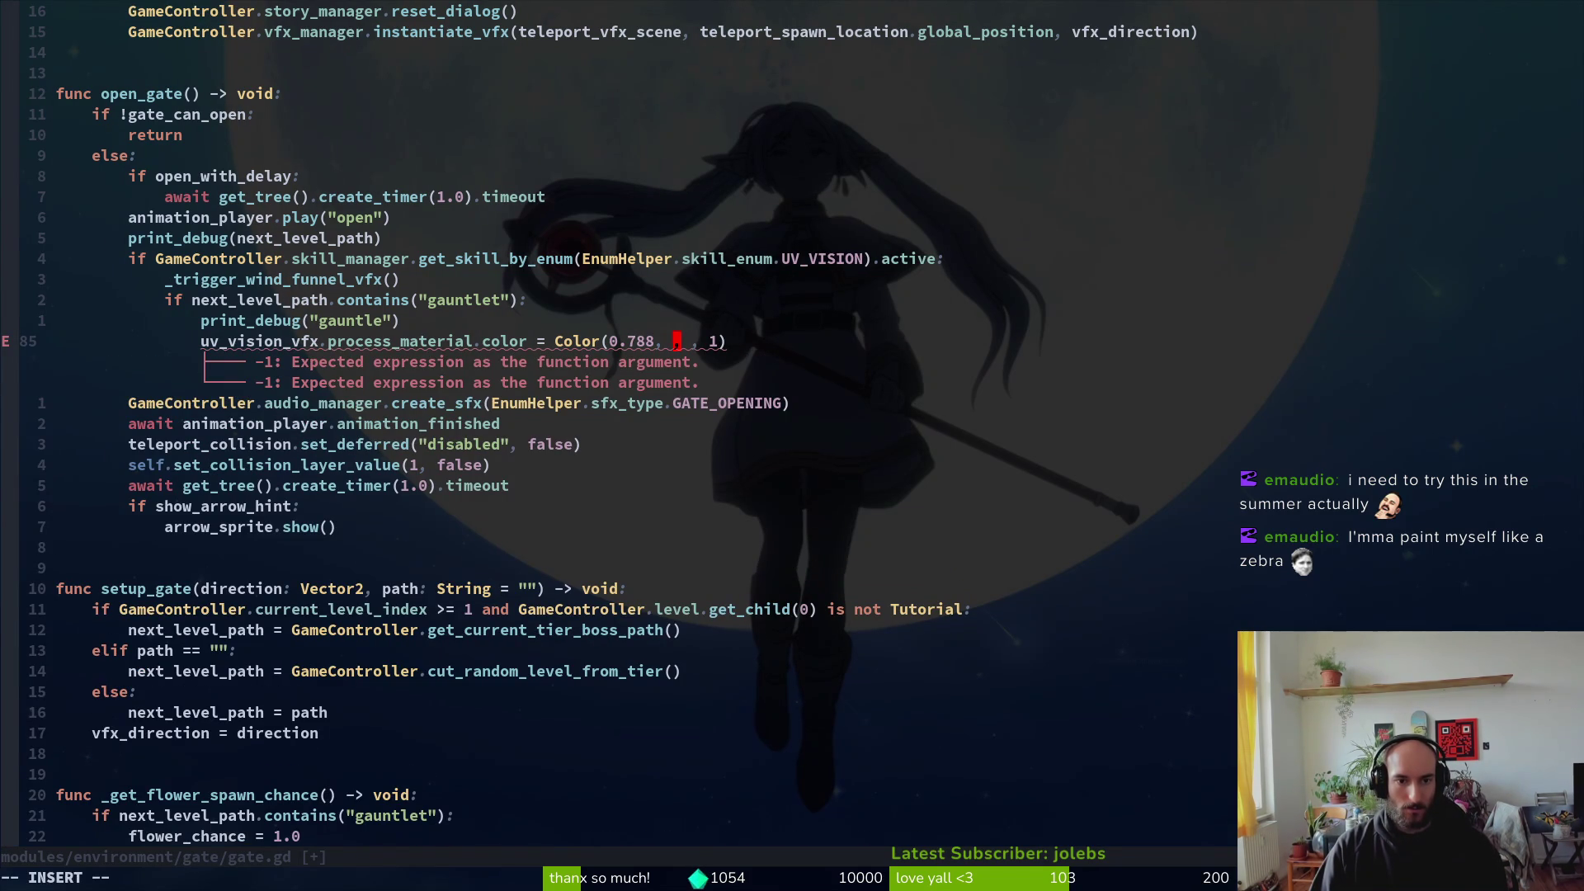
pyautogui.hotkey('alt', 'Tab')
pyautogui.hotkey('alt', 'Tab')
pyautogui.write('0.')
pyautogui.hotkey('alt', 'Tab')
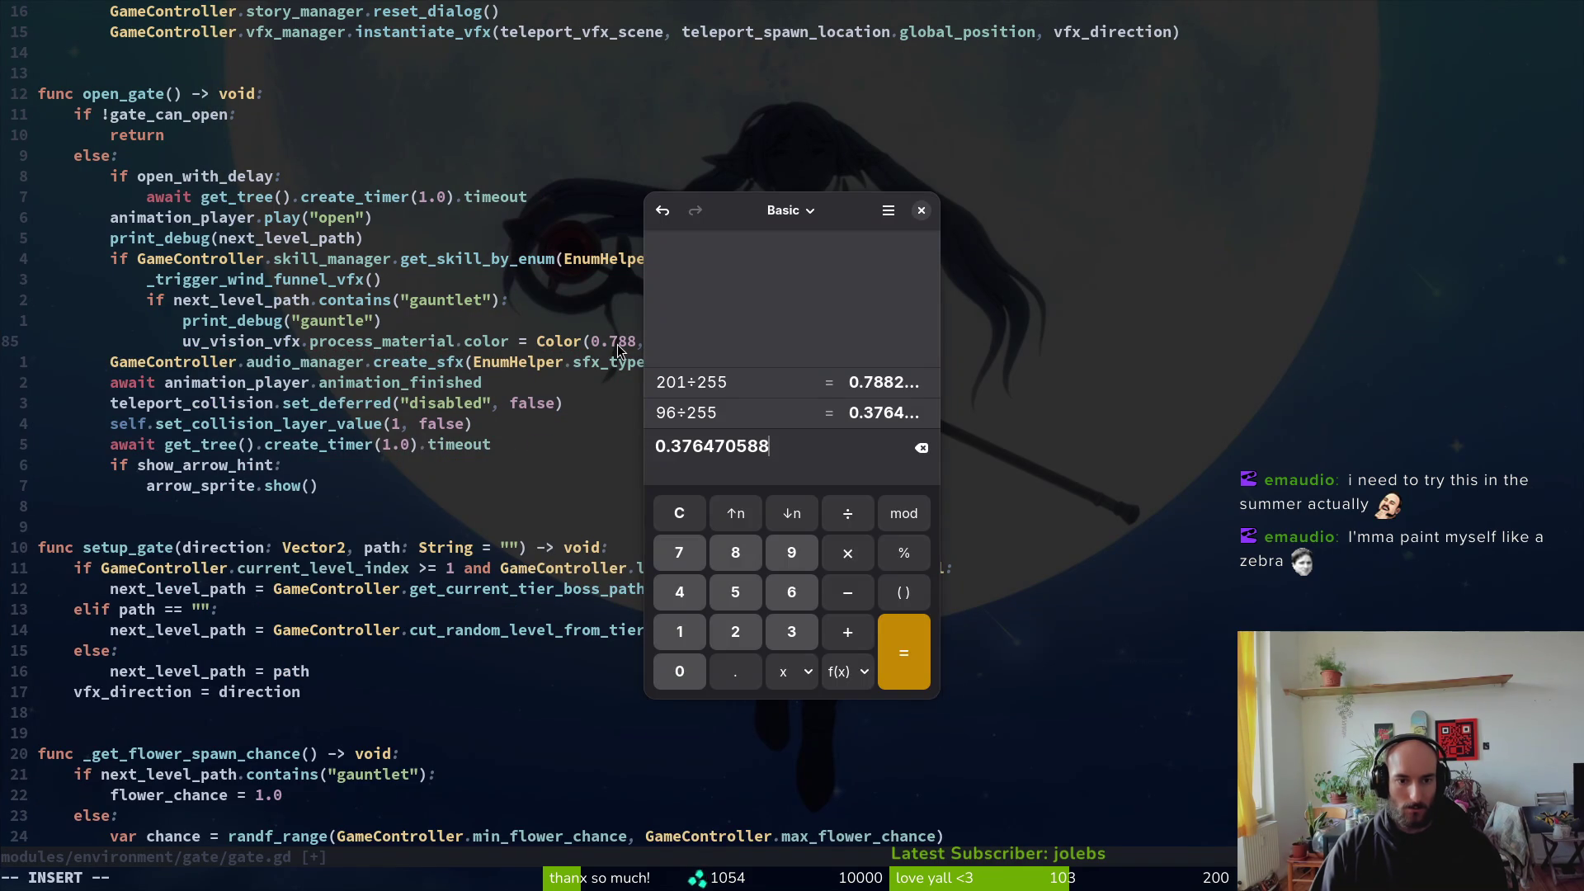
pyautogui.hotkey('alt', 'Tab')
# Step: Enter 0.376 for green, compute 22÷255, and start typing the blue value
pyautogui.write('376')
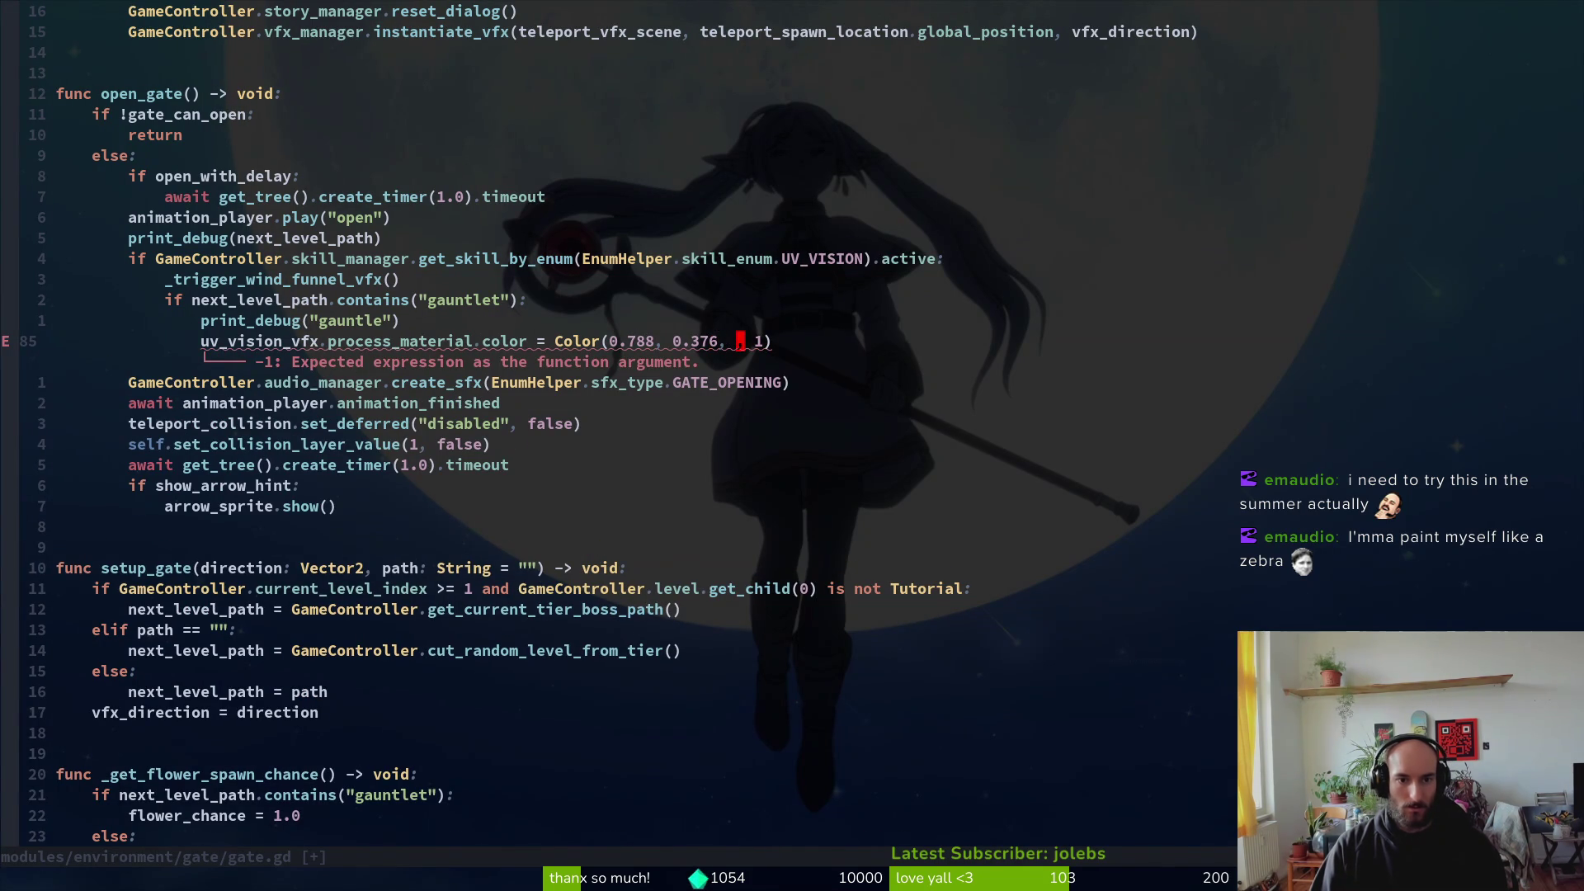
pyautogui.hotkey('alt', 'Tab')
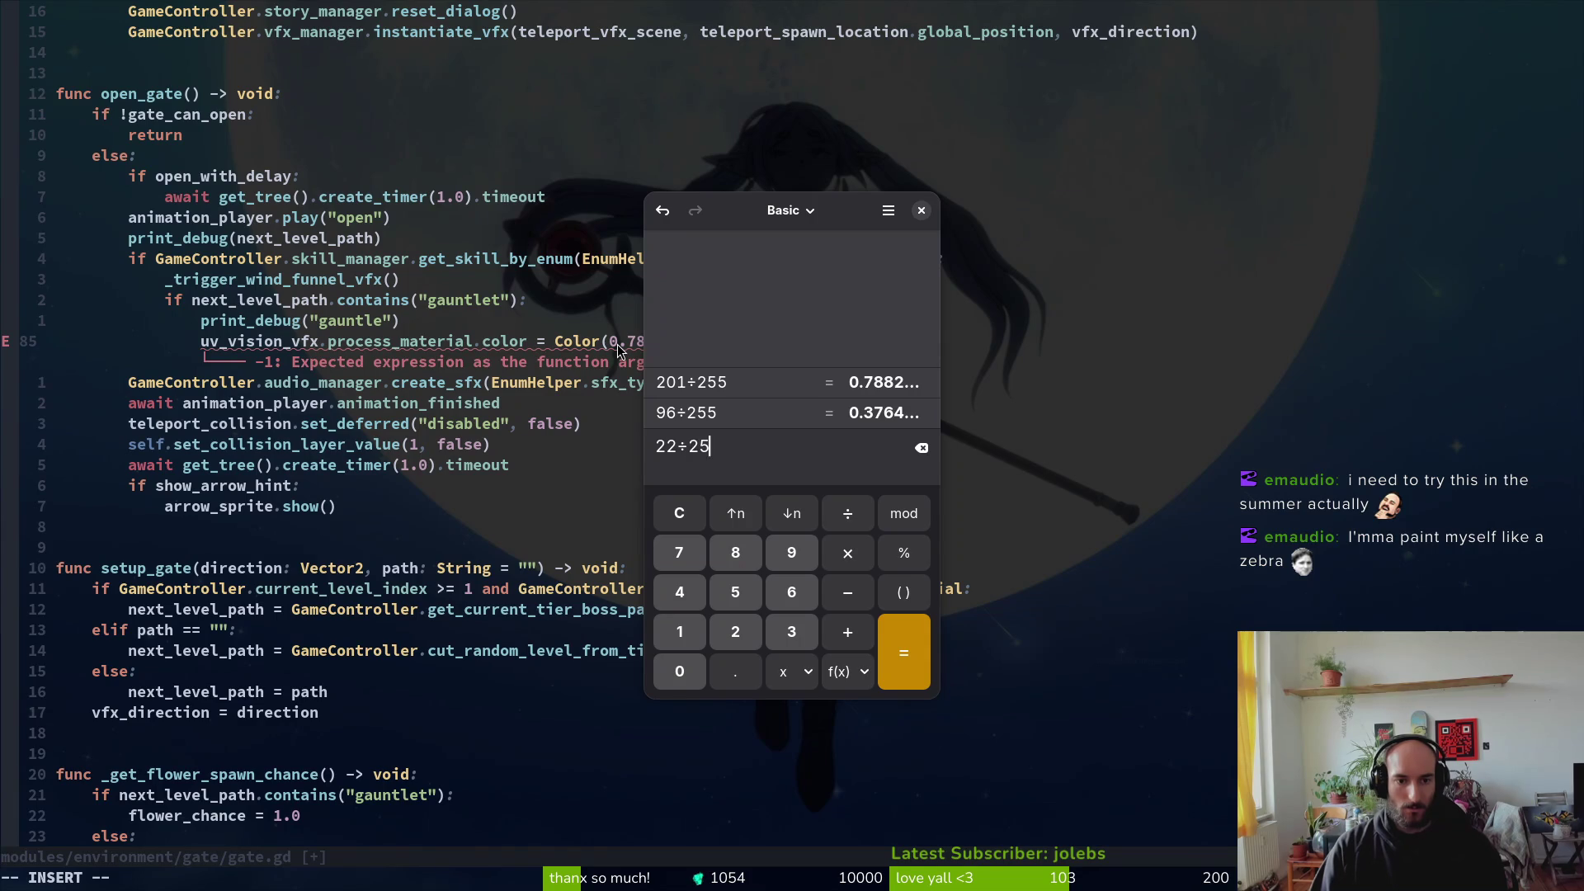
pyautogui.write('5')
pyautogui.press('Return')
pyautogui.hotkey('alt', 'Tab')
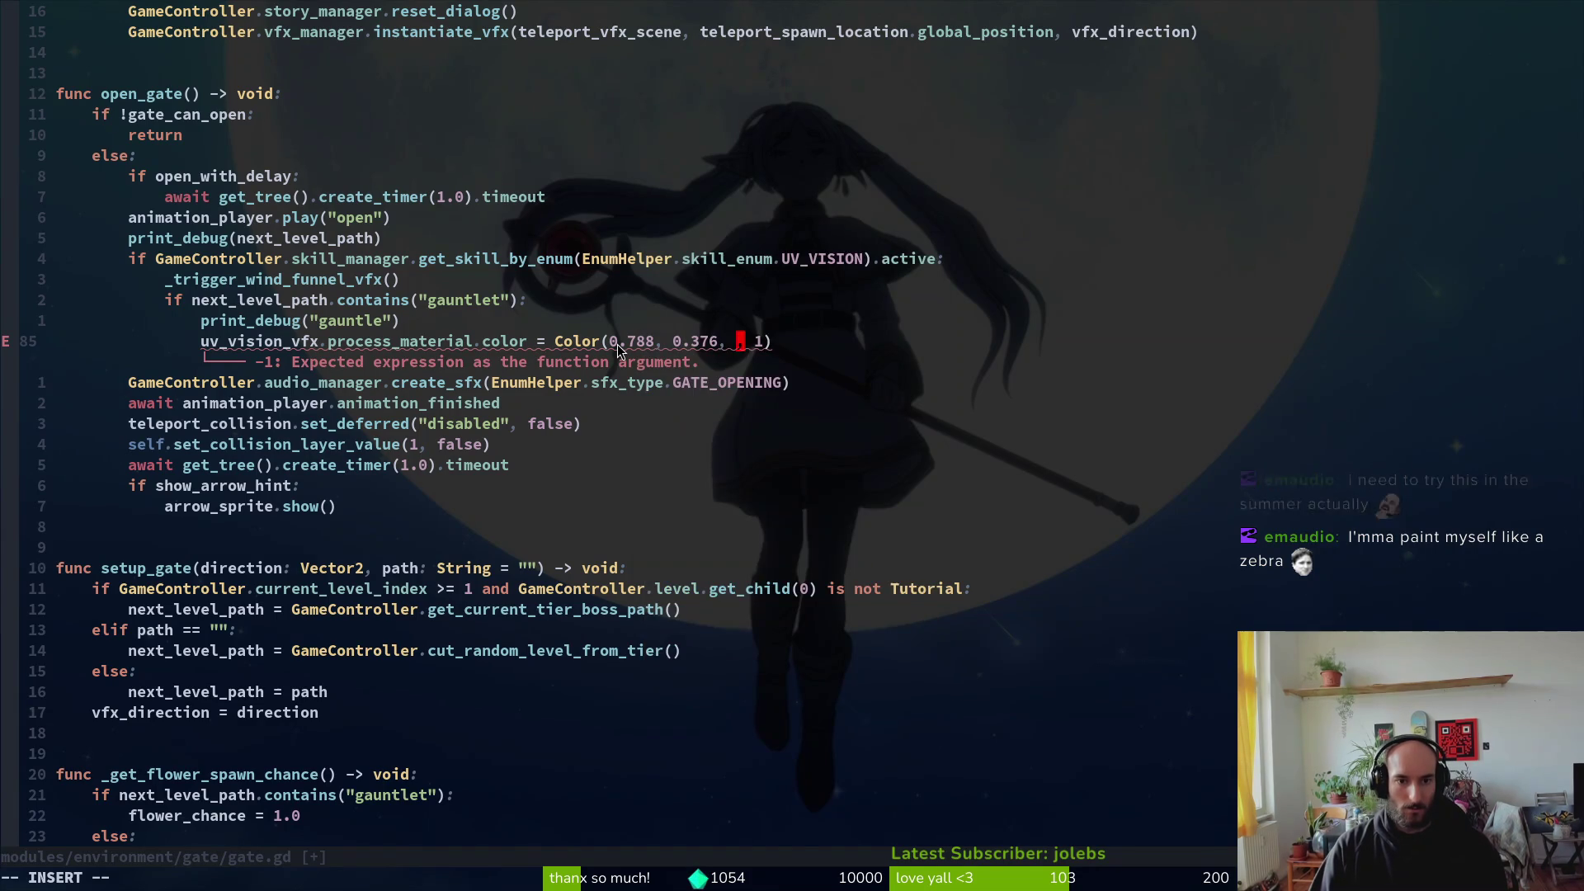
pyautogui.write('0.8')
pyautogui.hotkey('alt', 'Tab')
pyautogui.hotkey('alt', 'Tab')
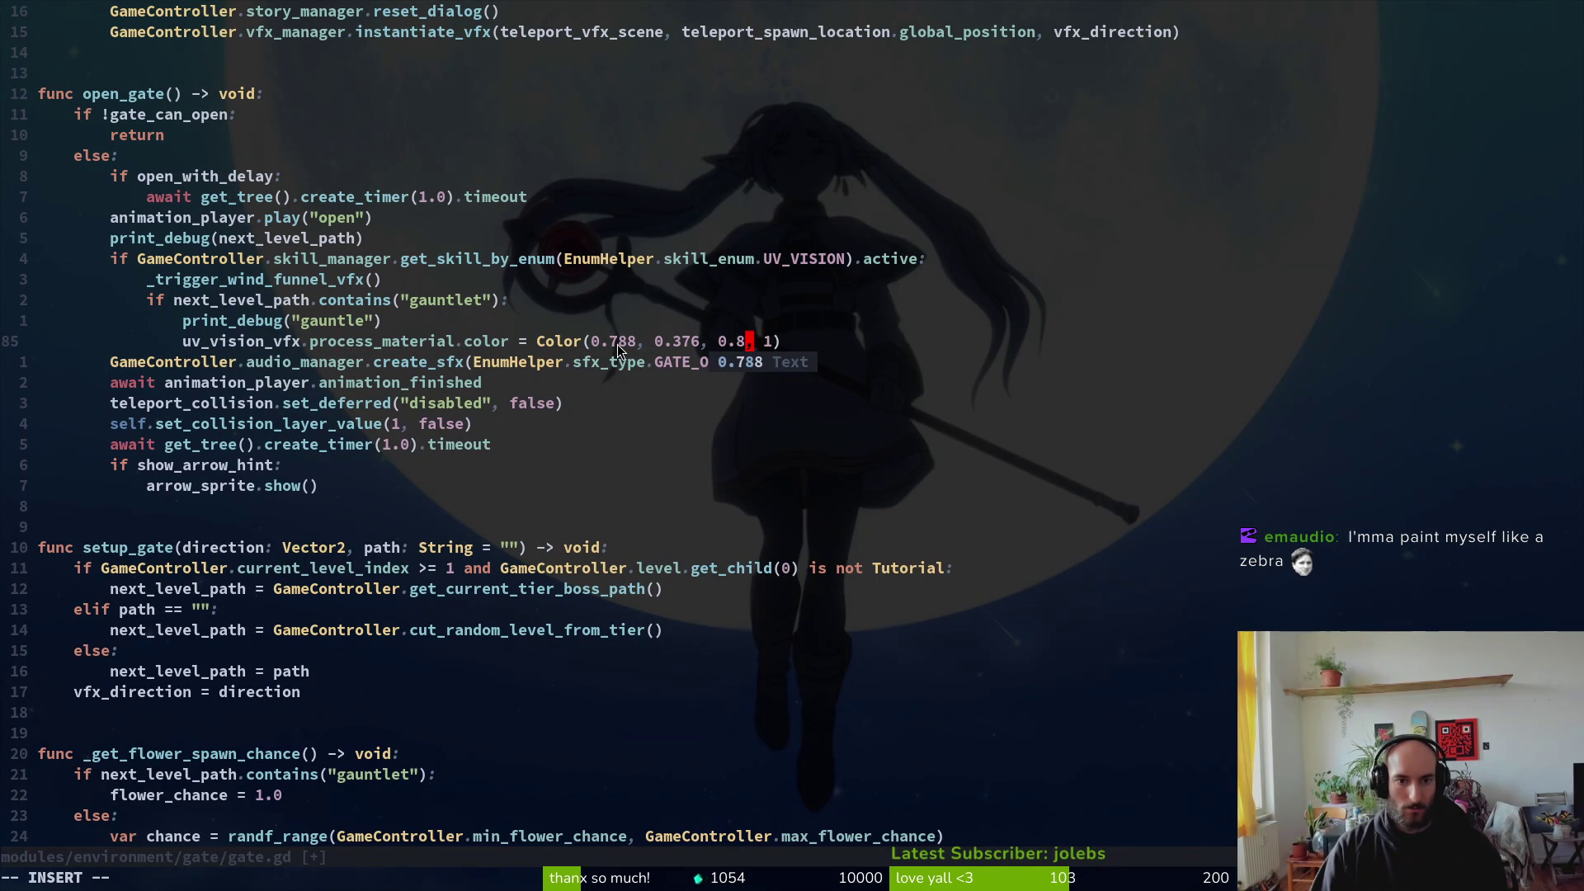
pyautogui.write('6')
pyautogui.hotkey('alt', 'Tab')
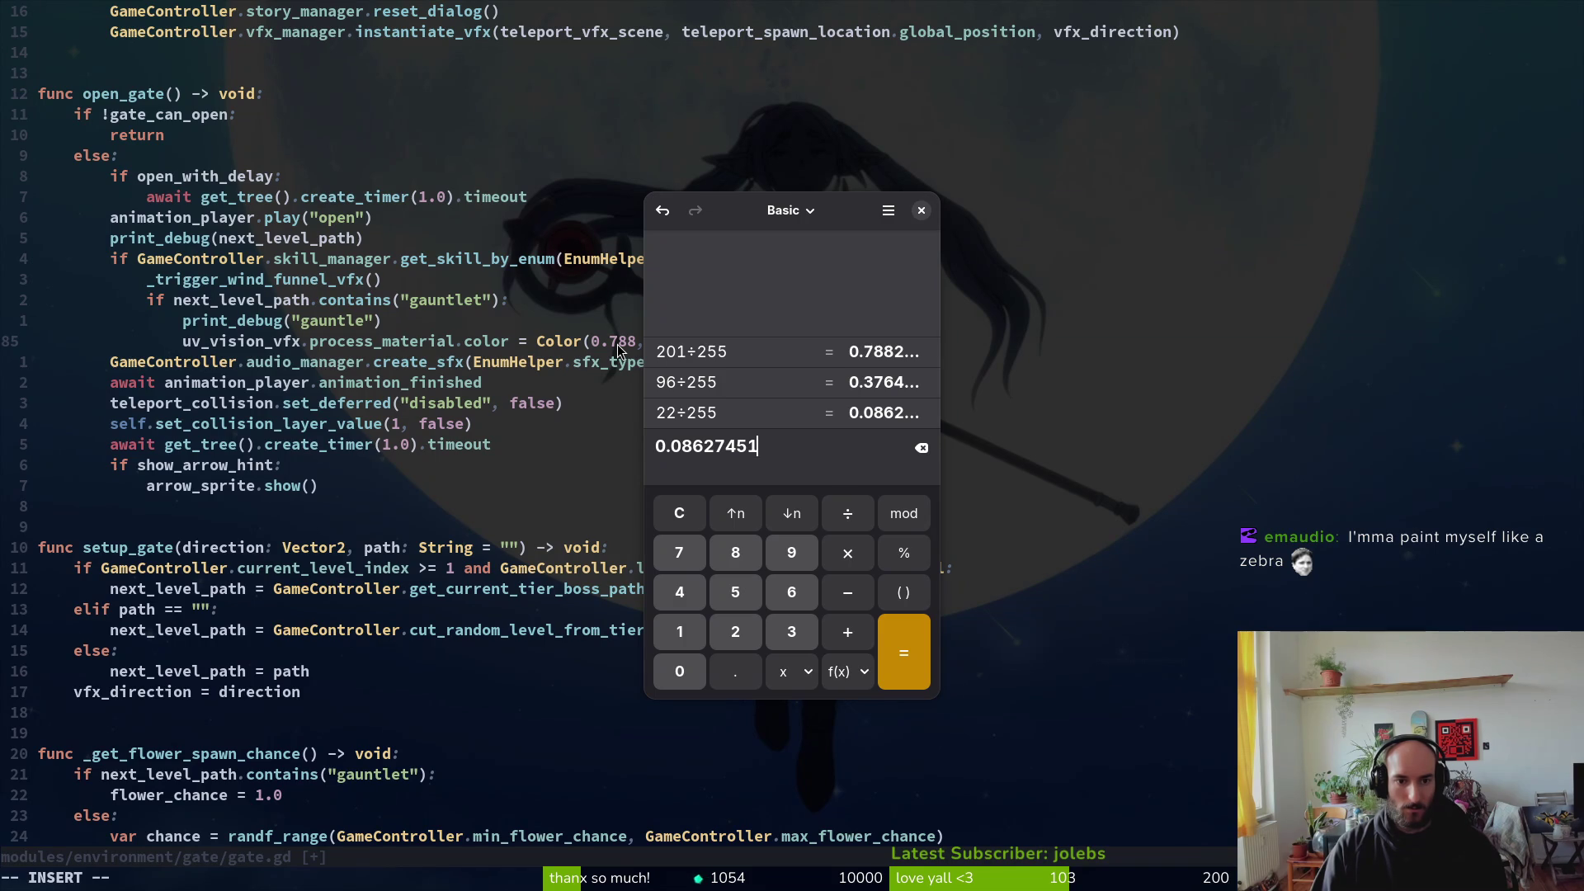
# Step: Complete the blue value as 0.8627 and extend green to 0.3765
pyautogui.hotkey('alt', 'Tab')
pyautogui.write('2')
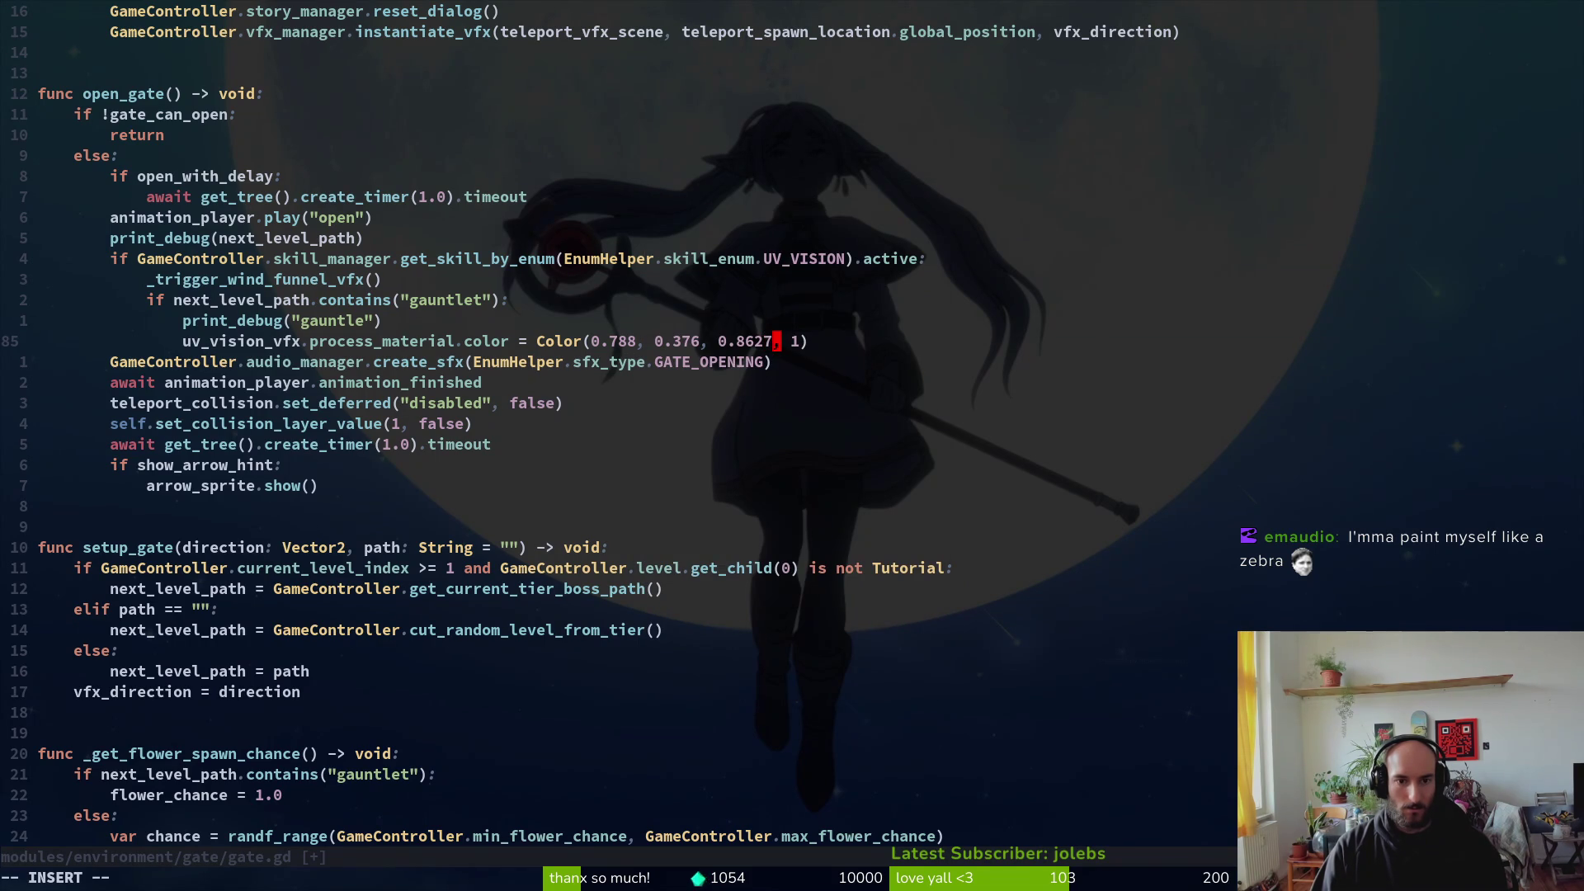
pyautogui.hotkey('alt', 'Tab')
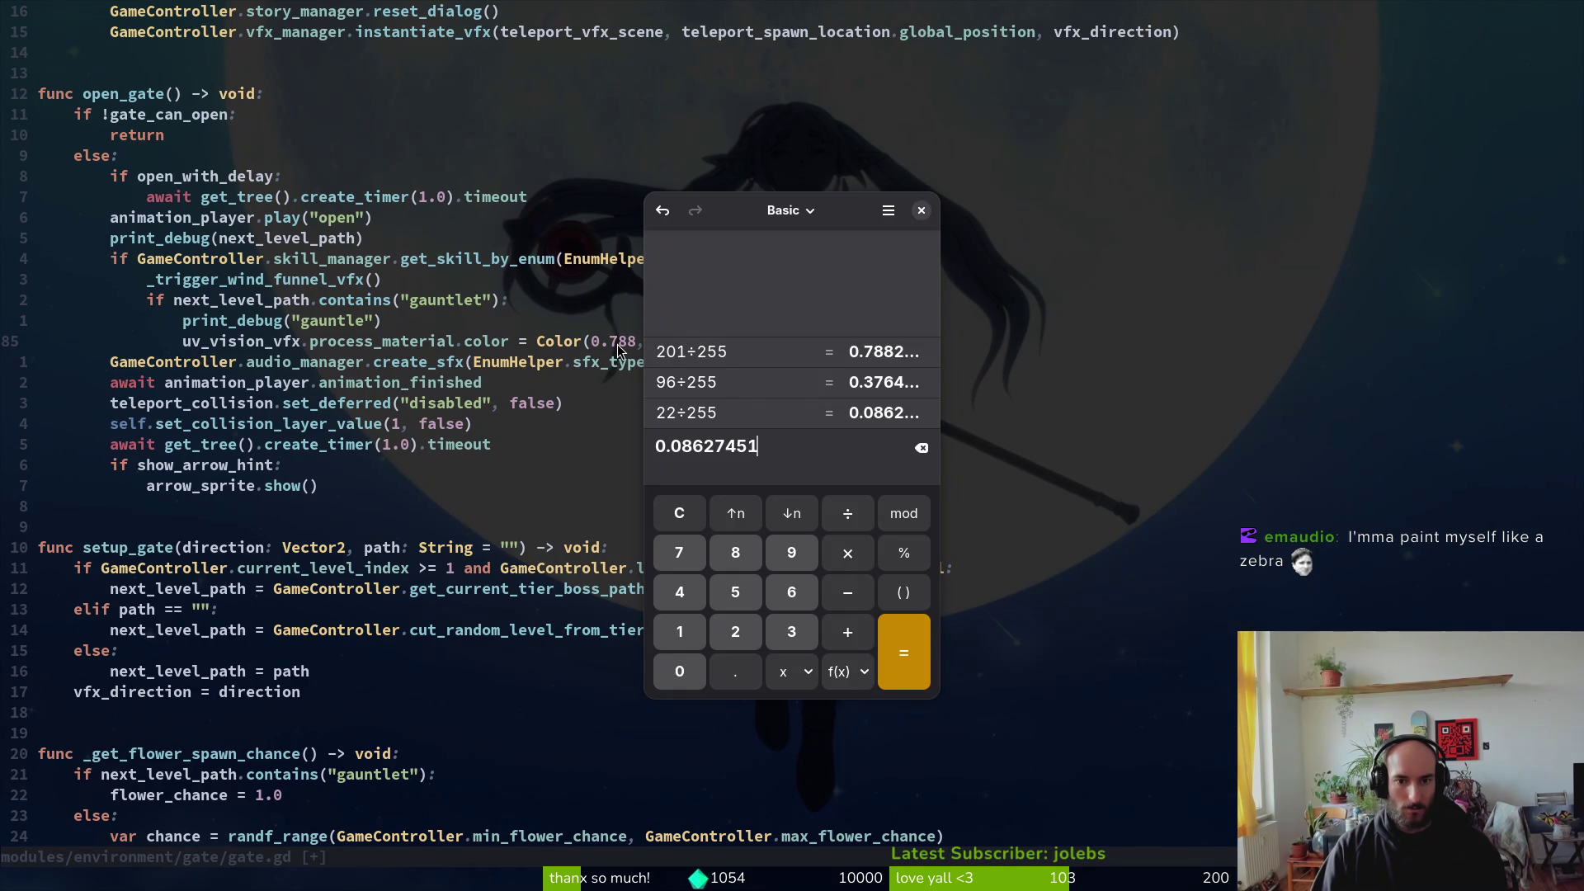
pyautogui.hotkey('alt', 'Tab')
pyautogui.write('7')
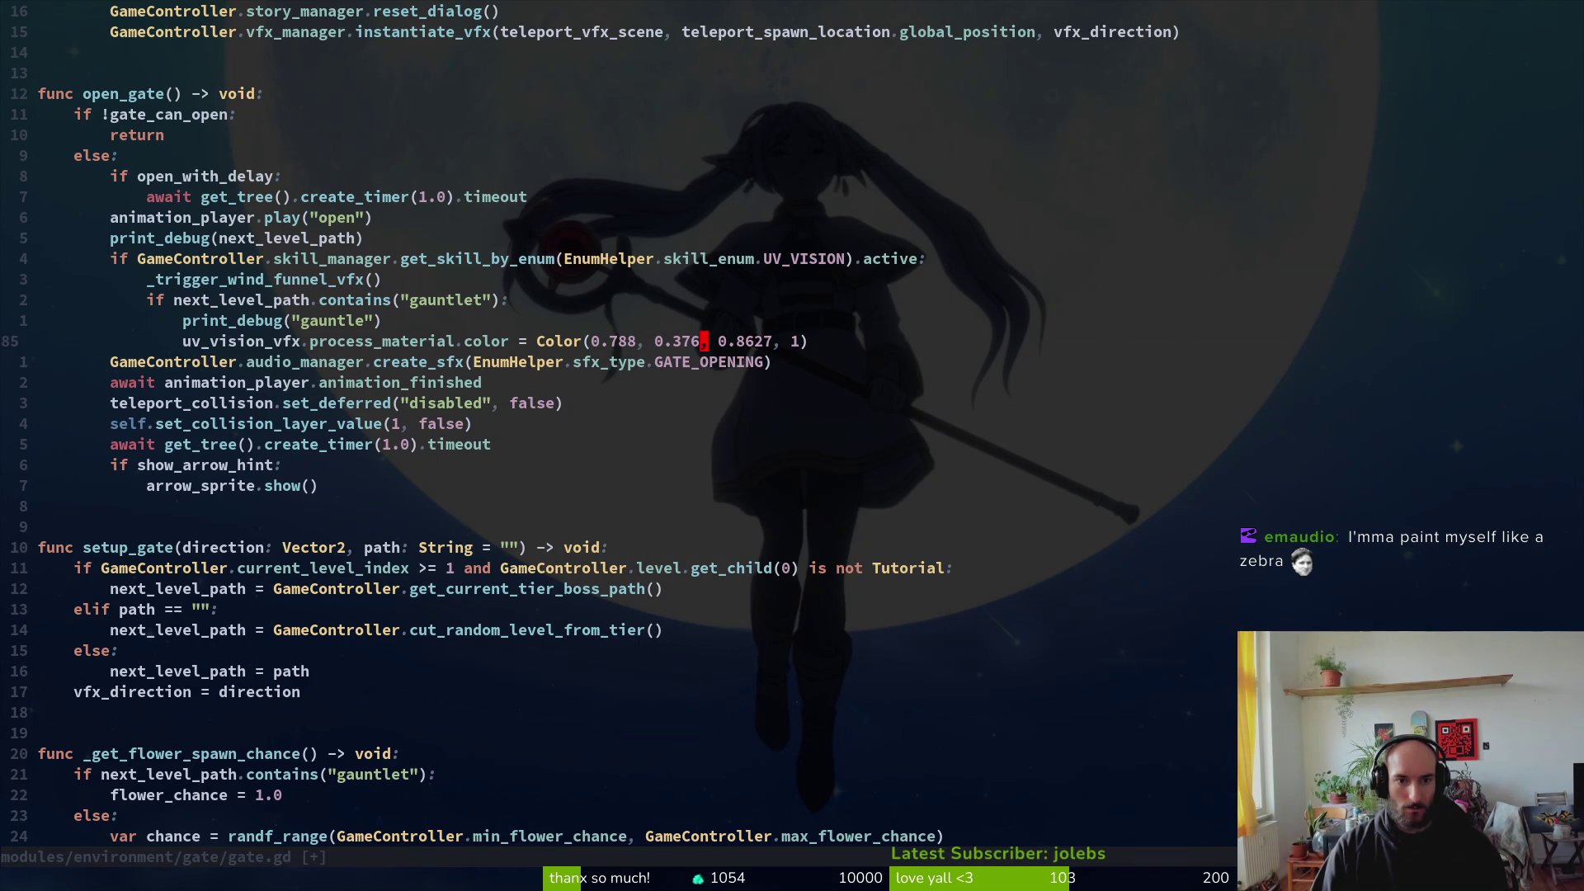
pyautogui.hotkey('alt', 'Tab')
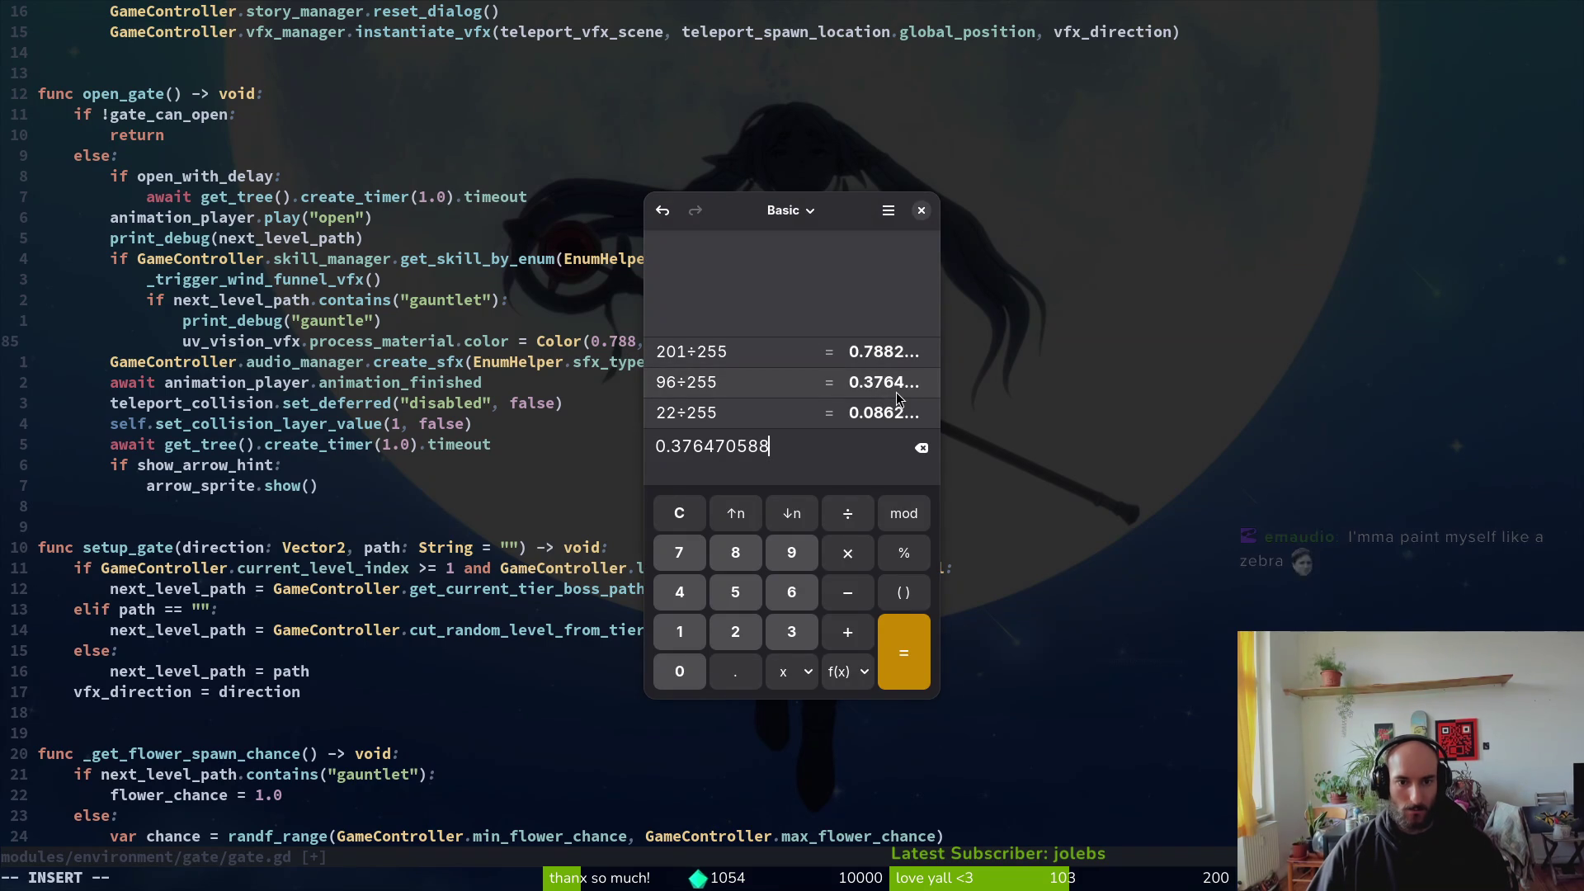
pyautogui.hotkey('alt', 'Tab')
pyautogui.write('6')
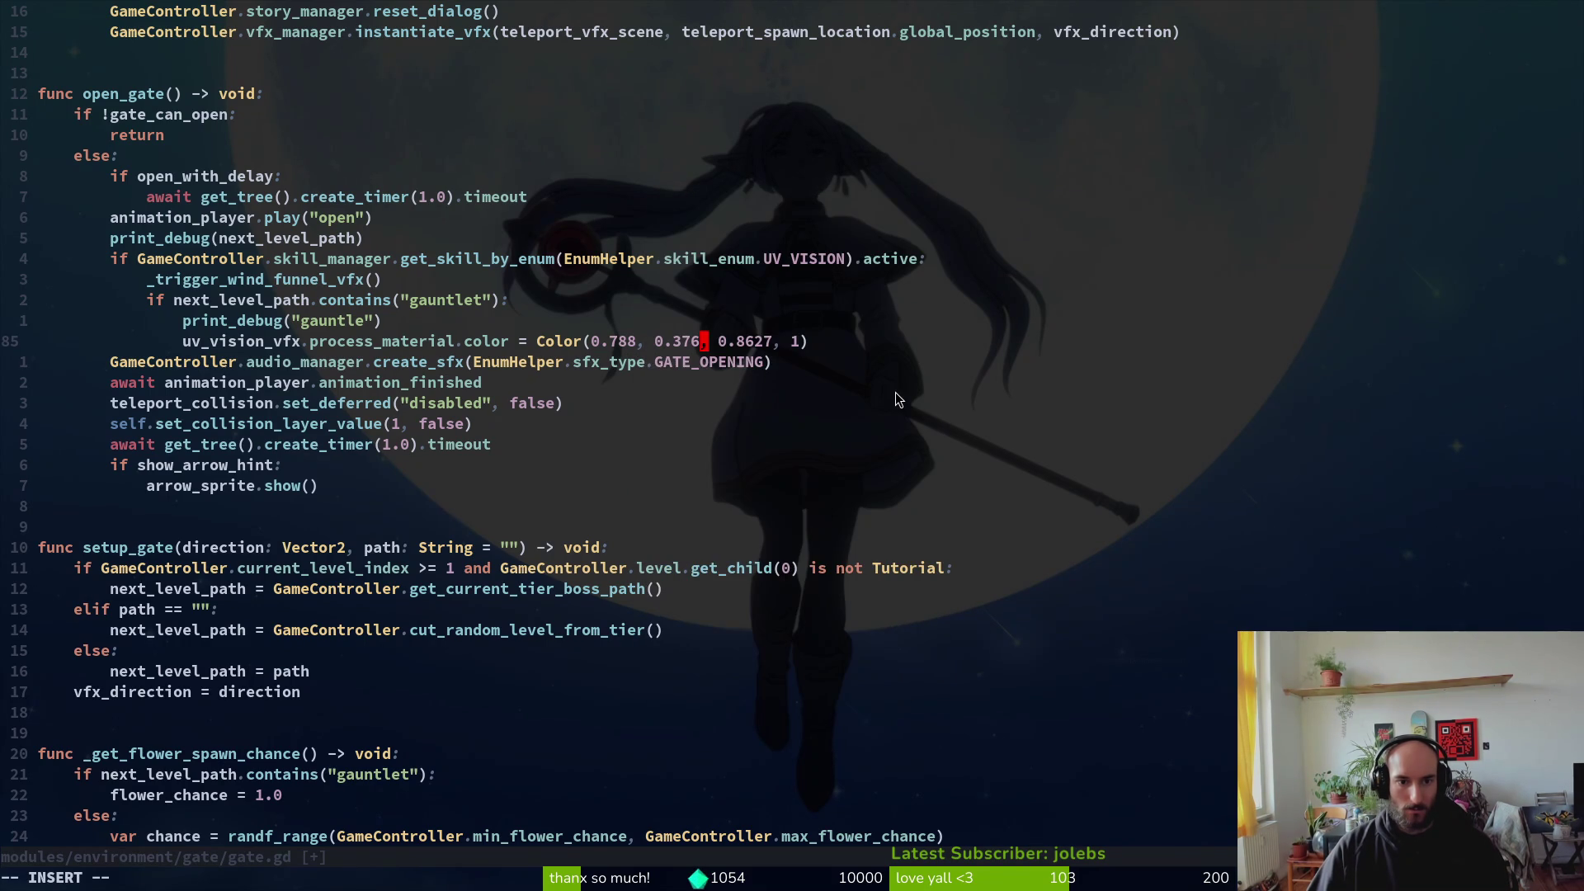
pyautogui.write('5')
pyautogui.press('Escape')
pyautogui.press('b')
# Step: Refine red to 0.7882 from the precise 201÷255 result and save gate.gd
pyautogui.hotkey('alt', 'Tab')
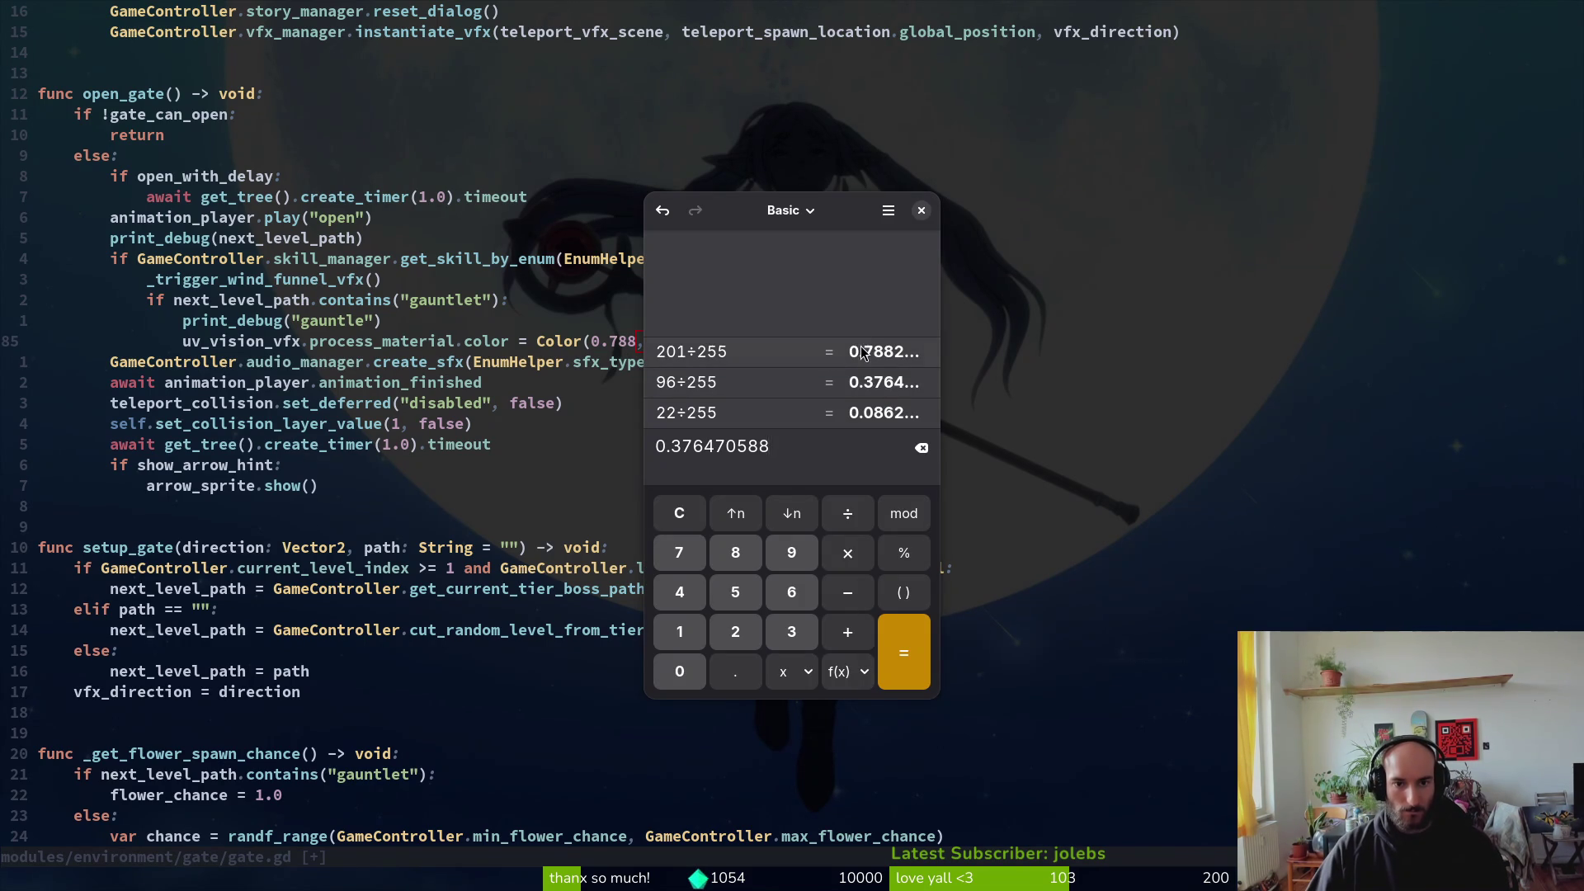
pyautogui.click(861, 351)
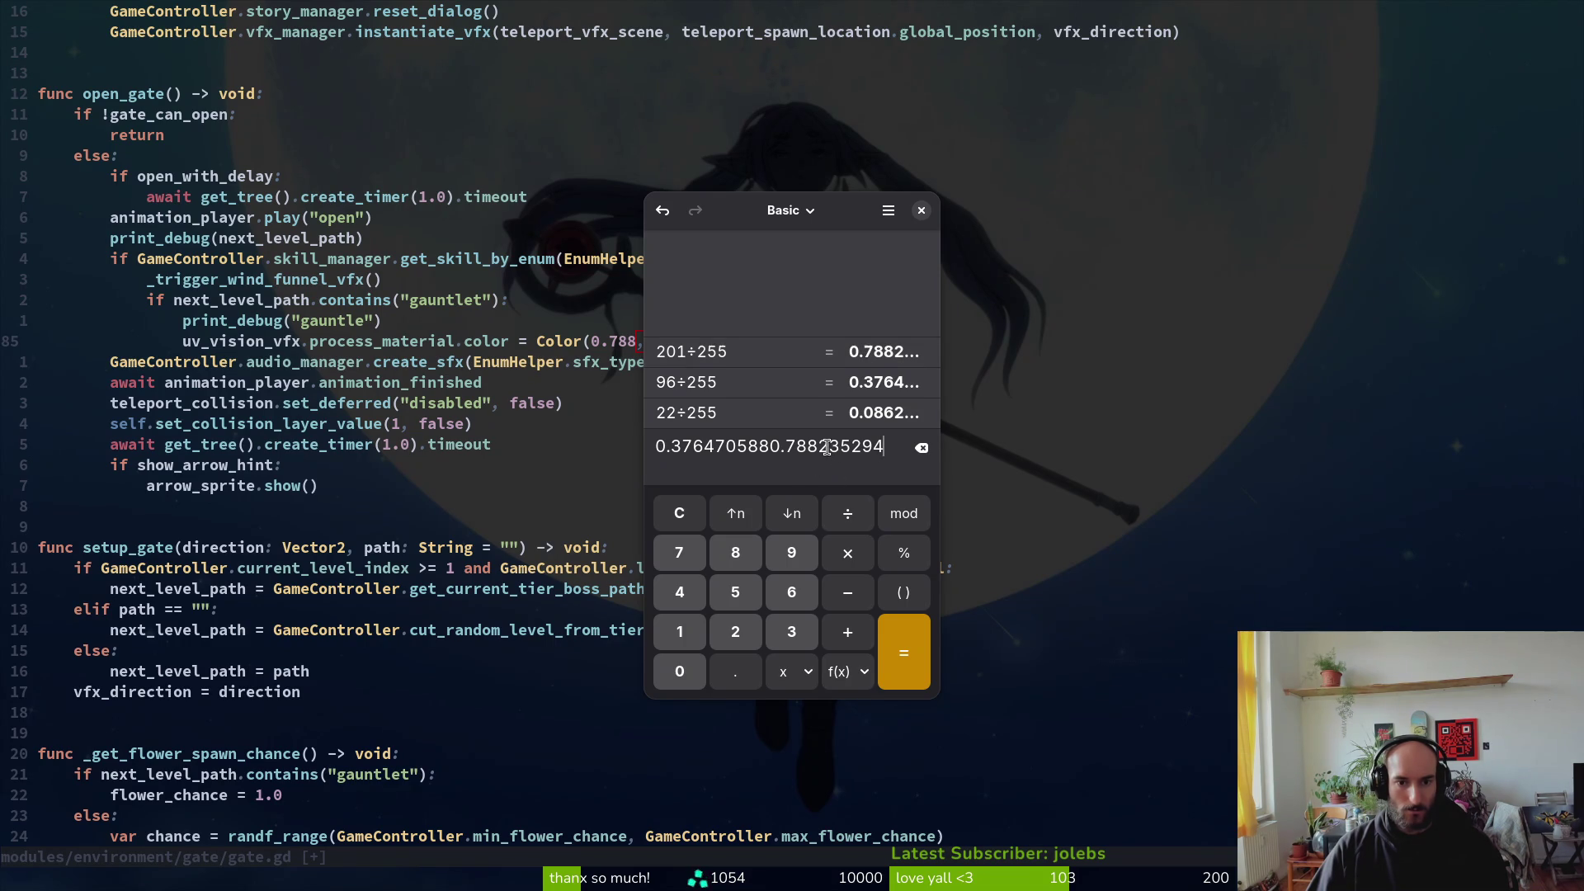
pyautogui.hotkey('alt', 'Tab')
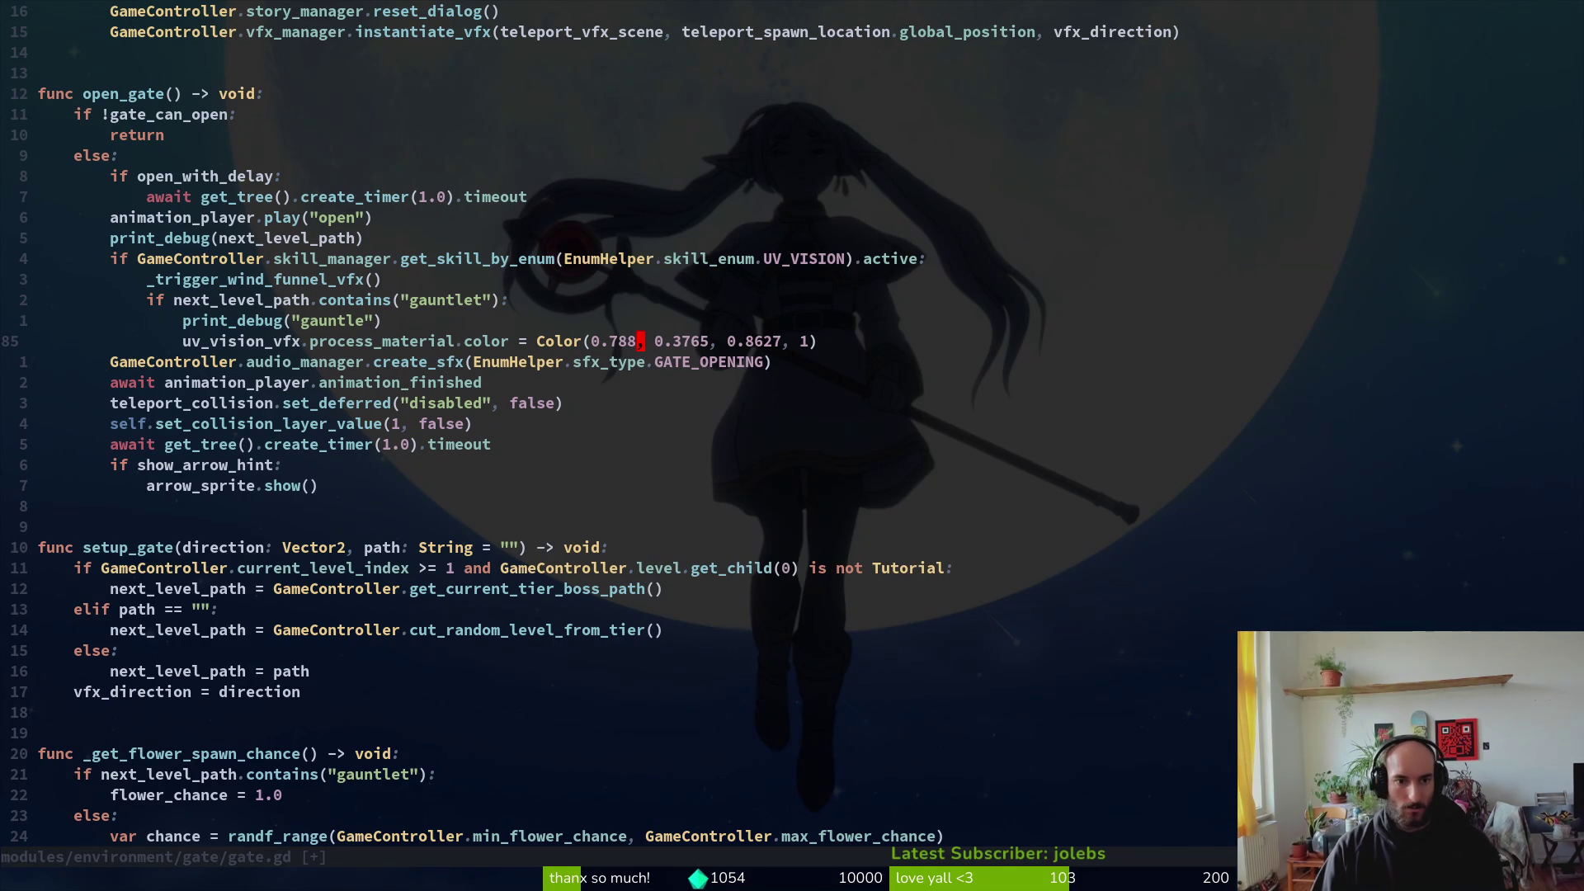
pyautogui.write(':w')
pyautogui.press('Return')
# Step: Restart the game from Godot's toolbar, continue the saved game, and jump the bee off the hive floor
pyautogui.press('F5')
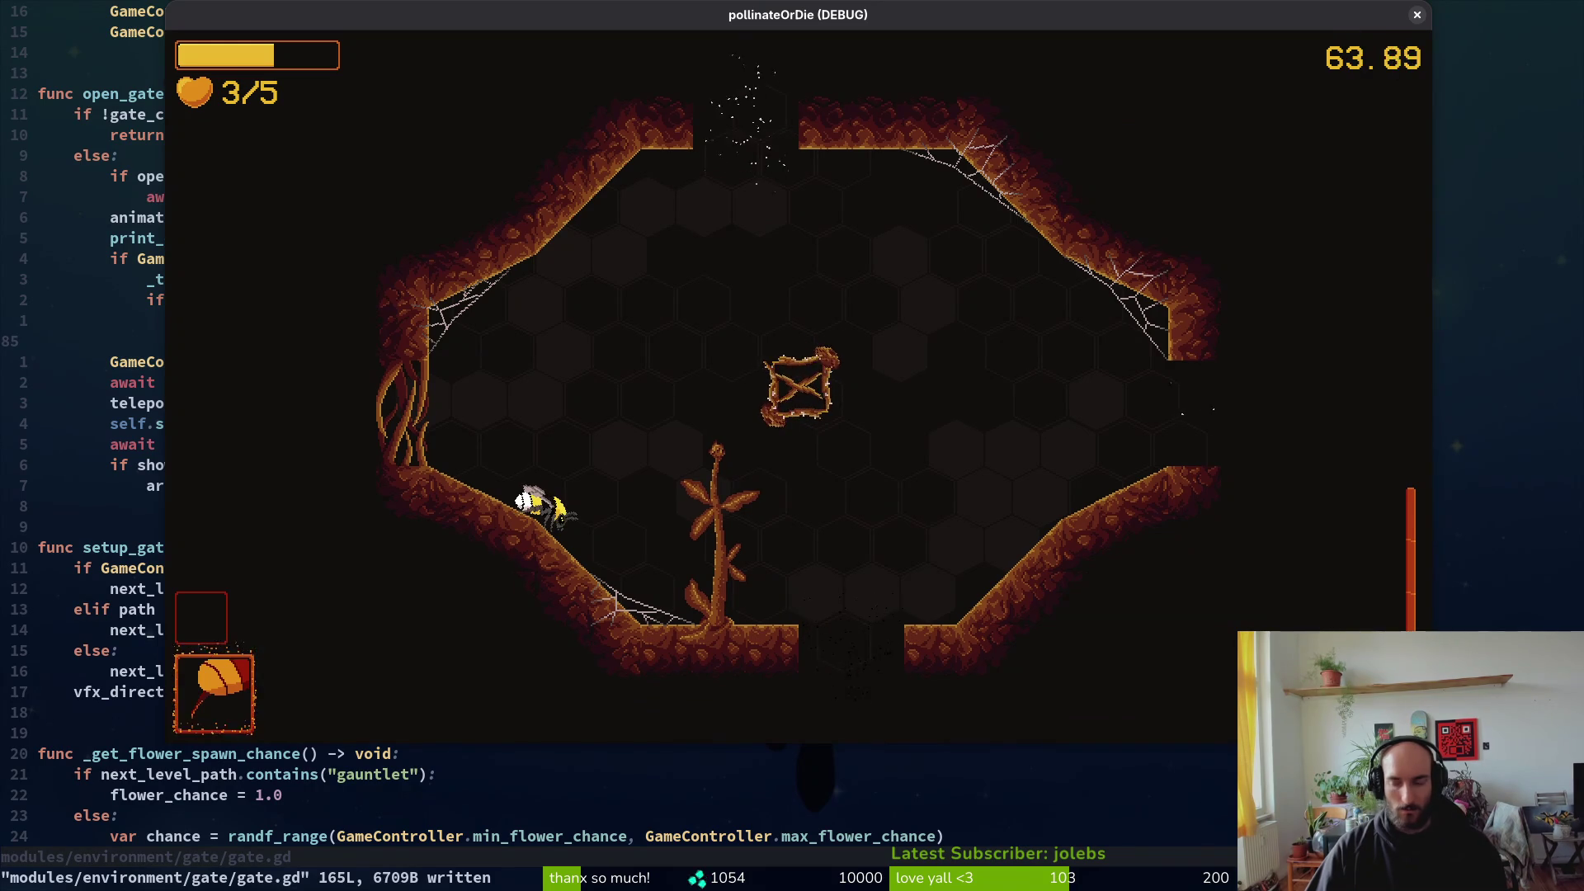
pyautogui.hotkey('alt', 'Tab')
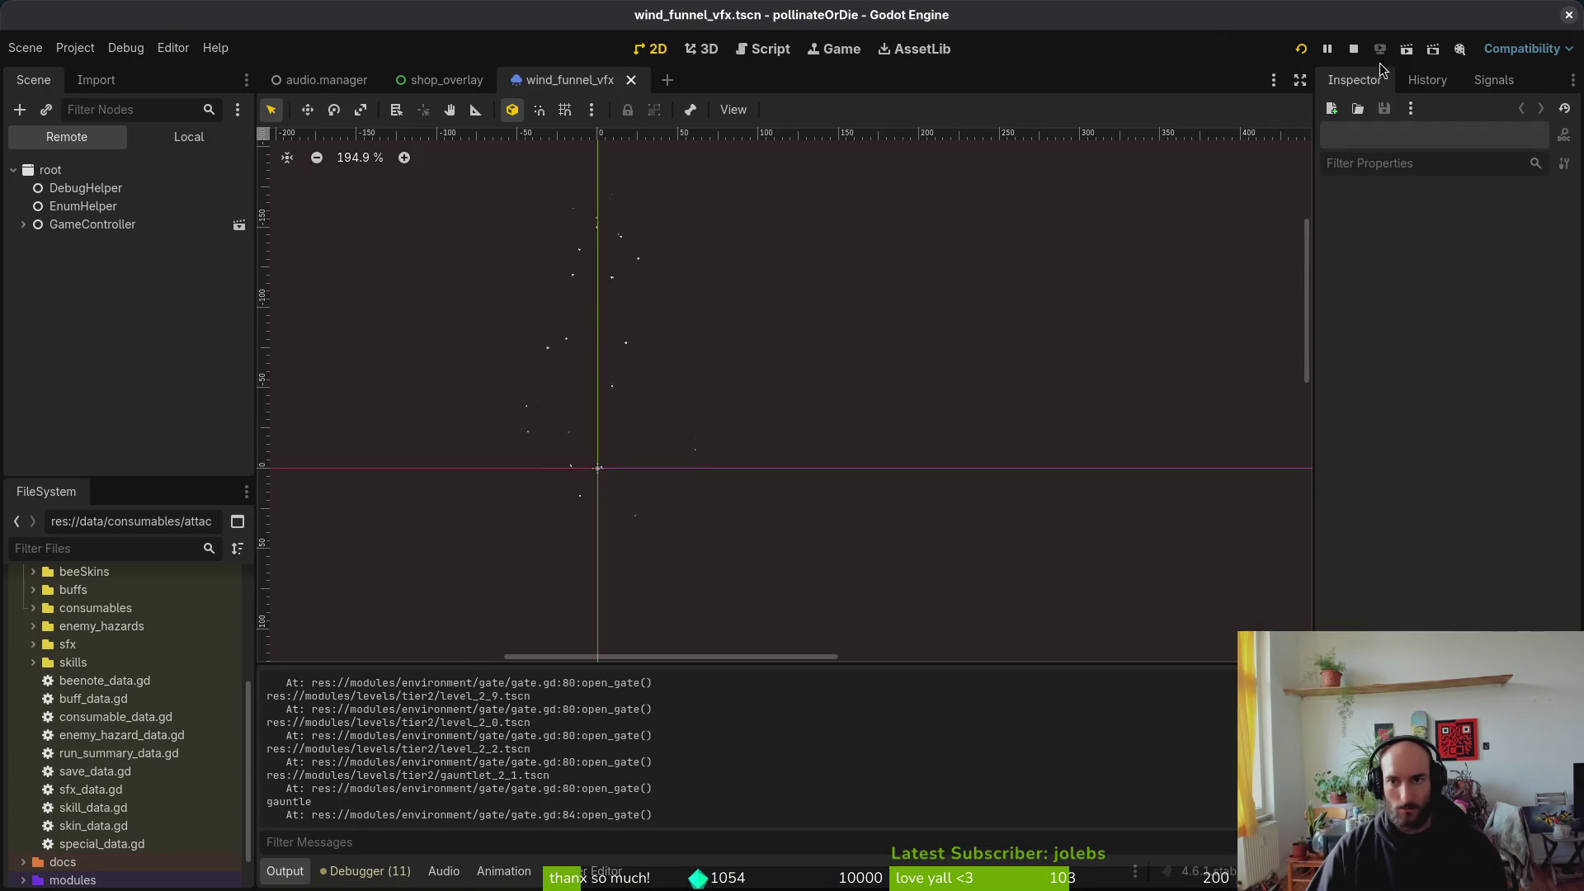
pyautogui.click(1301, 48)
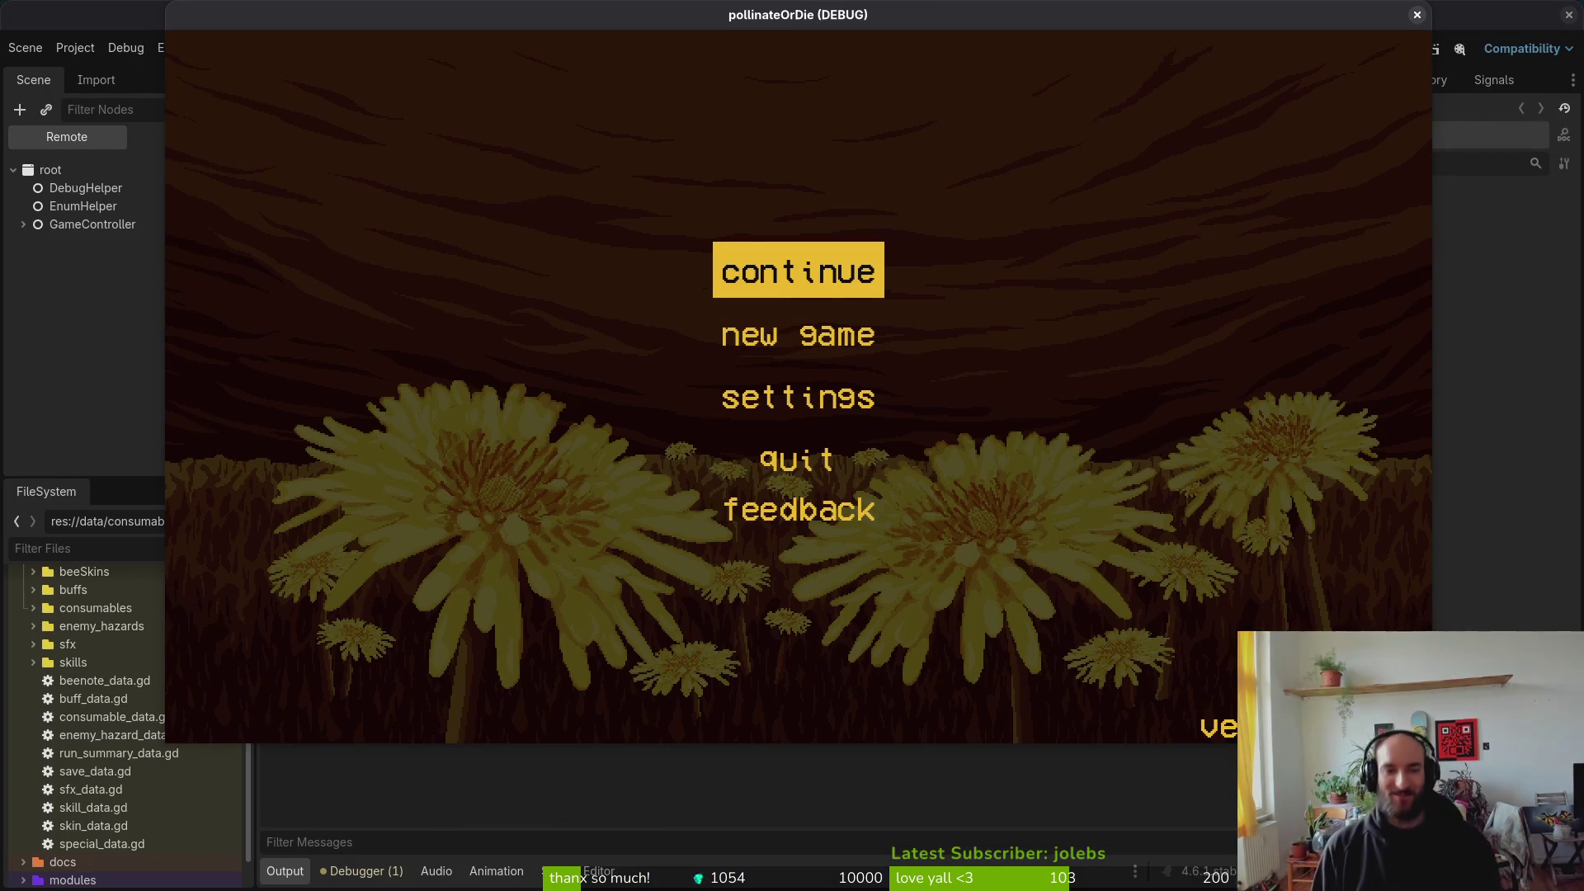
pyautogui.press('Return')
pyautogui.press('space')
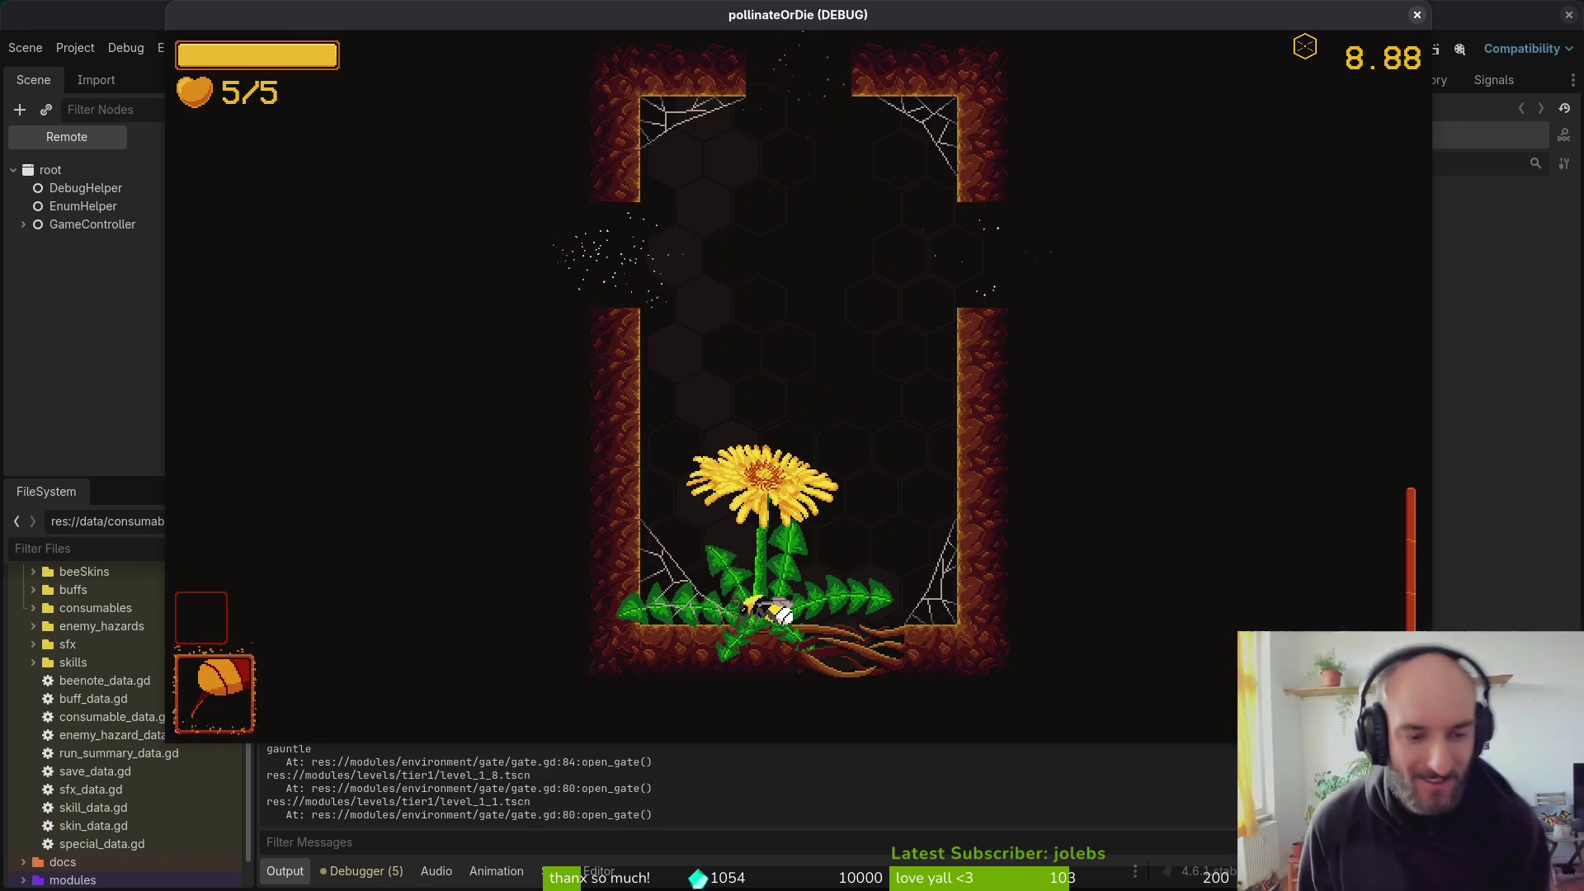
# Step: Return from the Godot editor to the gate script in Neovim
pyautogui.hotkey('alt', 'Tab')
pyautogui.hotkey('alt', 'Tab')
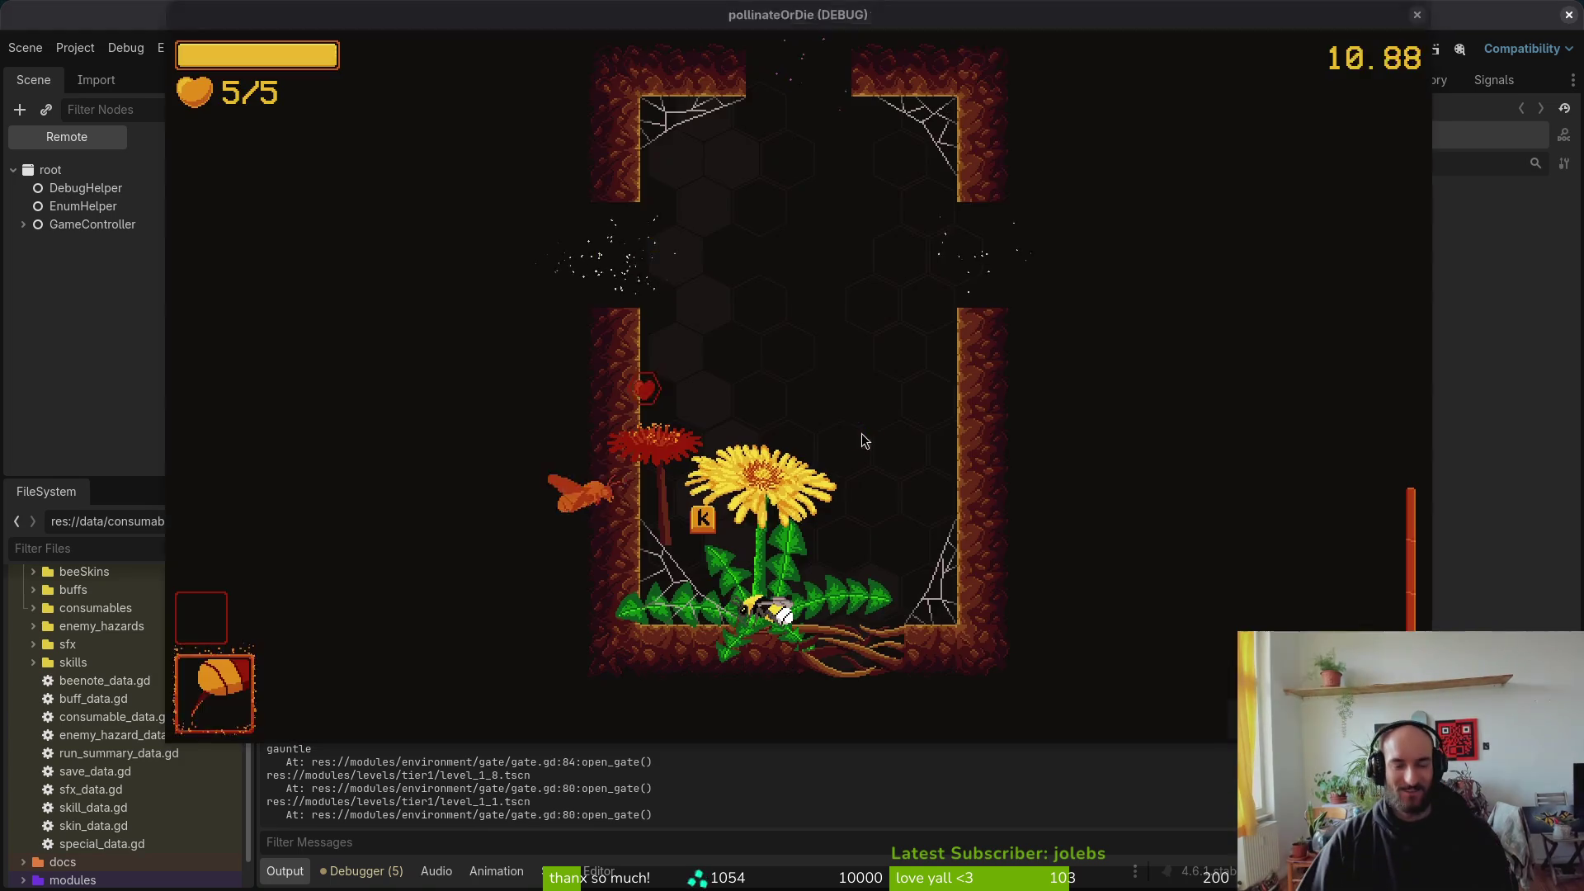
pyautogui.hotkey('alt', 'Tab')
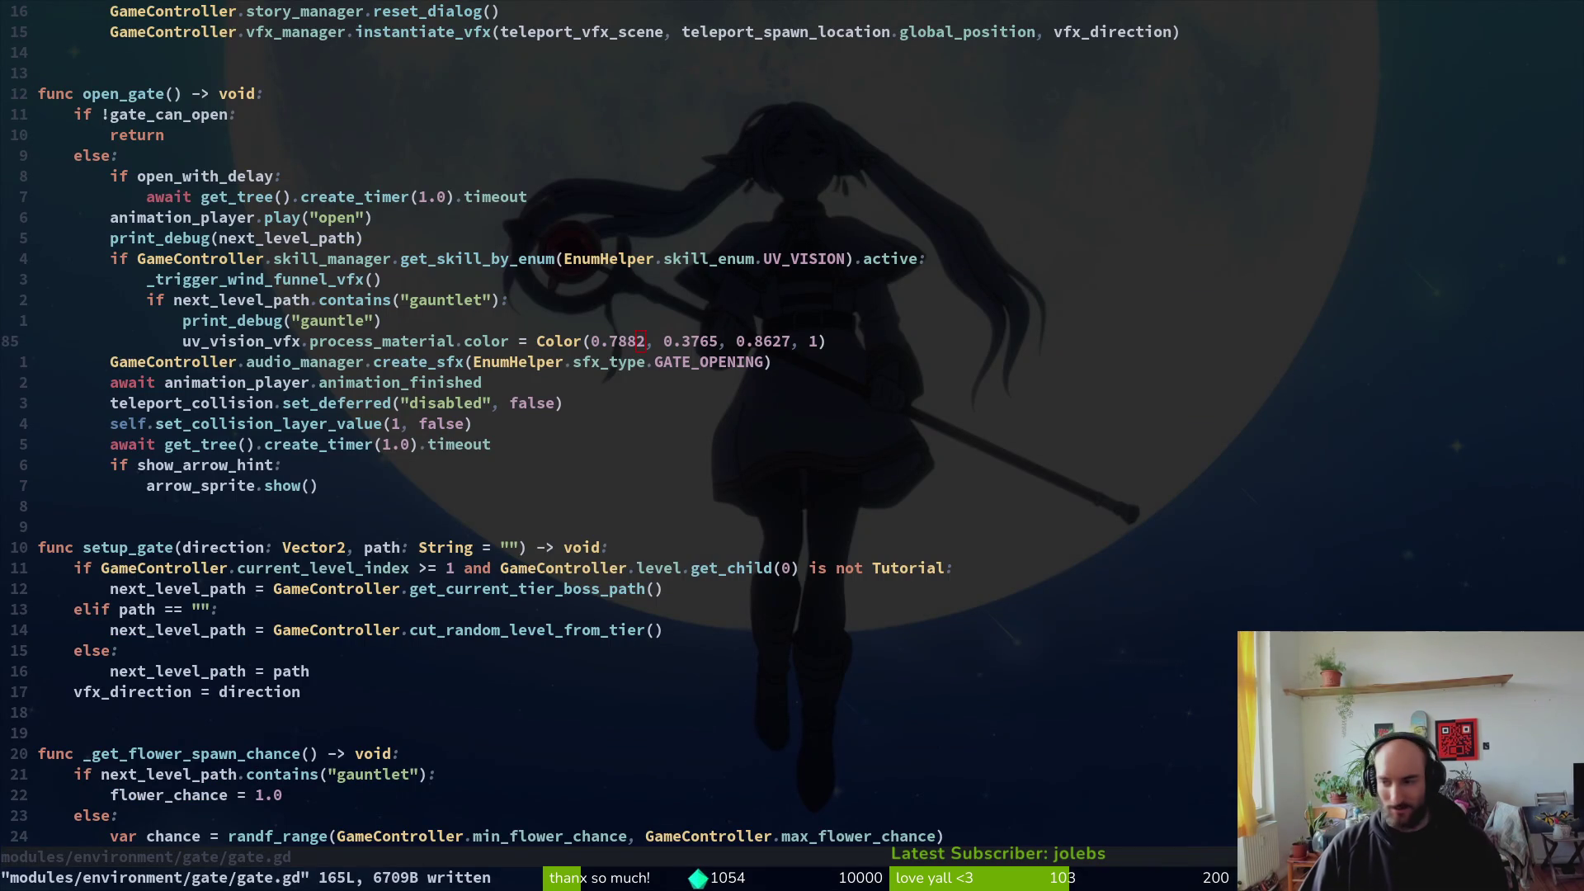
# Step: Check the RGB values of orange #c96016 (201, 96, 22) in Aseprite's colour popup
pyautogui.hotkey('alt', 'Tab')
pyautogui.click(203, 822)
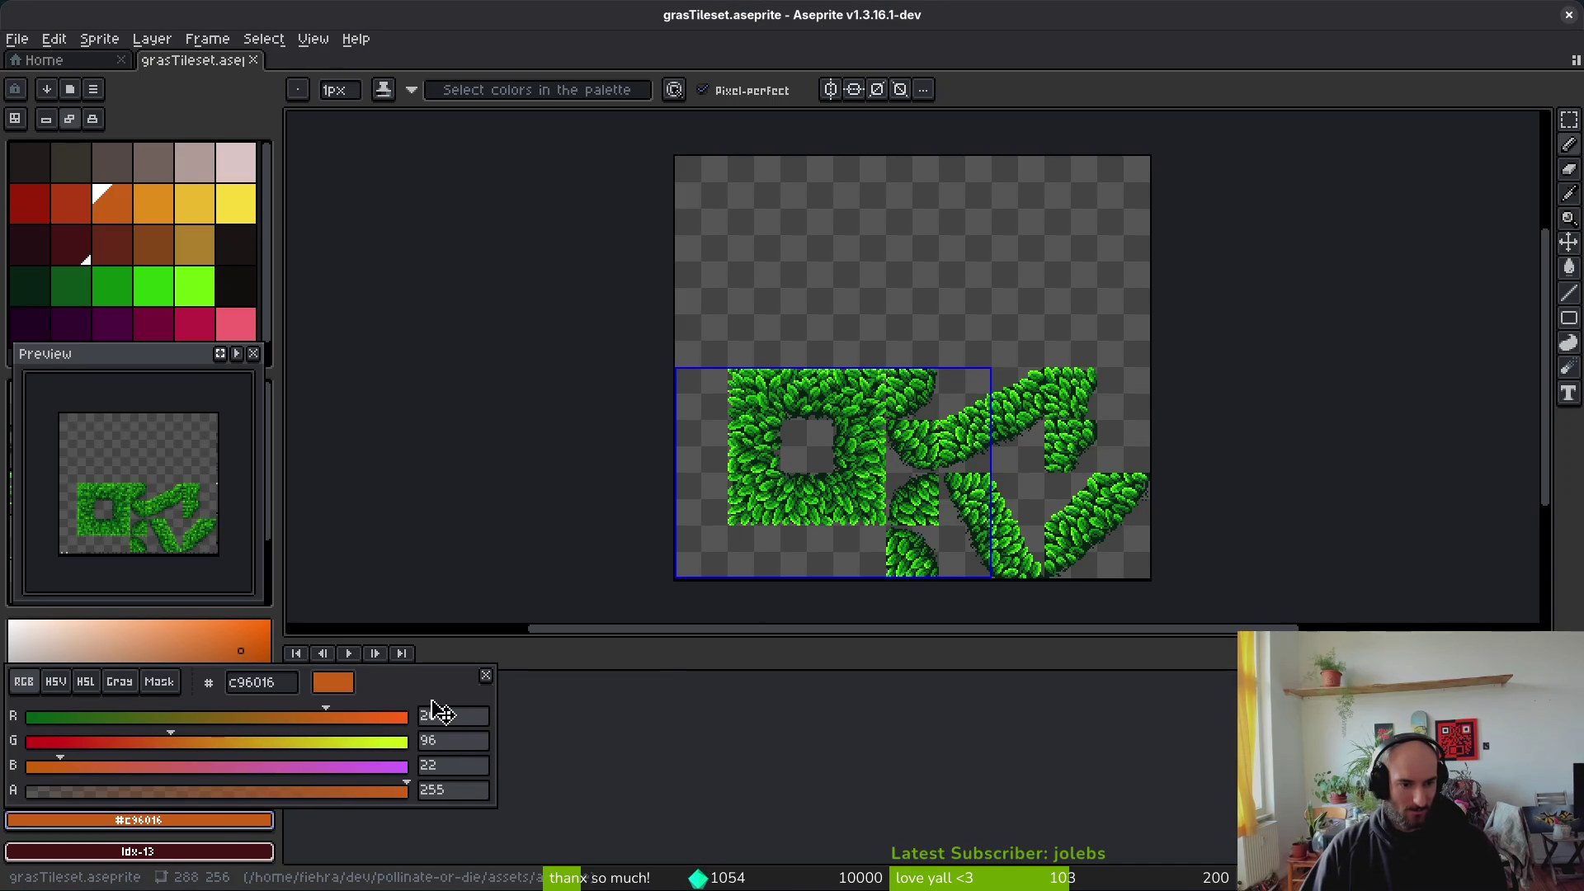
pyautogui.click(518, 688)
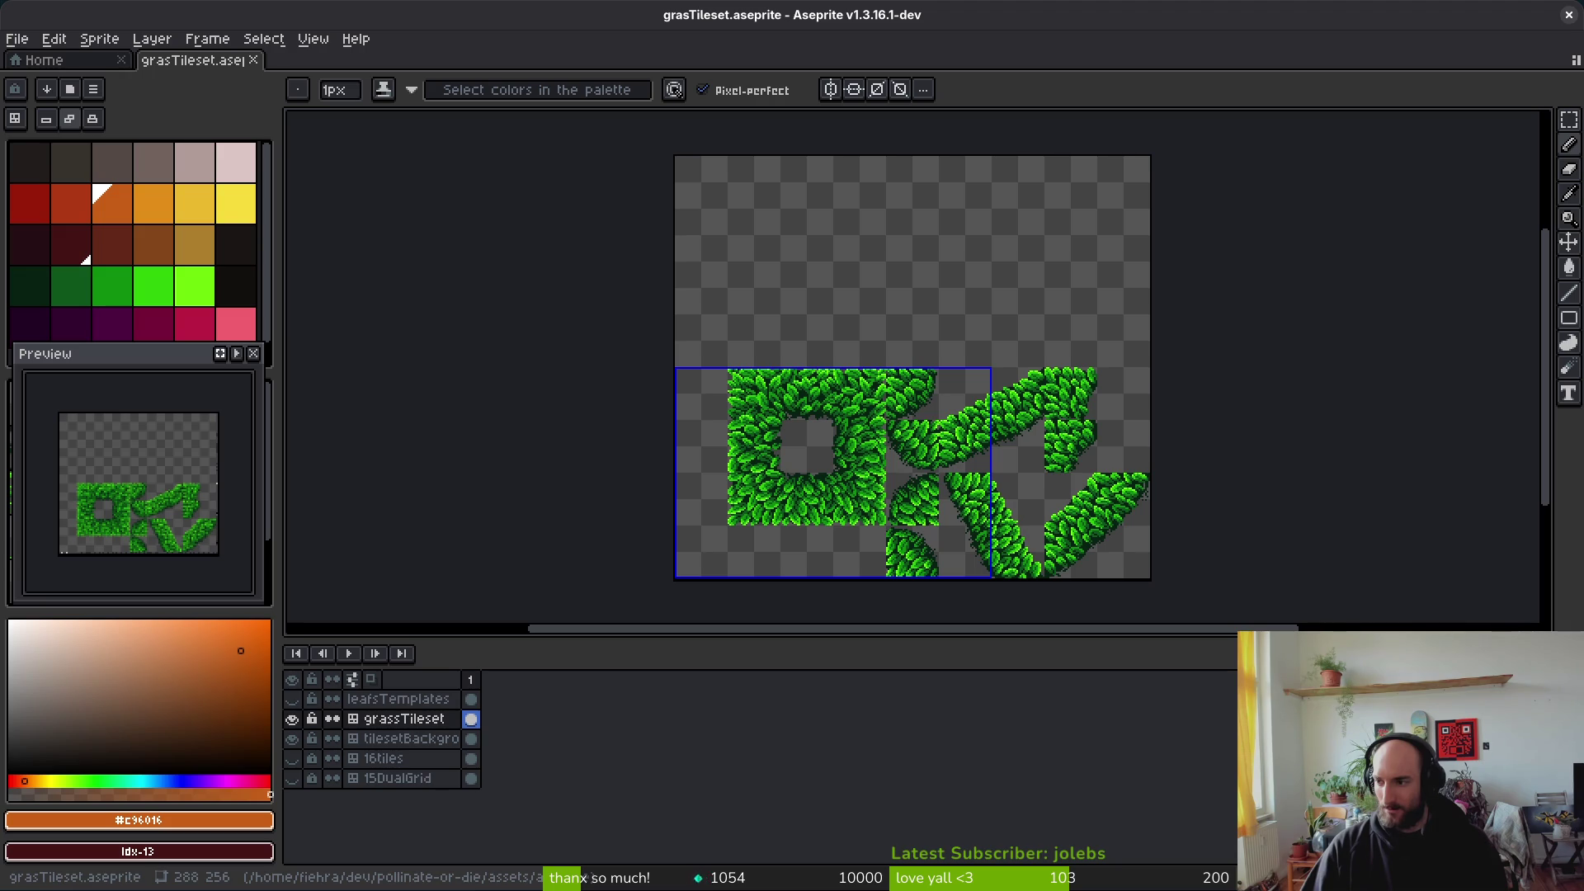
pyautogui.hotkey('alt', 'Tab')
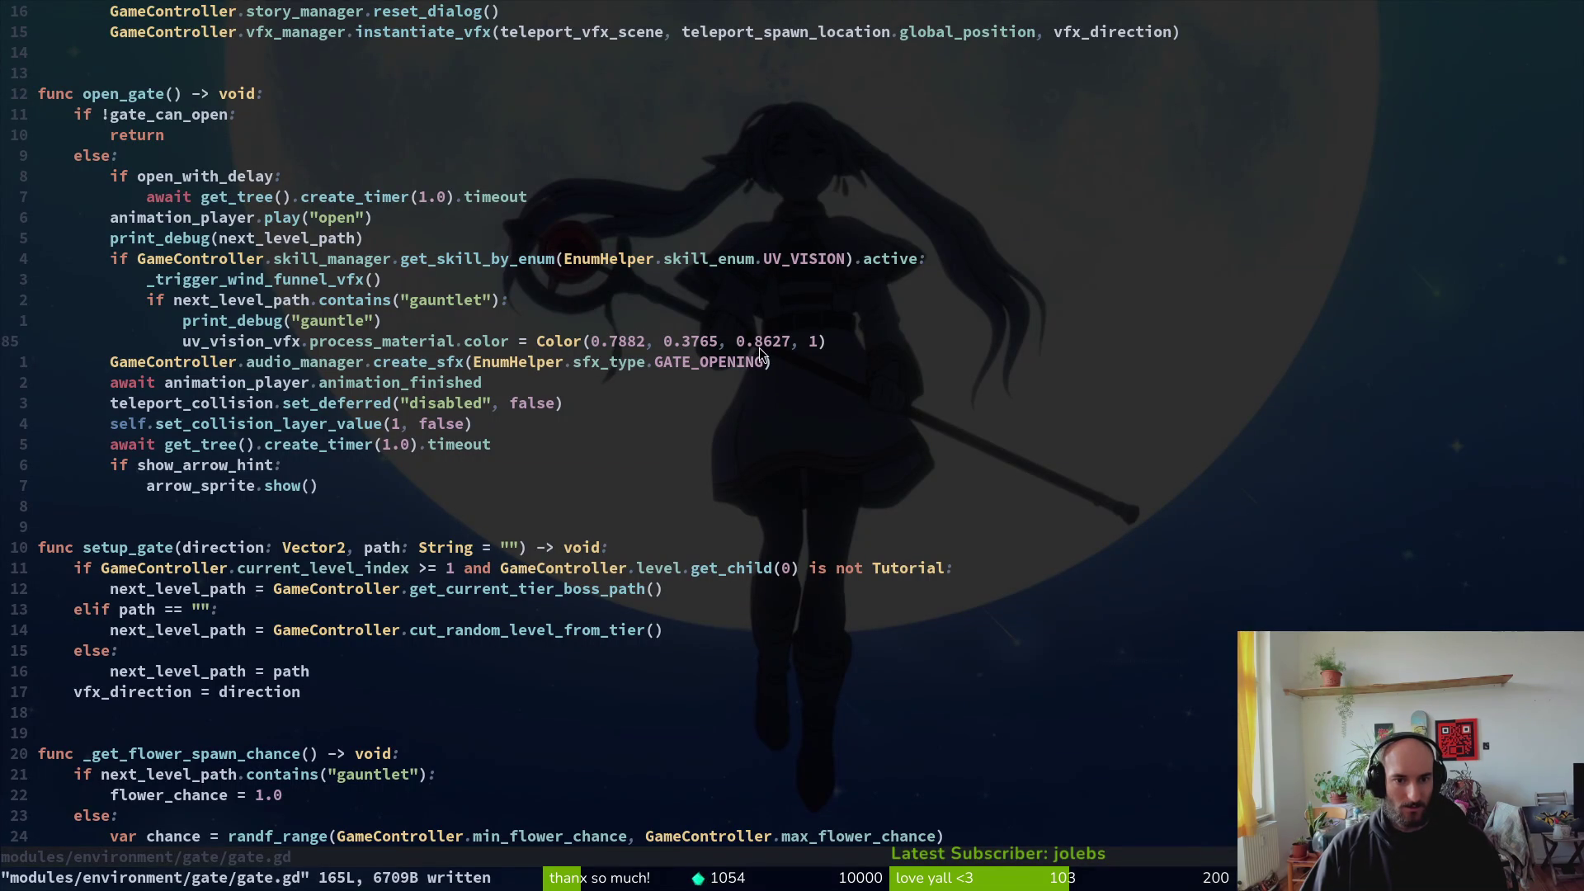
pyautogui.hotkey('alt', 'Tab')
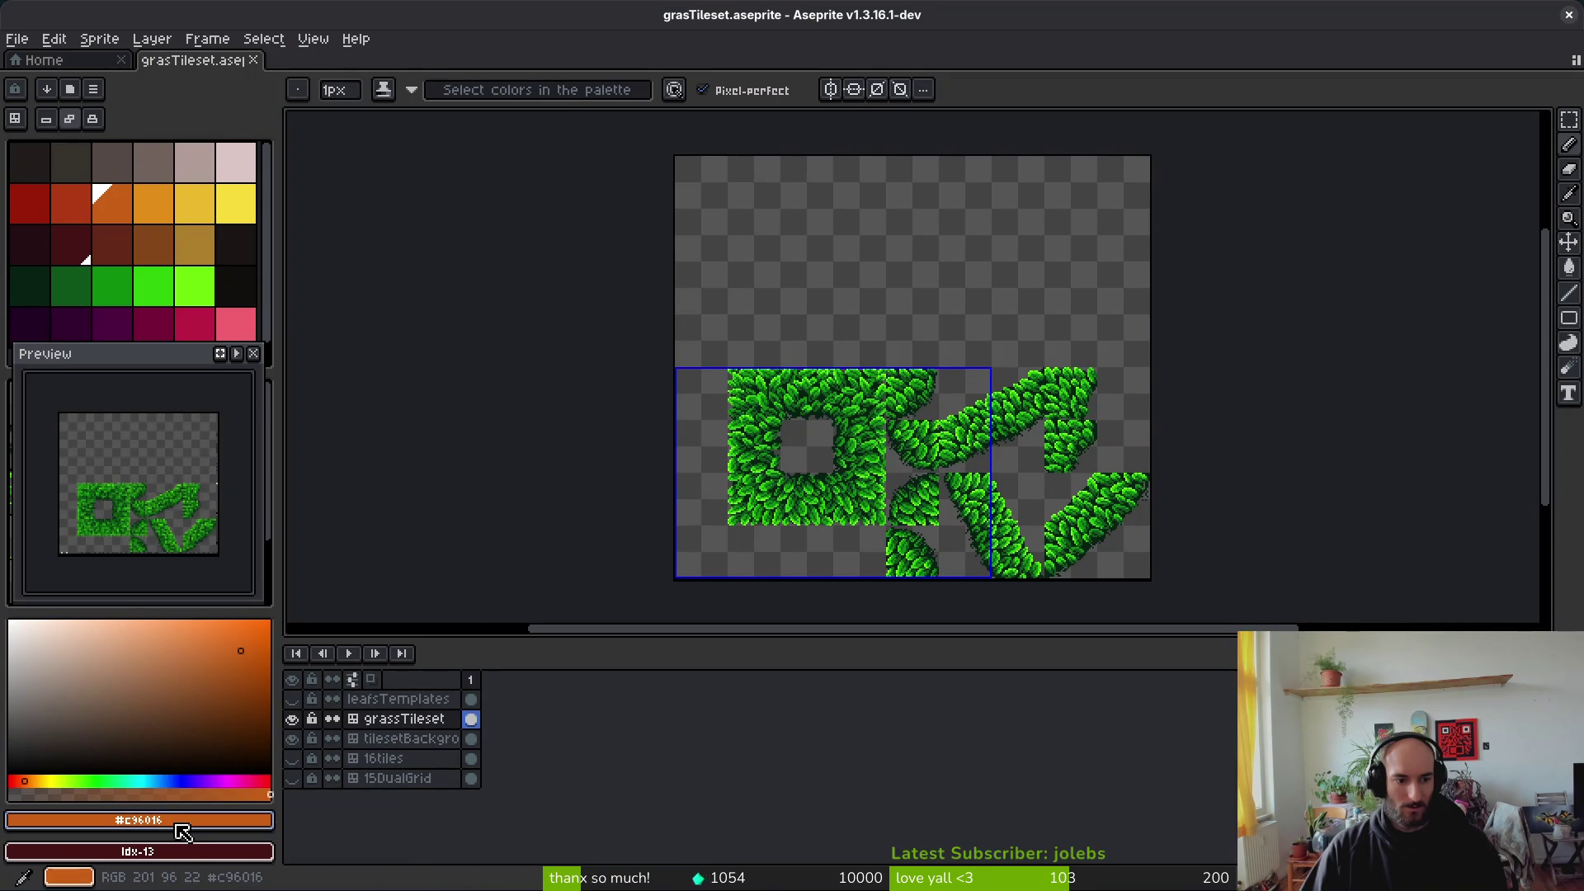
pyautogui.click(177, 825)
pyautogui.hotkey('alt', 'Tab')
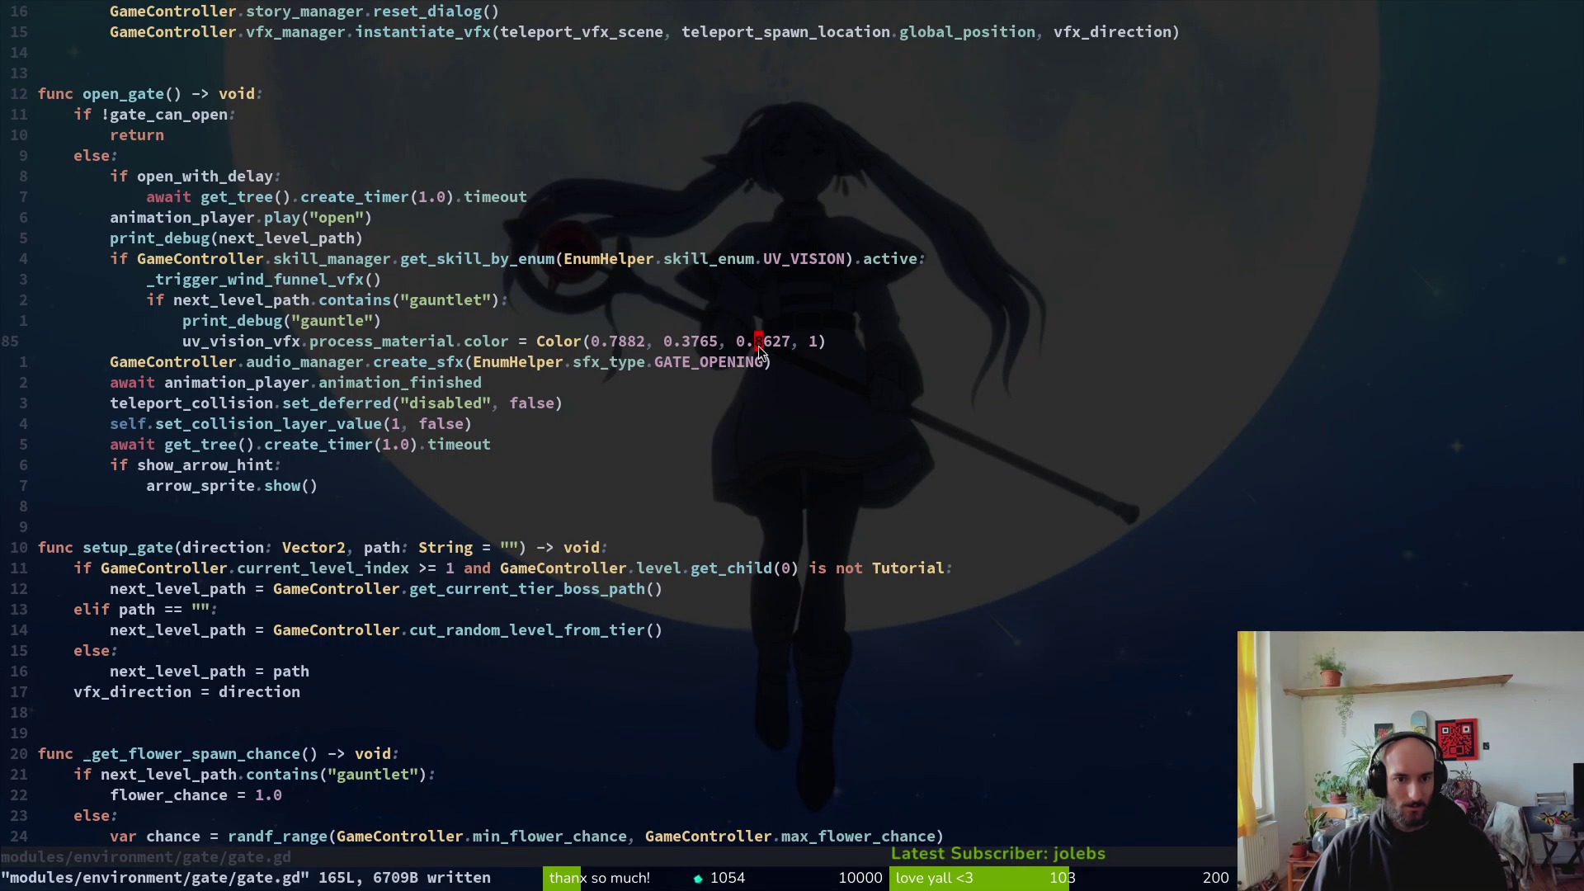
# Step: Reduce the blue value 0.8627 on line 85 to about 0.086 and save gate.gd
pyautogui.click(760, 345)
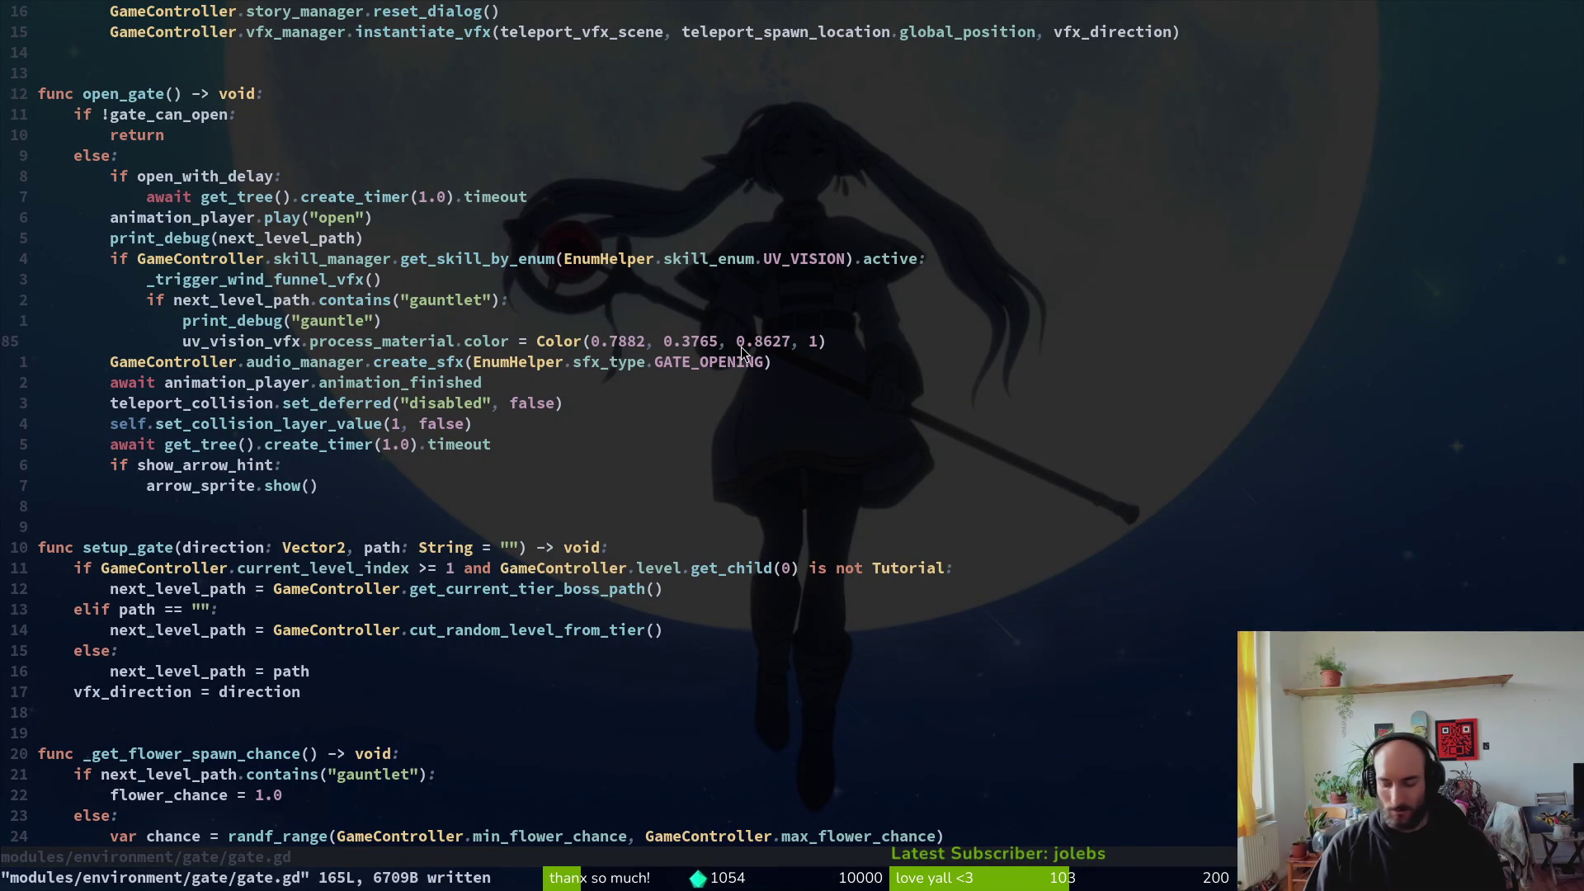
pyautogui.write('i0')
pyautogui.press('Escape')
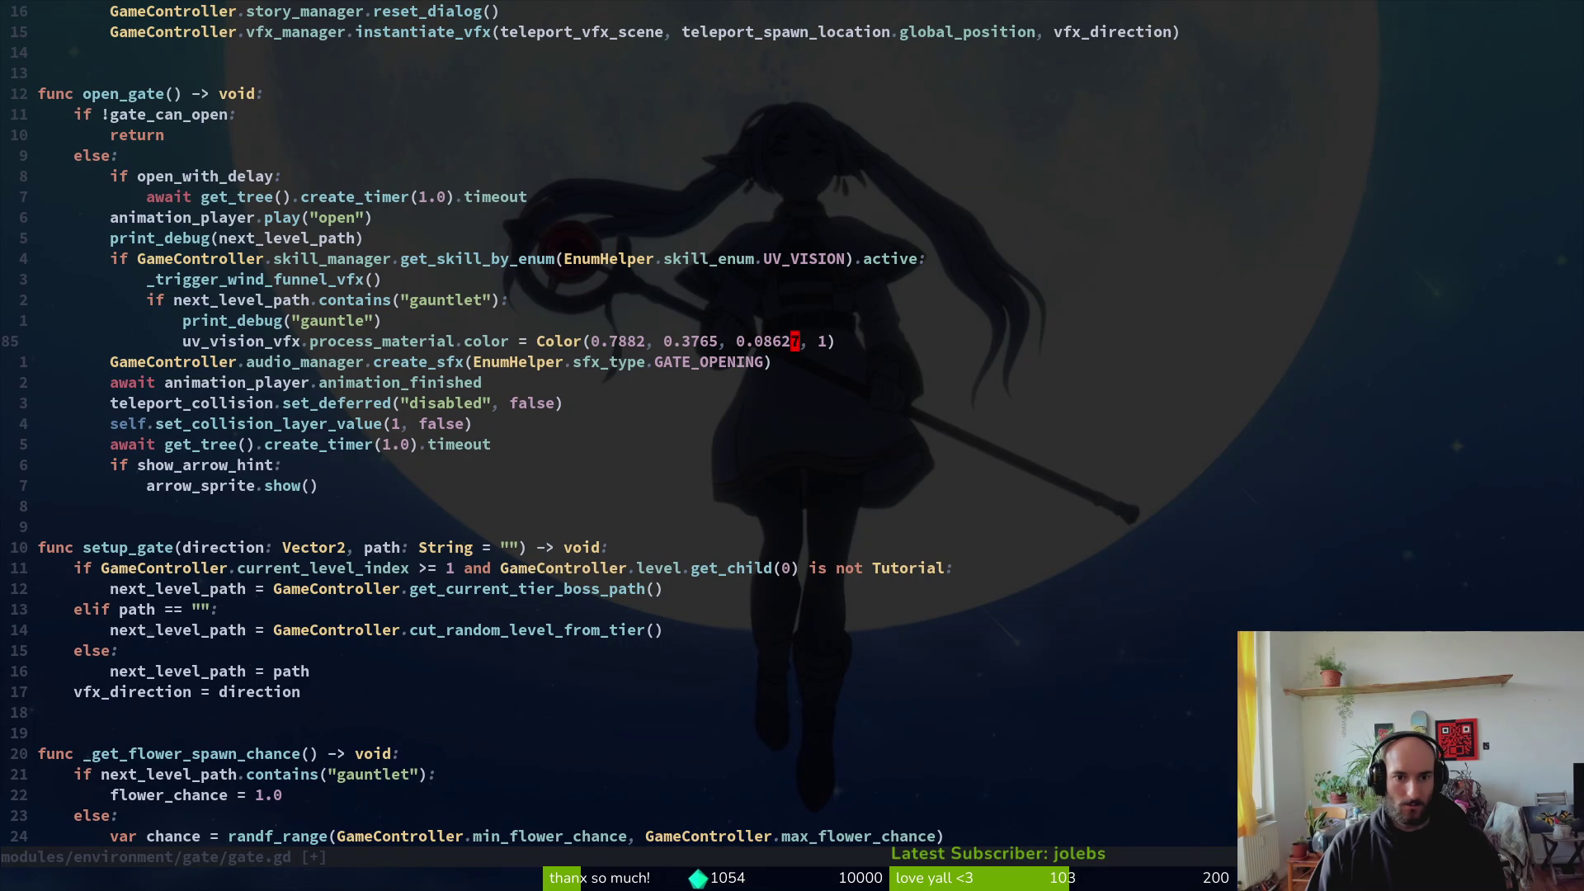
pyautogui.write(':w')
pyautogui.press('Return')
pyautogui.hotkey('alt', 'Tab')
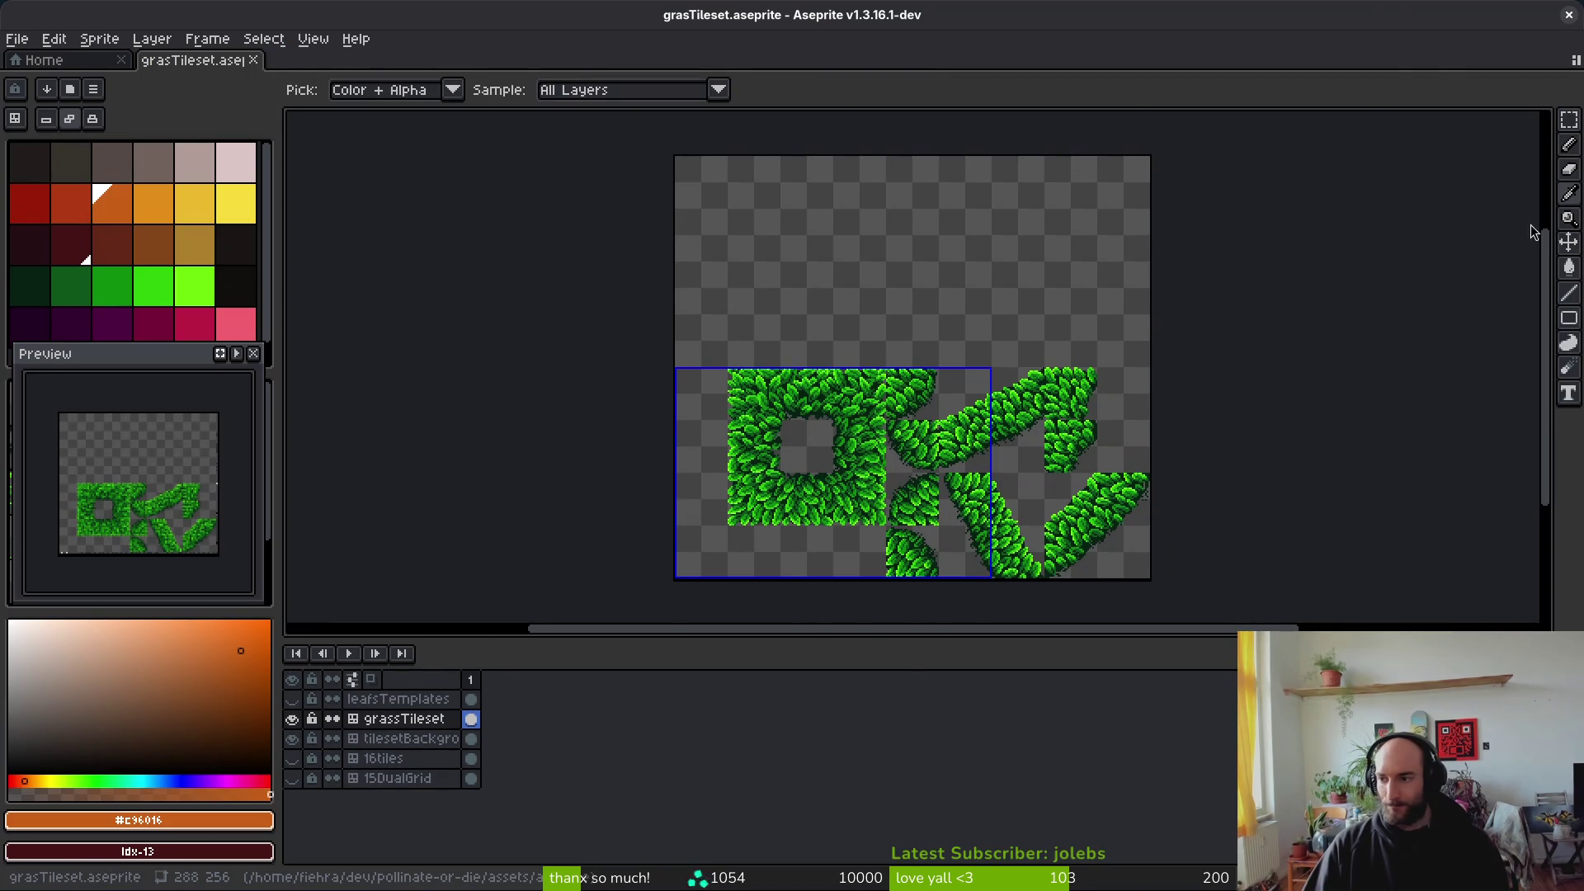
pyautogui.hotkey('alt', 'Tab')
pyautogui.hotkey('alt', 'Tab')
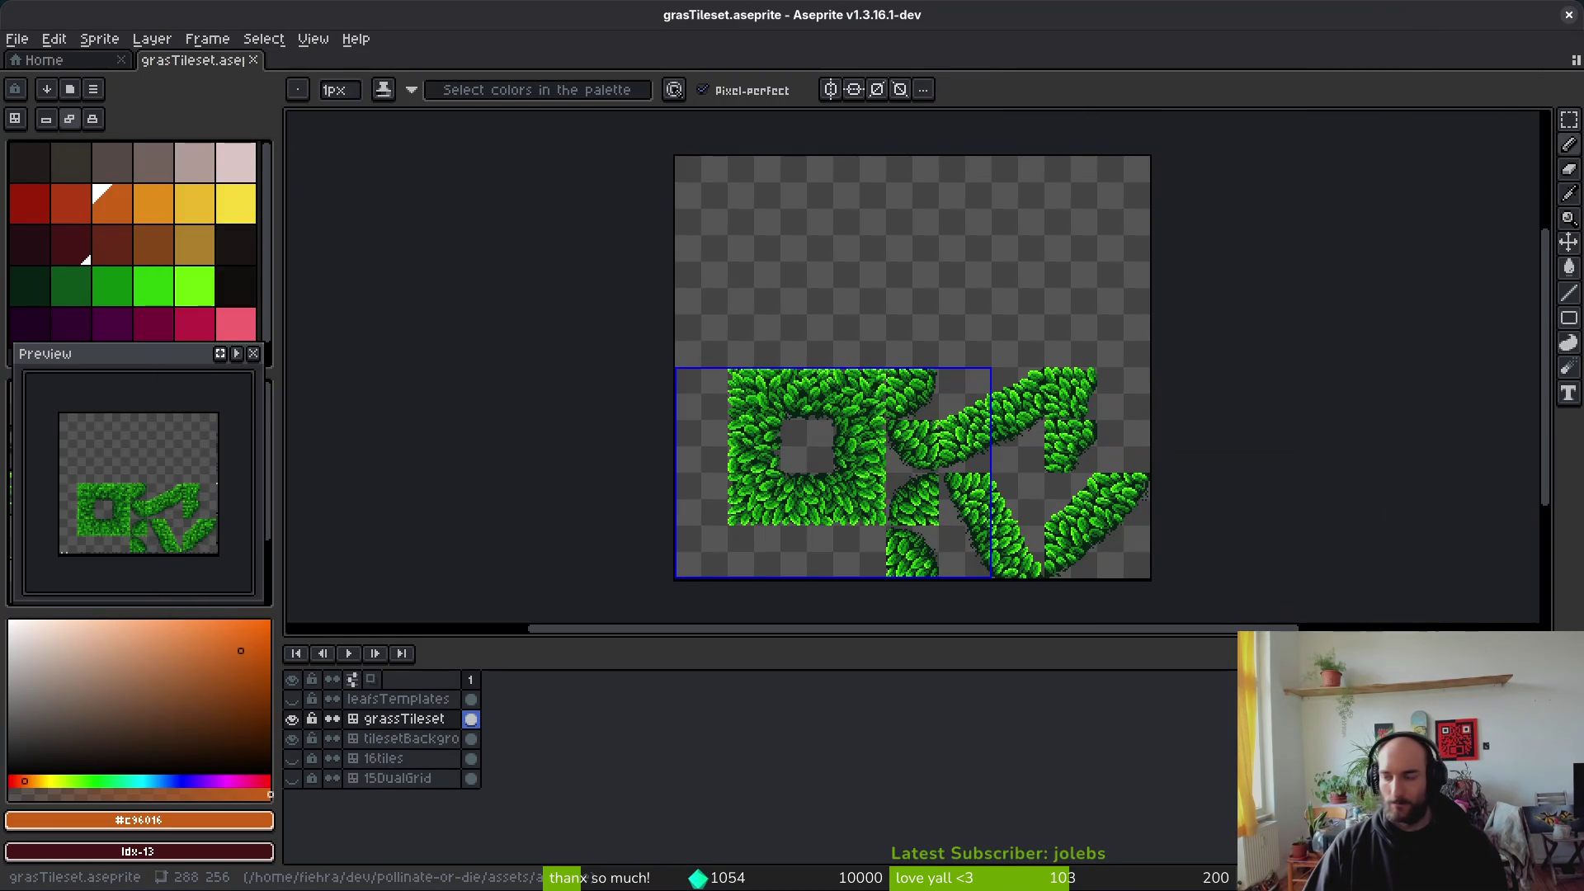
pyautogui.hotkey('alt', 'Tab')
pyautogui.click(1296, 49)
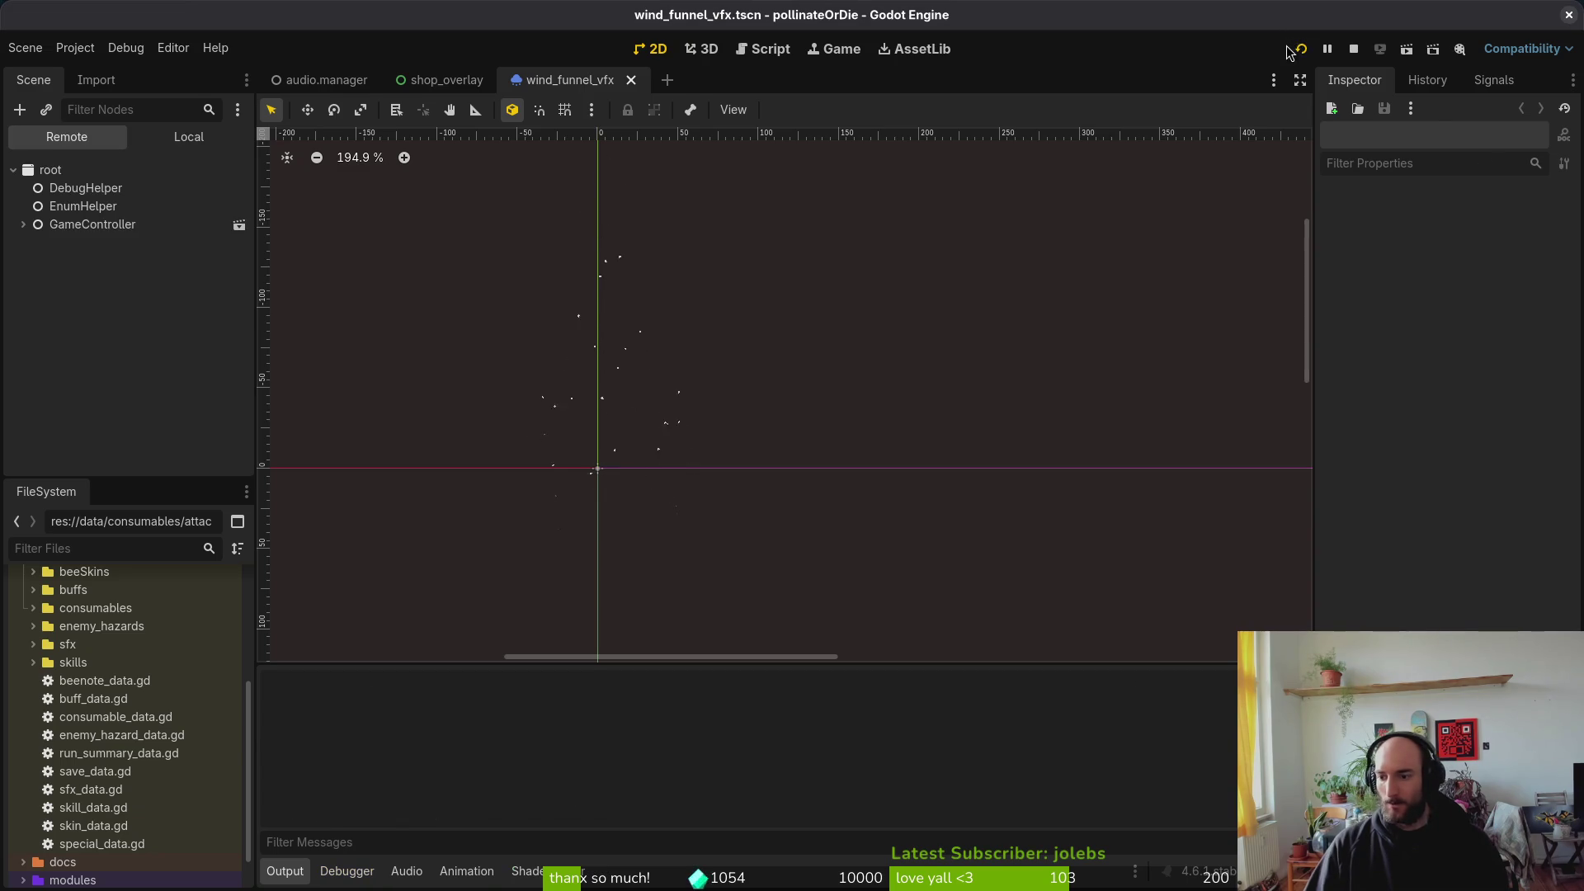
# Step: Continue from the main menu and steer the bee right through the hive level to test the colour
pyautogui.press('Return')
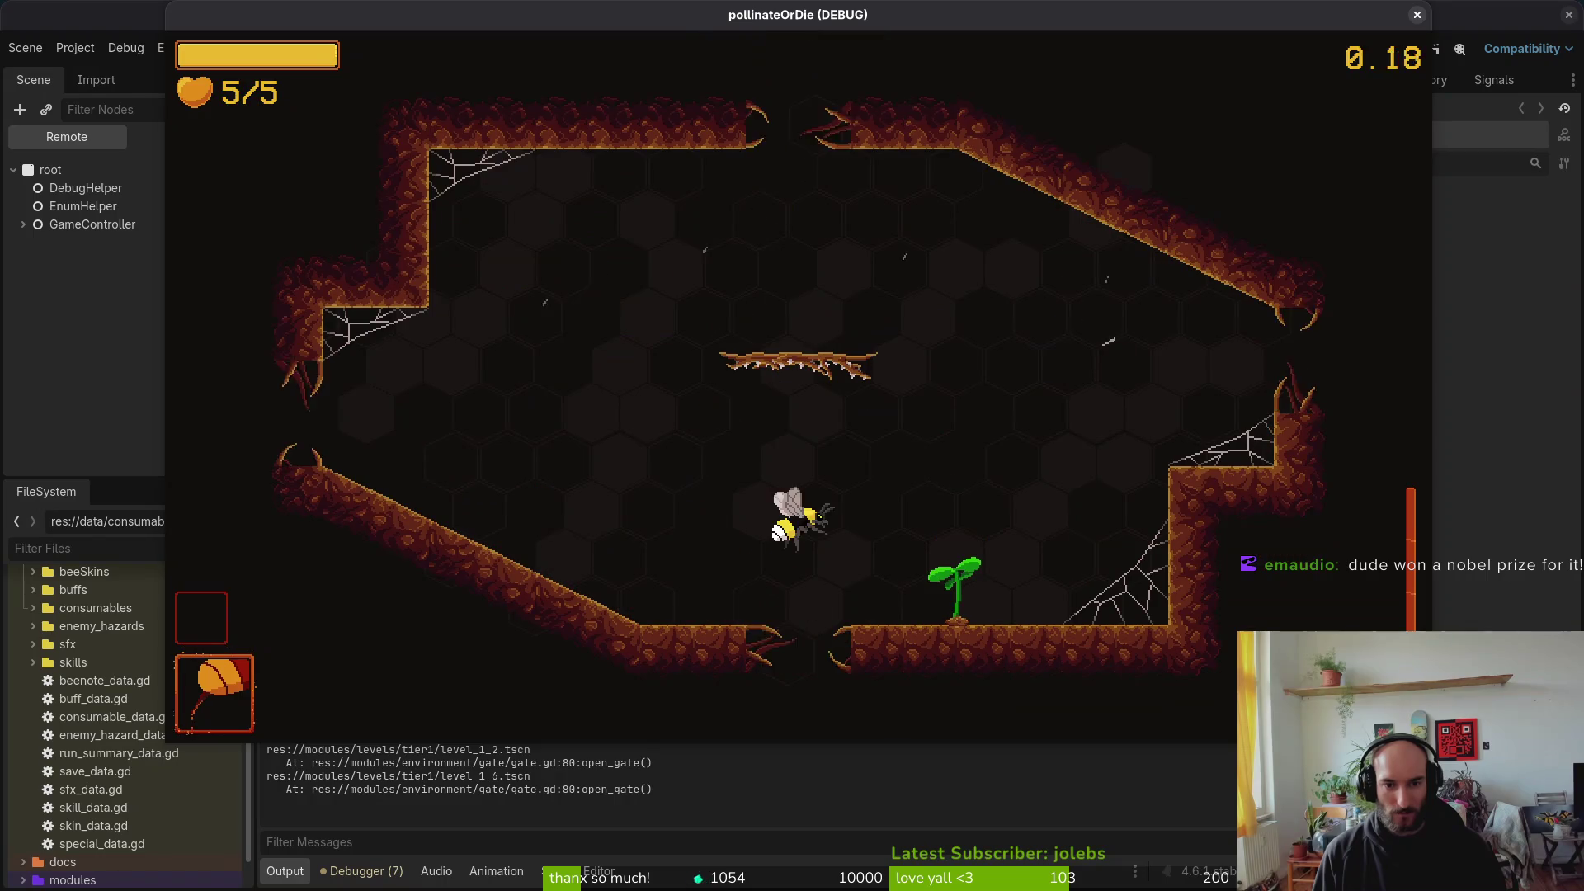
pyautogui.press('Right')
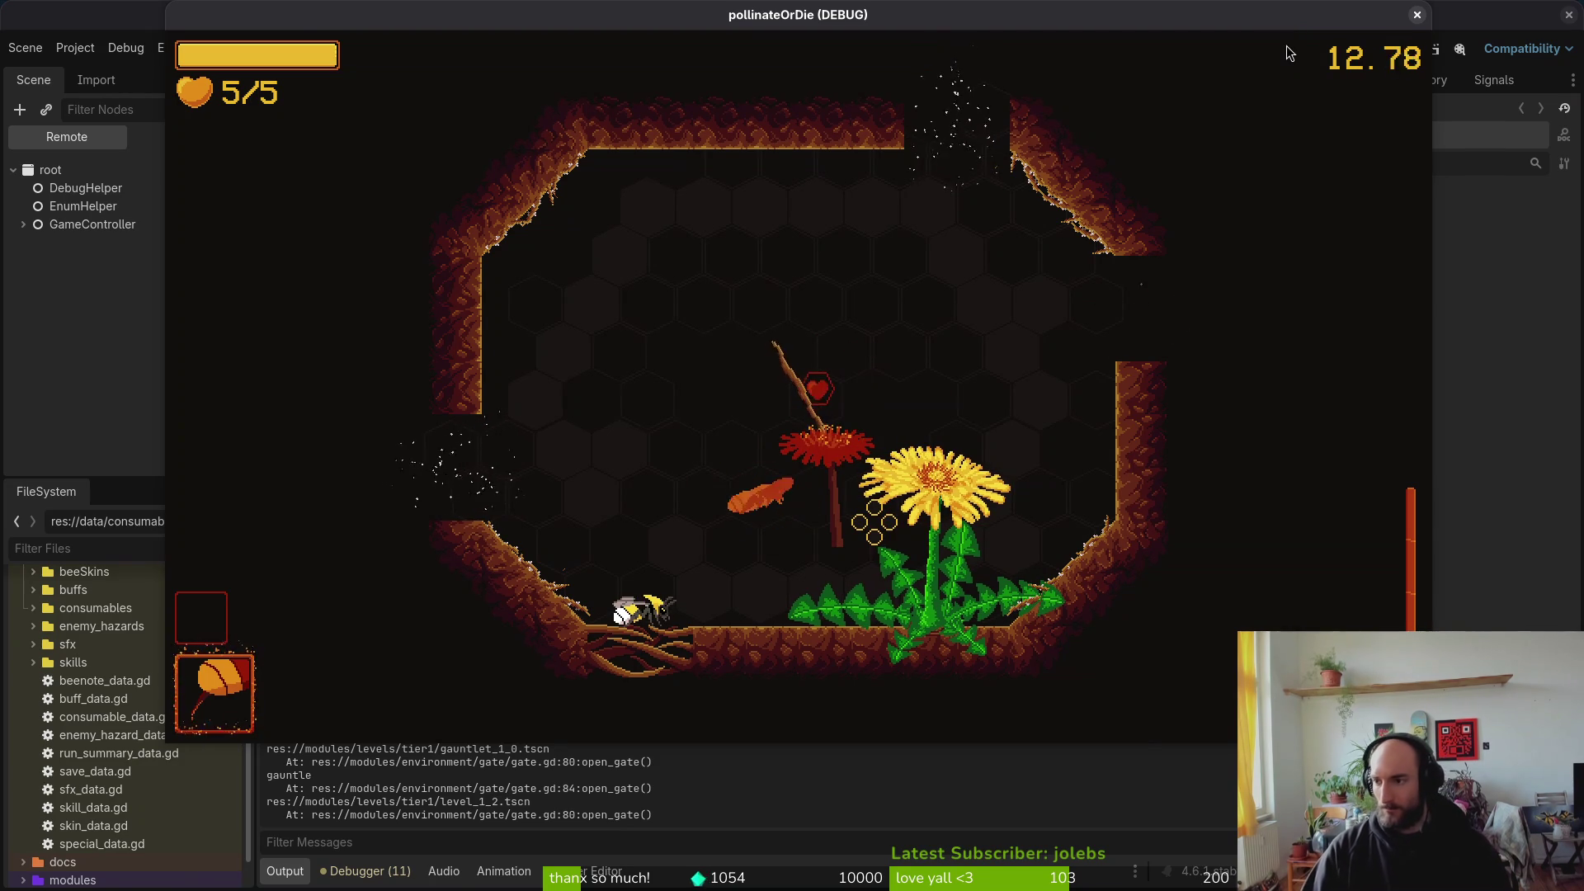
pyautogui.hotkey('alt', 'Tab')
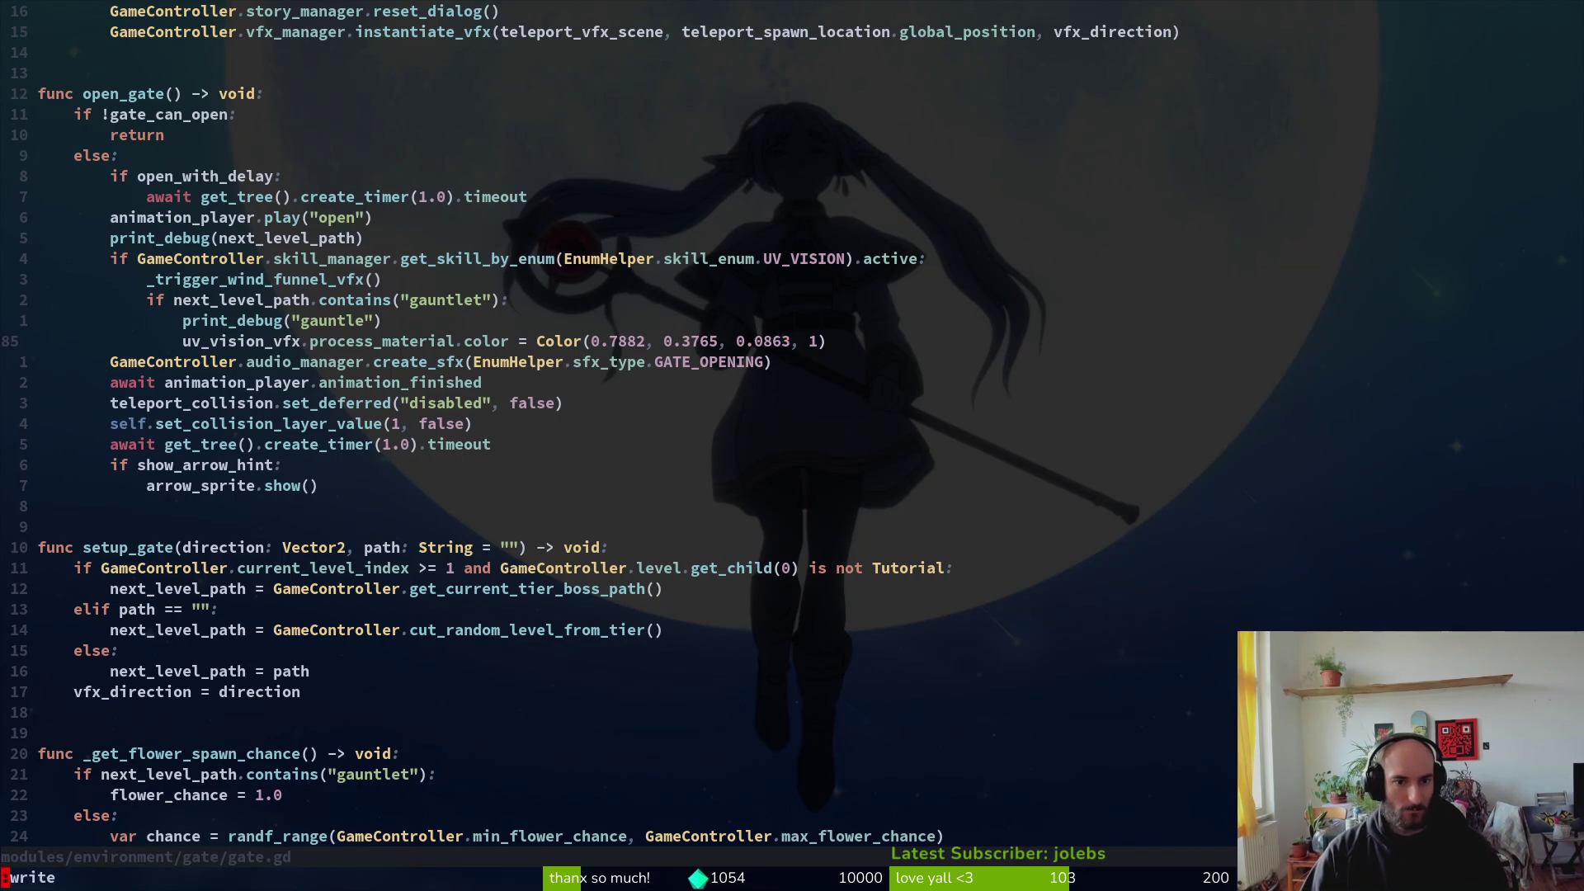
# Step: Add a print_debug(flower_chance) line above the wind-funnel call and save the script
pyautogui.press('k')
pyautogui.press('k')
pyautogui.press('k')
pyautogui.press('j')
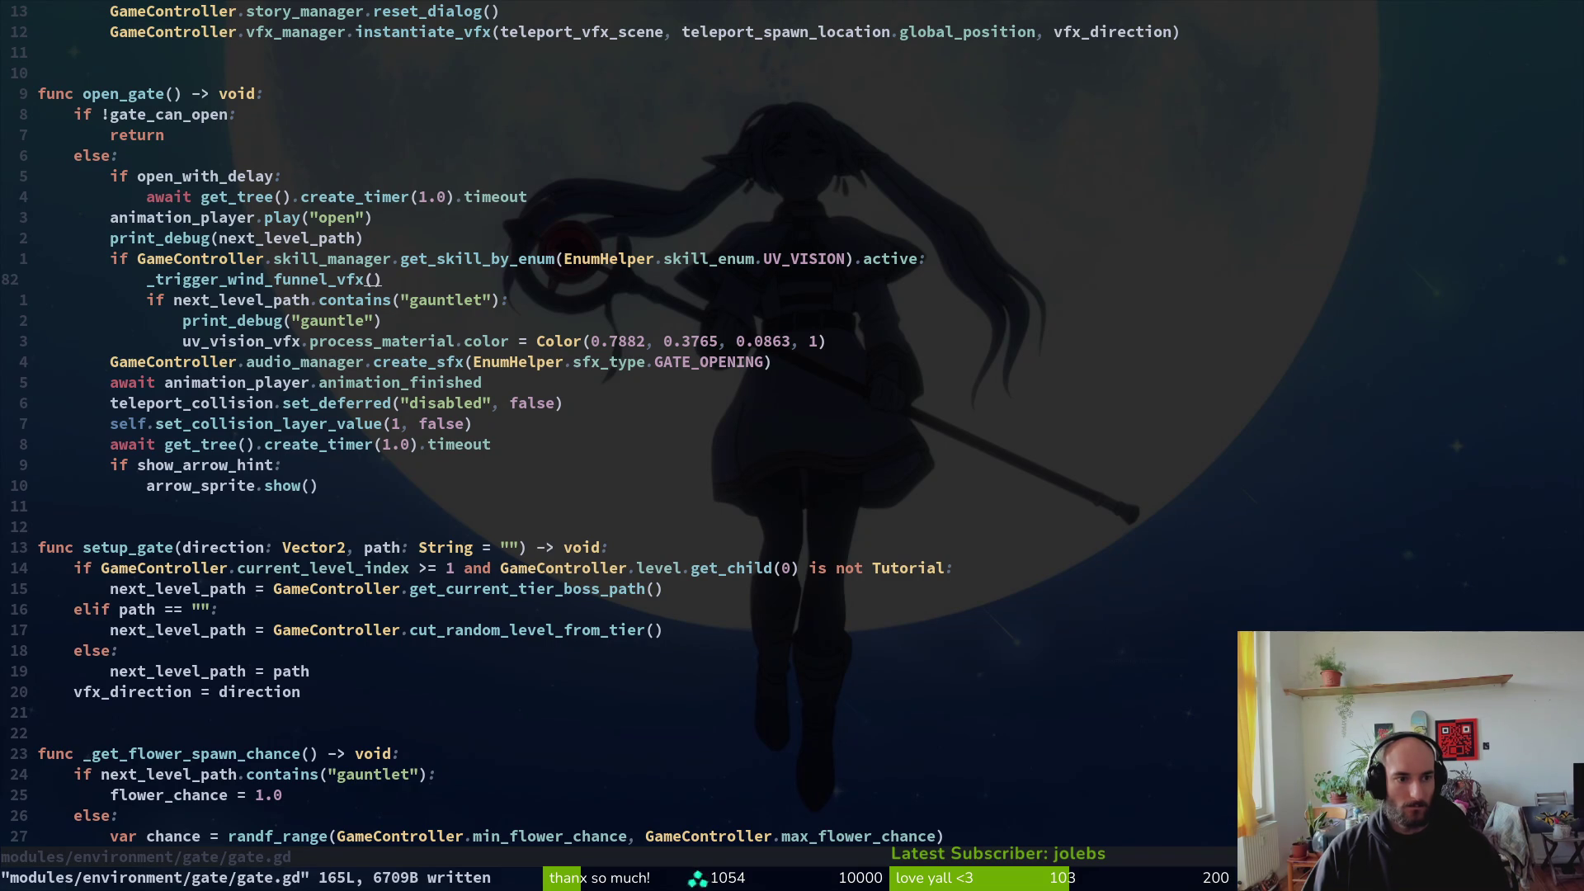
pyautogui.write('oprint_debug(flower_chance)')
pyautogui.press('Escape')
pyautogui.hotkey('shift', 'v')
pyautogui.hotkey('shift', 'k')
pyautogui.press('Escape')
pyautogui.write(':w')
pyautogui.press('Return')
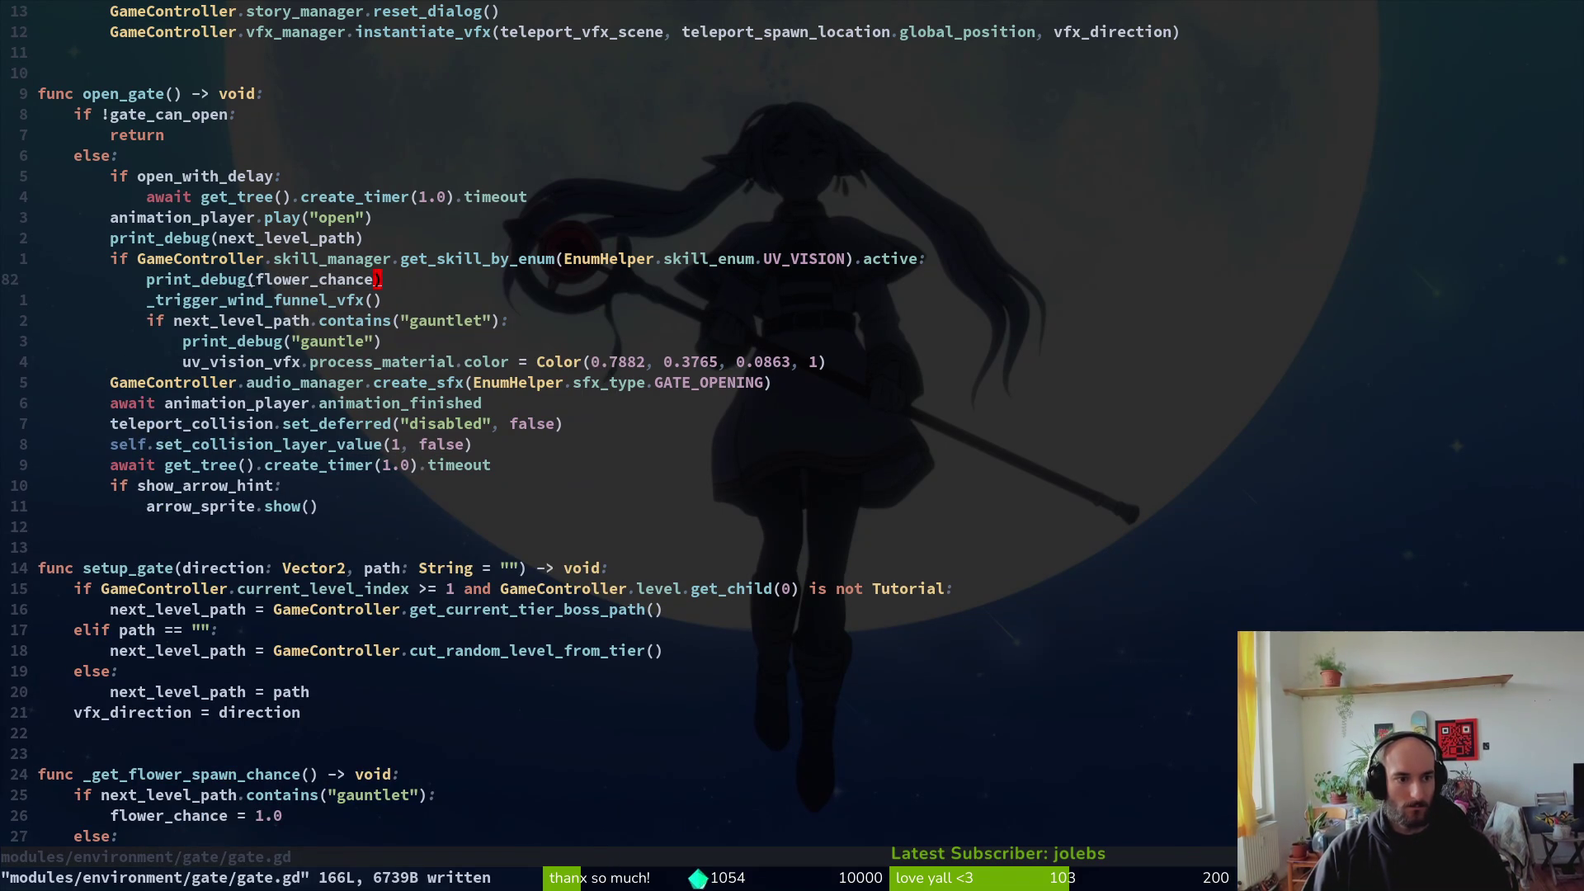
# Step: Select max_flower_chance in the normalization formula and run a Telescope live grep on it
pyautogui.scroll(-6, 591, 514)
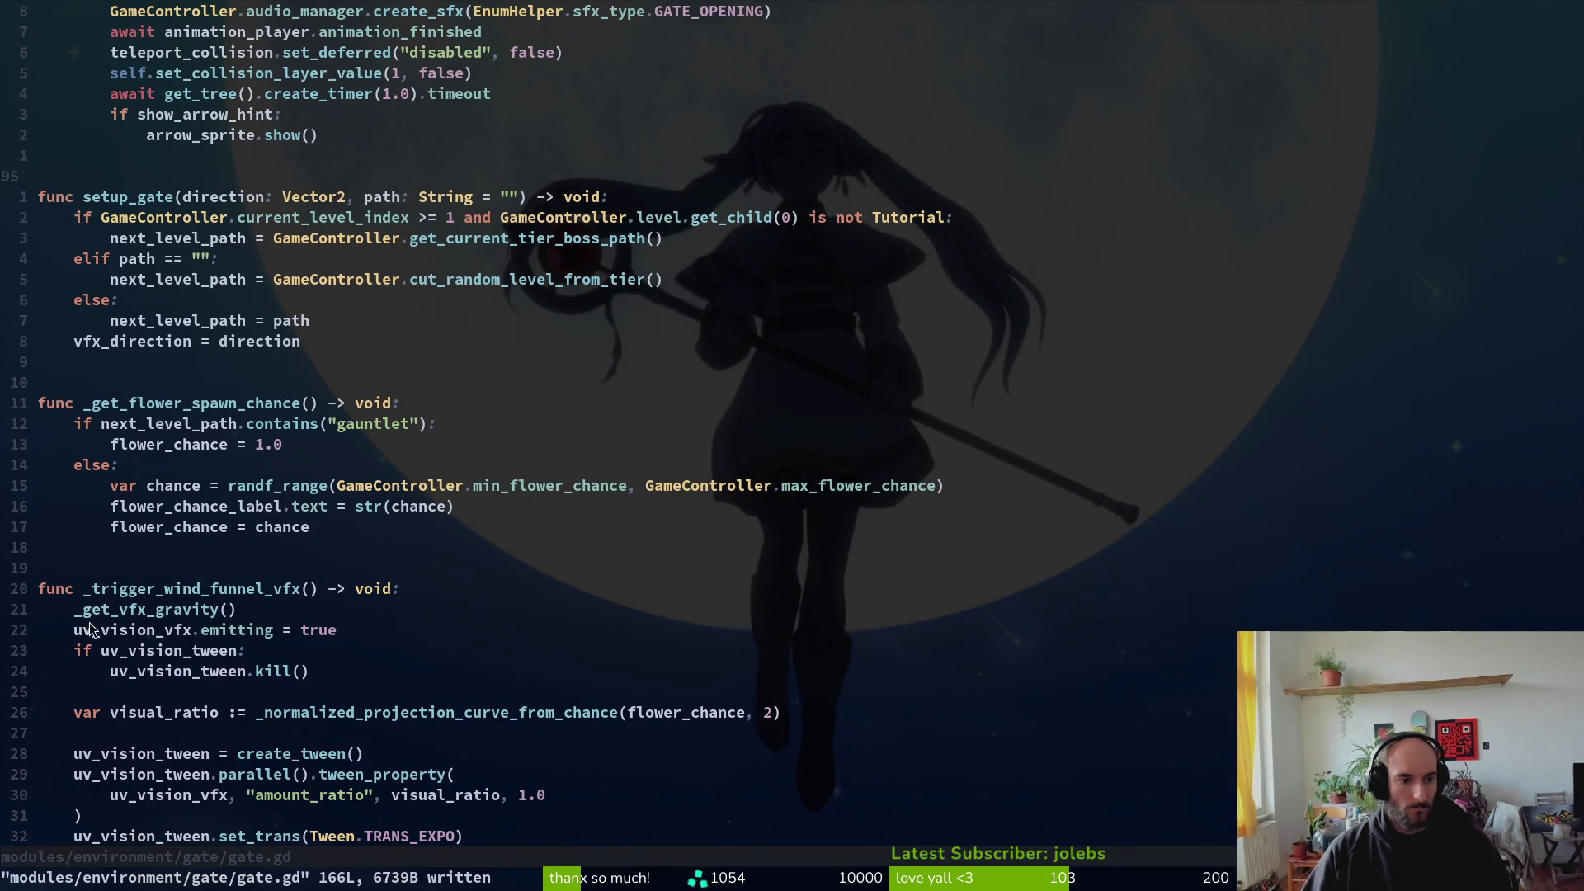
pyautogui.scroll(-1, 165, 608)
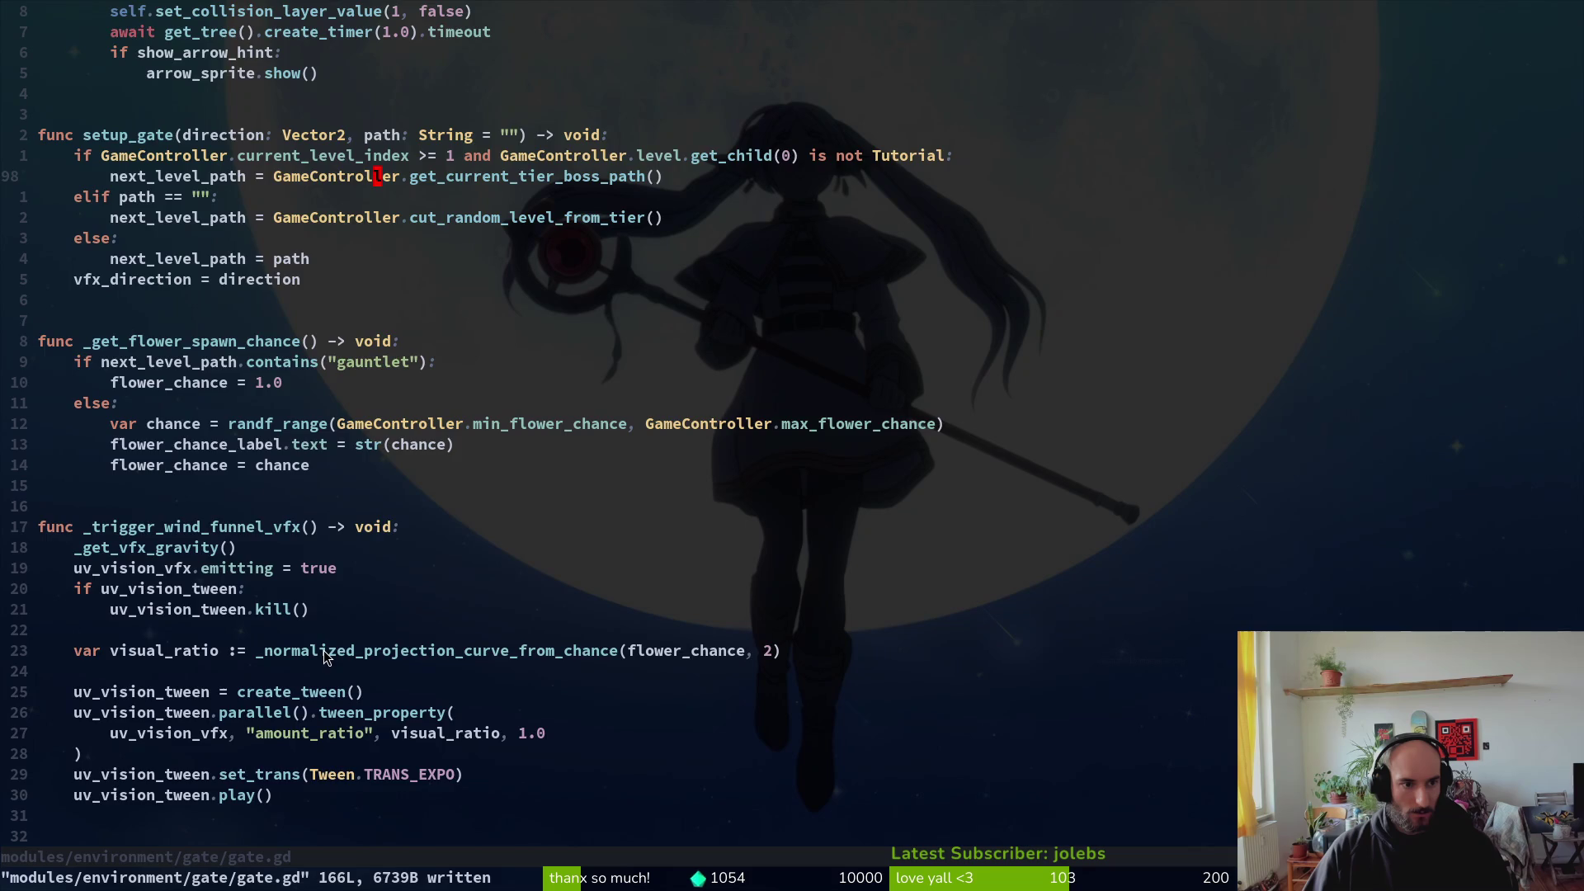
pyautogui.scroll(-5, 325, 654)
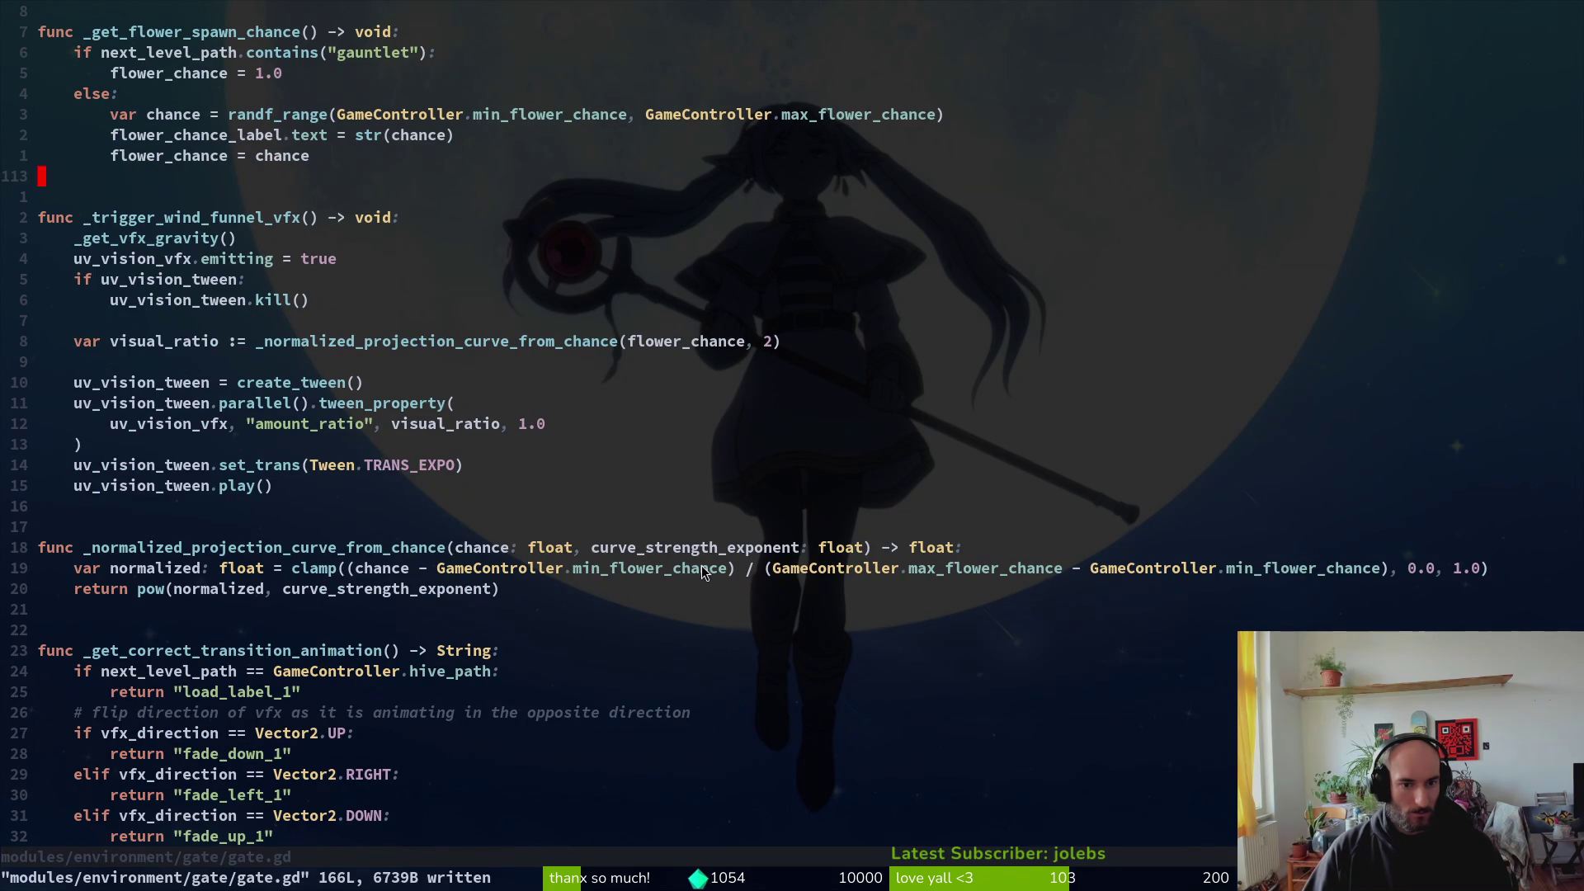
pyautogui.doubleClick(608, 571)
pyautogui.click(973, 568)
pyautogui.doubleClick(974, 567)
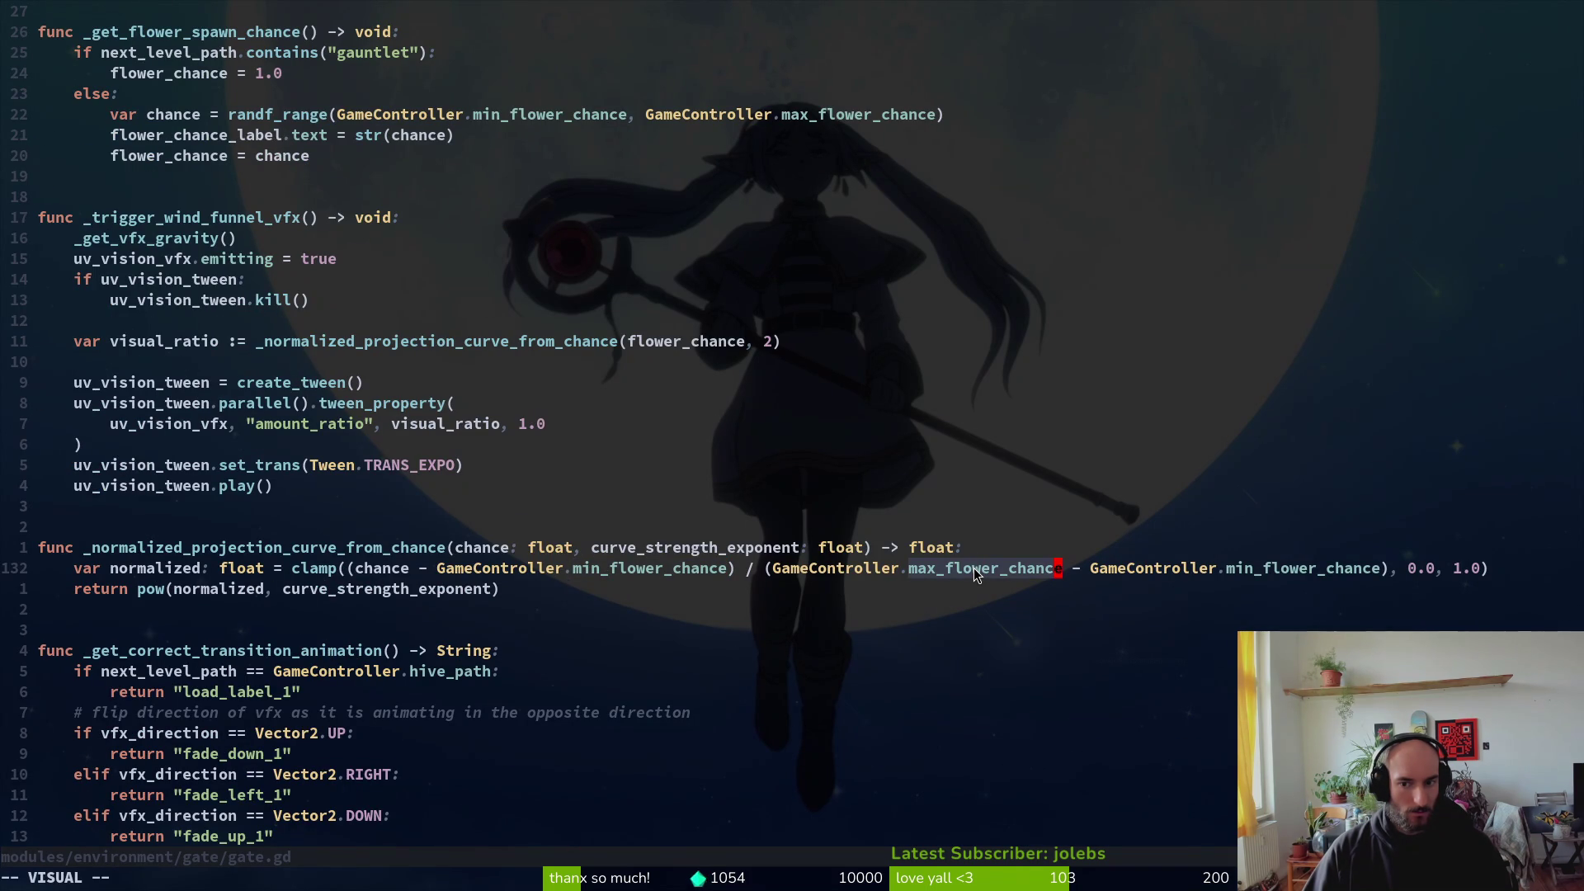
pyautogui.click(937, 571)
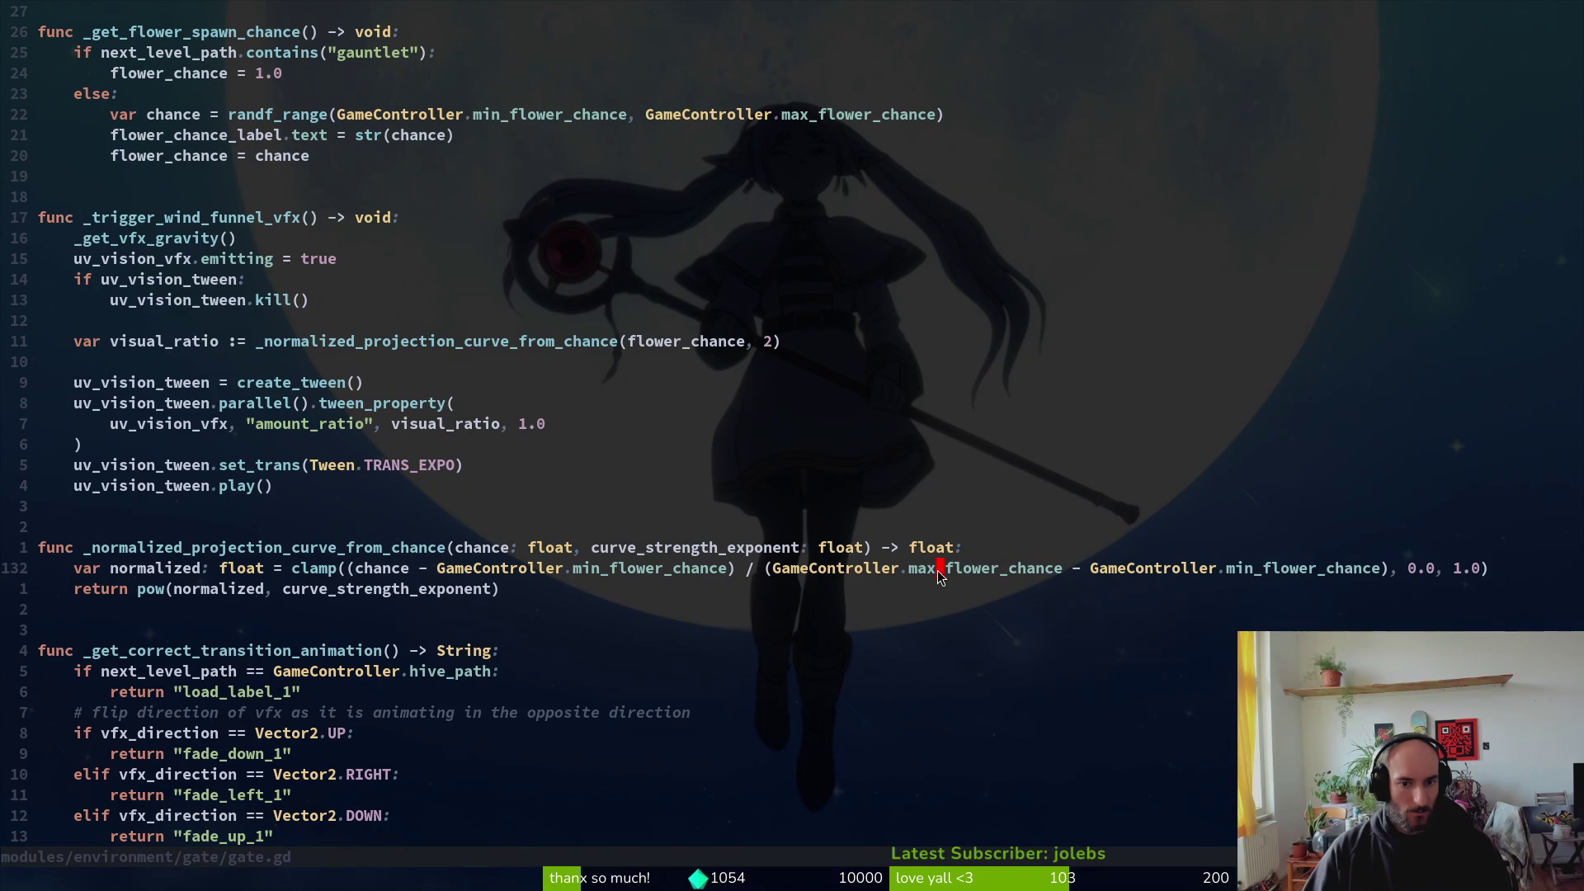
pyautogui.press('v')
pyautogui.press('i')
pyautogui.press('w')
pyautogui.press('space')
pyautogui.press('f')
pyautogui.press('w')
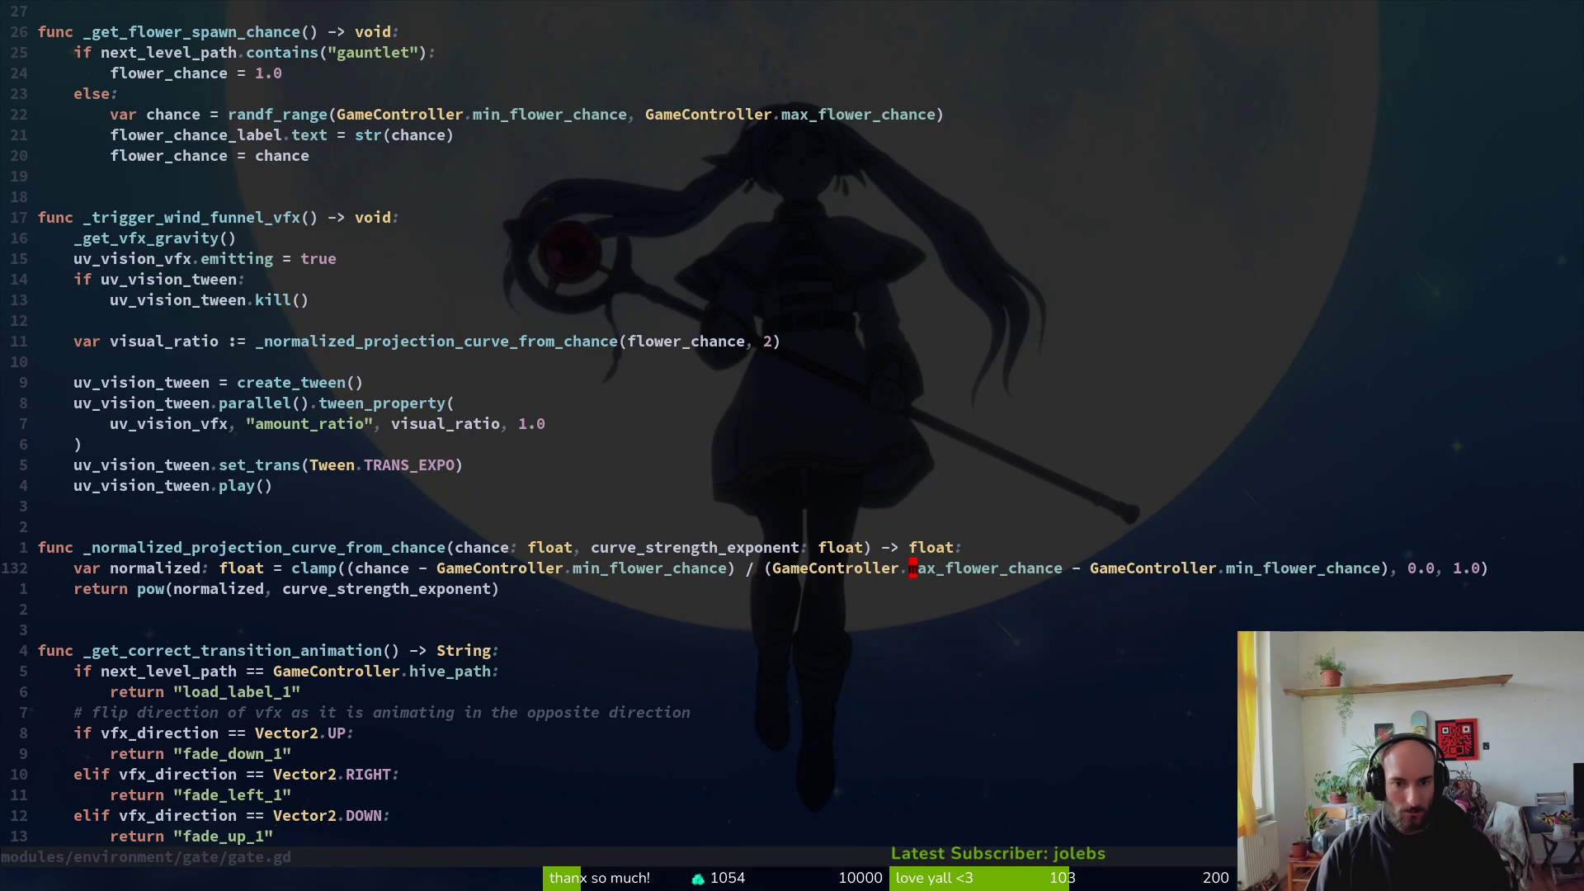
pyautogui.press('Return')
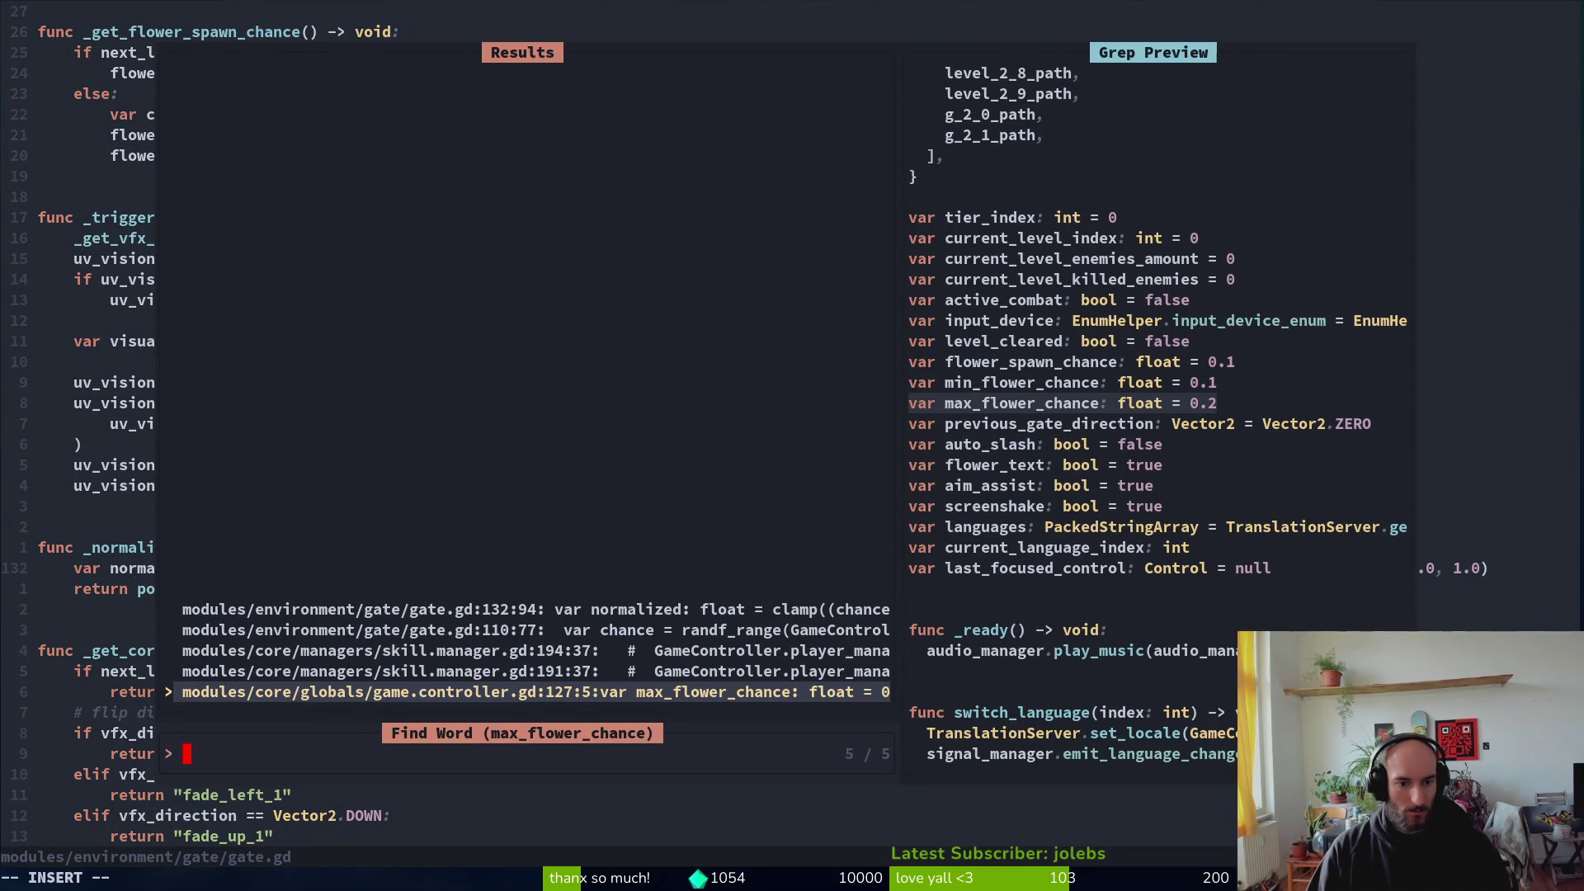
# Step: Browse the max_flower_chance matches in gate.gd and game.controller.gd, then close the results
pyautogui.press('Up')
pyautogui.press('Up')
pyautogui.press('Up')
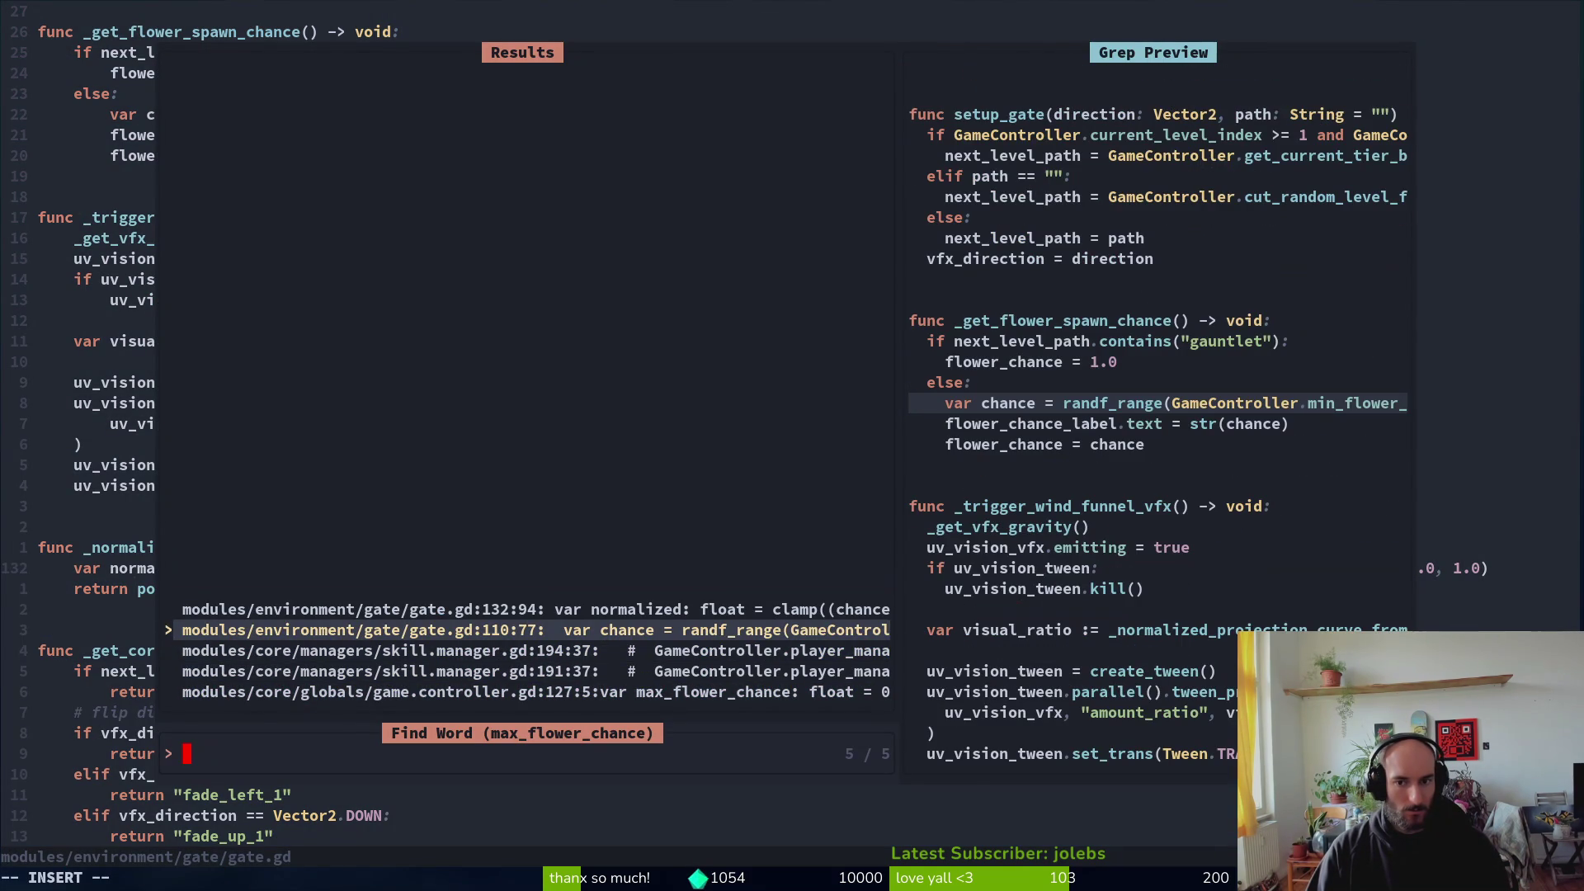
pyautogui.press('Up')
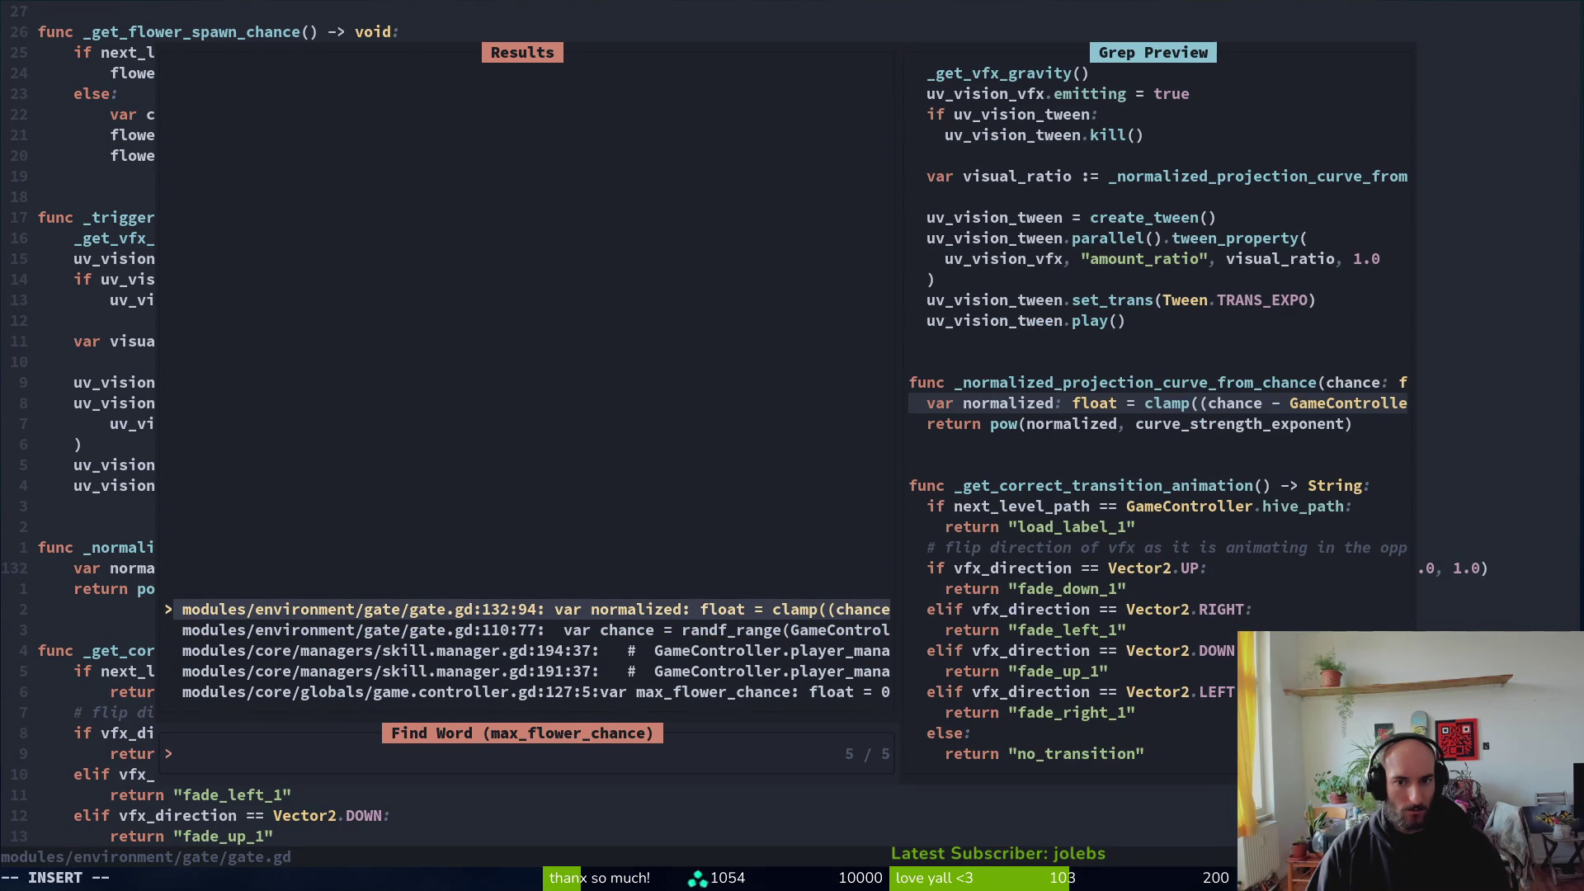
pyautogui.press('Up')
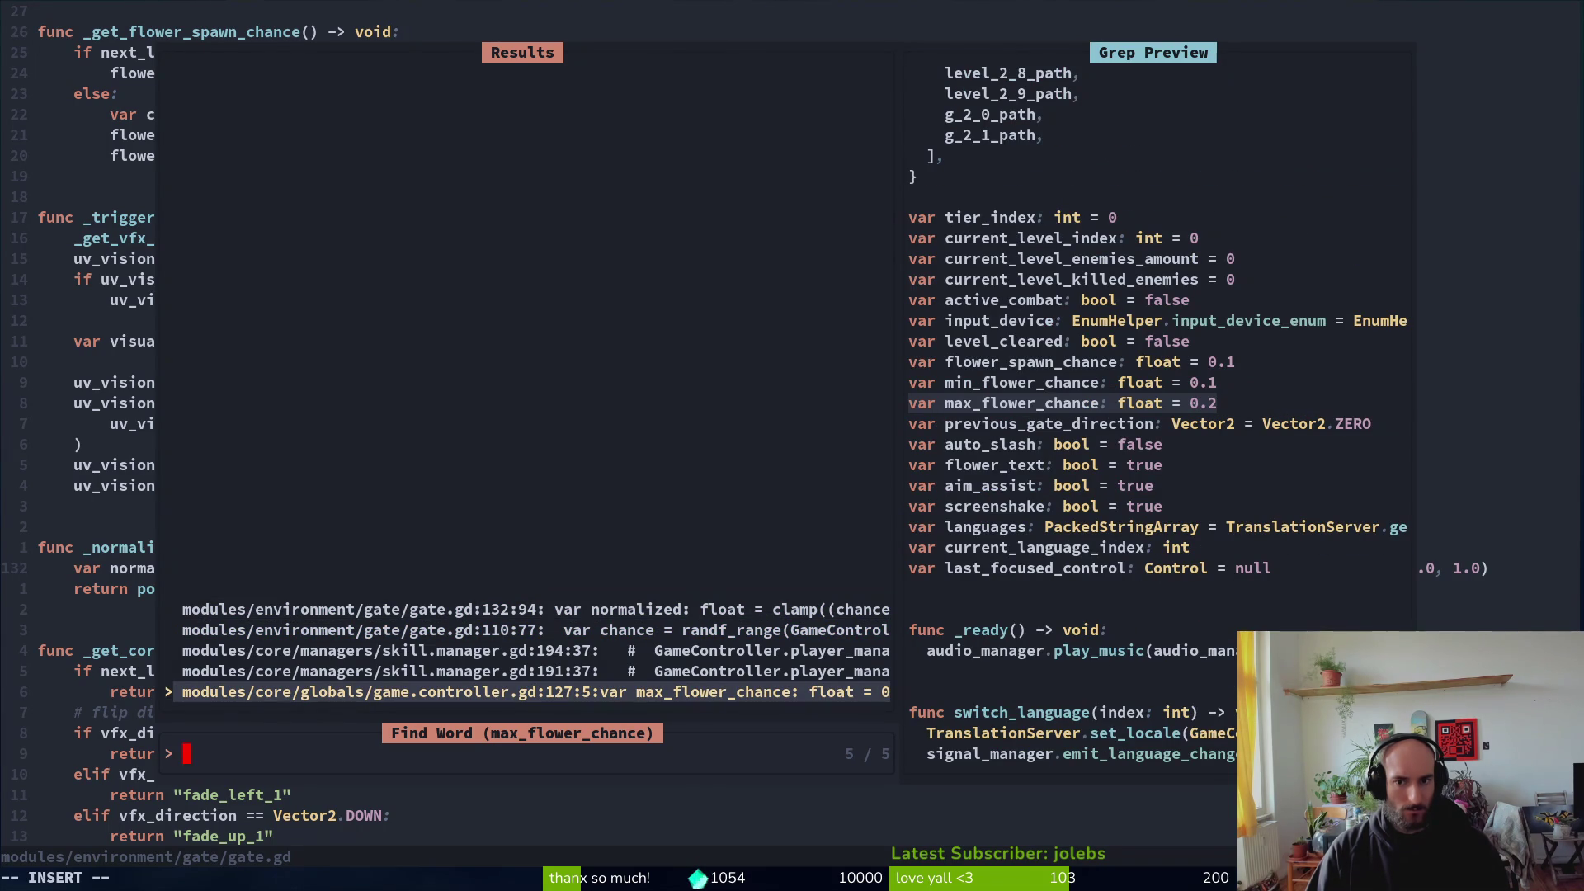
pyautogui.press('Up')
pyautogui.press('Down')
pyautogui.press('Down')
pyautogui.press('Down')
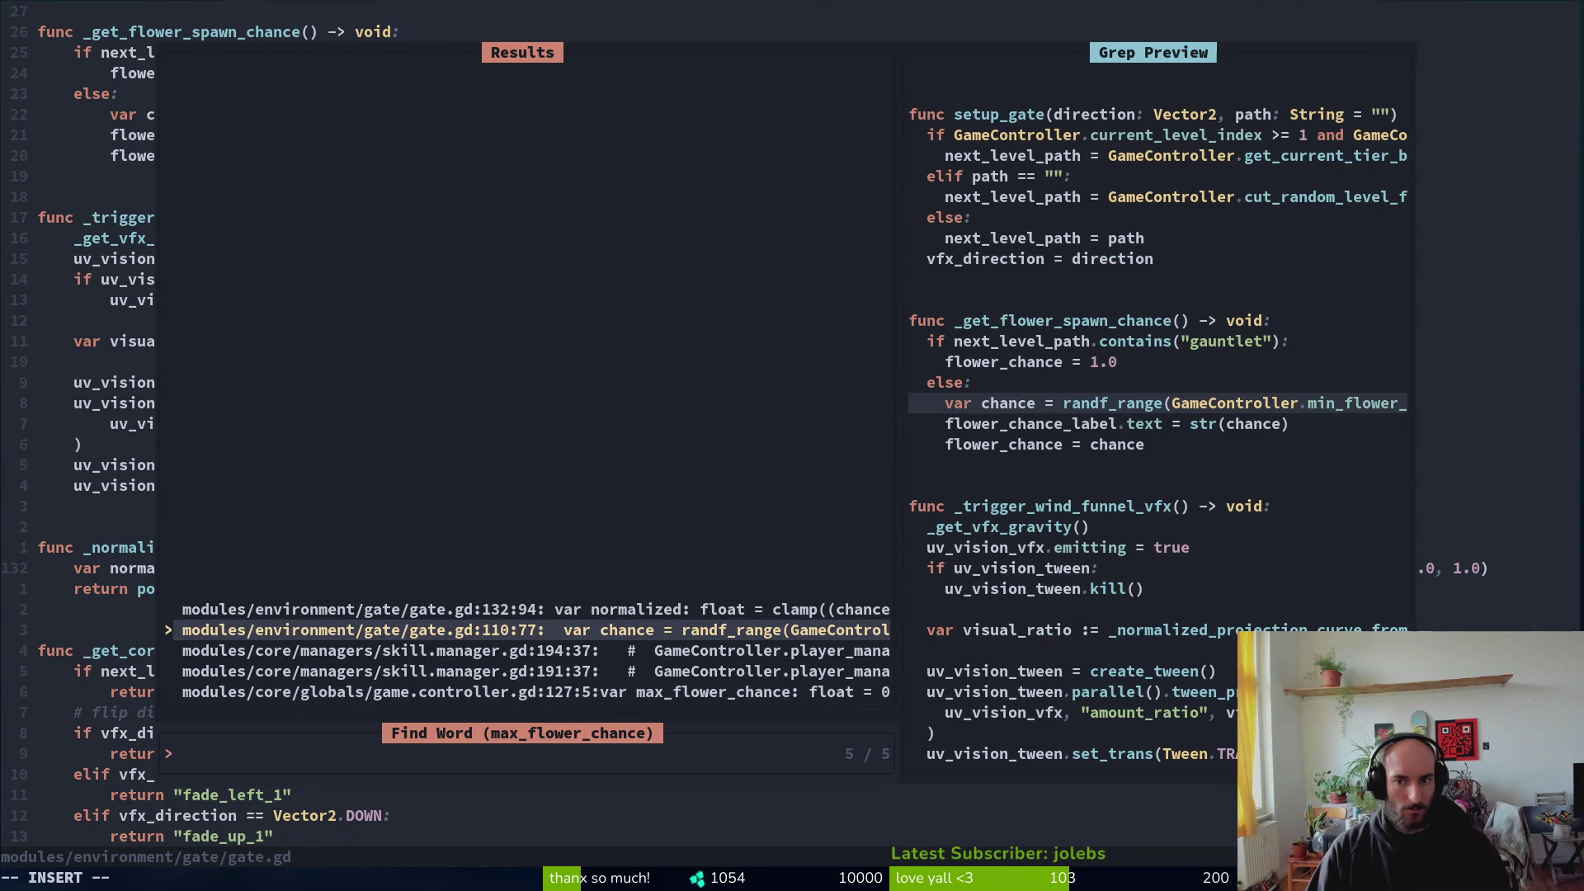
pyautogui.press('Up')
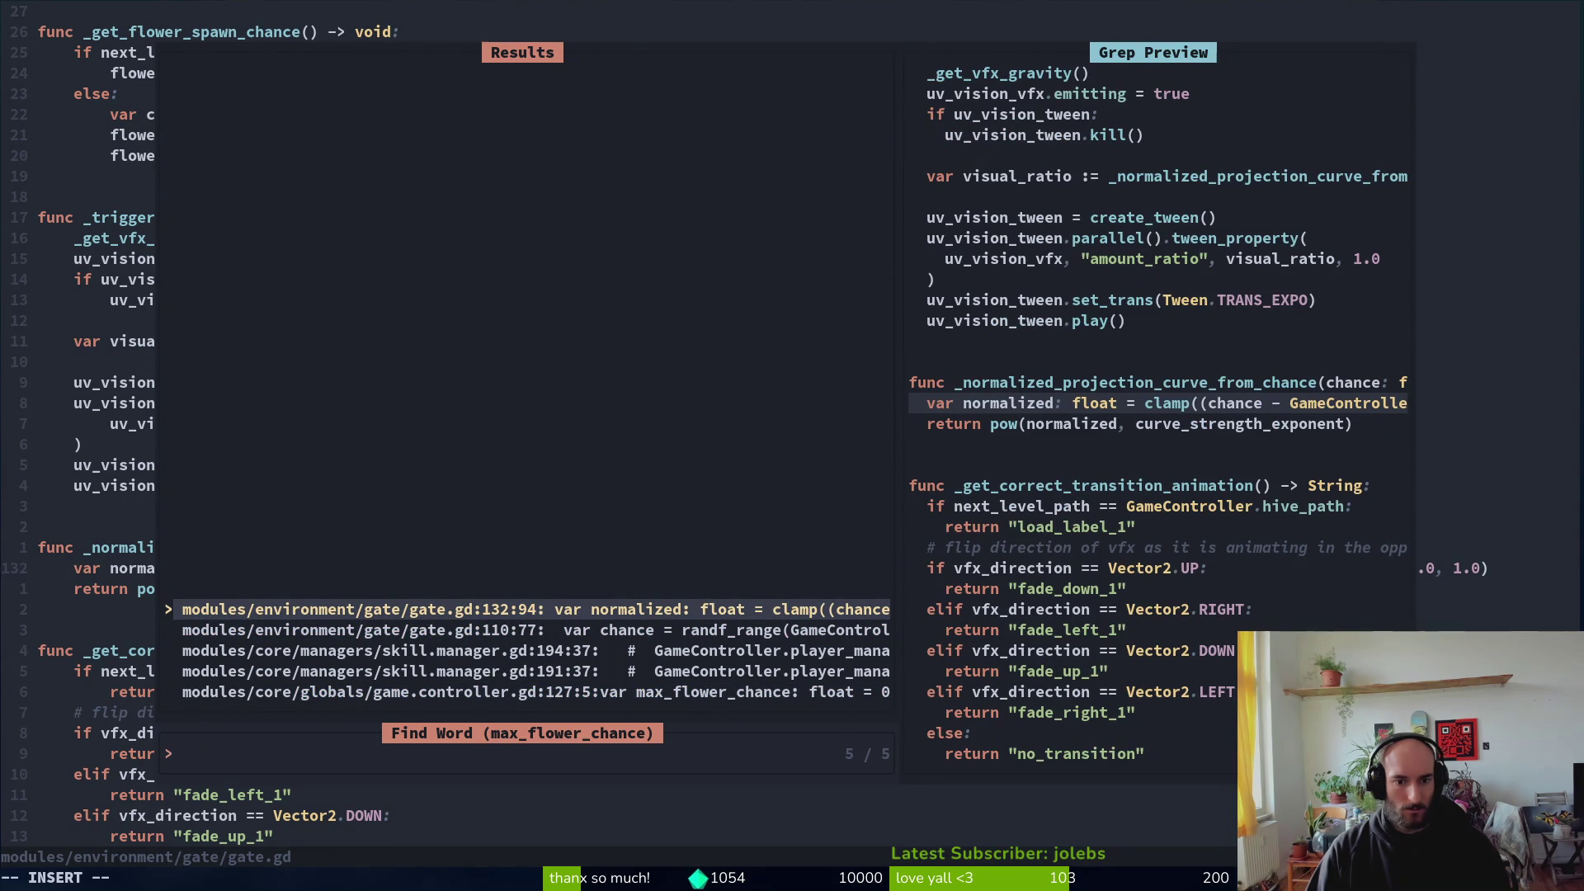
pyautogui.press('Up')
pyautogui.press('Escape')
pyautogui.press('Escape')
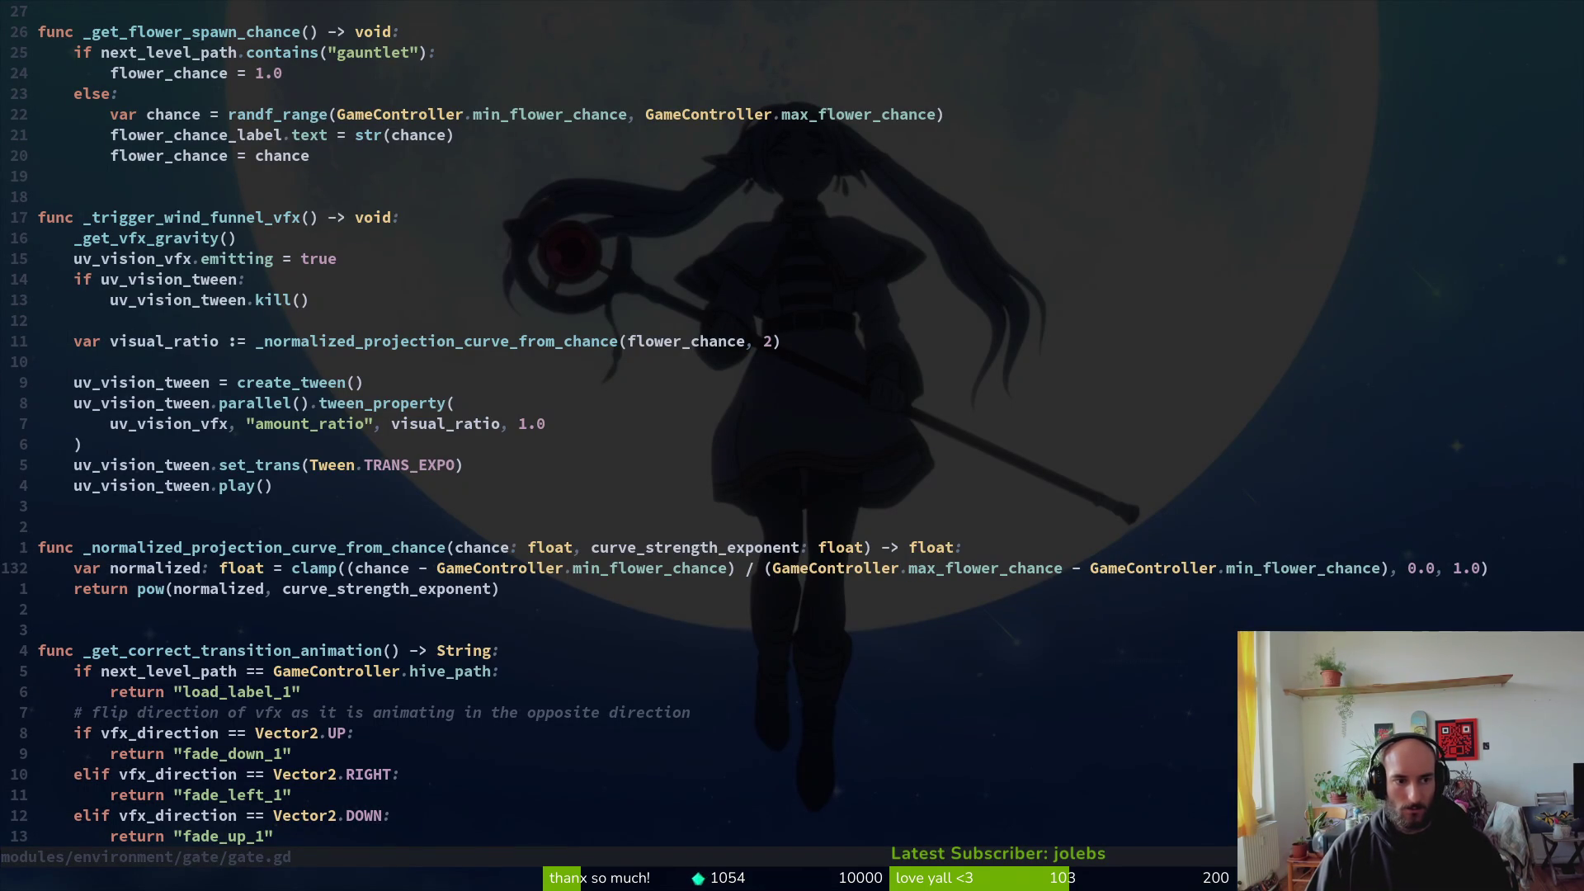
# Step: Replace the gauntlet flower_chance 1.0 with GameController.max_flower_chance, save, and launch the game
pyautogui.press('k')
pyautogui.press('k')
pyautogui.press('k')
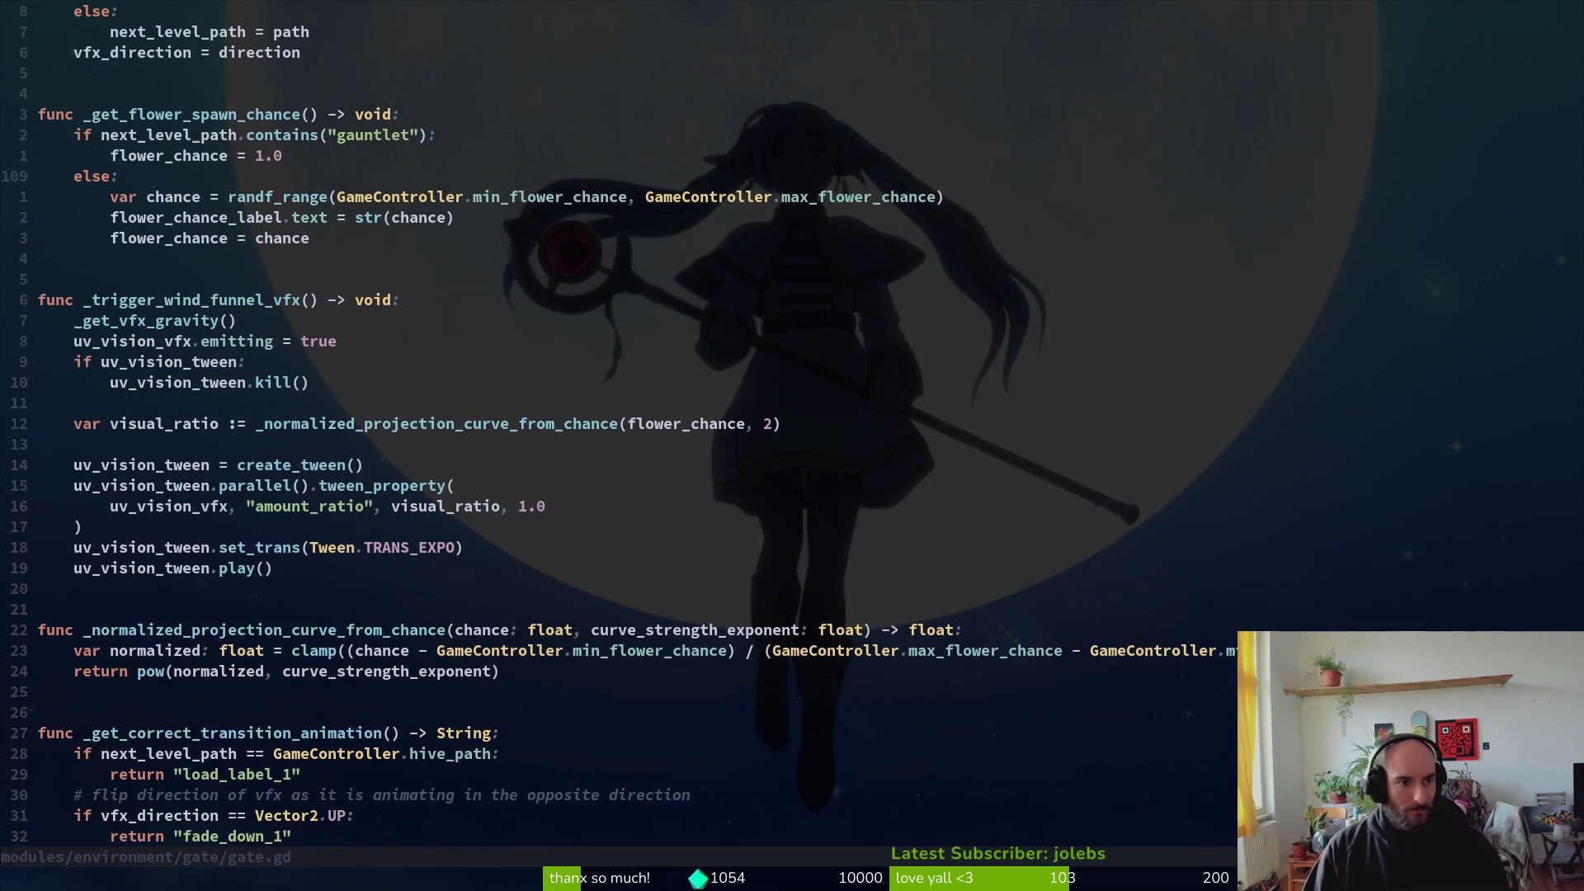
pyautogui.press('^')
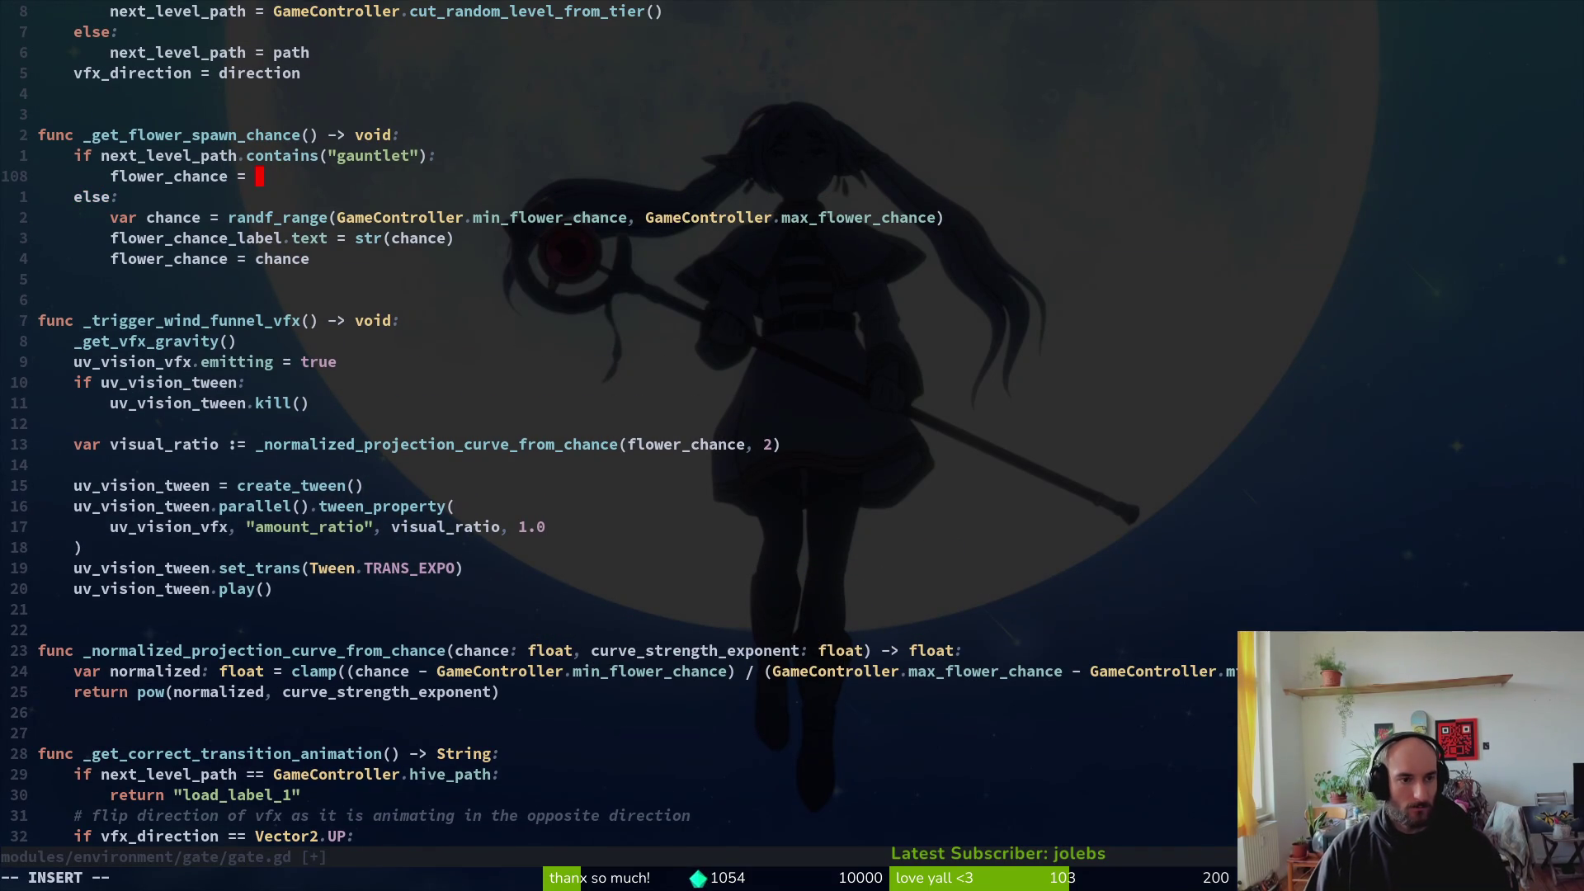
pyautogui.write('GameController.max_flower_chance')
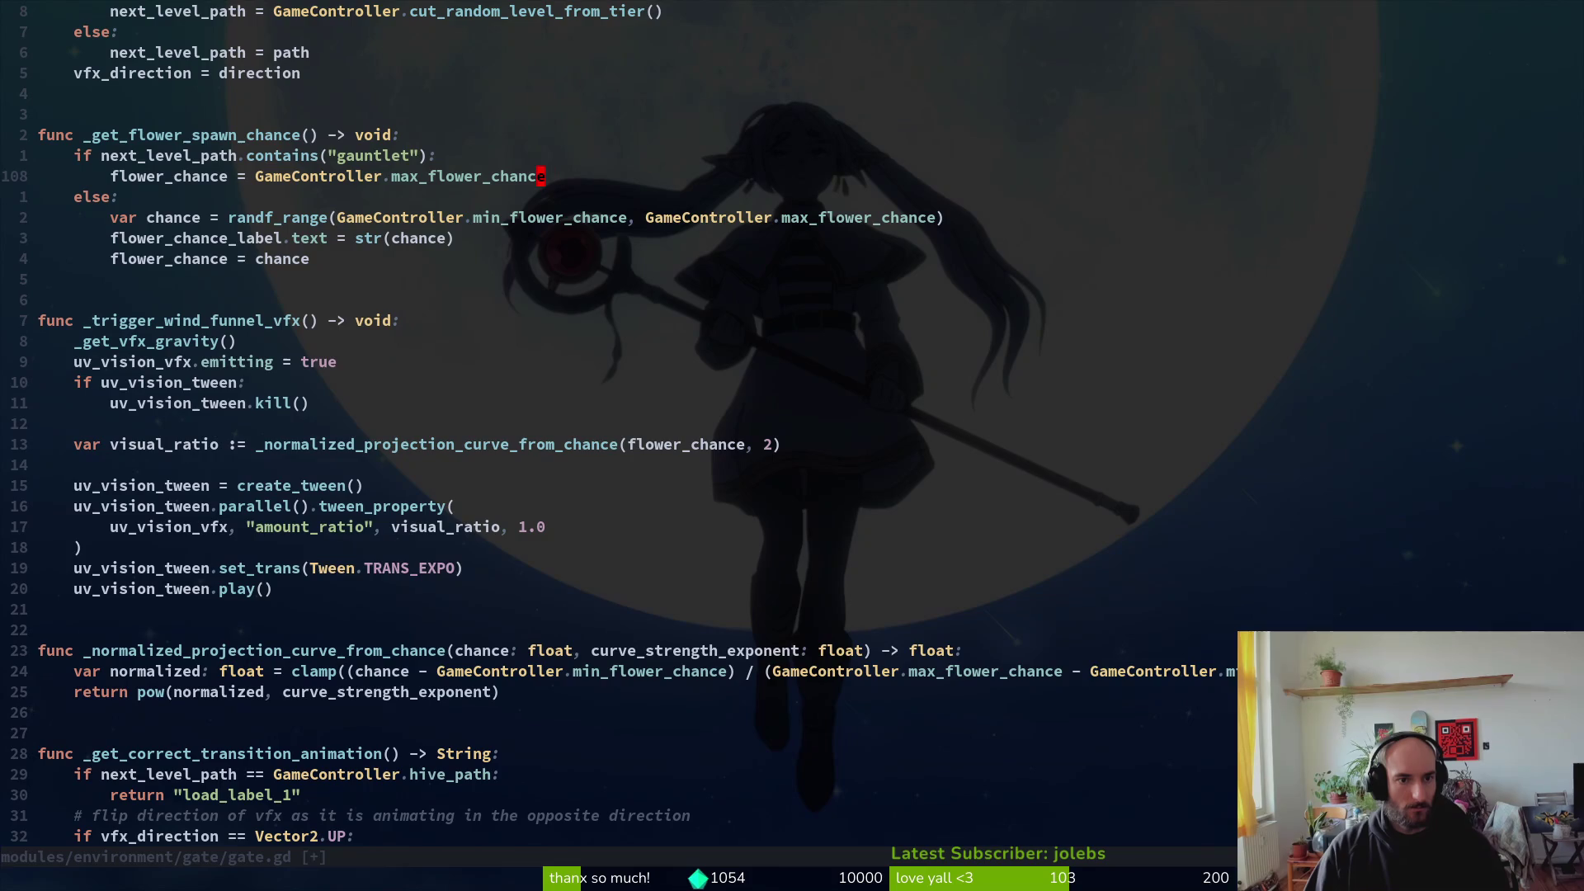
pyautogui.press('Escape')
pyautogui.write(':w')
pyautogui.press('Return')
pyautogui.press('F5')
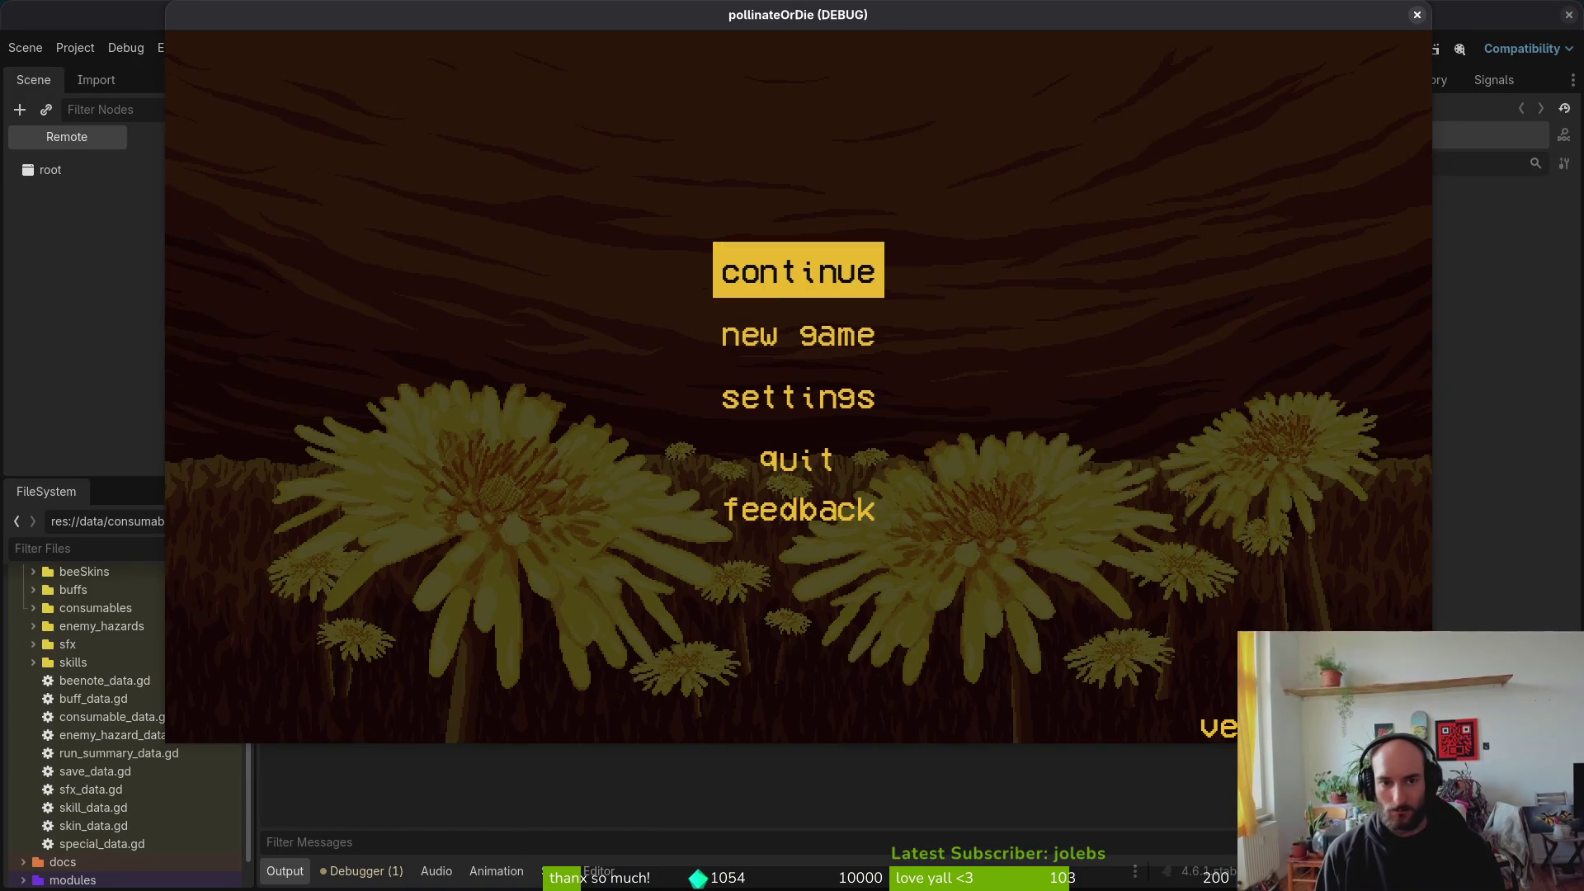
# Step: Playtest from the title menu through level_1_4 into level_1_9, then close the game for Aseprite
pyautogui.press('Return')
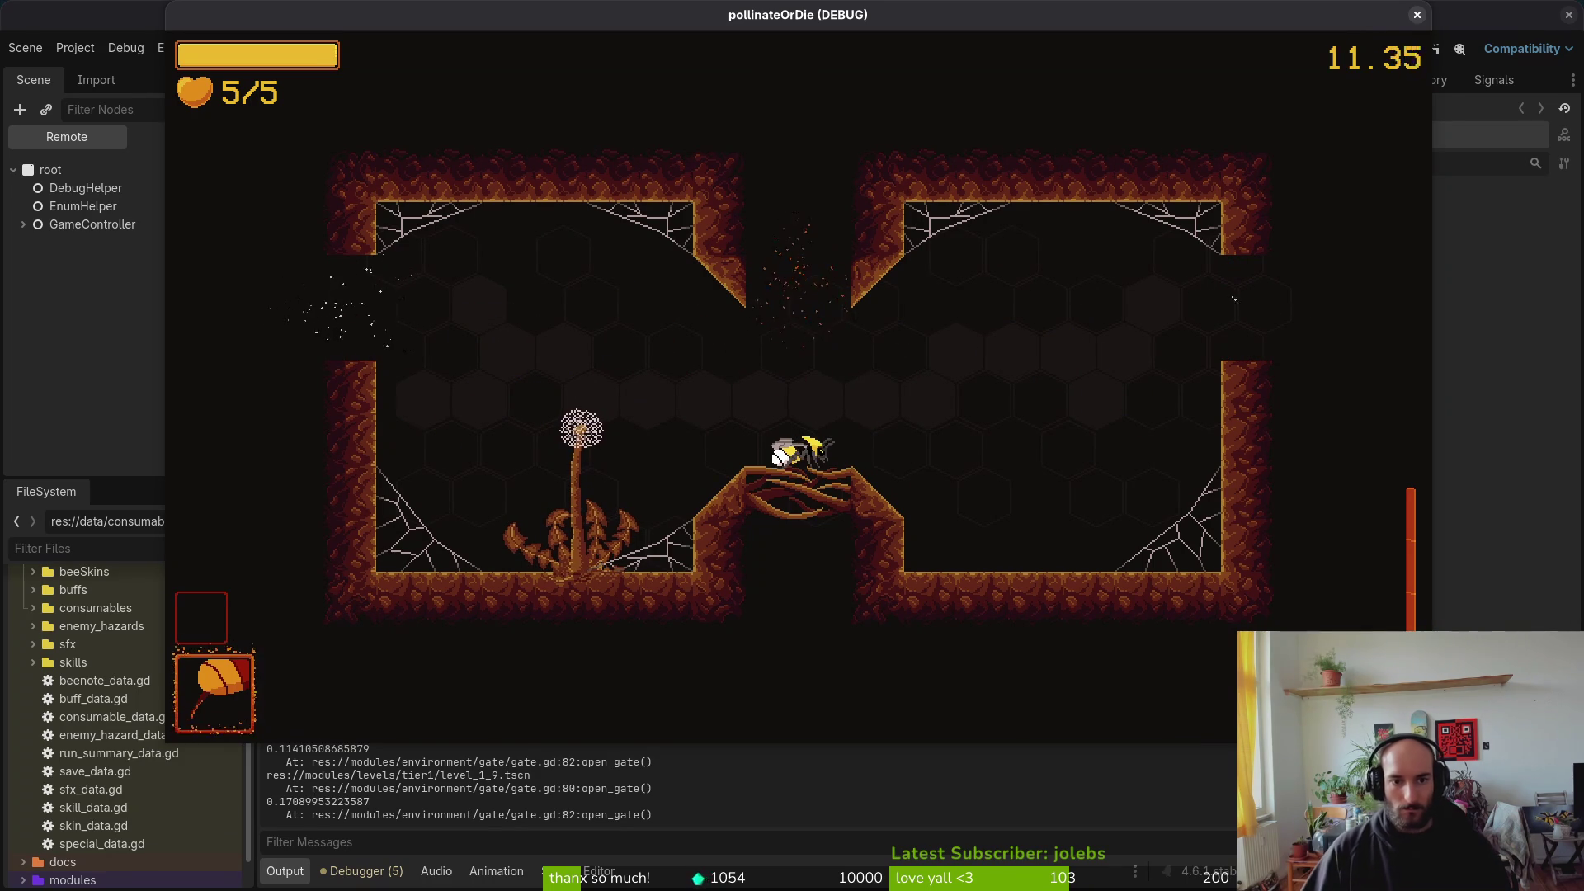
pyautogui.press('F8')
pyautogui.hotkey('alt', 'Tab')
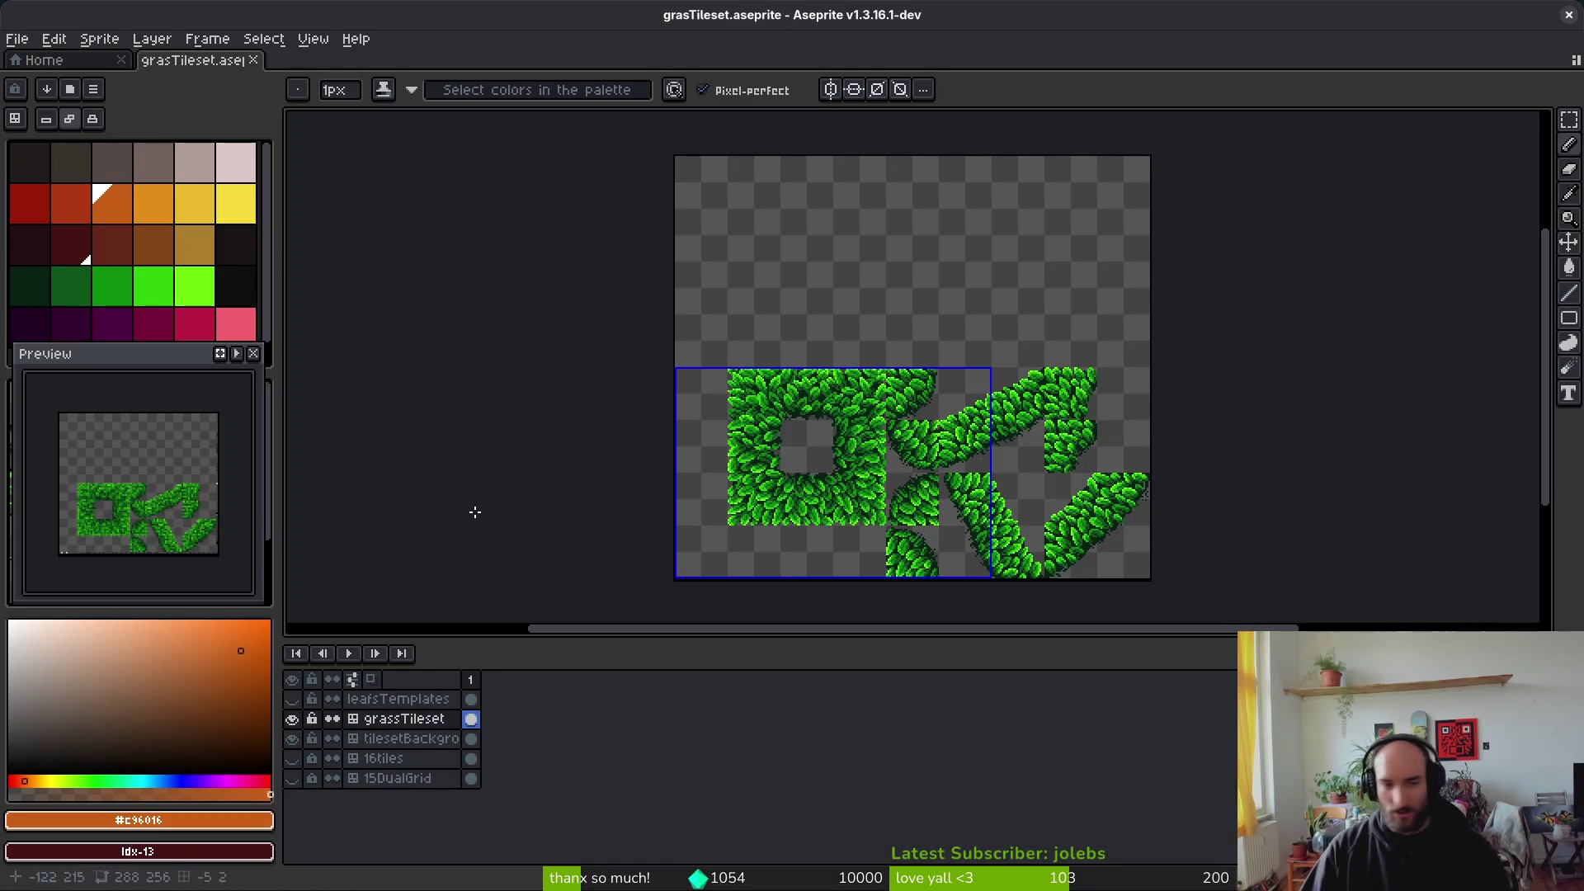
# Step: Compare the yellow and orange palette colours, then show orange e28e18's RGB values (226, 142, 24)
pyautogui.click(155, 203)
pyautogui.click(207, 204)
pyautogui.click(154, 203)
pyautogui.click(196, 204)
pyautogui.click(154, 204)
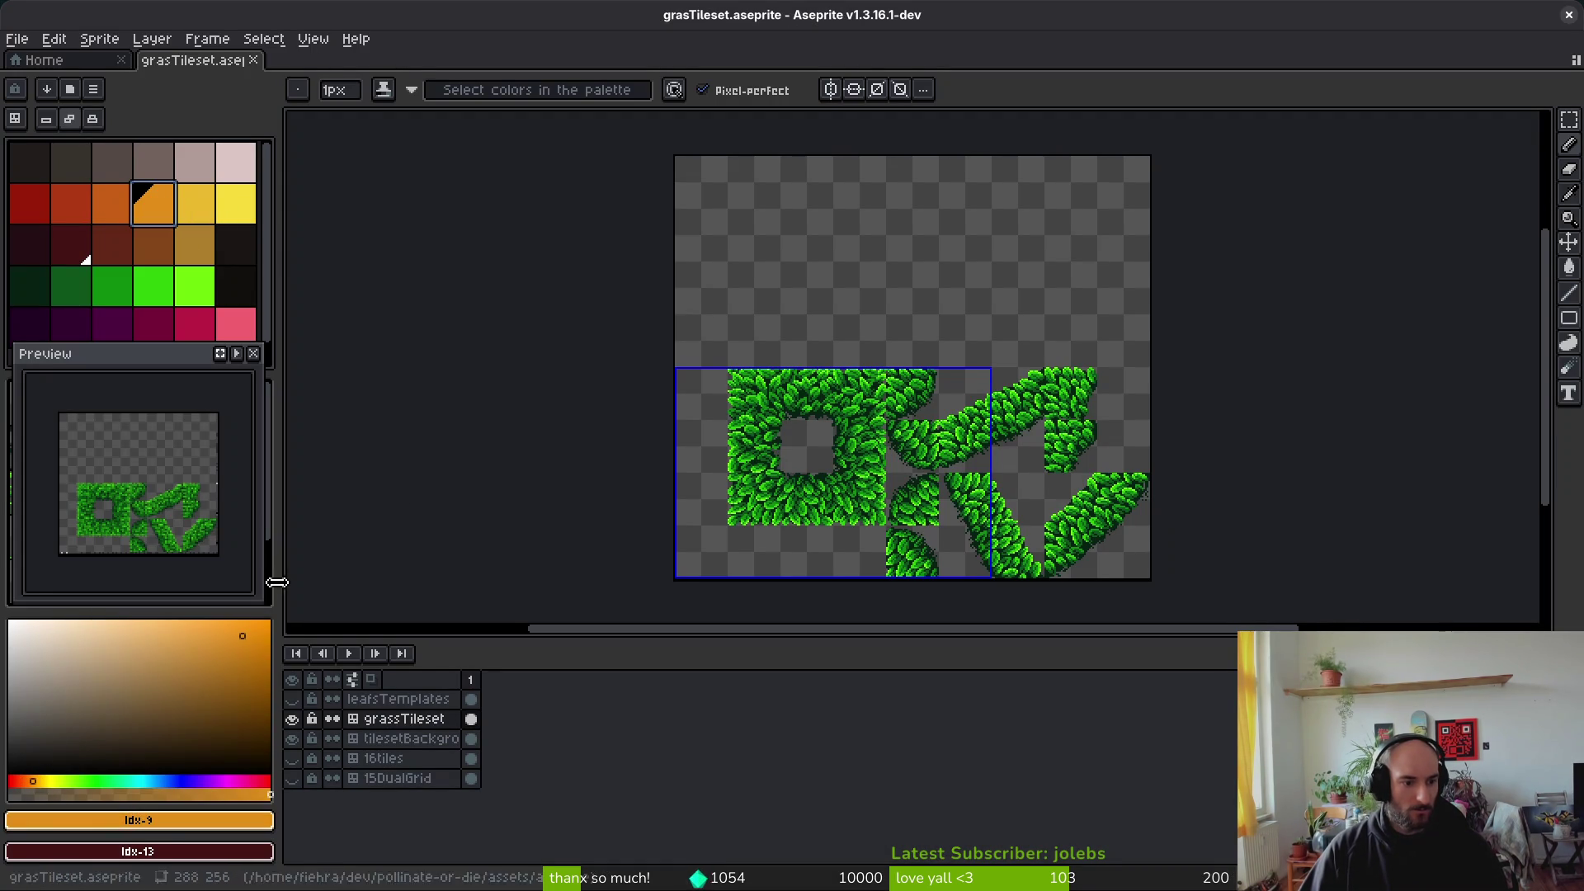
pyautogui.click(141, 820)
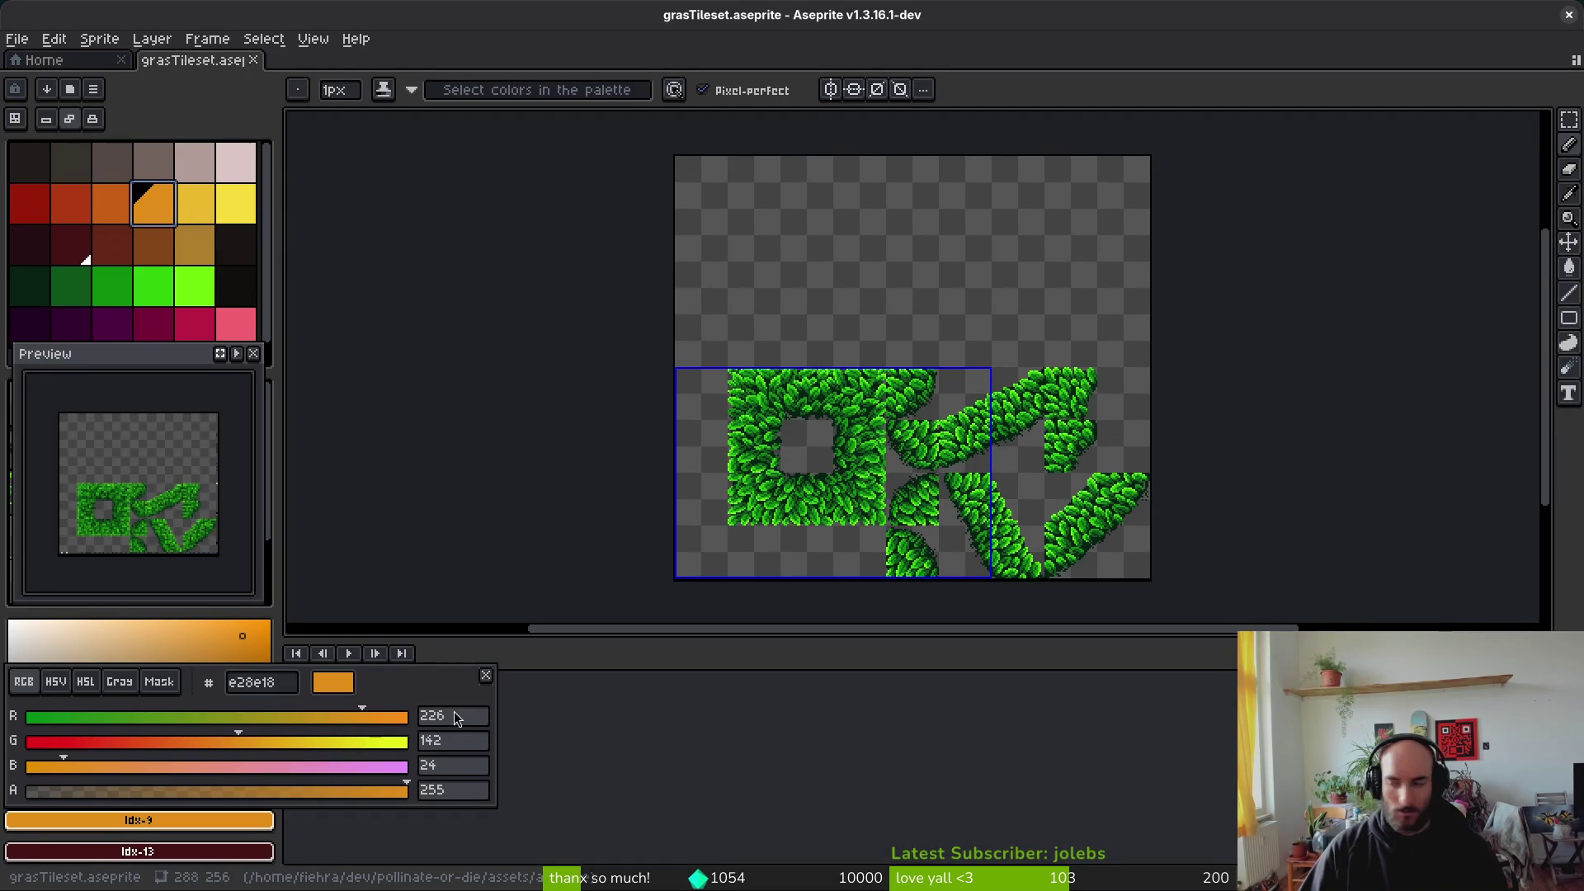
# Step: Divide red 226 by 255 and set Color()'s red to 0.88627451 in gate.gd, then save
pyautogui.hotkey('alt', 'Tab')
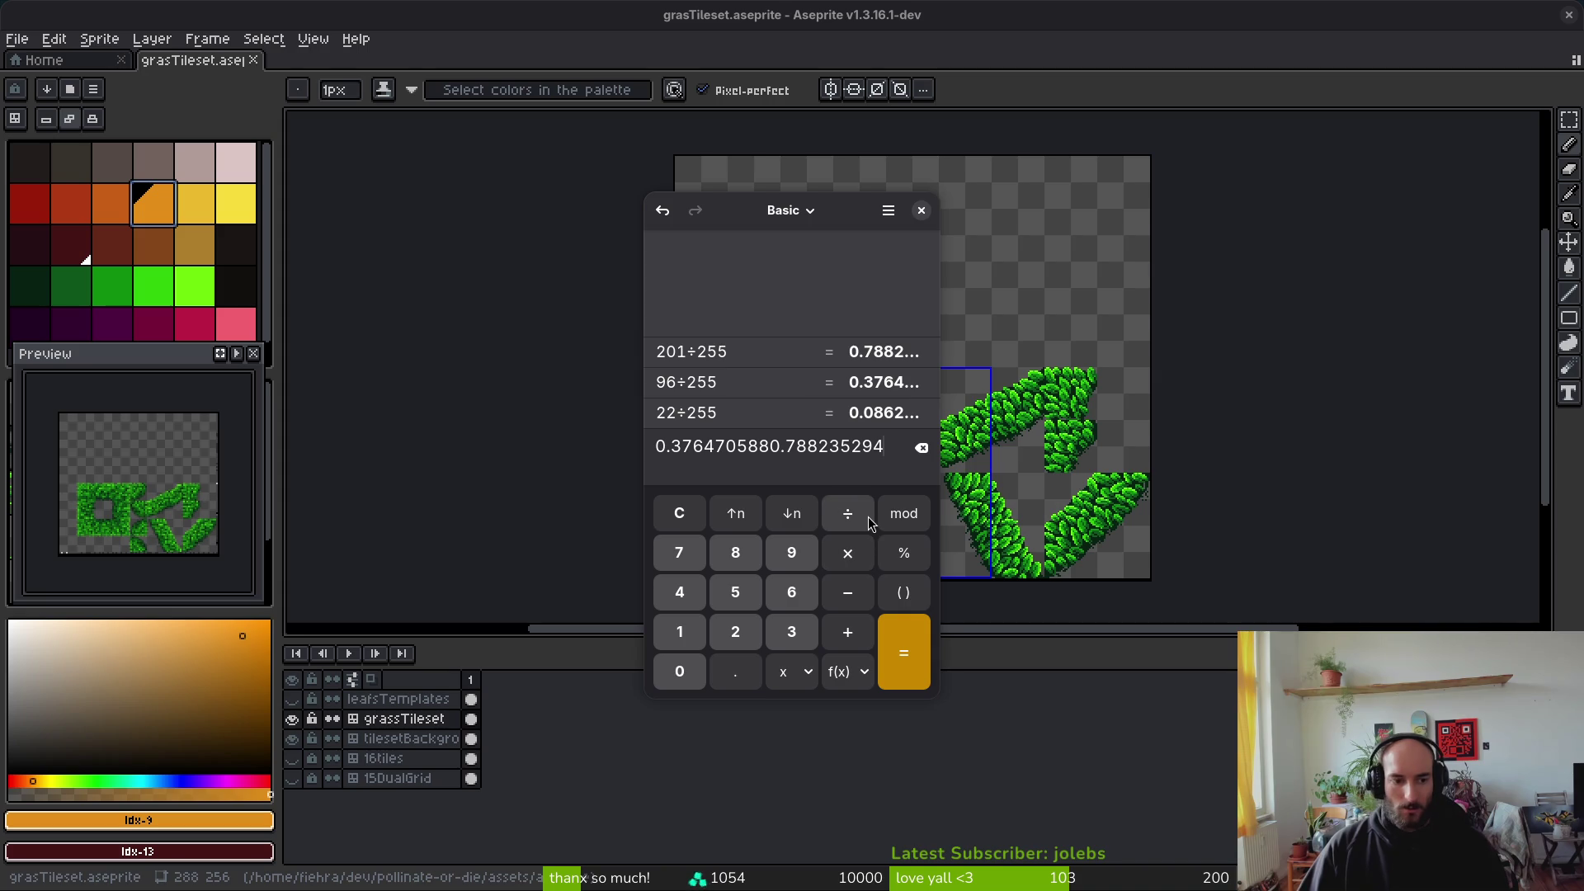
pyautogui.hotkey('alt', 'Tab')
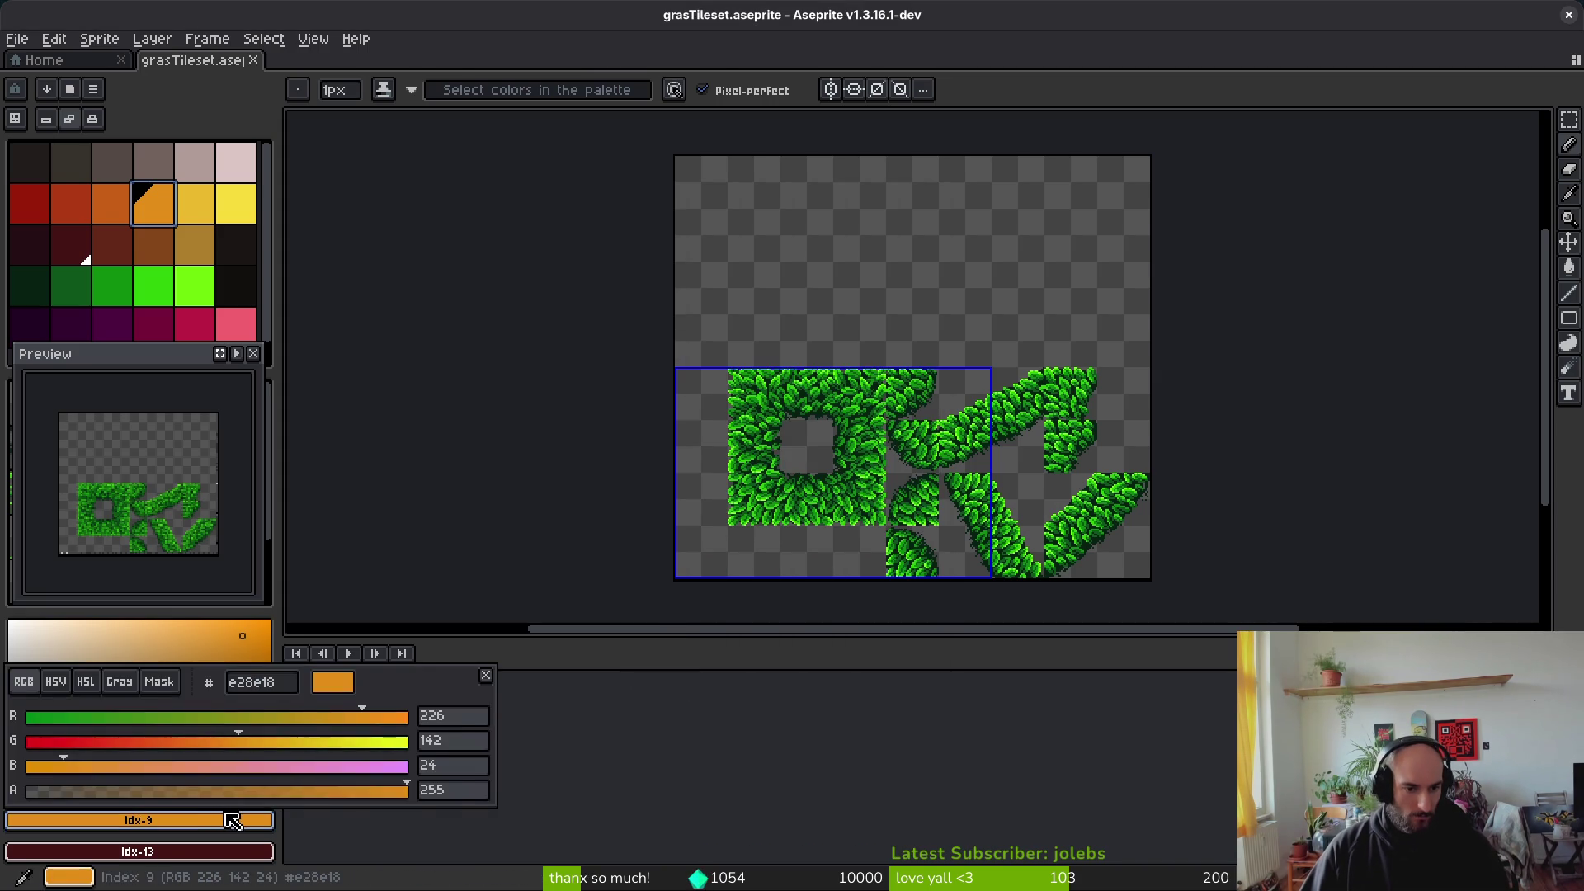
pyautogui.hotkey('alt', 'Tab')
pyautogui.hotkey('ctrl', 'a')
pyautogui.write('2')
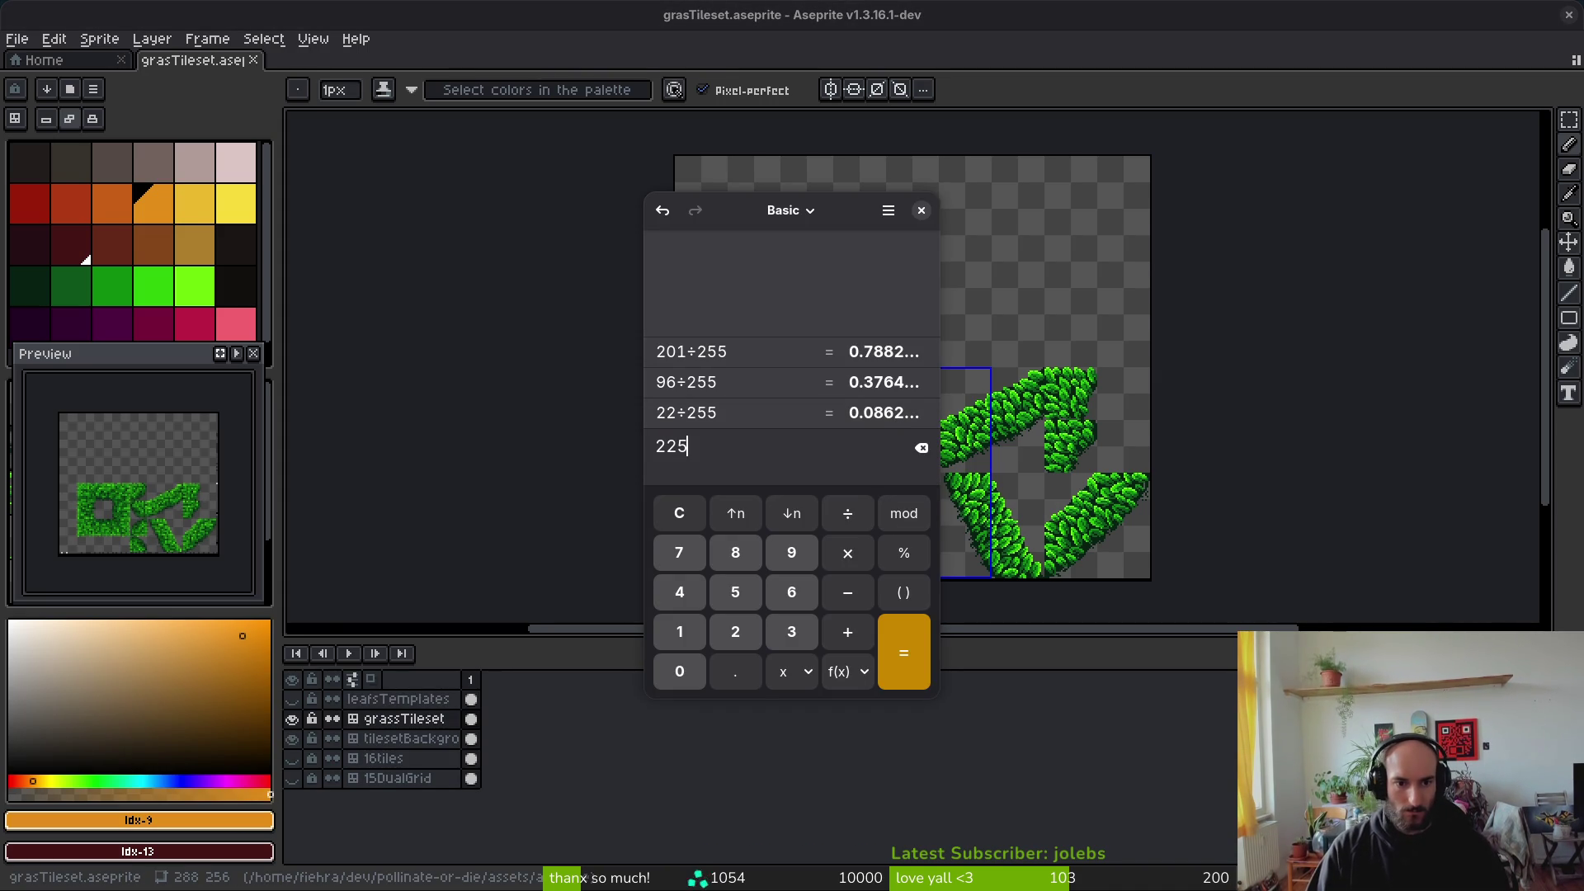
pyautogui.press('Return')
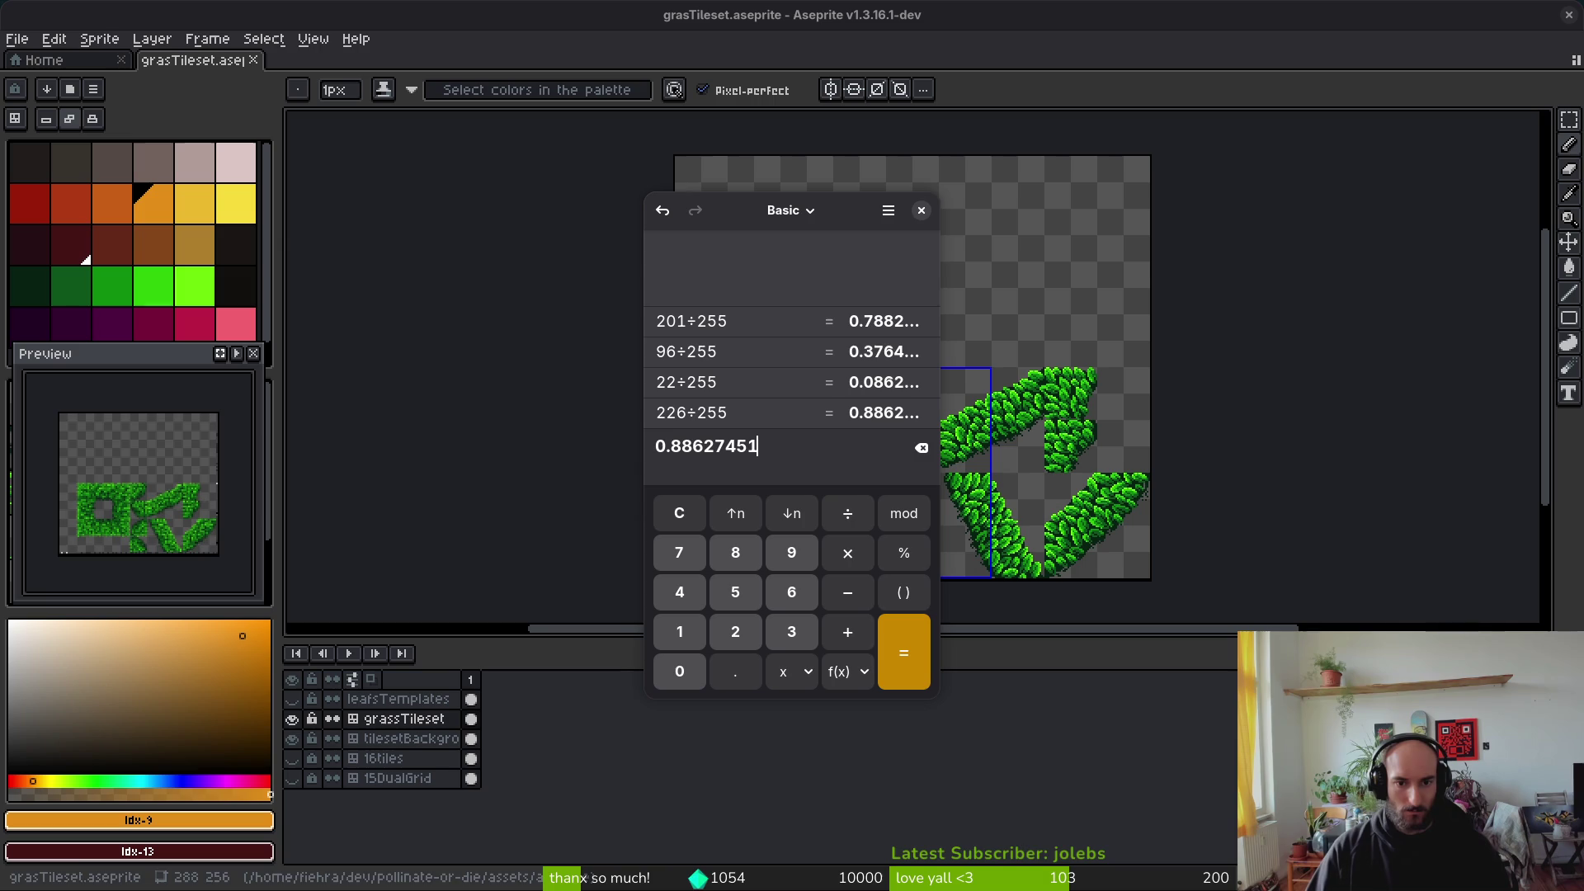
pyautogui.moveTo(761, 450); pyautogui.dragTo(672, 448)
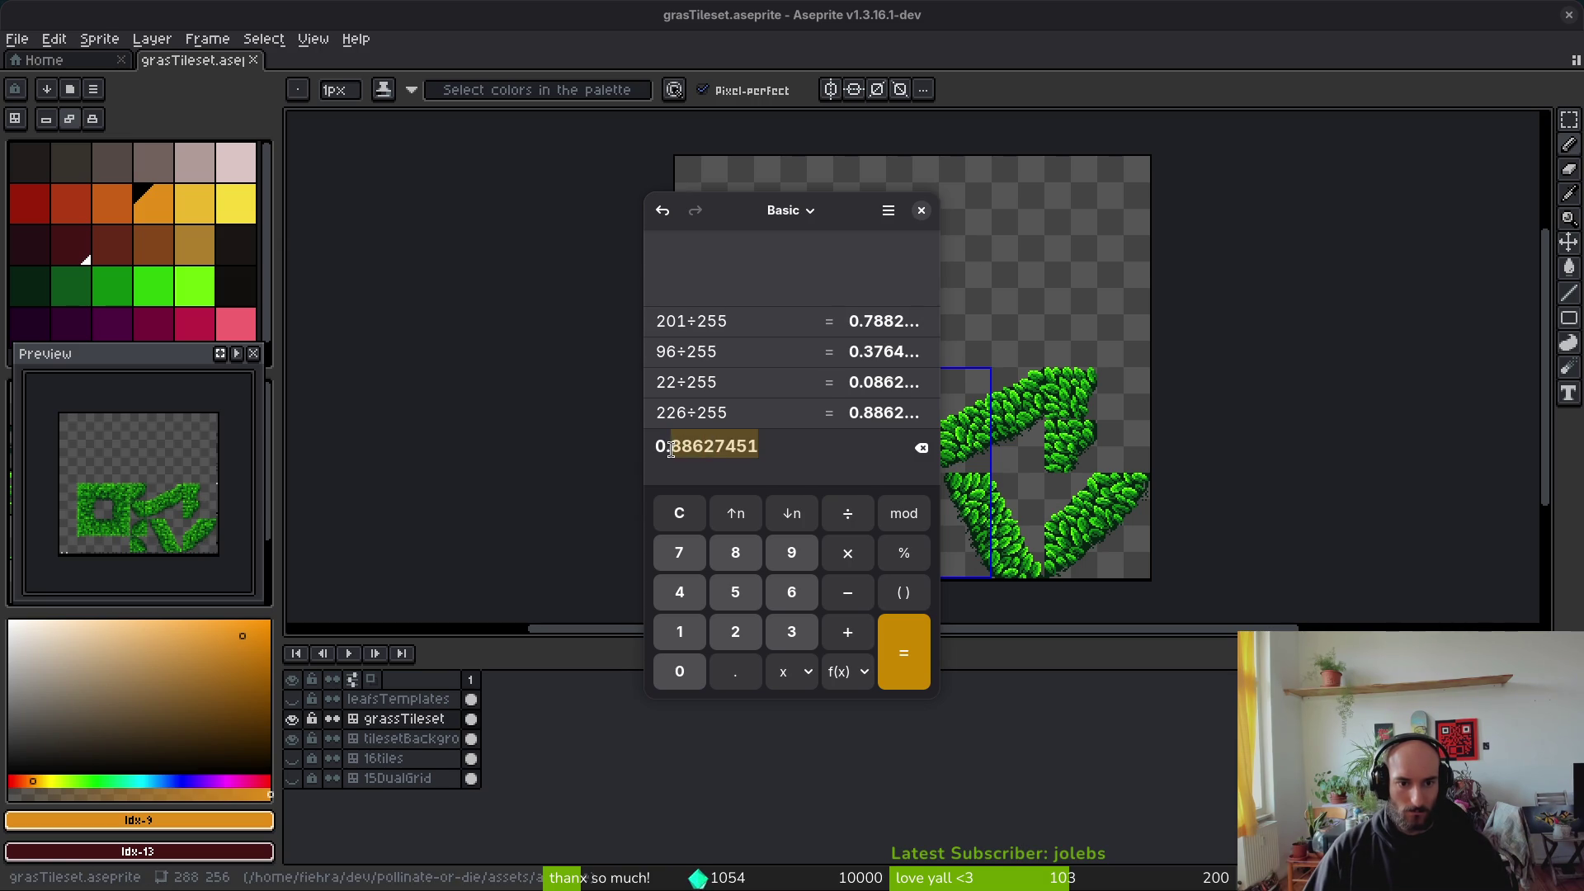
pyautogui.hotkey('alt', 'Tab')
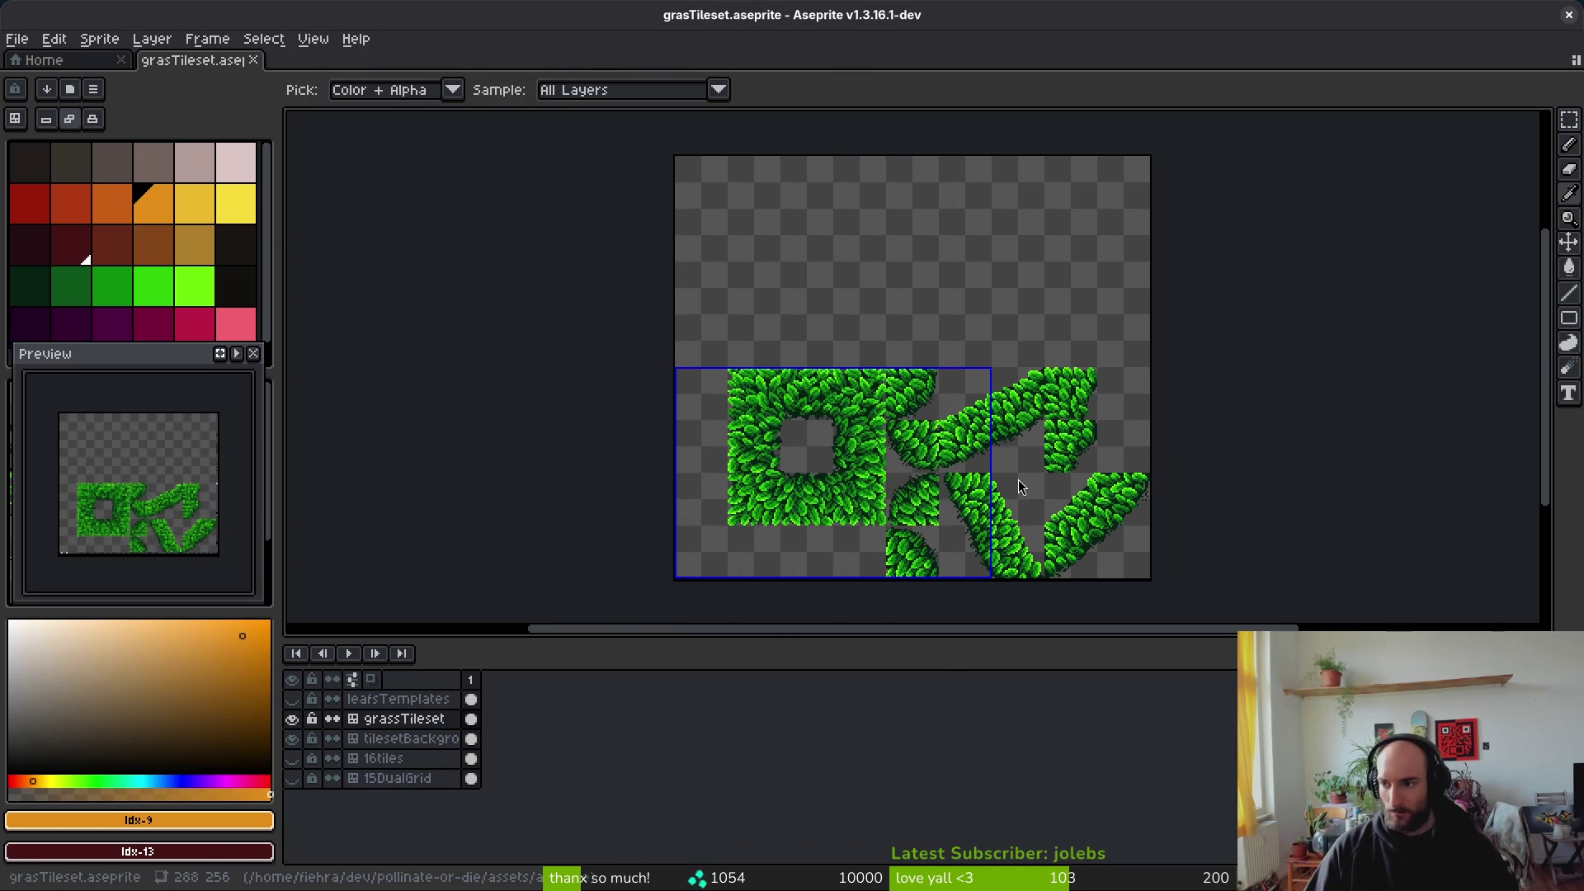
pyautogui.hotkey('alt', 'Tab')
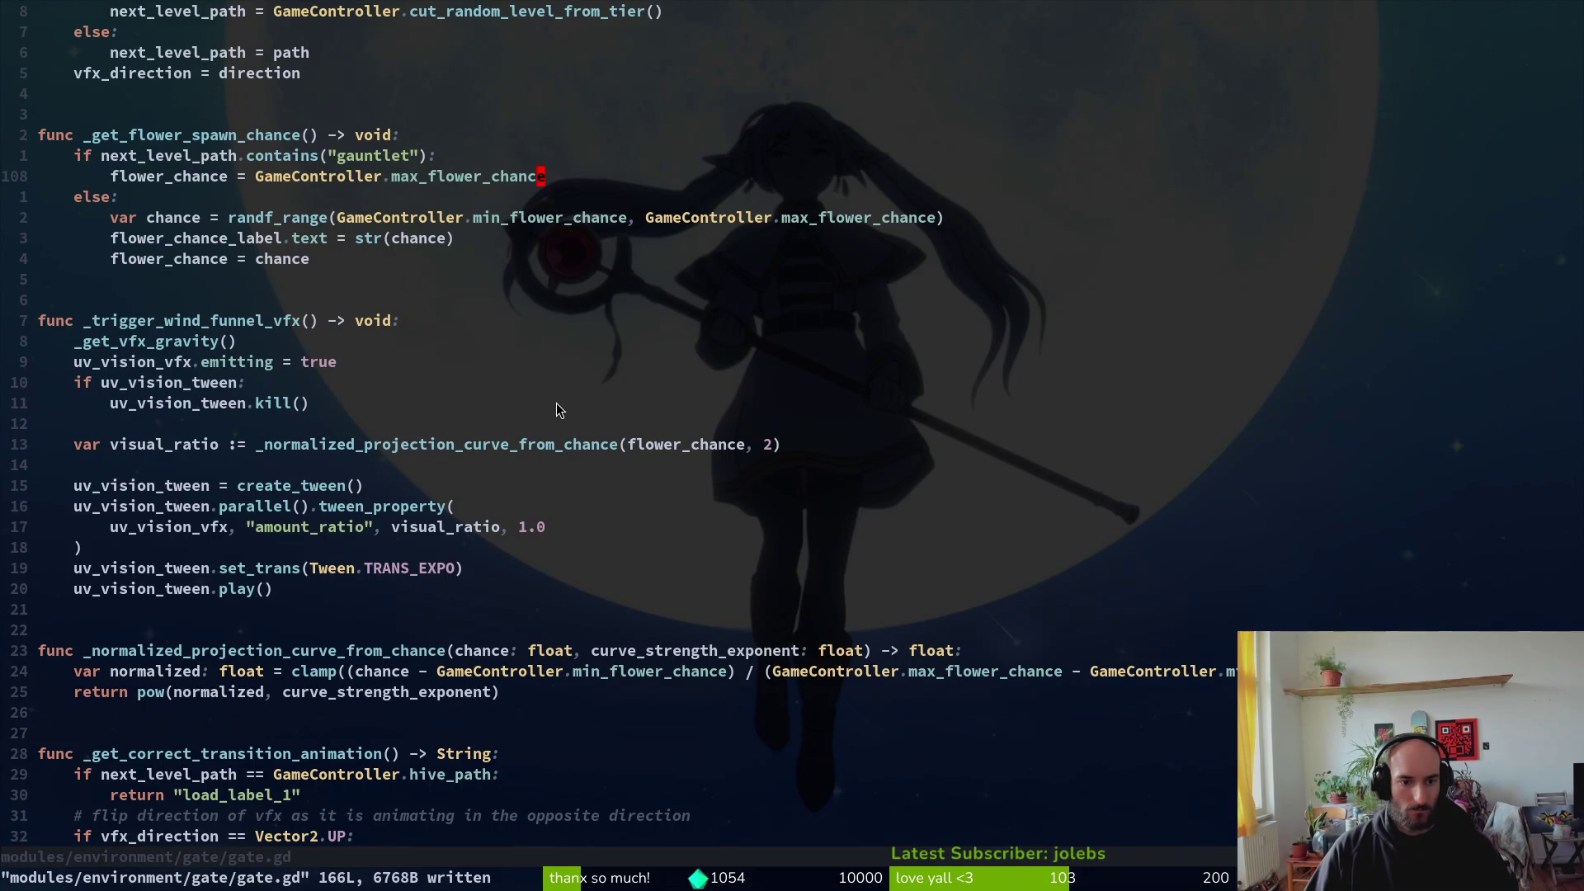
pyautogui.scroll(-7, 561, 404)
pyautogui.scroll(-7, 569, 396)
pyautogui.scroll(12, 565, 381)
pyautogui.scroll(10, 559, 375)
pyautogui.doubleClick(625, 569)
pyautogui.press('p')
pyautogui.hotkey('ctrl', 's')
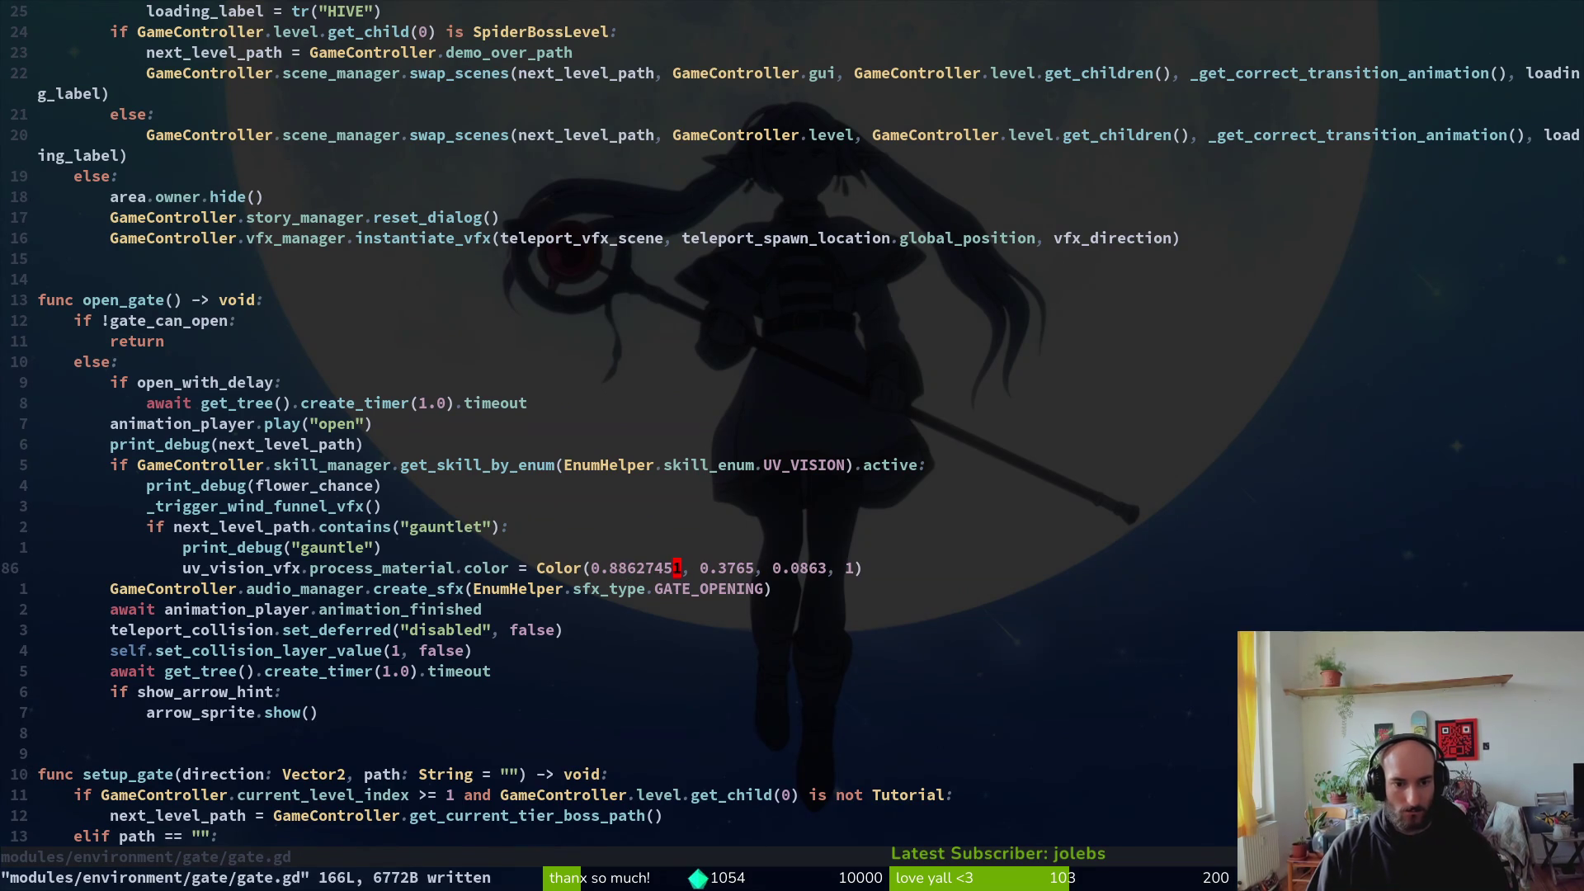
# Step: Divide green 142 by 255 and set Color()'s green to 0.556862745, then save gate.gd
pyautogui.hotkey('alt', 'Tab')
pyautogui.press('i')
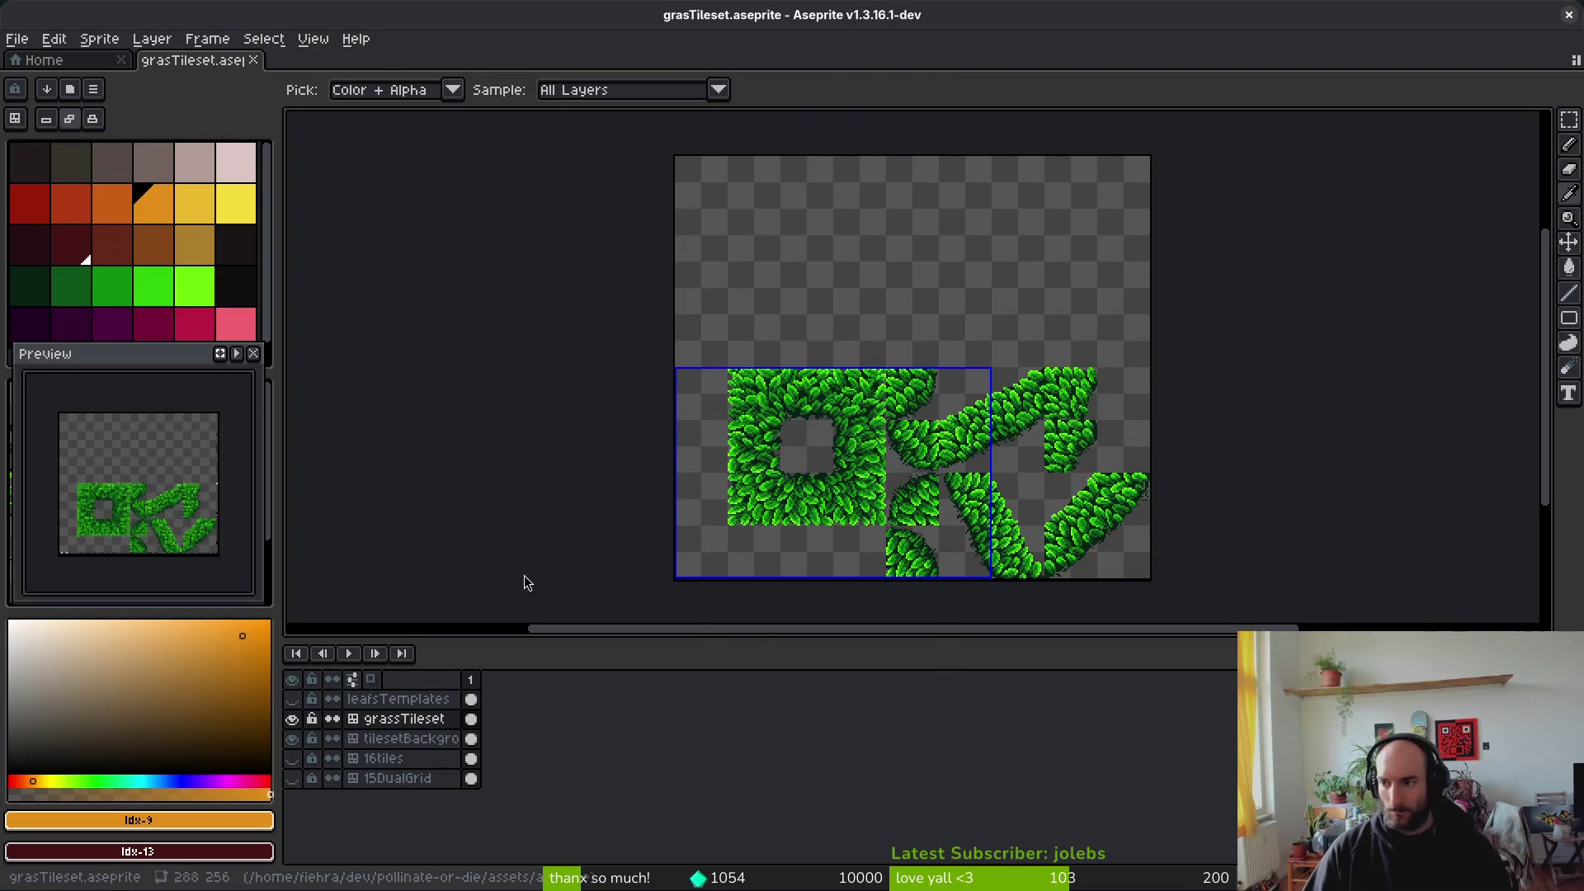
pyautogui.hotkey('alt', 'Tab')
pyautogui.hotkey('alt', 'Tab')
pyautogui.click(171, 822)
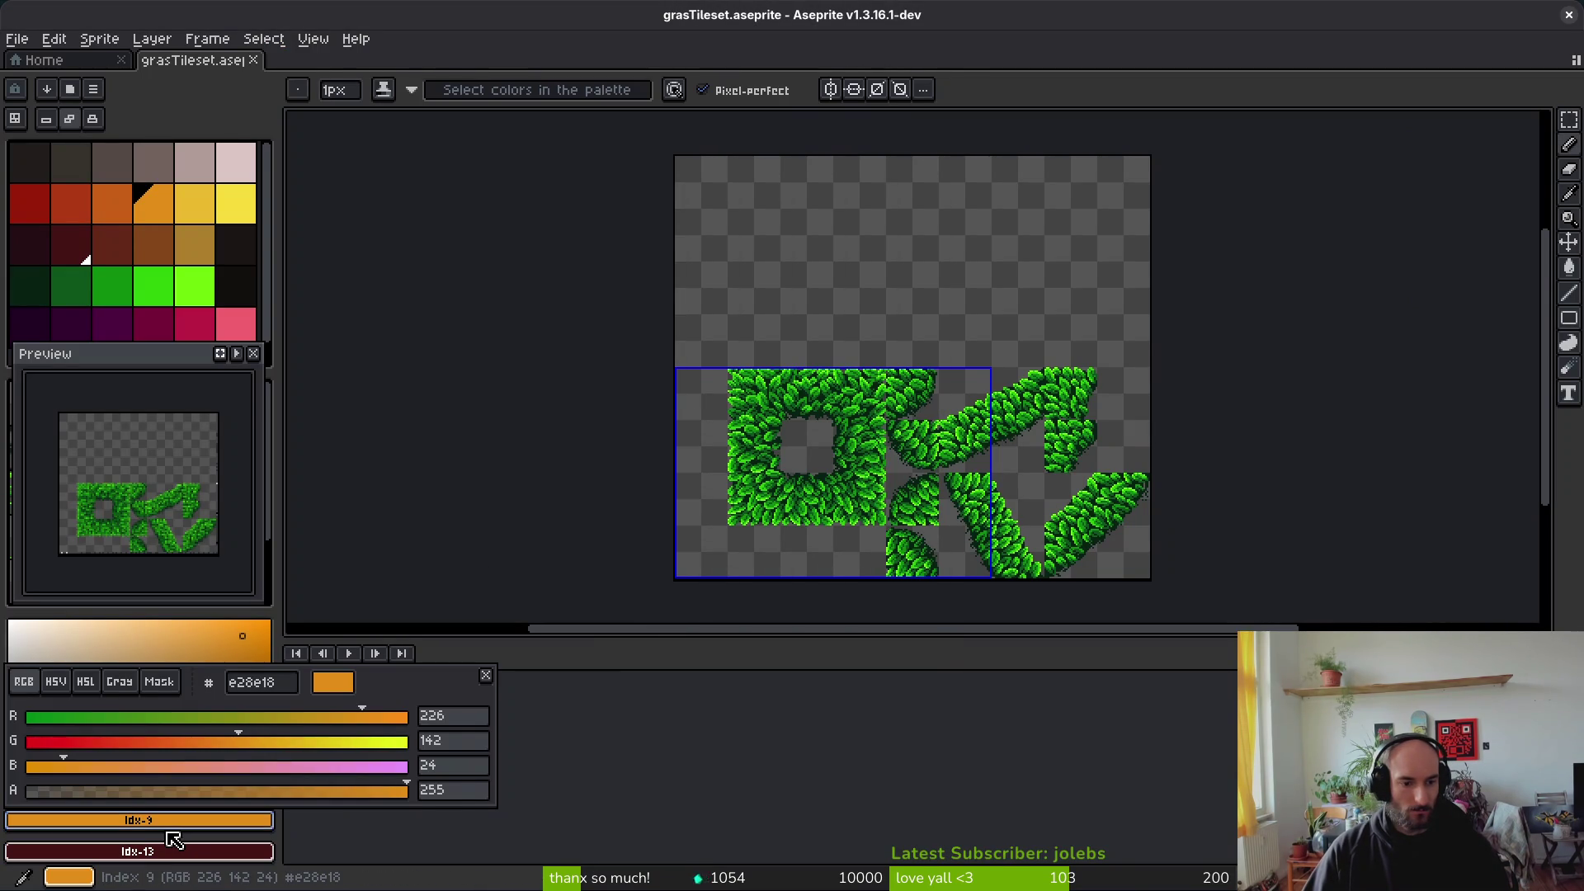
pyautogui.hotkey('alt', 'Tab')
pyautogui.click(800, 459)
pyautogui.doubleClick(799, 460)
pyautogui.write('142÷255')
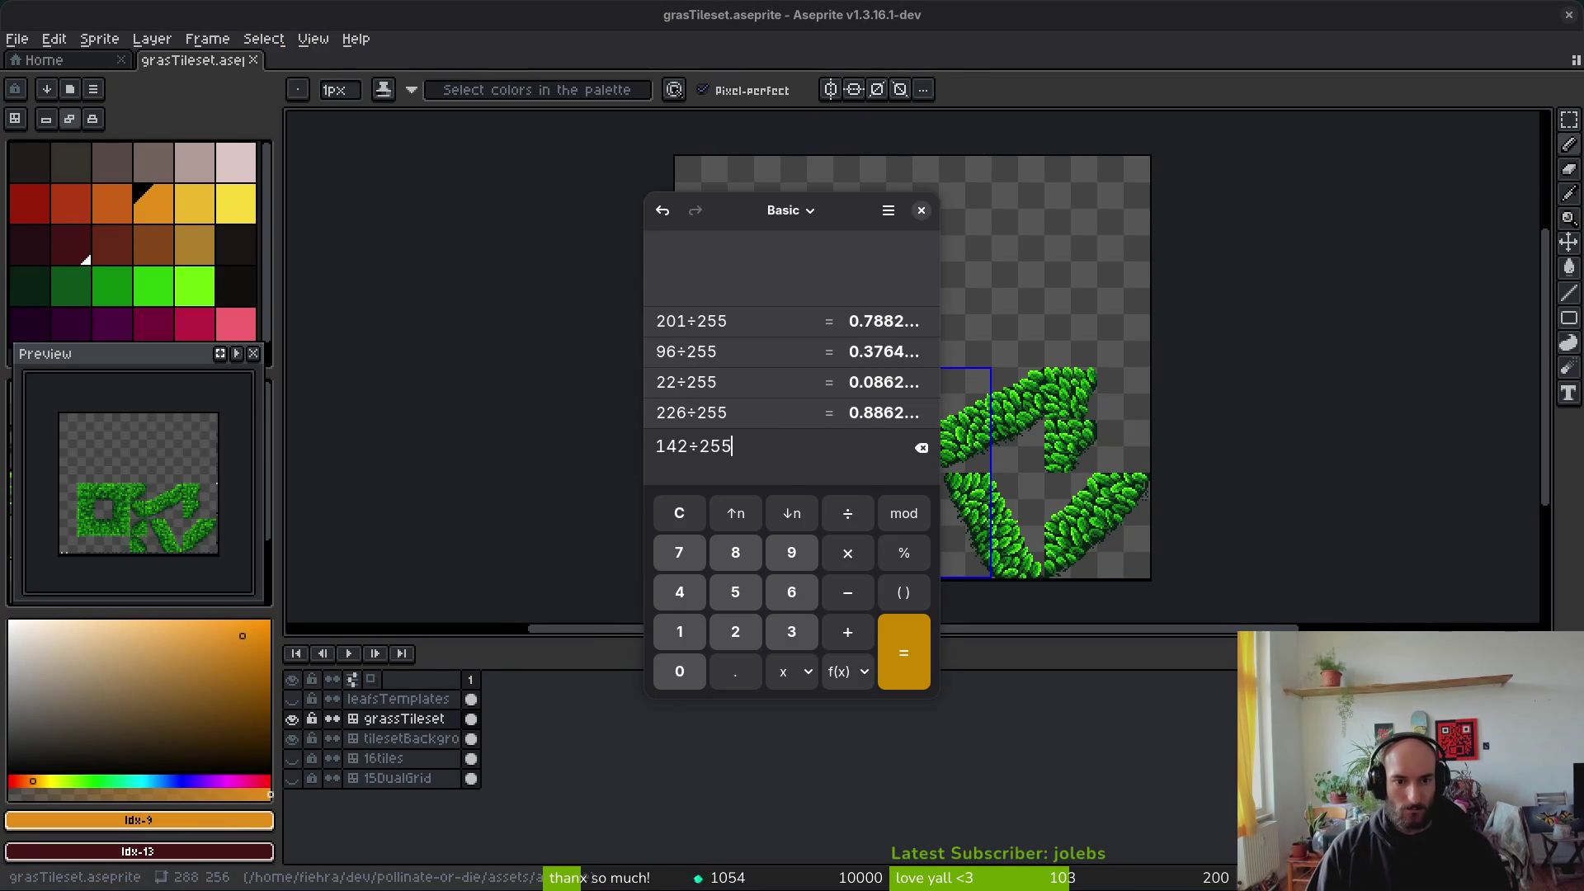
pyautogui.press('Return')
pyautogui.moveTo(776, 451); pyautogui.dragTo(675, 454)
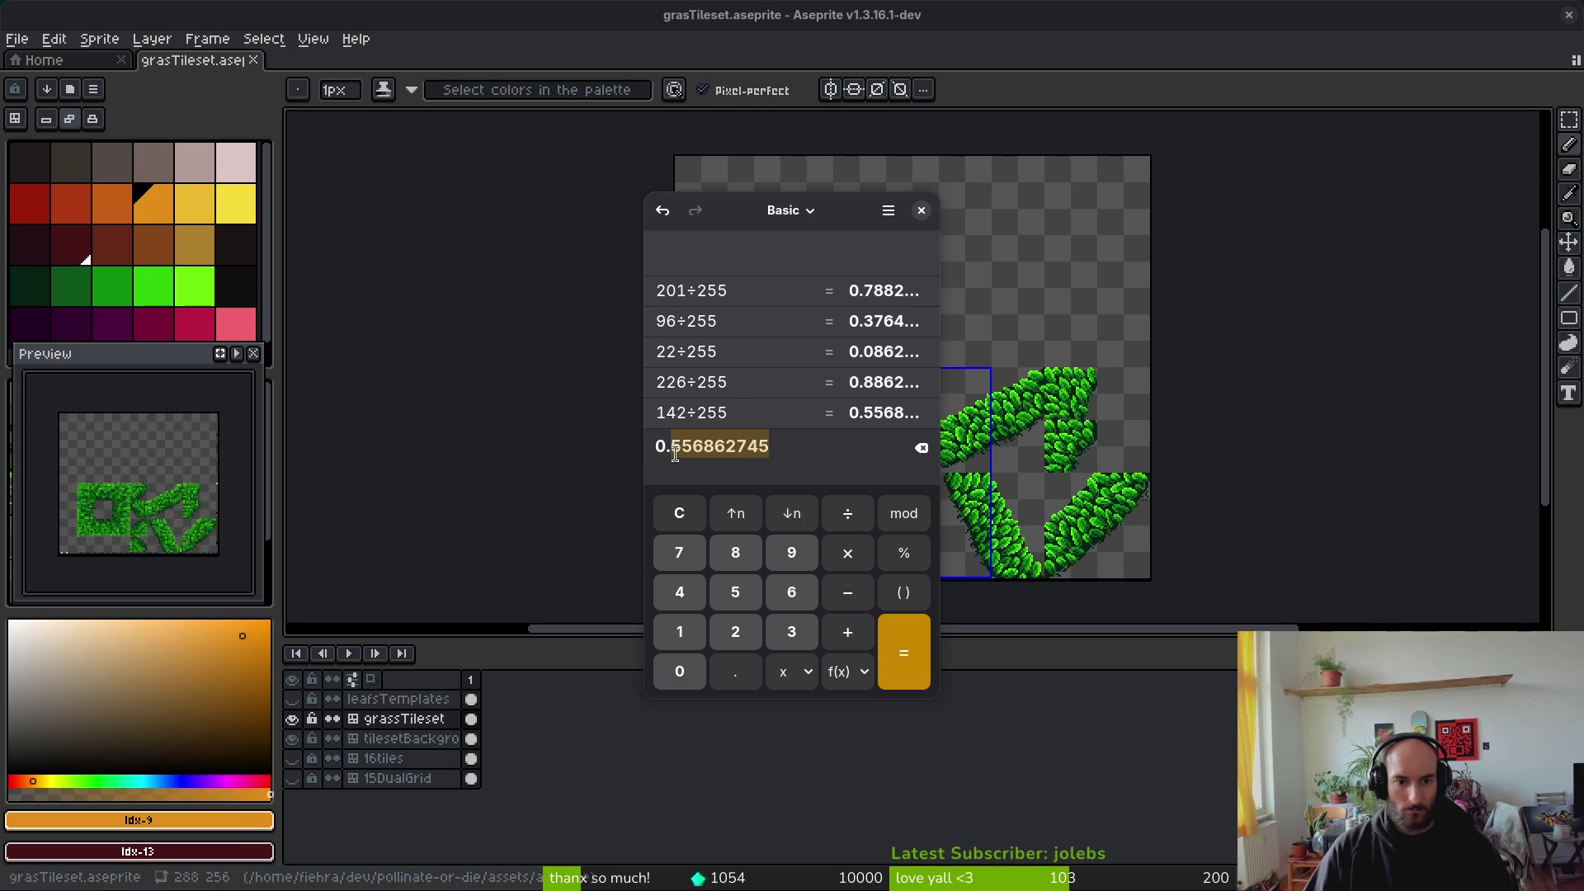
pyautogui.press('super+minus')
pyautogui.press('super+1')
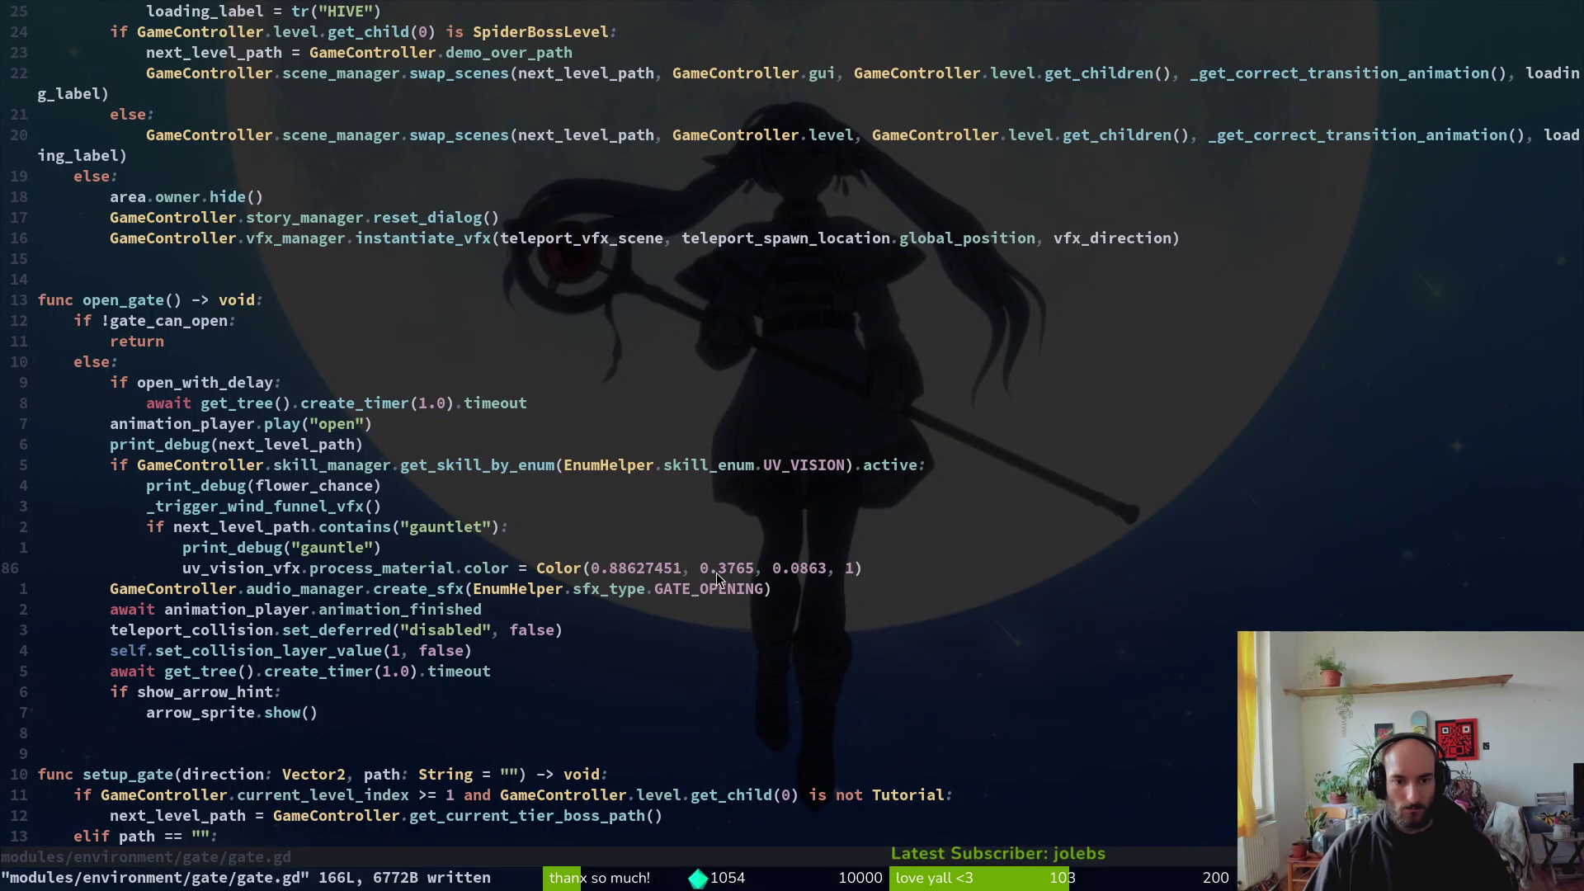
pyautogui.write('viwp:w')
pyautogui.press('Return')
# Step: Divide blue 24 by 255 and set Color()'s blue to 0.094117647, then save gate.gd
pyautogui.press('super+2')
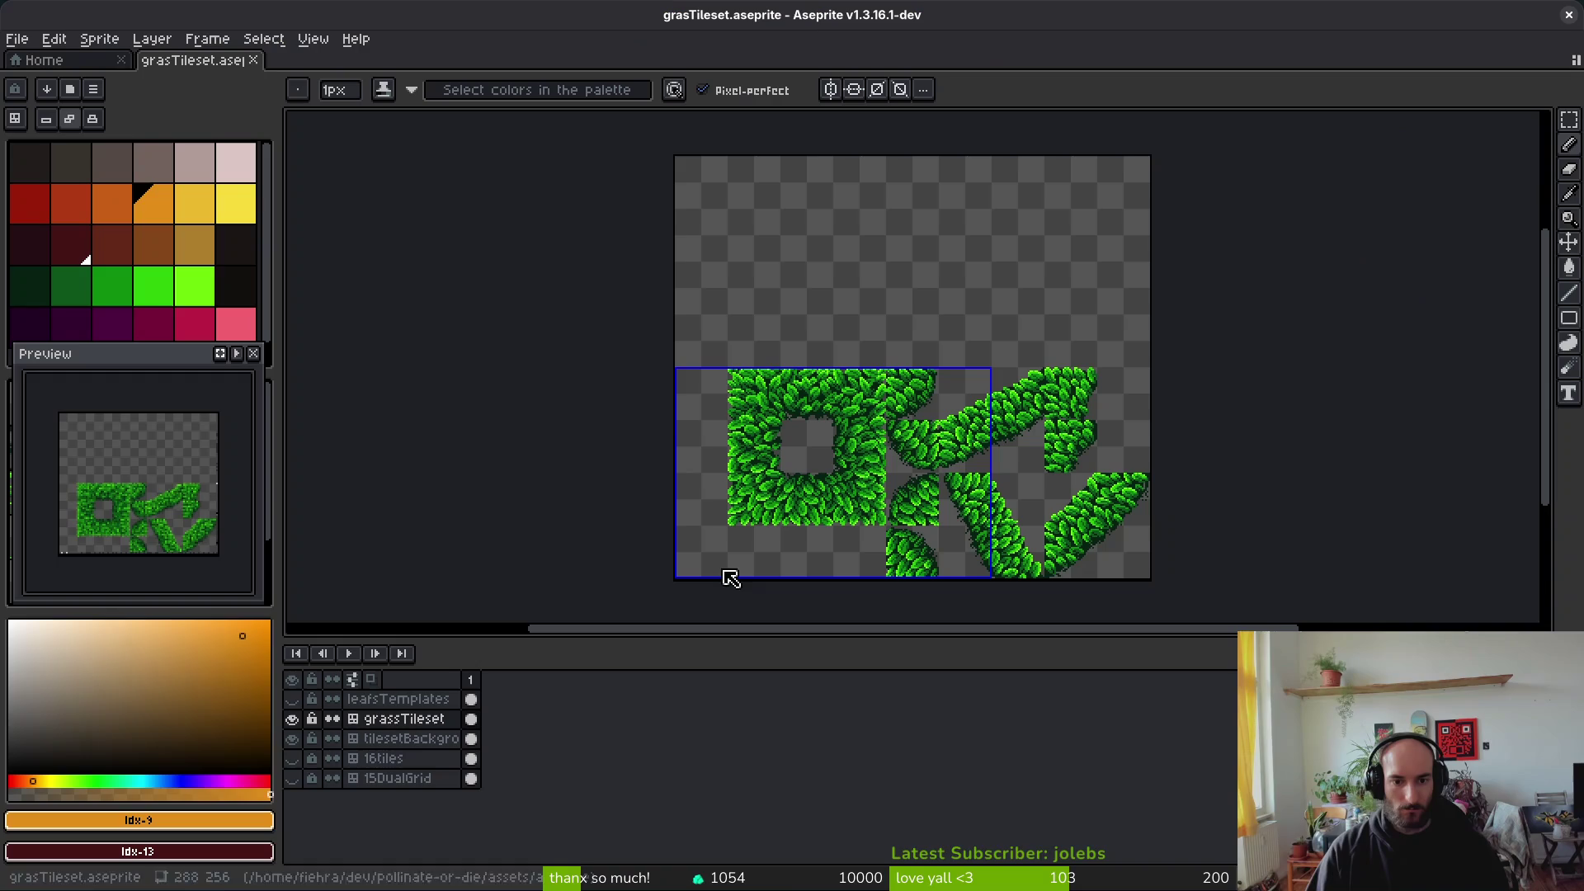
pyautogui.click(190, 822)
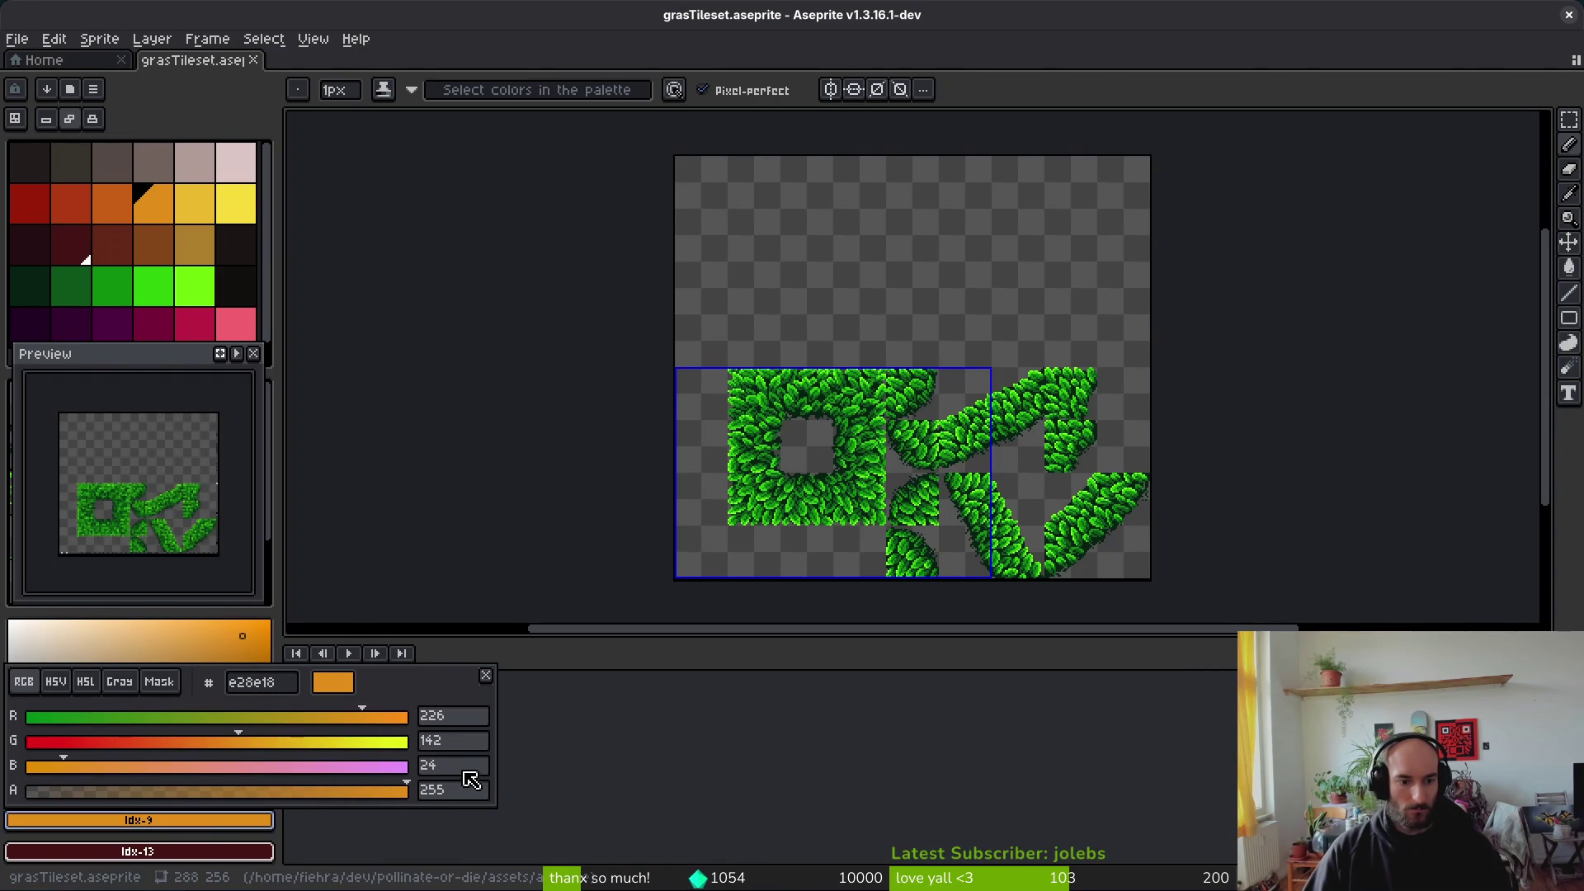
pyautogui.press('super+1')
pyautogui.press('super+c')
pyautogui.write('0.2')
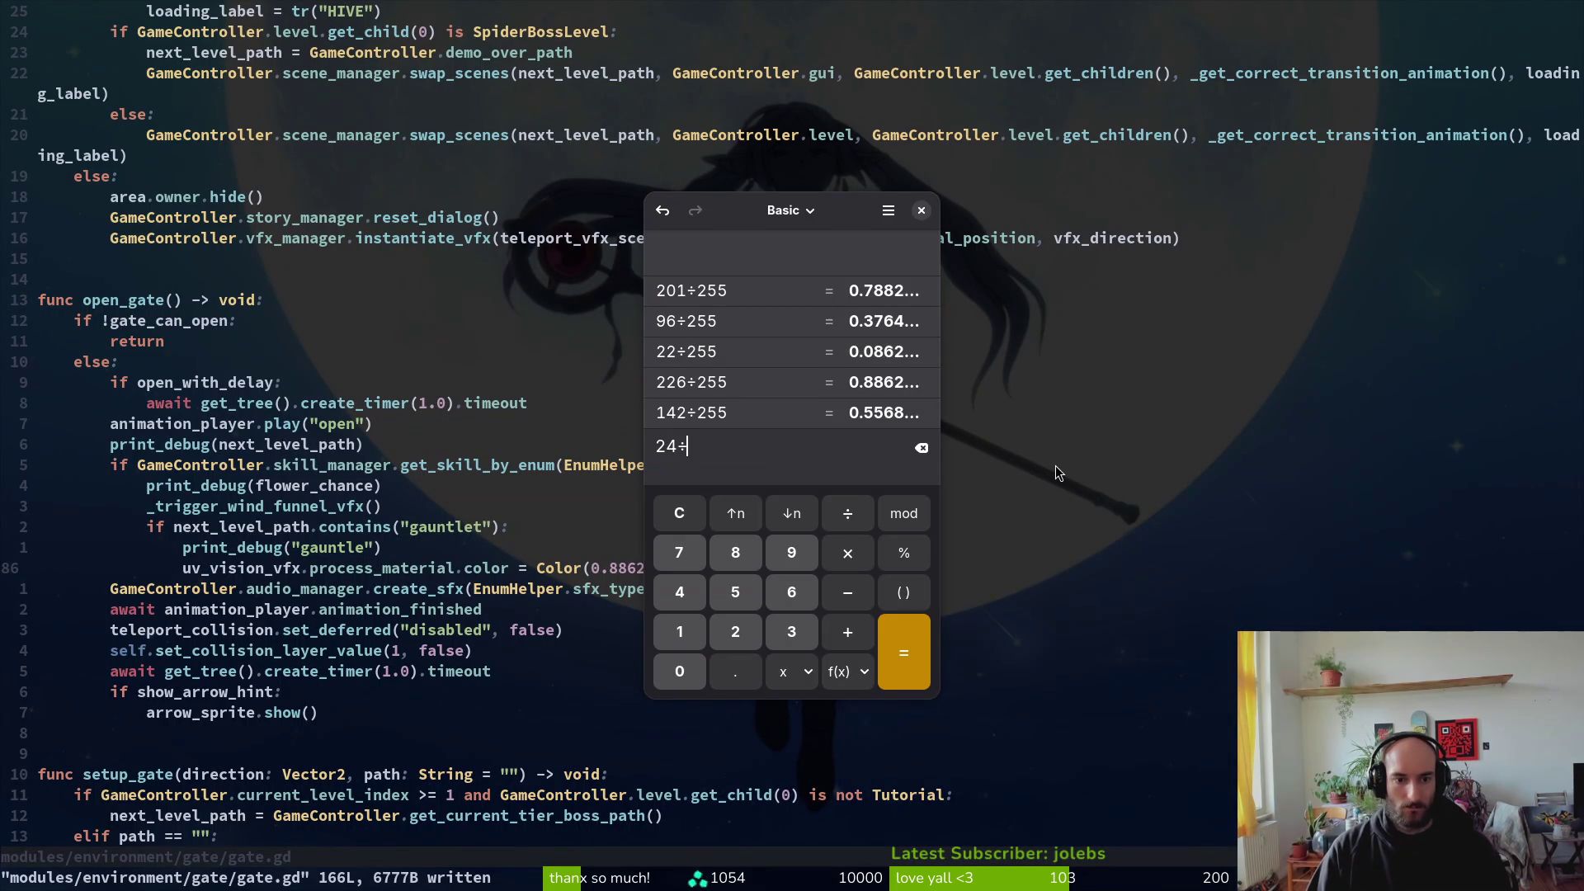
pyautogui.write('55')
pyautogui.press('Return')
pyautogui.moveTo(778, 446); pyautogui.dragTo(697, 453)
pyautogui.click(1135, 454)
pyautogui.click(851, 571)
pyautogui.write('p')
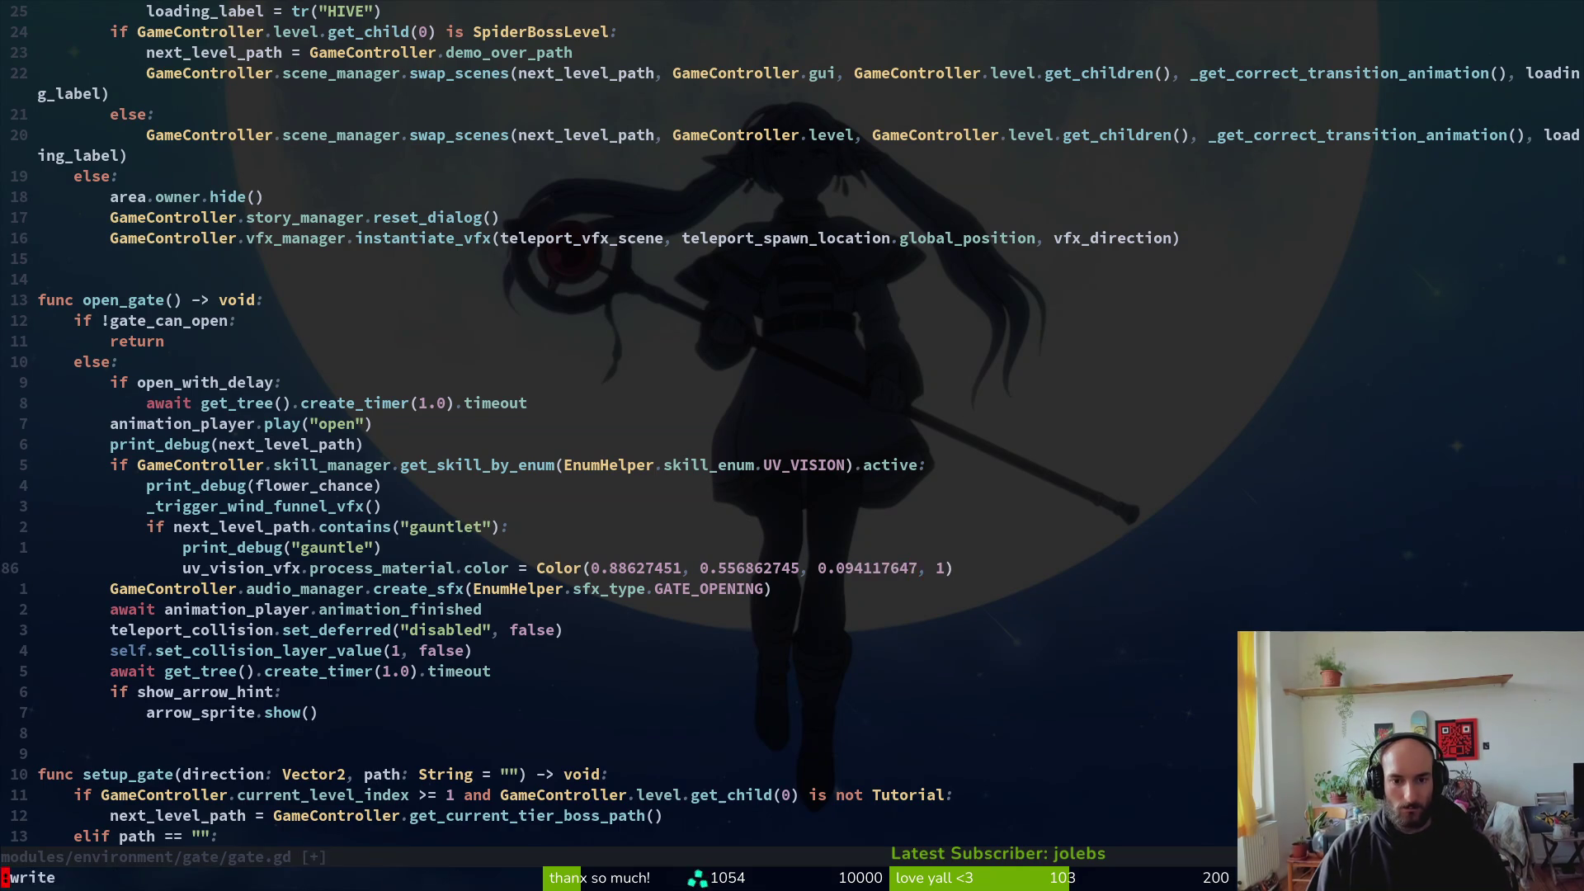
pyautogui.write(':w')
pyautogui.press('Return')
pyautogui.hotkey('alt', 'Tab')
pyautogui.hotkey('alt', 'Tab')
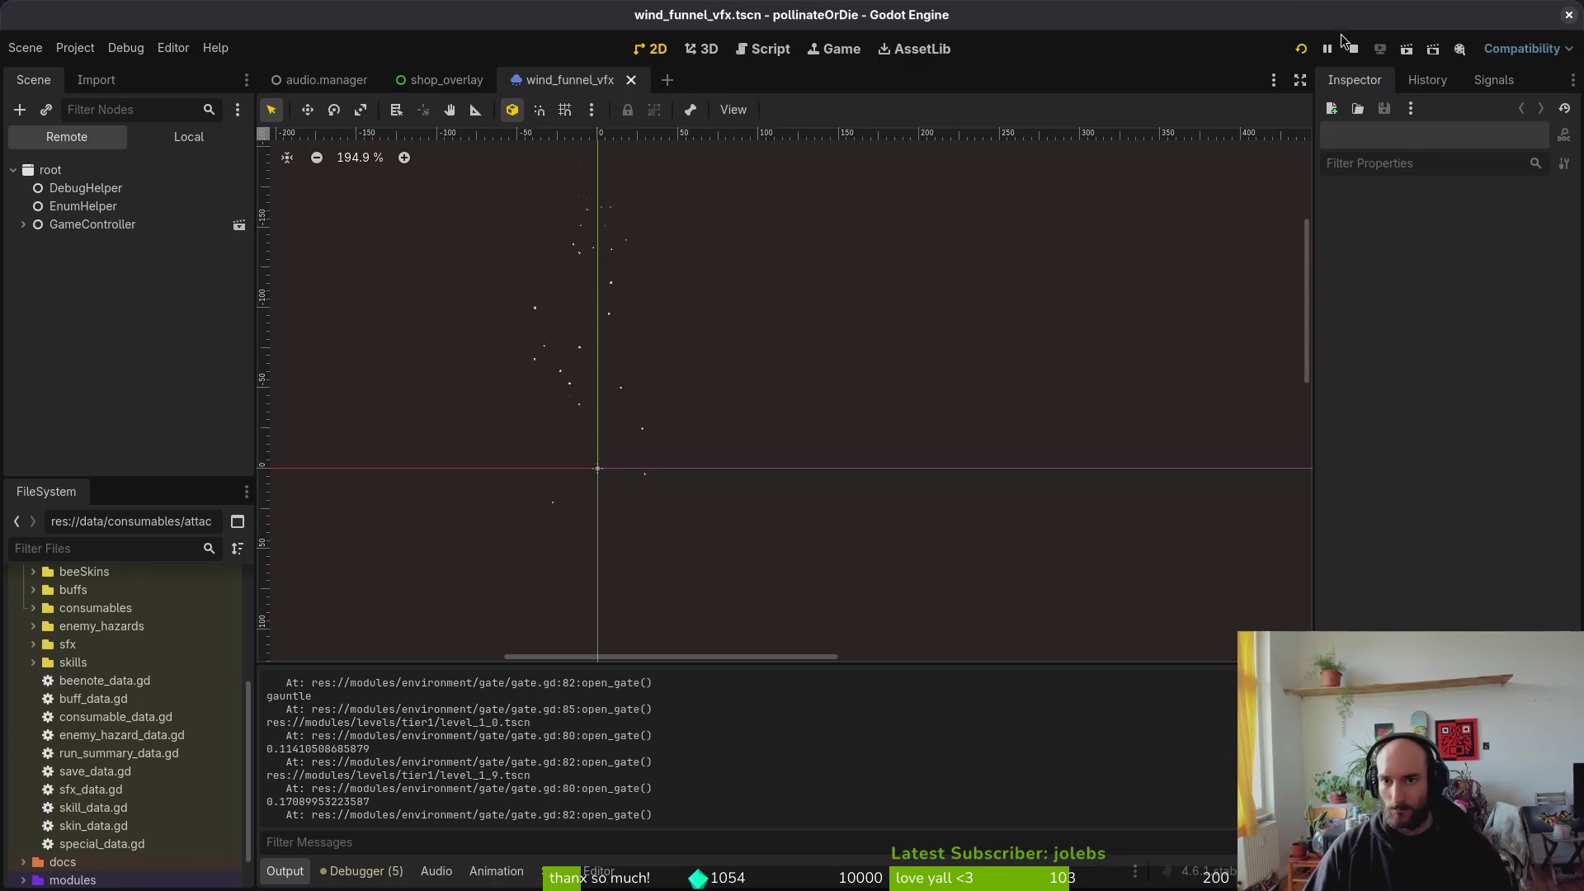
# Step: Run pollinateOrDie, fly the bee up toward the ceiling to check the orange gate particles, then close it
pyautogui.click(1301, 50)
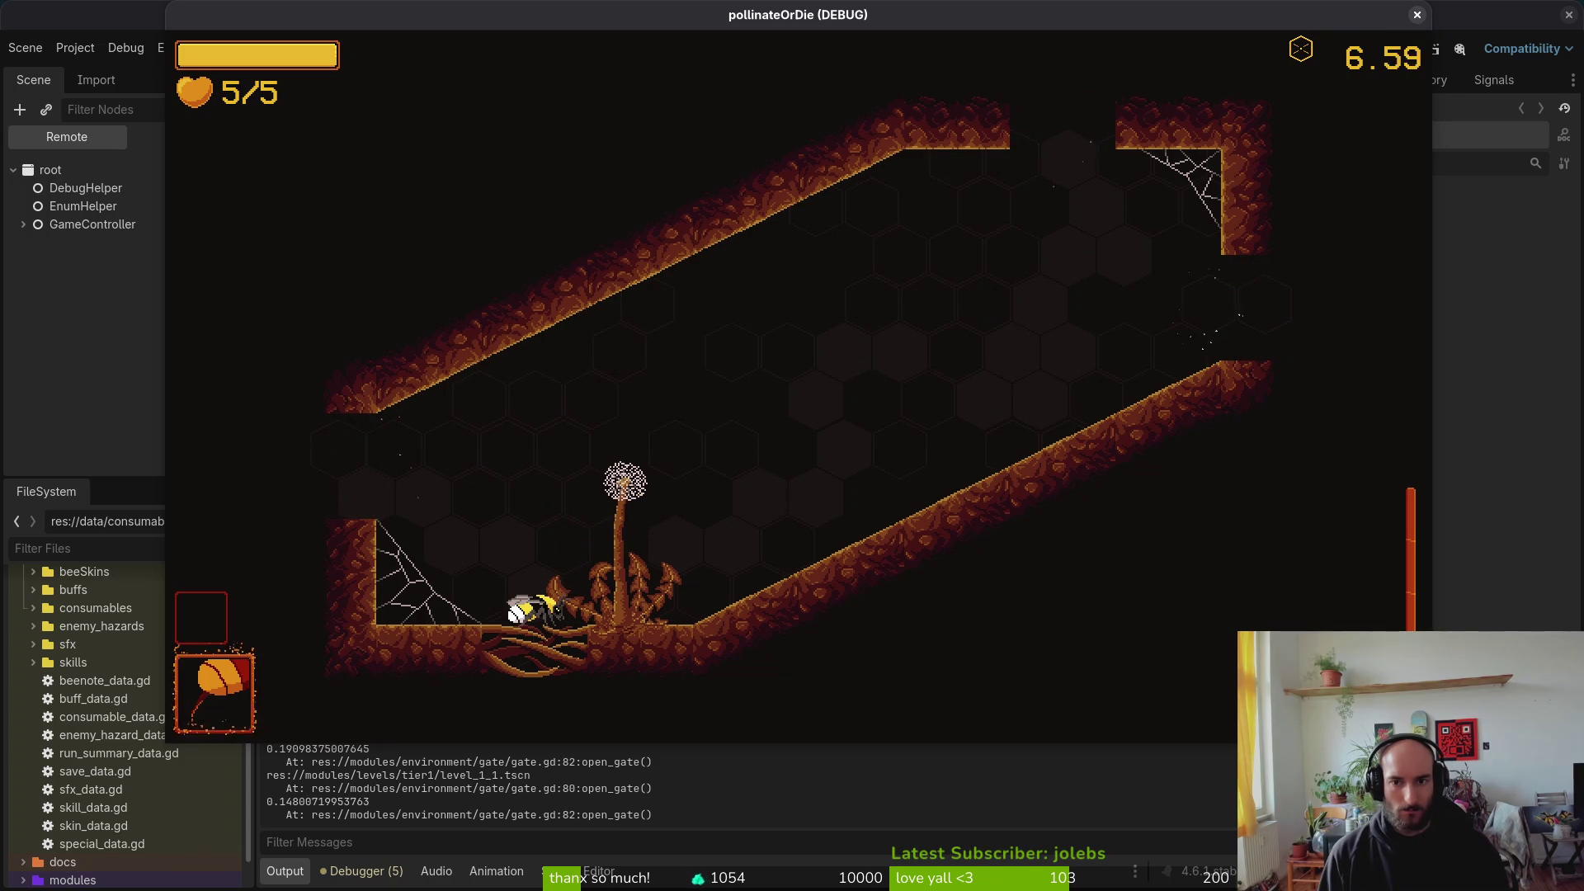
pyautogui.press('w')
pyautogui.press('d')
pyautogui.press('d')
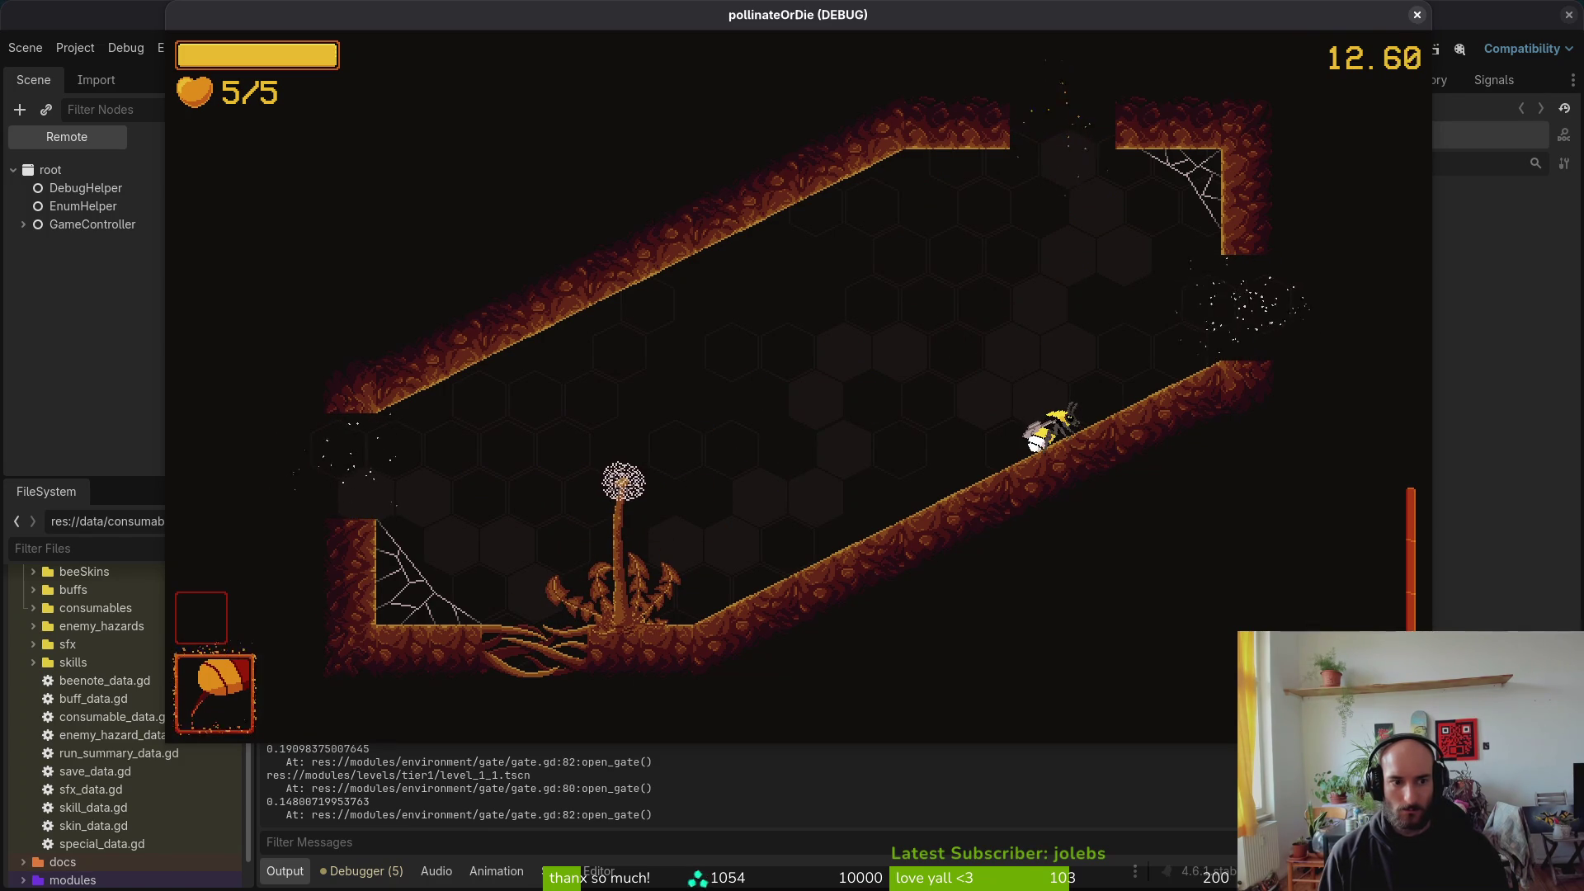
pyautogui.press('a')
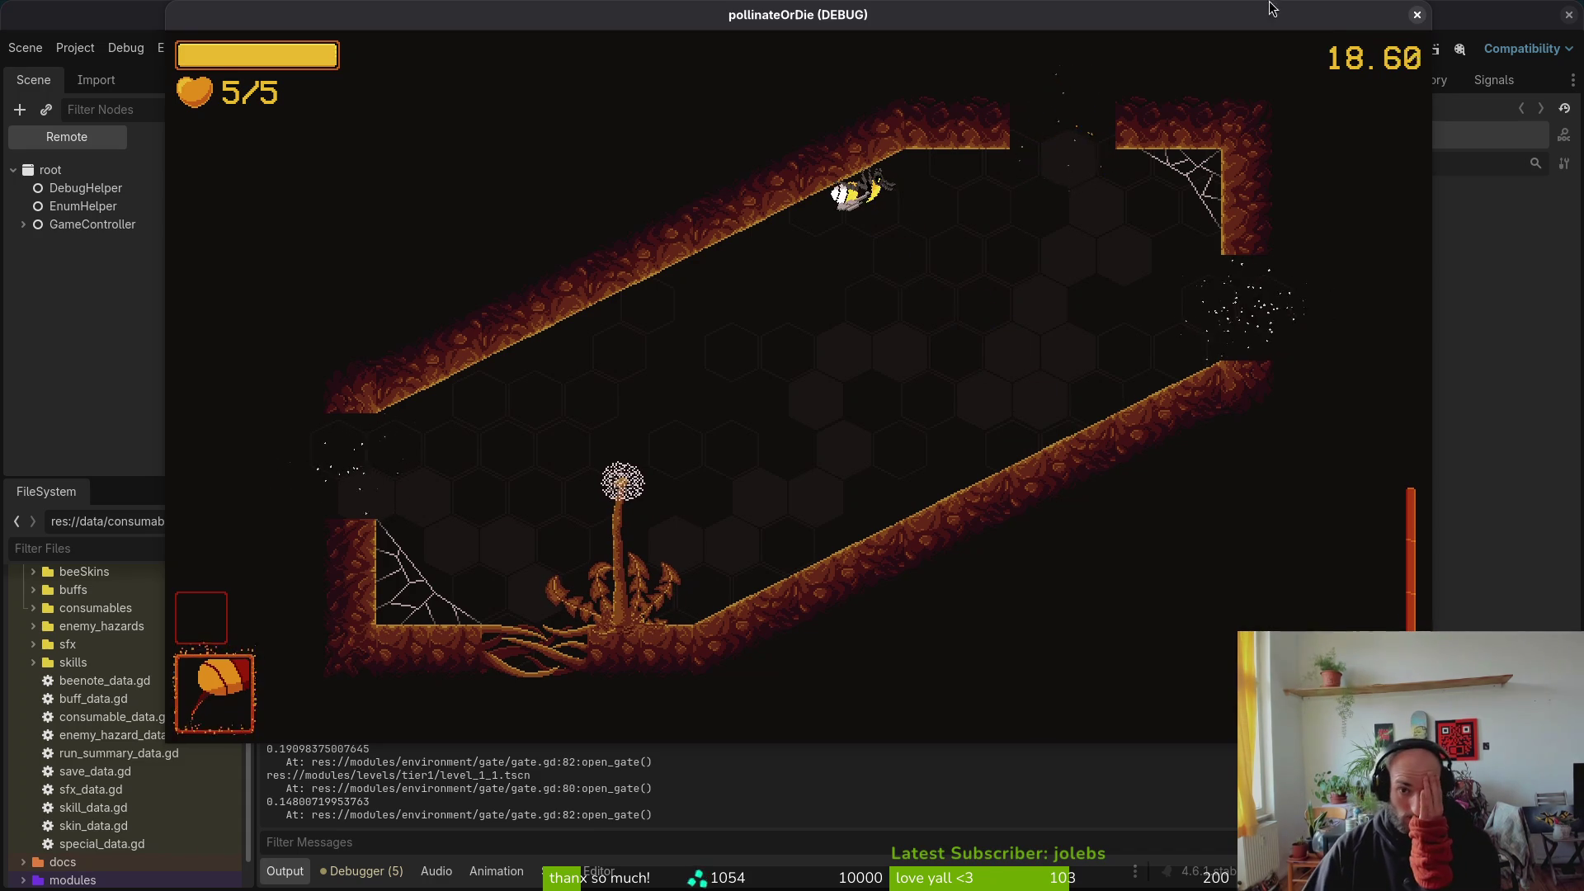
pyautogui.click(1417, 14)
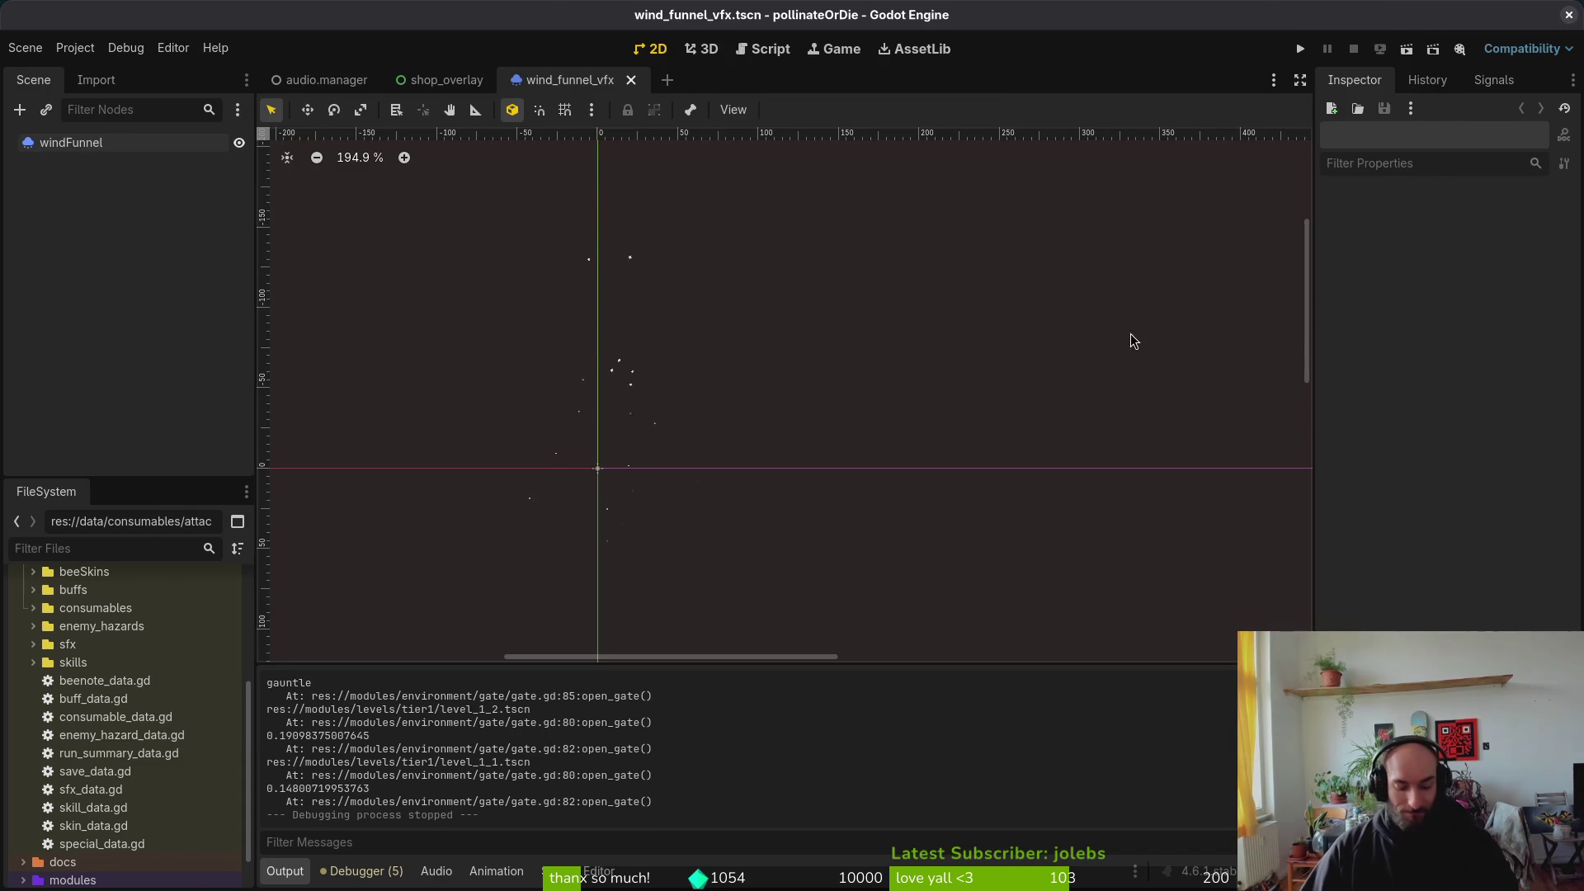
# Step: Close the Calculator, review Godot's Output log, and return to gate.gd in Neovim
pyautogui.hotkey('alt', 'Tab')
pyautogui.click(921, 211)
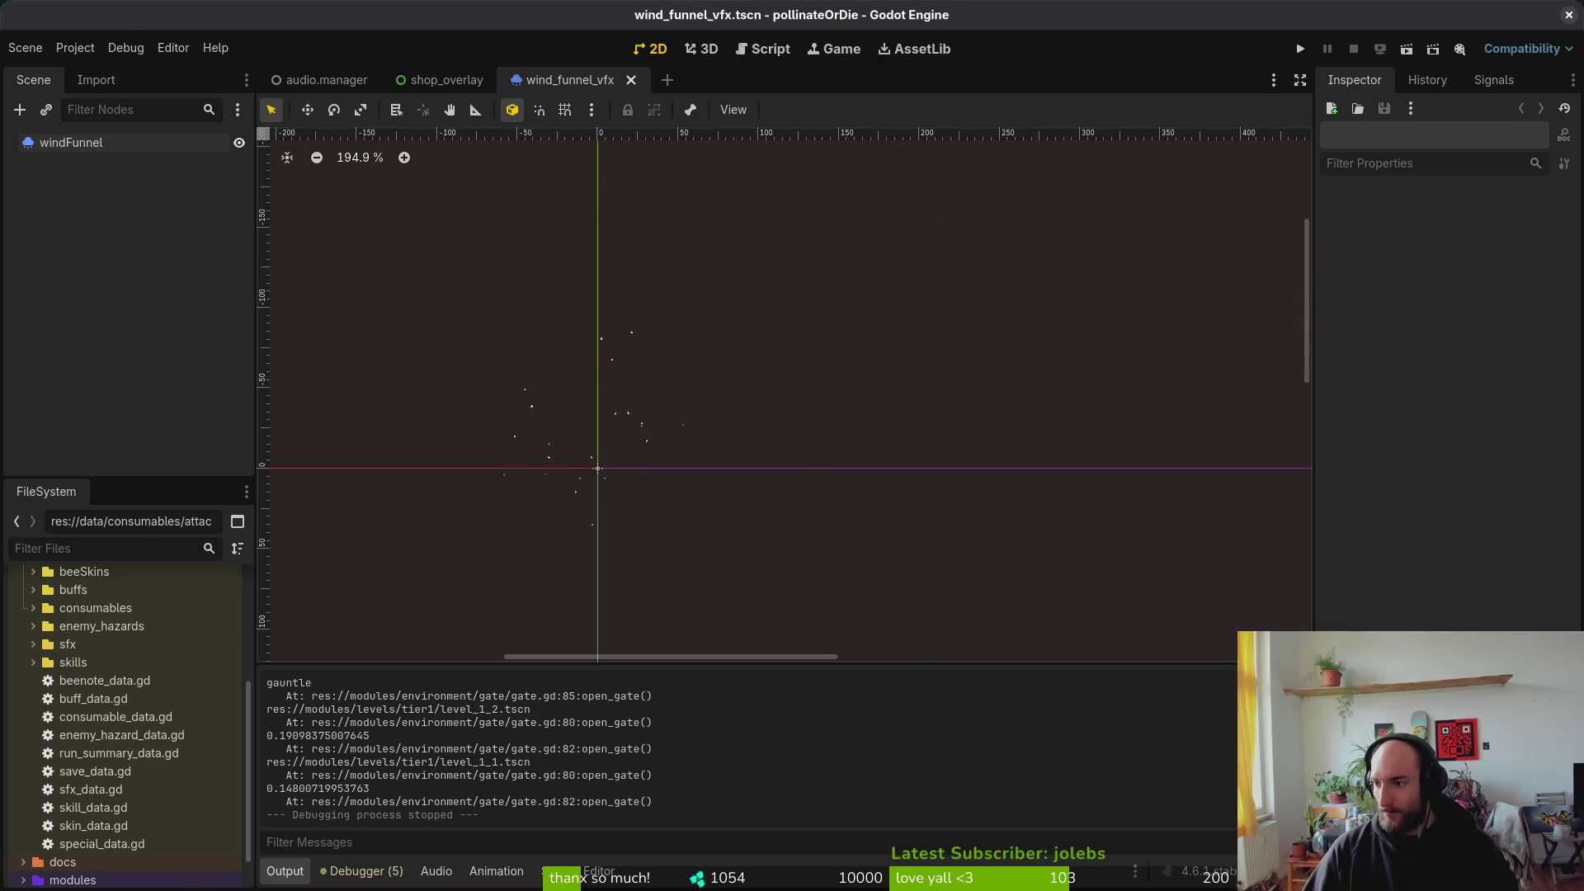
pyautogui.hotkey('alt', 'Tab')
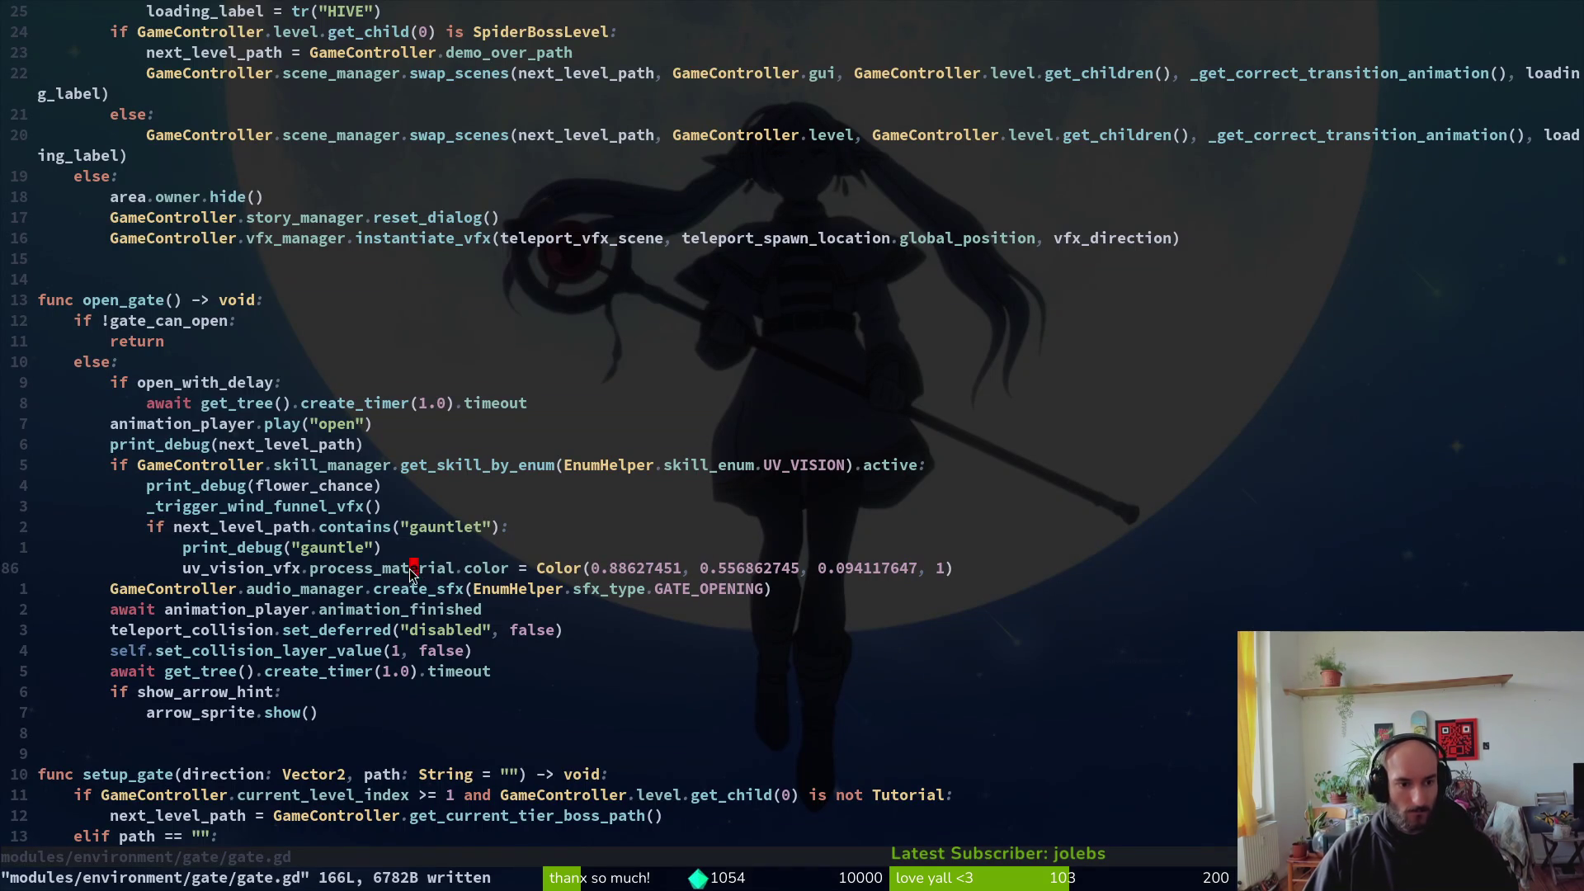
pyautogui.click(259, 508)
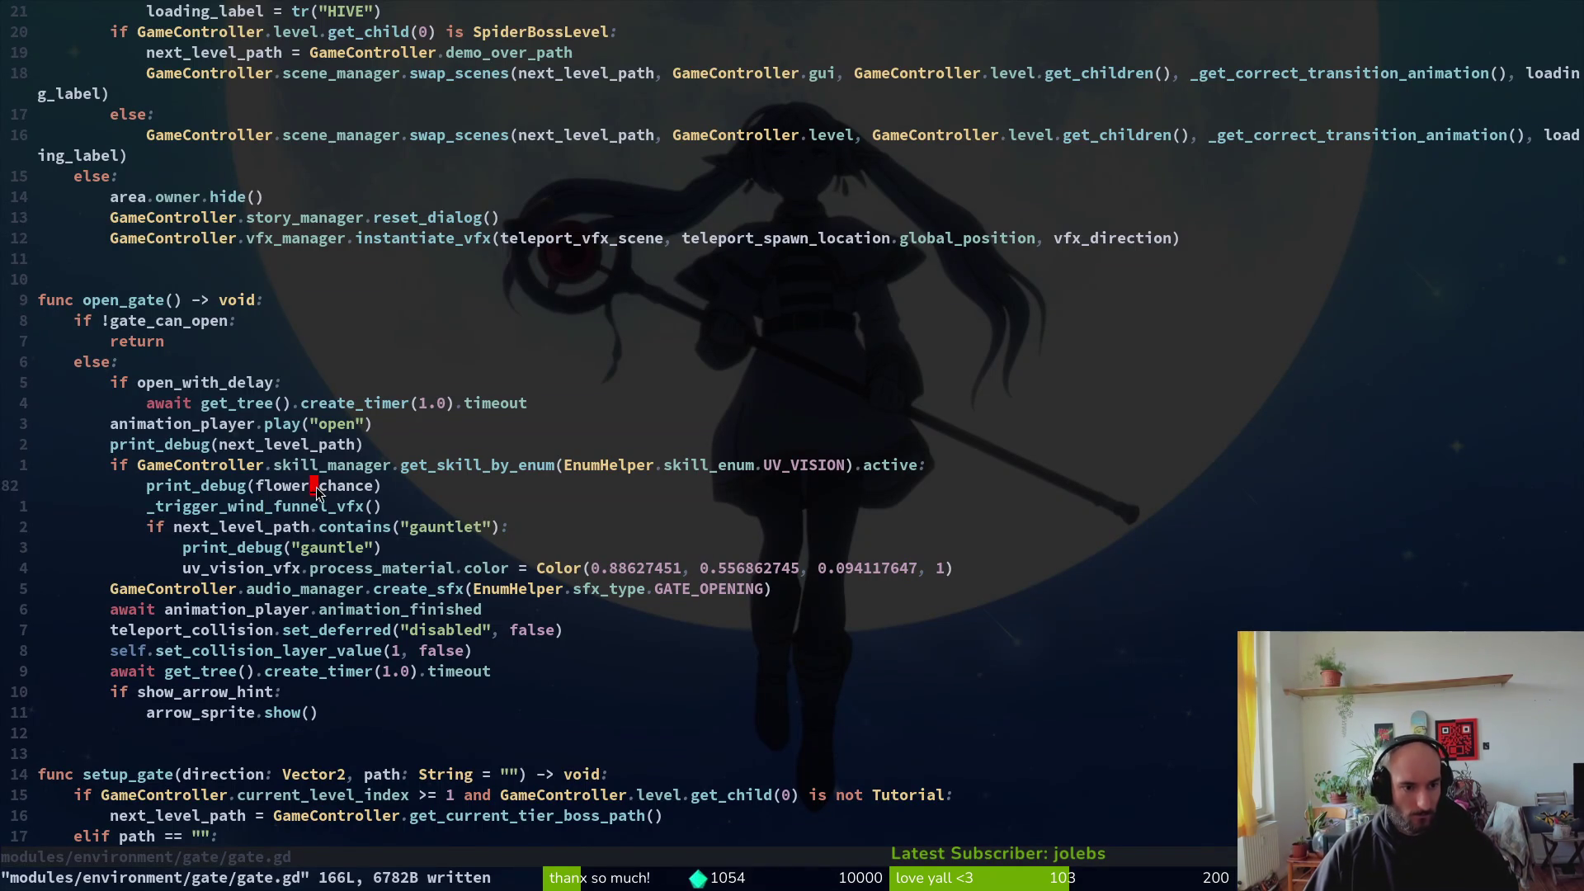
pyautogui.hotkey('alt', 'Tab')
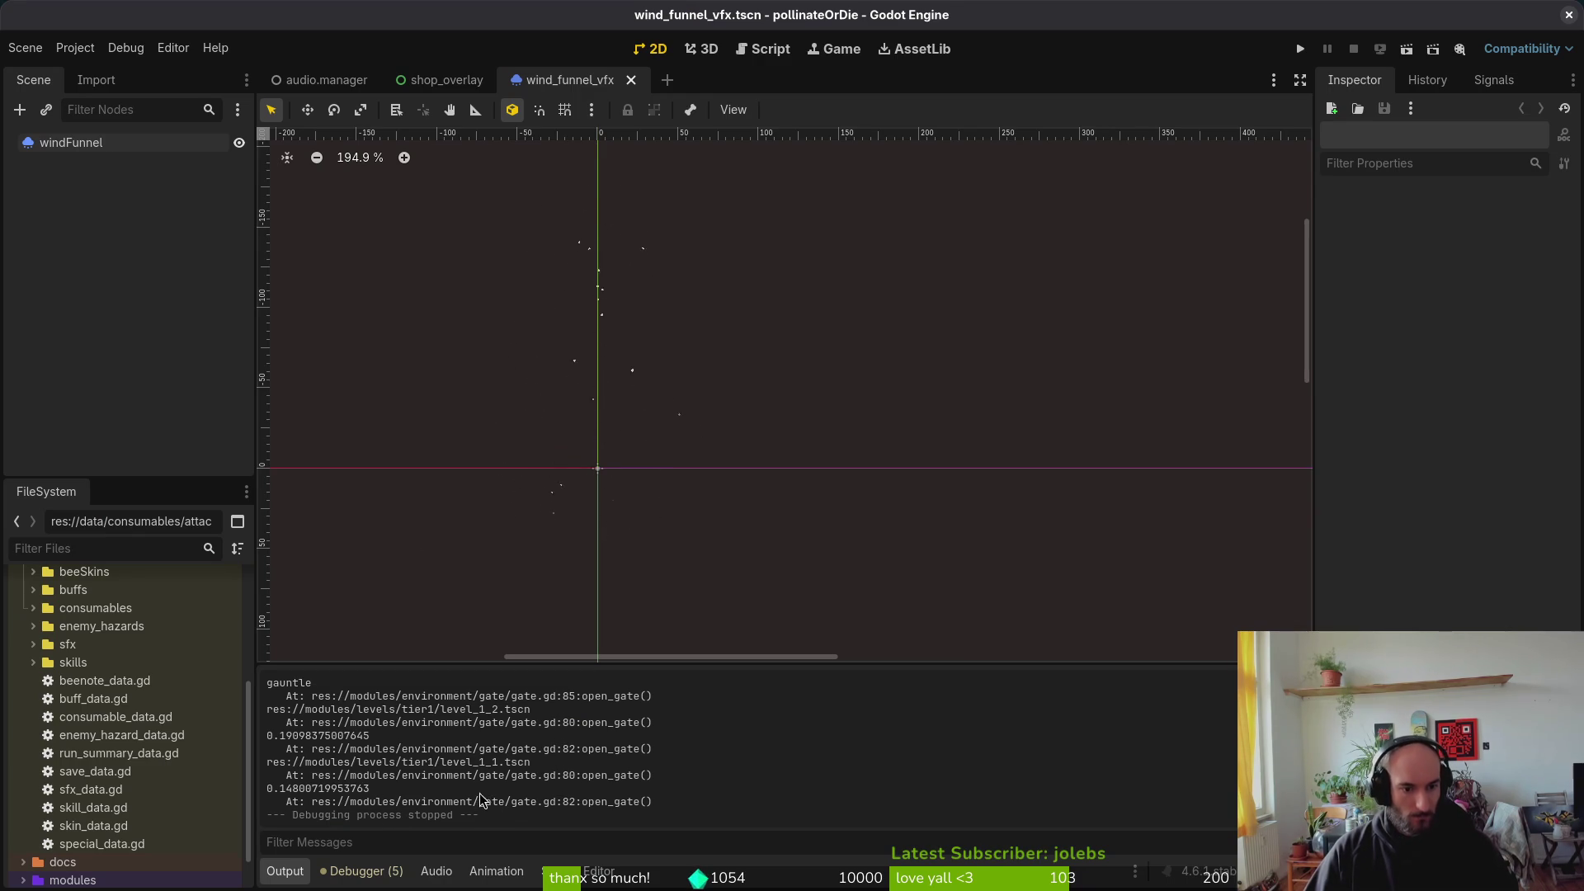
pyautogui.scroll(3, 508, 749)
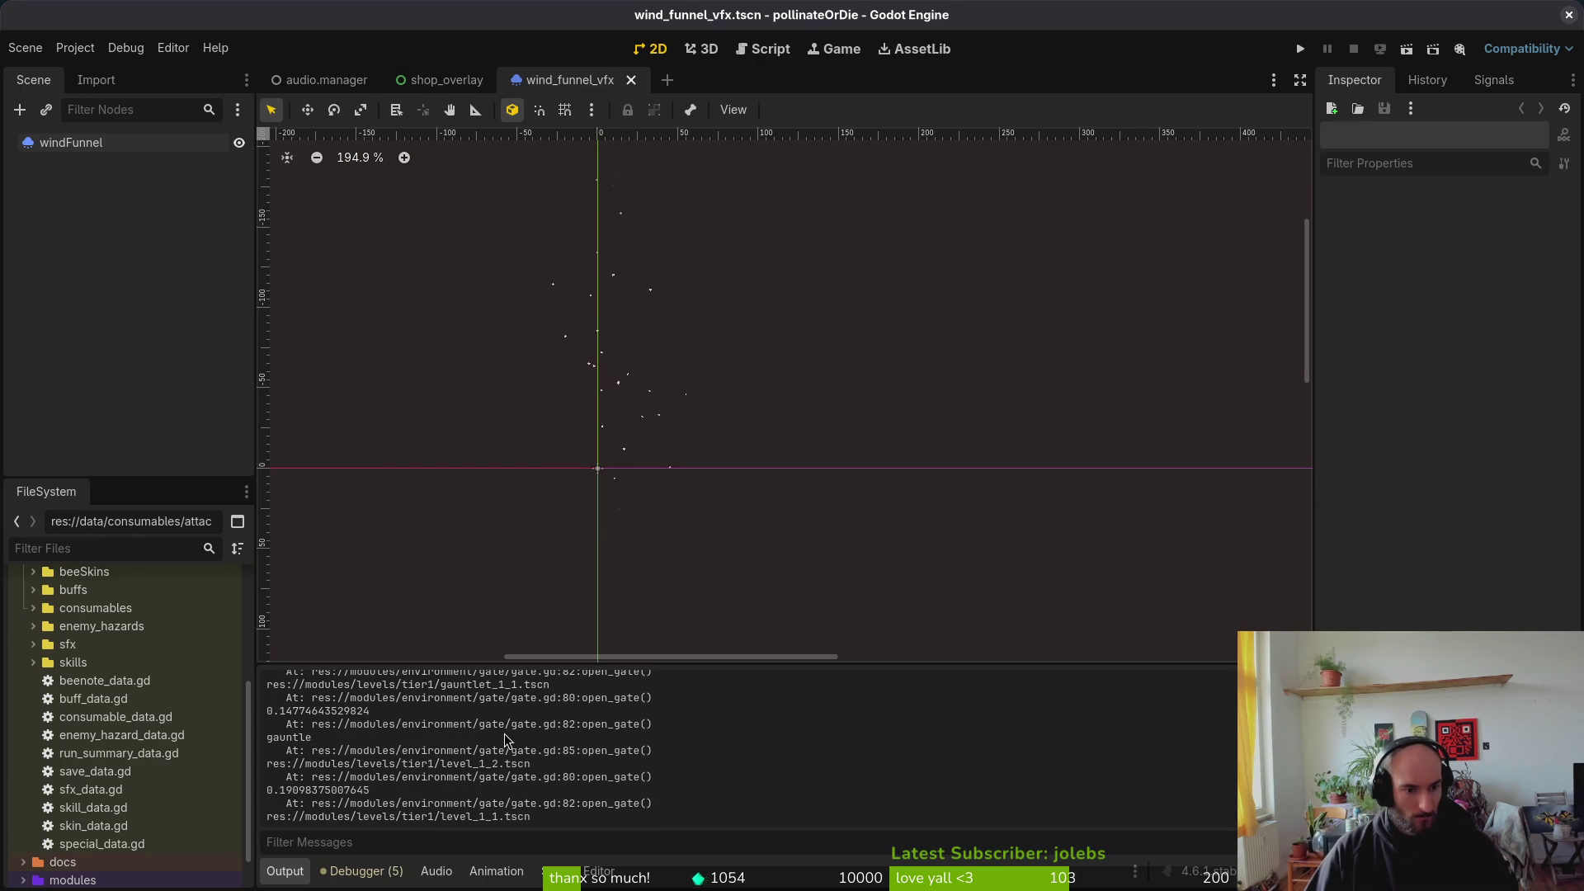
pyautogui.scroll(-3, 350, 735)
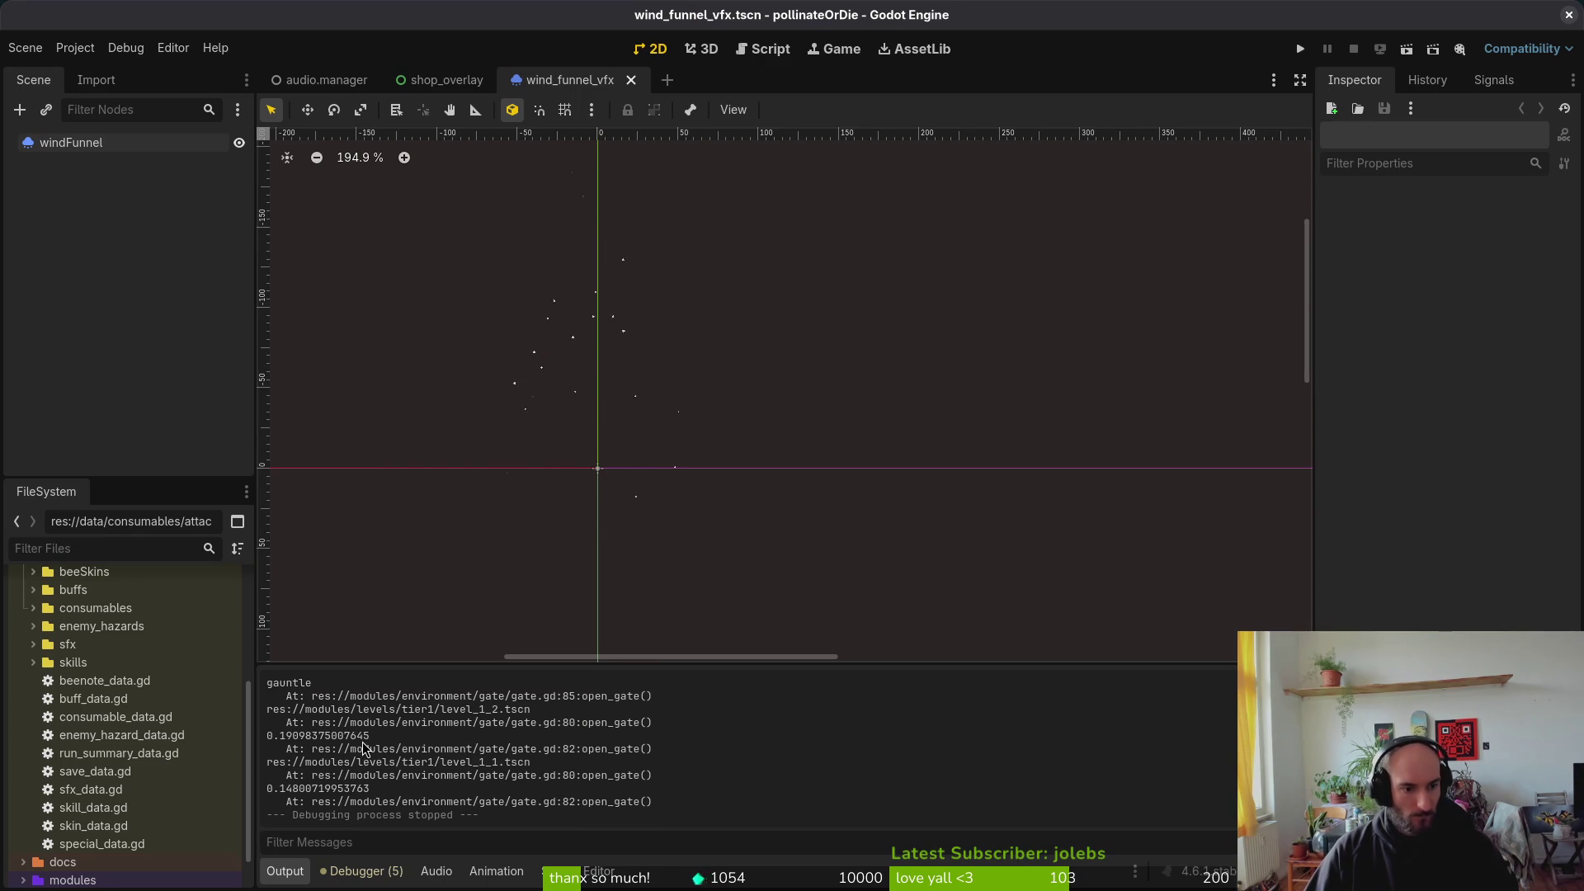
pyautogui.hotkey('alt', 'Tab')
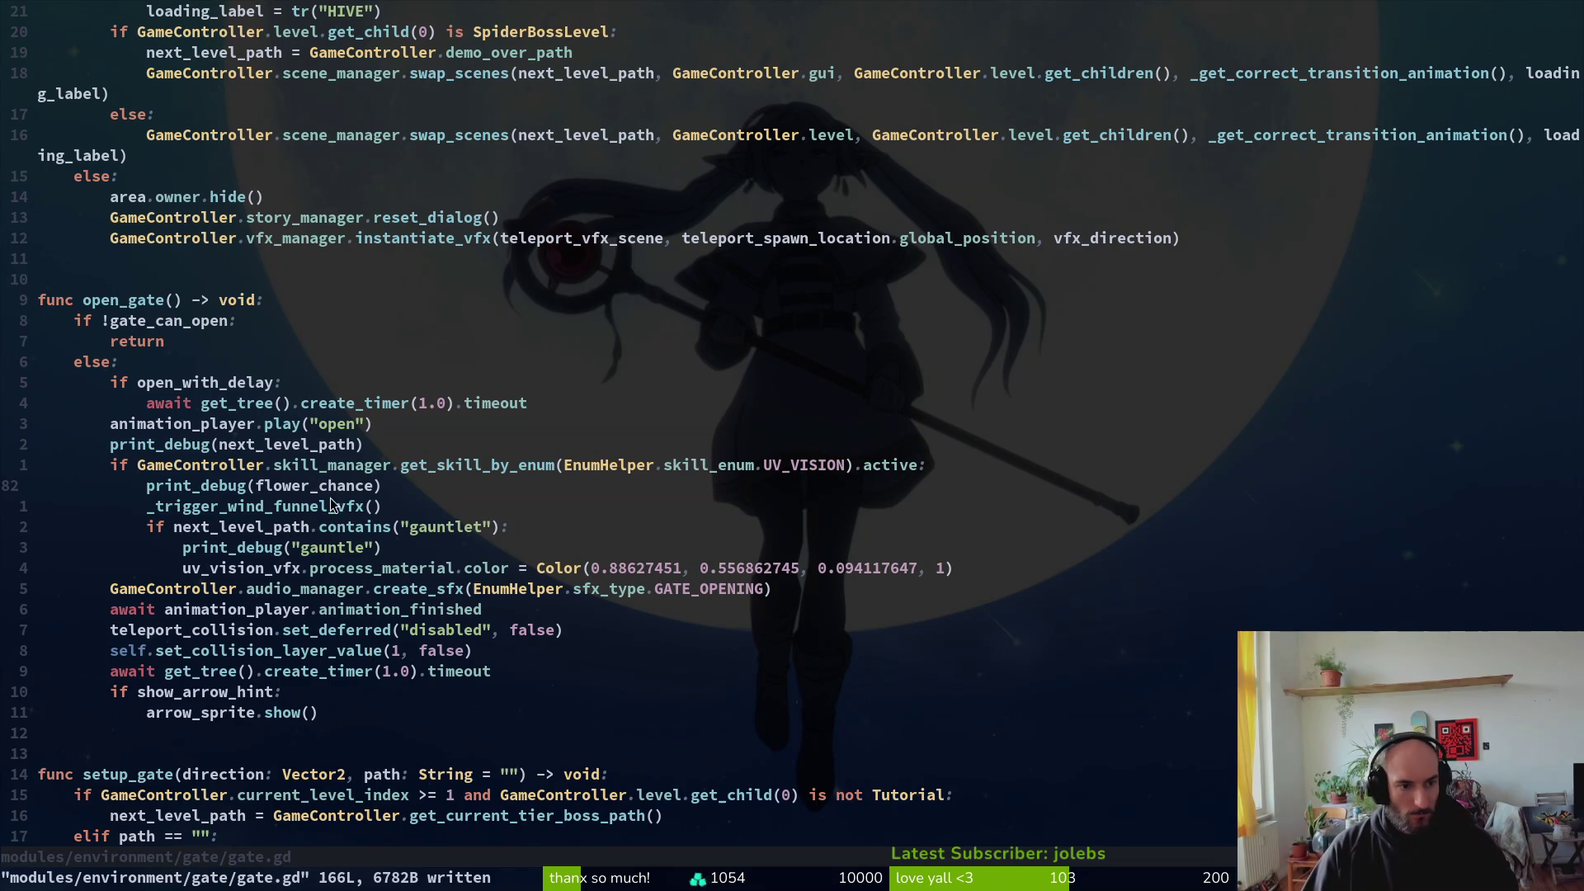
# Step: Delete the flower_chance, gauntlet and next_level_path print_debug lines from gate.gd and save
pyautogui.press('d')
pyautogui.press('d')
pyautogui.hotkey('ctrl', 's')
pyautogui.click(369, 533)
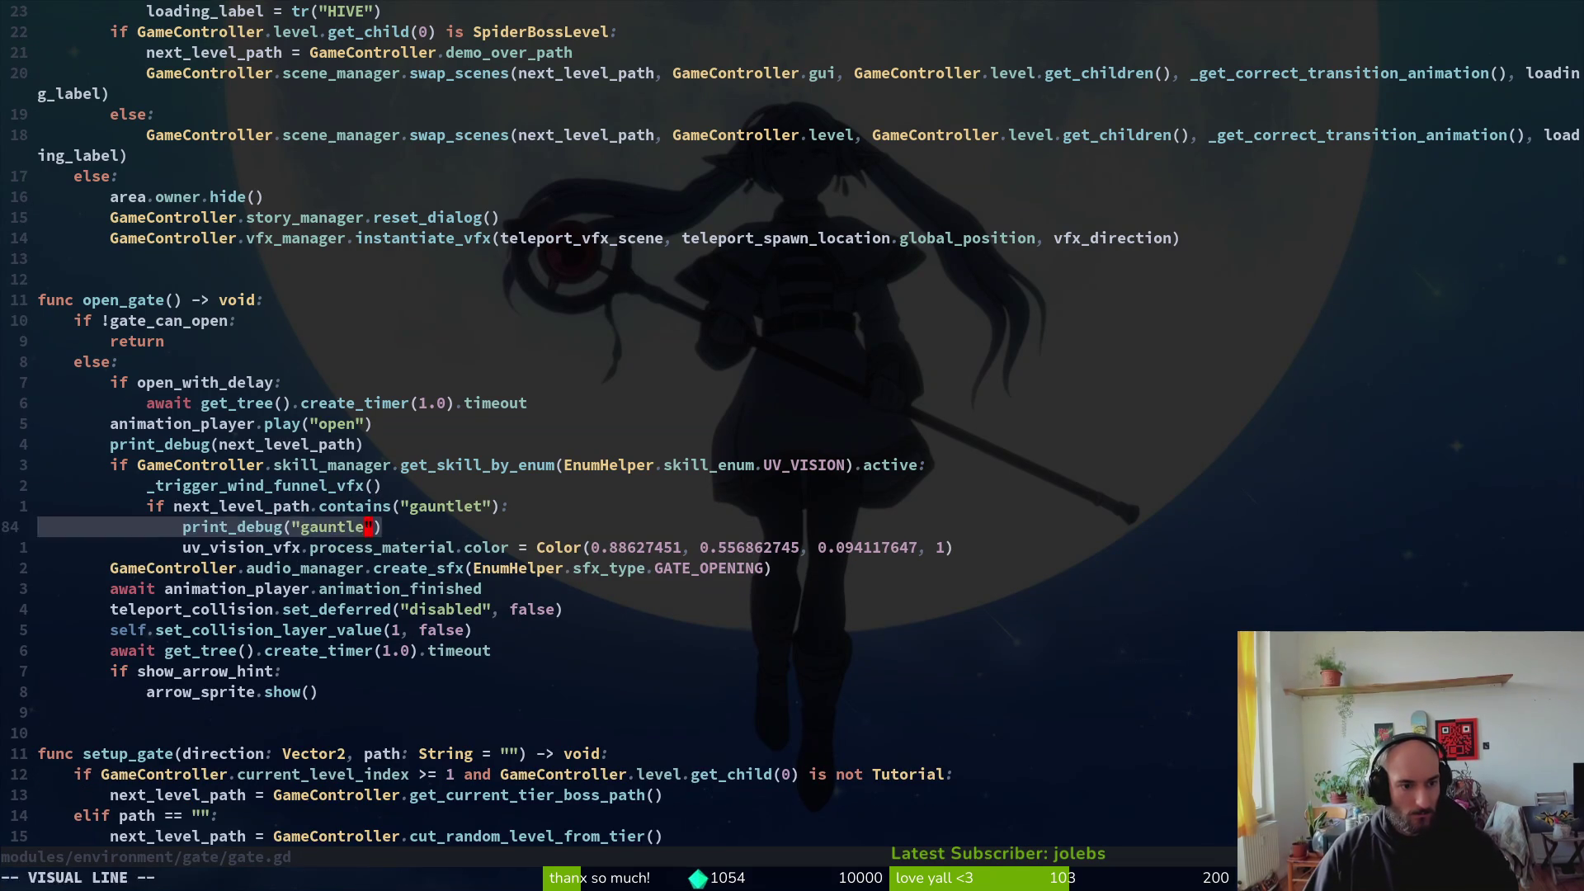
pyautogui.press('d')
pyautogui.press('d')
pyautogui.hotkey('ctrl', 's')
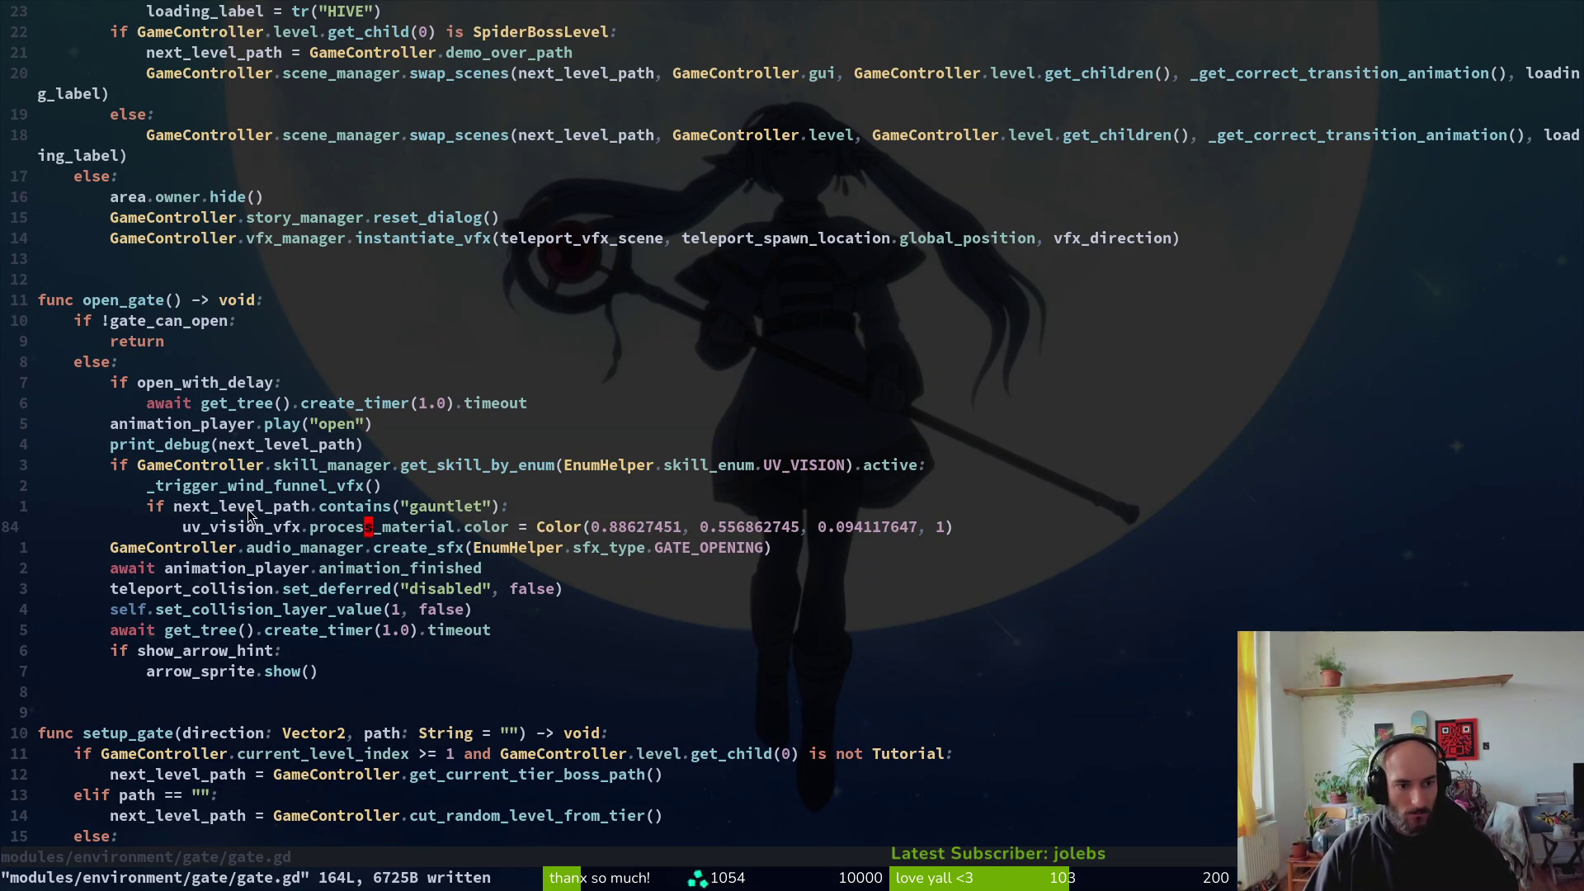
pyautogui.click(268, 445)
pyautogui.press('C')
pyautogui.press('d')
pyautogui.press('d')
pyautogui.hotkey('ctrl', 's')
# Step: Remove the gauntlet if/else from _get_flower_spawn_chance, dedent the random-chance lines, and save
pyautogui.scroll(12, 358, 434)
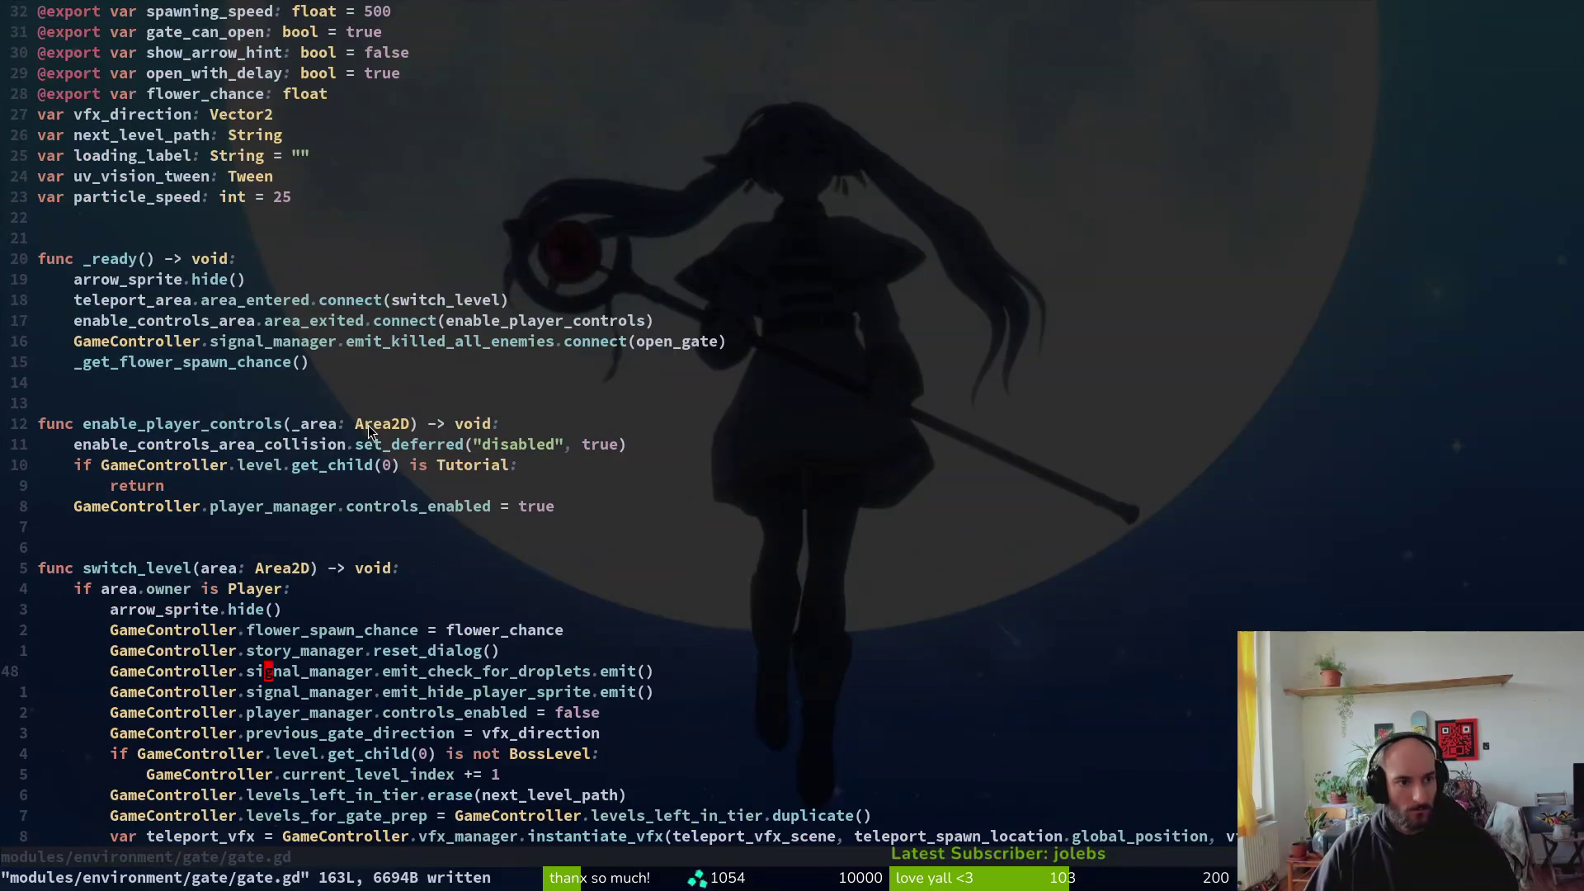
pyautogui.scroll(-4, 315, 453)
pyautogui.scroll(-15, 288, 475)
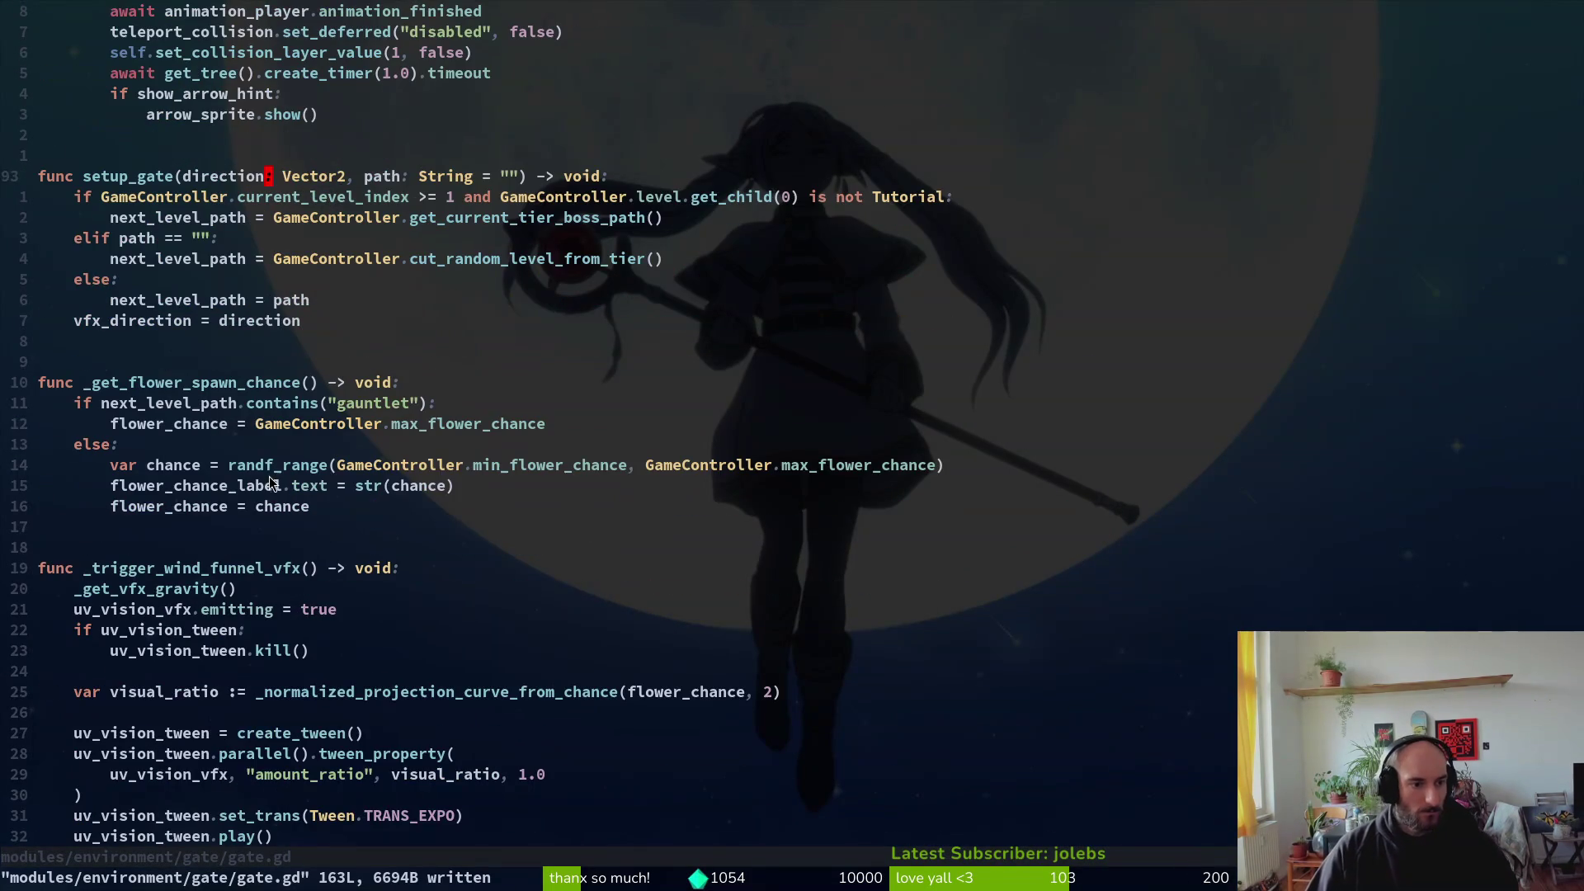
pyautogui.click(239, 404)
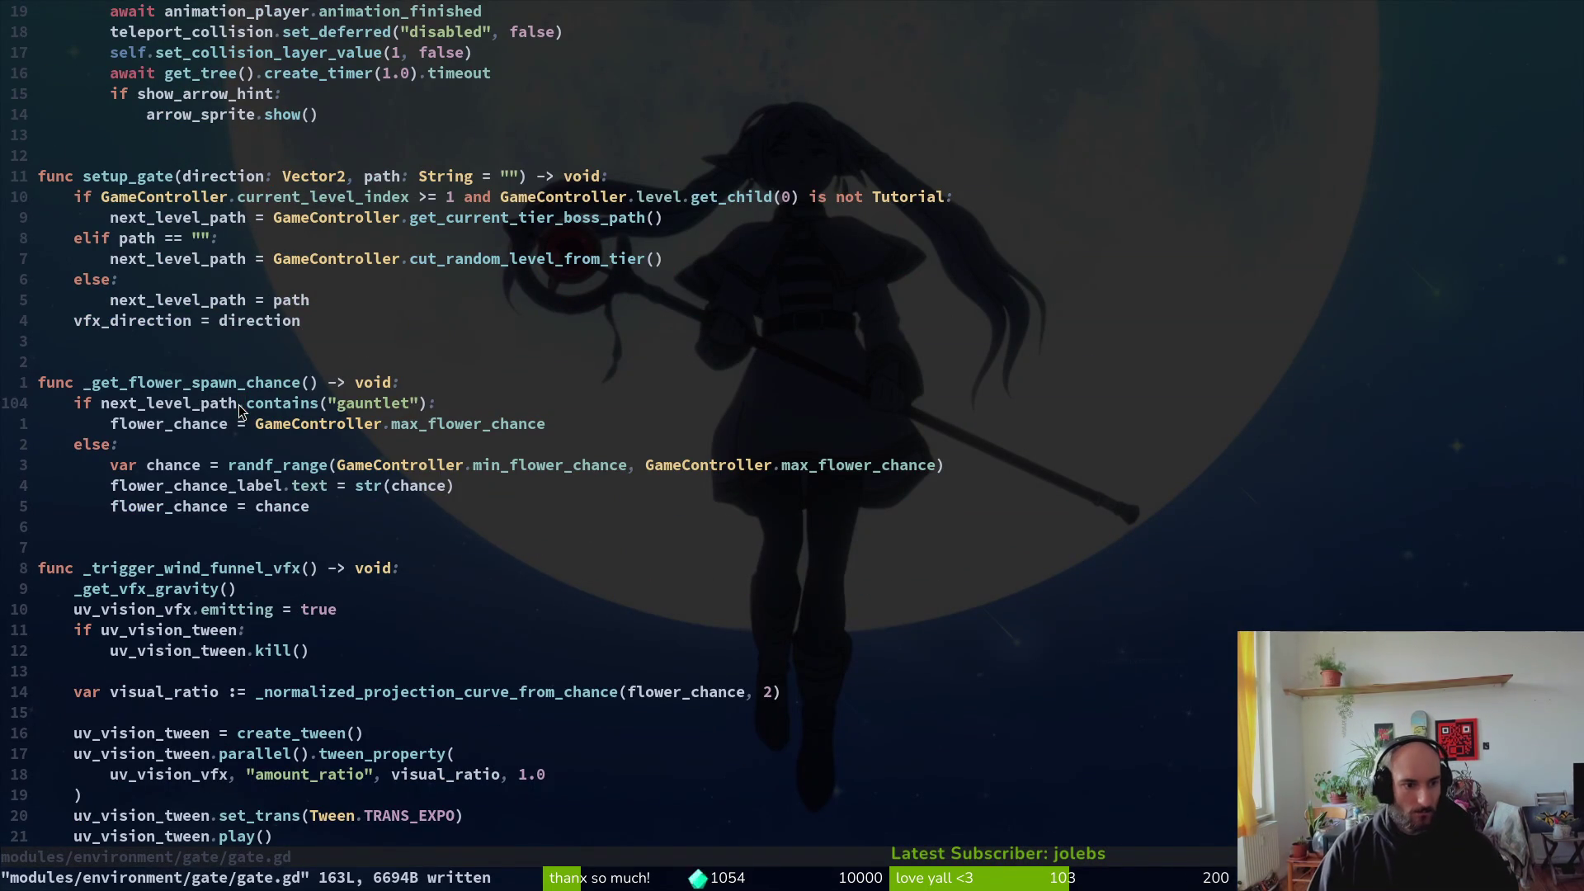
pyautogui.hotkey('shift', 'v')
pyautogui.press('j')
pyautogui.press('j')
pyautogui.press('d')
pyautogui.hotkey('shift', 'v')
pyautogui.press('j')
pyautogui.press('j')
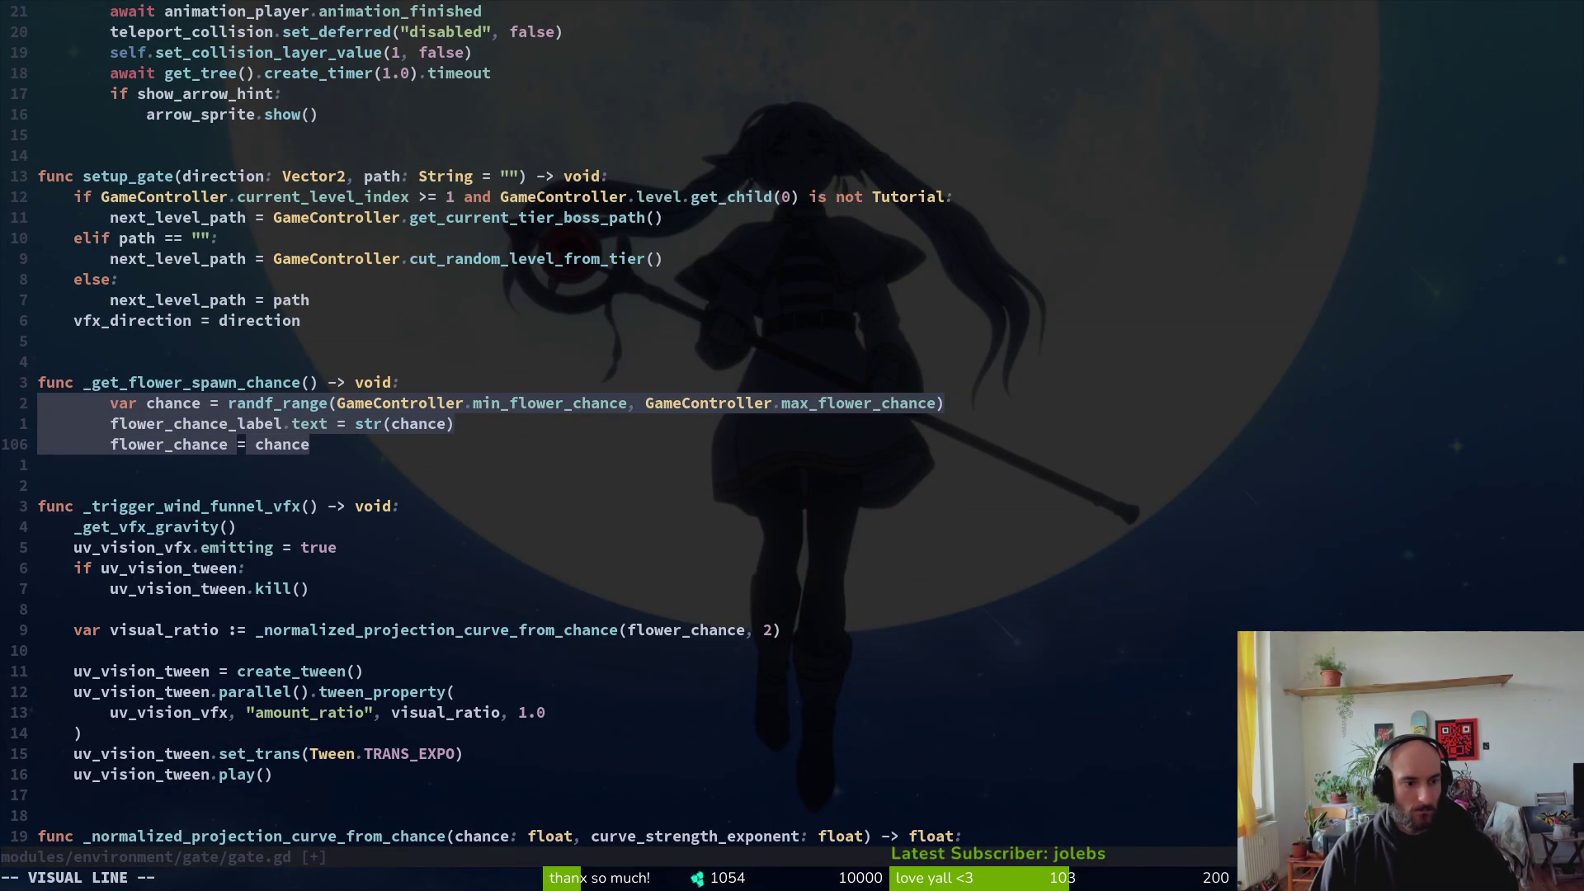
pyautogui.press('less')
pyautogui.write(':w')
pyautogui.press('Return')
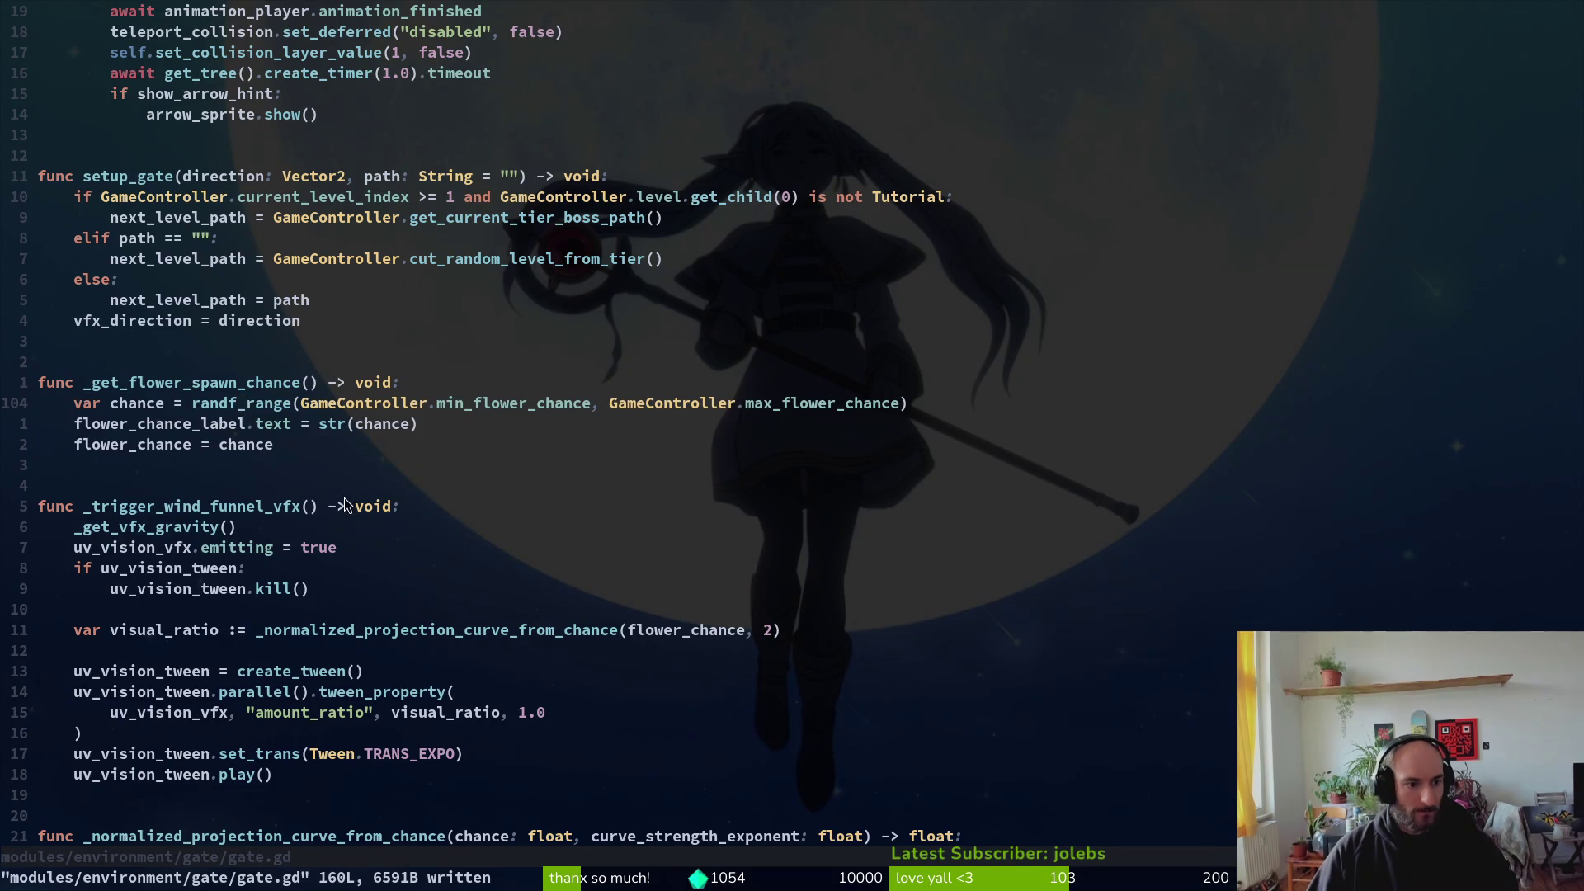
# Step: Search the project for remaining print calls, browsing results like scene.manager.gd:98
pyautogui.scroll(-3, 309, 452)
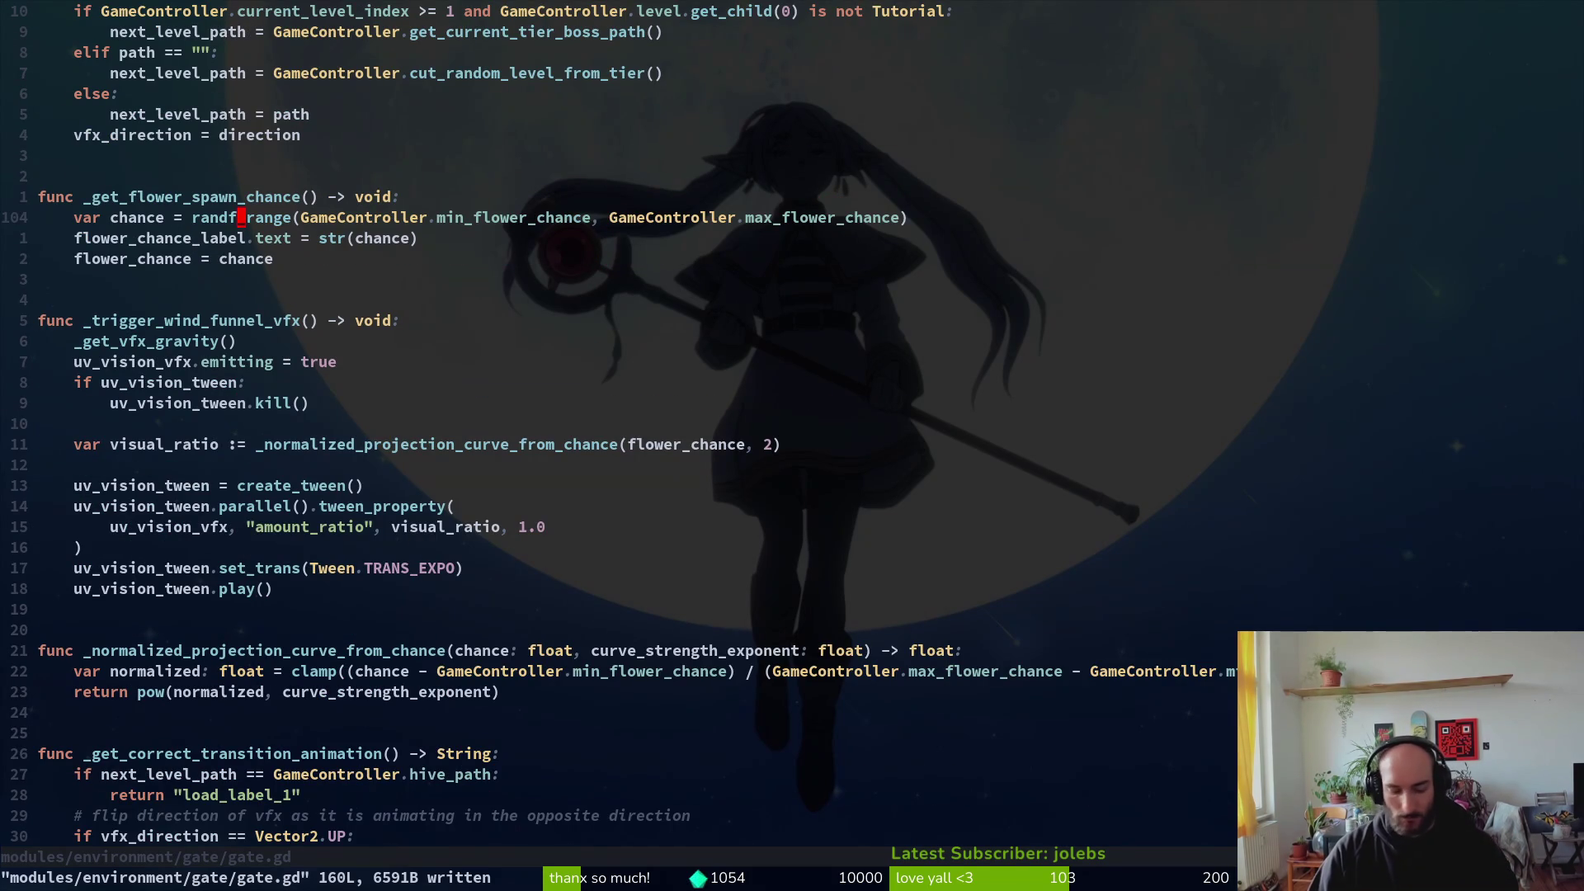
pyautogui.press('space')
pyautogui.write('fwprint')
pyautogui.press('Return')
pyautogui.press('Down')
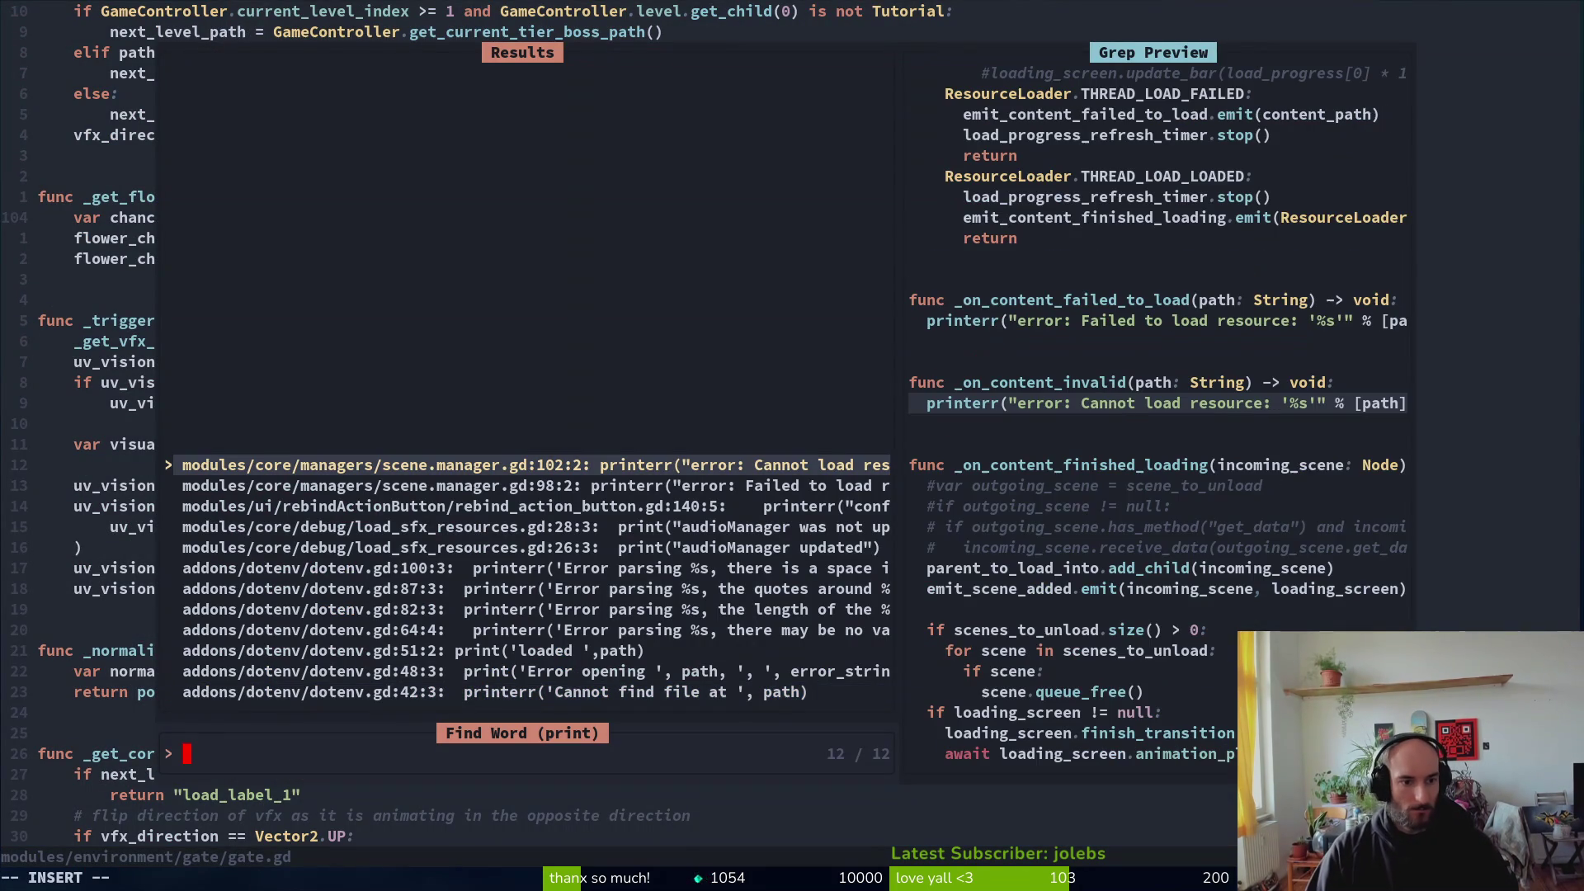
pyautogui.press('Down')
pyautogui.press('Down')
pyautogui.press('Up')
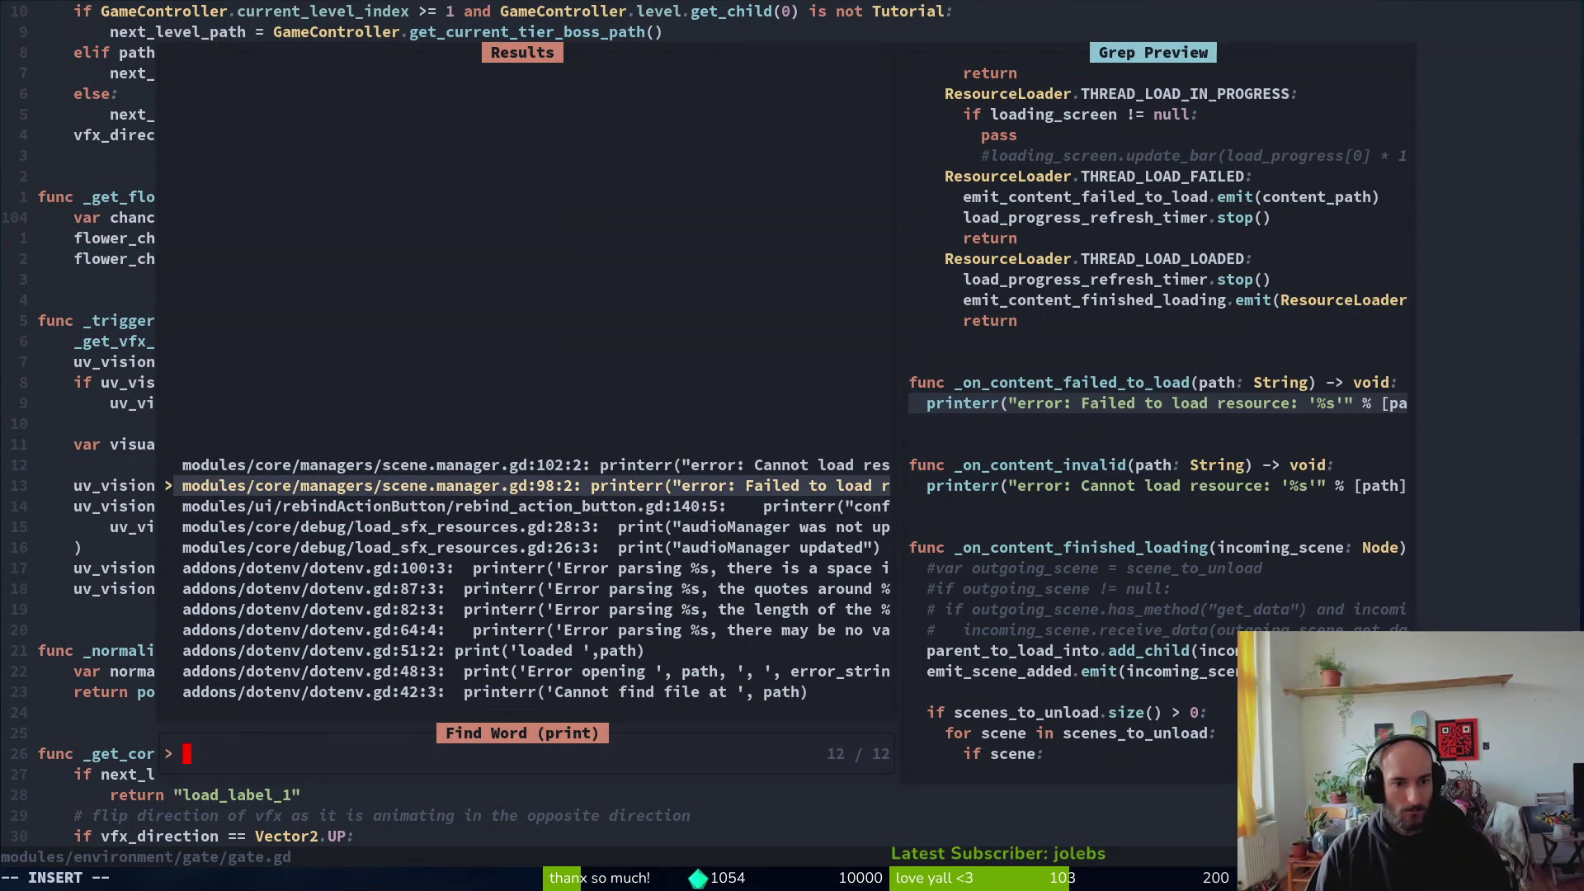
pyautogui.press('Down')
pyautogui.press('Down')
pyautogui.press('Down')
pyautogui.press('Escape')
pyautogui.press('Escape')
pyautogui.hotkey('ctrl', 's')
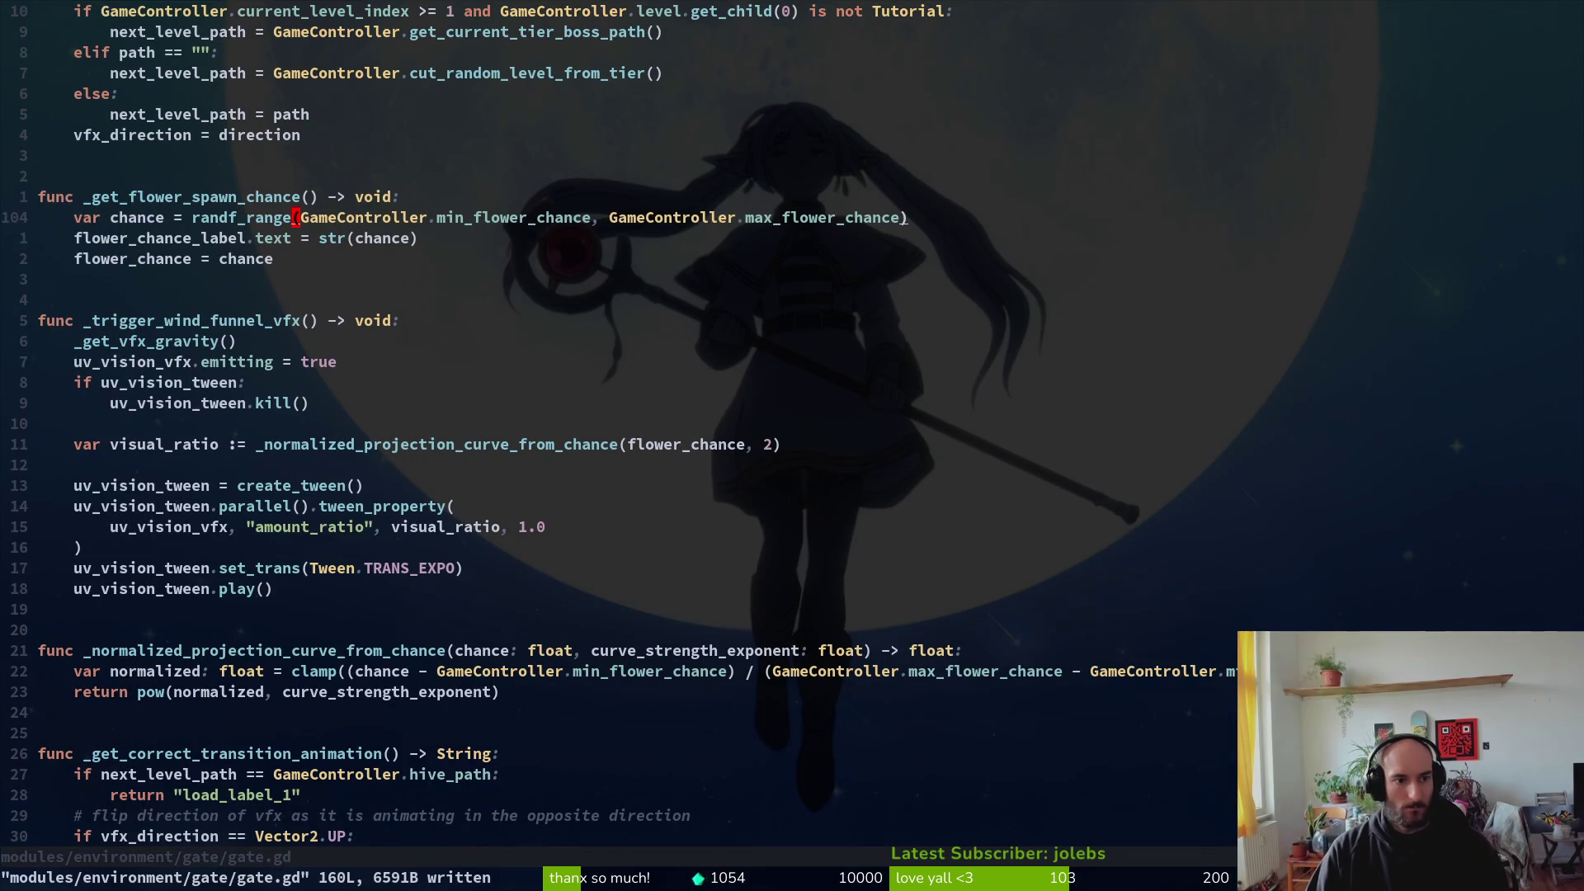
# Step: Quit Neovim and review the gate.gd diff in the git status view
pyautogui.write(':wq')
pyautogui.press('Return')
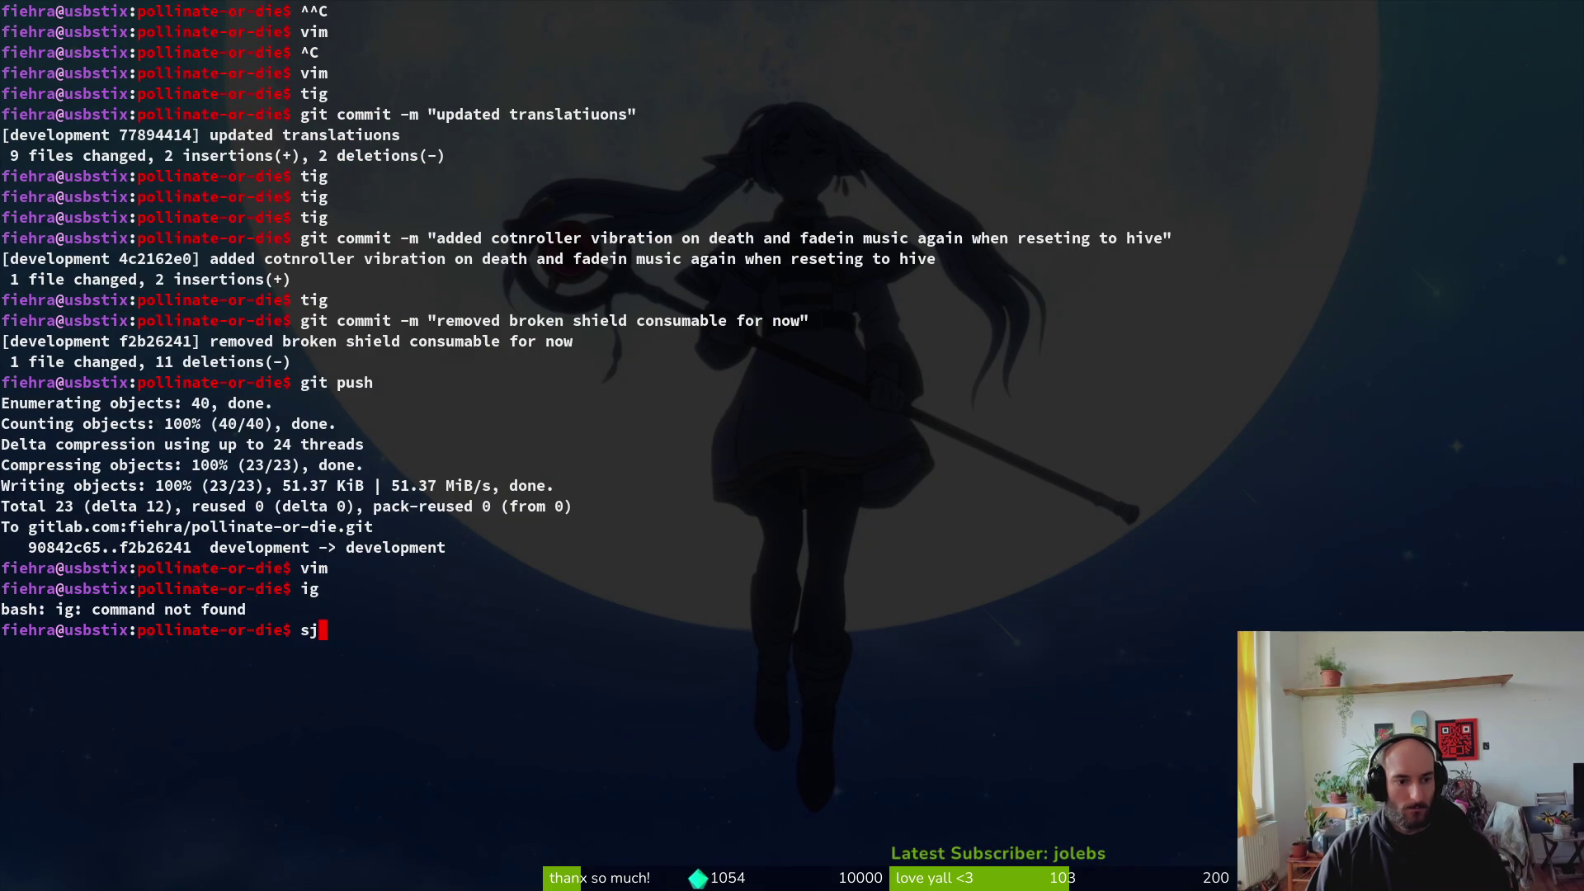
pyautogui.write('ig')
pyautogui.press('Return')
pyautogui.press('Down')
pyautogui.press('Down')
pyautogui.press('Return')
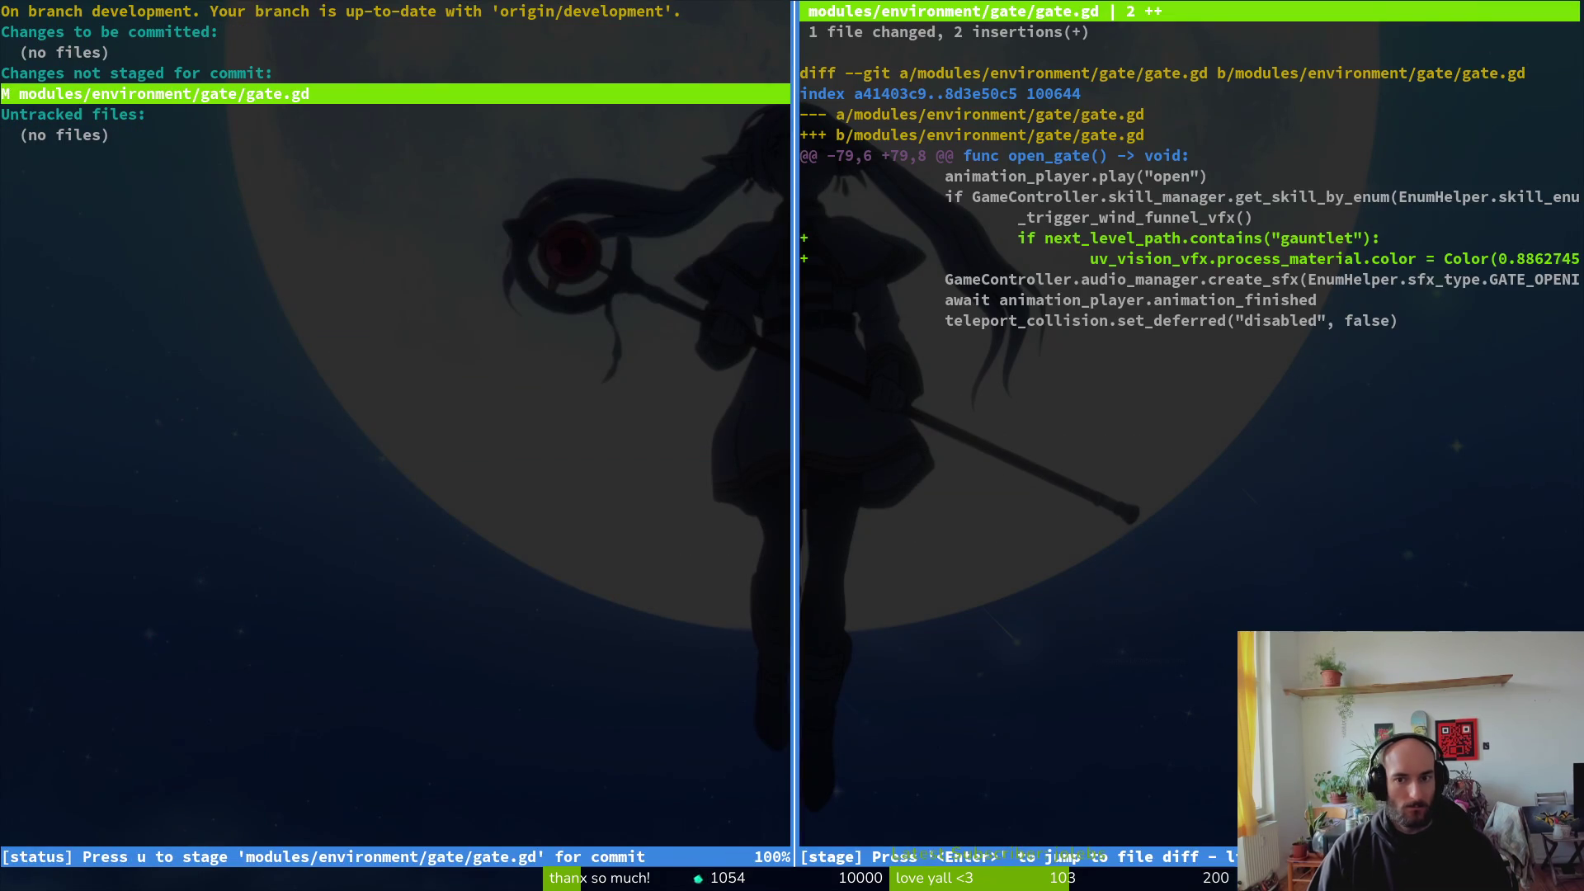
# Step: Commit the gauntlet-room orange UV particles change and push it to development
pyautogui.write('uqg')
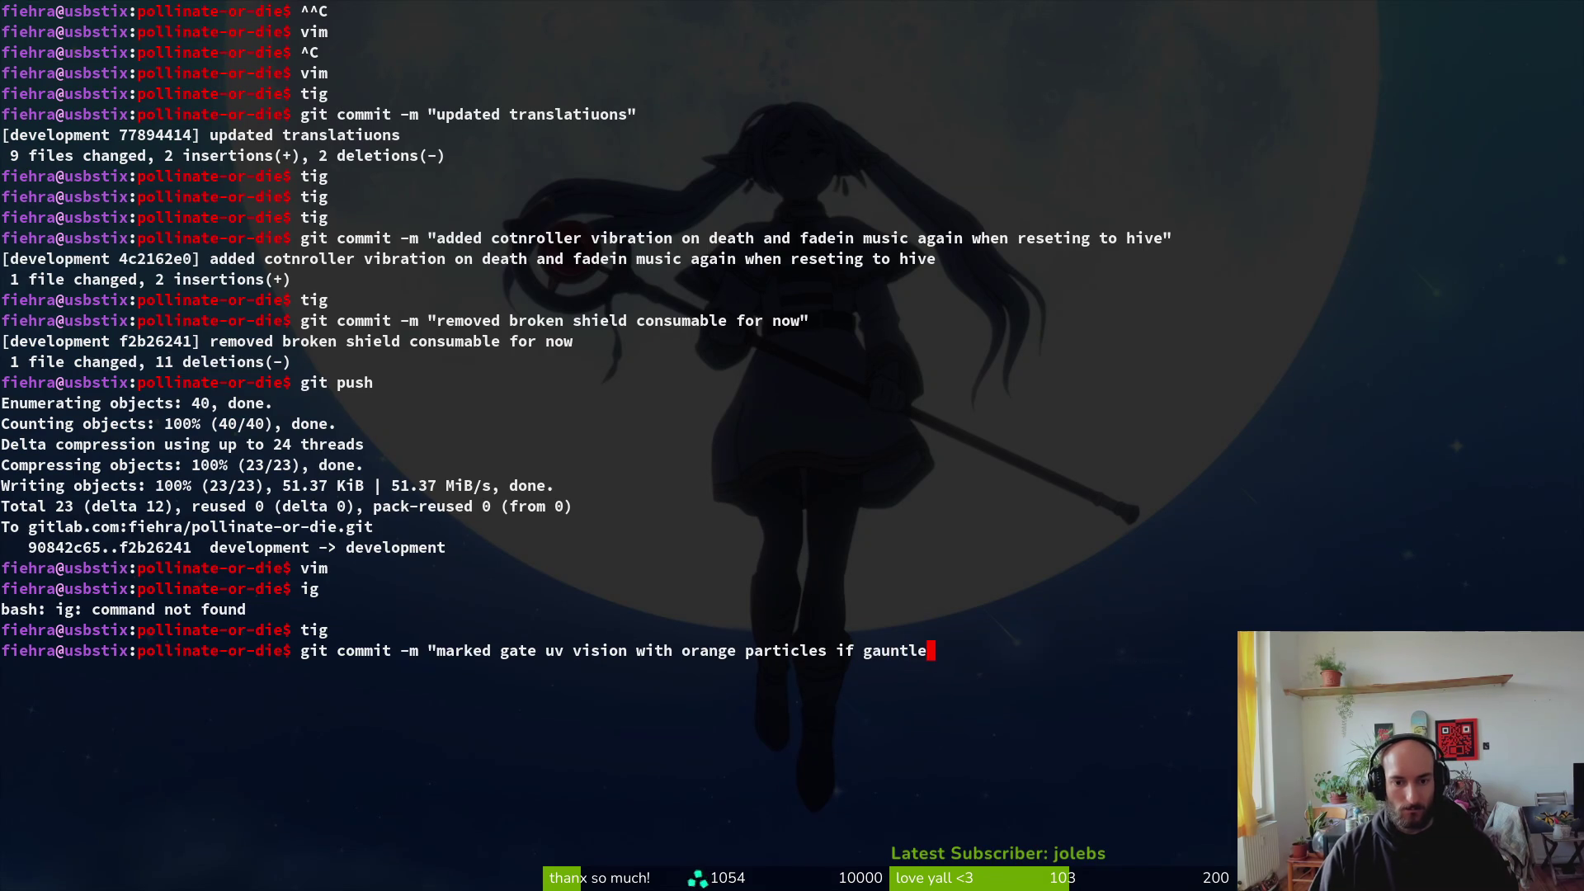
pyautogui.write('"')
pyautogui.press('Return')
pyautogui.write('git push')
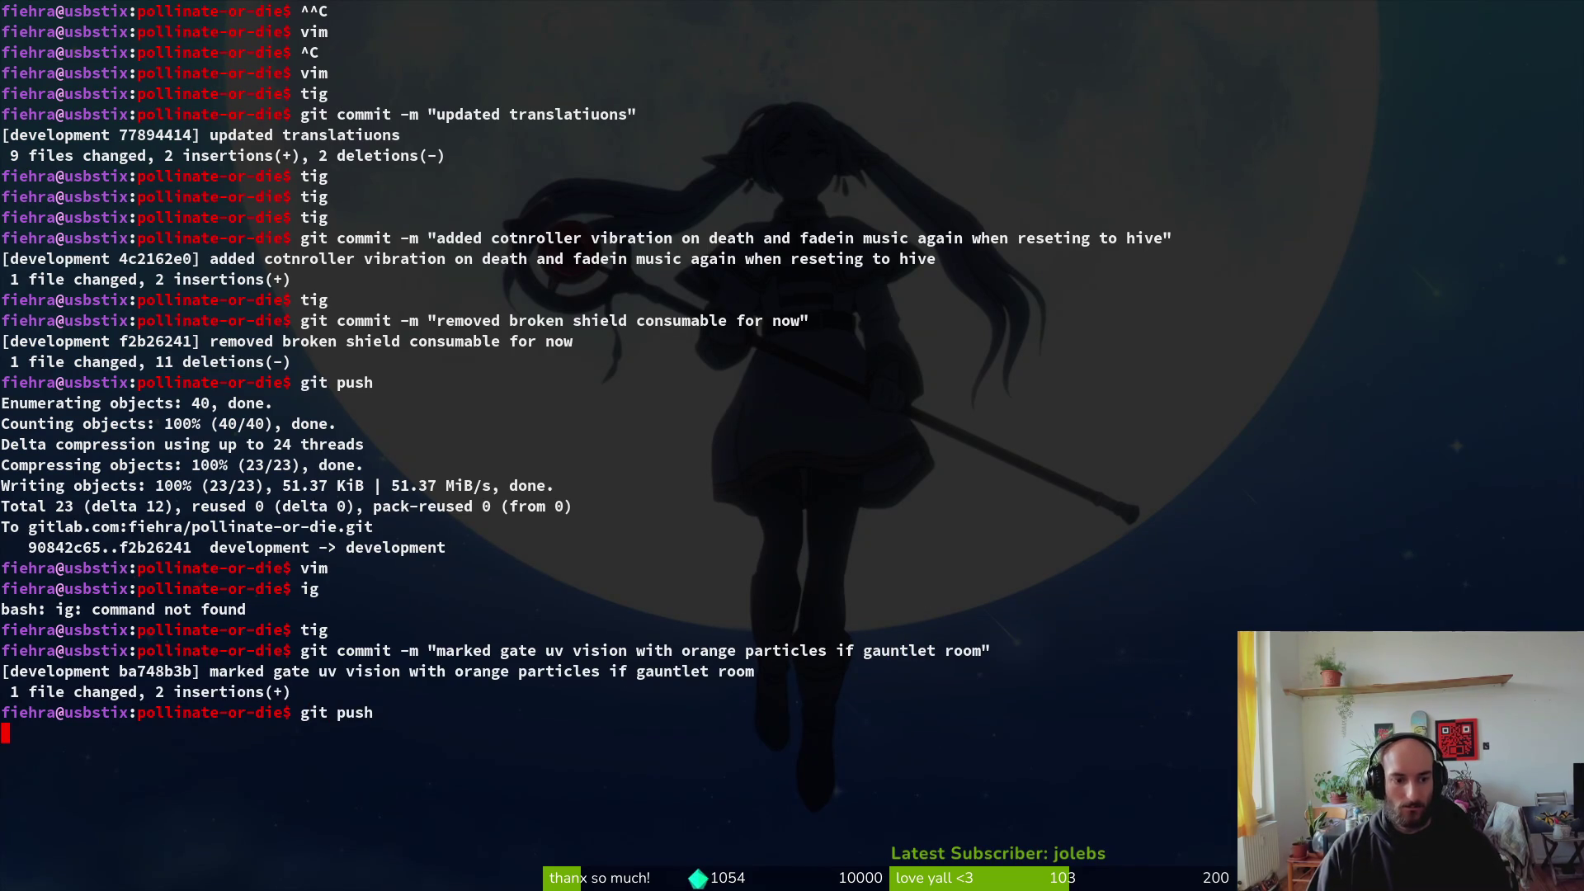
pyautogui.press('Return')
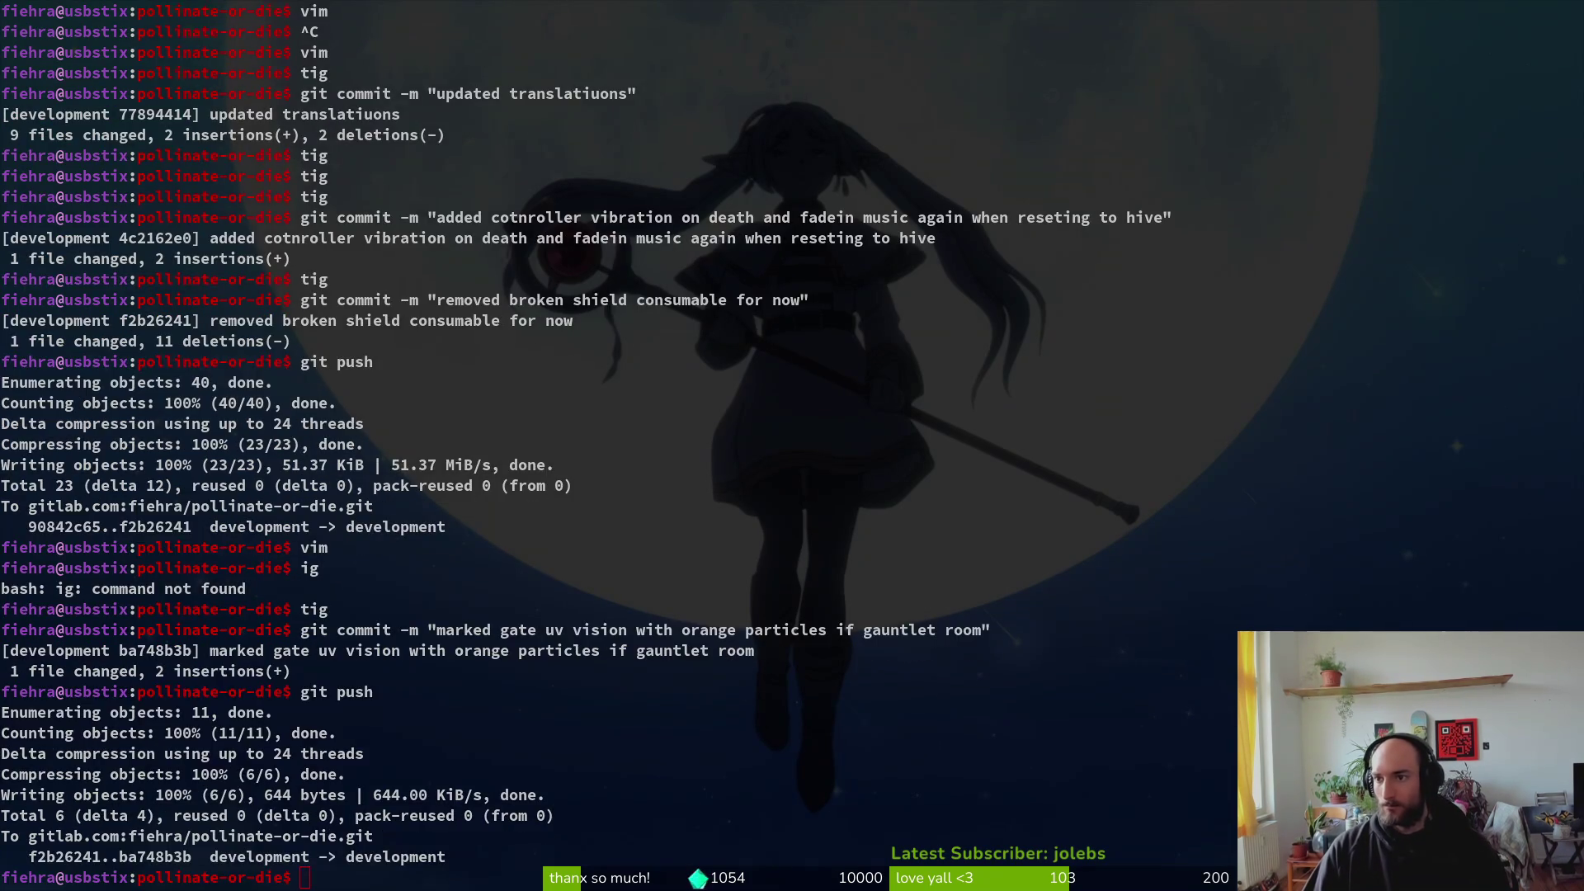
pyautogui.scroll(-3, 703, 469)
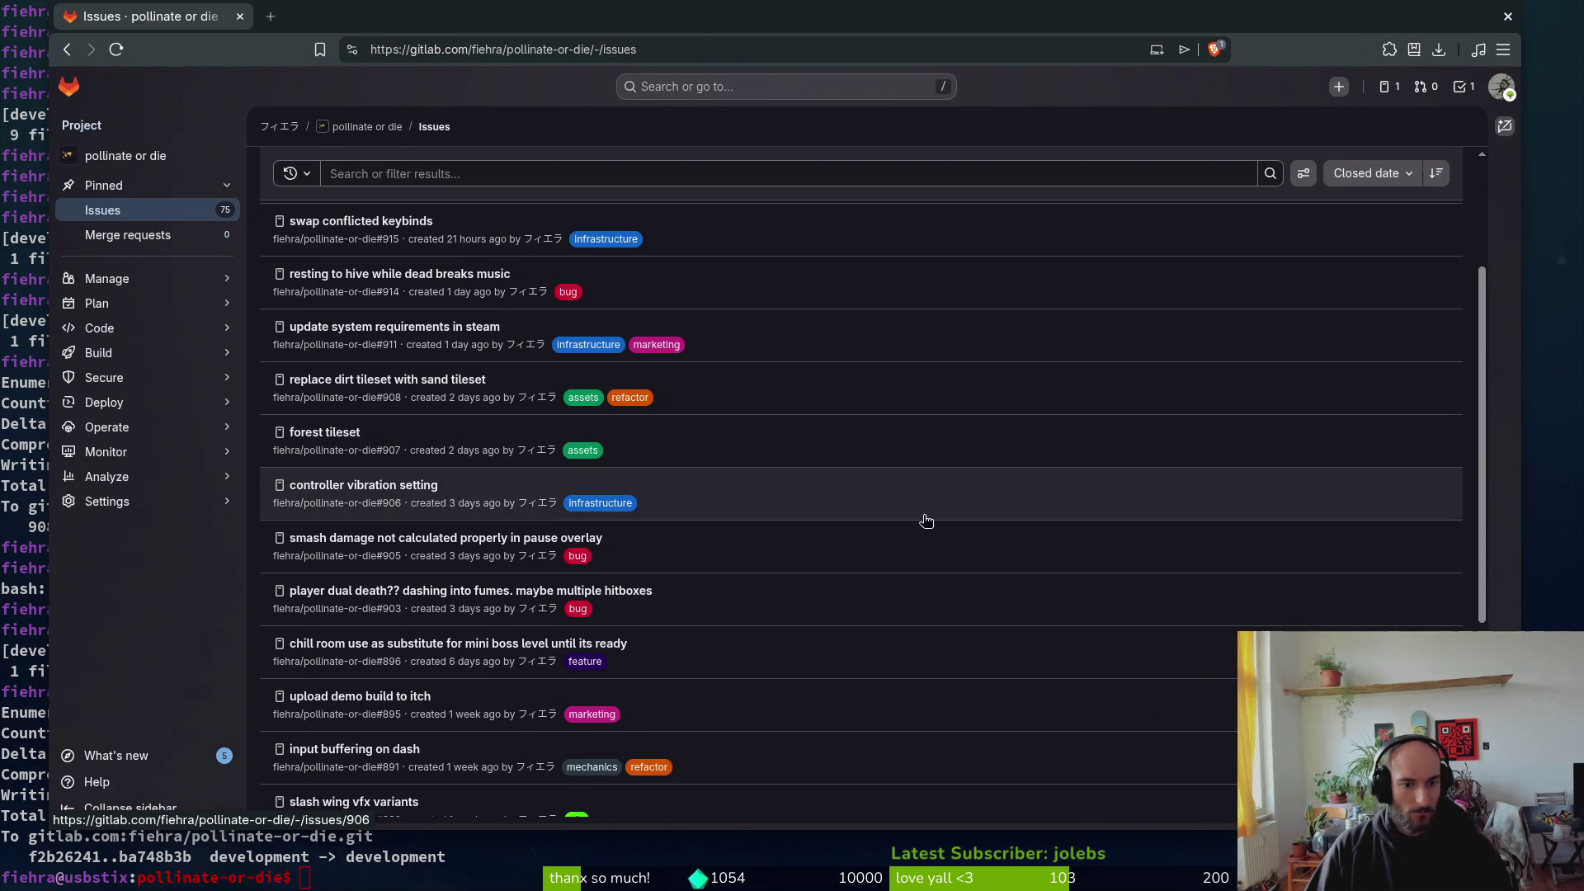
# Step: Find issue #822 'add skill to detect gauntlet rooms' on the next issues page and close it
pyautogui.scroll(-5, 949, 540)
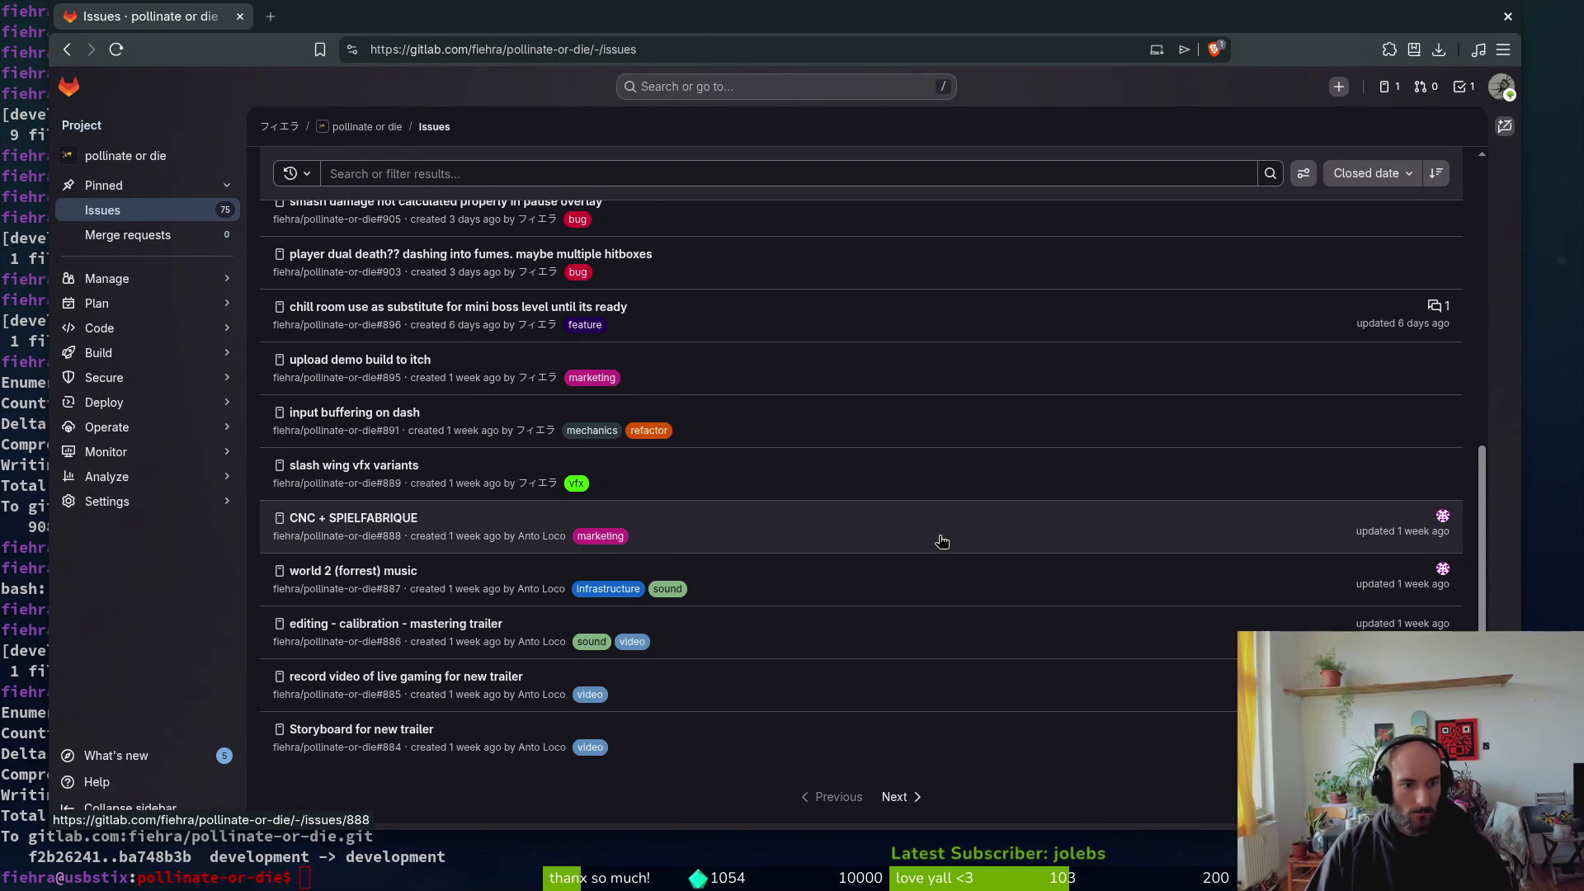
pyautogui.click(903, 794)
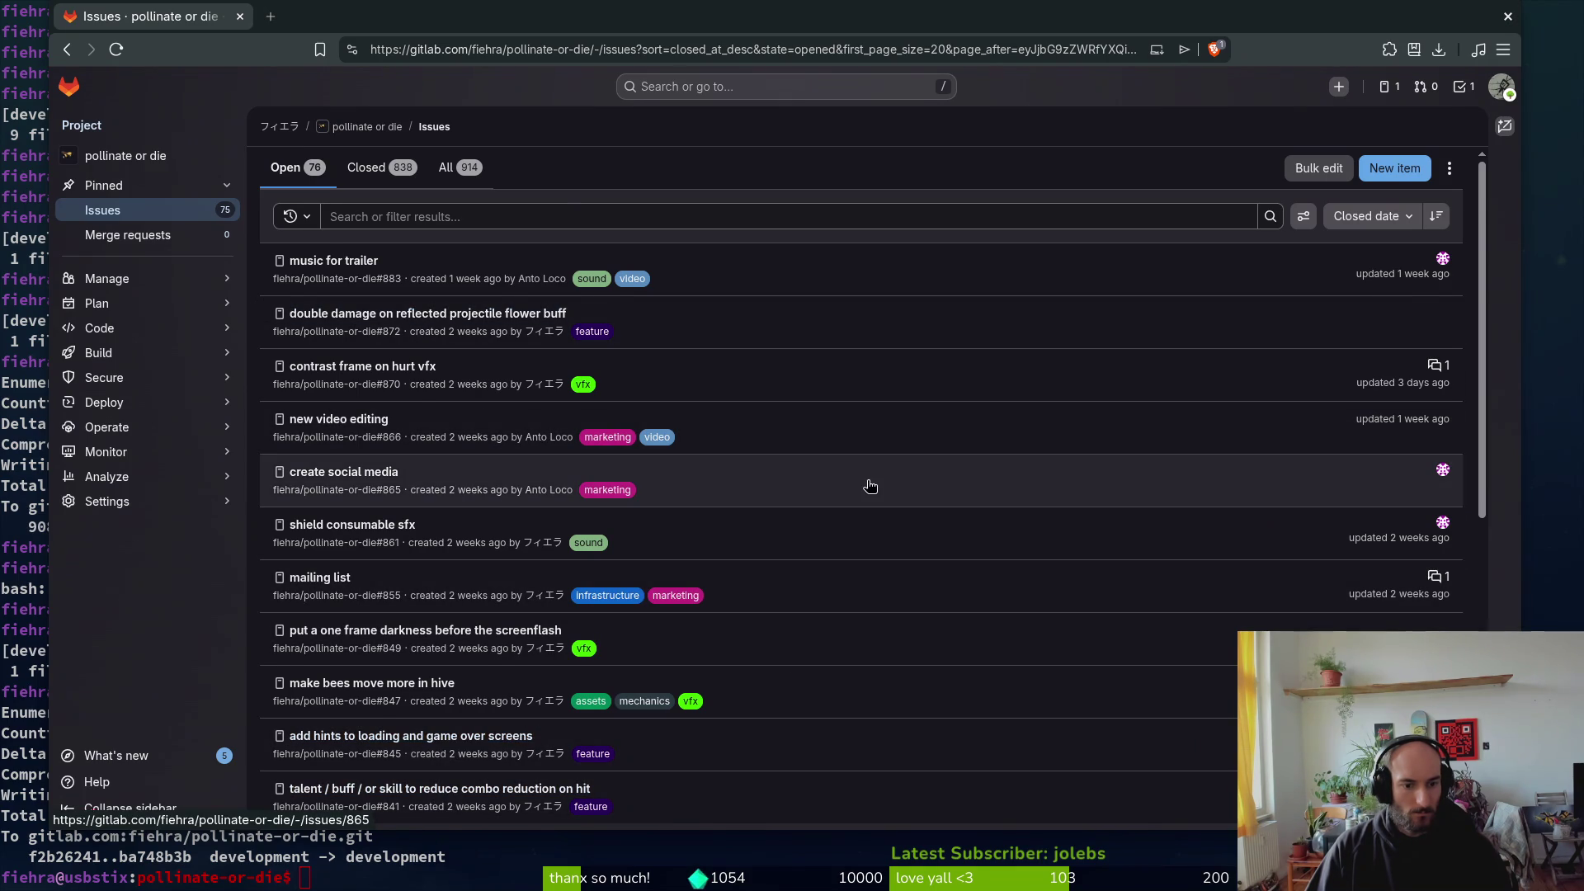
pyautogui.scroll(-2, 871, 485)
pyautogui.scroll(-4, 872, 486)
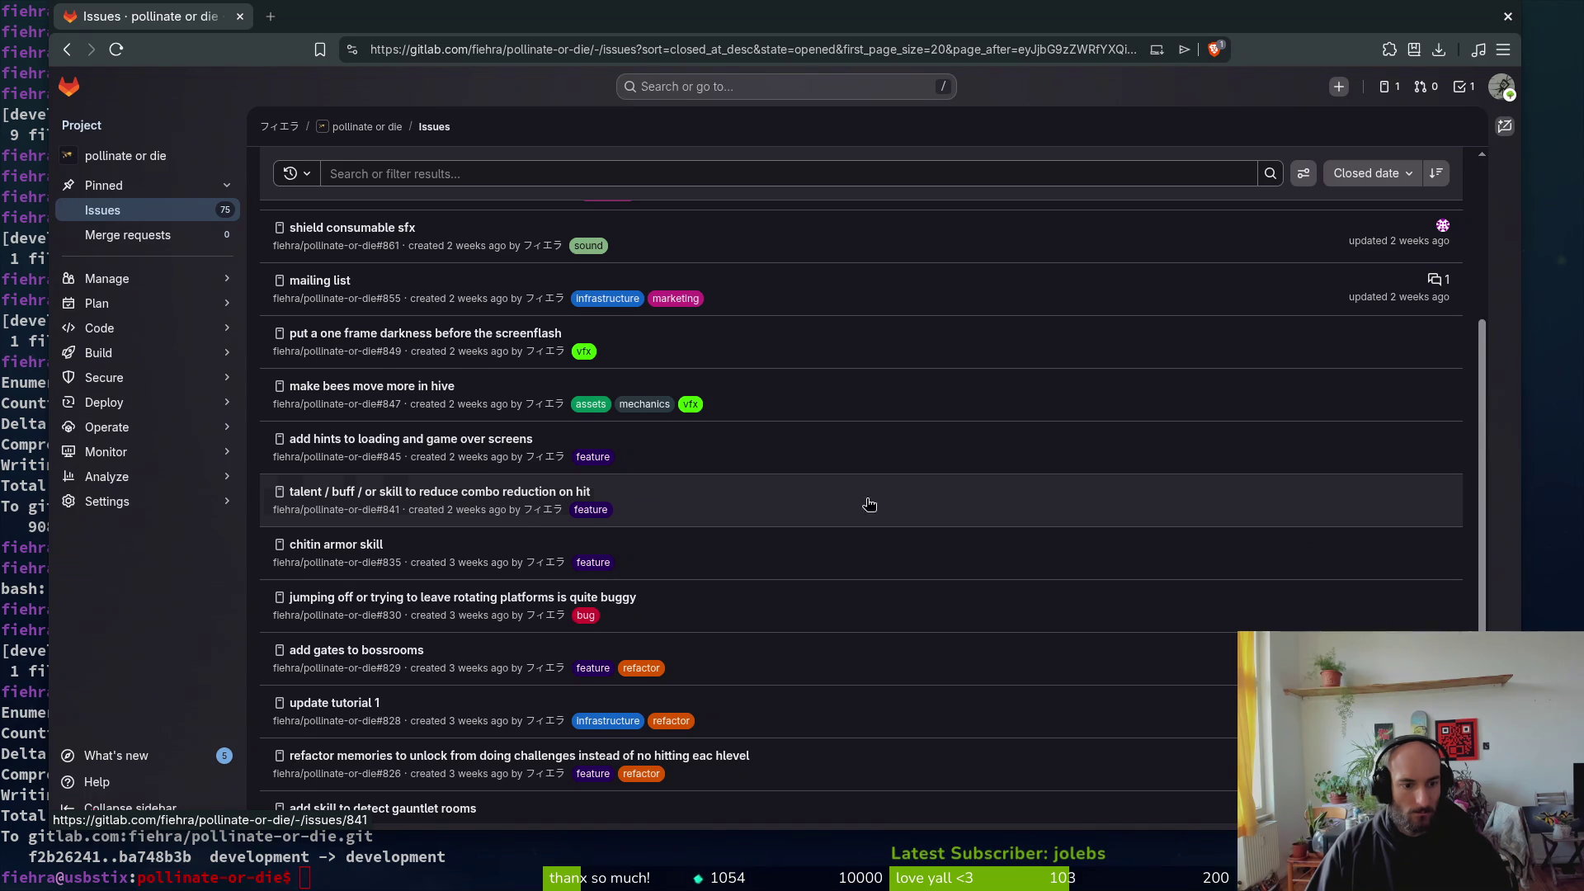
pyautogui.scroll(-5, 872, 492)
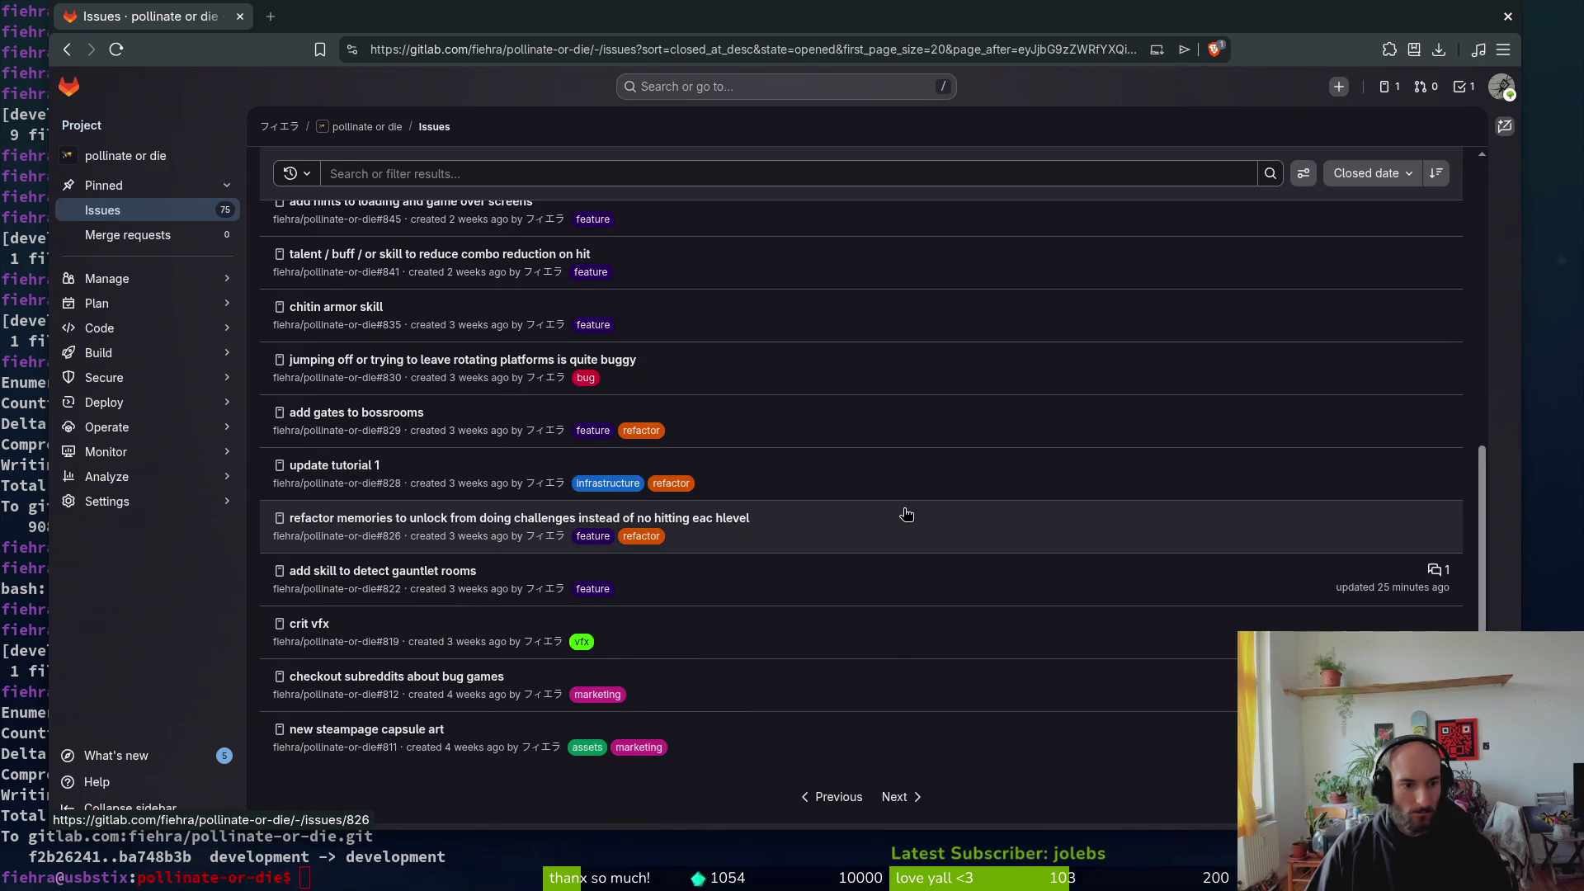
pyautogui.click(388, 586)
pyautogui.scroll(-4, 1177, 531)
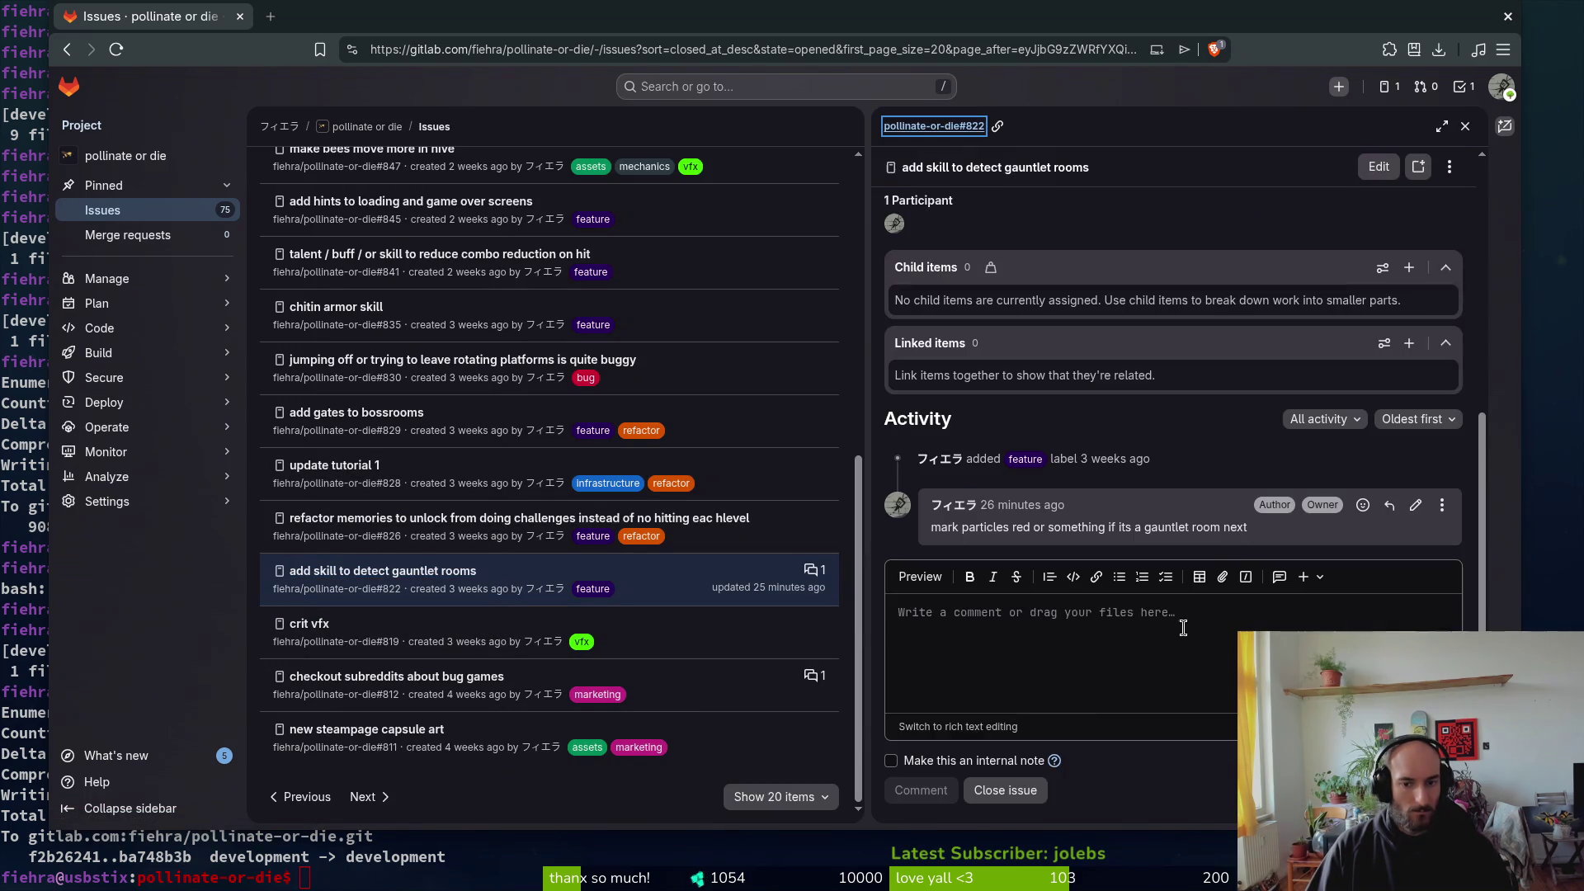
pyautogui.click(1011, 790)
pyautogui.press('Escape')
pyautogui.scroll(1, 578, 388)
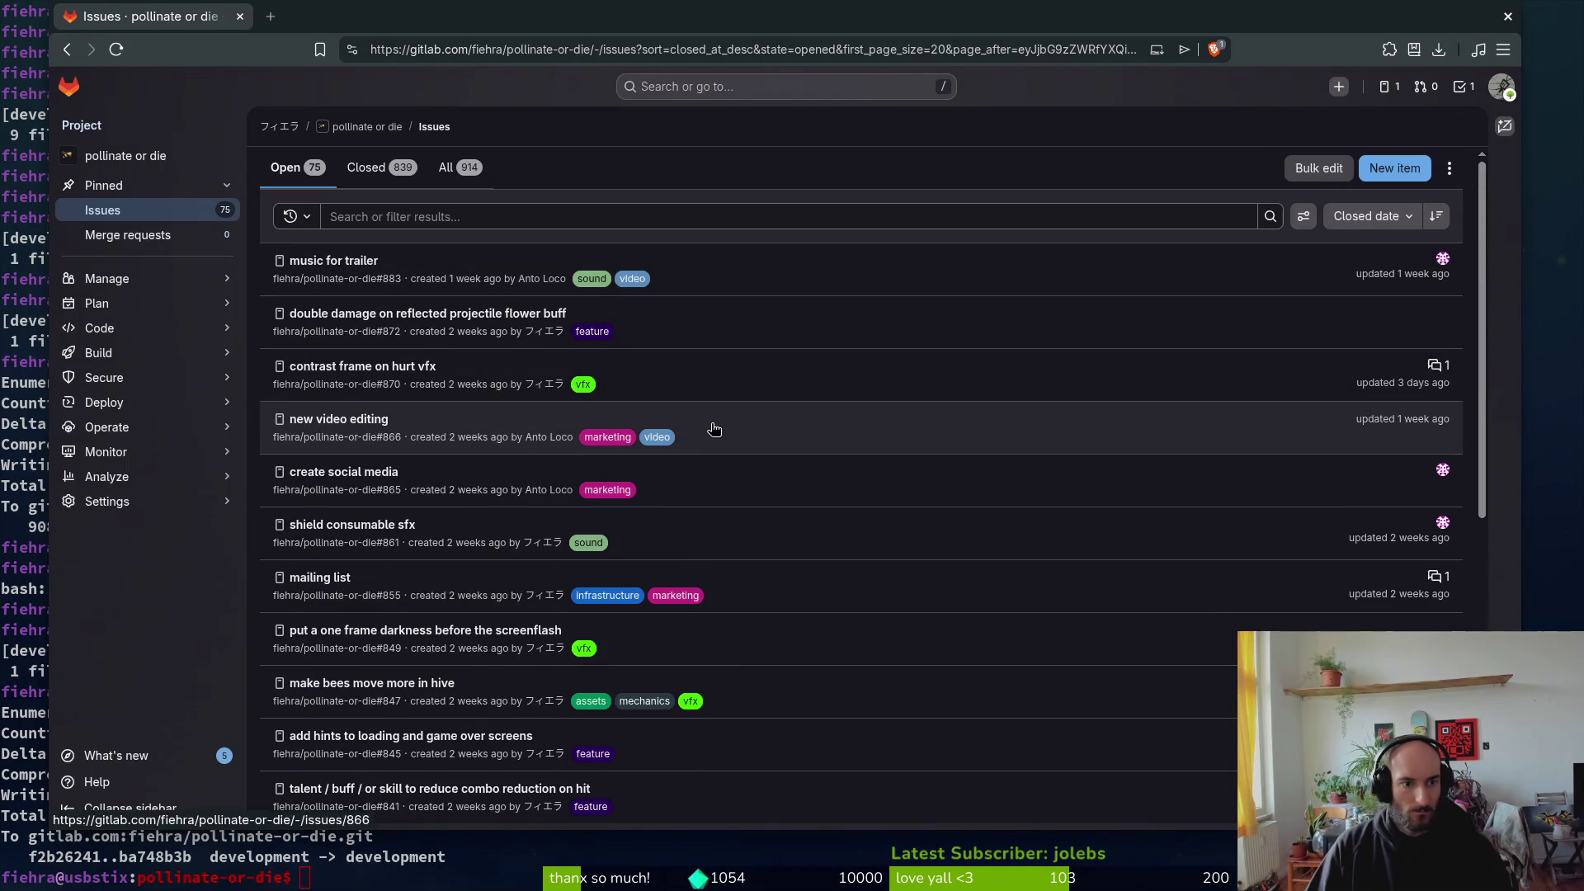
# Step: Bring Aseprite back to the front from the window overview
pyautogui.hotkey('alt', 'Tab')
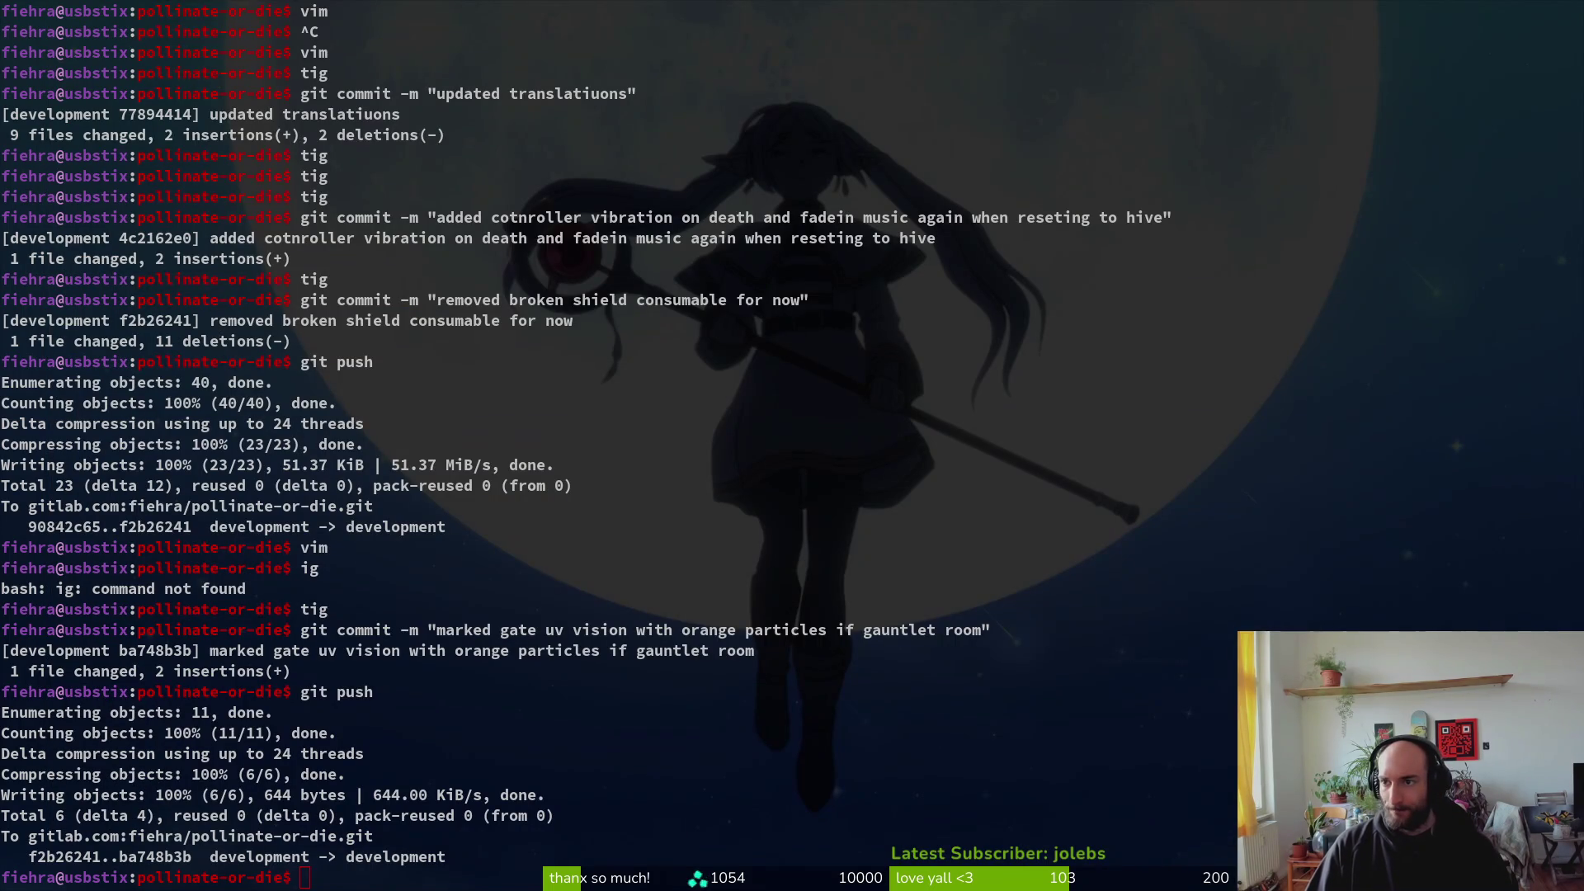
pyautogui.press('super')
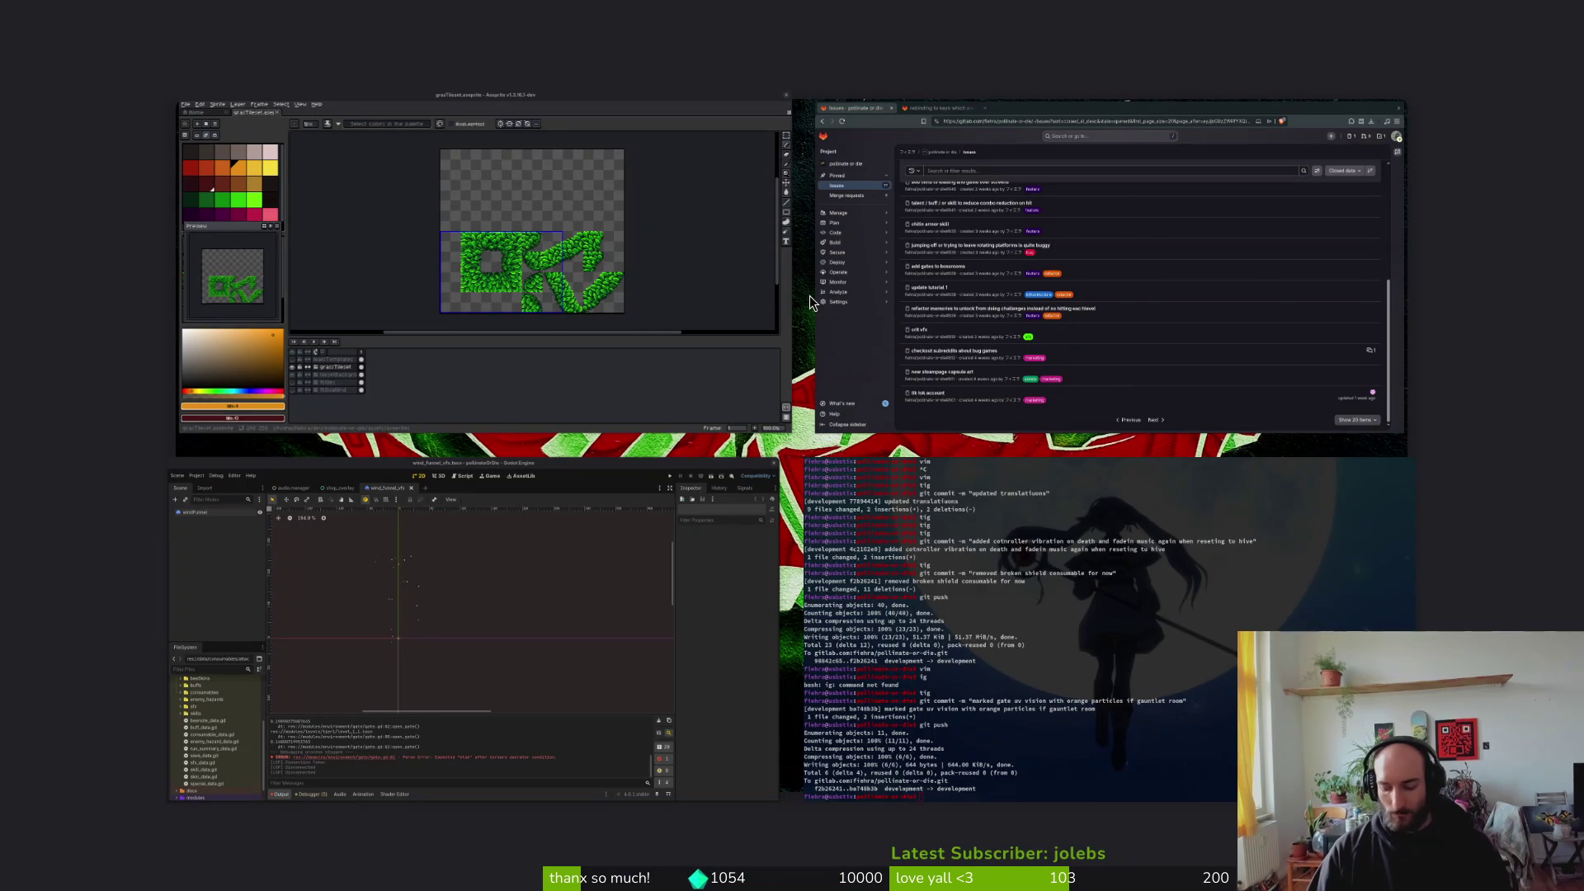
pyautogui.click(807, 300)
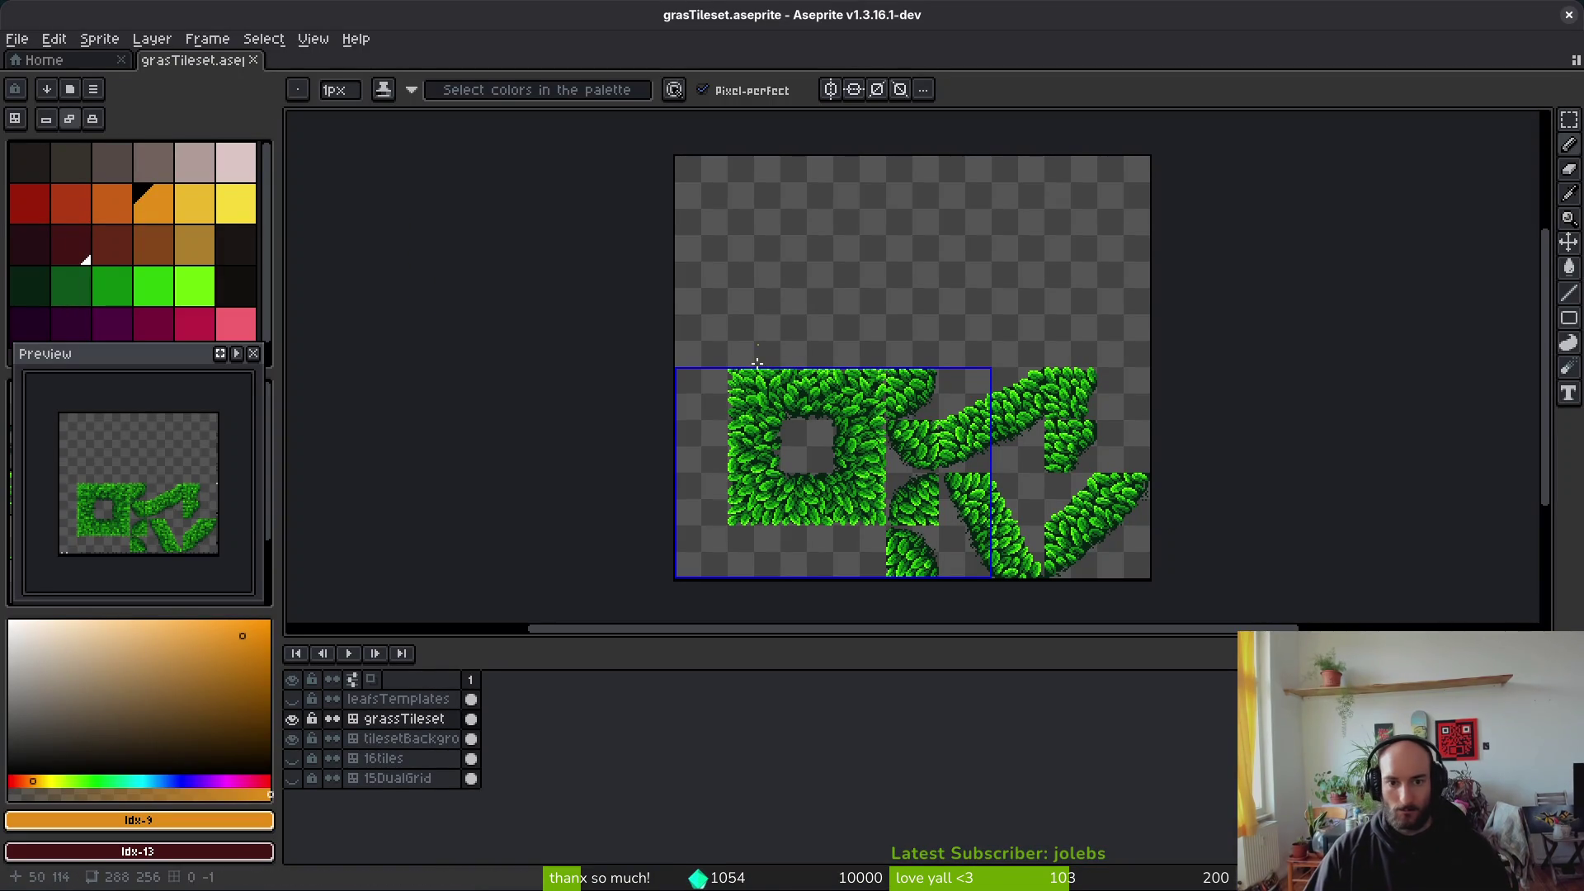
# Step: Browse up to assets/aseprite and open capsule1232x706V2.aseprite, passing capsule and capsuleTitle
pyautogui.click(44, 60)
pyautogui.click(116, 110)
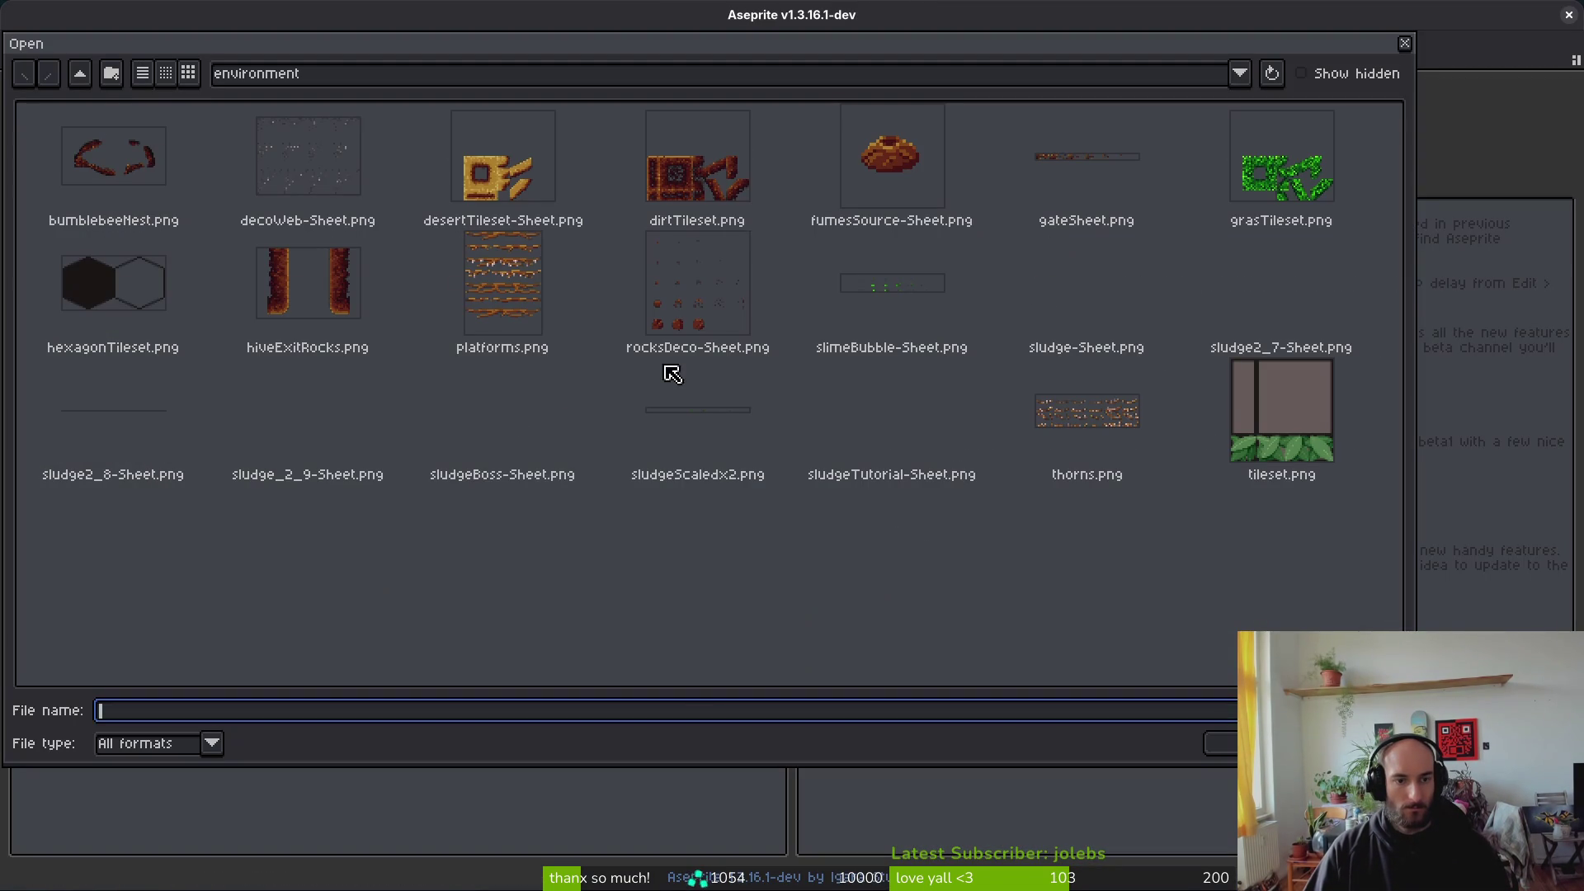
pyautogui.click(112, 72)
pyautogui.press('Escape')
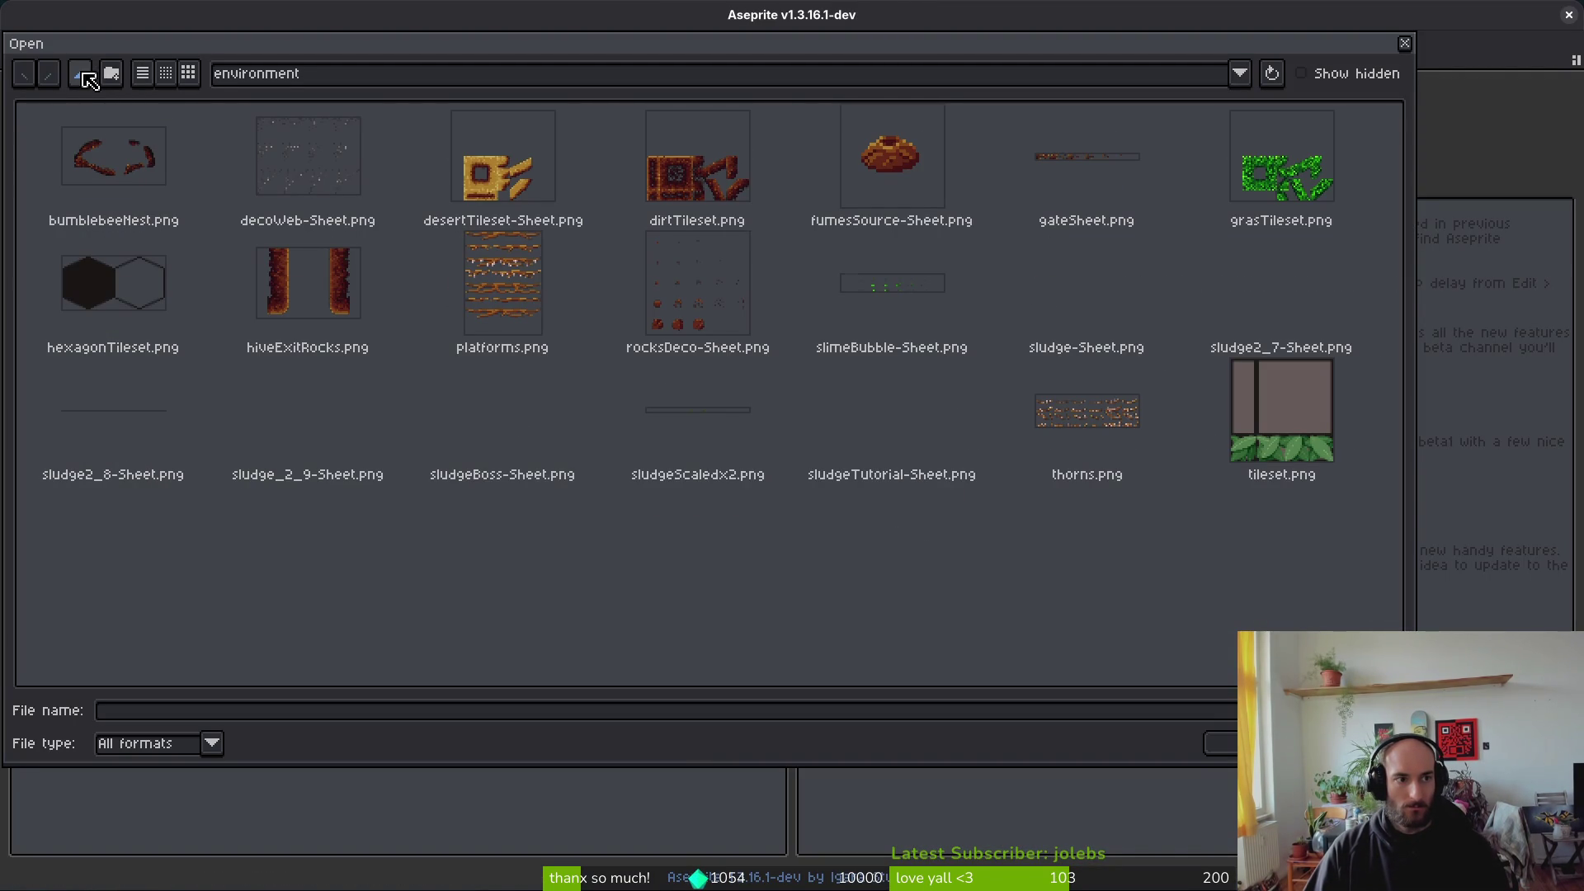
pyautogui.click(82, 73)
pyautogui.click(80, 74)
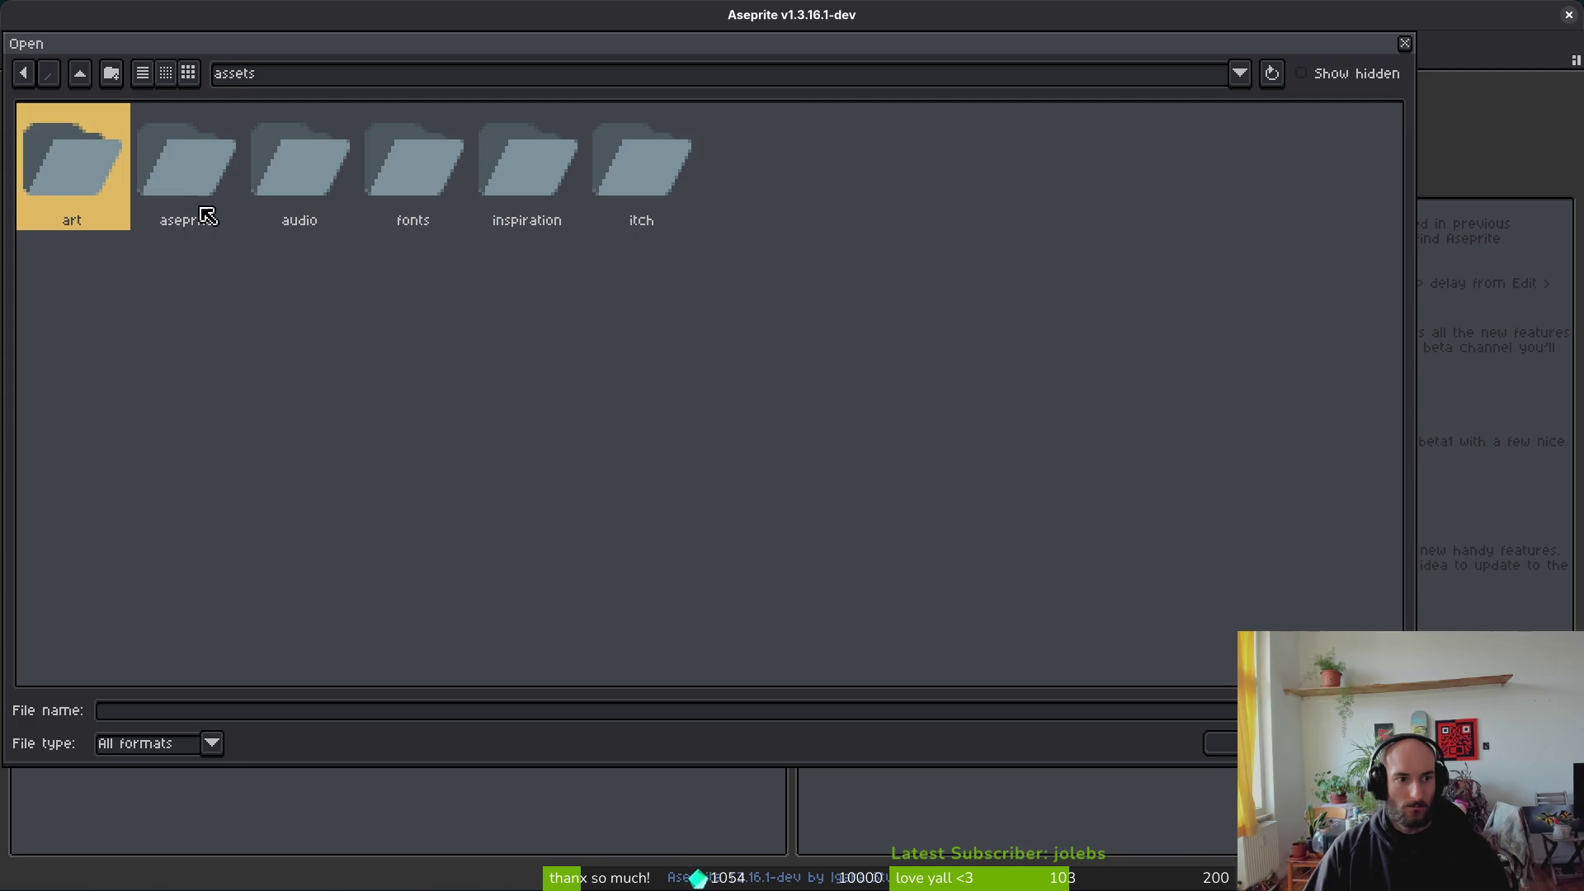
pyautogui.doubleClick(194, 225)
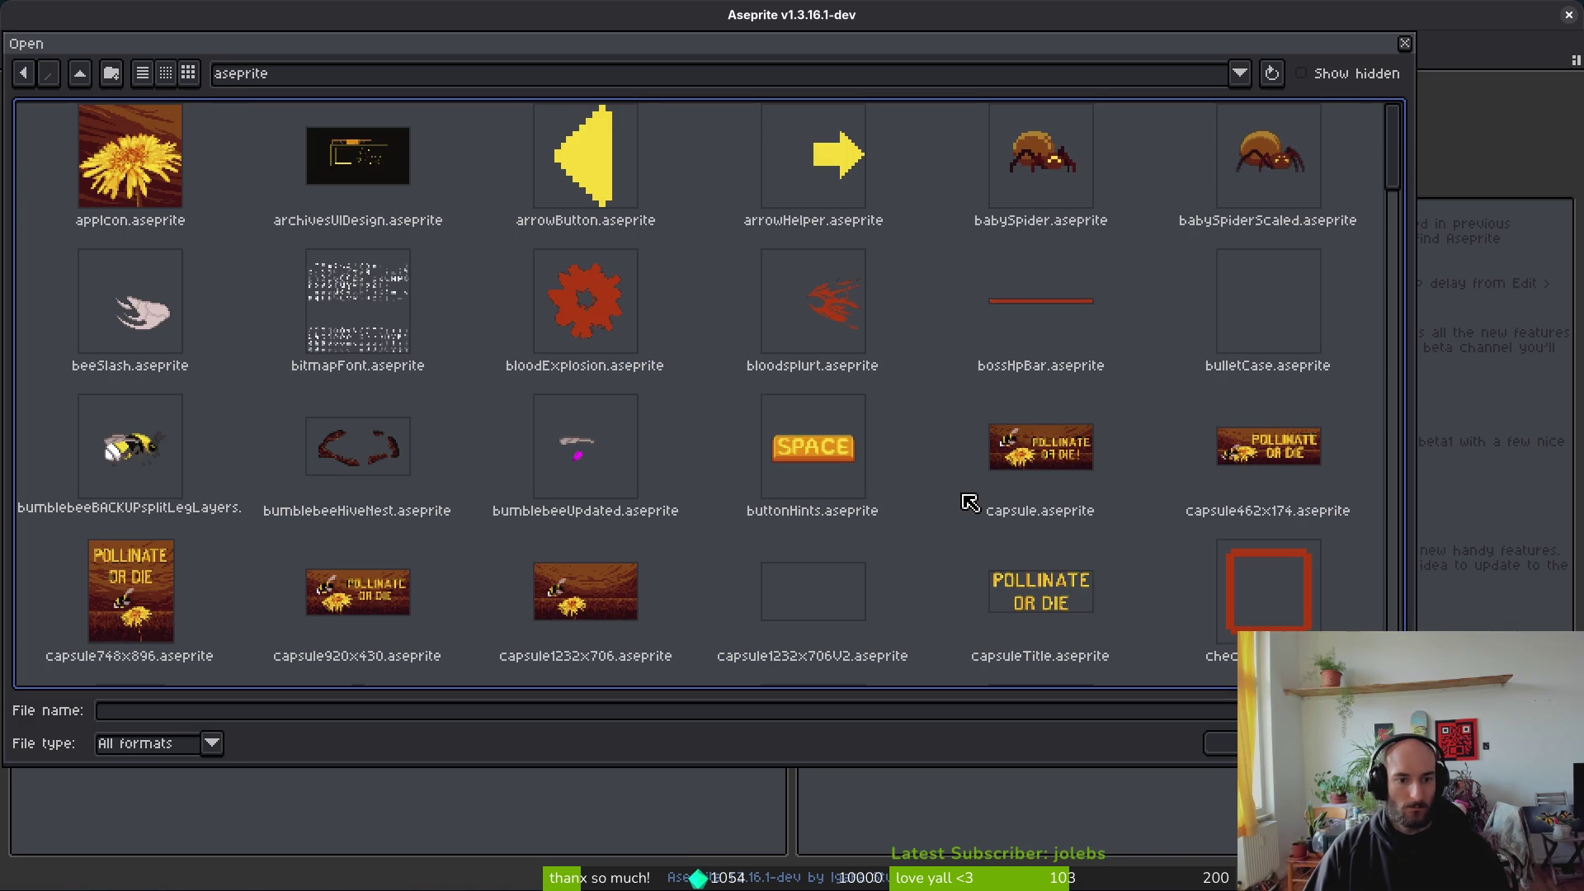
pyautogui.click(1044, 459)
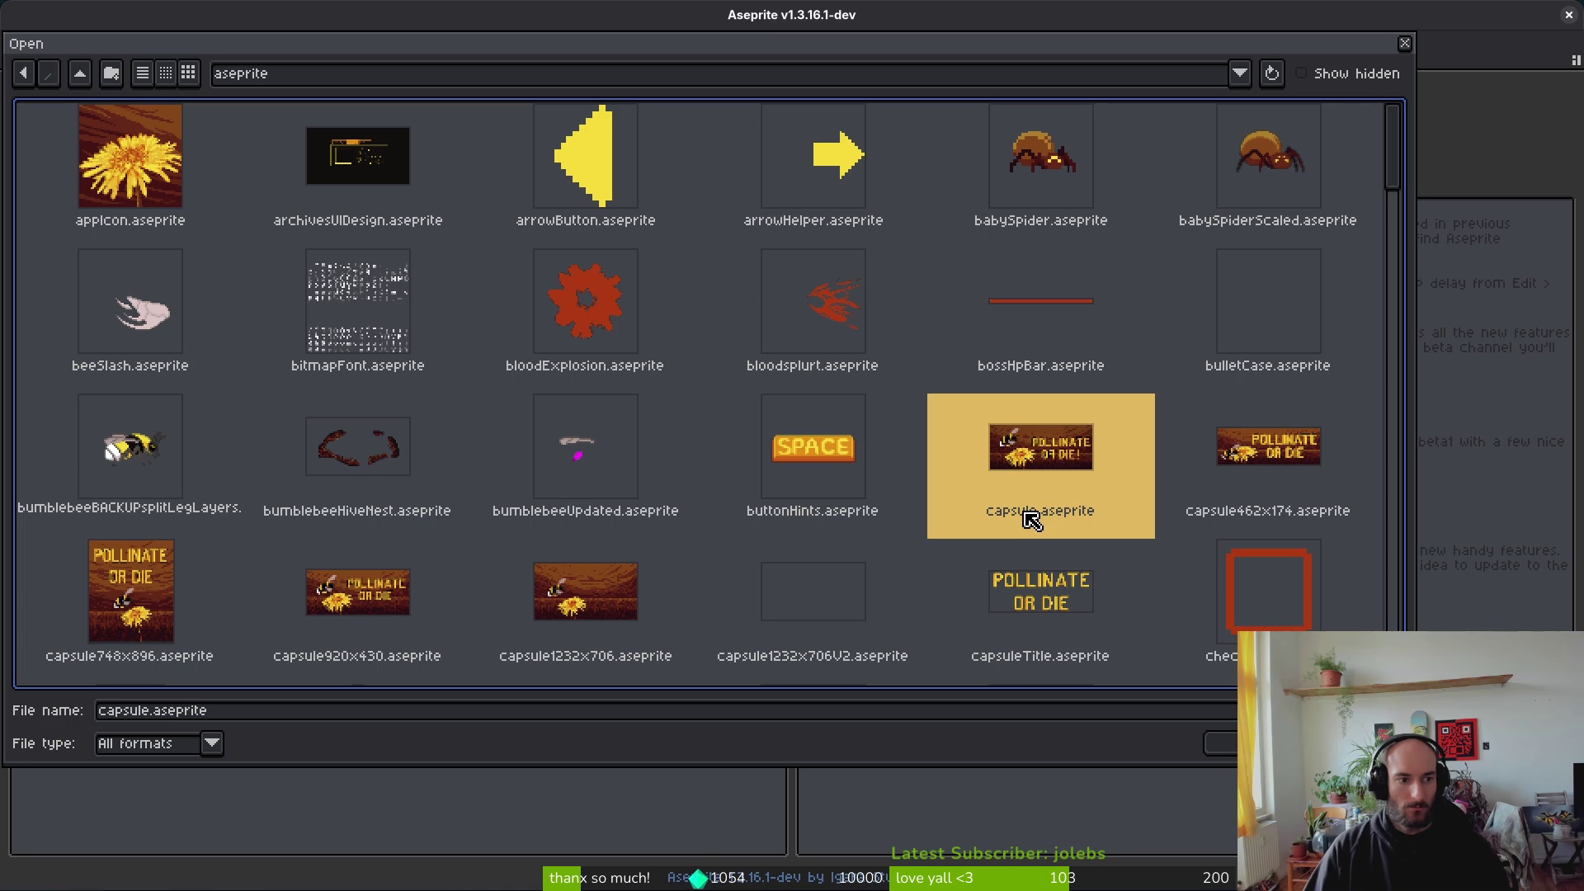
pyautogui.click(1041, 629)
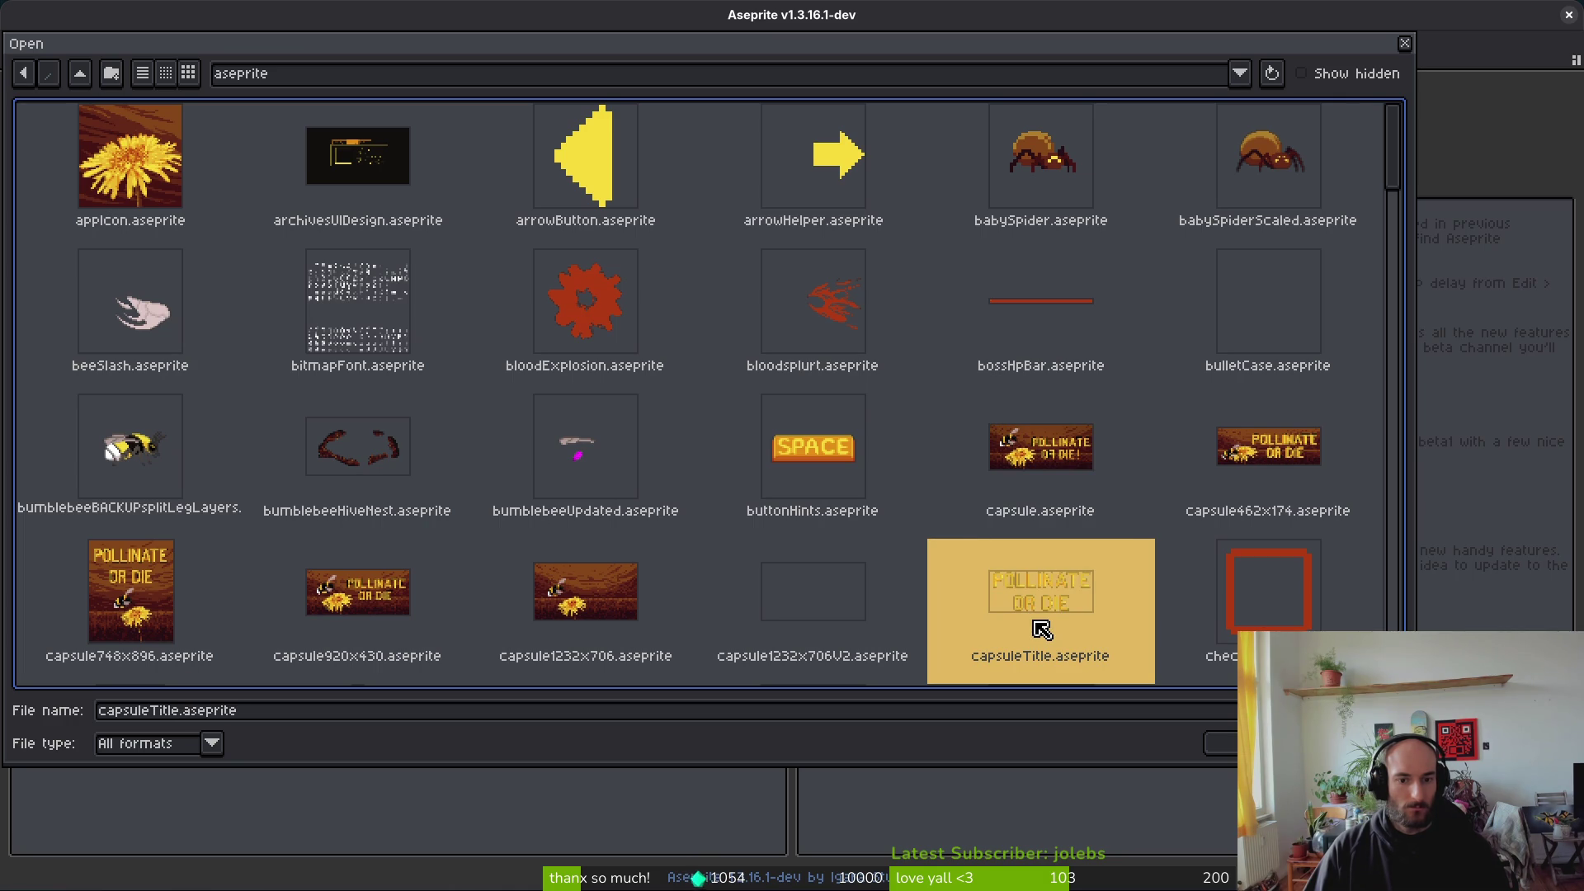
pyautogui.click(796, 642)
pyautogui.click(1221, 743)
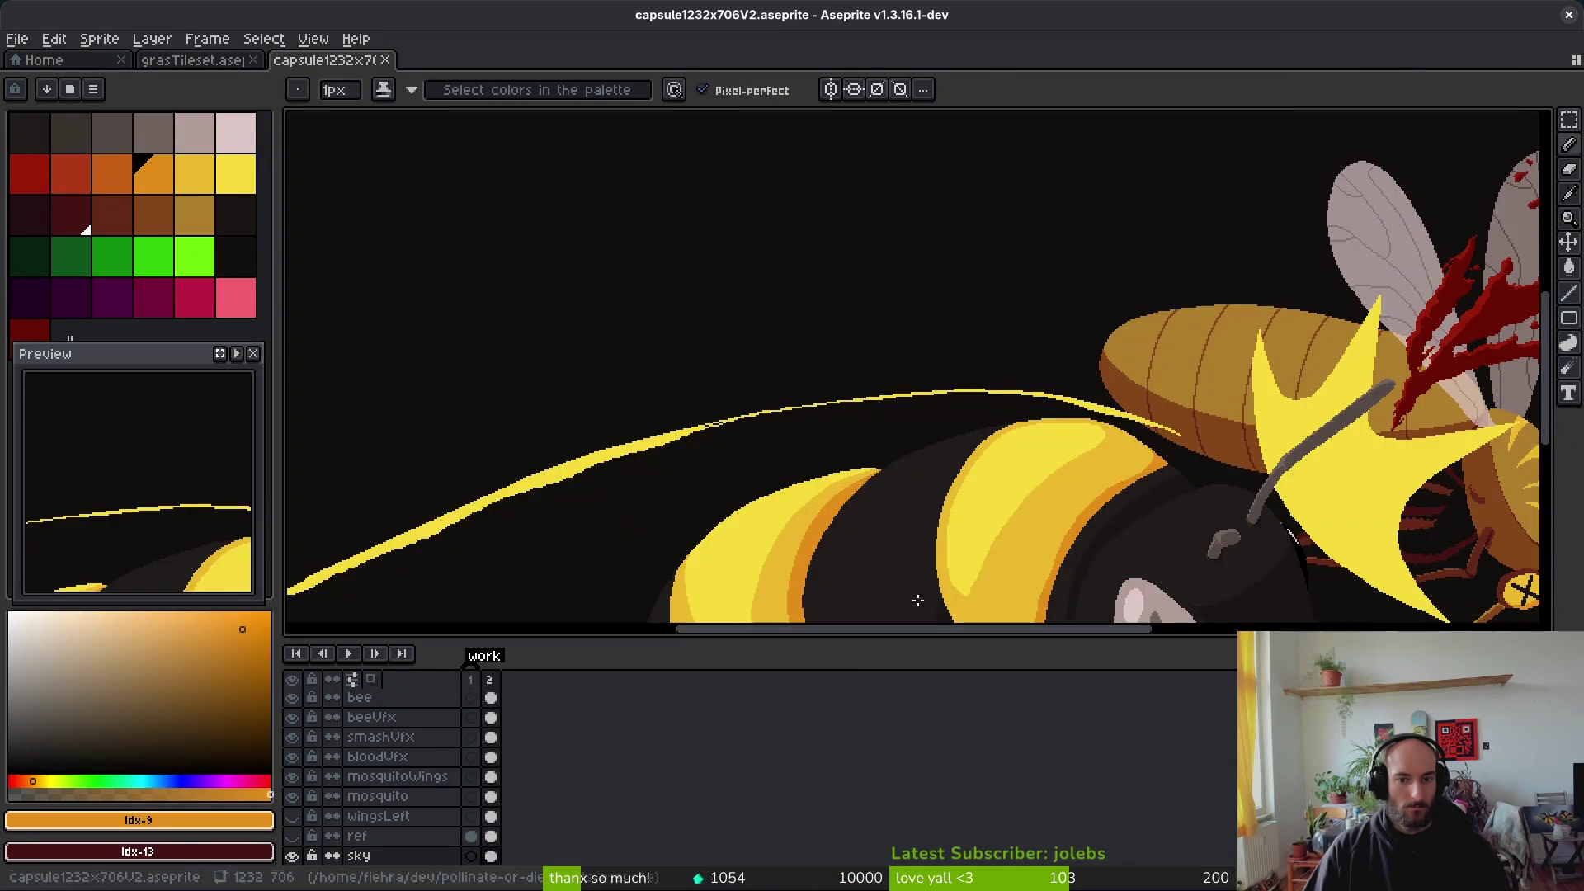
# Step: Make the wingsLeft, wingsRight and title layers visible on the V2 cover
pyautogui.scroll(4, 1146, 478)
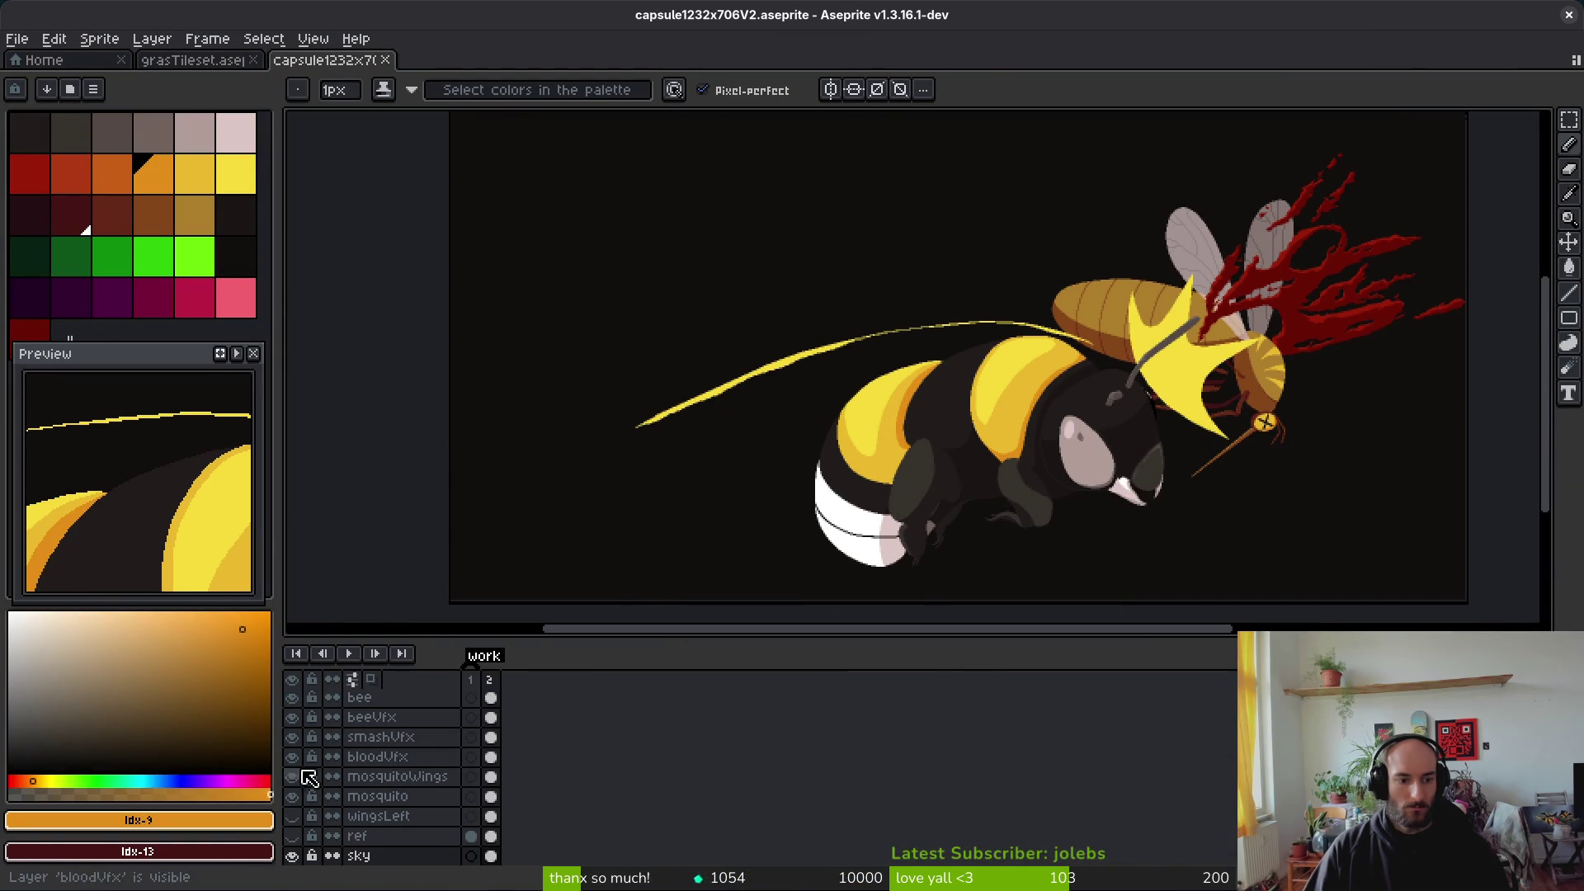
pyautogui.click(297, 818)
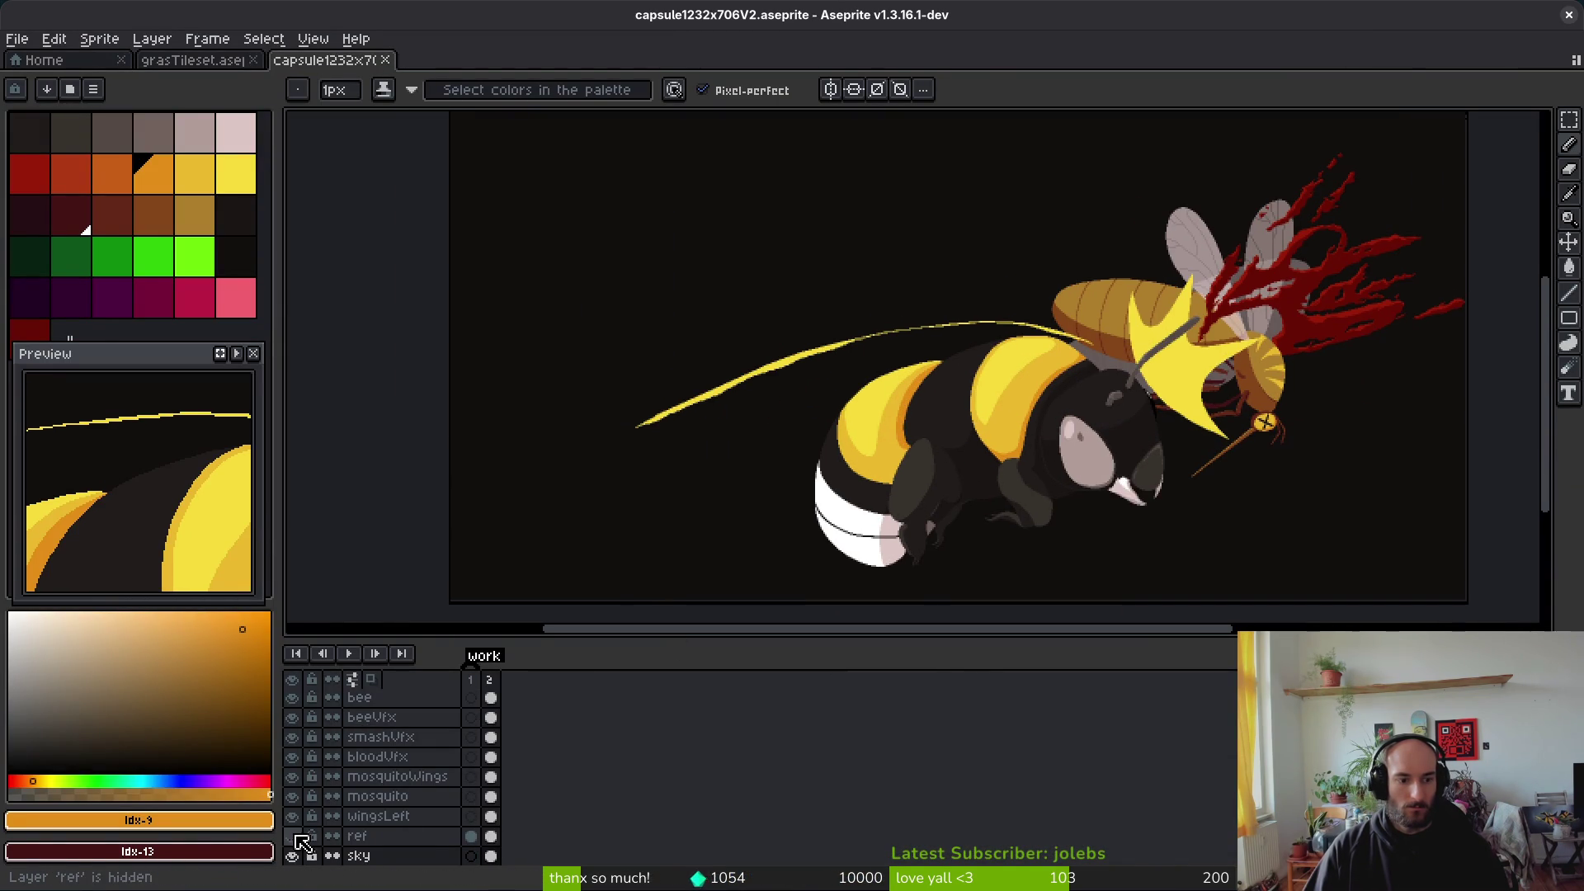
pyautogui.scroll(2, 297, 780)
pyautogui.click(295, 720)
pyautogui.click(295, 700)
# Step: Zoom out and inspect the title layer's contents in frame 1
pyautogui.press('-')
pyautogui.click(293, 700)
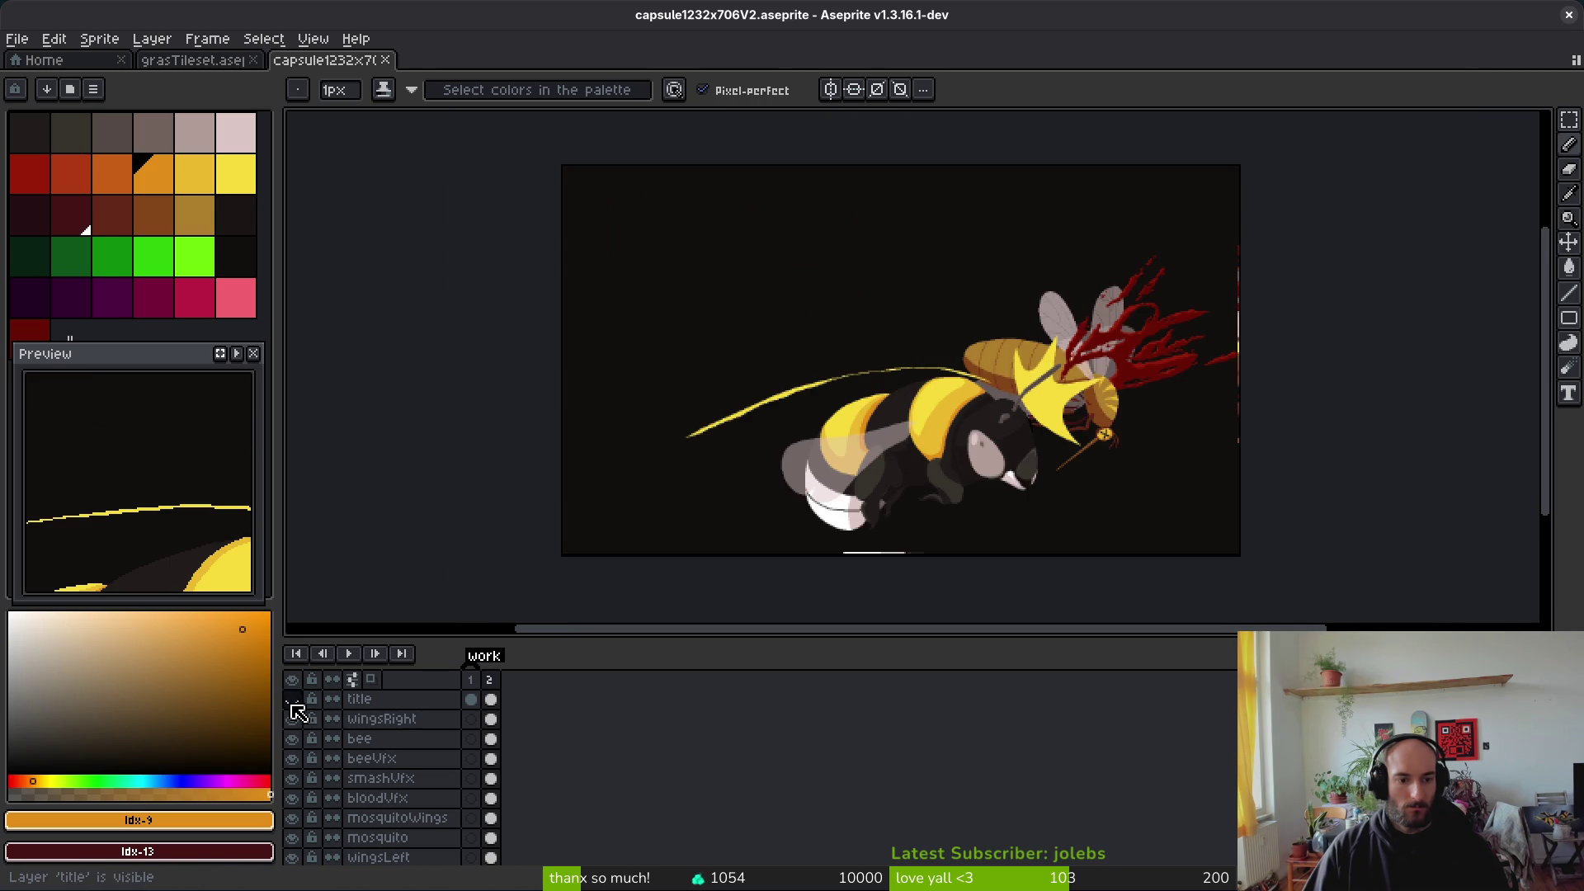
pyautogui.click(472, 679)
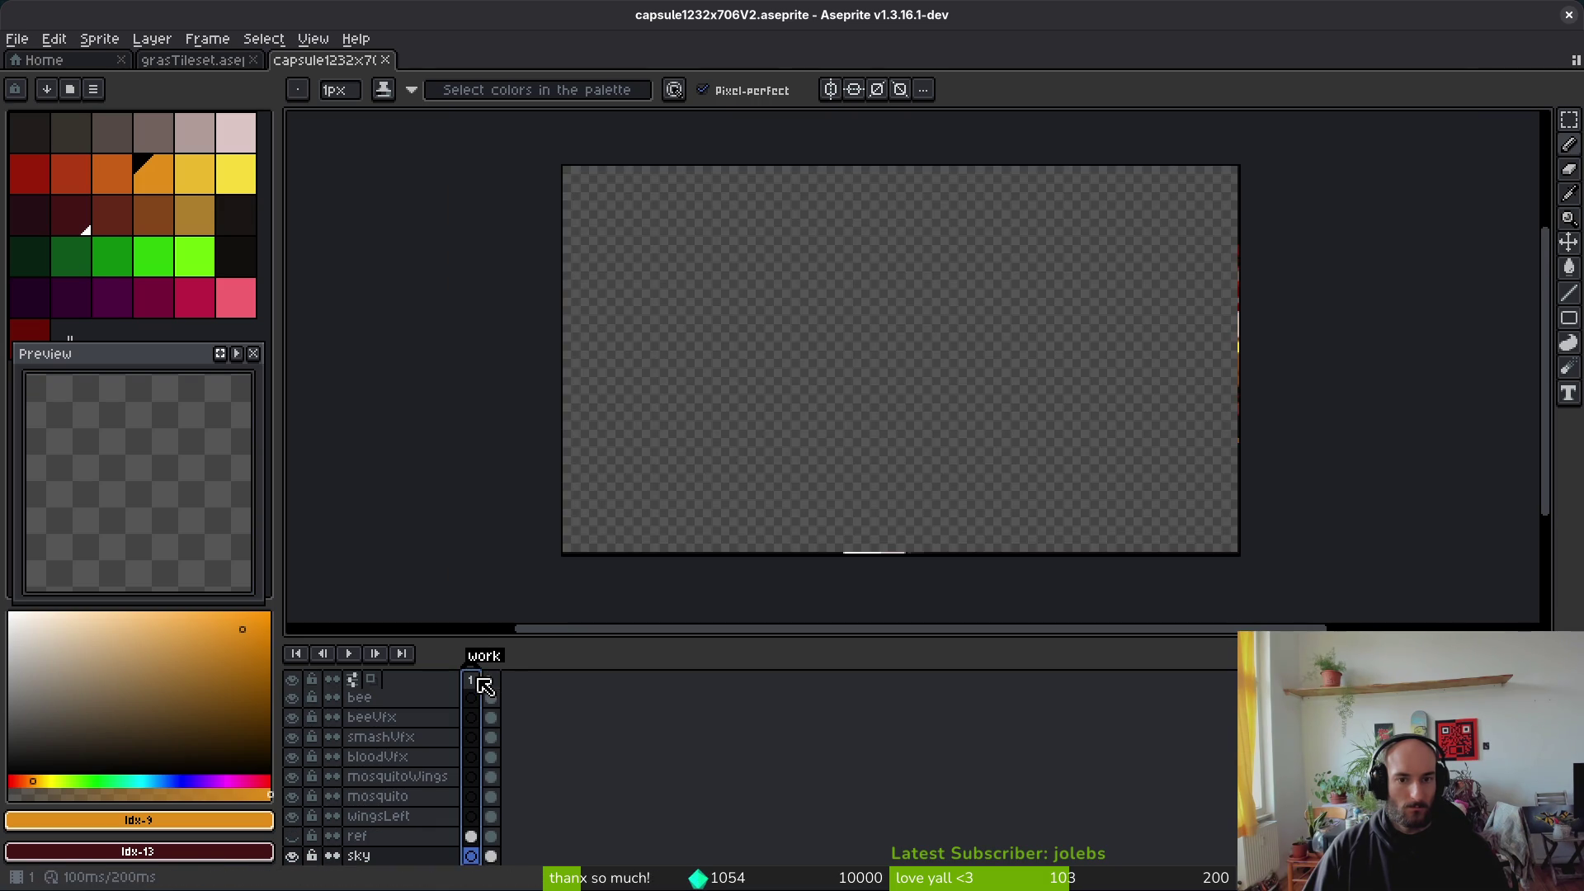
pyautogui.scroll(2, 411, 741)
pyautogui.click(294, 700)
pyautogui.click(294, 700)
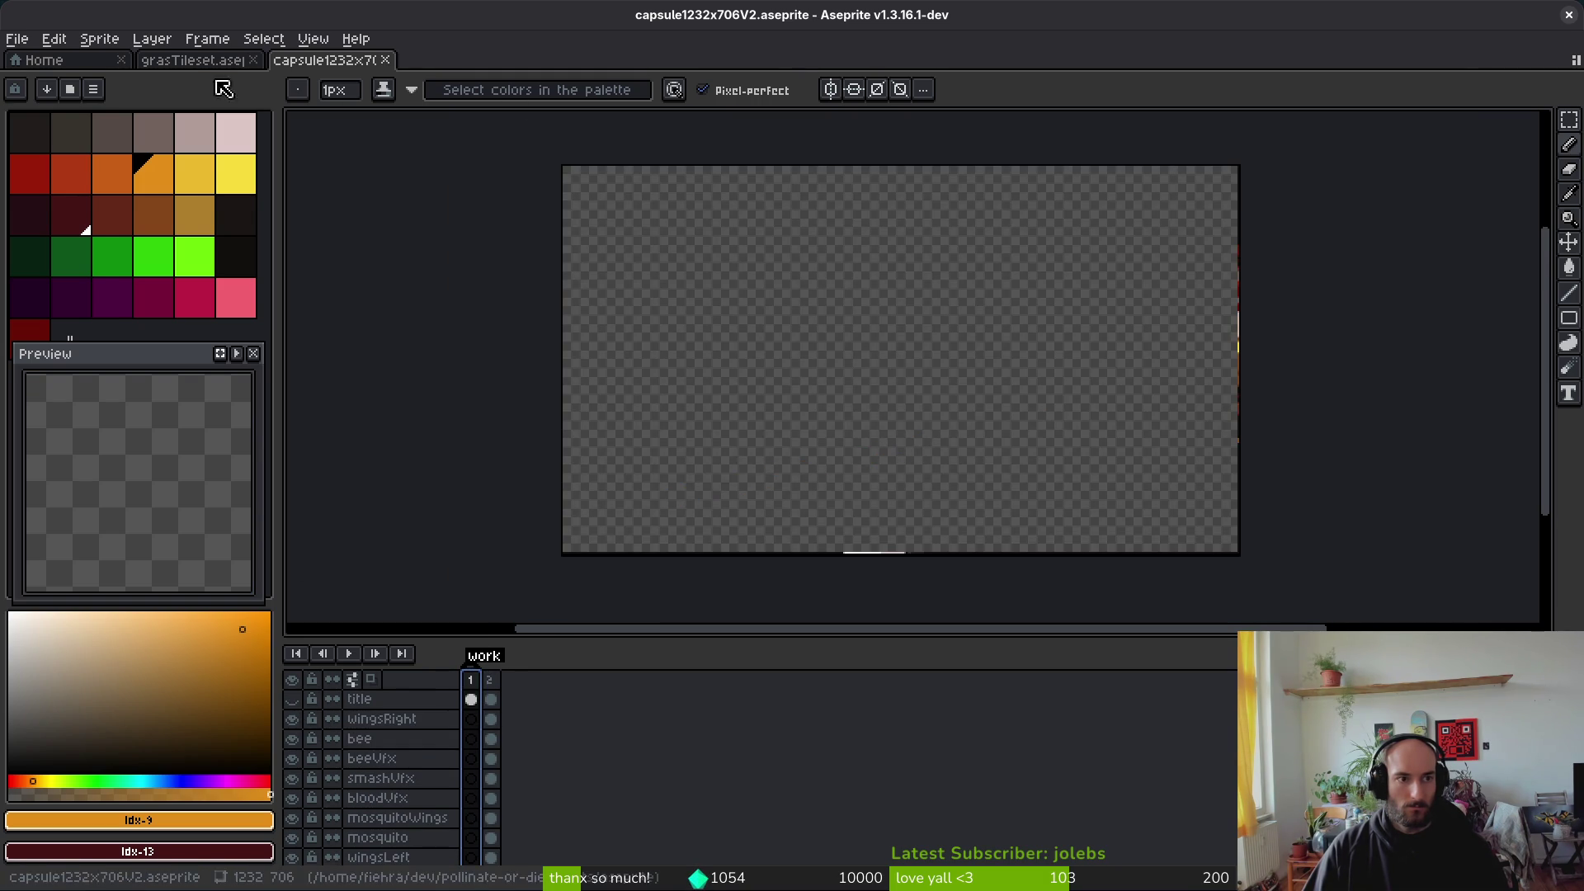
# Step: Flip from the grass tileset back to the cover art, then return to Aseprite's Home page
pyautogui.click(192, 59)
pyautogui.click(329, 61)
pyautogui.click(47, 66)
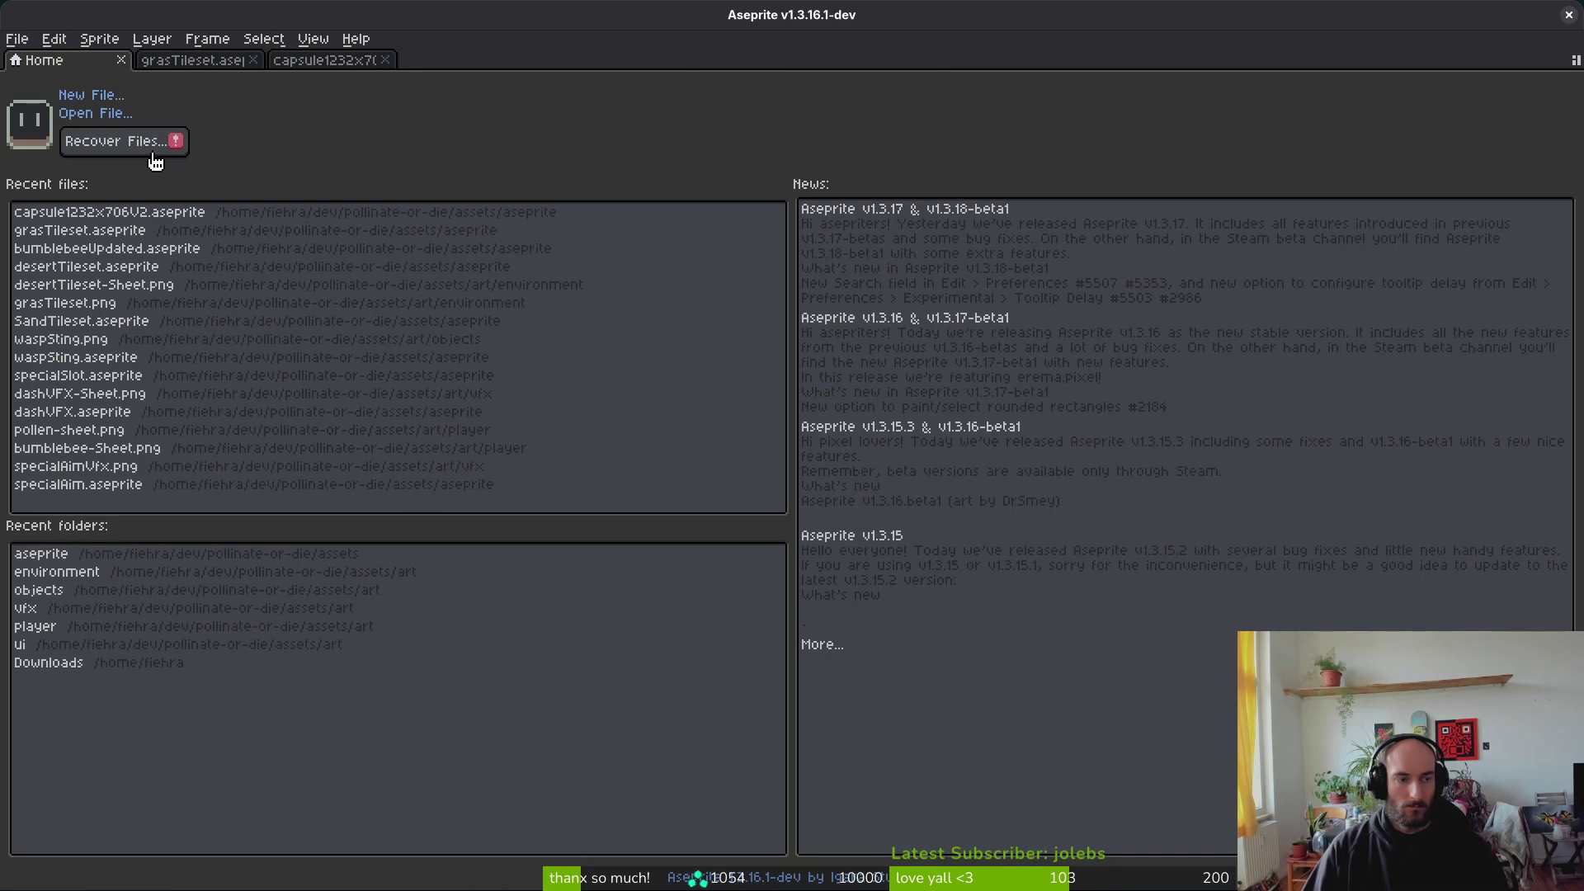
# Step: Open the original capsule1232x706.aseprite art from disk
pyautogui.click(86, 114)
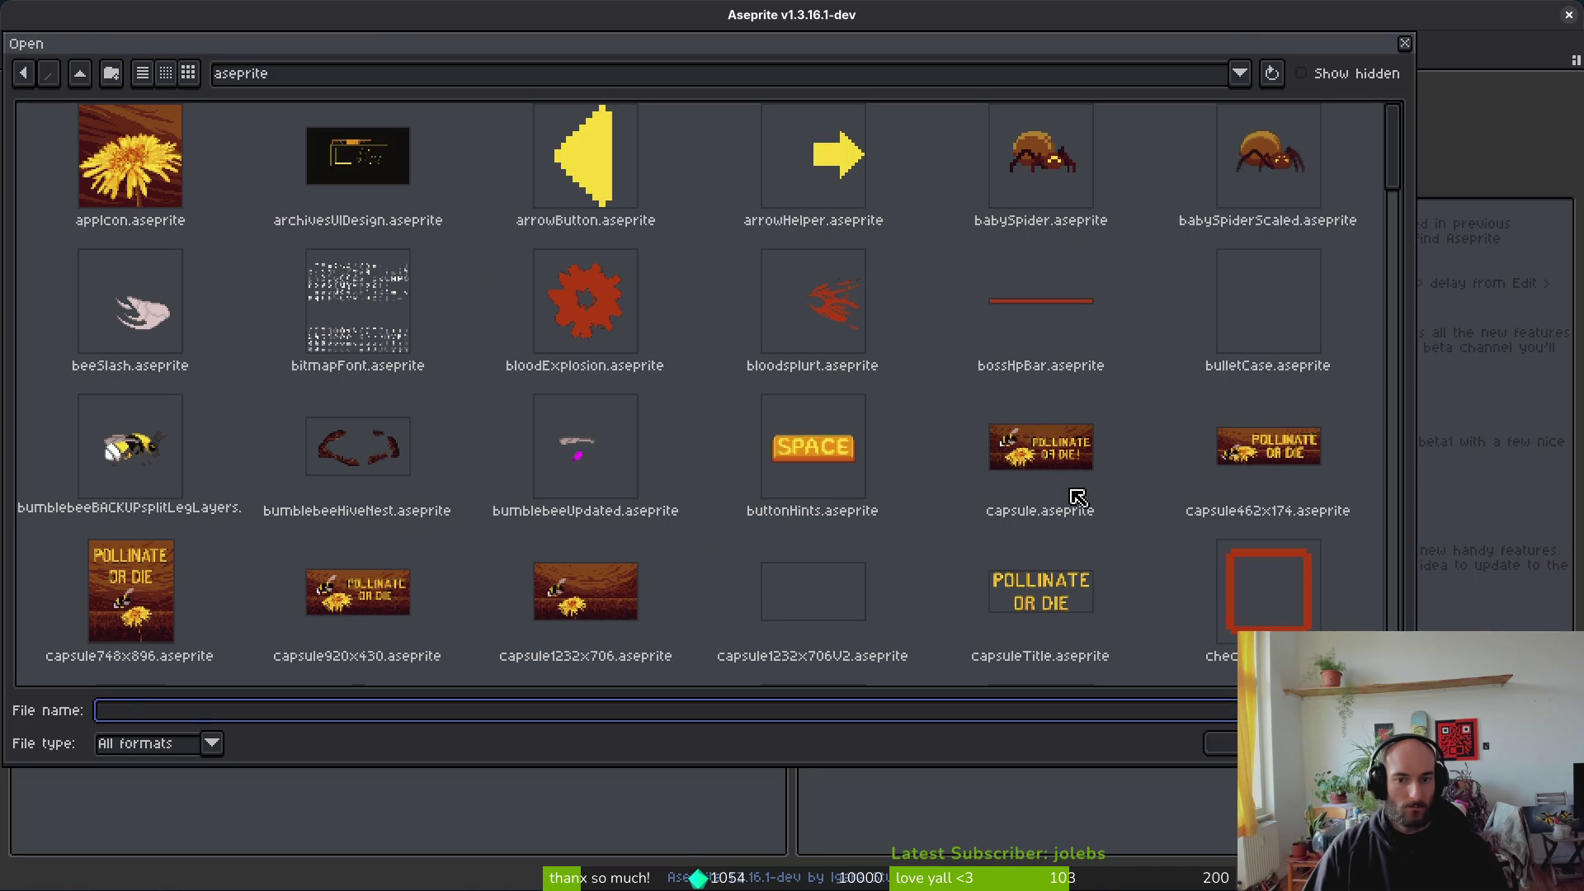
pyautogui.click(1056, 454)
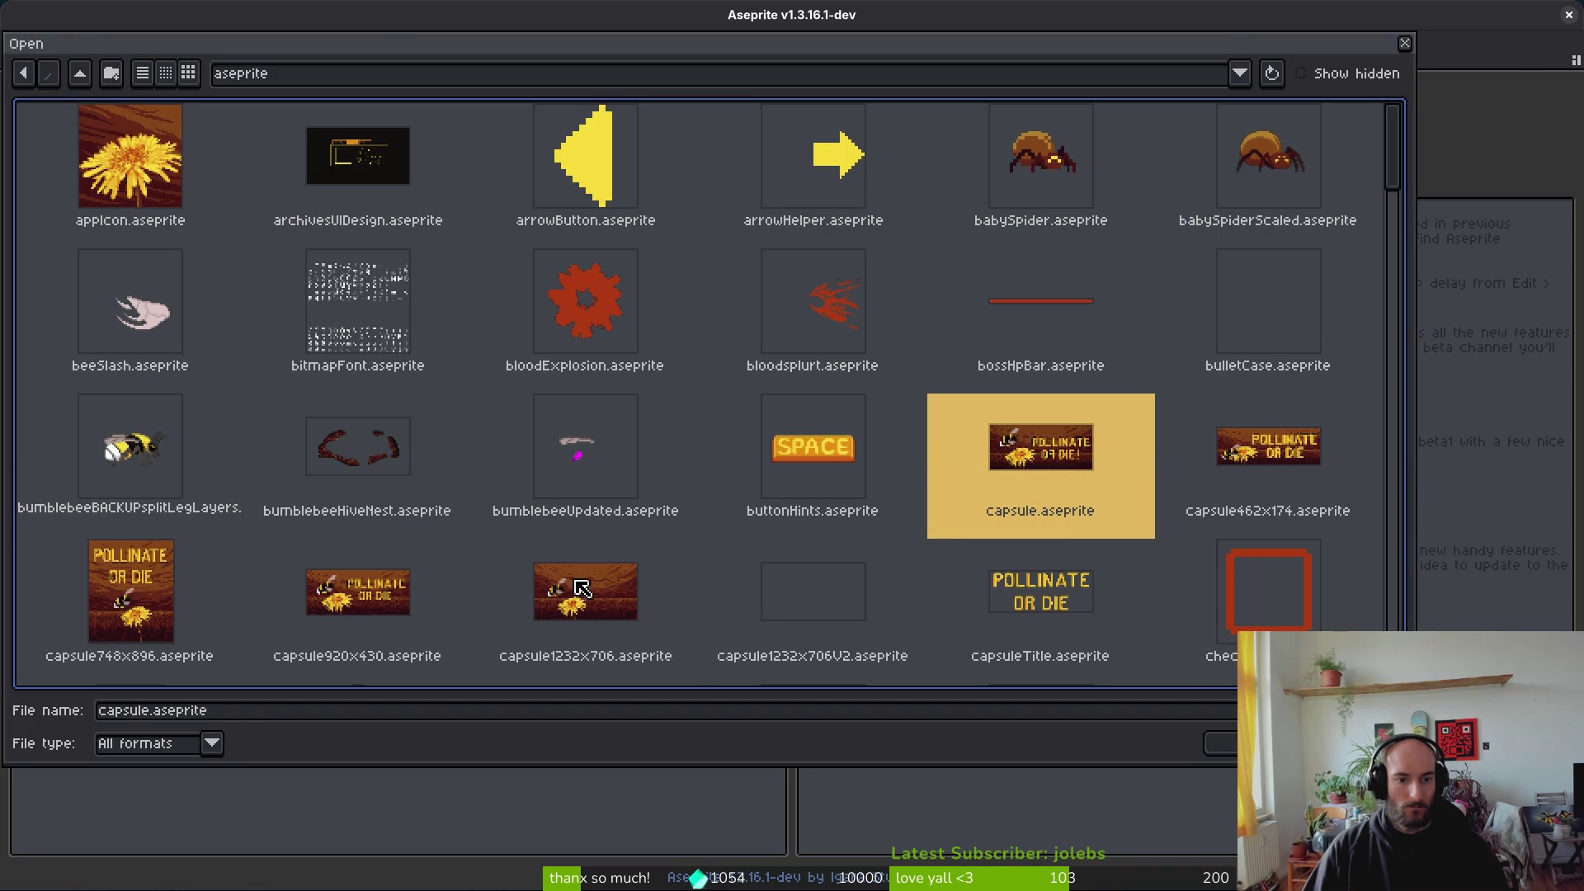
pyautogui.doubleClick(606, 600)
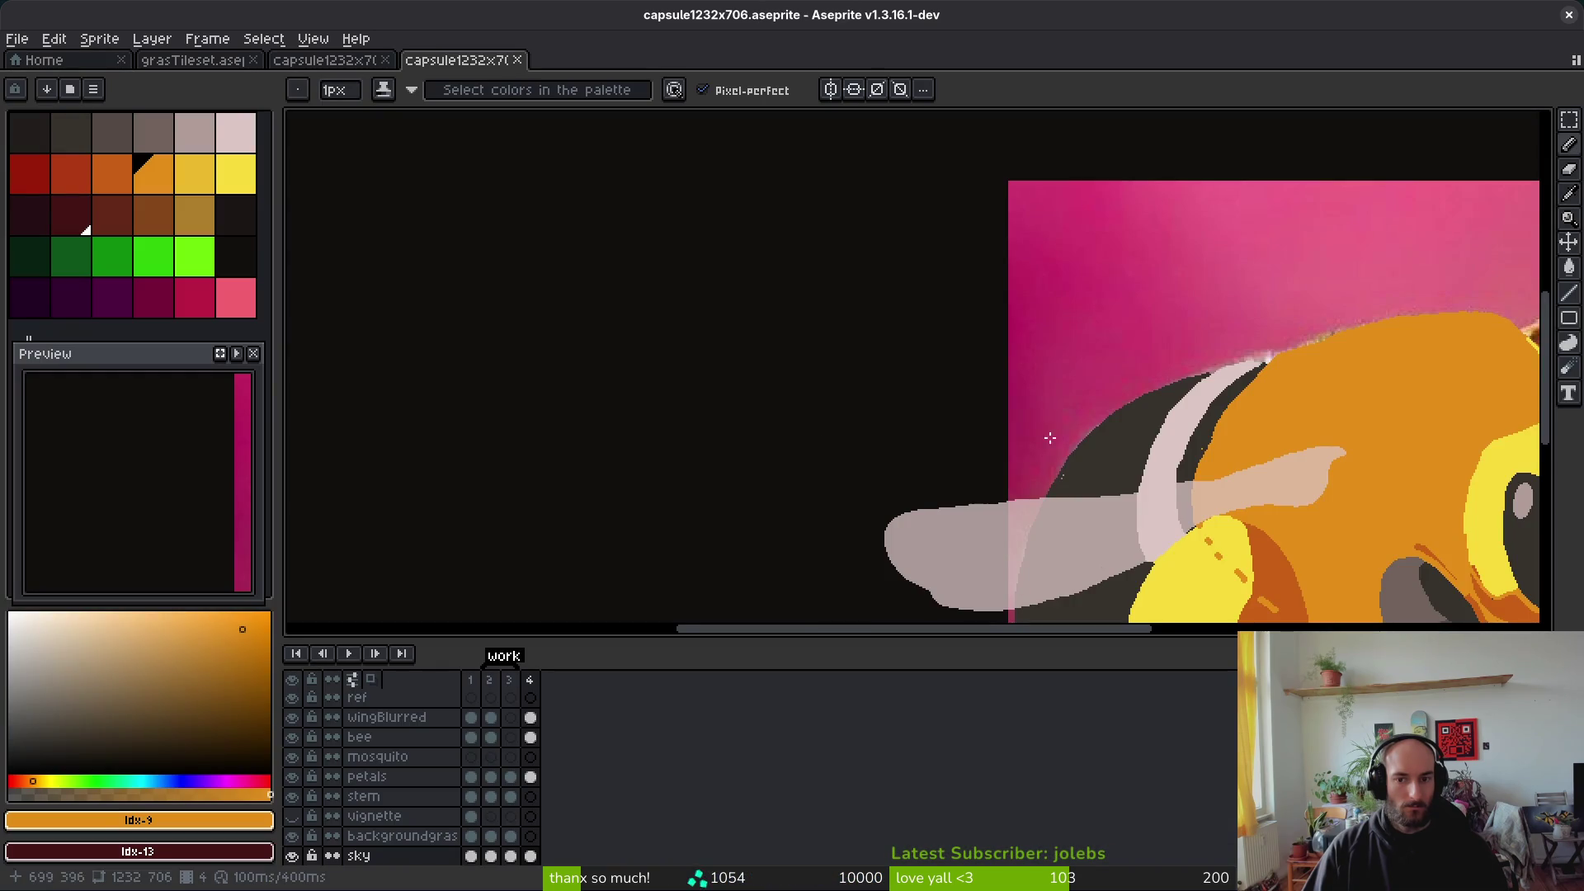
# Step: Step through the animation frames back to frame 1 and show the POLLINATE OR DIE title layer
pyautogui.scroll(-5, 843, 381)
pyautogui.click(509, 679)
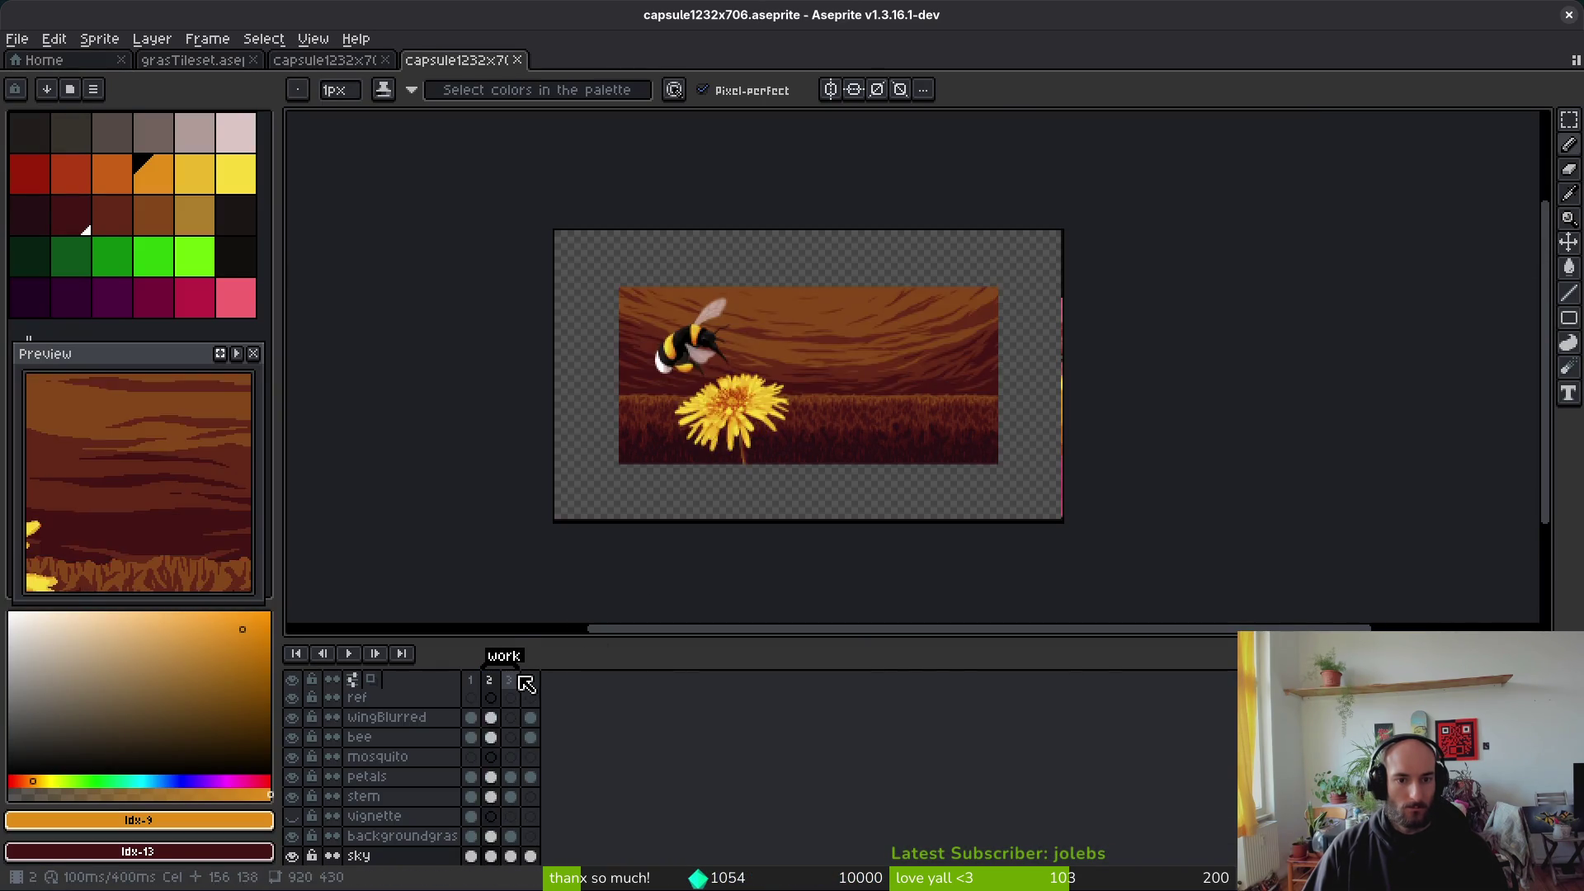
pyautogui.click(530, 679)
pyautogui.click(471, 679)
pyautogui.scroll(2, 355, 759)
pyautogui.click(296, 738)
pyautogui.click(292, 718)
# Step: Rectangle-select the title text, cut it to the clipboard, and undo the removal
pyautogui.moveTo(906, 305); pyautogui.dragTo(906, 310)
pyautogui.press('m')
pyautogui.moveTo(552, 203)
pyautogui.mouseDown()
pyautogui.moveTo(1262, 541)
pyautogui.moveTo(1235, 536)
pyautogui.mouseUp()
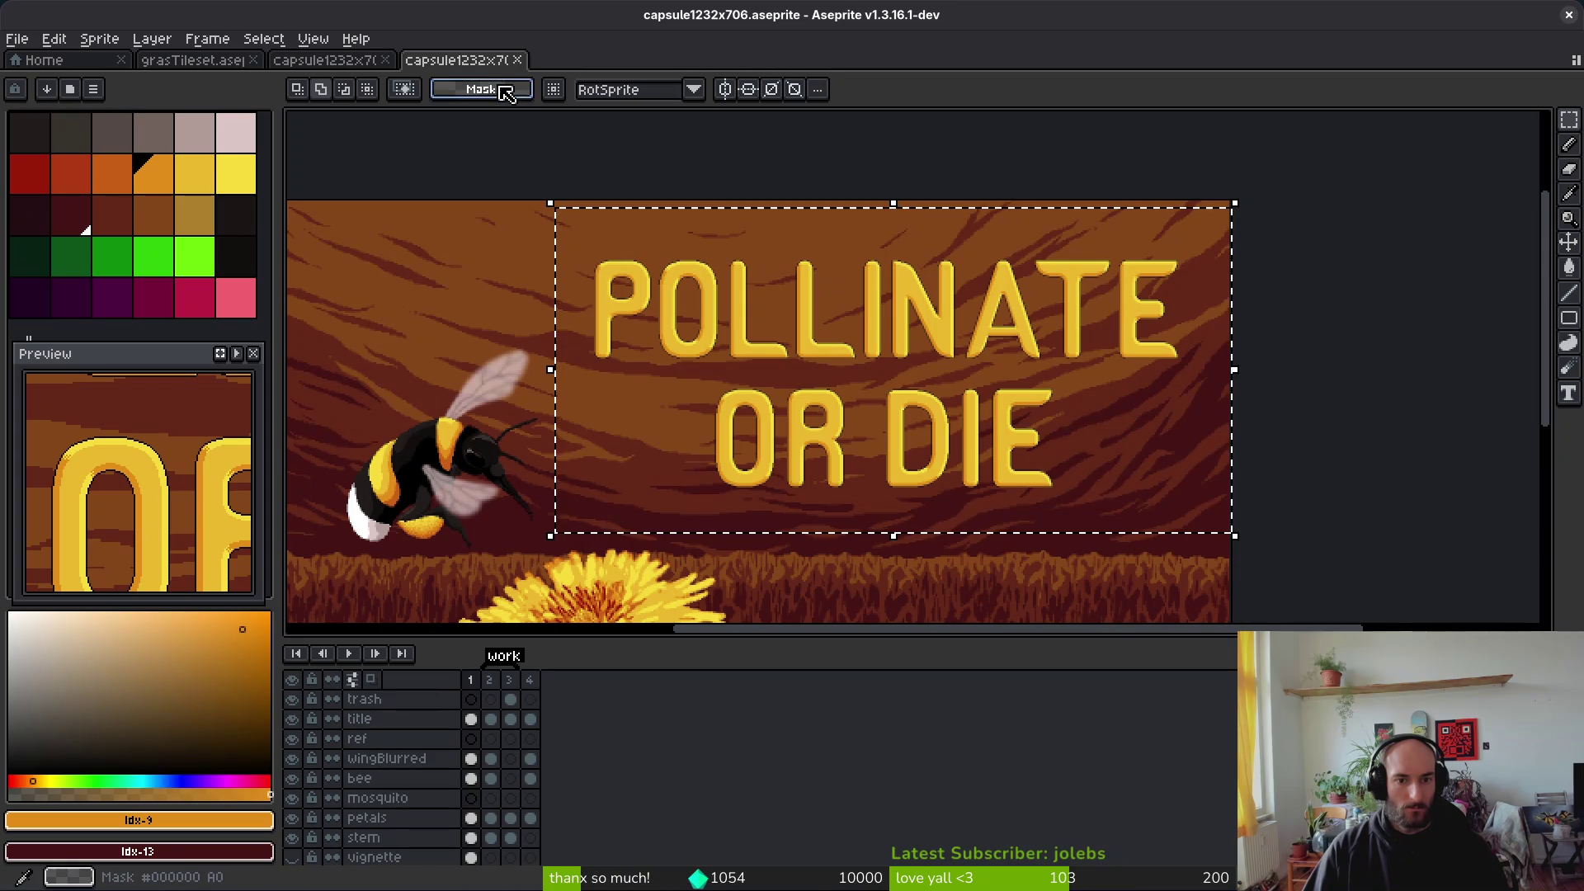
pyautogui.press('Delete')
pyautogui.hotkey('ctrl', 'z')
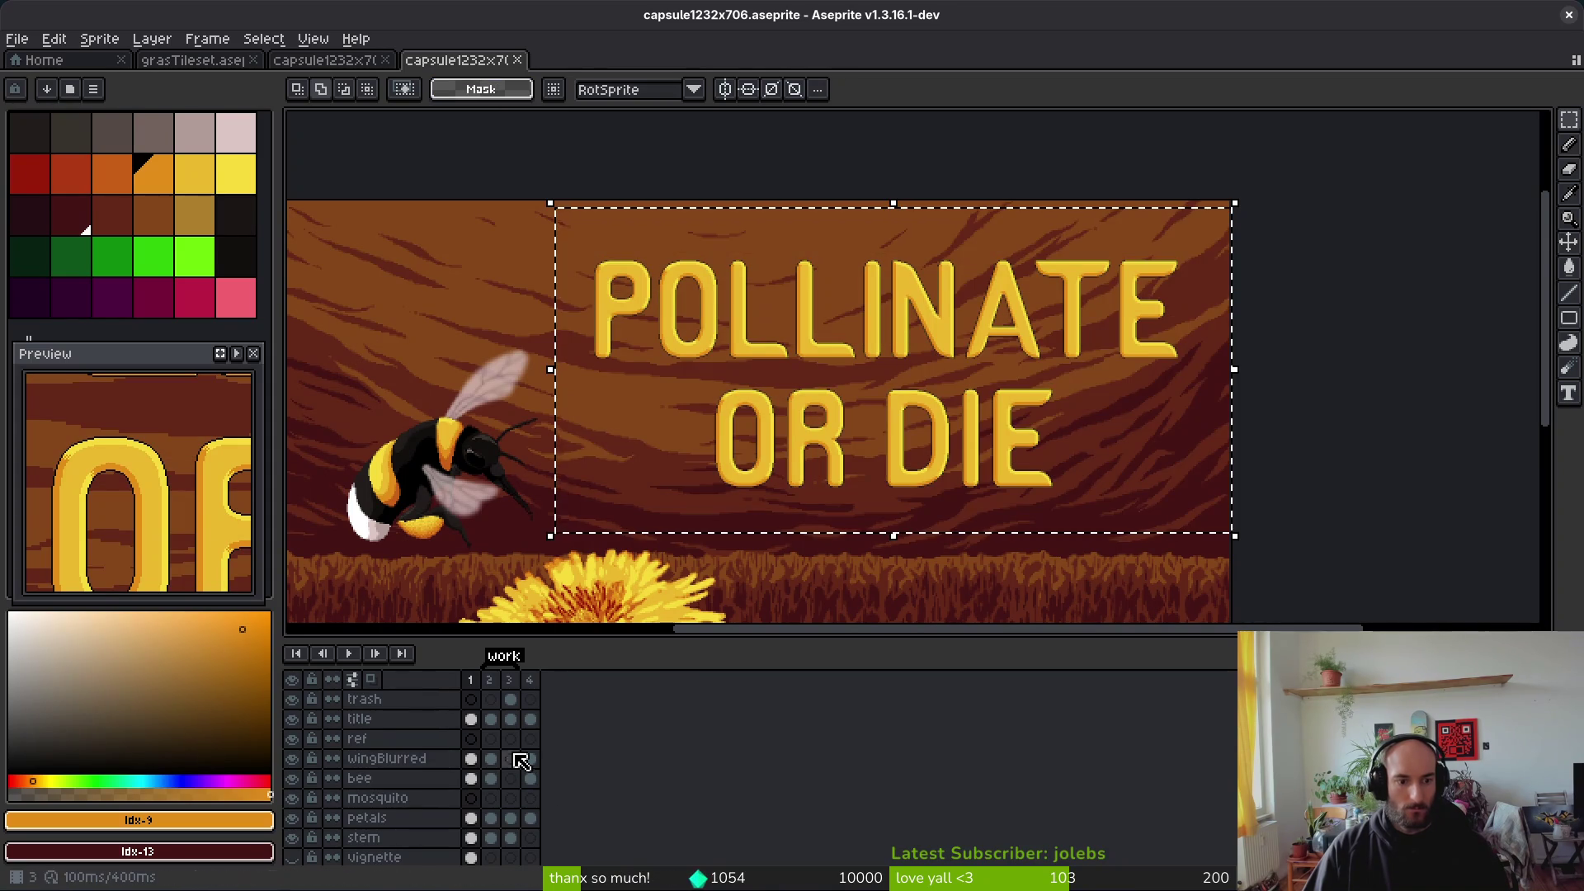
# Step: Cut the whole title cel in frame 1, undo it, and switch to the V2 cover document
pyautogui.click(471, 720)
pyautogui.press('Delete')
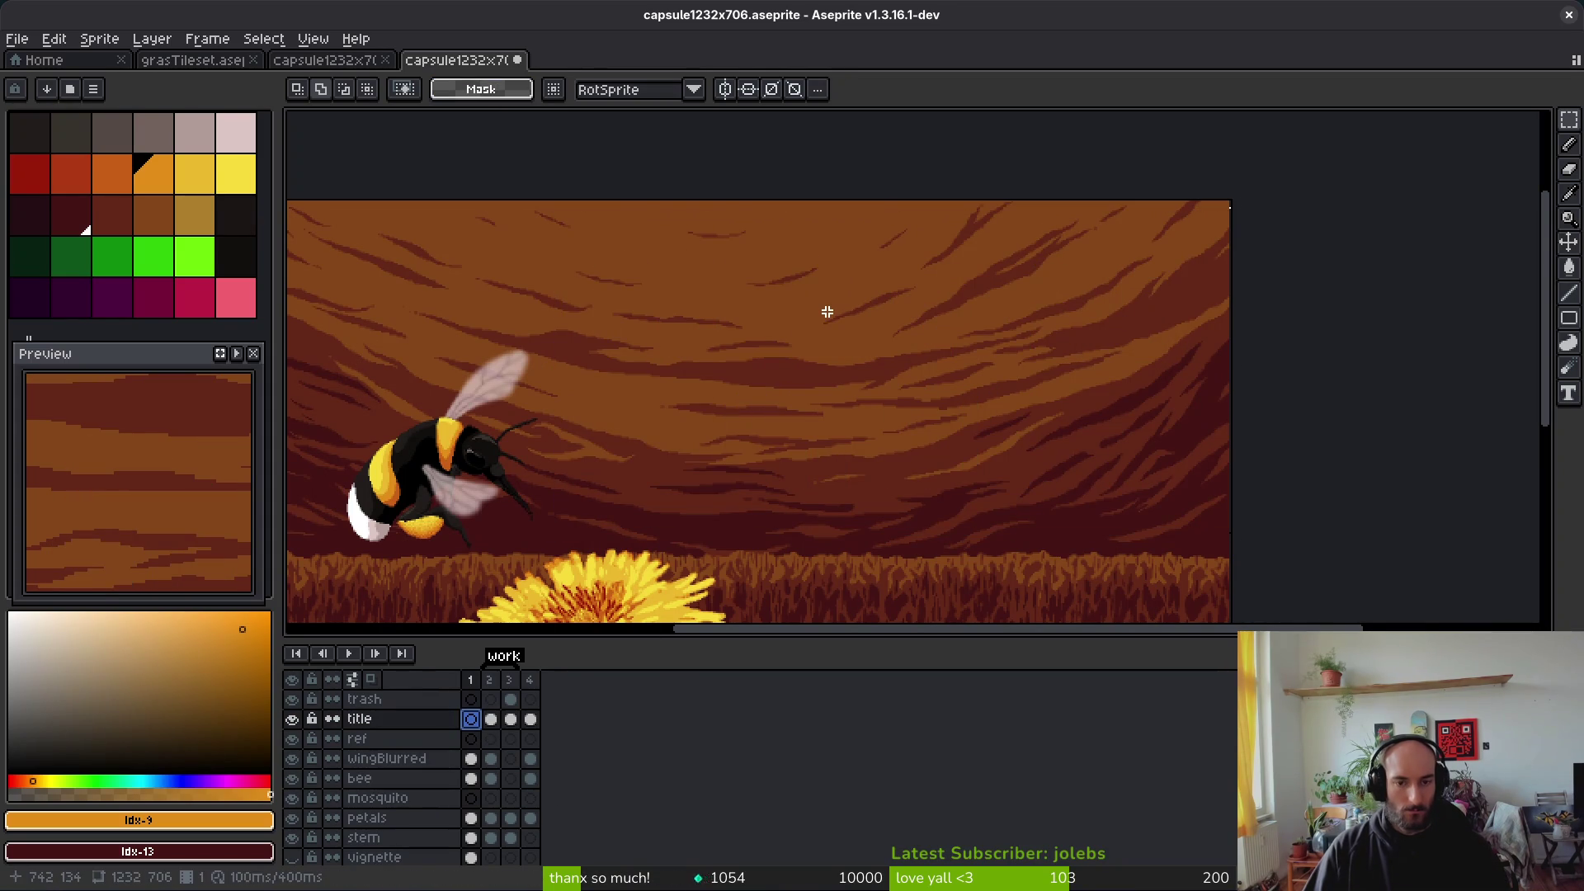
pyautogui.hotkey('ctrl', 'z')
pyautogui.hotkey('ctrl', 'shift', 'Tab')
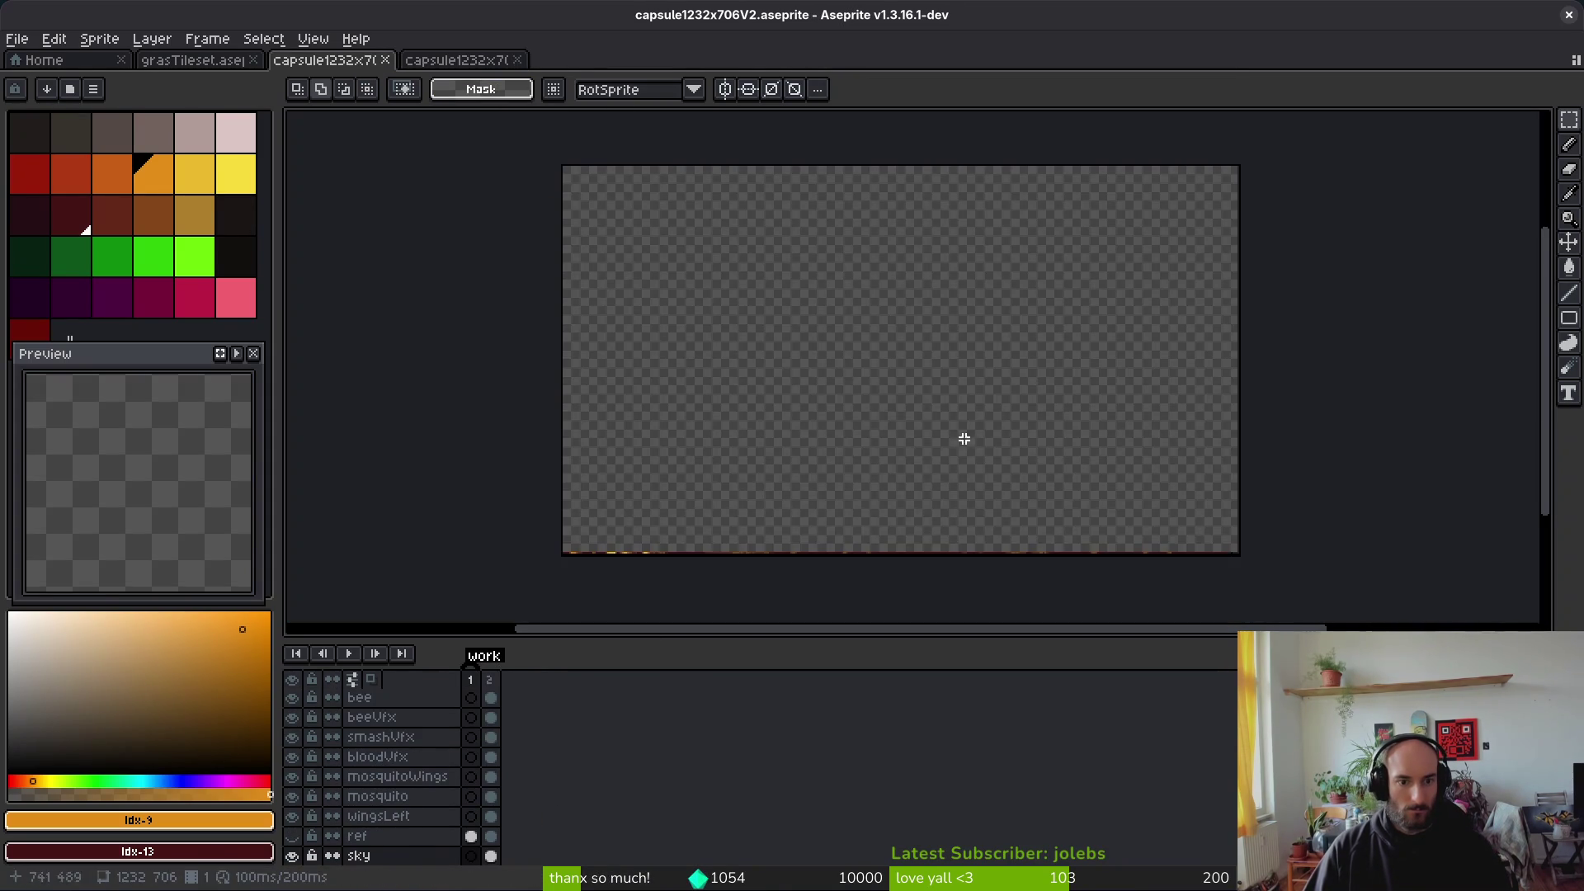
# Step: Select the title layer's frame 2 cel and make the title layer visible
pyautogui.click(493, 699)
pyautogui.scroll(2, 492, 742)
pyautogui.click(490, 699)
pyautogui.moveTo(758, 380)
pyautogui.mouseDown()
pyautogui.moveTo(798, 420)
pyautogui.moveTo(849, 427)
pyautogui.mouseUp()
pyautogui.click(292, 698)
# Step: Replace the handwritten title with the pasted yellow POLLINATE OR DIE, placed top-left
pyautogui.scroll(1, 862, 271)
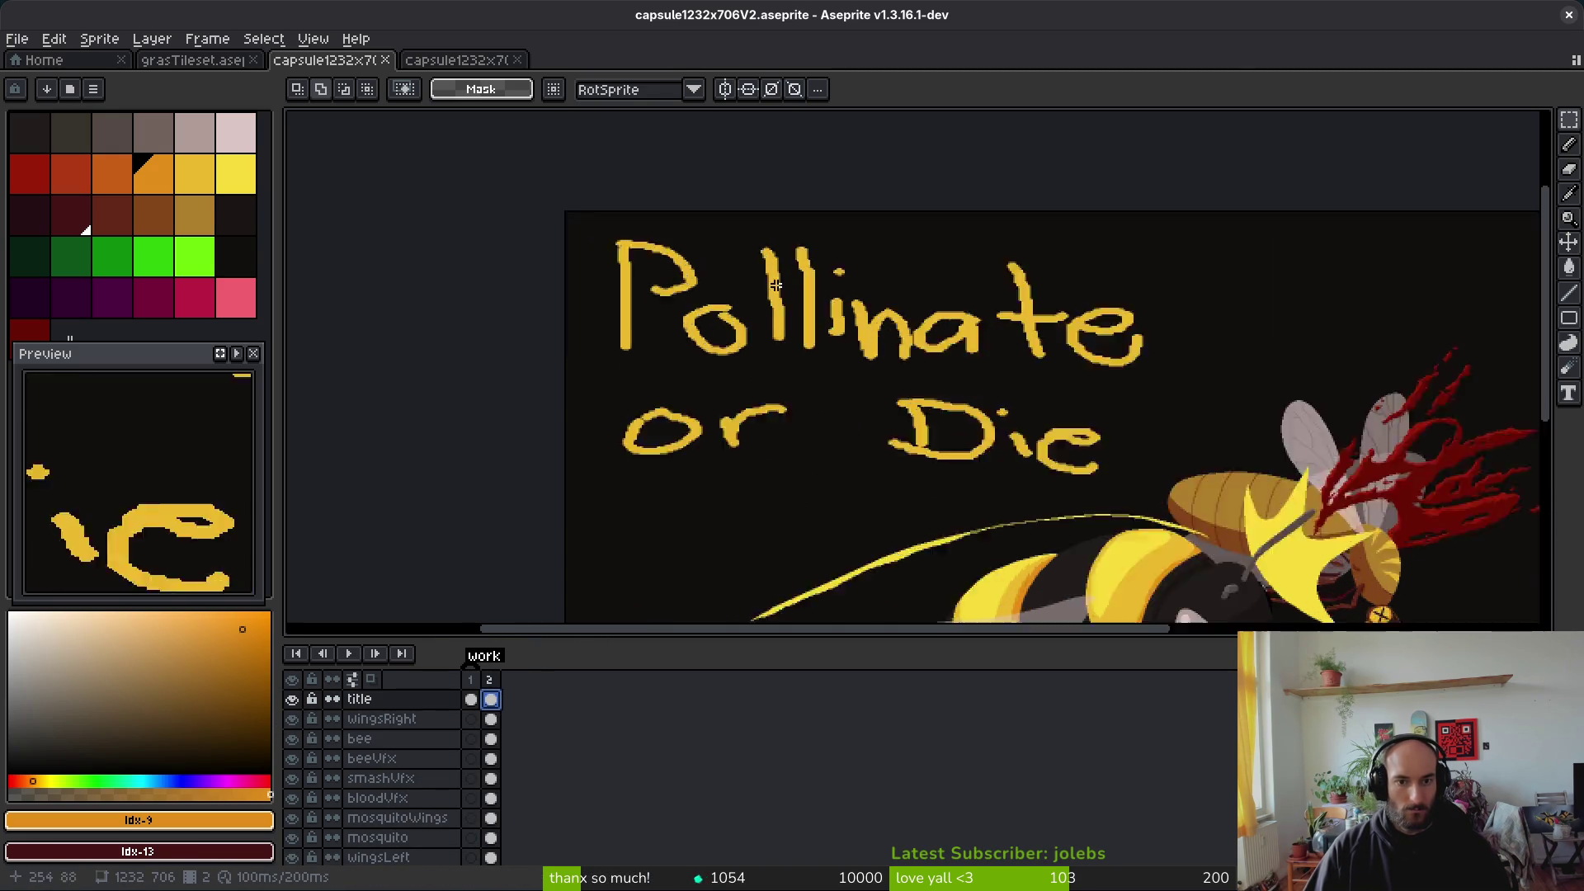
pyautogui.scroll(-2, 697, 299)
pyautogui.press('Delete')
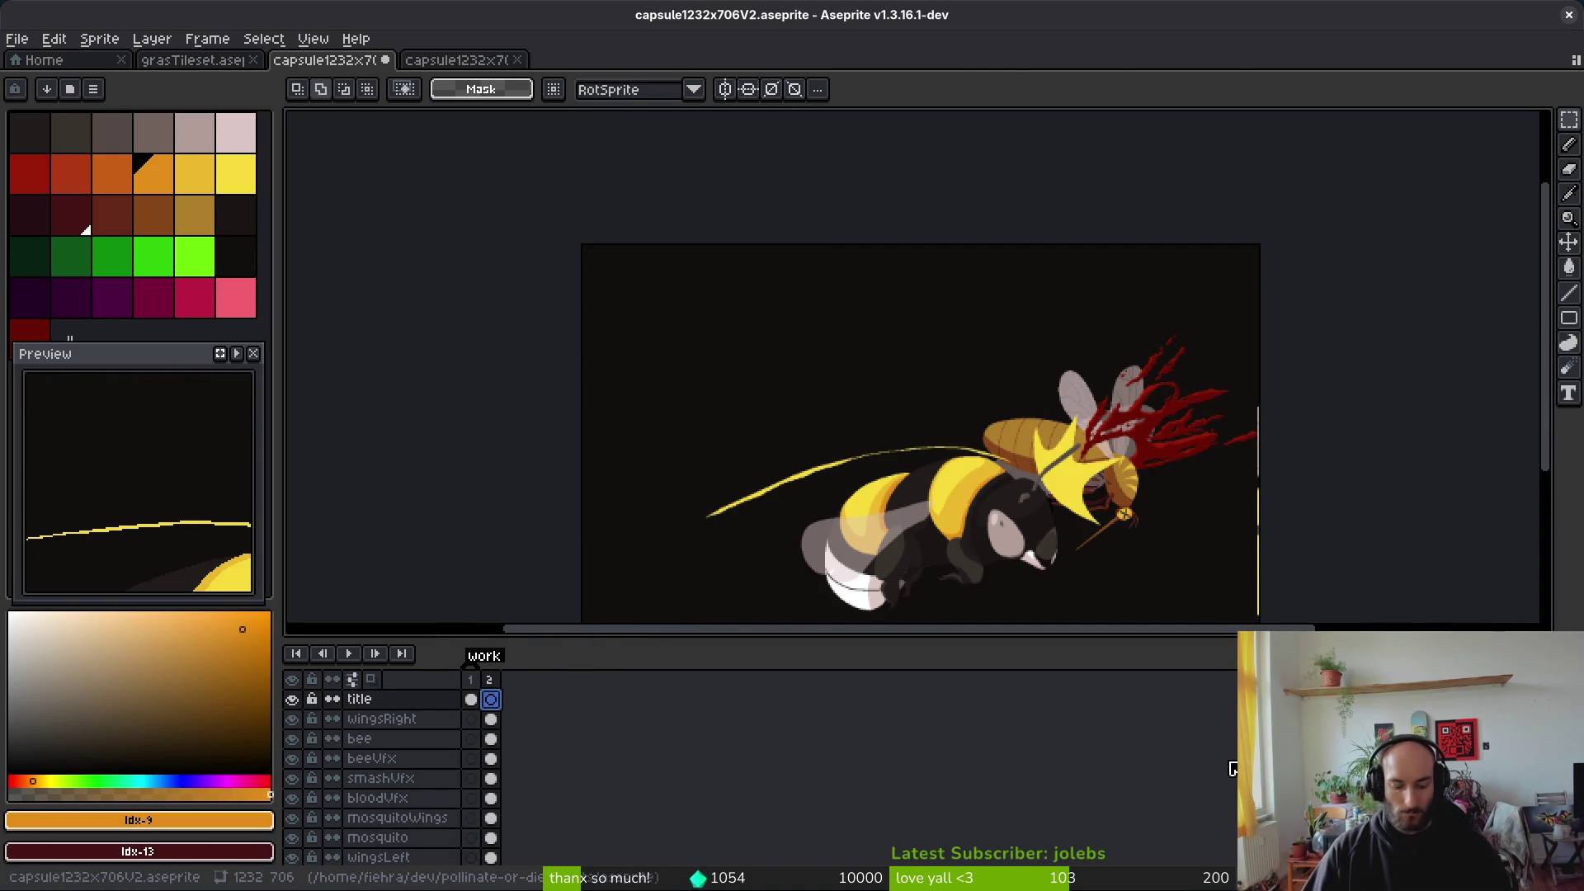
pyautogui.hotkey('ctrl', 'v')
pyautogui.moveTo(979, 343); pyautogui.dragTo(753, 336)
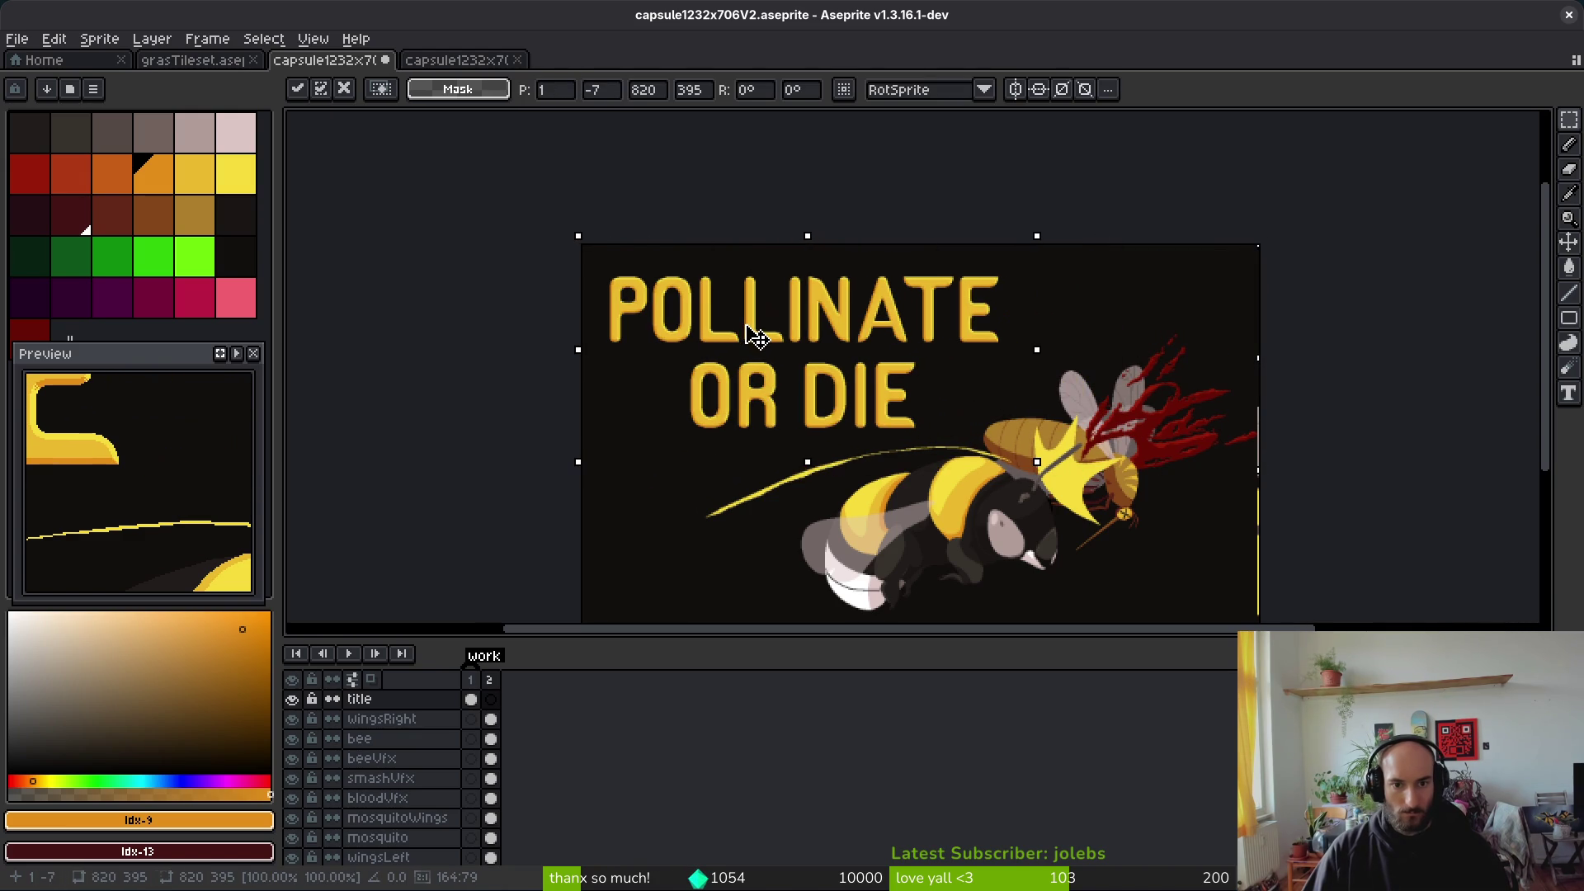
pyautogui.press('Return')
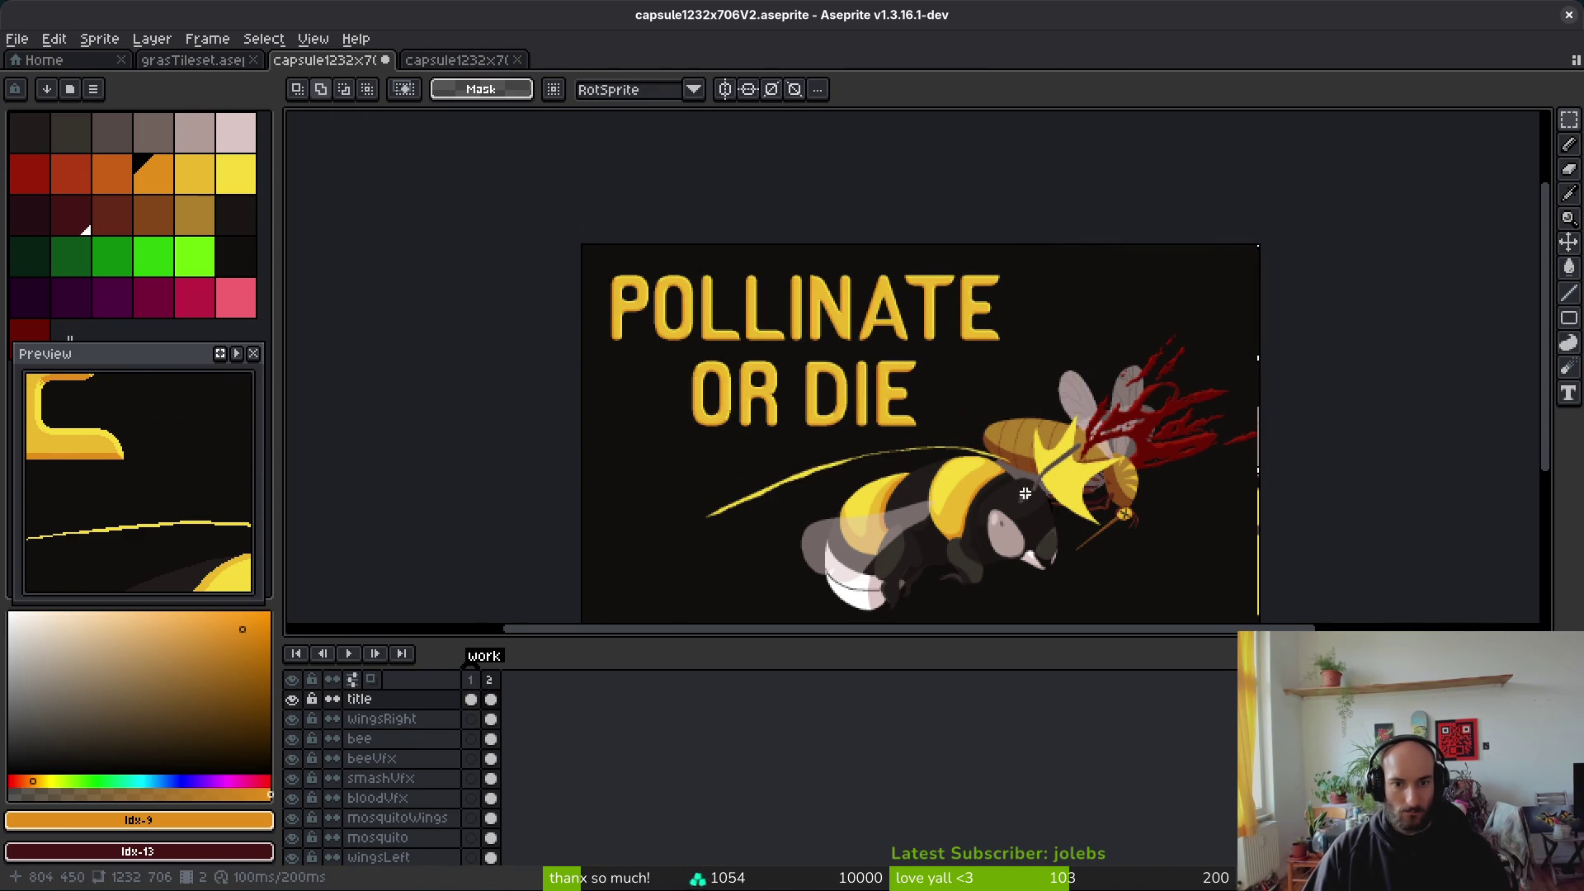
pyautogui.scroll(-2, 1030, 506)
pyautogui.scroll(-1, 1003, 515)
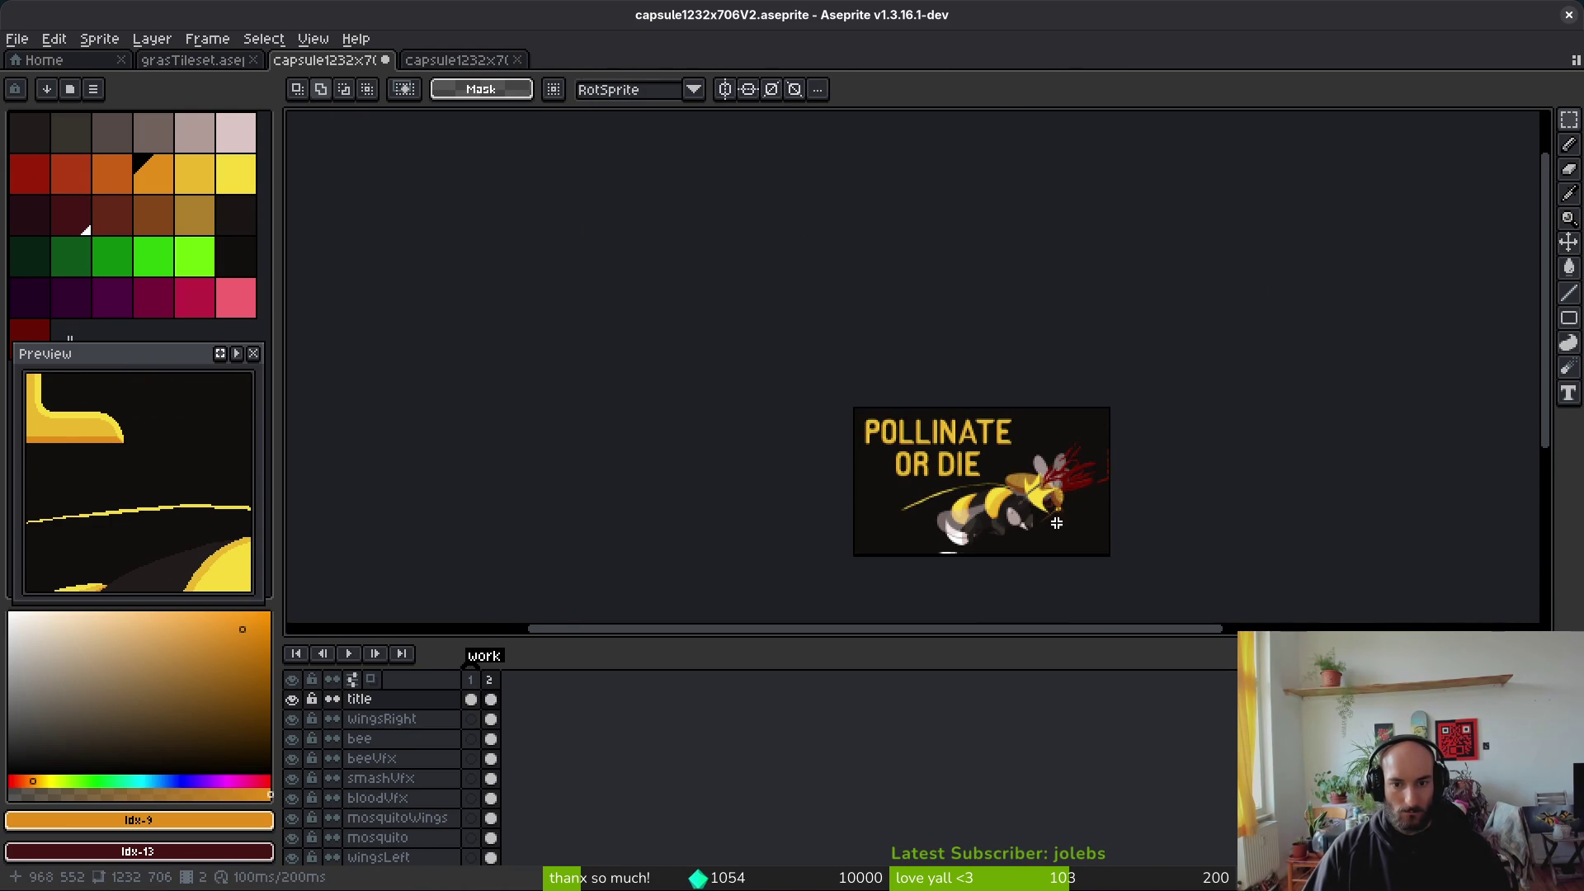
# Step: Keep smashVfx visible and hide the beeVfx yellow streak layer behind the bee
pyautogui.scroll(3, 1051, 523)
pyautogui.moveTo(1059, 522); pyautogui.dragTo(1046, 541)
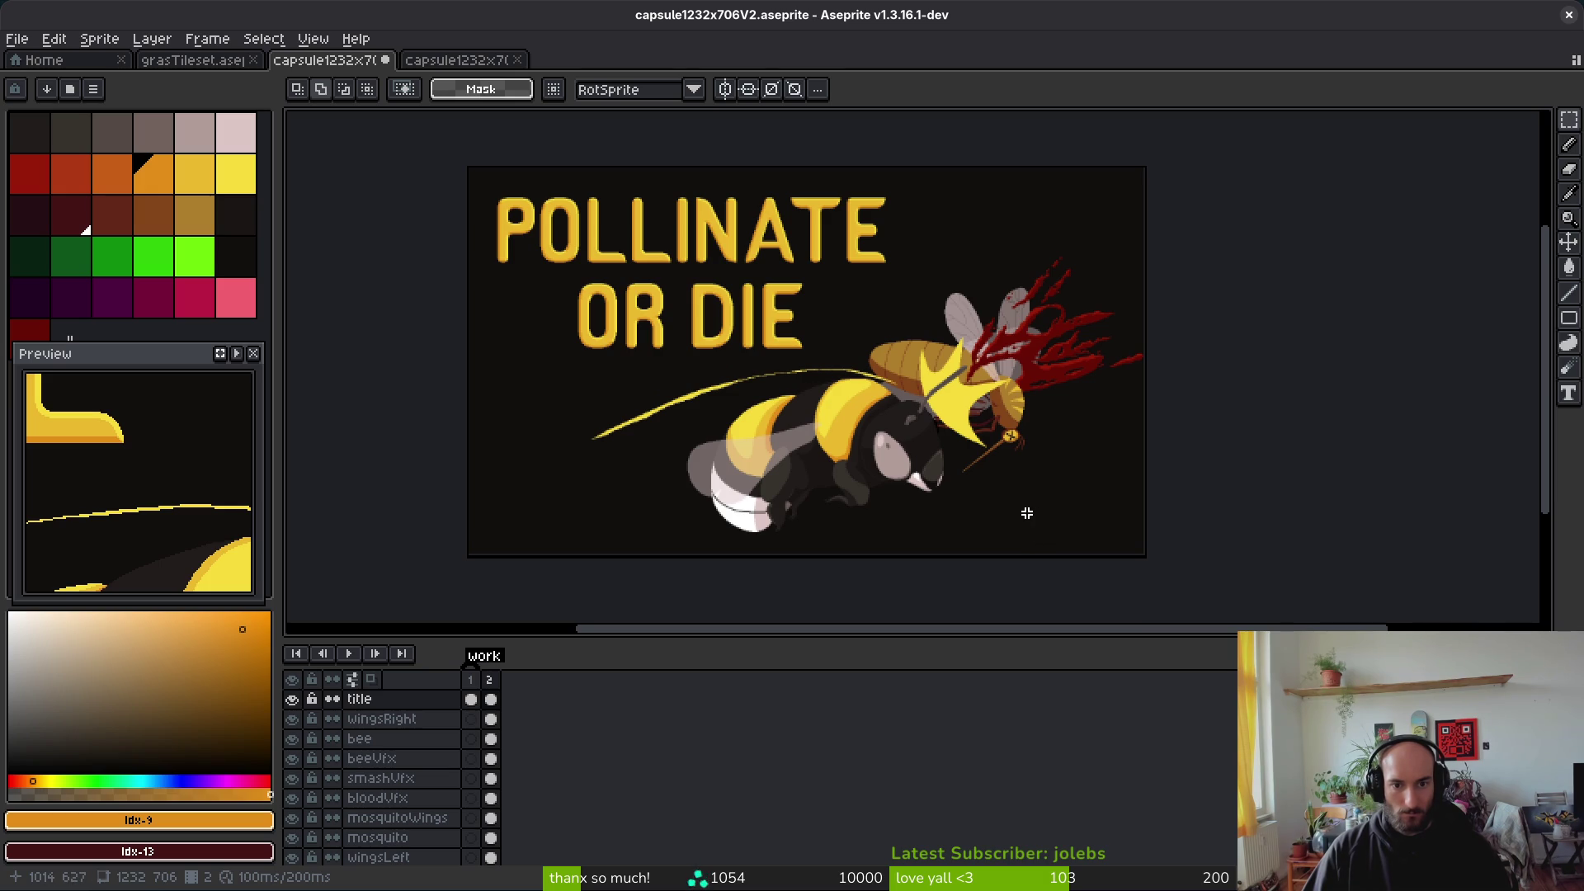
pyautogui.scroll(5, 1018, 472)
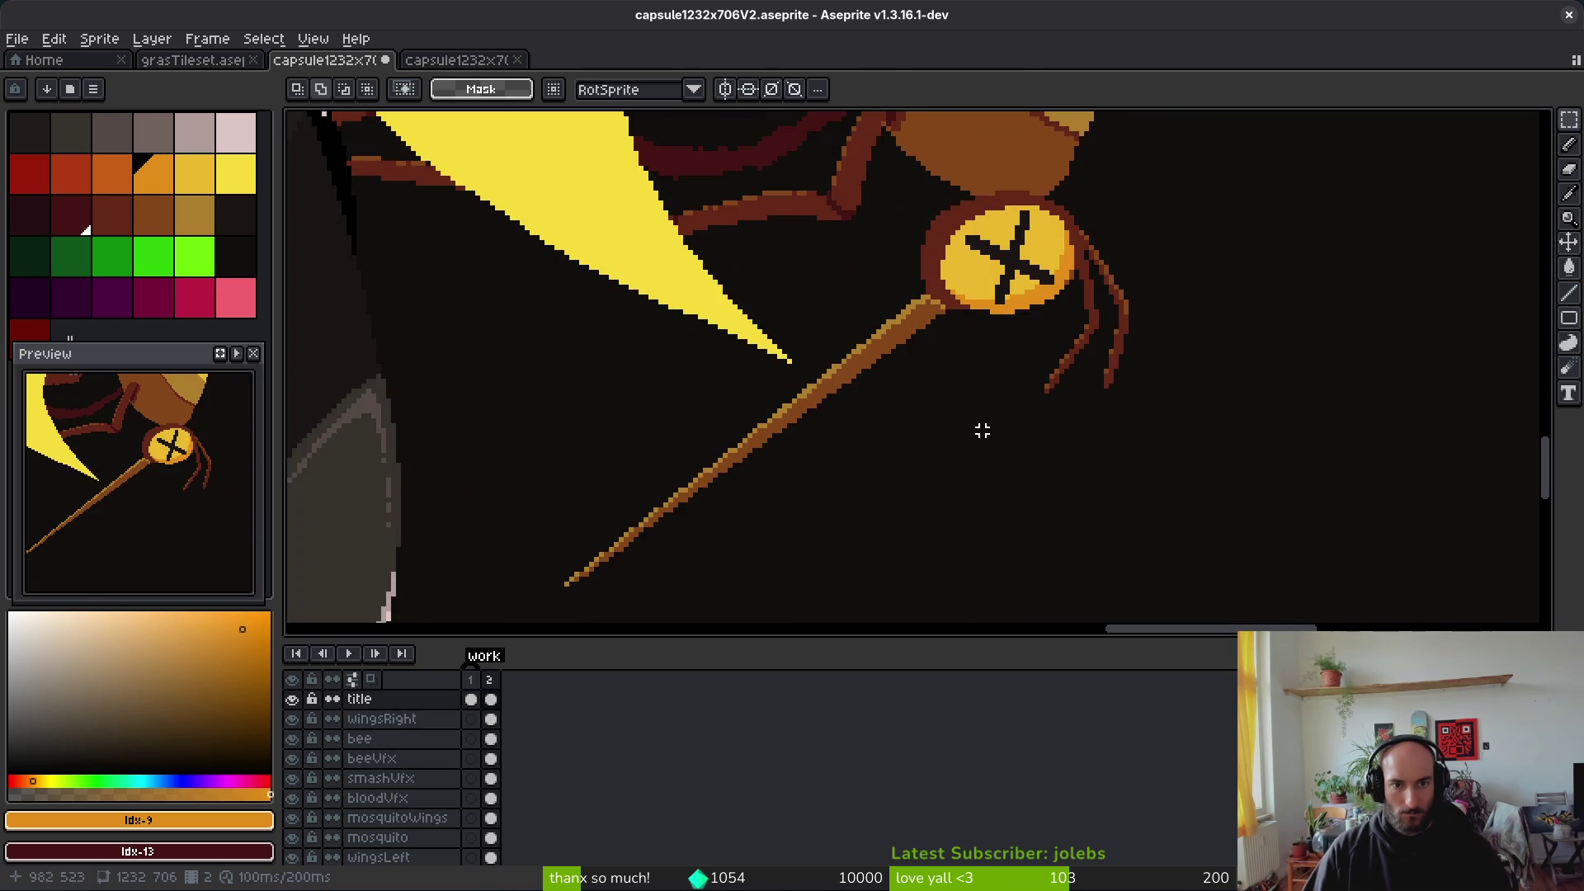
pyautogui.scroll(-3, 991, 444)
pyautogui.scroll(-3, 972, 530)
pyautogui.scroll(1, 993, 439)
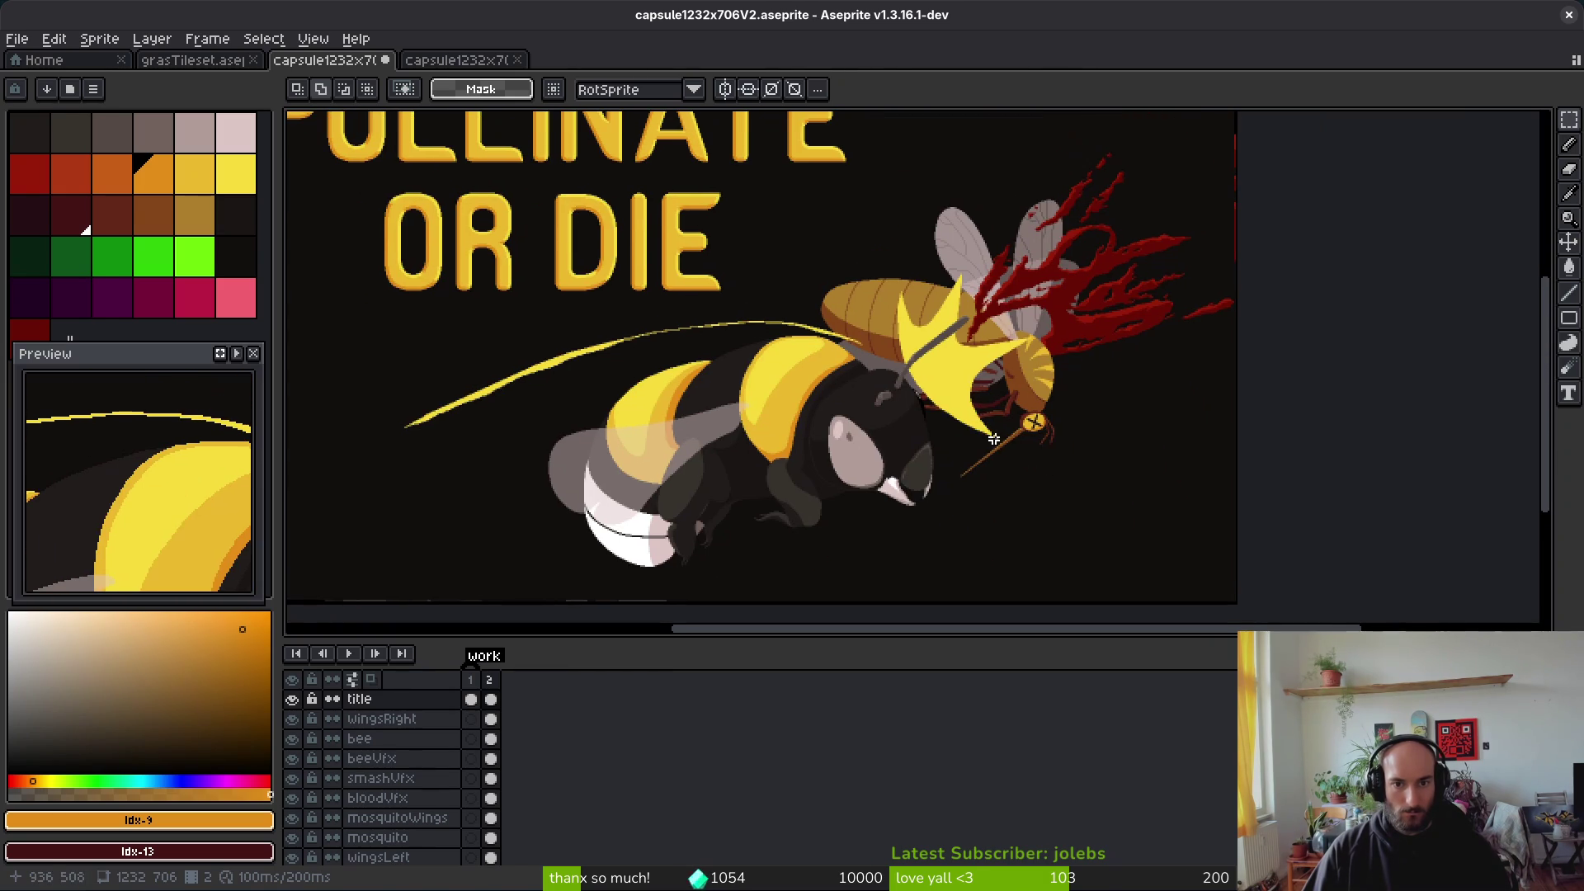
pyautogui.scroll(-4, 998, 431)
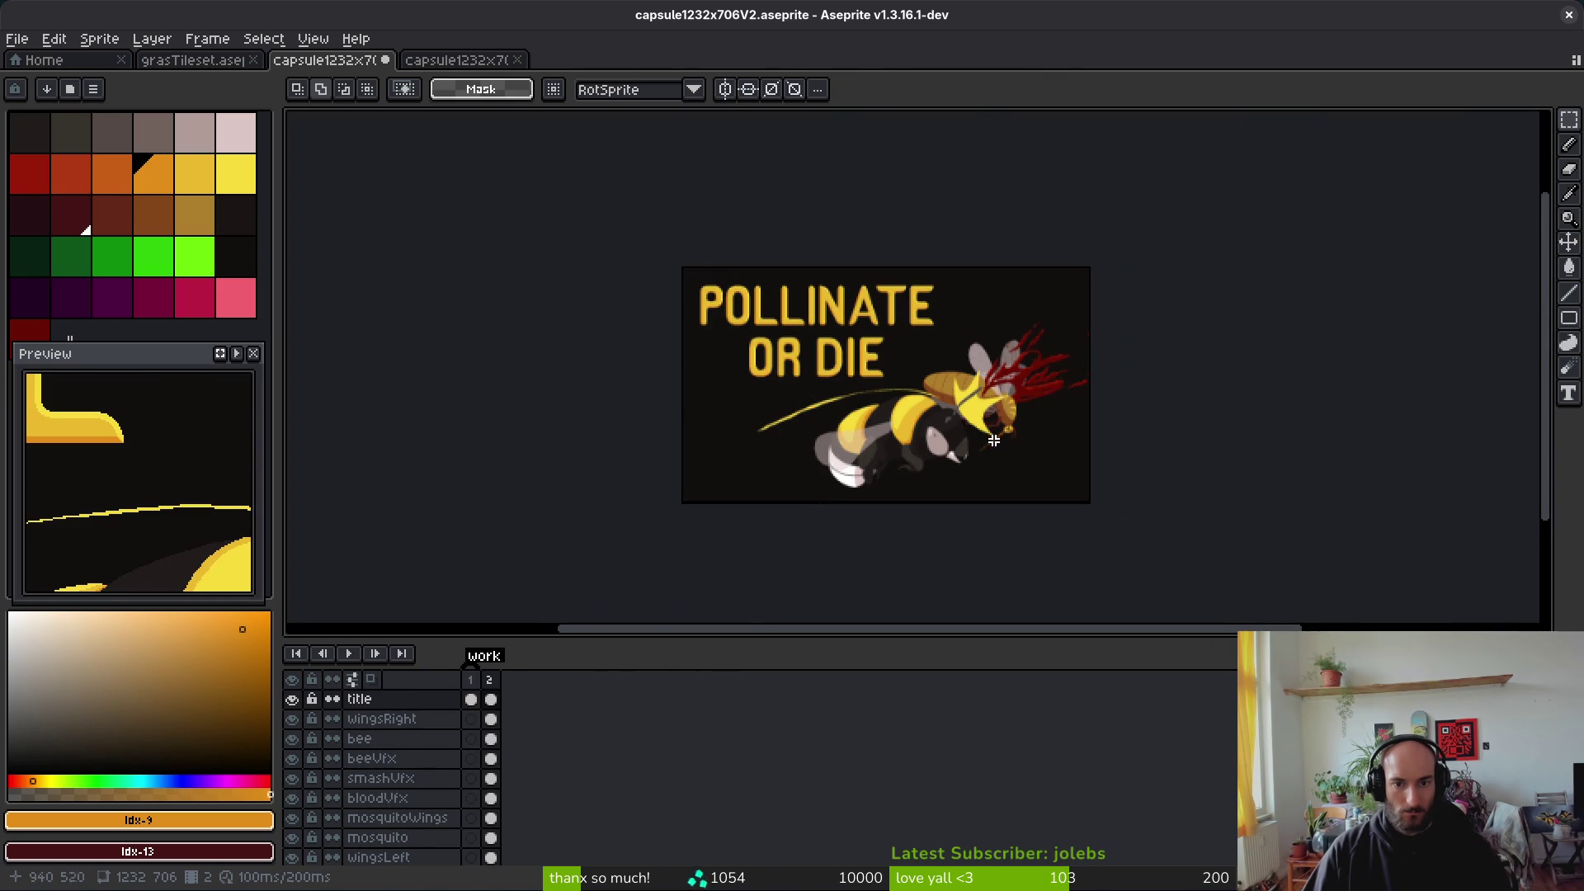
pyautogui.scroll(2, 939, 451)
pyautogui.scroll(3, 915, 452)
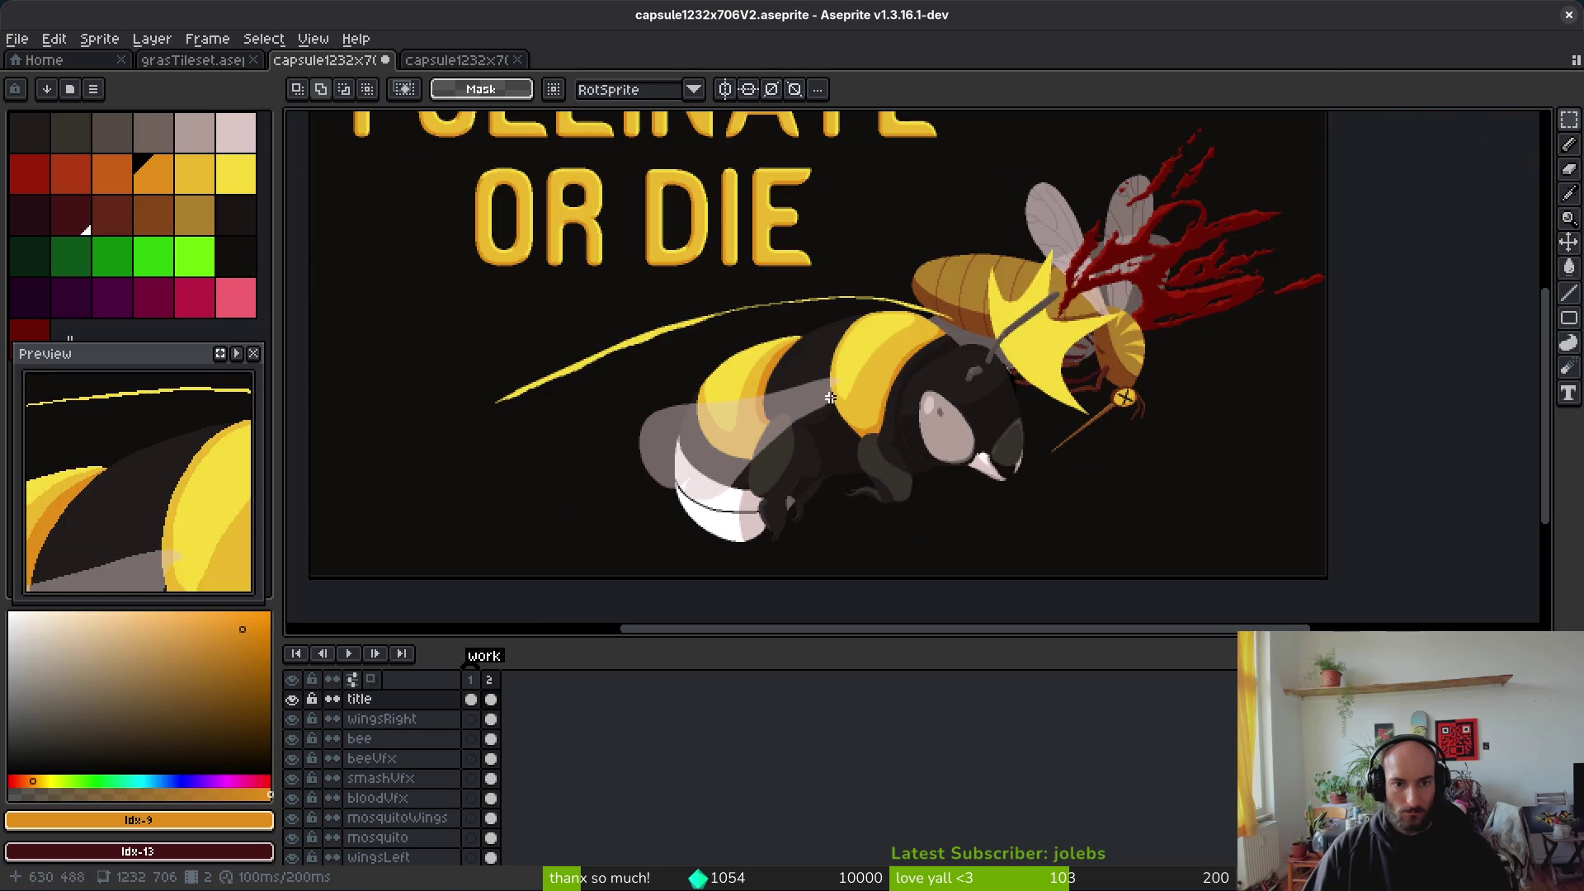
pyautogui.click(292, 778)
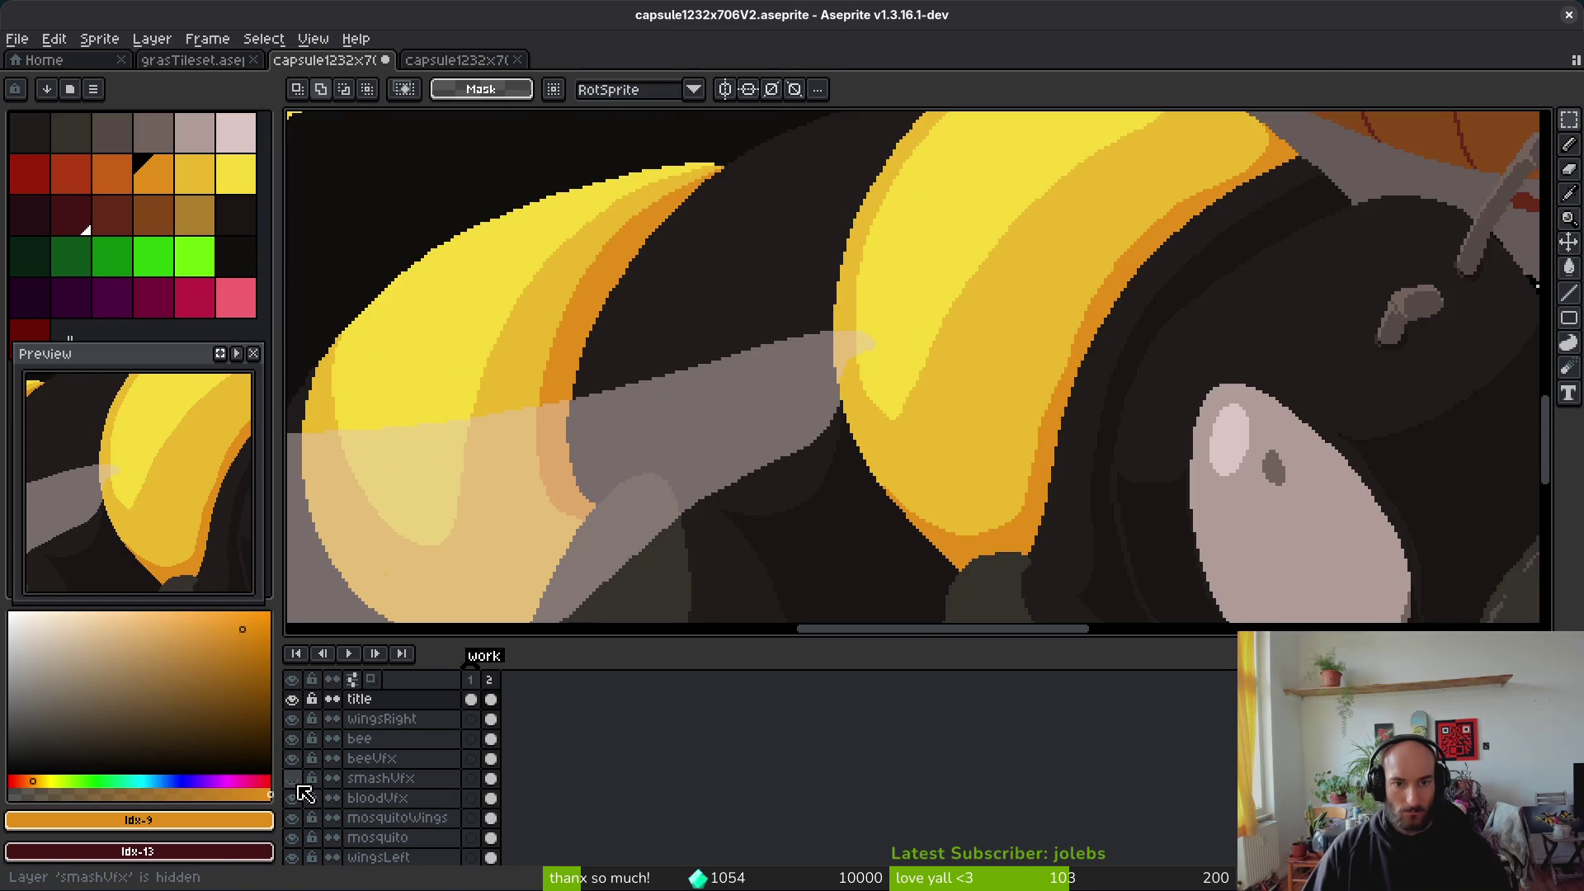
pyautogui.press('1')
pyautogui.press('-')
pyautogui.click(292, 778)
pyautogui.click(292, 759)
pyautogui.click(292, 758)
pyautogui.click(292, 758)
# Step: Shrink the timeline panel to enlarge the canvas and review the finished cover
pyautogui.scroll(-1, 884, 377)
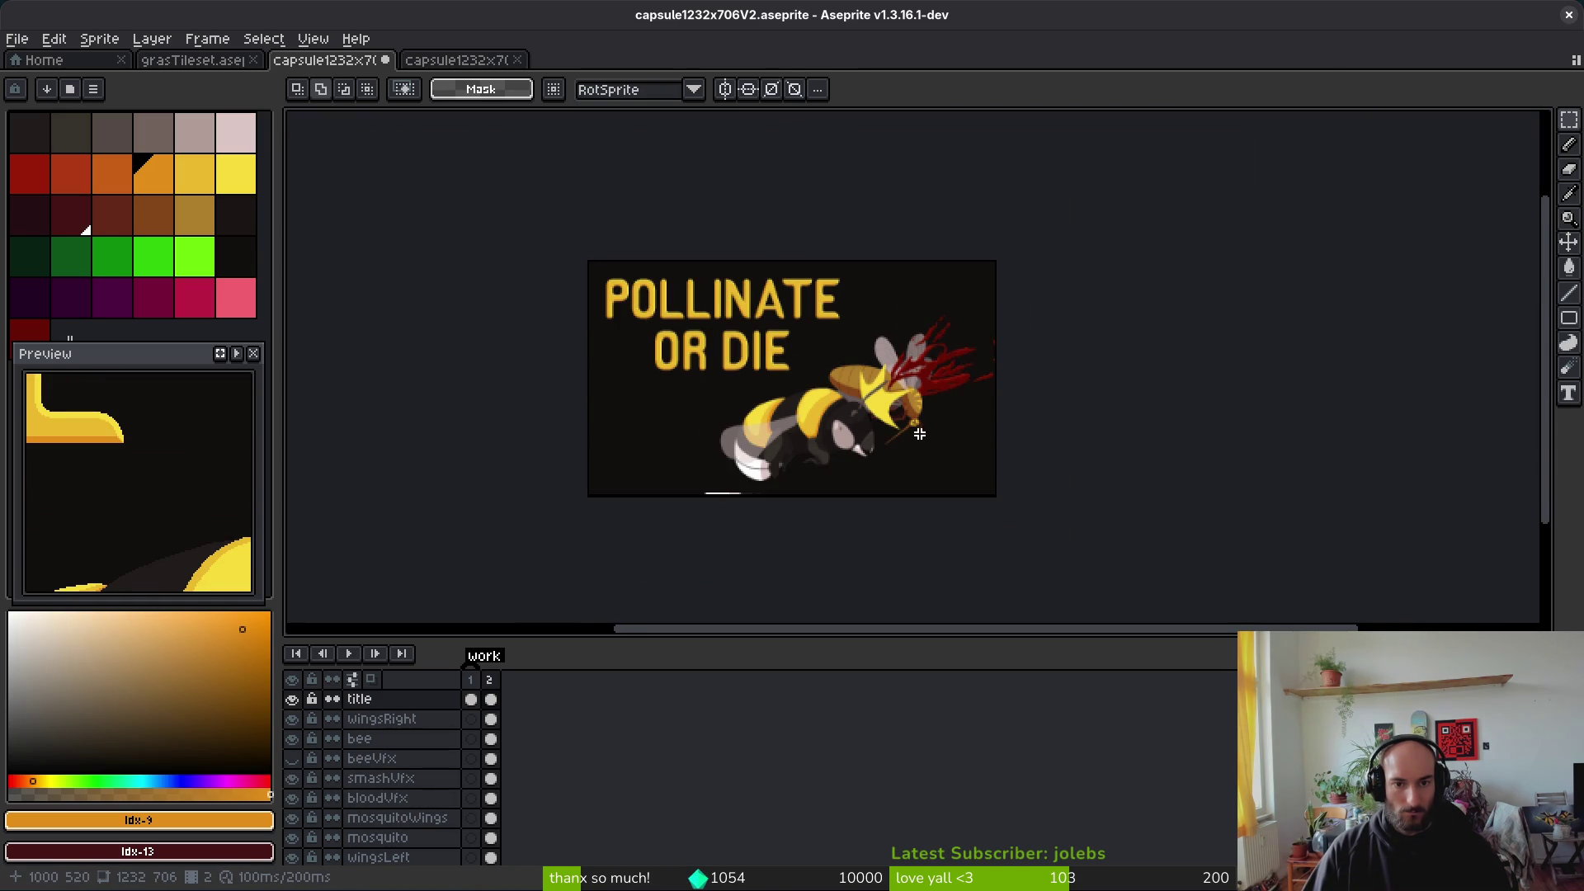
pyautogui.scroll(4, 938, 397)
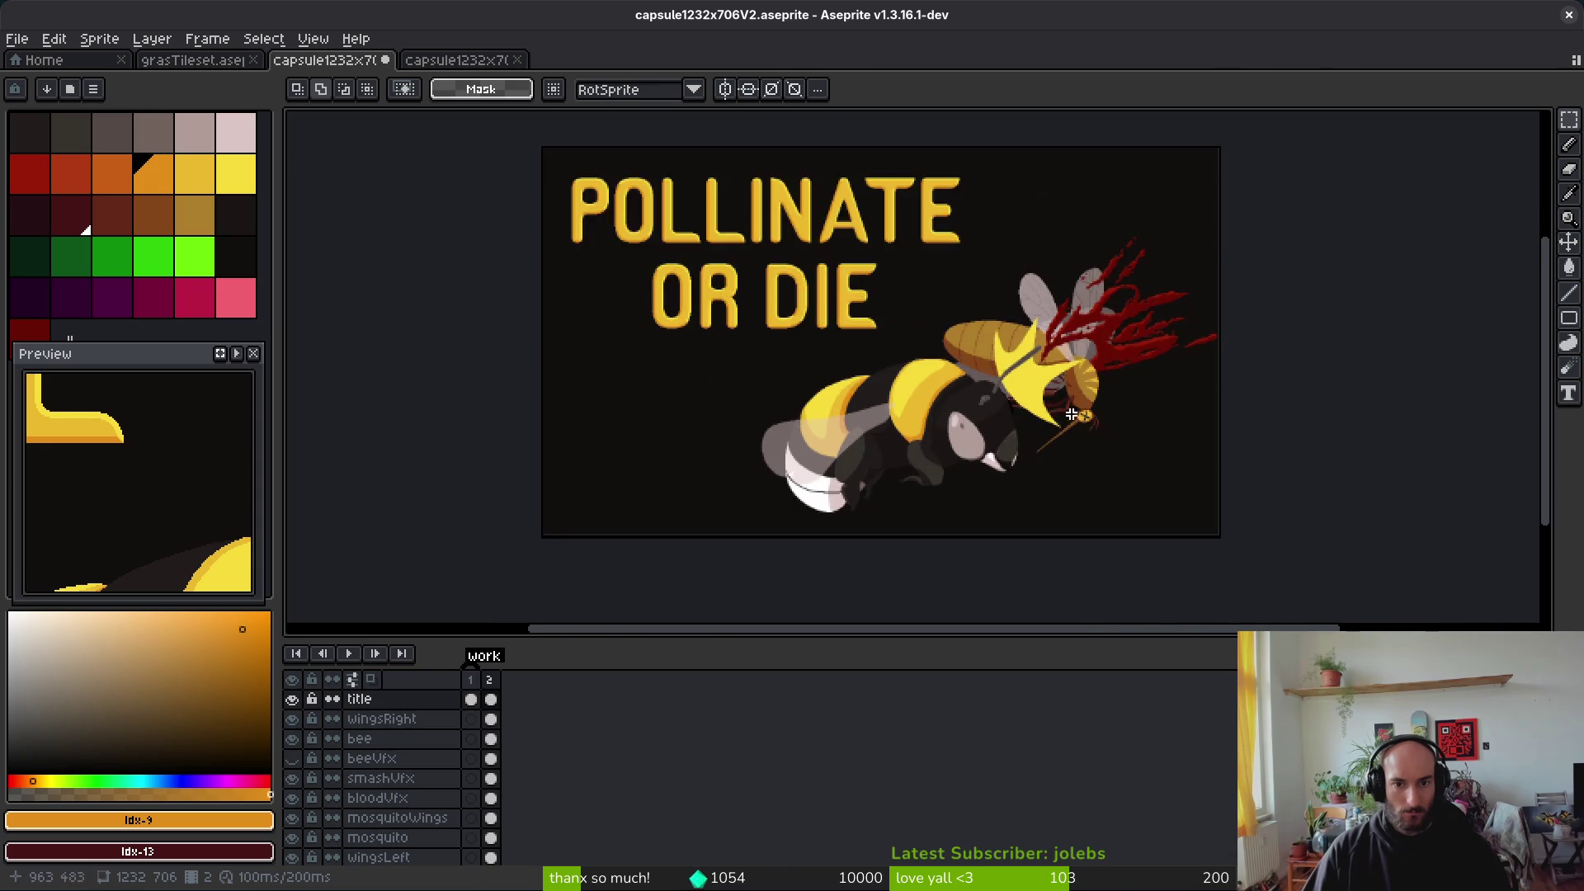
pyautogui.scroll(-4, 1028, 404)
pyautogui.scroll(2, 953, 395)
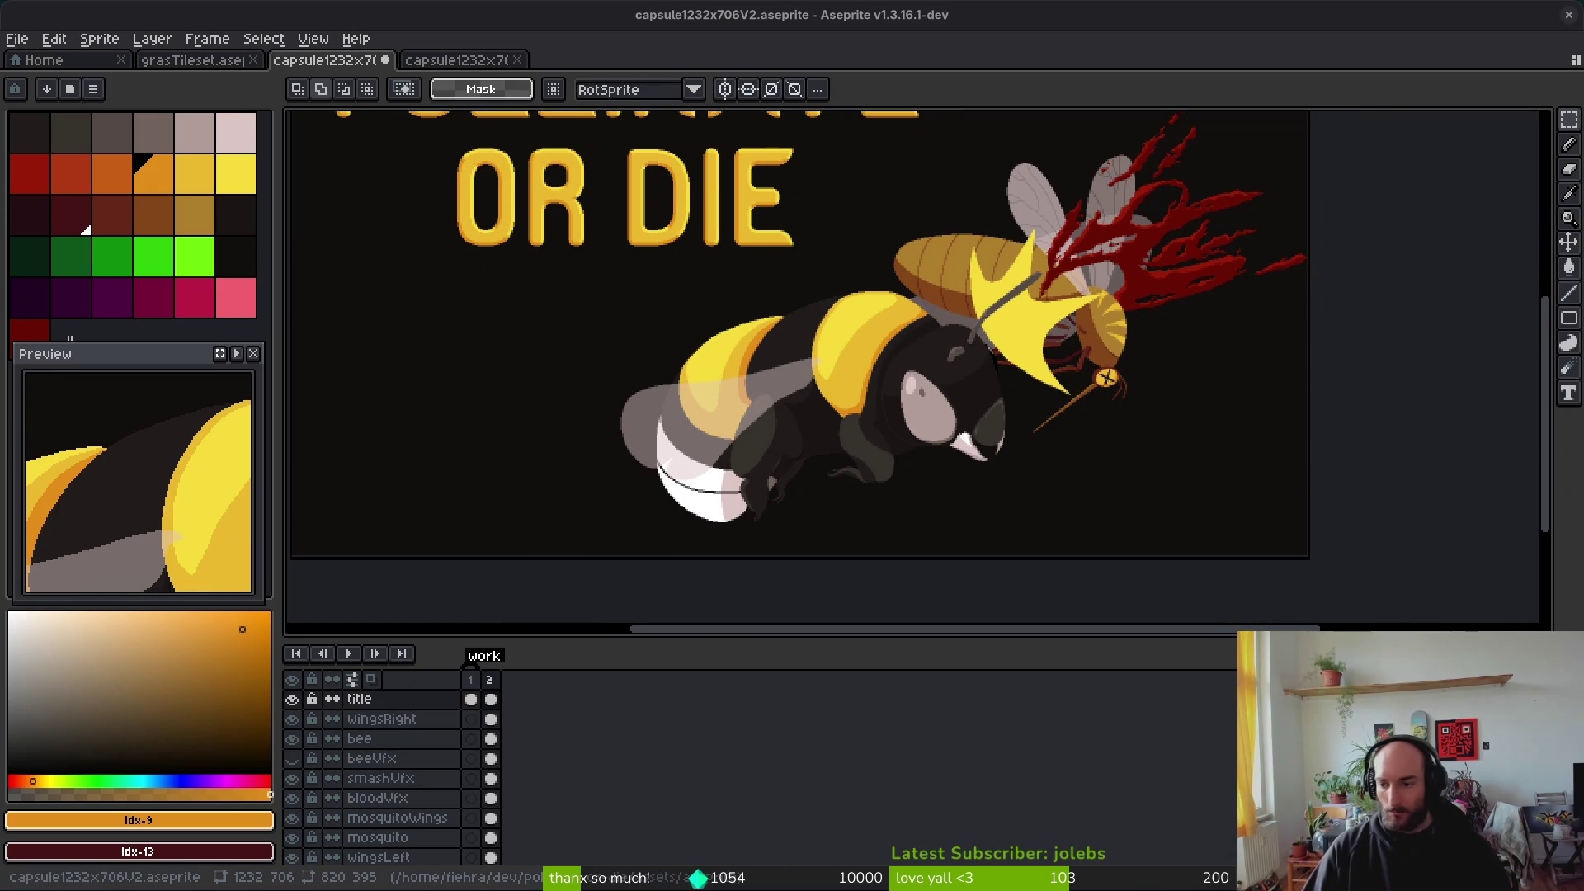
pyautogui.scroll(-1, 773, 390)
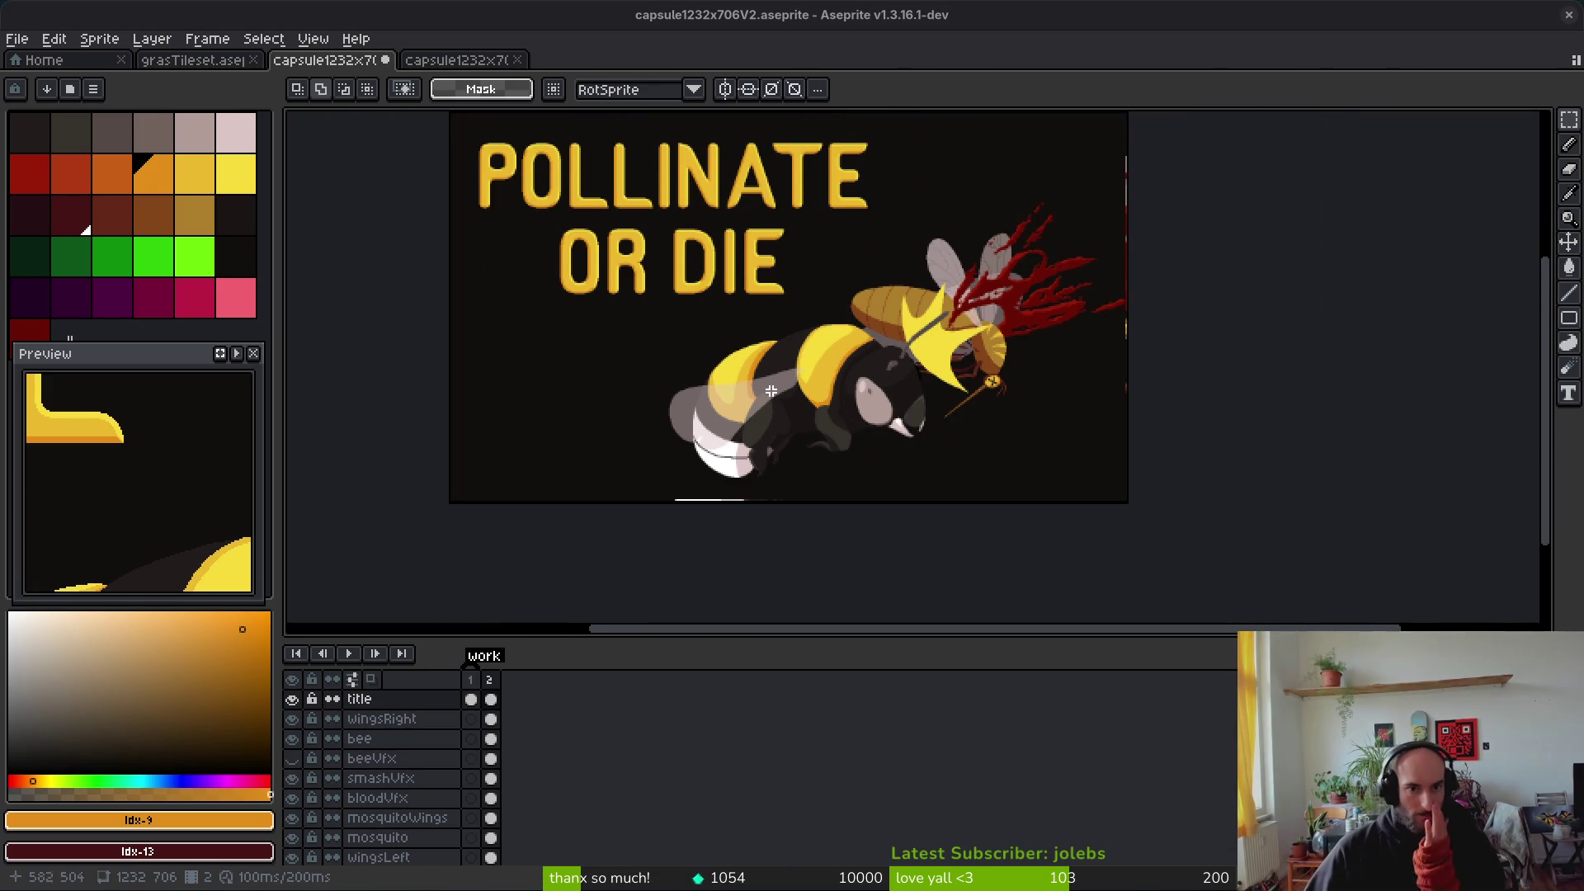
pyautogui.moveTo(774, 390); pyautogui.dragTo(797, 407)
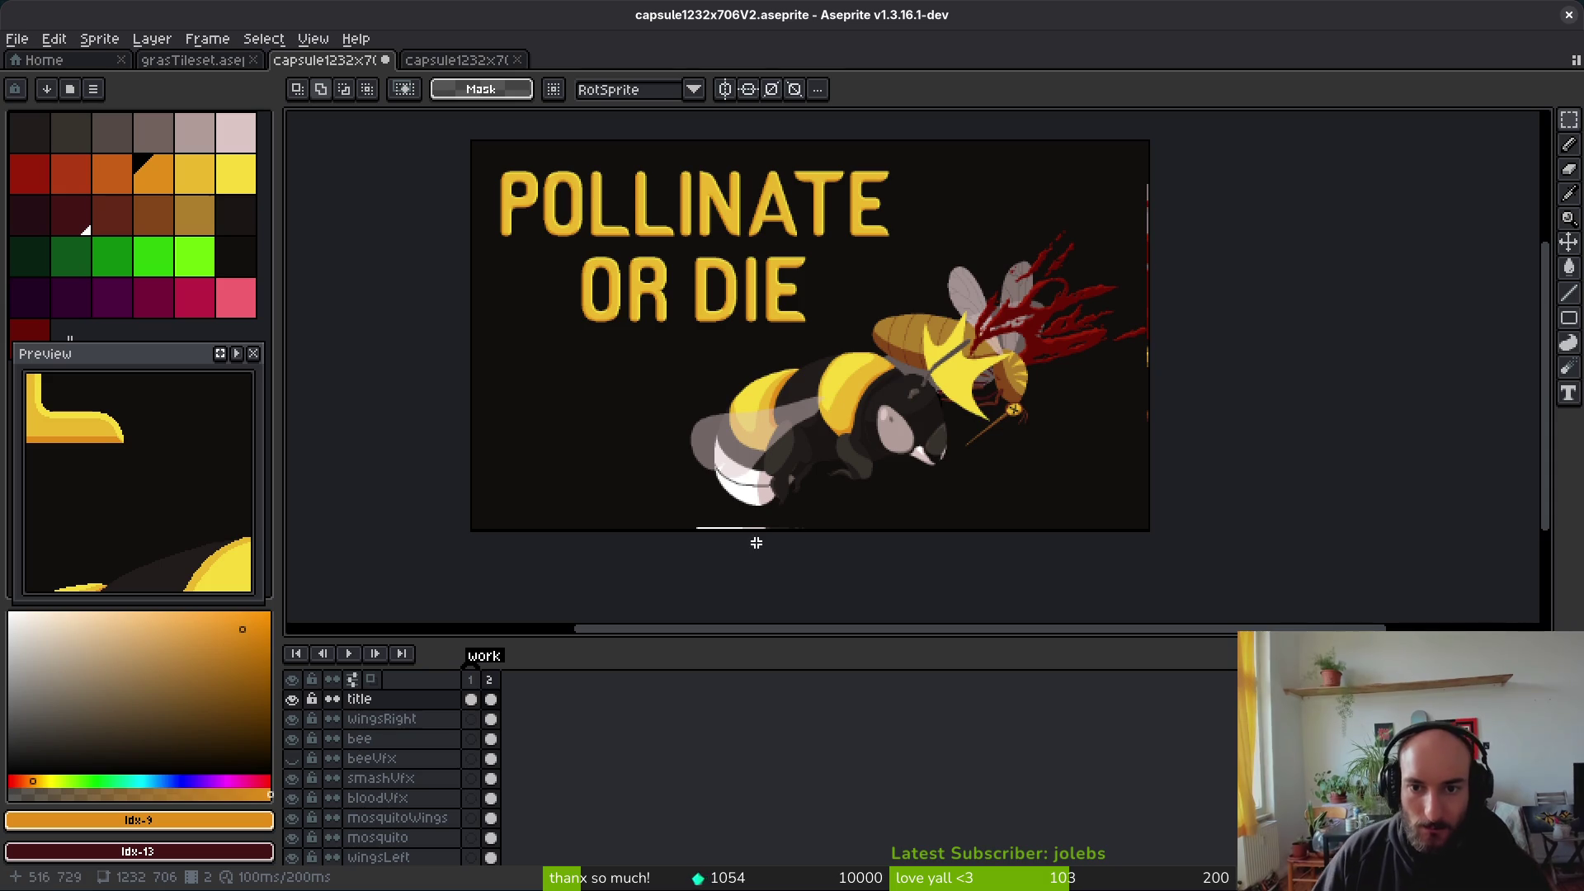
pyautogui.moveTo(943, 653); pyautogui.dragTo(945, 753)
pyautogui.scroll(1, 993, 371)
pyautogui.scroll(4, 1330, 565)
pyautogui.scroll(-4, 1435, 586)
pyautogui.scroll(-1, 1281, 555)
pyautogui.scroll(1, 1215, 542)
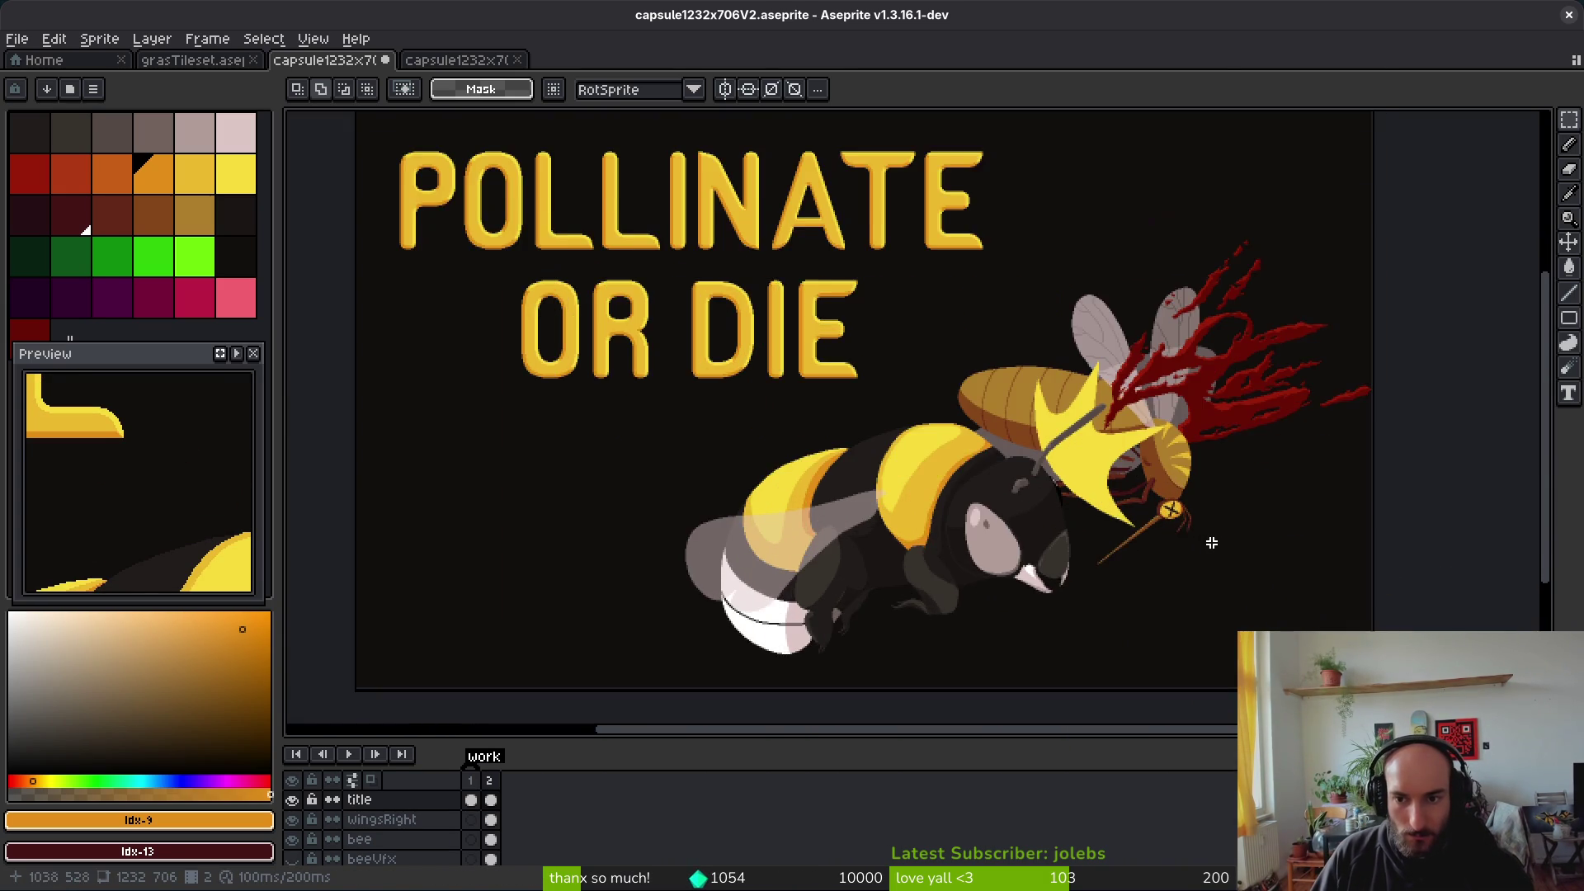
pyautogui.moveTo(1214, 542); pyautogui.dragTo(1233, 579)
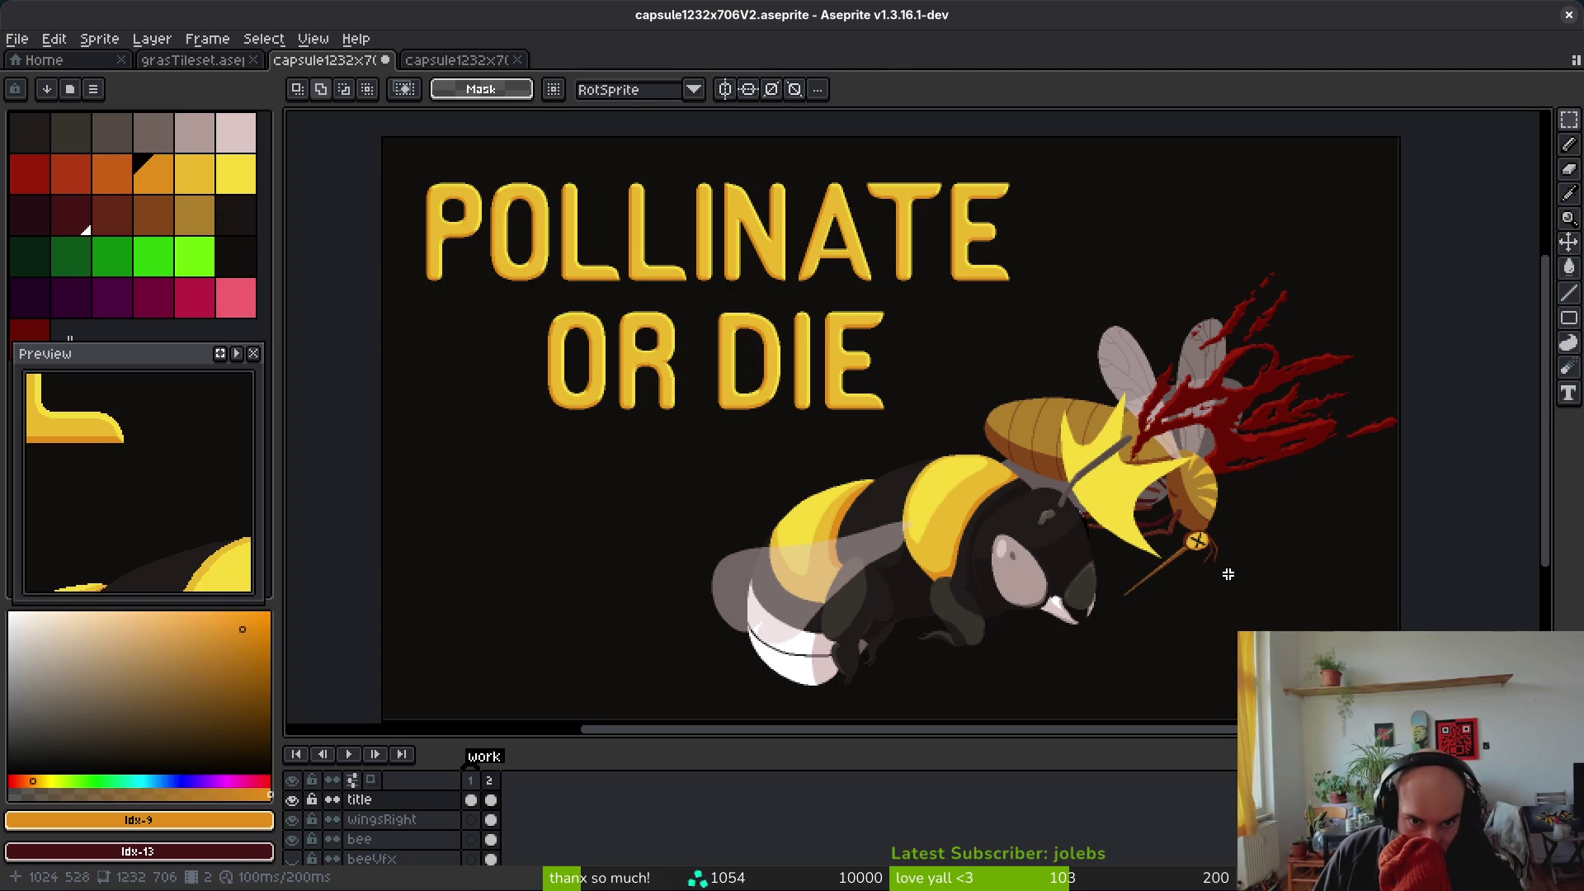
pyautogui.scroll(5, 776, 400)
pyautogui.scroll(-1, 776, 399)
pyautogui.moveTo(698, 424); pyautogui.dragTo(796, 454)
pyautogui.scroll(-3, 817, 437)
pyautogui.scroll(3, 825, 438)
pyautogui.scroll(-4, 818, 434)
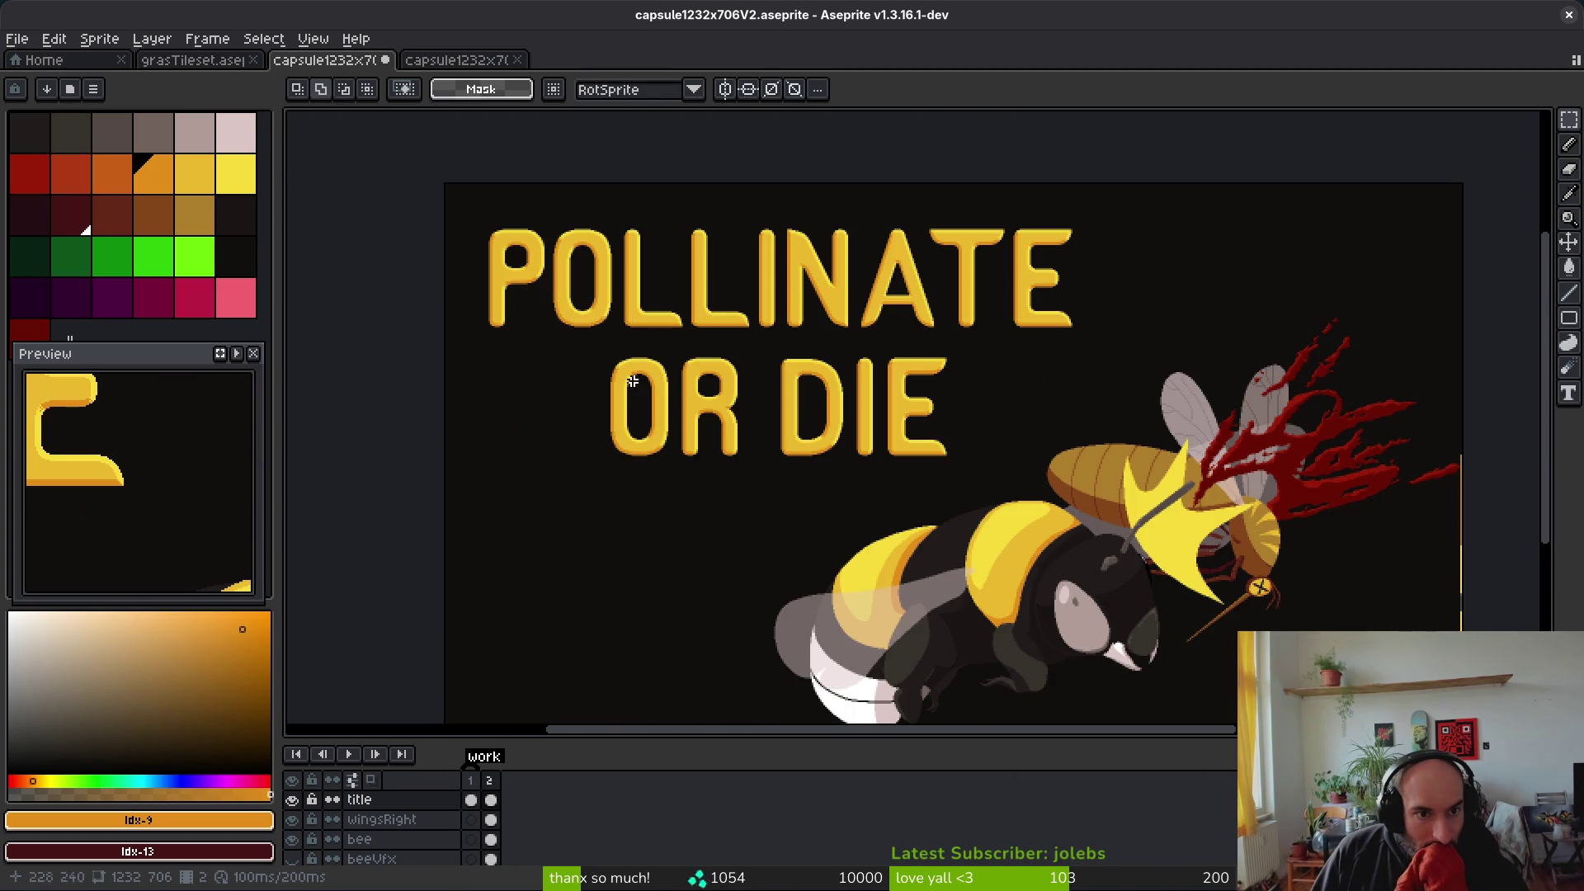
pyautogui.scroll(4, 584, 318)
pyautogui.scroll(-2, 682, 418)
pyautogui.scroll(-3, 700, 429)
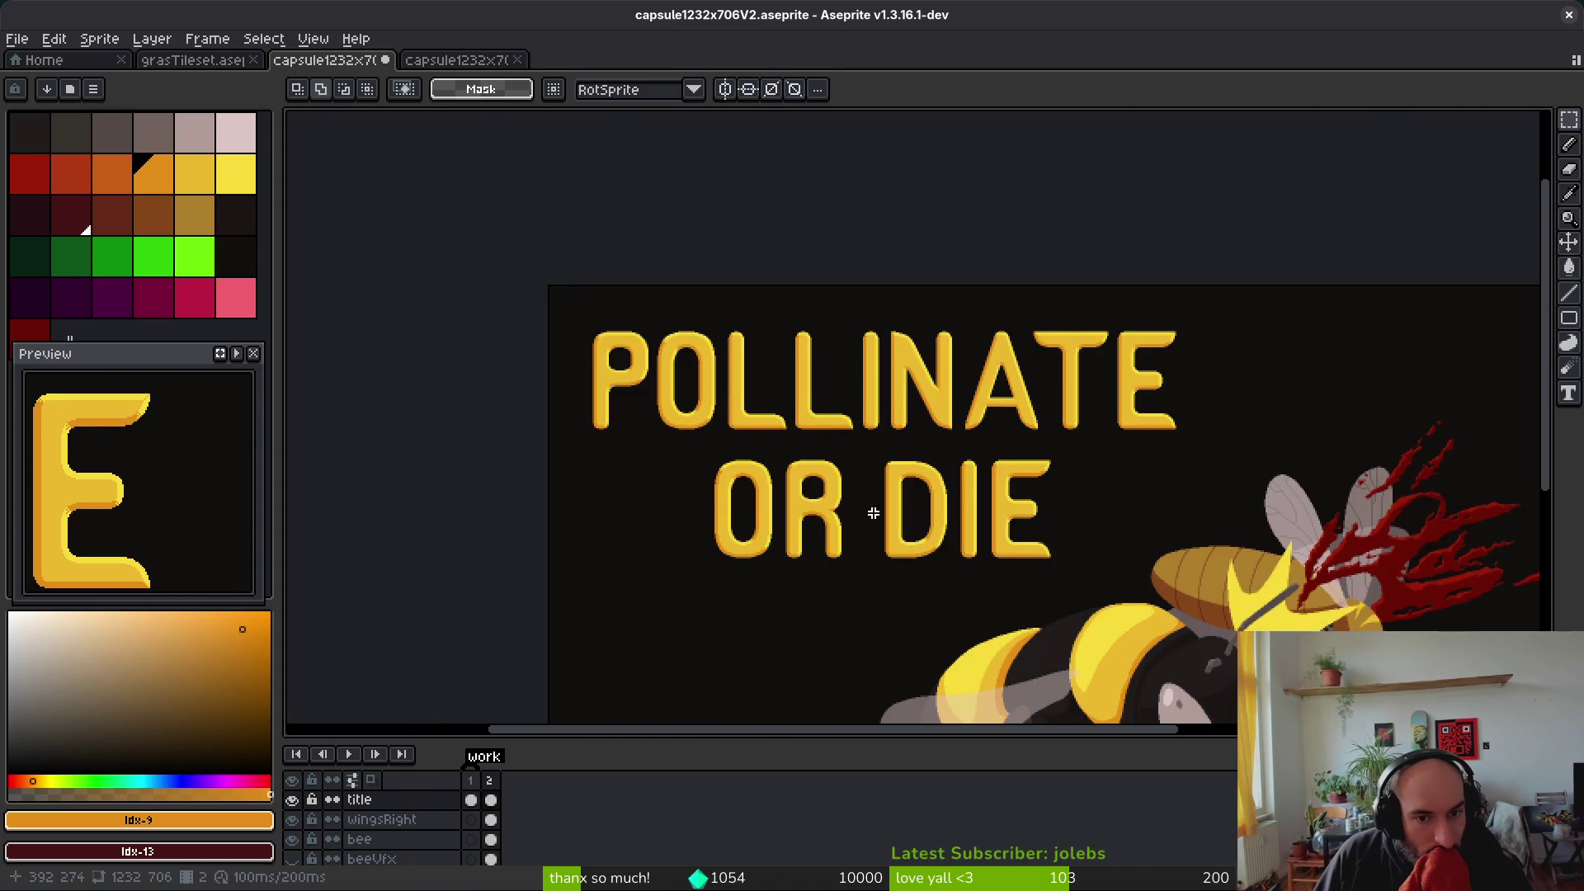
pyautogui.scroll(3, 806, 453)
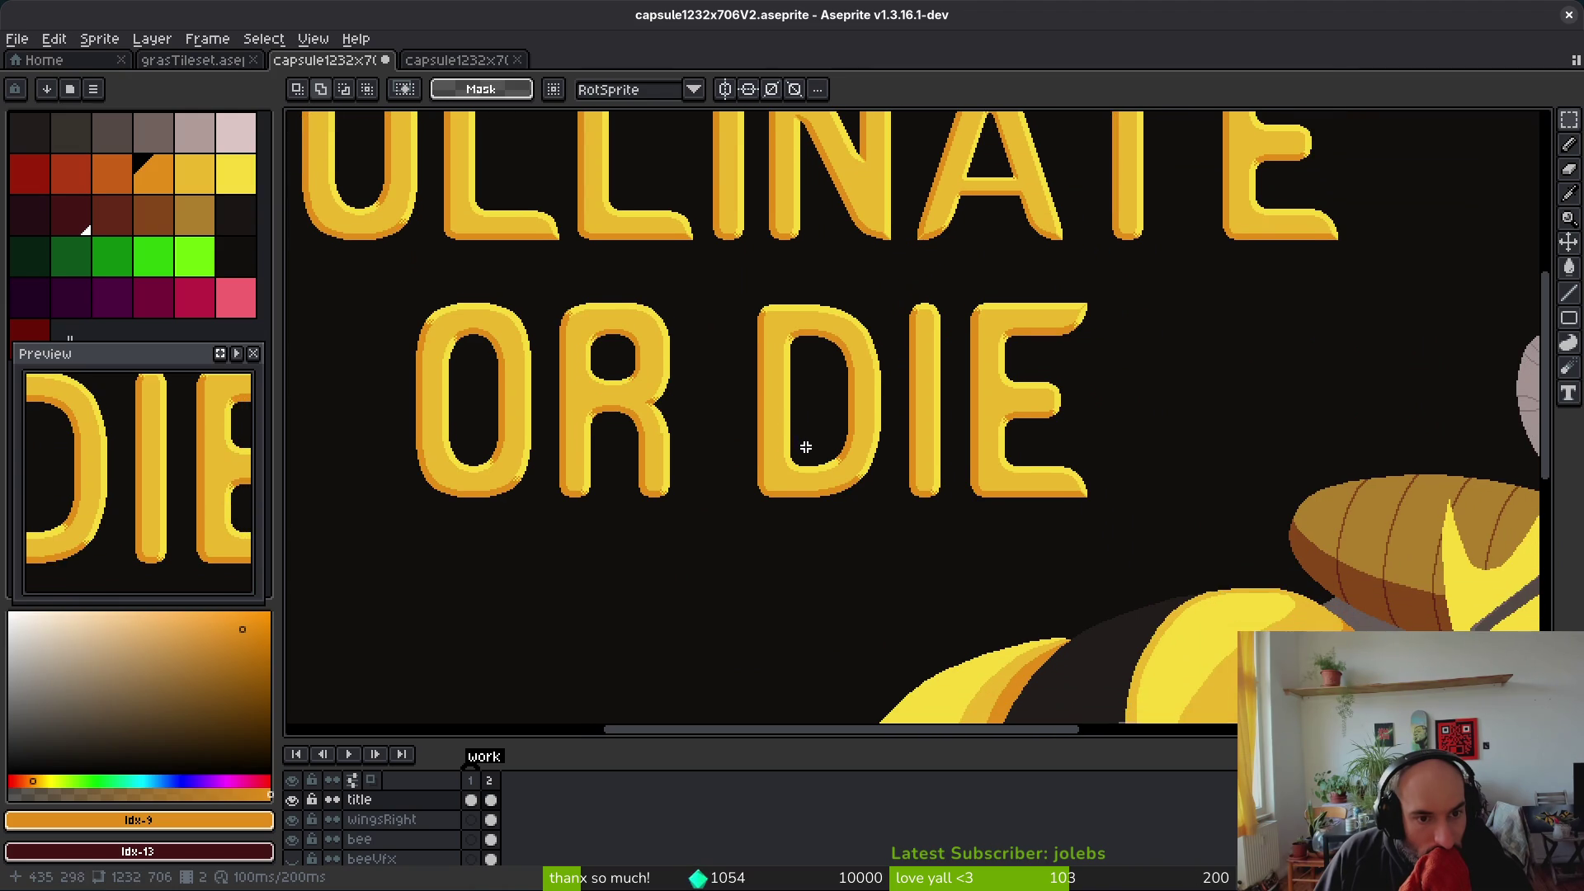
pyautogui.scroll(-3, 807, 453)
pyautogui.scroll(1, 689, 360)
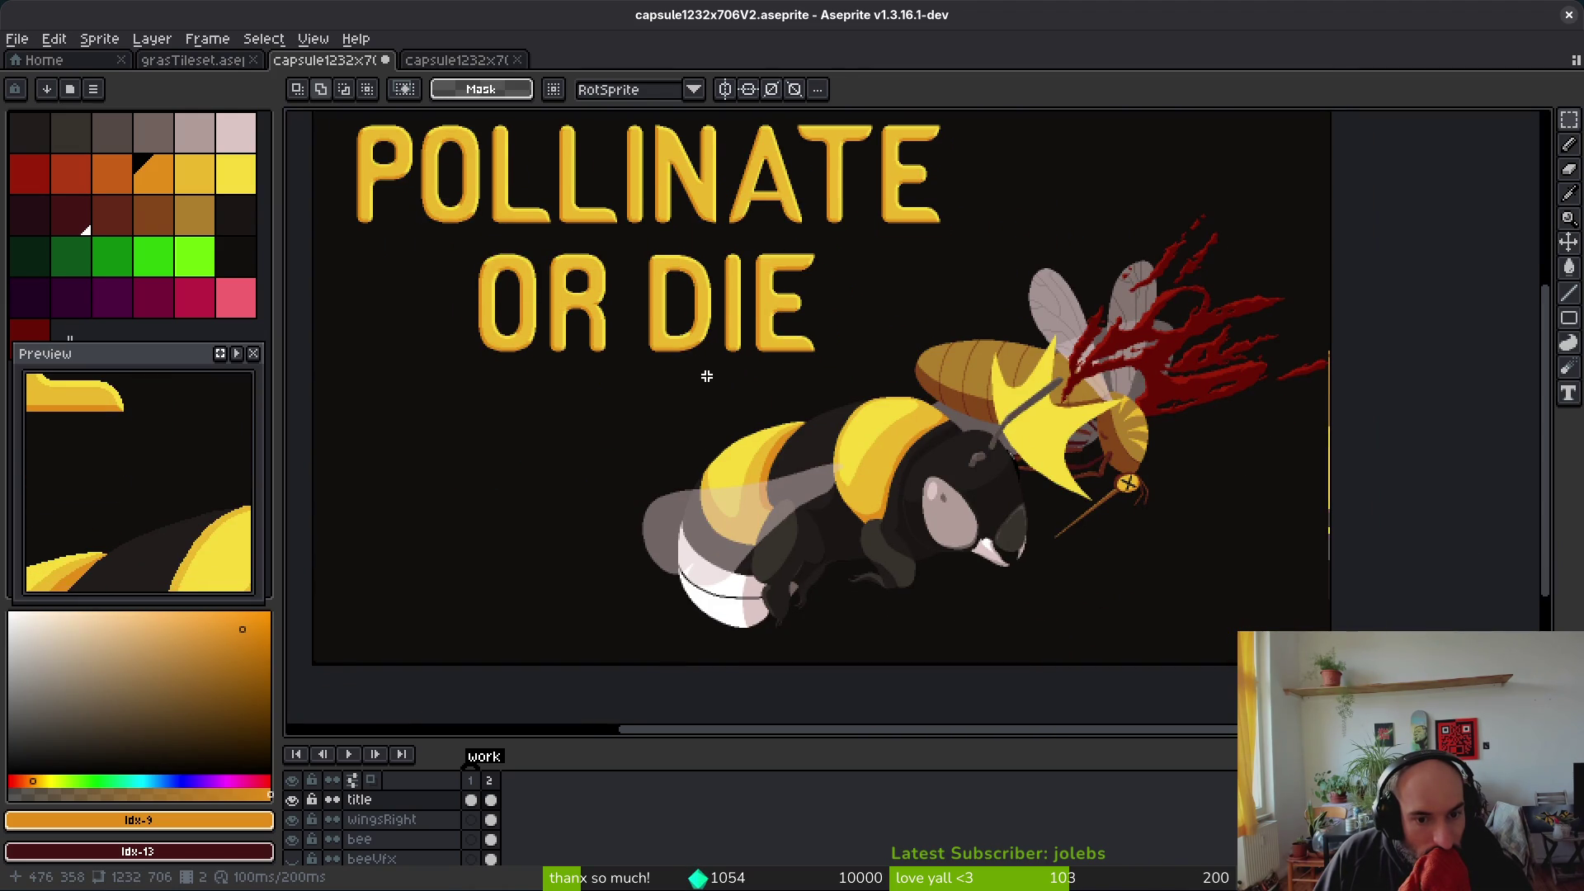
pyautogui.scroll(-1, 707, 377)
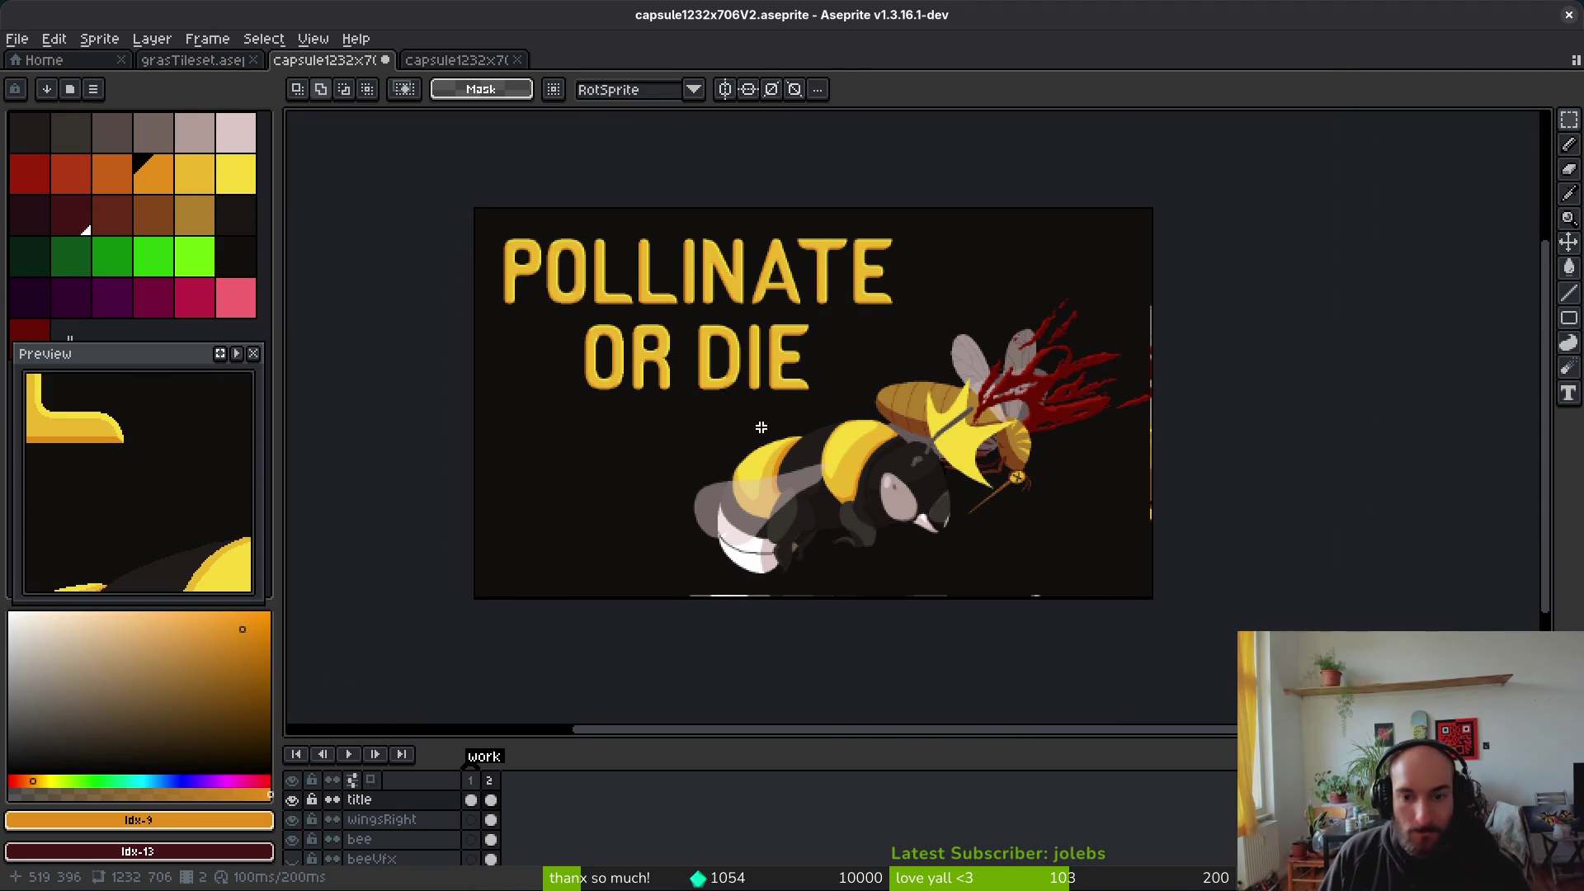
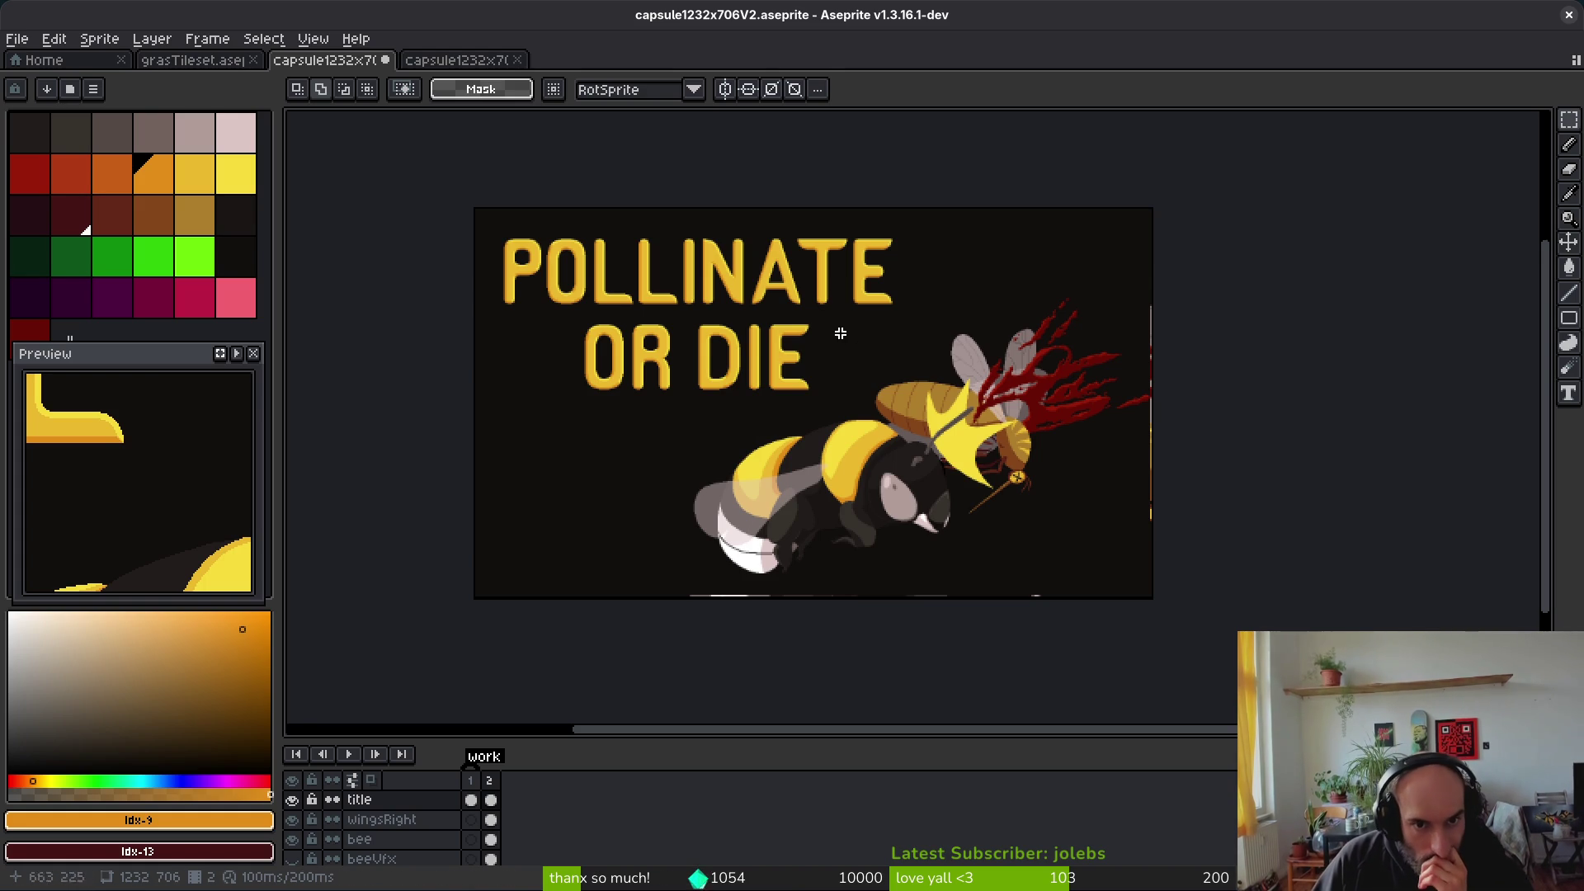
# Step: Start replacing the splatter's bright red with orange, then cancel the replacement
pyautogui.scroll(1, 866, 459)
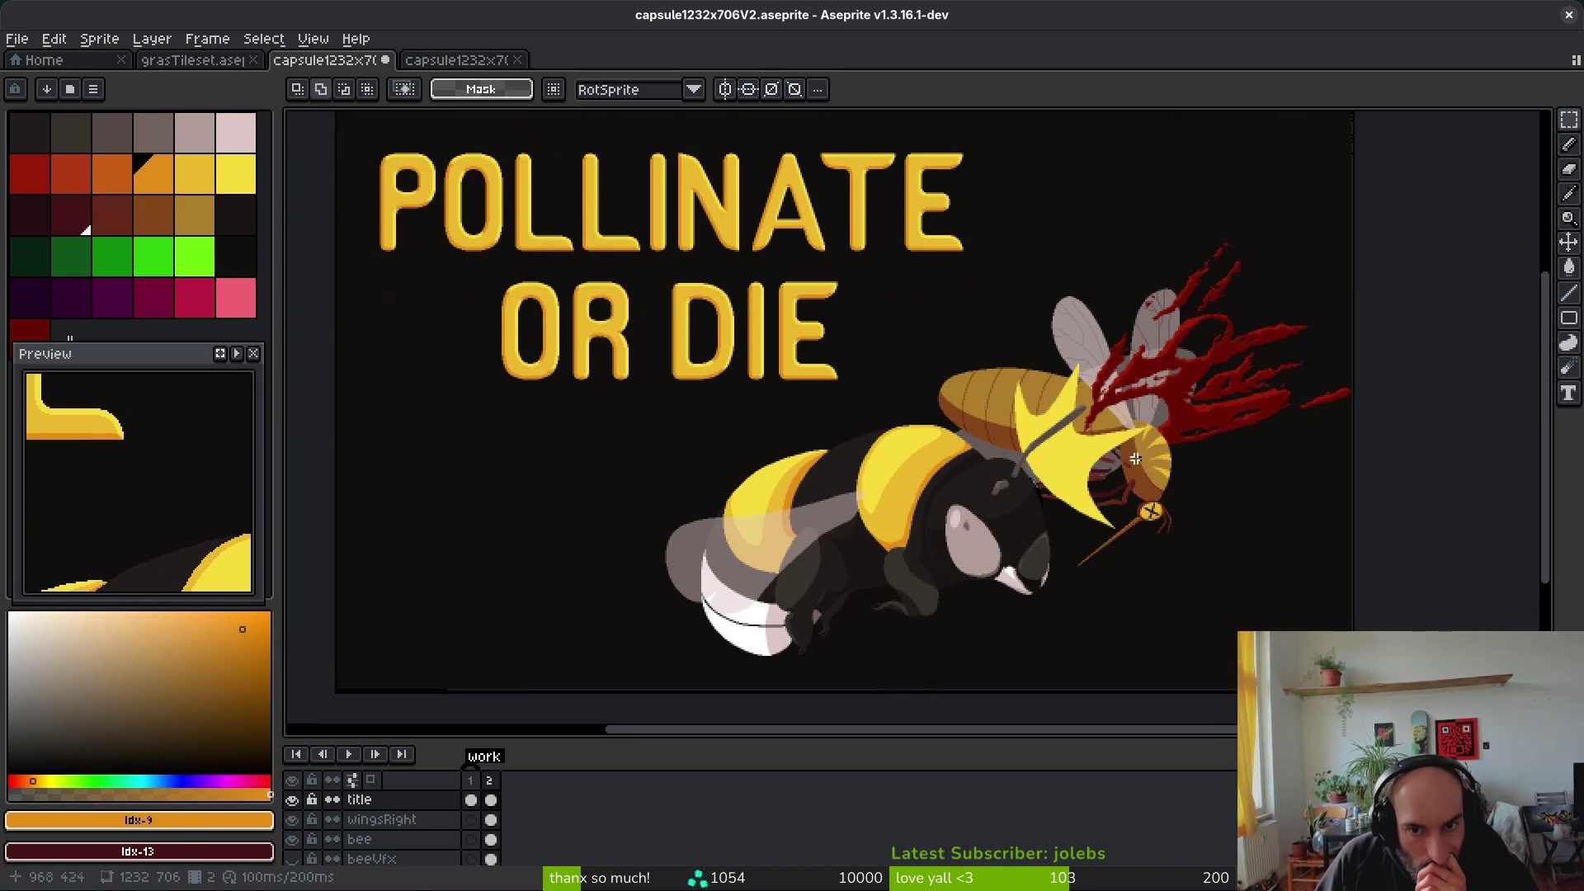
pyautogui.scroll(5, 1175, 421)
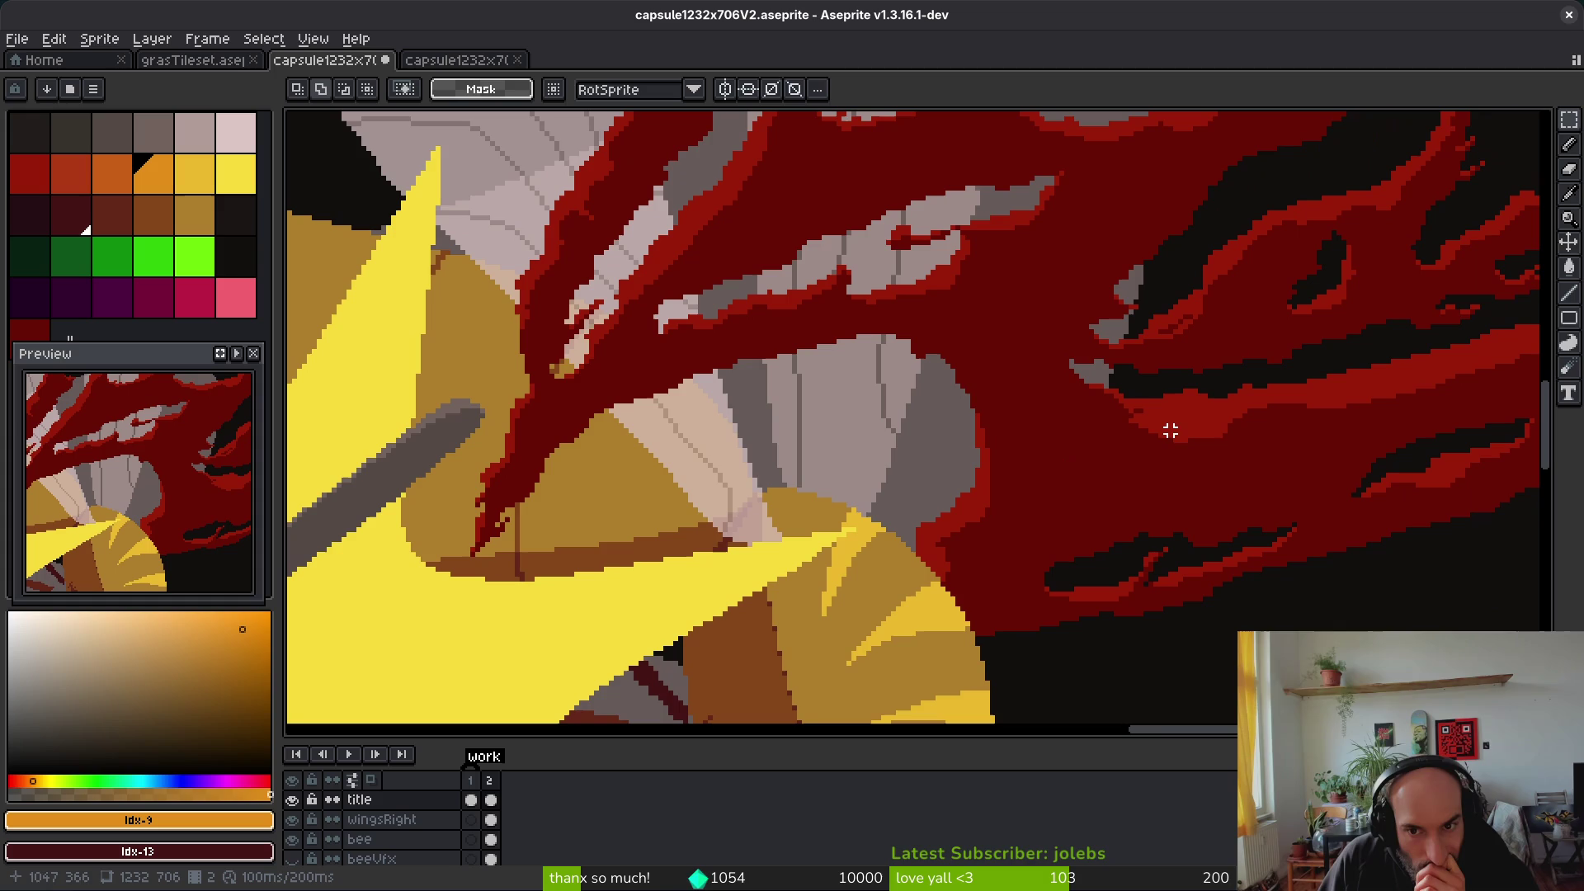
pyautogui.scroll(-1, 926, 424)
pyautogui.scroll(1, 1073, 453)
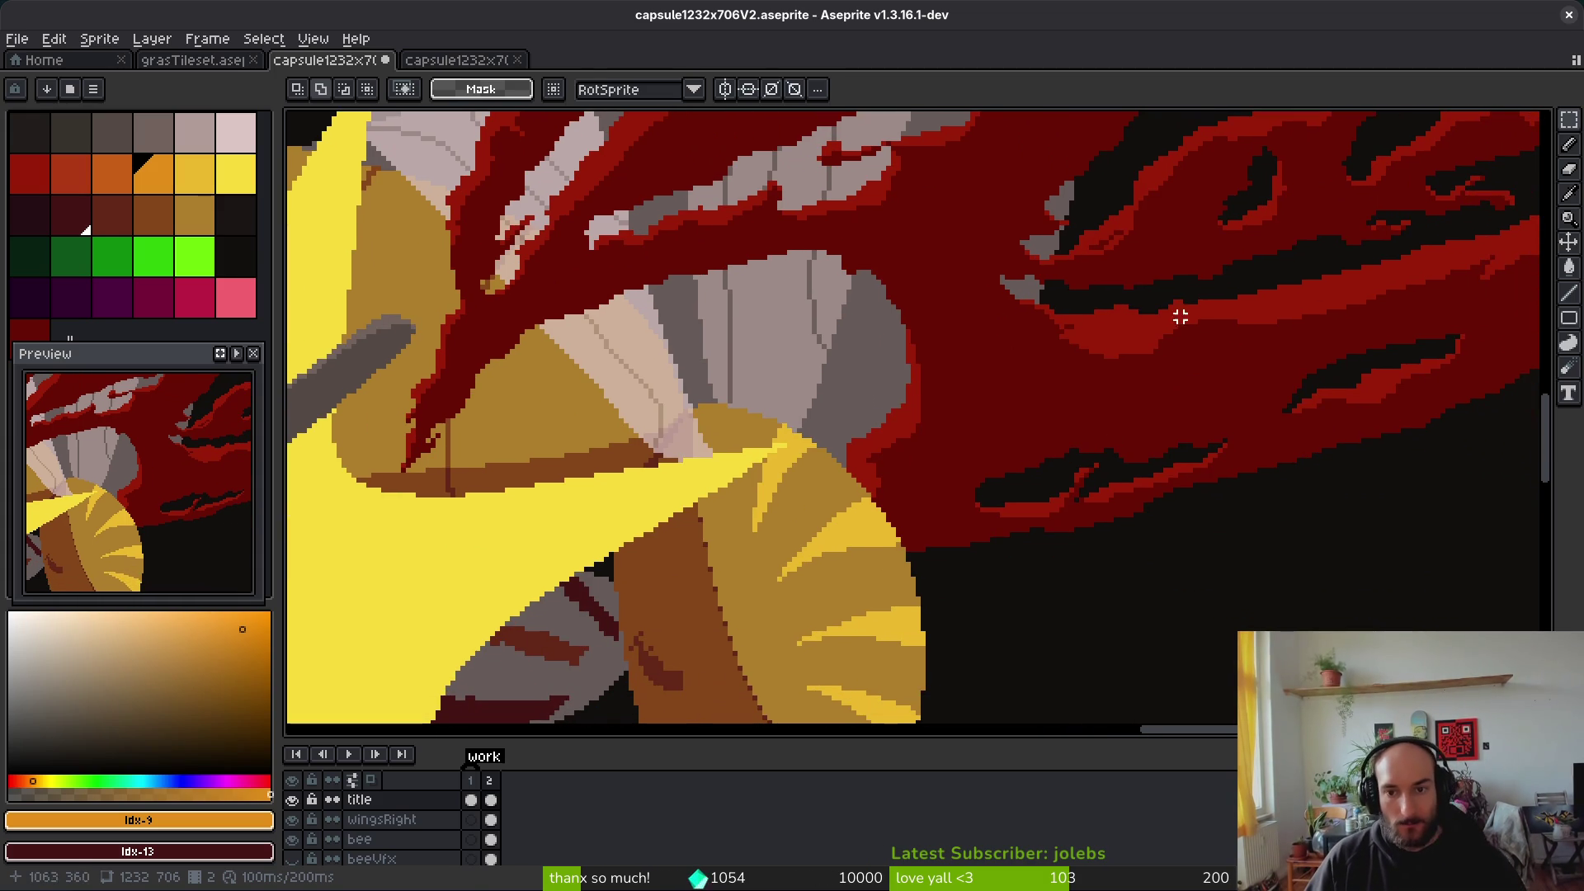
pyautogui.keyDown('alt'); pyautogui.click(1283, 297); pyautogui.keyUp('alt')
pyautogui.rightClick(71, 173)
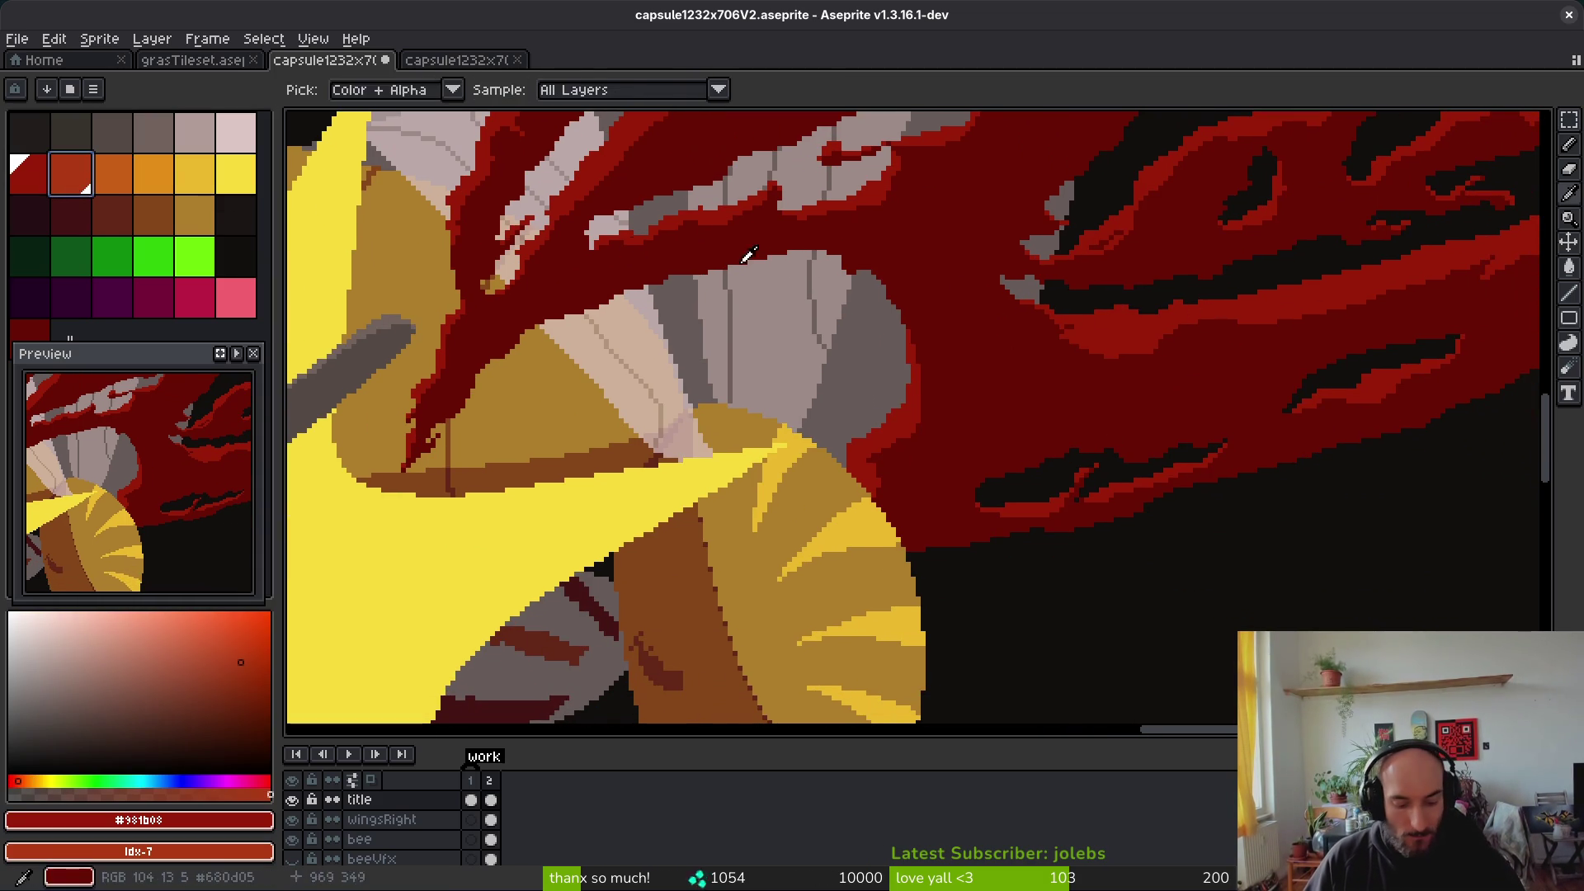
pyautogui.hotkey('shift', 'r')
pyautogui.press('Return')
# Step: On the bloodVfx layer, replace the splatter's bright red with orange-red
pyautogui.scroll(-2, 424, 825)
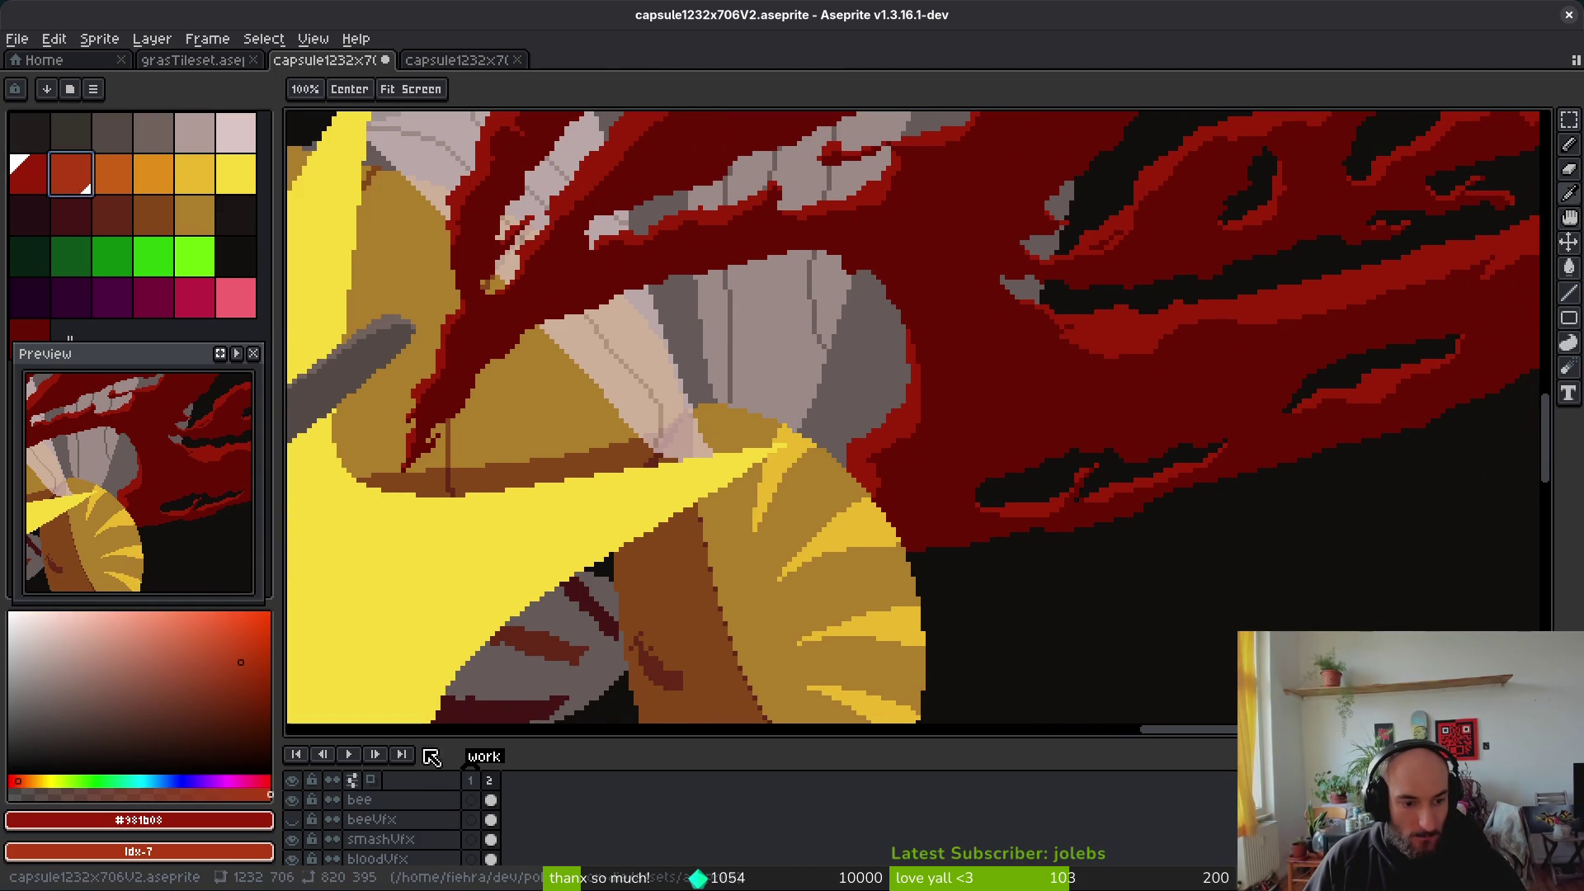
pyautogui.moveTo(487, 743); pyautogui.dragTo(492, 607)
pyautogui.click(460, 741)
pyautogui.click(292, 735)
pyautogui.click(292, 735)
pyautogui.press('i')
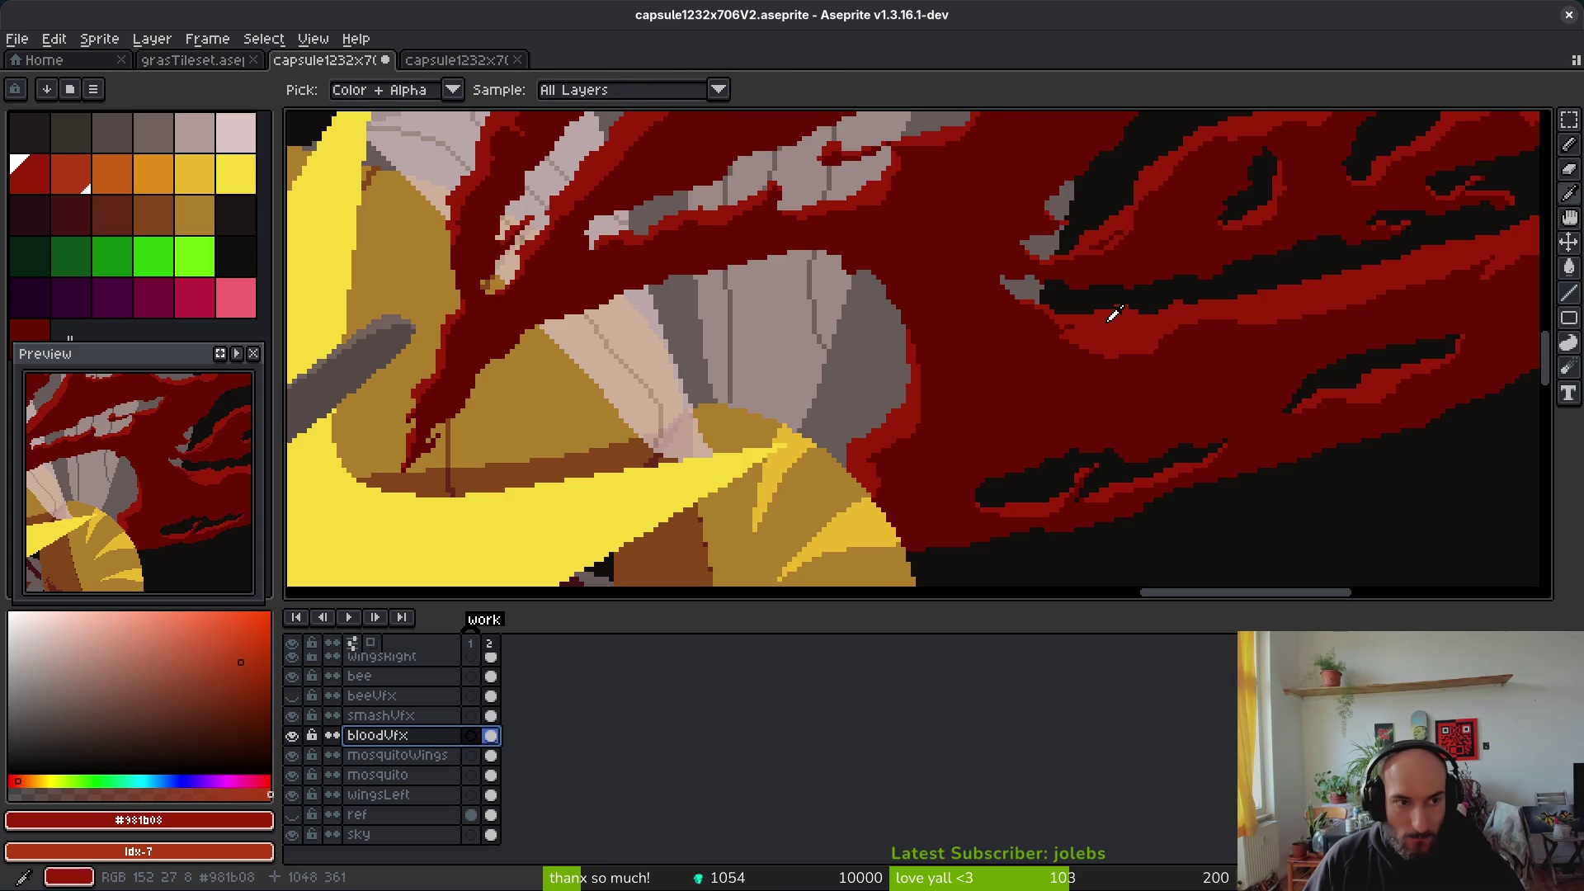
pyautogui.hotkey('shift', 'r')
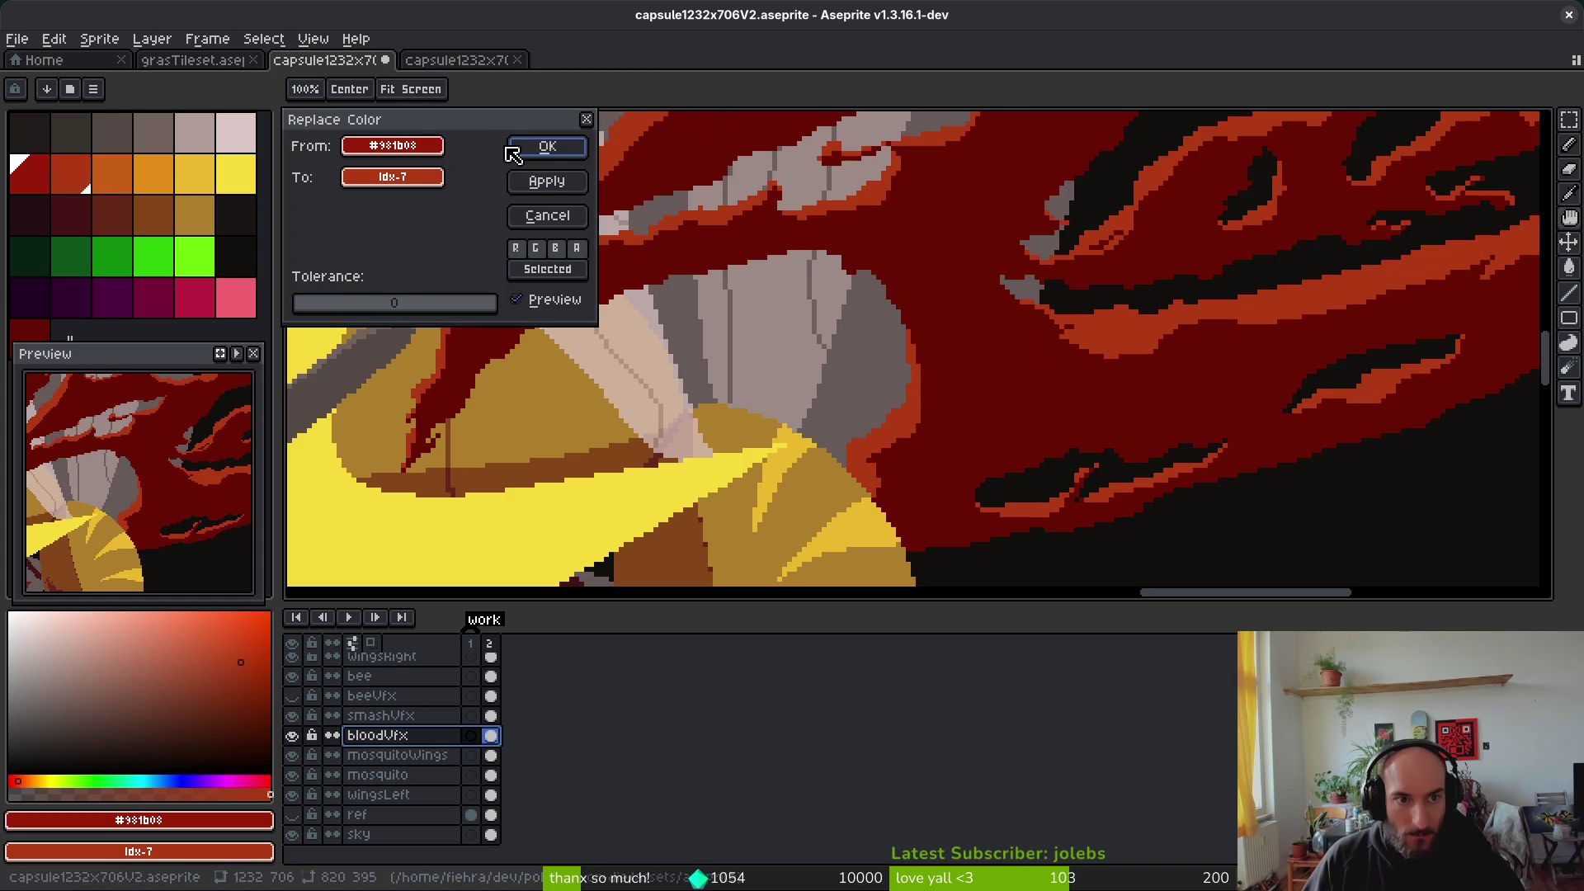
pyautogui.click(541, 145)
# Step: Replace the splatter's dark red with the palette red
pyautogui.click(969, 367)
pyautogui.rightClick(31, 173)
pyautogui.hotkey('shift', 'r')
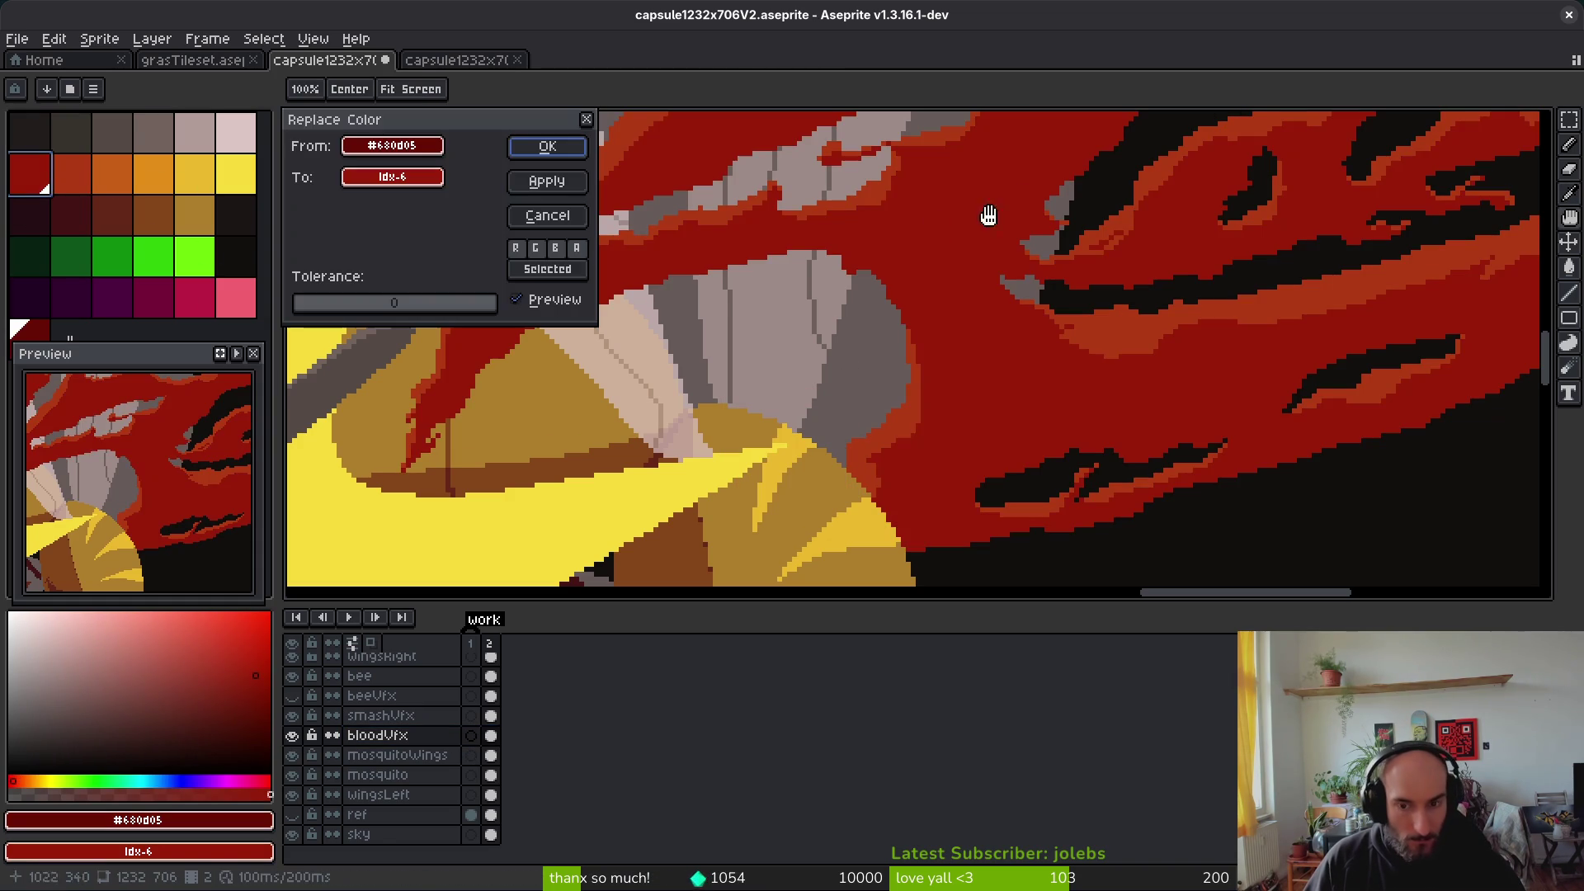
pyautogui.click(534, 159)
pyautogui.press('m')
# Step: Give the canvas more room than the layer list and shift the artwork left
pyautogui.scroll(-4, 825, 346)
pyautogui.scroll(4, 1023, 423)
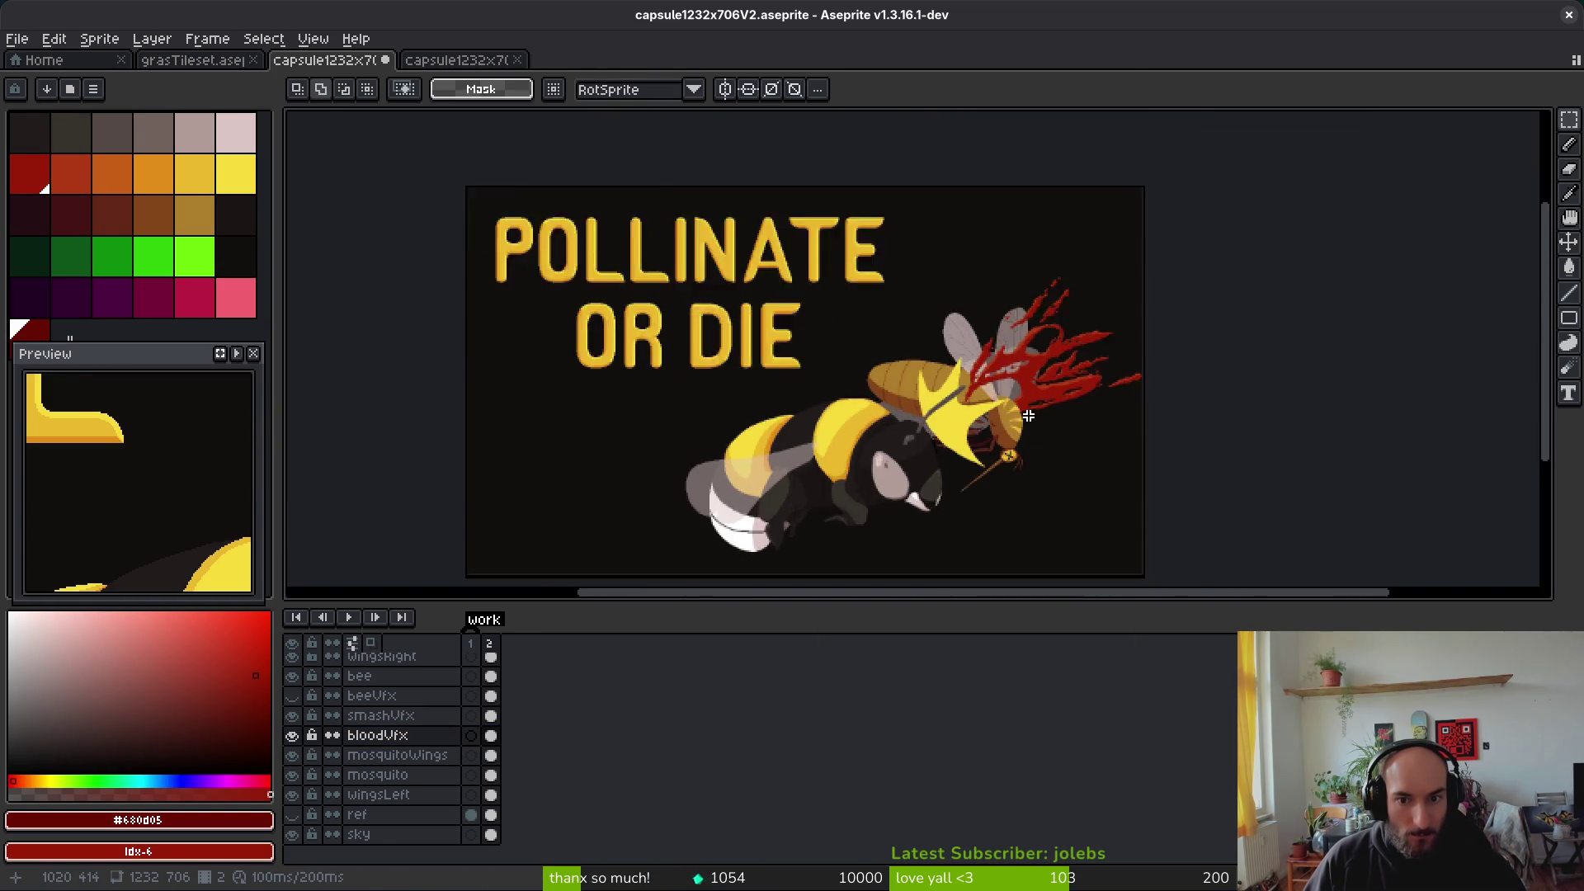
pyautogui.scroll(-4, 973, 545)
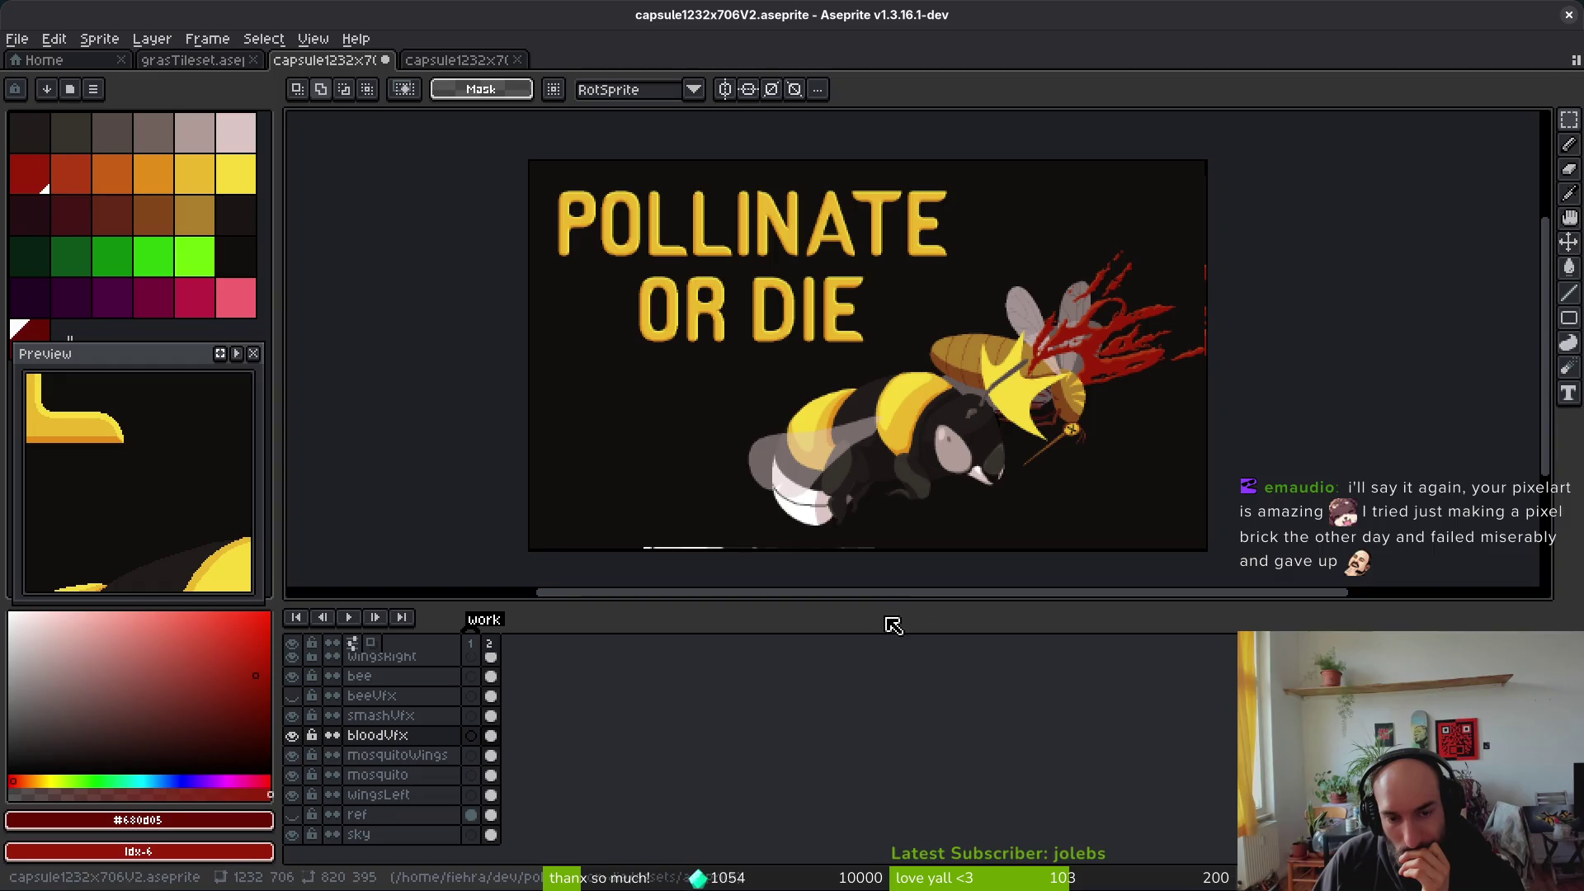
pyautogui.moveTo(903, 600); pyautogui.dragTo(908, 685)
pyautogui.scroll(2, 1050, 500)
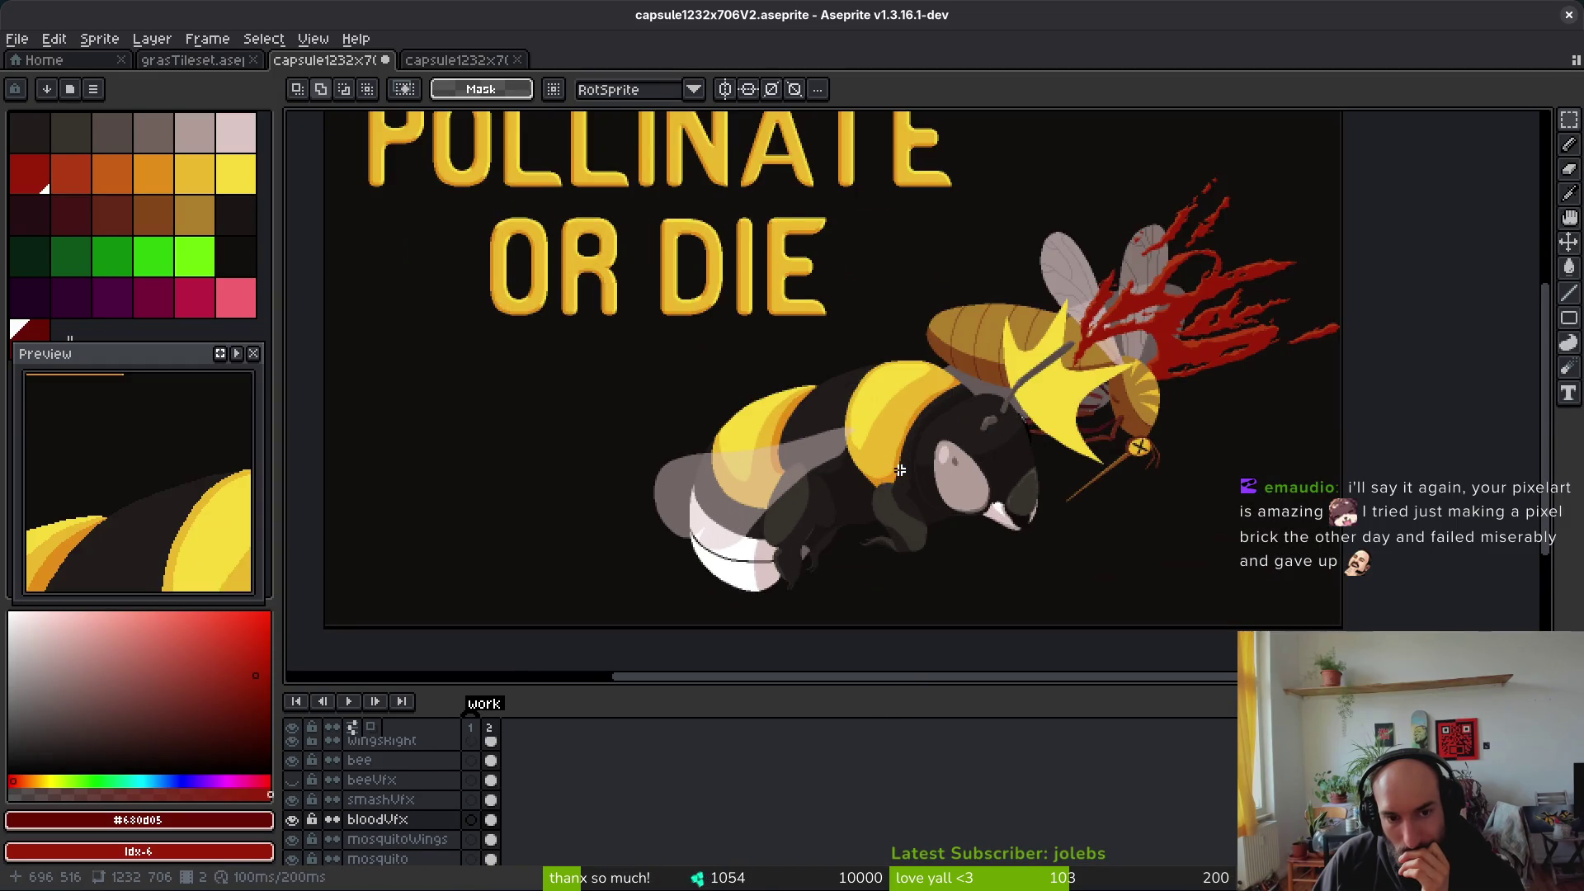
pyautogui.moveTo(1047, 500); pyautogui.dragTo(1014, 503)
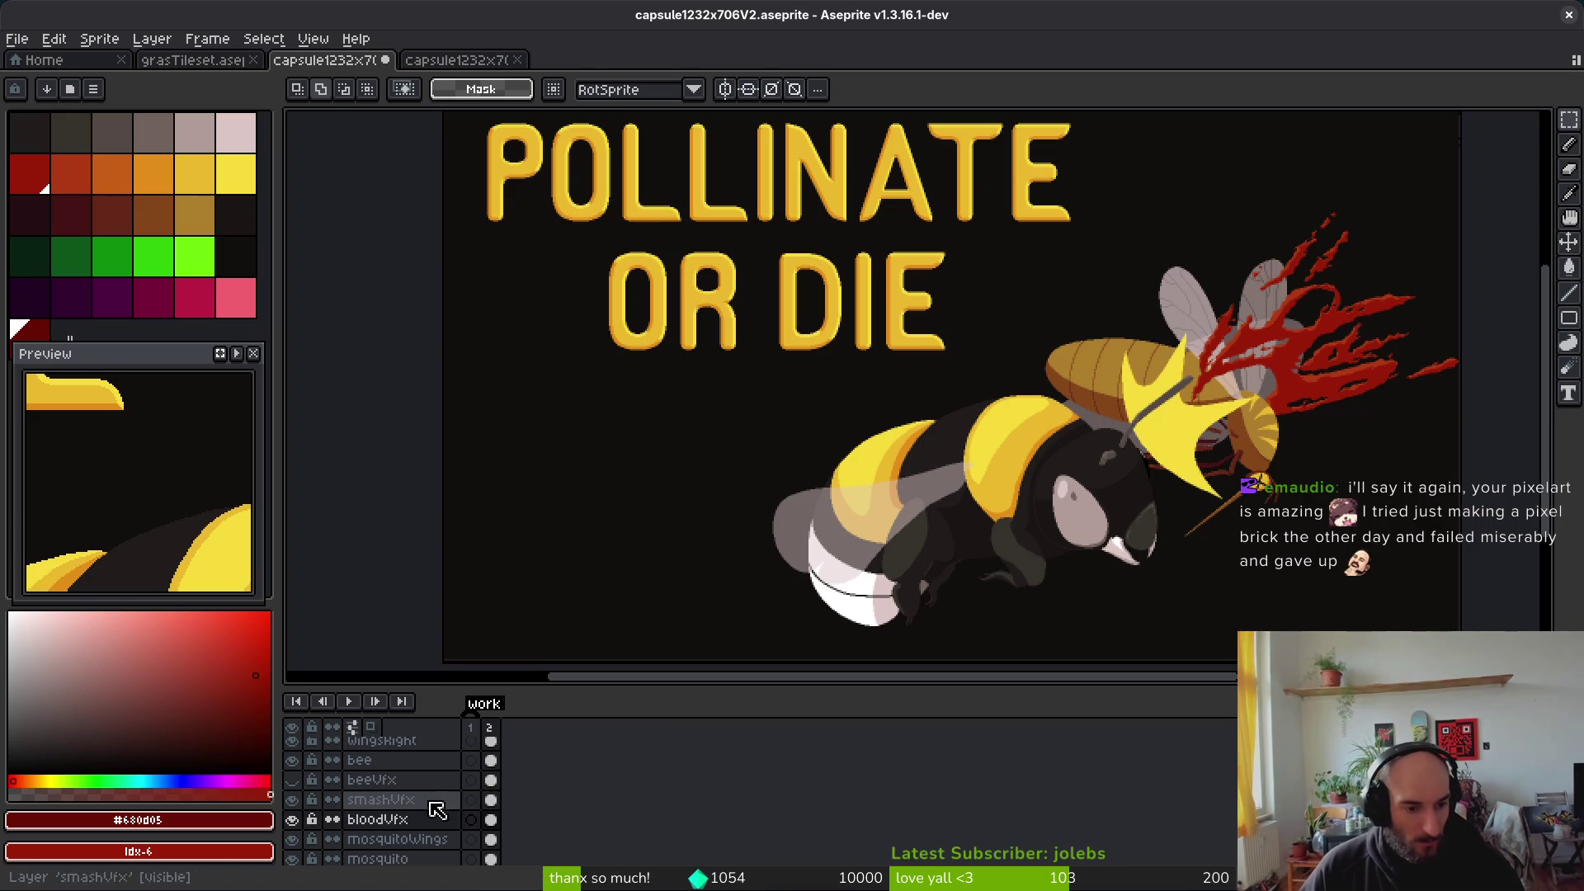
# Step: Show and select the beeVfx layer, then recolour its yellow streak to grey
pyautogui.click(292, 779)
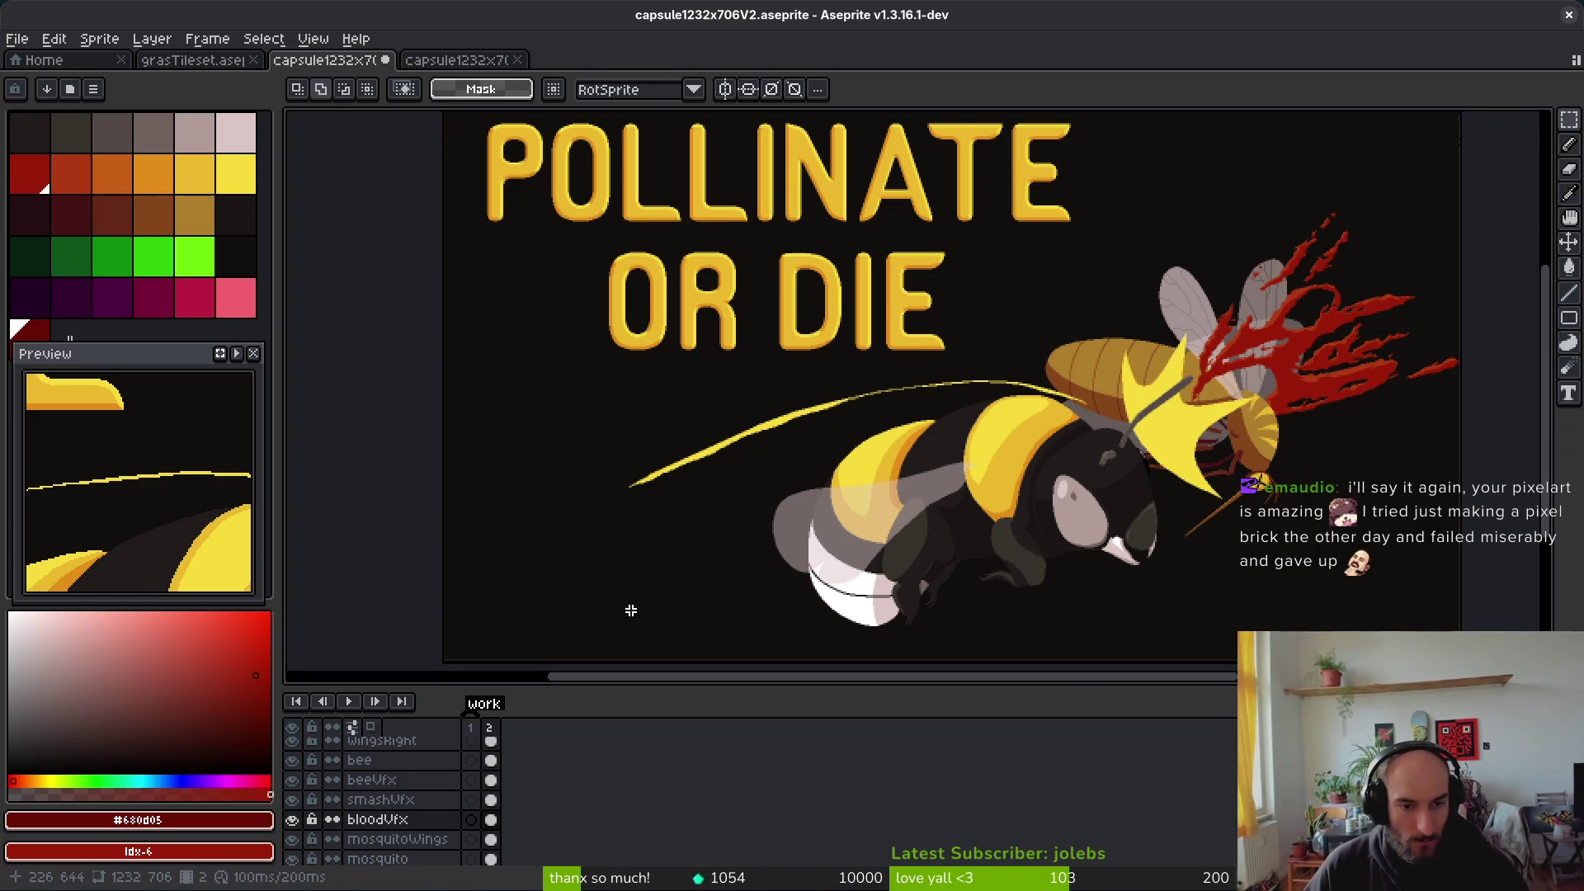
pyautogui.scroll(4, 867, 411)
pyautogui.click(491, 780)
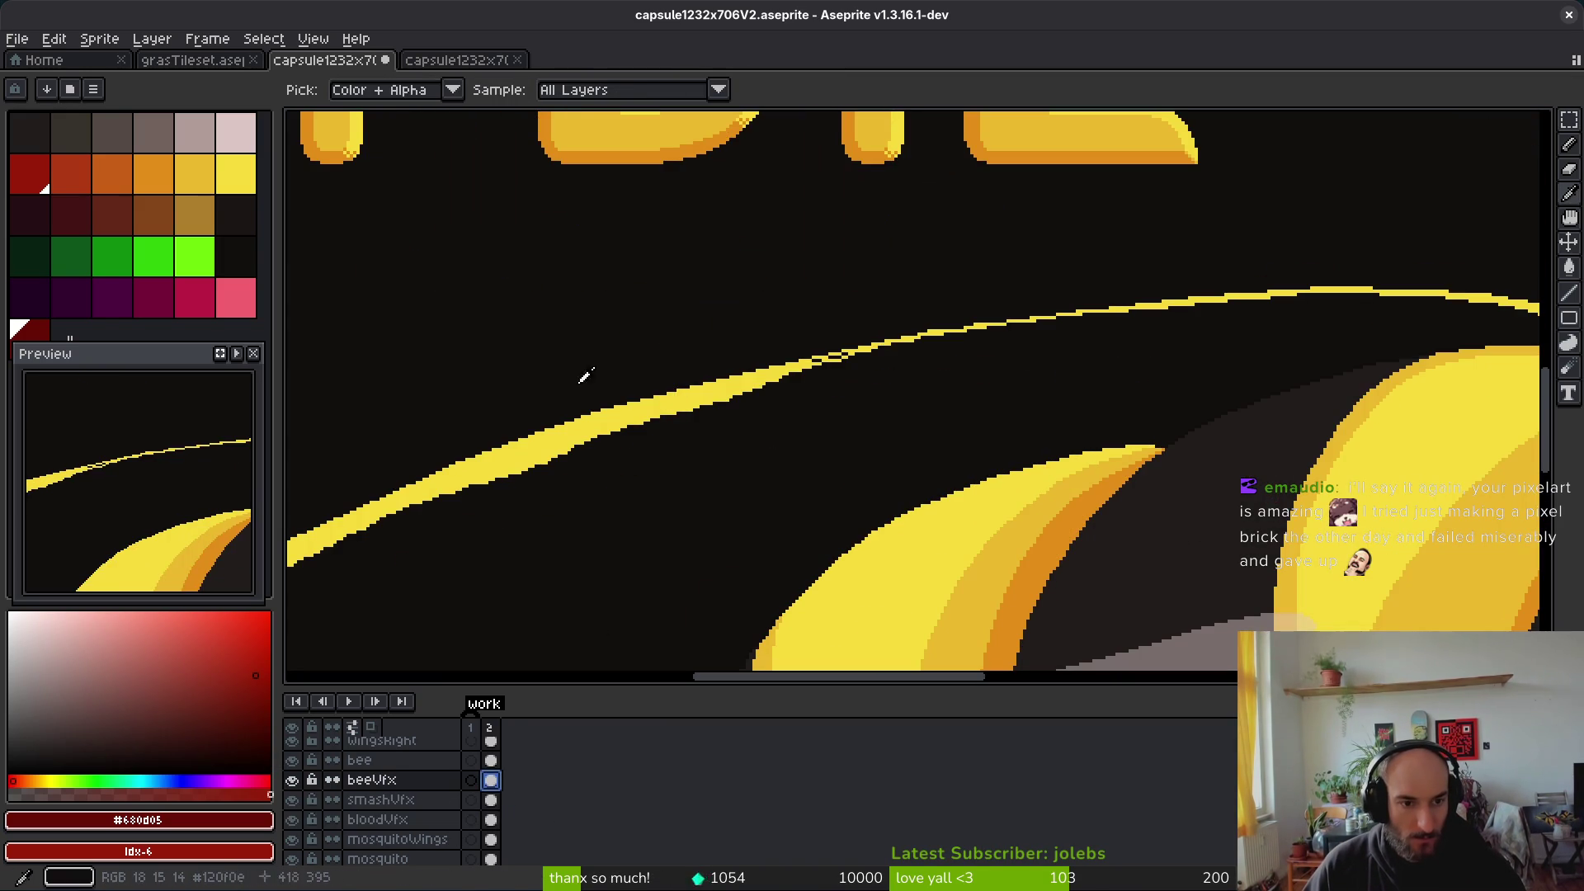
pyautogui.keyDown('alt'); pyautogui.click(583, 425); pyautogui.keyUp('alt')
pyautogui.rightClick(126, 145)
pyautogui.hotkey('shift', 'r')
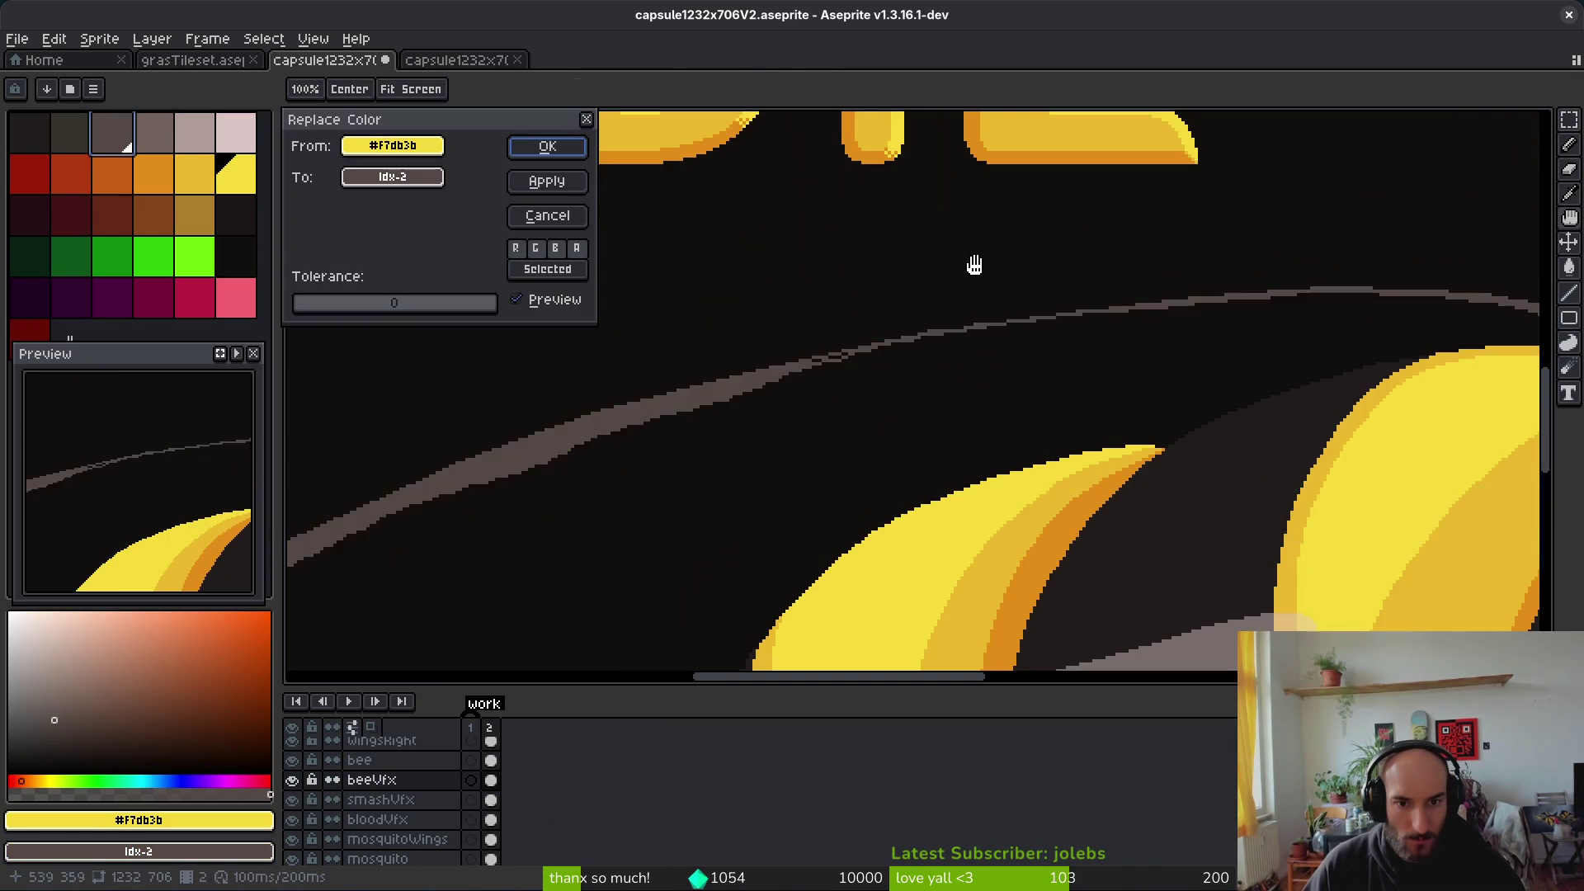
pyautogui.scroll(-5, 974, 289)
pyautogui.click(547, 146)
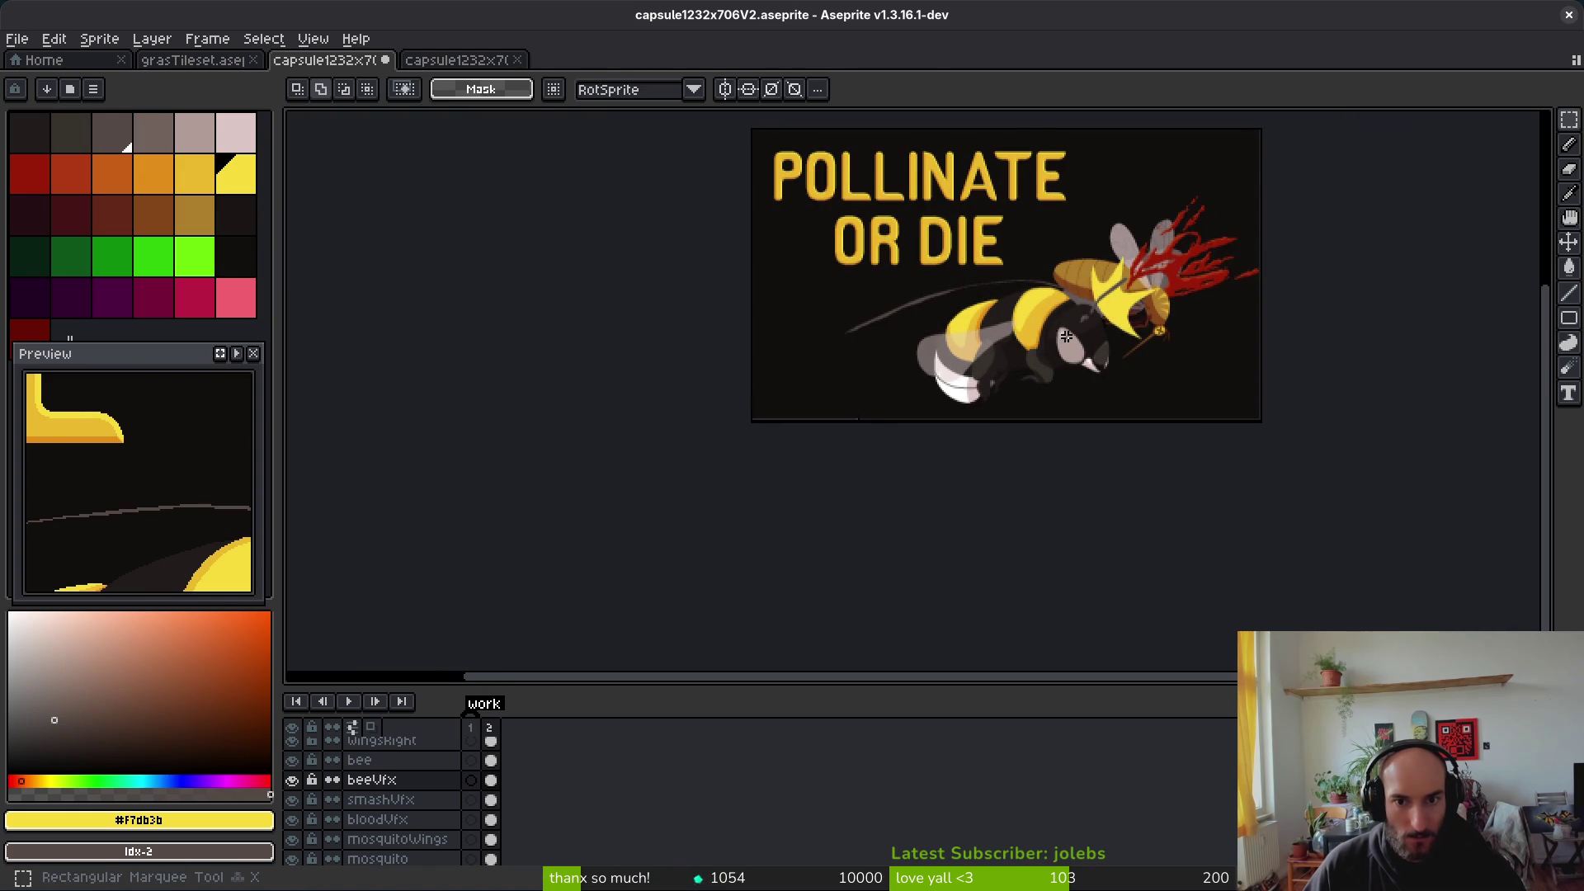
# Step: Swap the streak's grey for a different palette grey
pyautogui.scroll(2, 1075, 342)
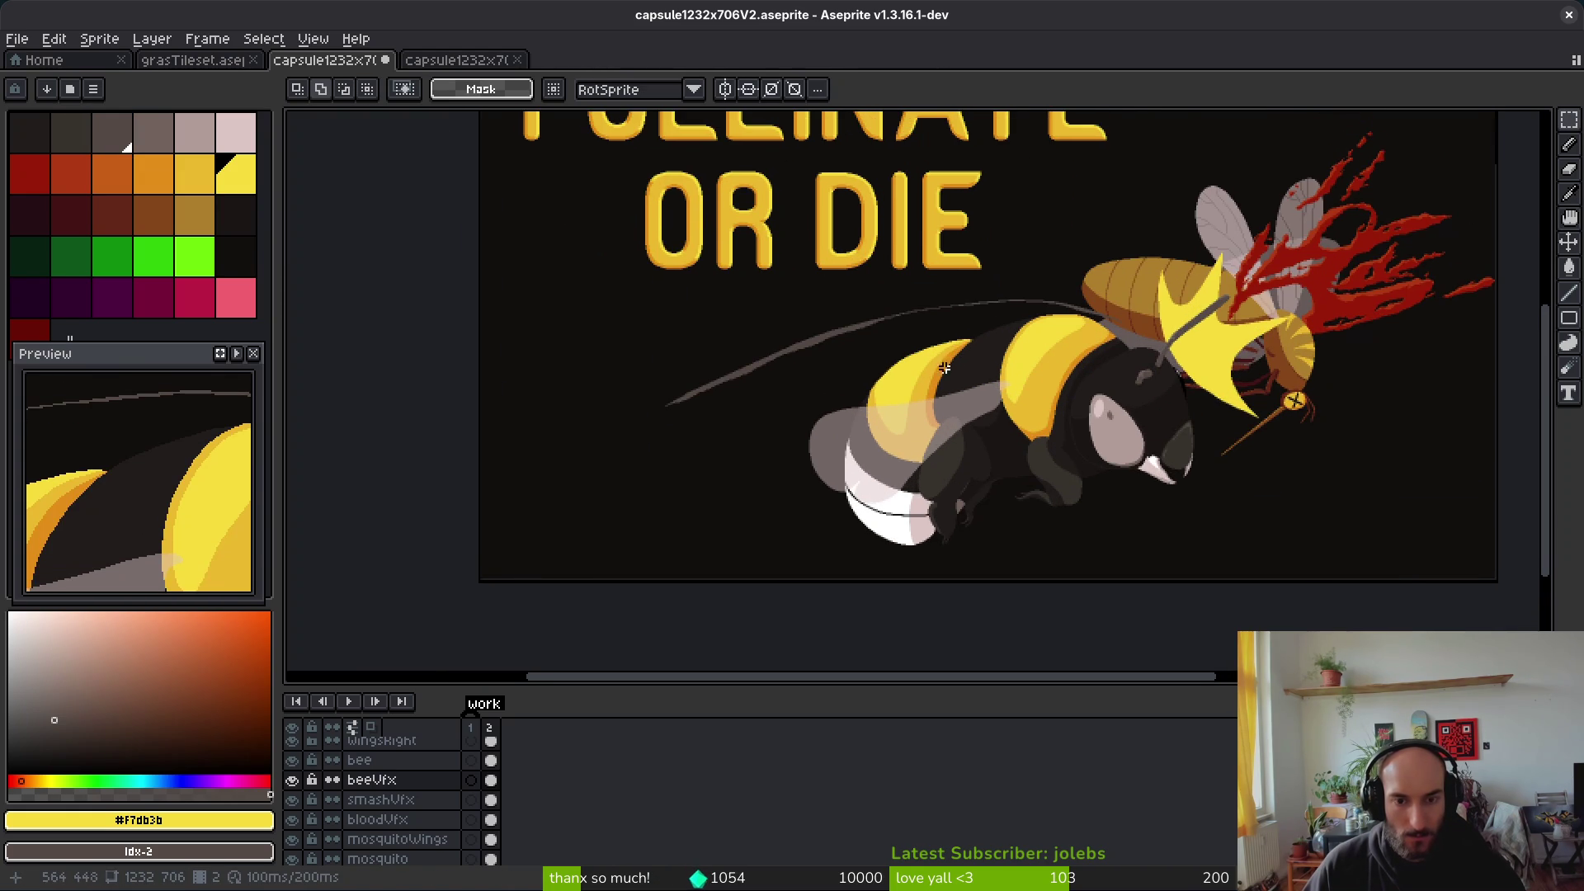
pyautogui.scroll(2, 955, 373)
pyautogui.click(112, 132)
pyautogui.rightClick(165, 145)
pyautogui.hotkey('shift', 'r')
pyautogui.click(551, 142)
# Step: Undo and redo the streak recolour to compare, saving the file in between
pyautogui.scroll(-5, 1030, 372)
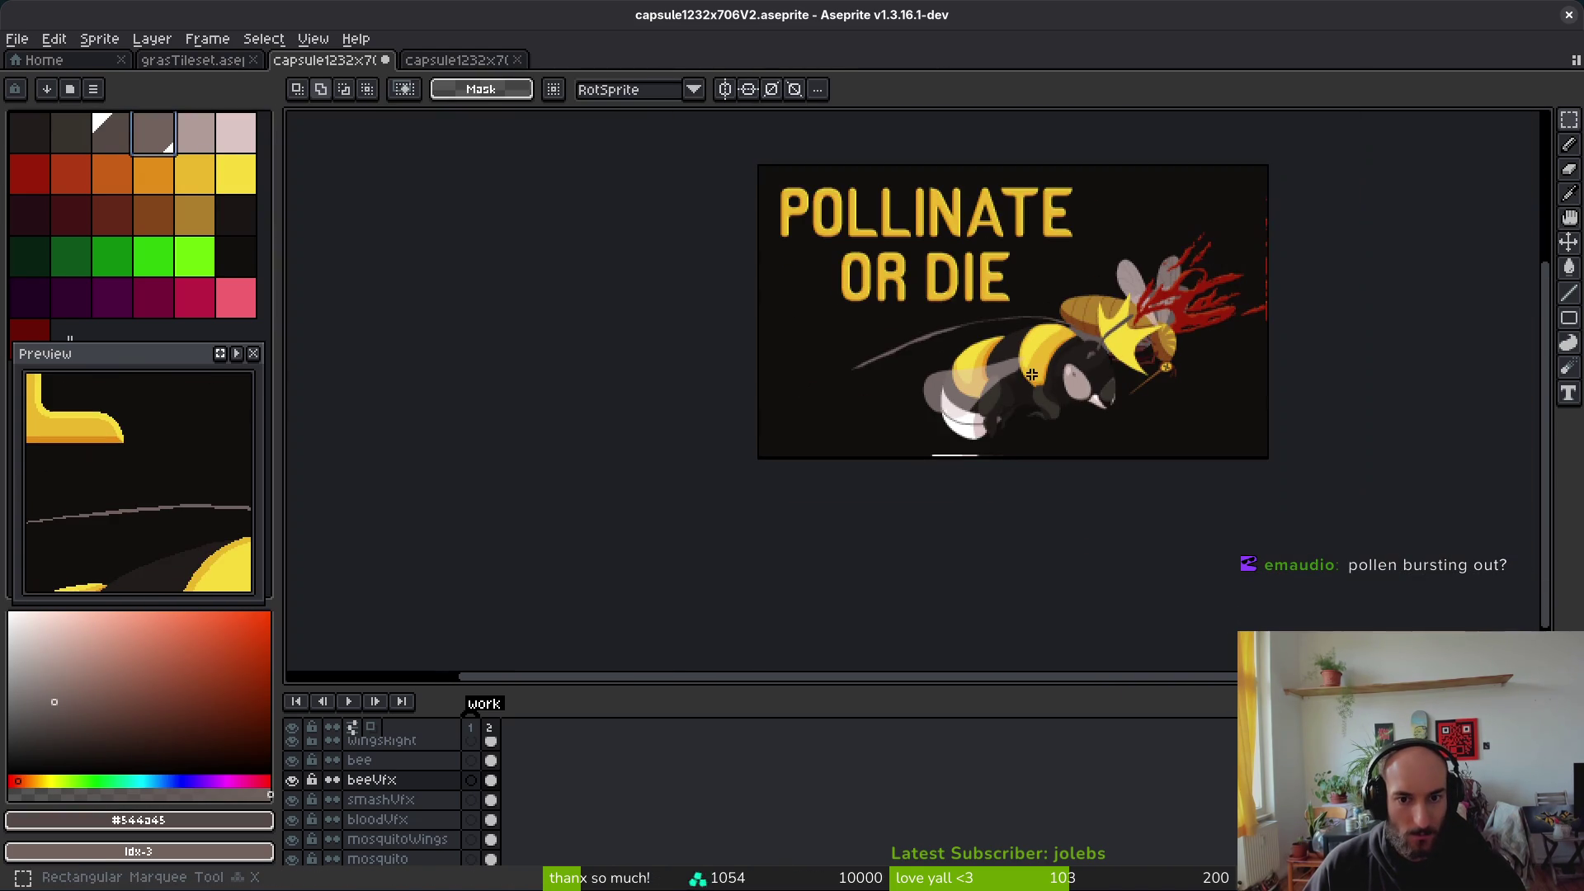
pyautogui.hotkey('ctrl', 'z')
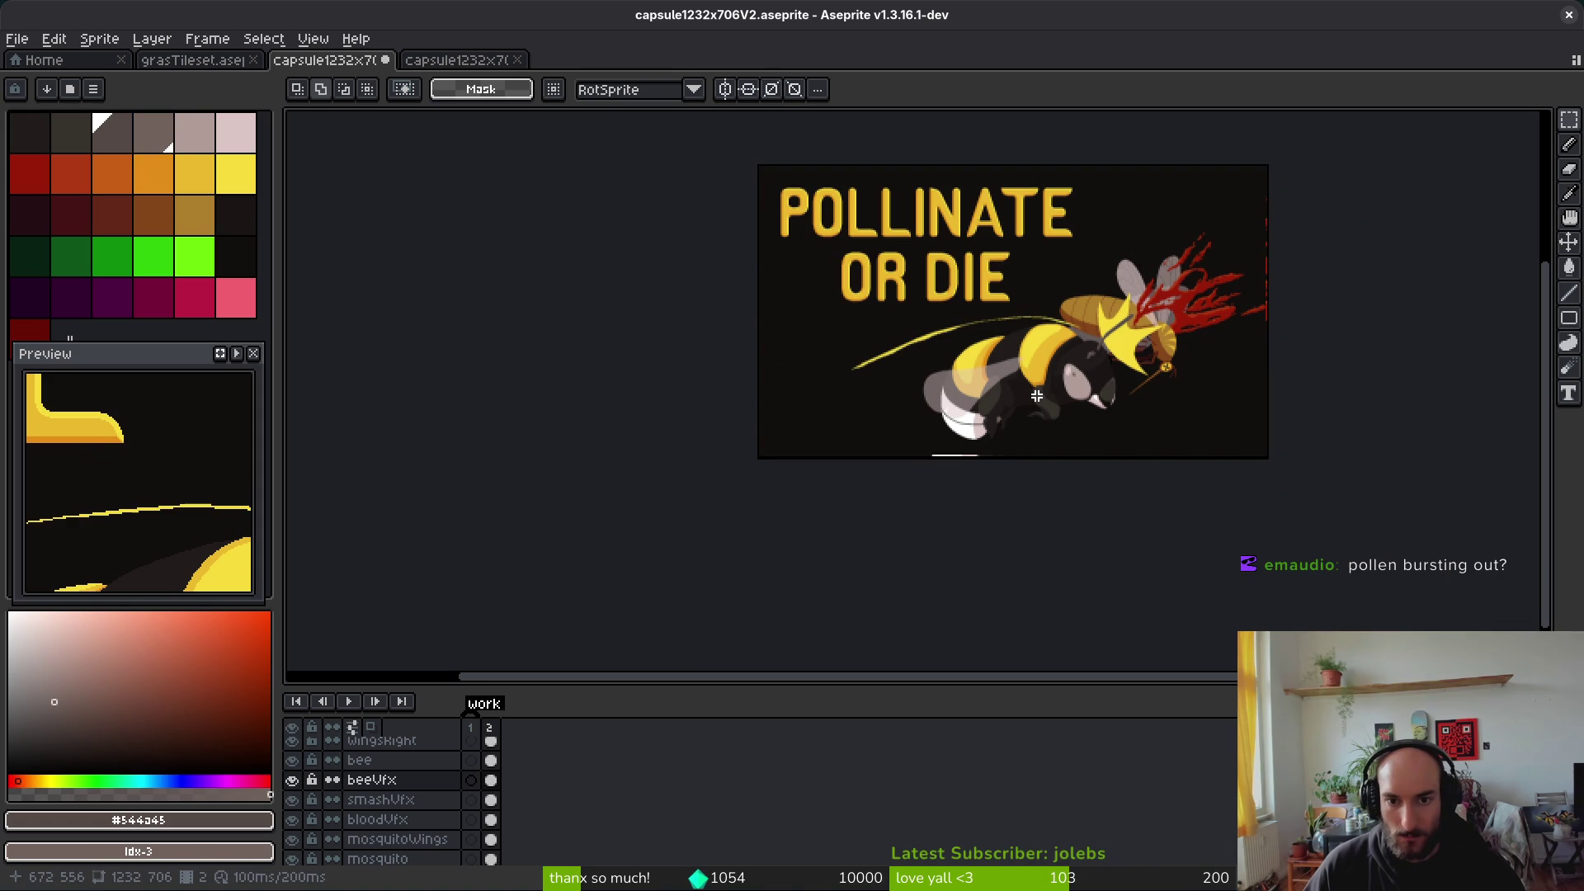
pyautogui.hotkey('ctrl', 'y')
pyautogui.hotkey('ctrl', 's')
pyautogui.scroll(1, 1032, 379)
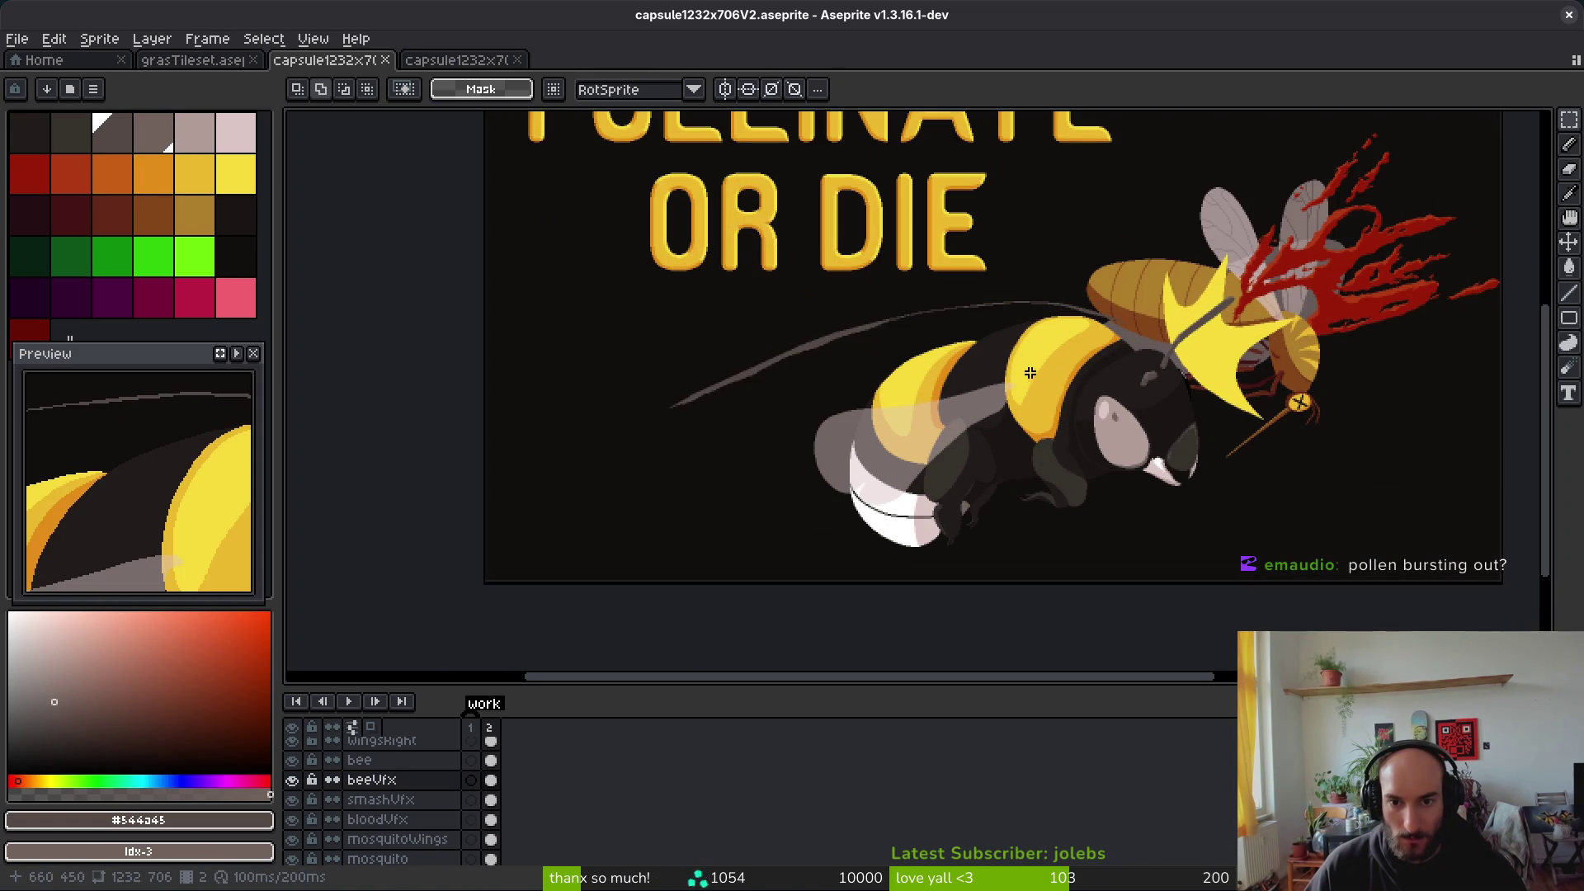
pyautogui.hotkey('ctrl', 'z')
pyautogui.hotkey('ctrl', 'y')
pyautogui.hotkey('ctrl', 'z')
# Step: Darken the streak line to a near-black and switch to the Spray tool
pyautogui.press('i')
pyautogui.scroll(2, 842, 332)
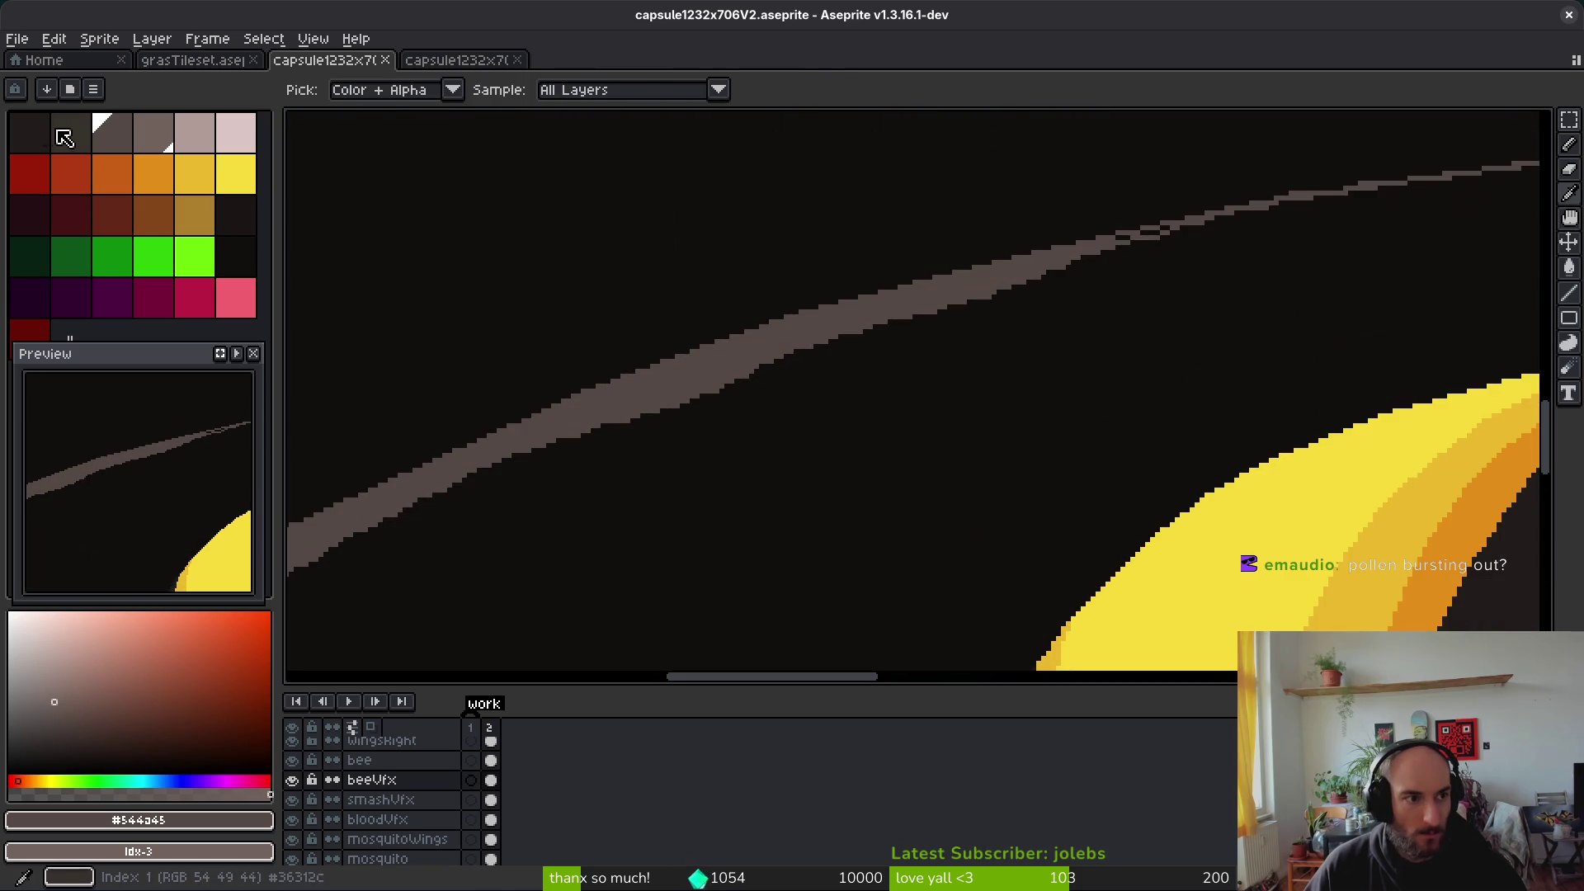
pyautogui.rightClick(71, 132)
pyautogui.hotkey('shift', 'r')
pyautogui.click(551, 151)
pyautogui.scroll(-5, 907, 339)
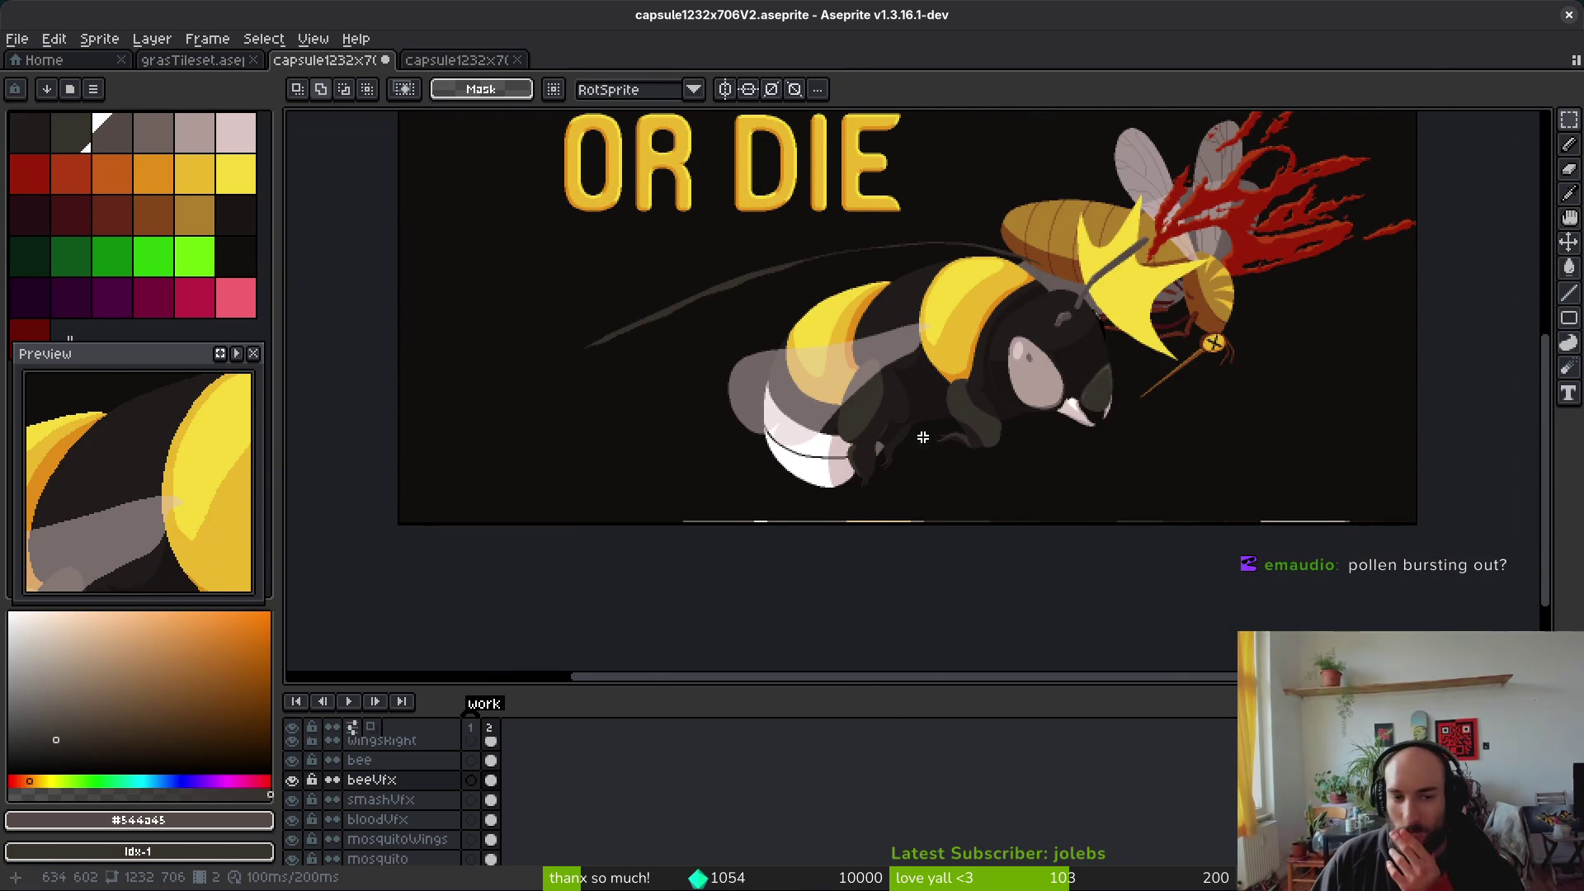
pyautogui.scroll(-1, 1031, 536)
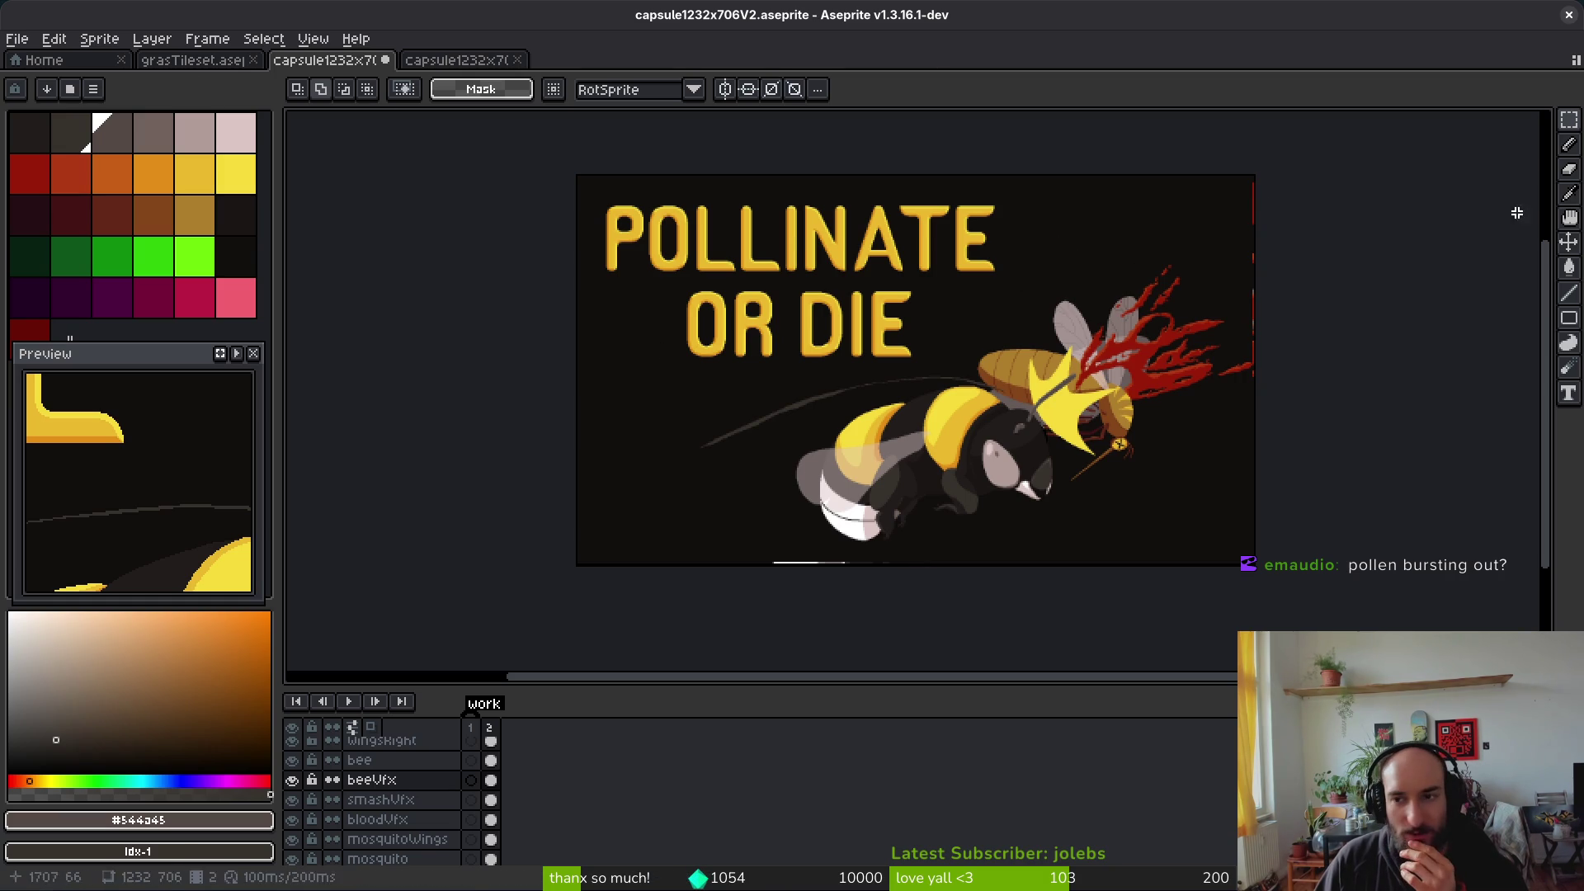
pyautogui.click(1571, 161)
pyautogui.click(1544, 145)
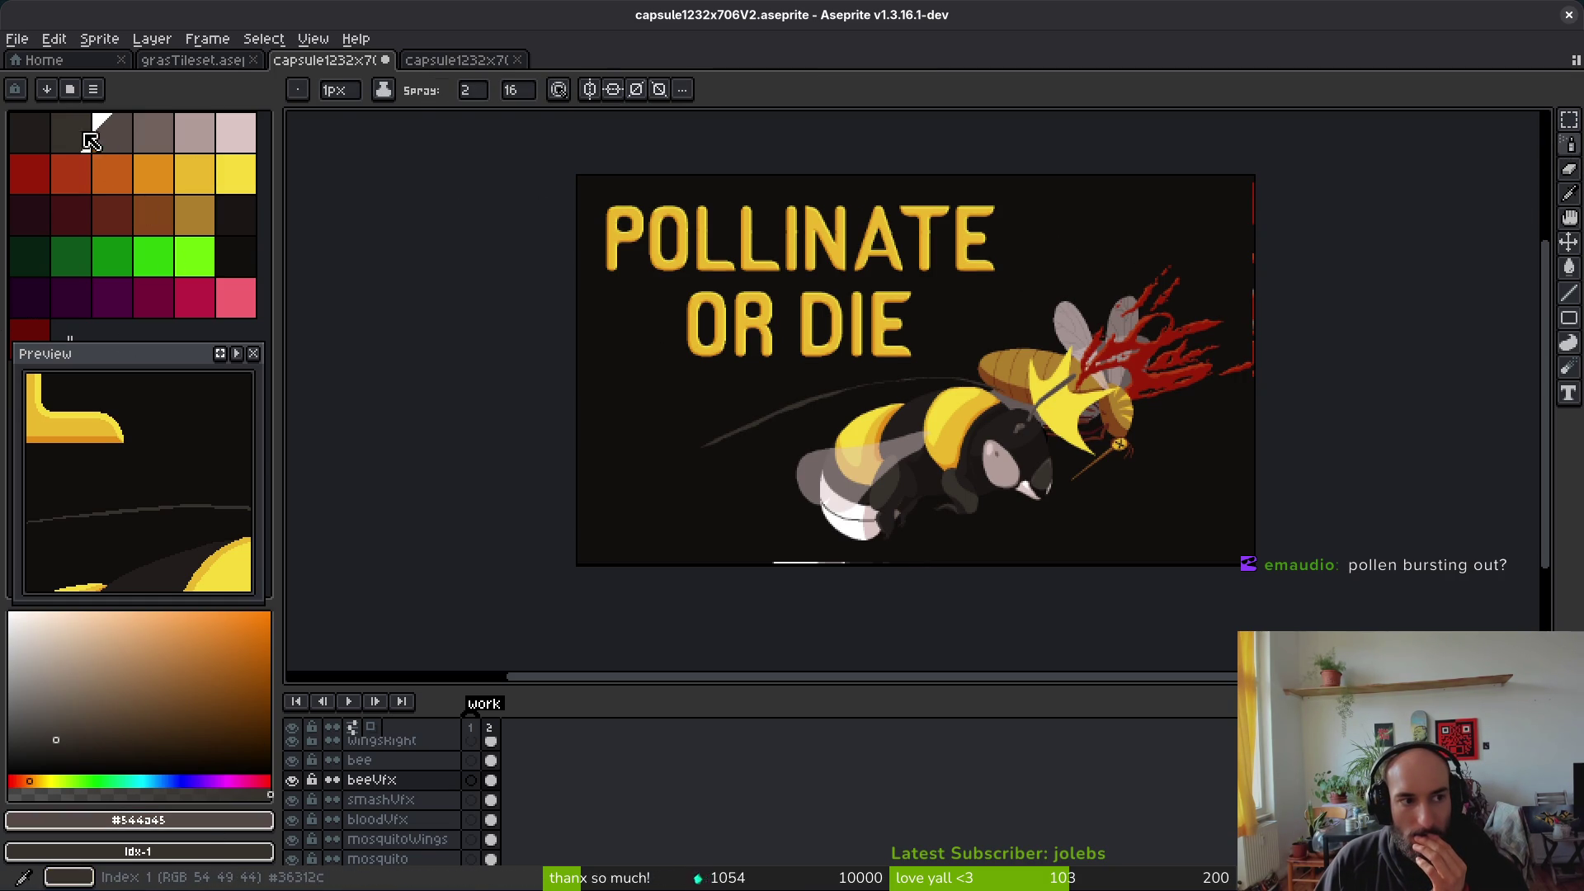
# Step: Set spray speed to 100, then undo the resulting dotted trail
pyautogui.click(531, 96)
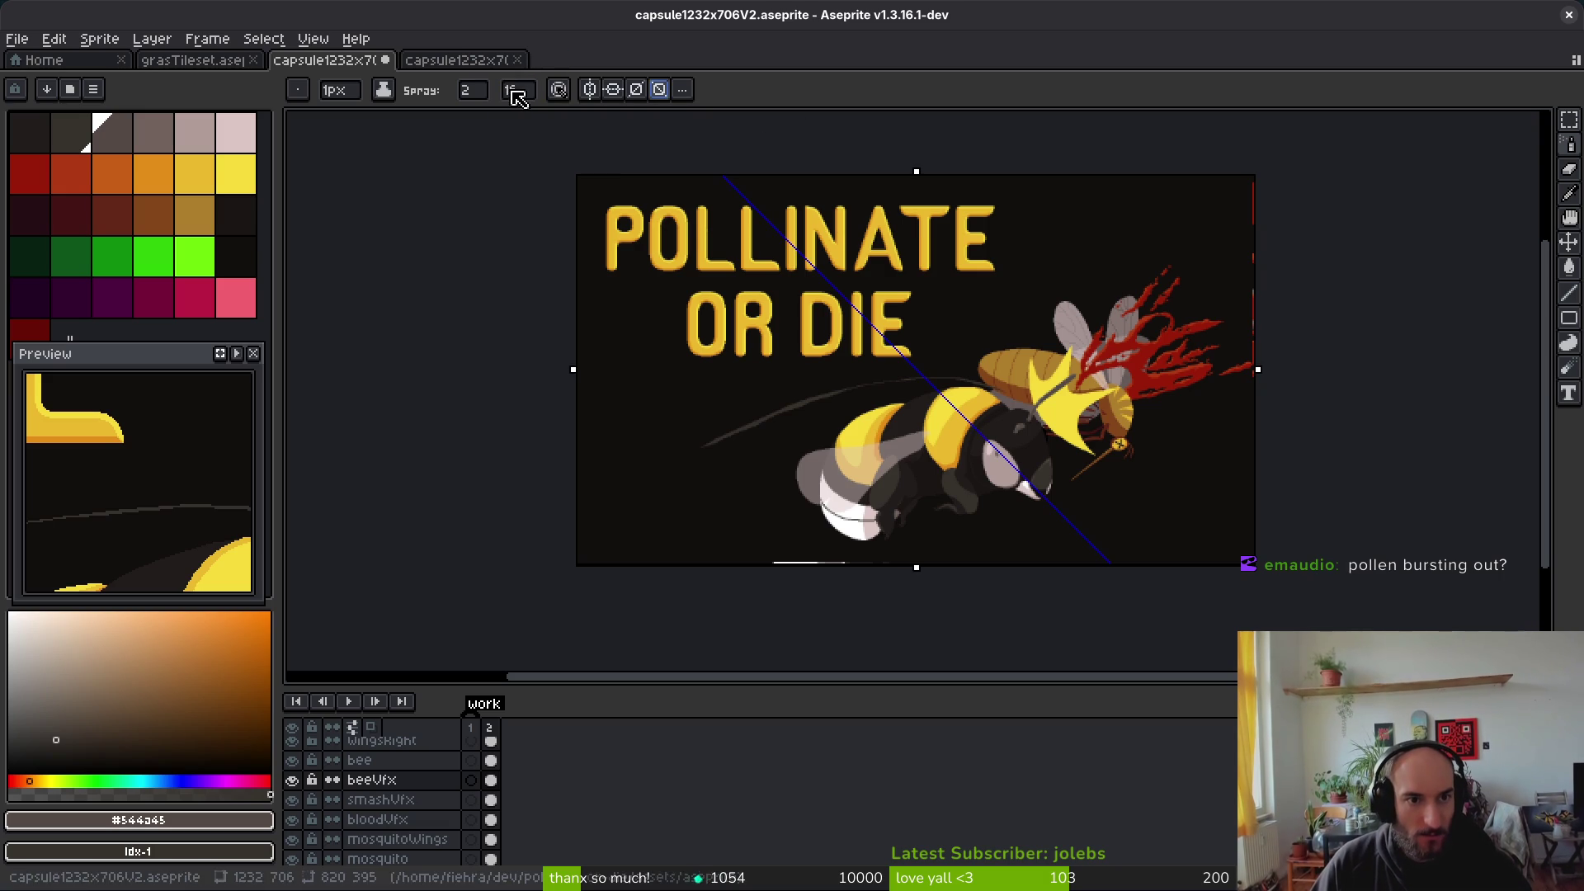
pyautogui.write('100')
pyautogui.press('Return')
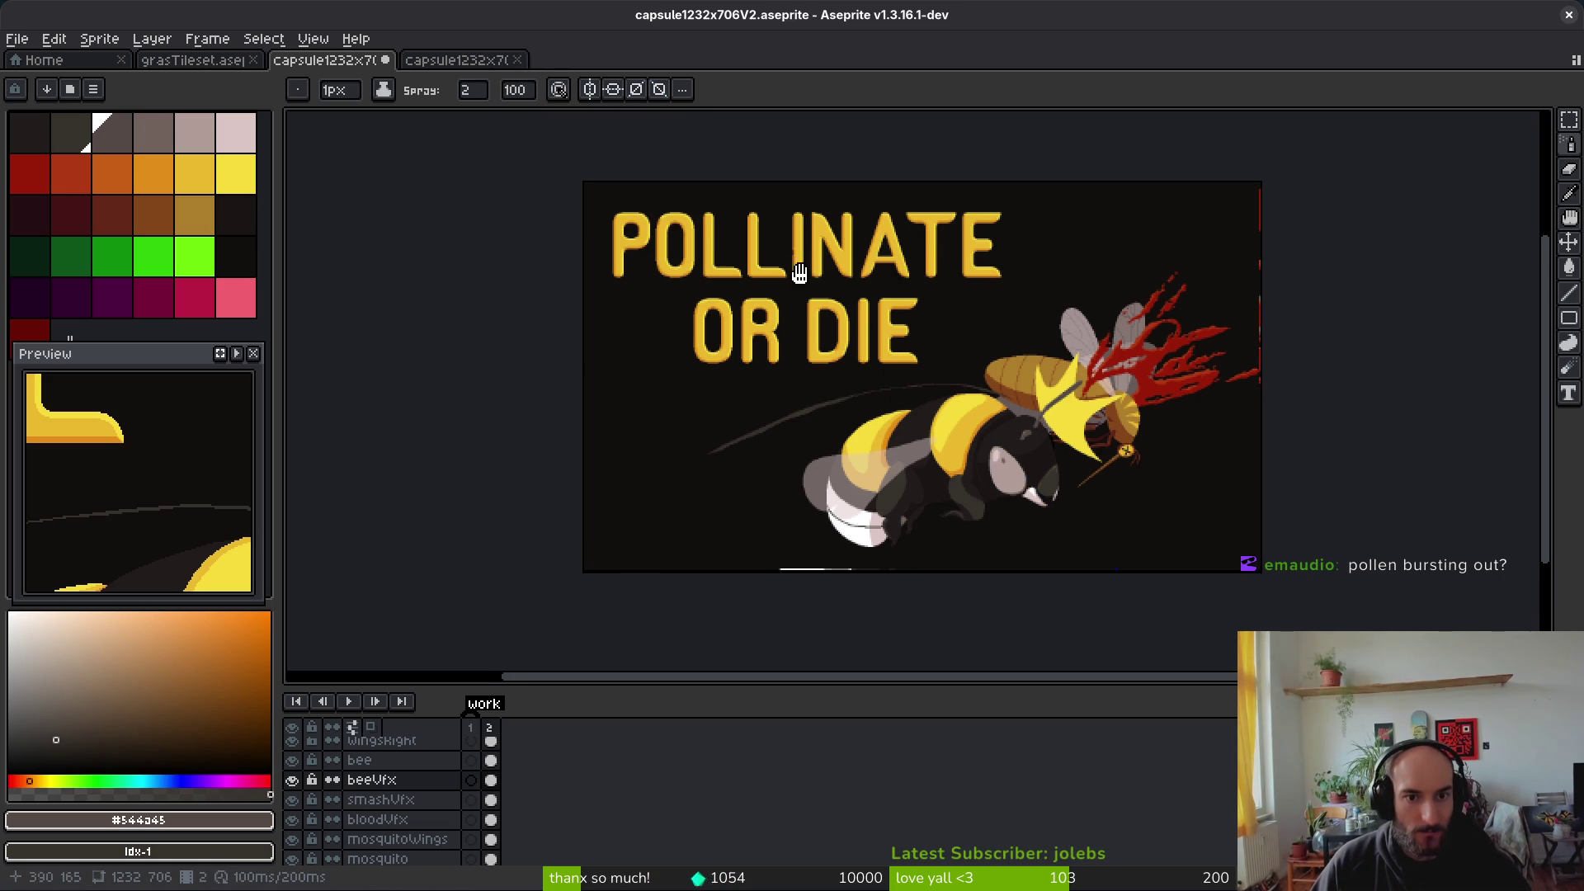
pyautogui.scroll(5, 1113, 302)
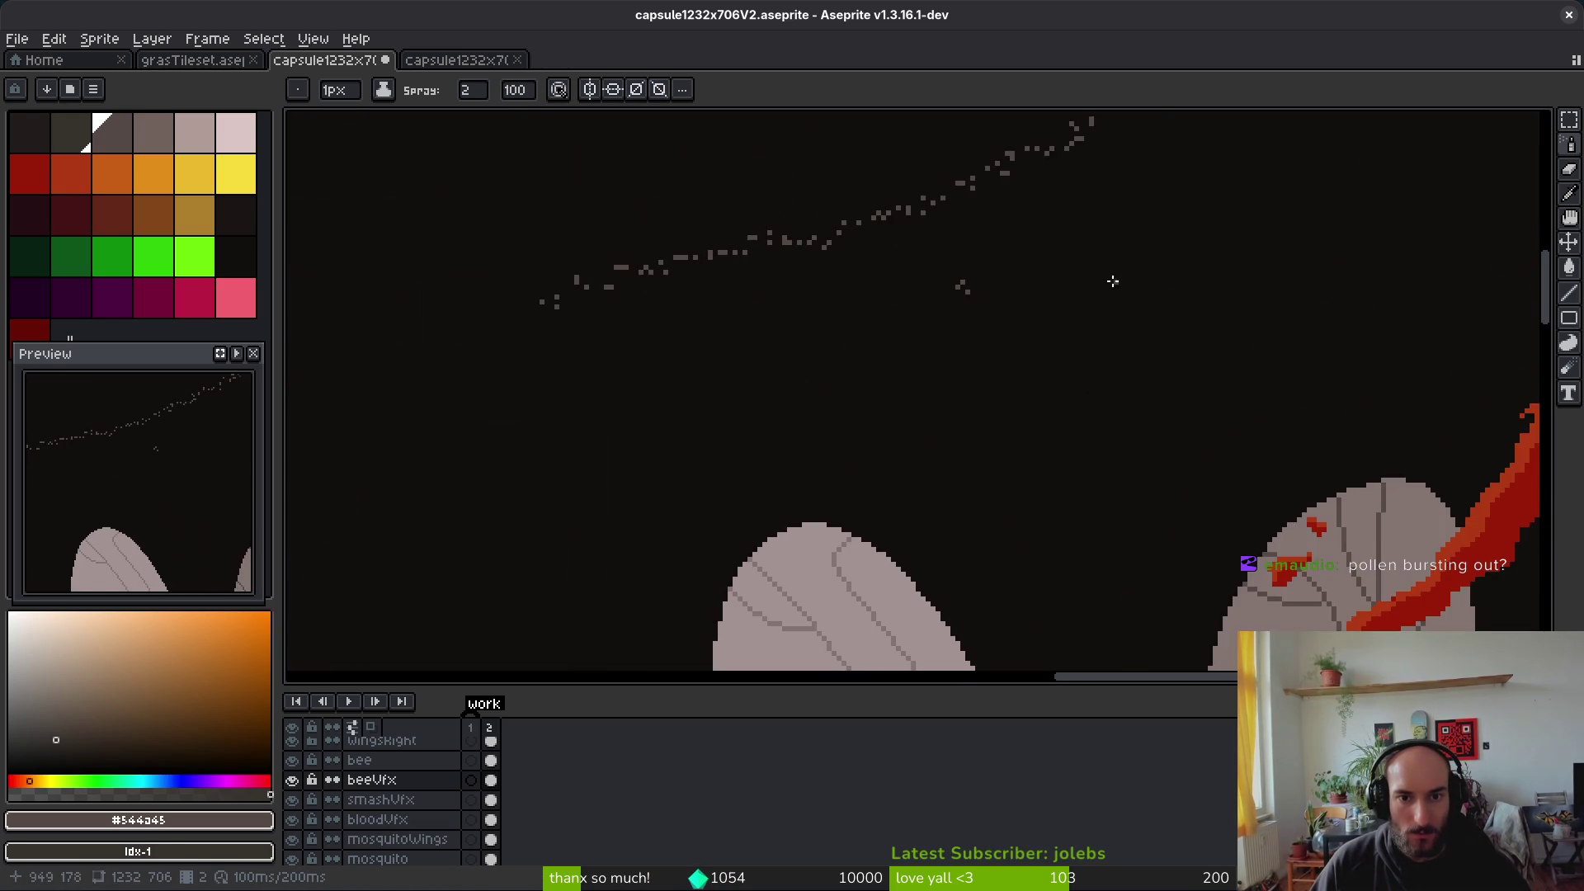
pyautogui.hotkey('ctrl', 'z')
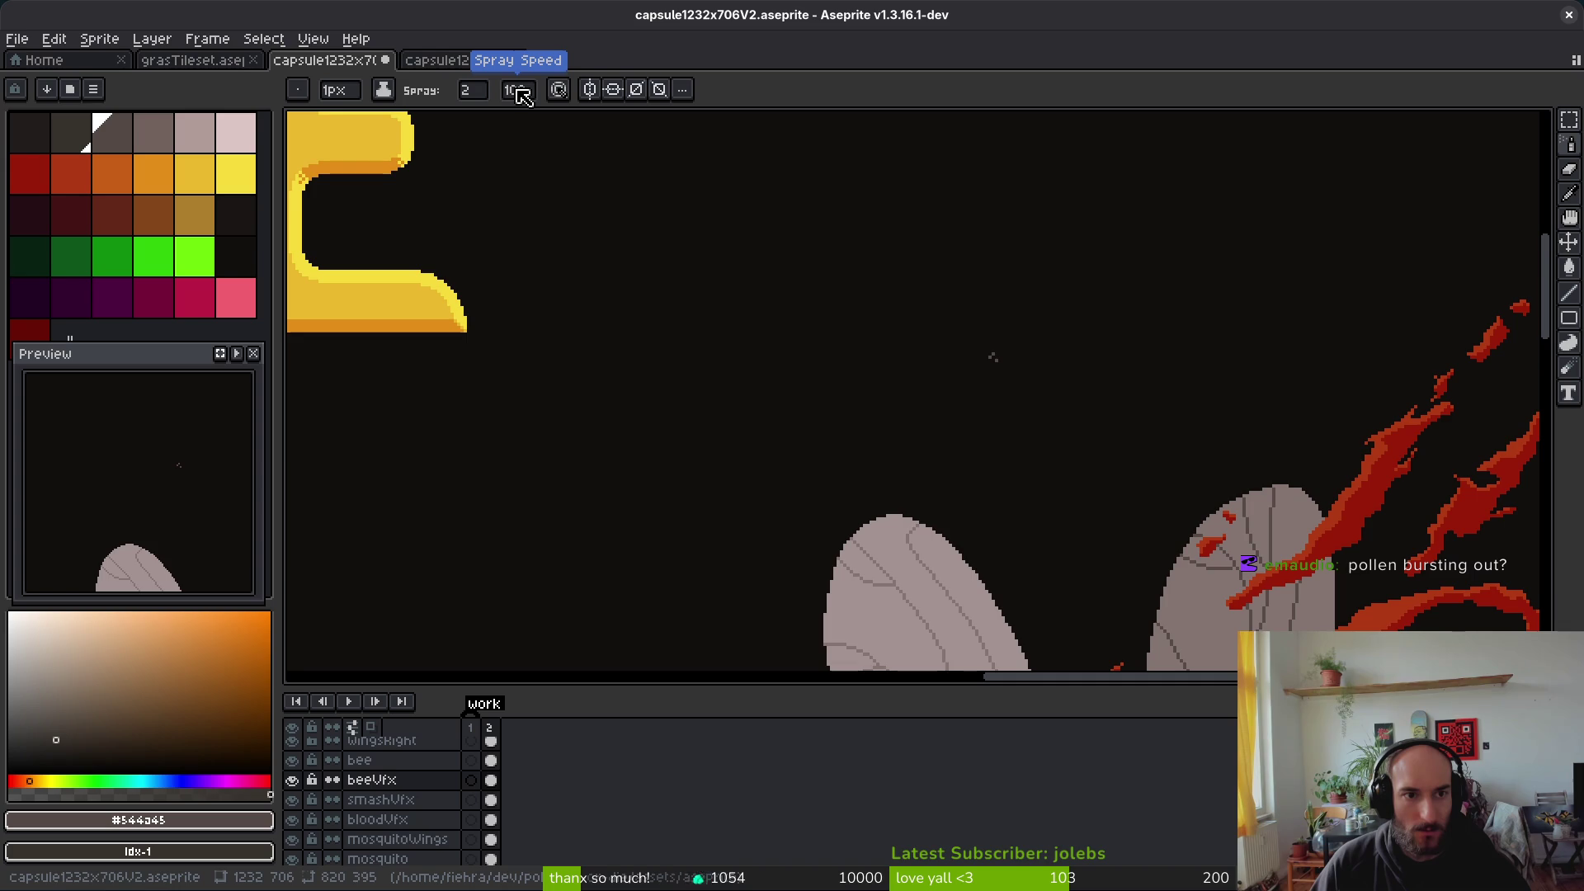
# Step: Set the spray speed to 16 and the spray width to 32
pyautogui.click(528, 91)
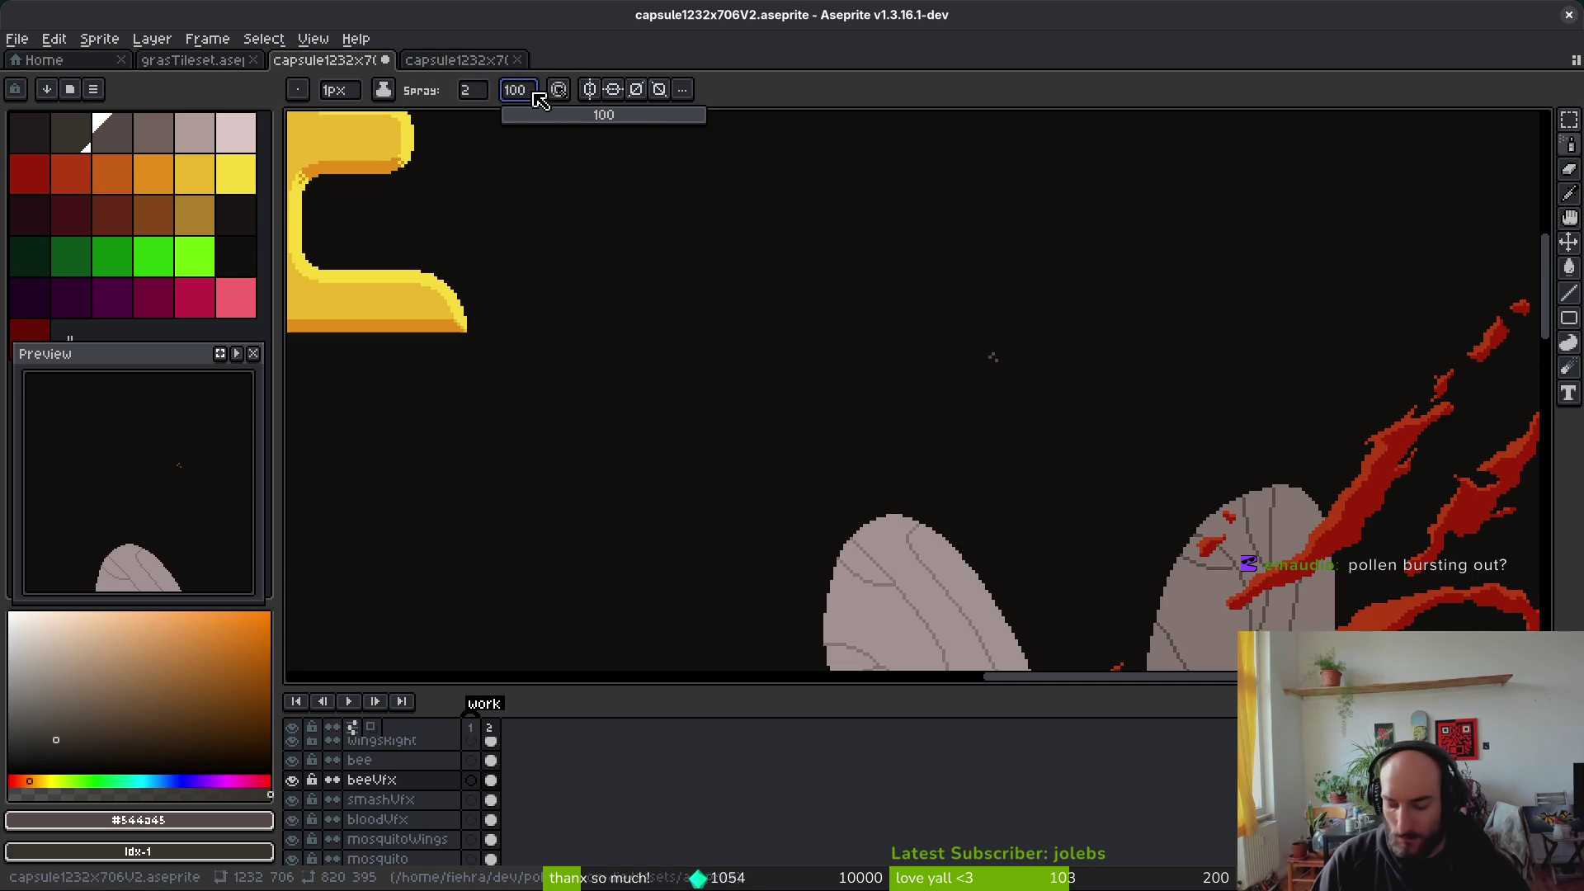
pyautogui.click(534, 92)
pyautogui.click(534, 92)
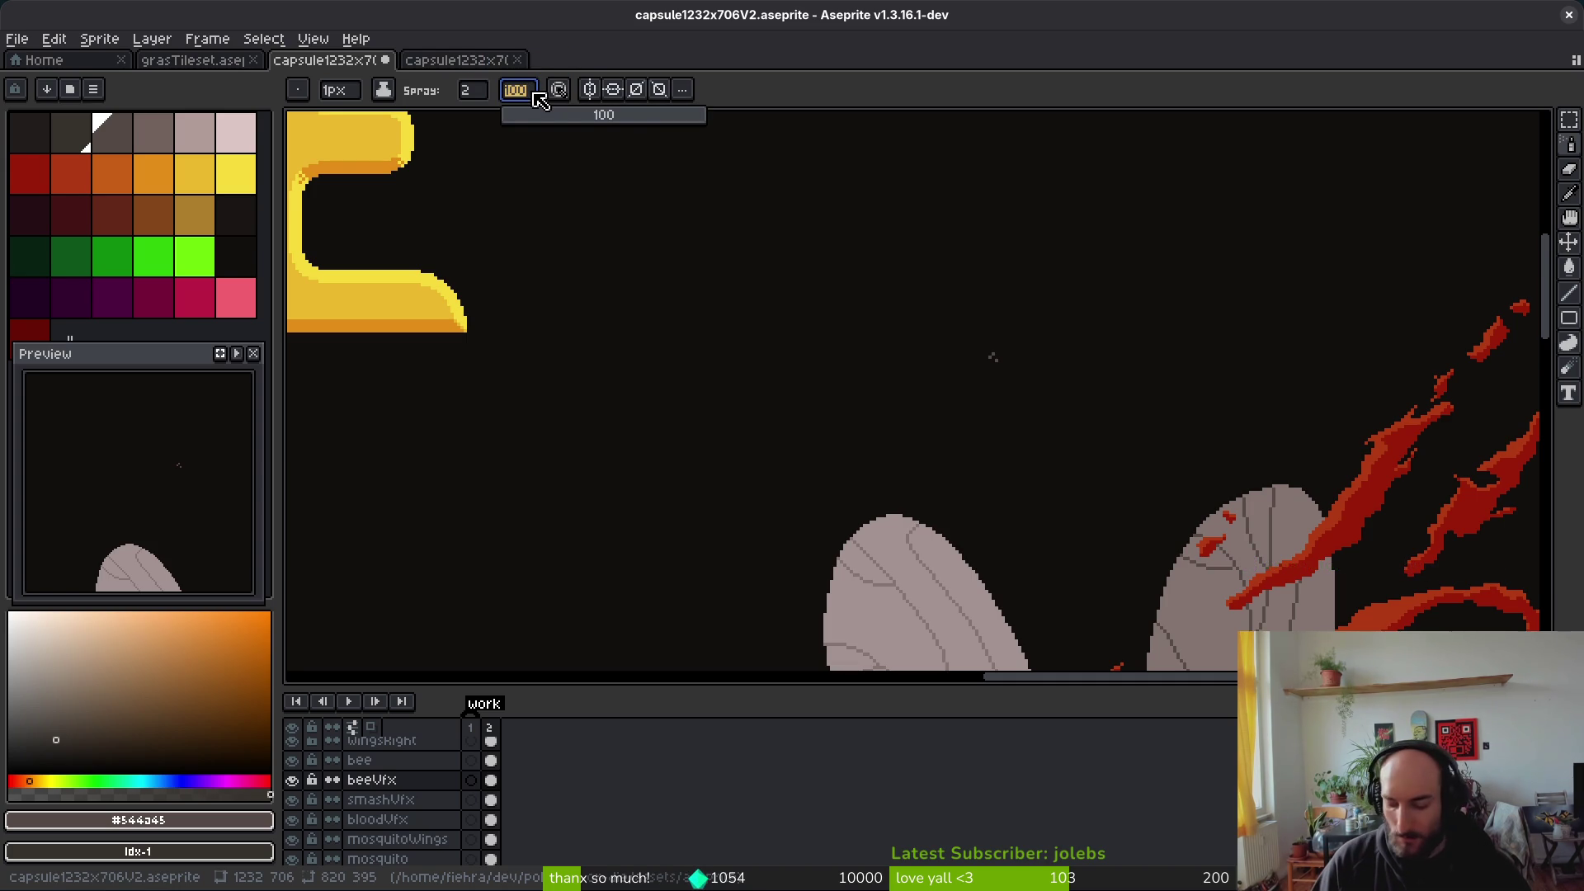
pyautogui.write('16')
pyautogui.press('Return')
pyautogui.click(494, 93)
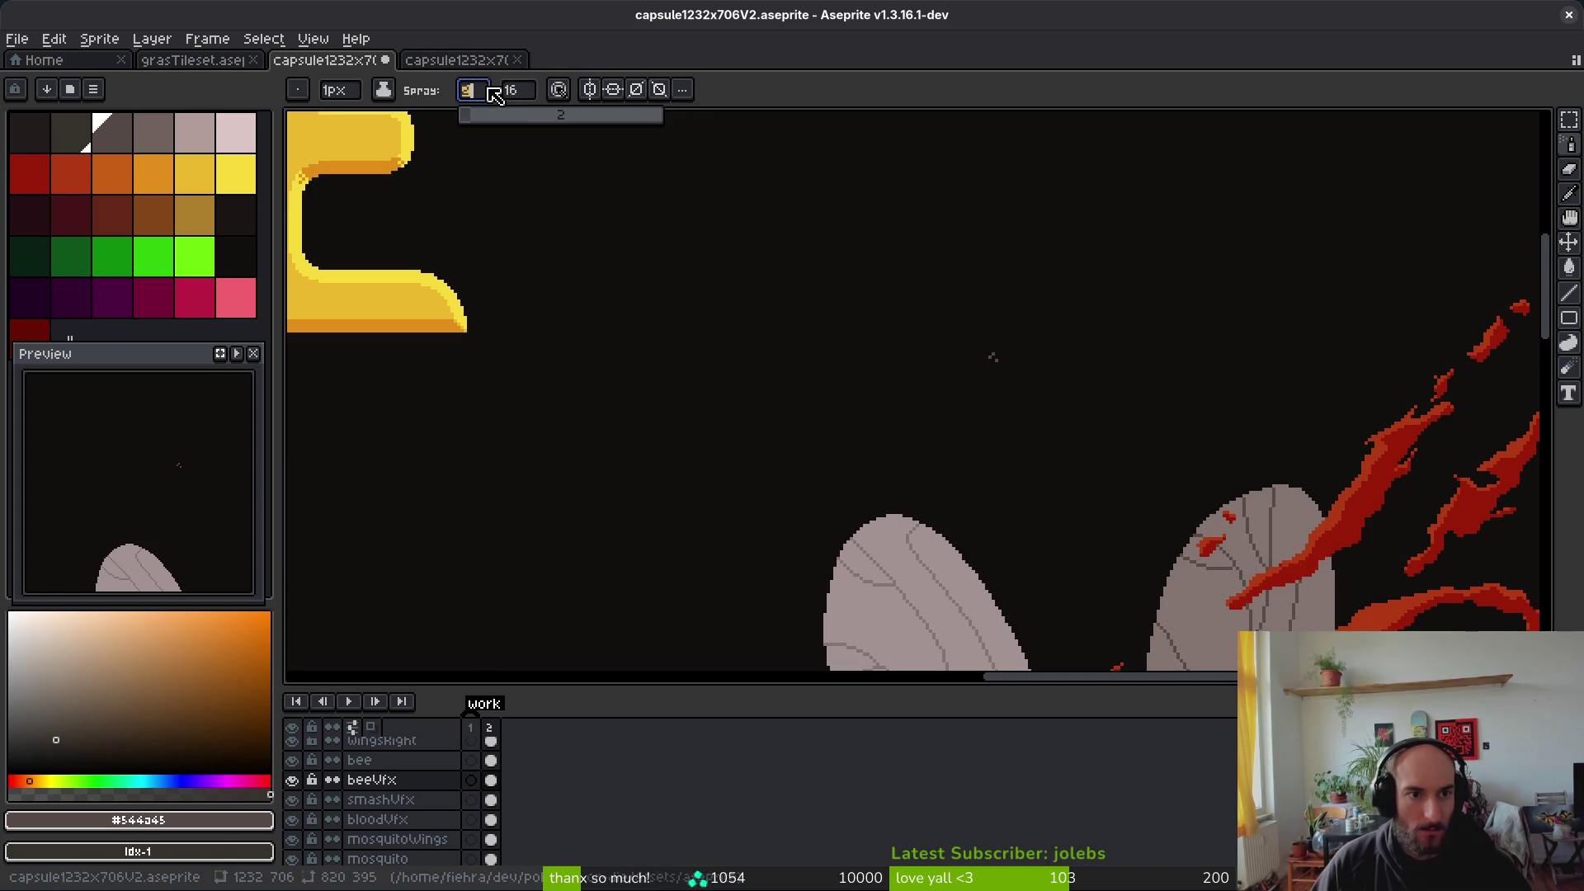
pyautogui.write('32')
pyautogui.press('Return')
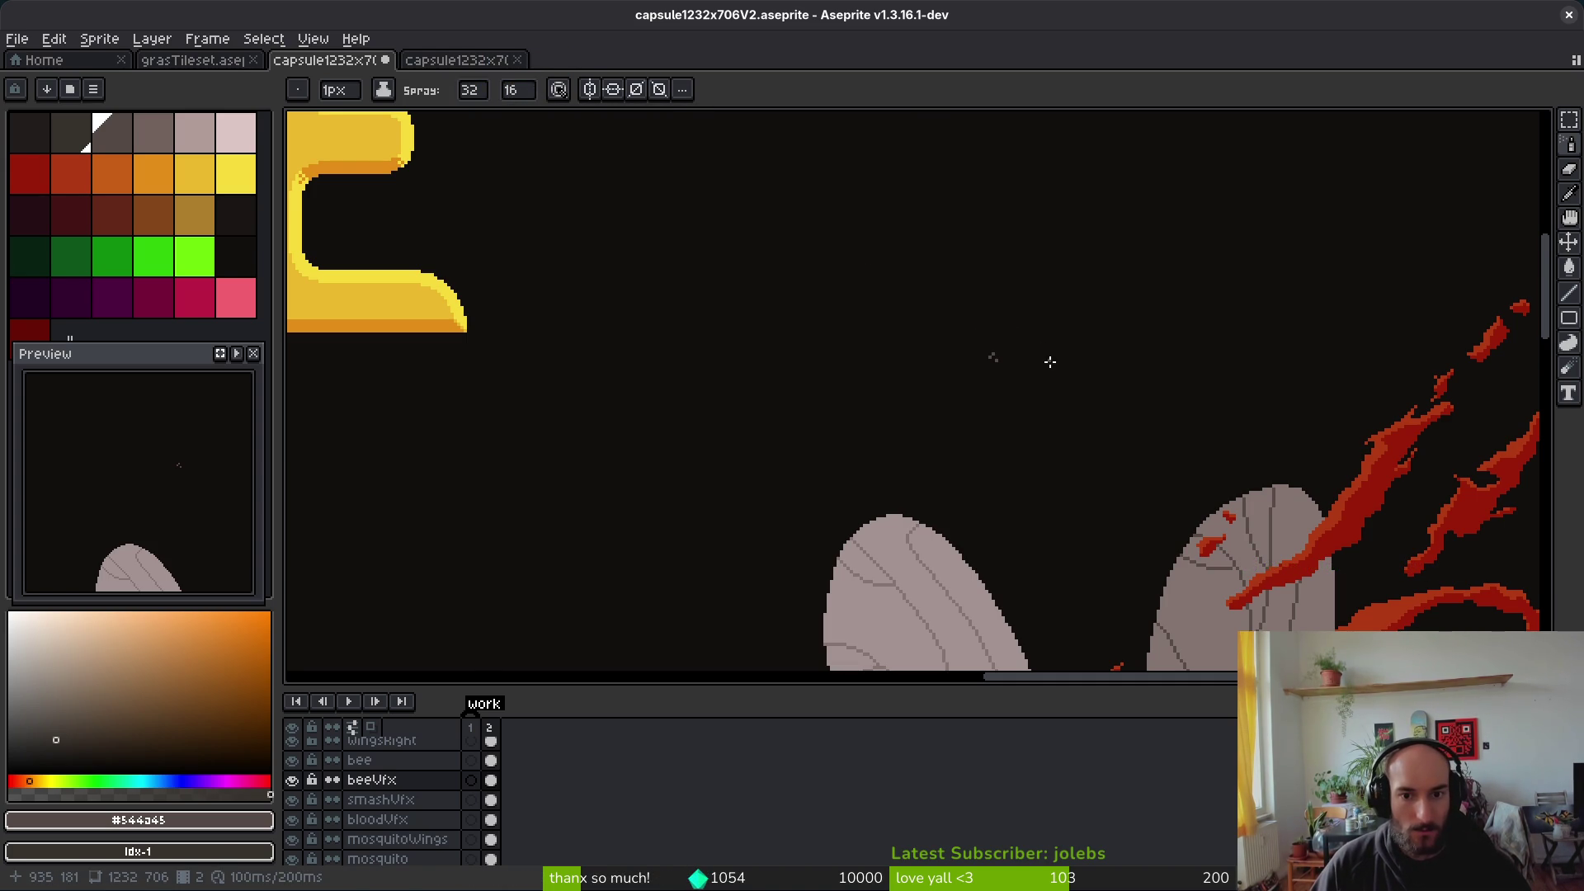
# Step: Spray a grey speckled arc, then at speed 2 a long curved band across the top
pyautogui.scroll(-5, 1033, 357)
pyautogui.scroll(4, 1061, 297)
pyautogui.hotkey('ctrl', 'z')
pyautogui.moveTo(1060, 309)
pyautogui.mouseDown()
pyautogui.moveTo(1222, 157)
pyautogui.moveTo(1303, 330)
pyautogui.moveTo(866, 231)
pyautogui.moveTo(1380, 512)
pyautogui.mouseUp()
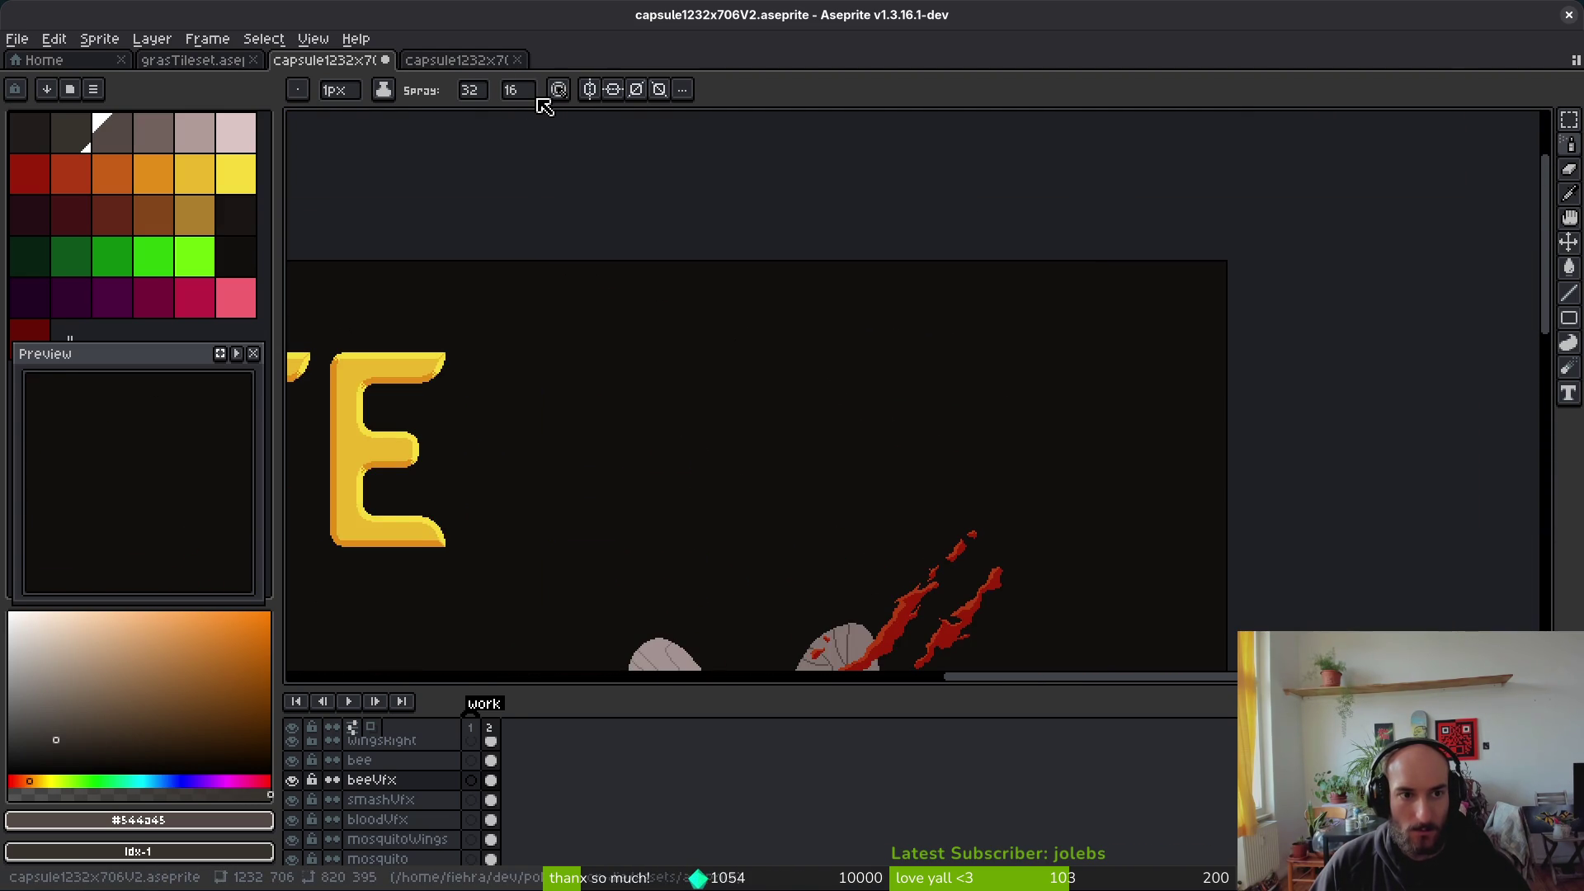
pyautogui.click(523, 90)
pyautogui.write('2')
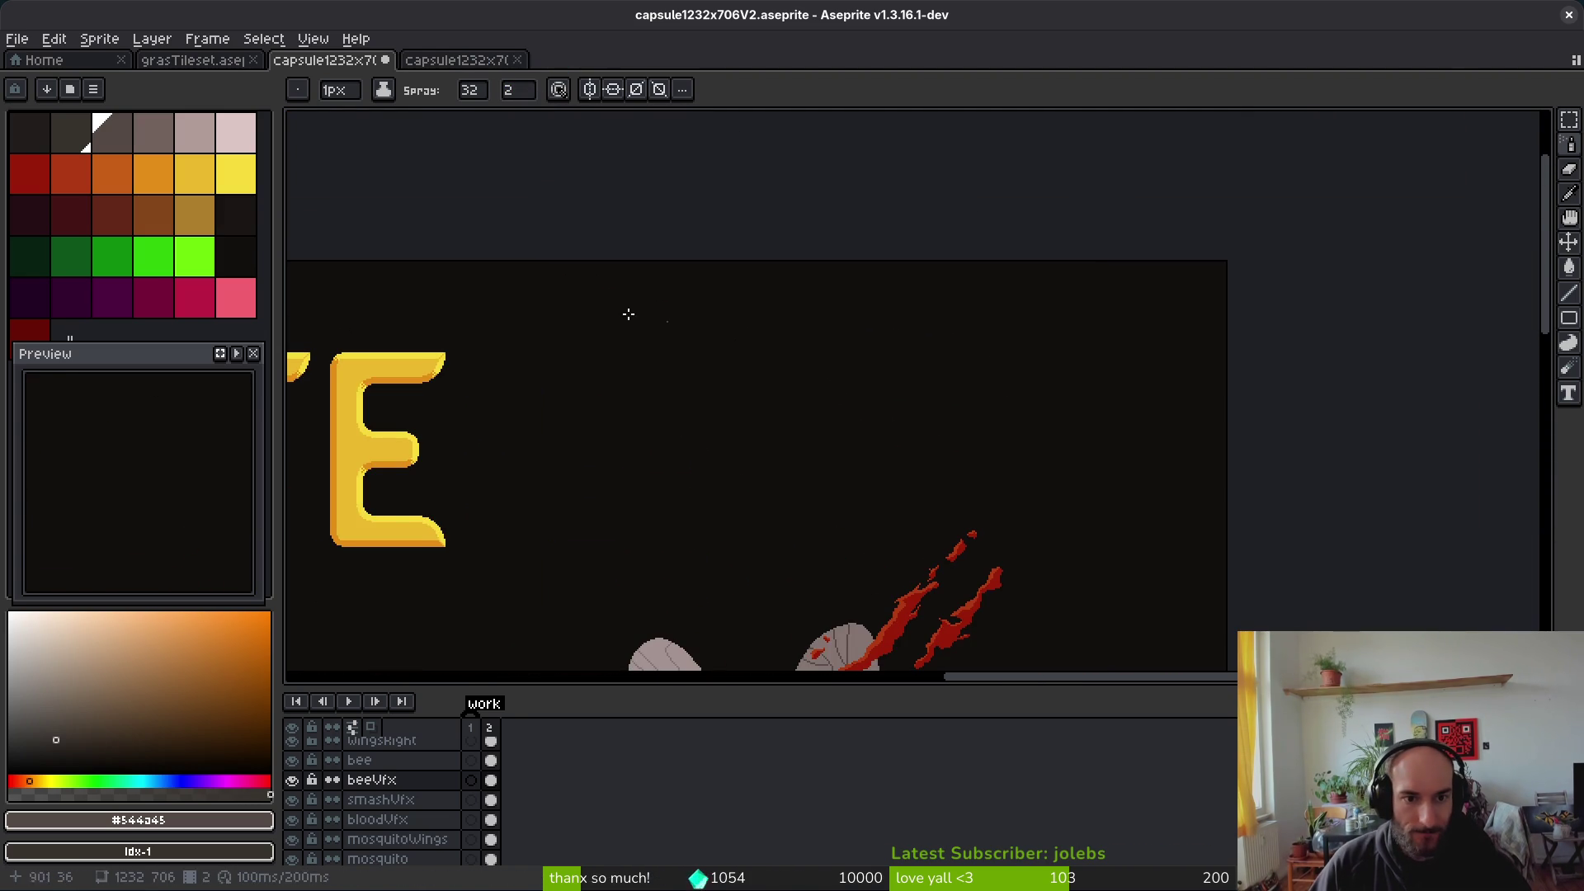
pyautogui.moveTo(528, 277); pyautogui.dragTo(1221, 610)
pyautogui.click(529, 94)
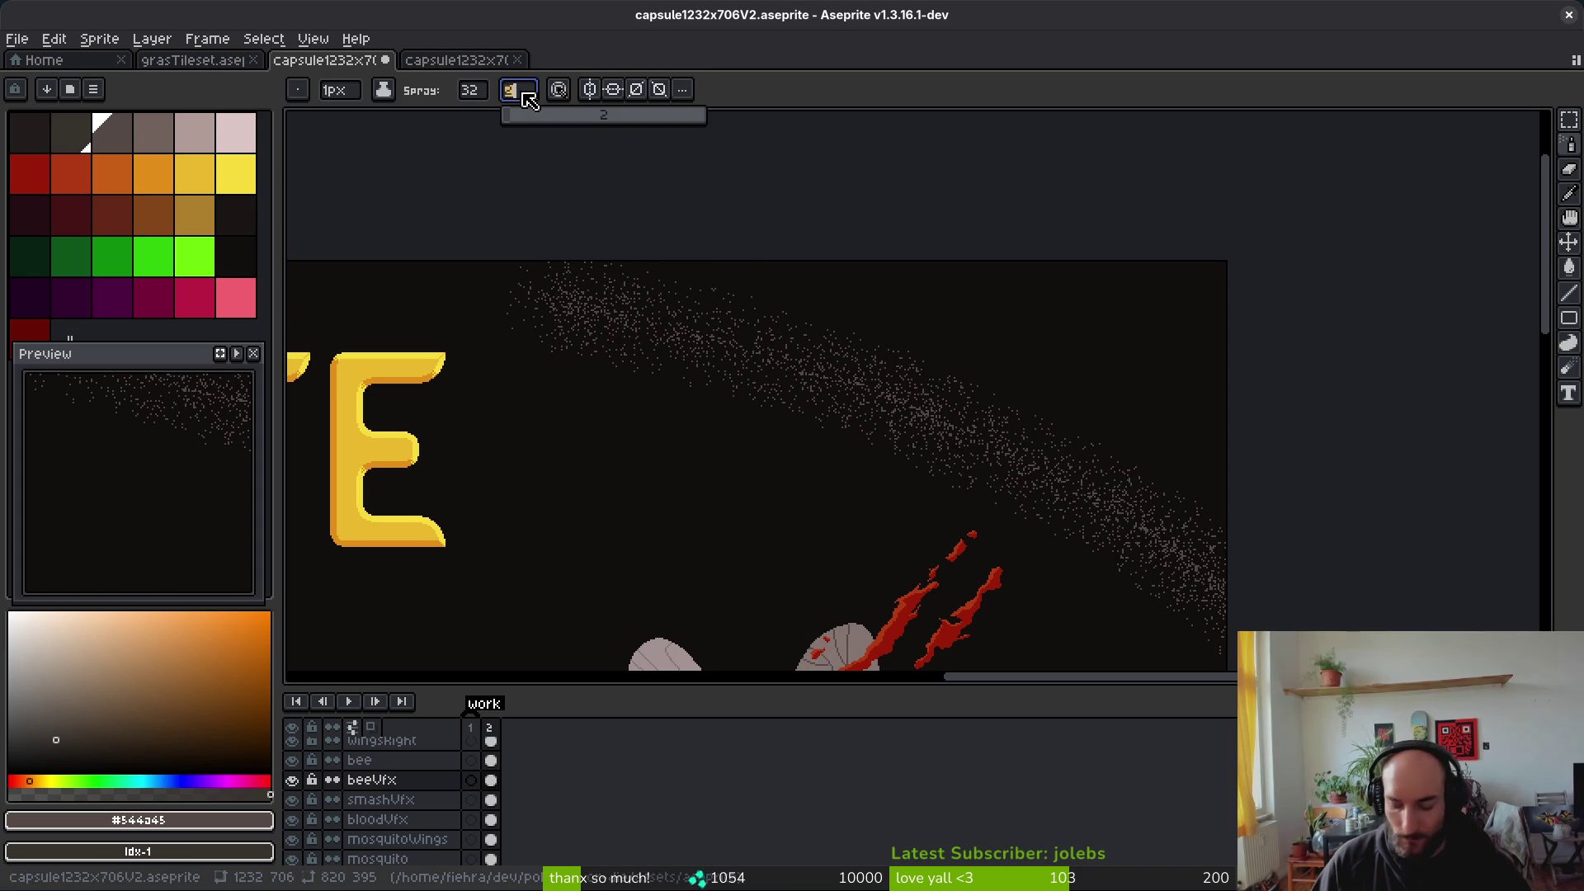
# Step: Set spray speed to 1 and undo the long curved speckle arc
pyautogui.write('1')
pyautogui.hotkey('ctrl', 'z')
pyautogui.hotkey('ctrl', 'z')
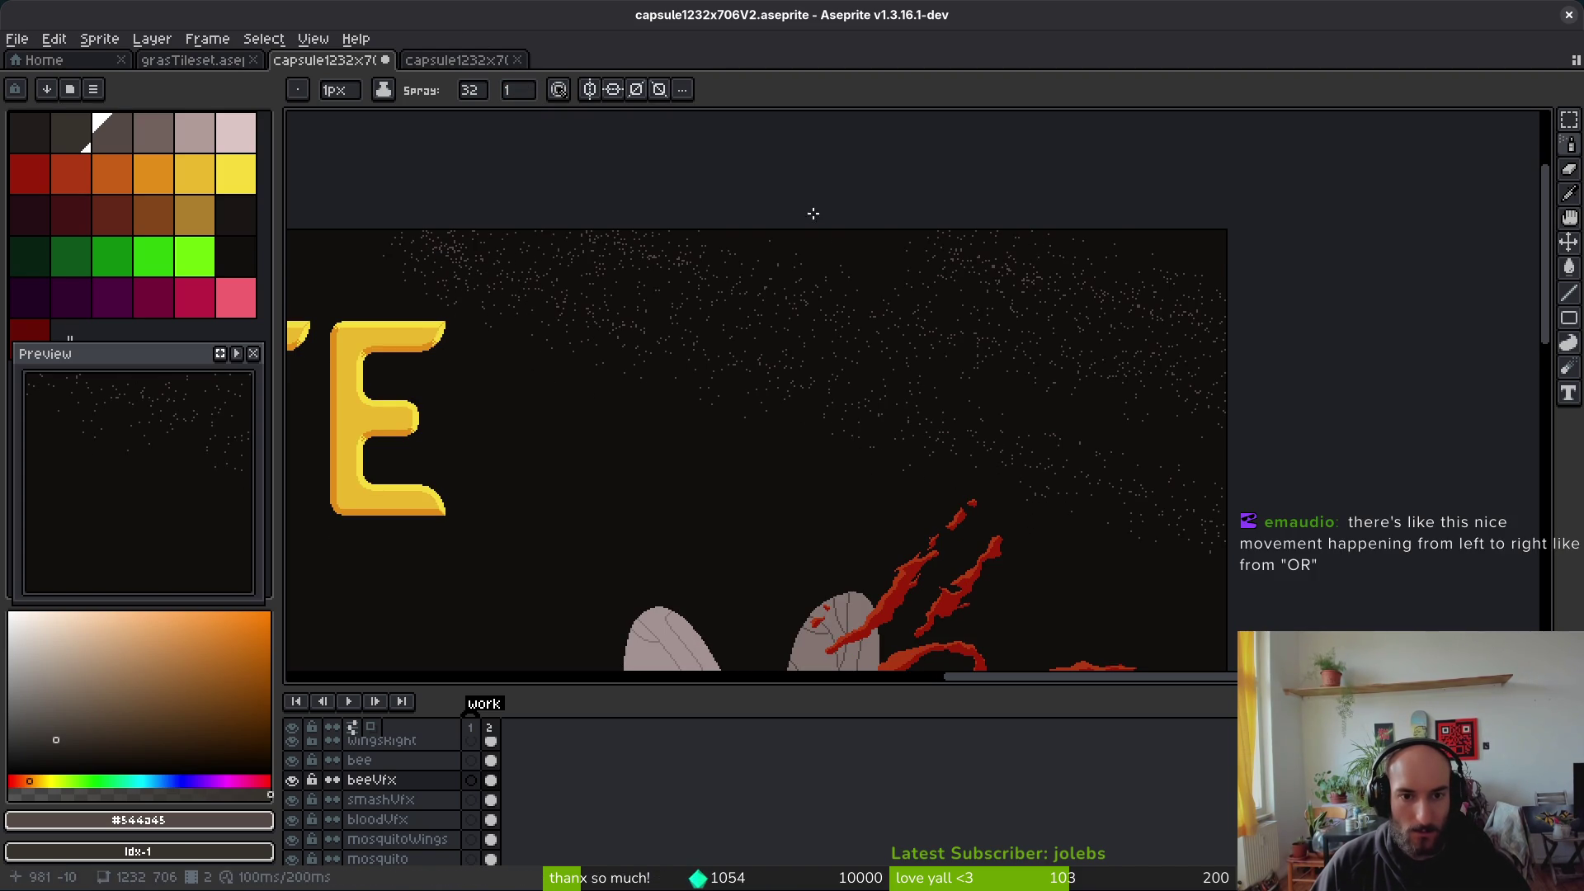
pyautogui.scroll(-3, 1160, 417)
pyautogui.scroll(2, 1147, 404)
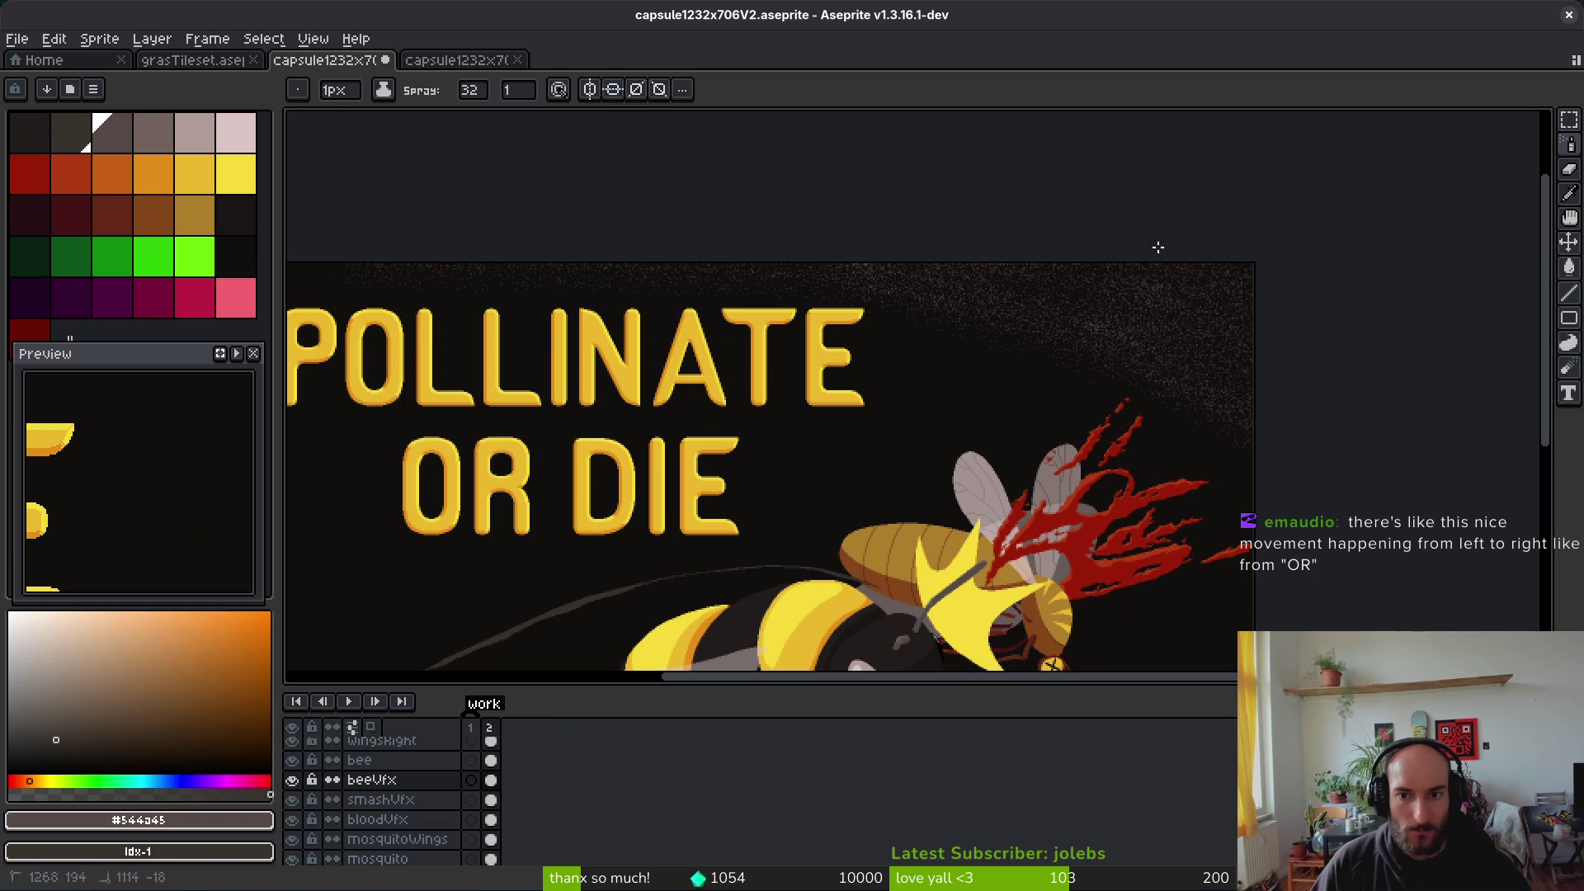
pyautogui.scroll(-1, 1209, 362)
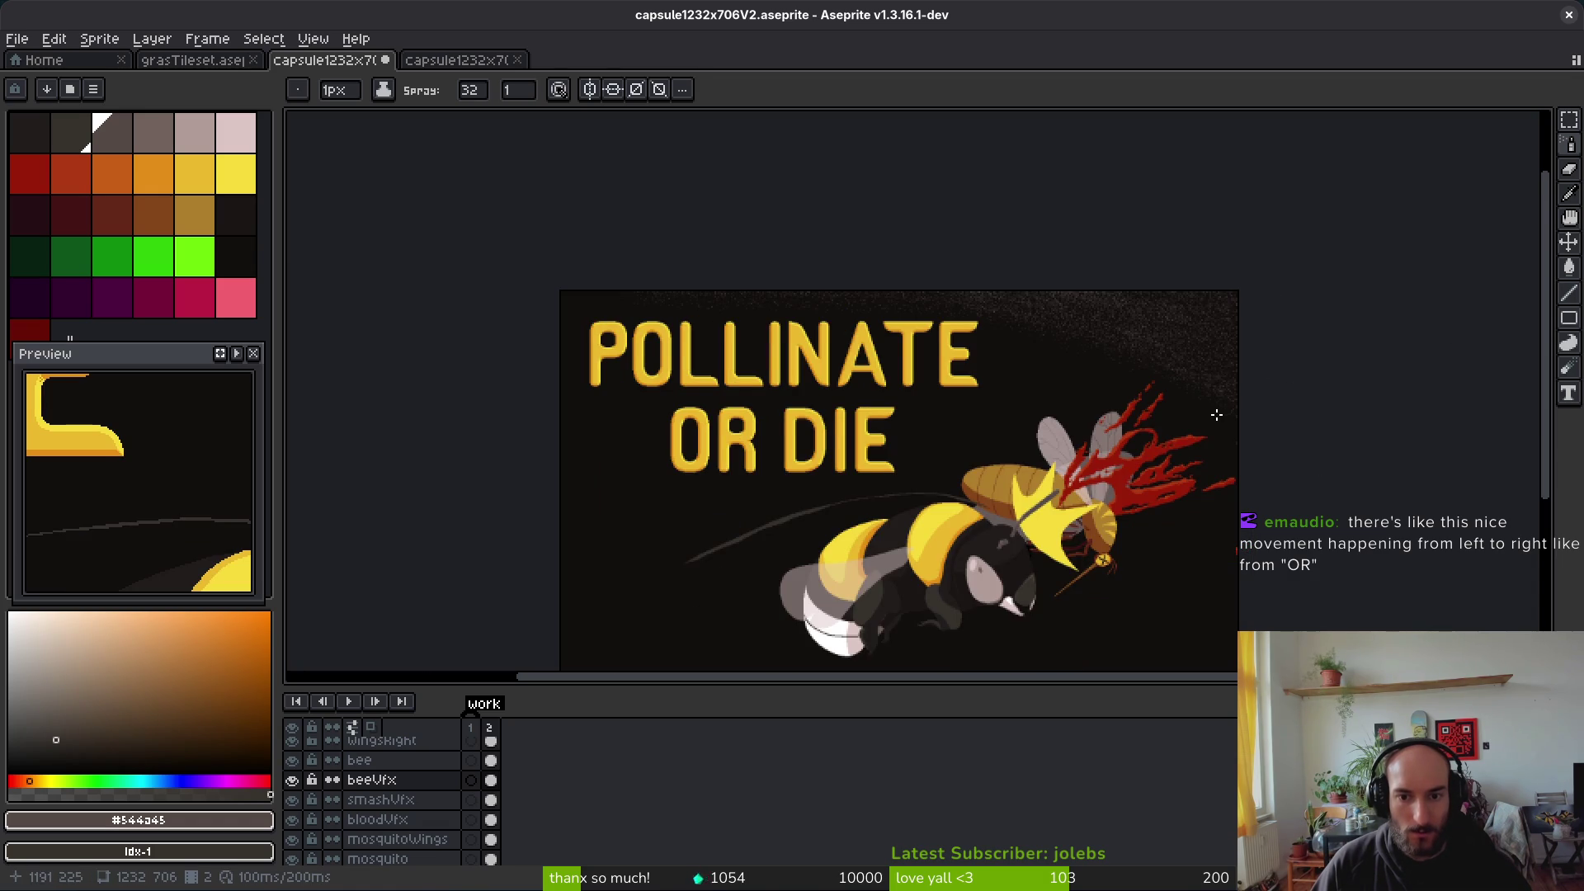
pyautogui.moveTo(1217, 415); pyautogui.dragTo(994, 343)
# Step: Choose a muted grey-brown palette colour for the speckles
pyautogui.scroll(-1, 1026, 386)
pyautogui.scroll(3, 959, 338)
pyautogui.scroll(-2, 948, 237)
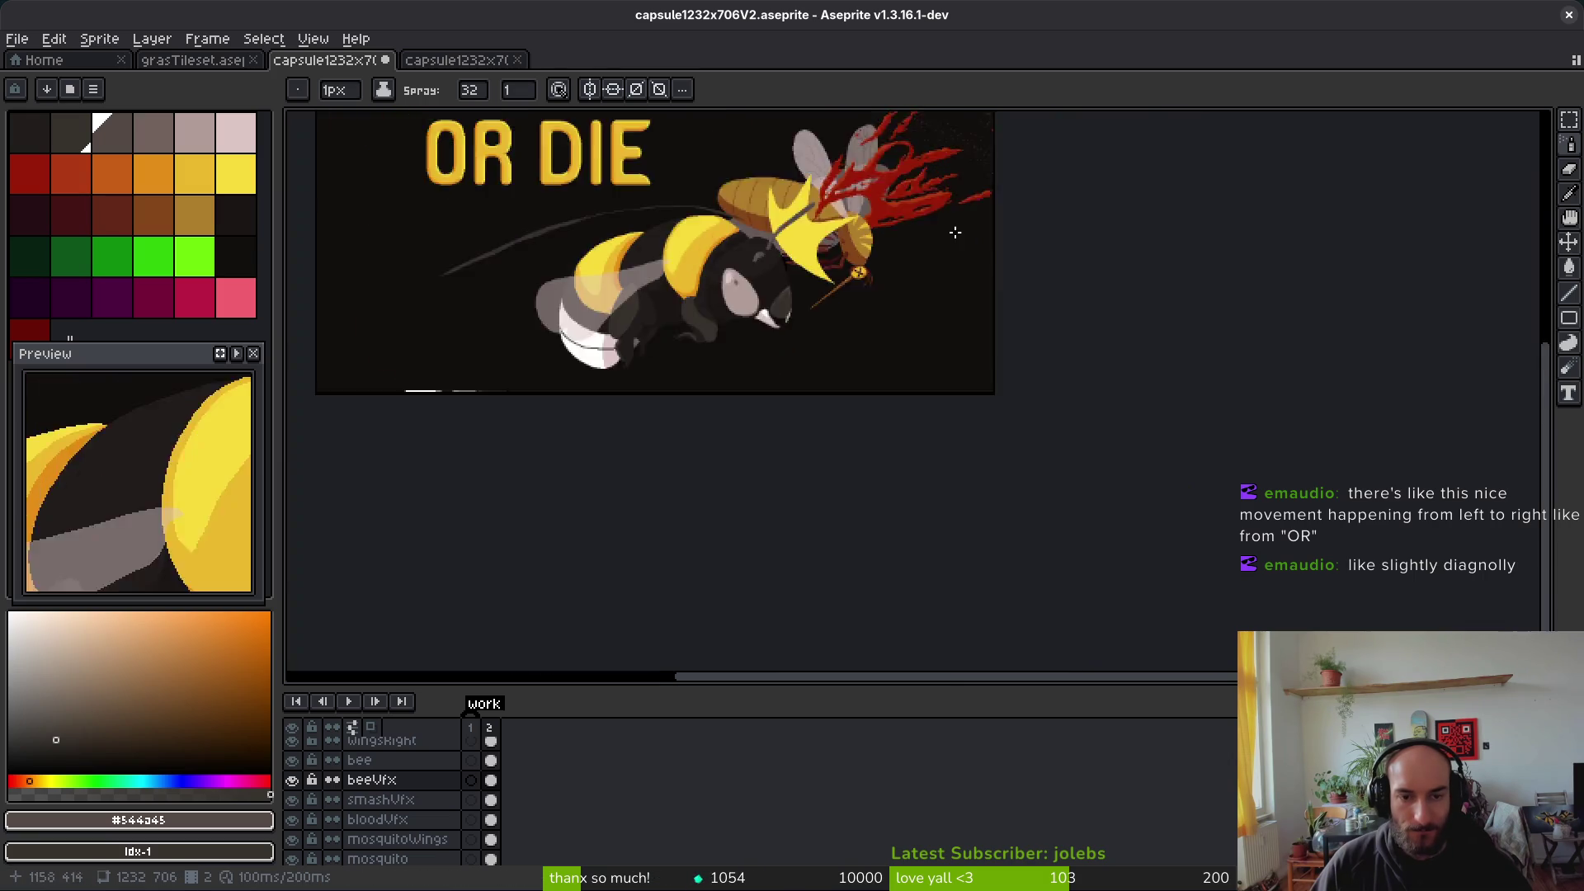
pyautogui.scroll(3, 947, 237)
pyautogui.scroll(-2, 1313, 514)
pyautogui.scroll(-1, 1314, 515)
pyautogui.scroll(1, 1314, 514)
pyautogui.scroll(2, 1313, 514)
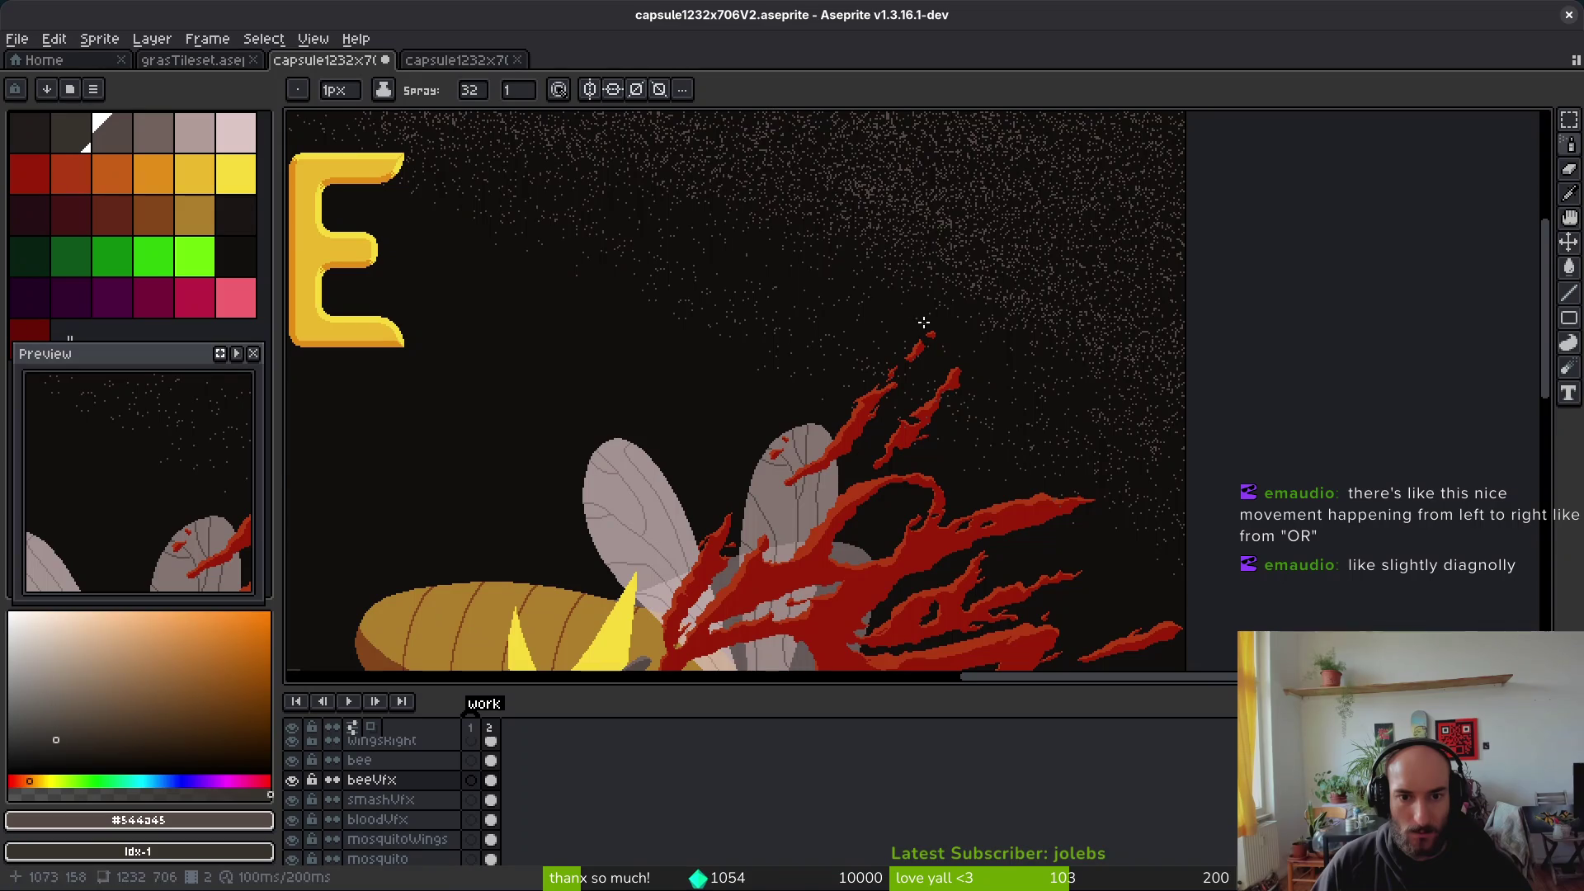
pyautogui.scroll(-1, 920, 317)
pyautogui.scroll(3, 918, 300)
pyautogui.scroll(-2, 918, 300)
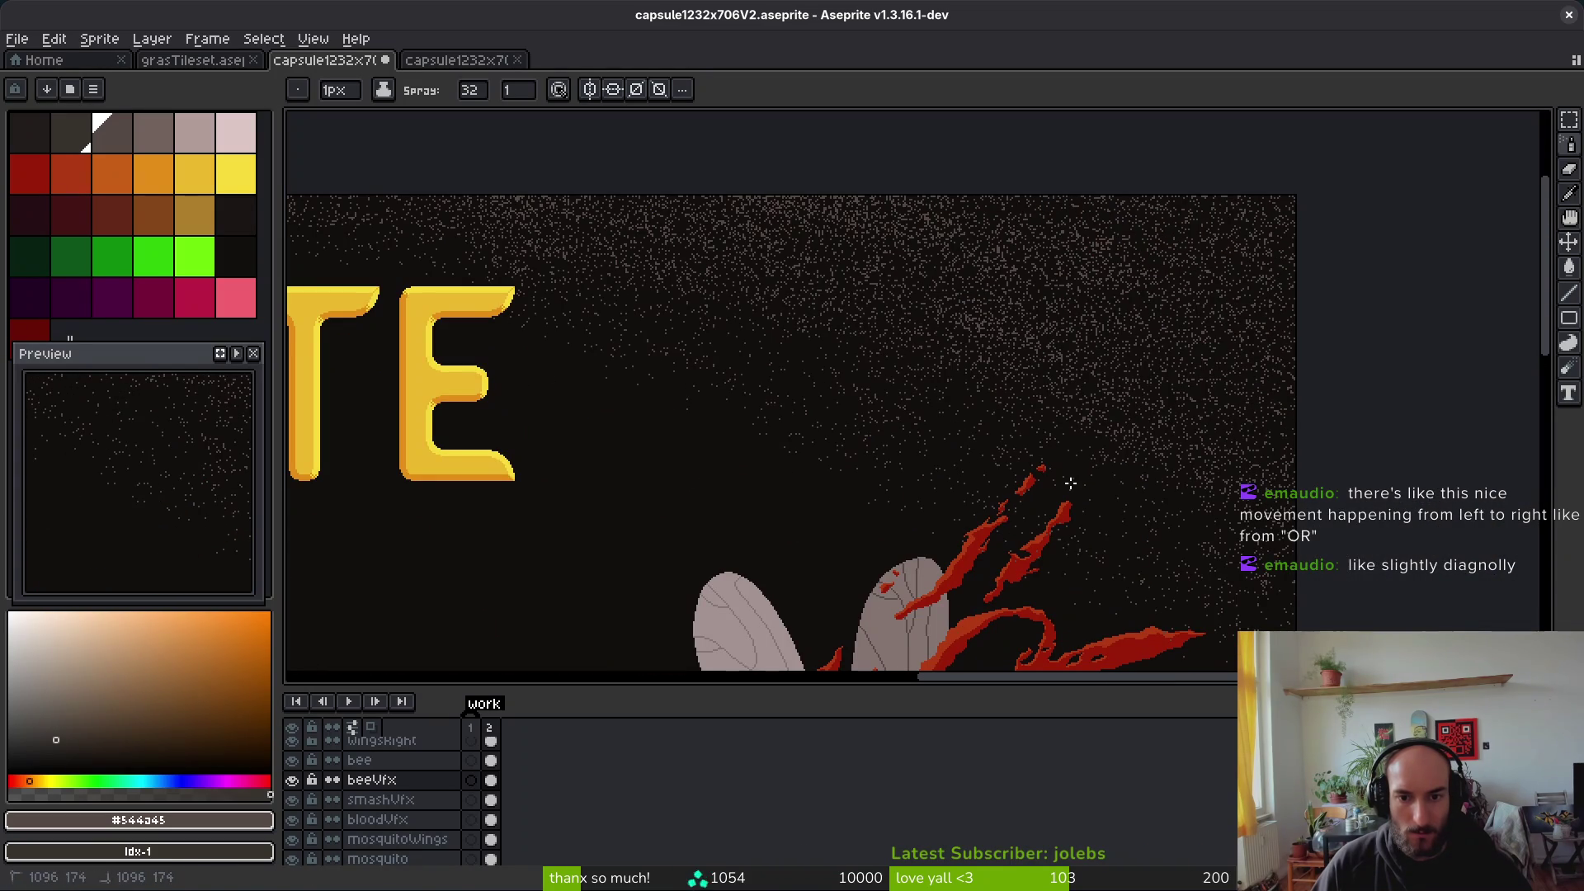
pyautogui.scroll(-3, 966, 398)
pyautogui.scroll(3, 990, 347)
pyautogui.scroll(-1, 1050, 330)
pyautogui.scroll(1, 1051, 329)
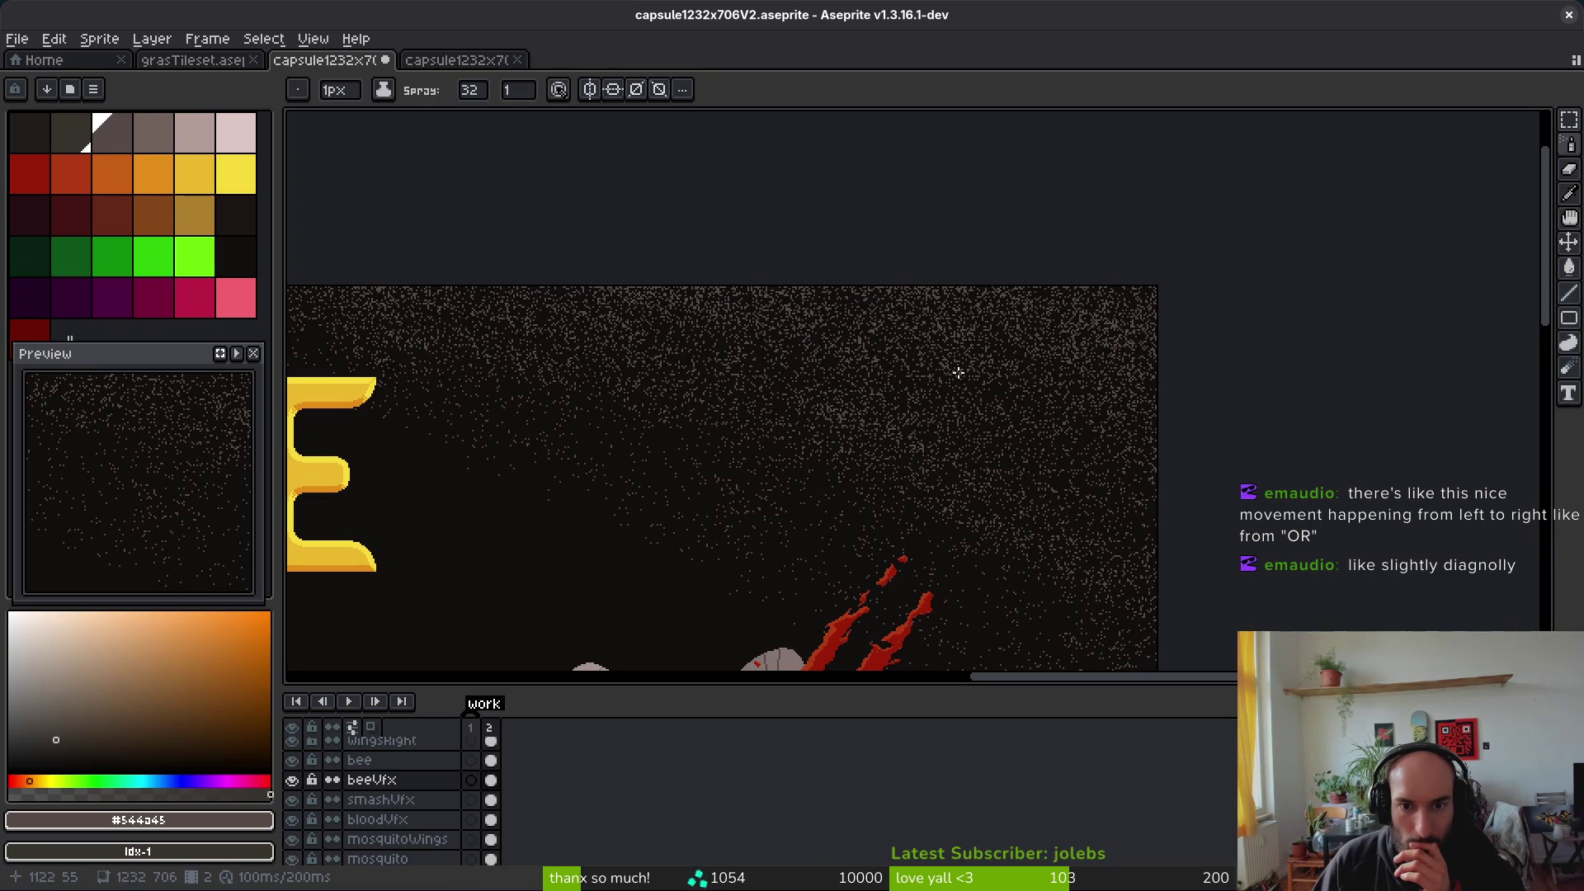
pyautogui.scroll(-2, 1015, 442)
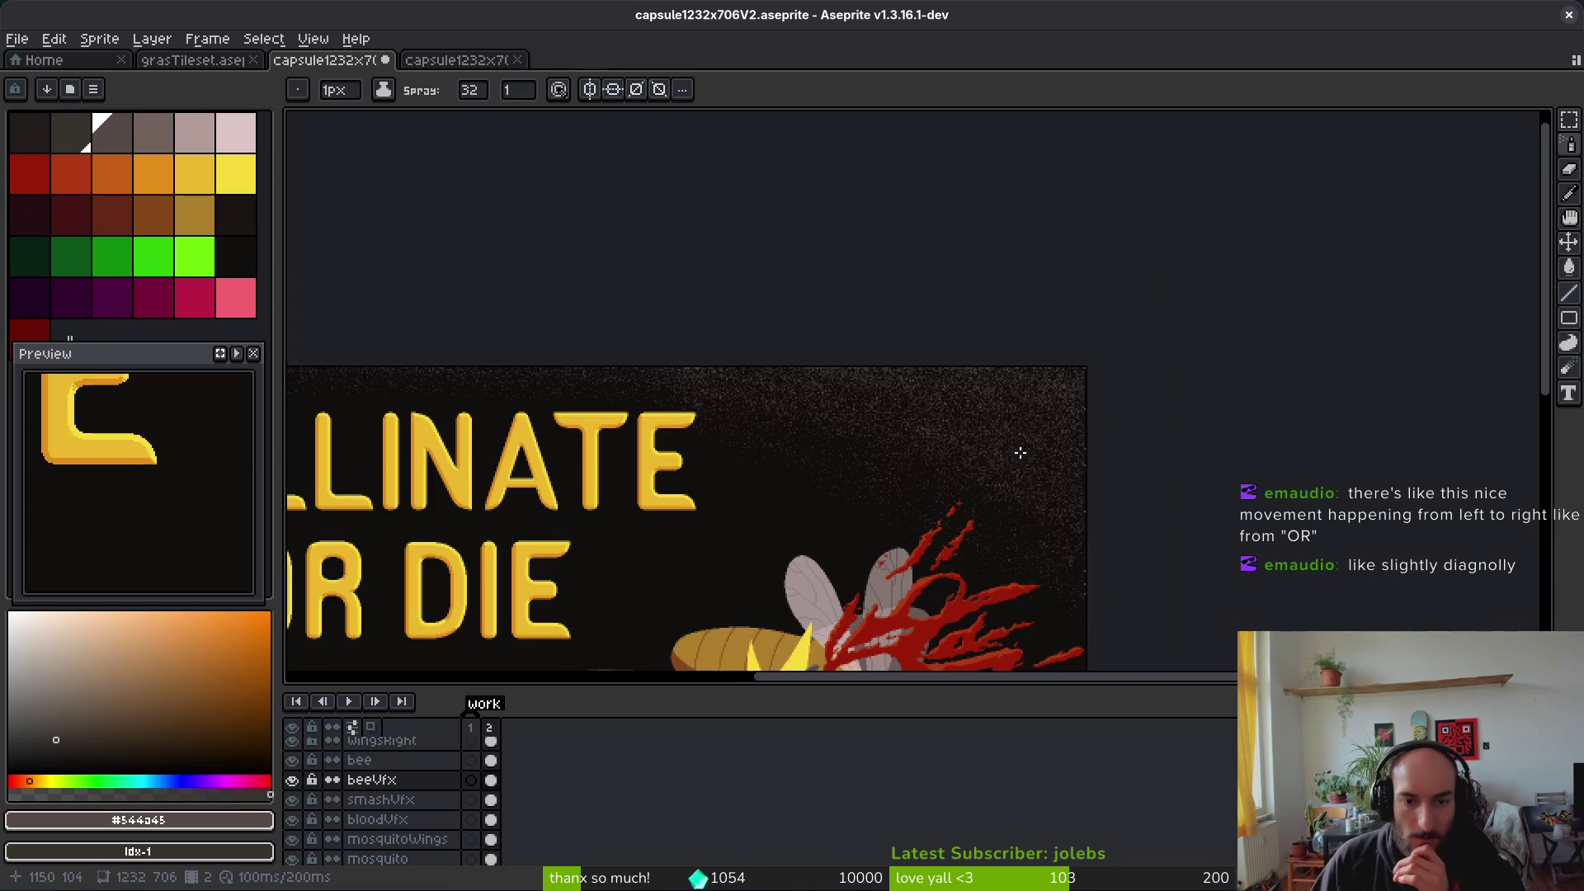
pyautogui.click(161, 150)
# Step: Switch to a paler grey speckle colour and bring the whole image back into view
pyautogui.scroll(2, 988, 414)
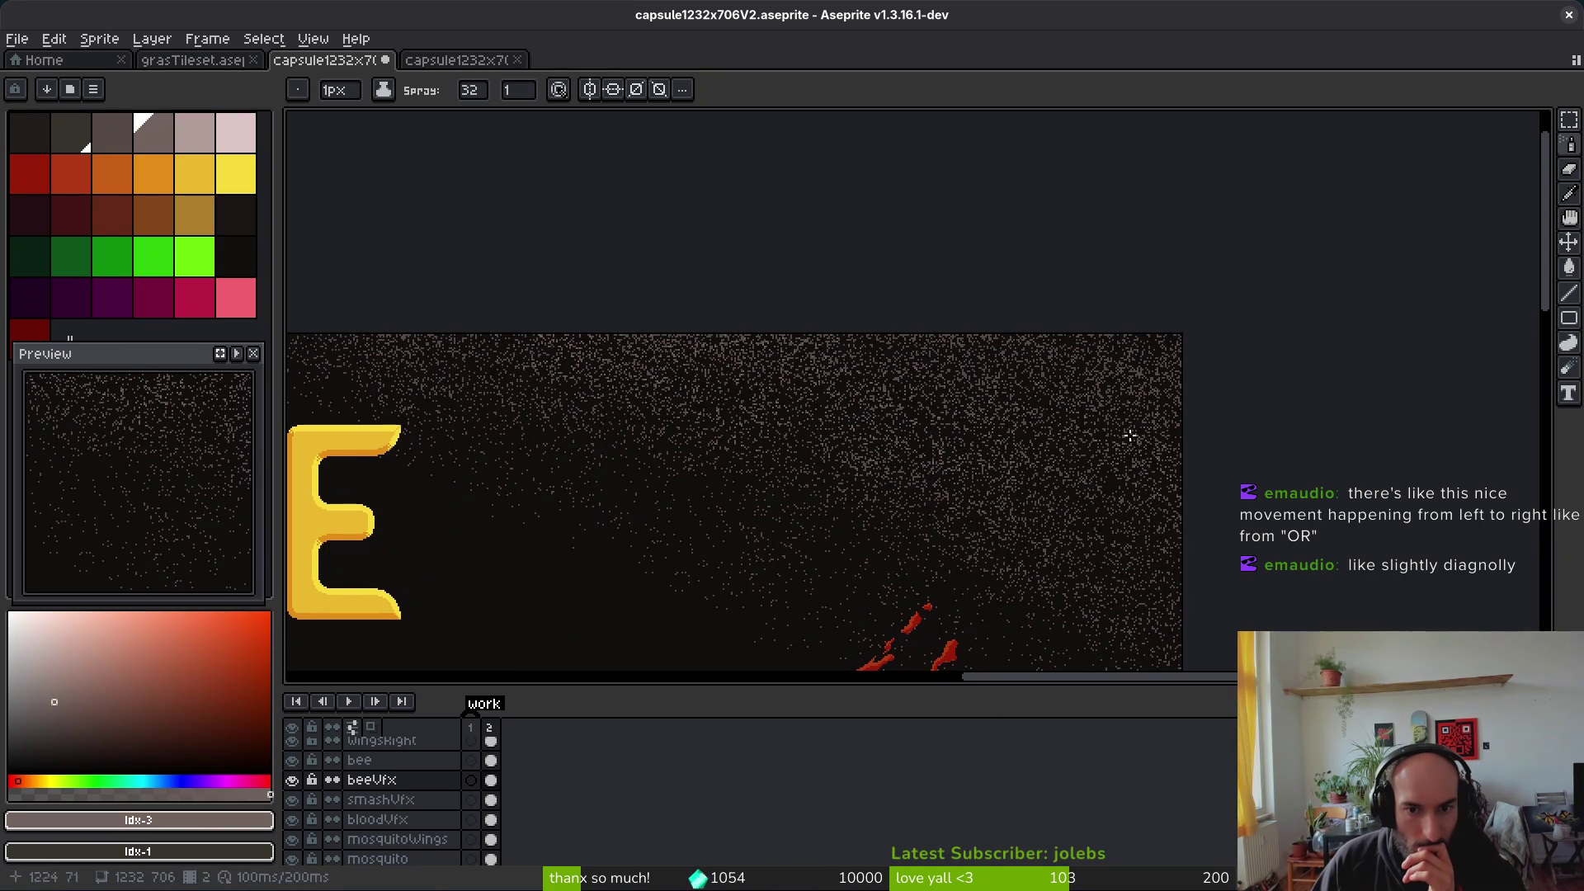
pyautogui.scroll(-2, 1385, 530)
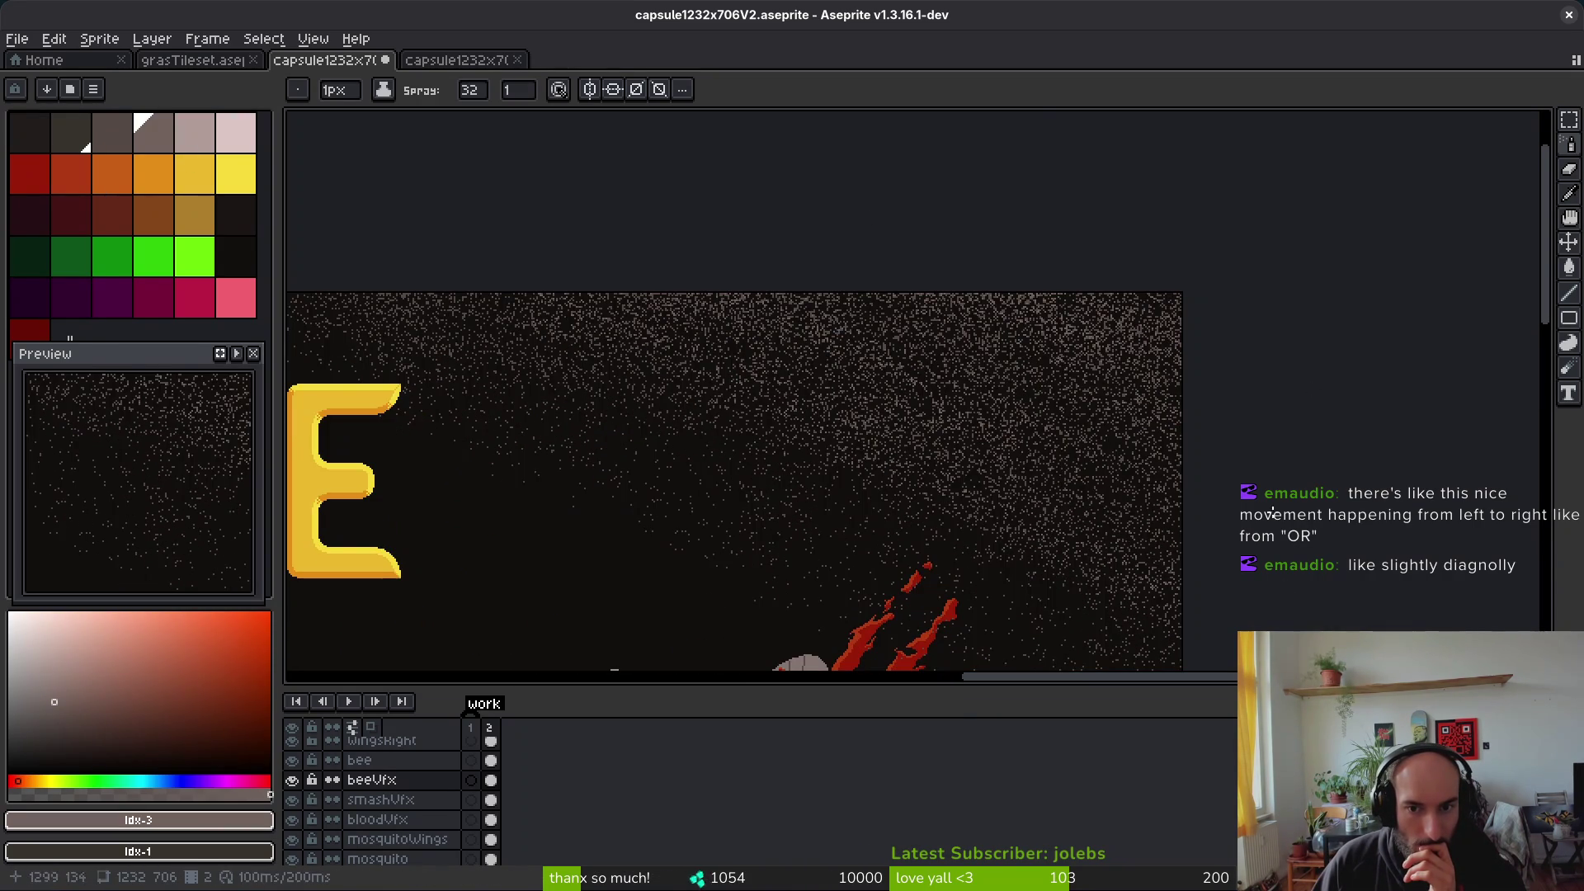
pyautogui.scroll(2, 955, 353)
pyautogui.scroll(-3, 1036, 513)
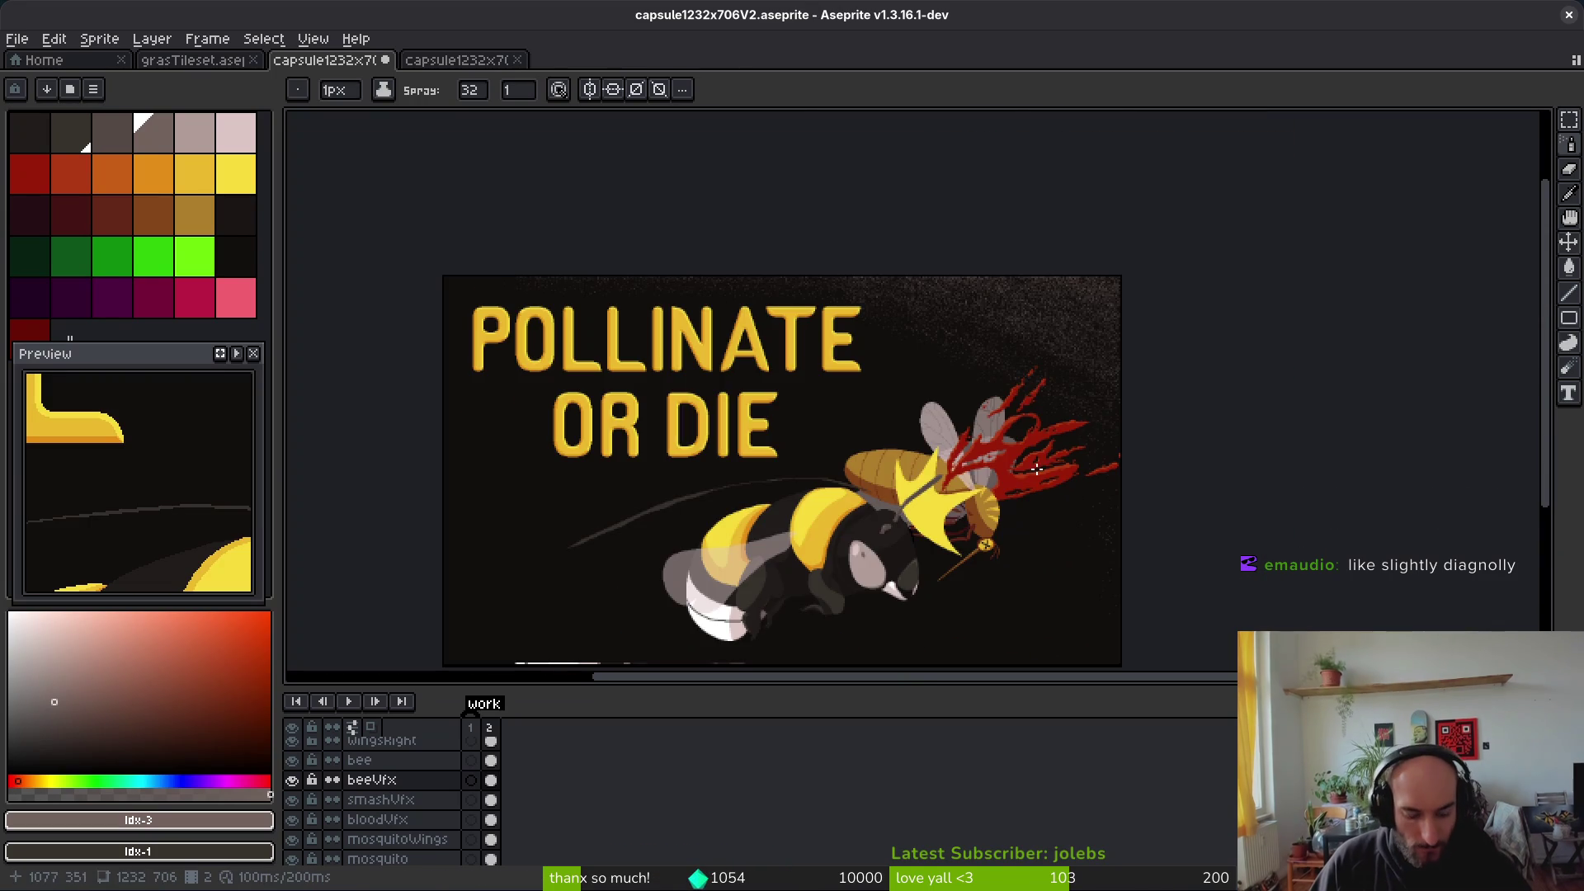
pyautogui.scroll(2, 1061, 408)
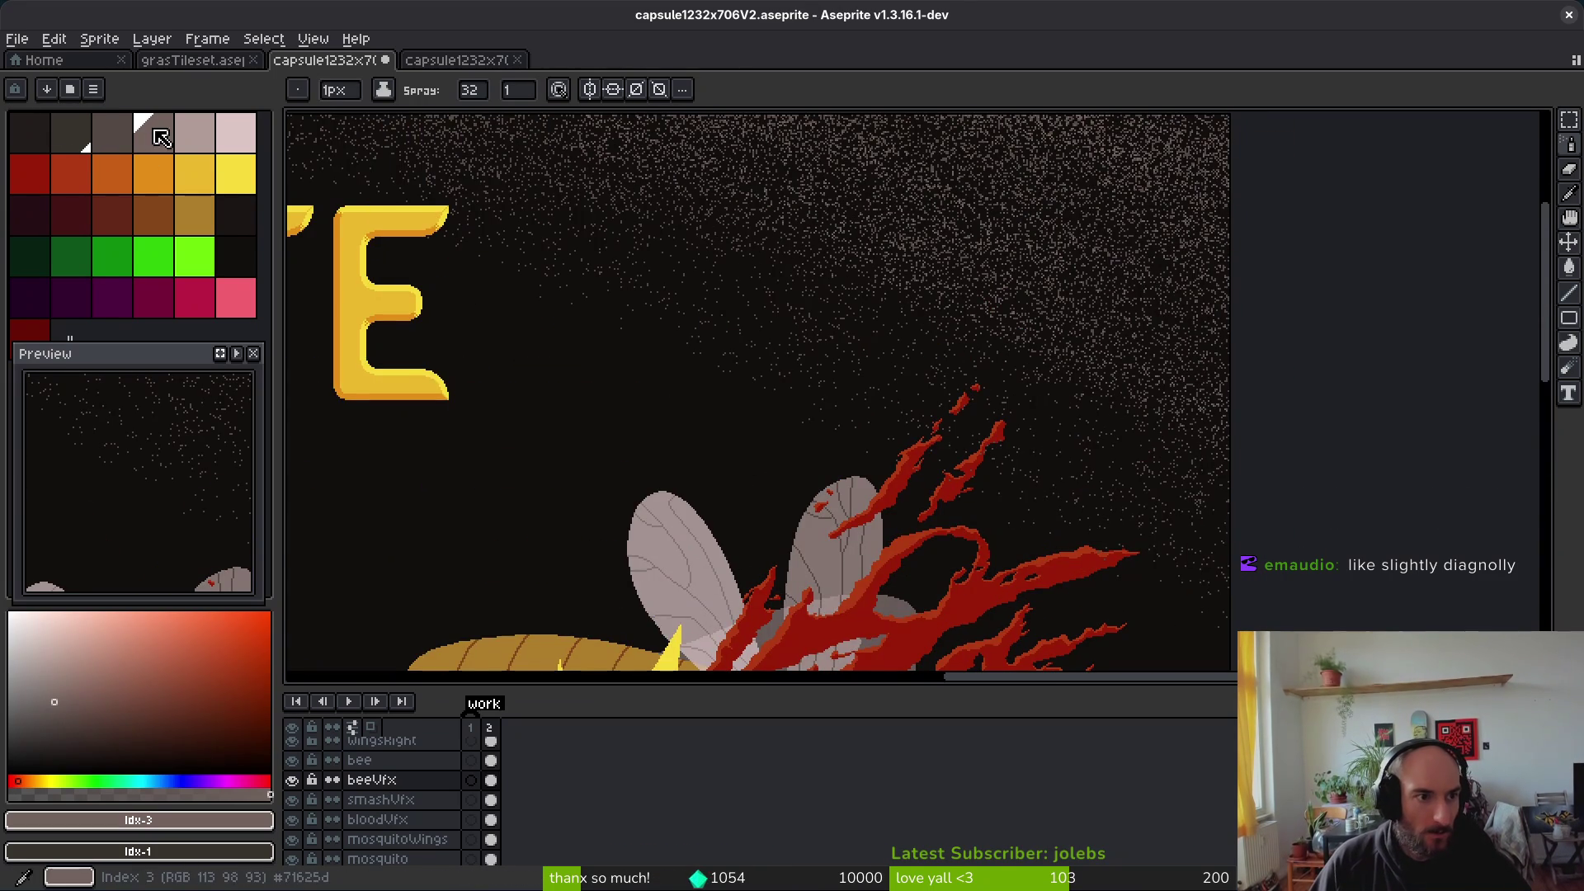
pyautogui.click(194, 132)
pyautogui.moveTo(1102, 286); pyautogui.dragTo(1003, 504)
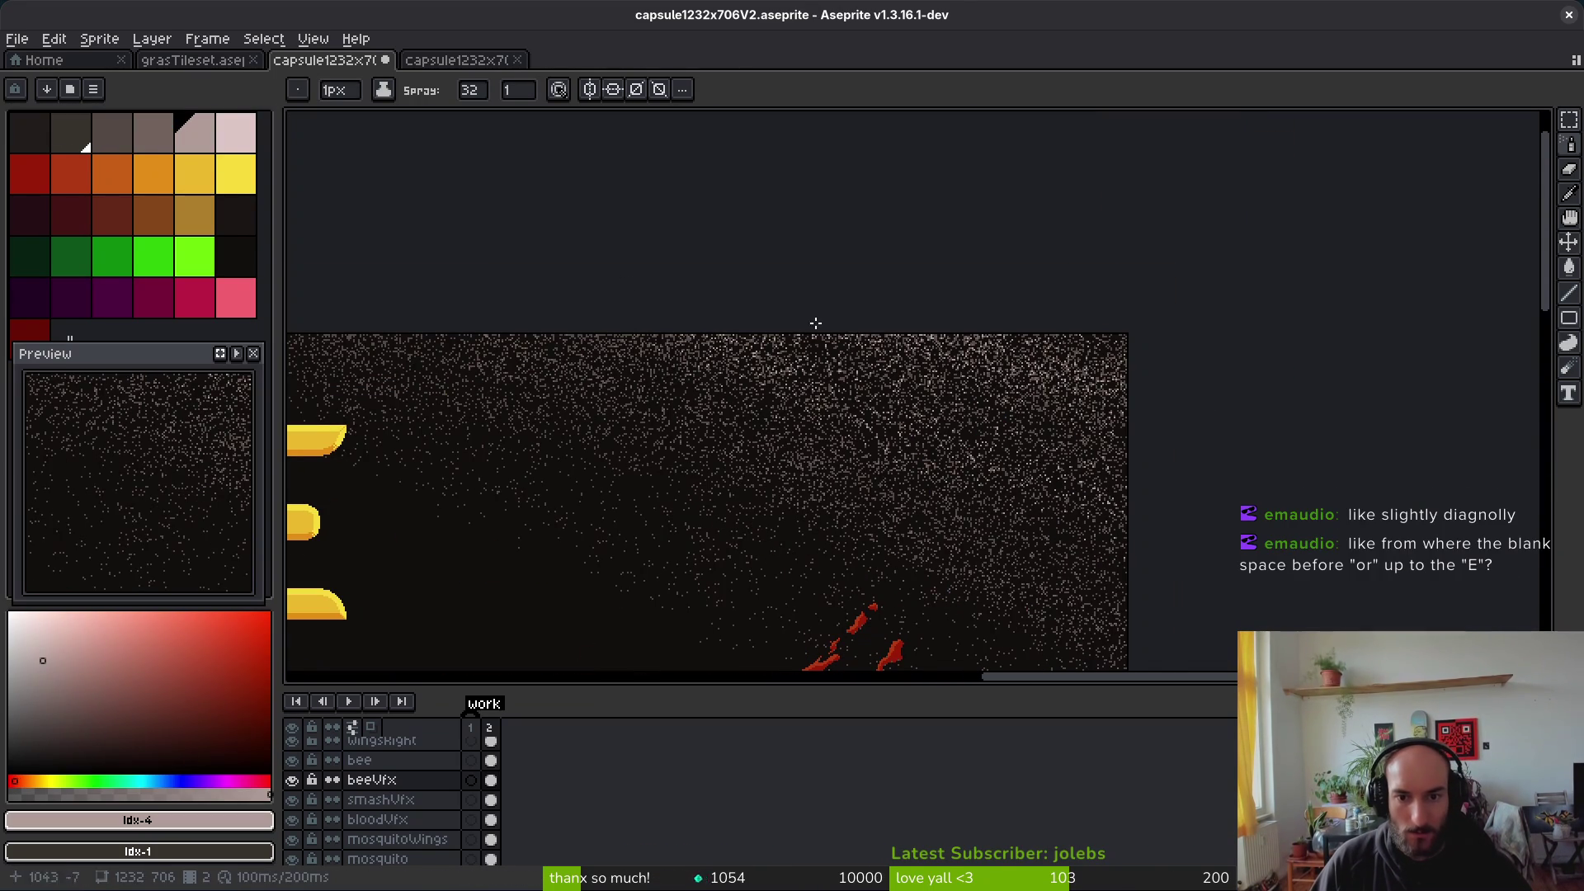
pyautogui.scroll(-3, 1117, 495)
pyautogui.scroll(1, 1117, 460)
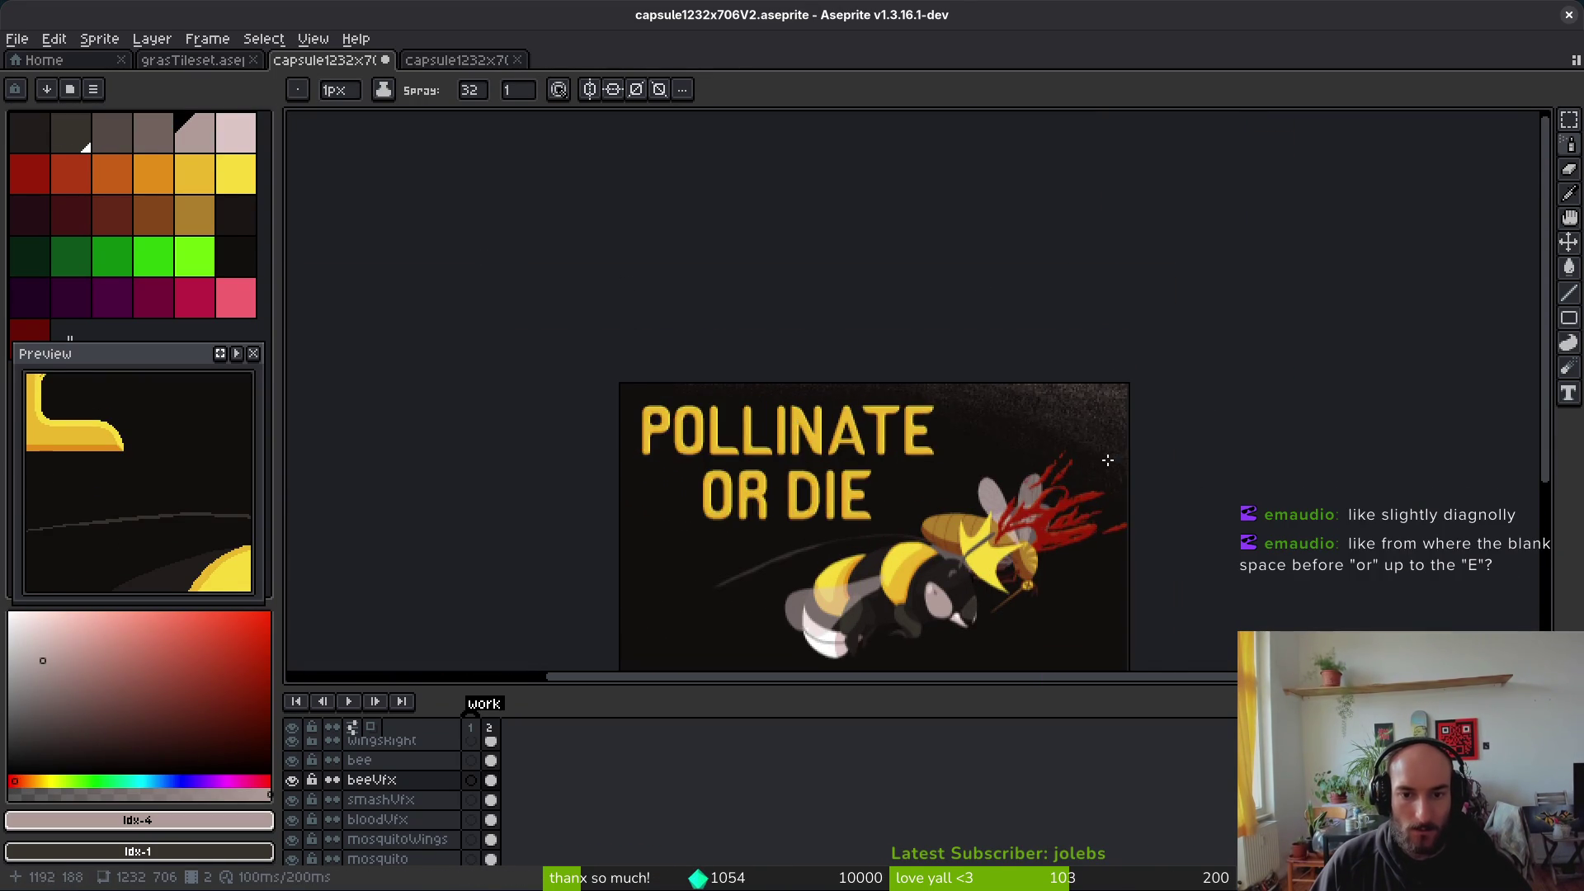
pyautogui.moveTo(1118, 460); pyautogui.dragTo(955, 372)
pyautogui.scroll(2, 954, 373)
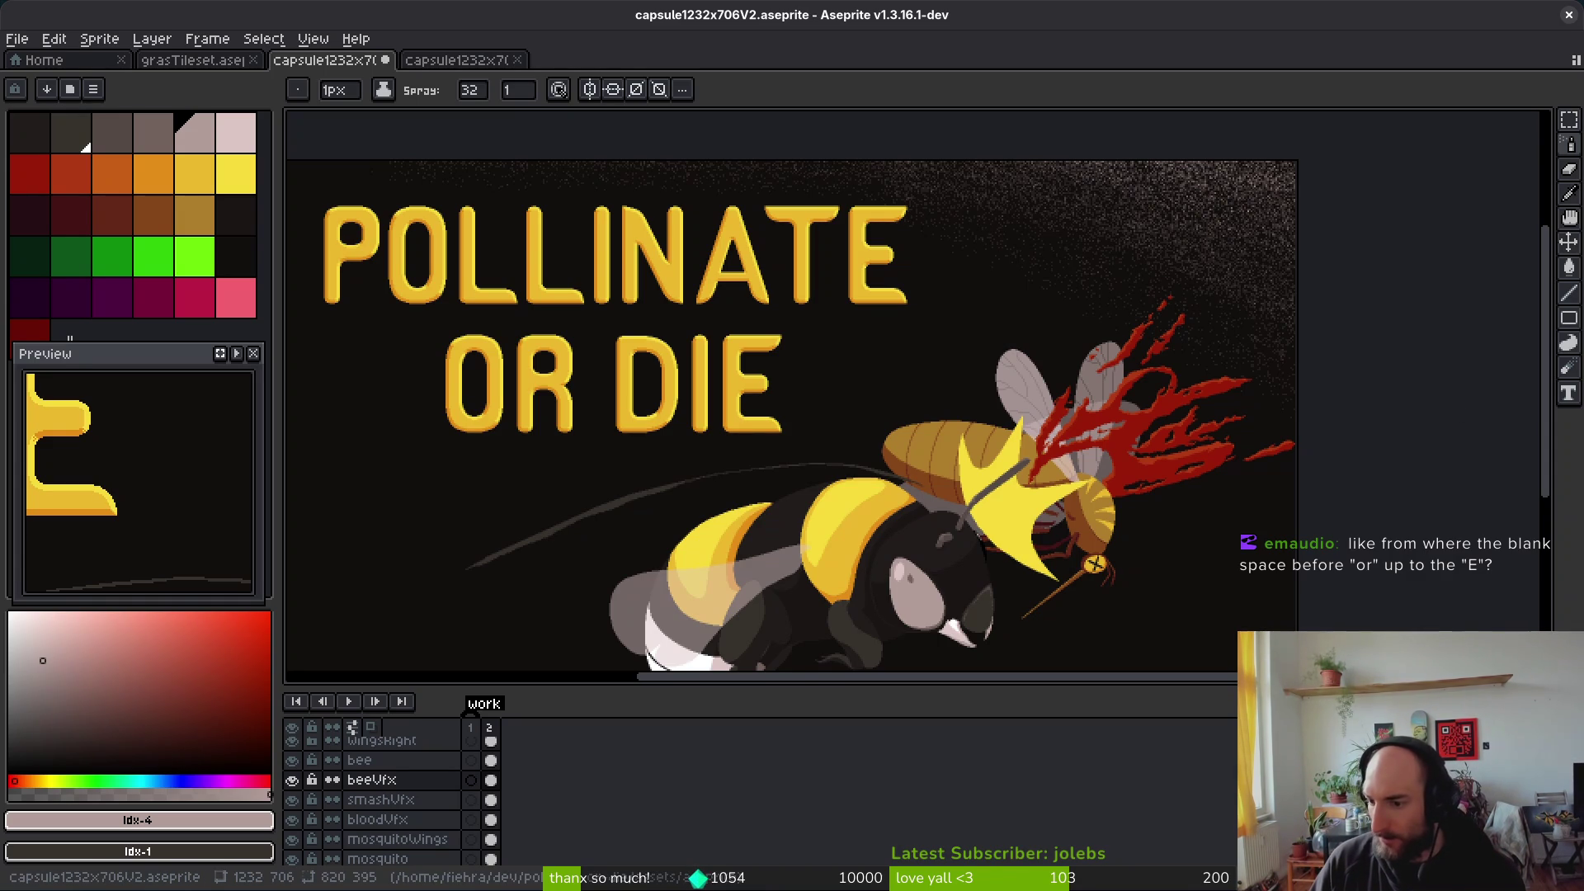
# Step: Spray grey speckles around the bee's antenna streak, then zoom out to see the whole image
pyautogui.hscroll(-3, 618, 441)
pyautogui.scroll(-1, 740, 439)
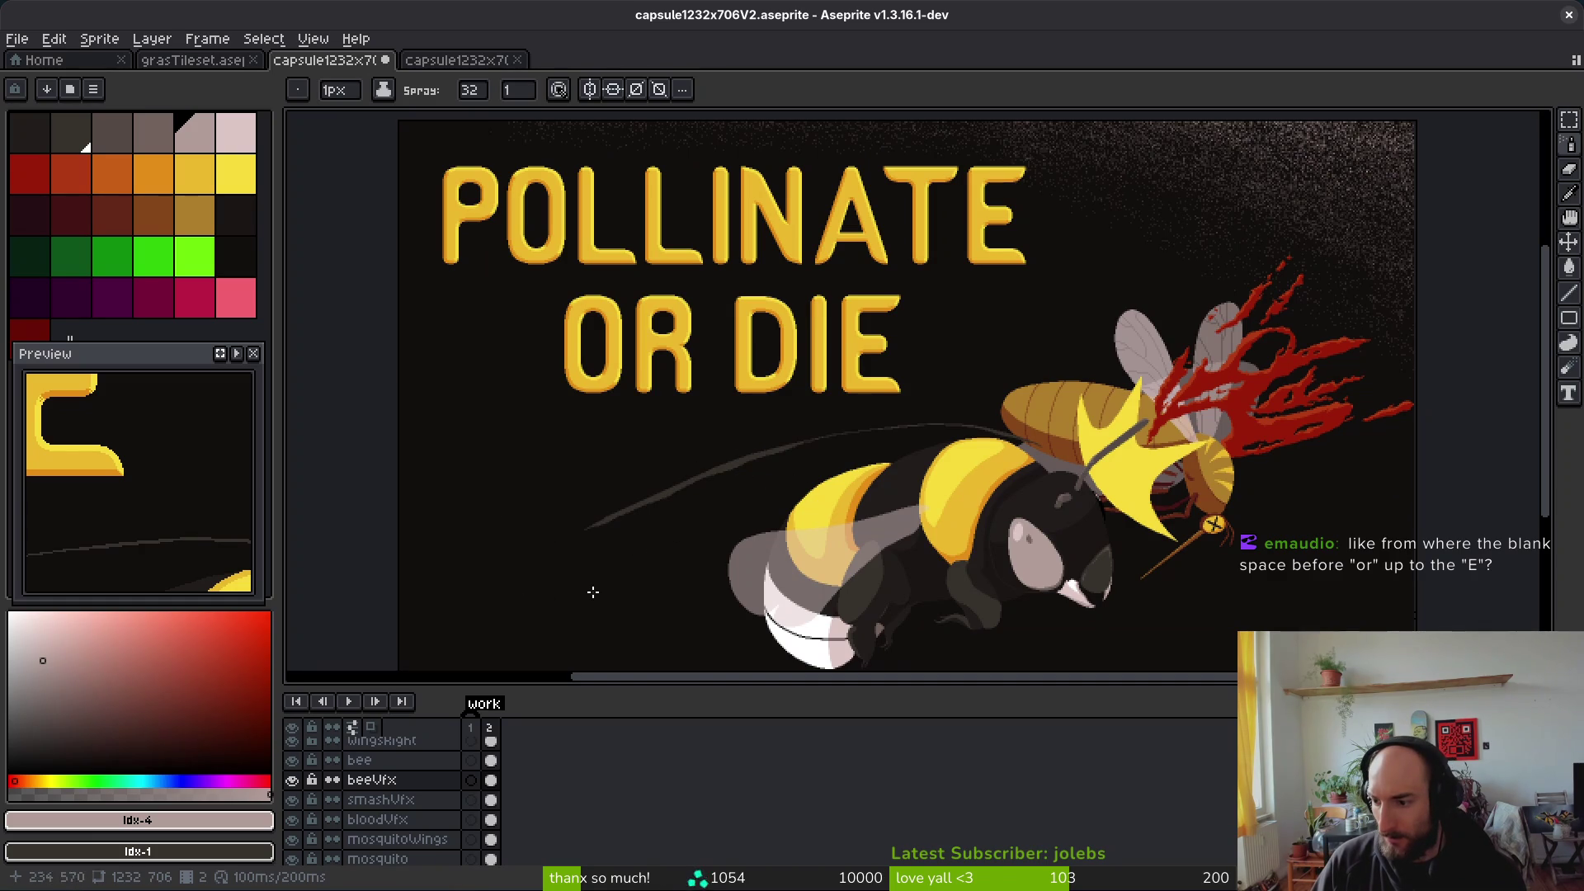
pyautogui.scroll(-1, 804, 508)
pyautogui.hscroll(-1, 792, 503)
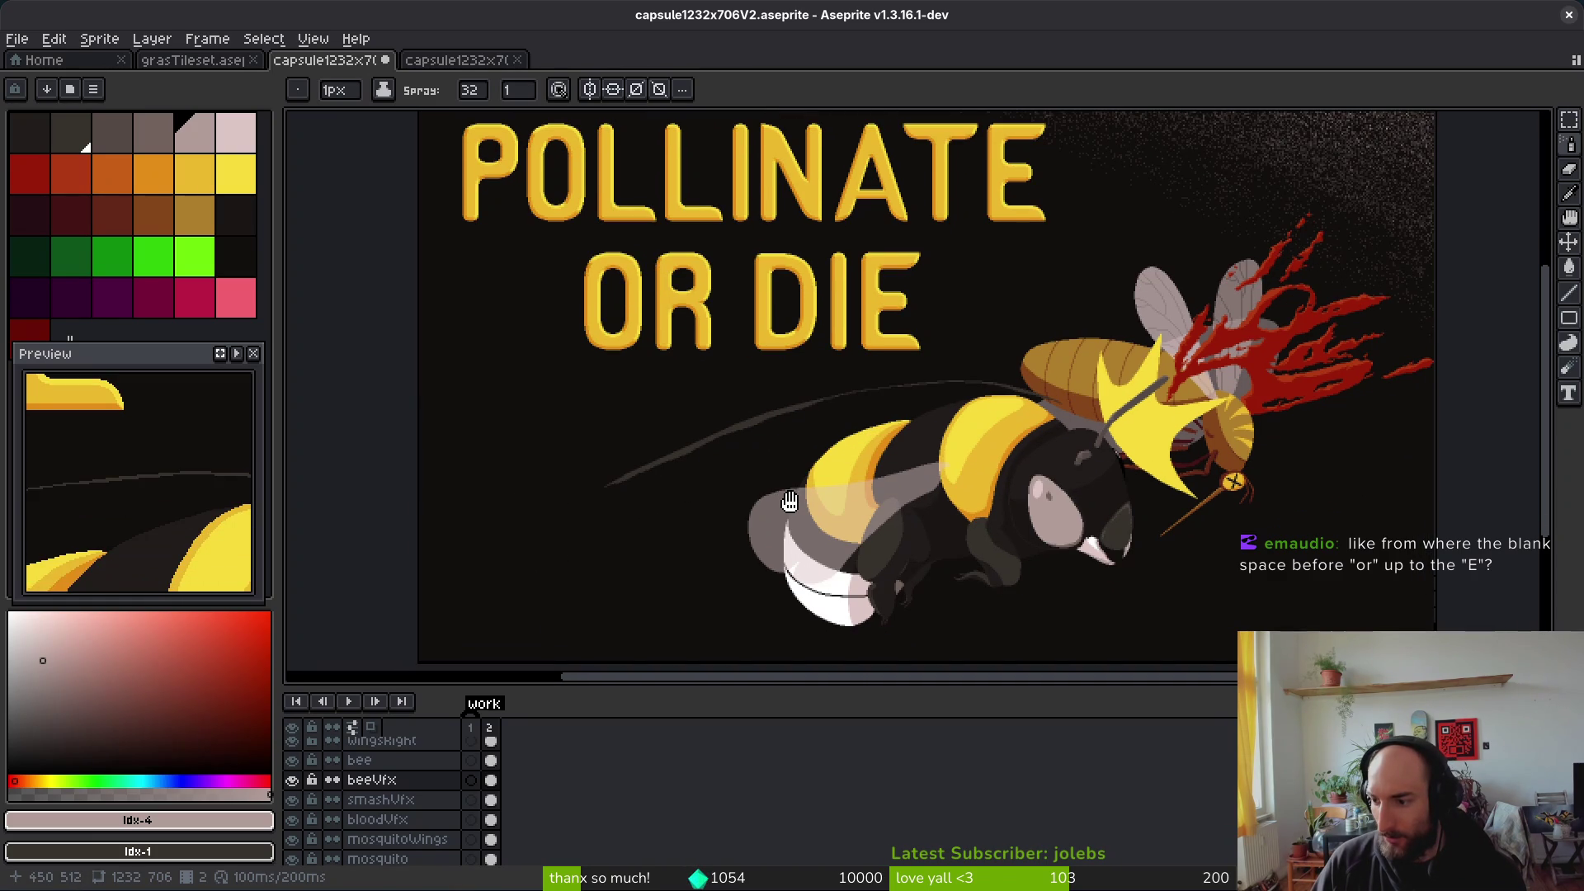
pyautogui.scroll(1, 790, 501)
pyautogui.hscroll(-1, 790, 501)
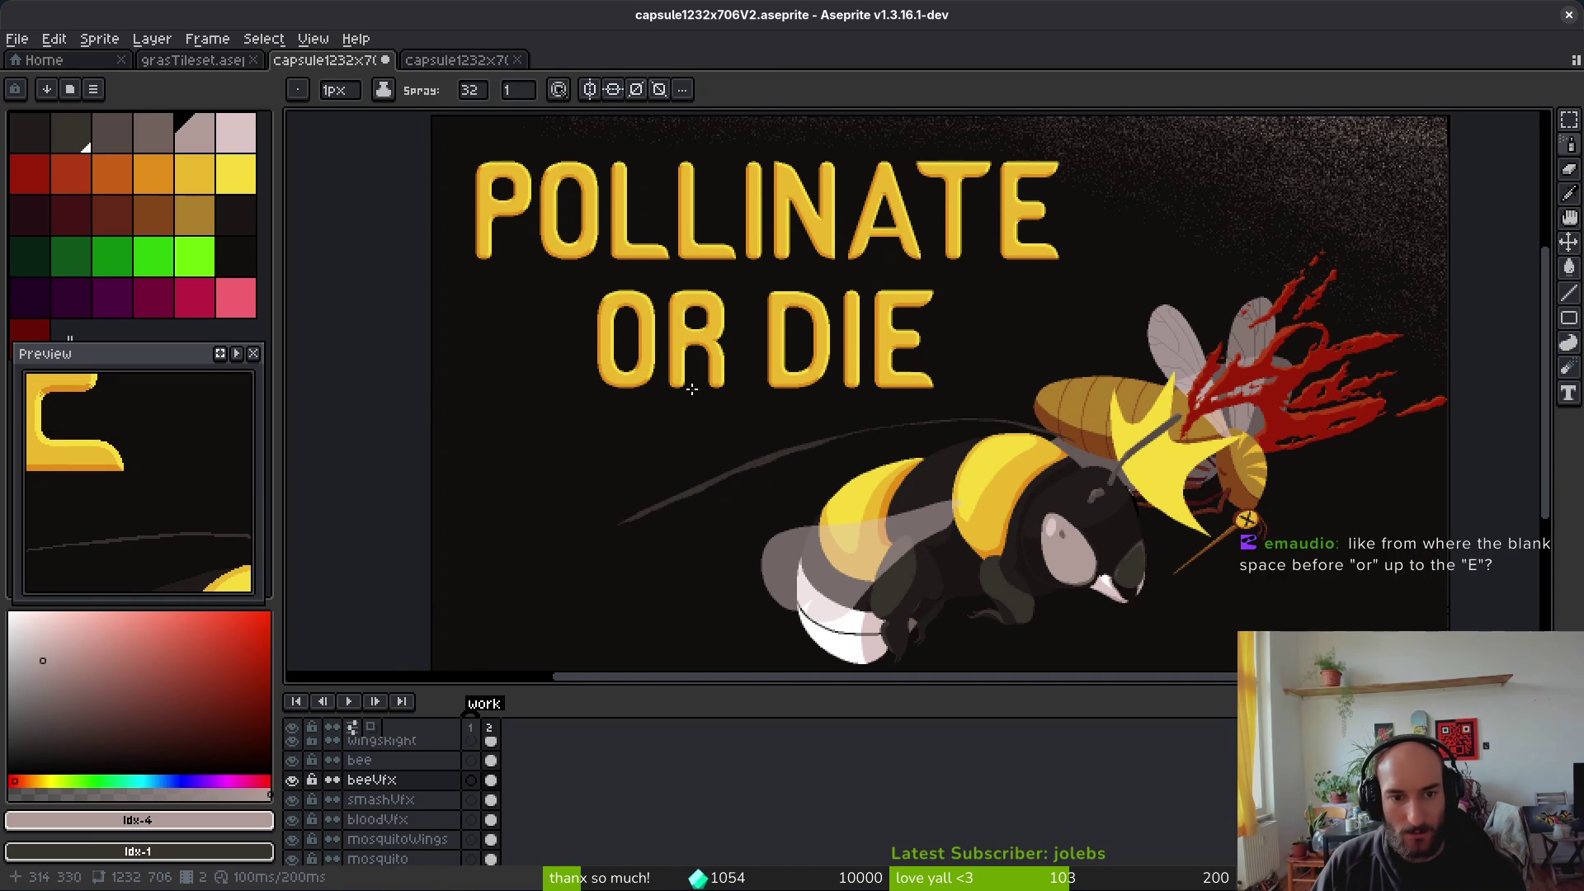
pyautogui.moveTo(639, 429)
pyautogui.mouseDown()
pyautogui.moveTo(825, 421)
pyautogui.moveTo(718, 503)
pyautogui.moveTo(858, 421)
pyautogui.moveTo(800, 433)
pyautogui.mouseUp()
pyautogui.scroll(-1, 800, 433)
pyautogui.scroll(-1, 825, 478)
pyautogui.hscroll(1, 825, 478)
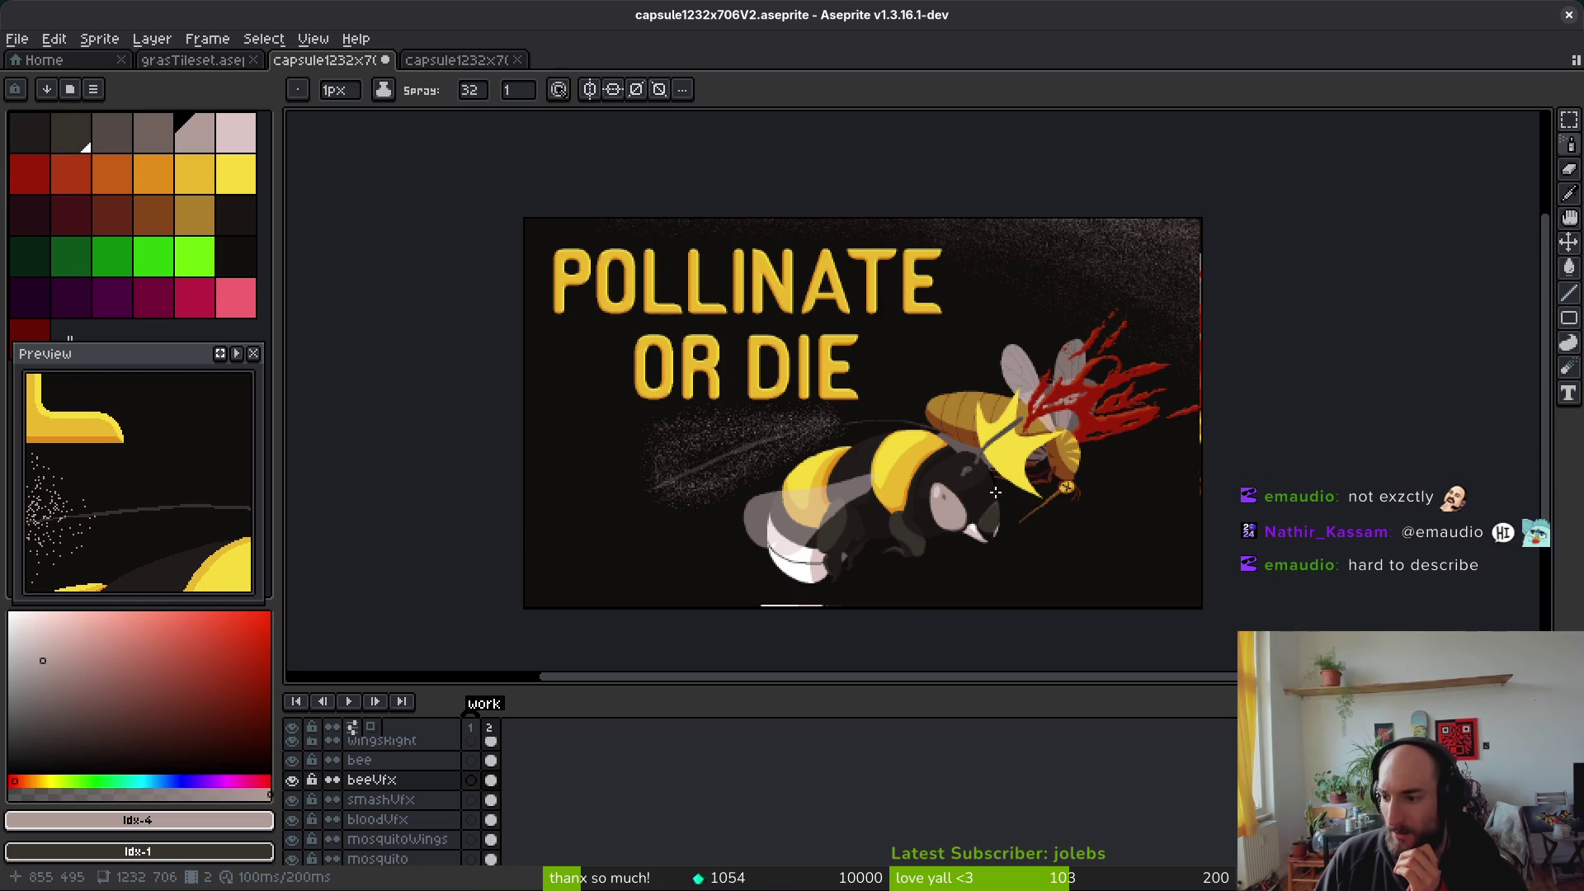
# Step: Spray more dots from the upper left toward the bee and near the title
pyautogui.click(550, 333)
pyautogui.moveTo(550, 333)
pyautogui.mouseDown()
pyautogui.moveTo(906, 411)
pyautogui.moveTo(532, 310)
pyautogui.moveTo(569, 334)
pyautogui.moveTo(583, 370)
pyautogui.mouseUp()
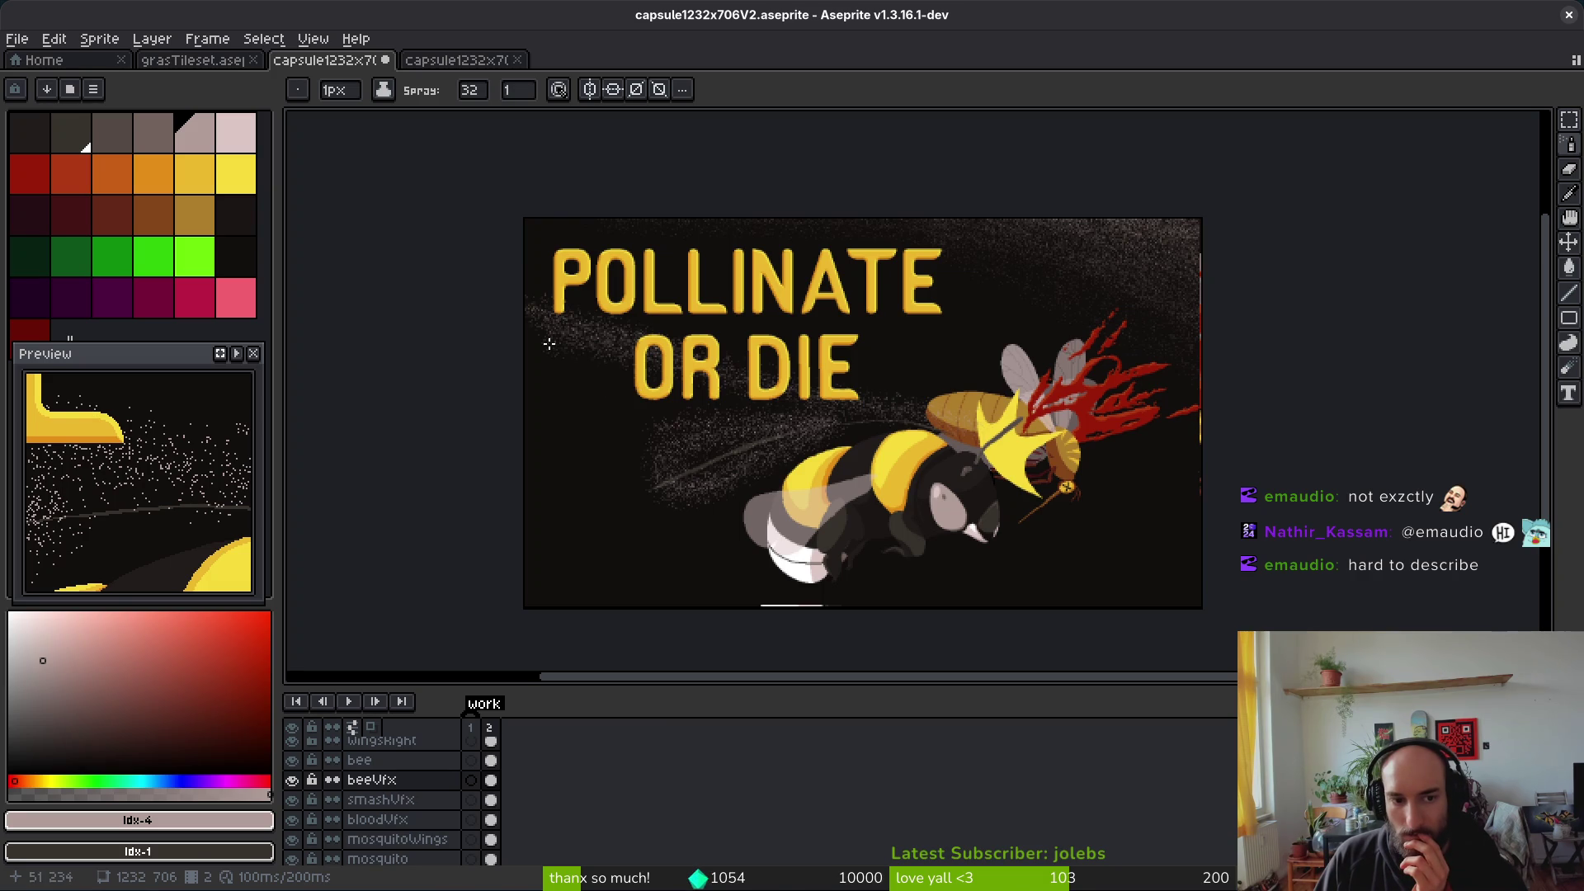
pyautogui.moveTo(548, 312)
pyautogui.mouseDown()
pyautogui.moveTo(780, 347)
pyautogui.moveTo(903, 404)
pyautogui.mouseUp()
# Step: Undo back to the yellow-streak version, redoing only the deselect
pyautogui.hotkey('ctrl', 'z')
pyautogui.hotkey('ctrl', 'z')
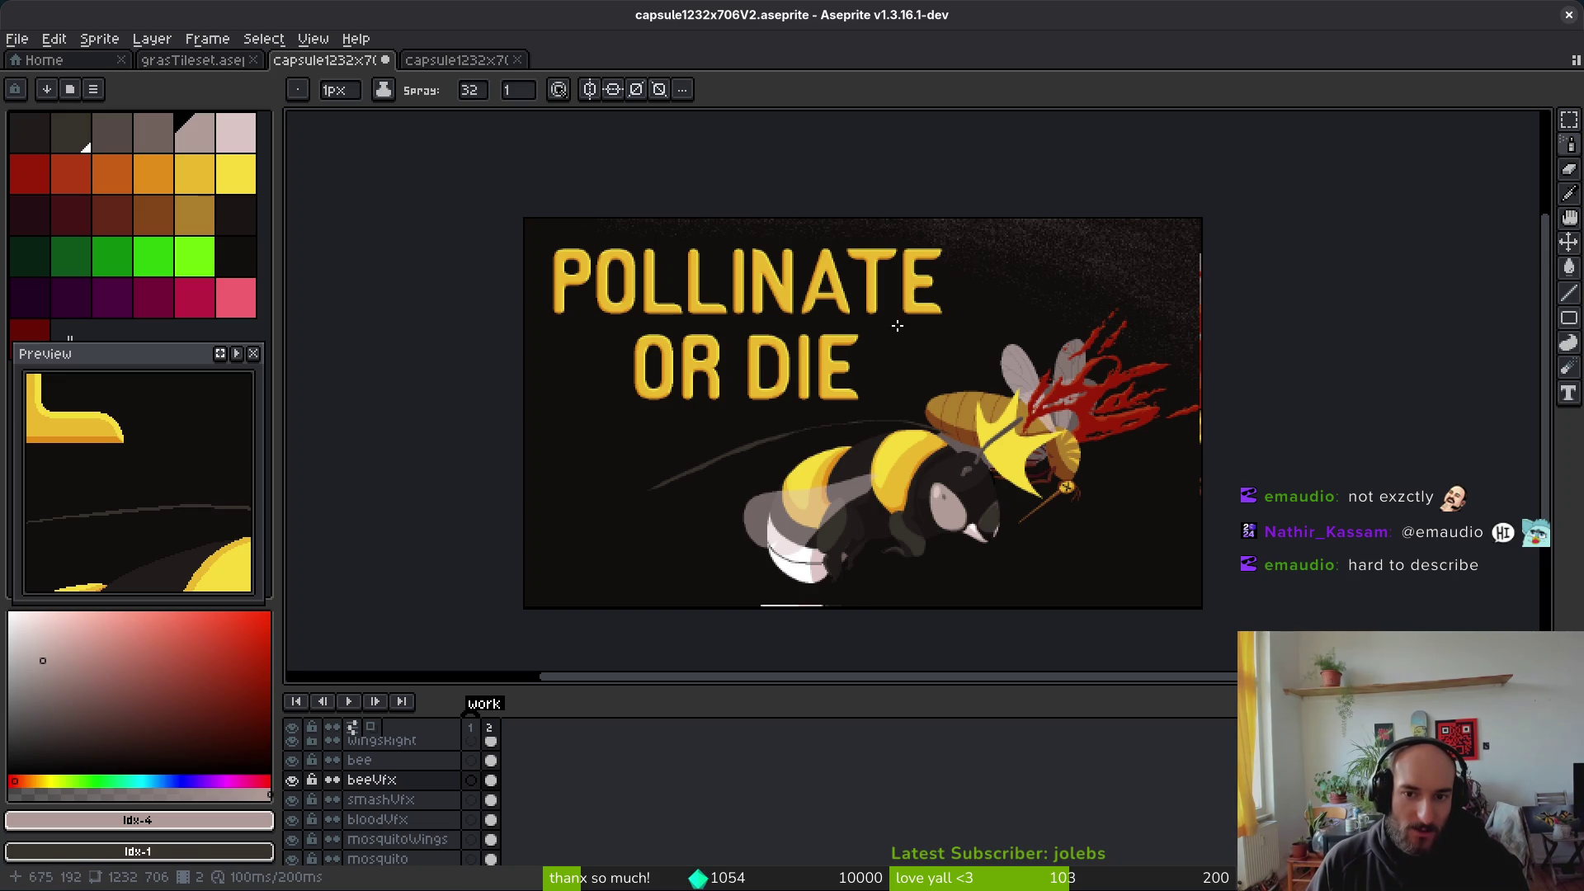
pyautogui.hotkey('ctrl', 'z')
pyautogui.hotkey('ctrl', 'y')
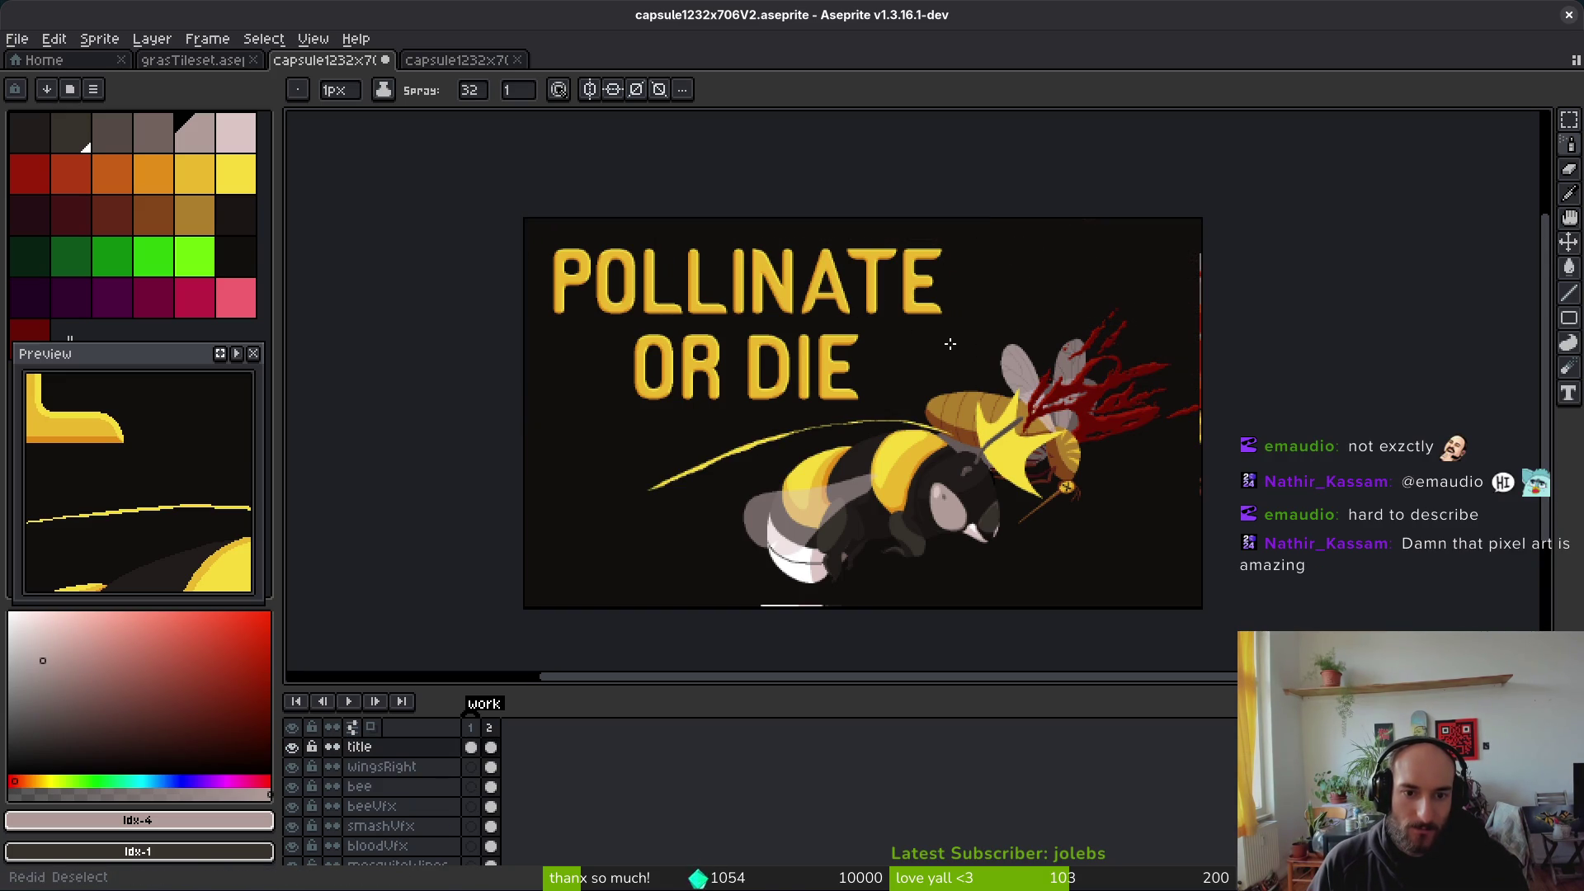
# Step: Save the file and redo the Replace Color steps to restore the dark streak
pyautogui.hotkey('ctrl', 's')
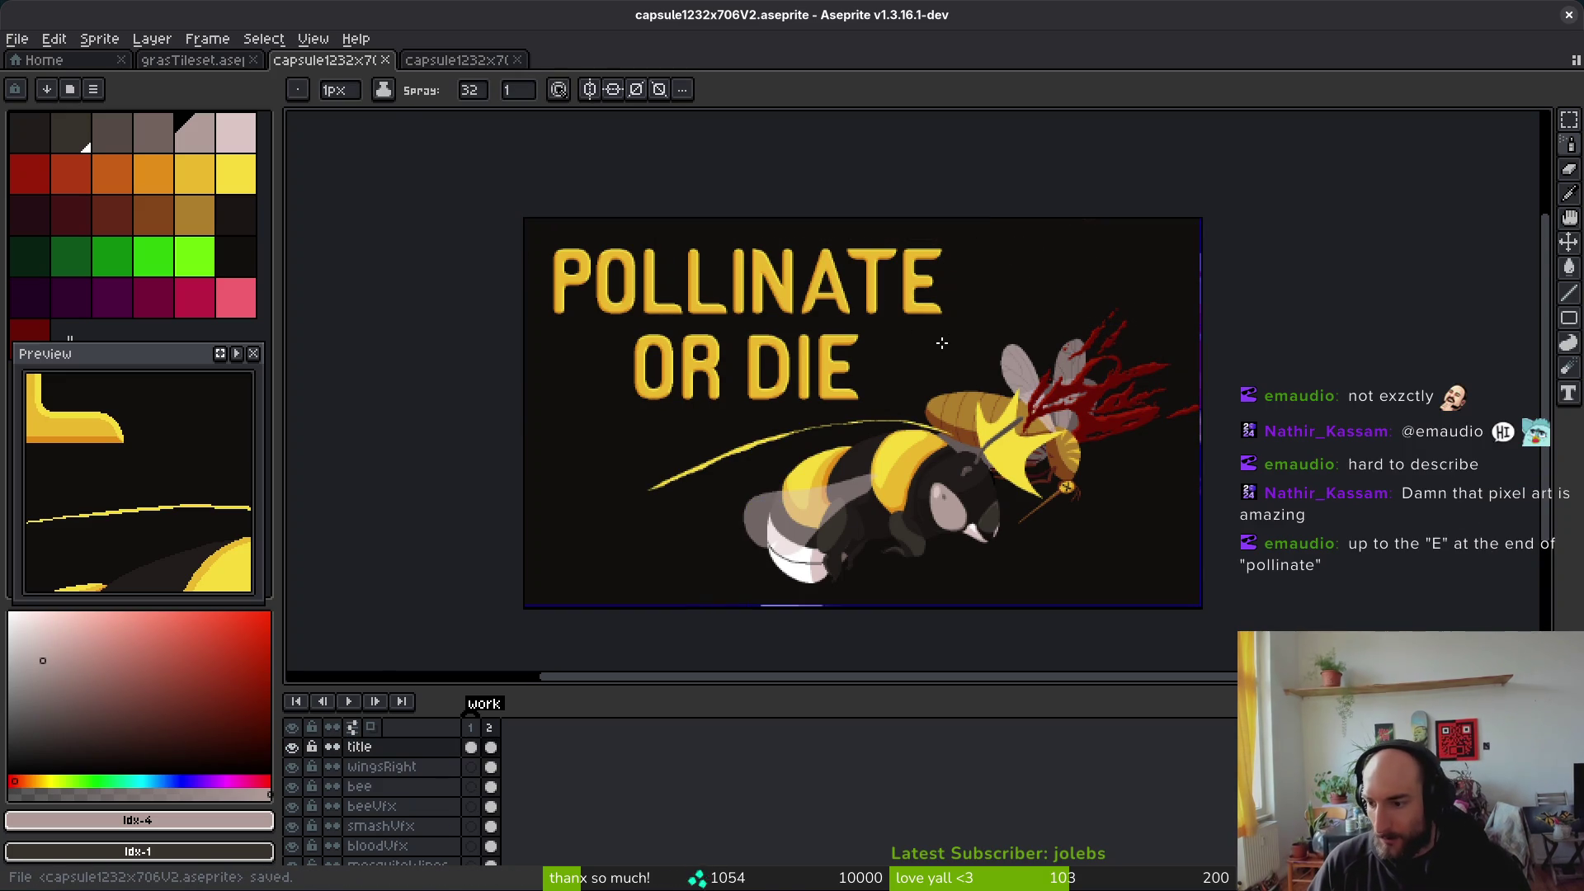
pyautogui.scroll(2, 916, 343)
pyautogui.scroll(-1, 919, 340)
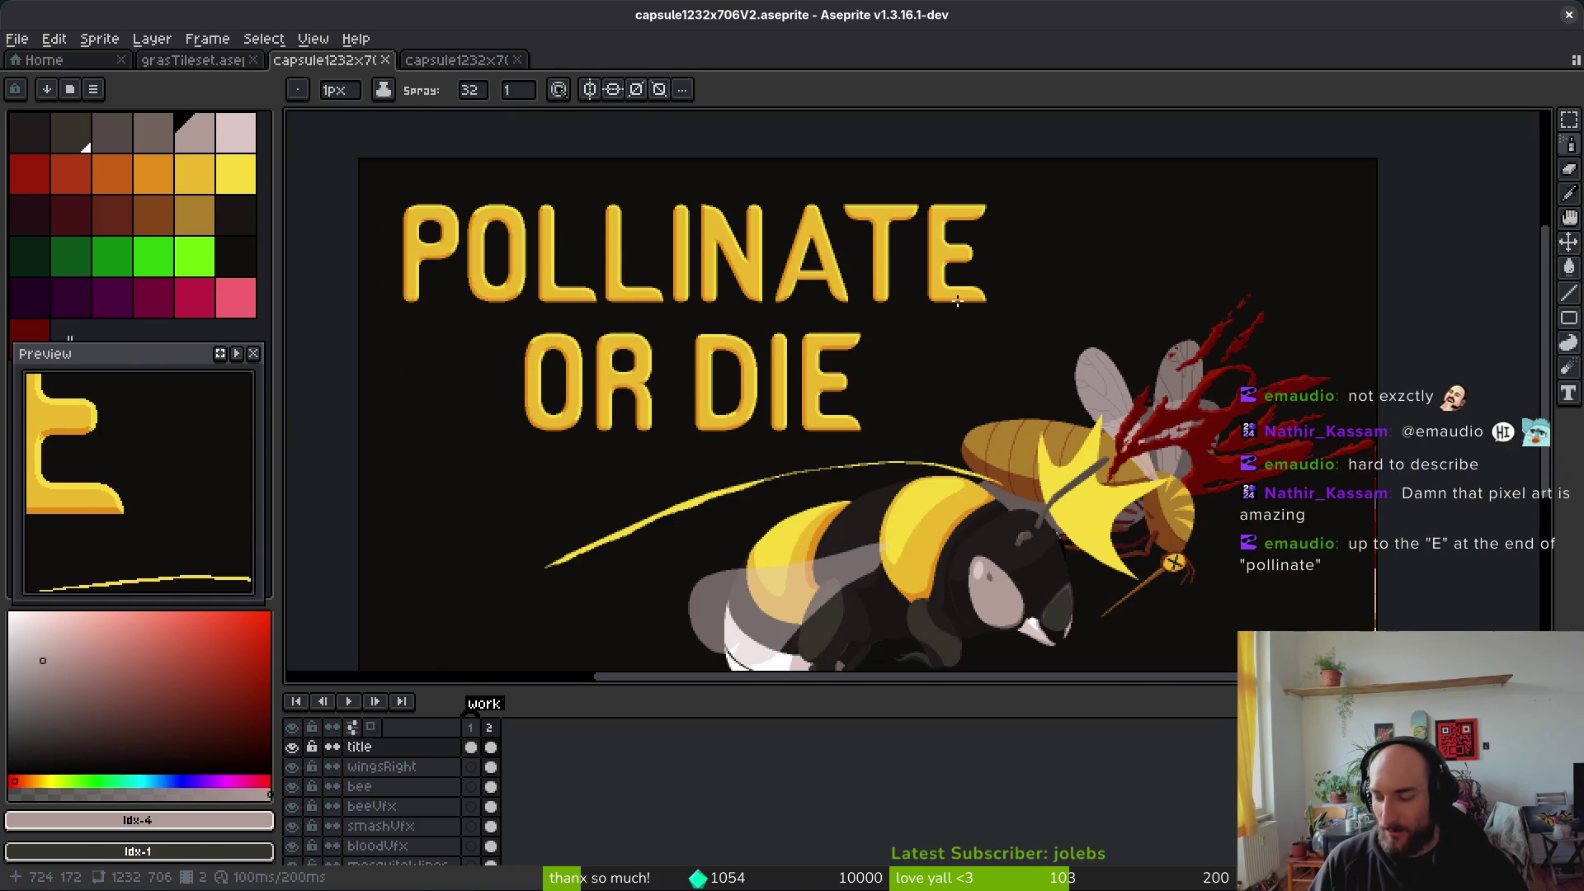
pyautogui.scroll(-1, 957, 302)
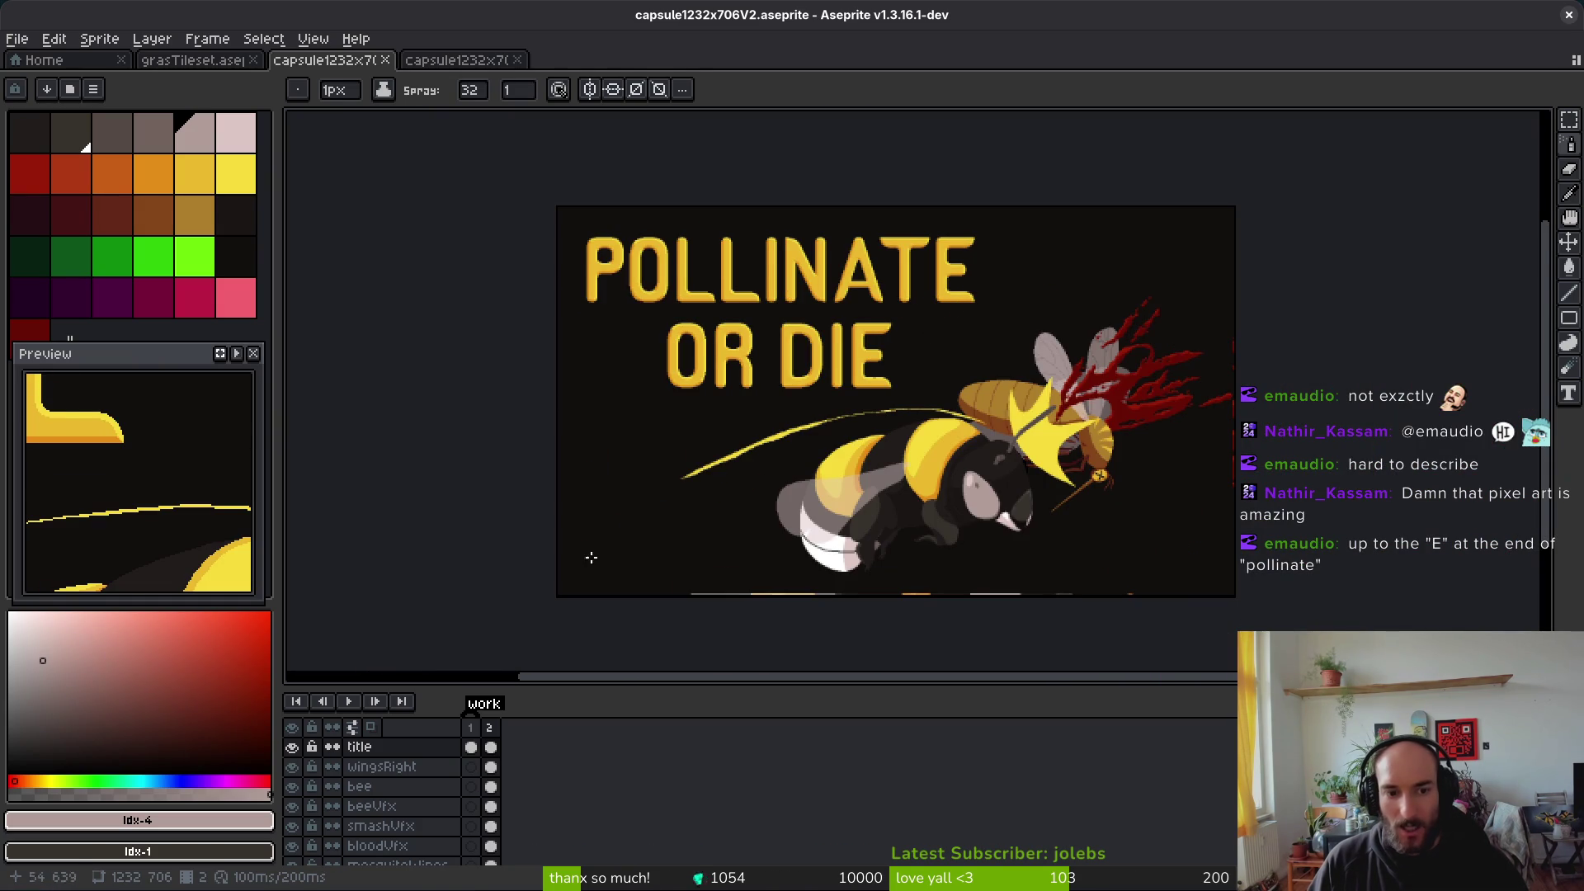
pyautogui.scroll(1, 708, 485)
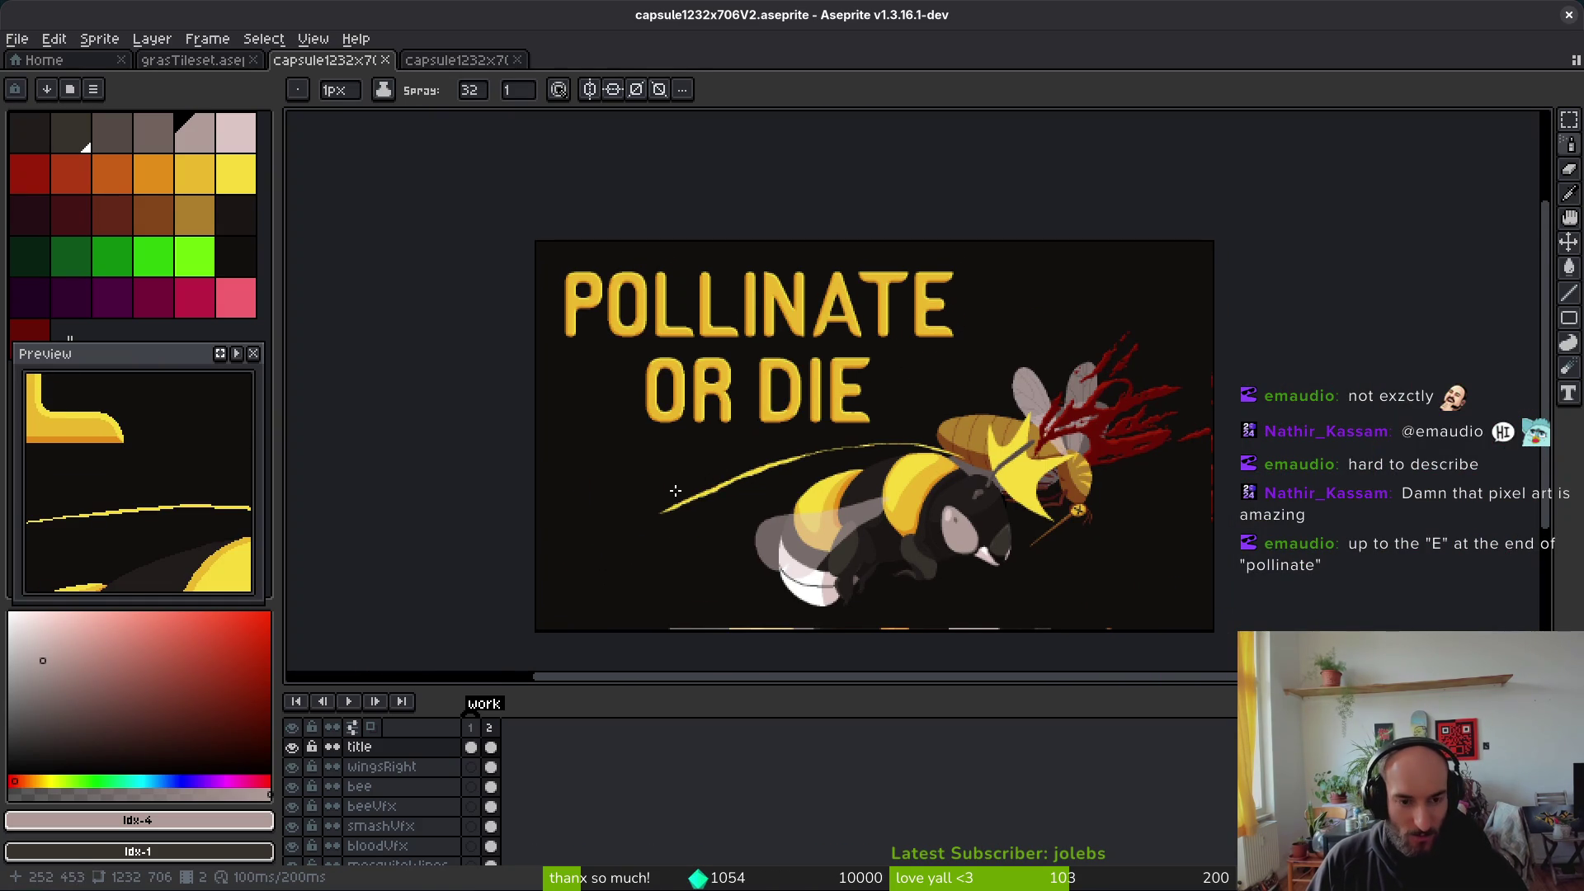
pyautogui.hotkey('ctrl', 'y')
pyautogui.hotkey('ctrl', 'y')
pyautogui.hotkey('ctrl', 'z')
pyautogui.hotkey('ctrl', 'y')
# Step: Spray diagonal dot lines from lower left to upper right, parallel to the bee
pyautogui.moveTo(555, 590)
pyautogui.mouseDown()
pyautogui.moveTo(776, 480)
pyautogui.moveTo(1116, 262)
pyautogui.mouseUp()
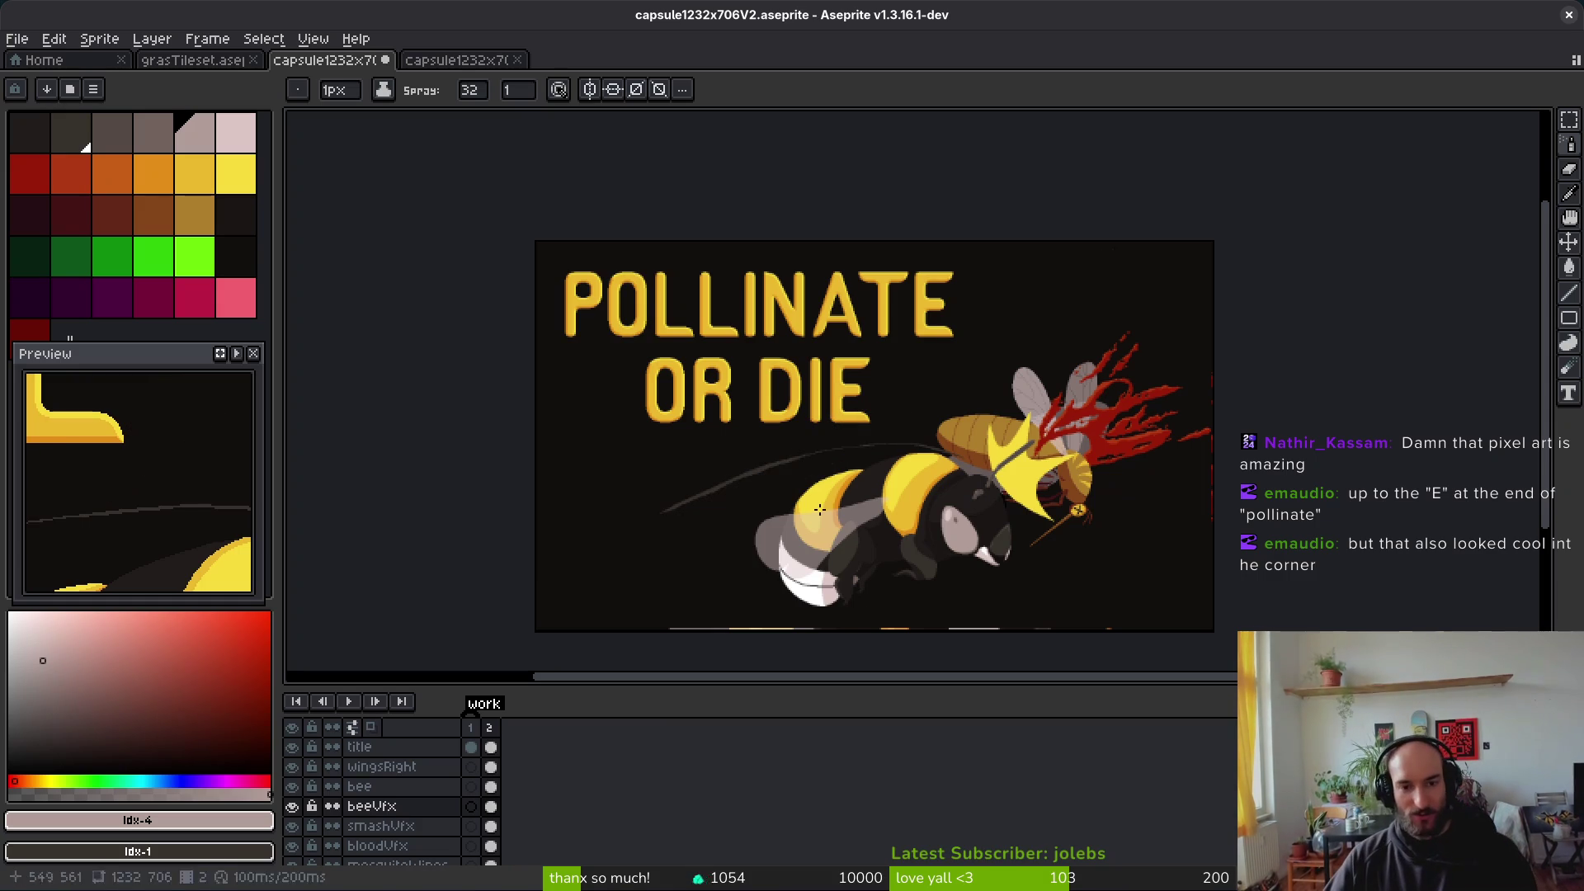
pyautogui.moveTo(478, 569); pyautogui.dragTo(1159, 251)
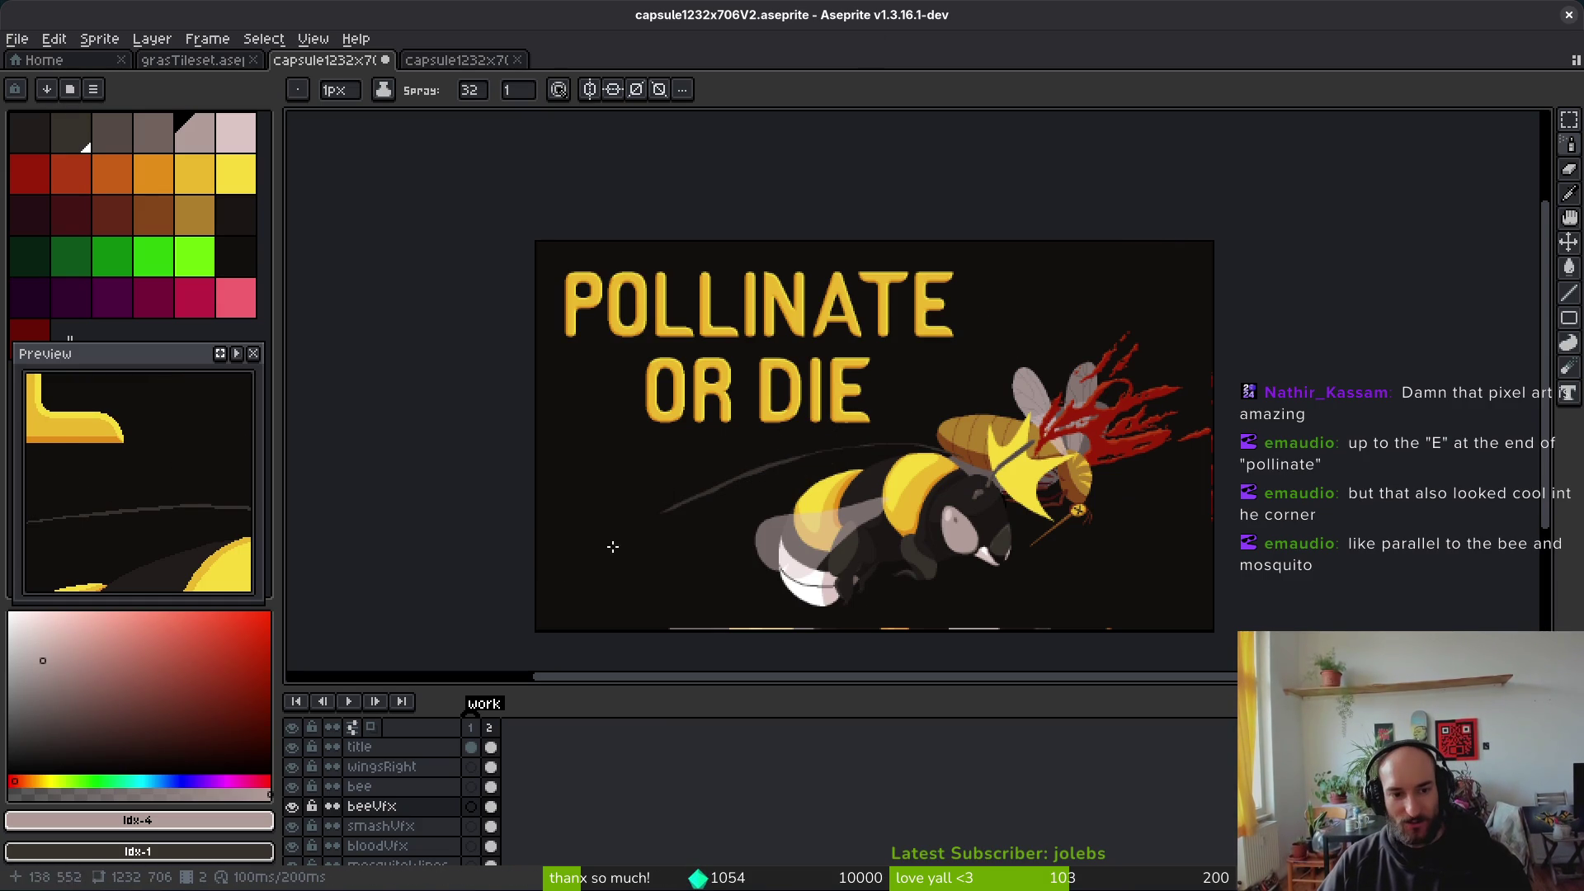
pyautogui.keyDown('shift'); pyautogui.click(548, 548); pyautogui.keyUp('shift')
# Step: Undo the diagonal spray-dot line and the straight test line, switching to the Pencil
pyautogui.hotkey('ctrl', 'z')
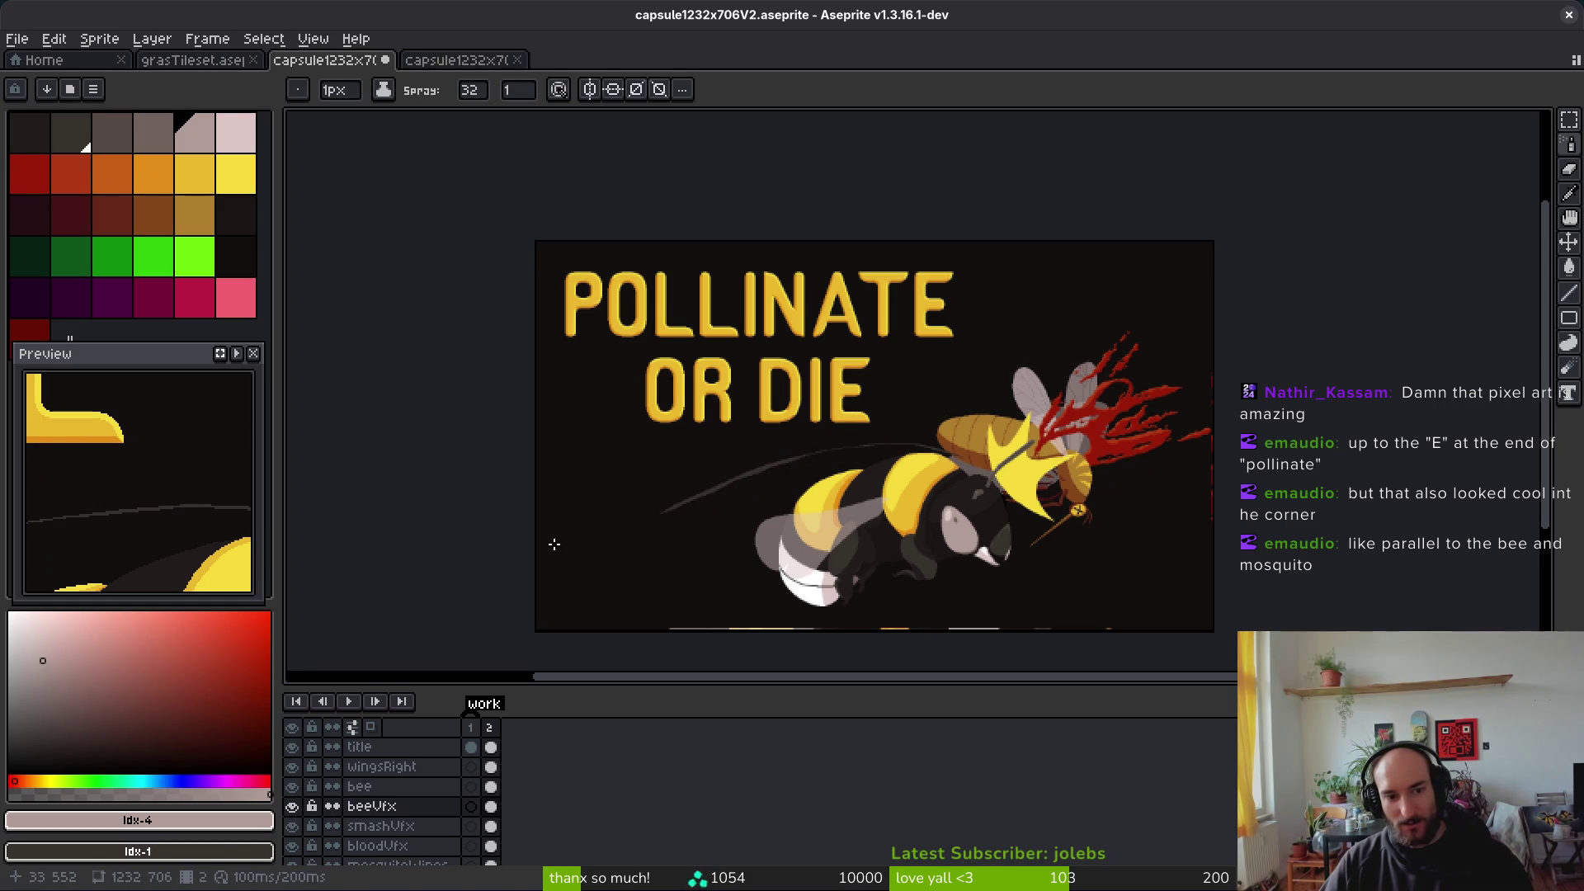
pyautogui.press('b')
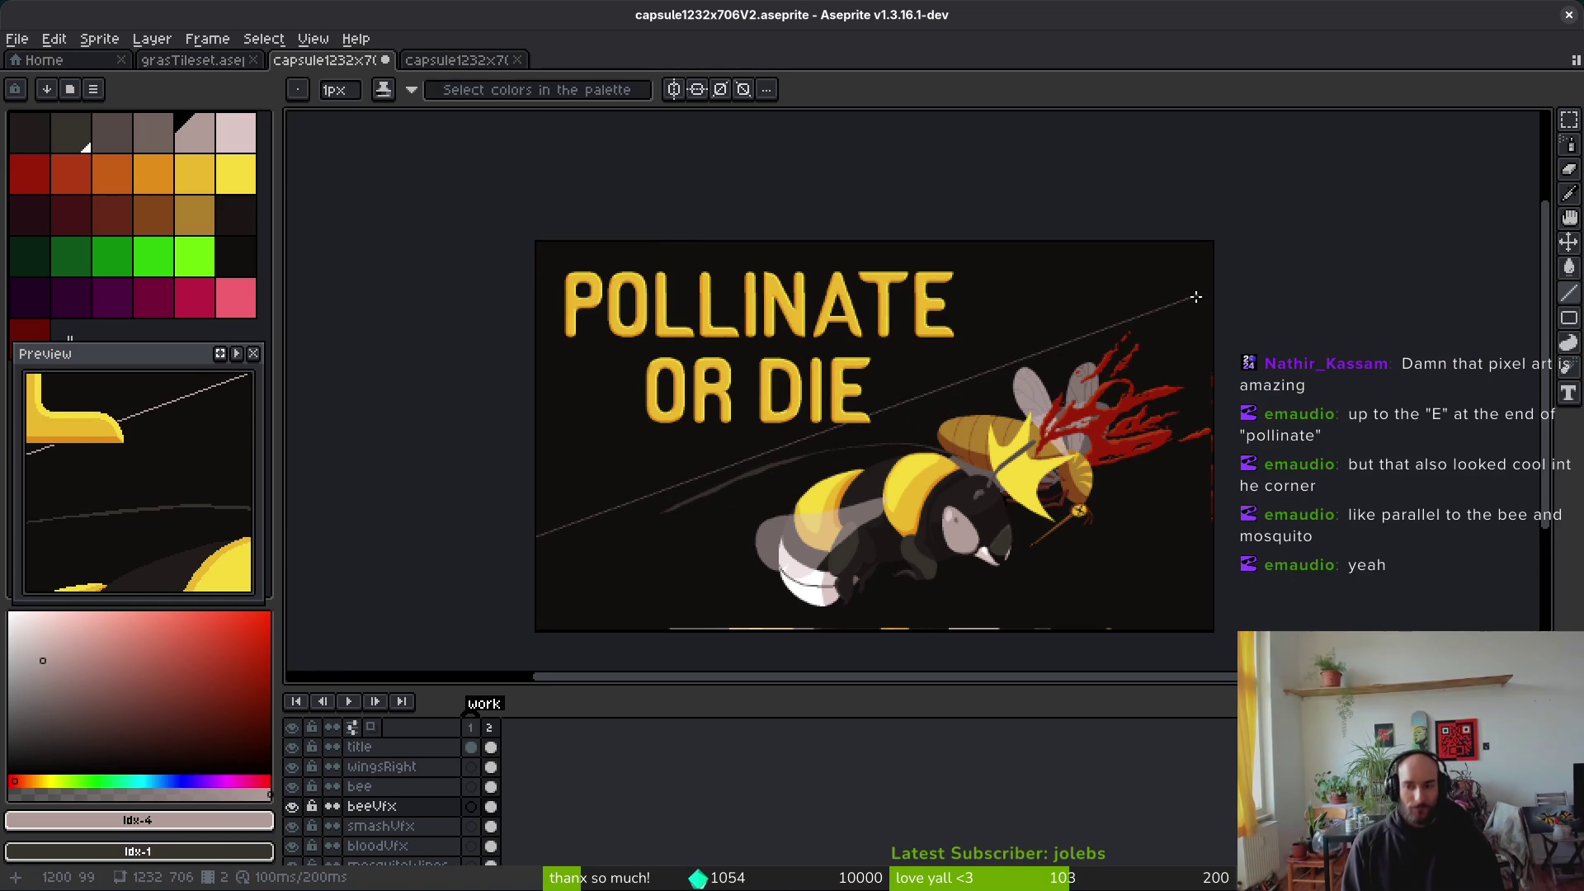
pyautogui.hotkey('ctrl', 'z')
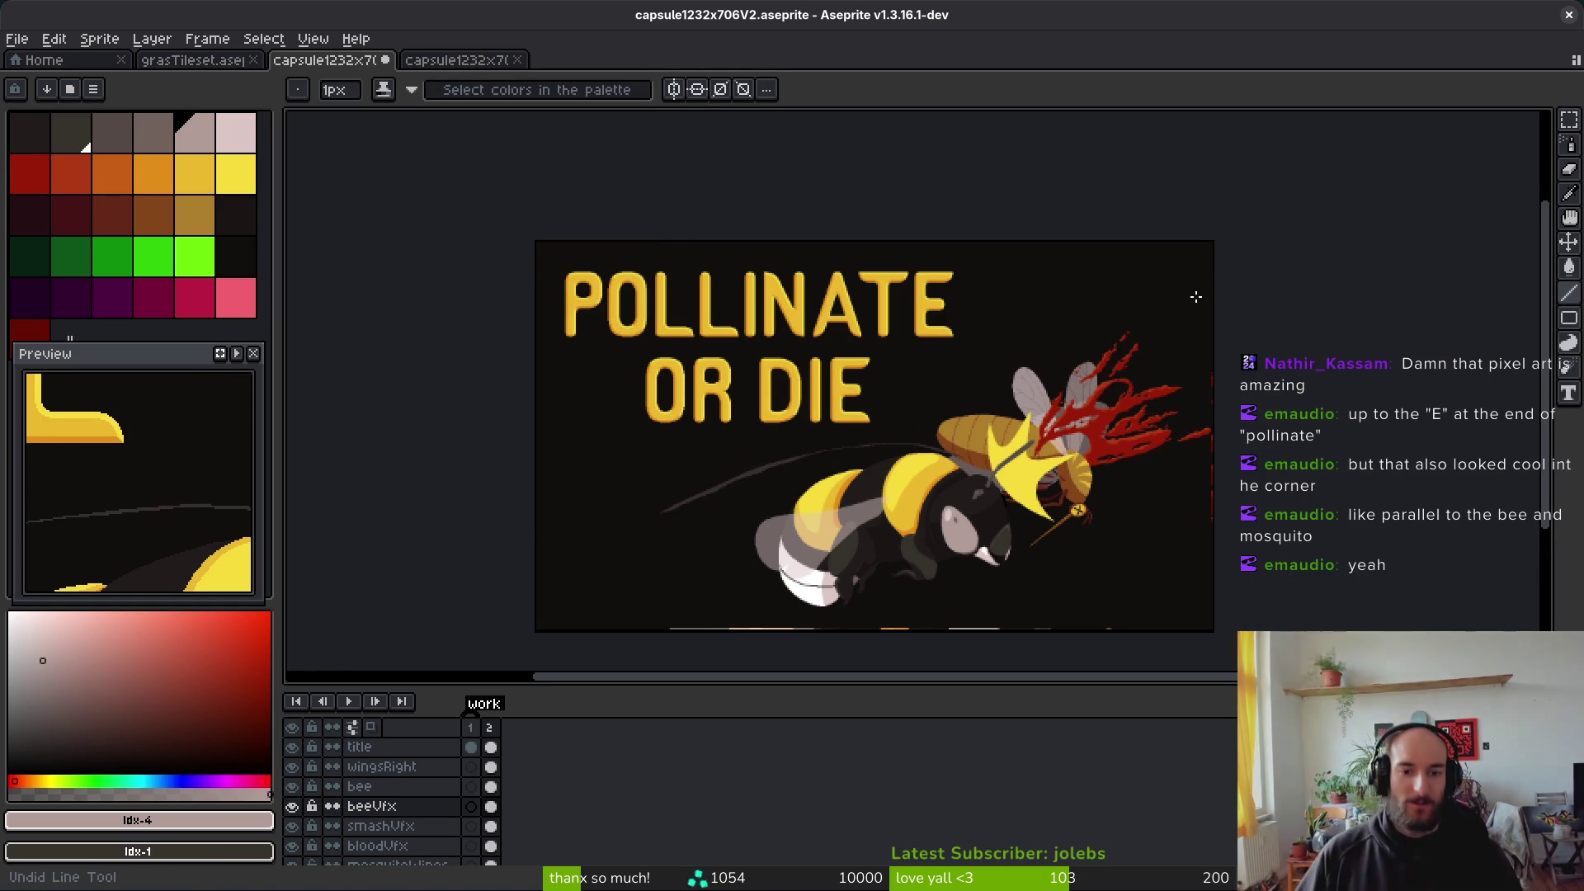
# Step: Sample the antenna streak's dark grey from the canvas as the drawing colour
pyautogui.scroll(3, 883, 453)
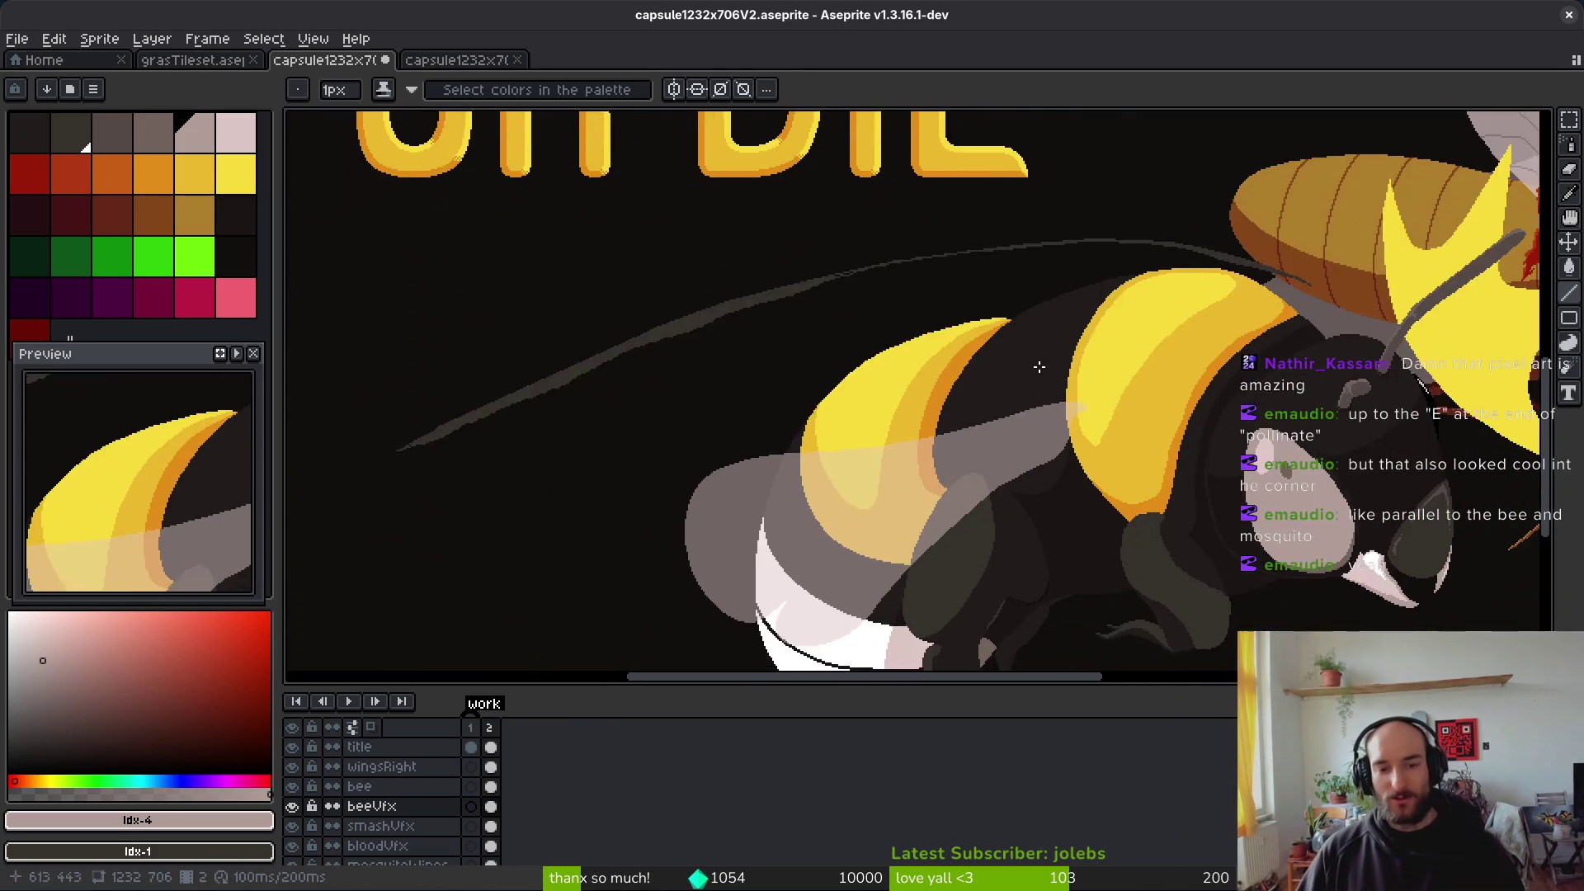
pyautogui.scroll(-2, 891, 316)
pyautogui.scroll(3, 891, 316)
pyautogui.keyDown('alt'); pyautogui.click(863, 248); pyautogui.keyUp('alt')
pyautogui.scroll(-3, 863, 248)
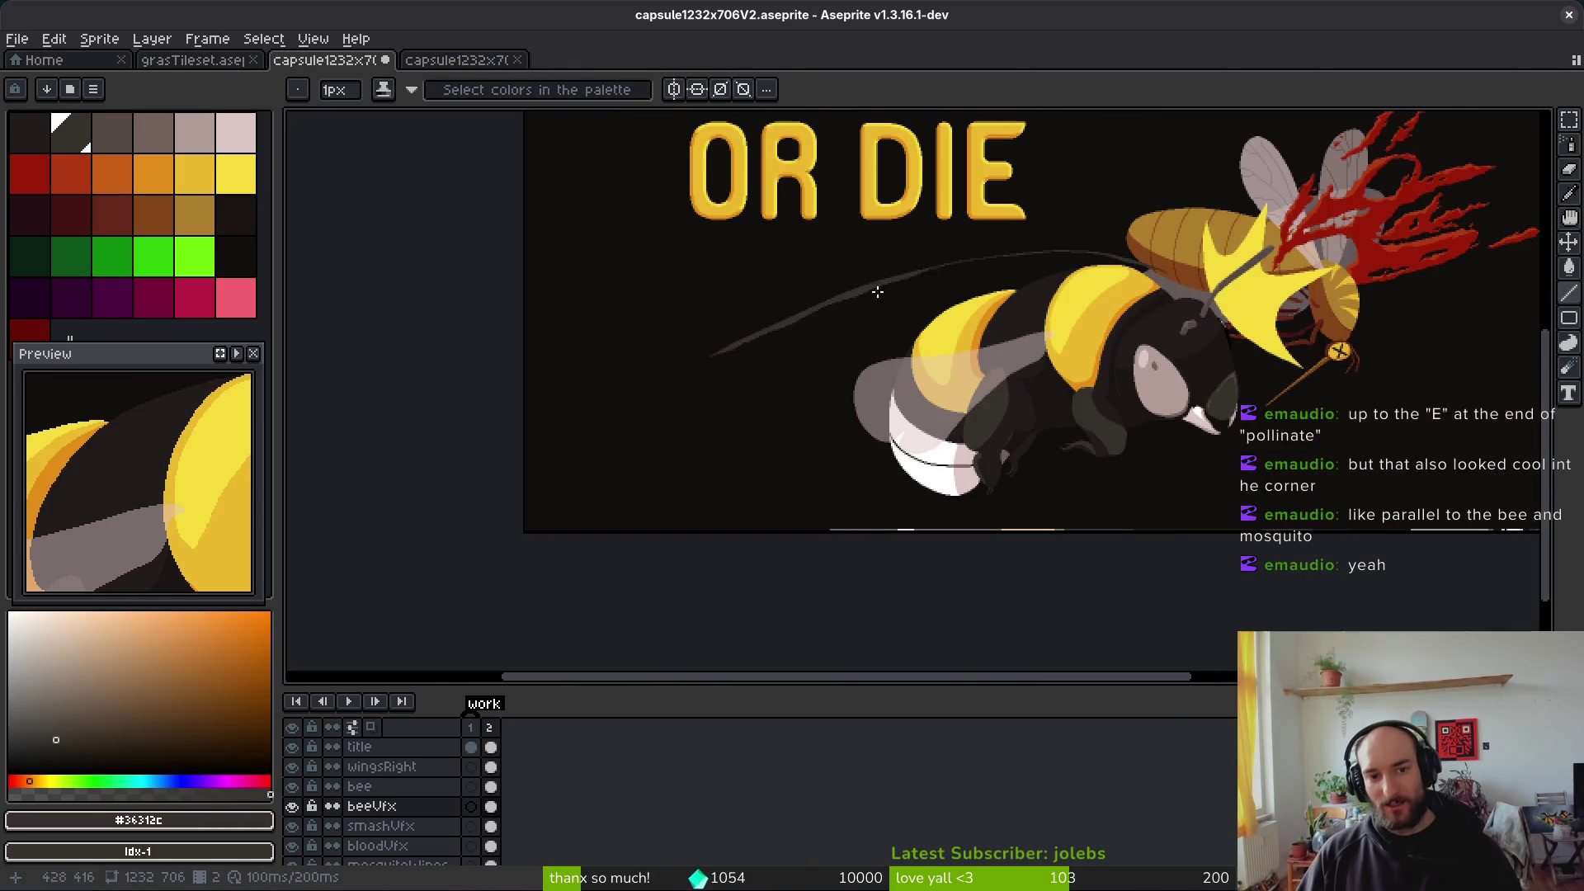
pyautogui.keyDown('alt'); pyautogui.click(879, 276); pyautogui.keyUp('alt')
pyautogui.scroll(3, 899, 330)
pyautogui.scroll(-1, 893, 331)
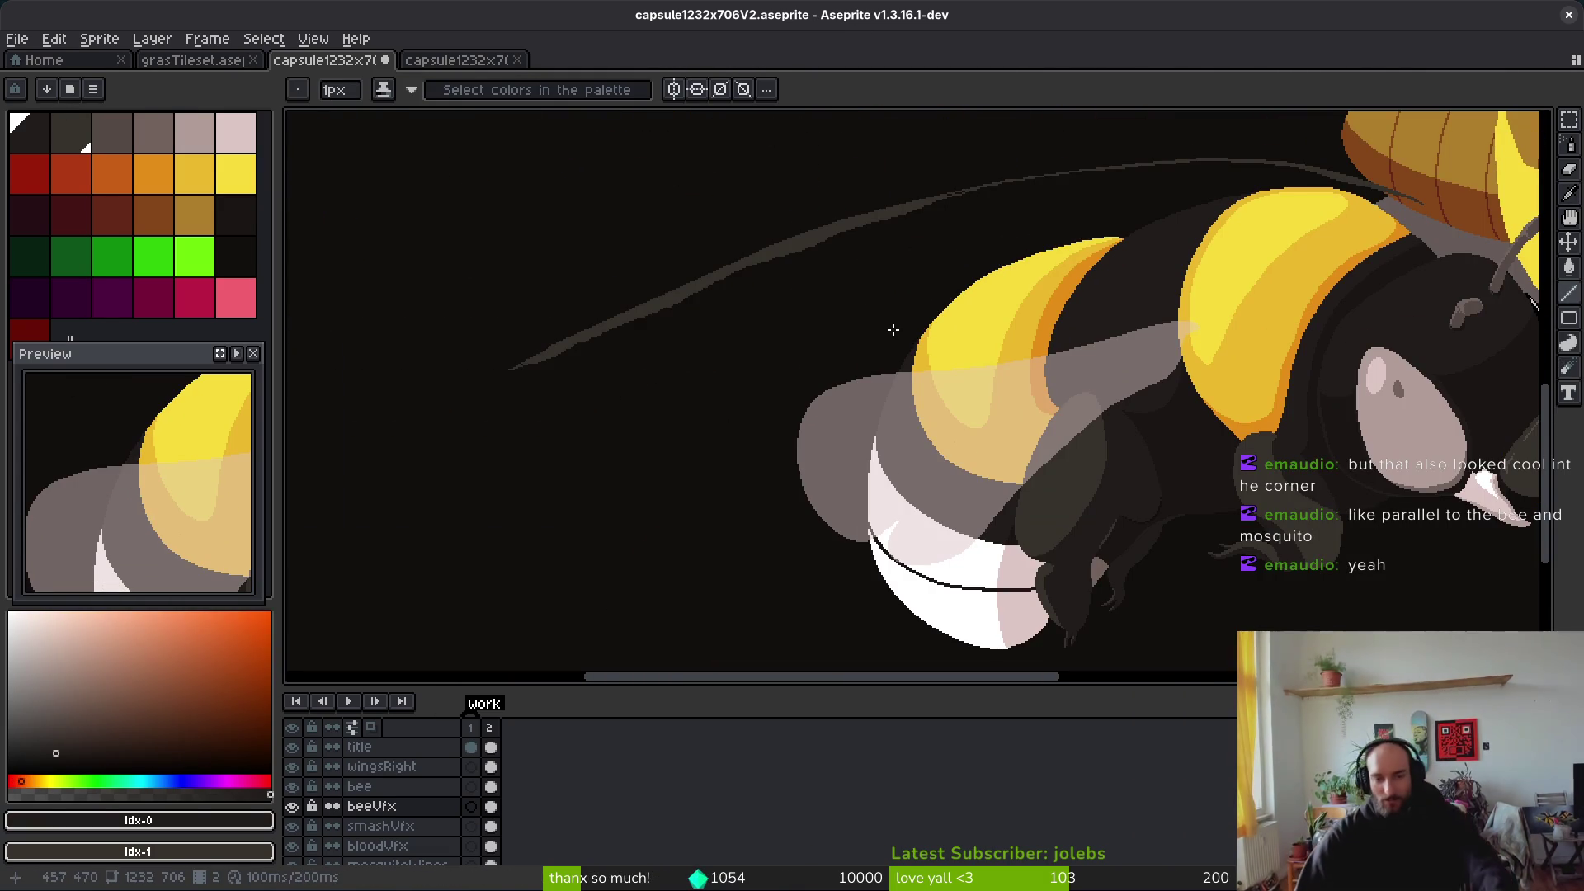
pyautogui.scroll(-2, 941, 459)
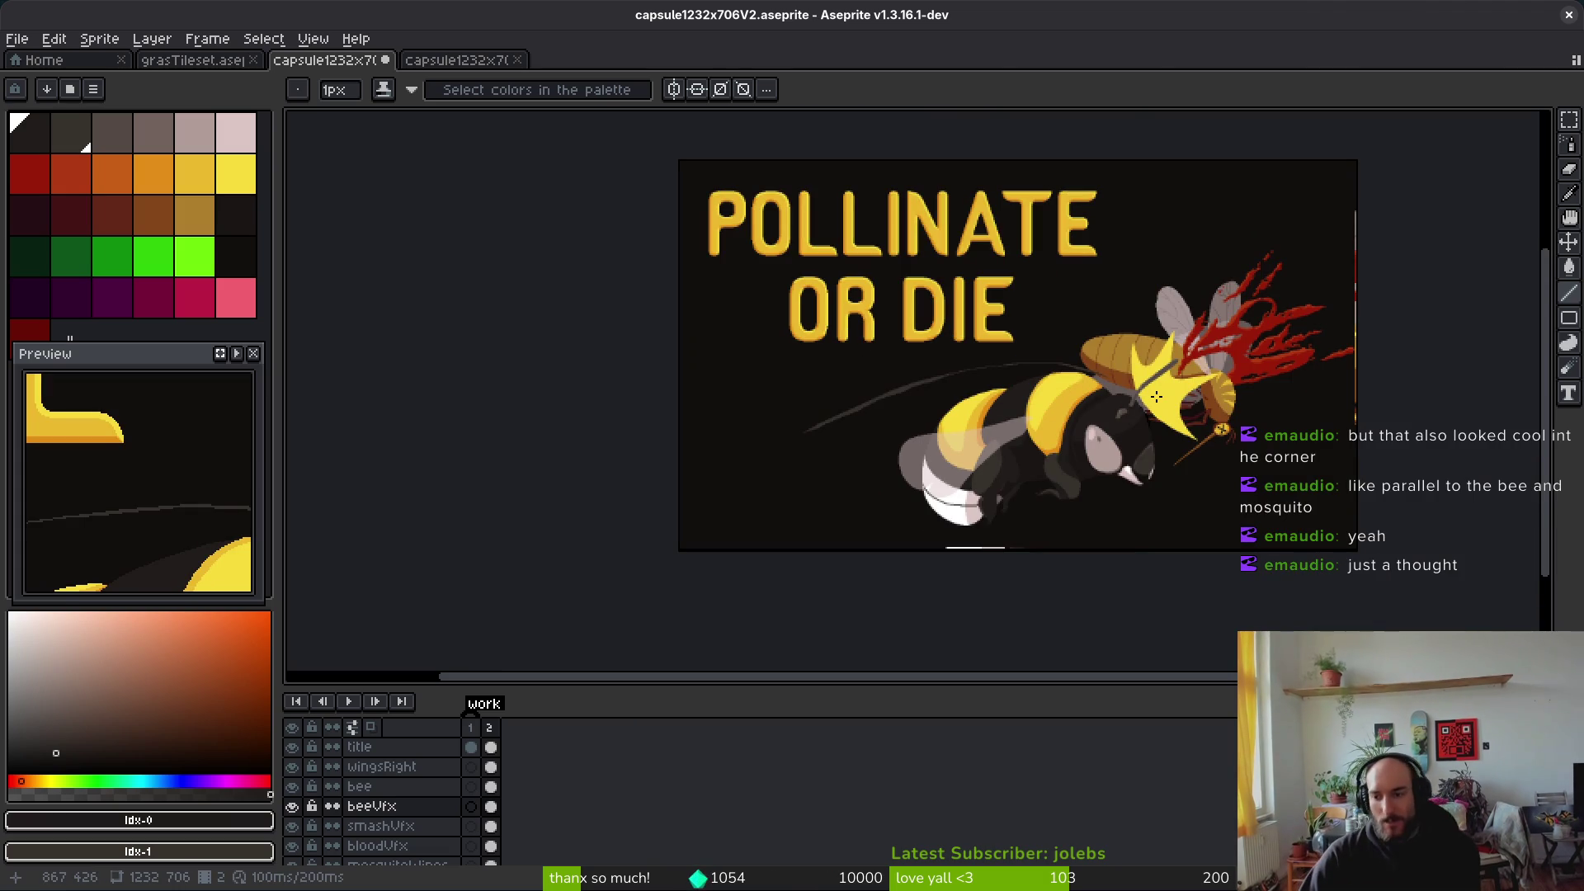
pyautogui.scroll(1, 1038, 390)
pyautogui.hscroll(-1, 1039, 391)
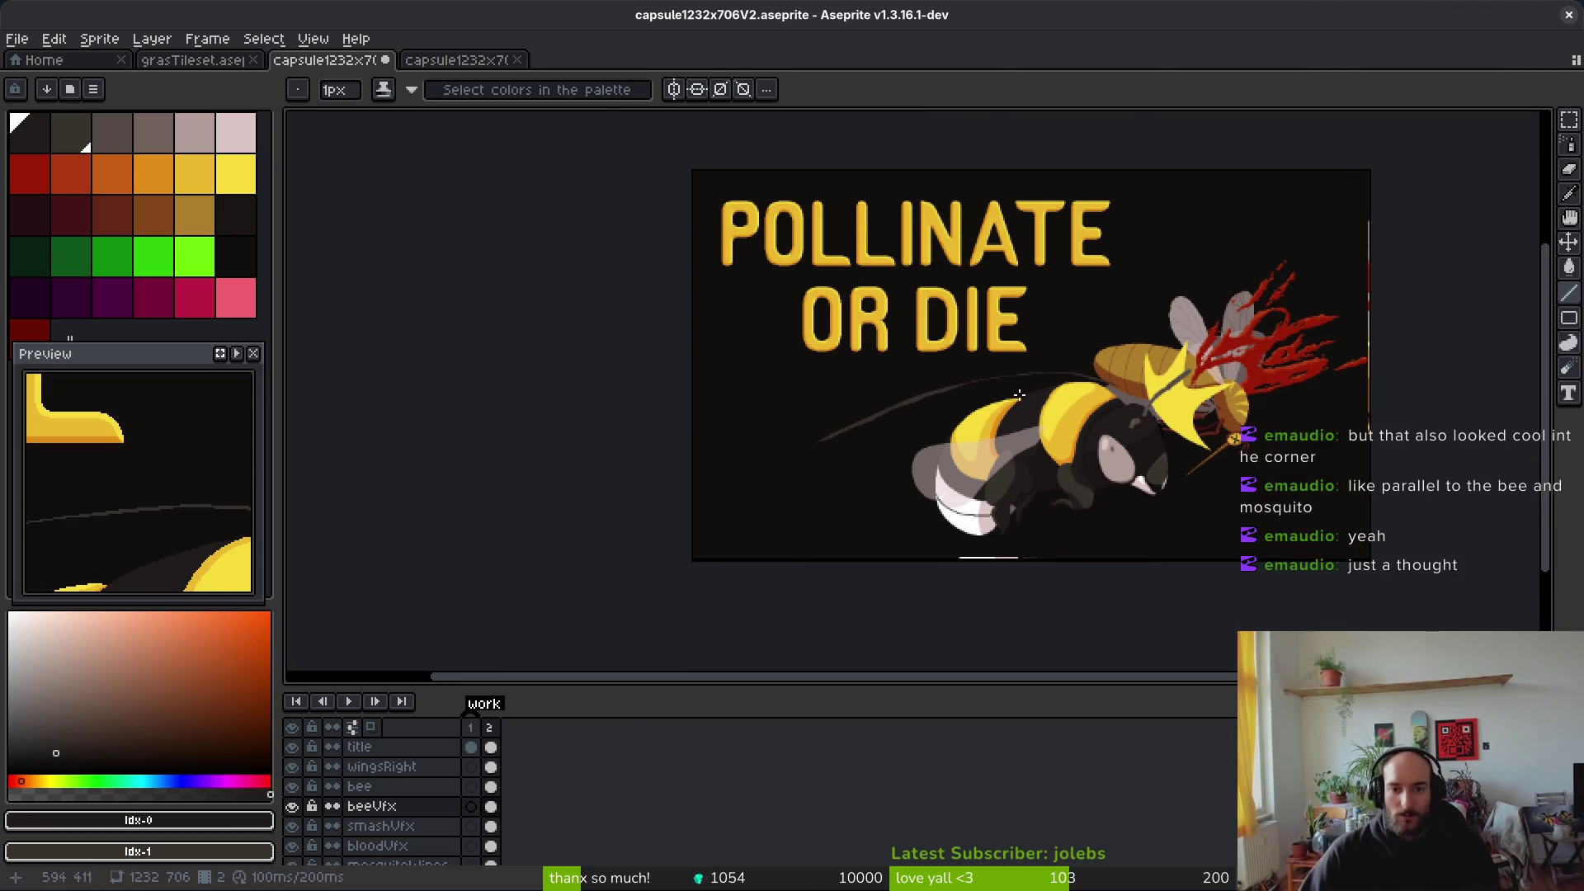
pyautogui.hscroll(-1, 990, 387)
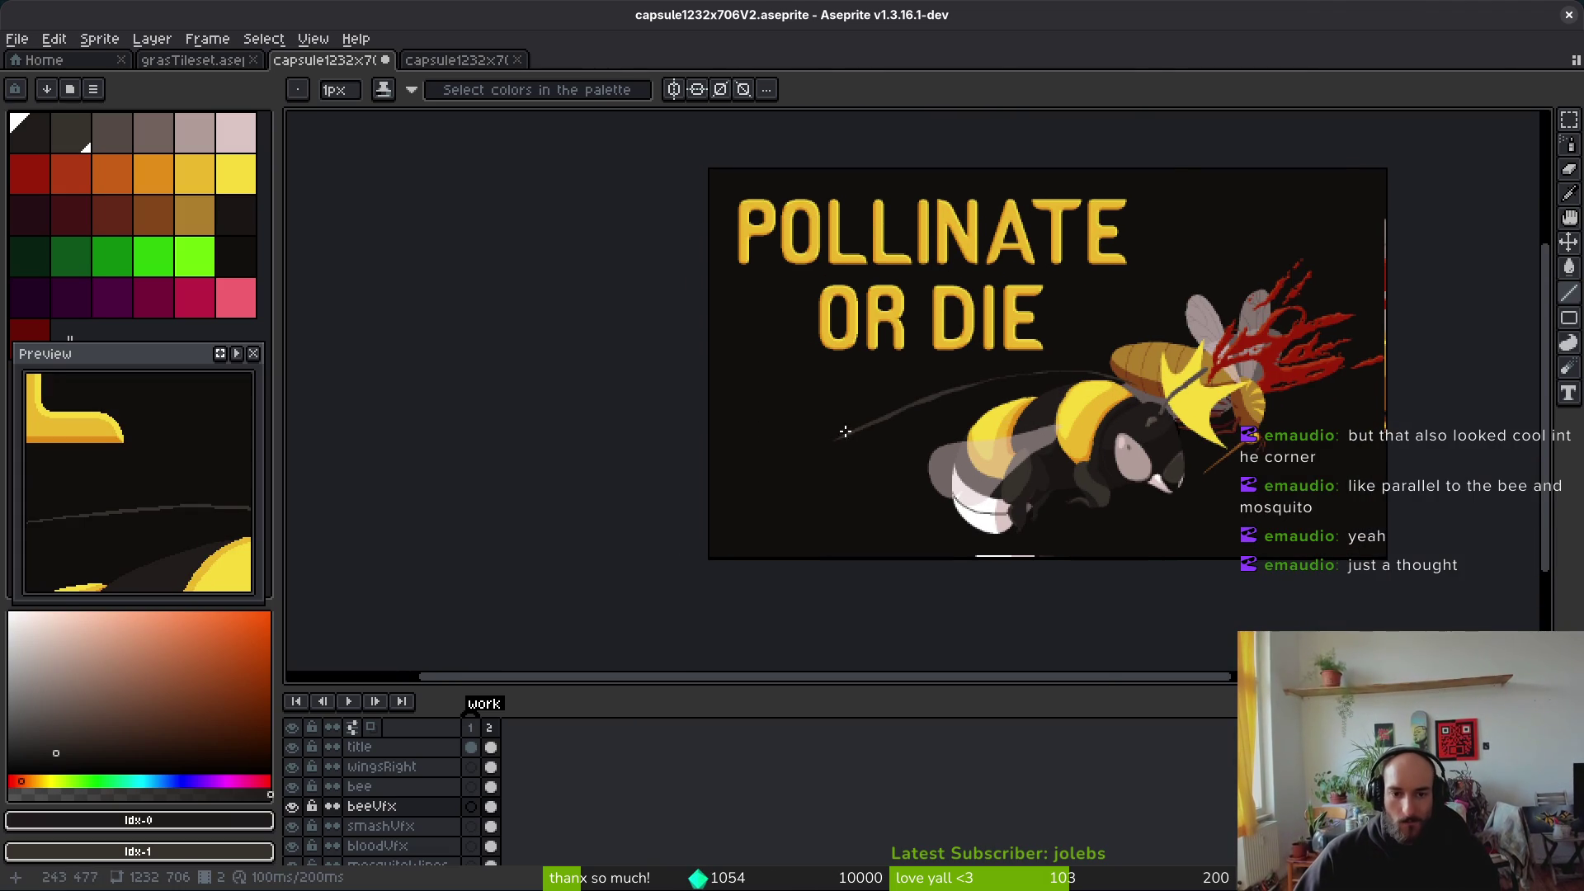
pyautogui.scroll(3, 837, 438)
pyautogui.keyDown('alt'); pyautogui.click(1079, 331); pyautogui.keyUp('alt')
pyautogui.press('b')
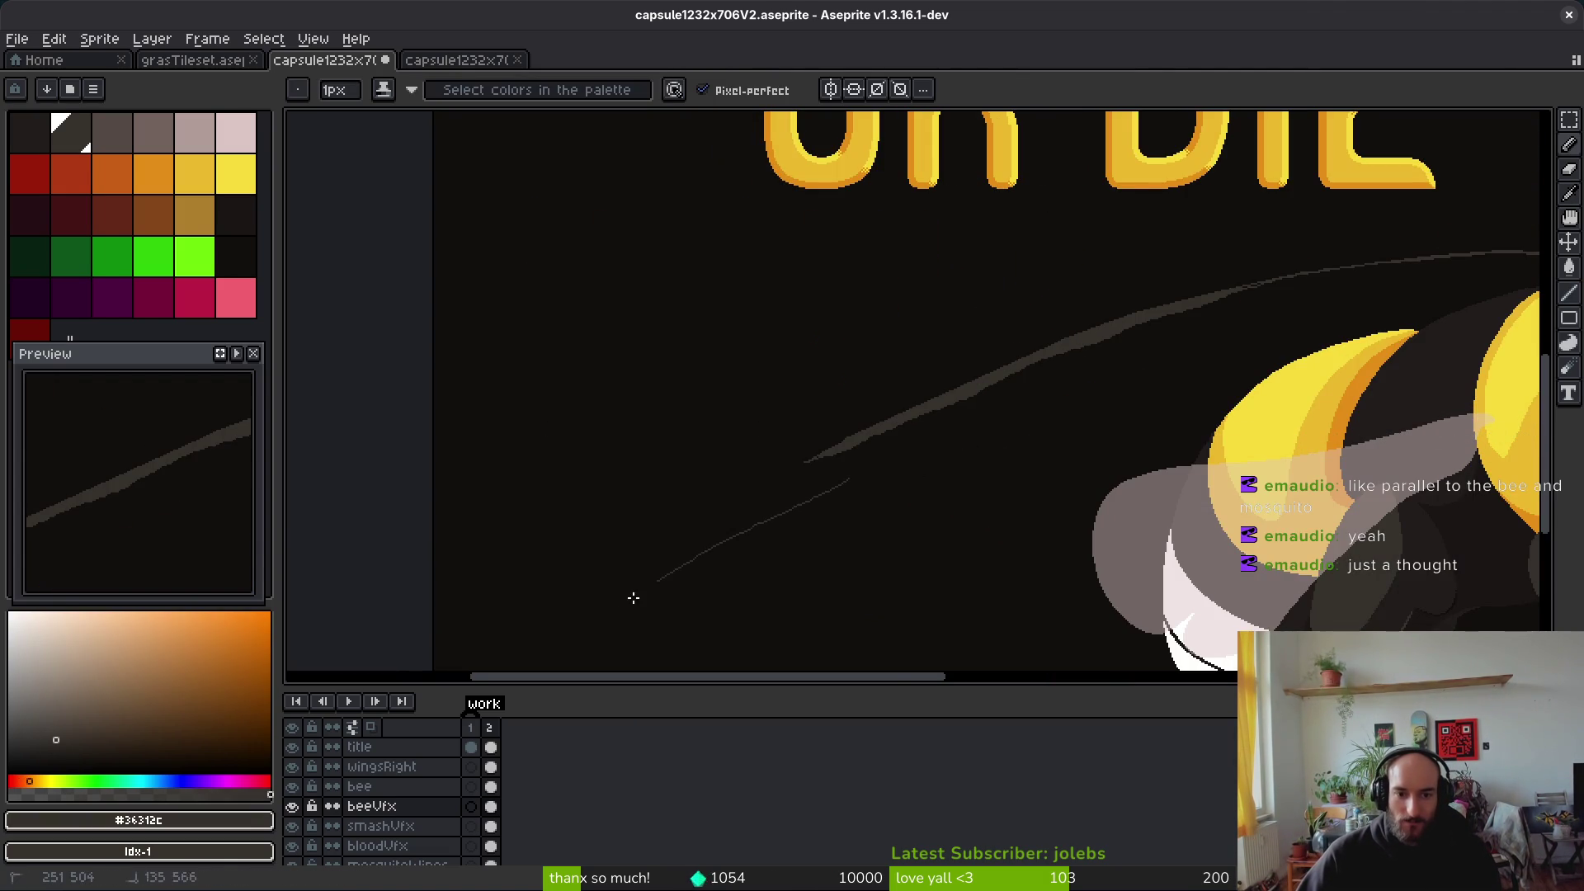
pyautogui.scroll(-2, 728, 537)
pyautogui.moveTo(1032, 329); pyautogui.dragTo(1007, 347)
pyautogui.scroll(-2, 907, 432)
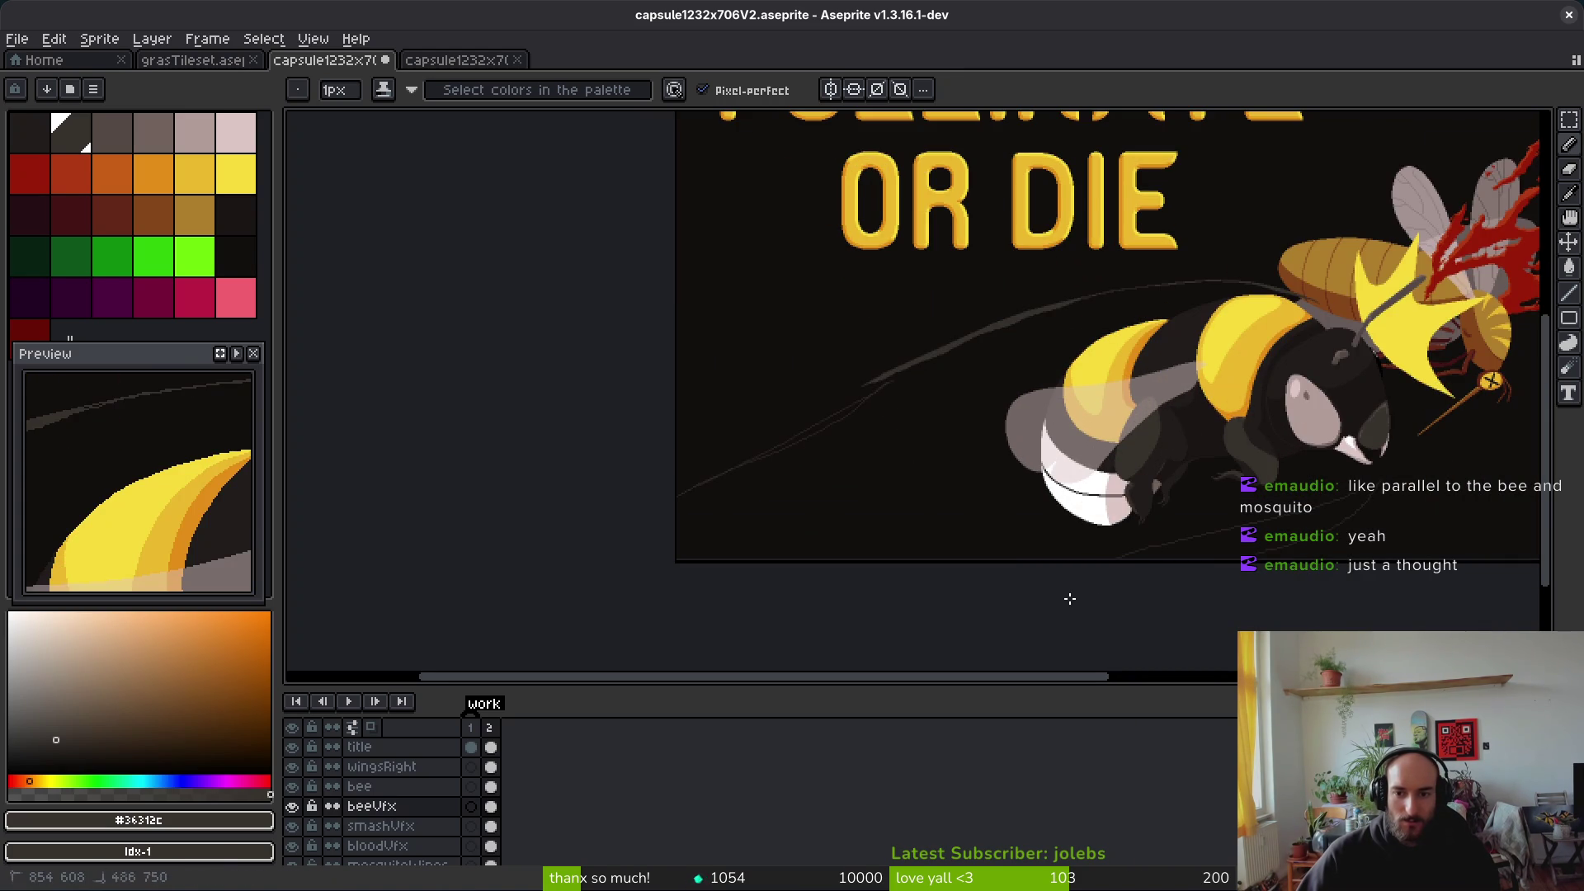
pyautogui.scroll(2, 1411, 445)
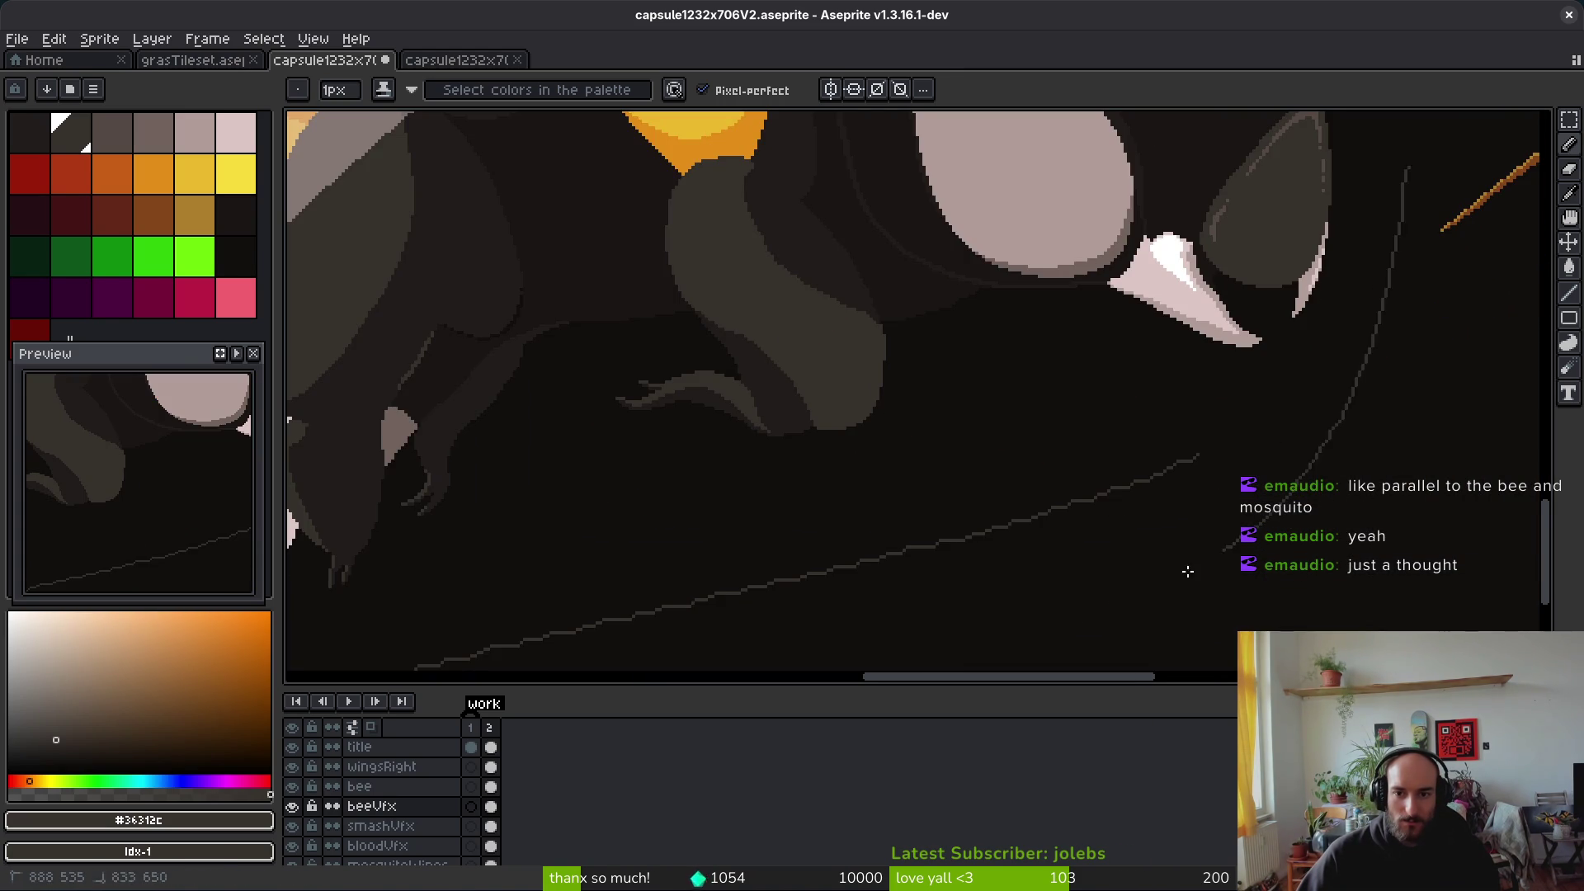
pyautogui.scroll(2, 1051, 474)
pyautogui.scroll(-4, 1043, 537)
pyautogui.scroll(3, 1073, 423)
pyautogui.scroll(-1, 1072, 424)
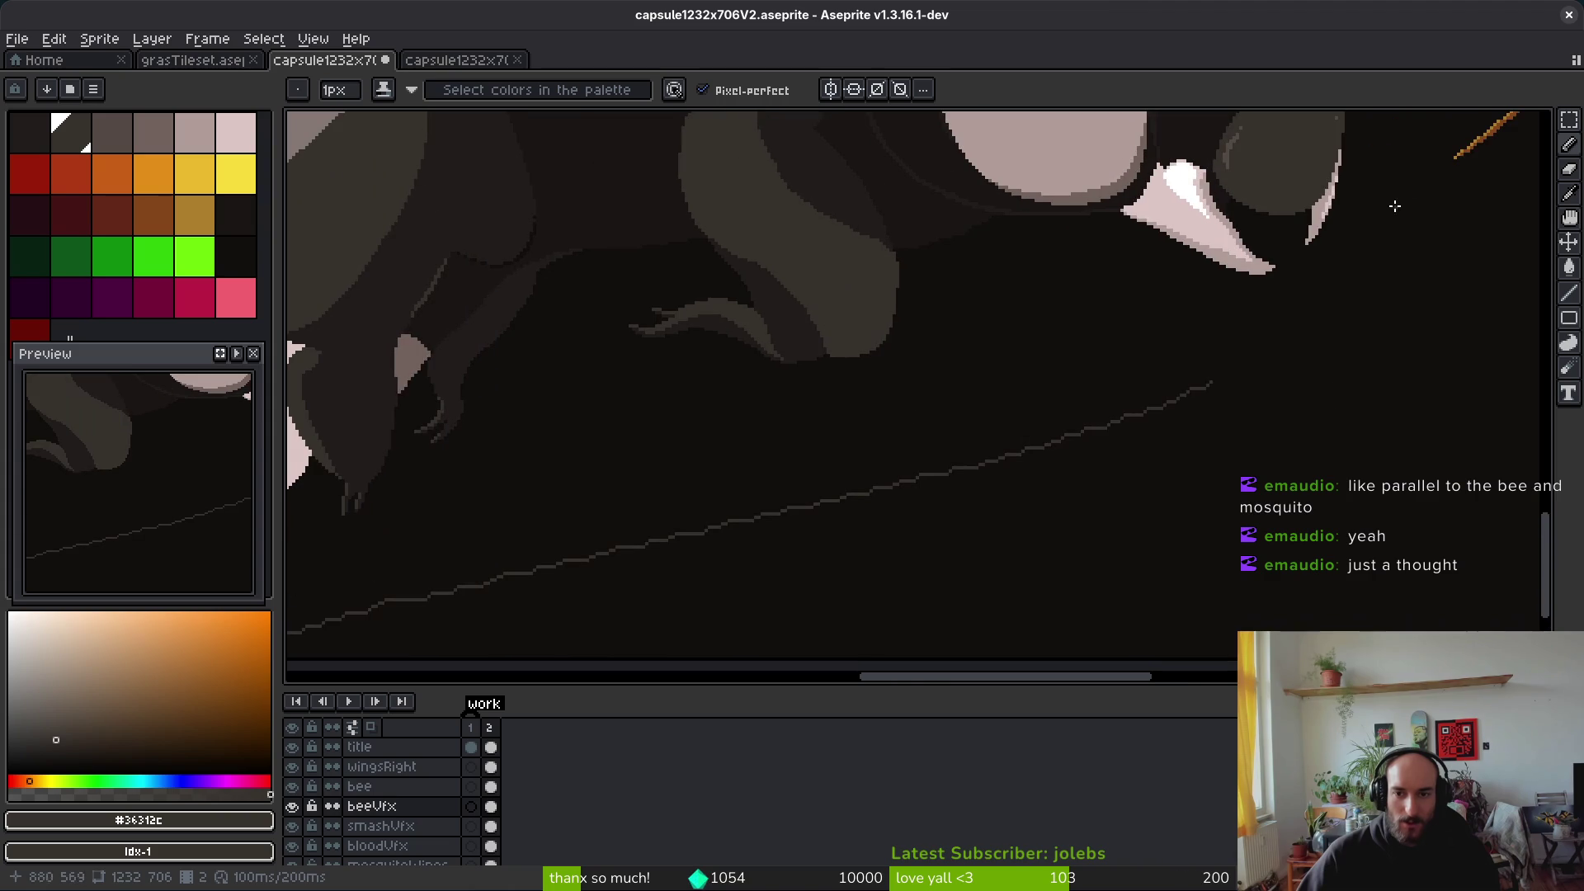
pyautogui.scroll(-3, 938, 531)
pyautogui.scroll(3, 996, 539)
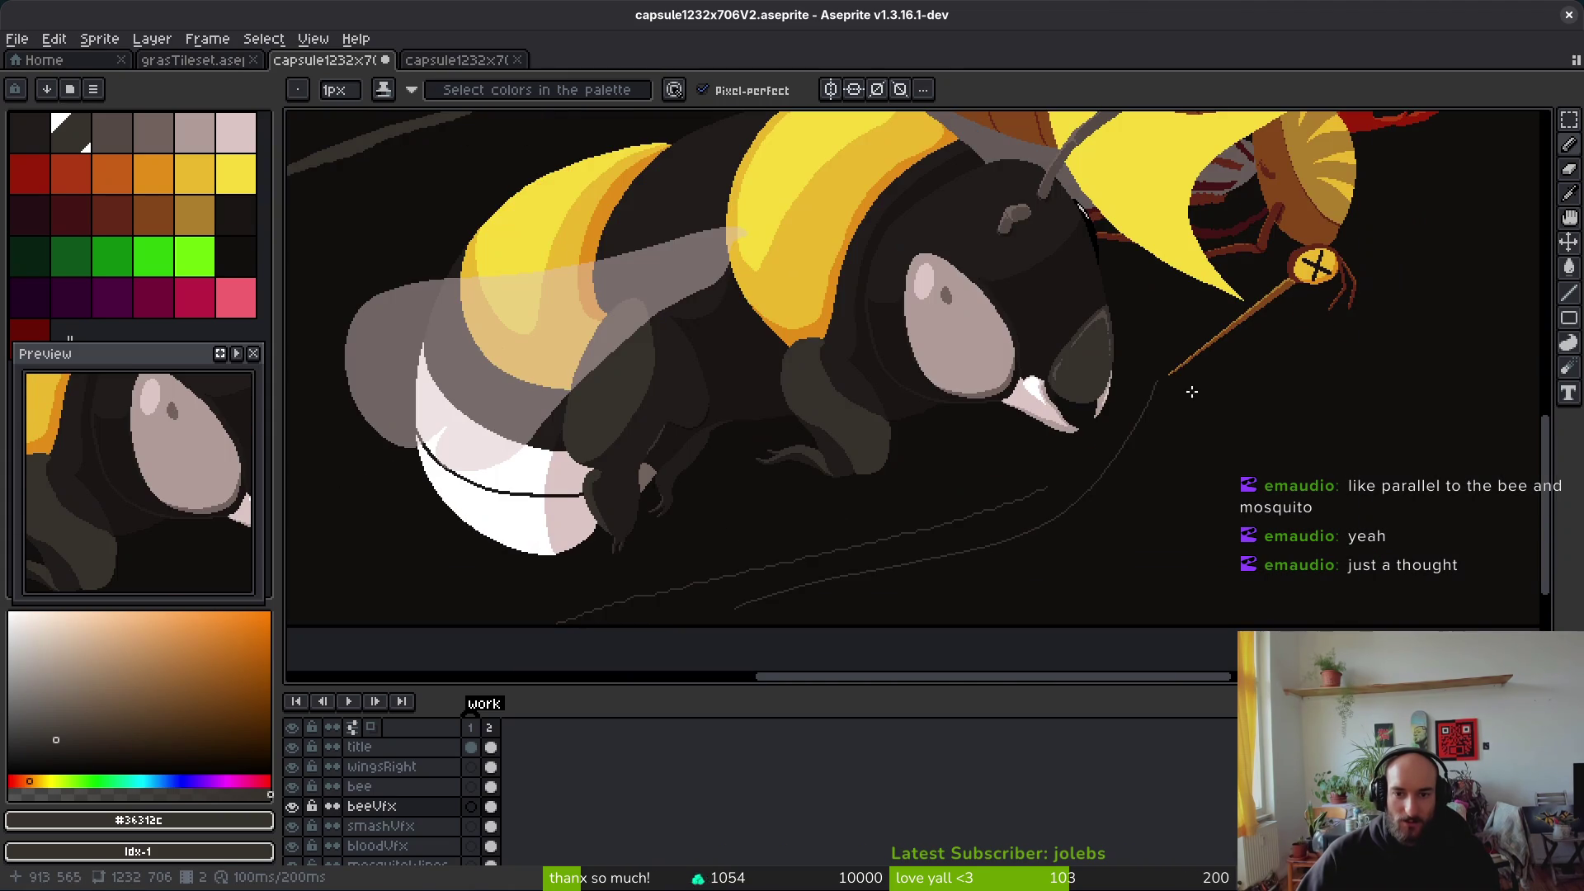
pyautogui.hscroll(-5, 1157, 356)
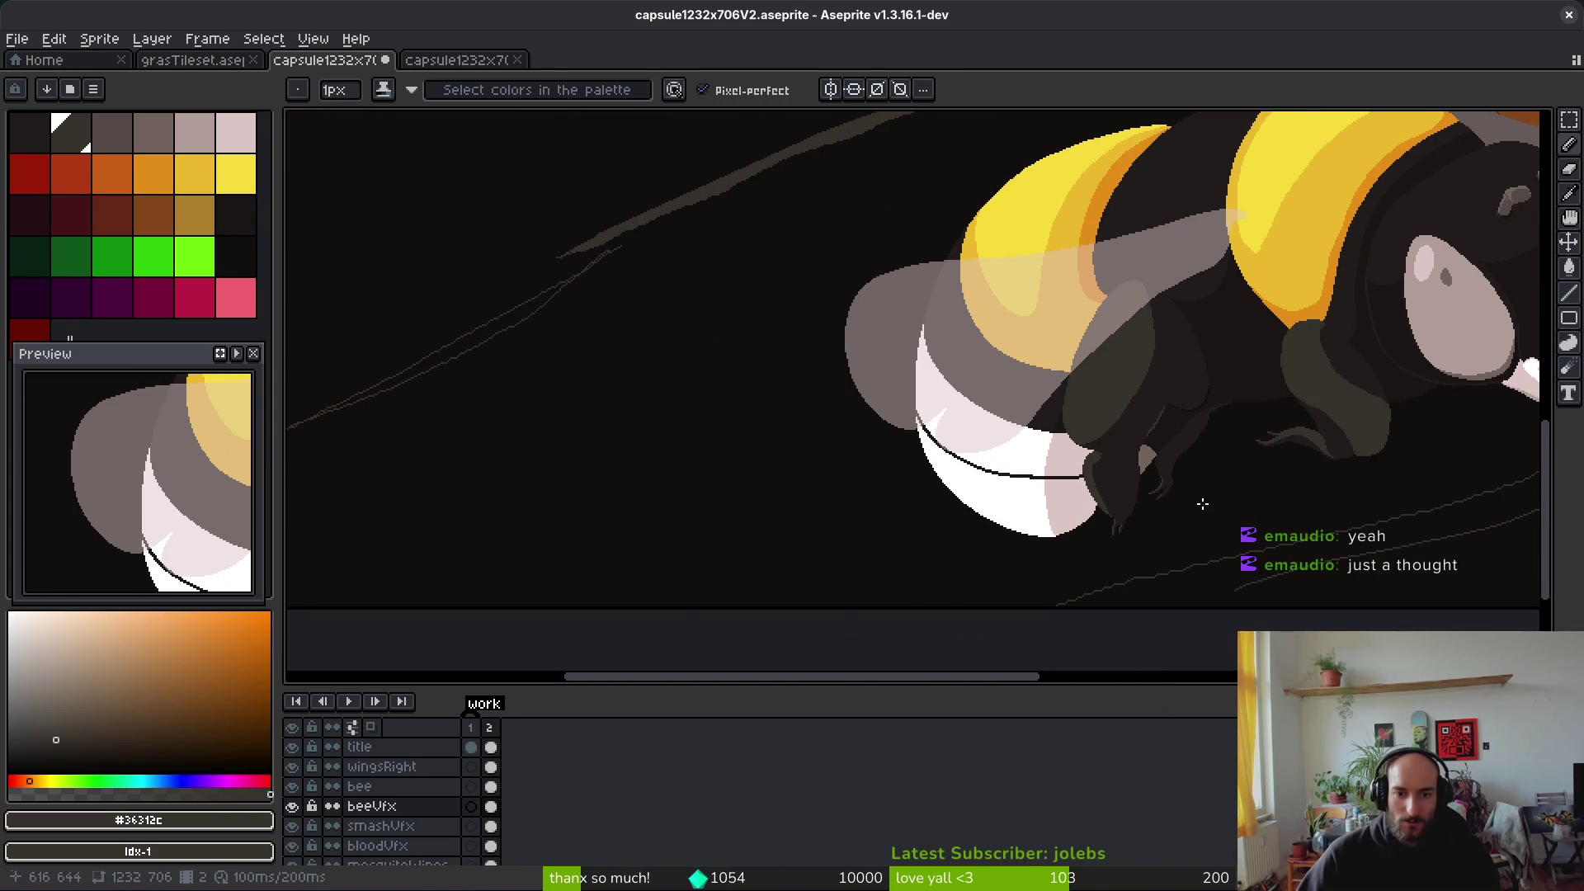
pyautogui.moveTo(920, 210); pyautogui.dragTo(340, 601)
pyautogui.scroll(2, 594, 562)
pyautogui.hotkey('ctrl', 'z')
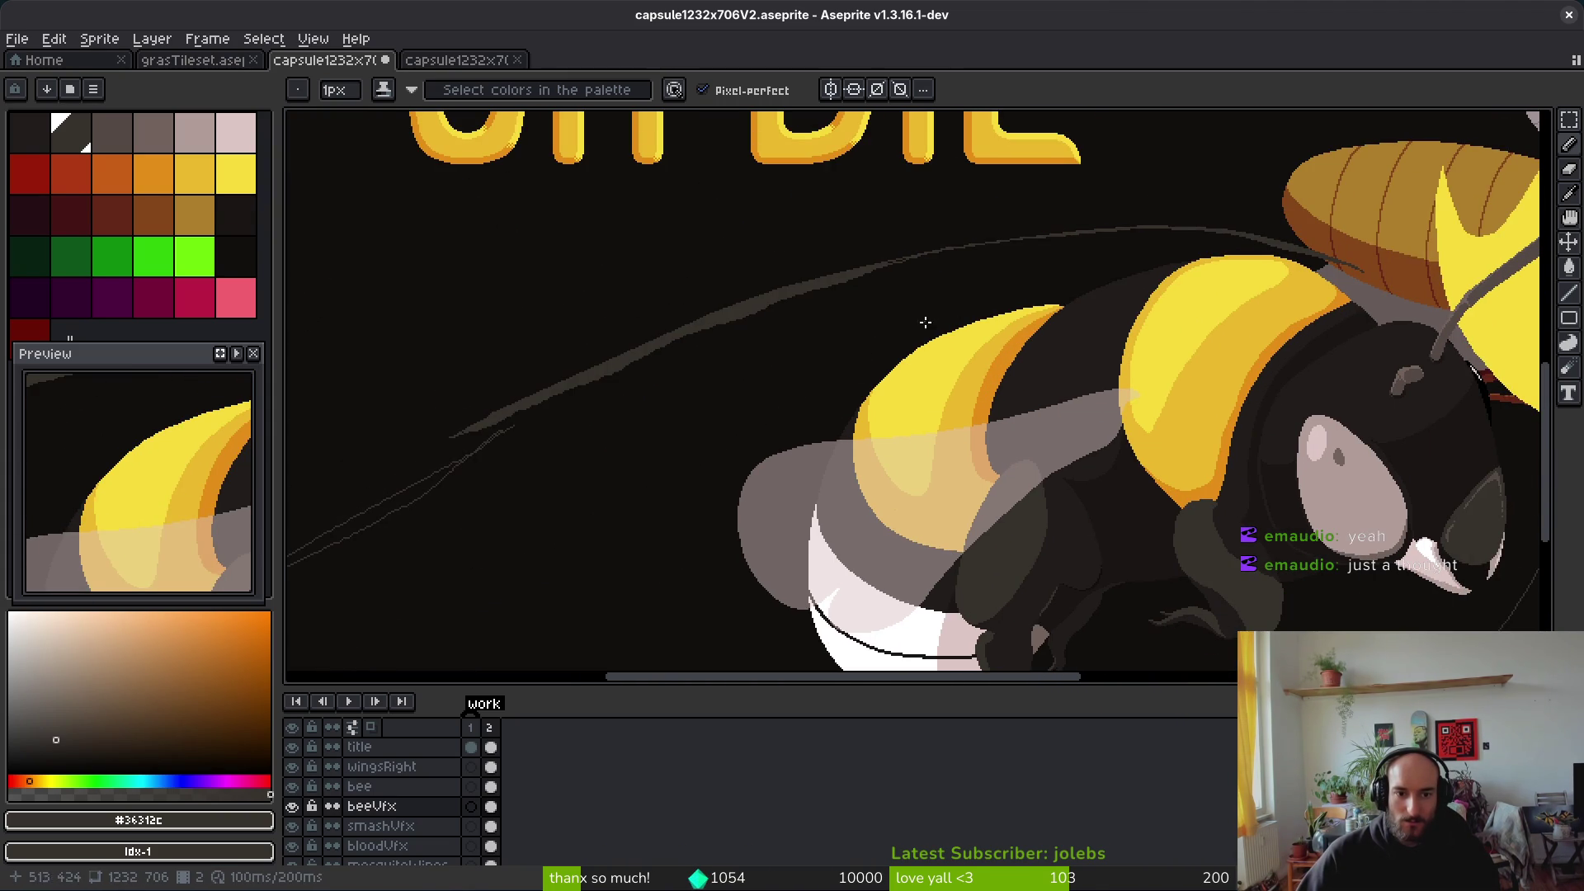
pyautogui.scroll(-2, 636, 418)
pyautogui.hscroll(-4, 1037, 467)
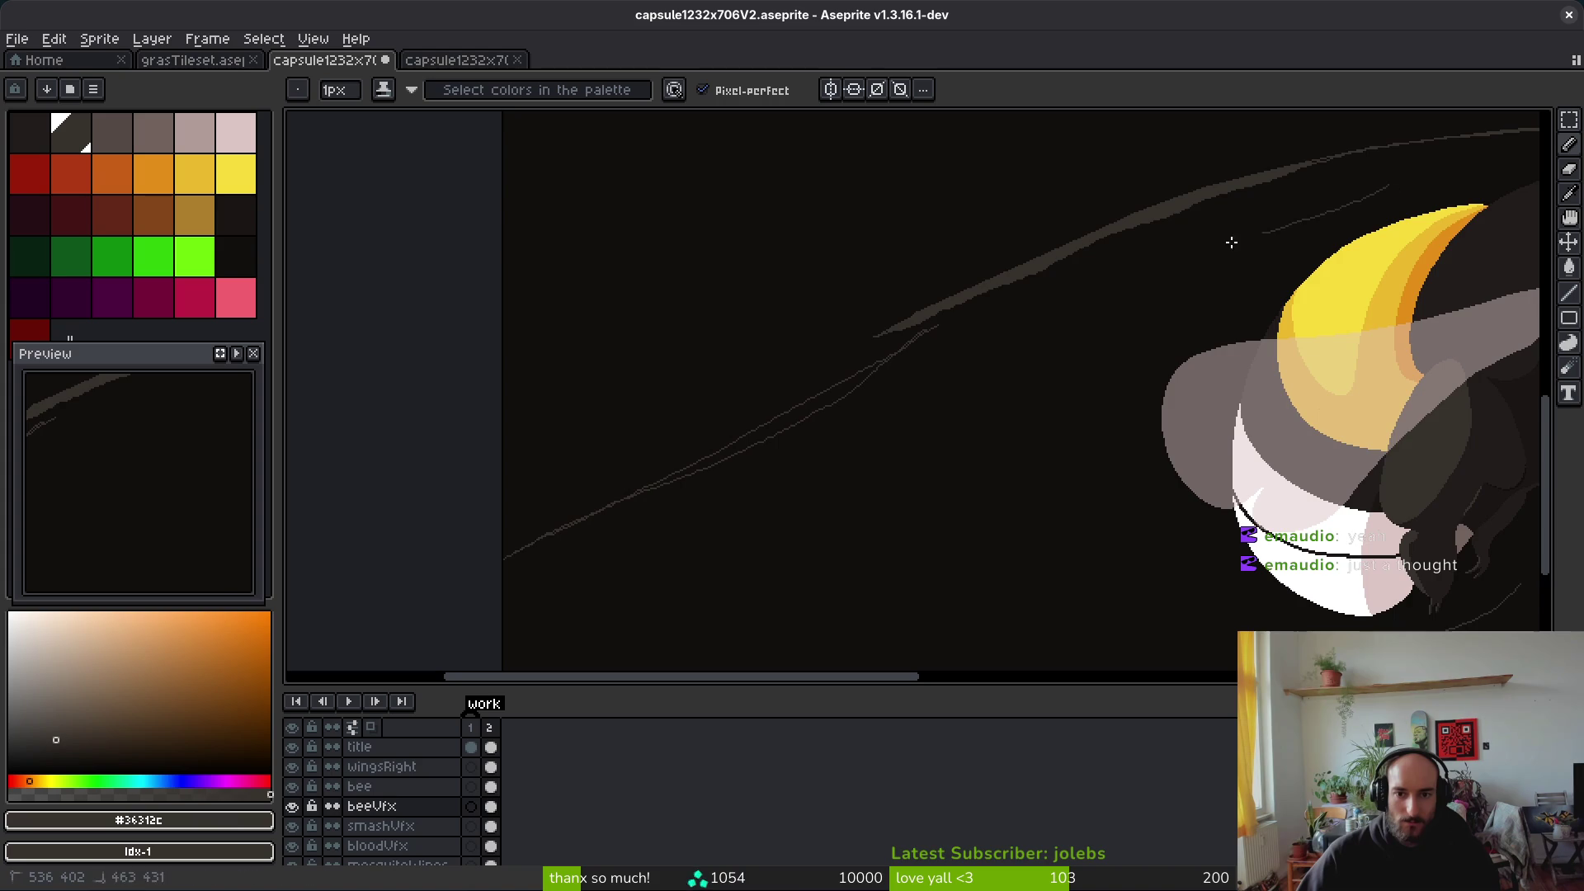
pyautogui.scroll(-2, 1321, 215)
pyautogui.scroll(-3, 944, 495)
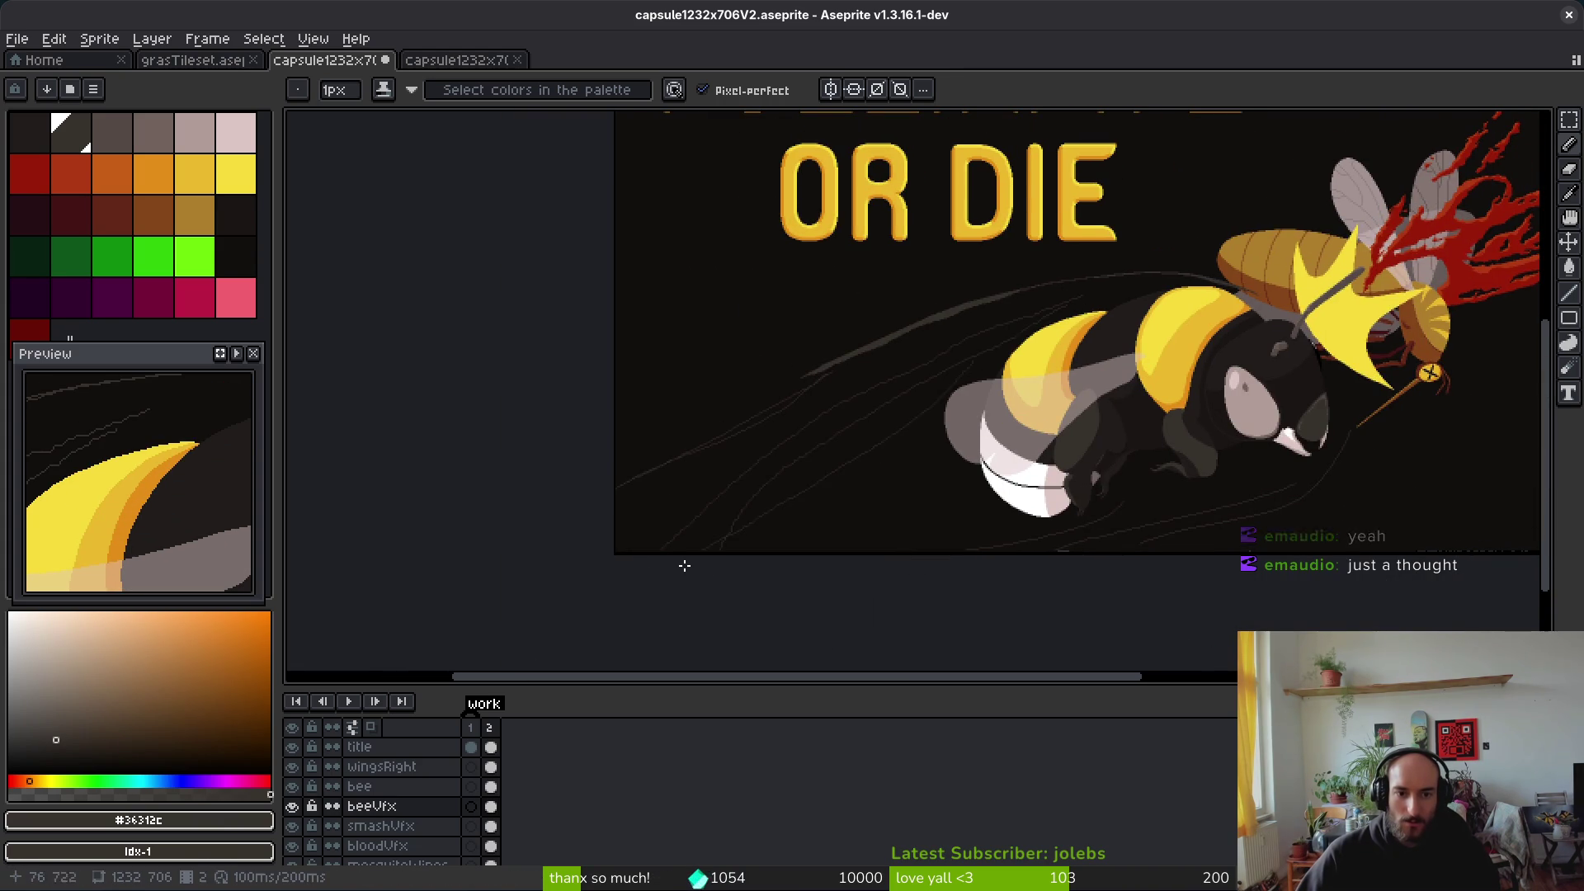
pyautogui.scroll(-2, 657, 565)
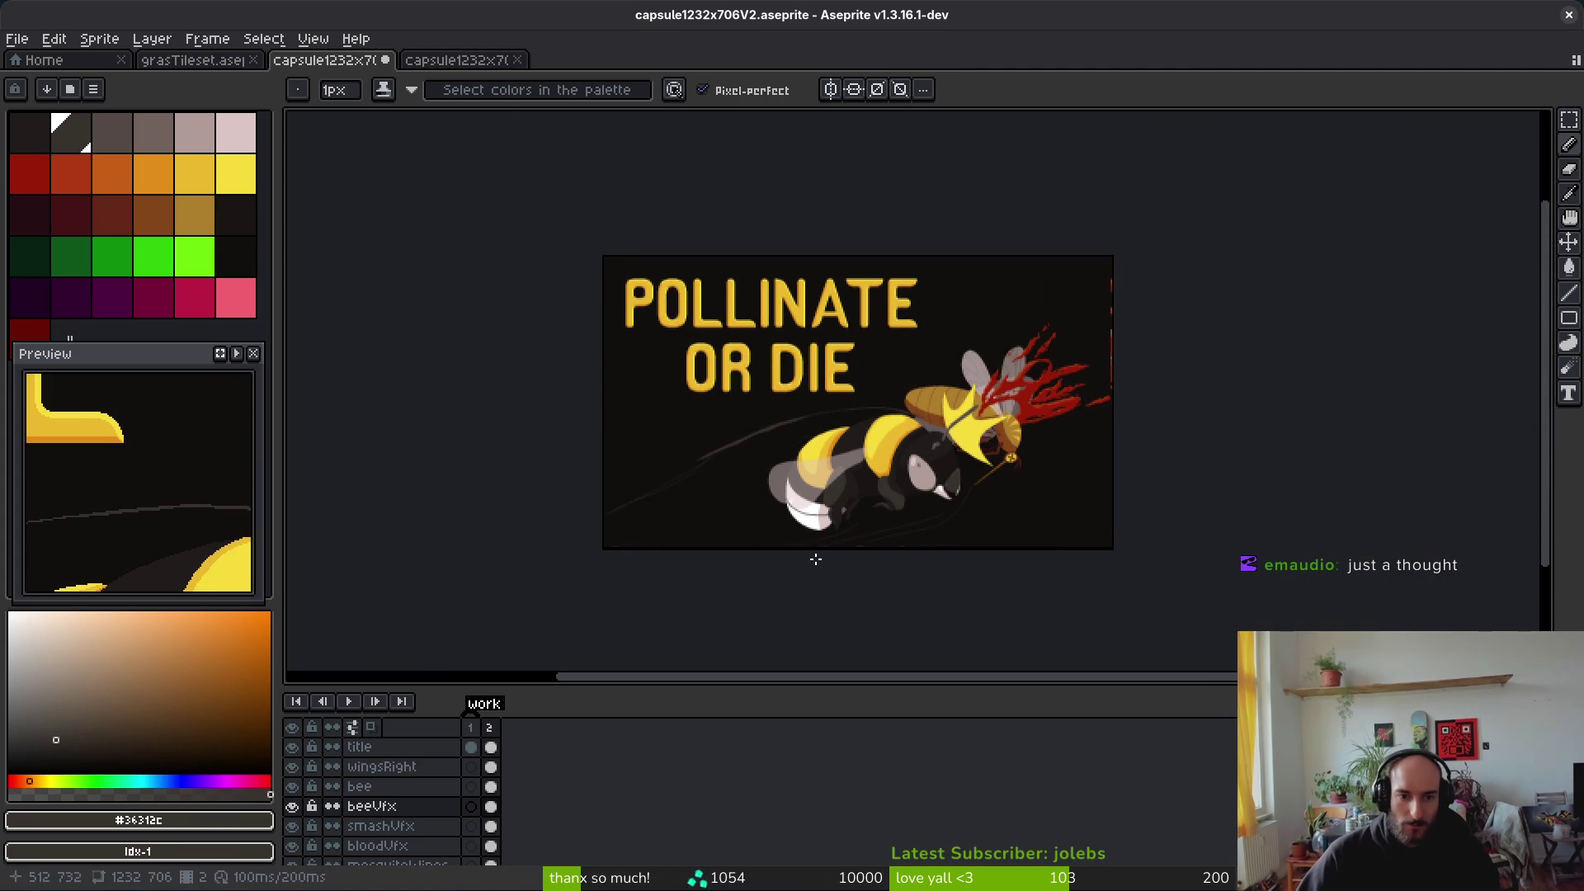
pyautogui.scroll(2, 738, 491)
pyautogui.hotkey('ctrl', 's')
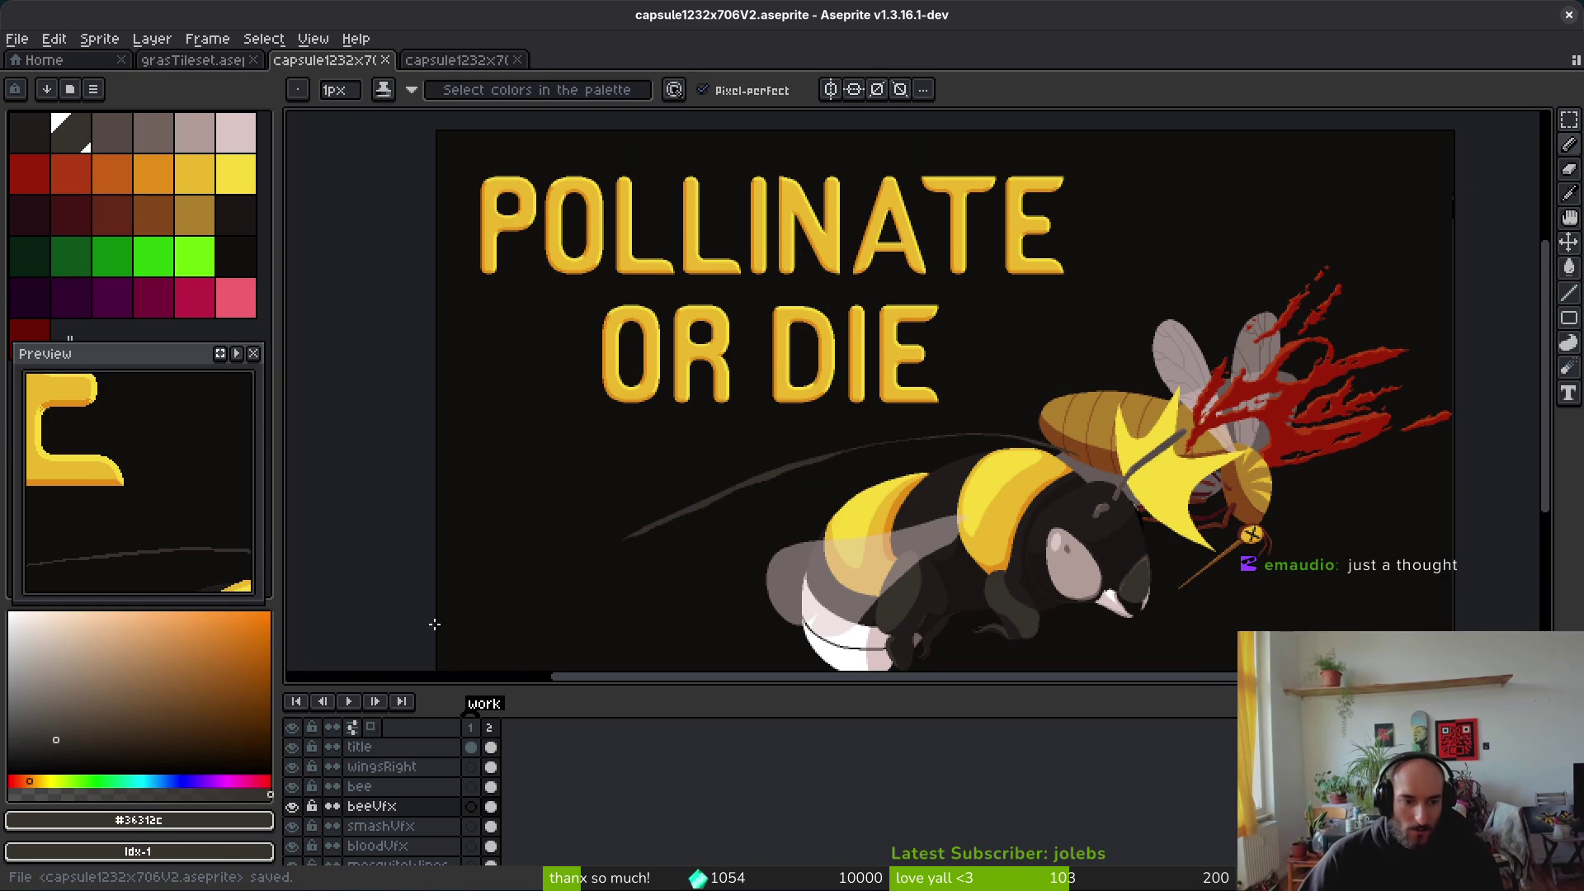
# Step: Enlarge the layer list and make the hidden ref layer's reference bee visible
pyautogui.press('v')
pyautogui.scroll(-1, 410, 813)
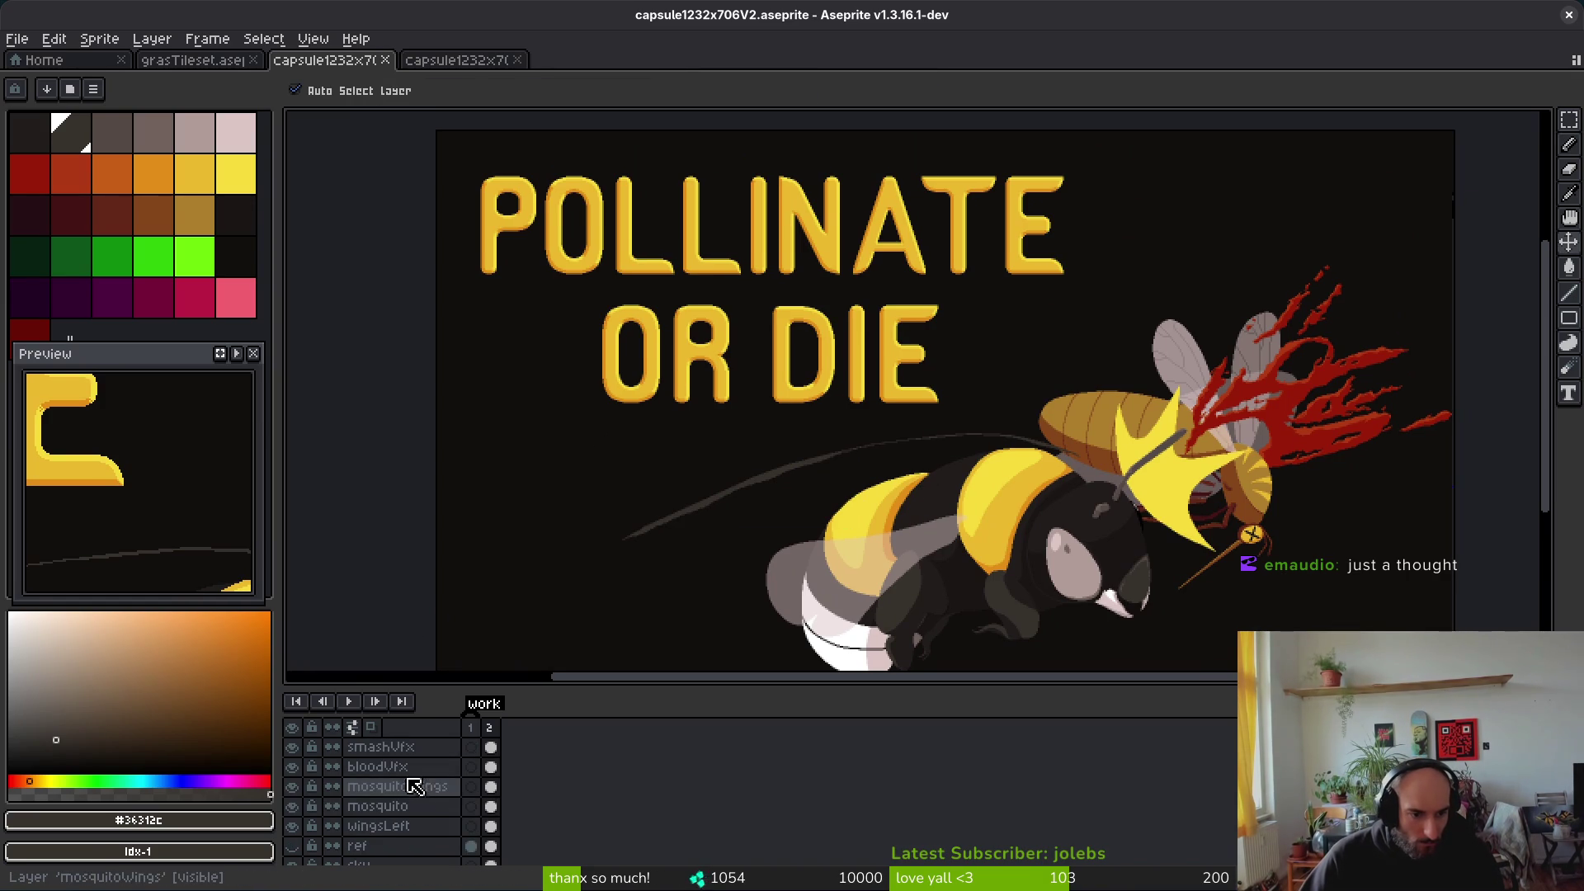
pyautogui.scroll(-2, 396, 801)
pyautogui.press('b')
pyautogui.moveTo(637, 686); pyautogui.dragTo(637, 621)
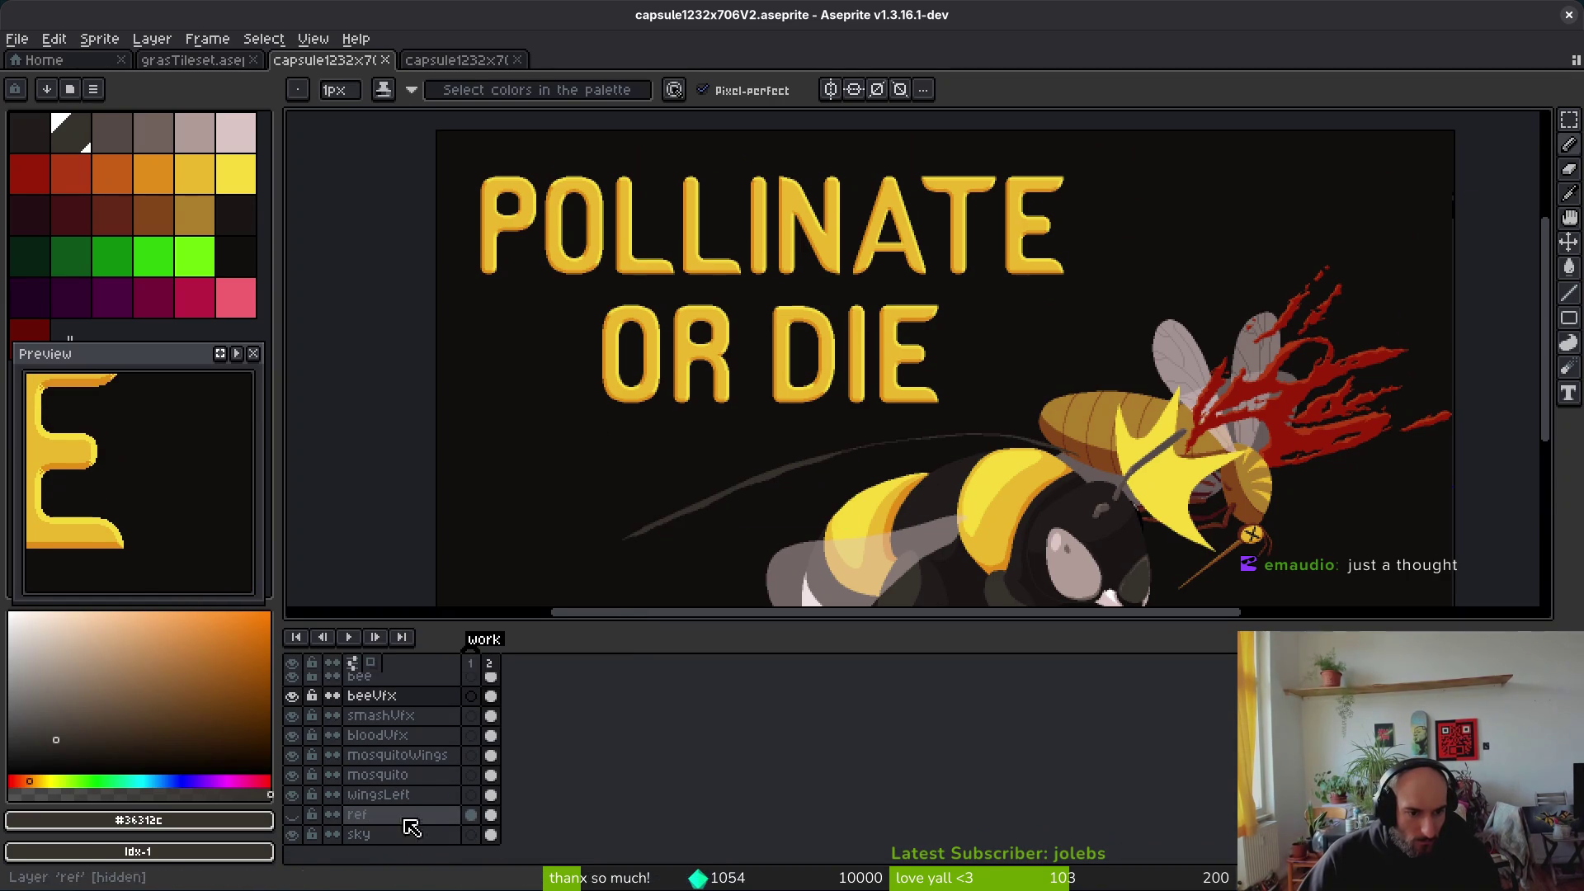
pyautogui.click(293, 816)
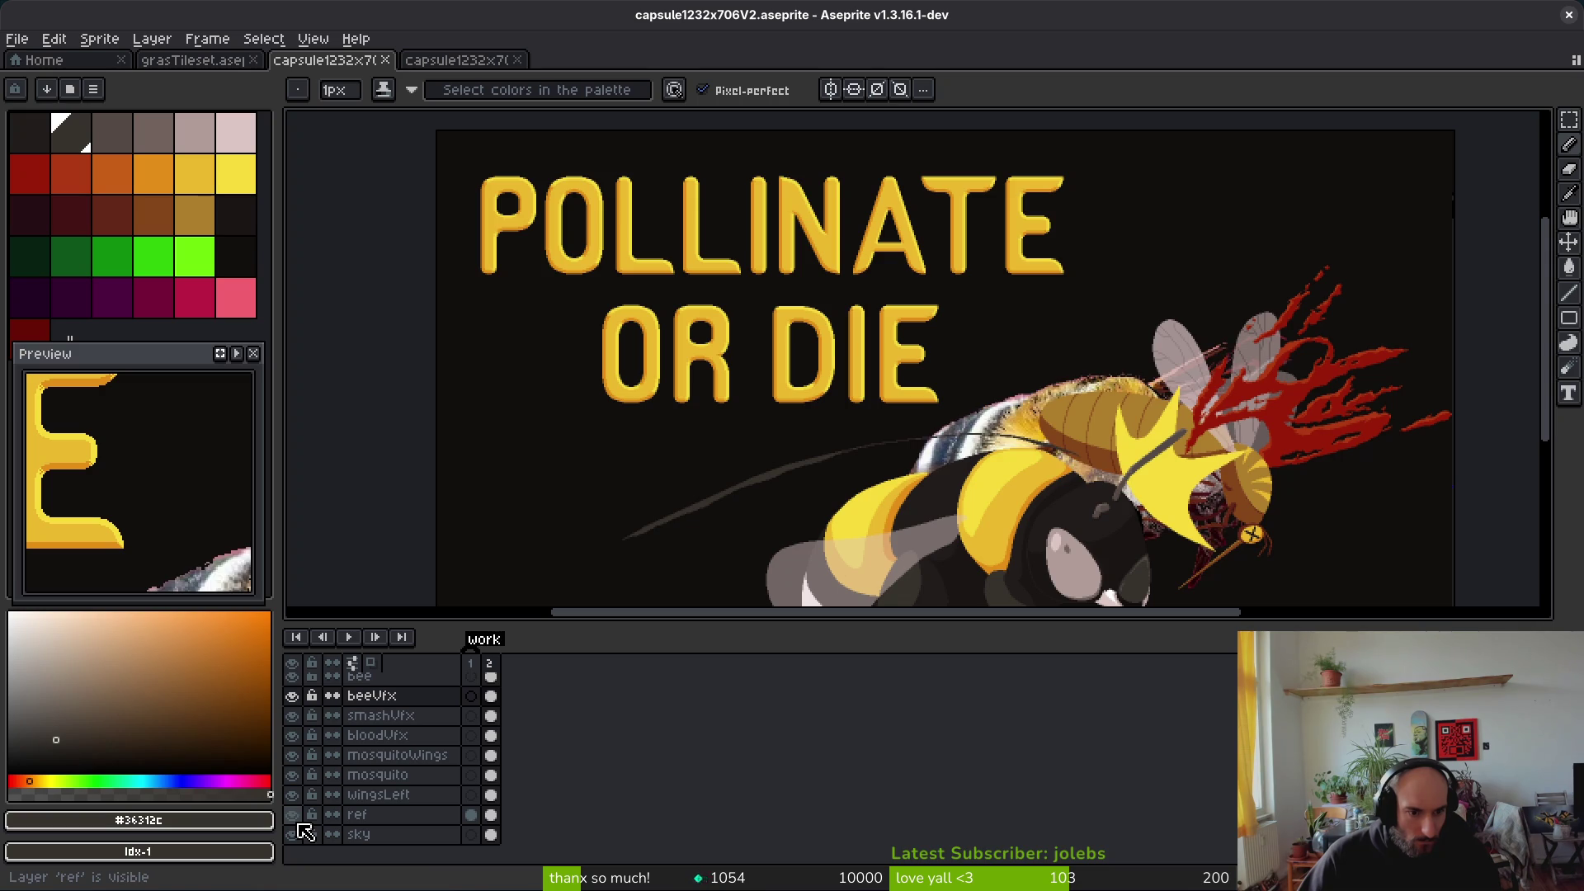
# Step: Hide ref and add a new layer named 'background' above the sky layer
pyautogui.click(294, 816)
pyautogui.click(413, 834)
pyautogui.hotkey('shift', 'n')
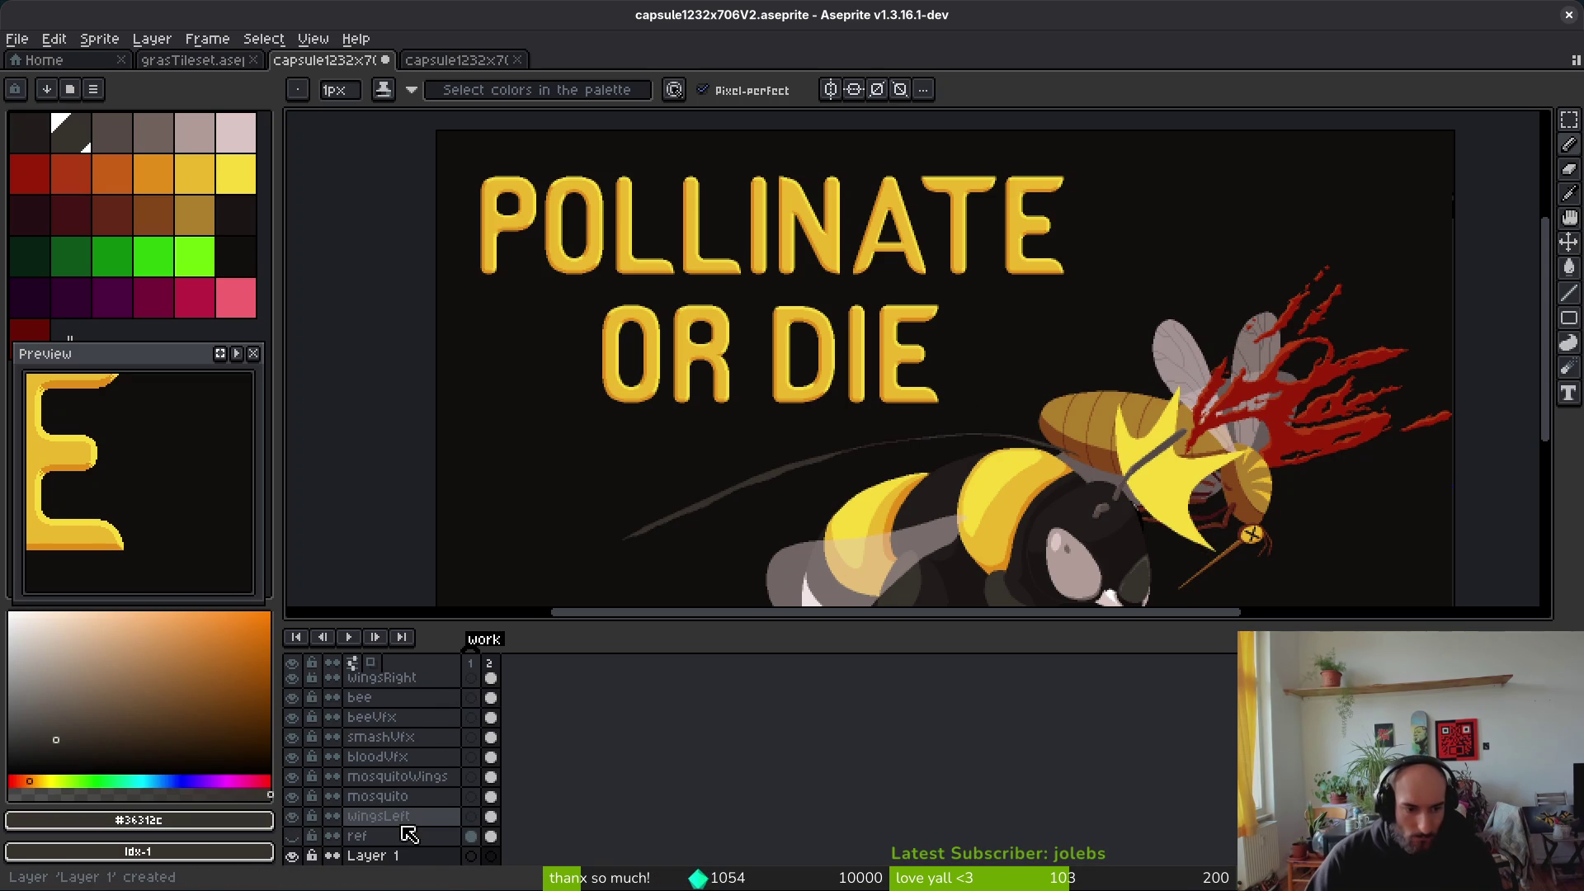
pyautogui.scroll(-2, 407, 829)
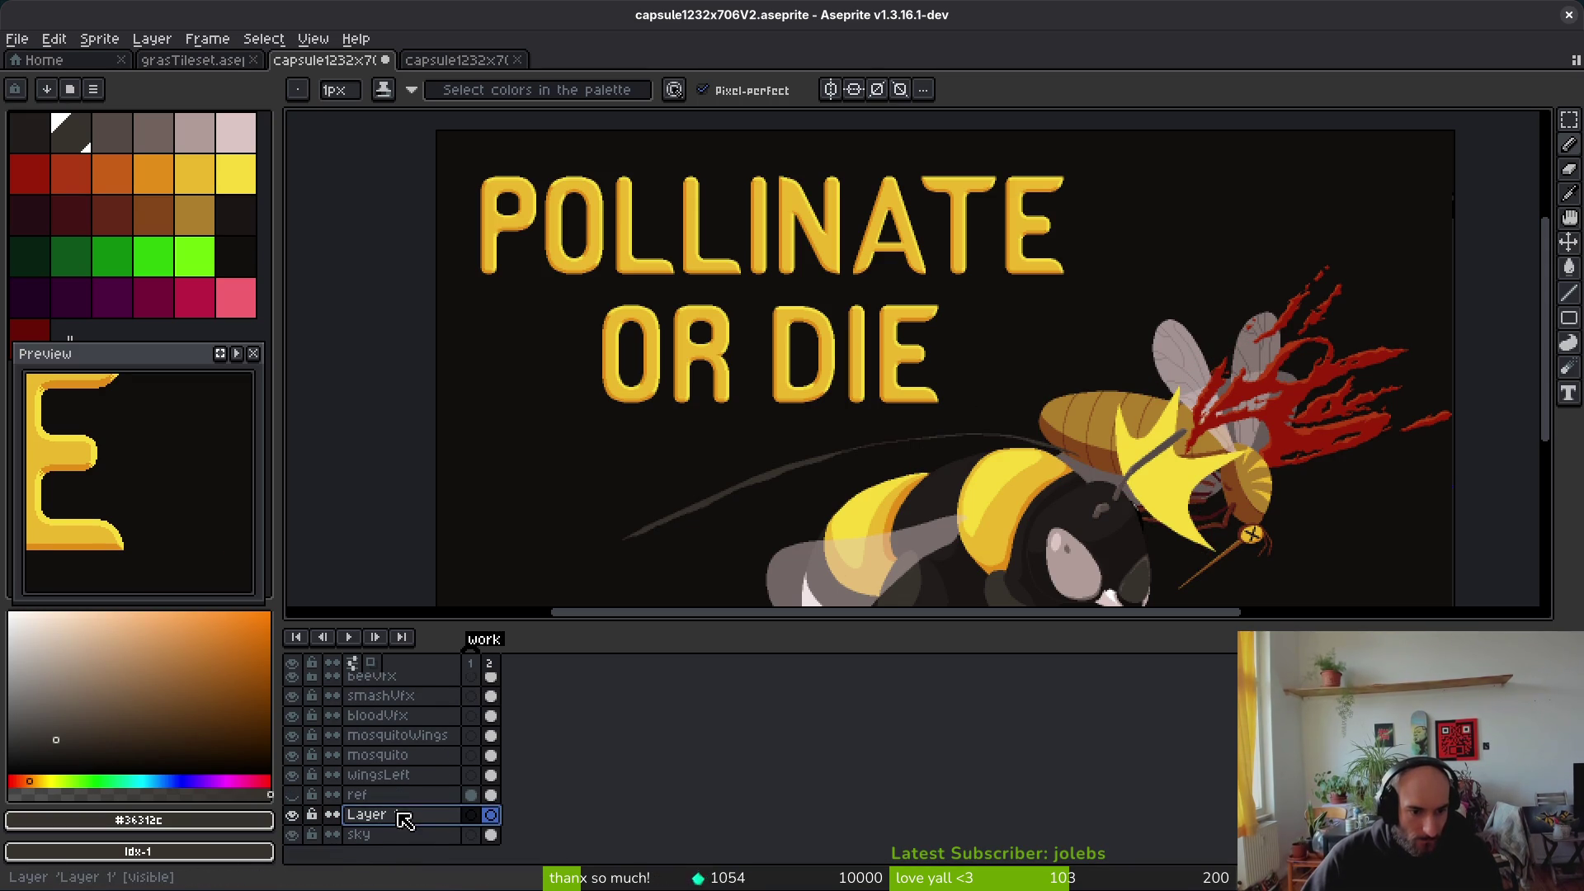
pyautogui.doubleClick(404, 817)
pyautogui.write('background')
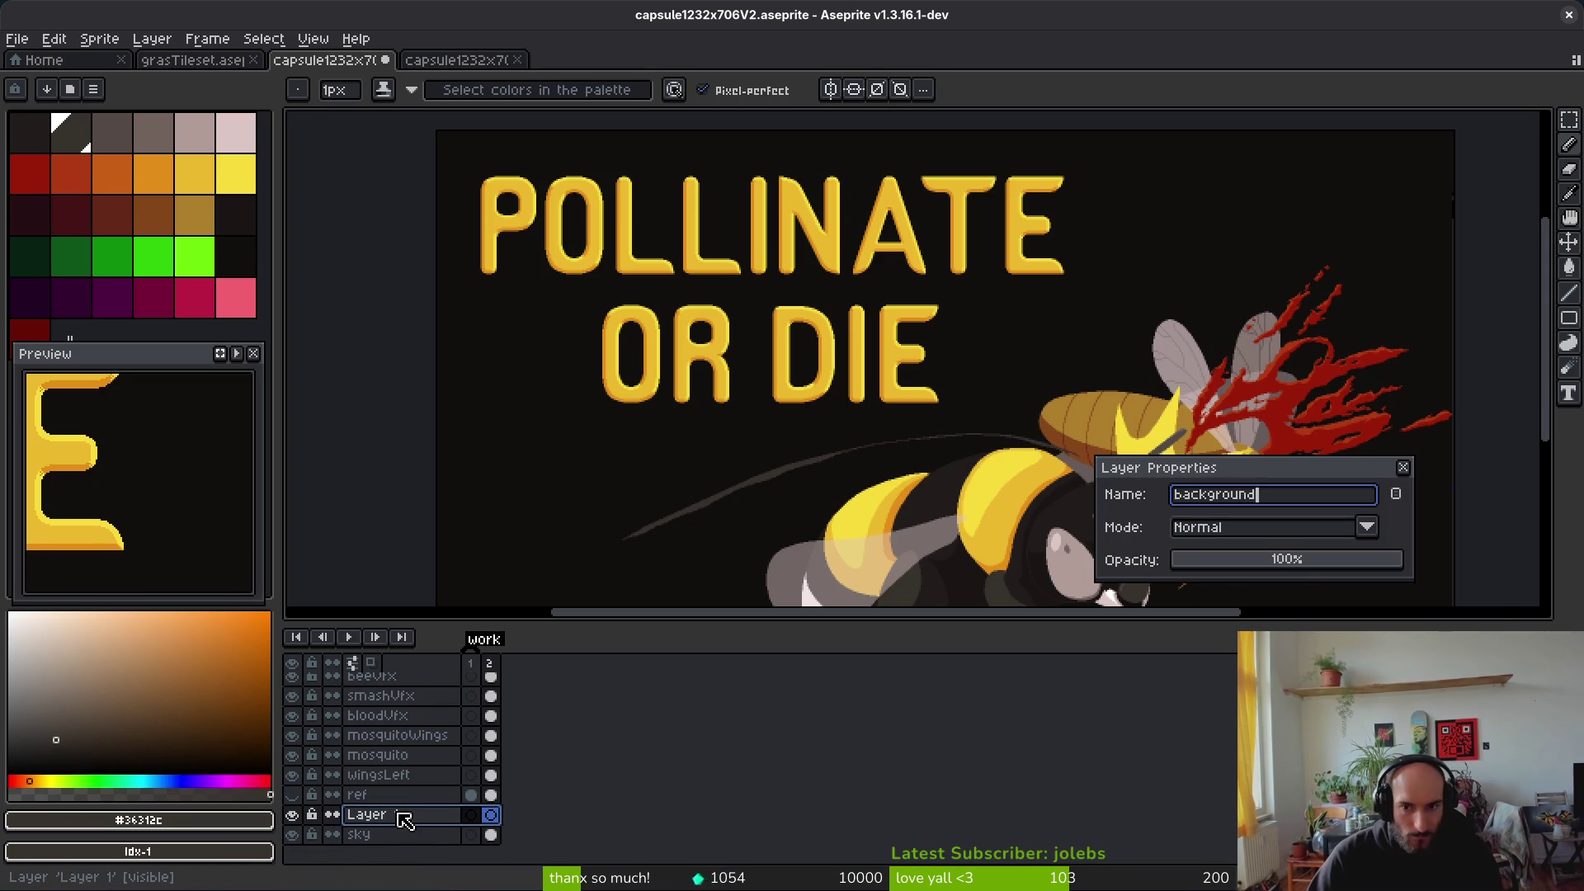
pyautogui.press('Return')
# Step: Rename the sky layer to 'black'
pyautogui.click(425, 840)
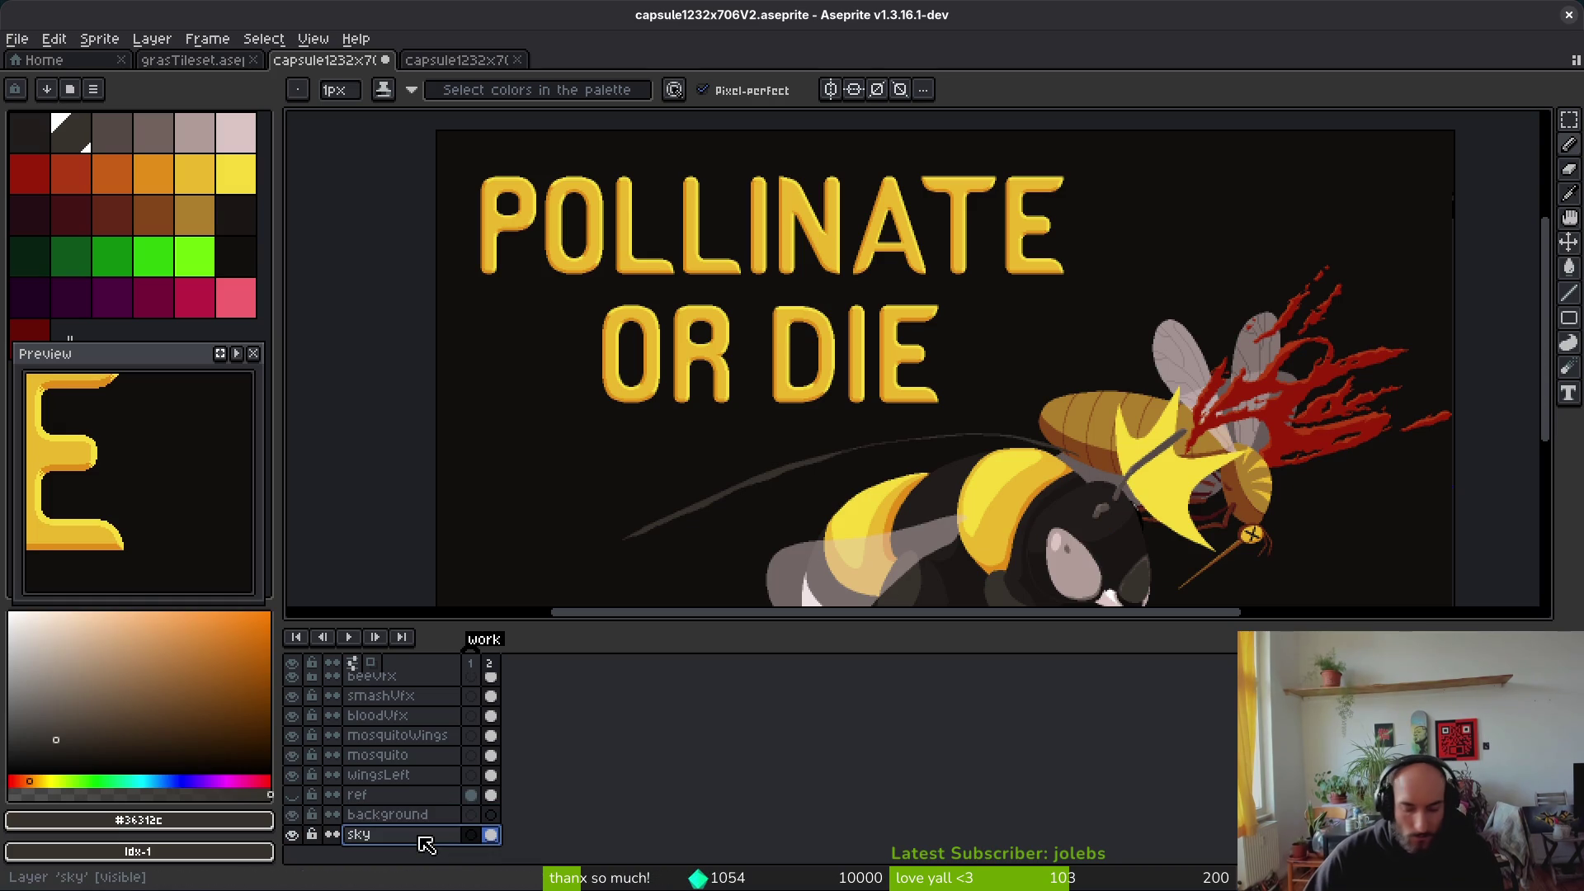
pyautogui.doubleClick(425, 842)
pyautogui.write('black')
pyautogui.press('Return')
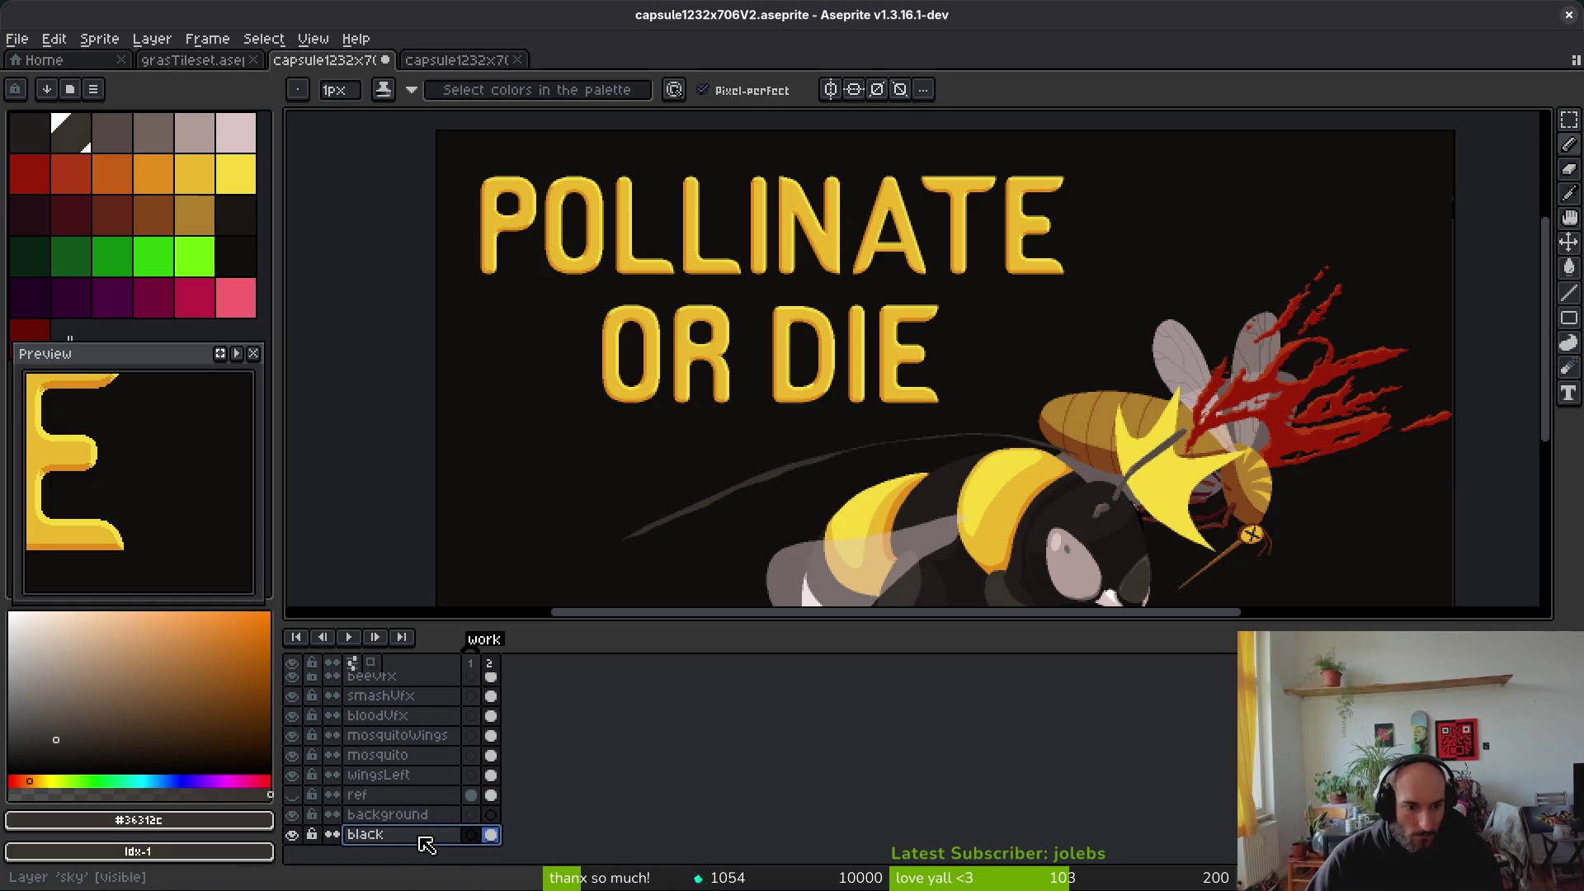
# Step: Select the background layer and pick a dark grey-brown swatch for speckling
pyautogui.click(420, 829)
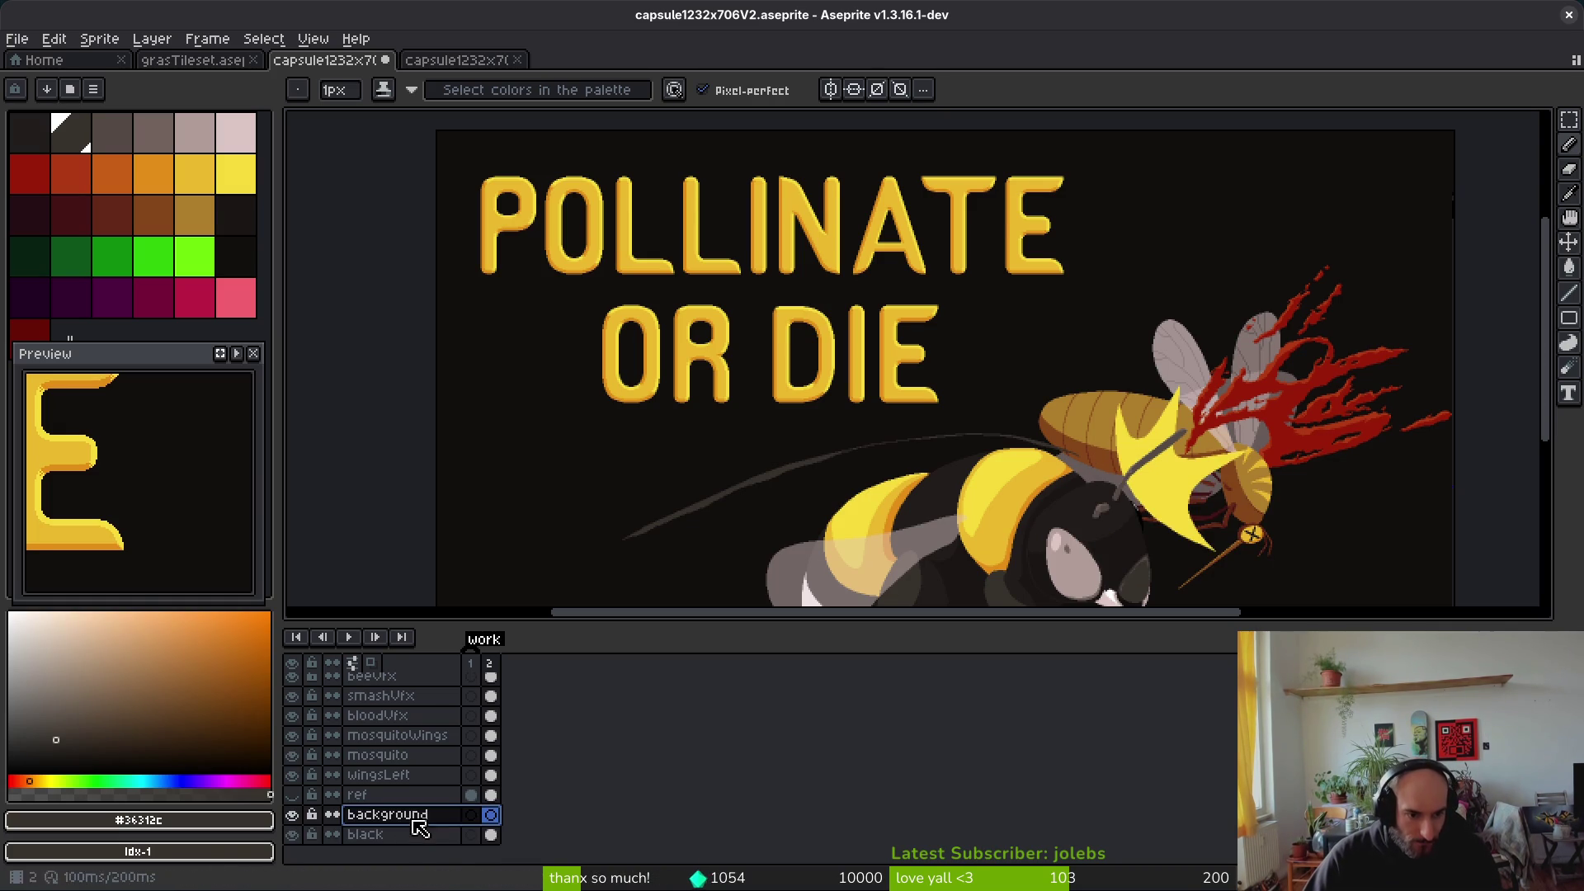
pyautogui.moveTo(1099, 538); pyautogui.dragTo(1063, 544)
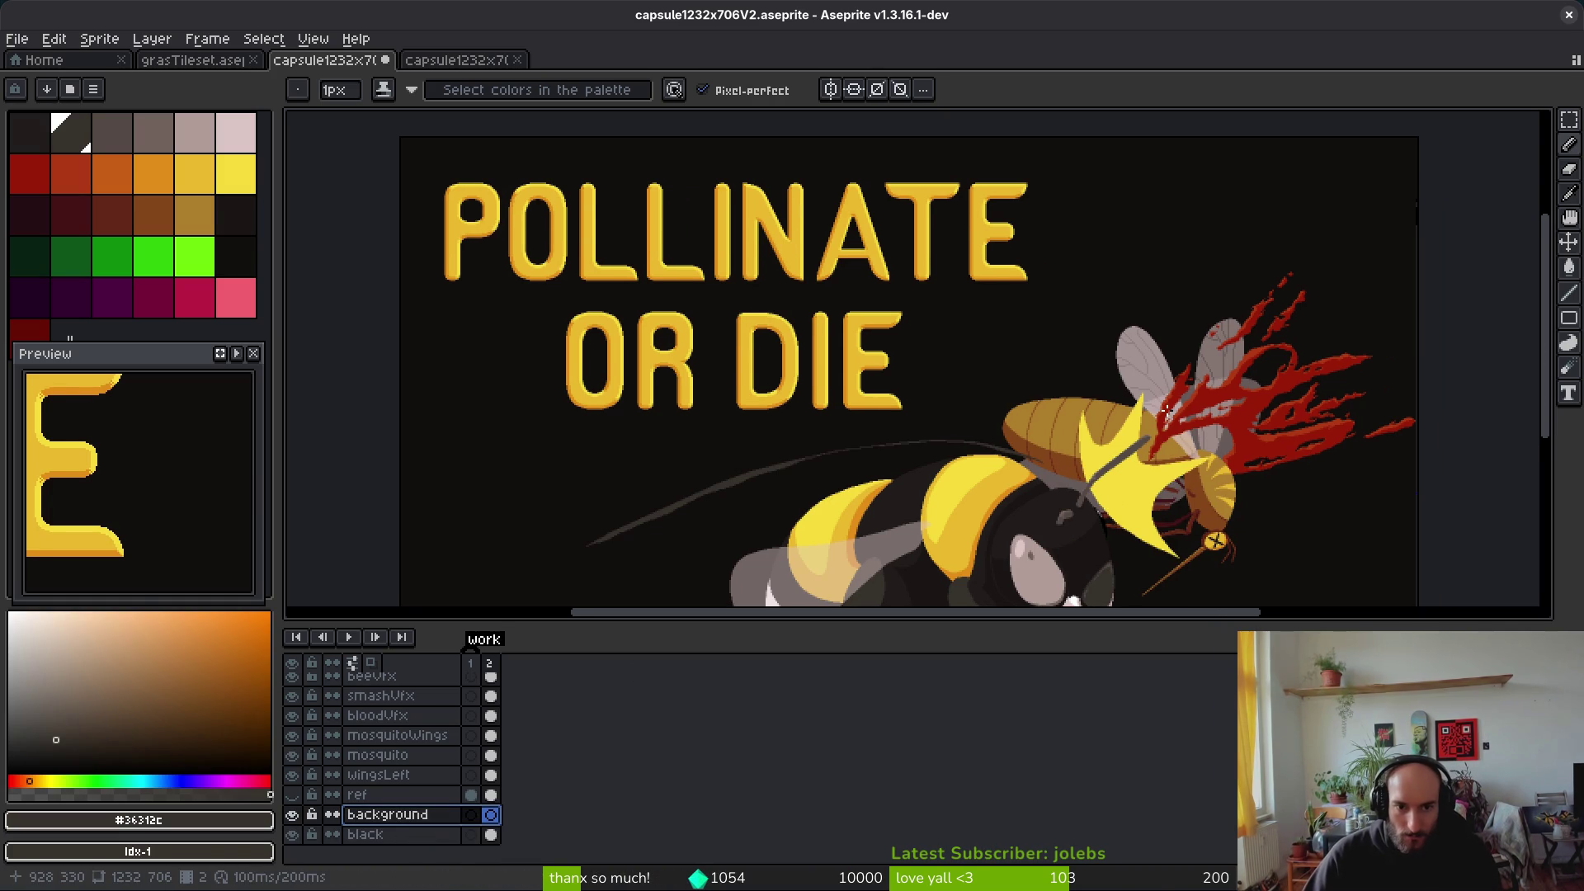
pyautogui.scroll(-2, 1132, 401)
pyautogui.click(112, 132)
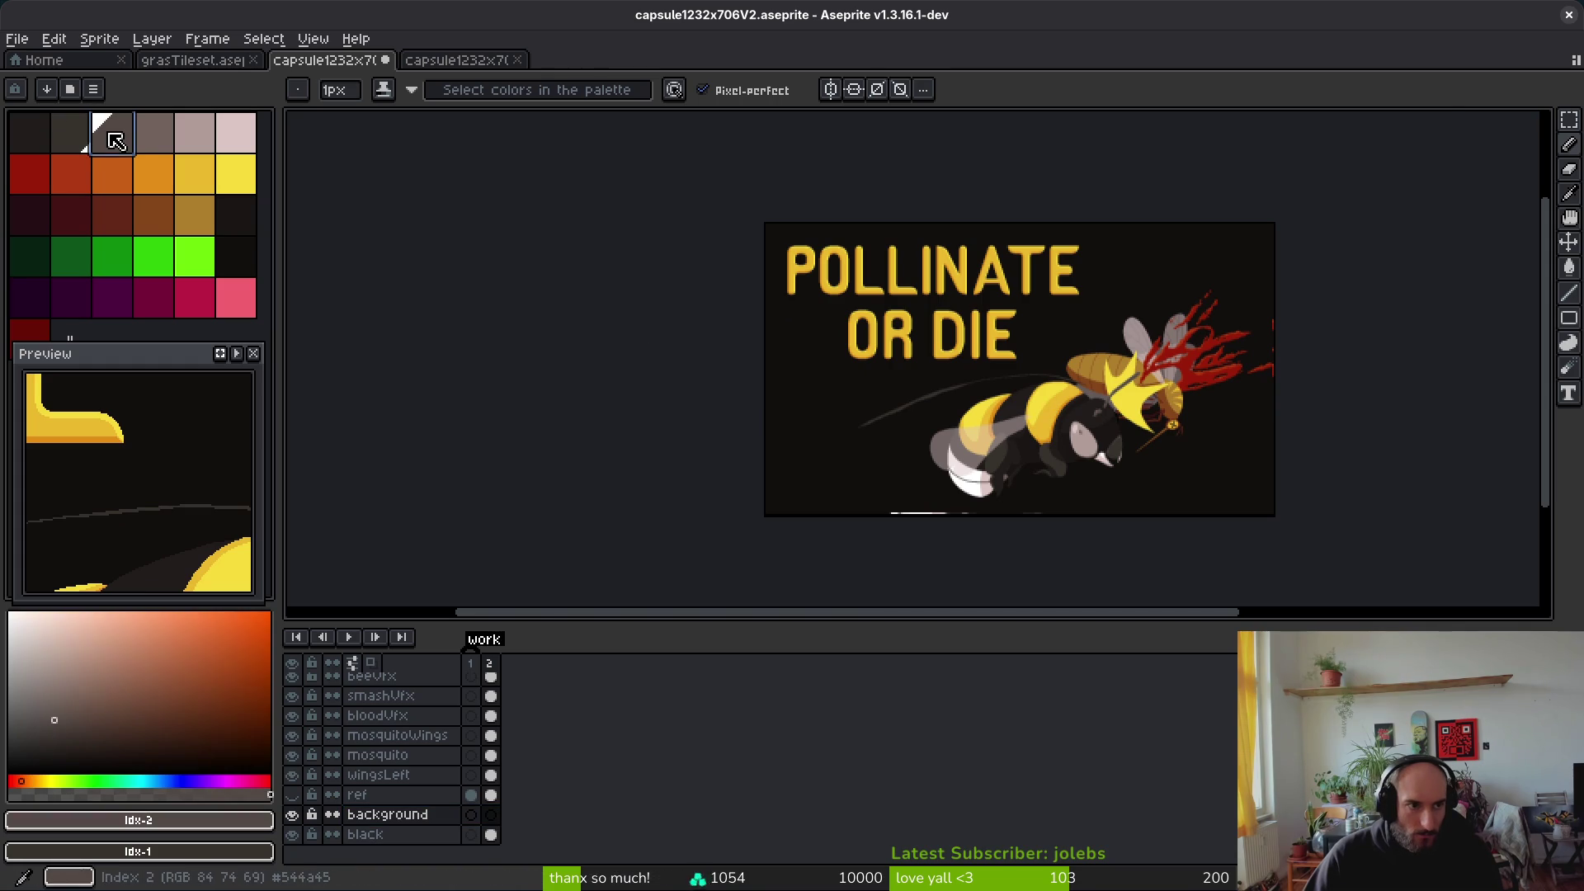
# Step: Set up the Spray tool with a 1px brush, undoing a too-coarse test pass
pyautogui.scroll(1, 1098, 344)
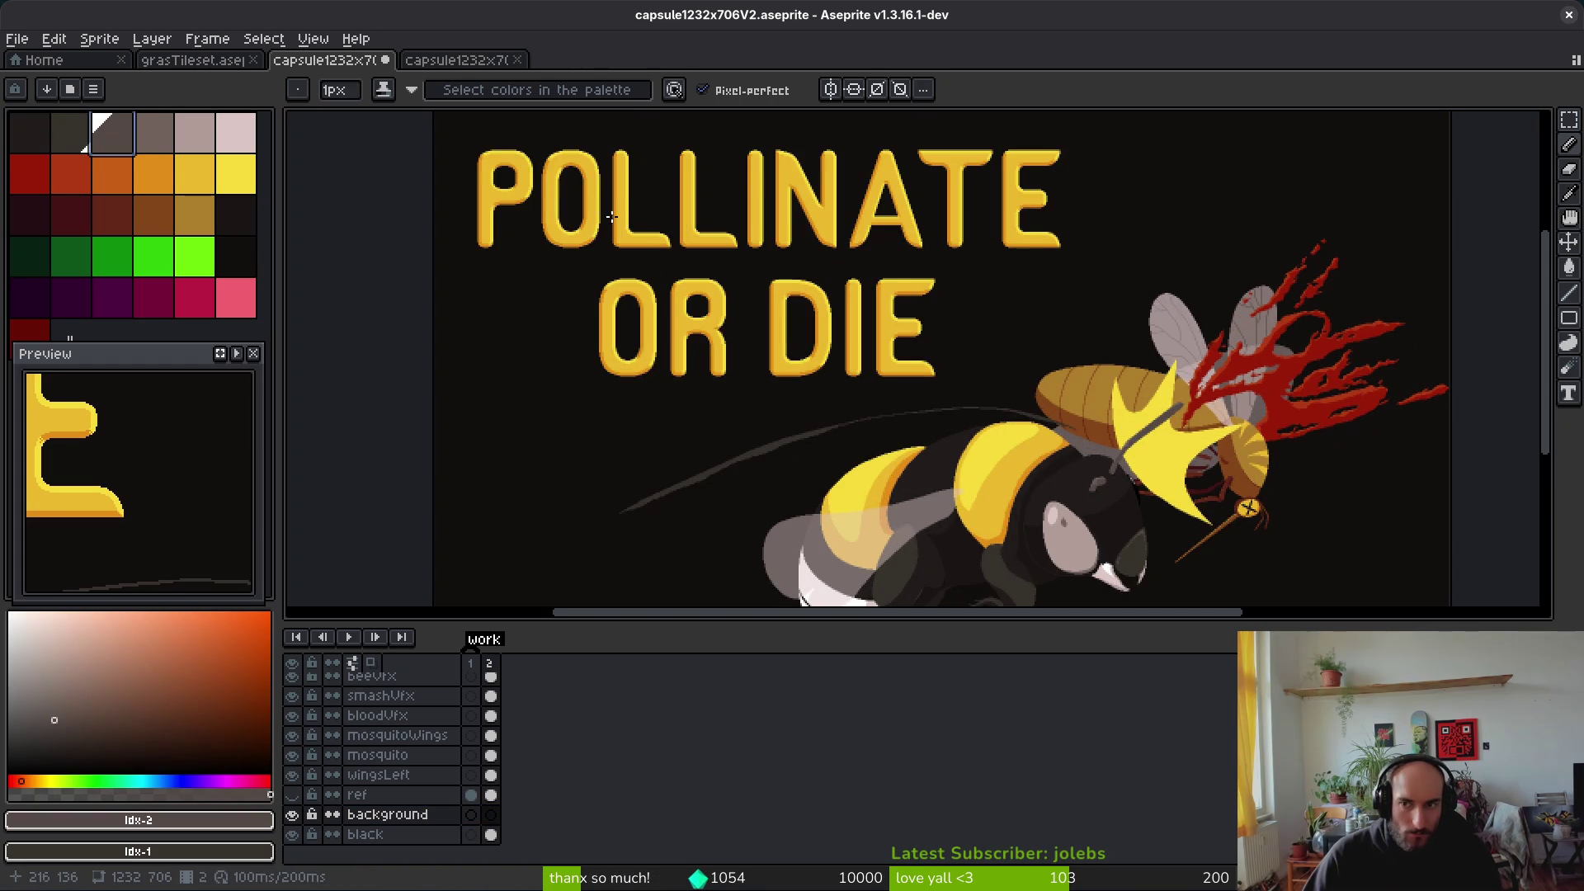
pyautogui.hotkey('shift', 's')
pyautogui.moveTo(1170, 262); pyautogui.dragTo(1067, 340)
pyautogui.moveTo(1007, 198); pyautogui.dragTo(1303, 276)
pyautogui.scroll(2, 1074, 271)
pyautogui.scroll(-2, 1089, 258)
pyautogui.hotkey('ctrl', 'z')
pyautogui.press('-')
pyautogui.press('-')
pyautogui.press('-')
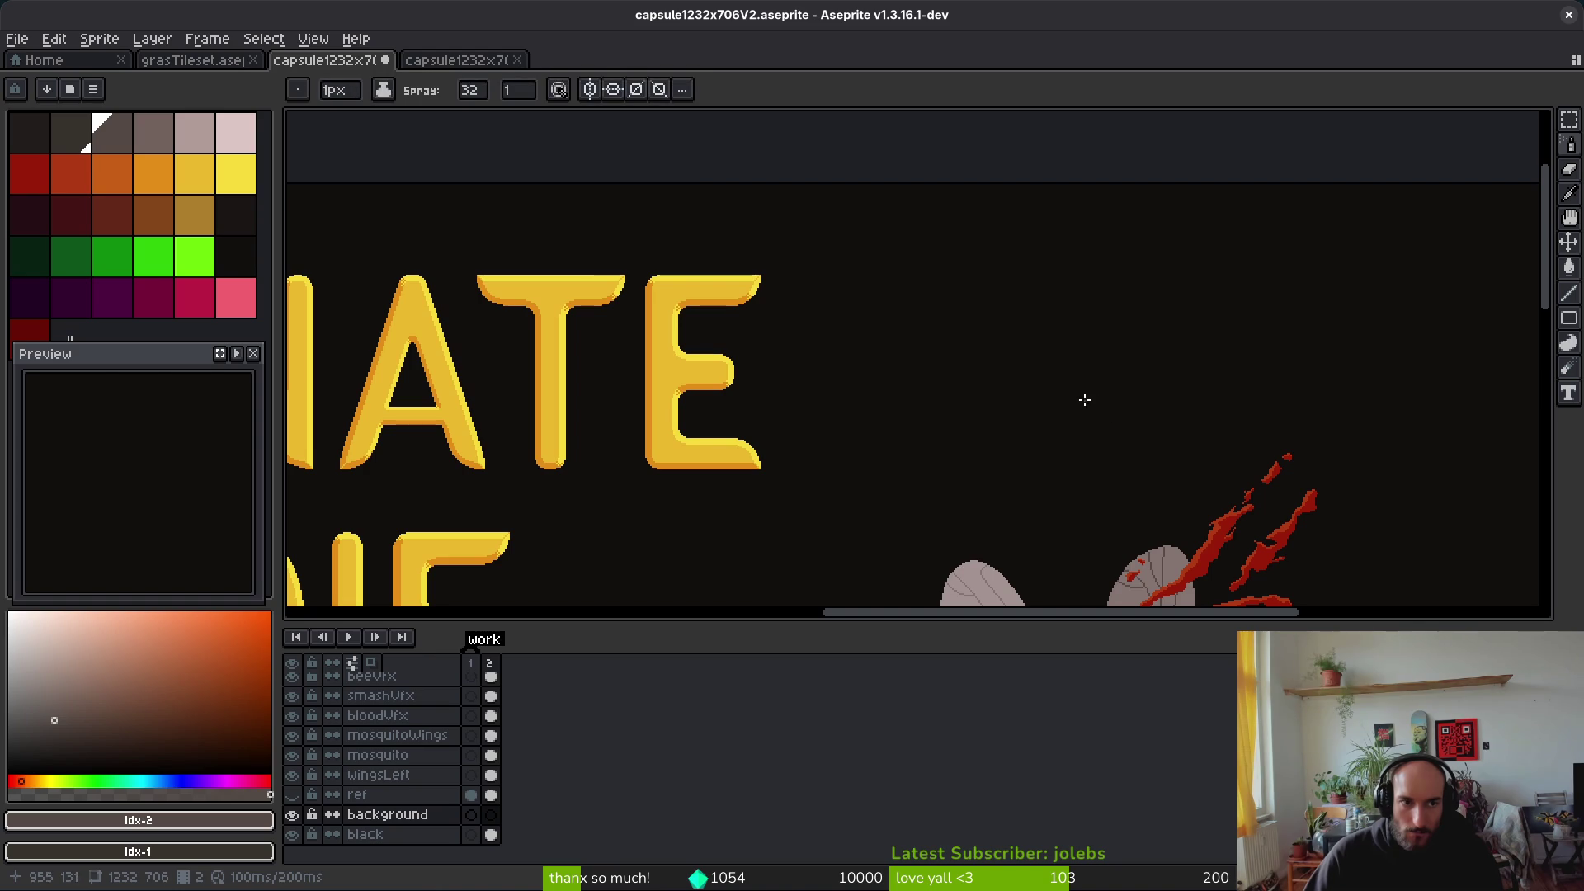
# Step: Spray fine 1px grey speckles across the top, left and lower backdrop
pyautogui.moveTo(937, 305); pyautogui.dragTo(1361, 431)
pyautogui.hotkey('ctrl', 'z')
pyautogui.moveTo(1139, 311); pyautogui.dragTo(1284, 283)
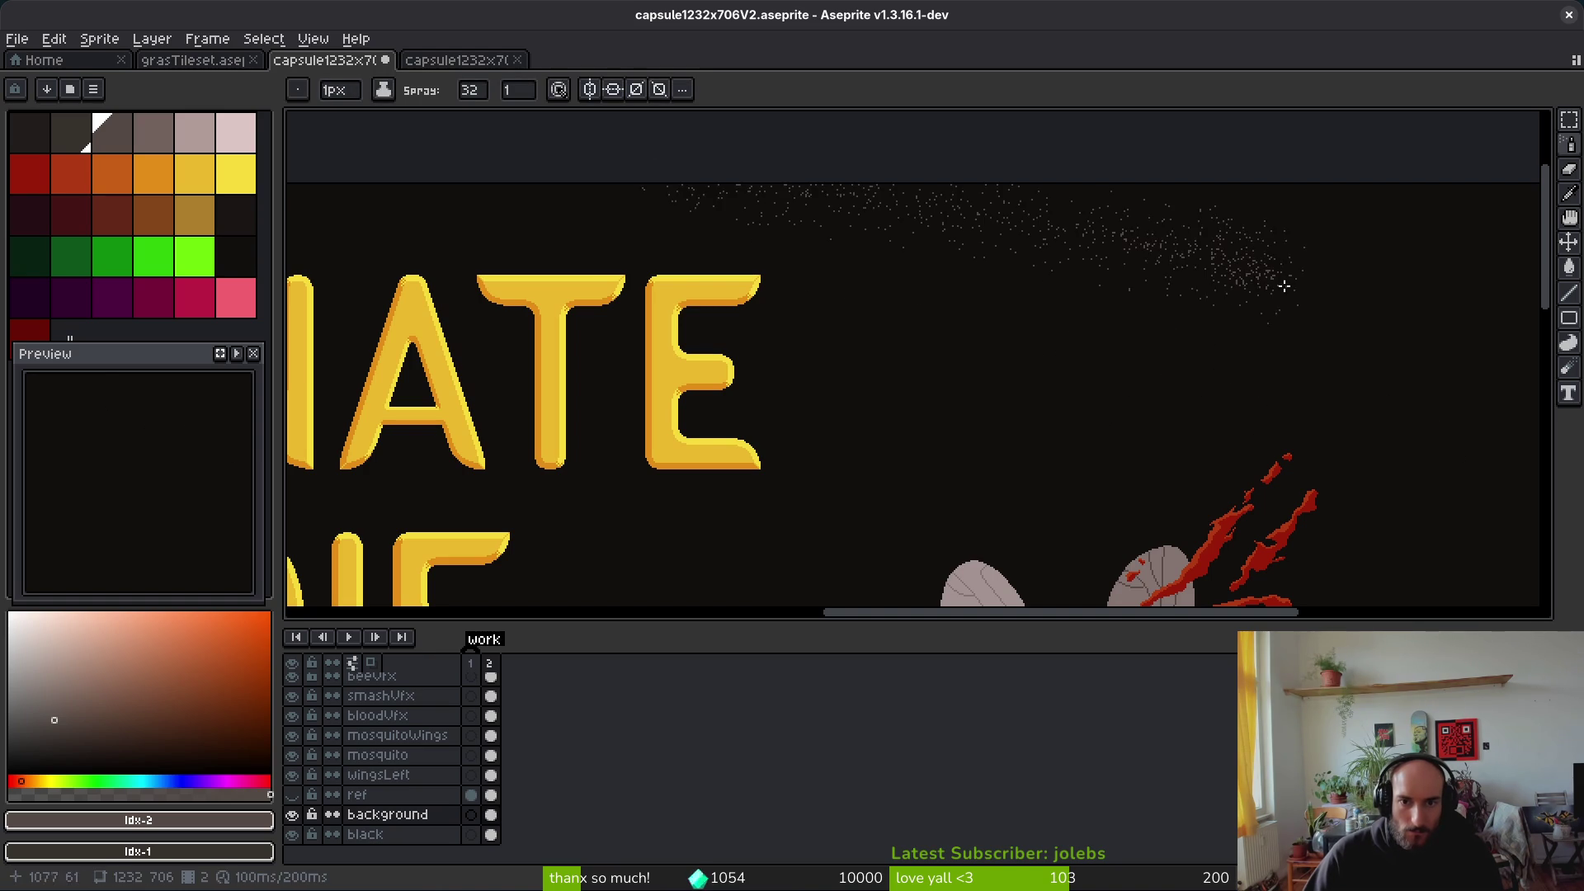
pyautogui.scroll(-3, 1235, 313)
pyautogui.moveTo(1170, 341); pyautogui.dragTo(1096, 356)
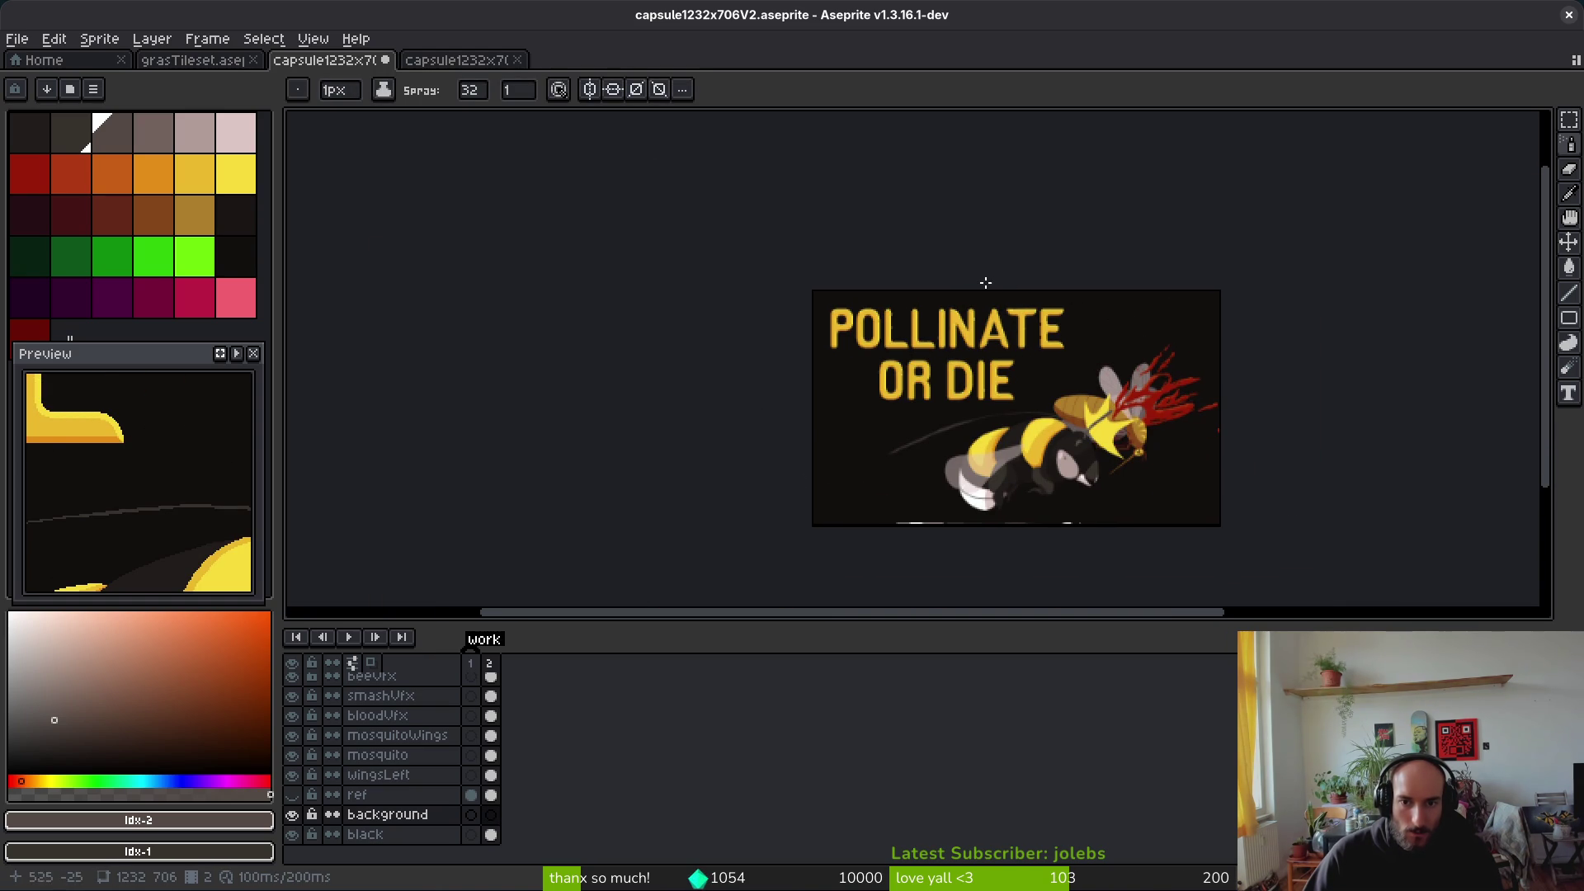
pyautogui.moveTo(927, 270); pyautogui.dragTo(1062, 302)
pyautogui.moveTo(1244, 479)
pyautogui.mouseDown()
pyautogui.moveTo(1122, 313)
pyautogui.moveTo(1160, 273)
pyautogui.moveTo(1221, 288)
pyautogui.mouseUp()
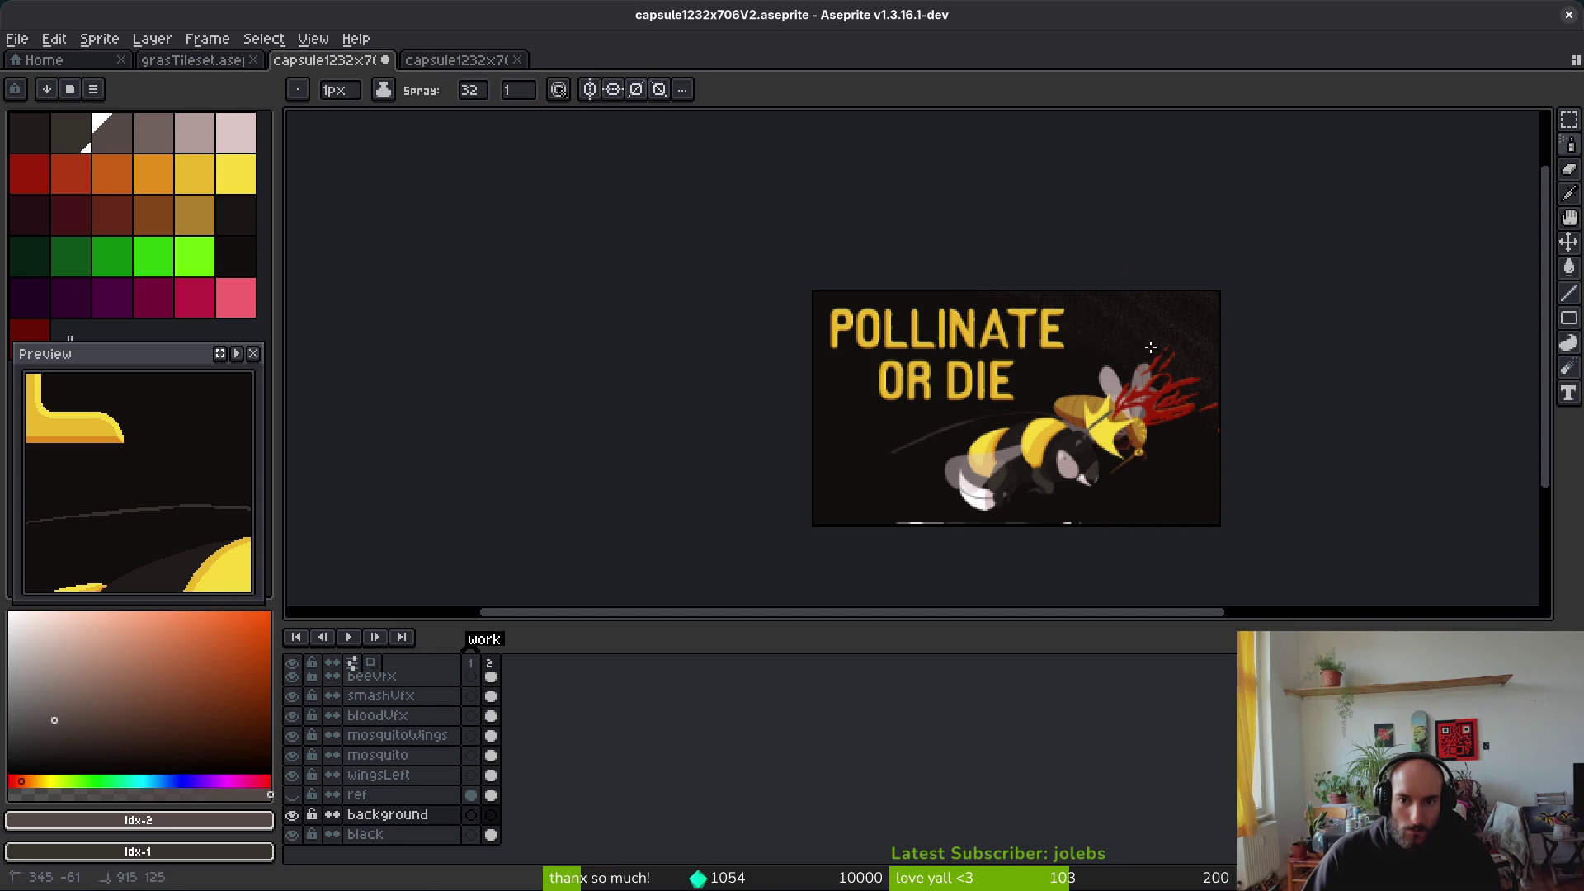
pyautogui.moveTo(1141, 302); pyautogui.dragTo(1085, 580)
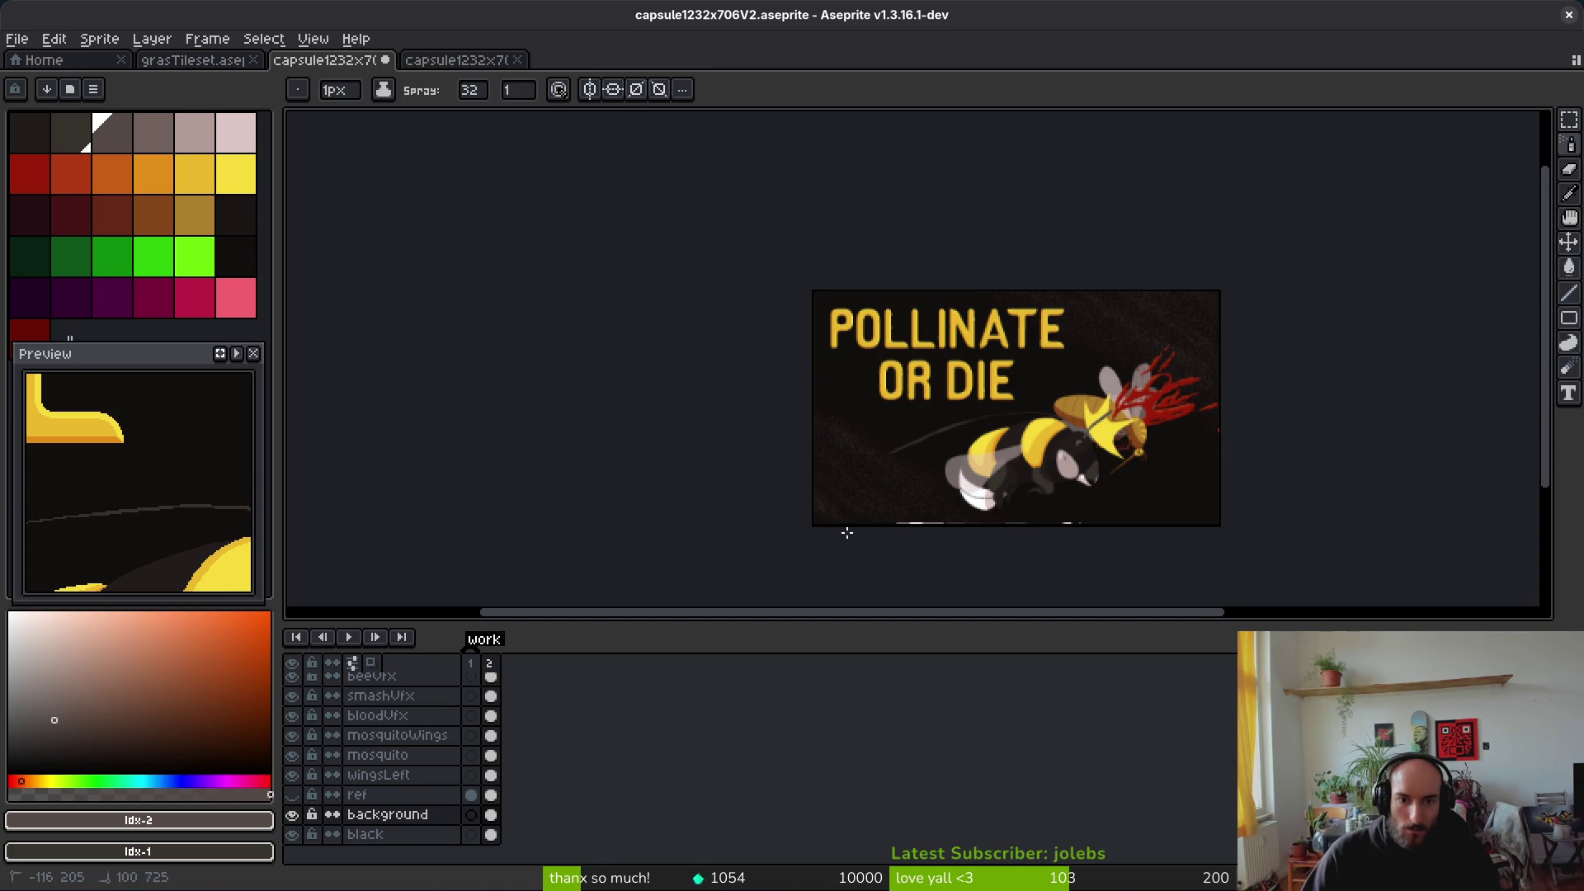
# Step: Zoom and pan around the piece, ending close in on the bee's crown and mosquito
pyautogui.scroll(5, 883, 495)
pyautogui.scroll(-3, 874, 491)
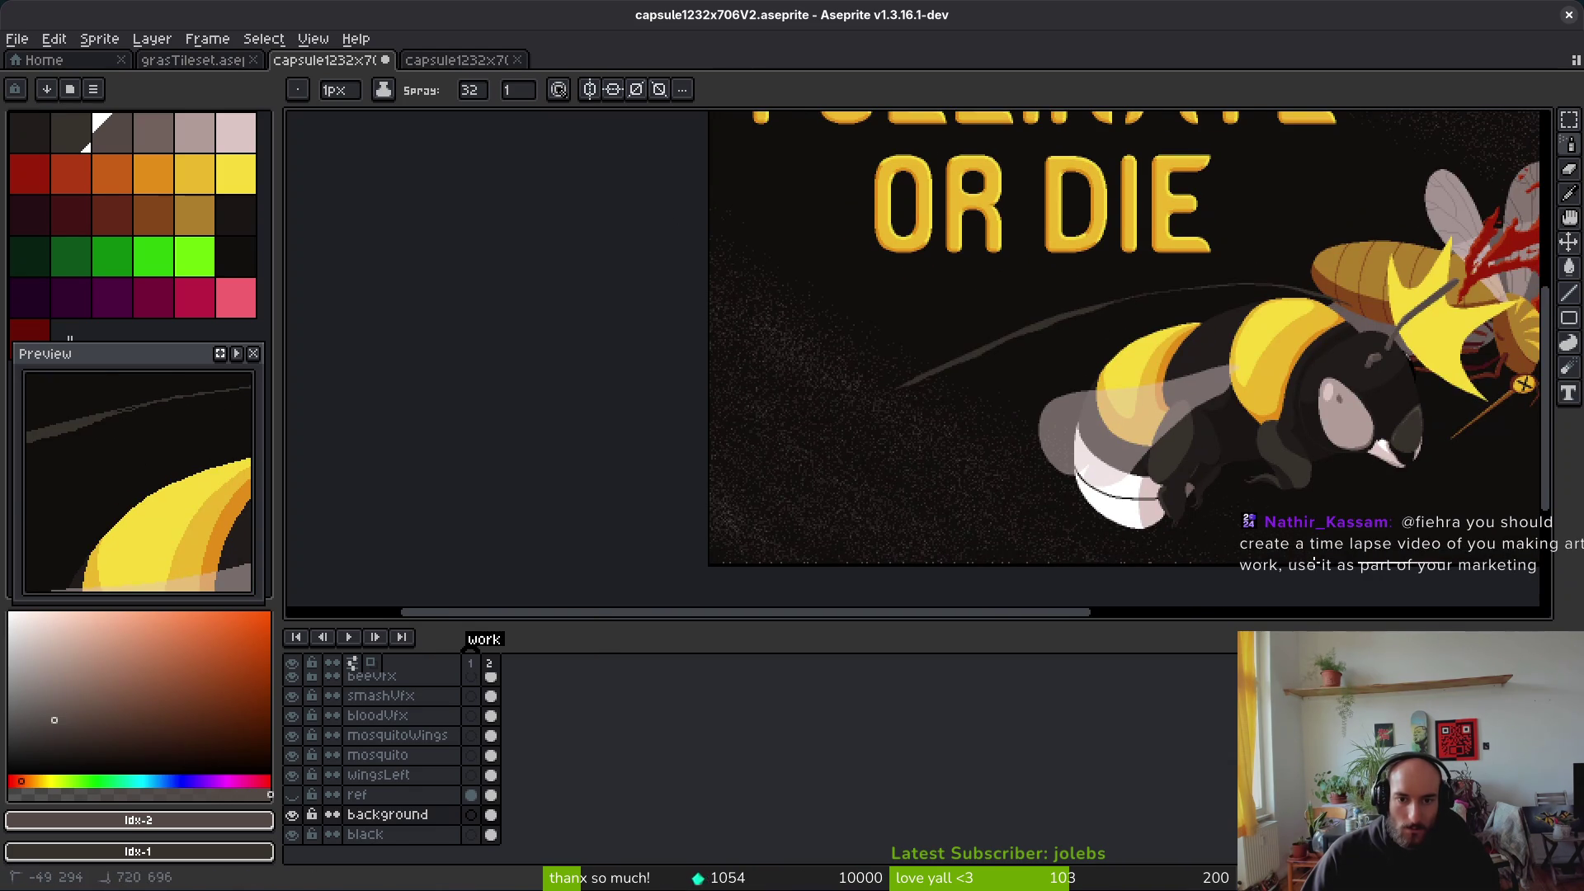
pyautogui.scroll(-2, 908, 294)
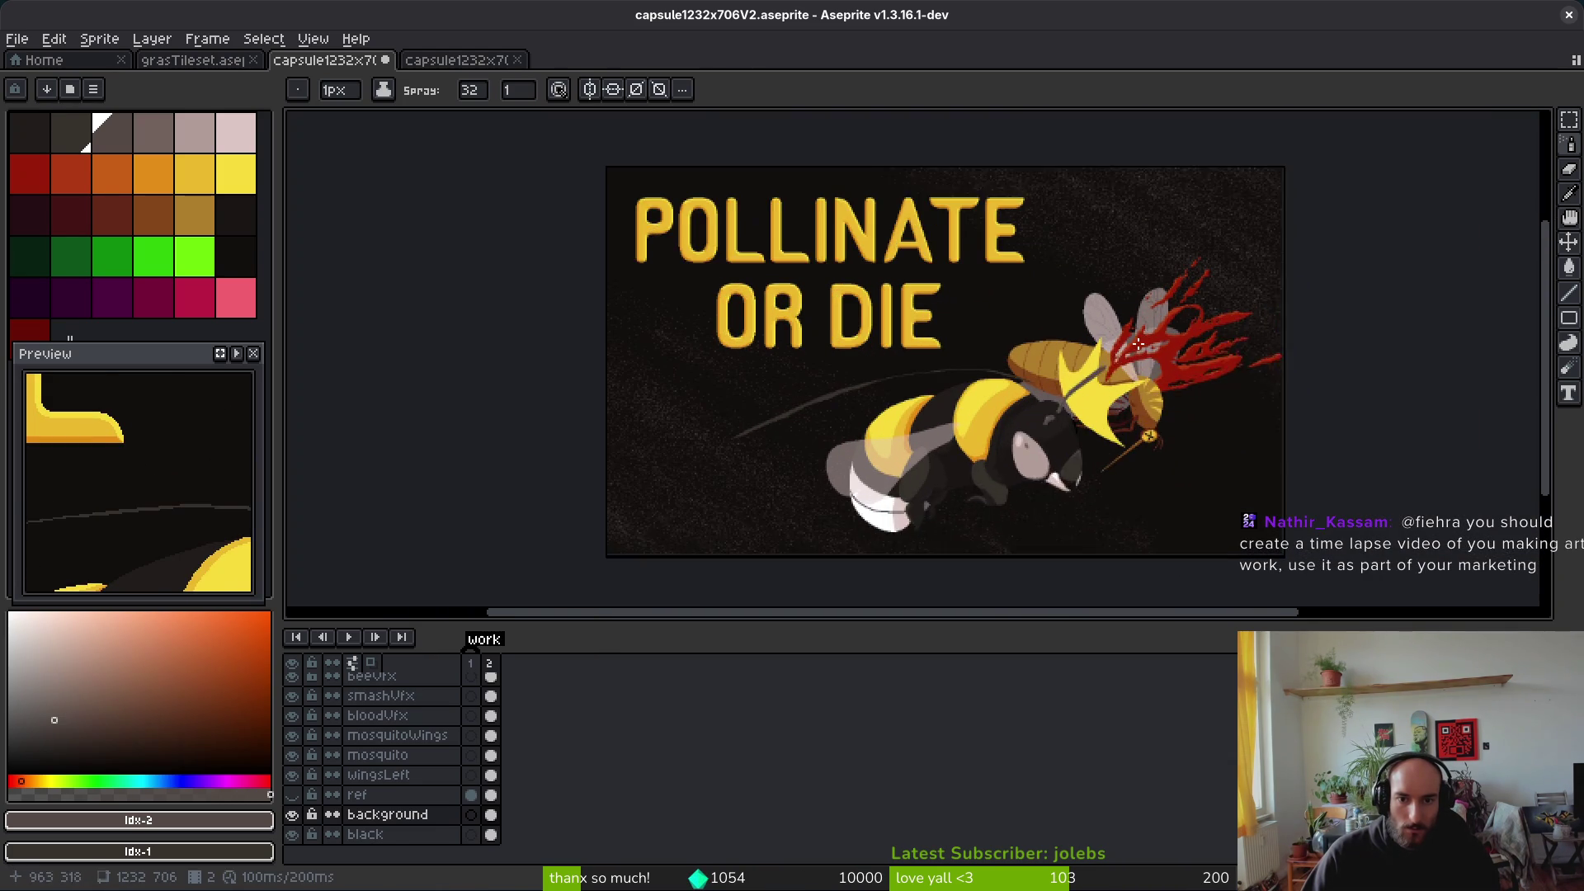
pyautogui.scroll(2, 1137, 343)
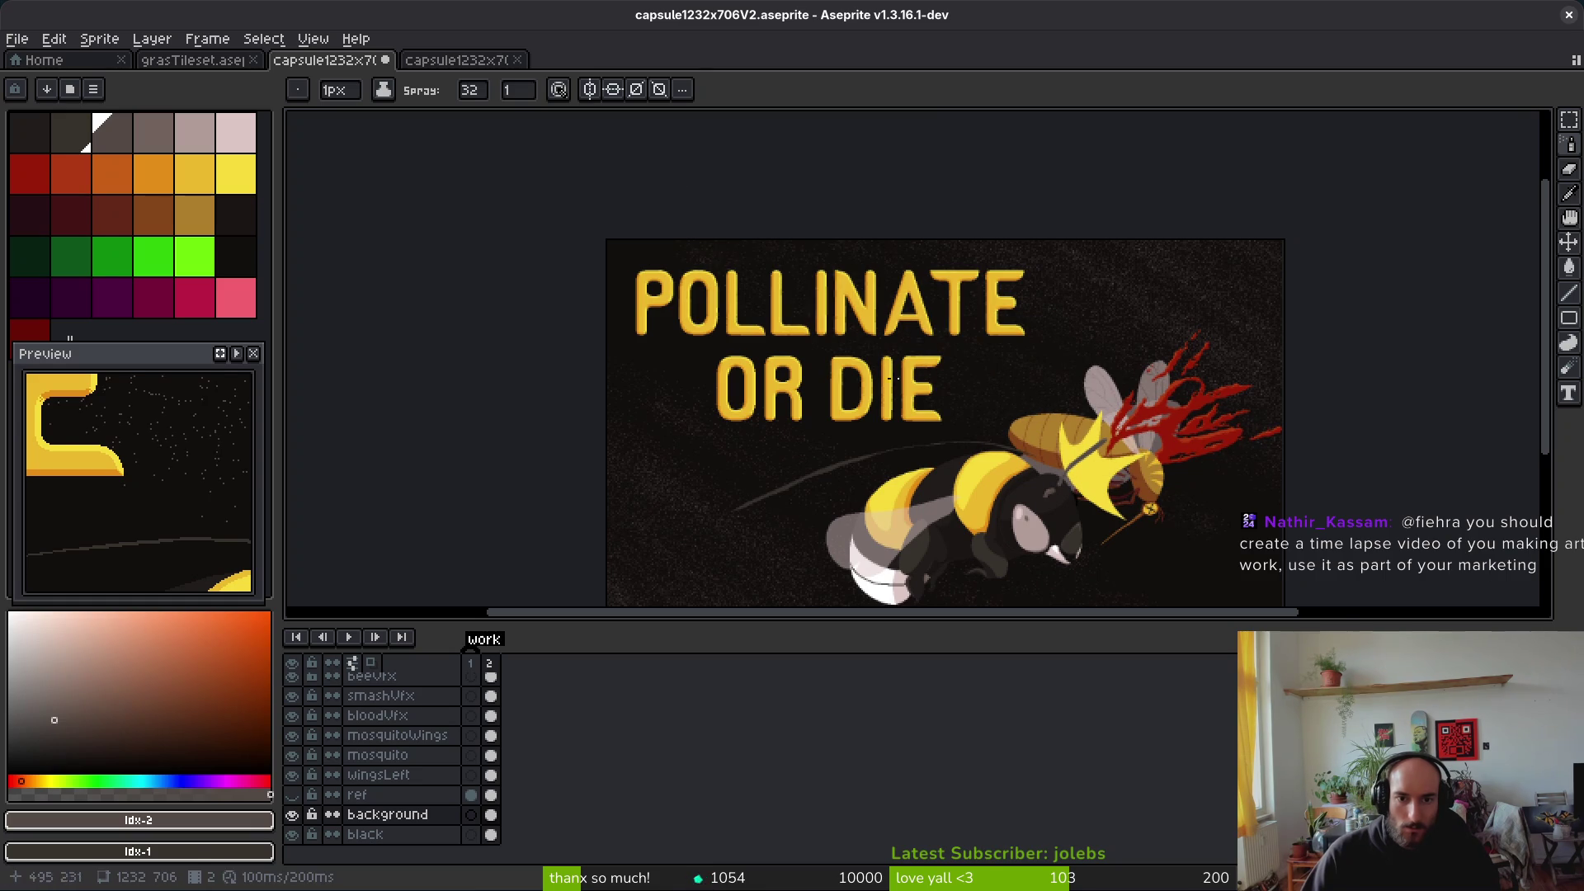
pyautogui.scroll(-4, 838, 343)
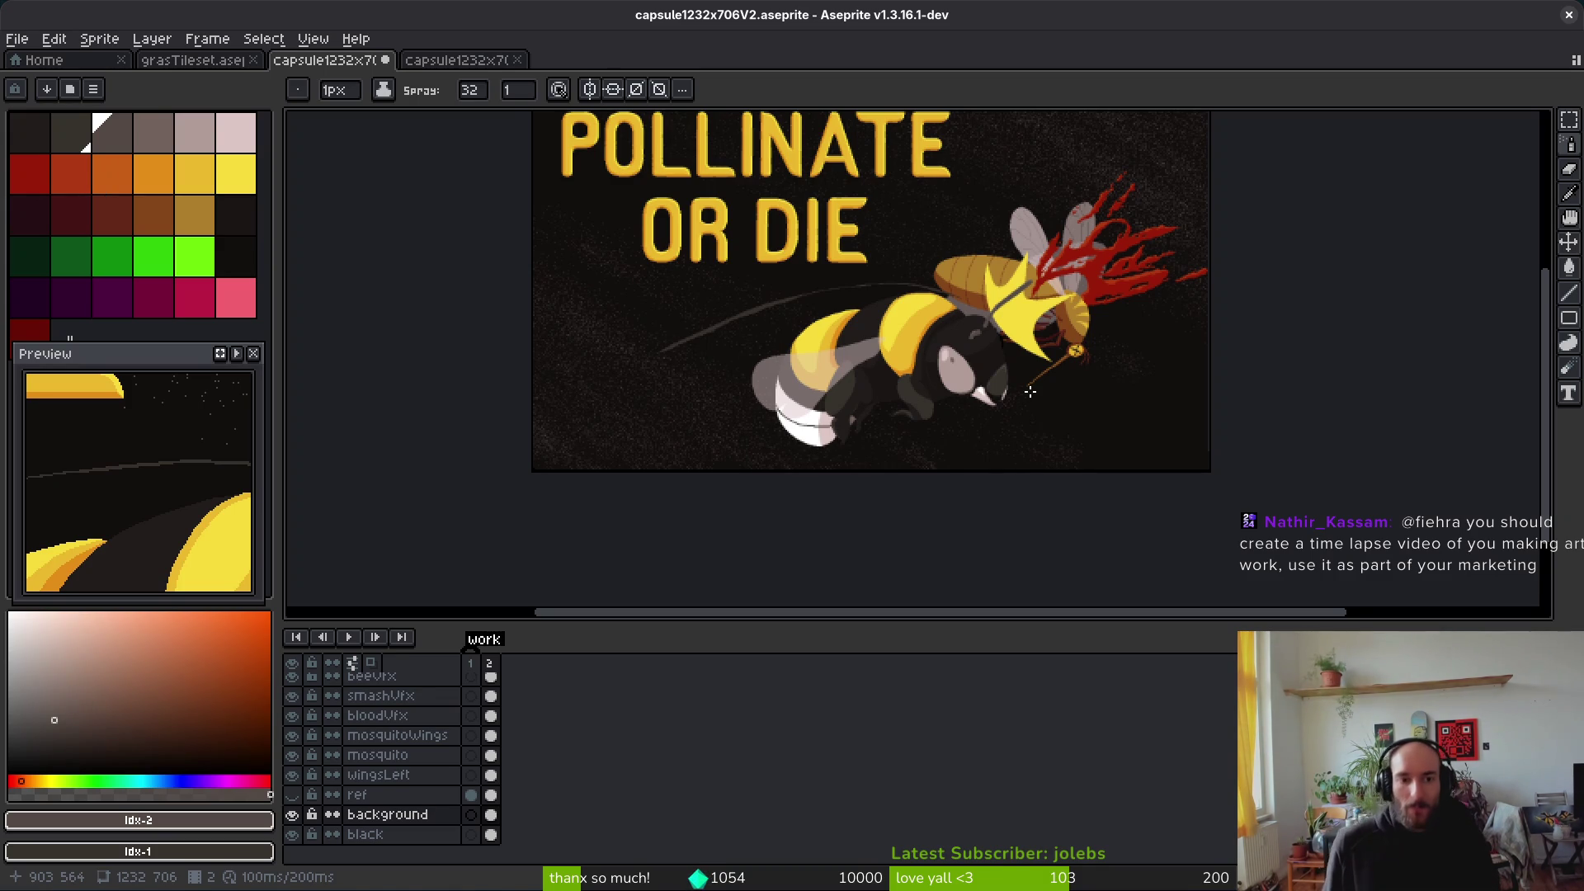
pyautogui.scroll(3, 867, 355)
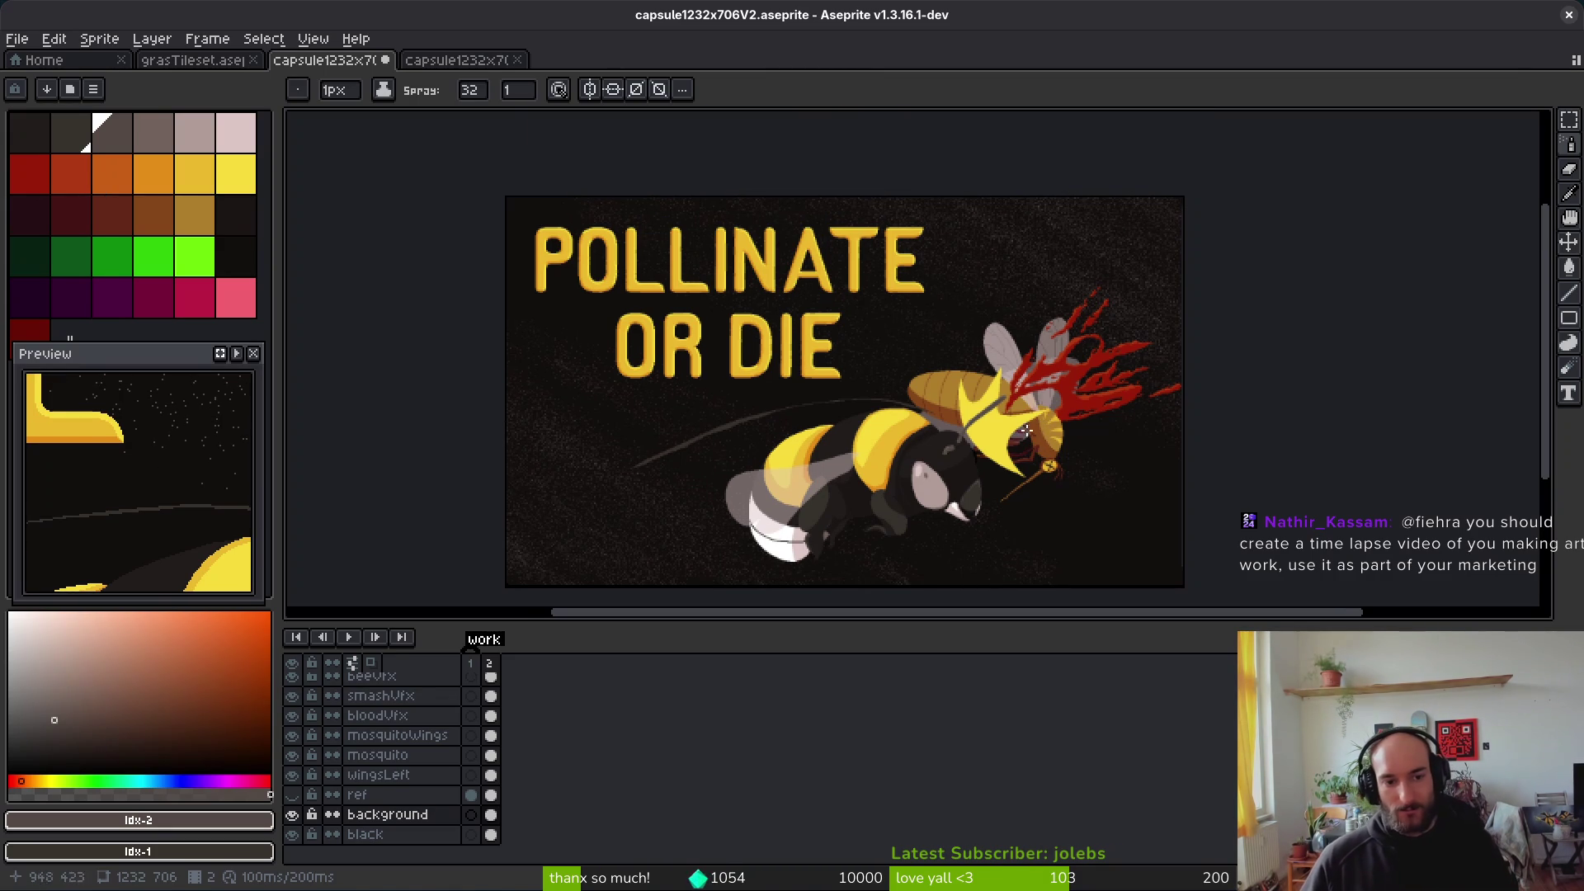
pyautogui.scroll(-2, 910, 465)
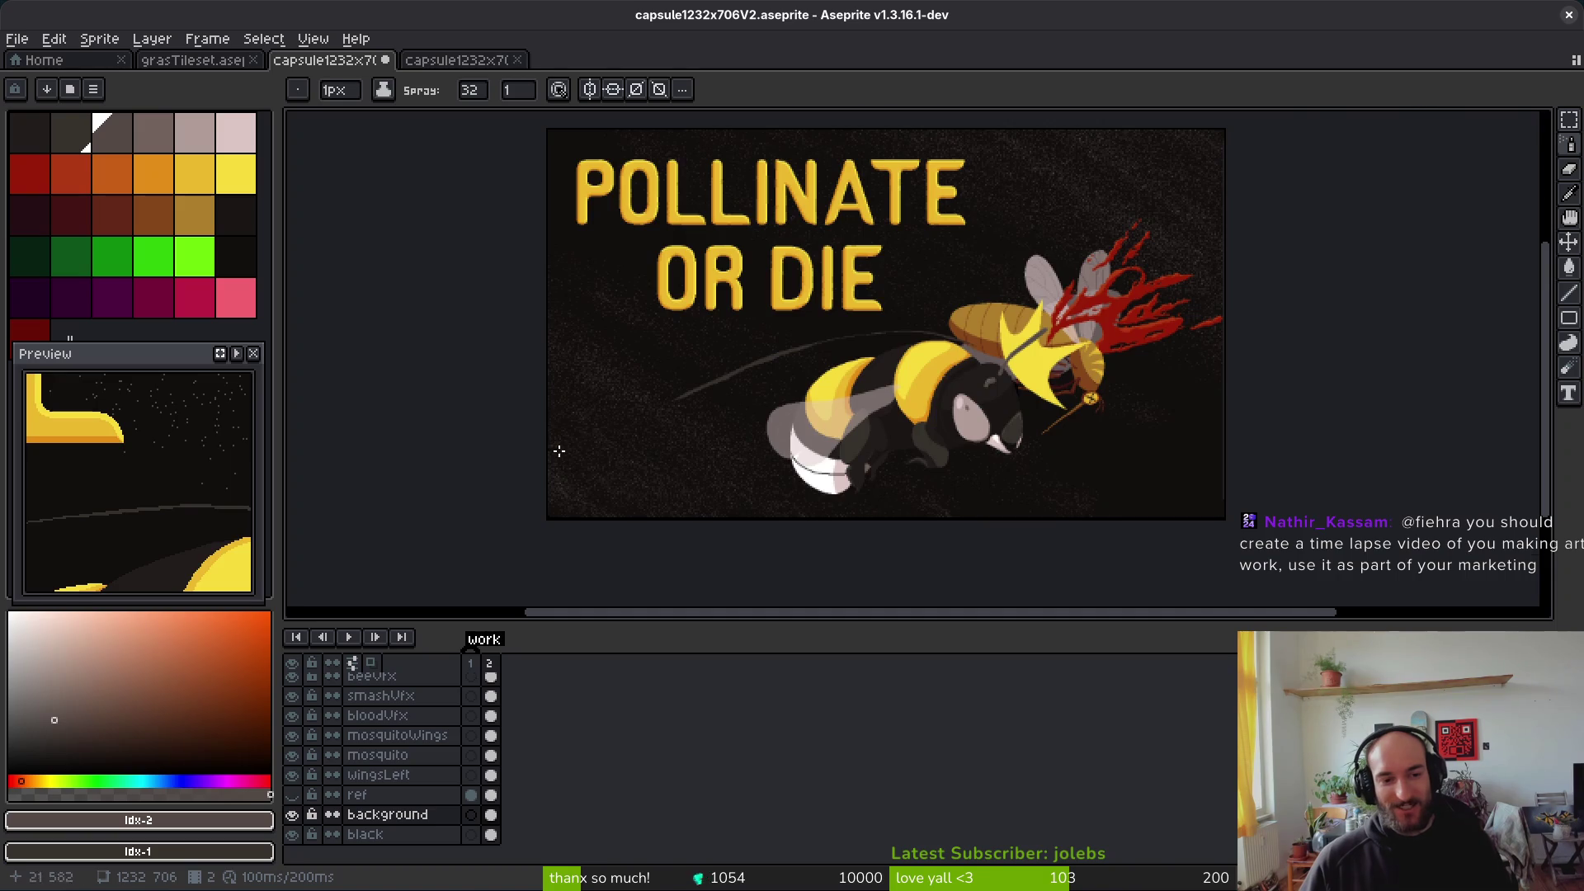
pyautogui.scroll(1, 570, 454)
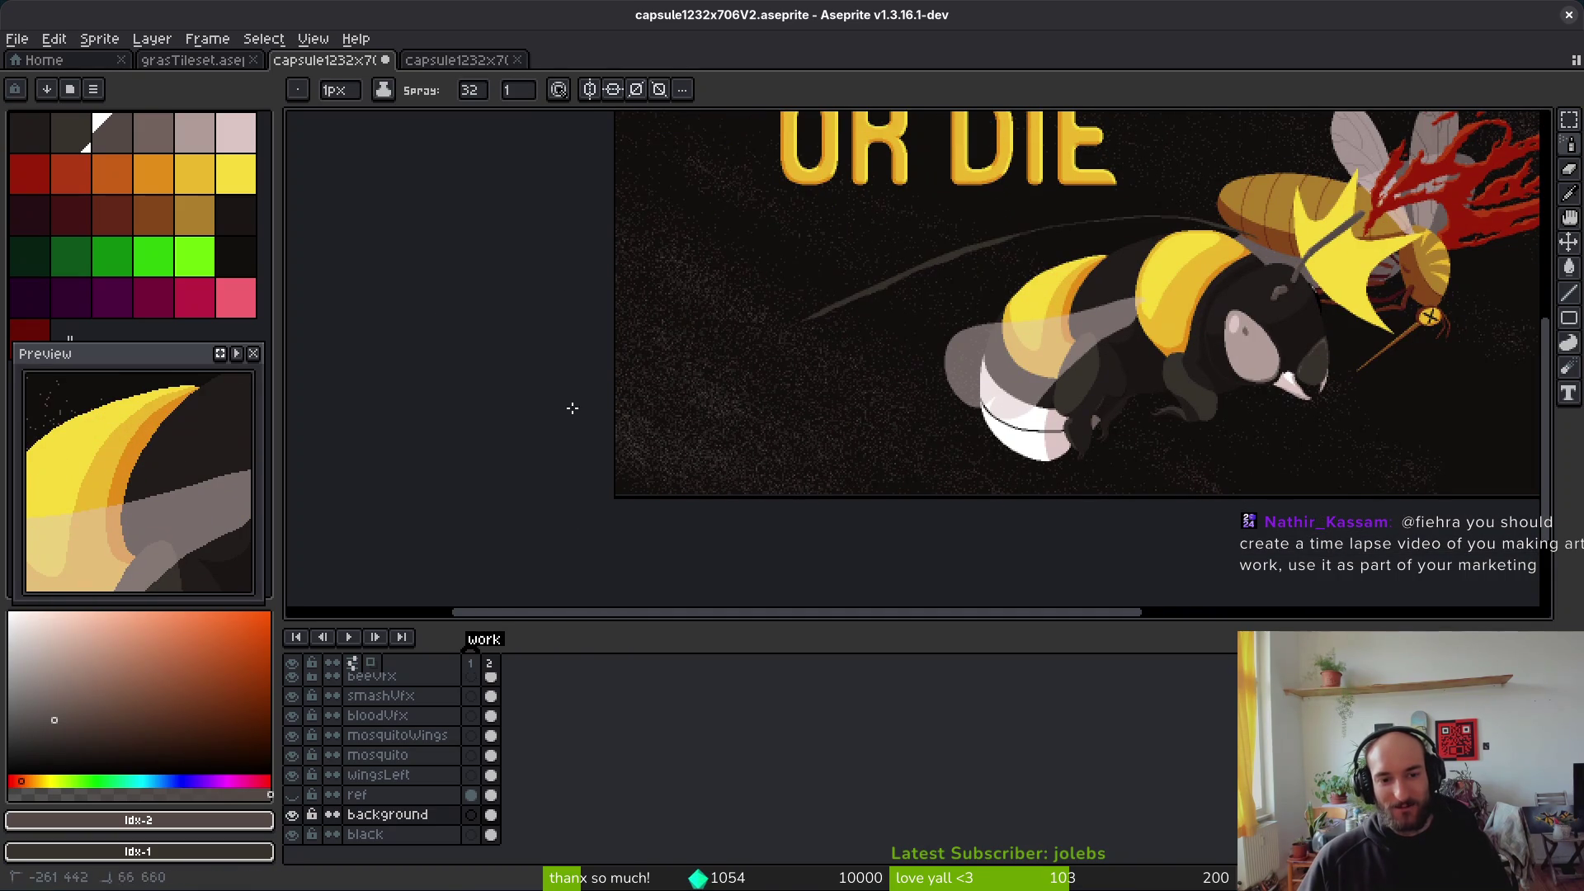
pyautogui.scroll(-2, 786, 410)
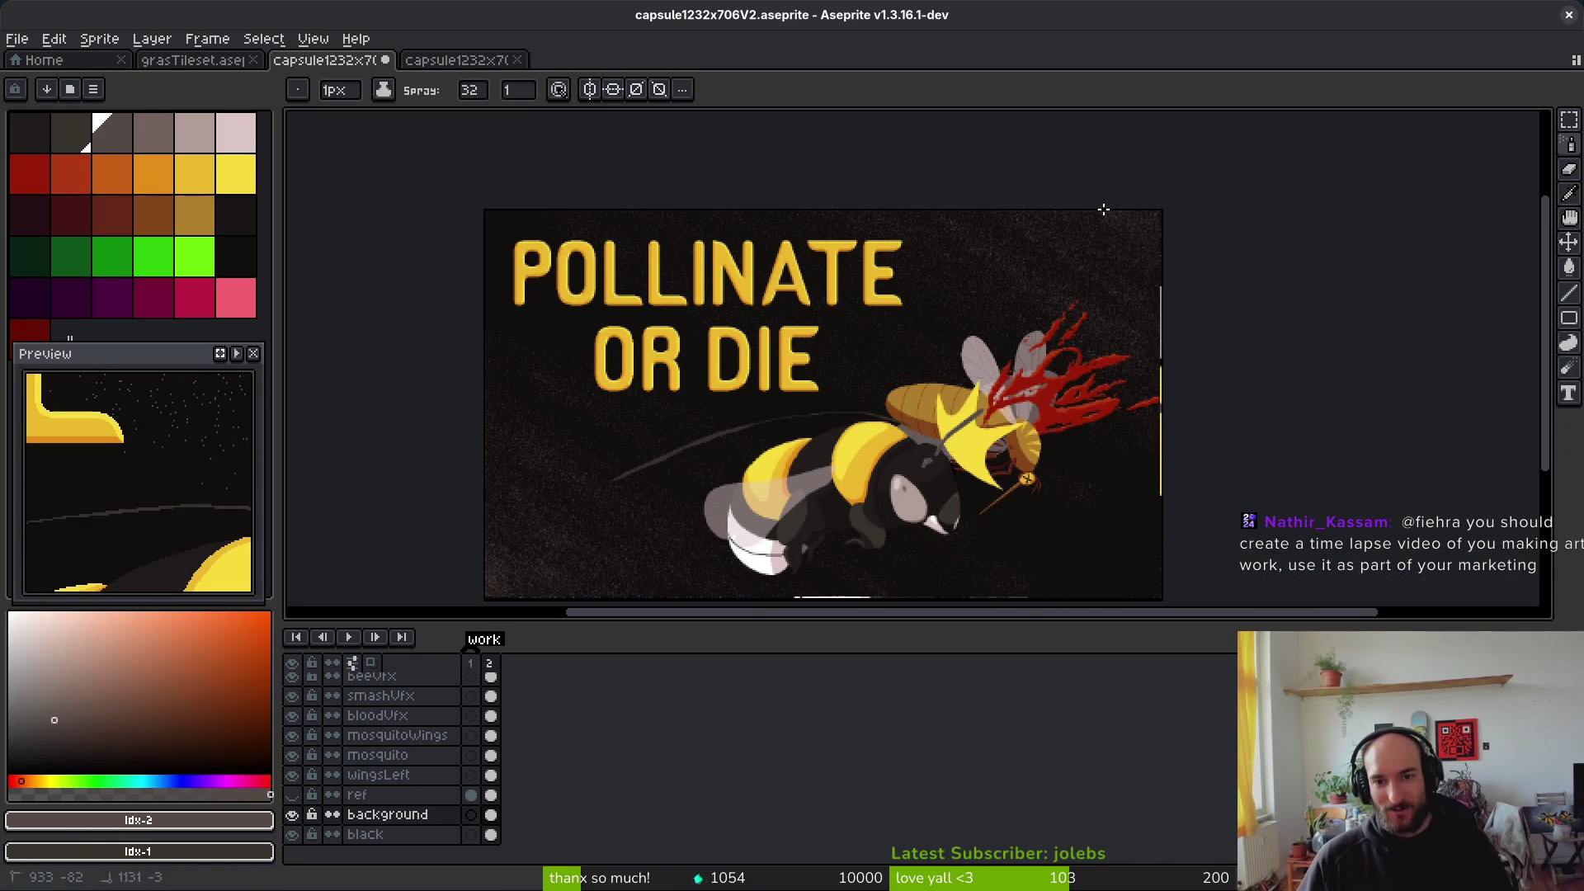
pyautogui.hscroll(-3, 1074, 319)
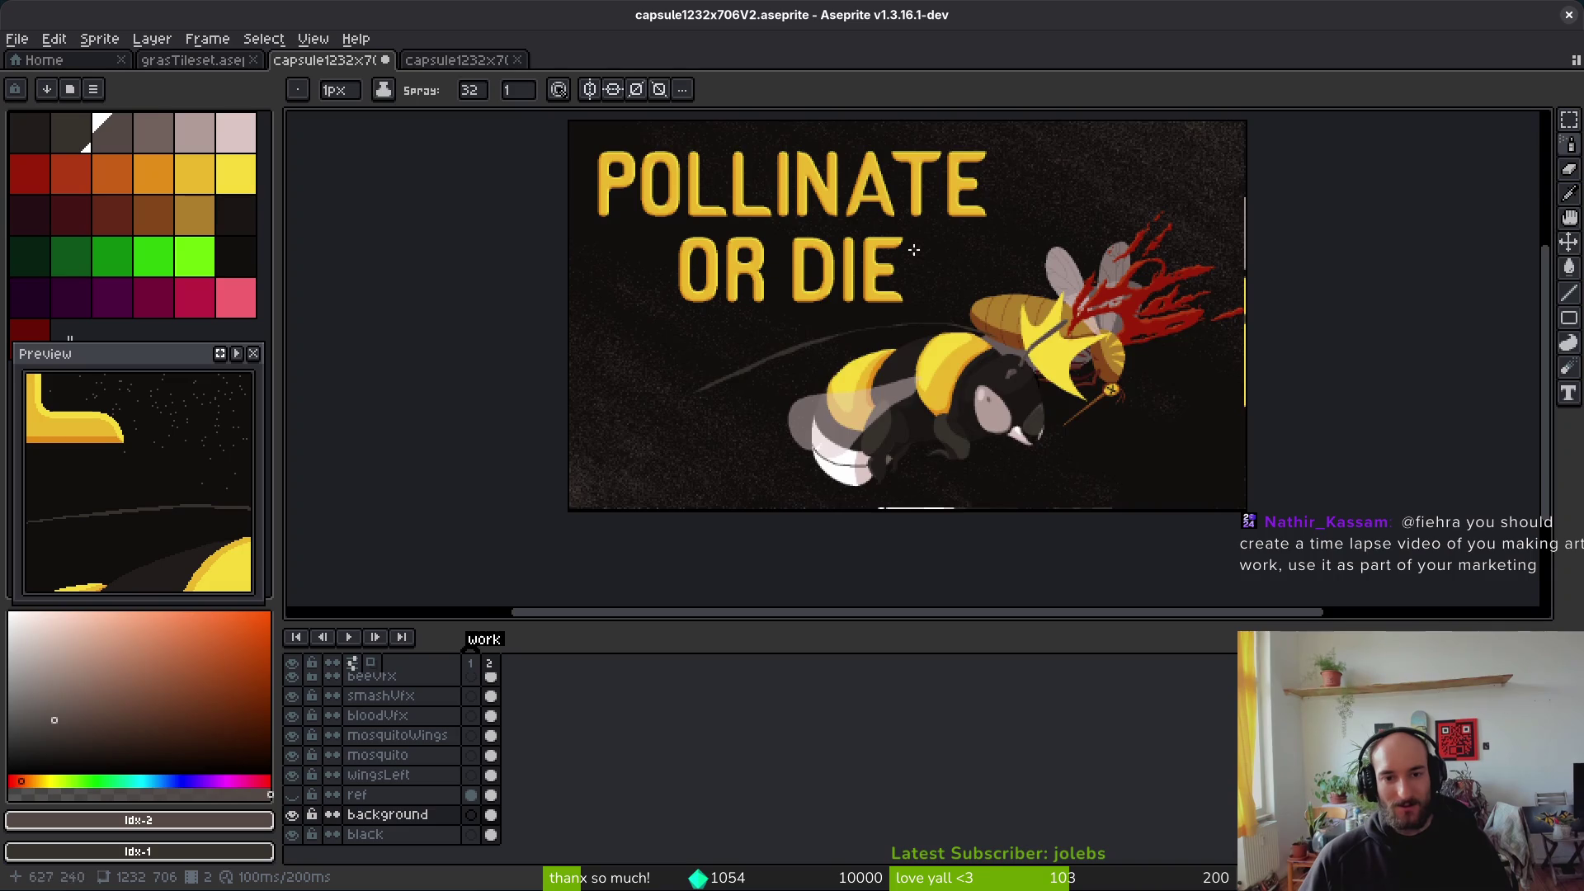
pyautogui.scroll(-2, 787, 364)
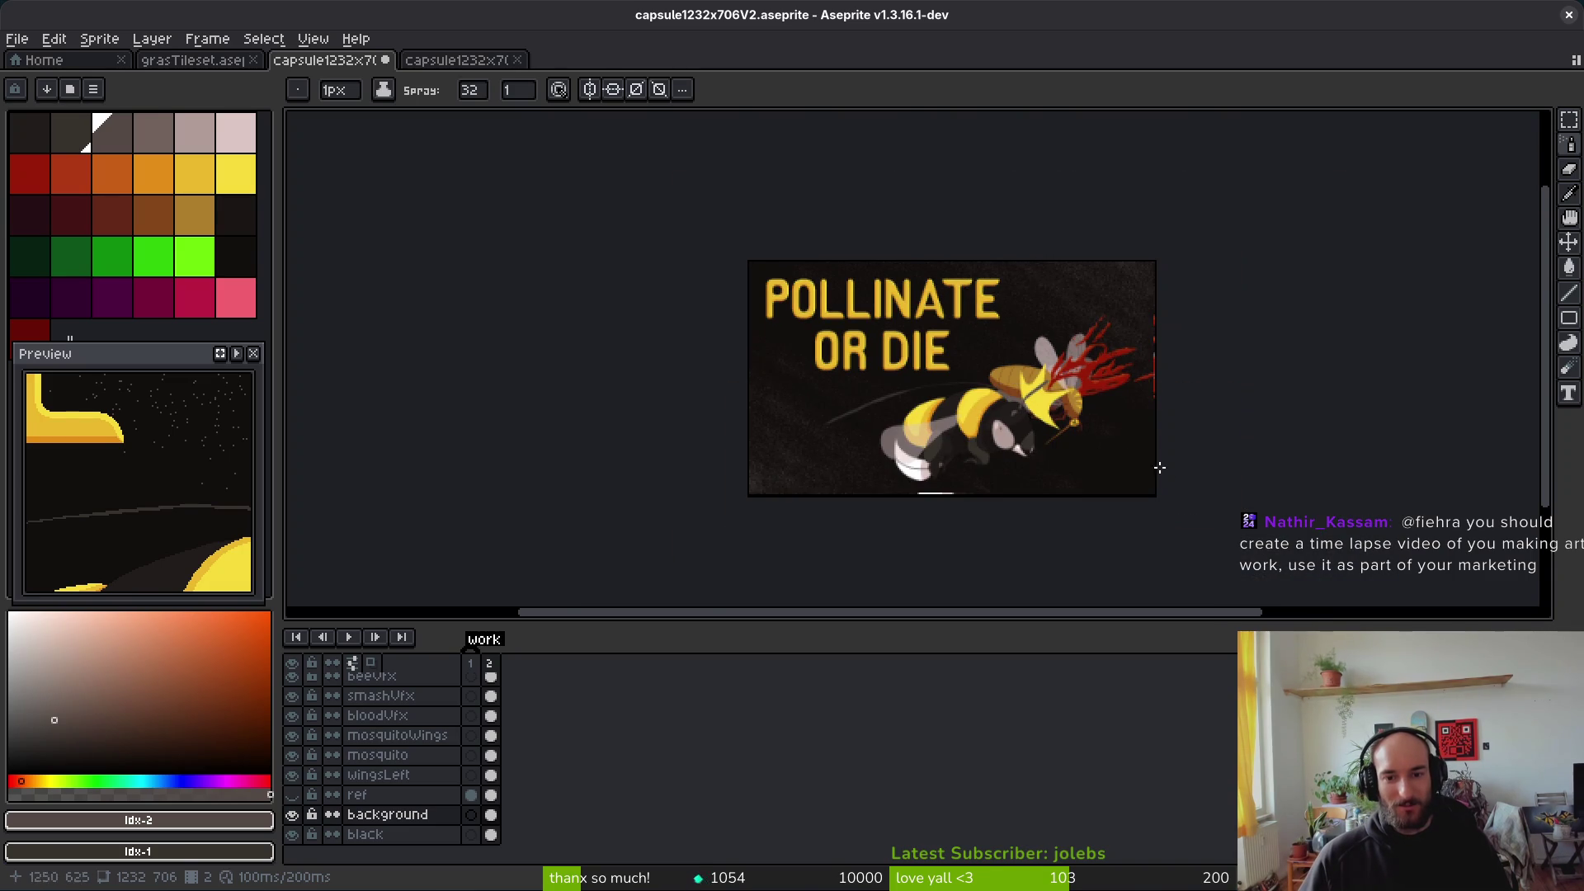
pyautogui.scroll(2, 1168, 470)
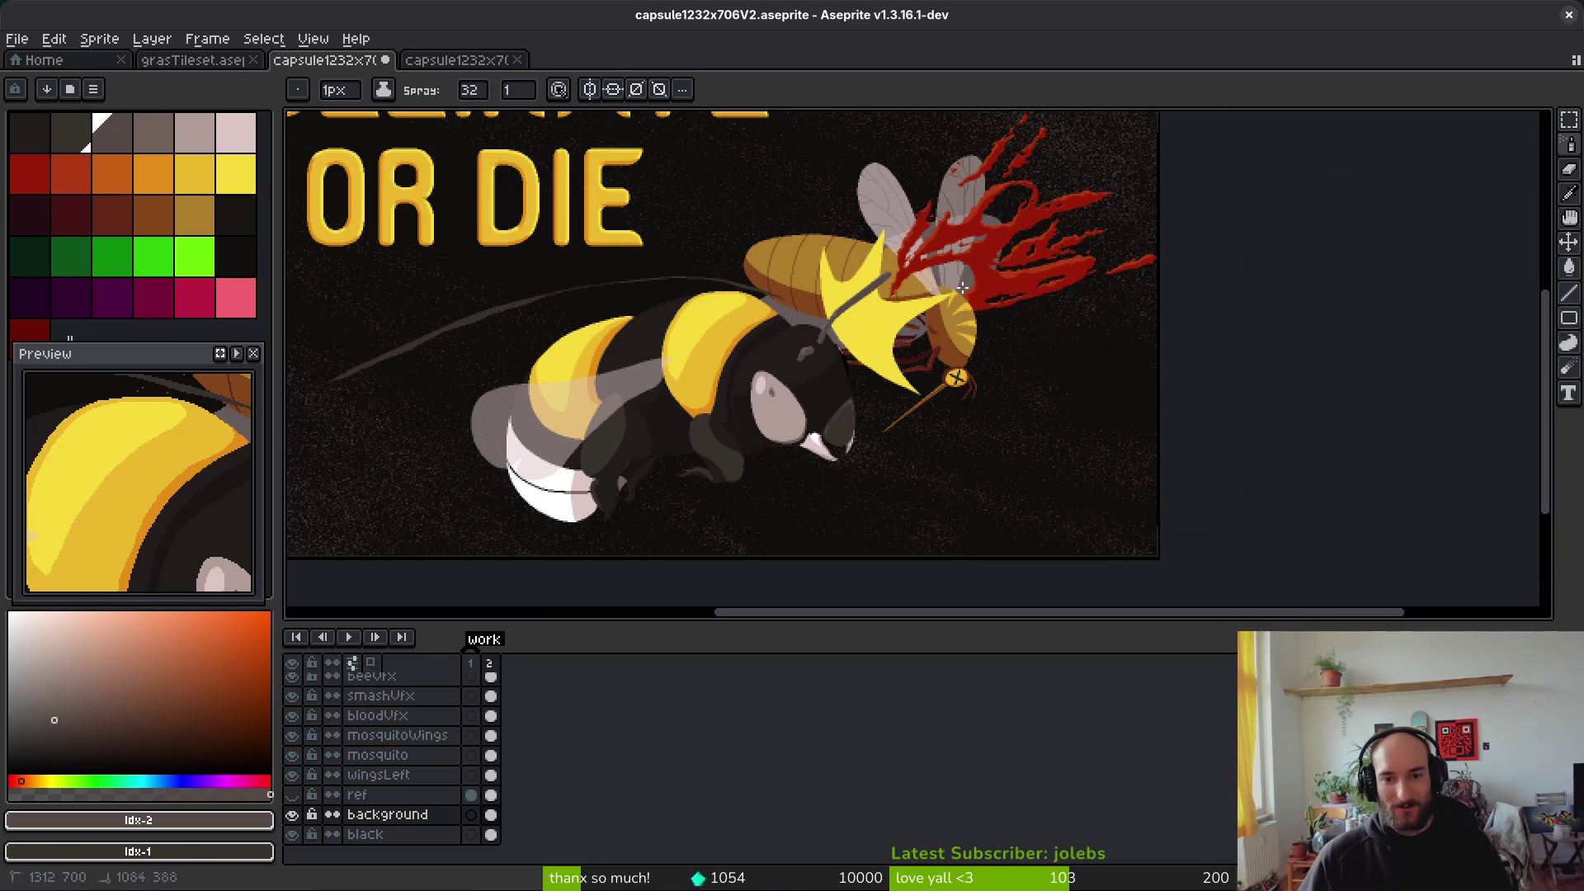
pyautogui.scroll(-2, 1173, 490)
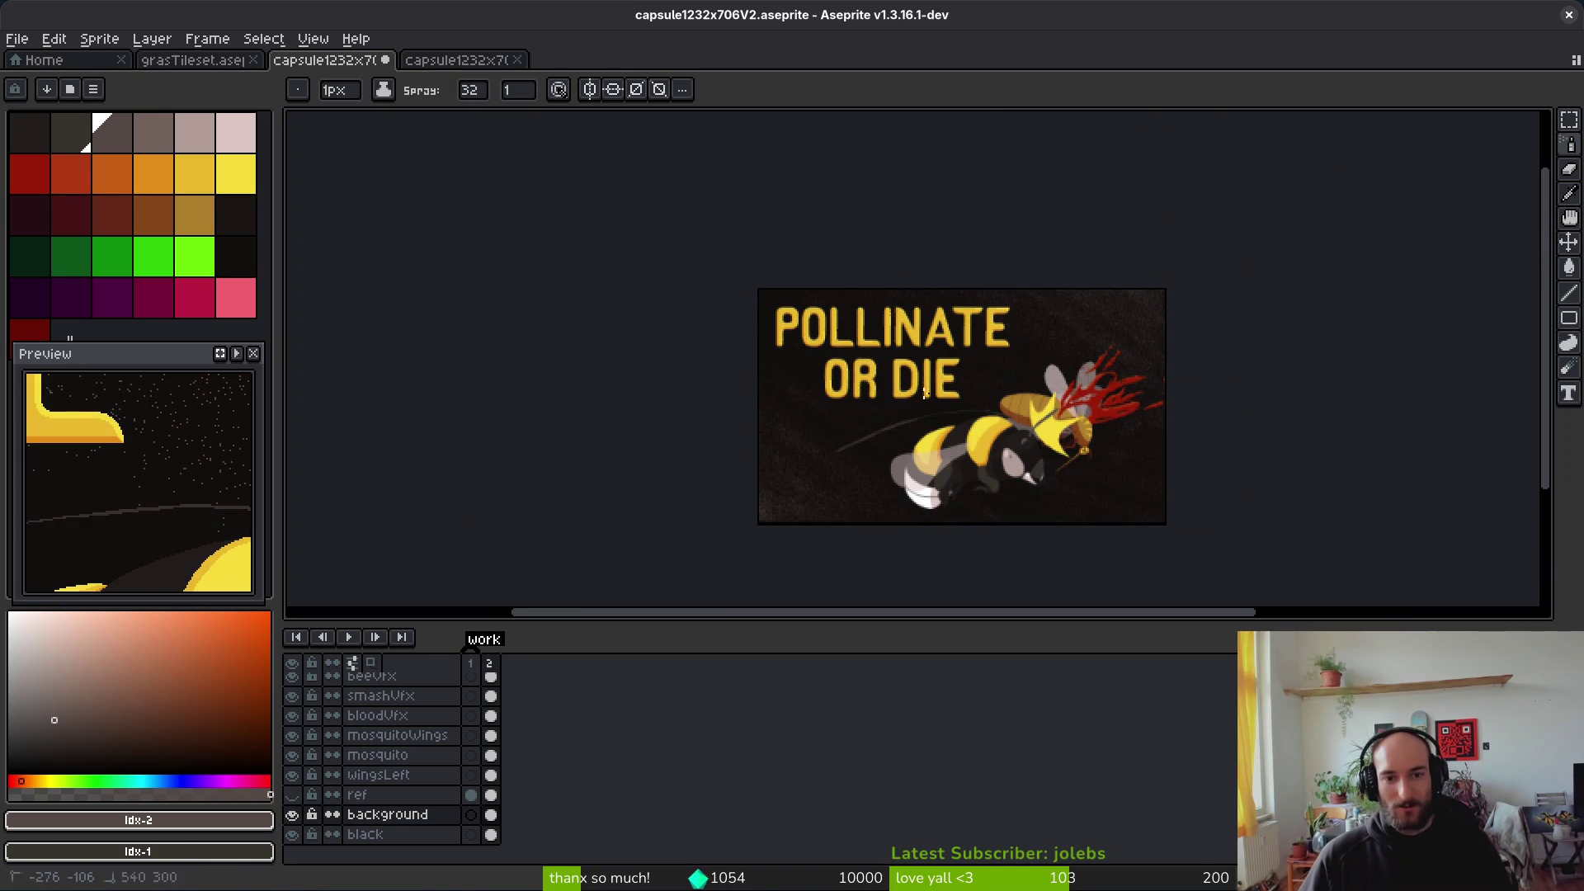
pyautogui.scroll(-1, 1202, 467)
pyautogui.scroll(2, 836, 463)
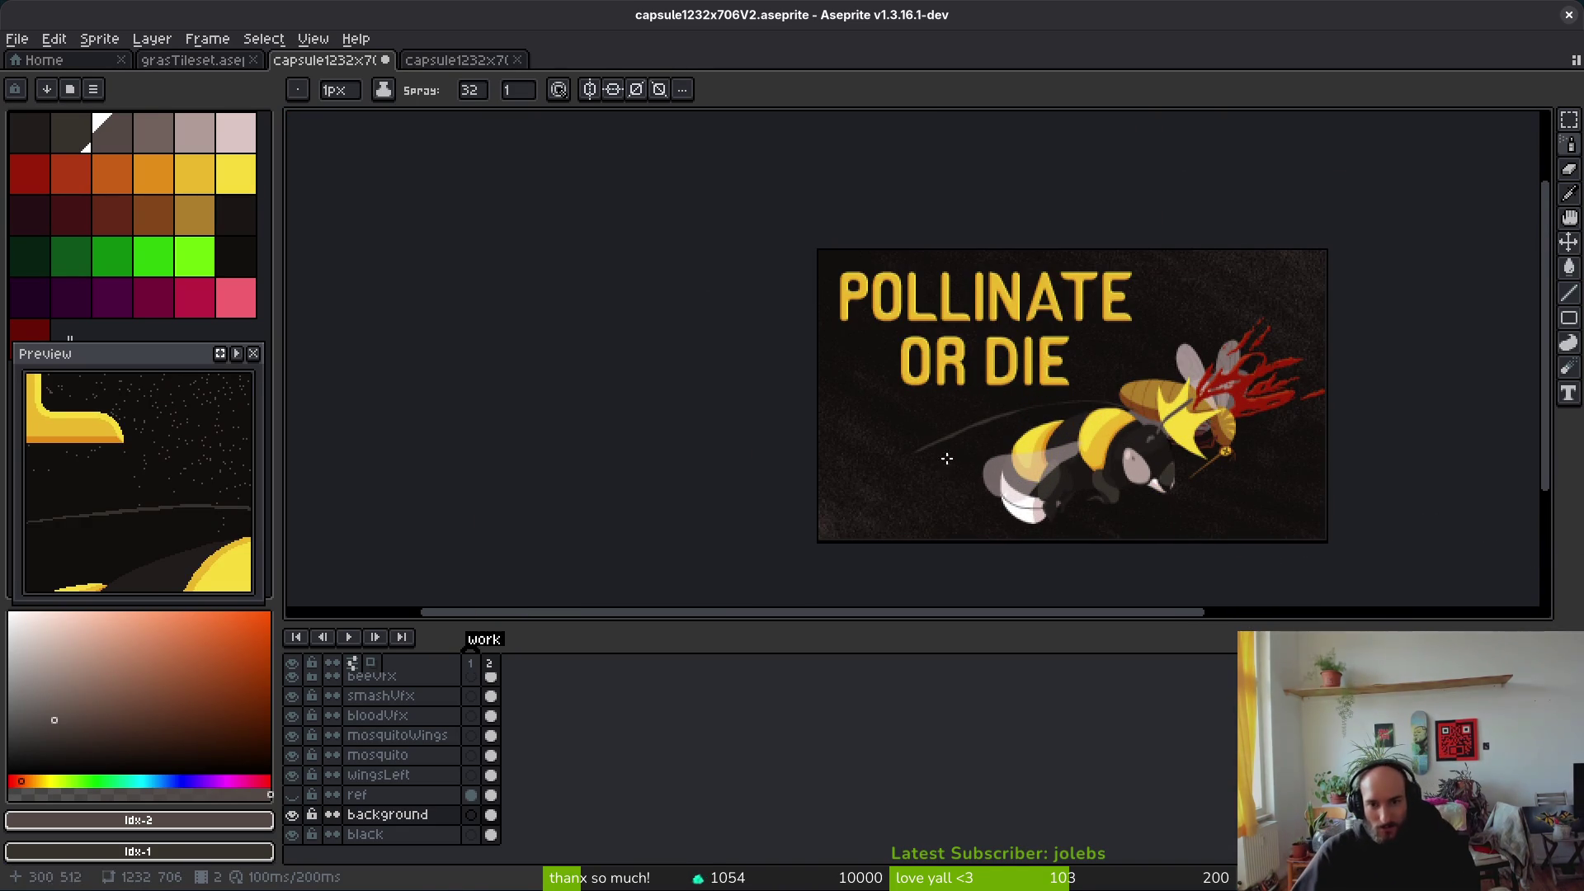
pyautogui.hscroll(3, 943, 454)
pyautogui.hscroll(2, 943, 455)
pyautogui.scroll(-1, 832, 442)
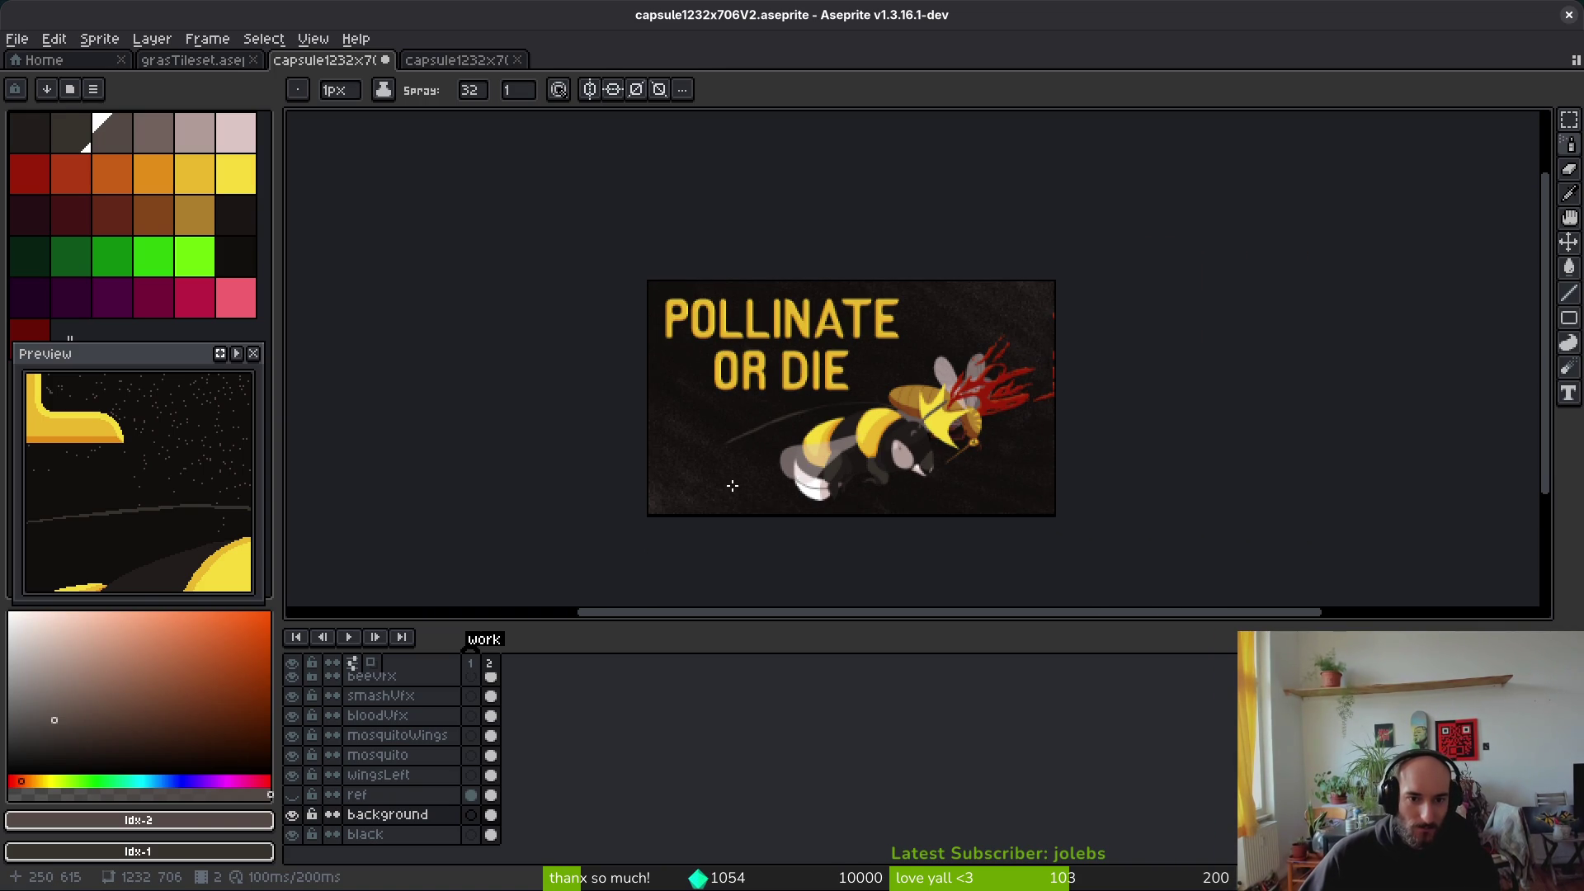
pyautogui.scroll(2, 731, 487)
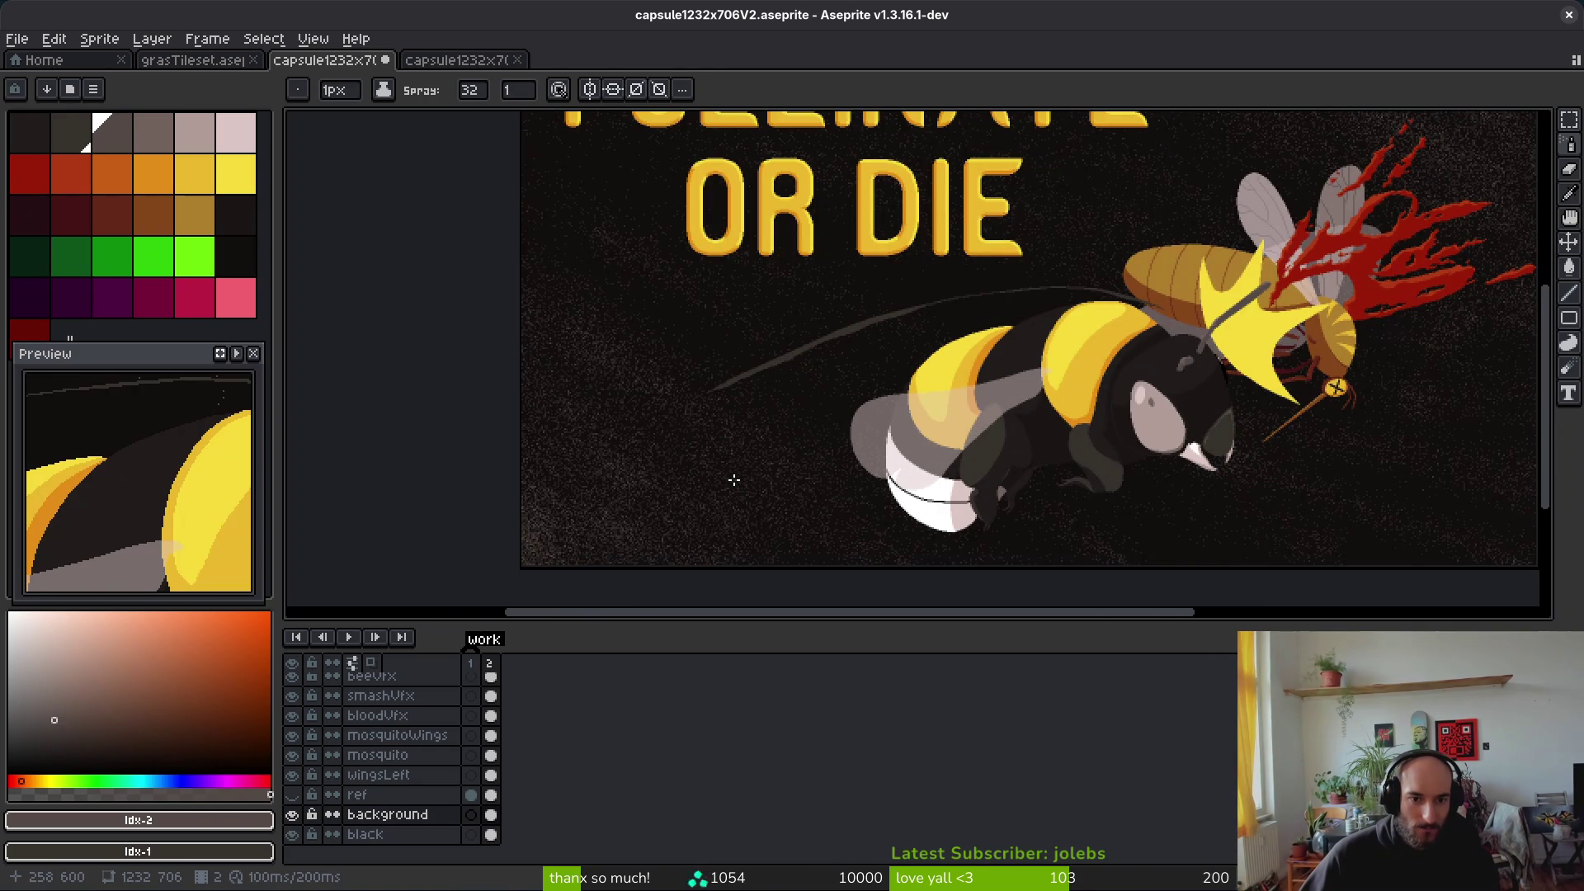
pyautogui.scroll(-3, 735, 480)
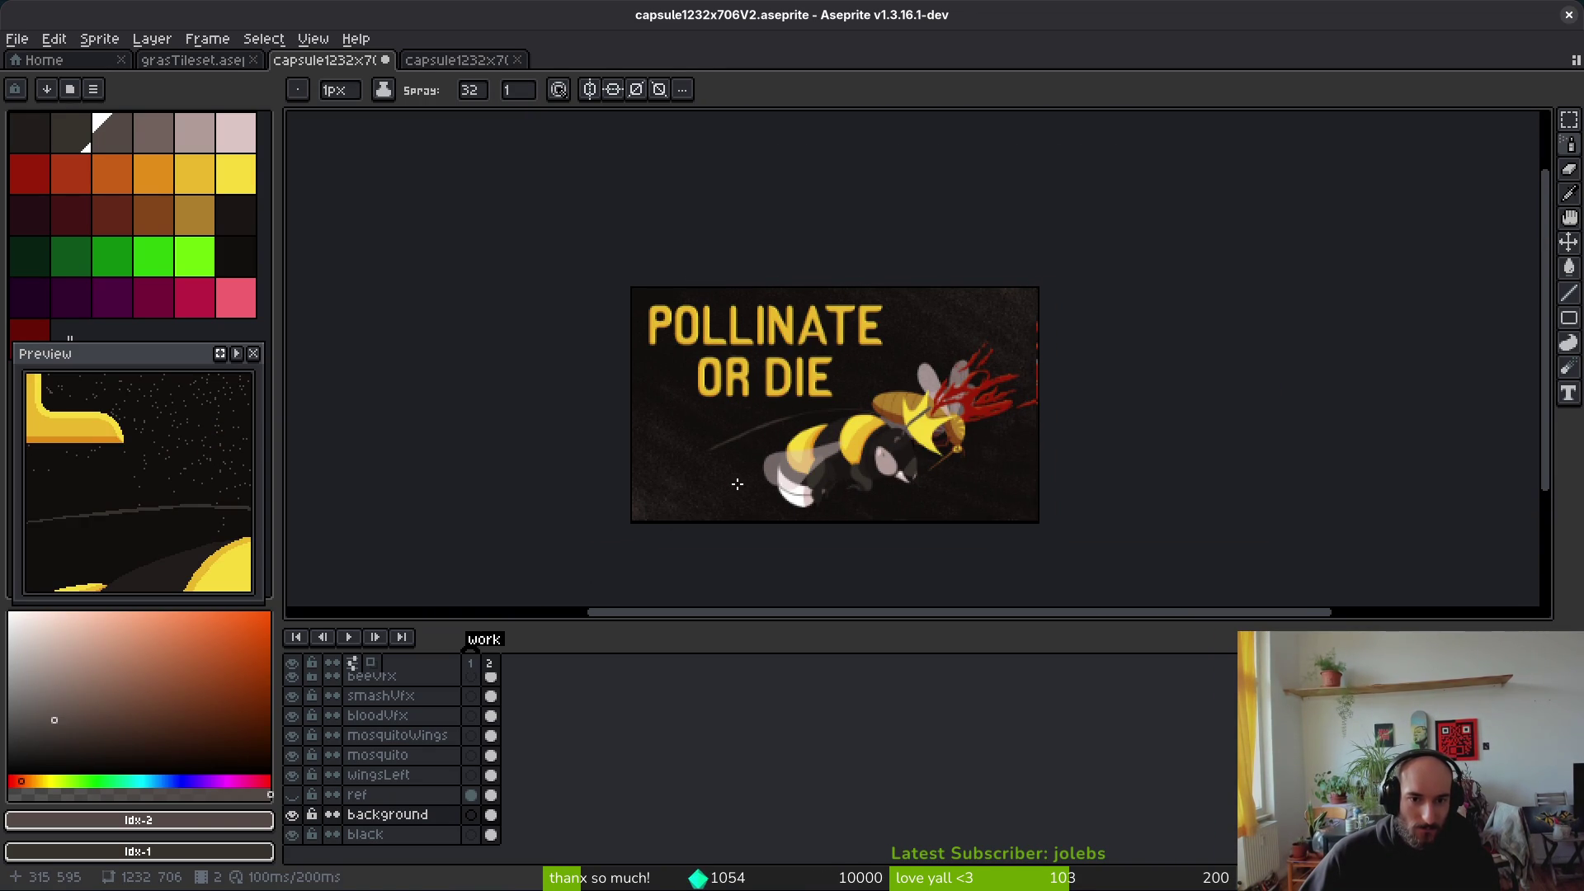
pyautogui.scroll(2, 824, 385)
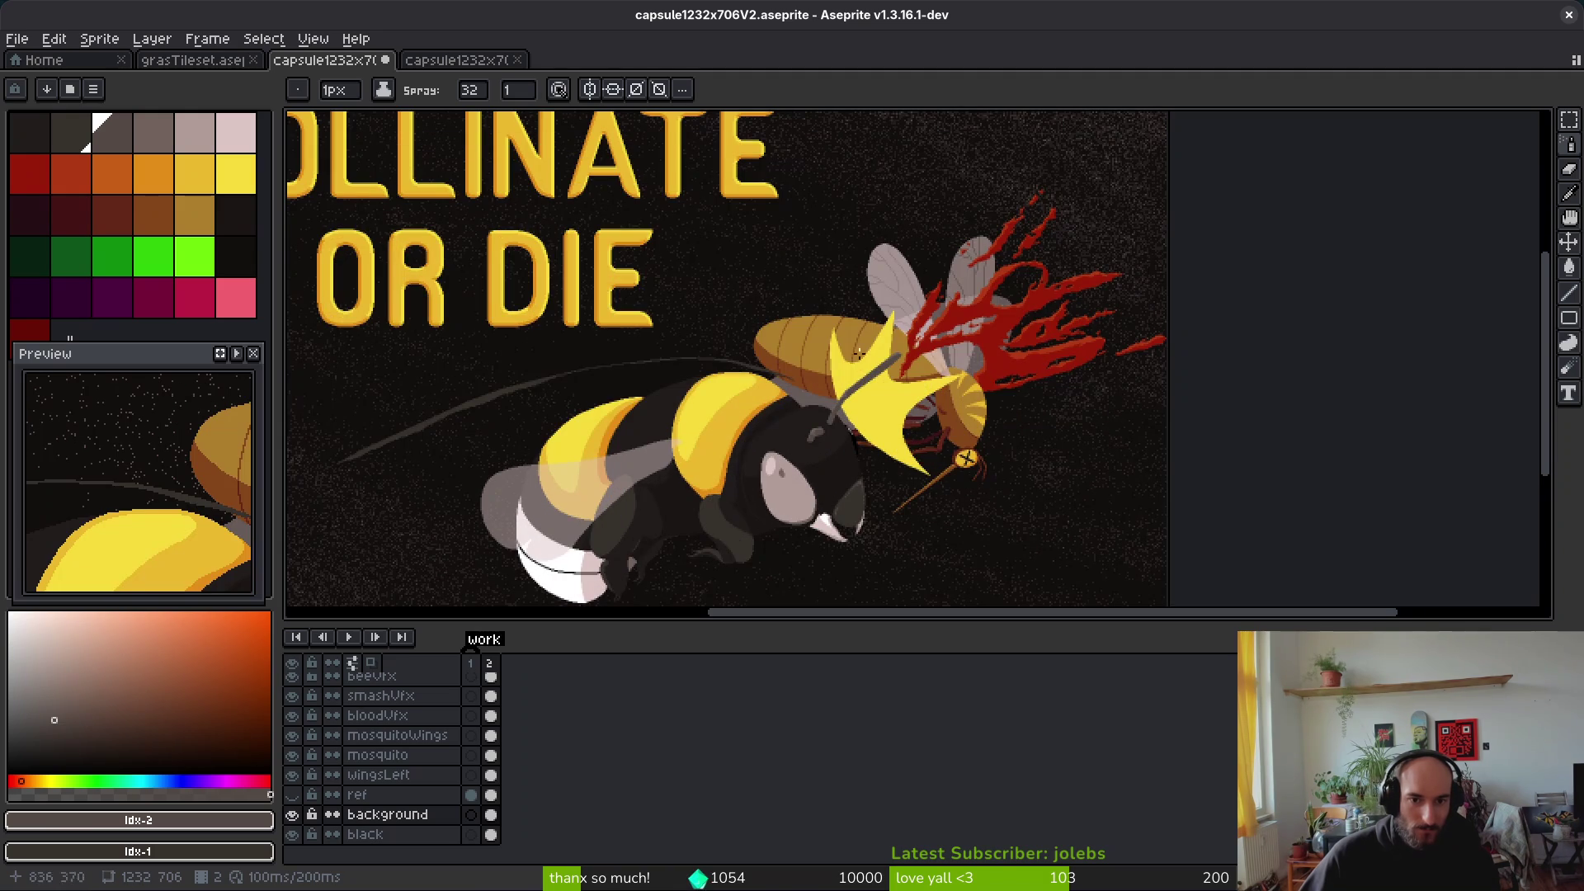
pyautogui.scroll(2, 817, 386)
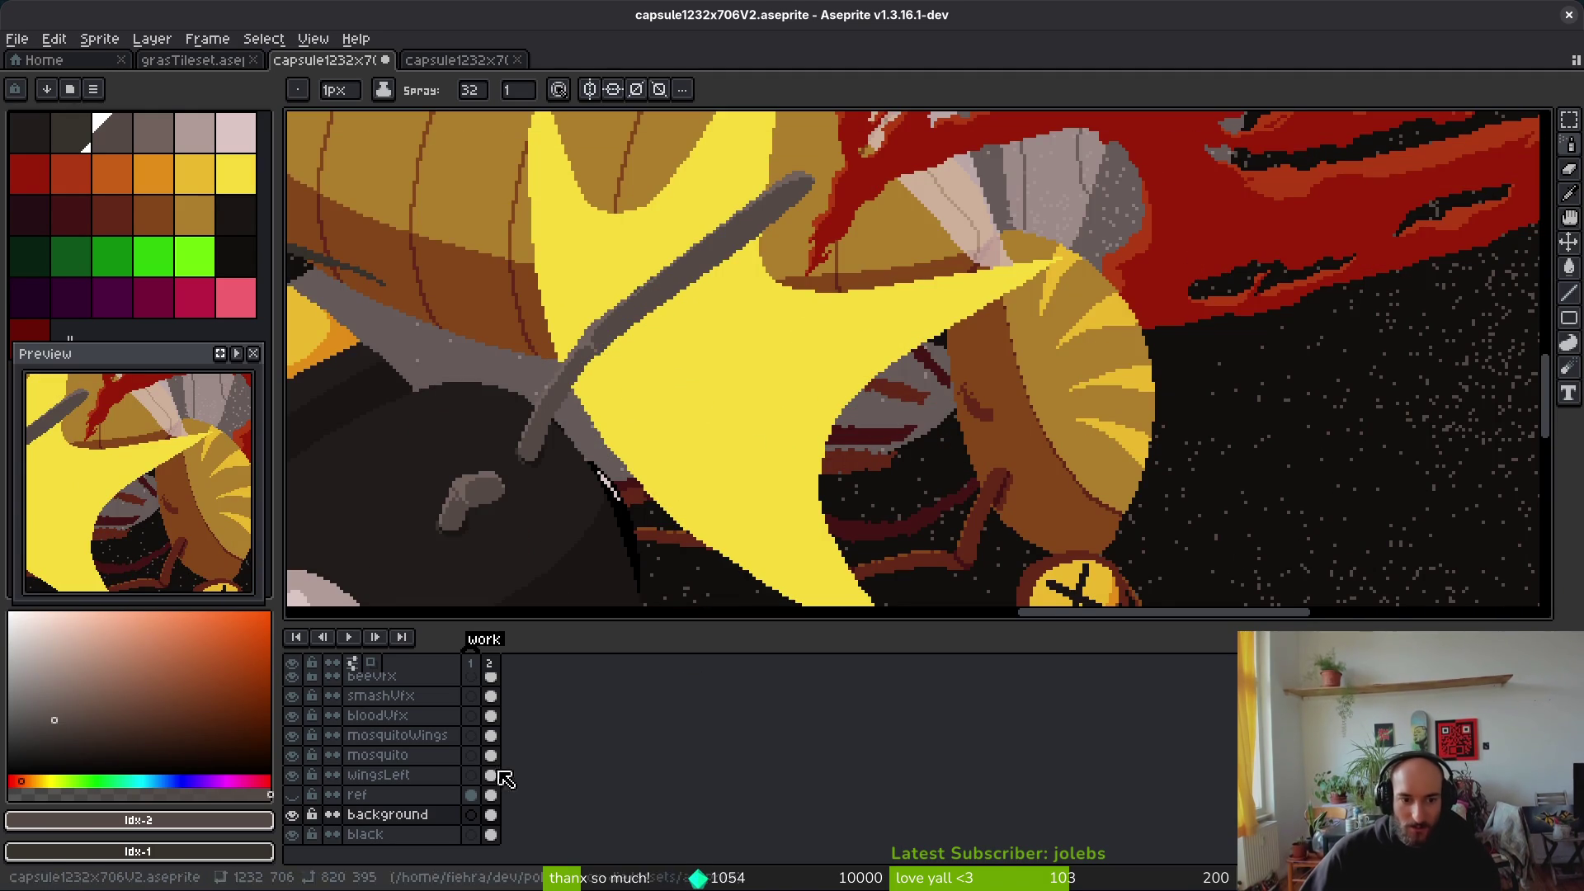
# Step: Hide the background, smashVfx, beeVfx, bloodVfx, bee and wingsLeft layers to isolate the mosquito
pyautogui.click(292, 815)
pyautogui.click(363, 792)
pyautogui.doubleClick(363, 792)
pyautogui.press('Escape')
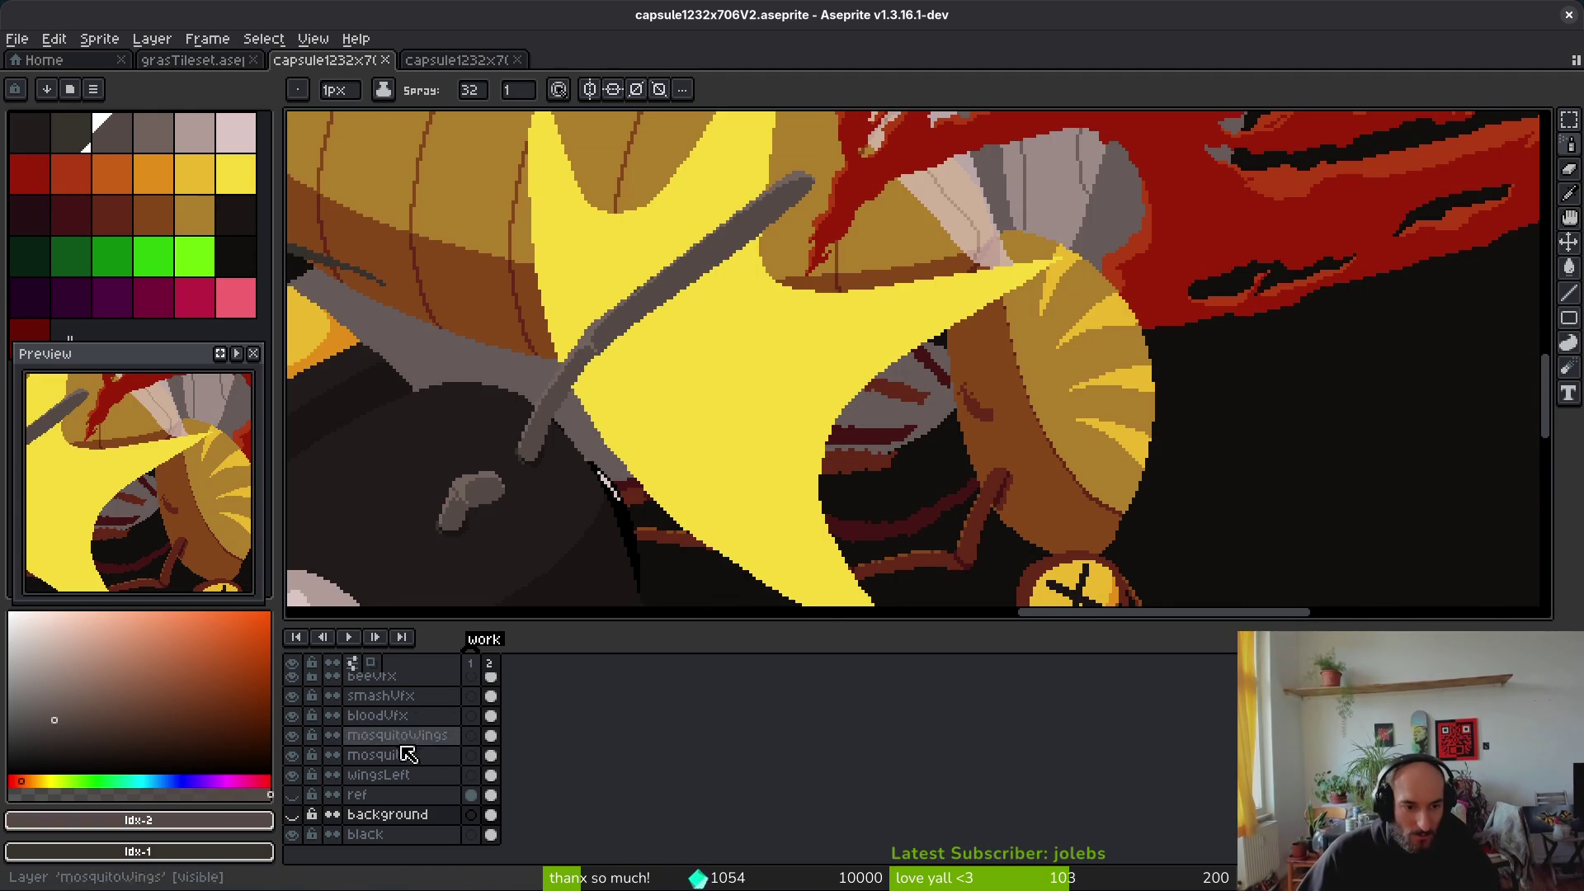
pyautogui.scroll(1, 417, 757)
pyautogui.click(292, 715)
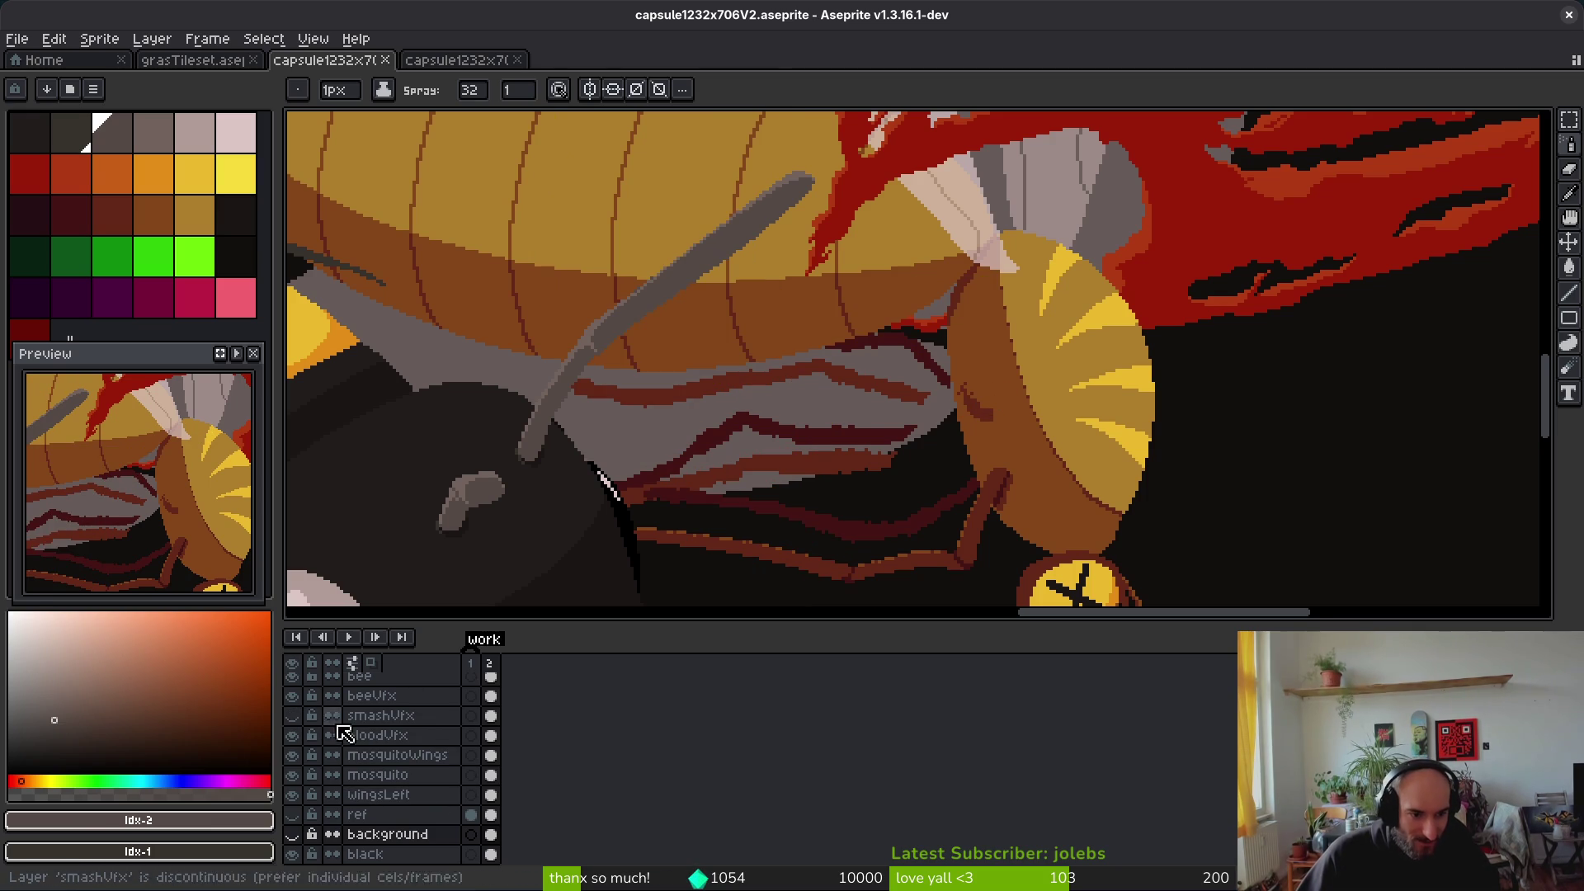
pyautogui.click(293, 698)
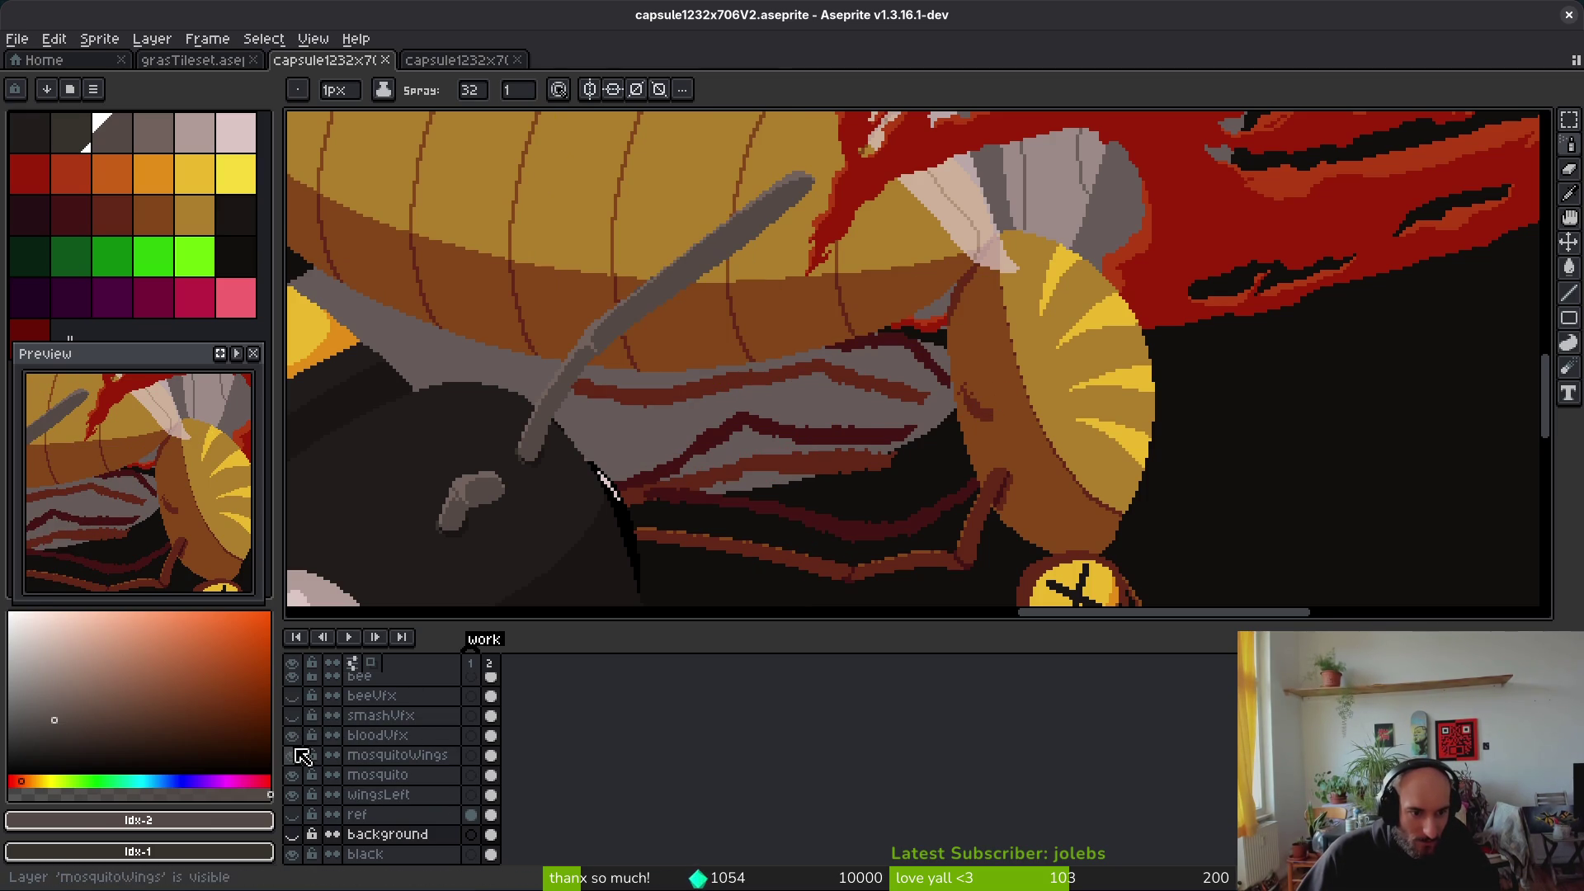
pyautogui.click(294, 736)
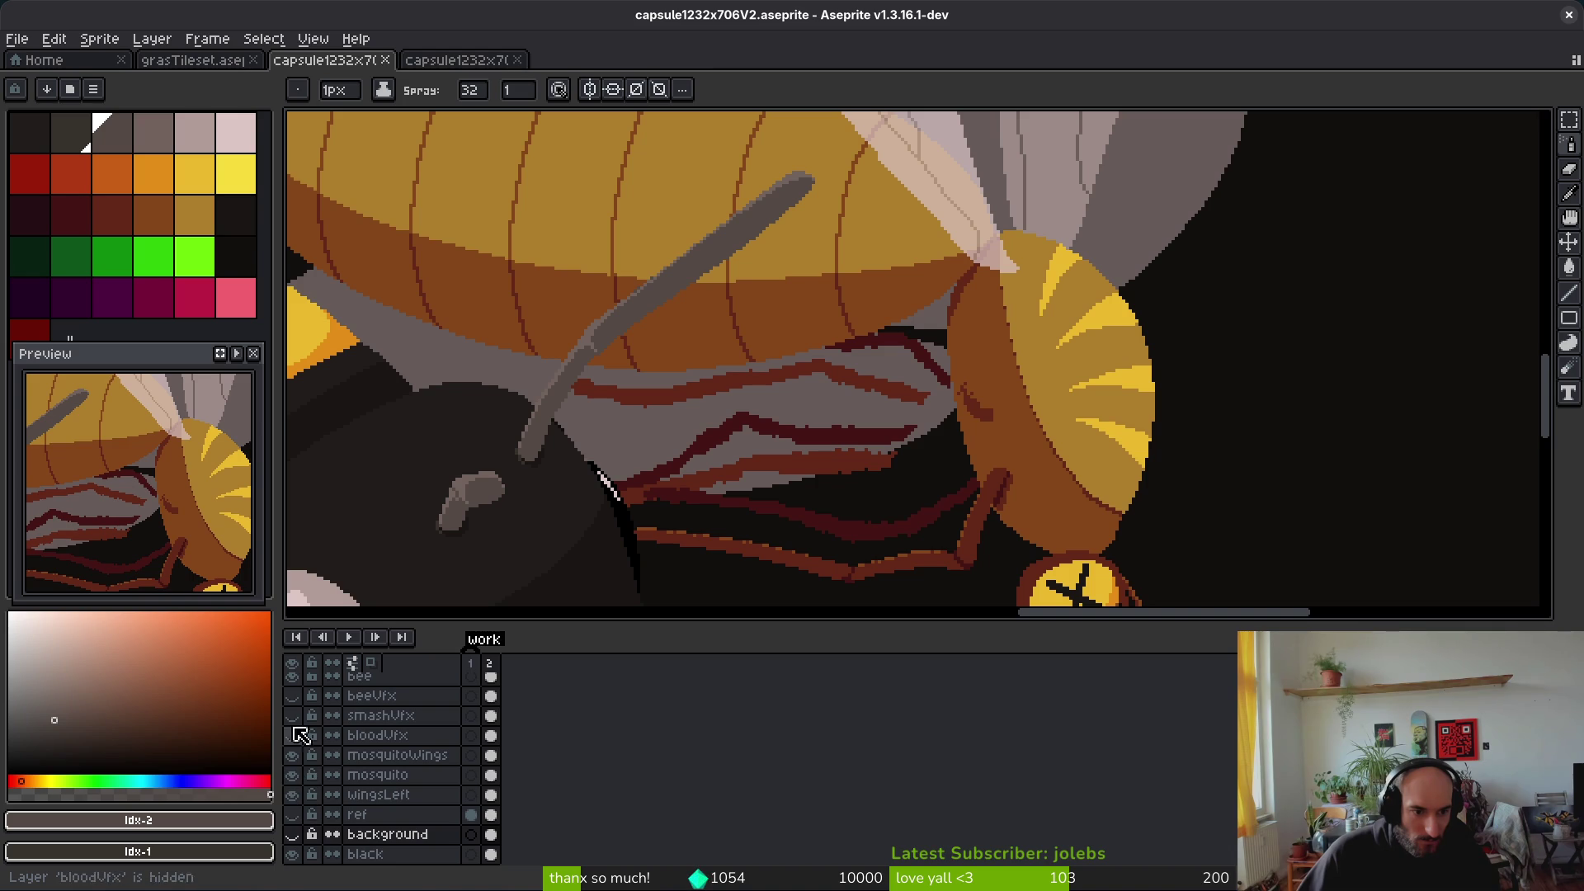
pyautogui.click(293, 676)
pyautogui.scroll(1, 382, 752)
pyautogui.scroll(-1, 382, 753)
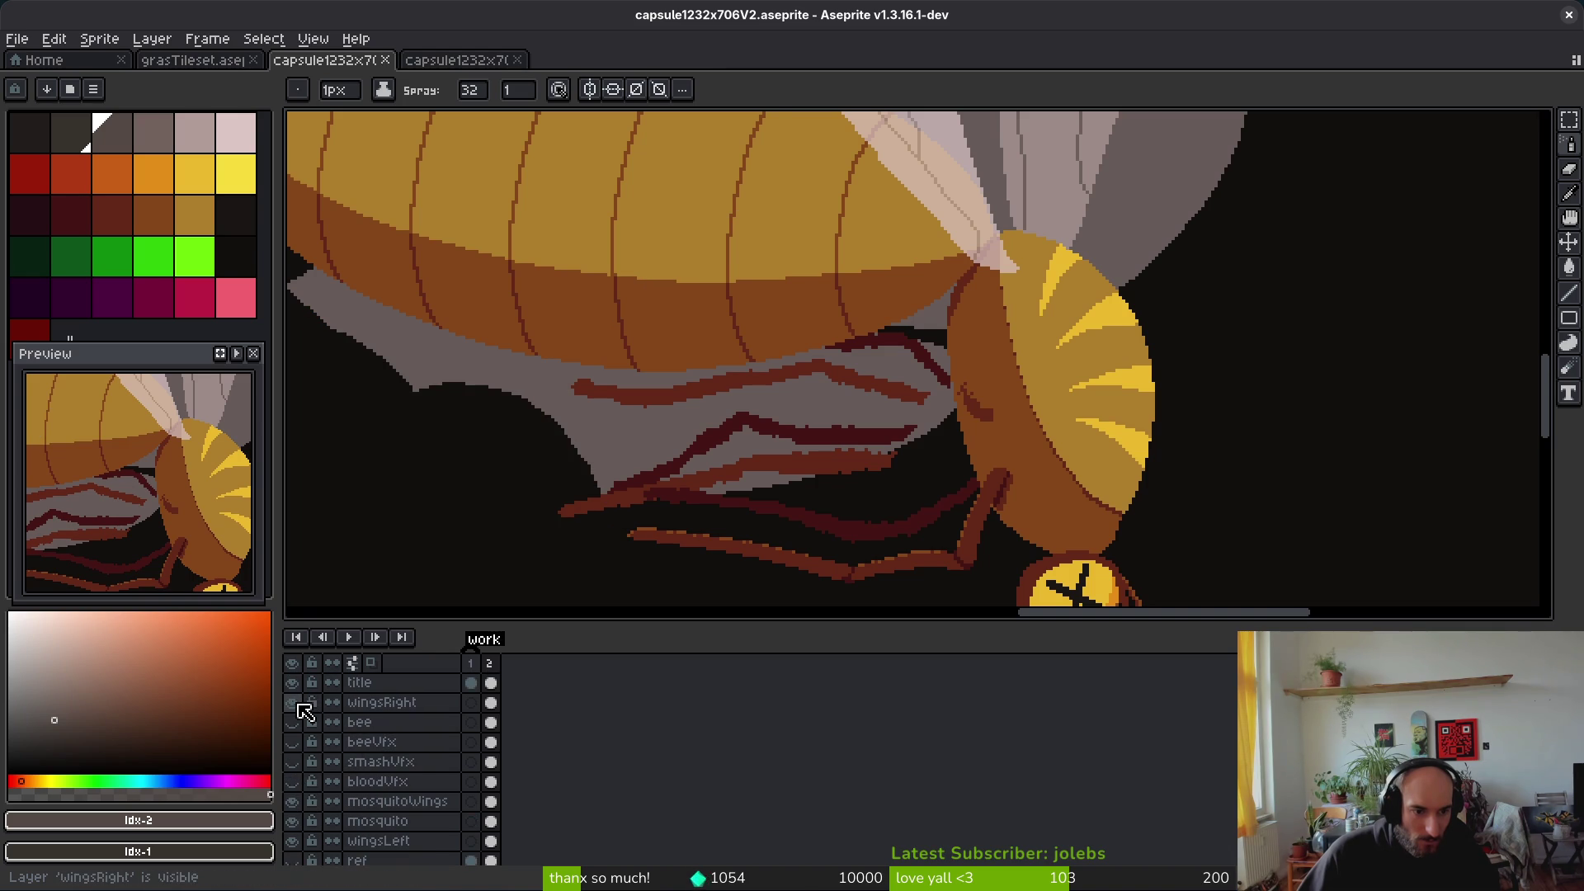
pyautogui.scroll(-1, 314, 743)
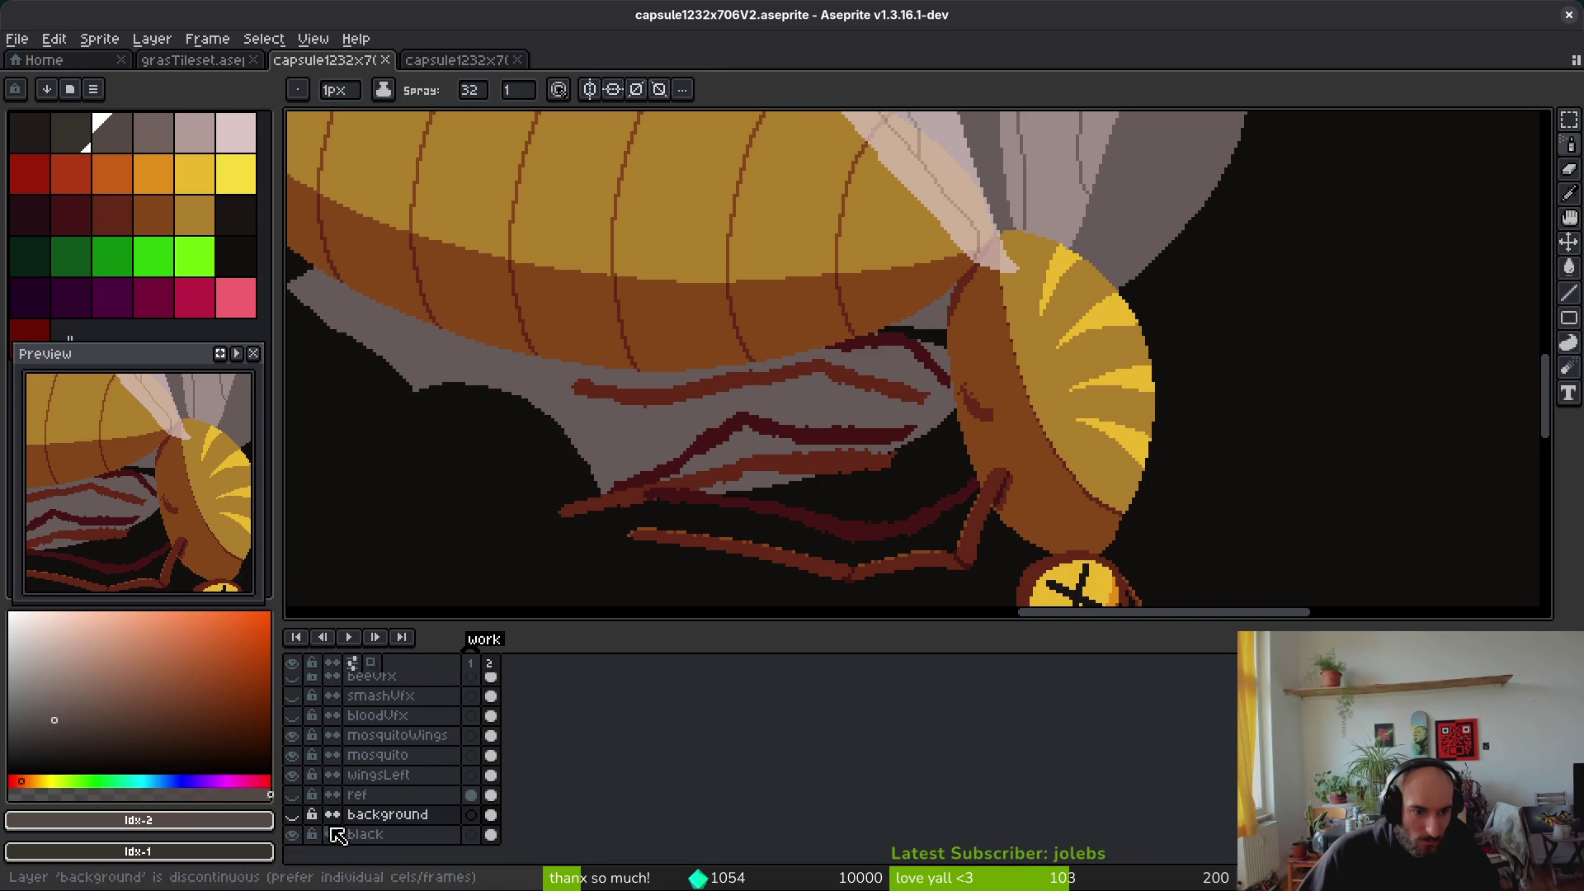
pyautogui.click(293, 775)
pyautogui.hscroll(2, 916, 363)
pyautogui.scroll(1, 850, 417)
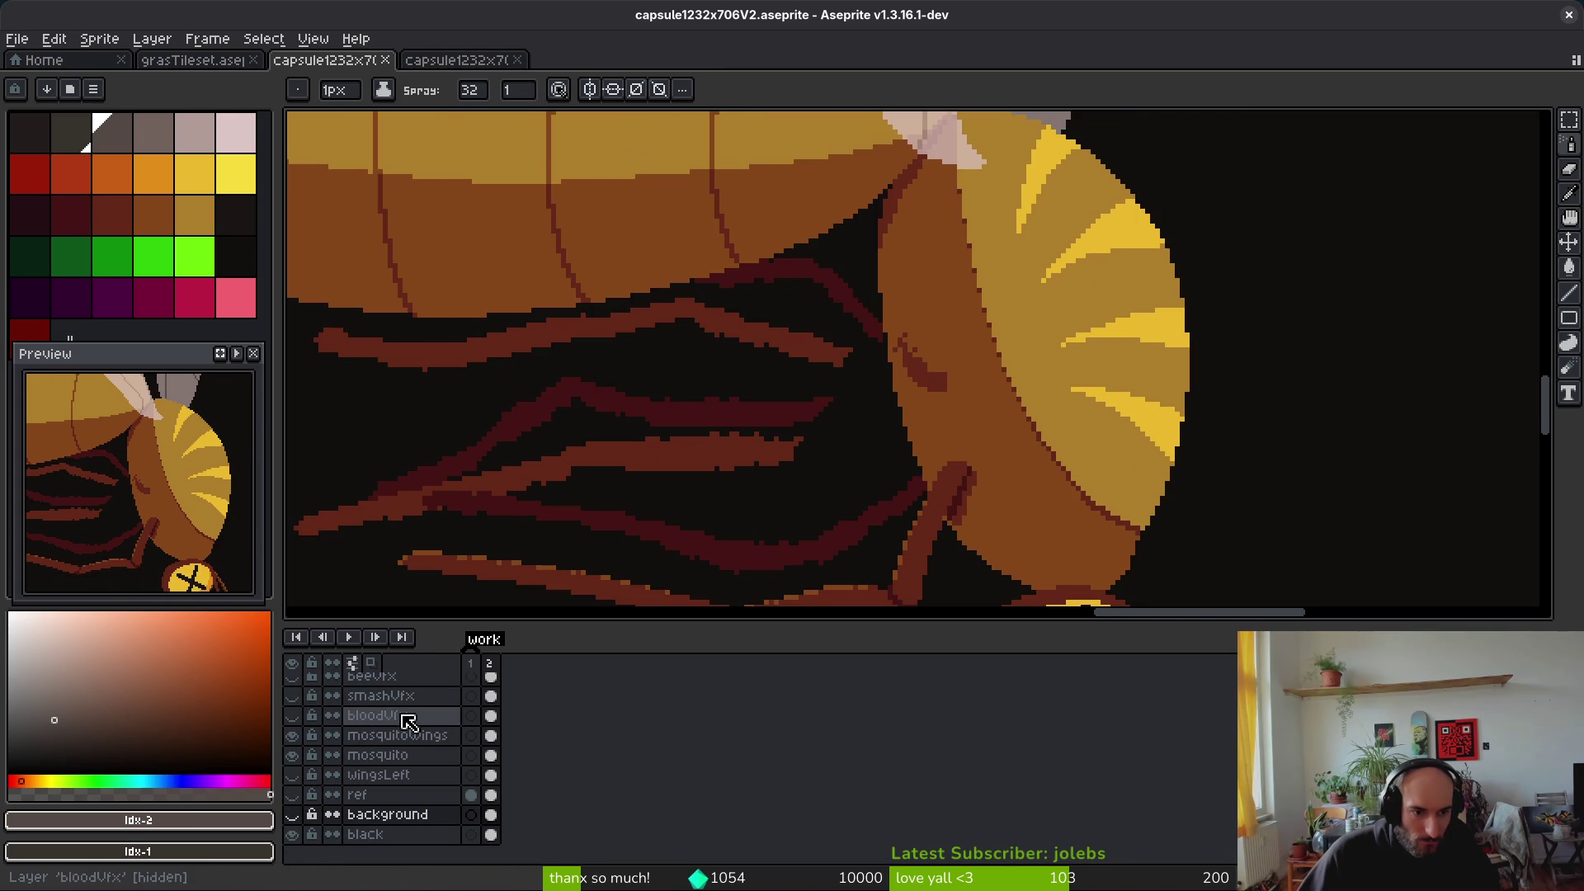
# Step: Select the mosquito layer and sample the dark red-brown #63271B as the drawing colour
pyautogui.click(400, 759)
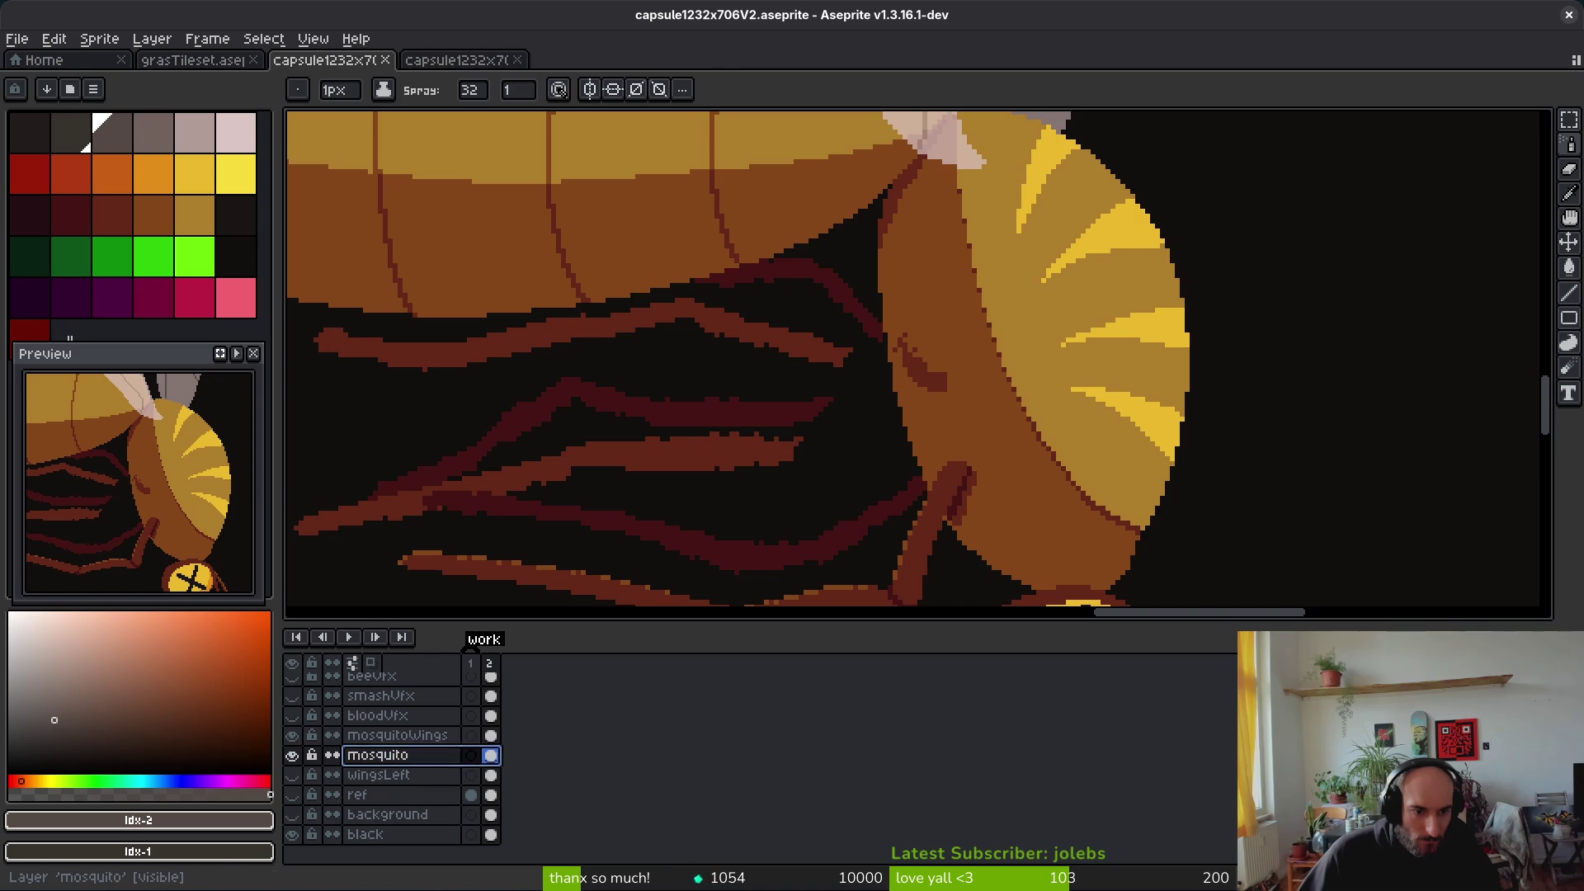
pyautogui.keyDown('alt'); pyautogui.click(945, 487); pyautogui.keyUp('alt')
pyautogui.keyDown('alt'); pyautogui.click(910, 493); pyautogui.keyUp('alt')
pyautogui.scroll(-3, 759, 268)
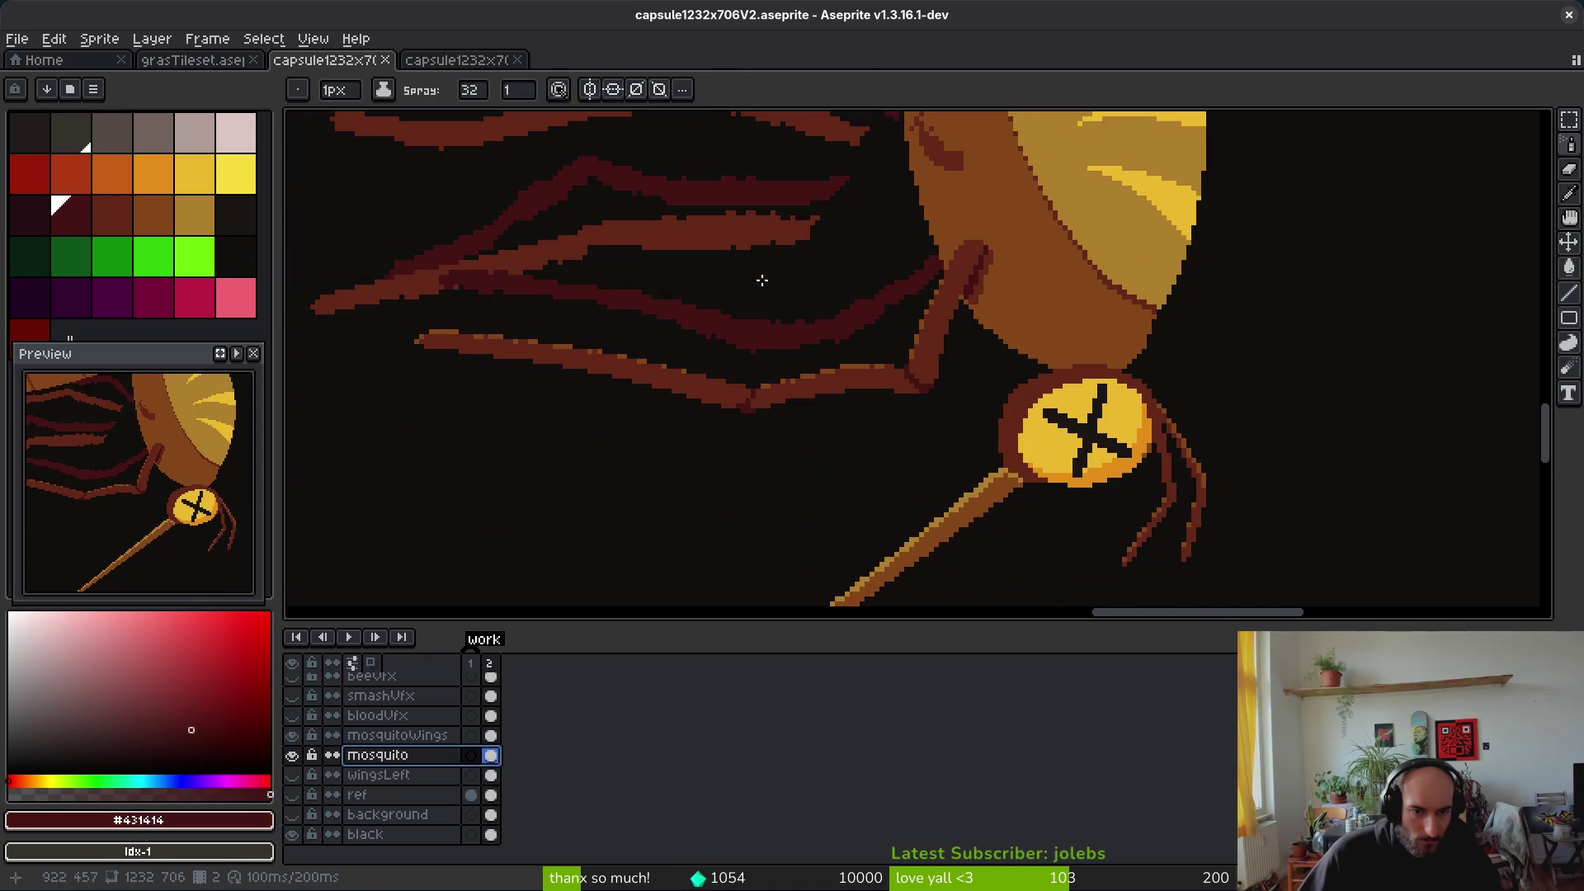
pyautogui.moveTo(765, 353); pyautogui.dragTo(873, 460)
pyautogui.scroll(1, 838, 471)
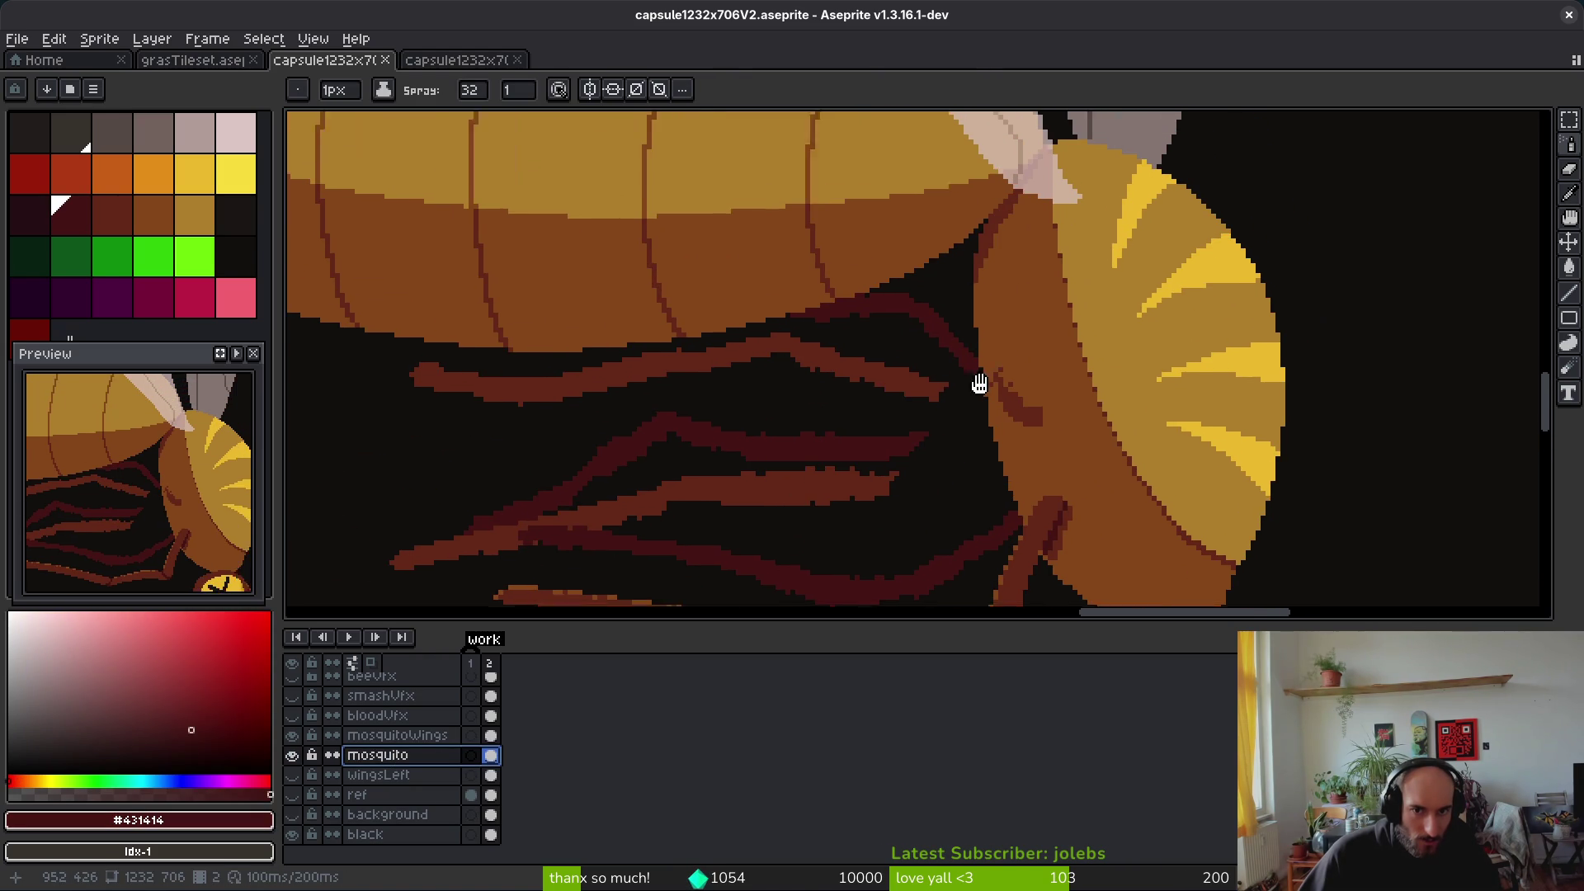
pyautogui.scroll(-4, 945, 355)
pyautogui.scroll(5, 948, 404)
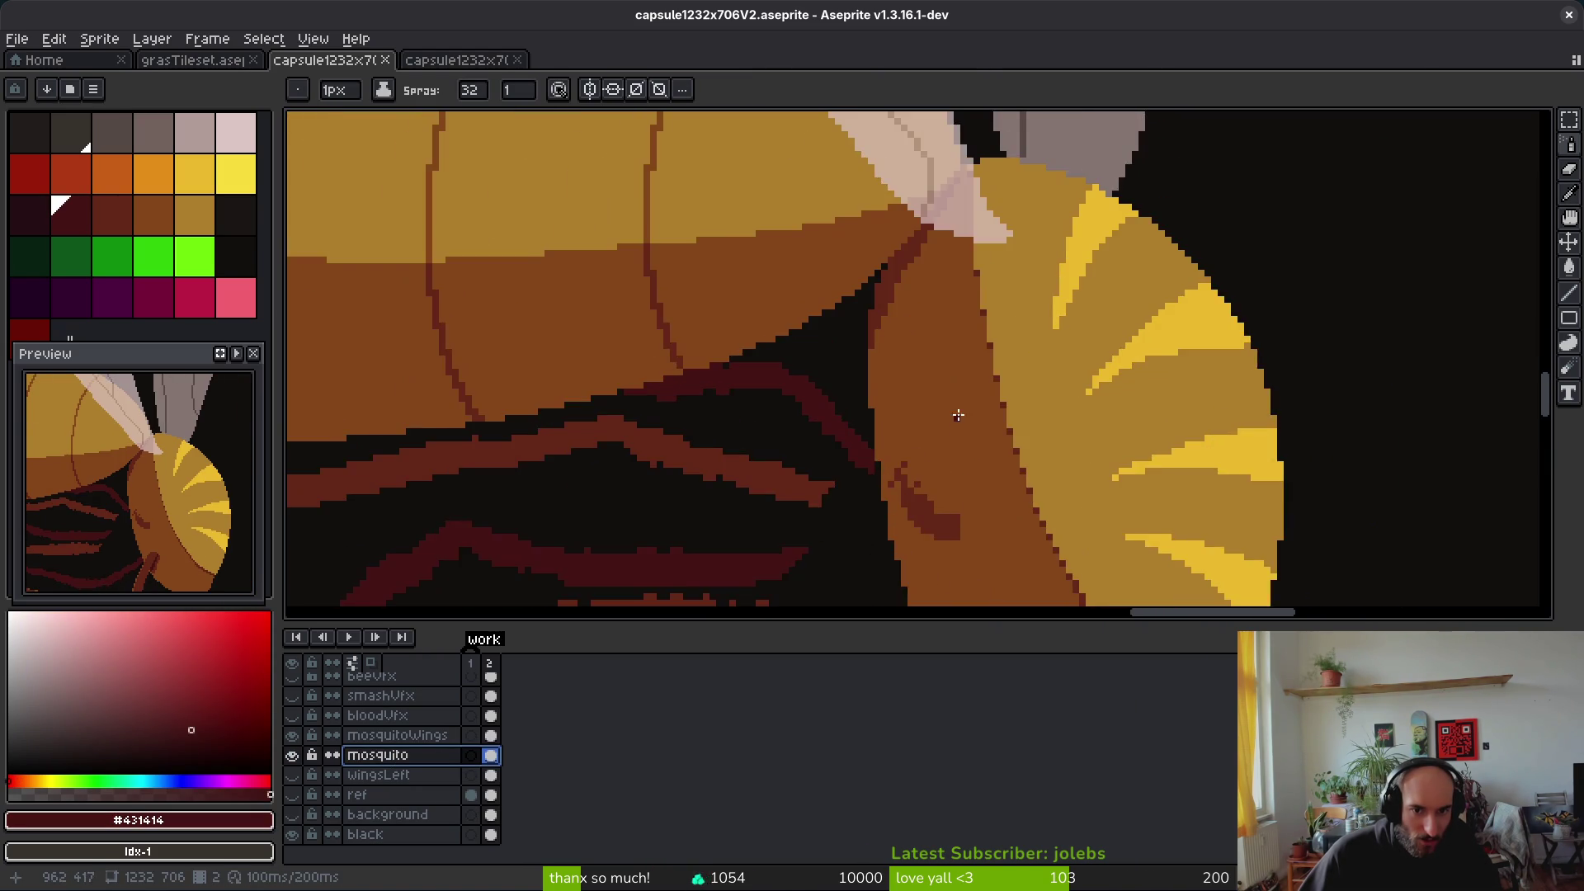
pyautogui.keyDown('alt'); pyautogui.click(908, 233); pyautogui.keyUp('alt')
pyautogui.scroll(2, 909, 239)
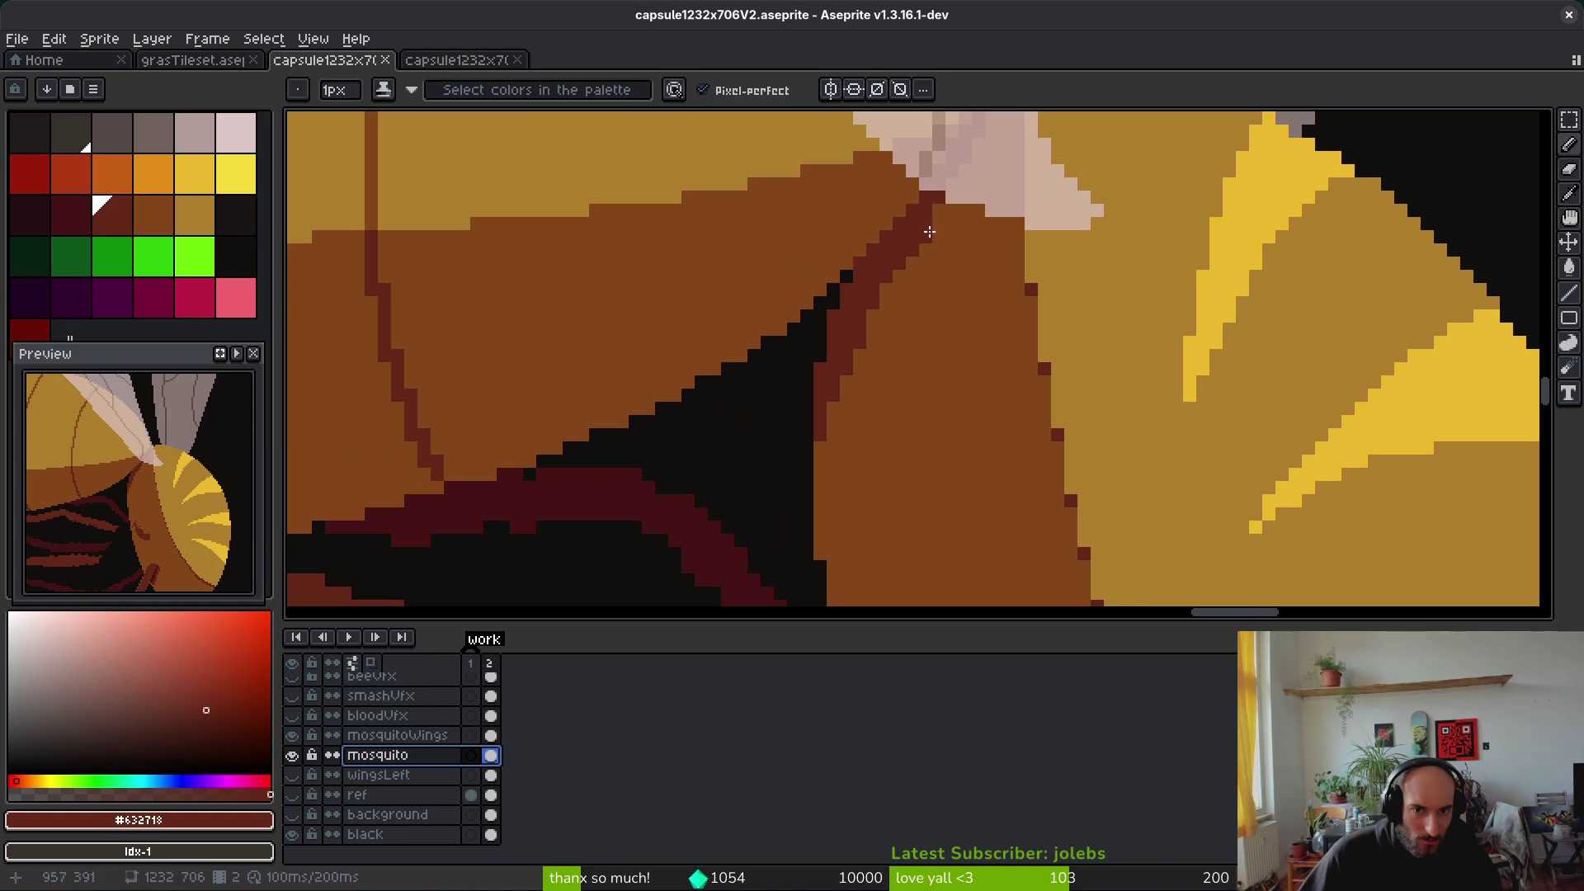
# Step: Draw a dark-red line along the leg's fold and bucket-fill its gaps, undoing a stray fill
pyautogui.moveTo(900, 300)
pyautogui.mouseDown()
pyautogui.moveTo(821, 537)
pyautogui.moveTo(825, 520)
pyautogui.mouseUp()
pyautogui.press('g')
pyautogui.click(862, 356)
pyautogui.click(877, 322)
pyautogui.click(886, 295)
pyautogui.click(844, 413)
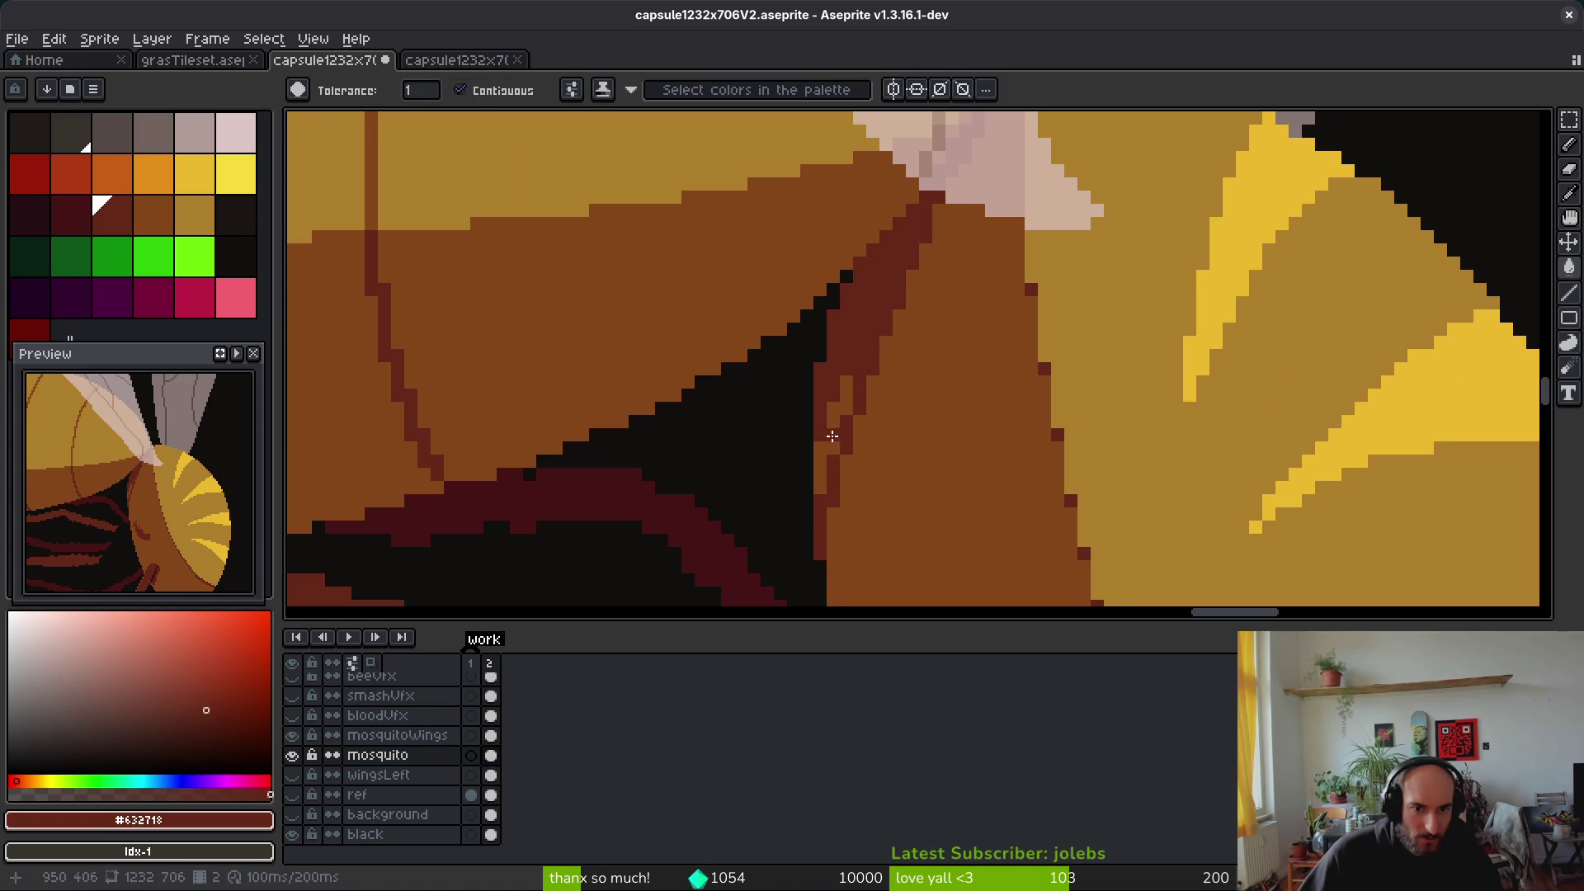
pyautogui.click(831, 431)
pyautogui.scroll(-1, 952, 306)
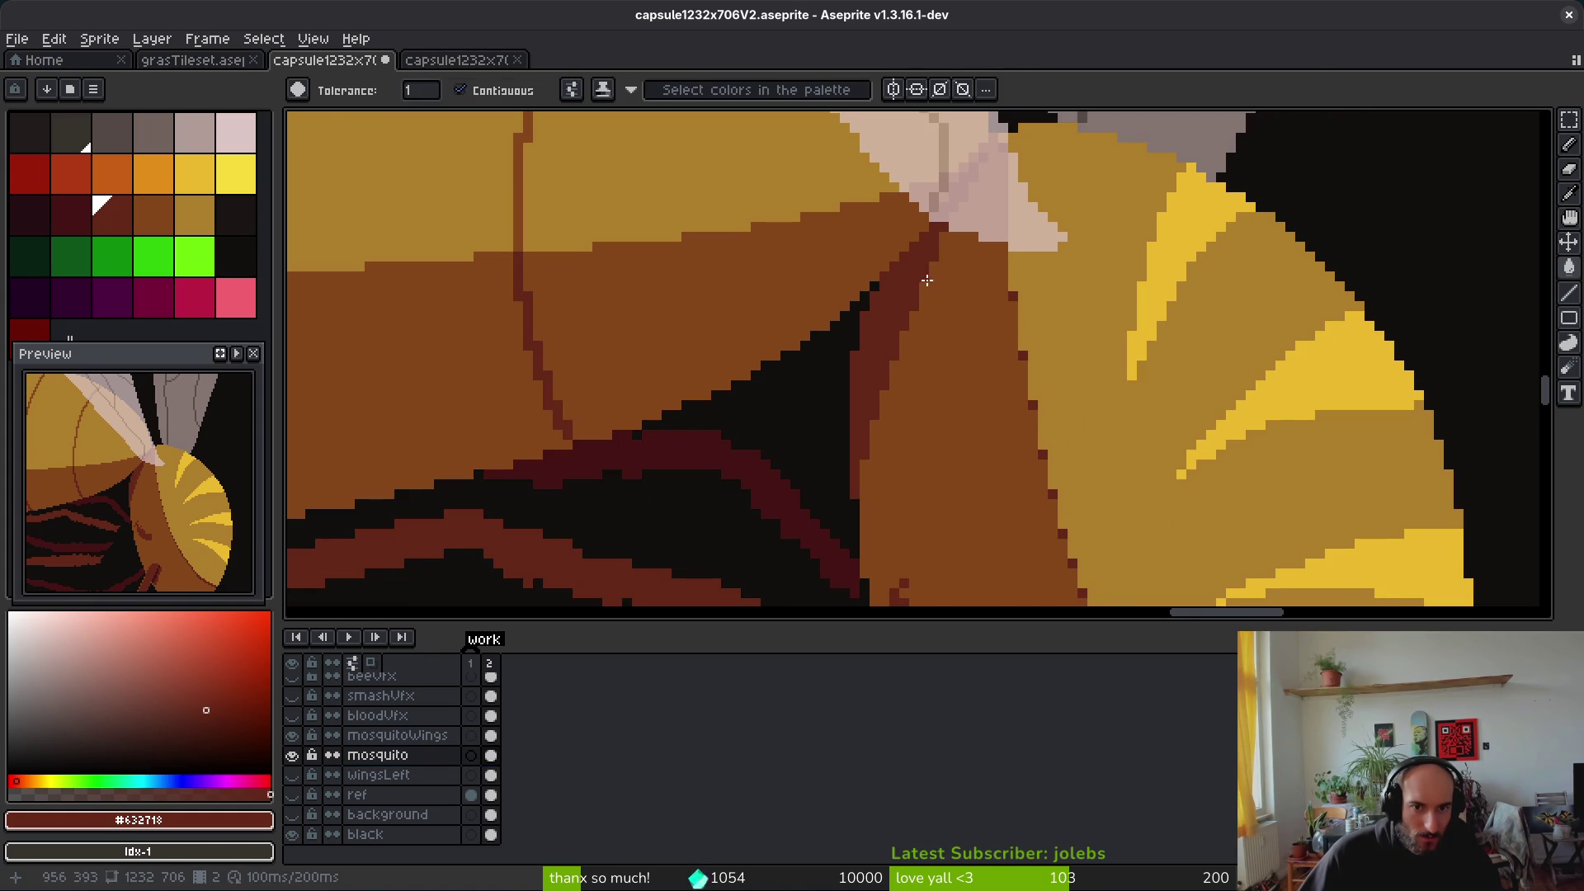
pyautogui.click(928, 285)
pyautogui.hotkey('ctrl', 'z')
pyautogui.press('f')
pyautogui.scroll(1, 940, 282)
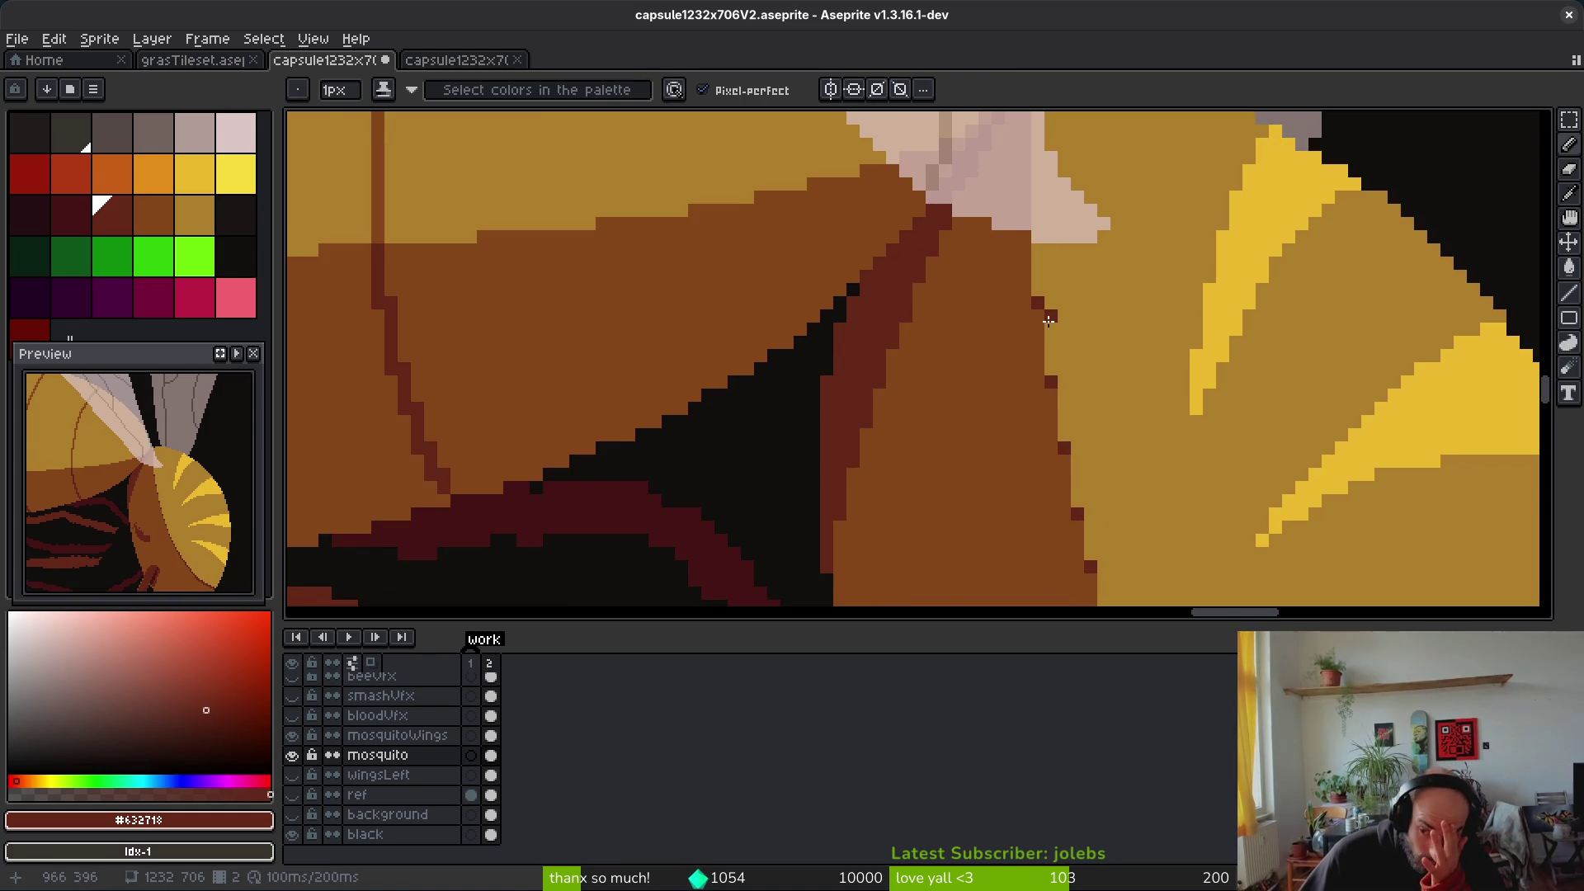
pyautogui.scroll(-1, 905, 386)
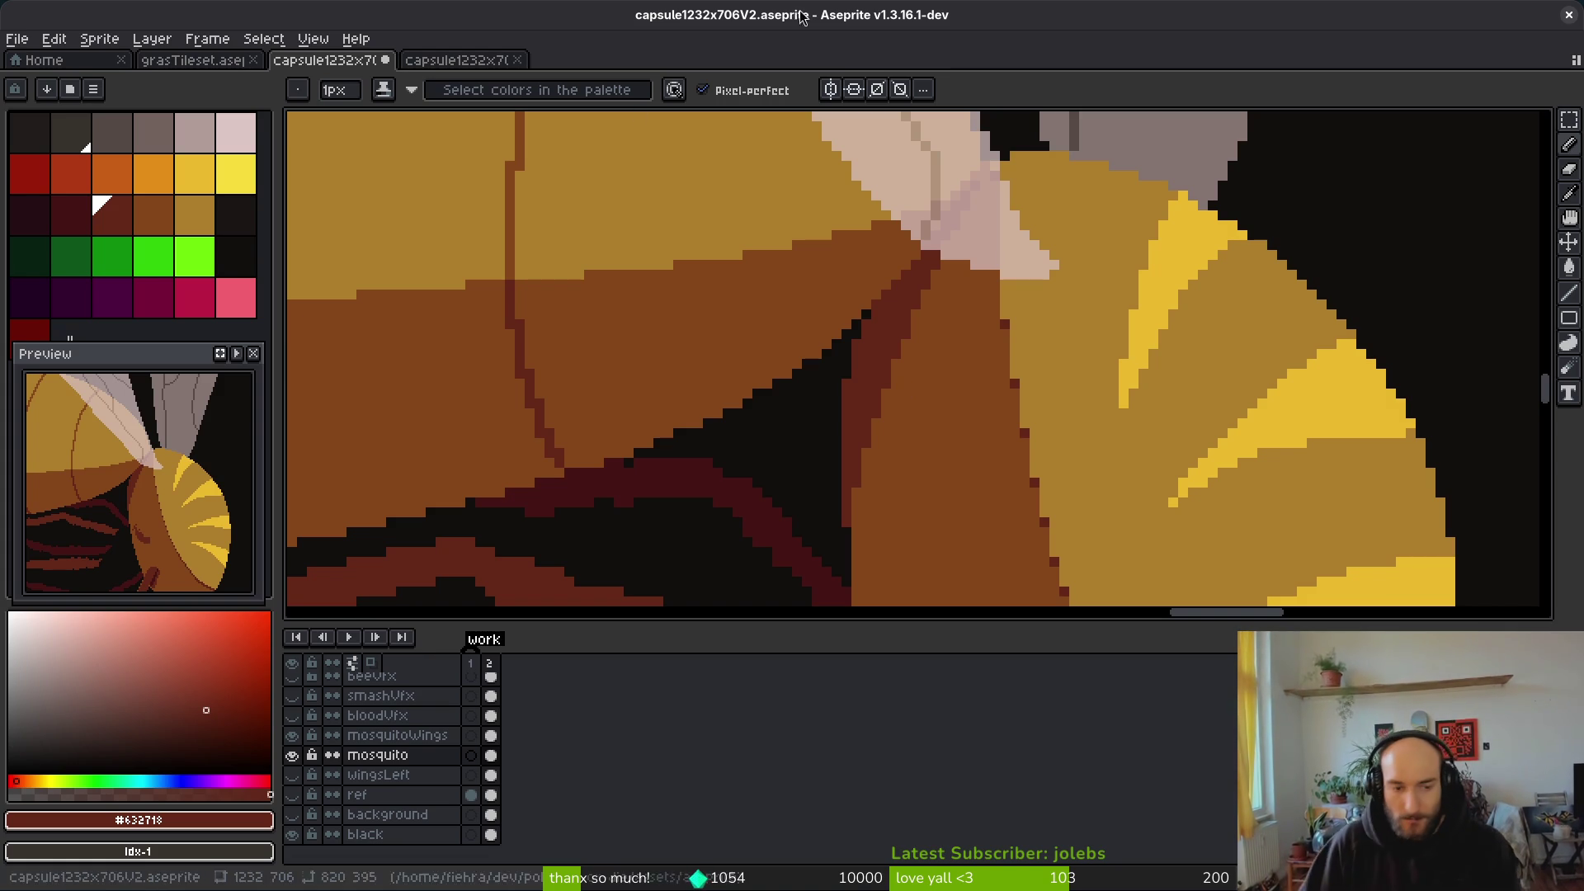
# Step: Sample dark red #431414 and pencil in the notches along the leg's lower and upper edges
pyautogui.scroll(-4, 1106, 460)
pyautogui.scroll(4, 1072, 421)
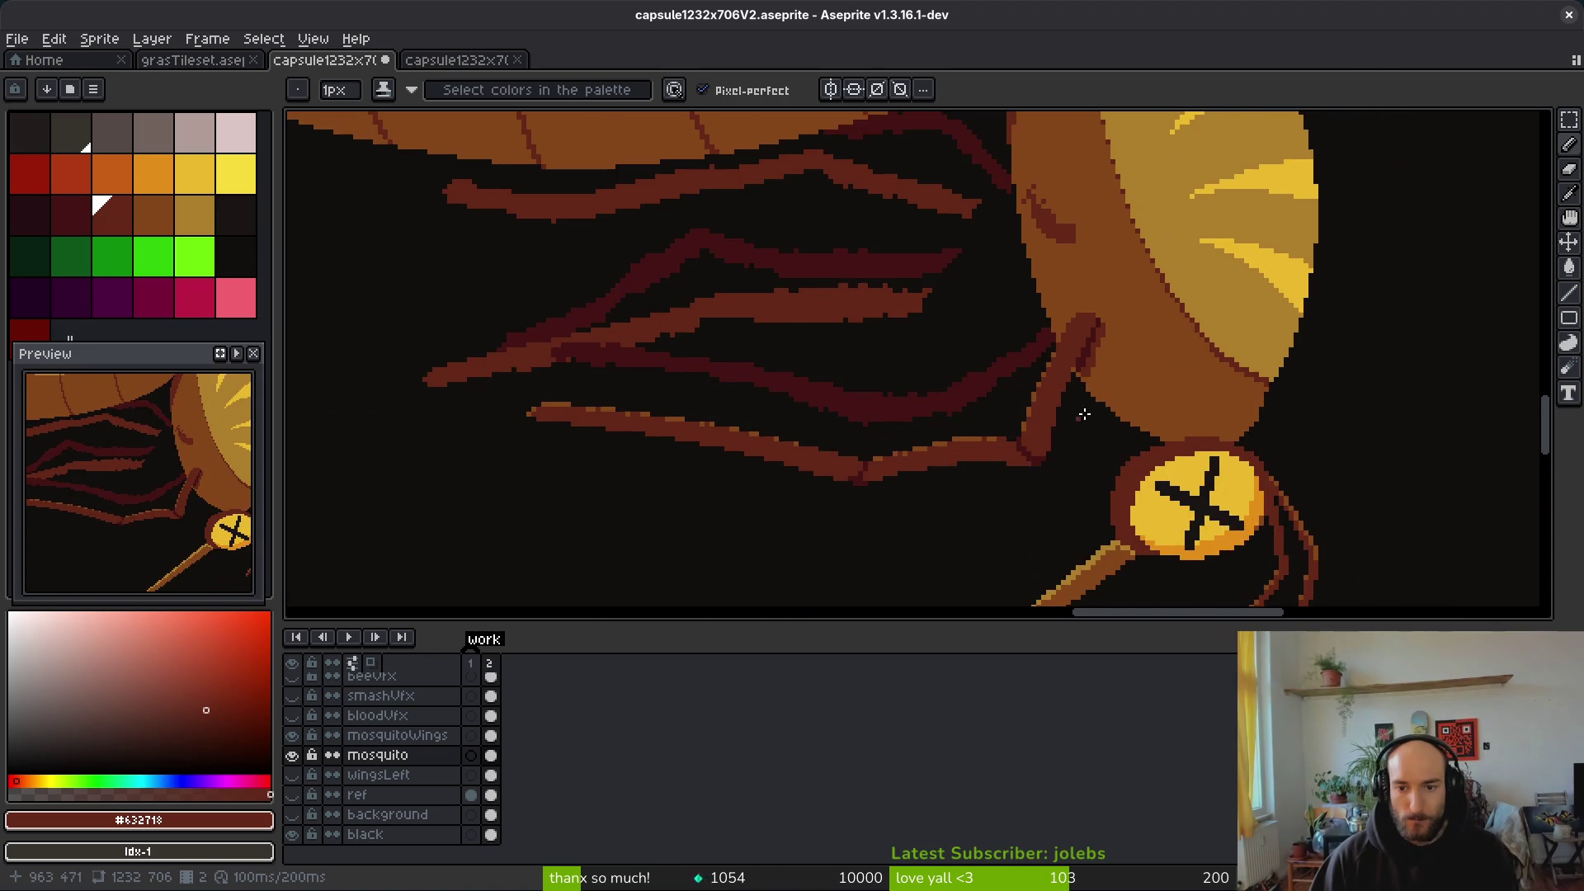
pyautogui.scroll(3, 1131, 354)
pyautogui.keyDown('alt'); pyautogui.click(1057, 371); pyautogui.keyUp('alt')
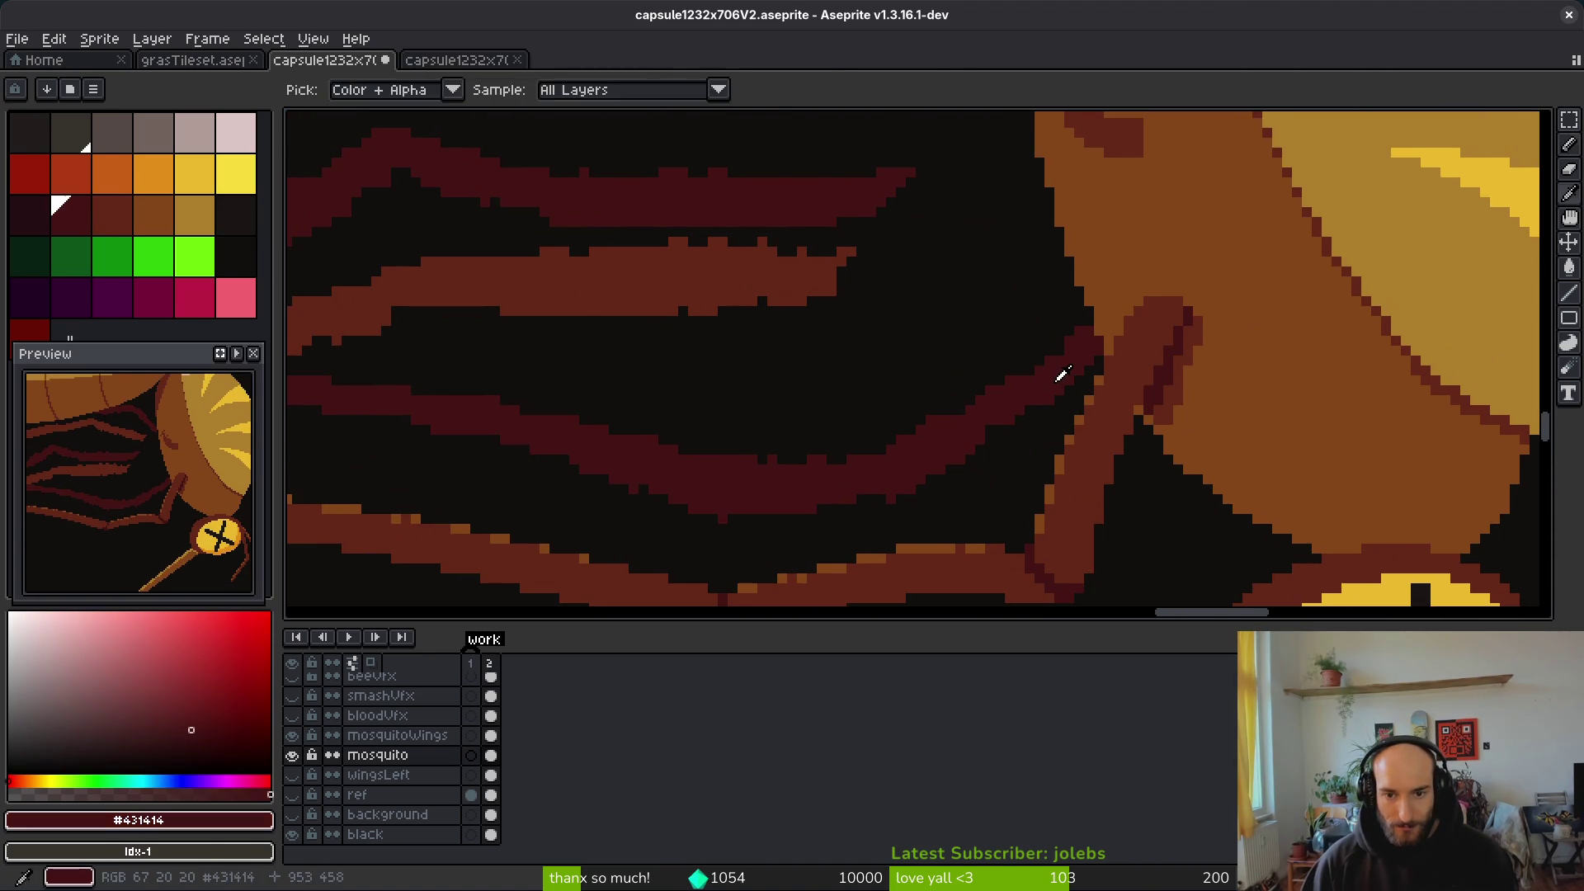
pyautogui.scroll(2, 1032, 419)
pyautogui.moveTo(948, 453); pyautogui.dragTo(1026, 410)
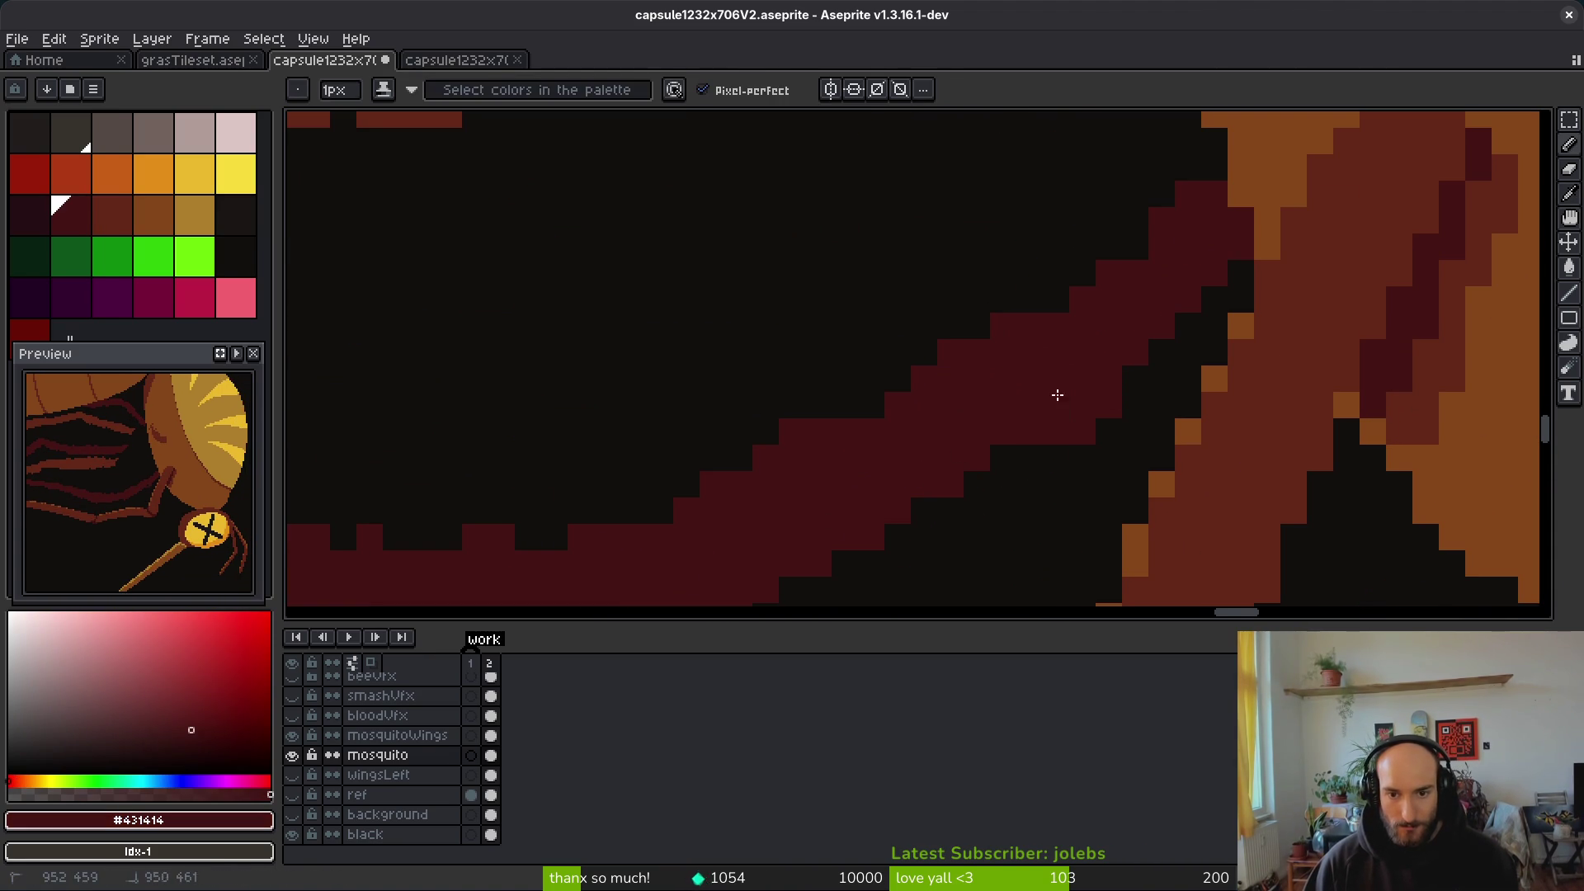
pyautogui.hotkey('ctrl', 'z')
pyautogui.click(950, 457)
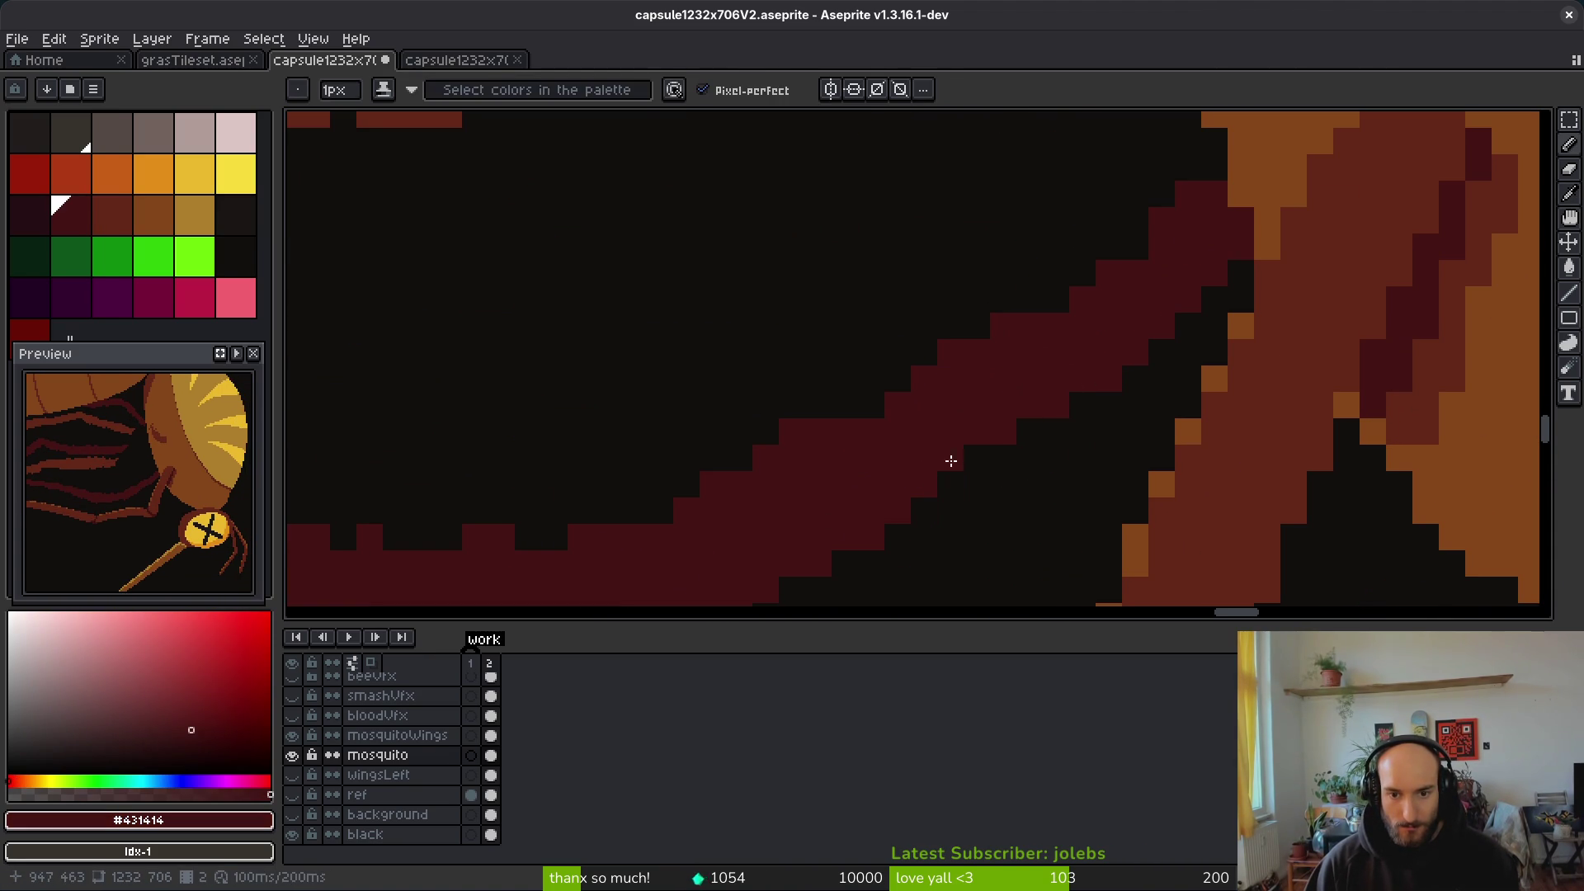
pyautogui.scroll(-3, 970, 446)
pyautogui.scroll(3, 885, 425)
pyautogui.moveTo(853, 424); pyautogui.dragTo(905, 423)
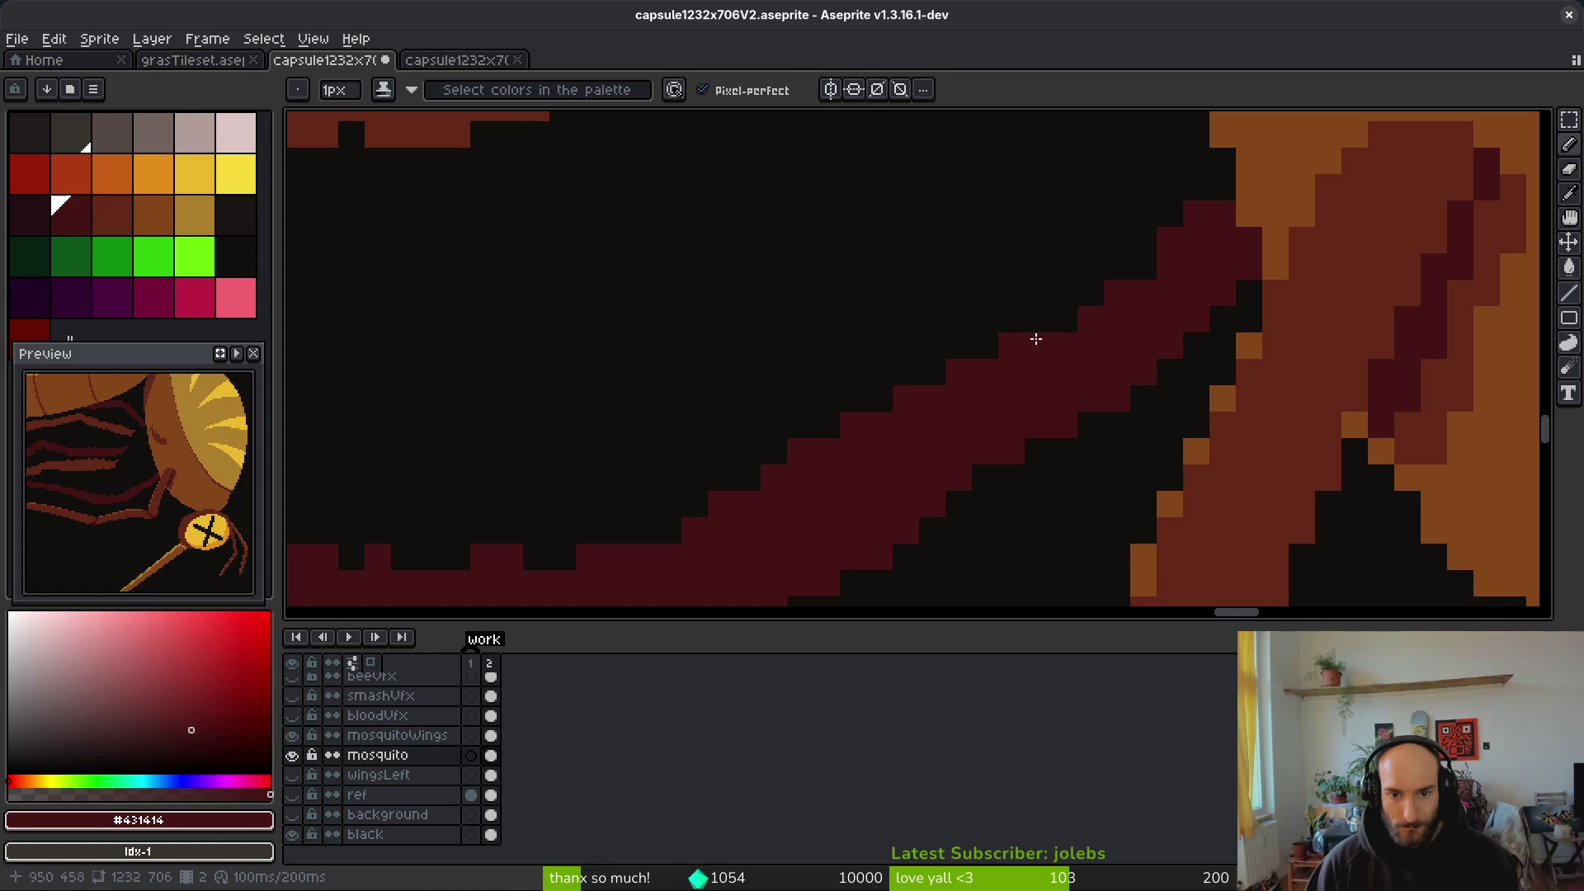
pyautogui.scroll(-1, 1035, 338)
pyautogui.scroll(1, 1052, 345)
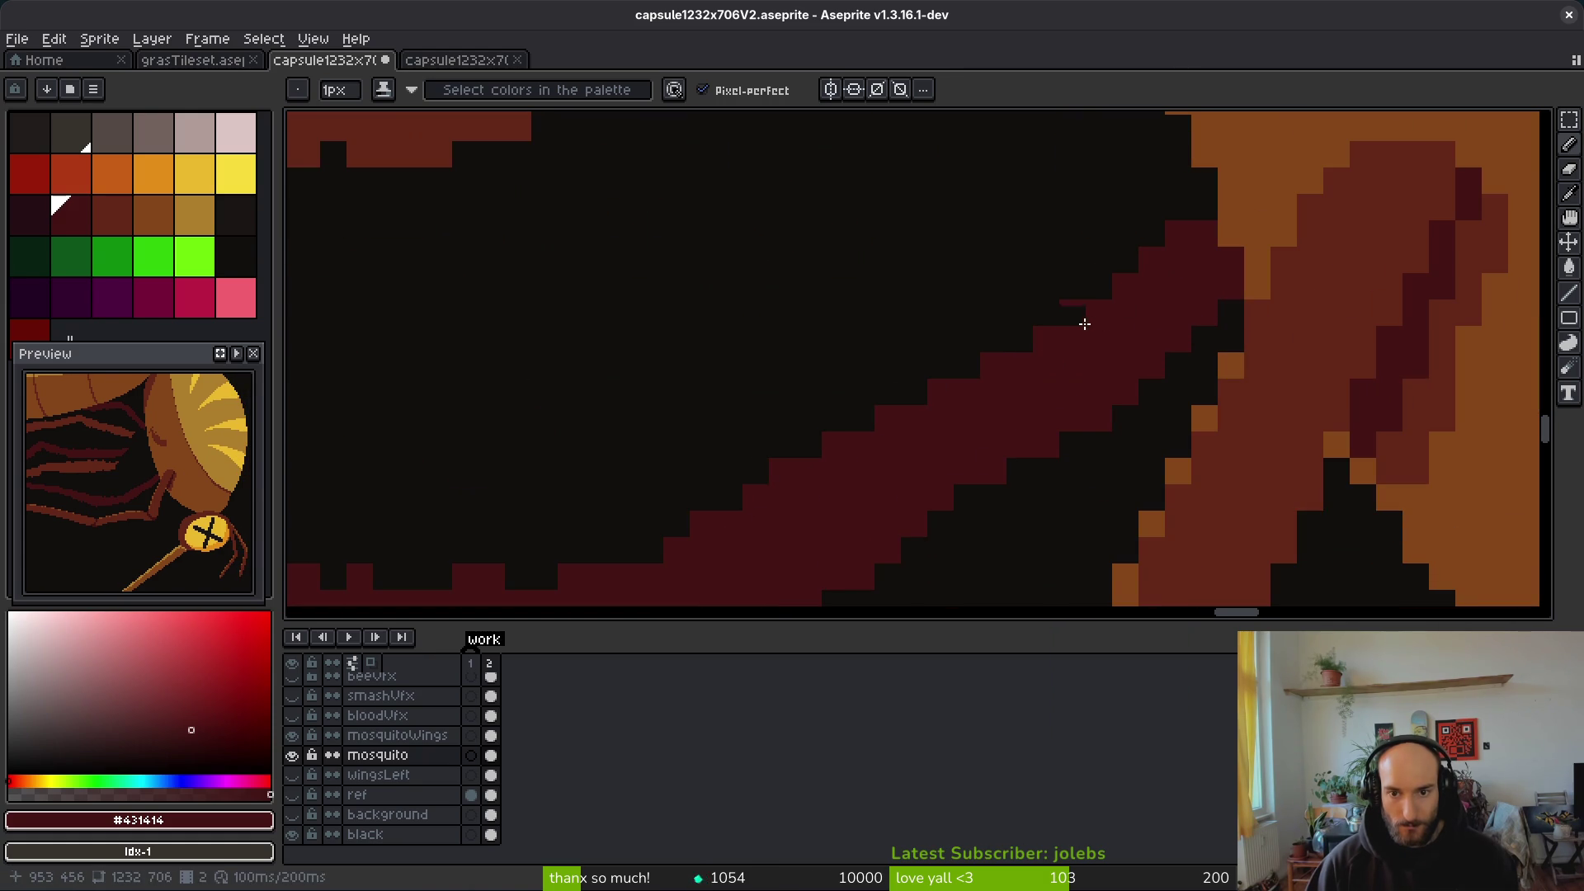
# Step: Erase the uneven pixels along the leg stripe's edge
pyautogui.press('e')
pyautogui.moveTo(1071, 442); pyautogui.dragTo(1046, 476)
pyautogui.scroll(-1, 1103, 372)
pyautogui.scroll(-1, 1103, 371)
pyautogui.scroll(1, 1075, 446)
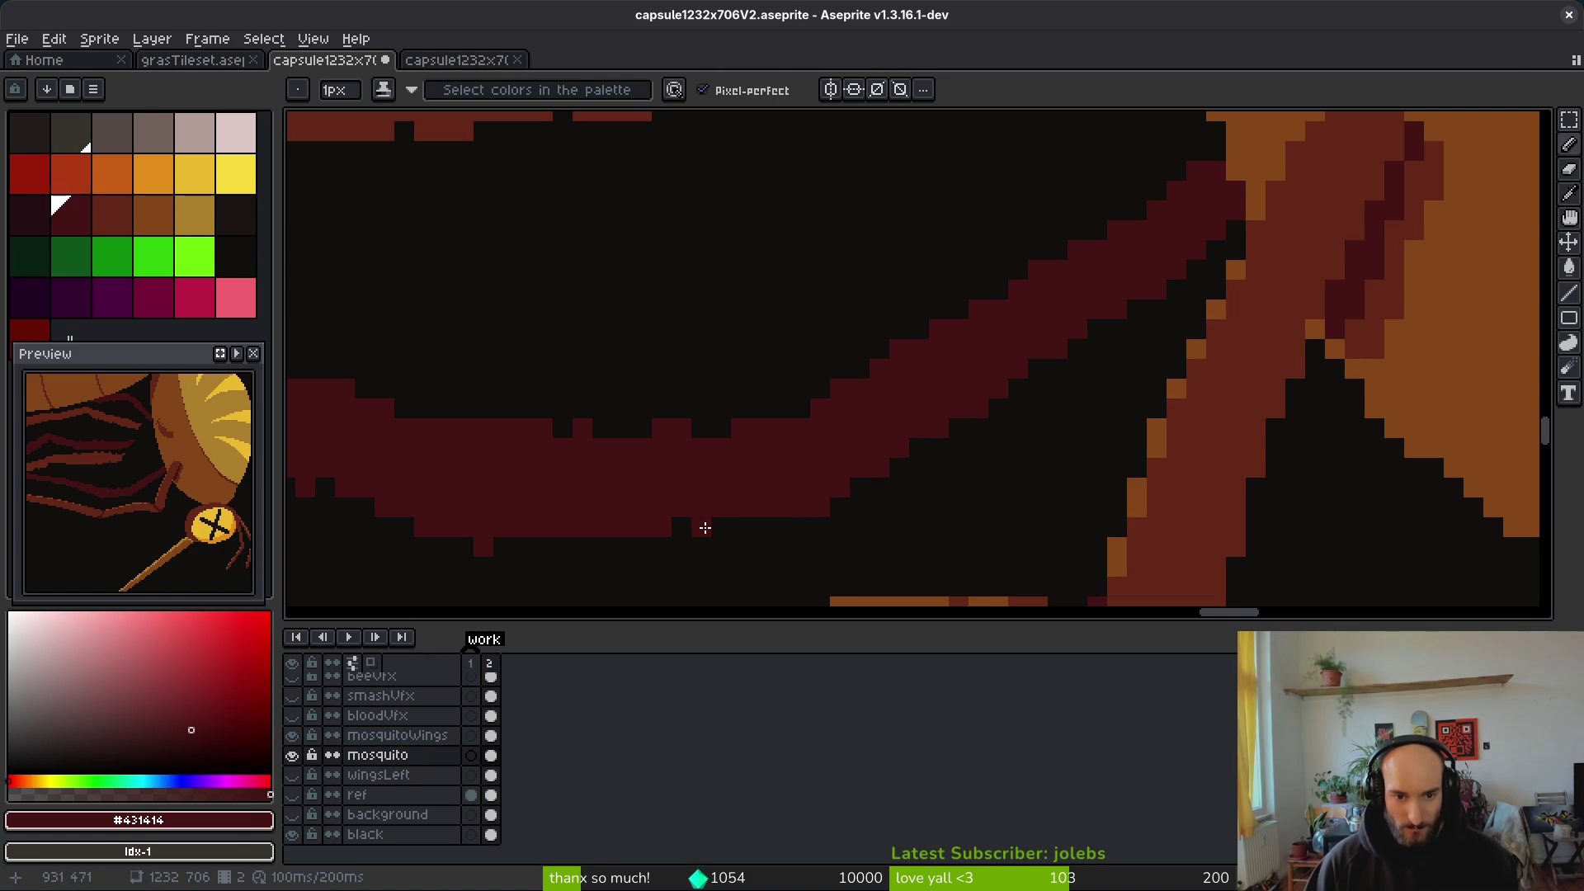
pyautogui.scroll(-1, 817, 478)
pyautogui.scroll(1, 817, 478)
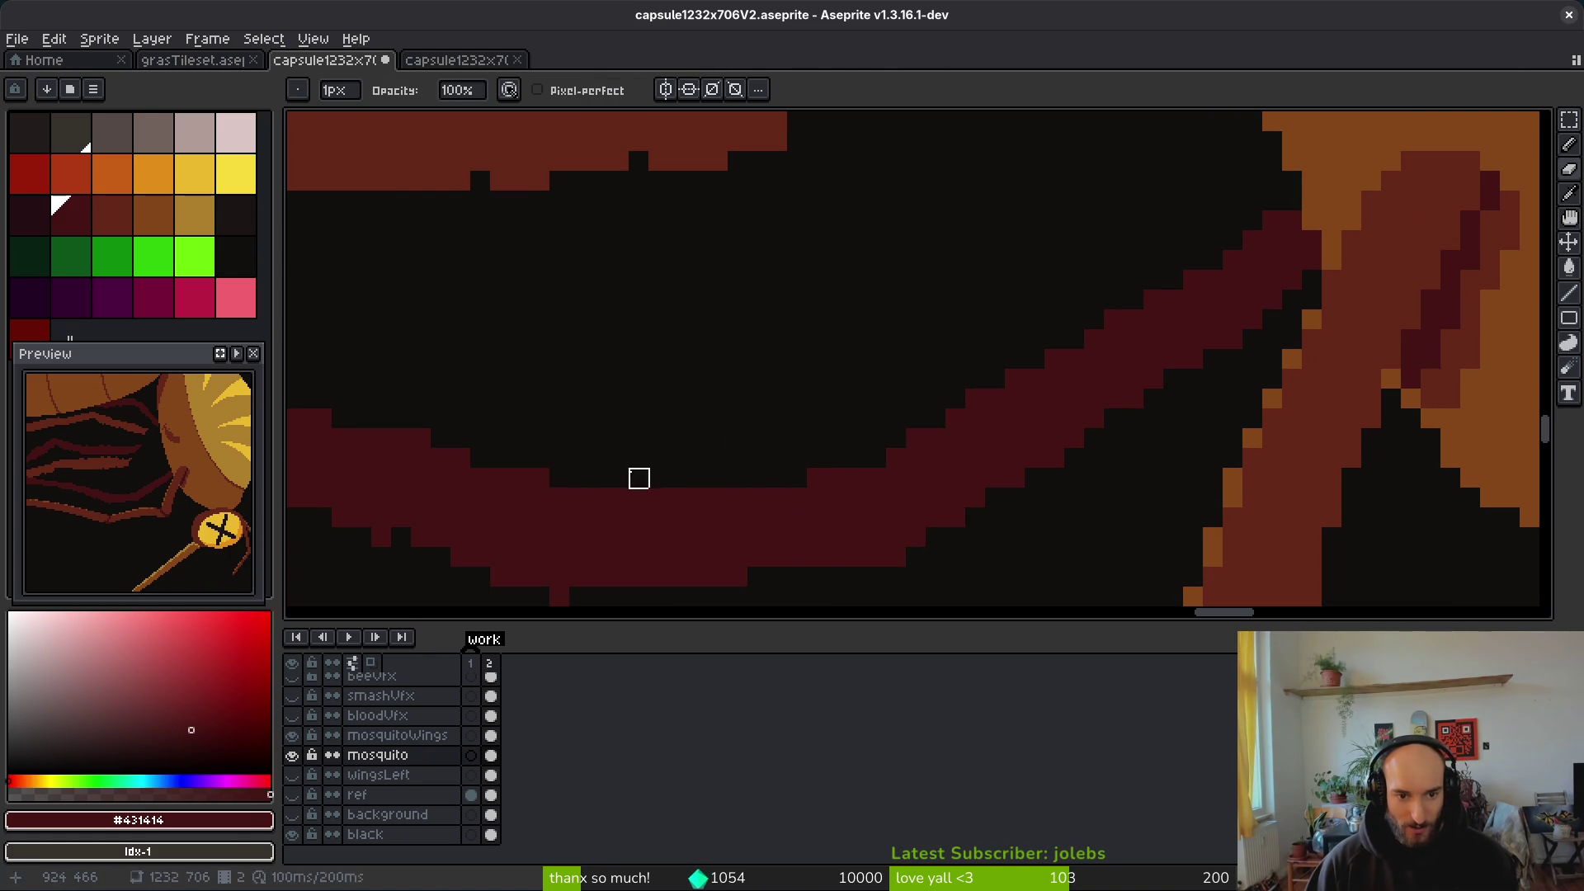
# Step: Fill the remaining notch in the leg's edge and erase the stray pixel below the leg
pyautogui.press('b')
pyautogui.scroll(-1, 767, 470)
pyautogui.scroll(1, 768, 470)
pyautogui.click(923, 466)
pyautogui.scroll(-1, 955, 449)
pyautogui.scroll(1, 955, 449)
pyautogui.press('e')
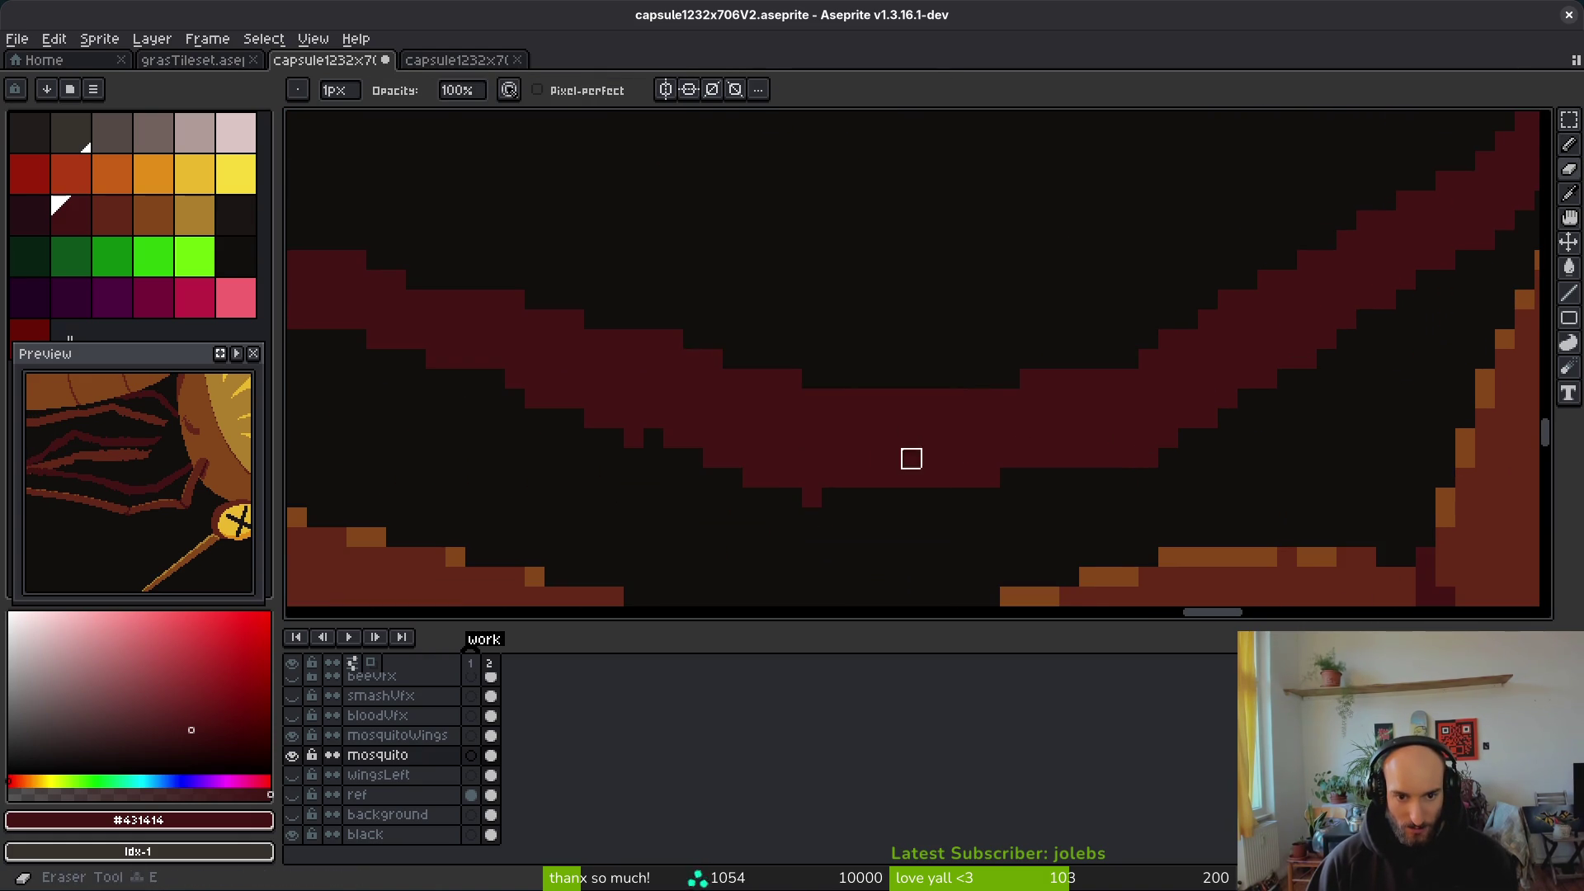
pyautogui.click(813, 498)
pyautogui.scroll(-1, 813, 495)
pyautogui.scroll(1, 916, 470)
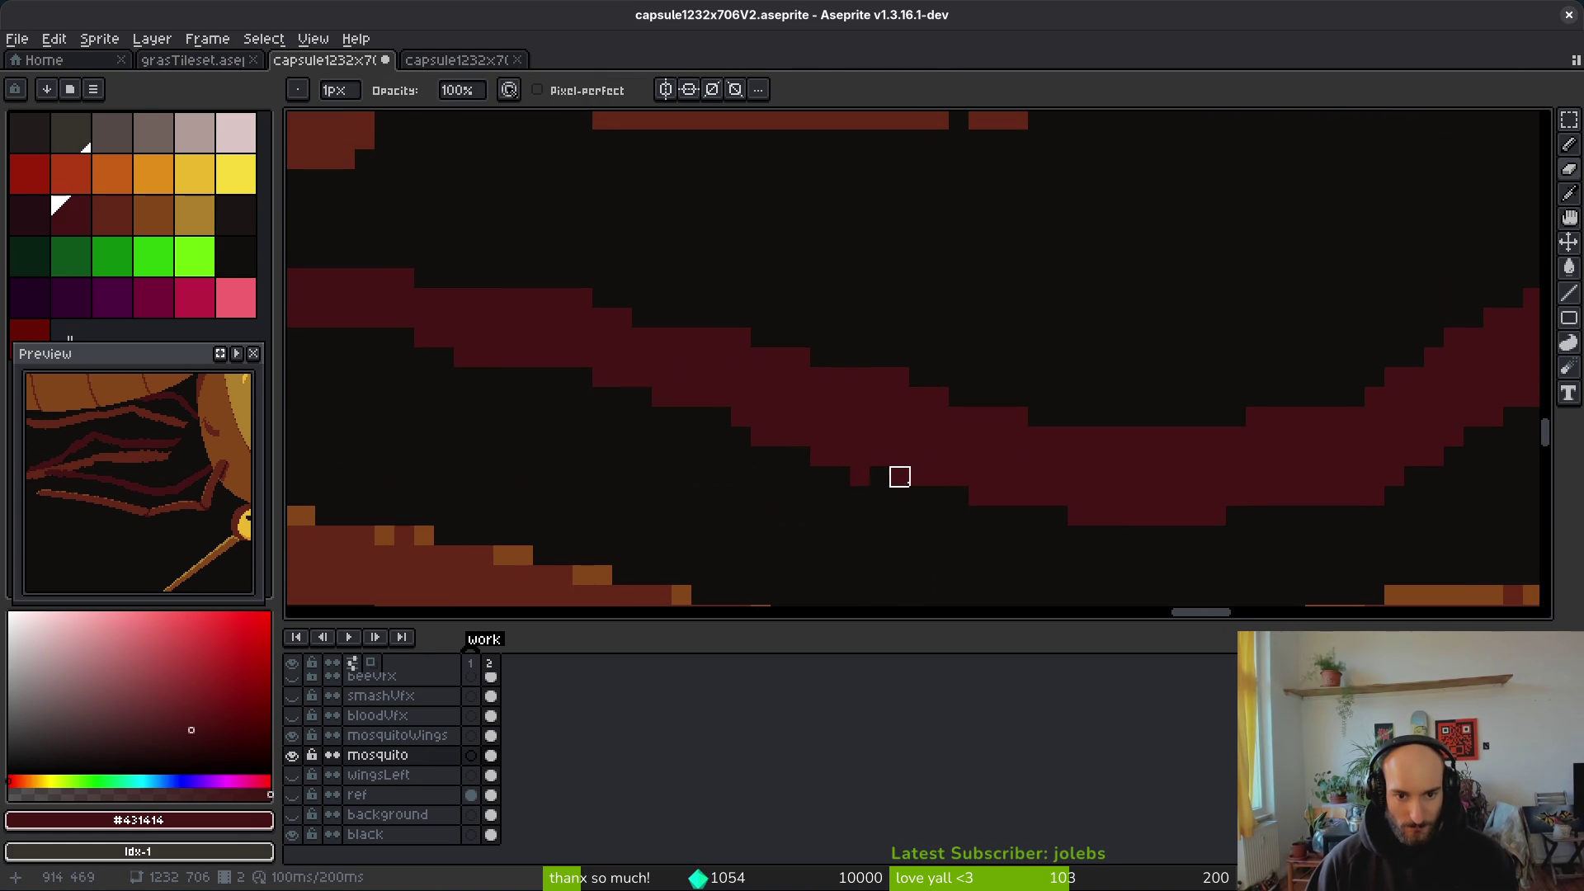
pyautogui.press('b')
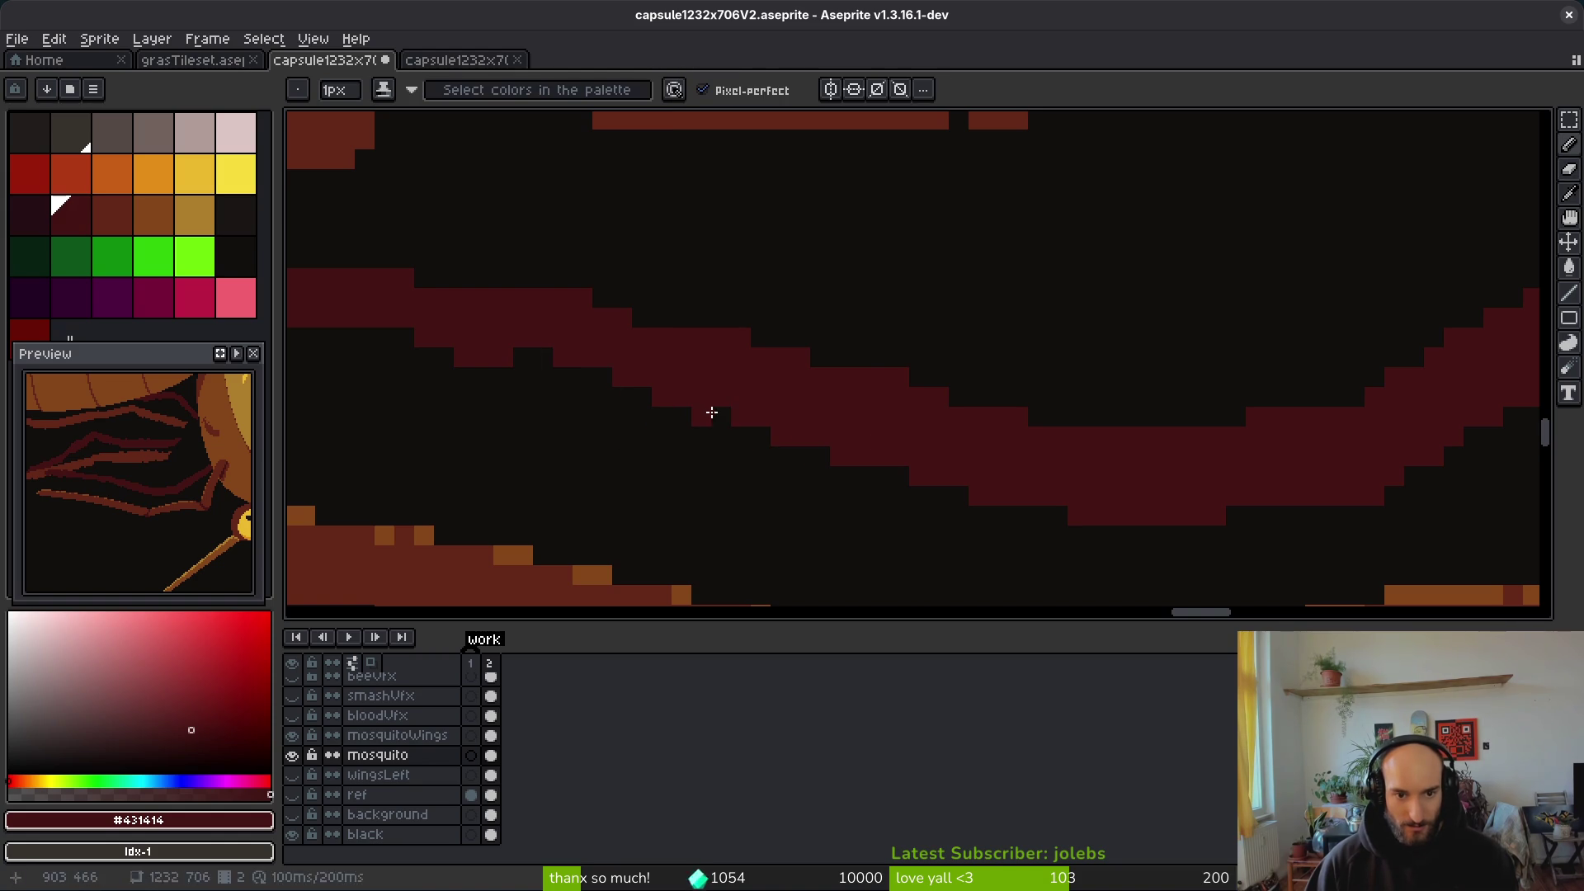
pyautogui.press('e')
pyautogui.scroll(-1, 742, 412)
pyautogui.scroll(1, 857, 395)
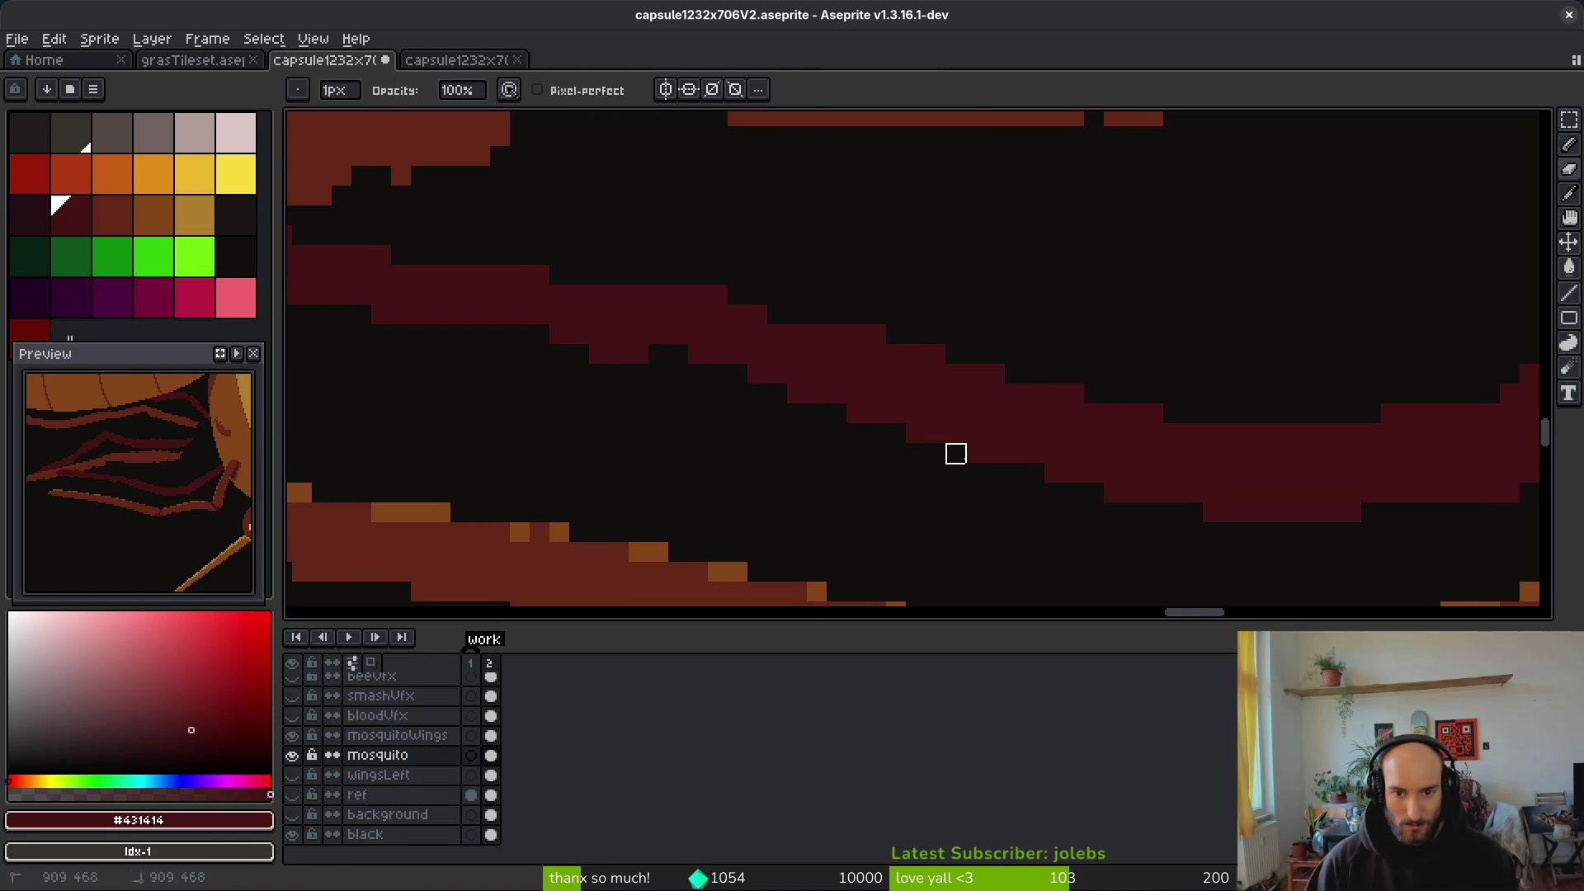
# Step: Save the capsule image, then trim one more pixel along the leg's edge
pyautogui.hotkey('ctrl', 's')
pyautogui.scroll(-1, 858, 359)
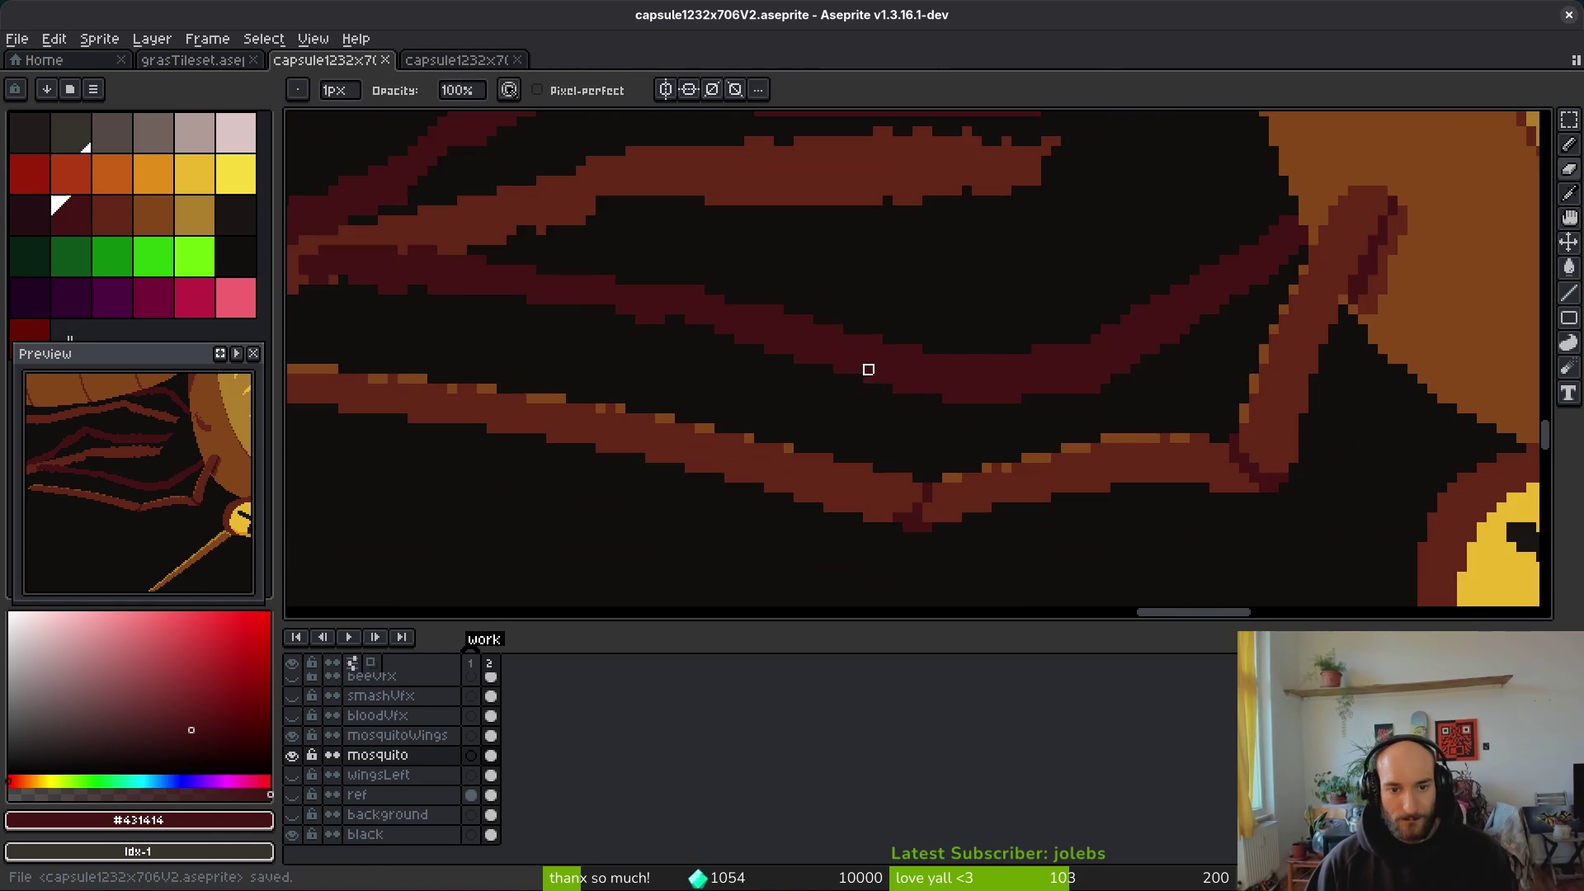
pyautogui.scroll(2, 878, 399)
pyautogui.click(762, 336)
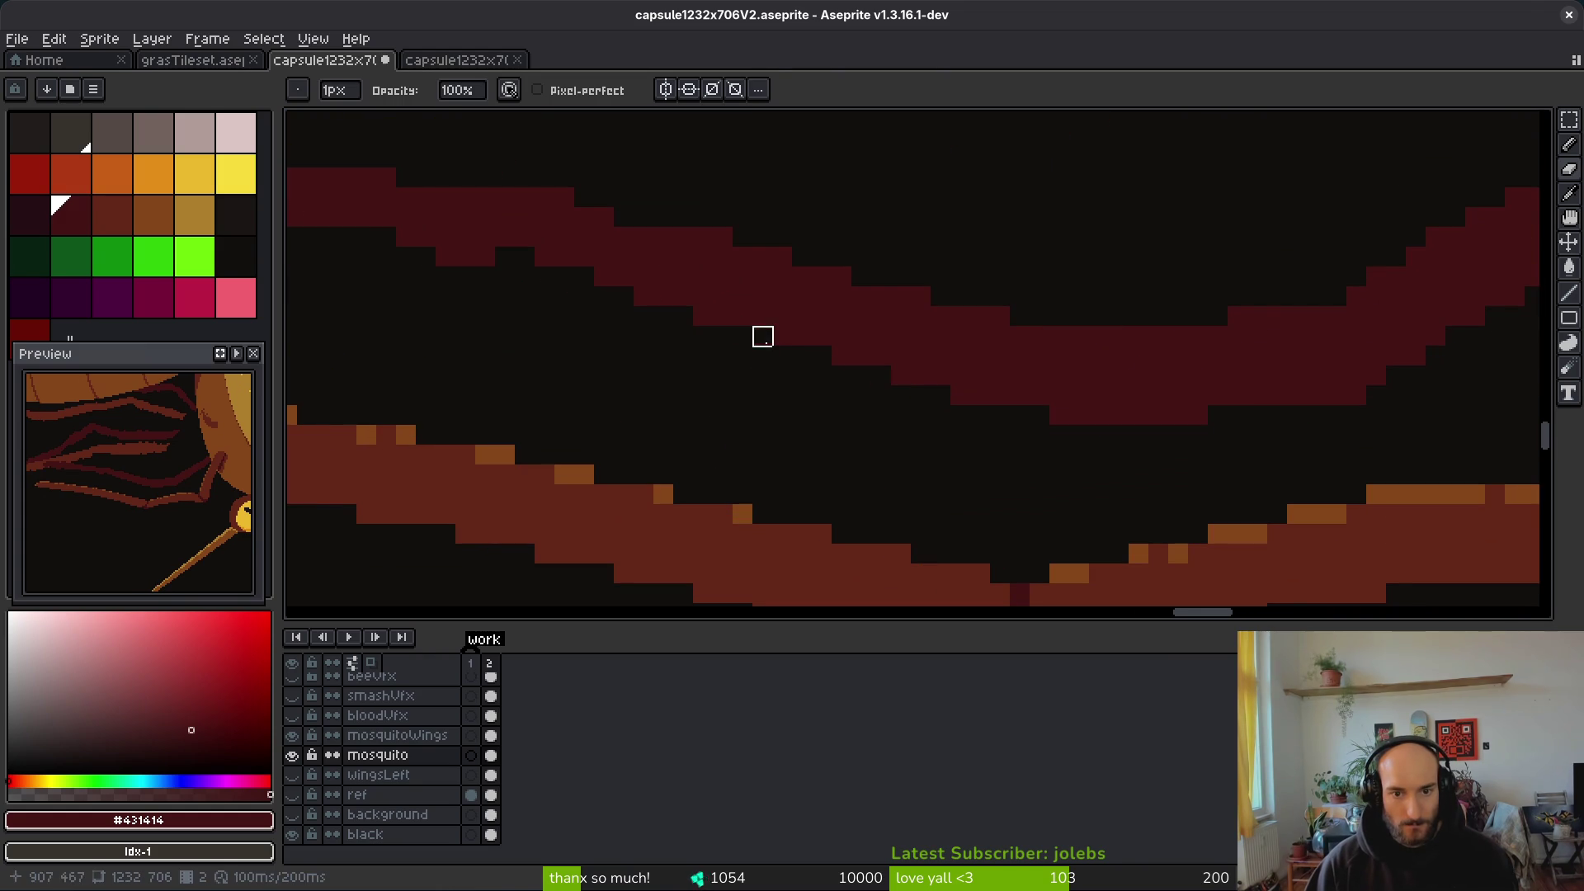
pyautogui.press('b')
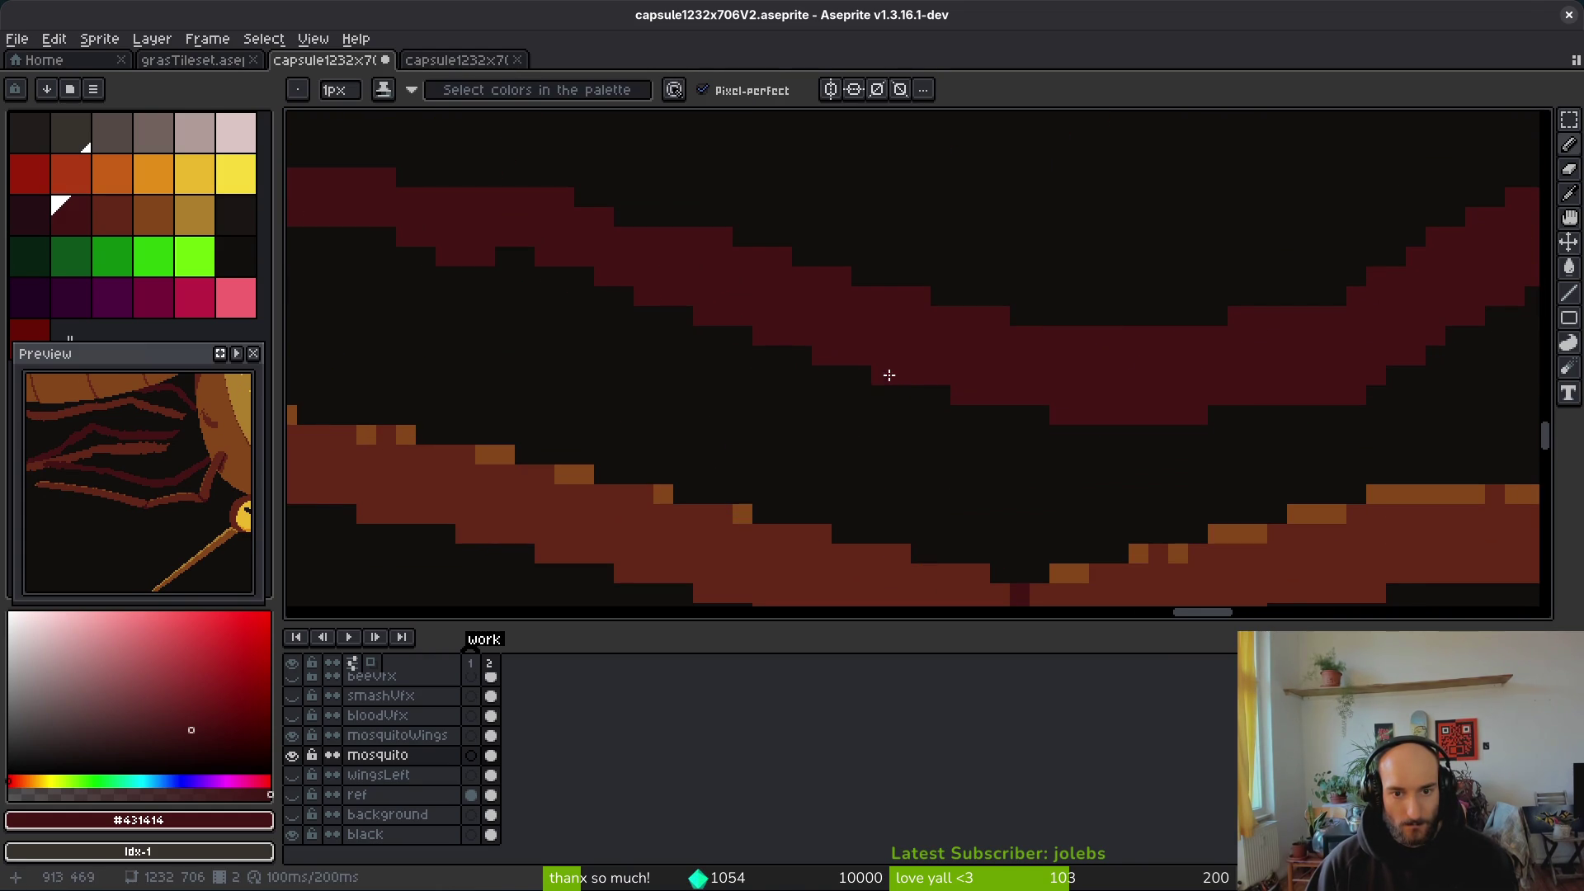
pyautogui.scroll(-2, 1107, 425)
pyautogui.scroll(2, 944, 432)
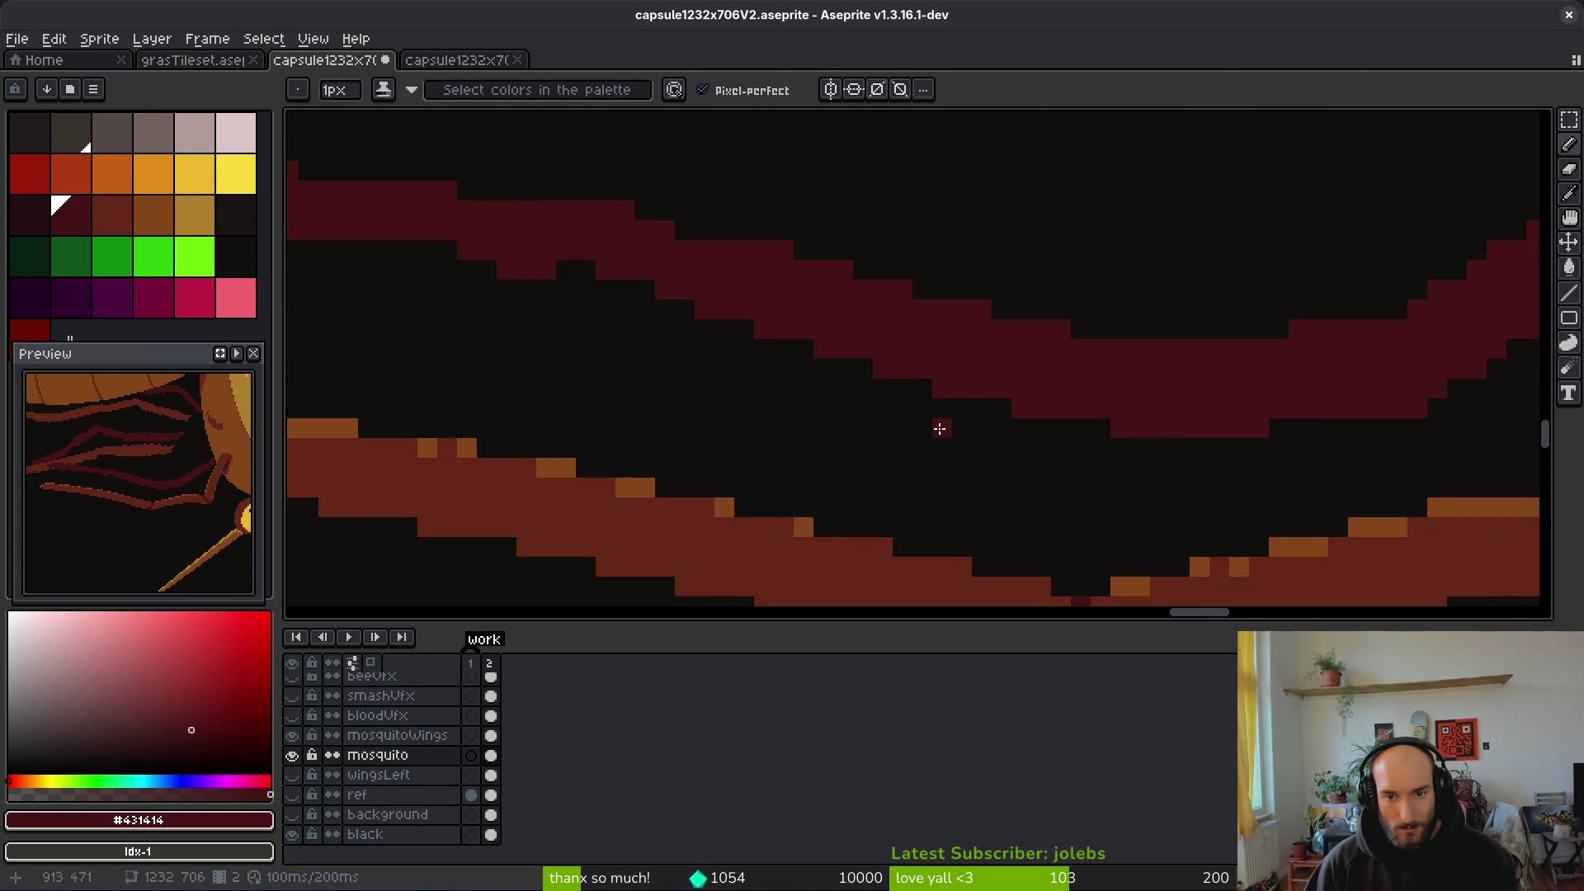
# Step: Paint over the black gap in the dark-red leg band with #431414
pyautogui.moveTo(944, 432); pyautogui.dragTo(1013, 514)
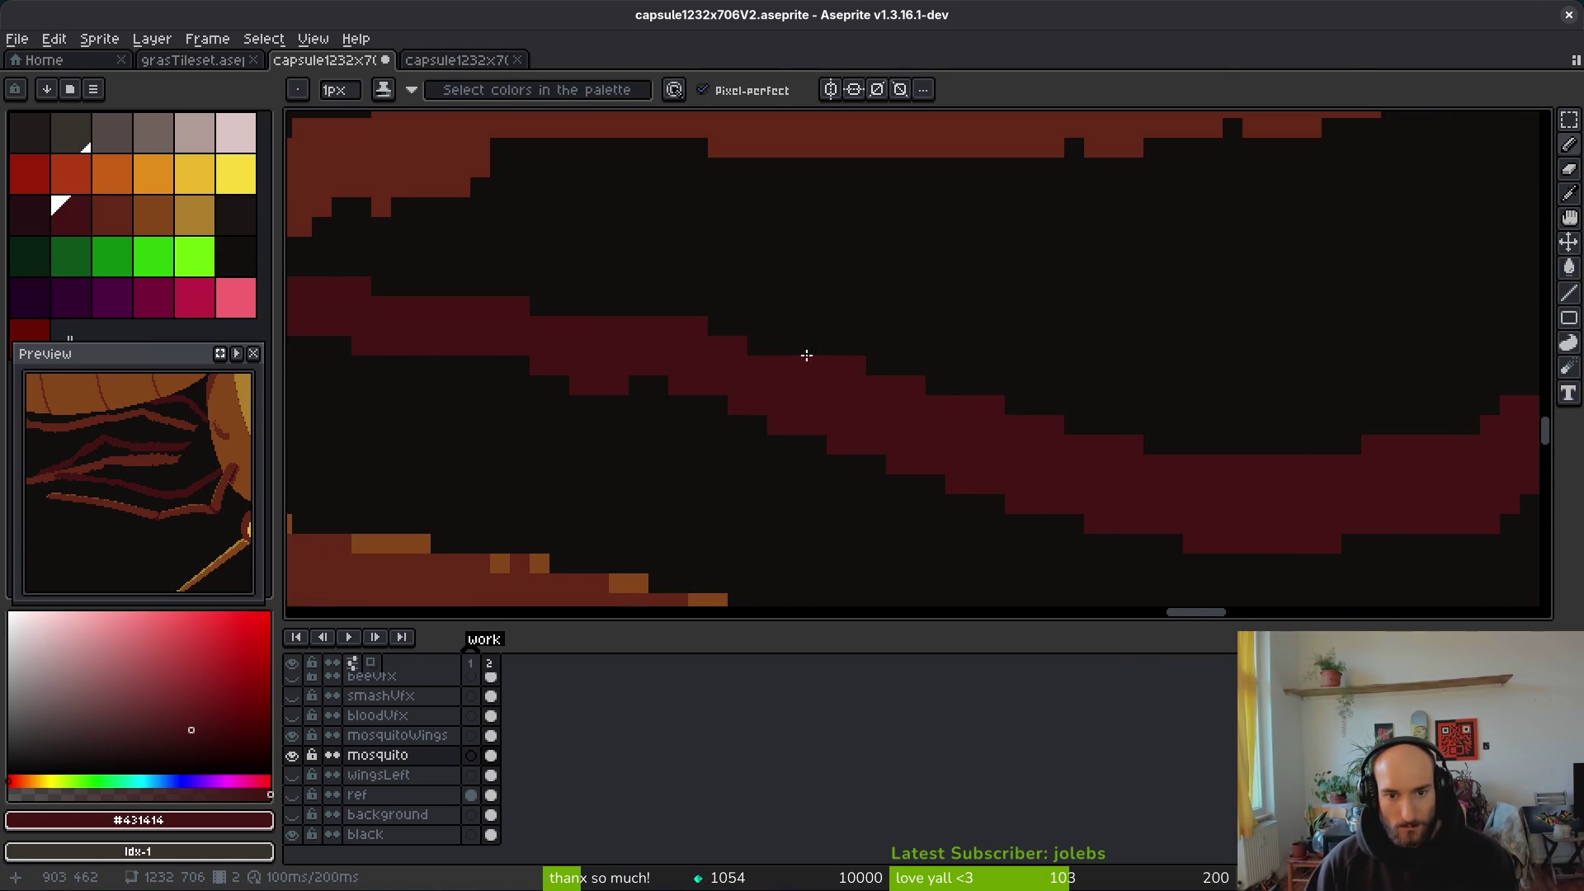
pyautogui.moveTo(782, 349)
pyautogui.mouseDown()
pyautogui.moveTo(714, 344)
pyautogui.moveTo(1094, 398)
pyautogui.mouseUp()
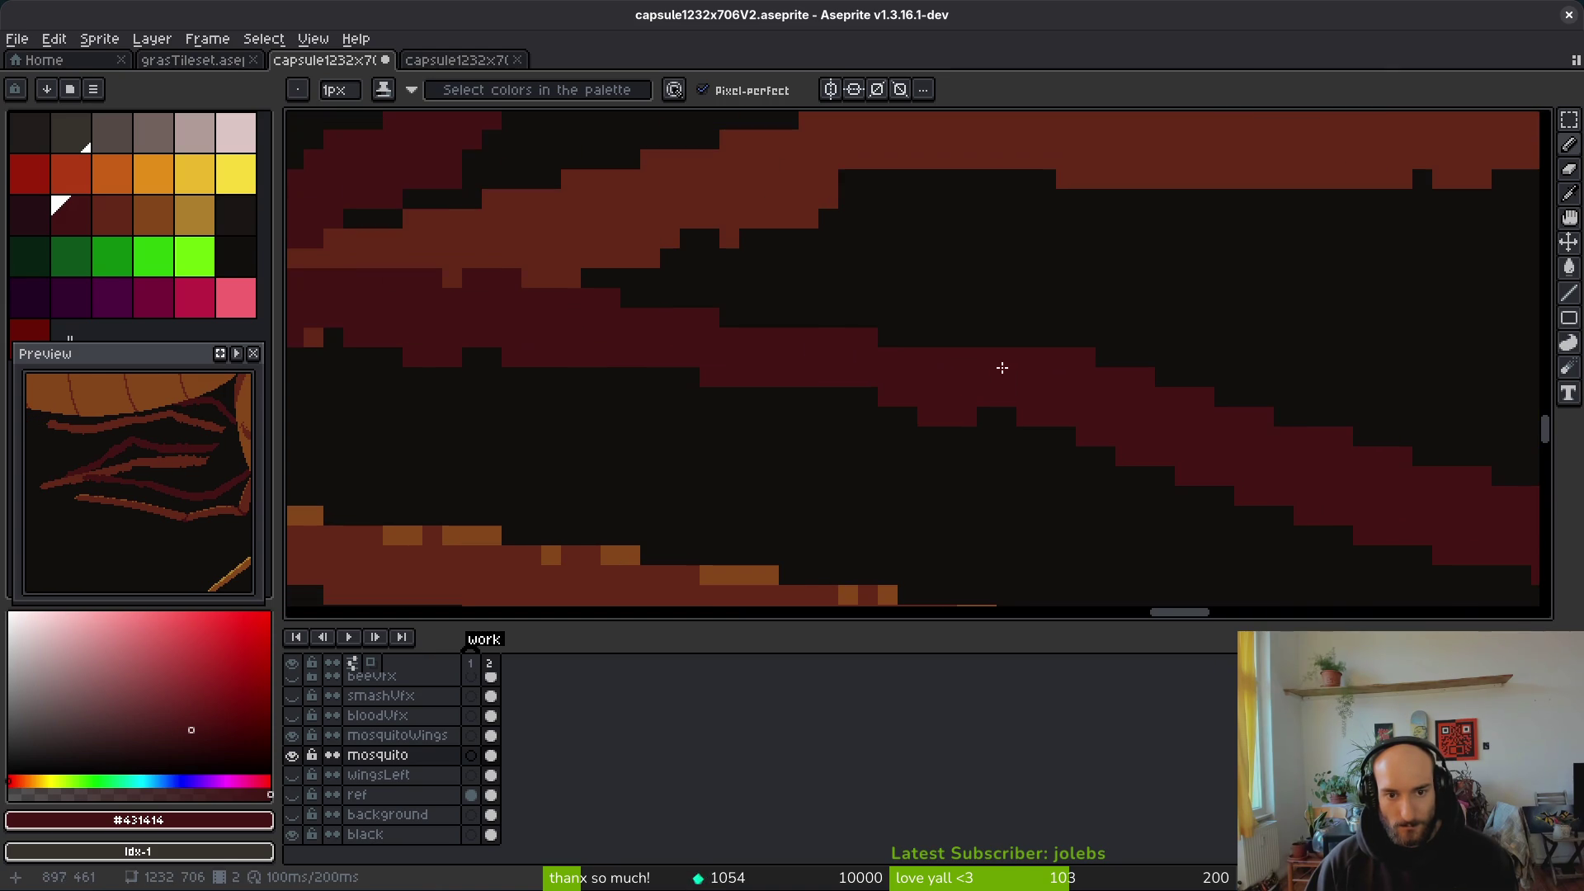
pyautogui.moveTo(1017, 344); pyautogui.dragTo(700, 344)
# Step: Erase the red bump sticking off the band's edge
pyautogui.press('e')
pyautogui.moveTo(965, 415); pyautogui.dragTo(927, 416)
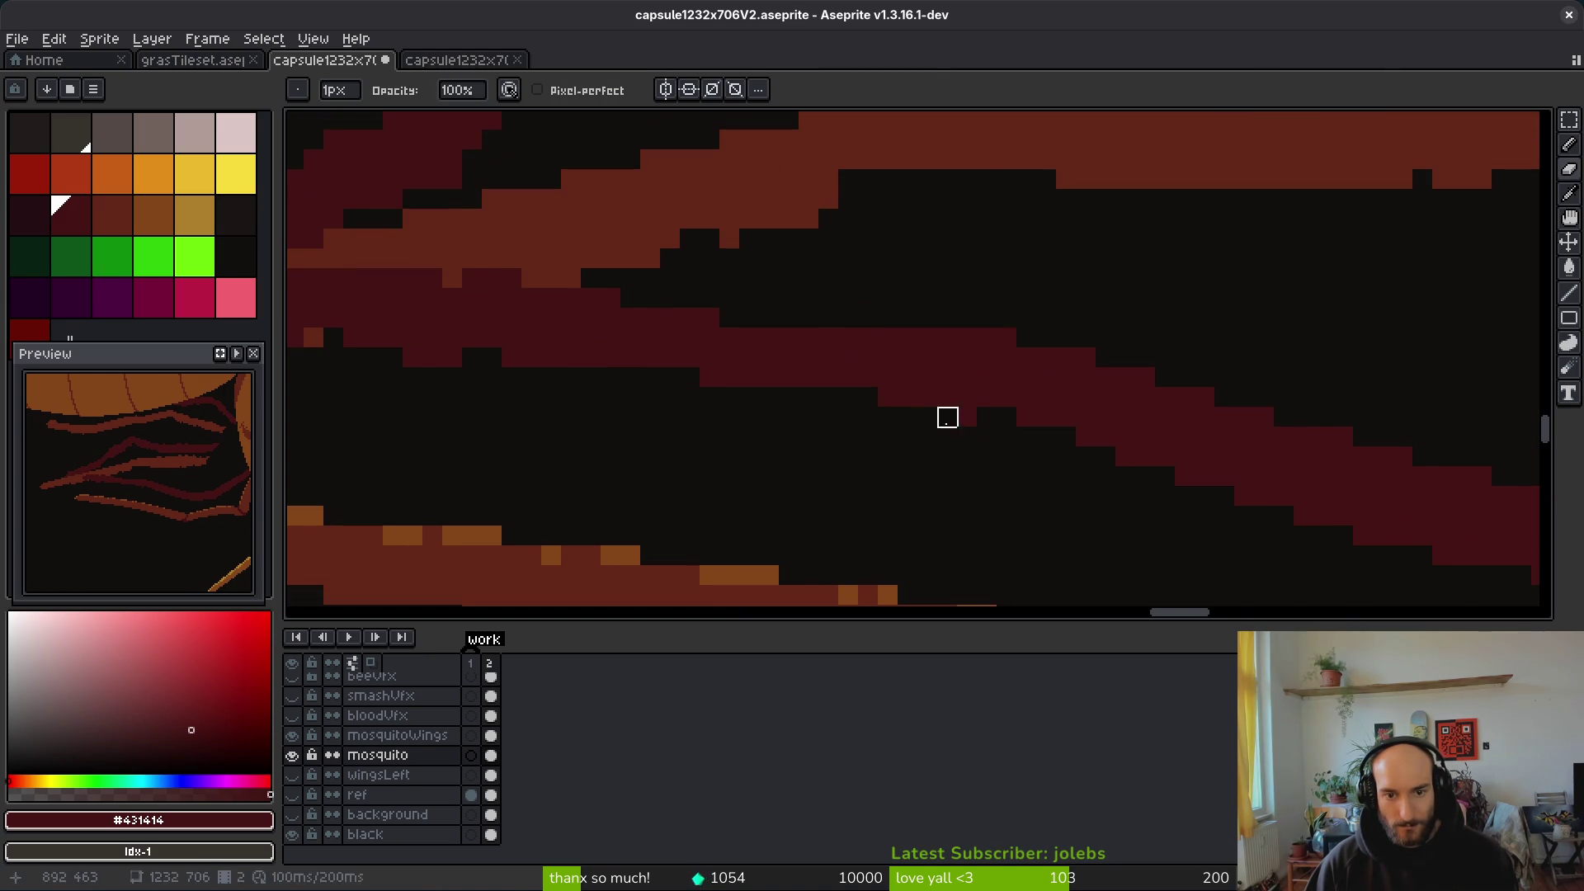
pyautogui.scroll(-2, 907, 418)
pyautogui.scroll(2, 954, 443)
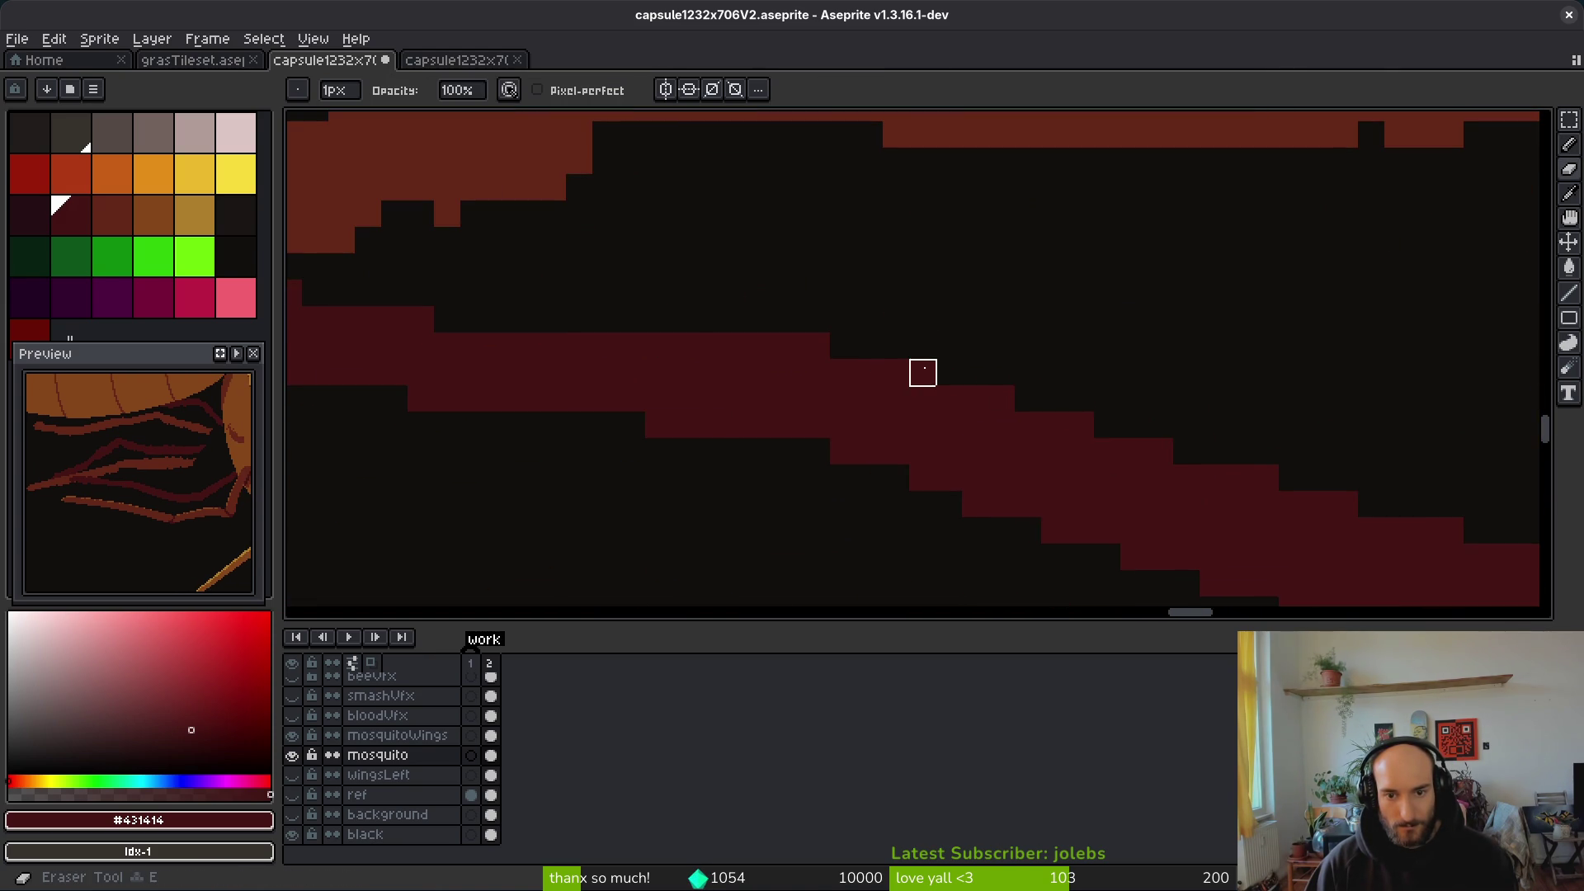
pyautogui.scroll(-2, 1164, 427)
pyautogui.scroll(-2, 1037, 491)
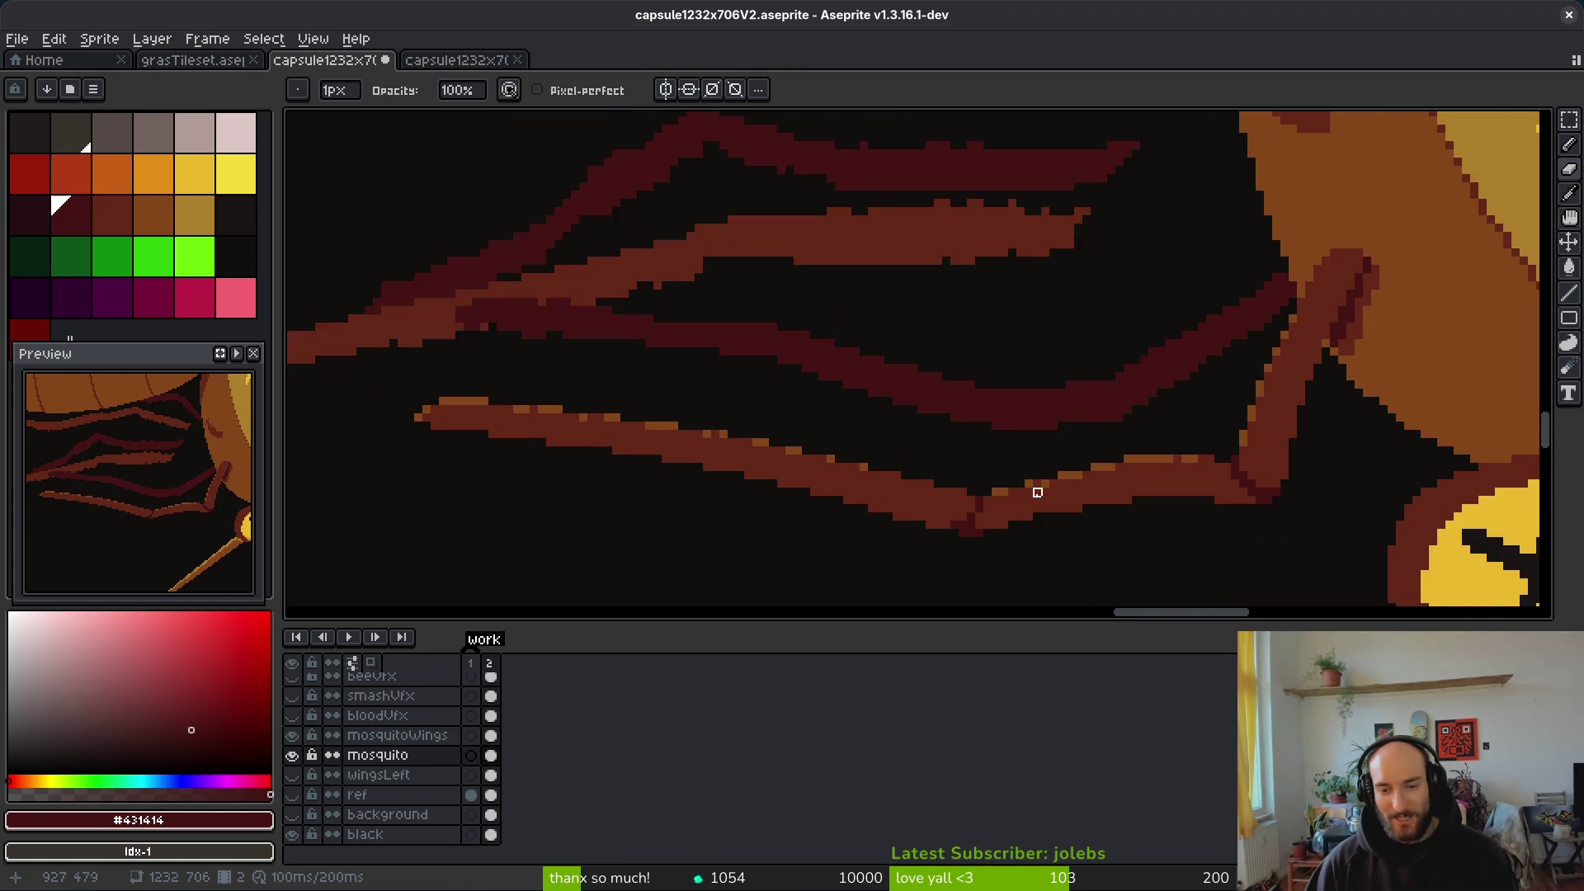
pyautogui.scroll(5, 1337, 402)
pyautogui.moveTo(1337, 402); pyautogui.dragTo(1142, 393)
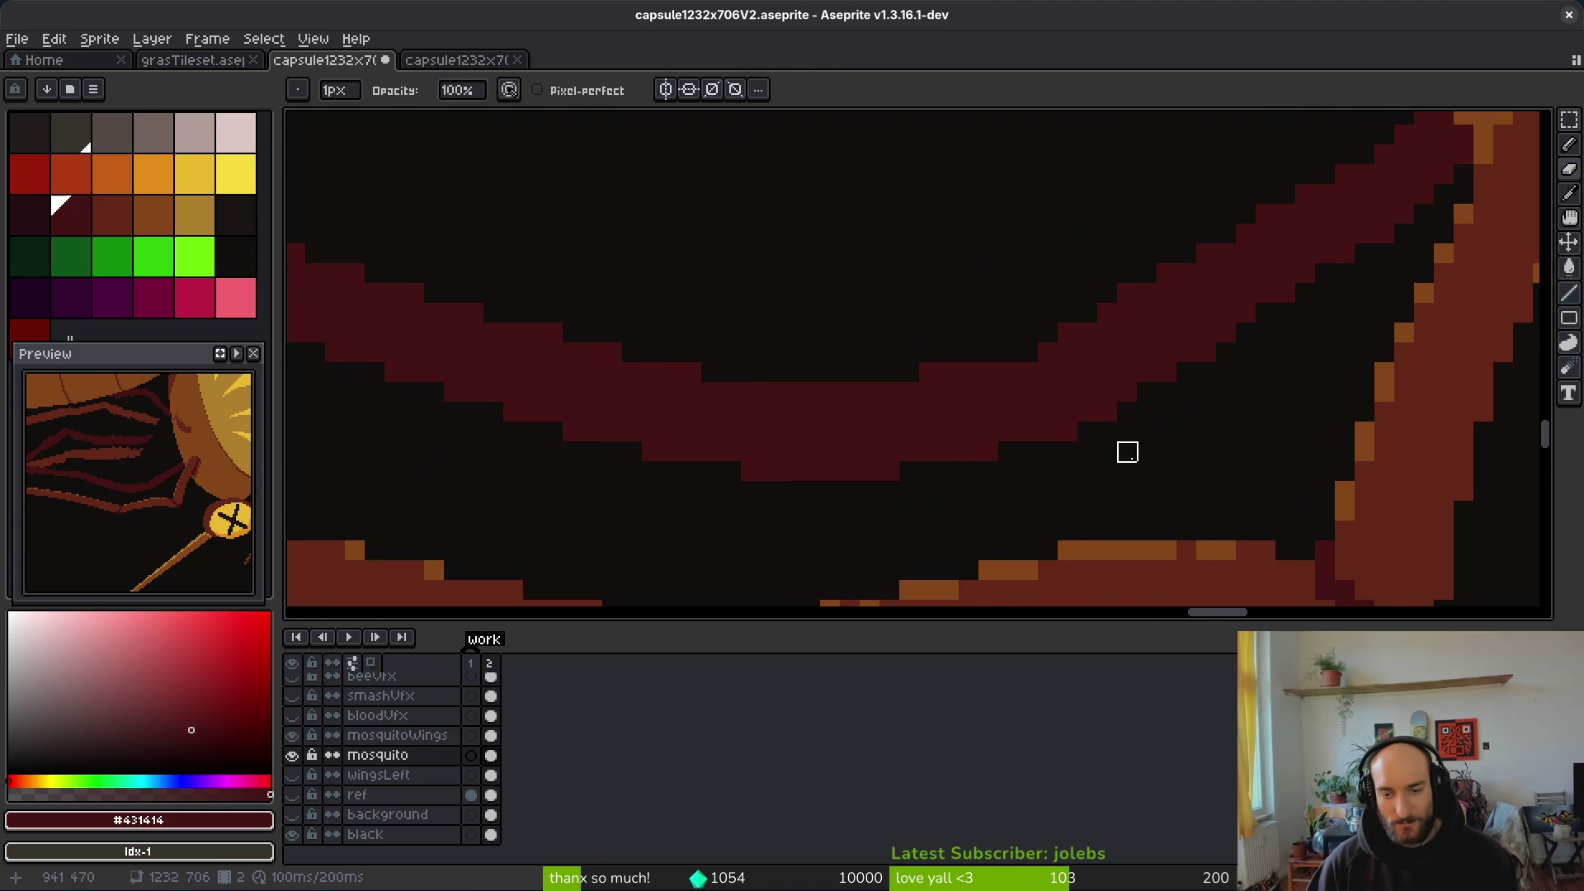
# Step: Review the leg strokes along their length and save the file
pyautogui.press('b')
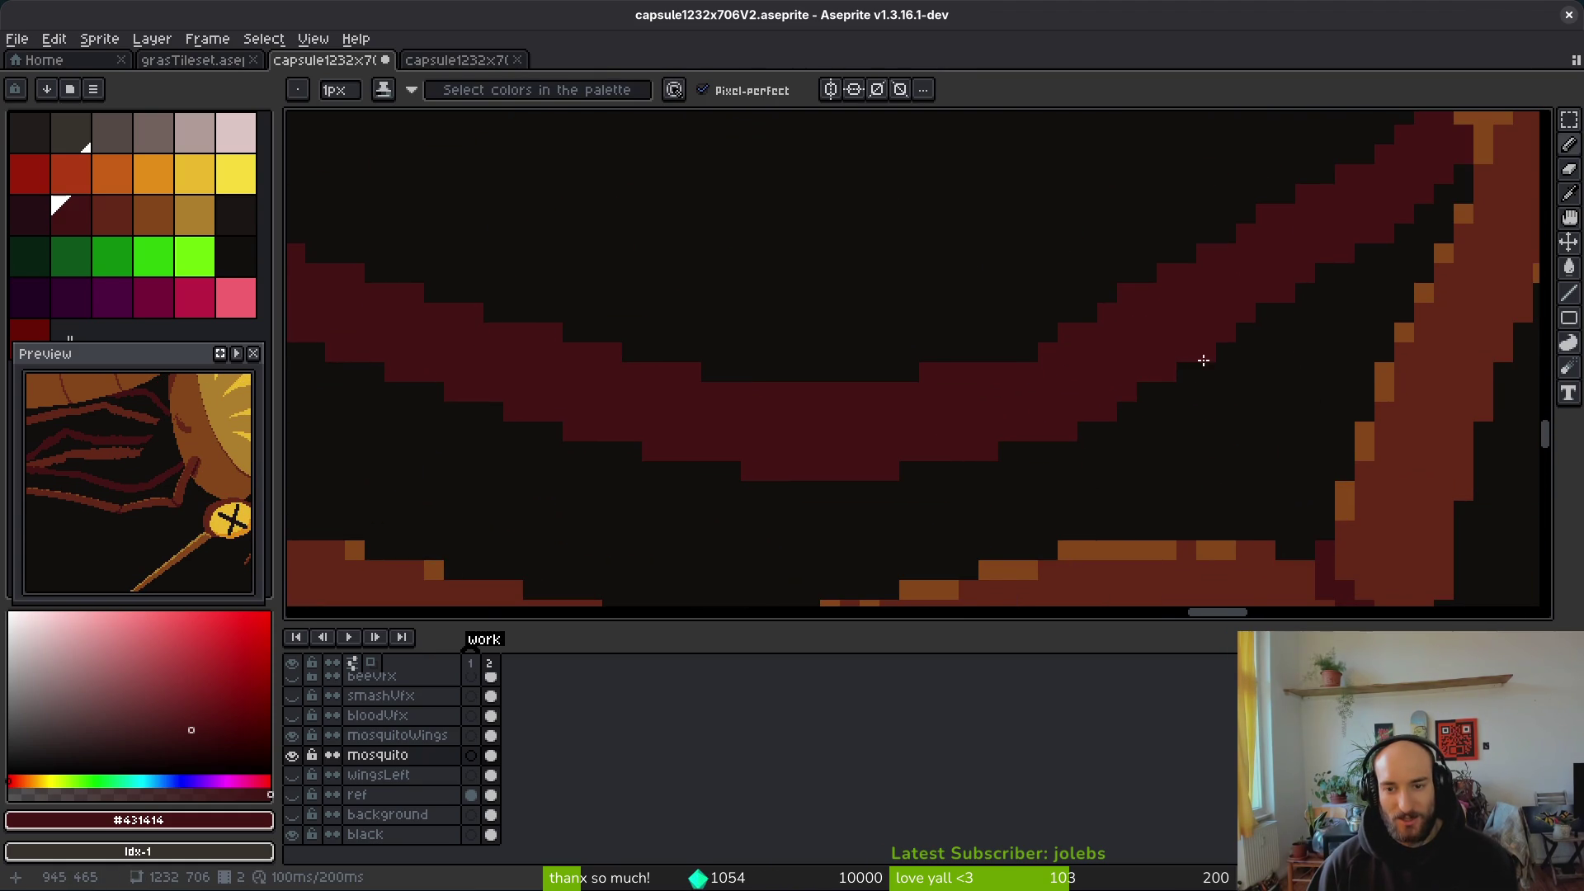
pyautogui.hscroll(2, 1354, 350)
pyautogui.press('e')
pyautogui.scroll(-2, 1181, 355)
pyautogui.scroll(2, 1154, 368)
pyautogui.scroll(1, 1153, 368)
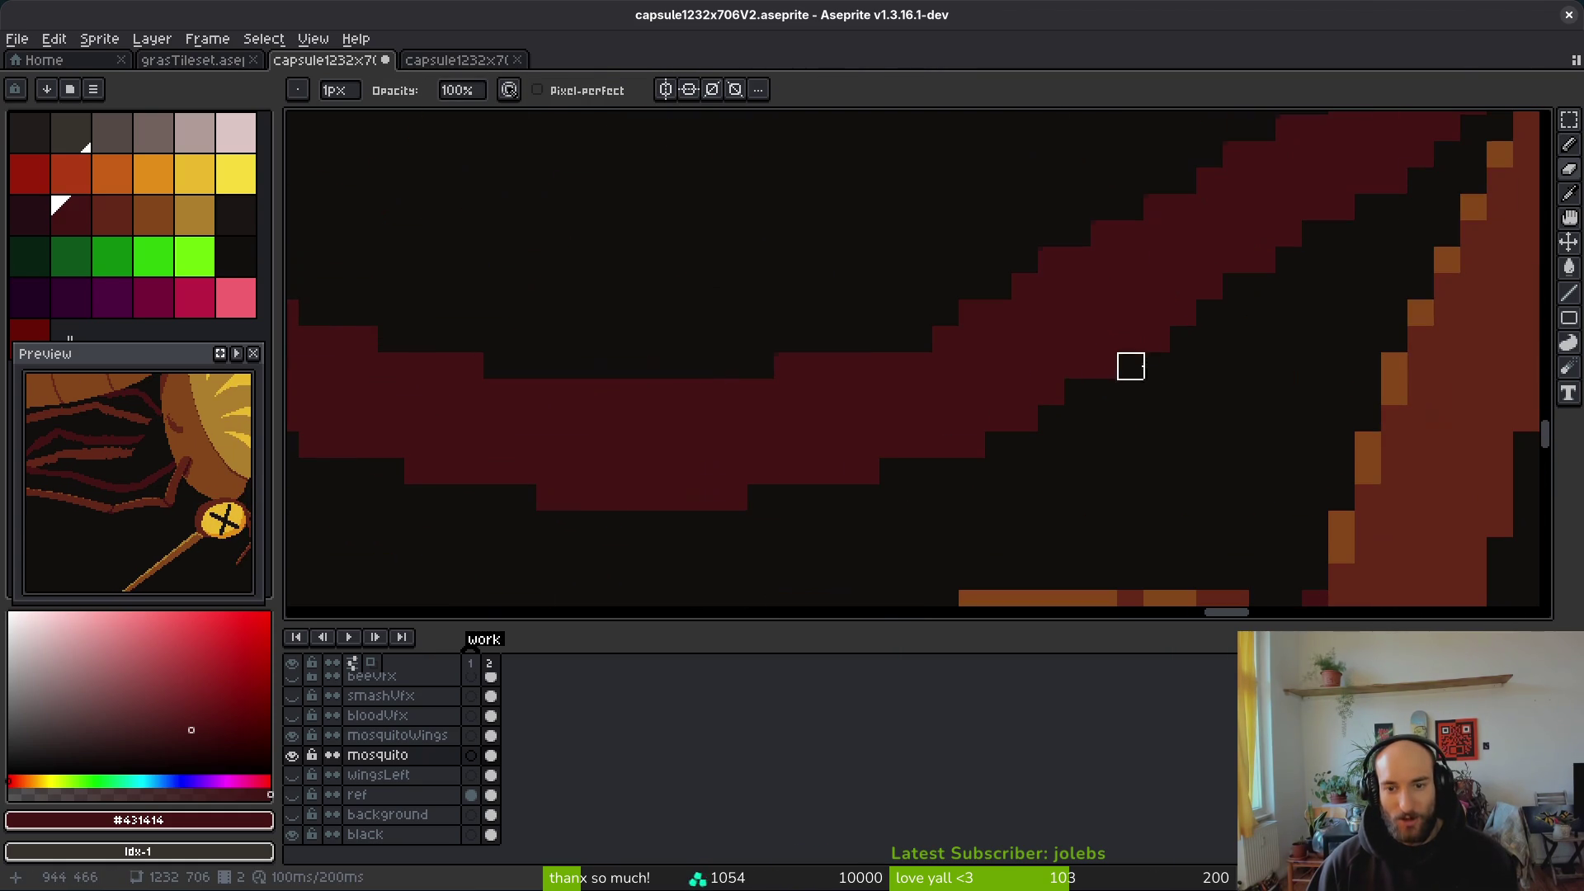
pyautogui.press('b')
pyautogui.hotkey('ctrl', 's')
pyautogui.scroll(-4, 909, 344)
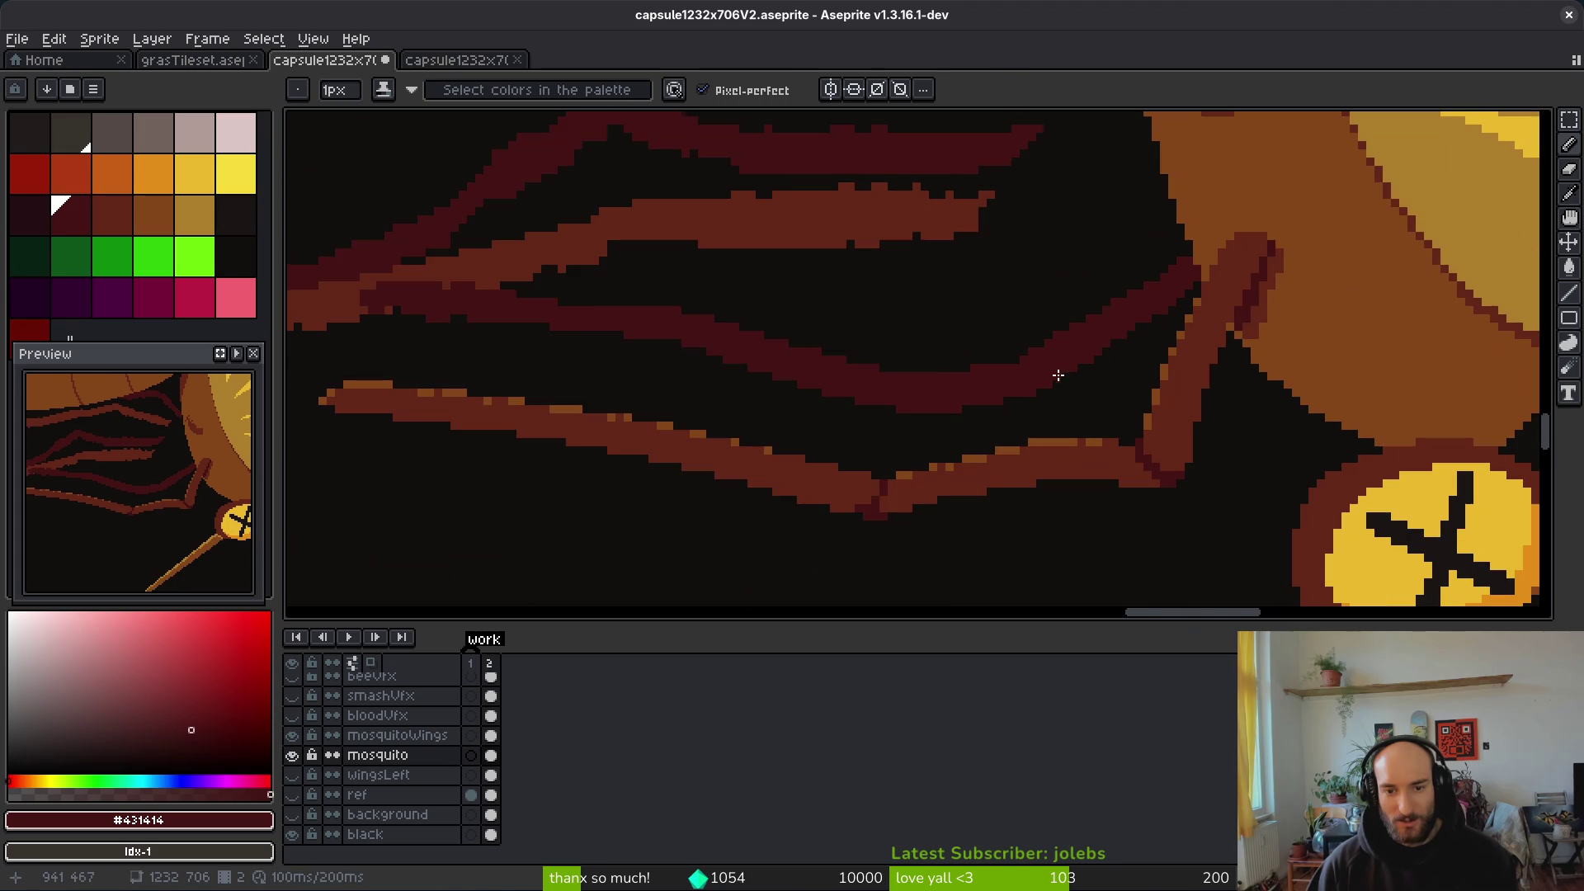
pyautogui.scroll(1, 1007, 386)
pyautogui.press('e')
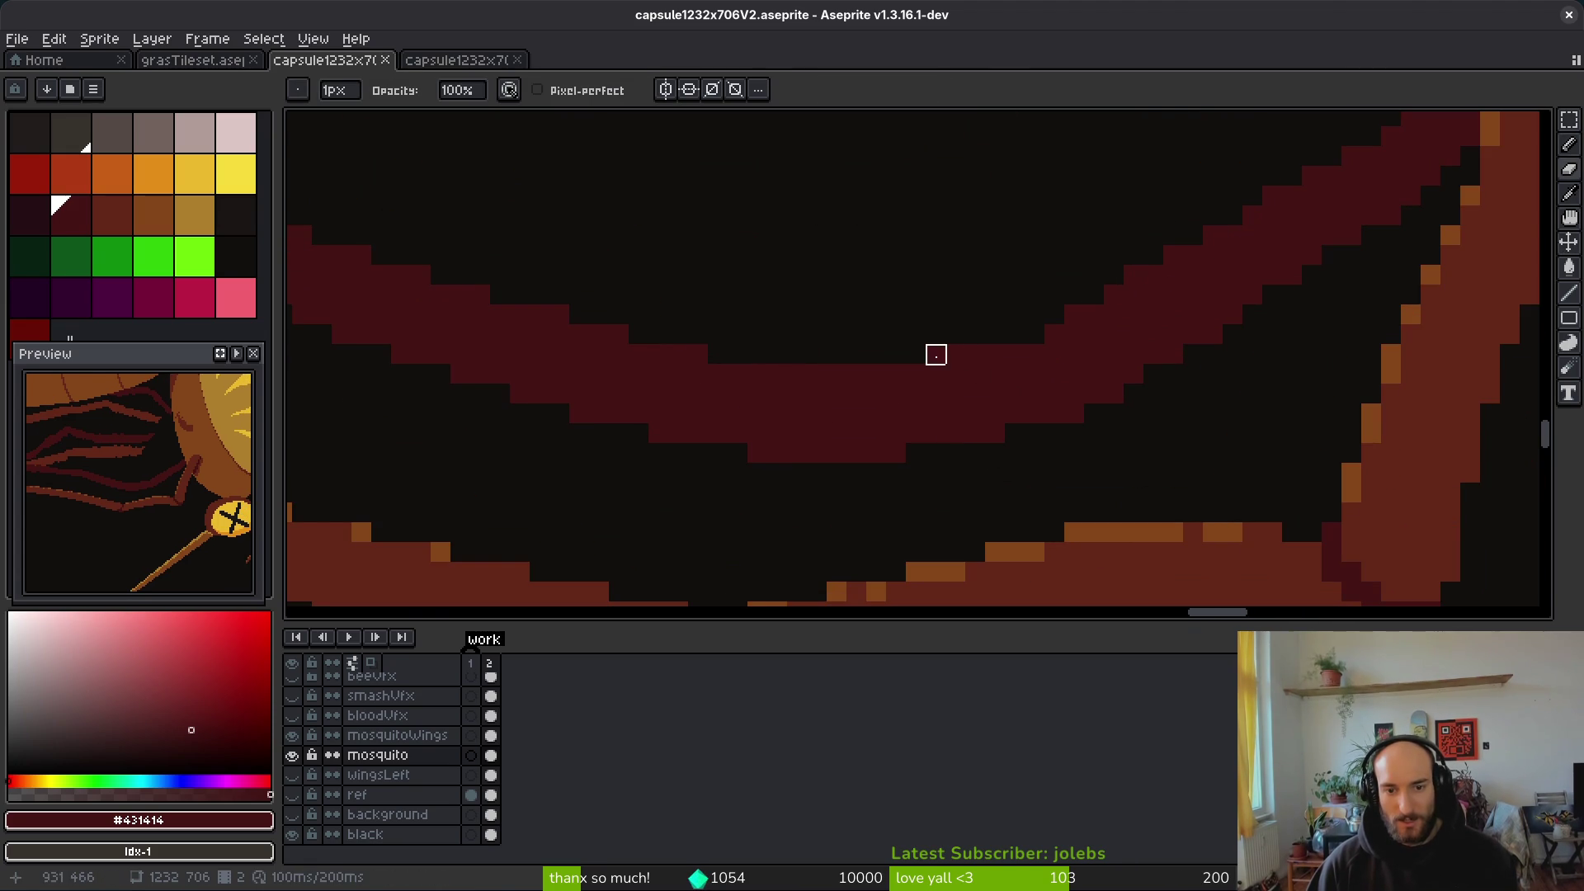
pyautogui.scroll(1, 888, 389)
pyautogui.scroll(1, 999, 450)
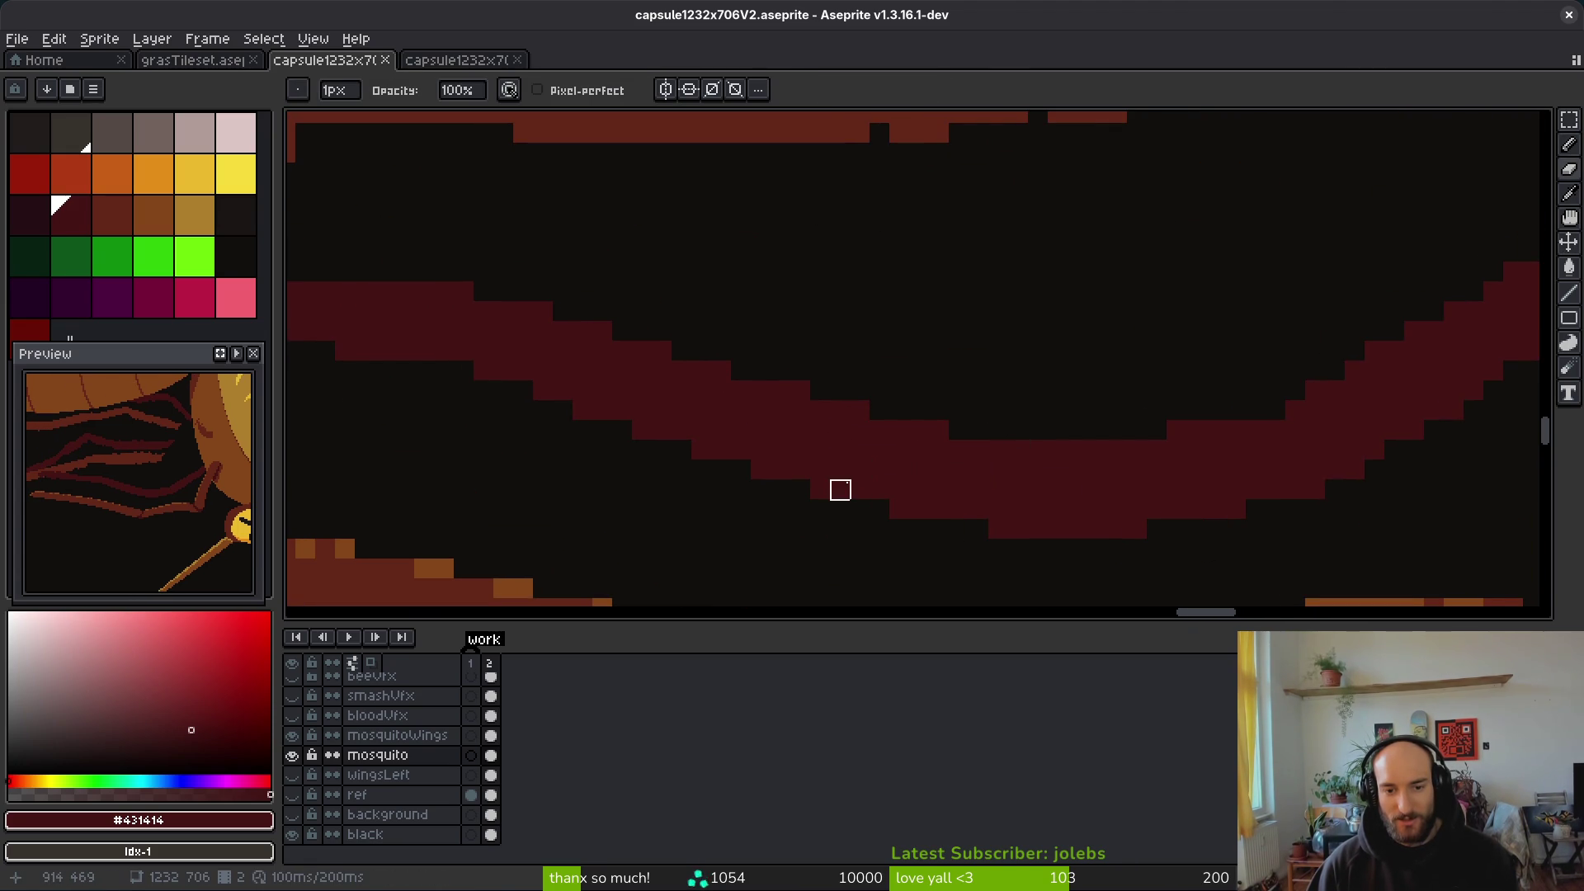
pyautogui.hscroll(-5, 1119, 458)
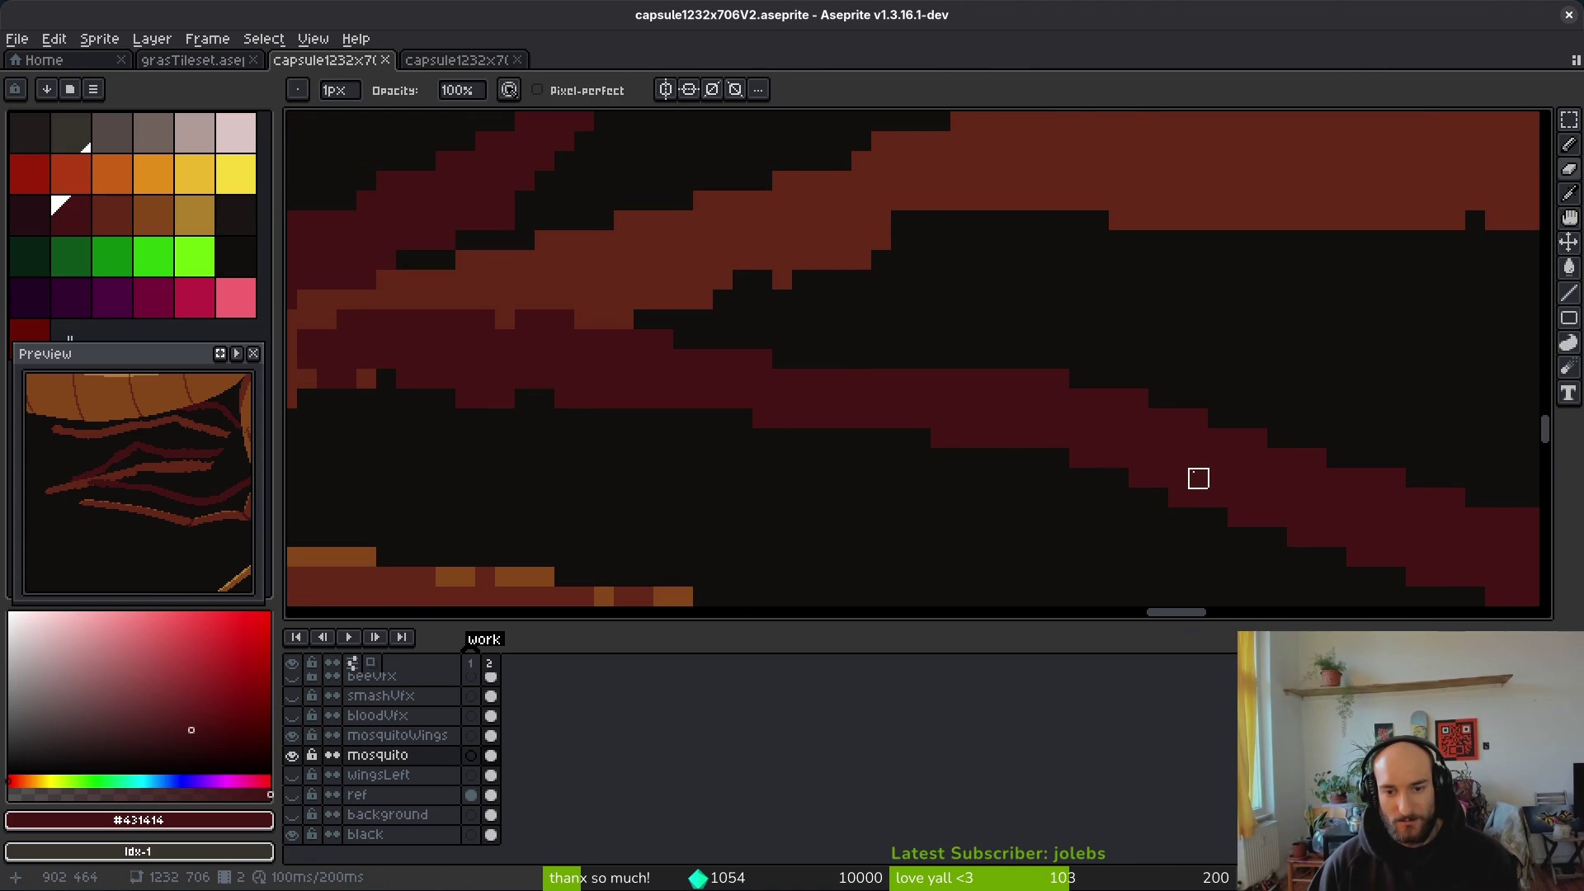
pyautogui.hscroll(1, 1119, 498)
pyautogui.press('b')
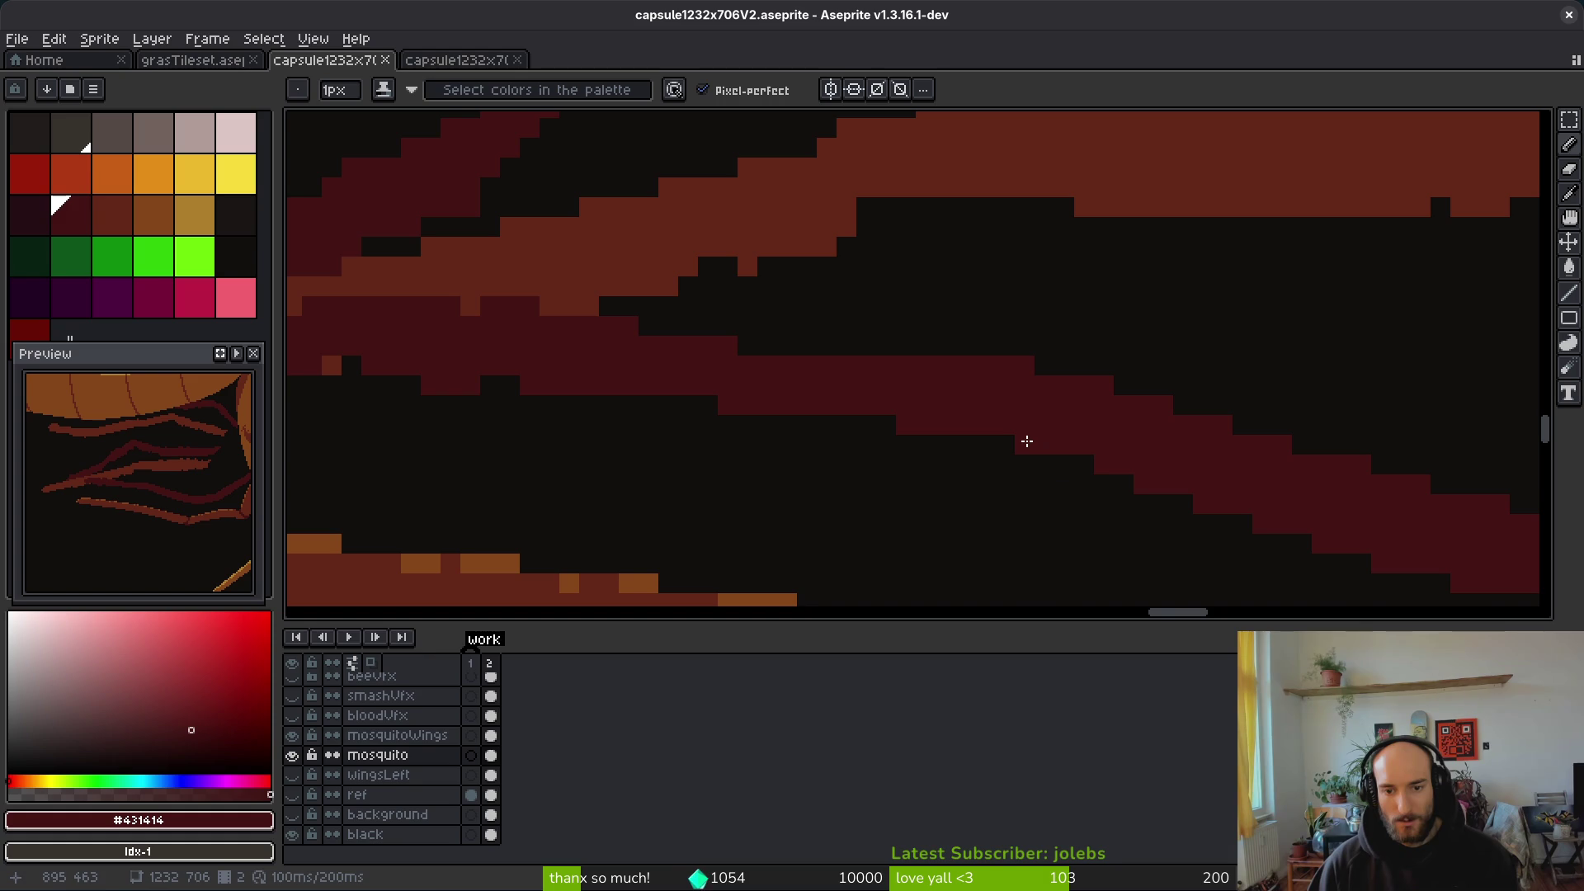
pyautogui.scroll(-3, 1213, 470)
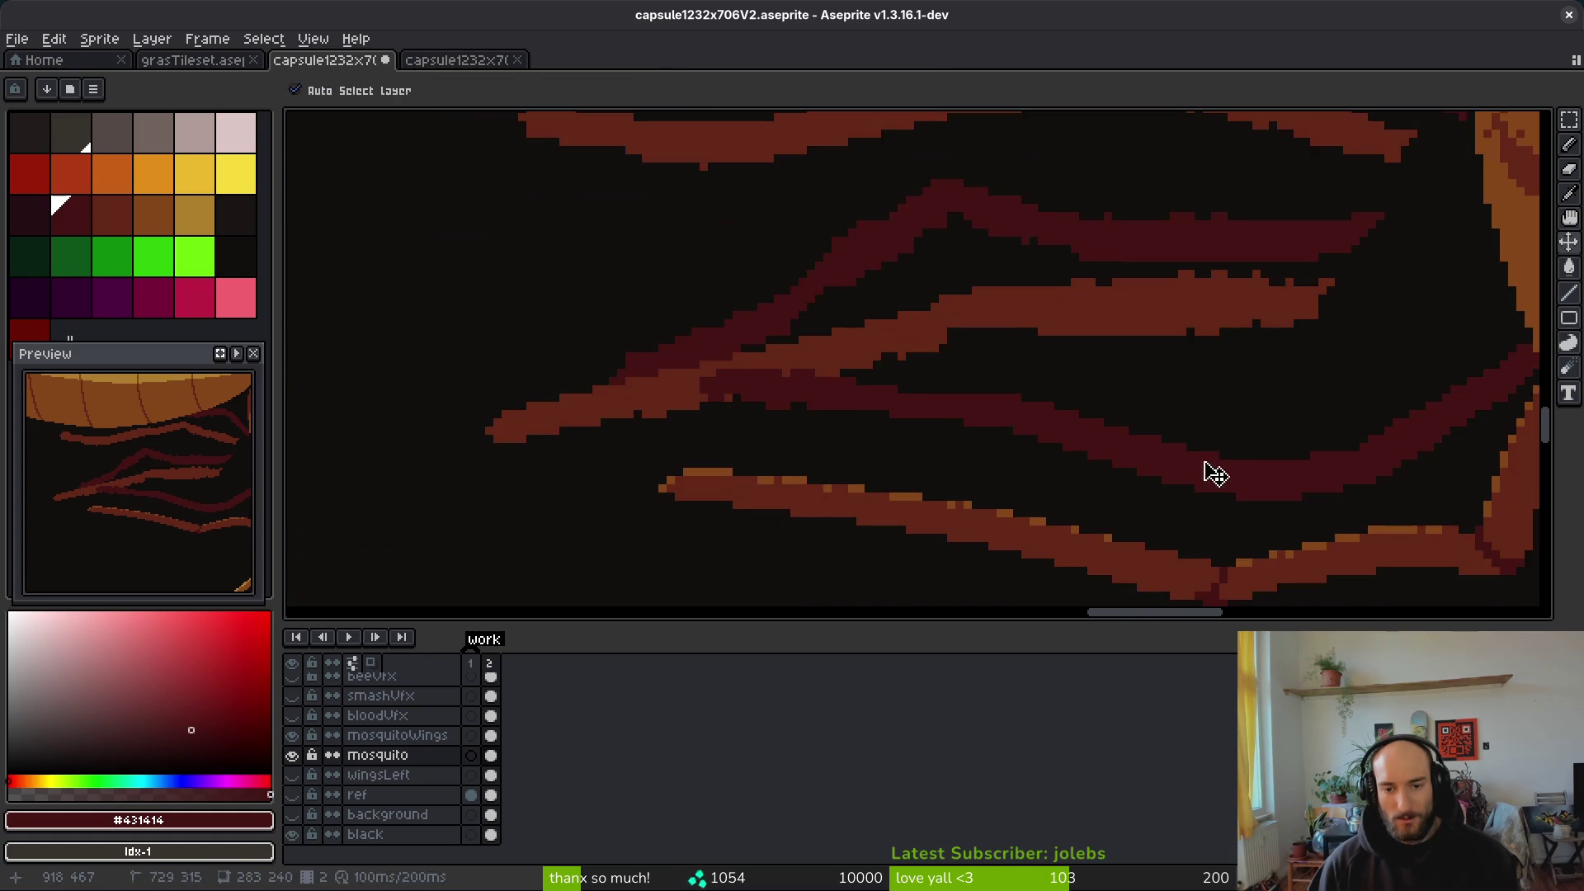
# Step: Save, then fill the remaining gap pixels along the leg band with dark red
pyautogui.hotkey('ctrl', 's')
pyautogui.scroll(5, 1023, 428)
pyautogui.moveTo(1124, 368)
pyautogui.mouseDown()
pyautogui.moveTo(890, 387)
pyautogui.moveTo(820, 345)
pyautogui.mouseUp()
pyautogui.hscroll(-3, 902, 364)
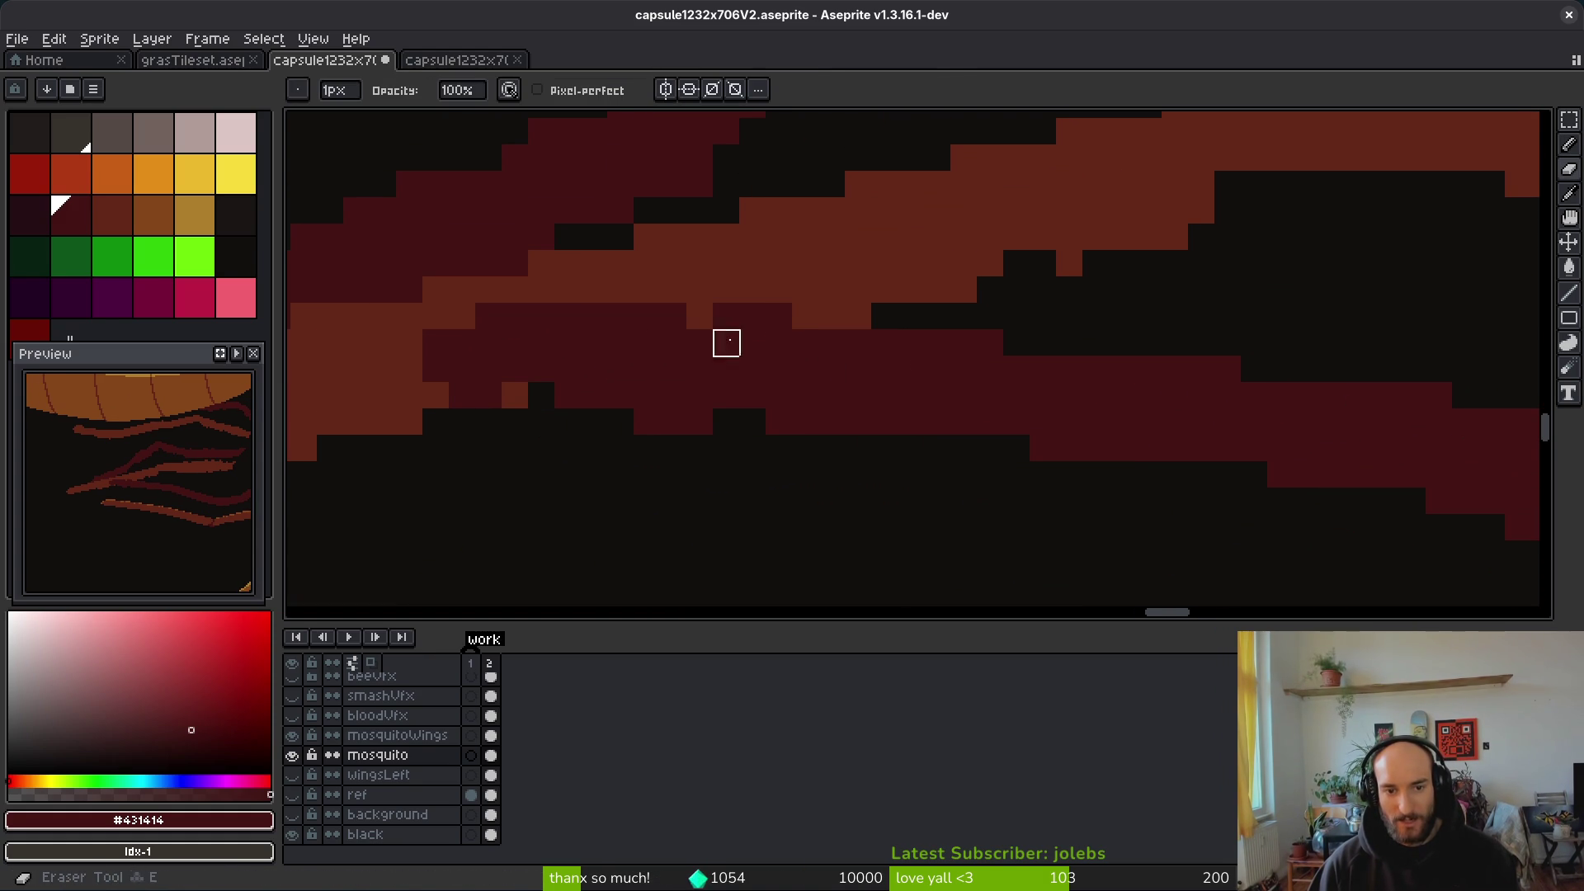
pyautogui.click(516, 384)
pyautogui.moveTo(515, 385); pyautogui.dragTo(702, 322)
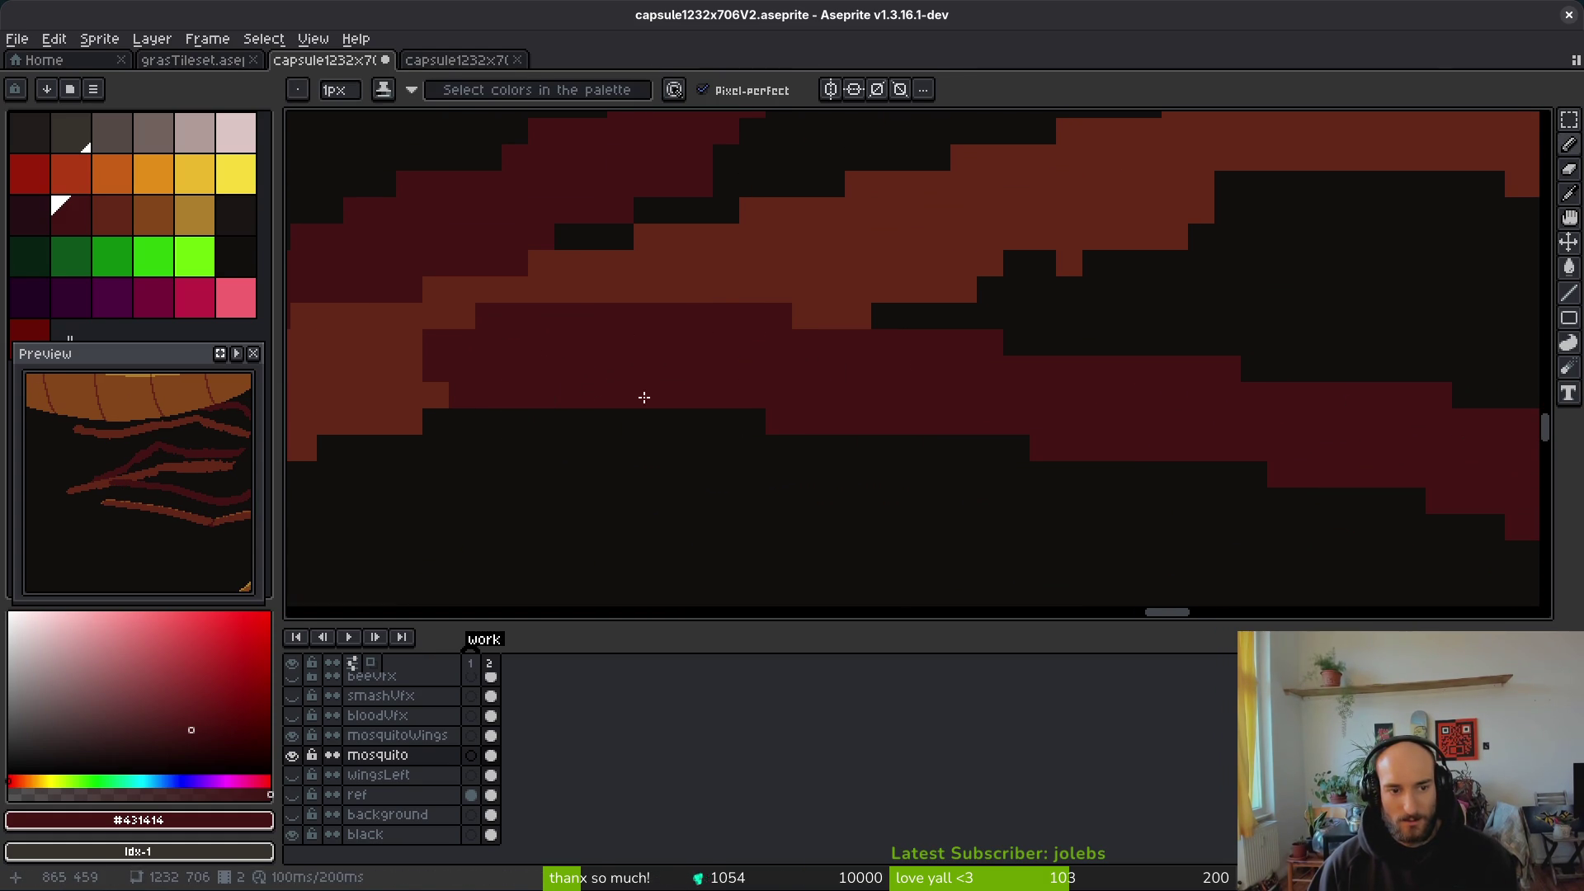
pyautogui.scroll(-3, 760, 406)
pyautogui.scroll(2, 841, 414)
pyautogui.scroll(-2, 1149, 460)
pyautogui.scroll(1, 976, 435)
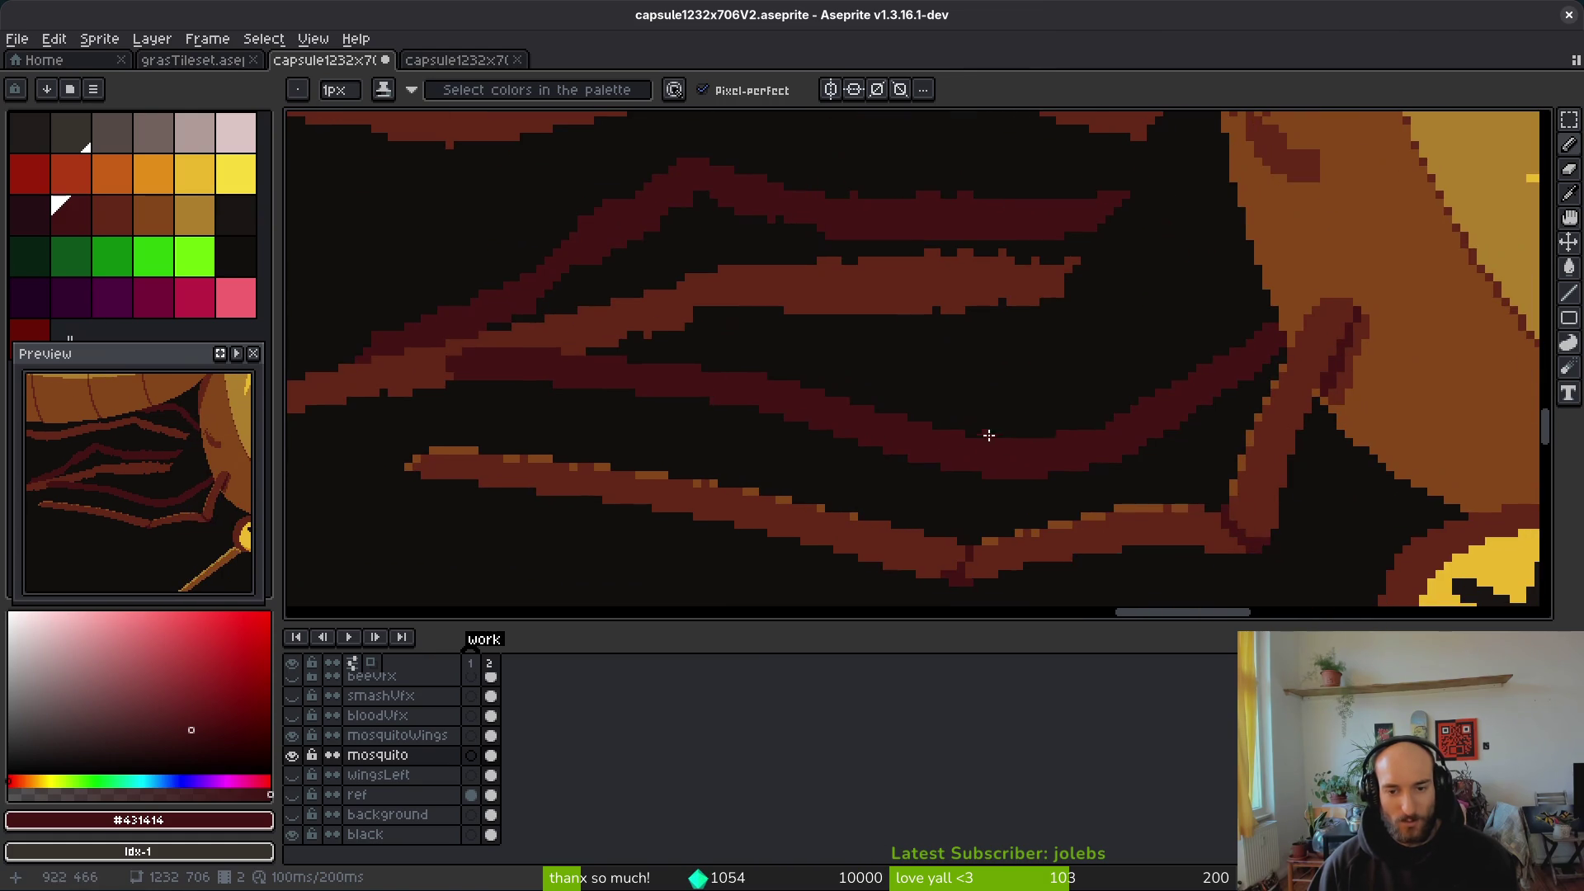
pyautogui.scroll(-1, 775, 432)
pyautogui.scroll(-1, 1076, 429)
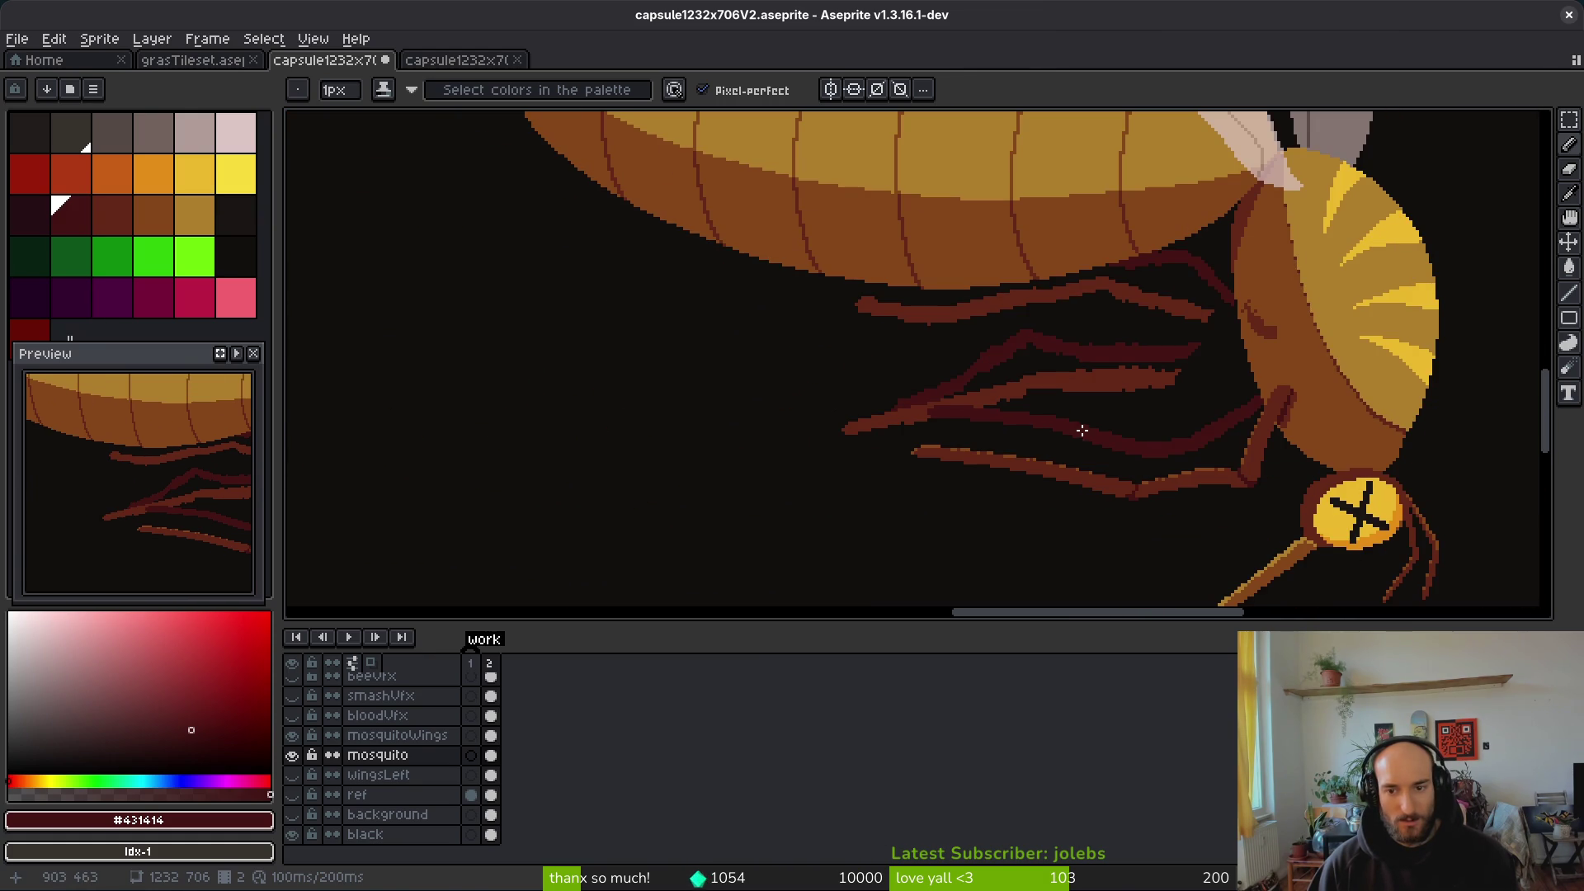
pyautogui.scroll(2, 1218, 403)
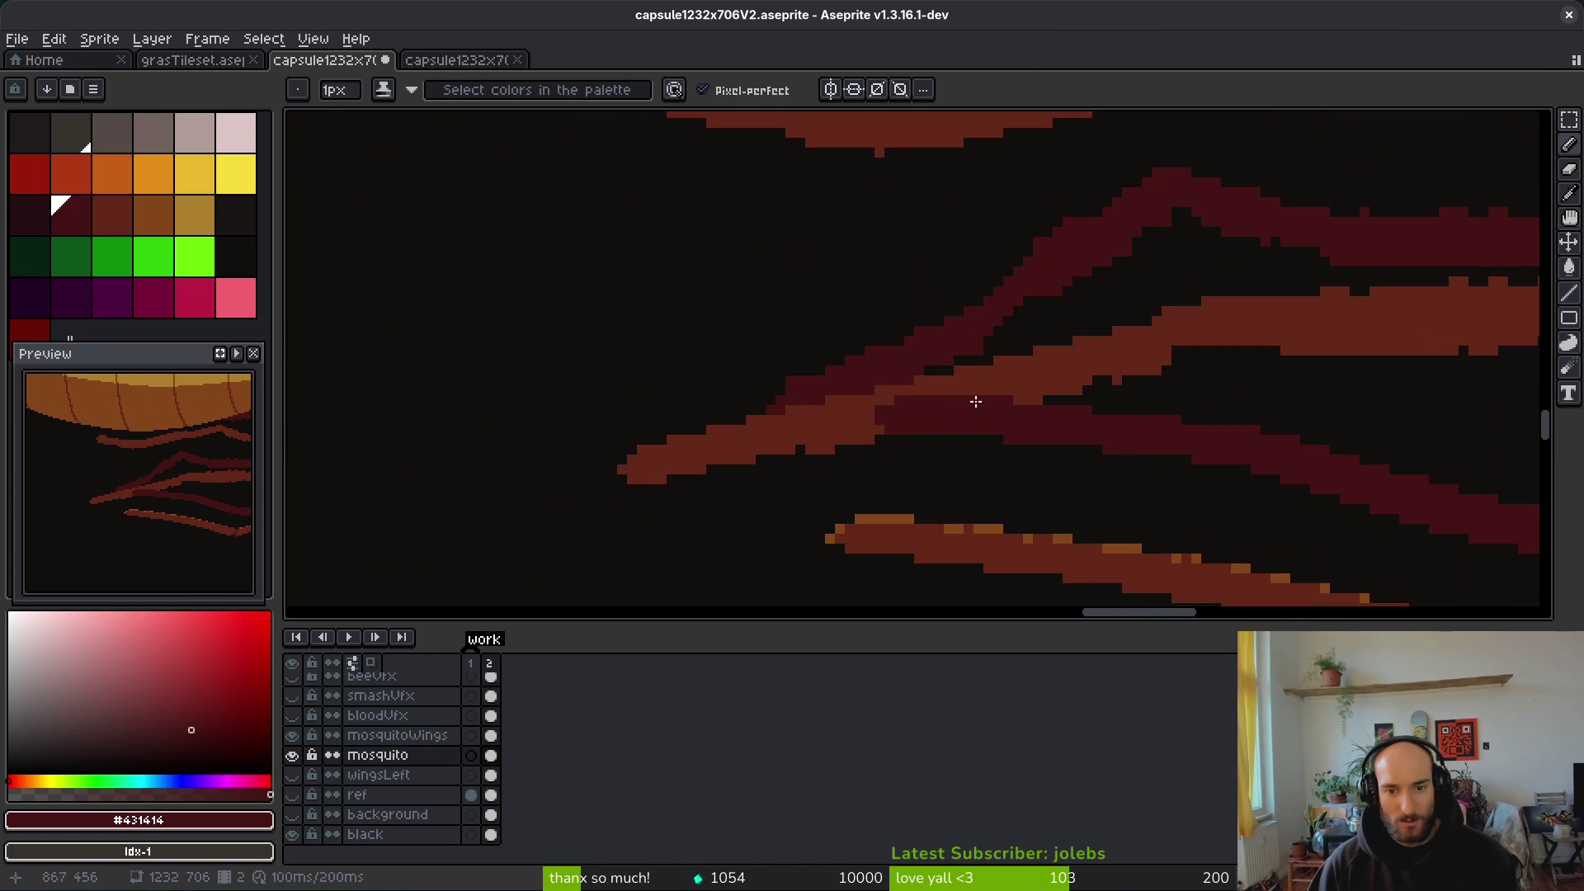
# Step: Pick the leg's orange and paint the dark-red strip inside the orange leg orange
pyautogui.keyDown('alt'); pyautogui.click(1019, 393); pyautogui.keyUp('alt')
pyautogui.scroll(2, 1047, 410)
pyautogui.moveTo(684, 462)
pyautogui.mouseDown()
pyautogui.moveTo(953, 425)
pyautogui.moveTo(693, 431)
pyautogui.mouseUp()
pyautogui.scroll(-1, 792, 413)
# Step: Re-pick #431414, save the file, and touch up a pixel on the leg stroke
pyautogui.press('e')
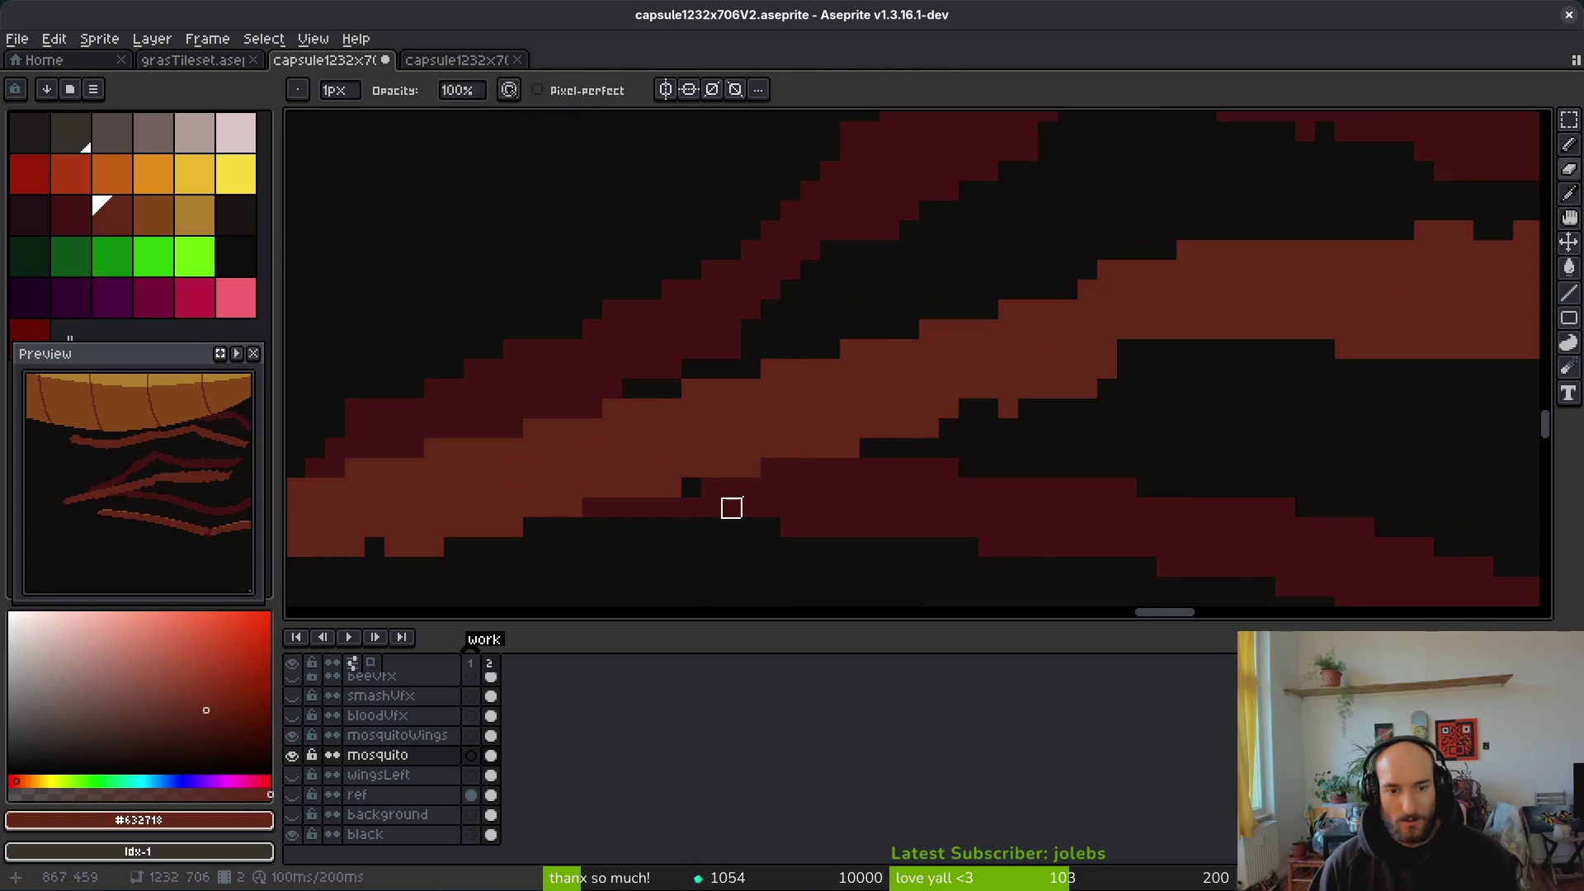
pyautogui.keyDown('alt'); pyautogui.click(717, 506); pyautogui.keyUp('alt')
pyautogui.press('b')
pyautogui.hotkey('ctrl', 's')
pyautogui.moveTo(729, 424); pyautogui.dragTo(739, 421)
pyautogui.scroll(-2, 740, 421)
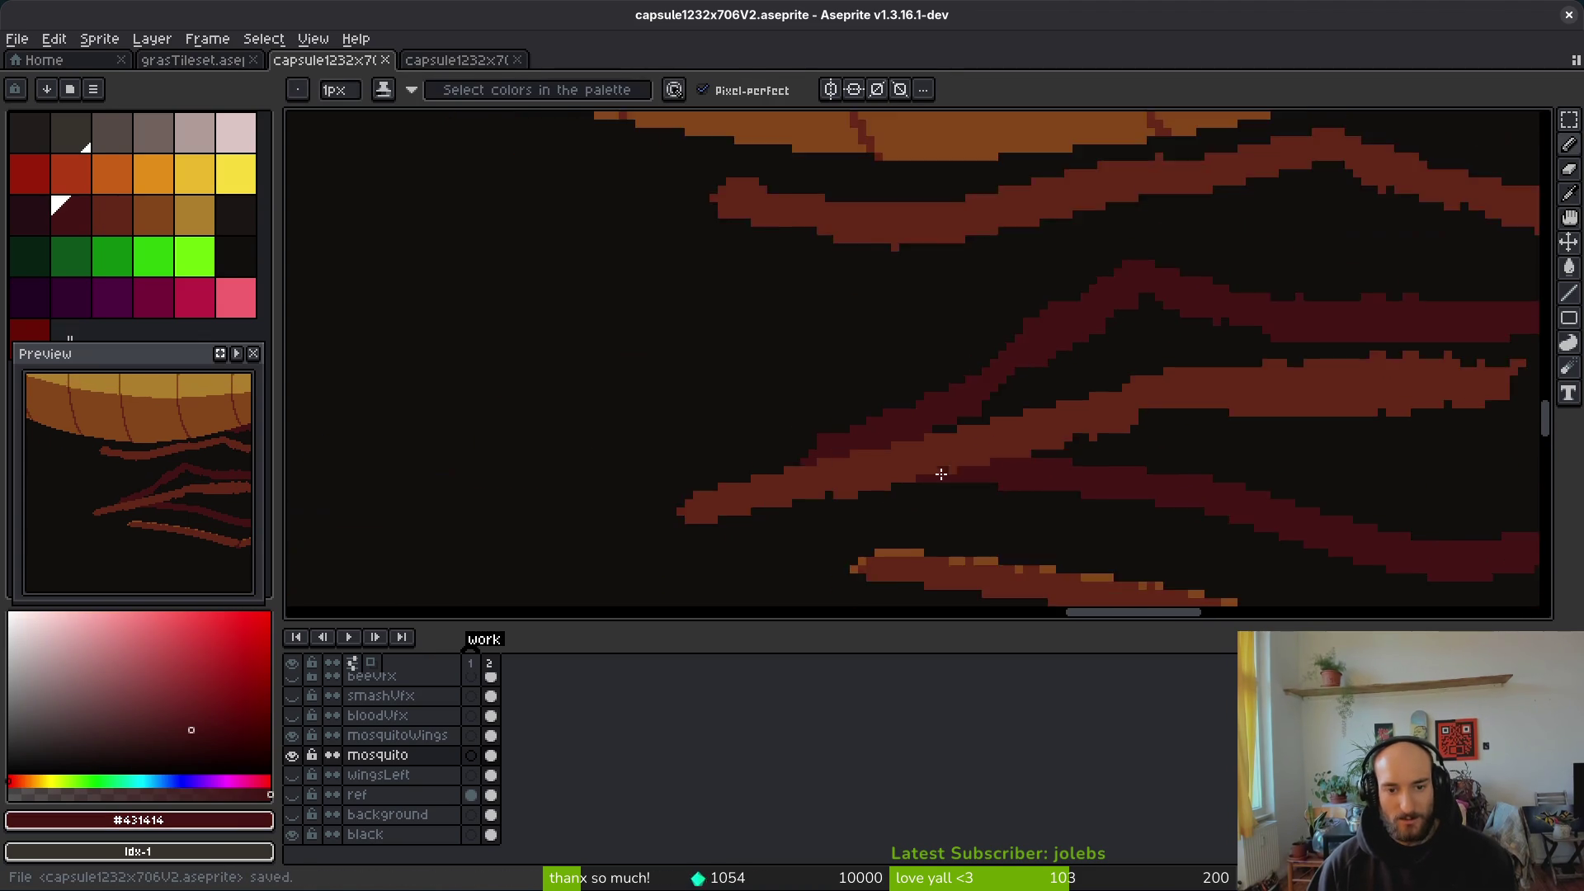
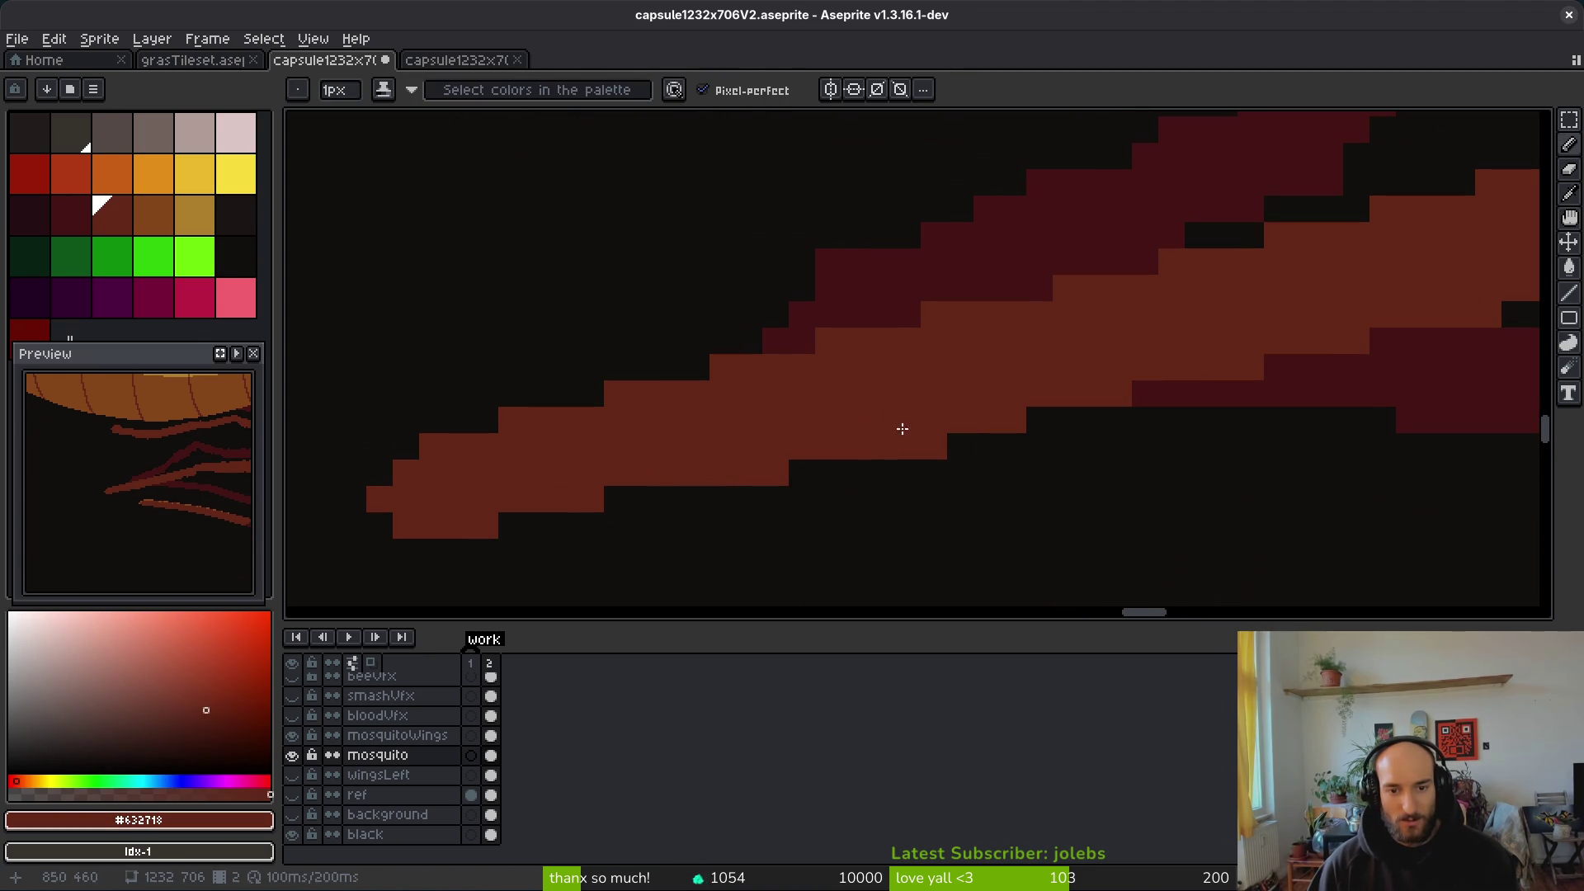
# Step: Fill the gap beside the lone stripe pixel and erase the stray pixel off the stripe edge
pyautogui.press('e')
pyautogui.click(934, 447)
pyautogui.moveTo(972, 472); pyautogui.dragTo(982, 469)
pyautogui.hscroll(-3, 916, 478)
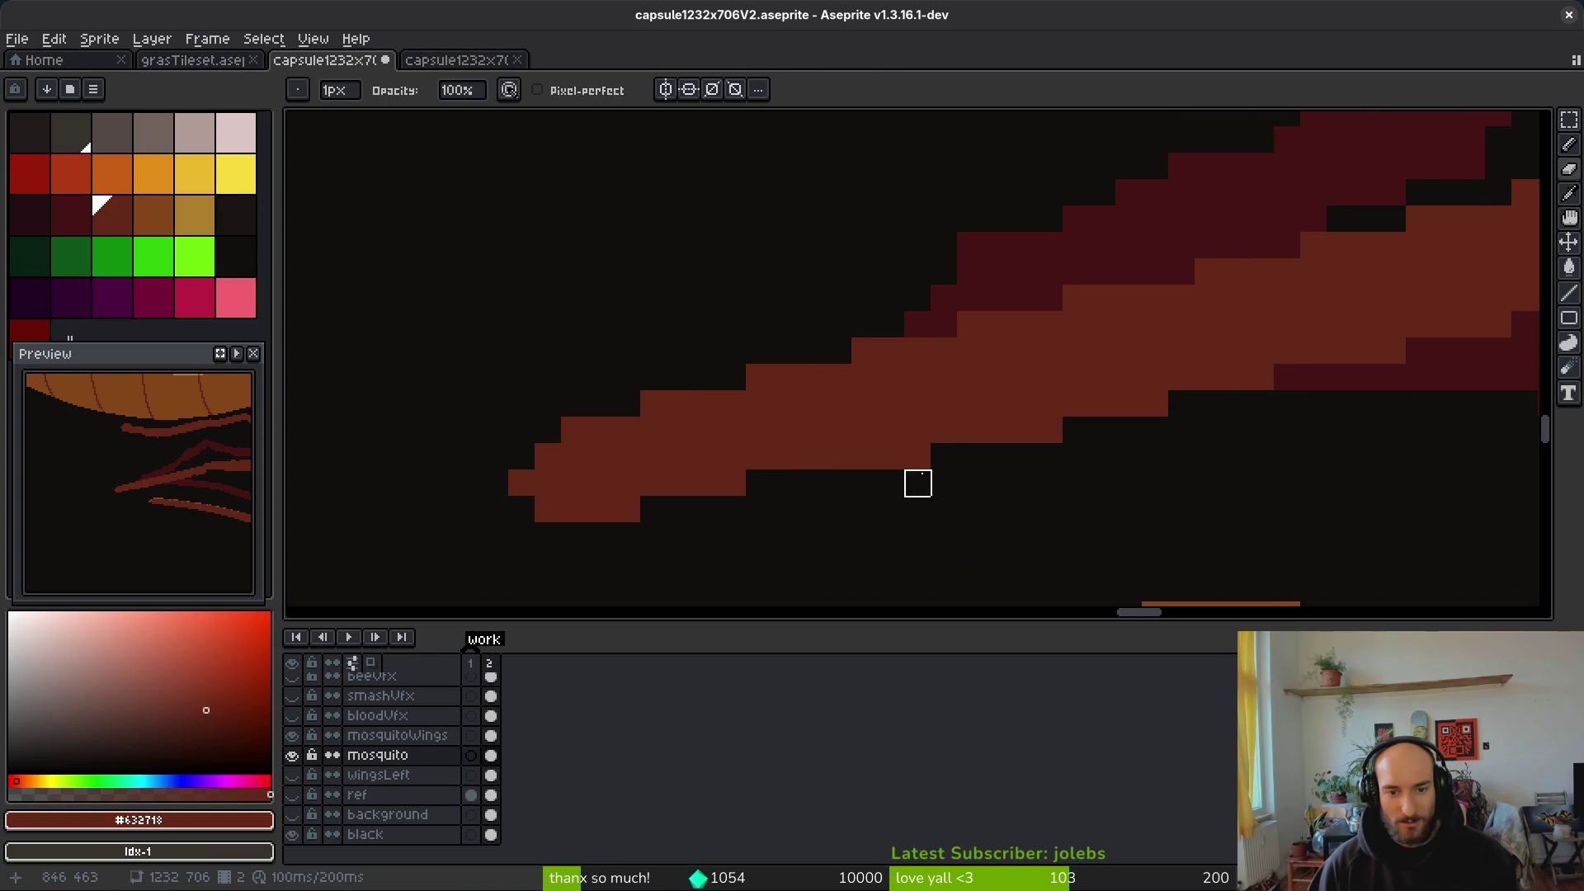
pyautogui.hscroll(-3, 891, 481)
# Step: Add single pixels along and below the stripe's bottom row, extending its lower row's left end
pyautogui.press('b')
pyautogui.click(806, 469)
pyautogui.click(675, 468)
pyautogui.click(725, 496)
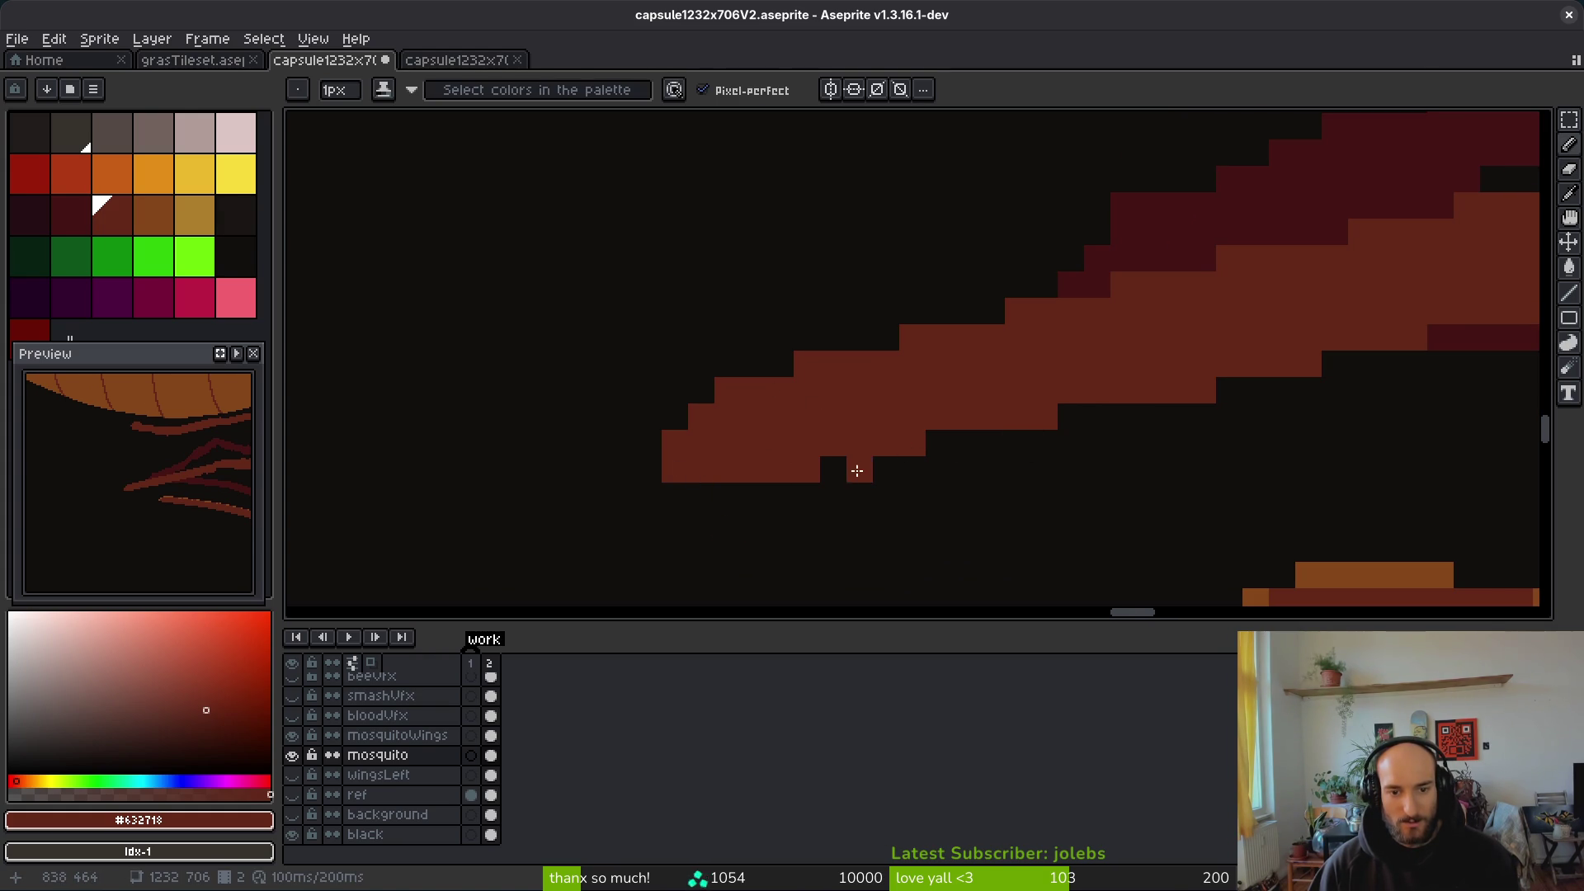
pyautogui.click(676, 418)
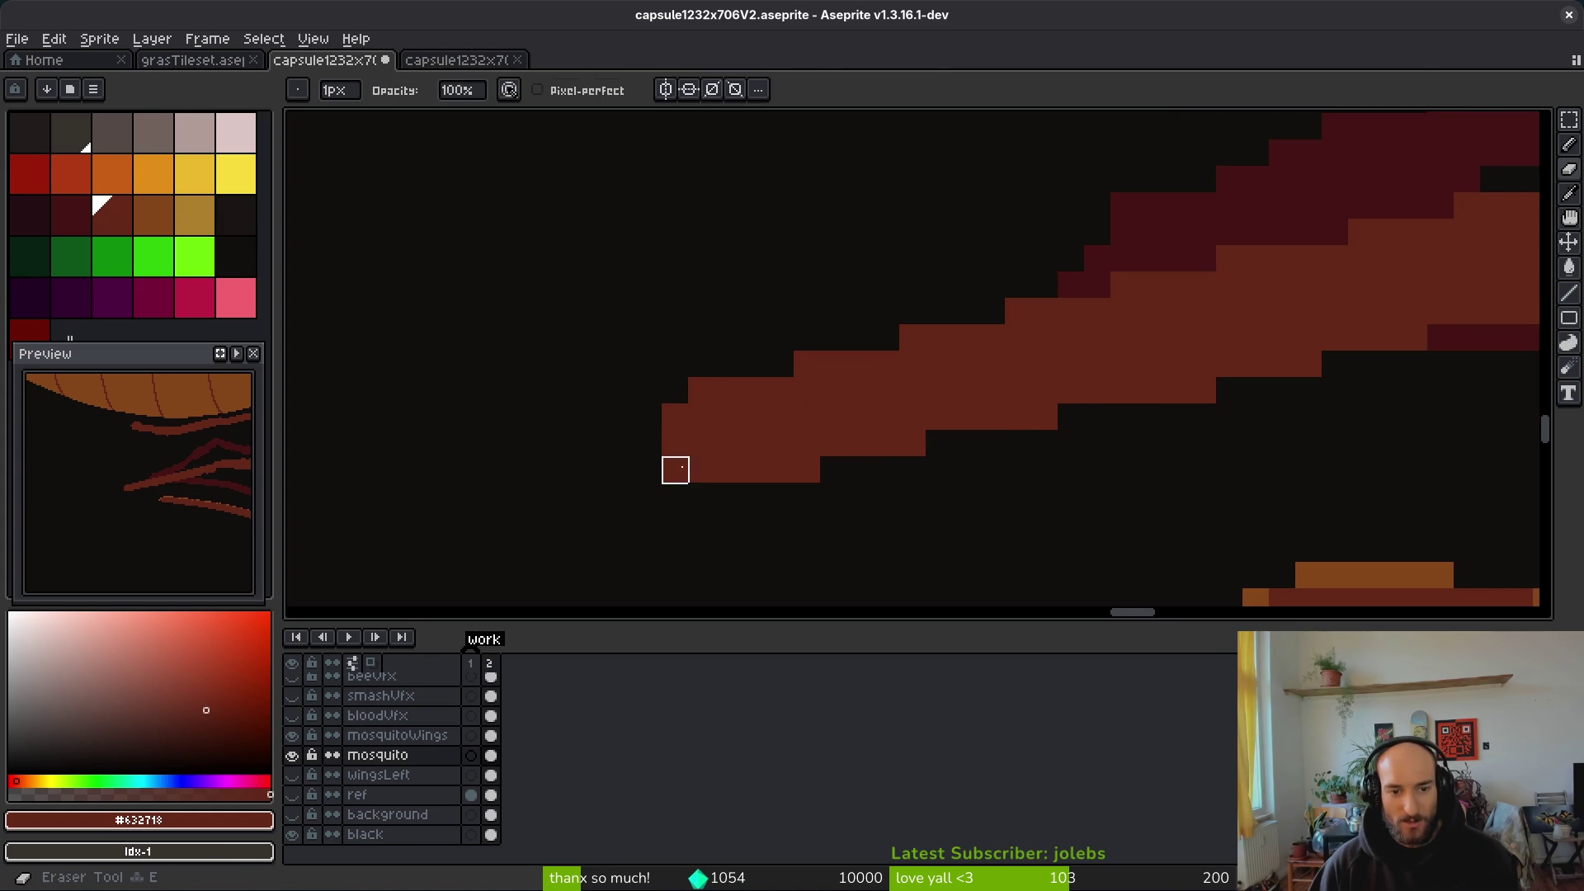
# Step: Pan right along the stripes and sample a colour from the artwork for the pencil
pyautogui.hscroll(3, 875, 417)
pyautogui.scroll(1, 860, 428)
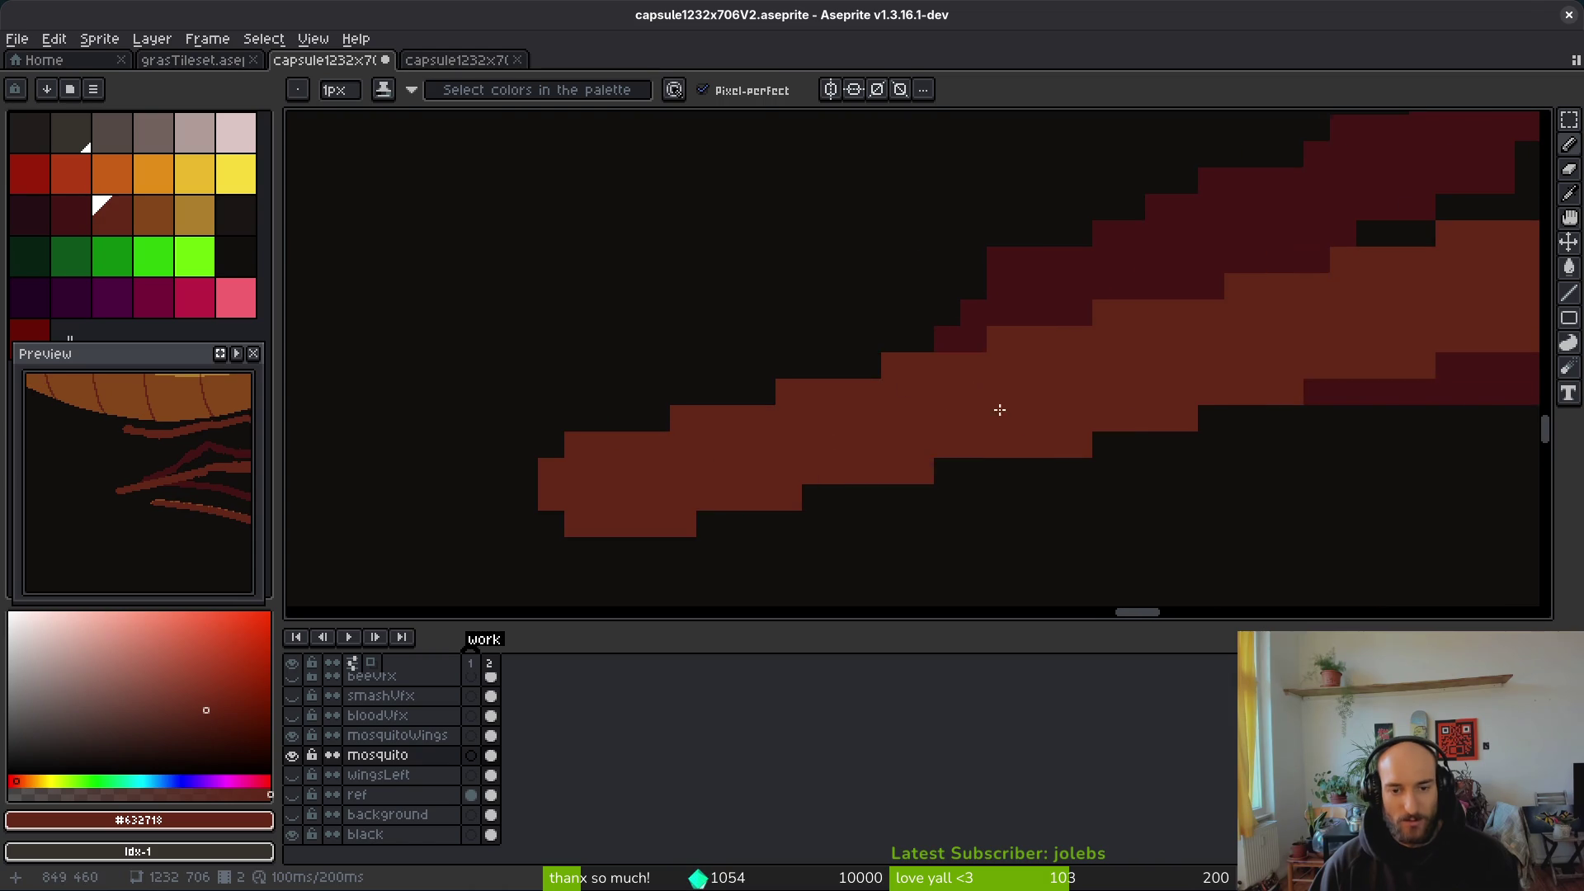
pyautogui.hscroll(6, 907, 437)
pyautogui.press('e')
pyautogui.scroll(1, 1078, 502)
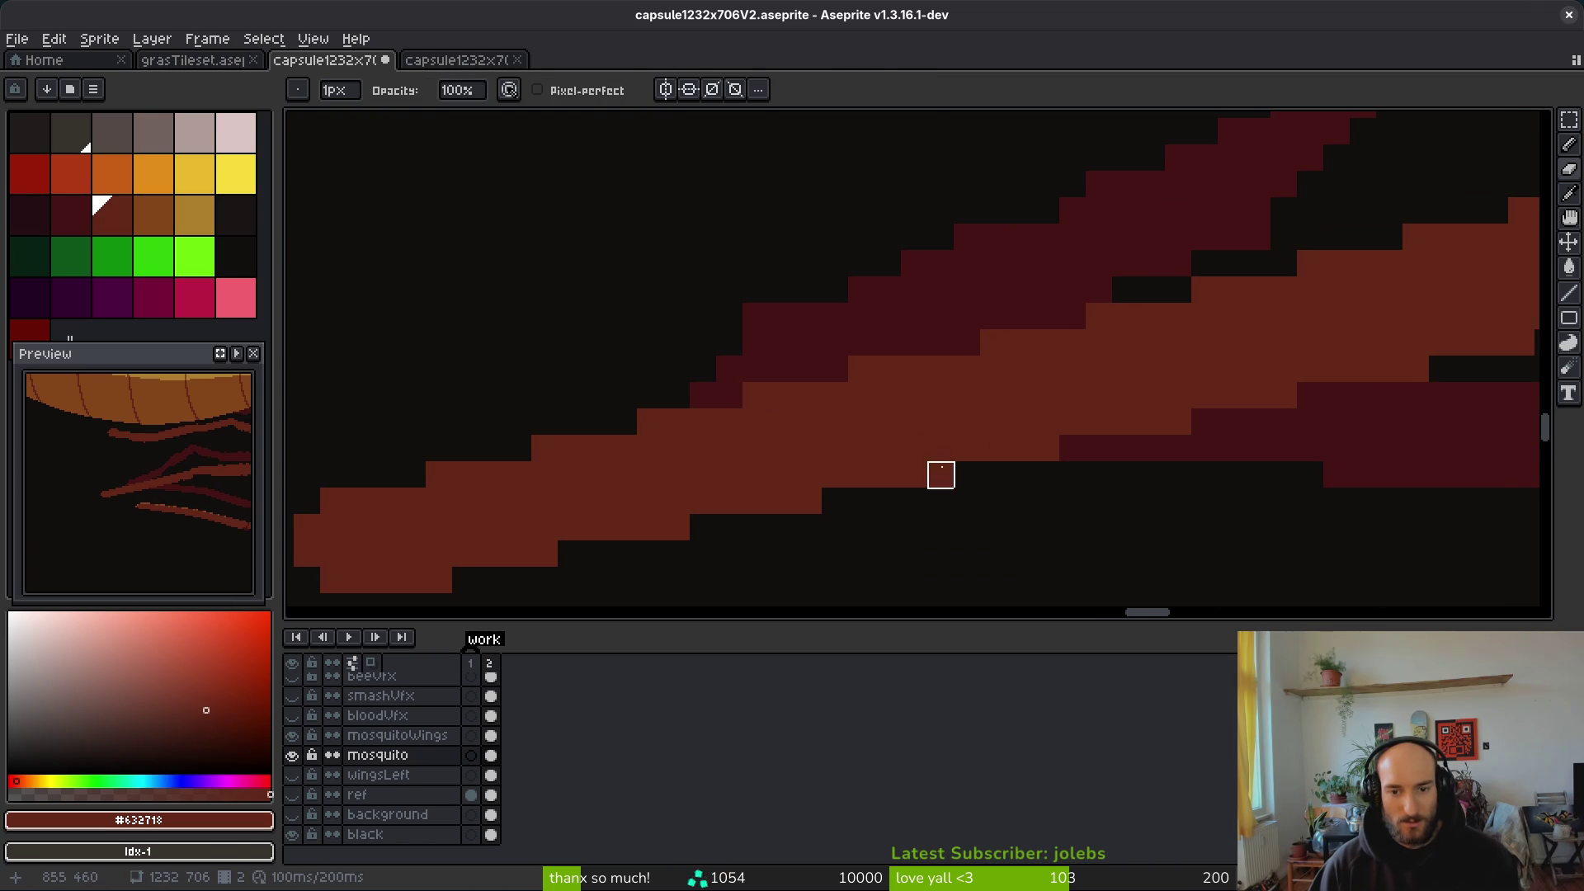
pyautogui.scroll(-3, 940, 475)
pyautogui.scroll(3, 1084, 525)
pyautogui.hscroll(2, 1202, 481)
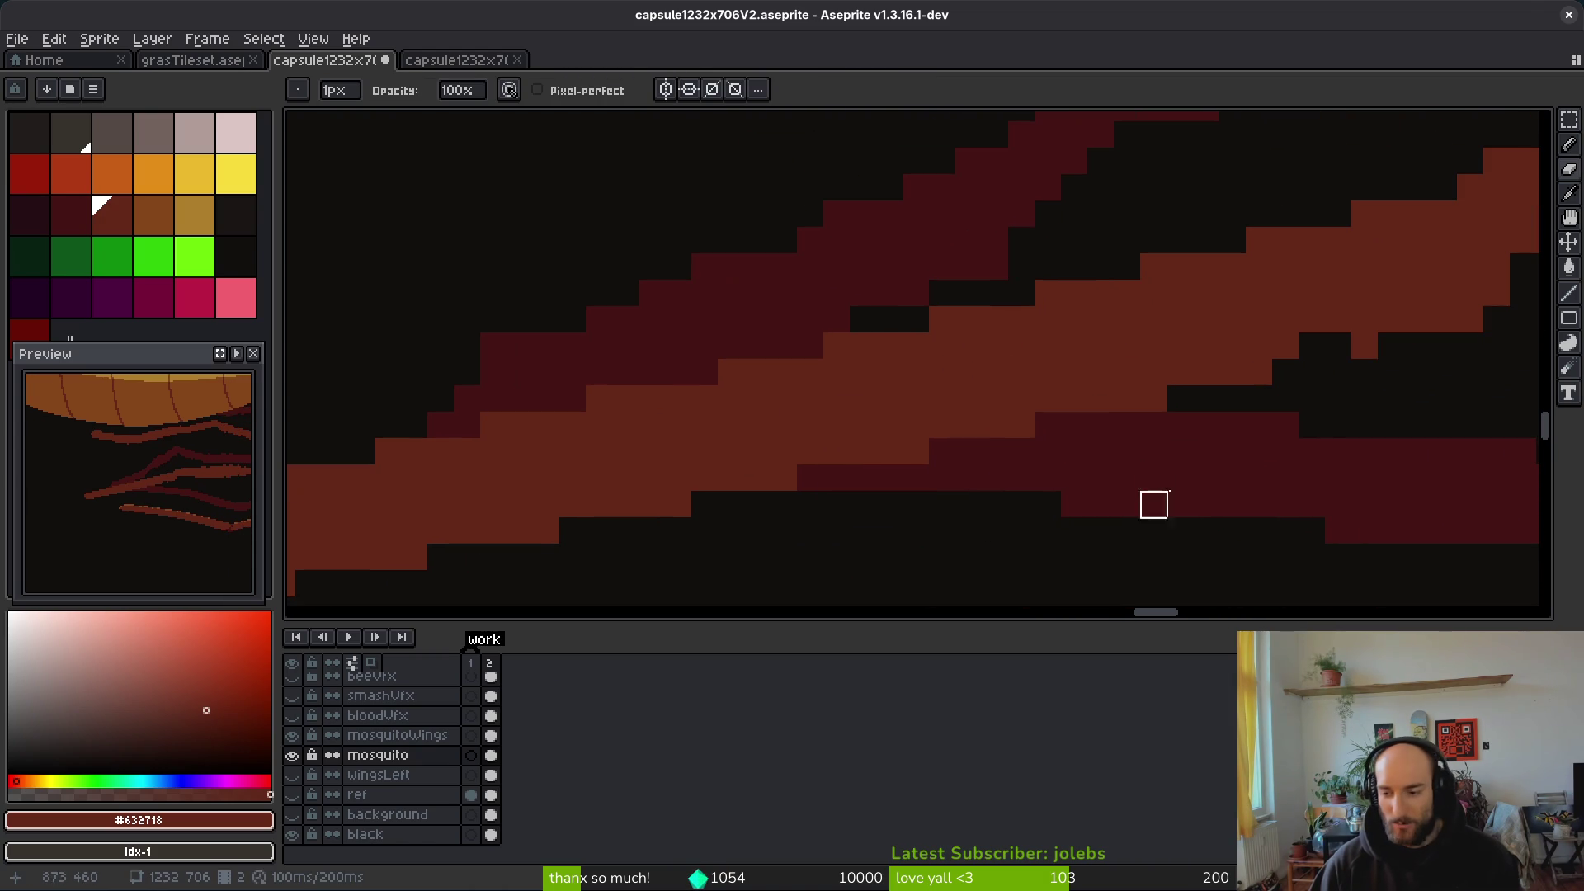
pyautogui.hscroll(2, 1199, 415)
pyautogui.hscroll(3, 1198, 415)
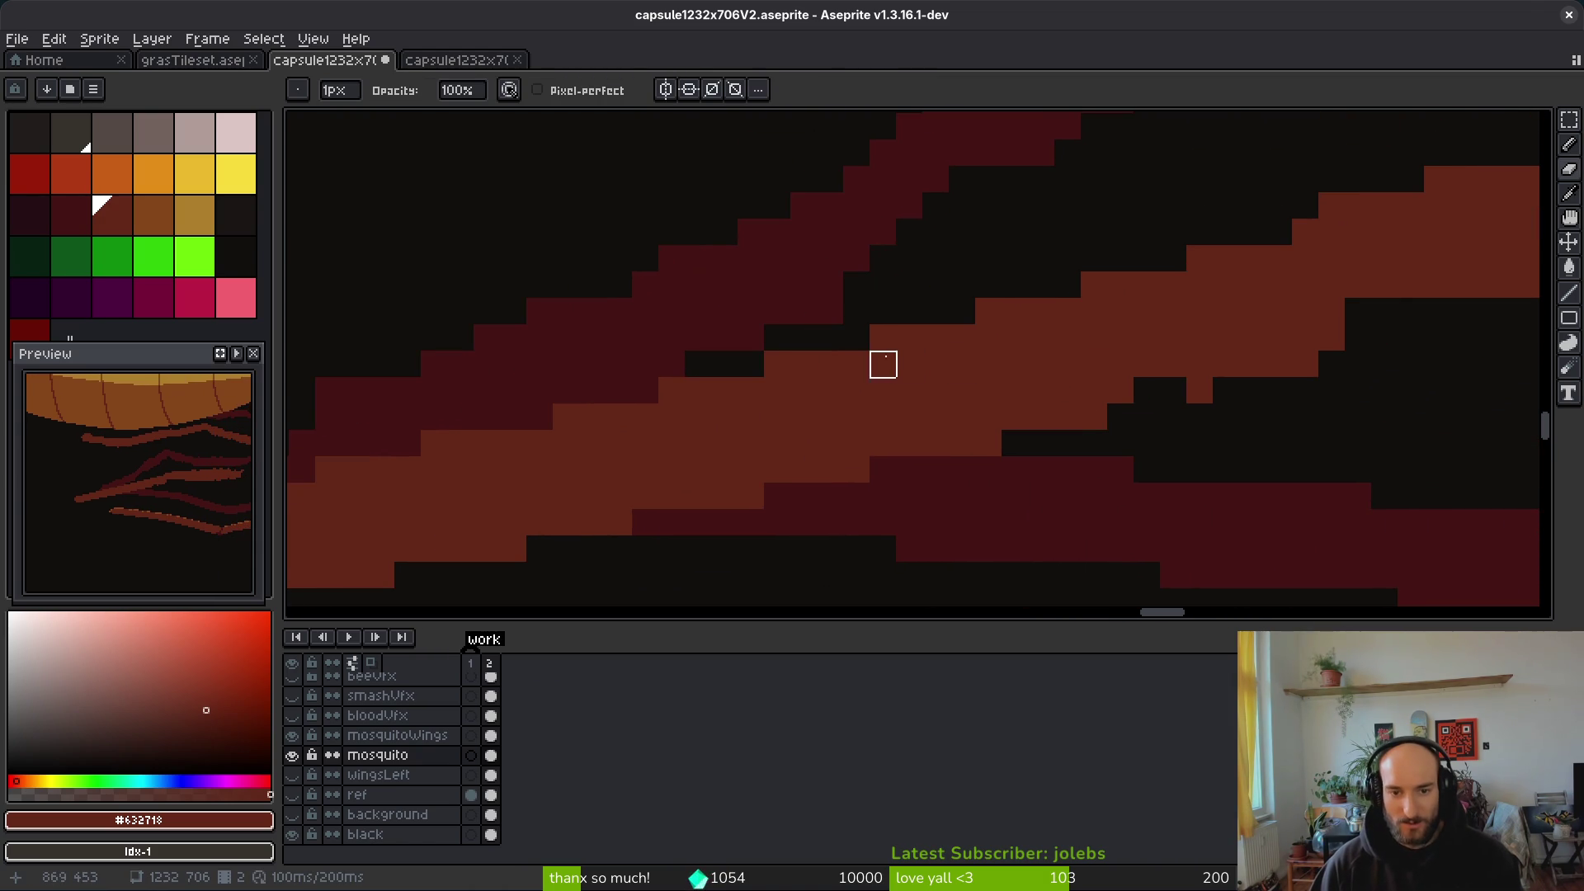
pyautogui.press('i')
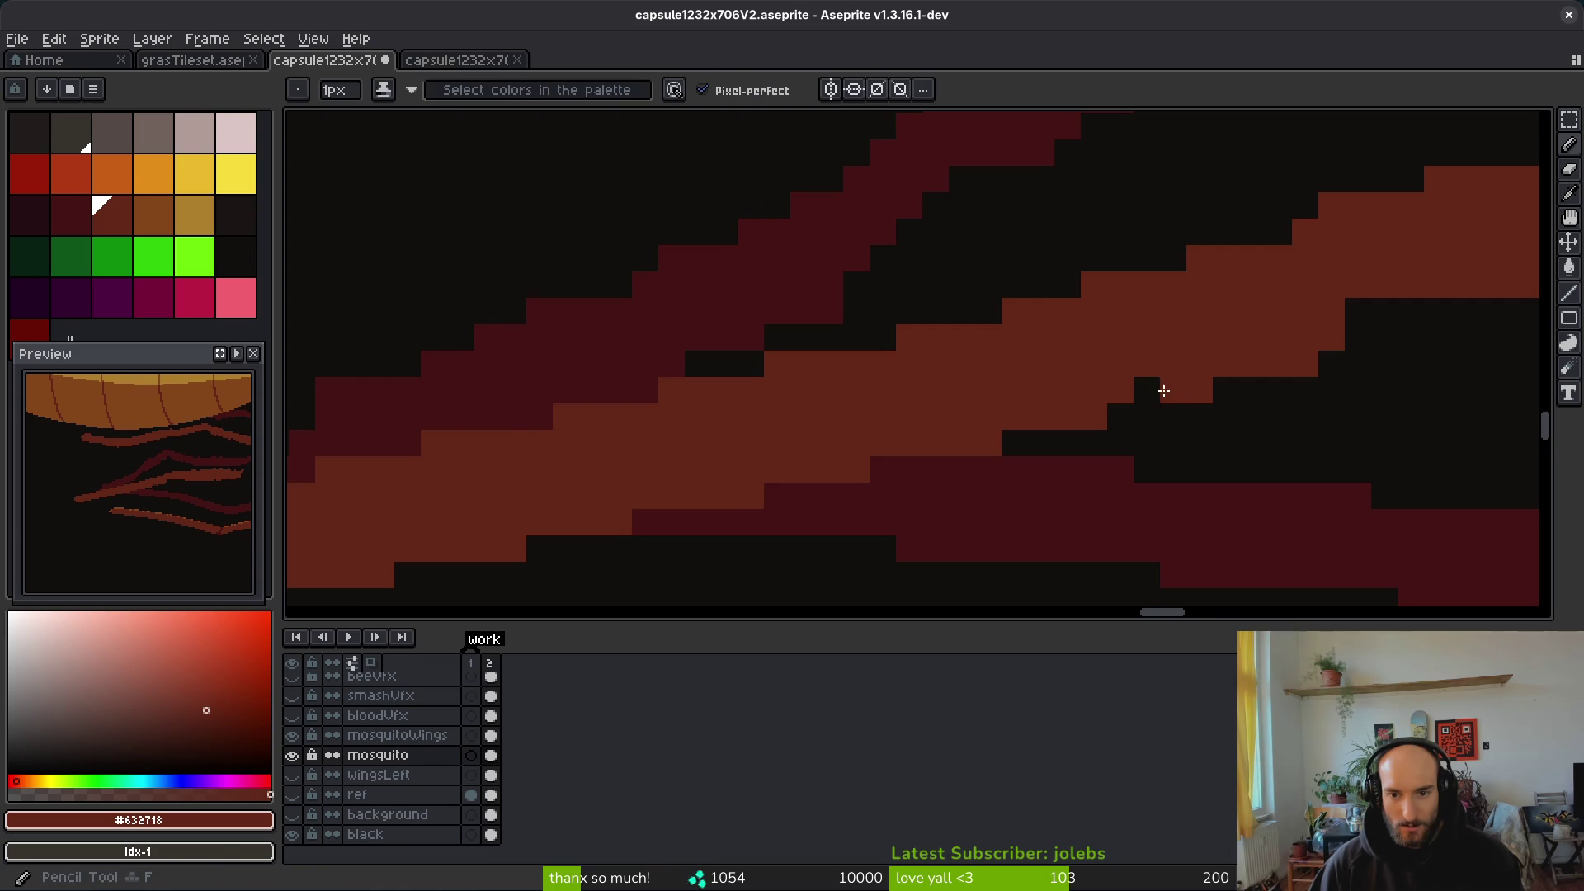
pyautogui.hscroll(4, 1160, 385)
pyautogui.press('b')
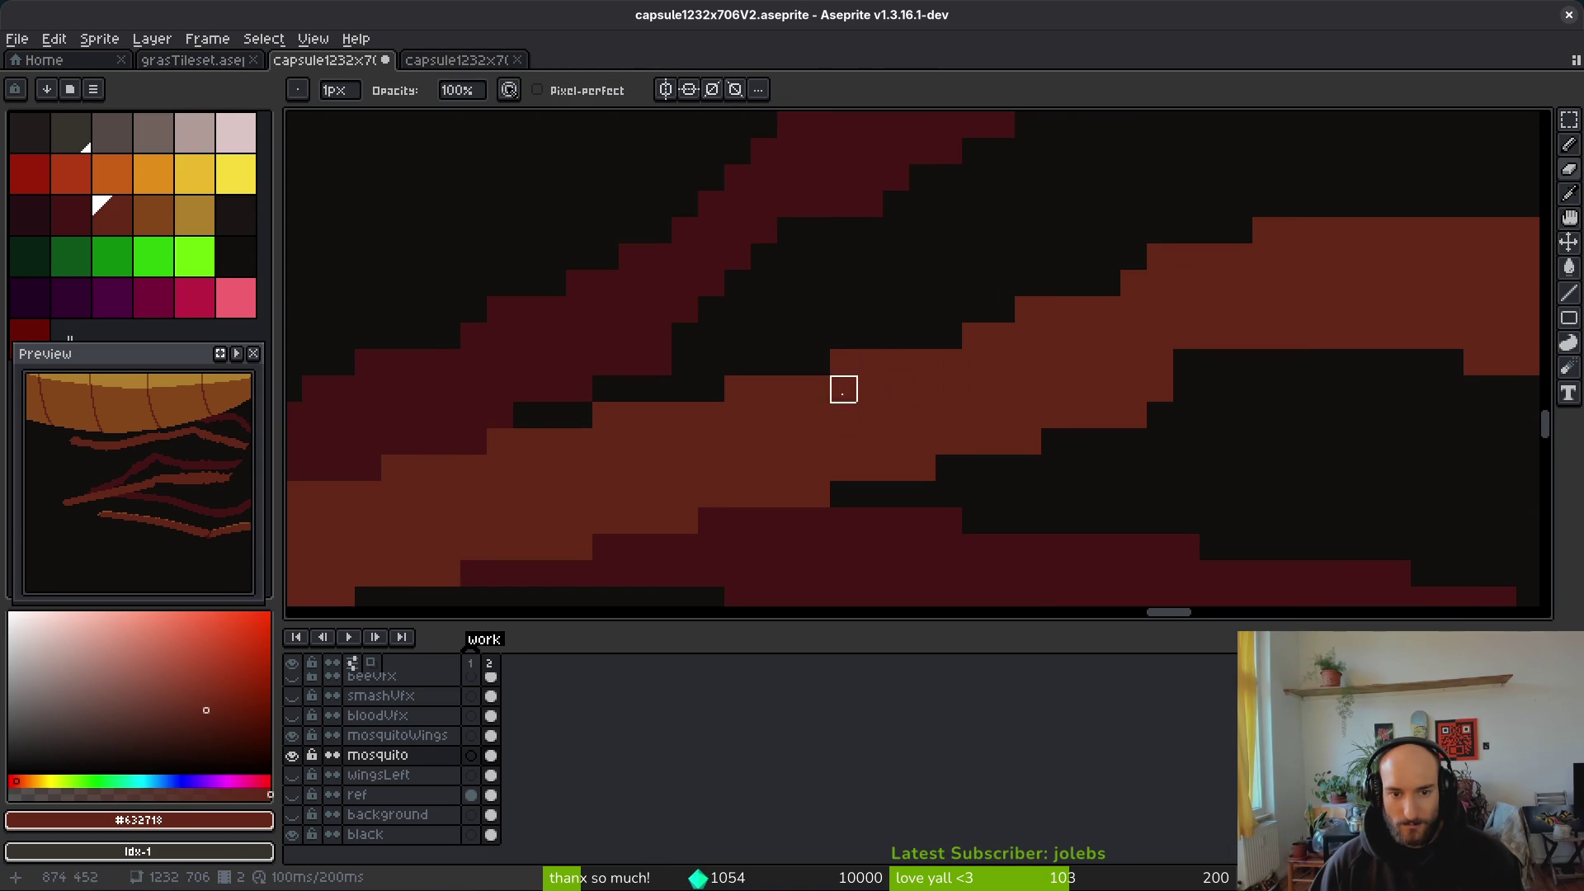
# Step: Paint a brown step and a single brown pixel along the stripe edge, using shading ink
pyautogui.hscroll(3, 1132, 442)
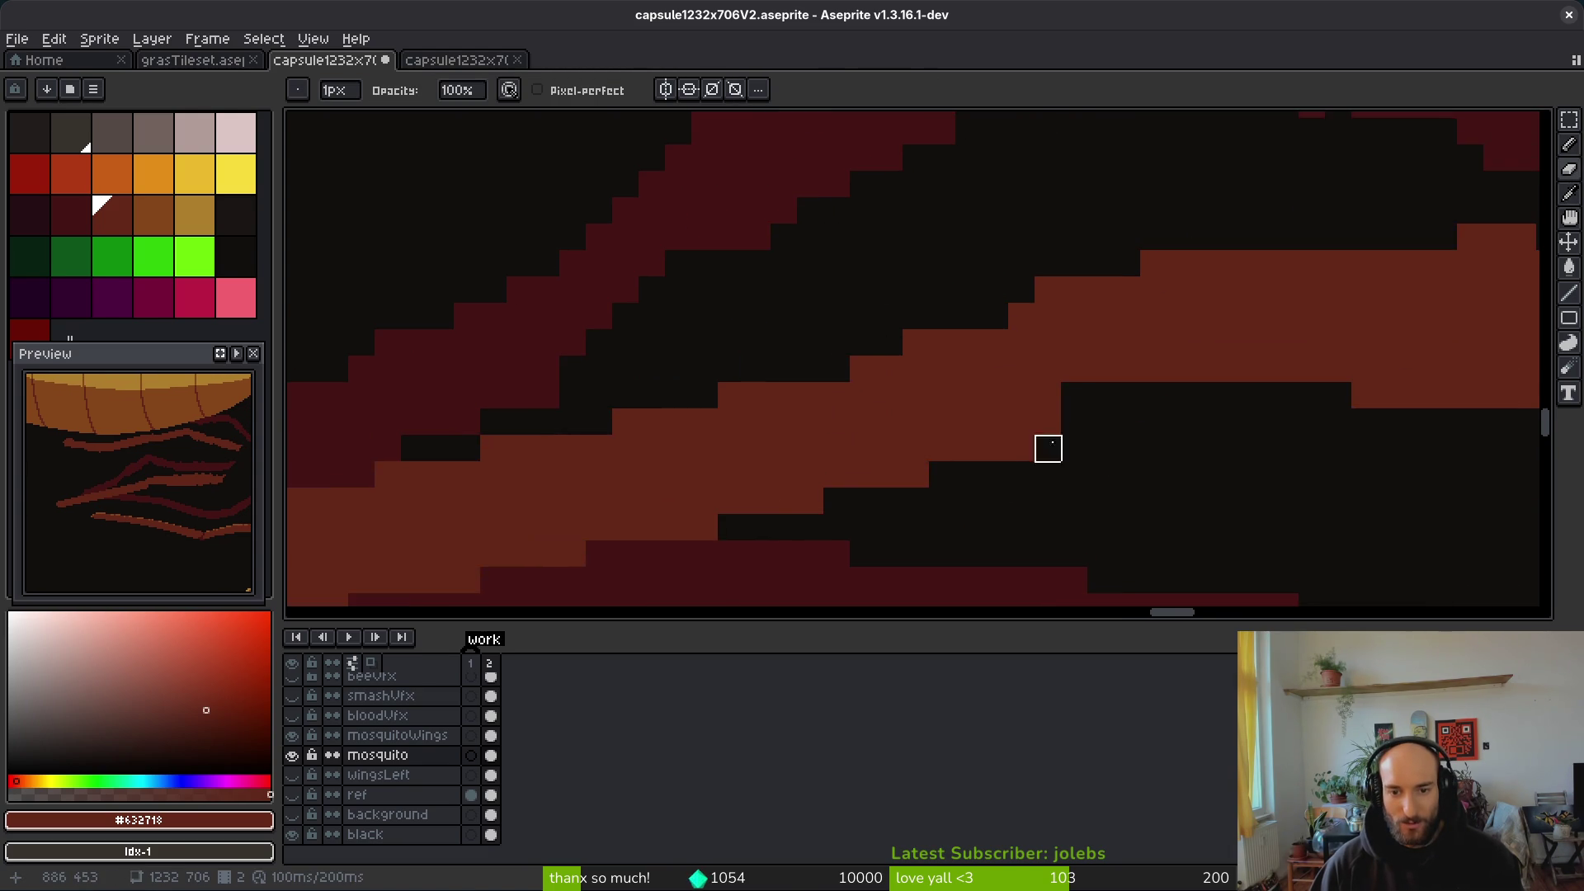
pyautogui.press('f')
pyautogui.hscroll(3, 1071, 423)
pyautogui.scroll(1, 1015, 421)
pyautogui.moveTo(998, 425)
pyautogui.mouseDown()
pyautogui.moveTo(877, 428)
pyautogui.moveTo(855, 466)
pyautogui.mouseUp()
pyautogui.press('b')
pyautogui.click(728, 301)
pyautogui.press('f')
pyautogui.press('b')
pyautogui.hscroll(-6, 976, 421)
pyautogui.scroll(3, 976, 421)
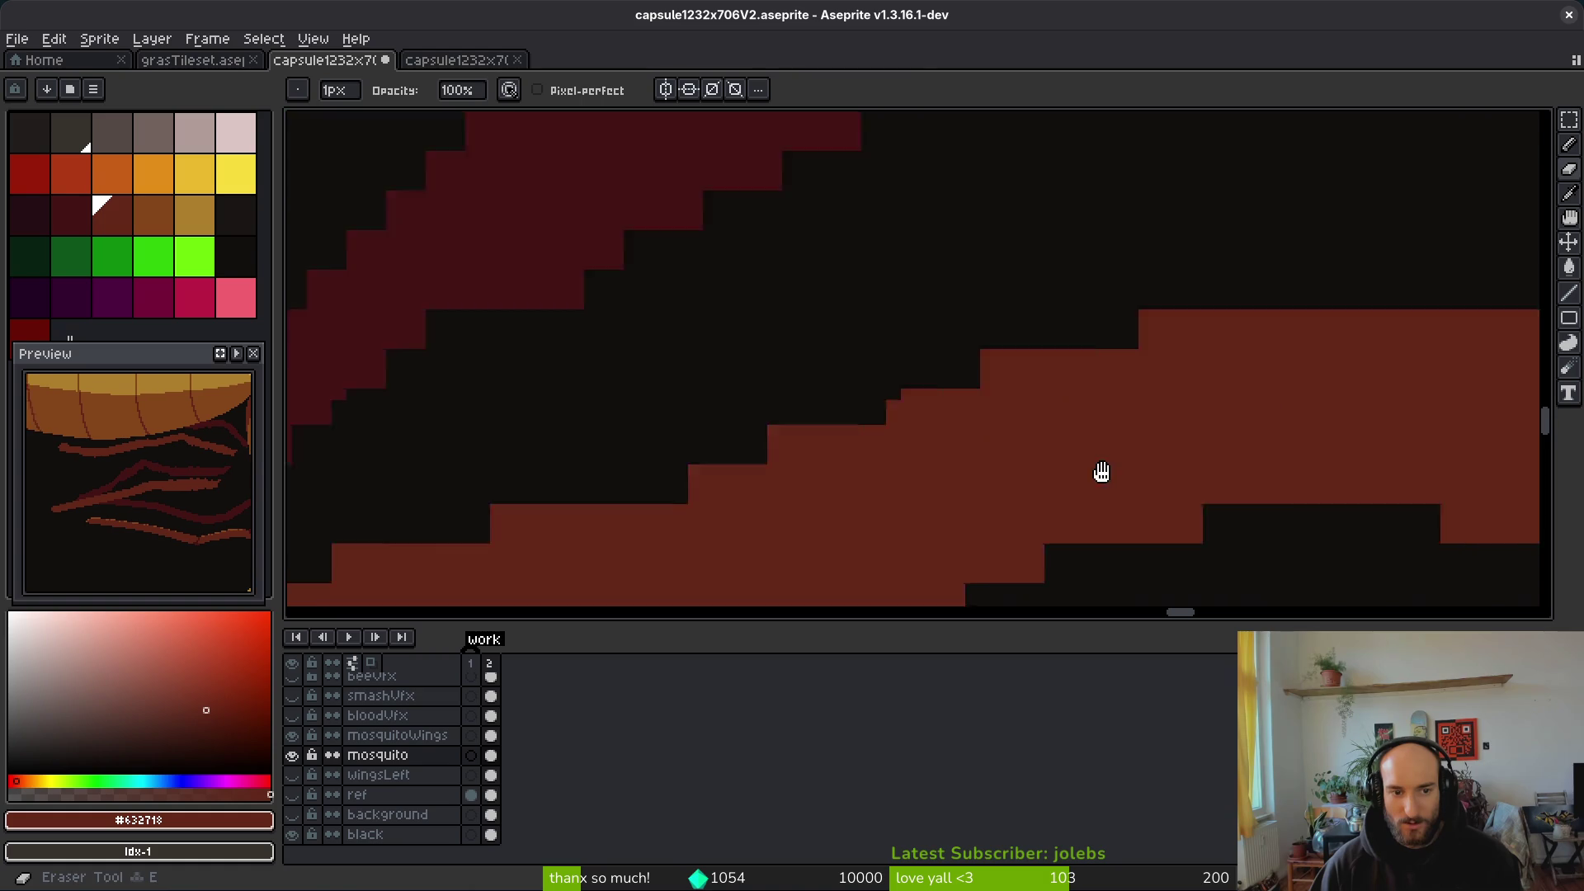
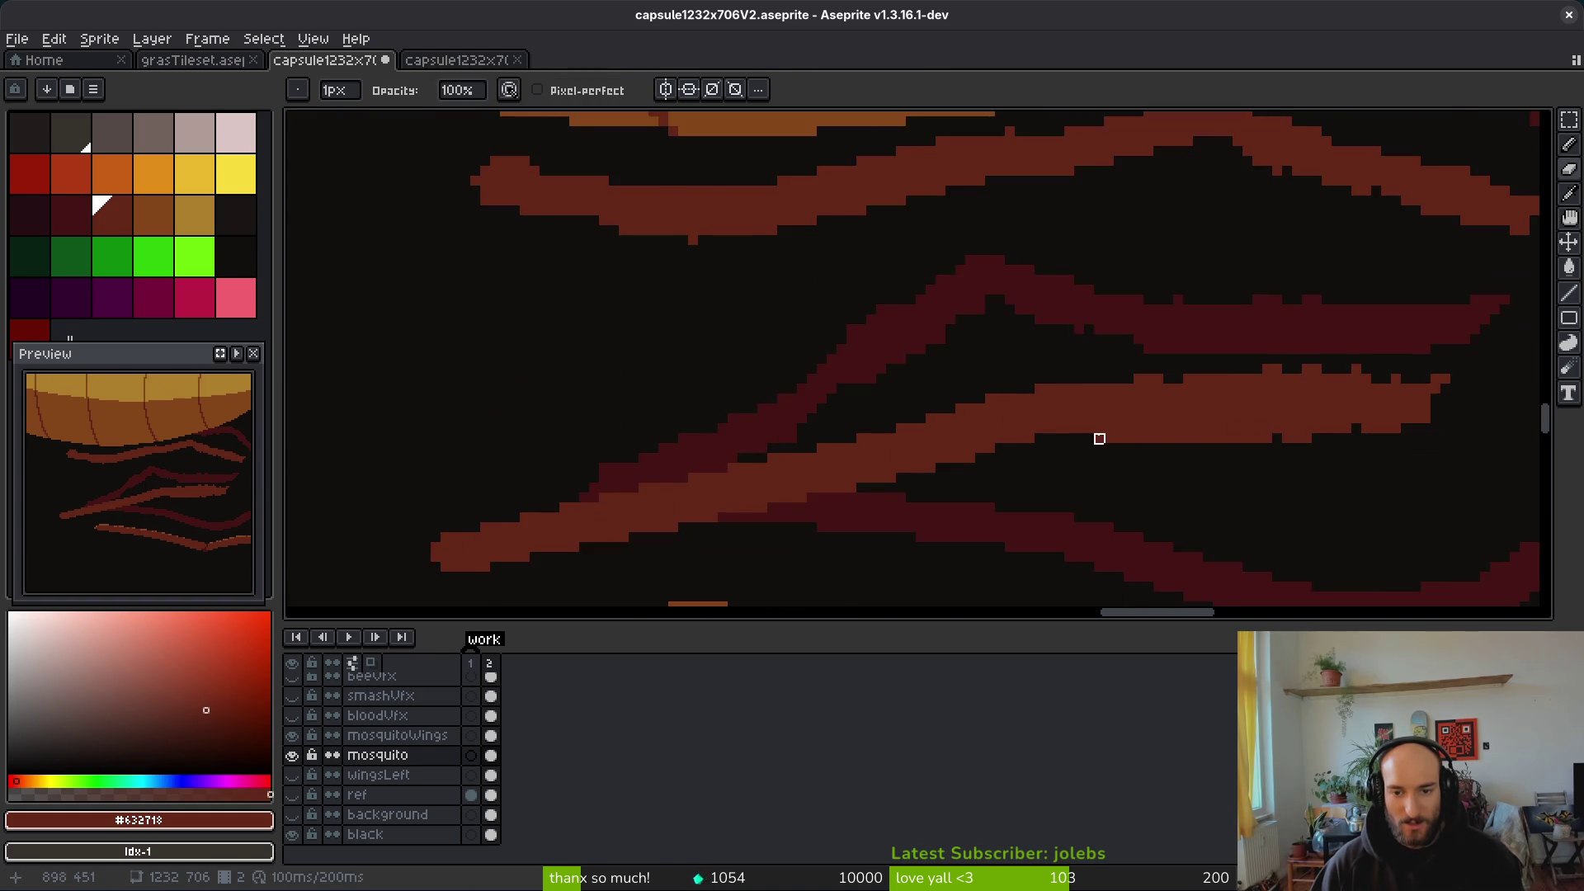
# Step: Draw a thin dark line across the brown leg and fill the band's lower notches
pyautogui.scroll(3, 1024, 400)
pyautogui.moveTo(730, 363)
pyautogui.mouseDown()
pyautogui.moveTo(726, 350)
pyautogui.moveTo(1160, 349)
pyautogui.moveTo(764, 334)
pyautogui.moveTo(919, 354)
pyautogui.moveTo(979, 311)
pyautogui.moveTo(725, 332)
pyautogui.moveTo(1437, 315)
pyautogui.mouseUp()
pyautogui.press('b')
pyautogui.moveTo(803, 472)
pyautogui.mouseDown()
pyautogui.moveTo(1156, 434)
pyautogui.moveTo(1103, 443)
pyautogui.mouseUp()
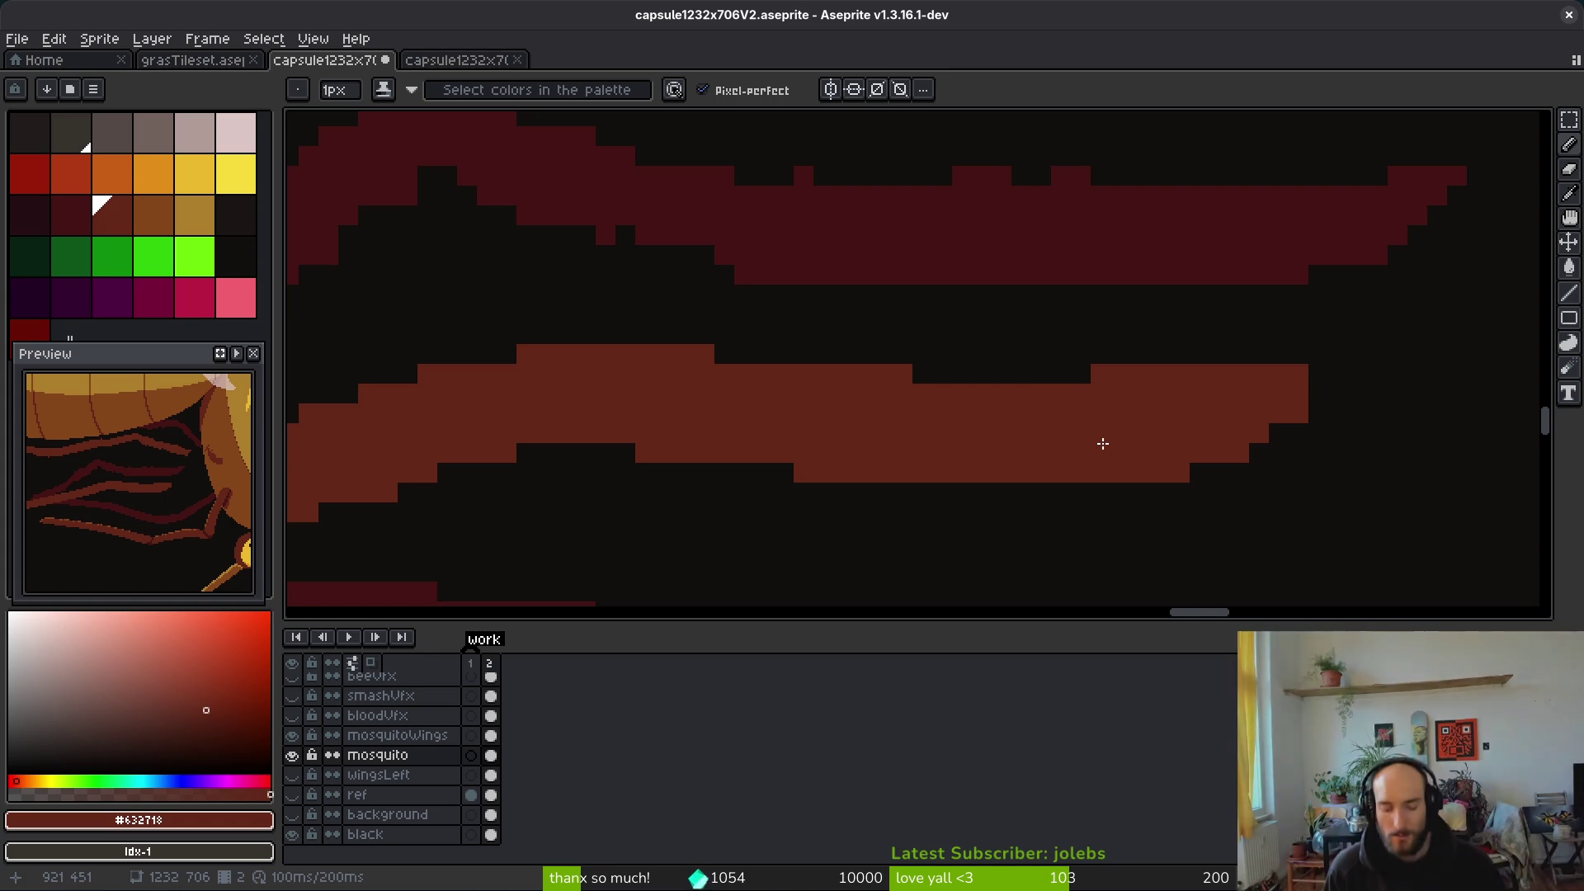
# Step: Draw straight dark-red lines running from the leg toward the body and joint
pyautogui.scroll(-4, 1257, 219)
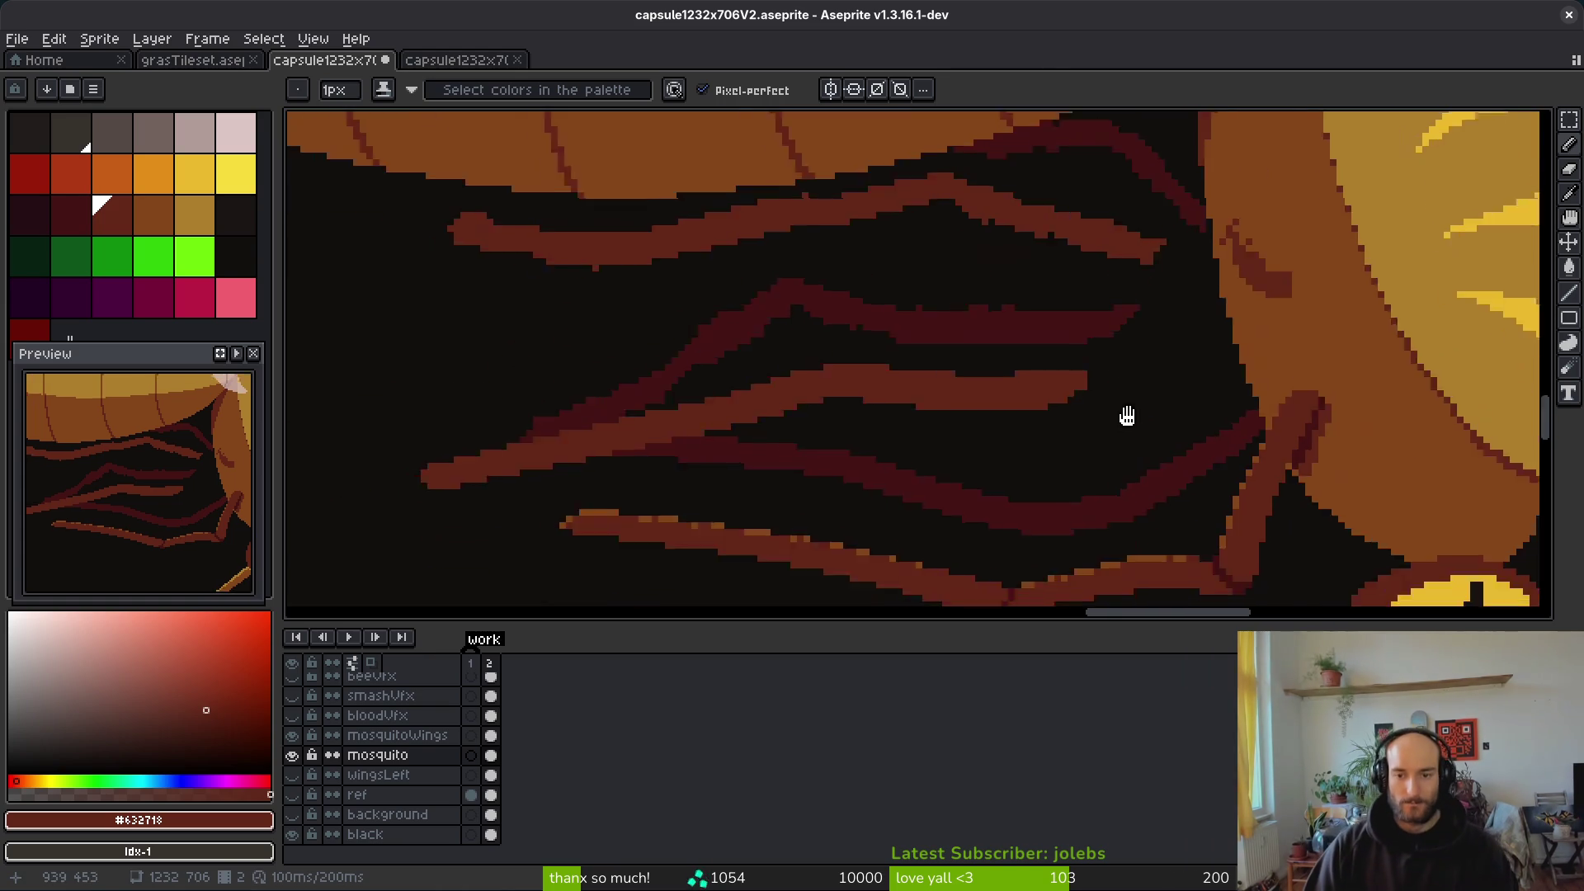
pyautogui.scroll(-2, 1022, 359)
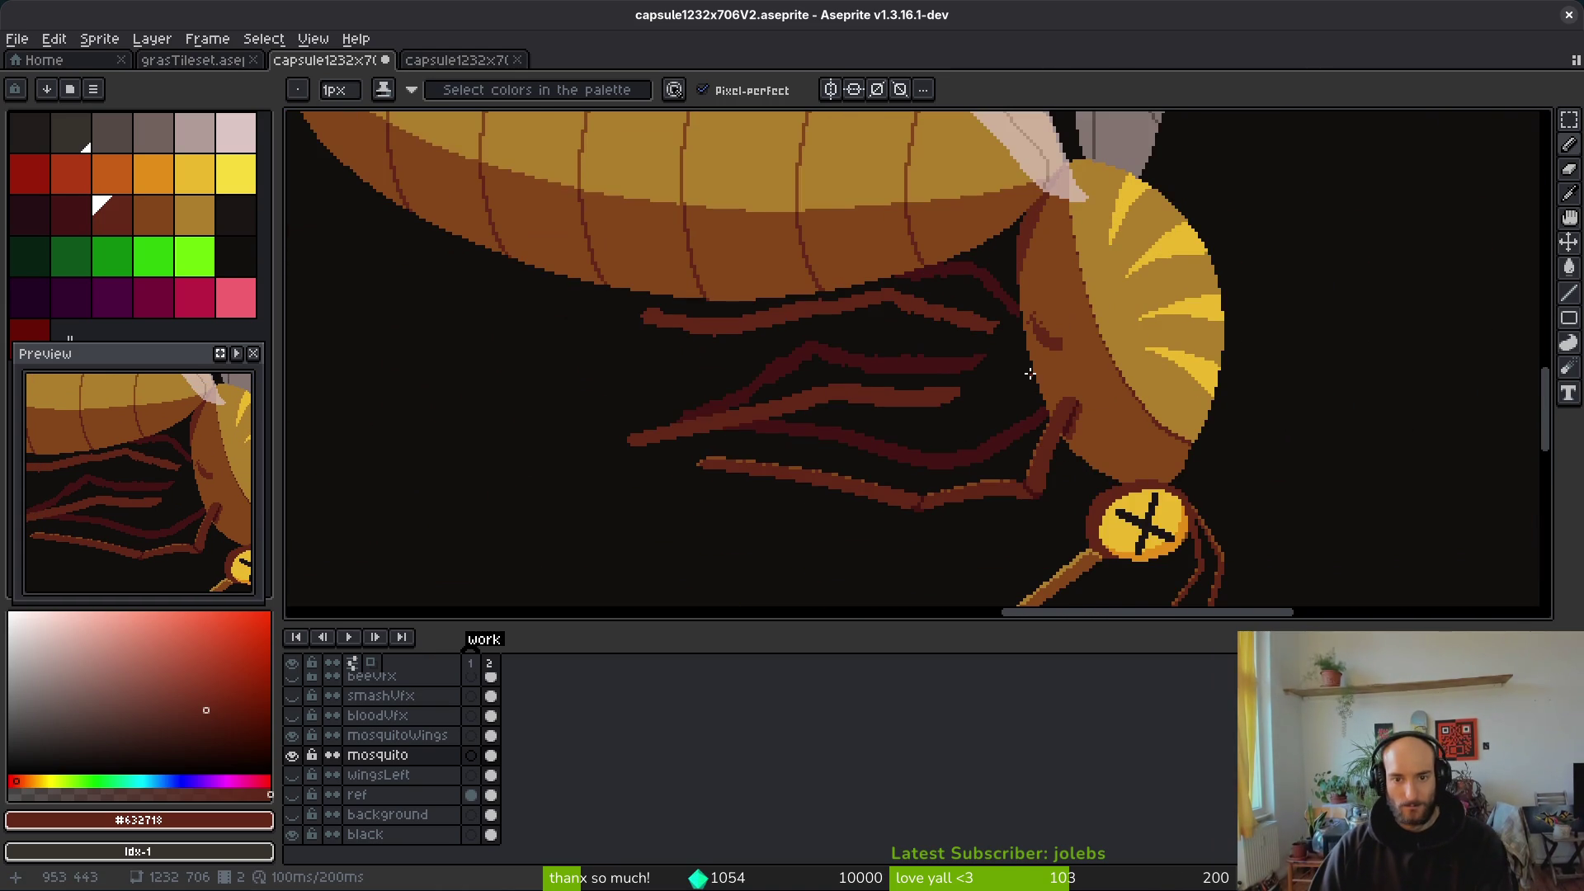
pyautogui.scroll(3, 1022, 382)
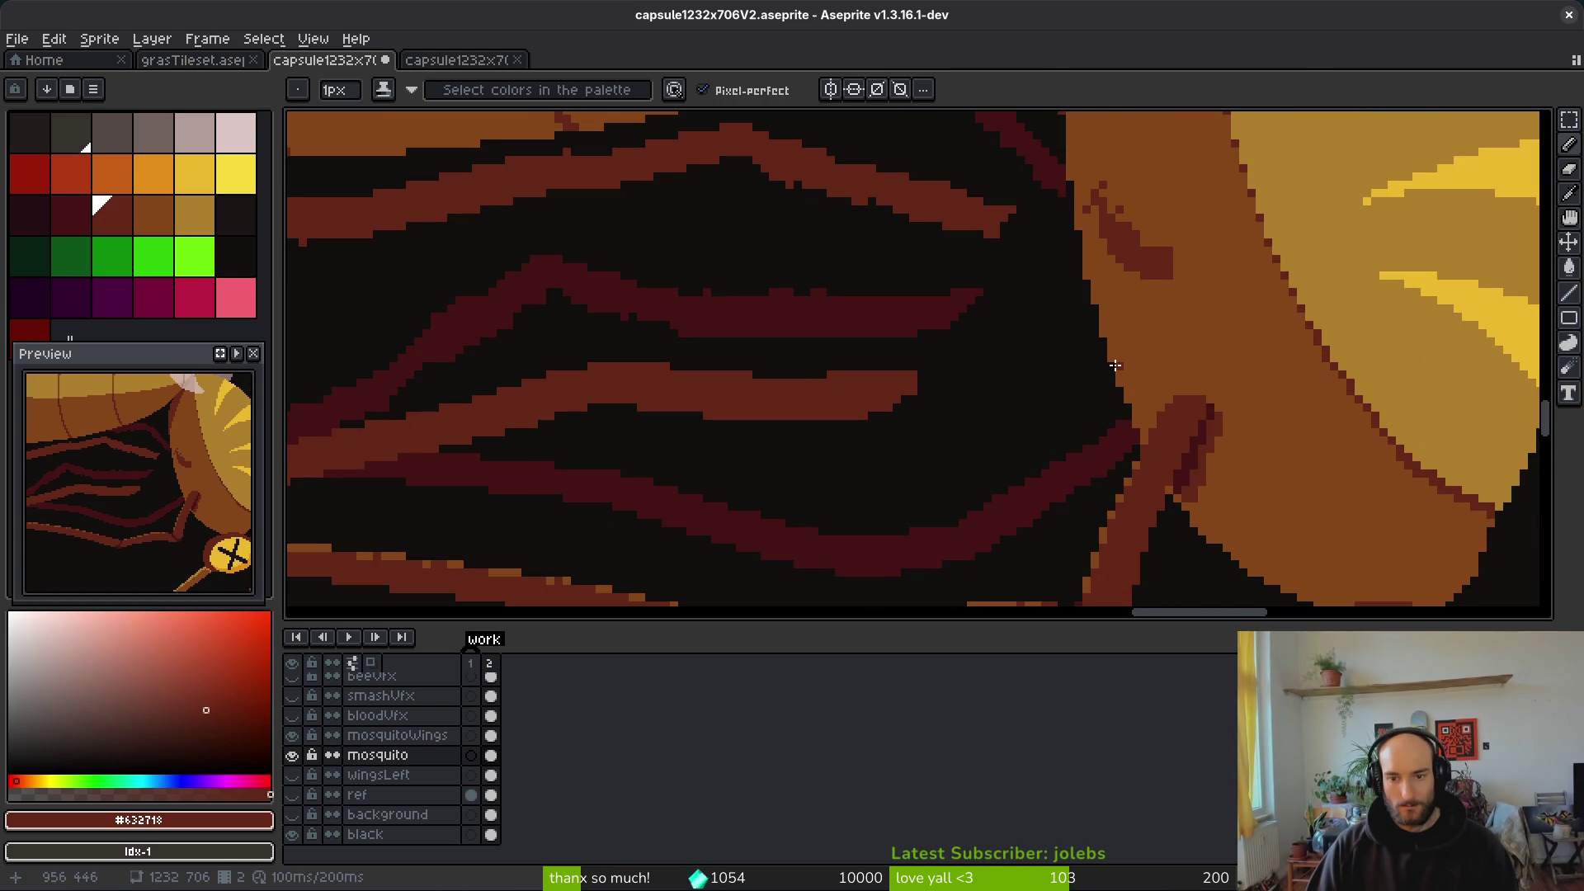
pyautogui.moveTo(880, 382)
pyautogui.mouseDown()
pyautogui.moveTo(1146, 319)
pyautogui.moveTo(1184, 356)
pyautogui.moveTo(1161, 336)
pyautogui.moveTo(875, 417)
pyautogui.mouseUp()
pyautogui.scroll(1, 1128, 353)
pyautogui.scroll(2, 1129, 353)
pyautogui.moveTo(1147, 401)
pyautogui.mouseDown()
pyautogui.moveTo(1266, 412)
pyautogui.moveTo(1246, 302)
pyautogui.moveTo(1216, 307)
pyautogui.mouseUp()
# Step: Flood-fill the outlined joint loop and a small leg area solid dark
pyautogui.press('g')
pyautogui.click(1238, 363)
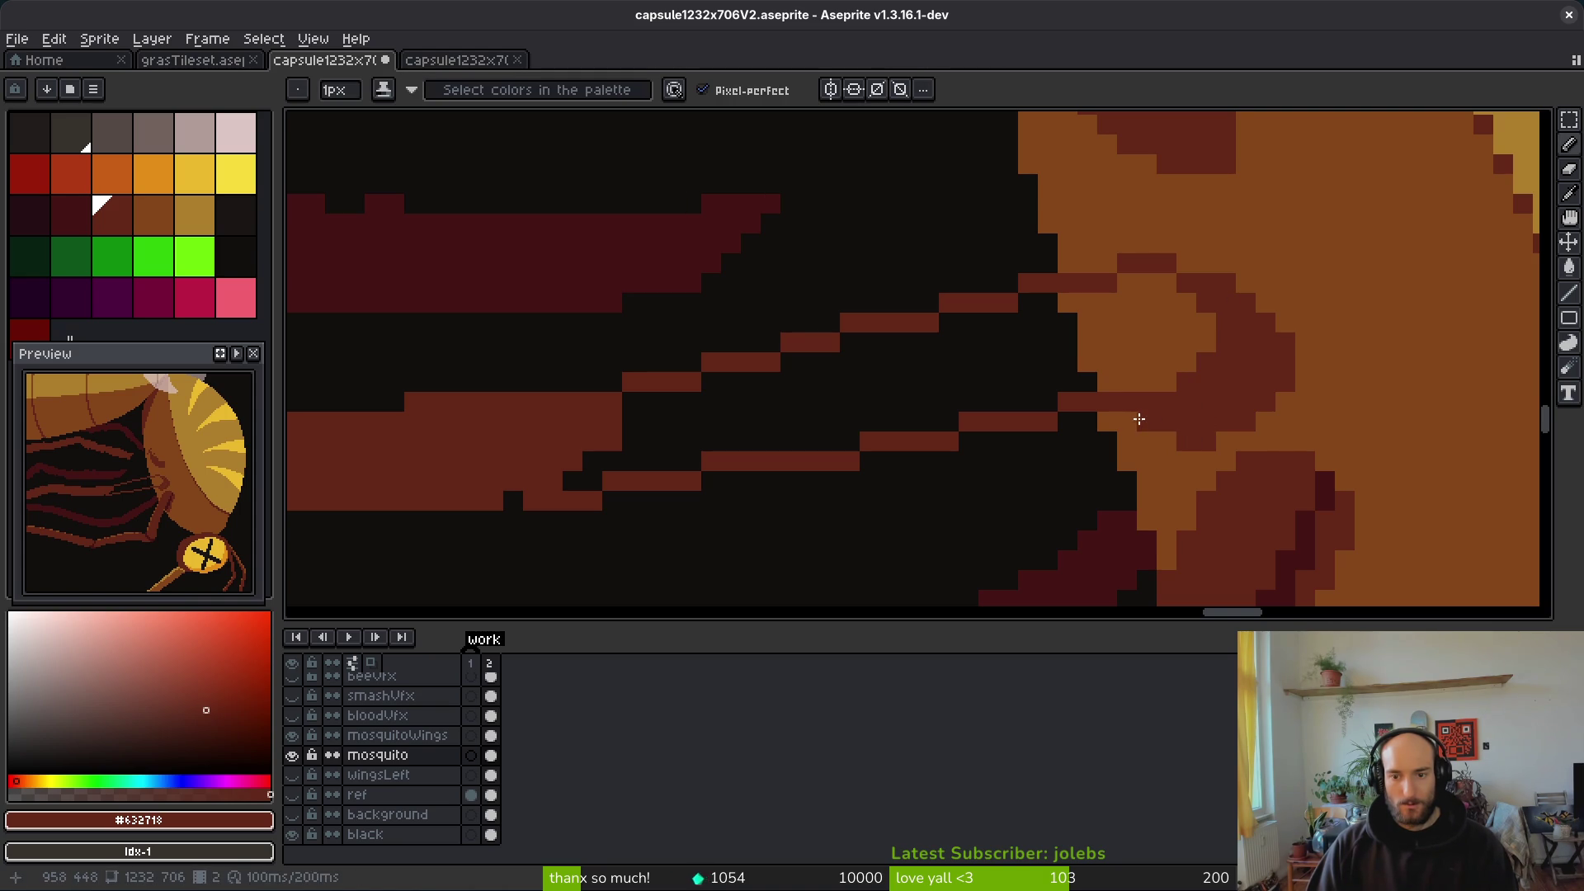
pyautogui.press('g')
pyautogui.click(1138, 343)
# Step: Apply a second fill on the leg and turn two stray dark-red pixels black
pyautogui.click(962, 368)
pyautogui.scroll(-5, 953, 404)
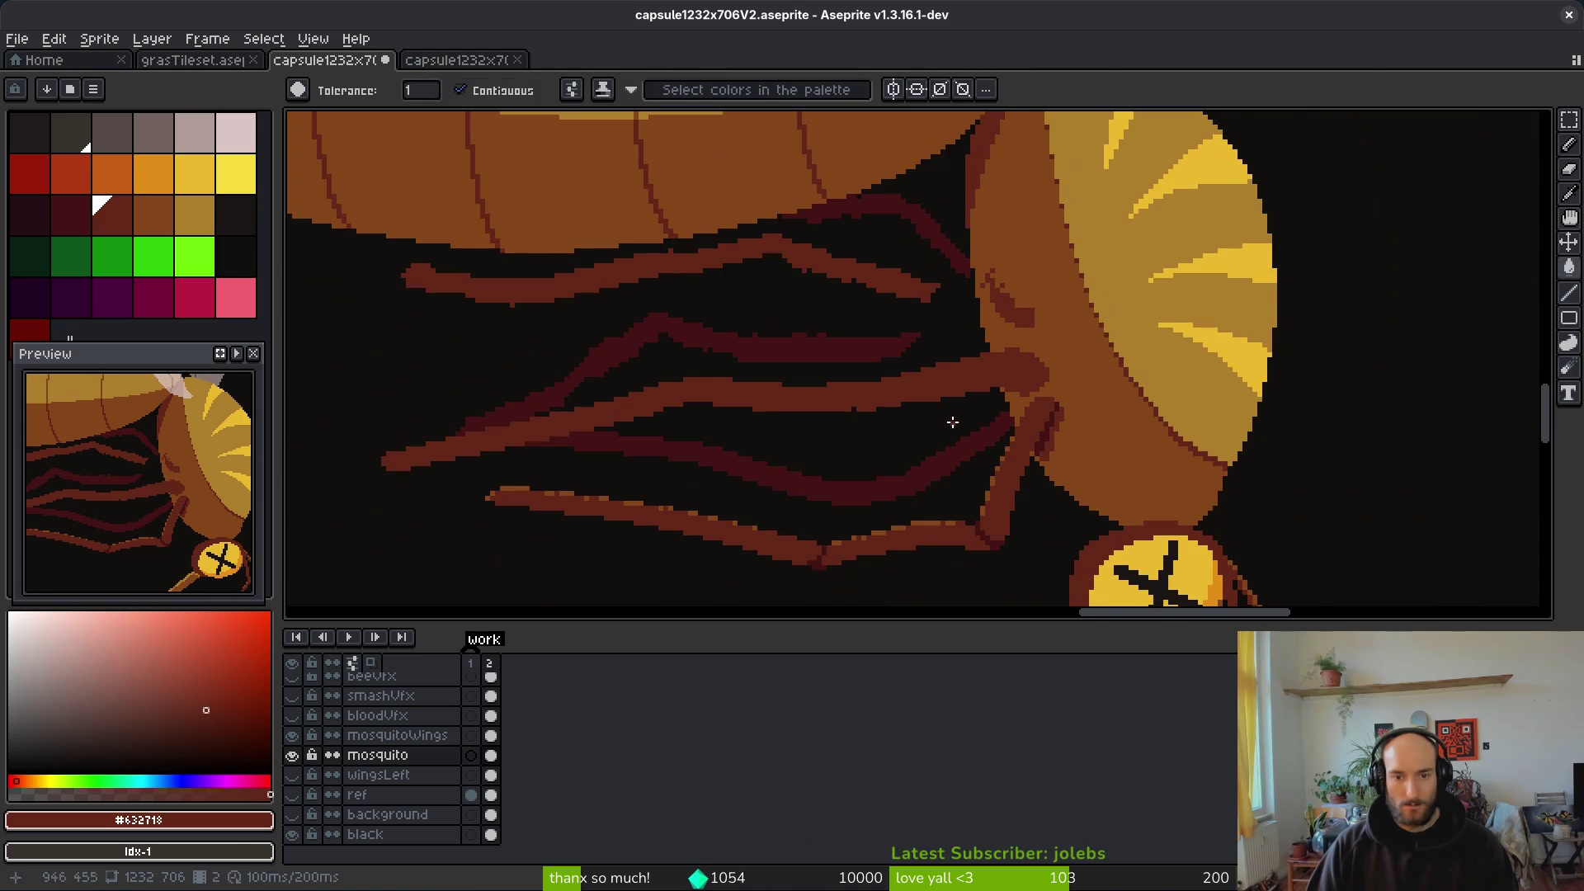
pyautogui.scroll(5, 949, 420)
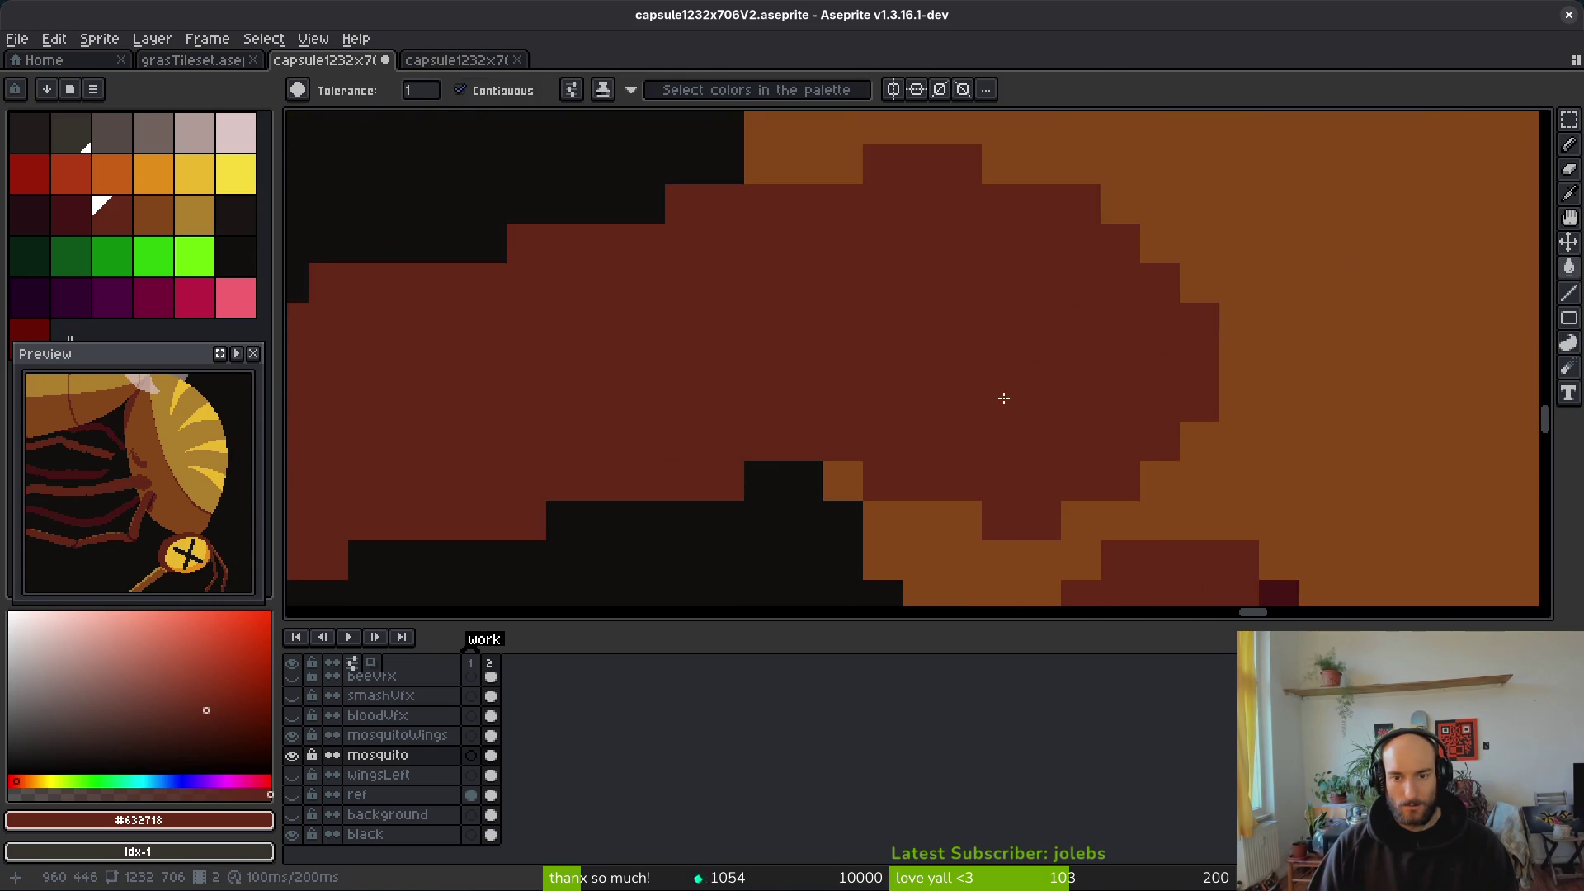
pyautogui.press('b')
pyautogui.scroll(-2, 870, 442)
pyautogui.scroll(2, 870, 442)
pyautogui.rightClick(794, 457)
pyautogui.rightClick(912, 496)
# Step: Pick body orange #854619 and flood-fill those two black pixels orange
pyautogui.keyDown('alt'); pyautogui.click(873, 496); pyautogui.keyUp('alt')
pyautogui.press('g')
pyautogui.click(913, 496)
pyautogui.click(793, 456)
pyautogui.scroll(-3, 806, 453)
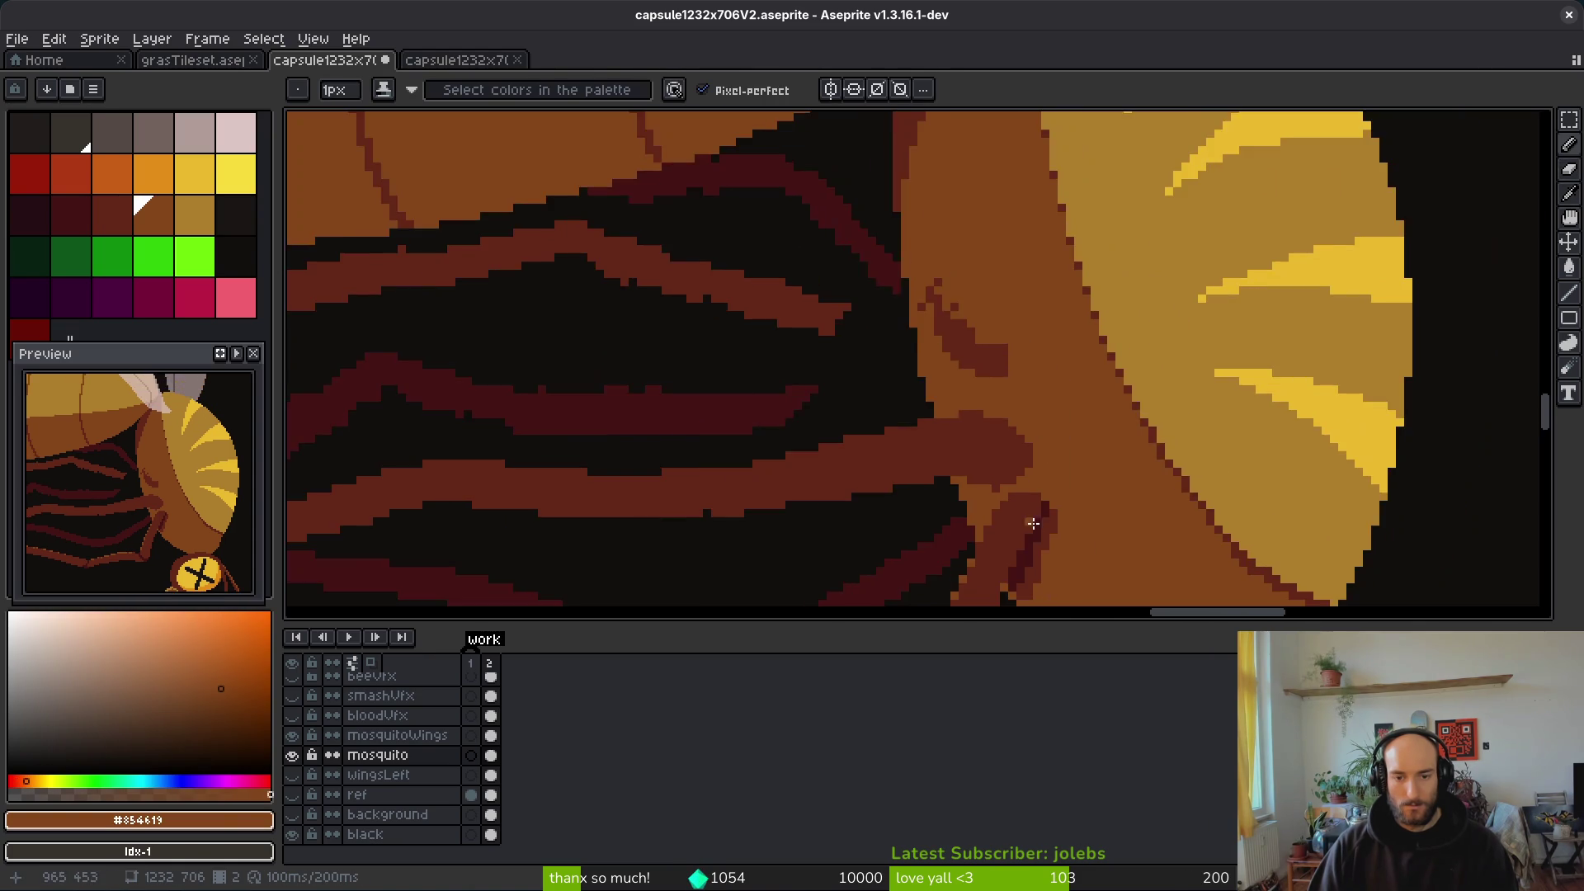
pyautogui.scroll(2, 1021, 470)
# Step: Pick leg brown #632718 and recolour three stray orange pixels dark red
pyautogui.keyDown('alt'); pyautogui.click(1065, 399); pyautogui.keyUp('alt')
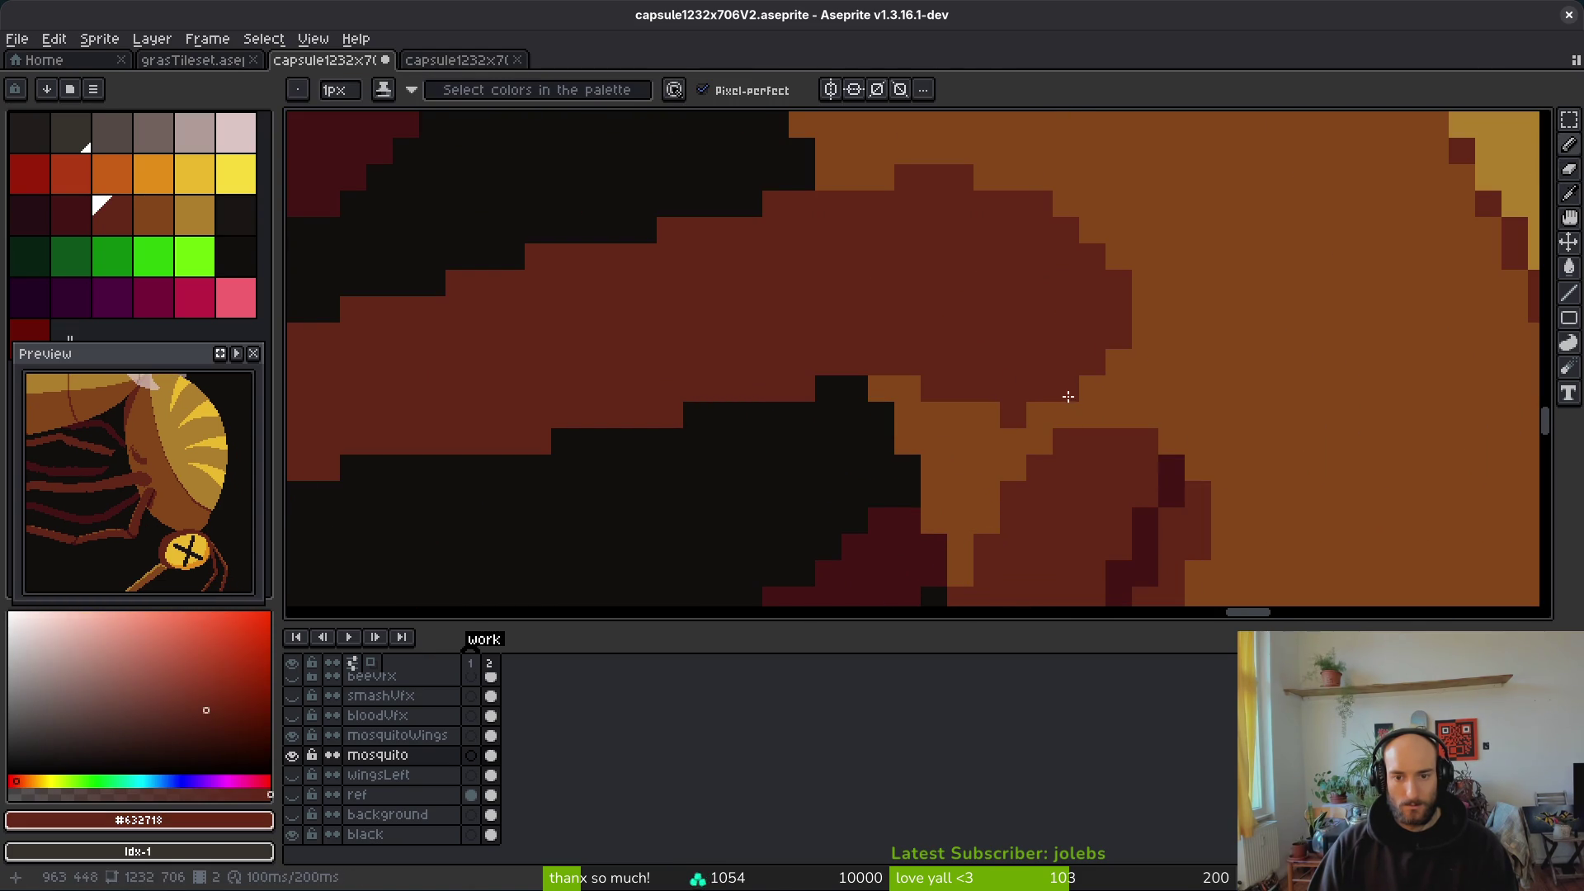
pyautogui.click(1093, 388)
pyautogui.click(1036, 415)
pyautogui.click(1275, 419)
pyautogui.scroll(-3, 1272, 425)
pyautogui.scroll(3, 1206, 411)
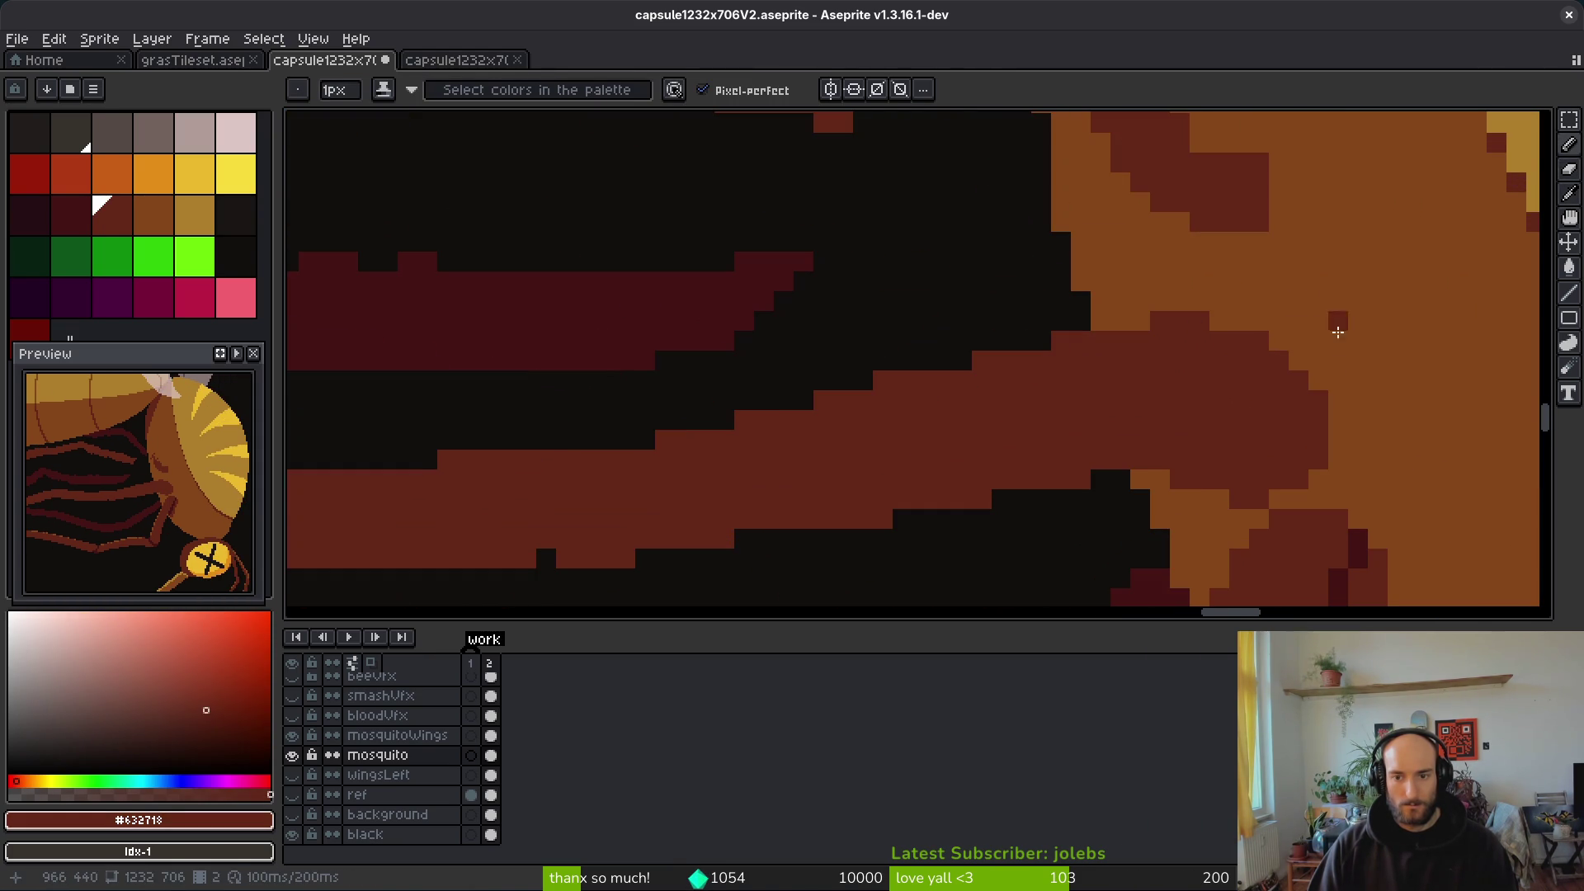
# Step: Paint the stepped joint edge with body orange as the secondary colour
pyautogui.keyDown('alt'); pyautogui.rightClick(1352, 369); pyautogui.keyUp('alt')
pyautogui.scroll(2, 1149, 347)
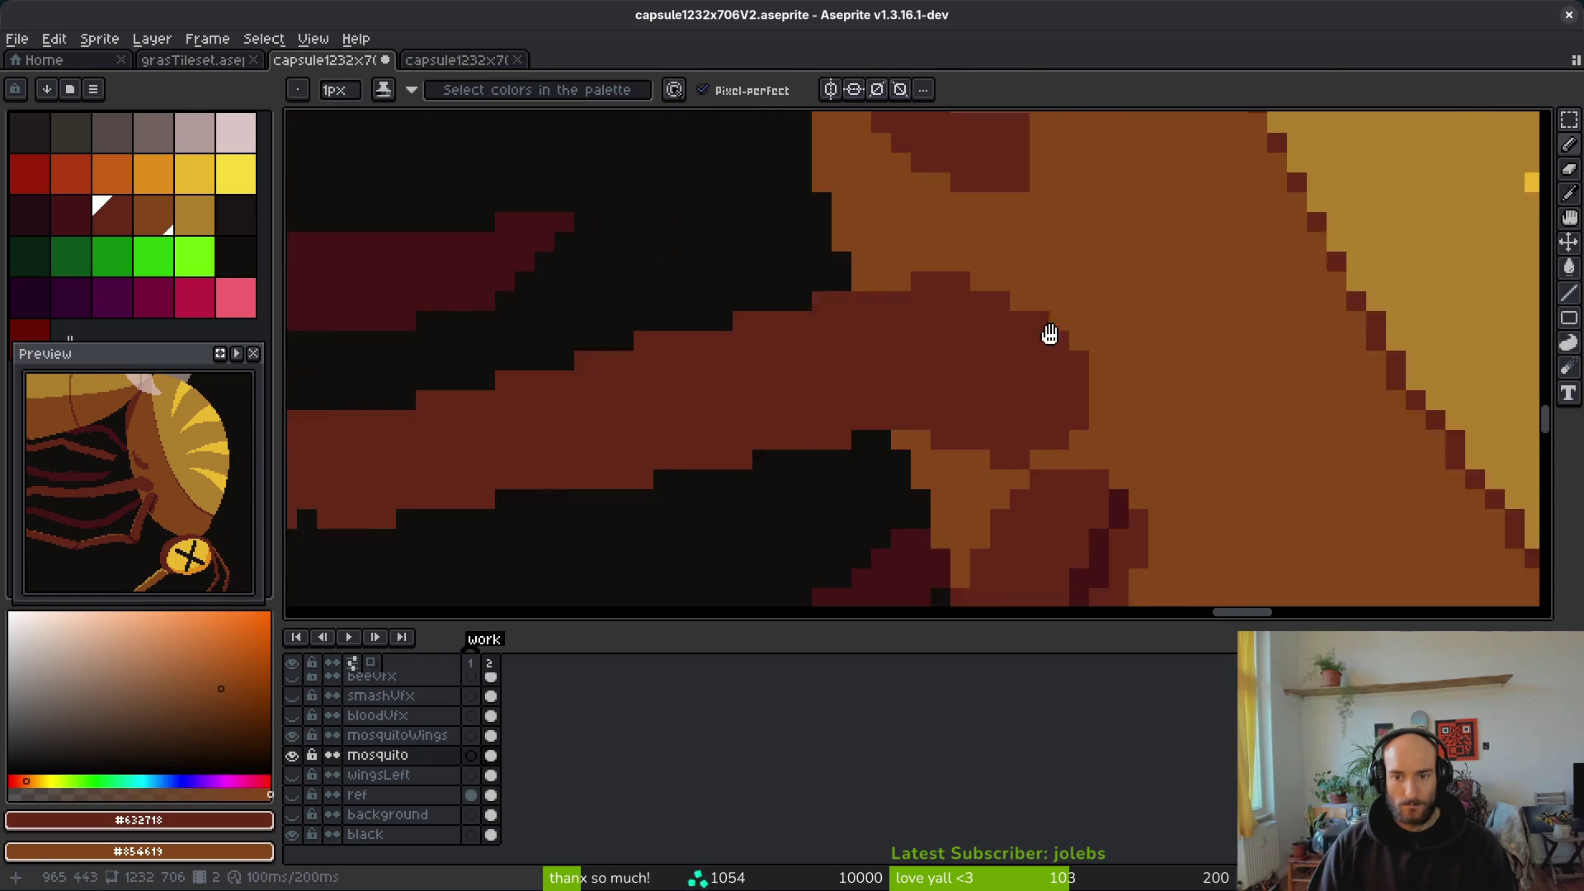
pyautogui.moveTo(964, 372)
pyautogui.mouseDown()
pyautogui.moveTo(926, 318)
pyautogui.moveTo(817, 259)
pyautogui.moveTo(669, 218)
pyautogui.mouseUp()
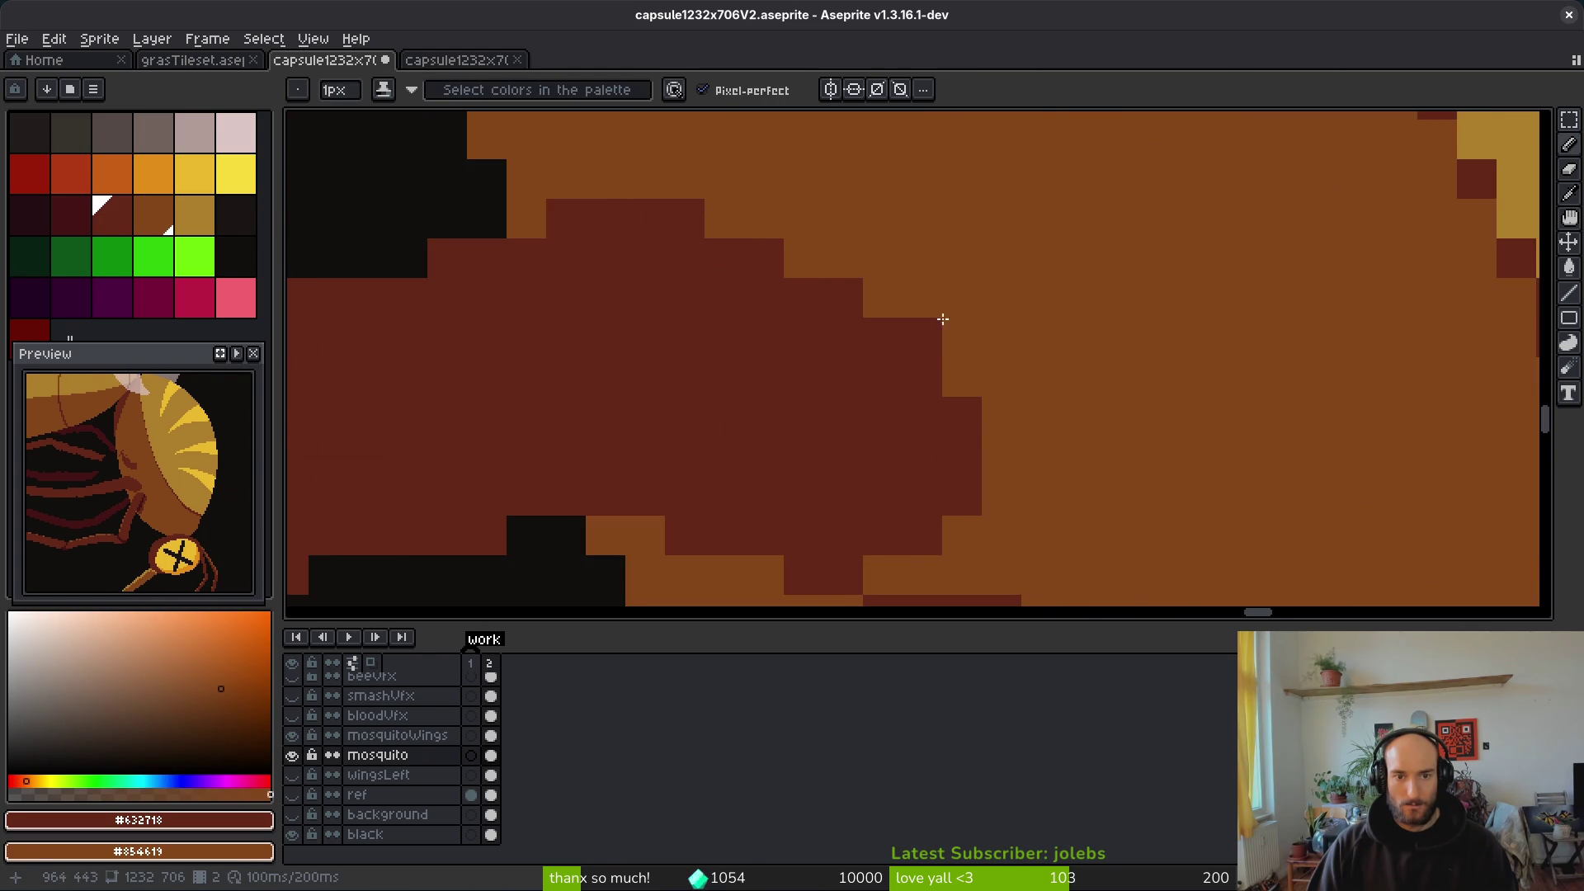
pyautogui.scroll(-5, 992, 411)
pyautogui.scroll(5, 943, 369)
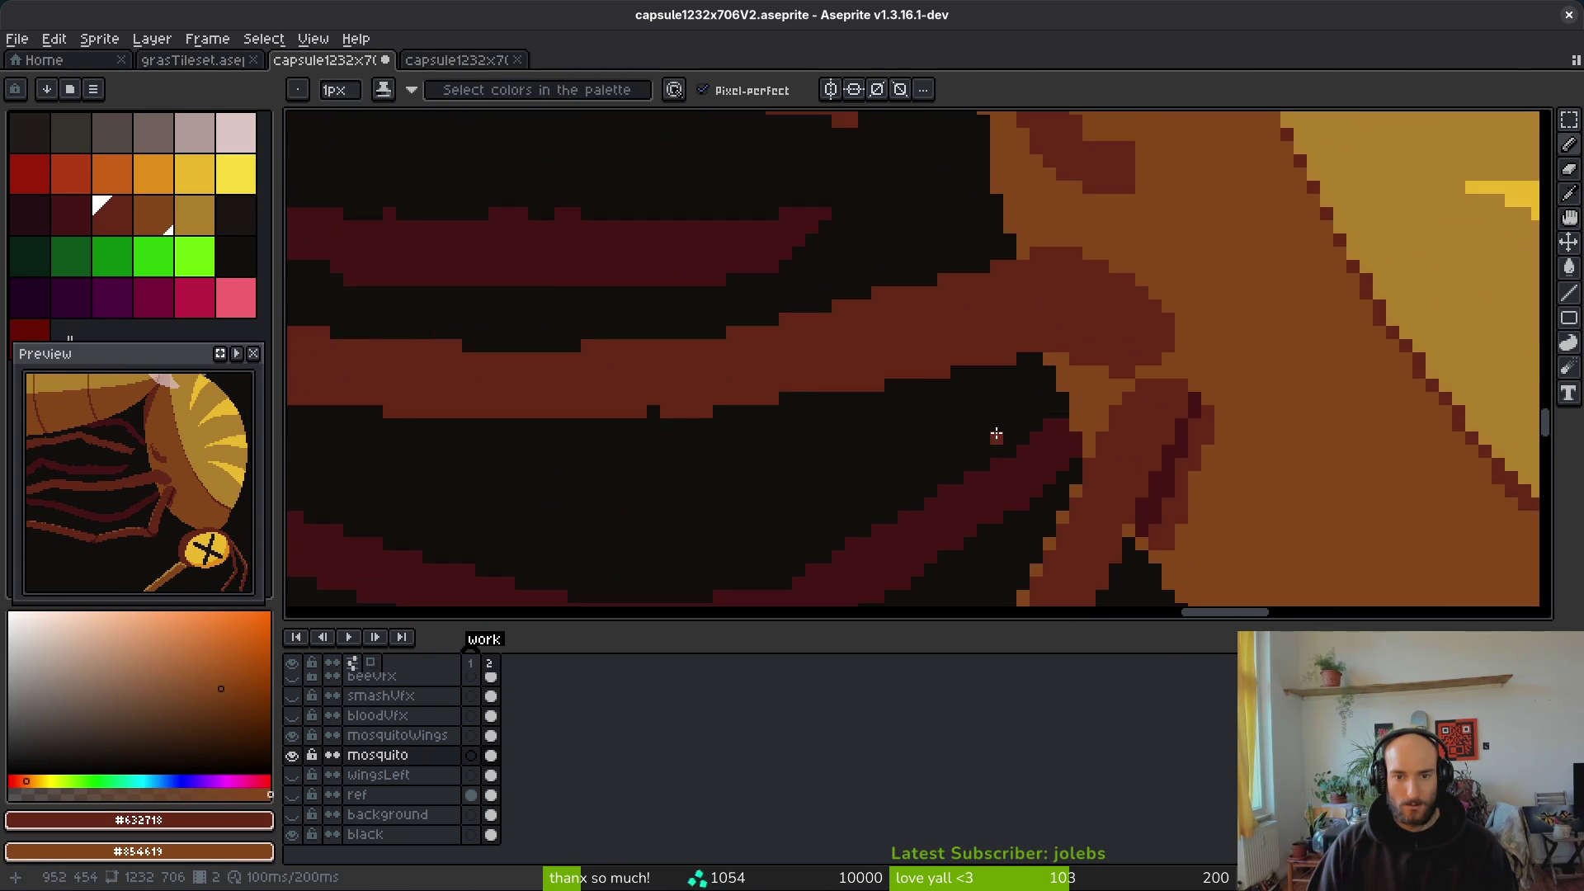
# Step: Erase the brown pixel block back to black with the Eraser
pyautogui.press('e')
pyautogui.scroll(2, 912, 429)
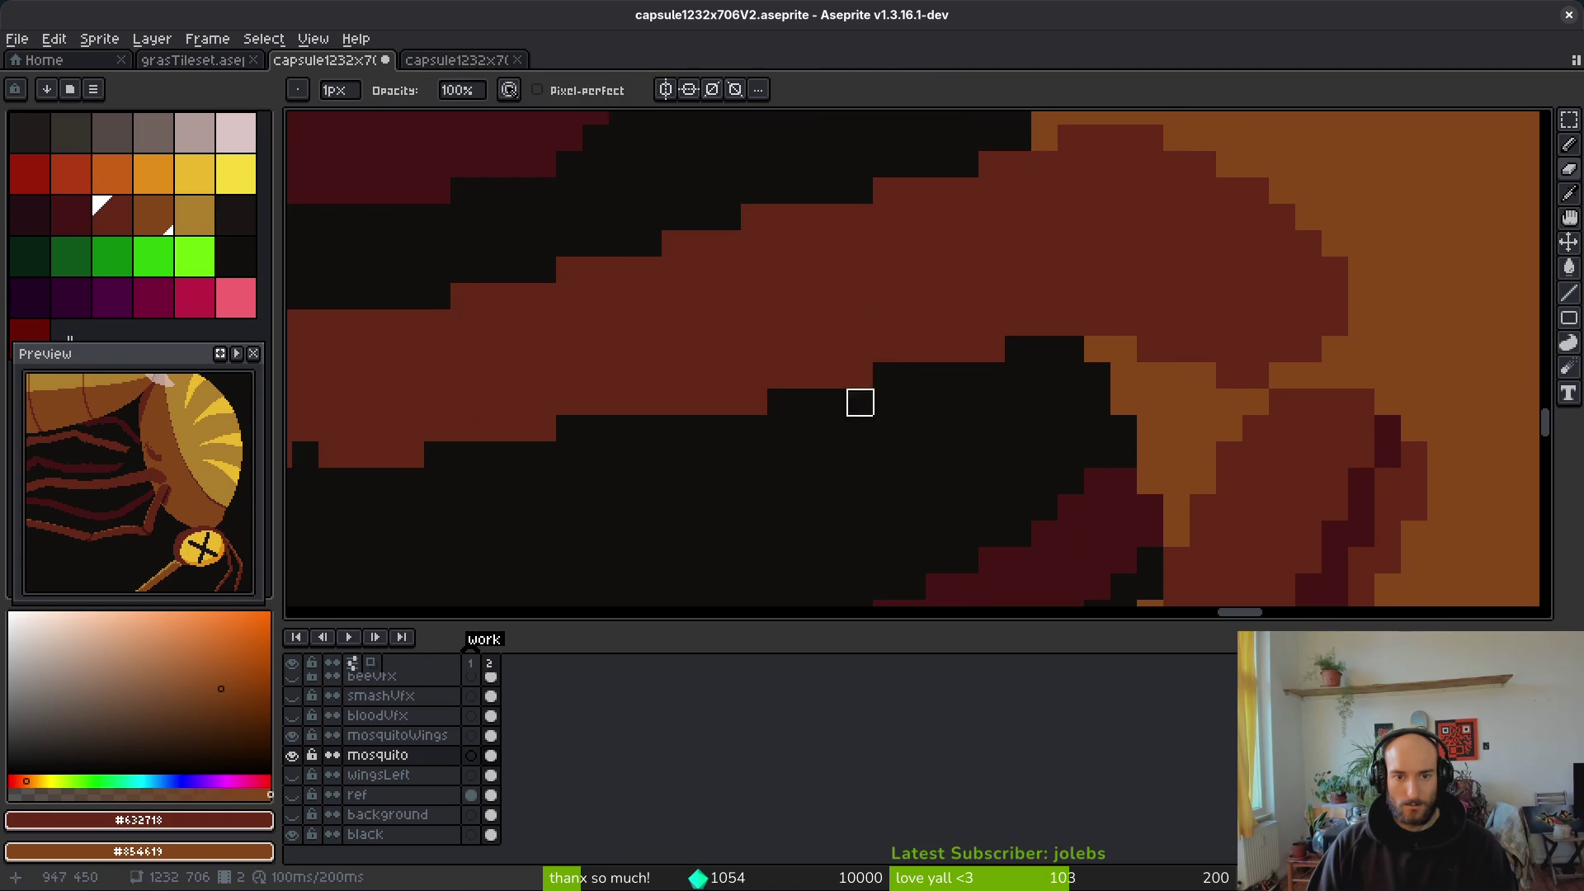
pyautogui.hscroll(-3, 858, 421)
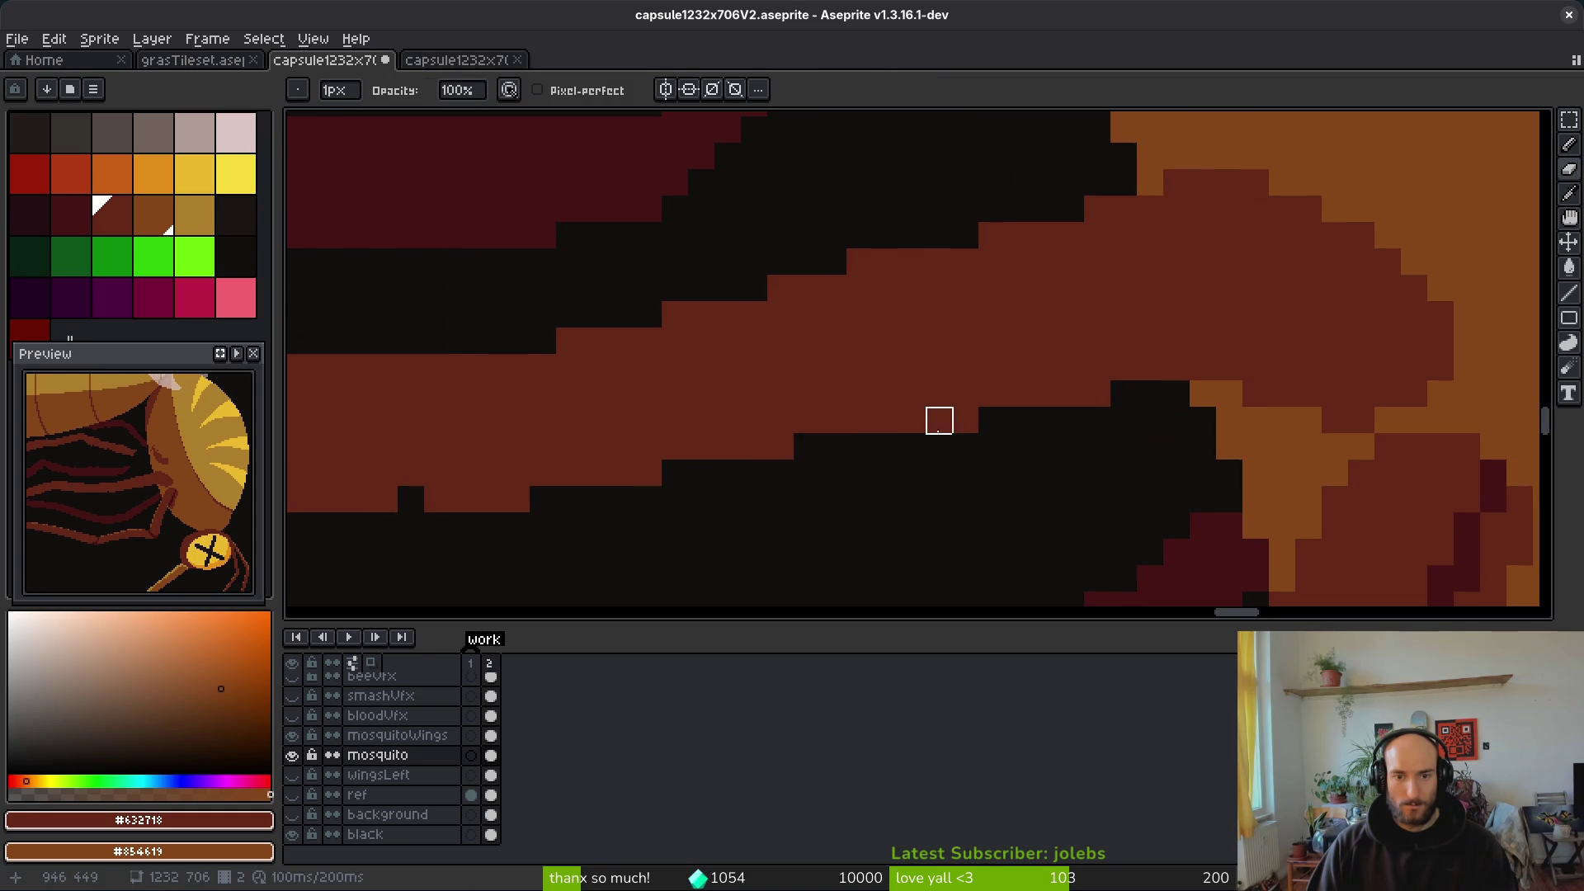
pyautogui.click(1150, 368)
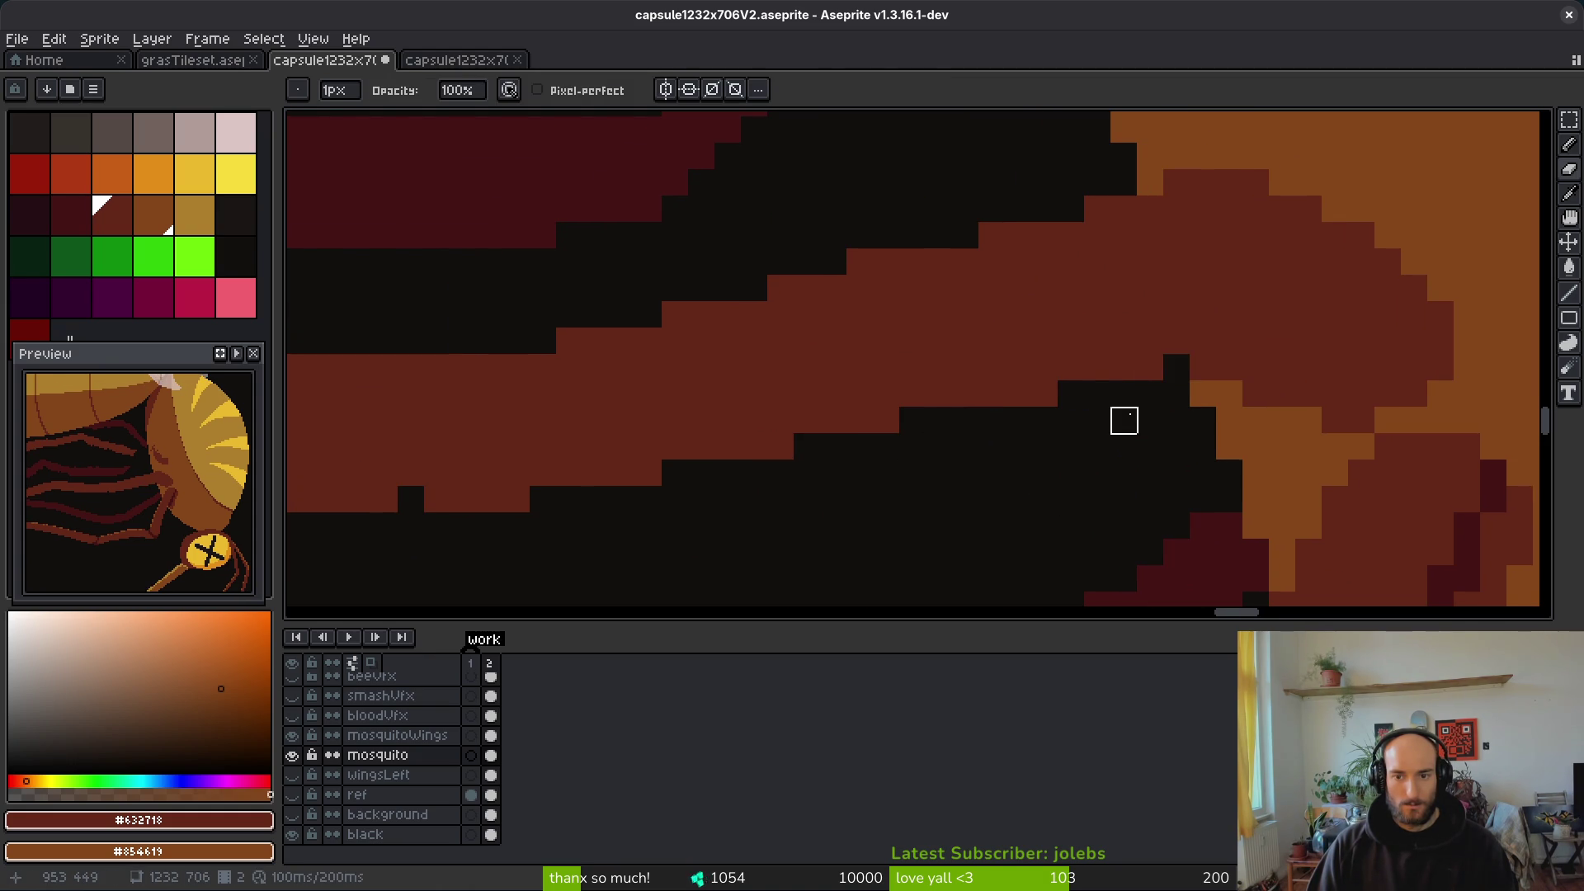
pyautogui.click(1172, 368)
# Step: Paint orange highlight pixels at the joint, including one brown cell
pyautogui.press('b')
pyautogui.moveTo(1230, 394); pyautogui.dragTo(1250, 421)
pyautogui.rightClick(1198, 366)
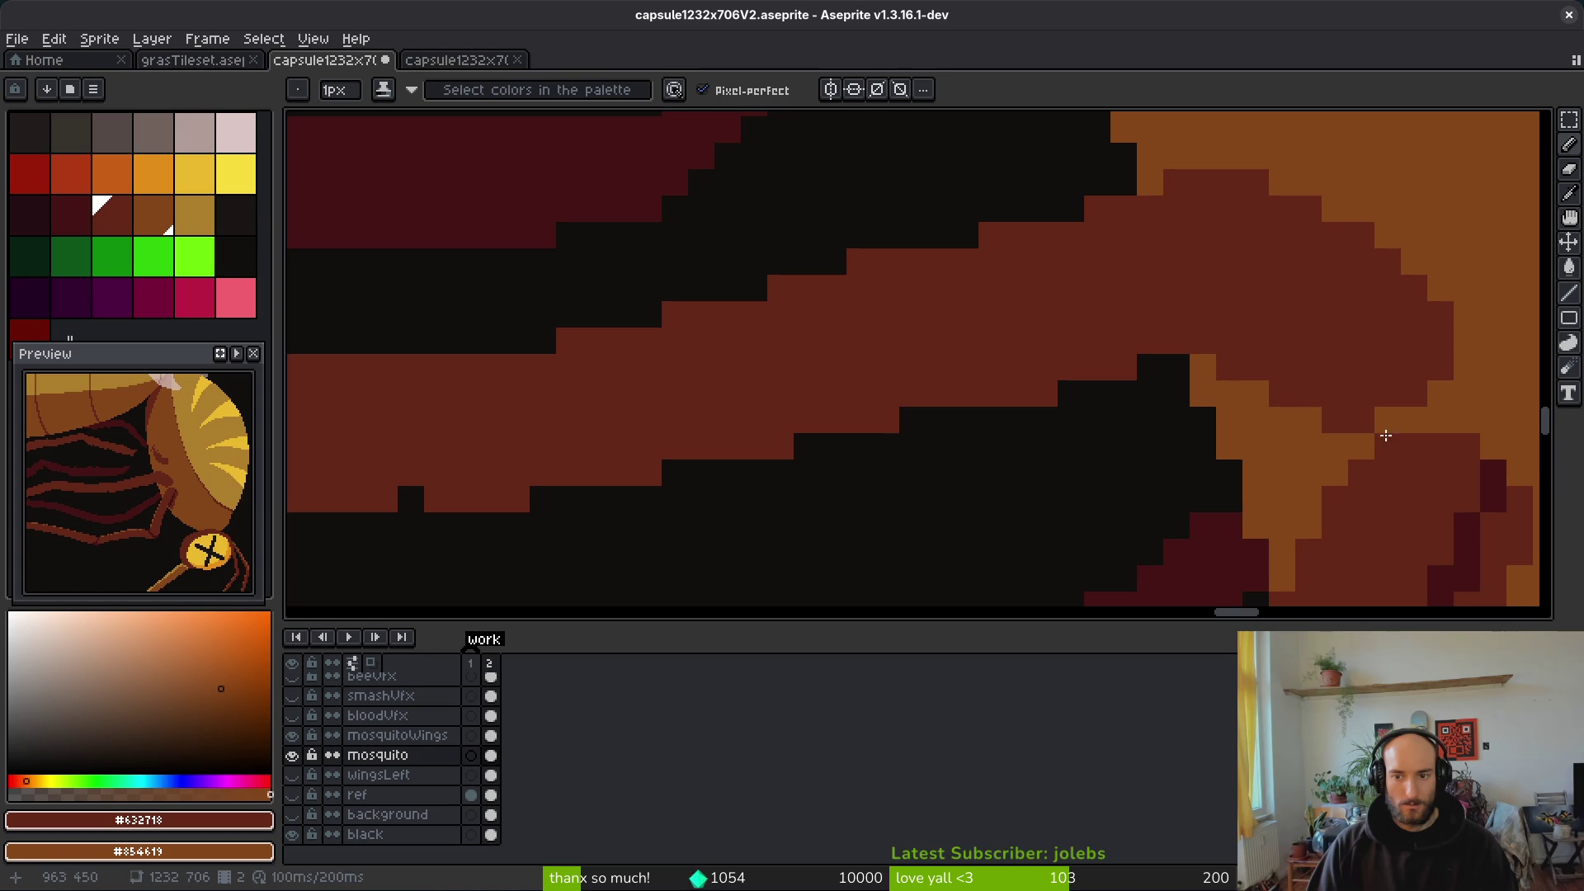
# Step: Undo the stray orange cell, then fill the gap and extend the dark red leg's edge
pyautogui.hotkey('ctrl', 'z')
pyautogui.scroll(-5, 1149, 442)
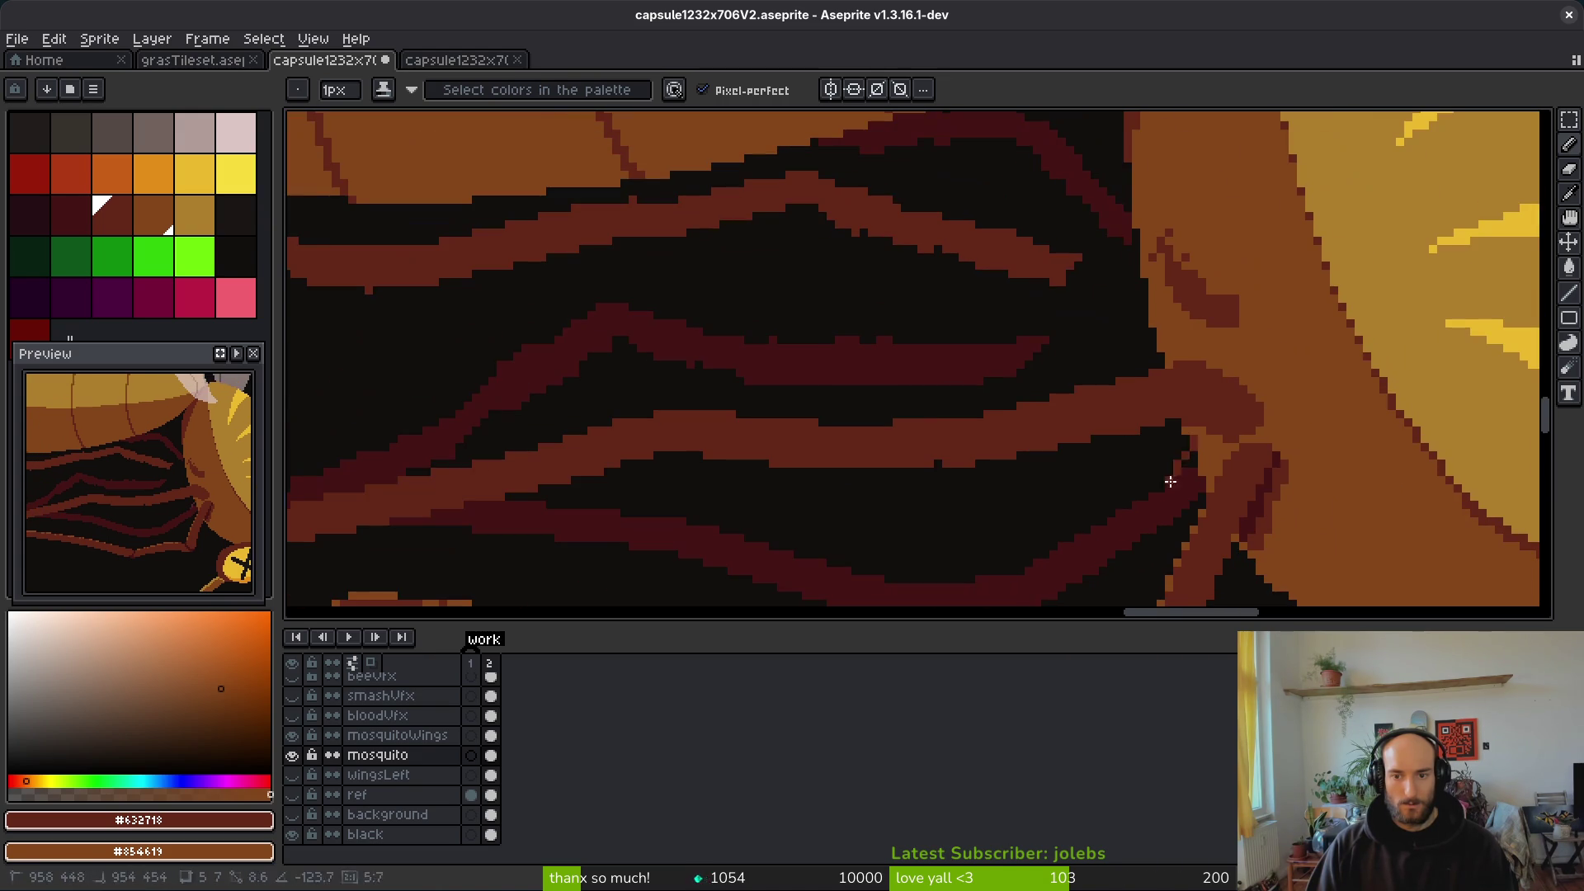
pyautogui.scroll(3, 1118, 498)
pyautogui.press('e')
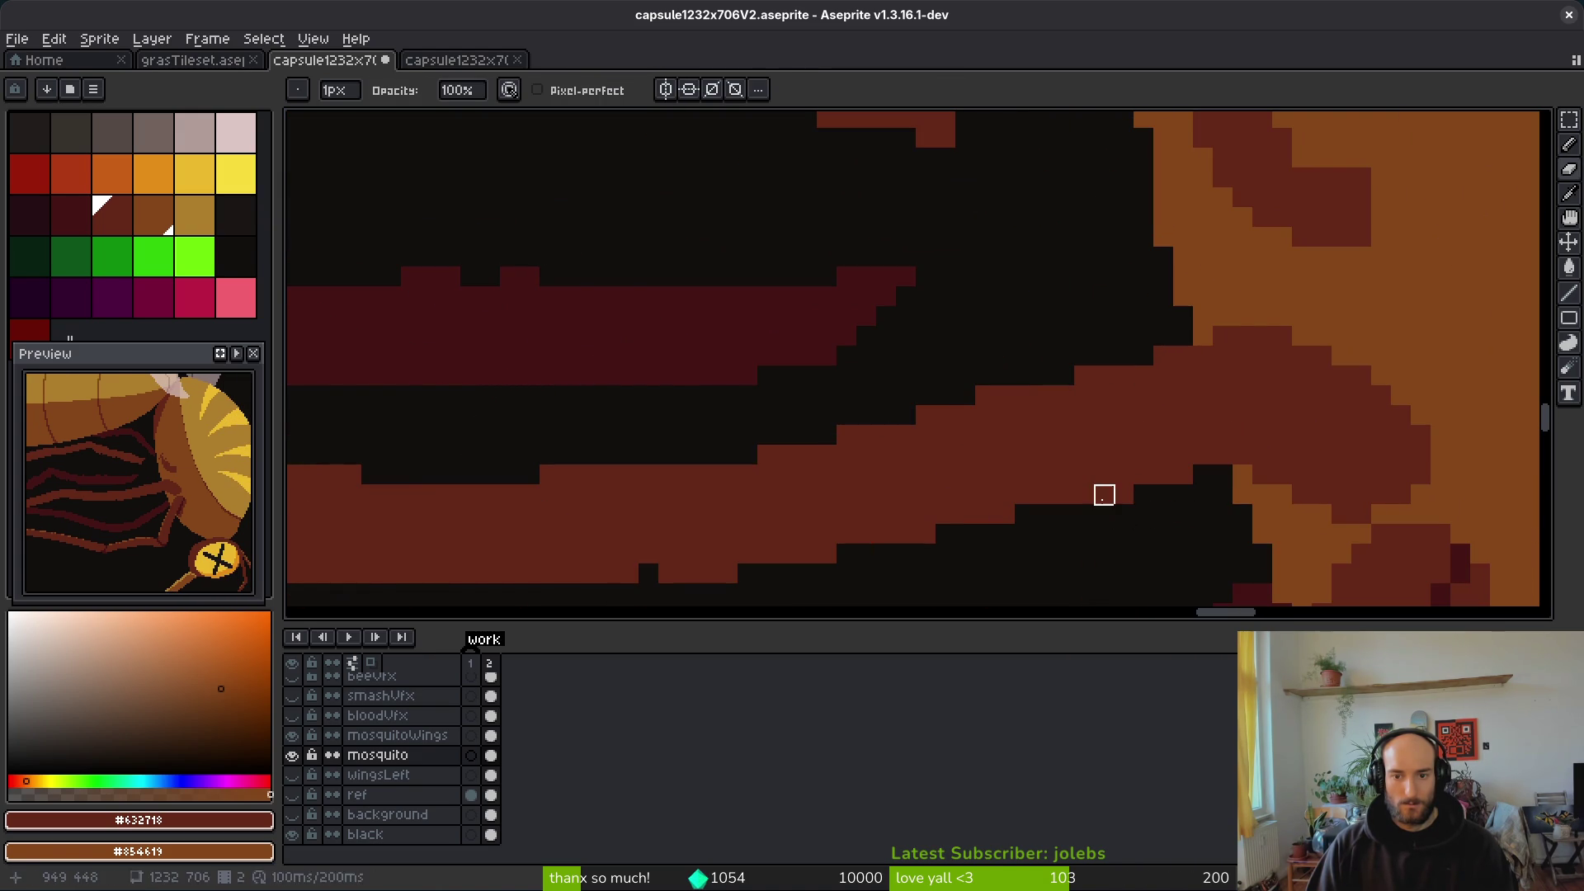
pyautogui.scroll(-2, 1141, 512)
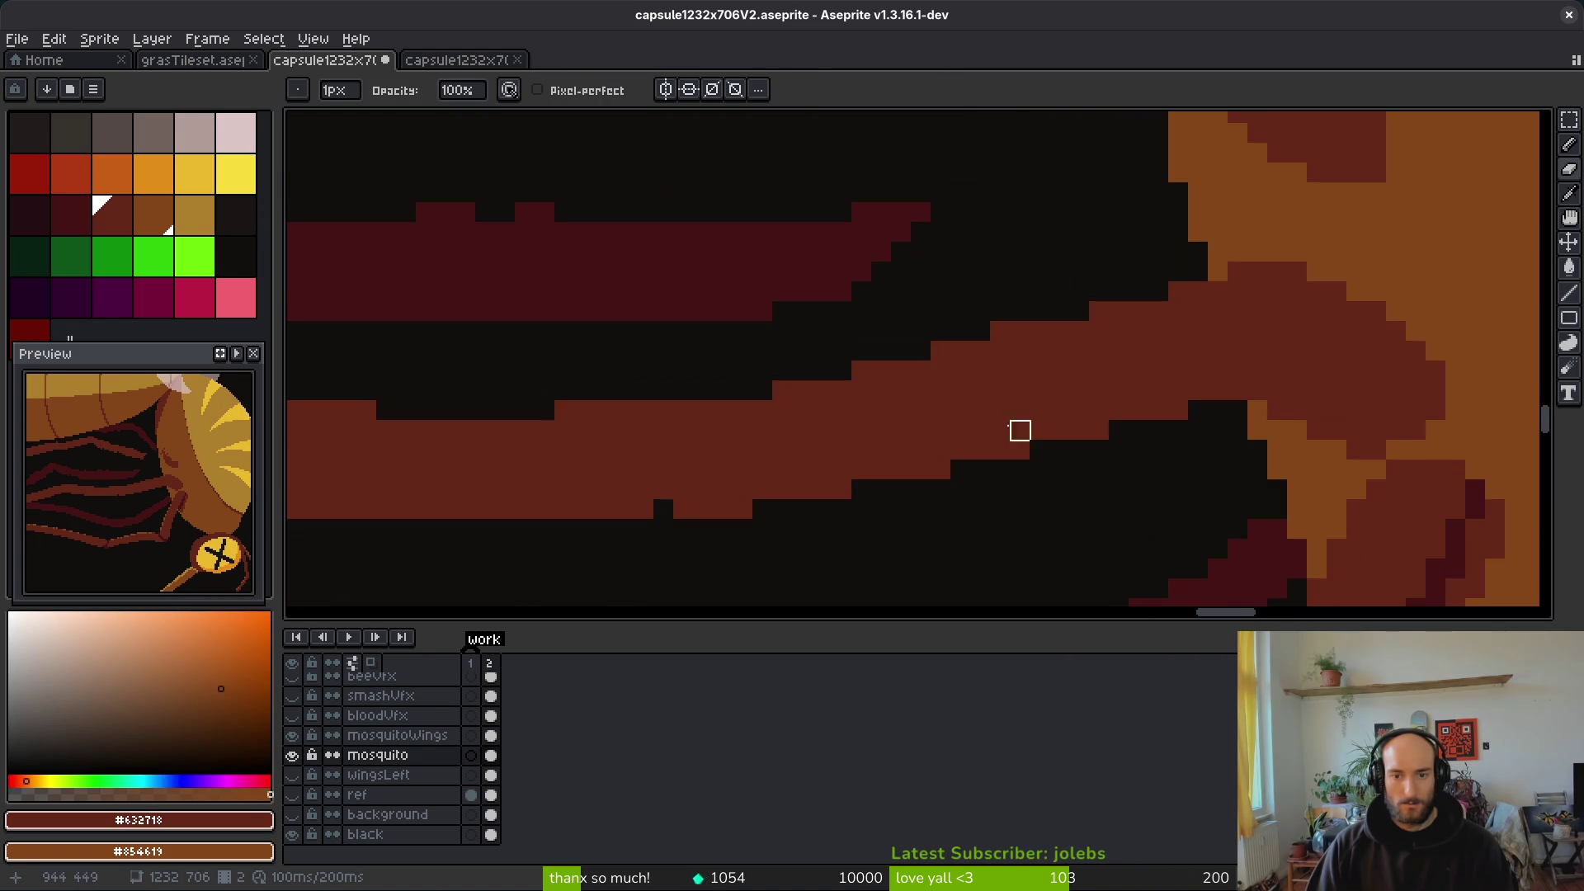
pyautogui.scroll(-2, 958, 410)
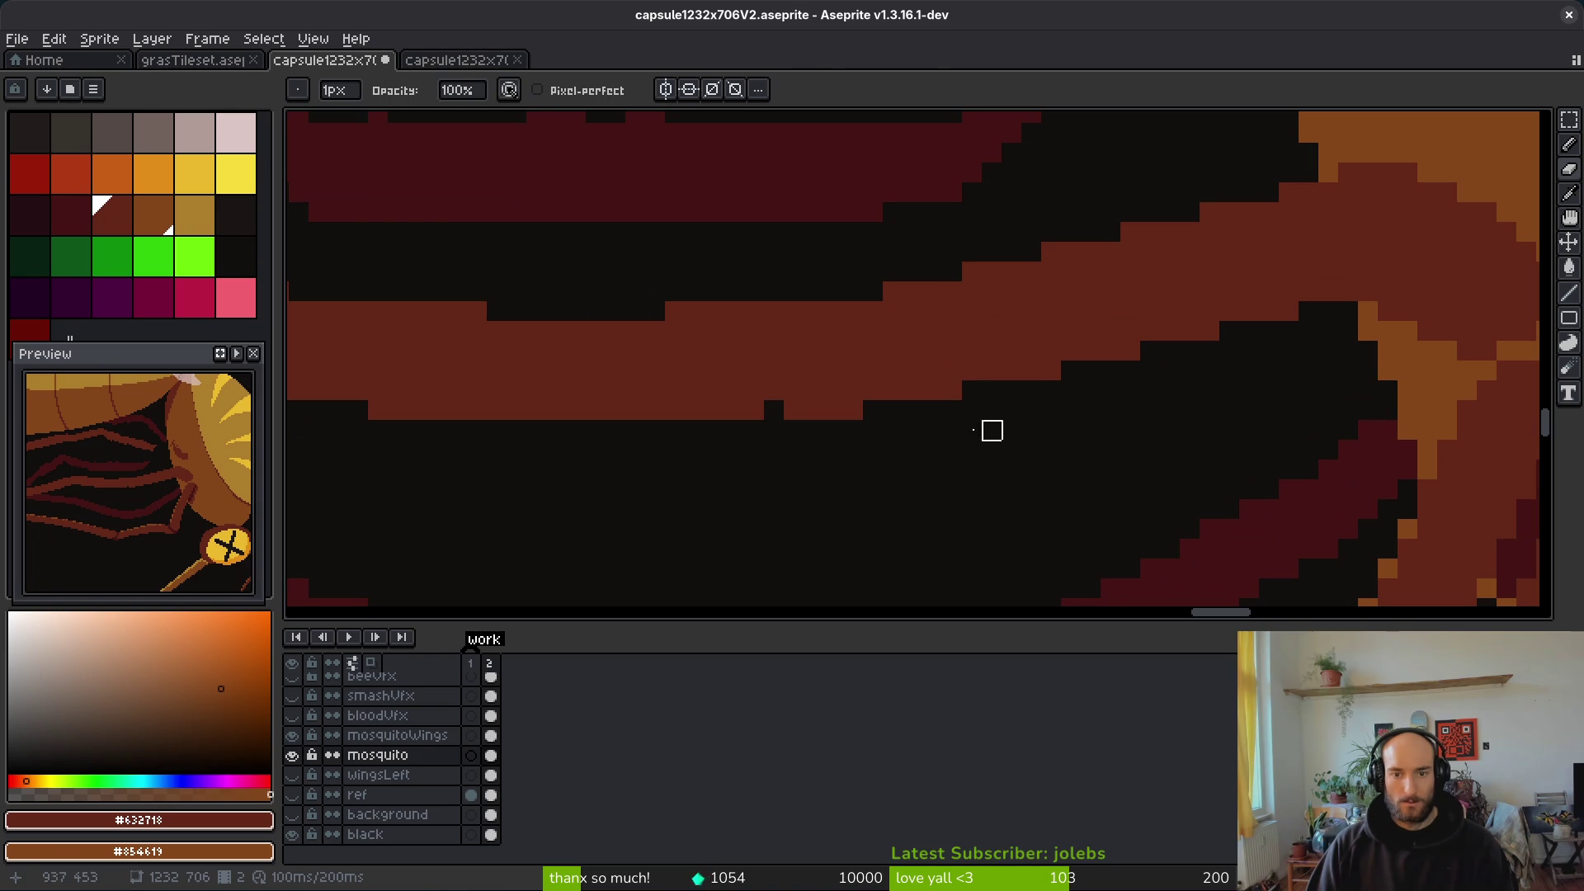
pyautogui.press('b')
pyautogui.press('e')
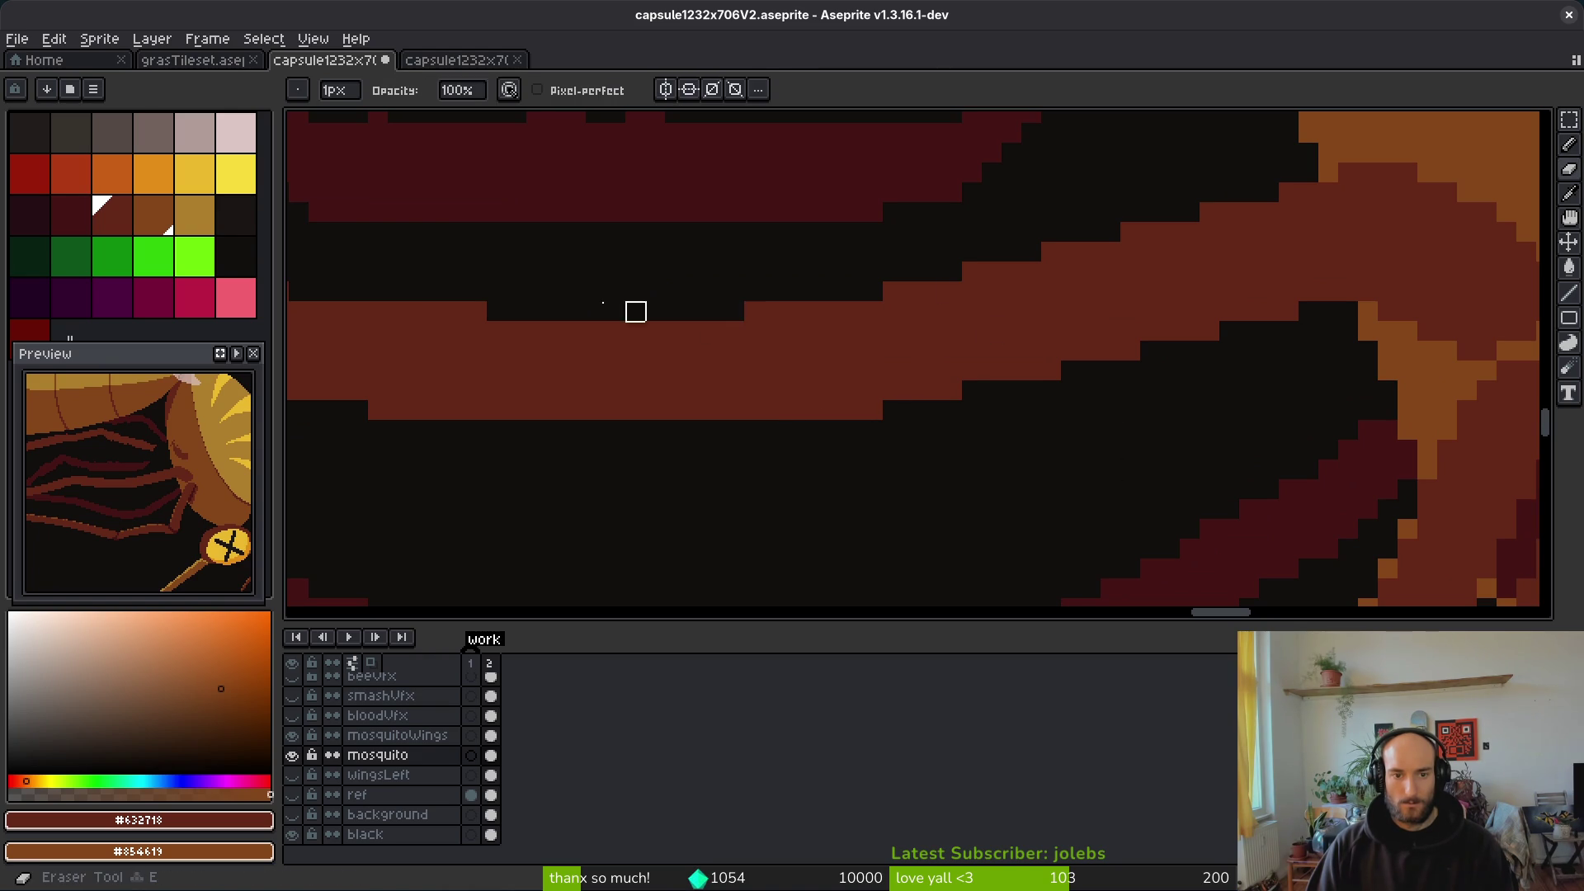
pyautogui.scroll(-3, 777, 370)
pyautogui.scroll(5, 777, 371)
pyautogui.press('b')
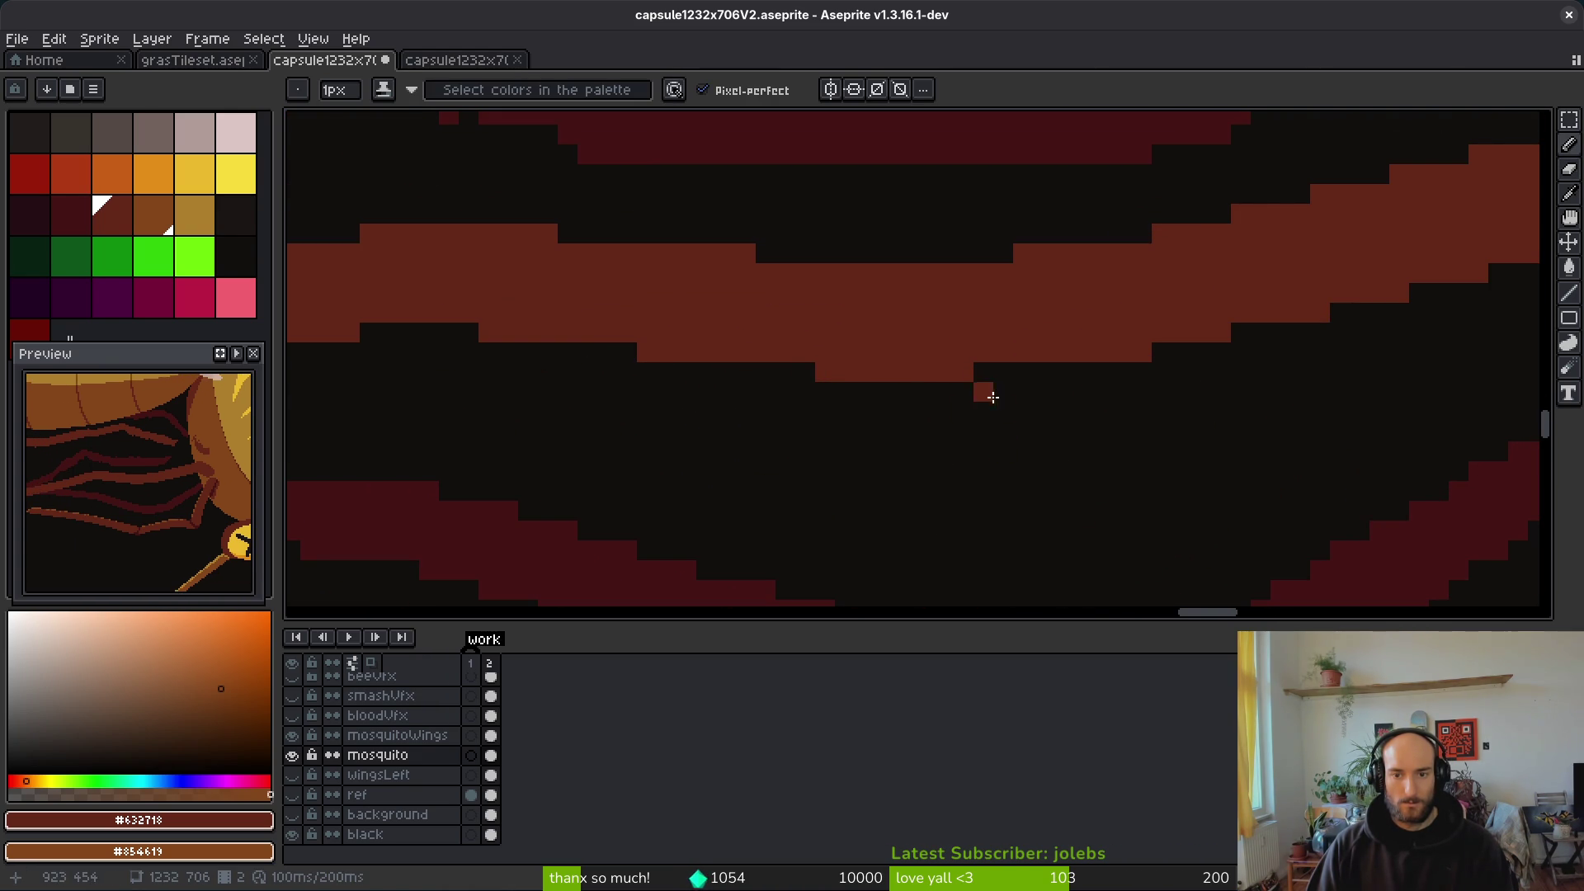
pyautogui.scroll(-4, 1013, 441)
pyautogui.scroll(4, 1013, 440)
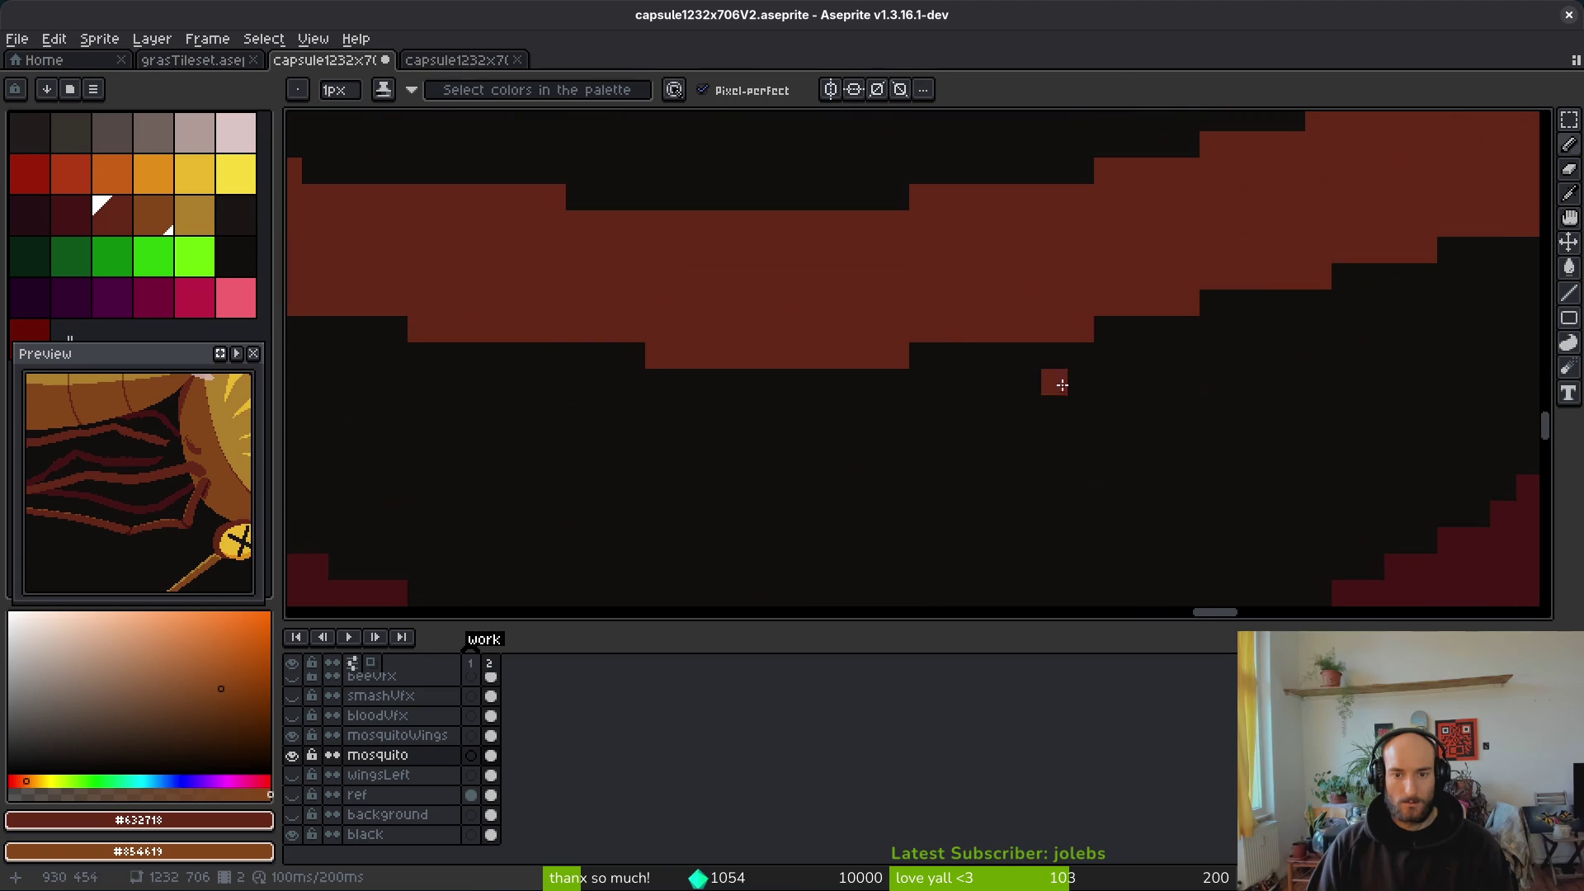
pyautogui.press('e')
pyautogui.scroll(-4, 1081, 330)
pyautogui.scroll(4, 1124, 417)
pyautogui.press('b')
pyautogui.scroll(1, 1124, 368)
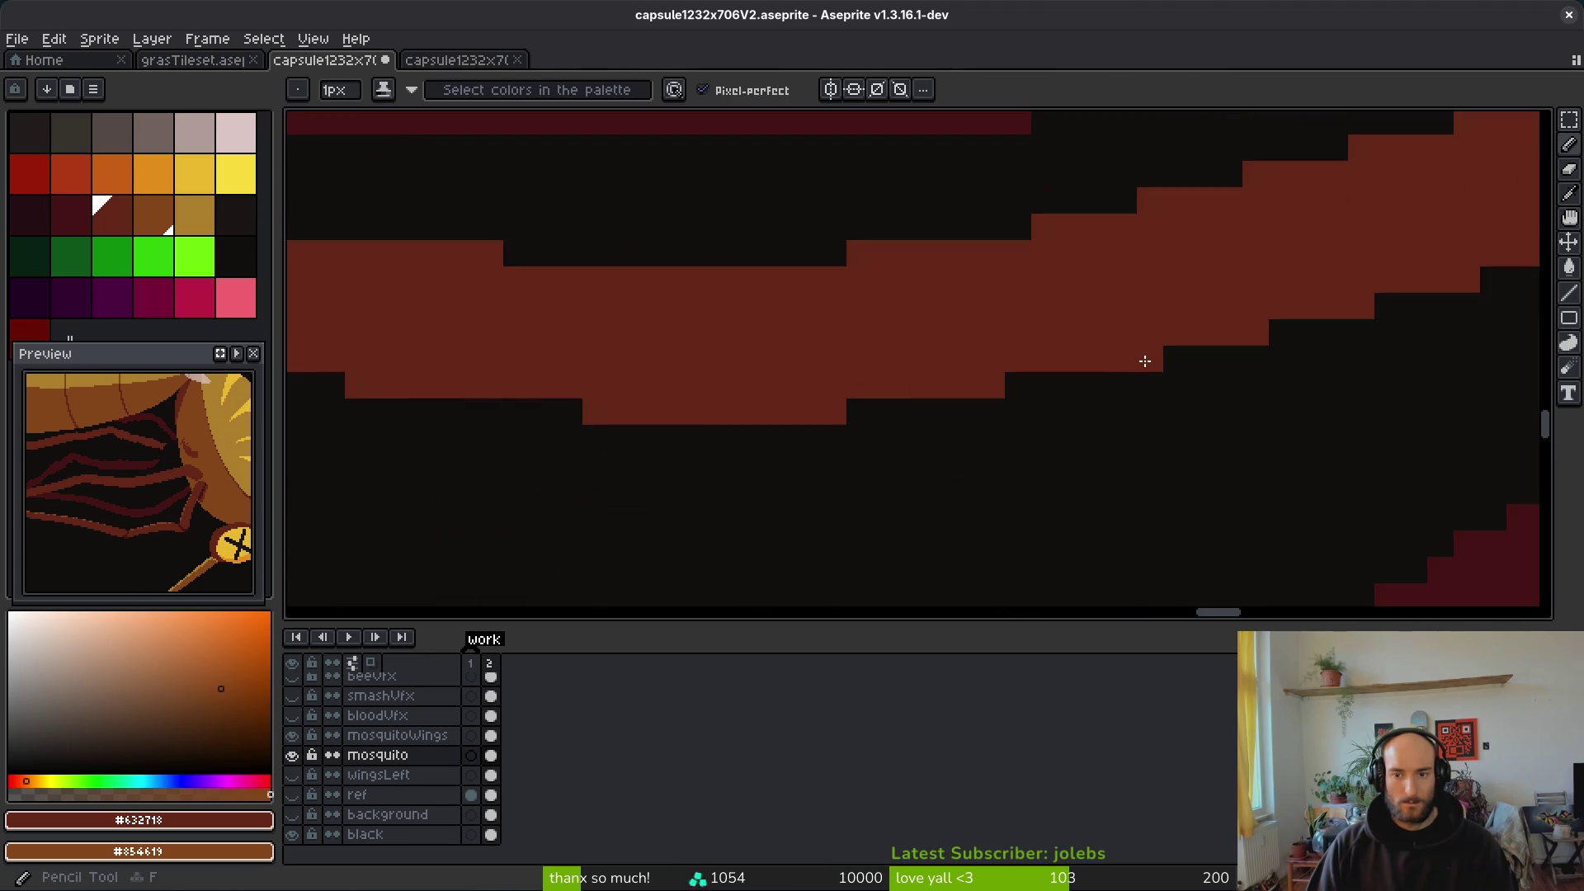
pyautogui.click(1015, 376)
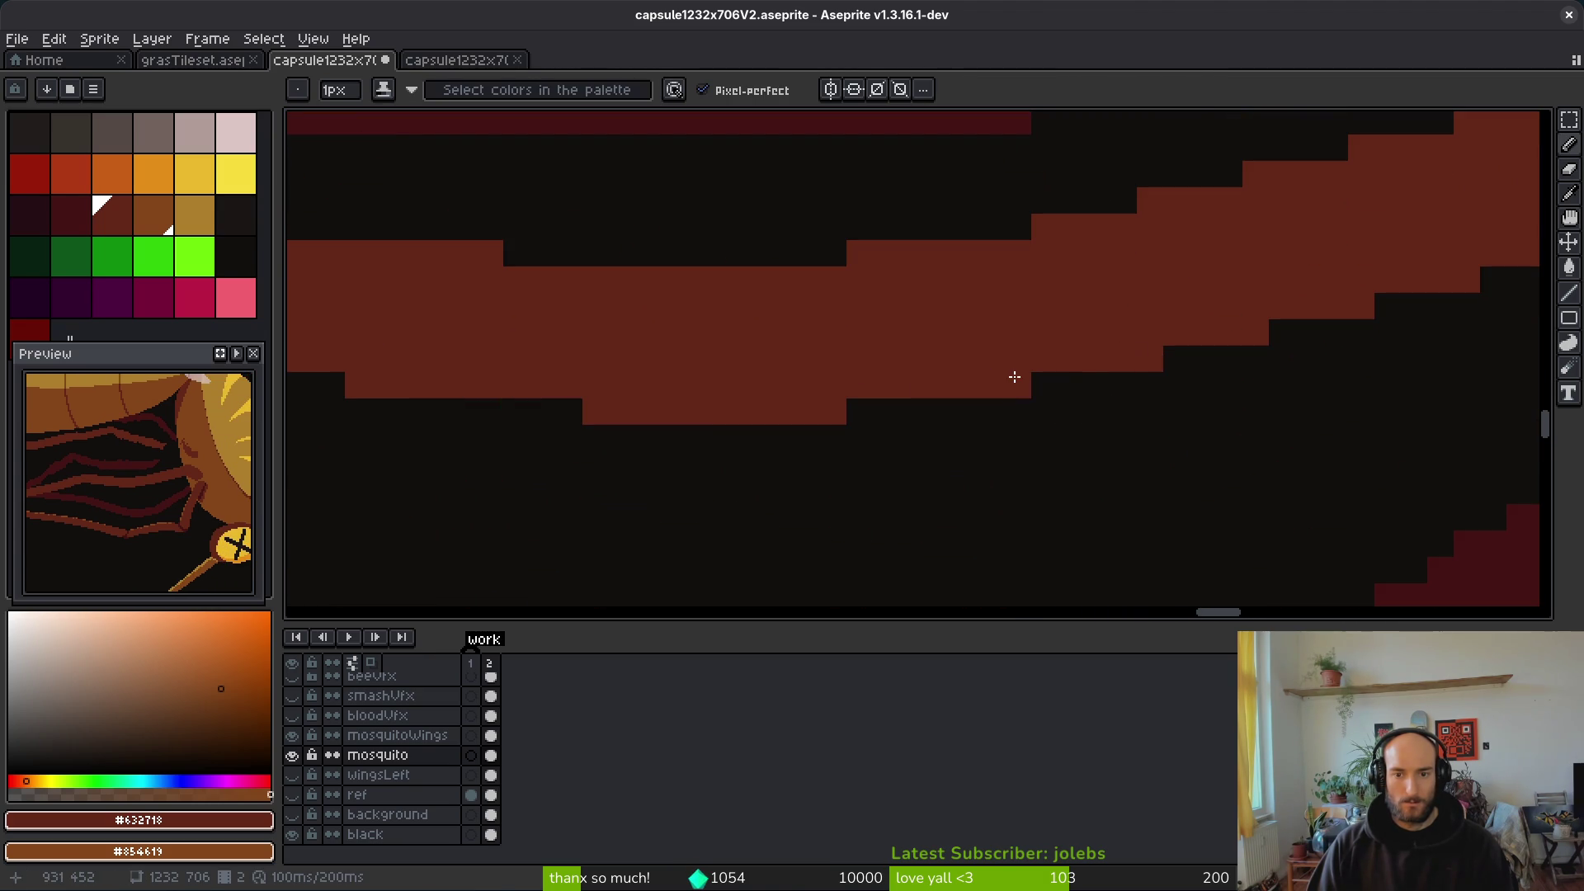
pyautogui.scroll(-3, 1007, 373)
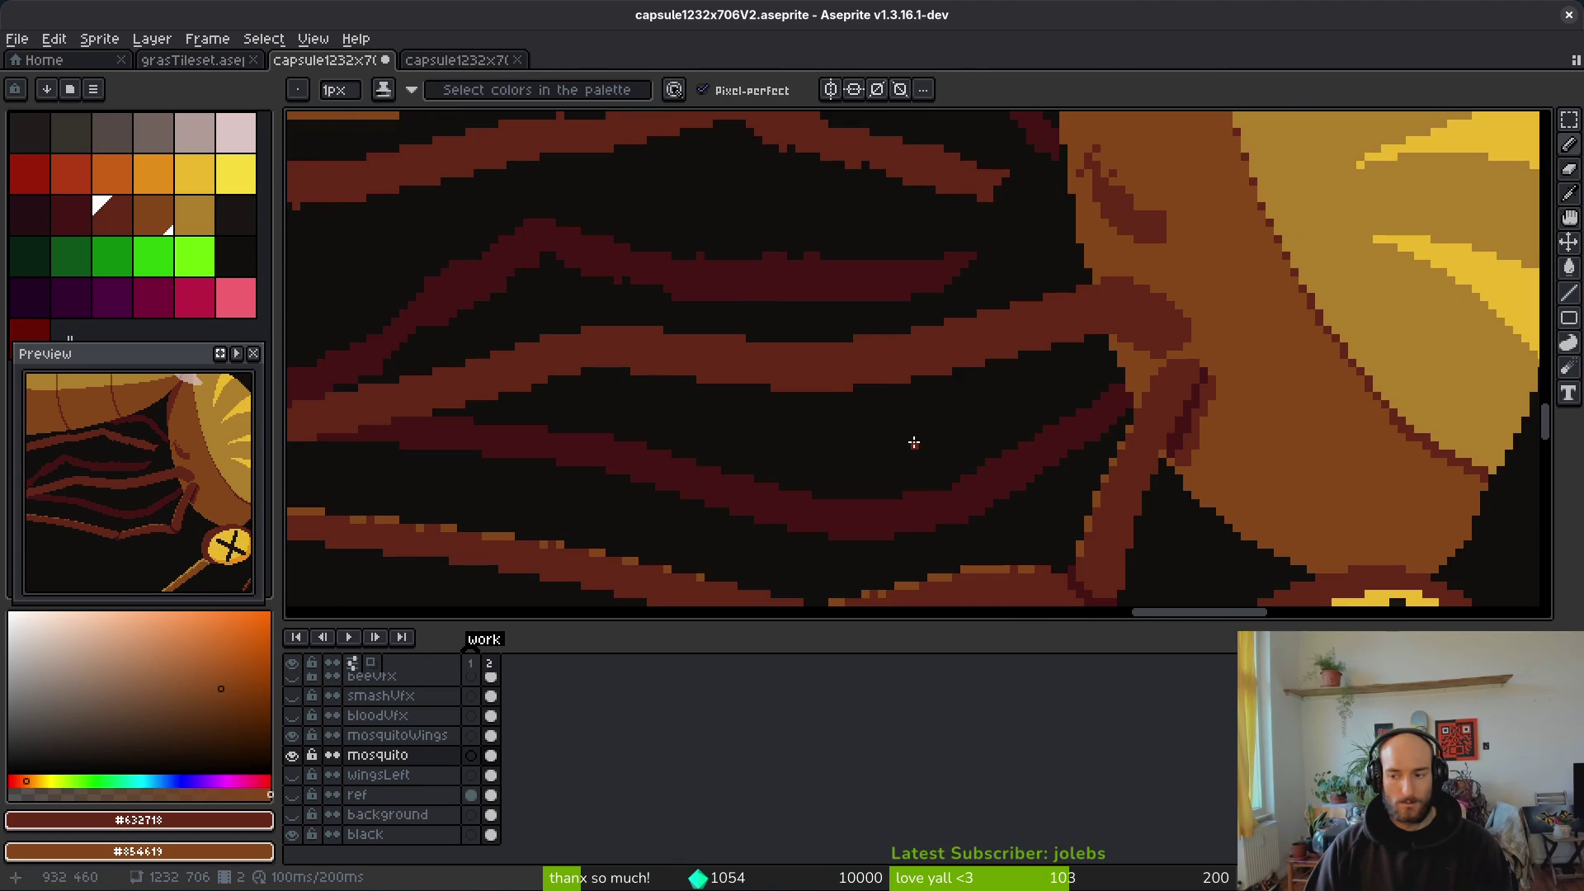
pyautogui.scroll(3, 937, 379)
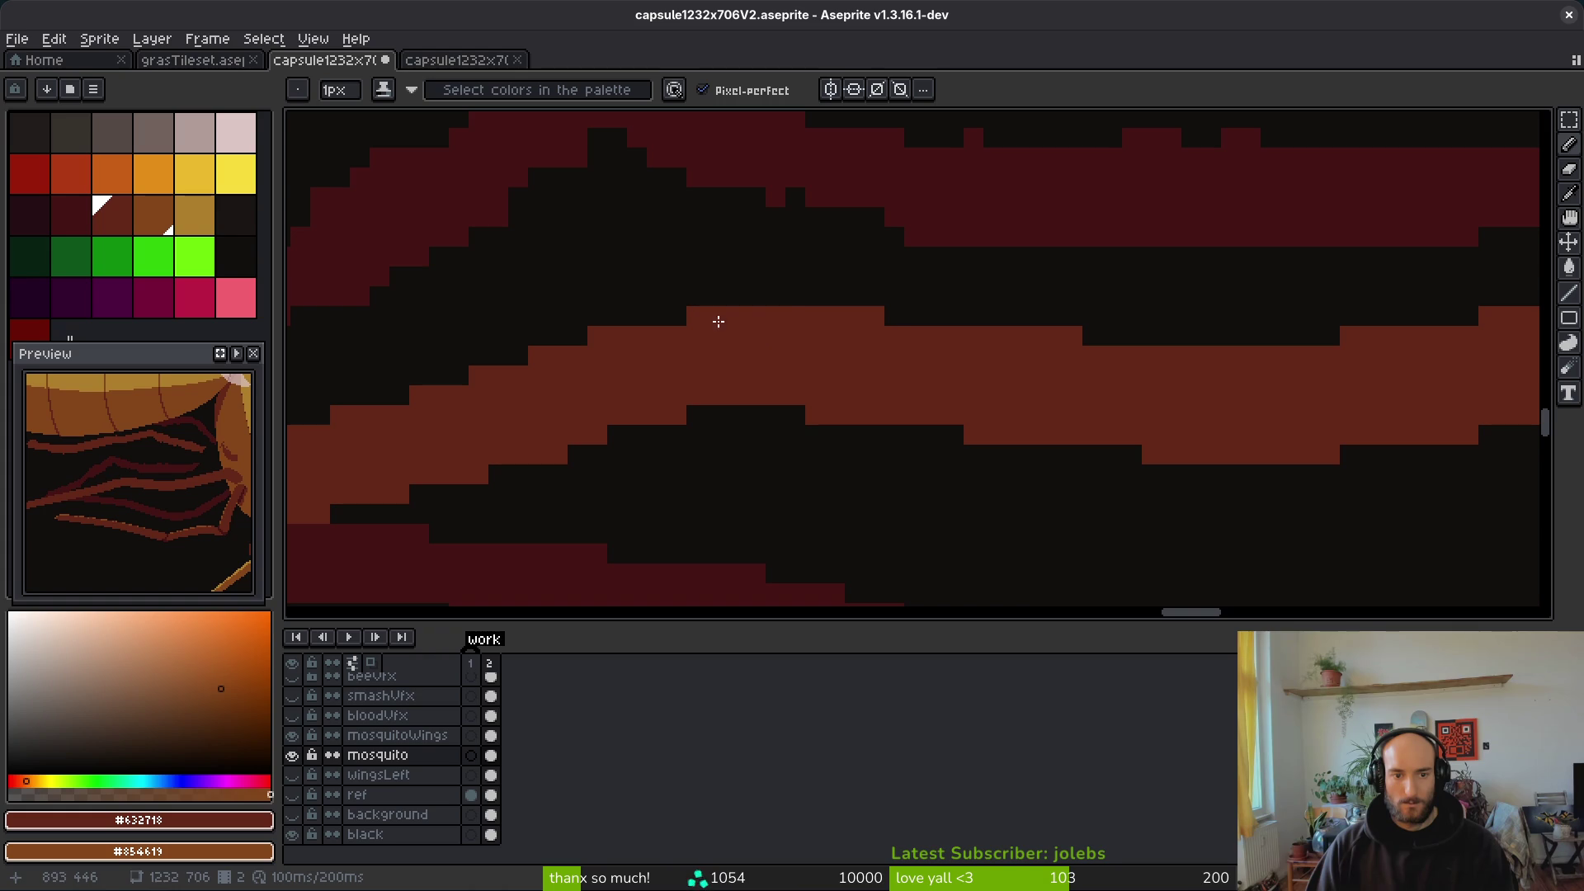
pyautogui.moveTo(929, 321)
pyautogui.mouseDown()
pyautogui.moveTo(866, 318)
pyautogui.moveTo(834, 297)
pyautogui.moveTo(701, 297)
pyautogui.moveTo(697, 322)
pyautogui.mouseUp()
pyautogui.click(645, 321)
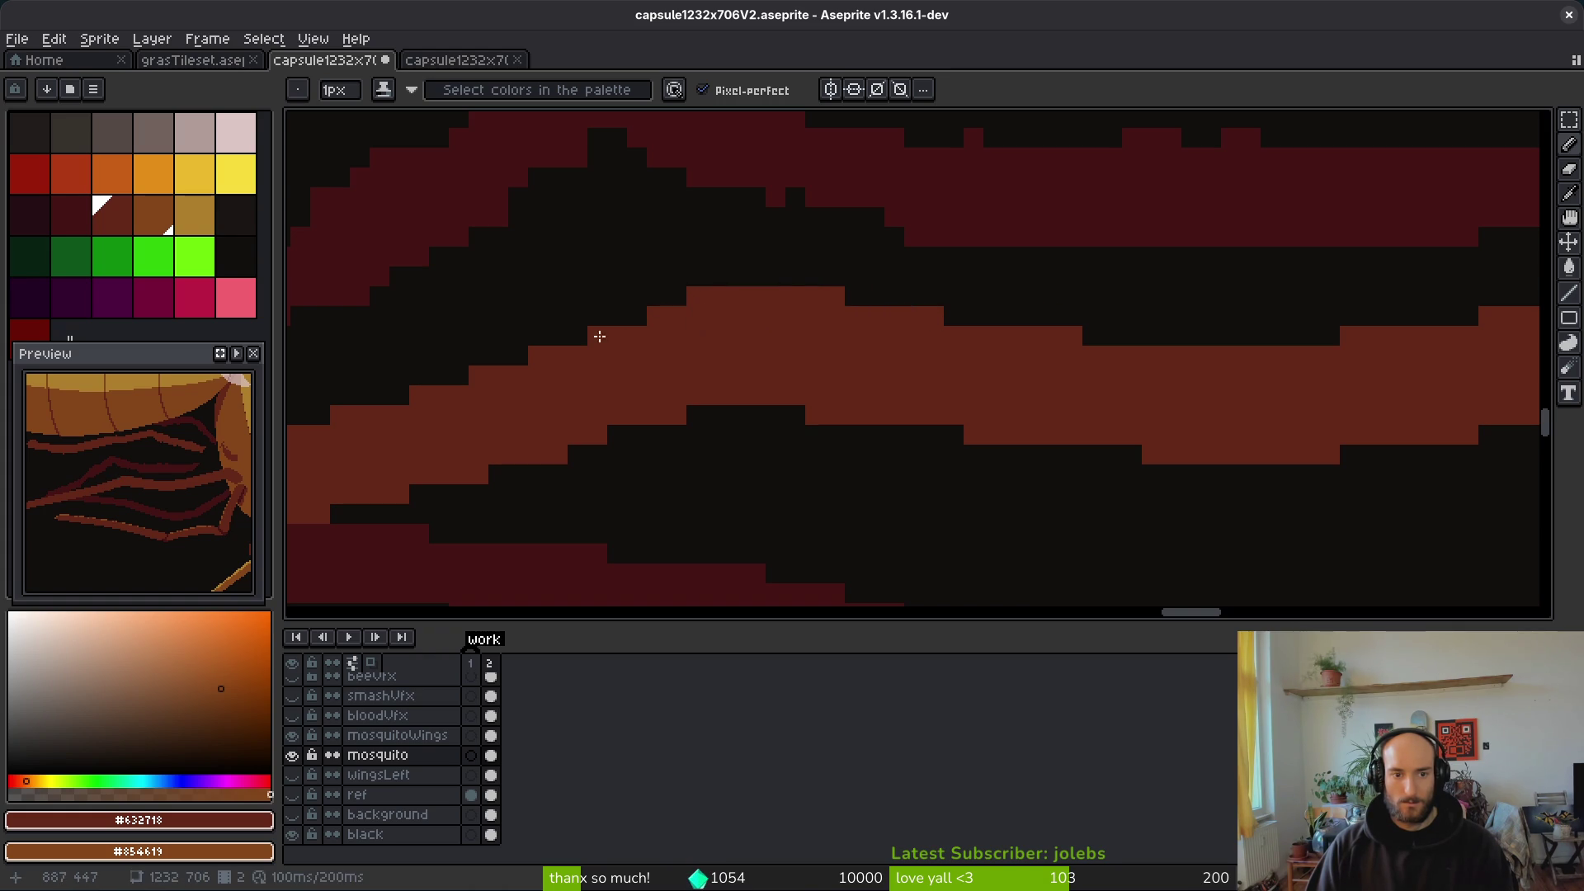
# Step: Save the mosquito artwork to capsule1232x706V2.aseprite
pyautogui.scroll(-4, 964, 389)
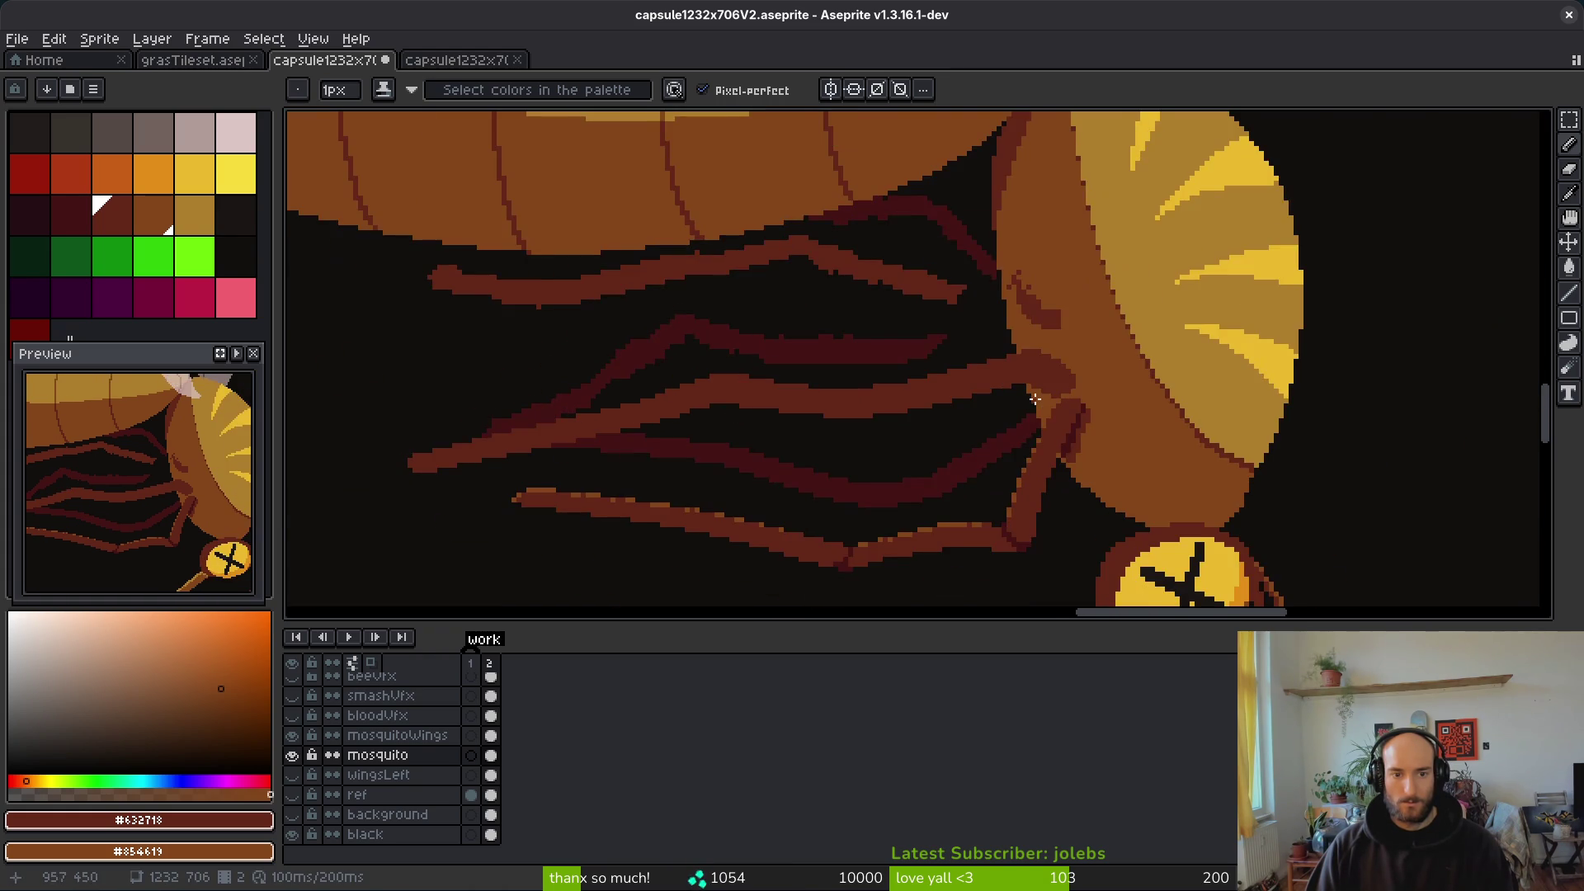
pyautogui.scroll(-5, 977, 385)
pyautogui.scroll(6, 971, 399)
pyautogui.scroll(5, 1165, 429)
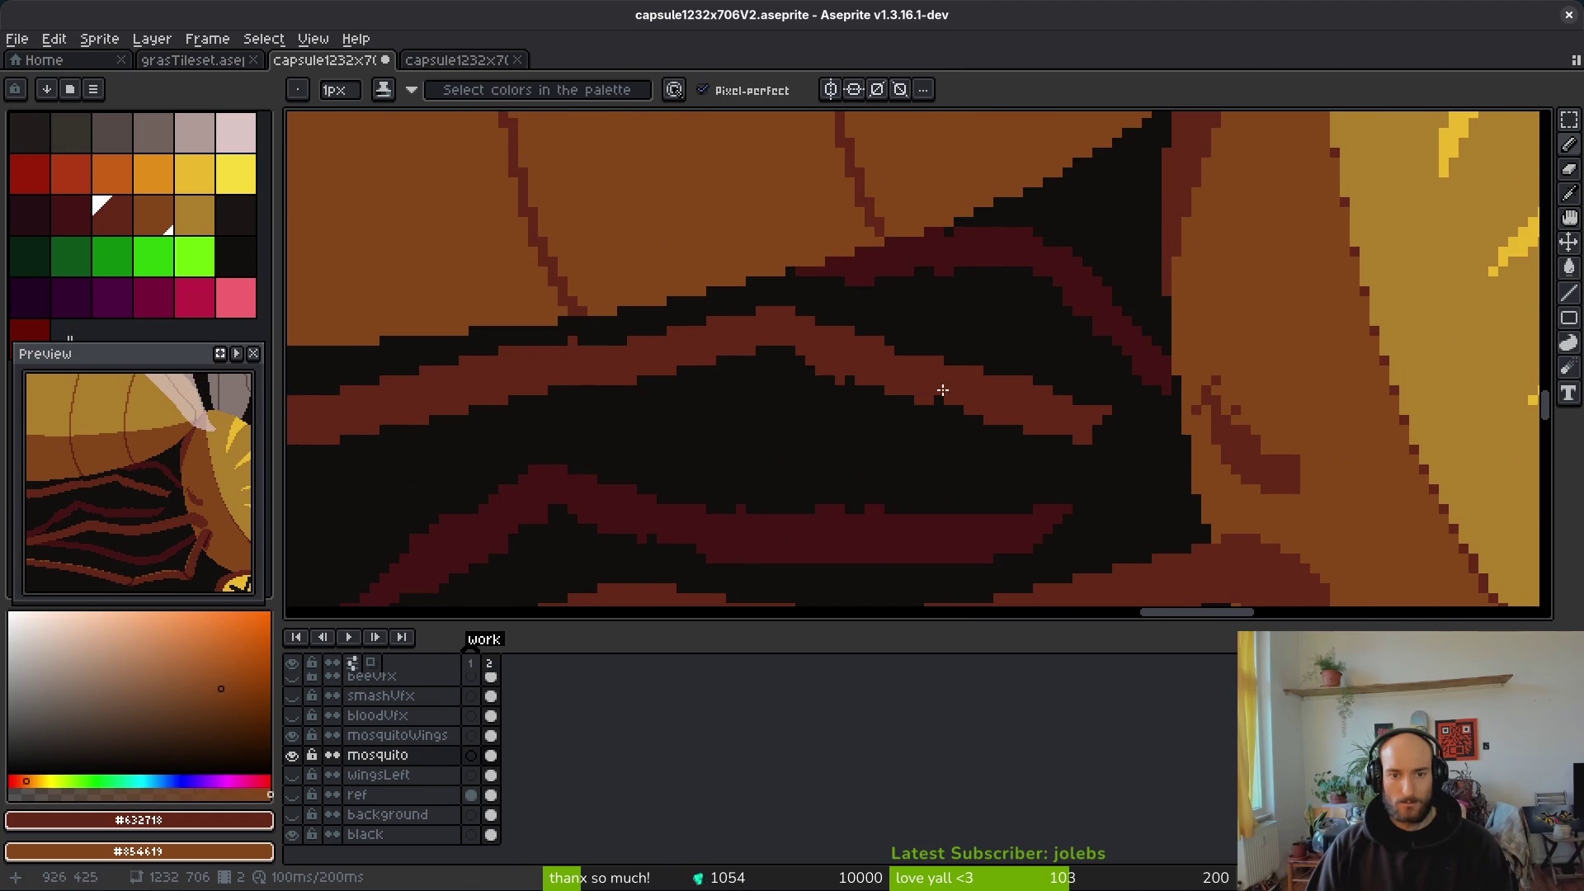
pyautogui.scroll(3, 1307, 464)
pyautogui.scroll(-2, 1298, 495)
pyautogui.scroll(2, 654, 353)
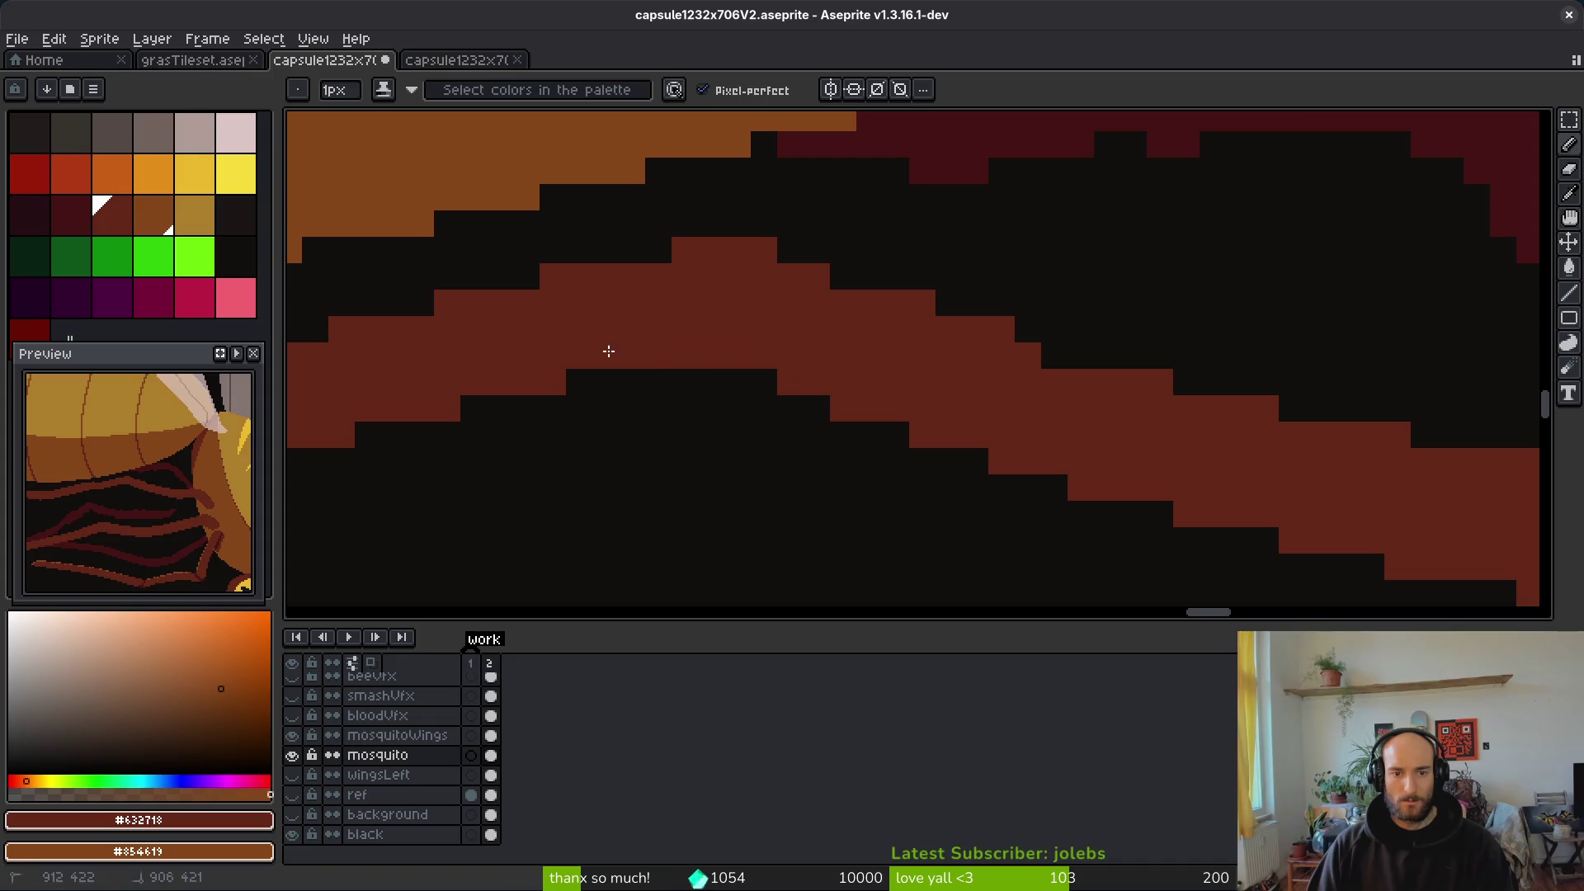
pyautogui.scroll(-3, 787, 386)
pyautogui.scroll(2, 778, 438)
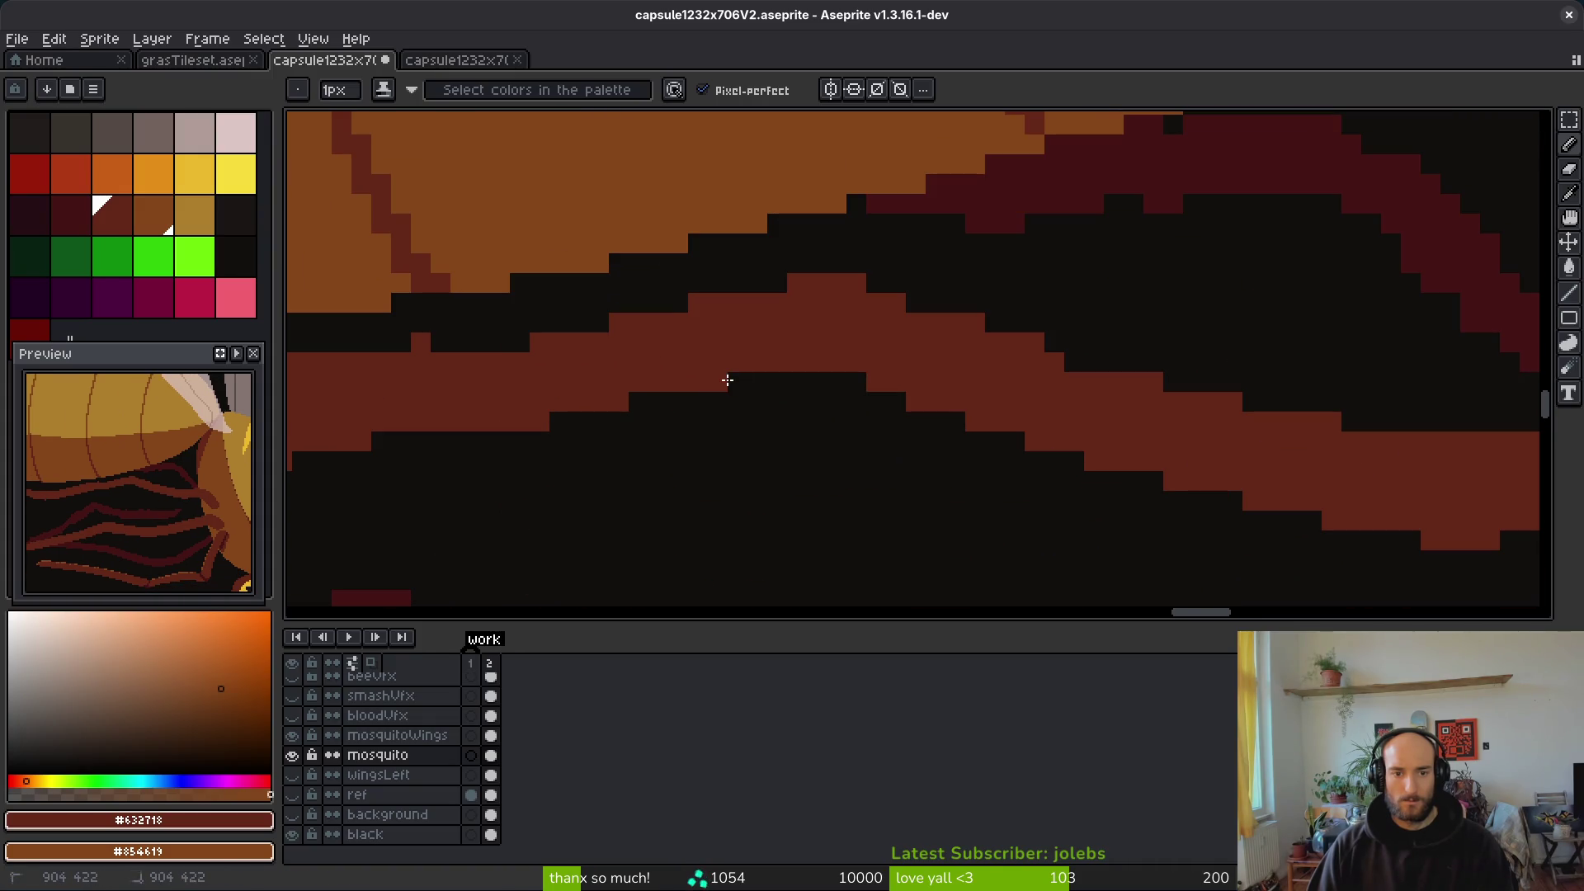
pyautogui.hotkey('ctrl', 's')
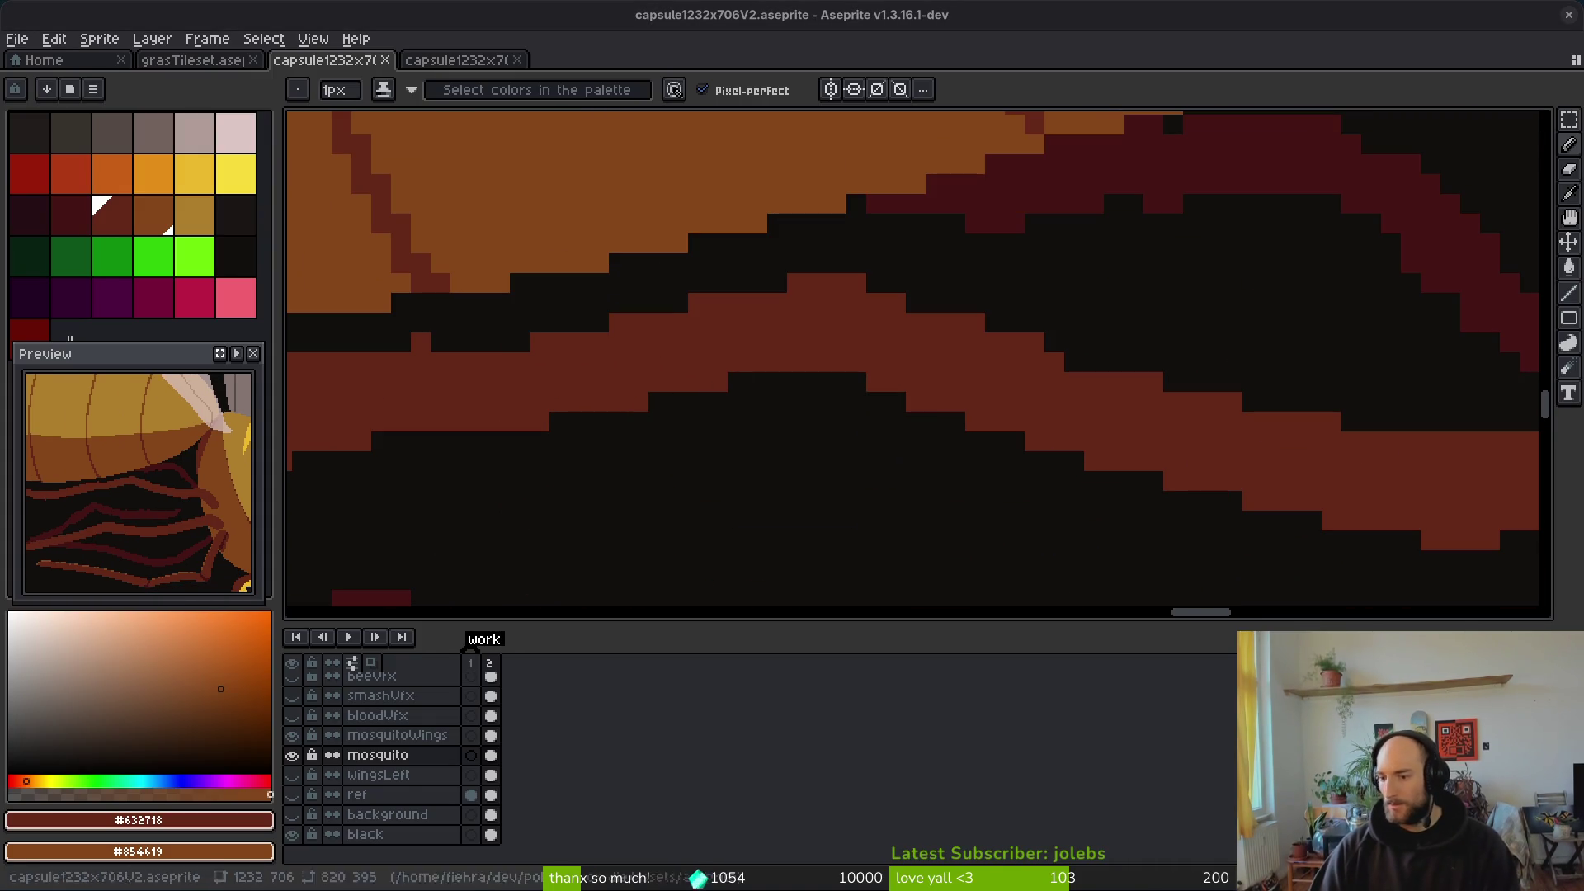
# Step: Erase the stray bump pixel on the leg and add one dark-red pixel to its edge
pyautogui.scroll(-2, 847, 467)
pyautogui.scroll(2, 848, 467)
pyautogui.press('e')
pyautogui.scroll(2, 913, 411)
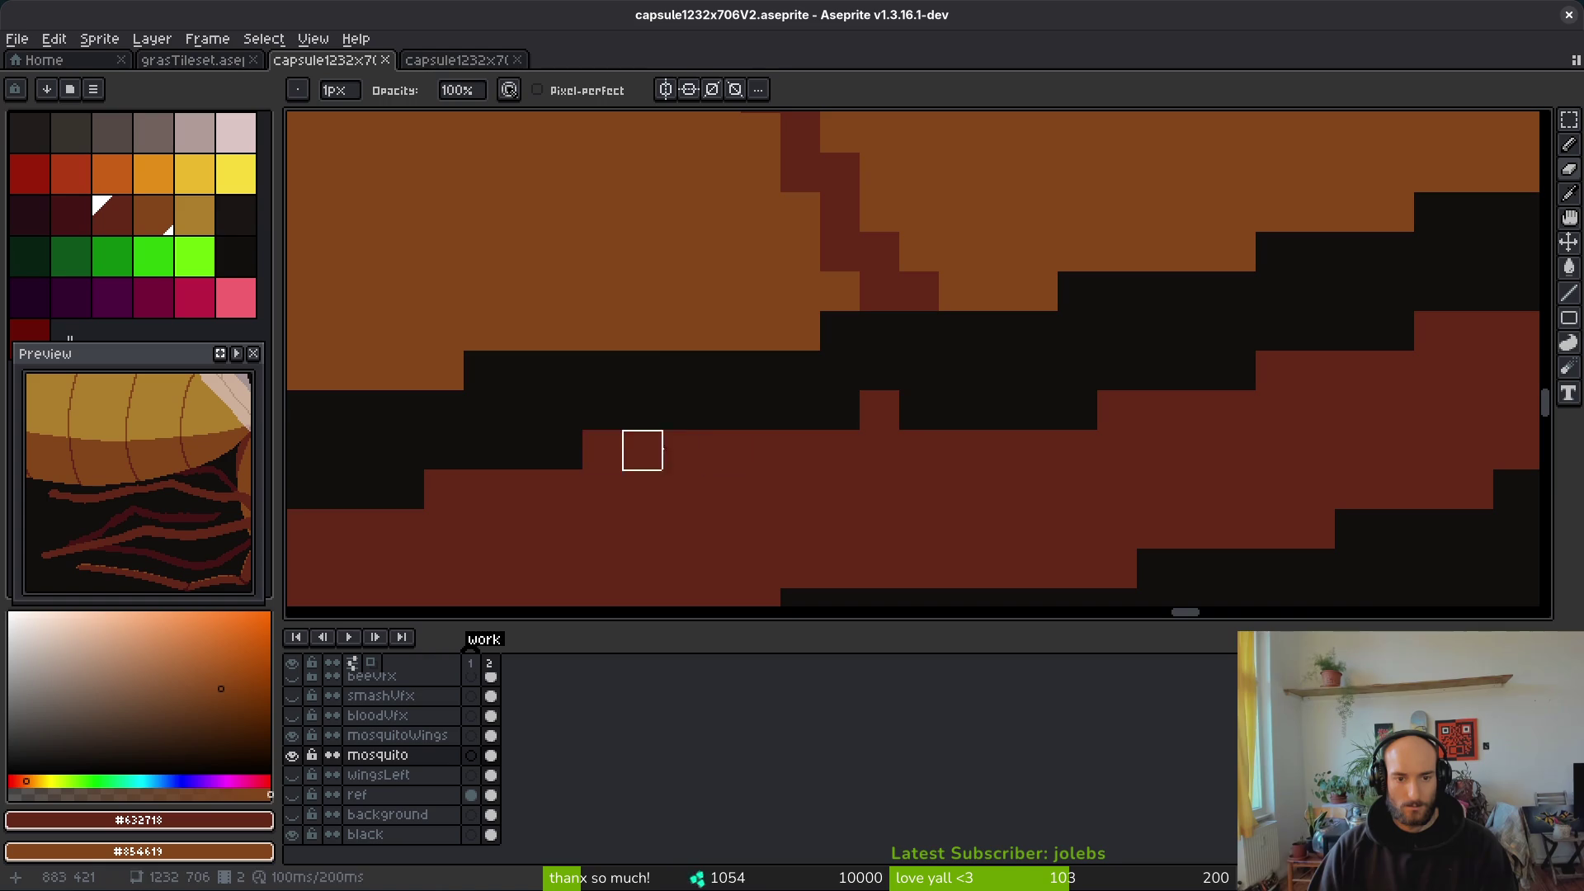
pyautogui.click(880, 410)
pyautogui.scroll(-5, 924, 439)
pyautogui.scroll(4, 924, 439)
pyautogui.press('b')
pyautogui.click(876, 348)
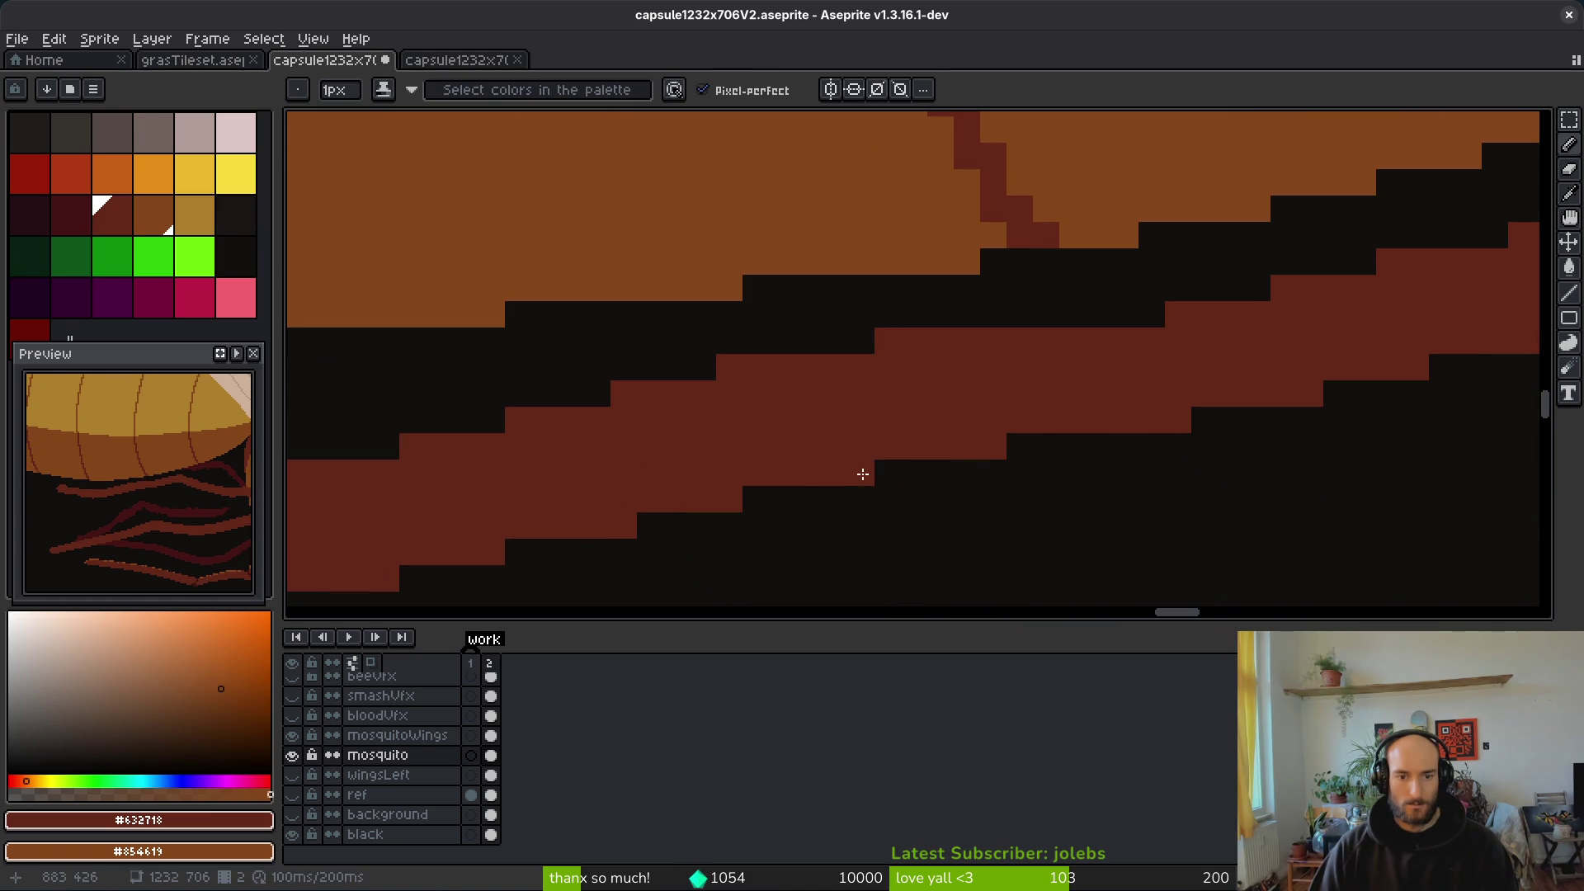
pyautogui.scroll(-3, 862, 495)
pyautogui.scroll(1, 866, 516)
# Step: Add dark-red pixels under the leg, thicken its top edge and extend it left
pyautogui.press('e')
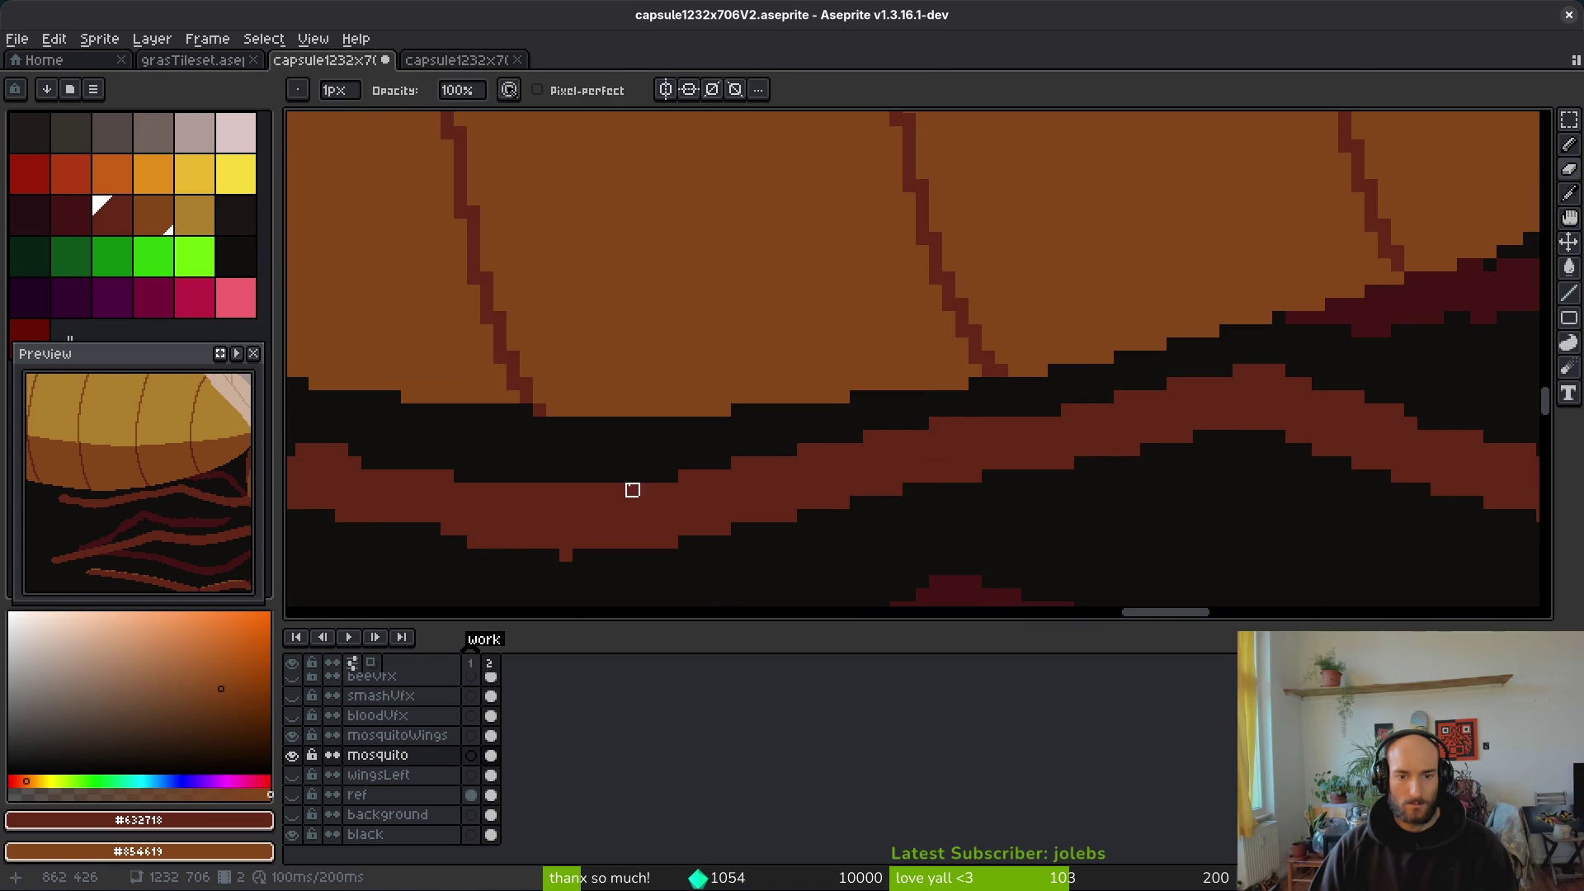
pyautogui.press('b')
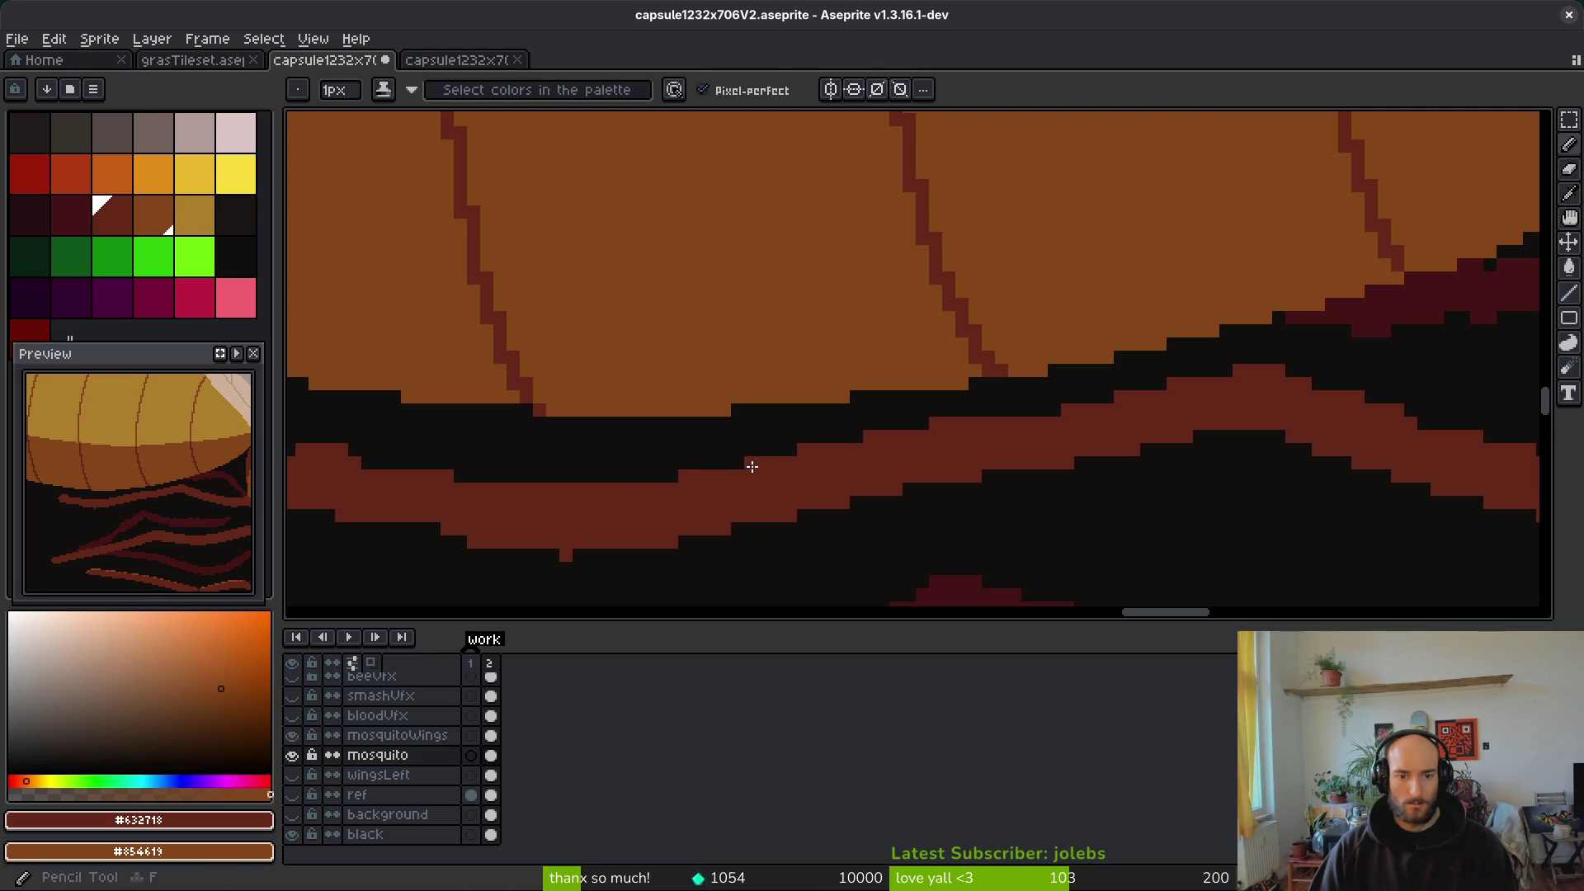
pyautogui.scroll(-2, 948, 495)
pyautogui.scroll(3, 957, 520)
pyautogui.press('e')
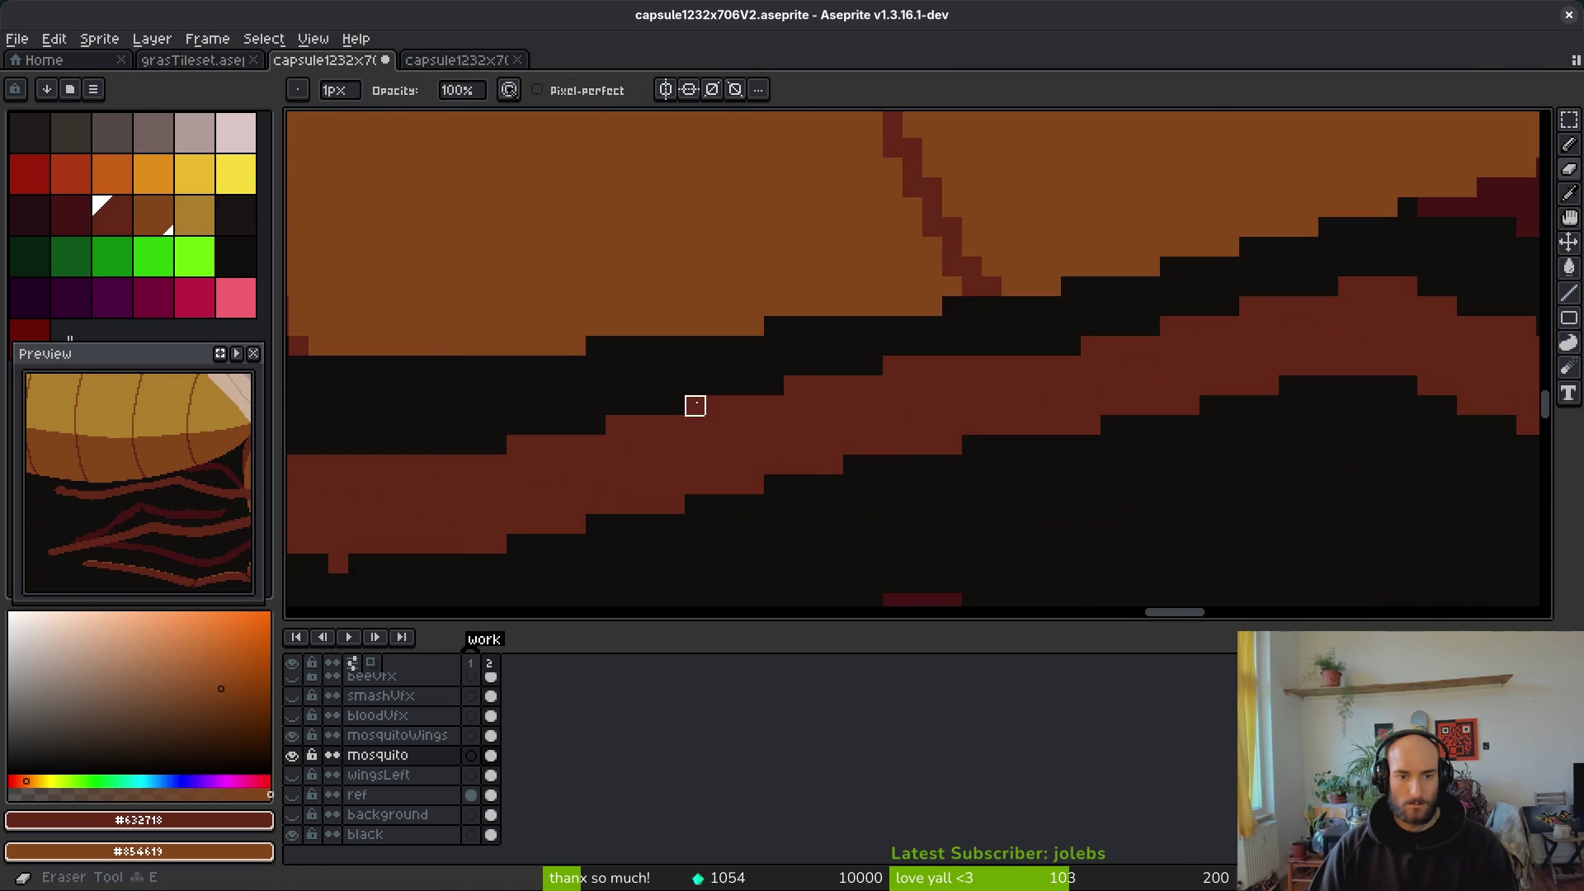
pyautogui.scroll(-3, 1031, 462)
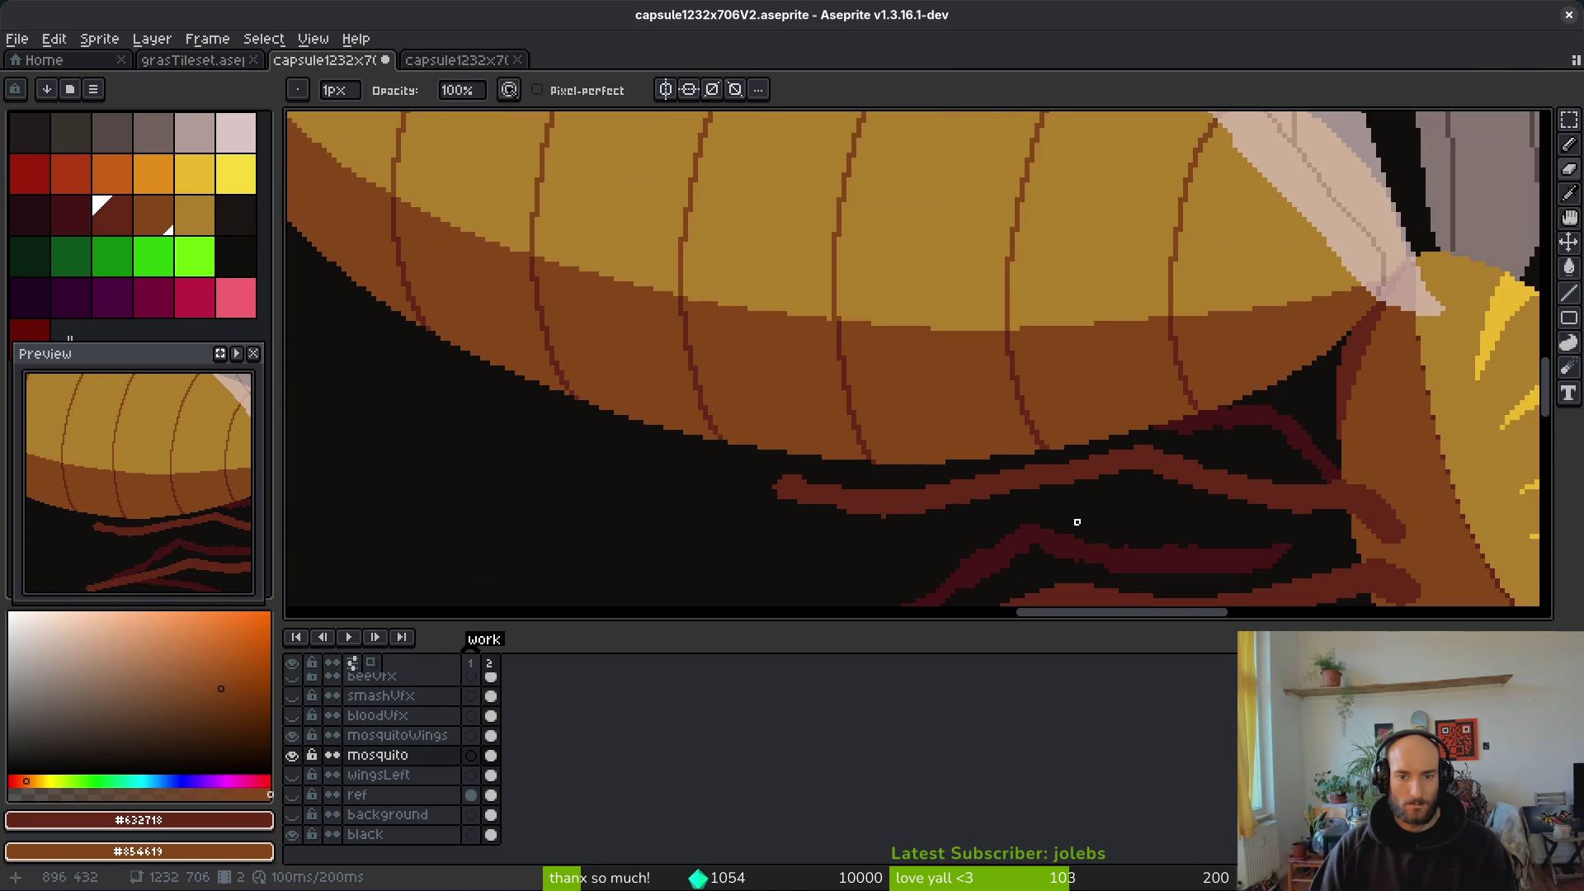
pyautogui.scroll(2, 1072, 521)
pyautogui.scroll(1, 1064, 536)
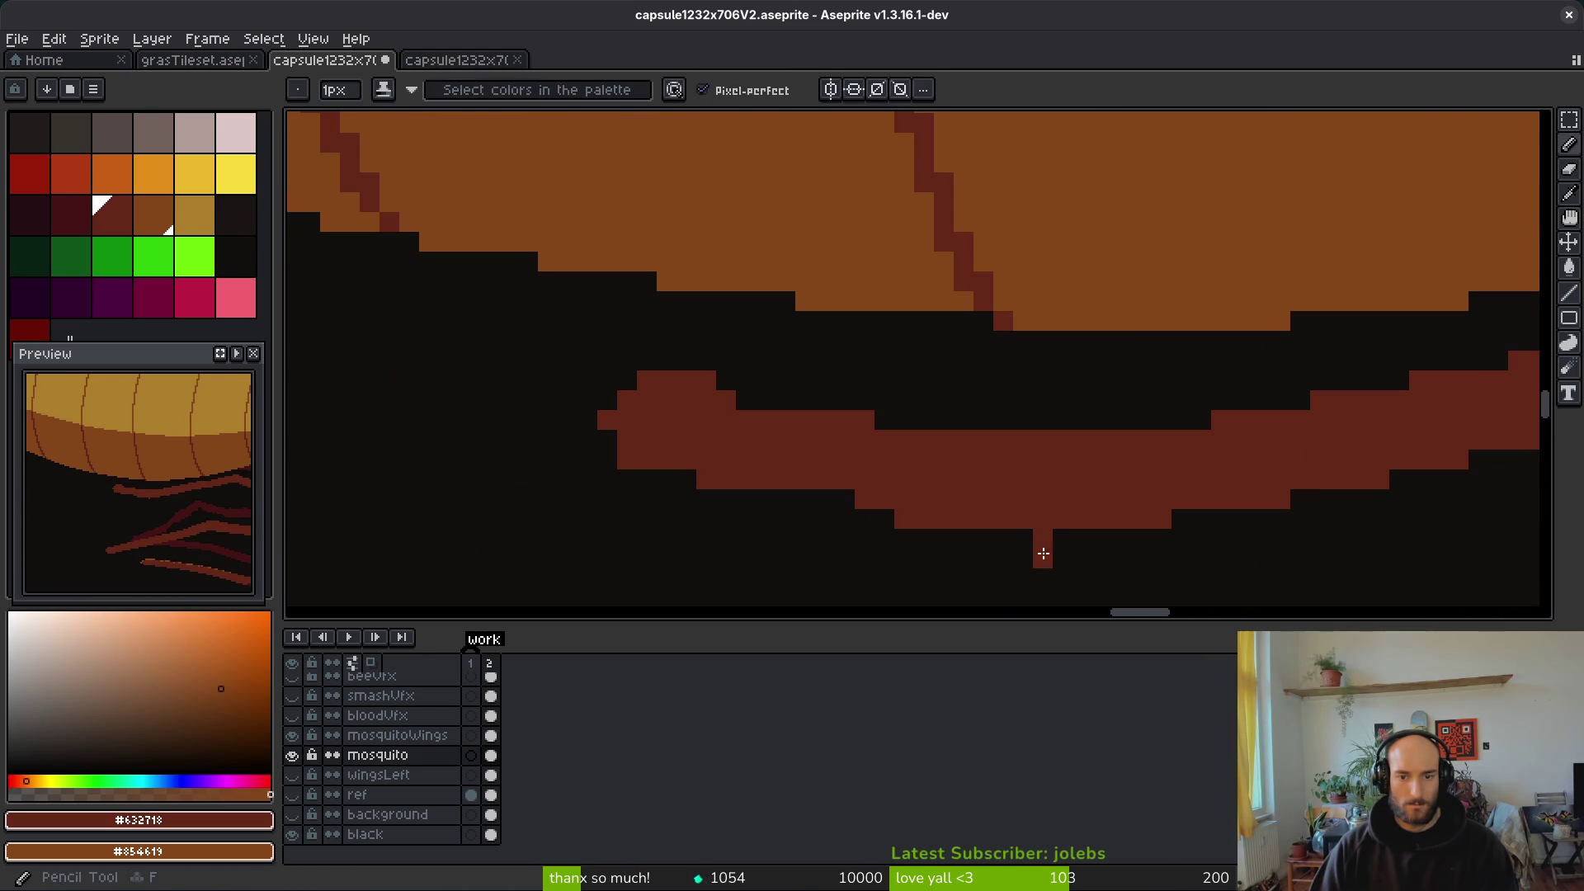
pyautogui.press('f')
pyautogui.moveTo(838, 503); pyautogui.dragTo(822, 499)
pyautogui.press('e')
pyautogui.press('f')
pyautogui.moveTo(722, 410); pyautogui.dragTo(785, 402)
pyautogui.click(607, 439)
pyautogui.click(693, 488)
pyautogui.moveTo(627, 381); pyautogui.dragTo(613, 397)
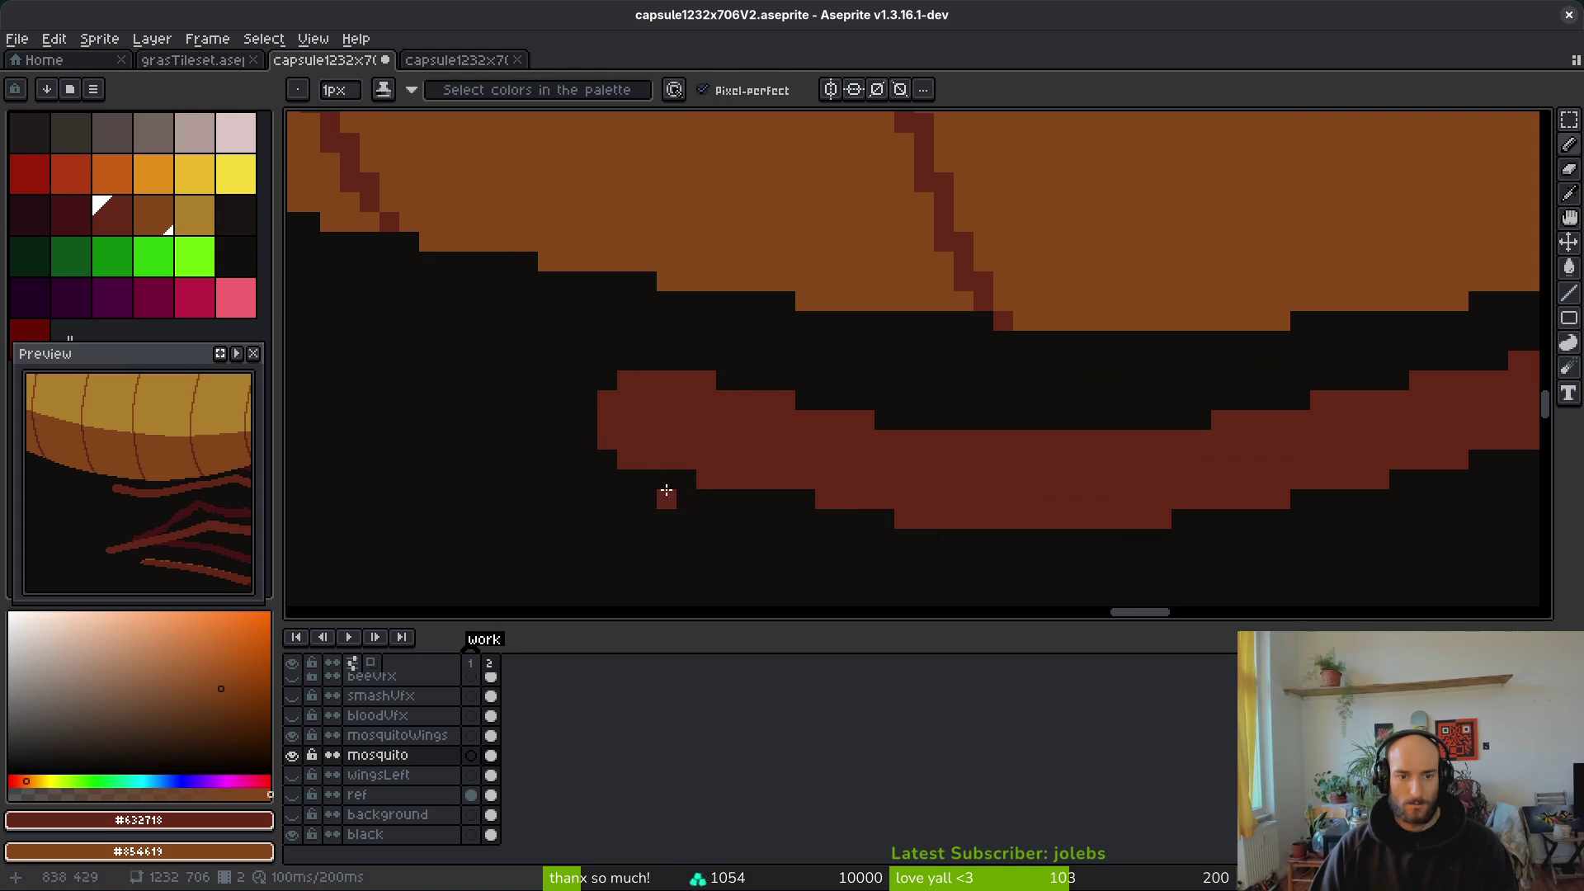
# Step: Erase extra pixels on the leg's left edge and below it, and smooth the edge in red
pyautogui.press('e')
pyautogui.click(607, 440)
pyautogui.click(627, 460)
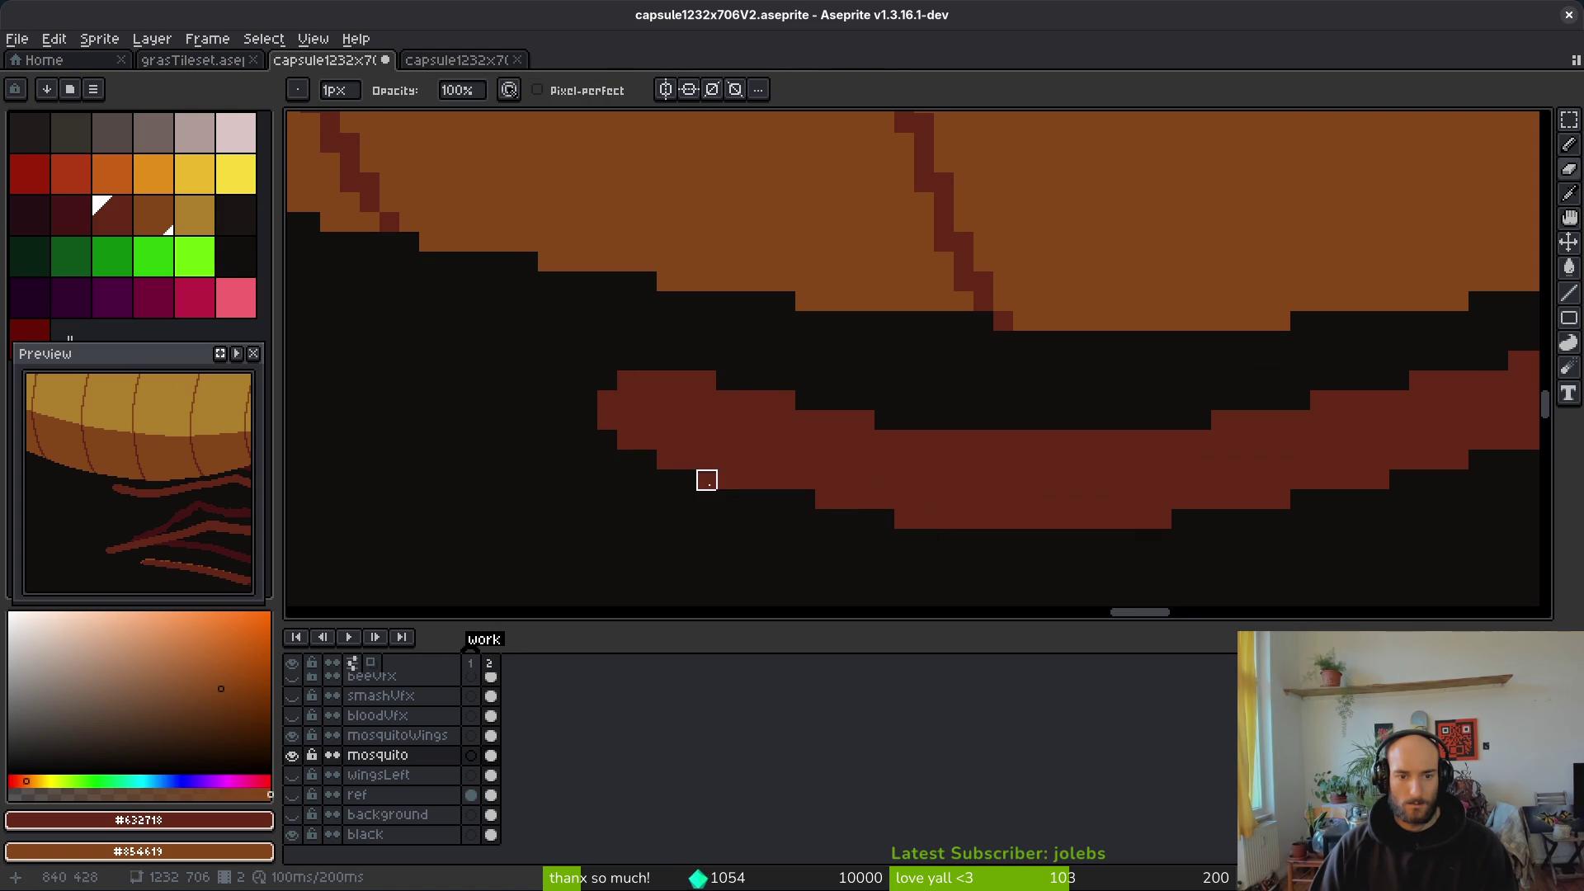
pyautogui.click(726, 479)
pyautogui.press('b')
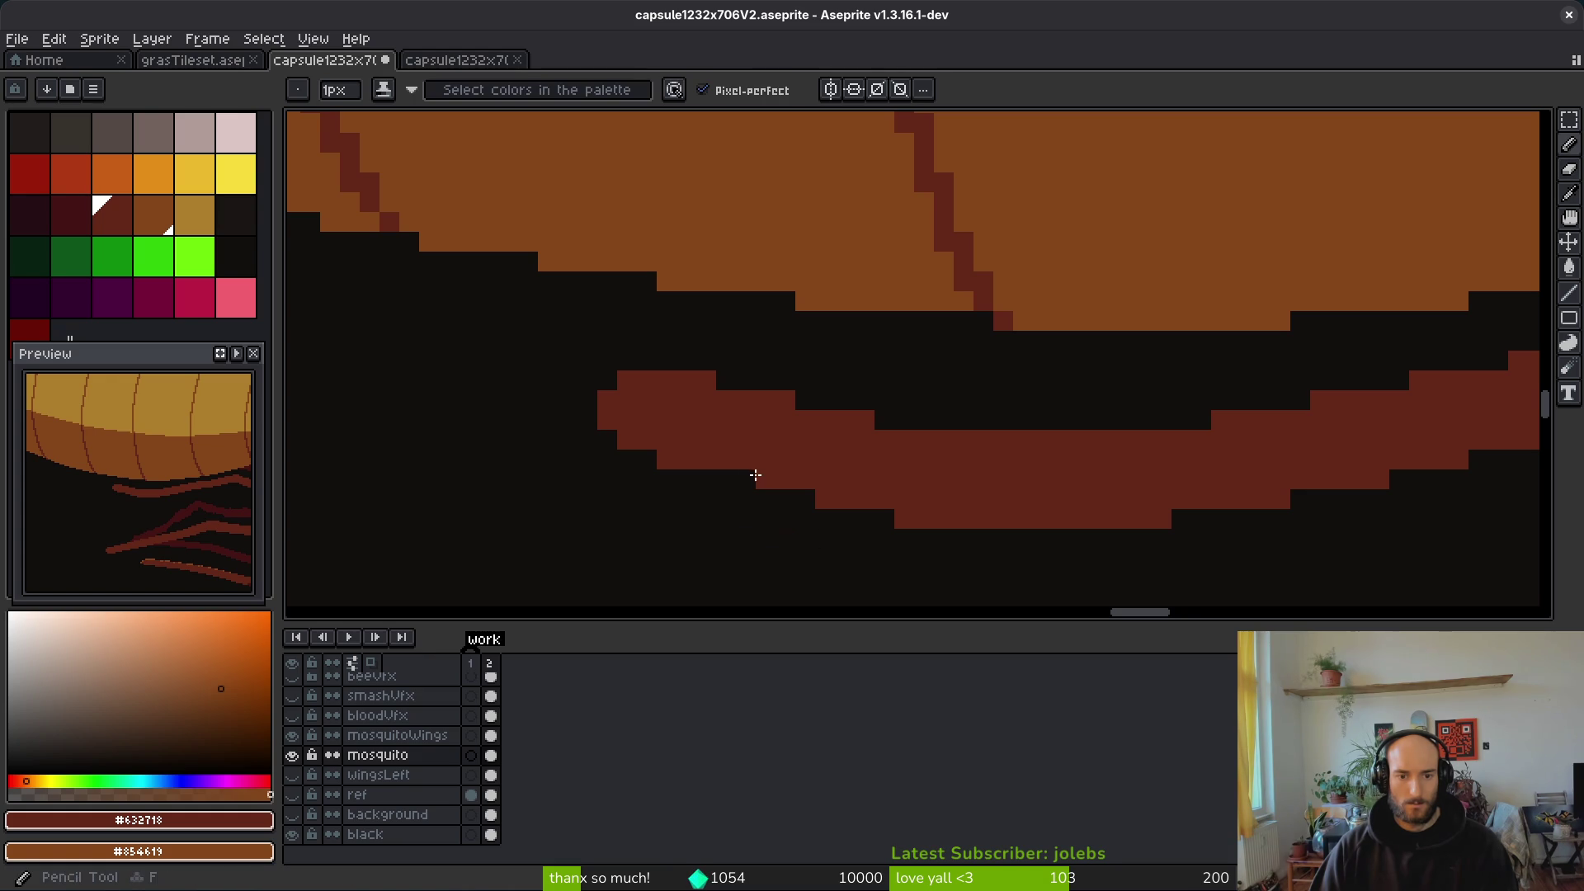
pyautogui.click(1045, 403)
# Step: Erase protruding red pixels along the leg edges to smooth them
pyautogui.scroll(-3, 1055, 418)
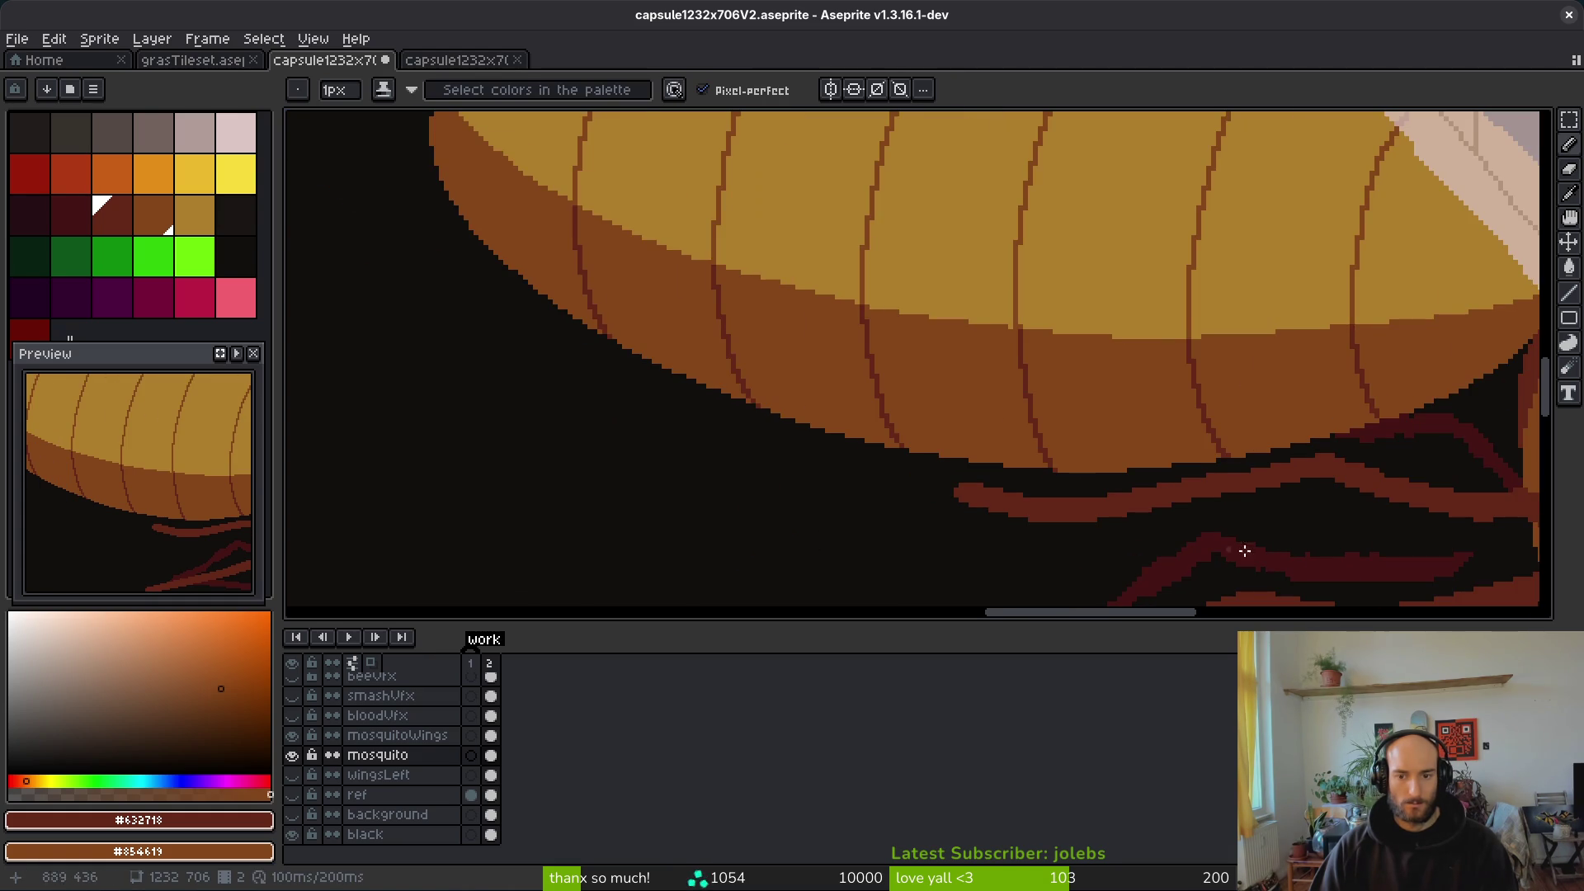
pyautogui.scroll(-1, 884, 502)
pyautogui.scroll(-3, 948, 520)
pyautogui.scroll(5, 938, 520)
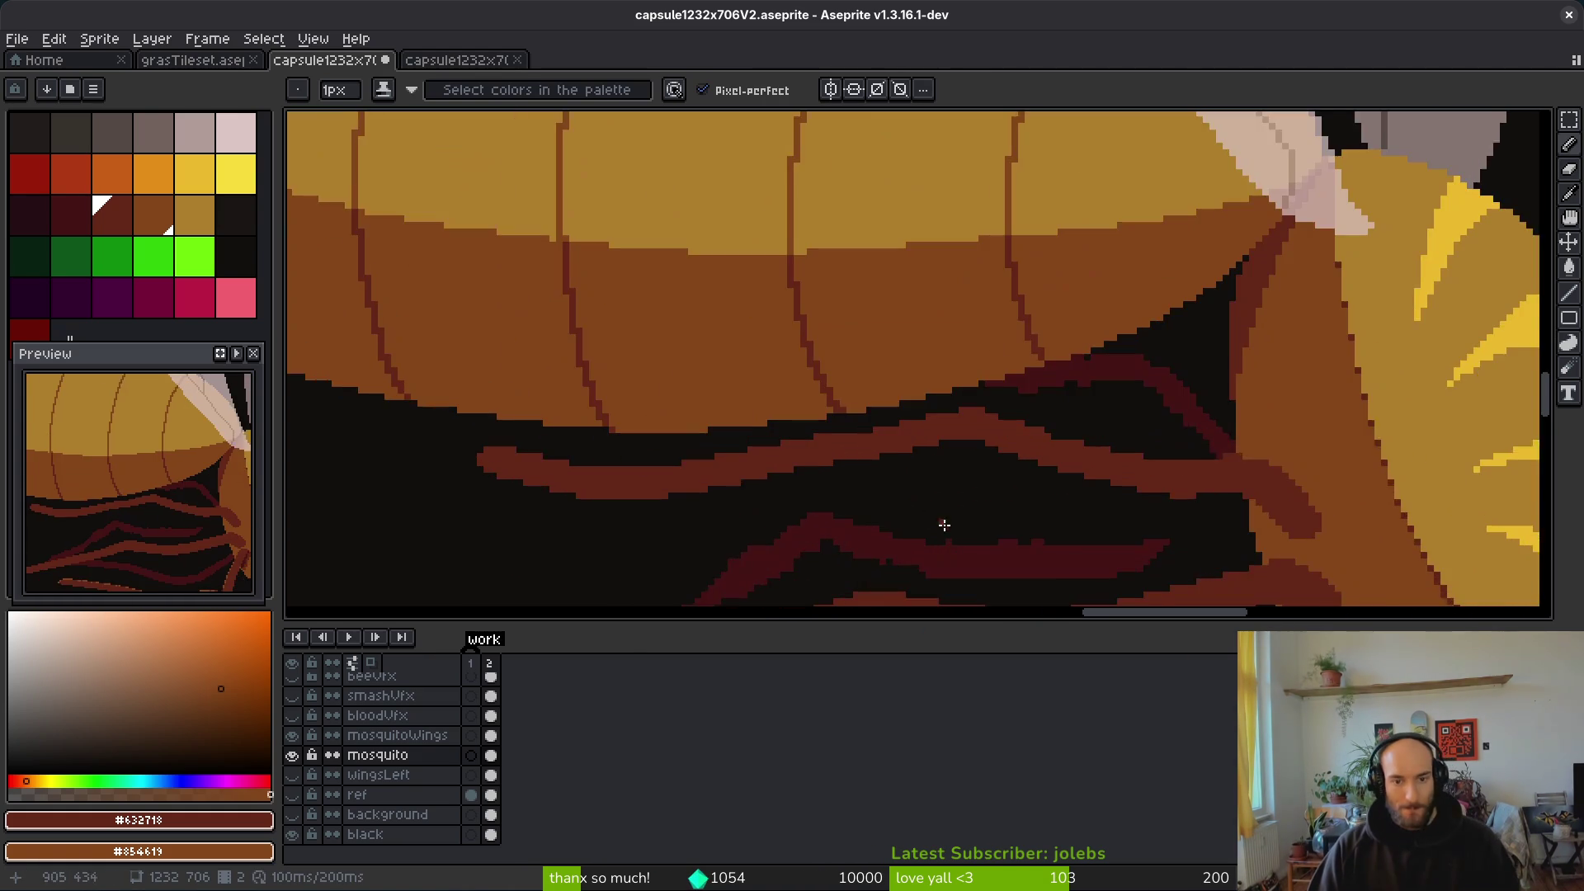
pyautogui.scroll(2, 827, 412)
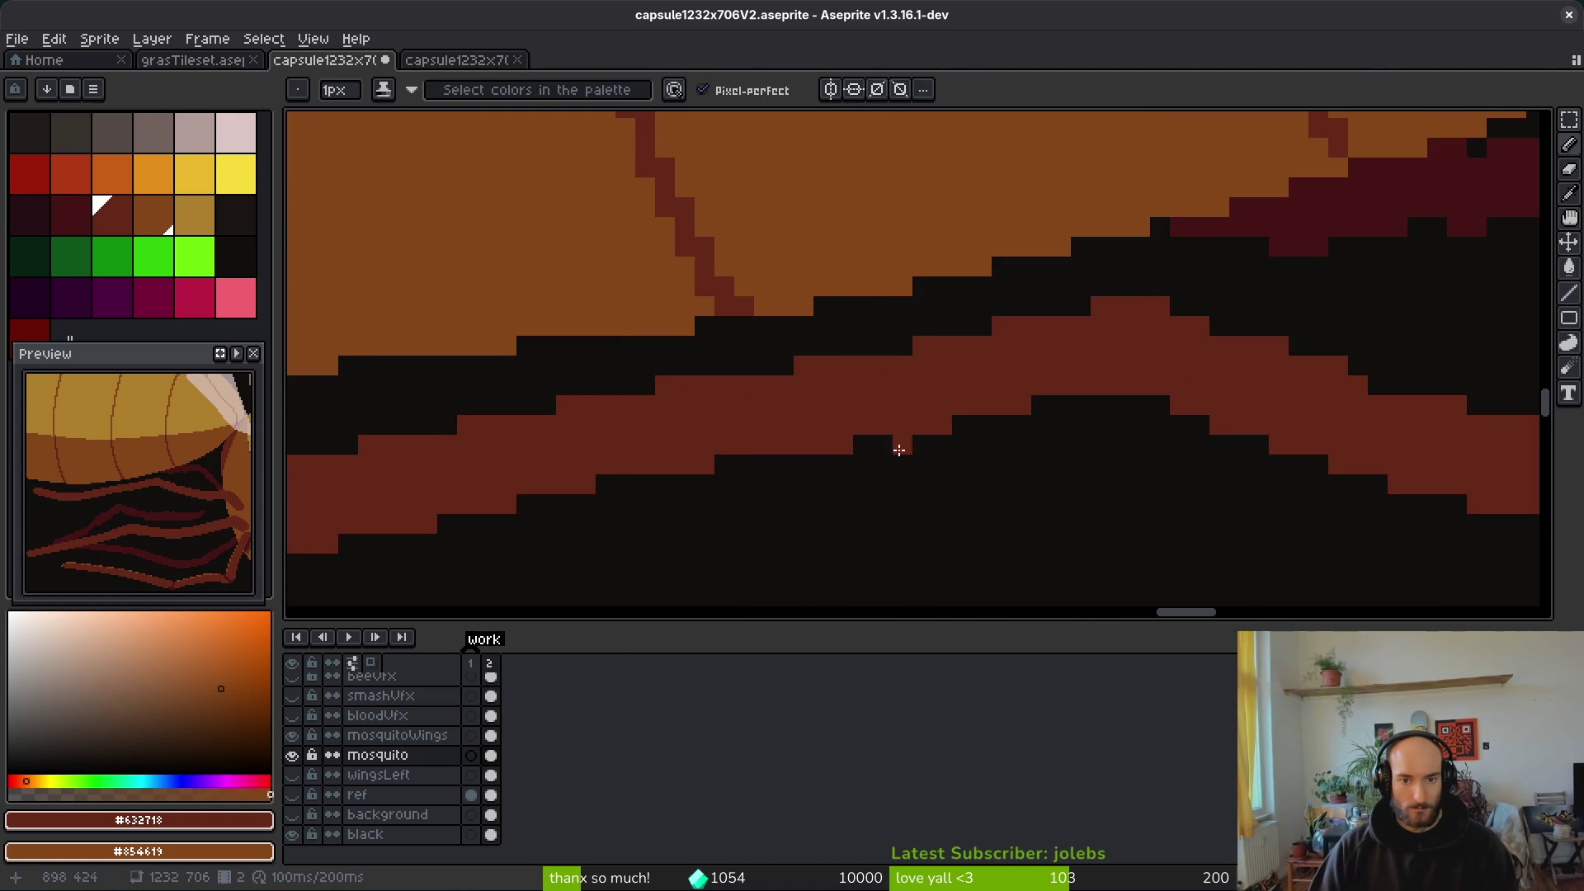
pyautogui.press('e')
pyautogui.click(842, 443)
pyautogui.click(1022, 405)
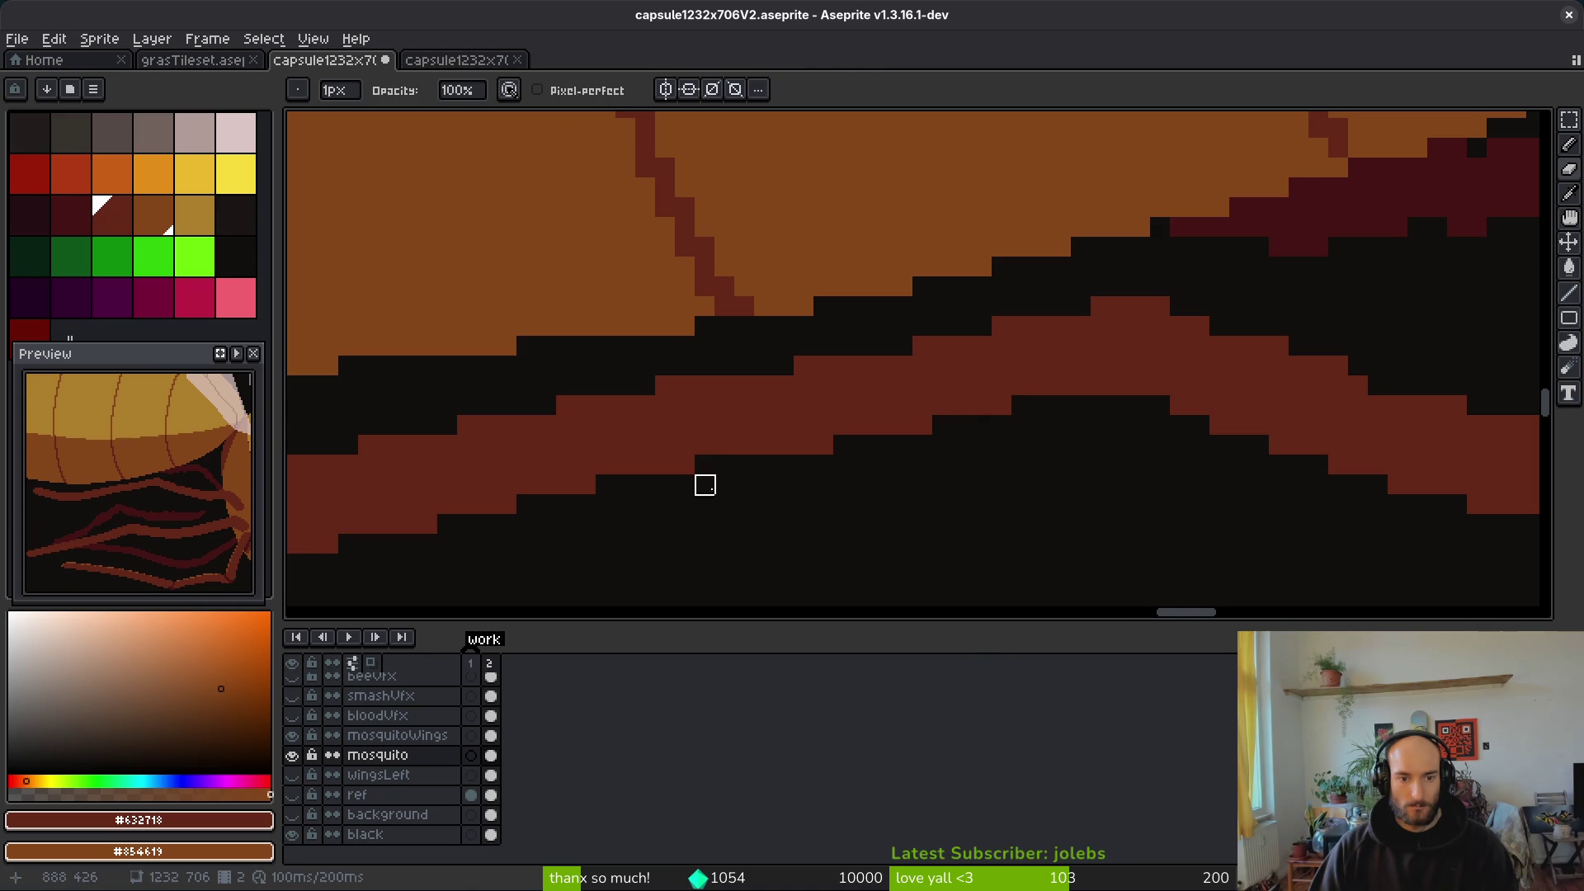
pyautogui.scroll(-3, 685, 565)
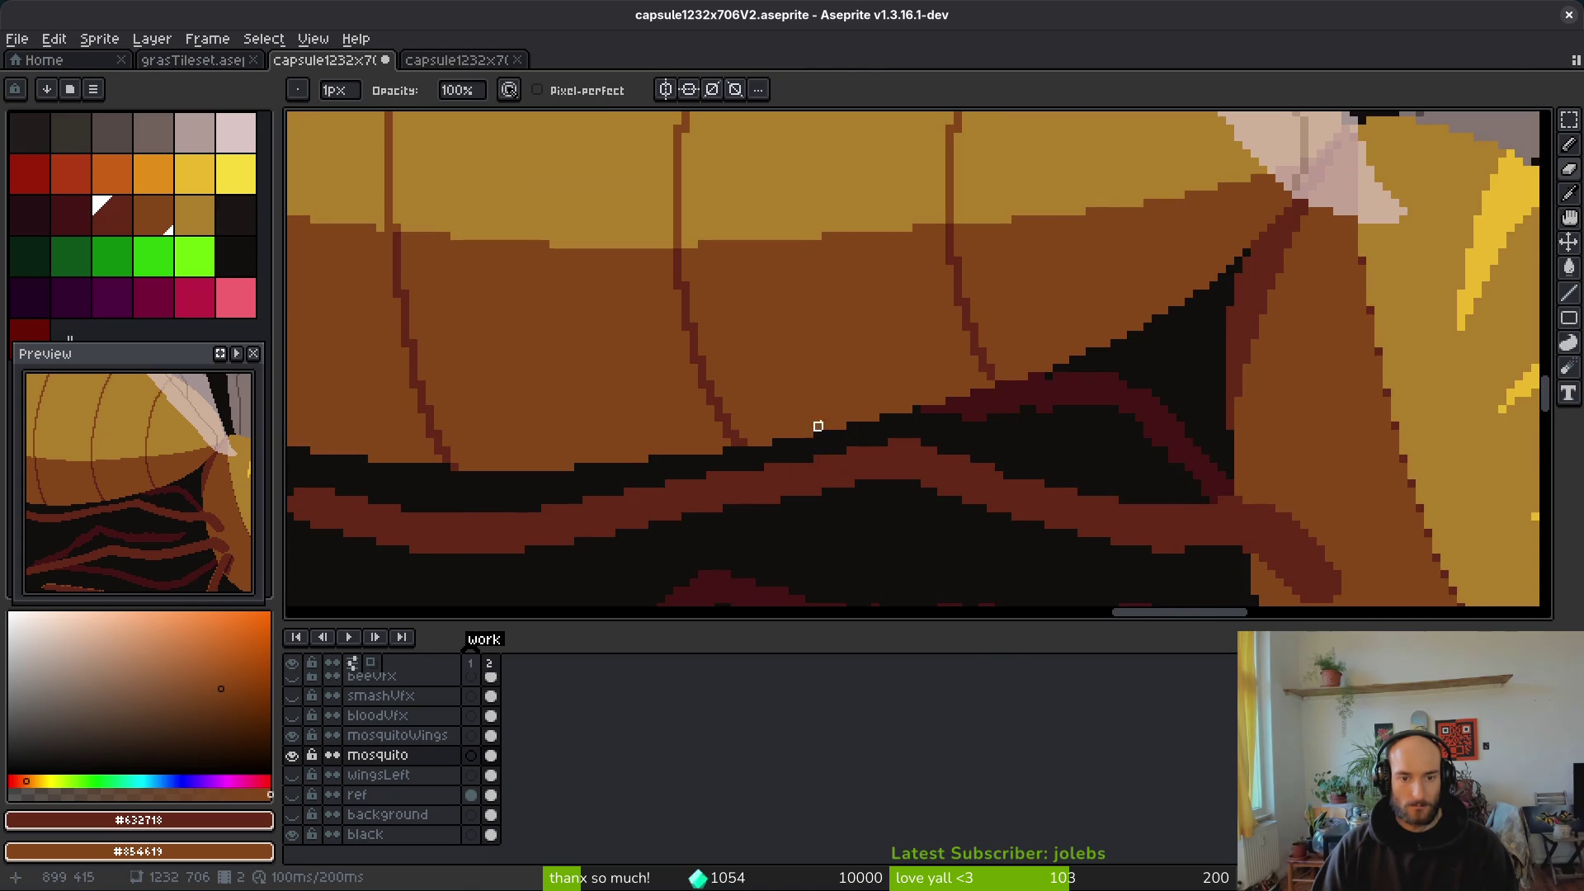
pyautogui.scroll(3, 810, 434)
pyautogui.click(773, 400)
pyautogui.click(640, 425)
pyautogui.scroll(-3, 753, 432)
pyautogui.scroll(3, 795, 424)
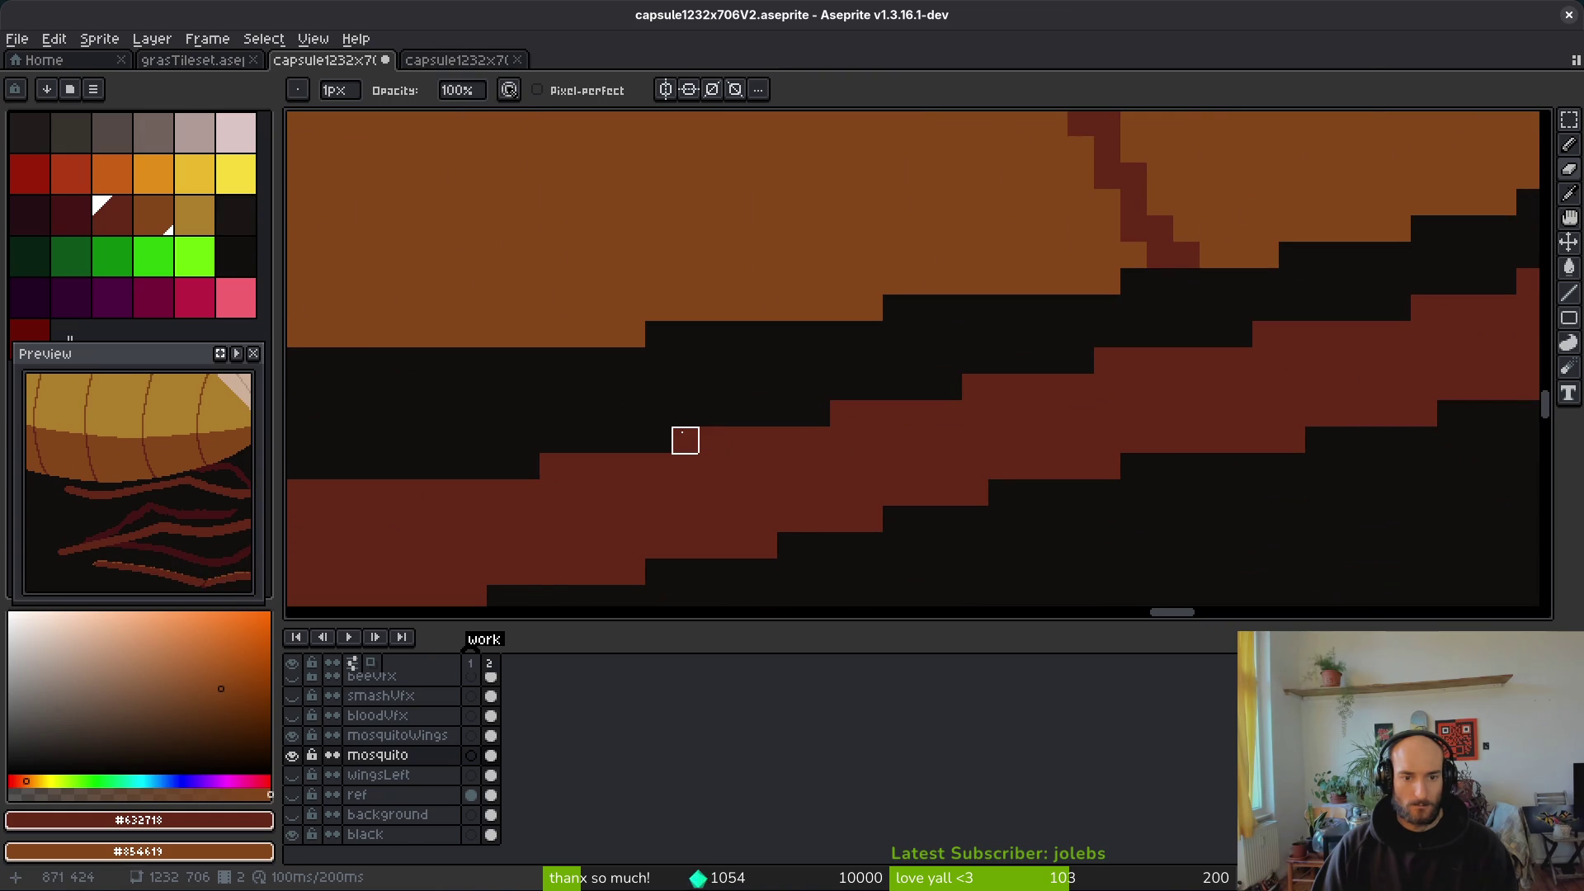
pyautogui.scroll(-2, 685, 413)
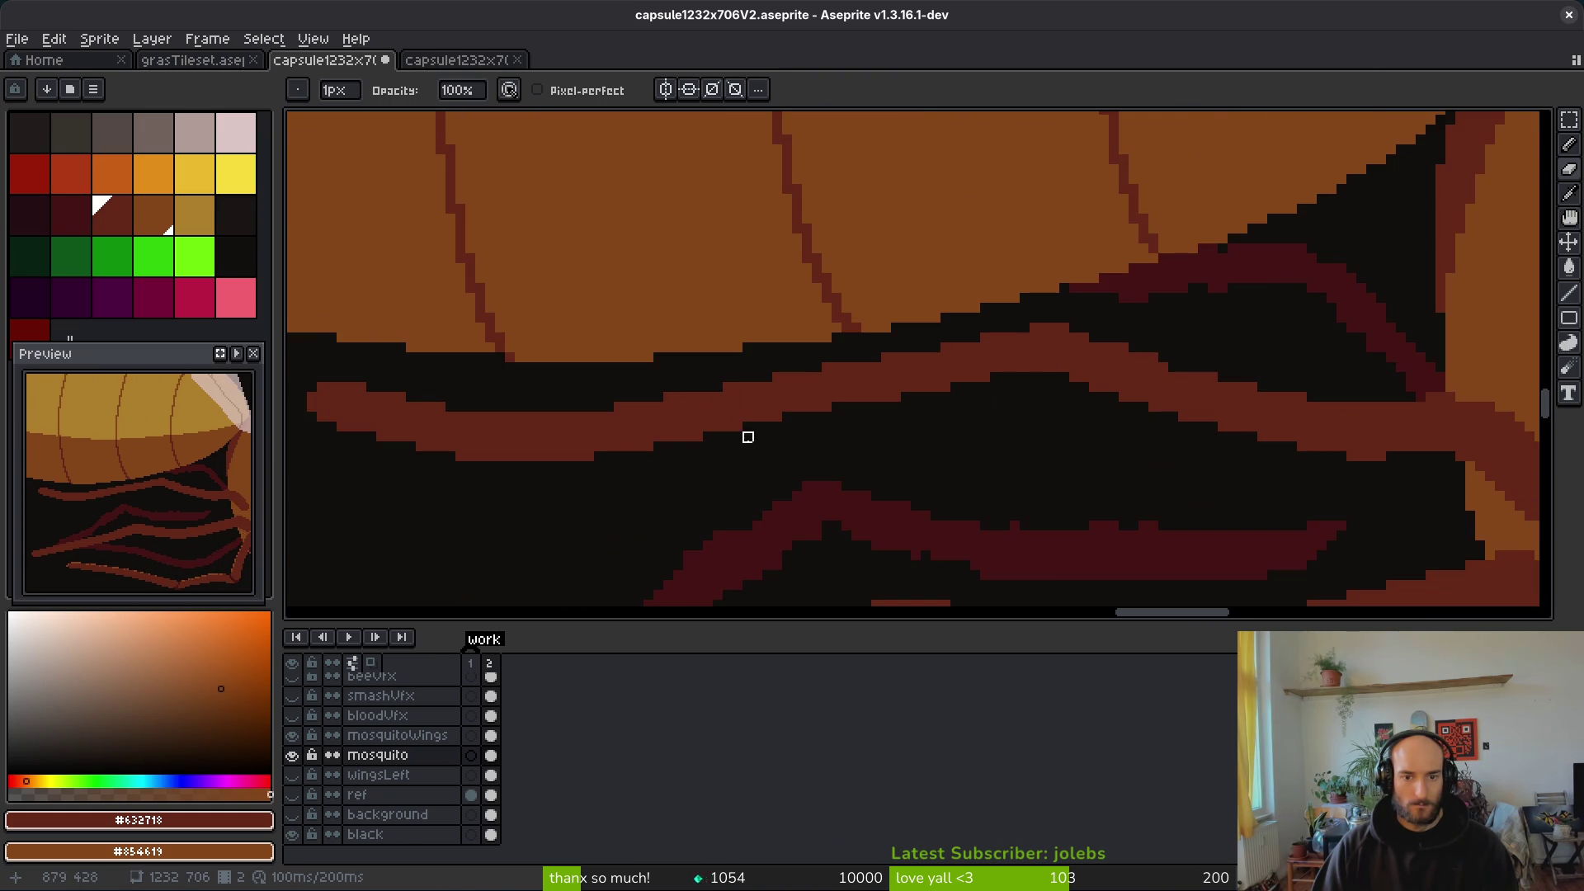
pyautogui.scroll(4, 747, 436)
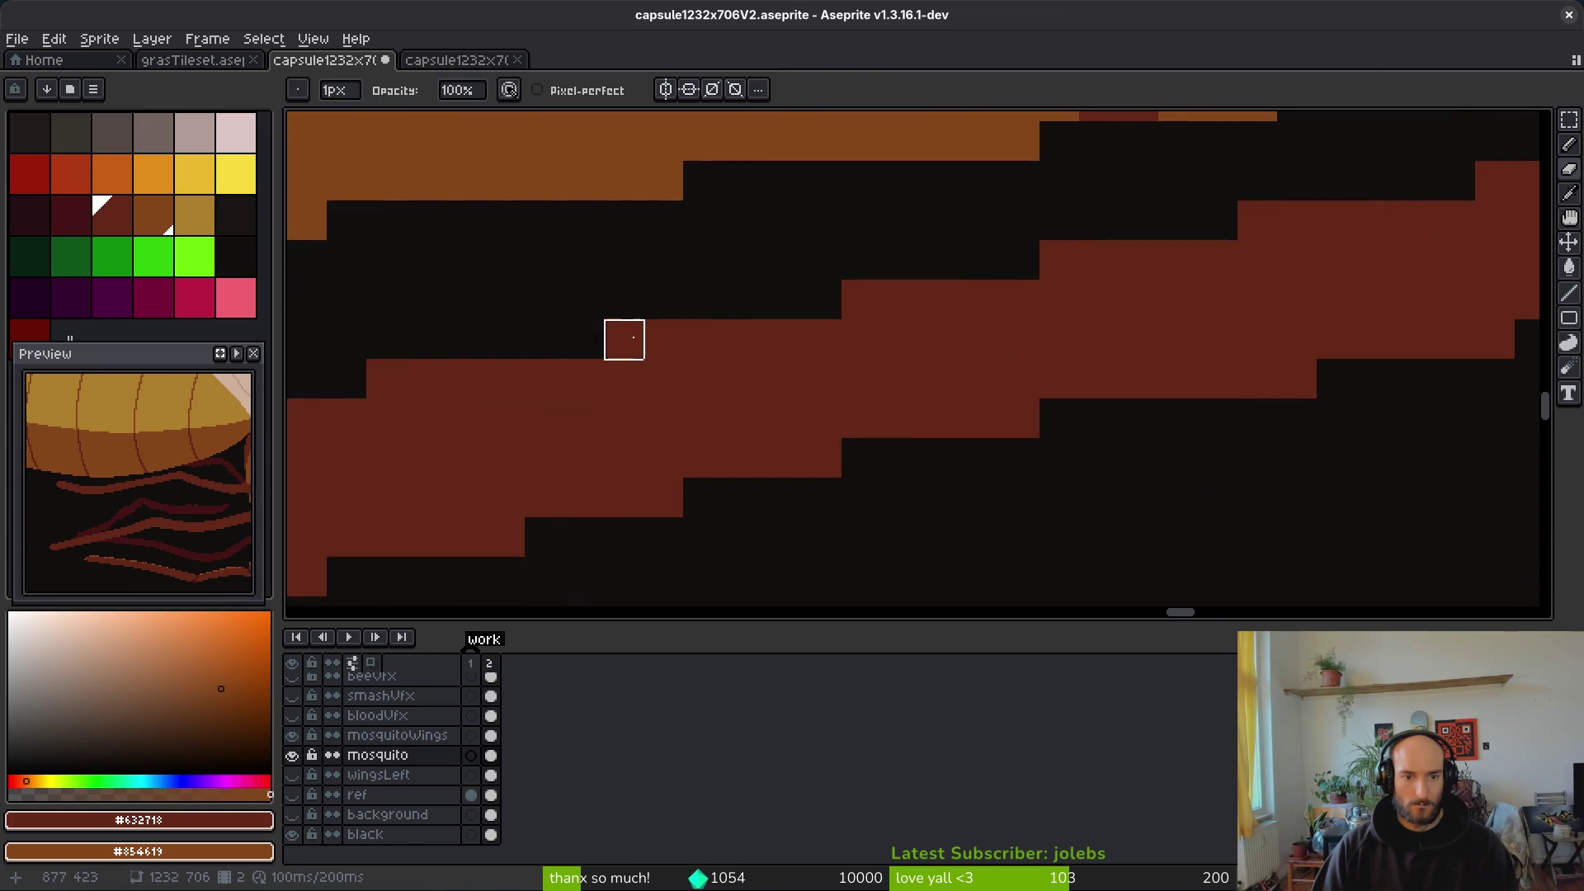
pyautogui.scroll(-3, 386, 375)
pyautogui.scroll(2, 629, 409)
pyautogui.scroll(-2, 528, 372)
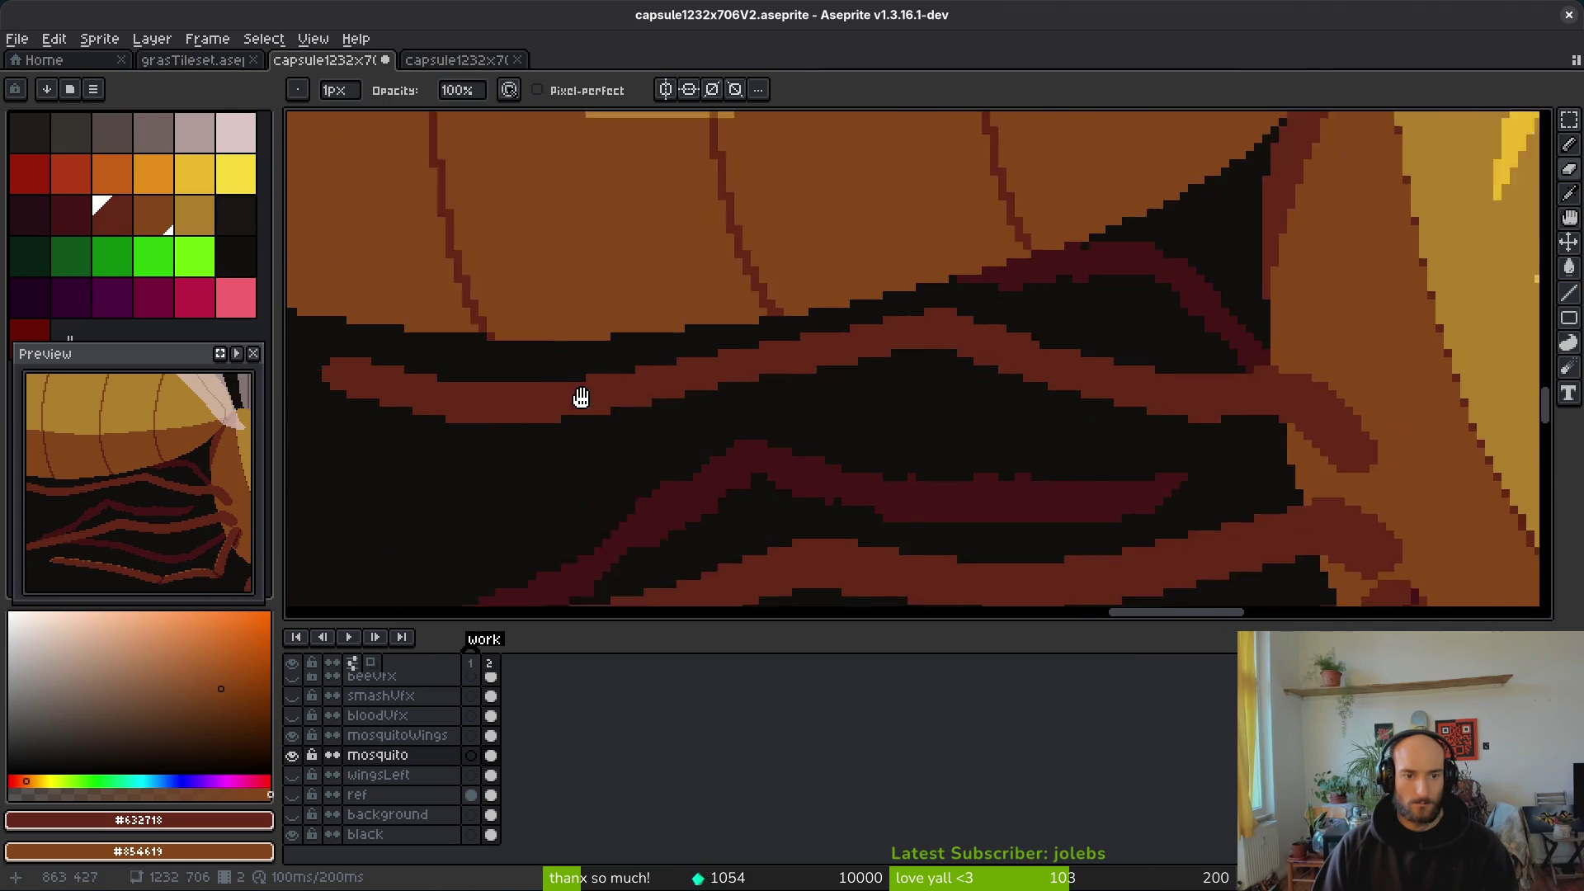
pyautogui.scroll(2, 627, 454)
# Step: Pan across the legs and body, return to the Pencil, and save the sprite again
pyautogui.moveTo(555, 396); pyautogui.dragTo(976, 432)
pyautogui.press('b')
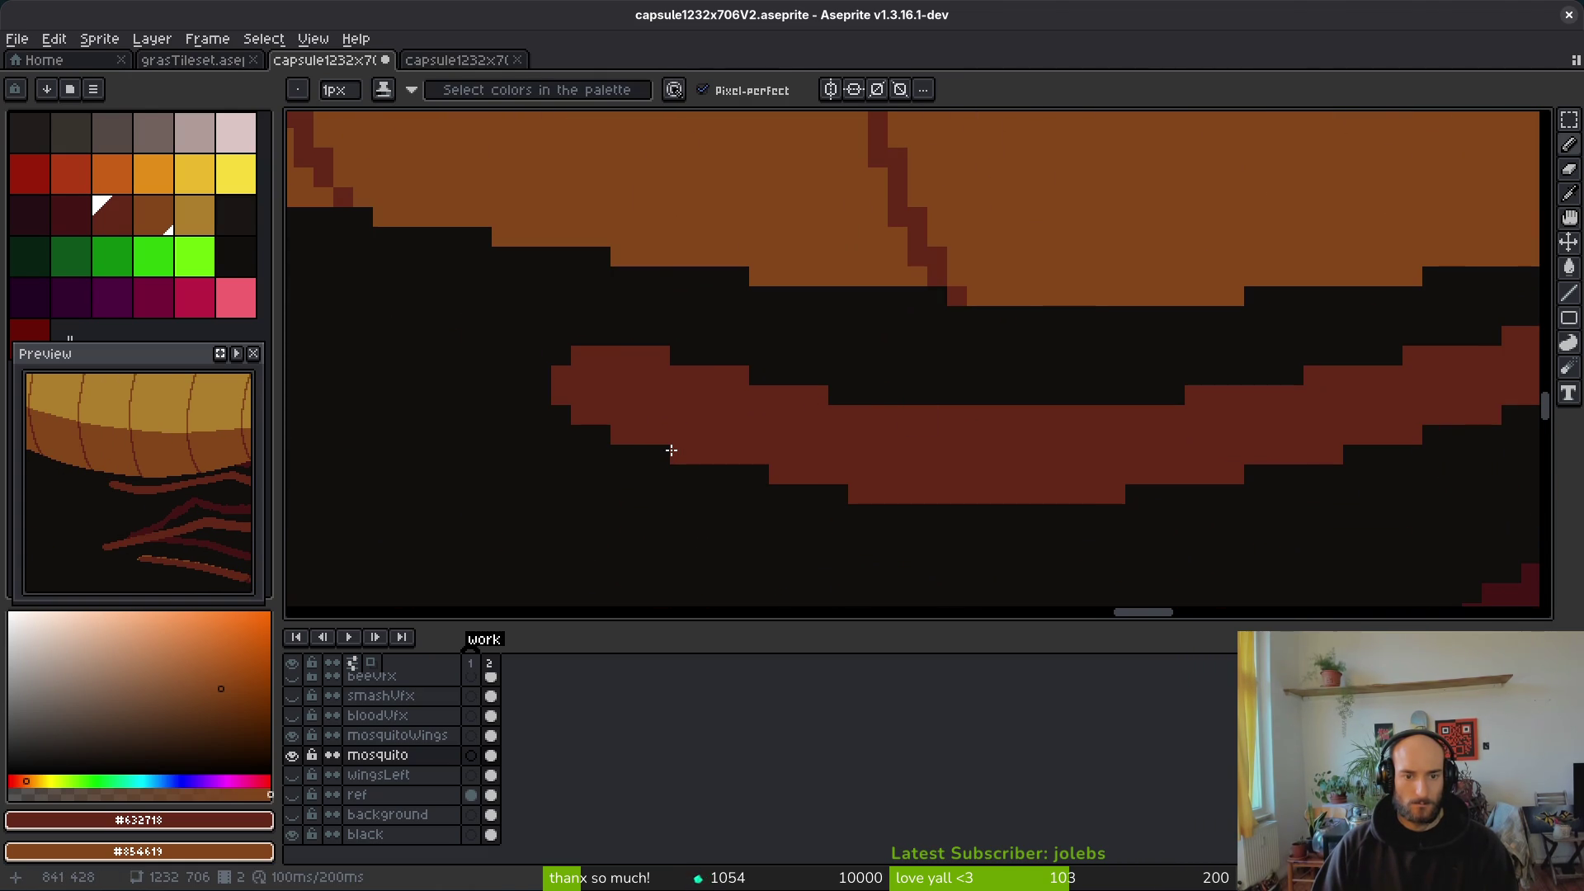
pyautogui.scroll(-2, 964, 467)
pyautogui.moveTo(1037, 499); pyautogui.dragTo(899, 492)
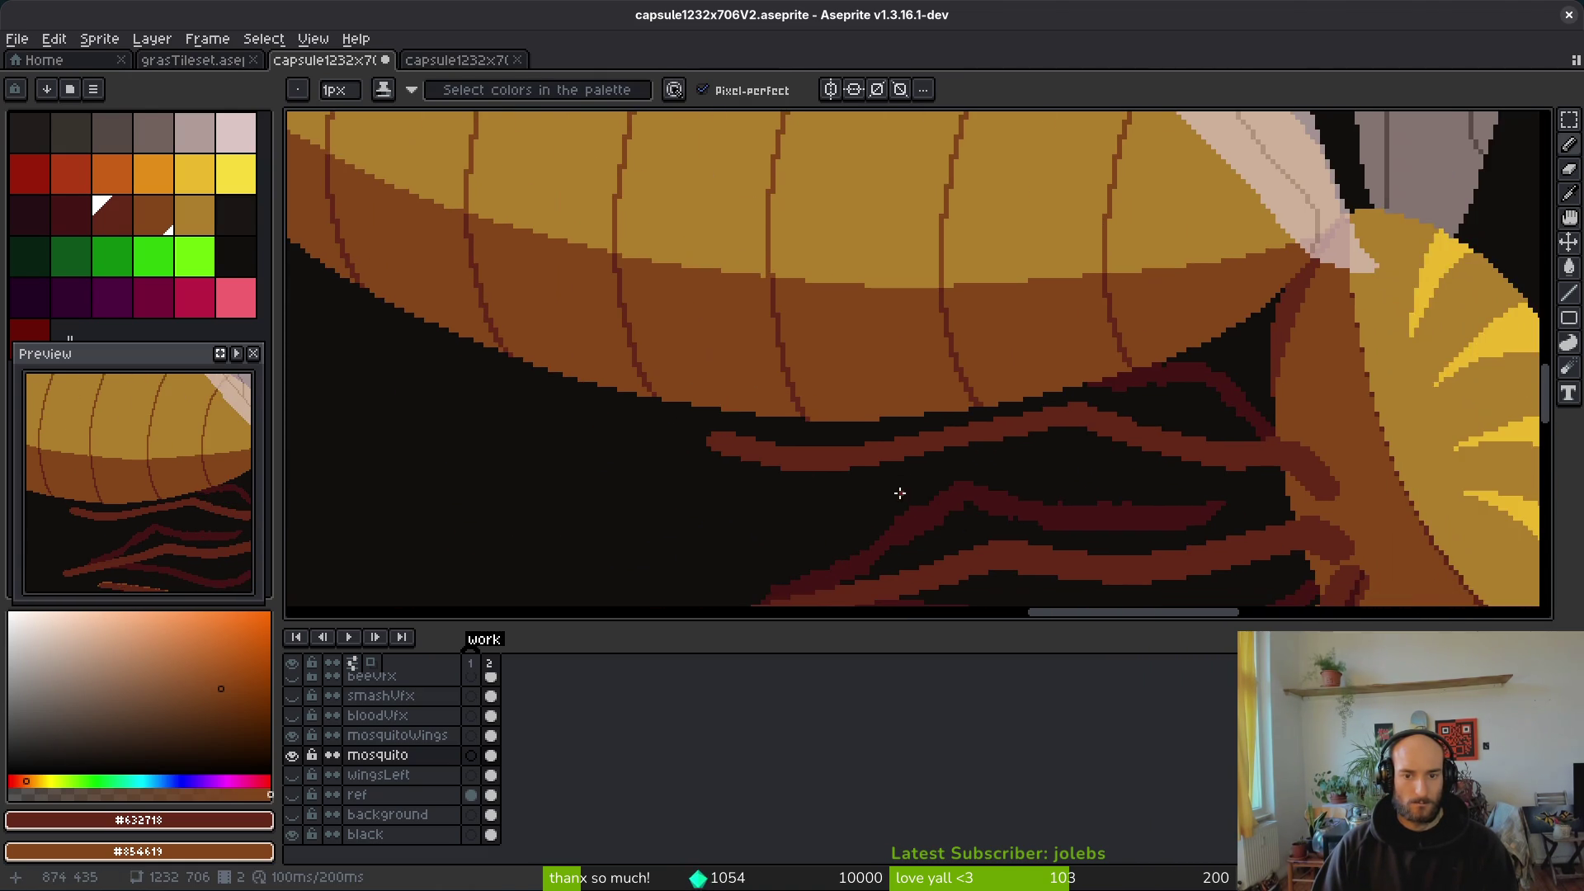
pyautogui.scroll(2, 1026, 460)
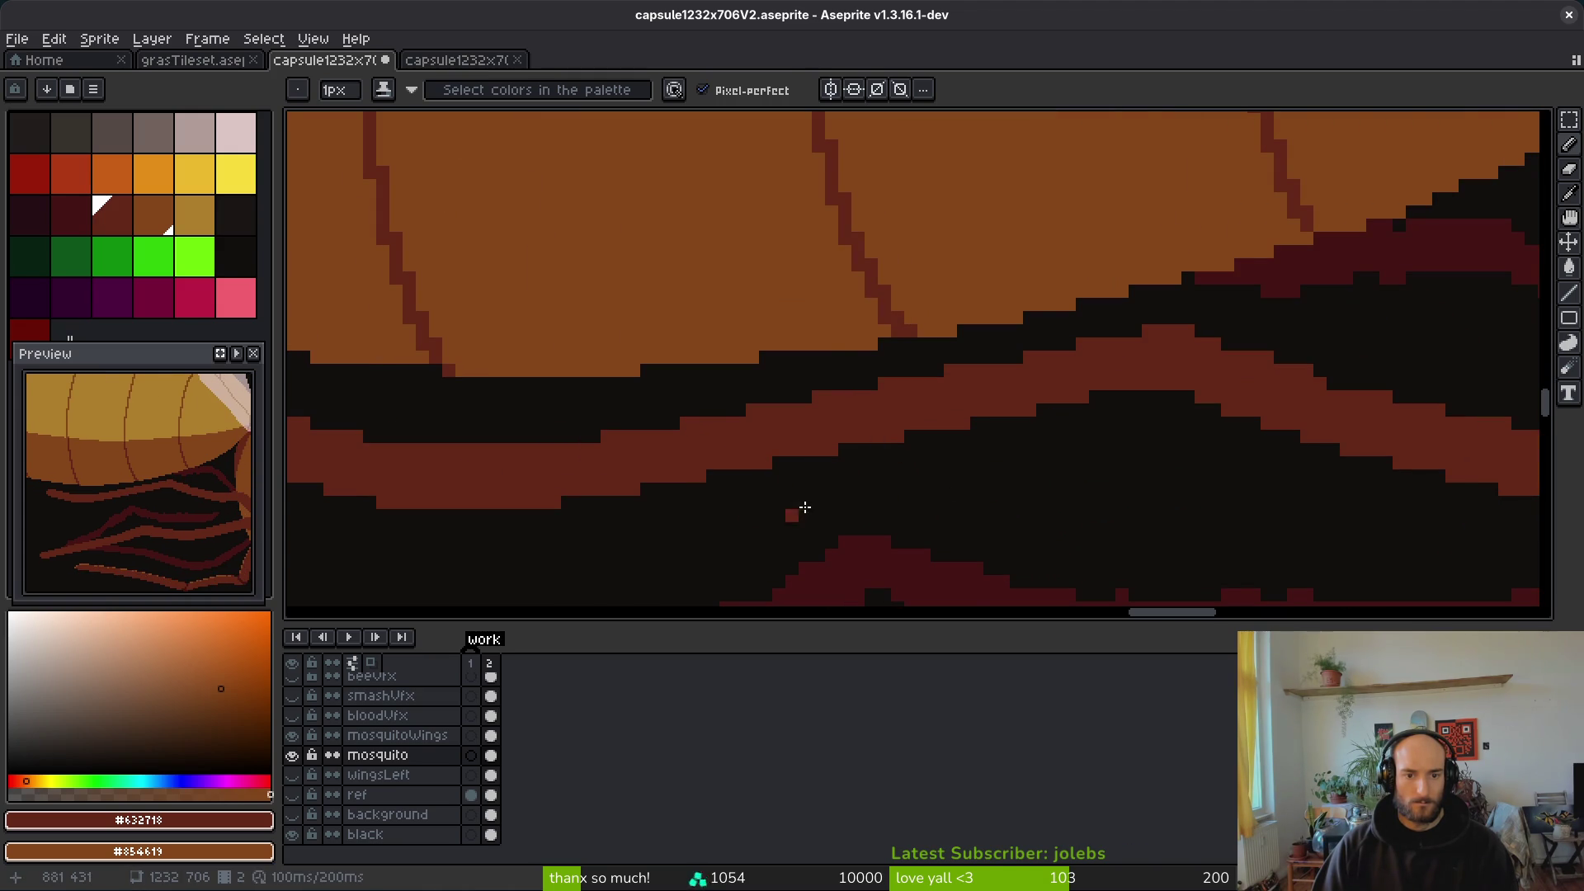
pyautogui.scroll(-3, 1054, 495)
pyautogui.scroll(1, 1005, 464)
pyautogui.press('v')
pyautogui.press('b')
pyautogui.hotkey('ctrl', 's')
pyautogui.scroll(-1, 949, 464)
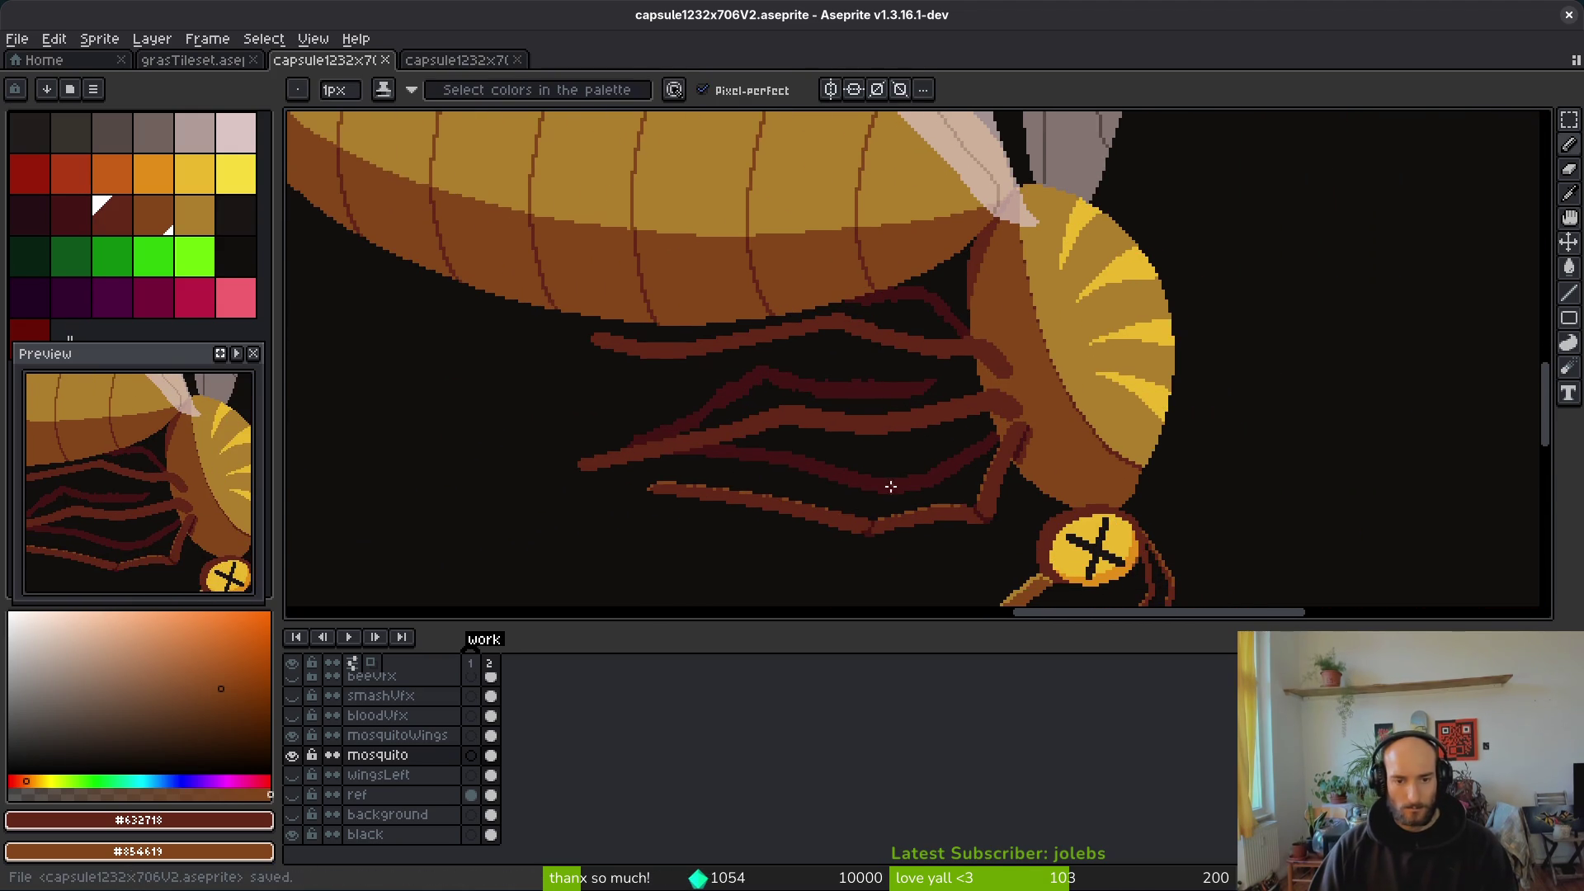
# Step: Pick maroon #431414 and draw a dark joint mark across the leg, extending it diagonally
pyautogui.scroll(-2, 933, 478)
pyautogui.scroll(3, 986, 478)
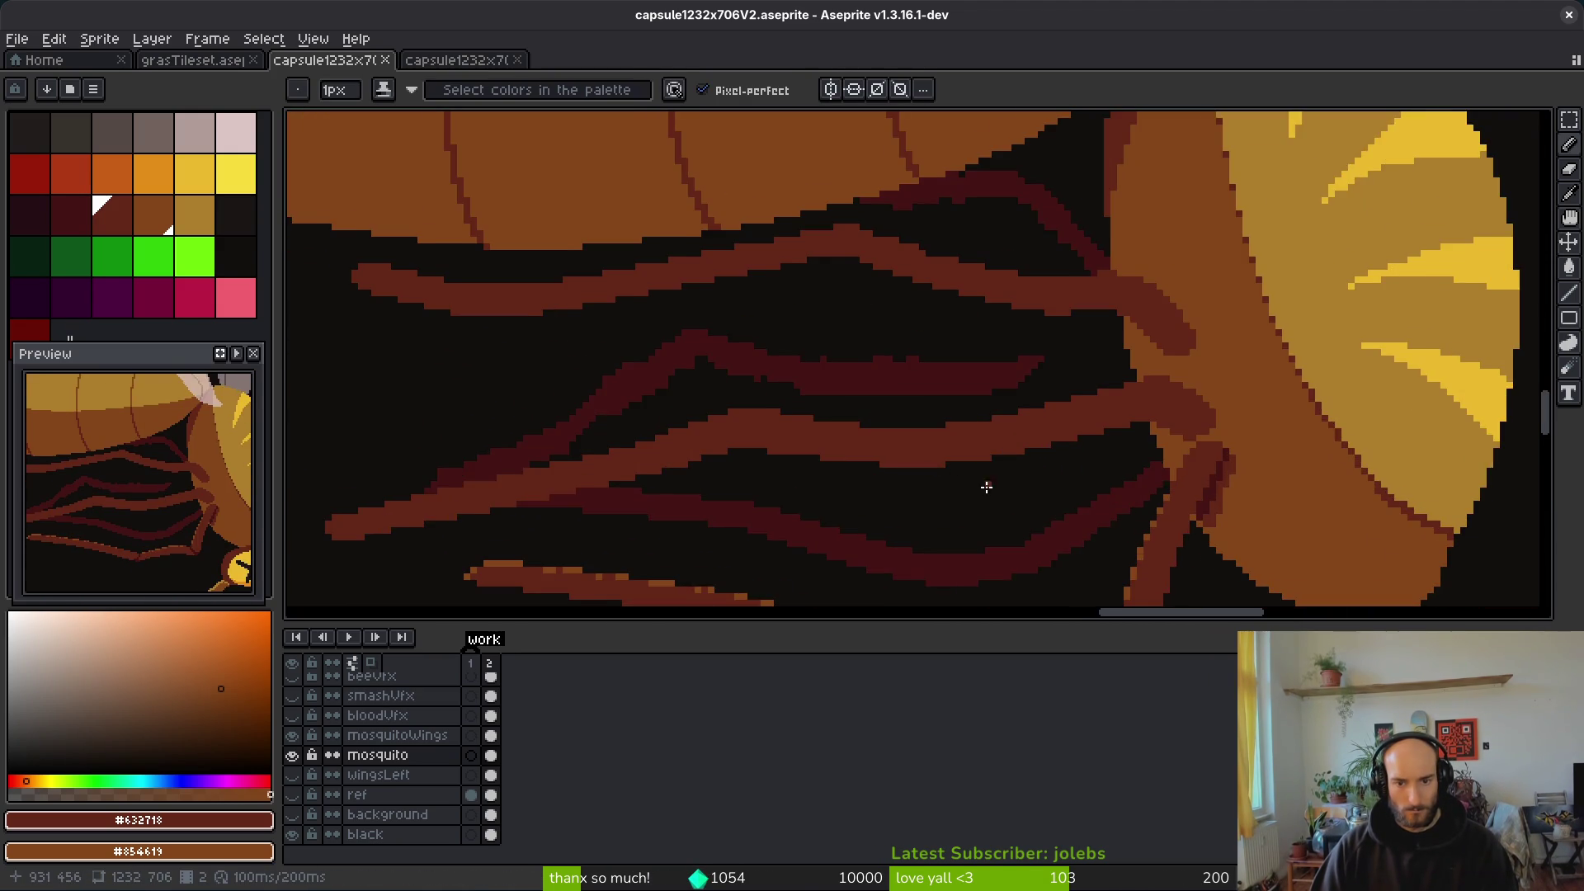
pyautogui.scroll(-1, 1037, 463)
pyautogui.scroll(-1, 948, 382)
pyautogui.scroll(2, 1015, 495)
pyautogui.keyDown('alt'); pyautogui.click(1015, 495); pyautogui.keyUp('alt')
pyautogui.scroll(1, 954, 378)
pyautogui.scroll(-1, 961, 385)
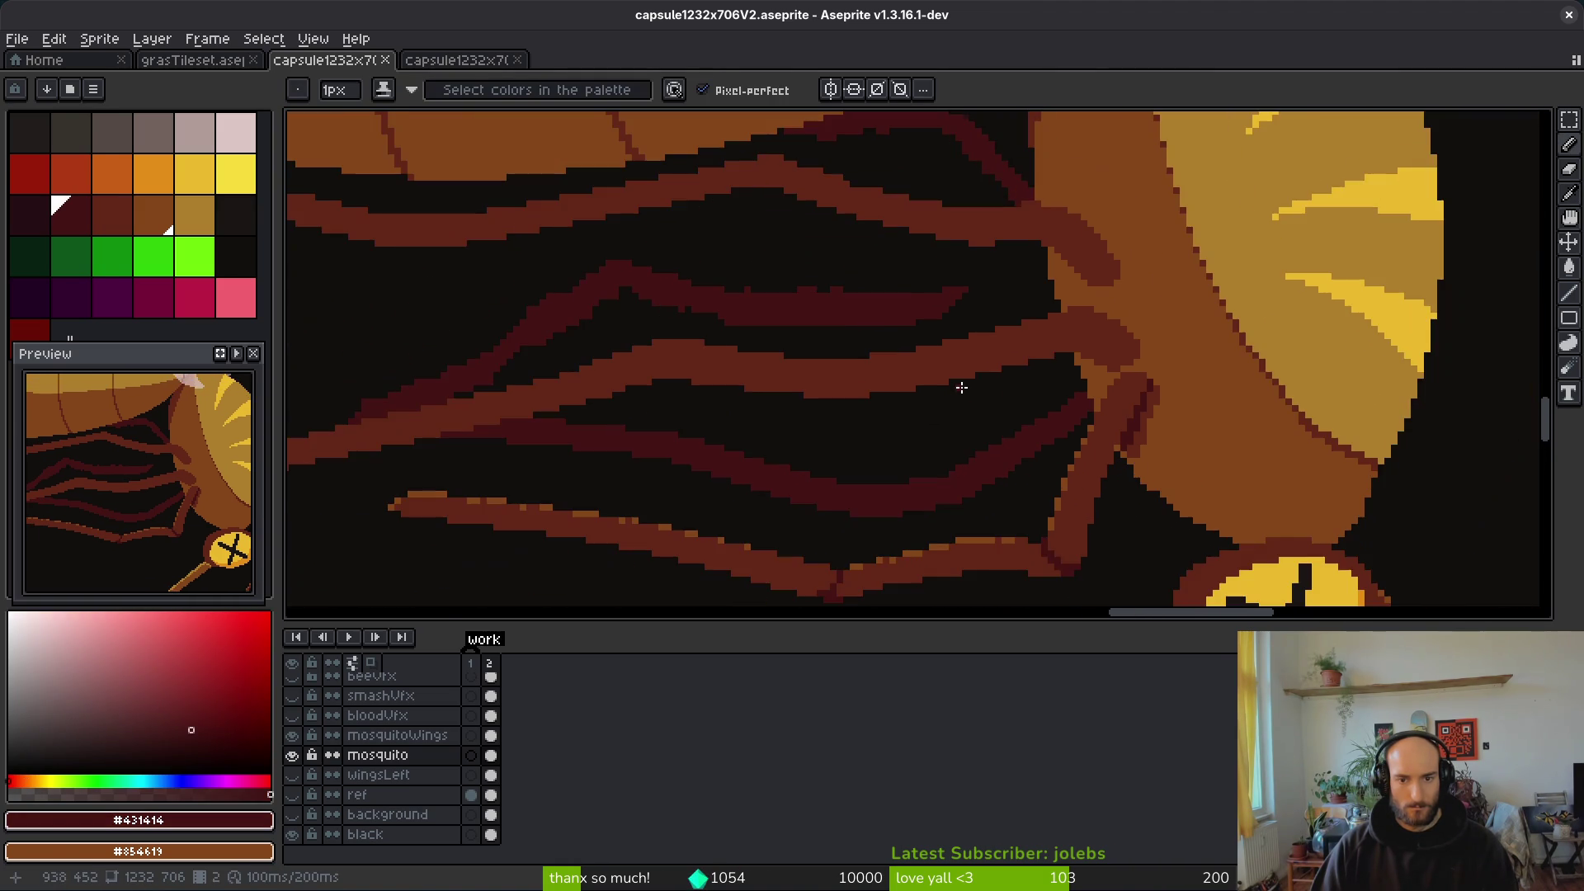
pyautogui.scroll(1, 1149, 335)
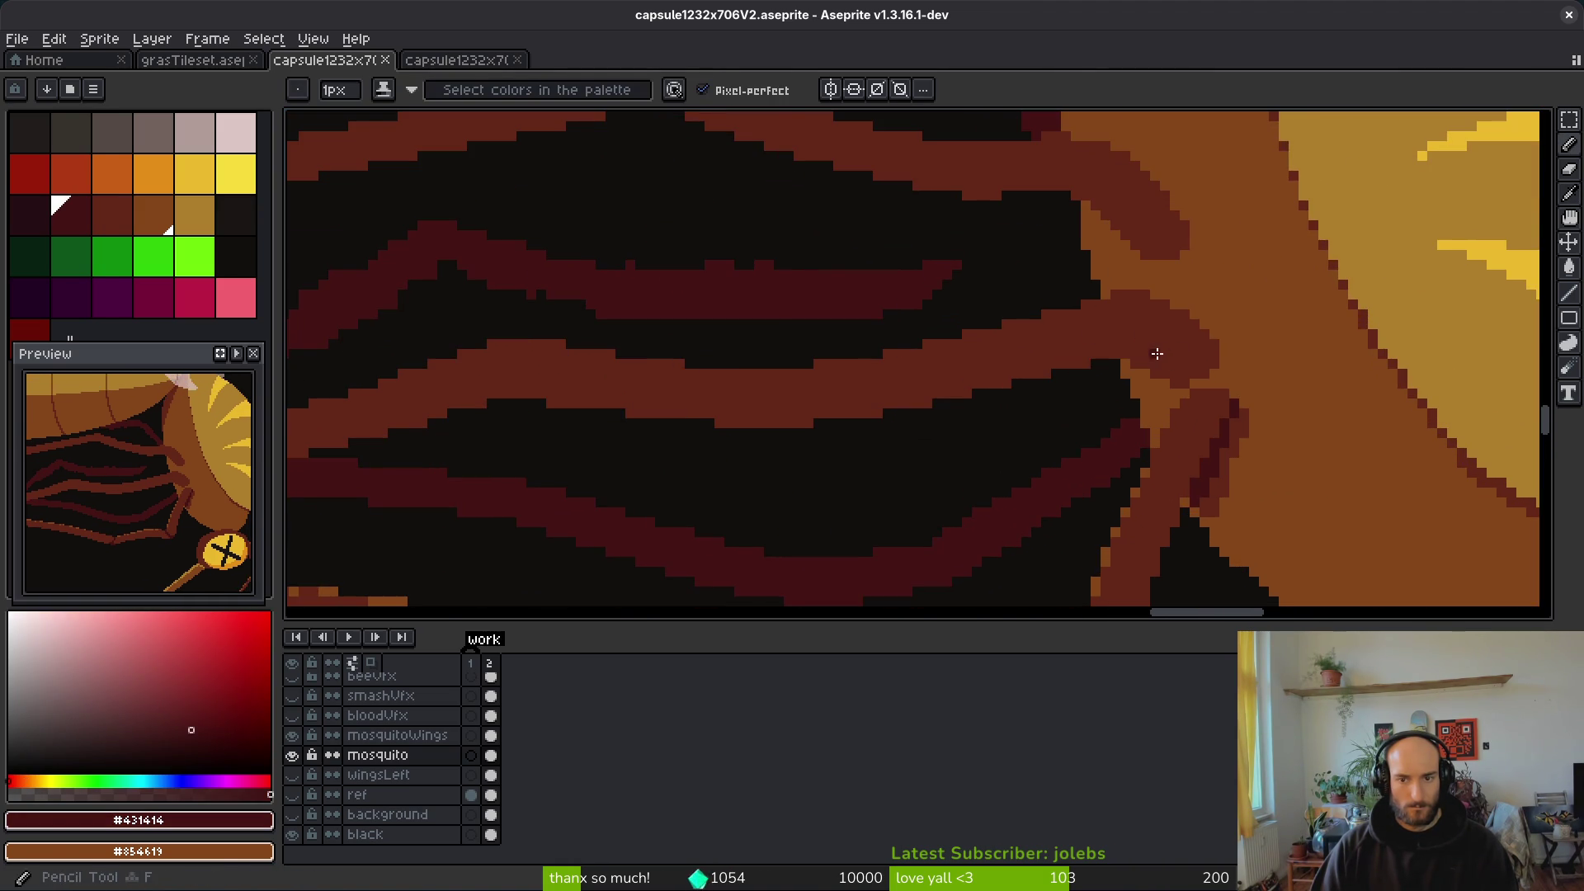
pyautogui.scroll(1, 1121, 370)
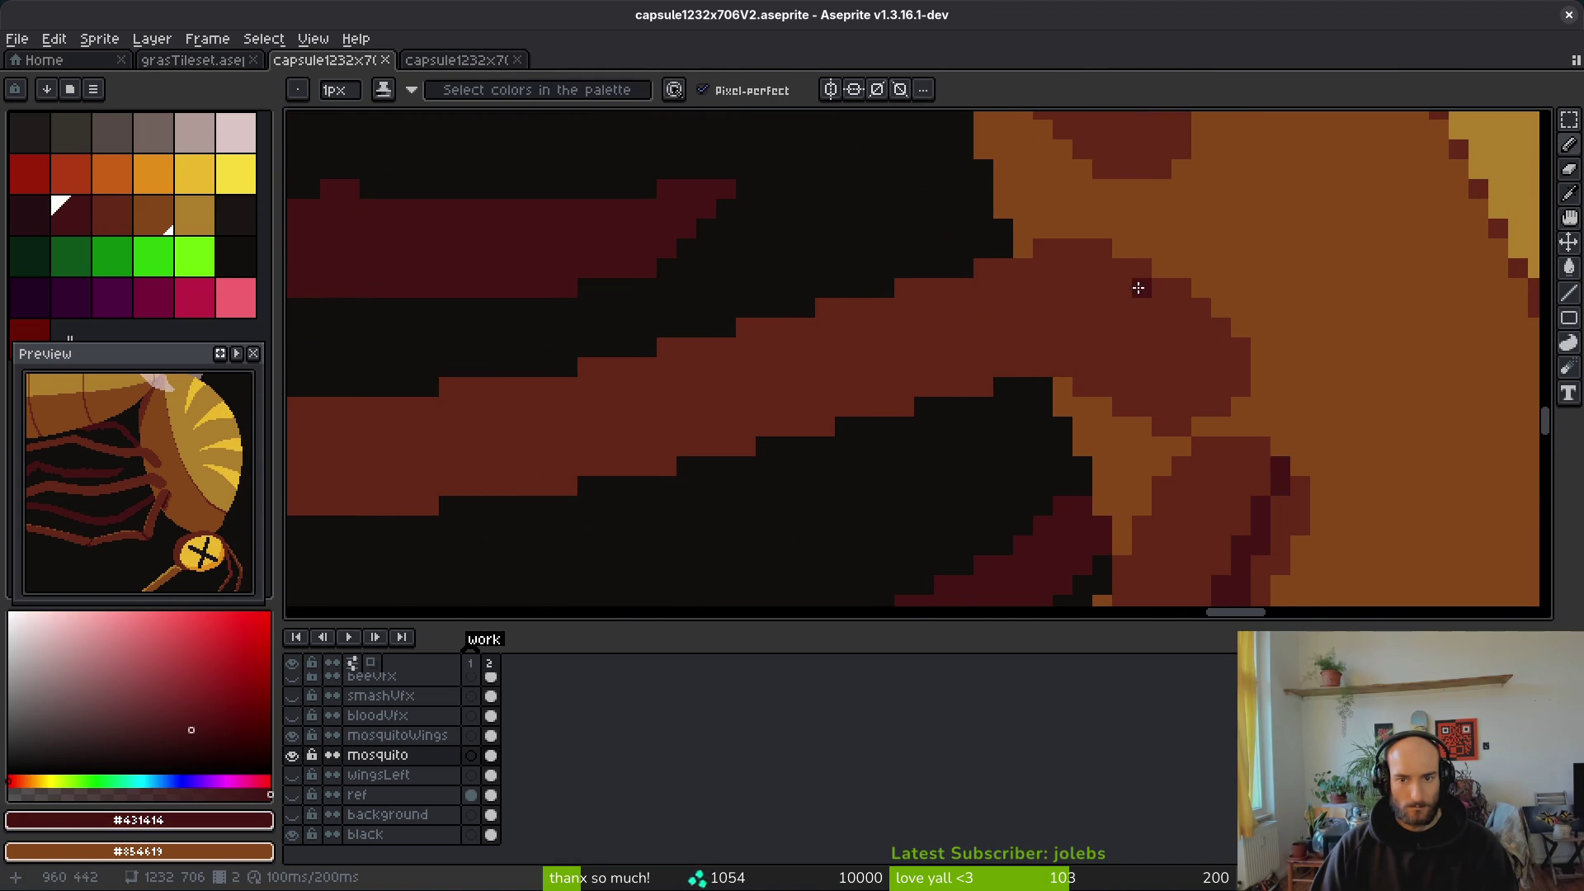
pyautogui.moveTo(1127, 276)
pyautogui.mouseDown()
pyautogui.moveTo(1147, 329)
pyautogui.moveTo(1123, 350)
pyautogui.mouseUp()
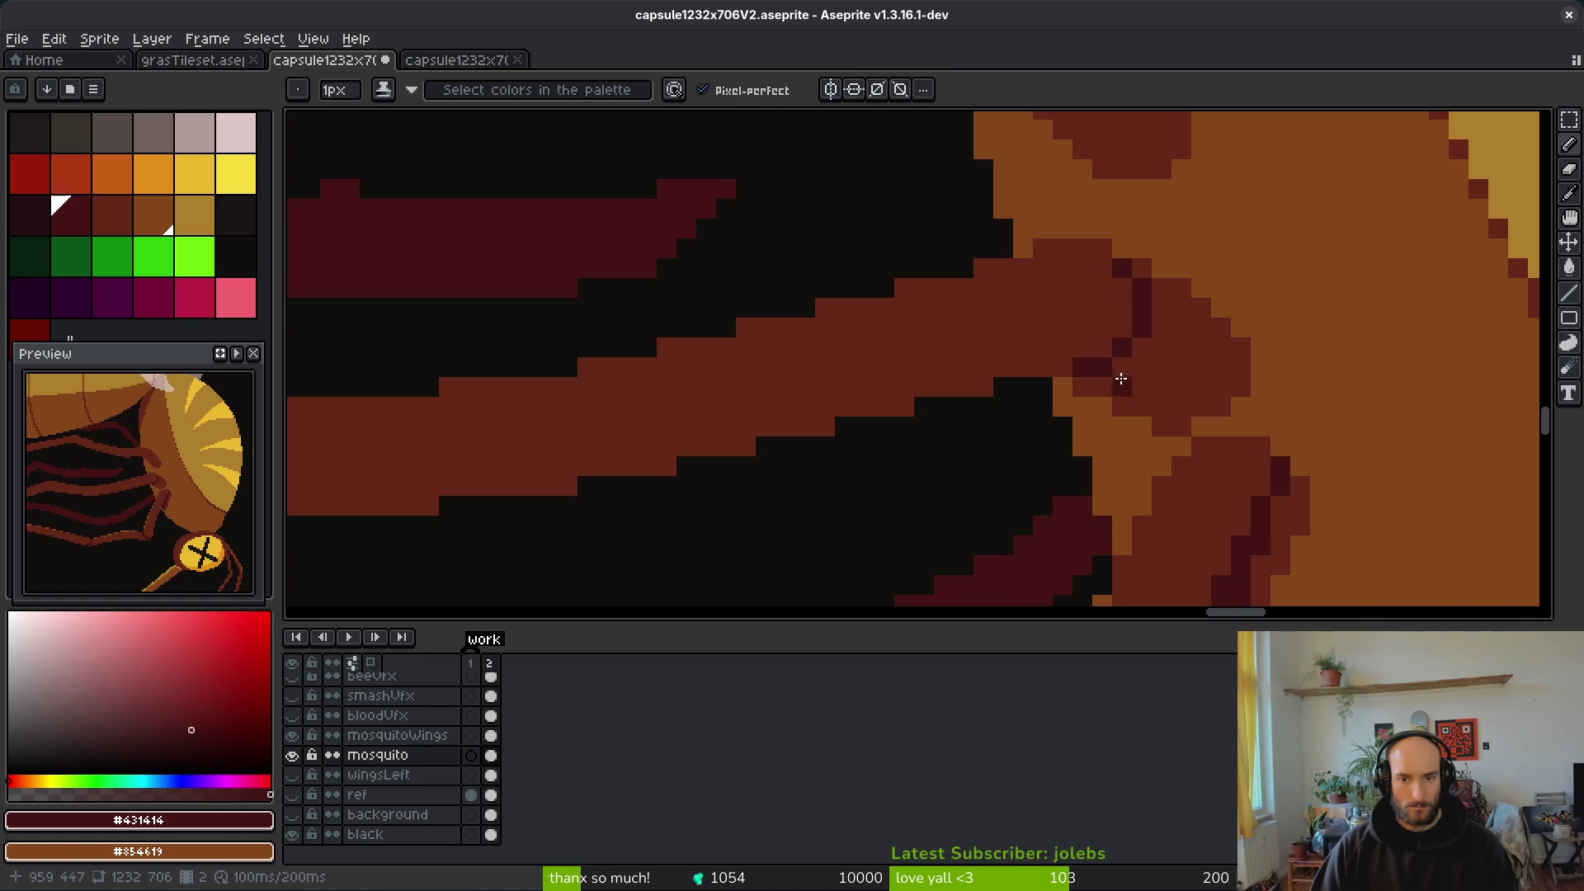
pyautogui.moveTo(1105, 384); pyautogui.dragTo(1162, 427)
# Step: Add more dark joint pixels on another leg, undoing a misplaced one
pyautogui.scroll(-3, 1170, 403)
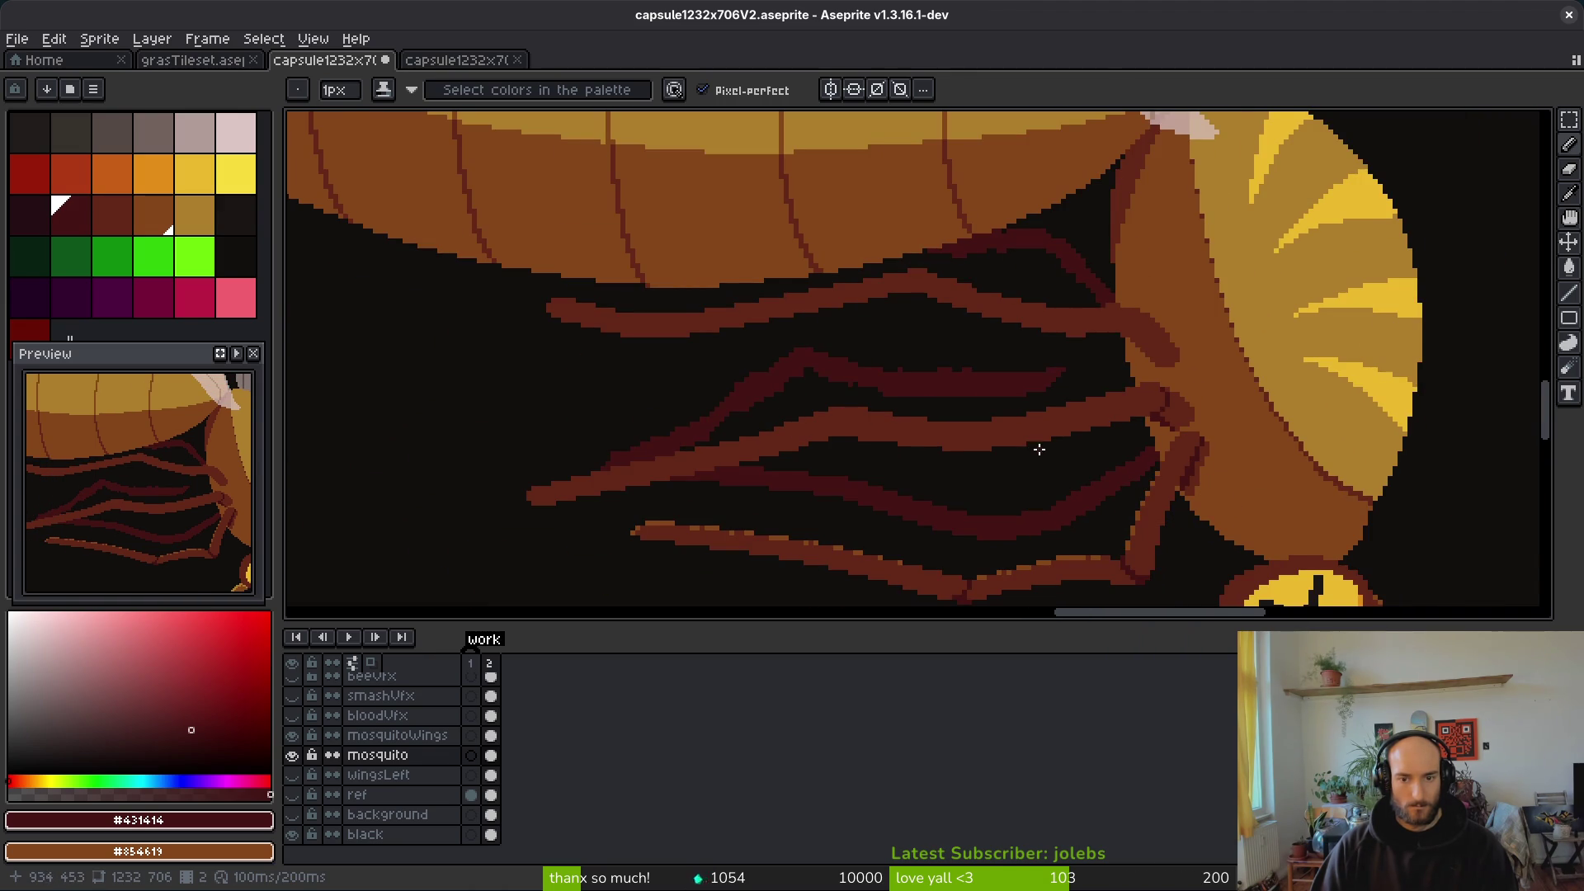
pyautogui.scroll(-2, 1030, 451)
pyautogui.scroll(3, 894, 346)
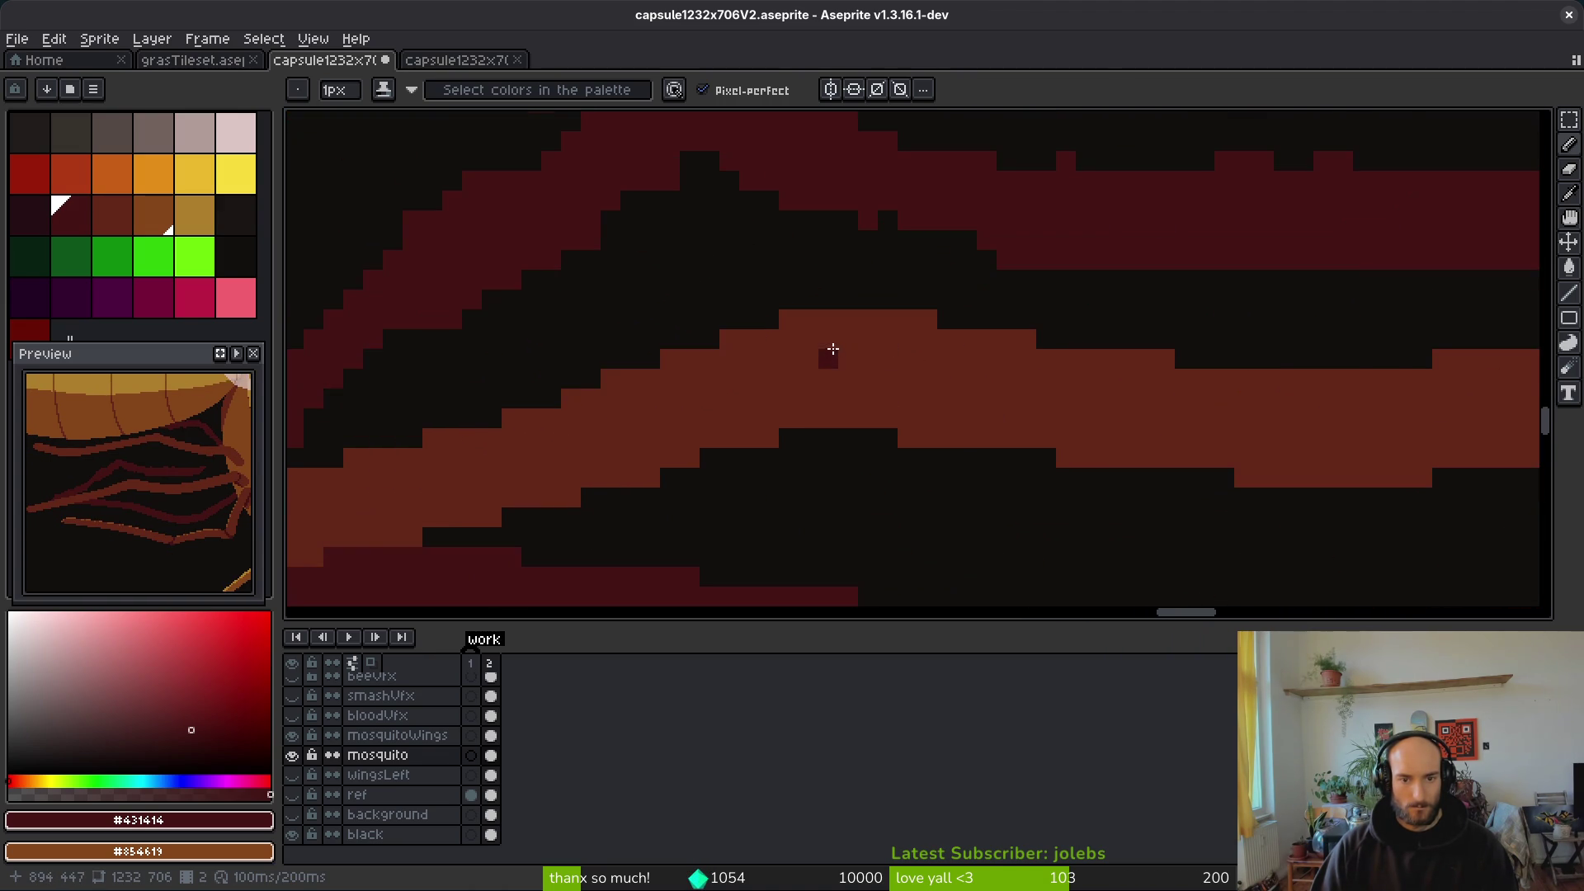
pyautogui.scroll(-2, 834, 353)
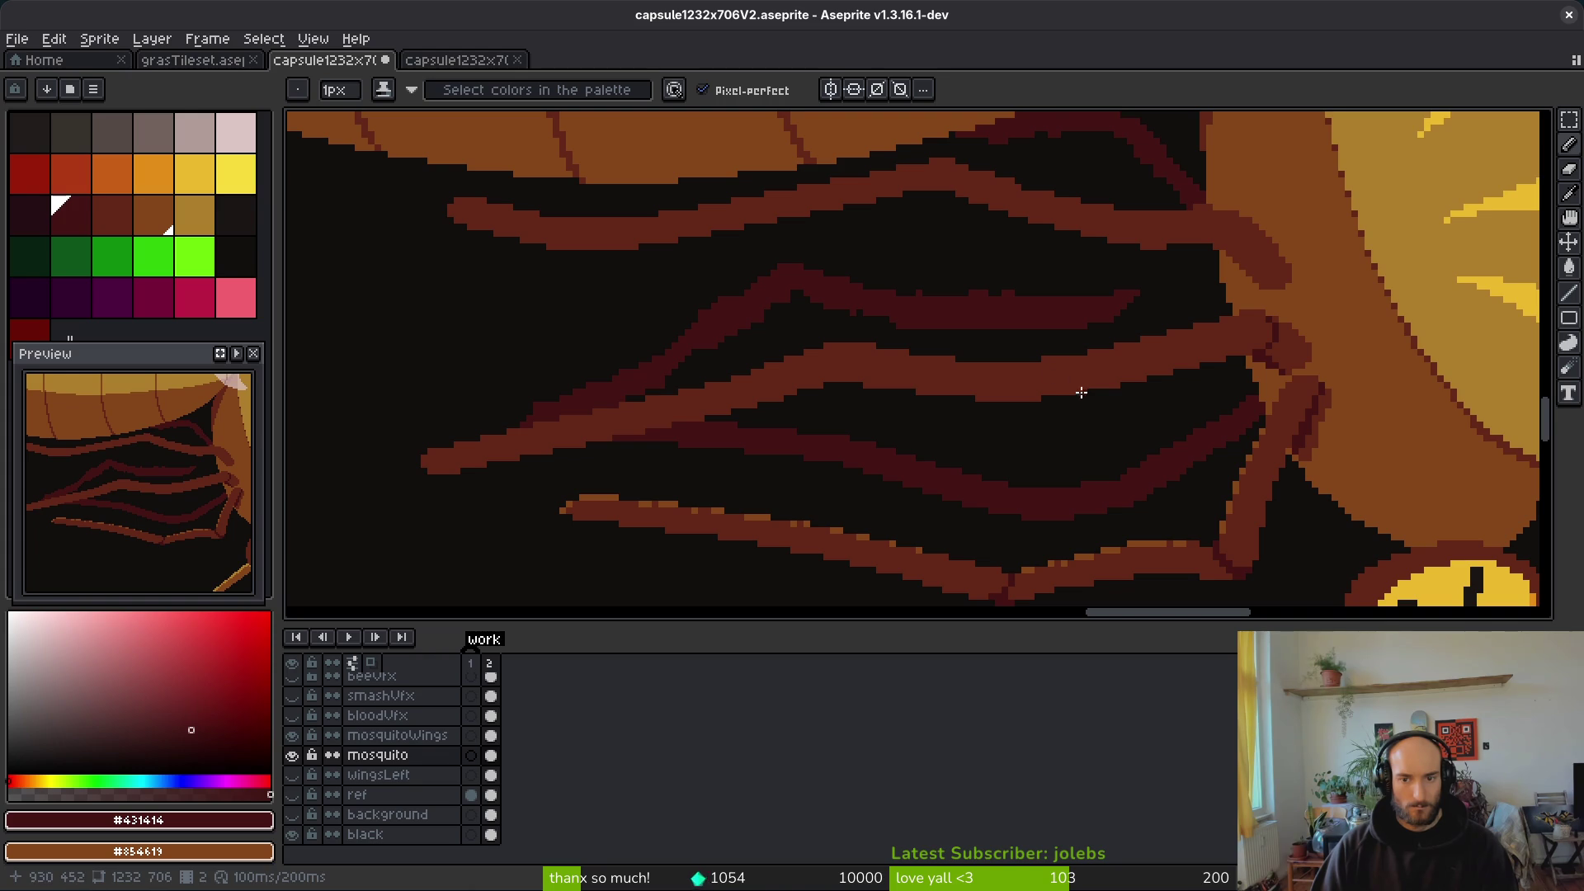
pyautogui.scroll(2, 1085, 384)
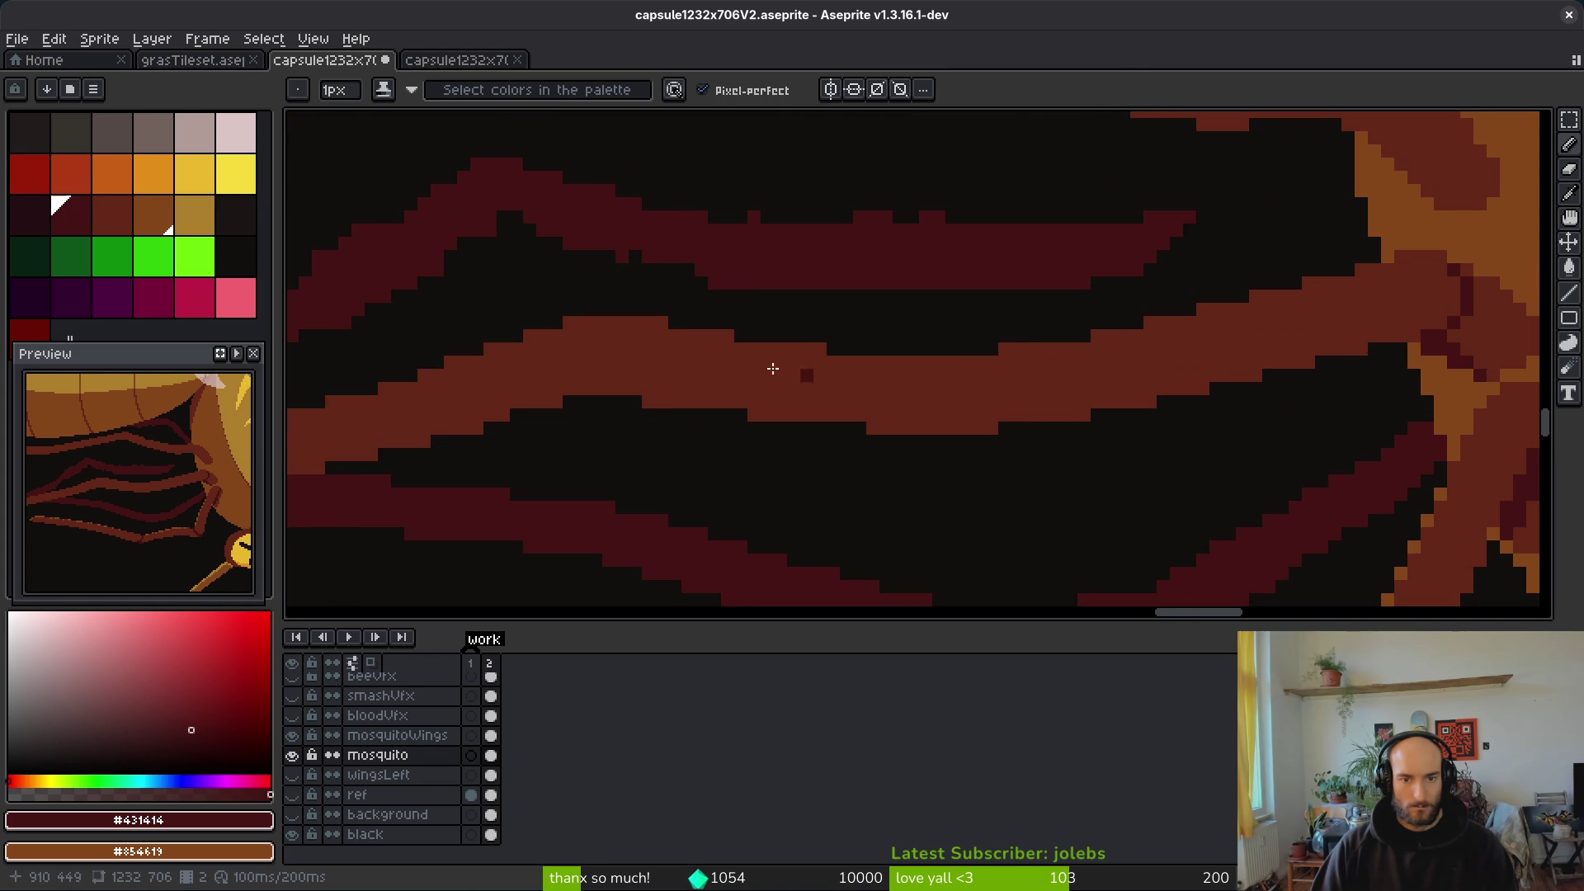
pyautogui.scroll(-2, 639, 349)
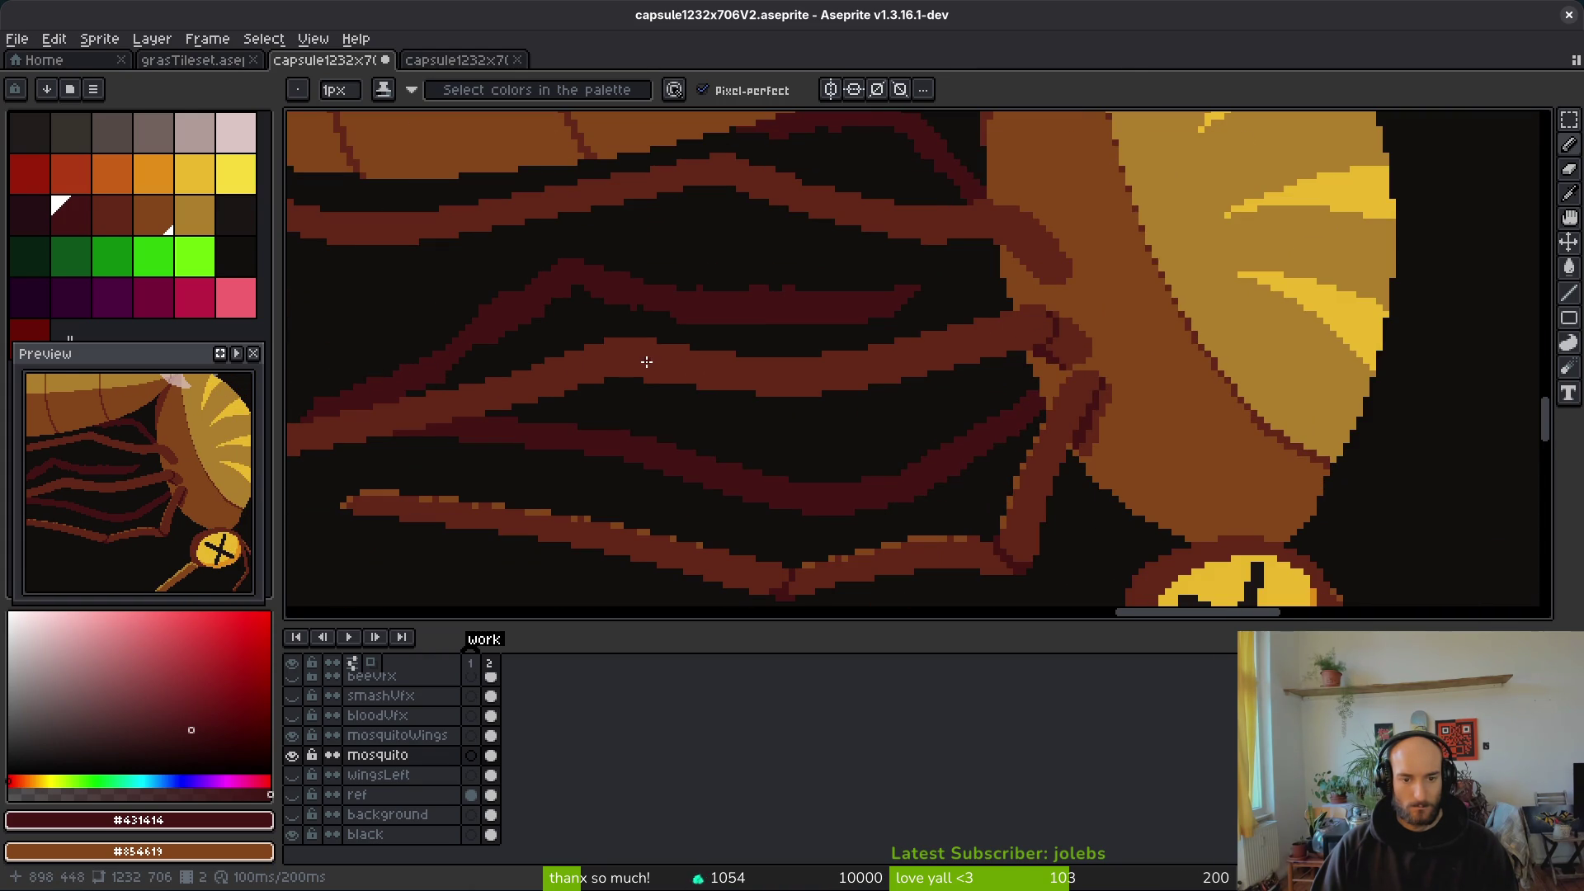
pyautogui.scroll(2, 645, 361)
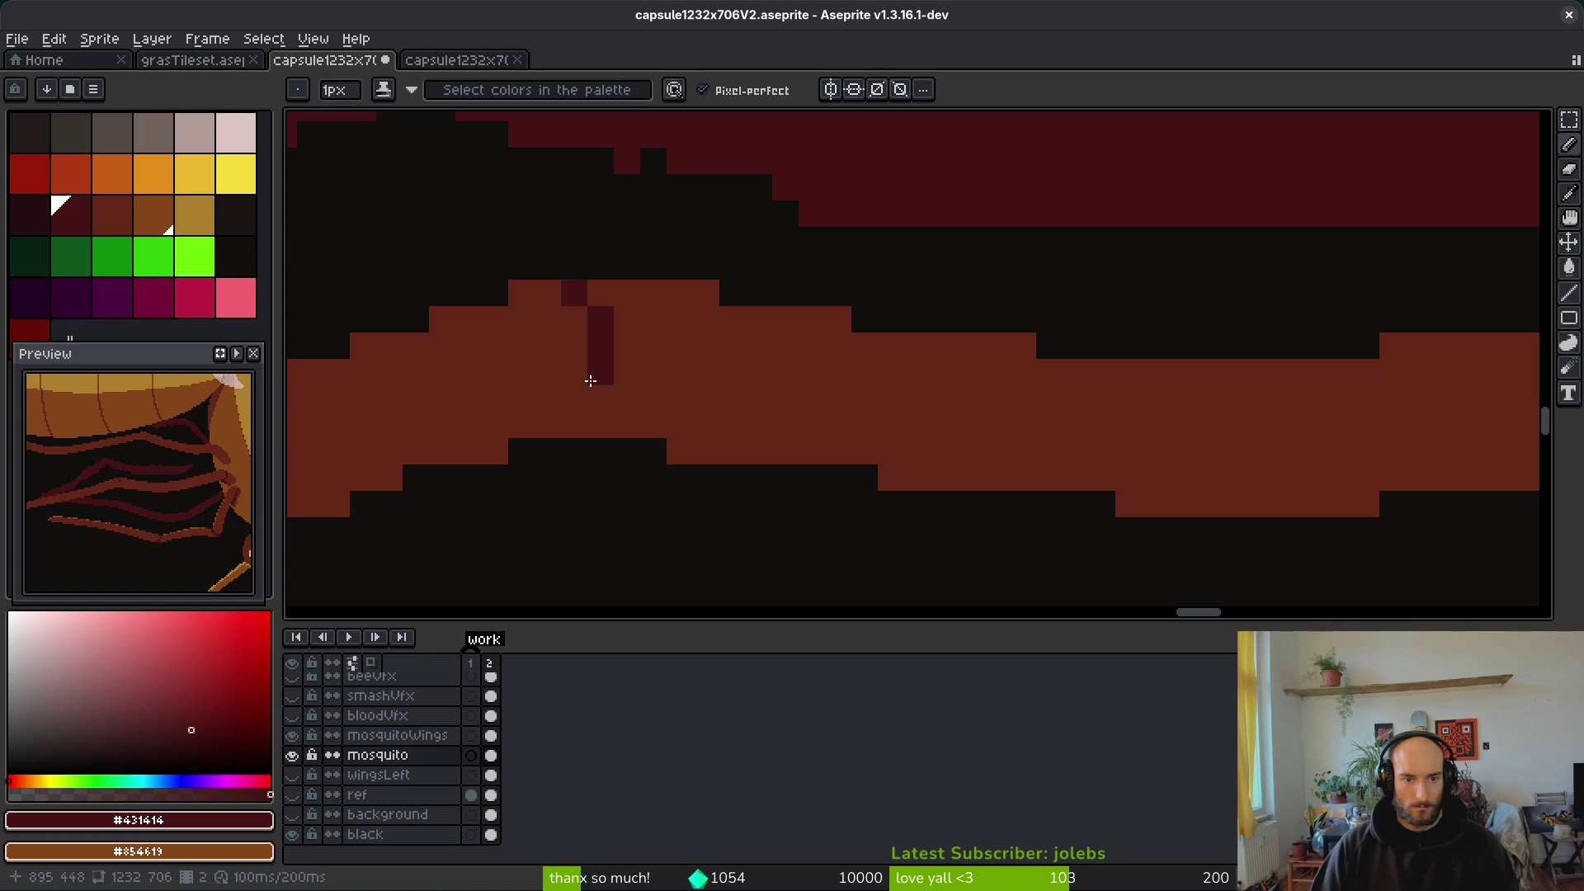
pyautogui.click(574, 397)
pyautogui.hotkey('ctrl', 'z')
pyautogui.hotkey('ctrl', 'z')
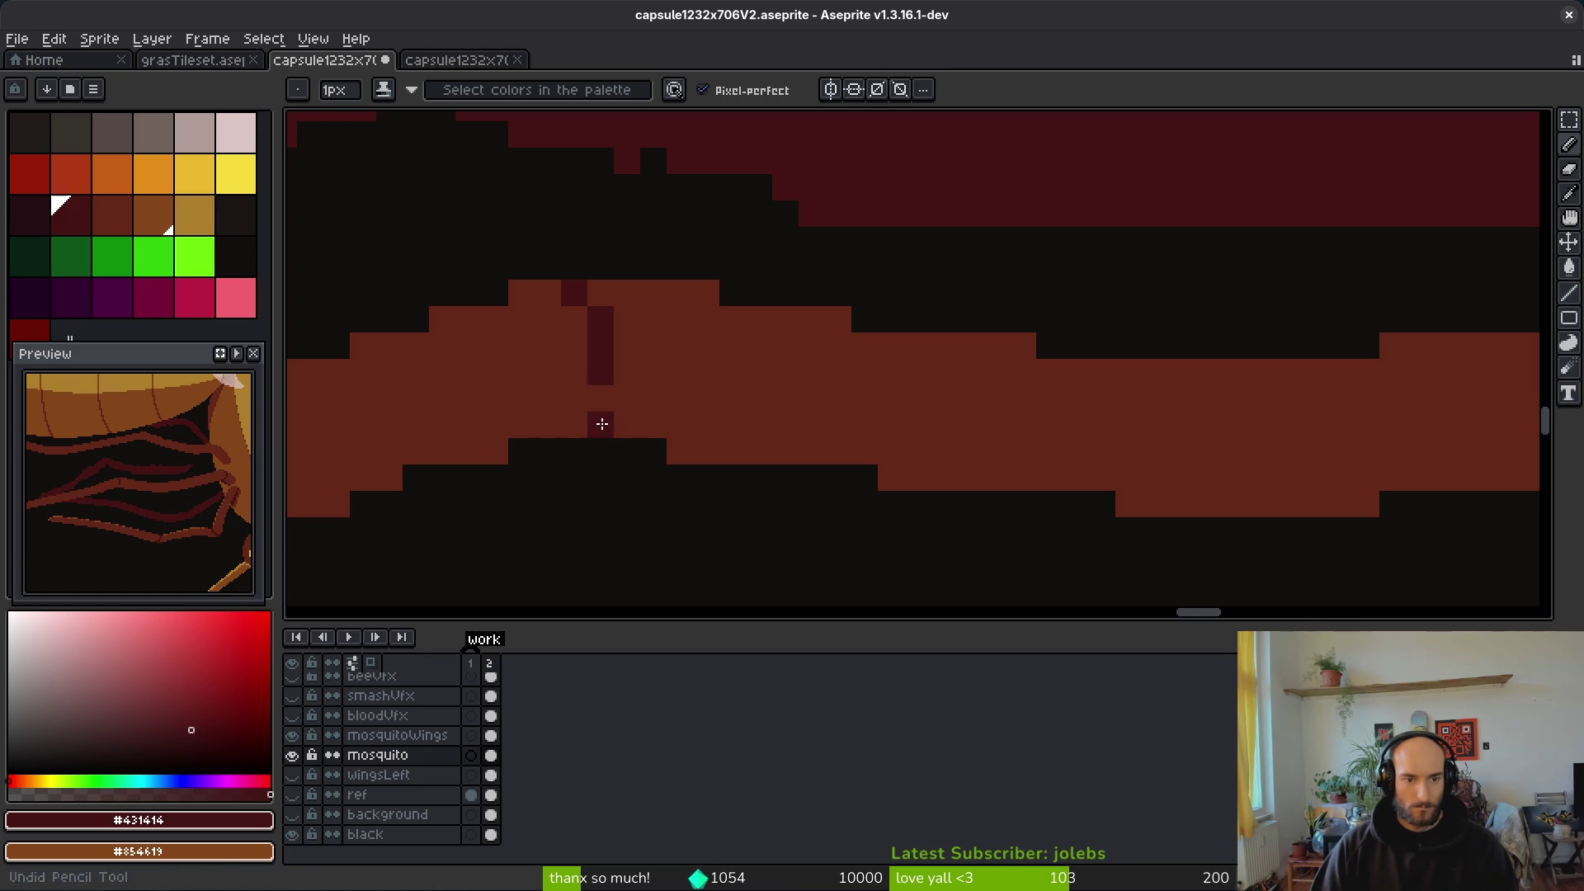
pyautogui.click(603, 401)
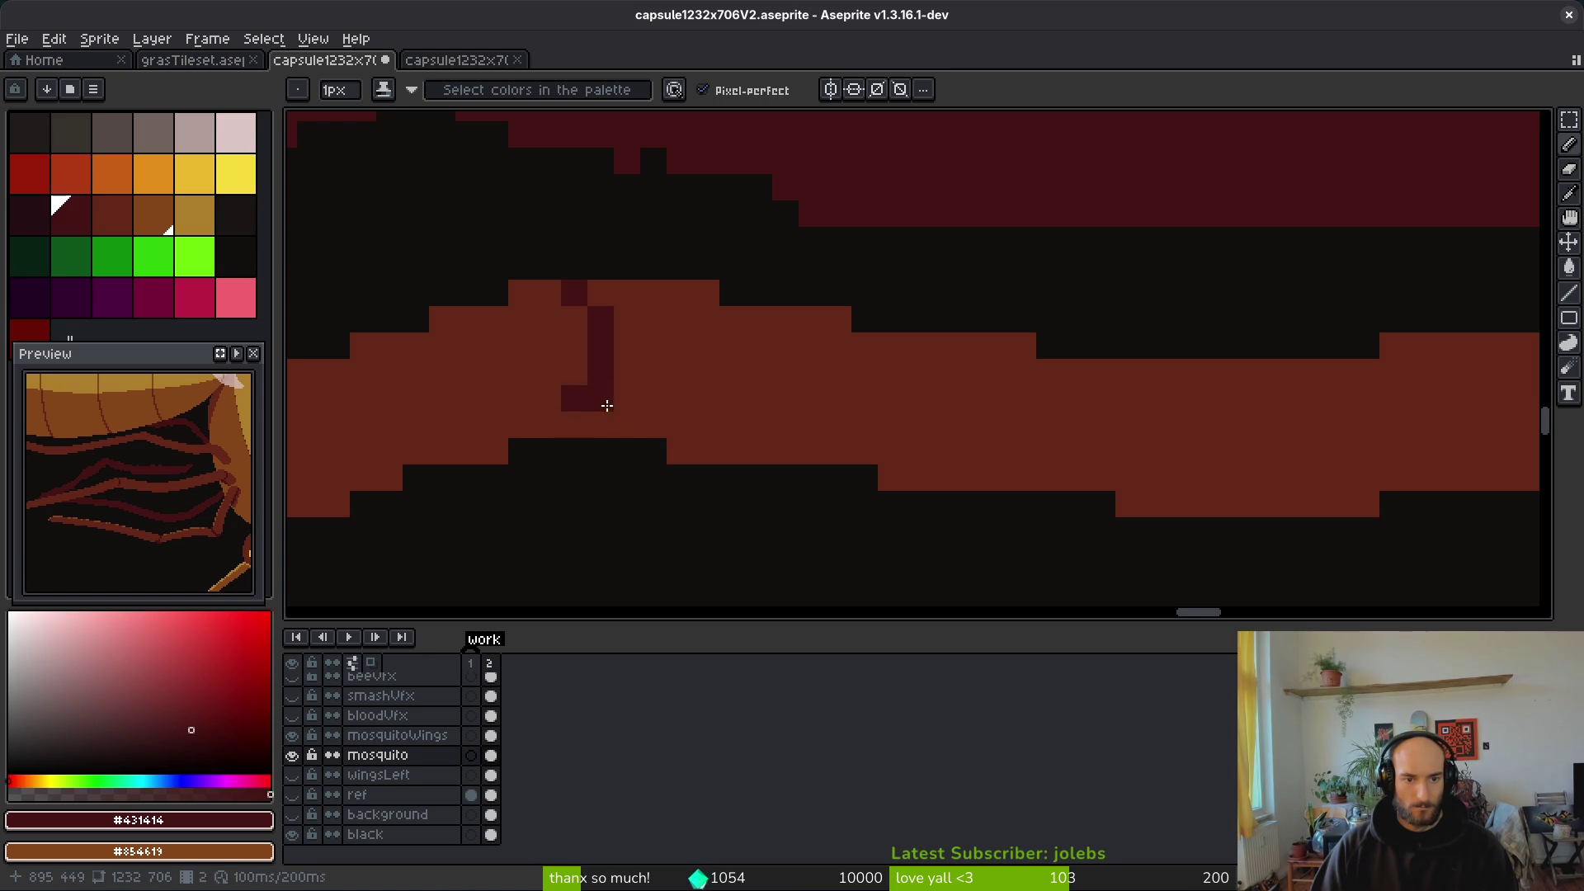
pyautogui.click(547, 428)
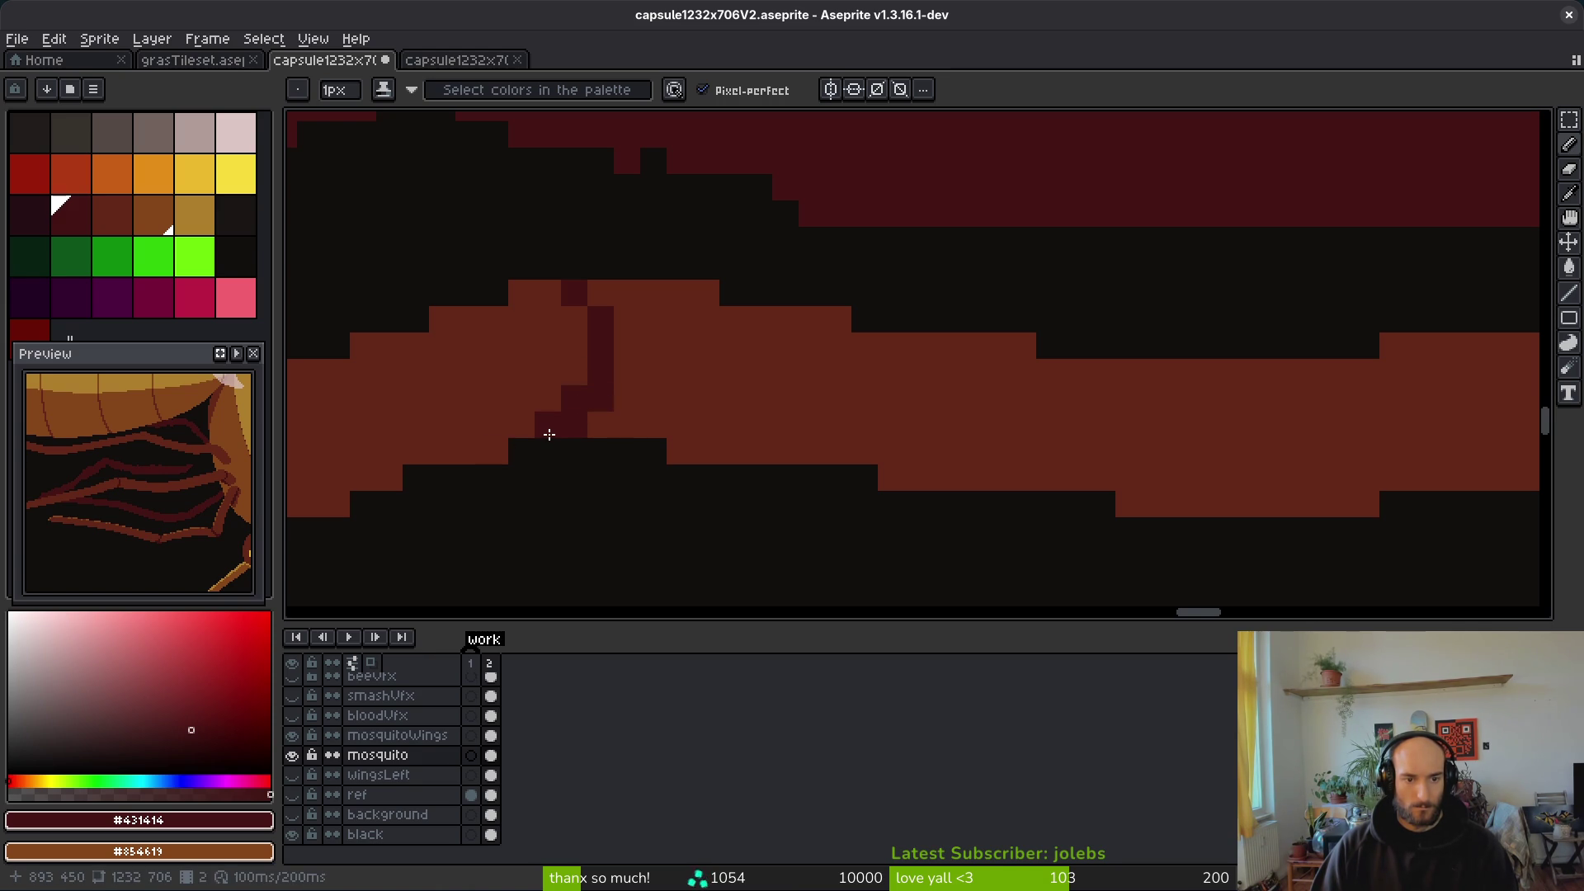
# Step: Pick leg brown #632718 to repaint stray dark pixels, and refine the joint with dark pixels
pyautogui.press('e')
pyautogui.press('b')
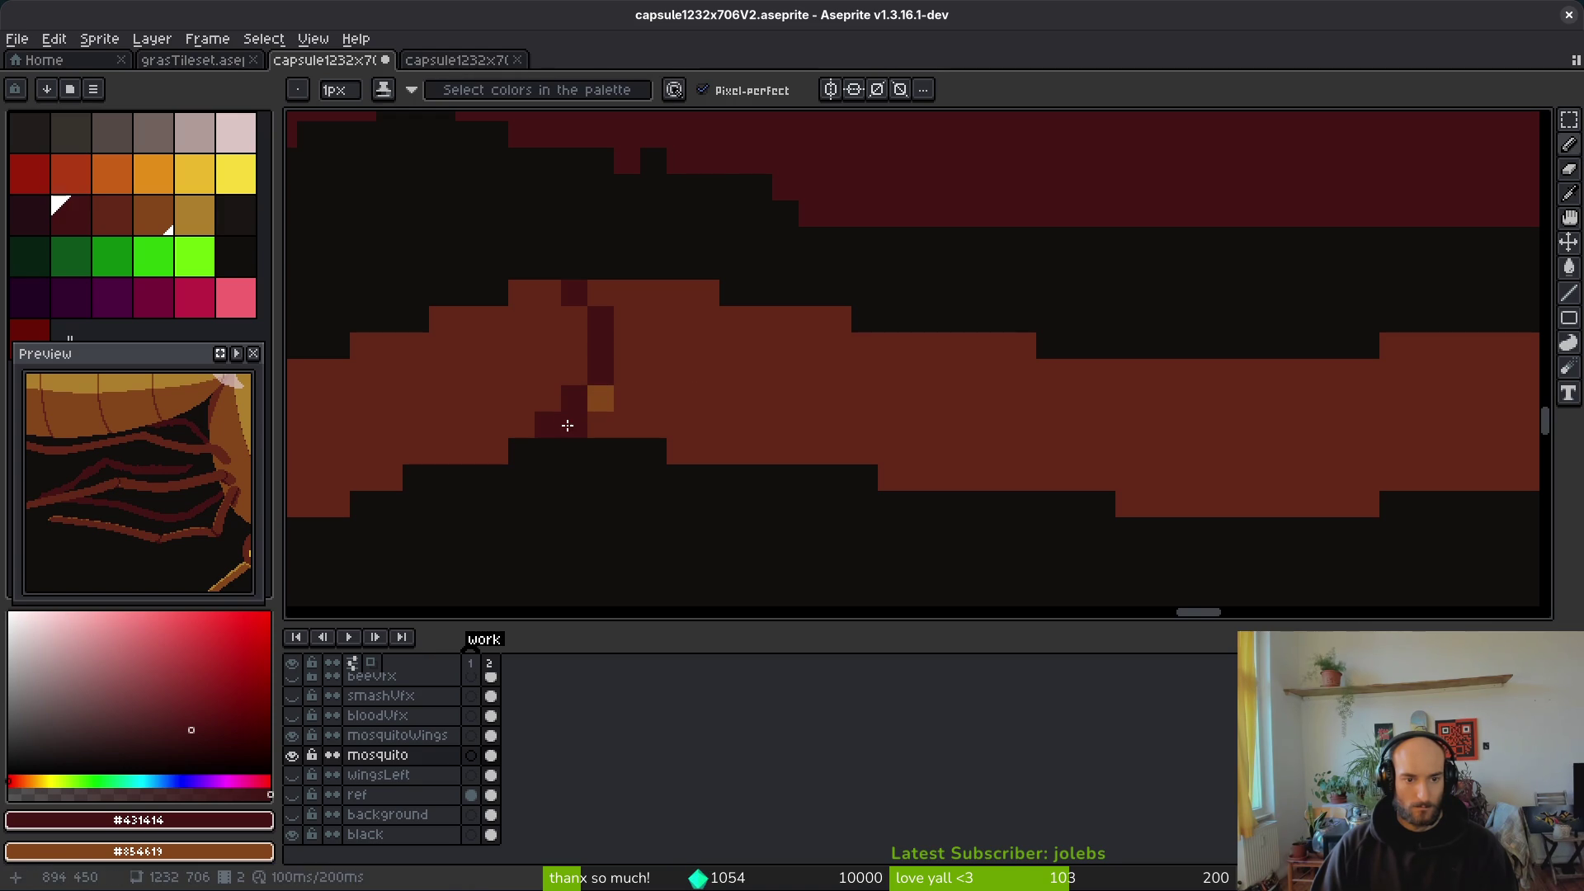
pyautogui.keyDown('alt'); pyautogui.click(652, 371); pyautogui.keyUp('alt')
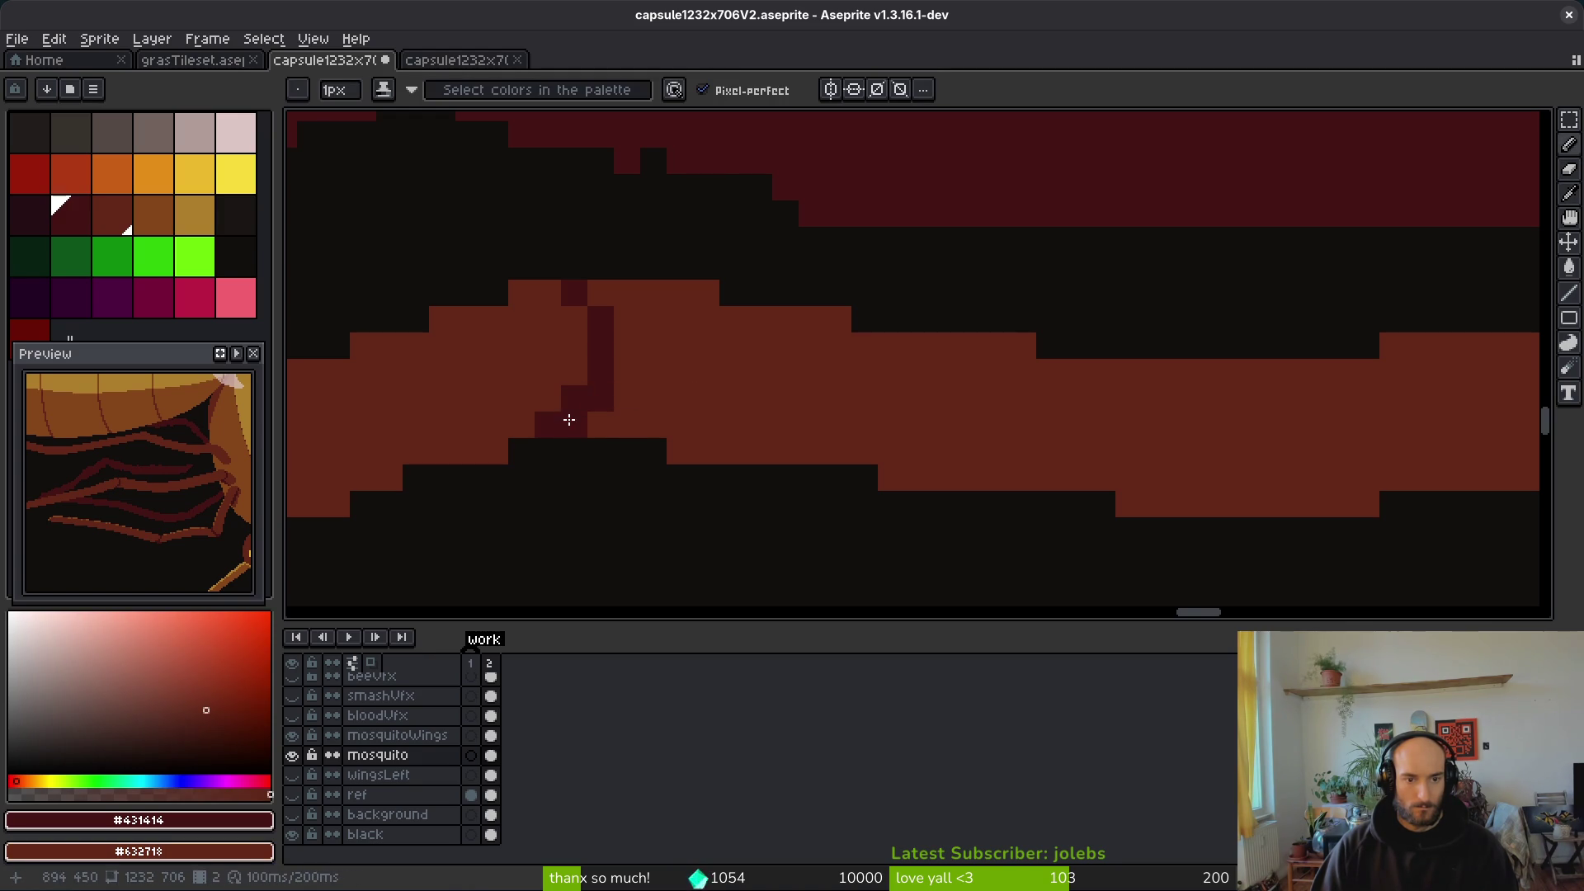
pyautogui.rightClick(548, 424)
pyautogui.click(689, 398)
pyautogui.rightClick(560, 294)
pyautogui.click(584, 317)
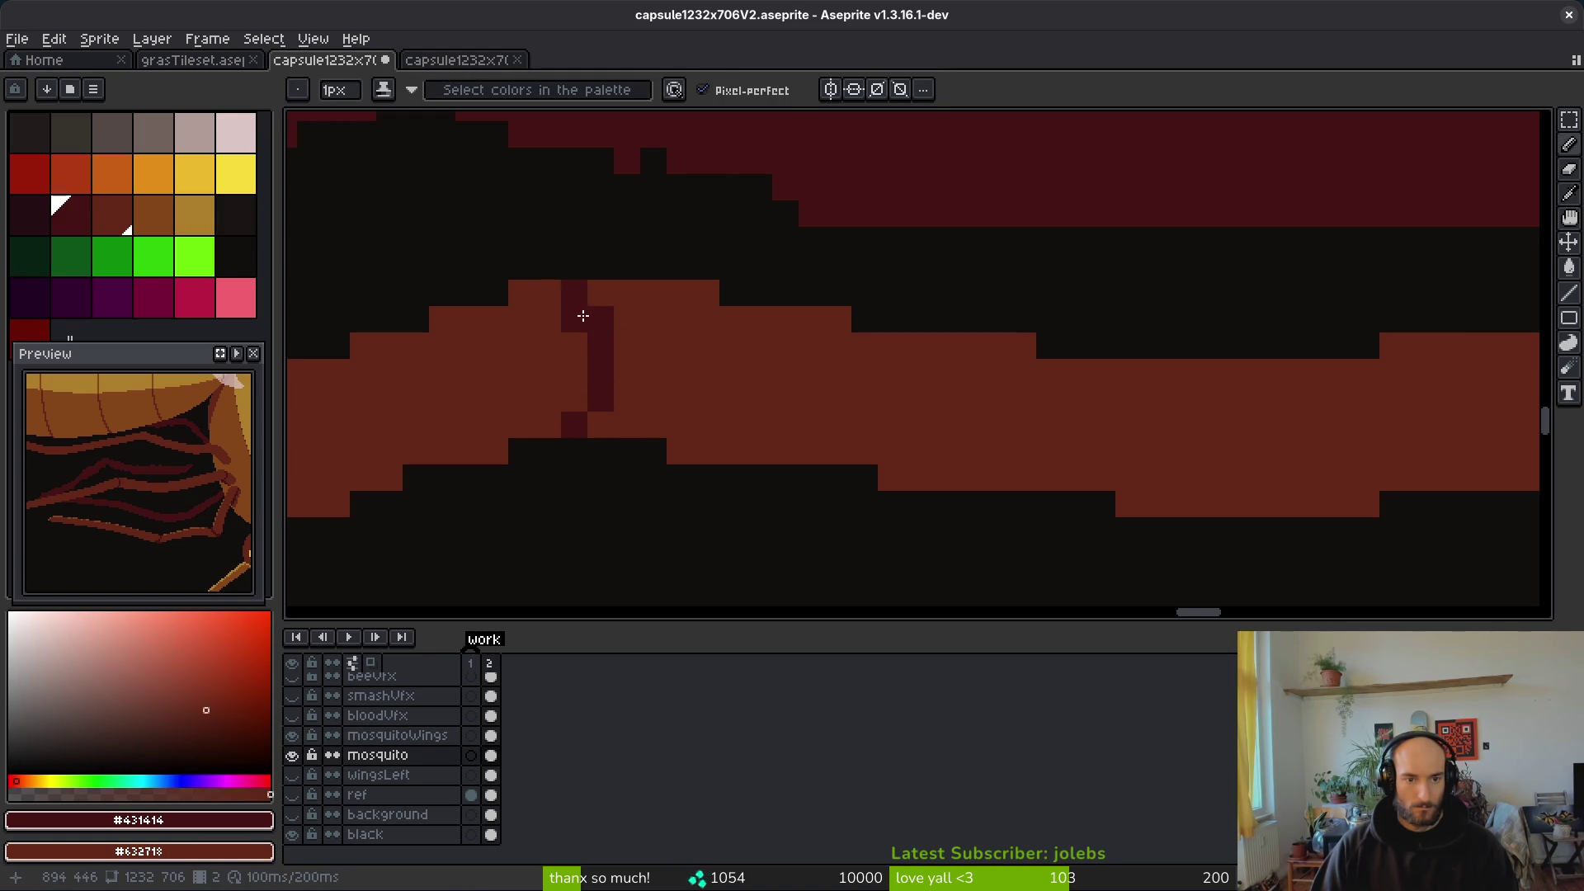
pyautogui.scroll(-5, 713, 346)
pyautogui.scroll(6, 753, 407)
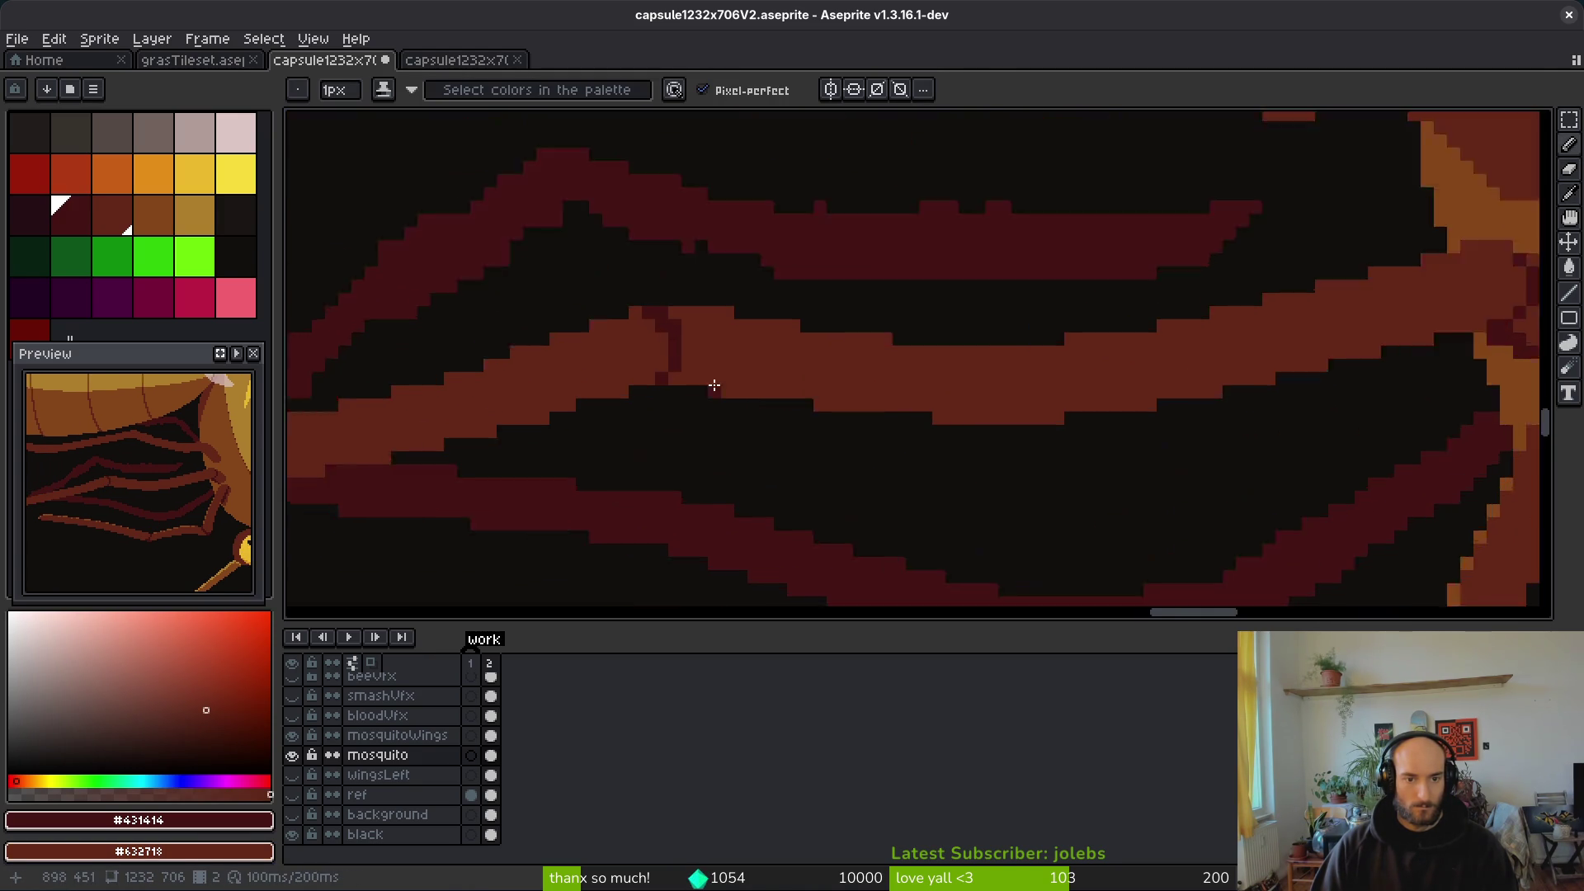
# Step: Undo the thickened joint stroke, restore one pixel to leg brown, and add a dark pixel beside it
pyautogui.moveTo(594, 278)
pyautogui.mouseDown()
pyautogui.moveTo(655, 325)
pyautogui.moveTo(651, 478)
pyautogui.moveTo(708, 471)
pyautogui.moveTo(729, 443)
pyautogui.mouseUp()
pyautogui.hotkey('ctrl', 'z')
pyautogui.rightClick(684, 278)
pyautogui.click(804, 355)
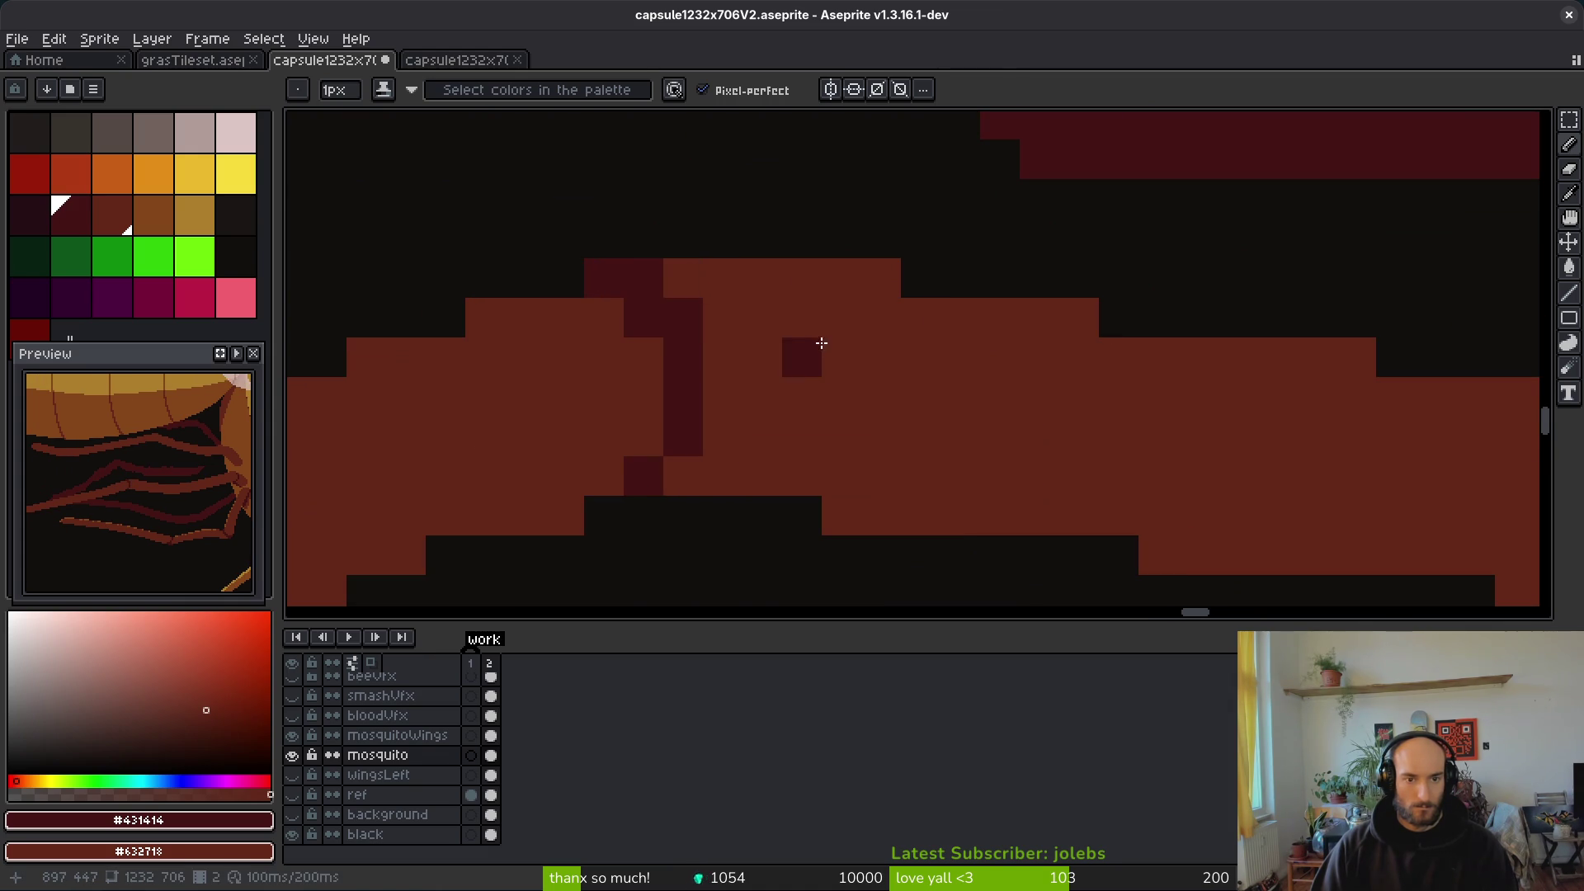
# Step: Bring more legs into view and place four #431414 pixels diagonally across the leg as a joint mark
pyautogui.scroll(-6, 859, 432)
pyautogui.scroll(5, 874, 446)
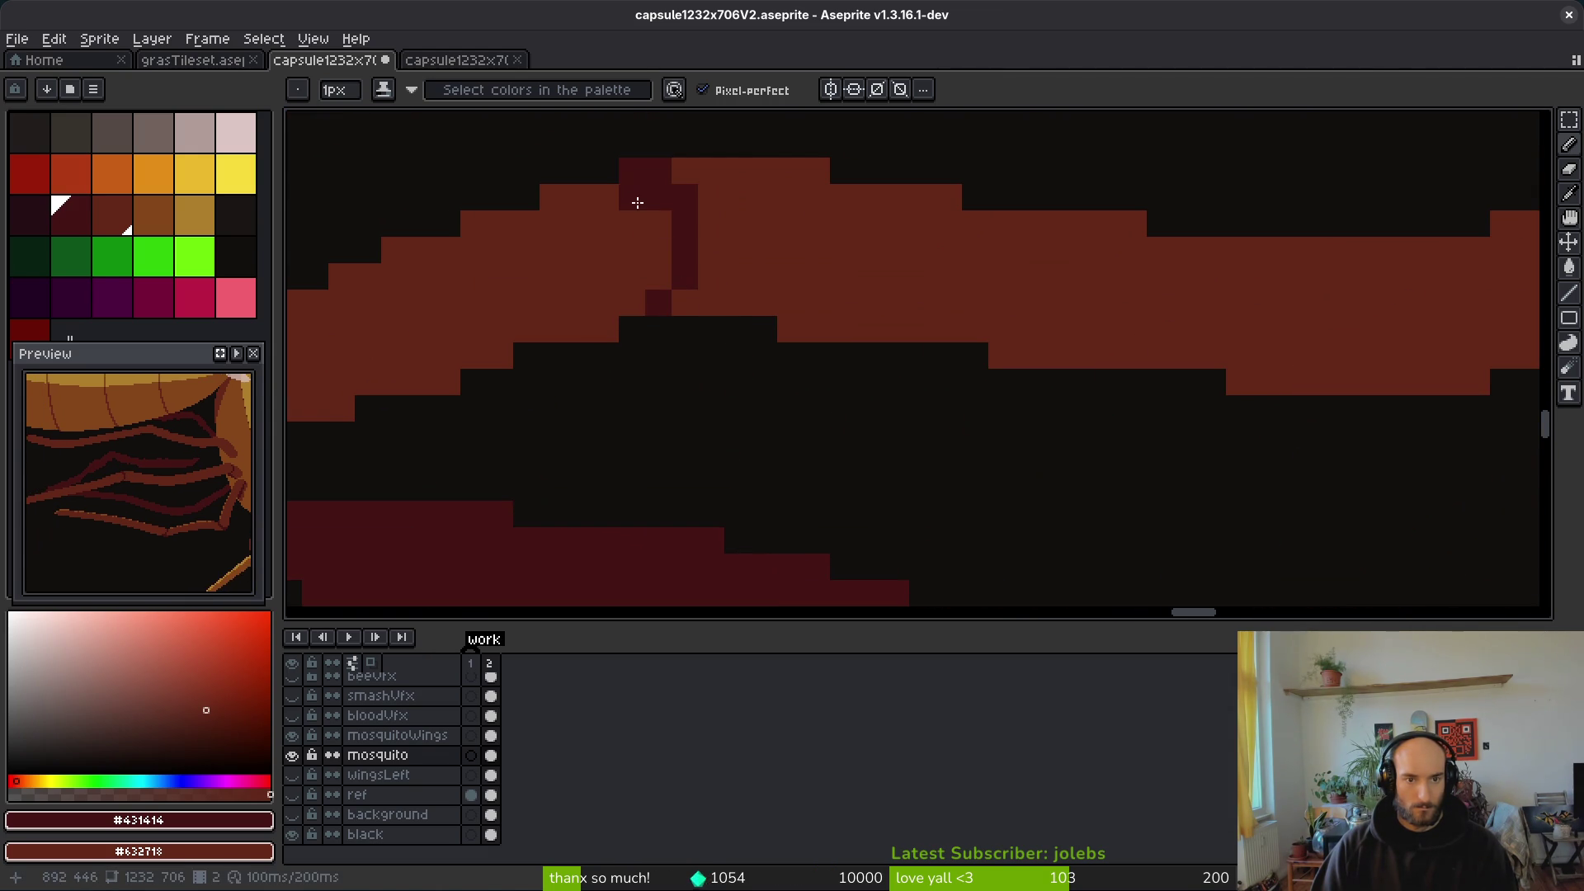
pyautogui.scroll(-3, 792, 256)
pyautogui.moveTo(853, 388)
pyautogui.mouseDown()
pyautogui.moveTo(1007, 347)
pyautogui.moveTo(928, 355)
pyautogui.mouseUp()
pyautogui.scroll(1, 1138, 269)
pyautogui.scroll(1, 972, 258)
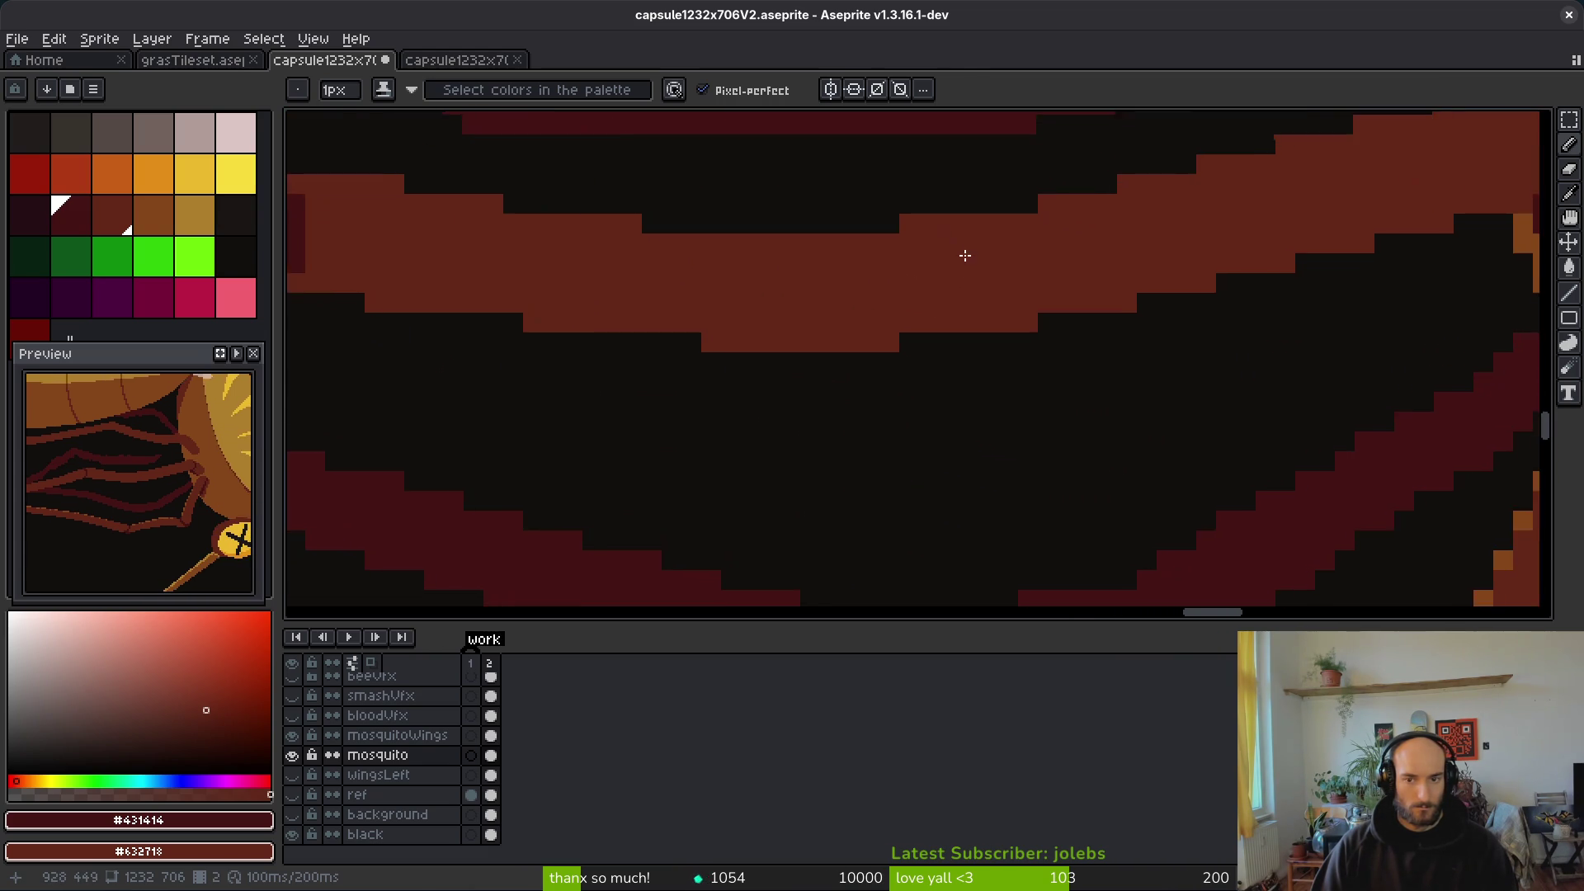
pyautogui.scroll(-2, 977, 289)
pyautogui.scroll(3, 956, 272)
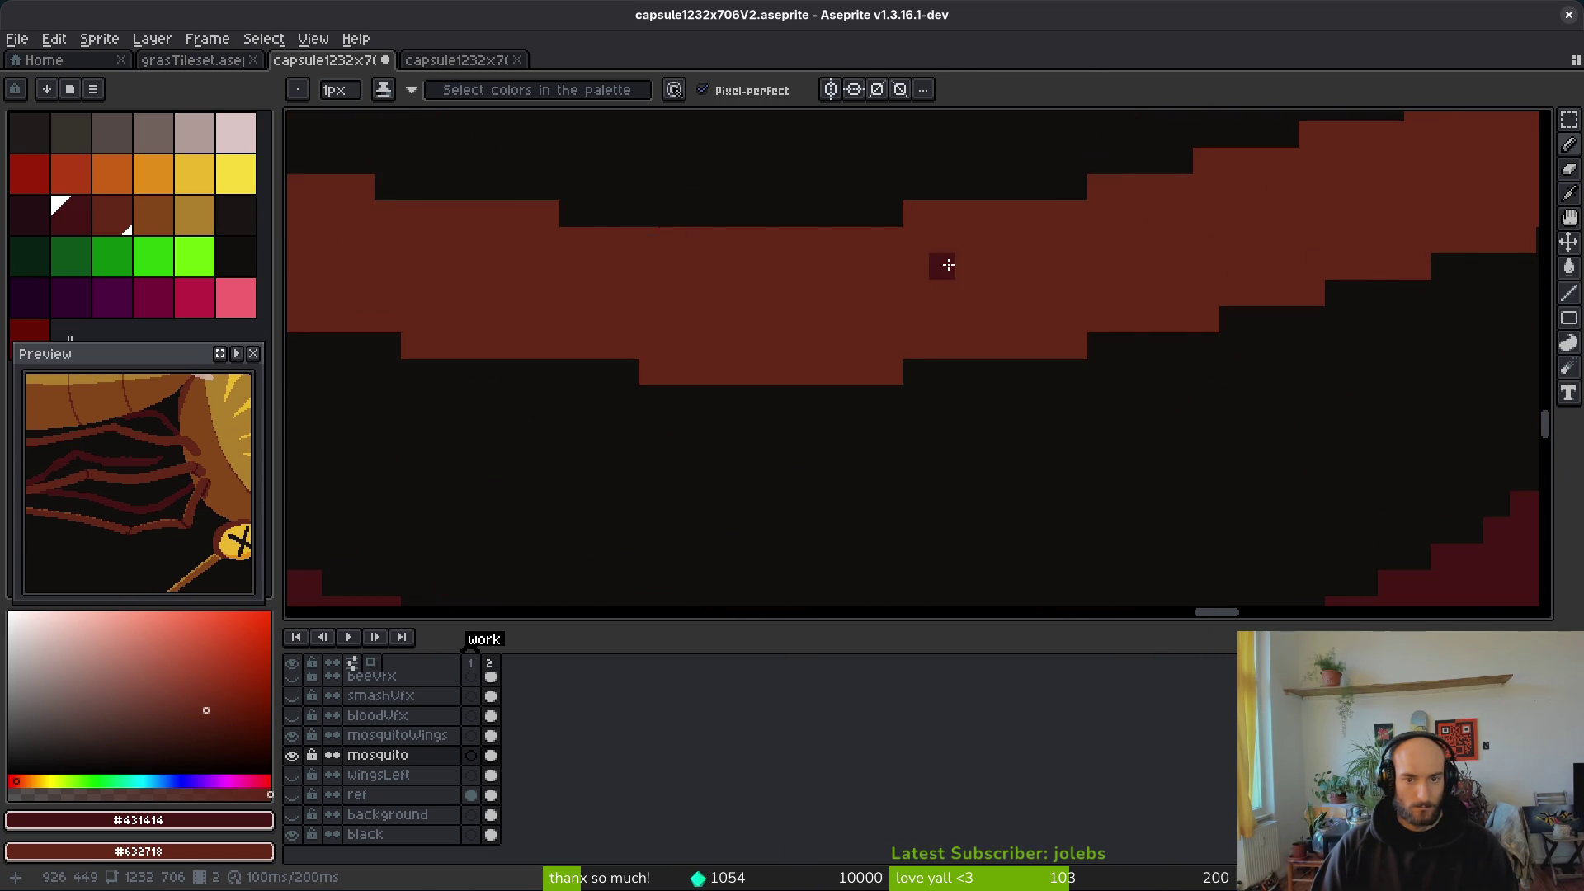
pyautogui.click(919, 234)
pyautogui.click(917, 265)
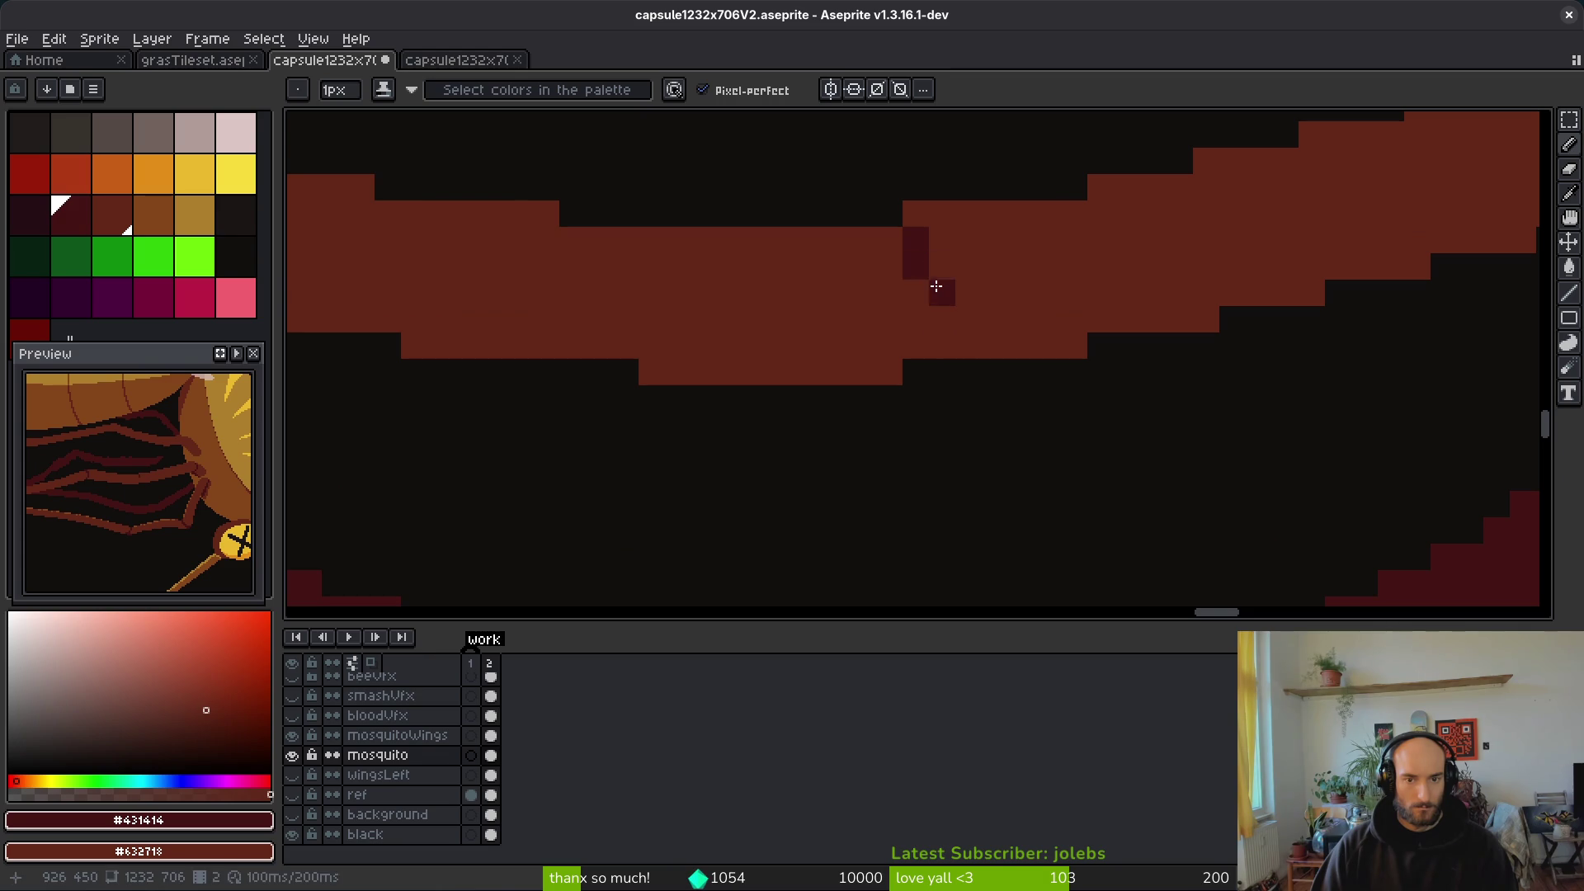
pyautogui.click(969, 345)
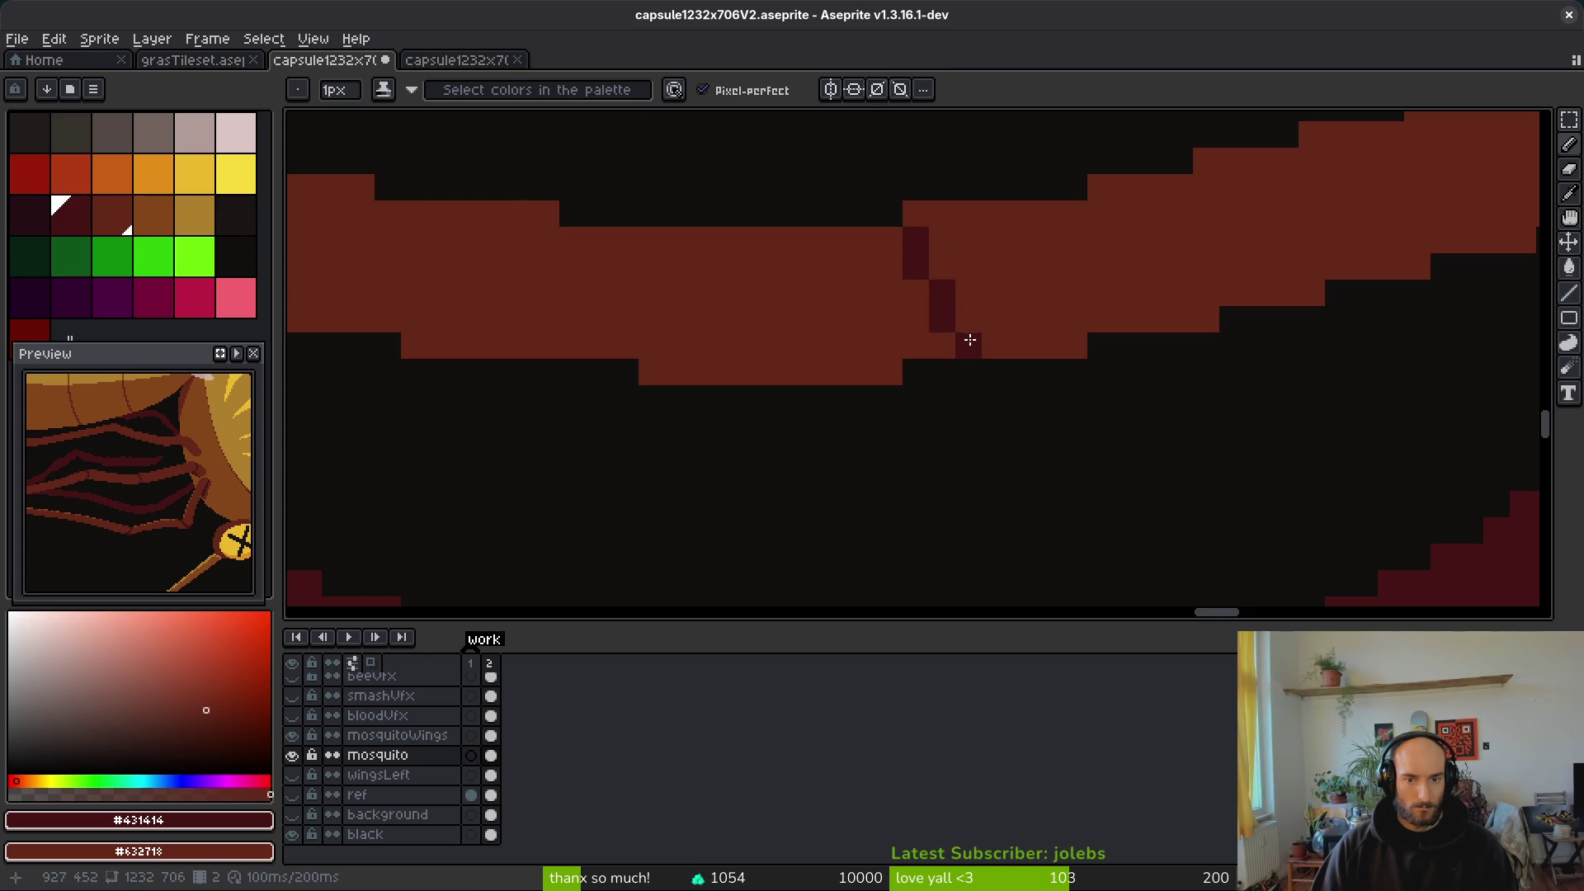
pyautogui.click(944, 346)
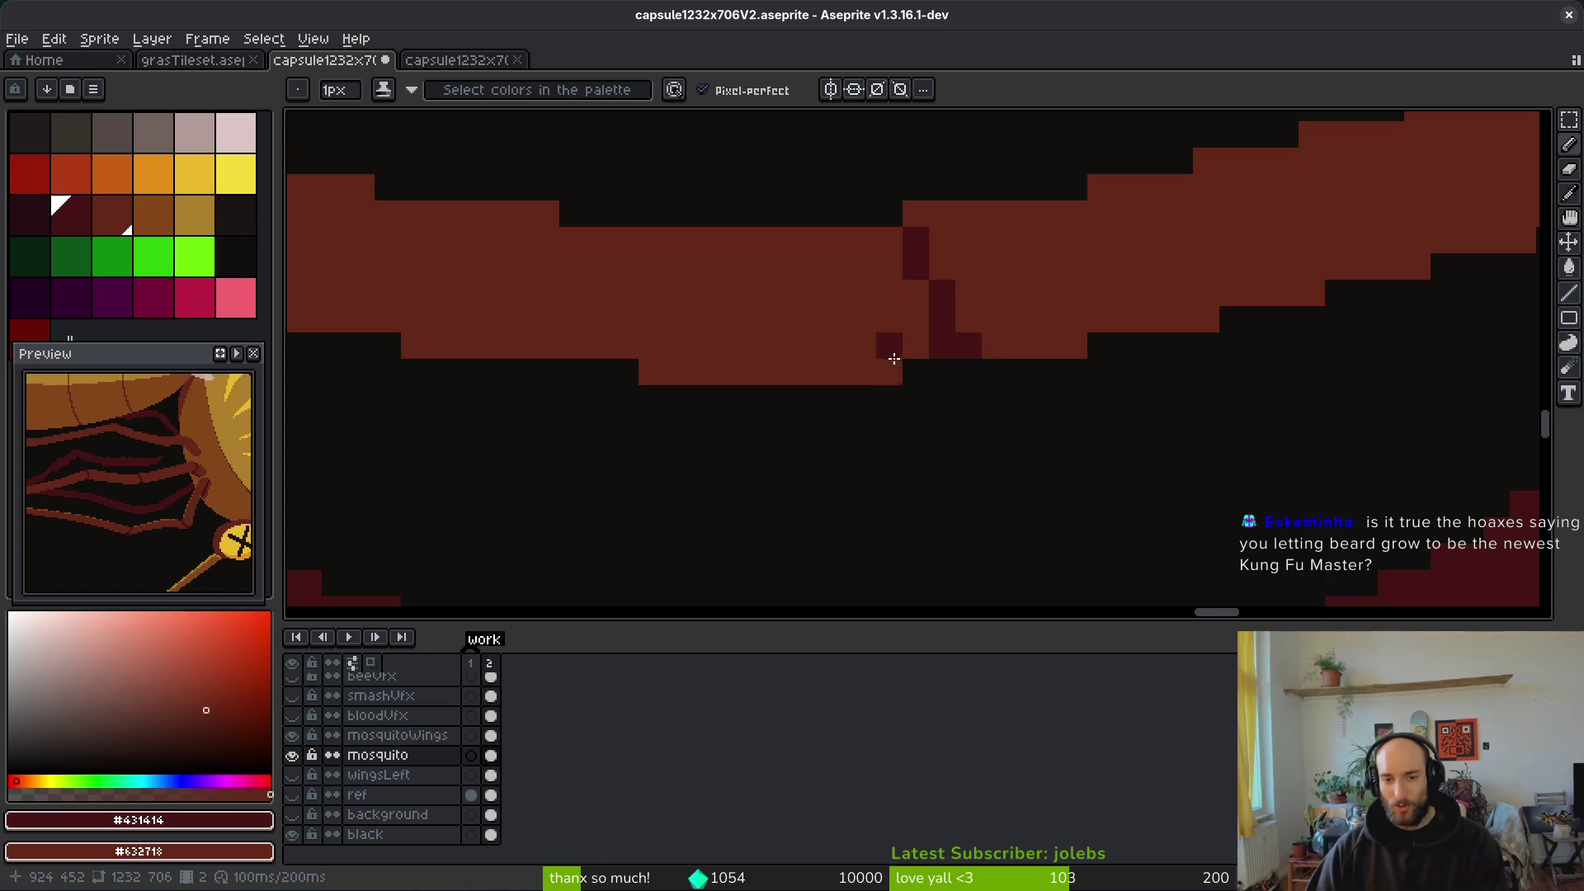
pyautogui.scroll(-5, 1024, 319)
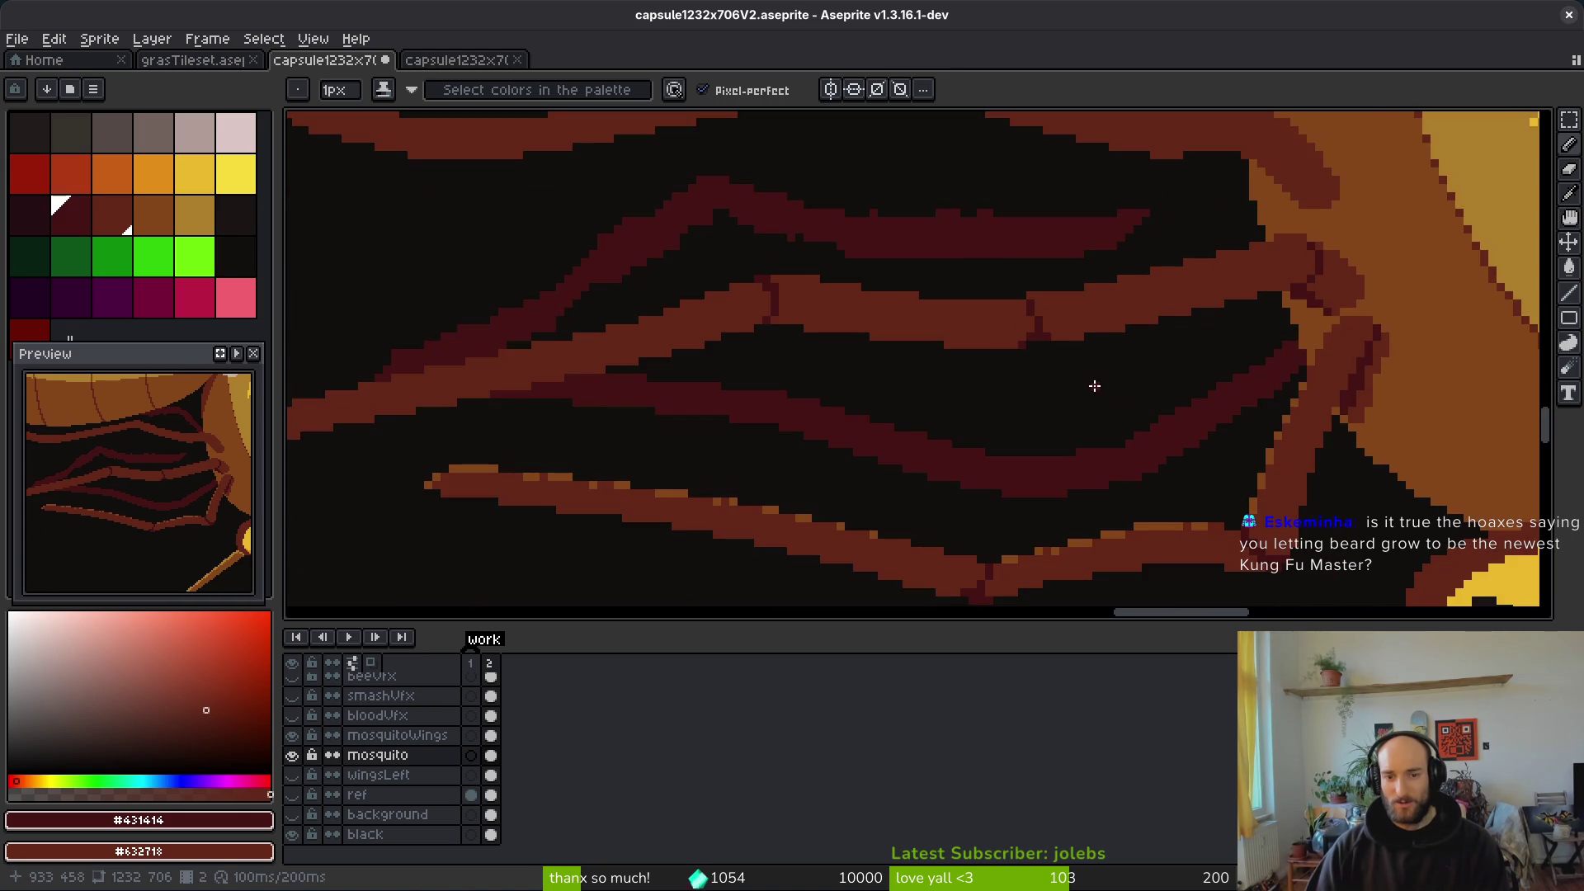
# Step: Pick the leg's red-brown #632718 and paint over the stray dark pixels
pyautogui.scroll(-3, 1032, 359)
pyautogui.scroll(3, 1048, 387)
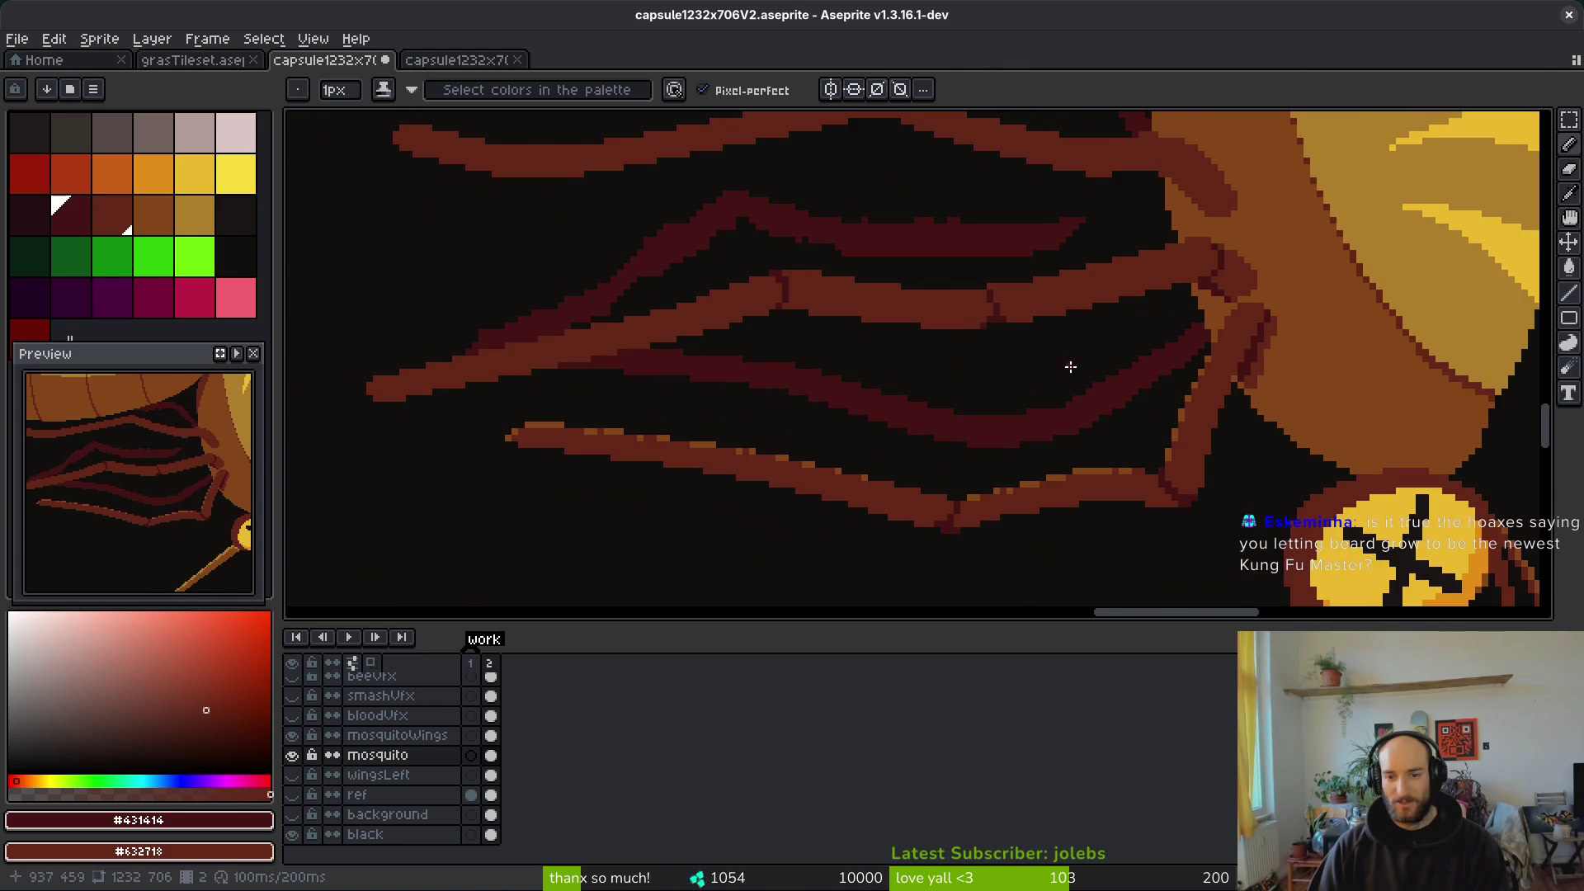
pyautogui.scroll(3, 1070, 367)
pyautogui.scroll(3, 976, 299)
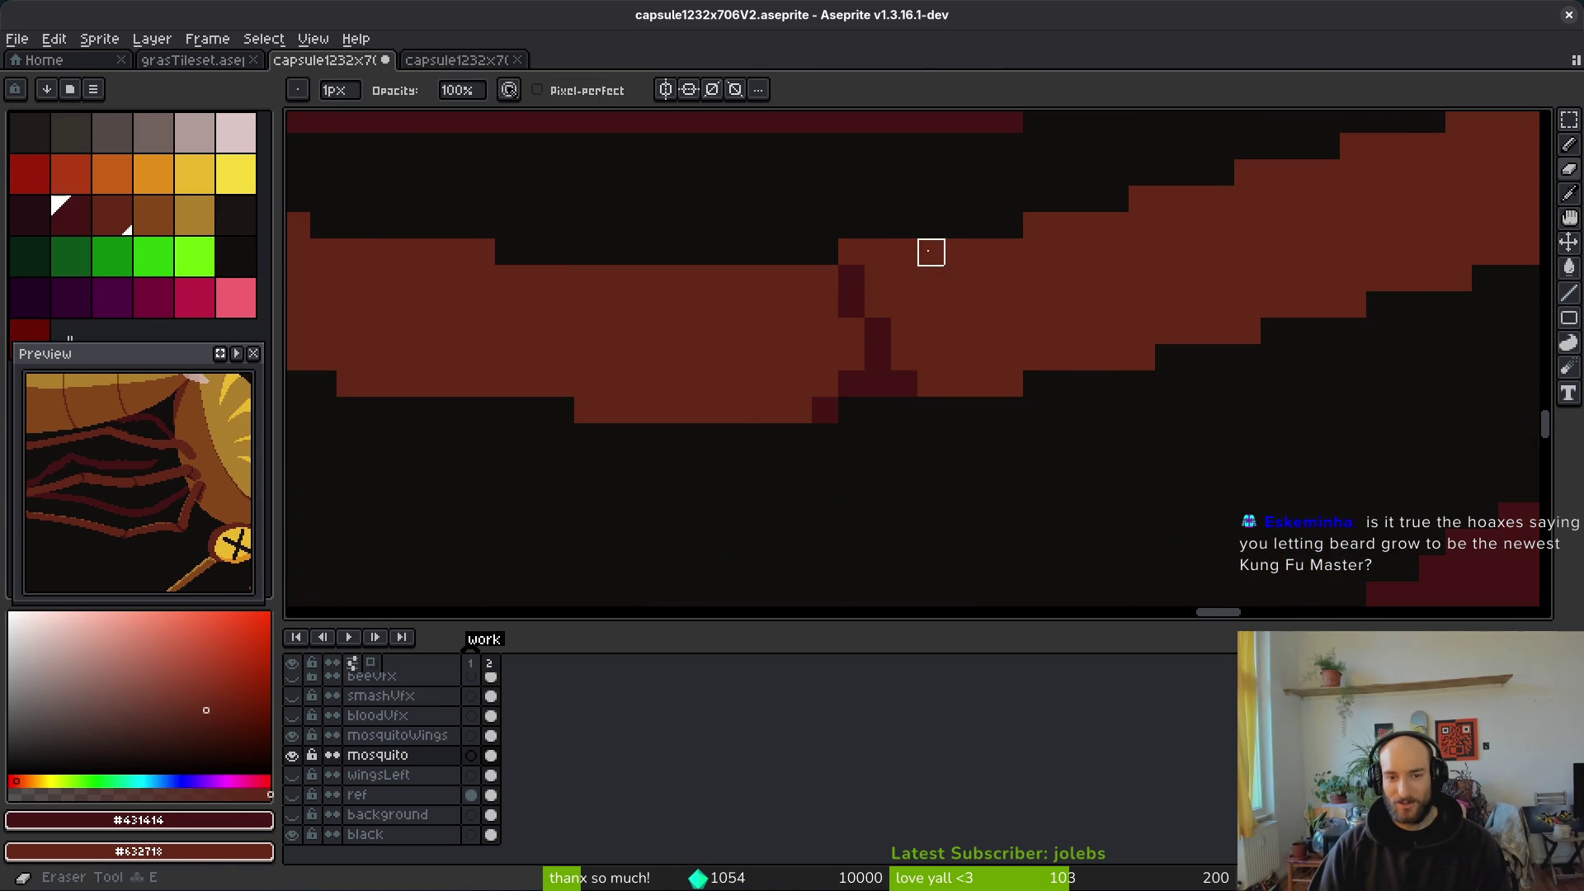
pyautogui.keyDown('alt'); pyautogui.click(865, 323); pyautogui.keyUp('alt')
pyautogui.moveTo(873, 329)
pyautogui.mouseDown()
pyautogui.moveTo(913, 354)
pyautogui.moveTo(916, 382)
pyautogui.mouseUp()
pyautogui.scroll(-3, 1014, 376)
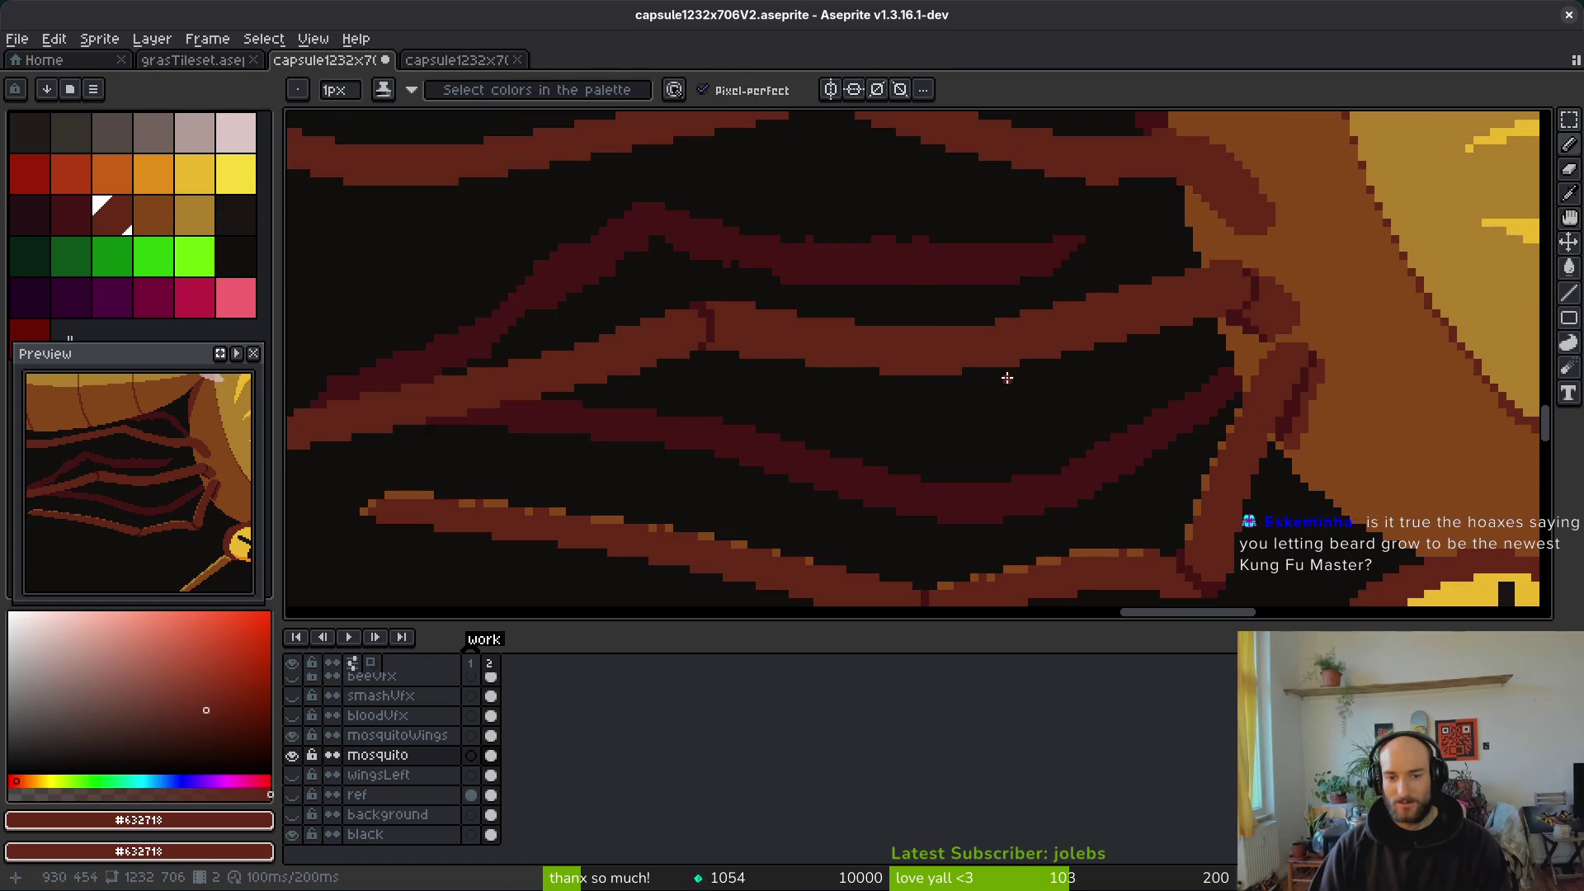
pyautogui.scroll(3, 928, 346)
# Step: Try erasing a strip of the leg, undo it, then fill the small black notch with red-brown
pyautogui.press('e')
pyautogui.moveTo(887, 325); pyautogui.dragTo(1048, 346)
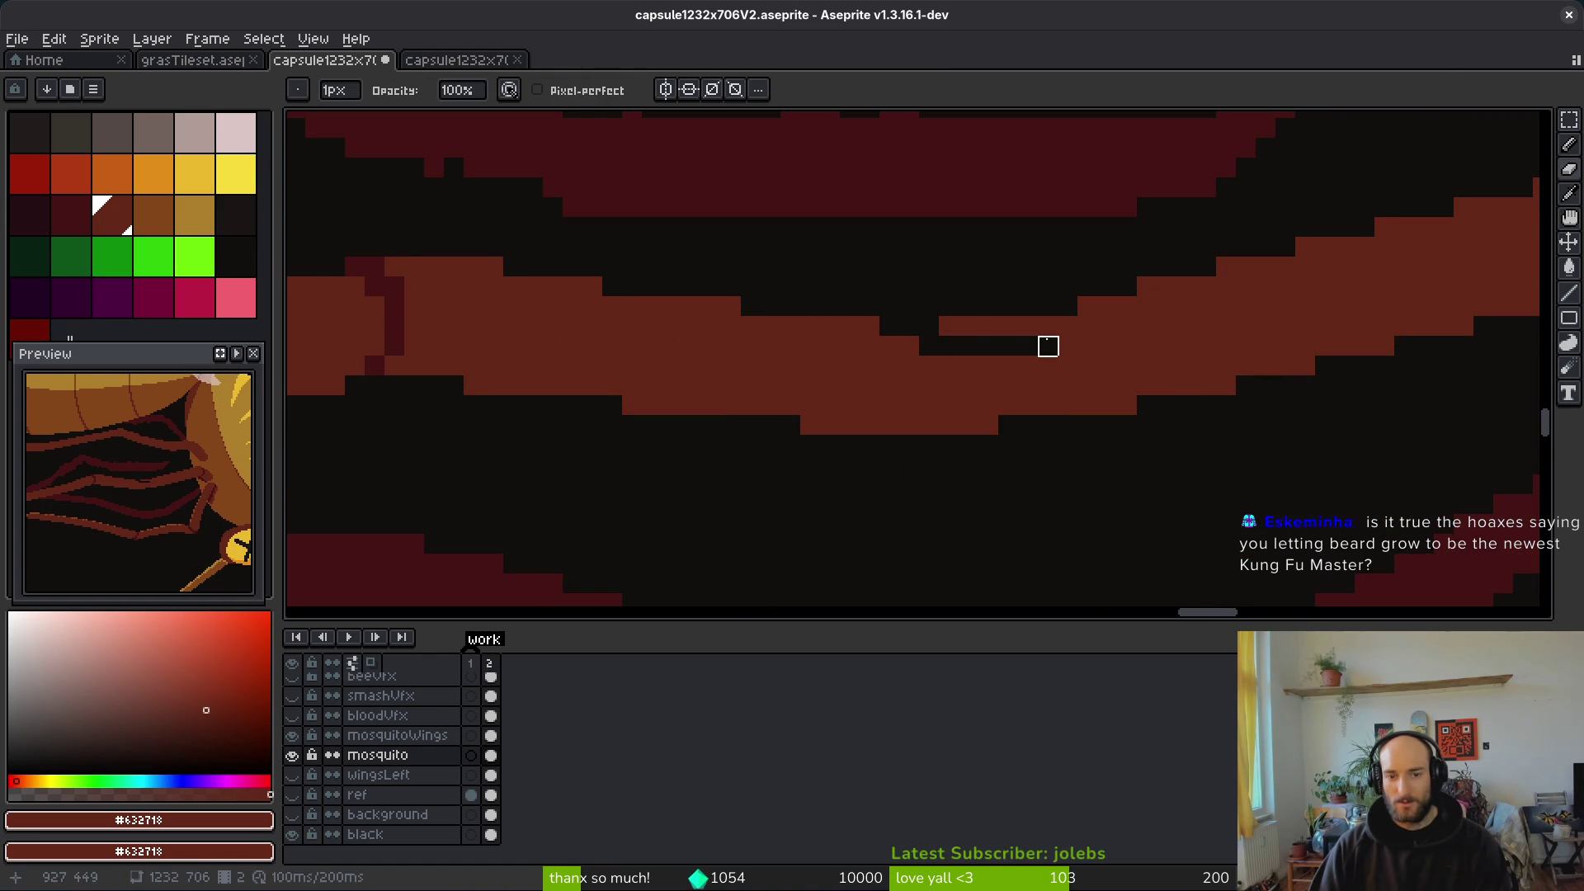
pyautogui.hotkey('ctrl', 'z')
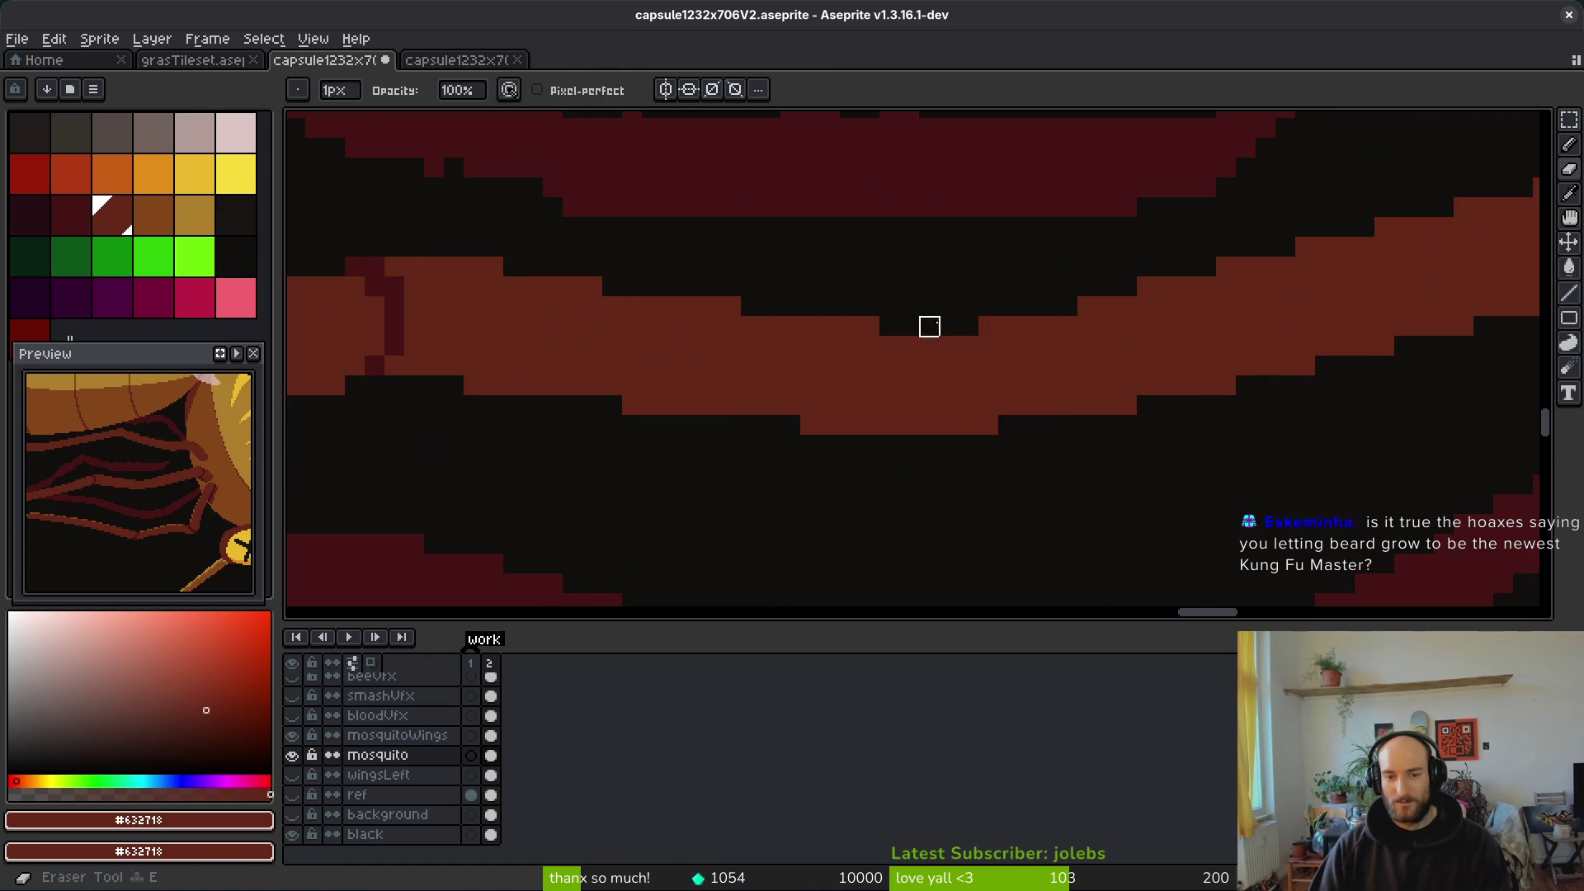
pyautogui.scroll(-5, 1193, 393)
pyautogui.scroll(1, 1103, 414)
pyautogui.scroll(2, 696, 392)
pyautogui.scroll(2, 743, 354)
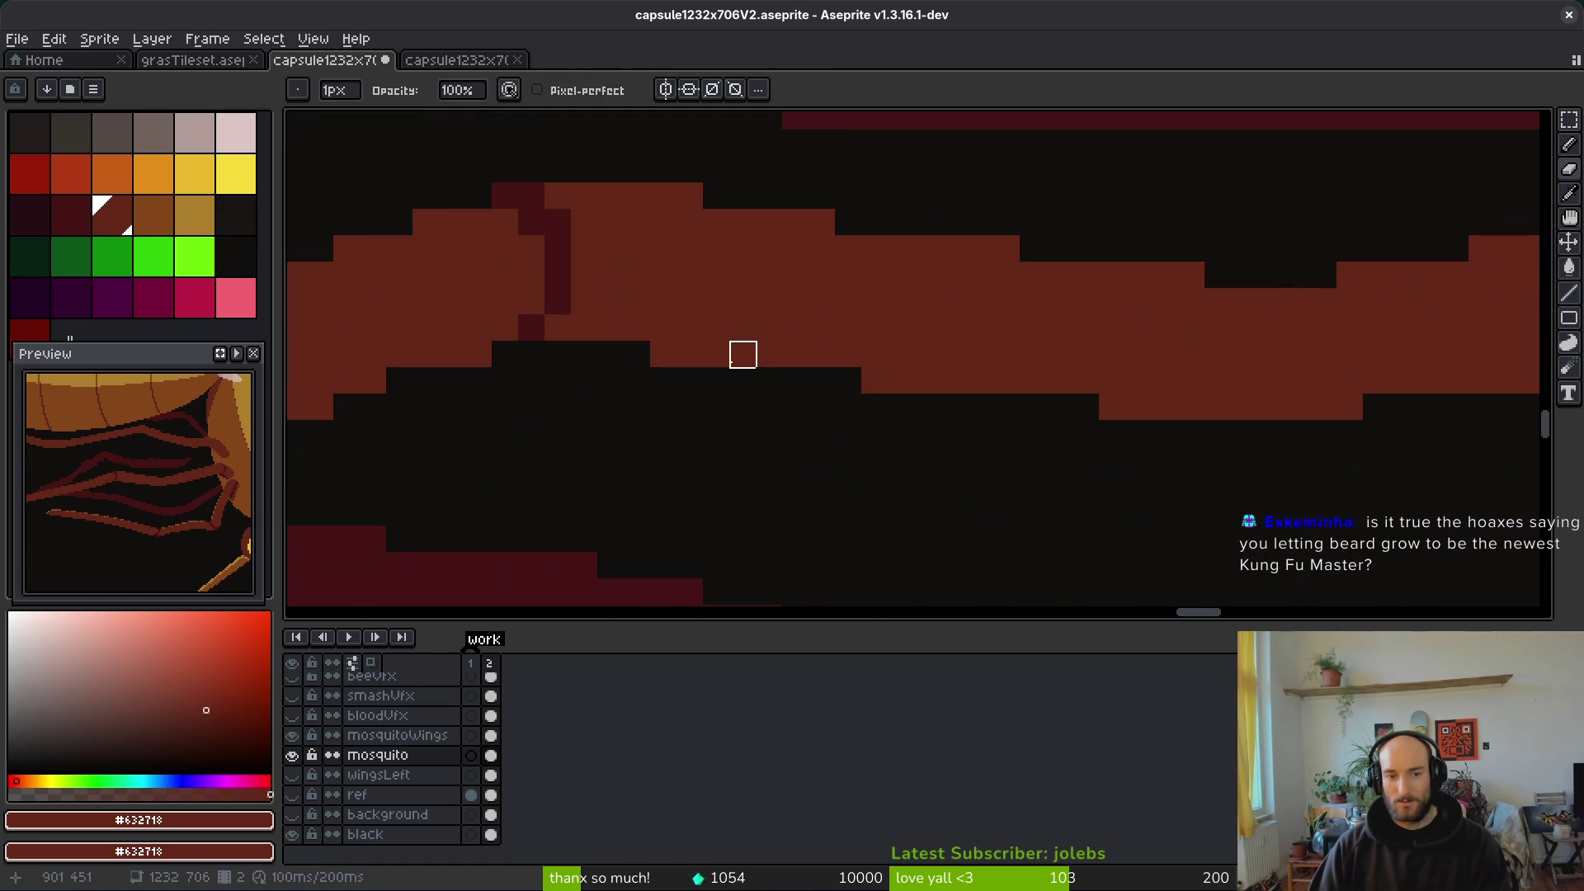
pyautogui.scroll(-3, 1188, 438)
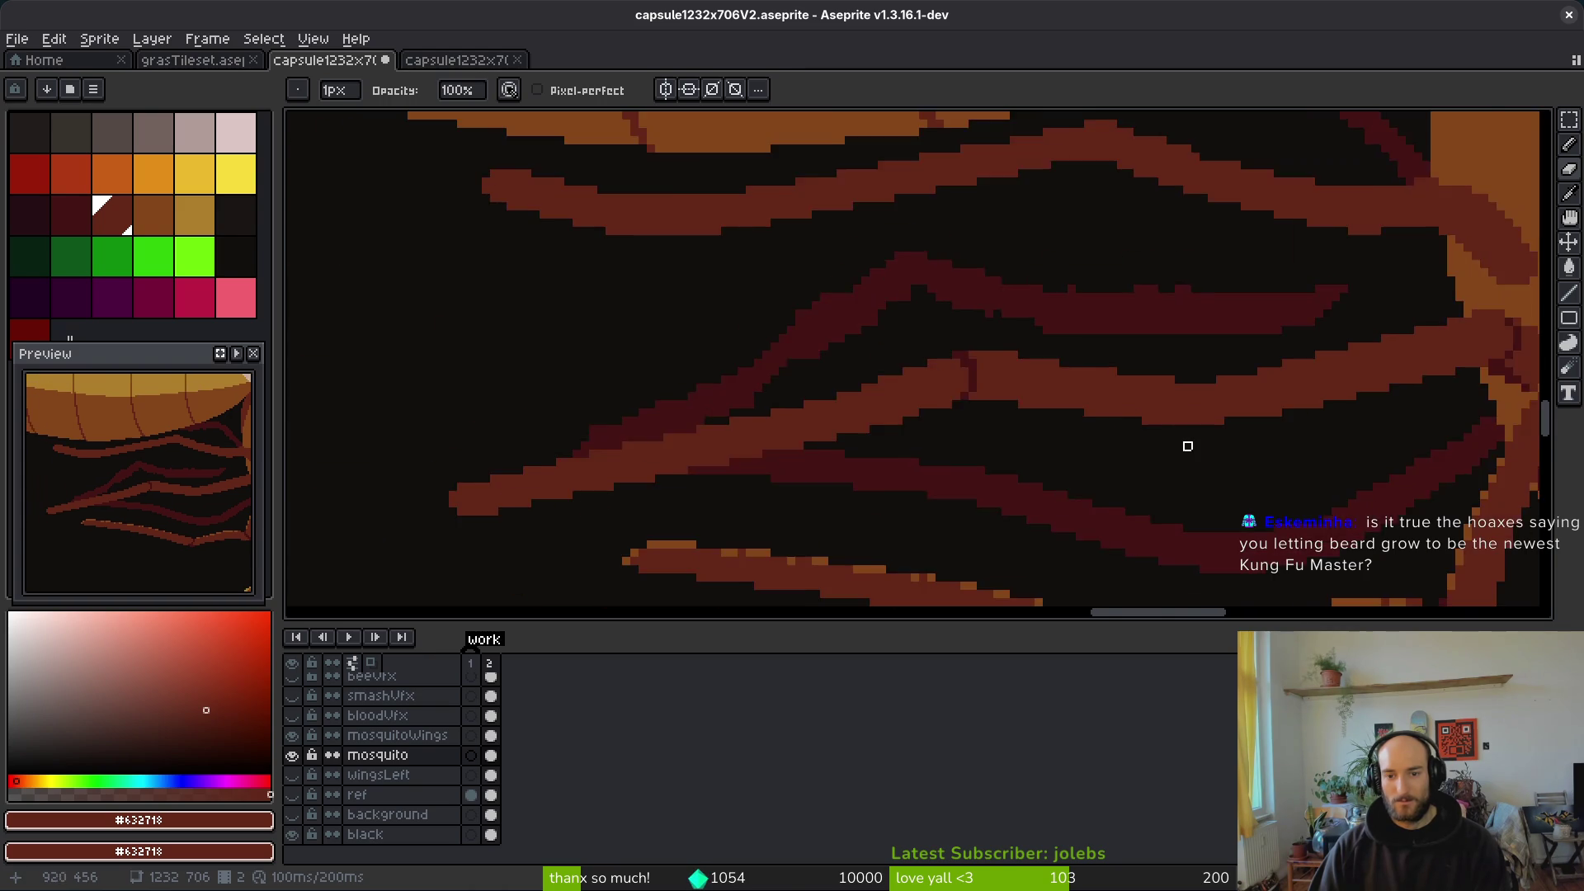
pyautogui.scroll(2, 1129, 443)
pyautogui.press('b')
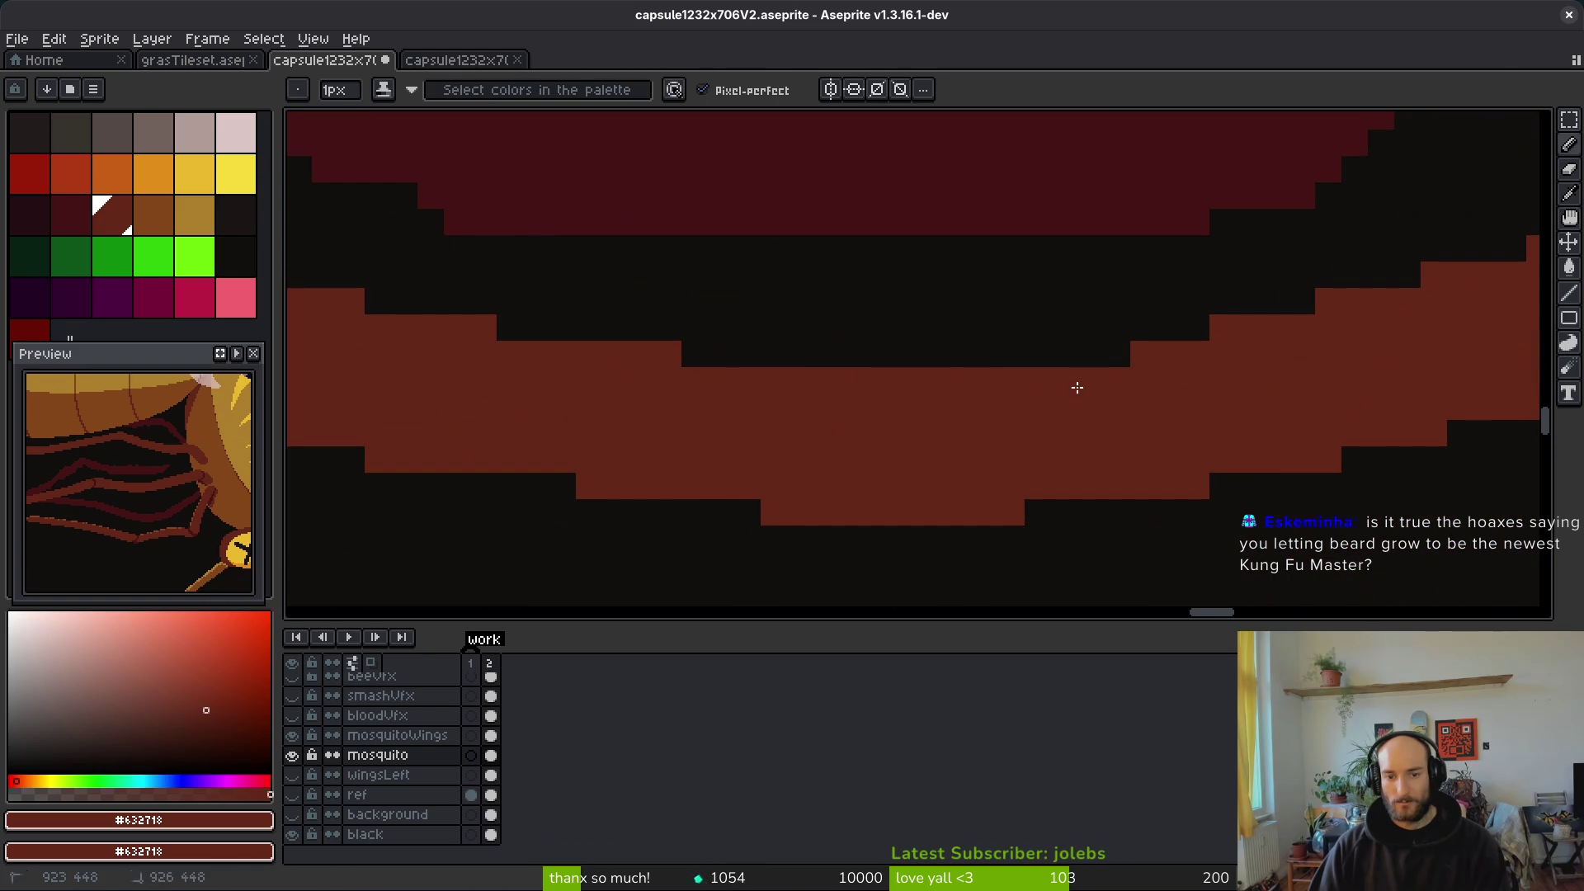
pyautogui.click(756, 360)
pyautogui.scroll(-5, 863, 513)
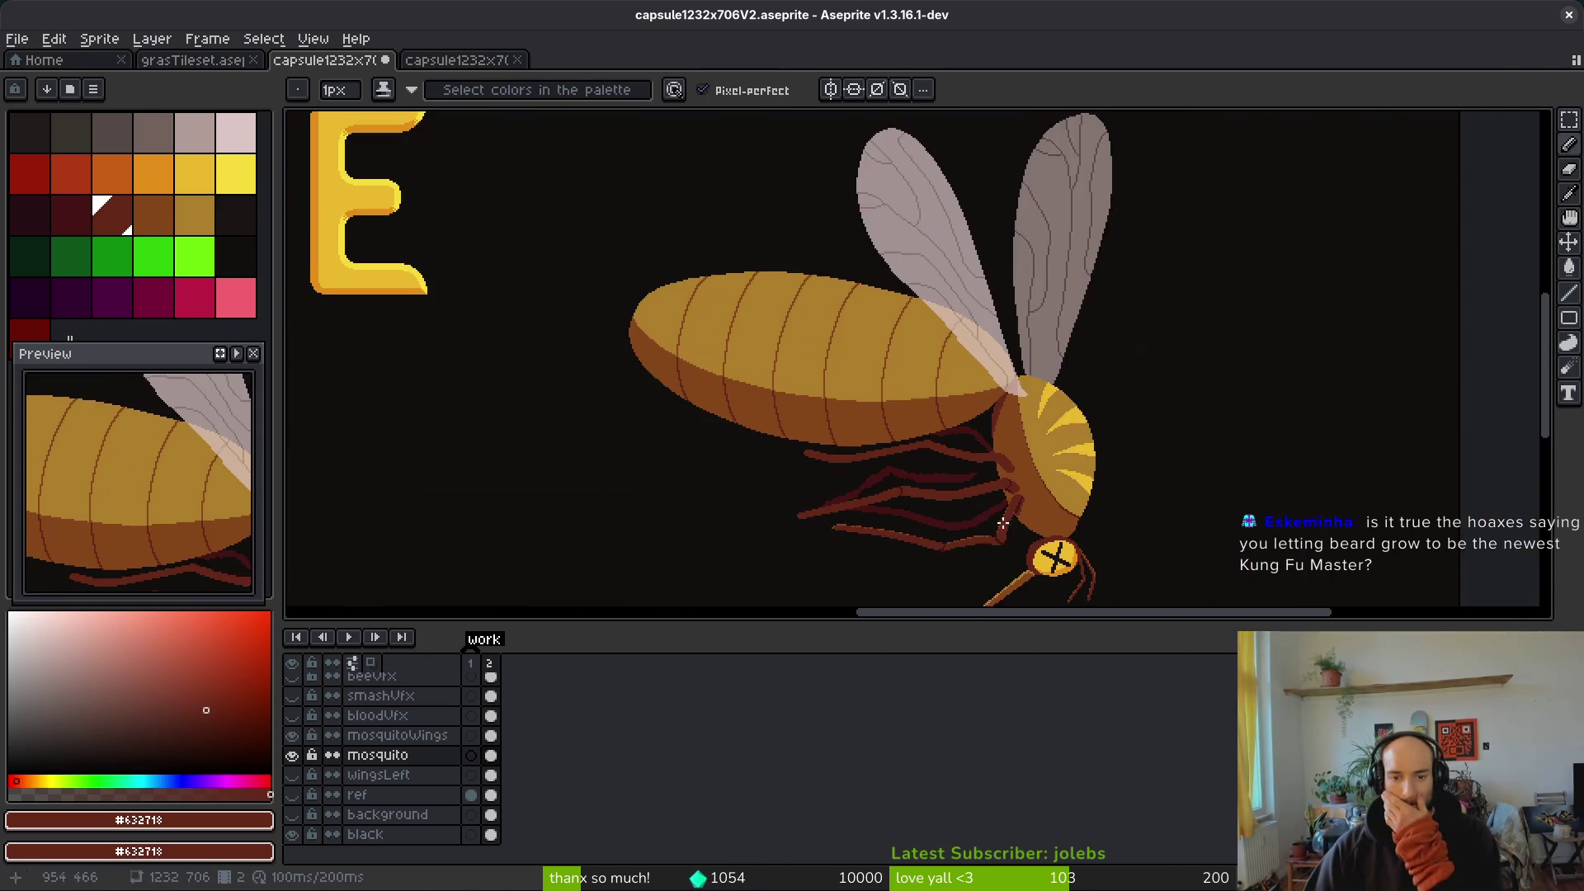
# Step: Erase a stray pixel above the leg and trim its staircase edge to even it out
pyautogui.scroll(6, 978, 512)
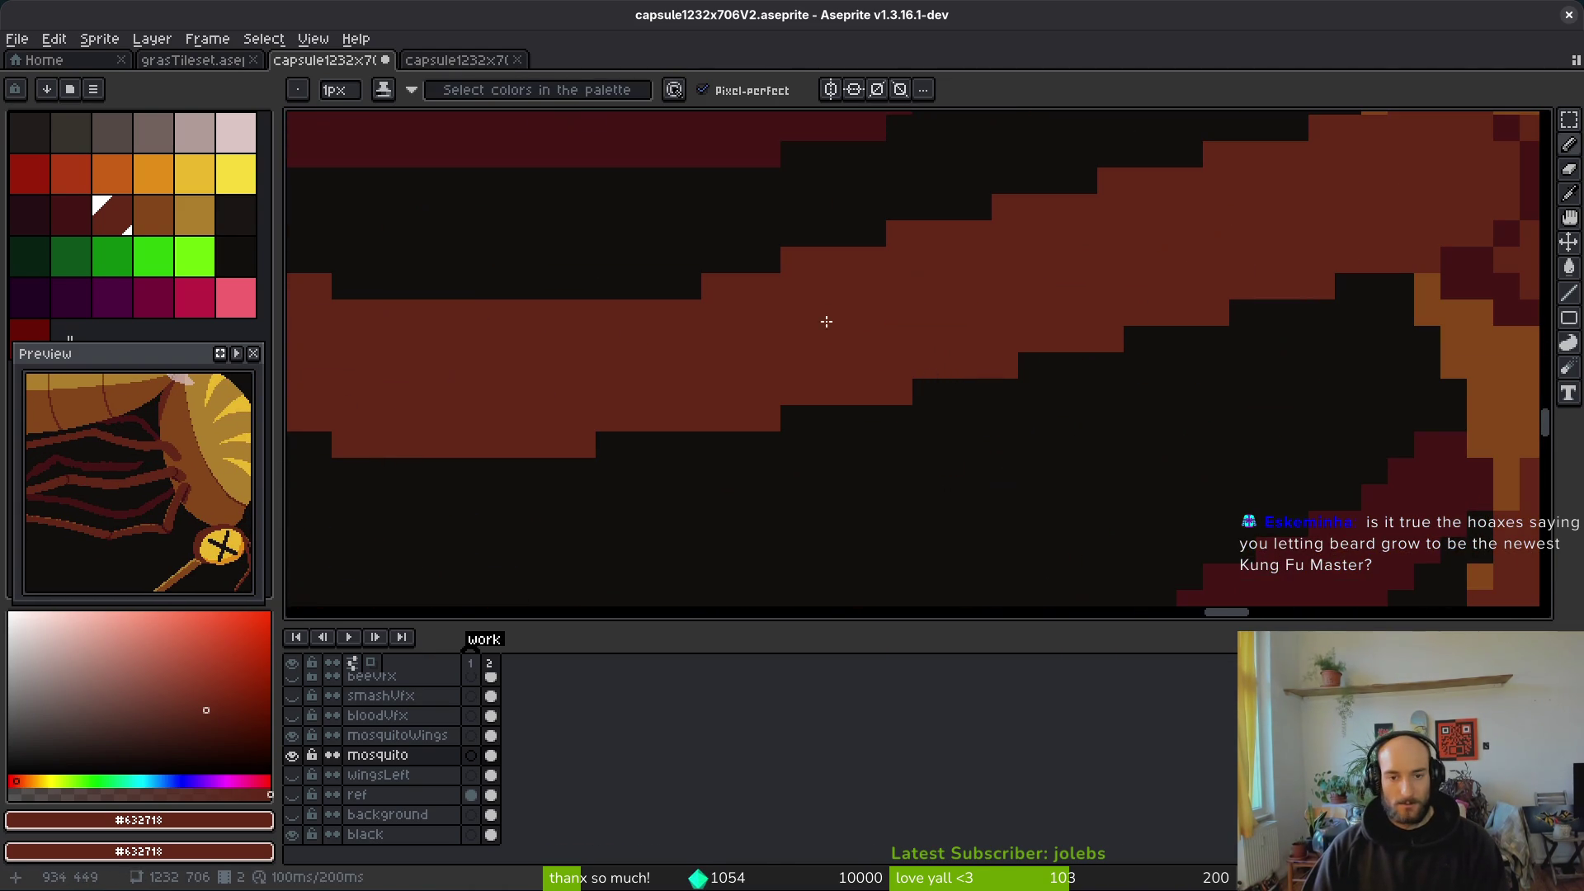
pyautogui.press('e')
pyautogui.click(794, 260)
pyautogui.click(925, 235)
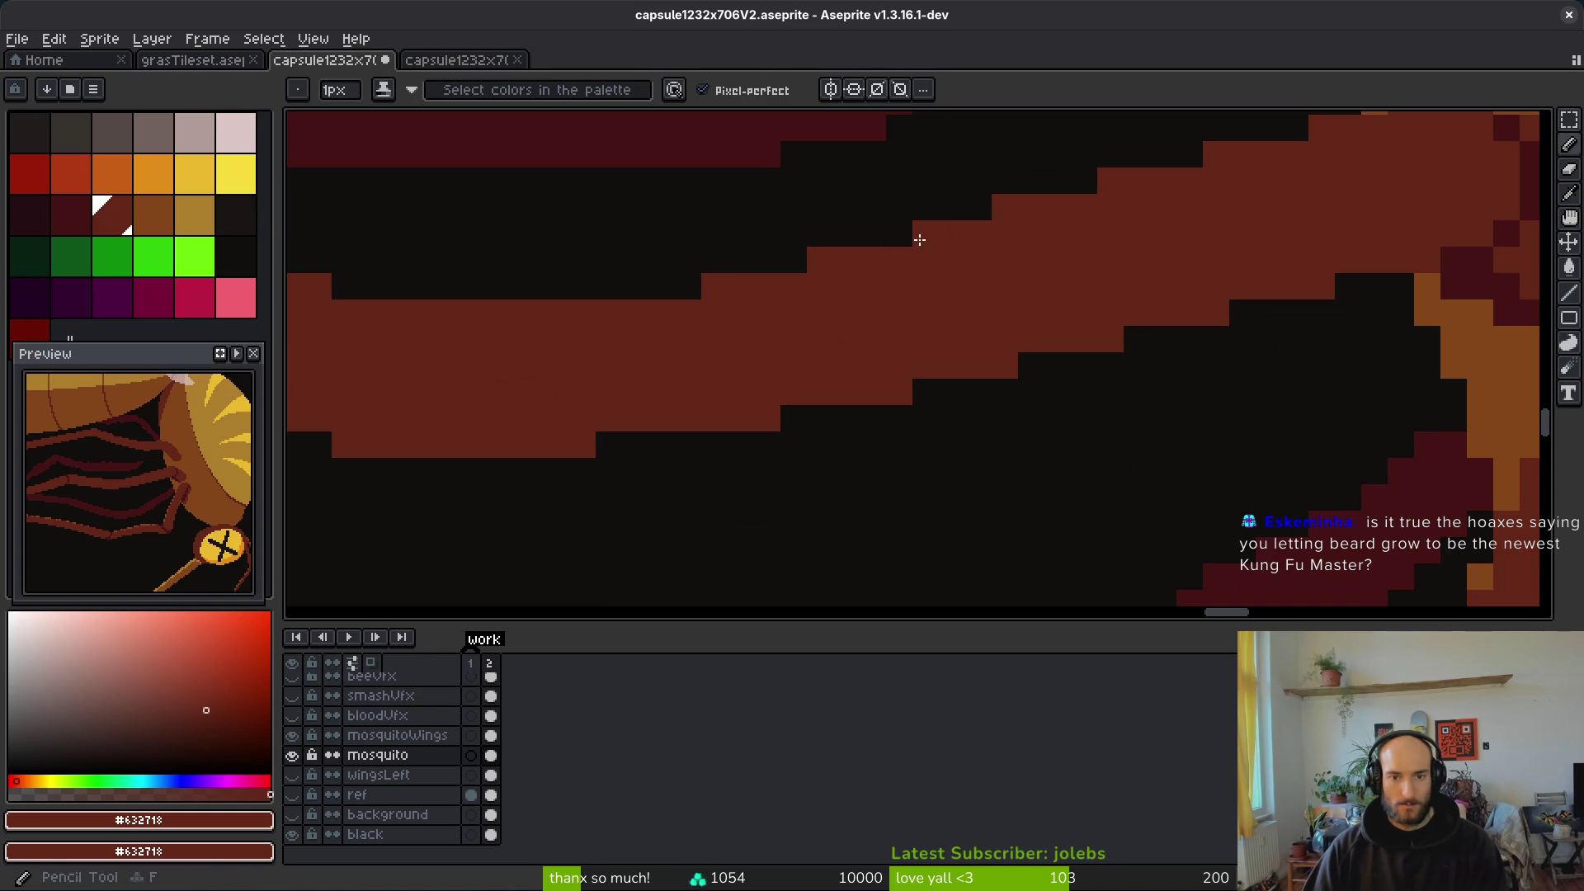
pyautogui.click(1005, 208)
pyautogui.click(1110, 181)
pyautogui.click(1216, 155)
pyautogui.scroll(-1, 1231, 347)
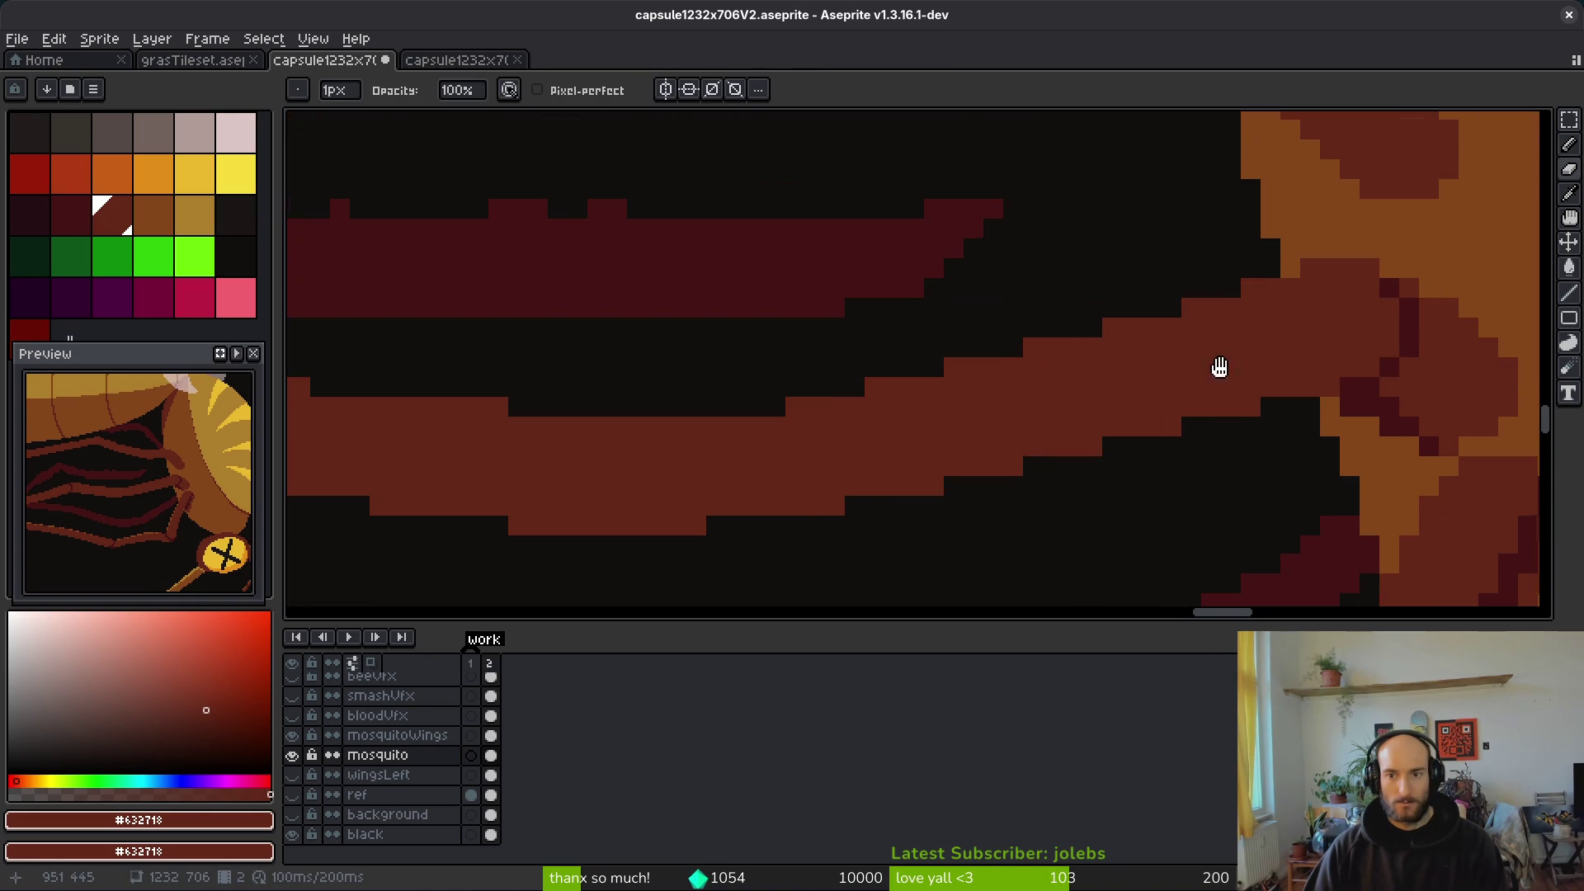
pyautogui.scroll(-2, 1269, 329)
pyautogui.scroll(1, 1191, 456)
# Step: Pick the dark #431414 colour and place four pixels diagonally across the leg as a joint mark
pyautogui.press('f')
pyautogui.keyDown('alt'); pyautogui.click(1449, 453); pyautogui.keyUp('alt')
pyautogui.scroll(3, 1125, 385)
pyautogui.click(1067, 260)
pyautogui.click(1106, 300)
pyautogui.click(1106, 339)
pyautogui.click(1146, 339)
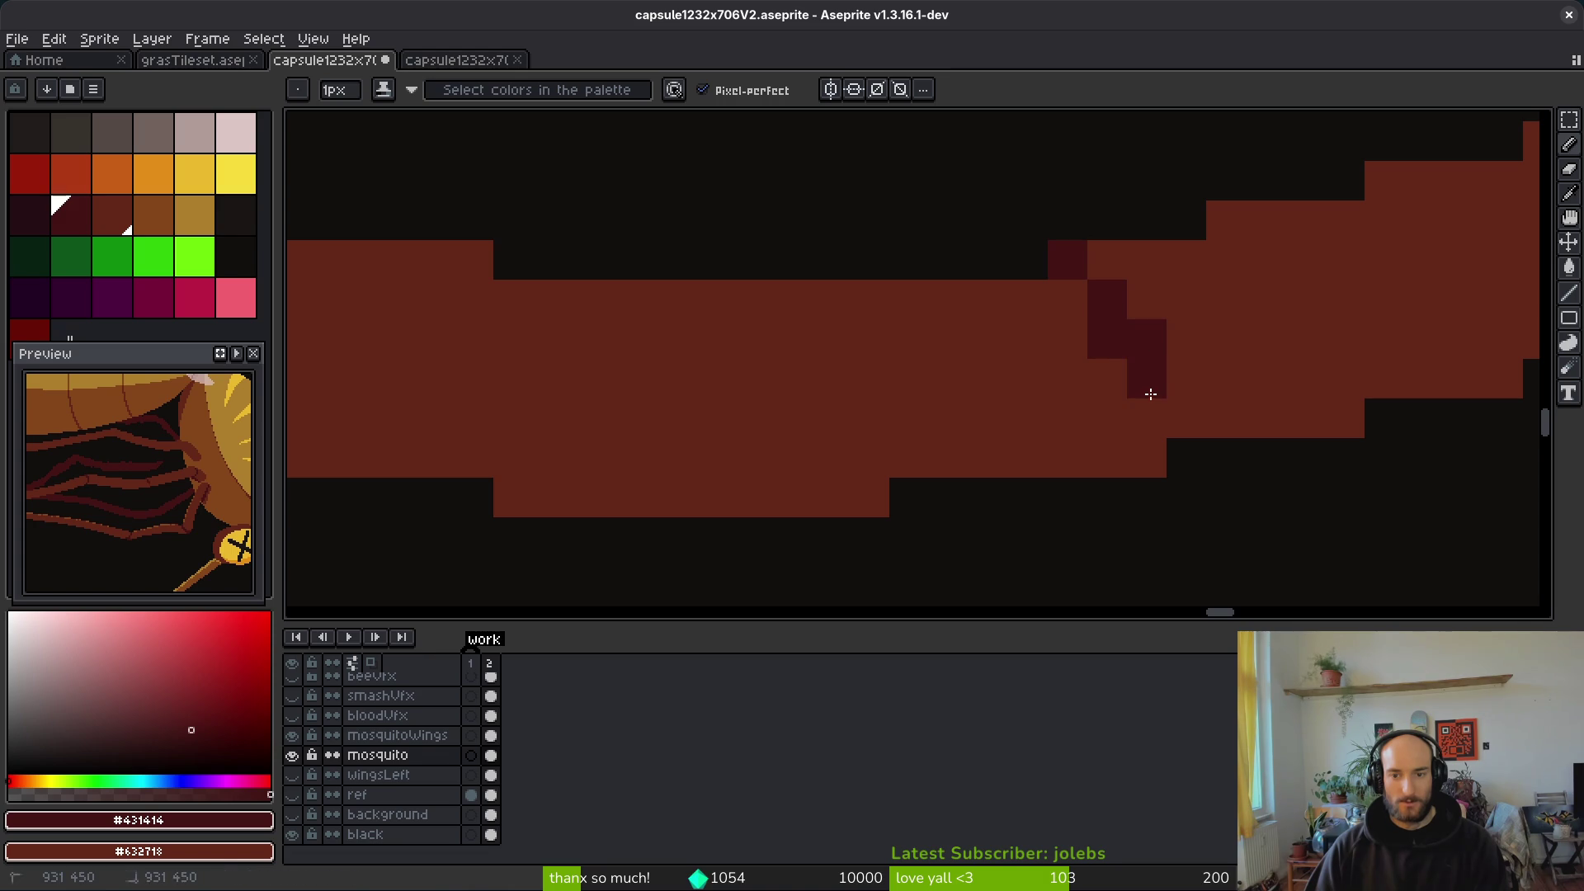
pyautogui.press('e')
pyautogui.hotkey('alt', 'f')
pyautogui.press('Escape')
pyautogui.press('b')
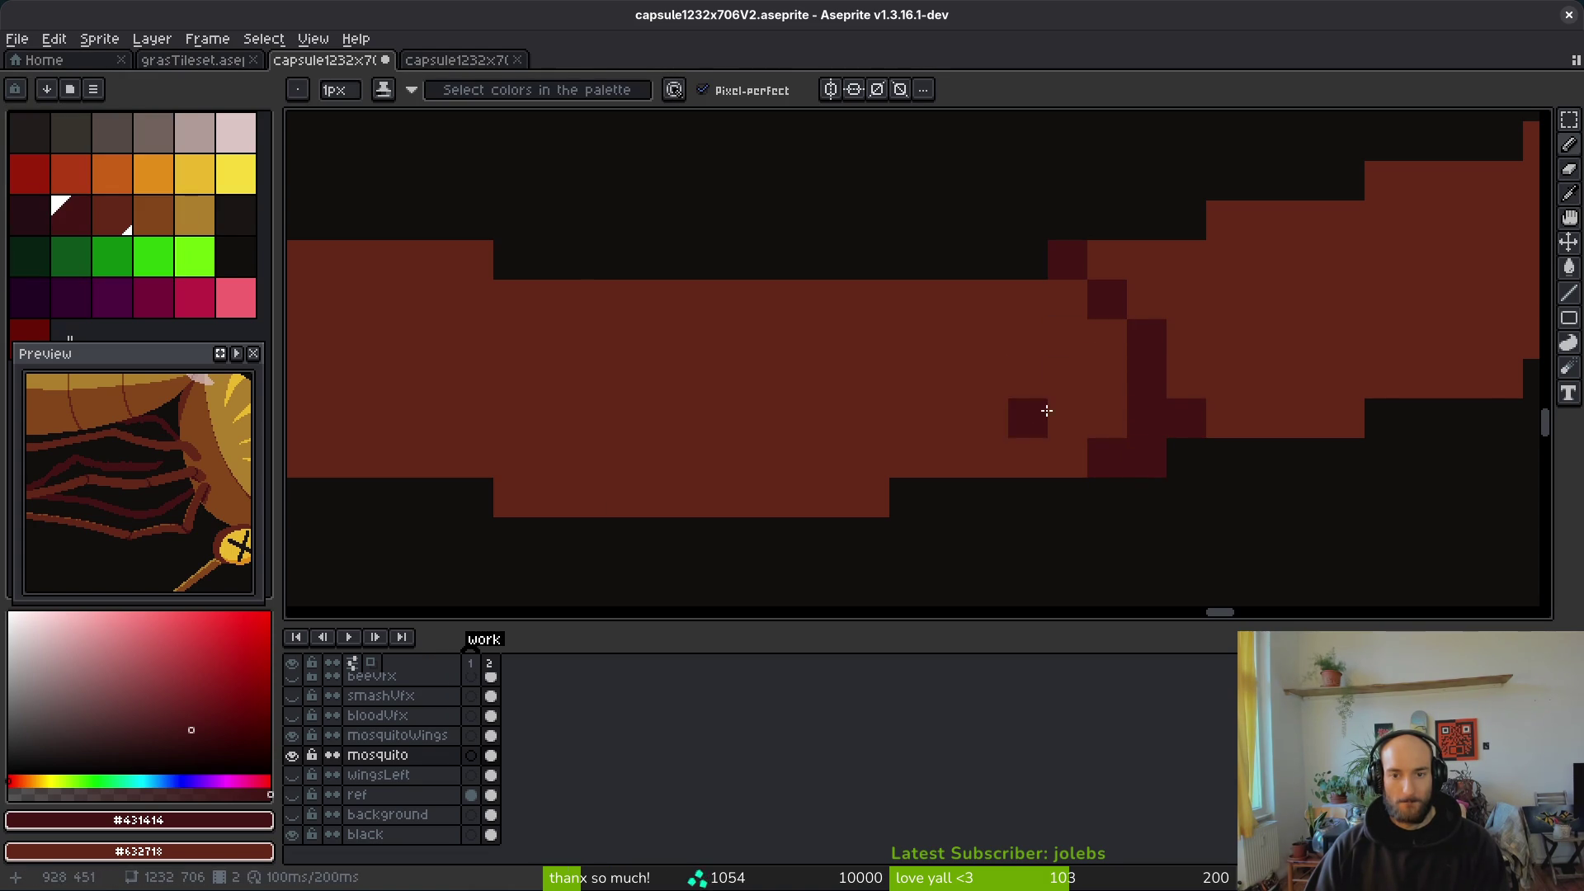
pyautogui.scroll(-5, 1029, 417)
pyautogui.scroll(1, 1203, 485)
# Step: Bring the leg joints near the body into view and sample the body's orange colour
pyautogui.moveTo(1220, 502); pyautogui.dragTo(1195, 421)
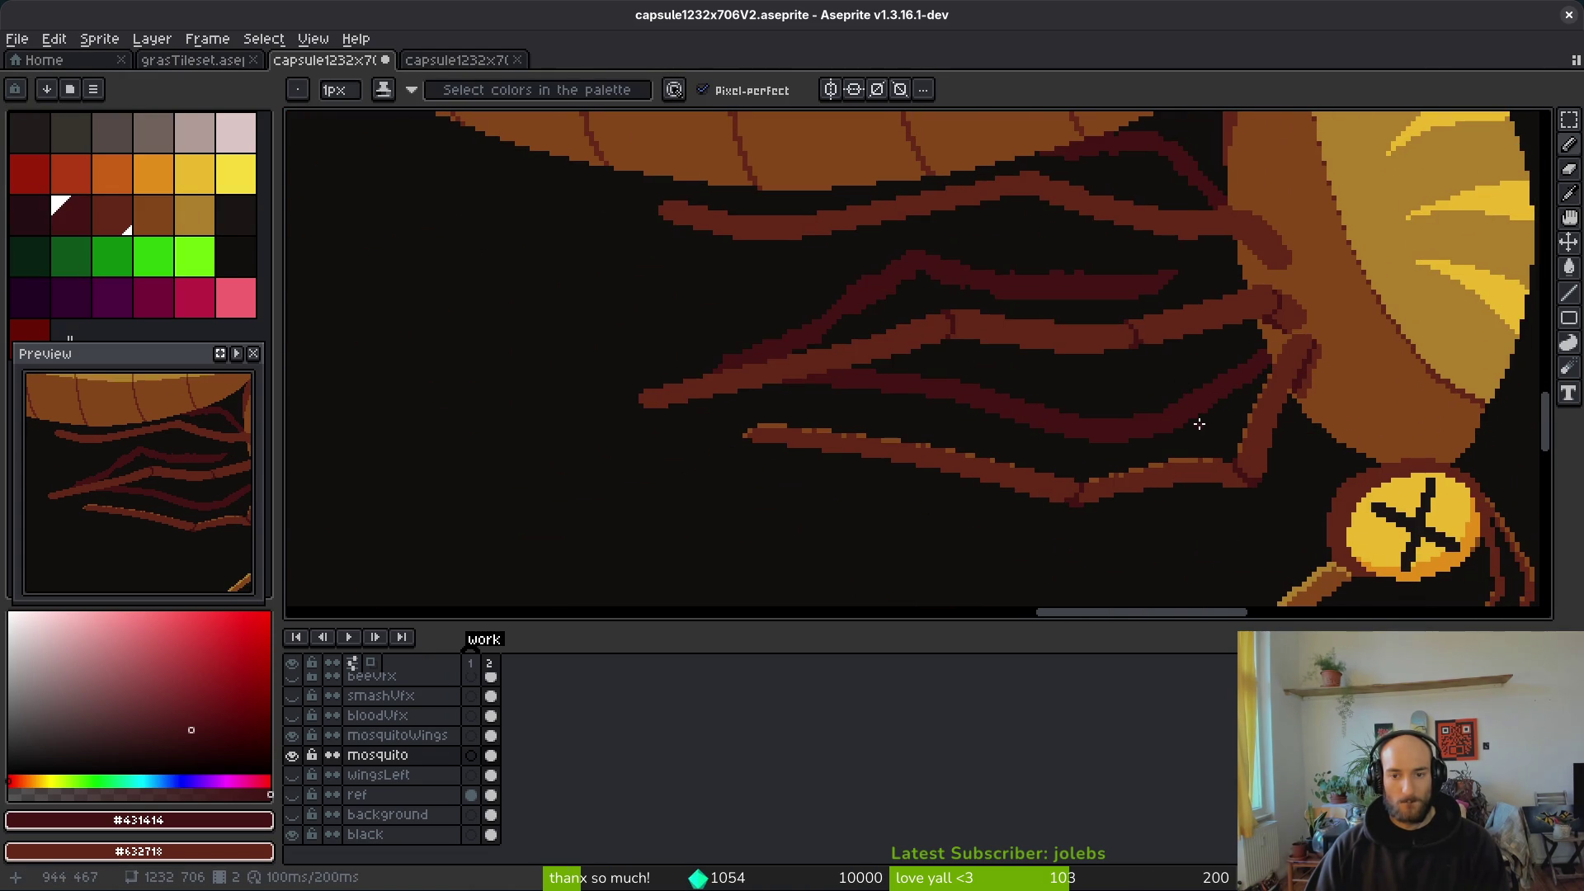
pyautogui.scroll(2, 1213, 411)
pyautogui.keyDown('alt'); pyautogui.click(1213, 399); pyautogui.keyUp('alt')
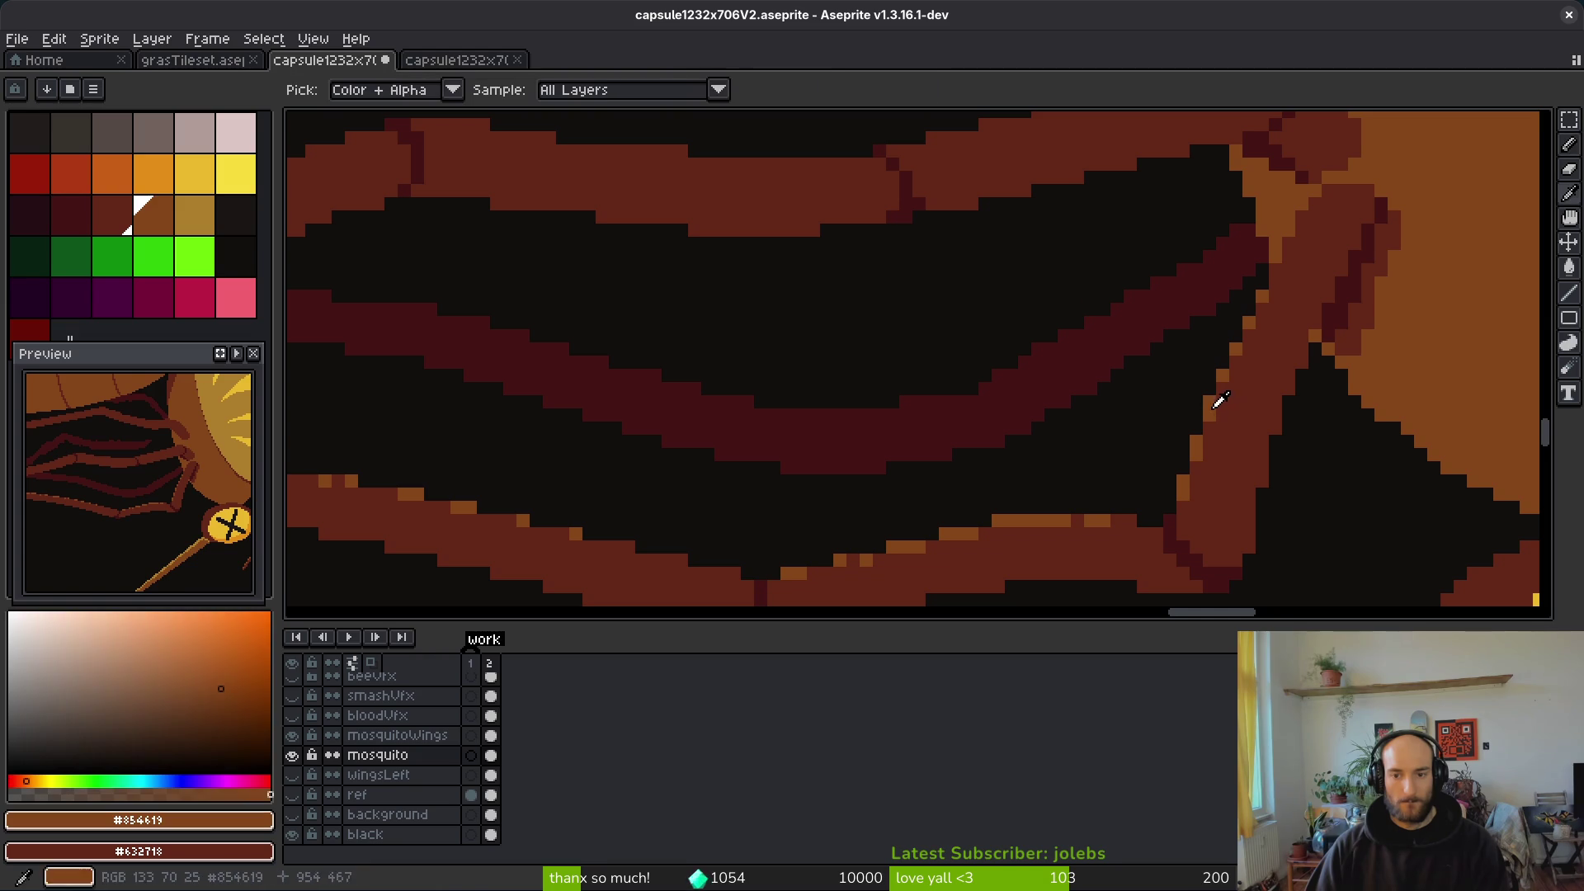
# Step: Place three orange #854619 highlight pixels along the leg's upper edge
pyautogui.scroll(5, 908, 403)
pyautogui.click(704, 262)
pyautogui.click(864, 225)
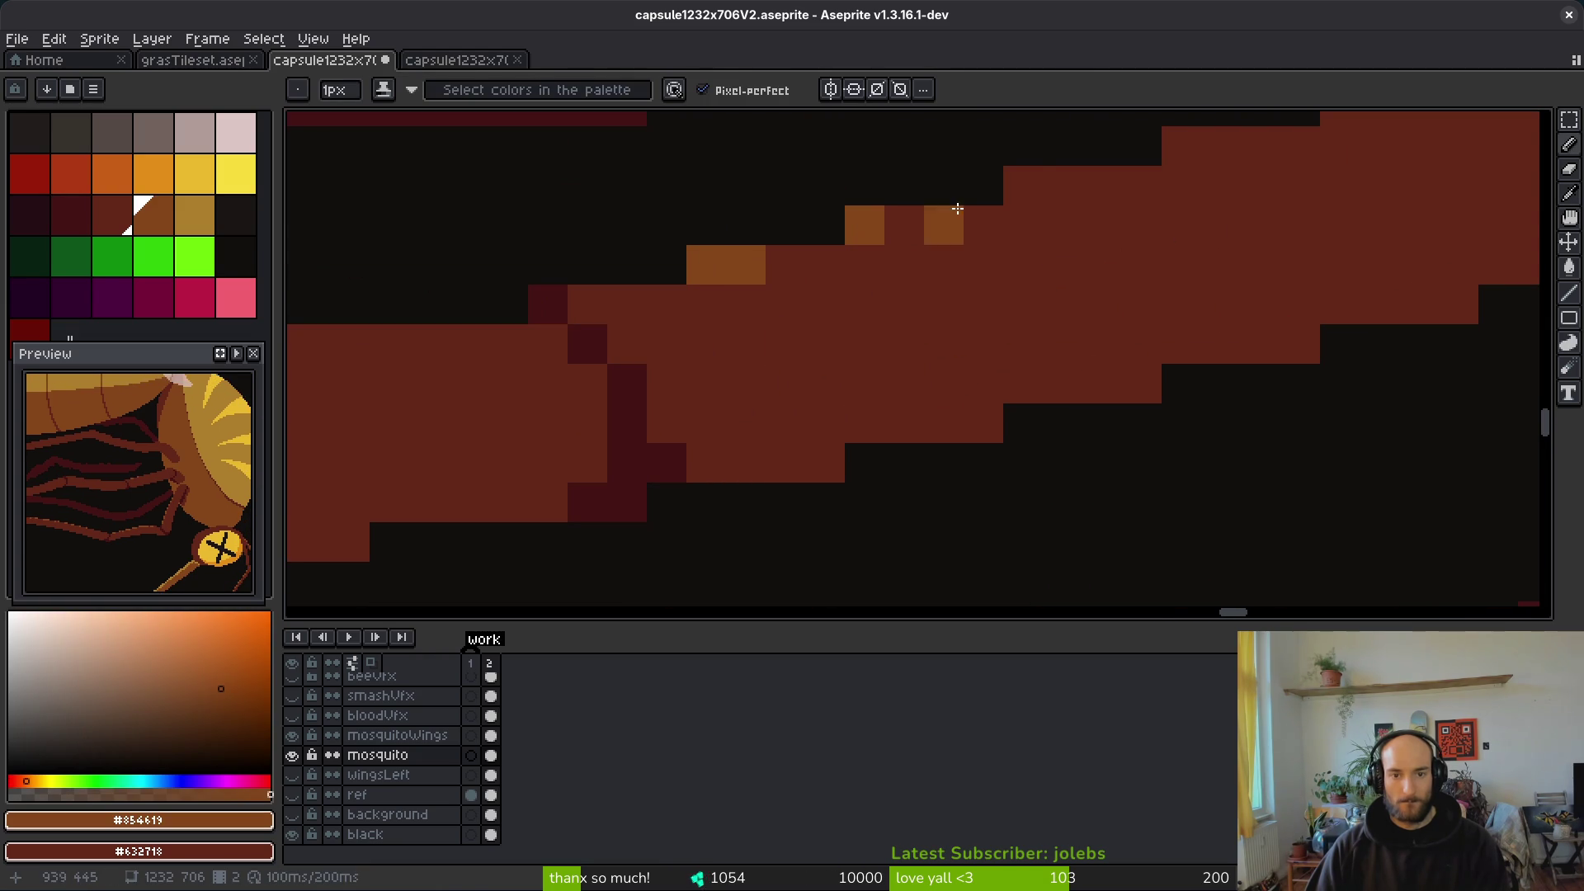
pyautogui.click(1013, 193)
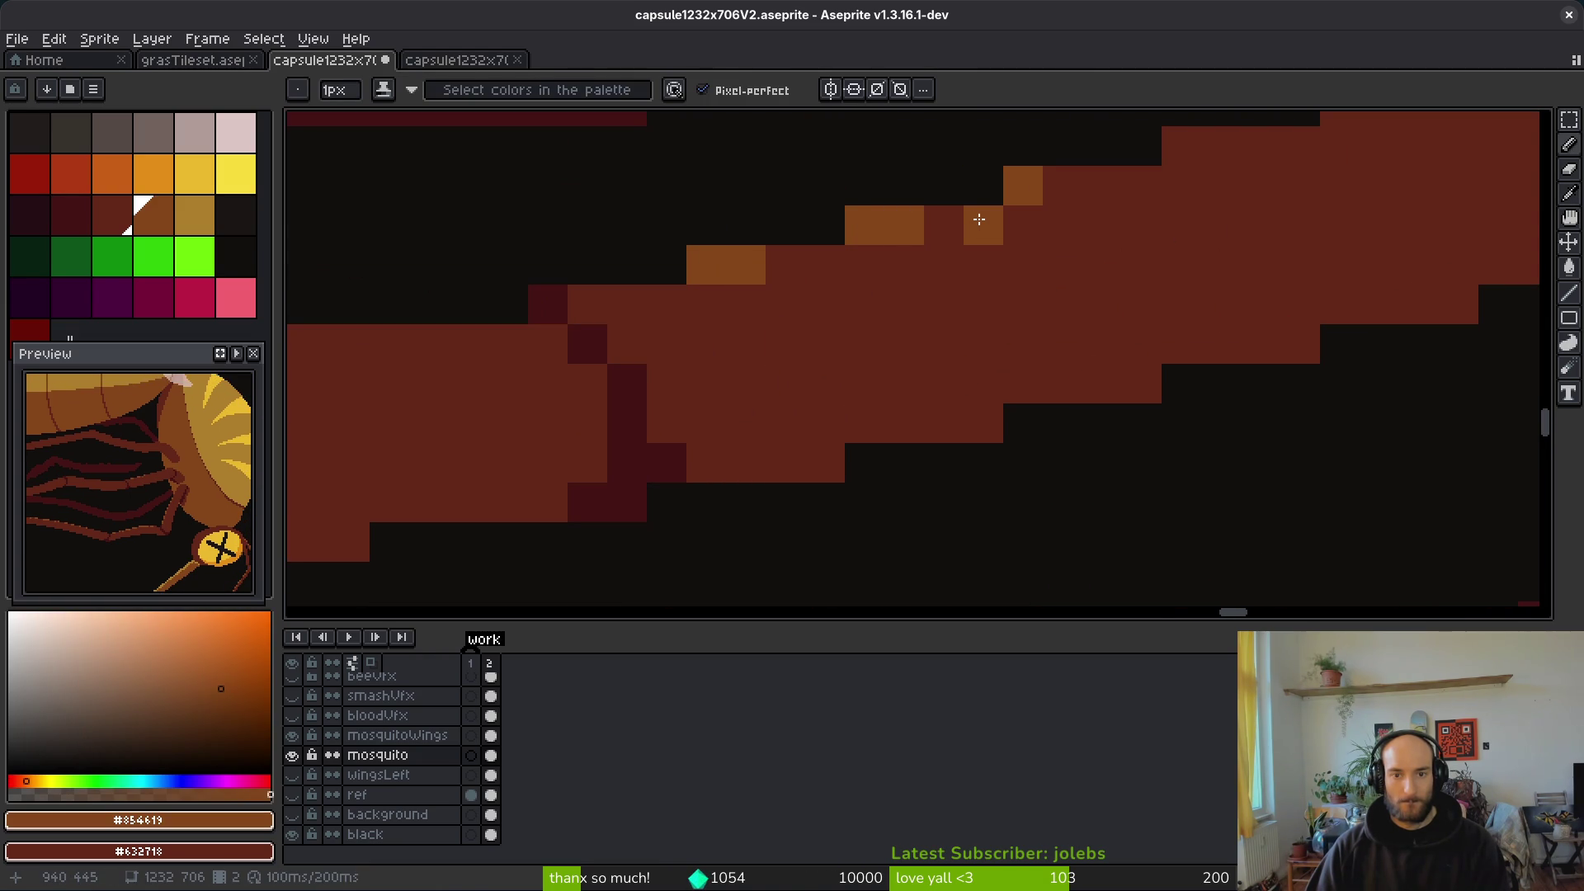
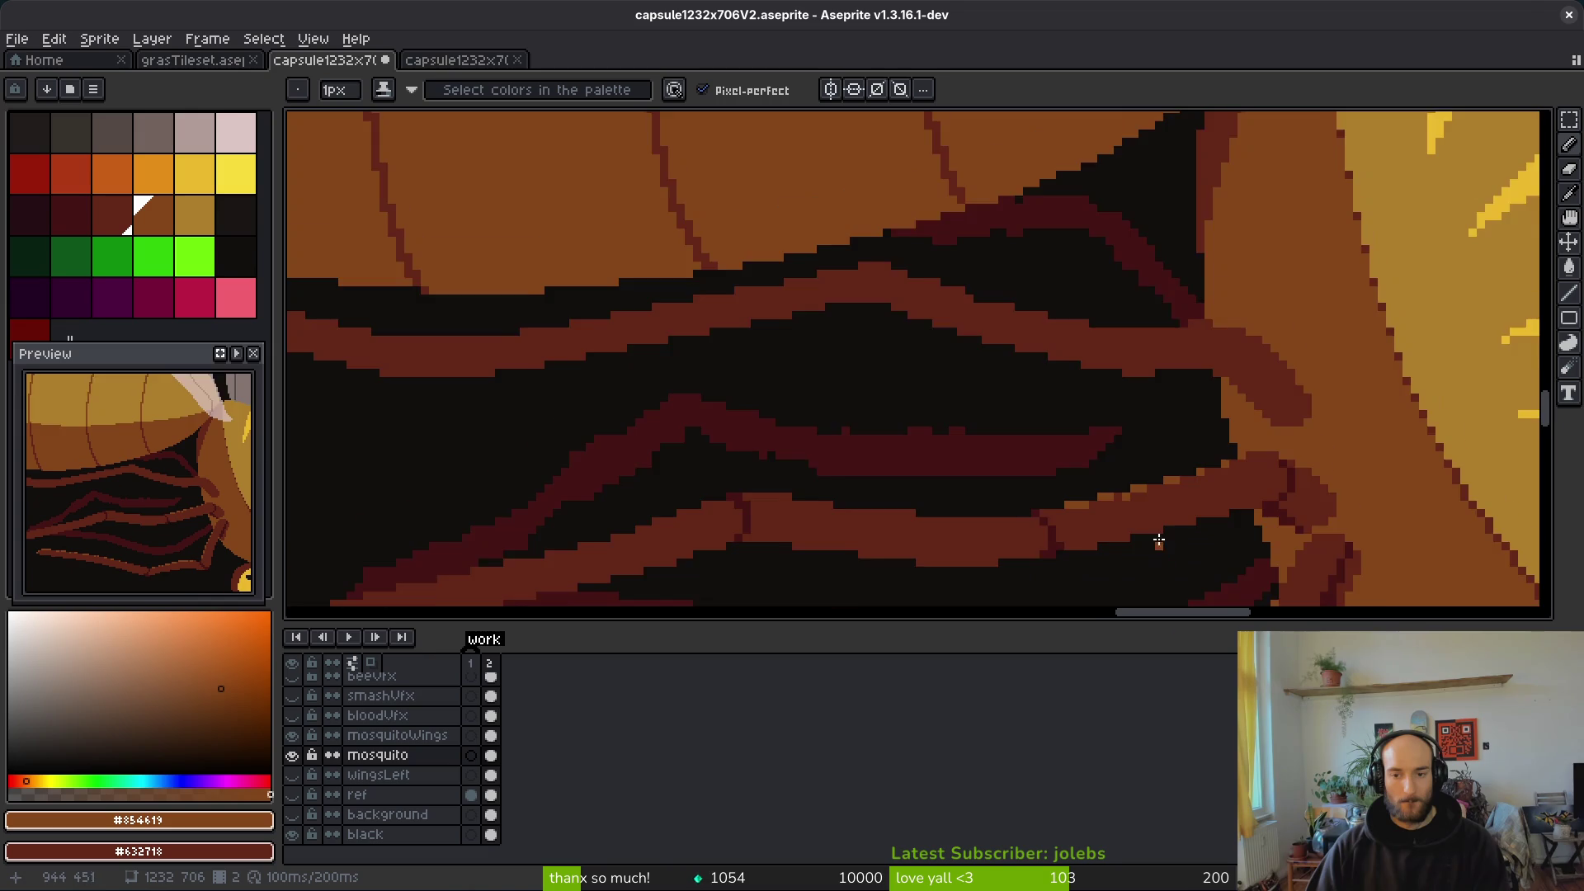
pyautogui.scroll(-4, 1234, 457)
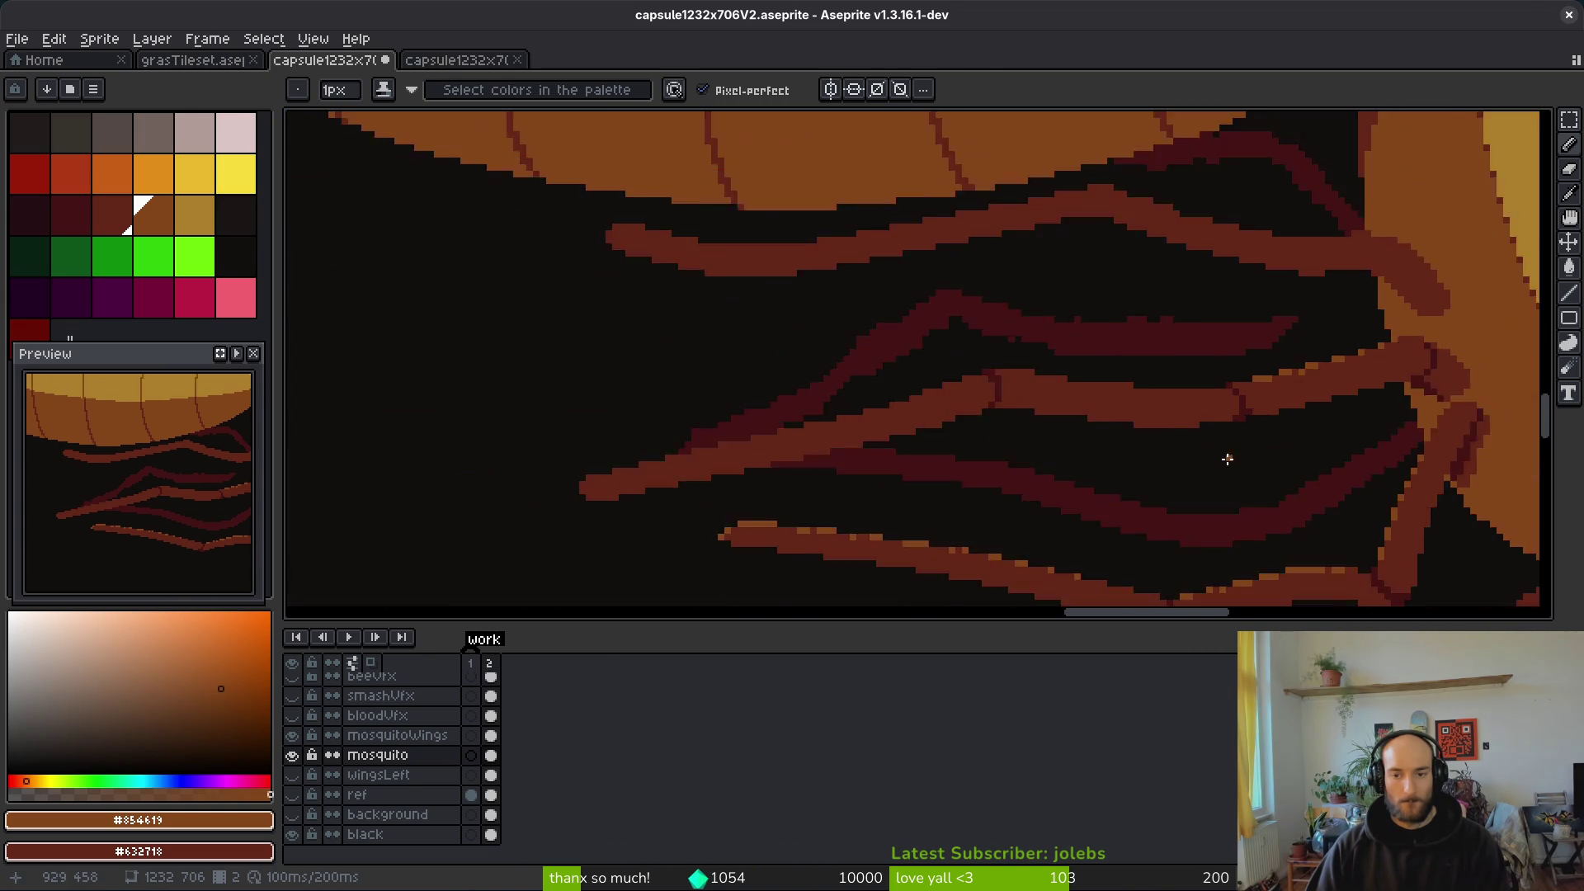
# Step: Paint orange pixels along the lowest leg's top edge and its upper step, reverting one pixel to dark red
pyautogui.scroll(6, 1221, 453)
pyautogui.moveTo(1301, 343)
pyautogui.mouseDown()
pyautogui.moveTo(994, 346)
pyautogui.moveTo(799, 319)
pyautogui.moveTo(894, 347)
pyautogui.moveTo(558, 297)
pyautogui.moveTo(1015, 421)
pyautogui.mouseUp()
pyautogui.rightClick(1162, 379)
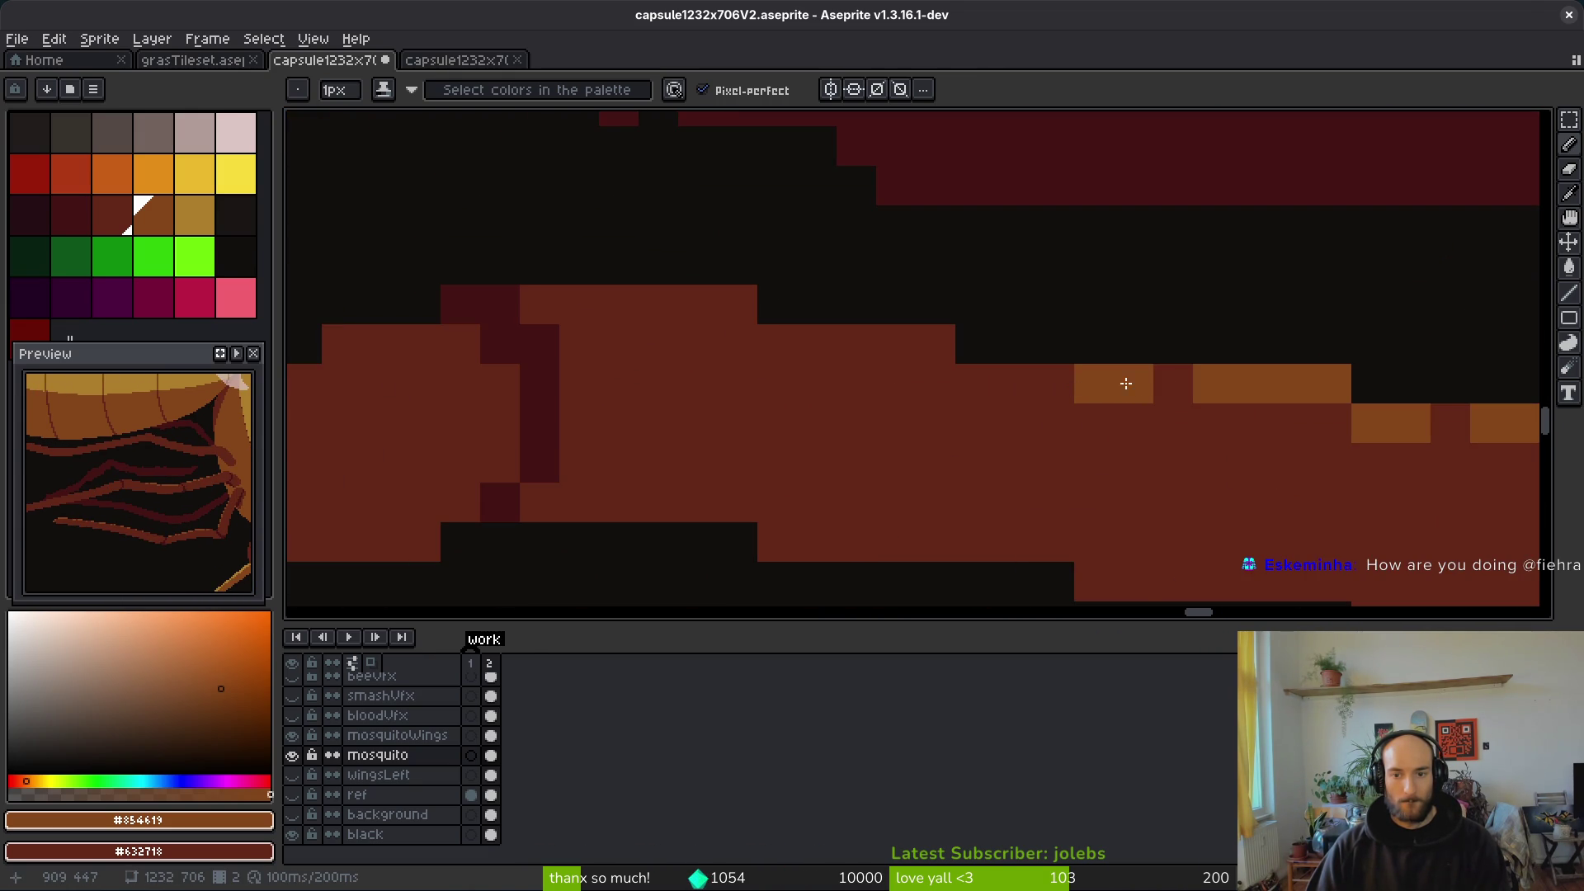
pyautogui.moveTo(963, 379); pyautogui.dragTo(806, 343)
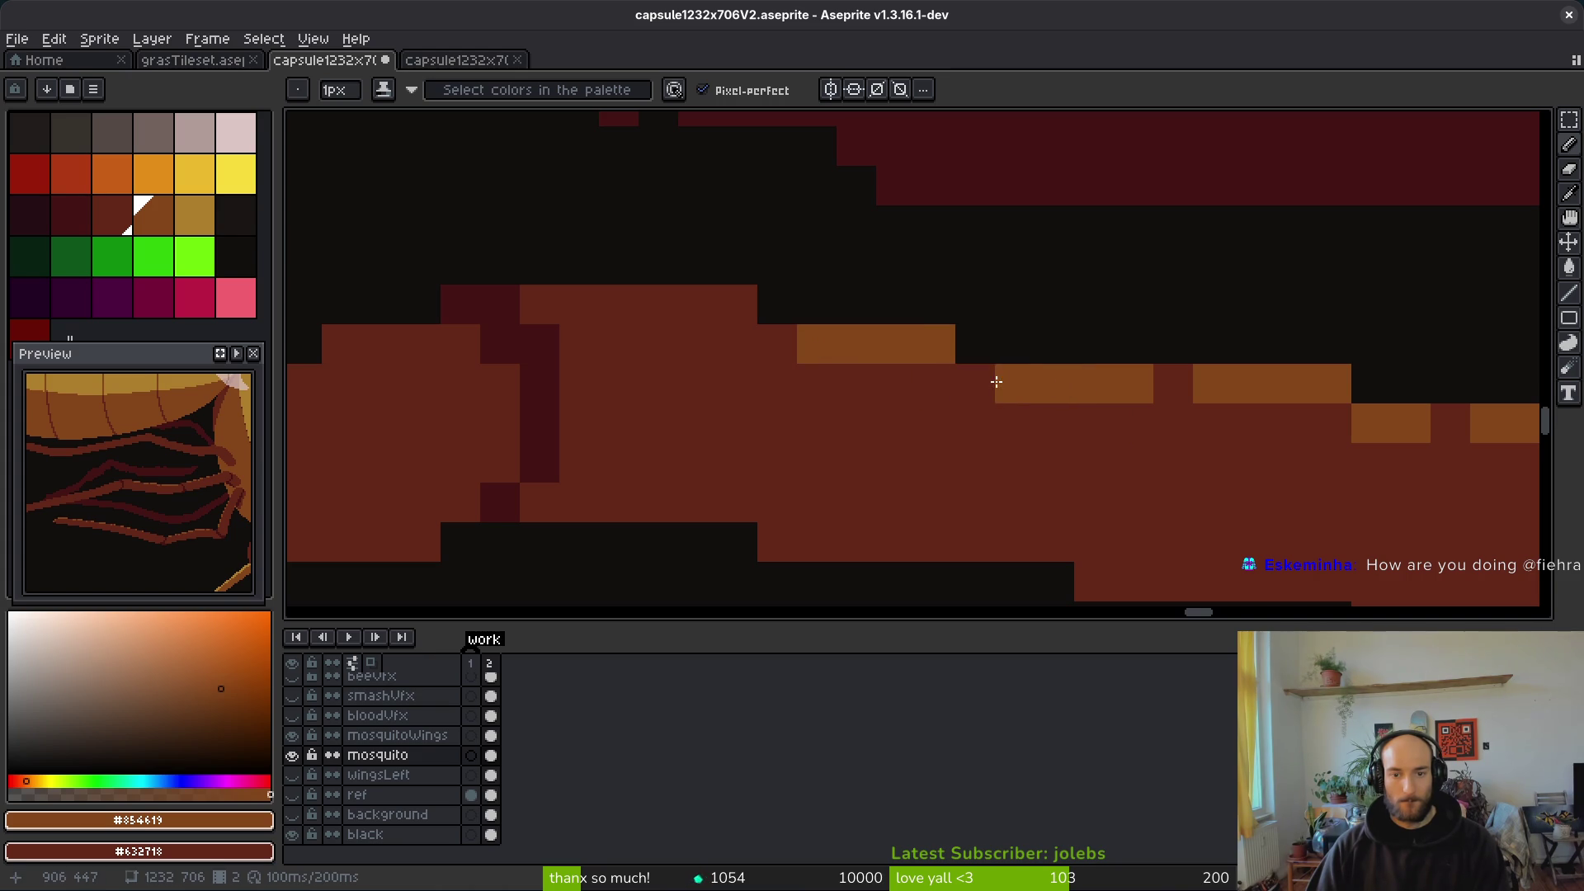
pyautogui.moveTo(618, 305)
pyautogui.mouseDown()
pyautogui.moveTo(658, 300)
pyautogui.moveTo(710, 343)
pyautogui.mouseUp()
pyautogui.scroll(-5, 759, 404)
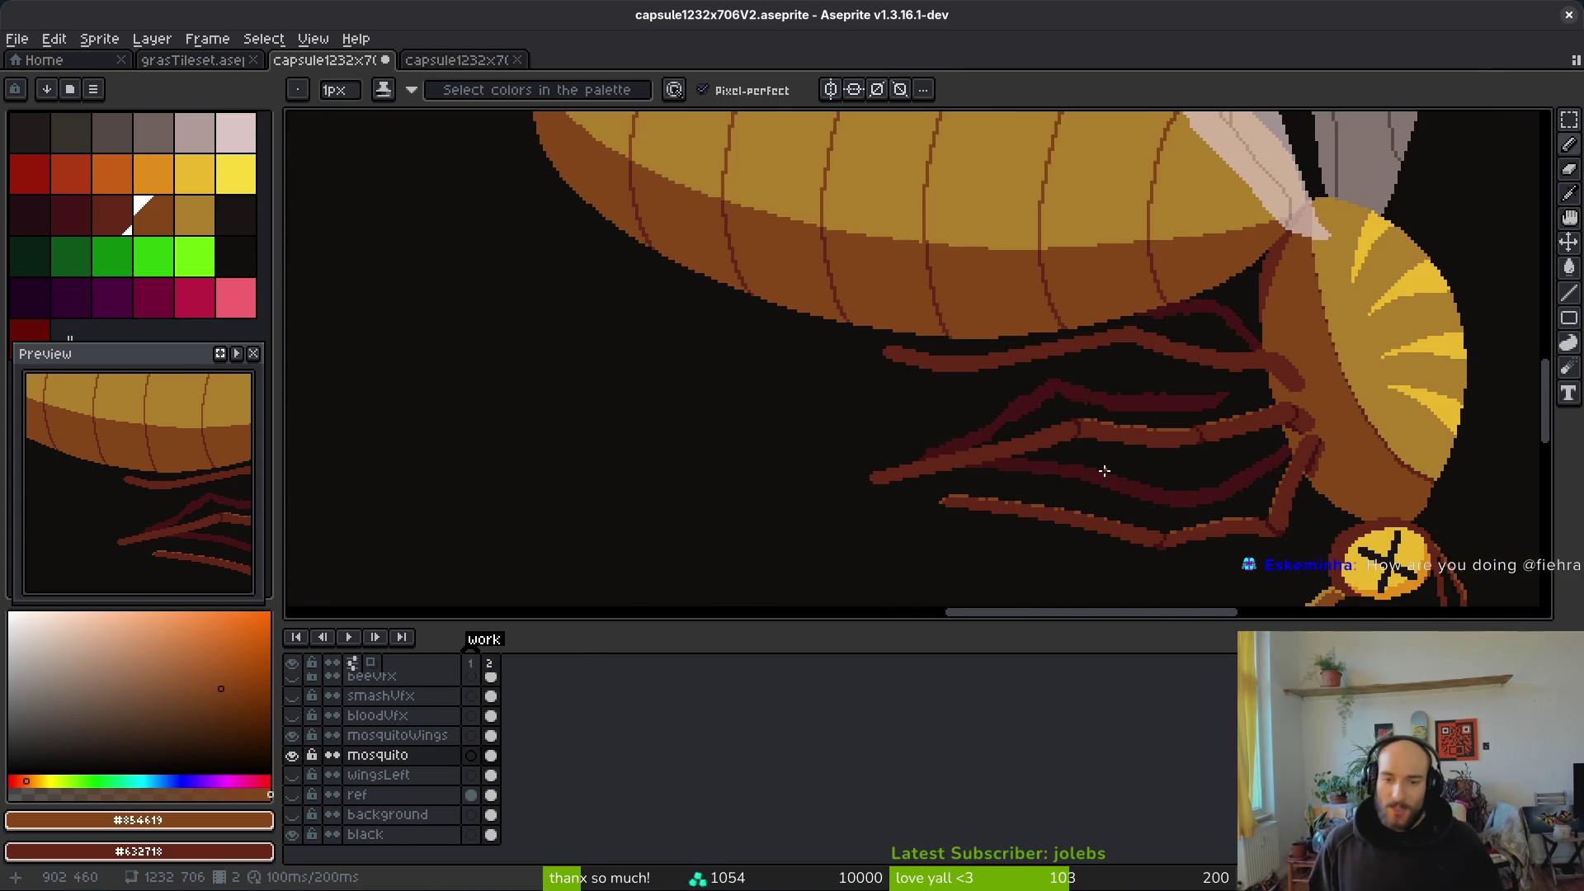
pyautogui.scroll(5, 912, 497)
# Step: Zoom to the bottom leg's tip and repaint the stray orange pixel there in dark red
pyautogui.scroll(2, 856, 438)
pyautogui.scroll(-2, 1078, 516)
pyautogui.scroll(2, 942, 532)
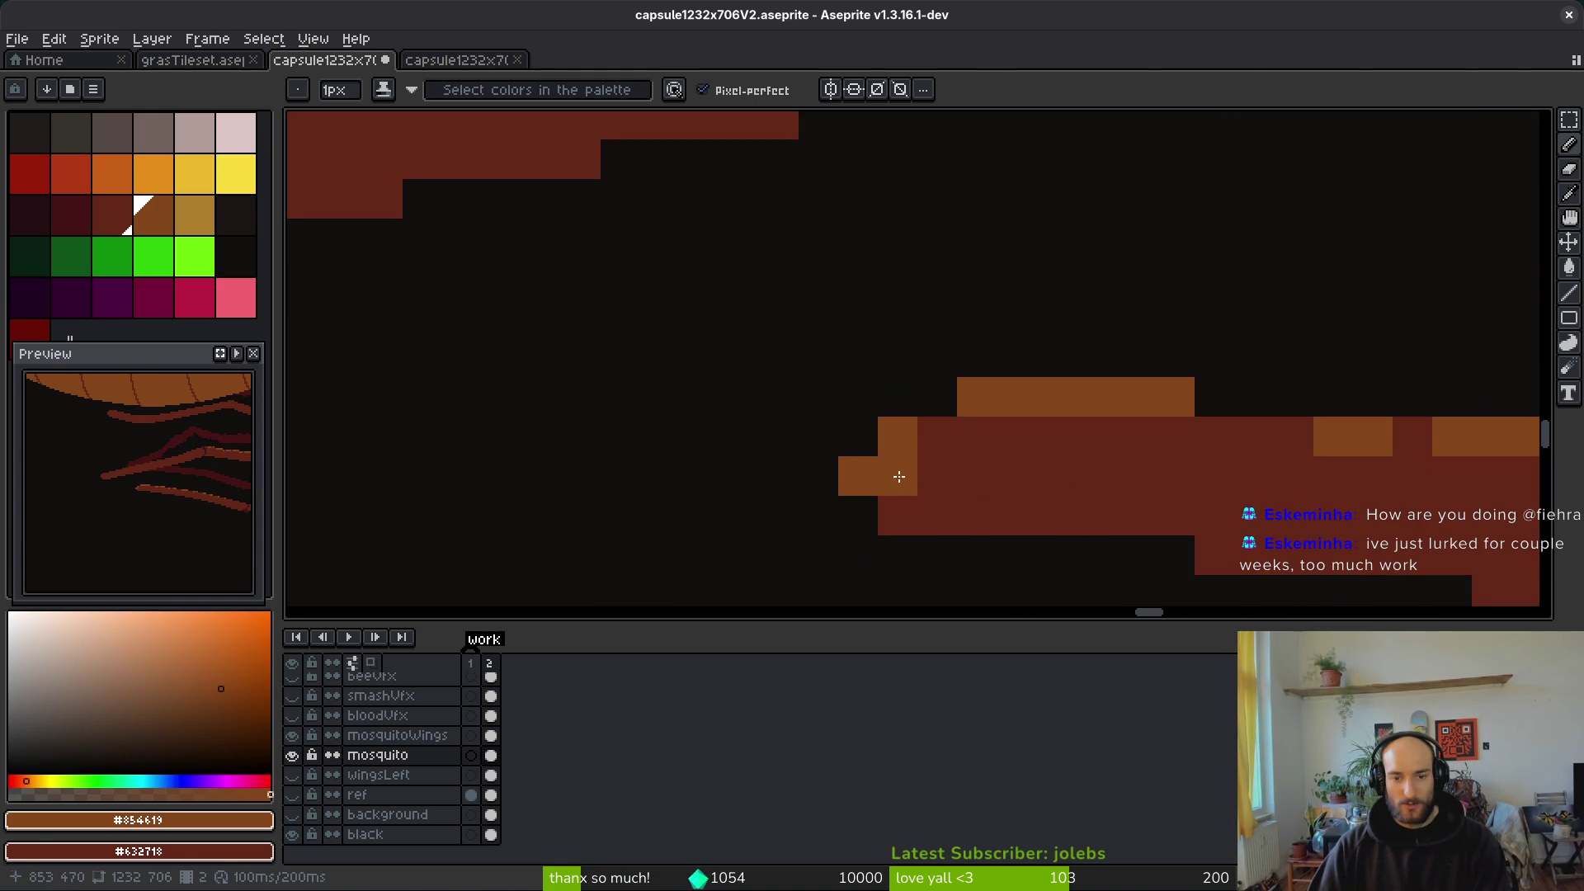
pyautogui.rightClick(898, 476)
pyautogui.scroll(-2, 998, 511)
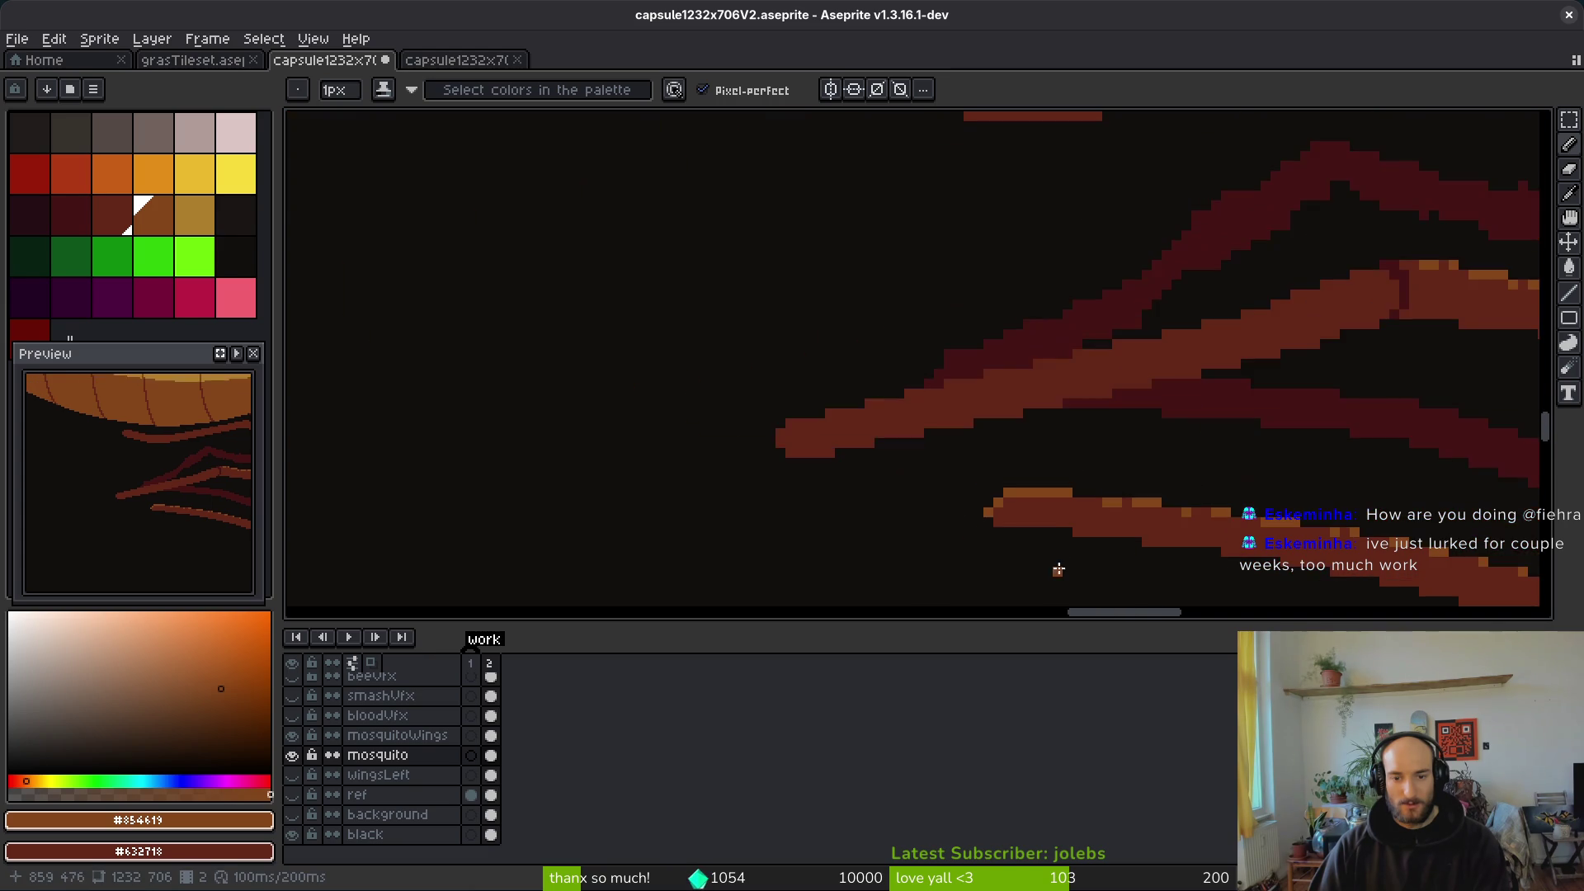
pyautogui.scroll(2, 948, 519)
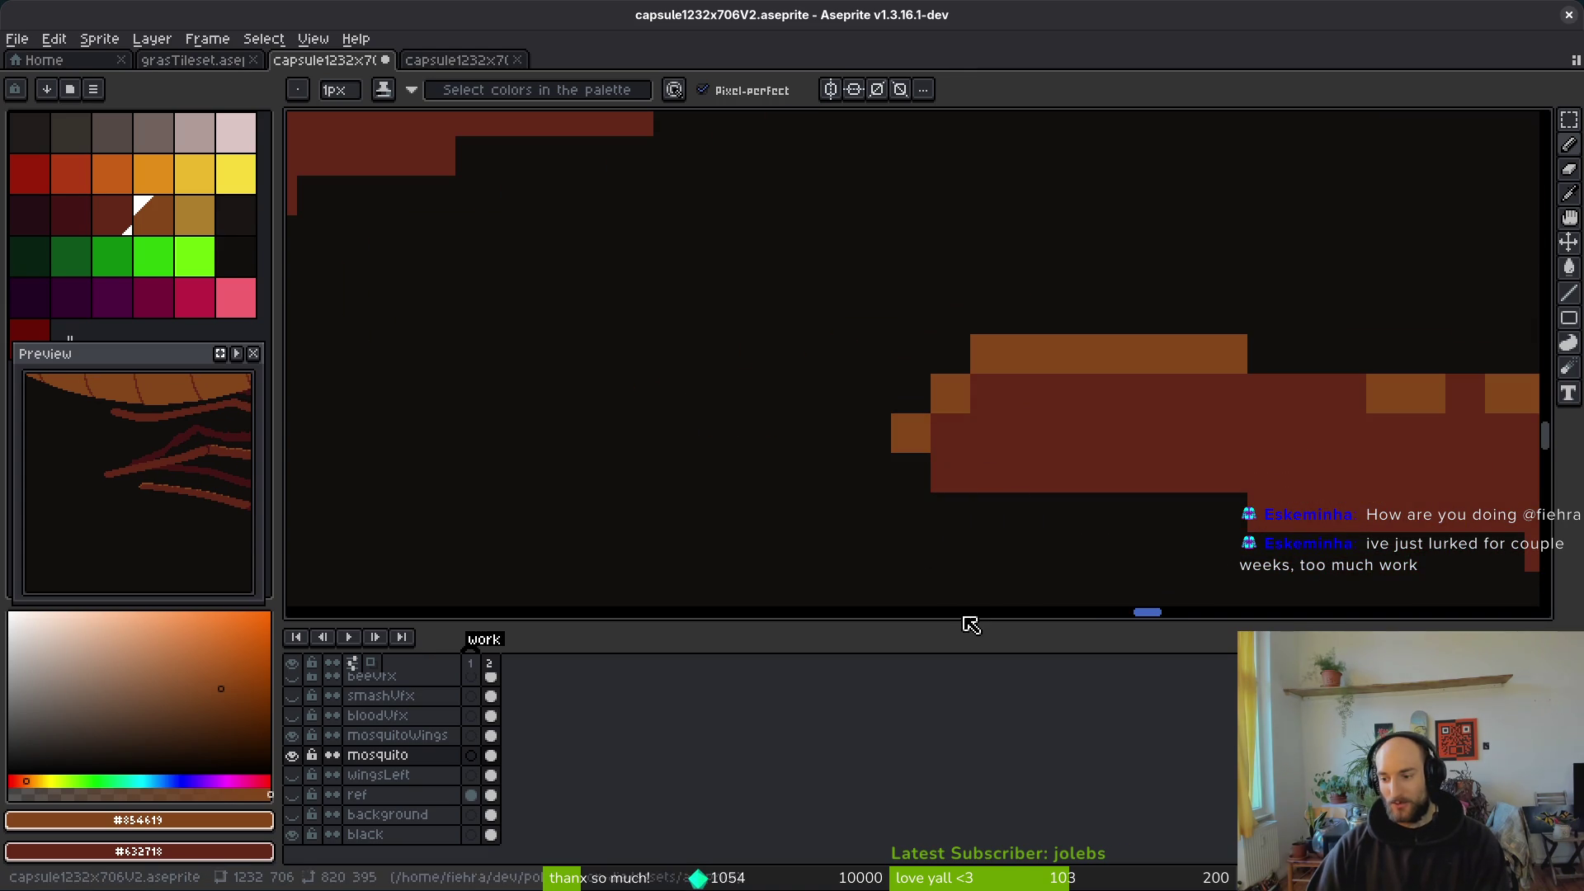
pyautogui.scroll(-3, 1014, 430)
pyautogui.scroll(-2, 1034, 437)
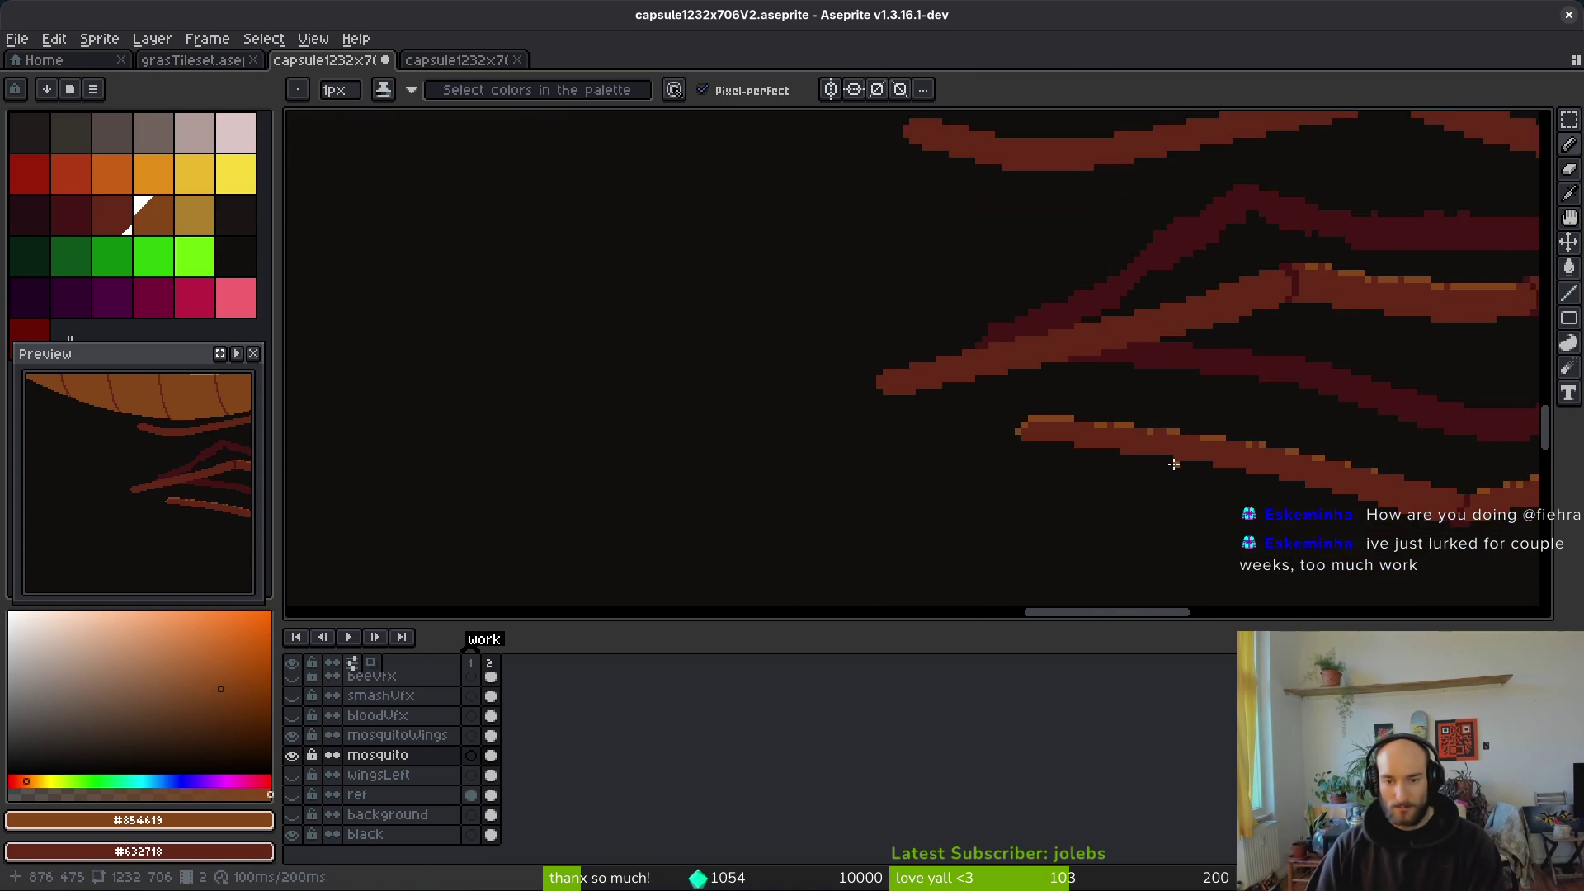
pyautogui.scroll(-1, 1138, 446)
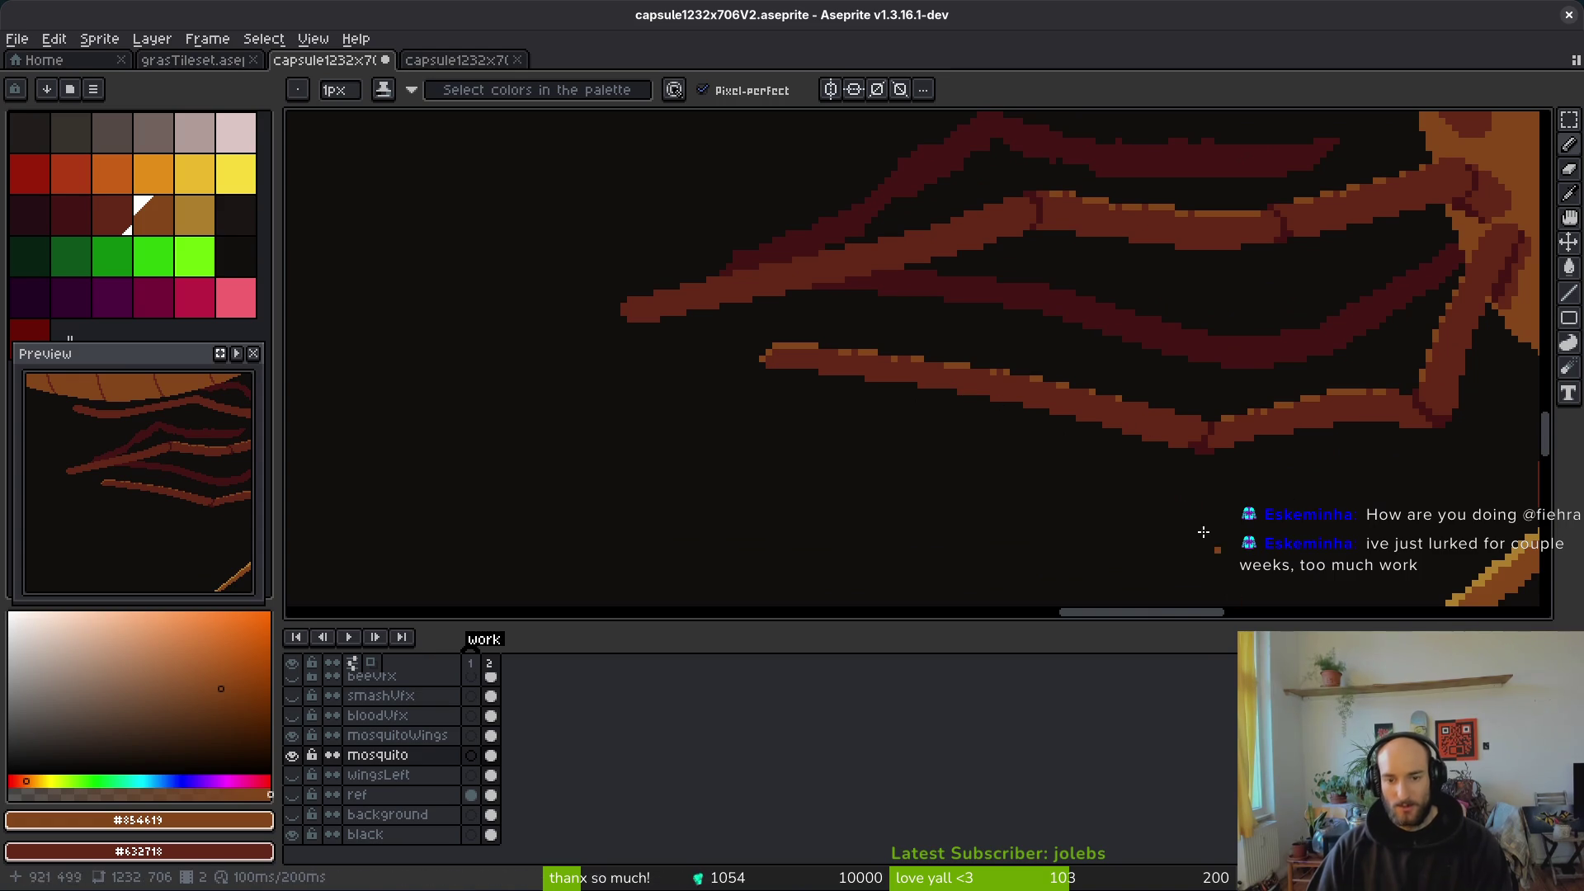
pyautogui.scroll(1, 998, 374)
pyautogui.scroll(-3, 994, 413)
pyautogui.scroll(3, 941, 396)
pyautogui.scroll(2, 1155, 353)
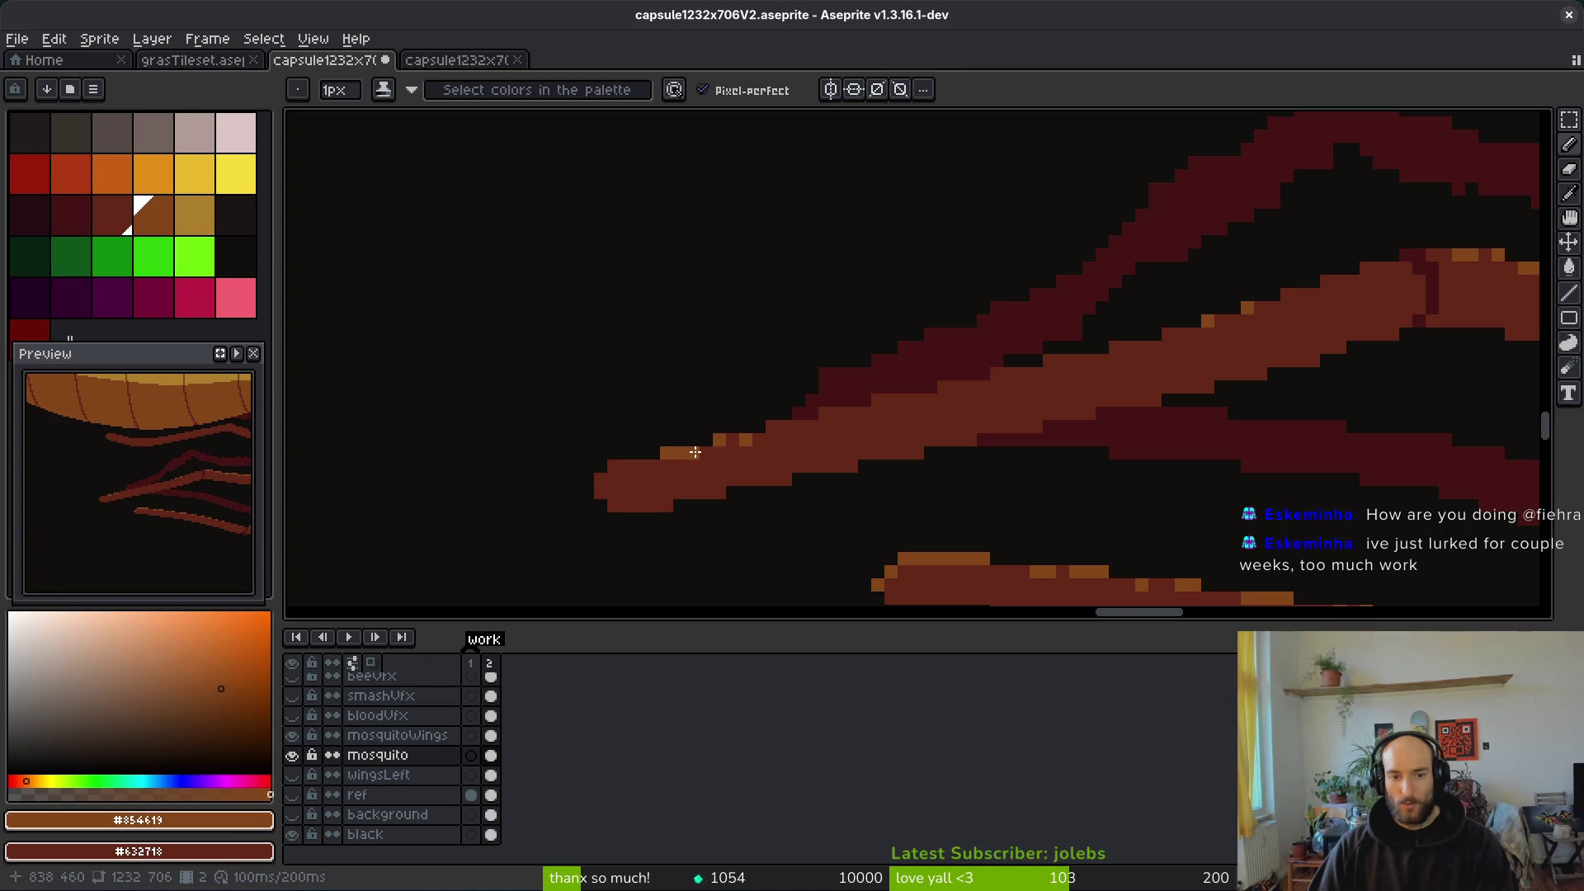
# Step: Paint orange pixel runs and single pixels along the upper diagonal leg's top edge toward the body
pyautogui.scroll(2, 695, 452)
pyautogui.moveTo(617, 407)
pyautogui.mouseDown()
pyautogui.moveTo(704, 342)
pyautogui.moveTo(690, 342)
pyautogui.mouseUp()
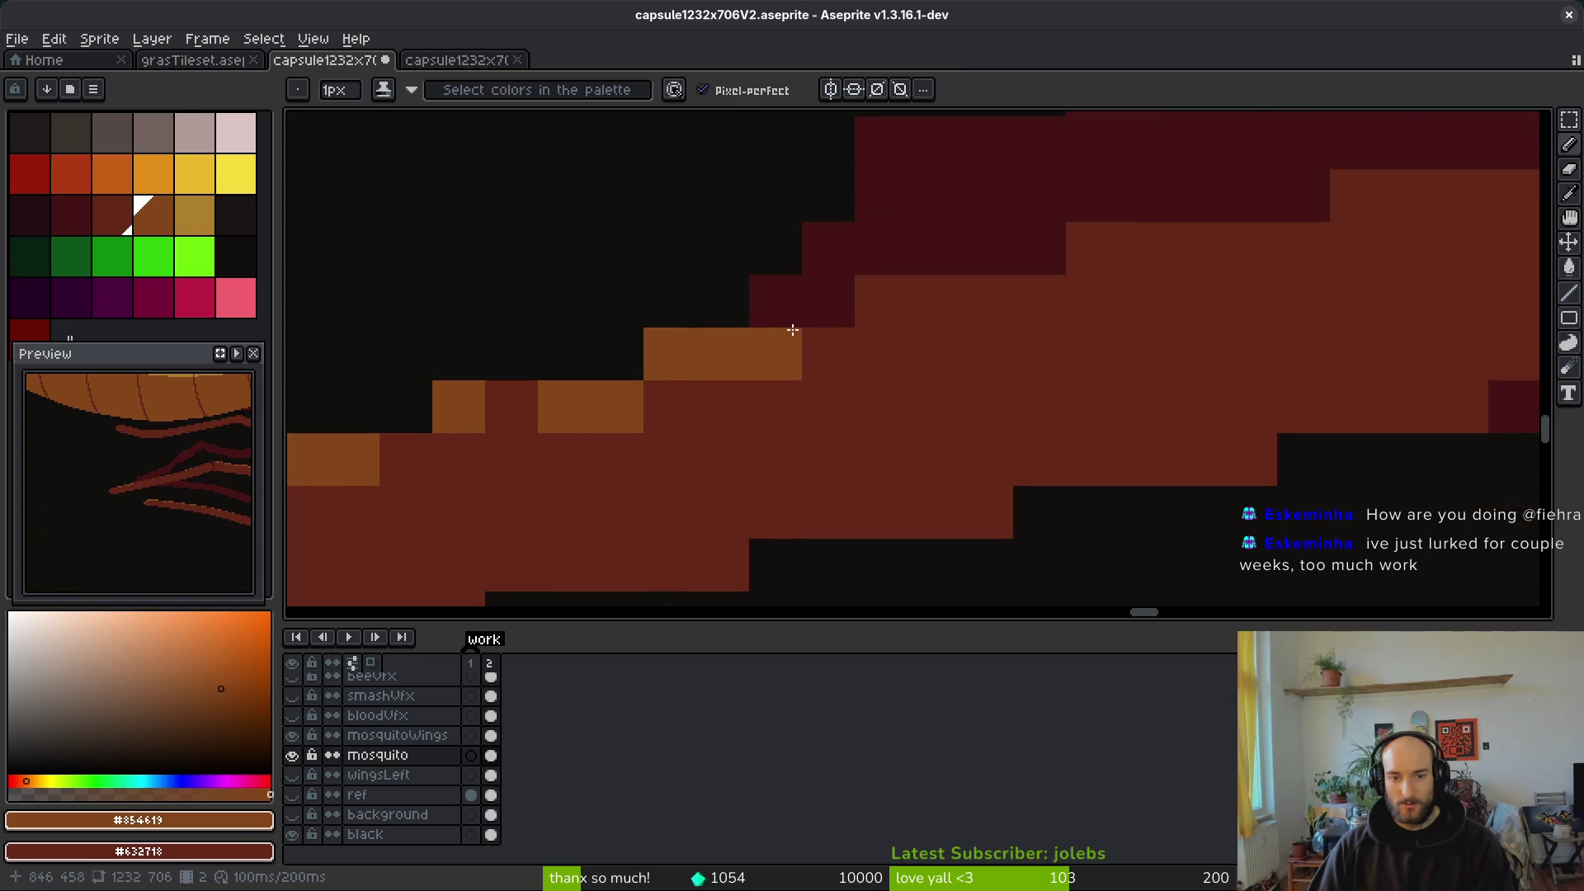
pyautogui.moveTo(882, 301)
pyautogui.mouseDown()
pyautogui.moveTo(1039, 294)
pyautogui.moveTo(1092, 248)
pyautogui.mouseUp()
pyautogui.click(1199, 248)
pyautogui.click(1167, 248)
pyautogui.click(1237, 248)
pyautogui.moveTo(1209, 248); pyautogui.dragTo(926, 372)
pyautogui.click(1178, 307)
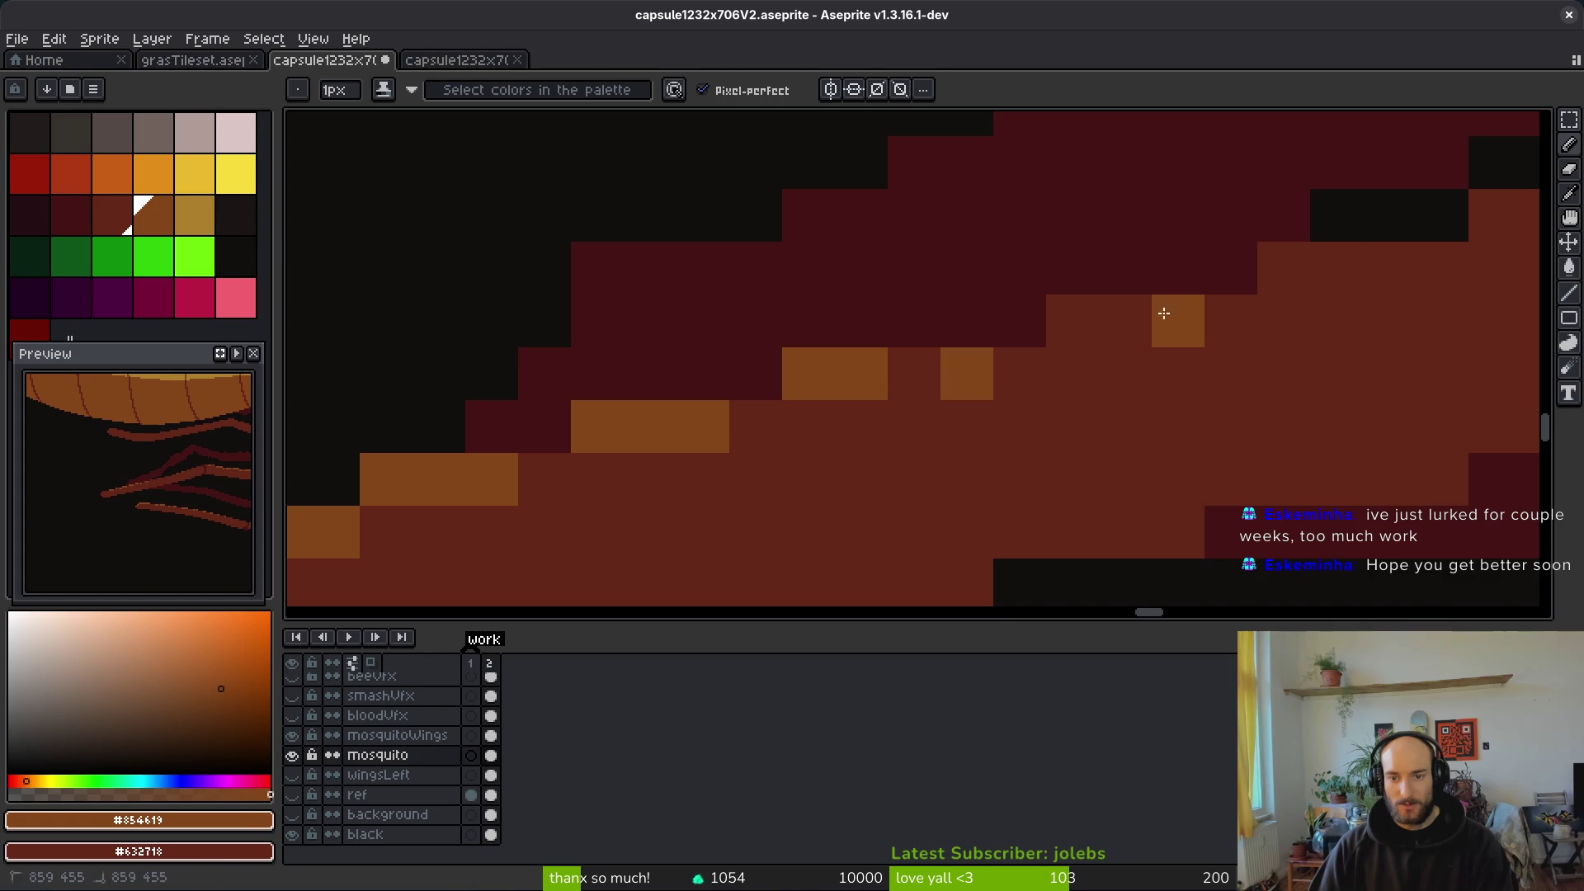
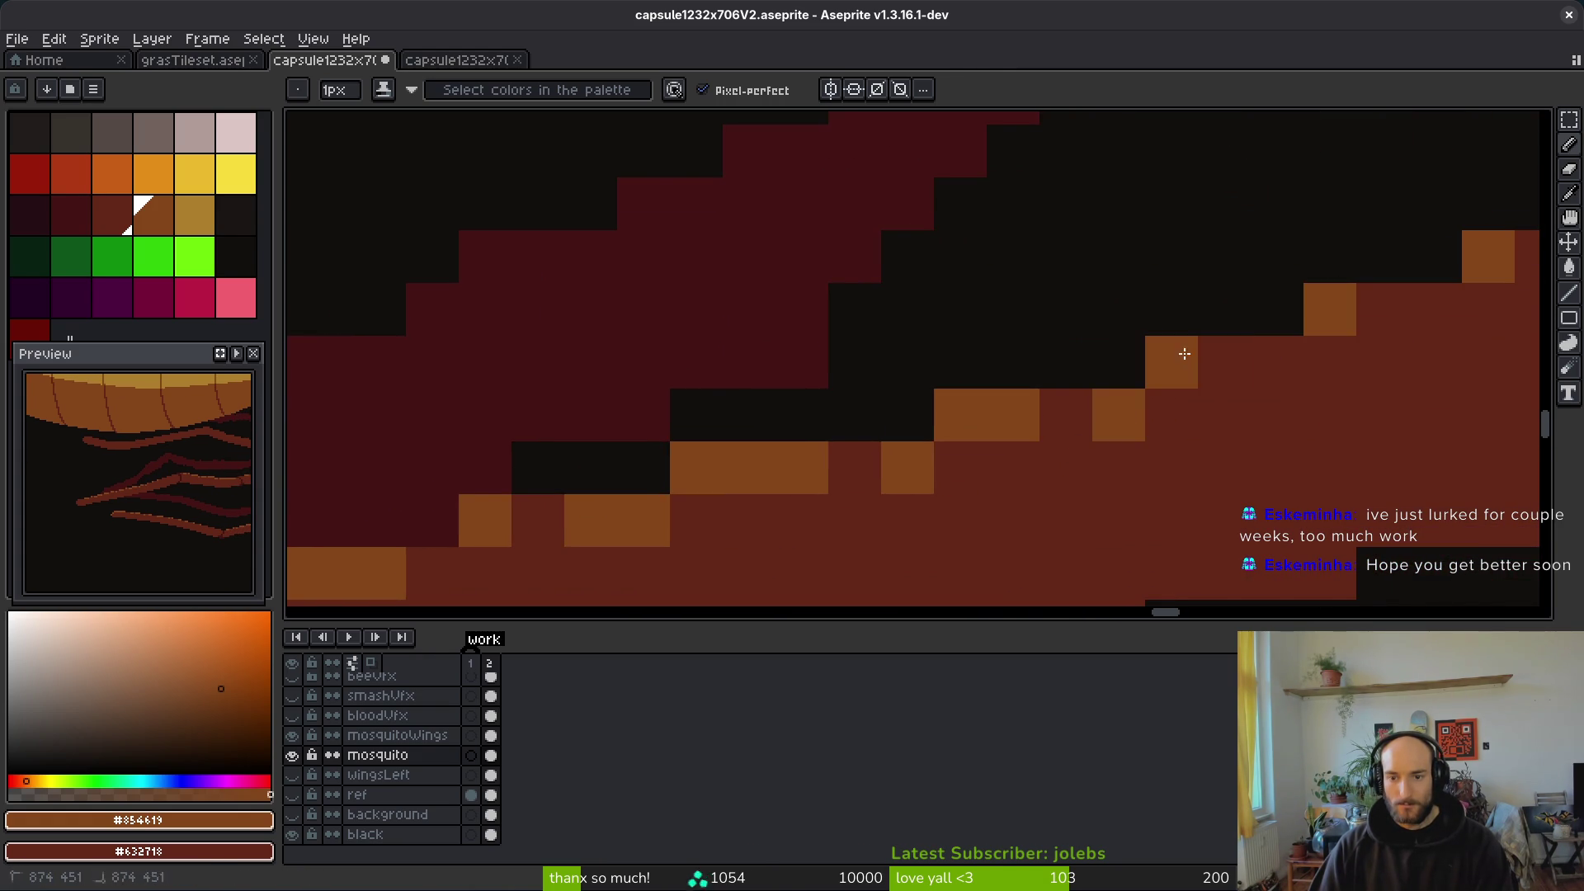
# Step: Add orange highlight pixels along the leg's top edge, redoing the misplaced ones as a short run
pyautogui.click(1225, 361)
pyautogui.scroll(-2, 1230, 382)
pyautogui.moveTo(1230, 382); pyautogui.dragTo(974, 227)
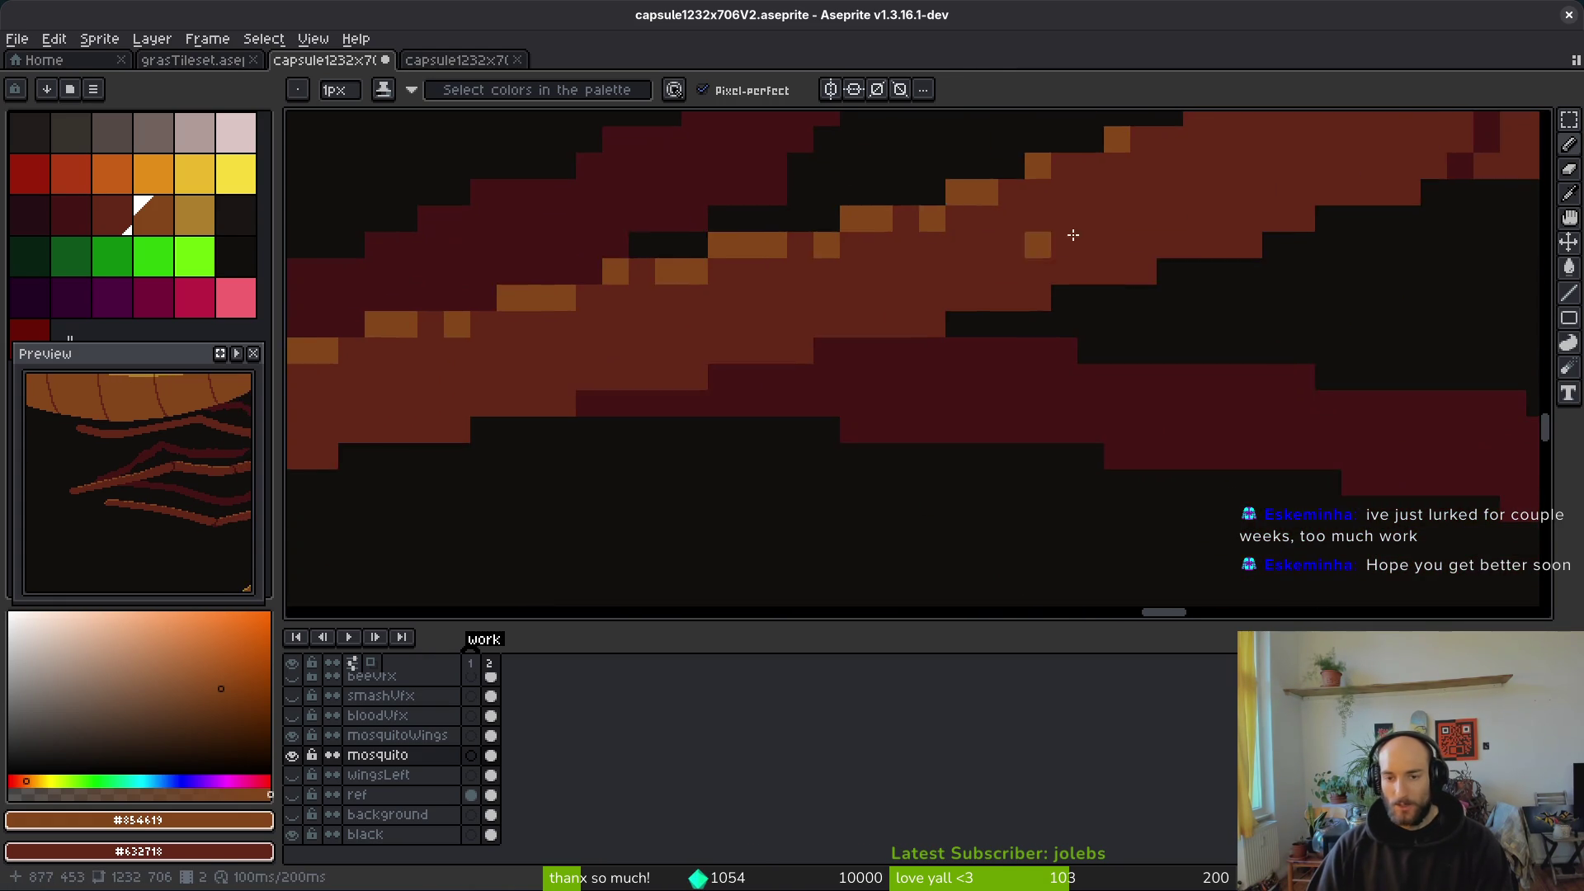
pyautogui.scroll(-2, 974, 226)
pyautogui.scroll(3, 1124, 343)
pyautogui.click(1024, 299)
pyautogui.click(1078, 247)
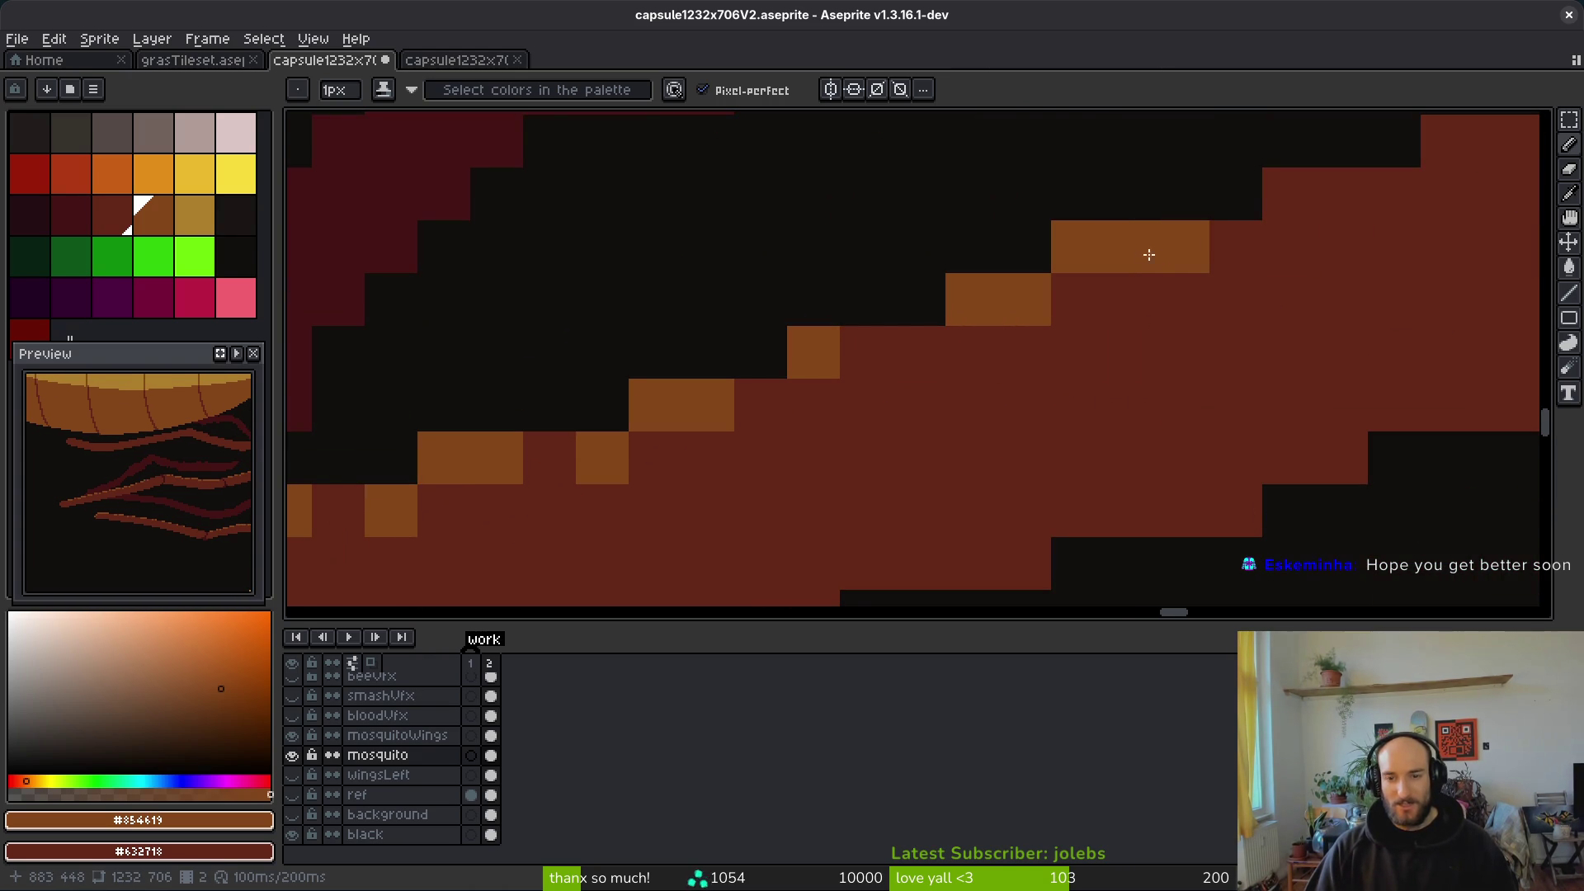
pyautogui.click(1136, 233)
pyautogui.hotkey('ctrl', 'z')
pyautogui.moveTo(1130, 243); pyautogui.dragTo(1195, 234)
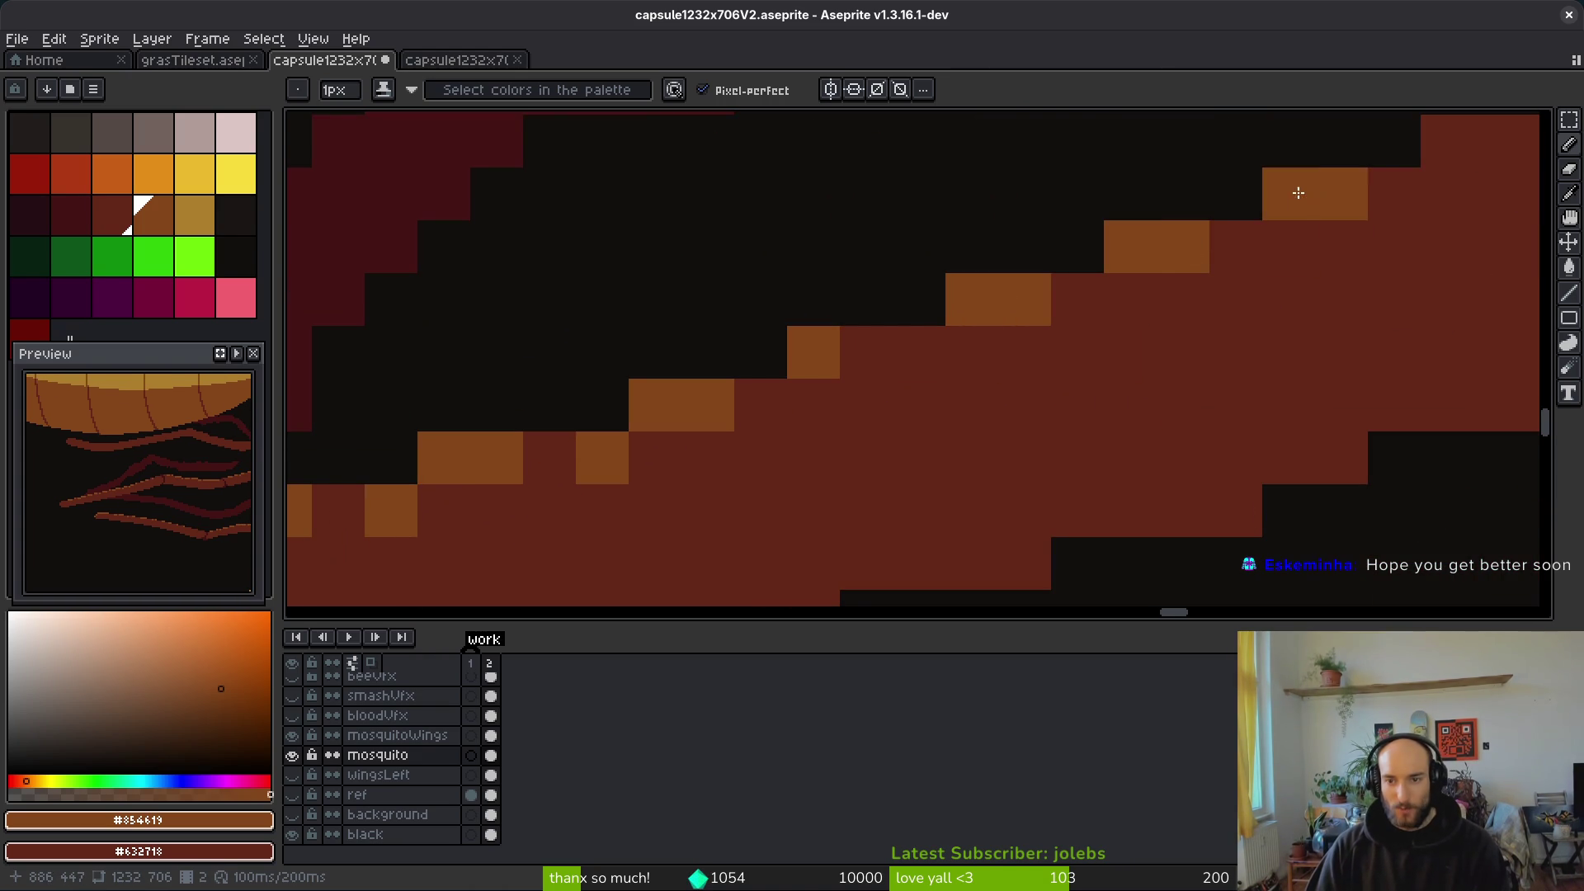
# Step: Add a highlight further up the leg and turn three stray highlights back to dark red
pyautogui.scroll(2, 1329, 248)
pyautogui.hscroll(2, 1329, 247)
pyautogui.click(1205, 296)
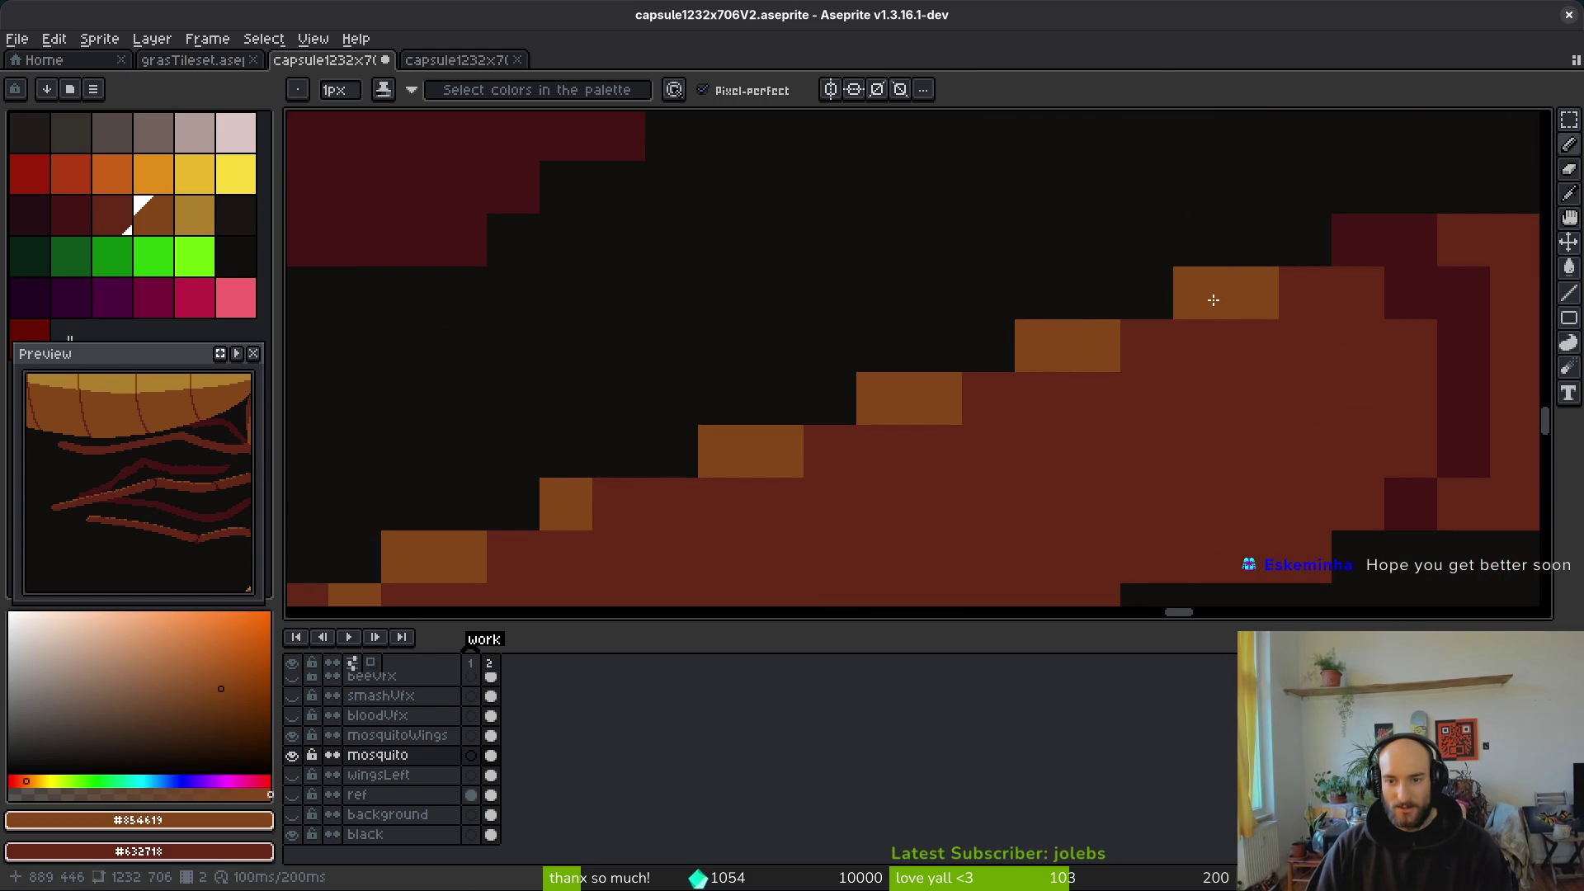
pyautogui.scroll(-5, 1221, 290)
pyautogui.scroll(4, 1379, 258)
pyautogui.rightClick(1230, 289)
pyautogui.rightClick(1167, 212)
pyautogui.rightClick(1050, 240)
pyautogui.click(1081, 244)
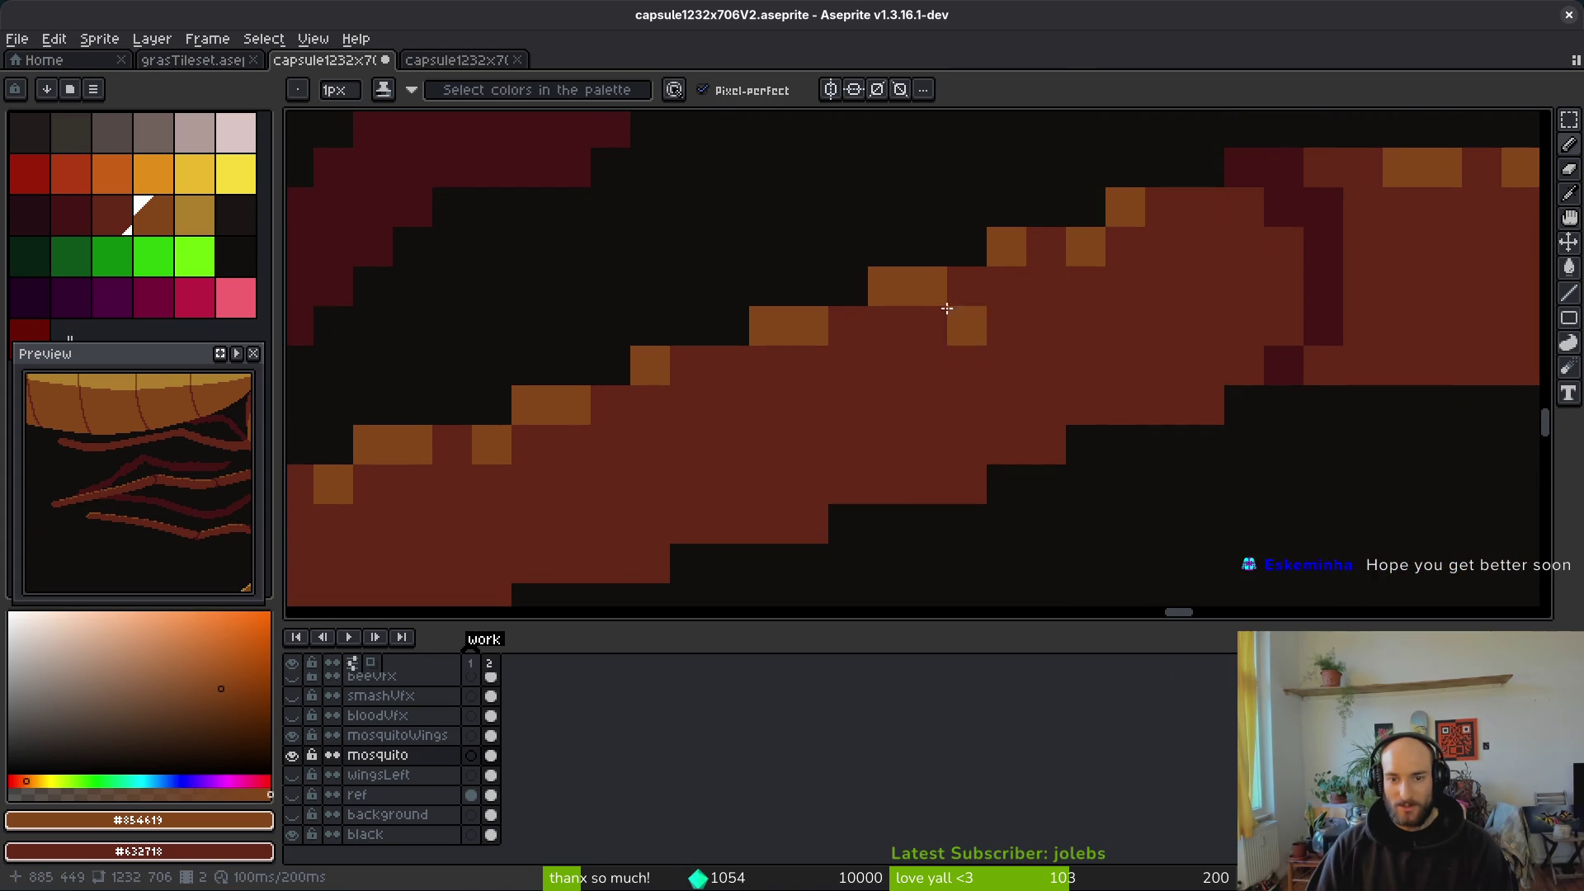
# Step: Place two orange highlight pixels along the stroke near the leg tip
pyautogui.hscroll(-5, 1031, 305)
pyautogui.hscroll(-2, 1072, 331)
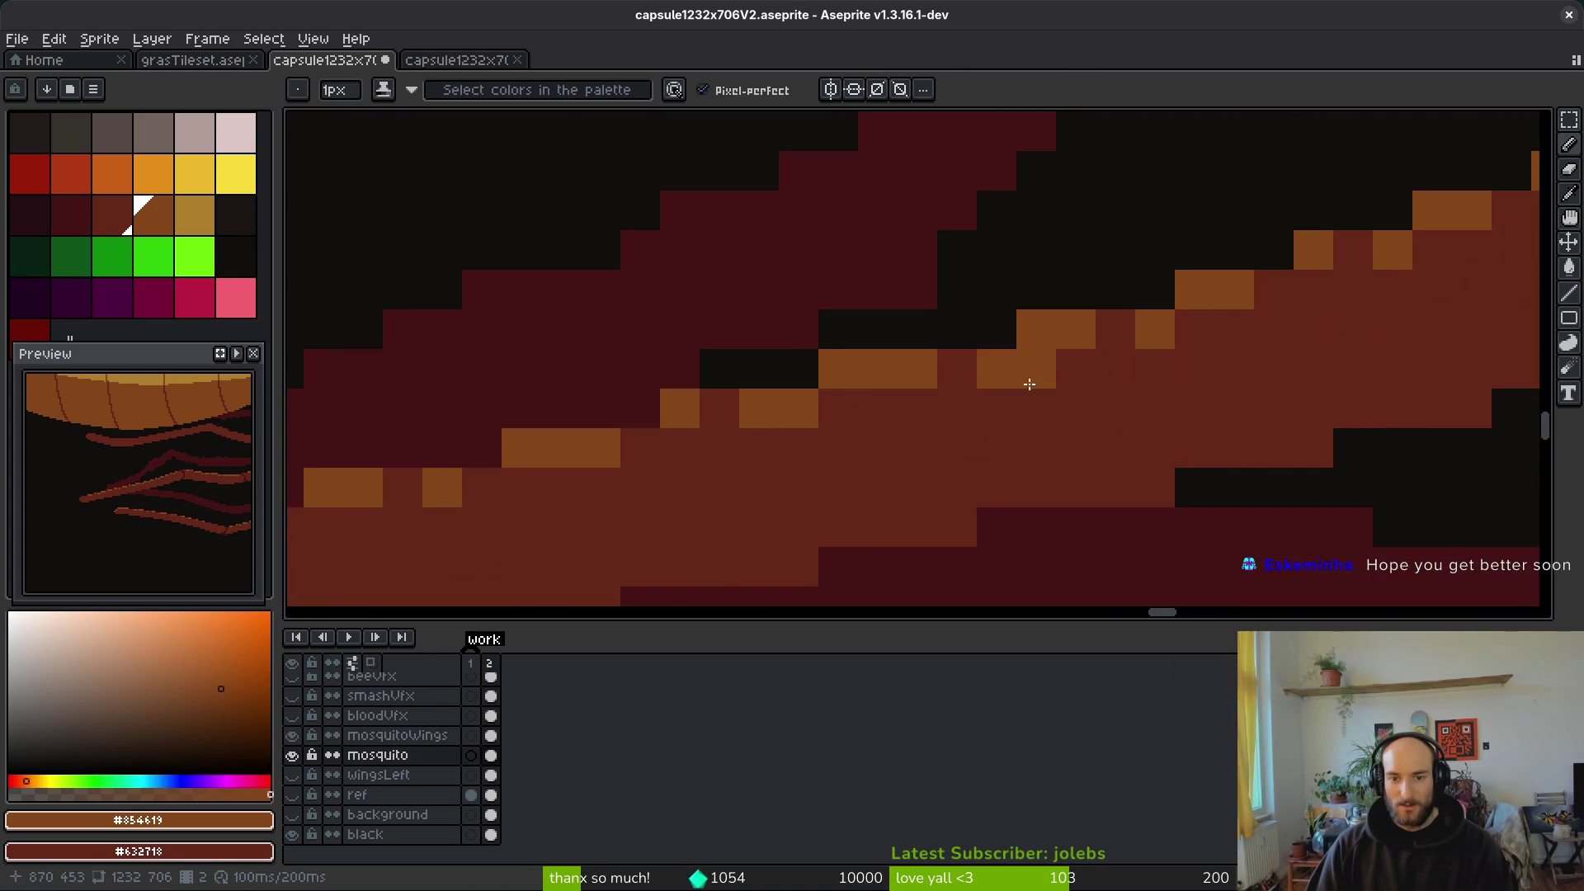
pyautogui.scroll(-4, 1117, 425)
pyautogui.scroll(3, 1125, 418)
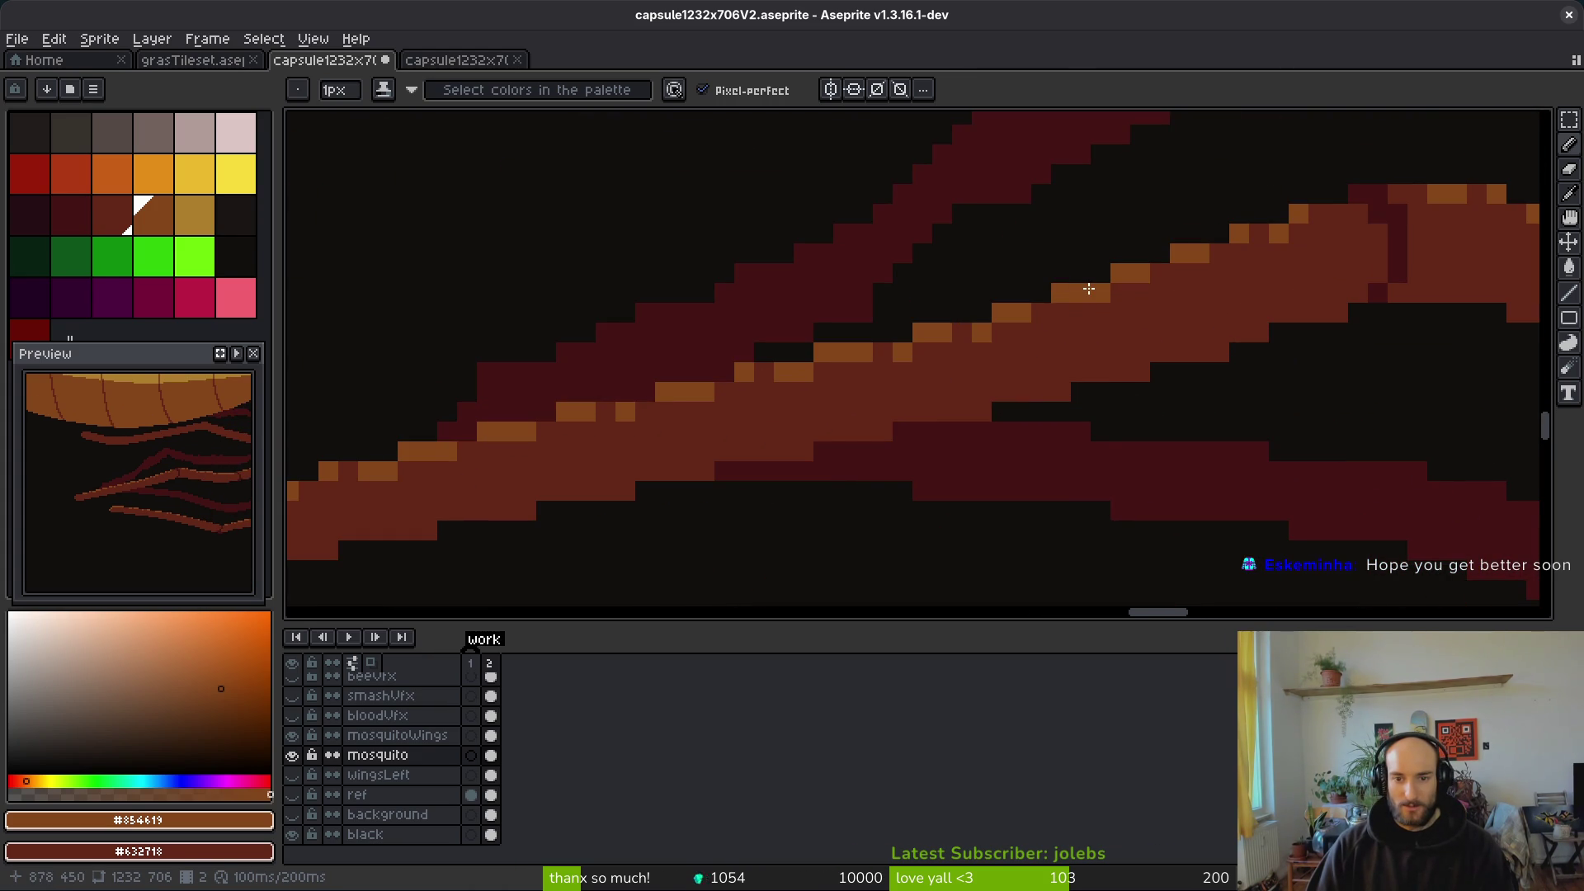
pyautogui.scroll(-3, 1065, 346)
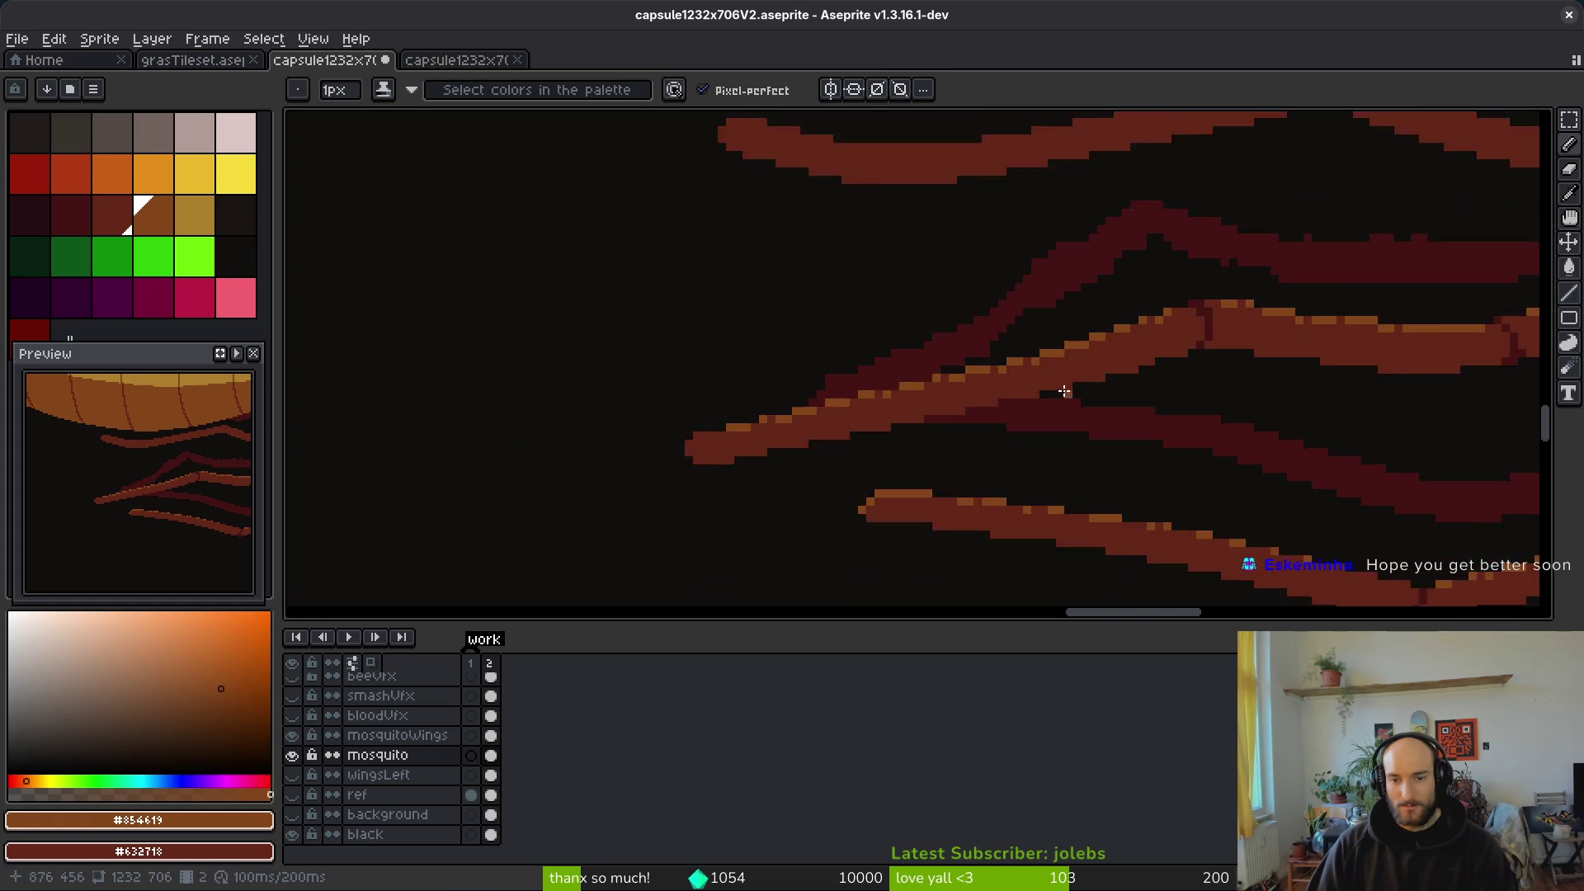
pyautogui.scroll(3, 1185, 354)
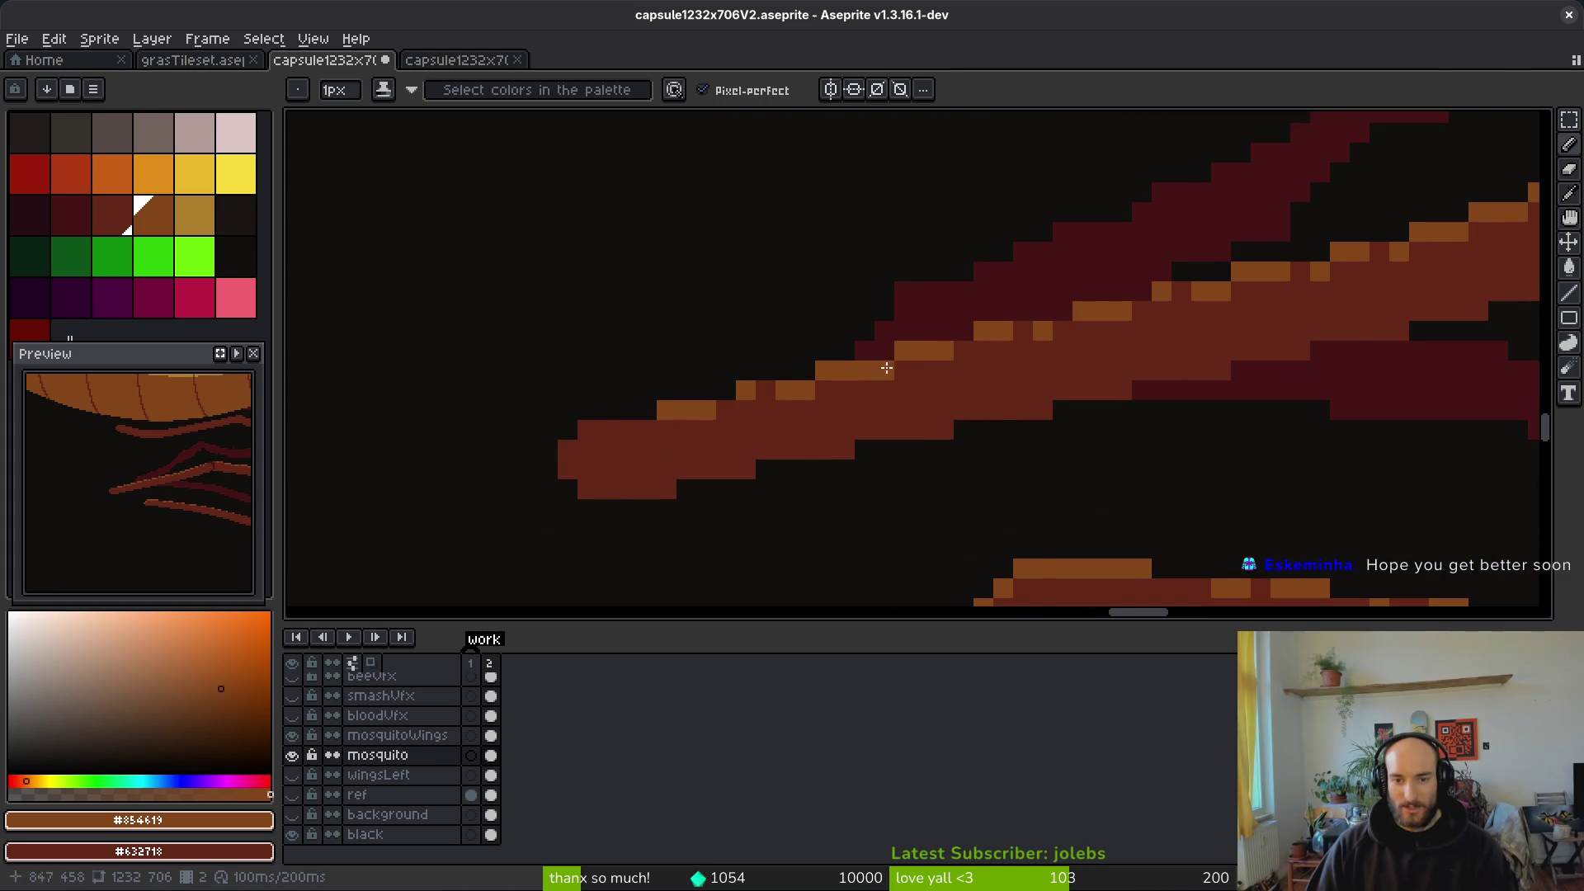
pyautogui.scroll(-2, 898, 364)
pyautogui.scroll(3, 651, 421)
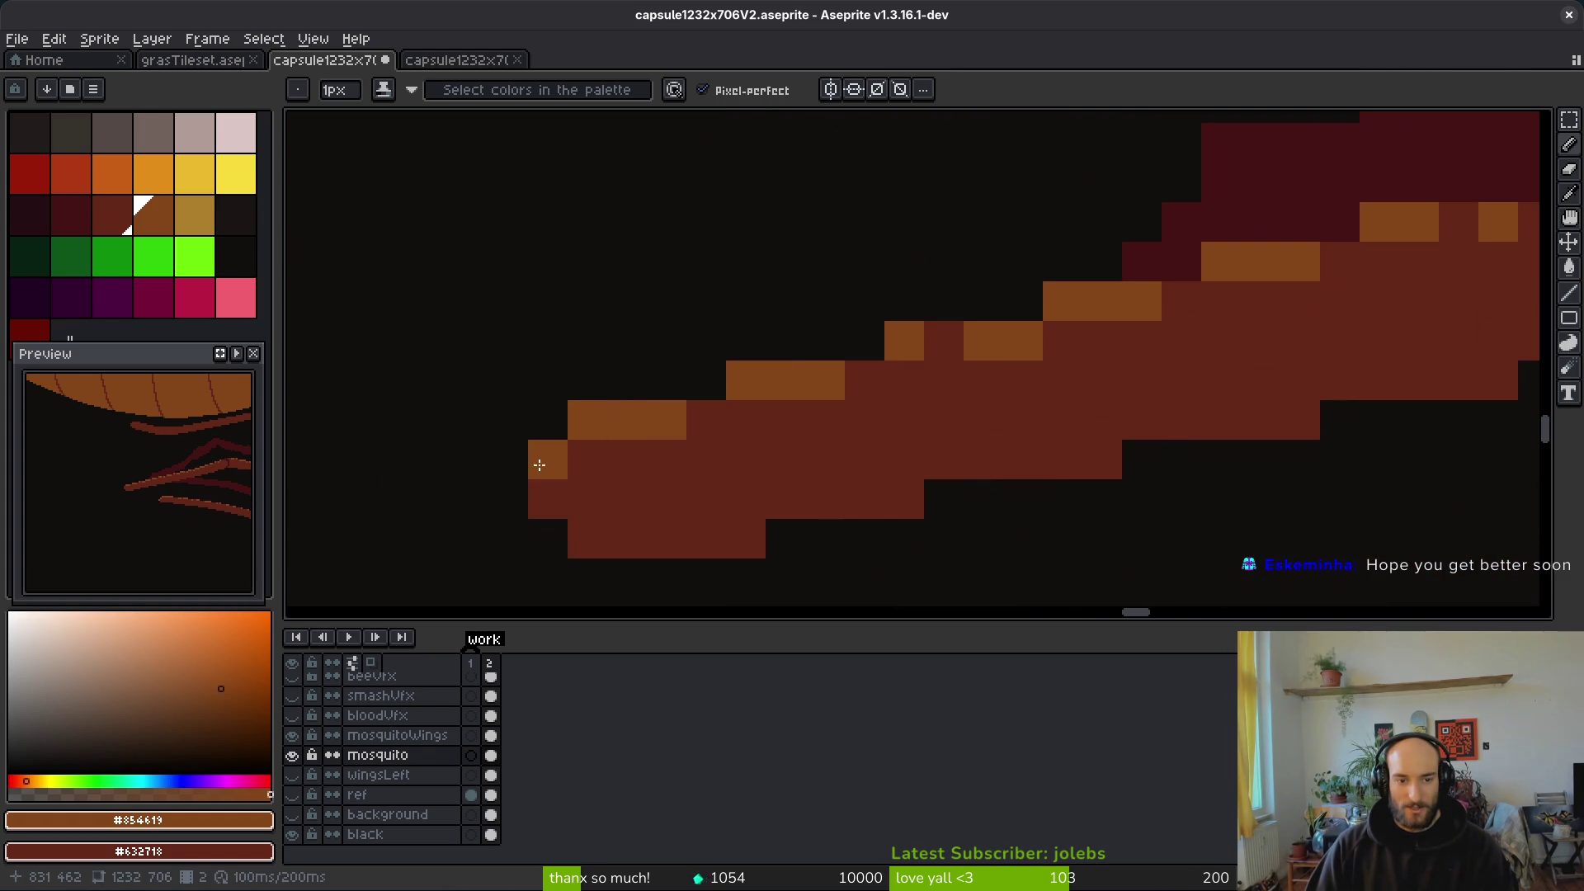
pyautogui.scroll(-2, 1263, 384)
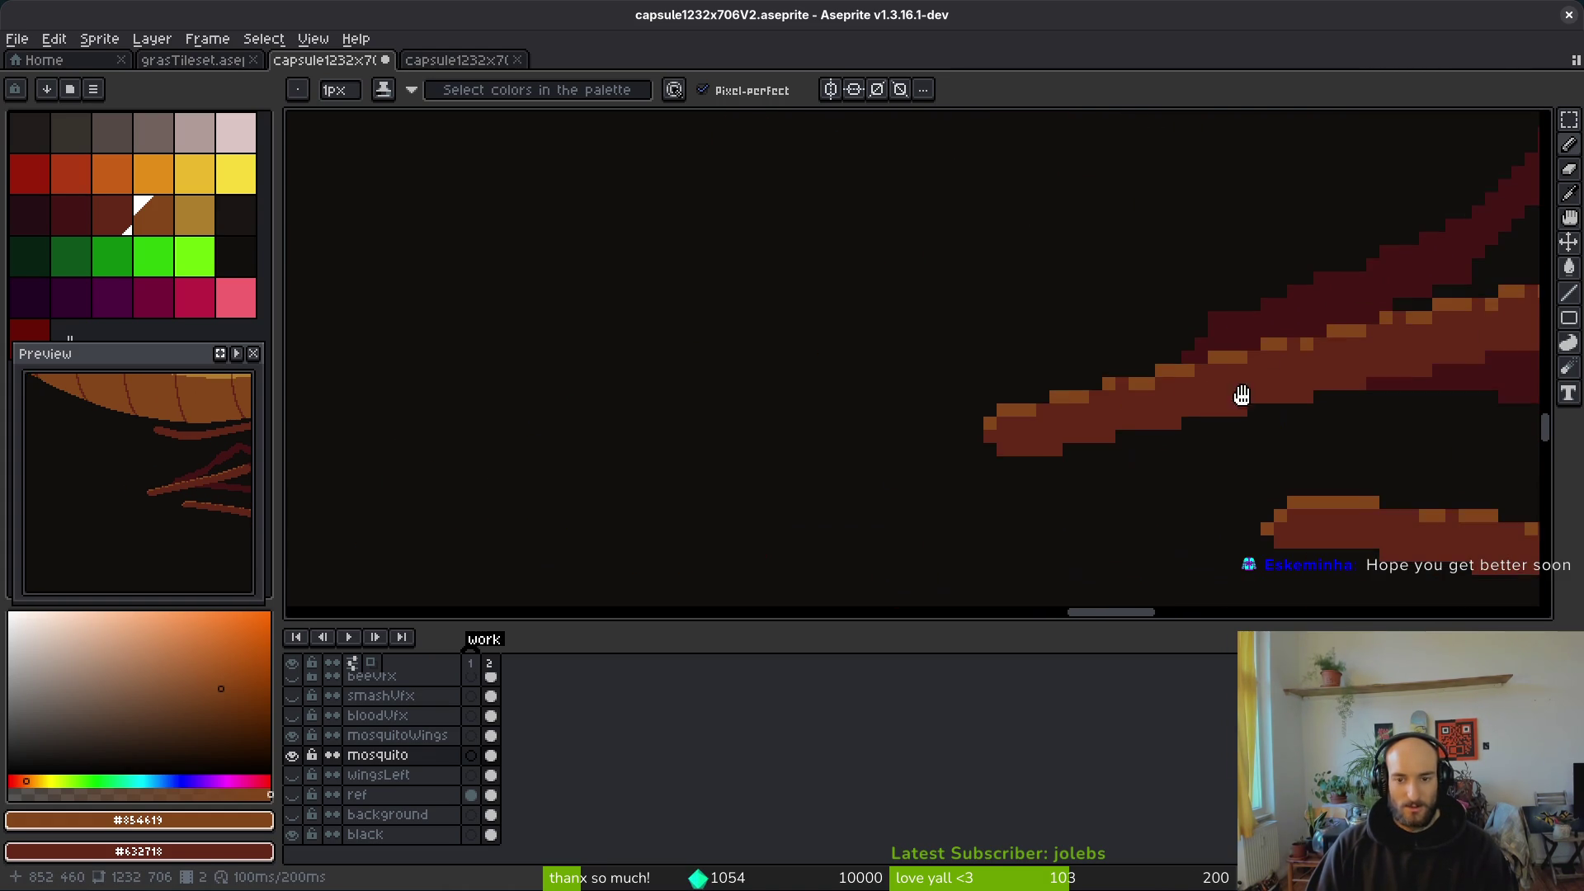
pyautogui.moveTo(1279, 388); pyautogui.dragTo(1110, 386)
pyautogui.moveTo(1366, 369); pyautogui.dragTo(1270, 418)
pyautogui.scroll(2, 1114, 341)
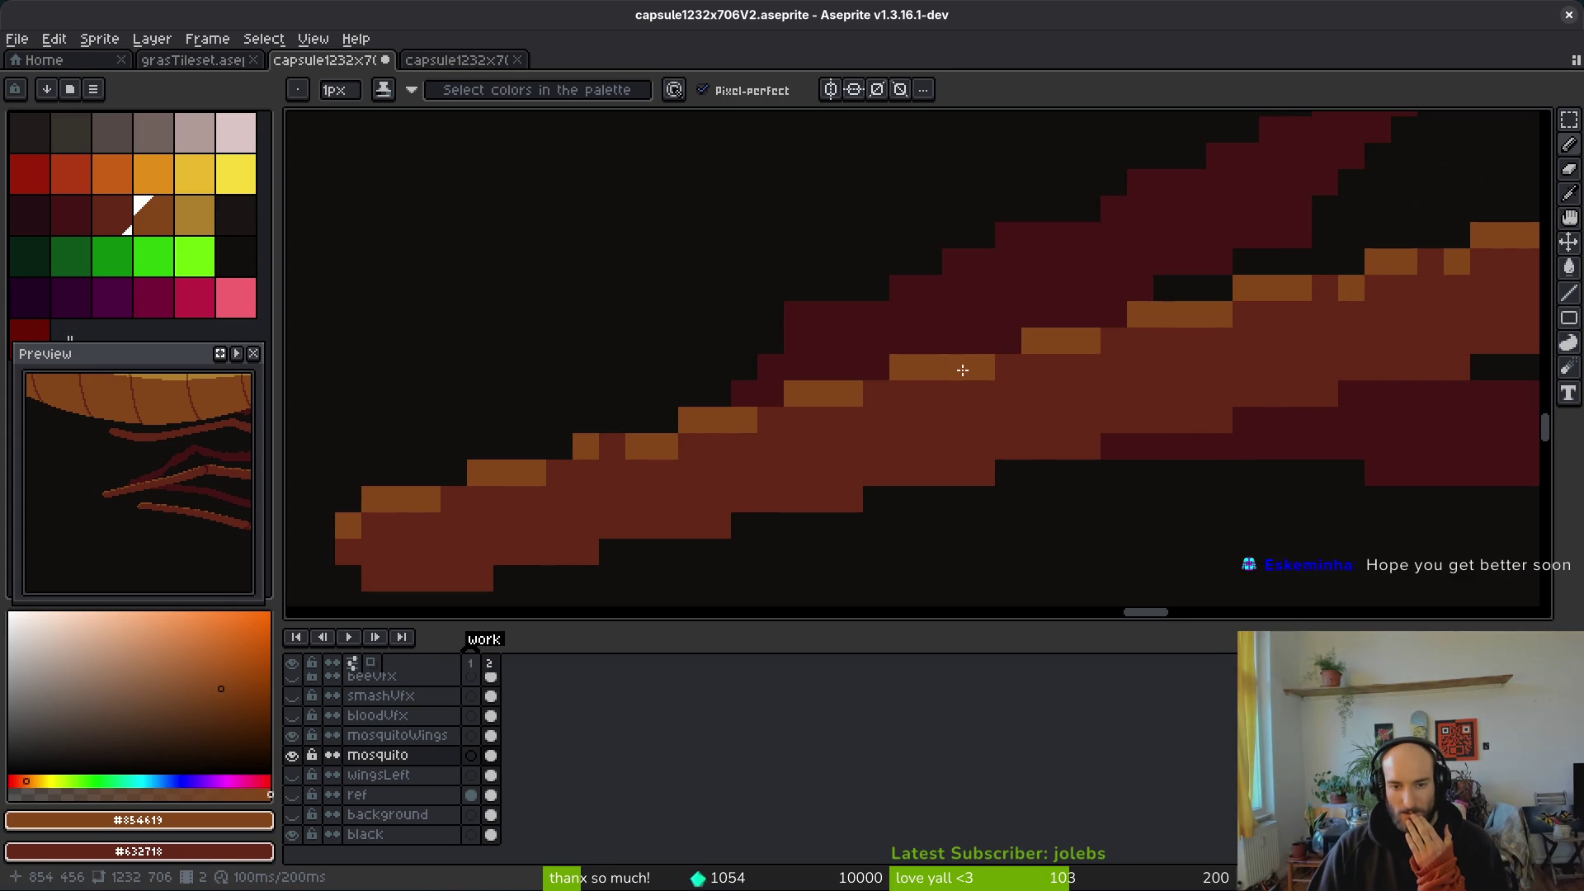
pyautogui.scroll(-2, 1397, 443)
pyautogui.scroll(-1, 1362, 462)
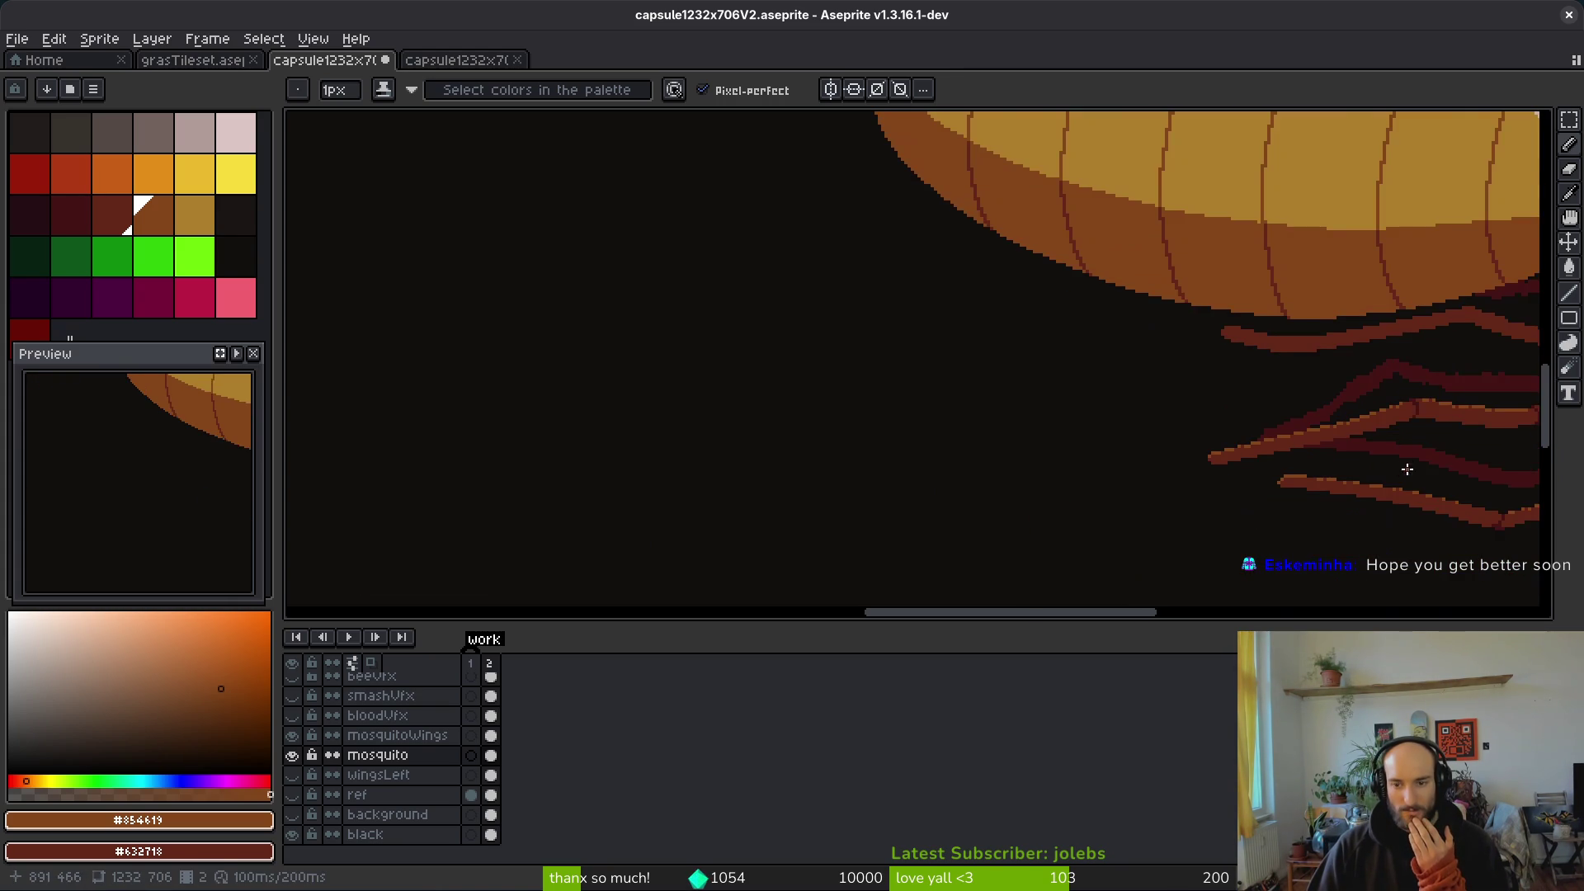
pyautogui.hscroll(1, 1408, 469)
pyautogui.hscroll(5, 1376, 462)
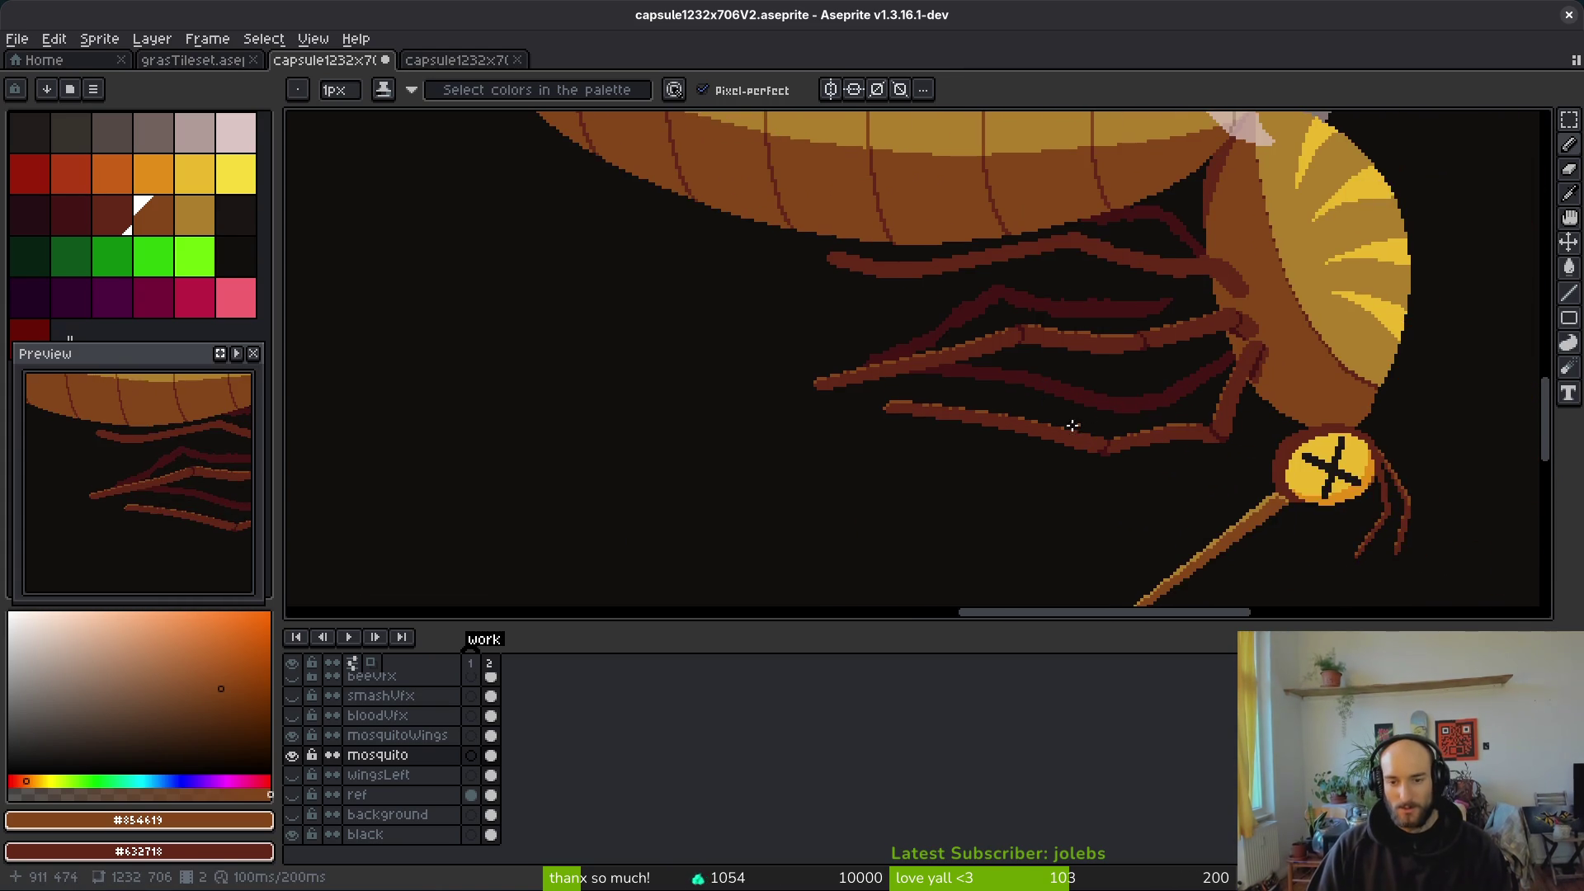
pyautogui.scroll(4, 1086, 413)
pyautogui.scroll(3, 1037, 364)
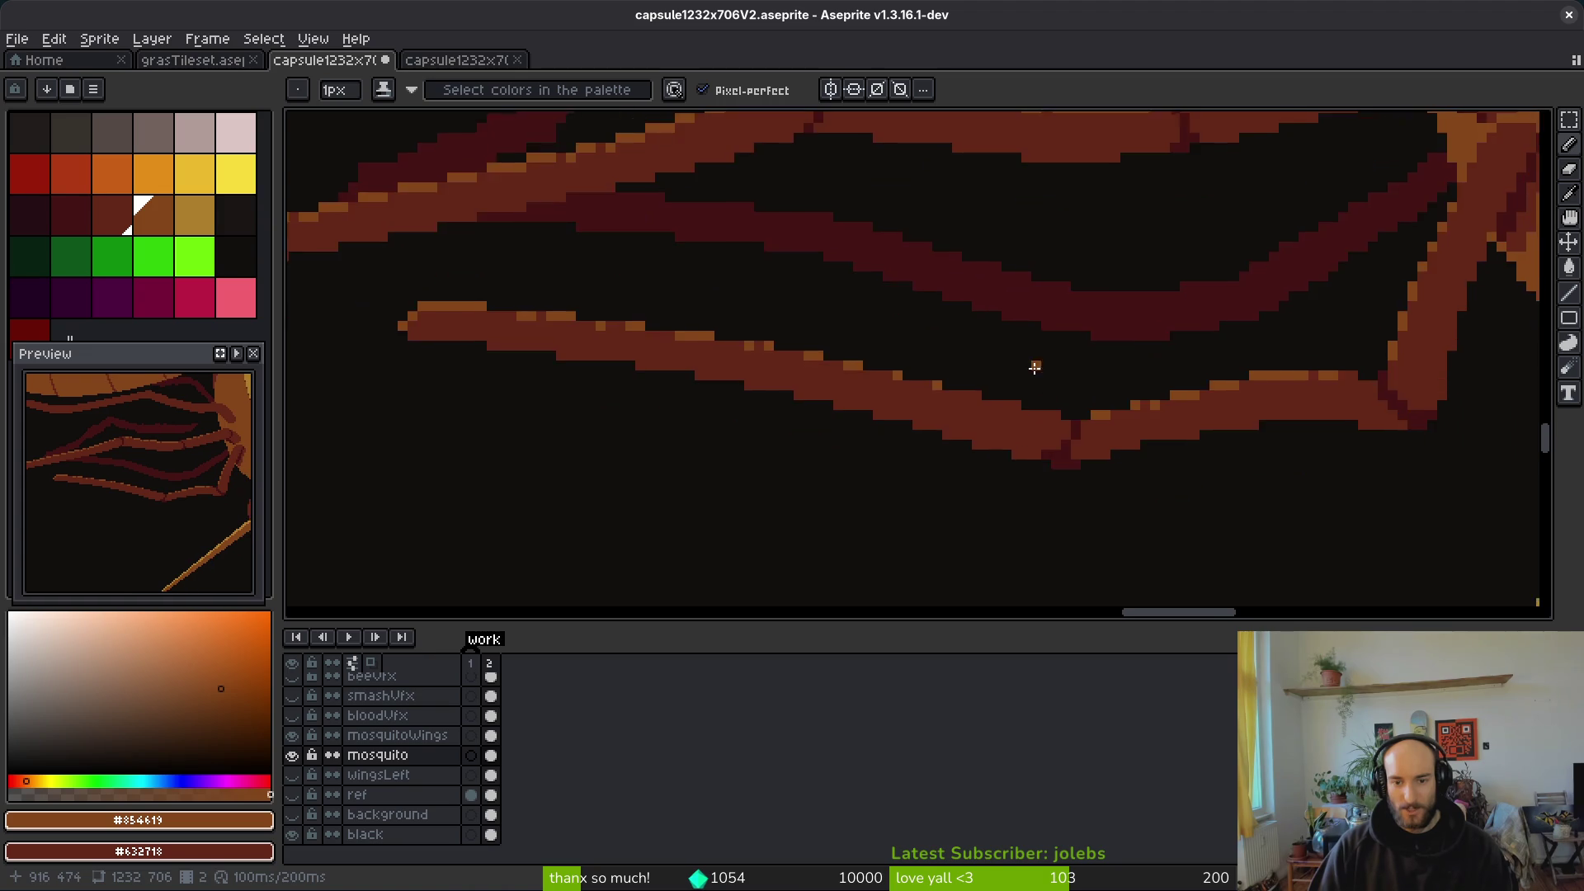
pyautogui.click(880, 387)
pyautogui.click(986, 413)
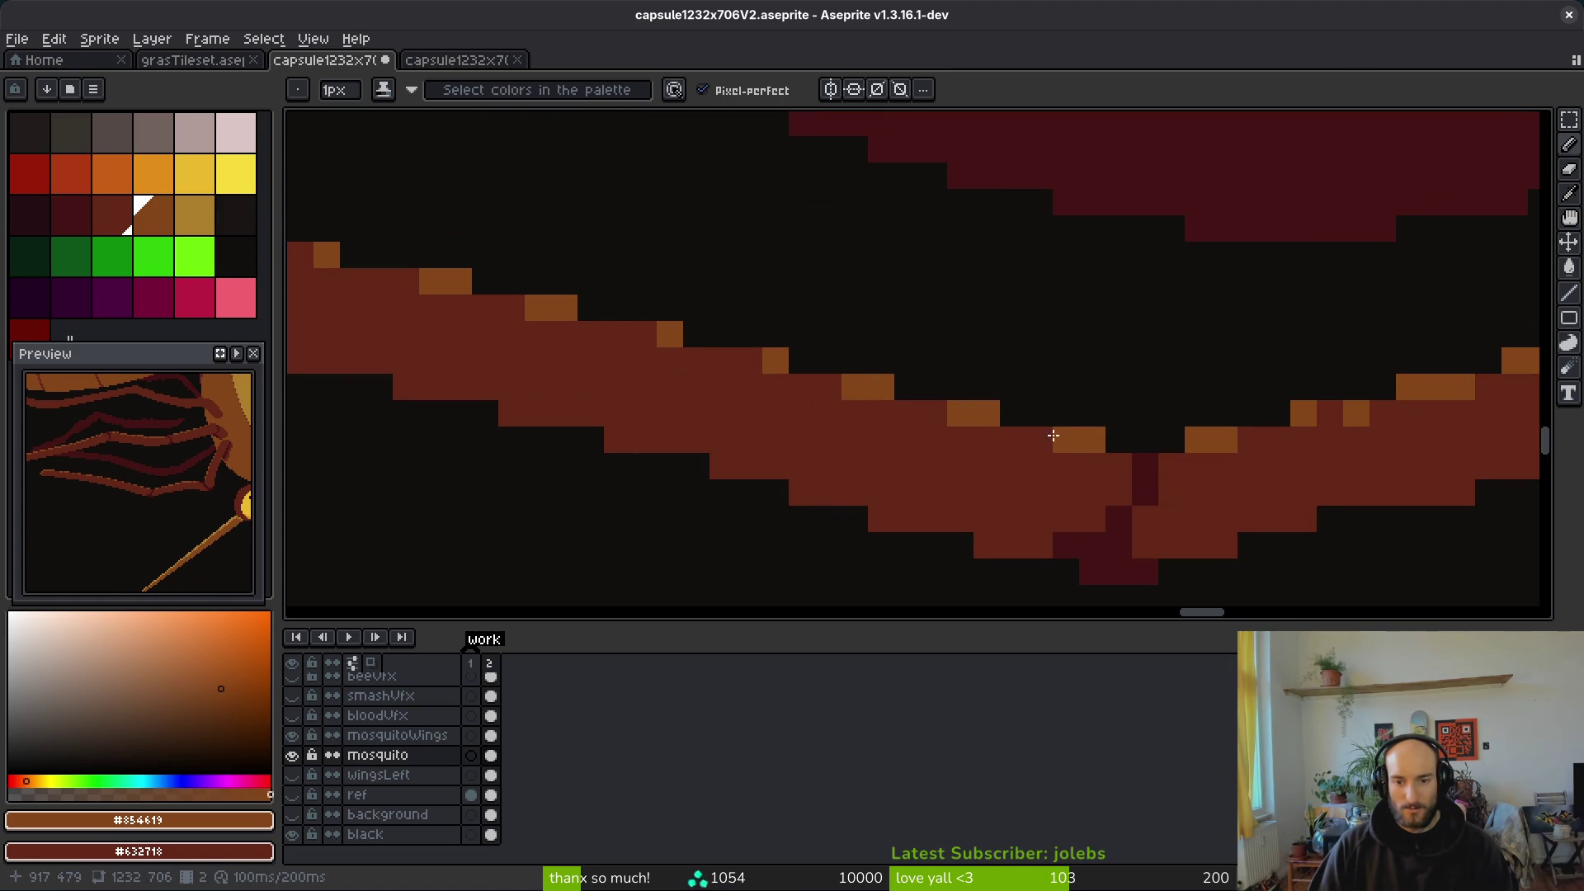
# Step: Replace misplaced highlights with an orange pixel lower on the leg and one under it
pyautogui.scroll(-3, 1173, 491)
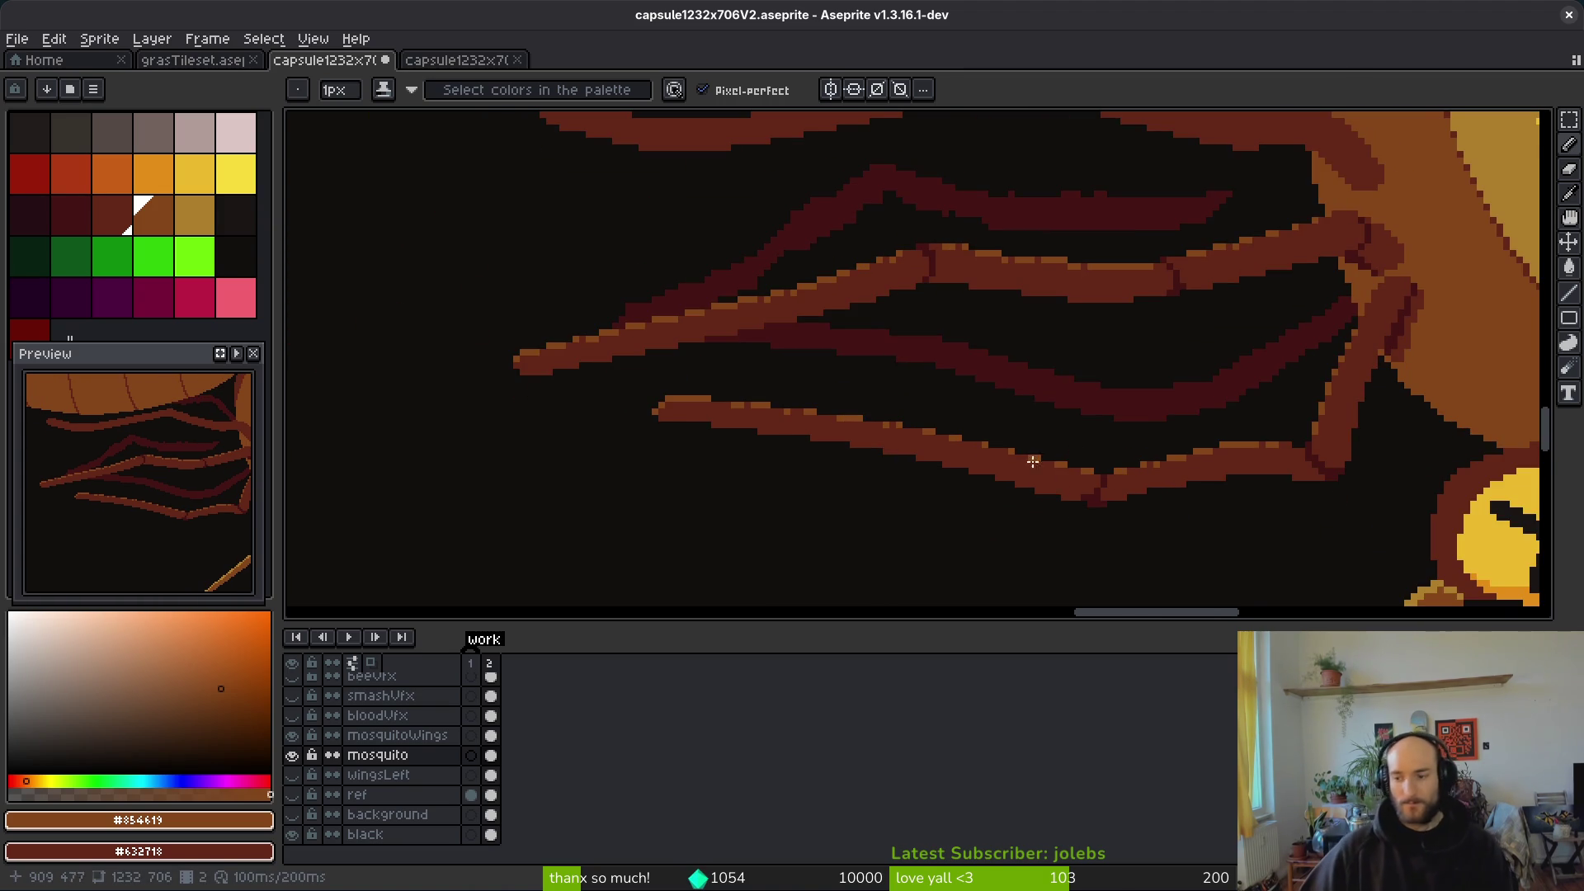
pyautogui.scroll(-3, 1029, 457)
pyautogui.scroll(4, 786, 271)
pyautogui.scroll(3, 786, 271)
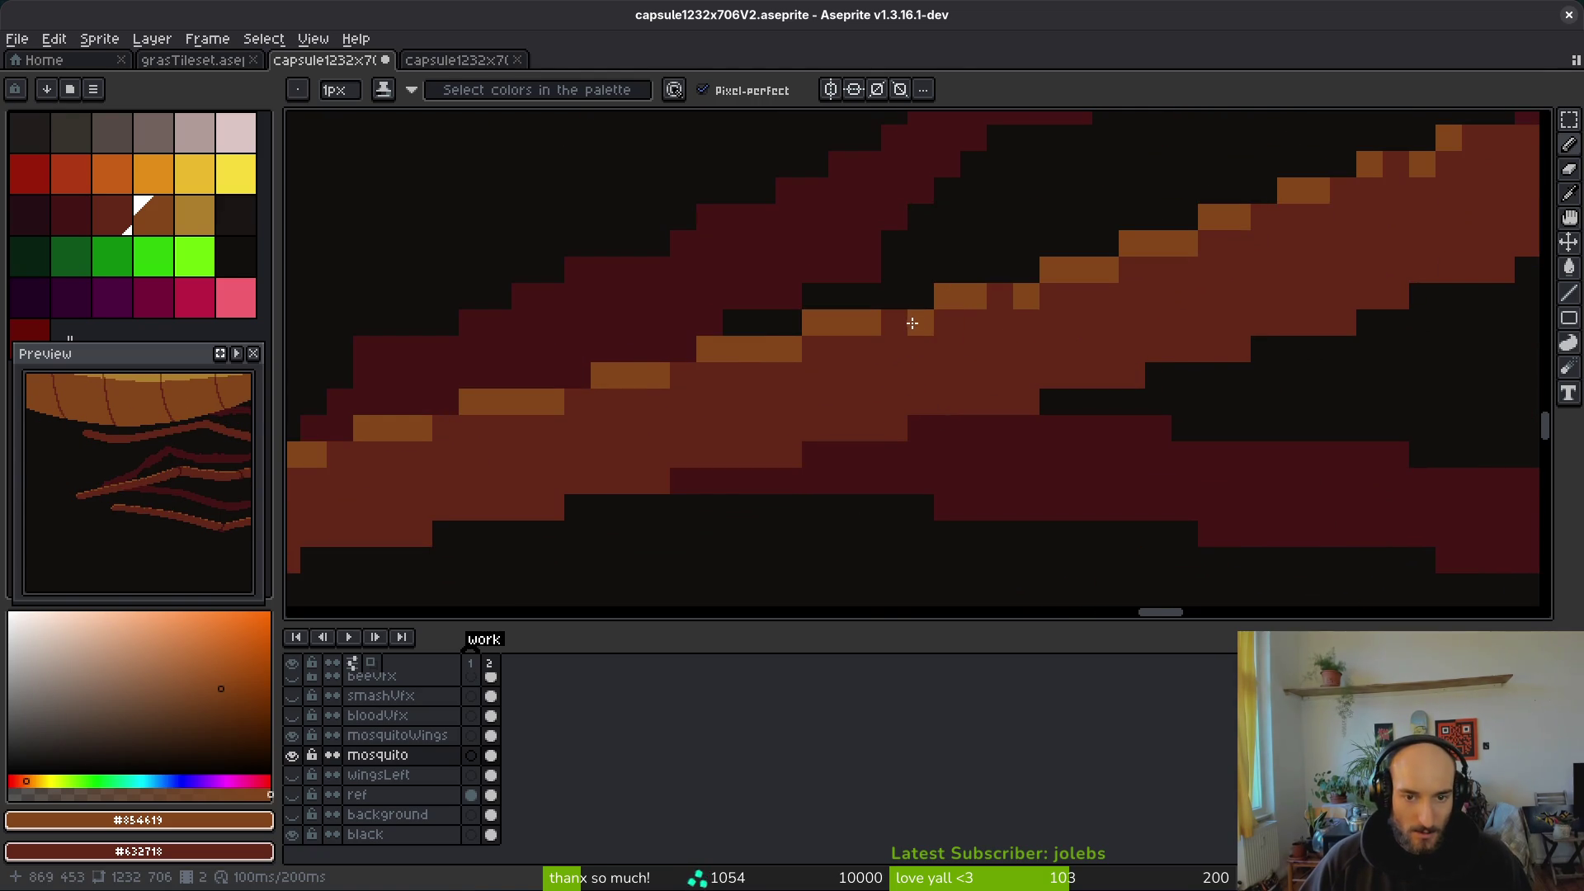
pyautogui.hotkey('ctrl', 'z')
pyautogui.click(535, 421)
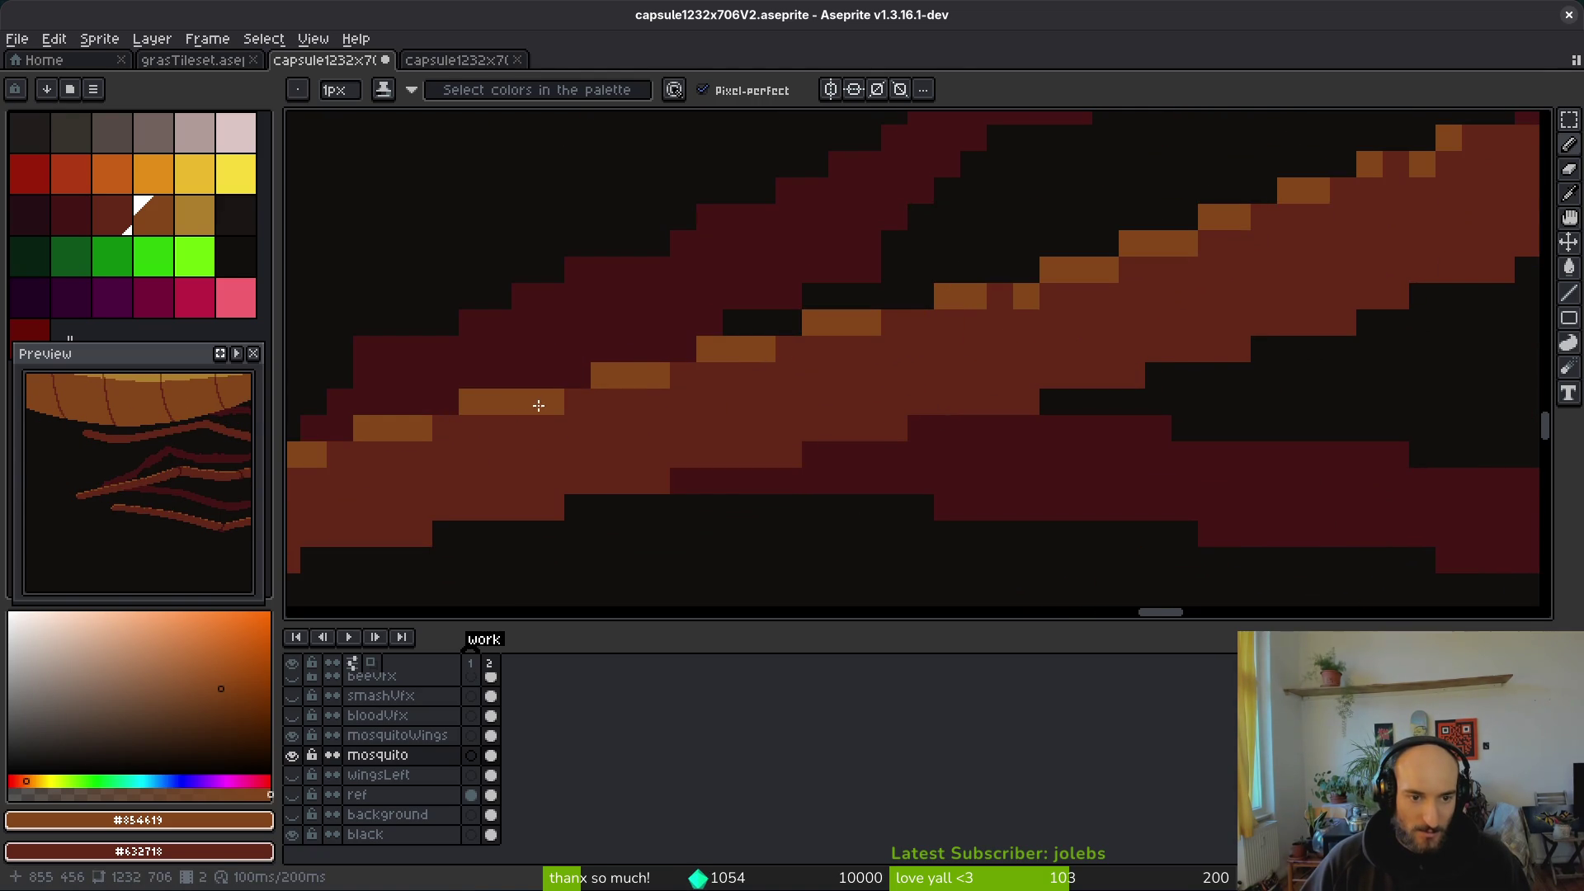
pyautogui.scroll(-3, 1158, 421)
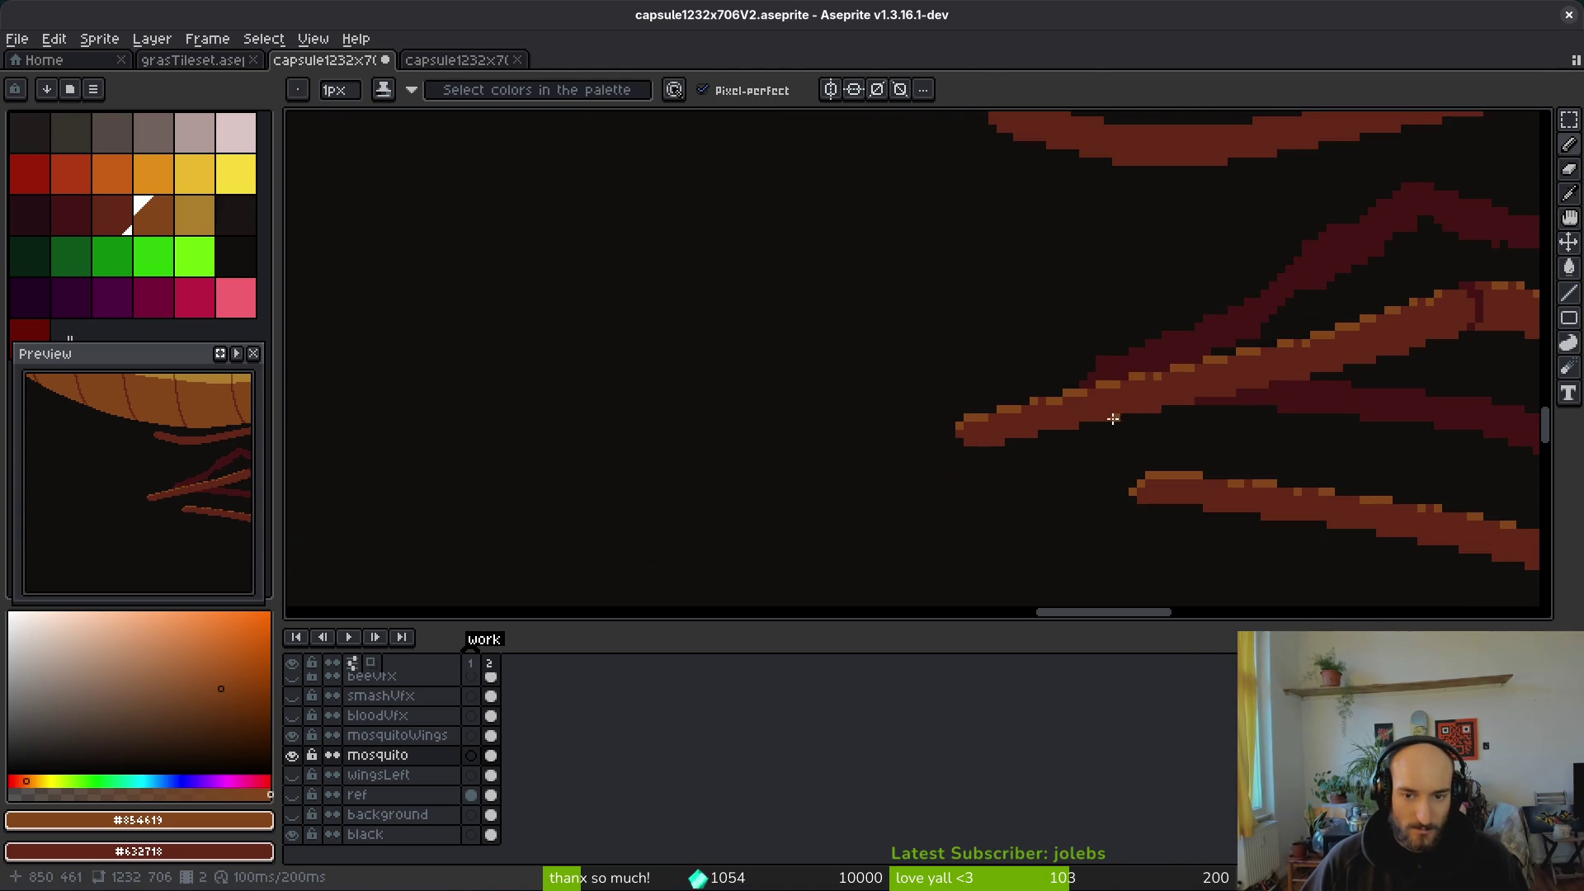
pyautogui.scroll(3, 1116, 421)
pyautogui.hotkey('ctrl', 'z')
pyautogui.click(978, 441)
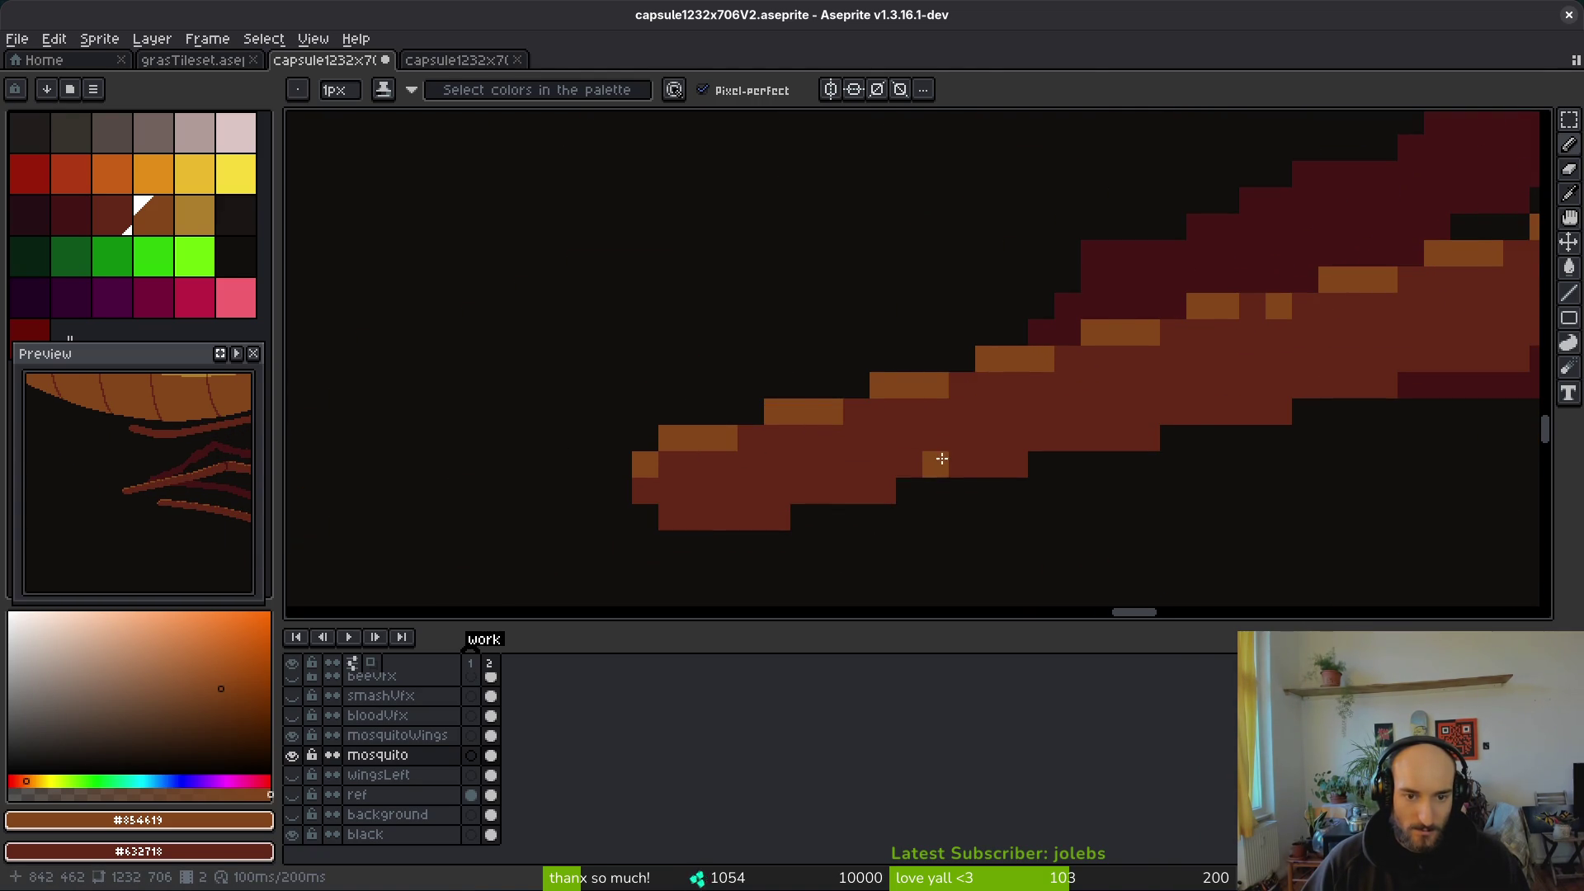
# Step: Move to the leg joints by the body and sample the dark outline colour #431414
pyautogui.scroll(1, 890, 452)
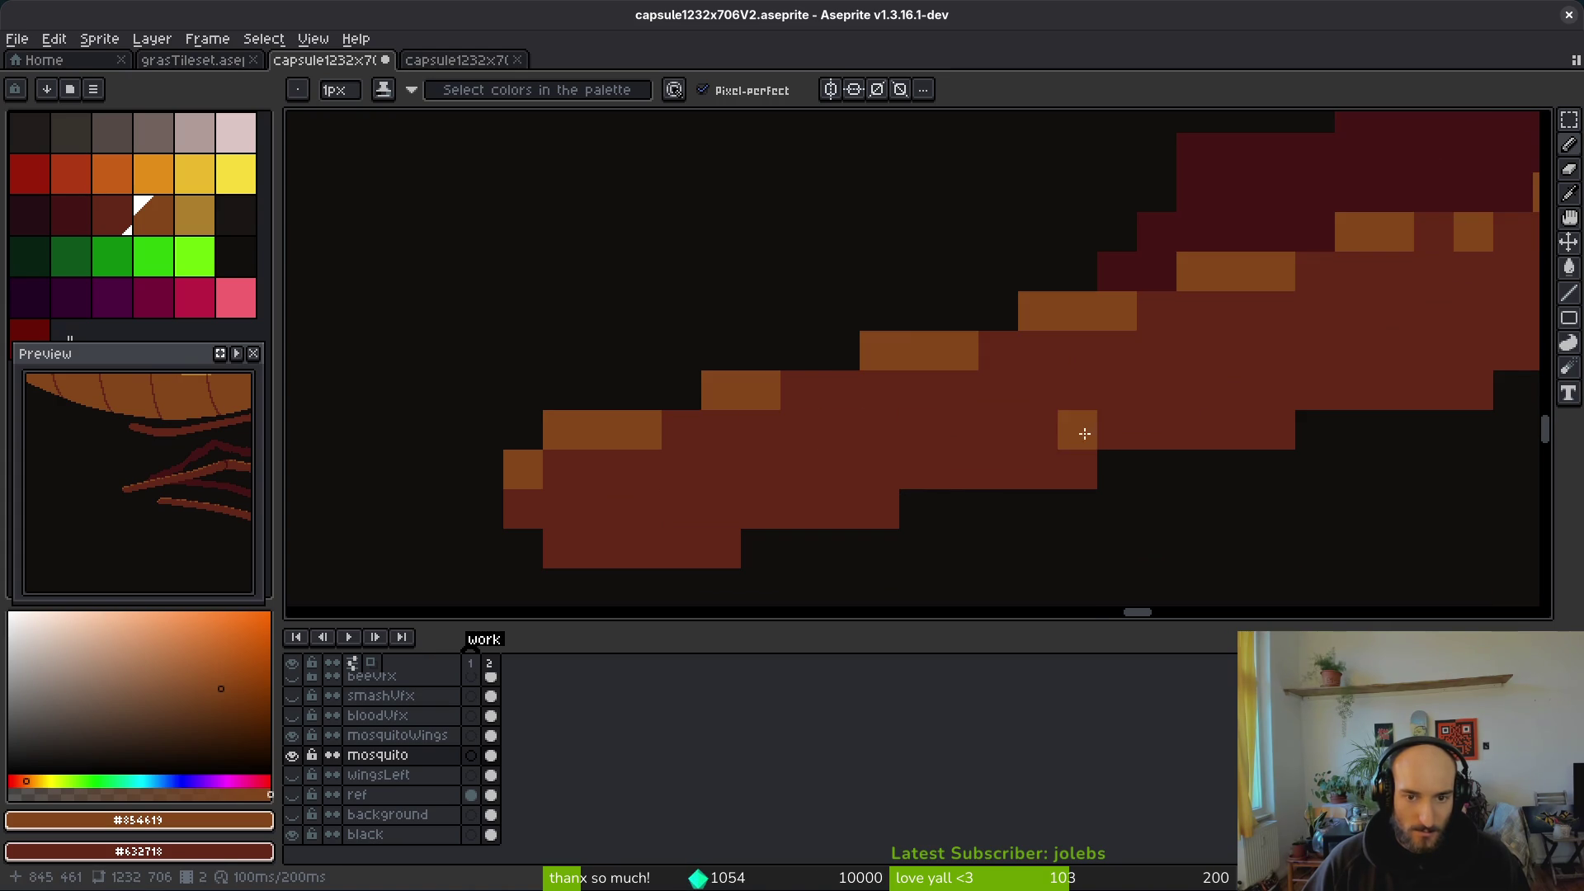
pyautogui.scroll(-10, 1080, 435)
pyautogui.scroll(7, 1046, 410)
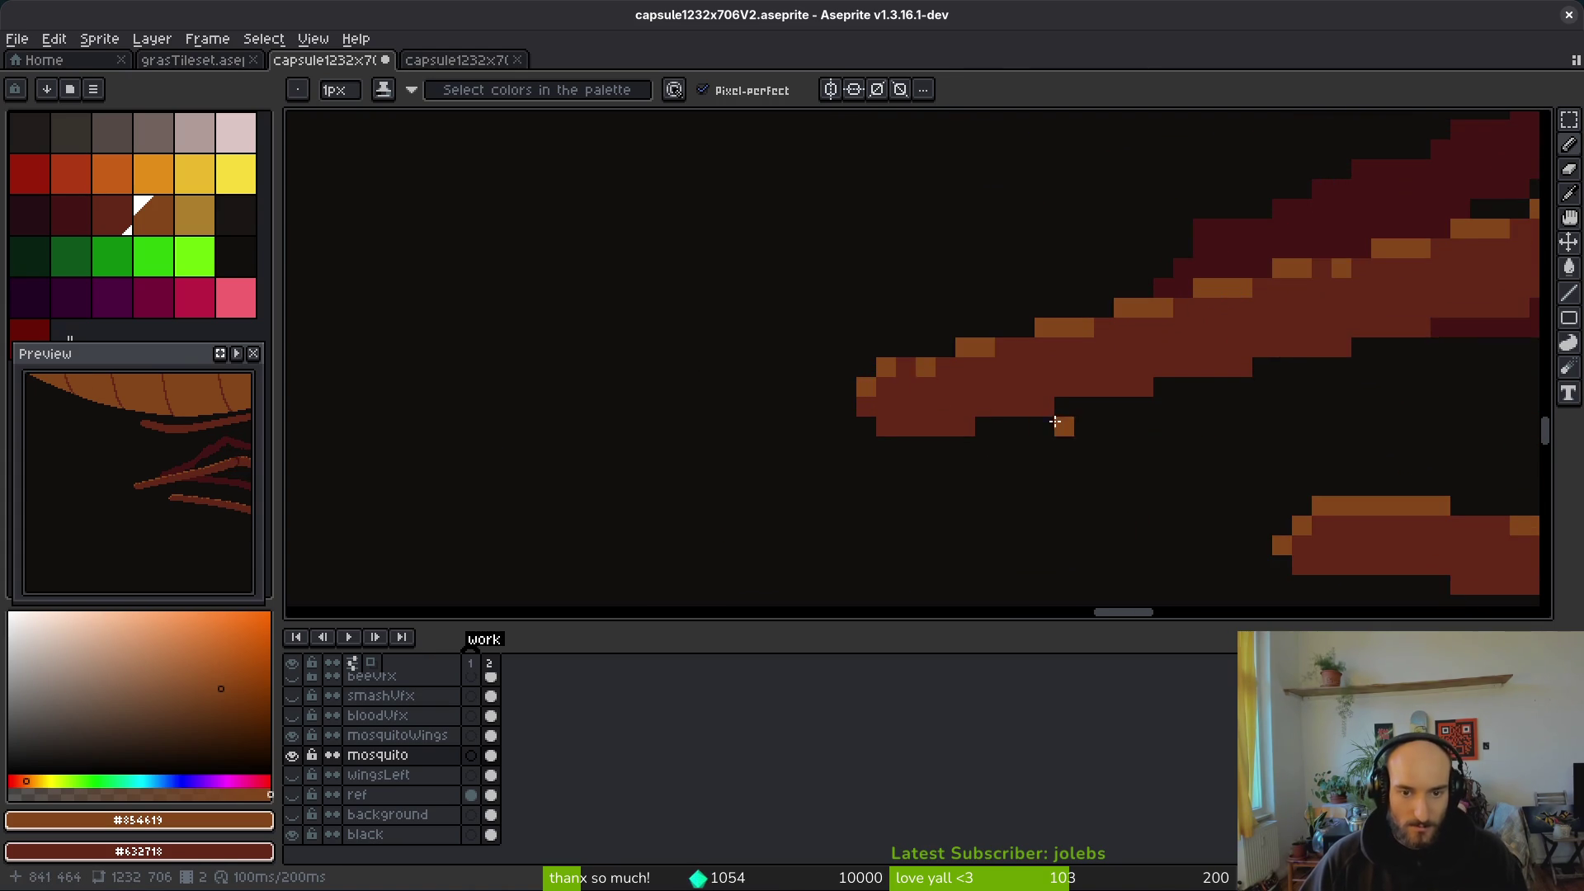
pyautogui.scroll(-5, 1054, 422)
pyautogui.scroll(4, 894, 396)
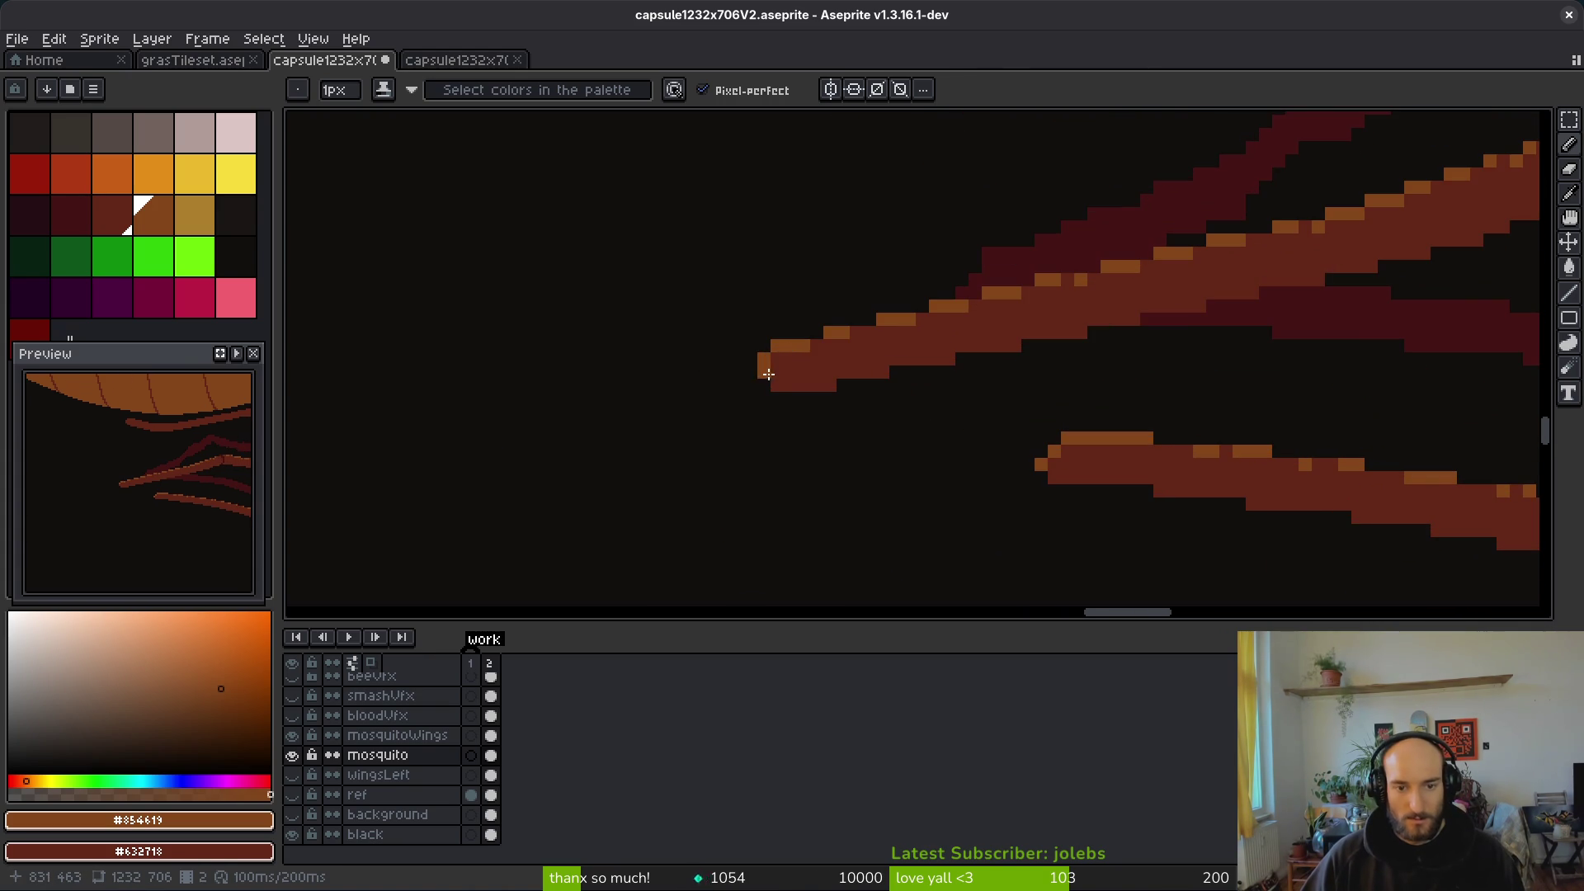
pyautogui.scroll(-4, 1008, 399)
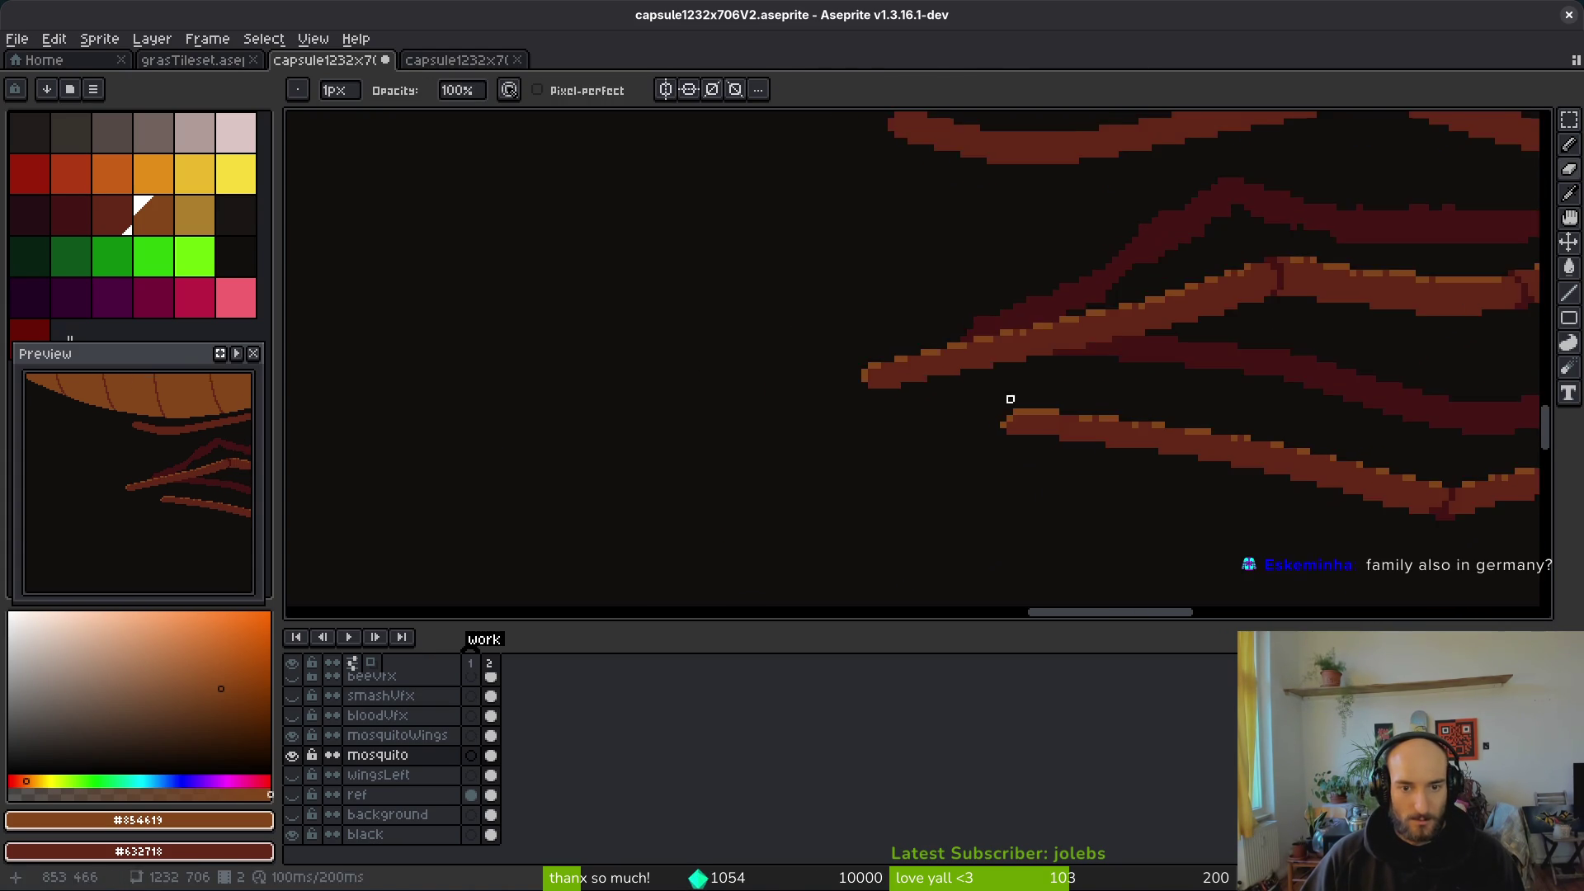
pyautogui.scroll(4, 995, 448)
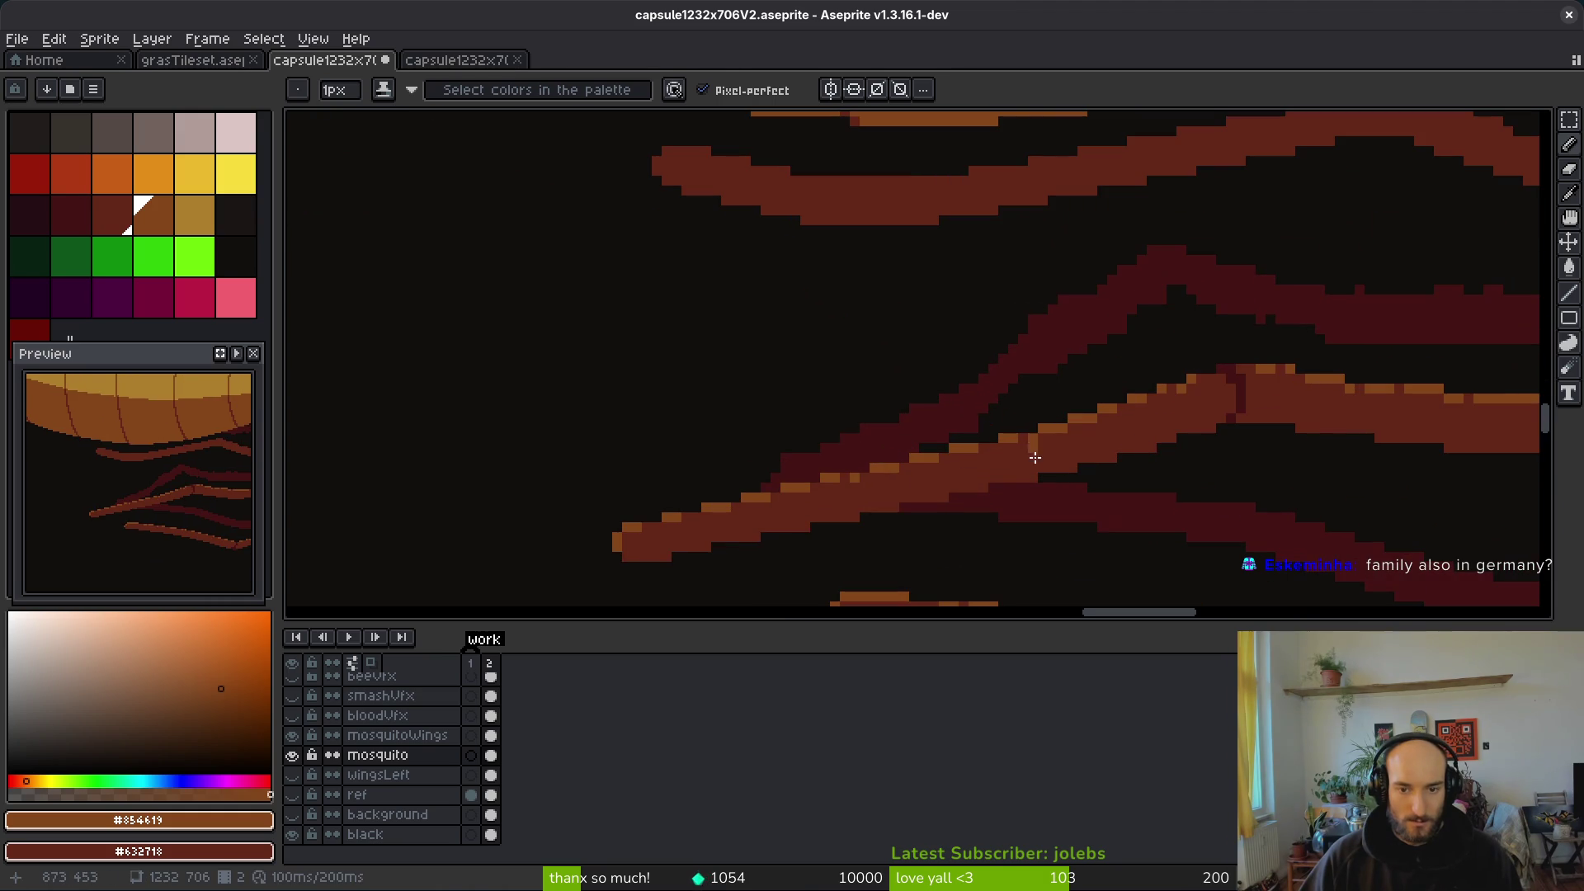
pyautogui.scroll(-4, 991, 450)
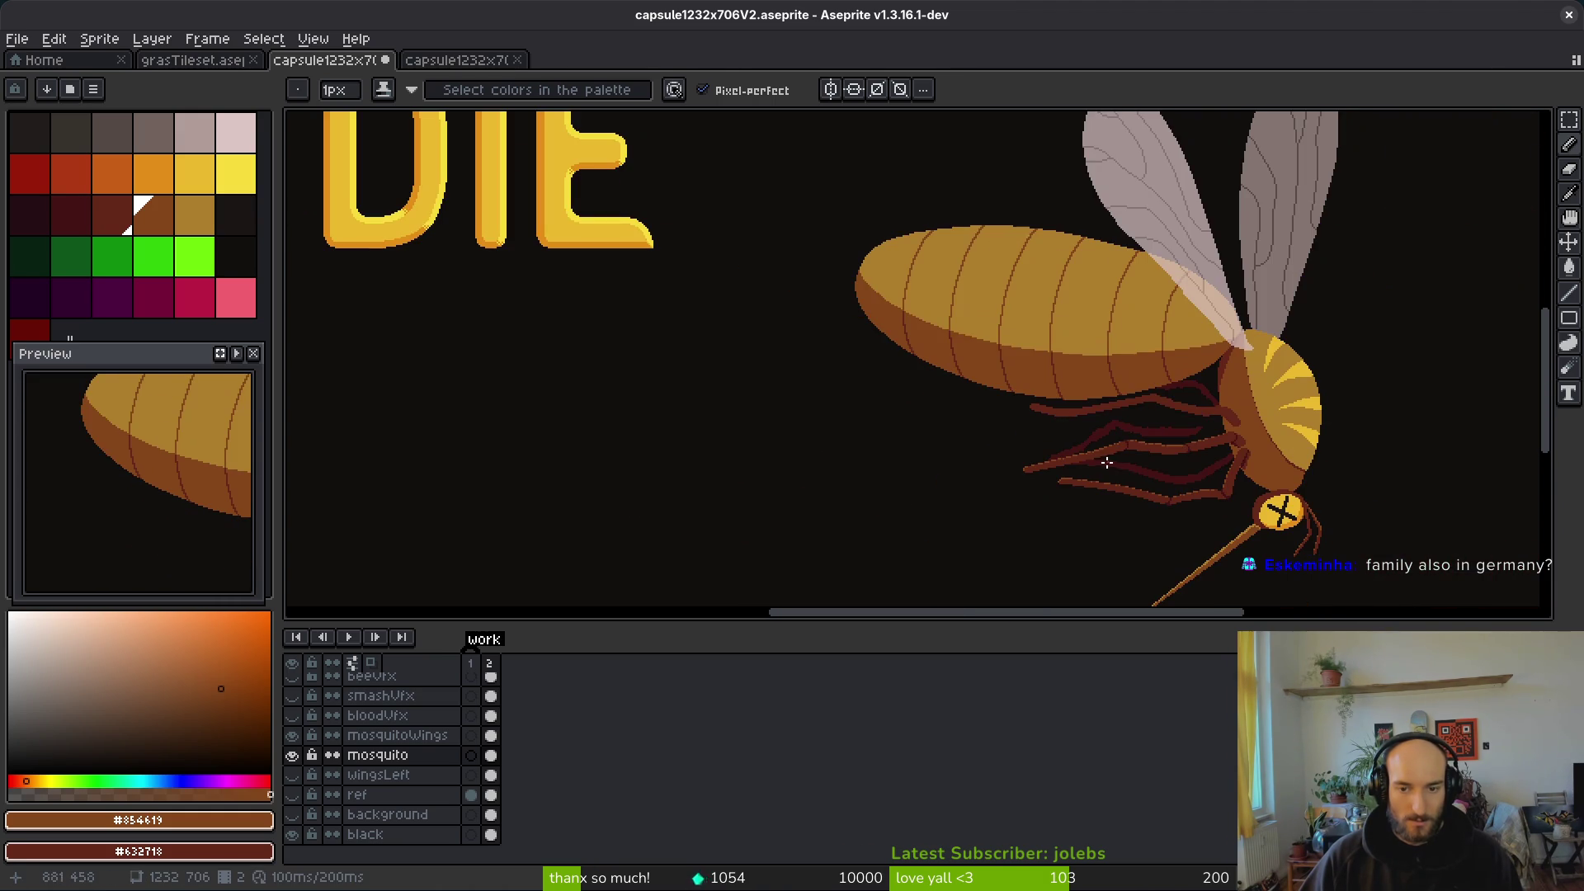
pyautogui.scroll(5, 1132, 471)
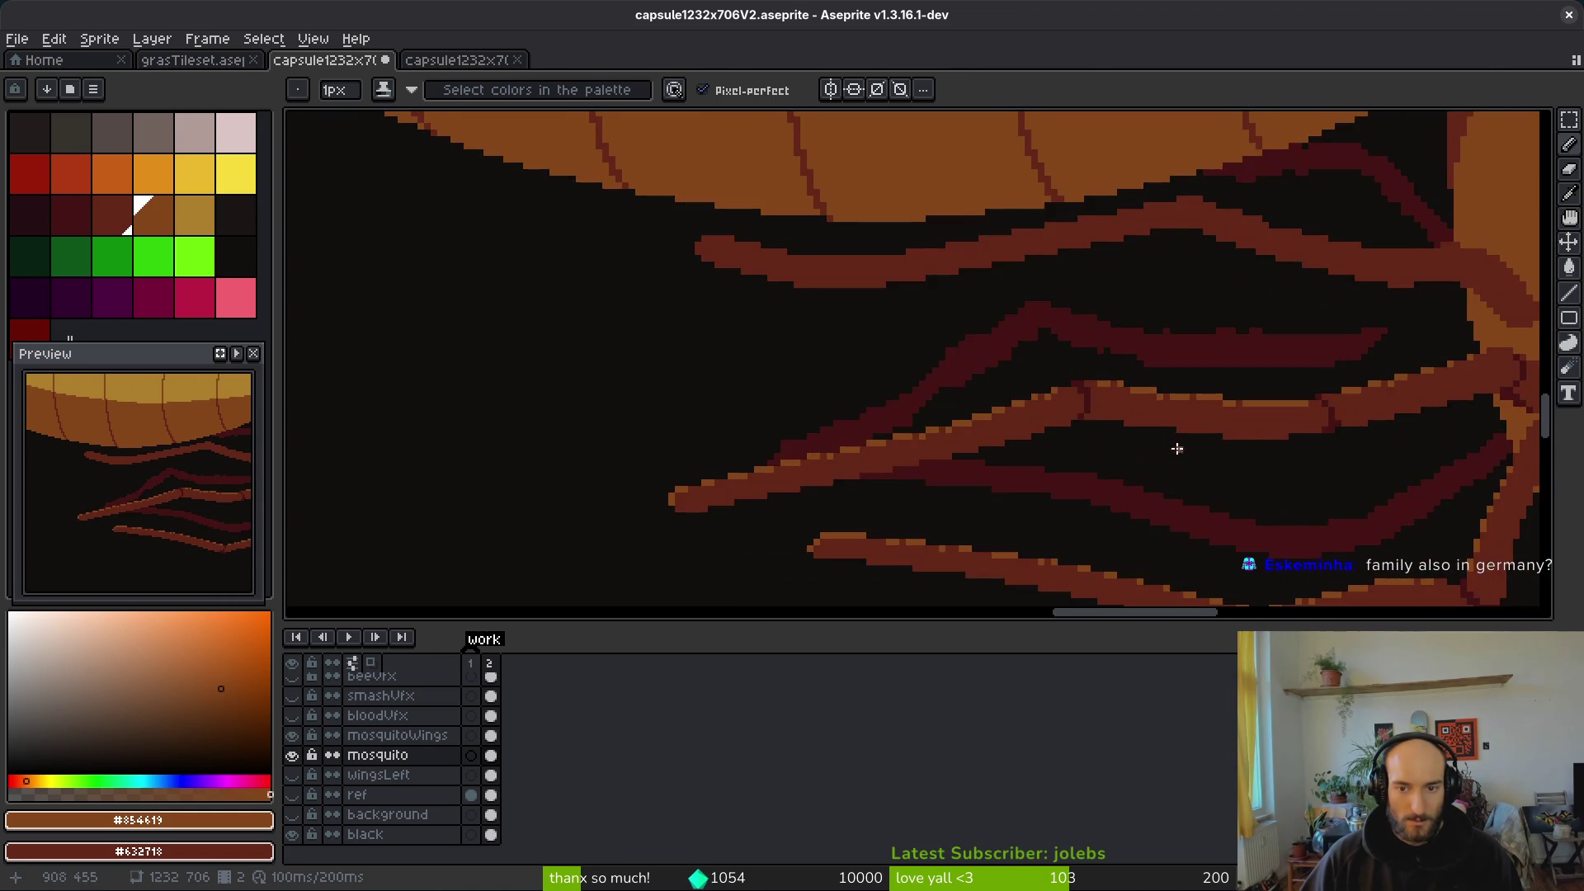
pyautogui.scroll(-1, 1043, 541)
pyautogui.scroll(2, 1070, 433)
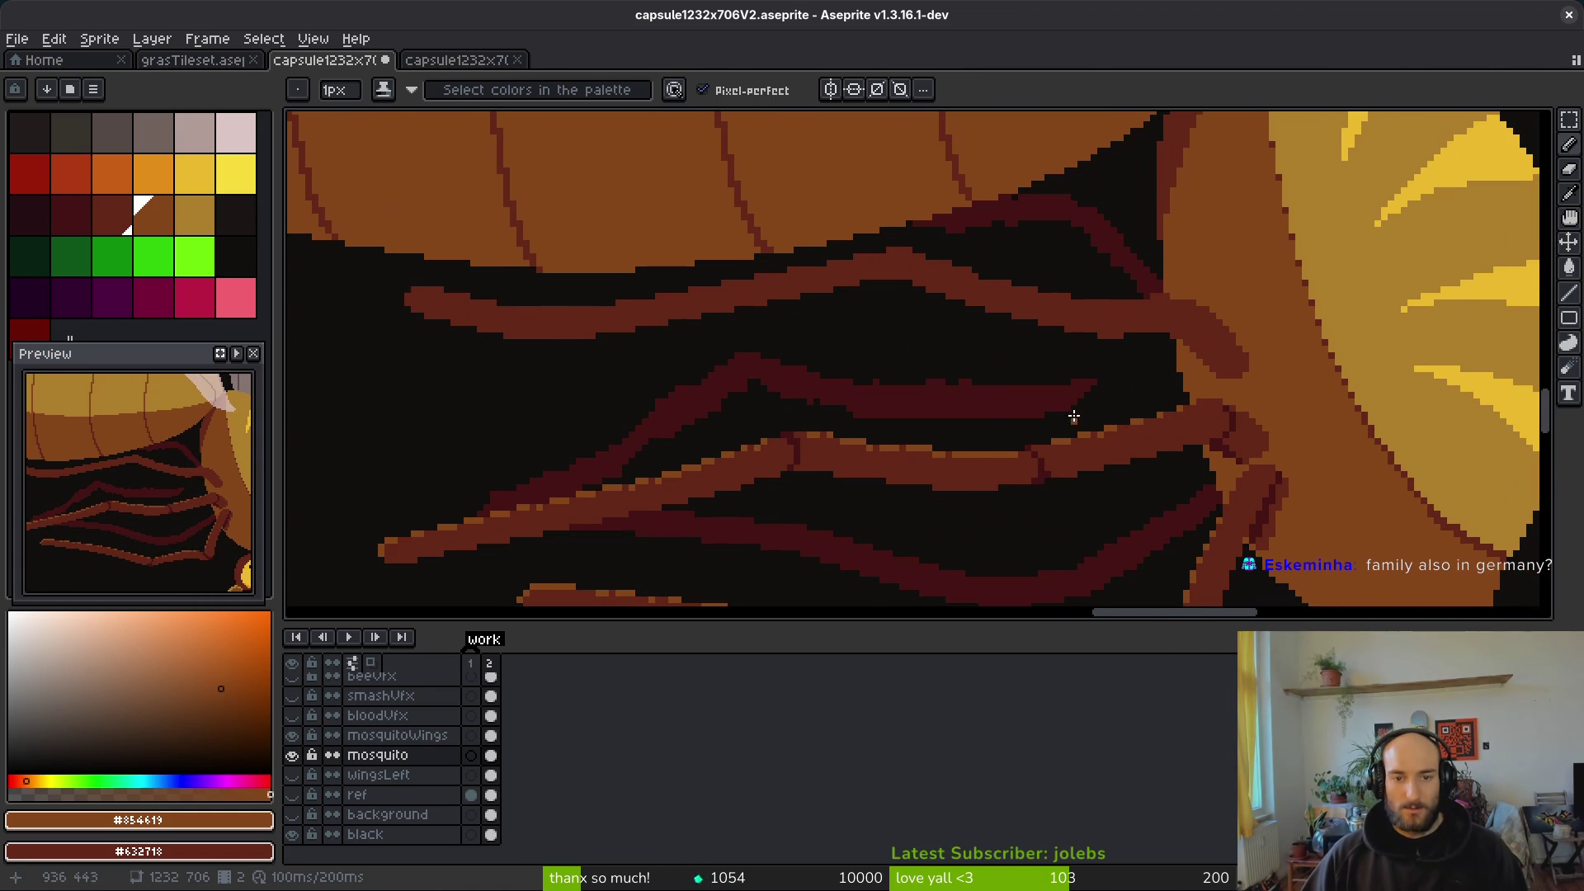
pyautogui.scroll(3, 798, 409)
pyautogui.moveTo(947, 371); pyautogui.dragTo(1294, 386)
pyautogui.scroll(-1, 1082, 399)
pyautogui.scroll(-1, 1082, 400)
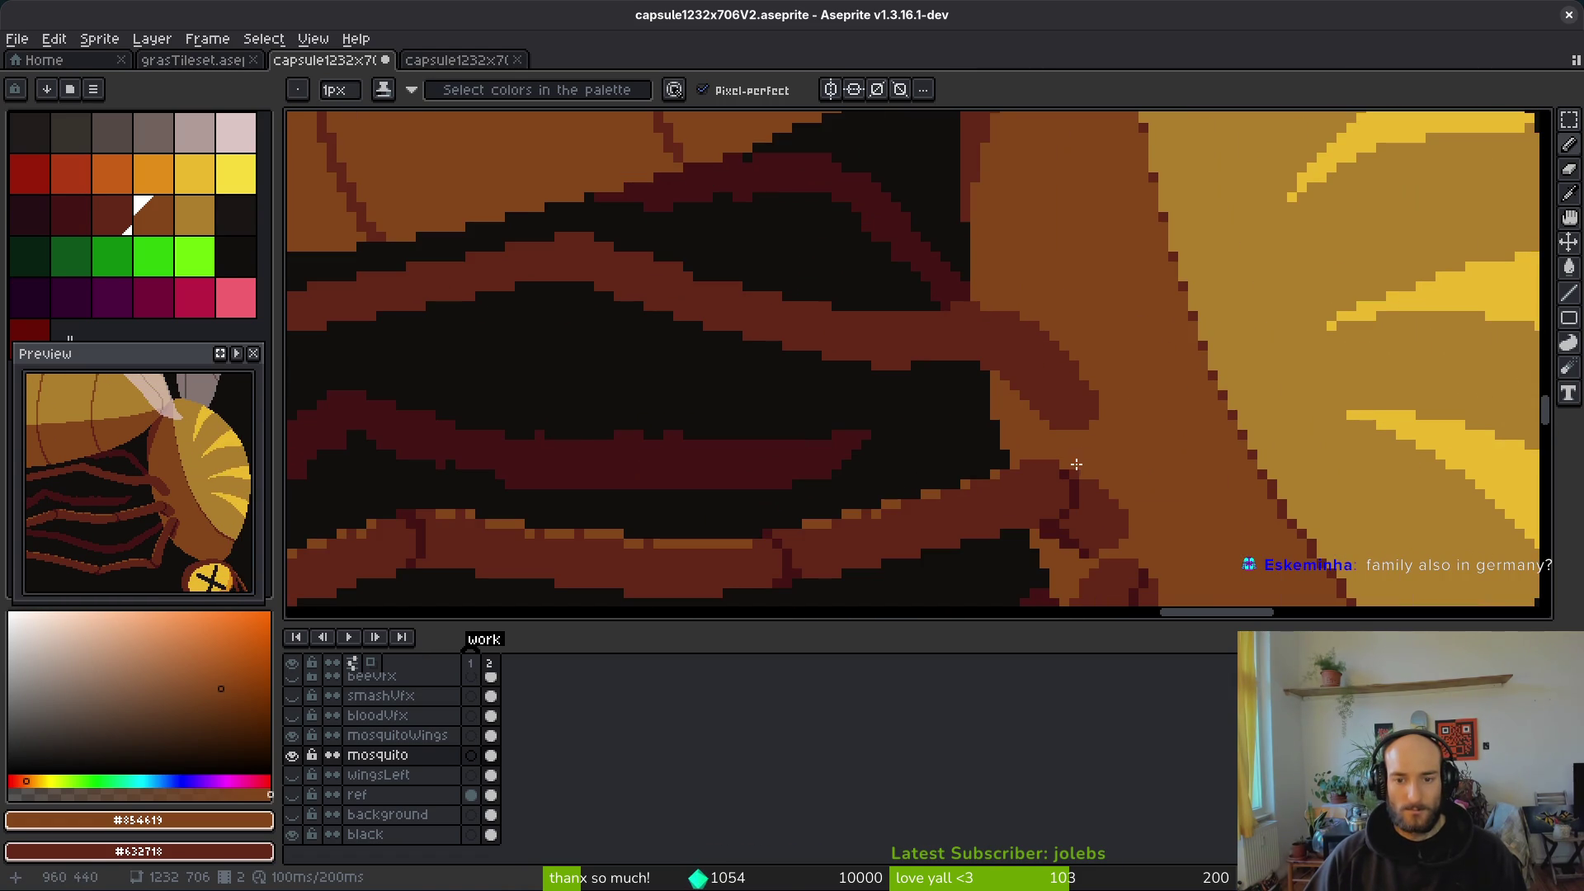
pyautogui.keyDown('alt'); pyautogui.click(1049, 406); pyautogui.keyUp('alt')
# Step: Draw a short dark #431414 diagonal at the leg joint plus two outline pixels
pyautogui.scroll(1, 1050, 406)
pyautogui.scroll(1, 1023, 330)
pyautogui.moveTo(1026, 318); pyautogui.dragTo(1011, 380)
pyautogui.click(920, 417)
pyautogui.click(971, 423)
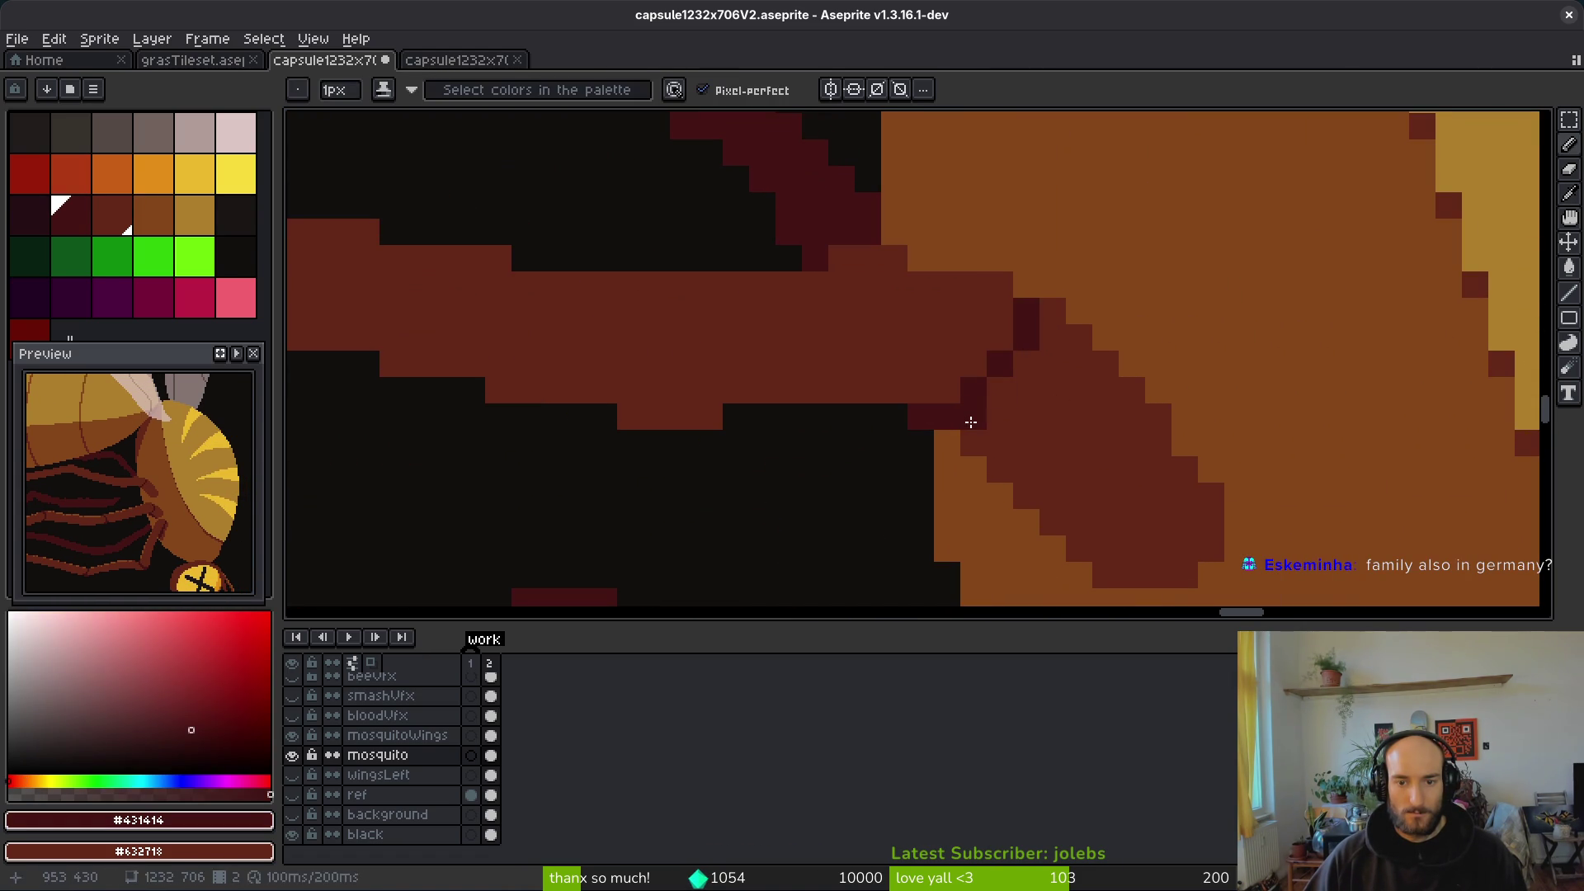
pyautogui.scroll(-4, 1071, 471)
pyautogui.scroll(2, 1090, 492)
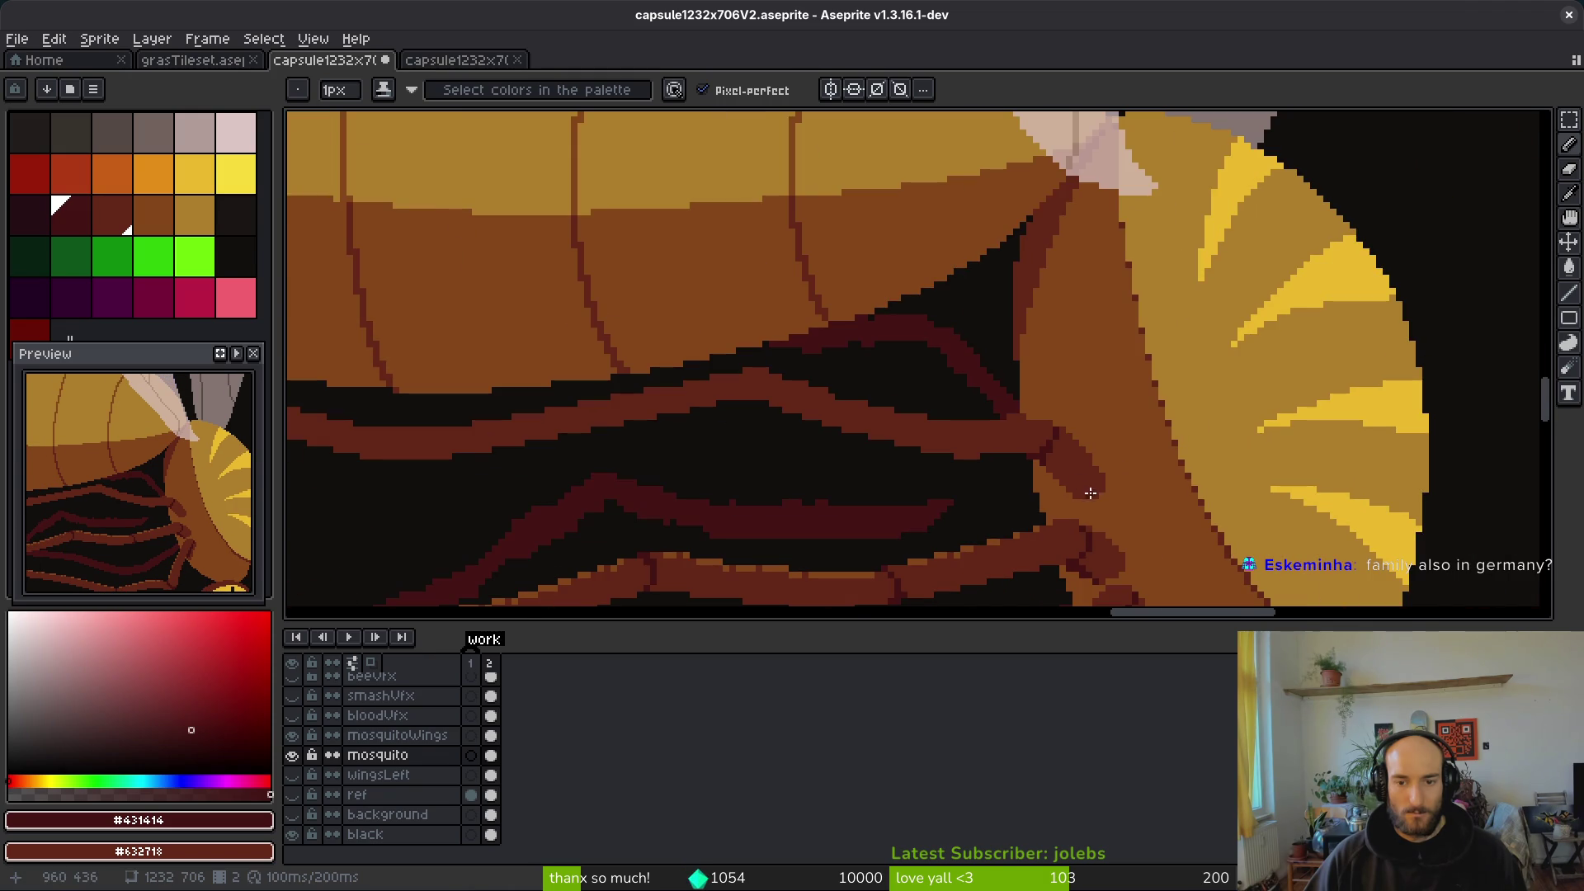
pyautogui.scroll(2, 1032, 470)
# Step: Sample the red-brown #632718 and fill a gap pixel along the leg edge
pyautogui.keyDown('alt'); pyautogui.click(933, 427); pyautogui.keyUp('alt')
pyautogui.scroll(1, 1023, 446)
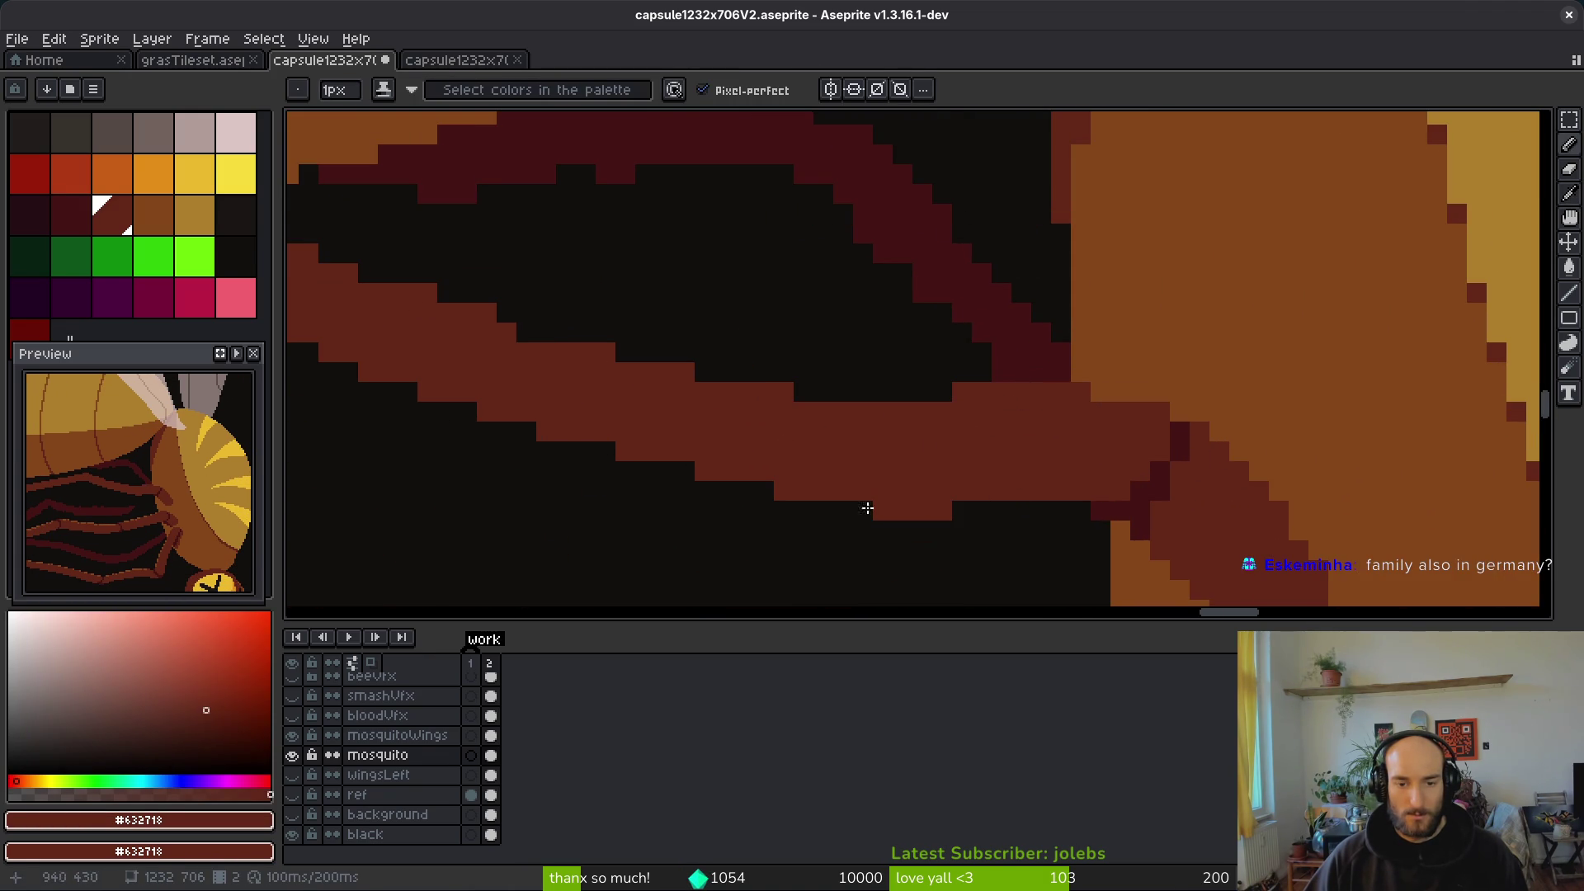
pyautogui.moveTo(933, 447); pyautogui.dragTo(1159, 439)
pyautogui.scroll(-2, 1015, 483)
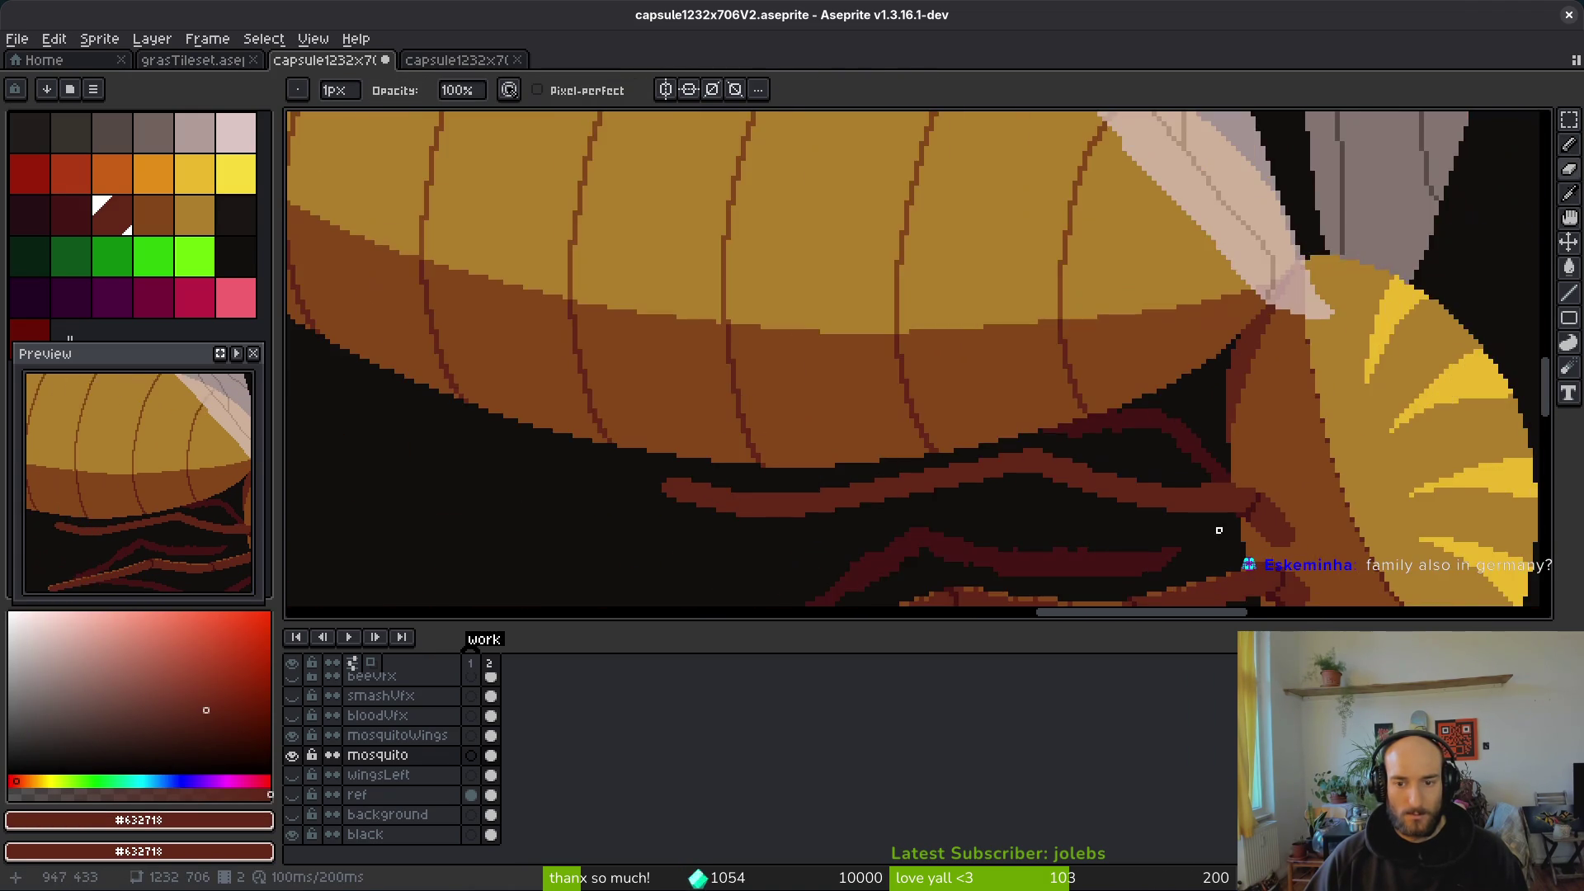
pyautogui.scroll(2, 1142, 516)
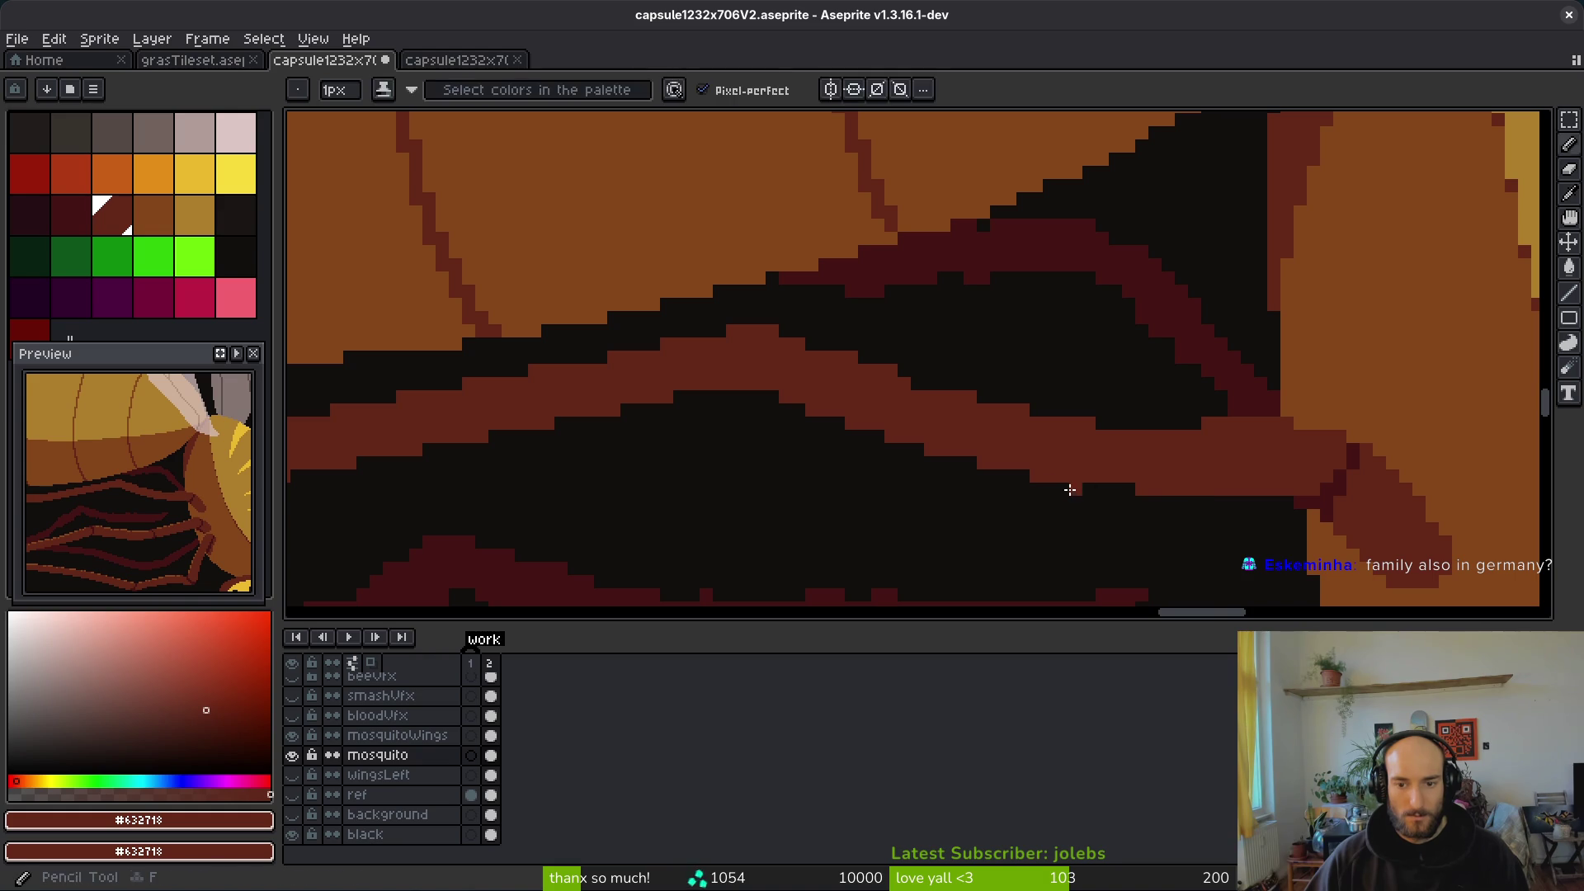
pyautogui.press('f')
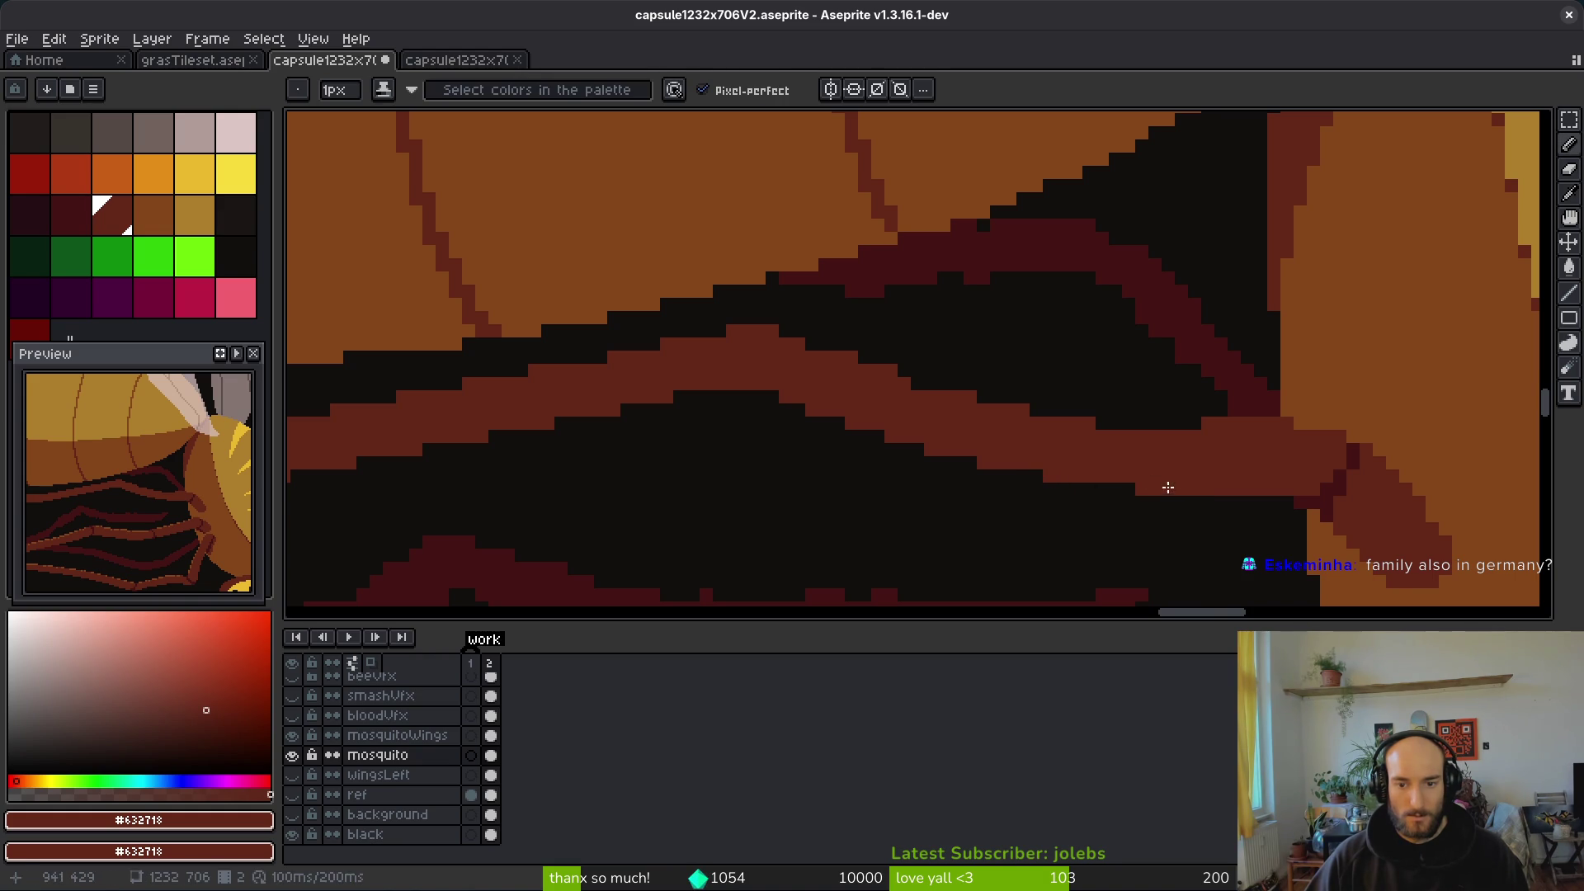
pyautogui.click(1107, 422)
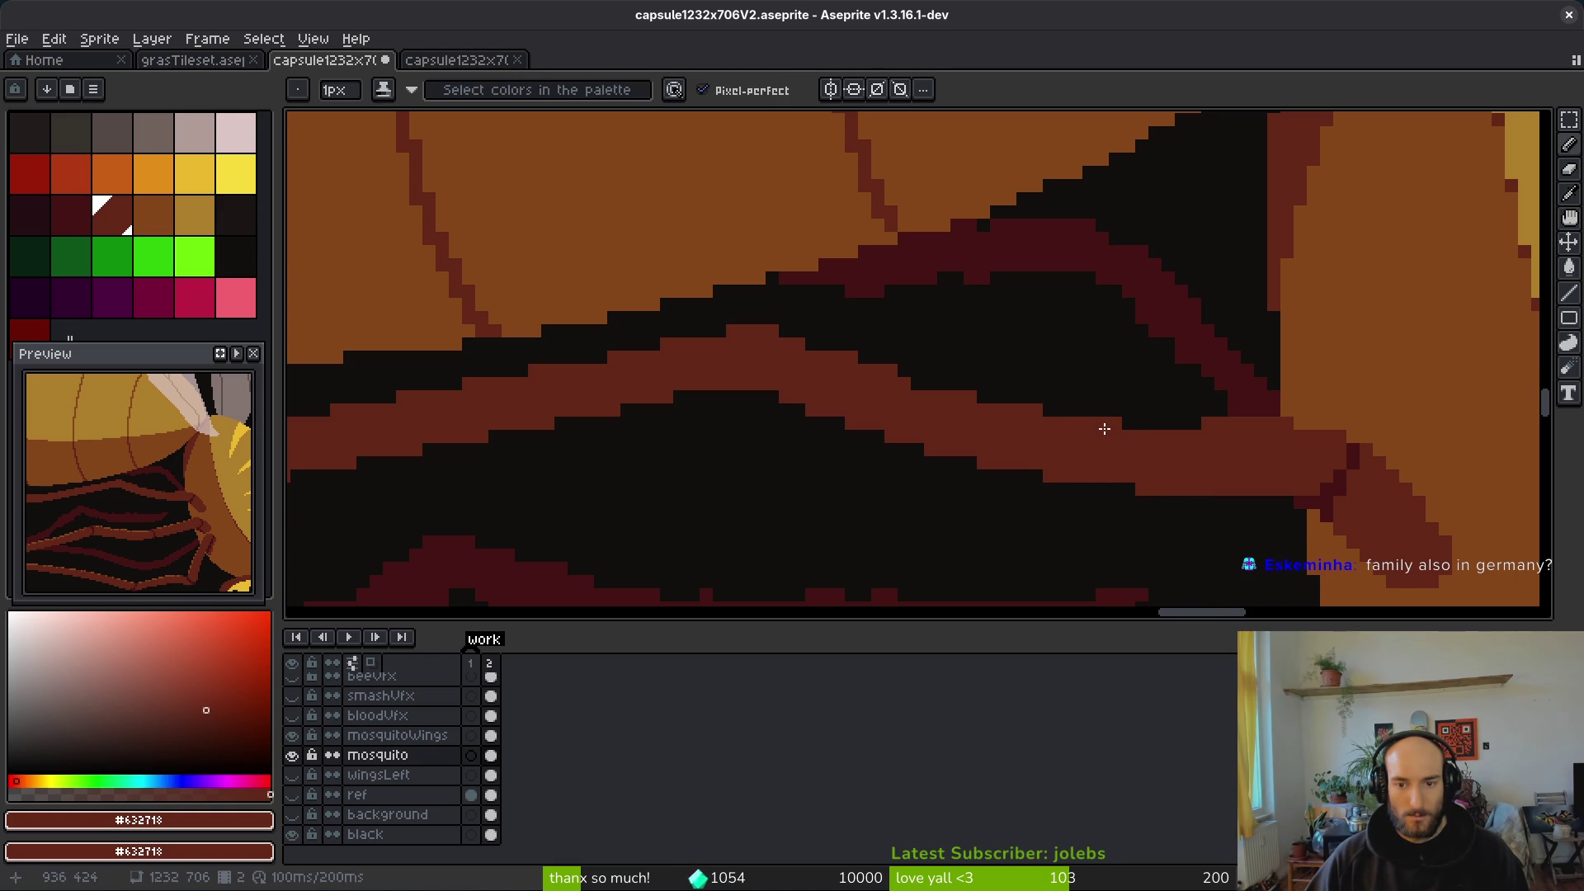
pyautogui.scroll(-2, 1179, 456)
pyautogui.scroll(2, 1185, 495)
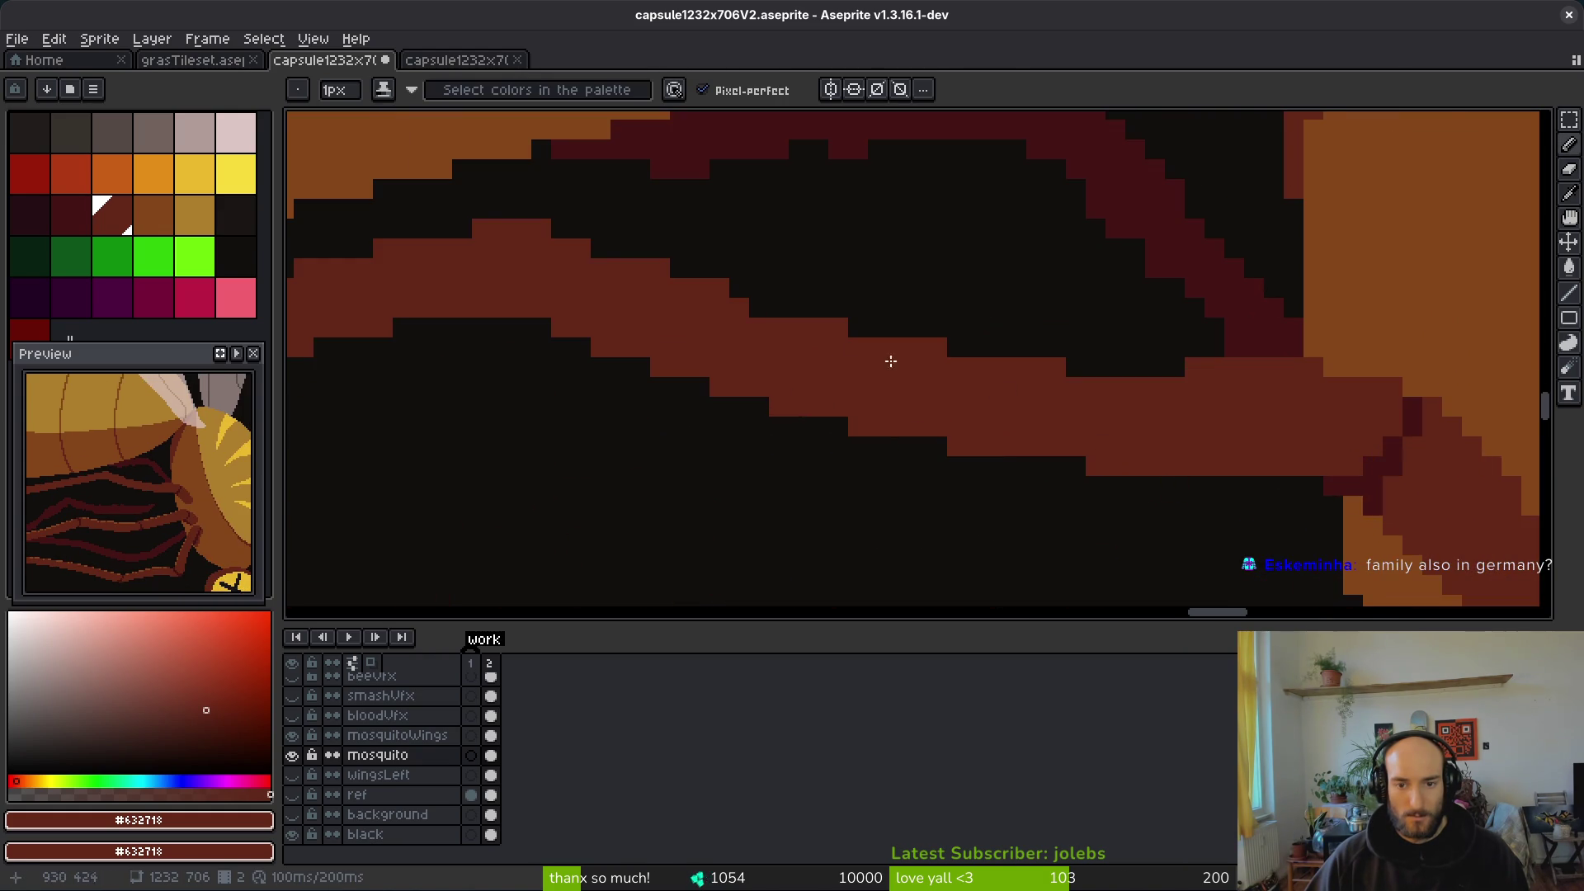
# Step: Smooth the leg's top edge with red-brown pixels, filling a notch on the upper edge
pyautogui.click(911, 364)
pyautogui.hscroll(-3, 997, 432)
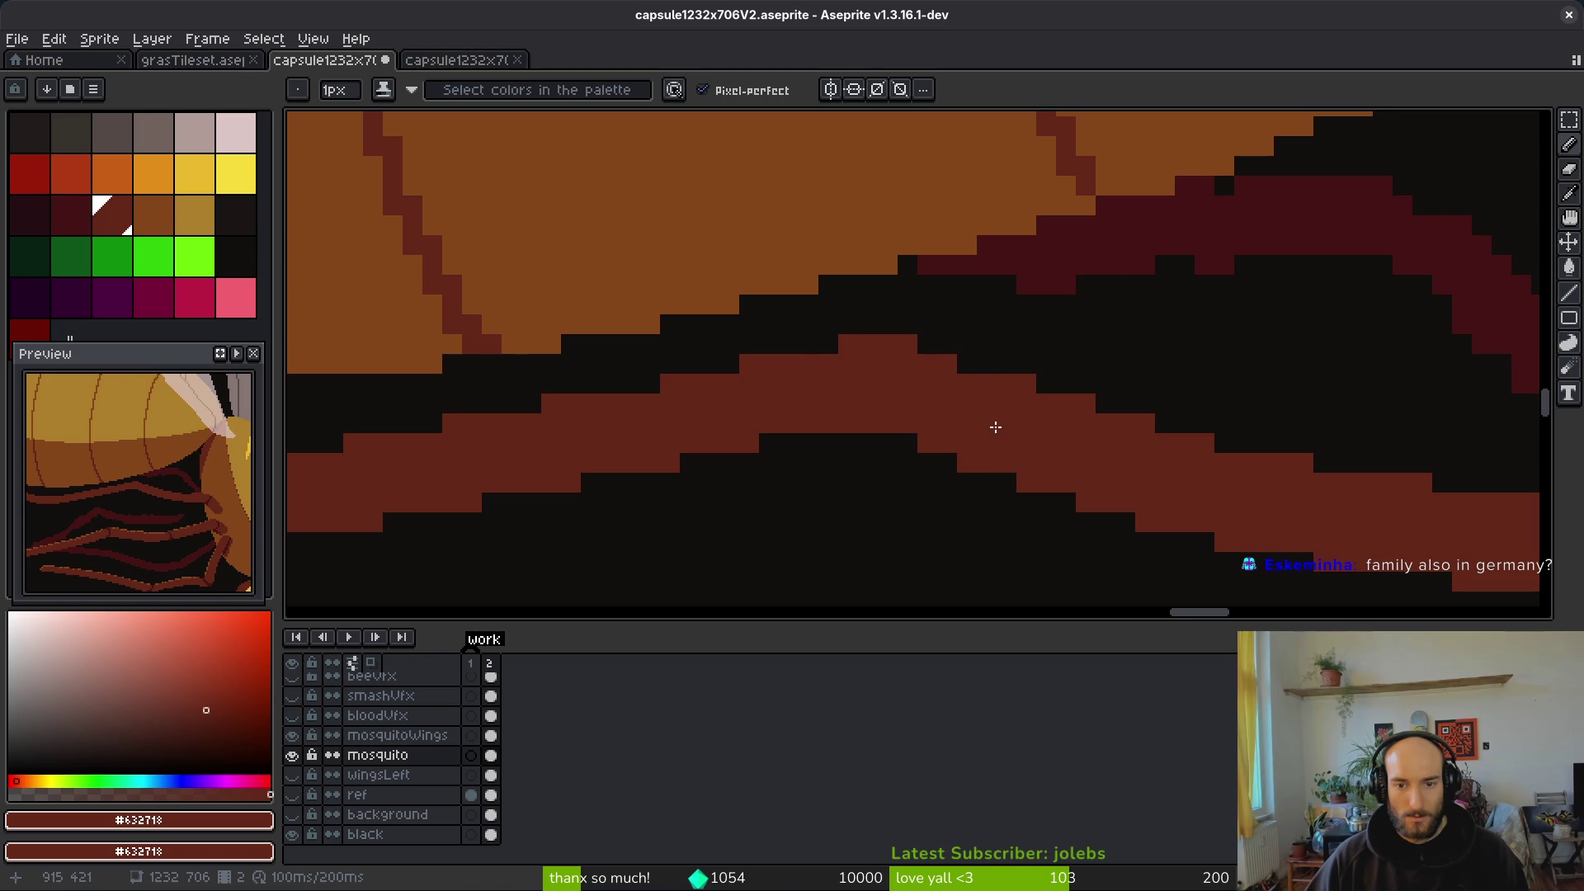
pyautogui.click(935, 341)
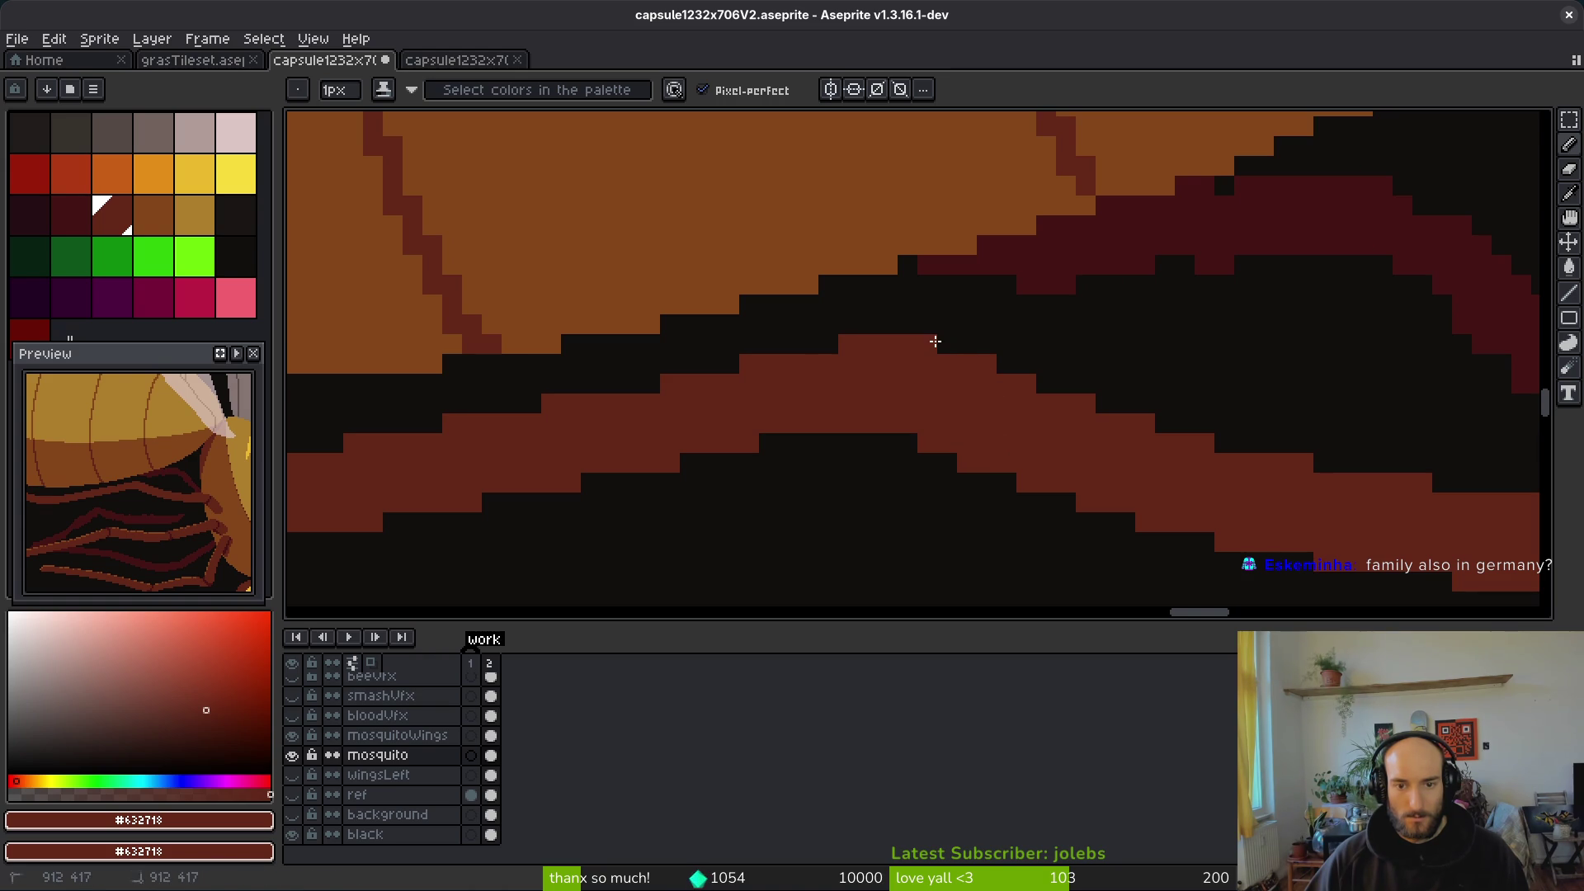
pyautogui.scroll(-2, 1110, 464)
pyautogui.scroll(2, 1073, 437)
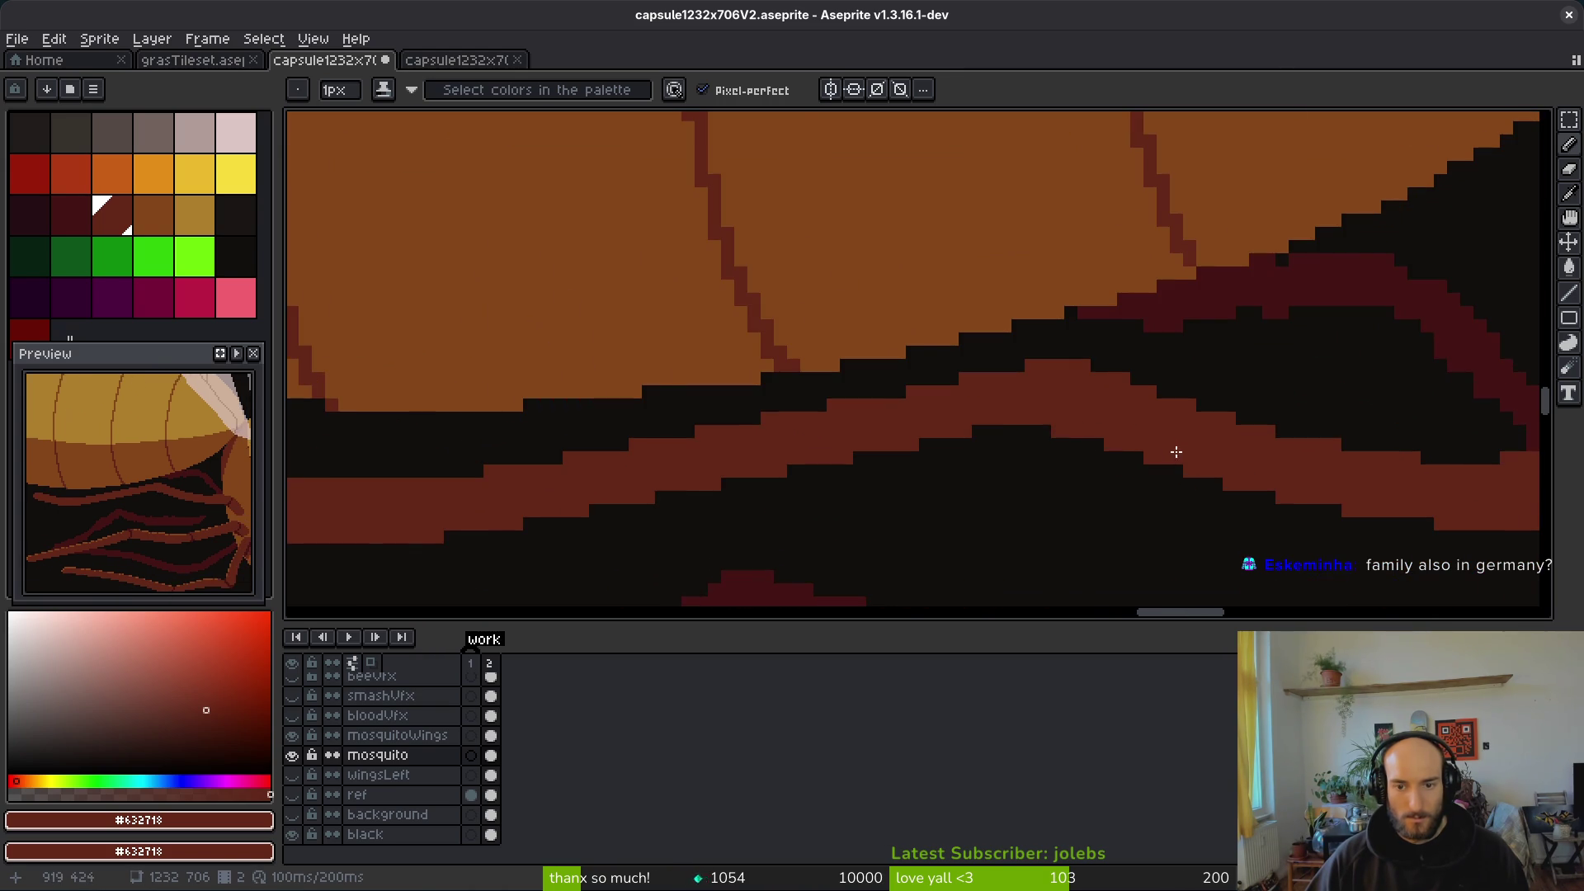
pyautogui.scroll(-2, 1180, 513)
pyautogui.scroll(2, 1126, 475)
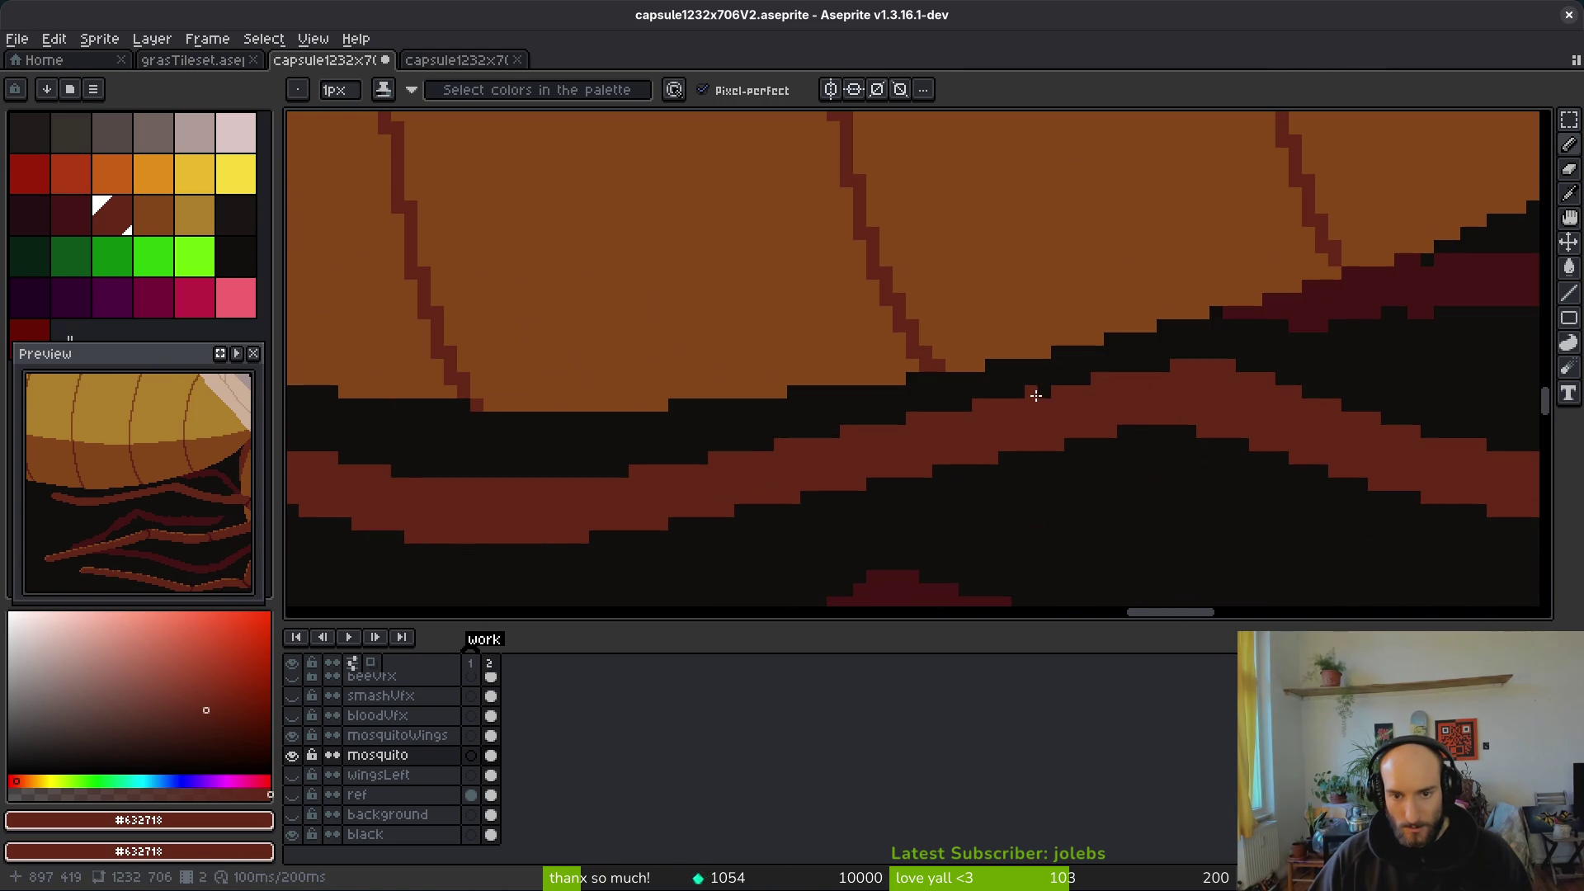
pyautogui.hscroll(-2, 1073, 410)
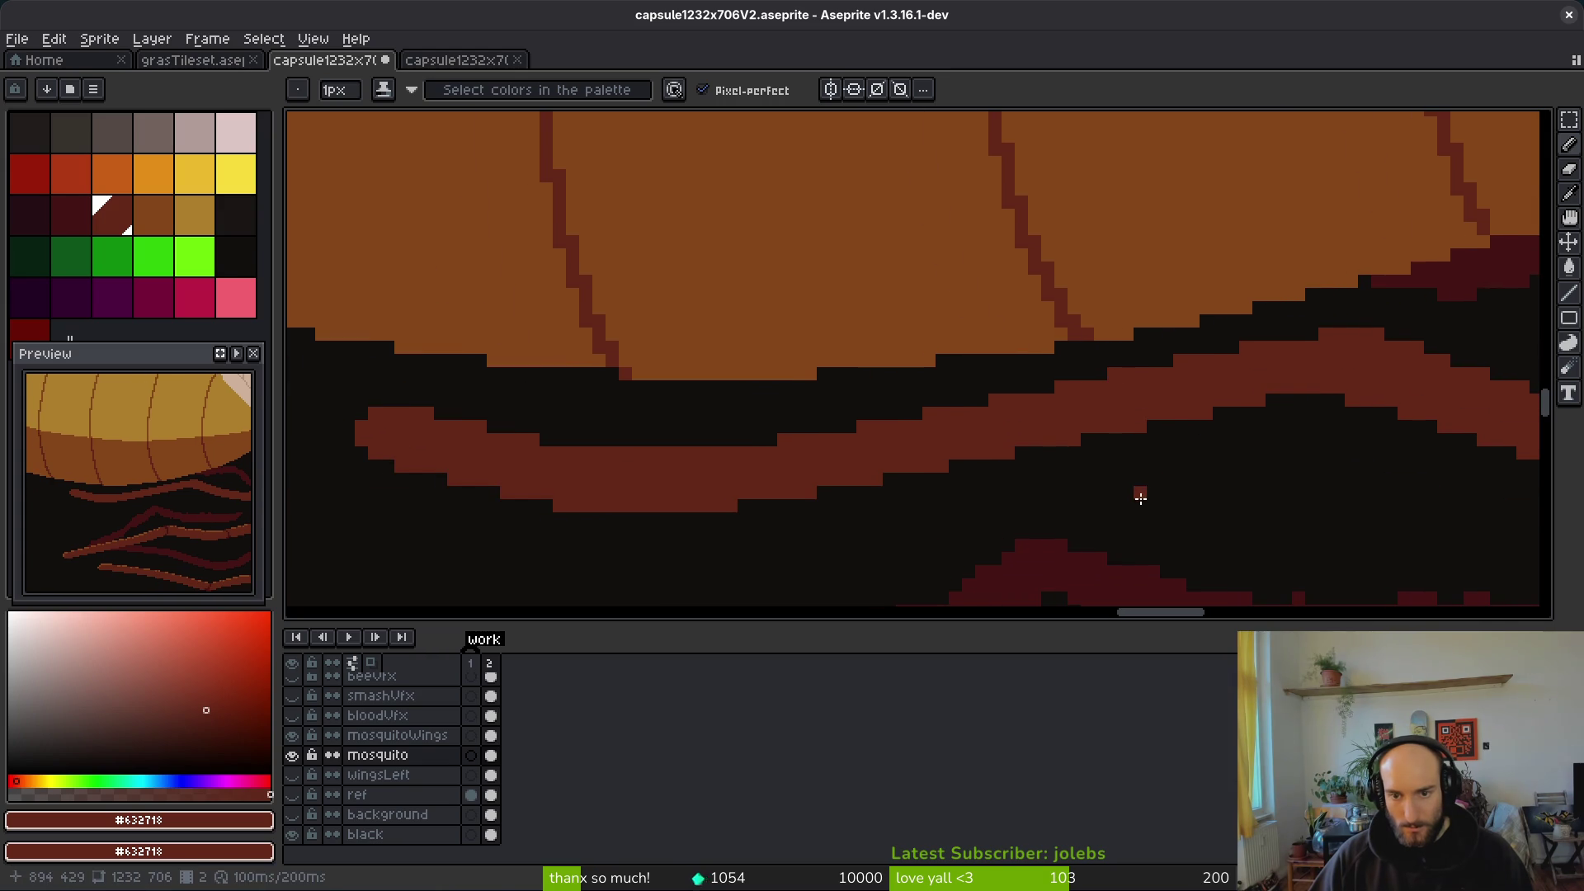
pyautogui.scroll(-3, 783, 518)
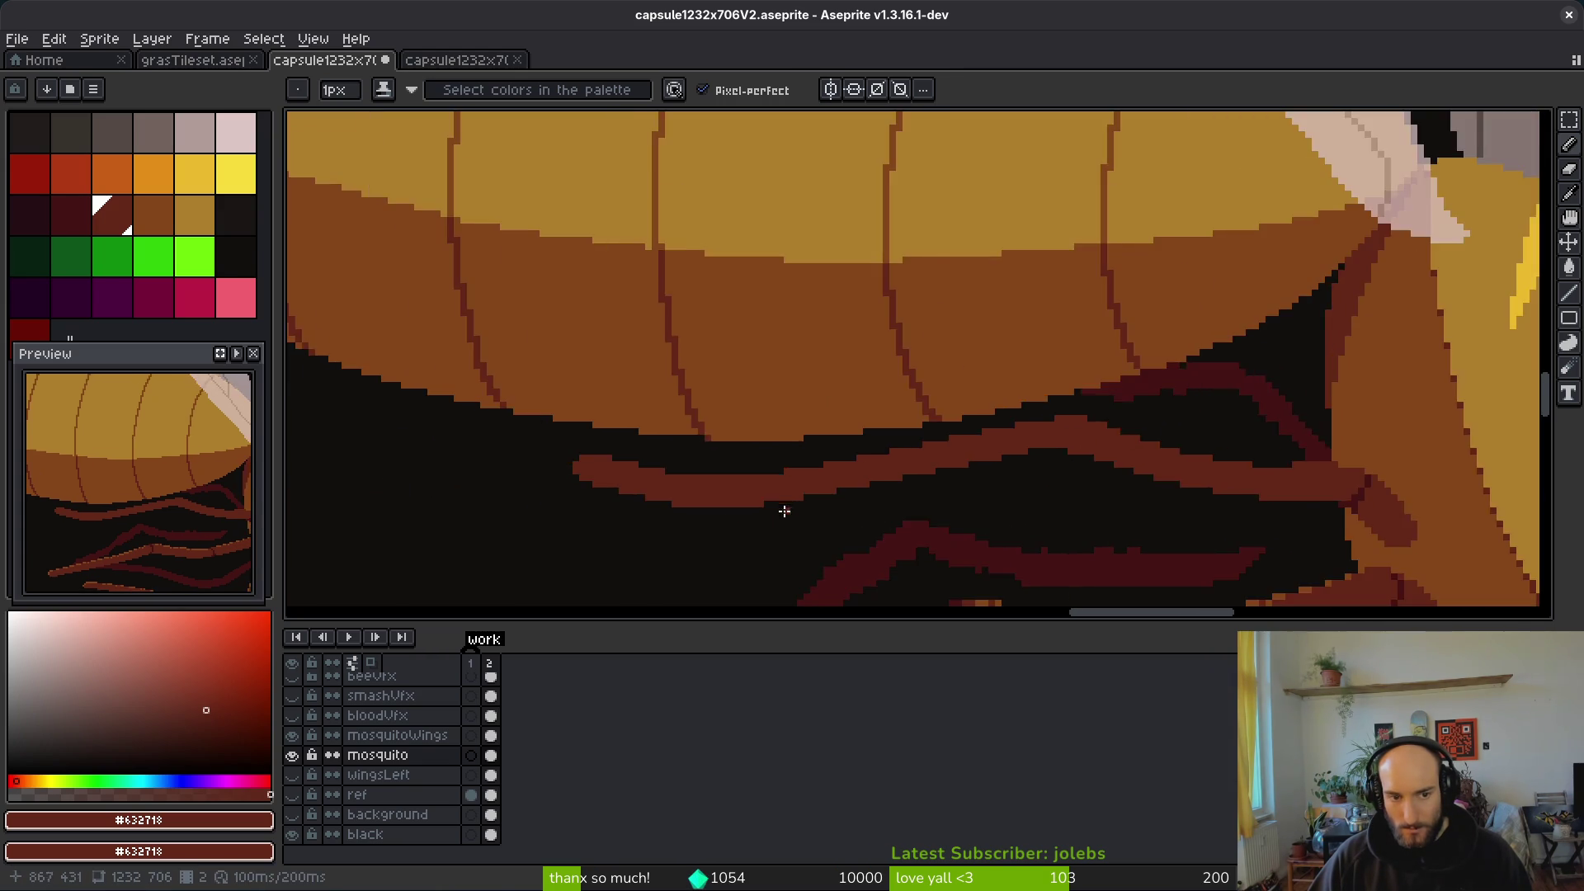
pyautogui.scroll(4, 584, 446)
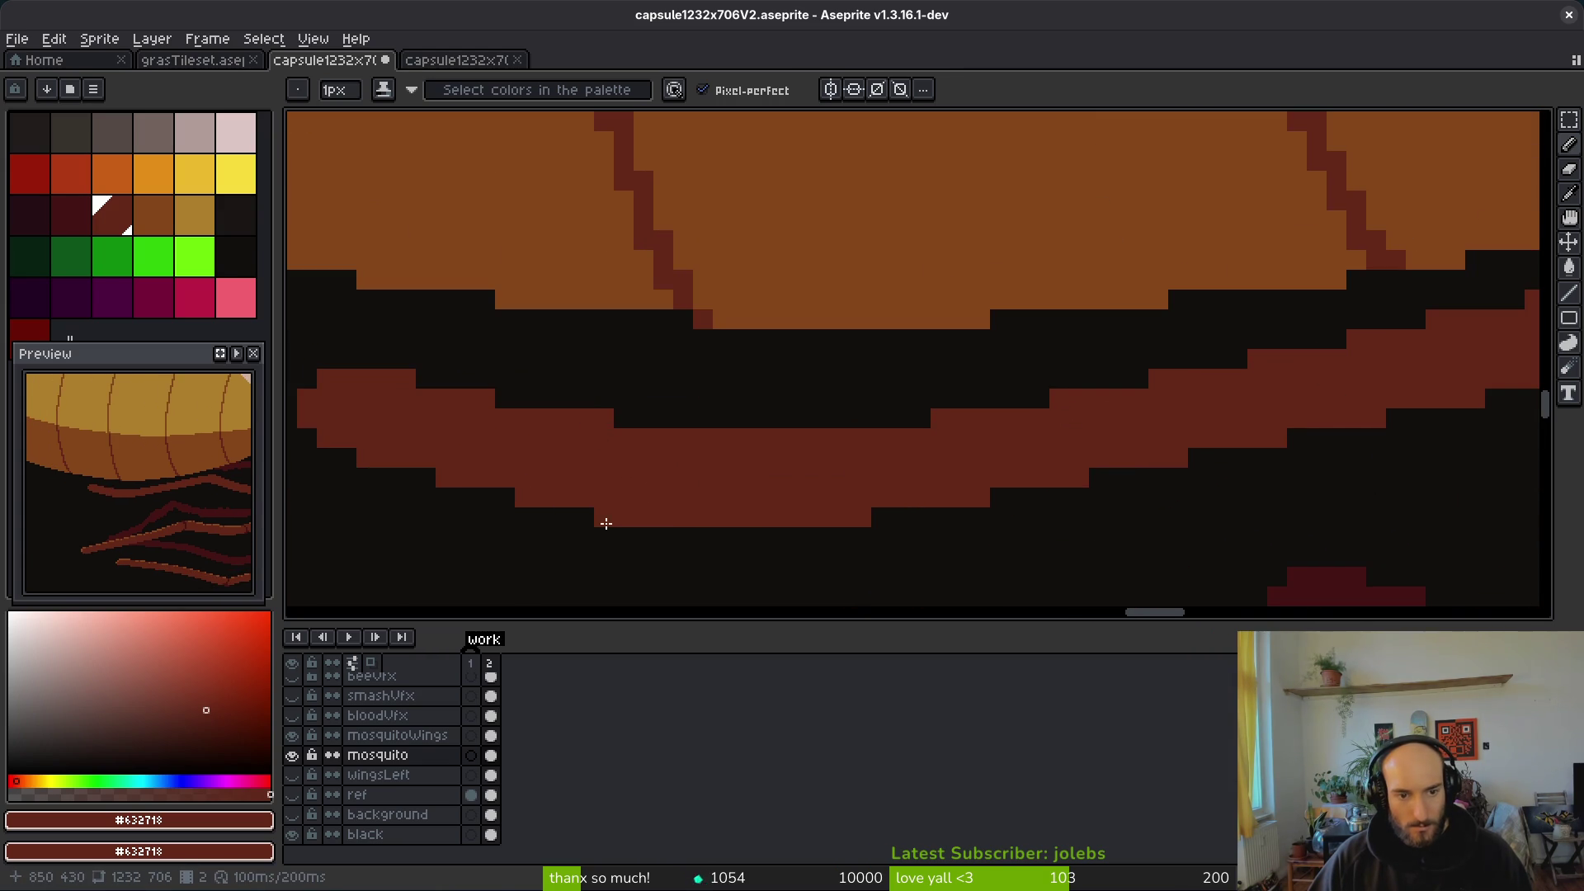
# Step: Erase stray pixels and save the sprite as capsule1232x706V2.aseprite
pyautogui.press('e')
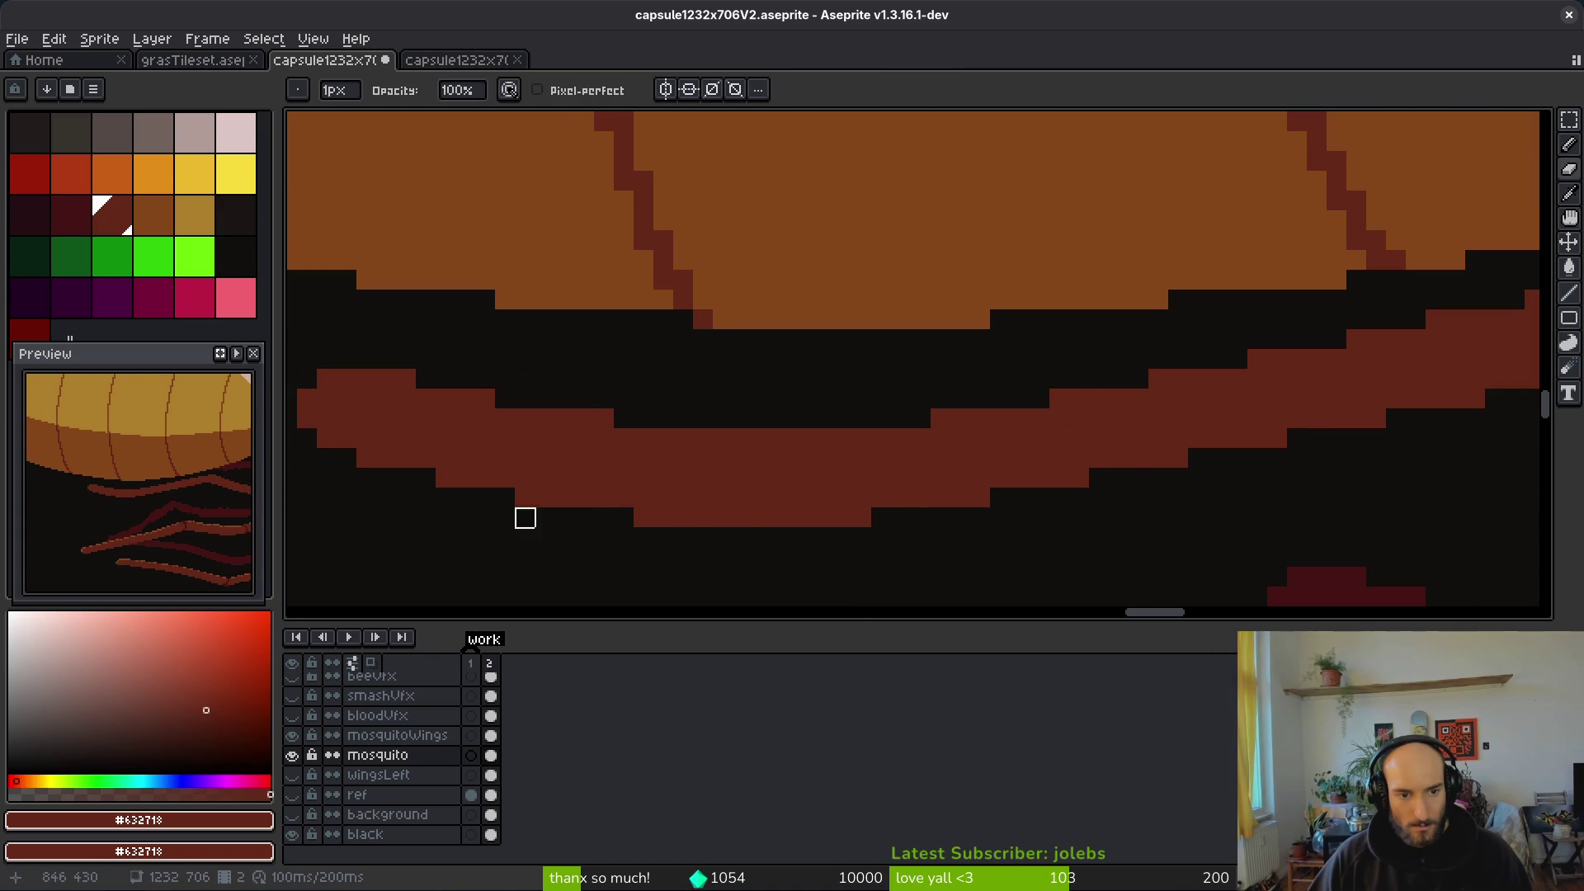
pyautogui.scroll(-3, 820, 470)
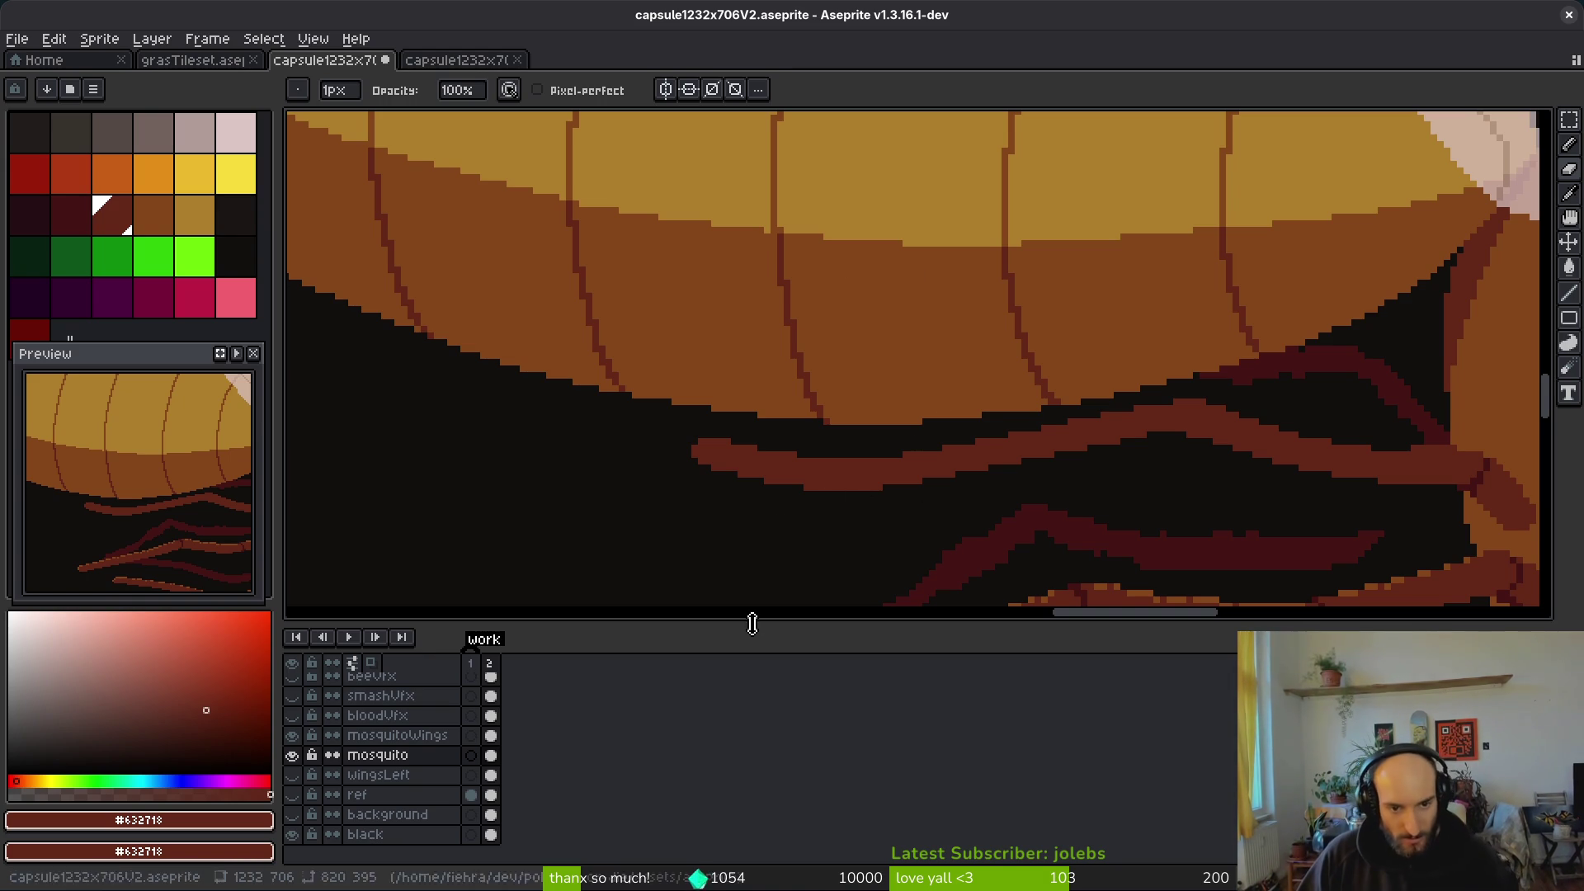
pyautogui.scroll(1, 777, 486)
pyautogui.press('b')
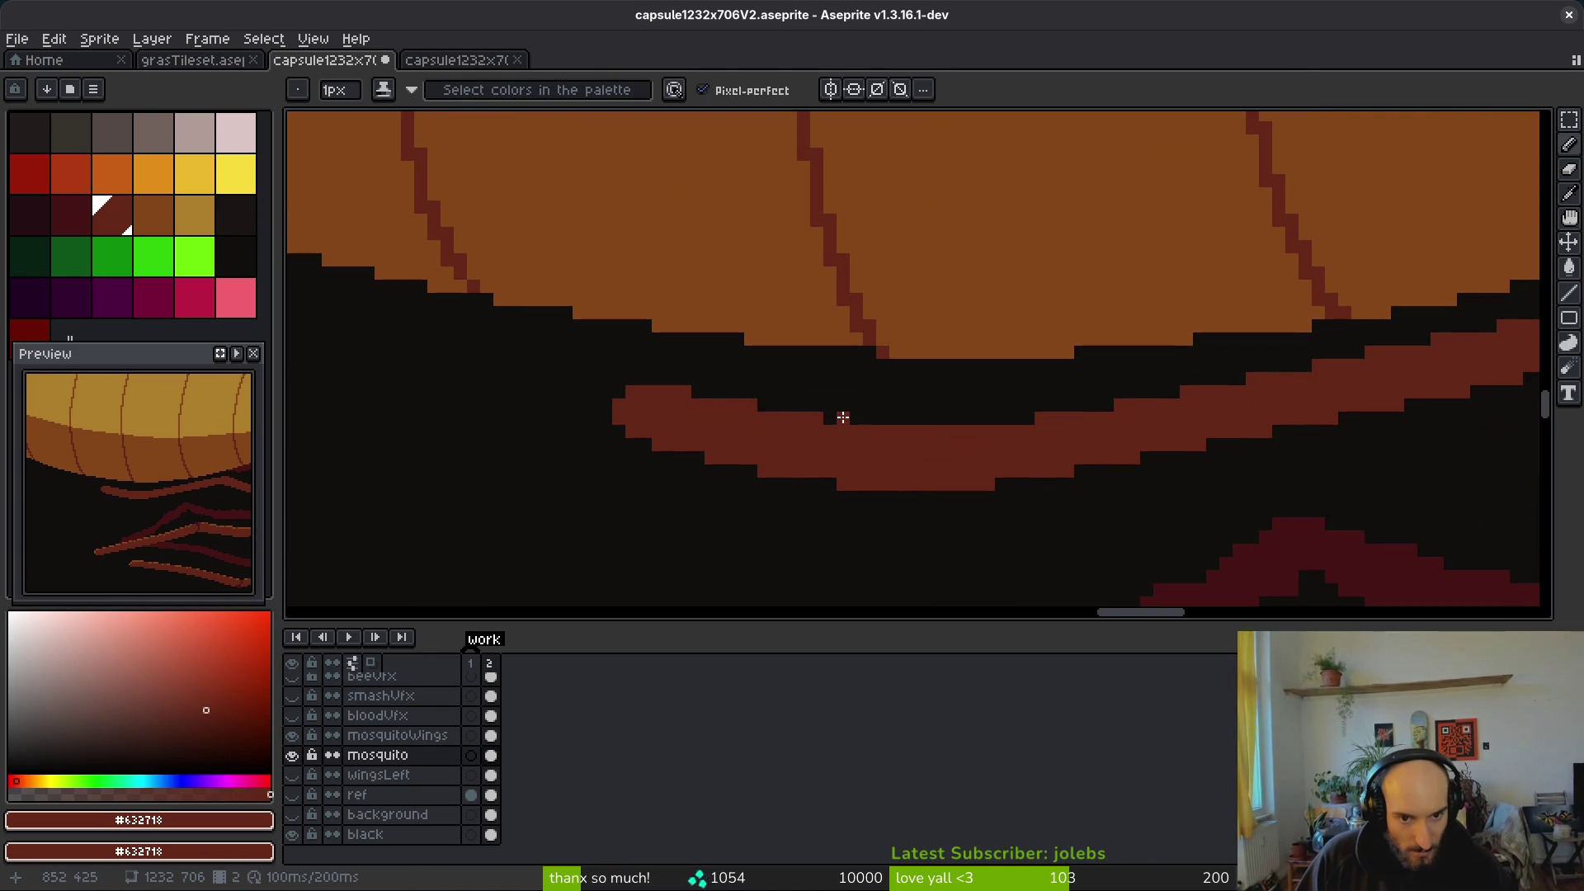
pyautogui.press('e')
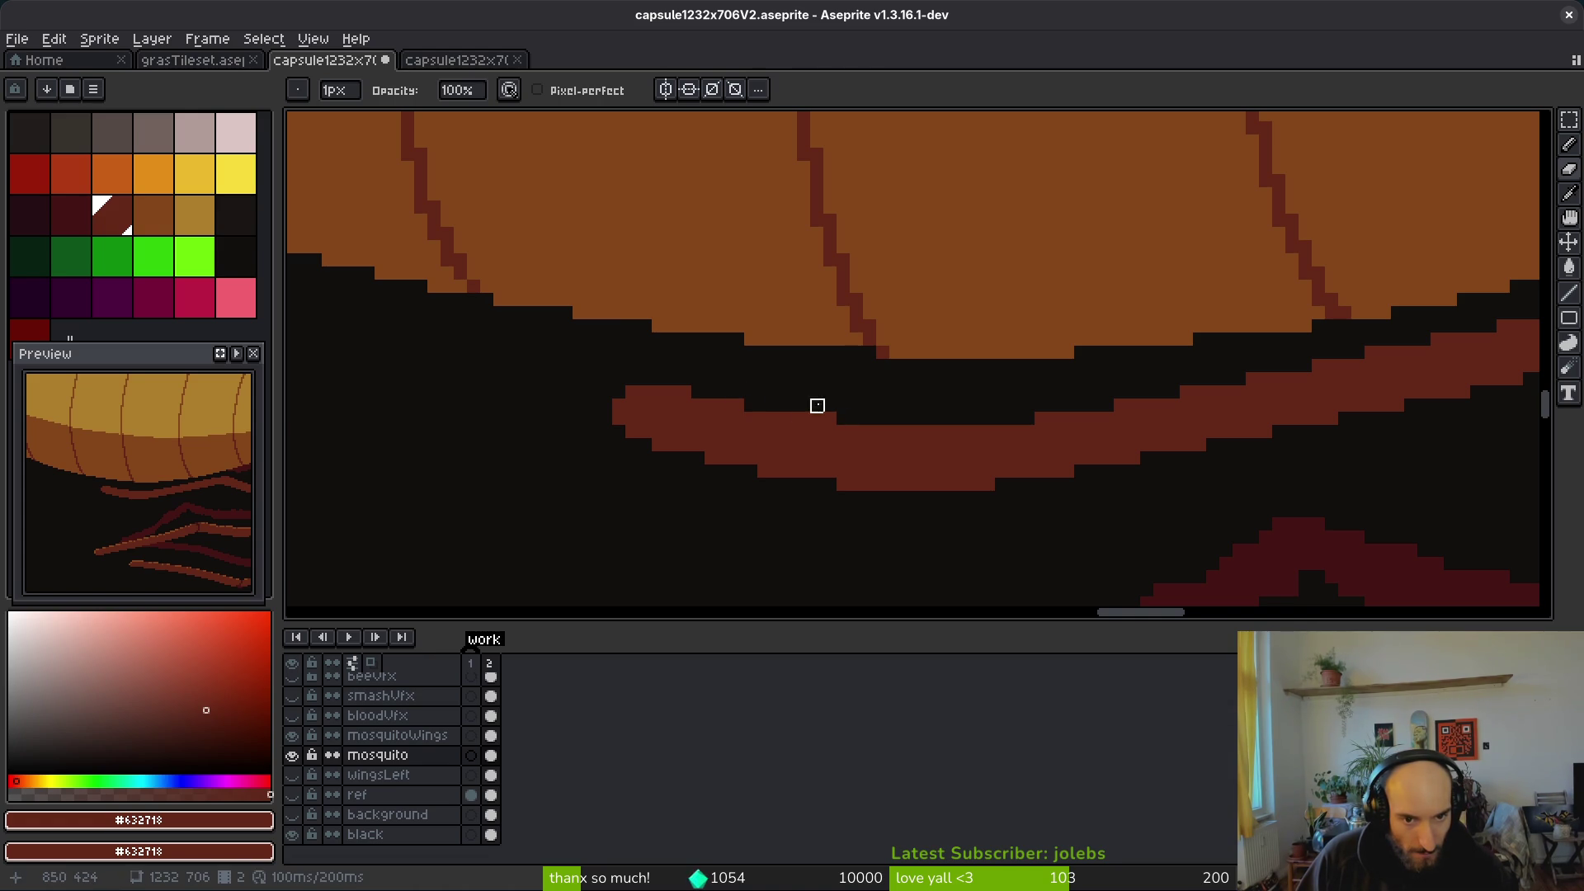
pyautogui.scroll(-2, 962, 456)
pyautogui.press('v')
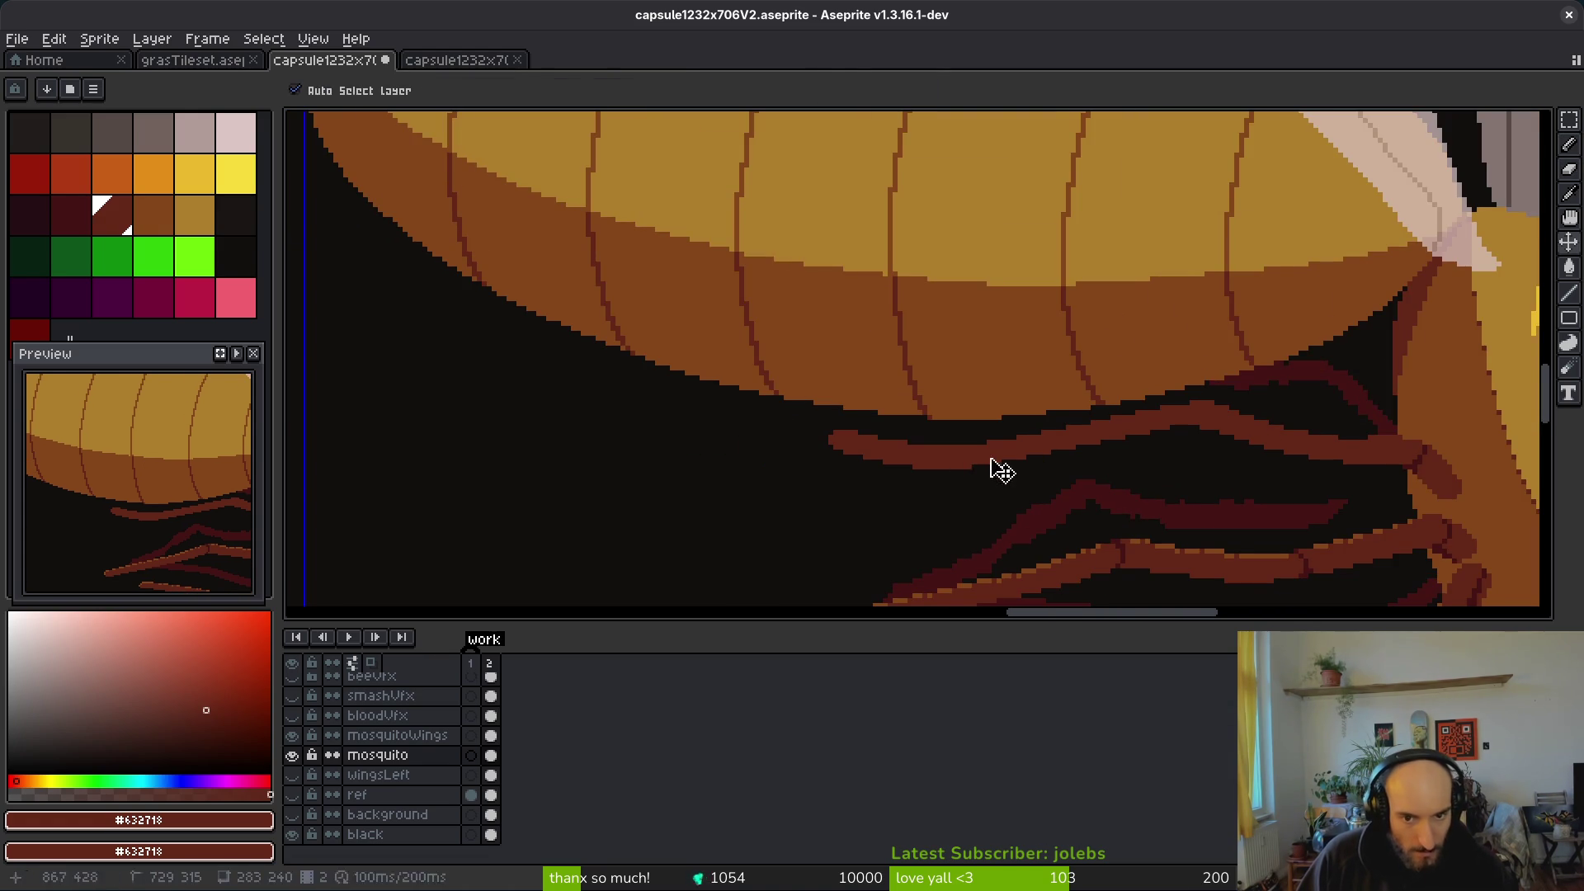
pyautogui.press('b')
pyautogui.hotkey('ctrl', 's')
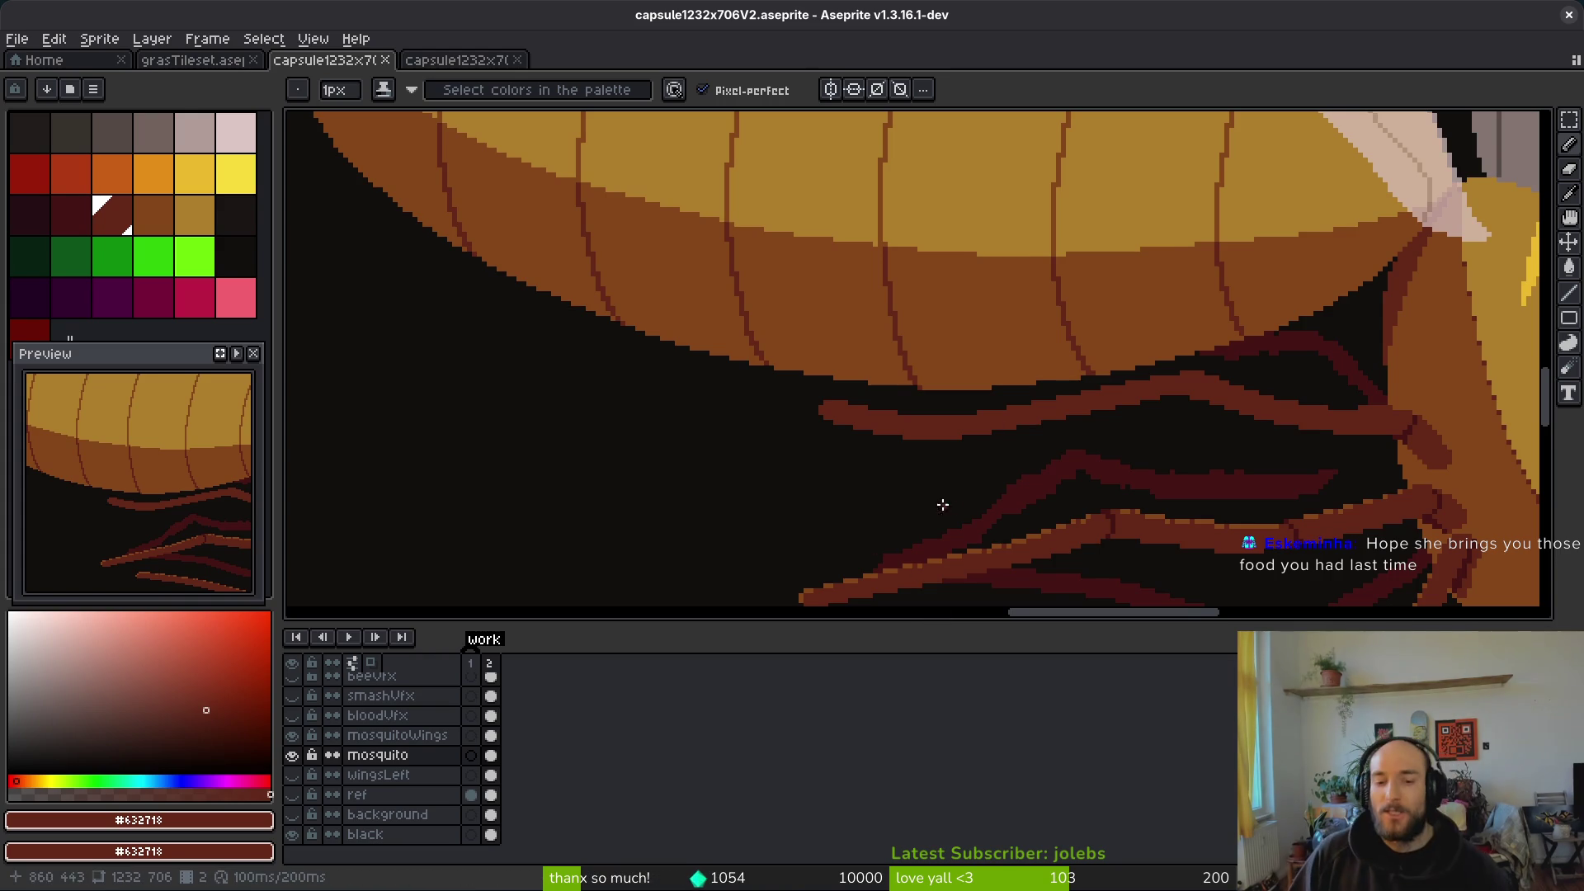
# Step: Fill a notch pixel on the upper back leg's edge and save again
pyautogui.moveTo(1269, 477); pyautogui.dragTo(1344, 386)
pyautogui.scroll(6, 1205, 427)
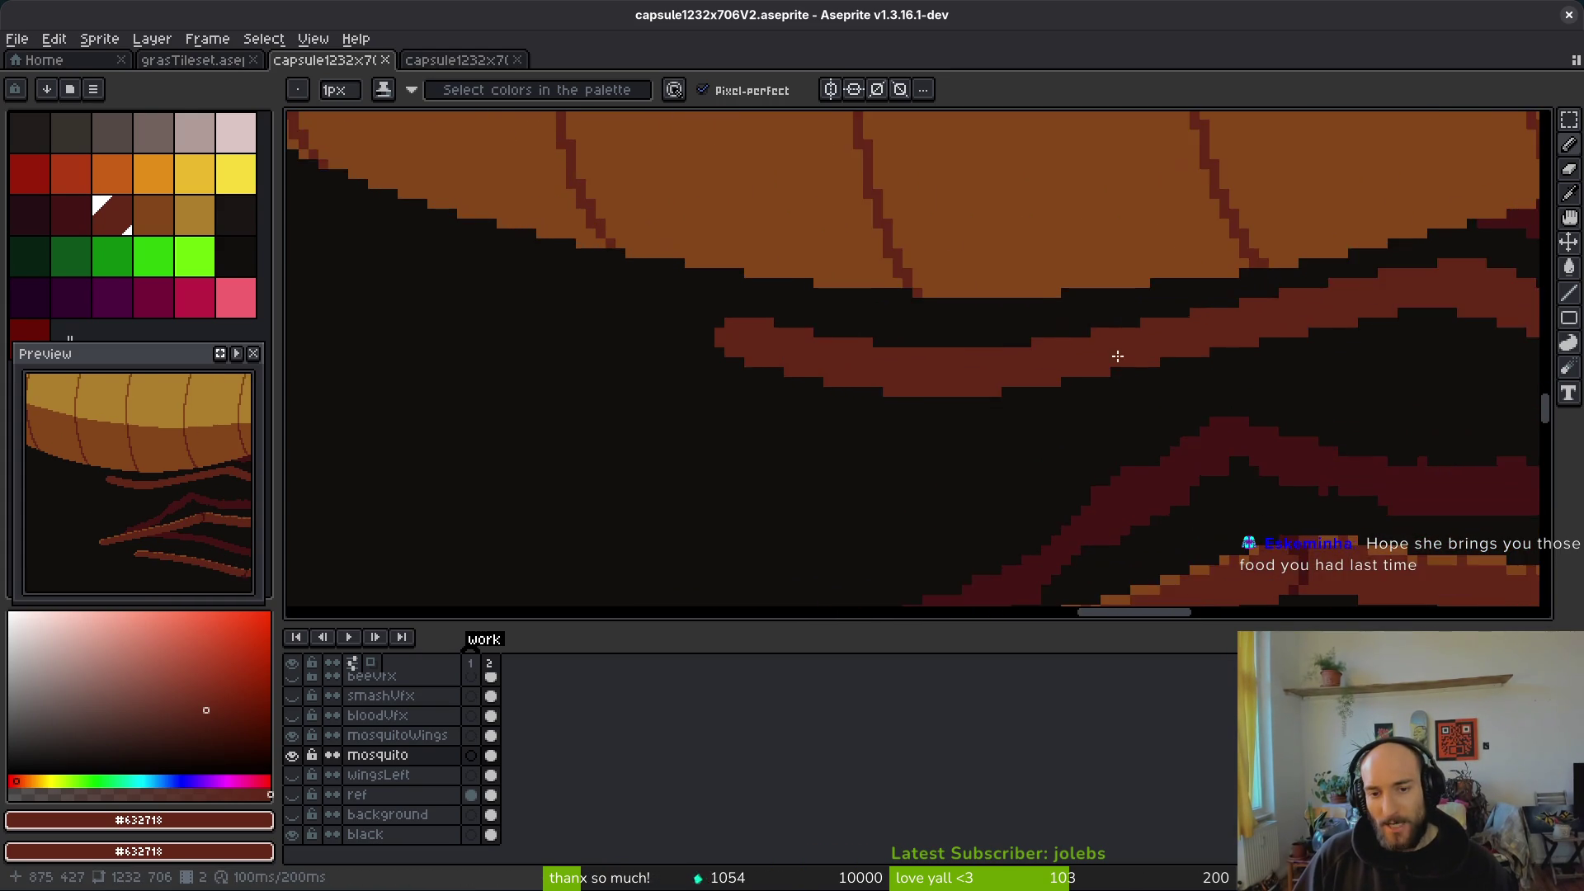
pyautogui.click(942, 373)
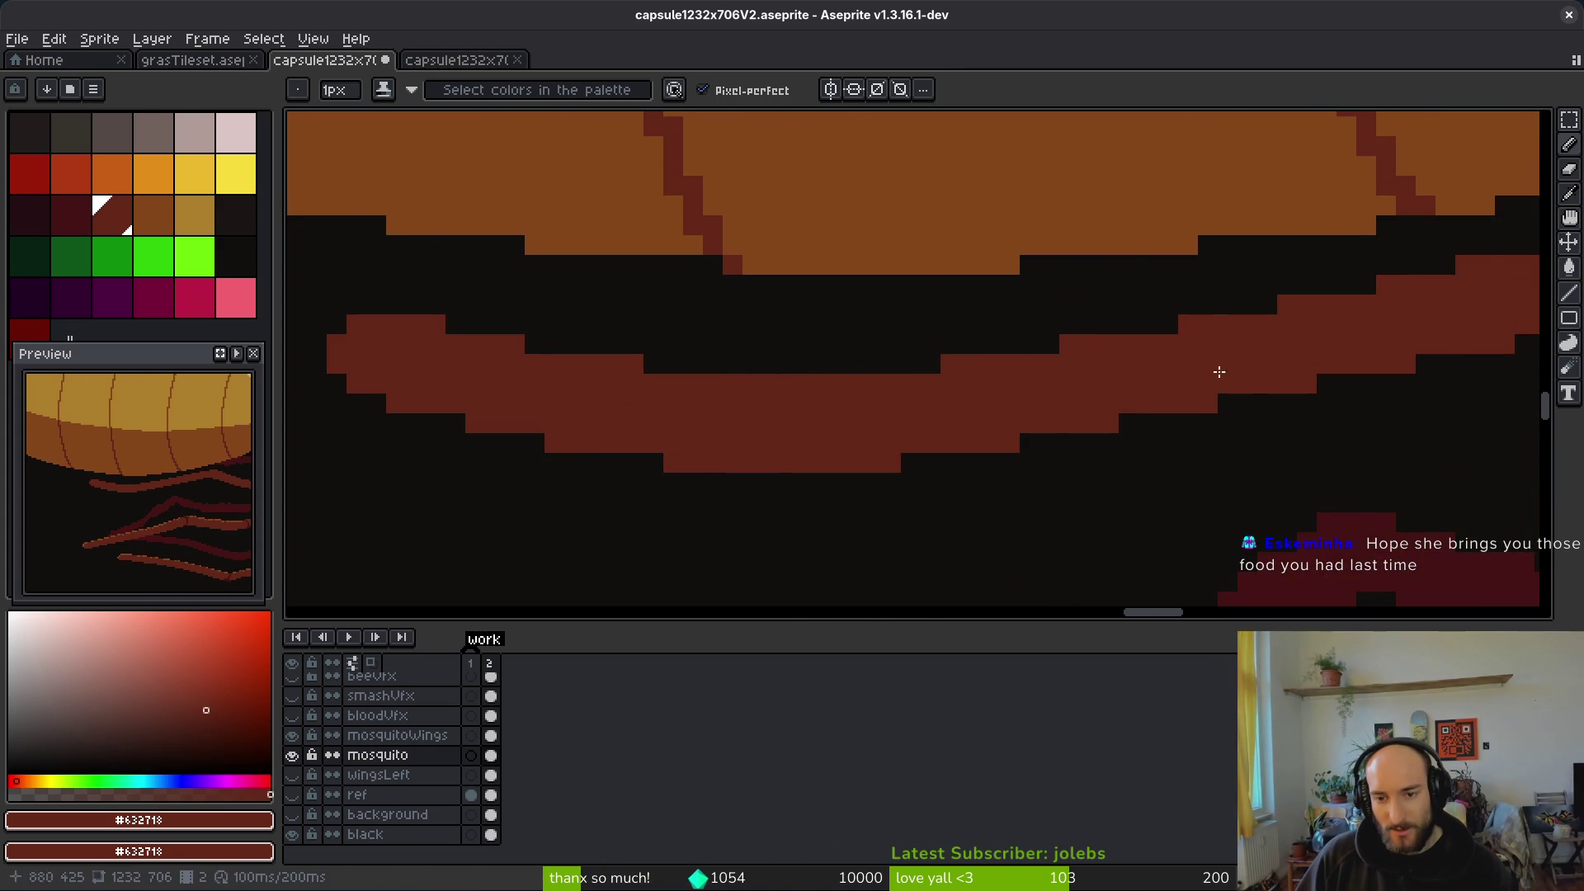
pyautogui.scroll(-3, 1163, 431)
pyautogui.hotkey('ctrl', 's')
pyautogui.scroll(2, 1196, 453)
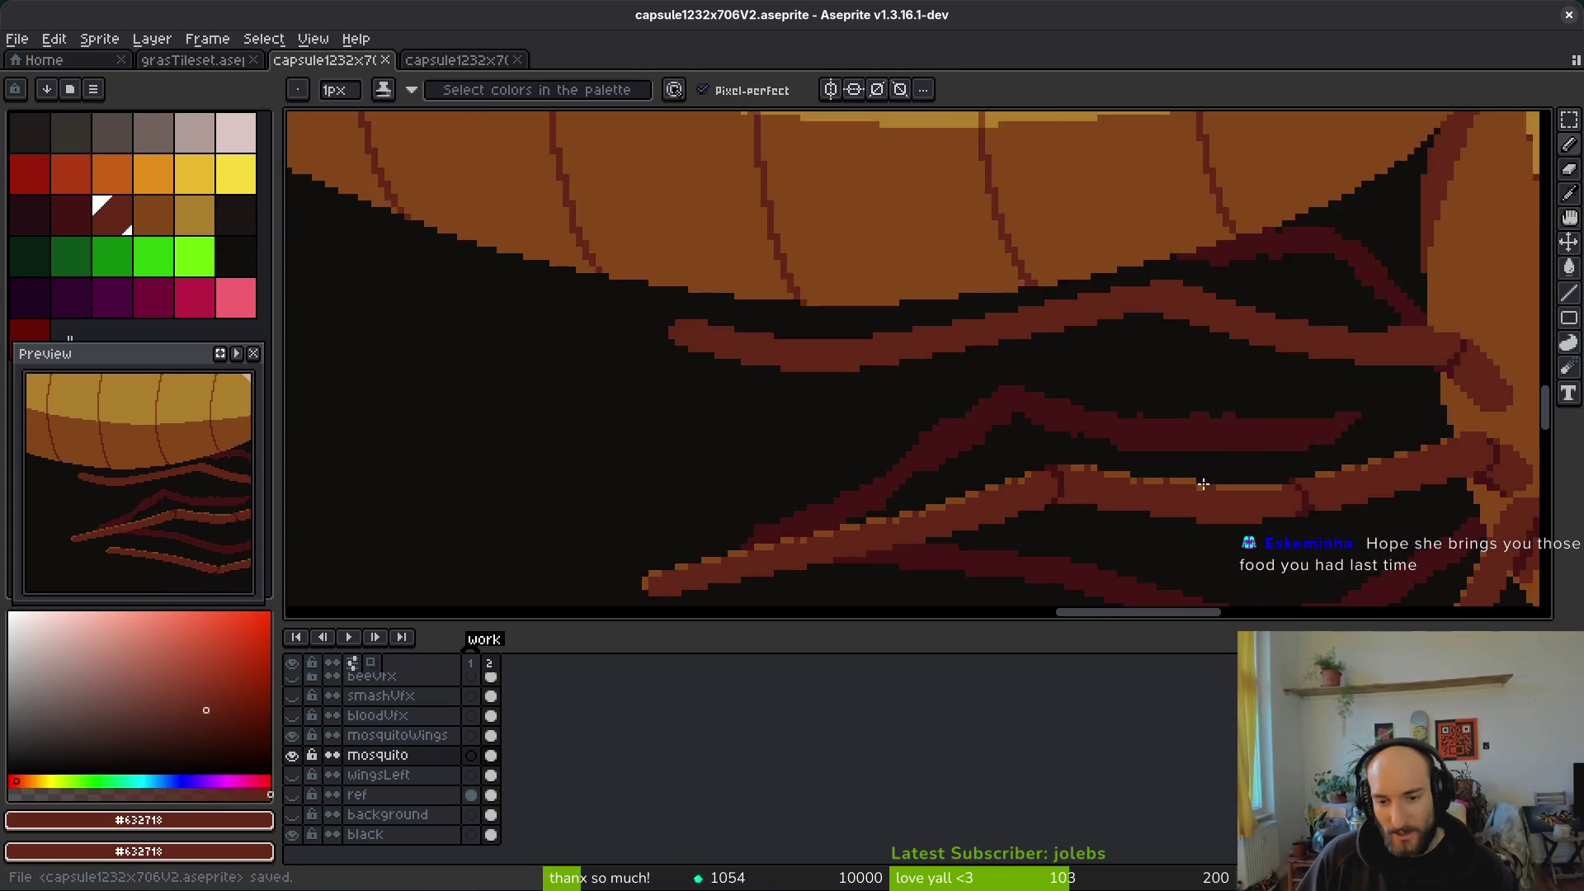
pyautogui.keyDown('alt'); pyautogui.click(1172, 472); pyautogui.keyUp('alt')
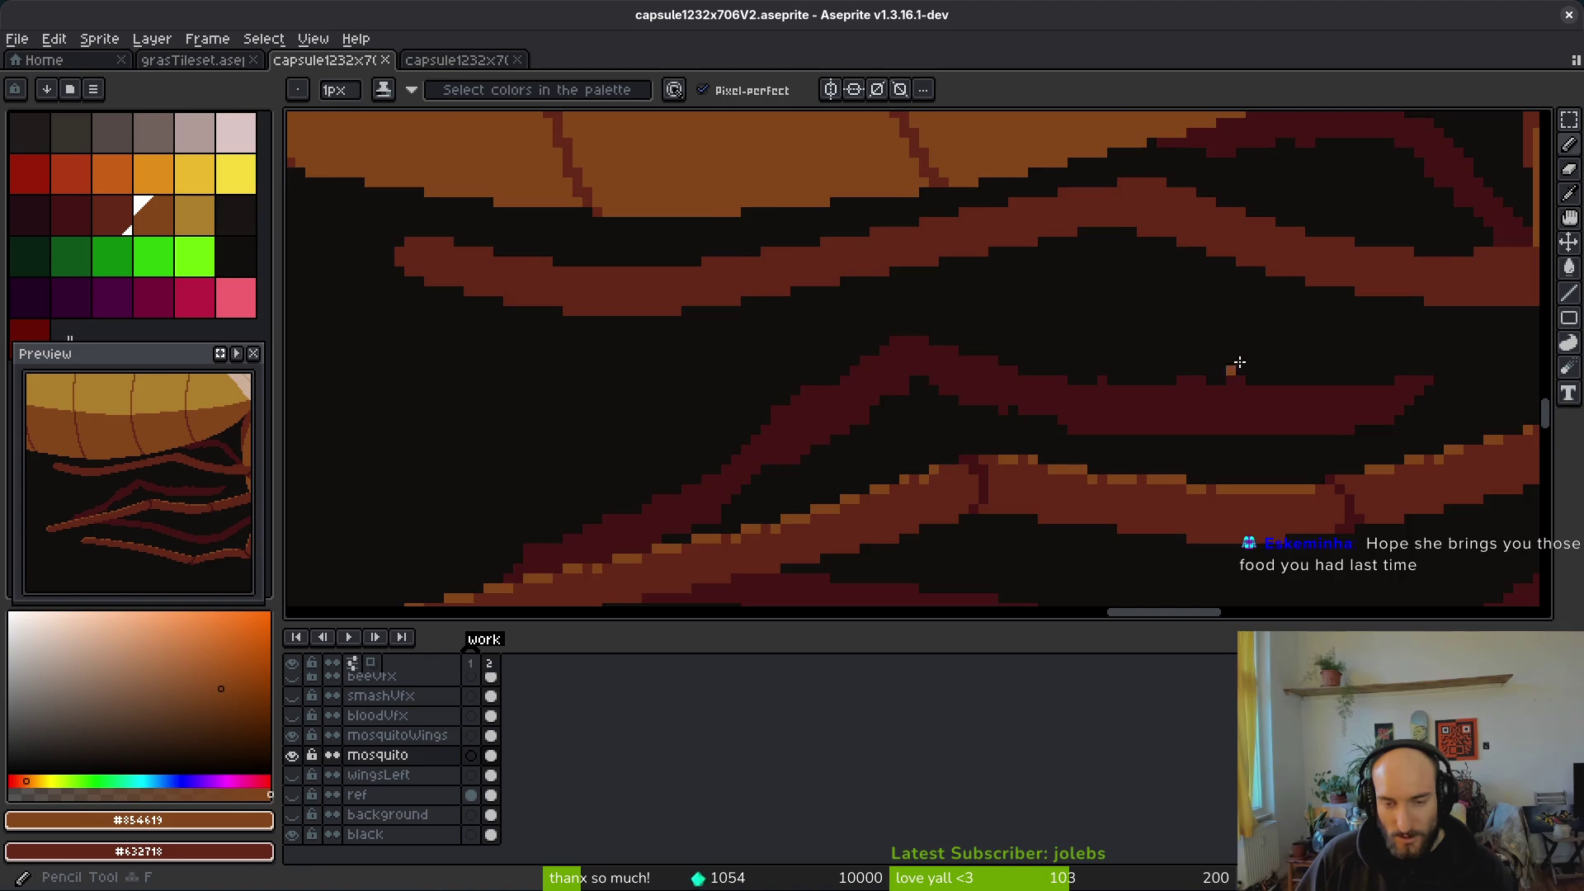
# Step: Start orange highlights on the first leg's top edge with a row of pixels and a stepped stroke
pyautogui.scroll(3, 1192, 396)
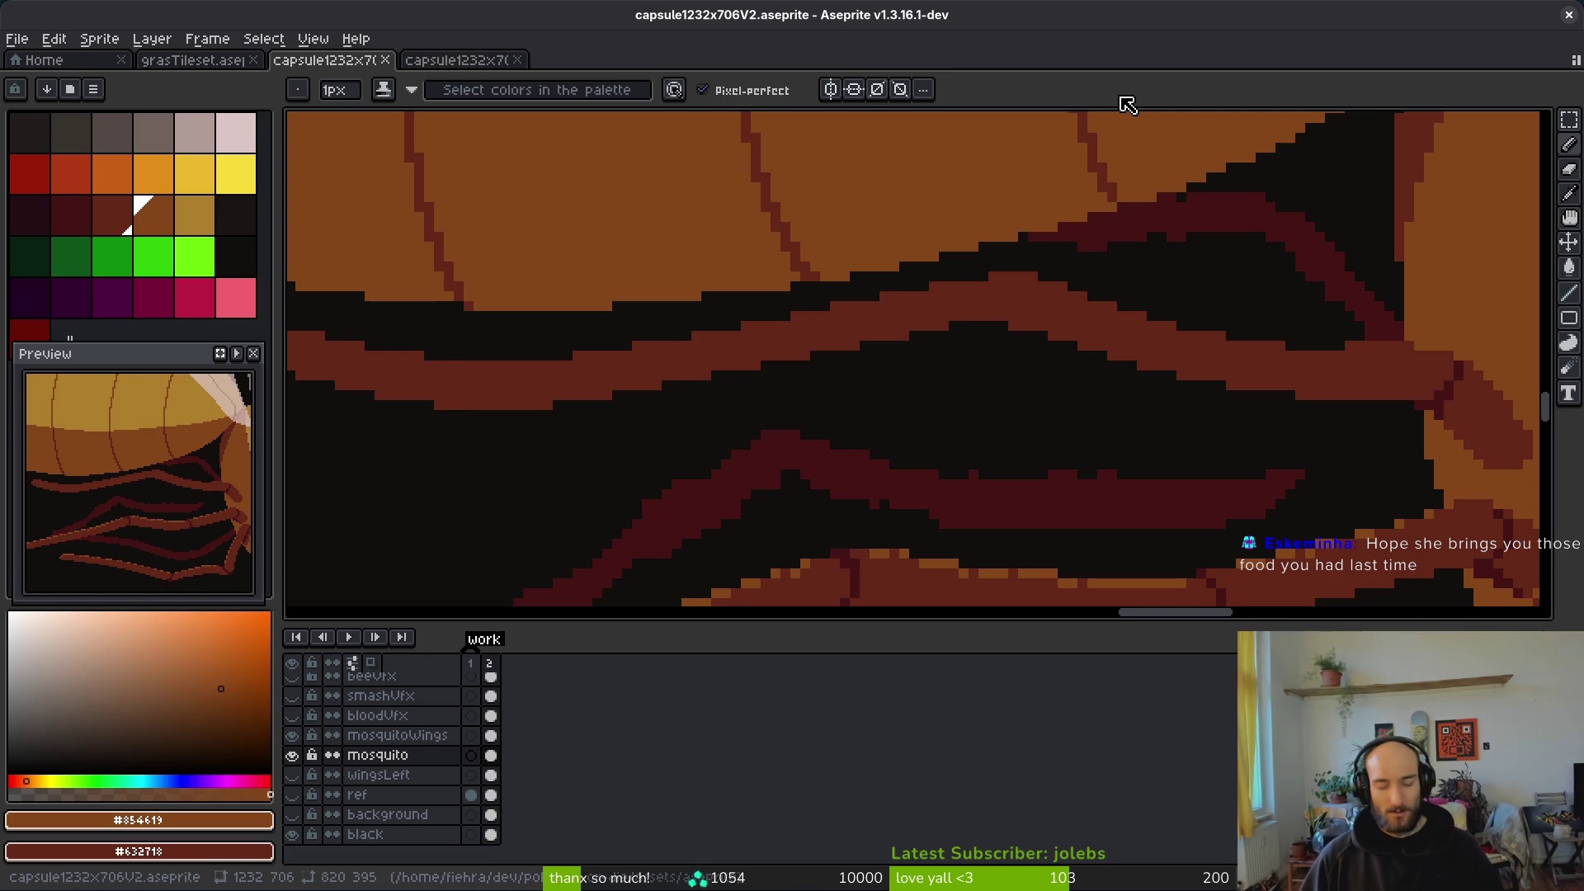
pyautogui.hscroll(2, 1281, 391)
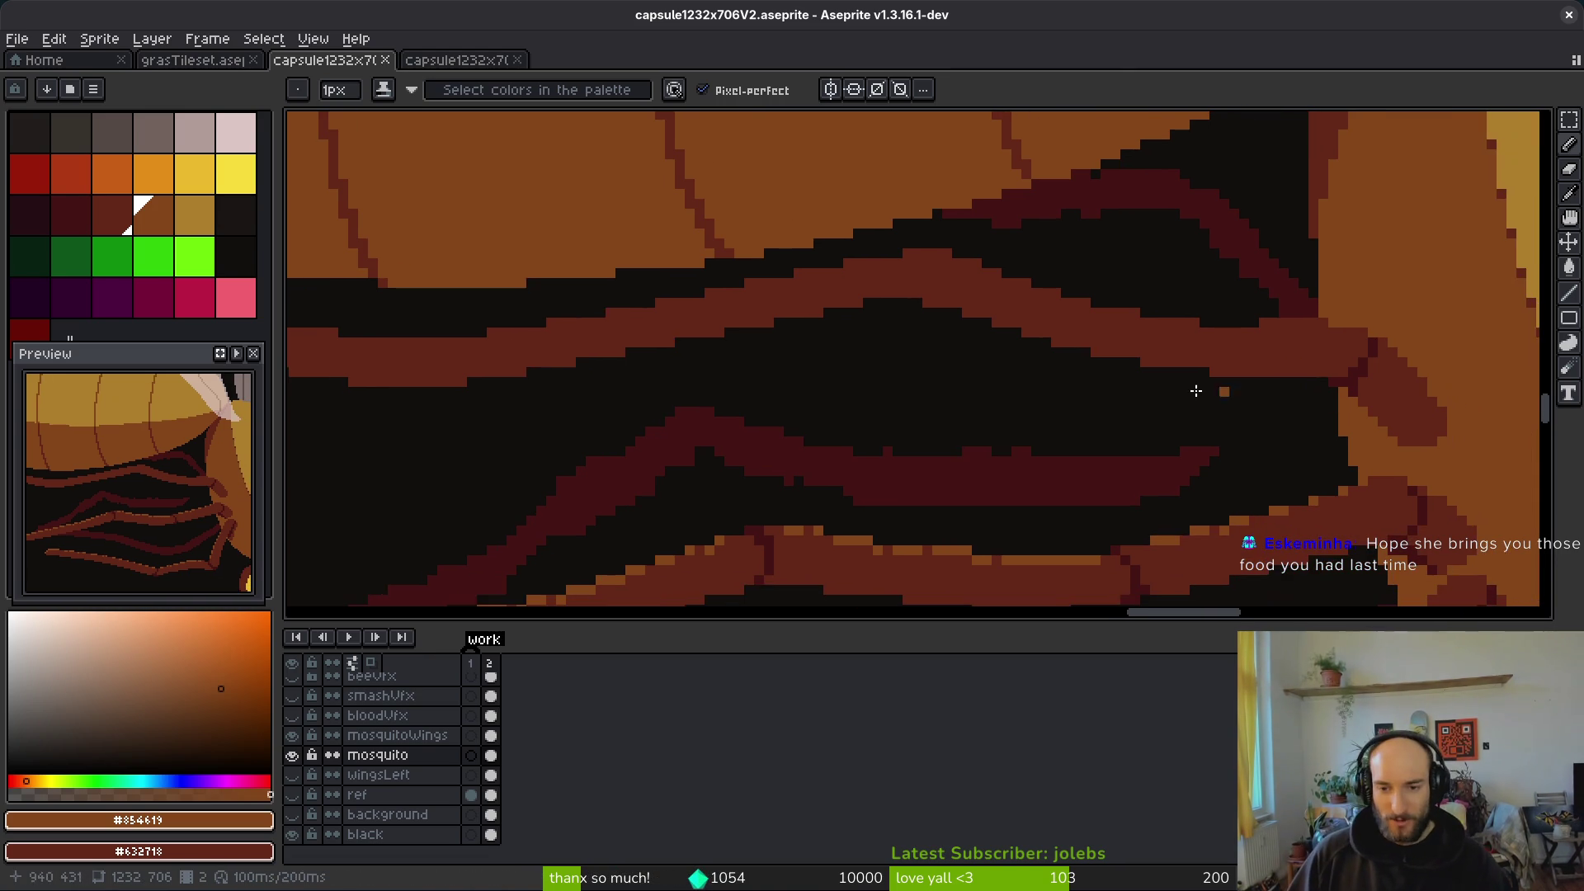
pyautogui.scroll(3, 1223, 333)
pyautogui.hscroll(2, 1397, 343)
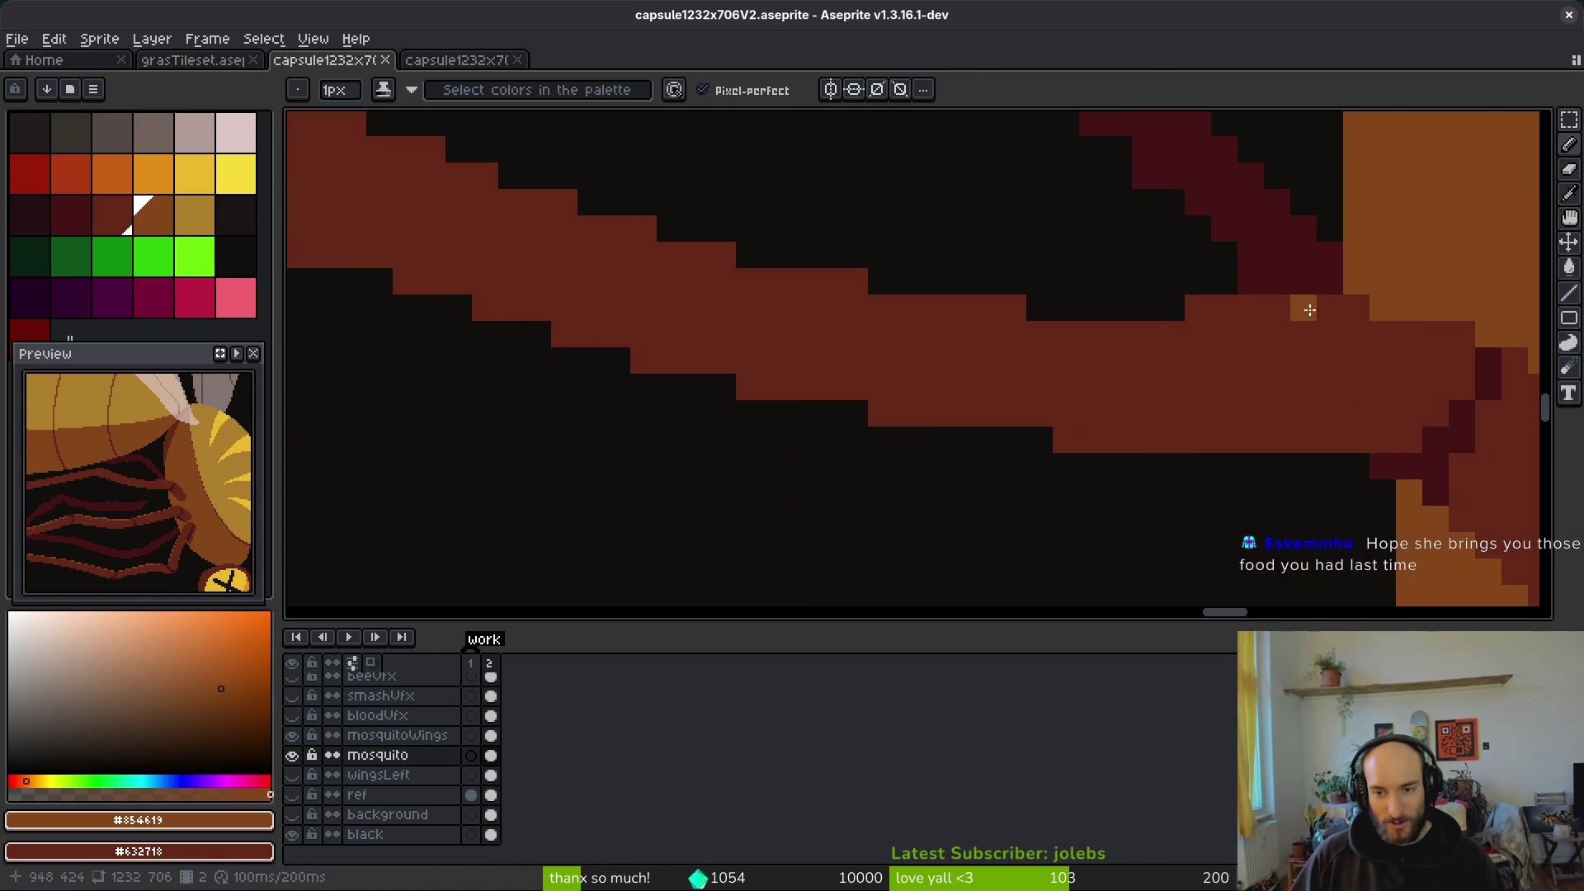
pyautogui.click(1251, 308)
pyautogui.click(1198, 307)
pyautogui.click(1224, 308)
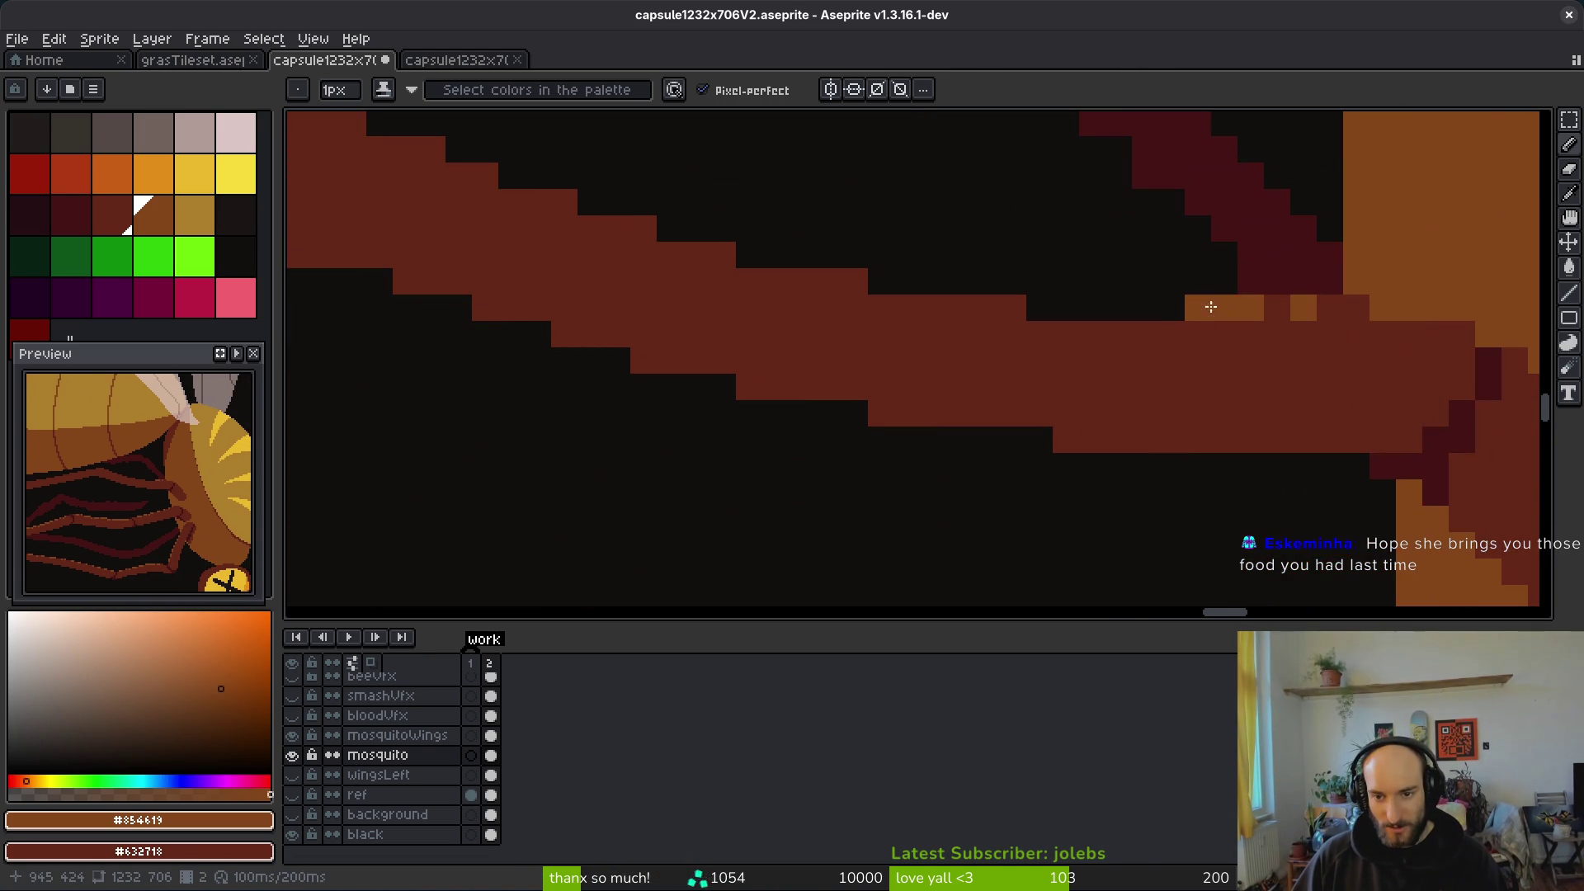
pyautogui.moveTo(1152, 326); pyautogui.dragTo(805, 282)
# Step: Continue the orange highlight up the leg's stepped edge to its upper end
pyautogui.scroll(2, 805, 281)
pyautogui.hscroll(-4, 805, 281)
pyautogui.click(1054, 390)
pyautogui.click(1107, 390)
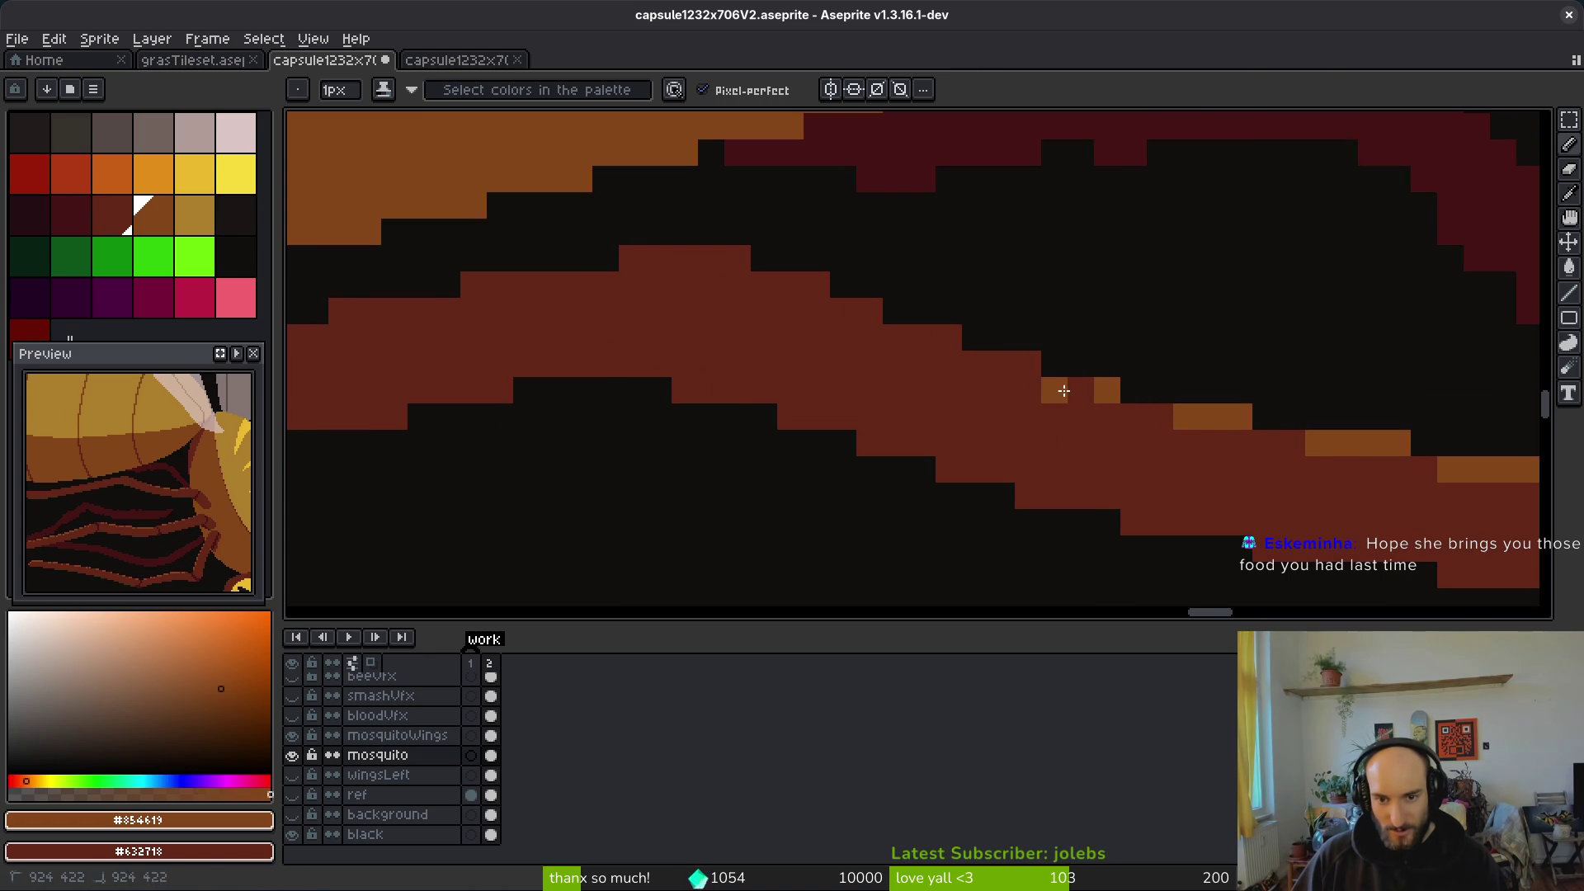
pyautogui.click(1001, 364)
pyautogui.click(923, 338)
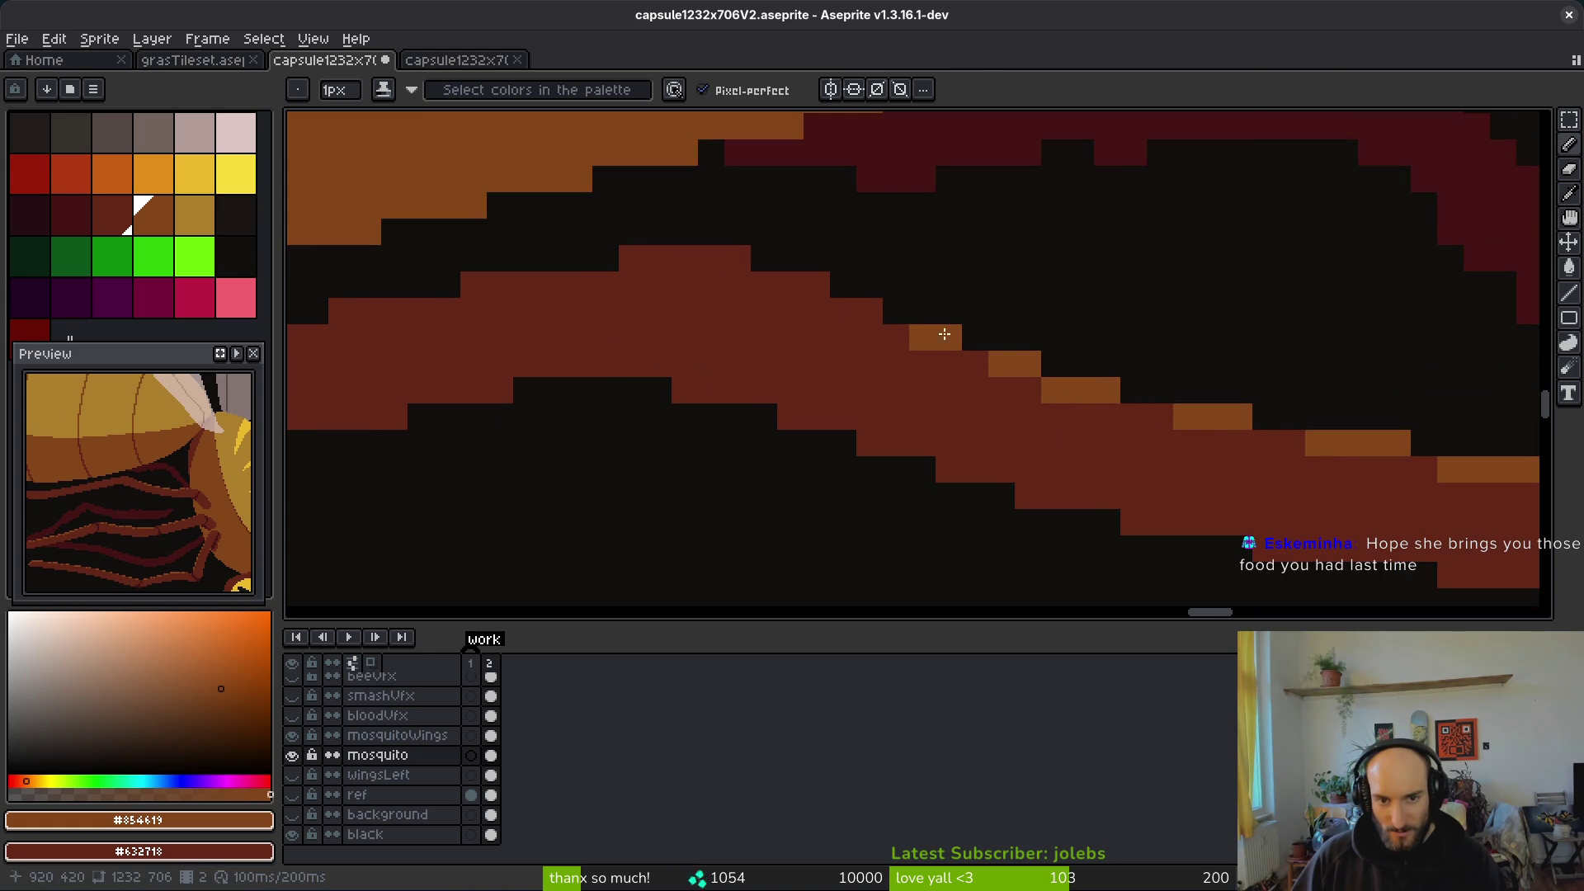
pyautogui.click(870, 312)
pyautogui.click(790, 285)
pyautogui.click(817, 284)
pyautogui.click(738, 258)
pyautogui.click(685, 259)
pyautogui.click(633, 258)
pyautogui.click(658, 258)
# Step: Highlight the next stretches of the leg with short runs of orange pixels
pyautogui.moveTo(649, 264)
pyautogui.mouseDown()
pyautogui.moveTo(1068, 354)
pyautogui.moveTo(916, 374)
pyautogui.mouseUp()
pyautogui.click(1051, 349)
pyautogui.click(893, 375)
pyautogui.click(840, 401)
pyautogui.moveTo(813, 402); pyautogui.dragTo(761, 402)
pyautogui.moveTo(970, 435); pyautogui.dragTo(1326, 429)
pyautogui.click(1042, 425)
pyautogui.click(1015, 424)
pyautogui.click(989, 425)
# Step: Add three-pixel orange steps along the leg edge across three descending rows
pyautogui.moveTo(1106, 459); pyautogui.dragTo(1319, 458)
pyautogui.click(1145, 445)
pyautogui.click(1119, 444)
pyautogui.click(1092, 445)
pyautogui.click(1013, 471)
pyautogui.click(987, 471)
pyautogui.click(961, 471)
pyautogui.click(881, 498)
pyautogui.click(855, 497)
pyautogui.click(828, 498)
# Step: Add orange highlight rows along the leg where it meets the black edge
pyautogui.moveTo(1056, 483); pyautogui.dragTo(1373, 473)
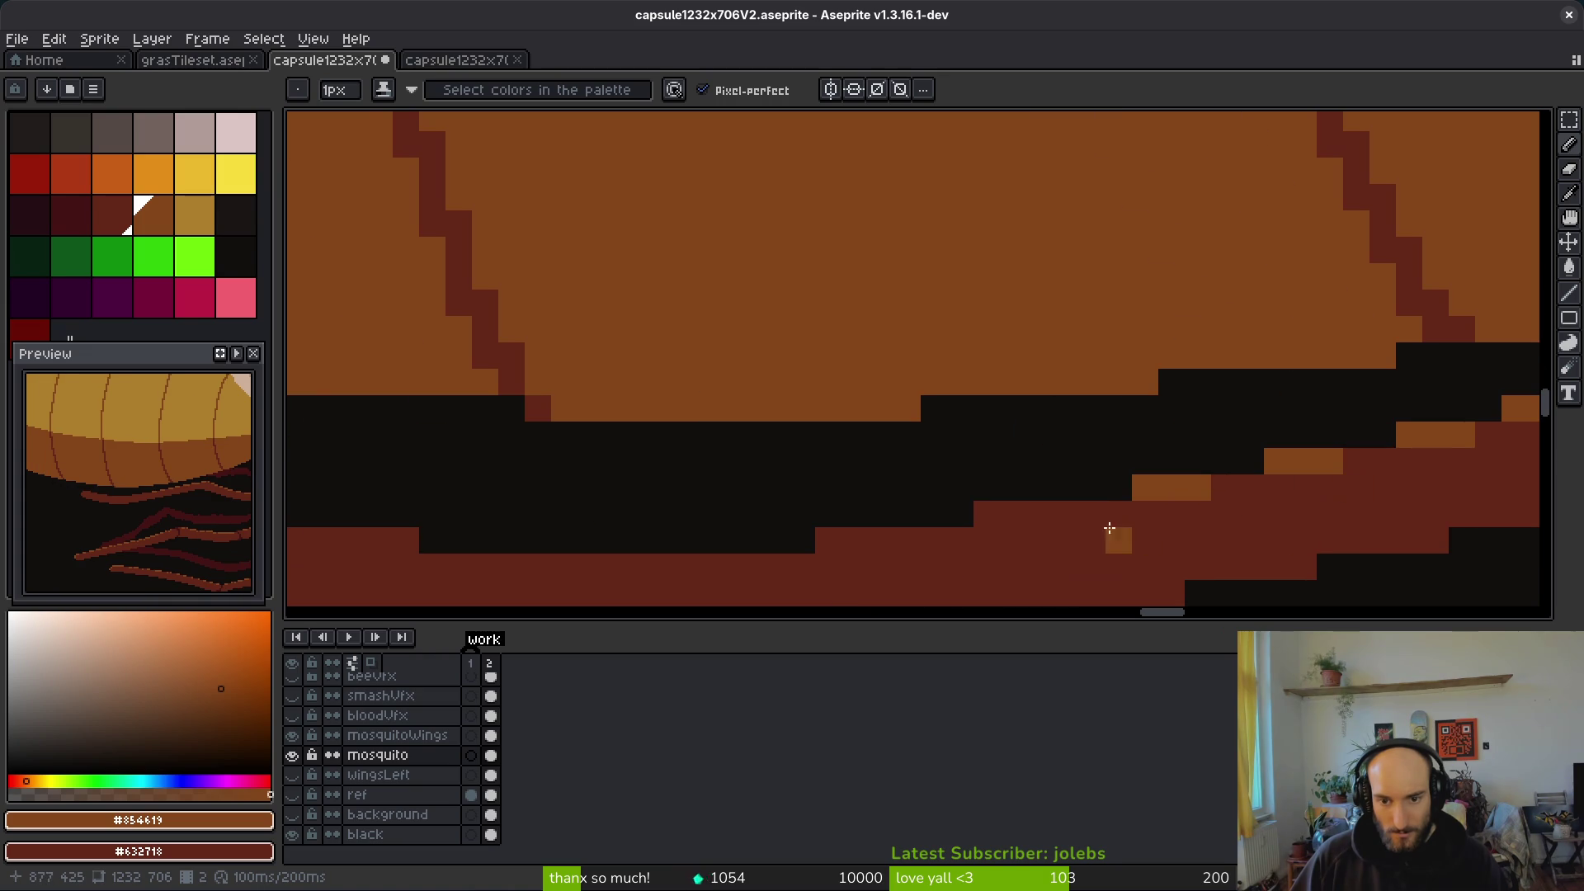
pyautogui.click(1066, 514)
pyautogui.click(1040, 514)
pyautogui.click(1013, 514)
pyautogui.click(987, 514)
pyautogui.click(908, 540)
pyautogui.click(881, 540)
pyautogui.click(855, 540)
pyautogui.click(828, 540)
# Step: Highlight another leg's upper section in orange, undoing one stray pixel and recolouring dark-red pixels
pyautogui.moveTo(725, 521); pyautogui.dragTo(1188, 466)
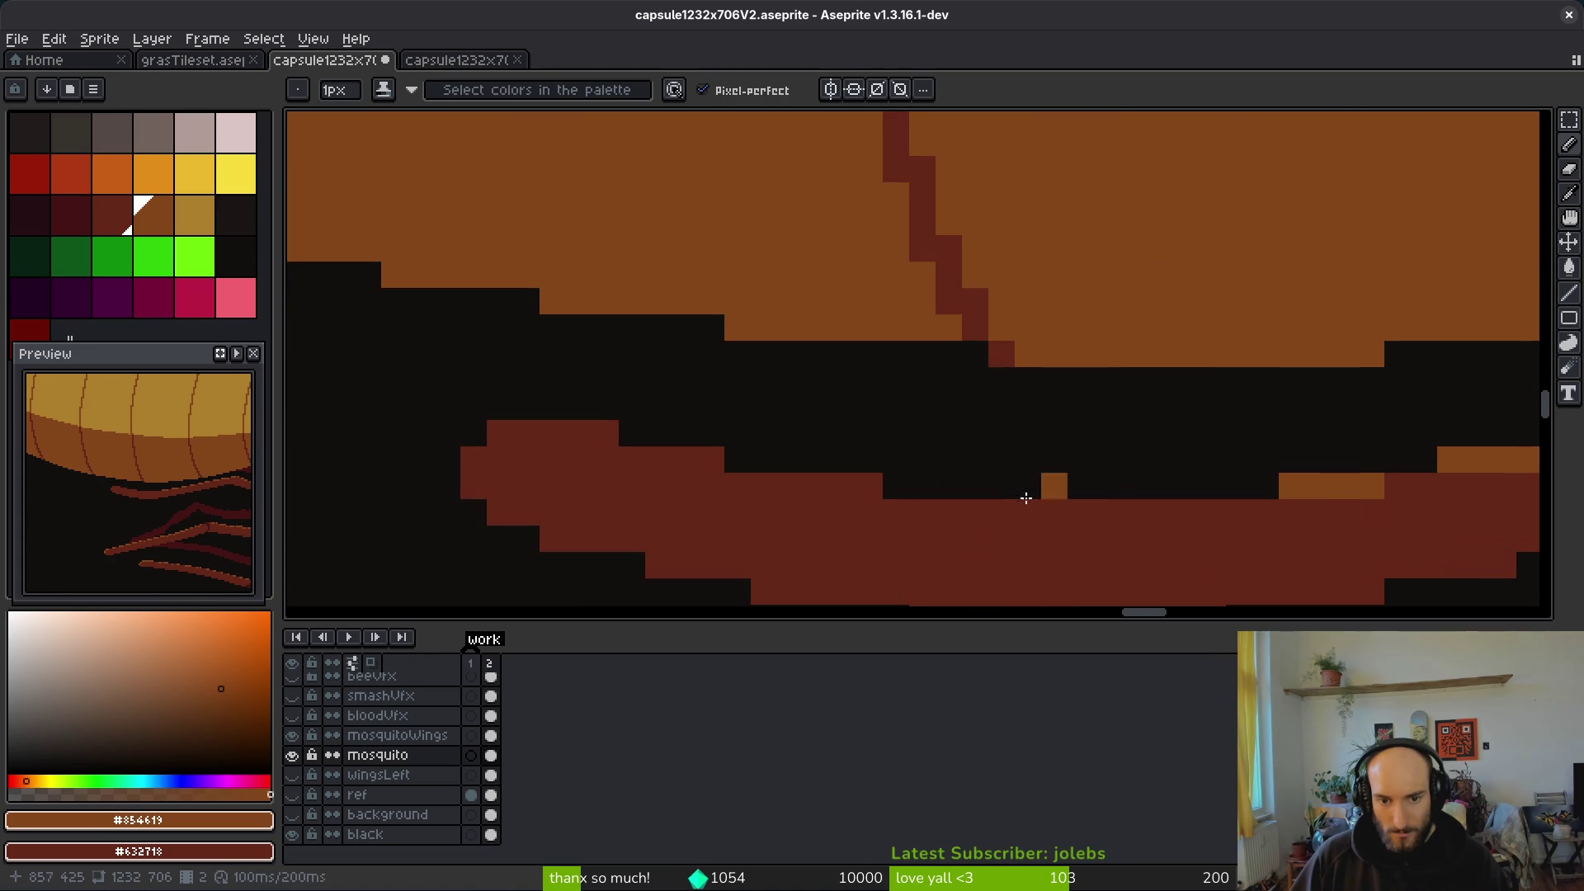
pyautogui.moveTo(945, 511); pyautogui.dragTo(1213, 512)
pyautogui.click(1266, 512)
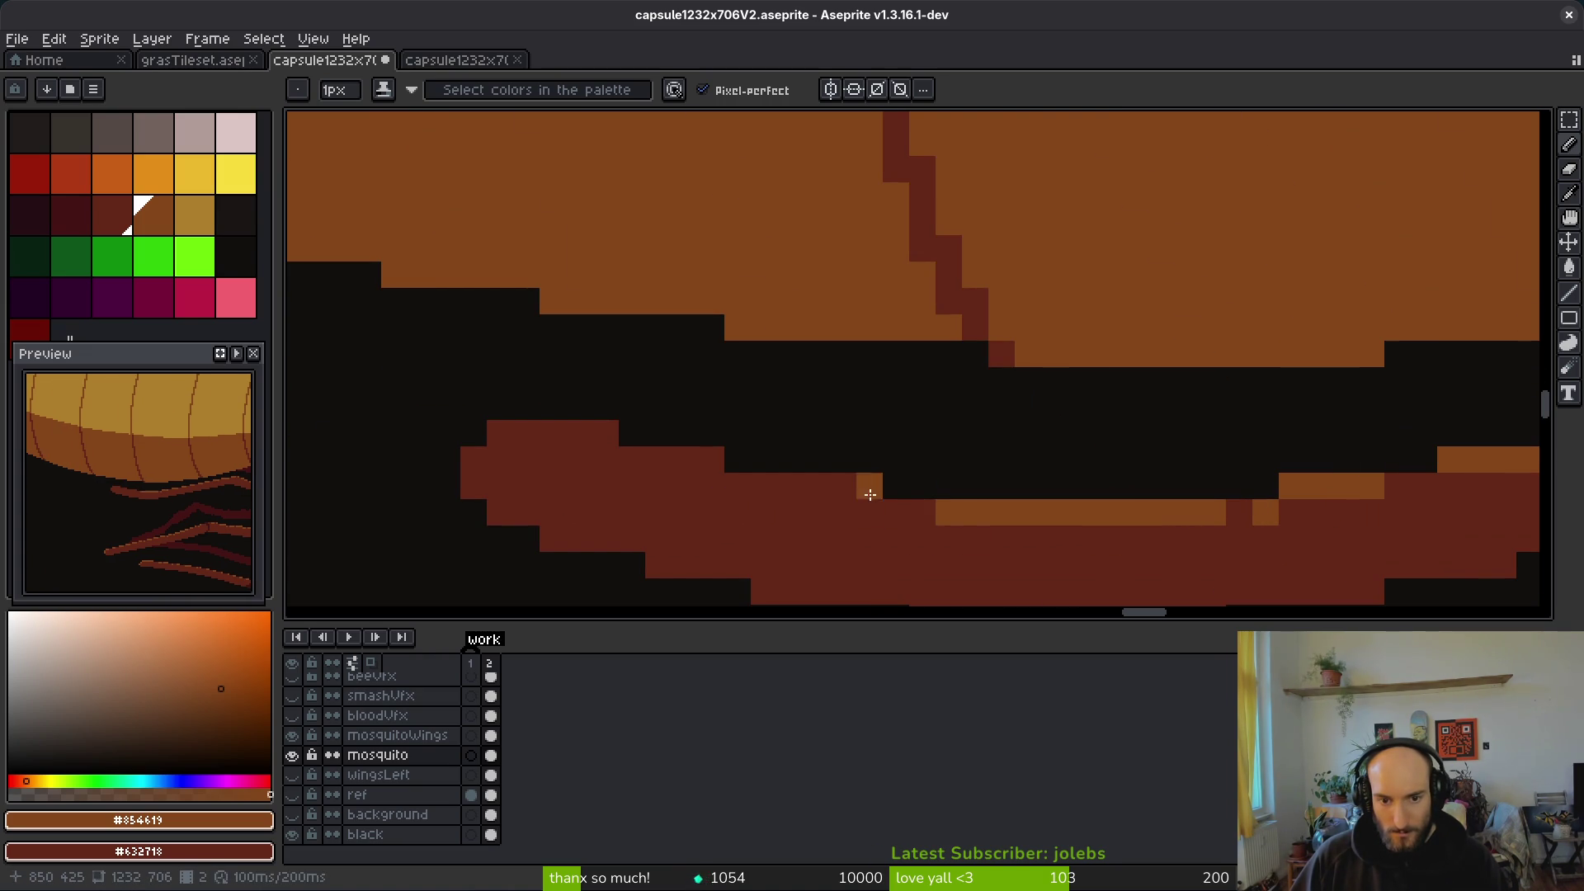
pyautogui.moveTo(870, 486); pyautogui.dragTo(790, 486)
pyautogui.click(712, 459)
pyautogui.click(632, 460)
pyautogui.moveTo(580, 433); pyautogui.dragTo(527, 433)
pyautogui.click(632, 433)
pyautogui.hotkey('ctrl', 'z')
pyautogui.click(685, 460)
pyautogui.click(606, 433)
pyautogui.click(500, 433)
pyautogui.click(474, 460)
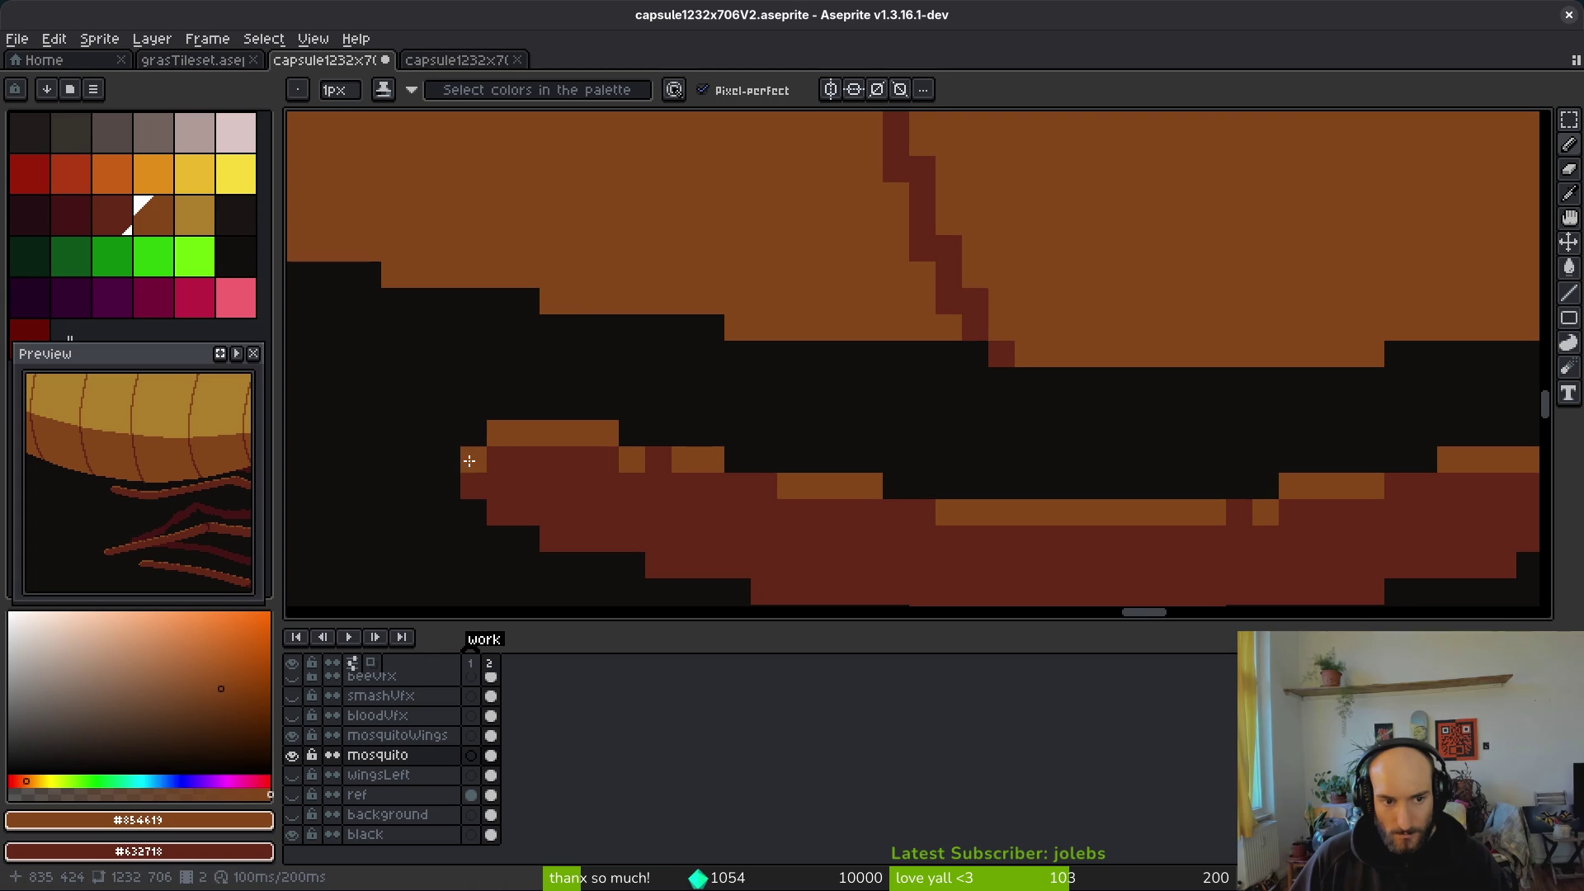
pyautogui.scroll(-6, 1290, 548)
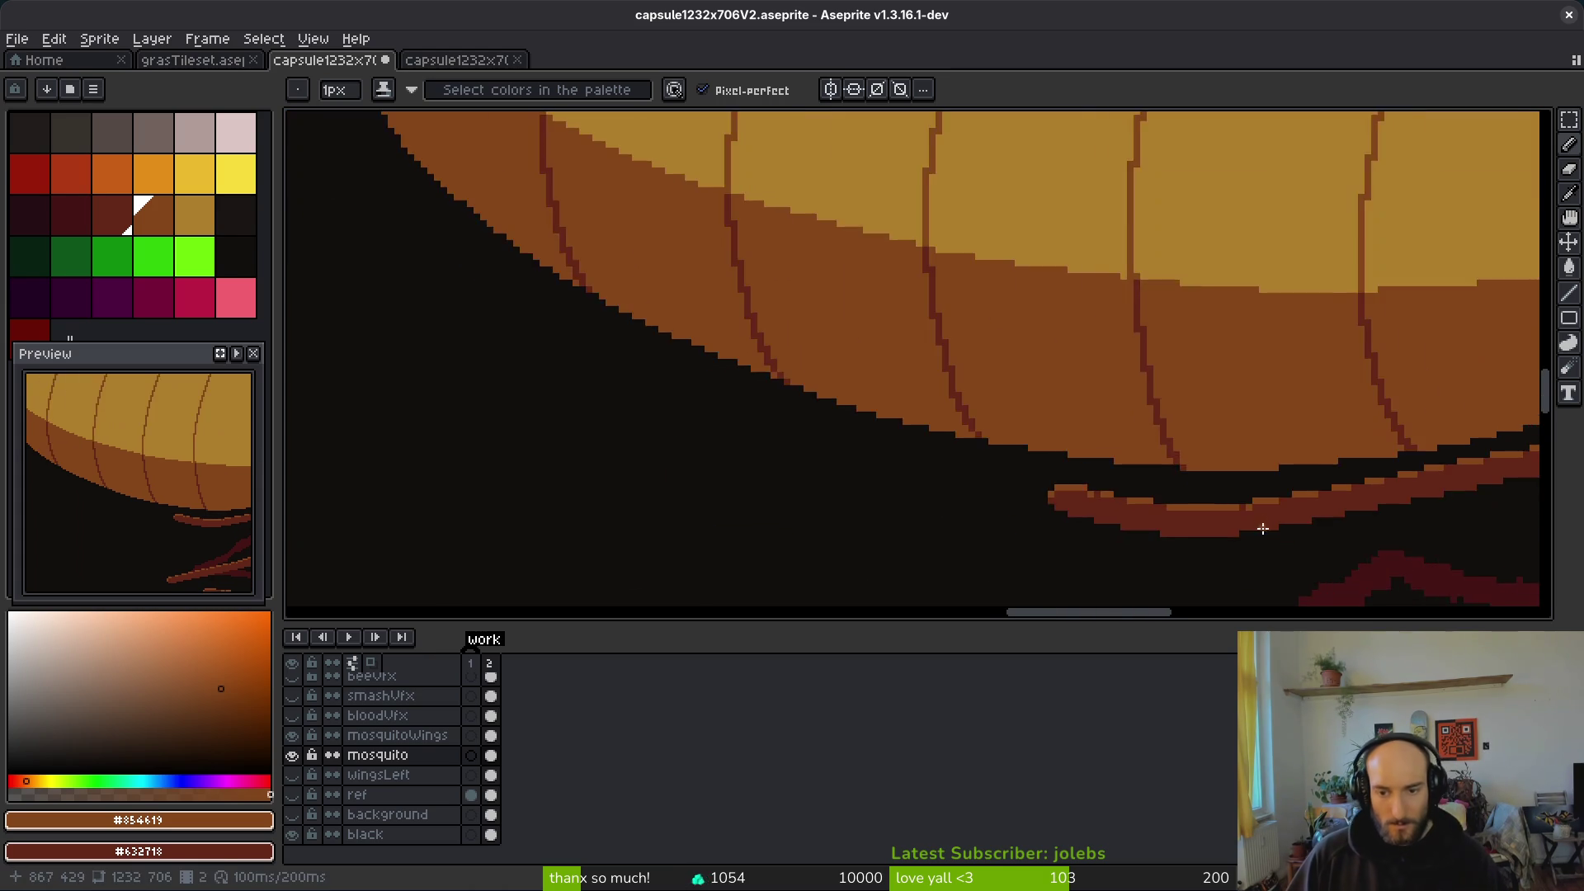
# Step: Zoom in on the leg tip and extend it with dark-red pixels
pyautogui.moveTo(1371, 547); pyautogui.dragTo(1251, 459)
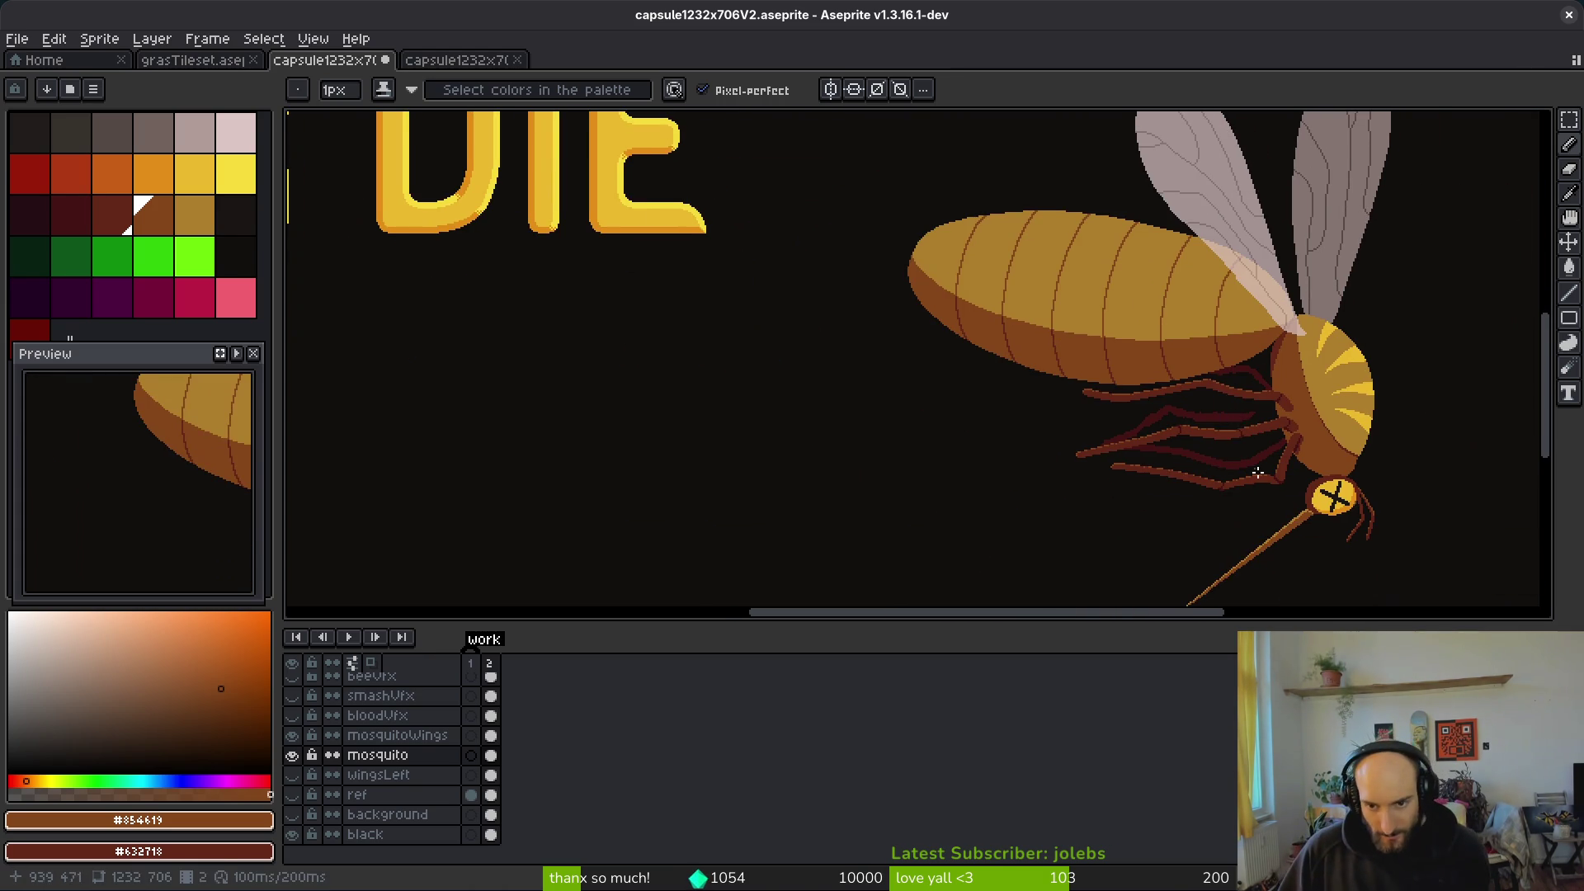
pyautogui.moveTo(1298, 543); pyautogui.dragTo(1275, 527)
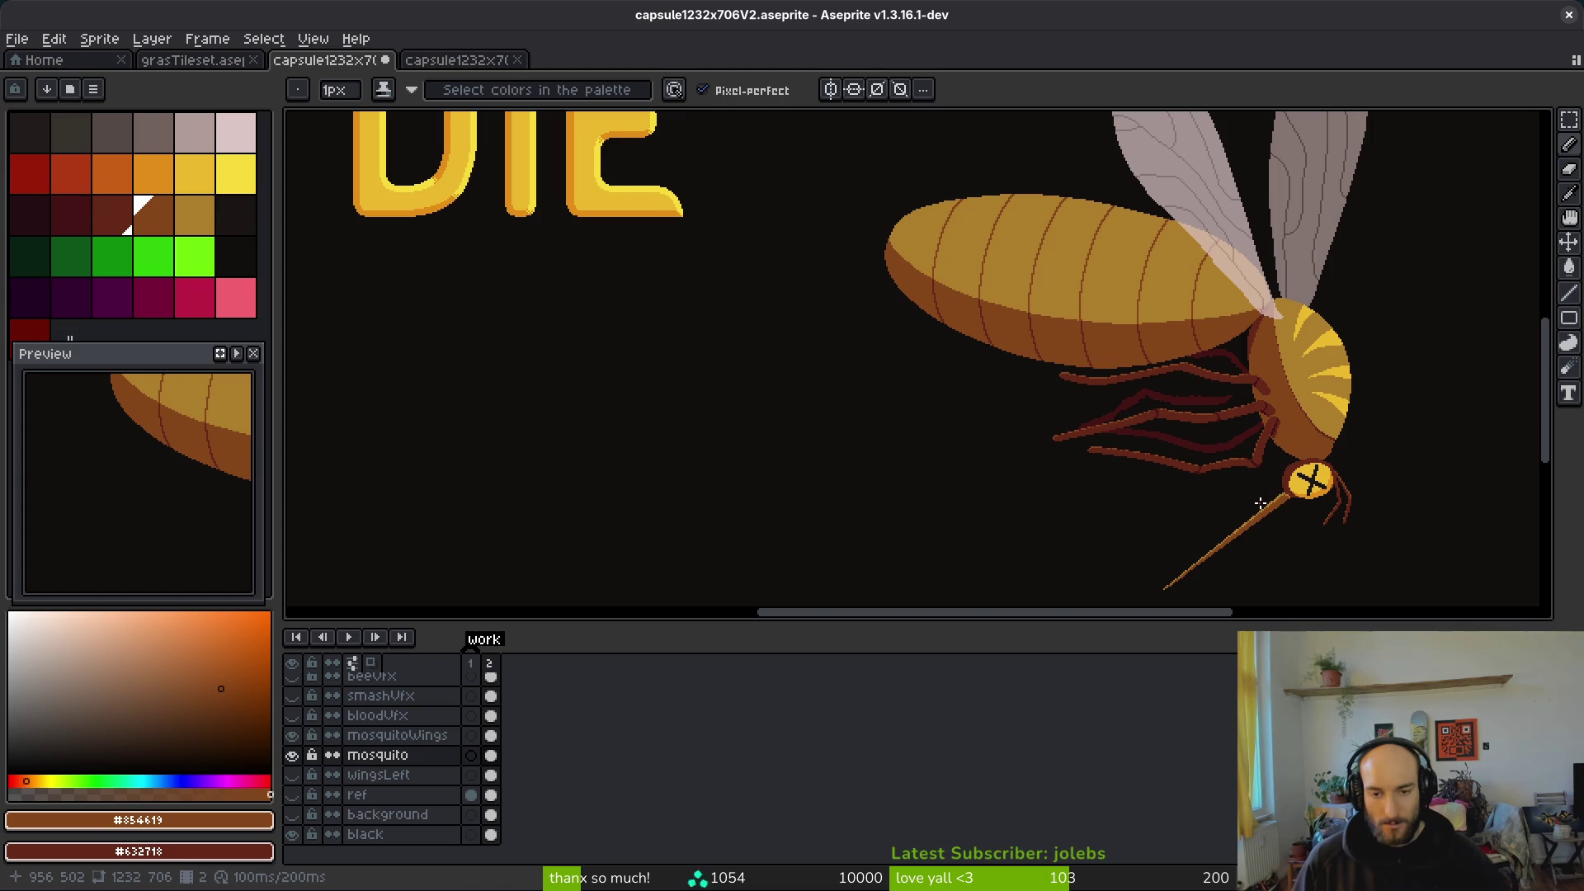
pyautogui.scroll(3, 1089, 396)
pyautogui.scroll(2, 1099, 424)
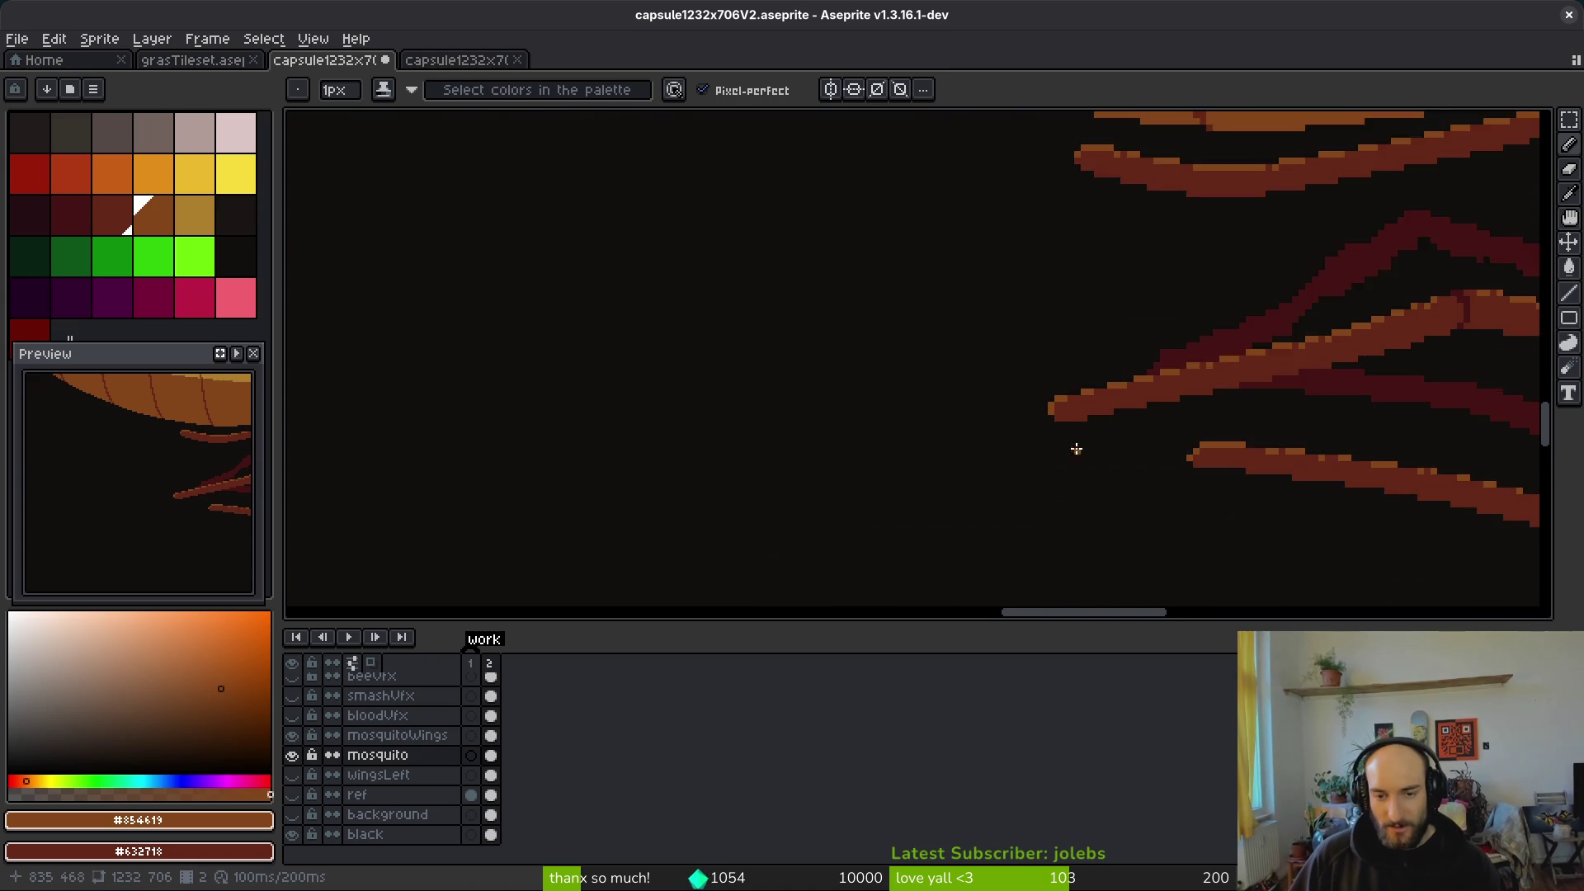
pyautogui.scroll(2, 1076, 409)
pyautogui.keyDown('alt'); pyautogui.click(928, 392); pyautogui.keyUp('alt')
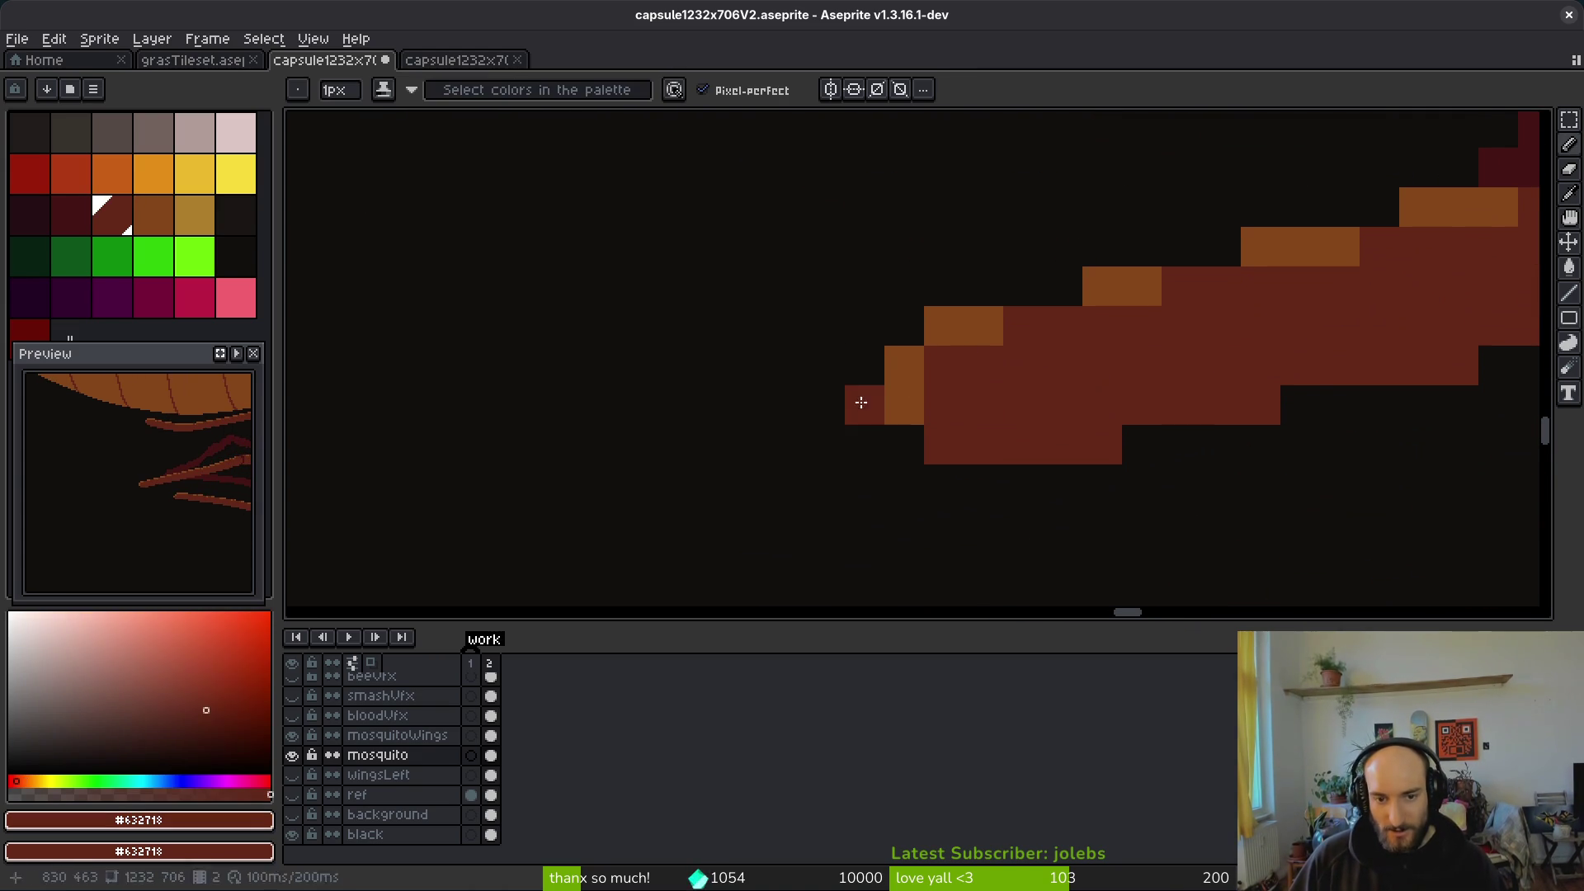
pyautogui.click(881, 380)
pyautogui.moveTo(881, 379)
pyautogui.mouseDown()
pyautogui.moveTo(859, 378)
pyautogui.moveTo(817, 437)
pyautogui.mouseUp()
pyautogui.moveTo(941, 483)
pyautogui.mouseDown()
pyautogui.moveTo(899, 523)
pyautogui.moveTo(927, 446)
pyautogui.mouseUp()
# Step: Add orange pixels at the leg tip and recolour pixels to shape its hook
pyautogui.keyDown('alt'); pyautogui.click(905, 406); pyautogui.keyUp('alt')
pyautogui.click(867, 364)
pyautogui.click(825, 407)
pyautogui.click(854, 495)
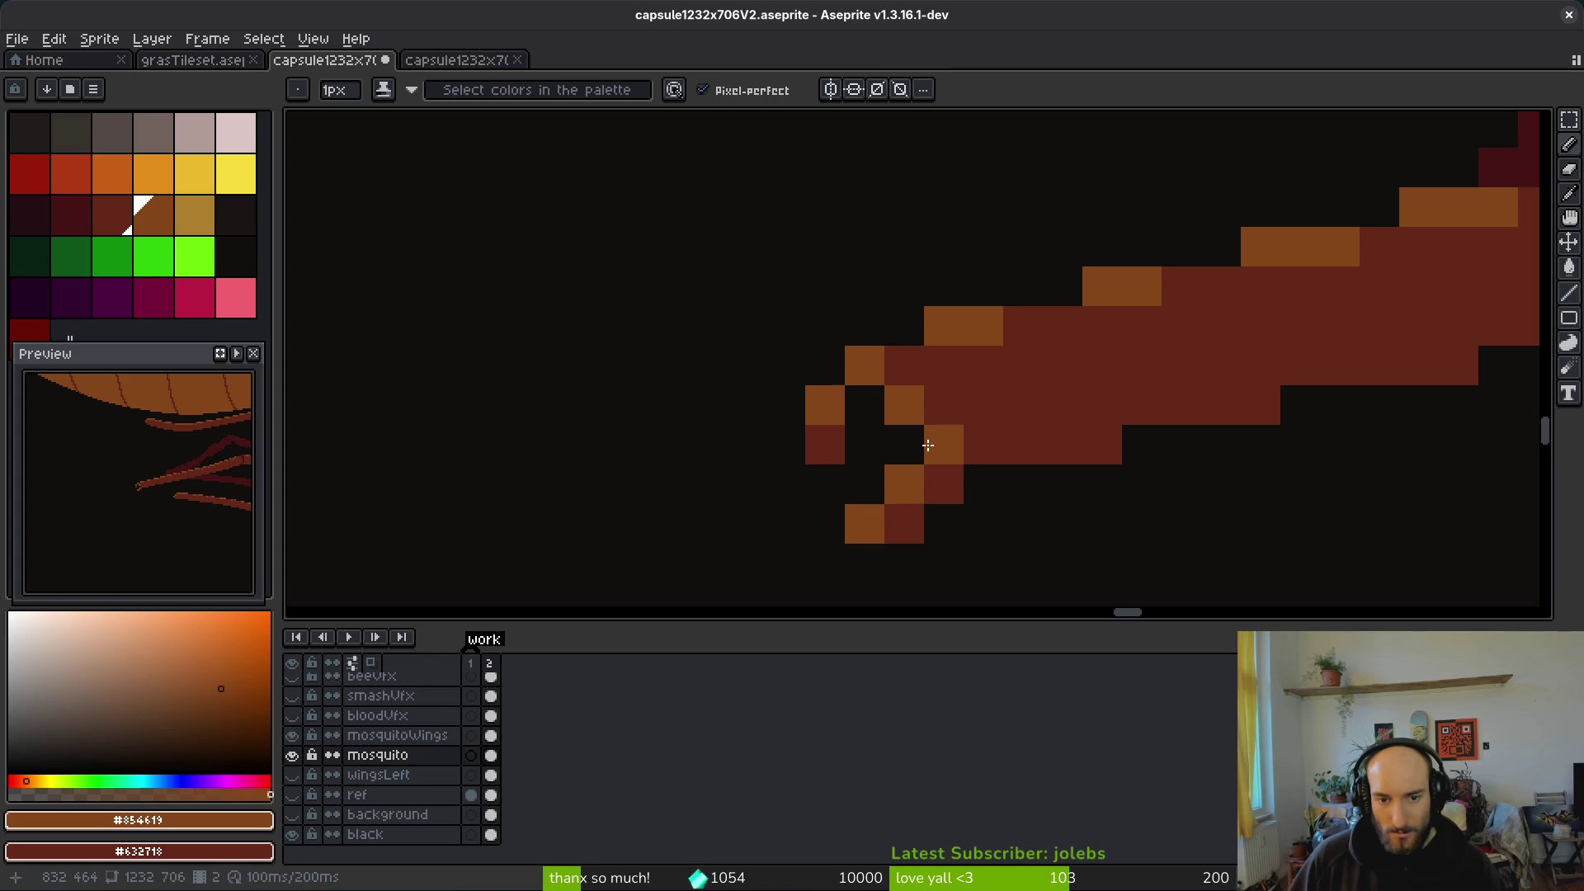
pyautogui.keyDown('alt'); pyautogui.click(949, 445); pyautogui.keyUp('alt')
pyautogui.click(891, 412)
pyautogui.keyDown('alt'); pyautogui.click(948, 318); pyautogui.keyUp('alt')
pyautogui.click(903, 365)
pyautogui.moveTo(849, 523); pyautogui.dragTo(922, 440)
pyautogui.moveTo(862, 484); pyautogui.dragTo(895, 410)
pyautogui.keyDown('alt'); pyautogui.click(941, 482); pyautogui.keyUp('alt')
pyautogui.click(901, 477)
# Step: Undo the last tip stroke and save capsule1232x706V2.aseprite
pyautogui.scroll(-5, 1106, 548)
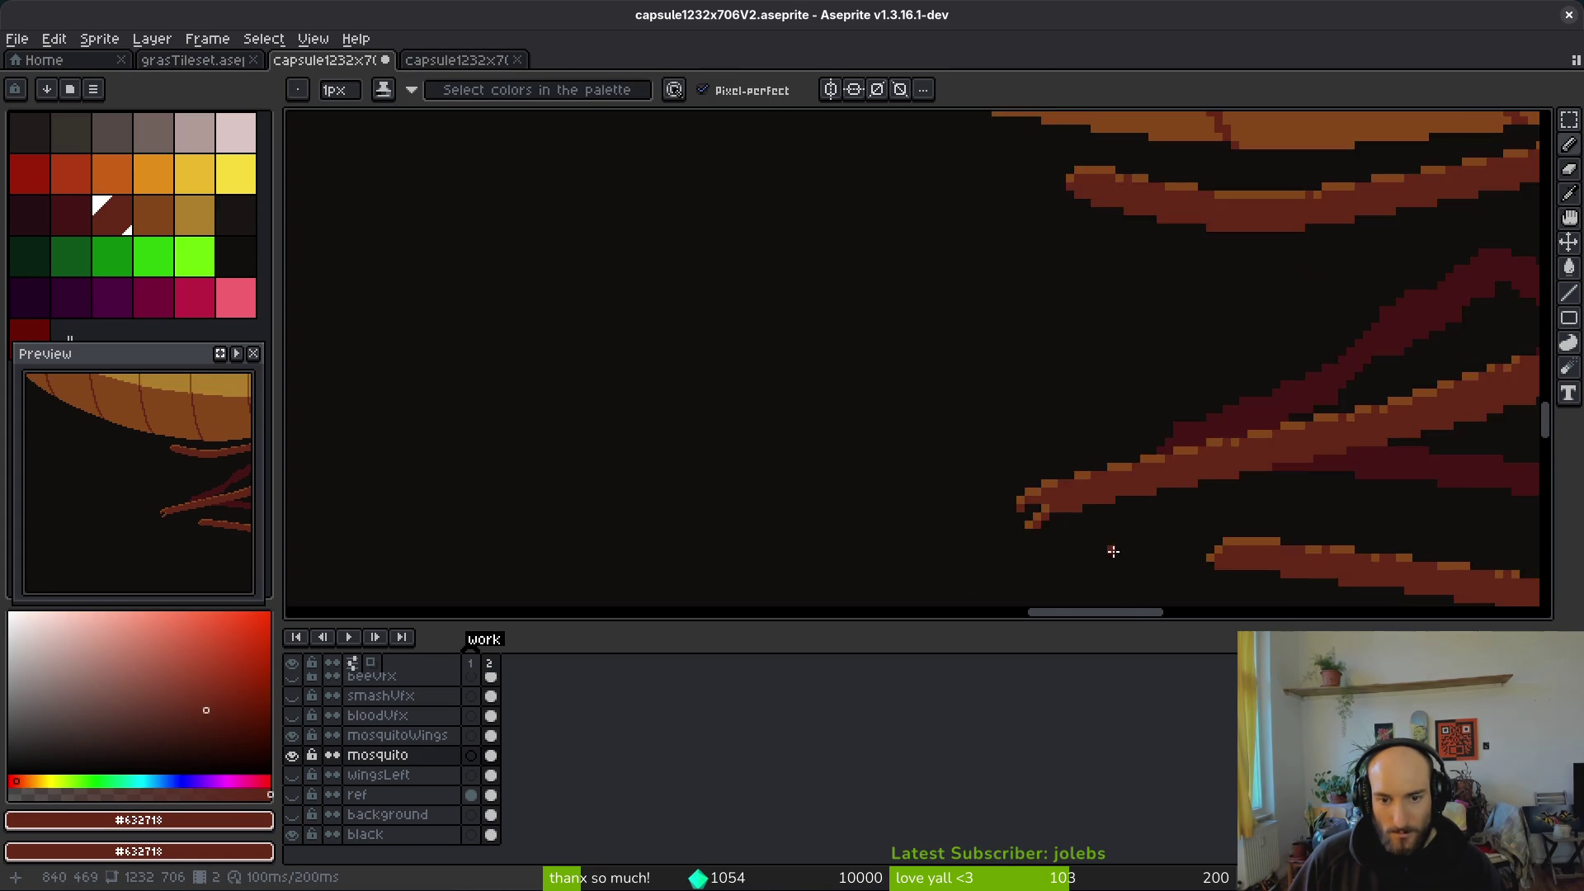
pyautogui.scroll(-2, 1132, 560)
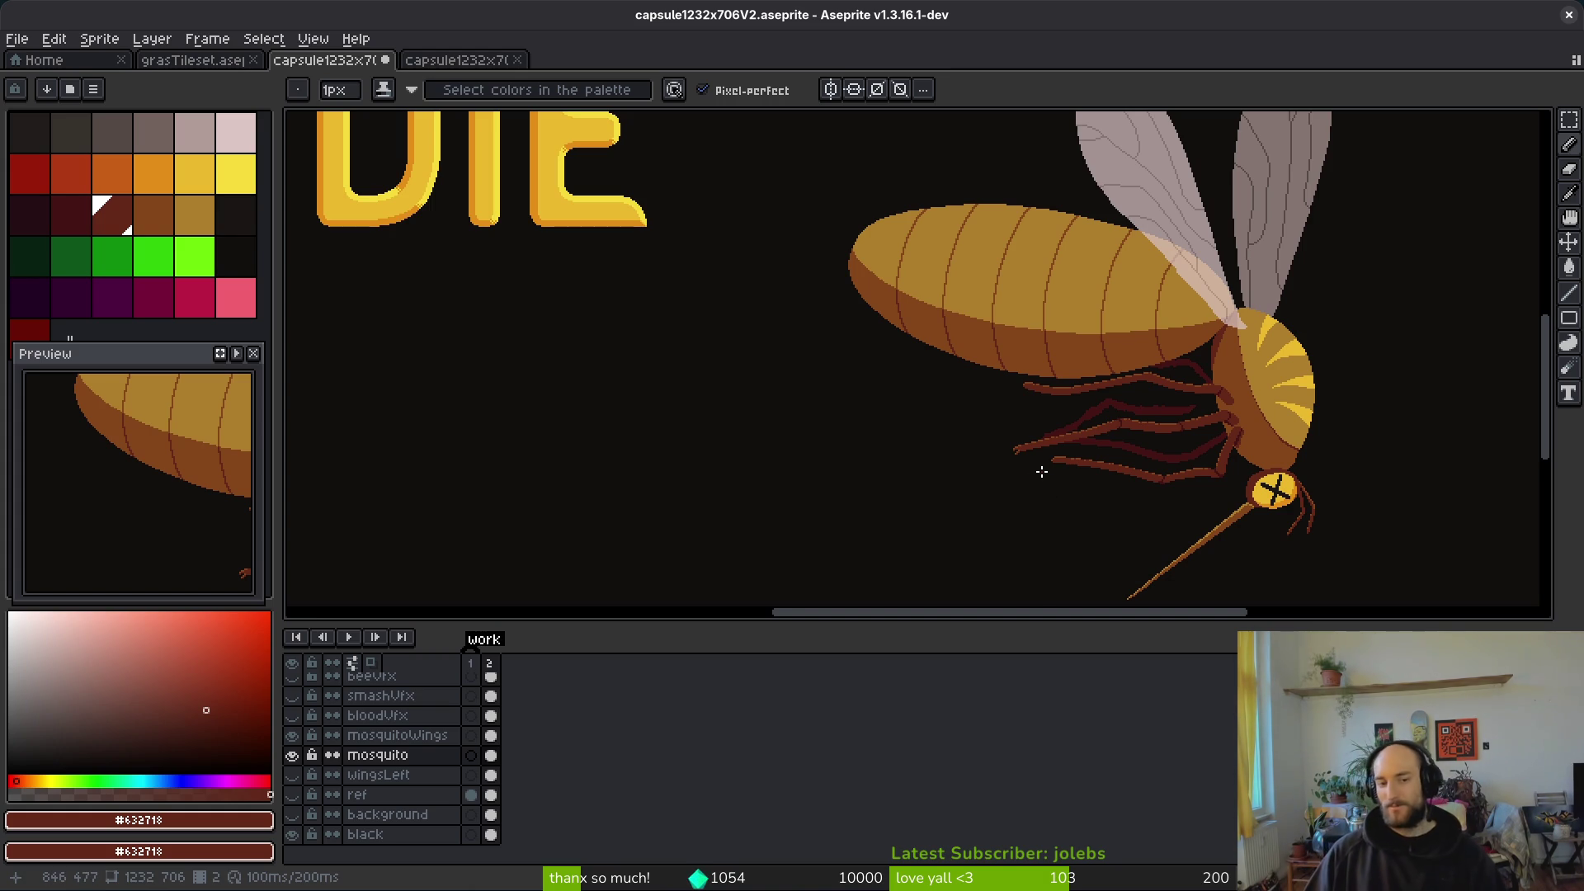
pyautogui.scroll(4, 1042, 471)
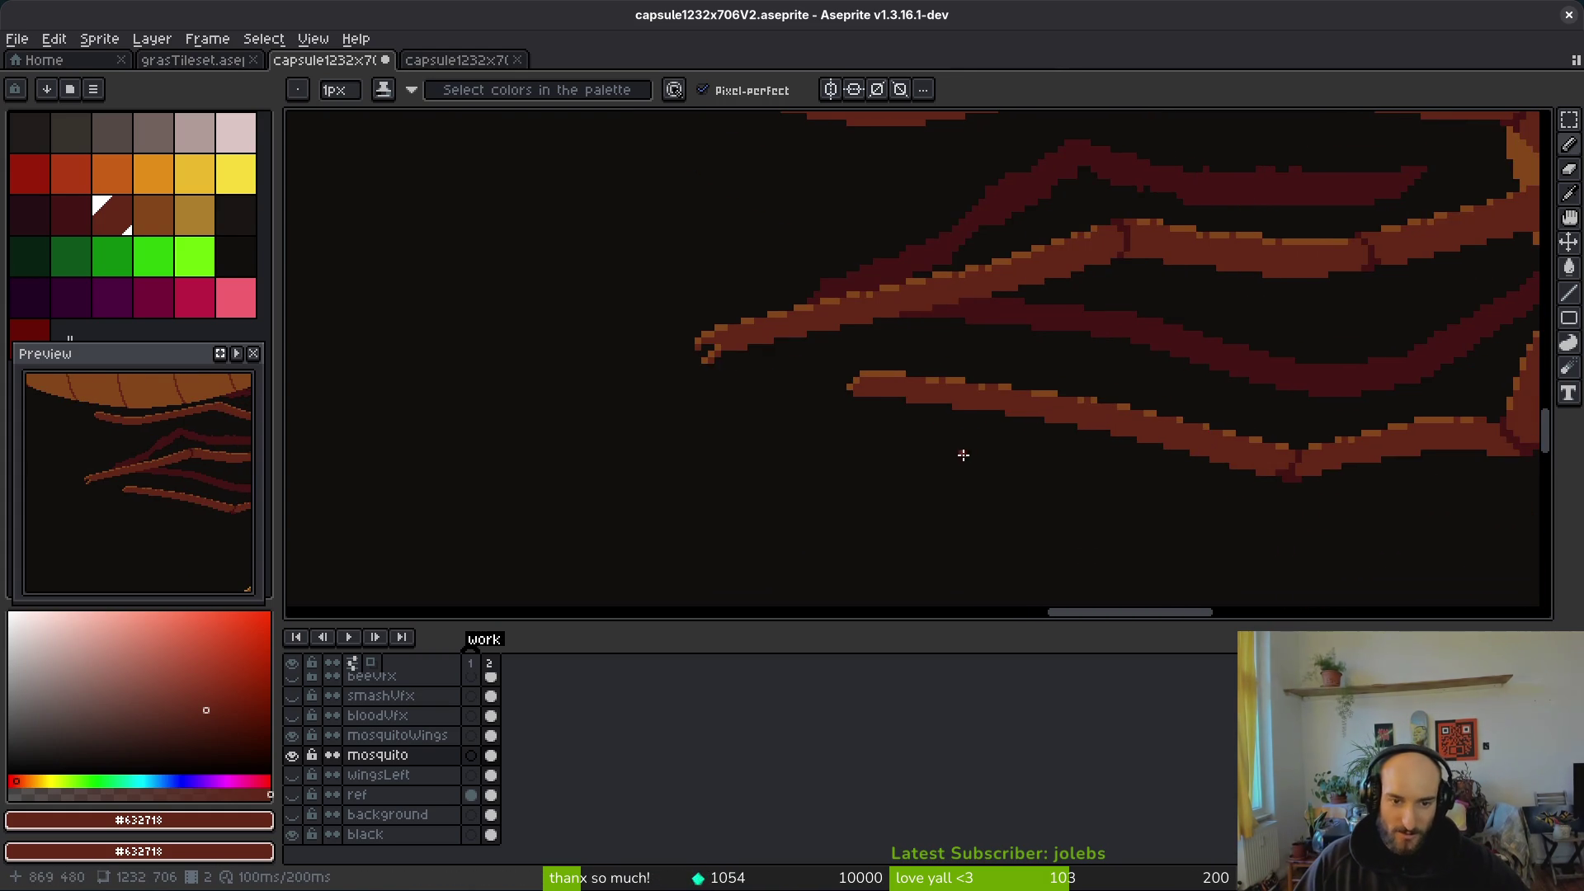
pyautogui.scroll(-3, 962, 421)
pyautogui.hotkey('ctrl', 'z')
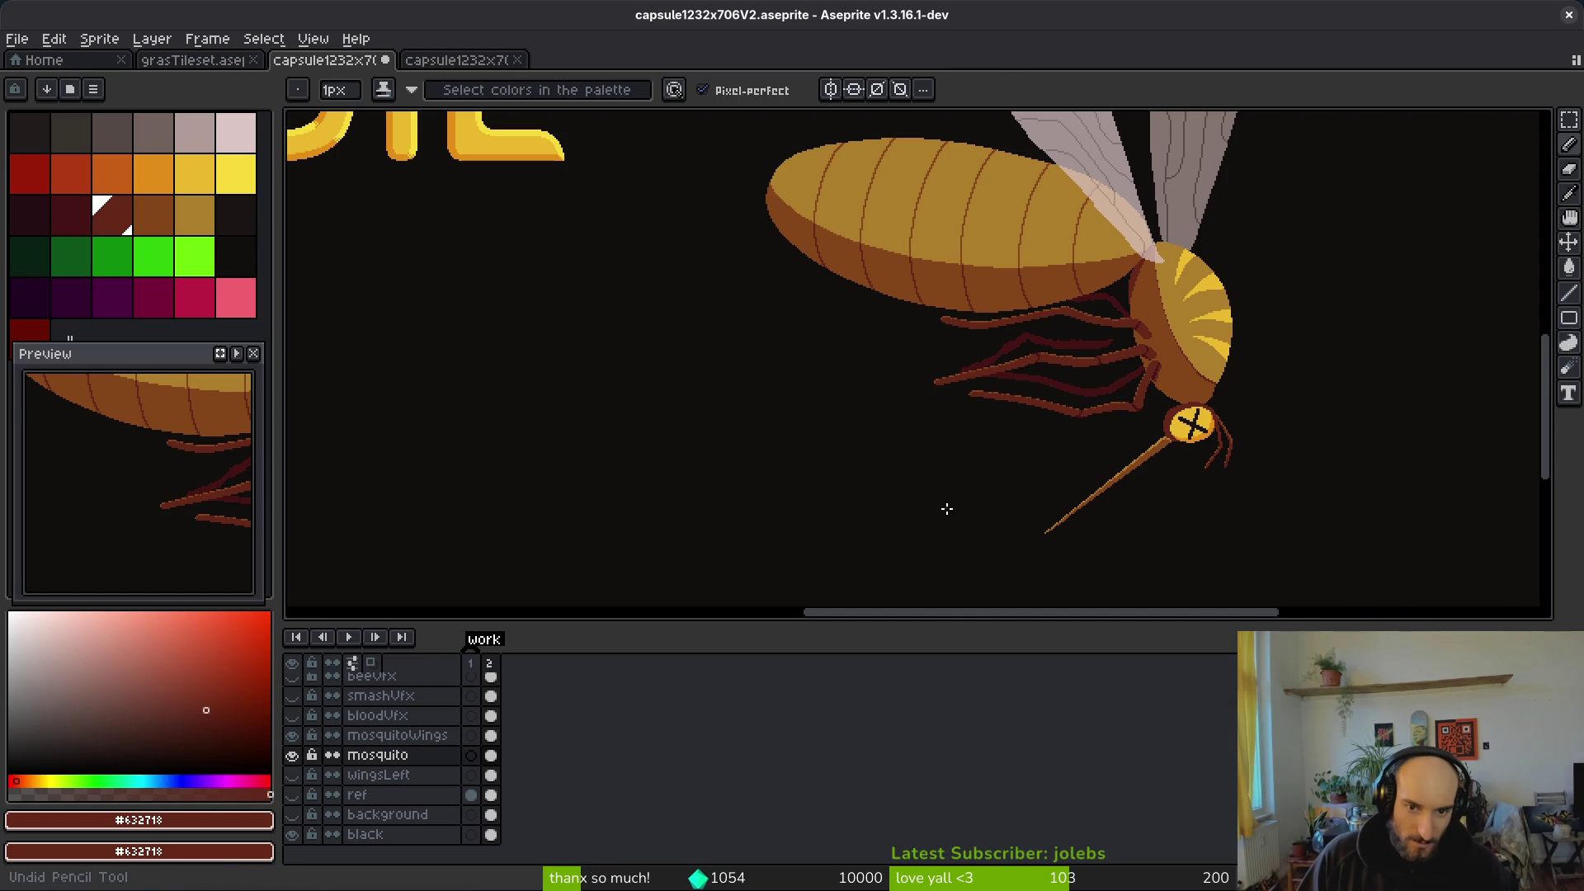
pyautogui.scroll(3, 946, 370)
pyautogui.scroll(1, 1048, 413)
pyautogui.hotkey('ctrl', 's')
# Step: Pick the darkest red from one of the back legs
pyautogui.scroll(-2, 1071, 382)
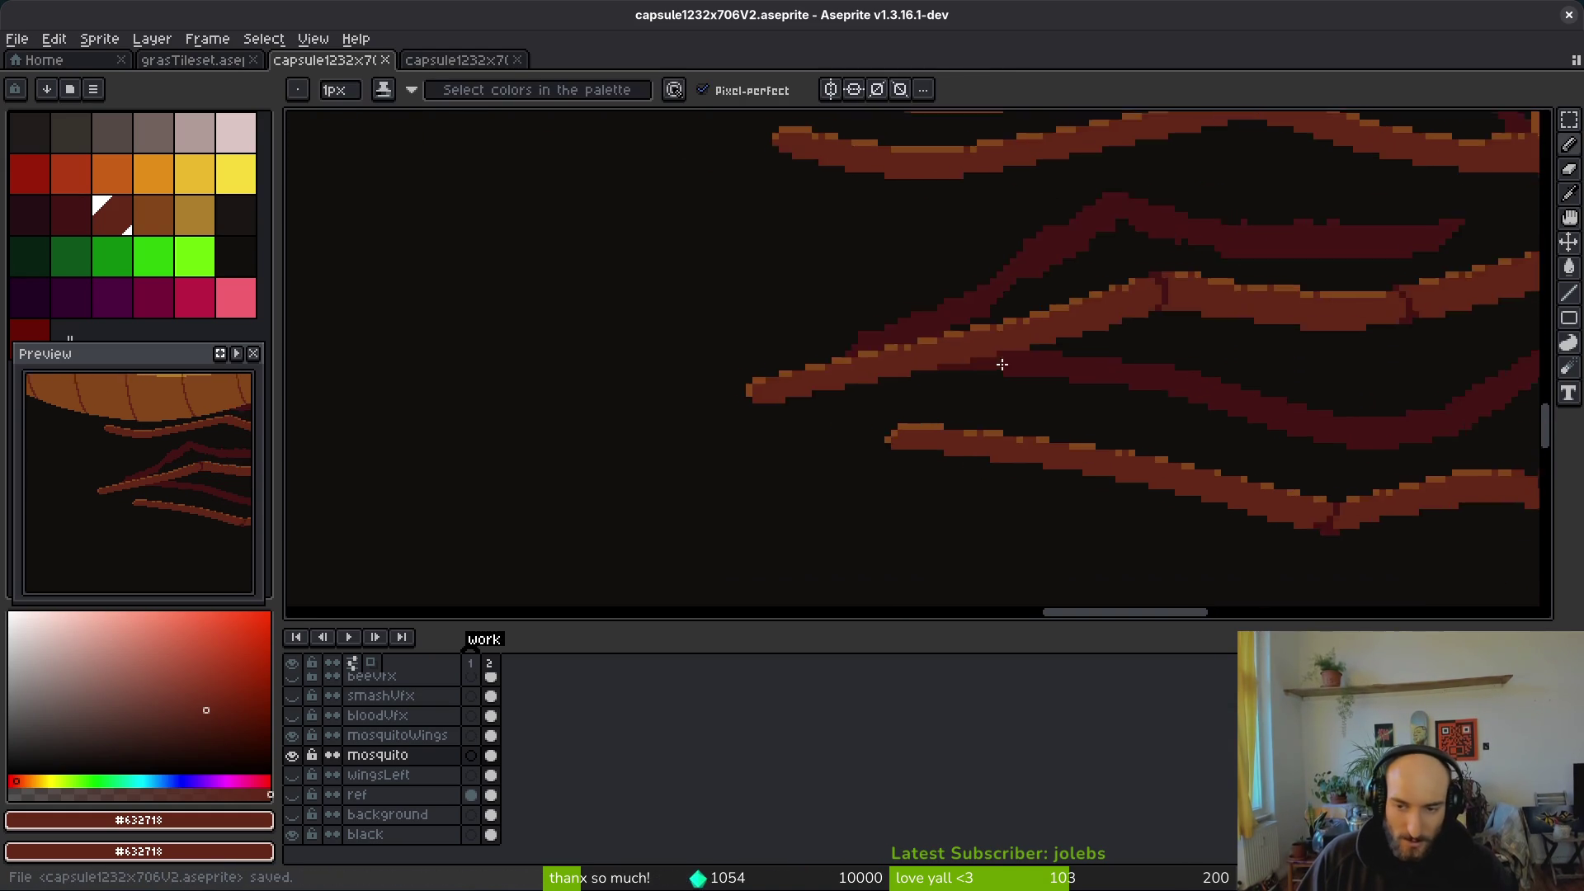
pyautogui.scroll(3, 1199, 331)
pyautogui.scroll(-2, 1199, 330)
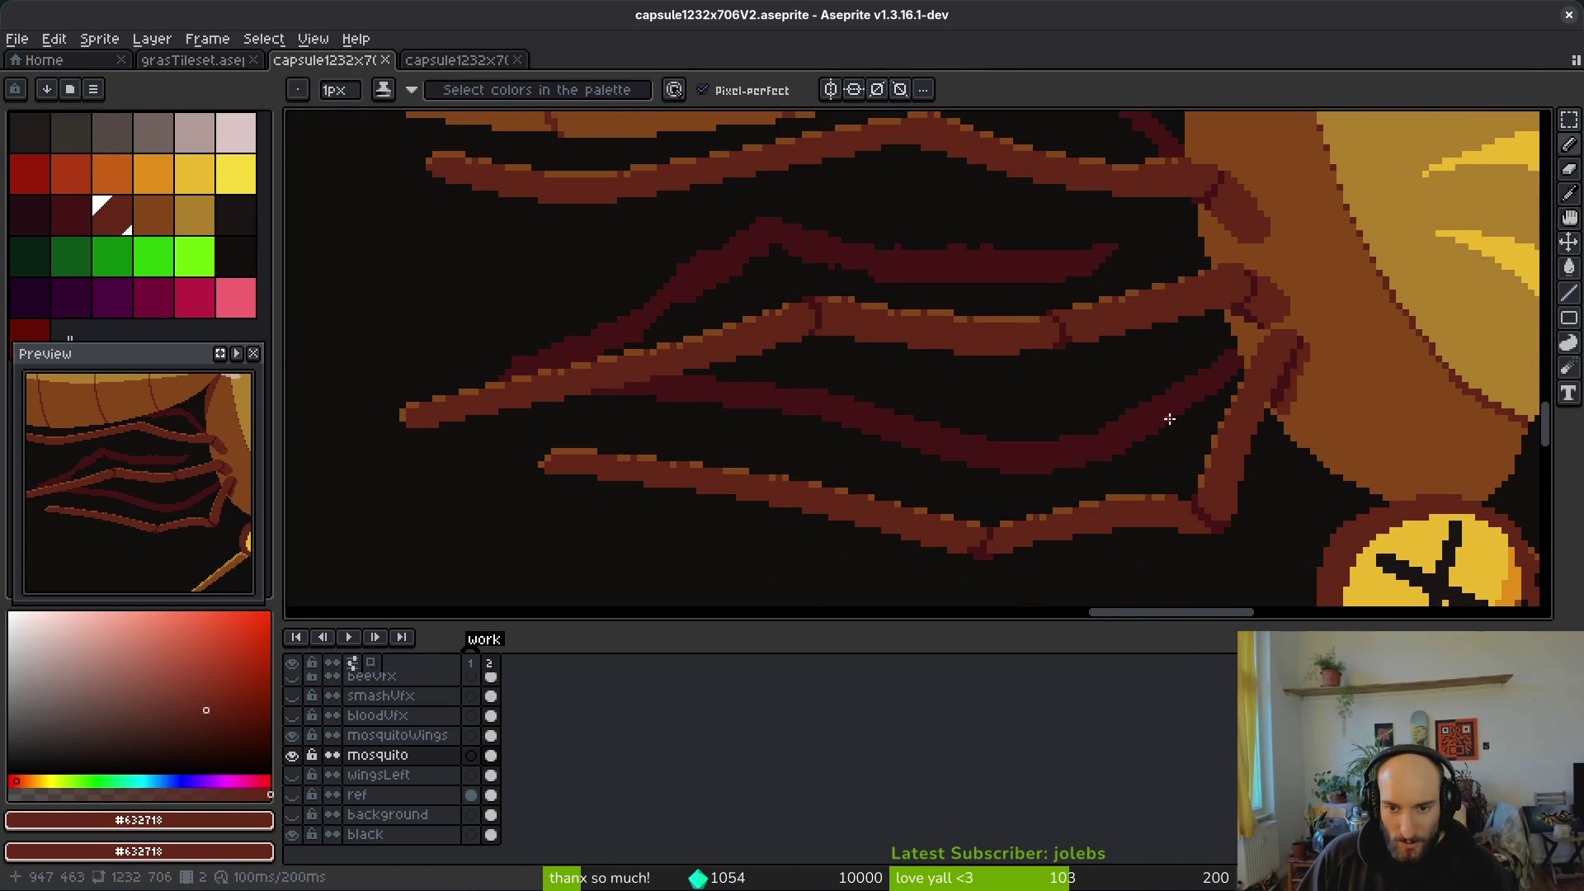
pyautogui.keyDown('alt'); pyautogui.click(1146, 441); pyautogui.keyUp('alt')
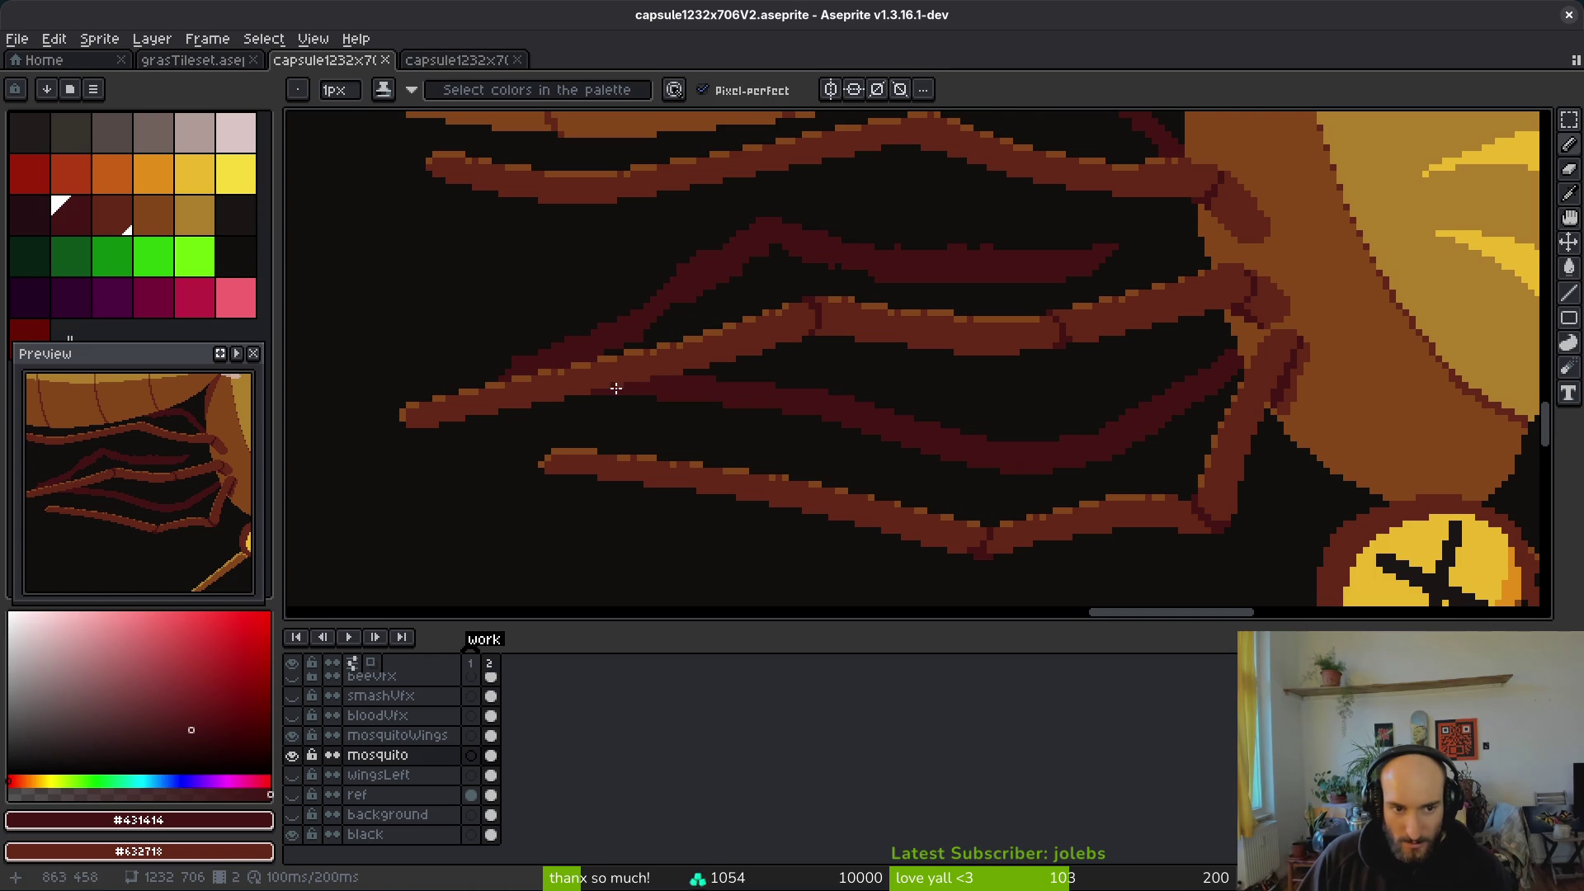
# Step: Draw a dark-red stroke along one of the dark back legs
pyautogui.scroll(3, 1148, 431)
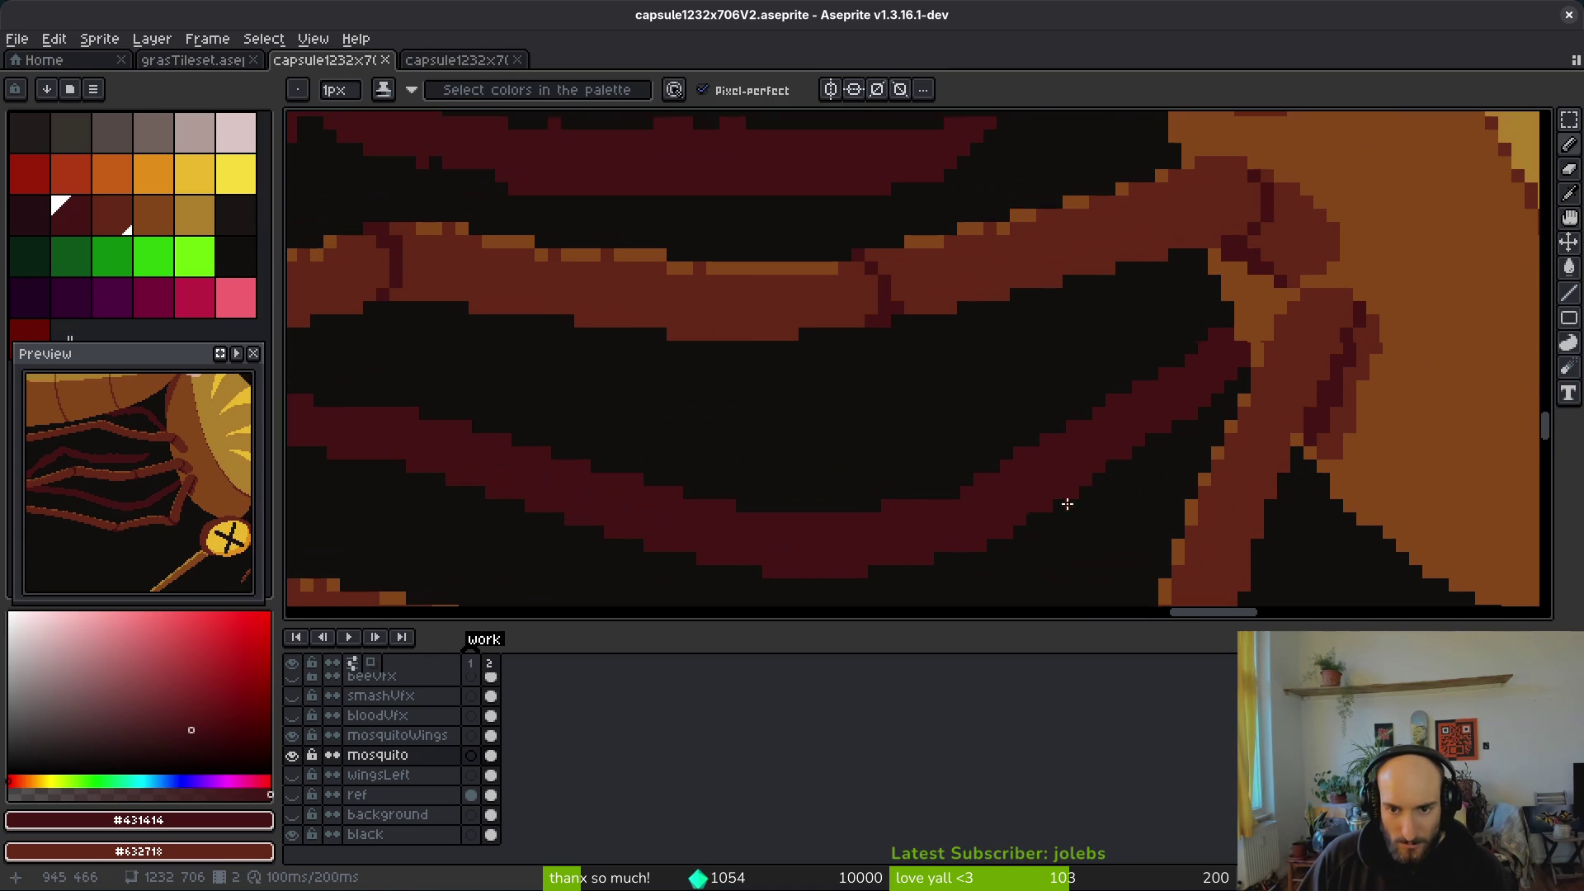
pyautogui.moveTo(1206, 360)
pyautogui.mouseDown()
pyautogui.moveTo(1224, 334)
pyautogui.moveTo(1082, 403)
pyautogui.mouseUp()
pyautogui.press('e')
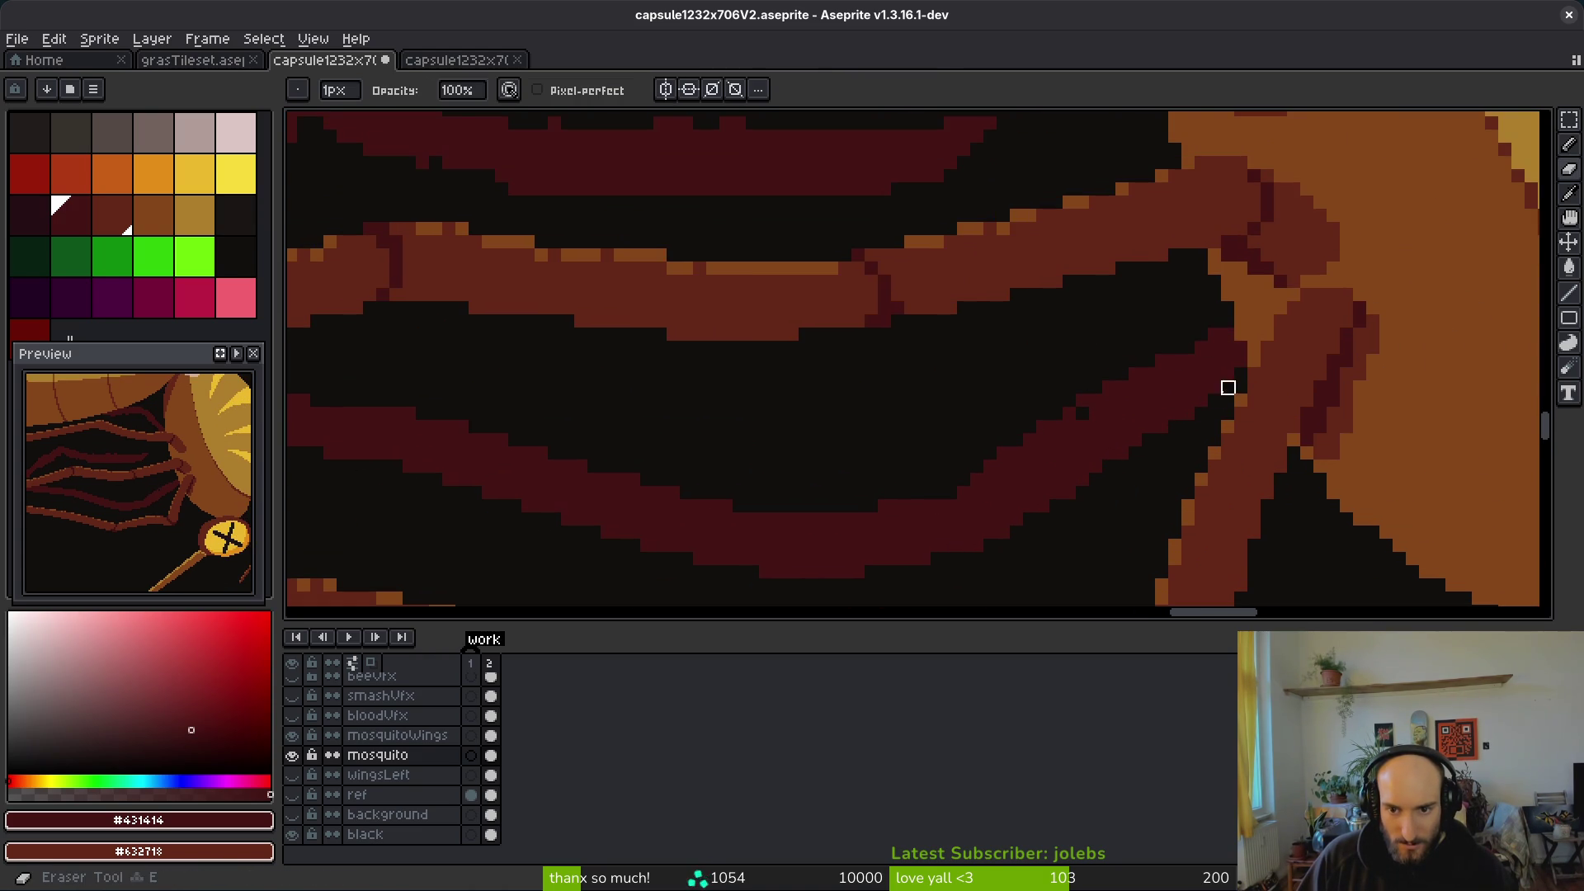
pyautogui.press('b')
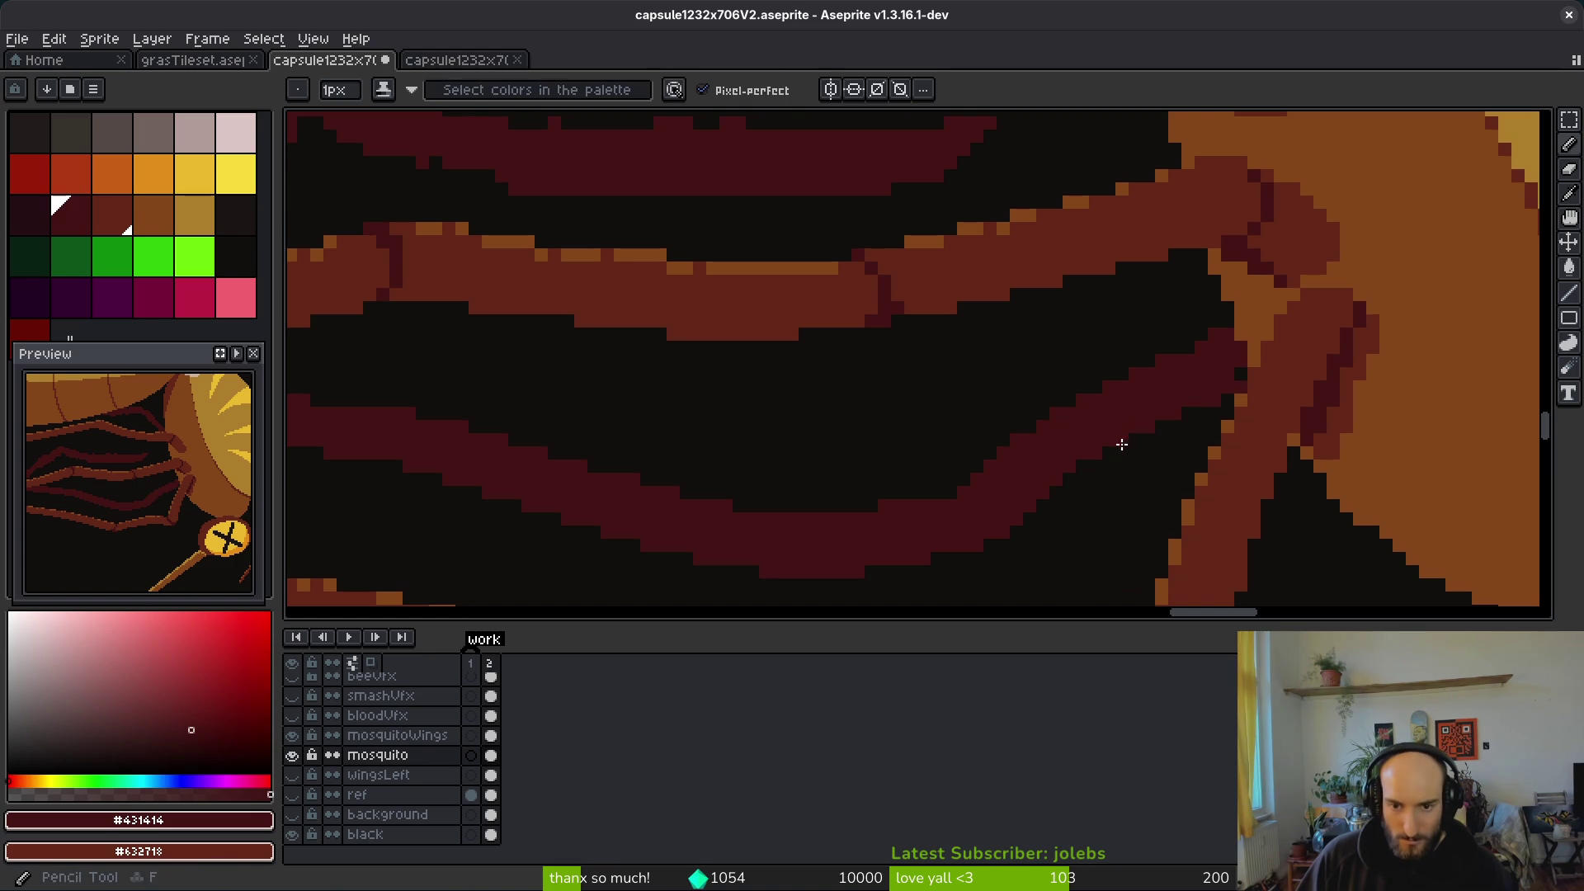
pyautogui.scroll(-1, 1128, 527)
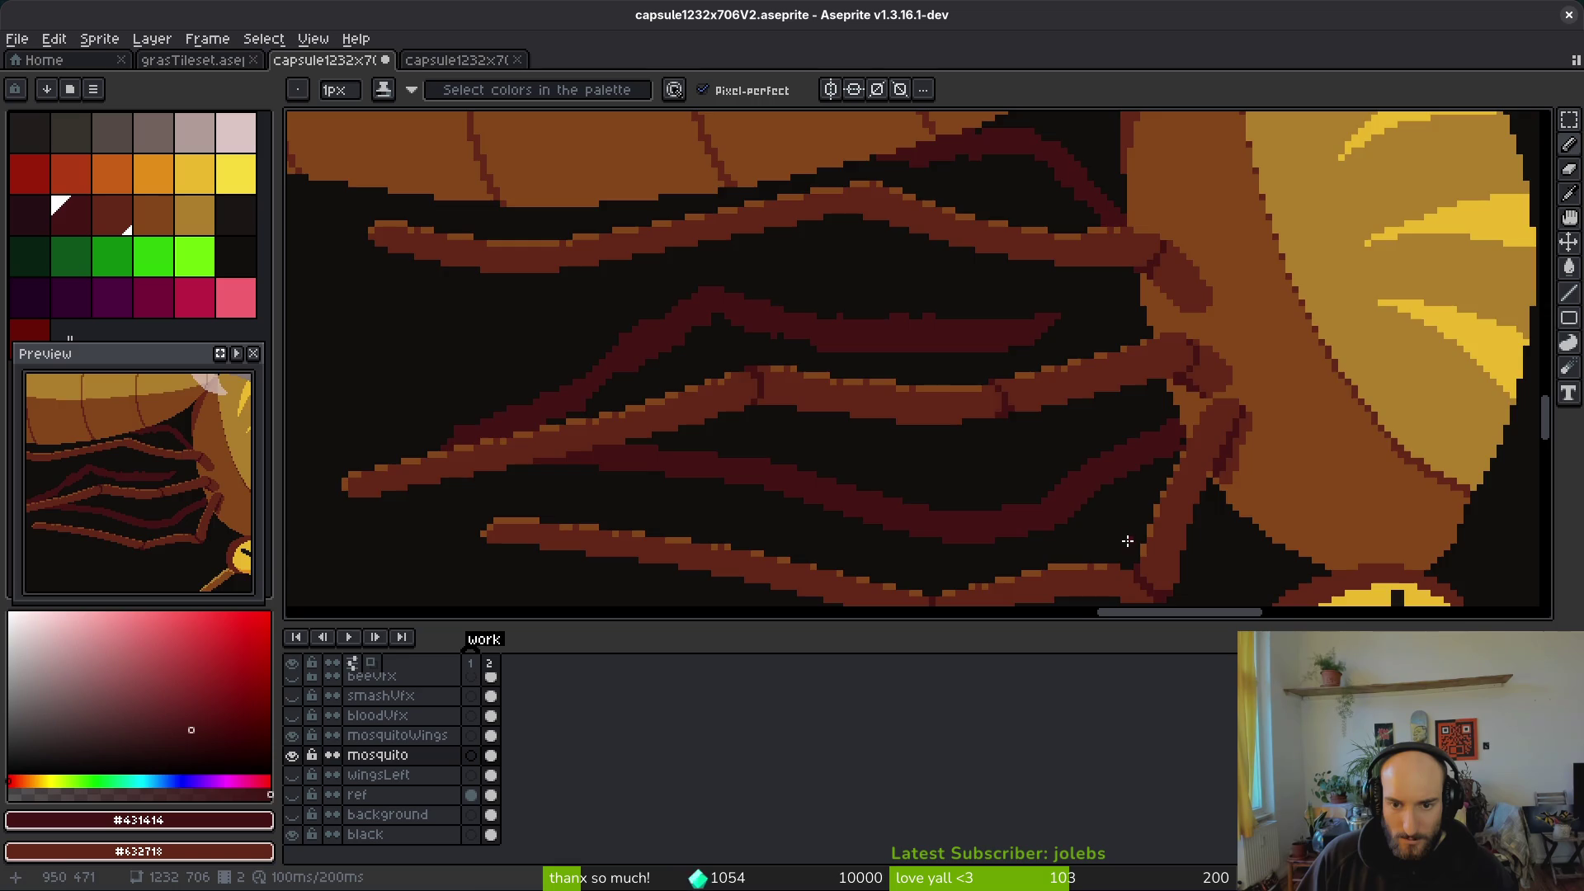
pyautogui.scroll(-3, 1128, 542)
pyautogui.scroll(3, 1124, 523)
pyautogui.scroll(1, 1108, 491)
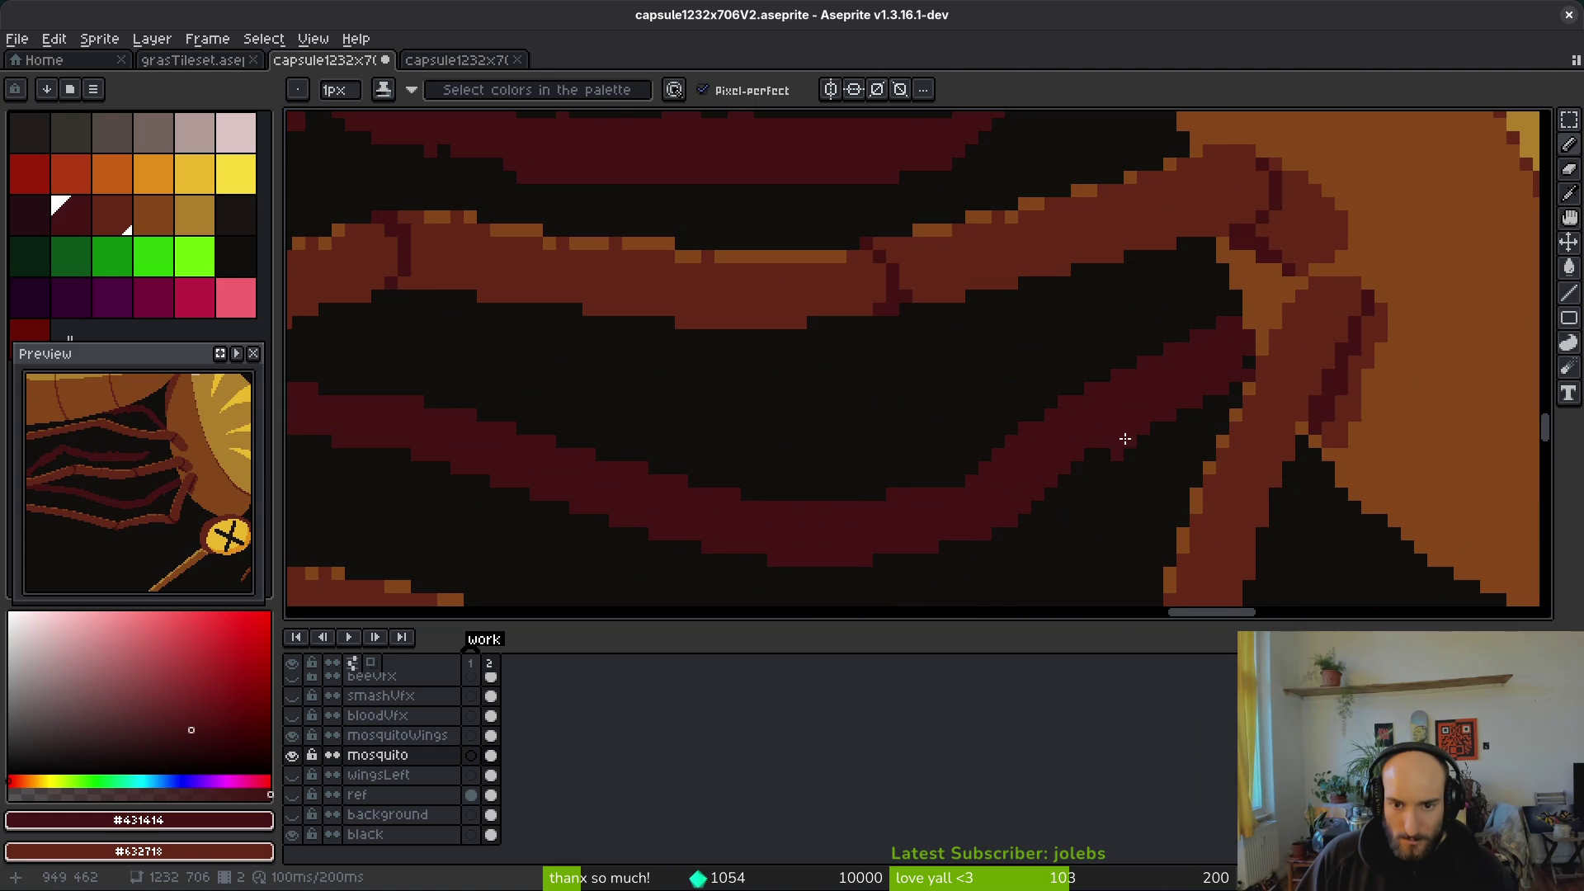
# Step: Switch back and forth between Eraser and Pencil while examining the back-leg stroke
pyautogui.press('e')
pyautogui.press('b')
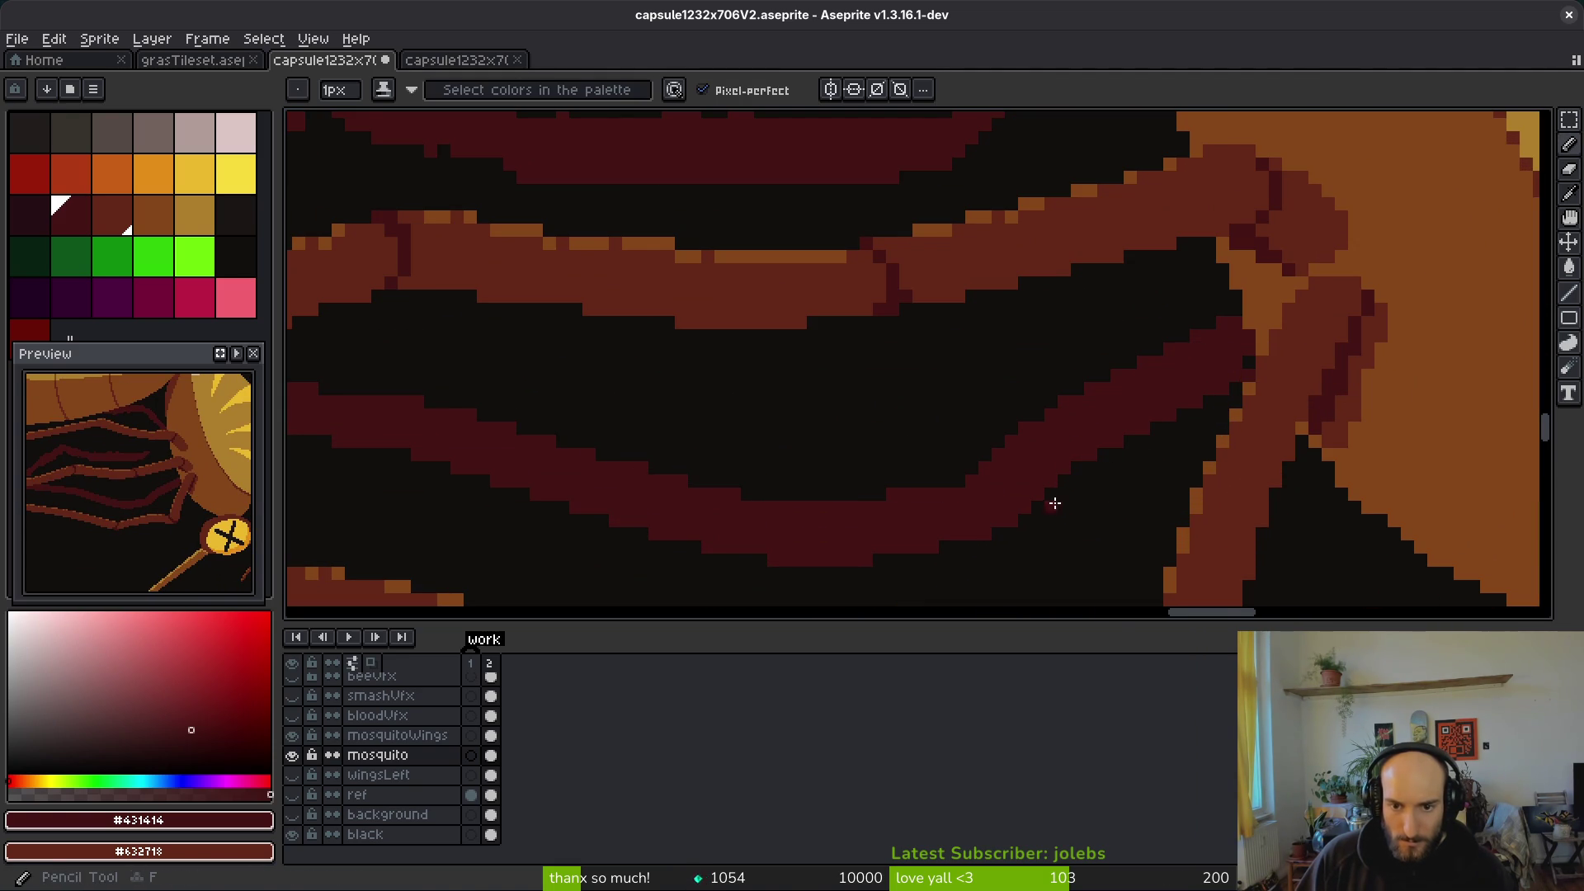
pyautogui.press('e')
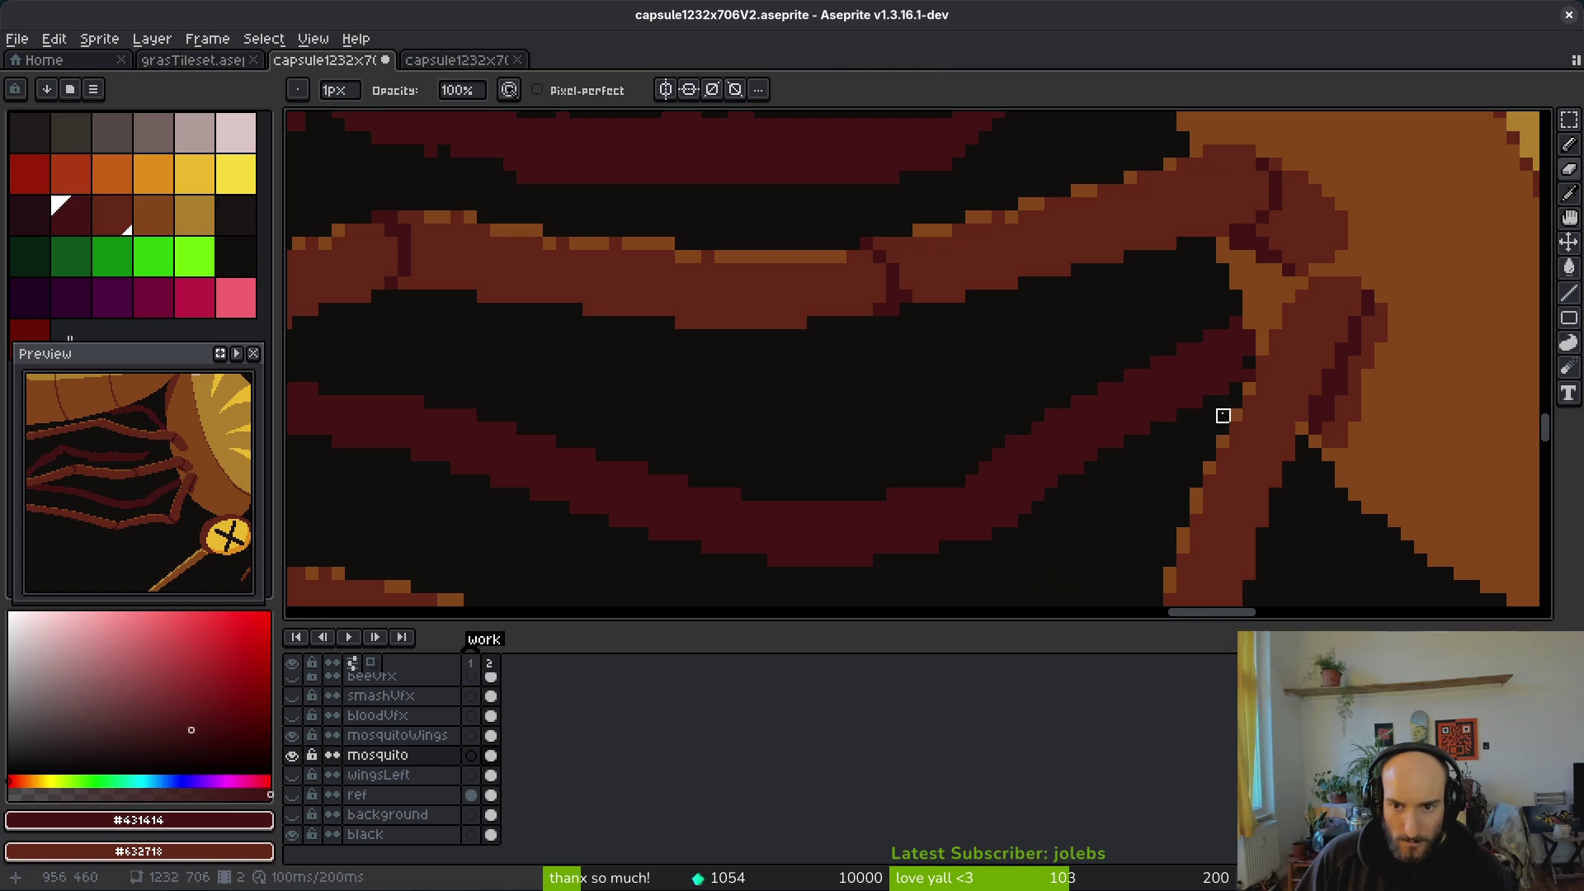
pyautogui.press('b')
pyautogui.scroll(-2, 1088, 520)
pyautogui.scroll(2, 1082, 519)
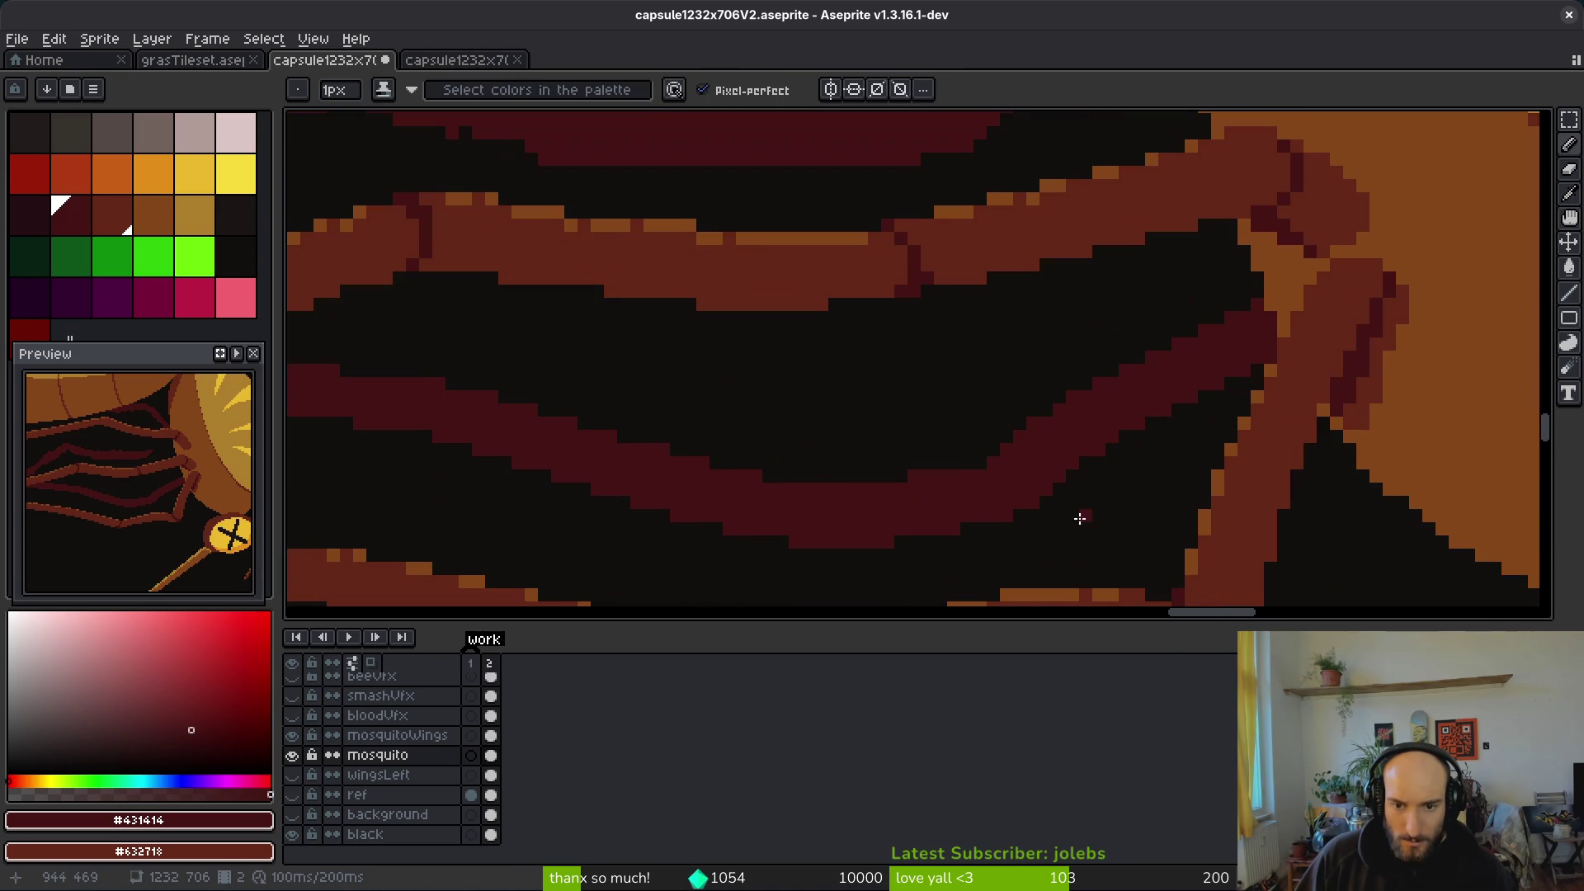
pyautogui.press('e')
pyautogui.scroll(-2, 1127, 505)
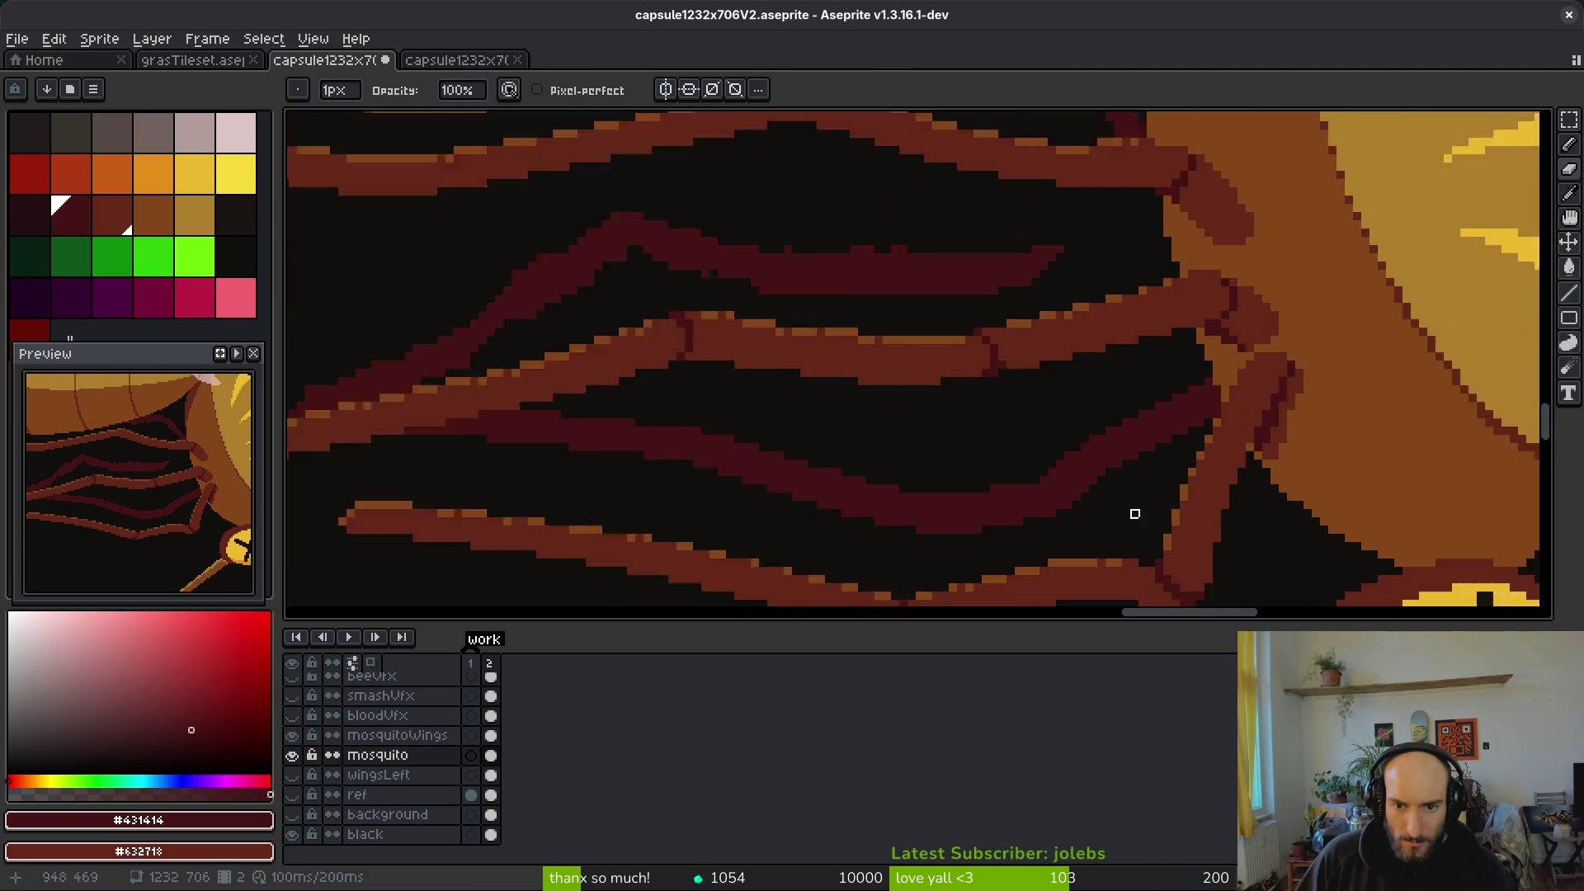
pyautogui.scroll(2, 1107, 517)
pyautogui.press('b')
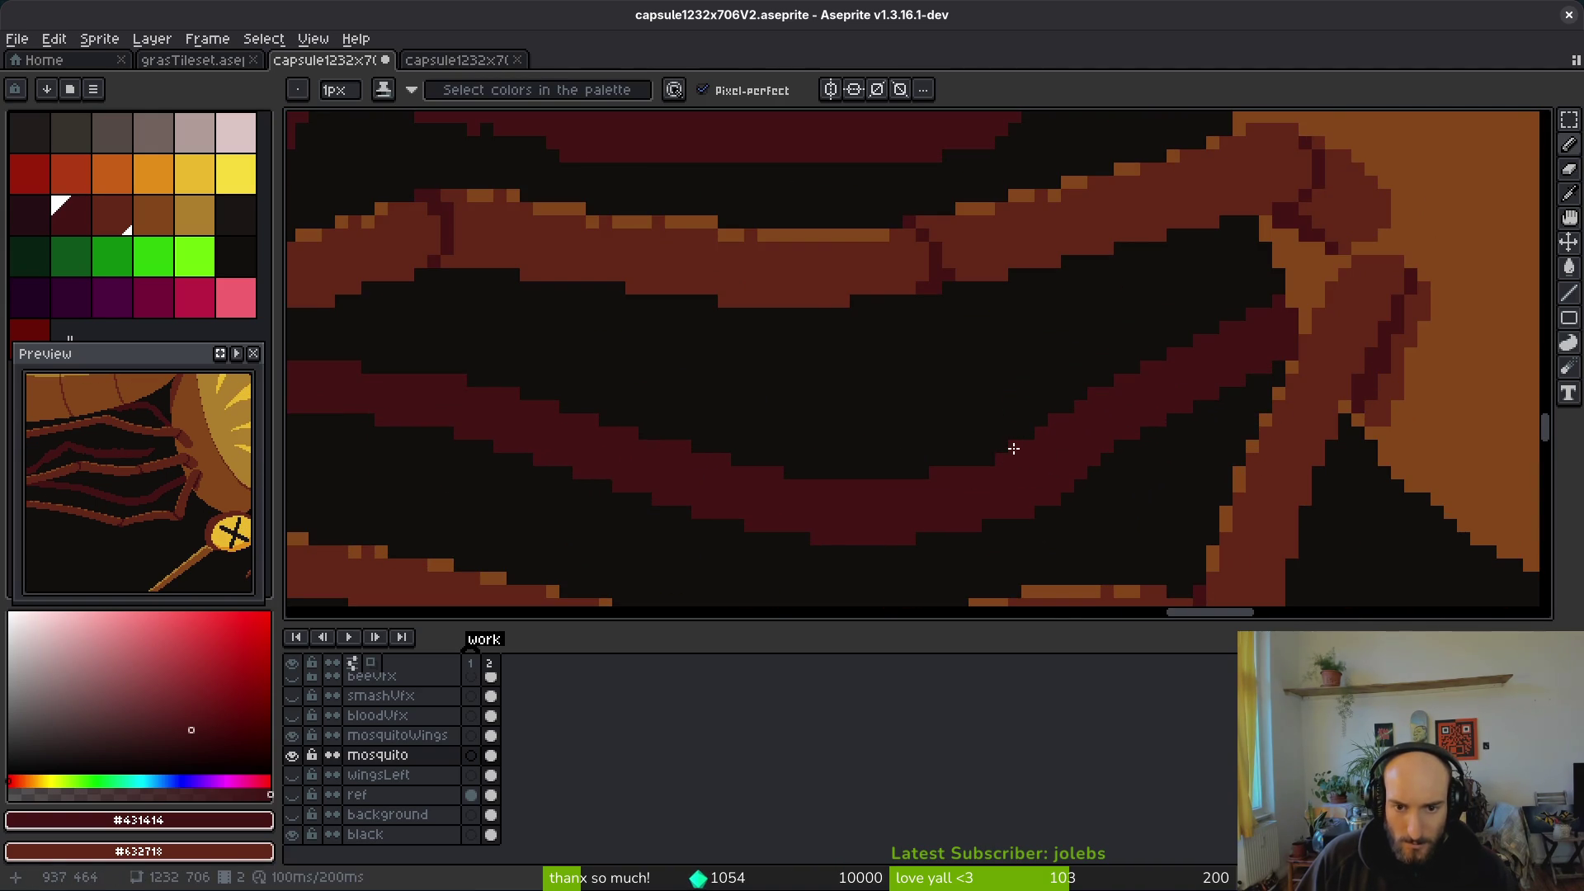
pyautogui.press('e')
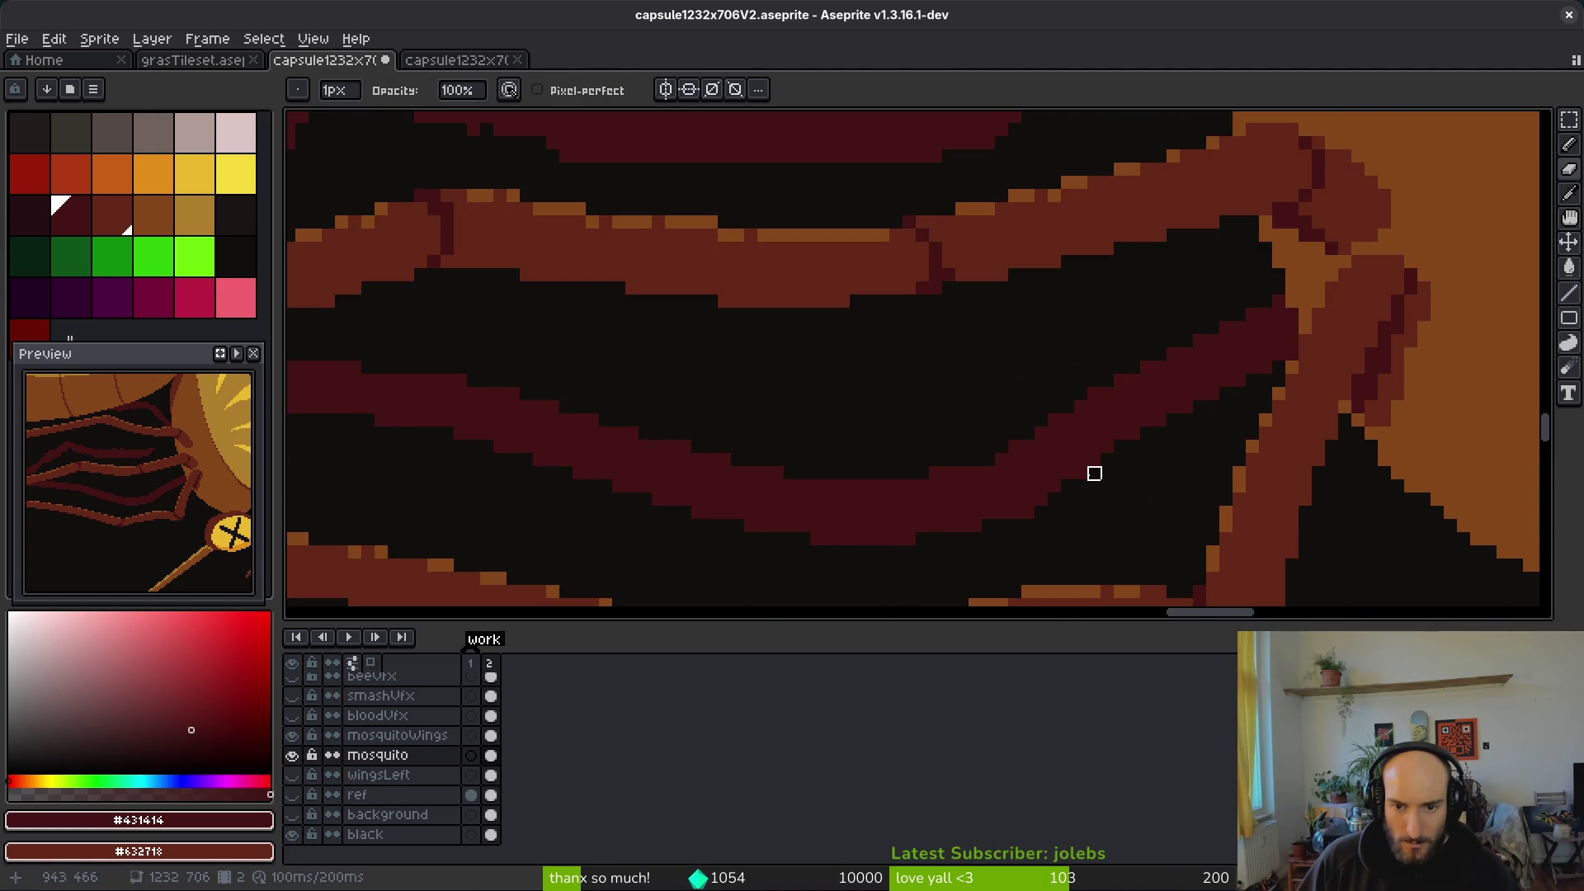
pyautogui.scroll(-3, 1131, 498)
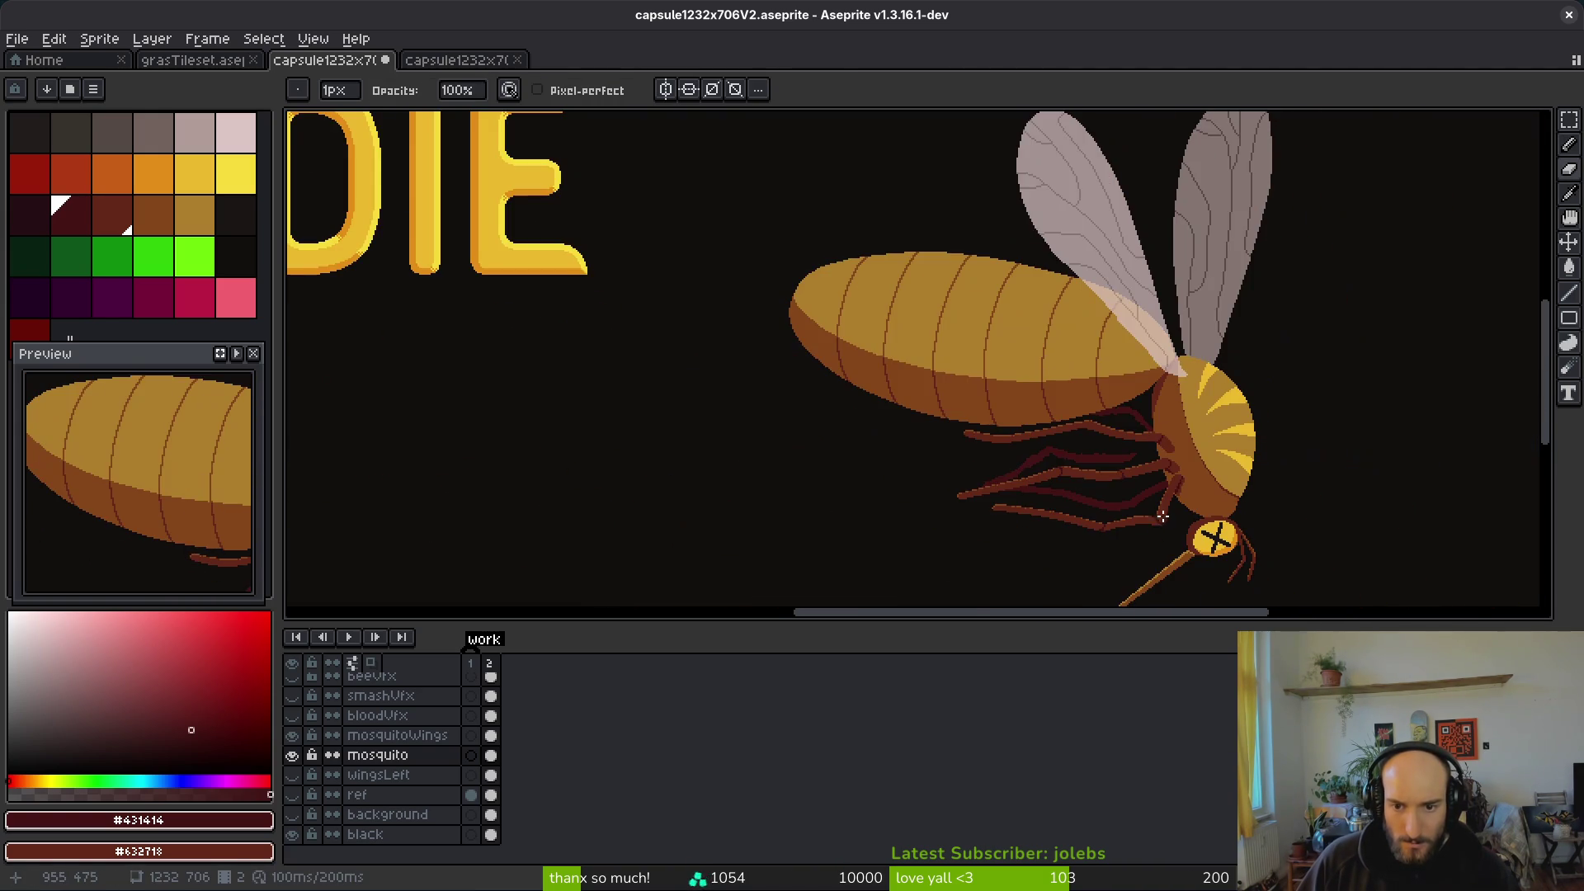
pyautogui.scroll(4, 1165, 523)
# Step: Undo the back-leg pencil stroke, restoring the leg's previous shape, and return to Pencil
pyautogui.hotkey('ctrl', 'z')
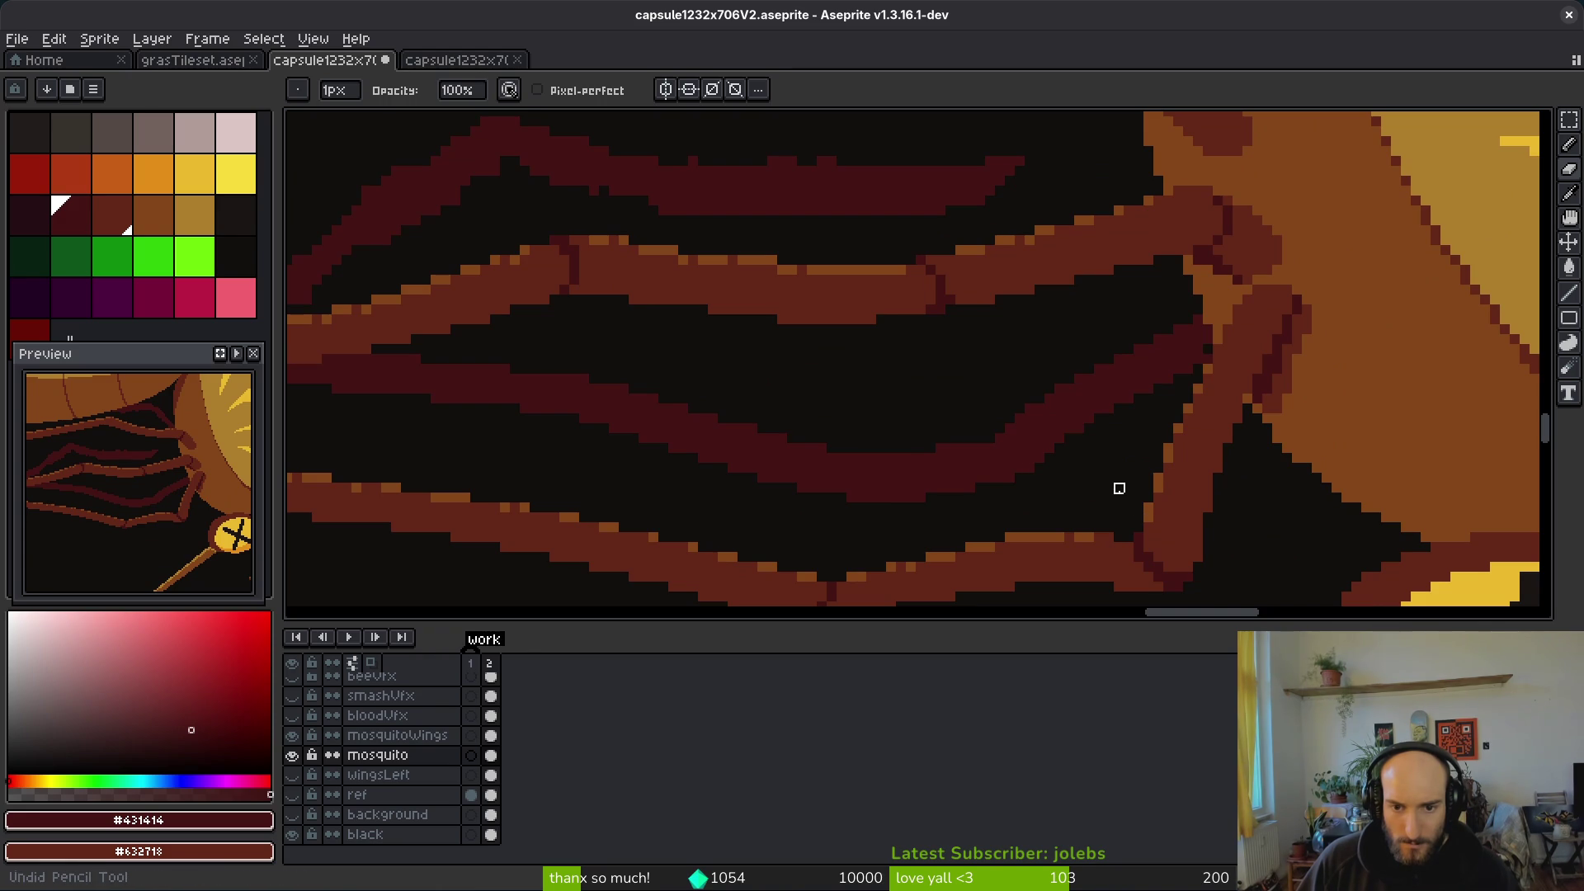
pyautogui.press('b')
pyautogui.scroll(2, 1064, 462)
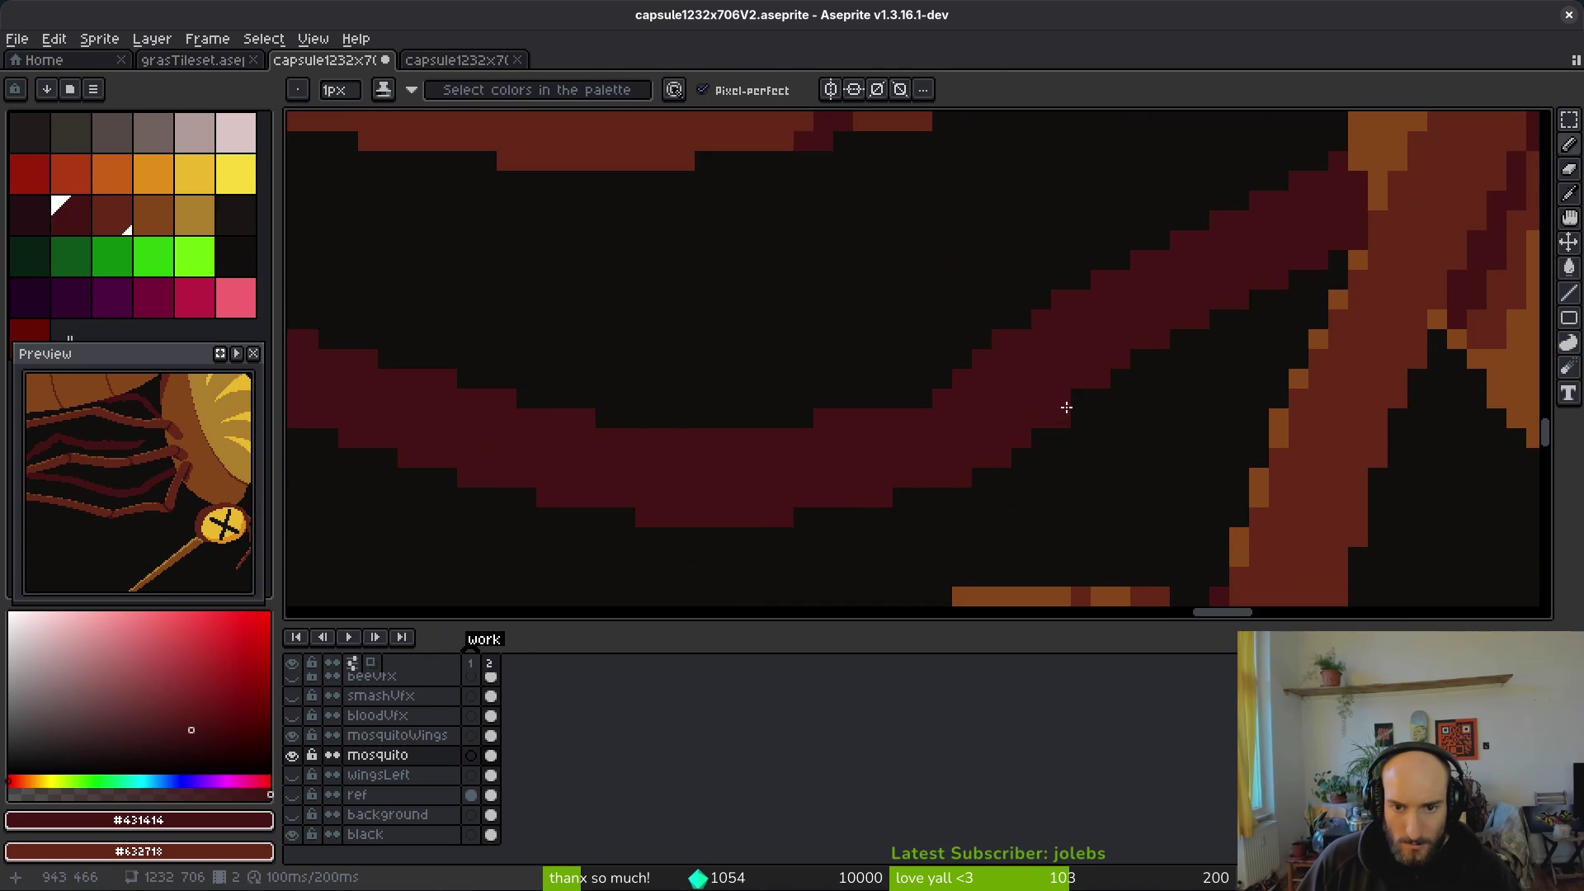
pyautogui.scroll(-3, 1061, 473)
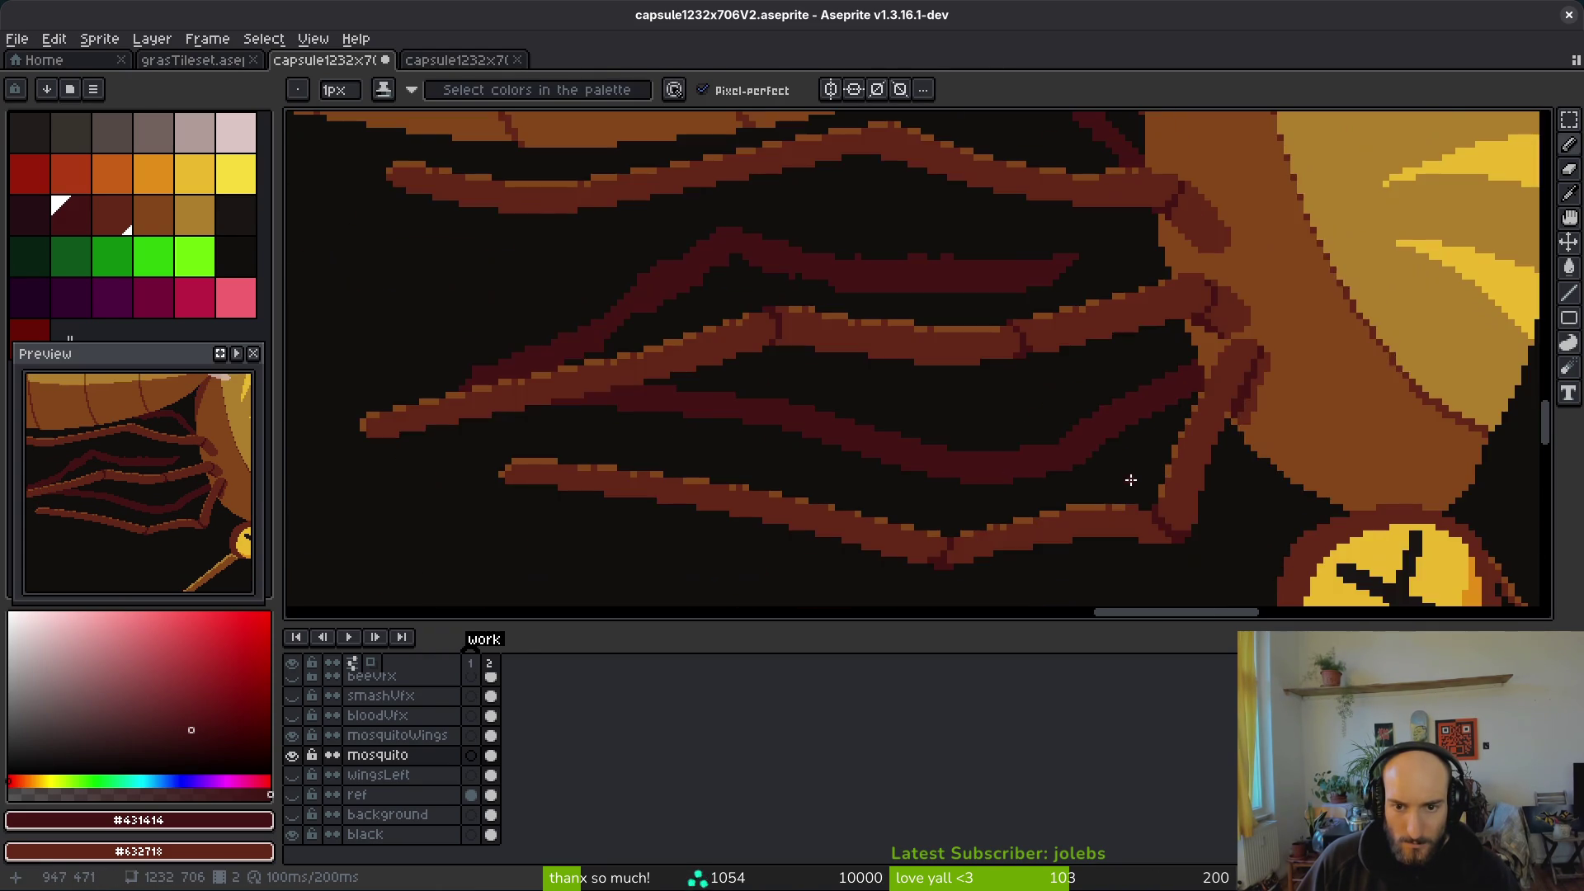
pyautogui.scroll(2, 1077, 459)
pyautogui.scroll(-3, 962, 463)
pyautogui.scroll(1, 1018, 442)
# Step: Lasso a middle section of the dark back leg, nudge it upward, and deselect
pyautogui.press('q')
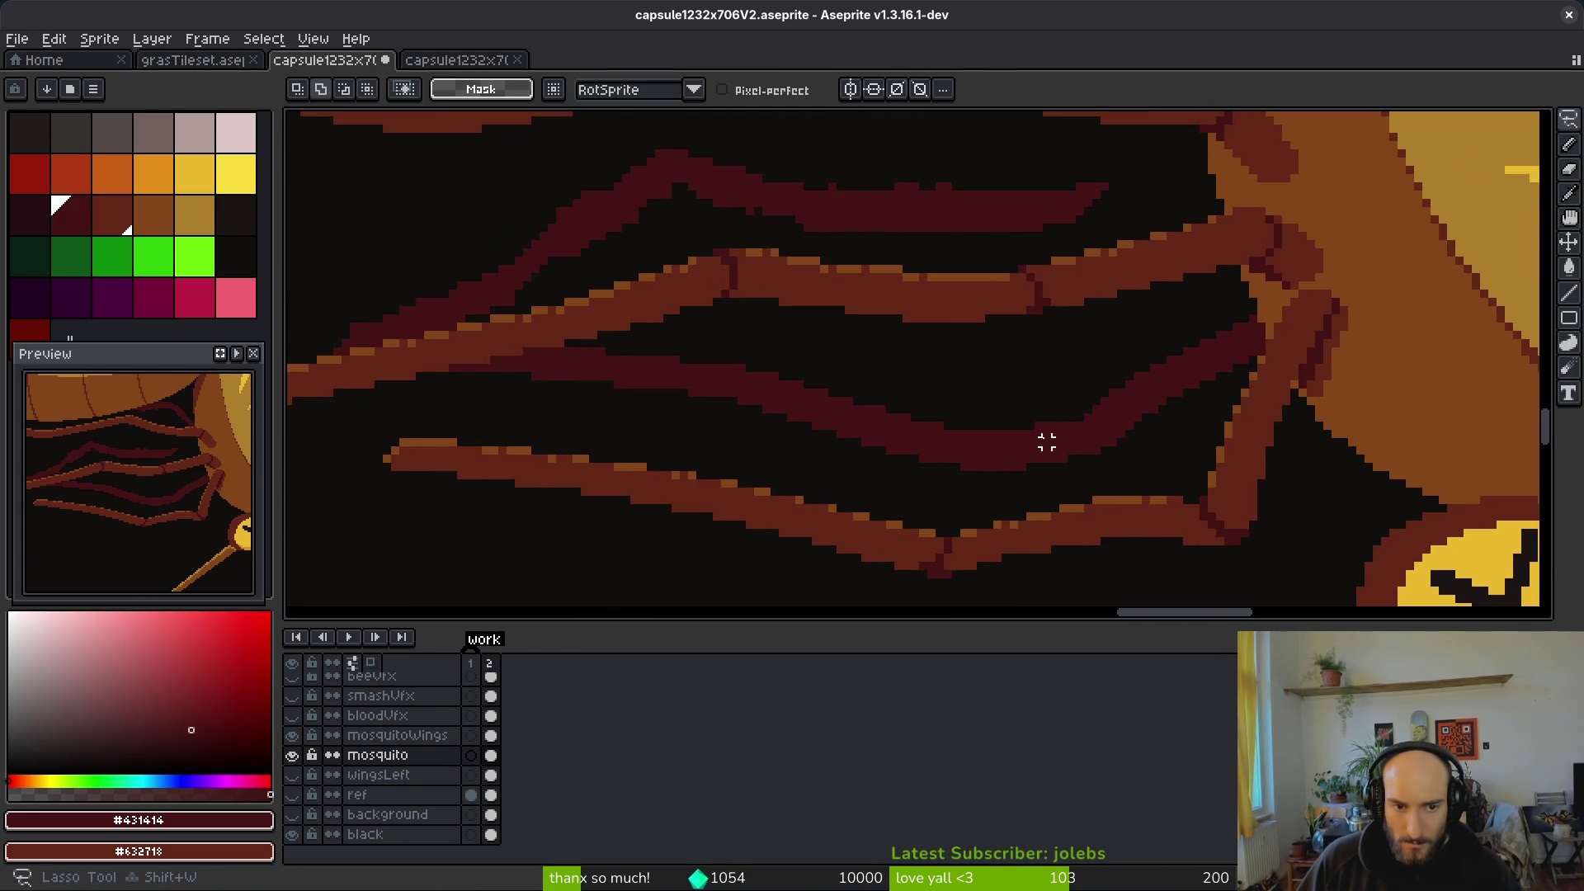
pyautogui.moveTo(444, 368)
pyautogui.mouseDown()
pyautogui.moveTo(541, 368)
pyautogui.moveTo(505, 375)
pyautogui.mouseUp()
pyautogui.scroll(3, 489, 363)
pyautogui.moveTo(409, 384)
pyautogui.mouseDown()
pyautogui.moveTo(529, 384)
pyautogui.moveTo(595, 347)
pyautogui.moveTo(724, 344)
pyautogui.moveTo(718, 329)
pyautogui.moveTo(1189, 351)
pyautogui.mouseUp()
pyautogui.scroll(-2, 908, 334)
pyautogui.moveTo(1299, 371)
pyautogui.mouseDown()
pyautogui.moveTo(1489, 417)
pyautogui.moveTo(1488, 456)
pyautogui.moveTo(1006, 439)
pyautogui.moveTo(820, 396)
pyautogui.mouseUp()
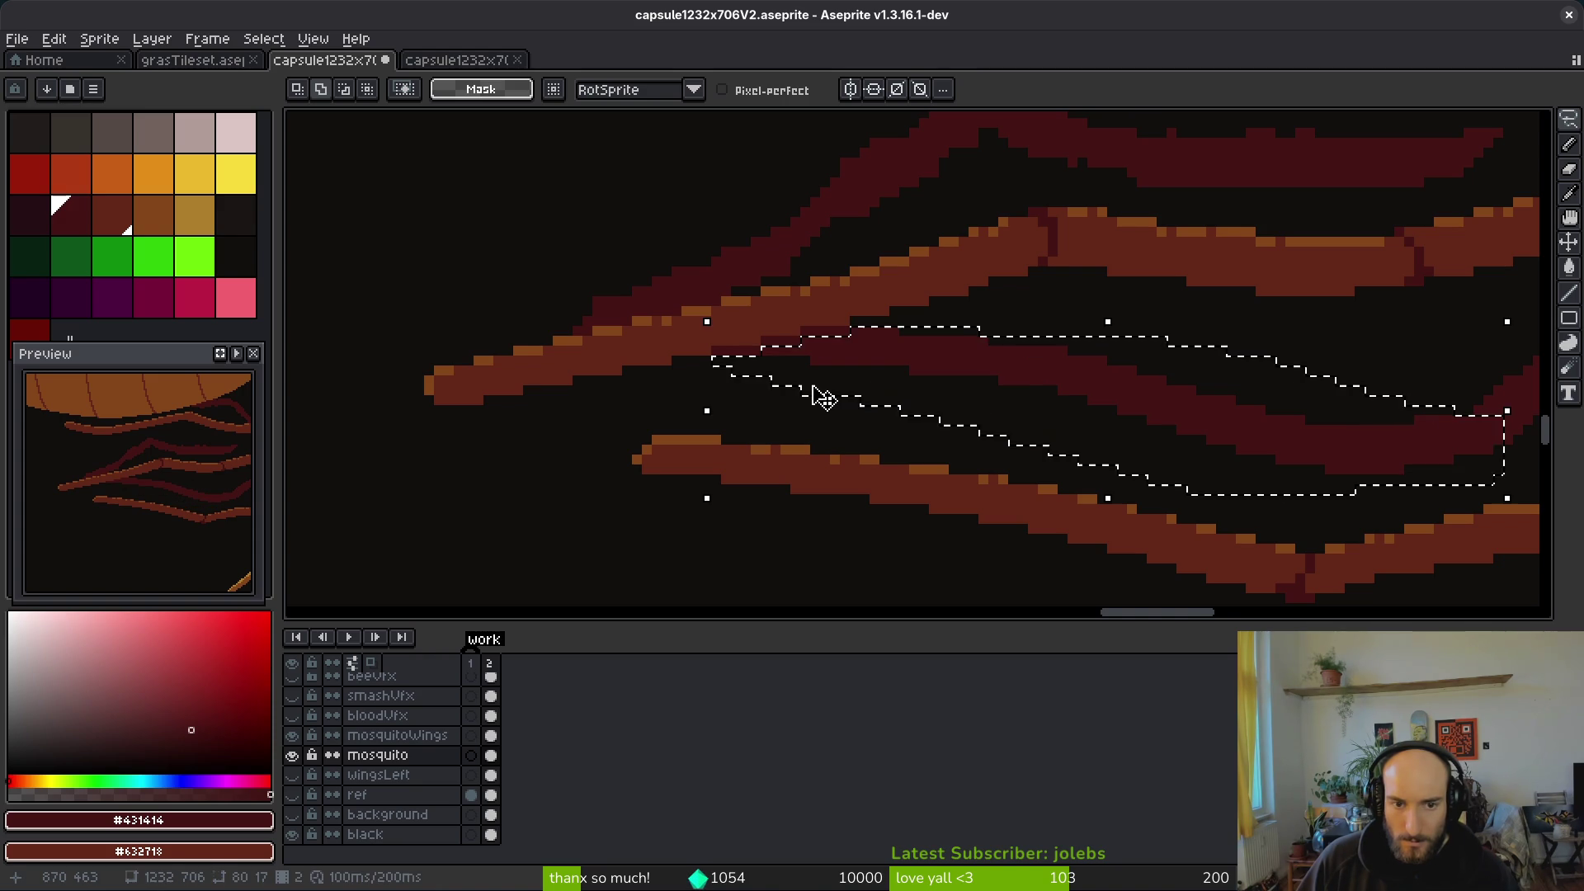
pyautogui.press('Up')
pyautogui.press('Up')
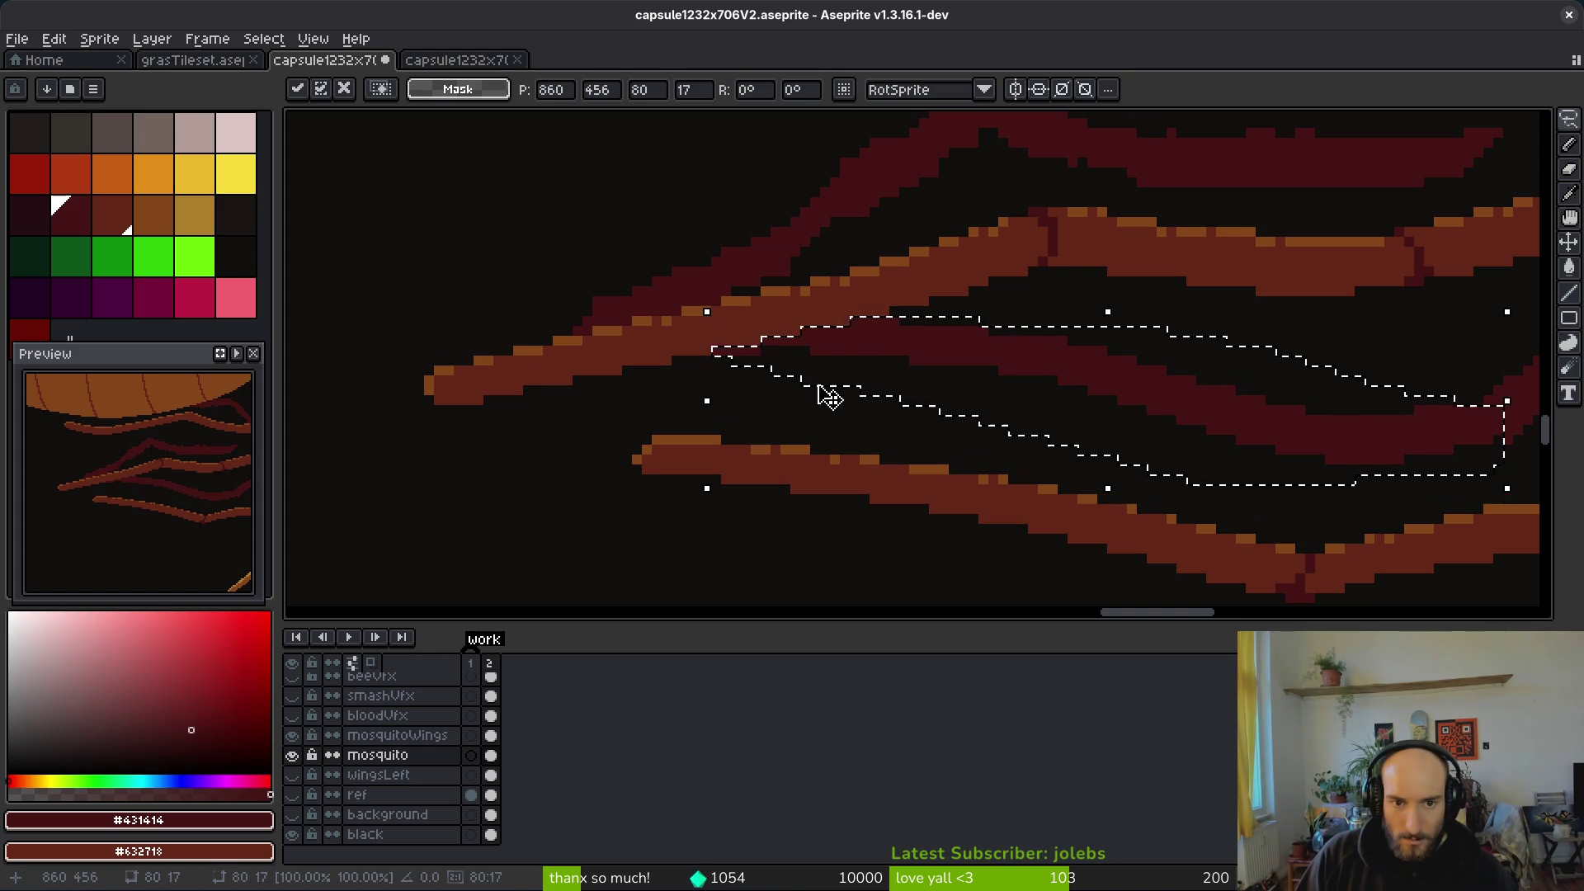
pyautogui.hotkey('ctrl', 'd')
pyautogui.scroll(4, 1067, 418)
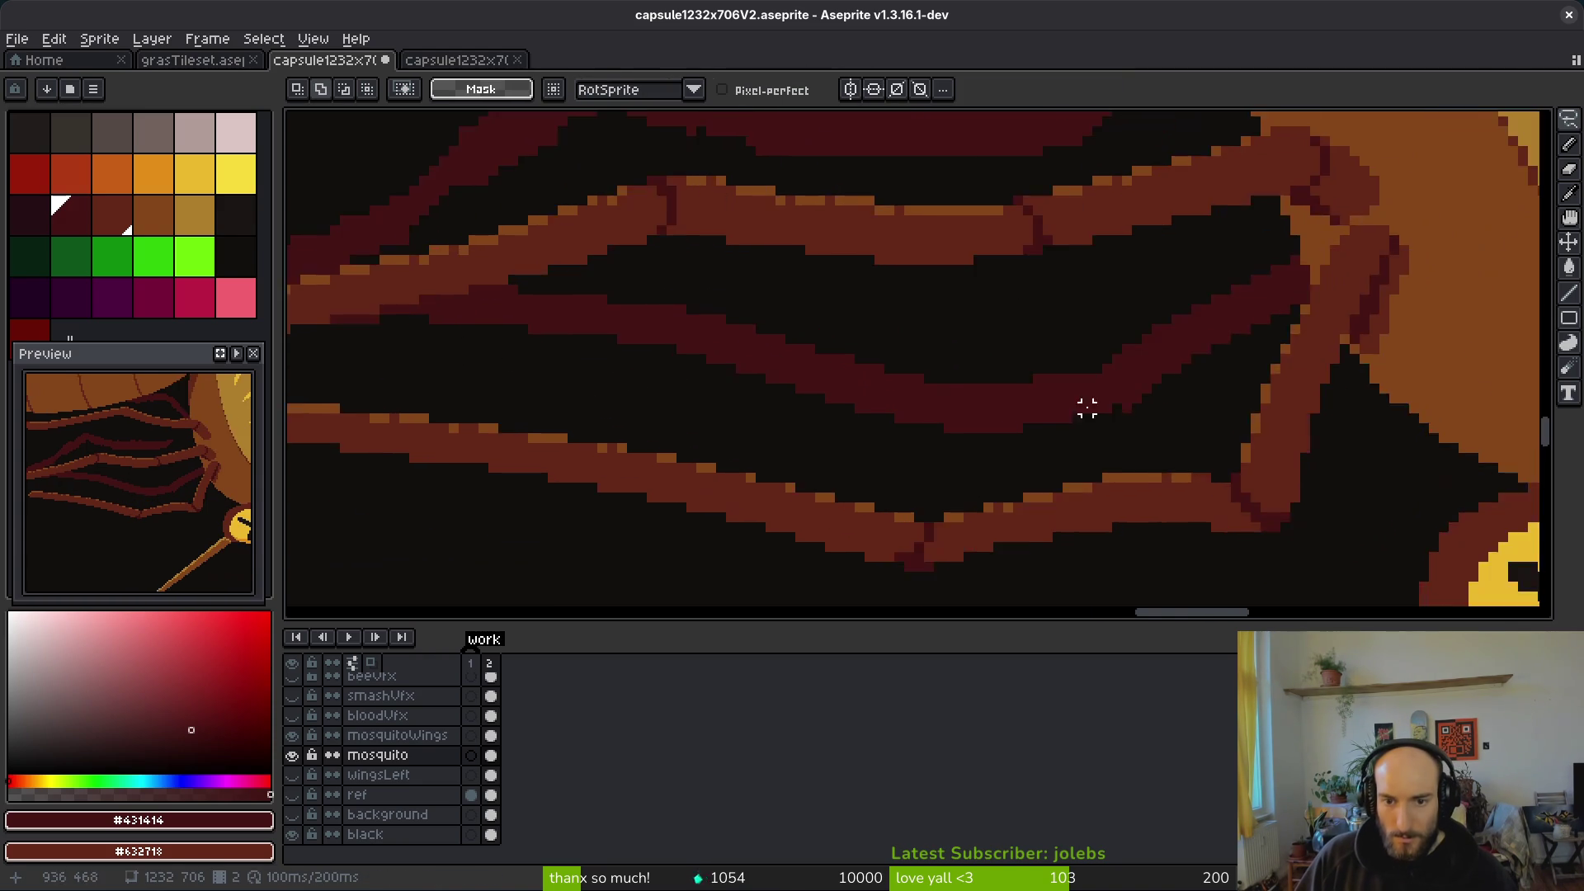
pyautogui.moveTo(1150, 411); pyautogui.dragTo(1132, 410)
pyautogui.press('b')
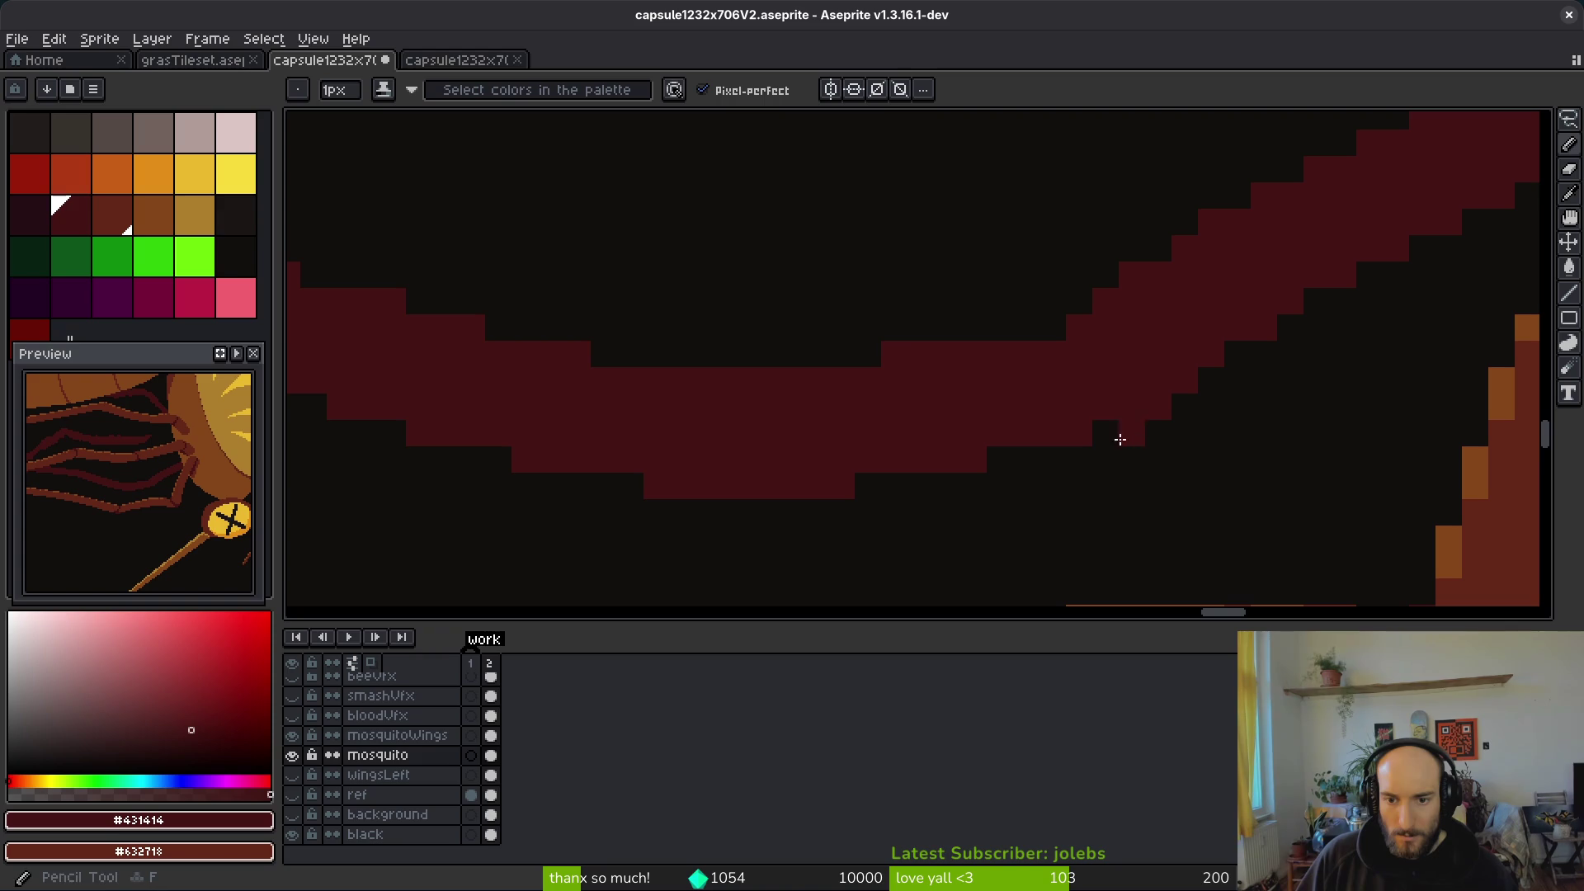
# Step: Place a dark-red pixel below the mosquito leg, then undo it
pyautogui.scroll(-4, 1331, 441)
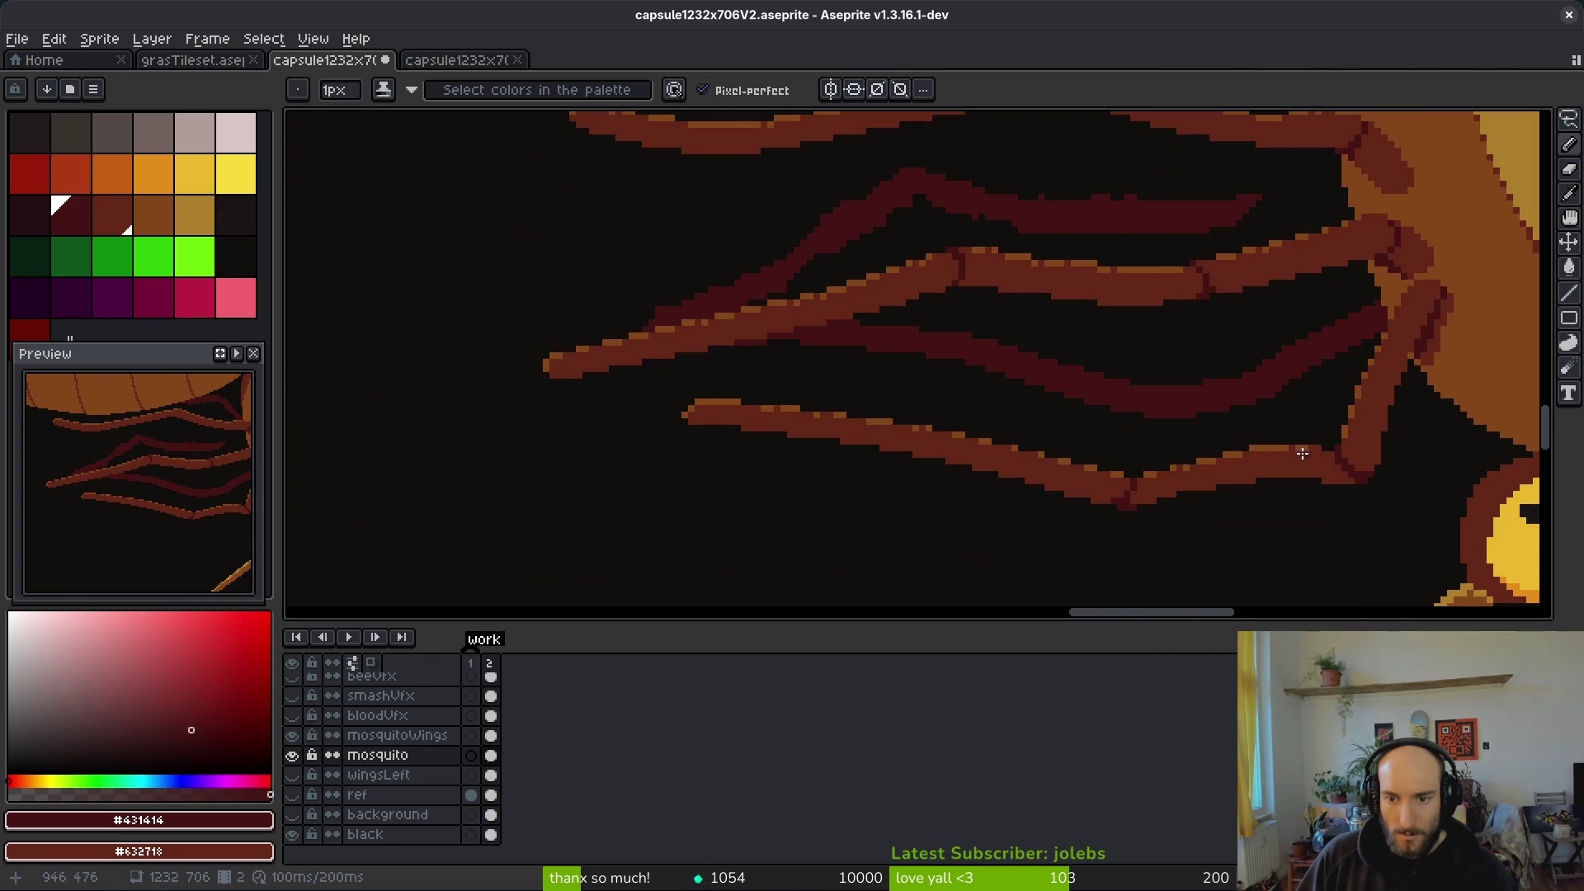
pyautogui.scroll(3, 1248, 395)
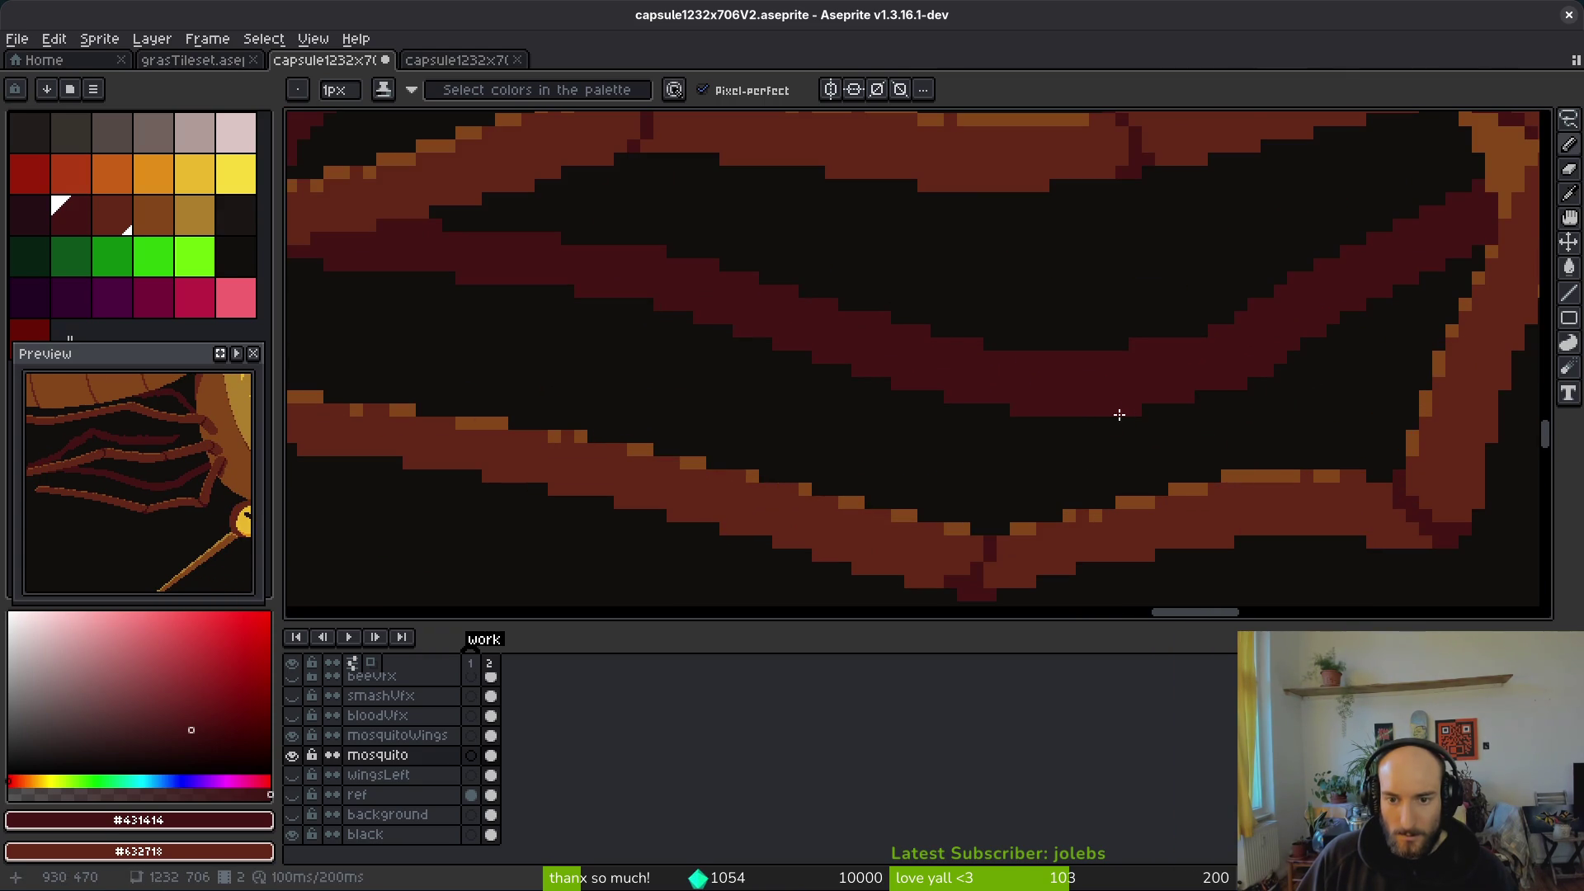
pyautogui.press('alt')
pyautogui.scroll(-1, 1089, 384)
pyautogui.scroll(3, 1089, 383)
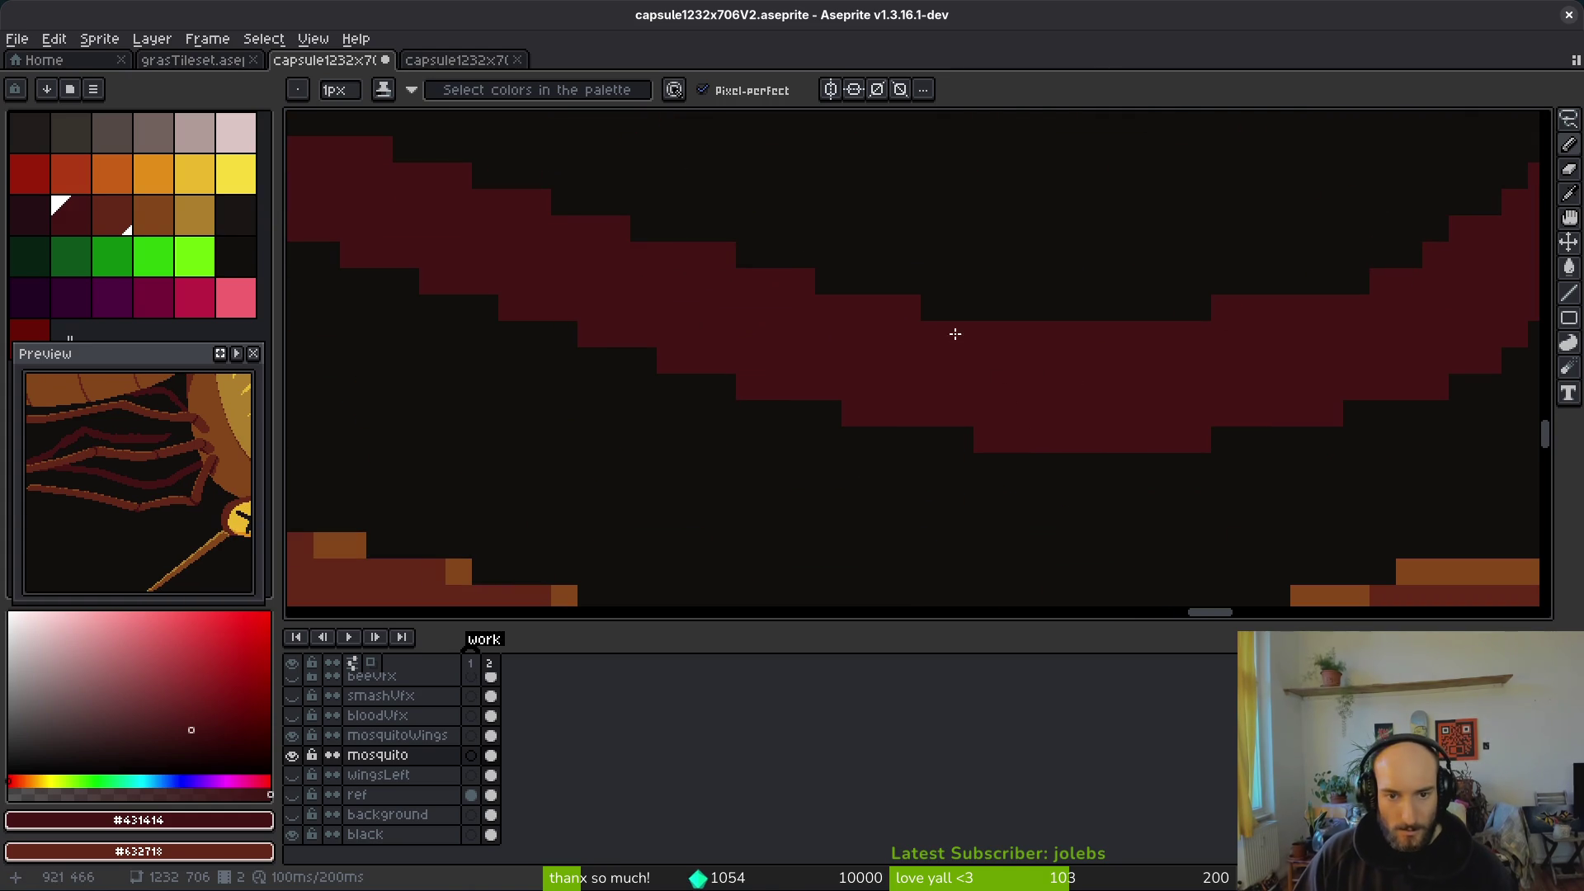
pyautogui.press('alt')
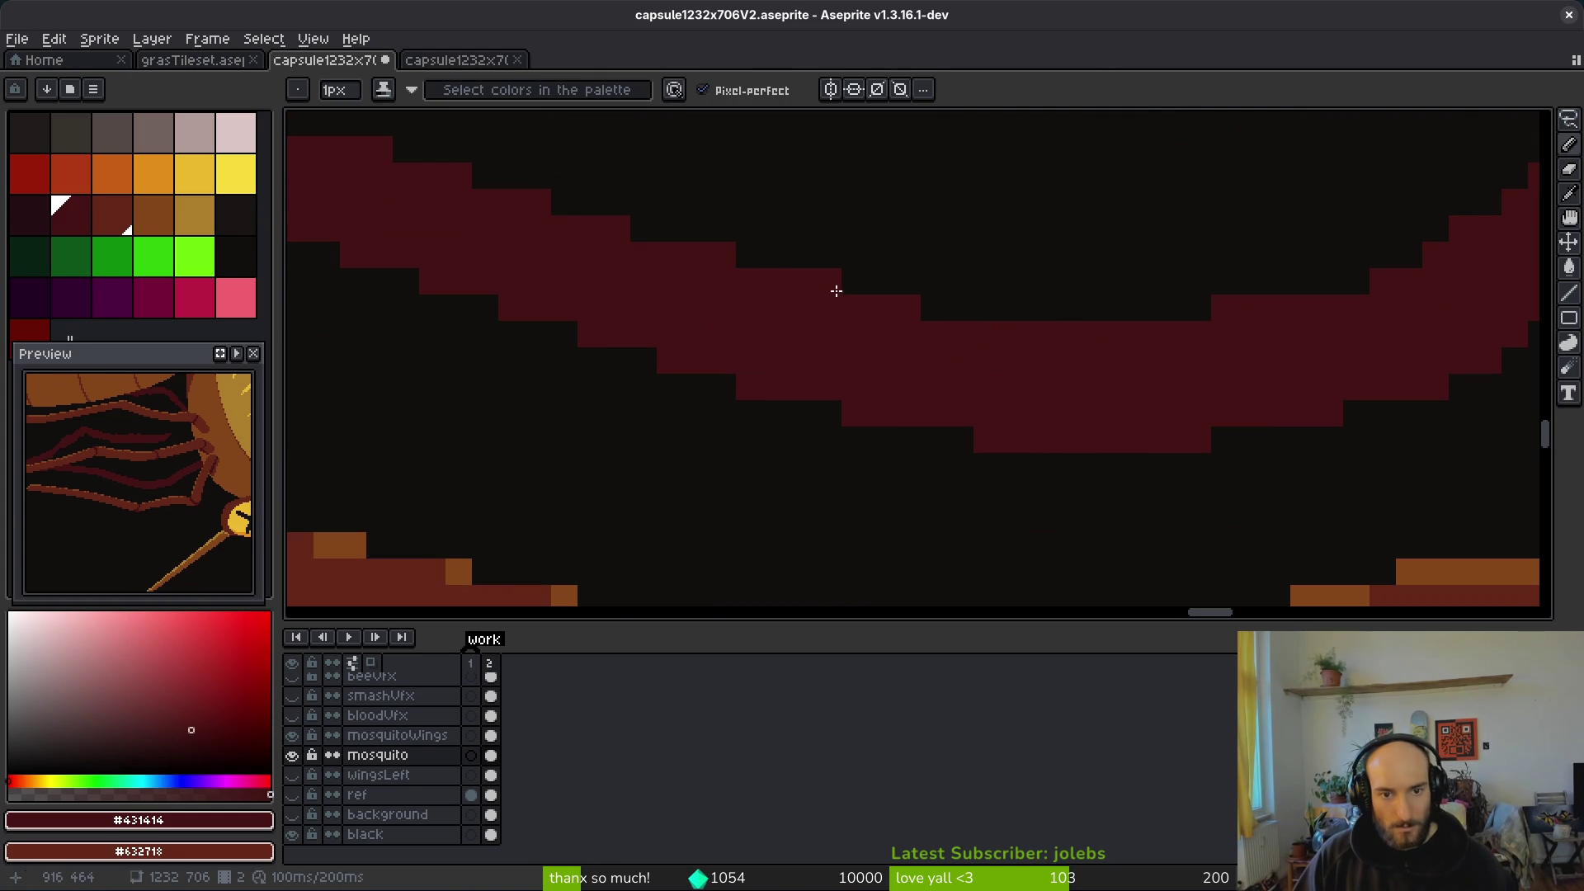
pyautogui.scroll(-3, 949, 338)
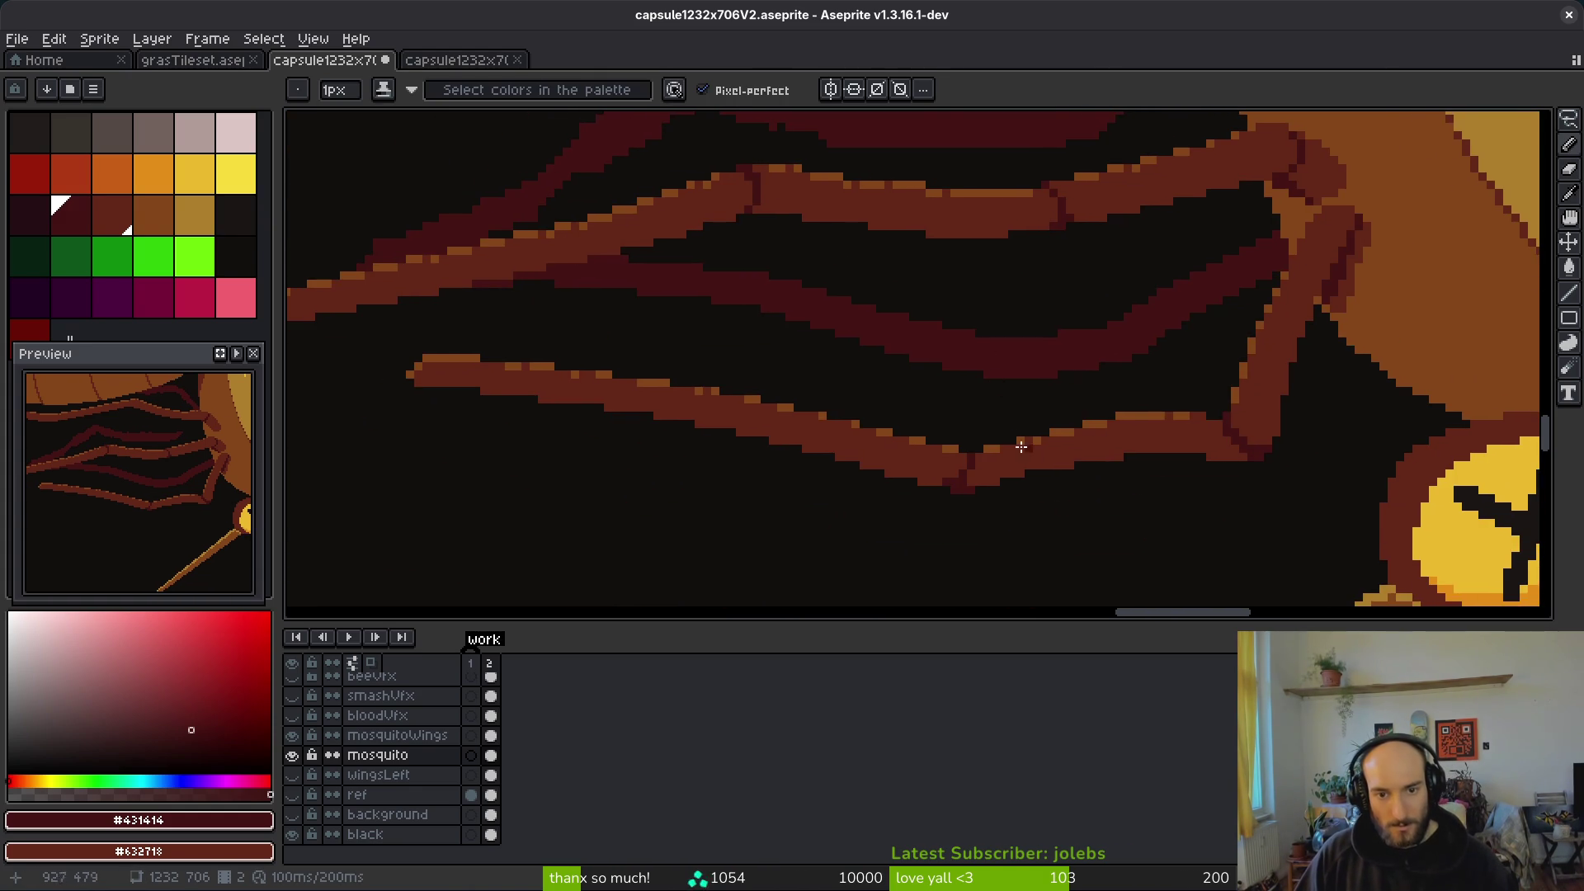
pyautogui.scroll(5, 949, 429)
pyautogui.click(967, 485)
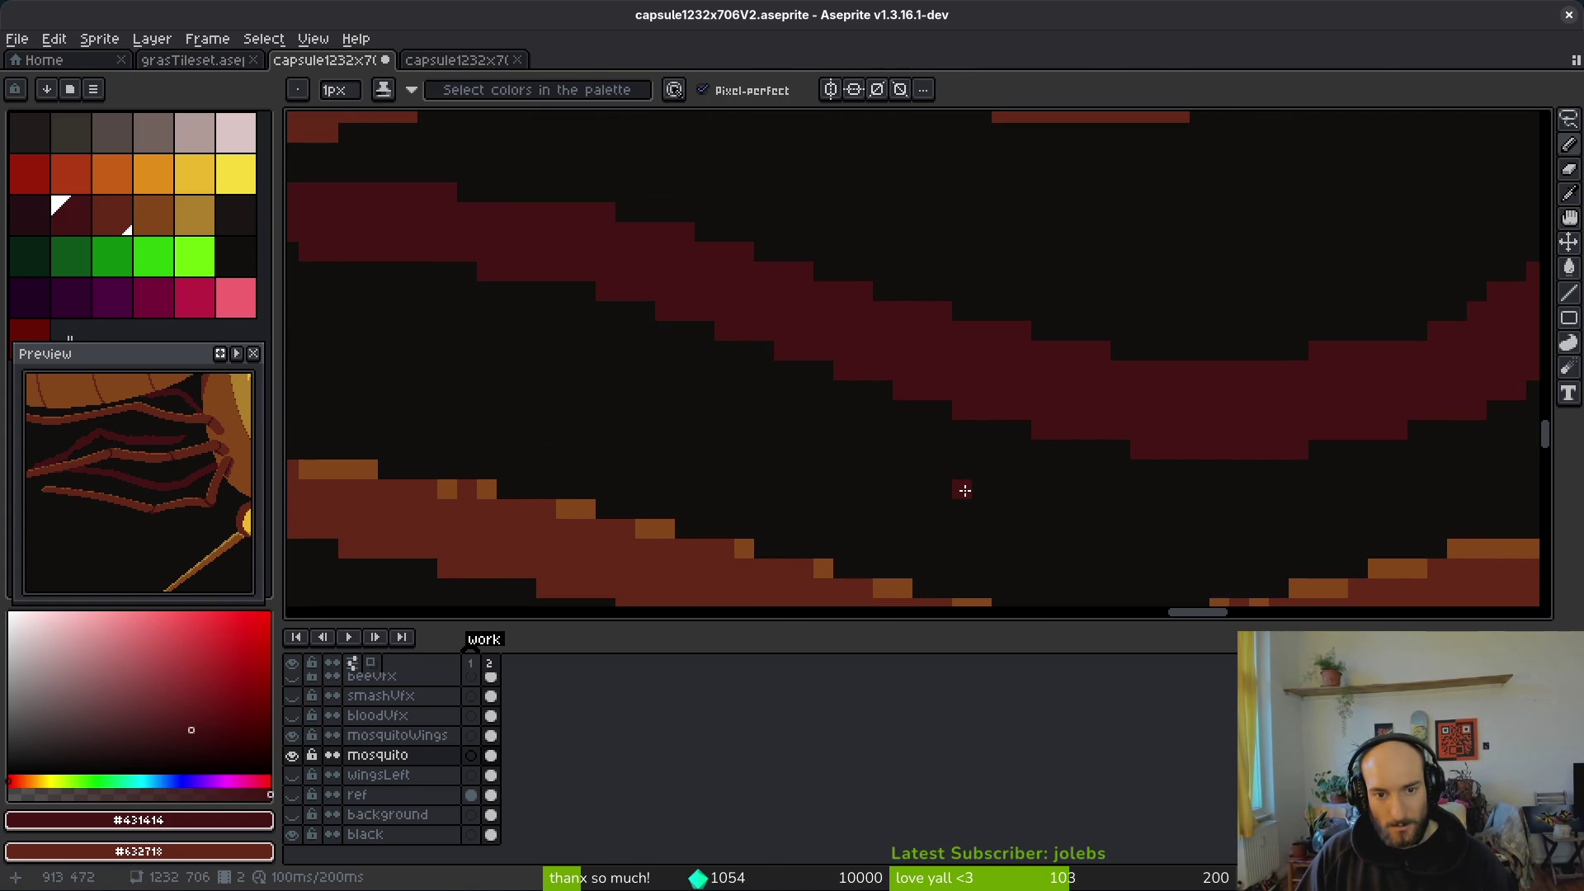
pyautogui.press('alt')
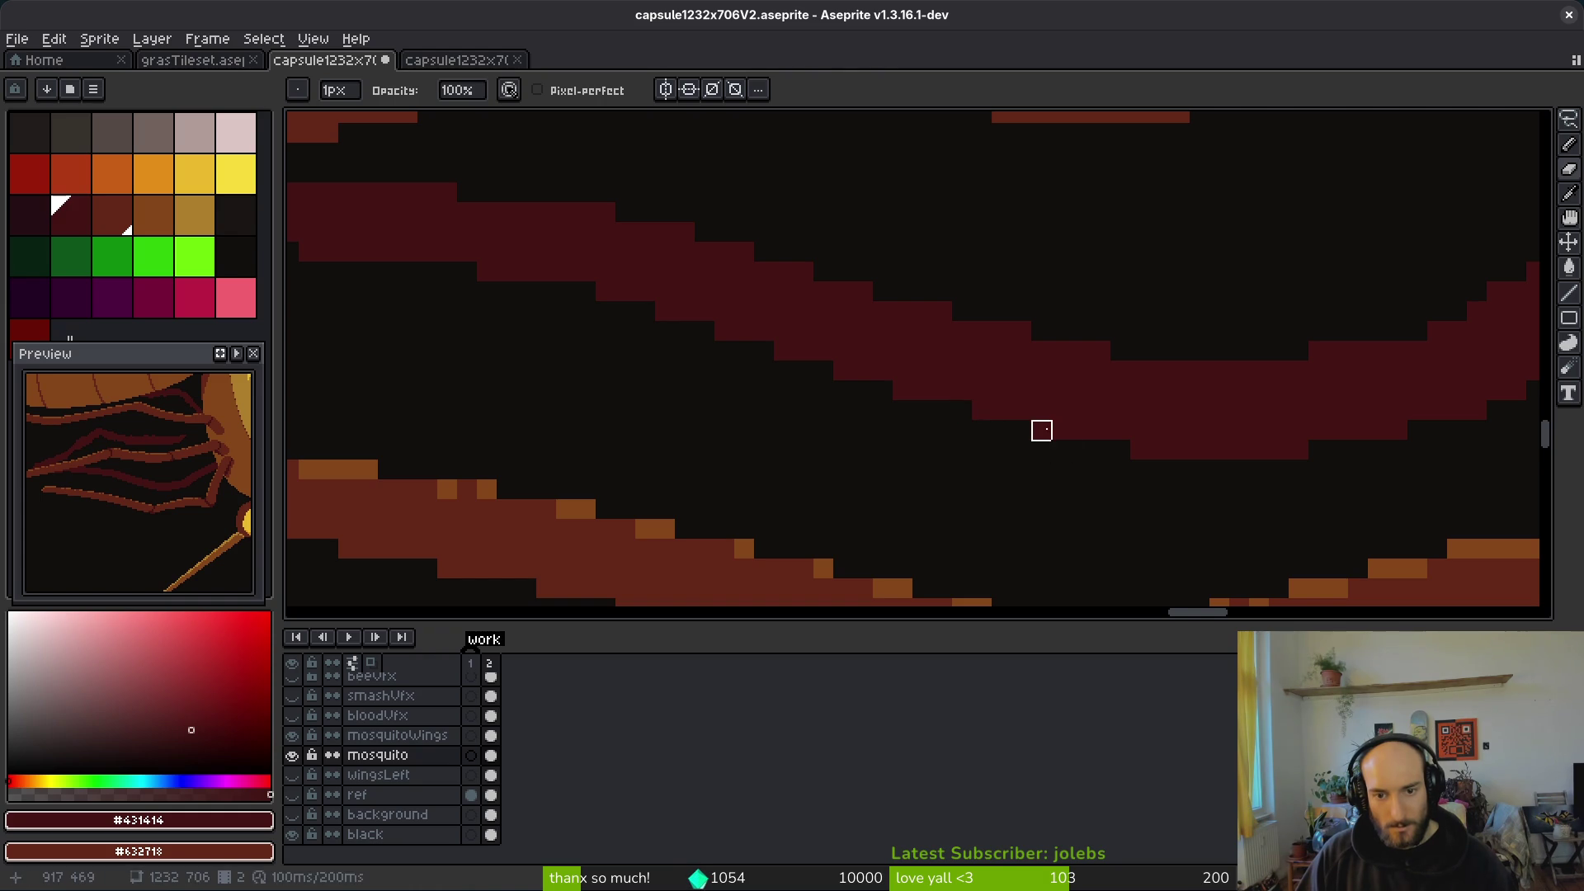
pyautogui.hotkey('ctrl', 'z')
# Step: Touch up the leg's edge: add one dark-red pixel and erase two others
pyautogui.scroll(-3, 1160, 510)
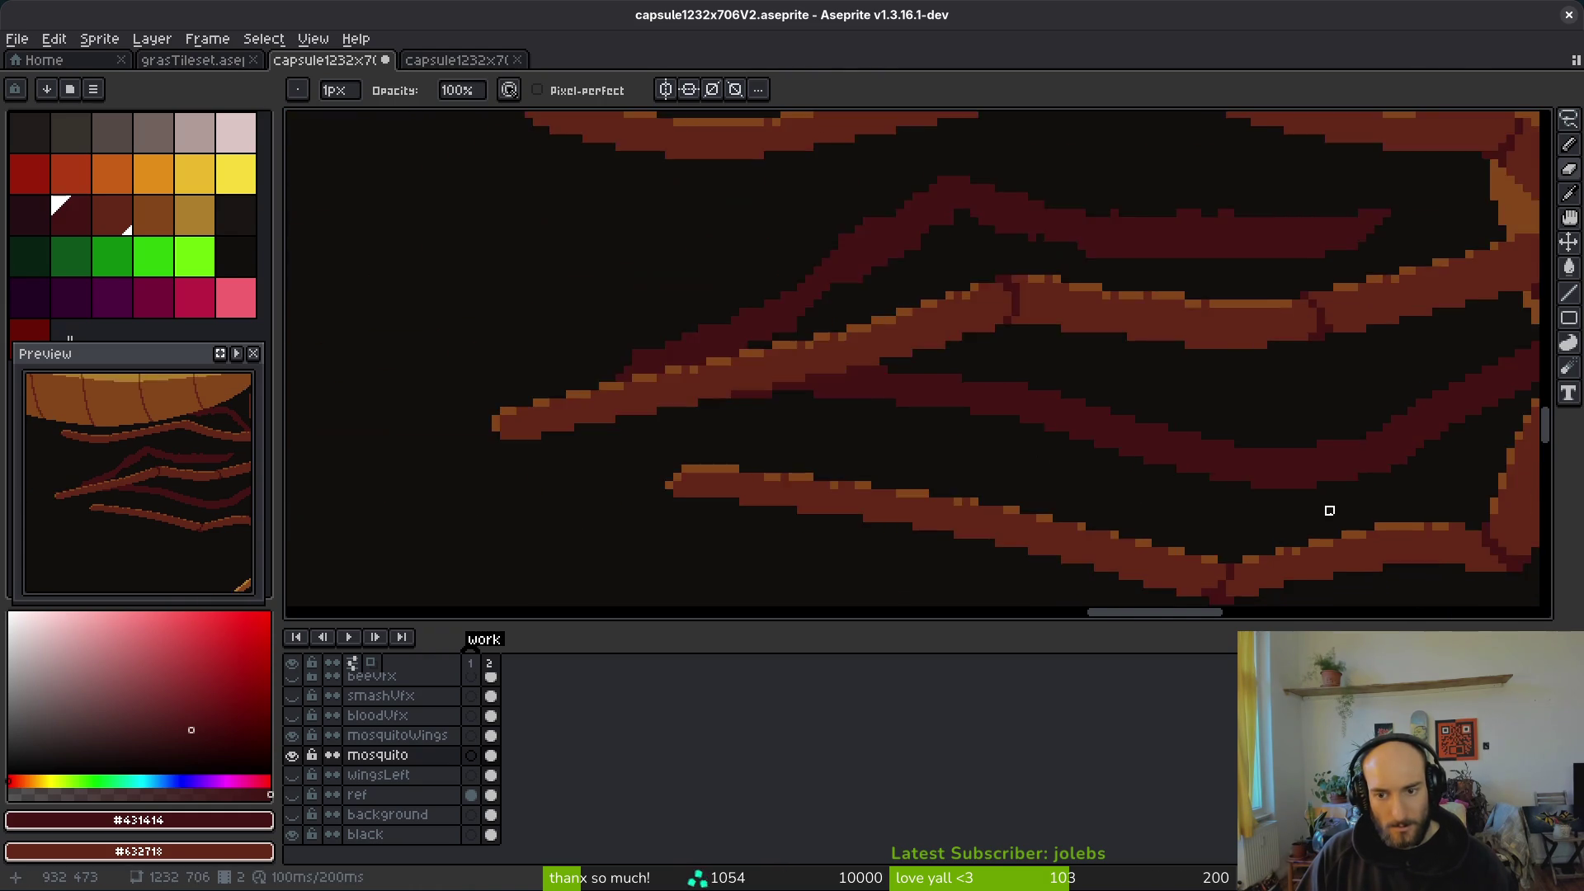
pyautogui.scroll(3, 1325, 368)
pyautogui.hscroll(3, 1337, 413)
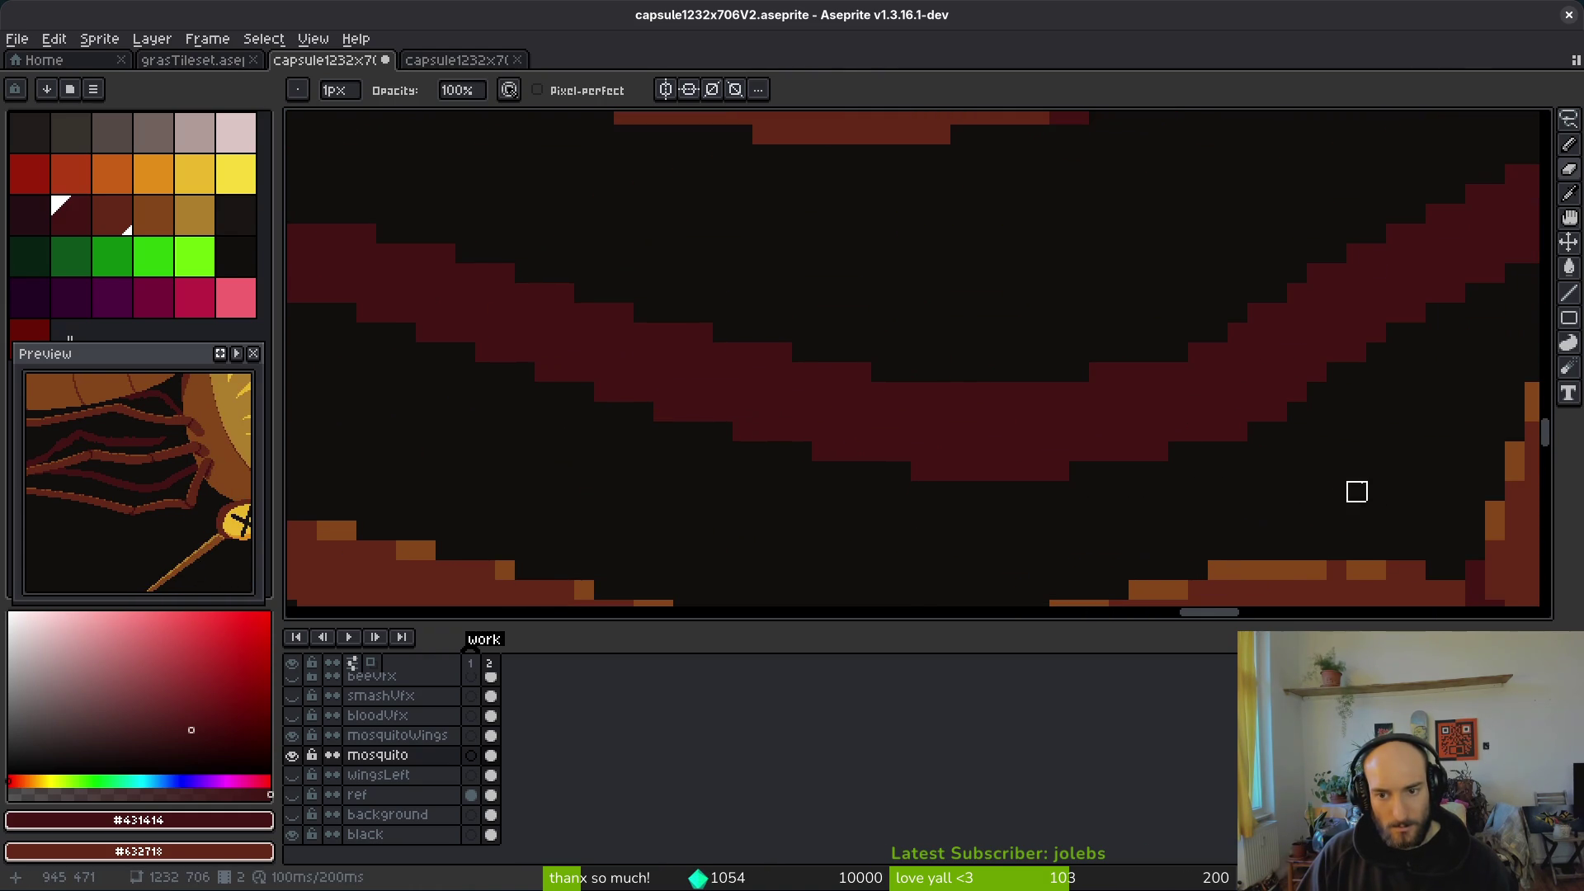
pyautogui.scroll(-3, 1356, 492)
pyautogui.scroll(2, 1156, 449)
pyautogui.scroll(2, 1041, 485)
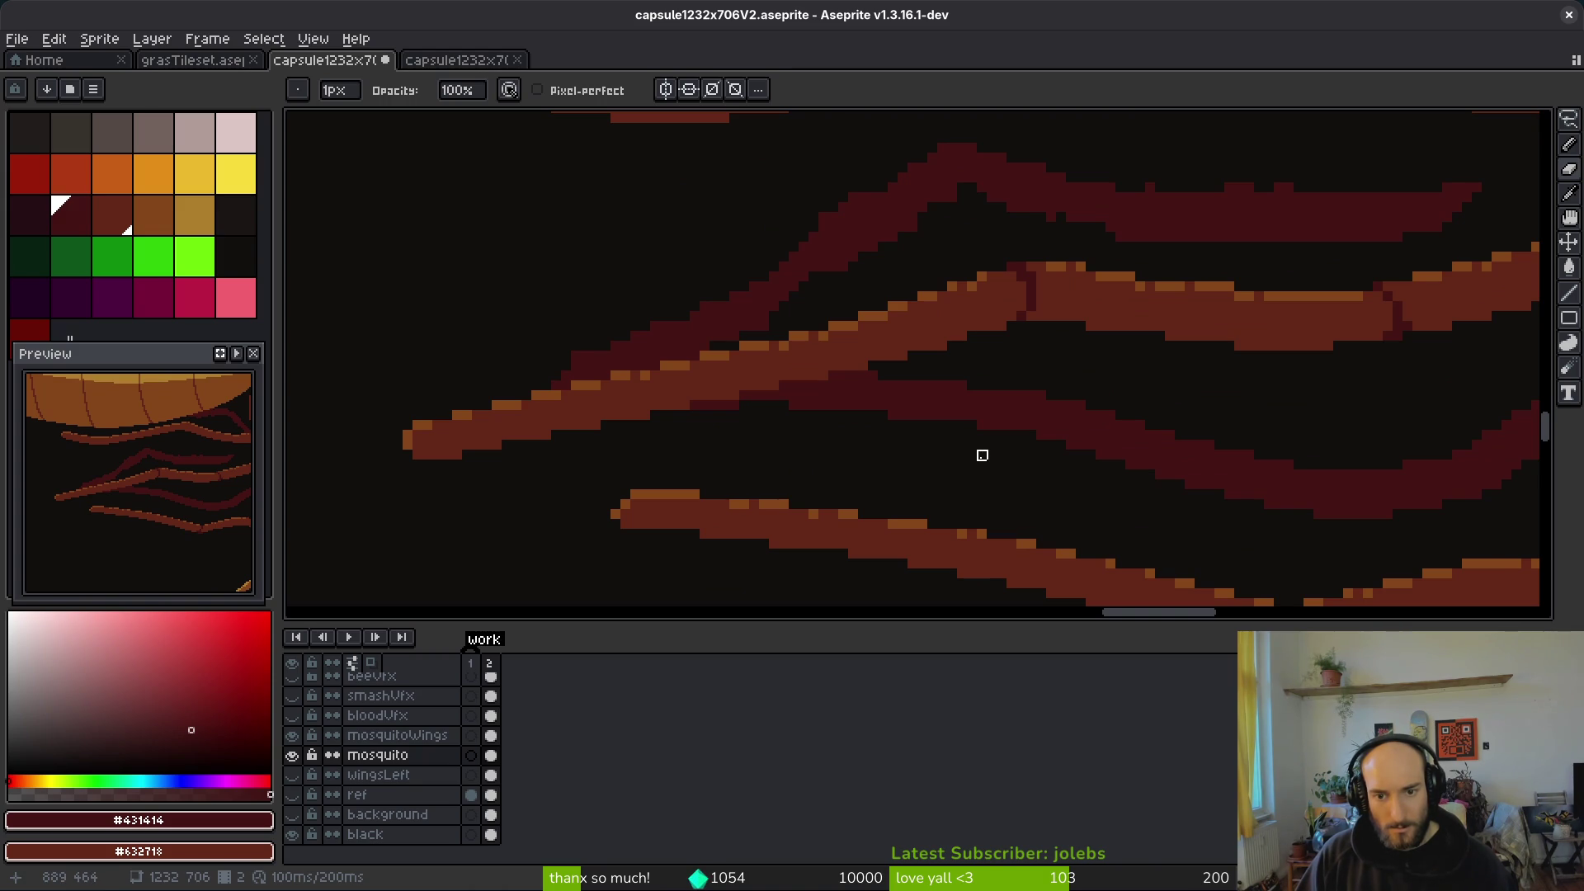
pyautogui.press('f')
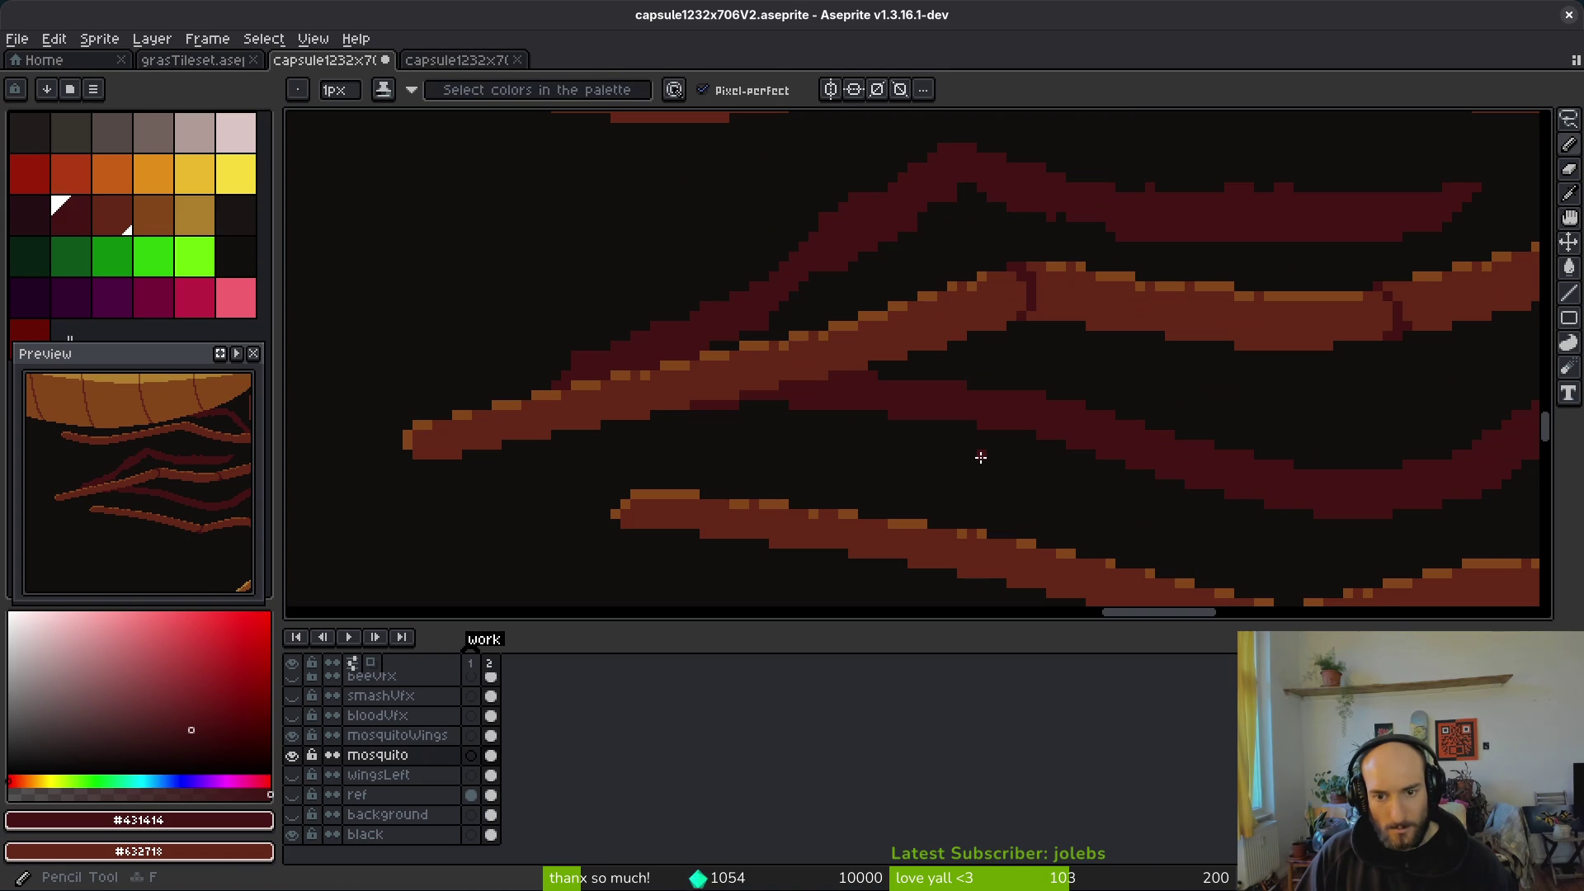
pyautogui.scroll(3, 1033, 509)
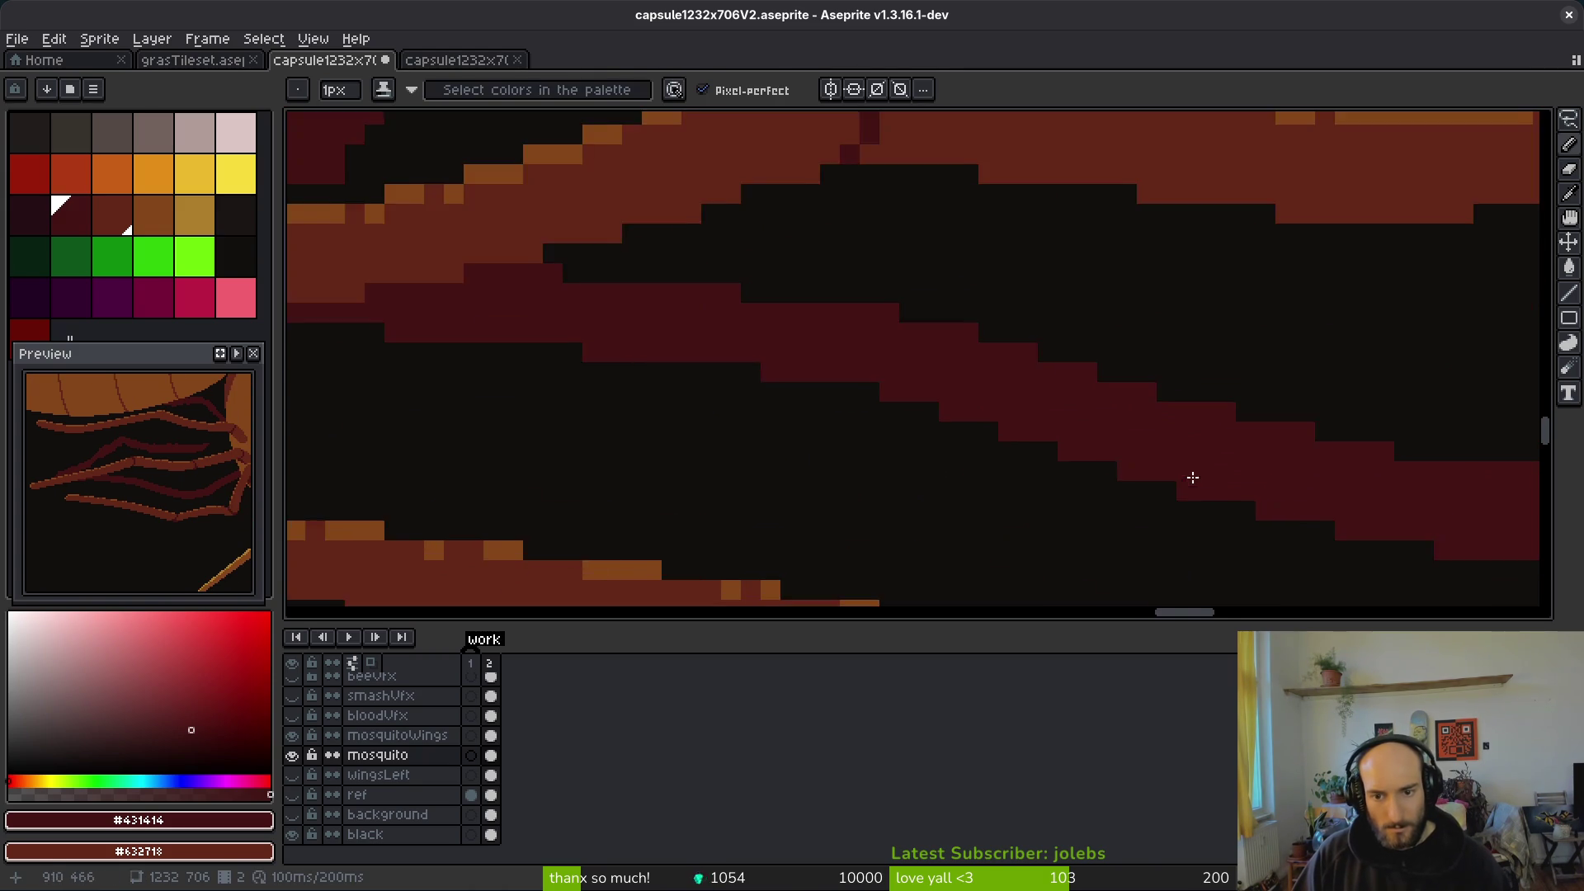
pyautogui.click(1118, 574)
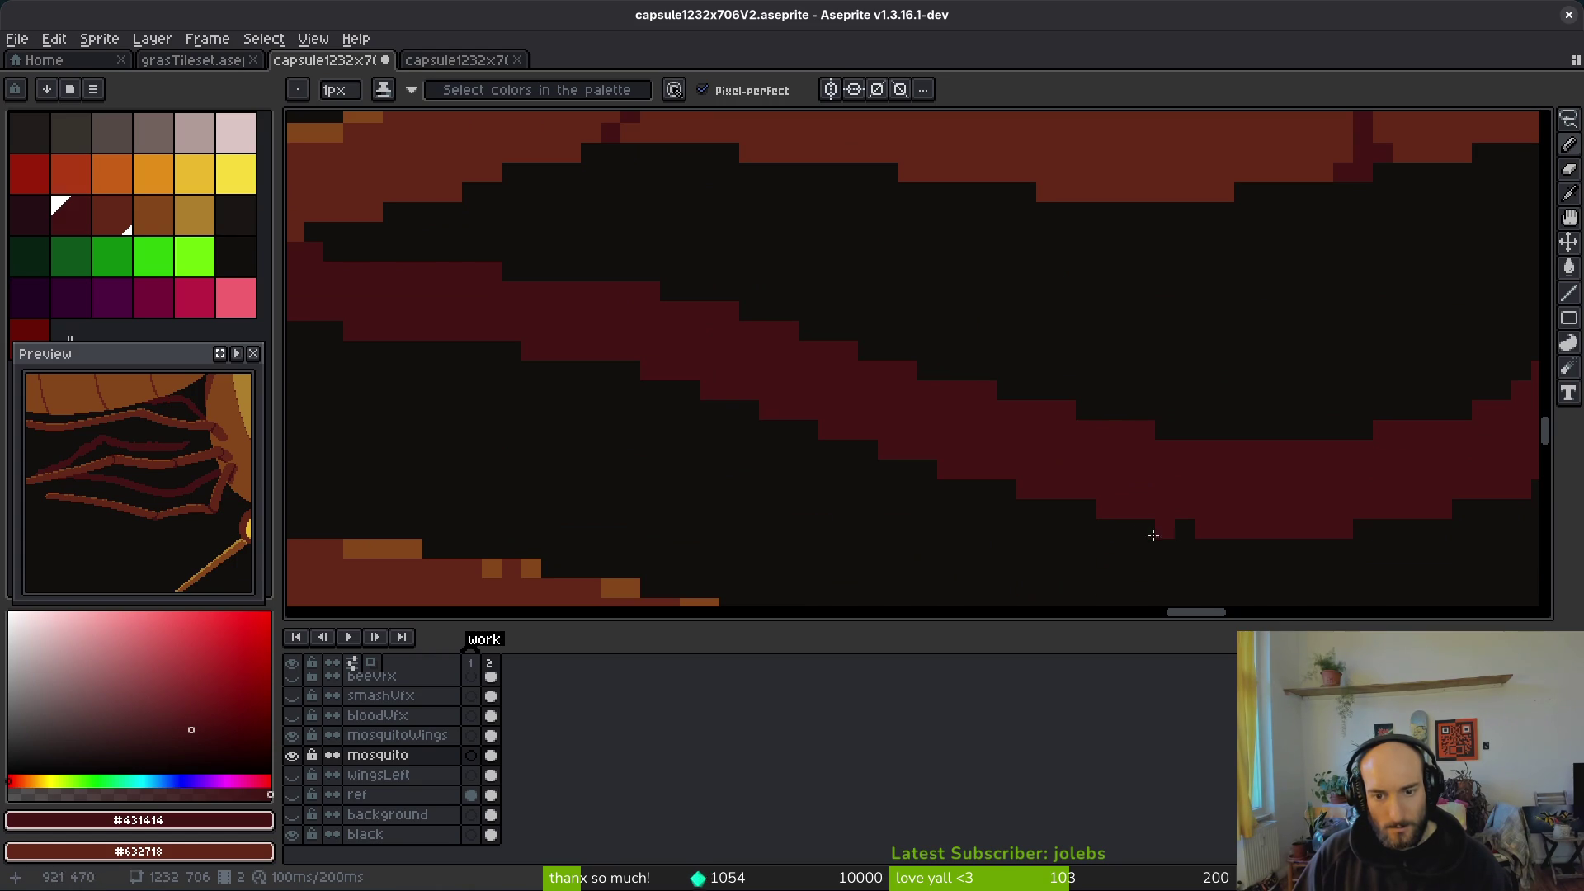
pyautogui.press('e')
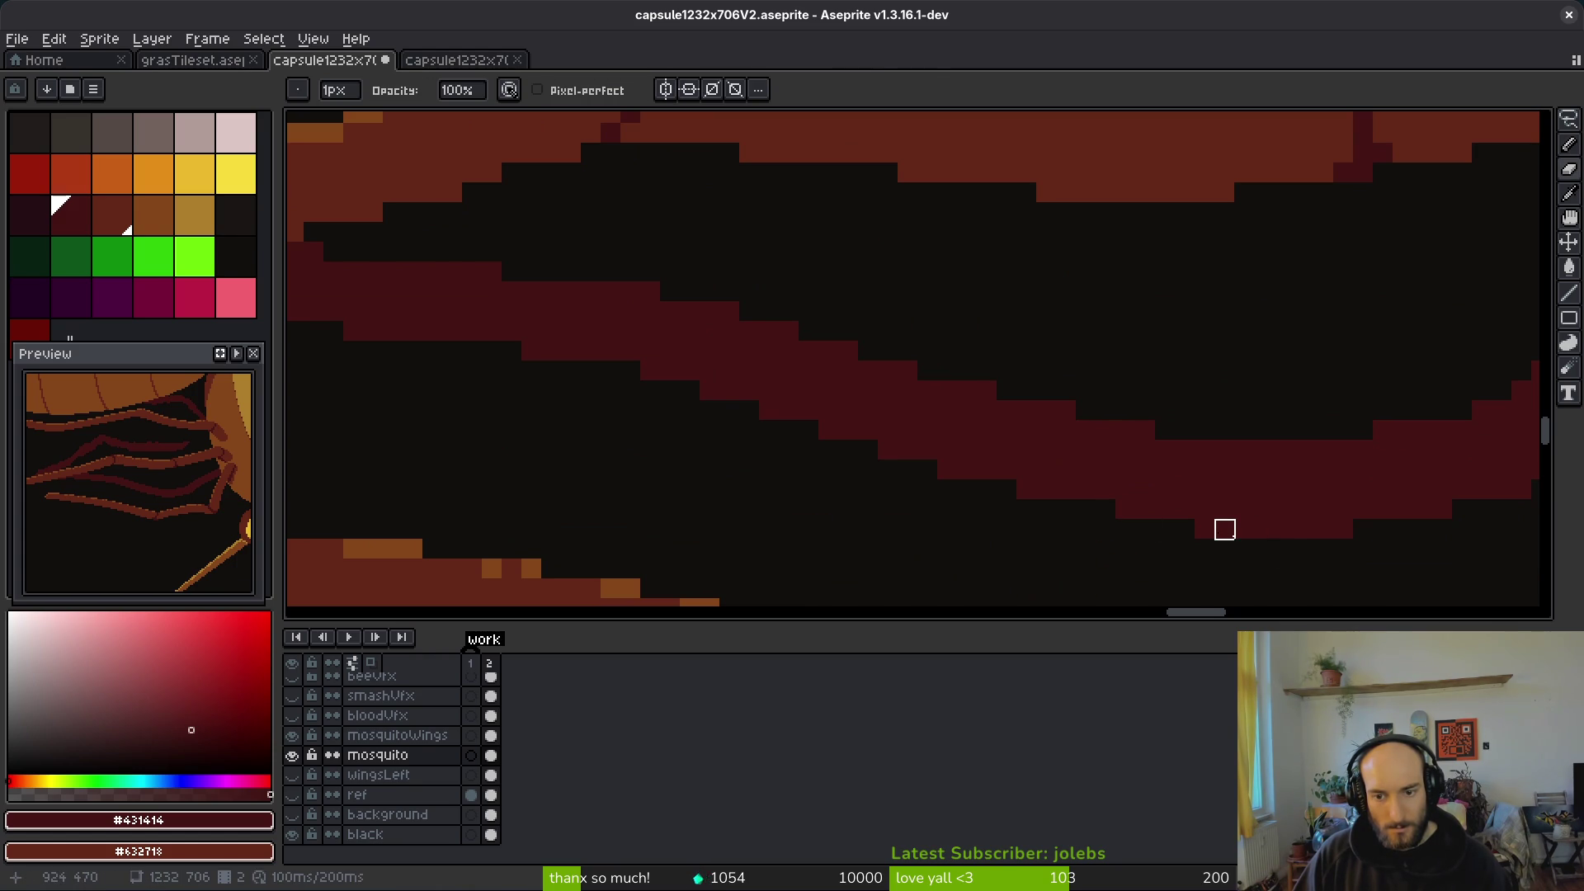
pyautogui.moveTo(1224, 529); pyautogui.dragTo(1203, 529)
pyautogui.press('b')
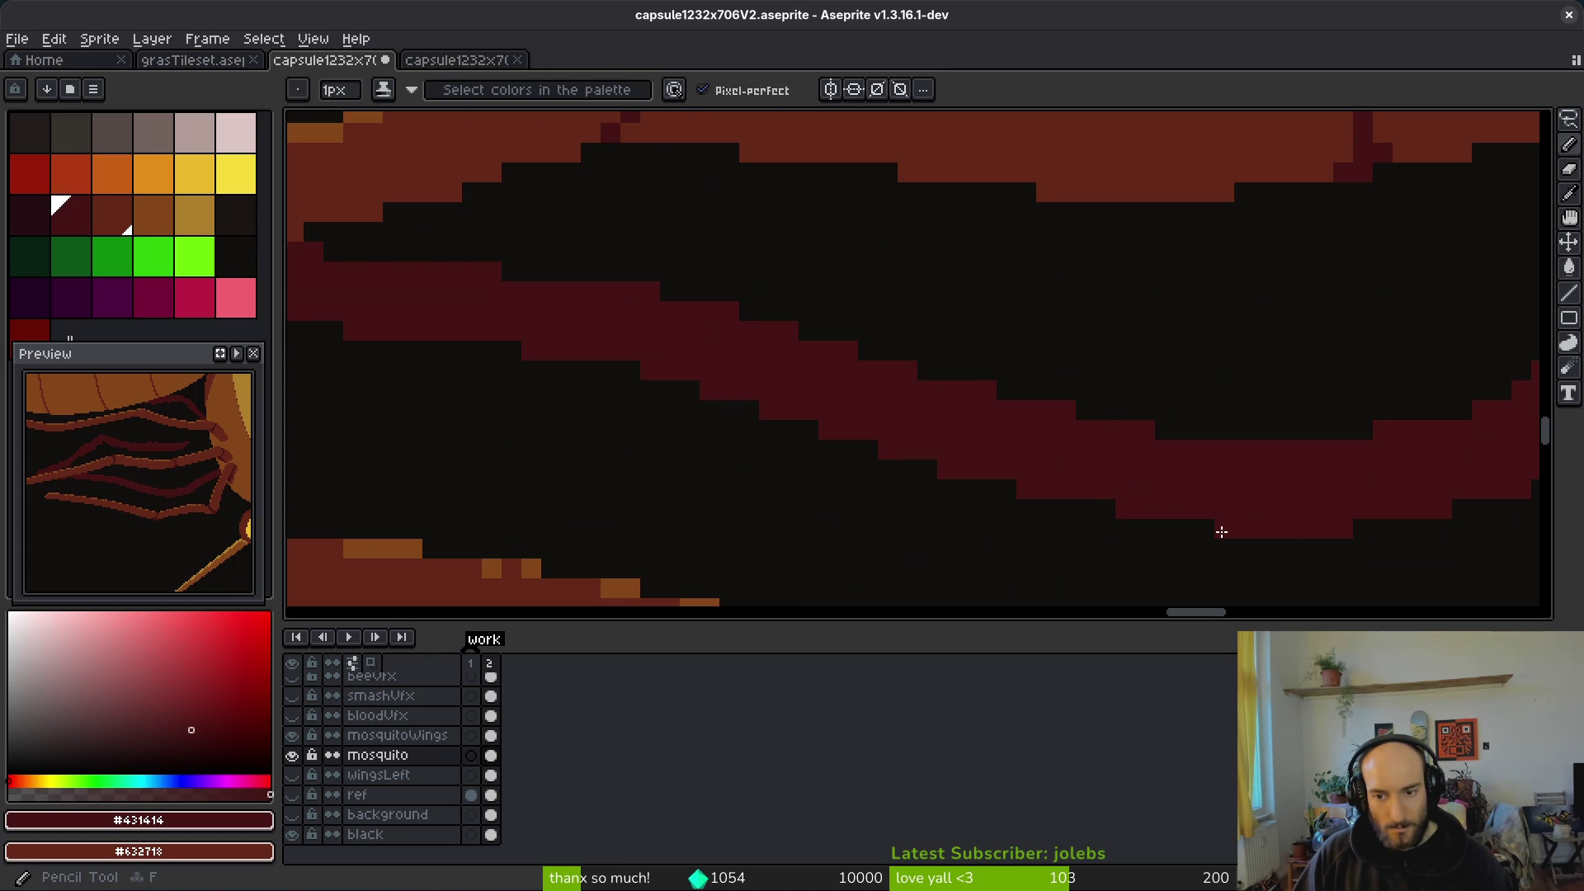
# Step: Save the sprite with the leg-edge touch-ups
pyautogui.scroll(-3, 1049, 525)
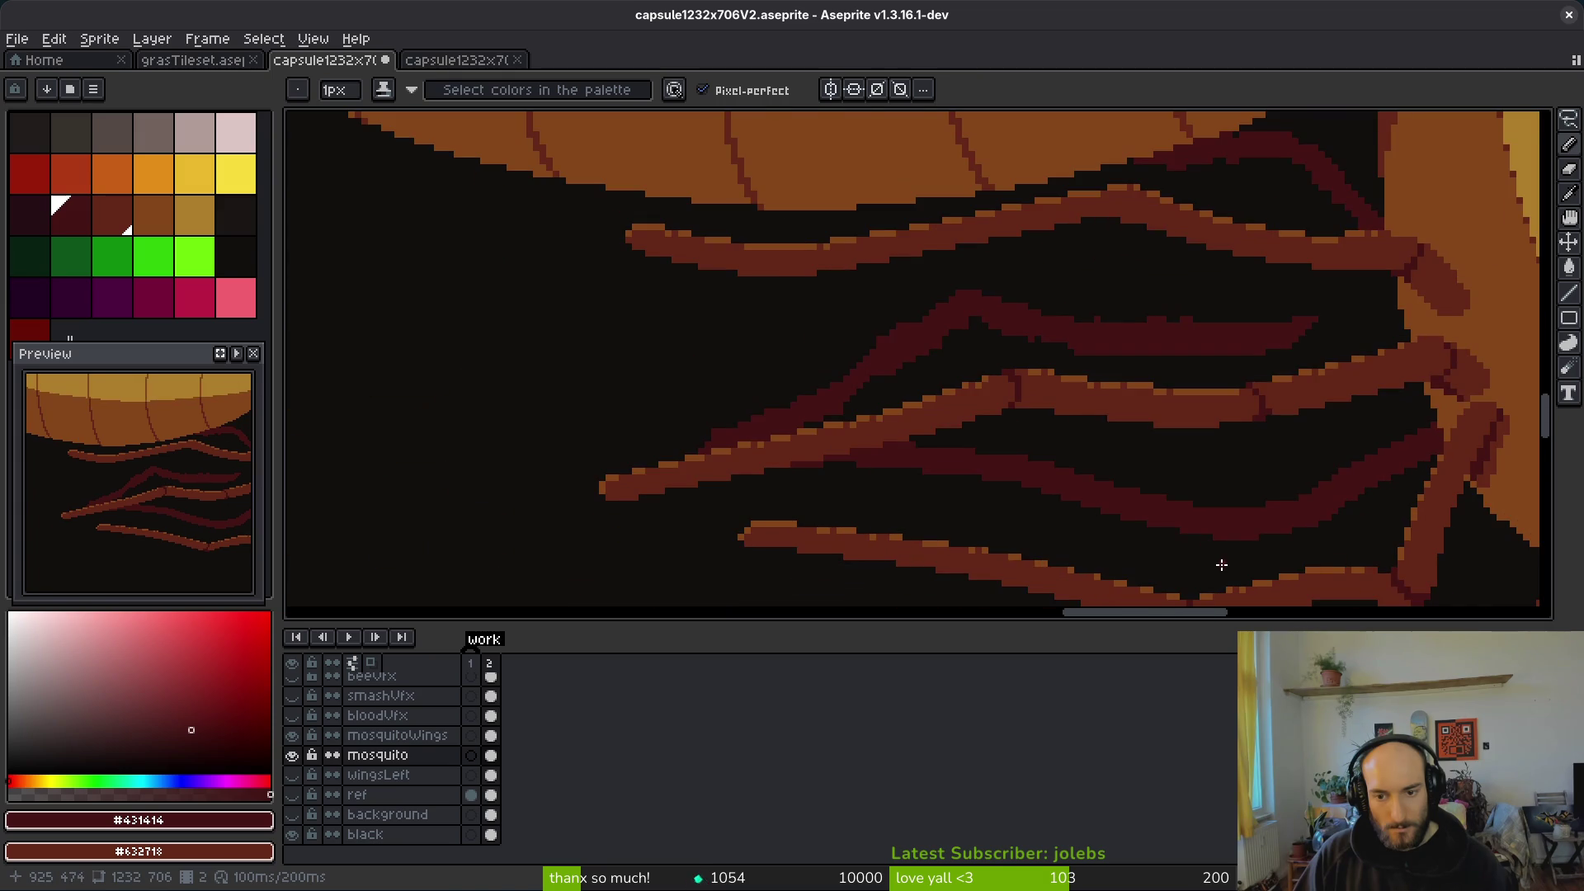
pyautogui.scroll(2, 1208, 513)
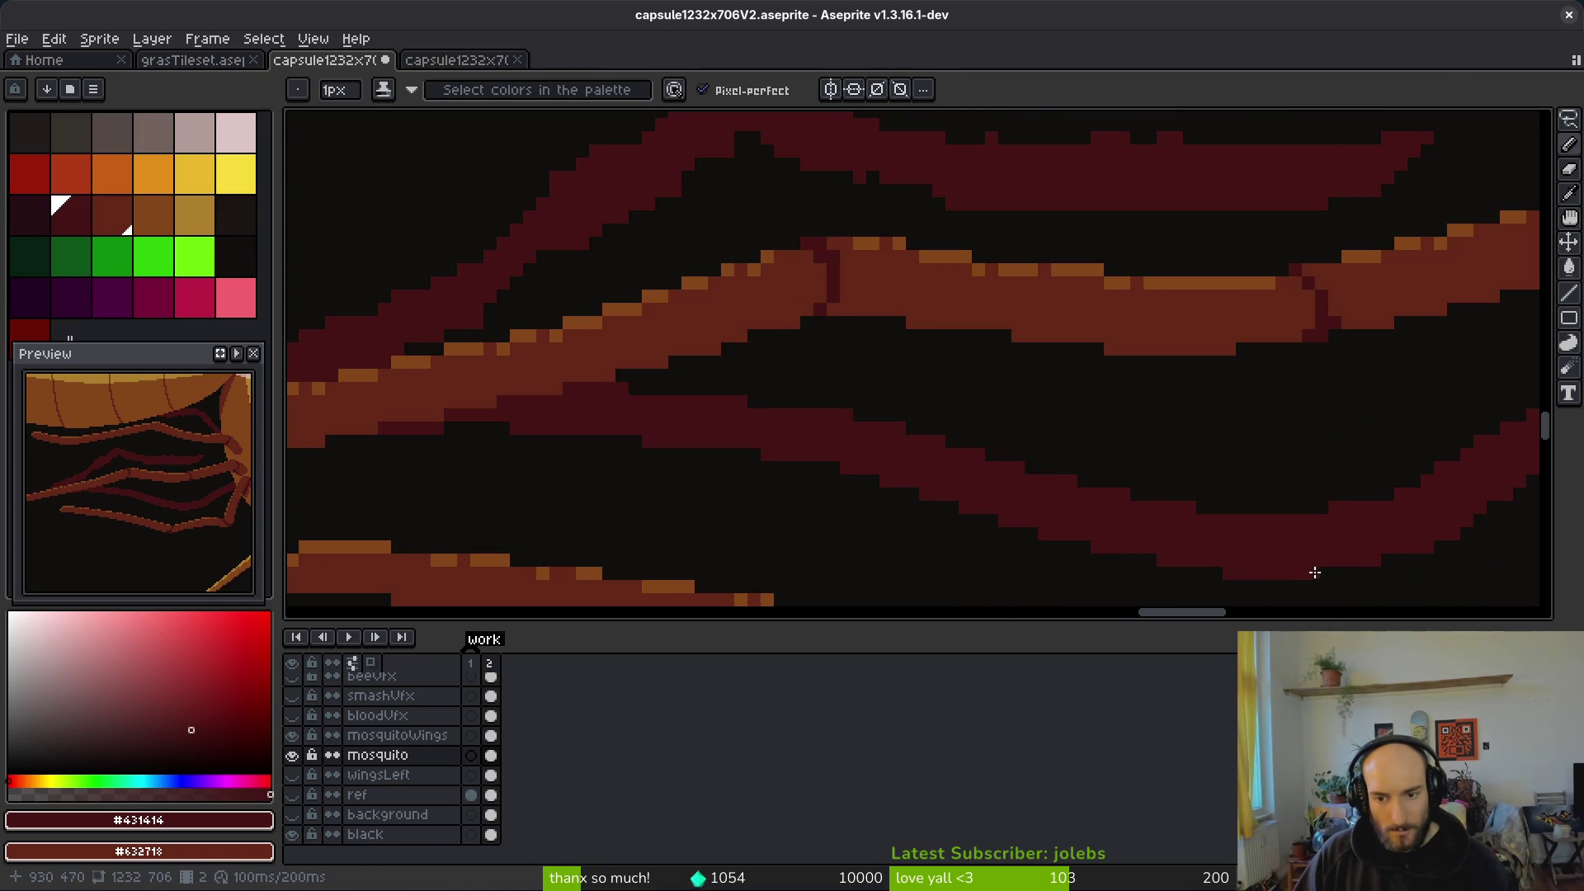
pyautogui.scroll(-2, 1305, 571)
pyautogui.scroll(2, 1366, 559)
pyautogui.scroll(3, 1103, 509)
pyautogui.press('e')
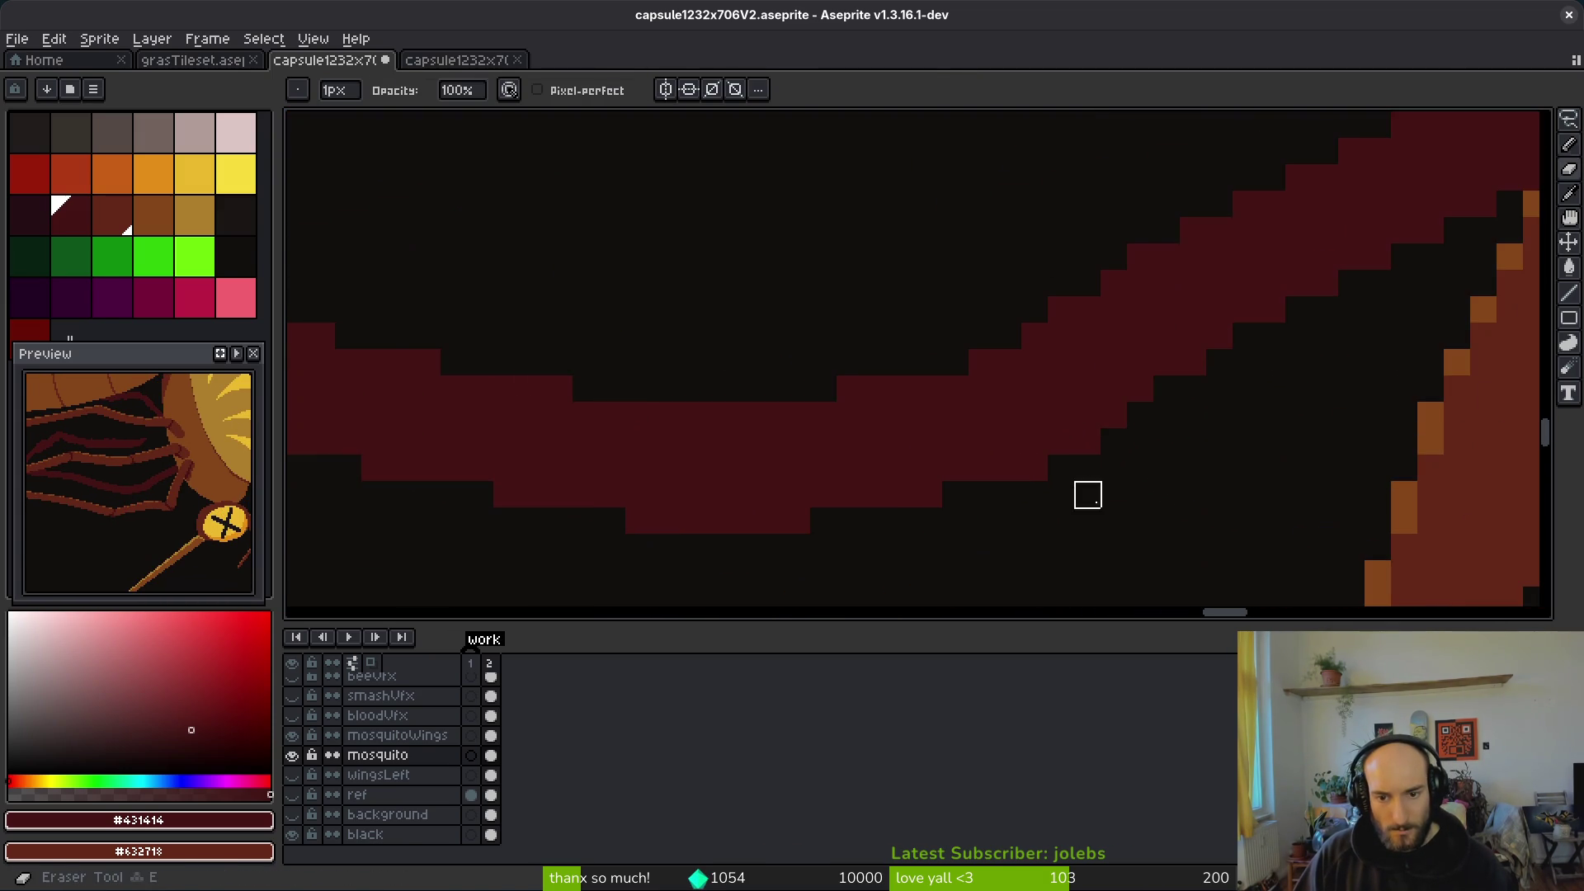
pyautogui.scroll(-1, 1141, 523)
pyautogui.scroll(-2, 1140, 523)
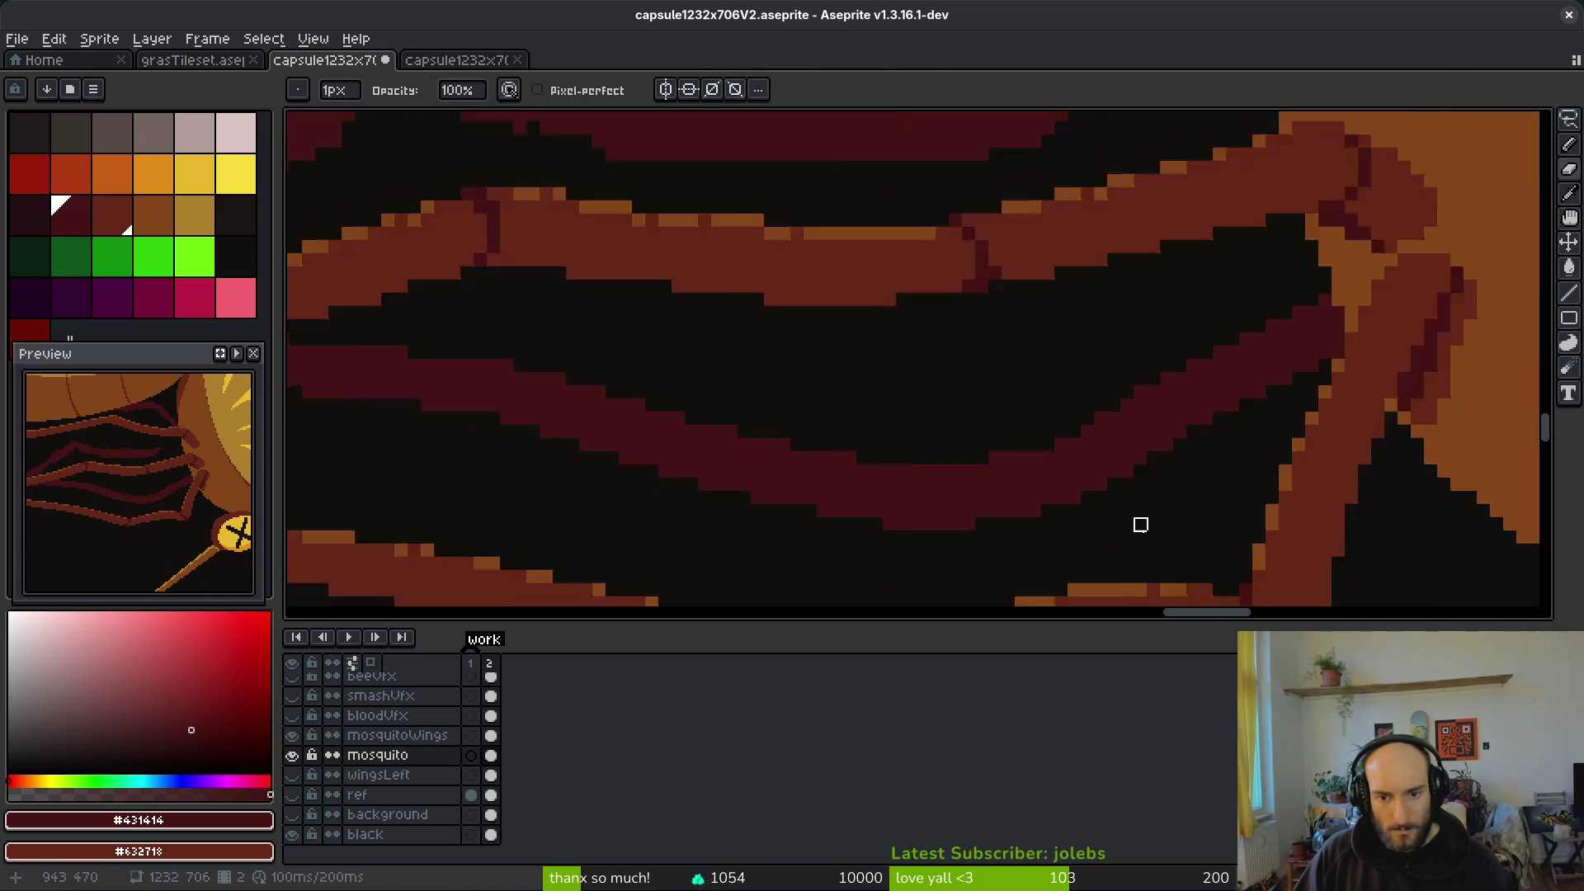
pyautogui.scroll(2, 1150, 547)
pyautogui.press('b')
pyautogui.scroll(1, 1079, 453)
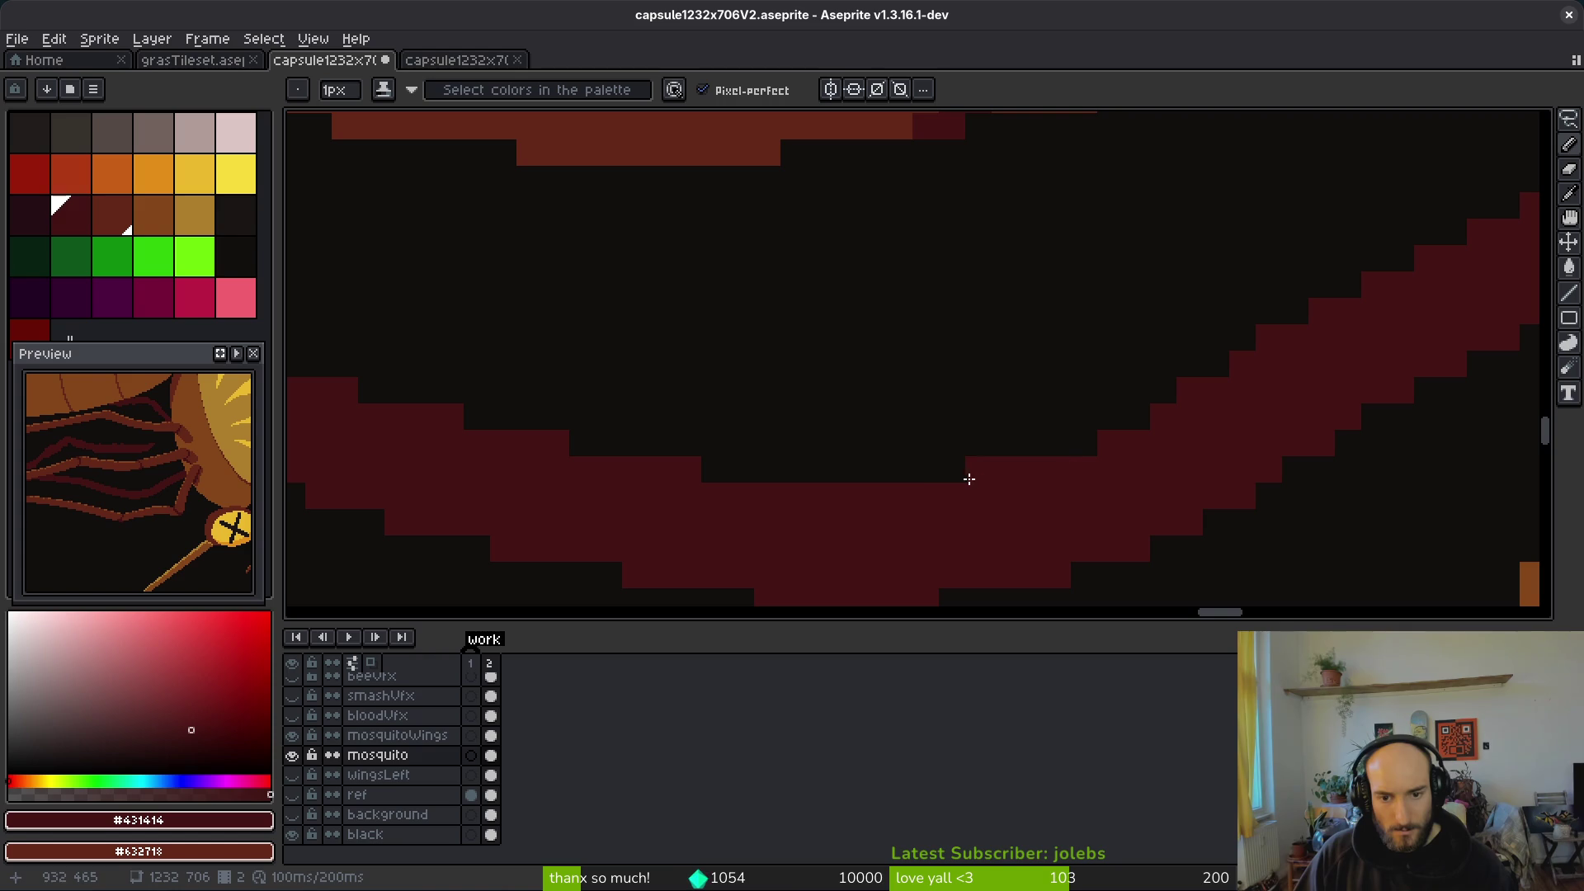
pyautogui.scroll(-4, 1086, 442)
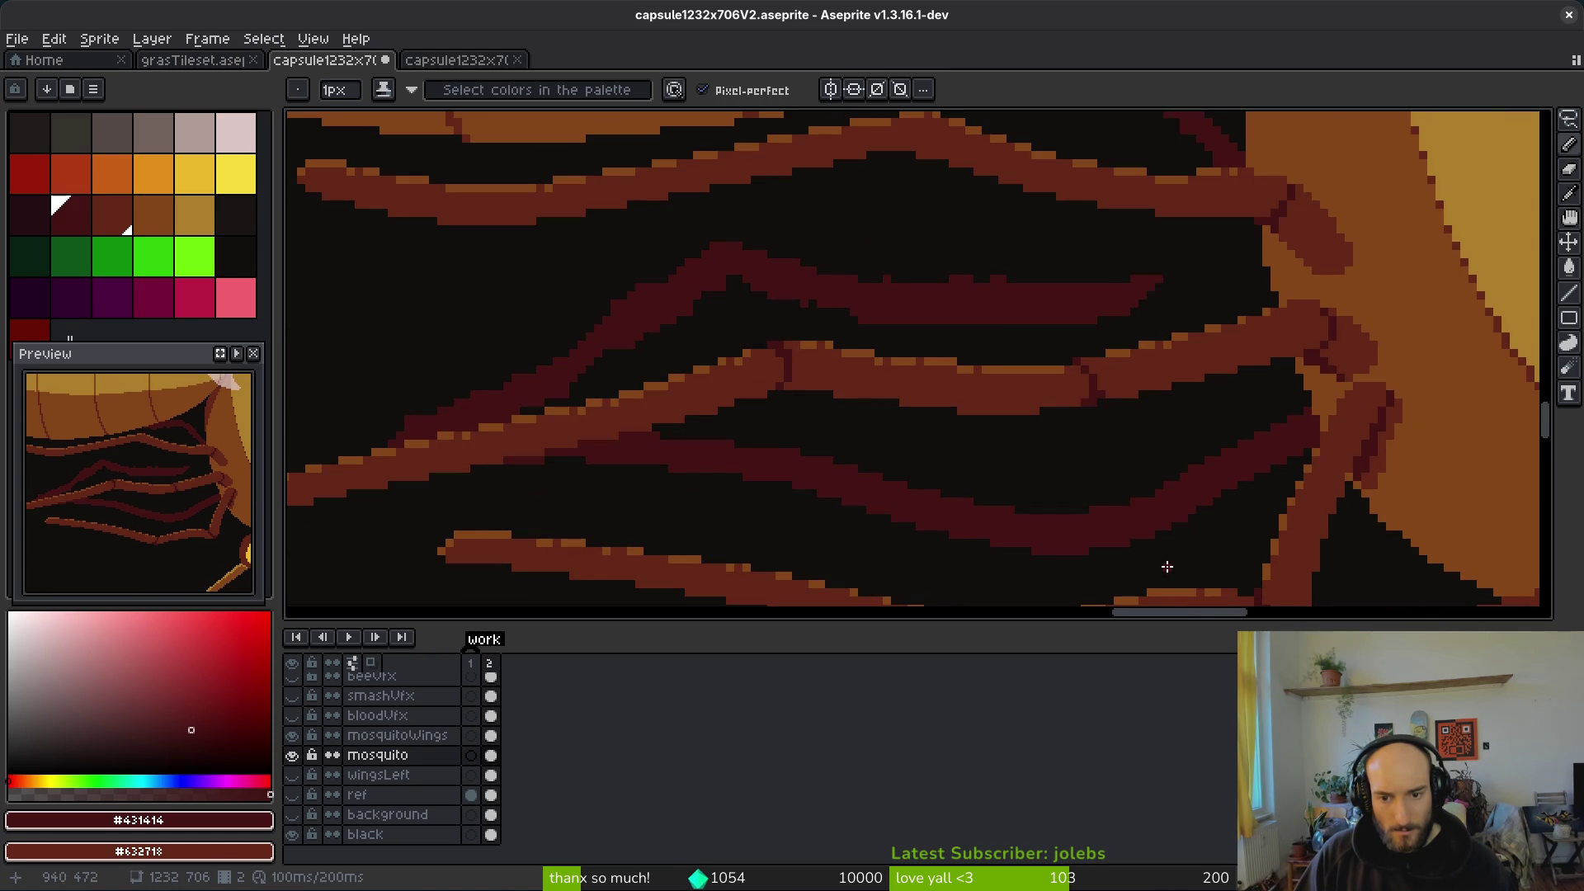
pyautogui.hotkey('ctrl', 's')
# Step: Erase the stray dark-red pixels under the leg and save capsule1232x706V2.aseprite again
pyautogui.scroll(4, 1090, 462)
pyautogui.press('e')
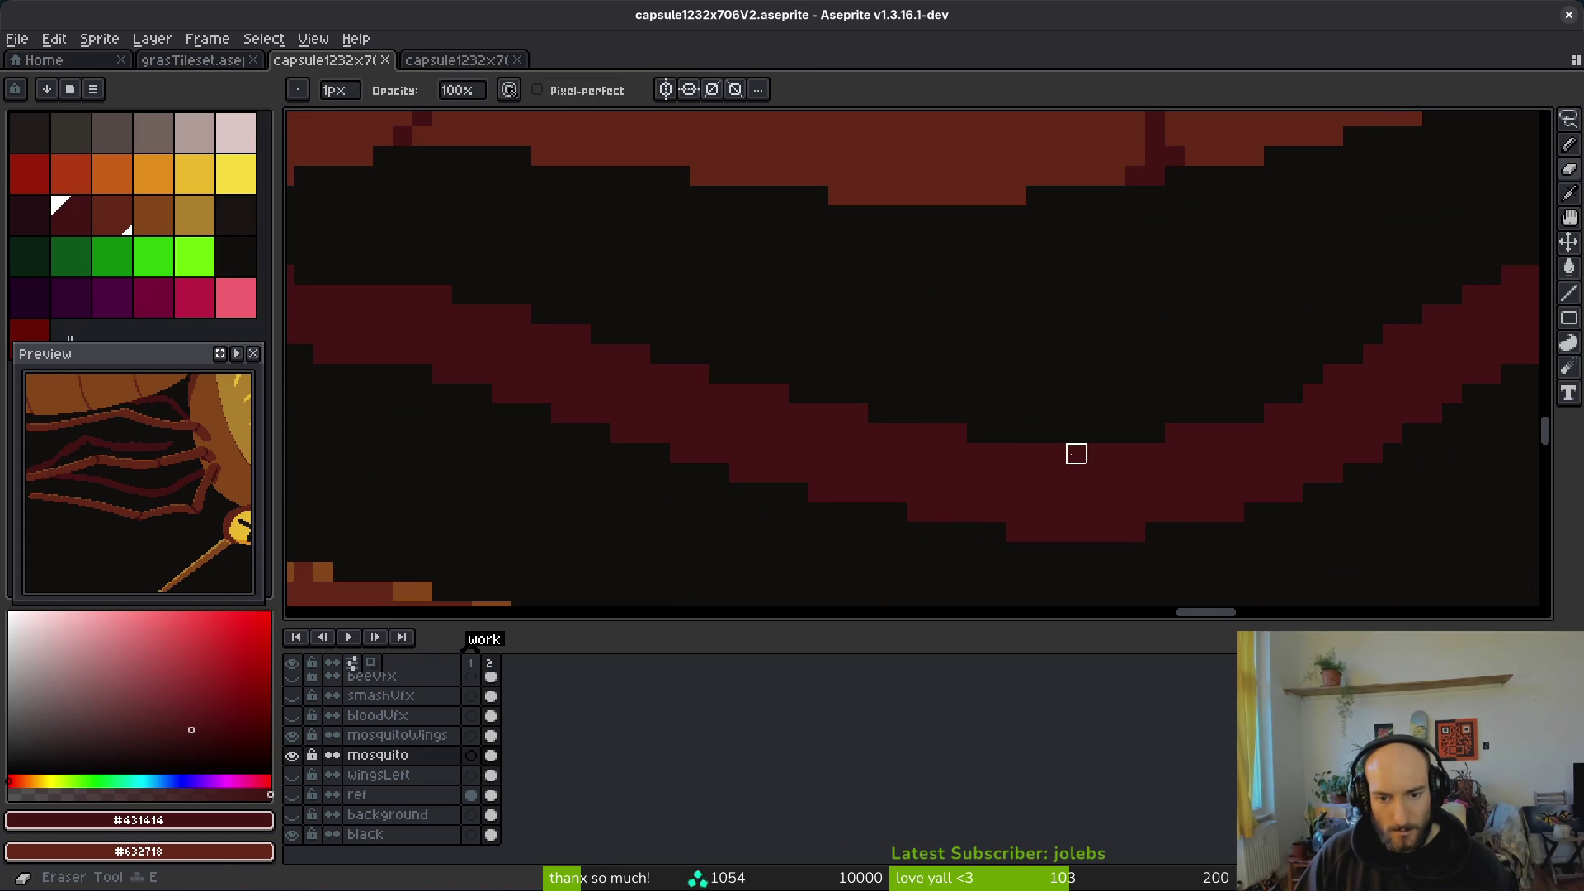
pyautogui.scroll(-3, 1054, 509)
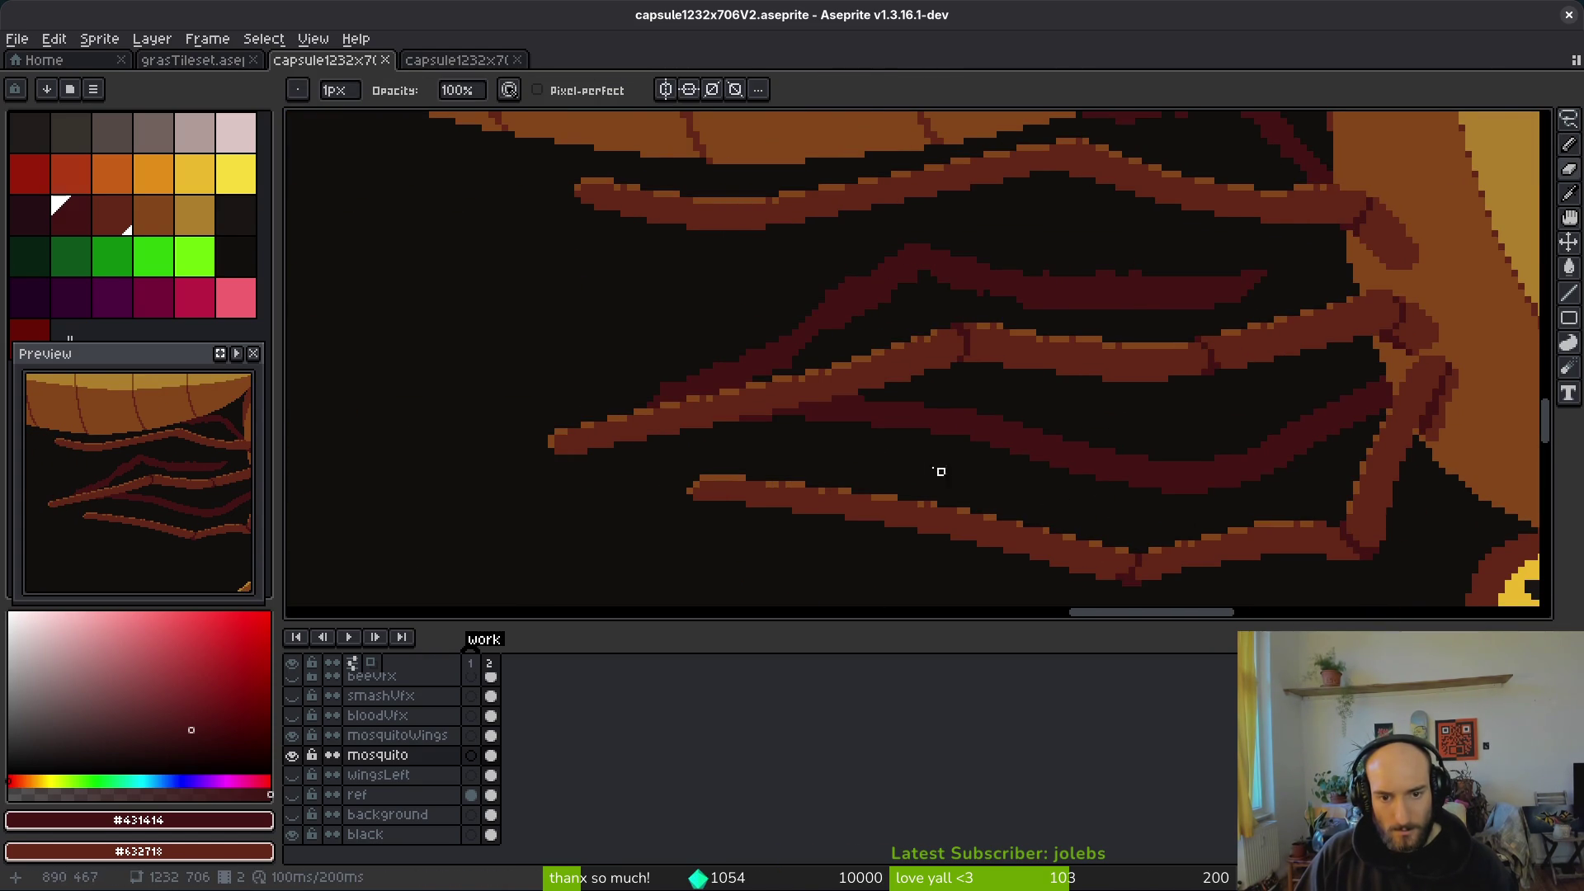
pyautogui.scroll(3, 967, 478)
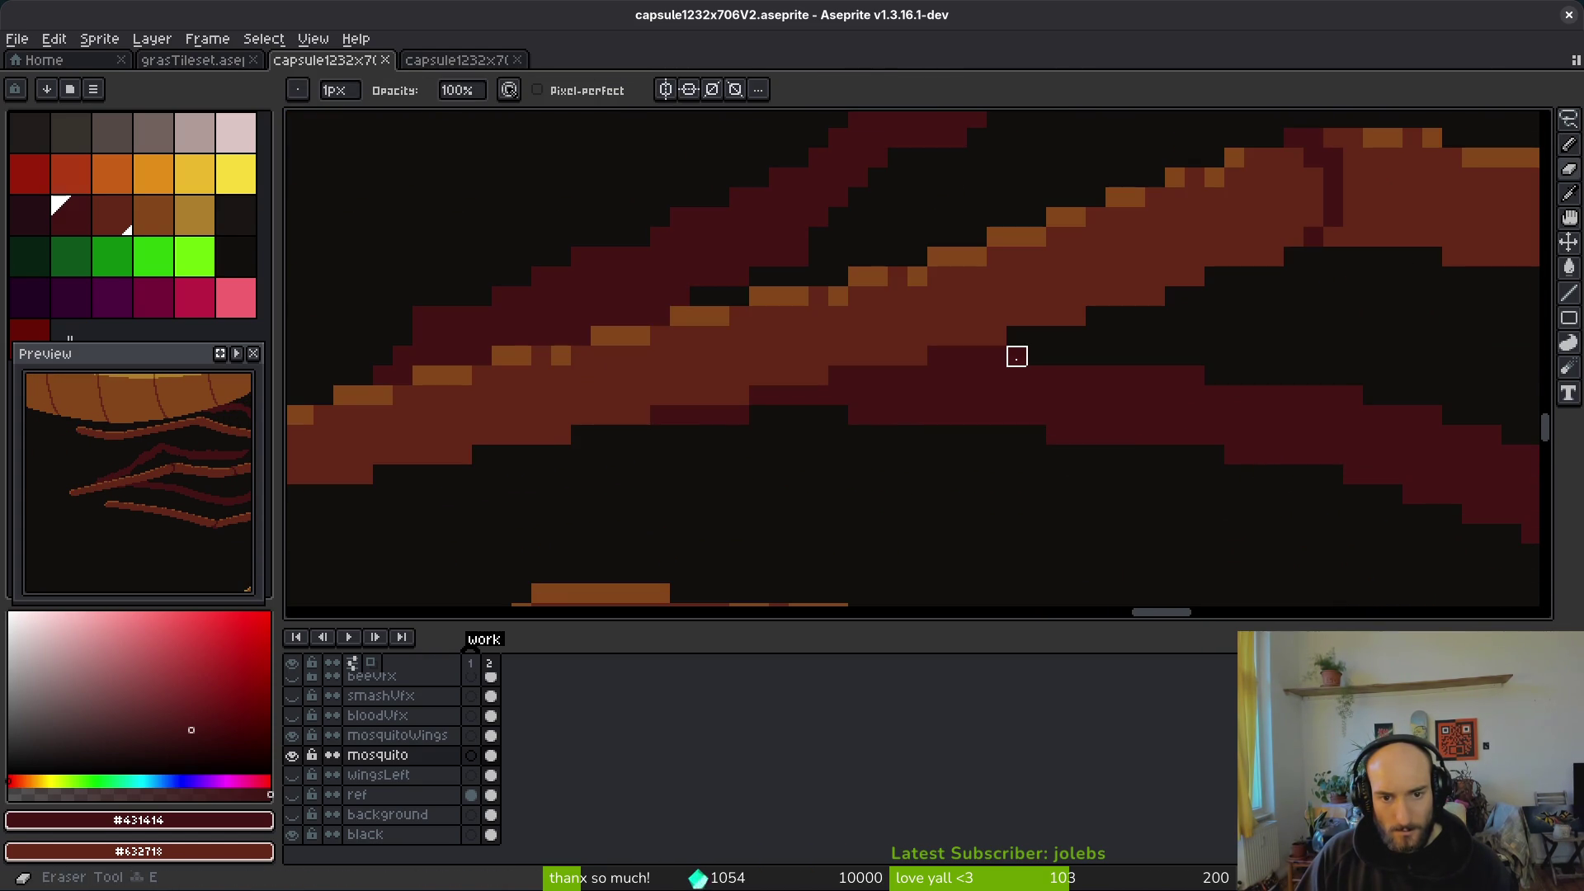
pyautogui.press('b')
pyautogui.press('e')
pyautogui.moveTo(658, 414); pyautogui.dragTo(740, 413)
pyautogui.press('b')
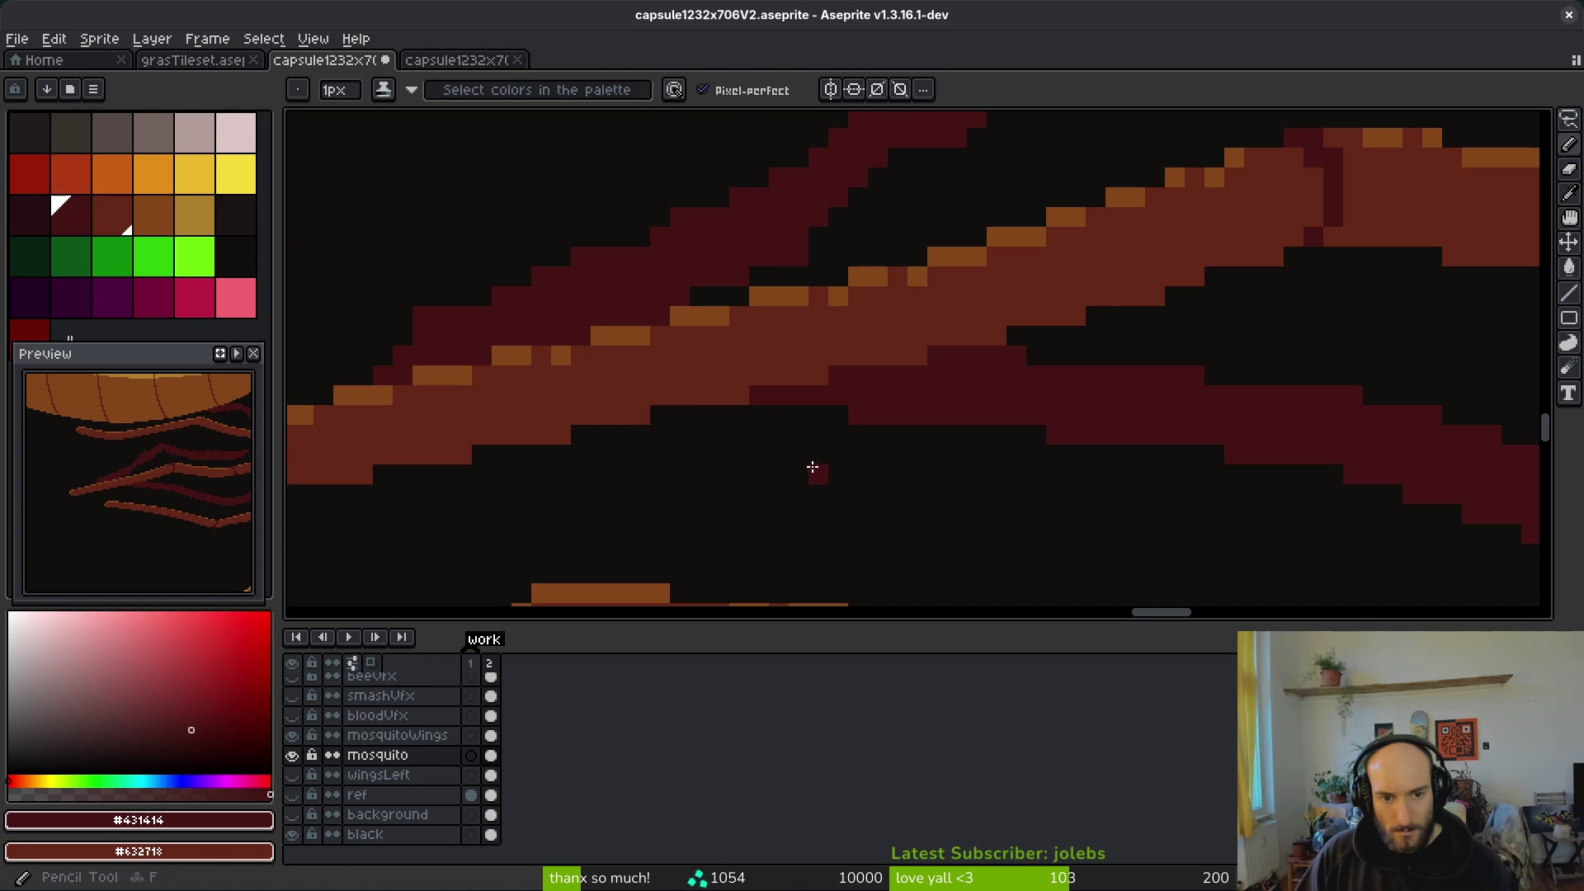
pyautogui.scroll(-3, 812, 466)
pyautogui.scroll(3, 902, 488)
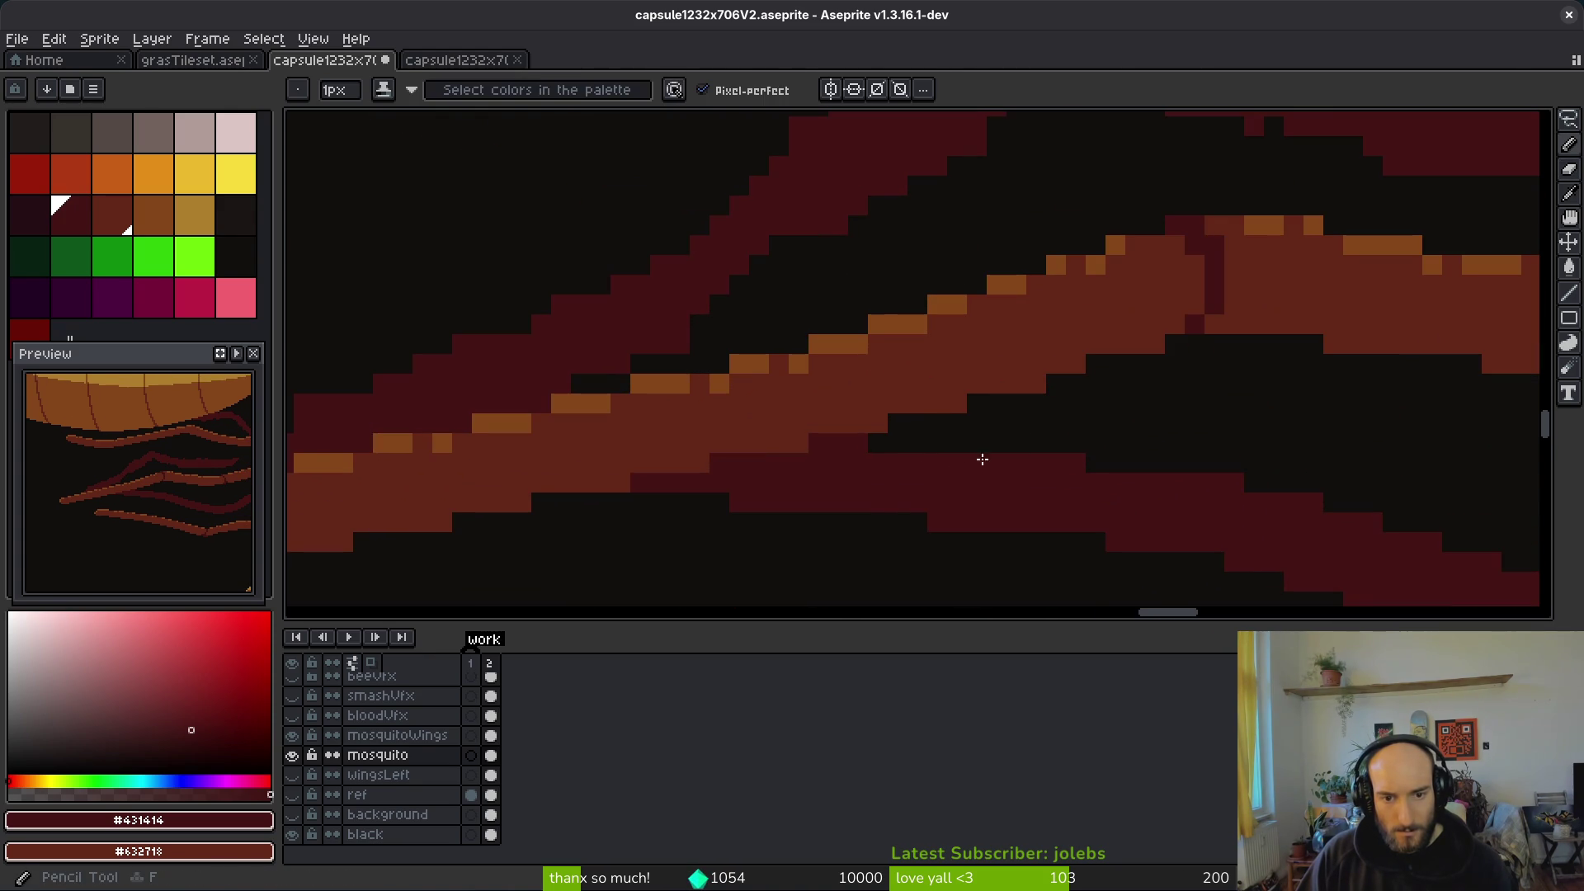
pyautogui.hotkey('ctrl', 's')
pyautogui.scroll(-3, 1064, 503)
pyautogui.scroll(-2, 1070, 533)
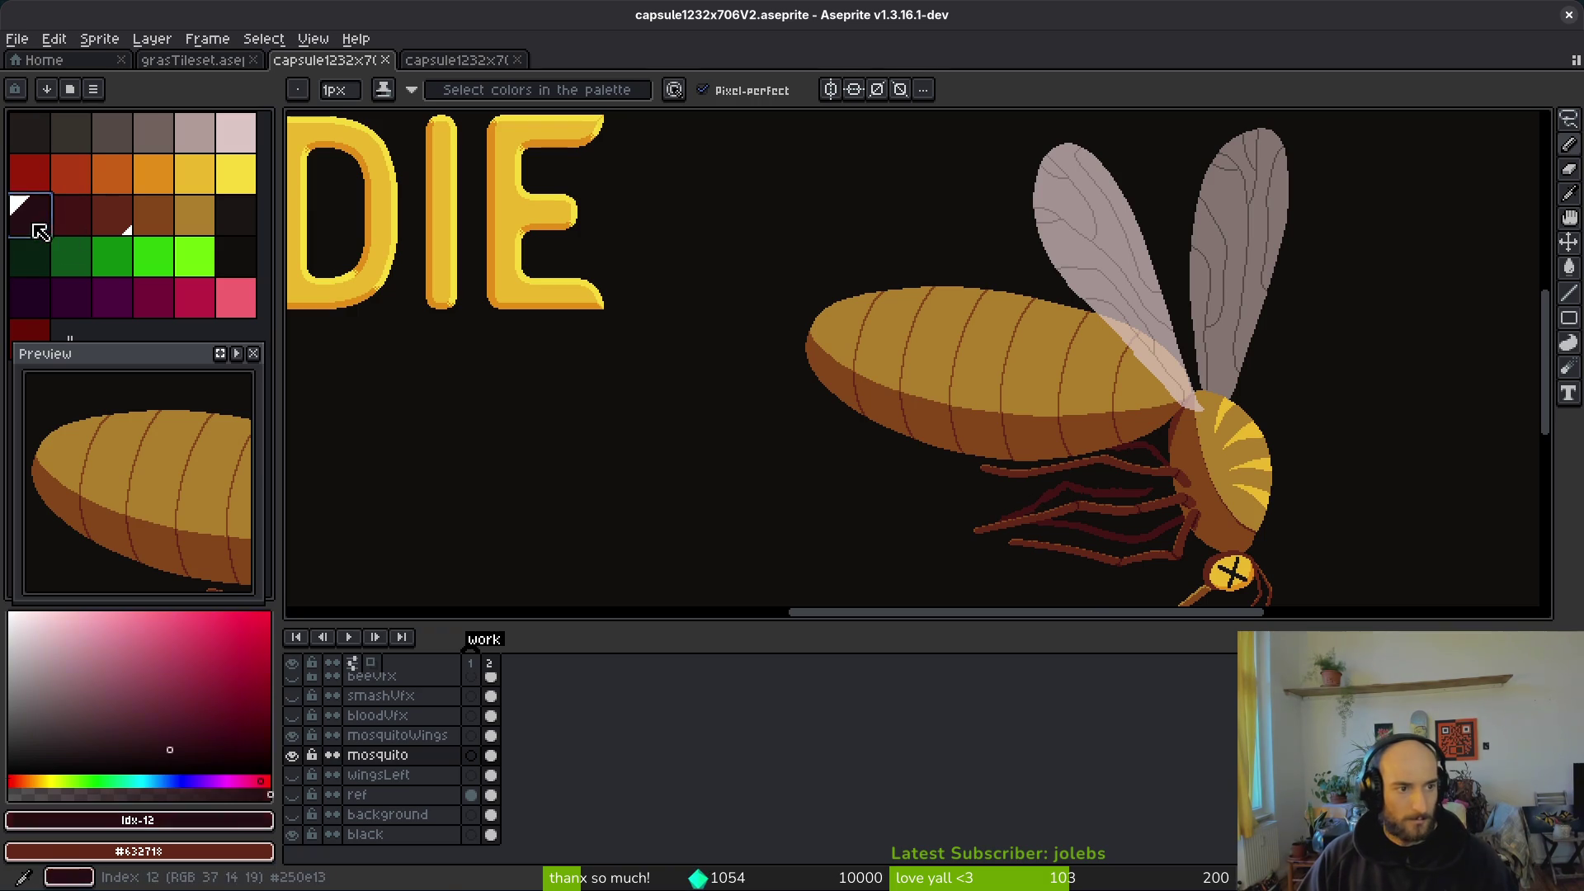
# Step: Try a darkest-red stroke along the back leg, then undo it
pyautogui.click(41, 232)
pyautogui.scroll(5, 1113, 538)
pyautogui.moveTo(821, 471)
pyautogui.mouseDown()
pyautogui.moveTo(578, 504)
pyautogui.moveTo(743, 463)
pyautogui.moveTo(725, 452)
pyautogui.mouseUp()
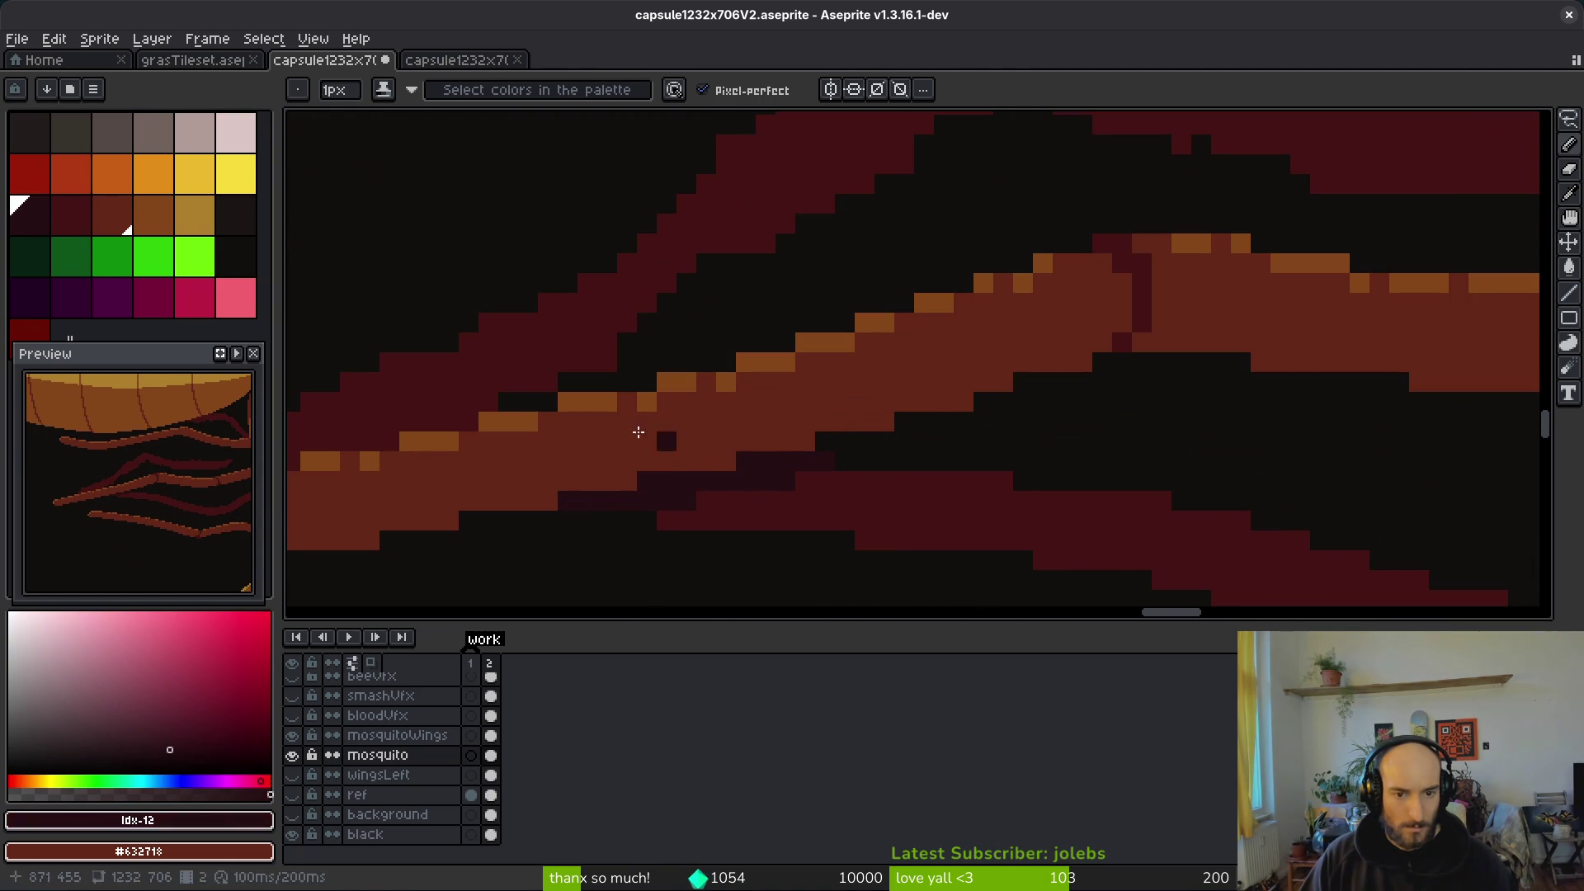
pyautogui.click(70, 215)
pyautogui.scroll(-4, 716, 486)
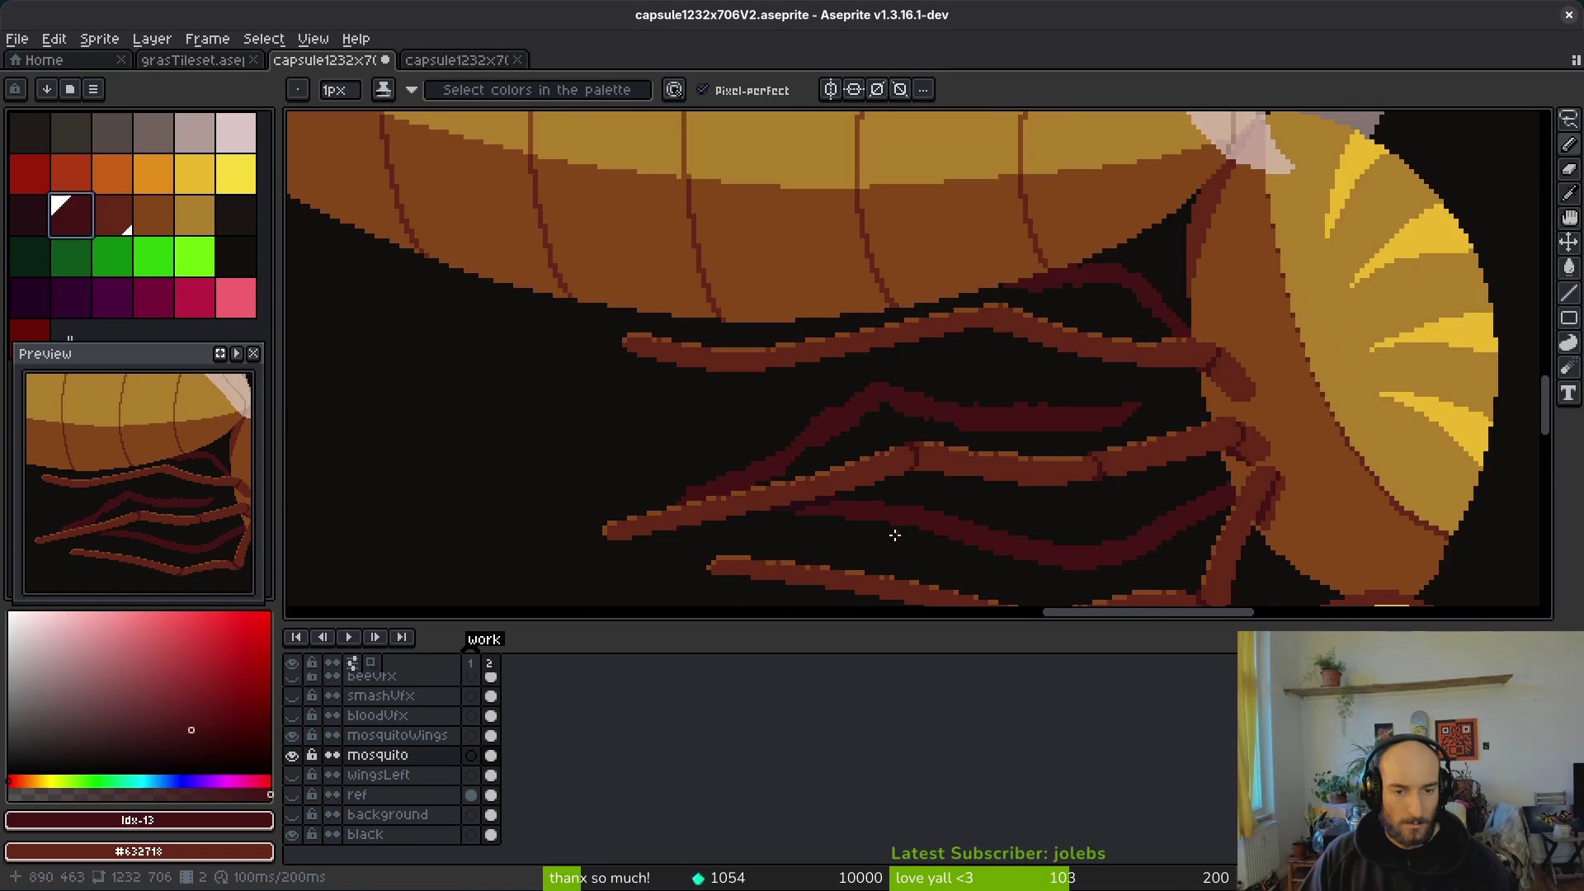
pyautogui.scroll(-2, 944, 569)
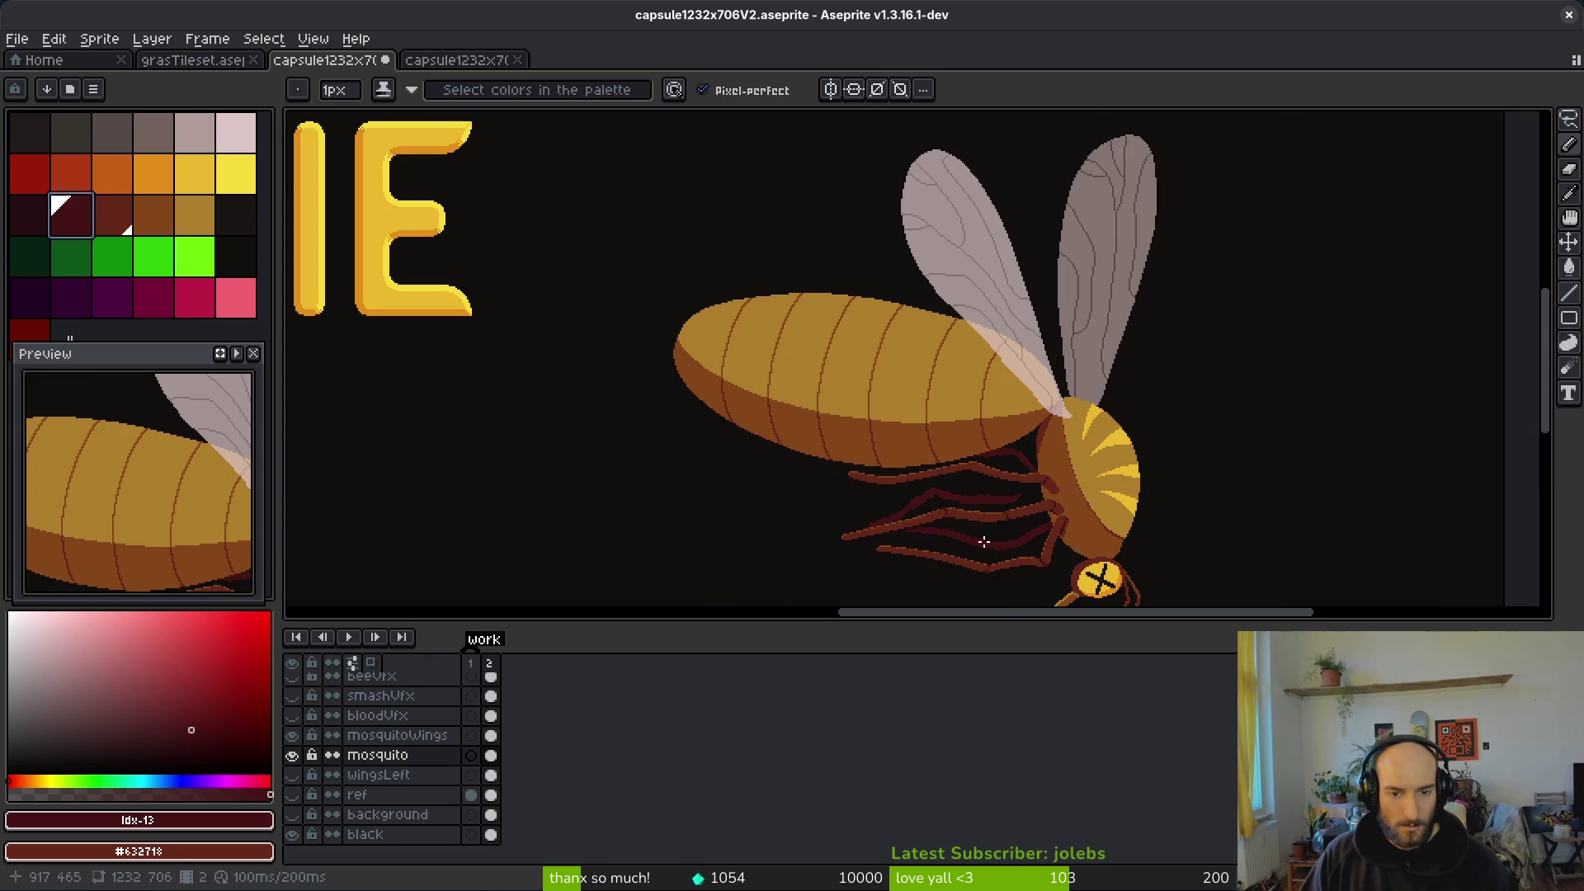
pyautogui.hotkey('ctrl', 'z')
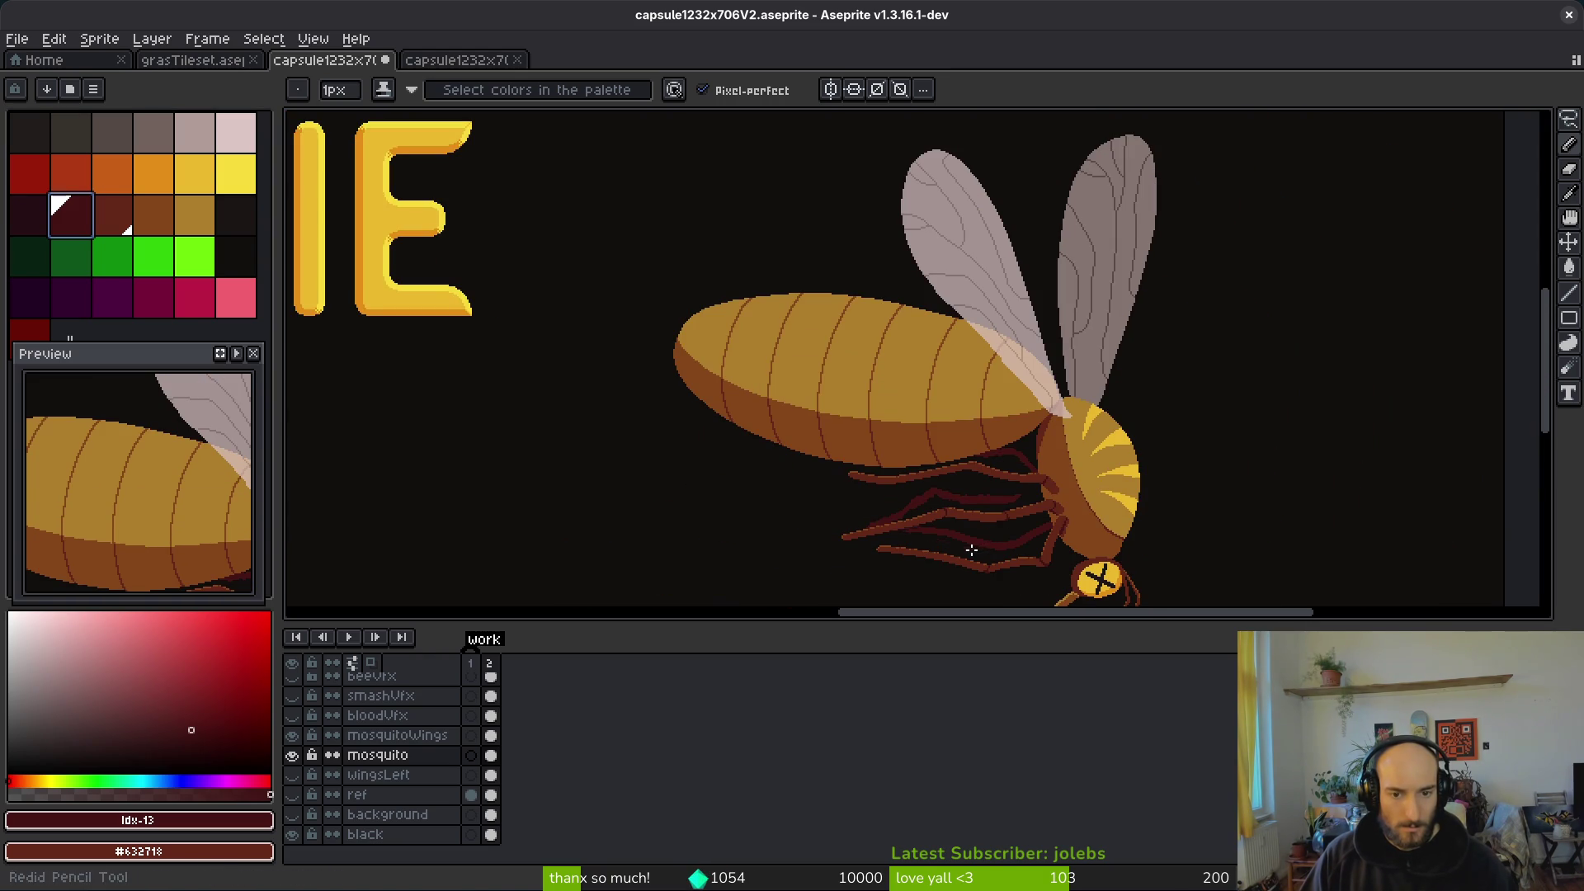
# Step: Sample the dark-red leg colour from the canvas and save the sprite
pyautogui.scroll(5, 922, 530)
pyautogui.scroll(3, 848, 505)
pyautogui.keyDown('alt'); pyautogui.click(834, 505); pyautogui.keyUp('alt')
pyautogui.scroll(-3, 997, 453)
pyautogui.scroll(-3, 1085, 541)
pyautogui.hotkey('ctrl', 's')
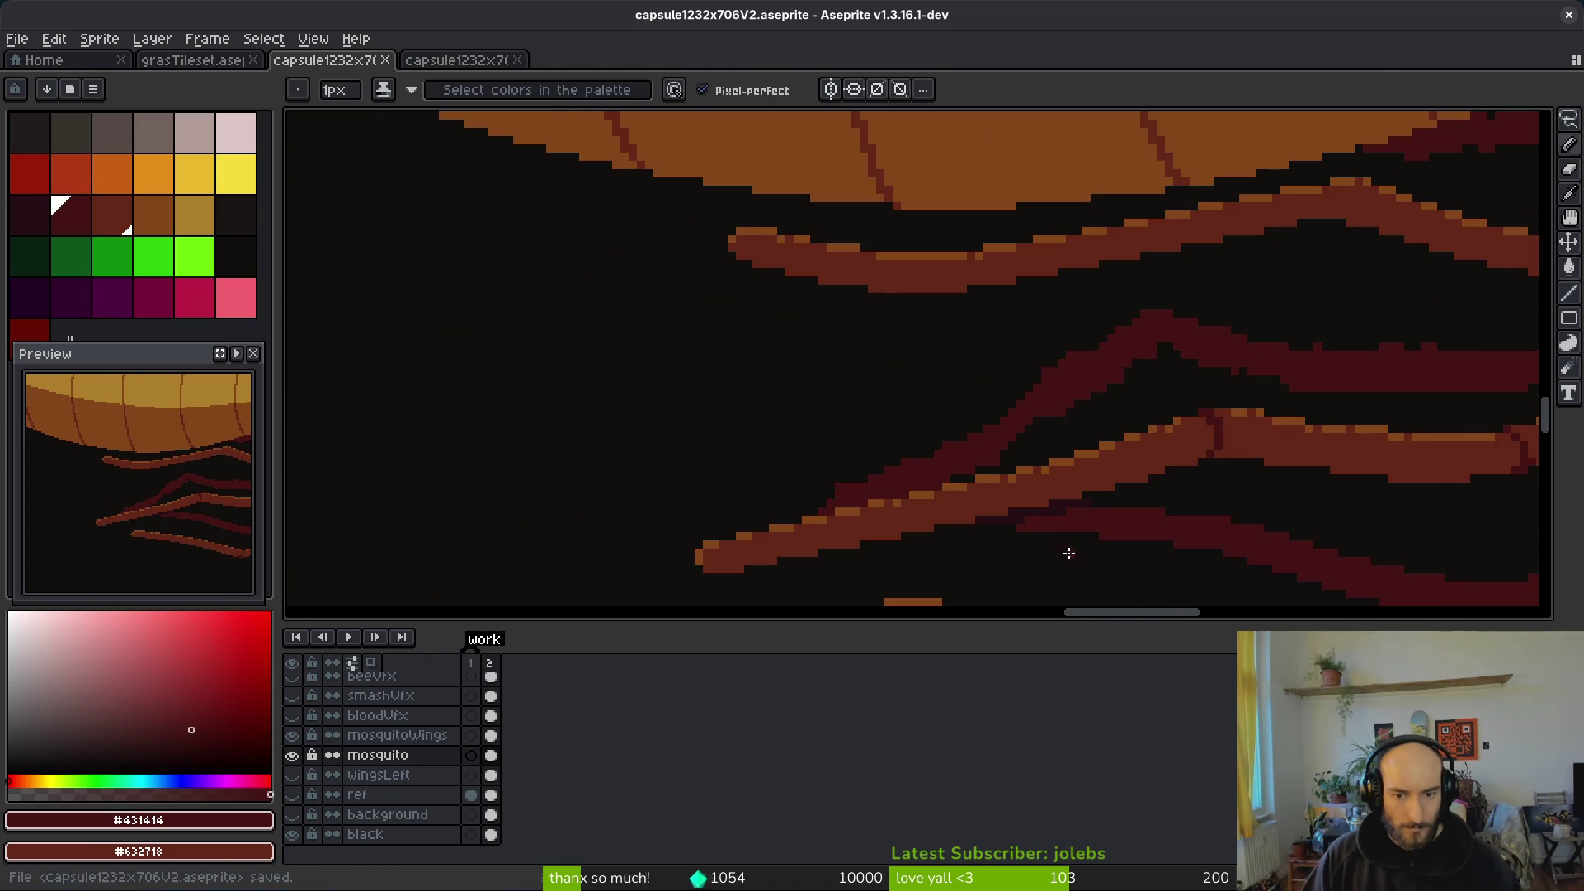
# Step: Paint darkest-red pixels where the back leg joins the mosquito's body
pyautogui.scroll(3, 1015, 516)
pyautogui.scroll(-2, 1055, 492)
pyautogui.scroll(-3, 1054, 492)
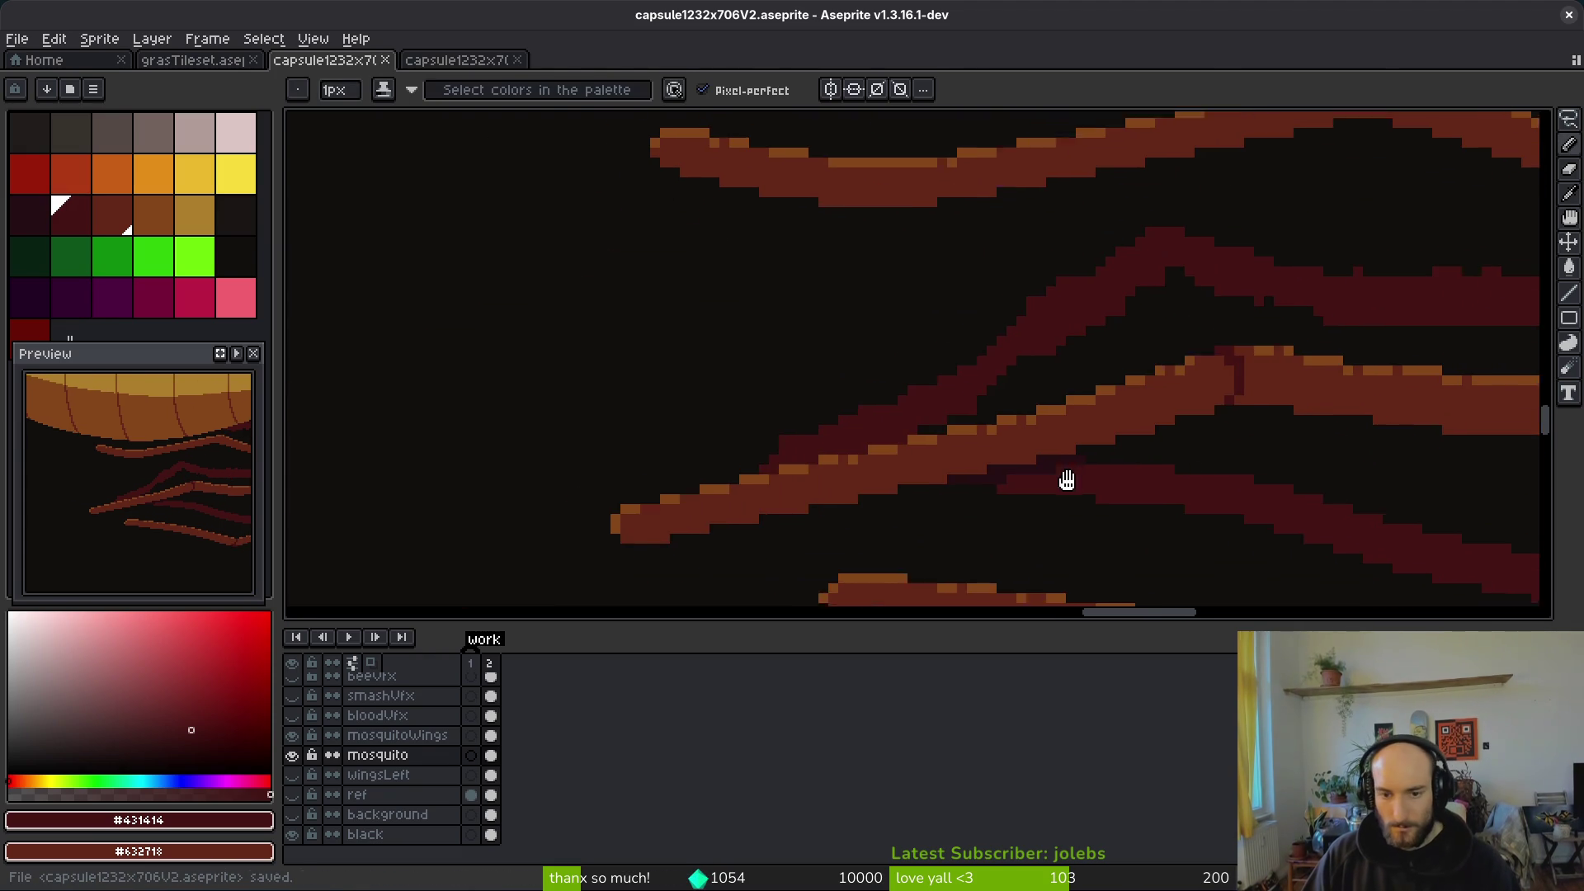
pyautogui.scroll(2, 928, 433)
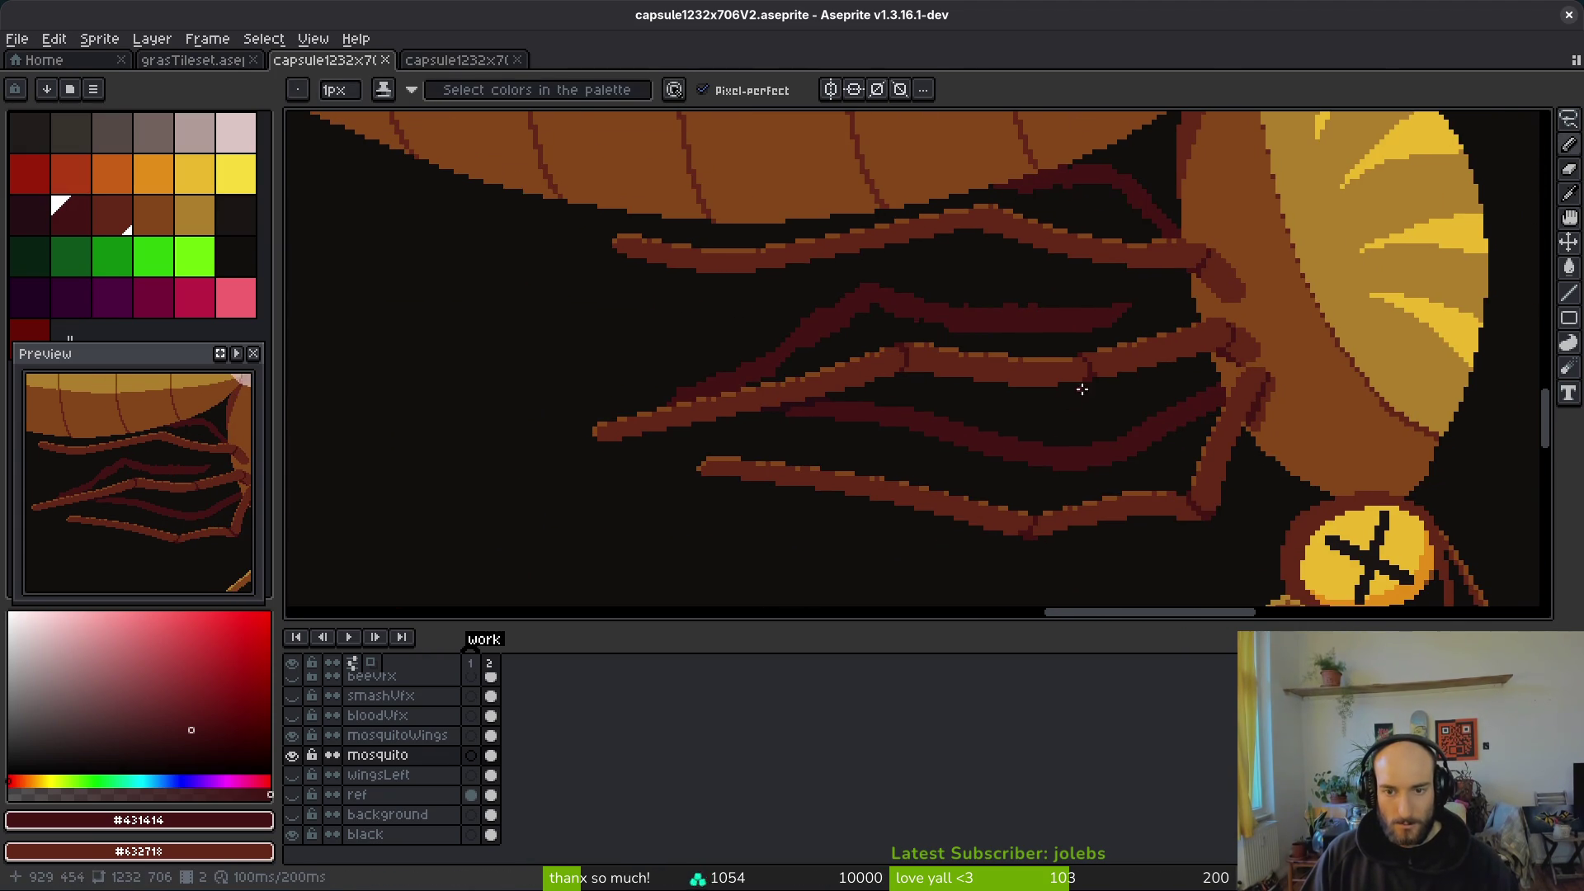
pyautogui.scroll(-2, 1054, 425)
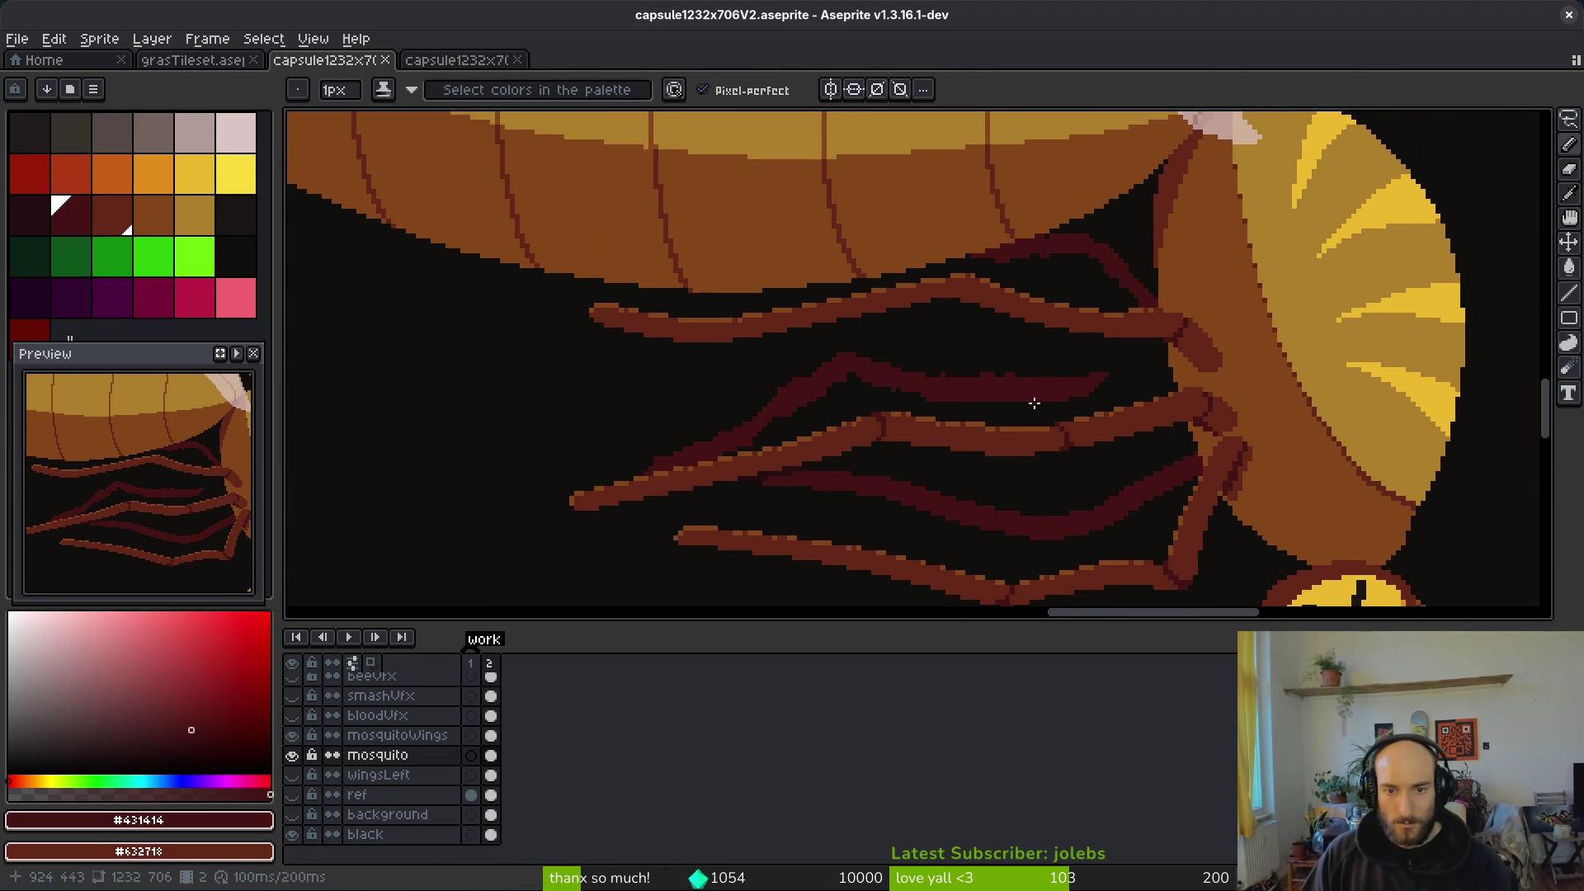
pyautogui.scroll(2, 1164, 459)
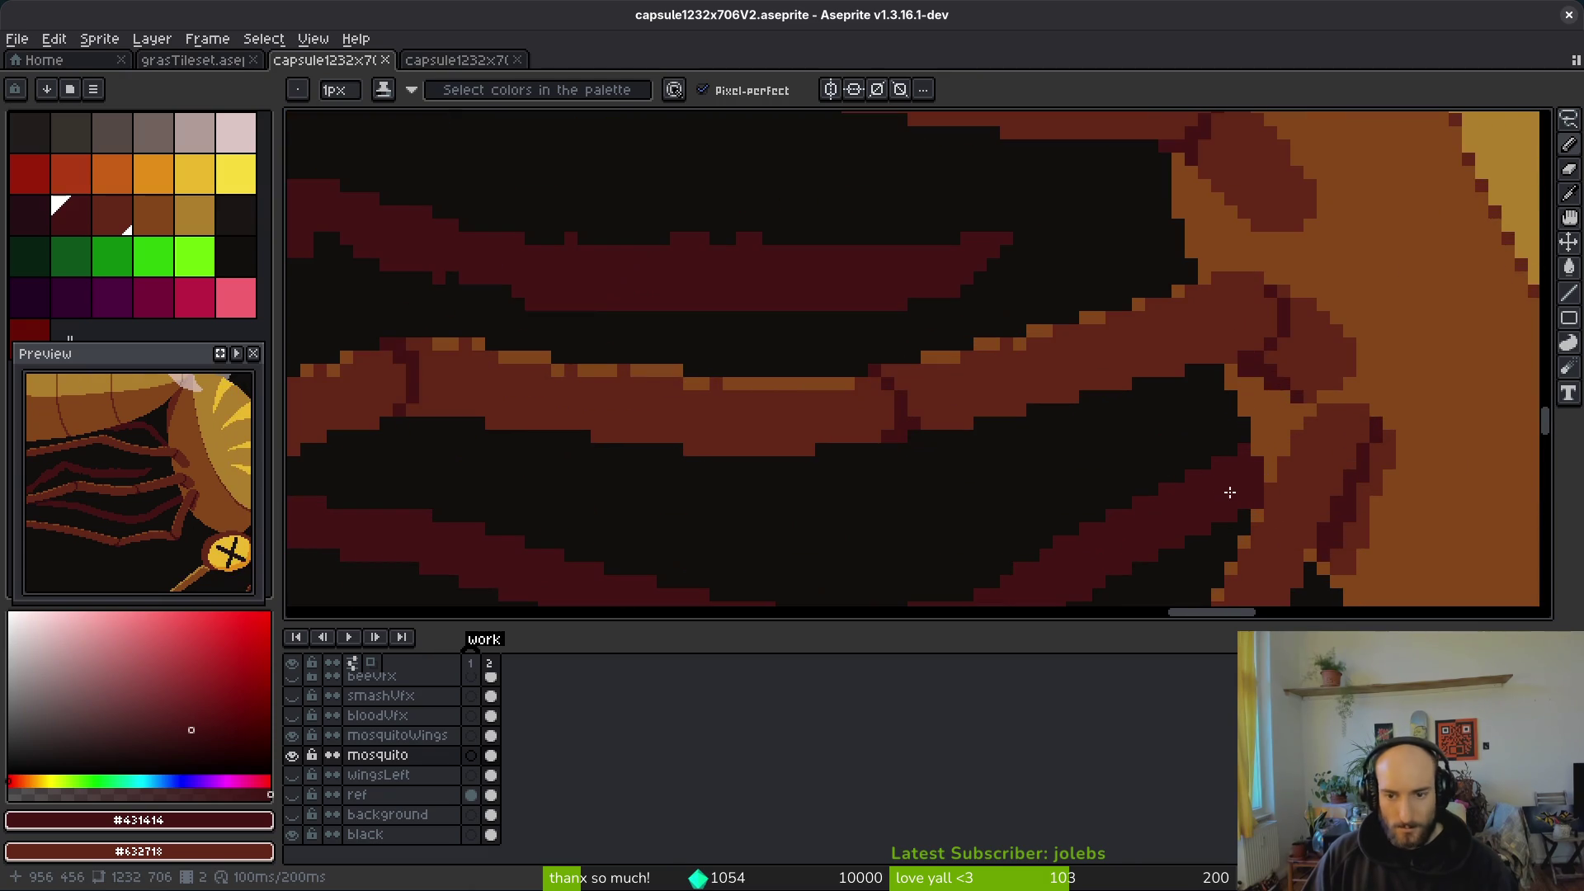
pyautogui.moveTo(1121, 498); pyautogui.dragTo(1040, 429)
pyautogui.click(30, 216)
pyautogui.scroll(3, 1005, 386)
pyautogui.moveTo(1415, 448)
pyautogui.mouseDown()
pyautogui.moveTo(1453, 471)
pyautogui.moveTo(1485, 460)
pyautogui.moveTo(1457, 372)
pyautogui.mouseUp()
pyautogui.scroll(-5, 1238, 413)
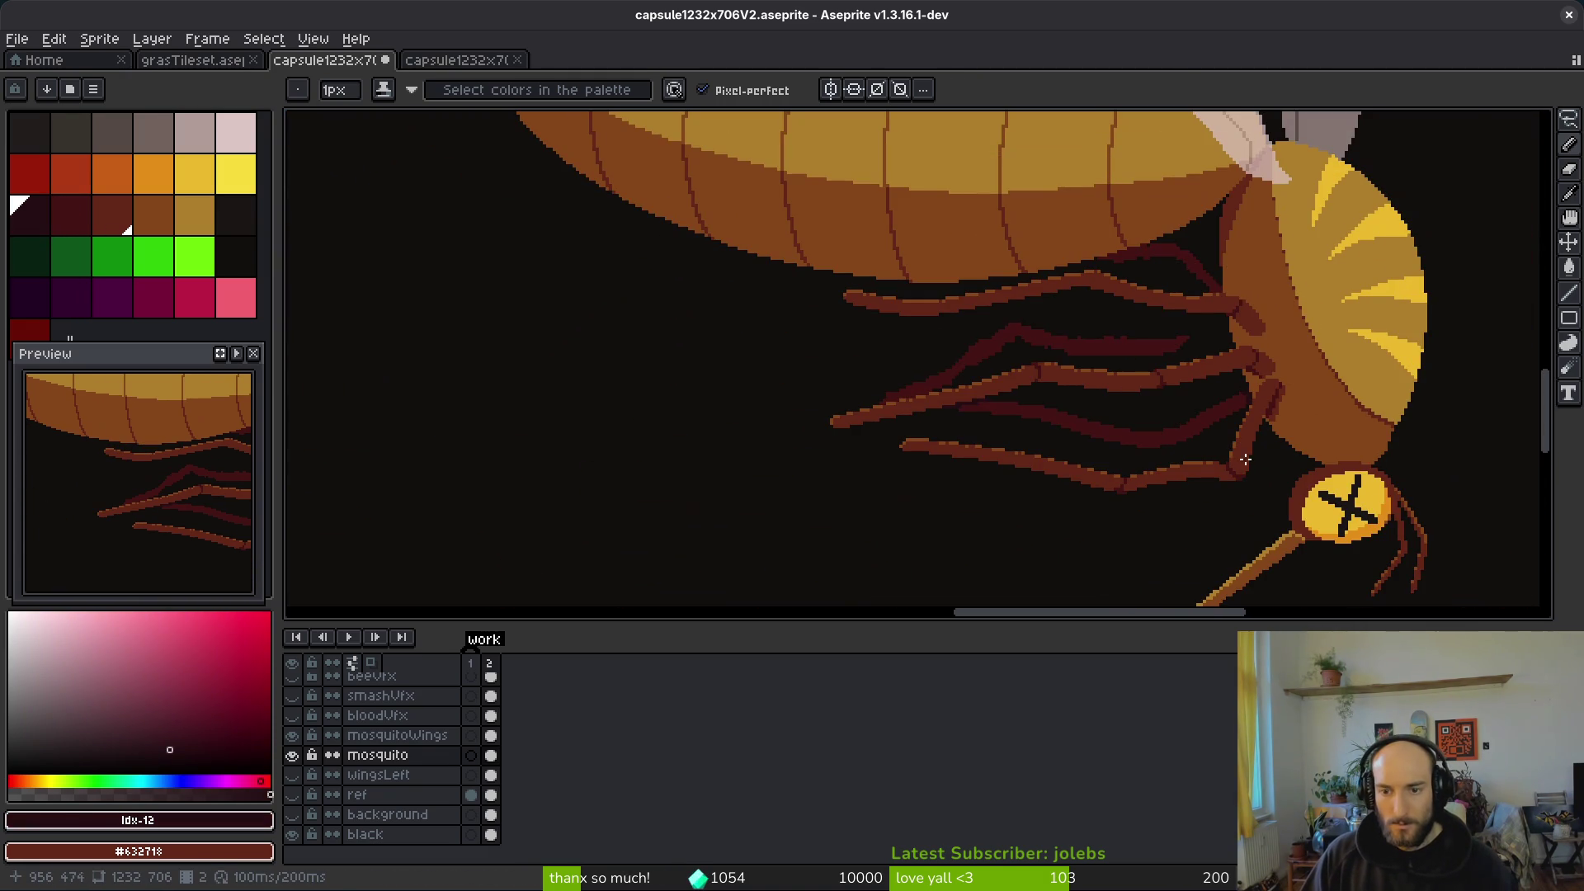
# Step: Sample the dark-red leg colour and draw a short dark-red line on the back leg
pyautogui.scroll(3, 1240, 377)
pyautogui.keyDown('alt'); pyautogui.click(1081, 312); pyautogui.keyUp('alt')
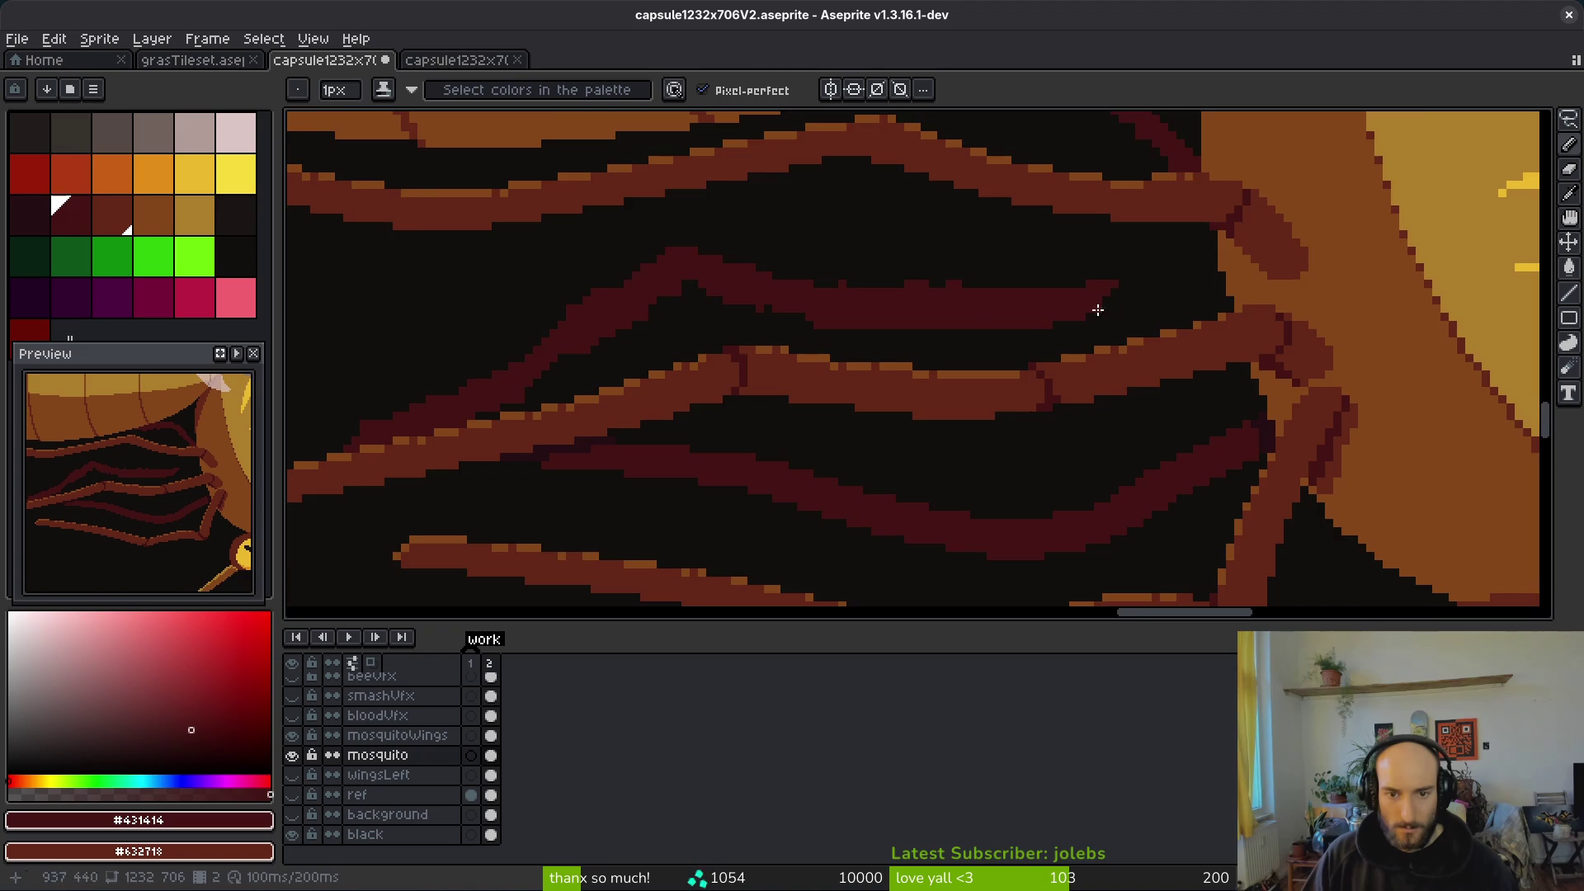
pyautogui.scroll(2, 1142, 343)
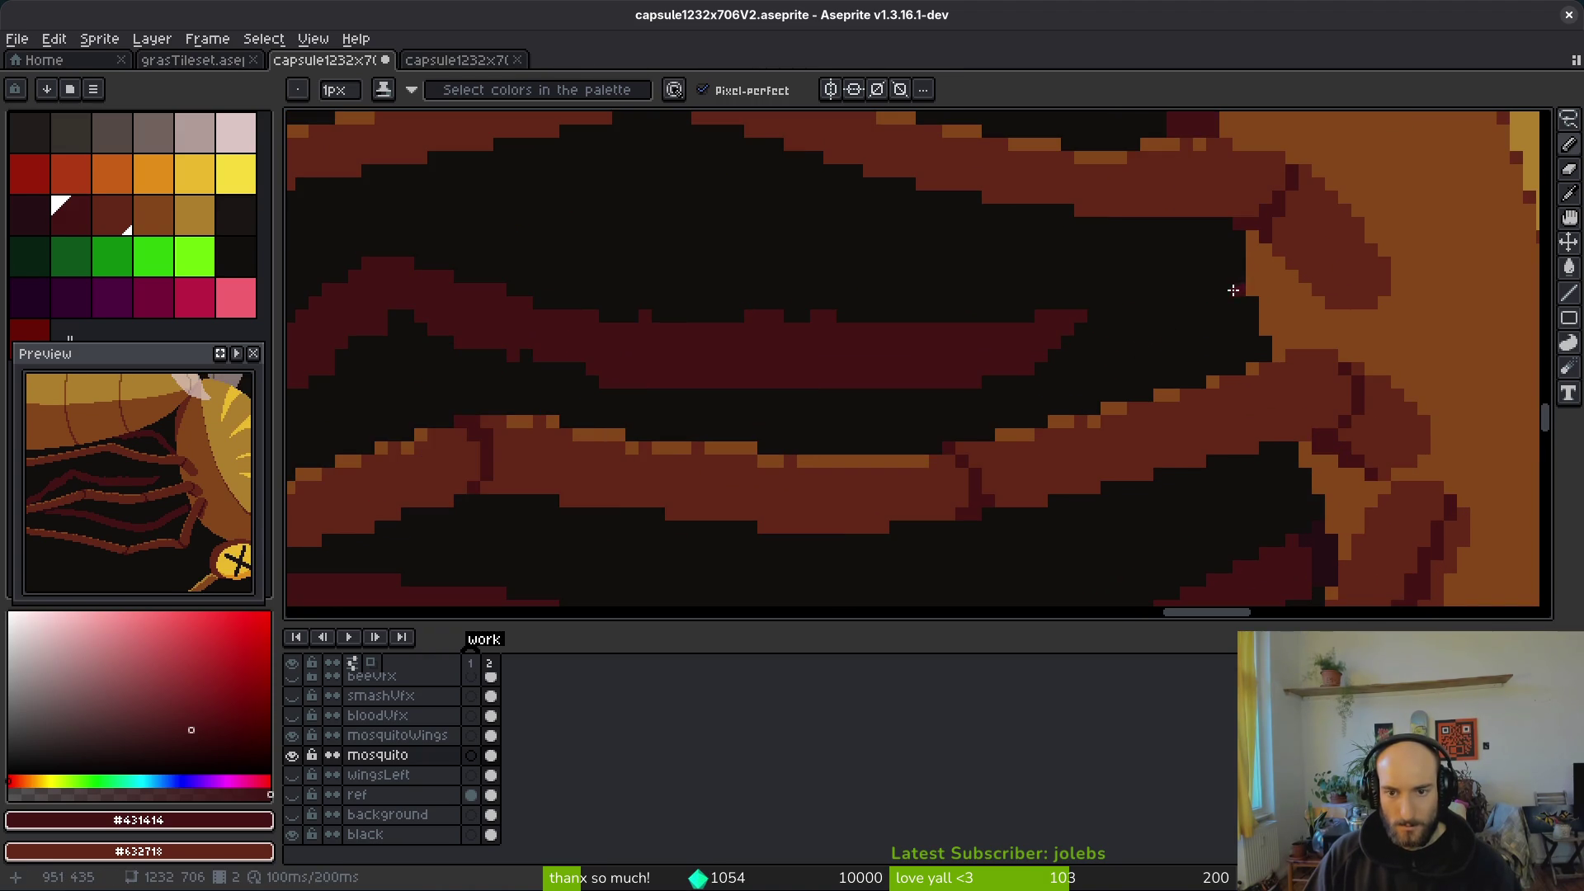
pyautogui.scroll(-2, 1239, 302)
pyautogui.scroll(2, 1196, 322)
pyautogui.moveTo(1087, 355)
pyautogui.mouseDown()
pyautogui.moveTo(1295, 349)
pyautogui.moveTo(1255, 354)
pyautogui.moveTo(1267, 368)
pyautogui.moveTo(1097, 363)
pyautogui.mouseUp()
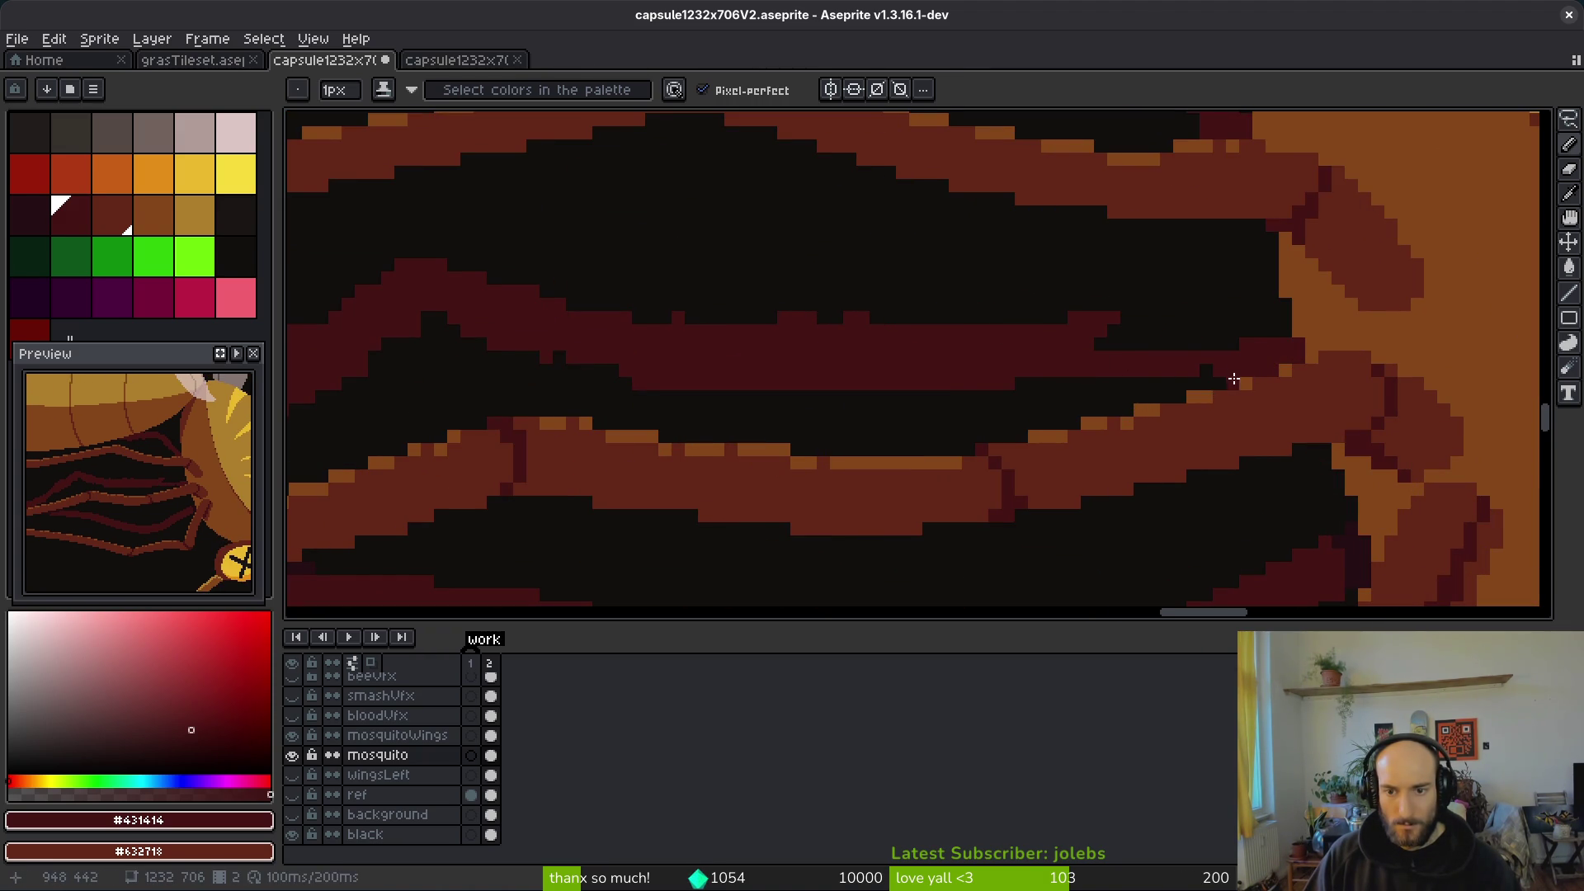
# Step: Paint a row of dark-red pixels along the back leg
pyautogui.keyDown('alt'); pyautogui.click(1201, 396); pyautogui.keyUp('alt')
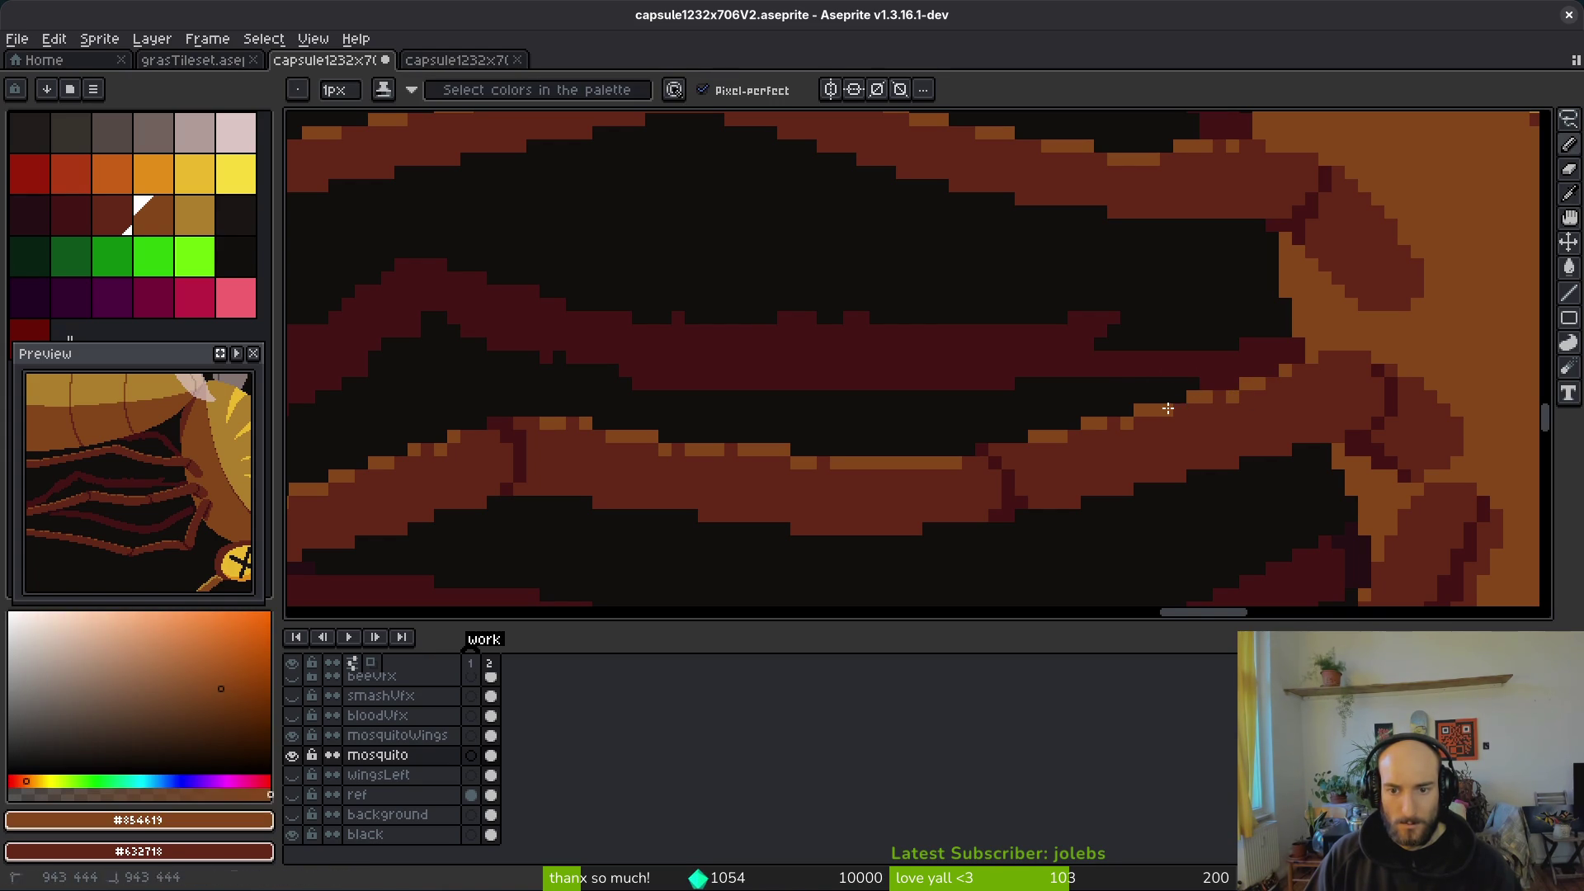
pyautogui.scroll(-2, 1301, 424)
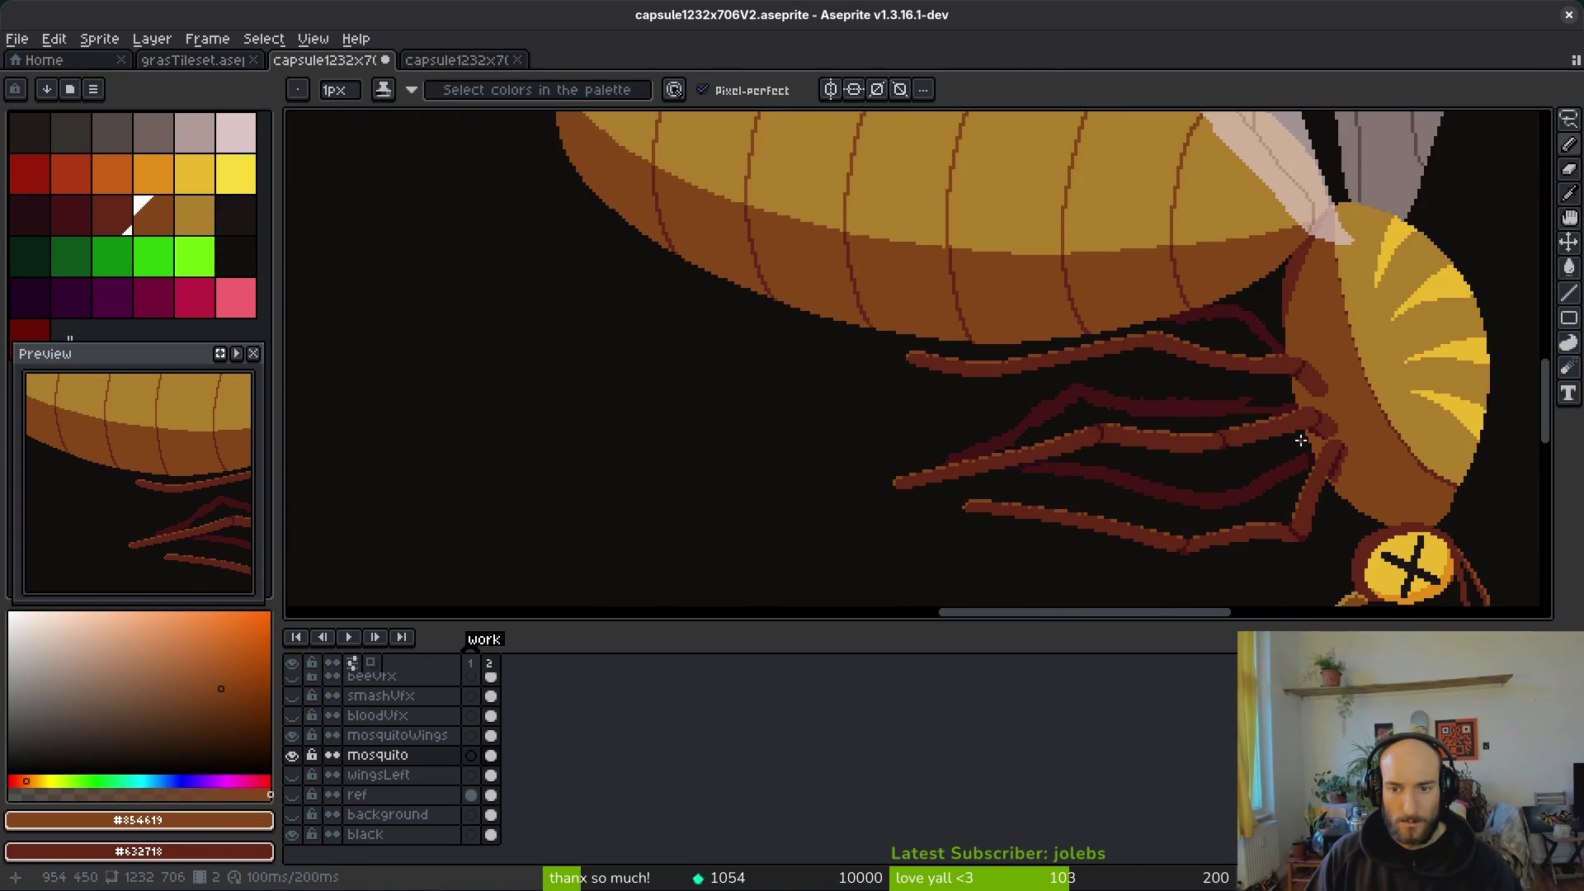
pyautogui.scroll(3, 1302, 441)
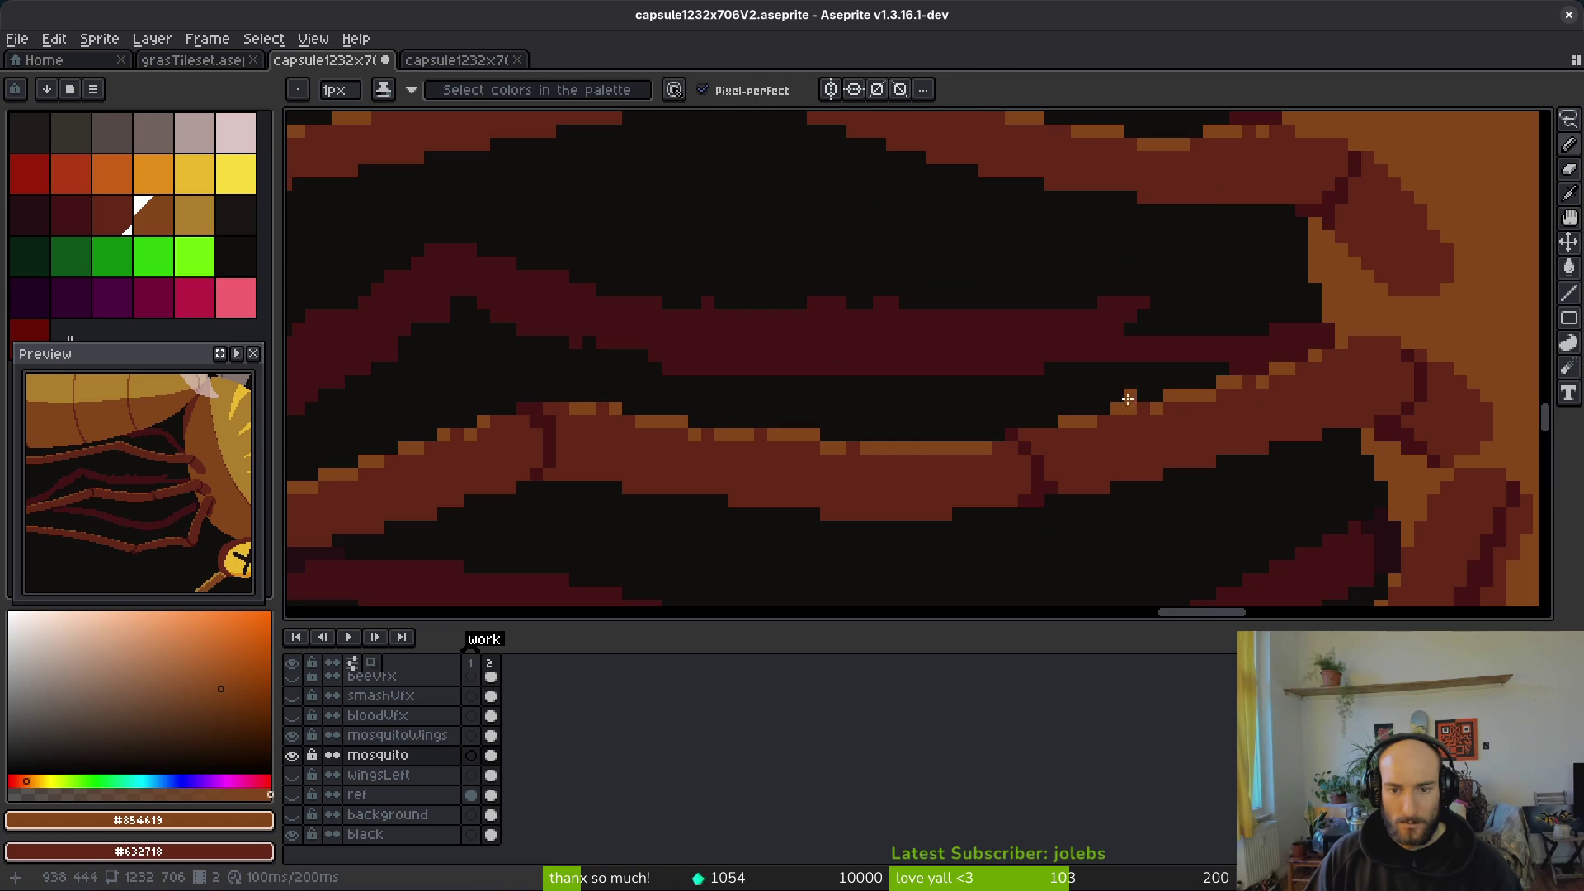
pyautogui.keyDown('alt'); pyautogui.click(1163, 346); pyautogui.keyUp('alt')
pyautogui.moveTo(1145, 368); pyautogui.dragTo(1217, 377)
pyautogui.press('shift')
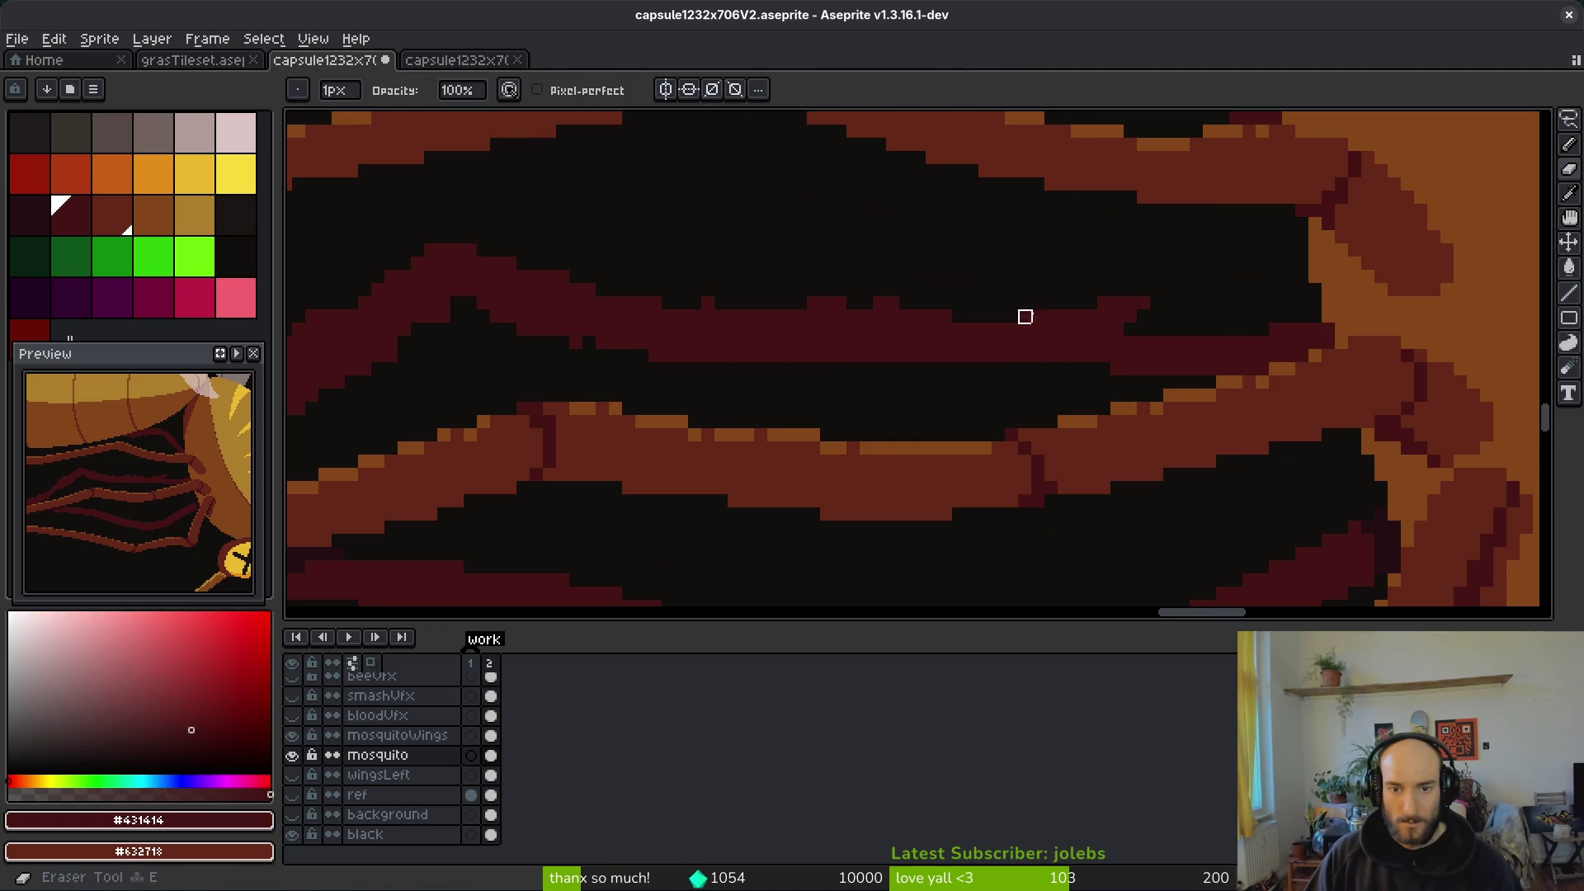
# Step: Erase pixels along the back leg's edge and save the sprite
pyautogui.press('e')
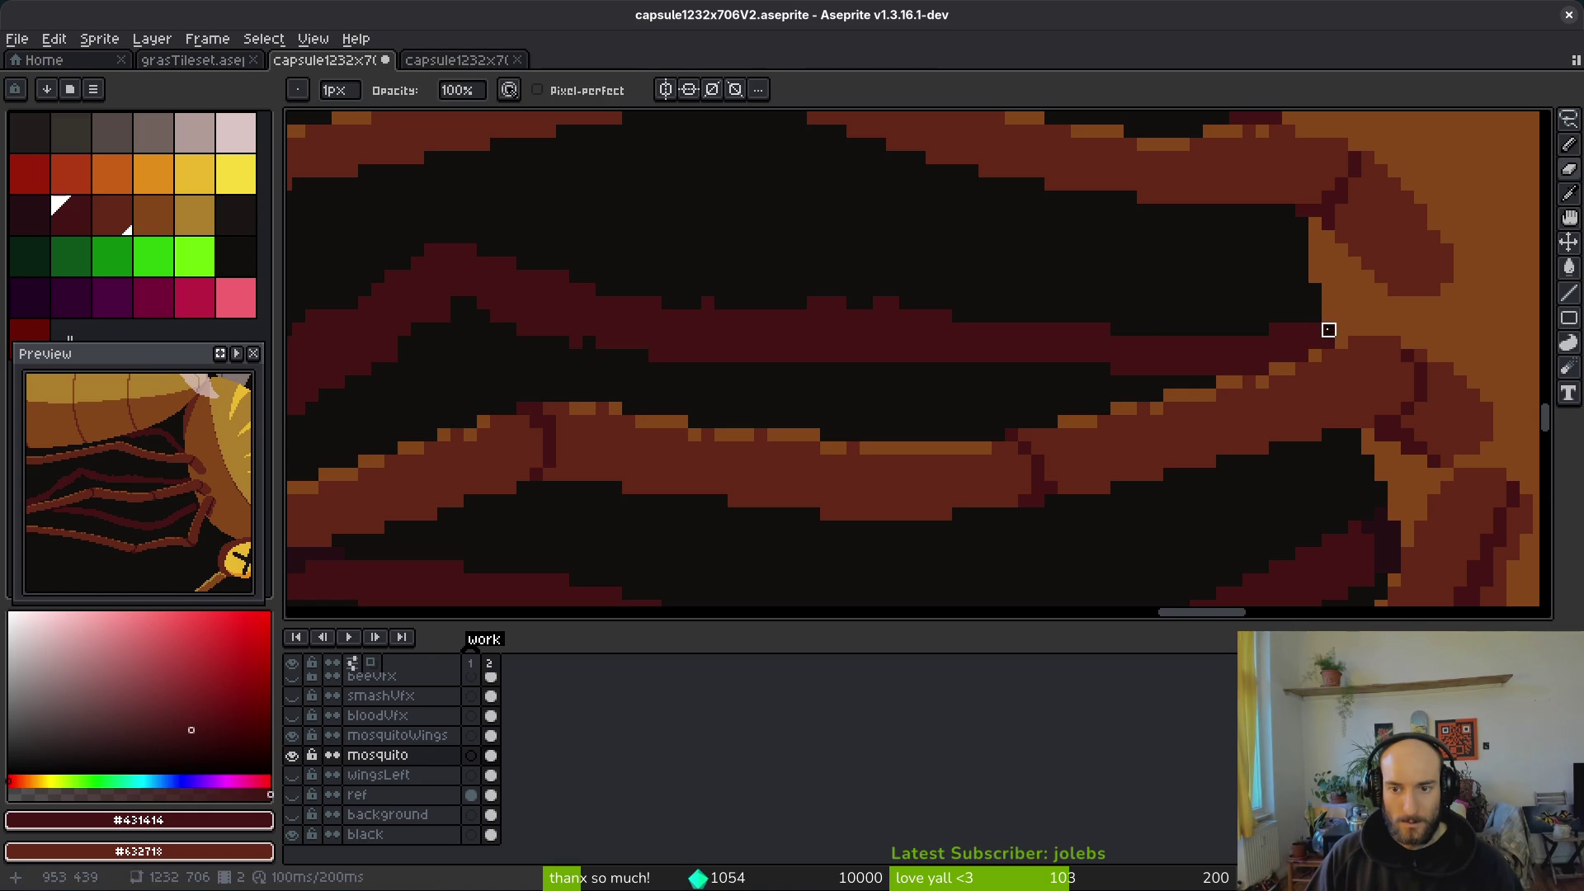
pyautogui.moveTo(1270, 329); pyautogui.dragTo(873, 312)
pyautogui.press('b')
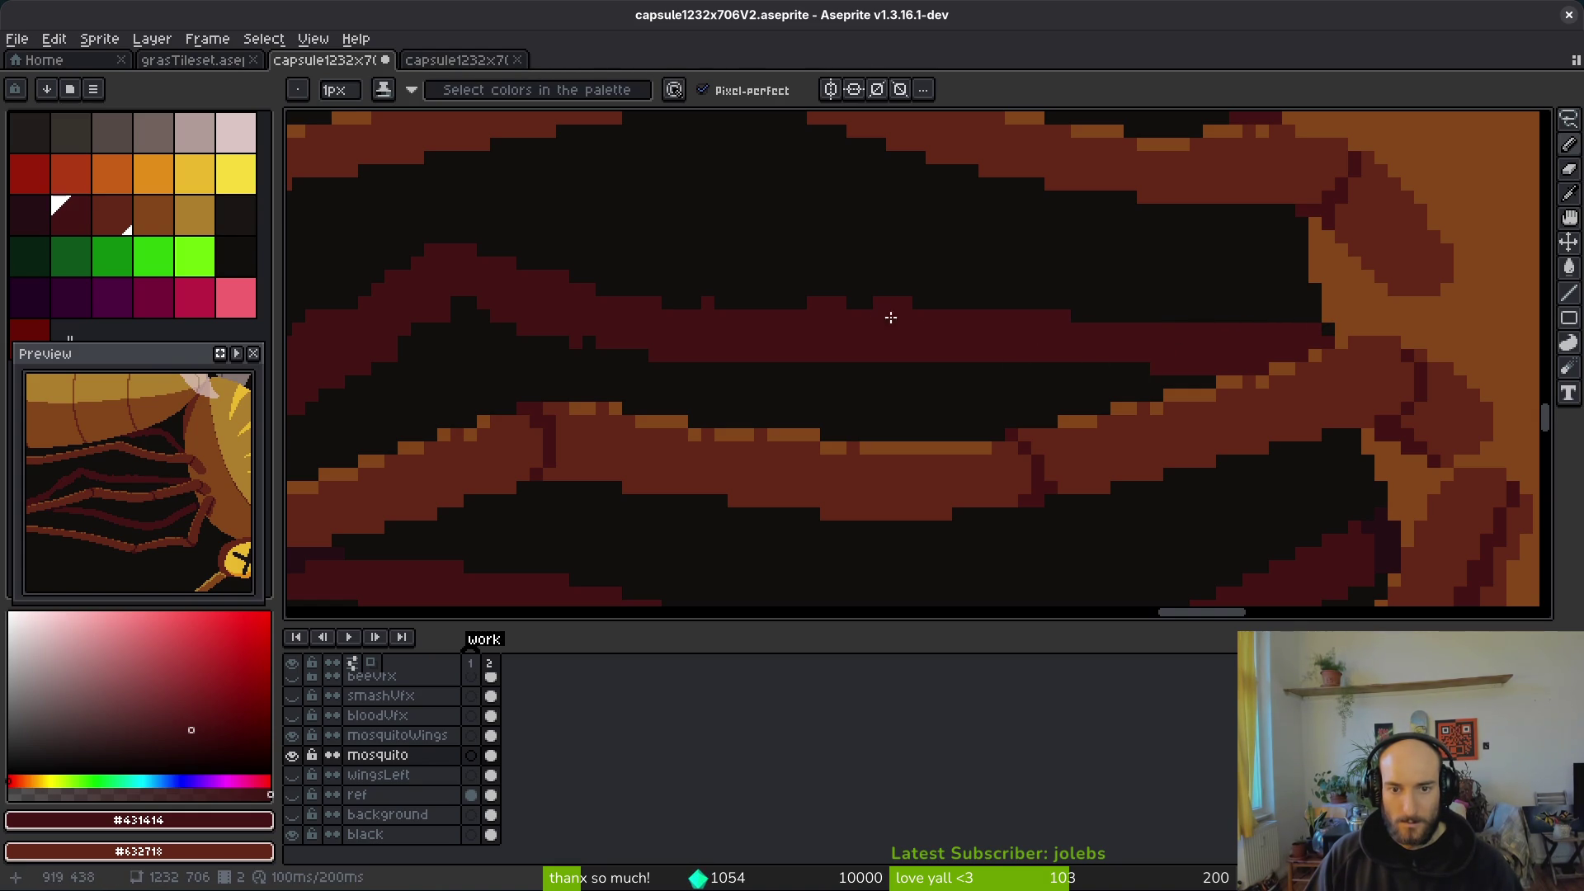
pyautogui.scroll(-2, 1202, 371)
pyautogui.scroll(2, 1266, 311)
pyautogui.press('e')
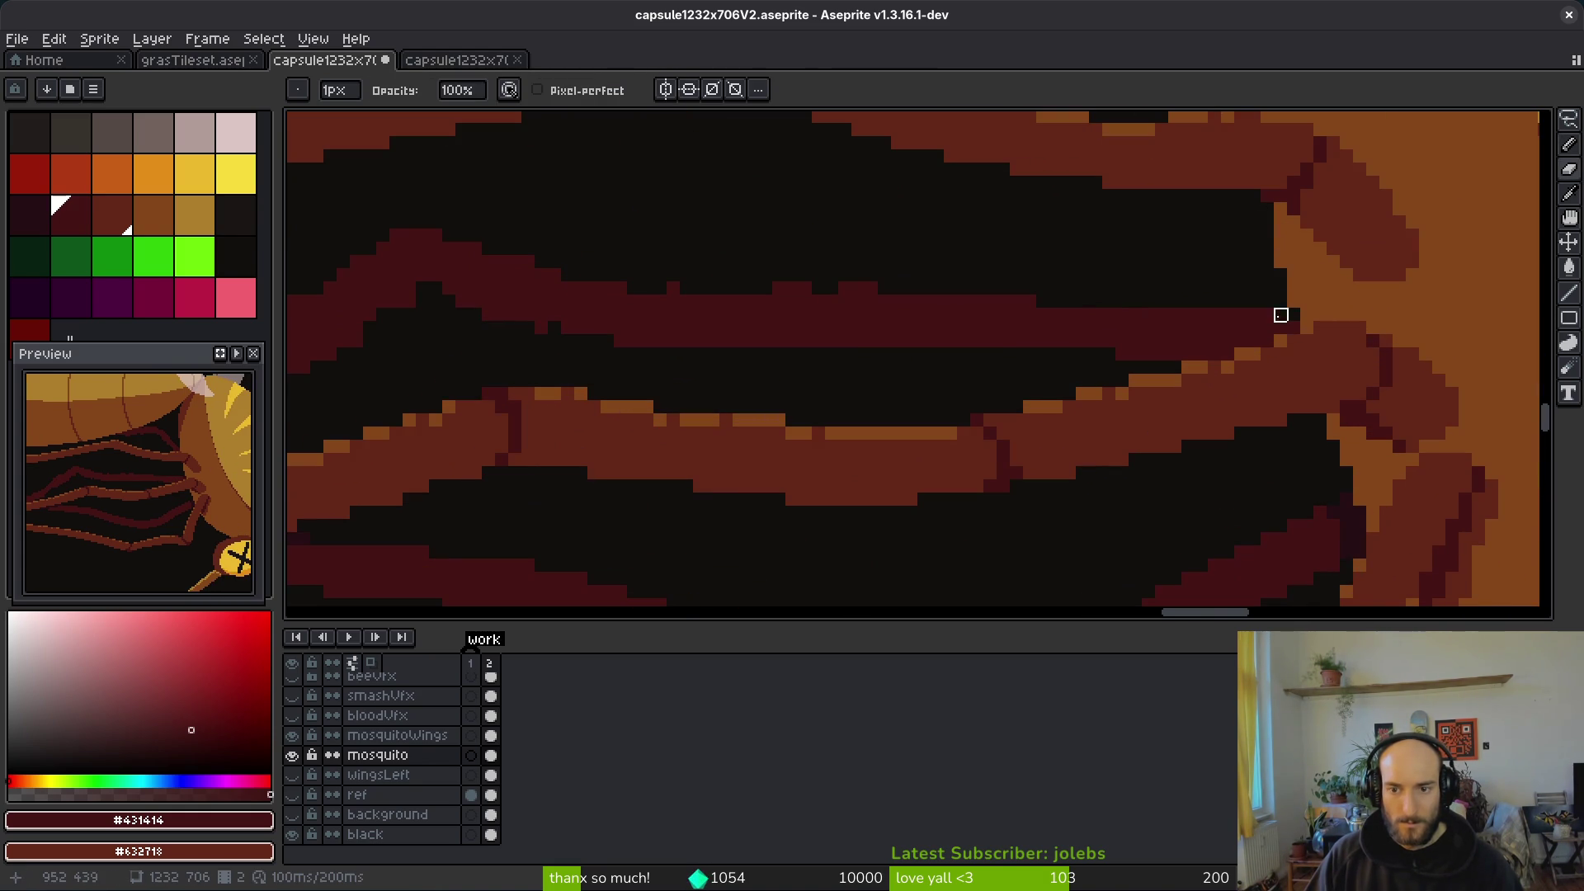
pyautogui.scroll(-1, 1254, 369)
pyautogui.scroll(-2, 1253, 369)
pyautogui.hotkey('ctrl', 's')
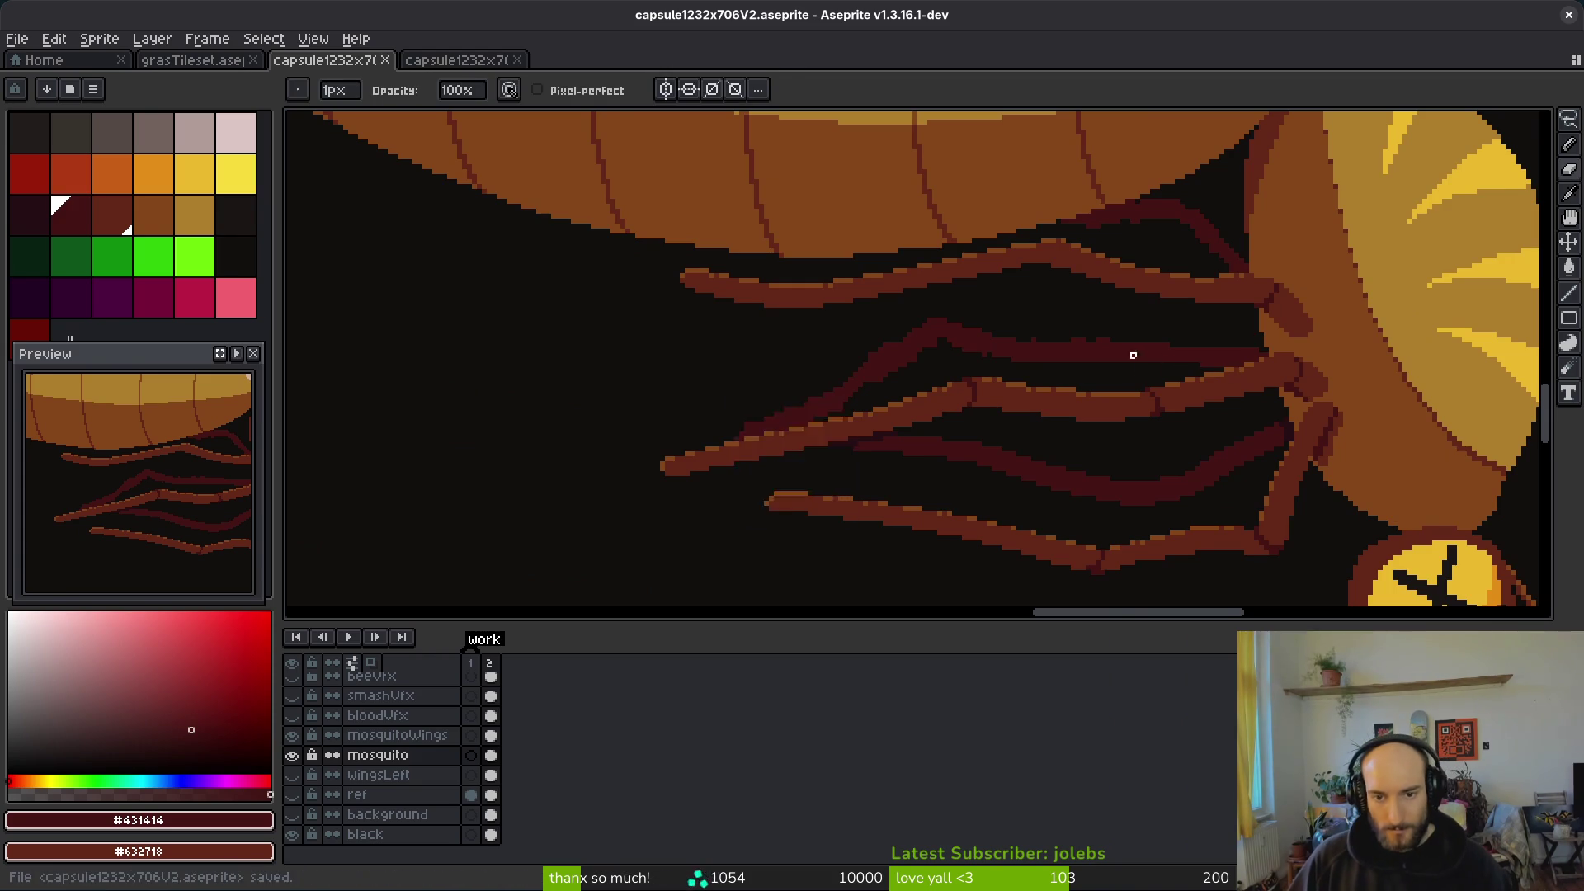
# Step: Shade the top edge of the dark back leg with the shading pencil
pyautogui.scroll(3, 1153, 360)
pyautogui.press('b')
pyautogui.scroll(2, 1153, 360)
pyautogui.moveTo(1008, 245); pyautogui.dragTo(364, 226)
pyautogui.scroll(-5, 877, 354)
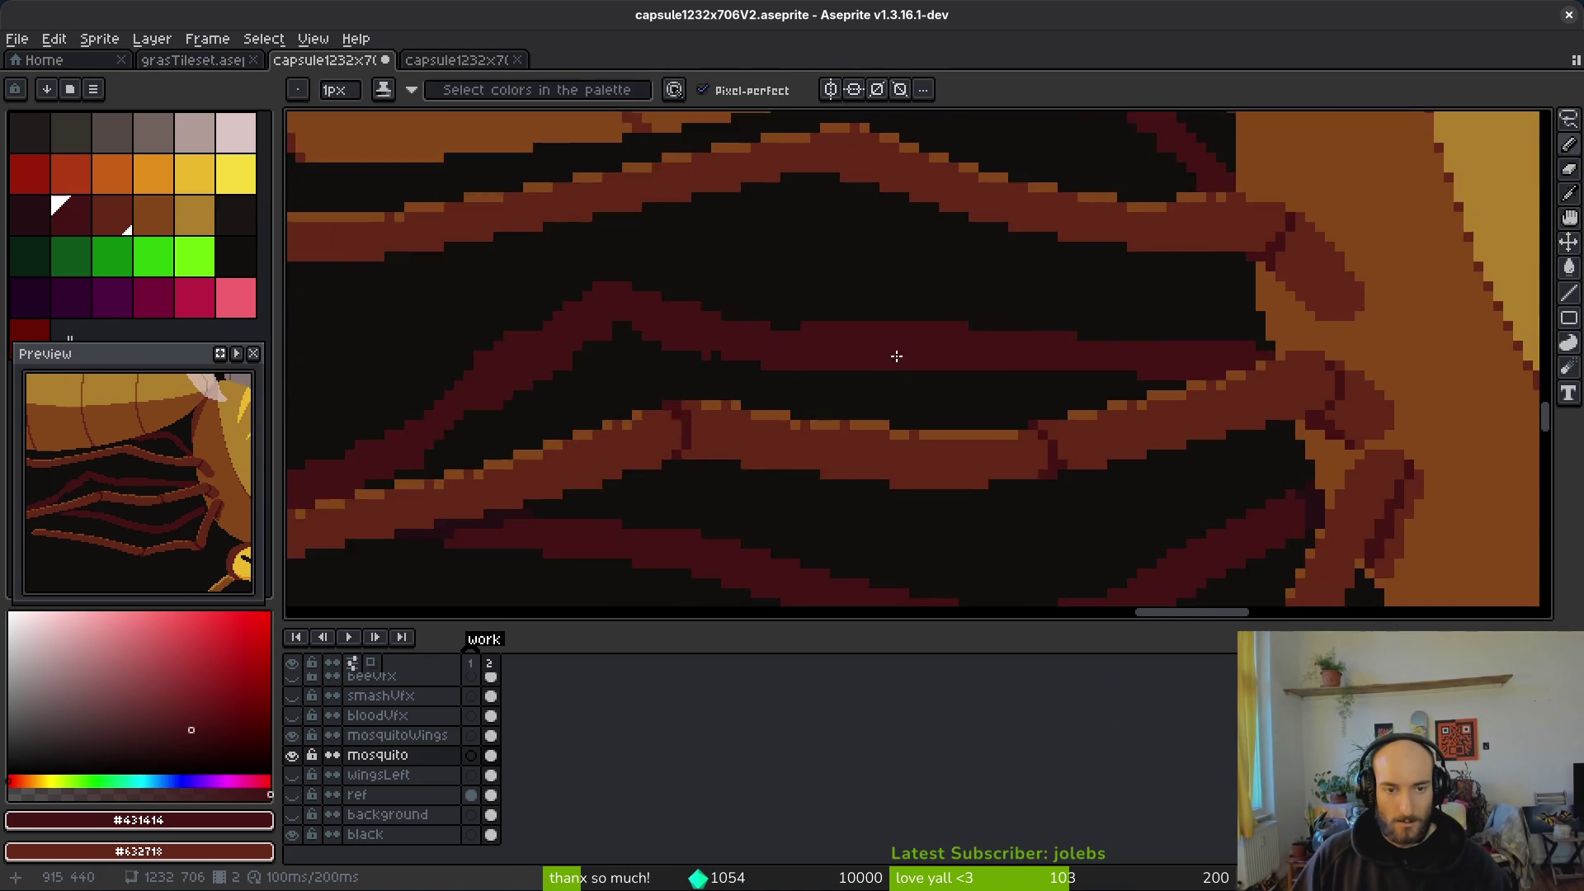
pyautogui.scroll(3, 931, 387)
# Step: Erase the row beneath the dark leg and three more stray dark-red pixels
pyautogui.press('e')
pyautogui.moveTo(1139, 394); pyautogui.dragTo(586, 368)
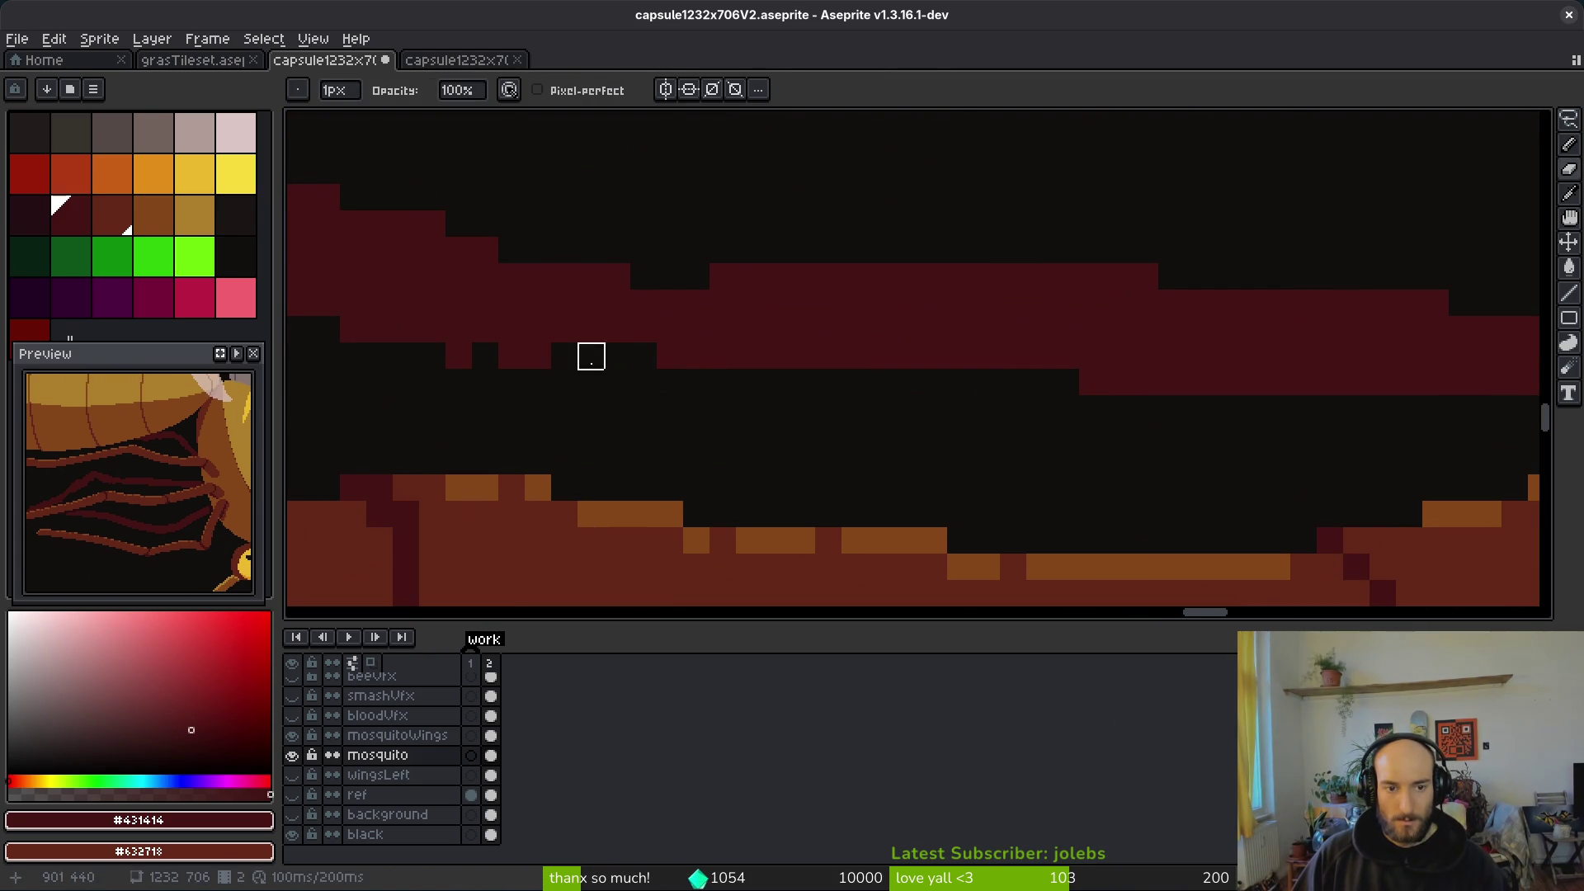
pyautogui.scroll(-2, 825, 382)
pyautogui.press('b')
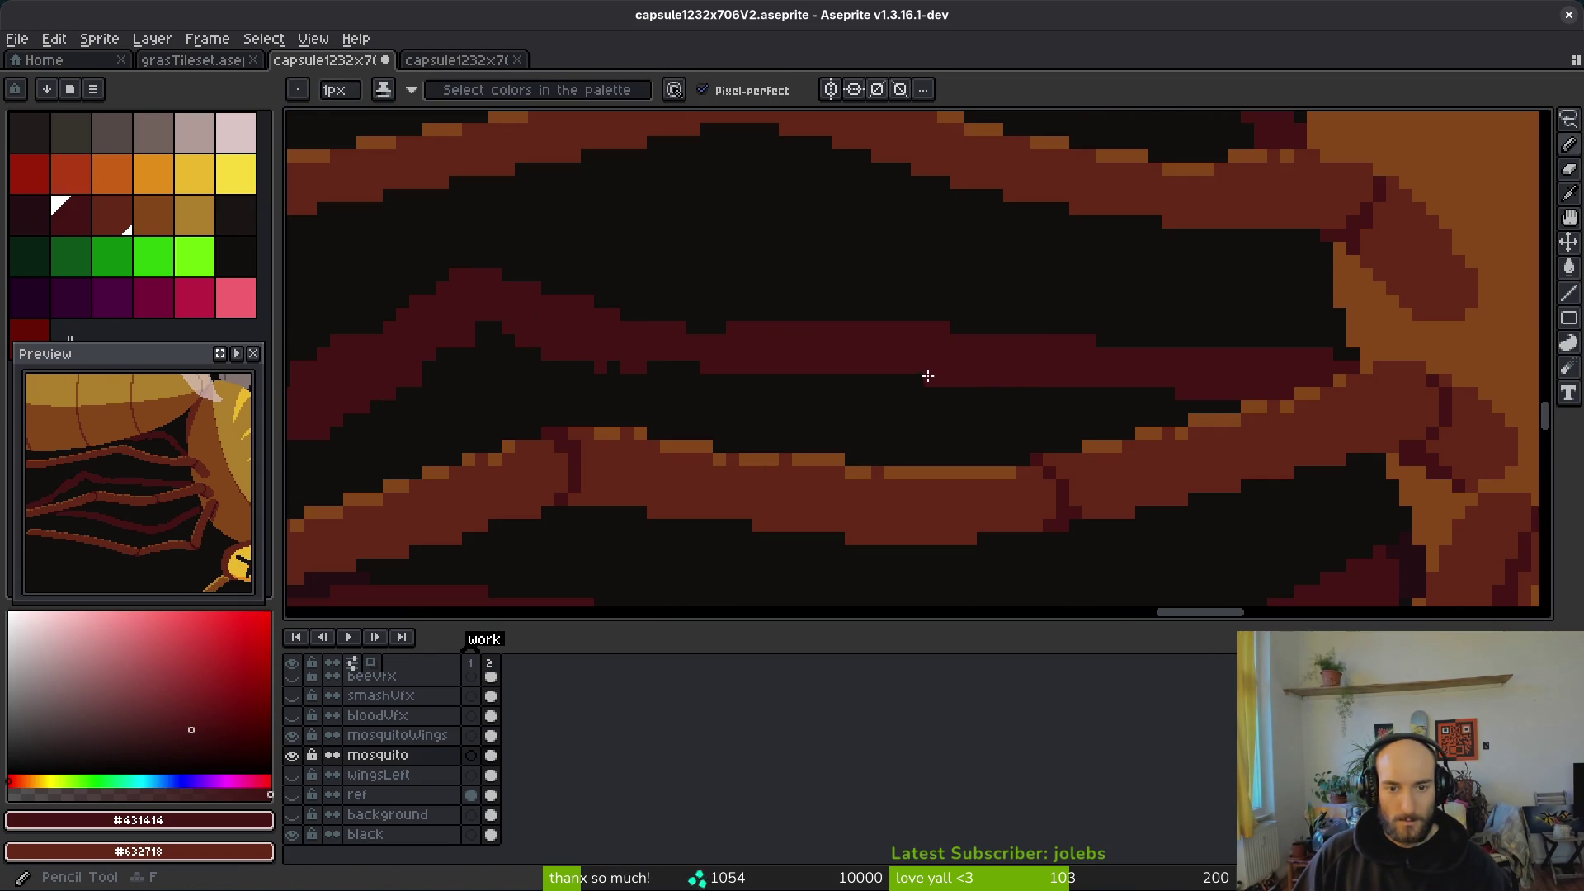
pyautogui.scroll(2, 1088, 399)
pyautogui.scroll(-1, 1088, 398)
pyautogui.scroll(-1, 1147, 412)
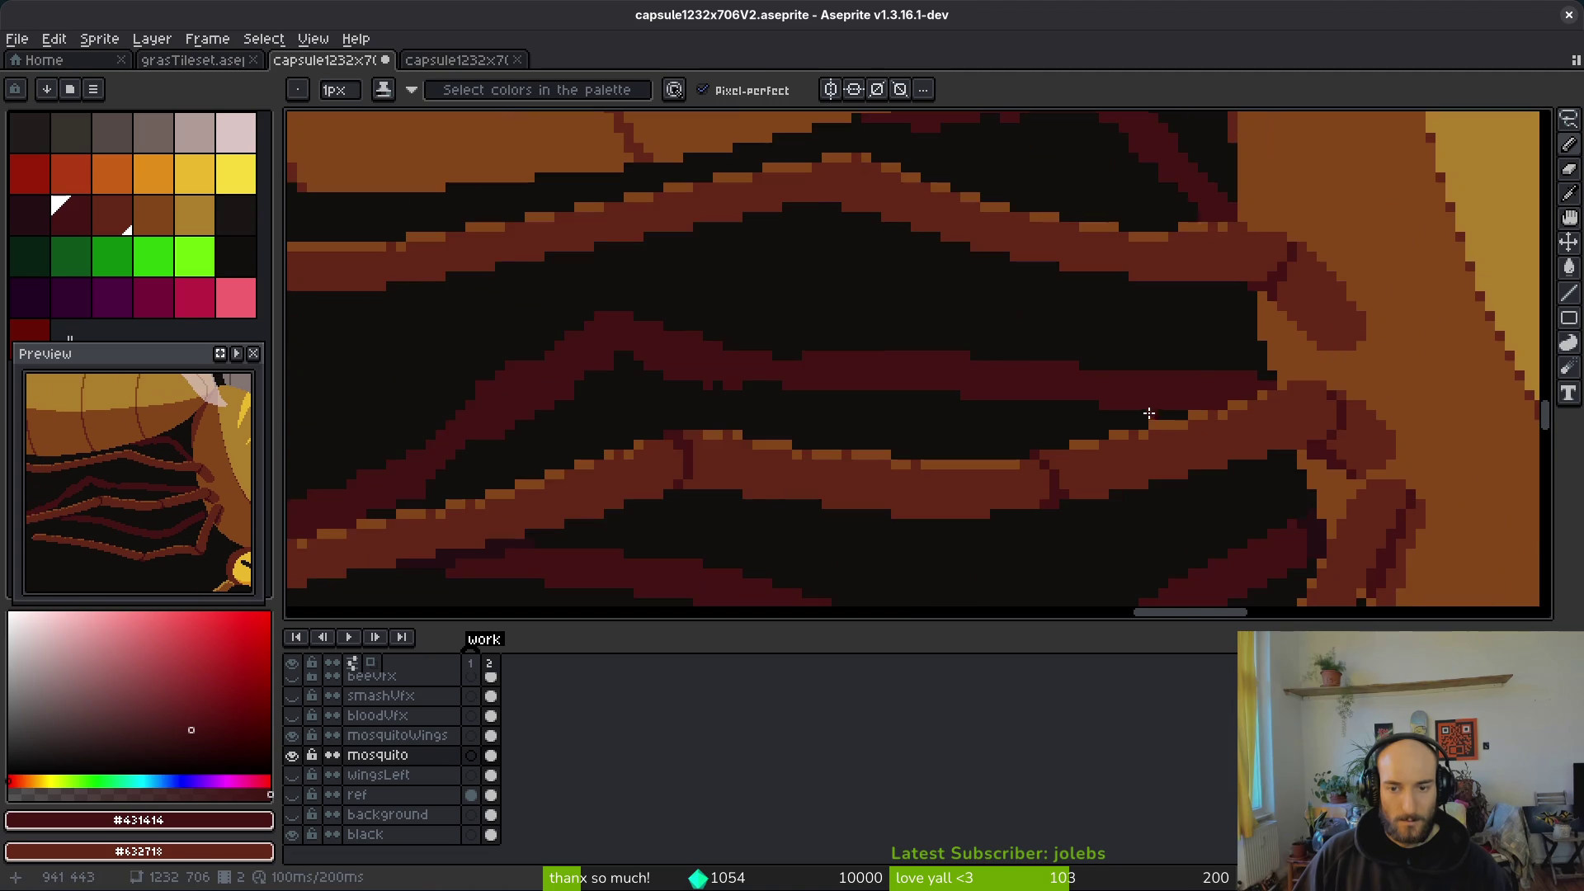
pyautogui.press('e')
pyautogui.scroll(2, 1212, 390)
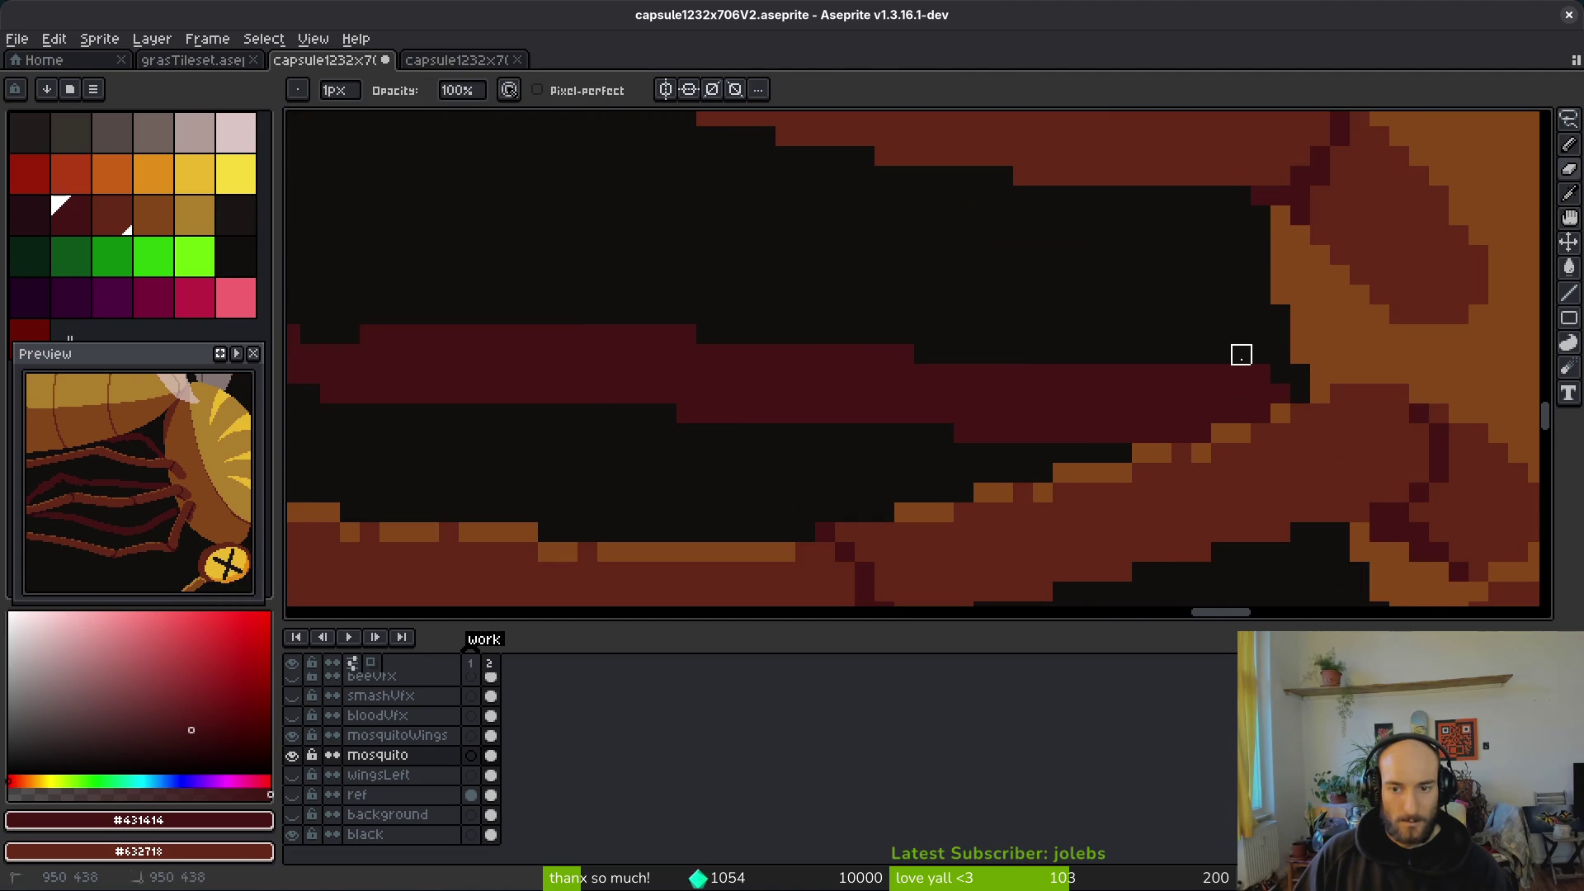
pyautogui.moveTo(1261, 375); pyautogui.dragTo(1221, 375)
pyautogui.press('b')
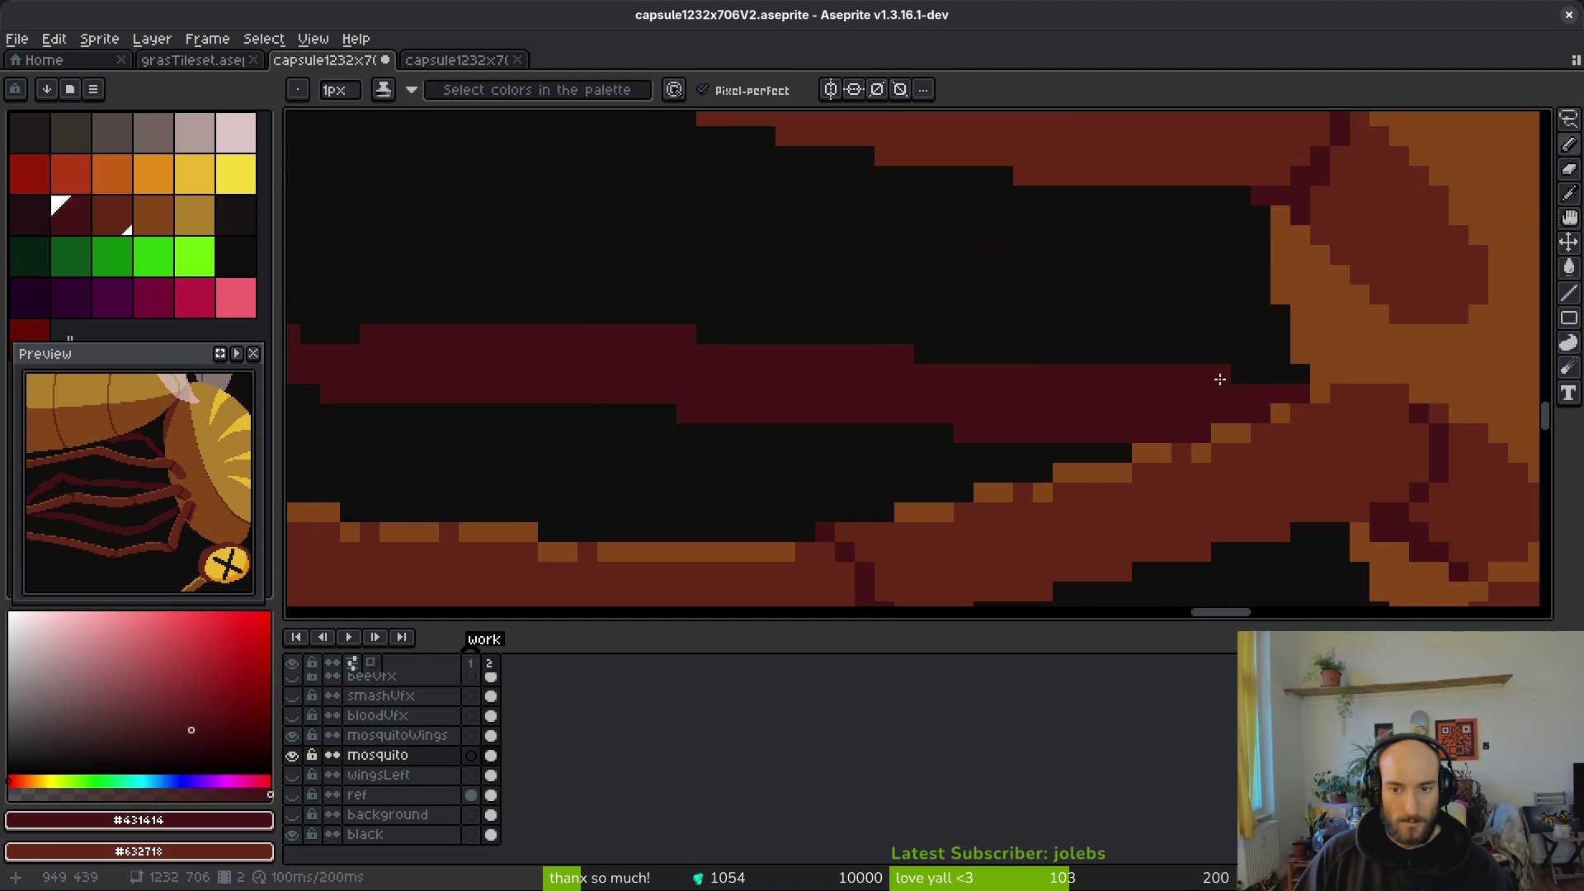
pyautogui.scroll(-2, 1093, 400)
pyautogui.scroll(-5, 950, 386)
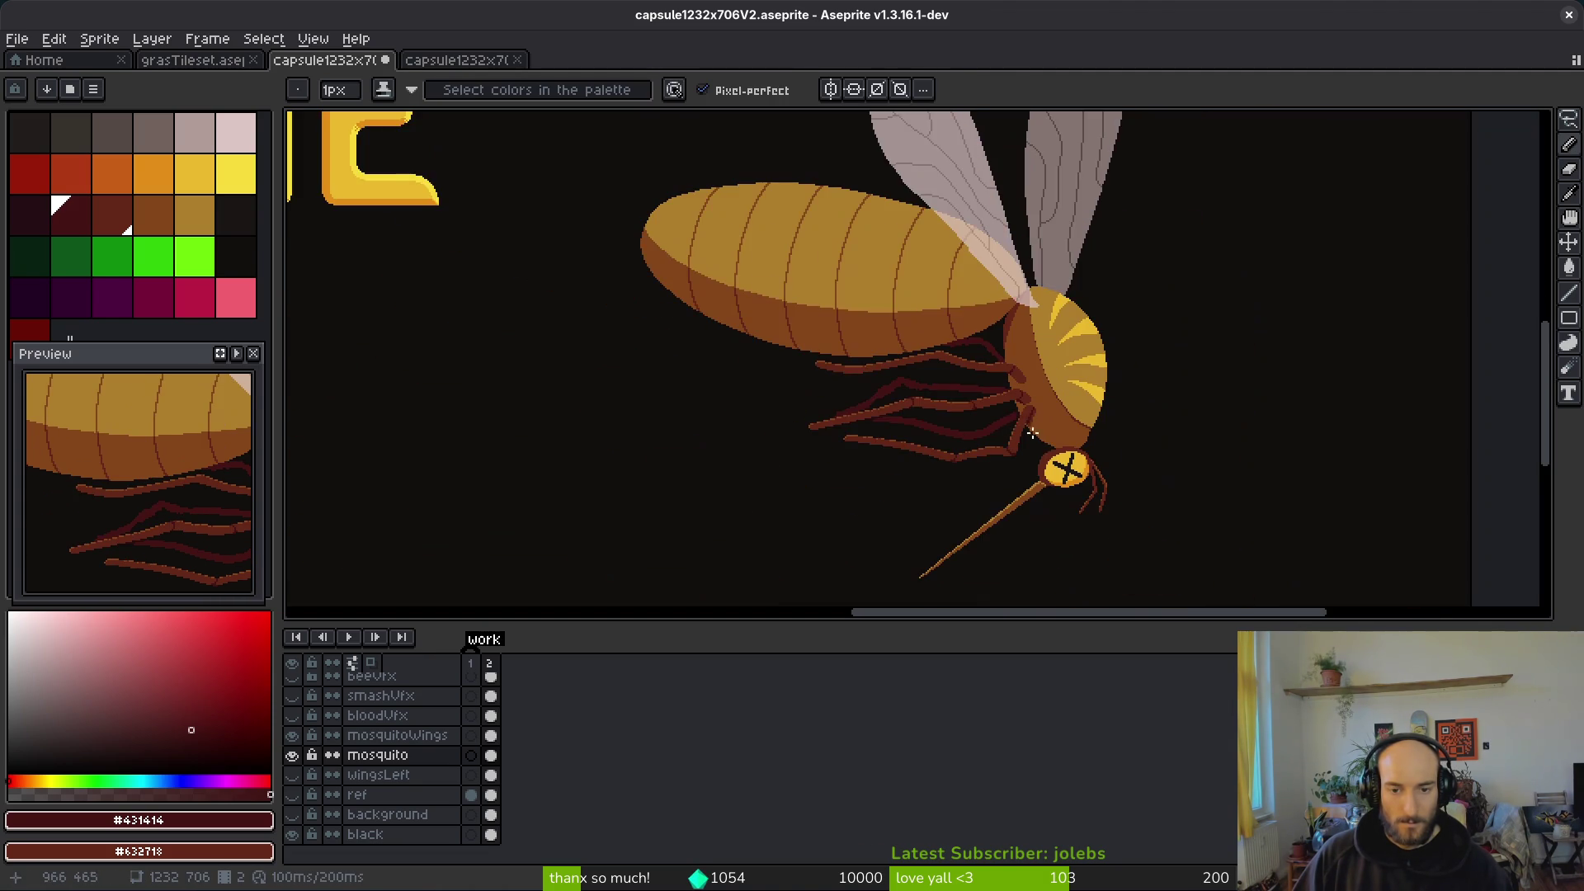
# Step: Extend the dark back leg with pencil strokes and a straight line filling its black gap
pyautogui.scroll(6, 969, 390)
pyautogui.scroll(-3, 991, 396)
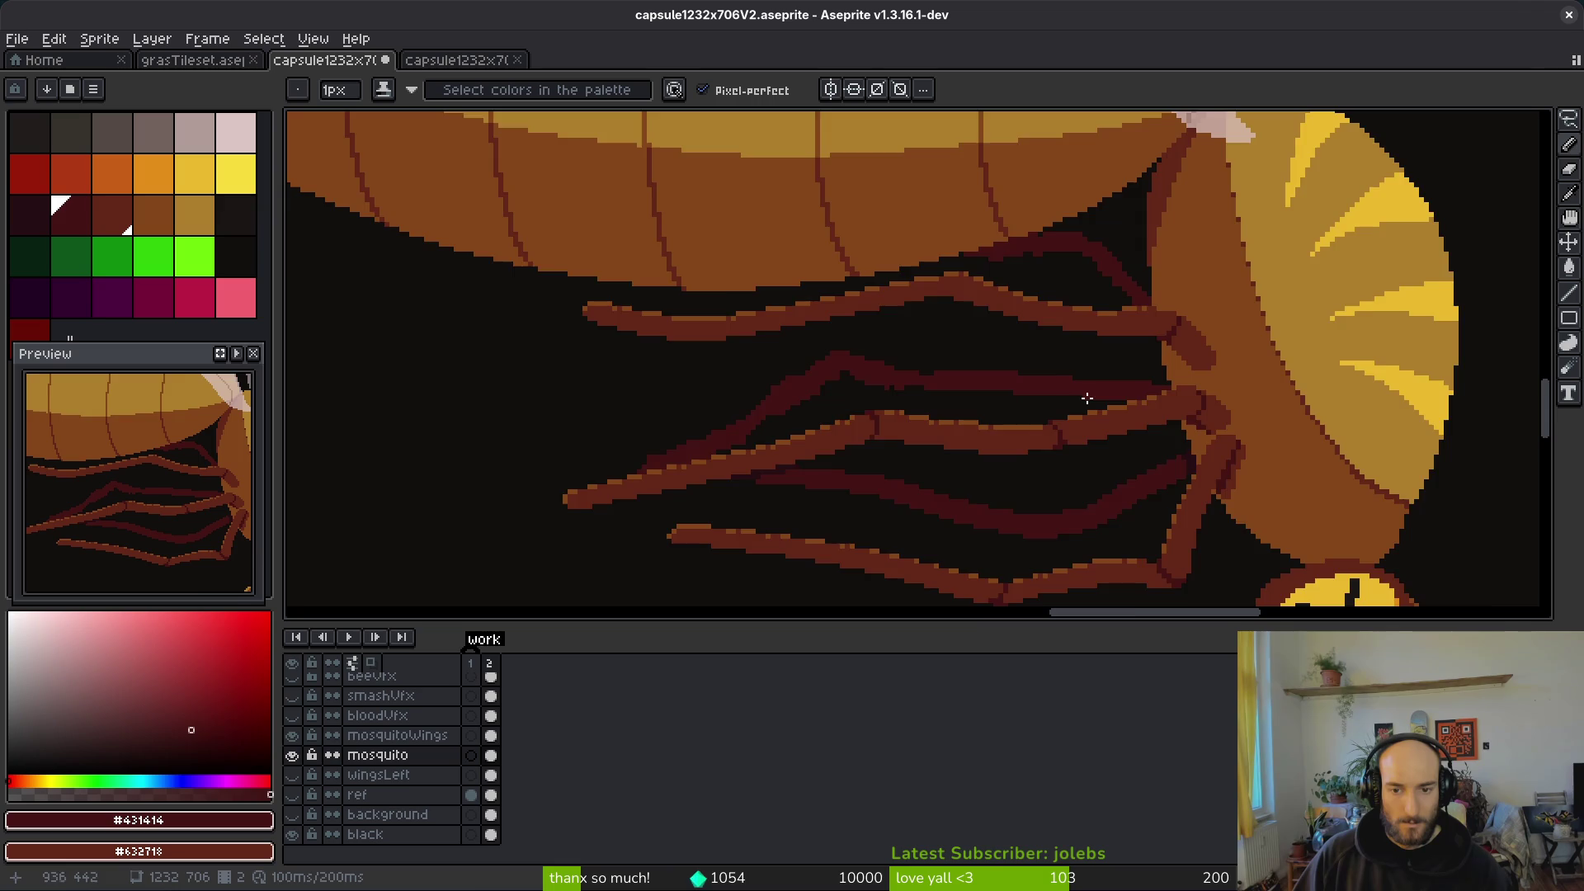
pyautogui.scroll(4, 1098, 388)
pyautogui.moveTo(1129, 362); pyautogui.dragTo(658, 333)
pyautogui.moveTo(945, 354)
pyautogui.mouseDown()
pyautogui.moveTo(1171, 368)
pyautogui.moveTo(1151, 367)
pyautogui.mouseUp()
pyautogui.moveTo(1013, 335); pyautogui.dragTo(1024, 342)
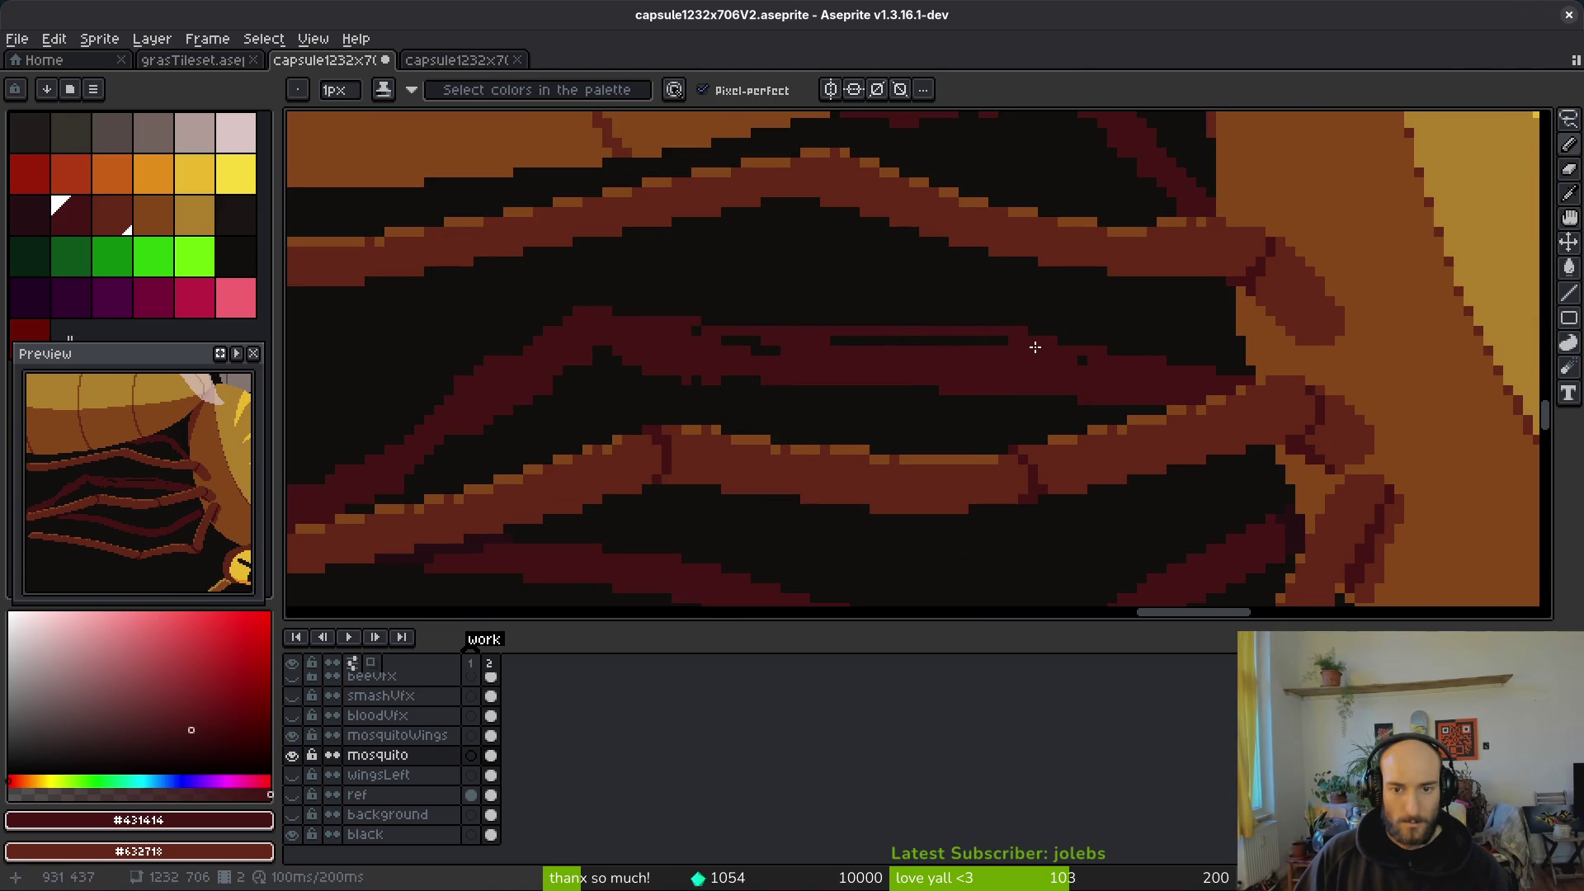
pyautogui.press('shift')
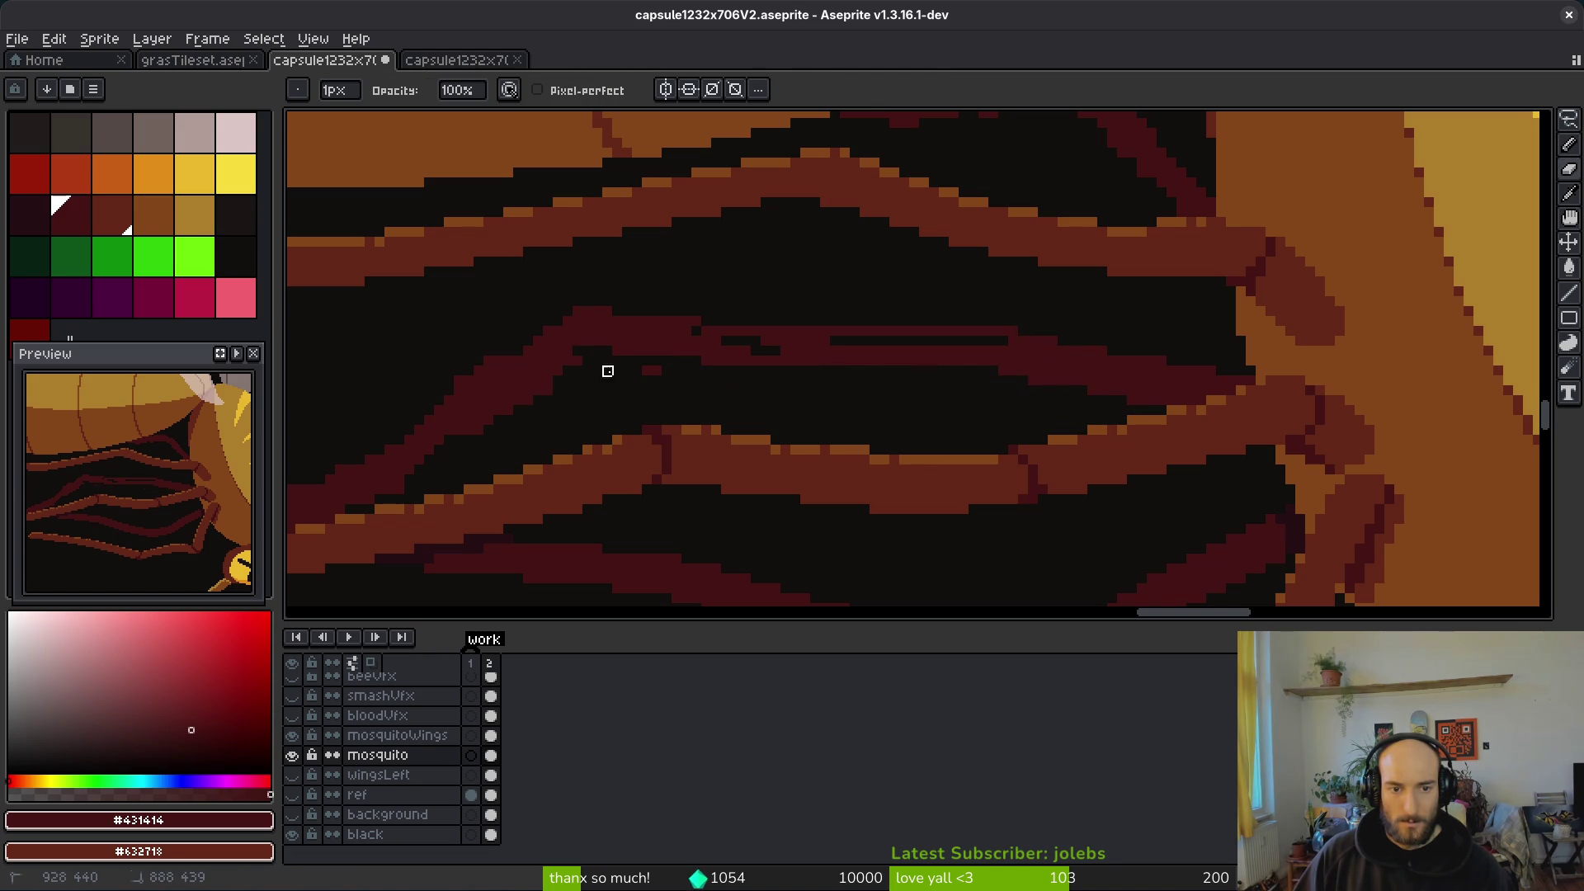
pyautogui.moveTo(1007, 339); pyautogui.dragTo(817, 336)
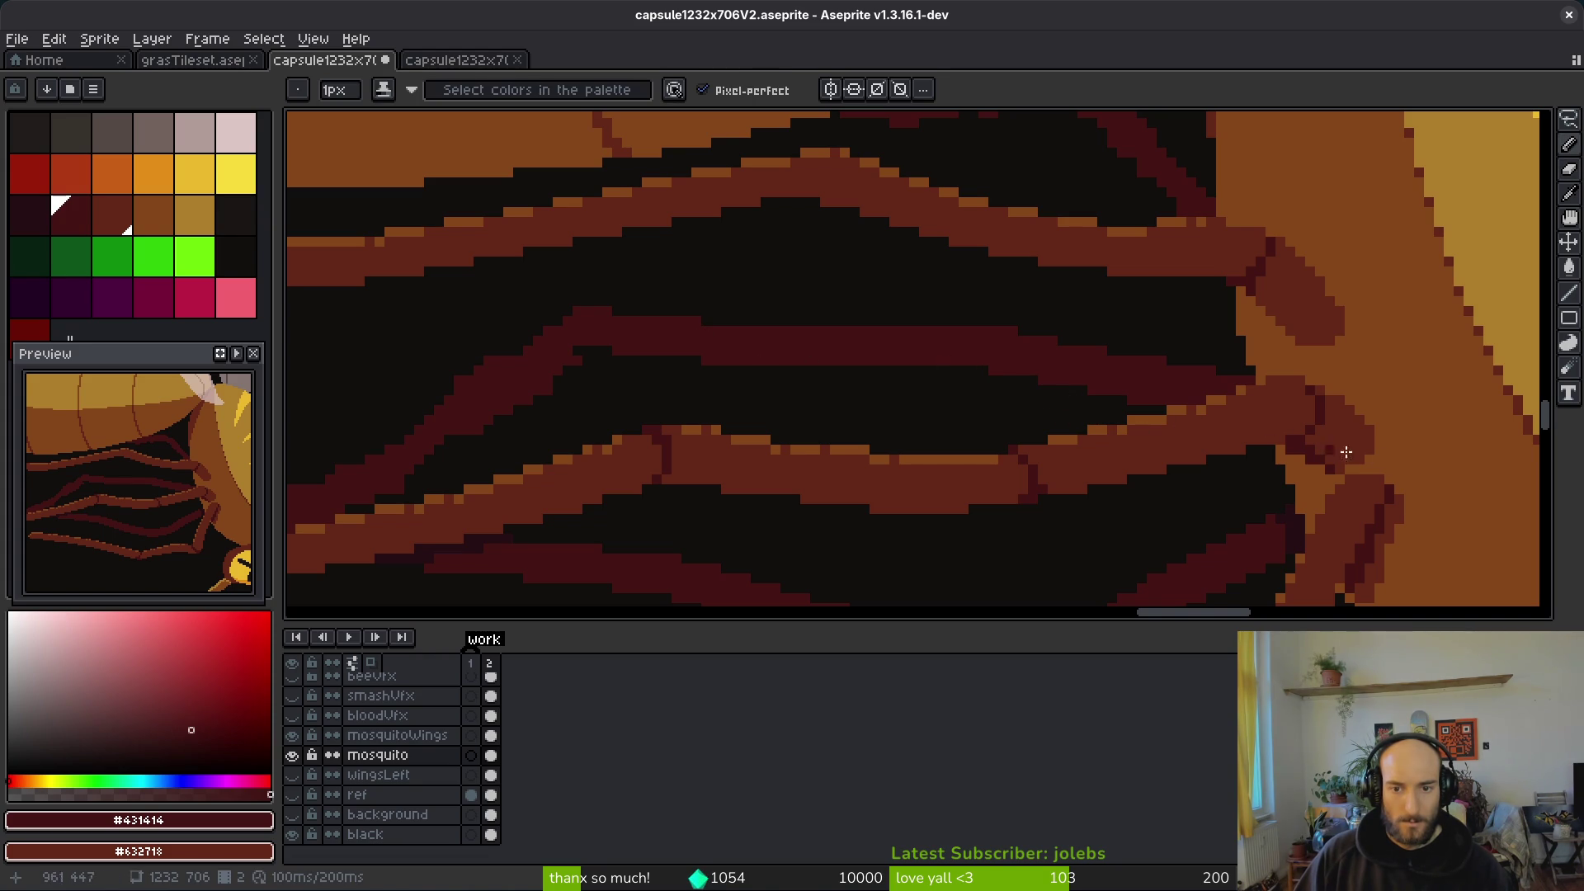
# Step: Lengthen the dark-red stripe of the back leg further to the right
pyautogui.press('e')
pyautogui.press('b')
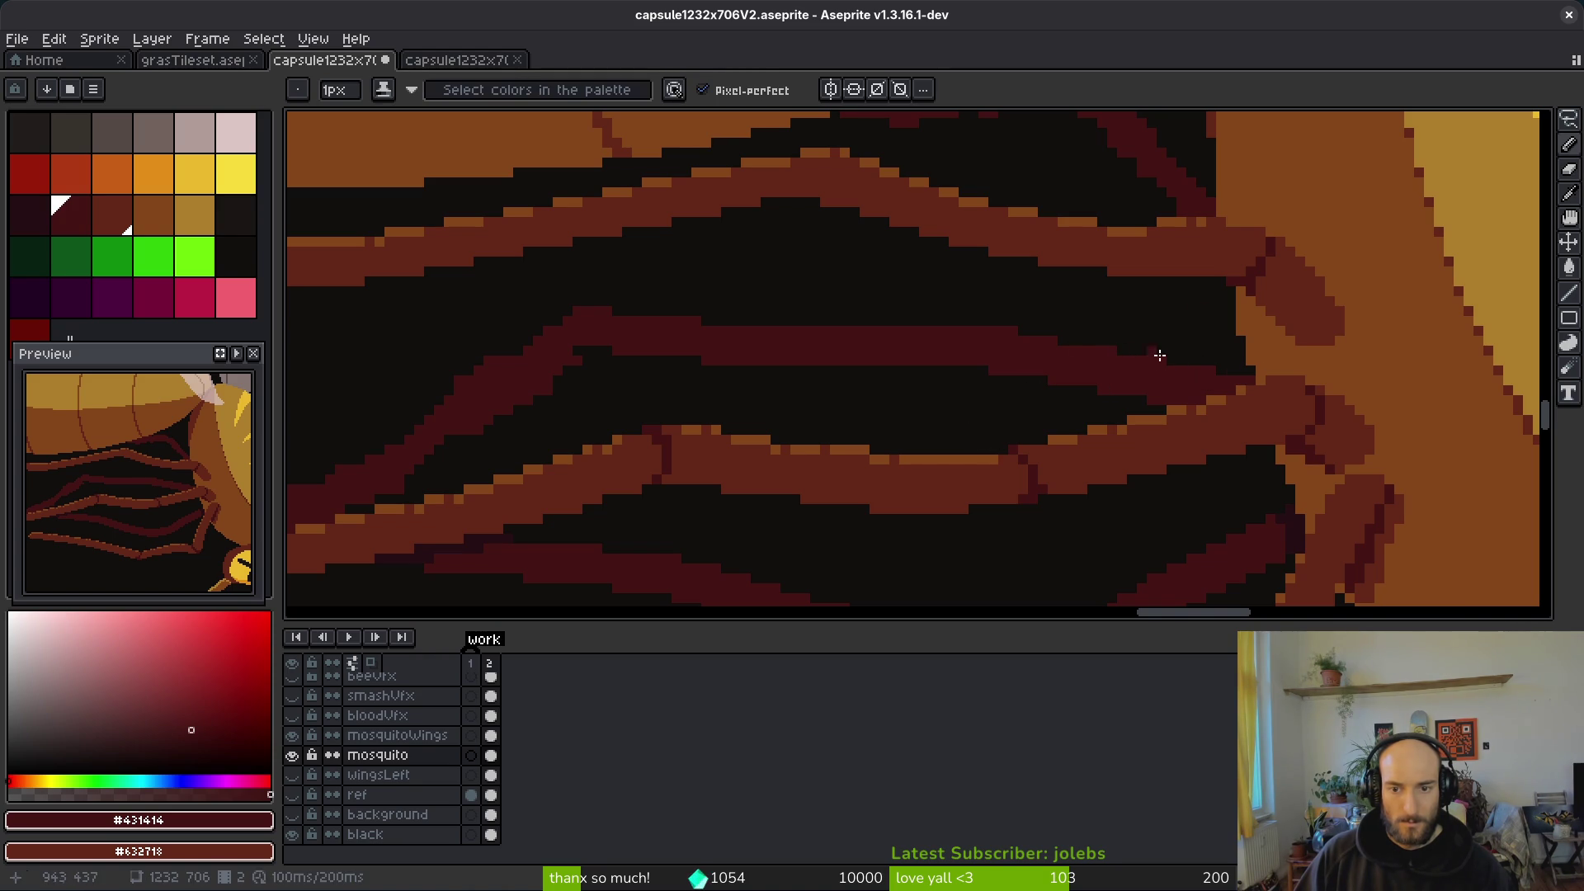
pyautogui.press('e')
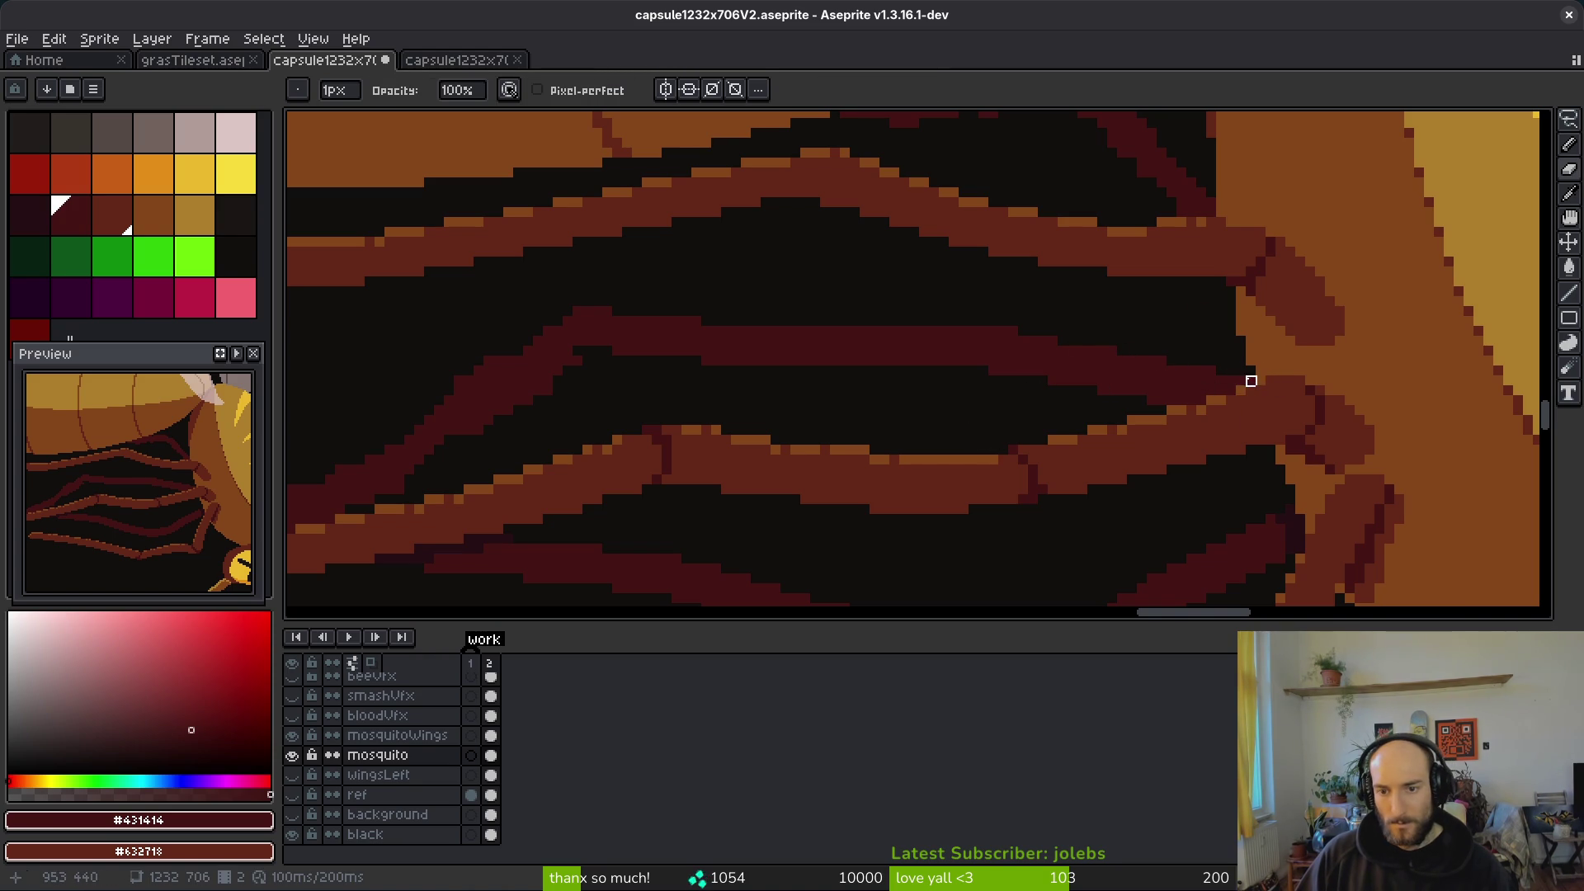
pyautogui.scroll(-3, 1316, 415)
pyautogui.scroll(3, 1054, 396)
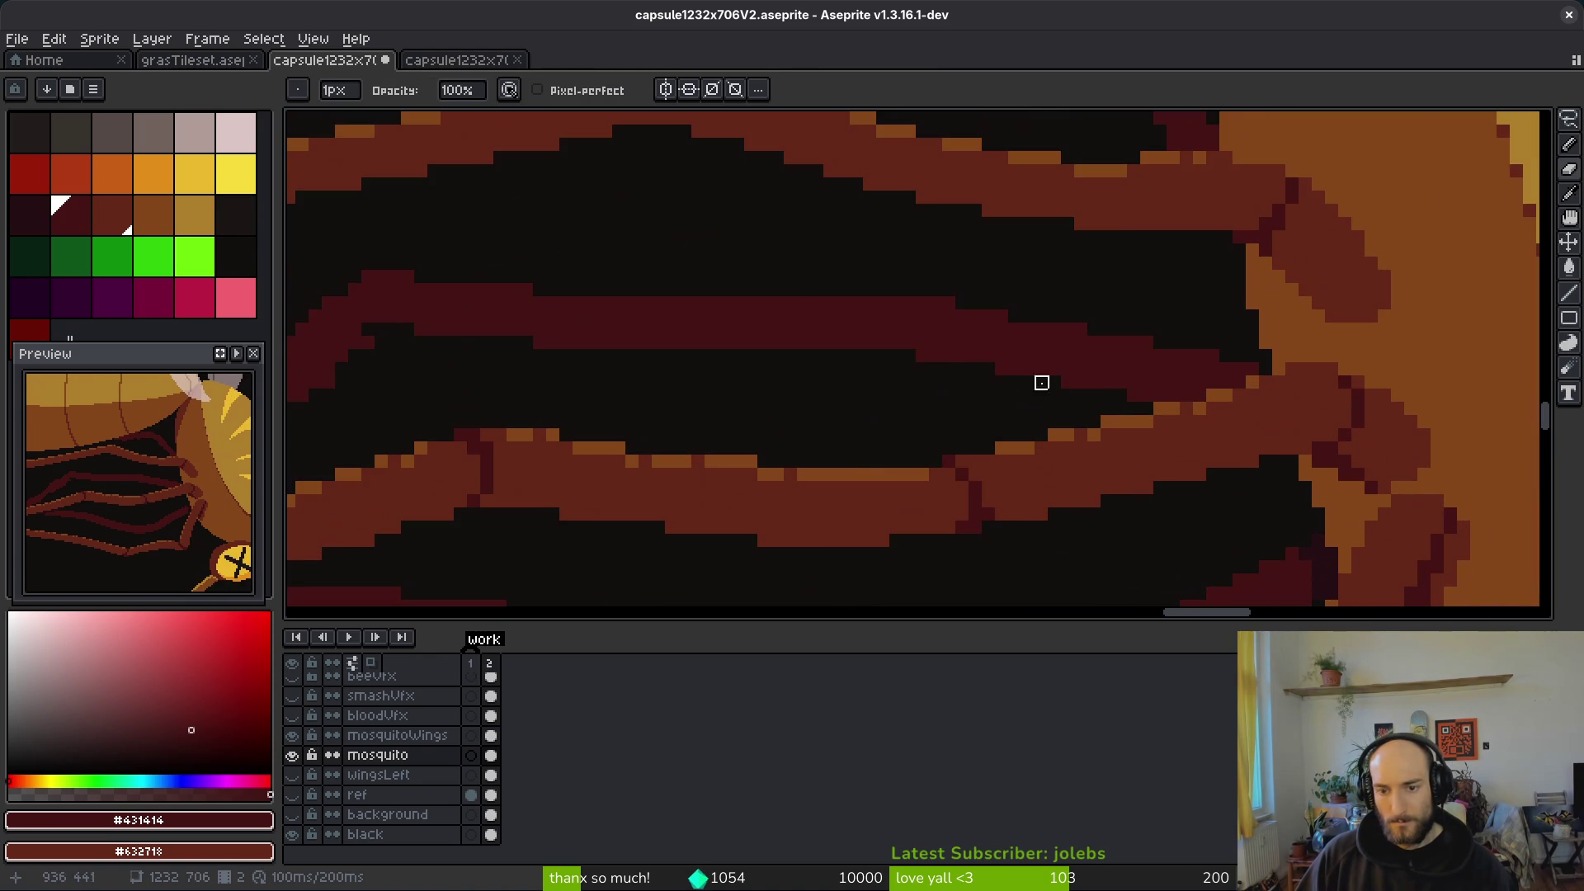
pyautogui.press('b')
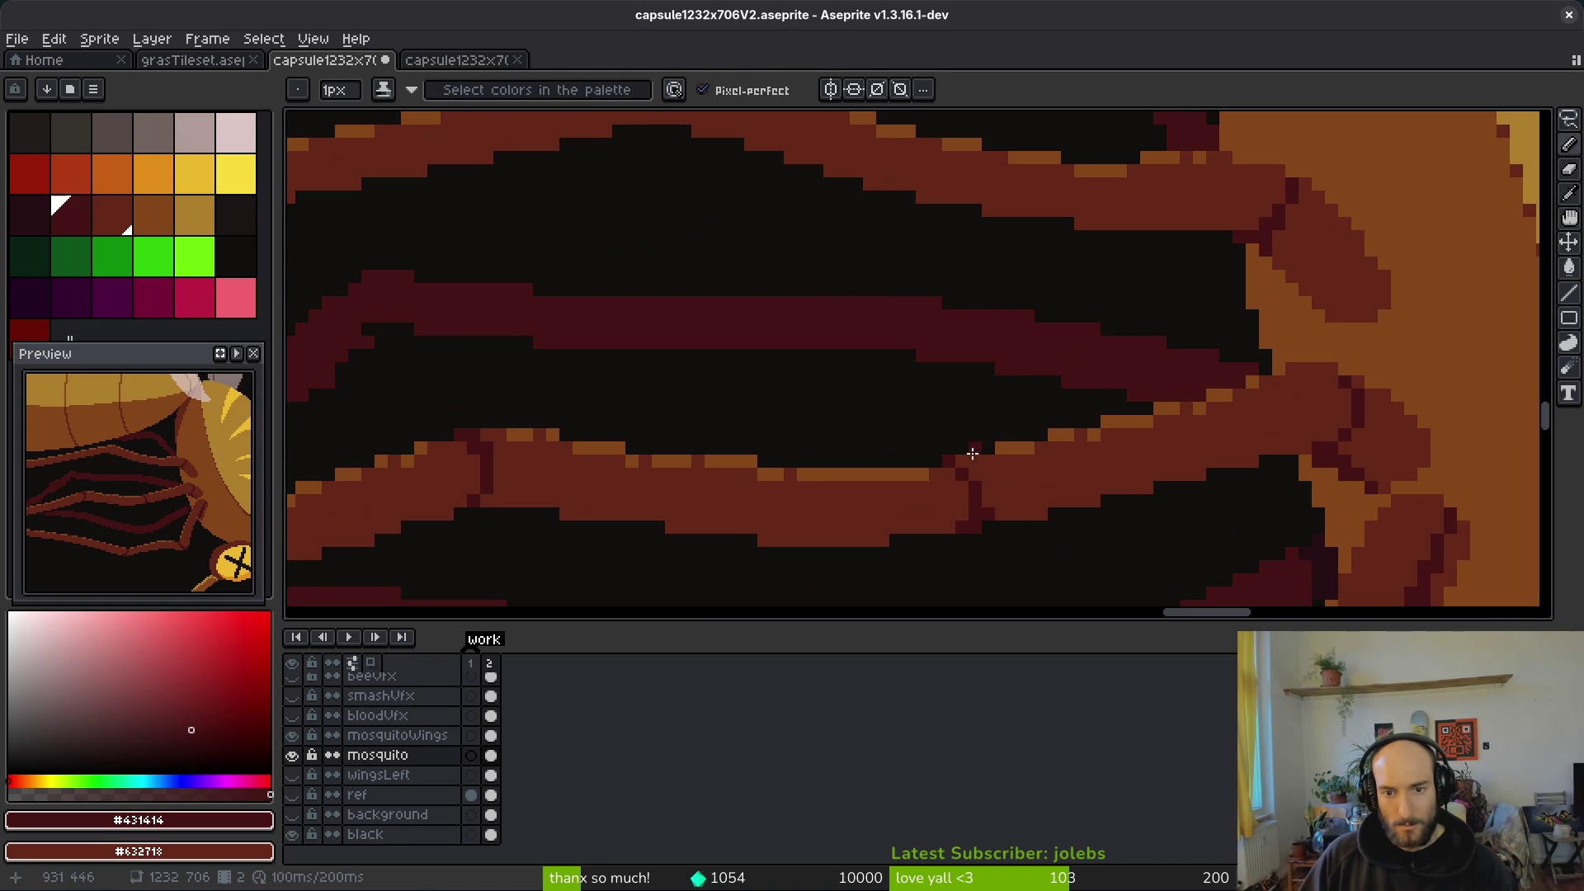
pyautogui.press('e')
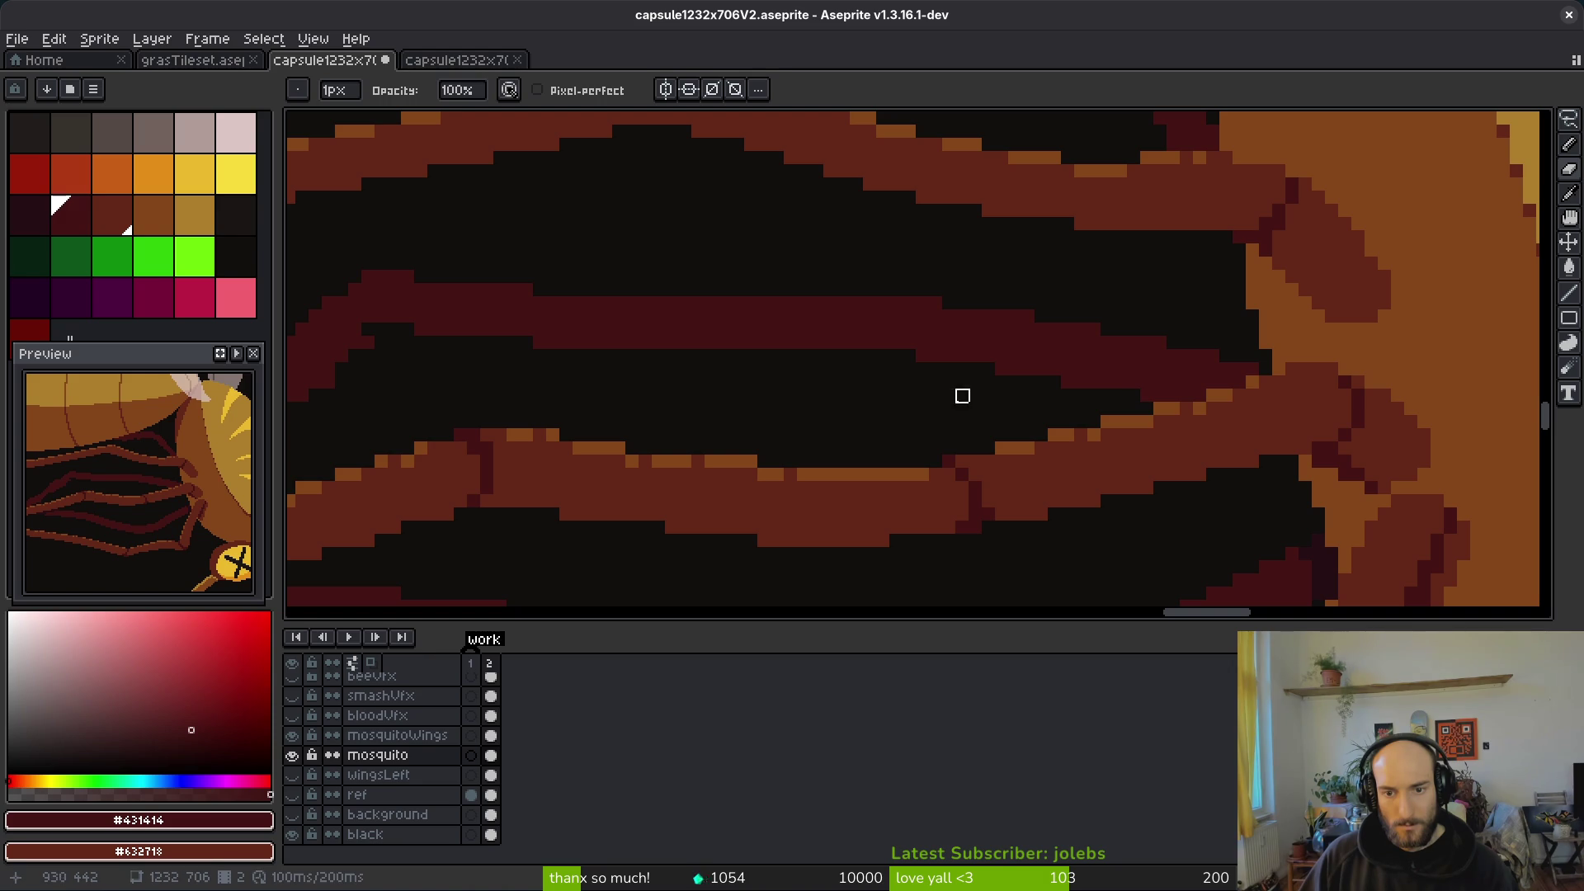
pyautogui.scroll(-2, 825, 379)
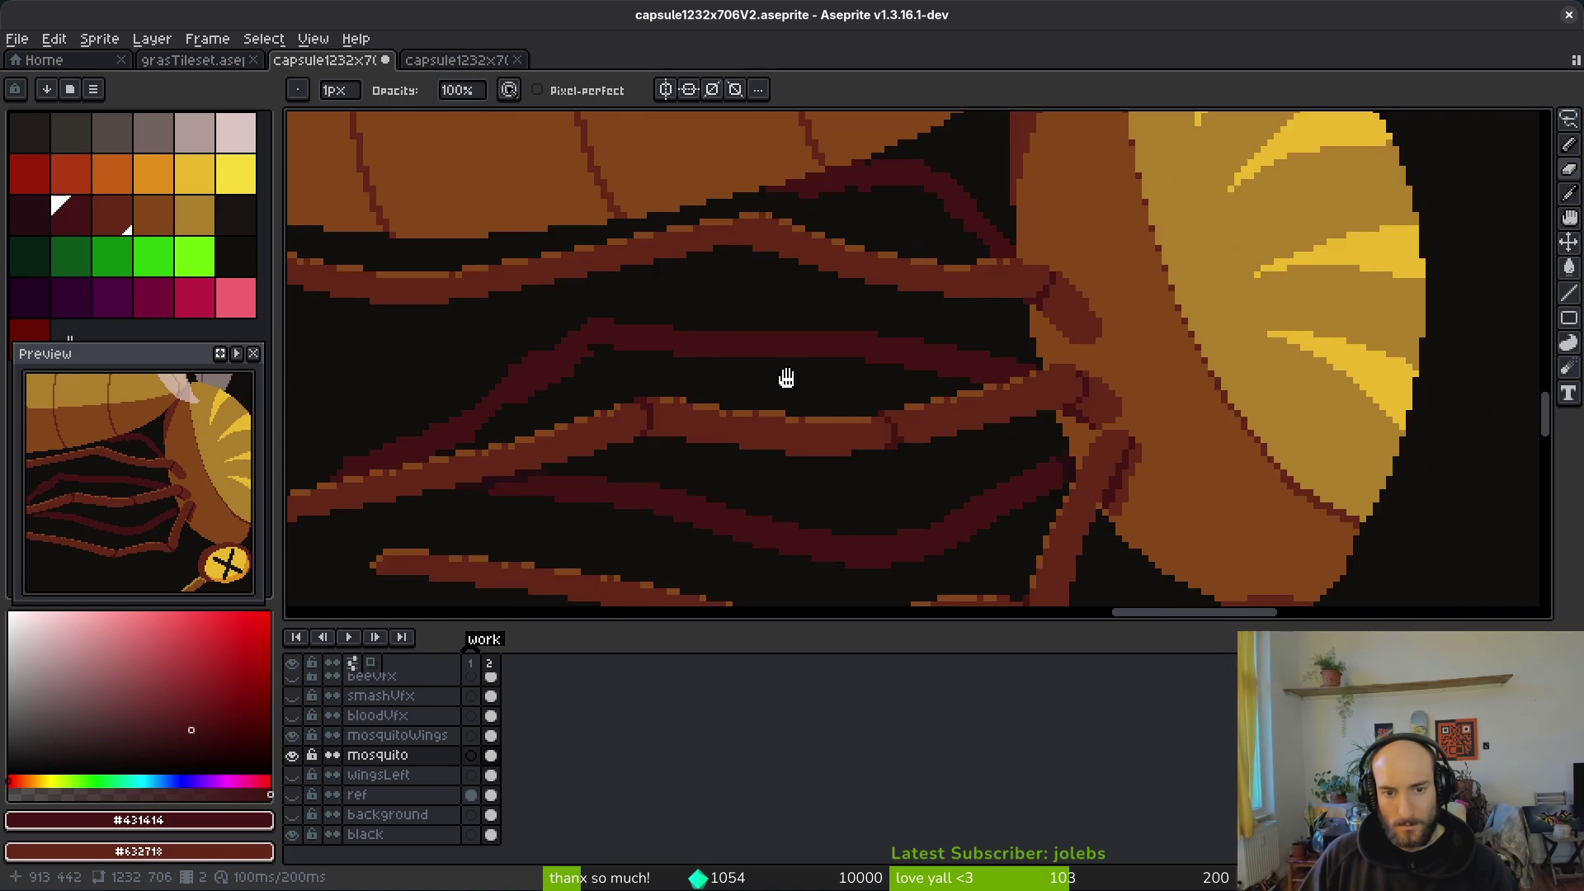
pyautogui.scroll(2, 859, 364)
pyautogui.scroll(2, 994, 304)
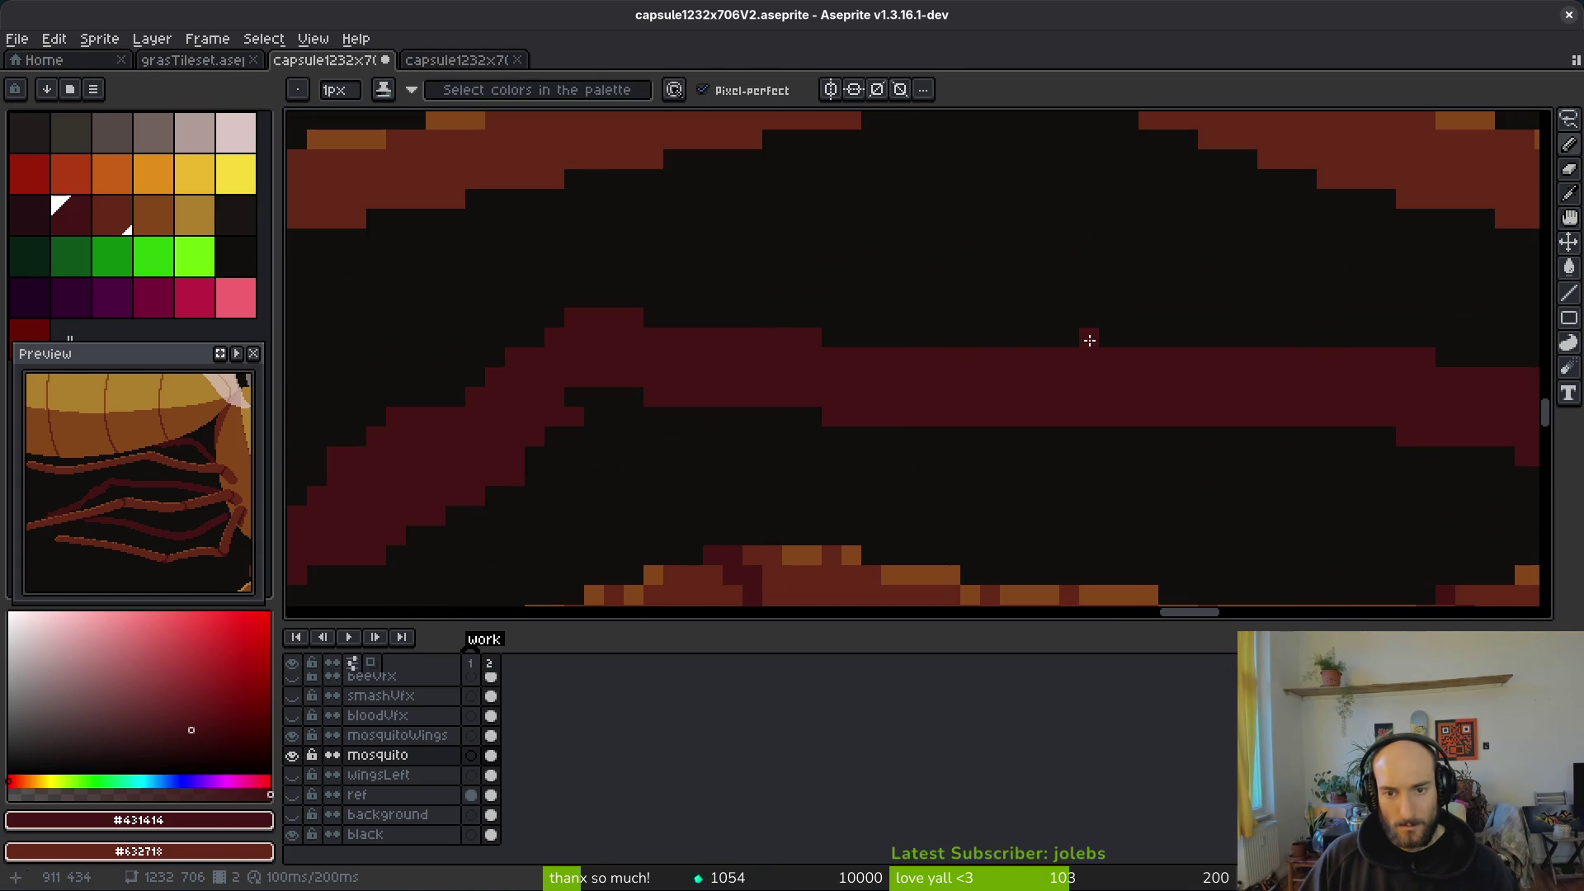
pyautogui.moveTo(1010, 338)
pyautogui.mouseDown()
pyautogui.moveTo(753, 332)
pyautogui.moveTo(778, 333)
pyautogui.moveTo(832, 397)
pyautogui.mouseUp()
# Step: Erase stray dark-red pixels below the stripe and save capsule1232x706V2.aseprite
pyautogui.press('e')
pyautogui.moveTo(941, 416); pyautogui.dragTo(732, 414)
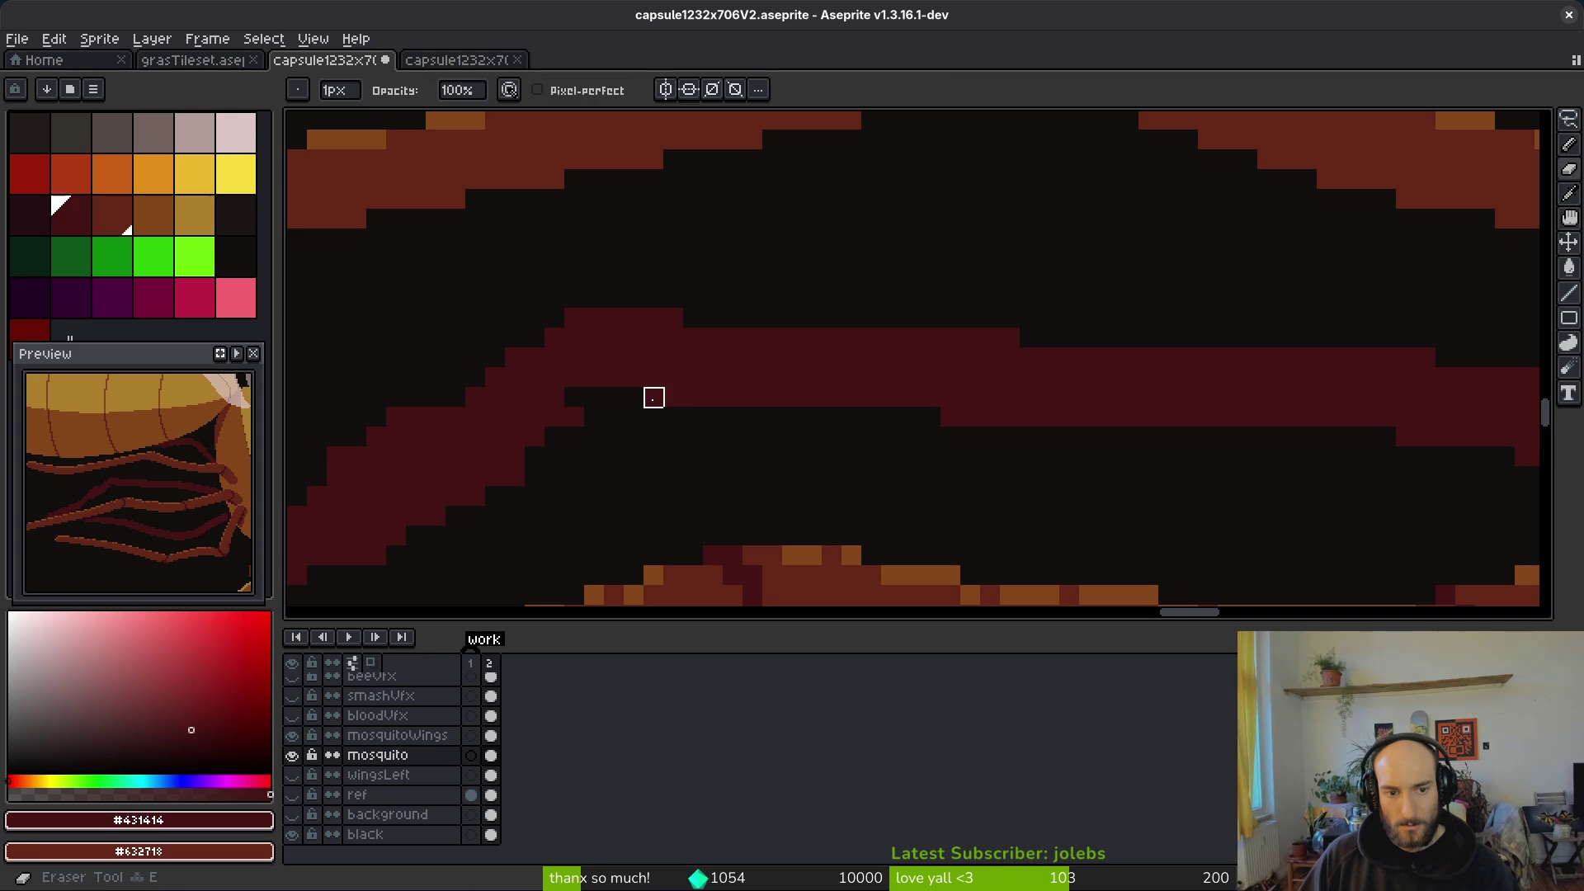
pyautogui.press('b')
pyautogui.press('e')
pyautogui.moveTo(974, 415); pyautogui.dragTo(945, 416)
pyautogui.press('b')
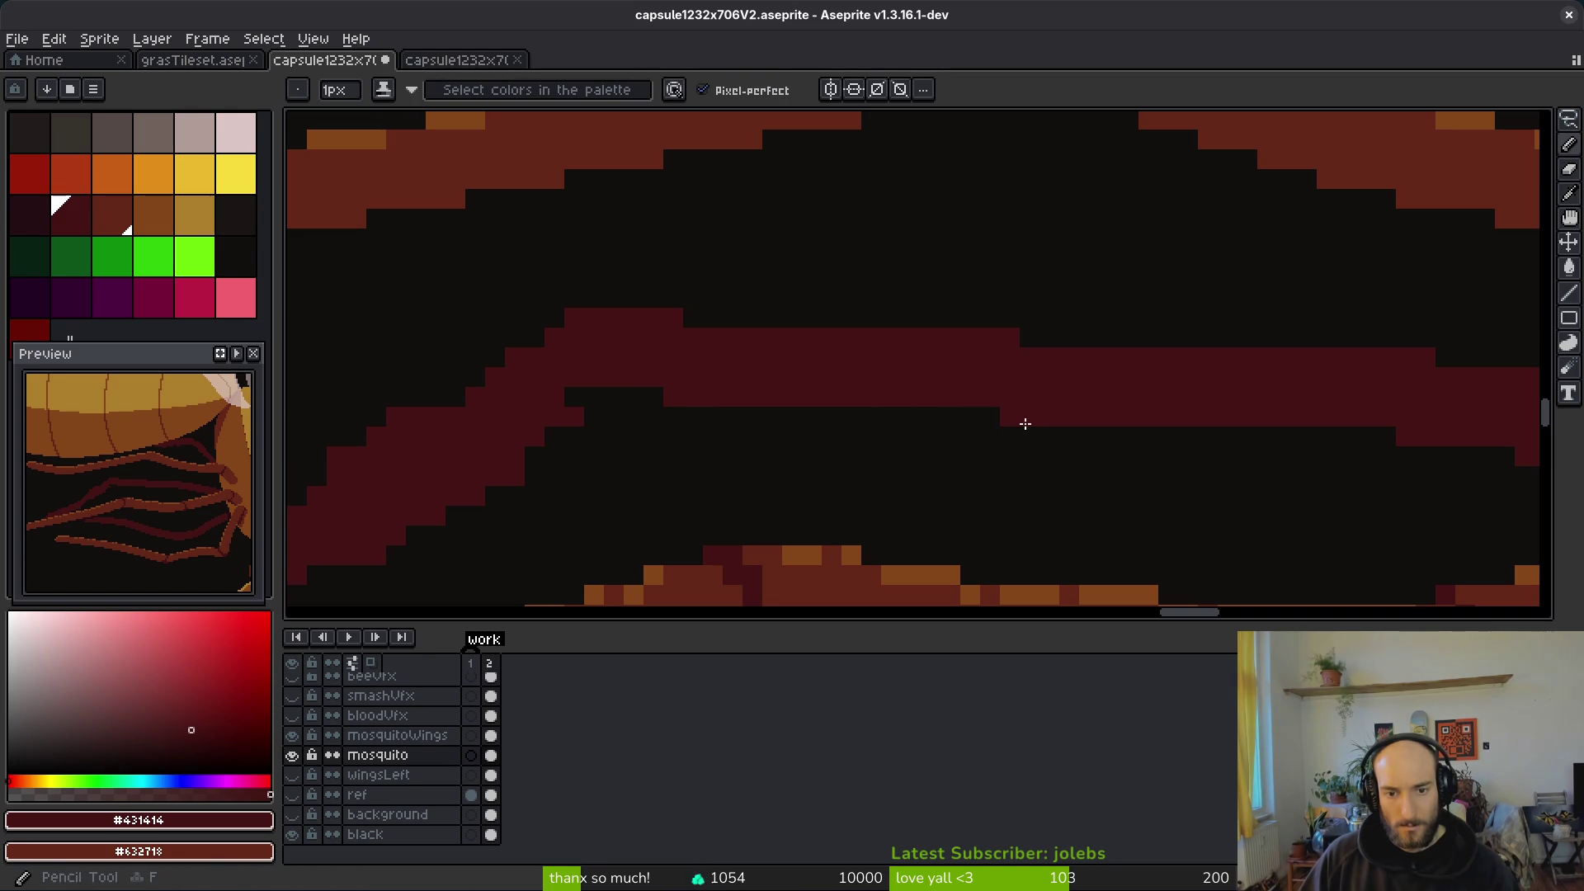
pyautogui.scroll(-4, 1073, 420)
pyautogui.hotkey('ctrl', 's')
pyautogui.scroll(-4, 1166, 380)
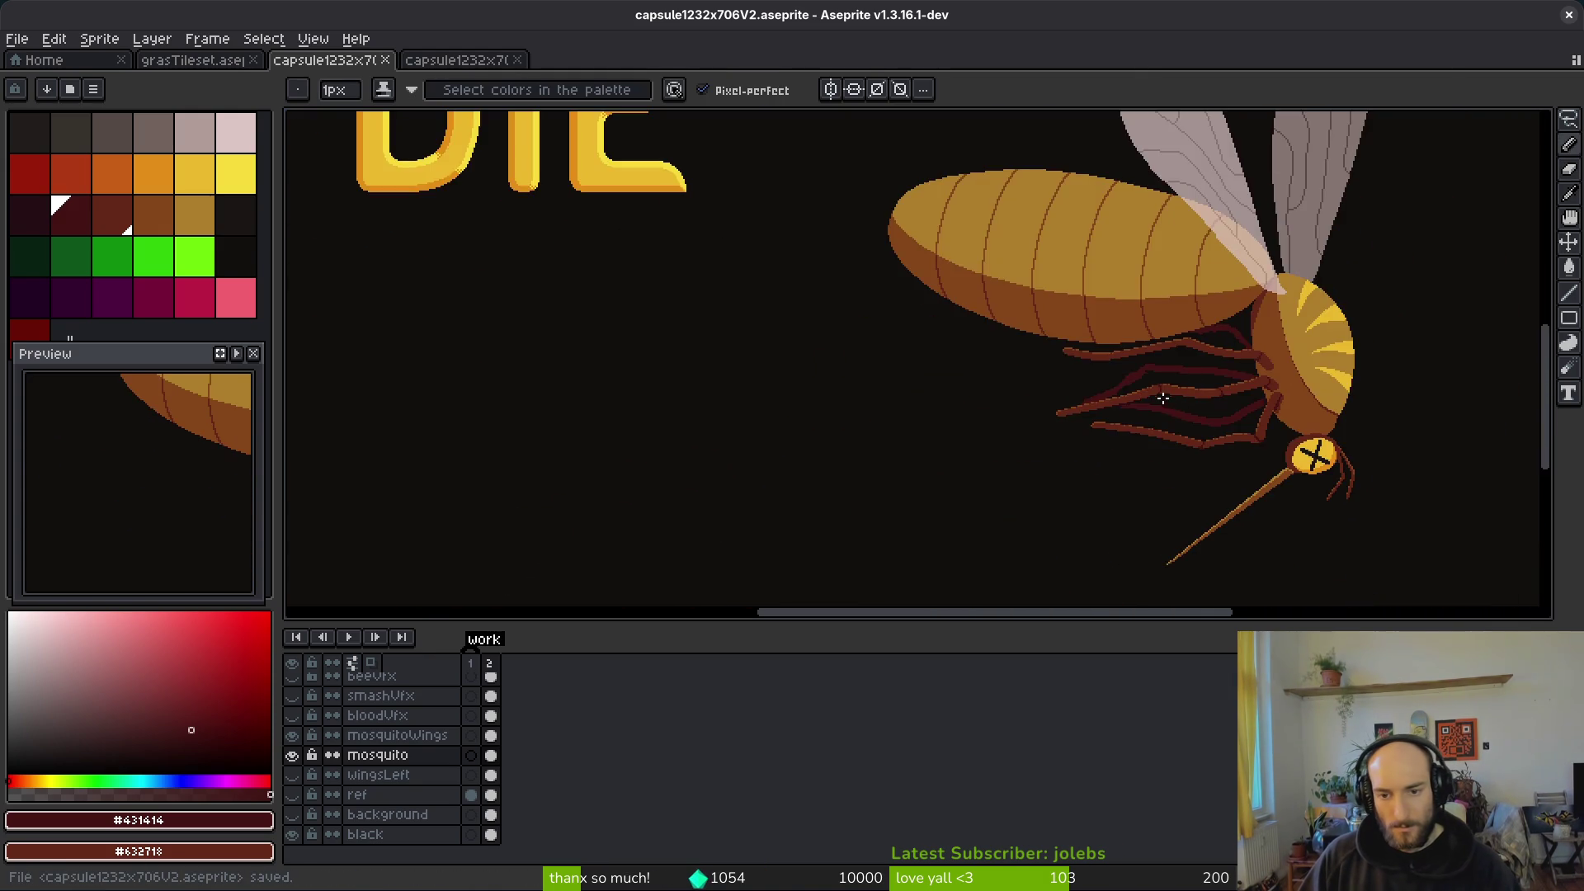
# Step: Touch up and clean pixels along the dark-red leg's edge
pyautogui.scroll(4, 1155, 380)
pyautogui.scroll(2, 1140, 369)
pyautogui.moveTo(1142, 304)
pyautogui.mouseDown()
pyautogui.moveTo(1142, 325)
pyautogui.moveTo(1047, 354)
pyautogui.moveTo(852, 484)
pyautogui.mouseUp()
pyautogui.press('e')
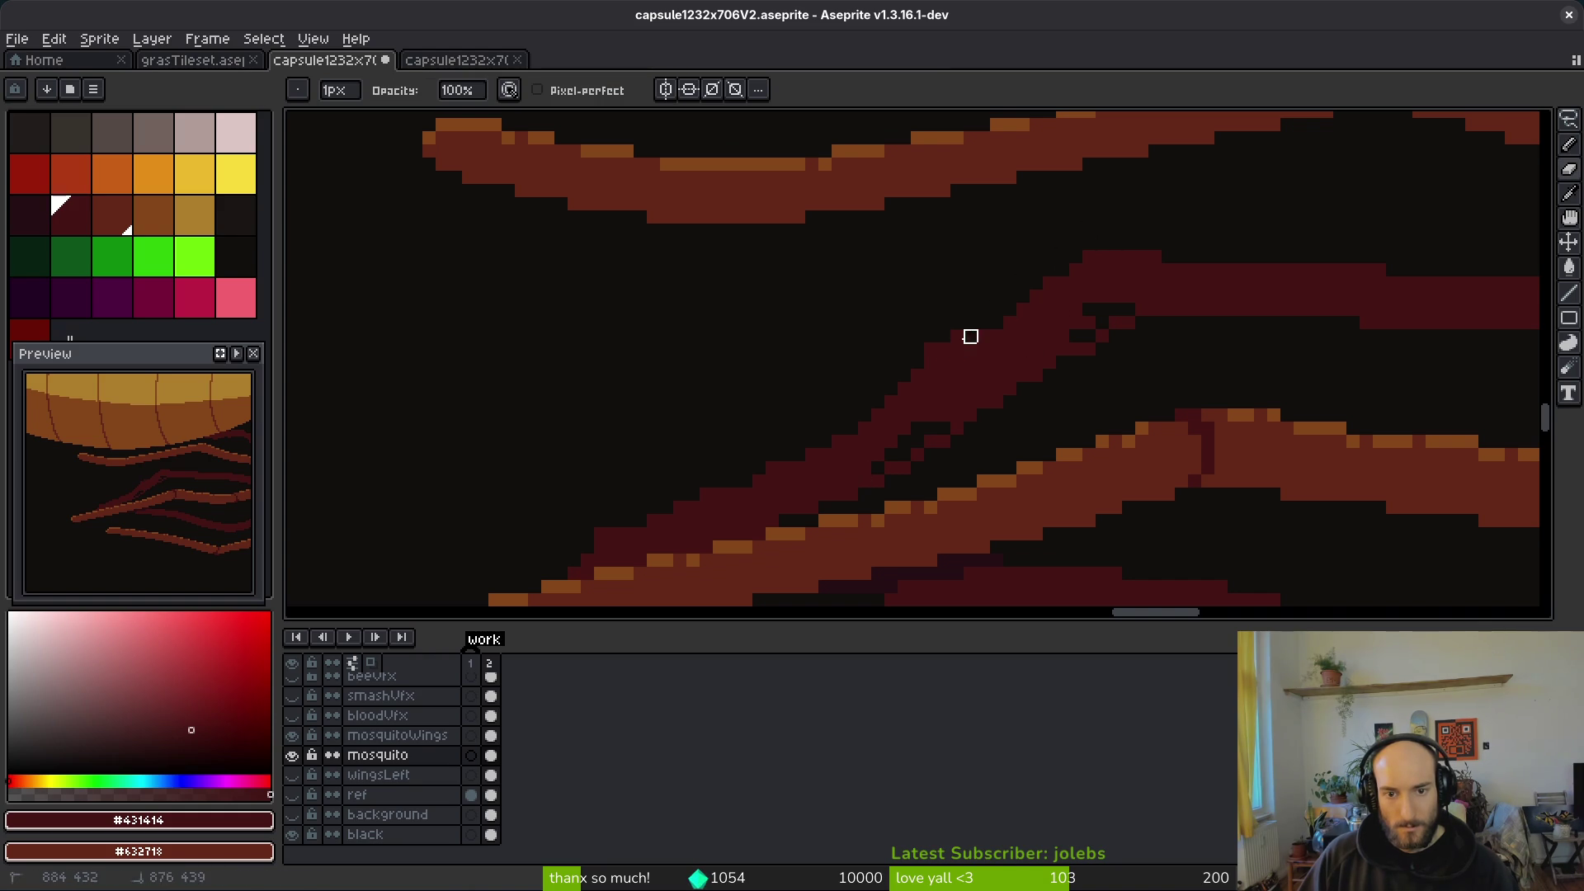
pyautogui.moveTo(1064, 355); pyautogui.dragTo(1108, 311)
pyautogui.press('b')
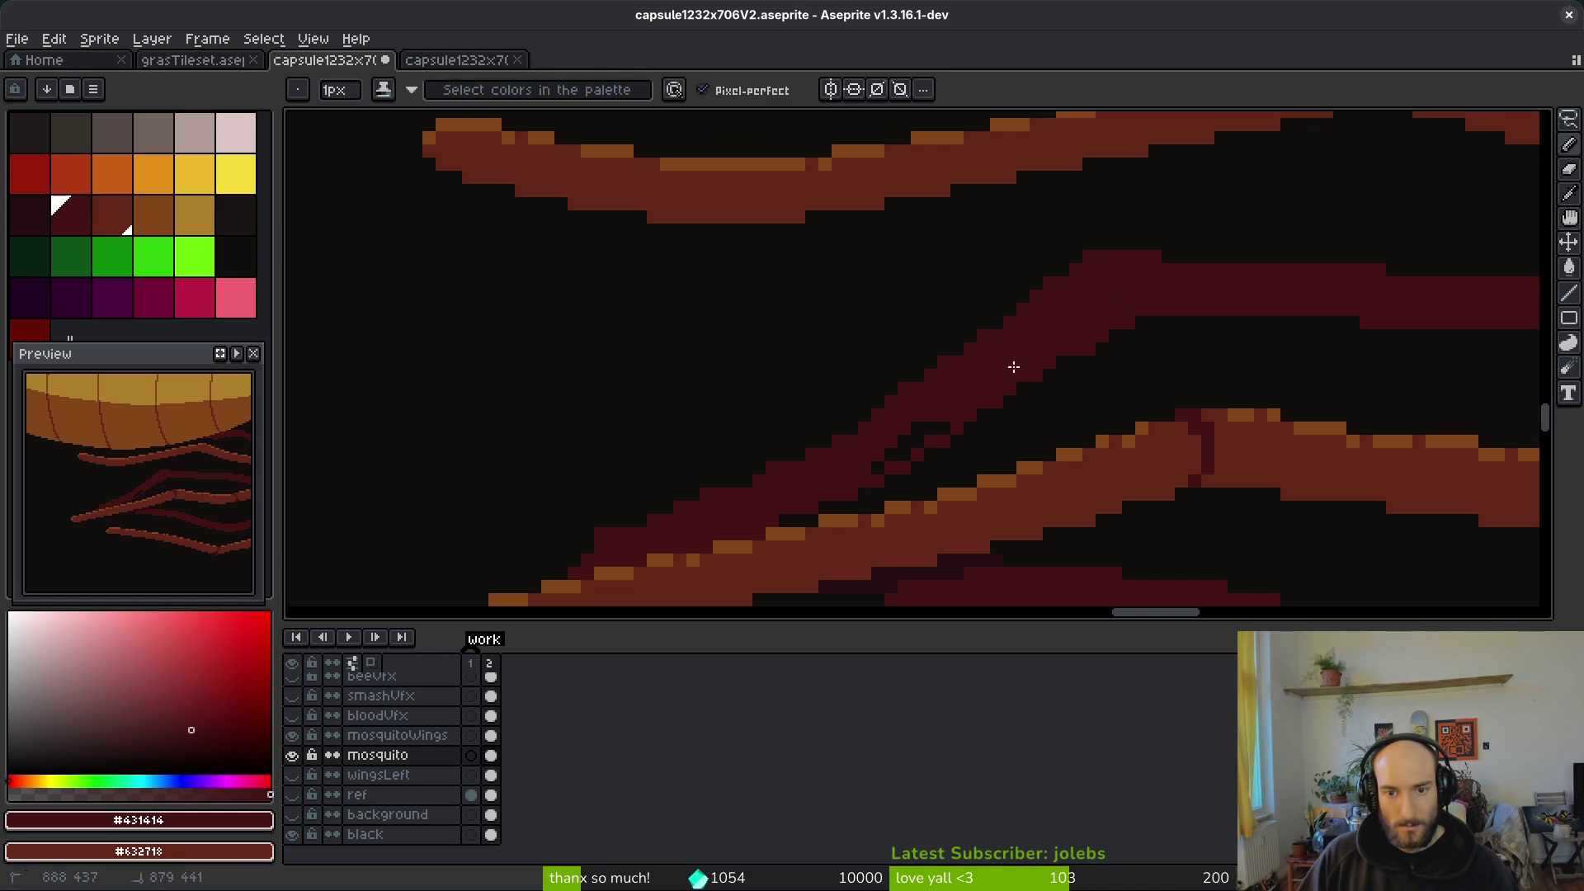
pyautogui.moveTo(1007, 407); pyautogui.dragTo(1206, 242)
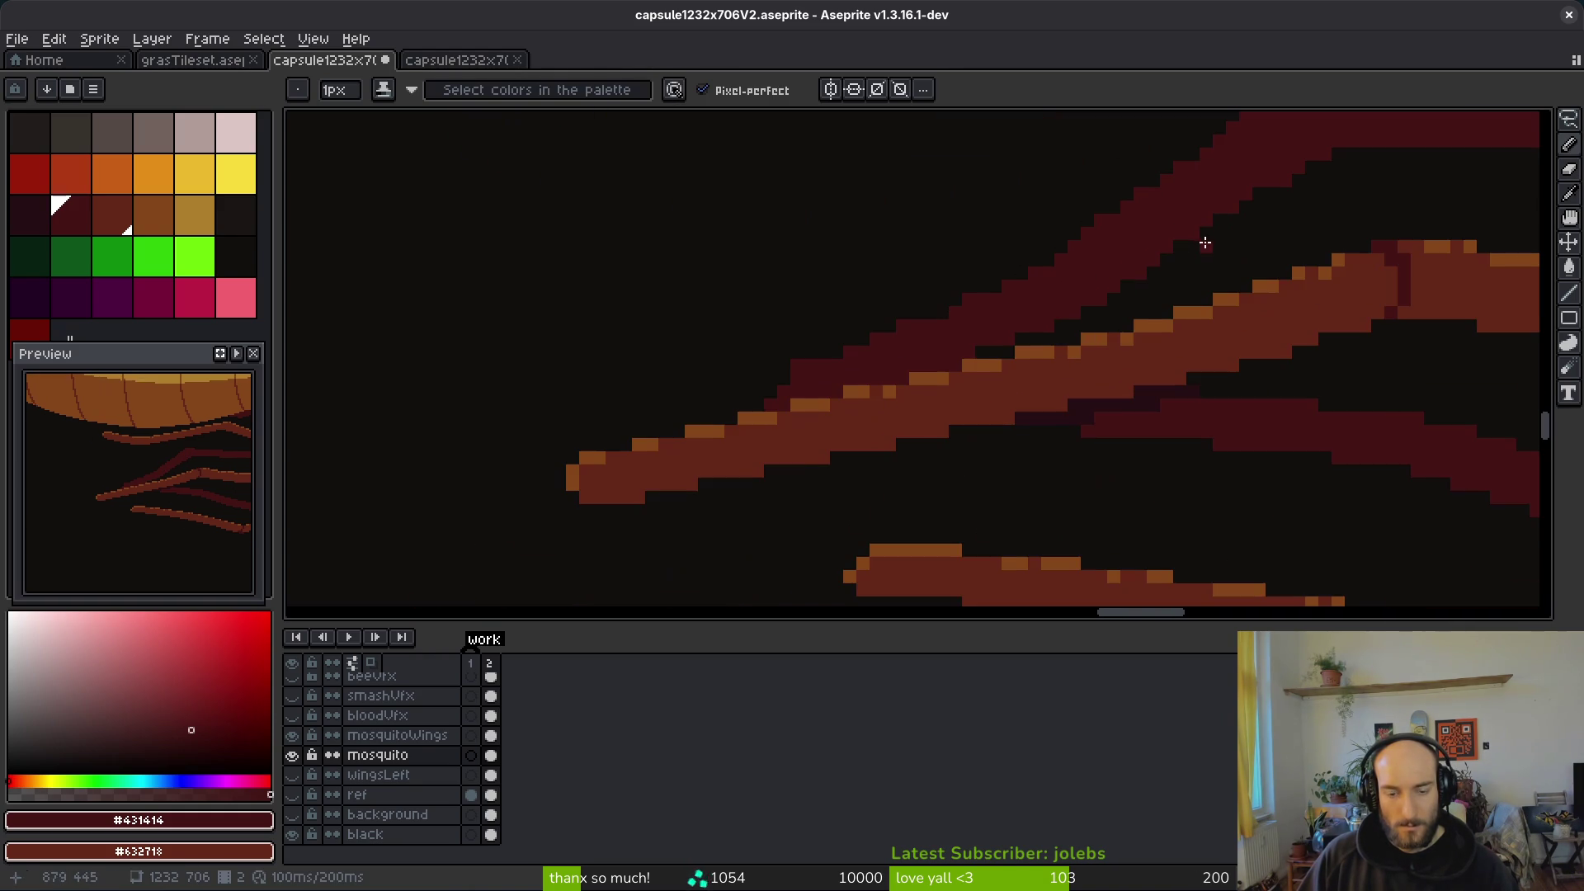
# Step: Thicken the dark leg's upper edge and erase two stray pixels on it
pyautogui.press('e')
pyautogui.scroll(5, 1124, 297)
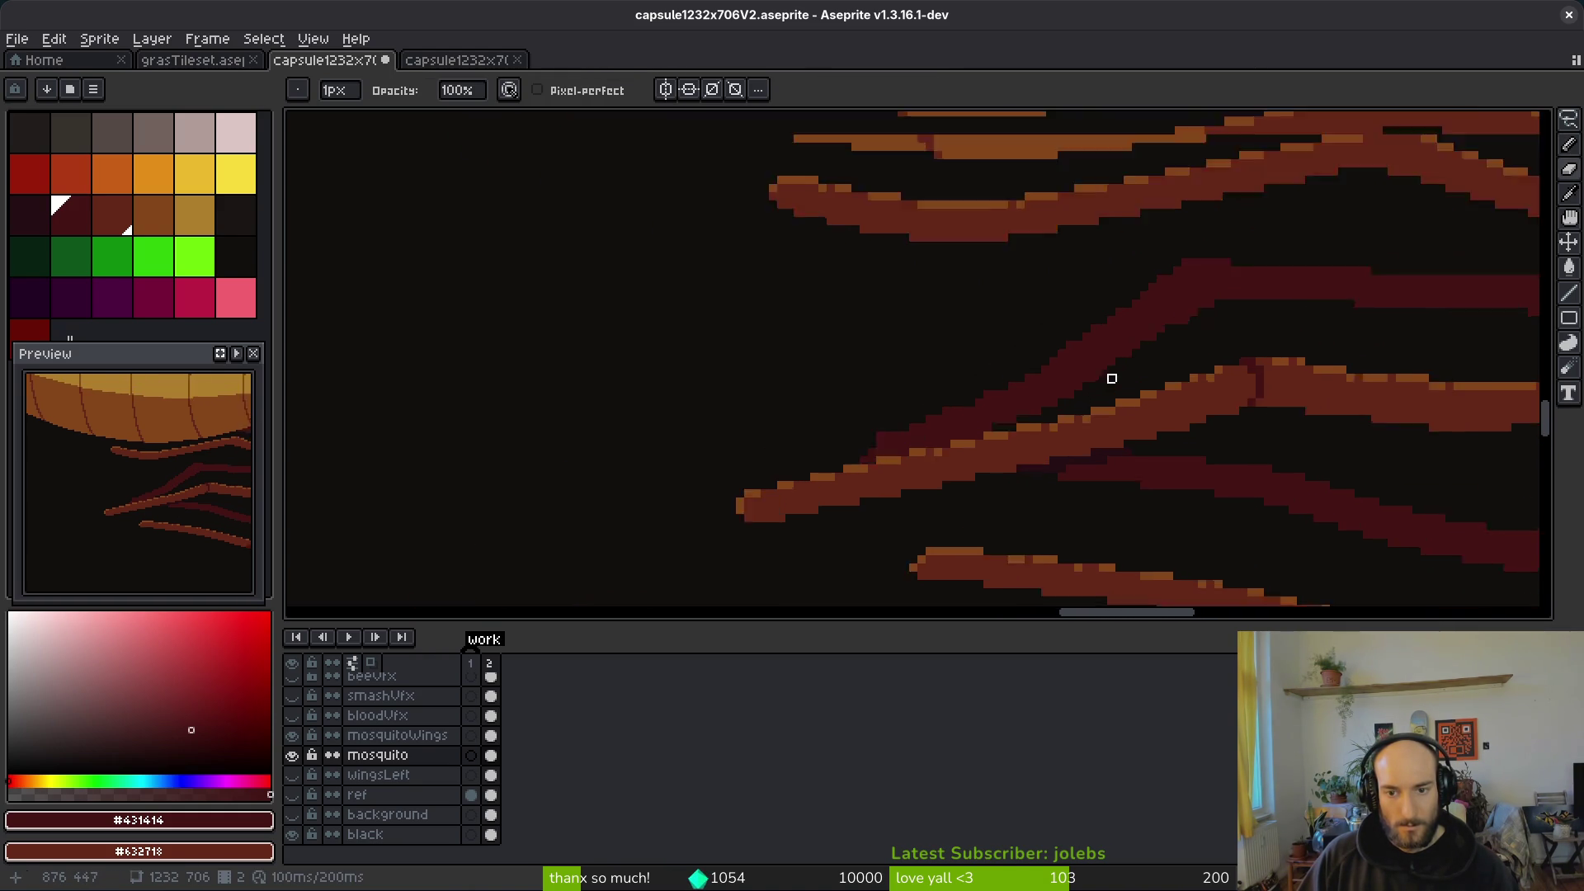
pyautogui.scroll(2, 1216, 354)
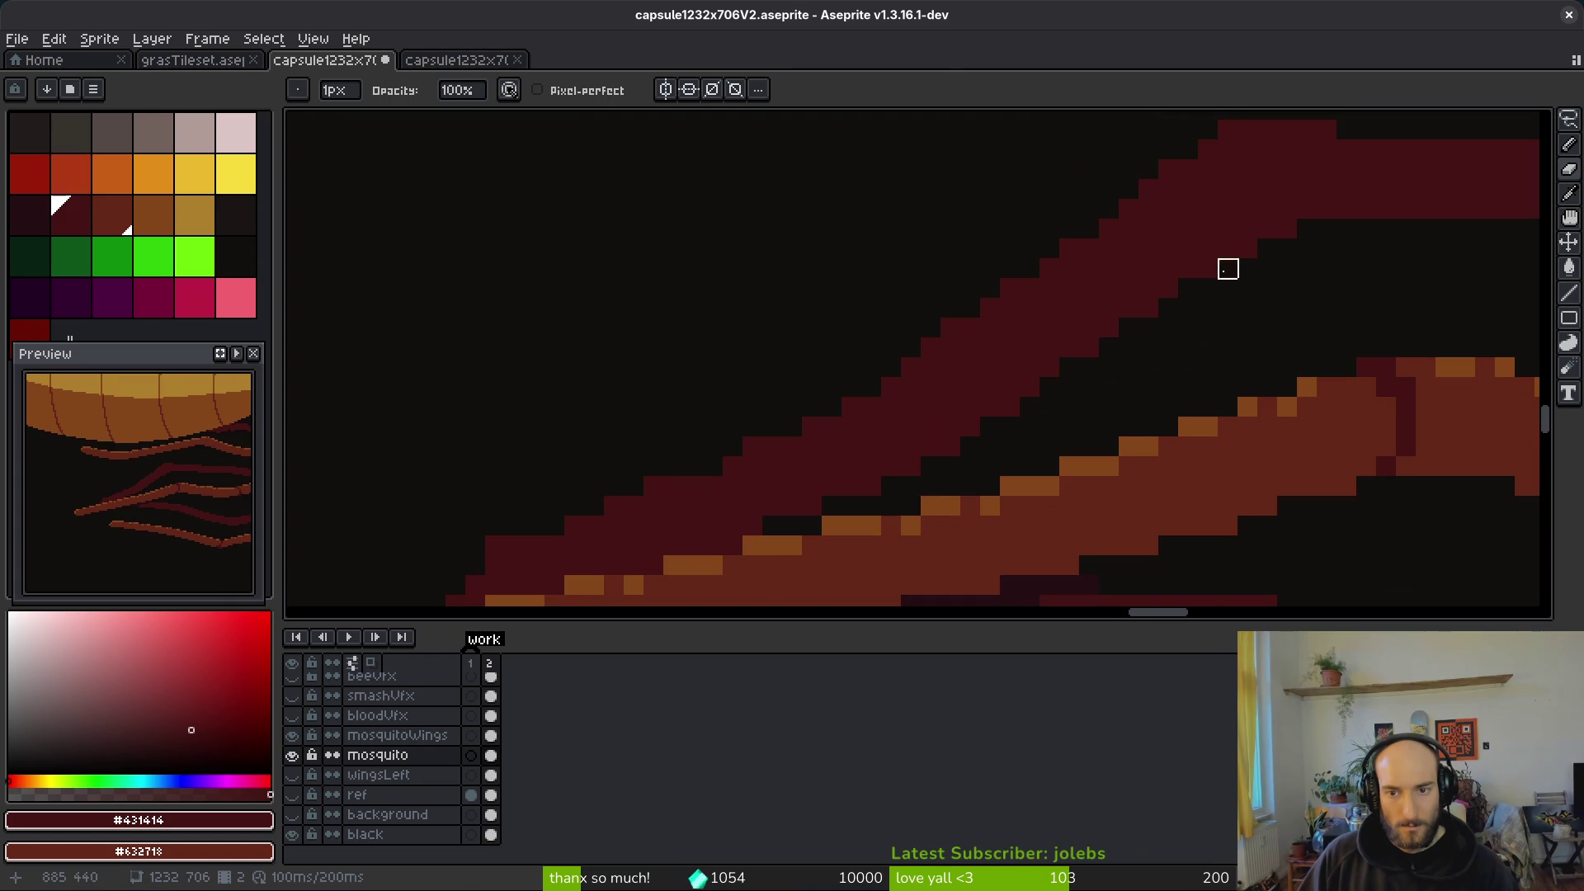
pyautogui.press('b')
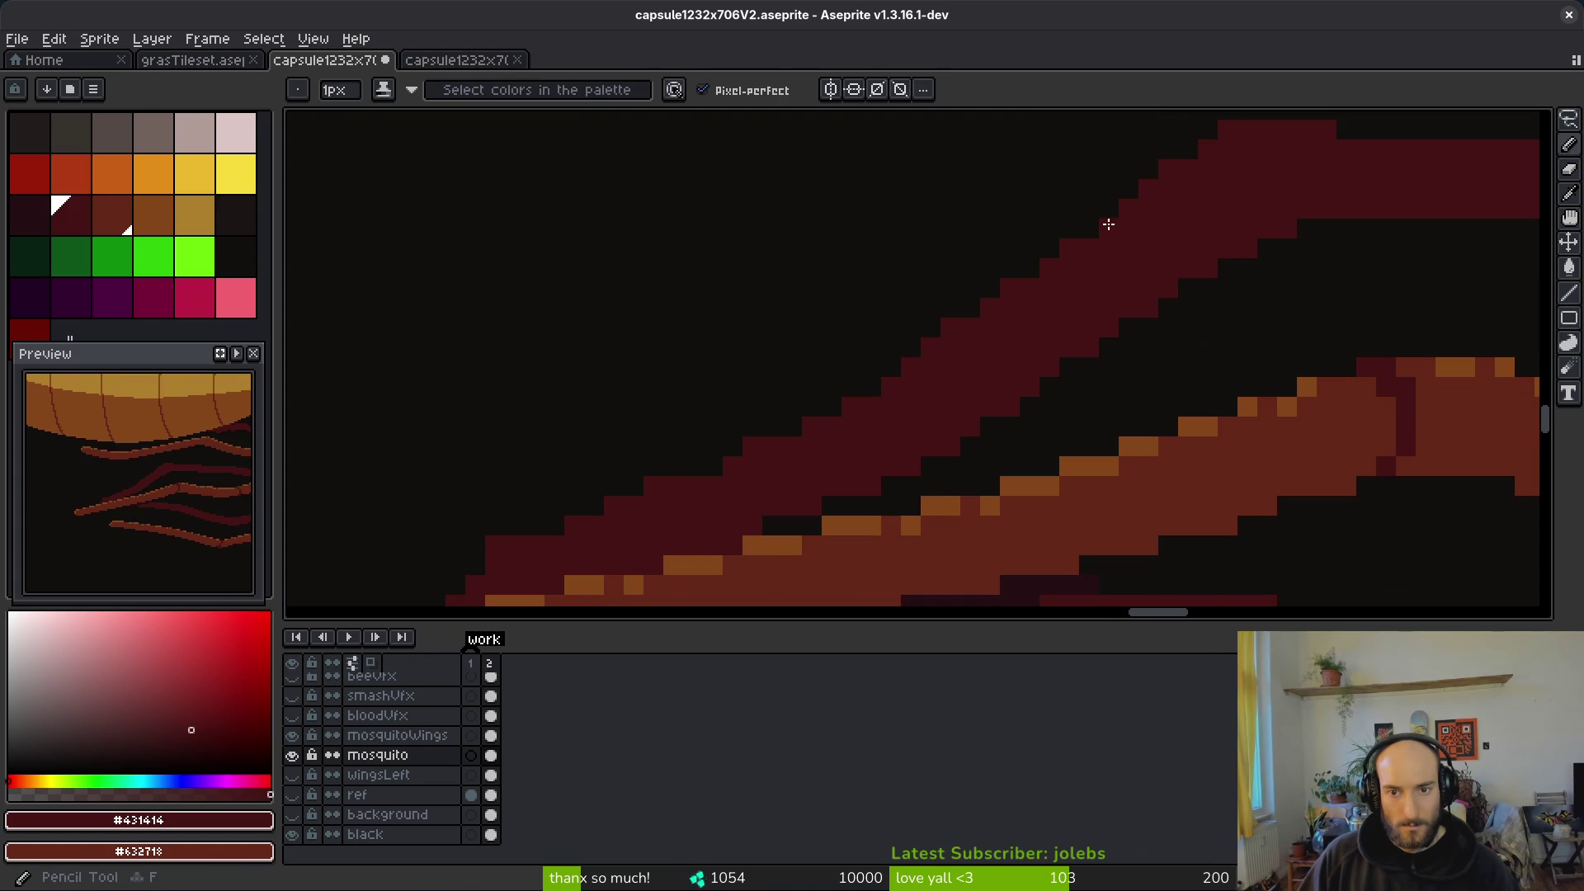
pyautogui.moveTo(861, 379)
pyautogui.mouseDown()
pyautogui.moveTo(552, 478)
pyautogui.moveTo(554, 510)
pyautogui.mouseUp()
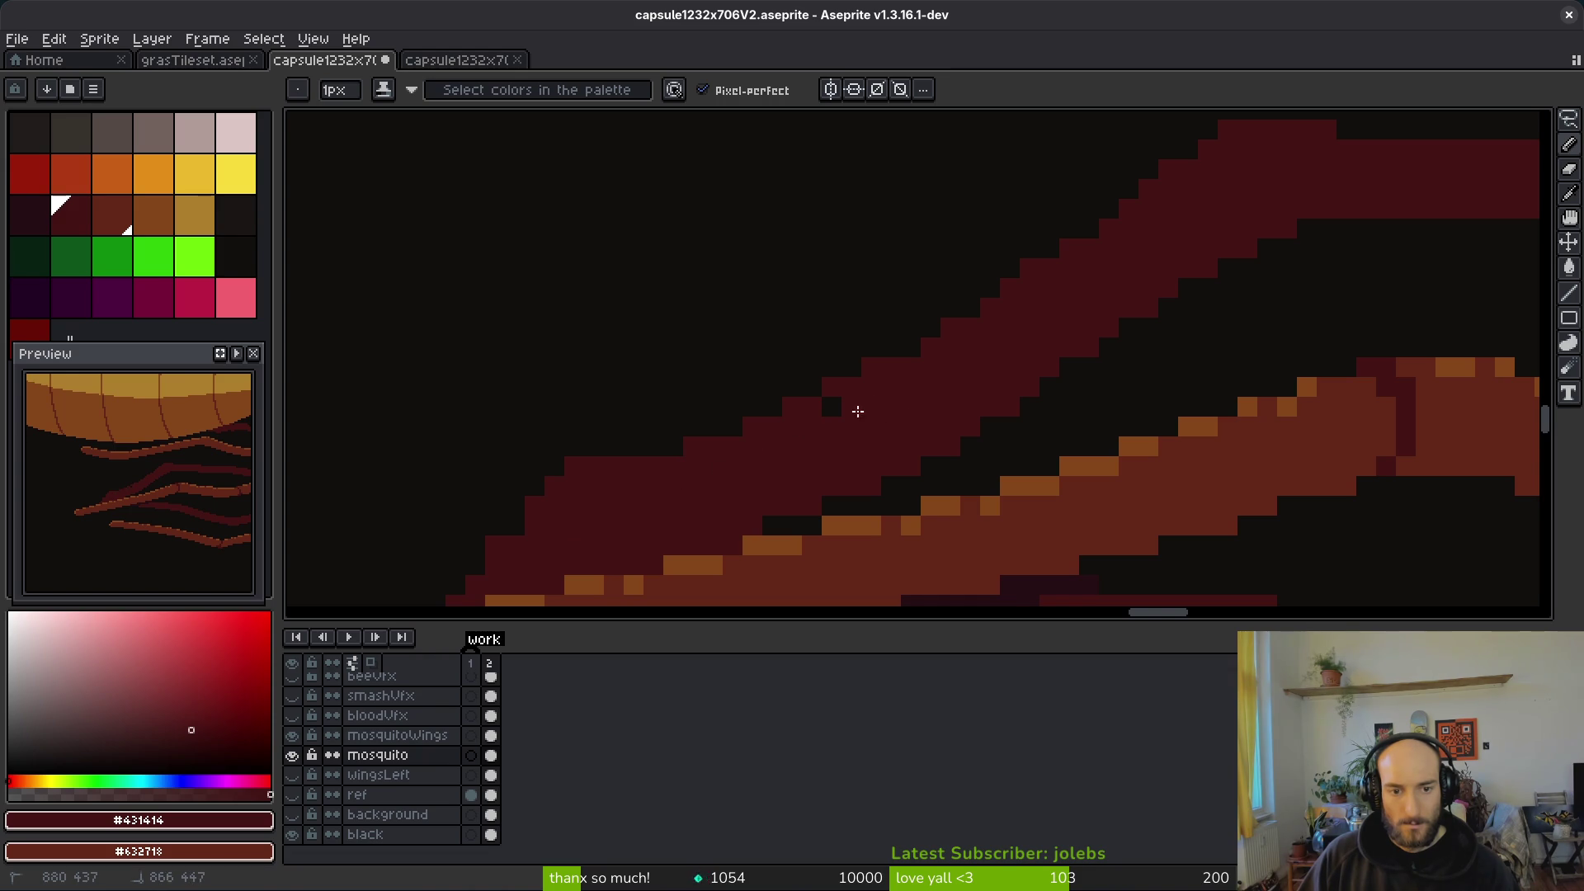
pyautogui.press('e')
pyautogui.click(873, 364)
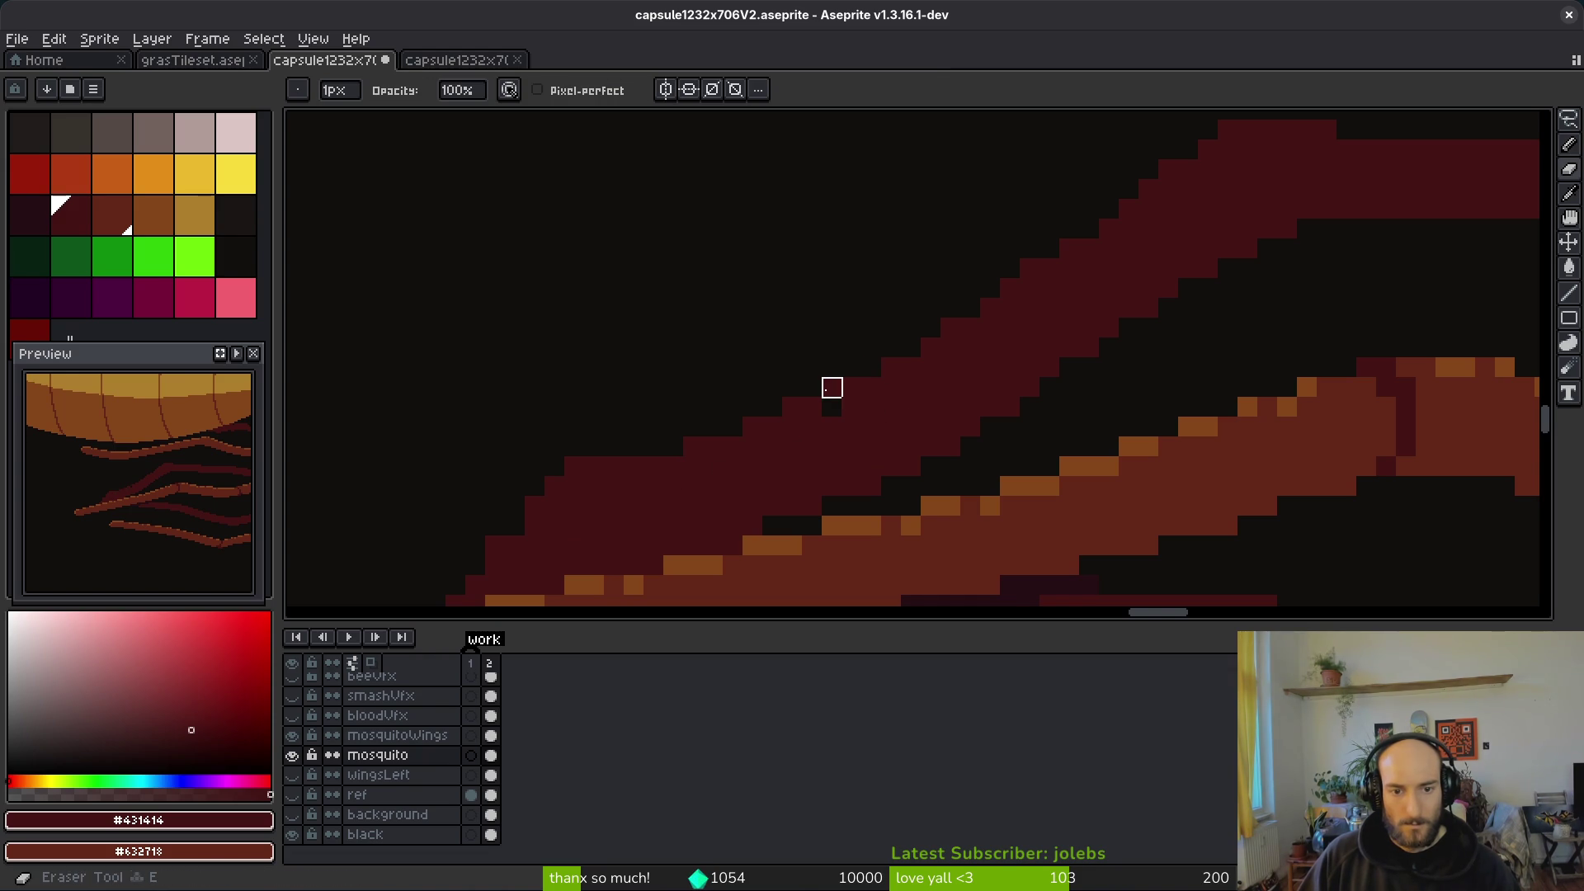
pyautogui.click(831, 385)
pyautogui.press('b')
# Step: Erase excess dark-red pixels along the band's lower edge and underside
pyautogui.press('e')
pyautogui.press('b')
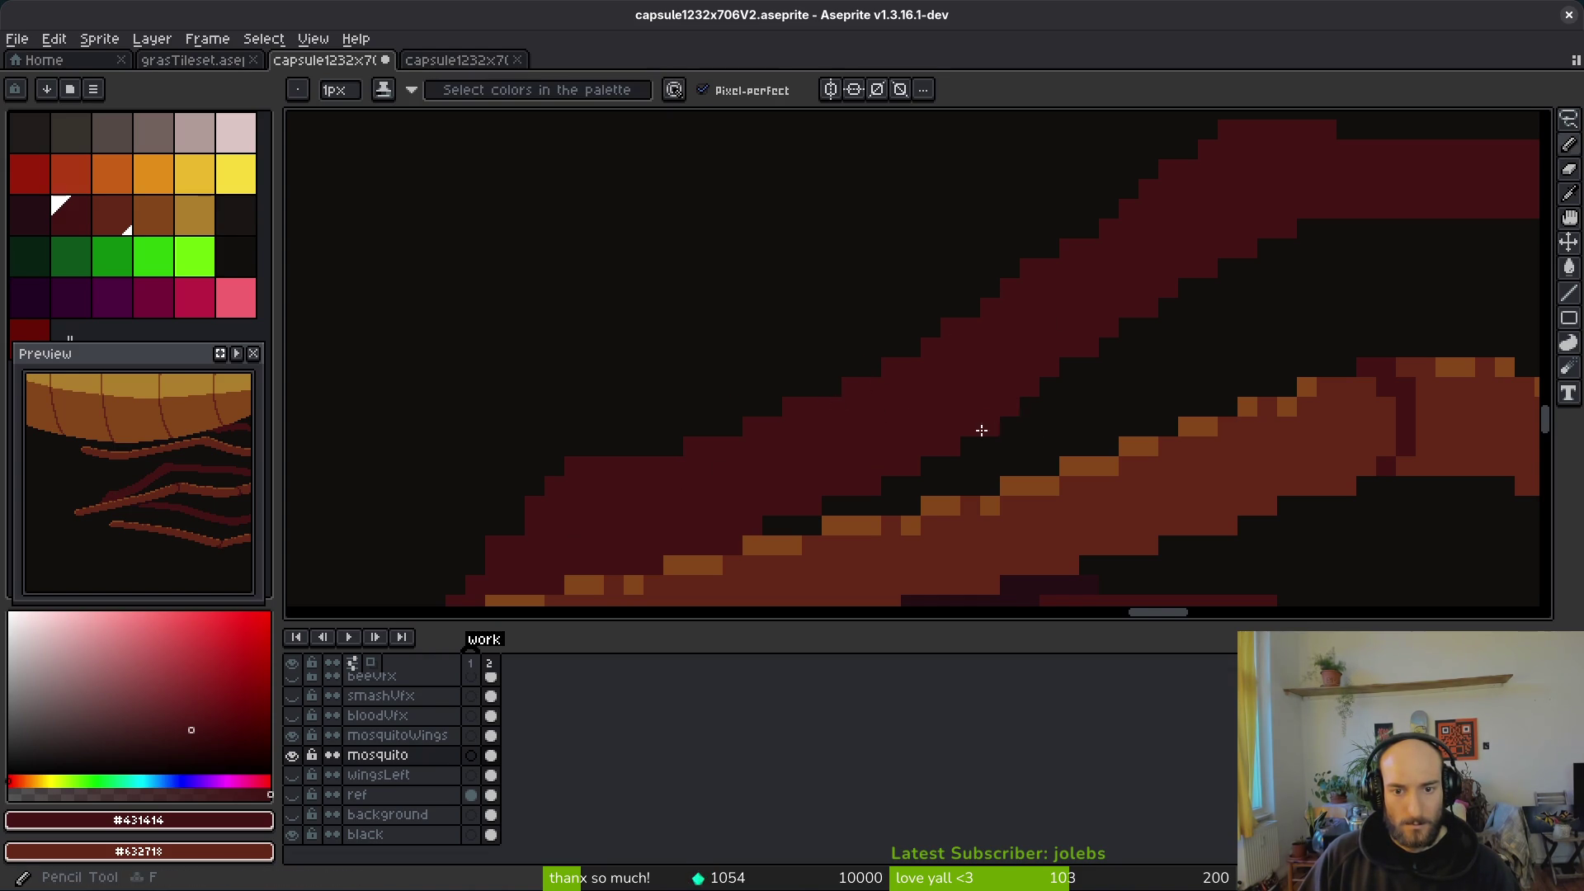
pyautogui.scroll(-3, 1012, 435)
pyautogui.scroll(5, 1011, 435)
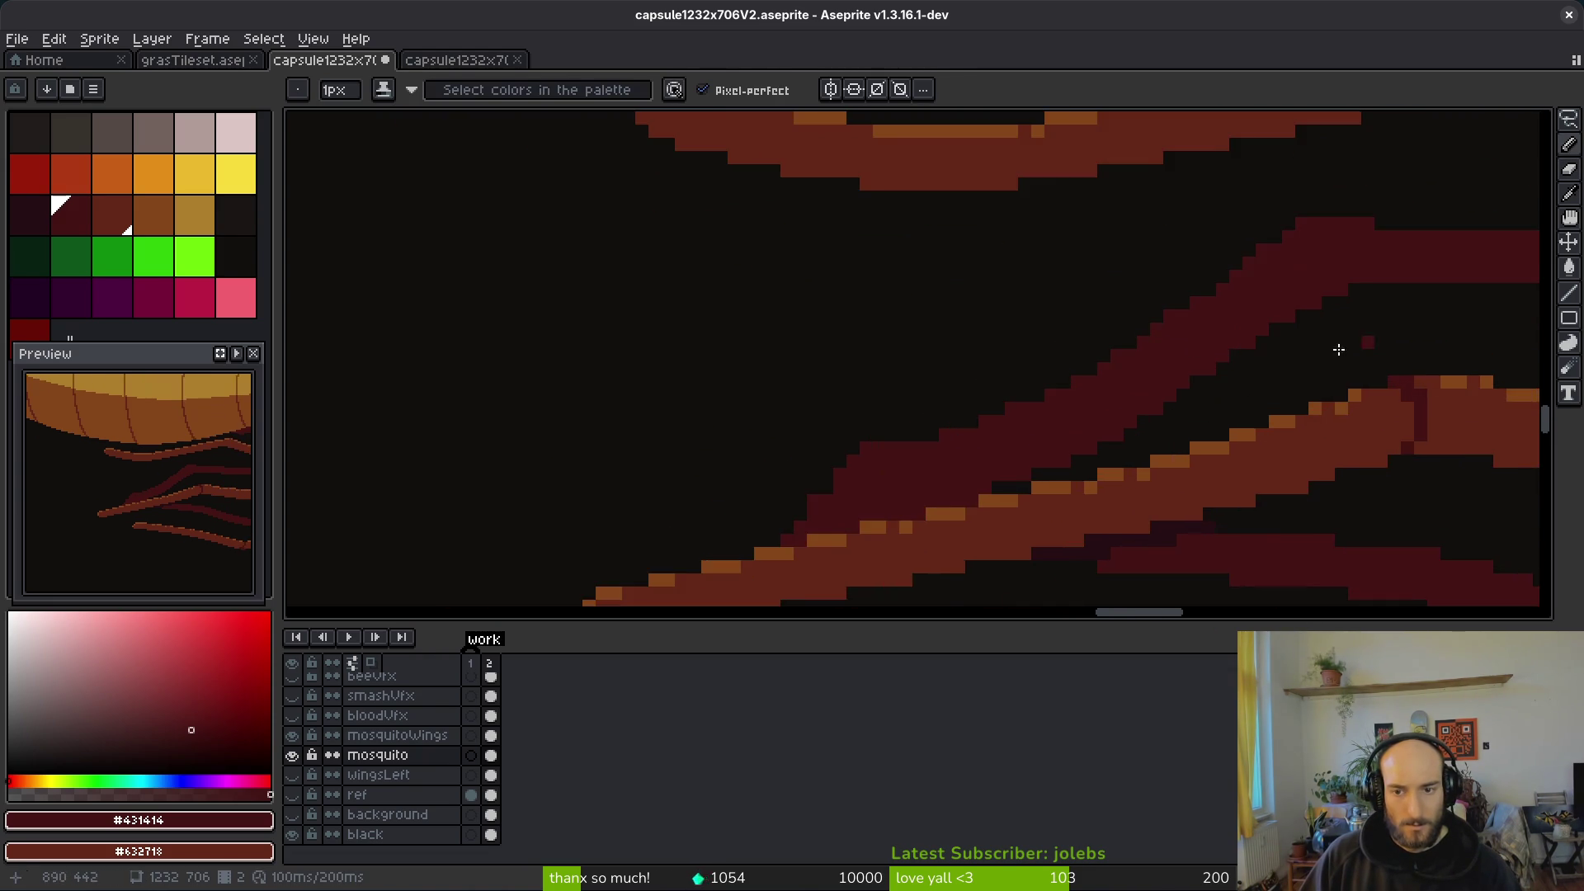
pyautogui.press('e')
pyautogui.moveTo(1116, 440)
pyautogui.mouseDown()
pyautogui.moveTo(930, 492)
pyautogui.moveTo(561, 519)
pyautogui.moveTo(711, 424)
pyautogui.mouseUp()
pyautogui.moveTo(1020, 420); pyautogui.dragTo(650, 473)
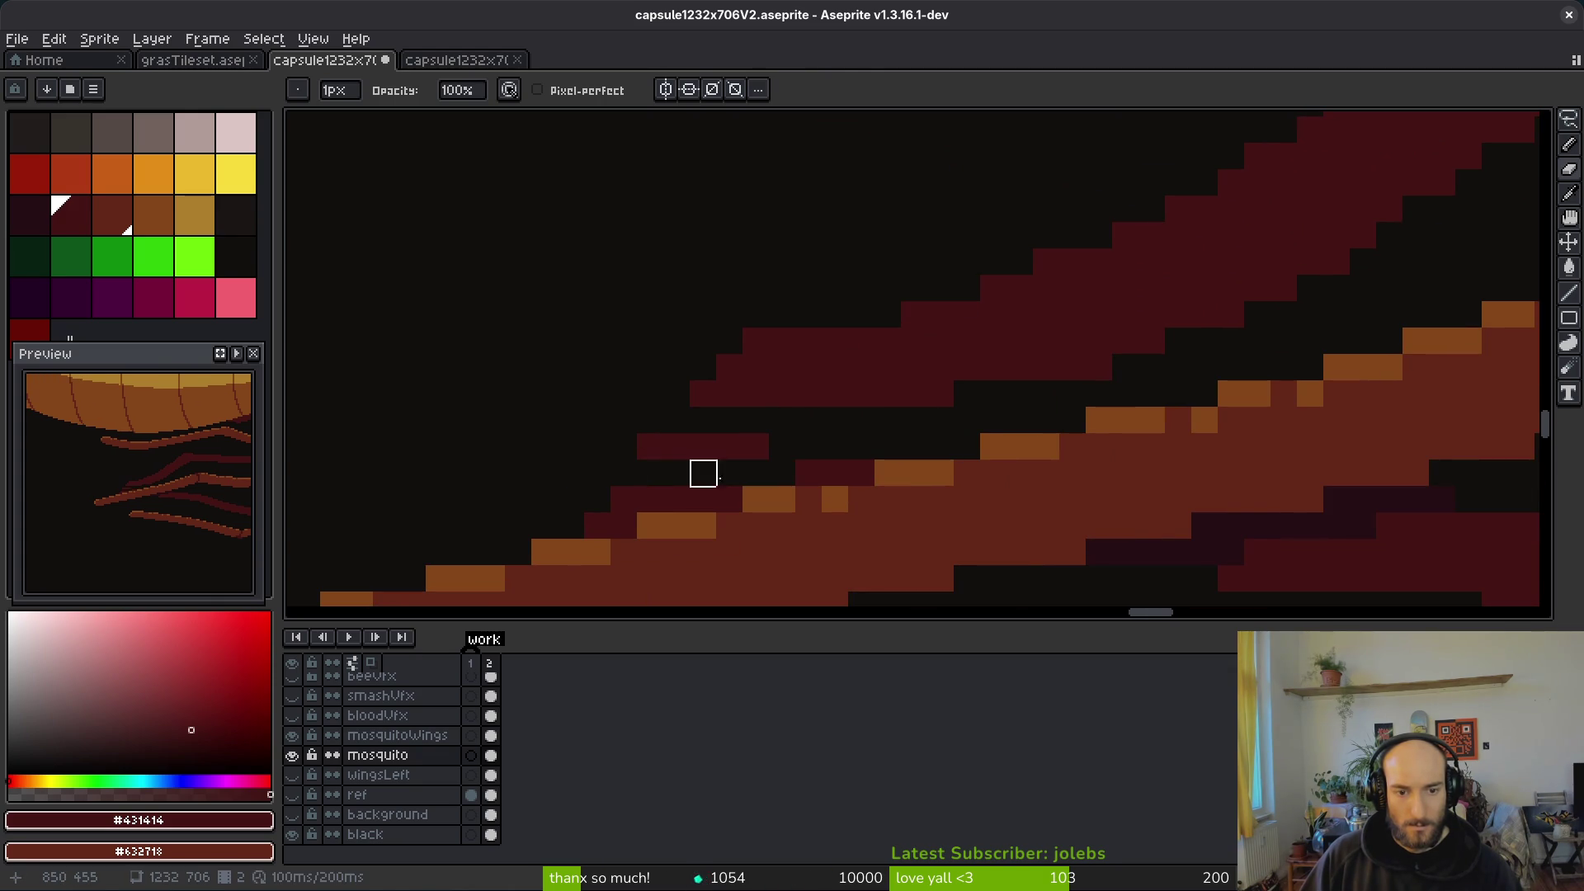
pyautogui.moveTo(835, 472)
pyautogui.mouseDown()
pyautogui.moveTo(859, 470)
pyautogui.moveTo(597, 499)
pyautogui.moveTo(623, 525)
pyautogui.mouseUp()
pyautogui.moveTo(756, 446); pyautogui.dragTo(650, 446)
pyautogui.press('b')
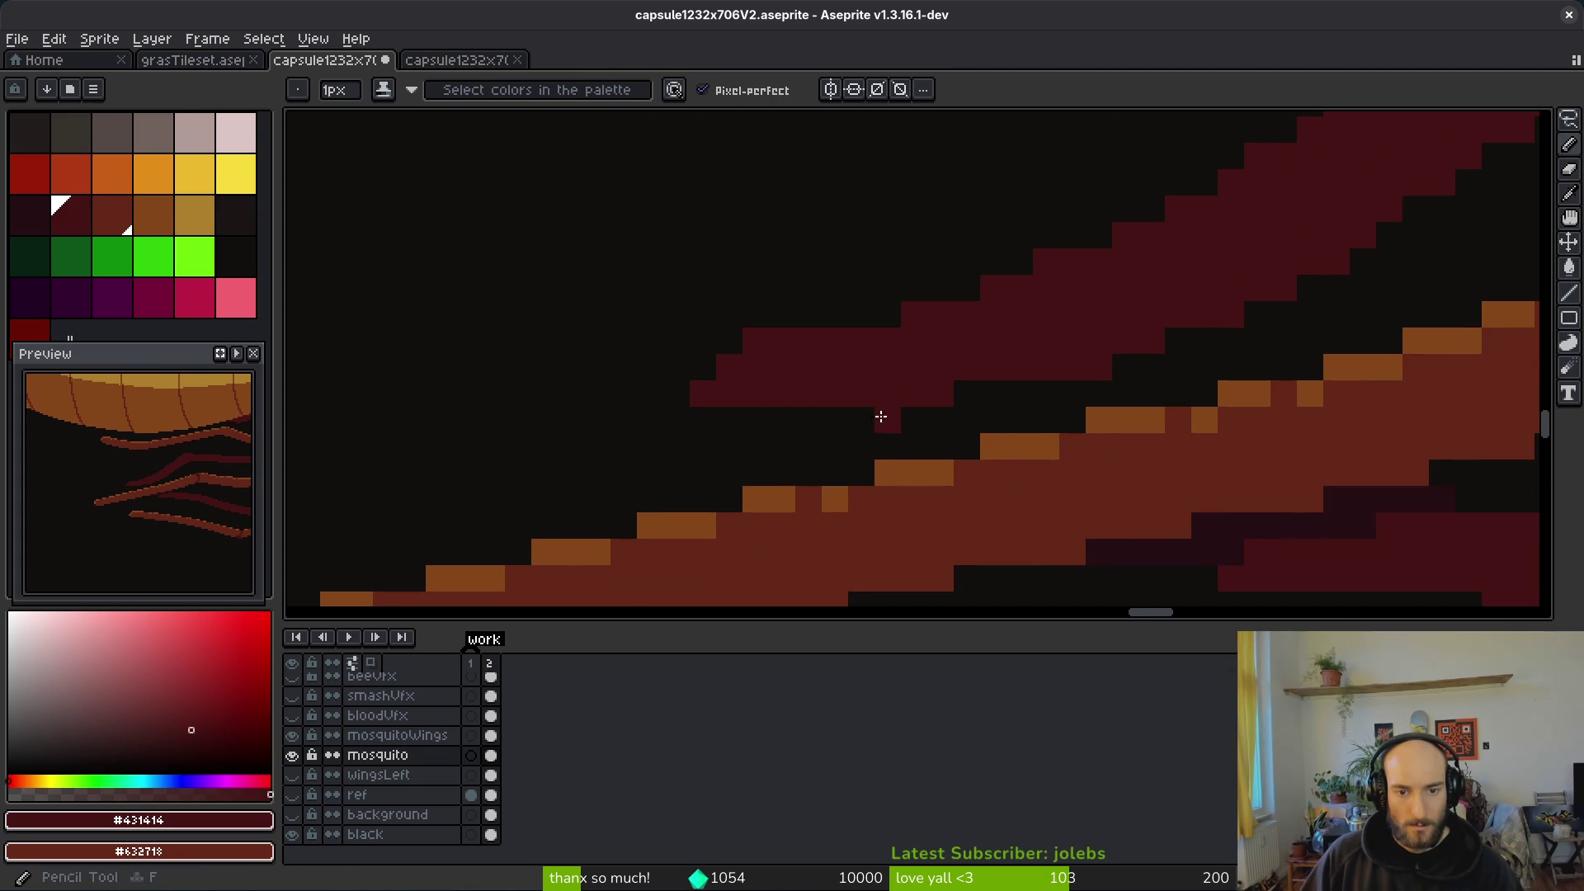
# Step: Pencil in missing dark-red pixels along the band's top and top-left edges
pyautogui.moveTo(881, 419); pyautogui.dragTo(727, 415)
pyautogui.click(704, 419)
pyautogui.scroll(-3, 741, 420)
pyautogui.scroll(2, 757, 364)
pyautogui.press('e')
pyautogui.press('b')
pyautogui.moveTo(797, 408); pyautogui.dragTo(842, 403)
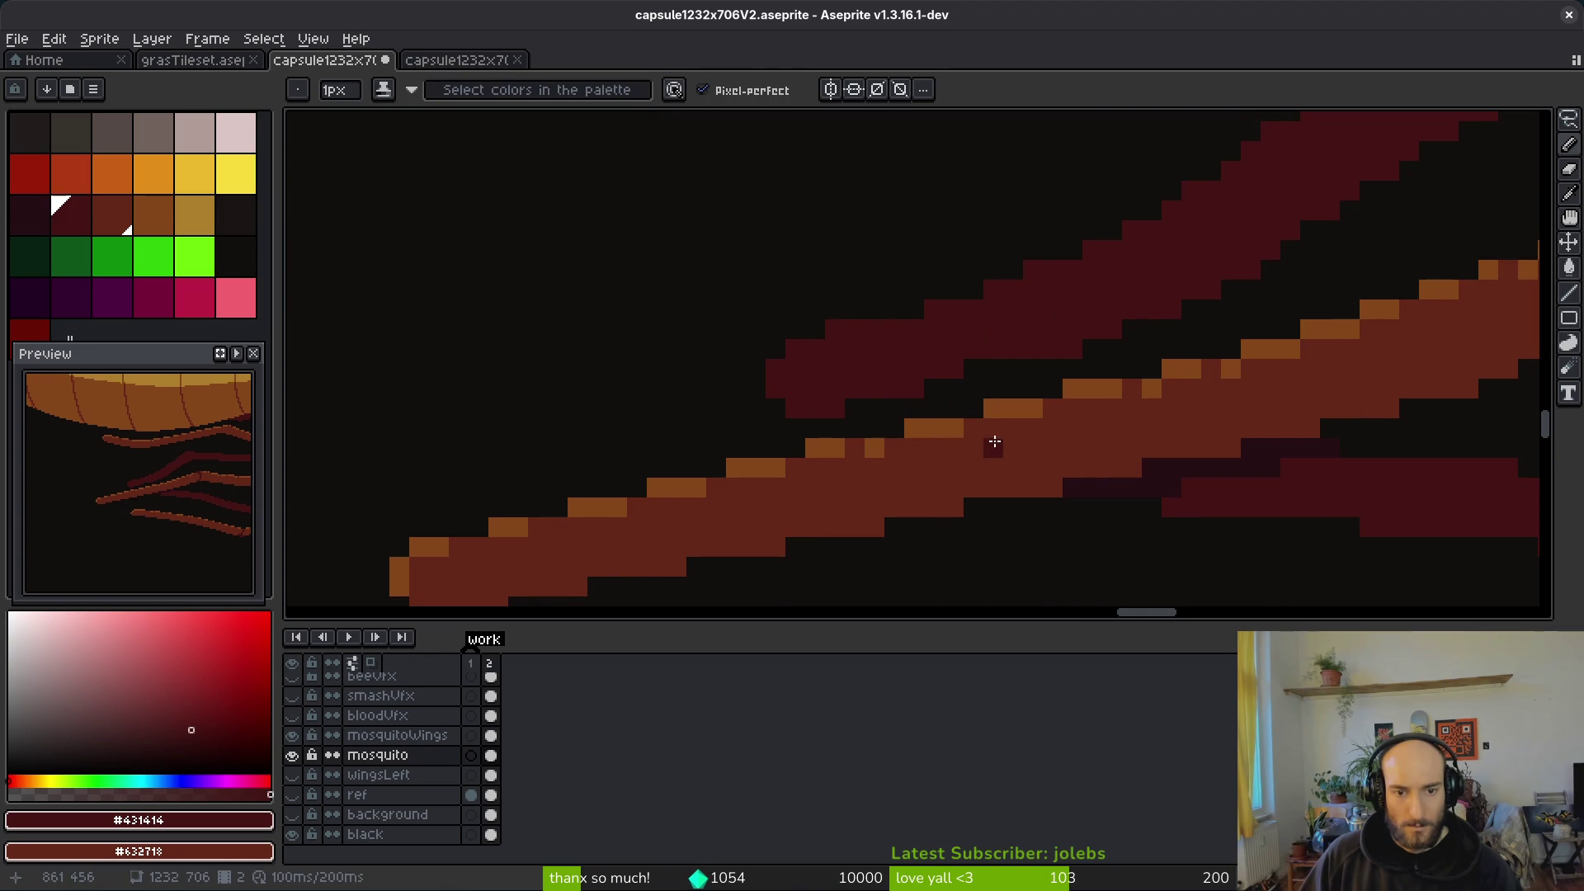
pyautogui.scroll(-3, 980, 373)
pyautogui.scroll(3, 993, 371)
pyautogui.moveTo(982, 302); pyautogui.dragTo(921, 324)
pyautogui.scroll(-5, 1008, 382)
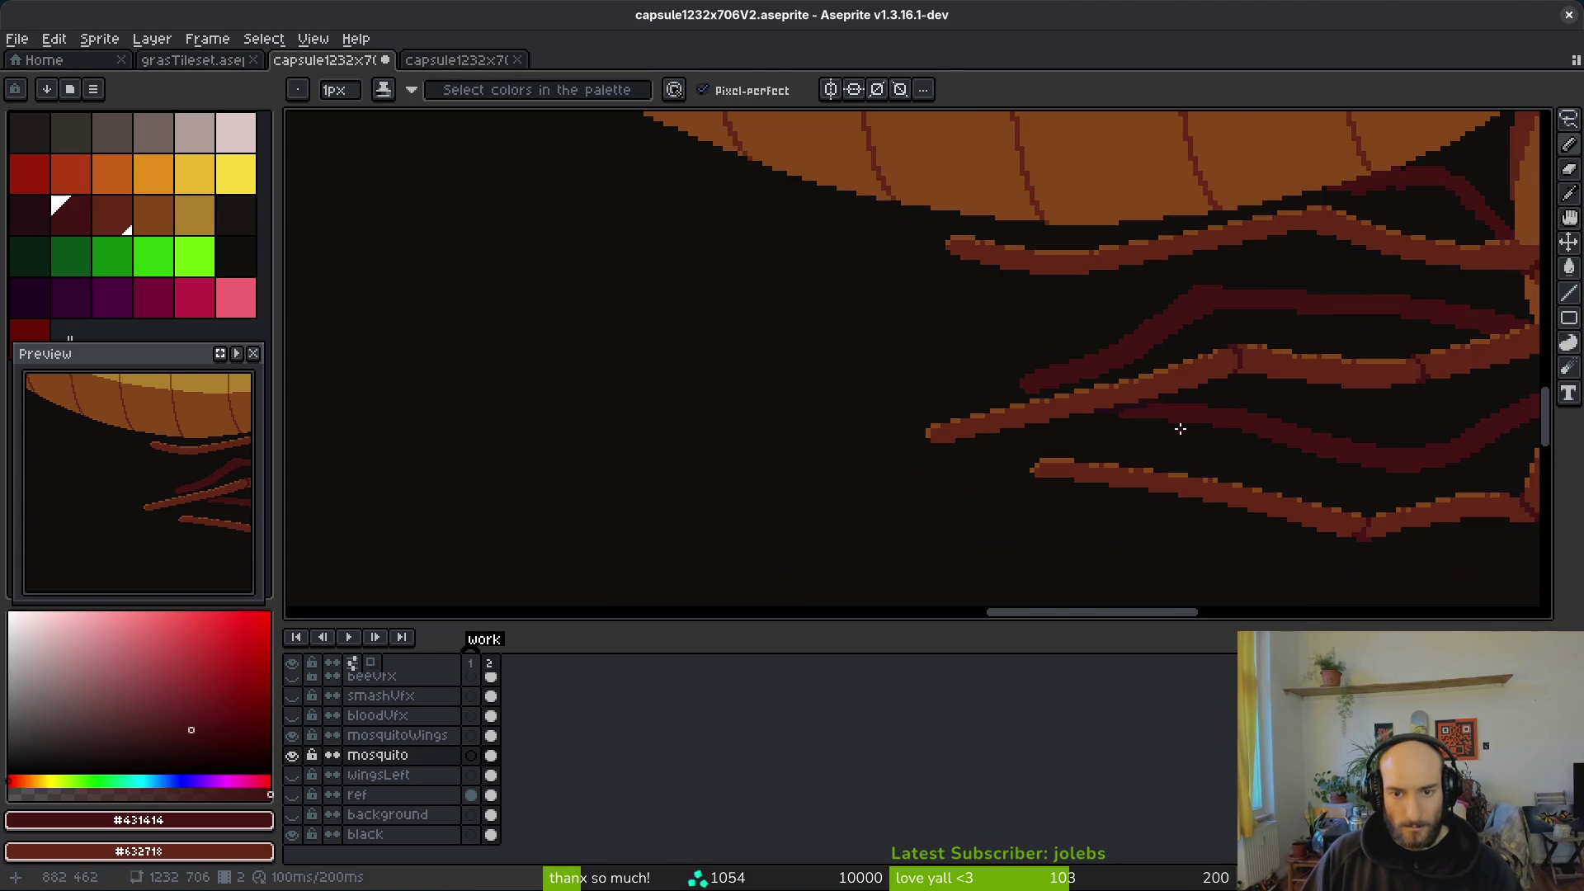
pyautogui.scroll(6, 1080, 439)
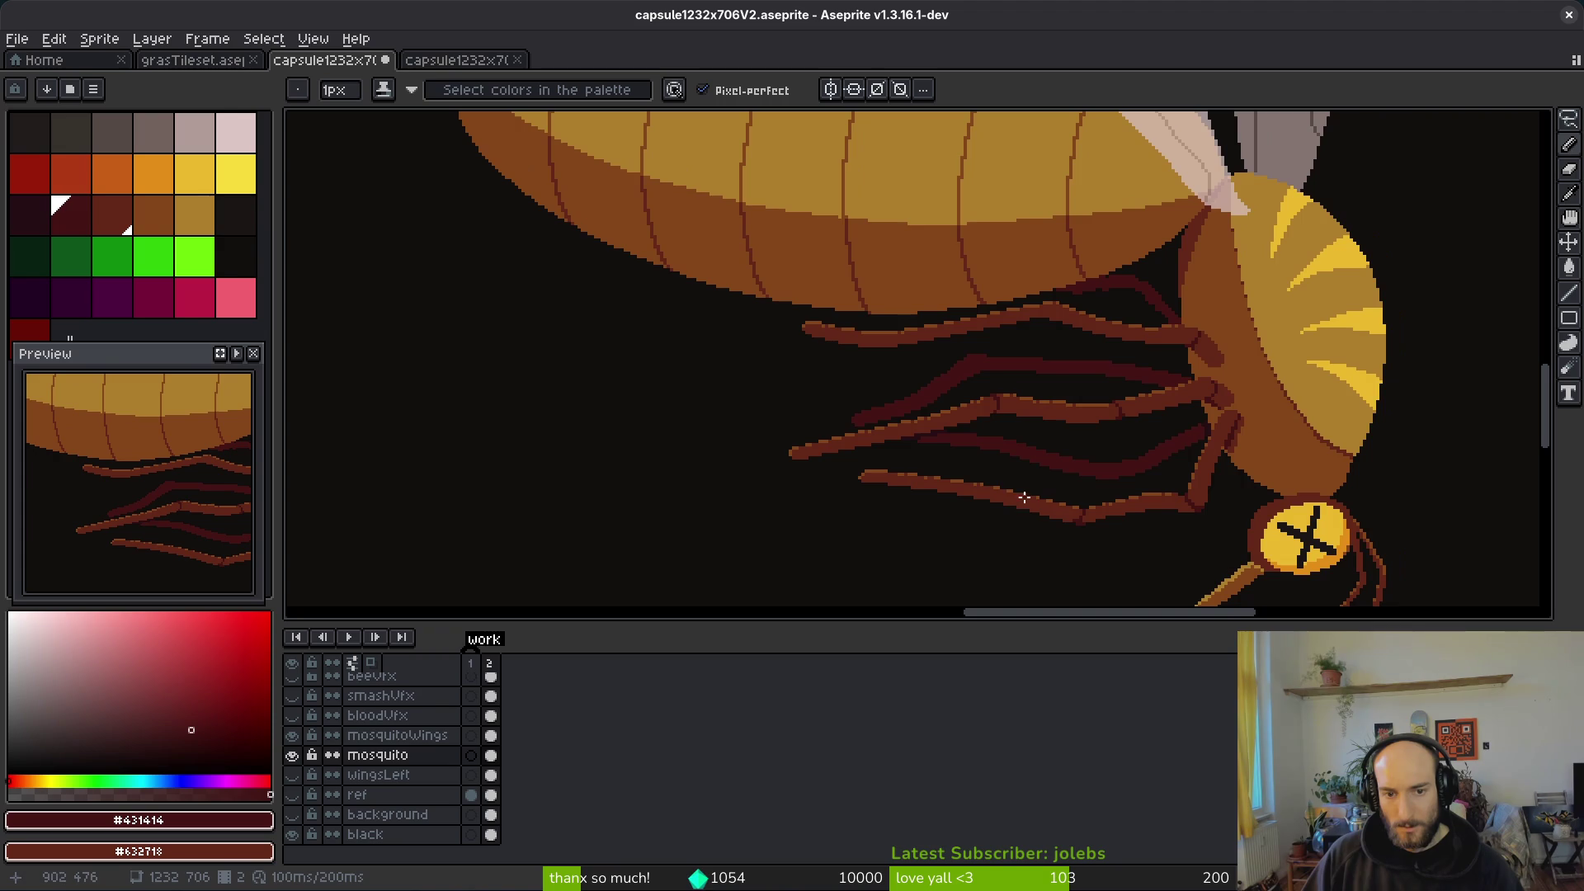
pyautogui.scroll(3, 1081, 355)
# Step: Erase stray maroon pixels along the lower edge of the next stretch of leg
pyautogui.press('e')
pyautogui.scroll(-3, 908, 297)
pyautogui.scroll(2, 955, 350)
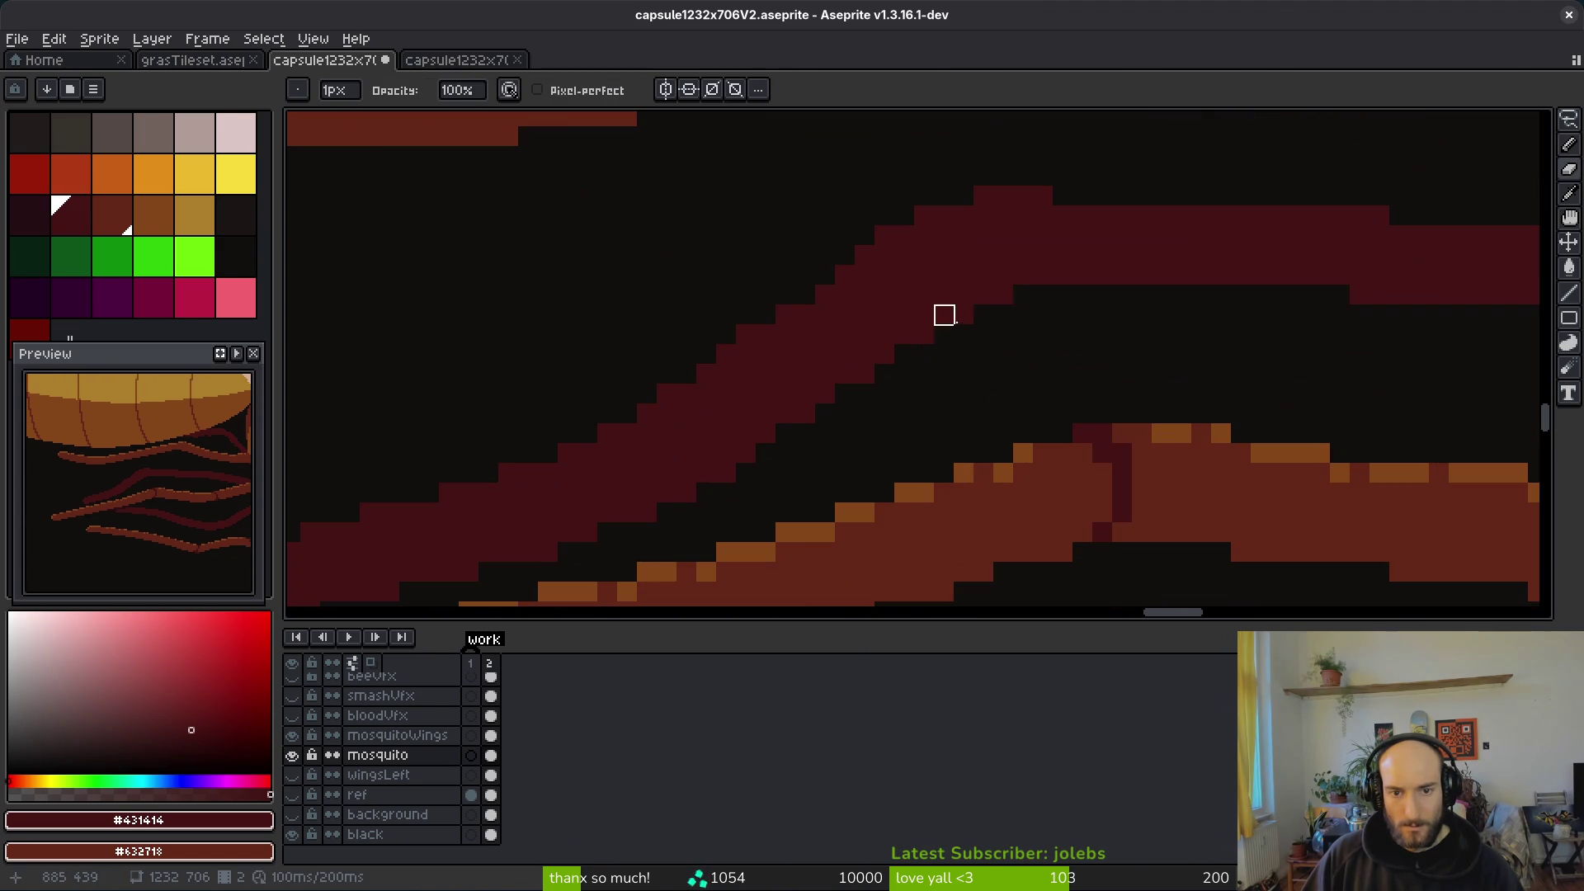
pyautogui.press('b')
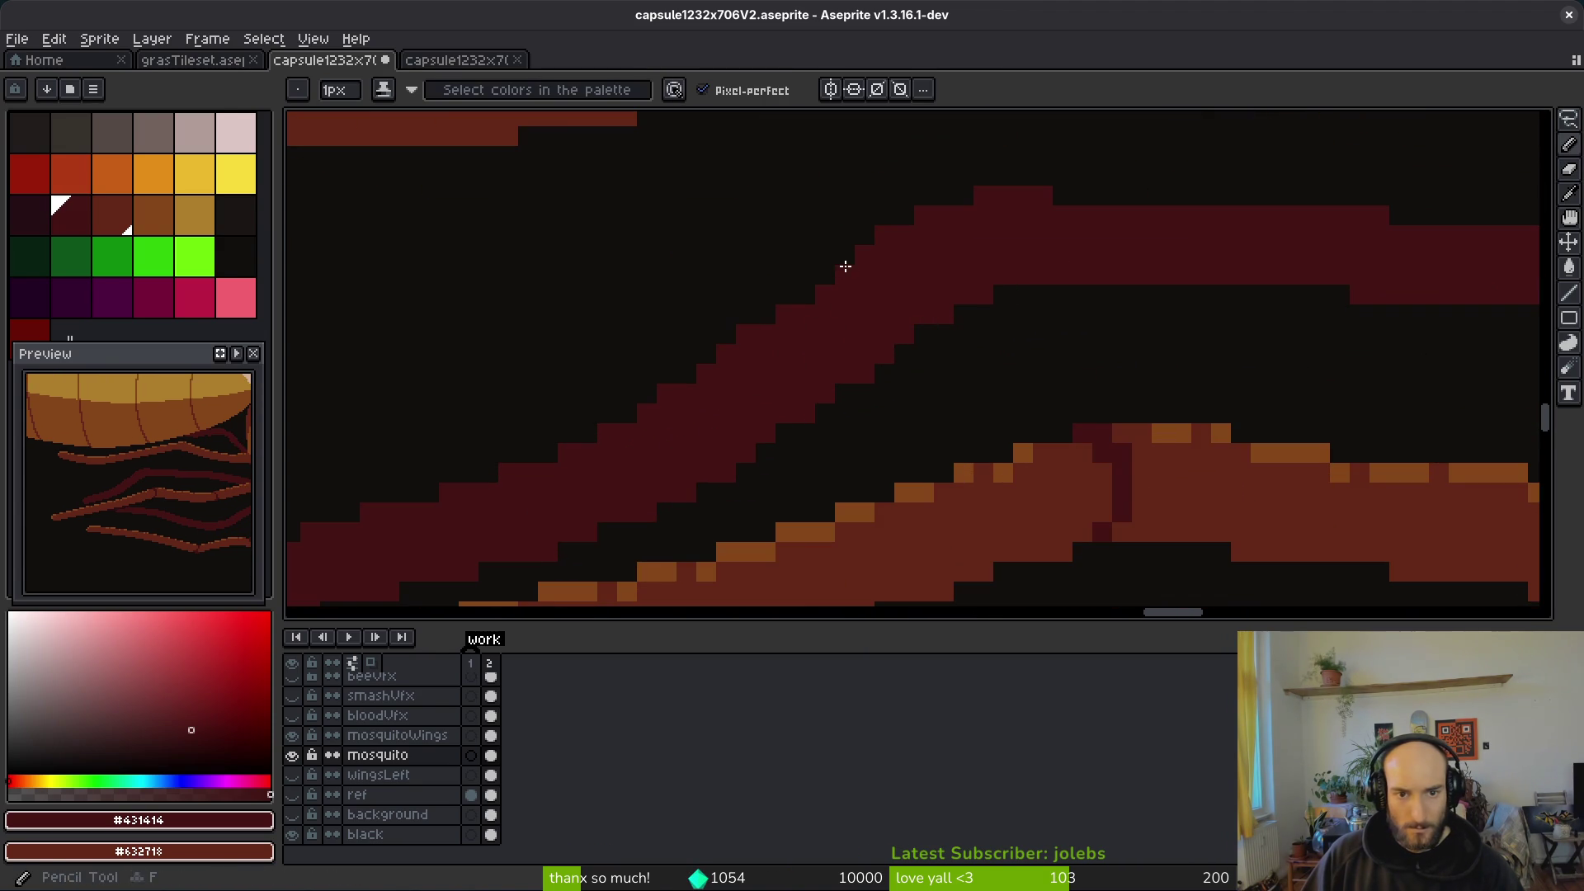
pyautogui.moveTo(877, 382); pyautogui.dragTo(1131, 368)
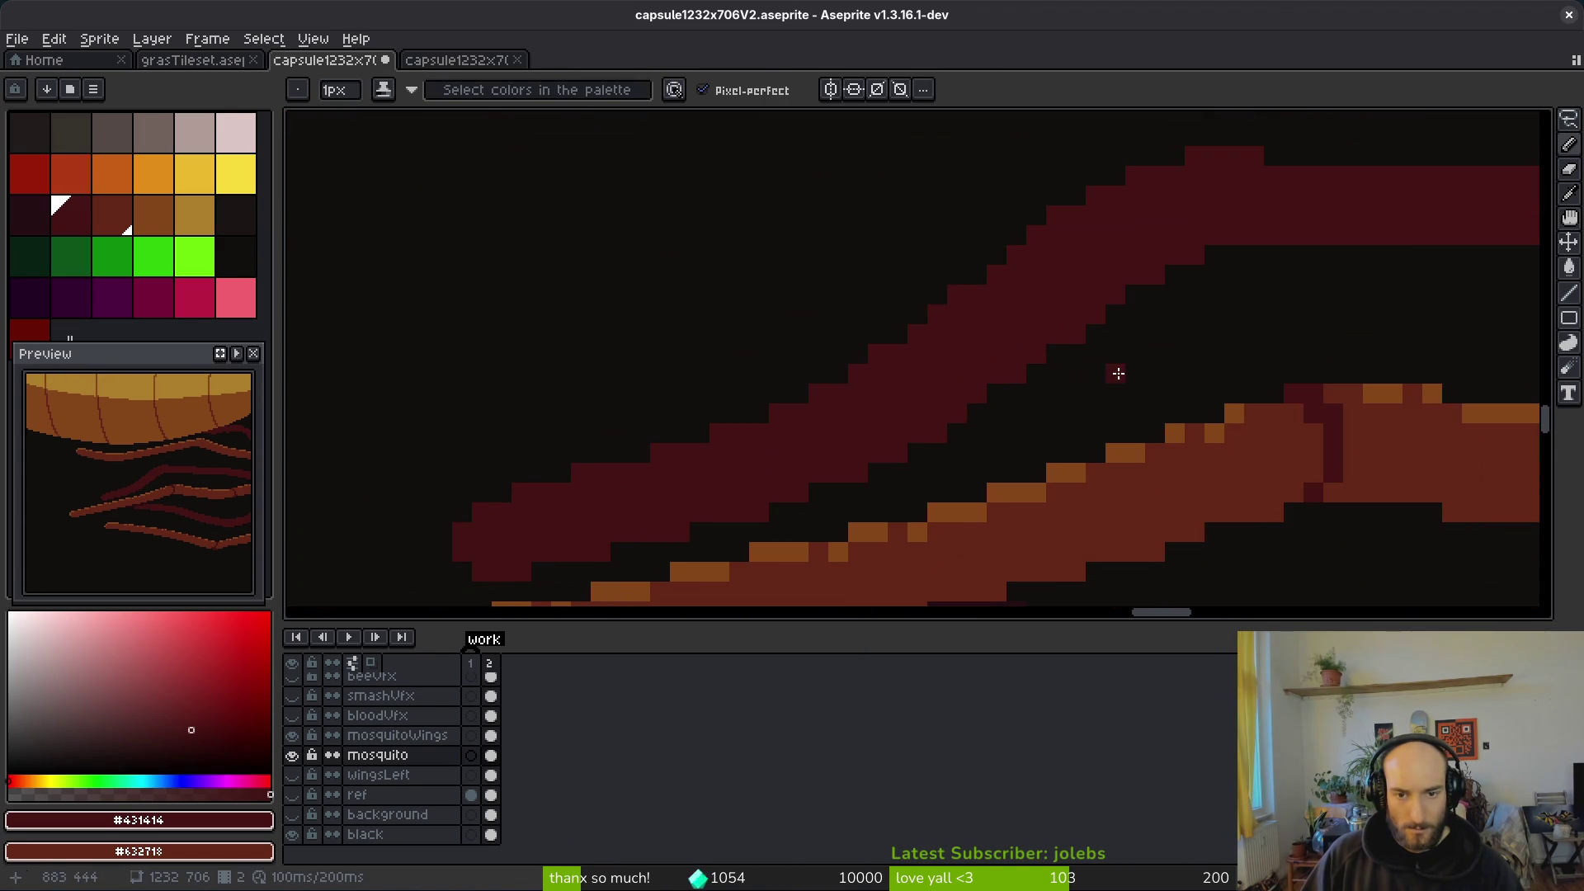
pyautogui.press('e')
pyautogui.moveTo(1195, 276)
pyautogui.mouseDown()
pyautogui.moveTo(1196, 255)
pyautogui.moveTo(1155, 276)
pyautogui.mouseUp()
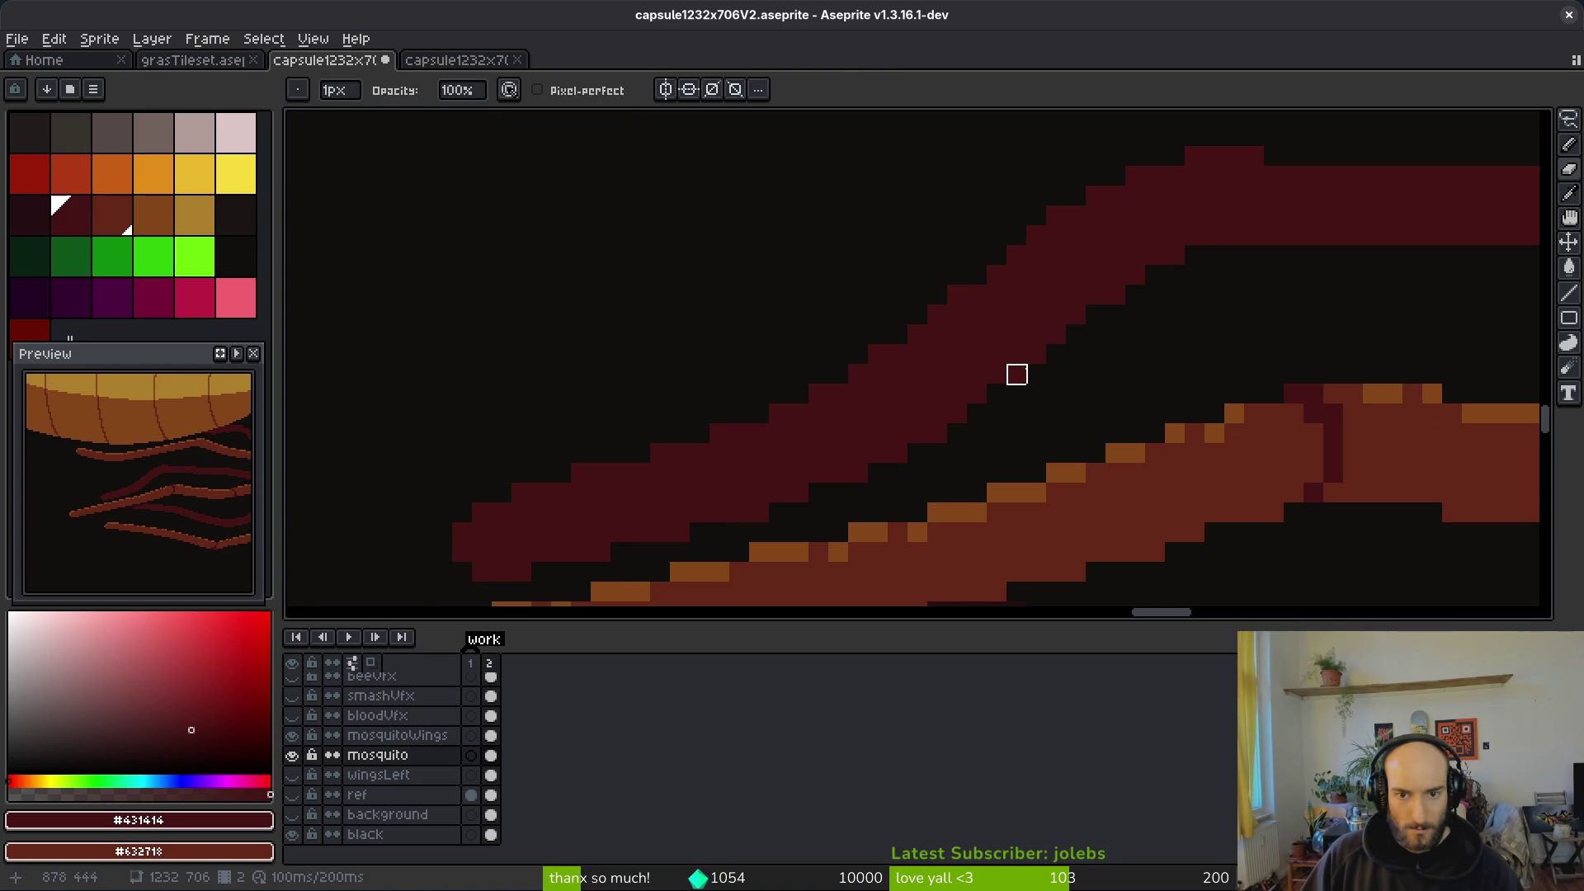
pyautogui.moveTo(1037, 355); pyautogui.dragTo(1015, 372)
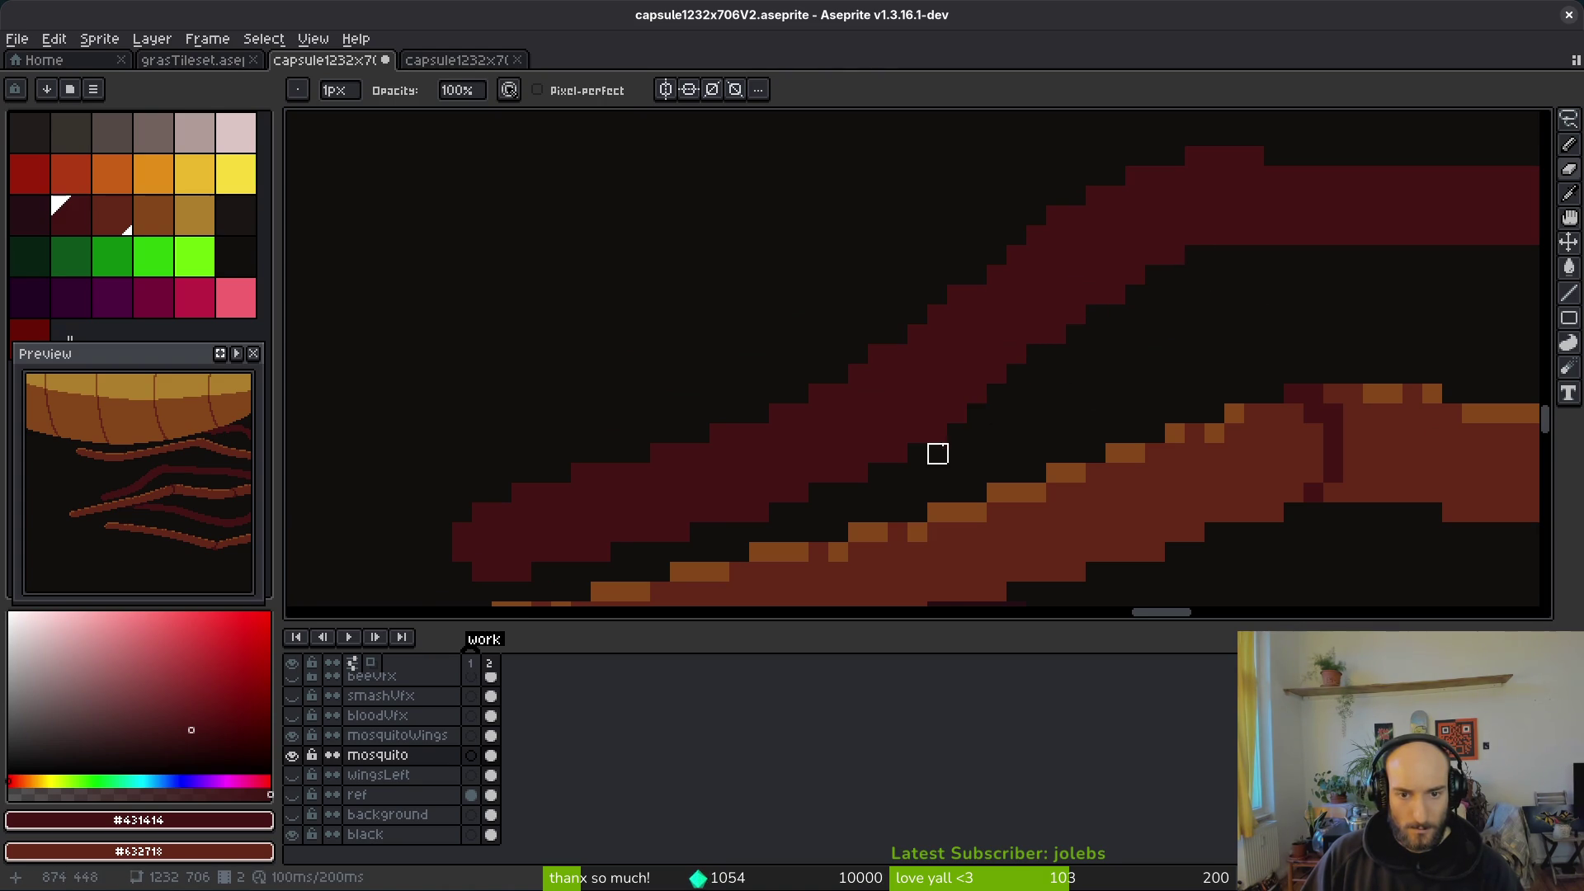
pyautogui.moveTo(977, 395); pyautogui.dragTo(958, 414)
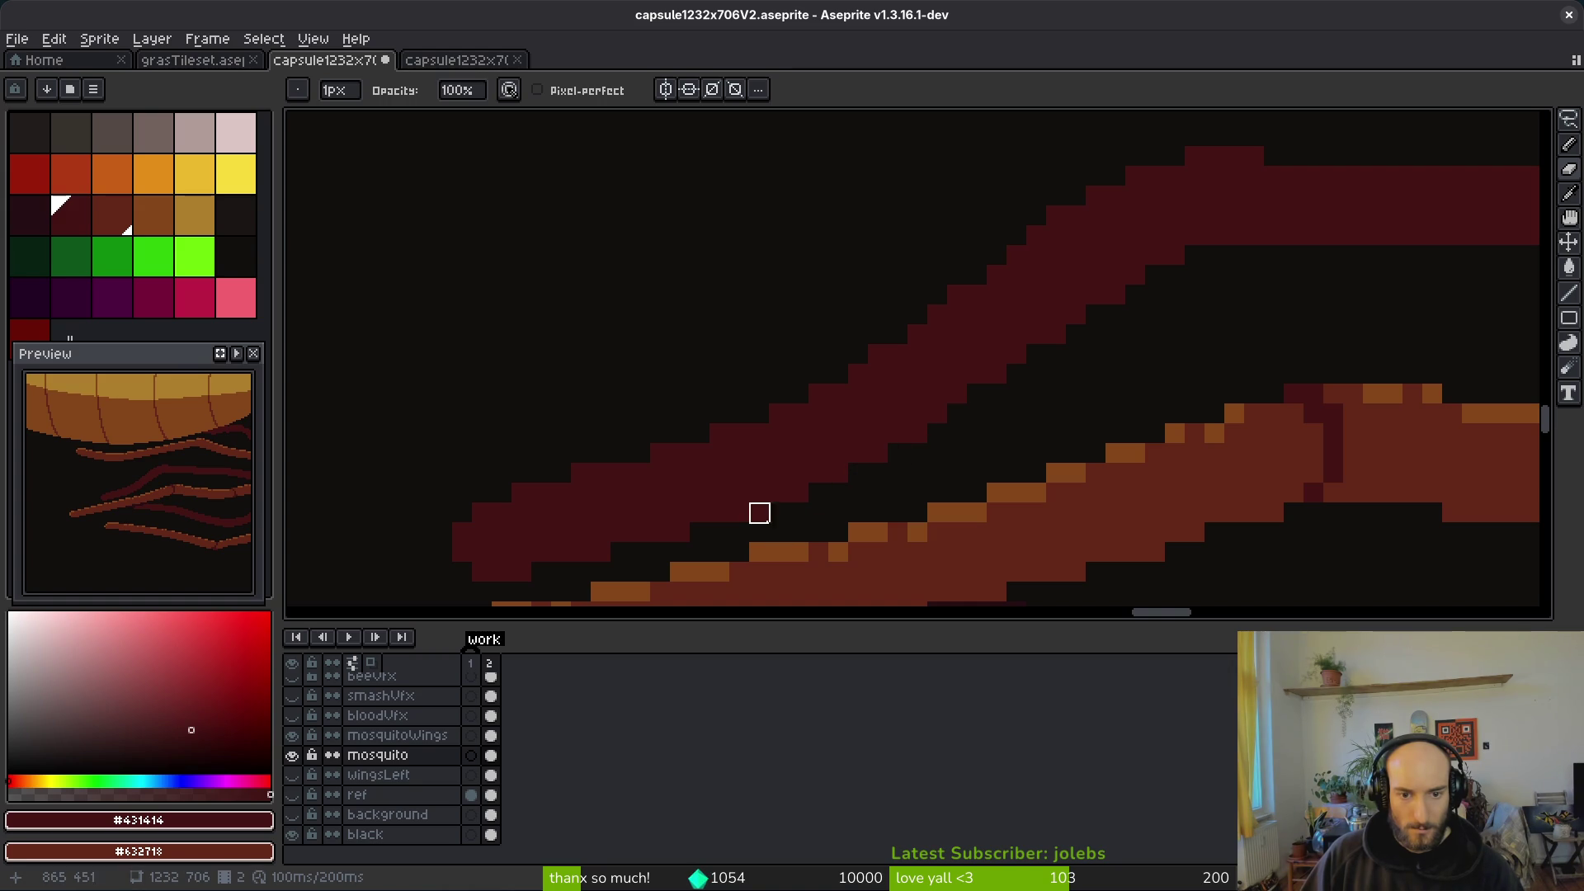
pyautogui.click(680, 533)
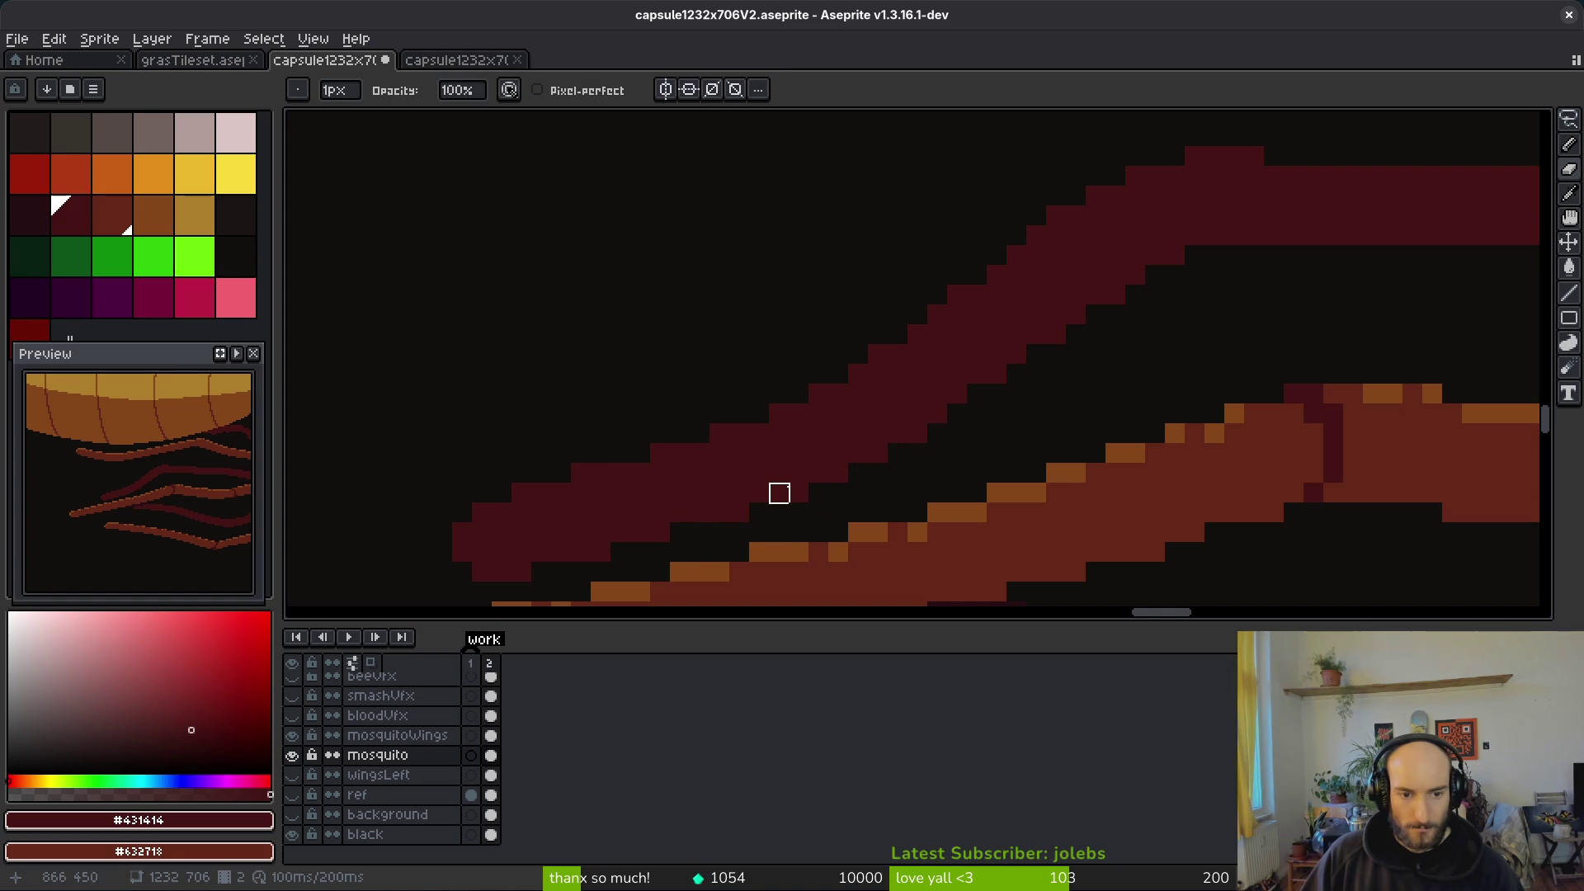
pyautogui.scroll(-3, 759, 513)
pyautogui.scroll(-3, 971, 452)
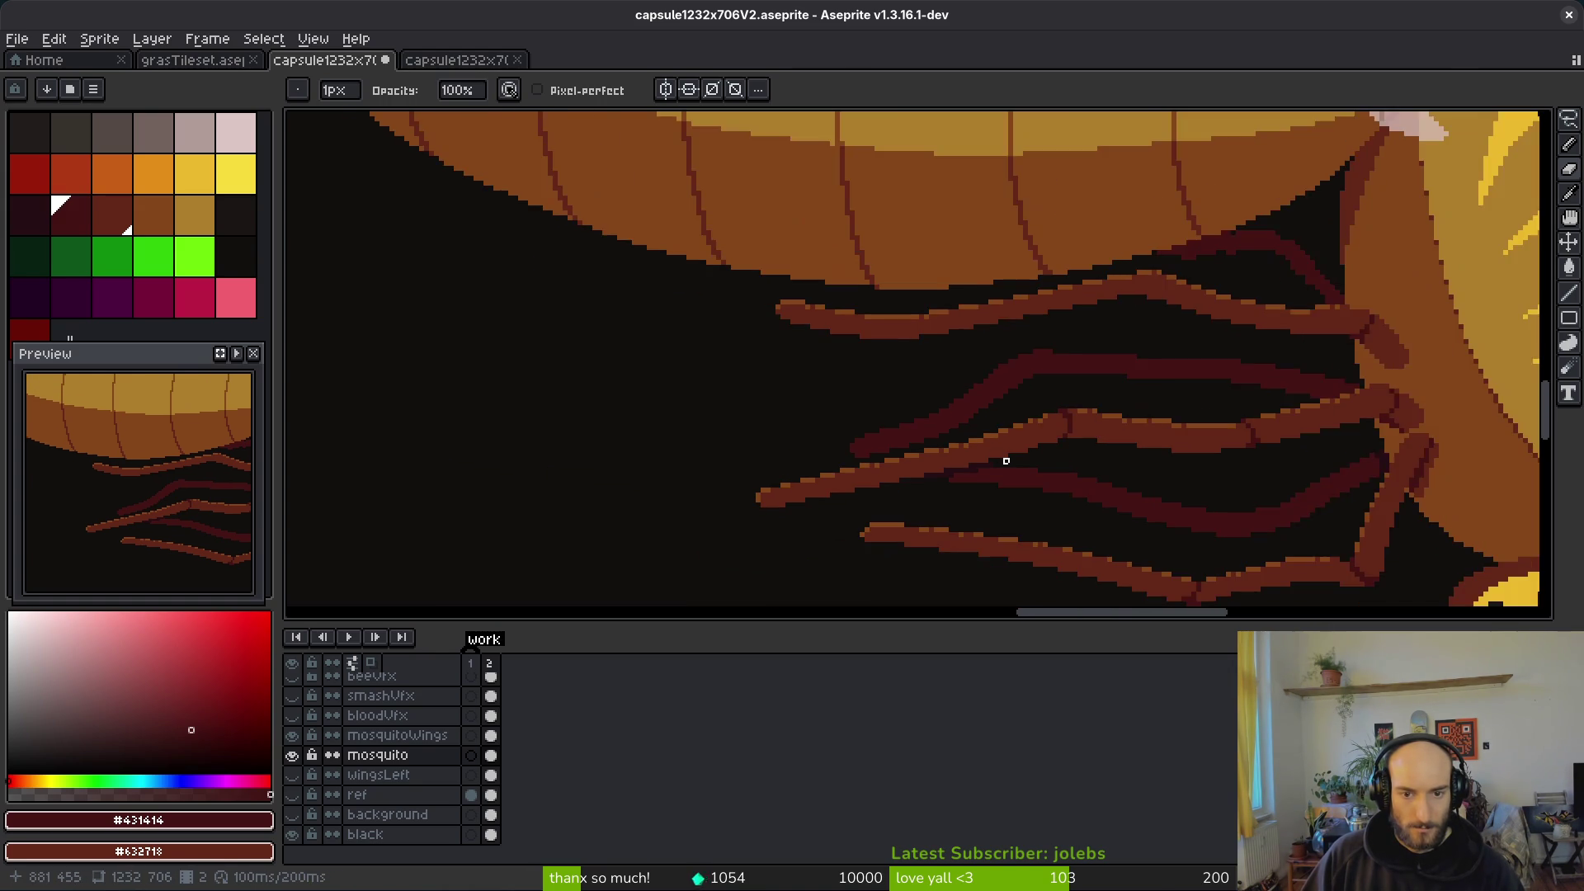
pyautogui.scroll(3, 1001, 451)
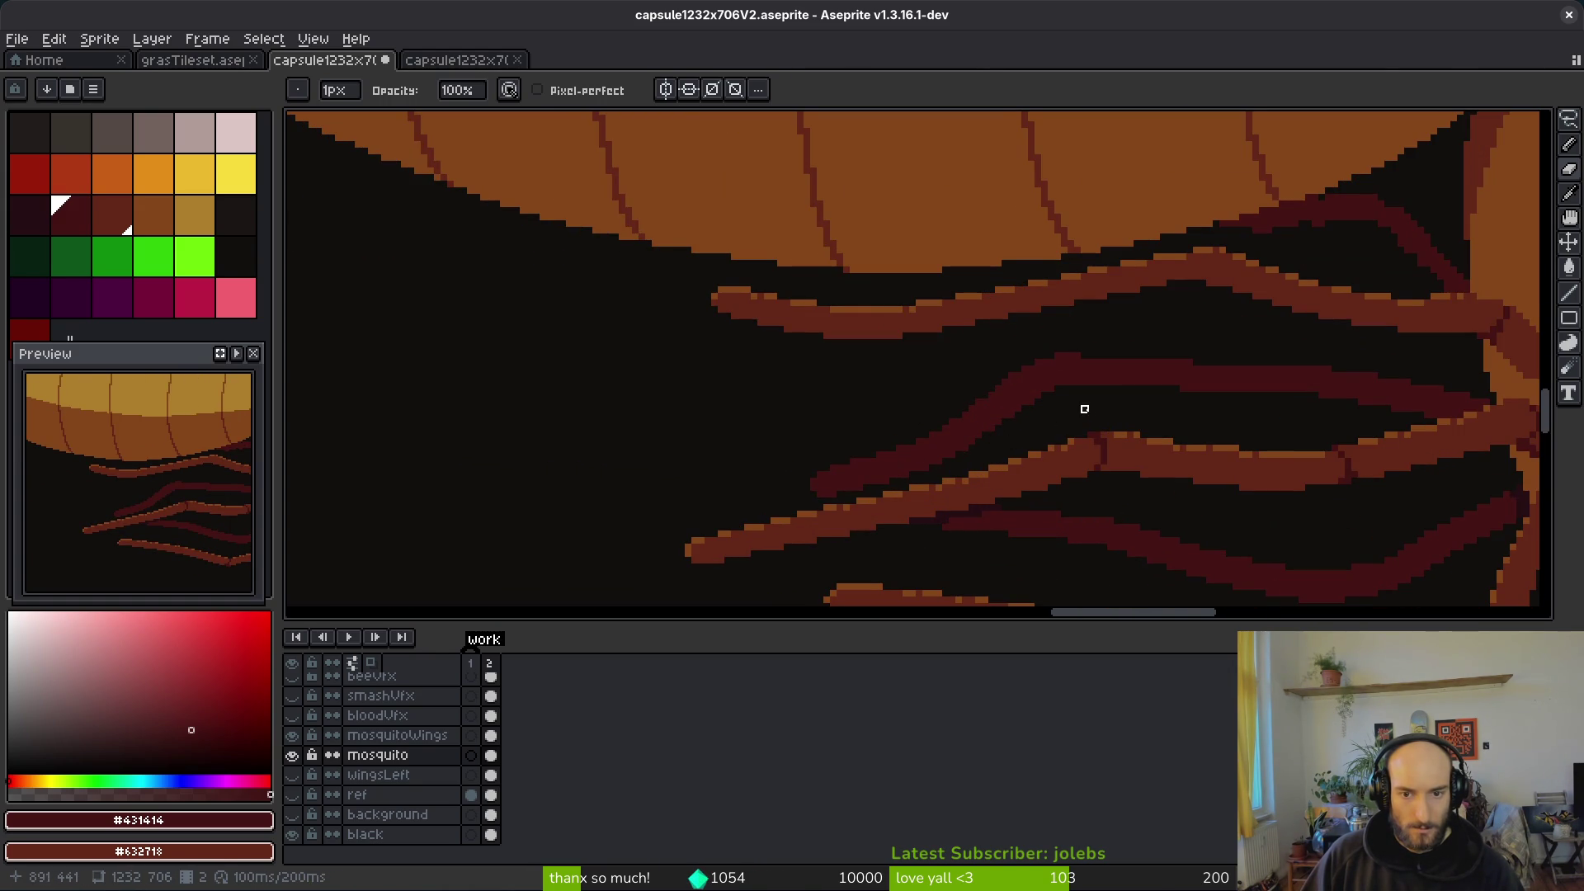
pyautogui.scroll(-2, 1084, 409)
pyautogui.hscroll(4, 1065, 388)
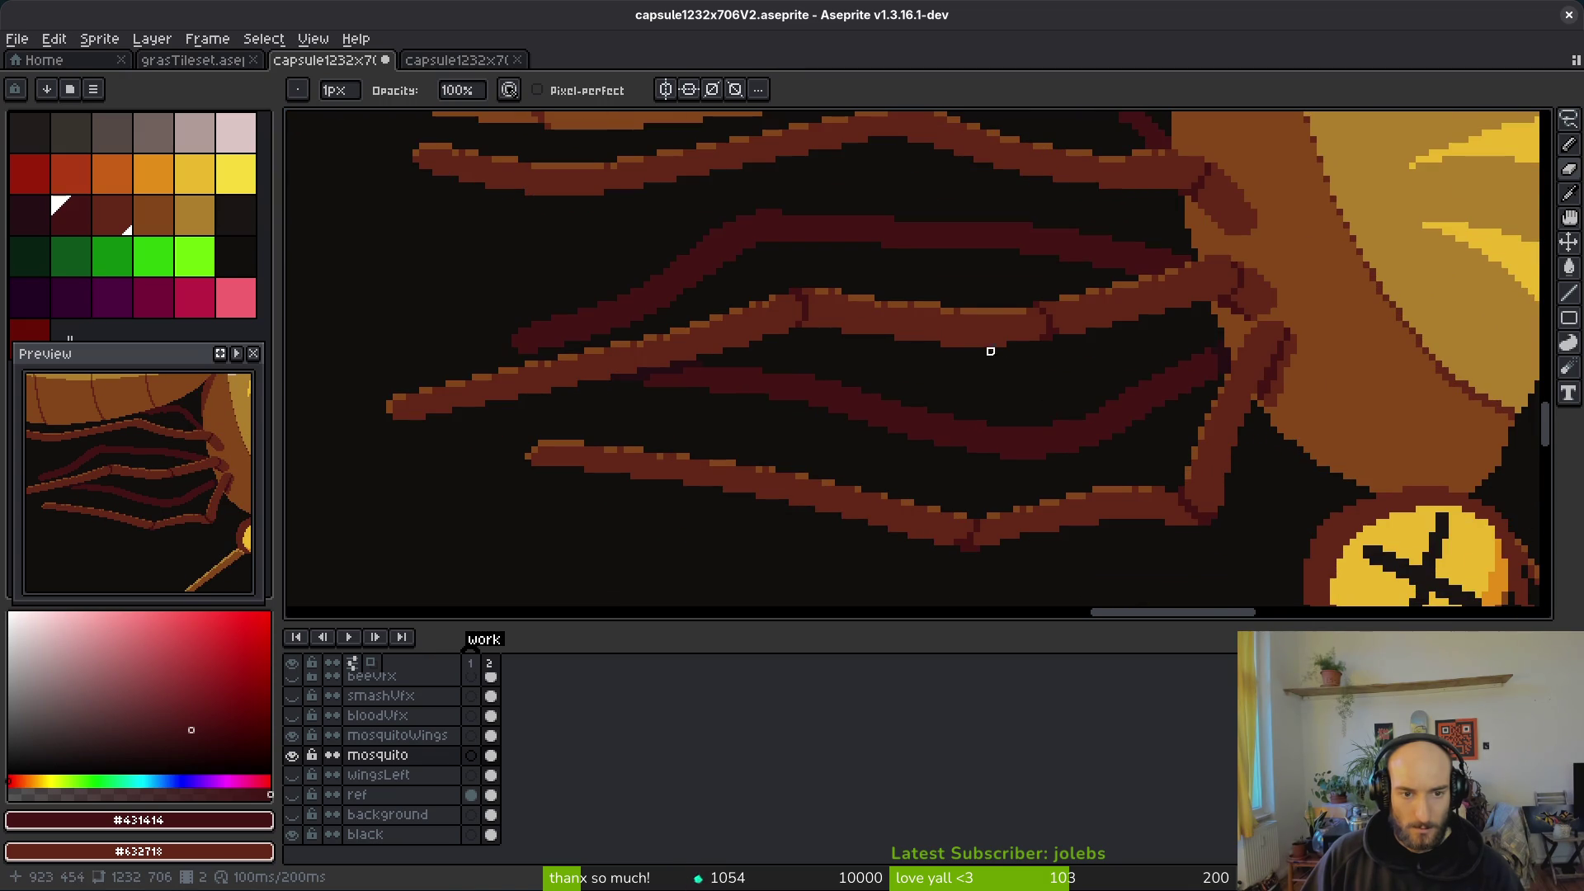
pyautogui.scroll(1, 957, 347)
pyautogui.hscroll(-3, 957, 346)
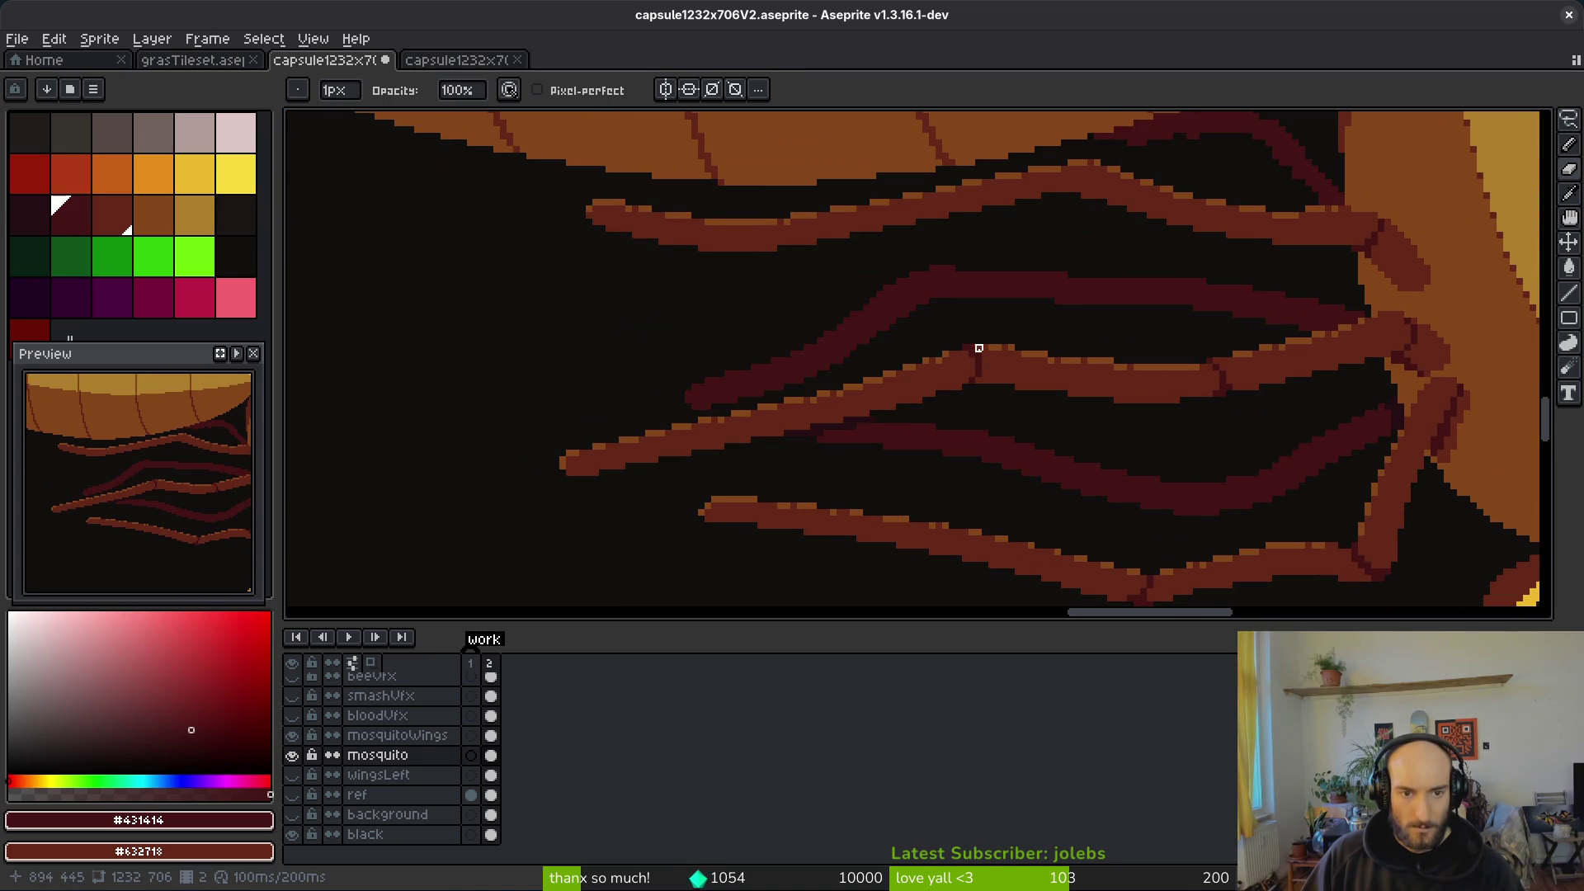
pyautogui.scroll(1, 973, 388)
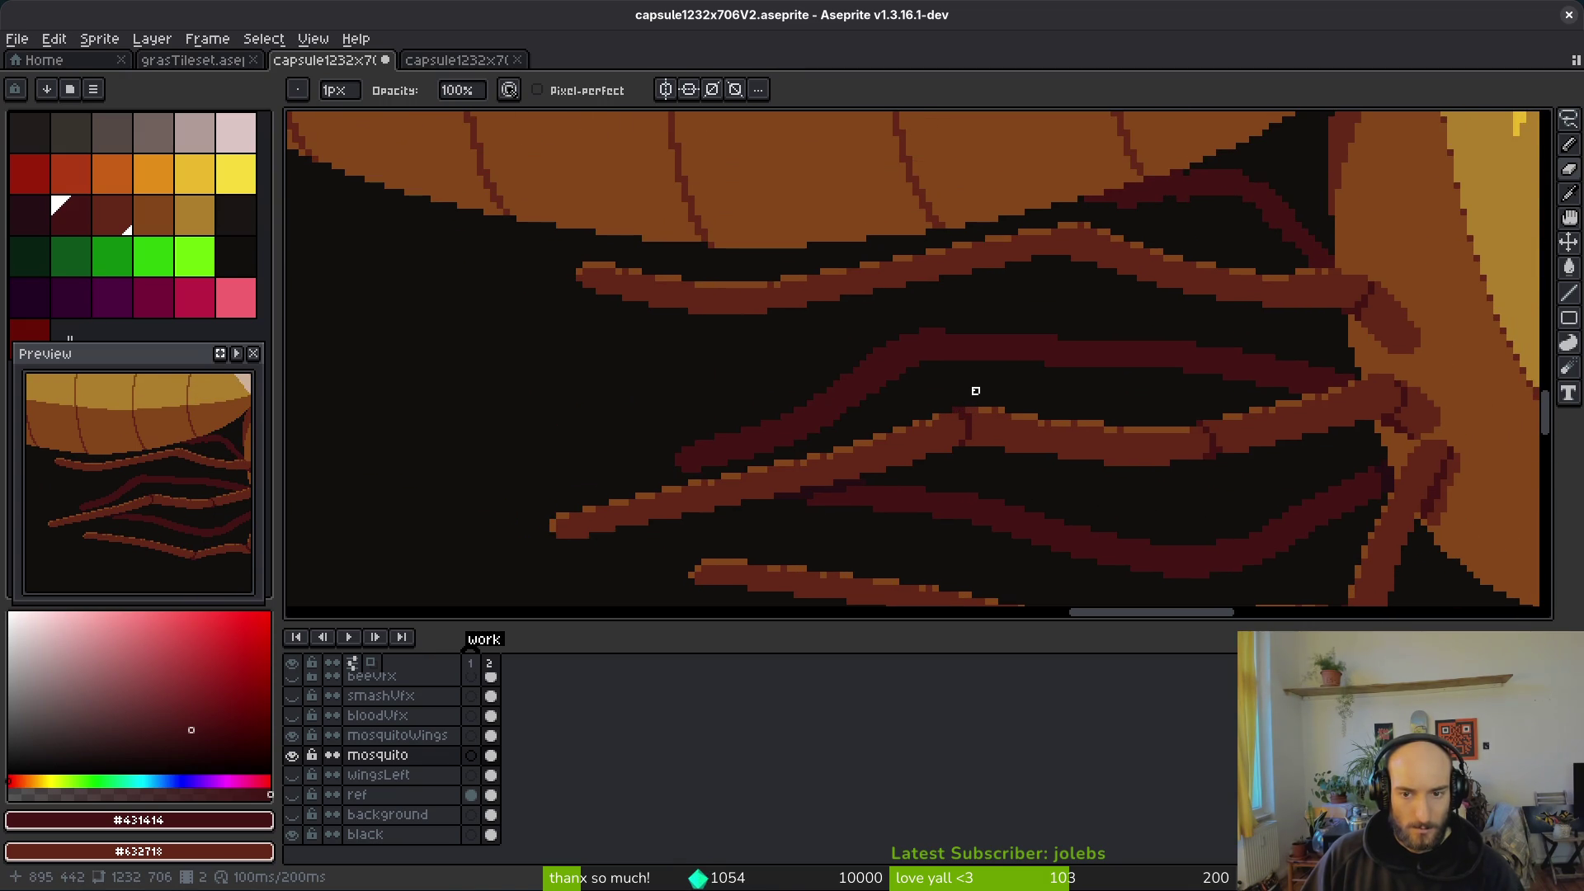
pyautogui.scroll(-1, 1134, 377)
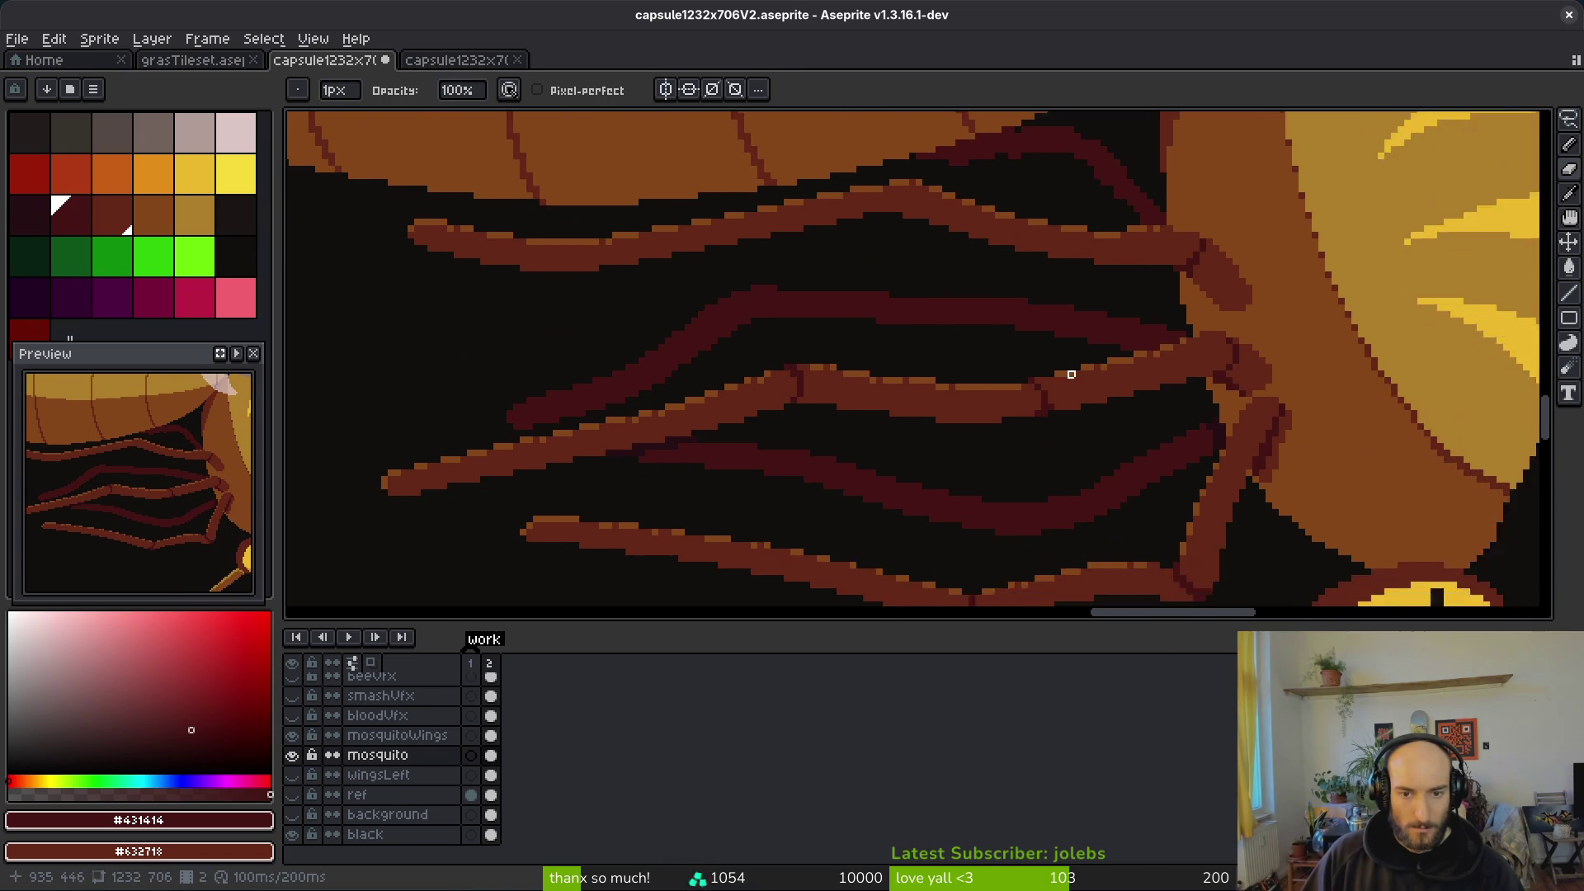
pyautogui.scroll(2, 1061, 387)
# Step: Try a dark joint stroke across the back leg with shading ink, undoing misplaced pixels
pyautogui.press('f')
pyautogui.scroll(1, 1086, 344)
pyautogui.scroll(1, 1049, 275)
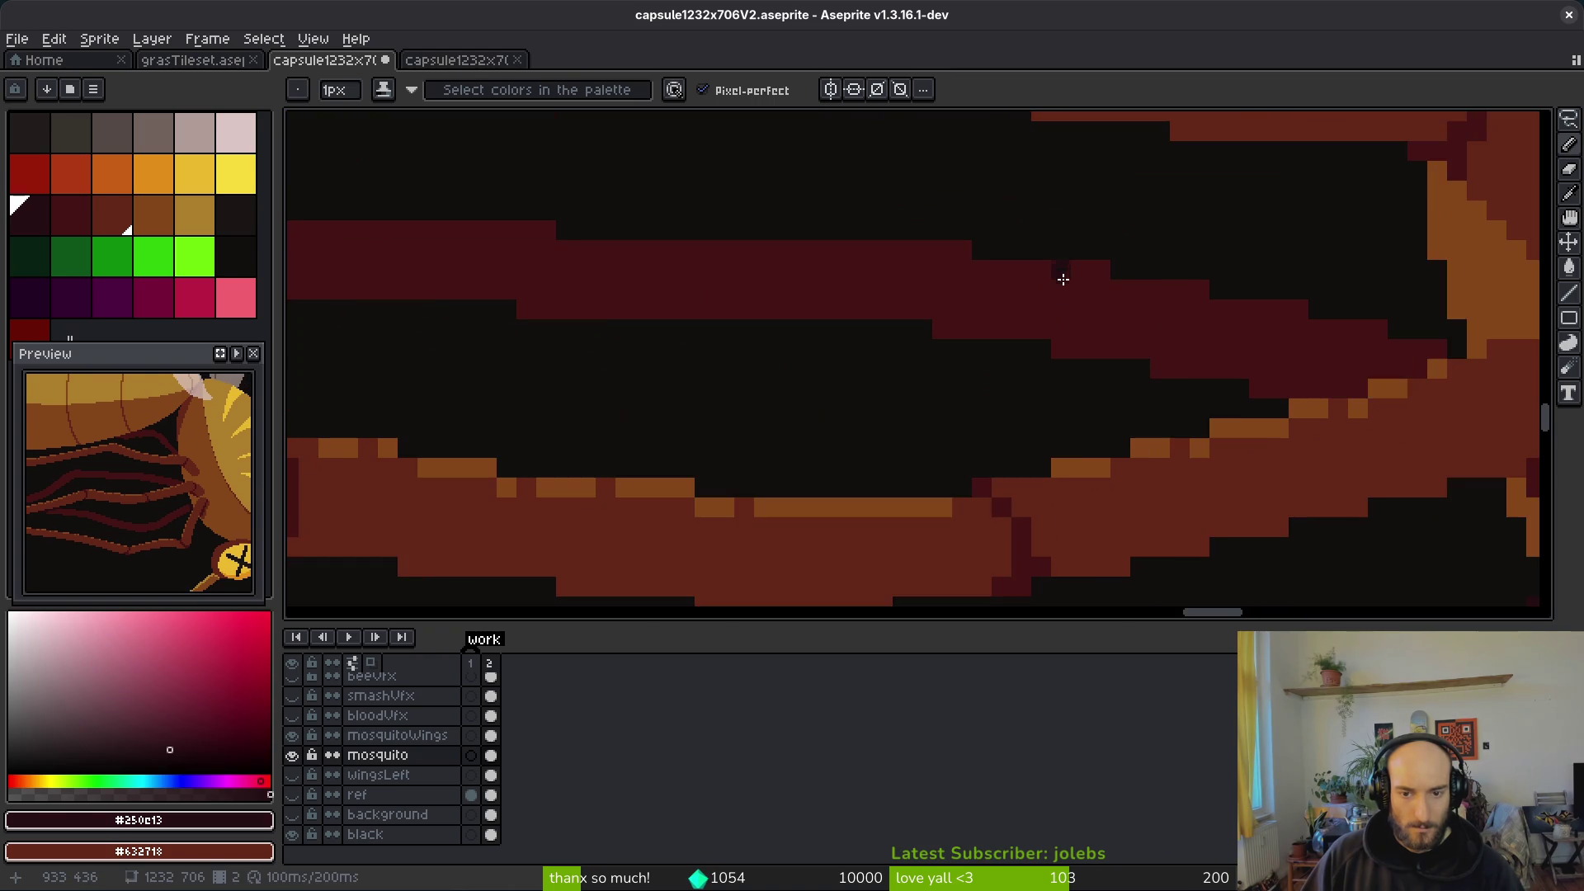
pyautogui.scroll(1, 1052, 273)
pyautogui.moveTo(1050, 272)
pyautogui.mouseDown()
pyautogui.moveTo(1049, 347)
pyautogui.moveTo(1093, 294)
pyautogui.moveTo(1071, 371)
pyautogui.moveTo(1104, 341)
pyautogui.moveTo(1106, 275)
pyautogui.moveTo(1089, 269)
pyautogui.moveTo(1106, 265)
pyautogui.moveTo(1109, 325)
pyautogui.mouseUp()
pyautogui.hotkey('ctrl', 'z')
pyautogui.scroll(-4, 1108, 325)
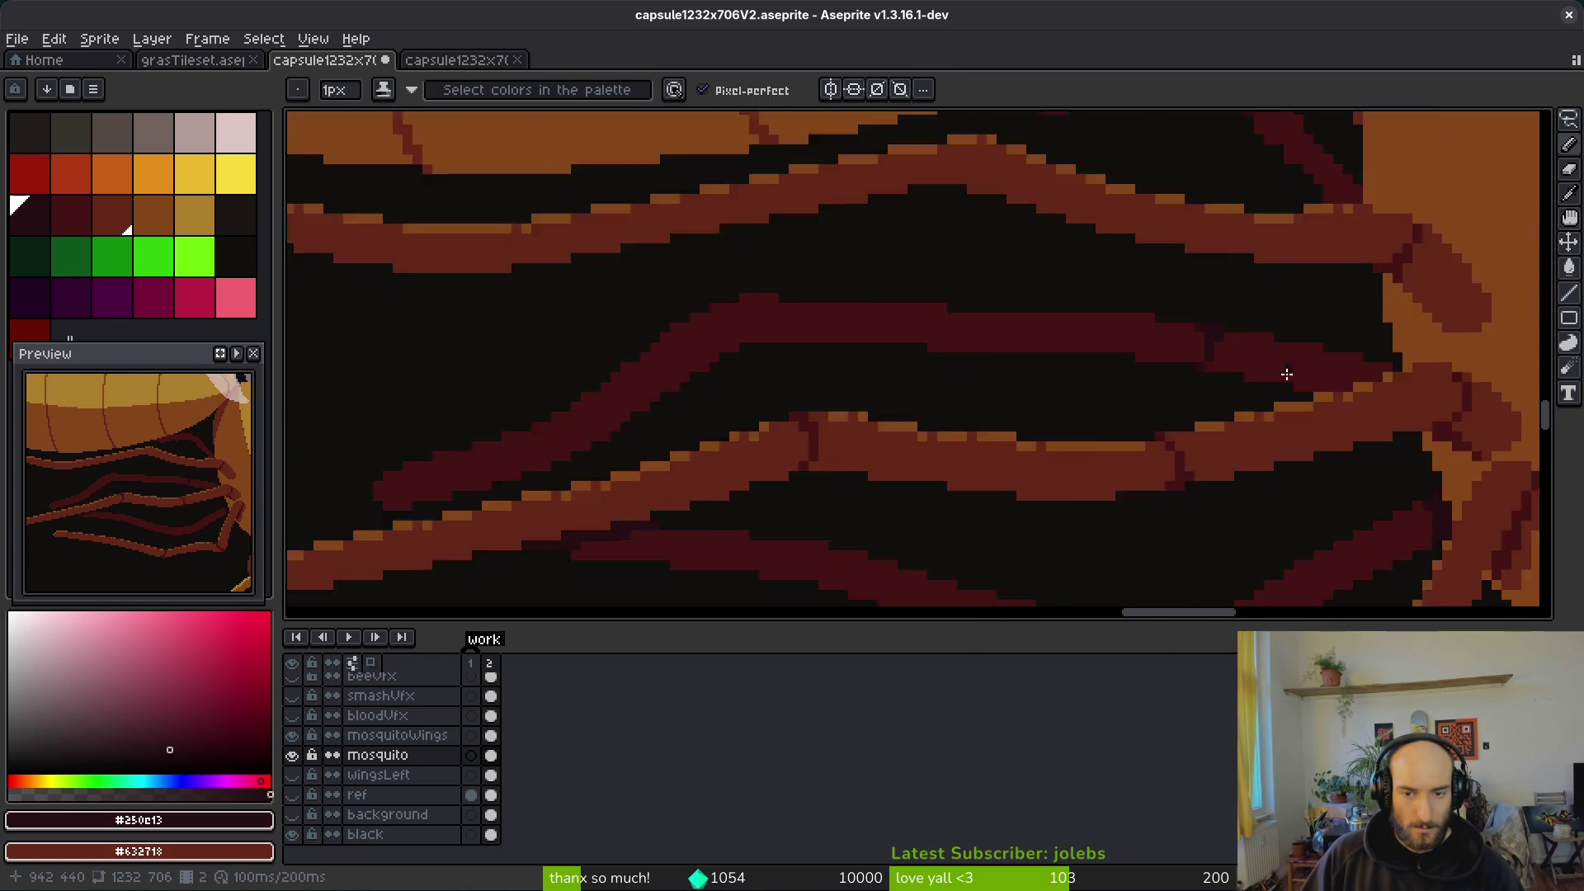
pyautogui.scroll(4, 1256, 364)
pyautogui.click(1235, 363)
pyautogui.hotkey('ctrl', 'z')
pyautogui.hotkey('ctrl', 'z')
pyautogui.hotkey('ctrl', 'z')
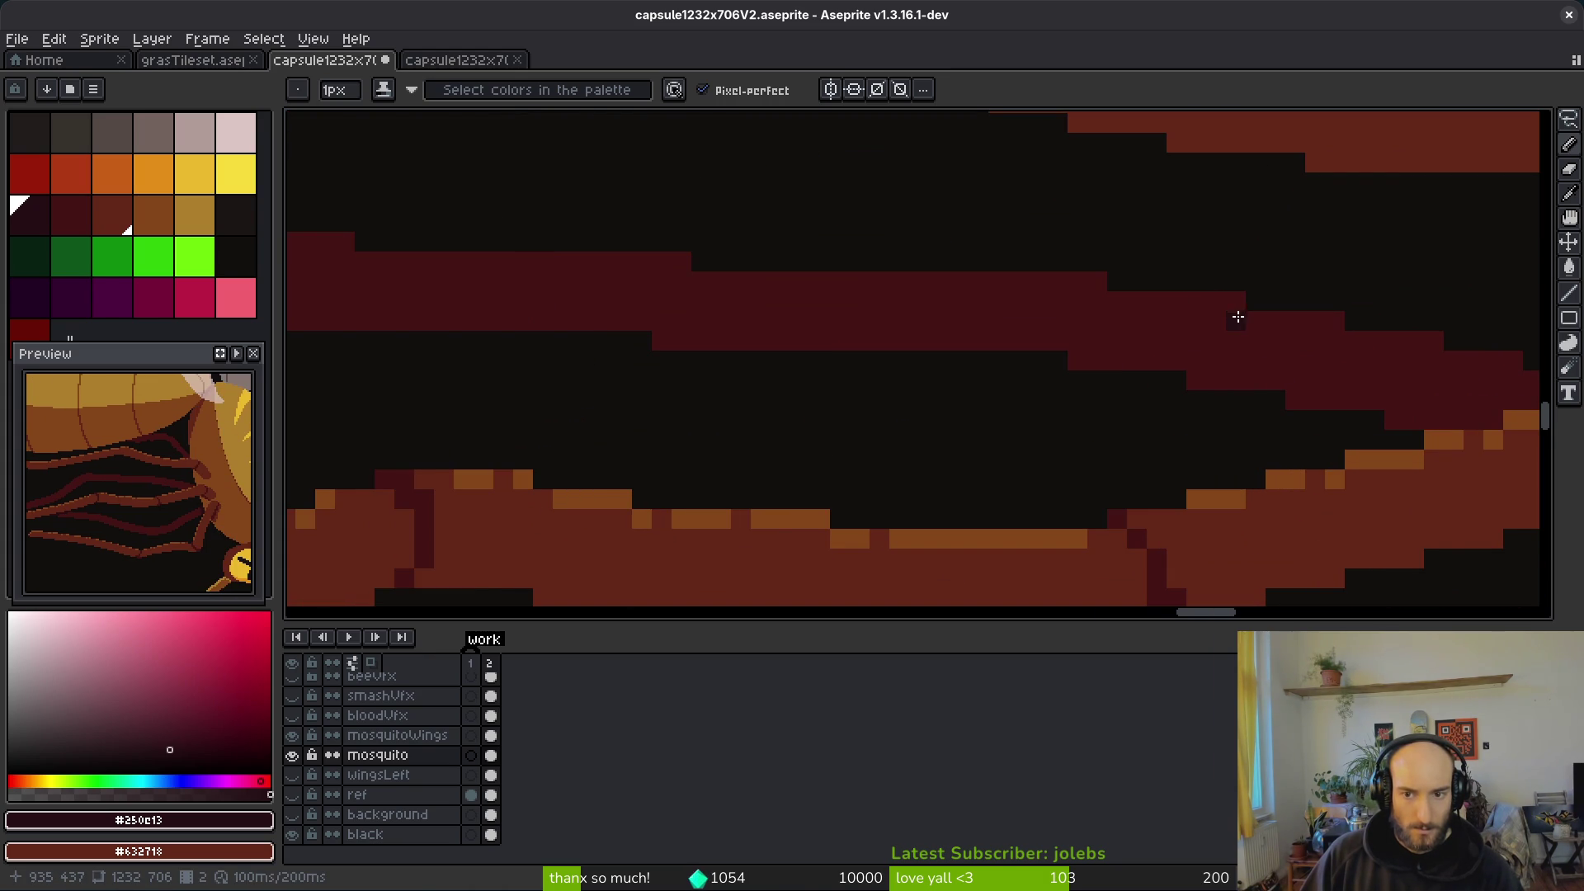
# Step: Paint a short column of dark joint pixels on the leg, then undo the last few
pyautogui.click(1255, 342)
pyautogui.click(1236, 363)
pyautogui.click(1218, 381)
pyautogui.click(1255, 381)
pyautogui.scroll(-2, 1328, 408)
pyautogui.scroll(2, 1288, 380)
pyautogui.scroll(1, 1383, 414)
pyautogui.hotkey('ctrl', 'z')
pyautogui.hotkey('ctrl', 'z')
pyautogui.hotkey('ctrl', 'z')
pyautogui.moveTo(1361, 453); pyautogui.dragTo(1192, 343)
pyautogui.hotkey('ctrl', 'z')
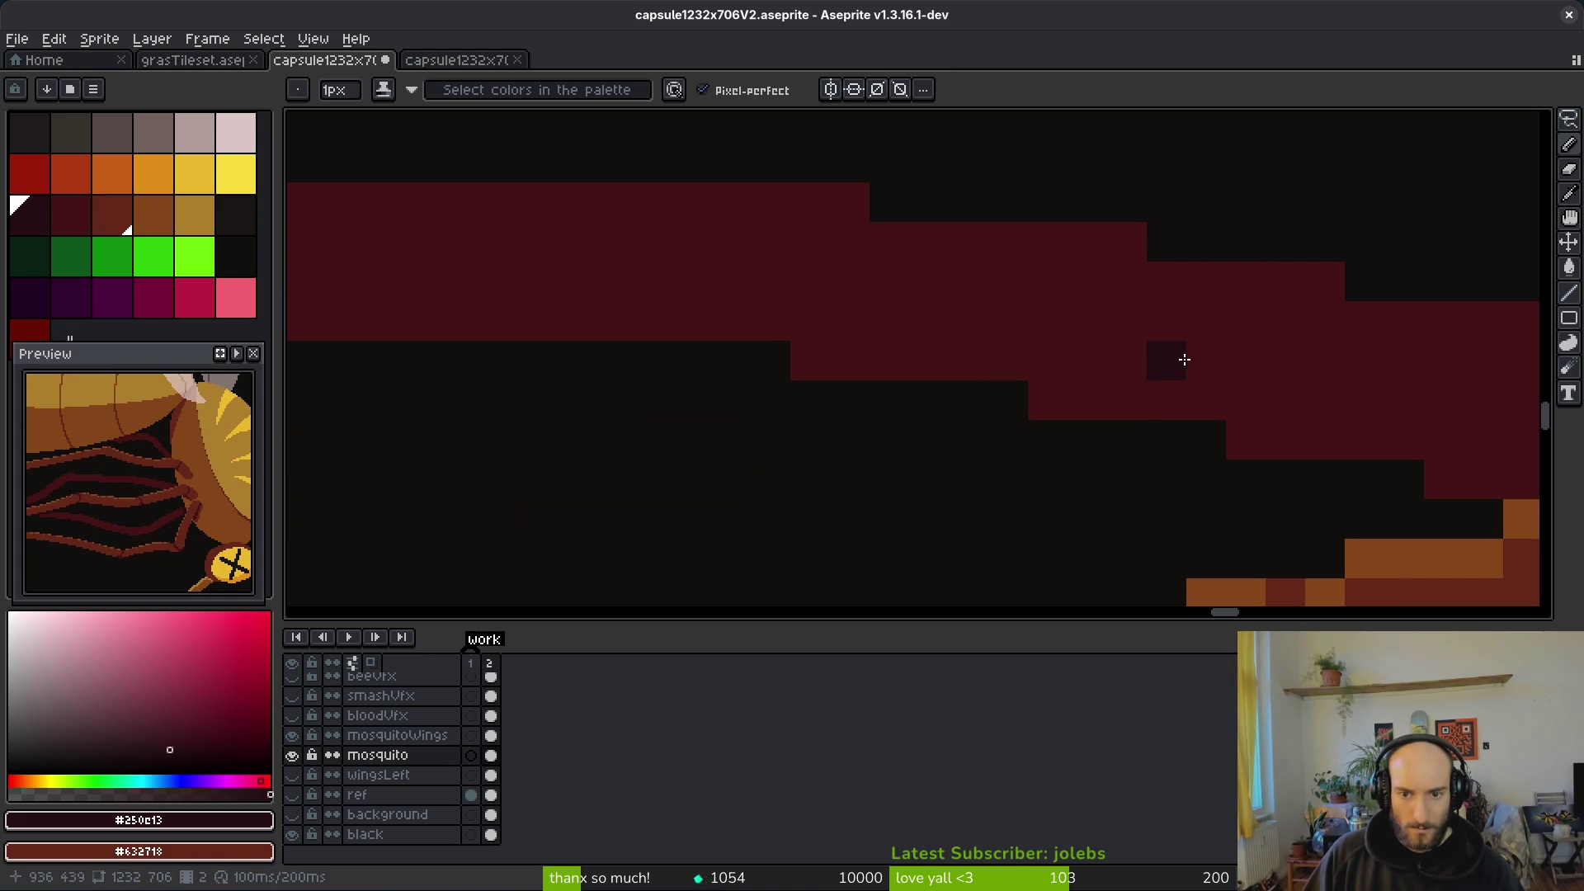
# Step: Sample the darker red #431414 and paint a vertical joint line across the leg
pyautogui.keyDown('alt'); pyautogui.click(1108, 315); pyautogui.keyUp('alt')
pyautogui.moveTo(1094, 251)
pyautogui.mouseDown()
pyautogui.moveTo(1125, 333)
pyautogui.moveTo(1116, 366)
pyautogui.moveTo(1068, 407)
pyautogui.moveTo(1174, 410)
pyautogui.mouseUp()
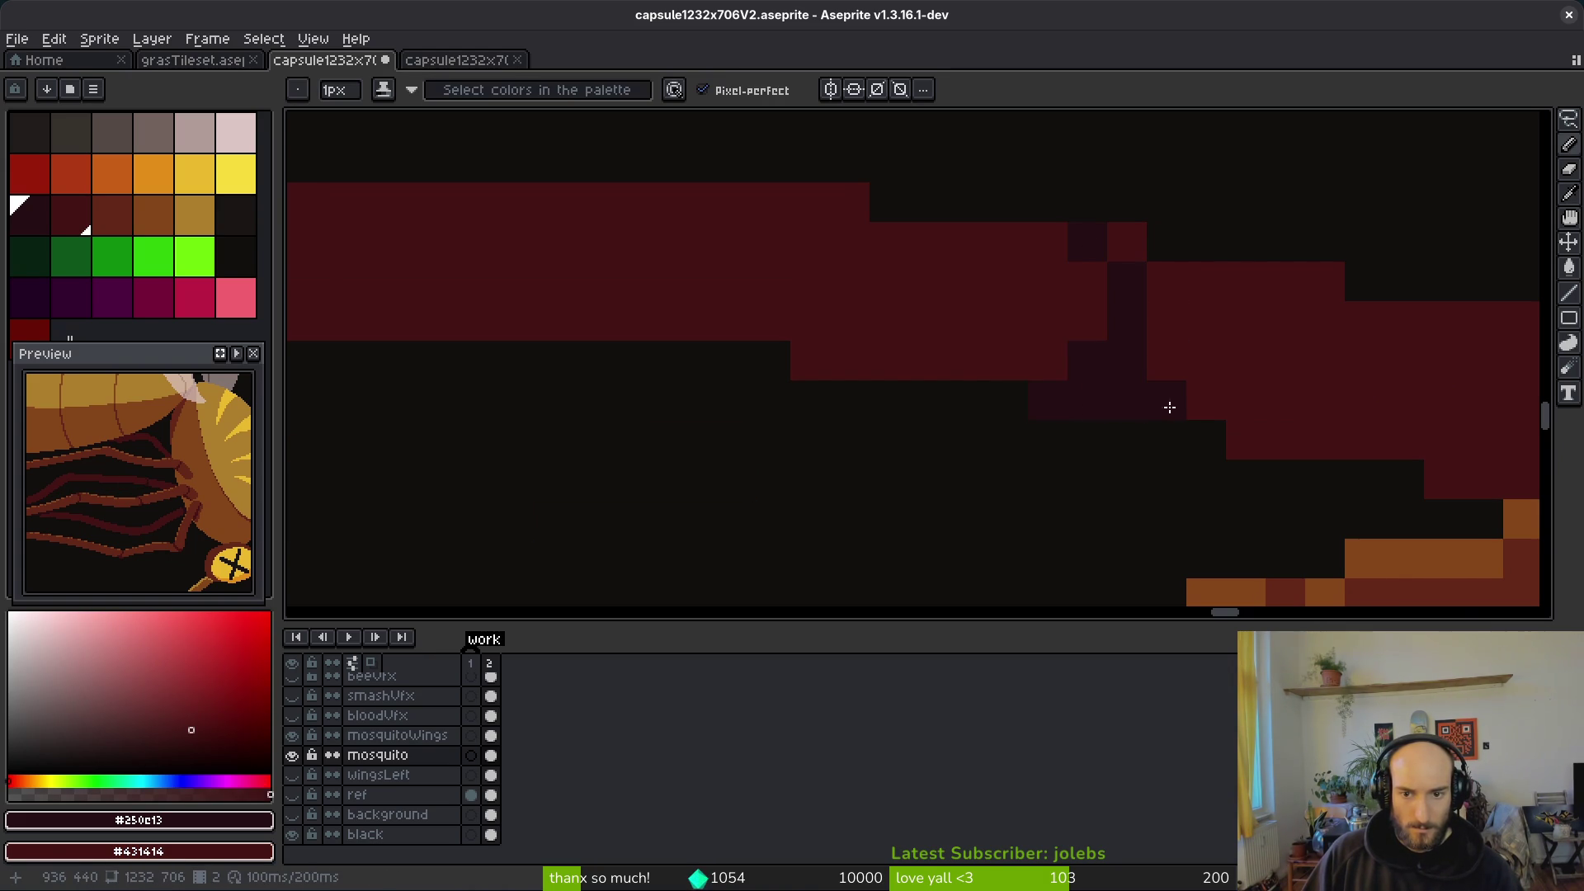
pyautogui.scroll(-3, 1276, 485)
pyautogui.scroll(-4, 1276, 485)
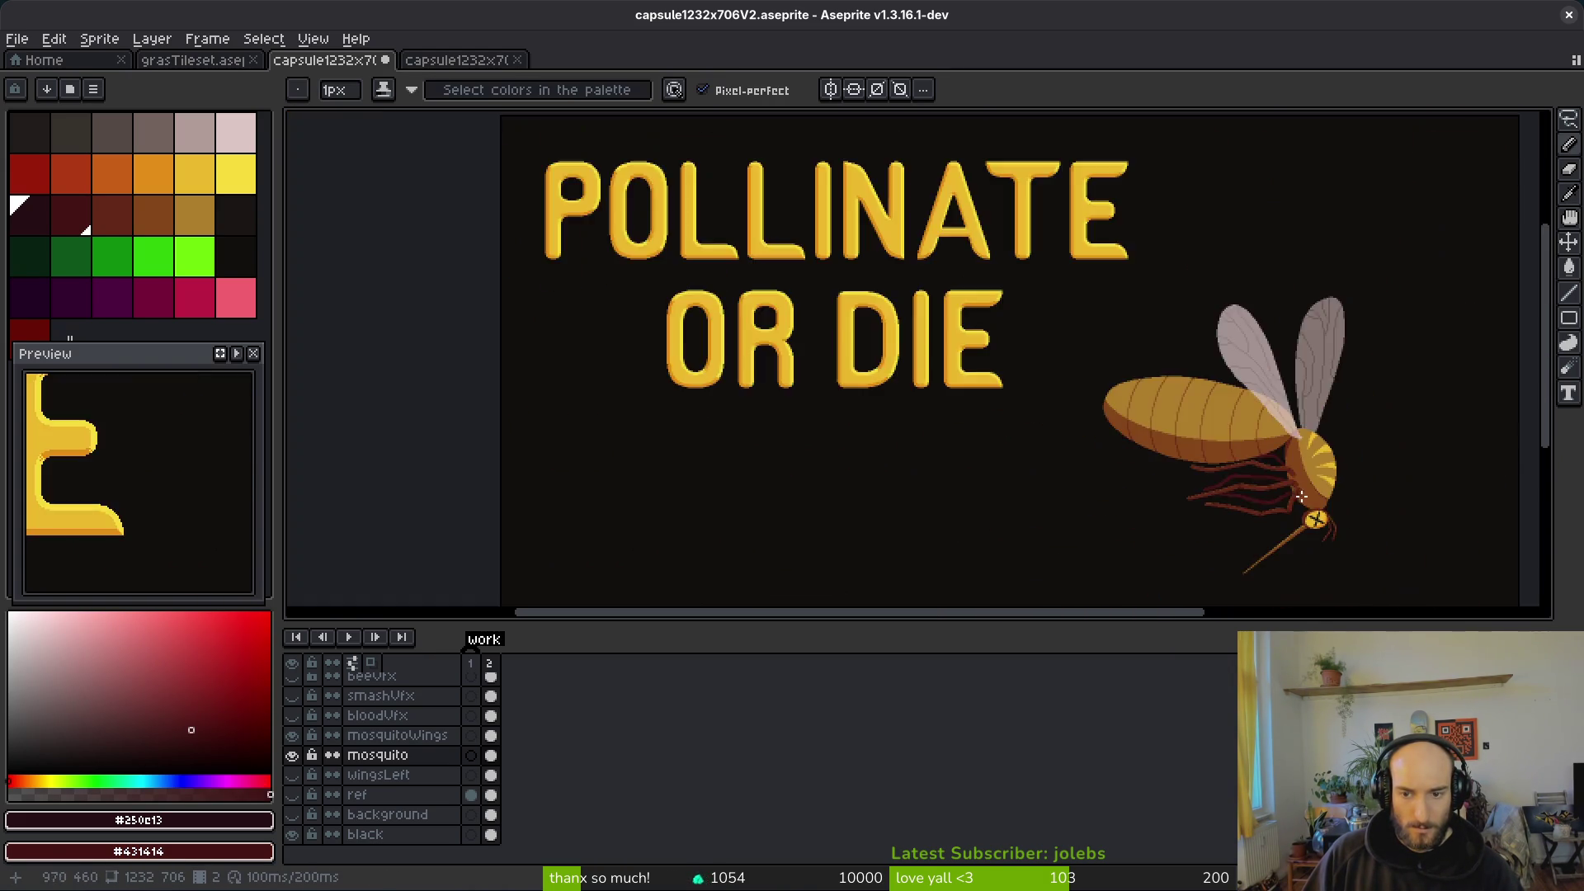
# Step: Paint dark joint pixels at the back leg's bend and repaint one stray pixel in the leg red
pyautogui.scroll(4, 1290, 496)
pyautogui.scroll(4, 976, 396)
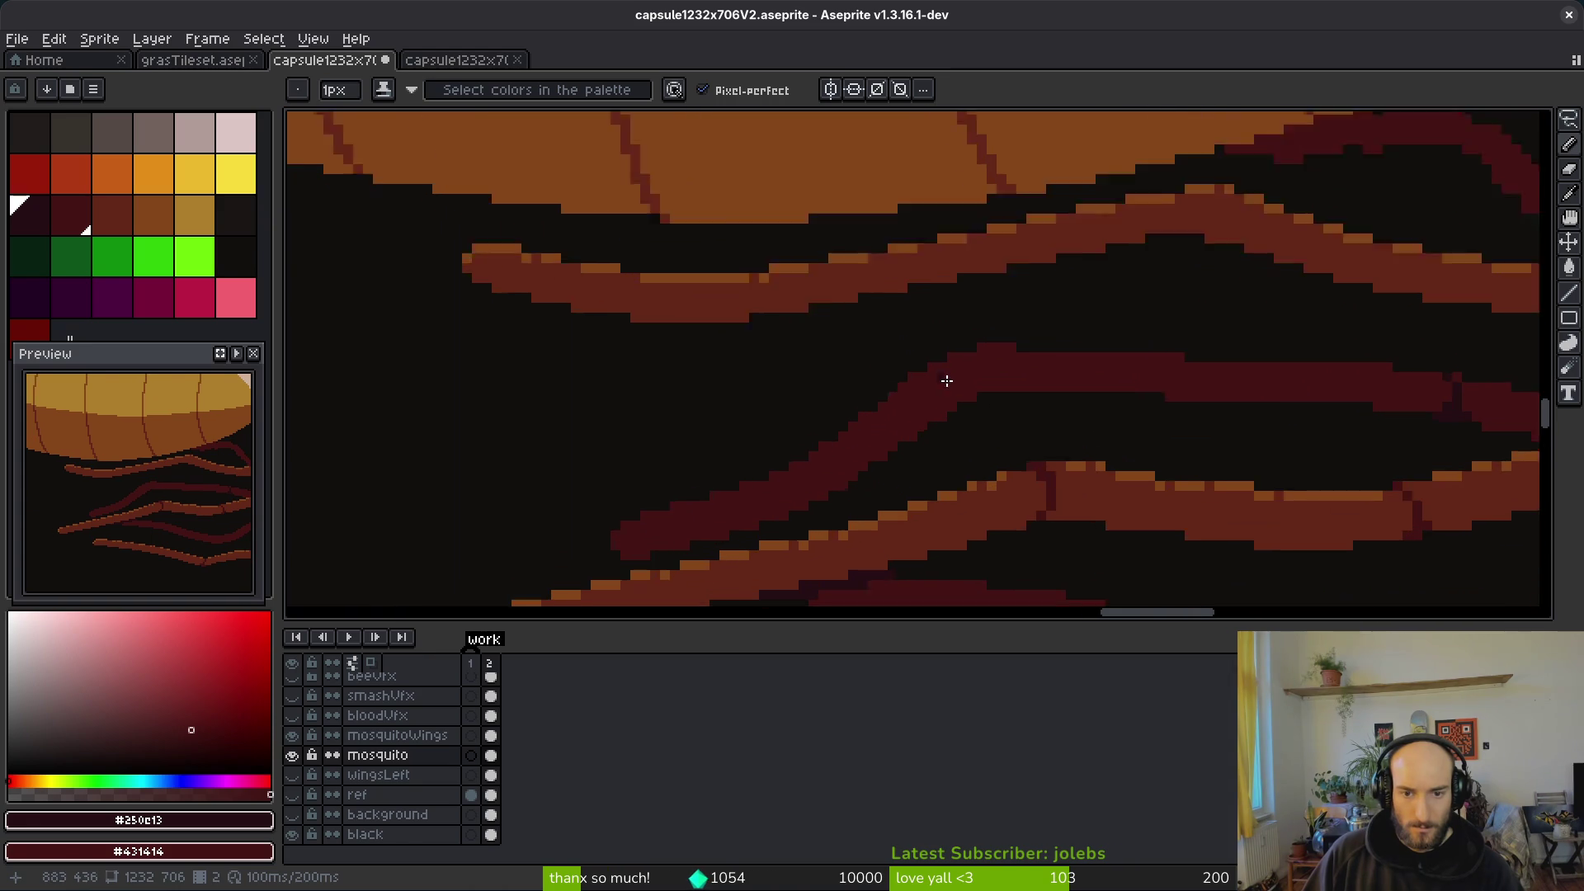
pyautogui.moveTo(947, 360)
pyautogui.mouseDown()
pyautogui.moveTo(976, 339)
pyautogui.moveTo(994, 394)
pyautogui.mouseUp()
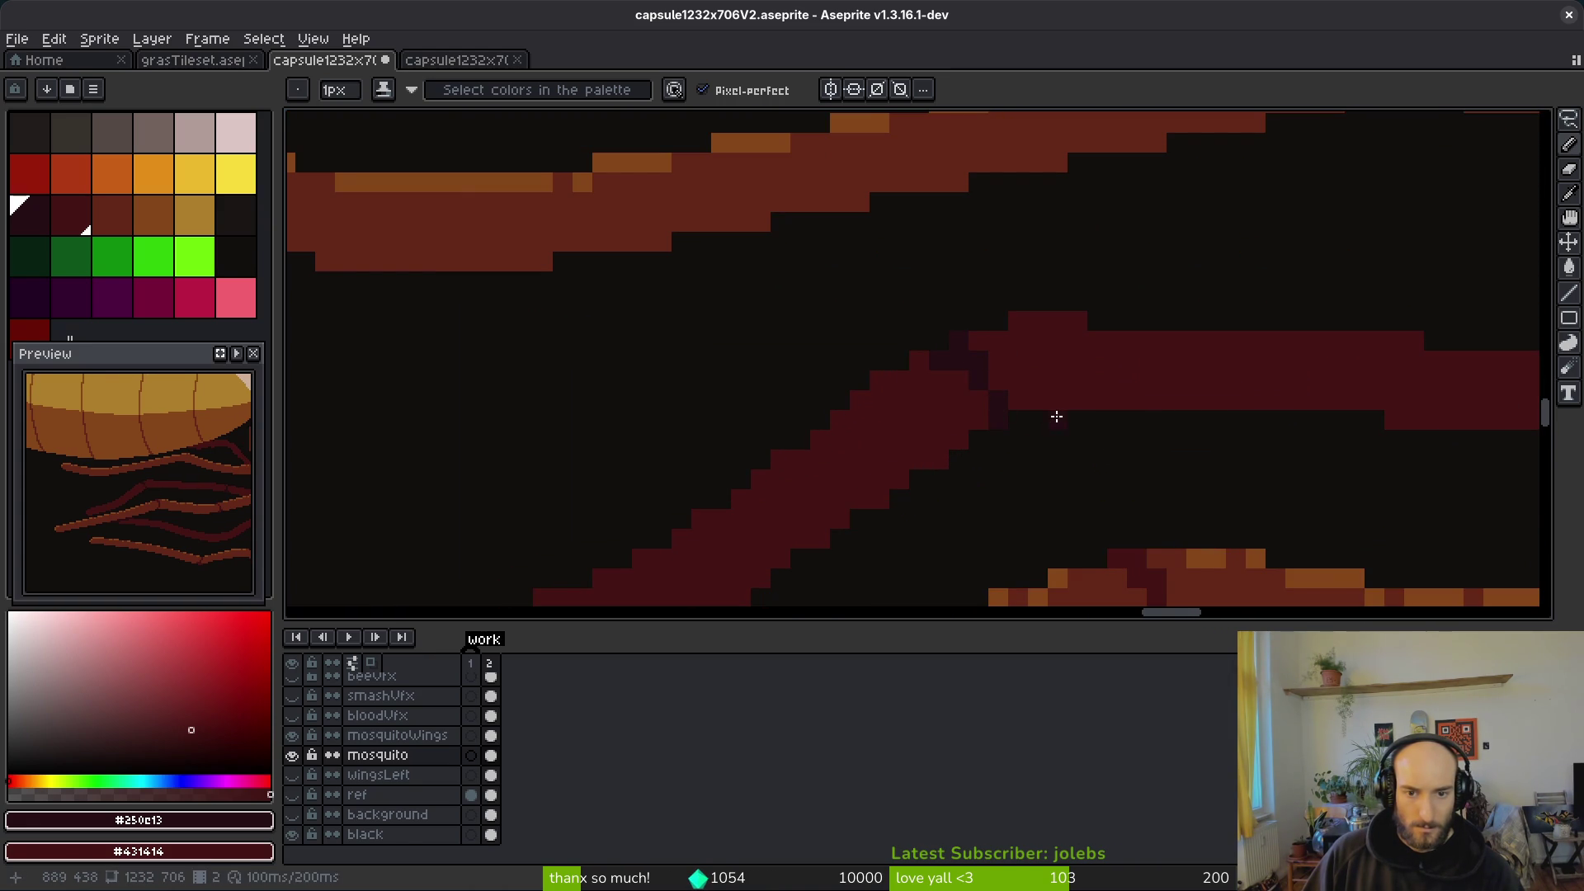
pyautogui.click(999, 380)
pyautogui.rightClick(978, 379)
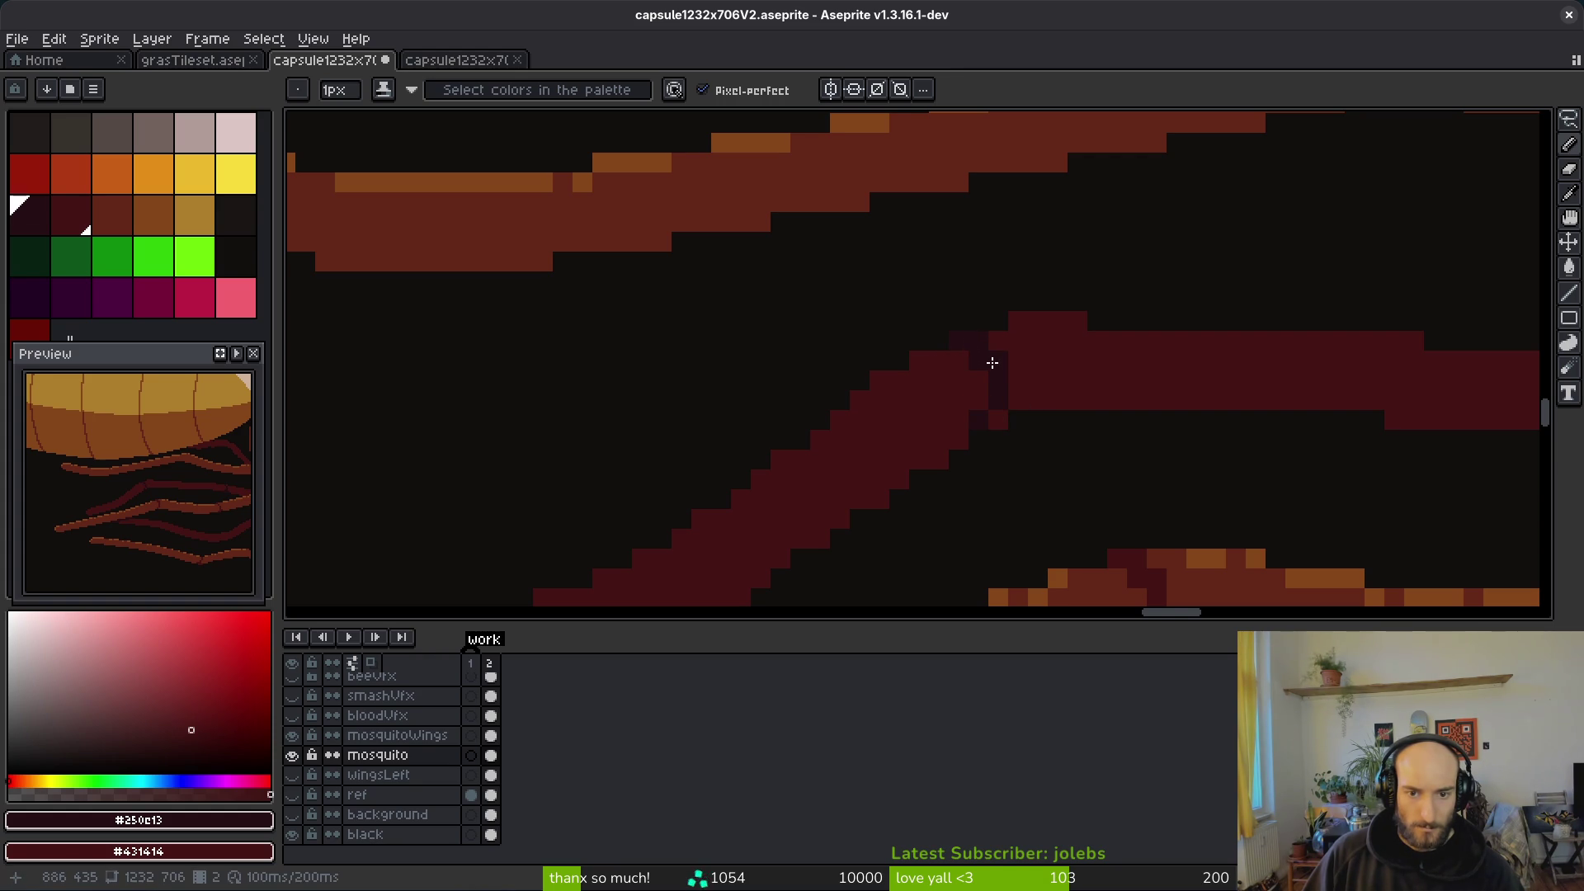
# Step: Add dark pixels along the leg's joint, undoing the misplaced ones
pyautogui.scroll(-3, 1073, 387)
pyautogui.scroll(3, 1090, 412)
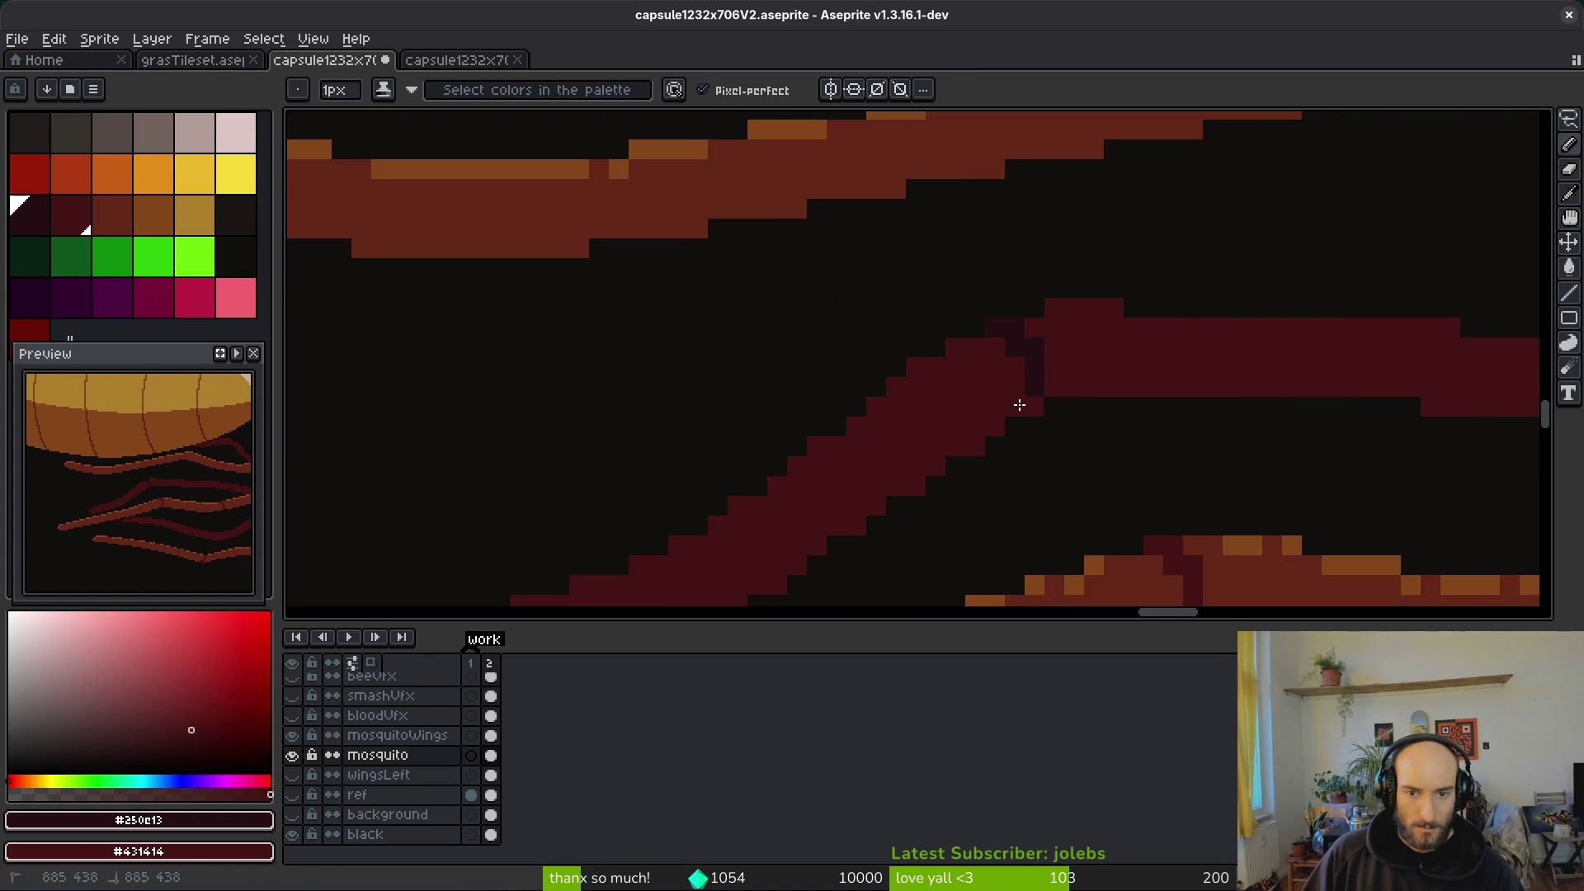
pyautogui.moveTo(1055, 362)
pyautogui.mouseDown()
pyautogui.moveTo(1042, 331)
pyautogui.moveTo(1077, 387)
pyautogui.mouseUp()
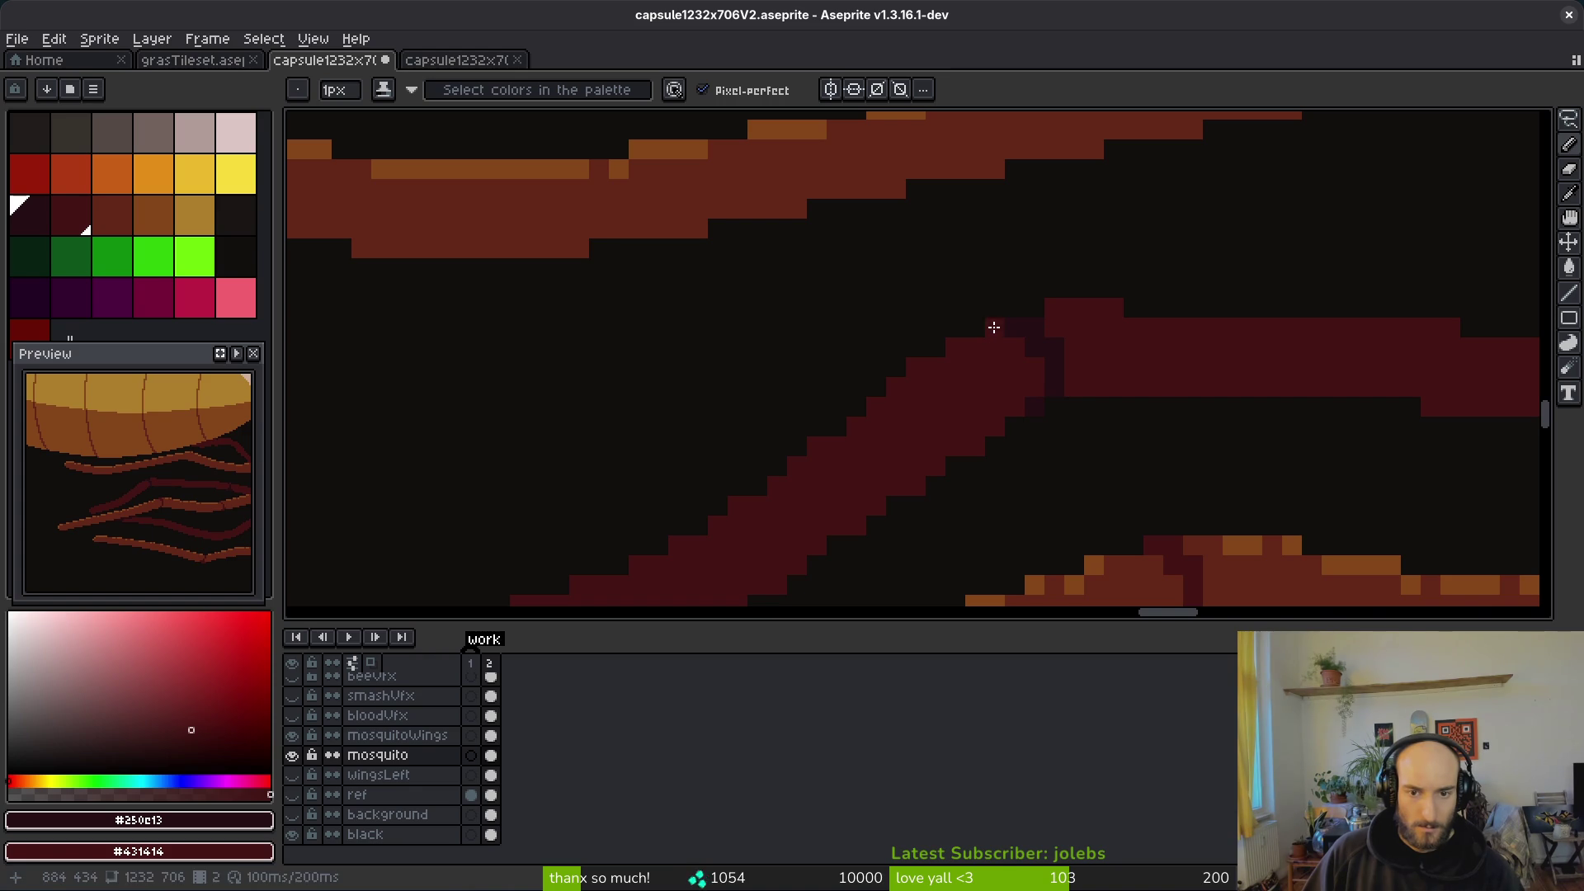
pyautogui.scroll(-4, 1144, 397)
pyautogui.scroll(5, 1092, 361)
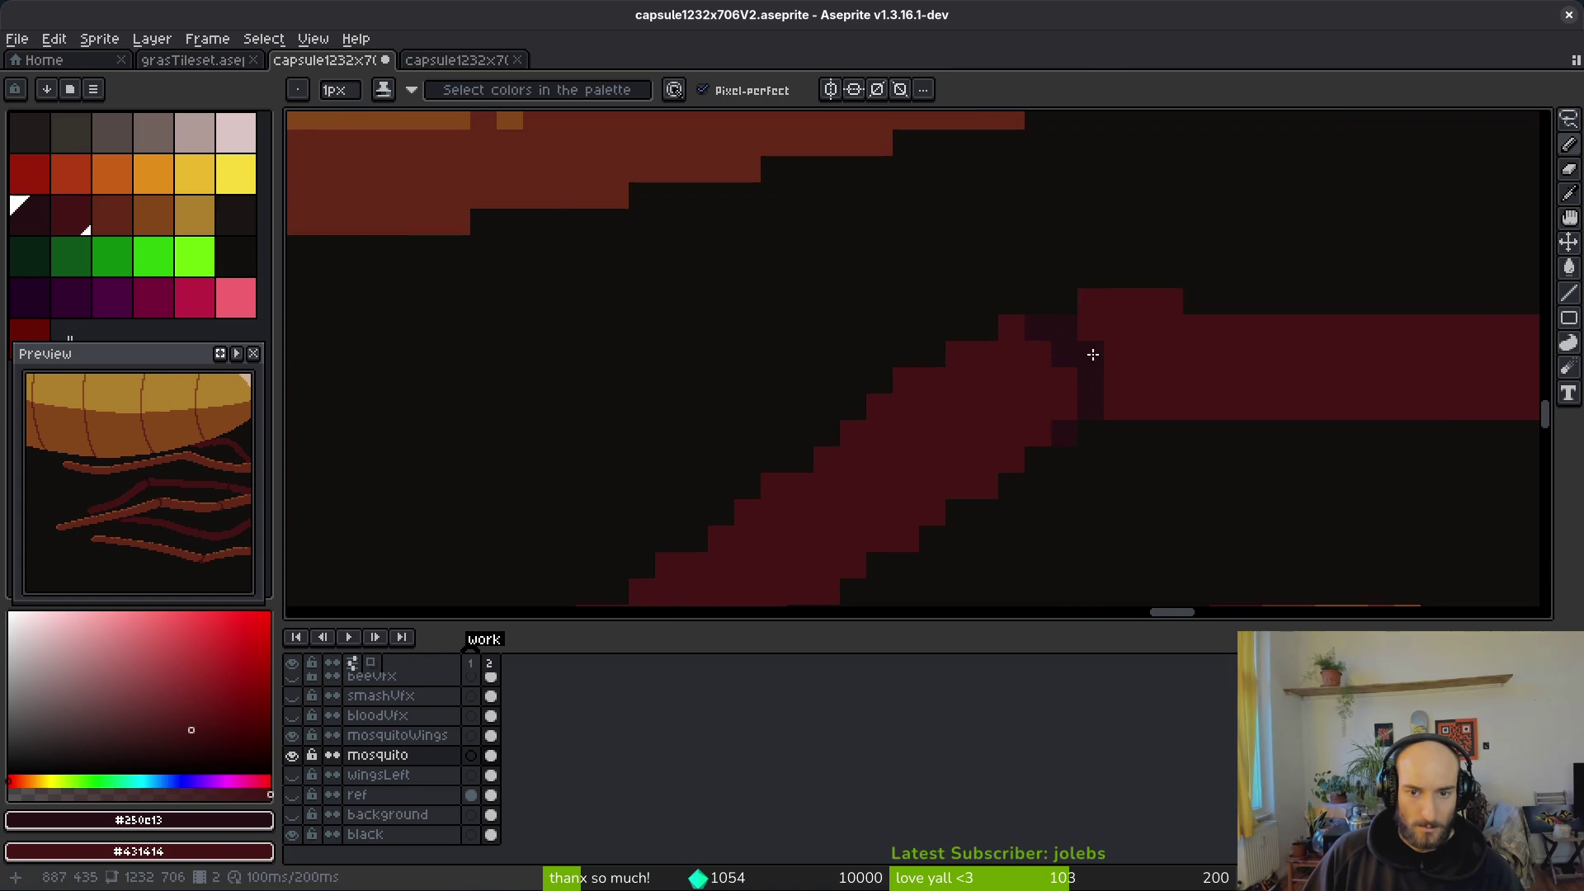
pyautogui.click(1071, 372)
pyautogui.hotkey('ctrl', 'z')
pyautogui.click(1118, 381)
pyautogui.hotkey('ctrl', 'z')
pyautogui.scroll(-4, 1222, 429)
pyautogui.scroll(3, 1163, 415)
pyautogui.click(1183, 330)
pyautogui.hotkey('ctrl', 'z')
pyautogui.click(1203, 369)
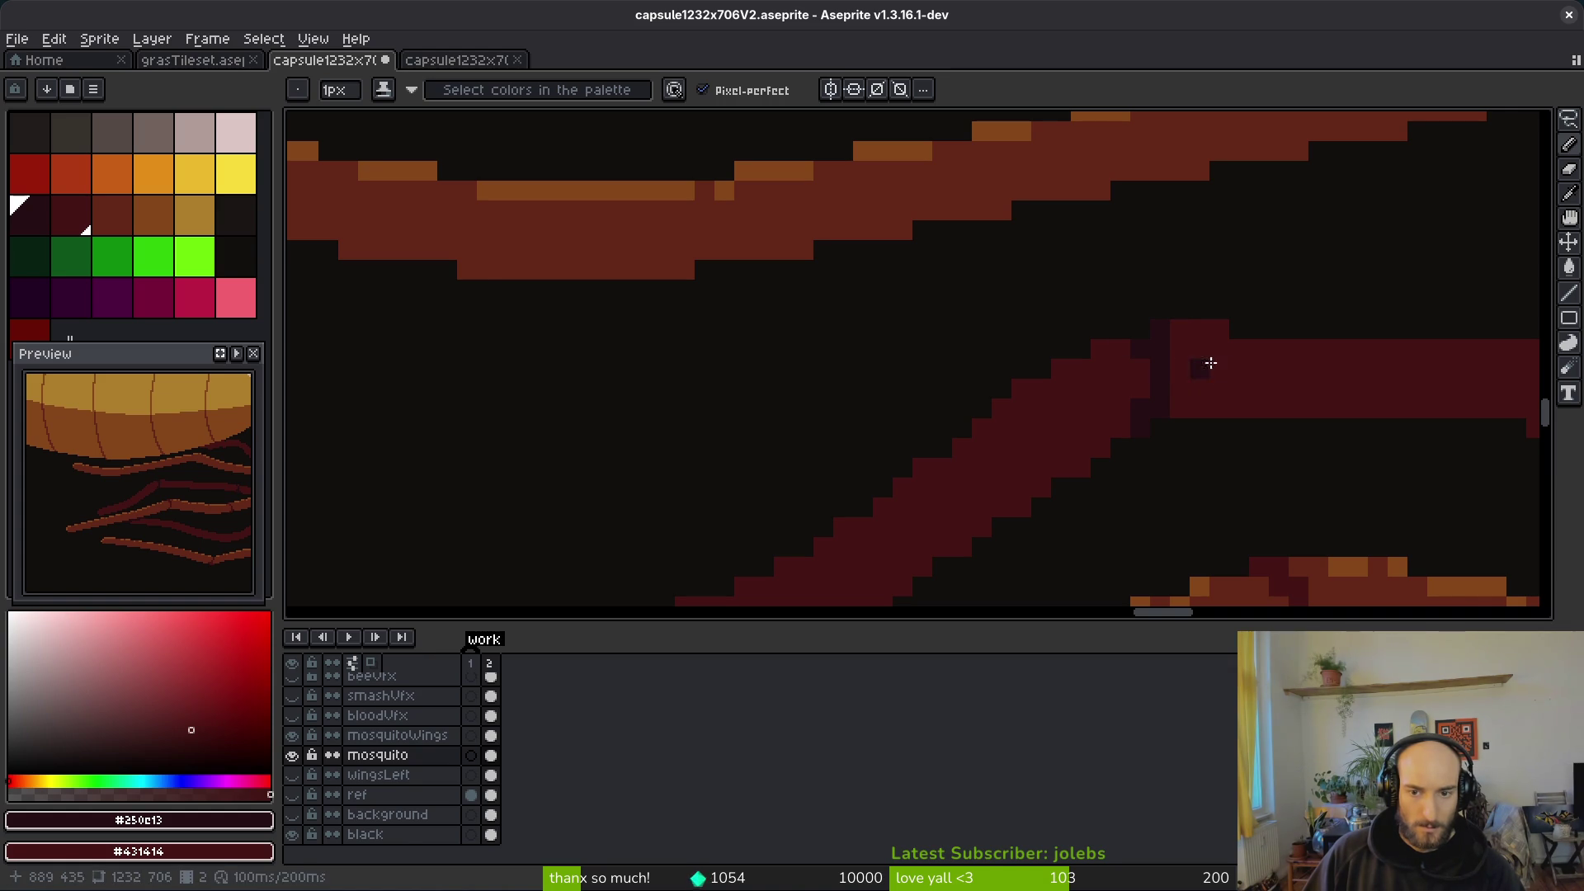
pyautogui.scroll(-5, 1213, 380)
pyautogui.scroll(-1, 1238, 405)
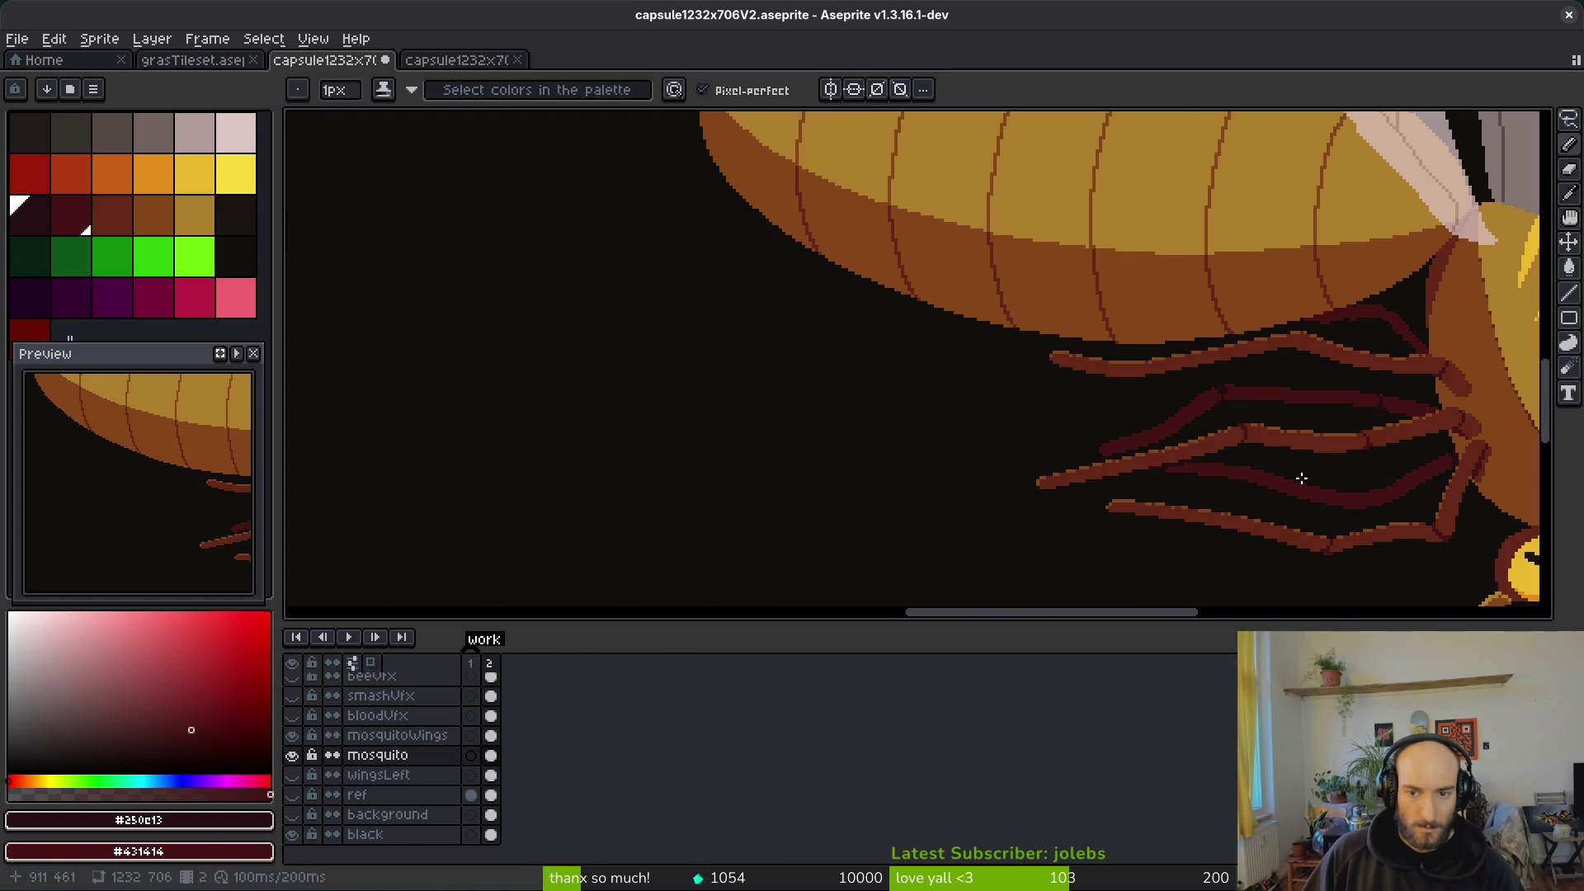
pyautogui.scroll(4, 1255, 364)
pyautogui.scroll(3, 1072, 453)
pyautogui.hotkey('ctrl', 'z')
pyautogui.hotkey('ctrl', 'z')
pyautogui.scroll(-4, 1080, 469)
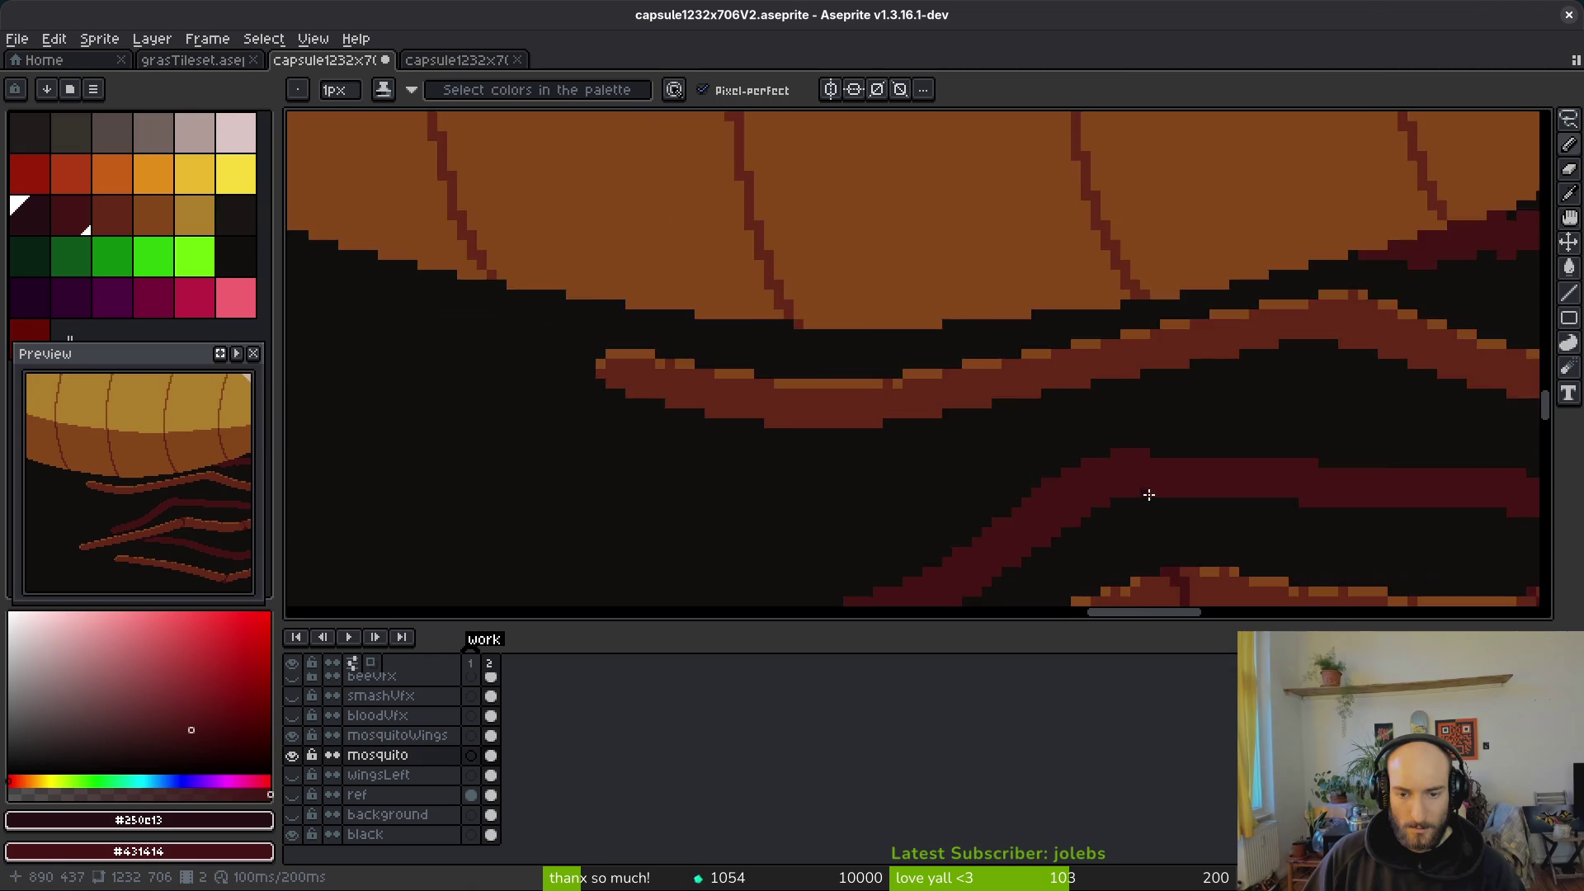
pyautogui.scroll(4, 1150, 492)
# Step: Fill the inner corner of the bend with a dark pixel and a short dark diagonal
pyautogui.click(982, 323)
pyautogui.moveTo(1010, 399); pyautogui.dragTo(1029, 365)
pyautogui.moveTo(1013, 423); pyautogui.dragTo(1055, 409)
pyautogui.scroll(-3, 1163, 462)
pyautogui.scroll(2, 1066, 441)
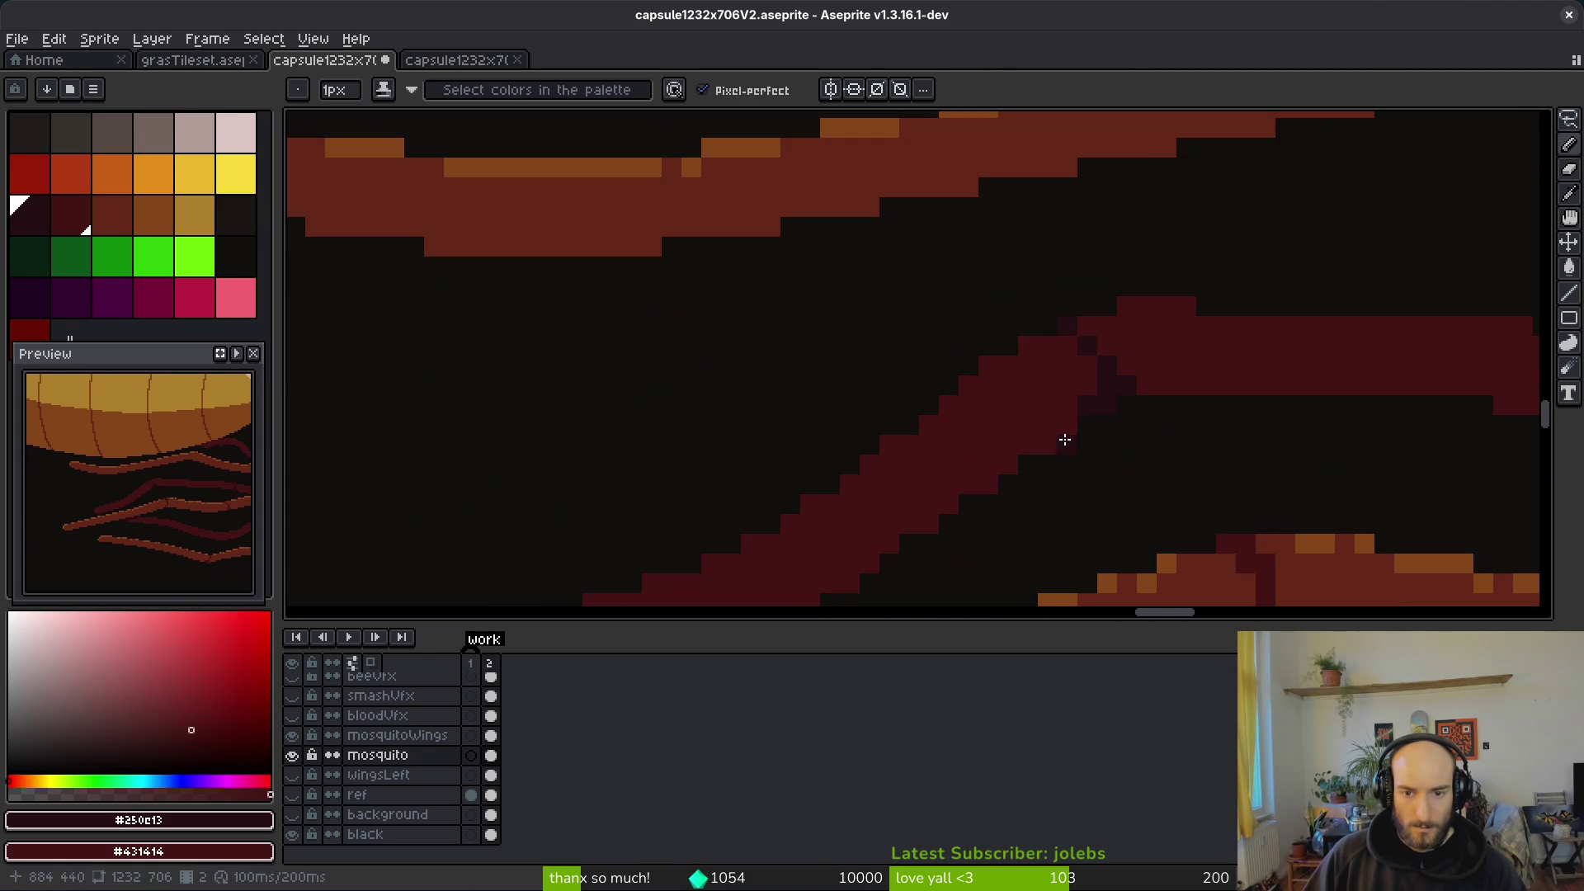
pyautogui.scroll(-2, 1103, 437)
pyautogui.scroll(3, 1174, 461)
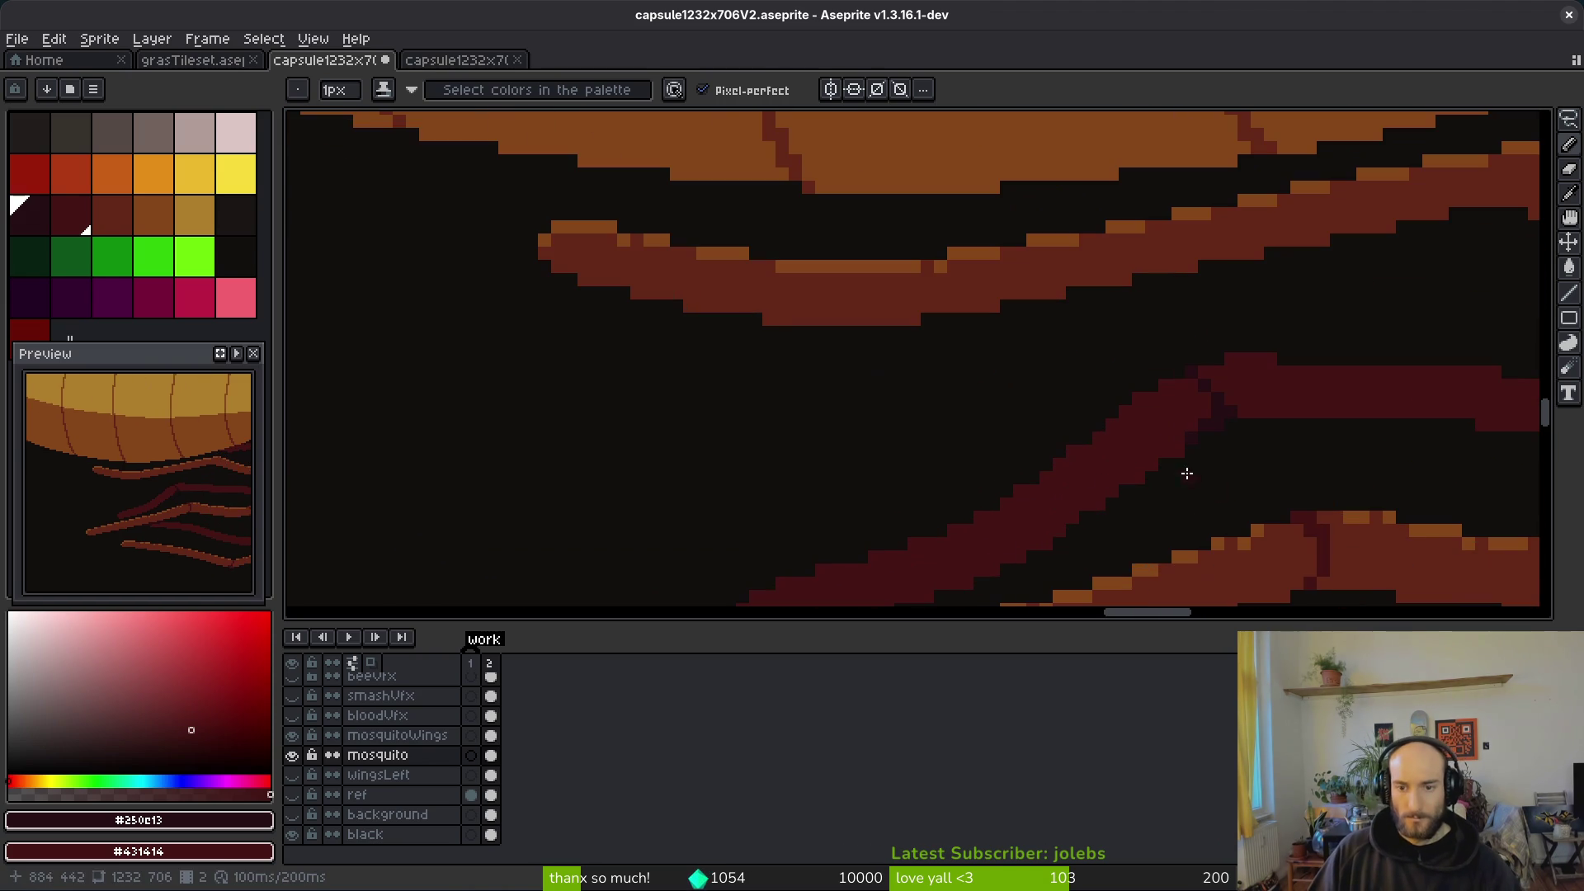
# Step: Pan to the other legs and save capsule1232x706V2.aseprite
pyautogui.press('e')
pyautogui.scroll(-3, 1241, 474)
pyautogui.press('b')
pyautogui.moveTo(1263, 481); pyautogui.dragTo(1081, 354)
pyautogui.hotkey('ctrl', 's')
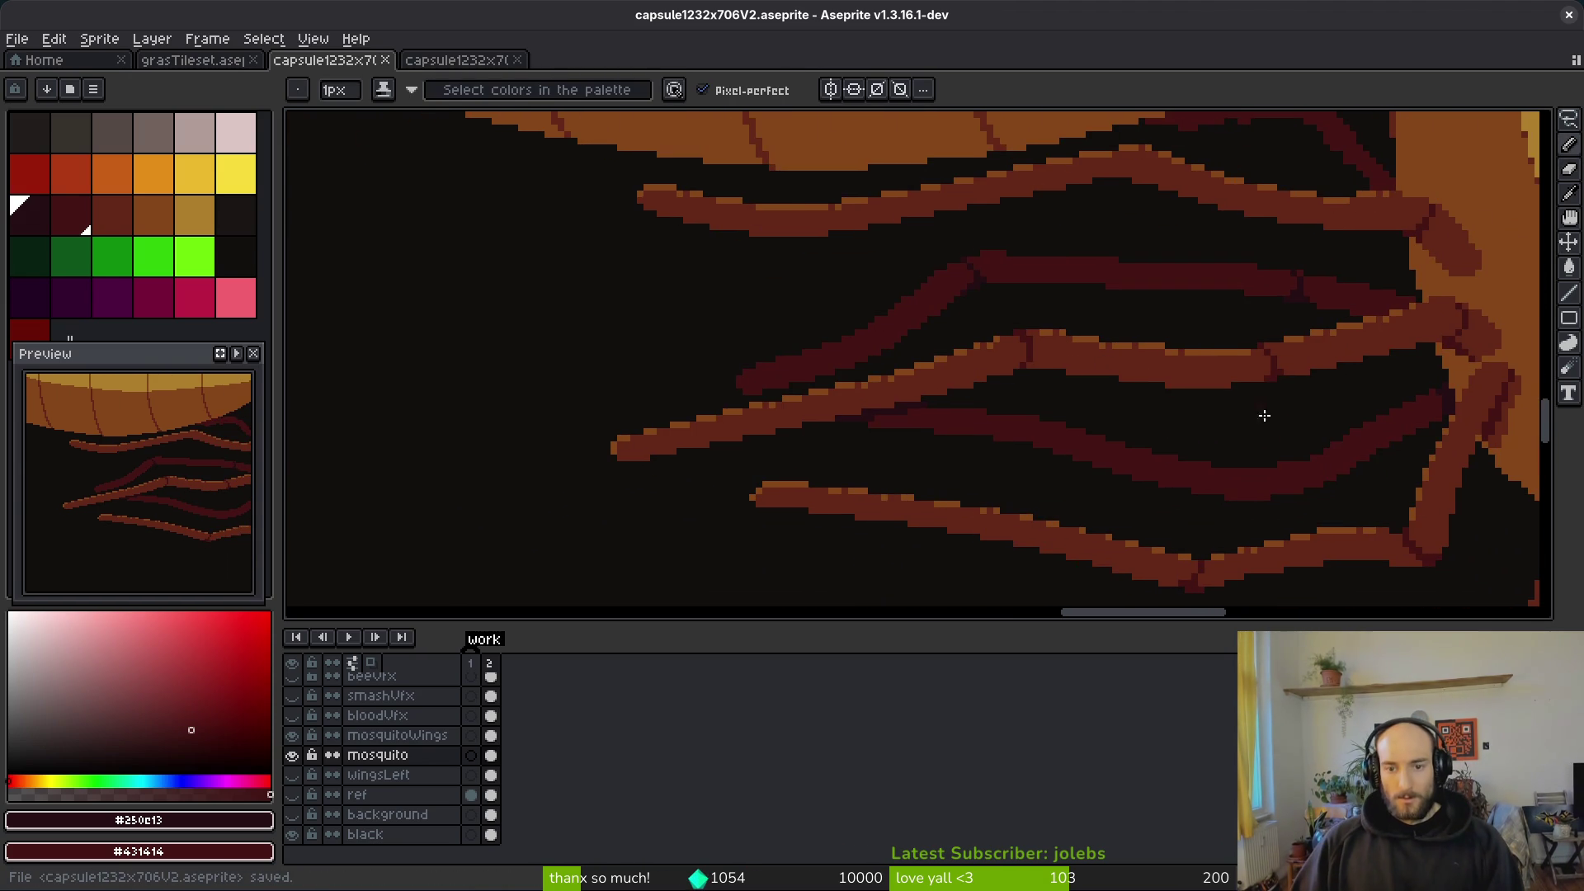
pyautogui.scroll(2, 1271, 346)
pyautogui.scroll(-3, 1147, 330)
pyautogui.scroll(-2, 1146, 341)
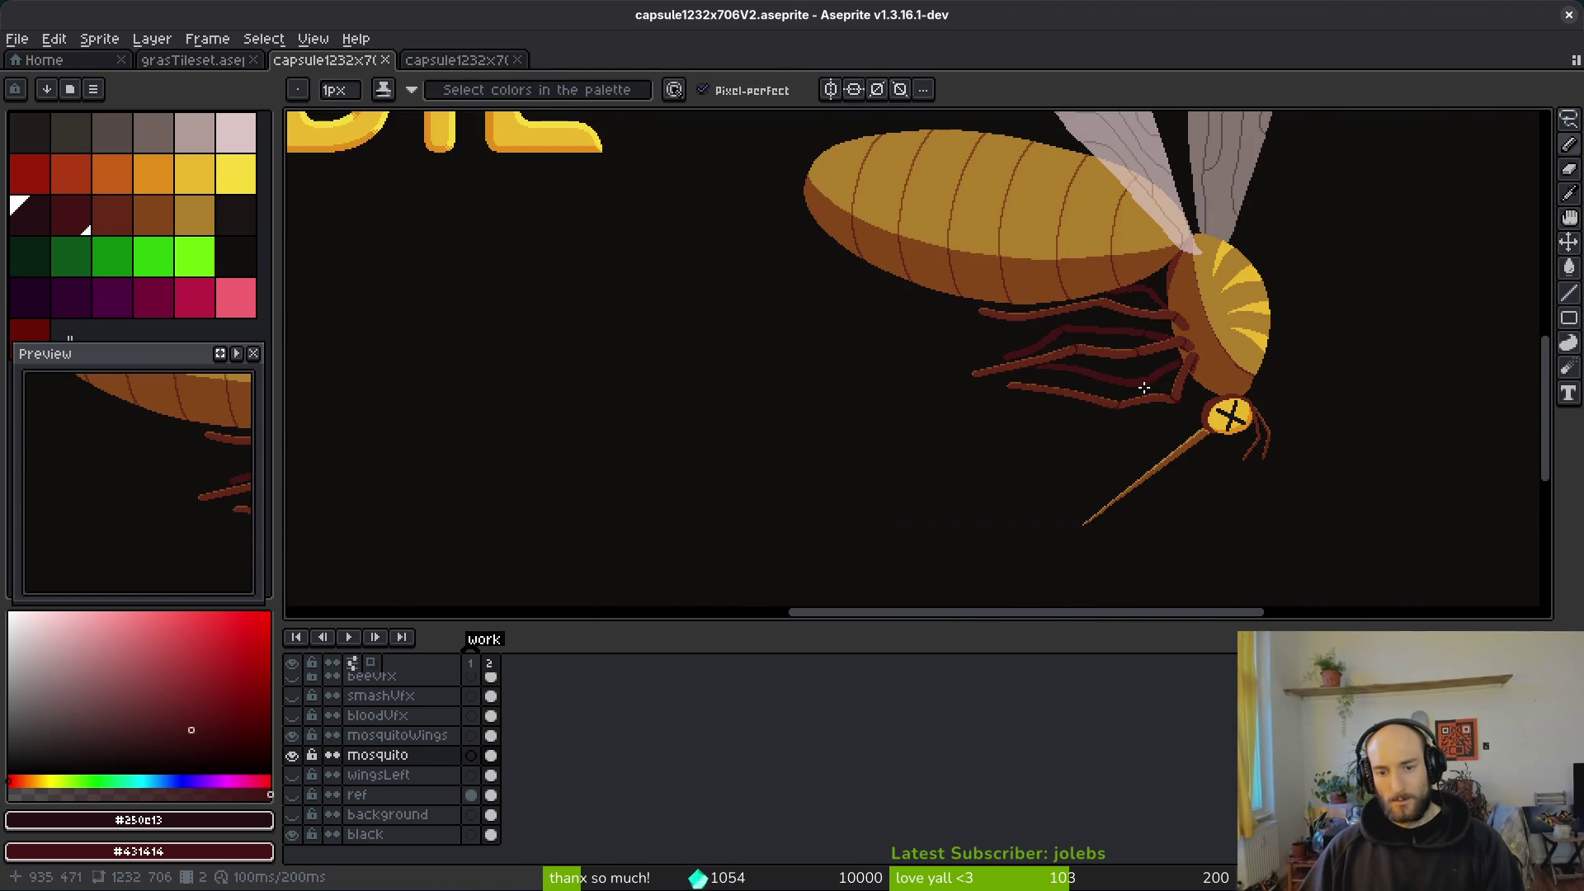
# Step: Draw a dark stroke at the next back leg's knee, repainting stray pixels in the leg red
pyautogui.scroll(5, 1072, 355)
pyautogui.scroll(-3, 1045, 326)
pyautogui.scroll(2, 1048, 396)
pyautogui.scroll(2, 994, 322)
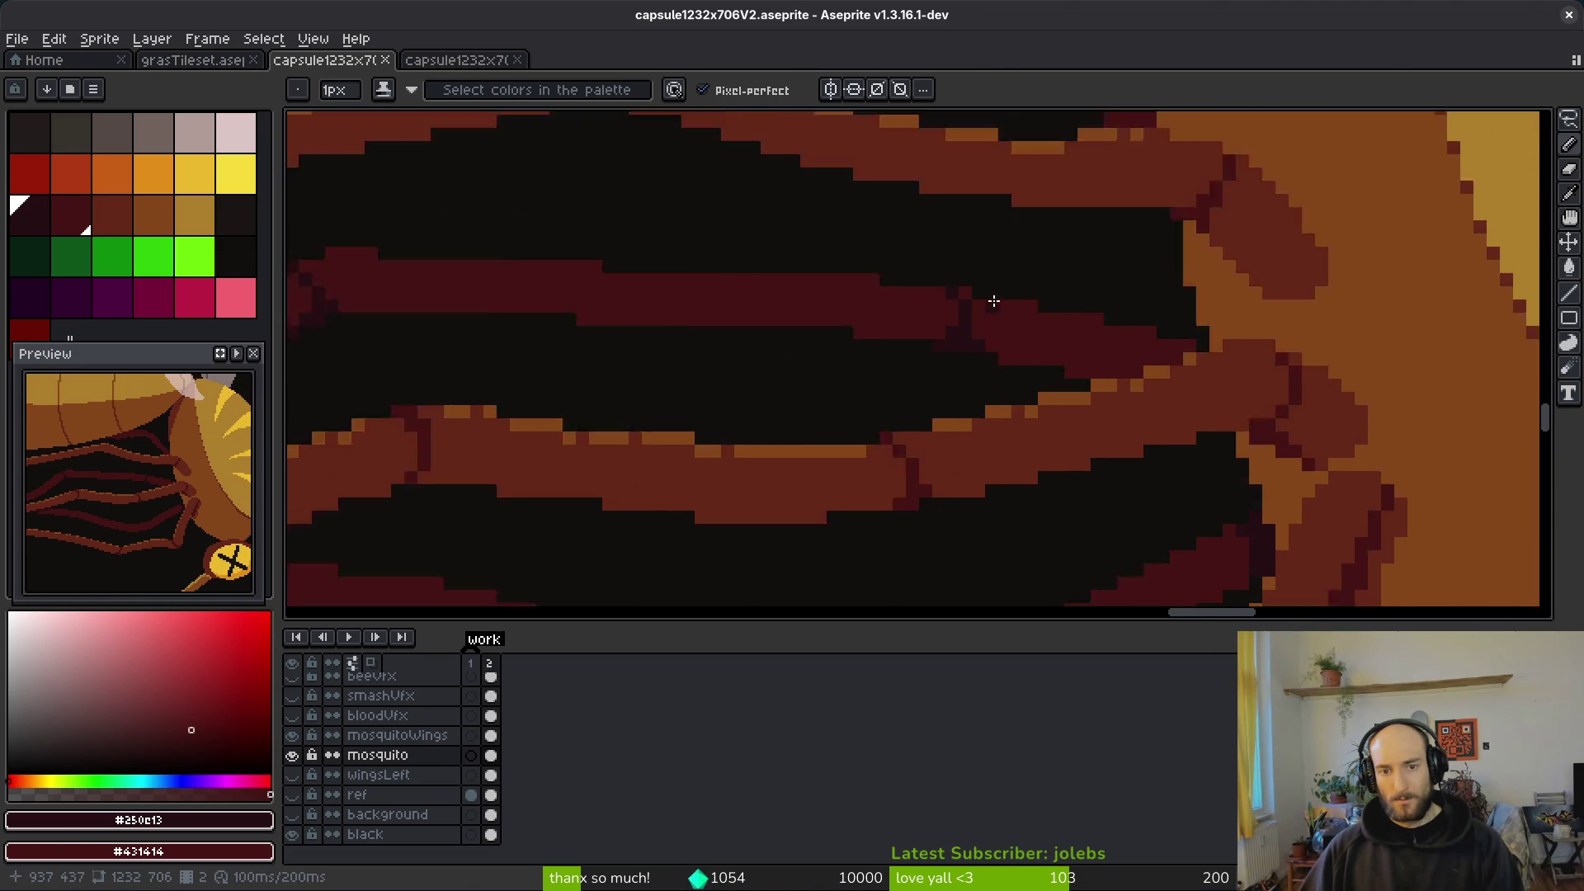
pyautogui.moveTo(954, 289); pyautogui.dragTo(986, 401)
pyautogui.moveTo(907, 287)
pyautogui.mouseDown()
pyautogui.moveTo(940, 322)
pyautogui.moveTo(934, 368)
pyautogui.mouseUp()
pyautogui.click(893, 396)
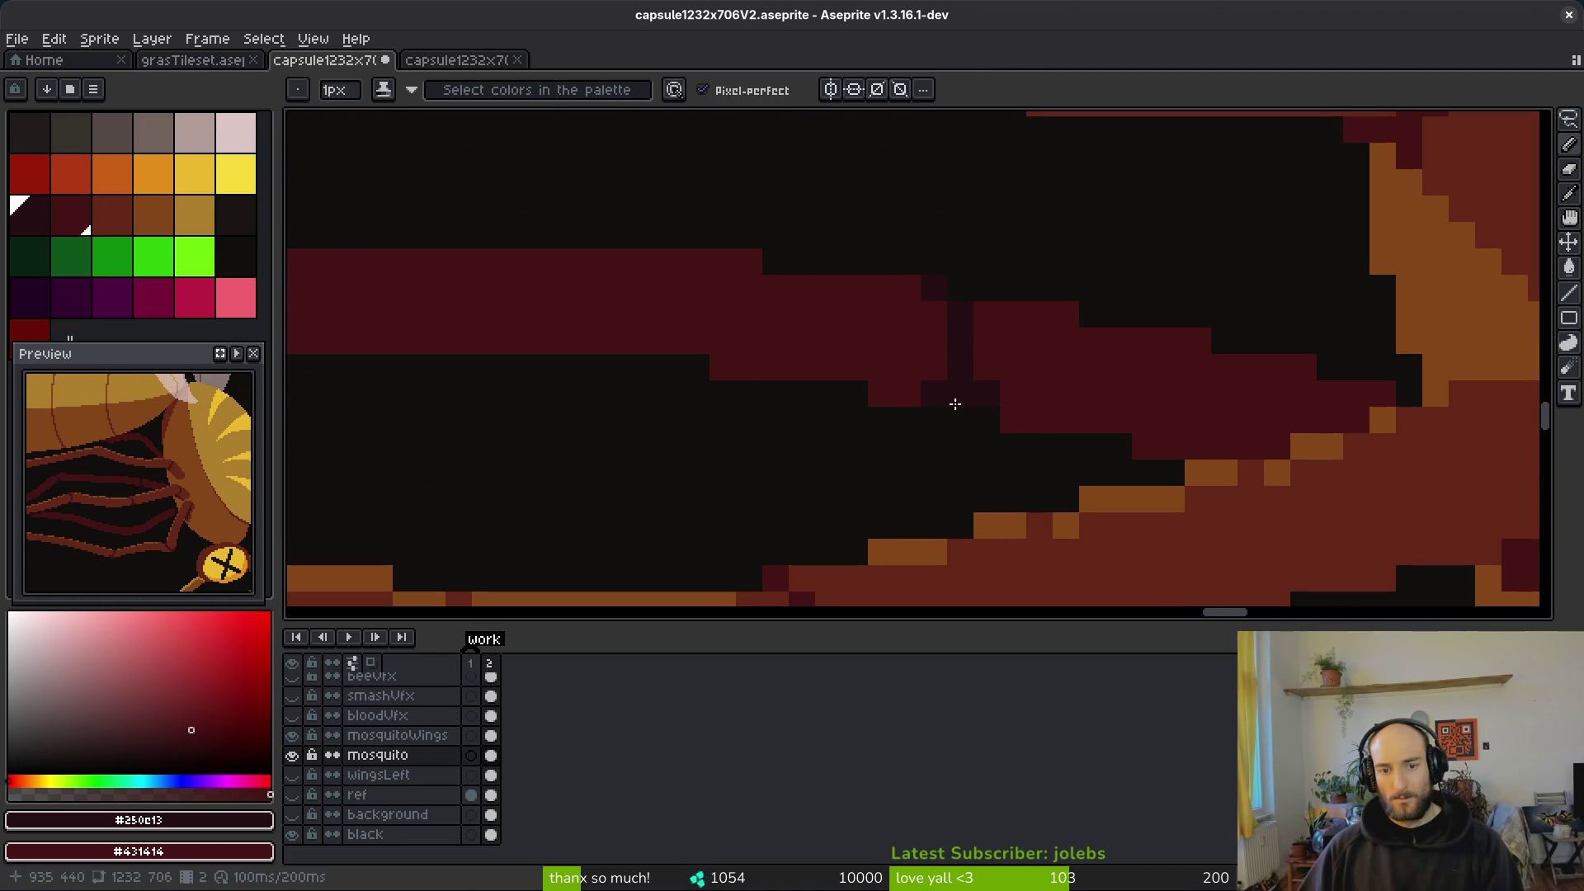
pyautogui.moveTo(962, 374); pyautogui.dragTo(989, 367)
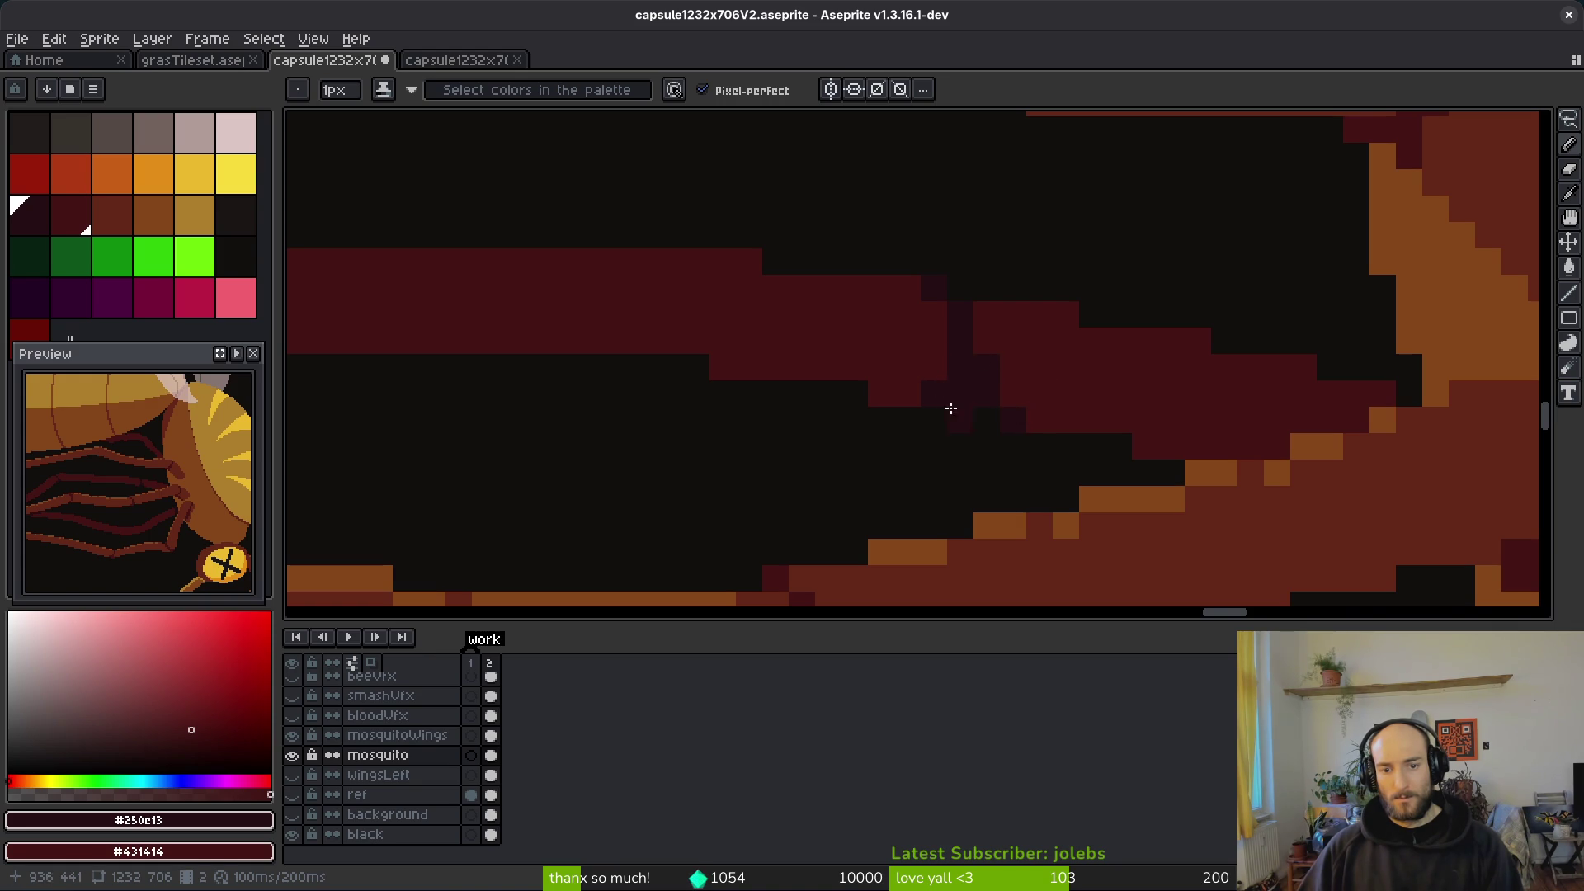
# Step: Save capsule1232x706V2.aseprite with the new joint pixels
pyautogui.scroll(-4, 1108, 413)
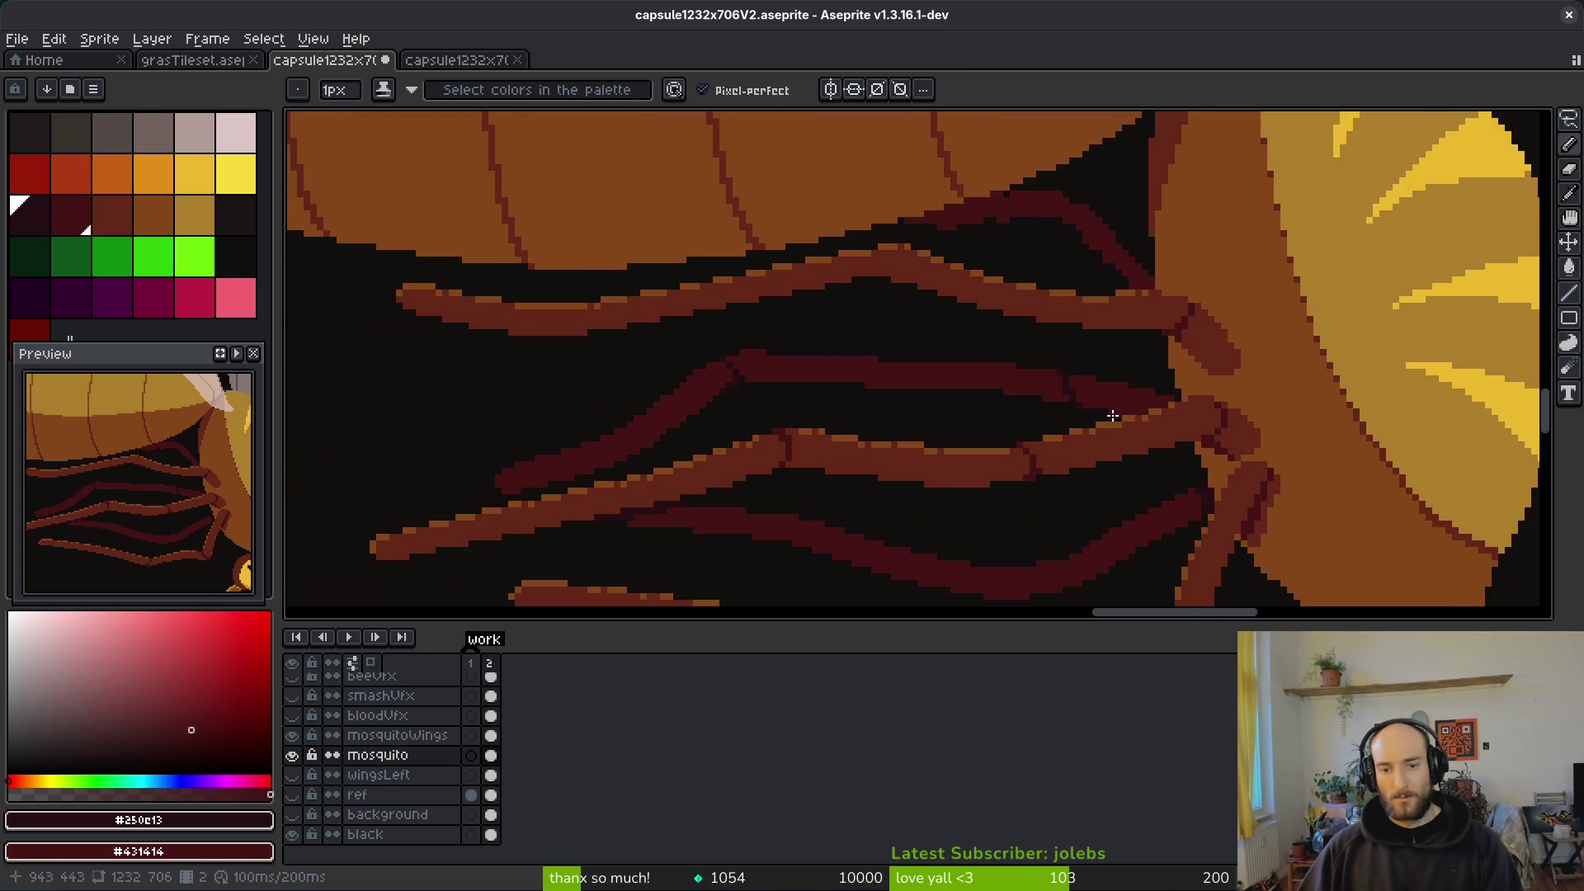
pyautogui.scroll(3, 1082, 402)
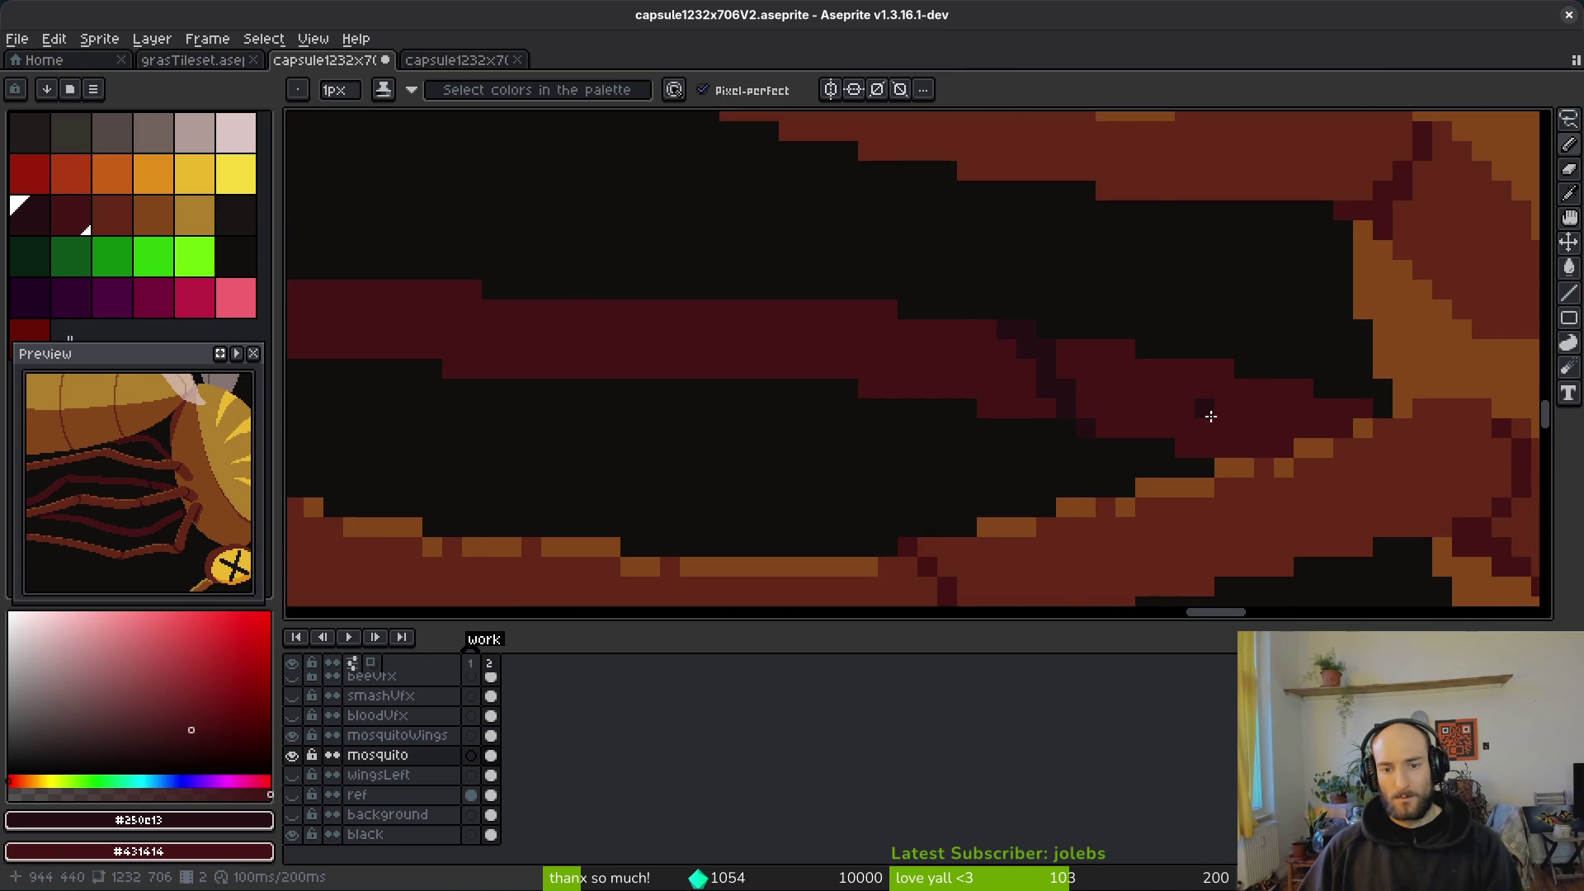
pyautogui.scroll(-3, 1107, 413)
pyautogui.scroll(-1, 1242, 501)
pyautogui.scroll(3, 916, 277)
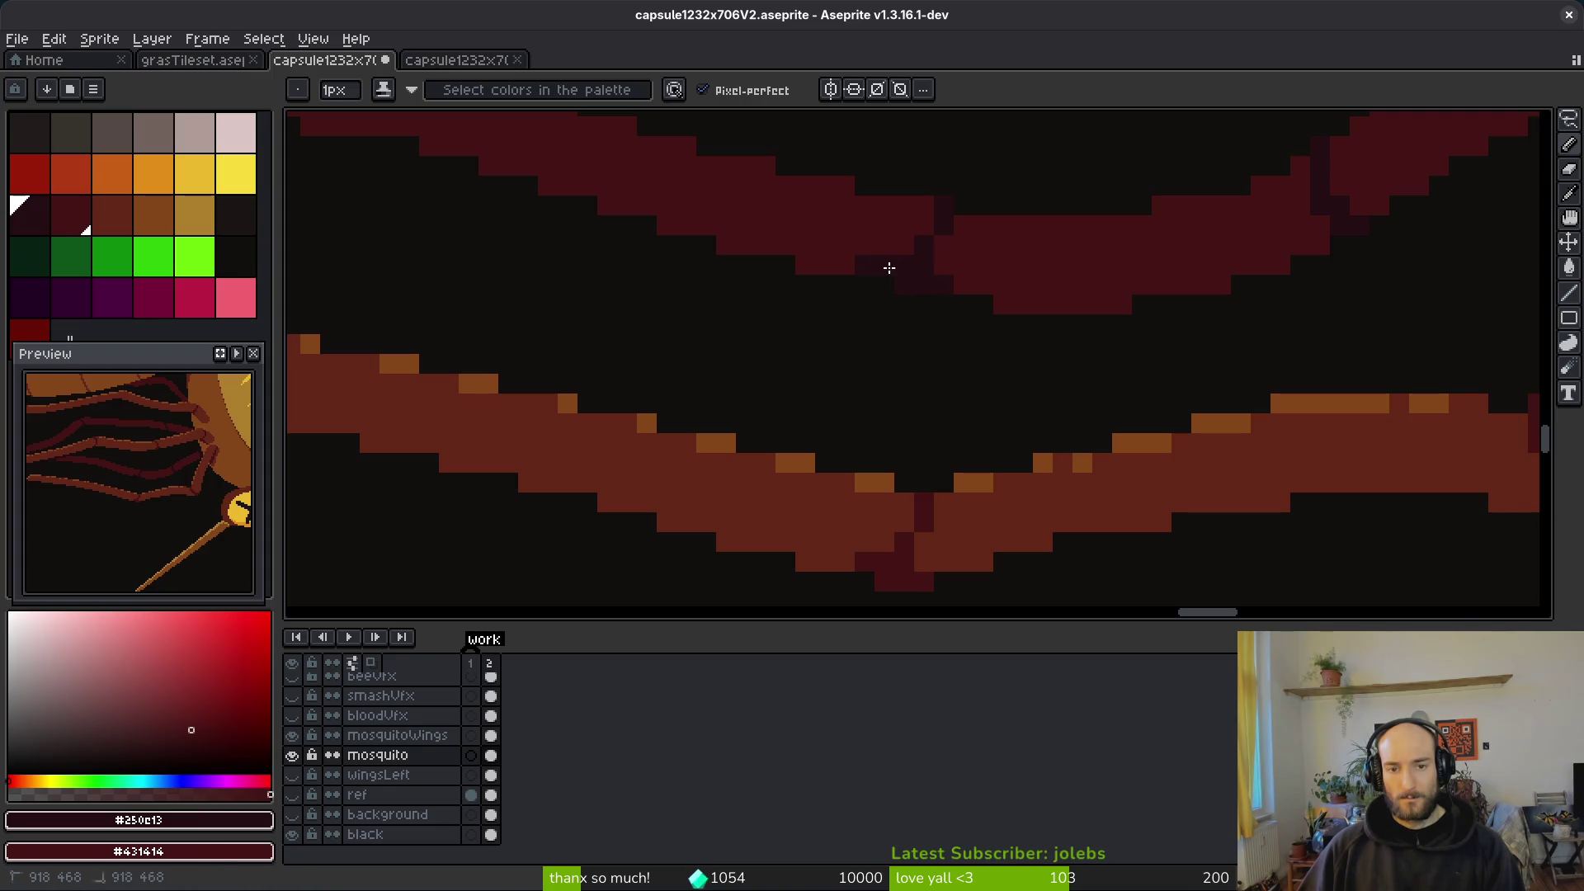
pyautogui.scroll(-3, 891, 240)
pyautogui.hotkey('ctrl', 's')
pyautogui.scroll(-2, 1003, 359)
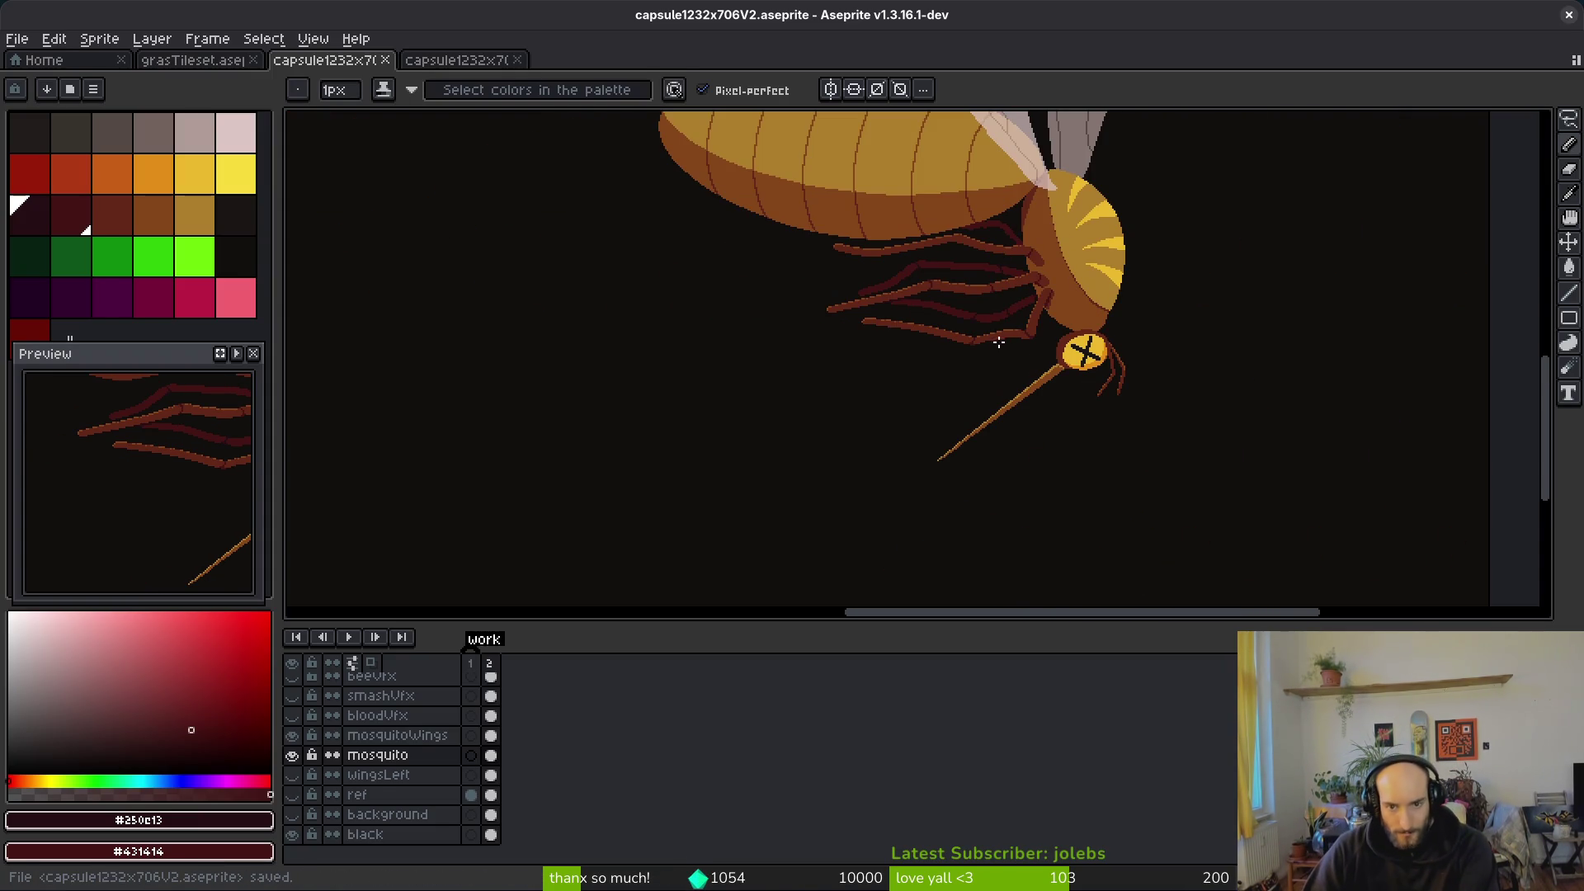
# Step: Undo the stray stroke and paint a short dark column as the further back leg's joint
pyautogui.scroll(3, 955, 300)
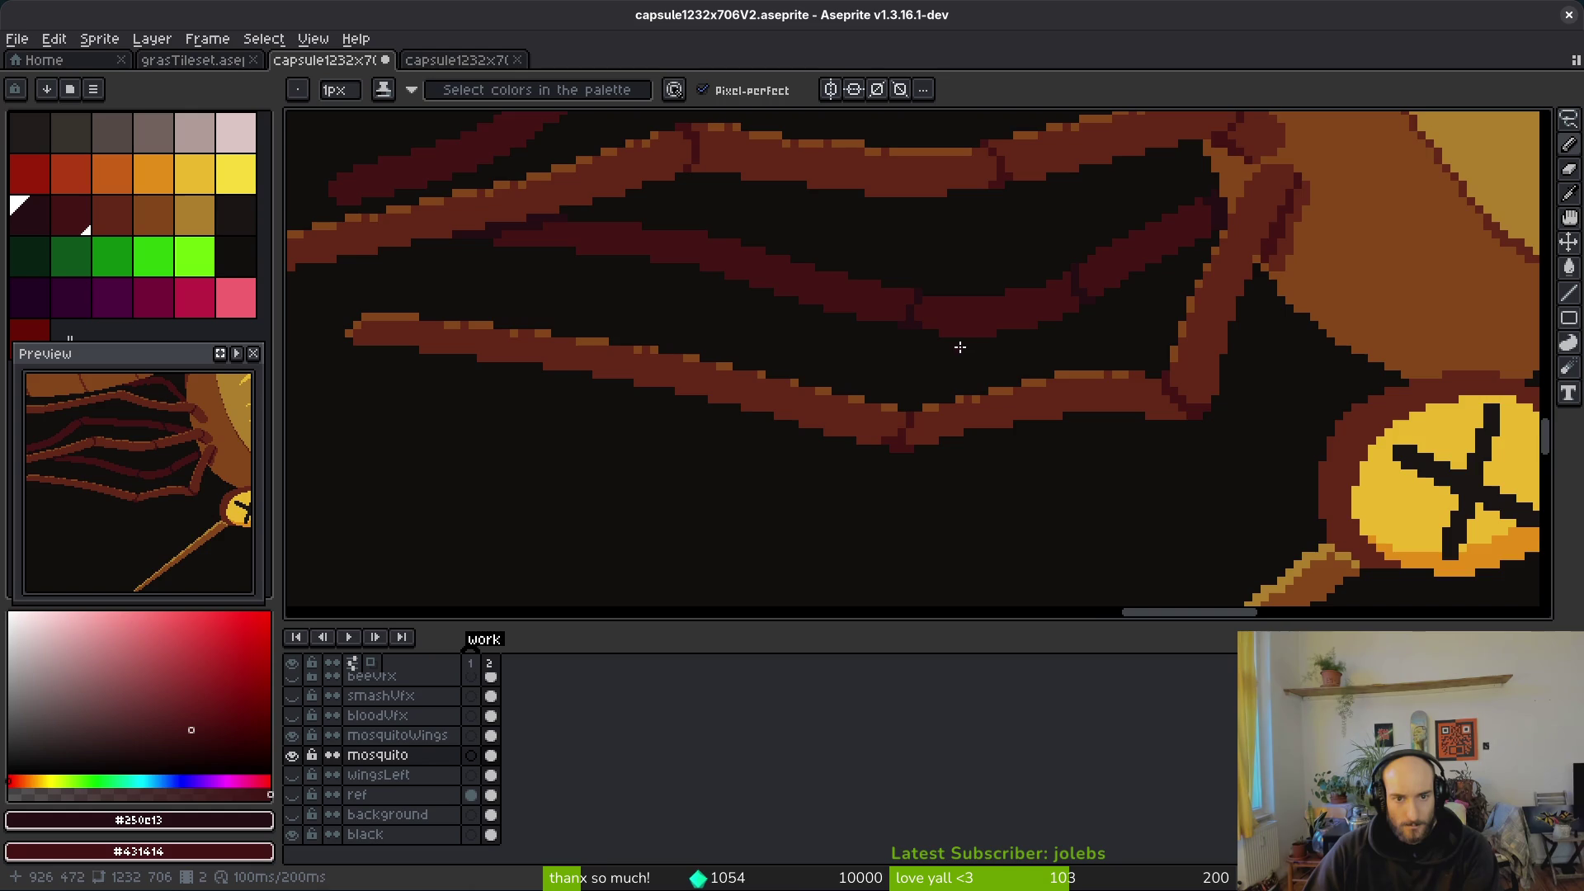
pyautogui.moveTo(982, 361); pyautogui.dragTo(1123, 455)
pyautogui.hotkey('ctrl', 'z')
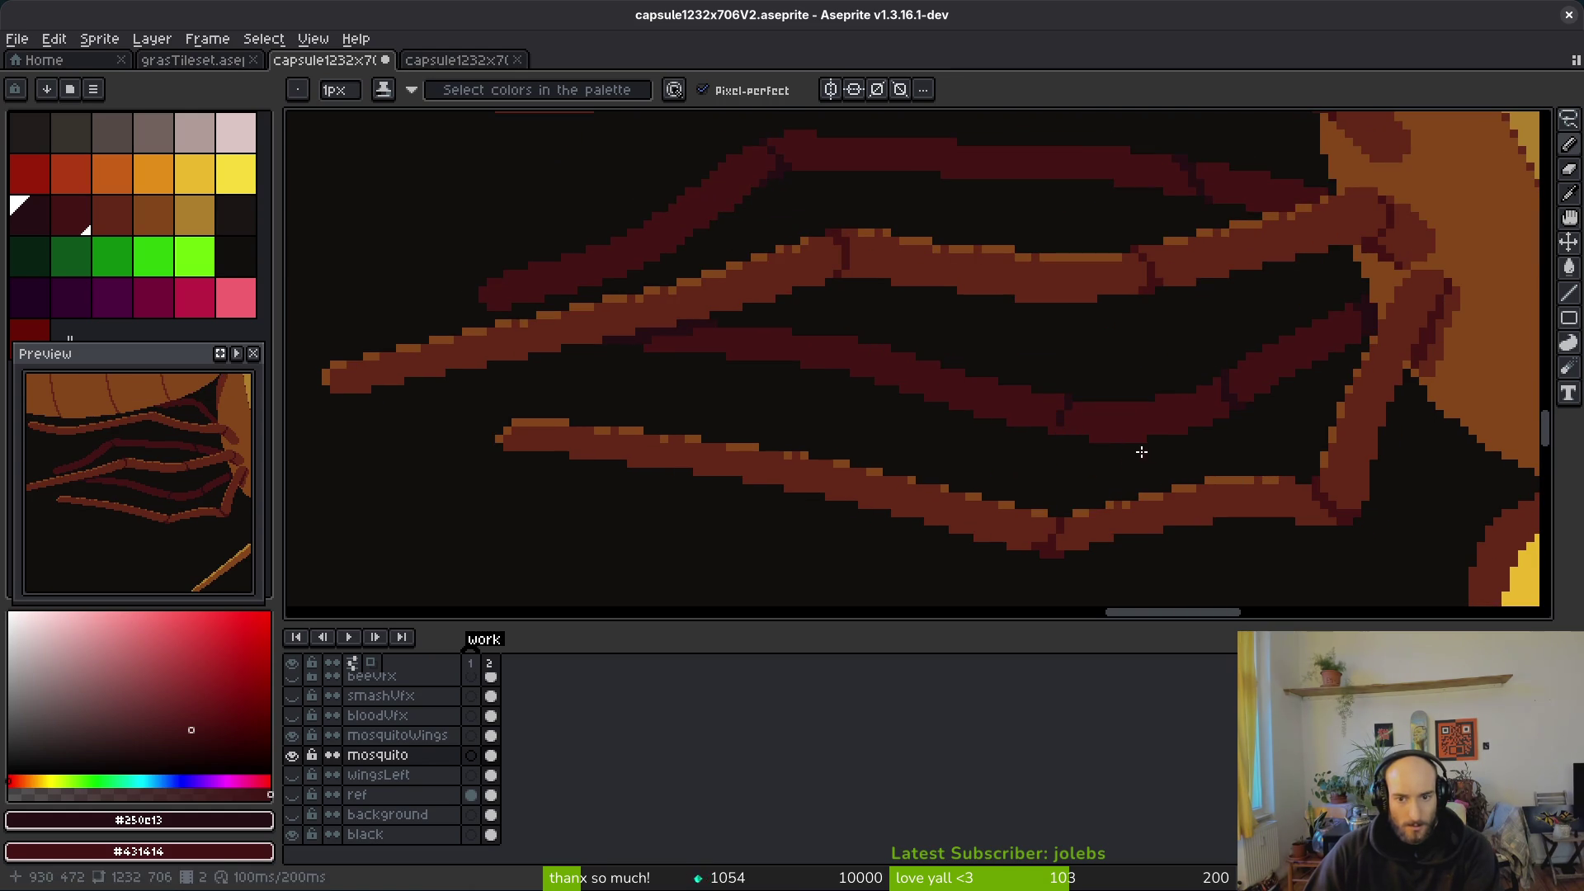
pyautogui.scroll(4, 1124, 449)
pyautogui.moveTo(962, 368)
pyautogui.mouseDown()
pyautogui.moveTo(906, 460)
pyautogui.moveTo(951, 460)
pyautogui.mouseUp()
# Step: Save the mosquito file capsule1232x706V2.aseprite
pyautogui.scroll(-4, 1111, 484)
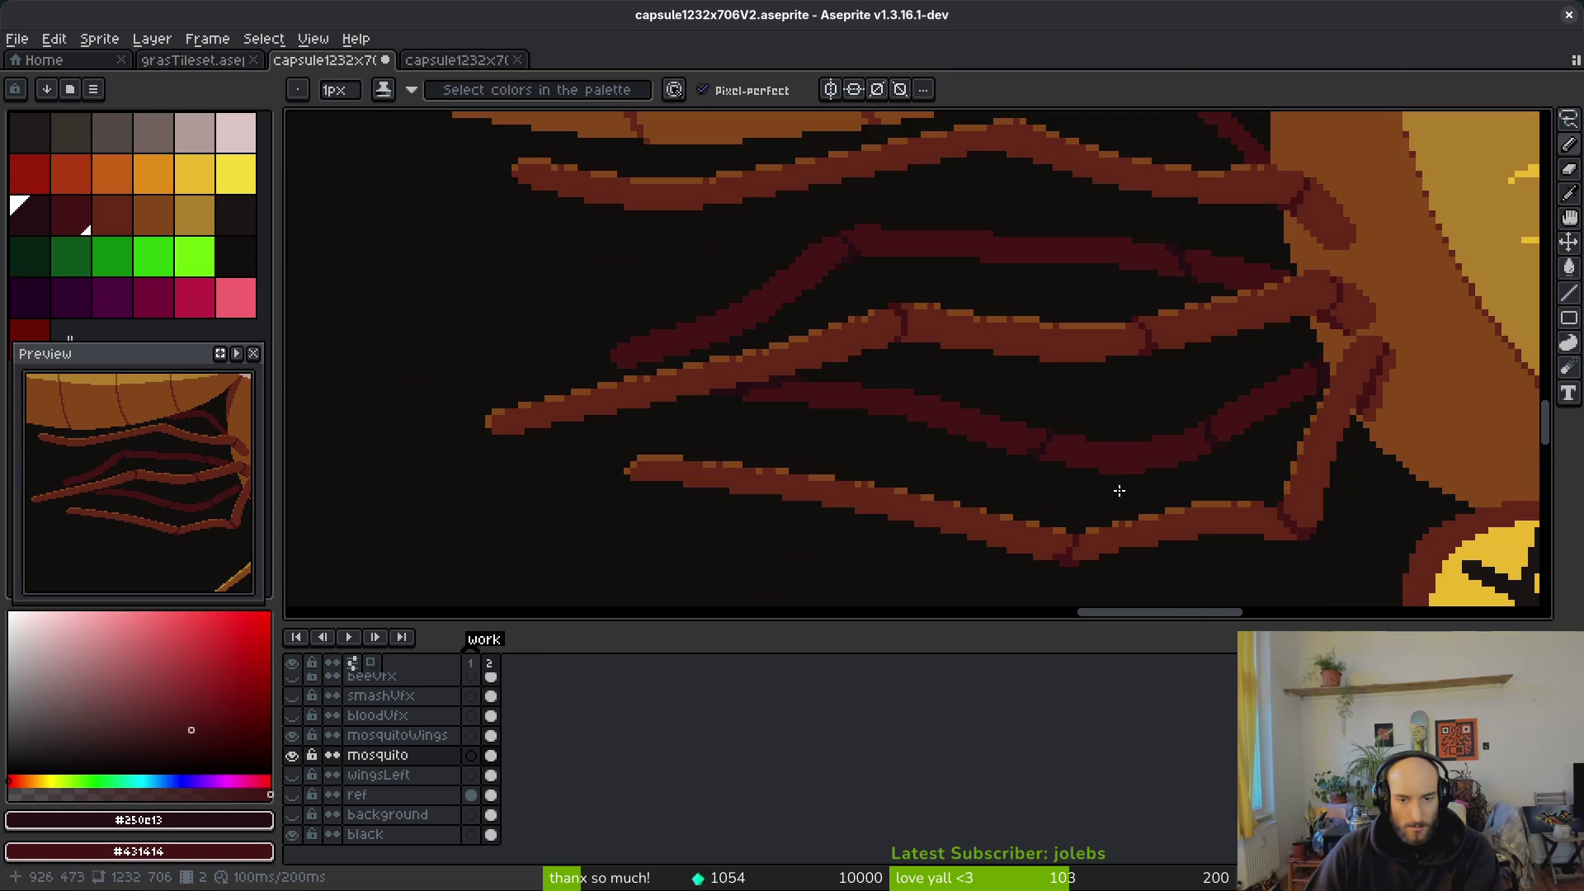
pyautogui.scroll(4, 1063, 462)
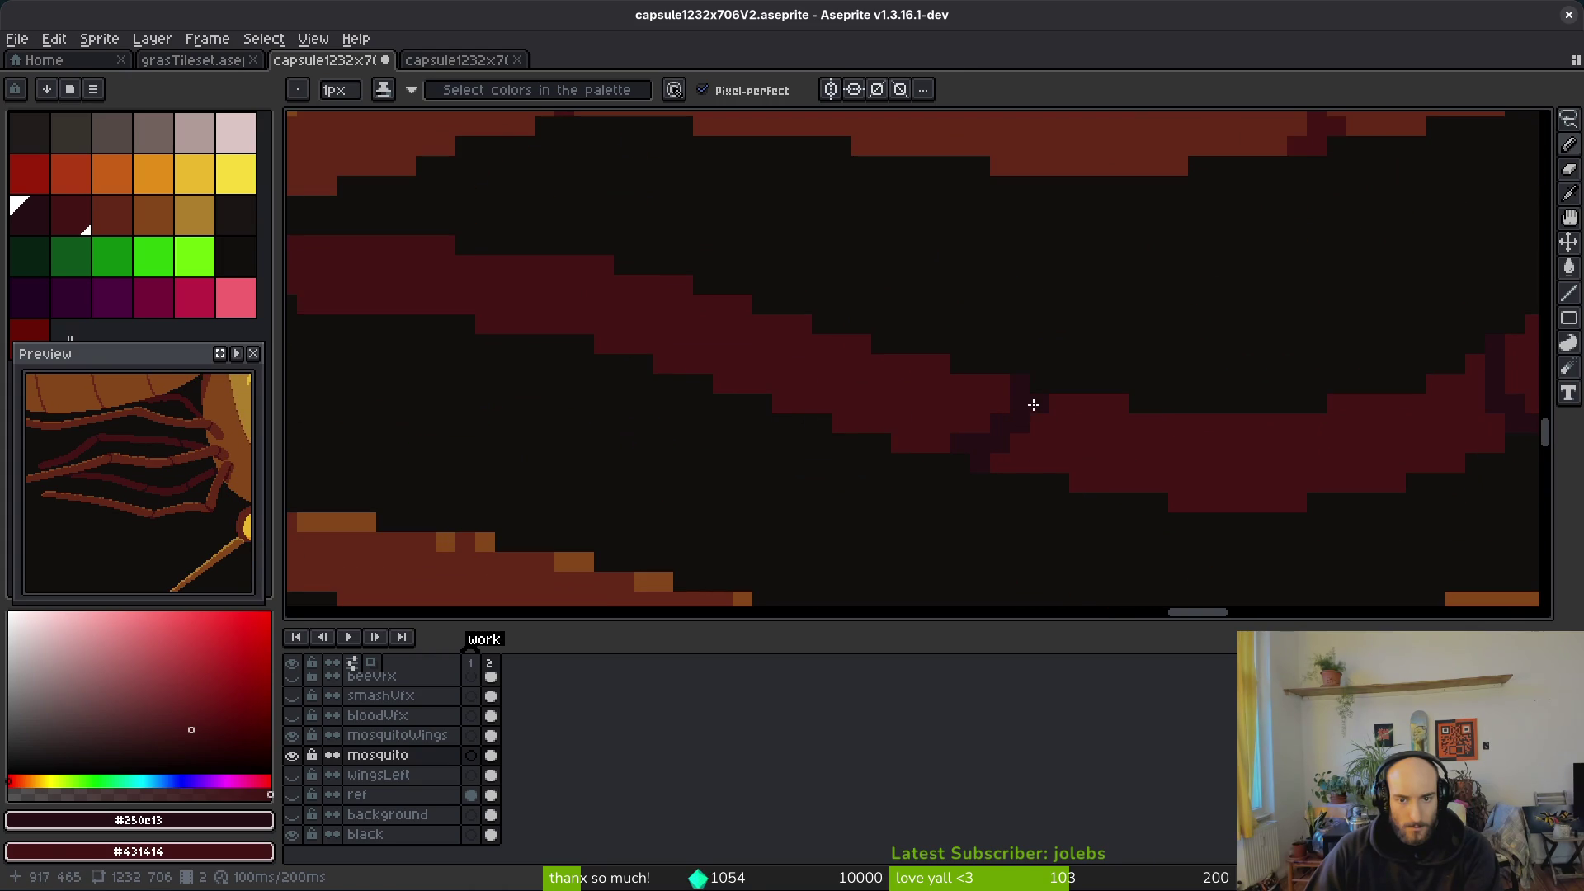
pyautogui.scroll(-4, 1172, 449)
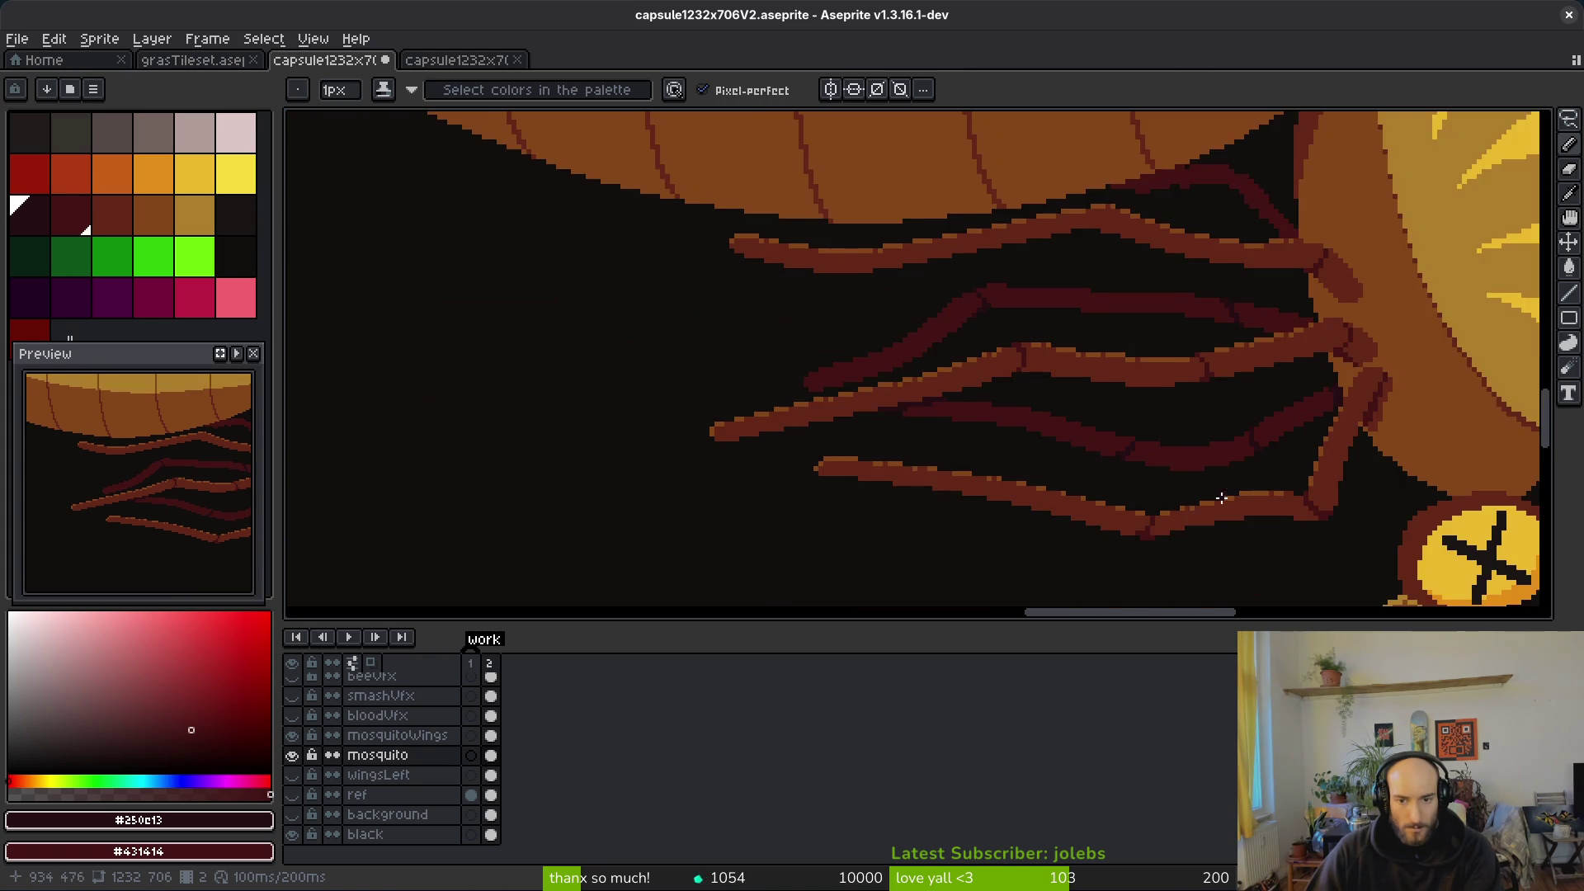
pyautogui.hotkey('ctrl', 's')
# Step: Smooth the stair-steps and fill the gaps along the dark-red diagonal leg near the body
pyautogui.scroll(2, 1233, 504)
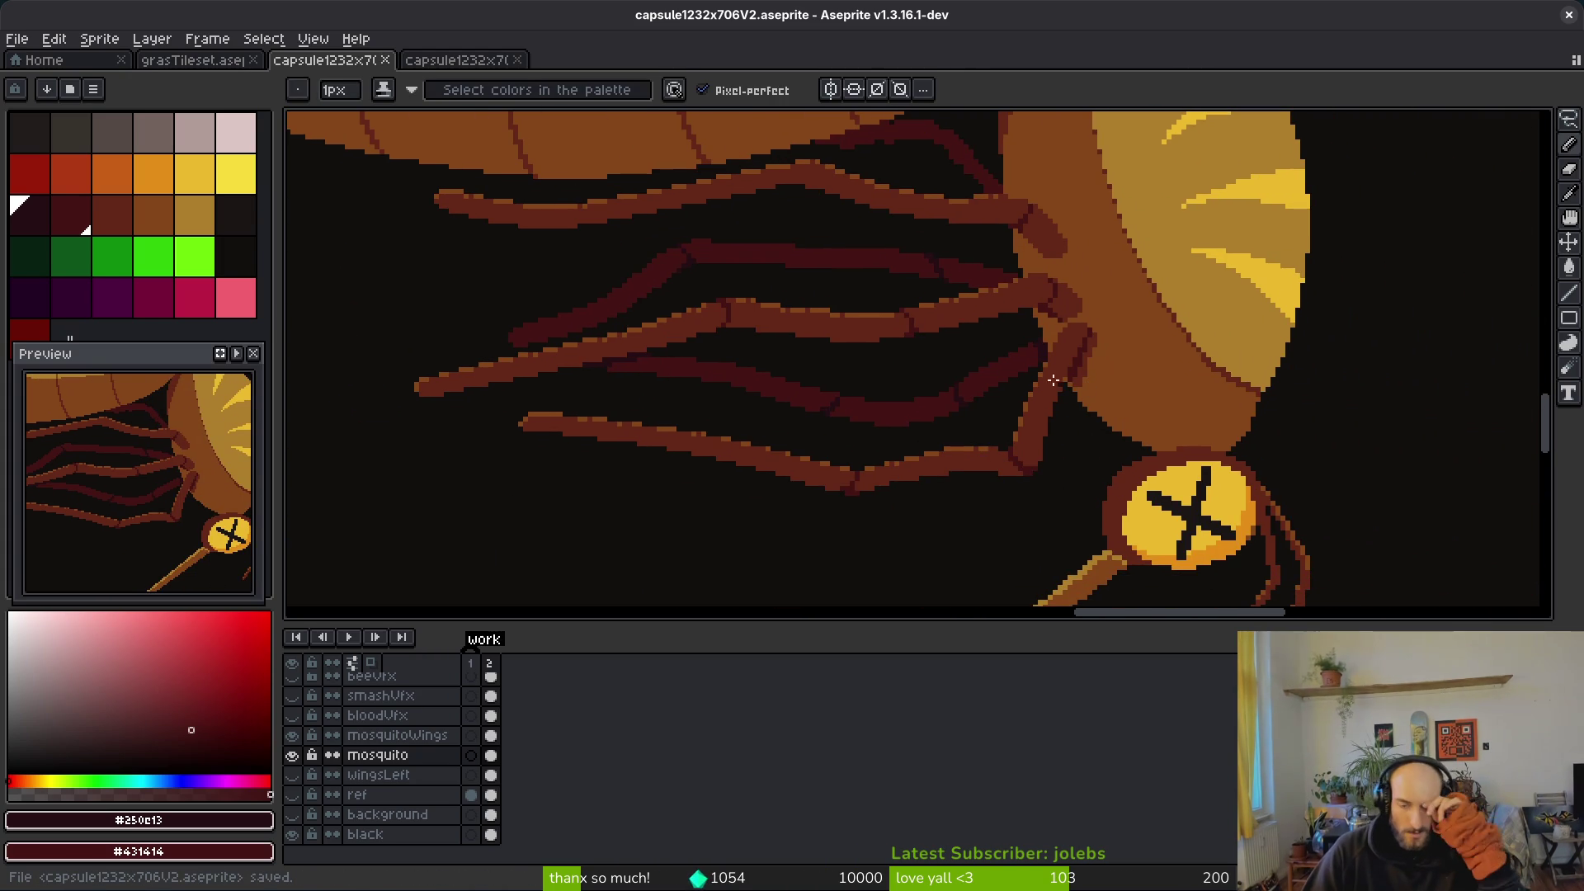
pyautogui.scroll(-1, 945, 390)
pyautogui.scroll(5, 946, 391)
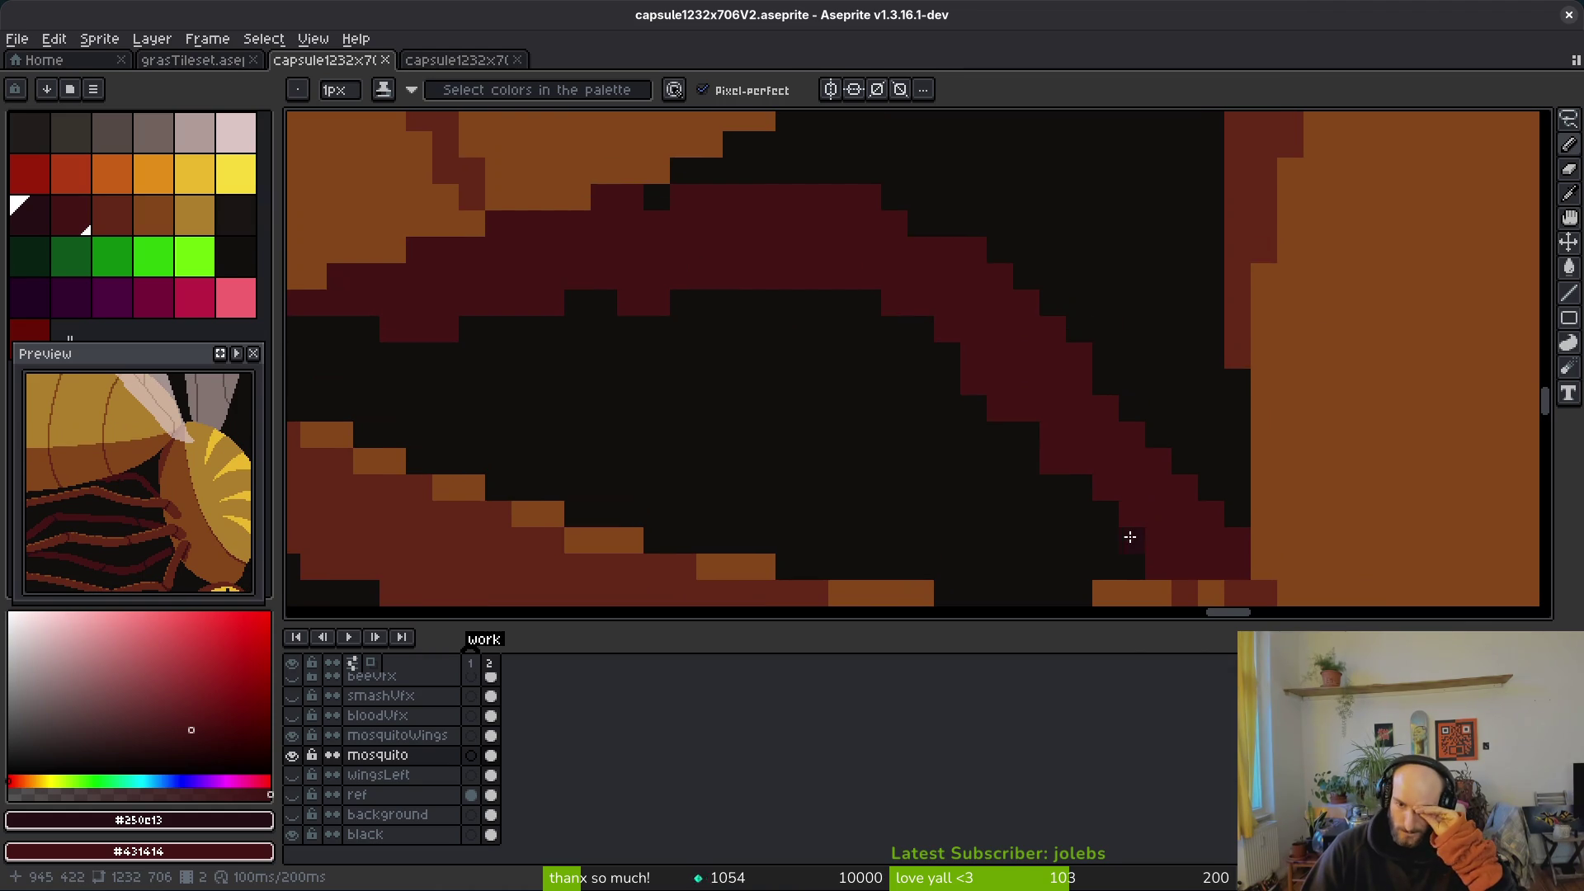
pyautogui.moveTo(1125, 537); pyautogui.dragTo(1008, 386)
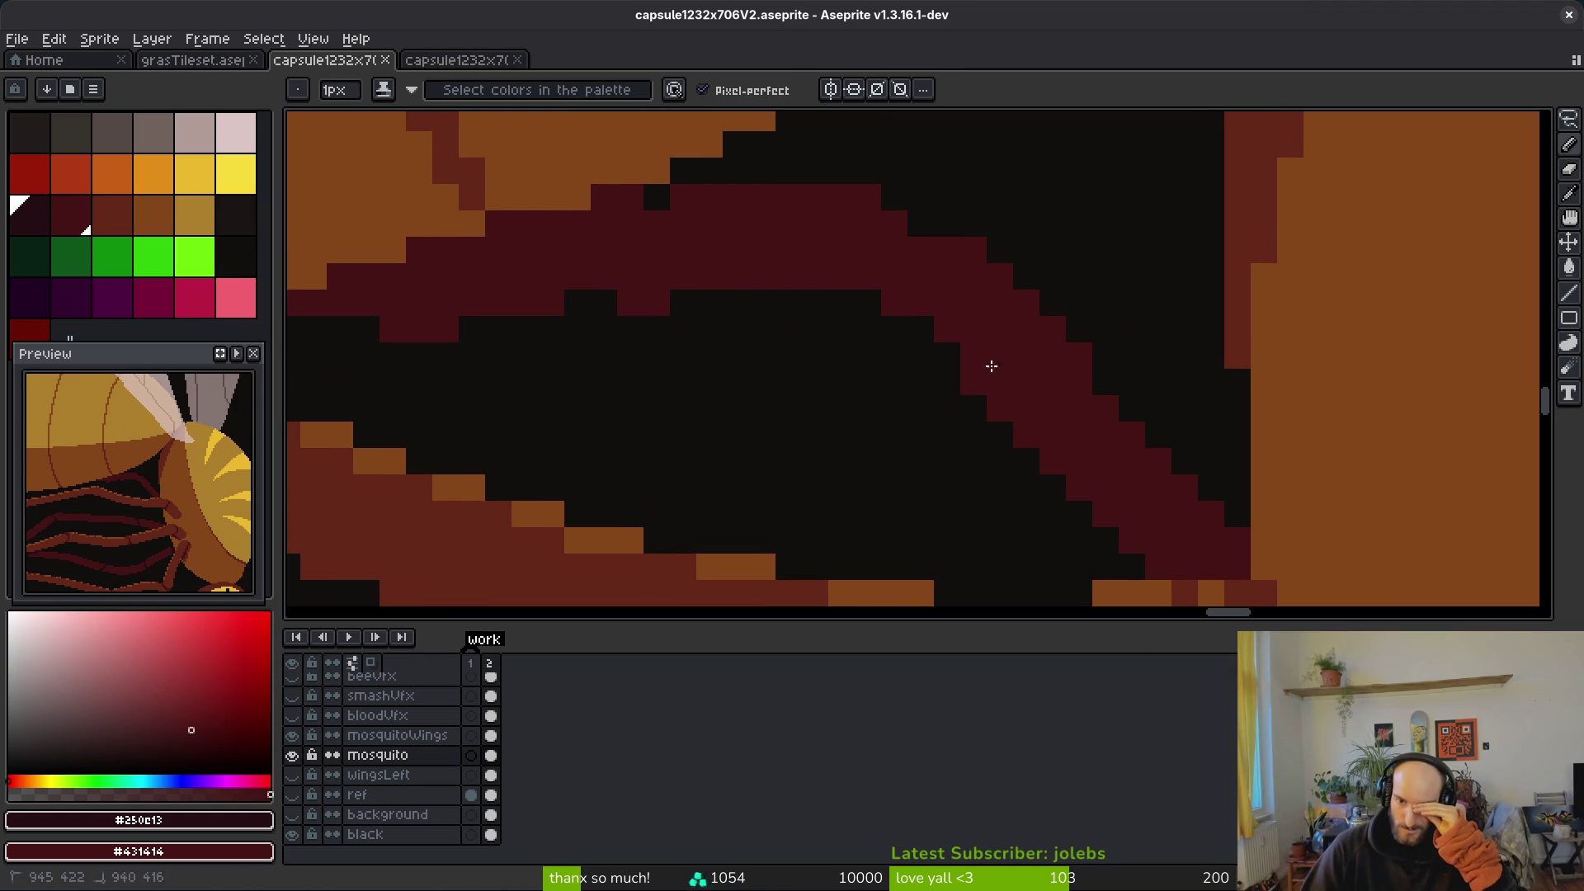
pyautogui.moveTo(965, 212); pyautogui.dragTo(998, 250)
pyautogui.moveTo(1071, 366)
pyautogui.mouseDown()
pyautogui.moveTo(1185, 484)
pyautogui.moveTo(1185, 453)
pyautogui.moveTo(1086, 304)
pyautogui.moveTo(1096, 326)
pyautogui.moveTo(1015, 255)
pyautogui.moveTo(1075, 347)
pyautogui.moveTo(1106, 330)
pyautogui.mouseUp()
pyautogui.press('e')
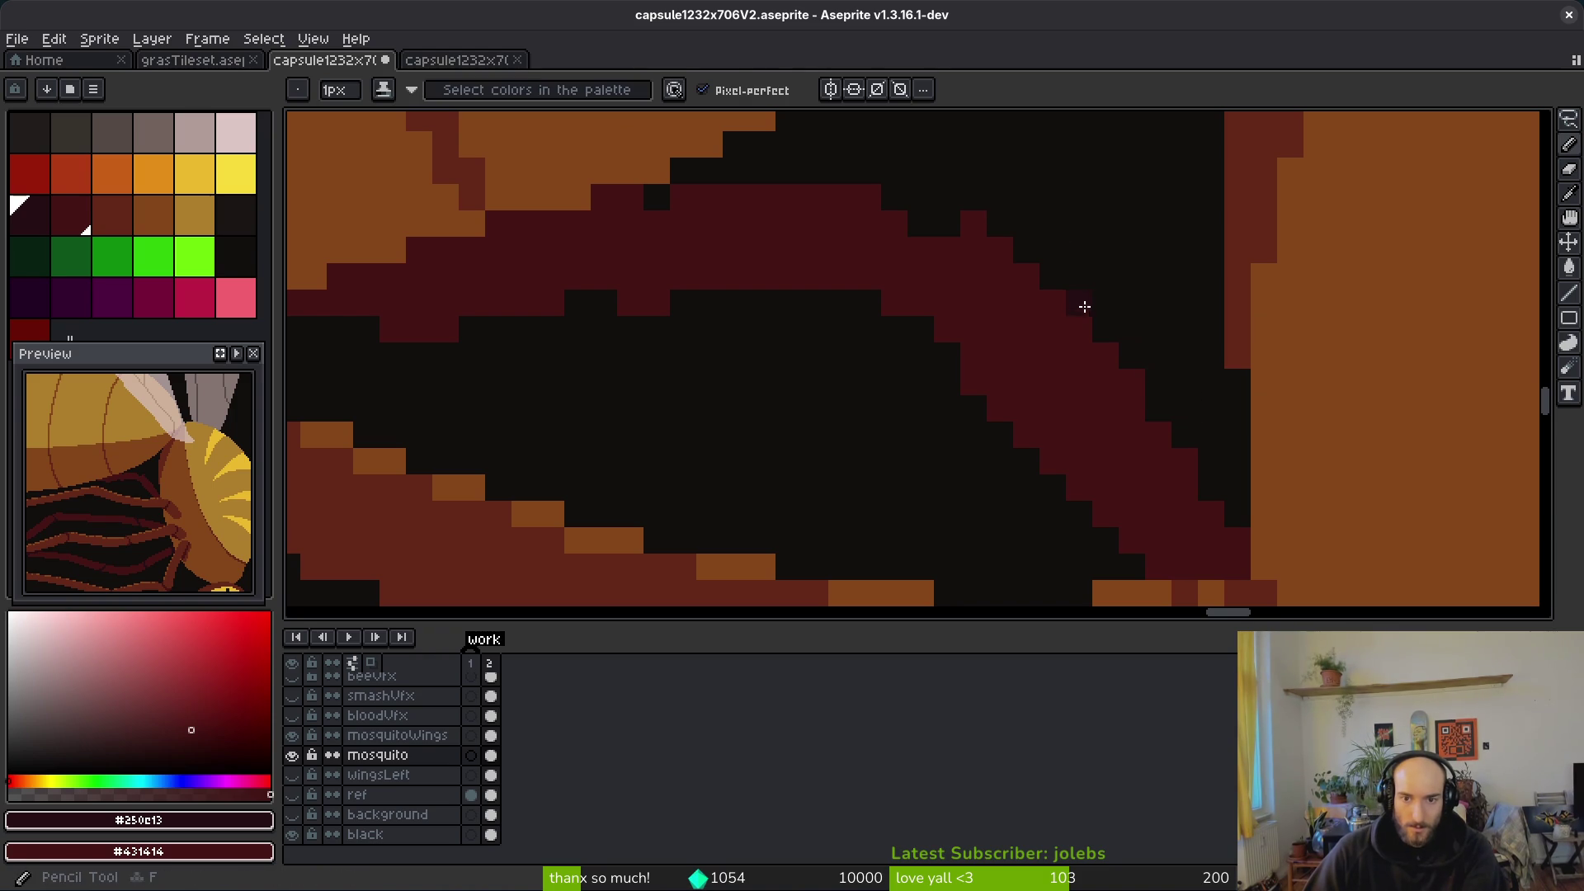
pyautogui.moveTo(987, 211); pyautogui.dragTo(947, 226)
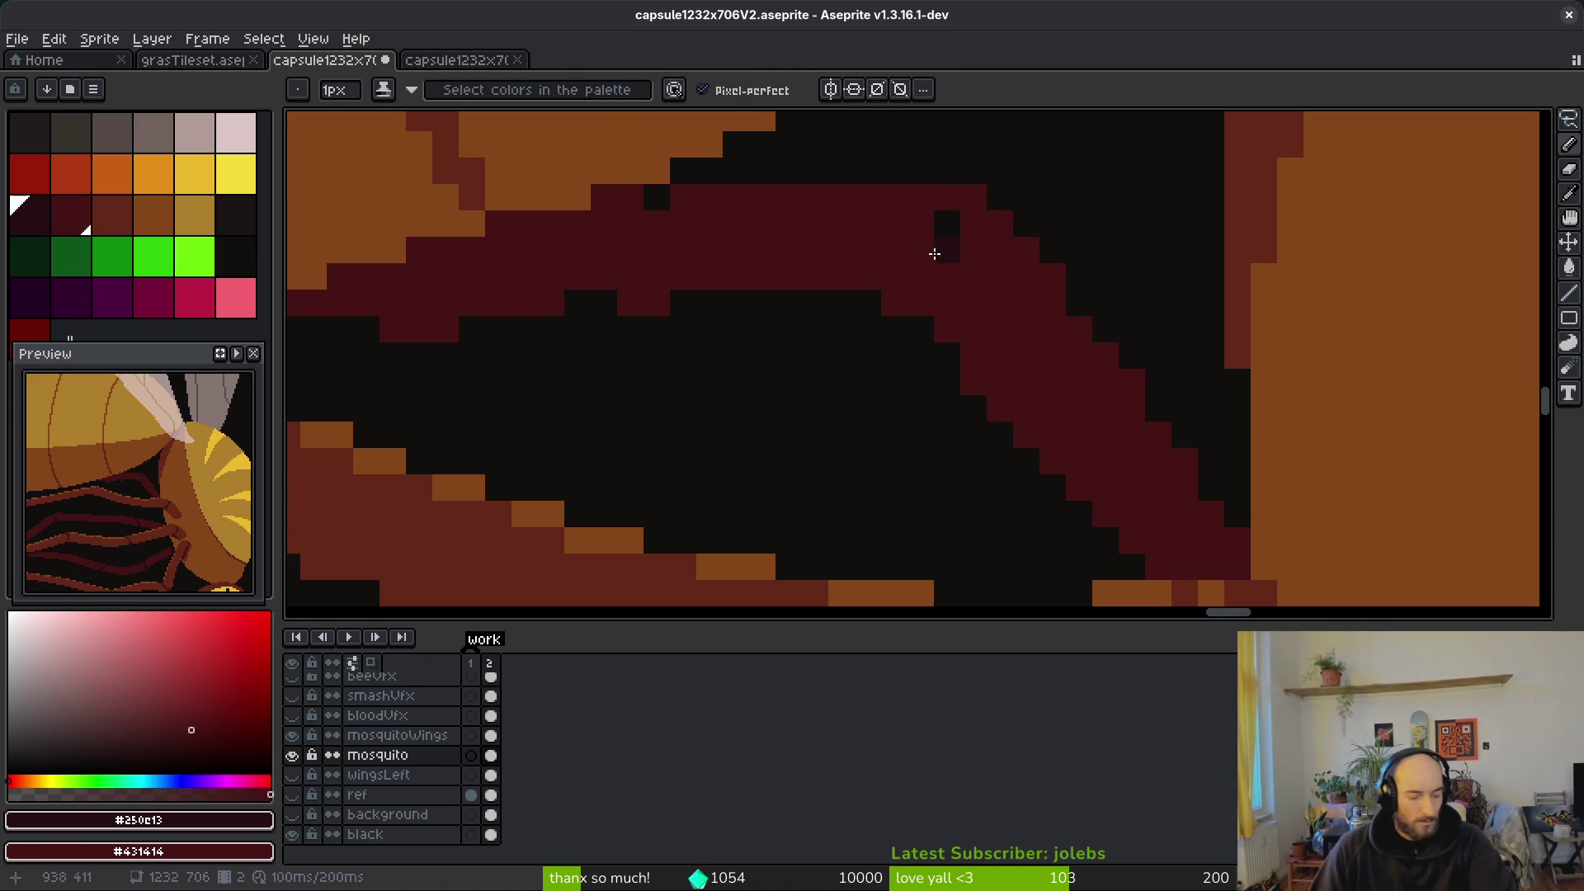
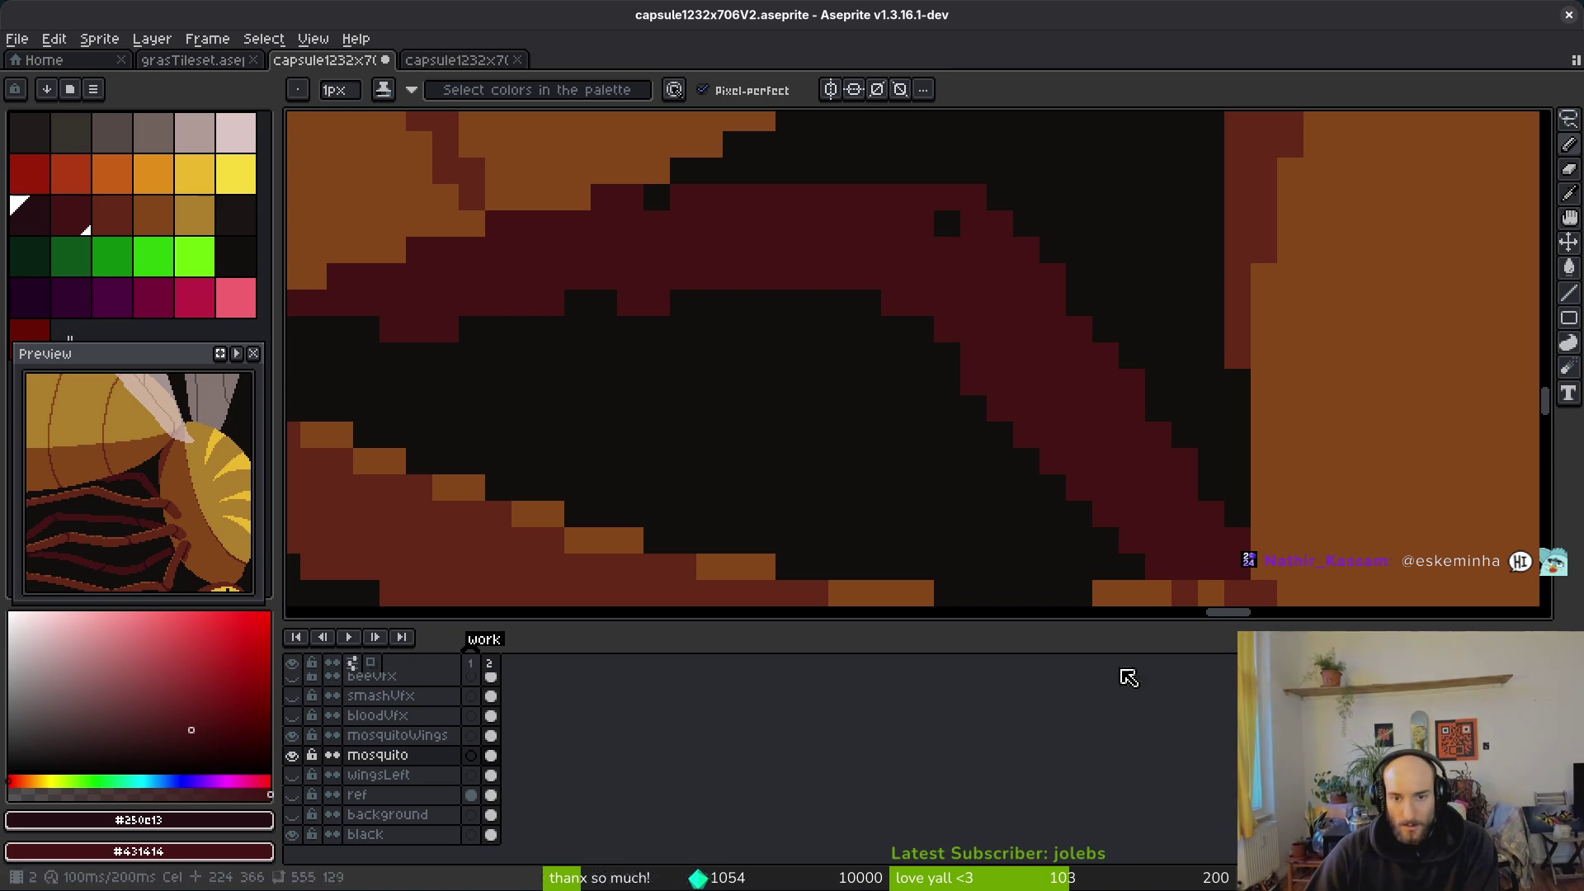
# Step: Extend the dark-red diagonal leg edge and paint the black gap along the leg band dark red
pyautogui.moveTo(1097, 577); pyautogui.dragTo(1036, 530)
pyautogui.moveTo(1050, 357)
pyautogui.mouseDown()
pyautogui.moveTo(820, 311)
pyautogui.moveTo(933, 463)
pyautogui.moveTo(830, 471)
pyautogui.moveTo(834, 517)
pyautogui.moveTo(771, 449)
pyautogui.moveTo(798, 446)
pyautogui.mouseUp()
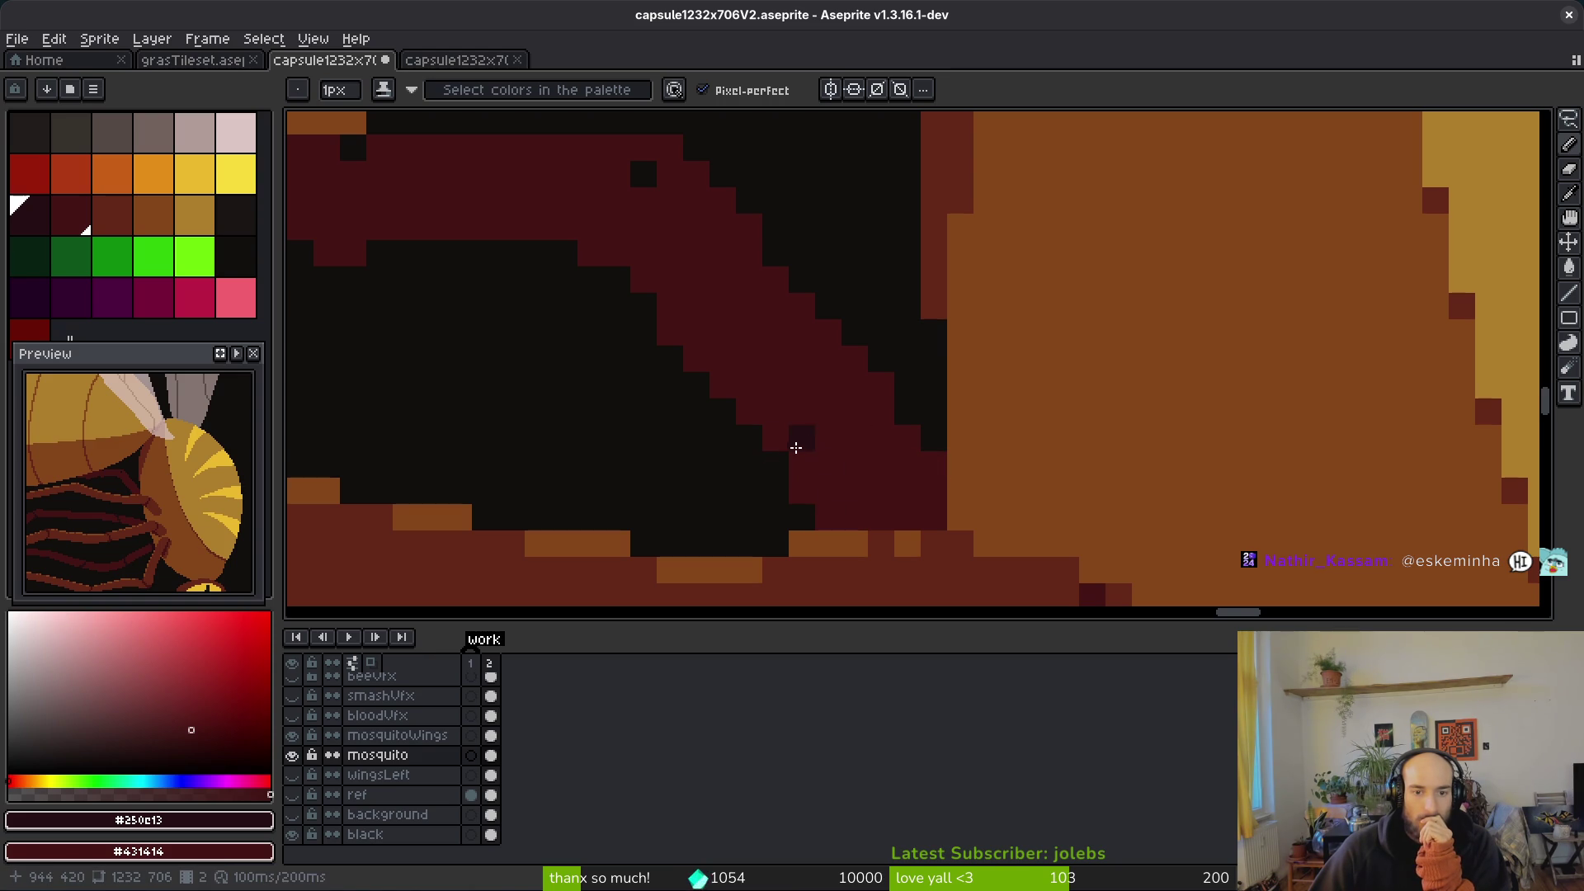
pyautogui.scroll(-4, 825, 437)
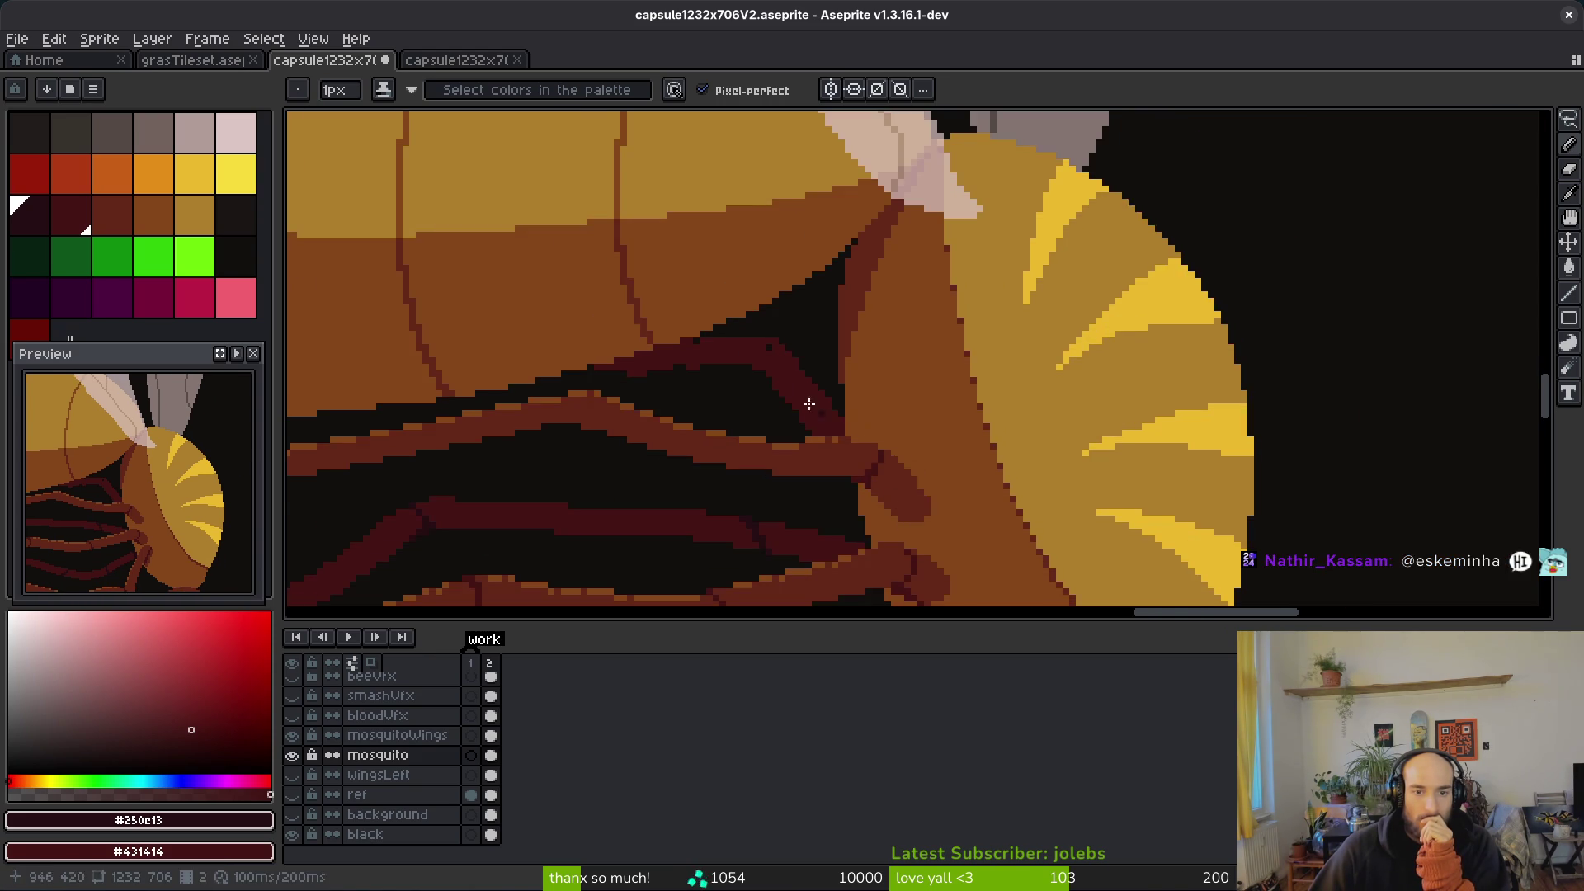
pyautogui.scroll(2, 825, 416)
pyautogui.scroll(2, 830, 327)
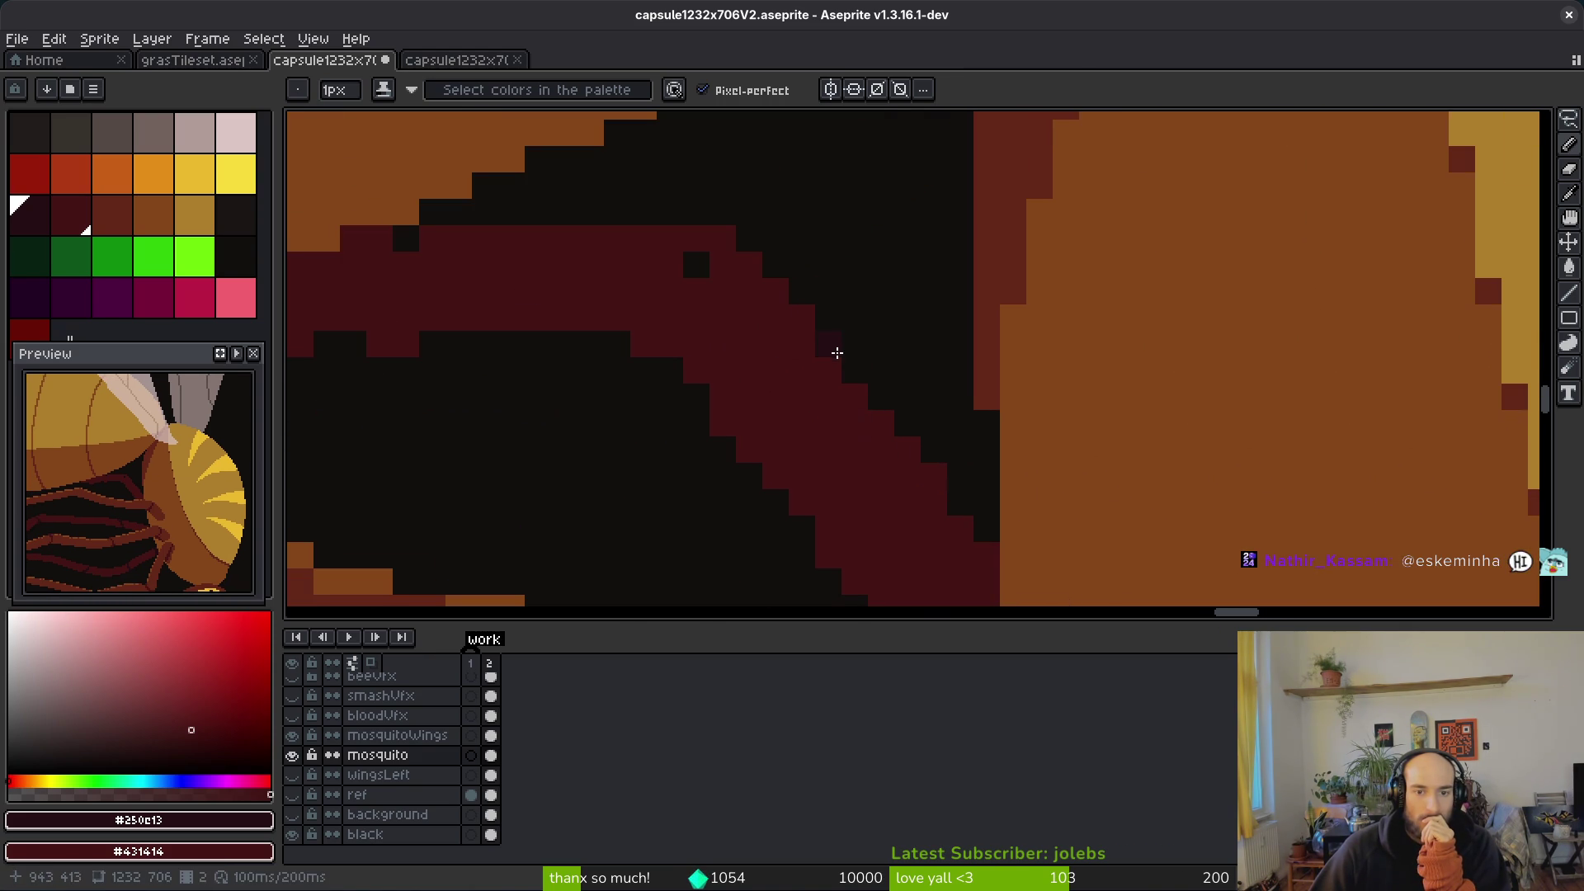
pyautogui.moveTo(843, 368)
pyautogui.mouseDown()
pyautogui.moveTo(856, 388)
pyautogui.moveTo(792, 280)
pyautogui.moveTo(806, 297)
pyautogui.moveTo(731, 227)
pyautogui.mouseUp()
pyautogui.scroll(-4, 859, 495)
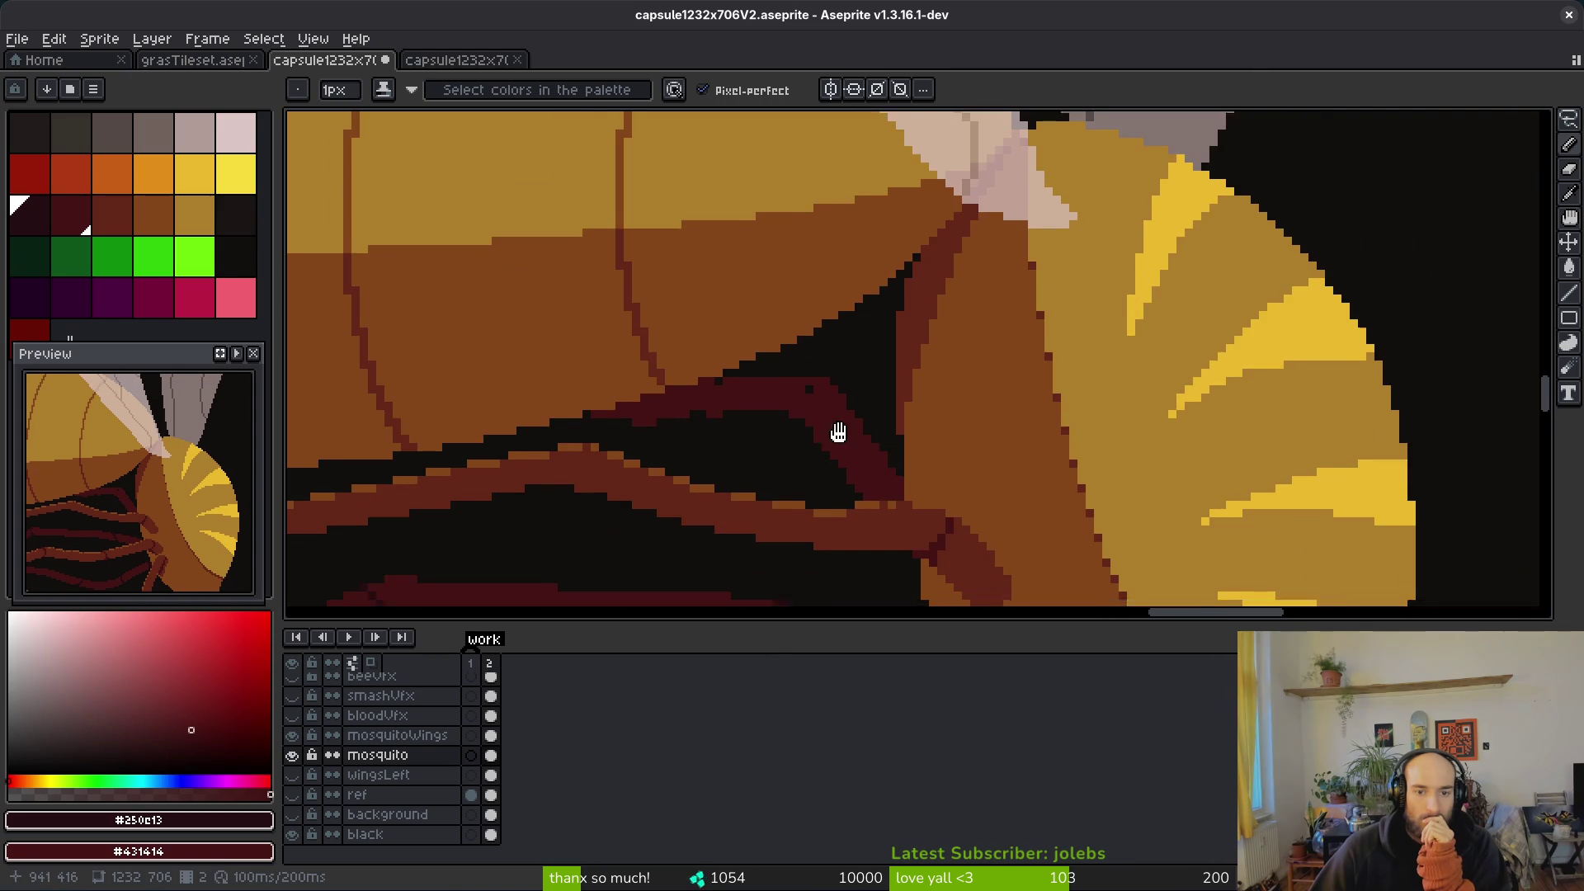
pyautogui.scroll(4, 833, 431)
pyautogui.moveTo(836, 425)
pyautogui.mouseDown()
pyautogui.moveTo(806, 368)
pyautogui.moveTo(540, 390)
pyautogui.mouseUp()
# Step: Erase stray pixels around the leg shadow and save the file
pyautogui.scroll(-3, 679, 410)
pyautogui.scroll(3, 803, 478)
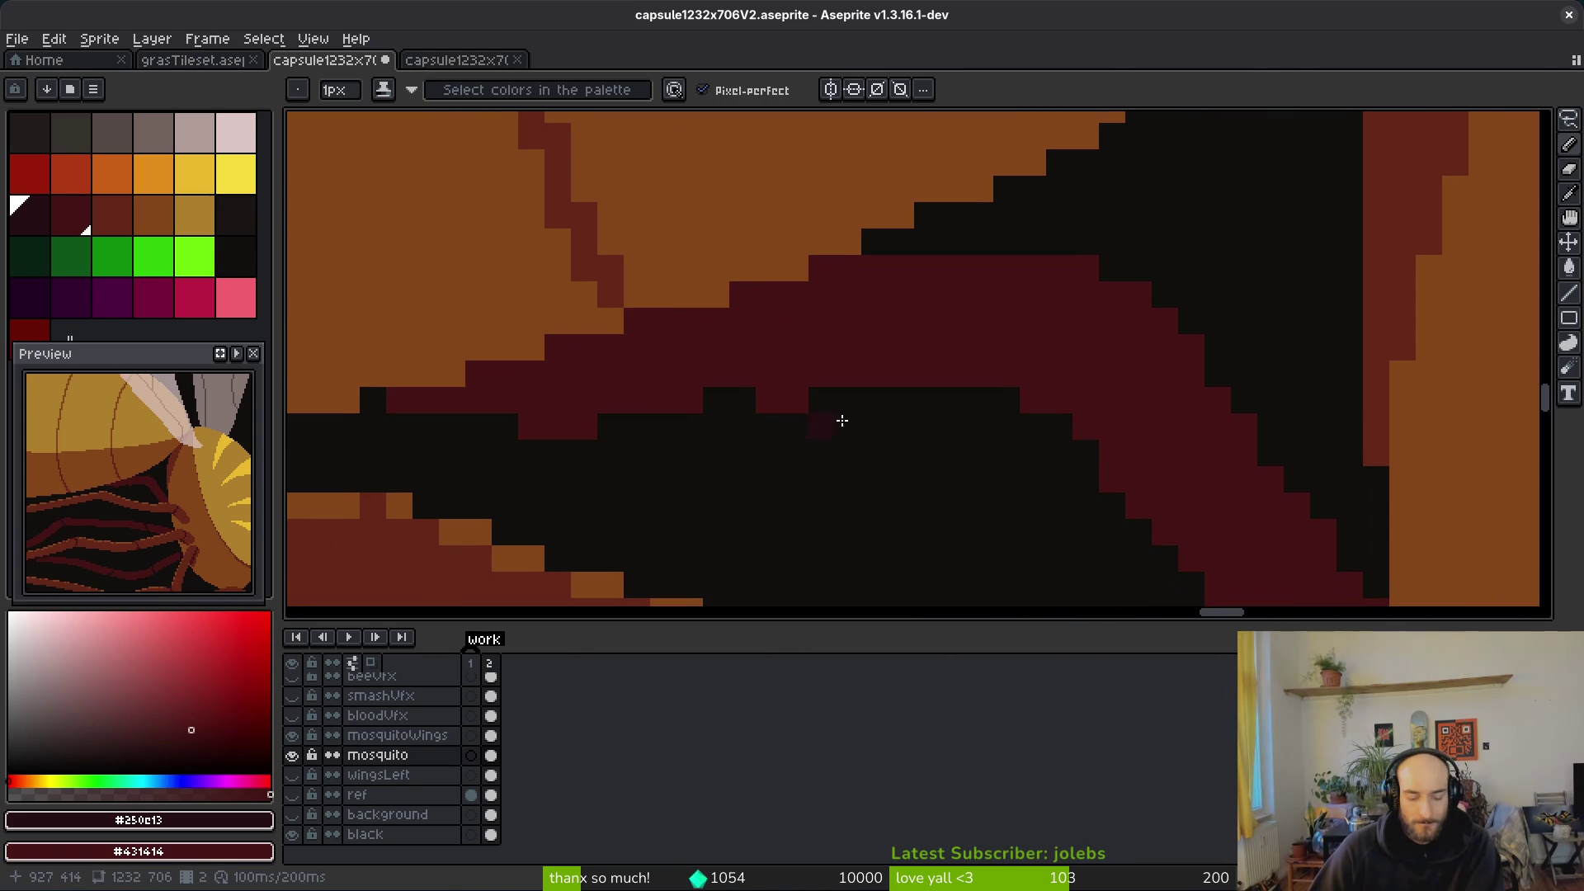
pyautogui.press('e')
pyautogui.press('b')
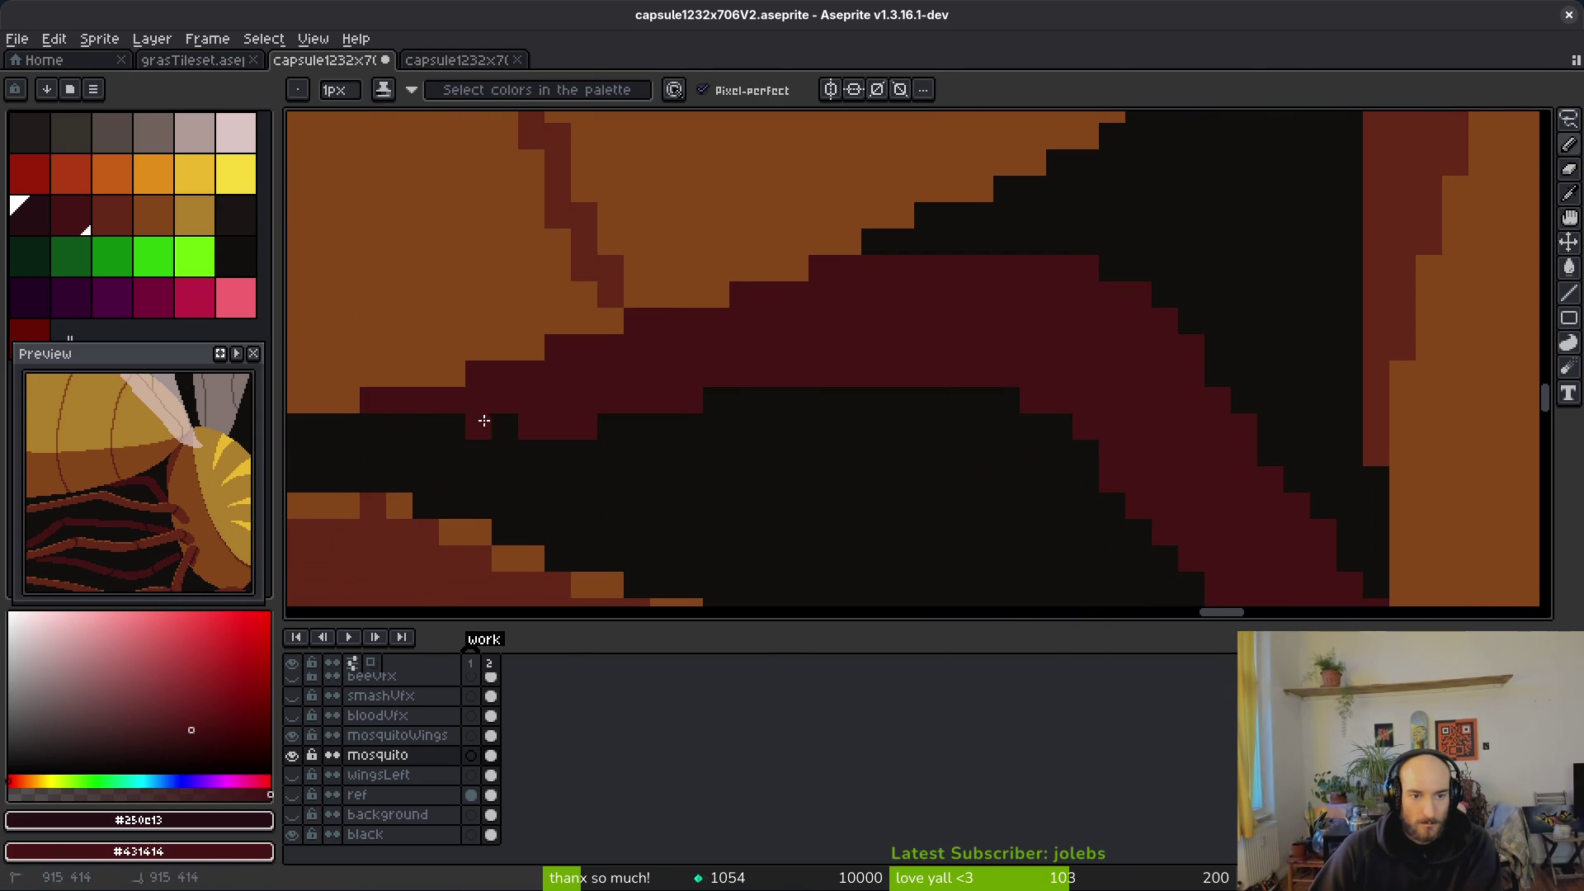
pyautogui.scroll(-2, 668, 437)
pyautogui.scroll(3, 668, 438)
pyautogui.press('e')
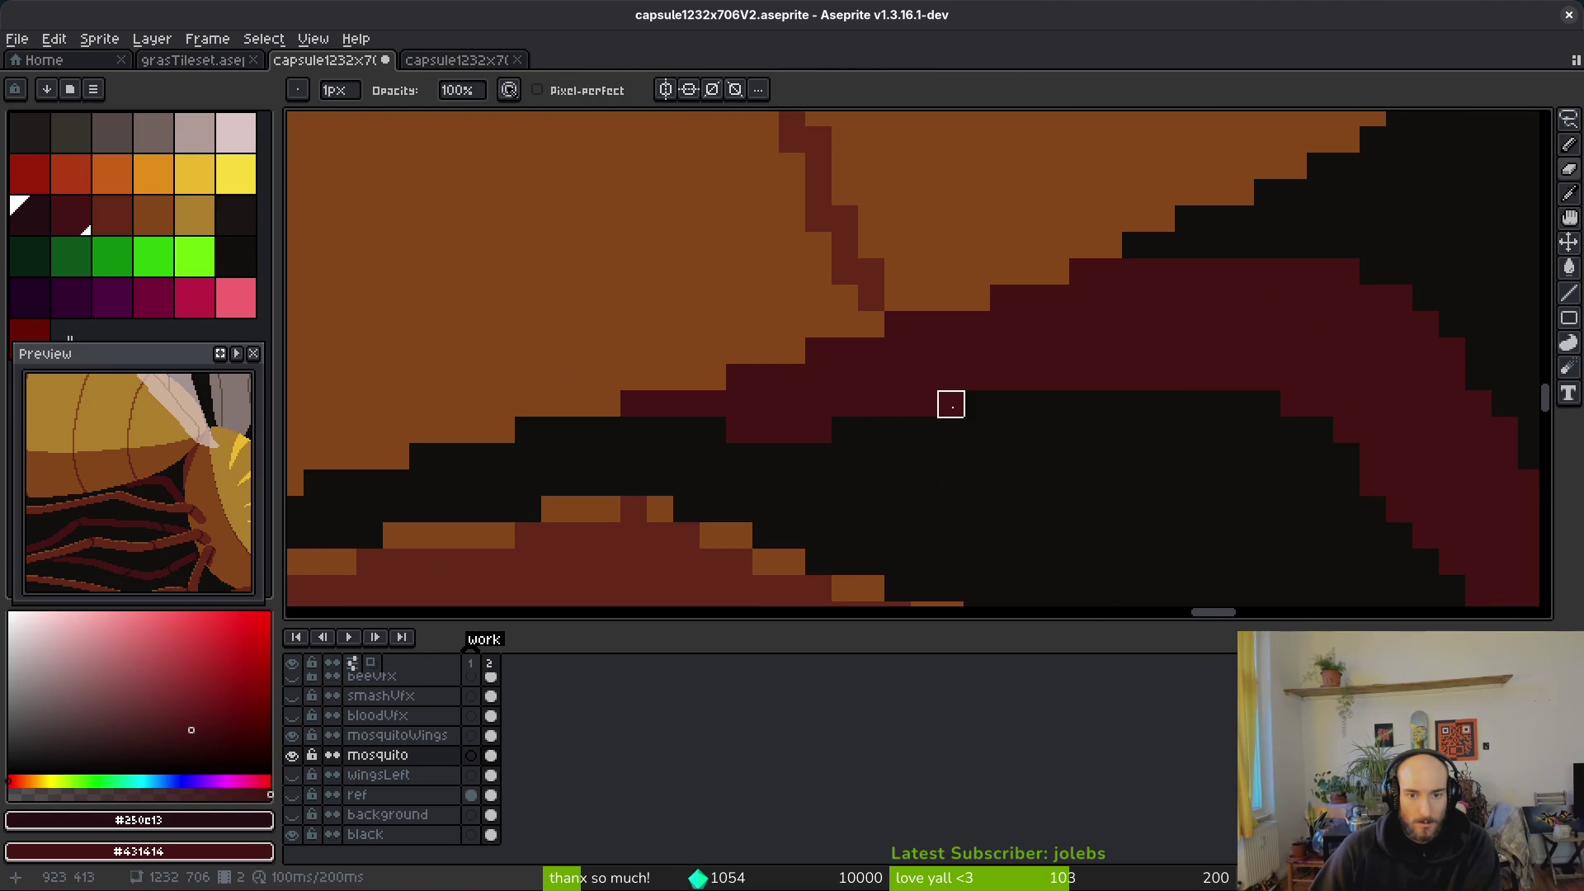
pyautogui.scroll(-2, 970, 435)
pyautogui.scroll(-5, 971, 435)
pyautogui.hotkey('ctrl', 's')
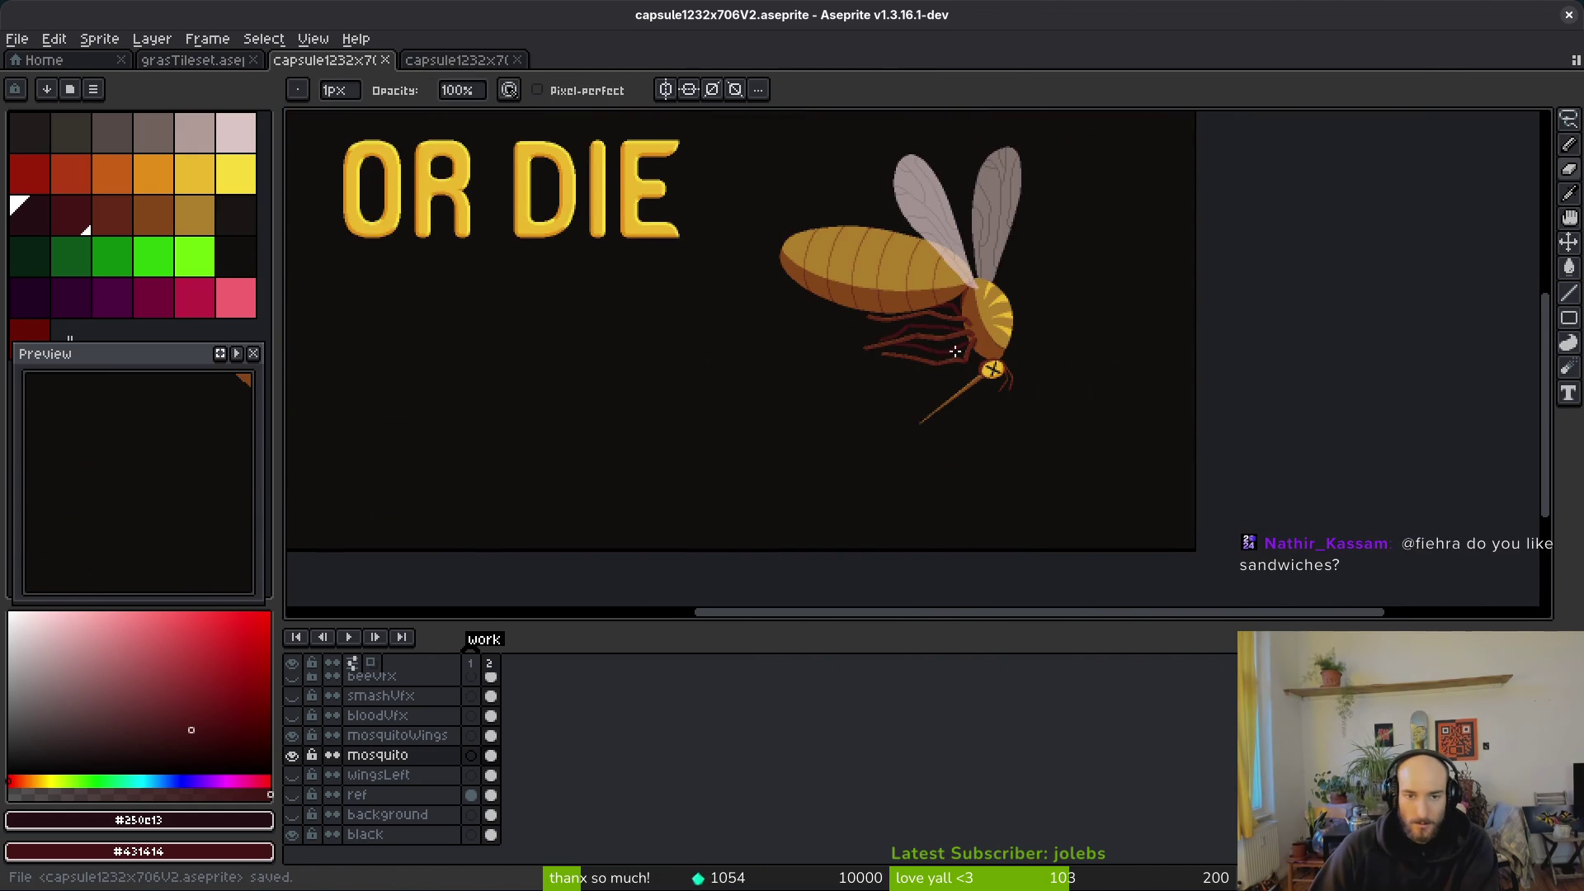
# Step: Touch up the leg pixels with pencil and eraser, then magic-wand select the dark-red leg shadow
pyautogui.moveTo(1189, 457); pyautogui.dragTo(1080, 445)
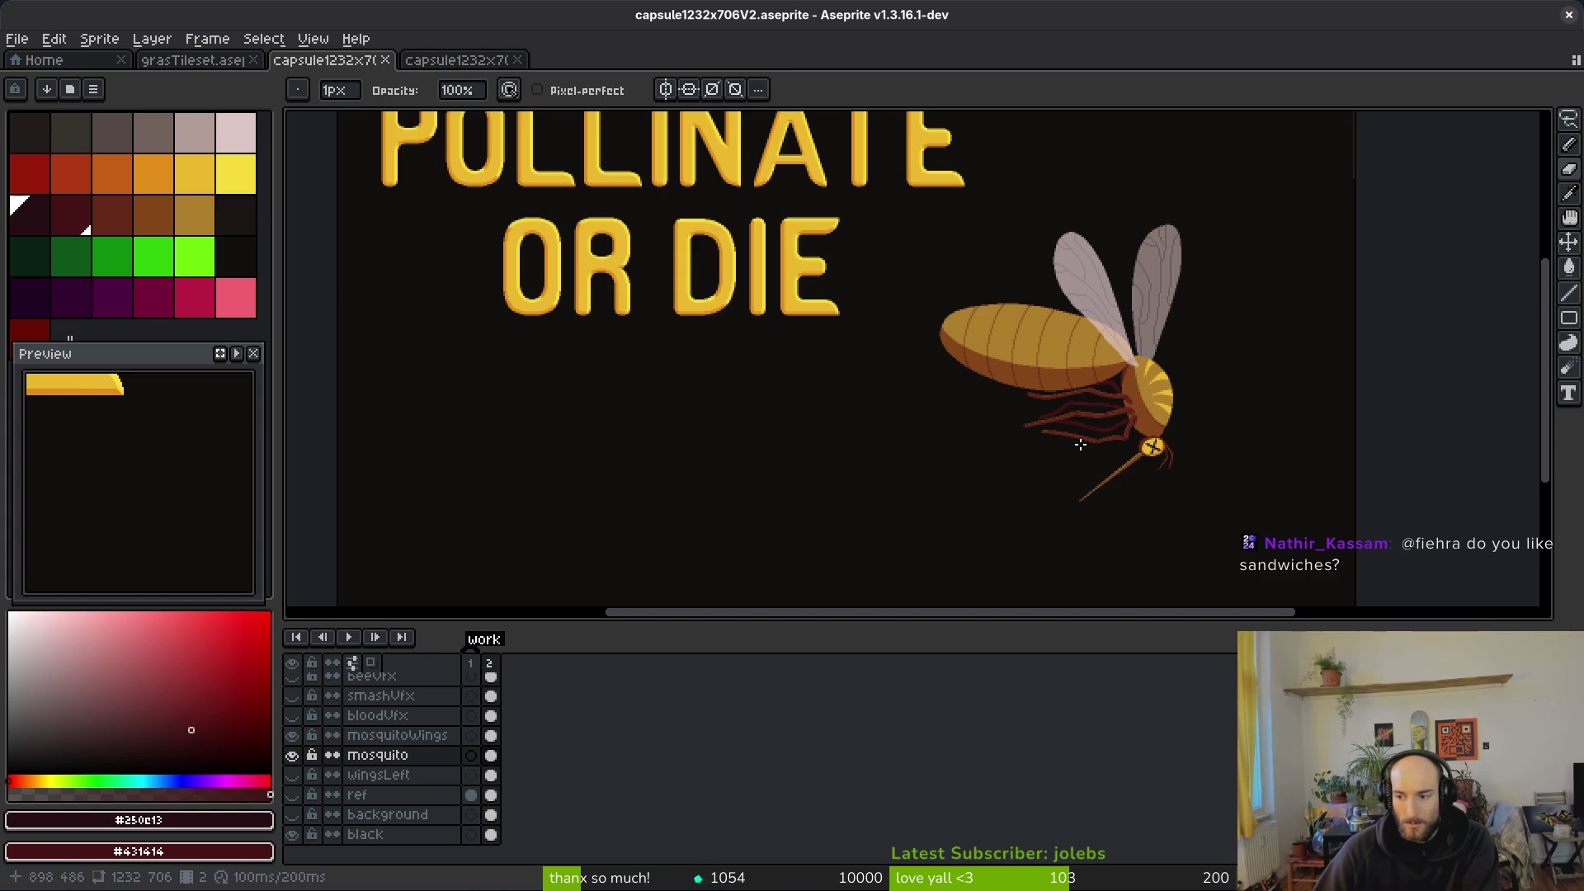
pyautogui.scroll(8, 1106, 425)
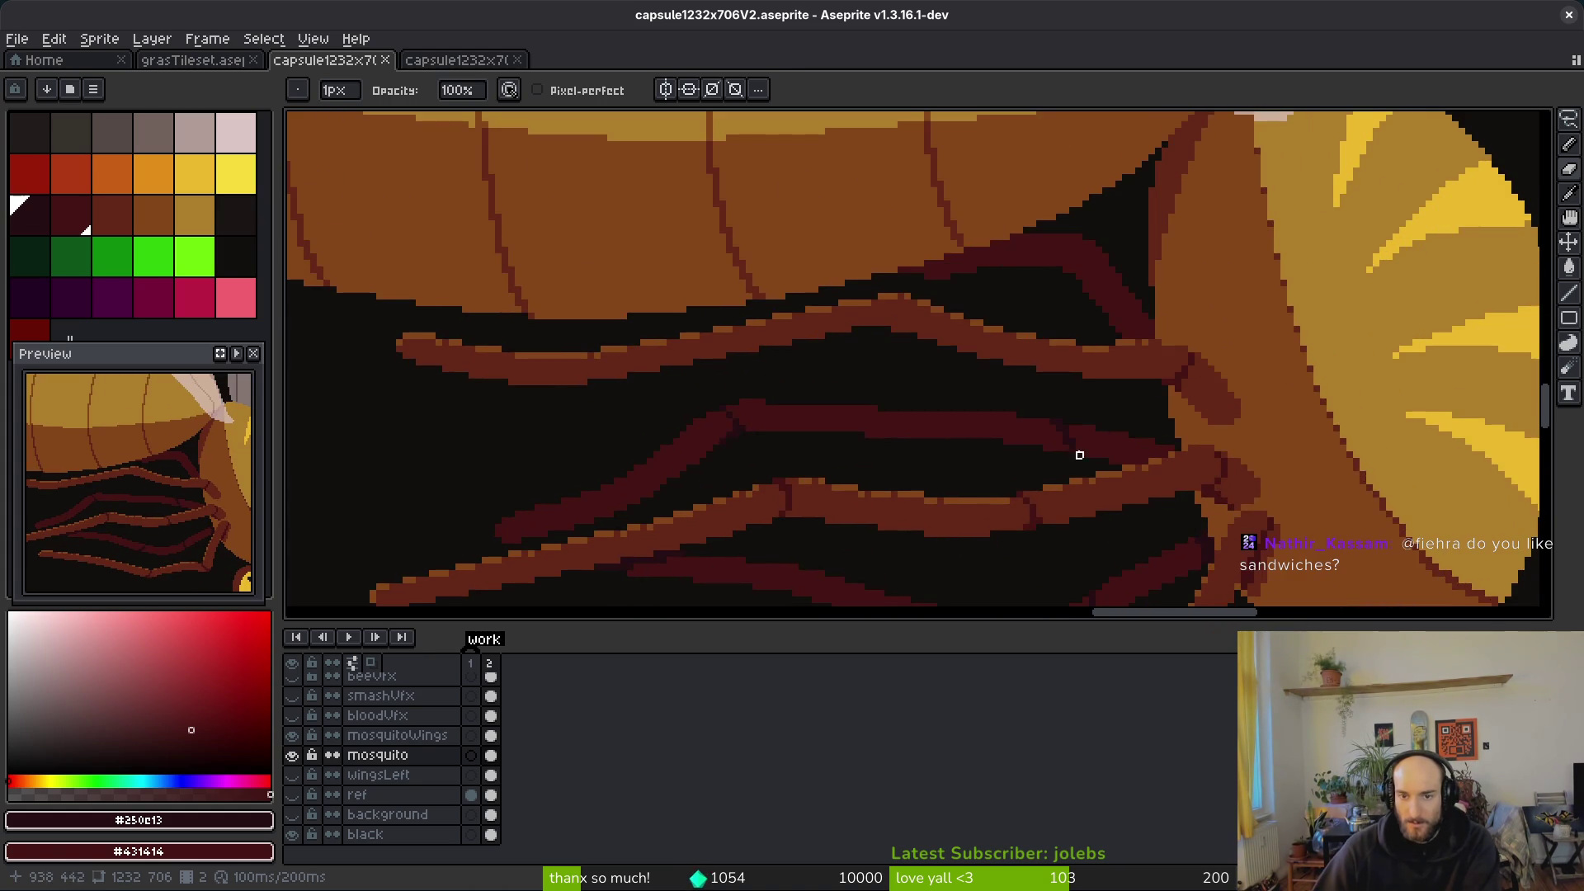
pyautogui.press('f')
pyautogui.scroll(3, 1023, 347)
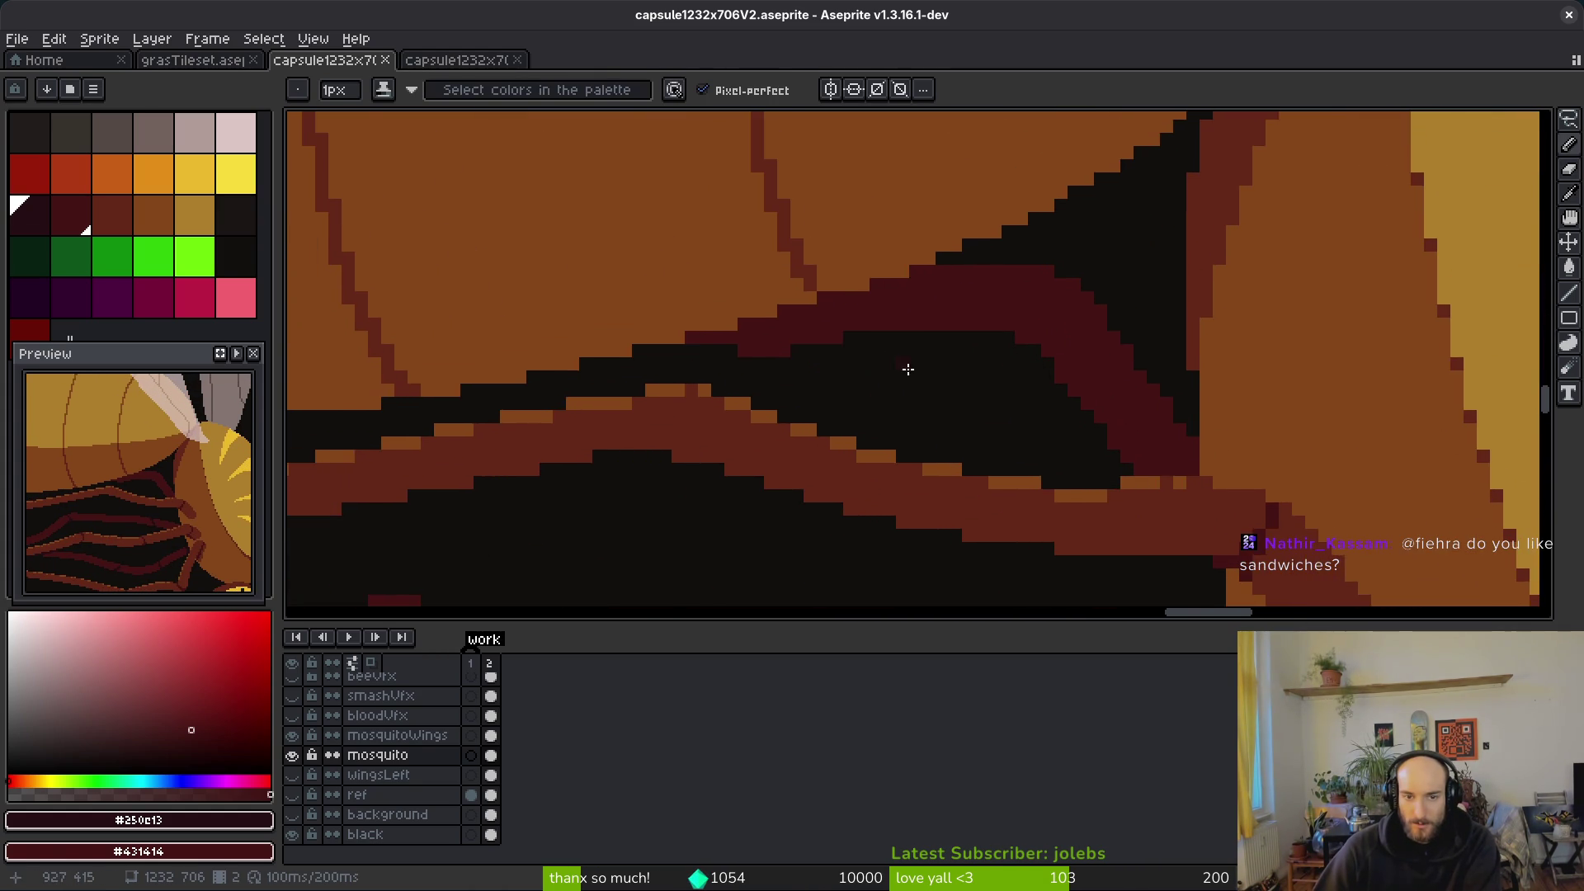
pyautogui.scroll(-3, 1073, 281)
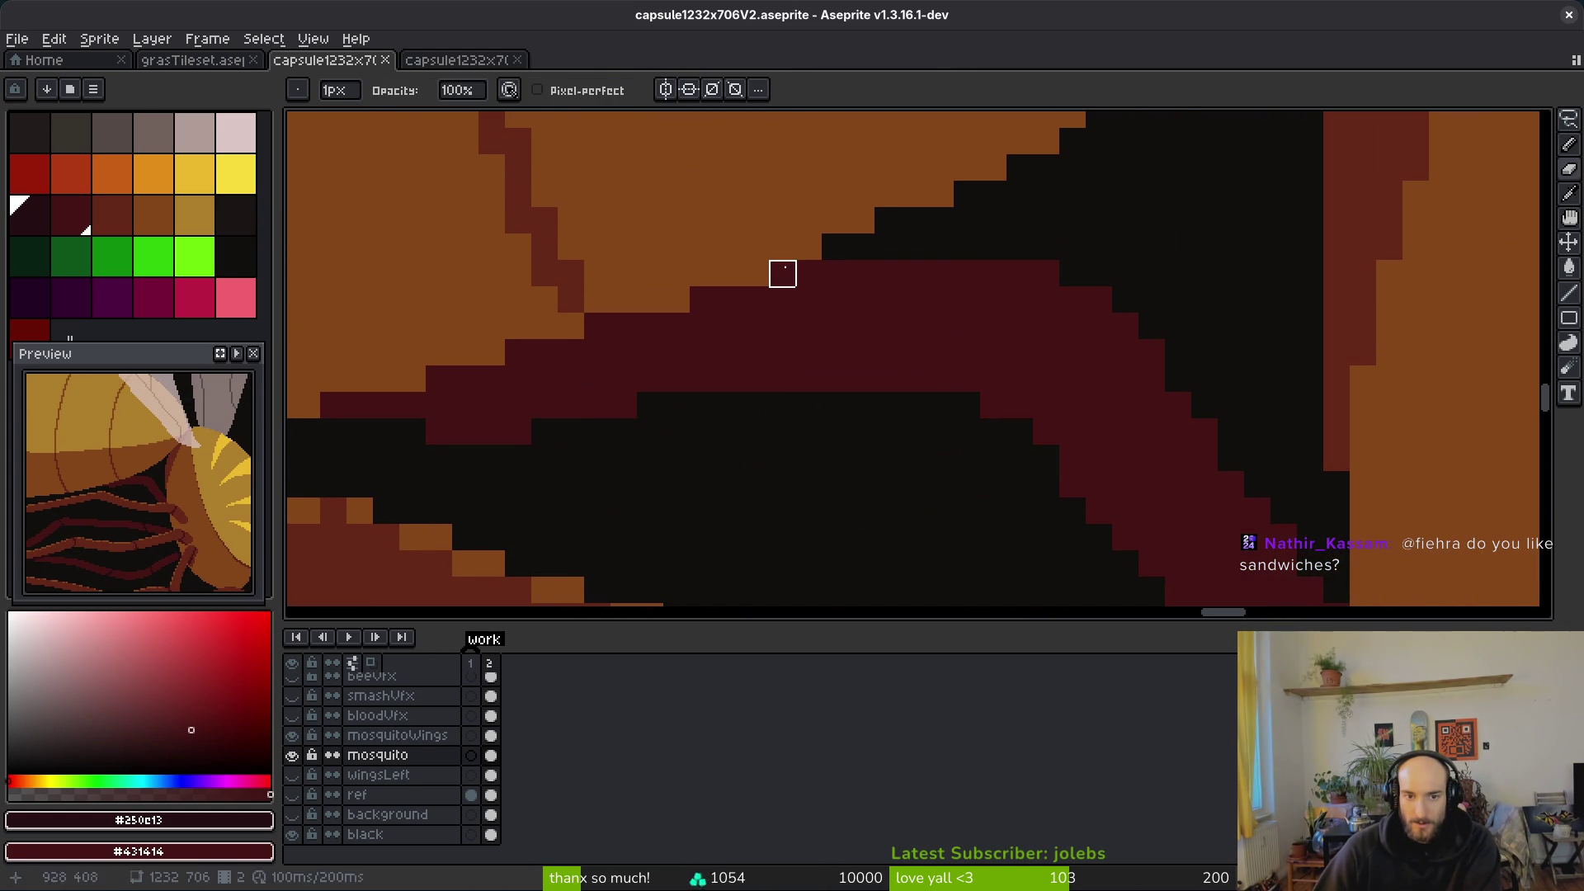
pyautogui.scroll(3, 957, 417)
pyautogui.hscroll(5, 913, 416)
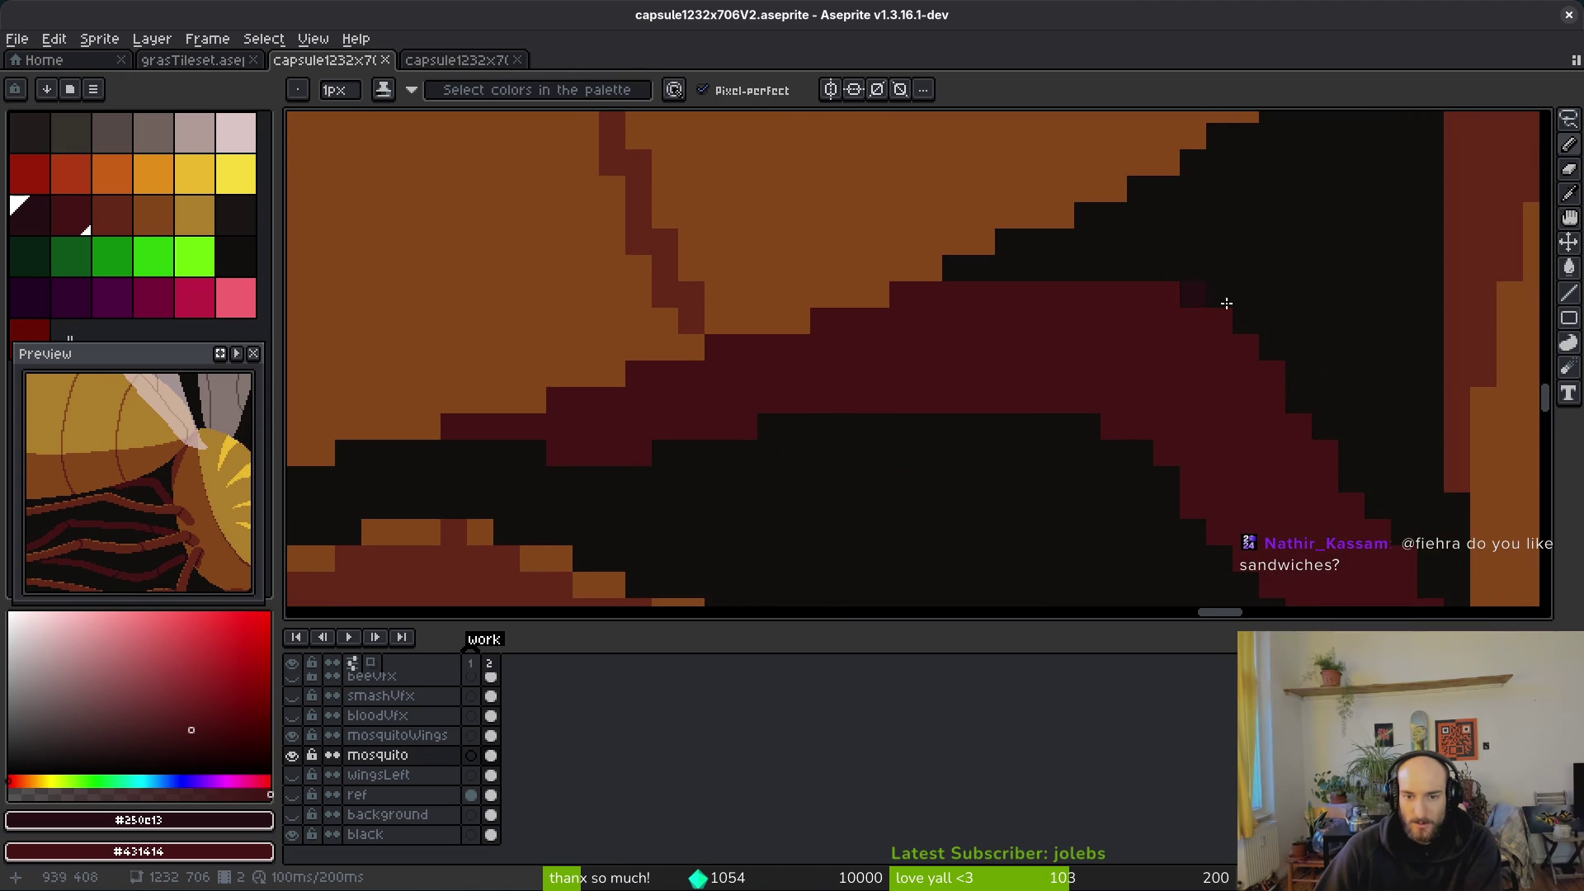
pyautogui.press('e')
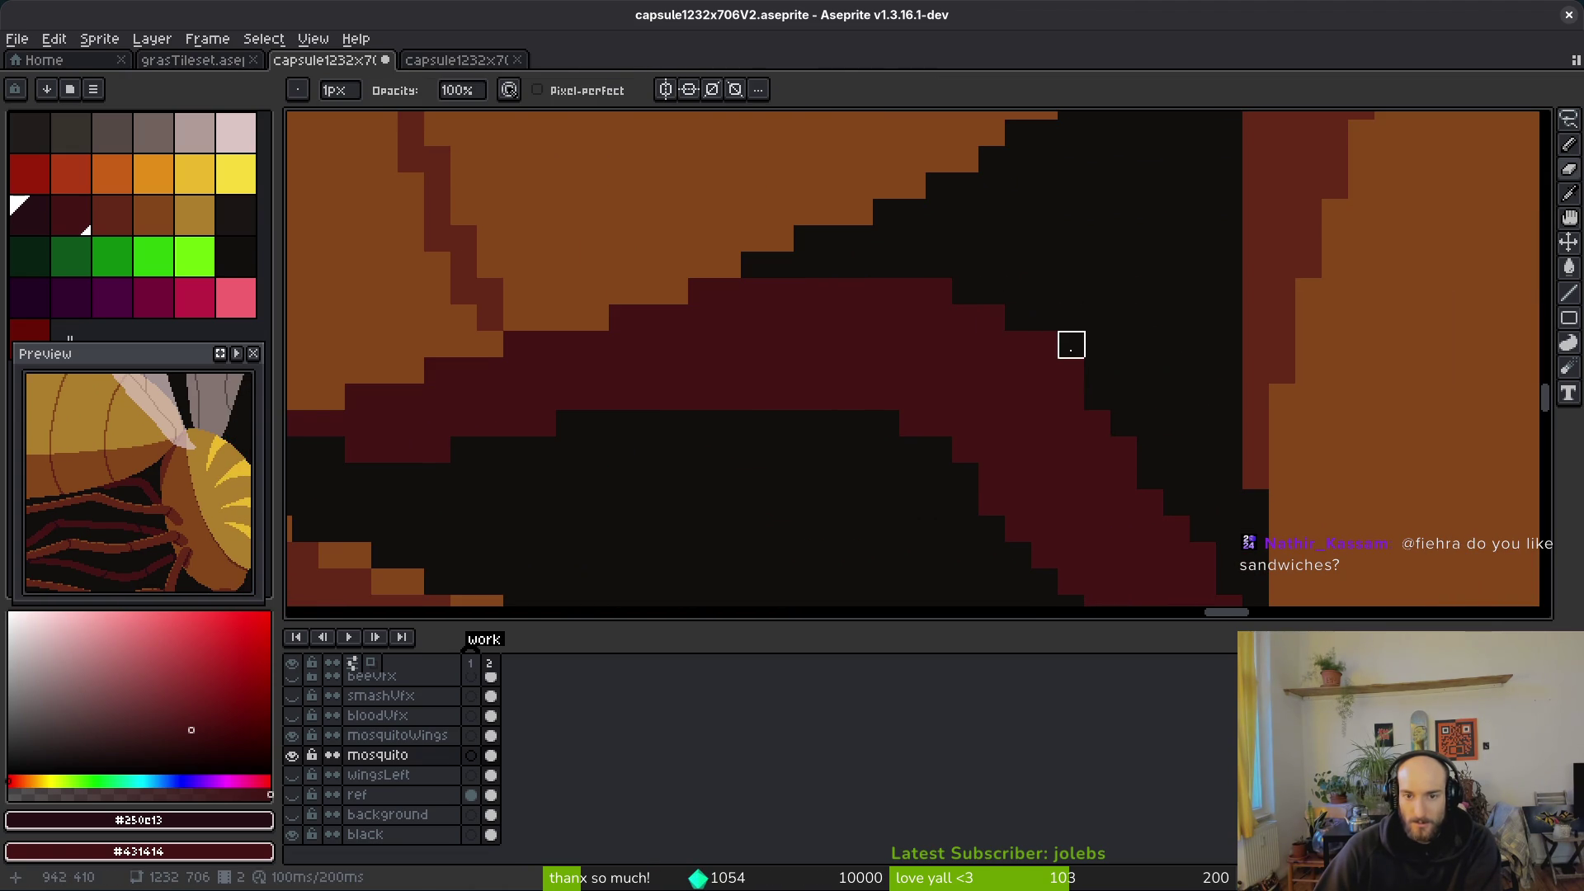
pyautogui.scroll(-2, 1072, 343)
pyautogui.hscroll(2, 1072, 343)
pyautogui.scroll(-3, 1032, 352)
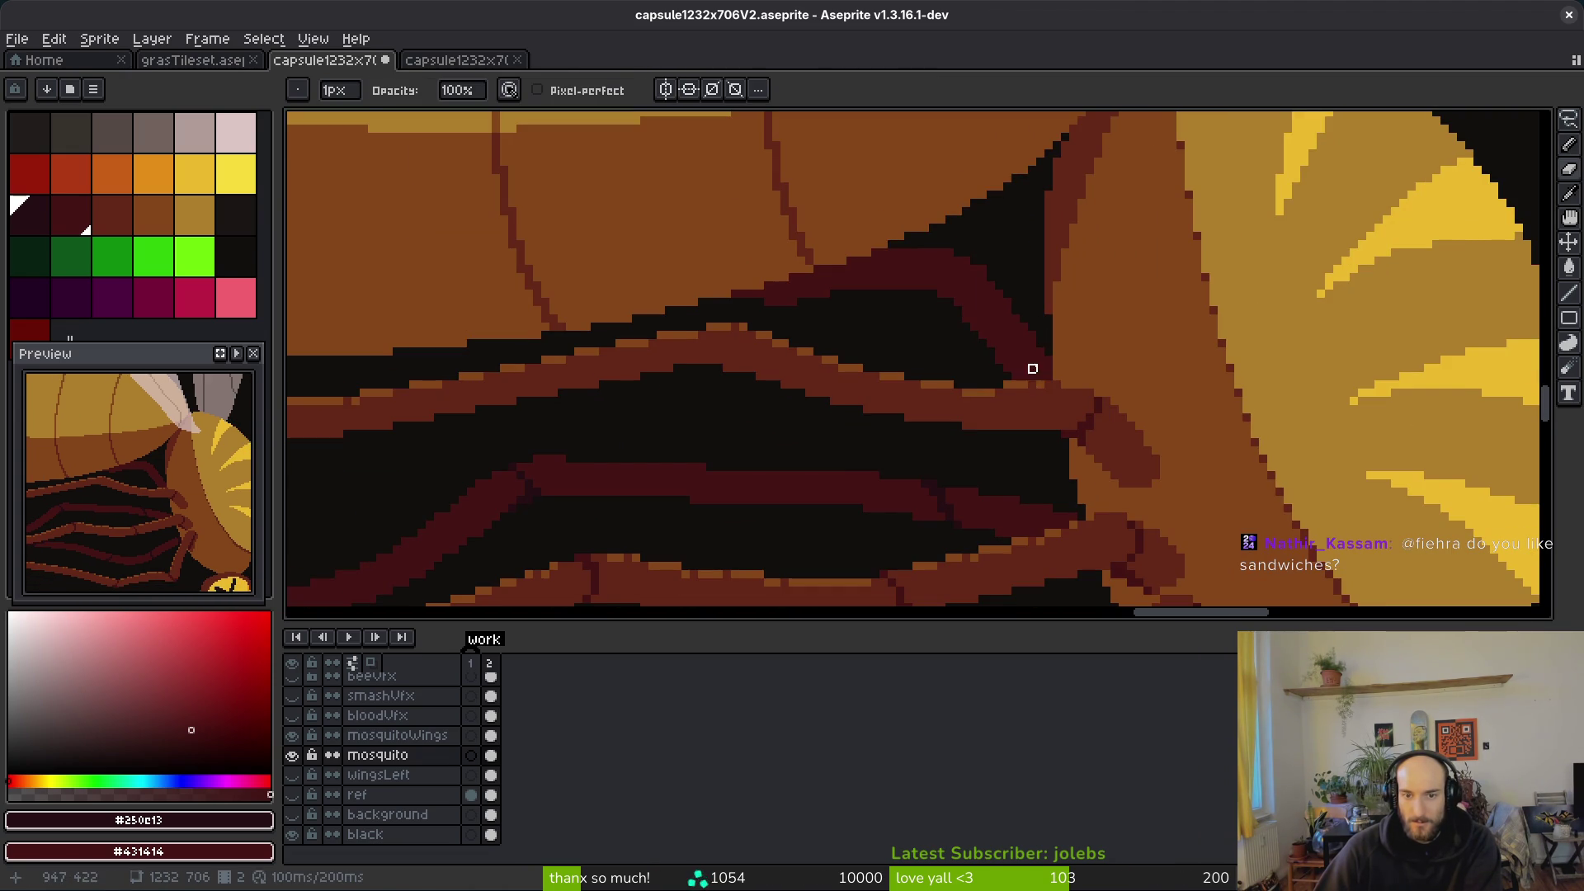
pyautogui.press('b')
pyautogui.scroll(-2, 1035, 375)
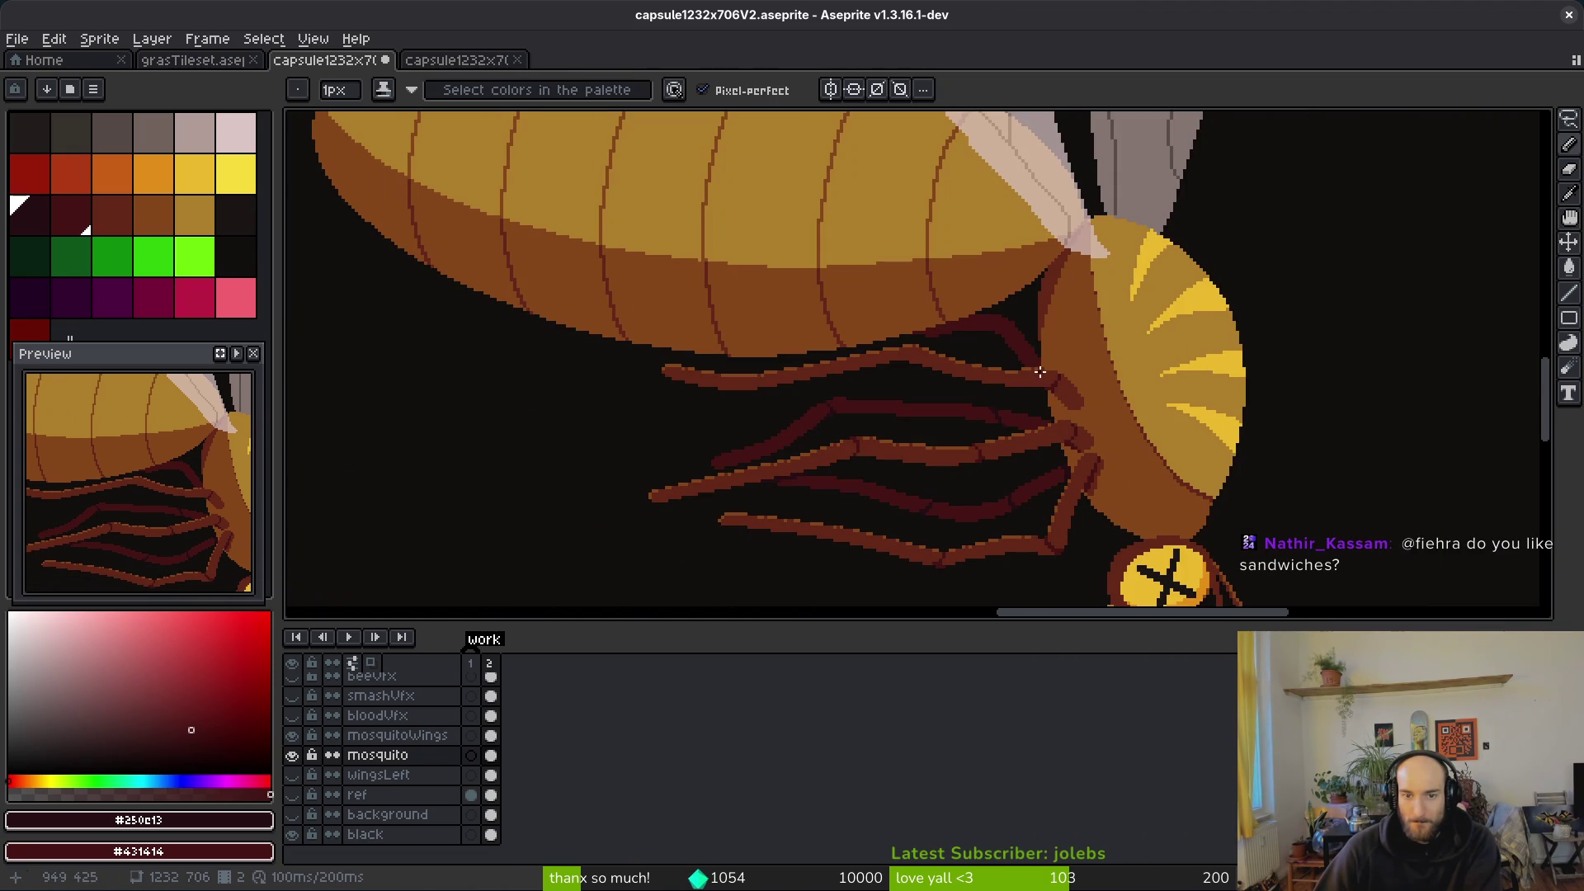
pyautogui.scroll(3, 1032, 353)
pyautogui.press('w')
pyautogui.click(957, 288)
# Step: Select only the connected dark-red leg region, delete it, and save
pyautogui.hotkey('ctrl', 'd')
pyautogui.click(855, 90)
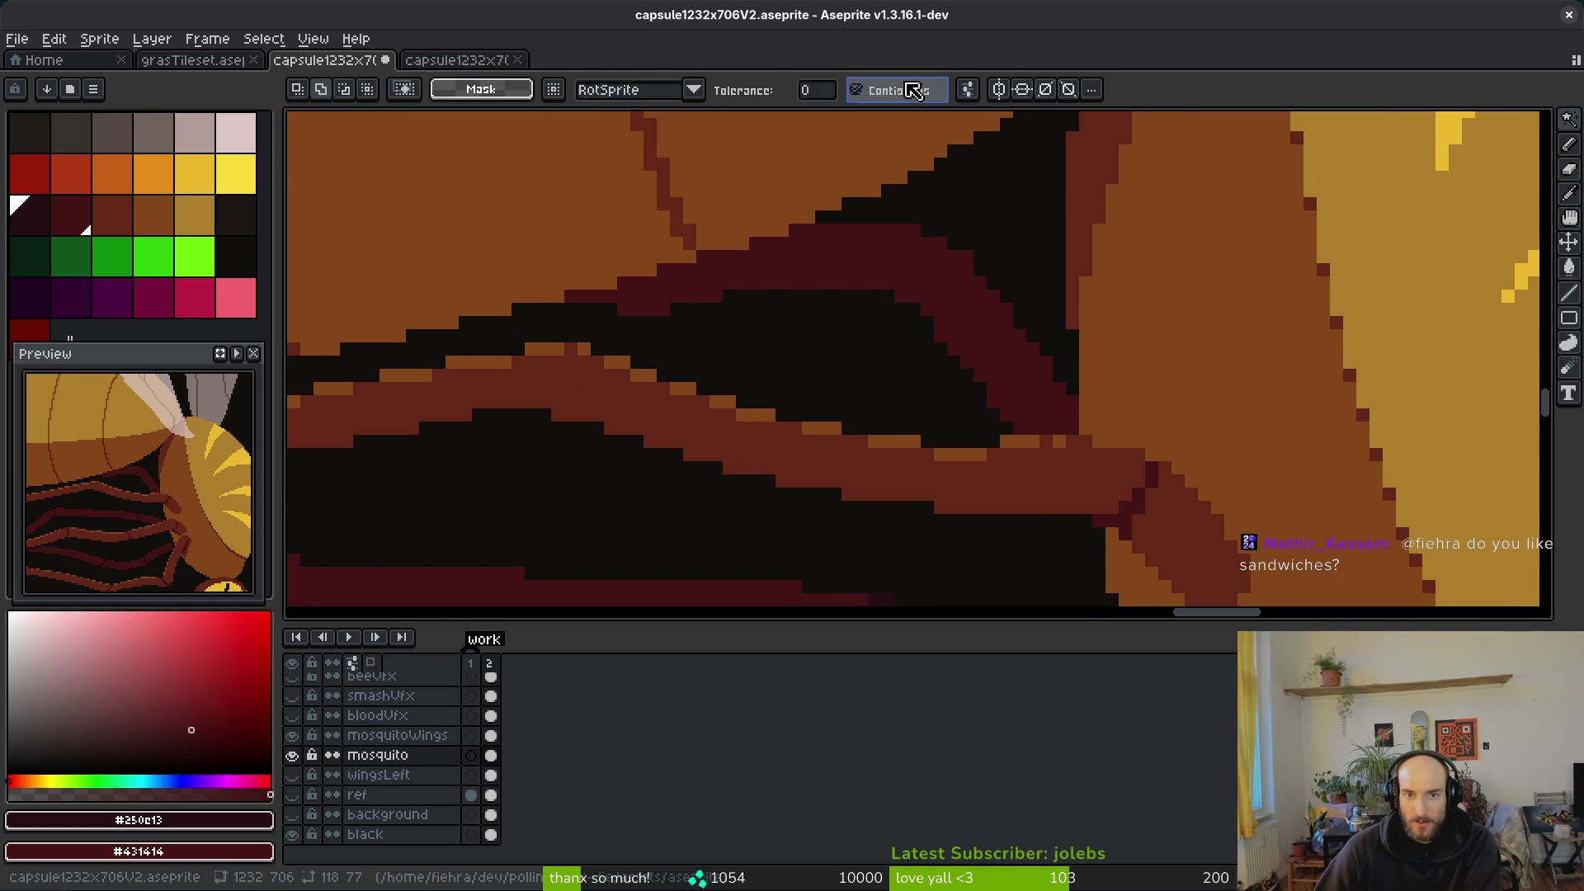
pyautogui.click(899, 235)
pyautogui.press('Delete')
pyautogui.hotkey('ctrl', 's')
# Step: Eyedrop the dark red #431414 and draw a short thin stroke along the leg
pyautogui.scroll(-3, 1017, 438)
pyautogui.scroll(3, 1043, 477)
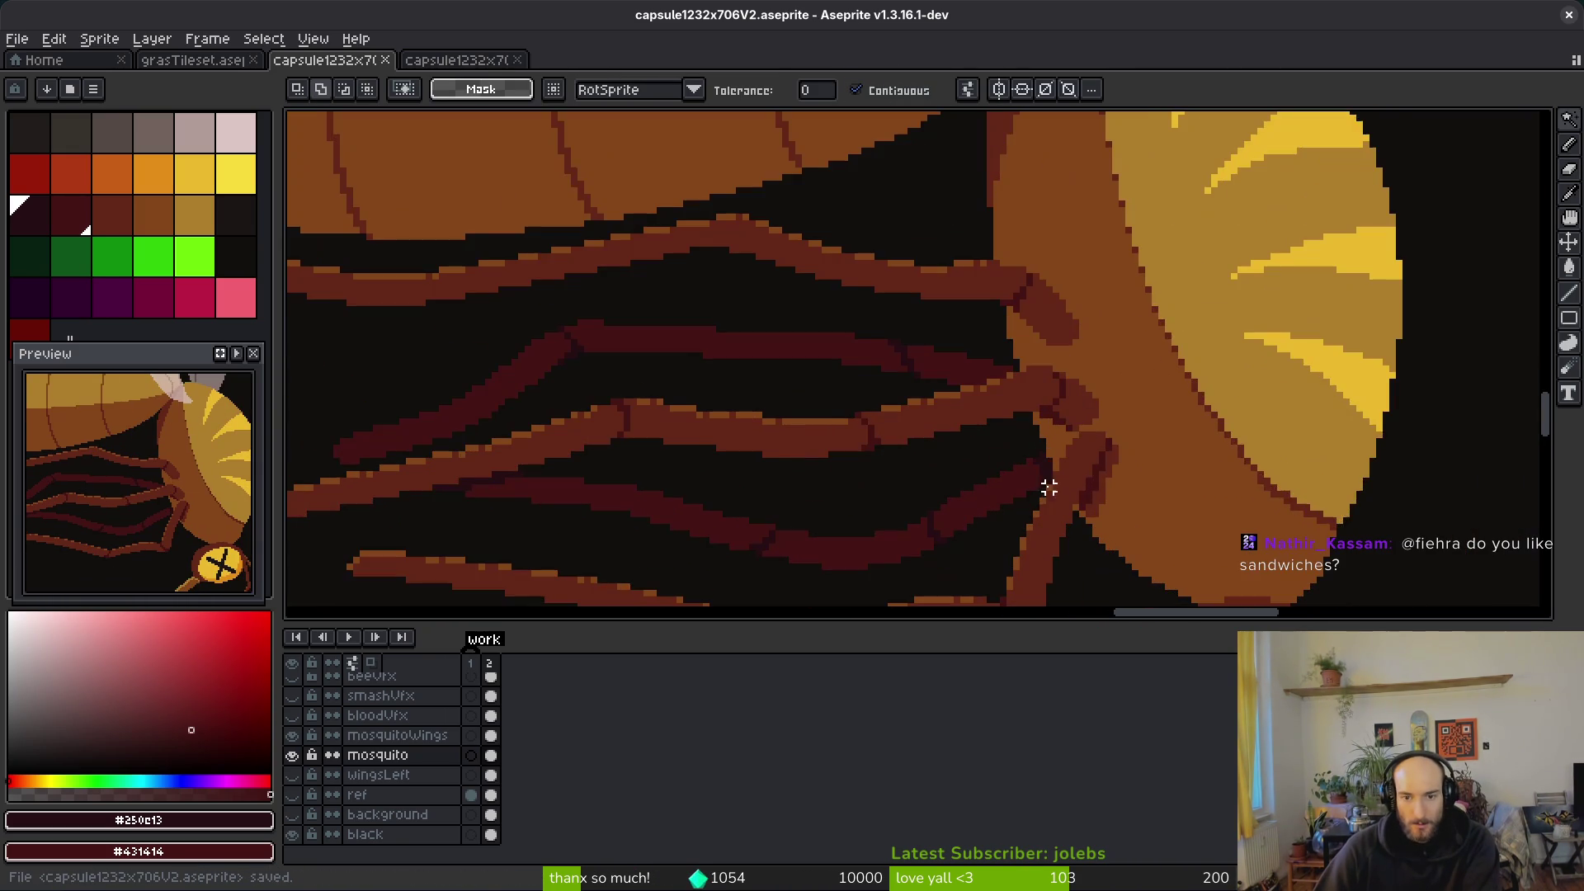
pyautogui.moveTo(1043, 477); pyautogui.dragTo(1025, 442)
pyautogui.scroll(-1, 990, 388)
pyautogui.keyDown('alt'); pyautogui.click(1000, 417); pyautogui.keyUp('alt')
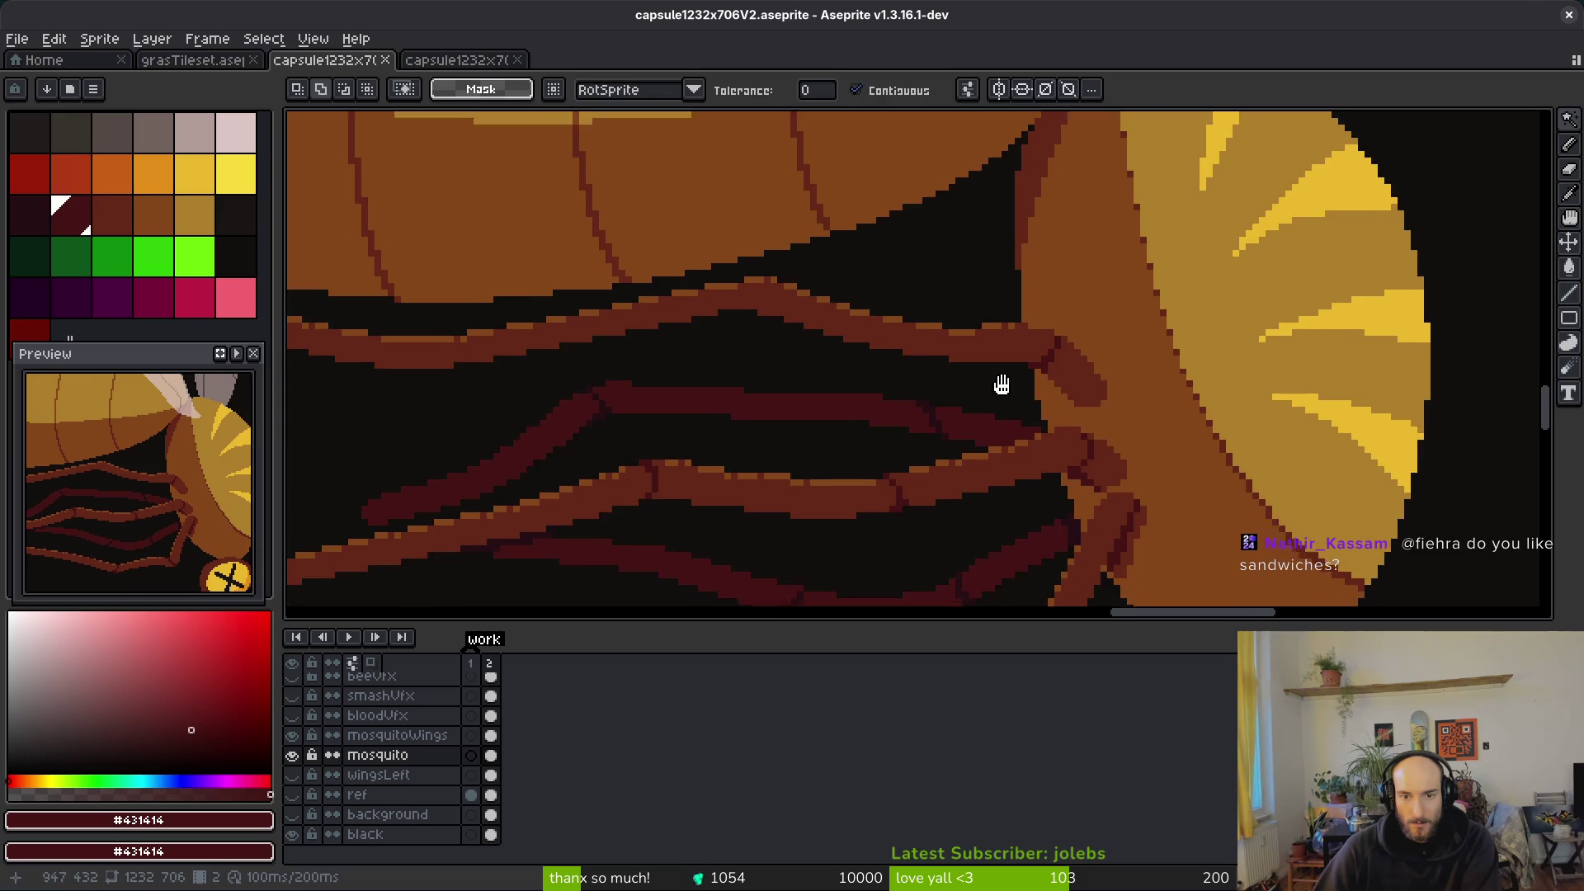
pyautogui.scroll(2, 1002, 380)
pyautogui.press('b')
pyautogui.scroll(1, 1027, 419)
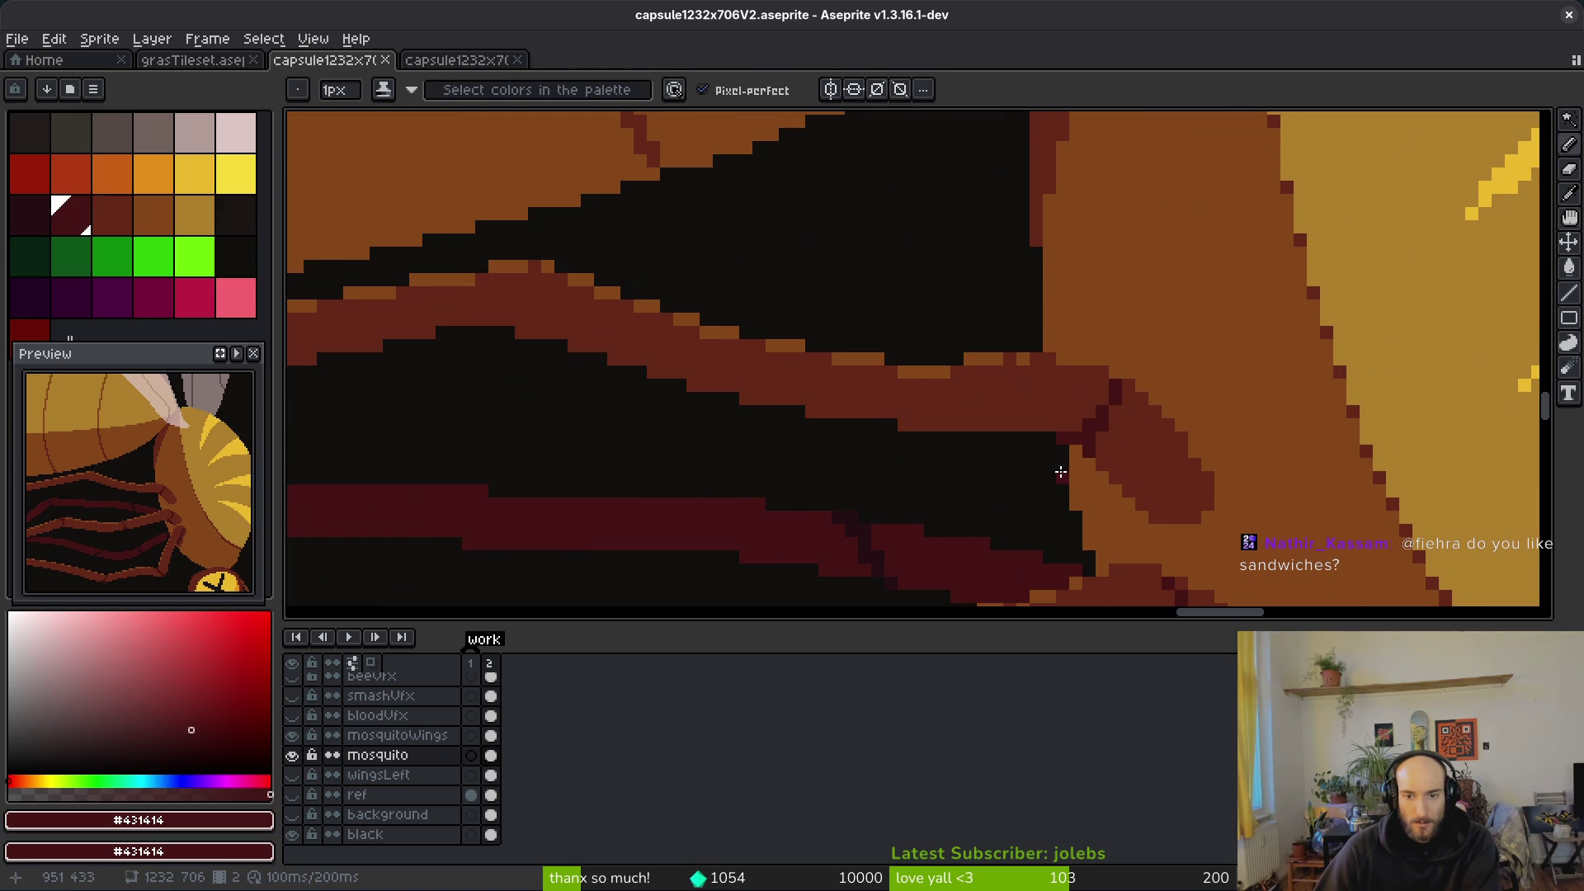
pyautogui.moveTo(1061, 471); pyautogui.dragTo(983, 443)
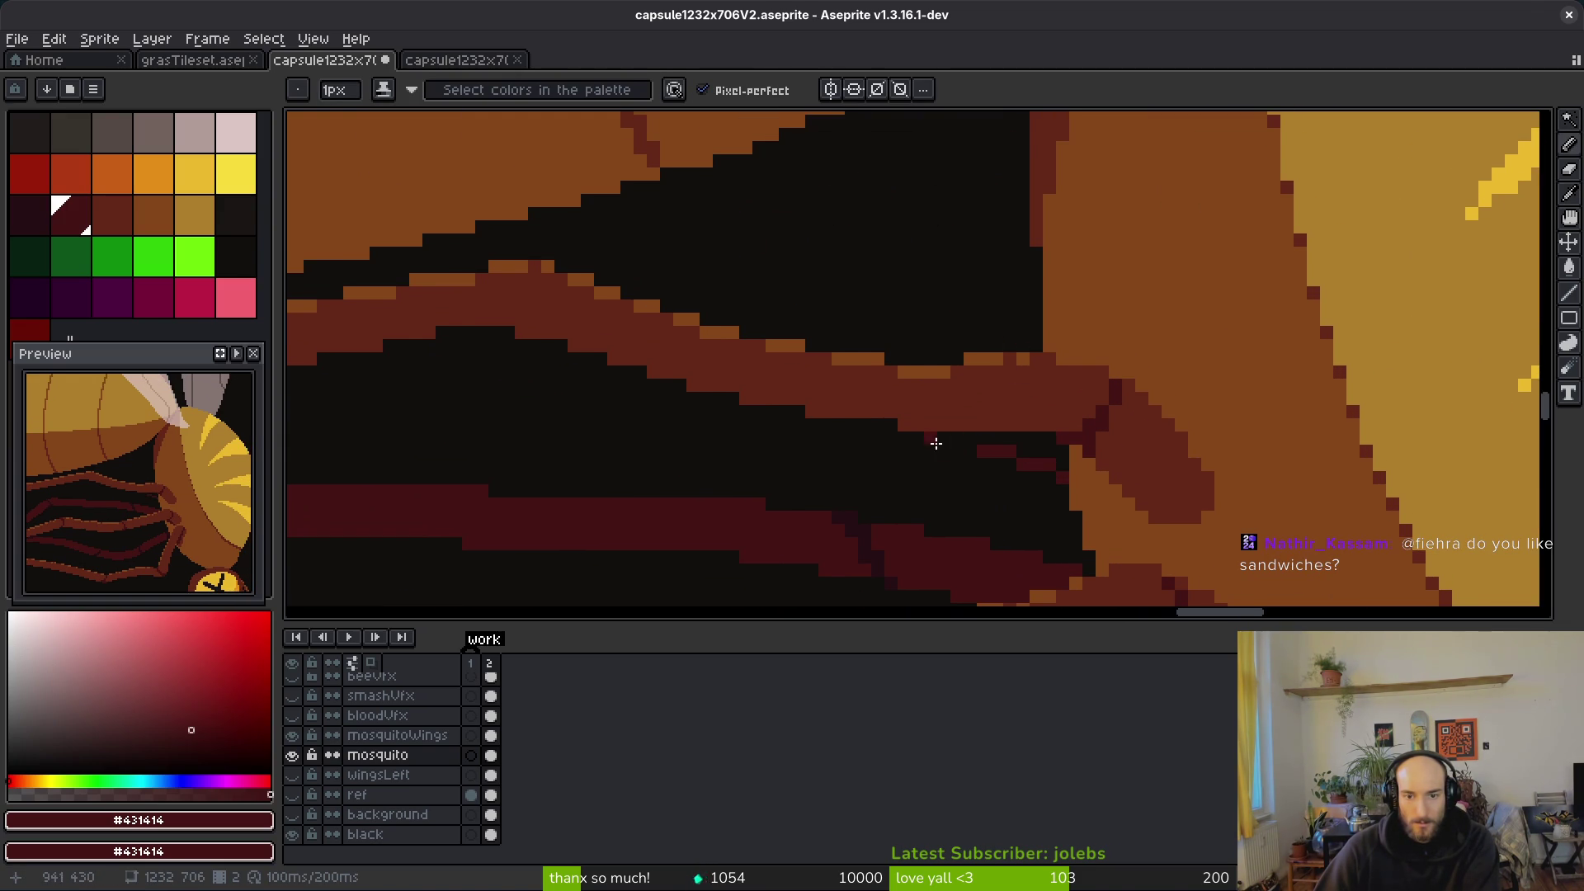
# Step: Set the secondary colour to palette index 12 and paint dark pixels shaping the leg stroke
pyautogui.press('alt')
pyautogui.scroll(1, 949, 495)
pyautogui.scroll(-1, 944, 446)
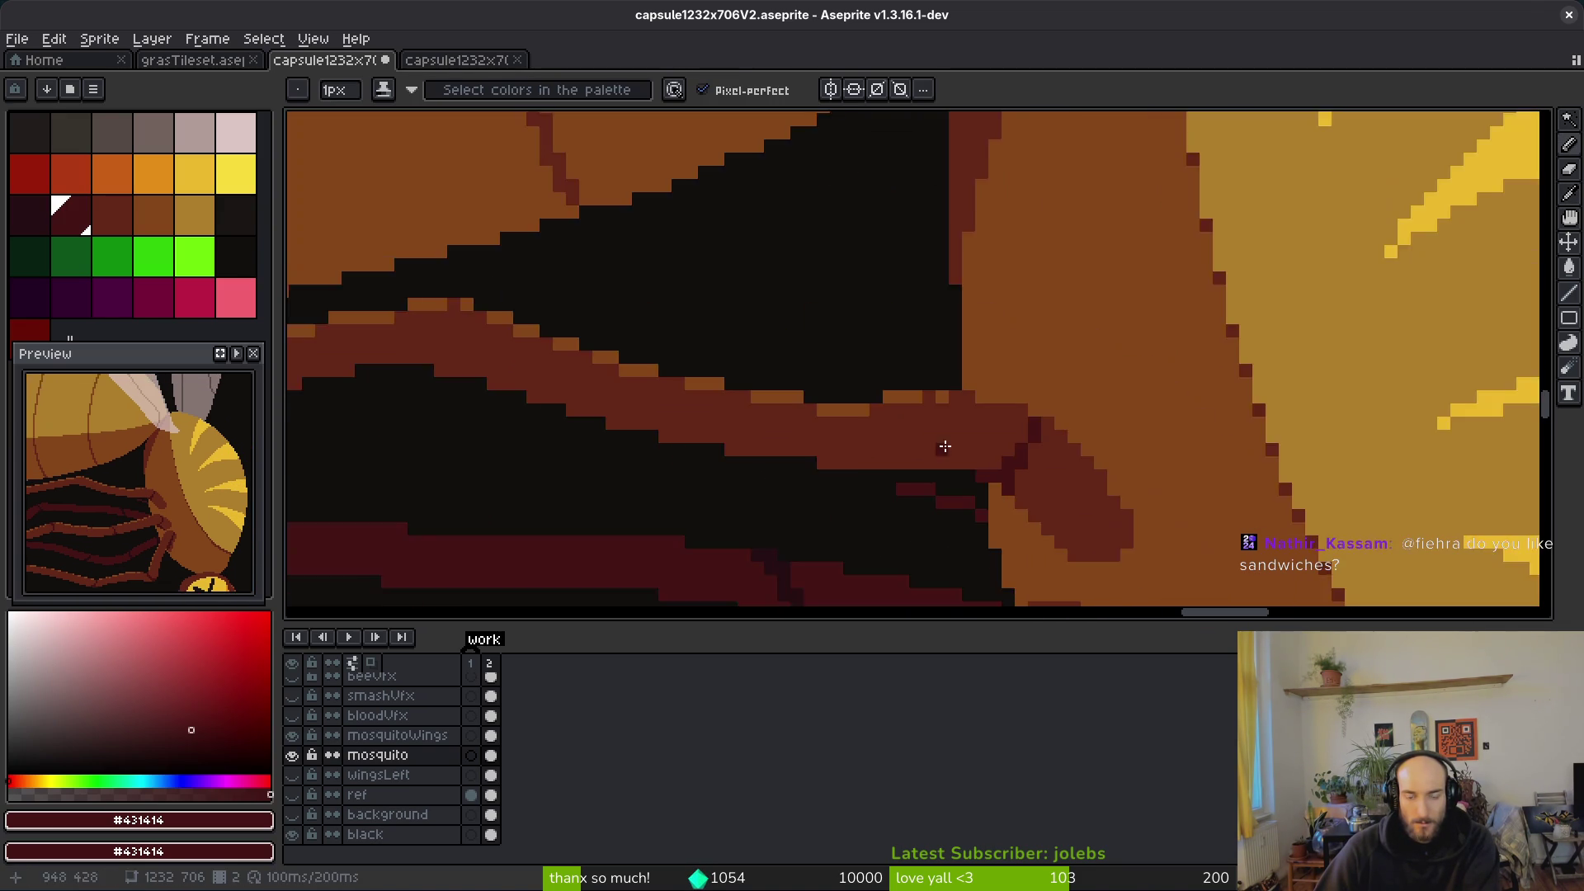
pyautogui.scroll(1, 883, 396)
pyautogui.scroll(2, 933, 345)
pyautogui.keyDown('alt'); pyautogui.rightClick(1000, 319); pyautogui.keyUp('alt')
pyautogui.rightClick(920, 319)
pyautogui.rightClick(842, 280)
pyautogui.rightClick(802, 280)
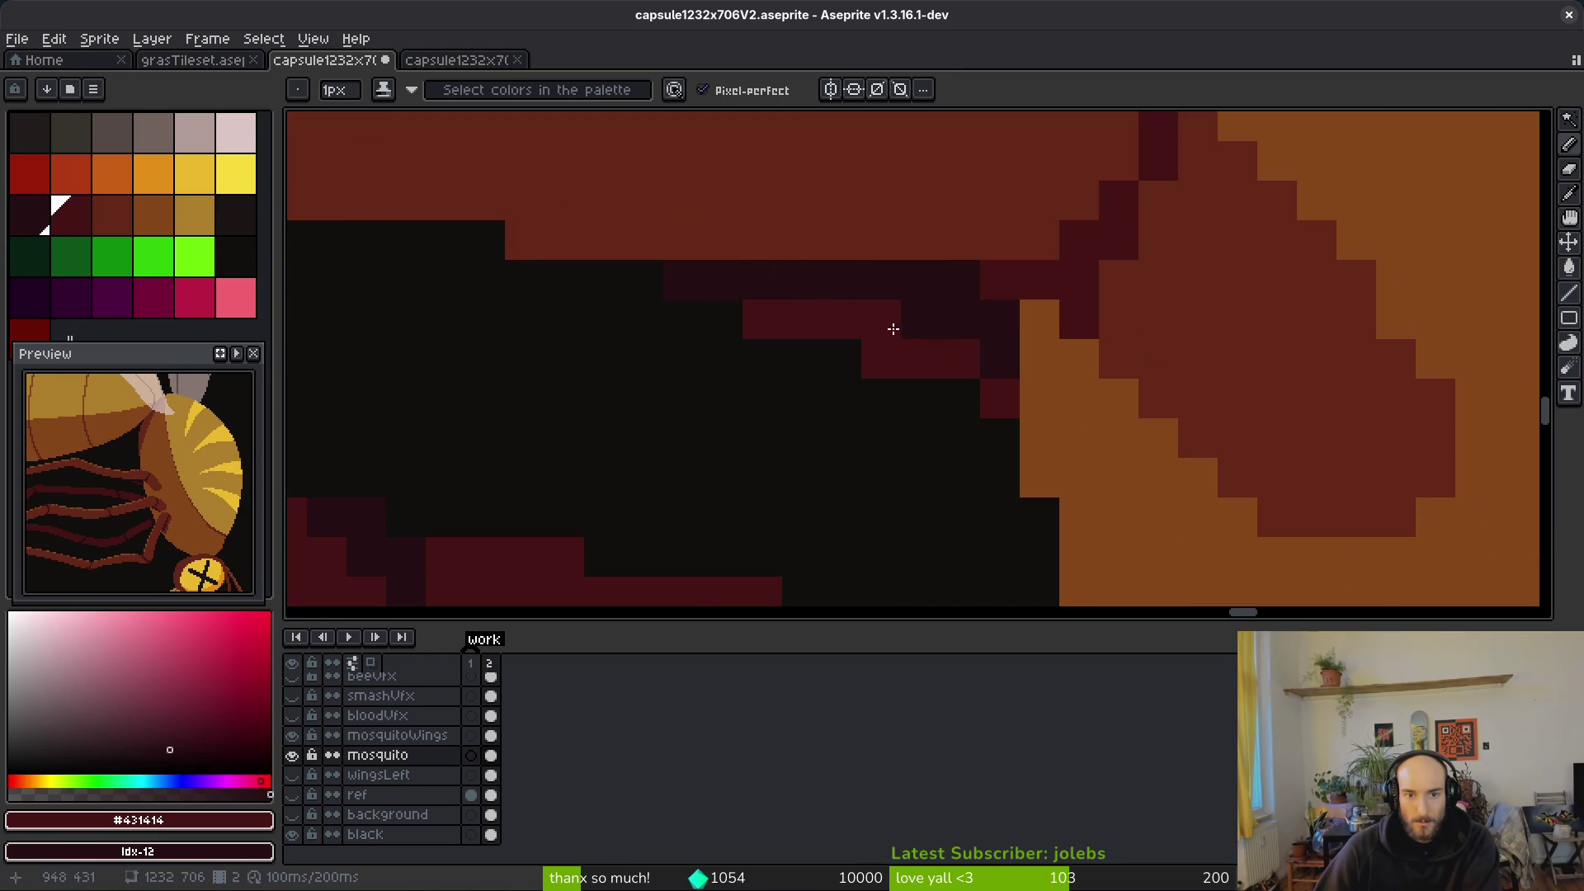
# Step: Draw two parallel diagonal dark-red edges for another part of the leg
pyautogui.scroll(-5, 954, 444)
pyautogui.moveTo(953, 444)
pyautogui.mouseDown()
pyautogui.moveTo(973, 453)
pyautogui.moveTo(891, 354)
pyautogui.moveTo(909, 478)
pyautogui.moveTo(1100, 411)
pyautogui.mouseUp()
pyautogui.scroll(-2, 1101, 411)
pyautogui.scroll(4, 1106, 450)
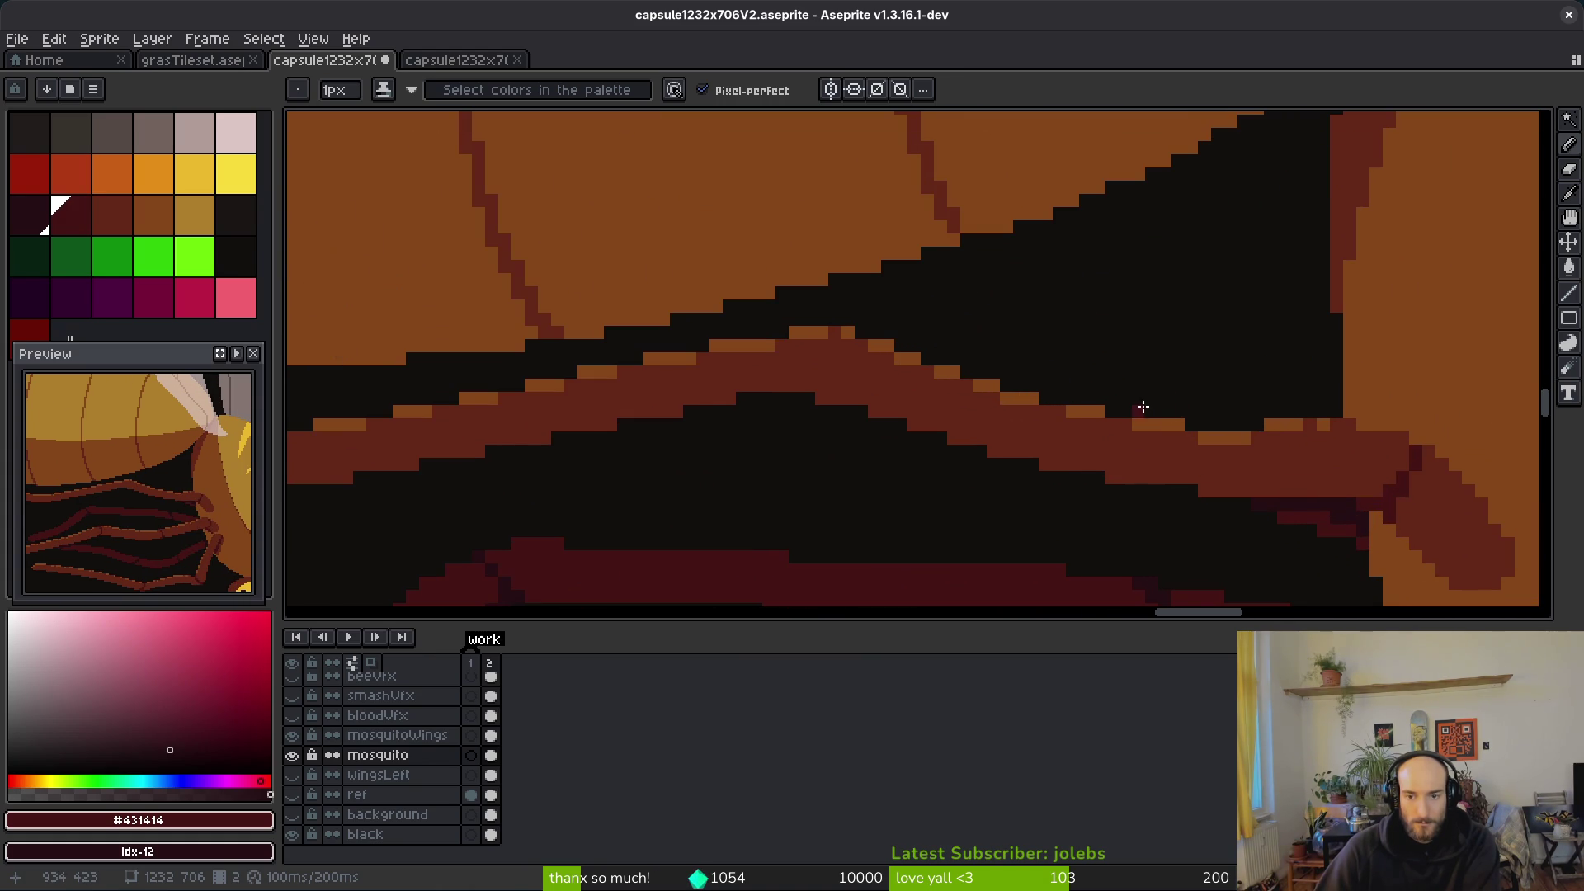
pyautogui.moveTo(1110, 400)
pyautogui.mouseDown()
pyautogui.moveTo(1054, 374)
pyautogui.moveTo(922, 260)
pyautogui.moveTo(1210, 410)
pyautogui.mouseUp()
pyautogui.moveTo(1045, 306); pyautogui.dragTo(1253, 425)
# Step: Fill the band between the two diagonal leg edges with dark red
pyautogui.scroll(3, 1171, 385)
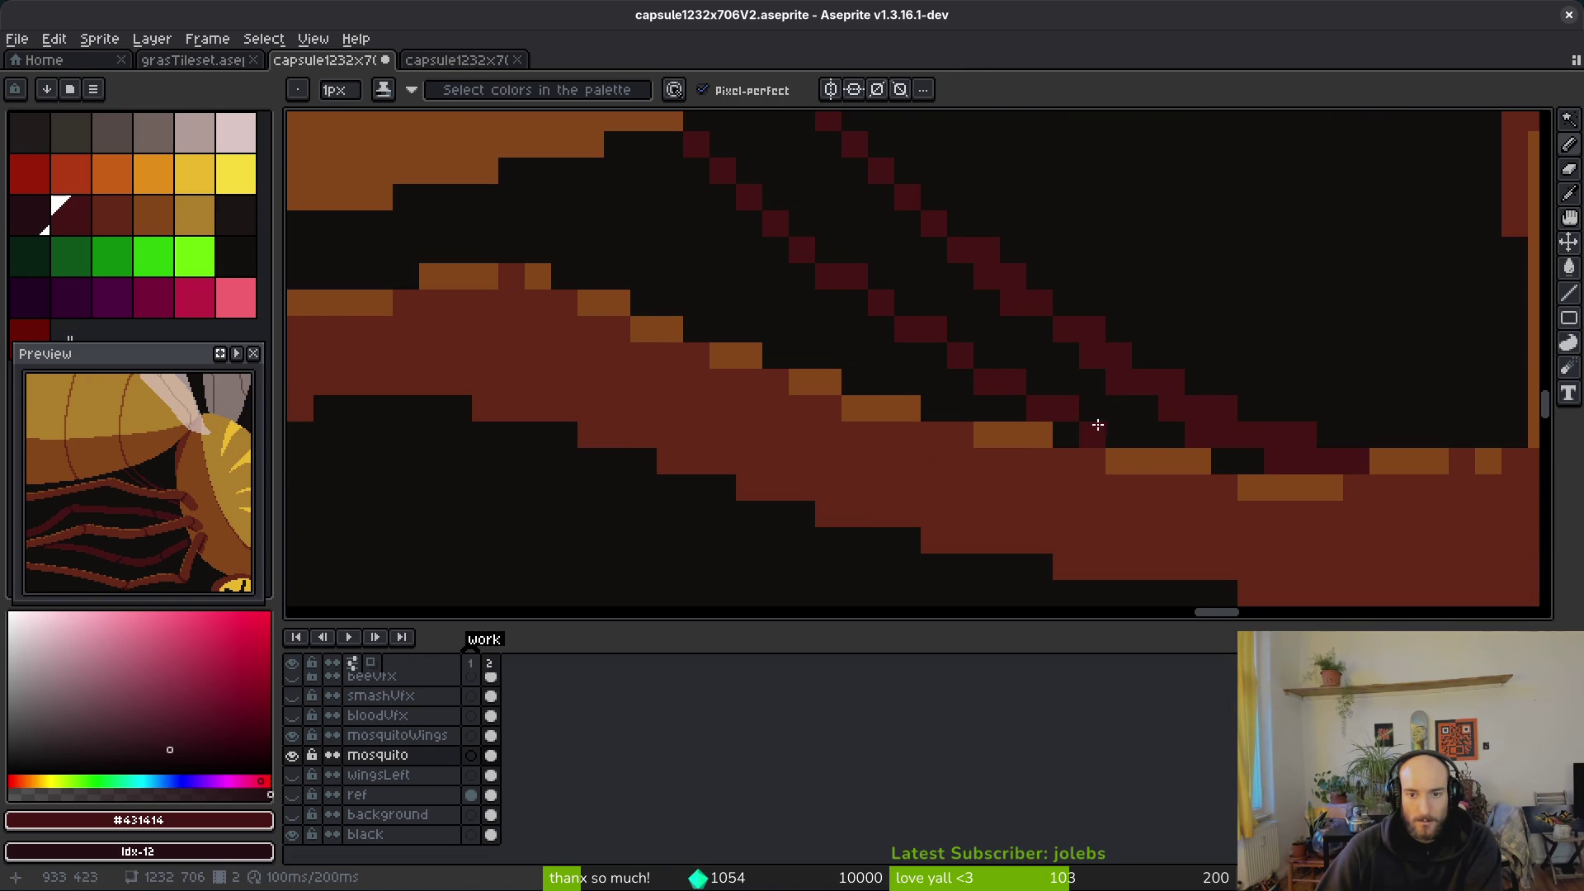
pyautogui.press('g')
pyautogui.click(1021, 331)
pyautogui.scroll(-2, 1073, 371)
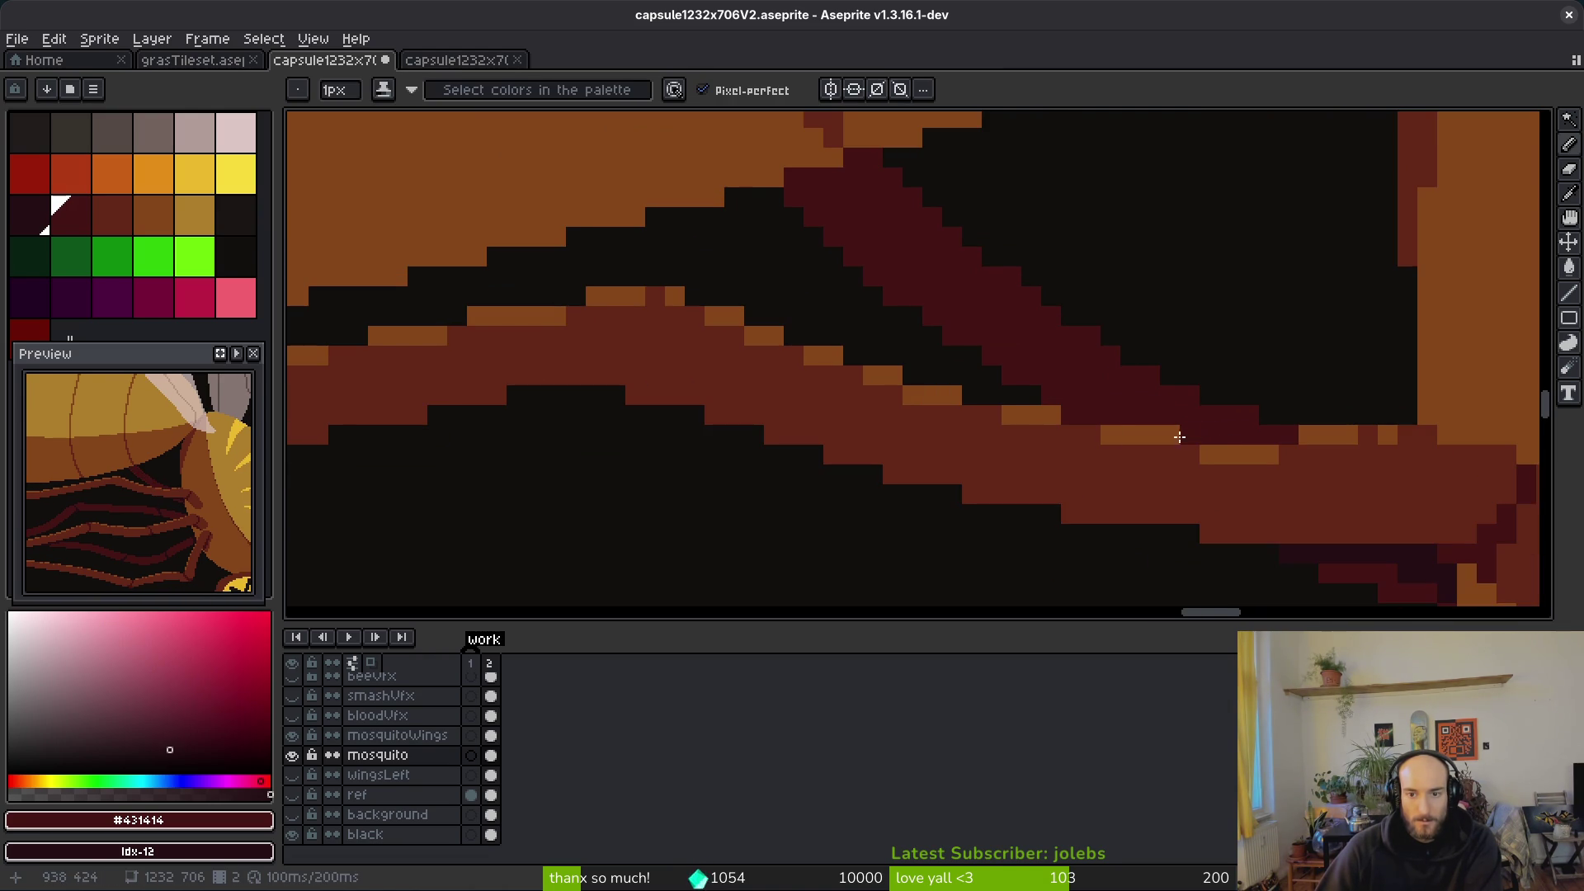
pyautogui.scroll(2, 1118, 418)
# Step: Paint the black notch at the leg joint dark maroon
pyautogui.press('e')
pyautogui.press('b')
pyautogui.scroll(-2, 990, 363)
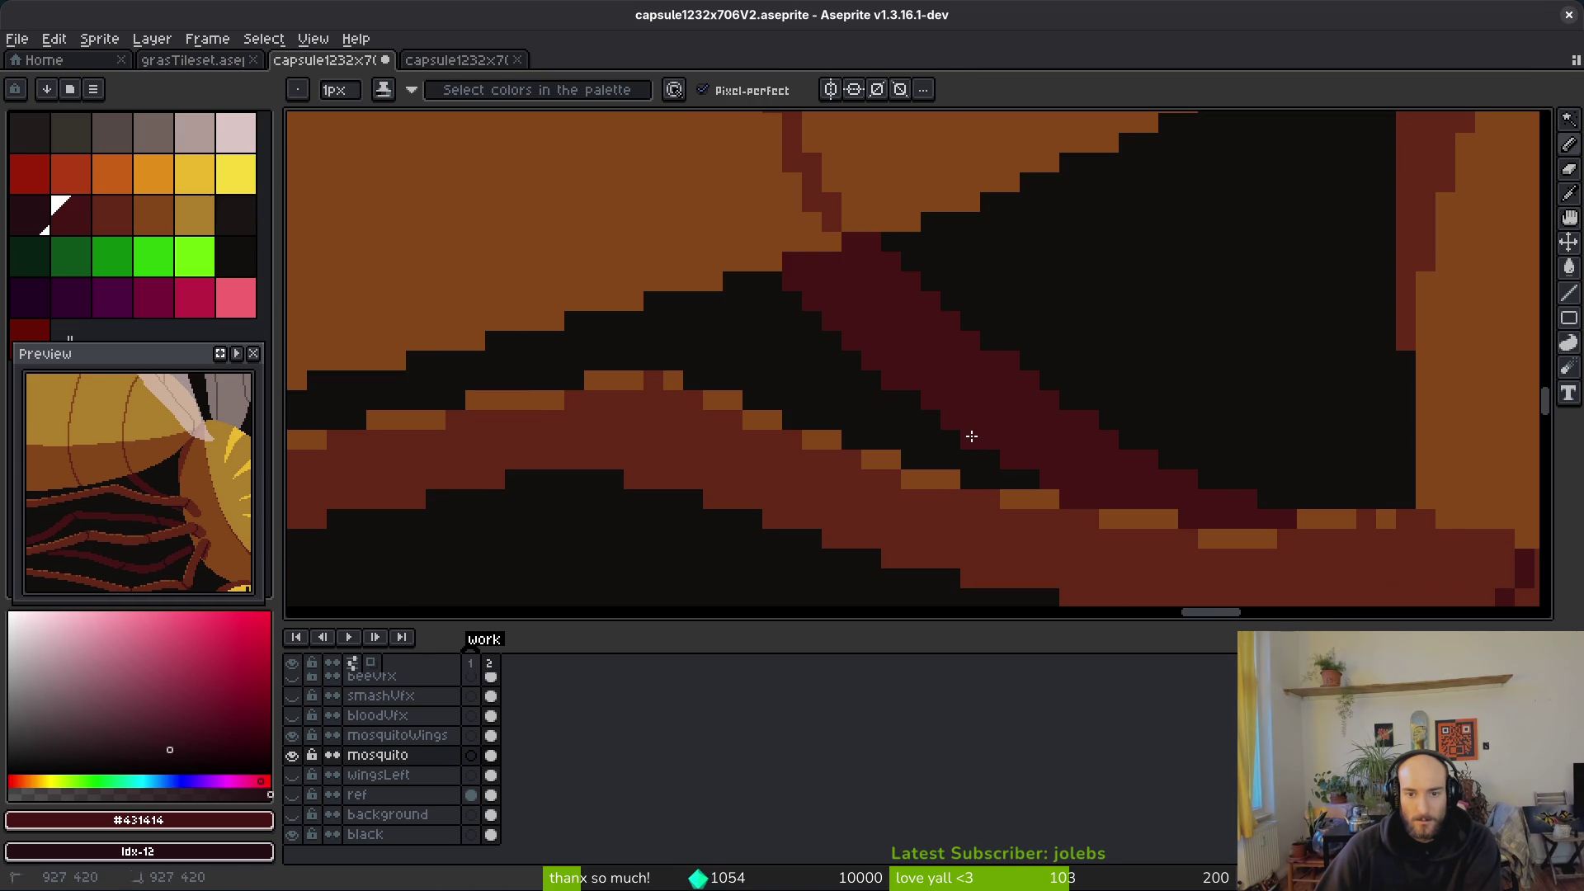
pyautogui.scroll(-2, 834, 347)
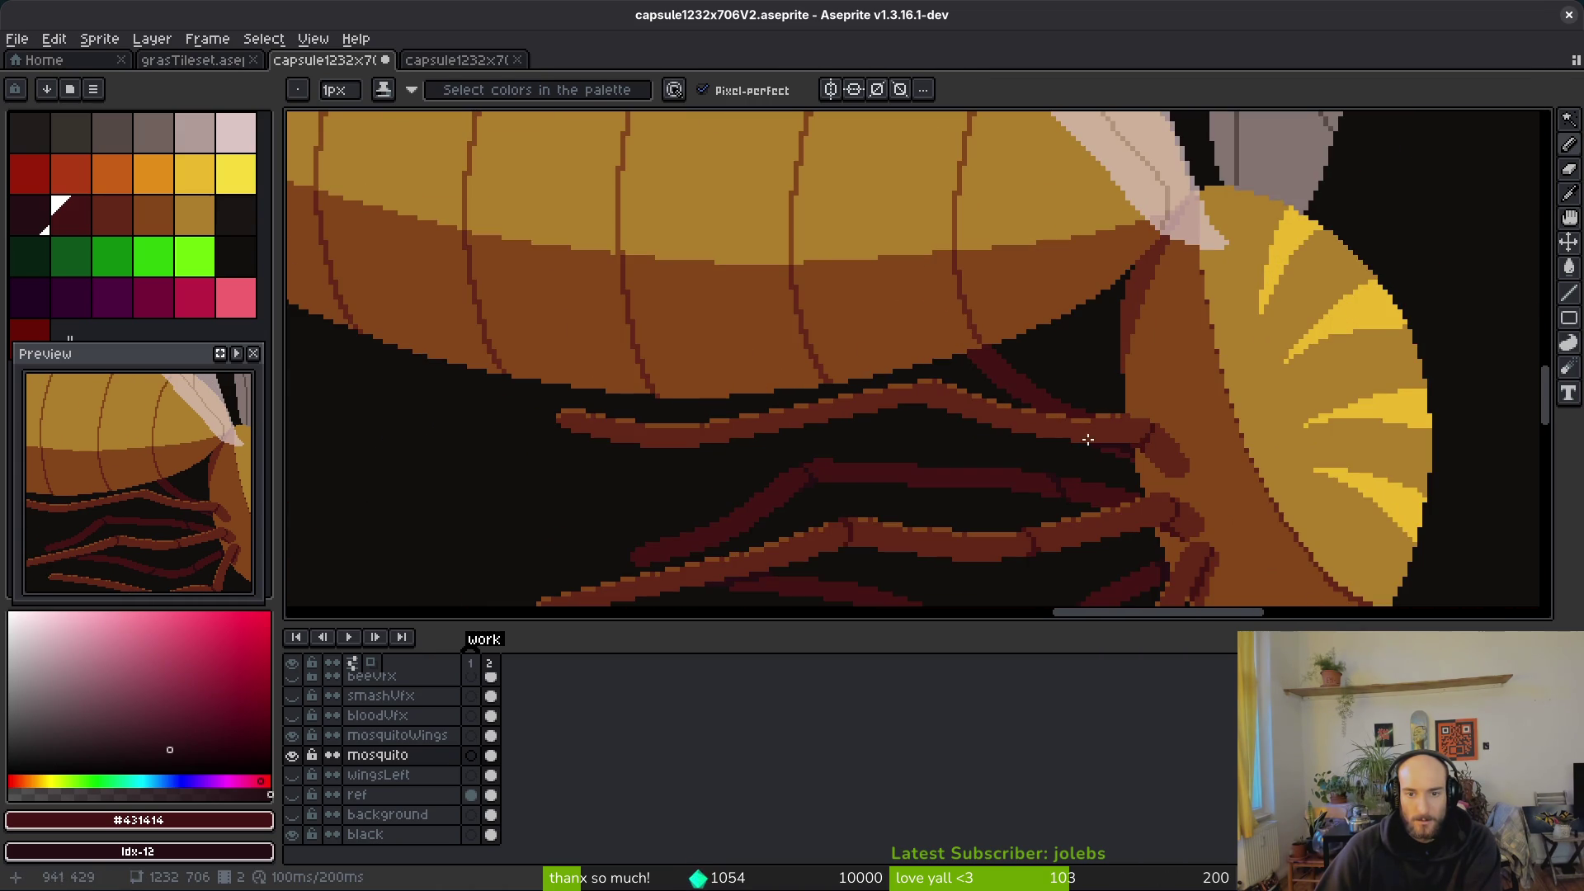
pyautogui.scroll(2, 923, 365)
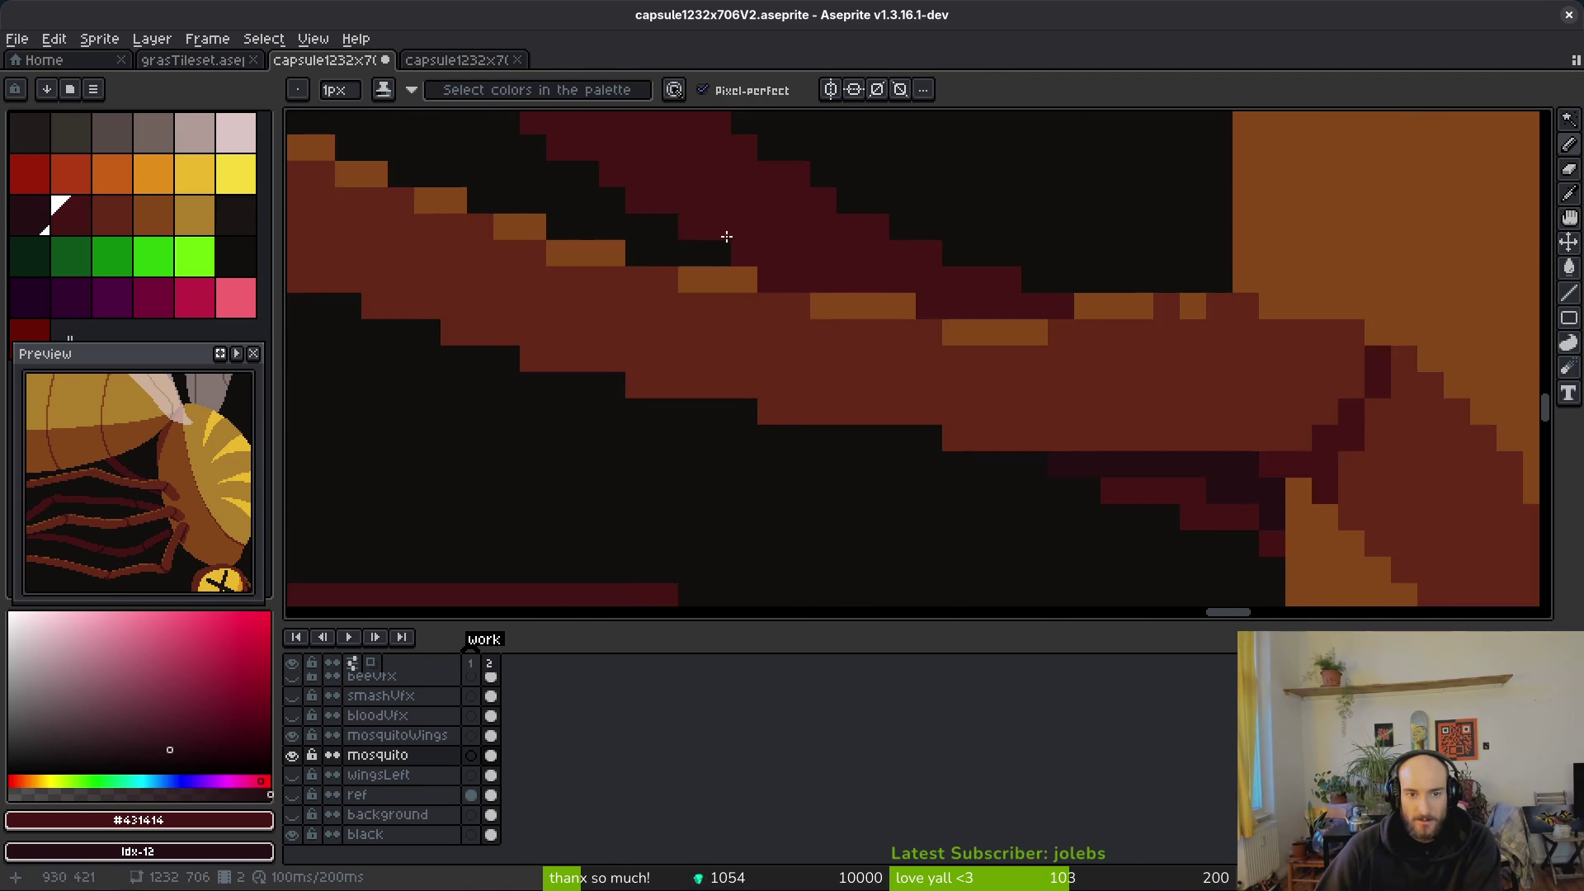
pyautogui.scroll(1, 1005, 400)
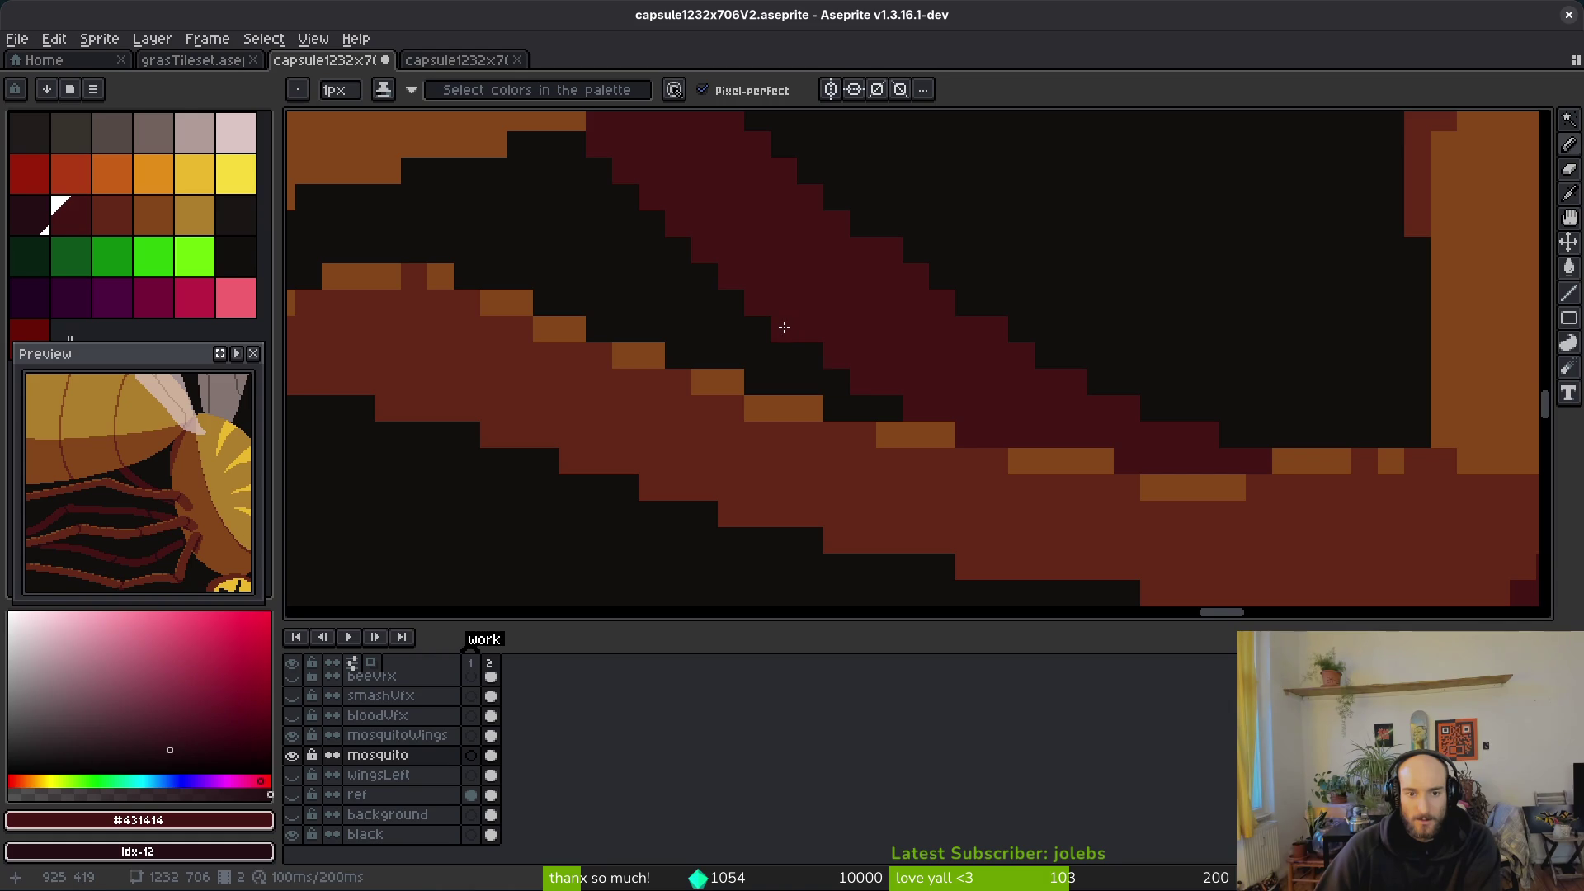
pyautogui.scroll(-3, 979, 396)
pyautogui.scroll(1, 915, 344)
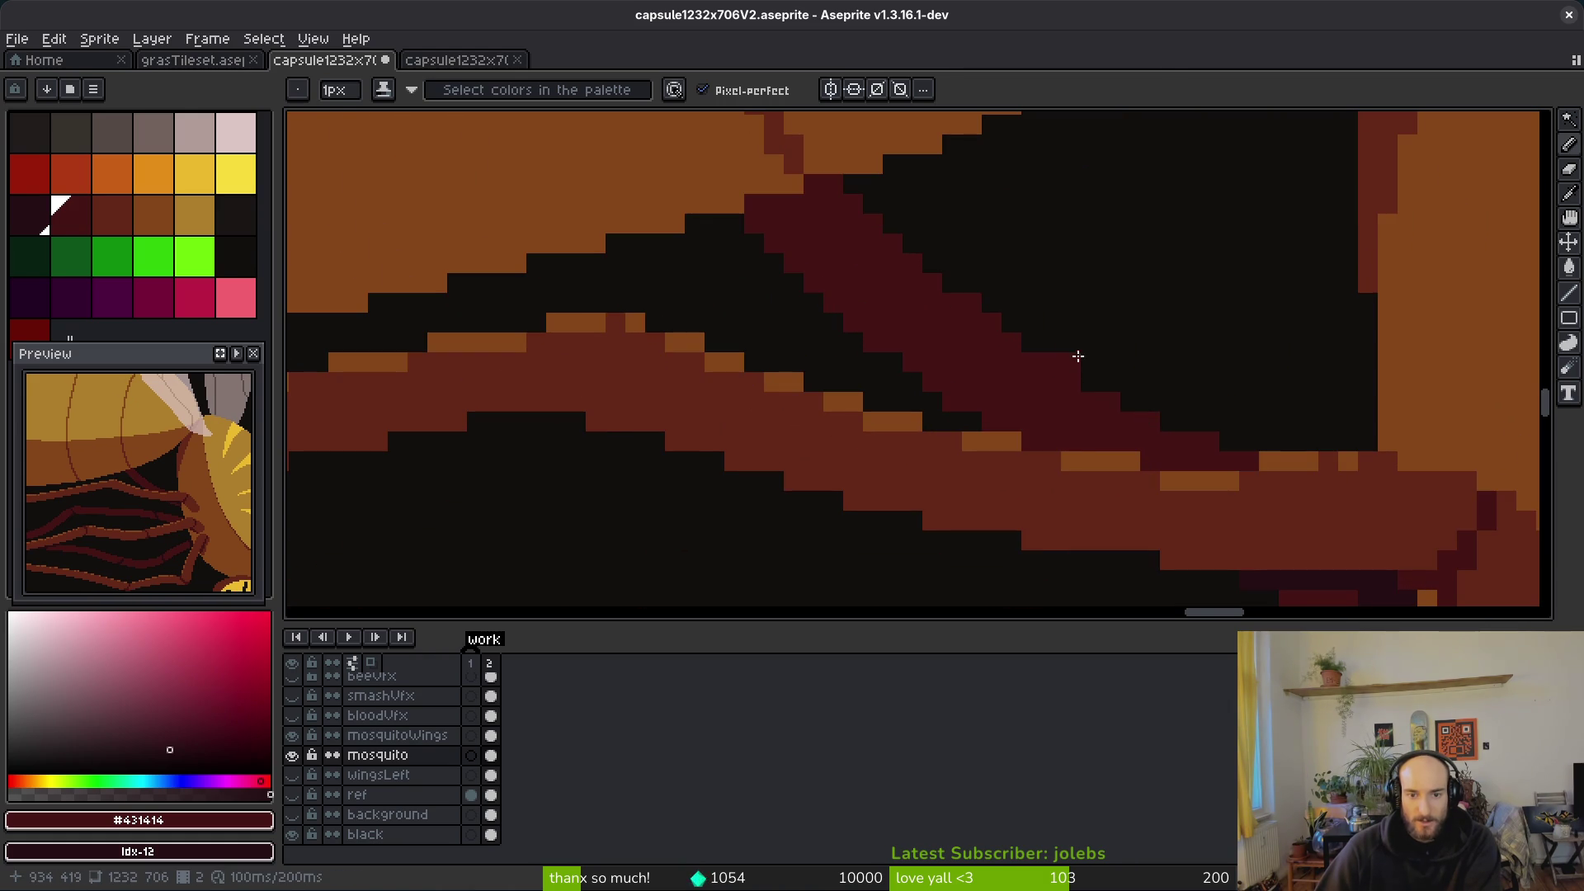
pyautogui.scroll(-3, 1004, 371)
pyautogui.scroll(5, 1059, 430)
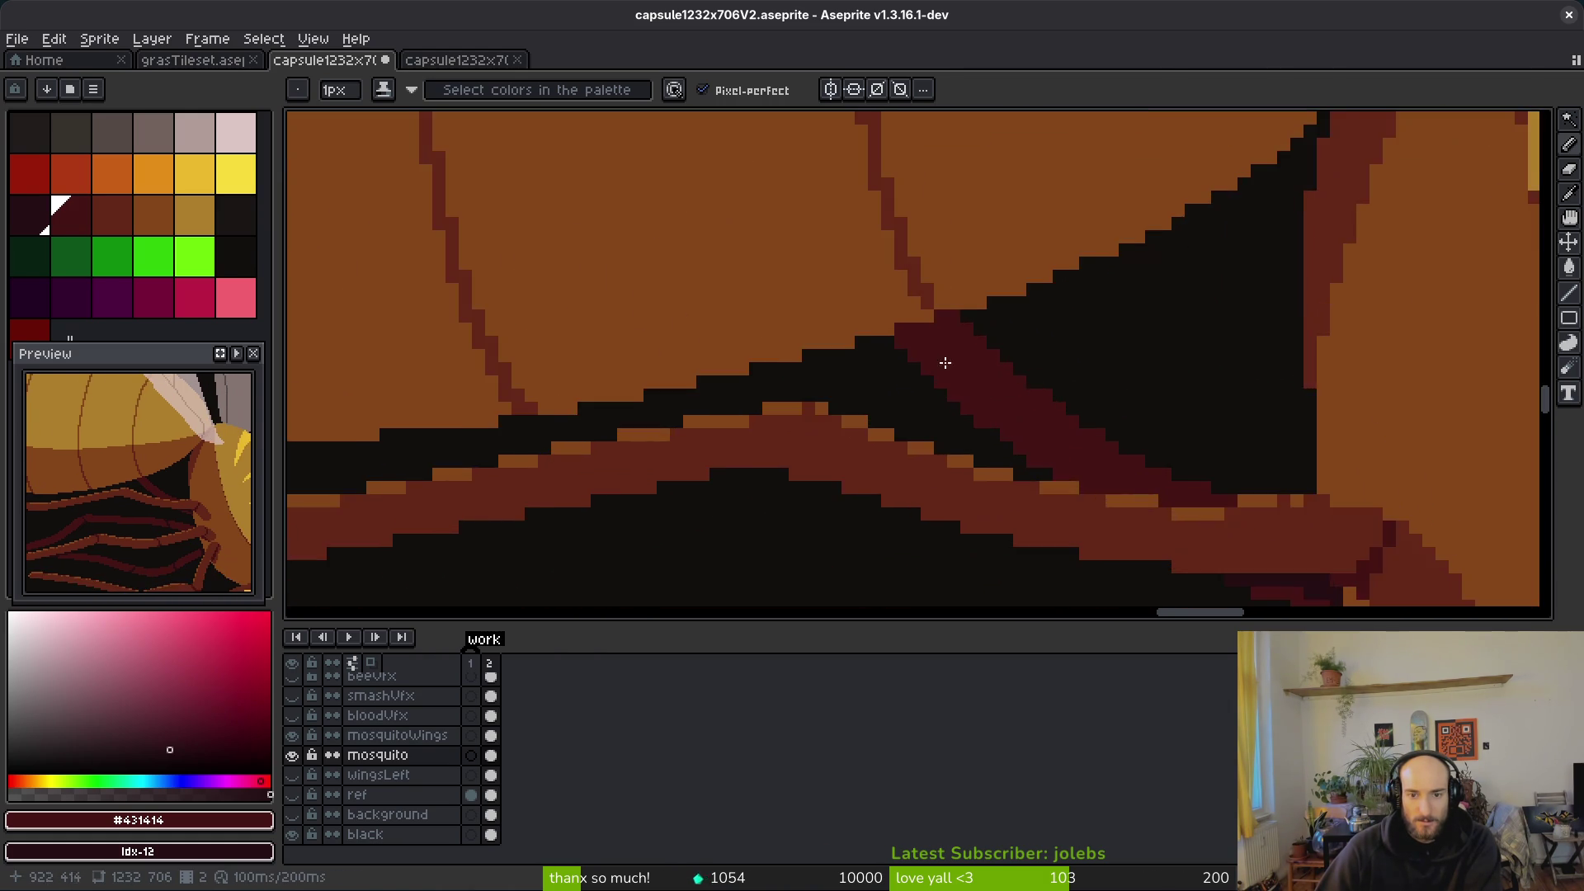
pyautogui.moveTo(932, 455); pyautogui.dragTo(855, 413)
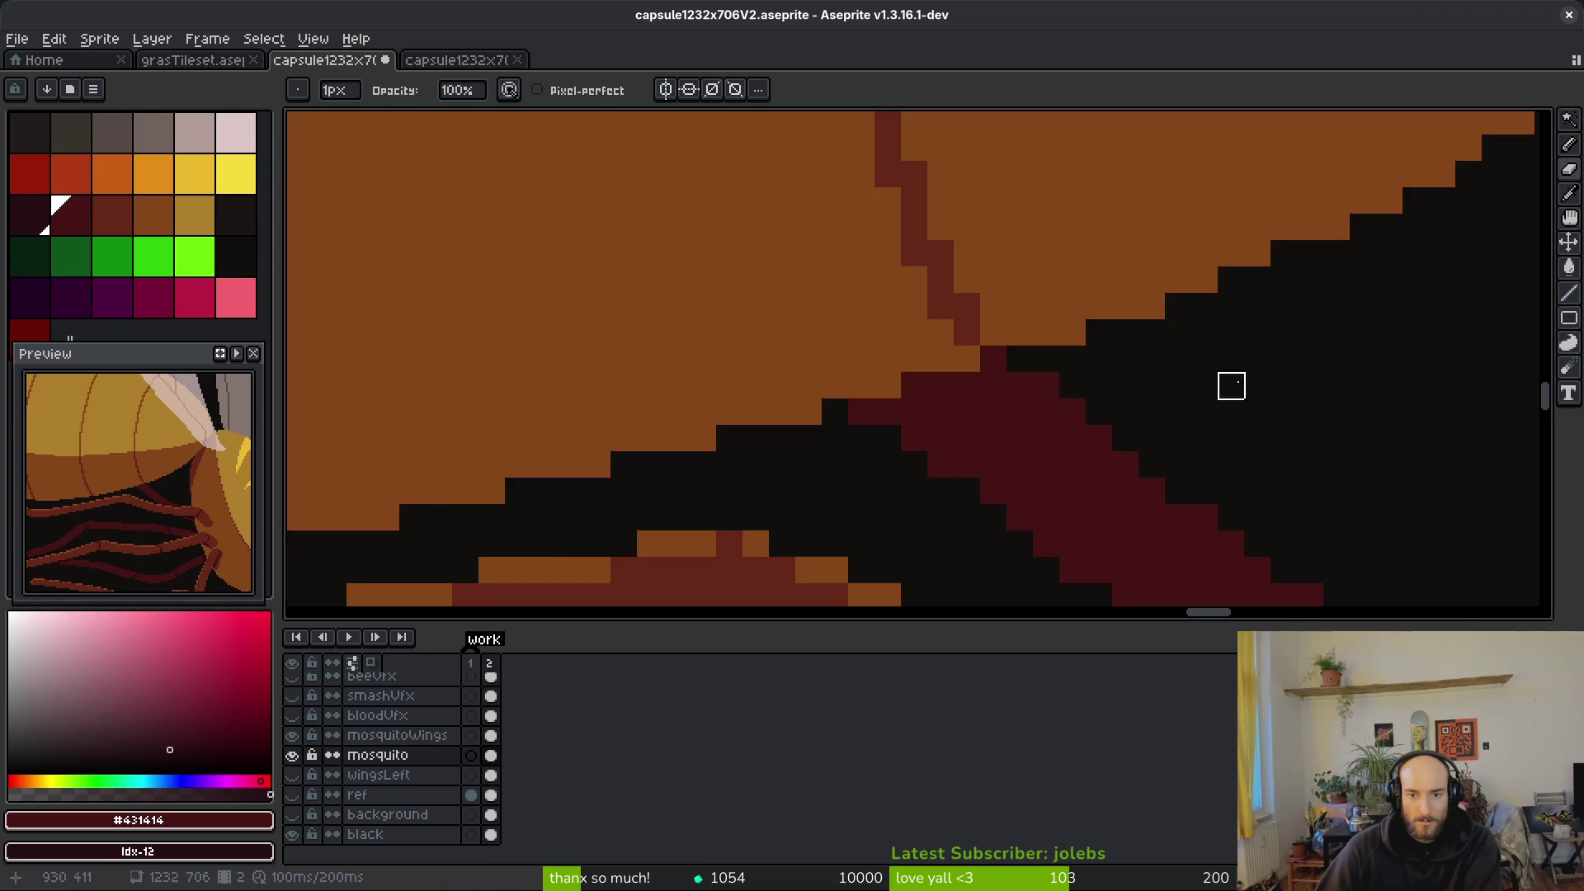
# Step: Pan to the leg joint and zoom in and out to inspect the finished legs
pyautogui.scroll(-3, 1238, 413)
pyautogui.scroll(3, 1309, 438)
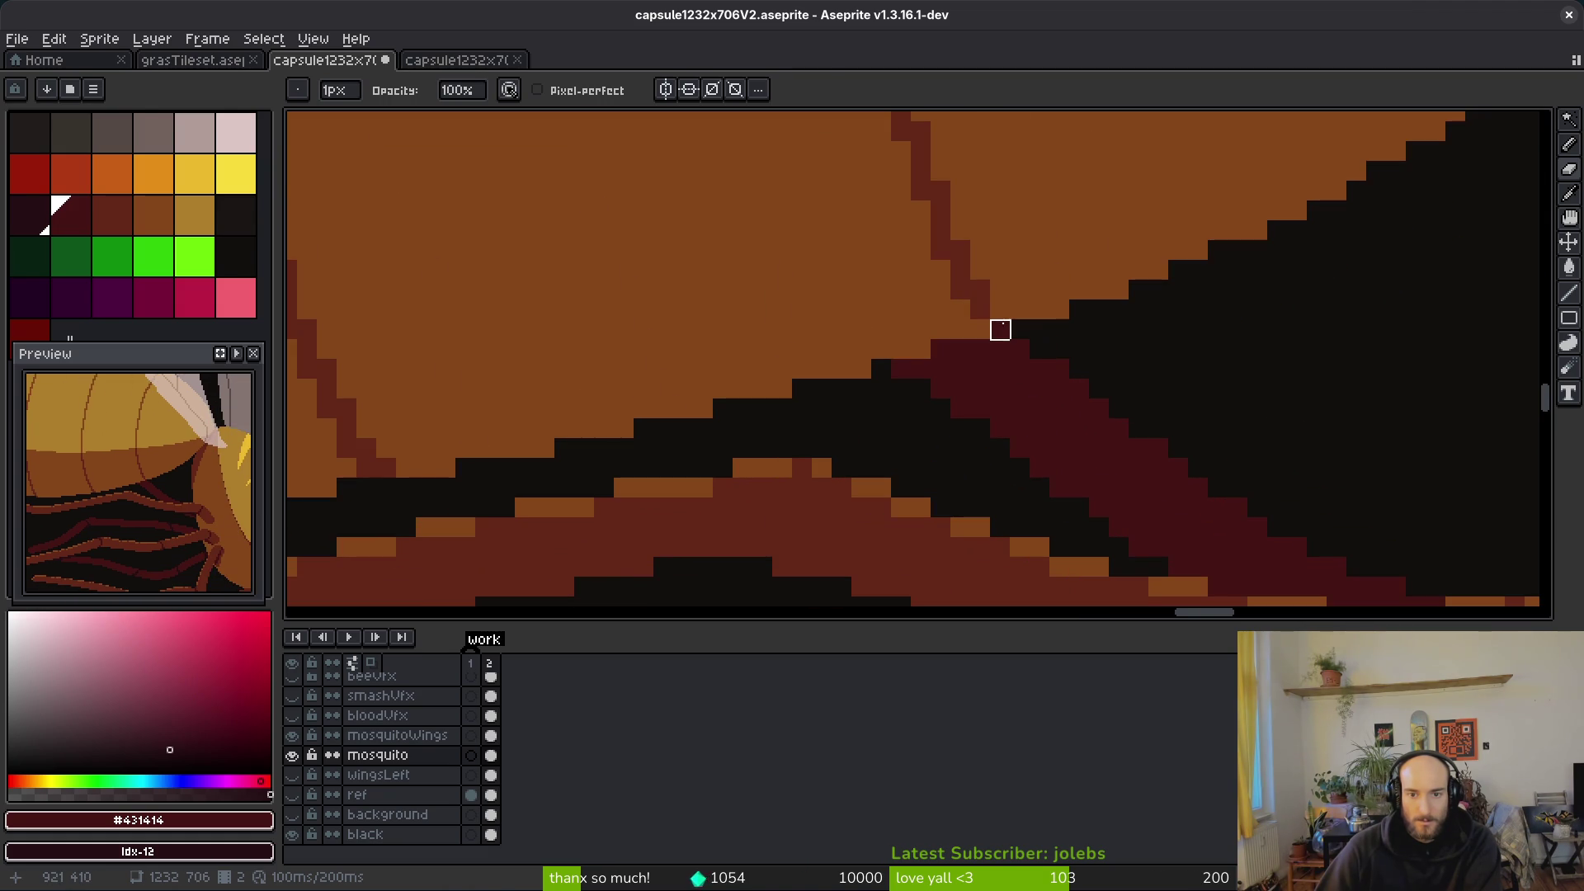
pyautogui.scroll(-2, 1312, 409)
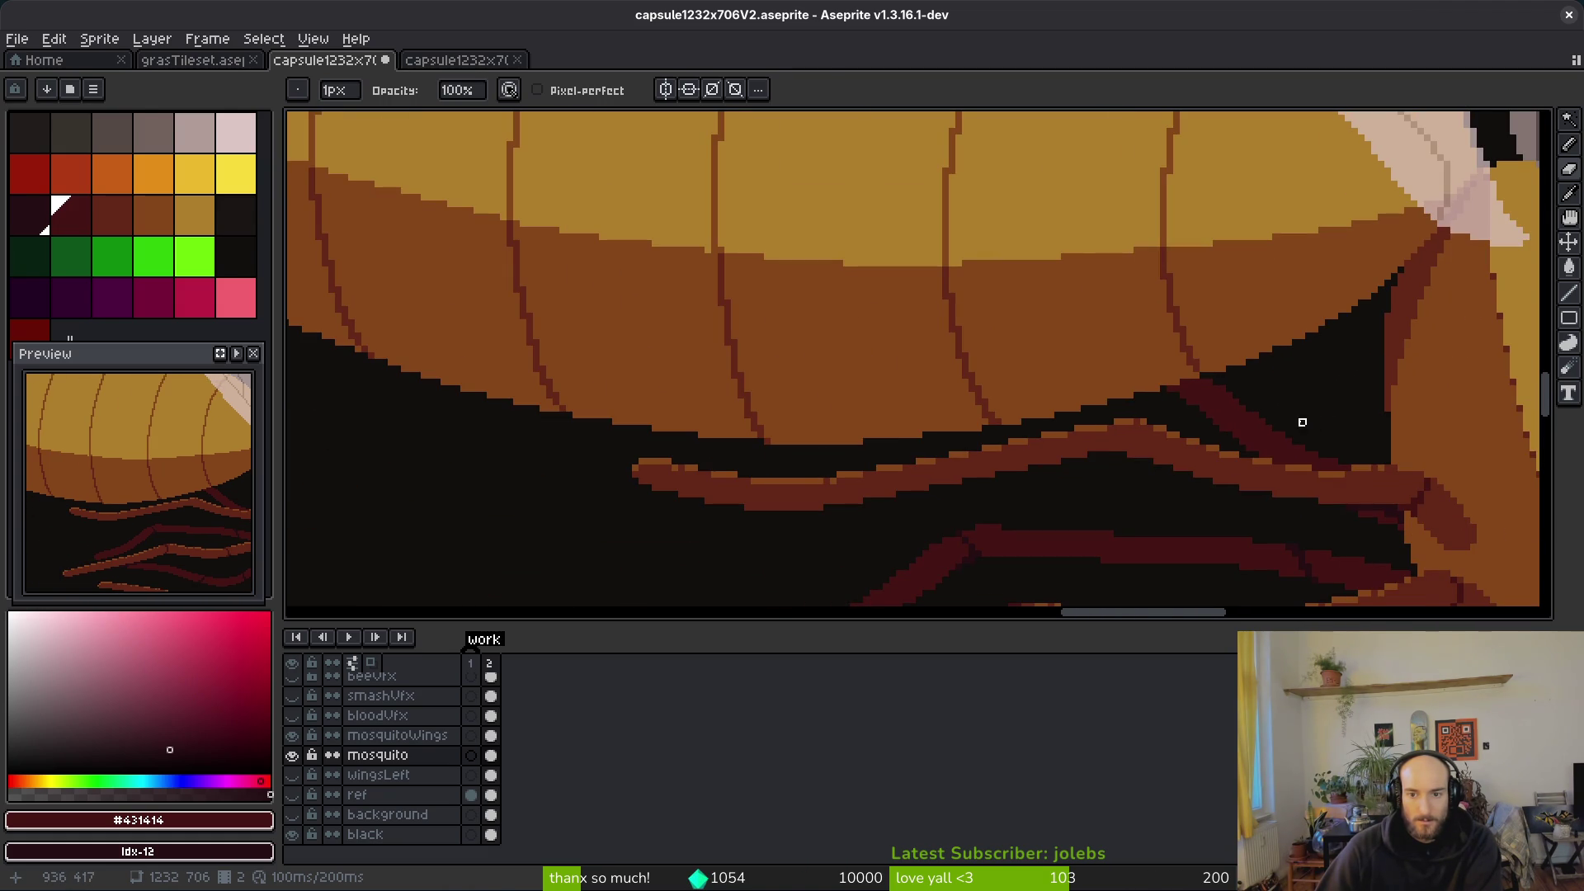
pyautogui.scroll(-3, 1295, 415)
pyautogui.scroll(3, 1312, 420)
pyautogui.moveTo(1315, 424); pyautogui.dragTo(1201, 390)
pyautogui.scroll(3, 1201, 390)
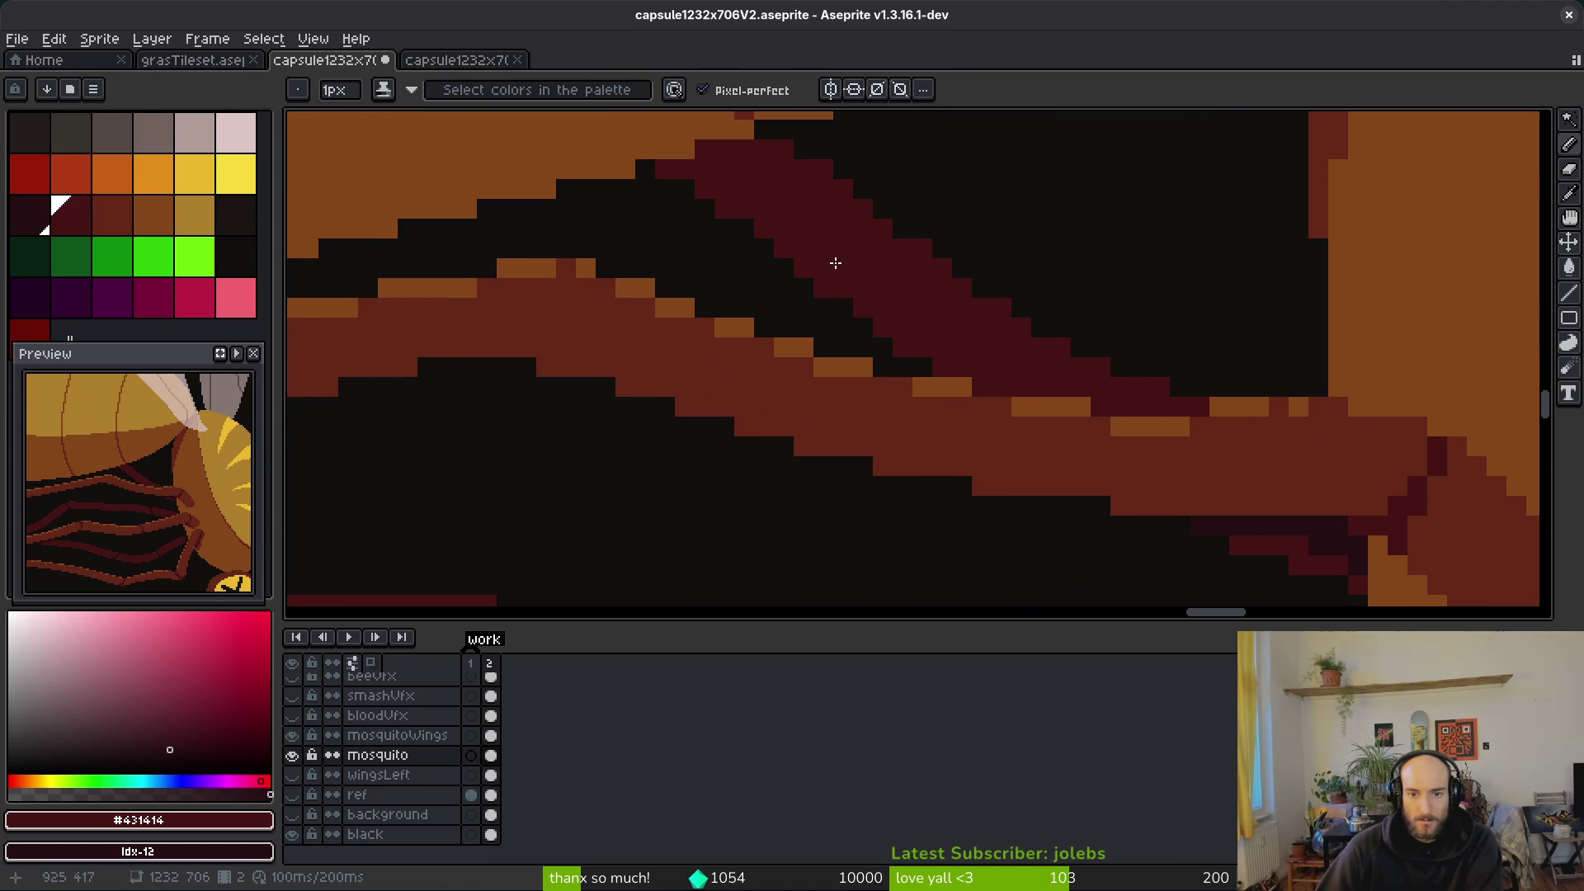
pyautogui.scroll(-2, 1316, 523)
pyautogui.scroll(4, 919, 382)
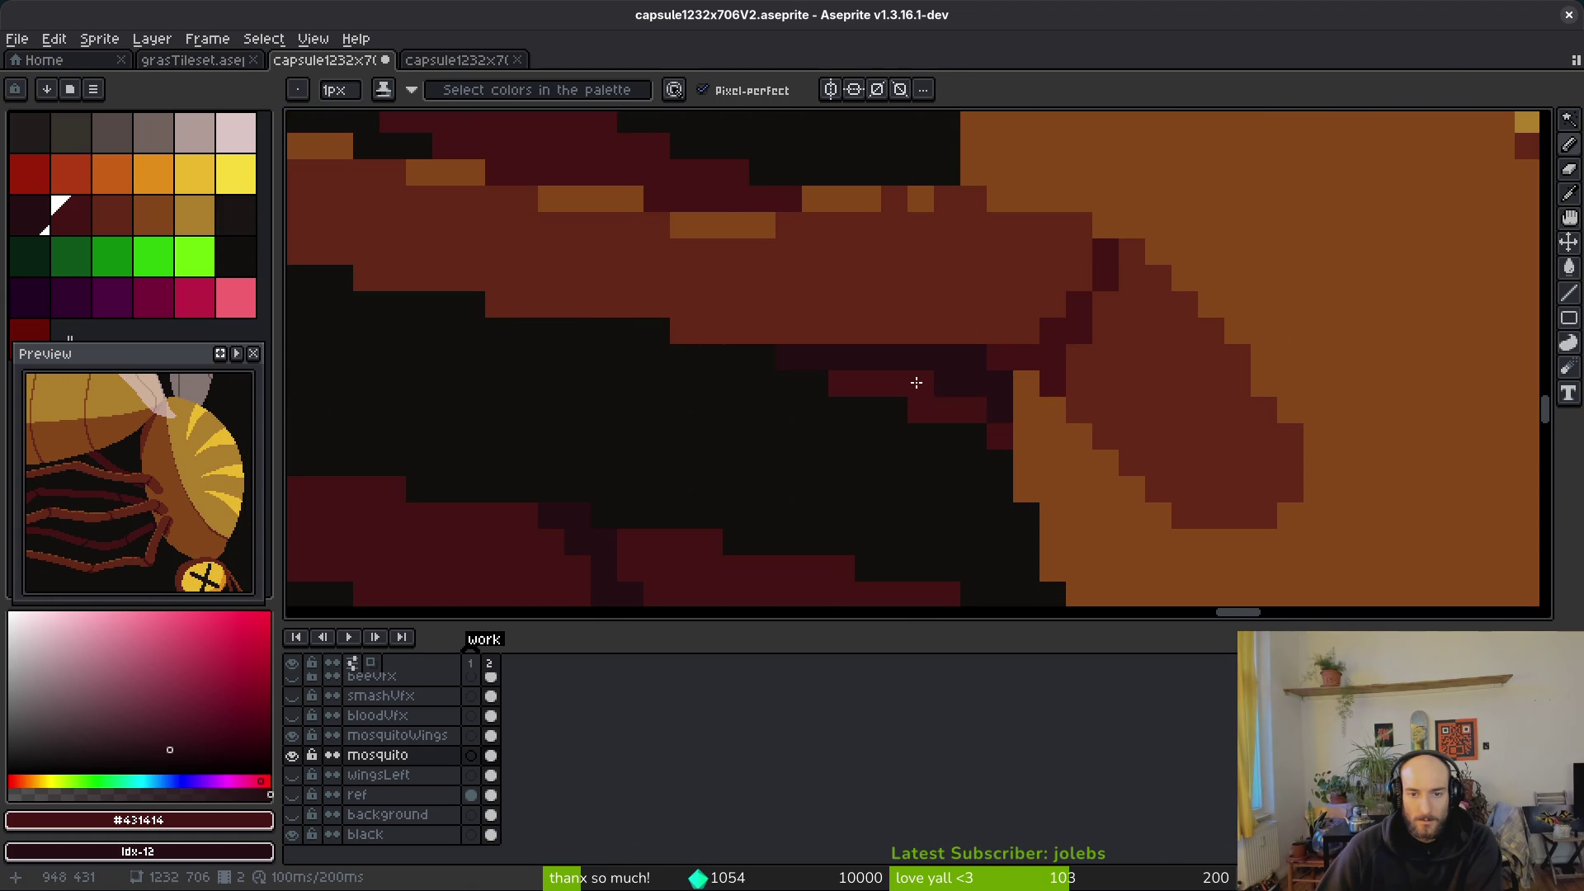
pyautogui.scroll(-2, 1035, 442)
pyautogui.scroll(2, 1003, 433)
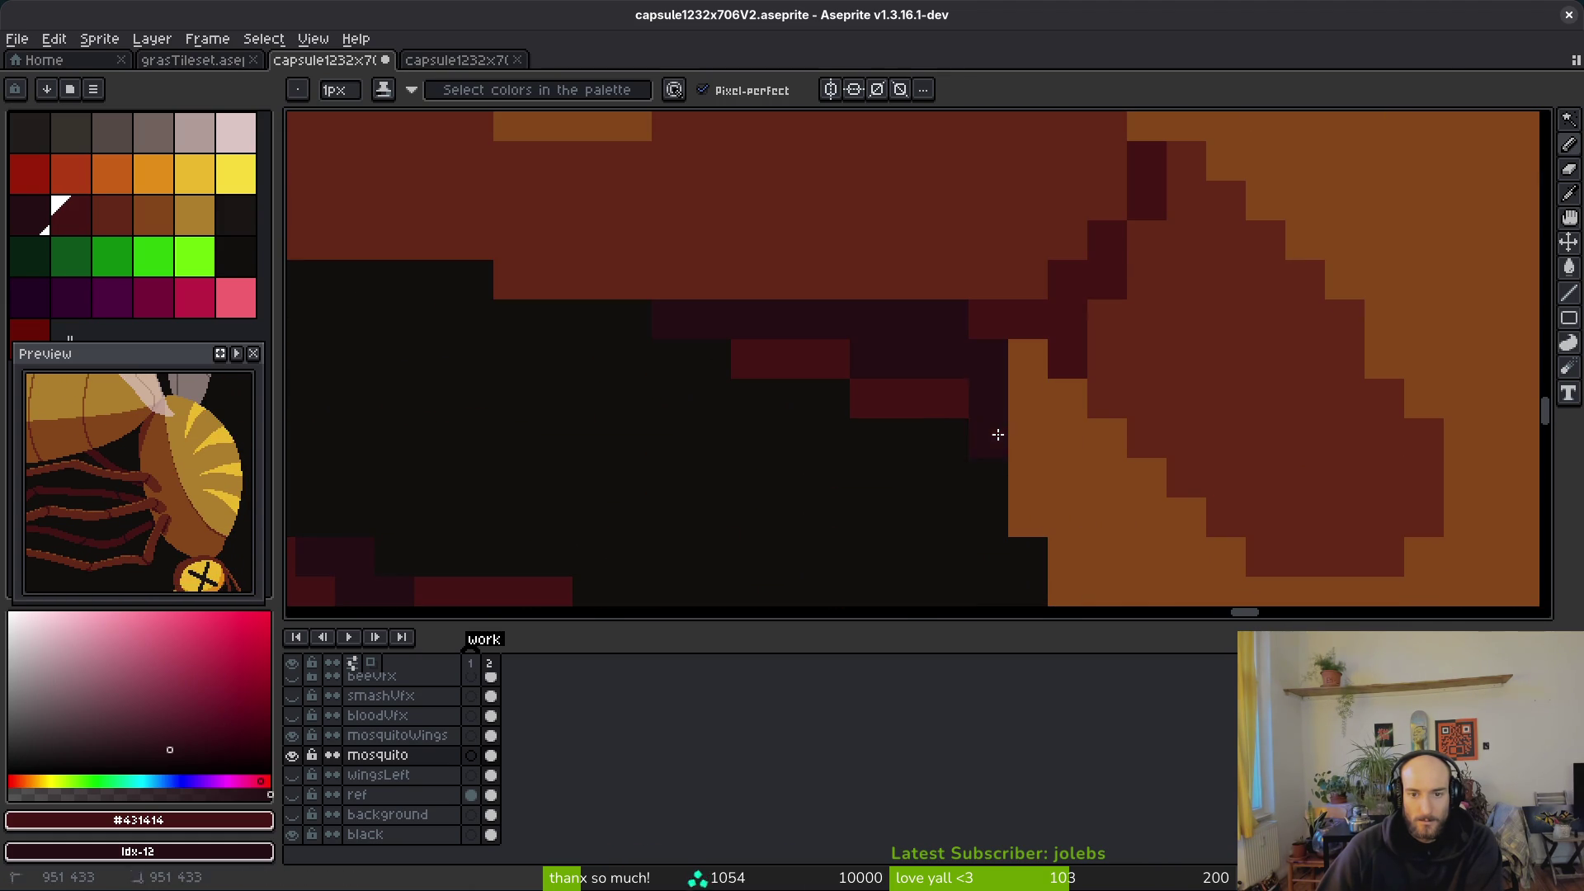
pyautogui.scroll(-1, 1043, 437)
pyautogui.scroll(-3, 1043, 437)
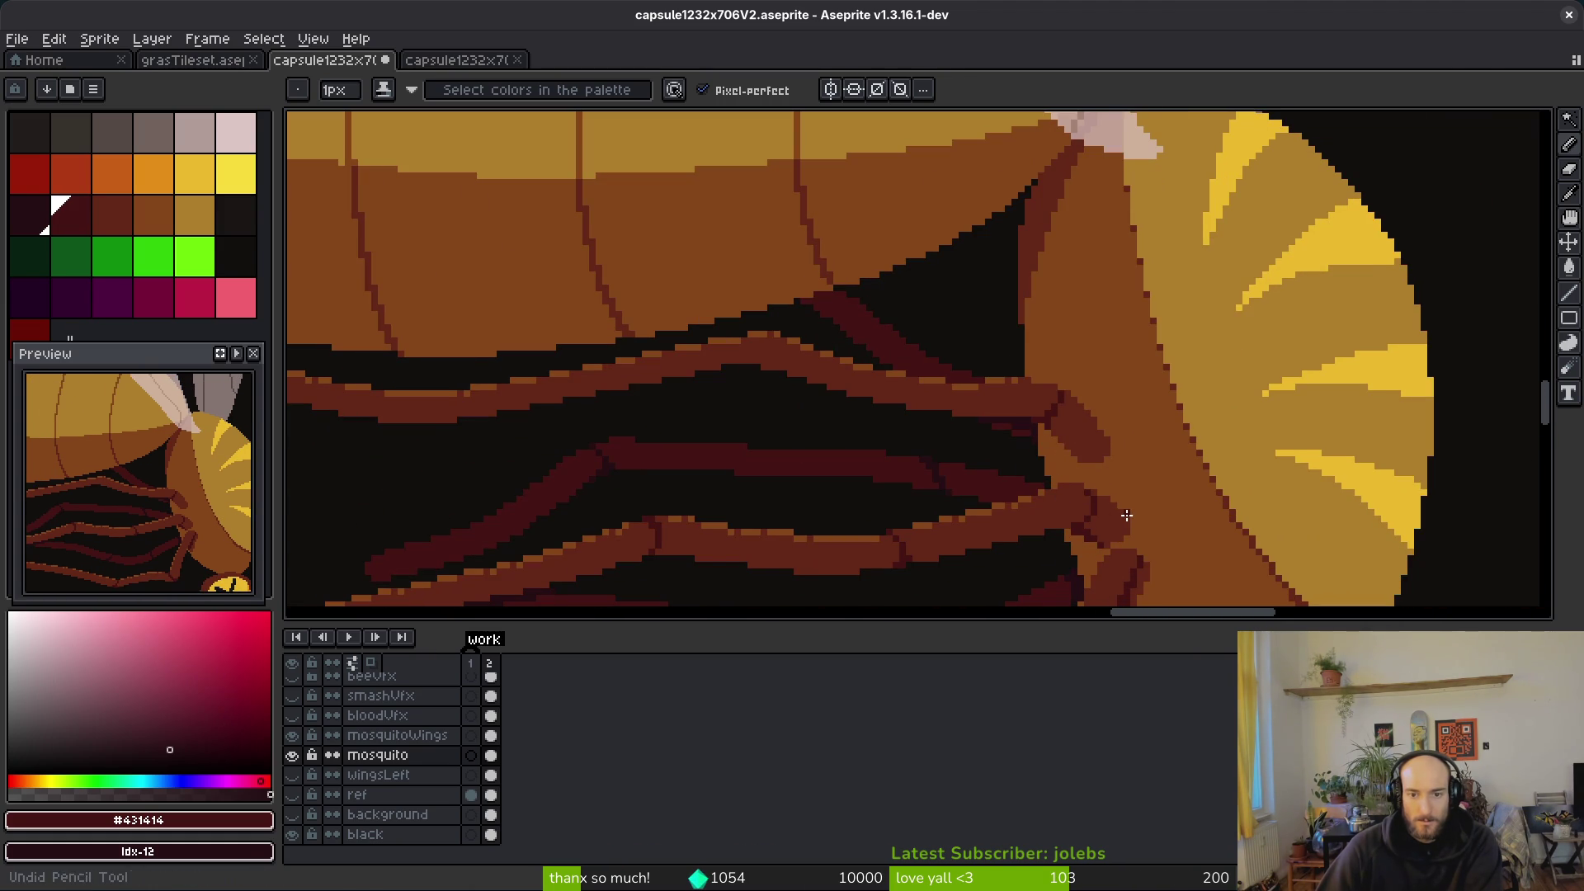
pyautogui.scroll(-1, 1137, 509)
pyautogui.scroll(-1, 1064, 441)
pyautogui.scroll(3, 1045, 456)
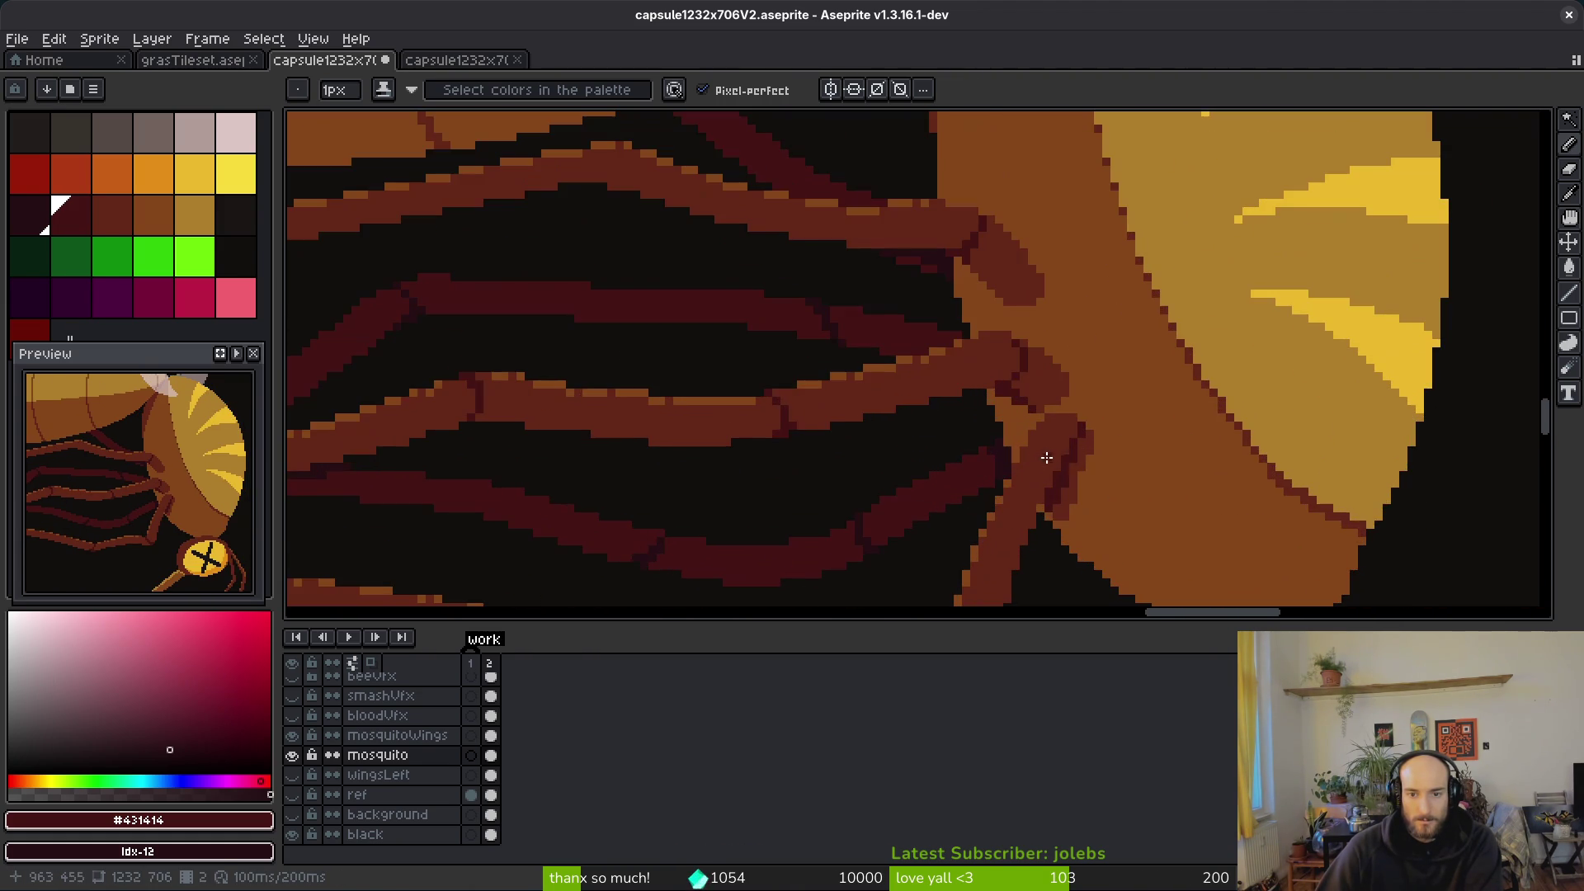
pyautogui.scroll(2, 949, 330)
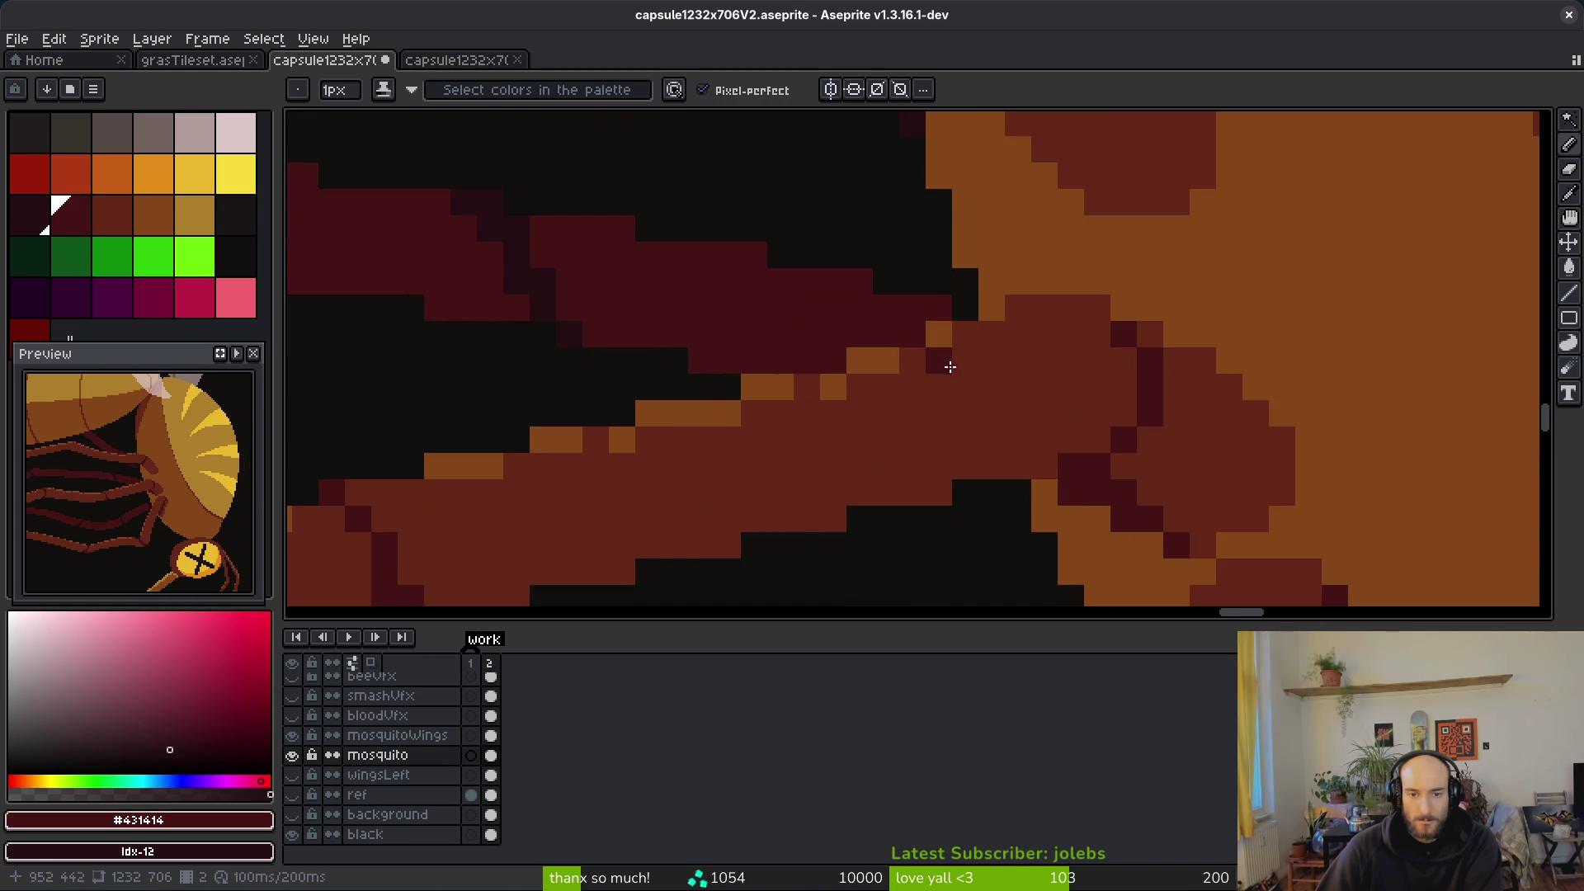
pyautogui.scroll(-2, 945, 365)
pyautogui.scroll(3, 933, 312)
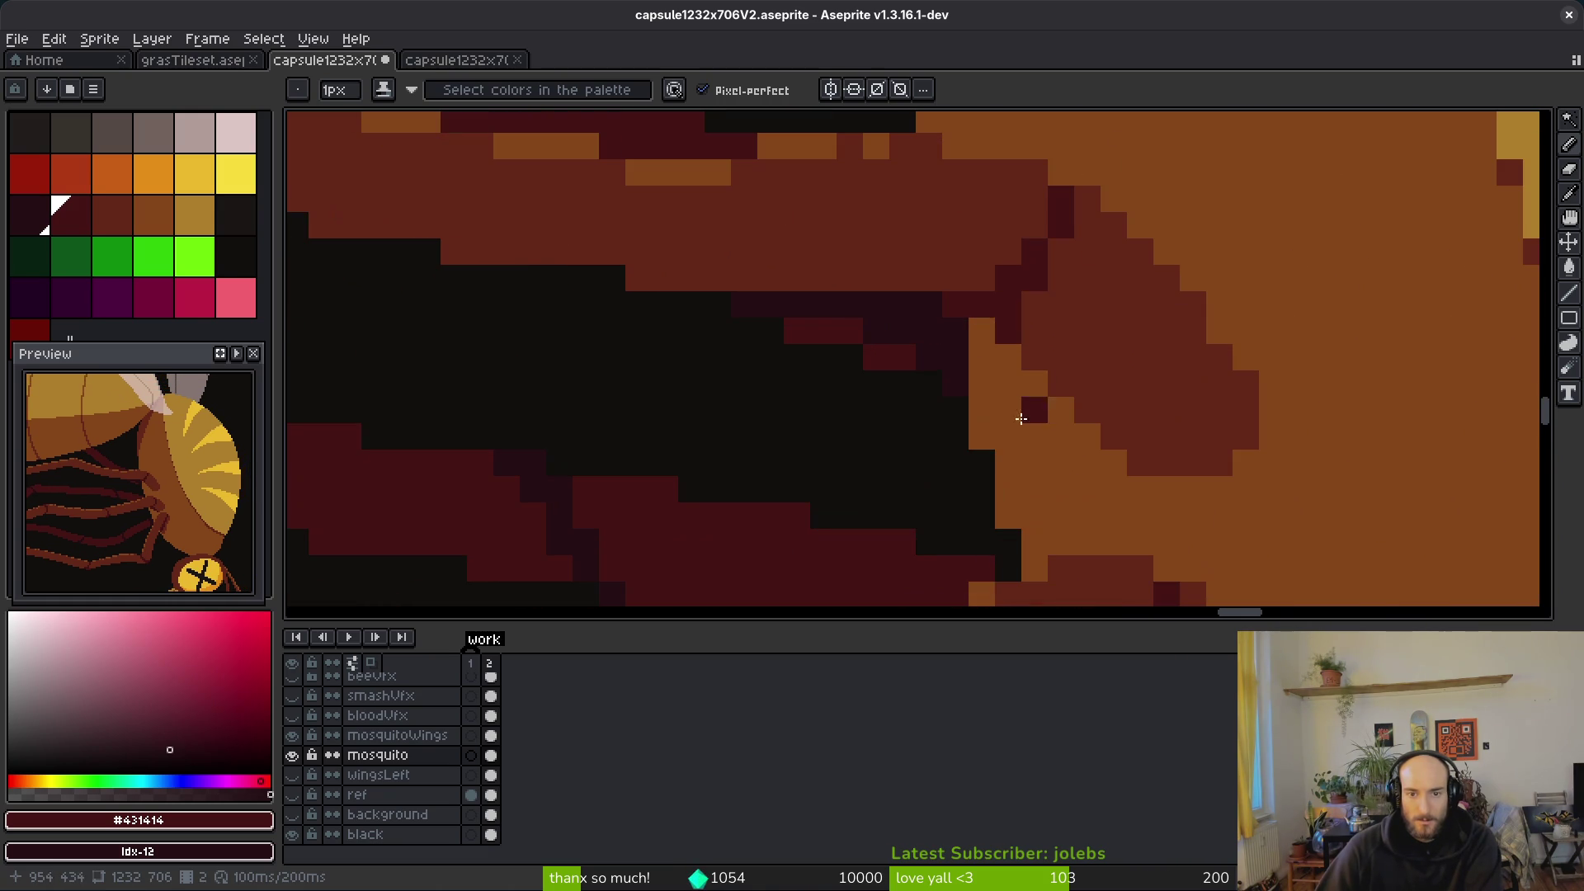
pyautogui.scroll(-3, 900, 322)
pyautogui.scroll(2, 999, 360)
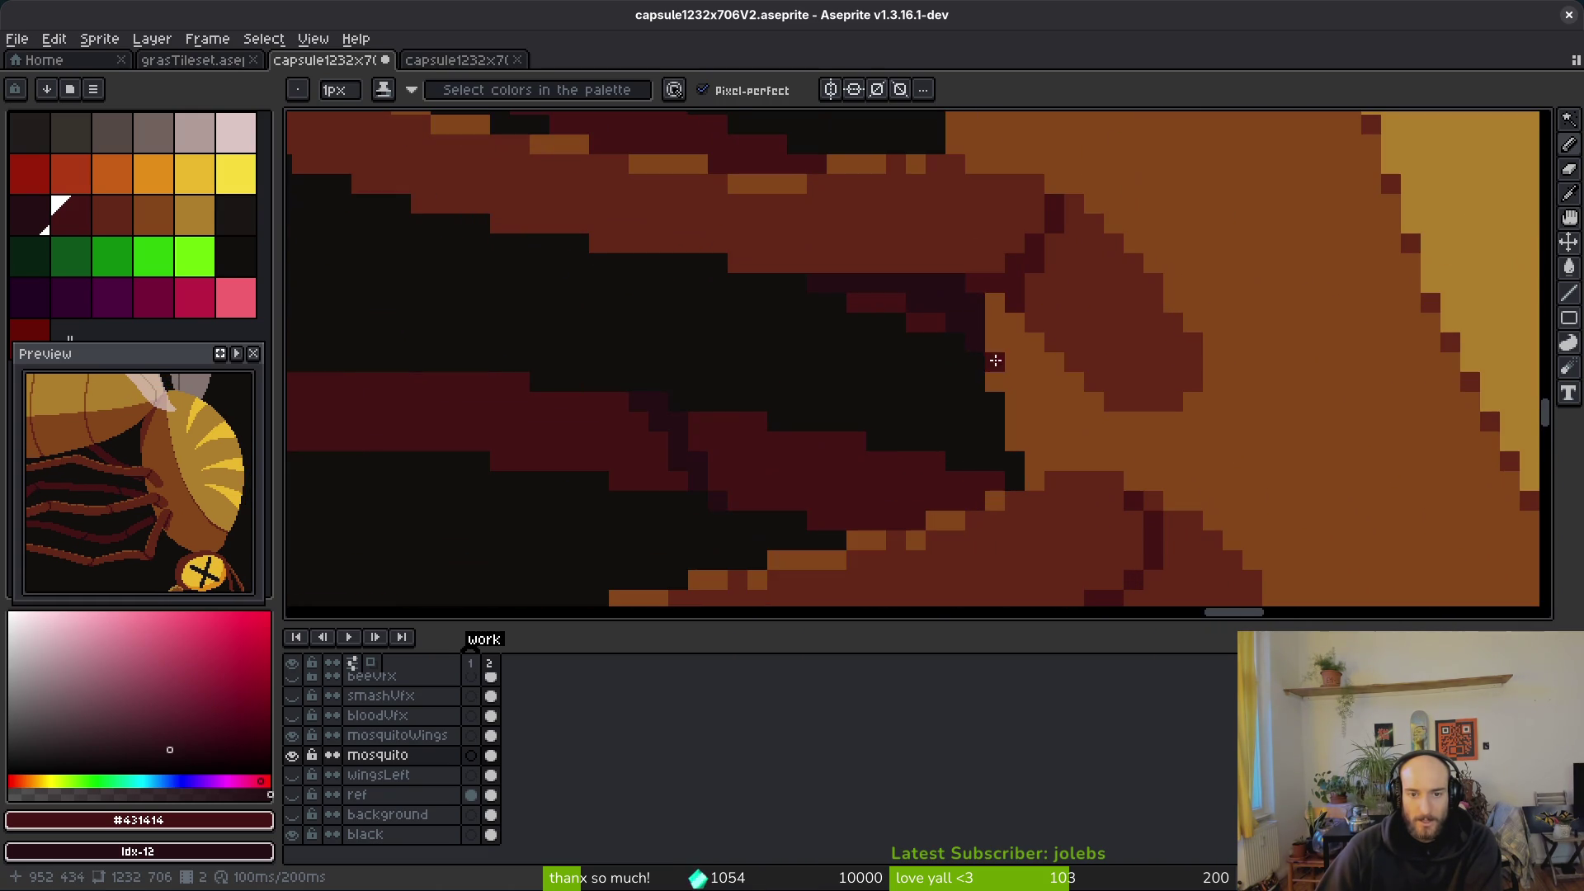
pyautogui.scroll(-4, 961, 330)
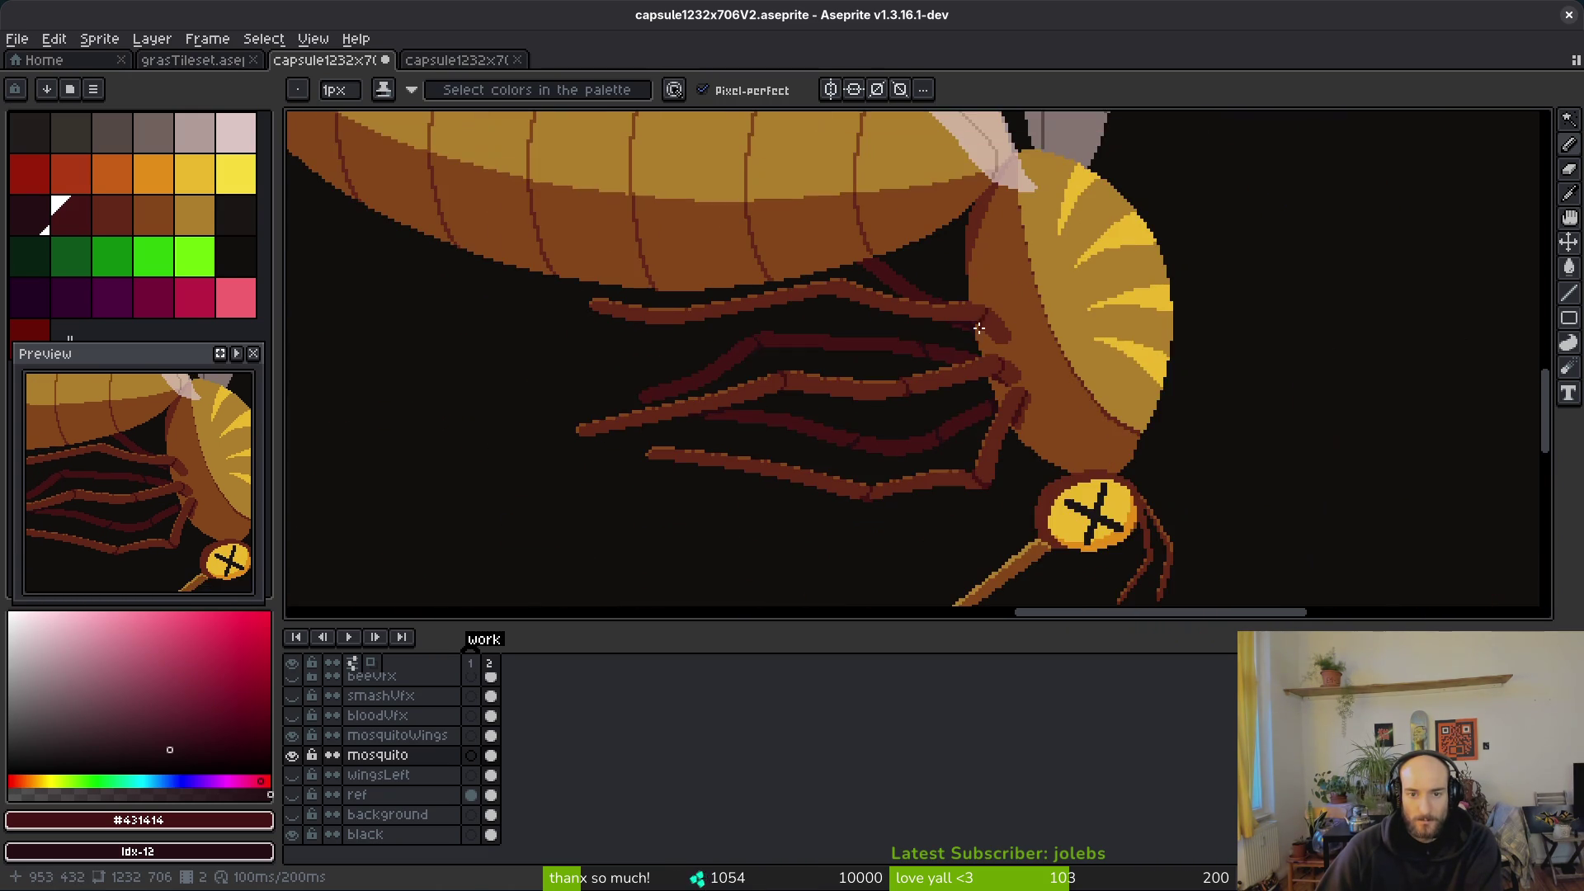
pyautogui.scroll(3, 941, 294)
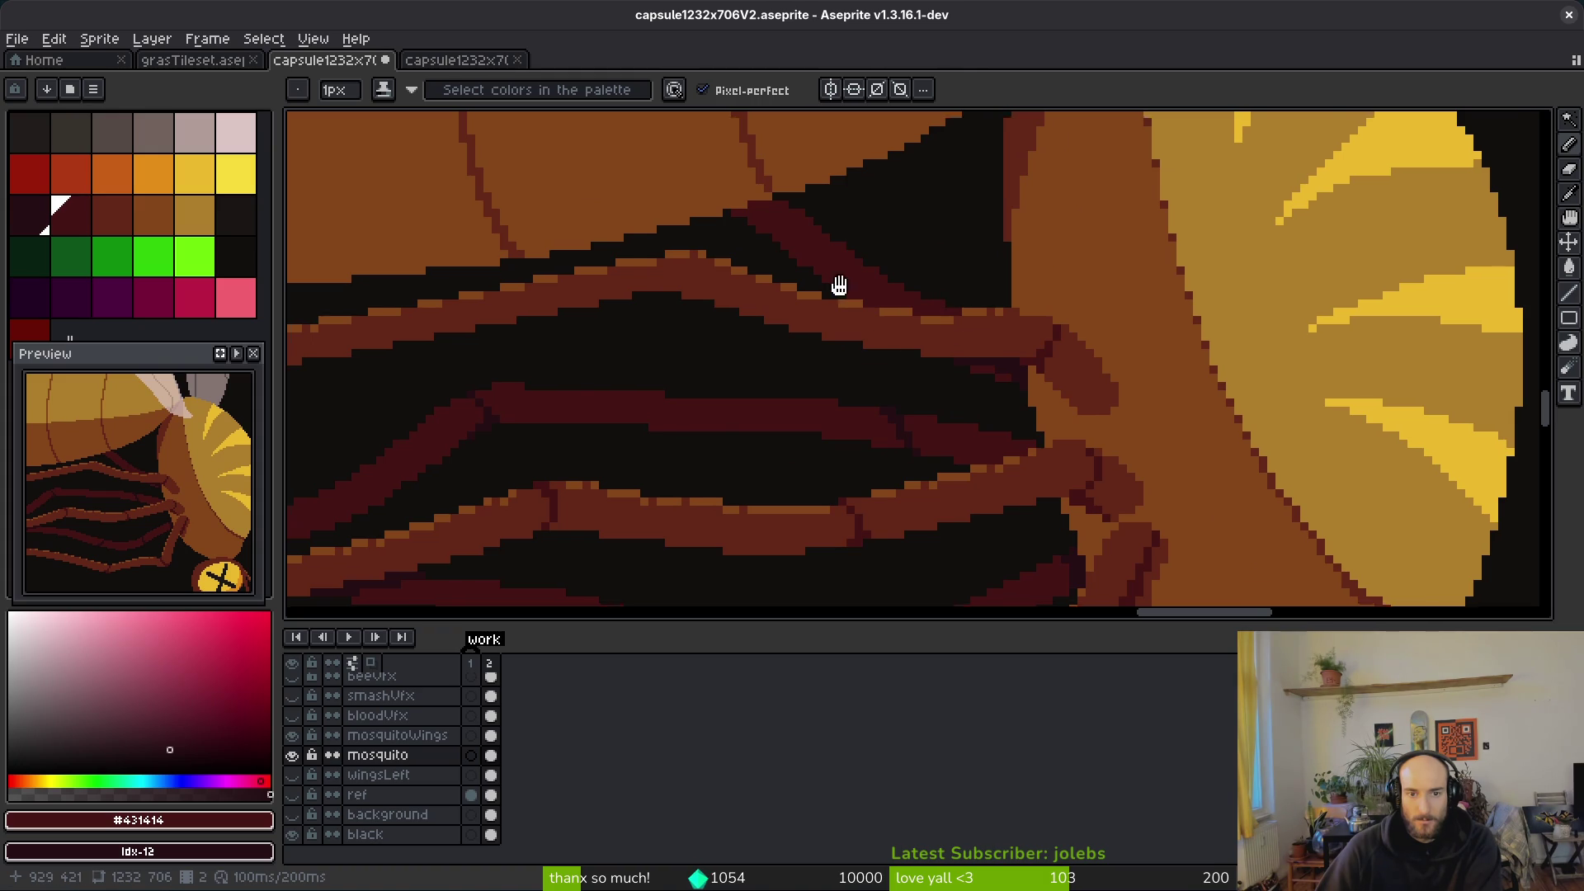
pyautogui.scroll(-4, 963, 333)
pyautogui.scroll(3, 857, 336)
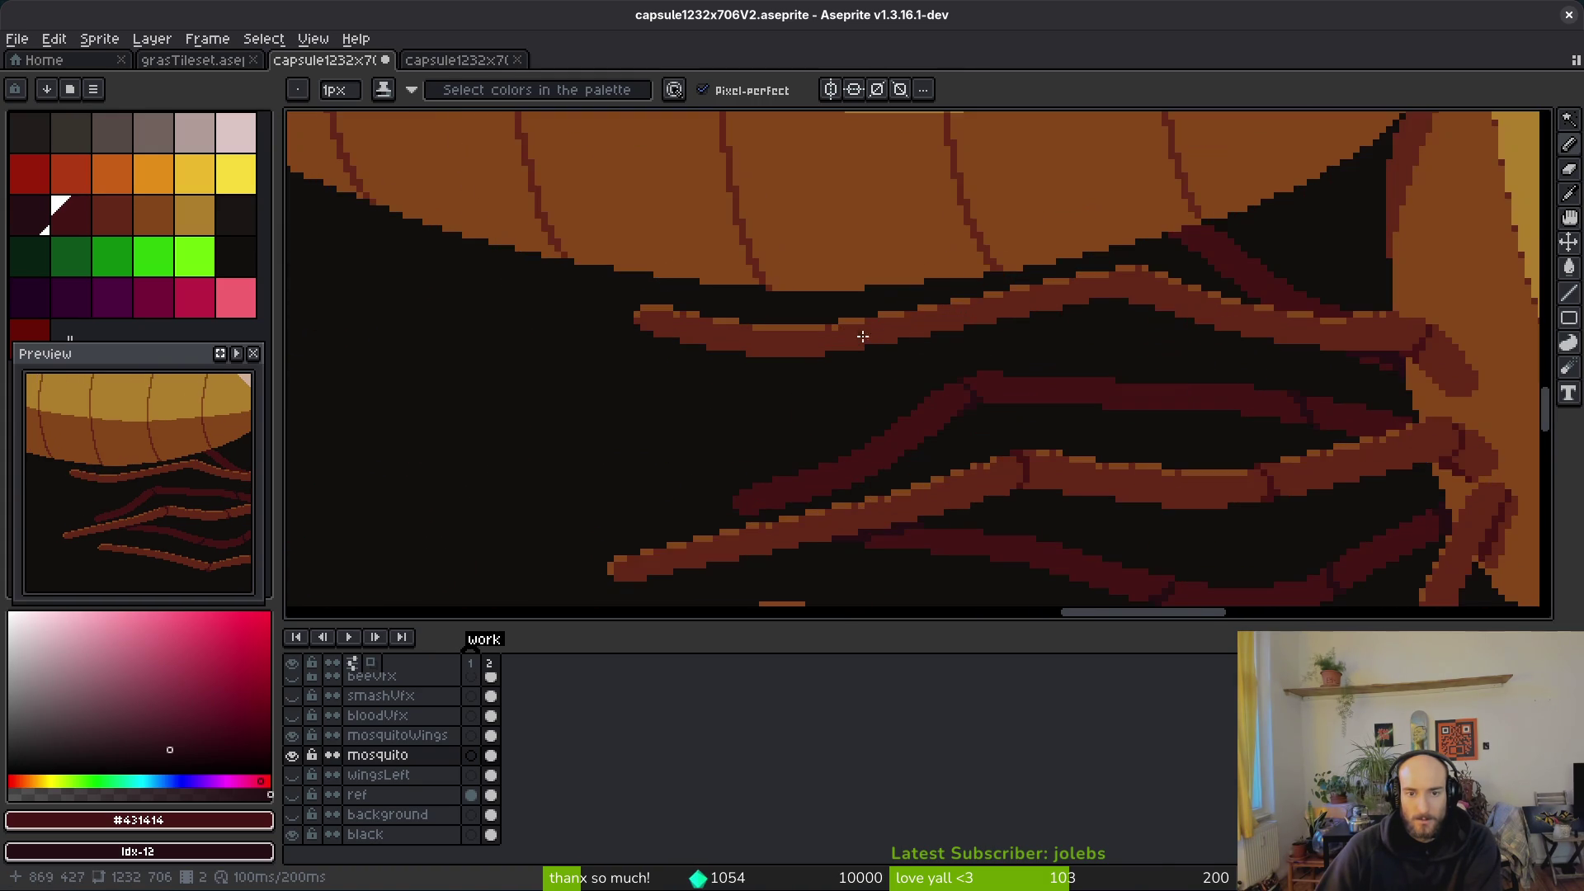
pyautogui.scroll(-4, 905, 318)
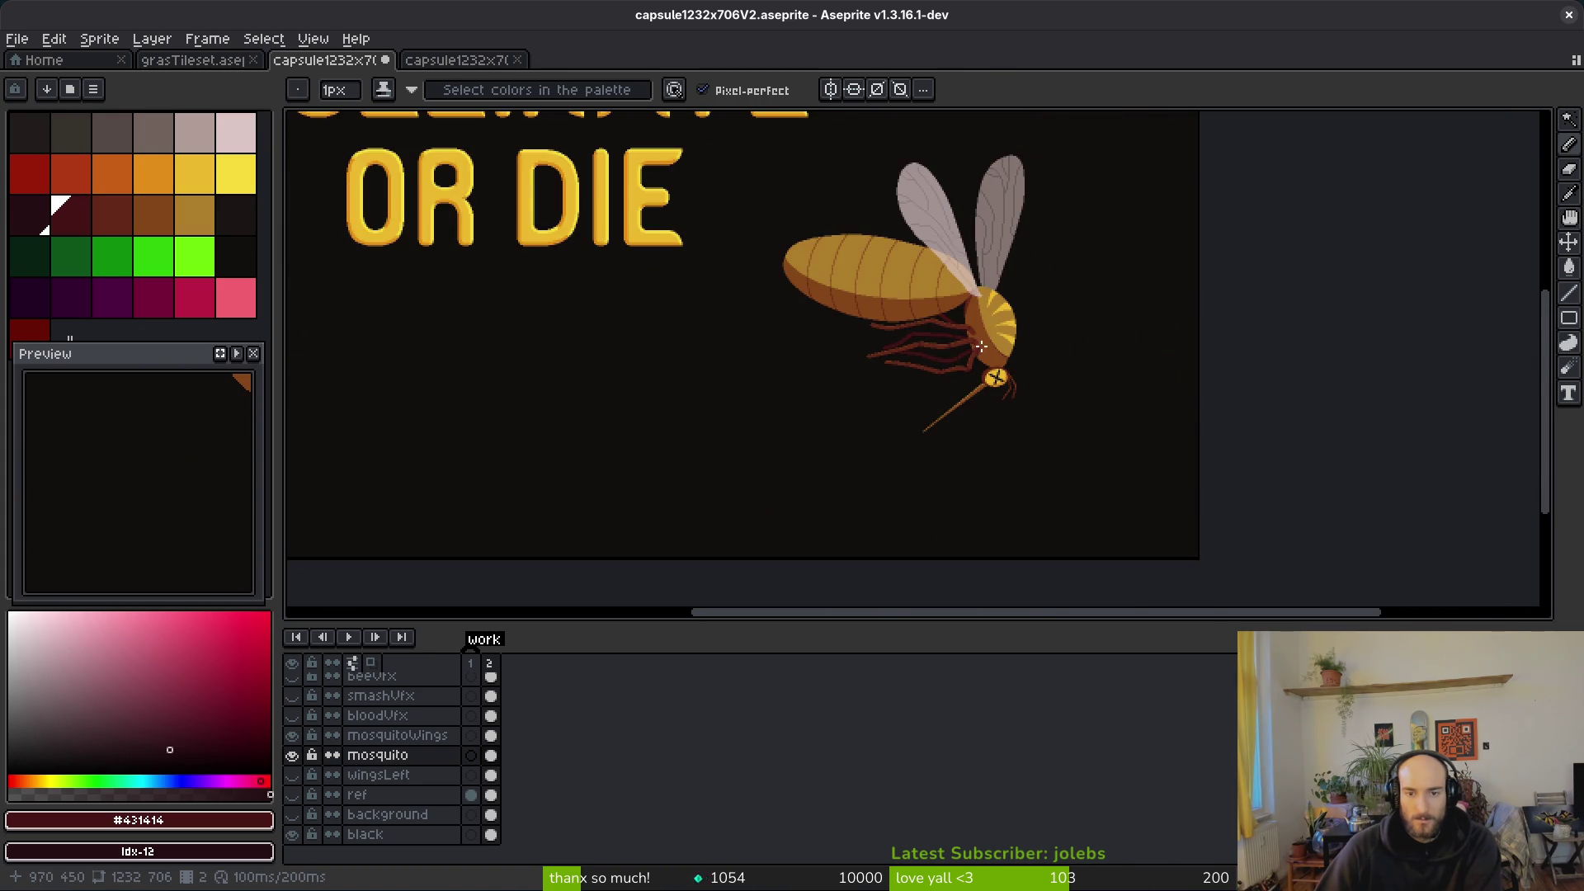
# Step: Show the bloodVfx layer again, pan to the wing area, and select the mosquitoWings layer
pyautogui.scroll(2, 961, 351)
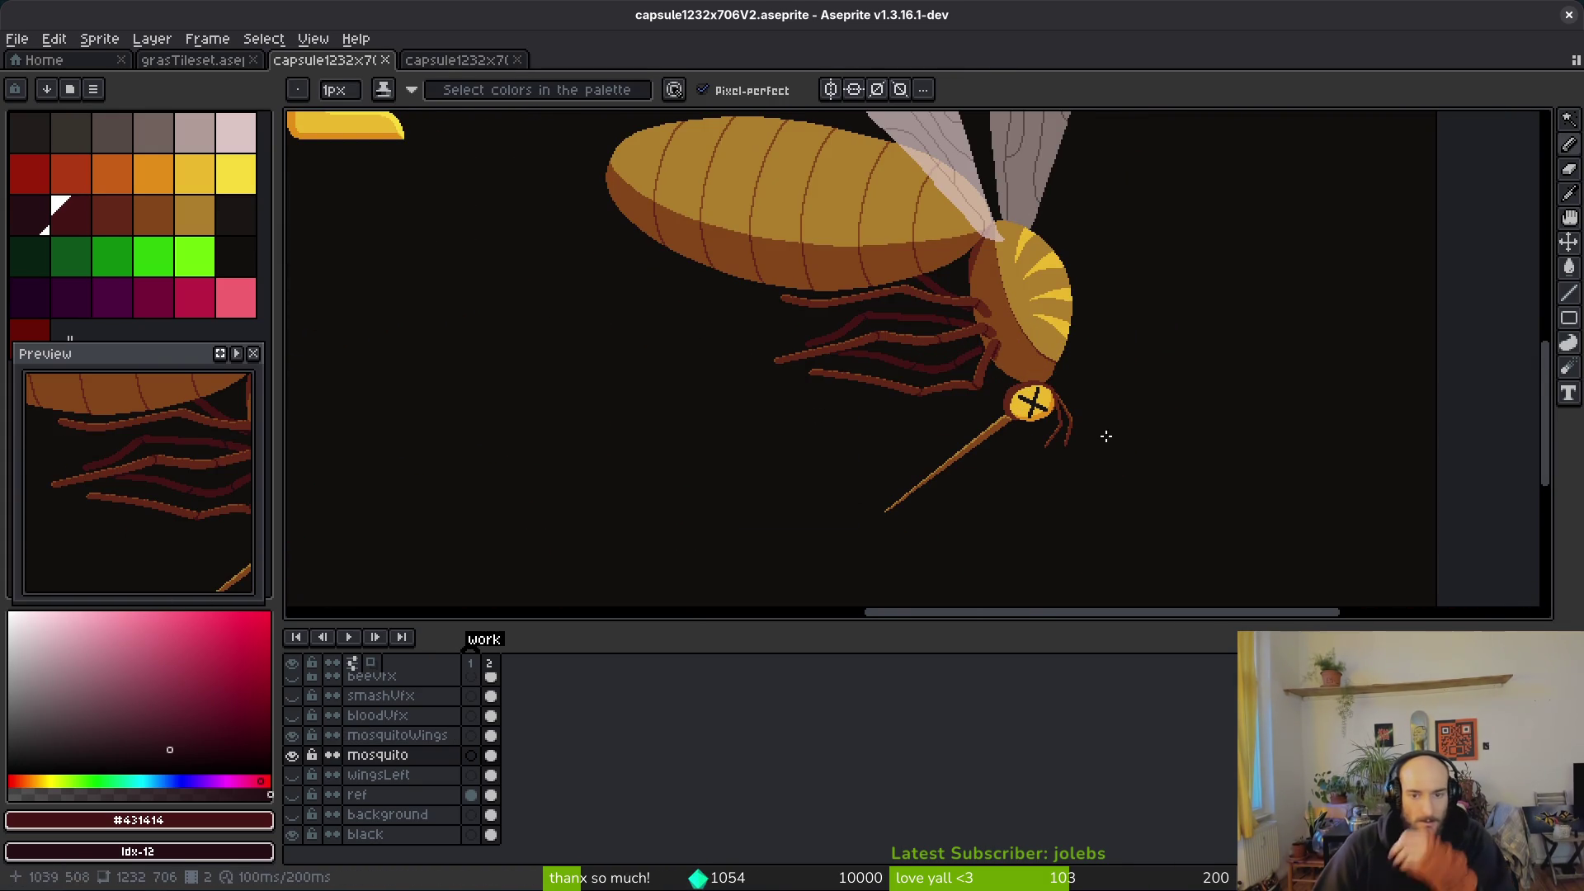
pyautogui.scroll(1, 313, 726)
pyautogui.click(292, 735)
pyautogui.moveTo(948, 382); pyautogui.dragTo(886, 522)
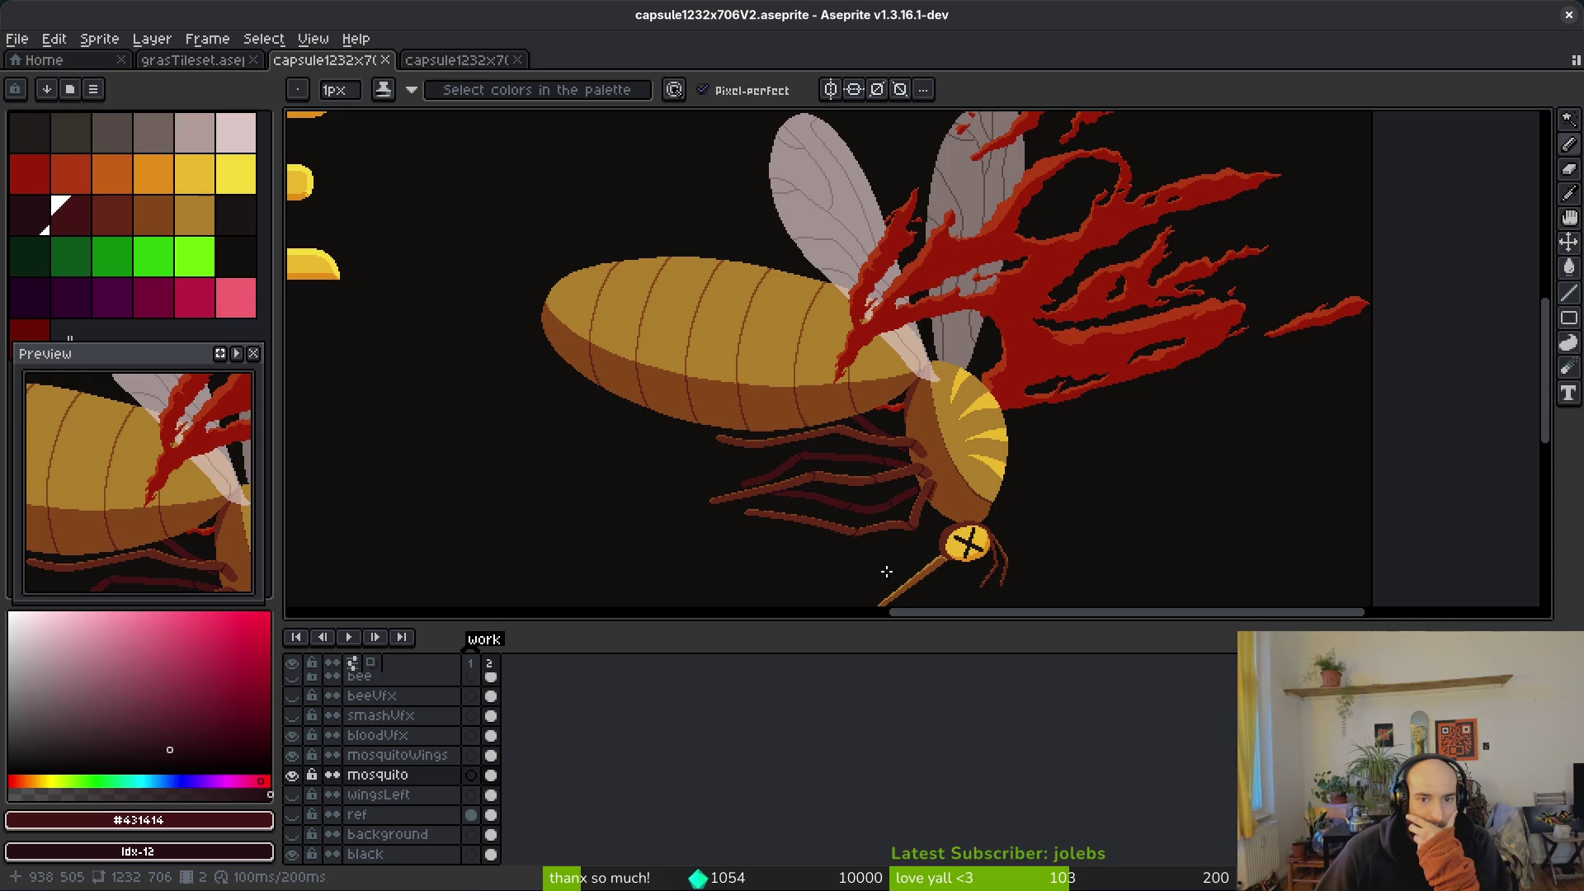
pyautogui.scroll(4, 951, 338)
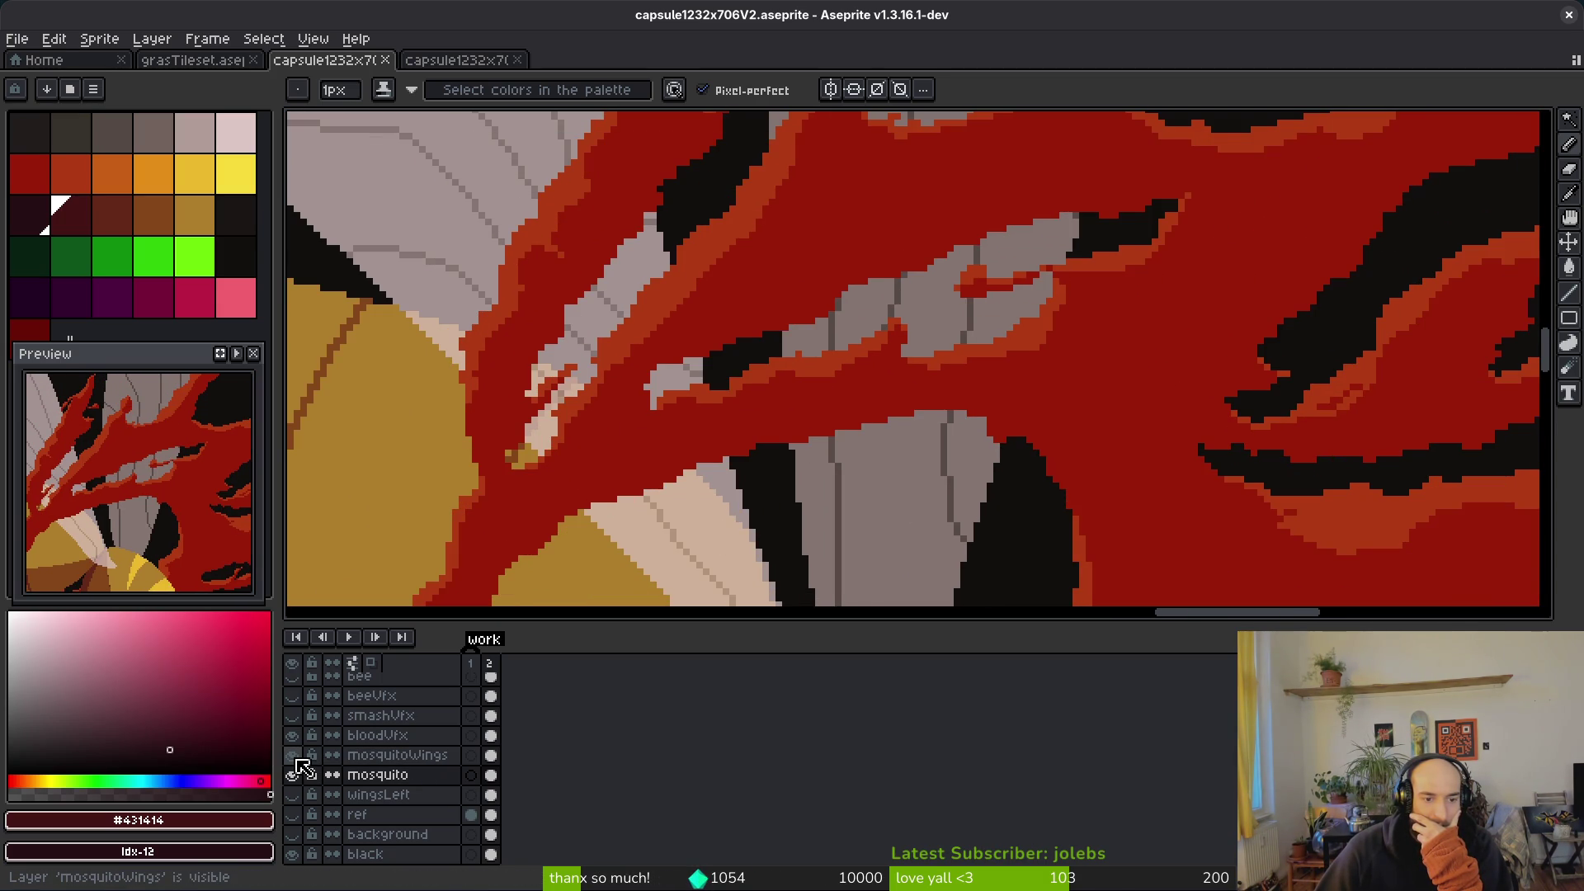
pyautogui.click(386, 760)
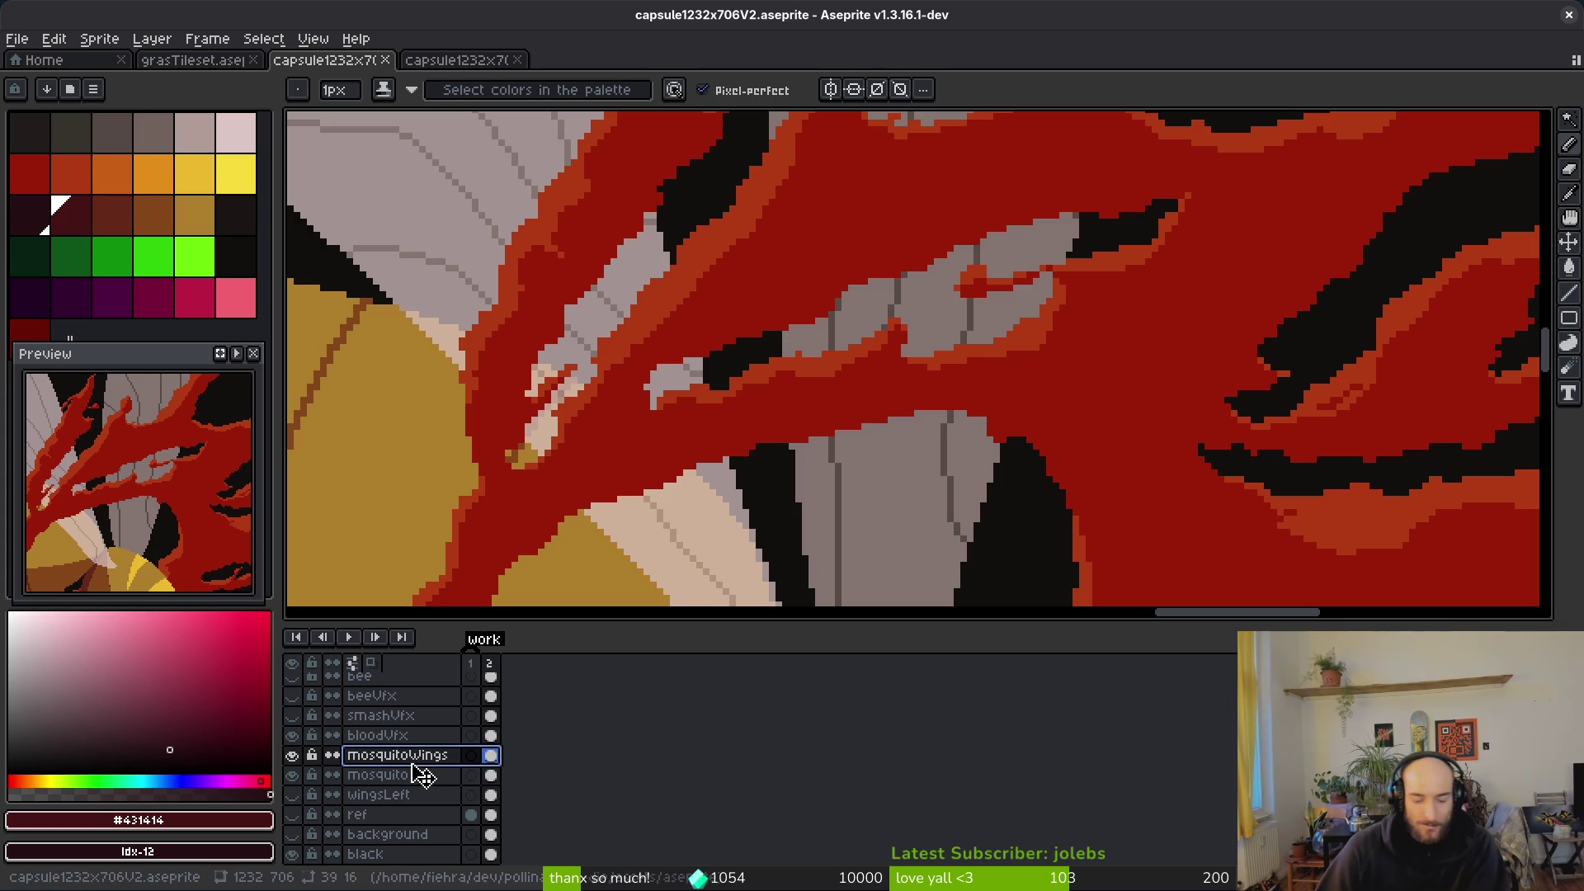
# Step: Undo the accidental wing changes and add a new layer named mosquitoWingsLeft
pyautogui.hotkey('ctrl', 'z')
pyautogui.scroll(-5, 752, 428)
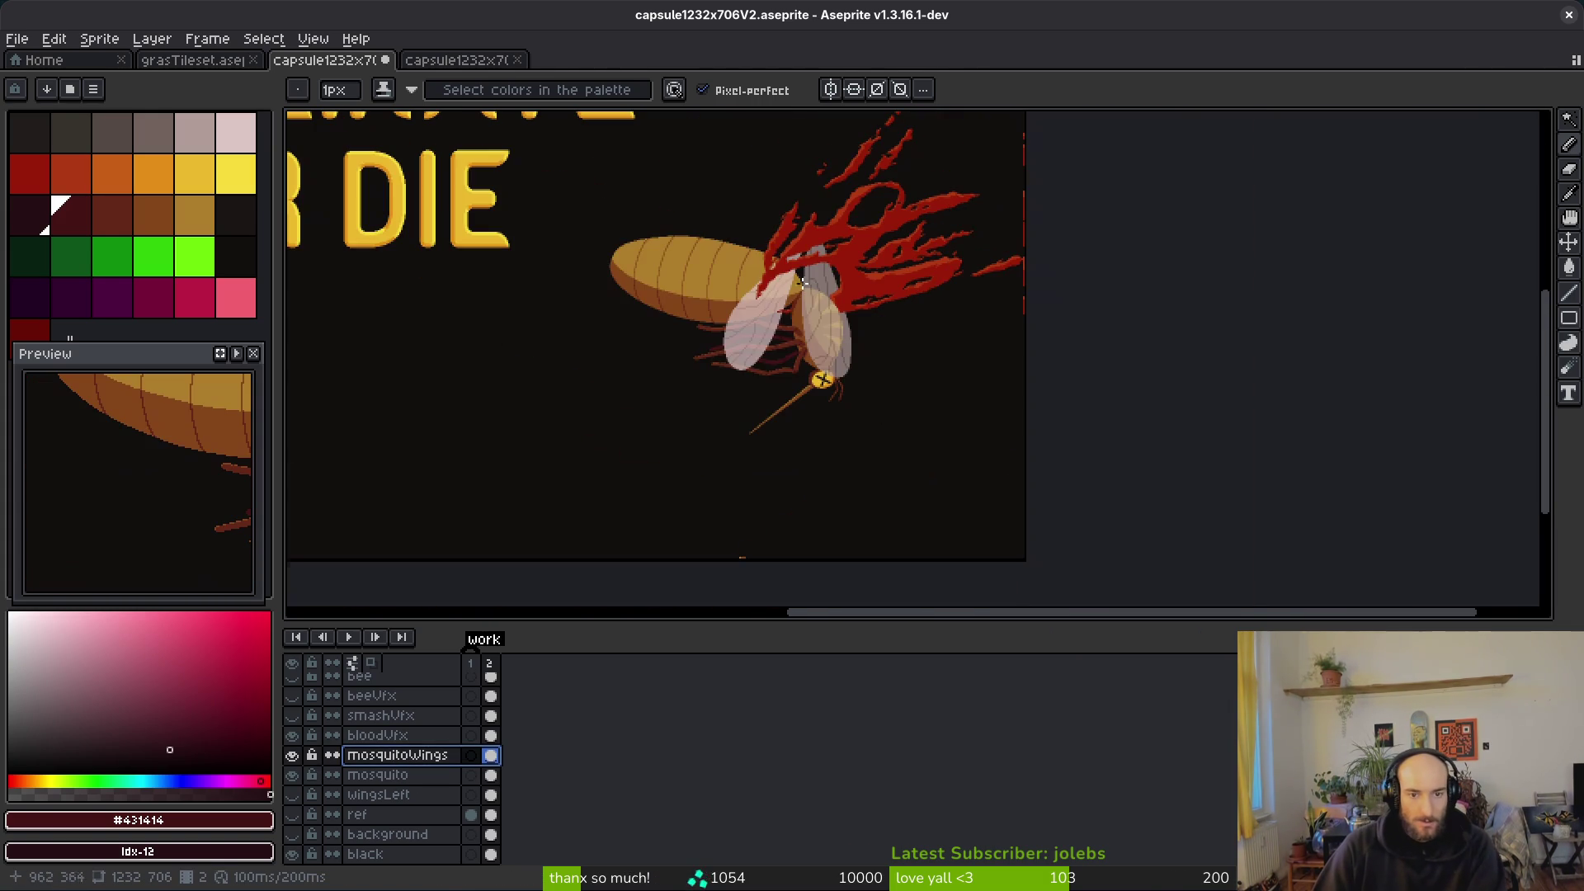
pyautogui.hotkey('ctrl', 'z')
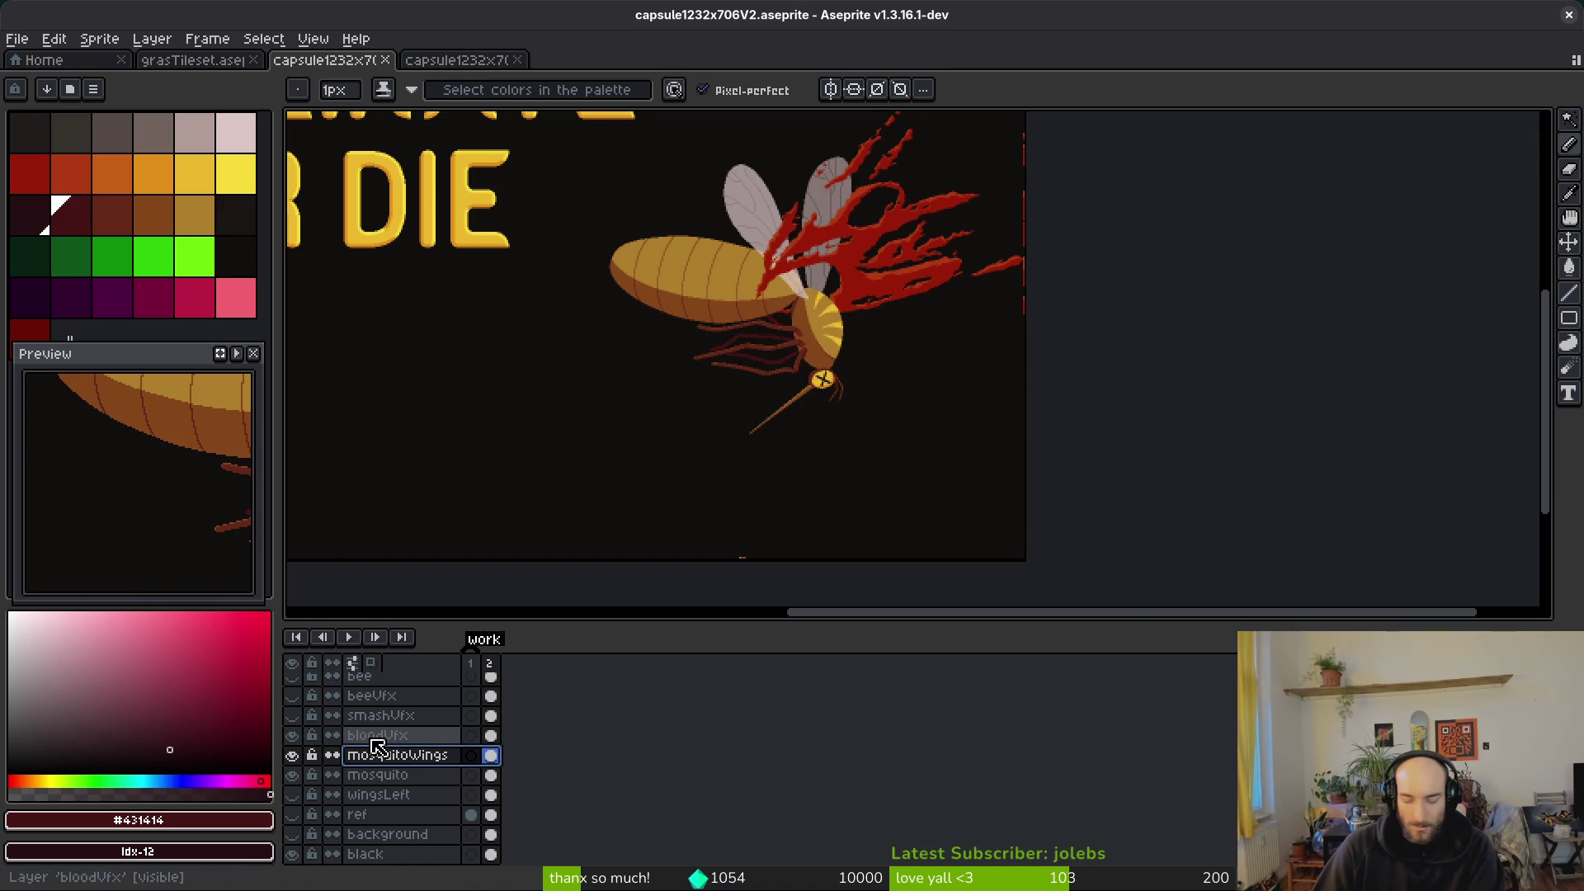
pyautogui.hotkey('shift', 'n')
pyautogui.hotkey('shift', 'p')
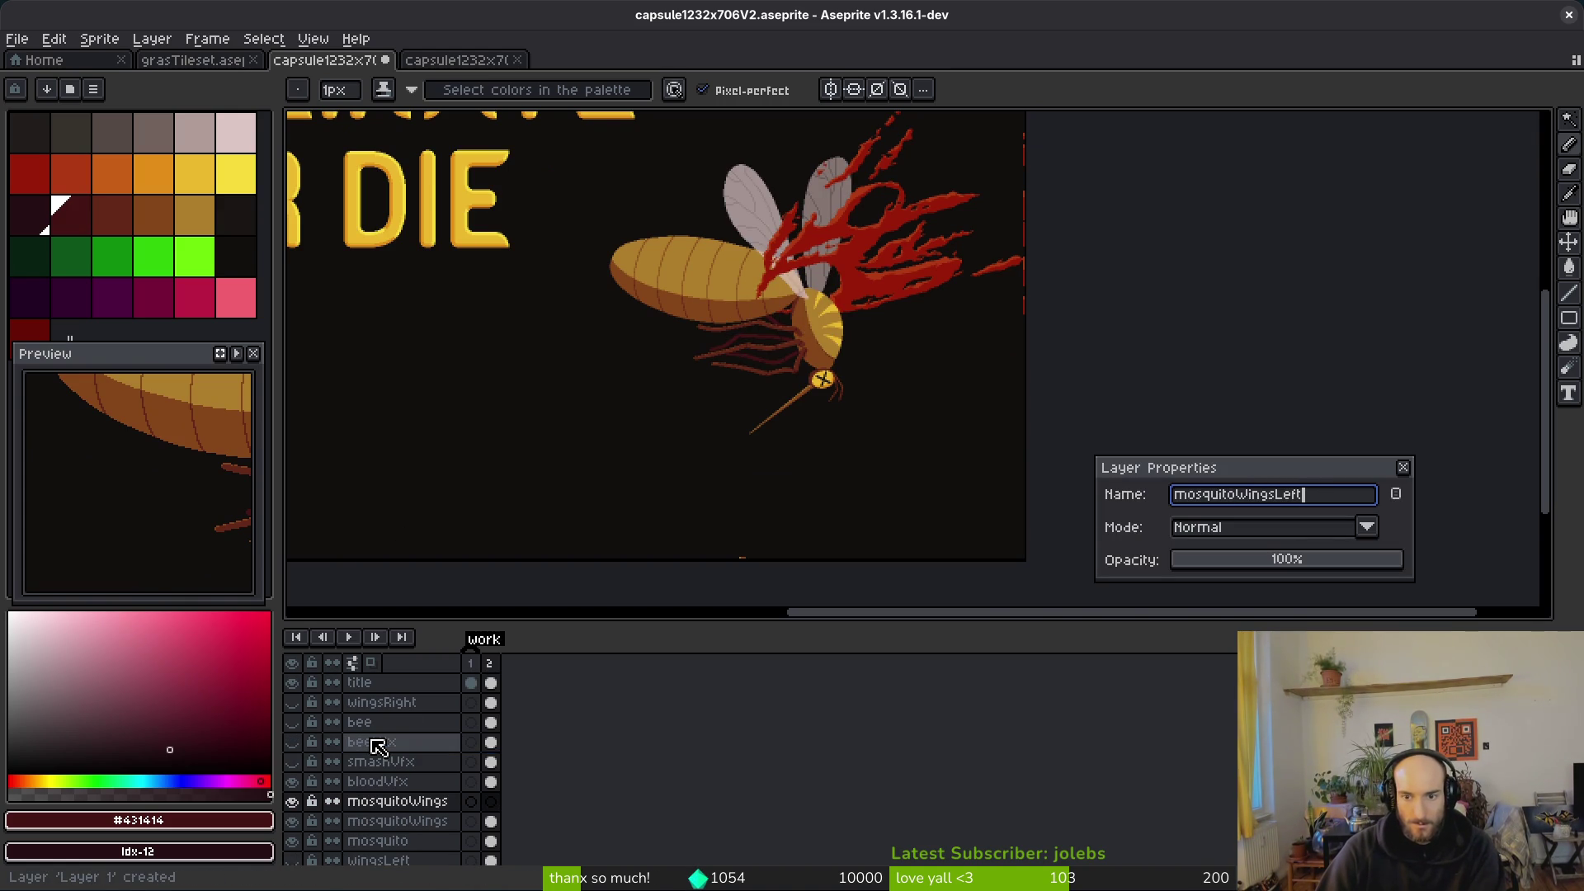
pyautogui.press('Return')
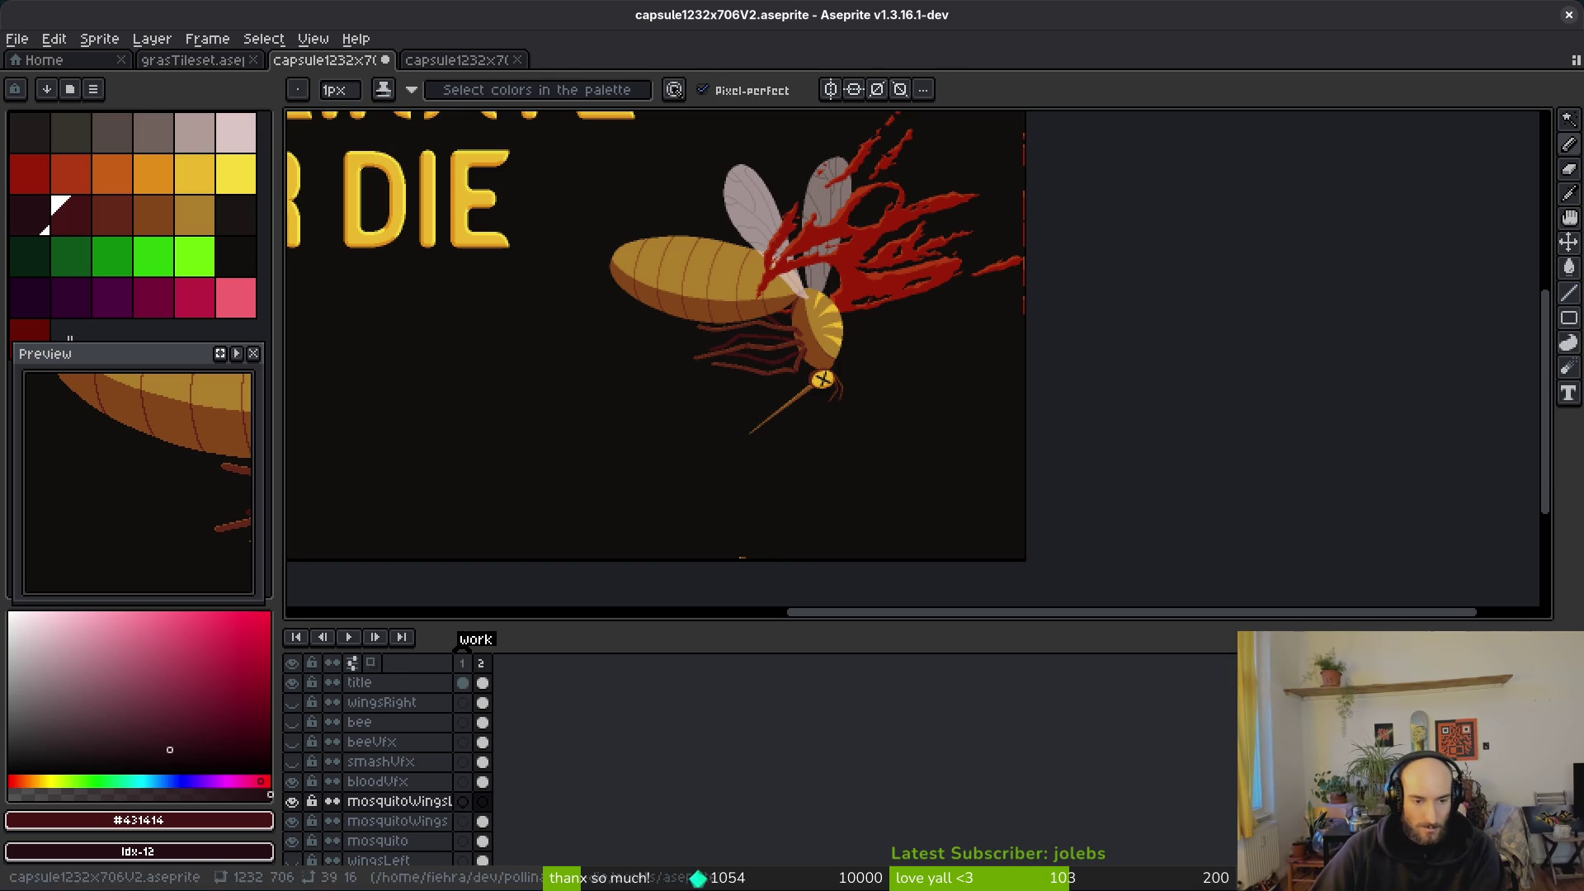
# Step: Rename the mosquitoWings layer to mosquitoWingsRight and widen the layer name column
pyautogui.click(445, 820)
pyautogui.doubleClick(446, 821)
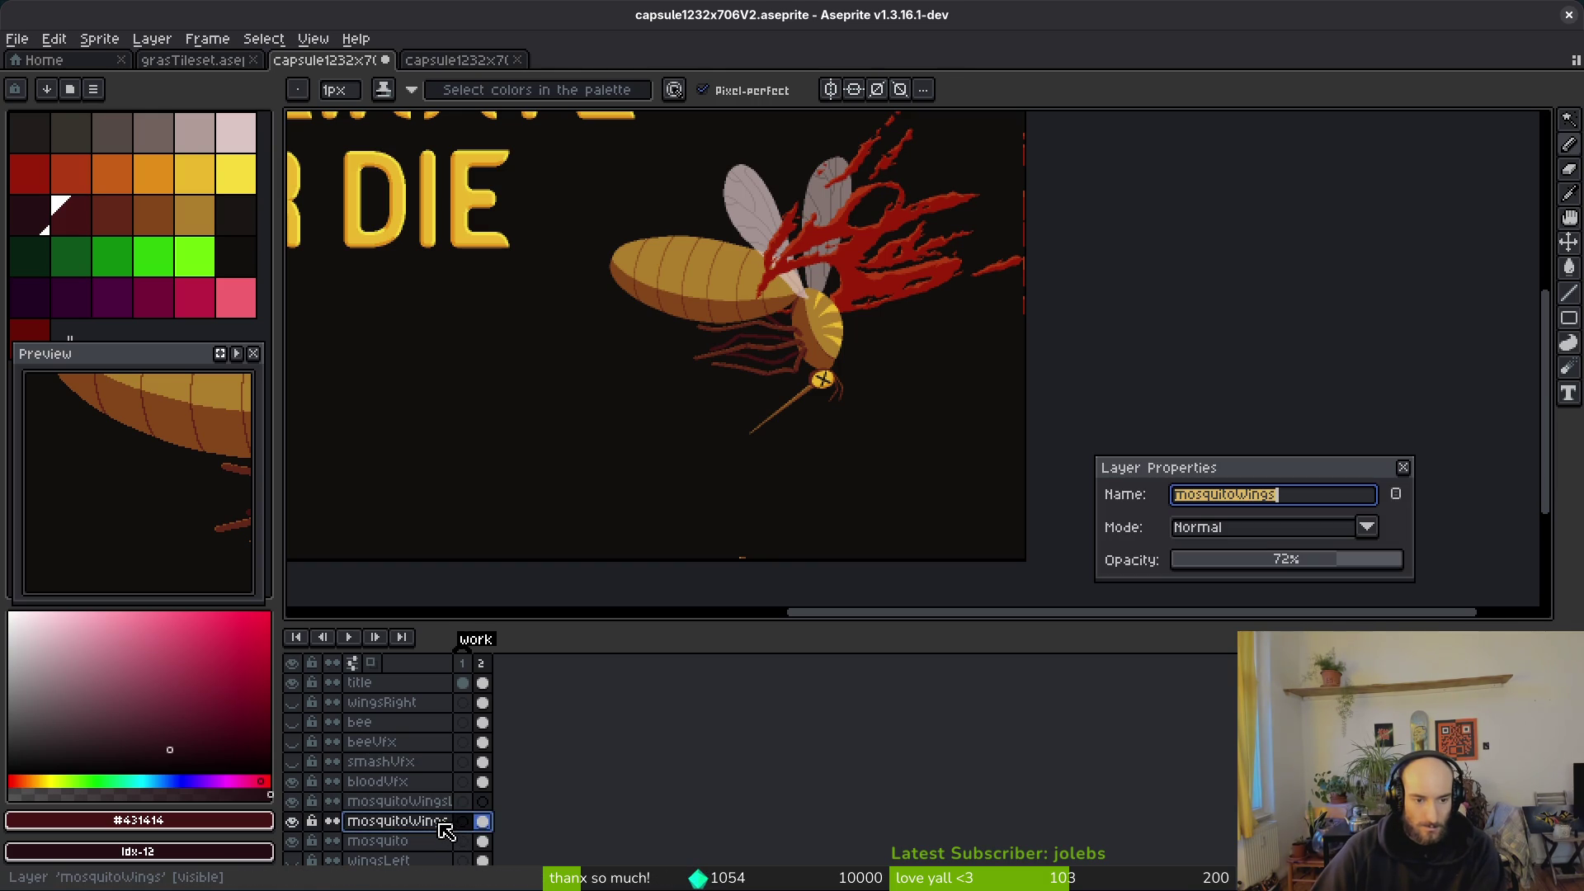
pyautogui.click(1343, 495)
pyautogui.press('Return')
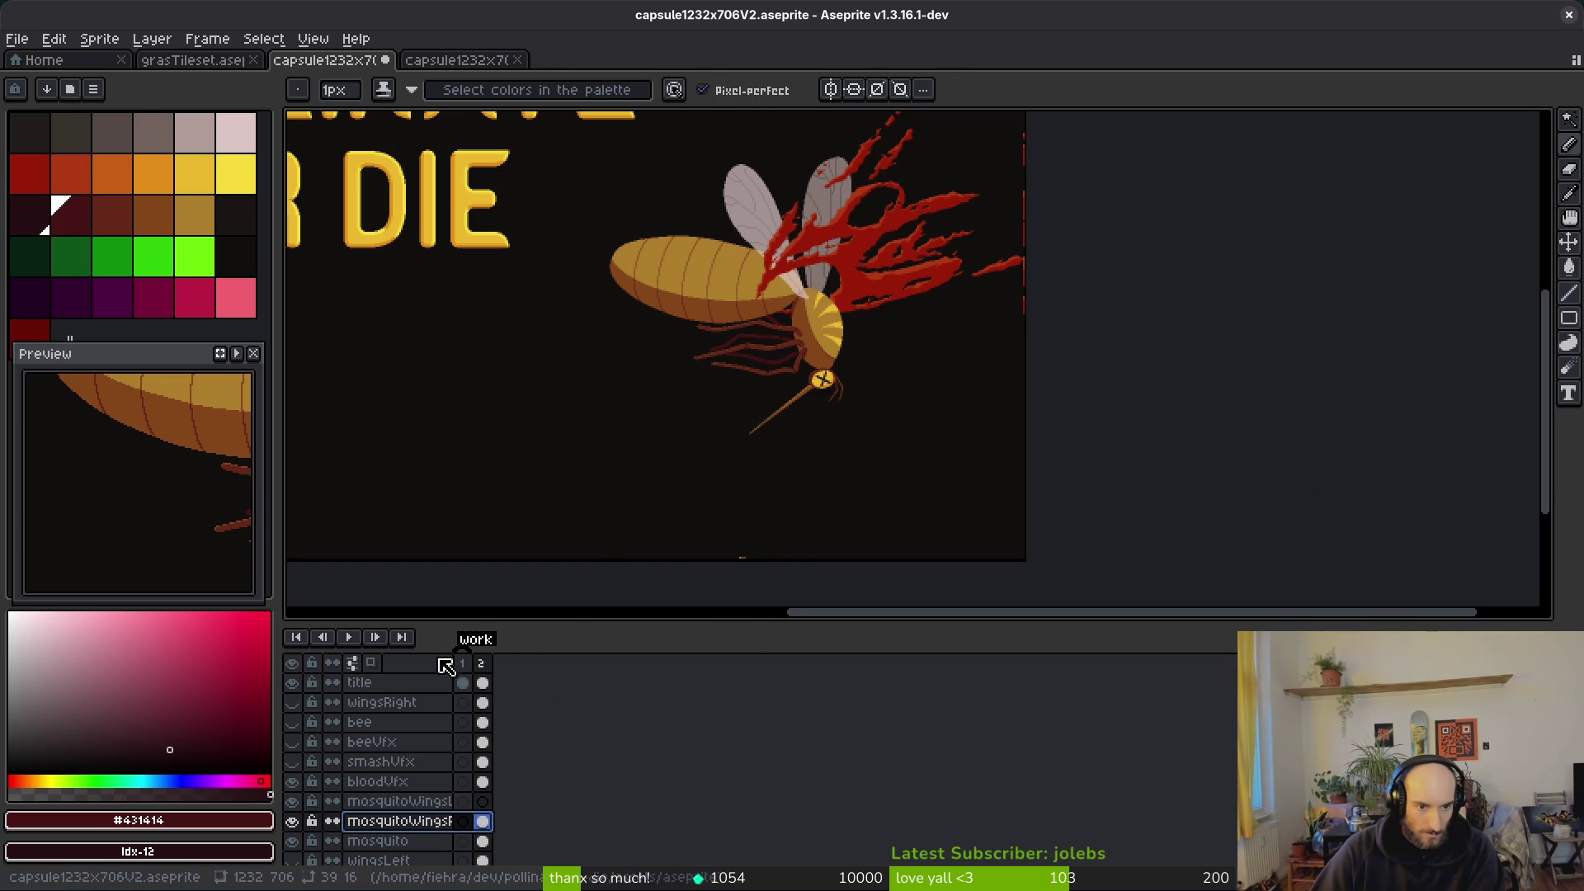
pyautogui.moveTo(446, 662); pyautogui.dragTo(535, 661)
# Step: Shorten the wing layer names to mosqWingsLeft and mosqWingsRight, keeping 72% opacity
pyautogui.doubleClick(412, 801)
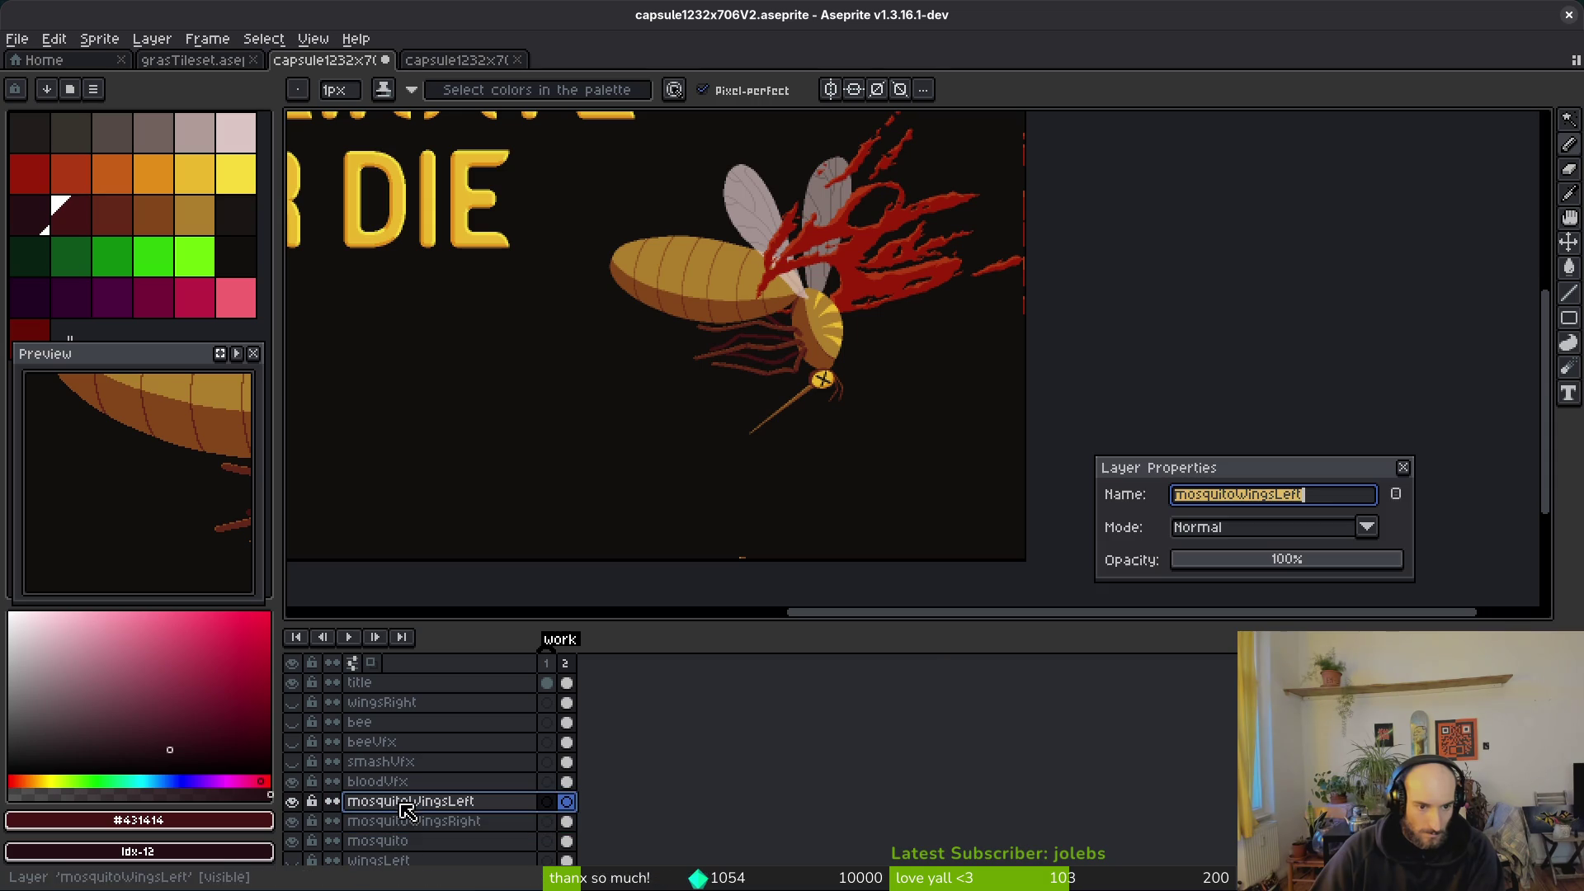
pyautogui.click(1213, 499)
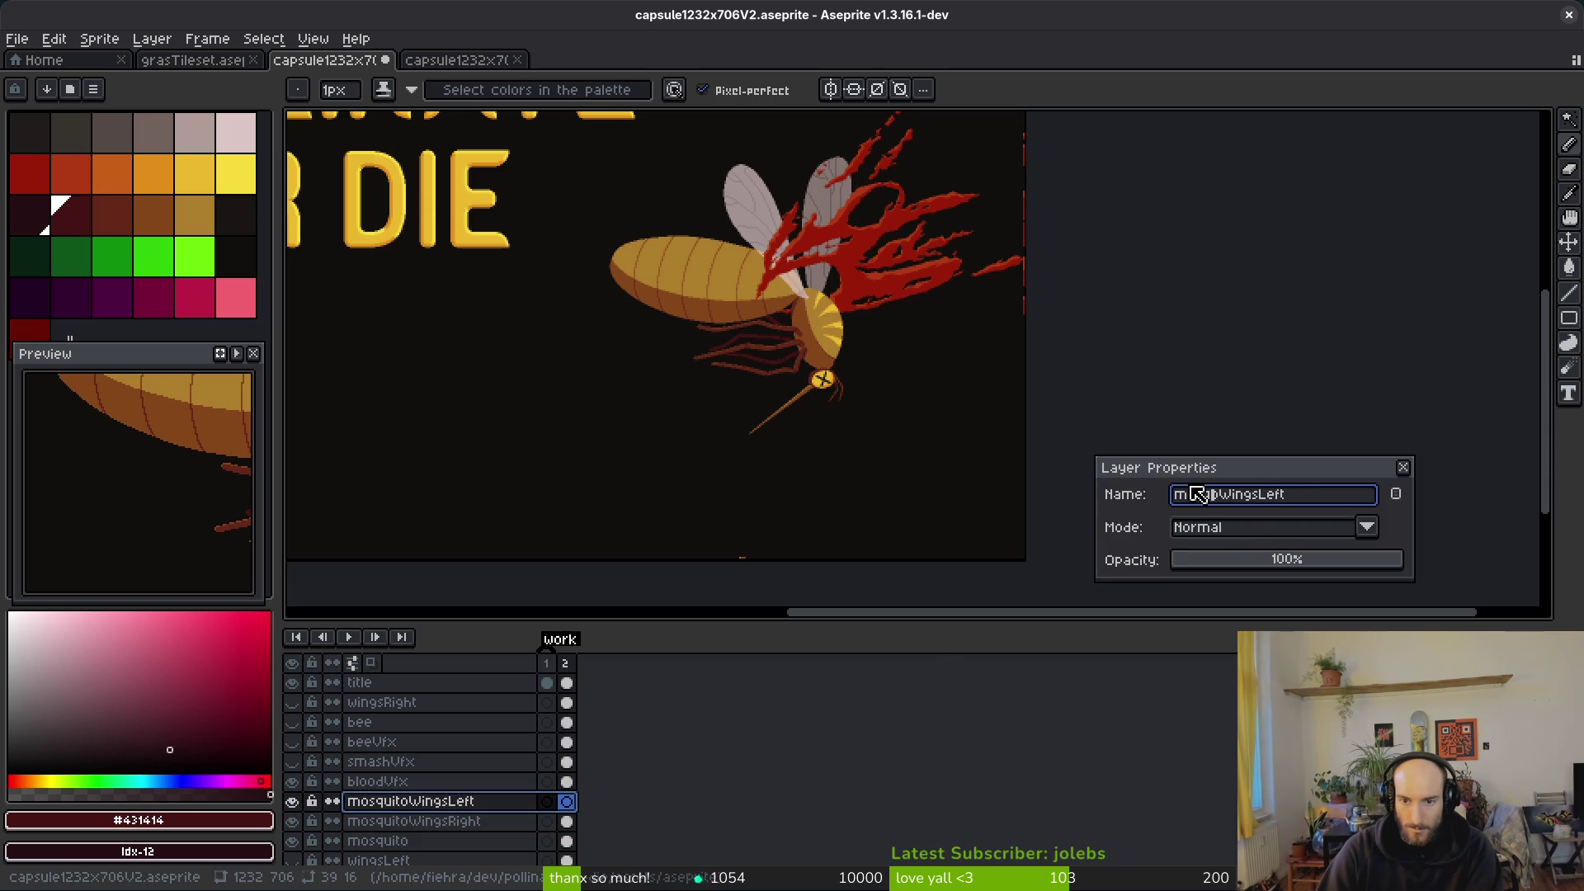
pyautogui.press('BackSpace')
pyautogui.press('Return')
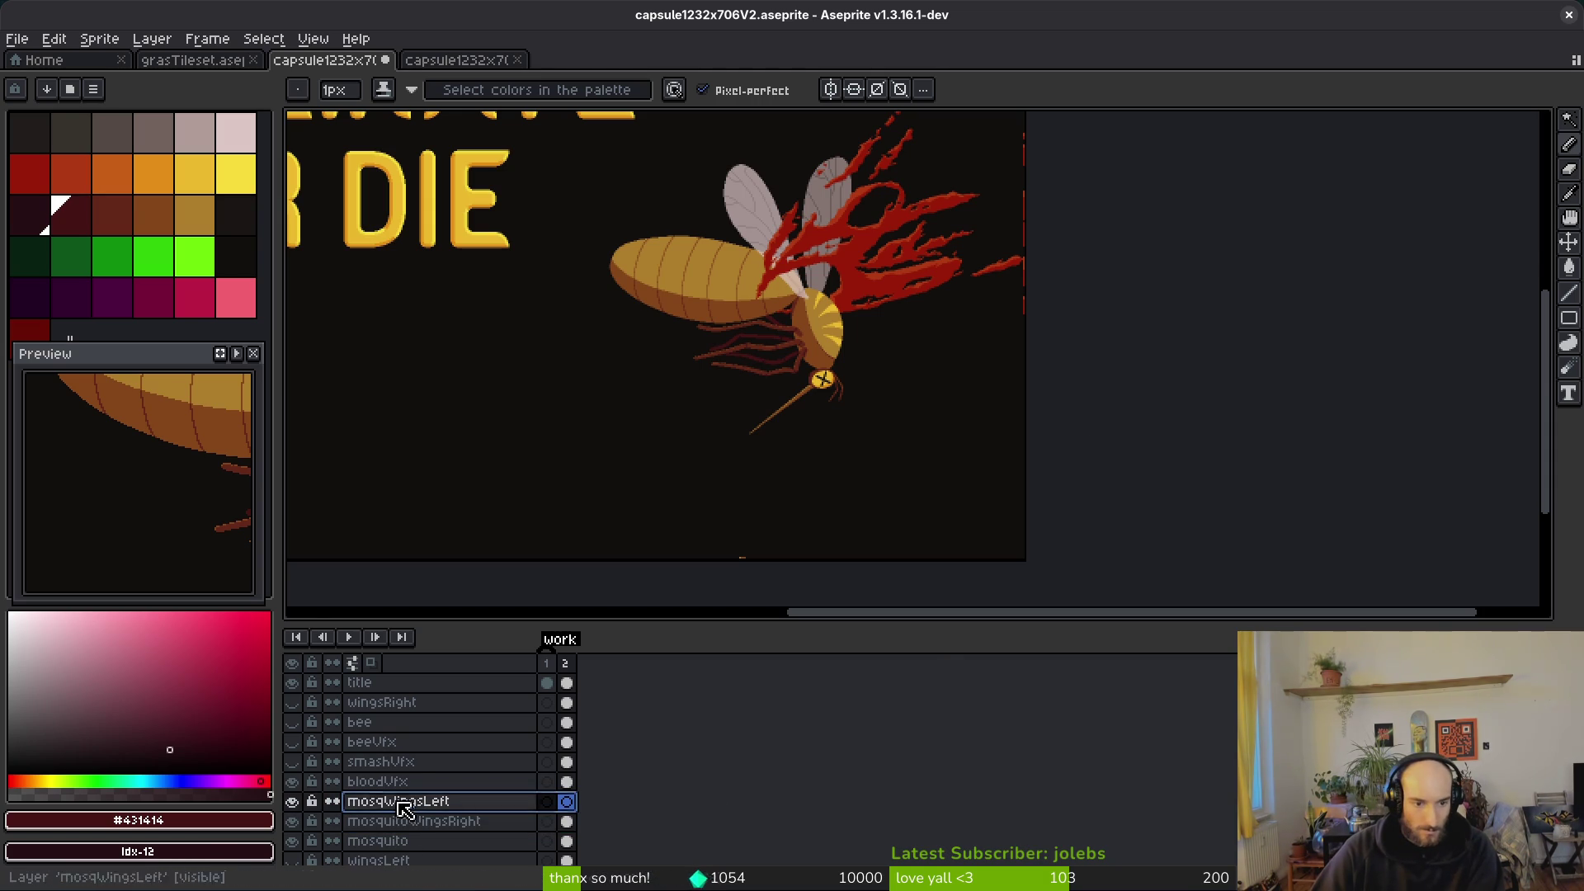
pyautogui.click(408, 821)
pyautogui.doubleClick(427, 823)
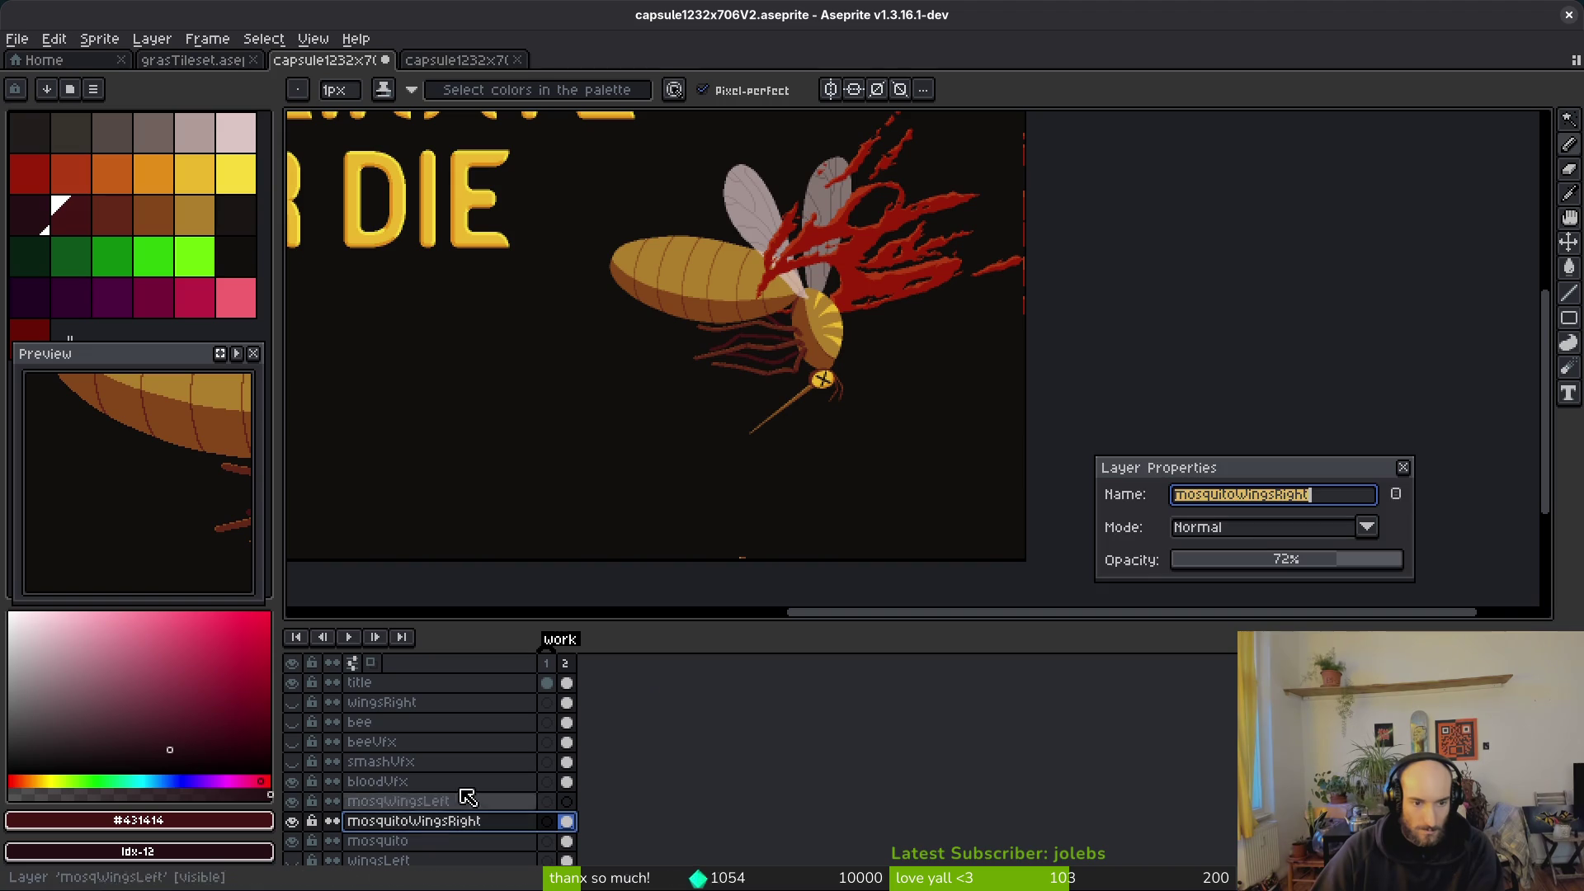
pyautogui.click(1233, 498)
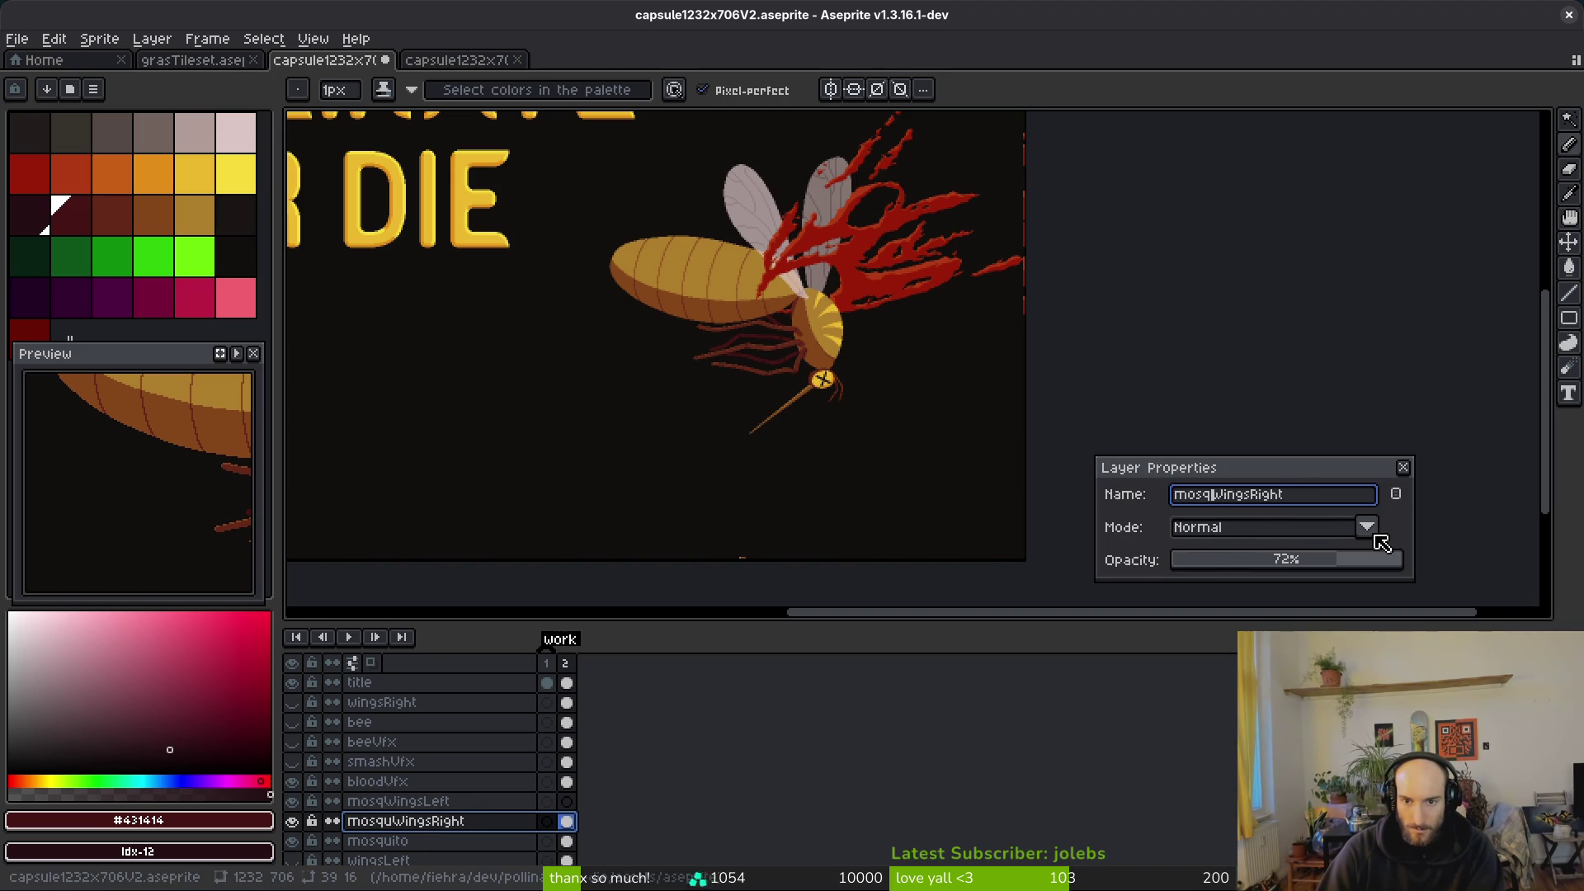
pyautogui.press('Return')
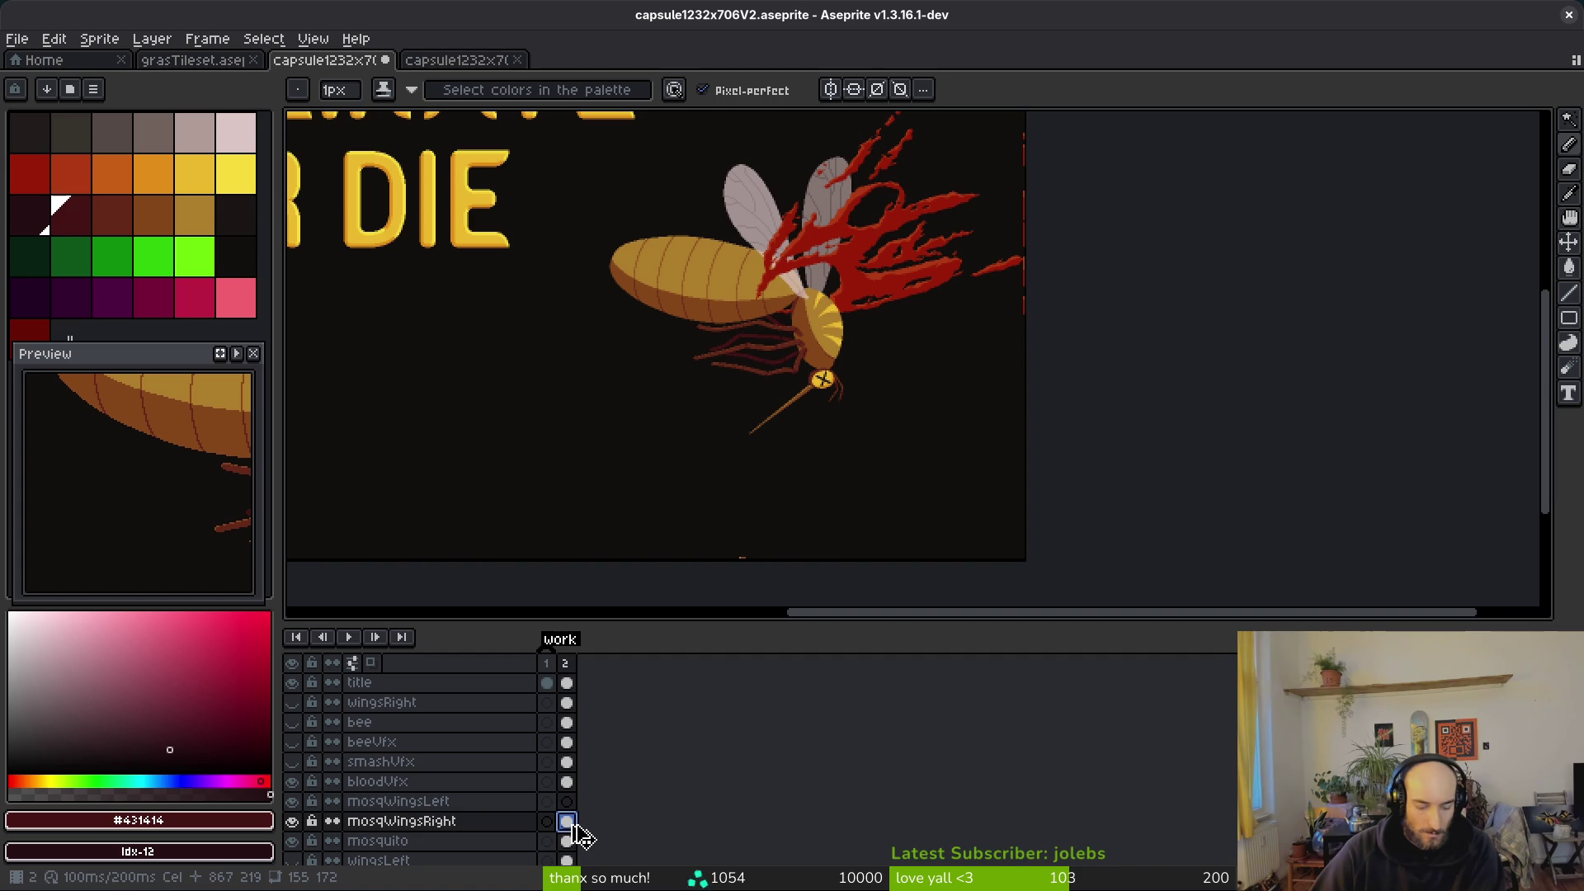
pyautogui.click(568, 804)
# Step: Hide bloodVfx and mosqWingsLeft, then lasso and delete the extra wing from mosqWingsRight
pyautogui.click(568, 823)
pyautogui.scroll(5, 816, 364)
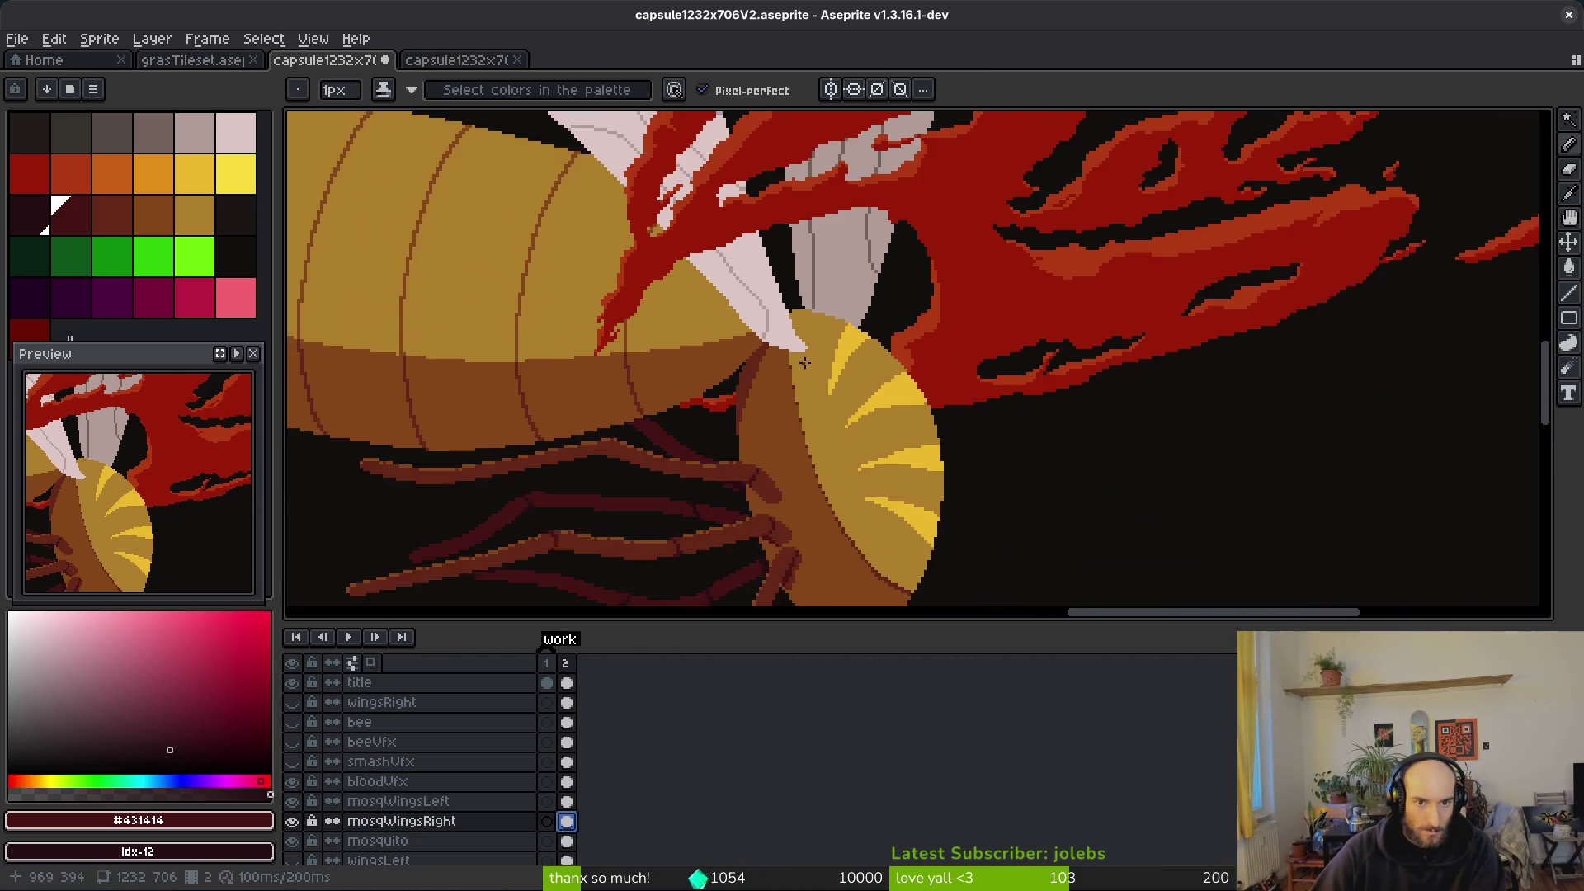
pyautogui.scroll(-1, 816, 364)
pyautogui.scroll(1, 866, 453)
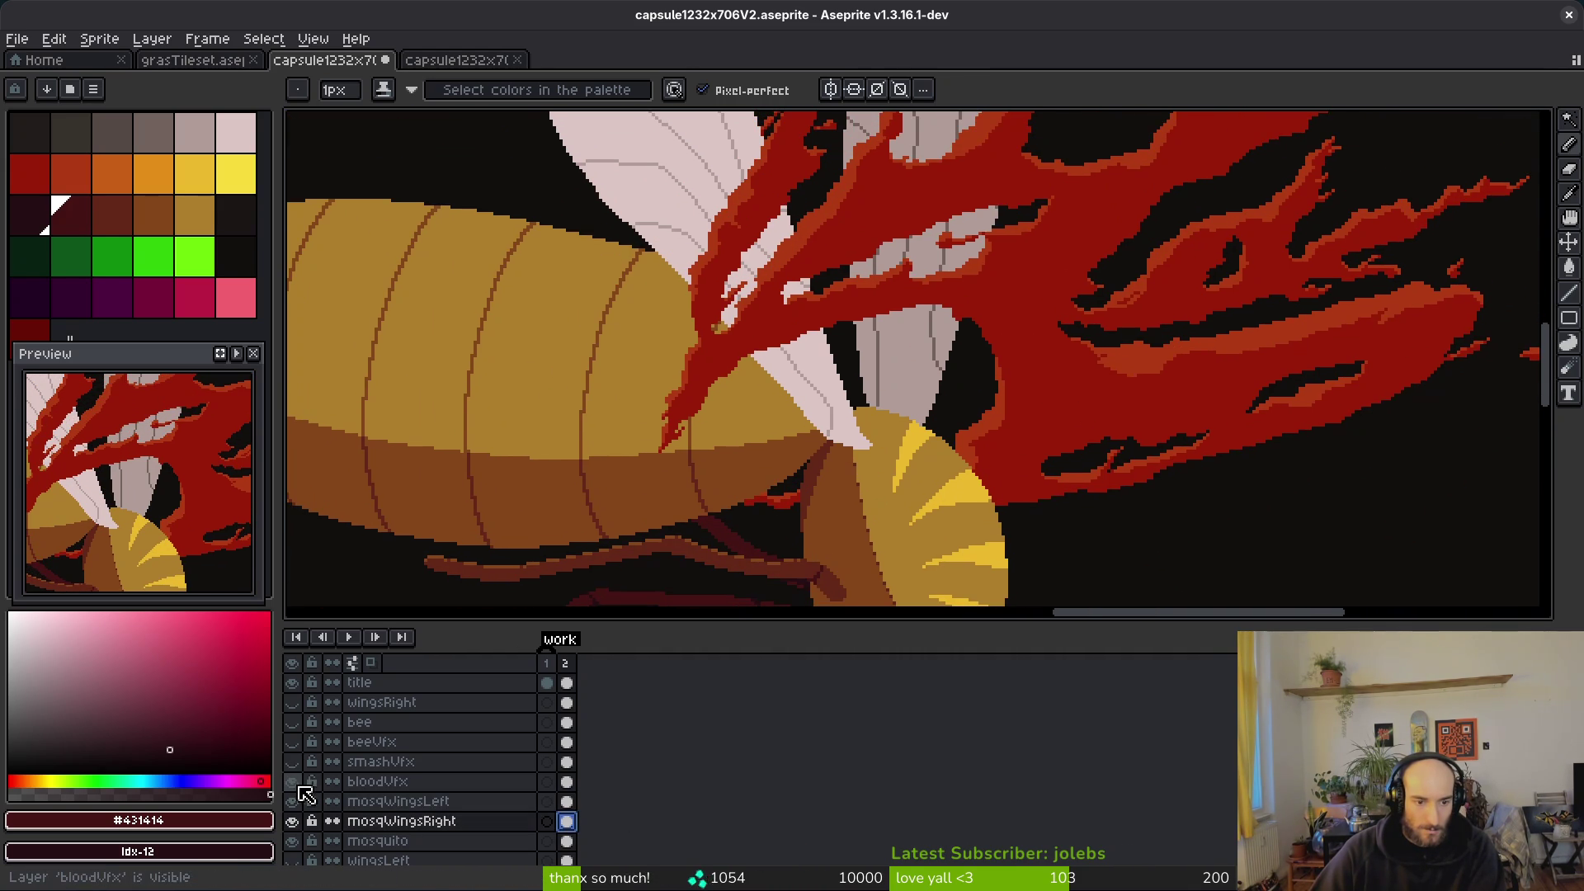
pyautogui.click(297, 784)
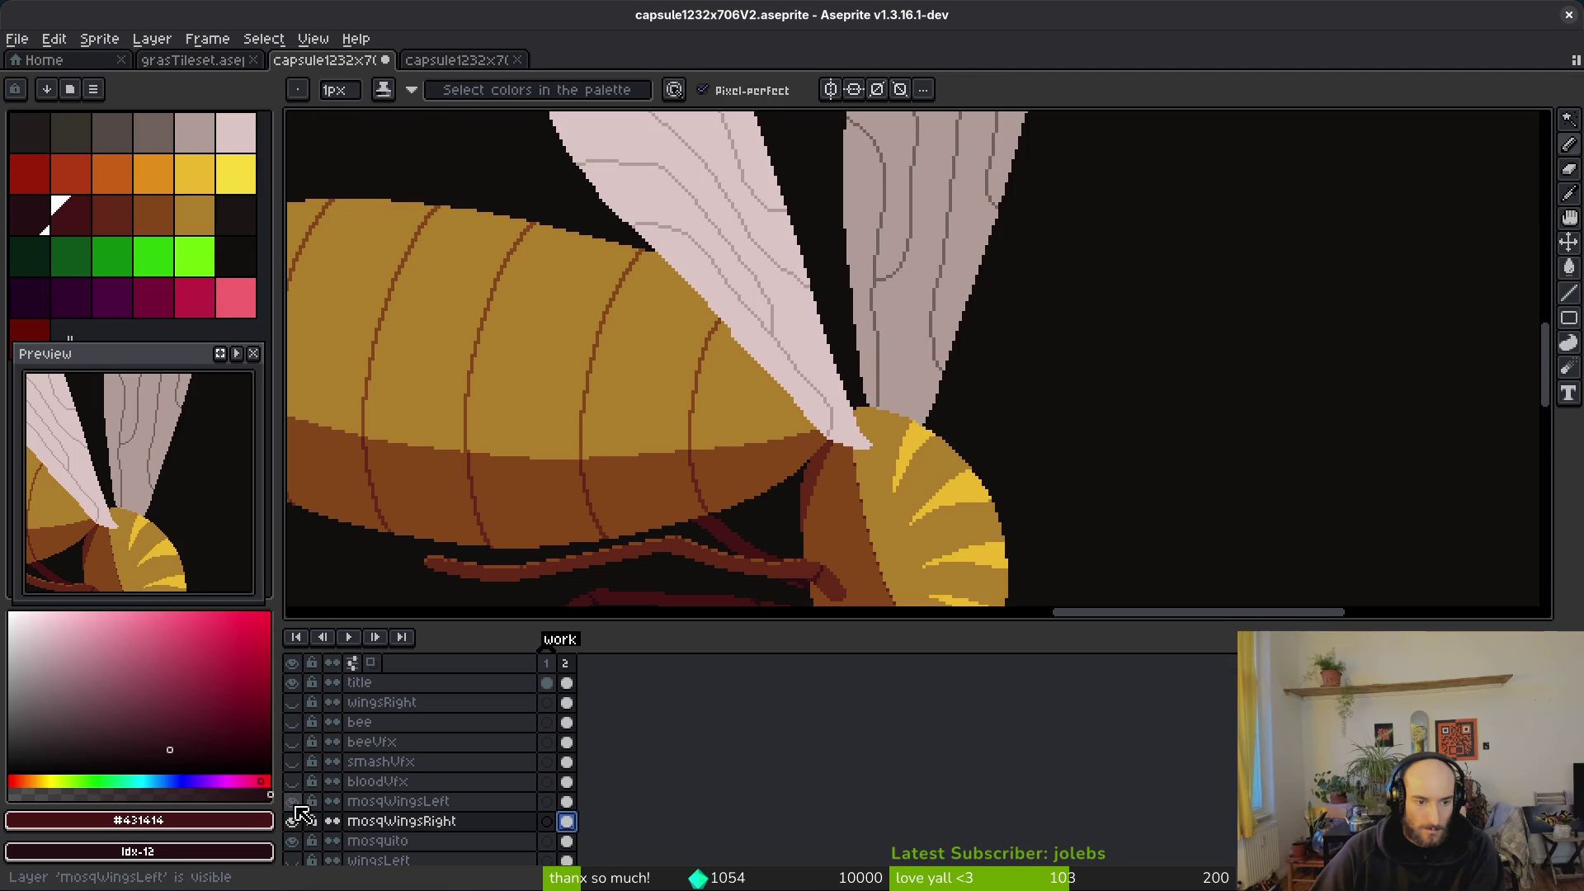
pyautogui.click(294, 804)
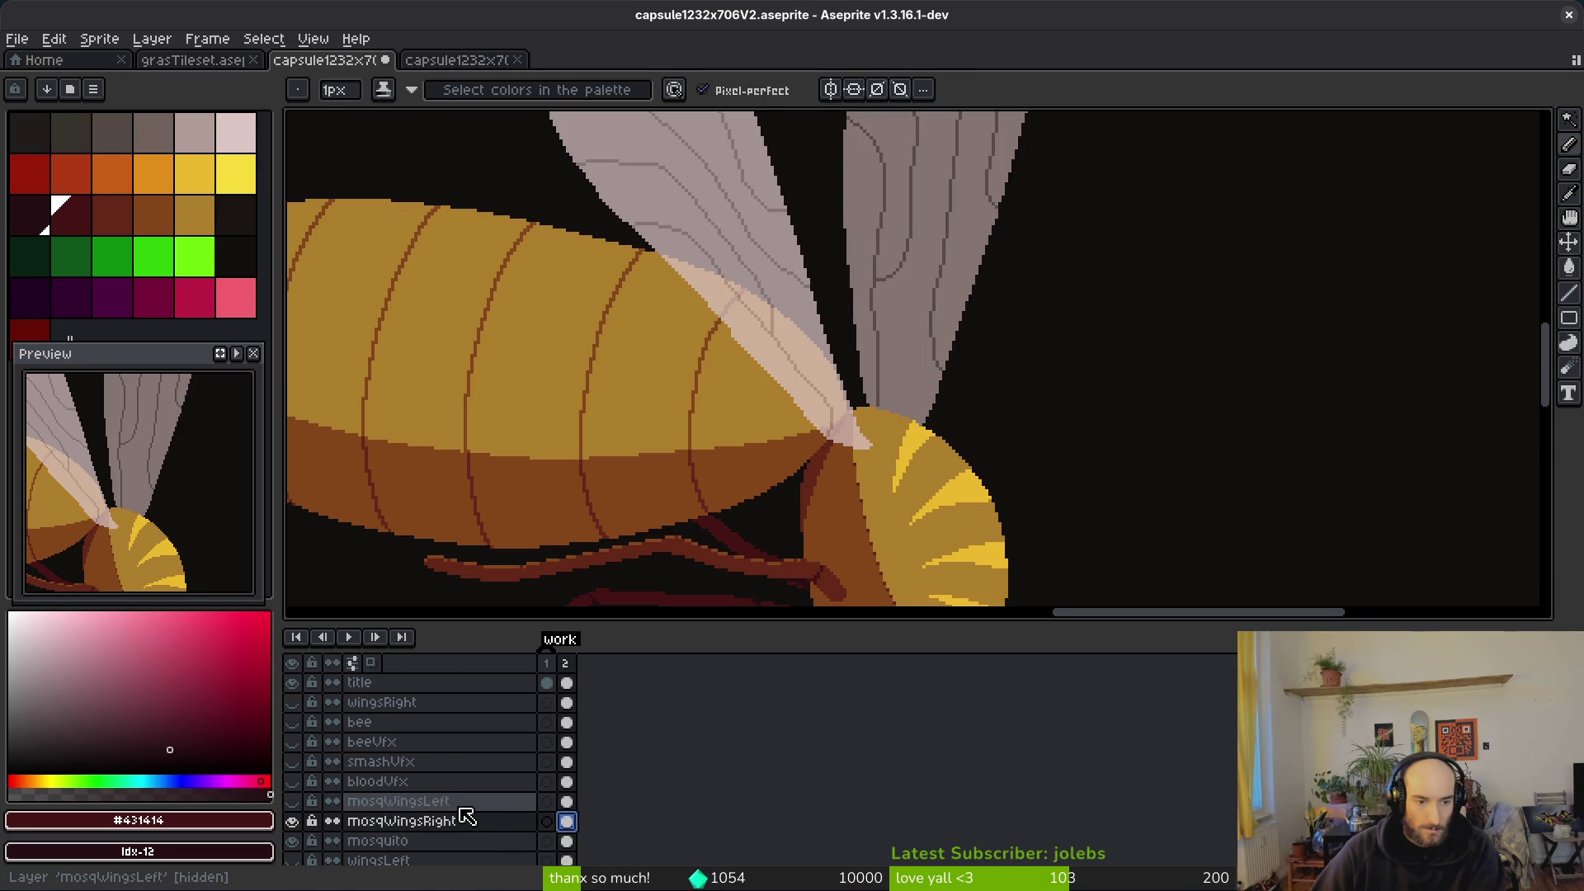
pyautogui.scroll(-2, 895, 300)
pyautogui.press('m')
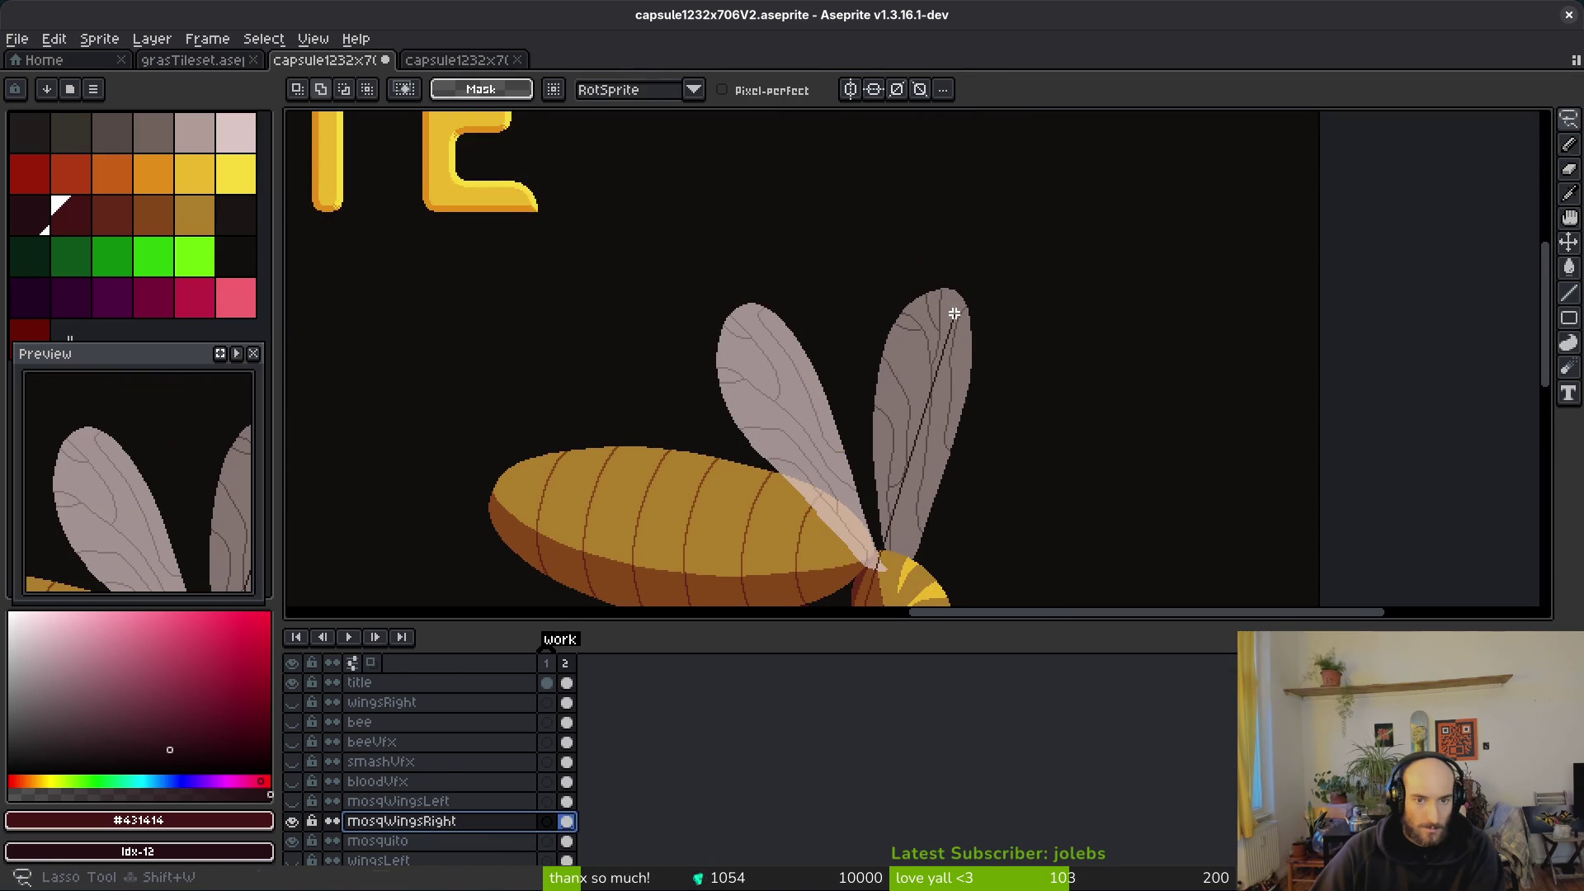
pyautogui.scroll(-1, 991, 339)
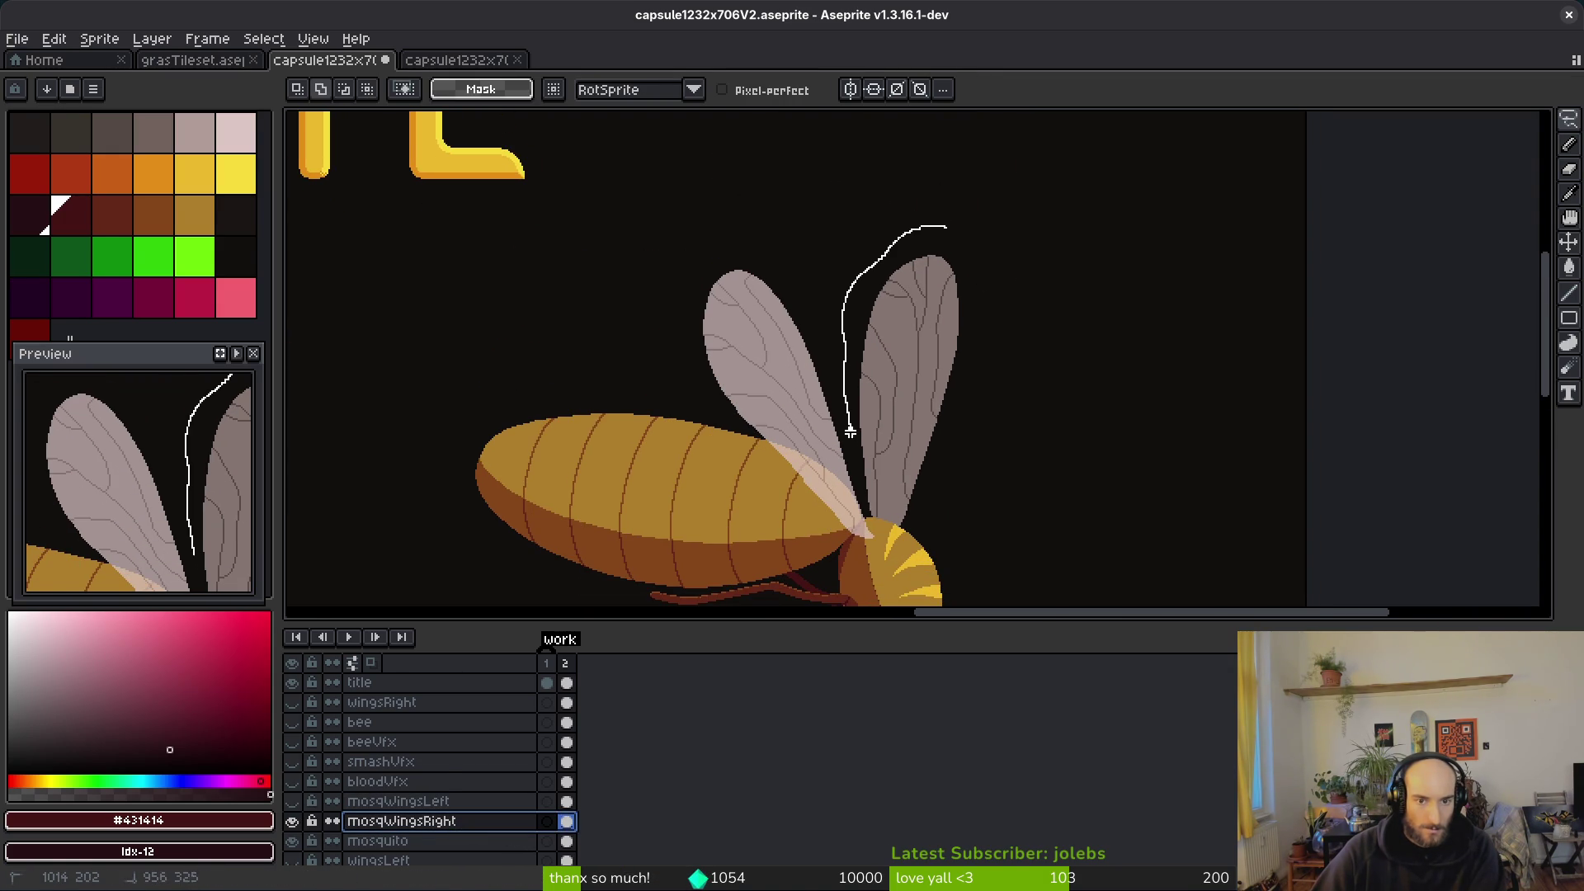
pyautogui.moveTo(867, 516); pyautogui.dragTo(990, 170)
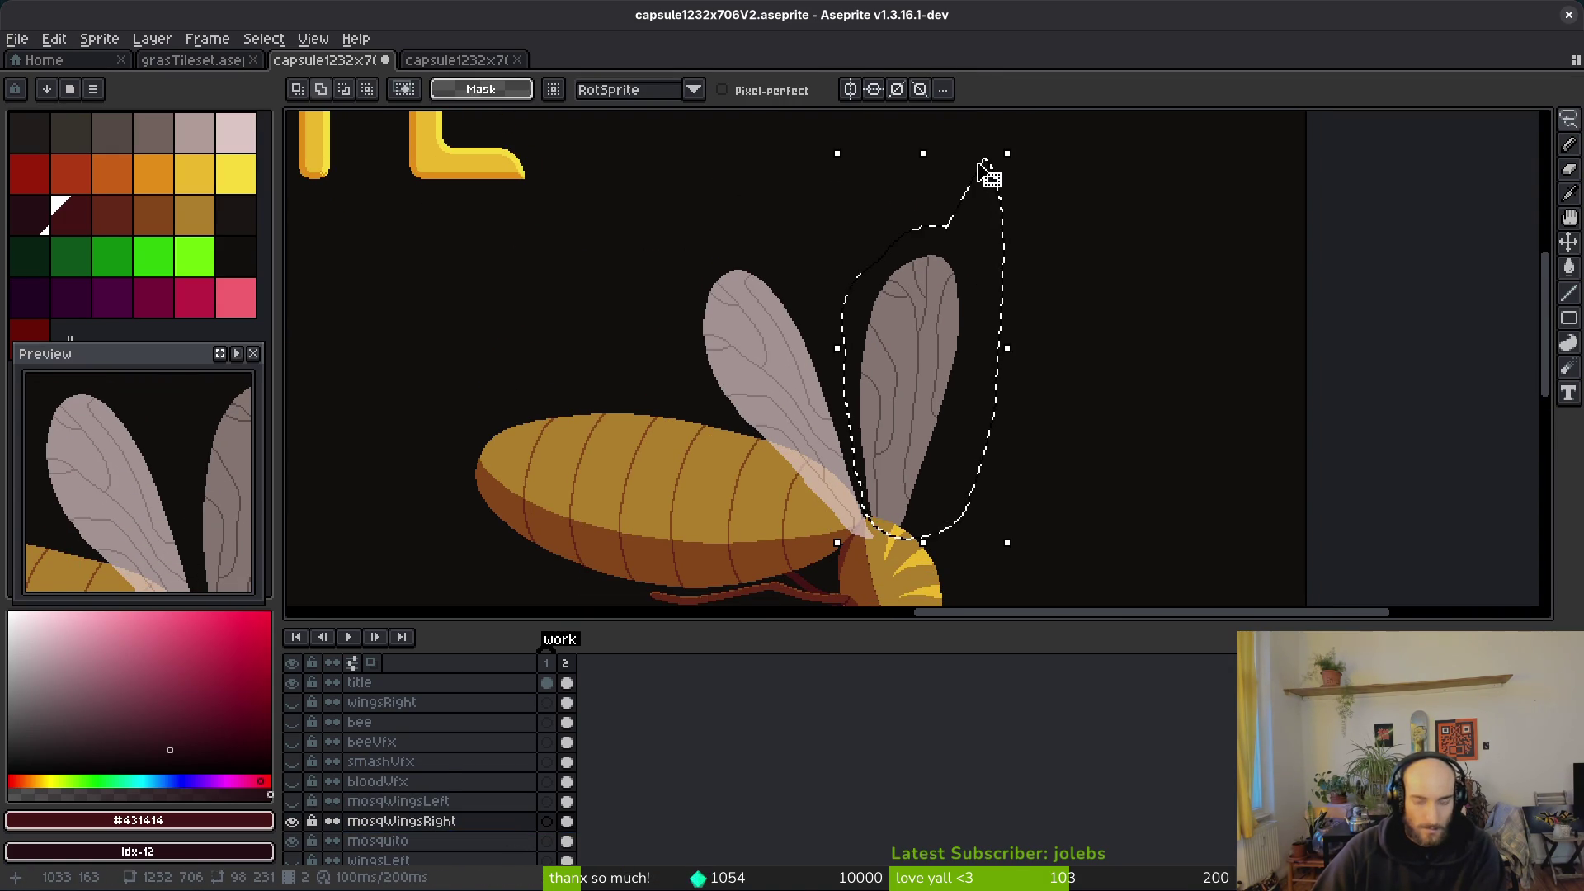
pyautogui.press('Delete')
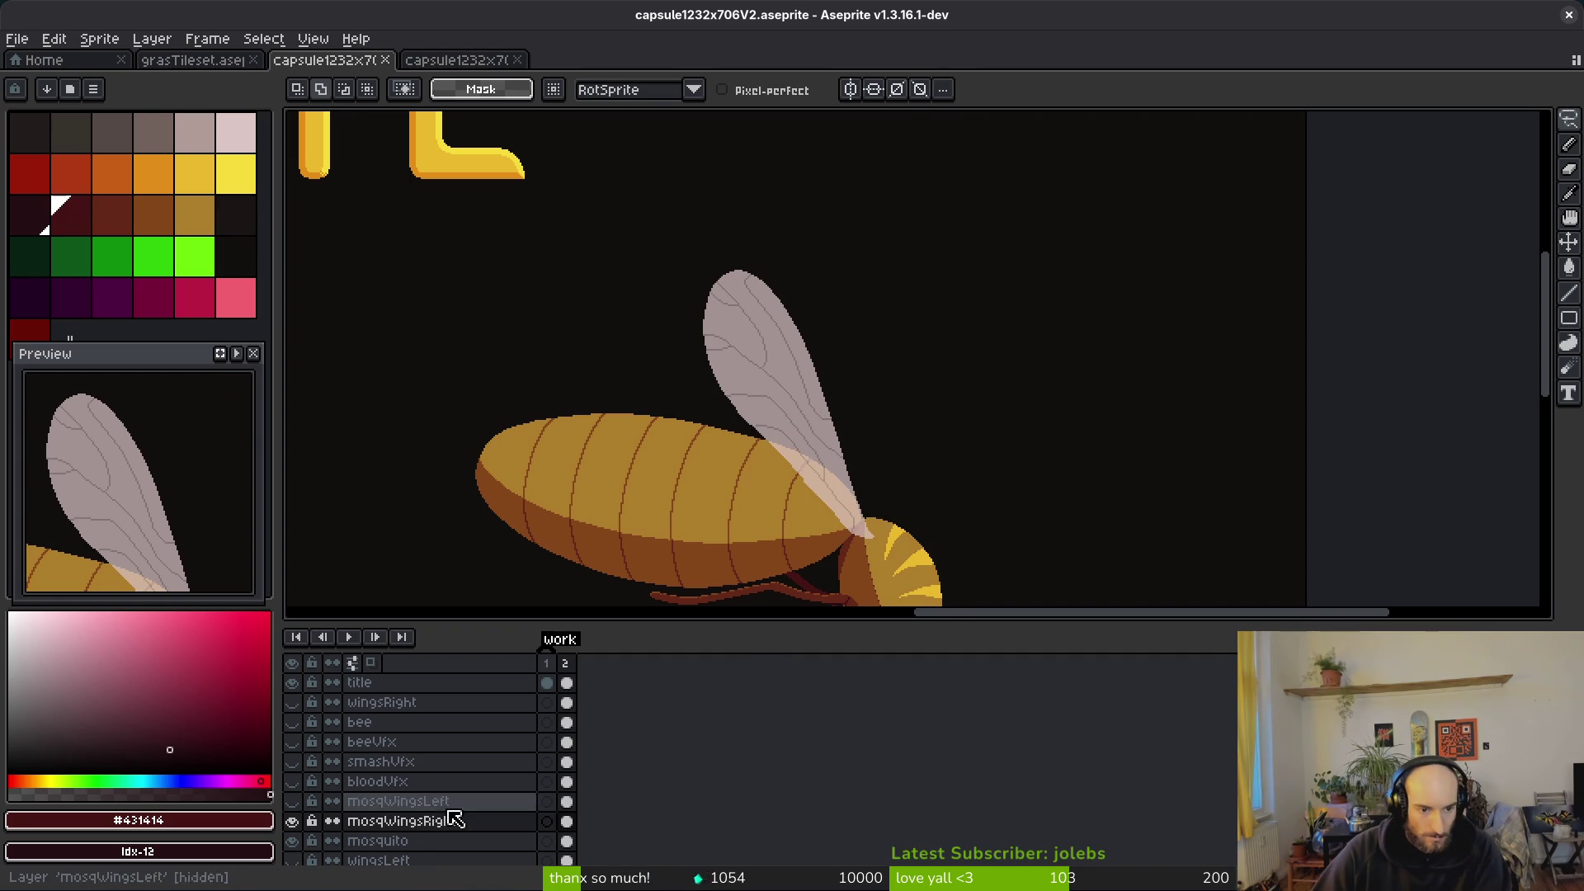
# Step: Lasso and delete the front wing from mosqWingsLeft, save, and show both wing layers again
pyautogui.click(294, 821)
pyautogui.click(292, 801)
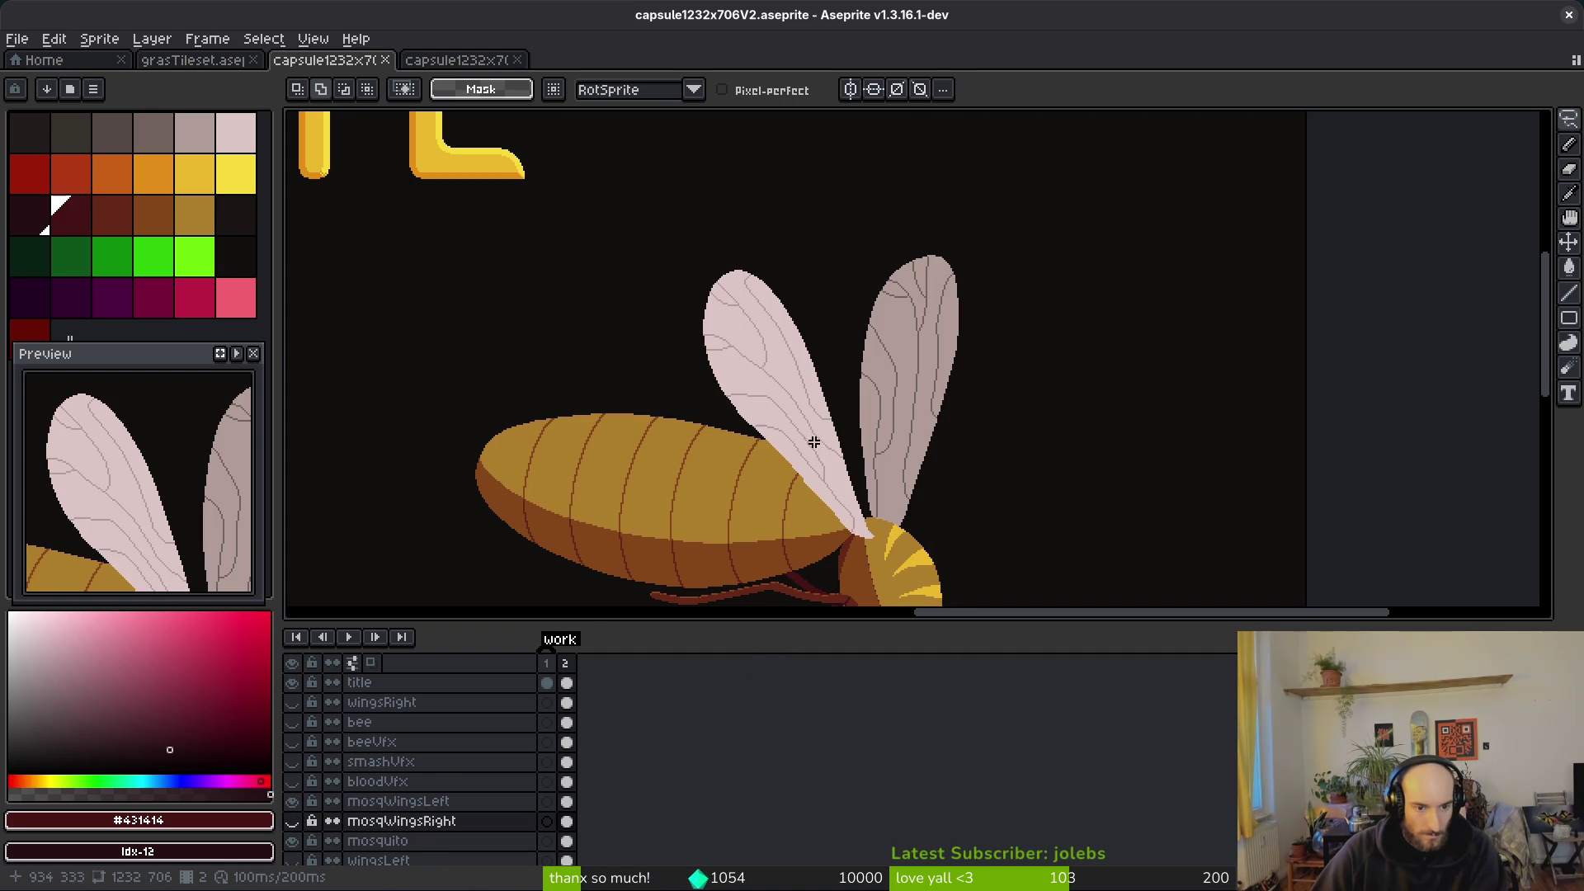
pyautogui.click(567, 801)
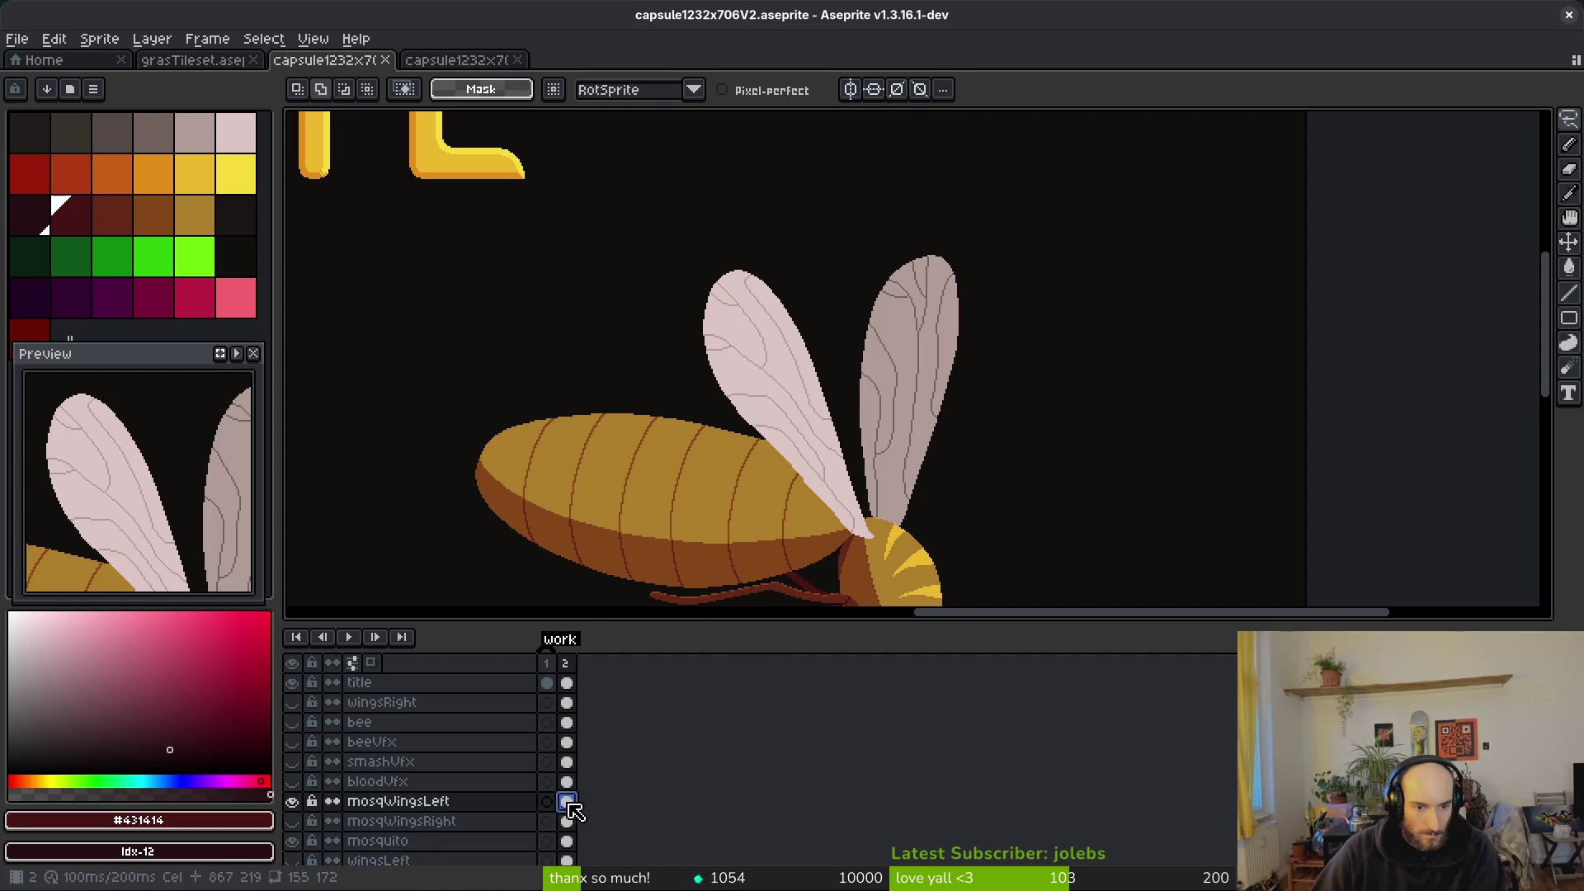
pyautogui.moveTo(817, 305)
pyautogui.mouseDown()
pyautogui.moveTo(702, 262)
pyautogui.moveTo(776, 545)
pyautogui.mouseUp()
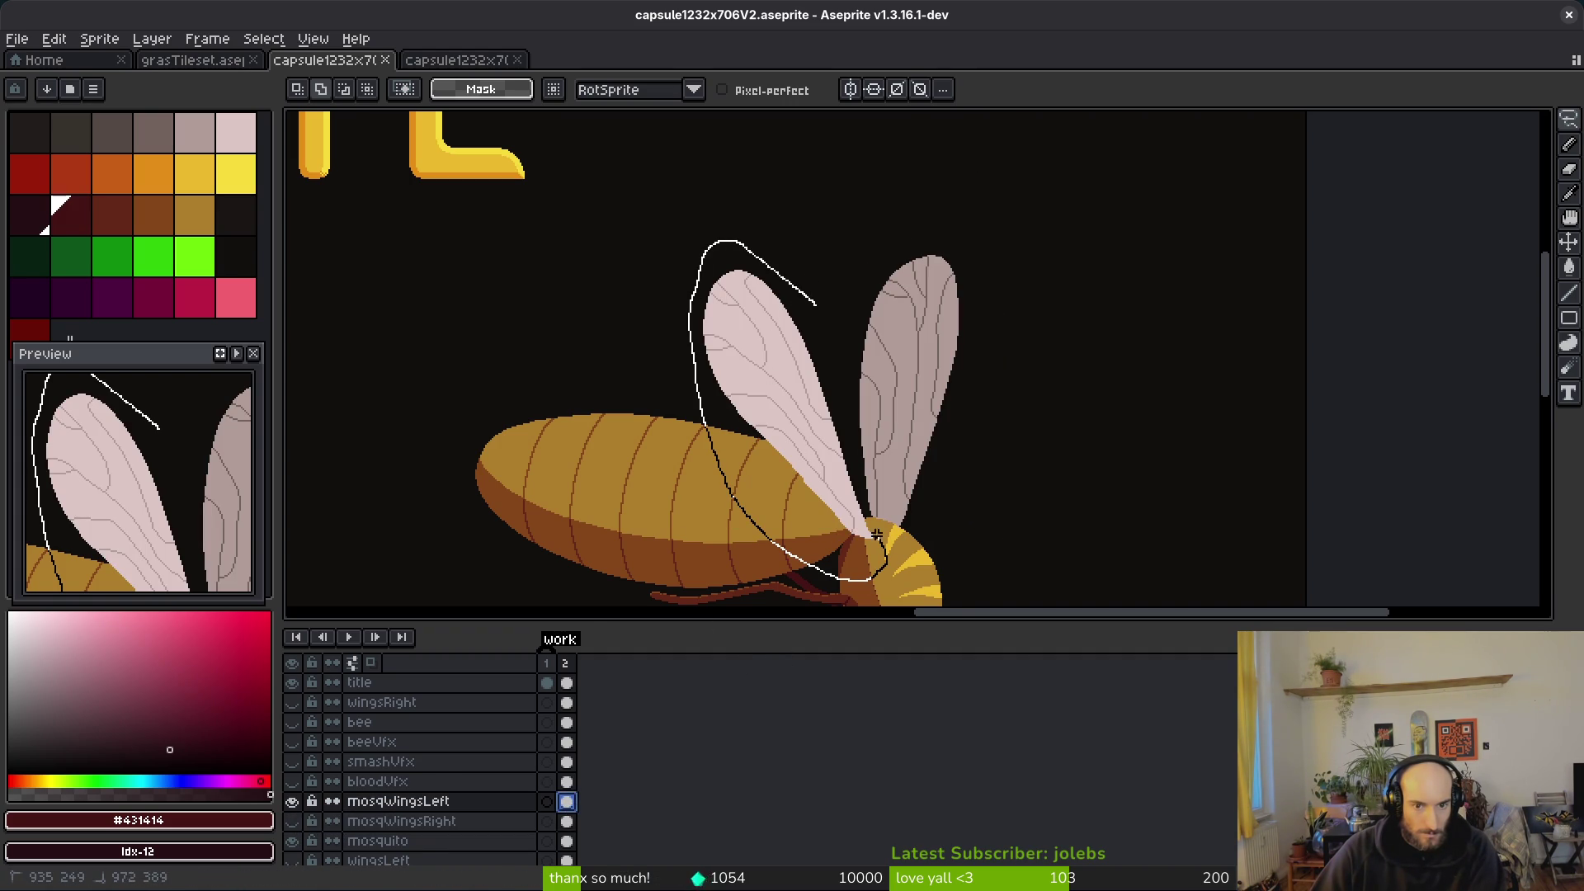
pyautogui.moveTo(839, 380); pyautogui.dragTo(821, 305)
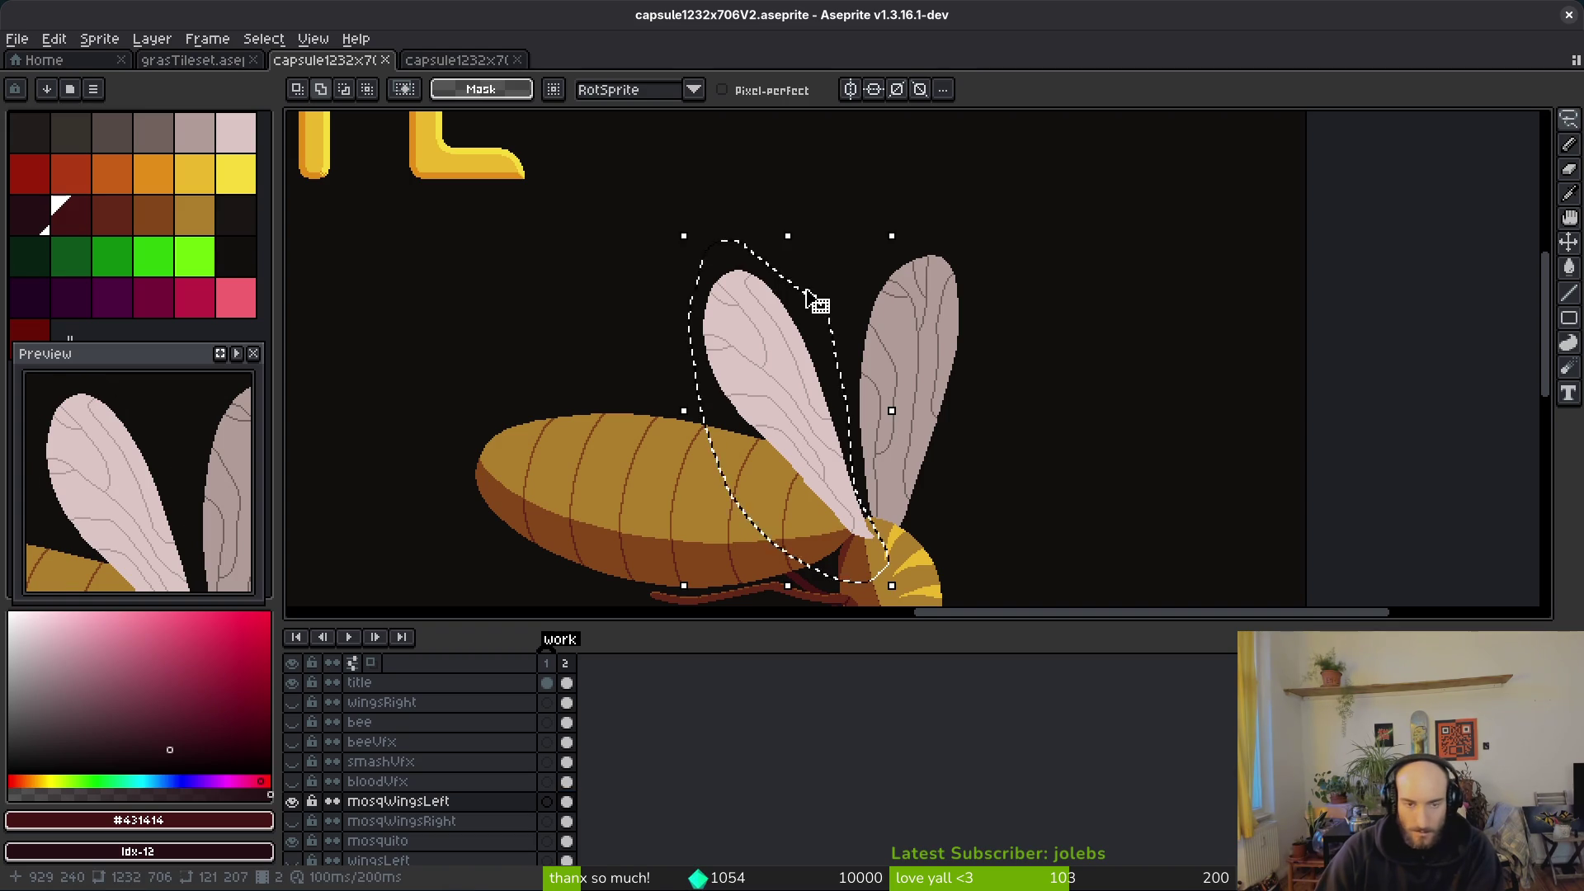
pyautogui.press('Delete')
pyautogui.hotkey('ctrl', 's')
pyautogui.scroll(-1, 809, 444)
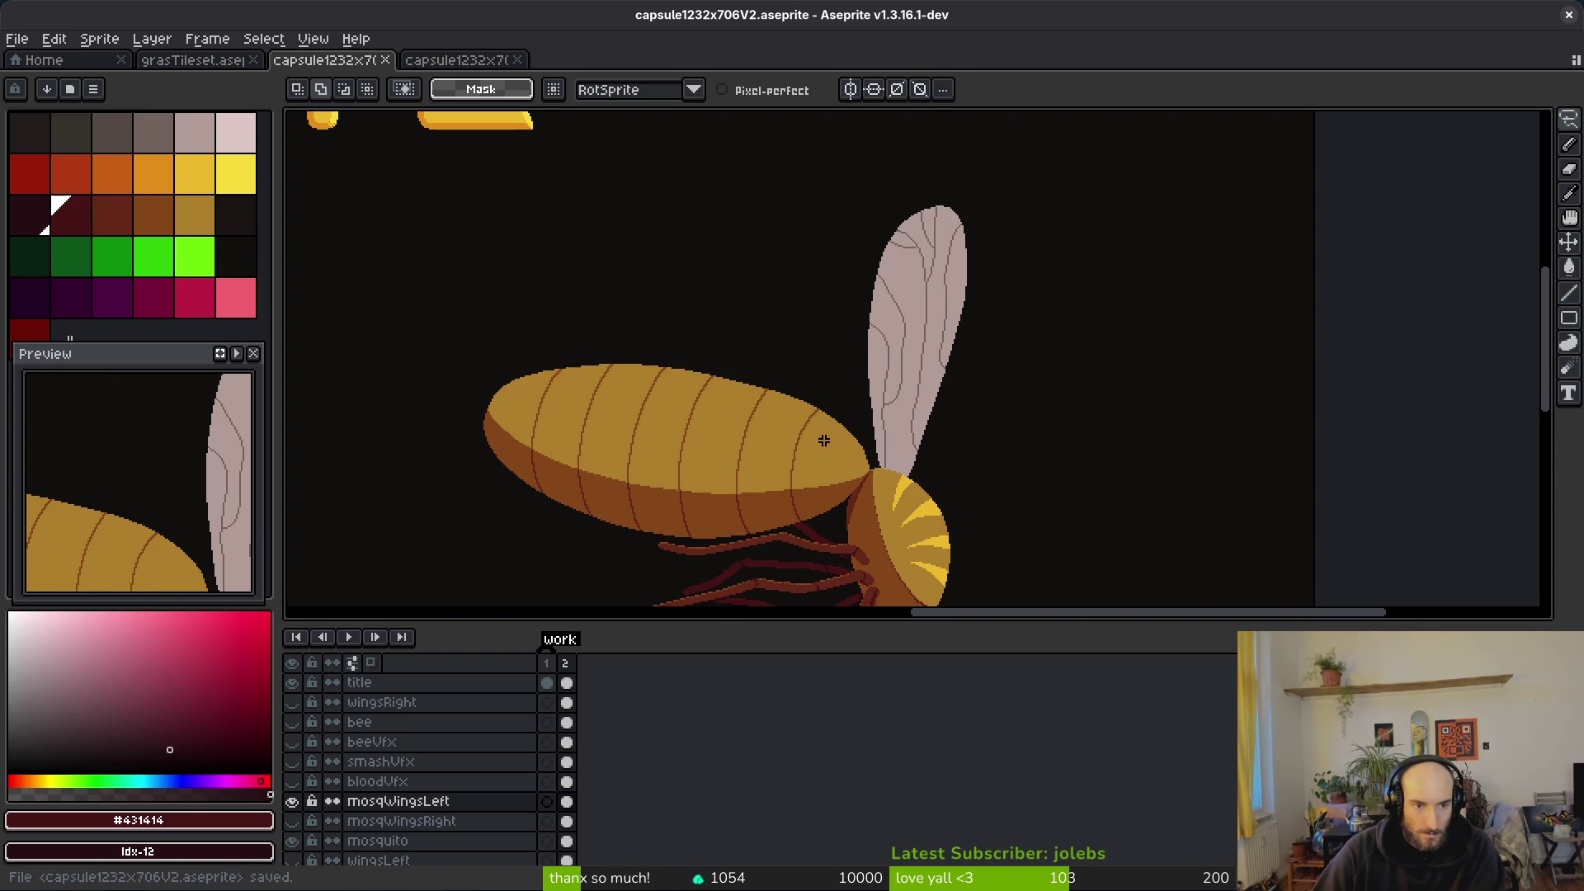
pyautogui.click(293, 823)
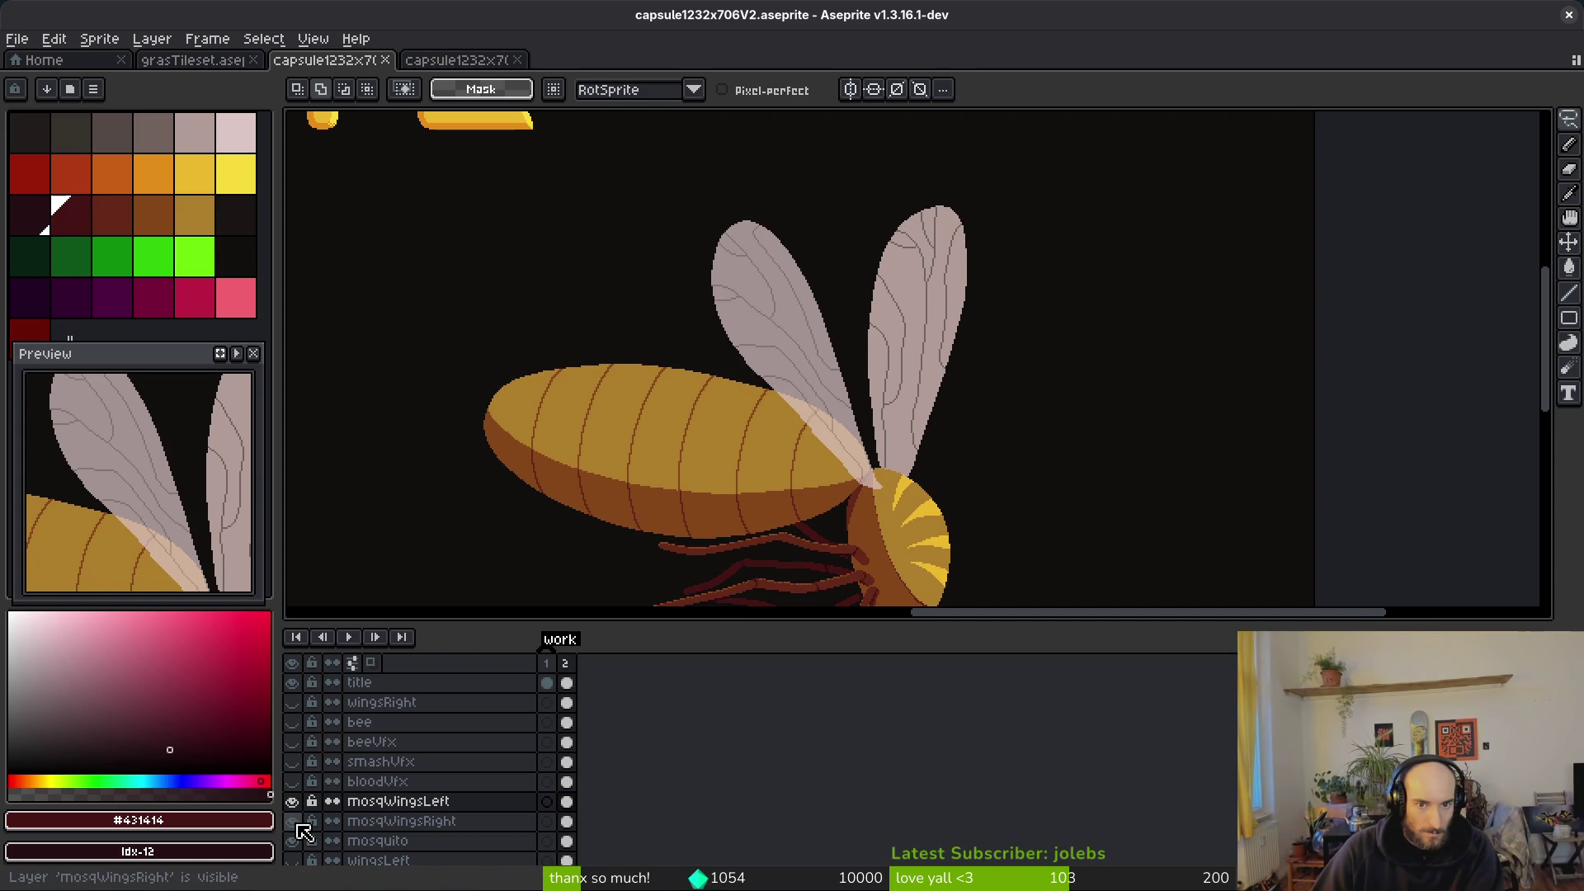
# Step: Sample the light wing colour and check the mosqWingsRight layer properties
pyautogui.scroll(2, 962, 399)
pyautogui.scroll(2, 733, 396)
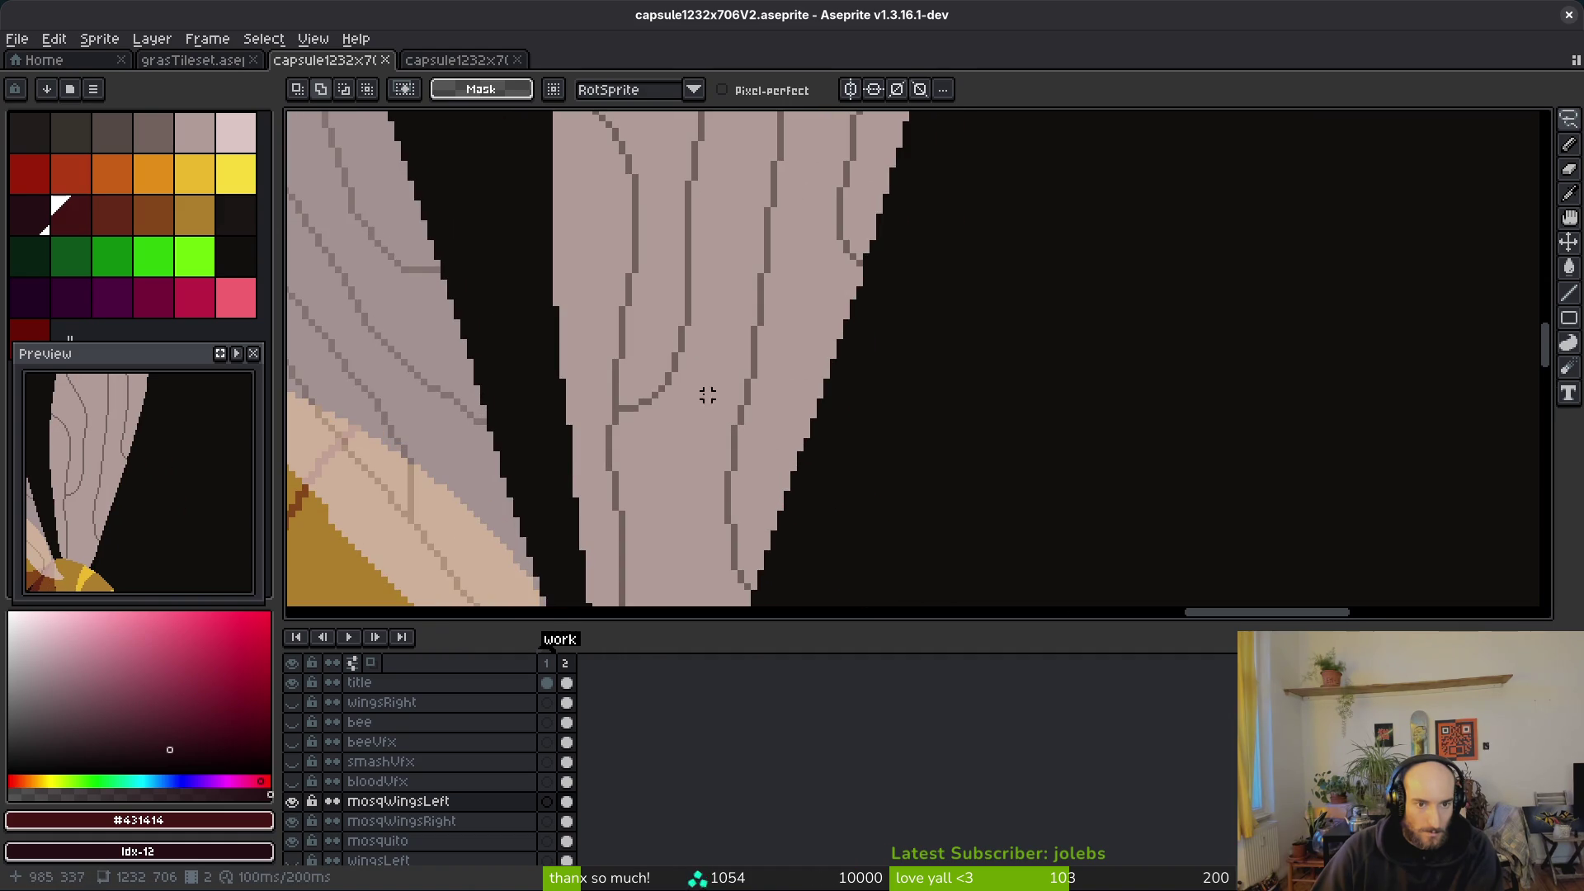
pyautogui.scroll(-3, 627, 357)
pyautogui.scroll(3, 672, 375)
pyautogui.keyDown('alt'); pyautogui.click(662, 389); pyautogui.keyUp('alt')
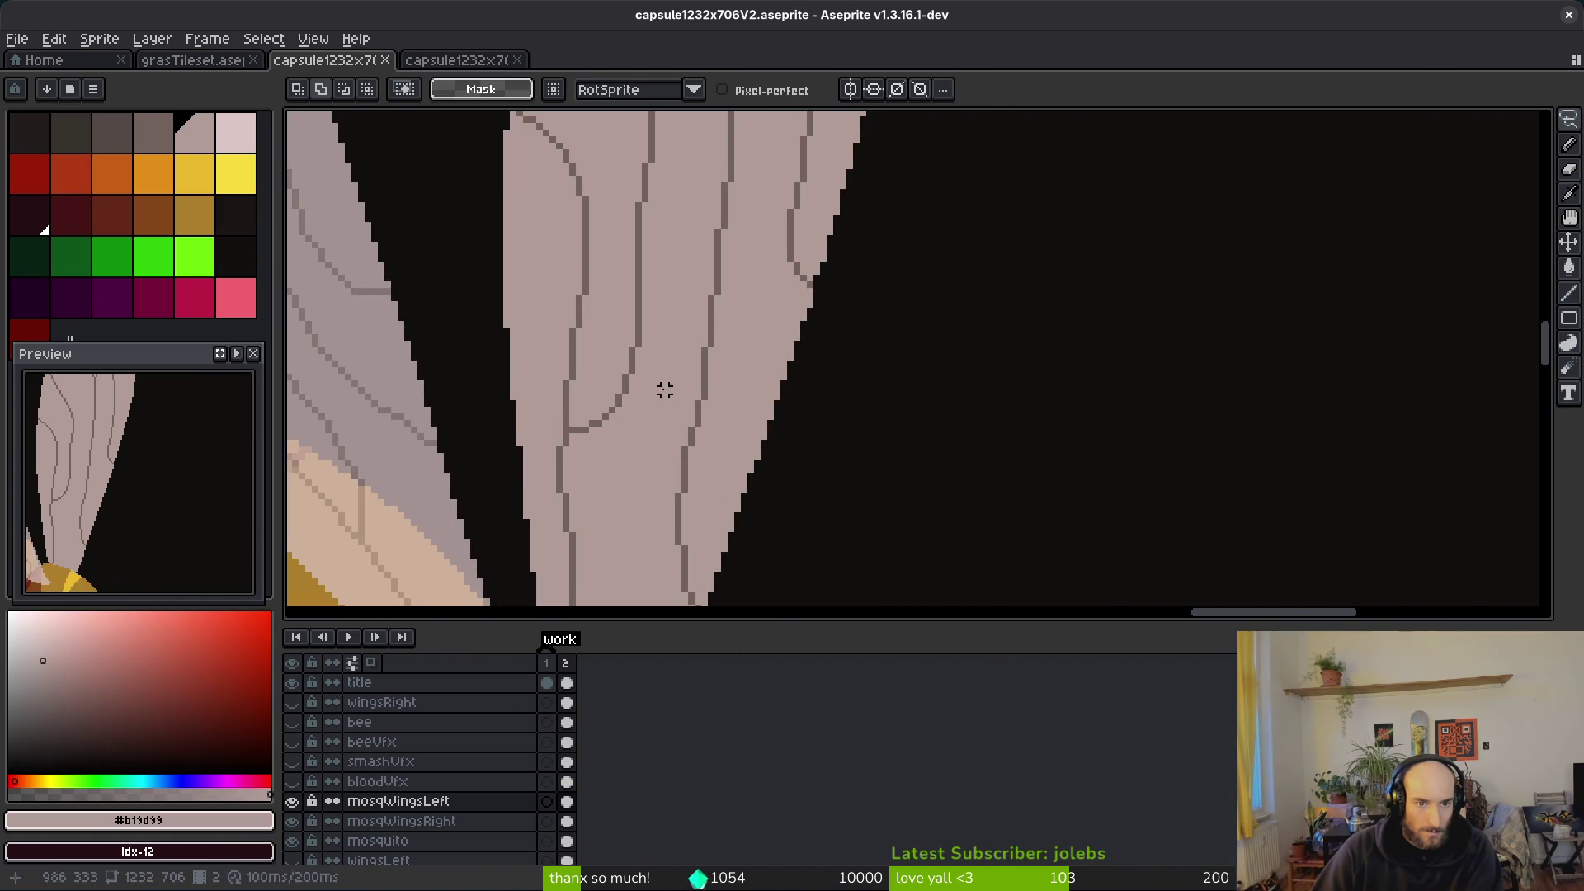
pyautogui.click(408, 807)
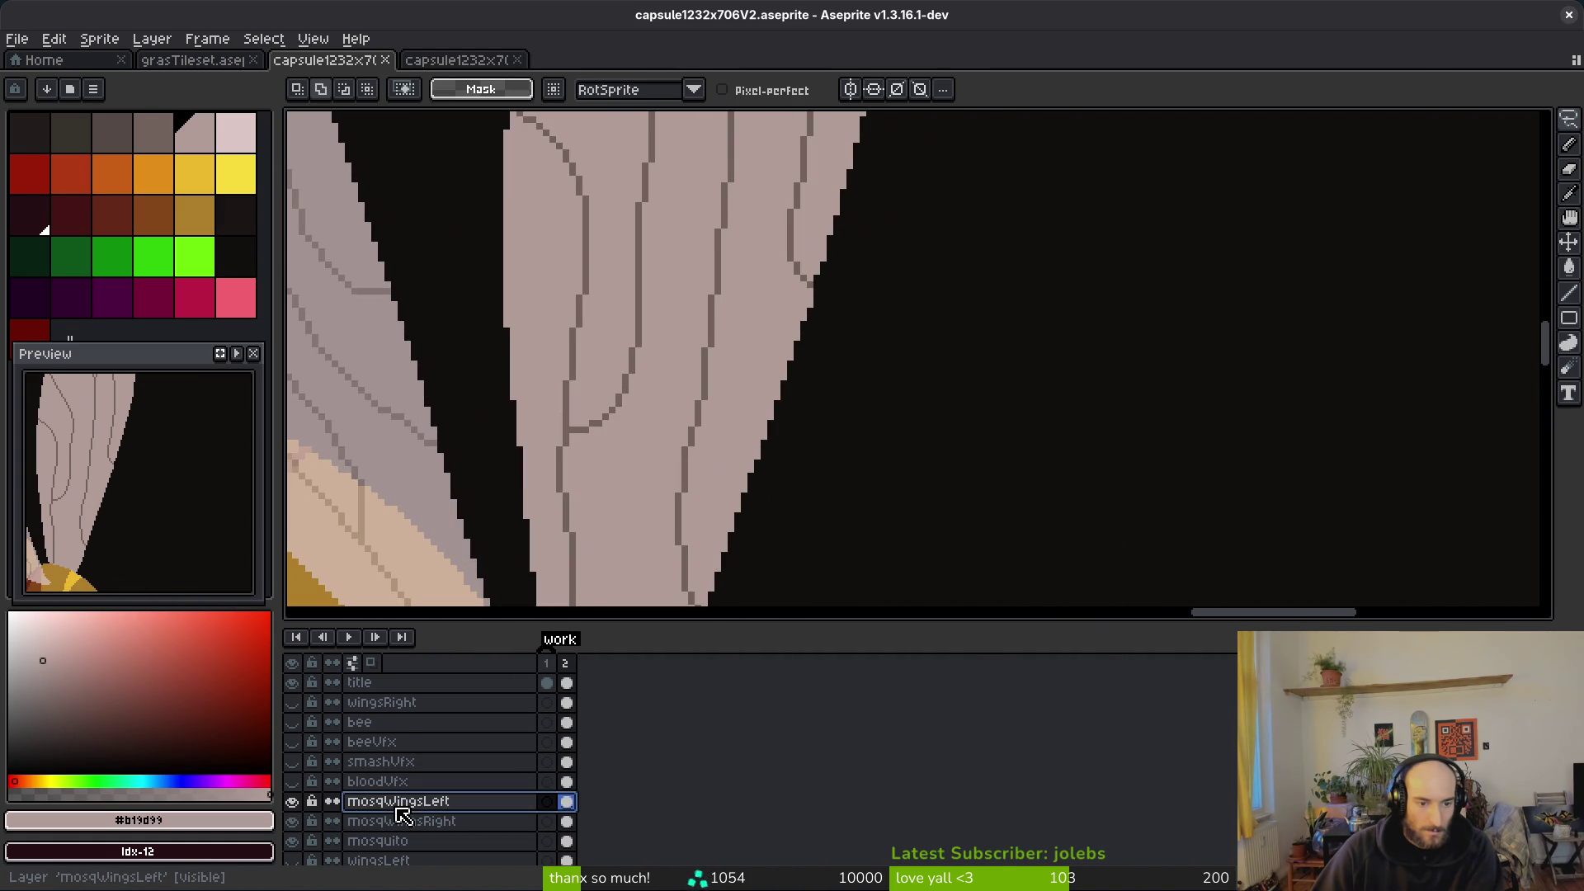
pyautogui.scroll(-3, 732, 321)
pyautogui.click(409, 823)
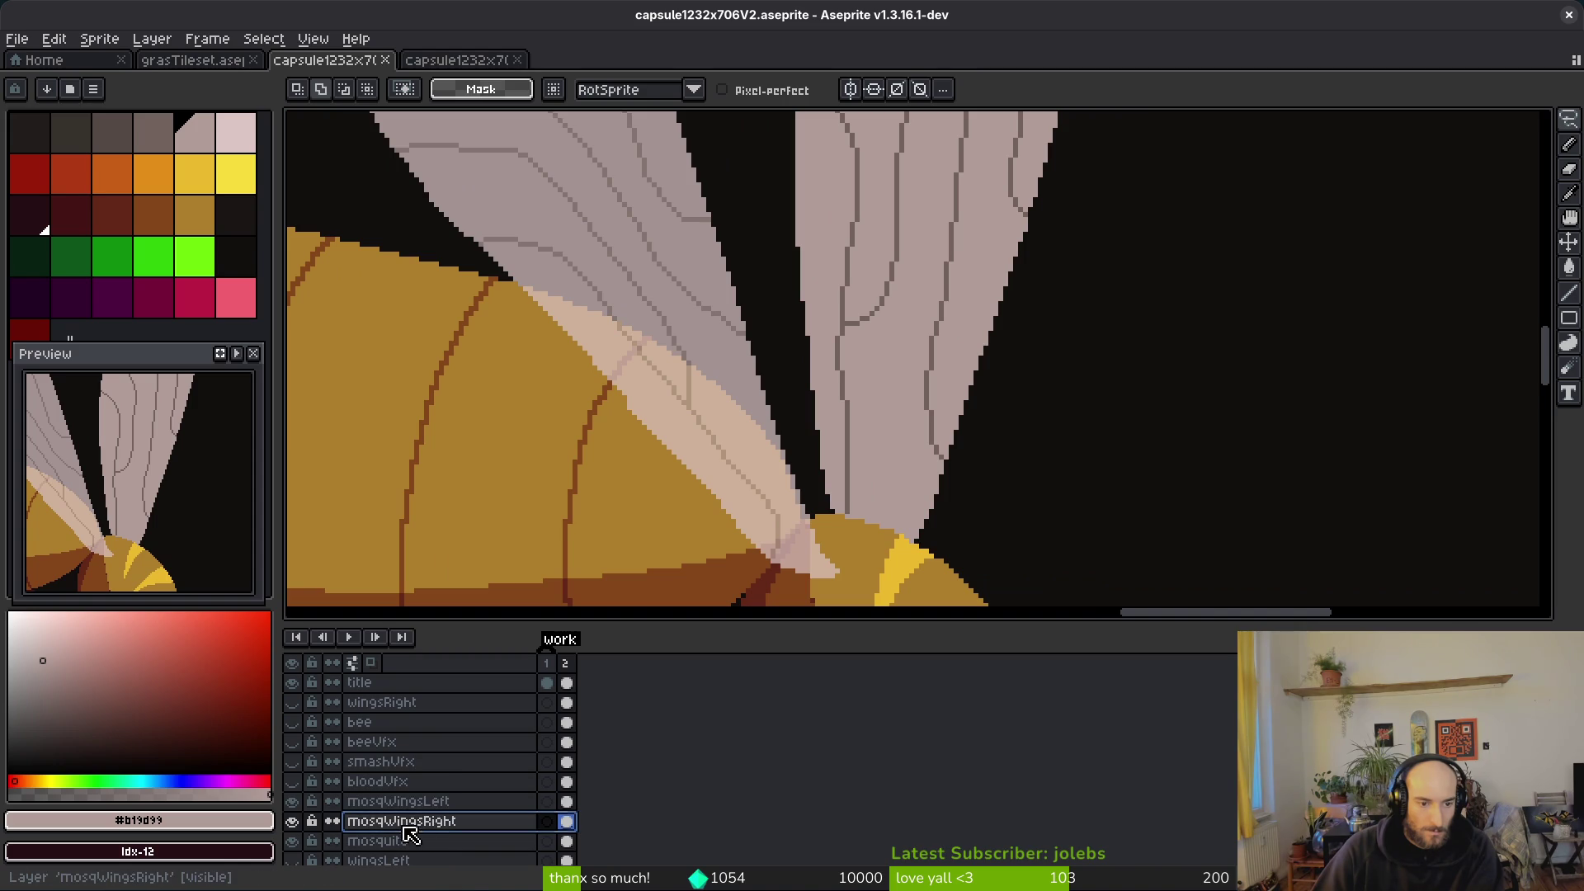
pyautogui.rightClick(413, 823)
pyautogui.click(468, 734)
pyautogui.press('Escape')
# Step: Lower the mosqWingsLeft layer opacity to about 74% and save the file
pyautogui.click(408, 801)
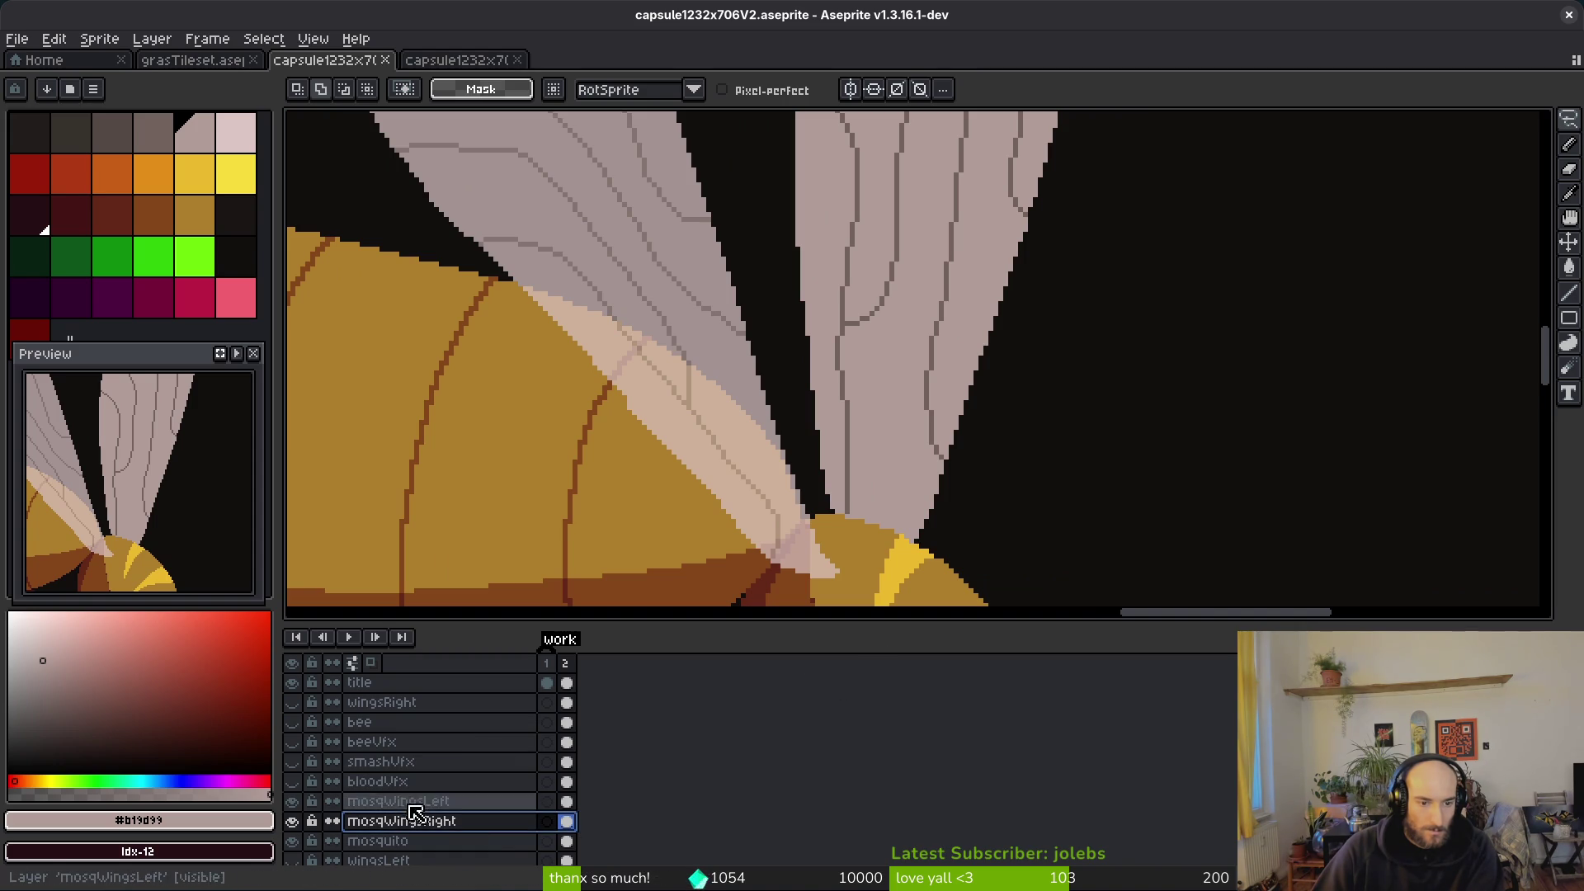
pyautogui.rightClick(408, 801)
pyautogui.click(450, 732)
pyautogui.moveTo(1370, 560); pyautogui.dragTo(1357, 570)
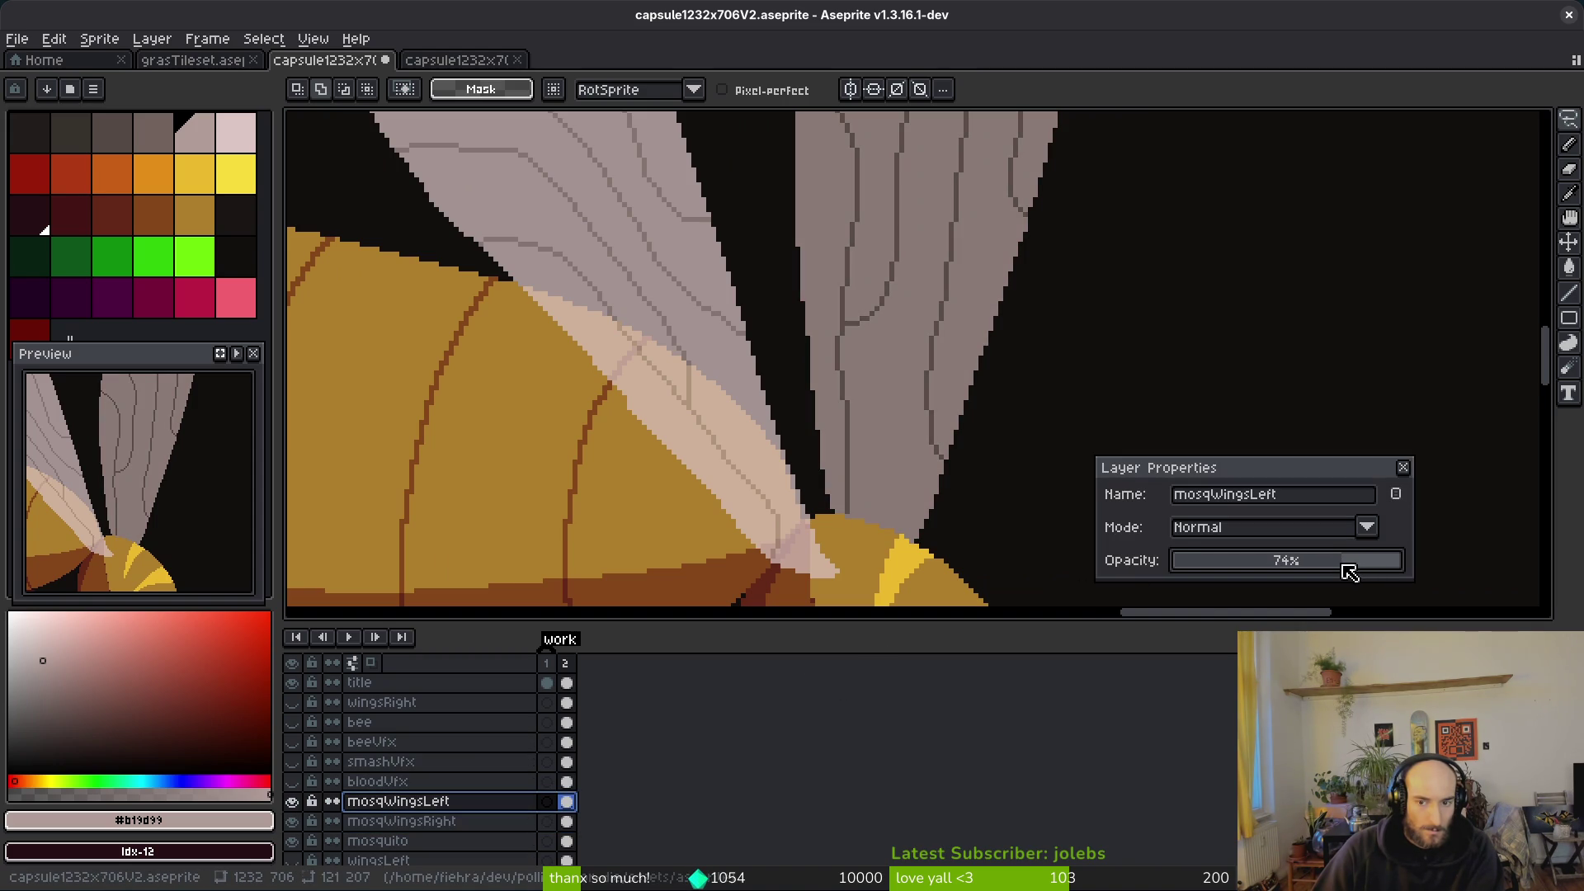
pyautogui.press('Return')
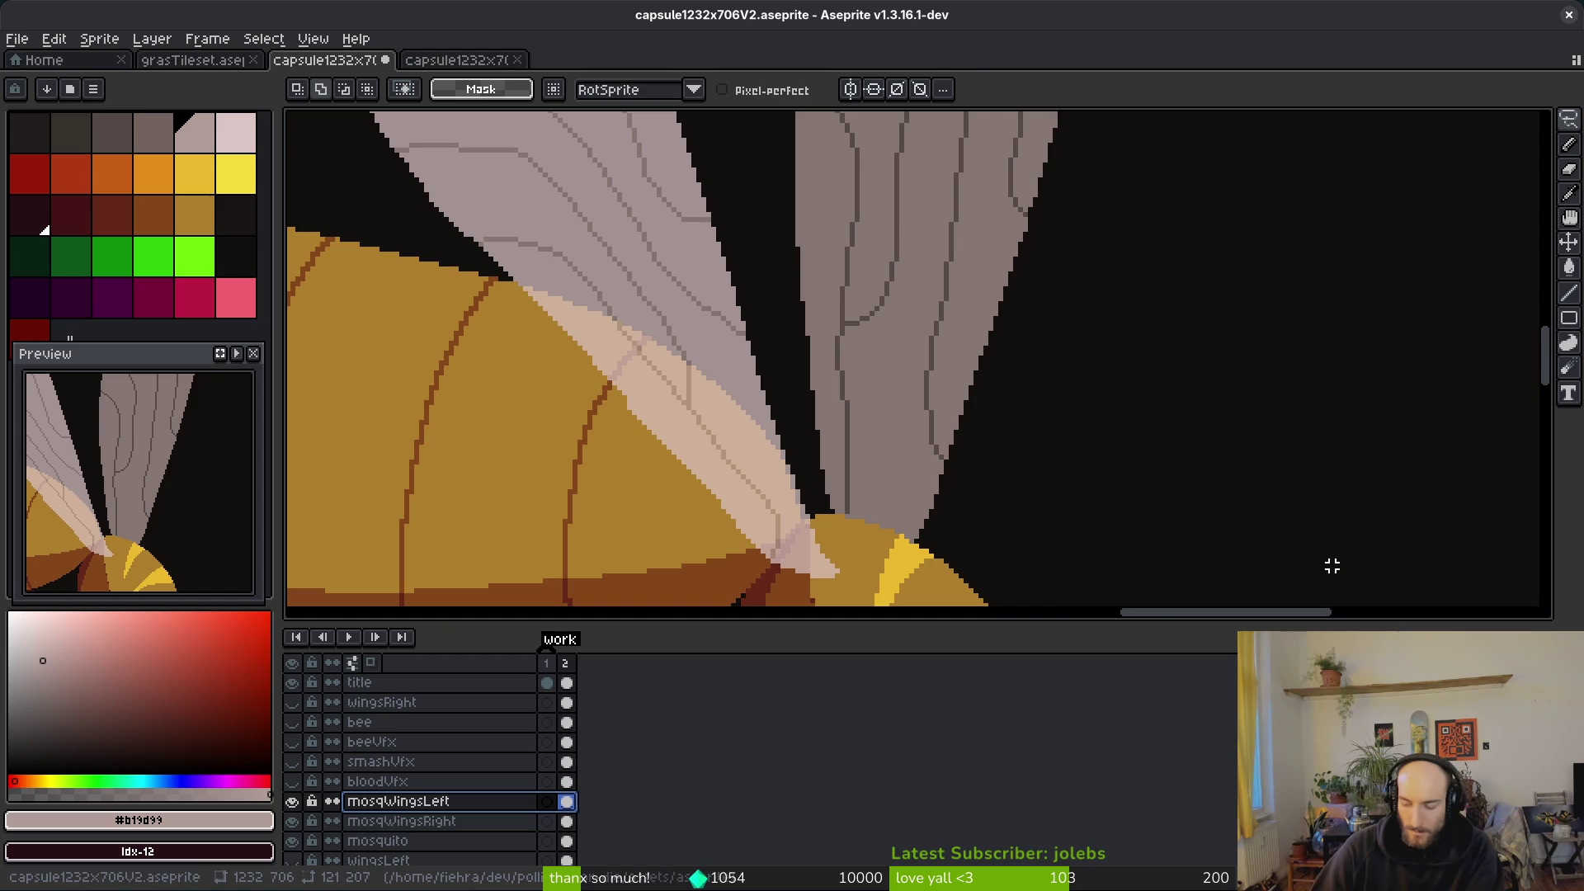
pyautogui.scroll(-6, 1213, 553)
pyautogui.hotkey('ctrl', 's')
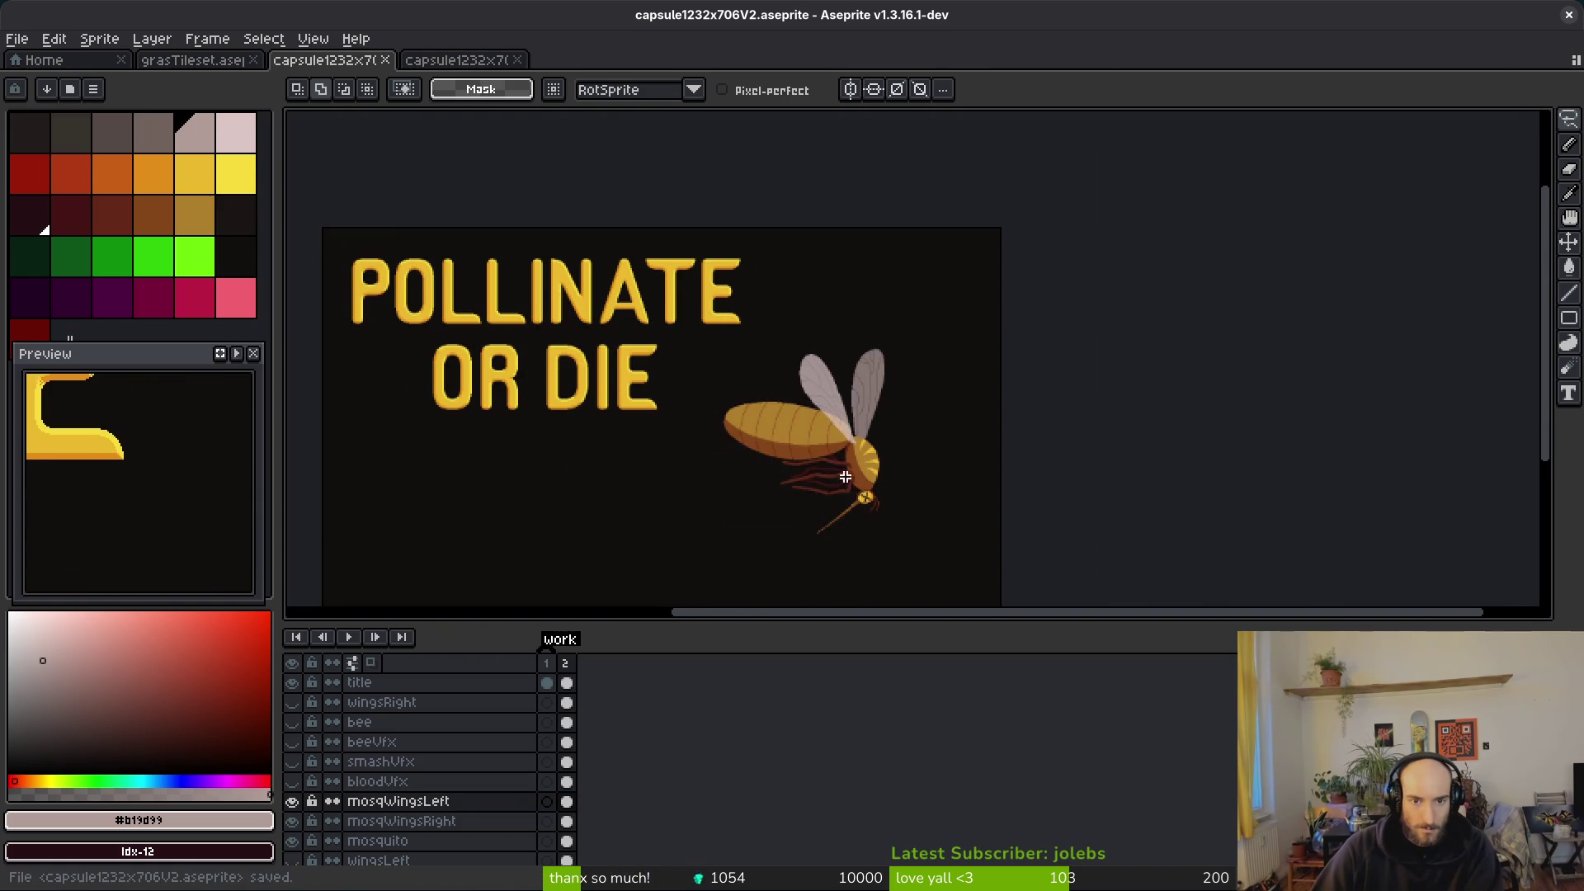
# Step: Undo and redo through recent edits to compare the single wings layer with the split wings
pyautogui.scroll(5, 862, 498)
pyautogui.hscroll(2, 813, 389)
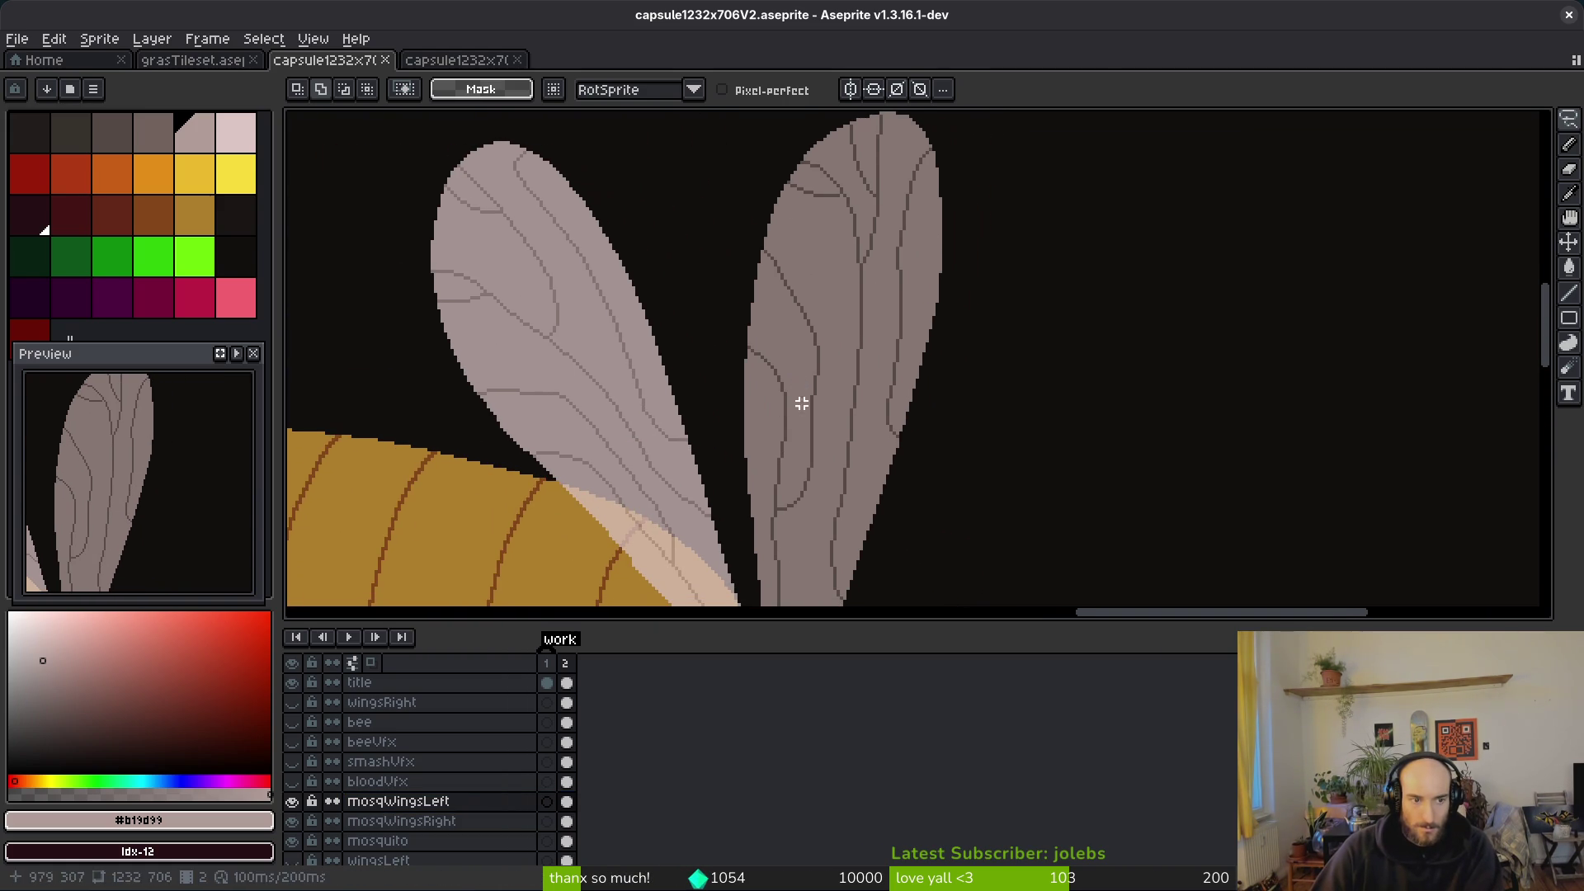
pyautogui.scroll(-2, 805, 378)
pyautogui.click(813, 364)
pyautogui.hotkey('ctrl', 'z')
pyautogui.hotkey('ctrl', 'z')
pyautogui.hotkey('ctrl', 'z')
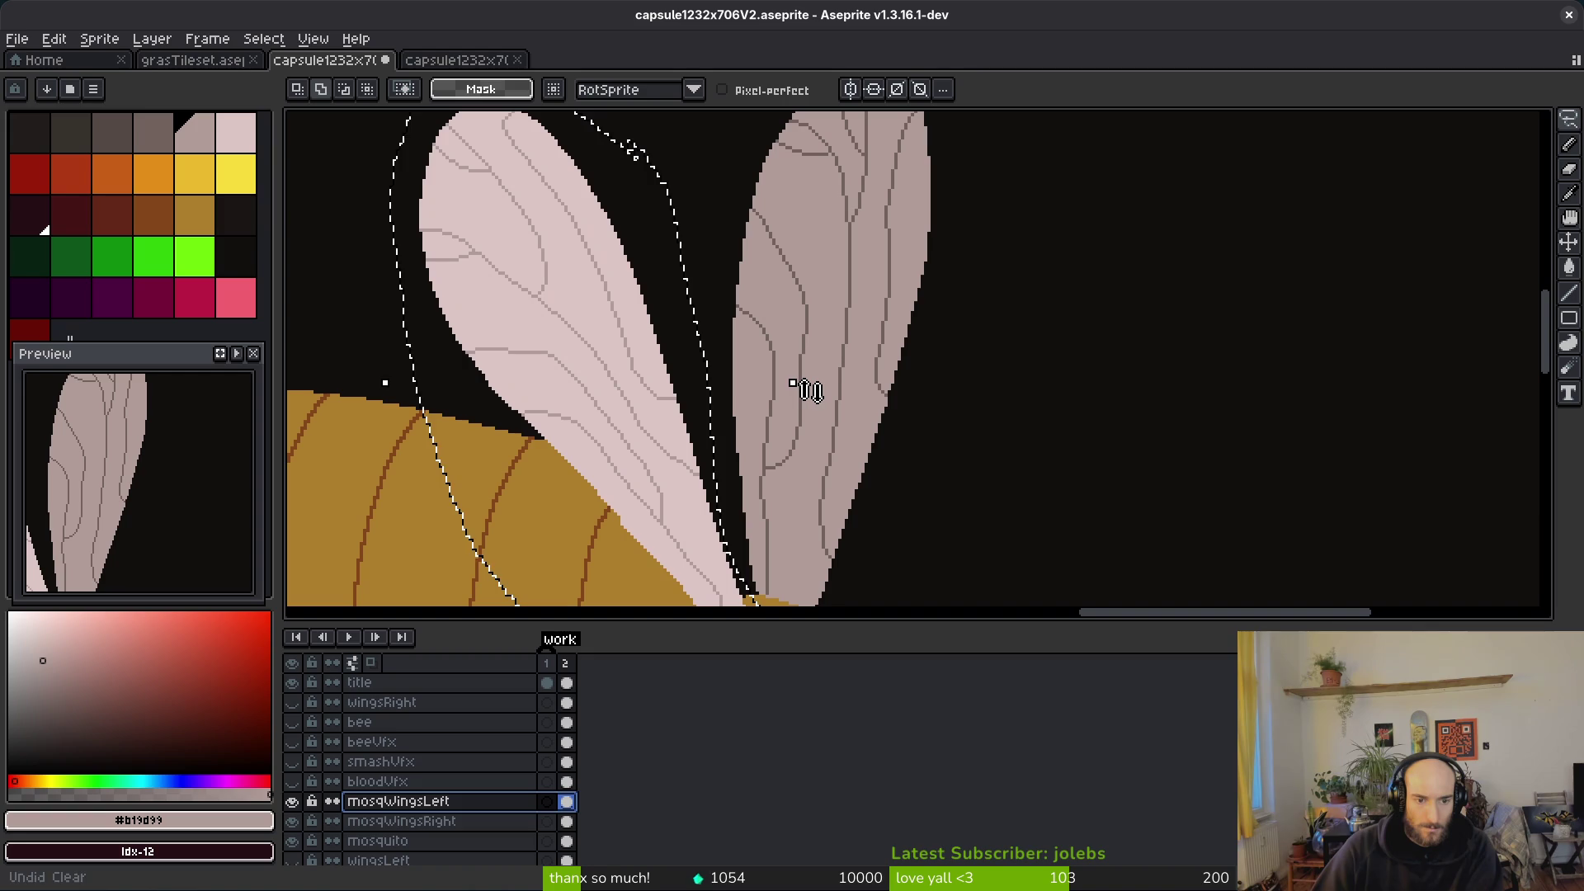
pyautogui.hotkey('ctrl', 'z')
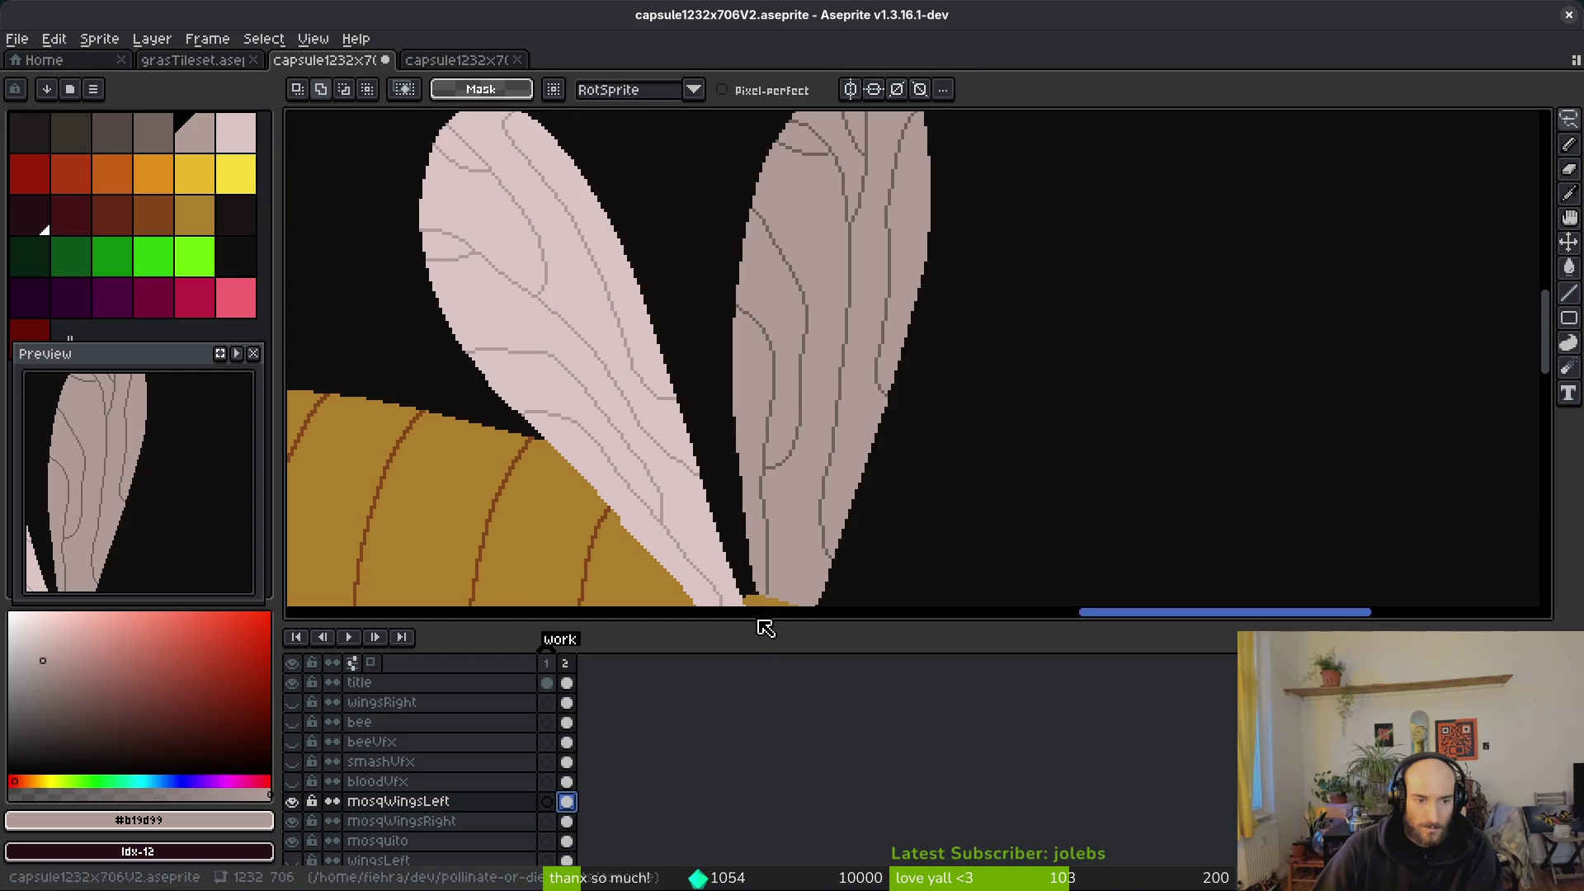
pyautogui.hotkey('ctrl', 'y')
pyautogui.hotkey('ctrl', 'y')
pyautogui.hotkey('ctrl', 'z')
pyautogui.hotkey('ctrl', 'z')
pyautogui.hotkey('ctrl', 'z')
pyautogui.hotkey('ctrl', 'z')
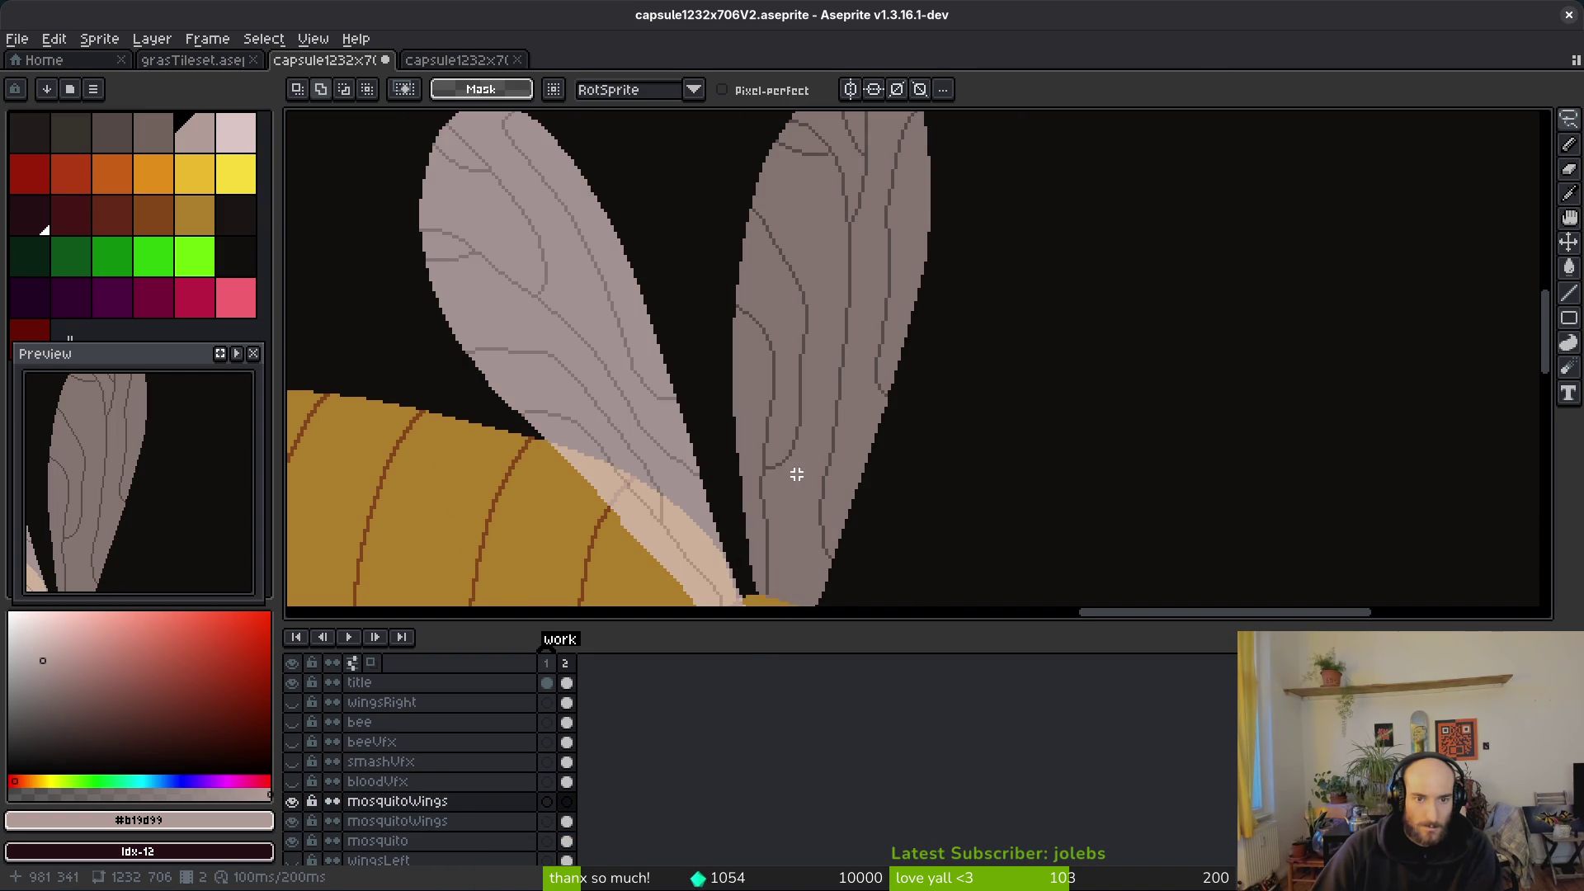
pyautogui.scroll(-3, 793, 480)
pyautogui.hotkey('ctrl', 'y')
pyautogui.hotkey('ctrl', 'y')
pyautogui.hotkey('ctrl', 'y')
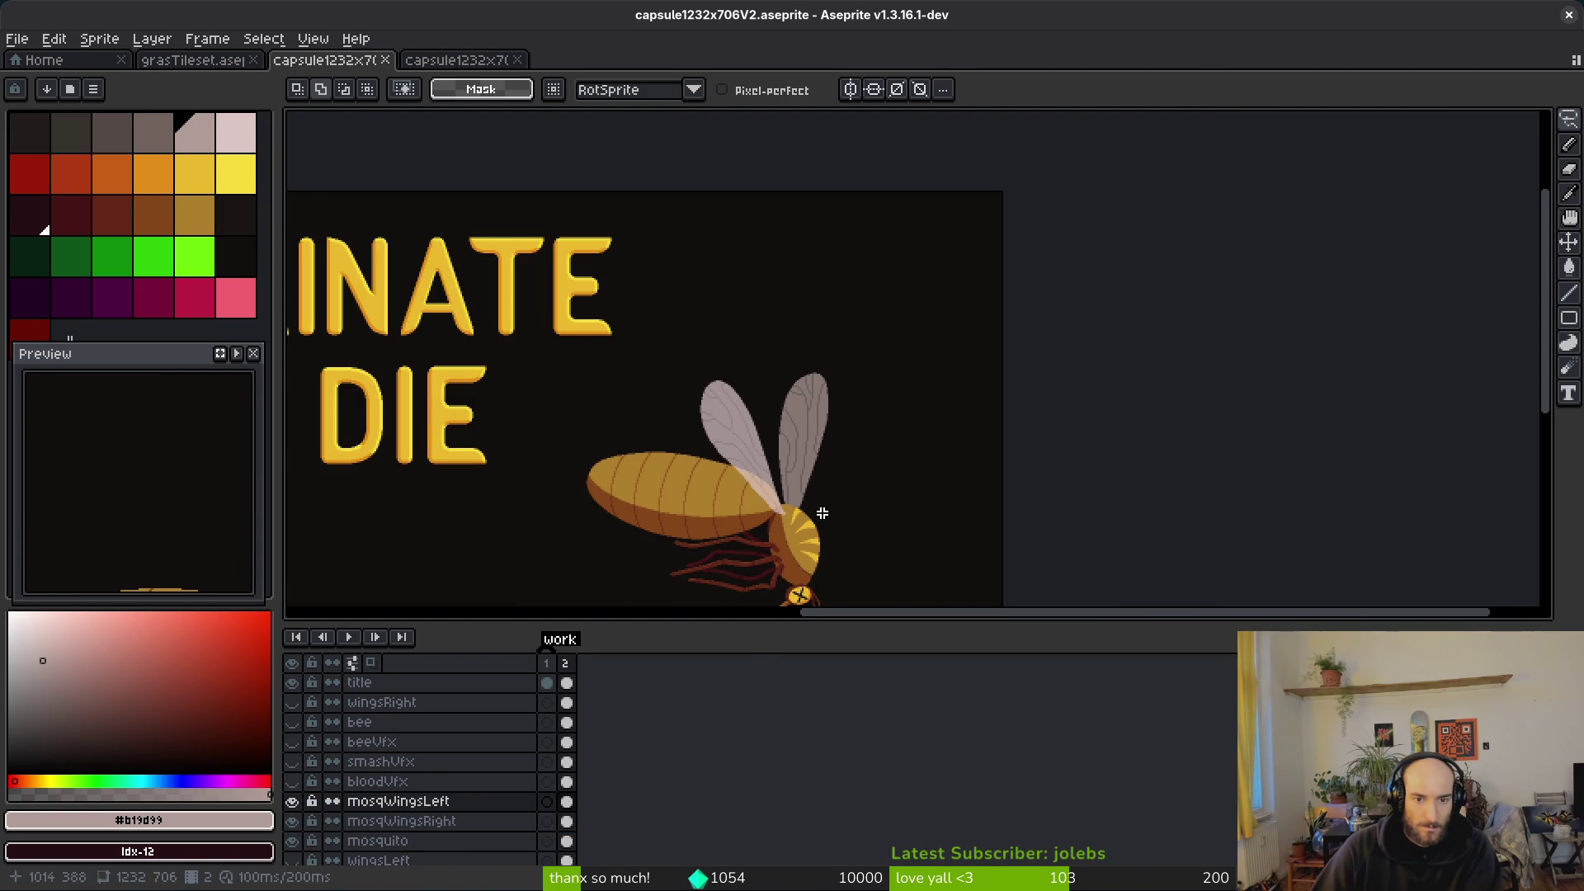
# Step: Toggle mosqWingsLeft visibility off and on to compare the wings
pyautogui.click(293, 803)
pyautogui.click(293, 804)
pyautogui.click(293, 804)
pyautogui.click(293, 805)
pyautogui.scroll(5, 856, 475)
# Step: Eyedrop the wing's grey-brown #857673 from the canvas
pyautogui.moveTo(949, 461); pyautogui.dragTo(1127, 556)
pyautogui.press('i')
pyautogui.click(905, 333)
pyautogui.click(923, 338)
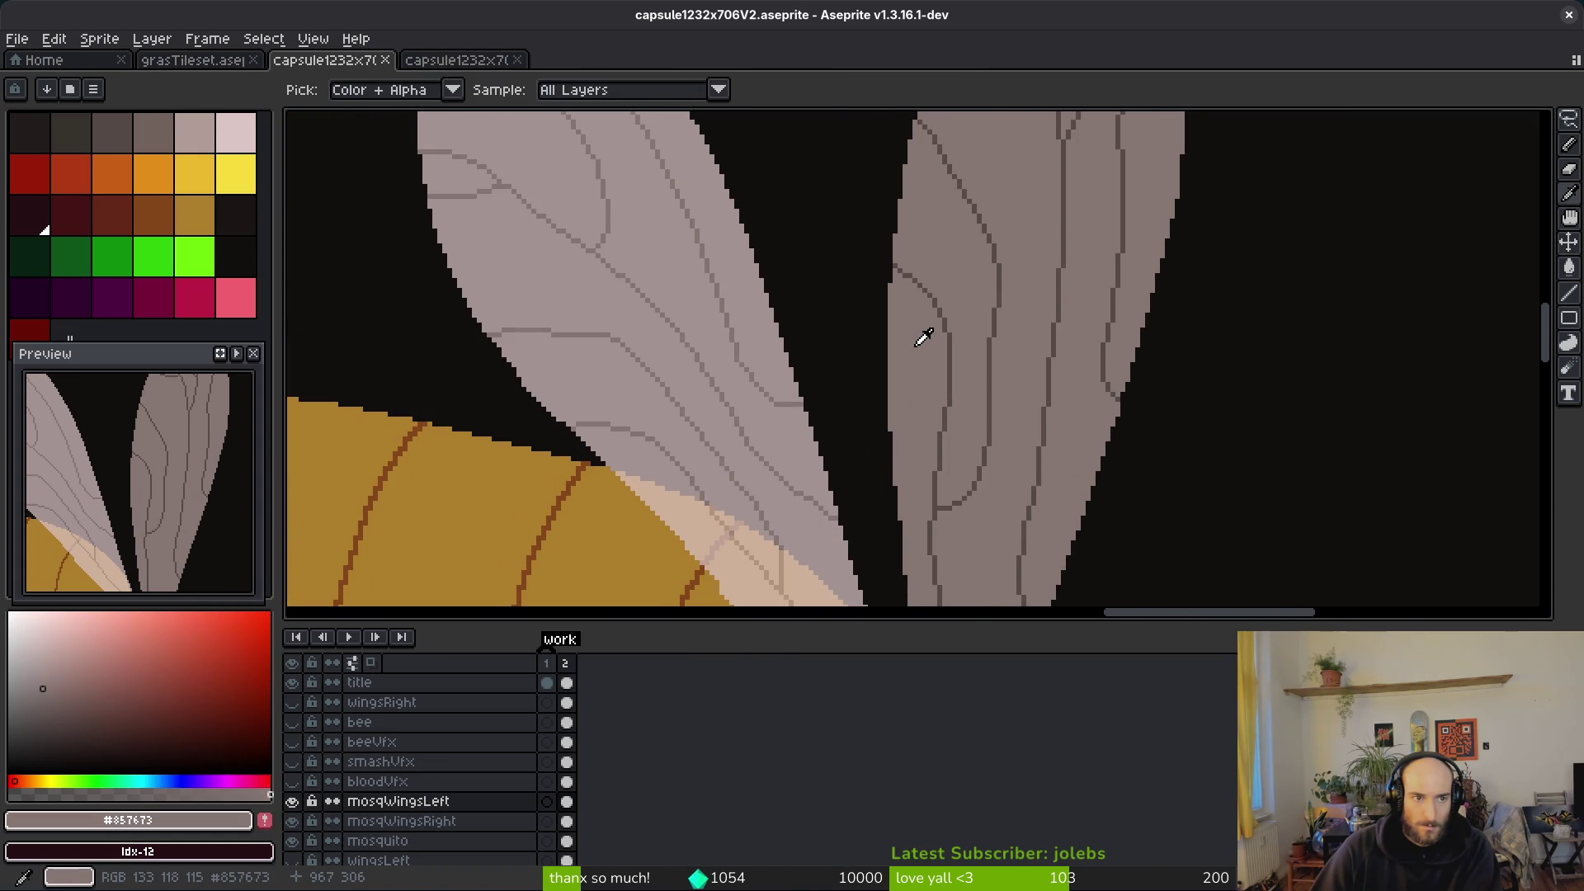
pyautogui.click(880, 336)
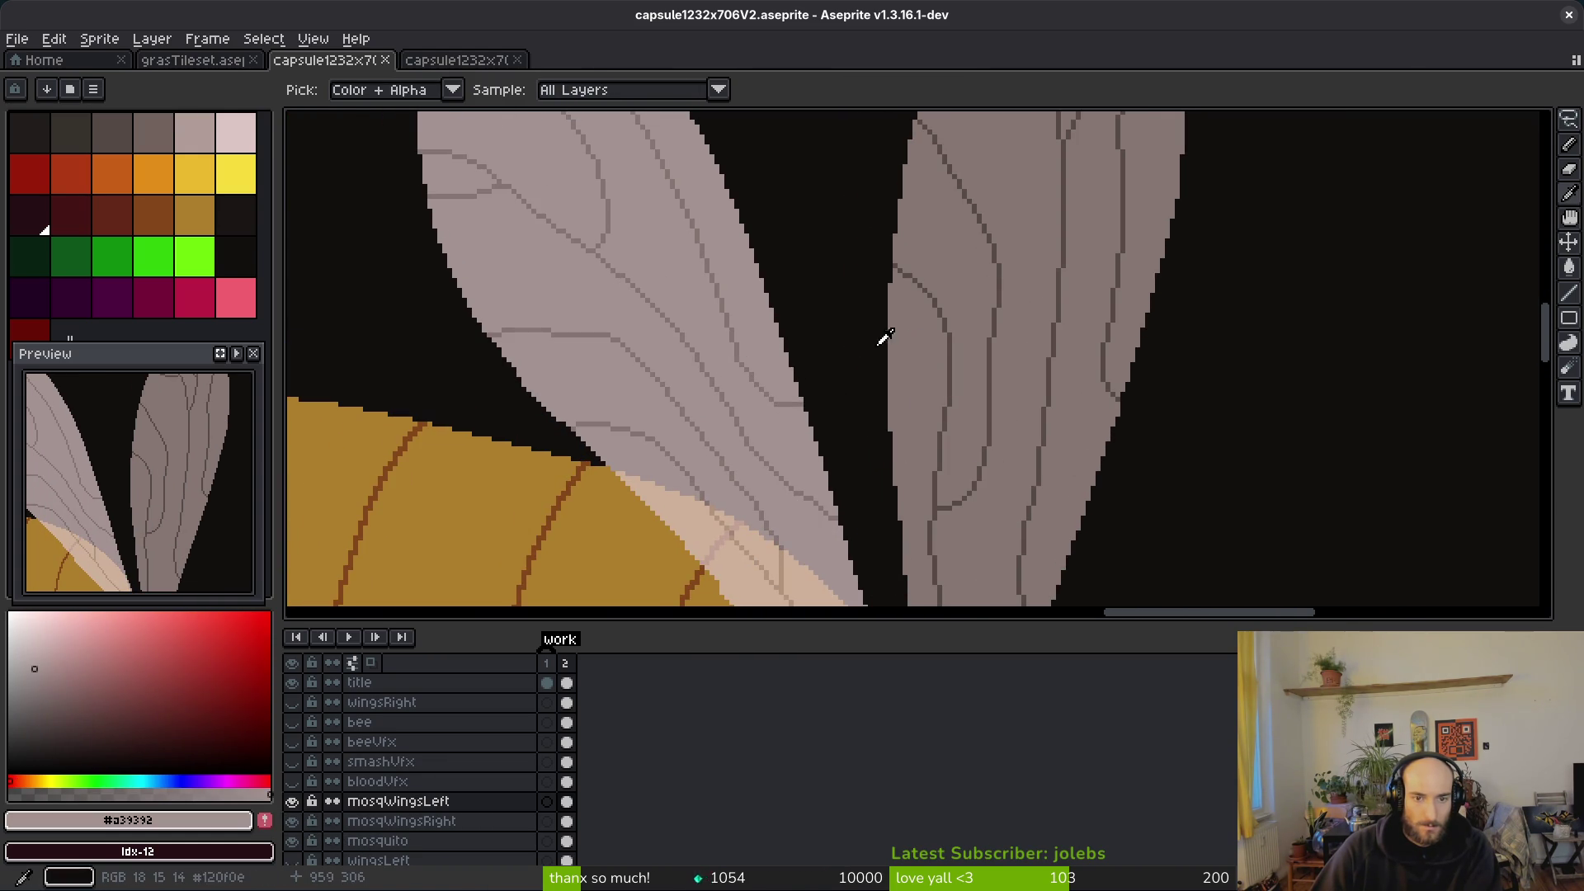
pyautogui.click(926, 350)
# Step: Drag the mosqWingsLeft layer up above bloodVfx in the Layers panel
pyautogui.press('m')
pyautogui.scroll(-5, 1014, 419)
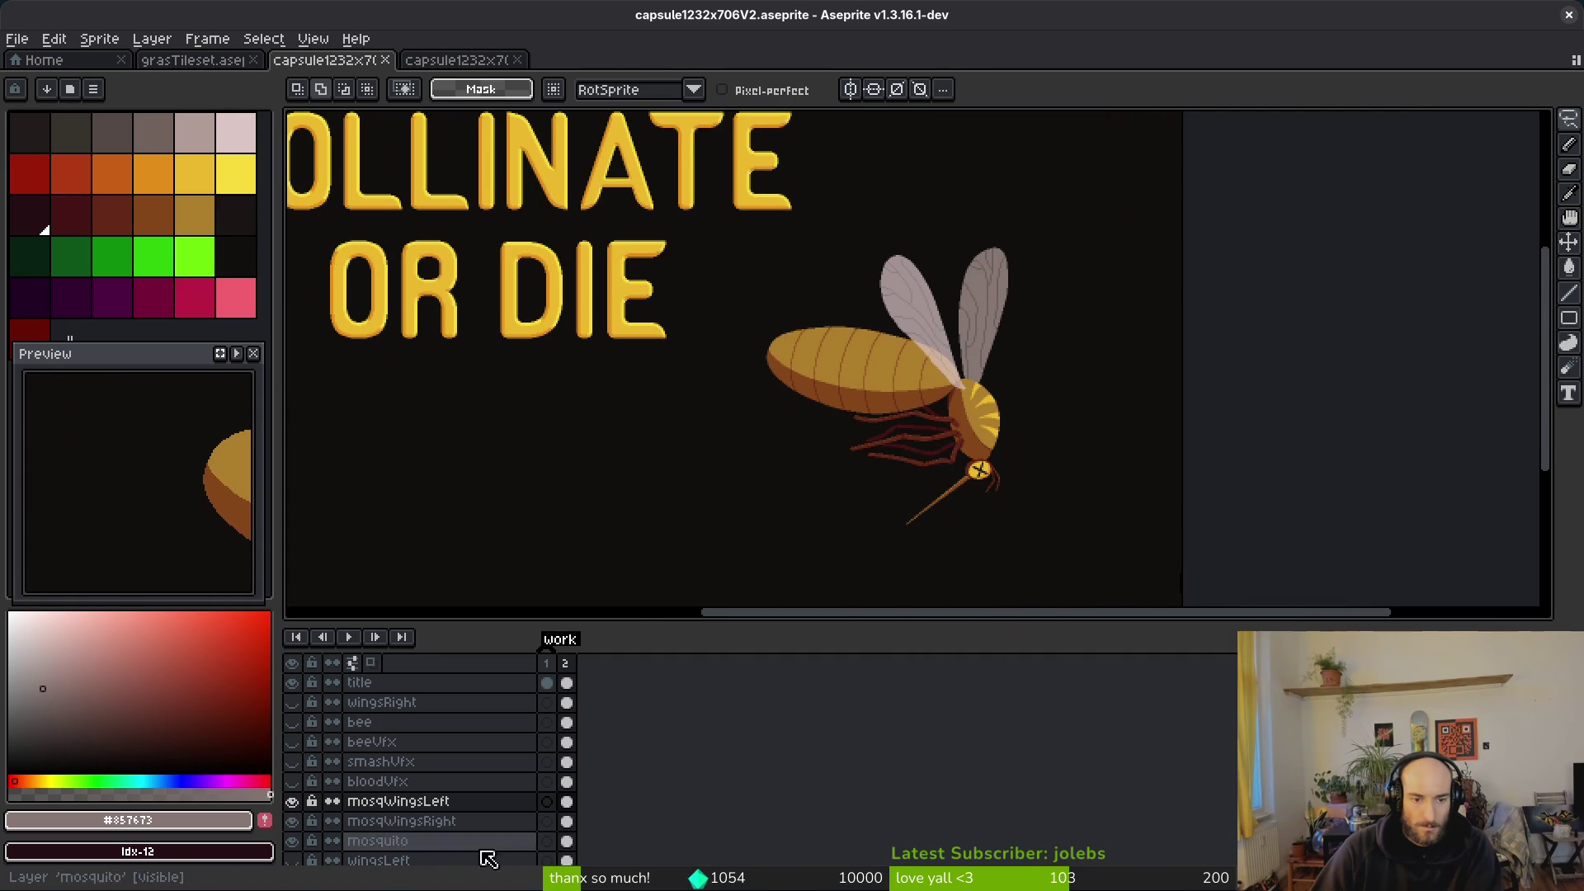
pyautogui.click(377, 801)
pyautogui.moveTo(446, 804); pyautogui.dragTo(443, 782)
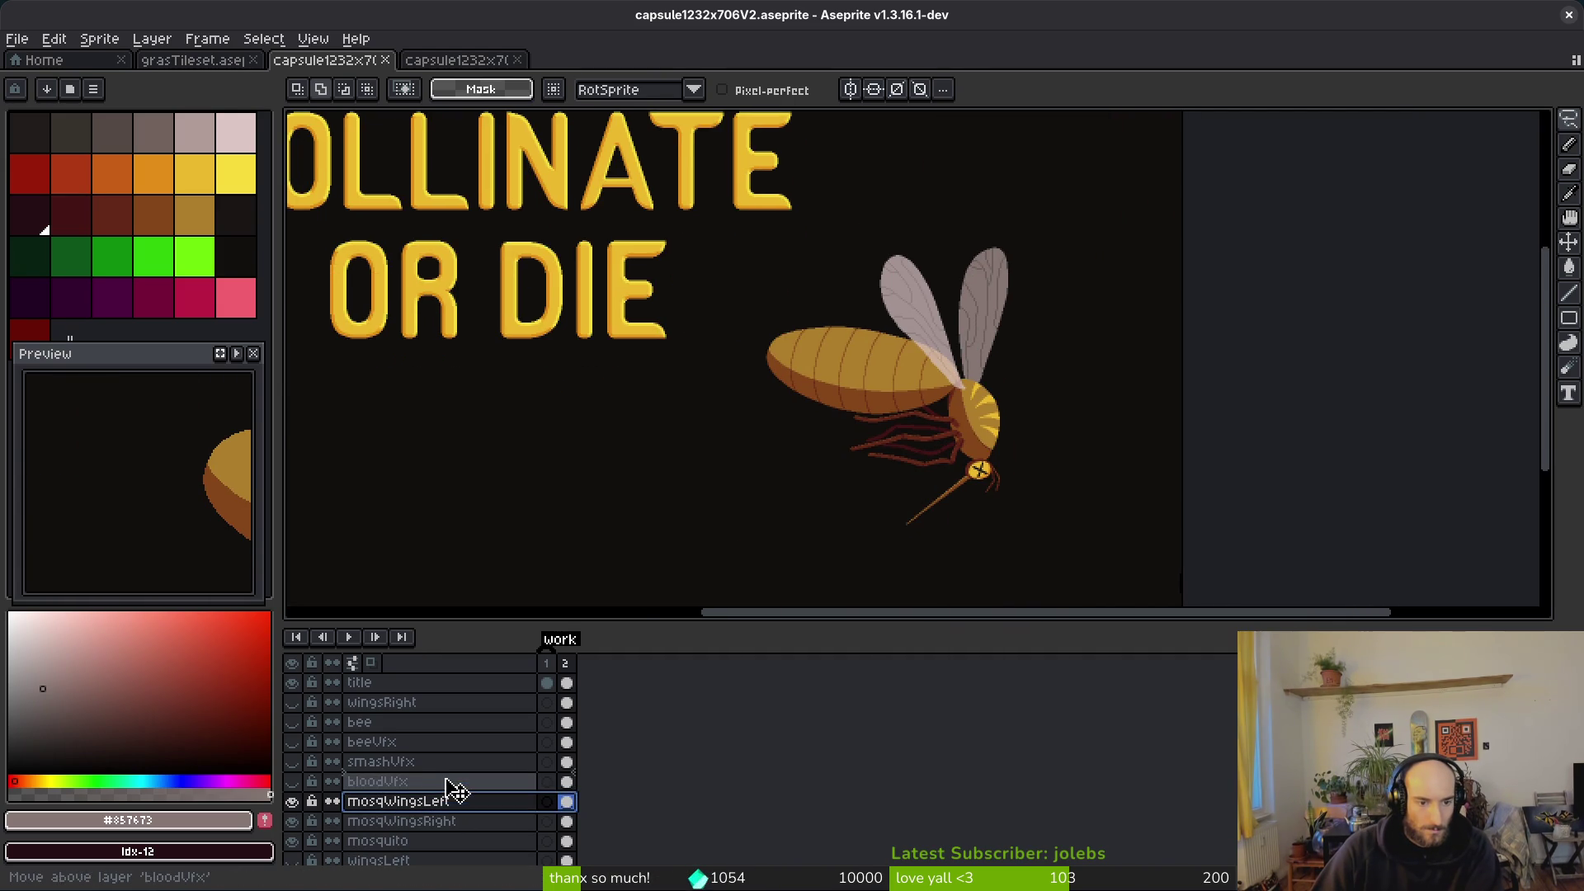
# Step: Undo moving mosqWingsLeft and move mosqWingsRight above bloodVfx instead
pyautogui.click(292, 801)
pyautogui.scroll(3, 953, 382)
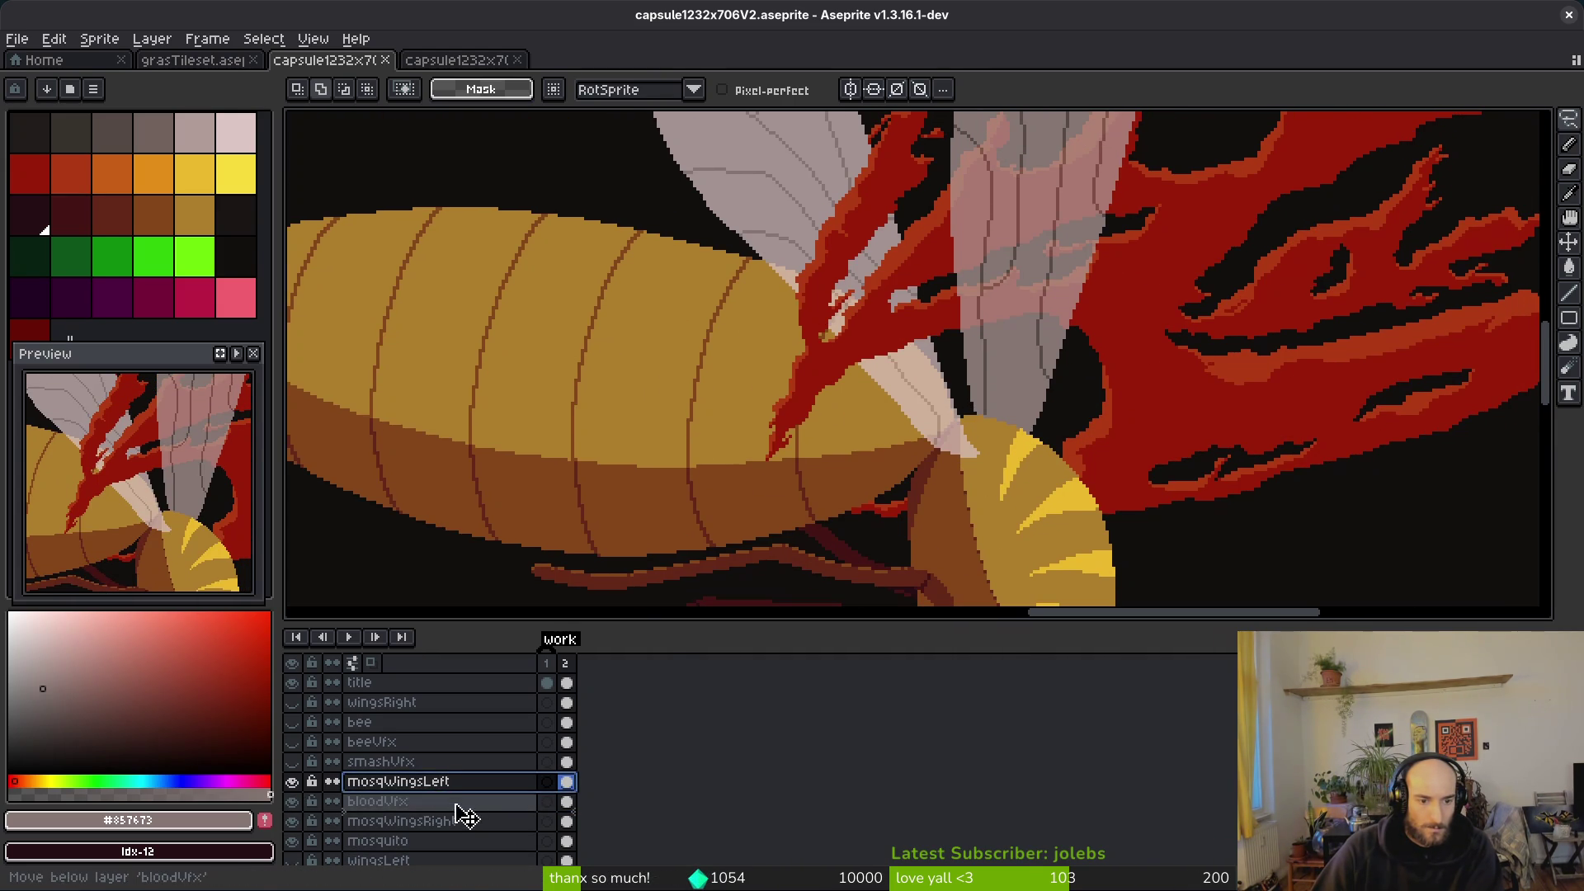
pyautogui.hotkey('ctrl', 'z')
pyautogui.moveTo(453, 839); pyautogui.dragTo(488, 767)
# Step: Eyedrop the blood's dark red #981b08 and pencil it along the blood's edge
pyautogui.scroll(-3, 1002, 412)
pyautogui.hscroll(1, 1002, 412)
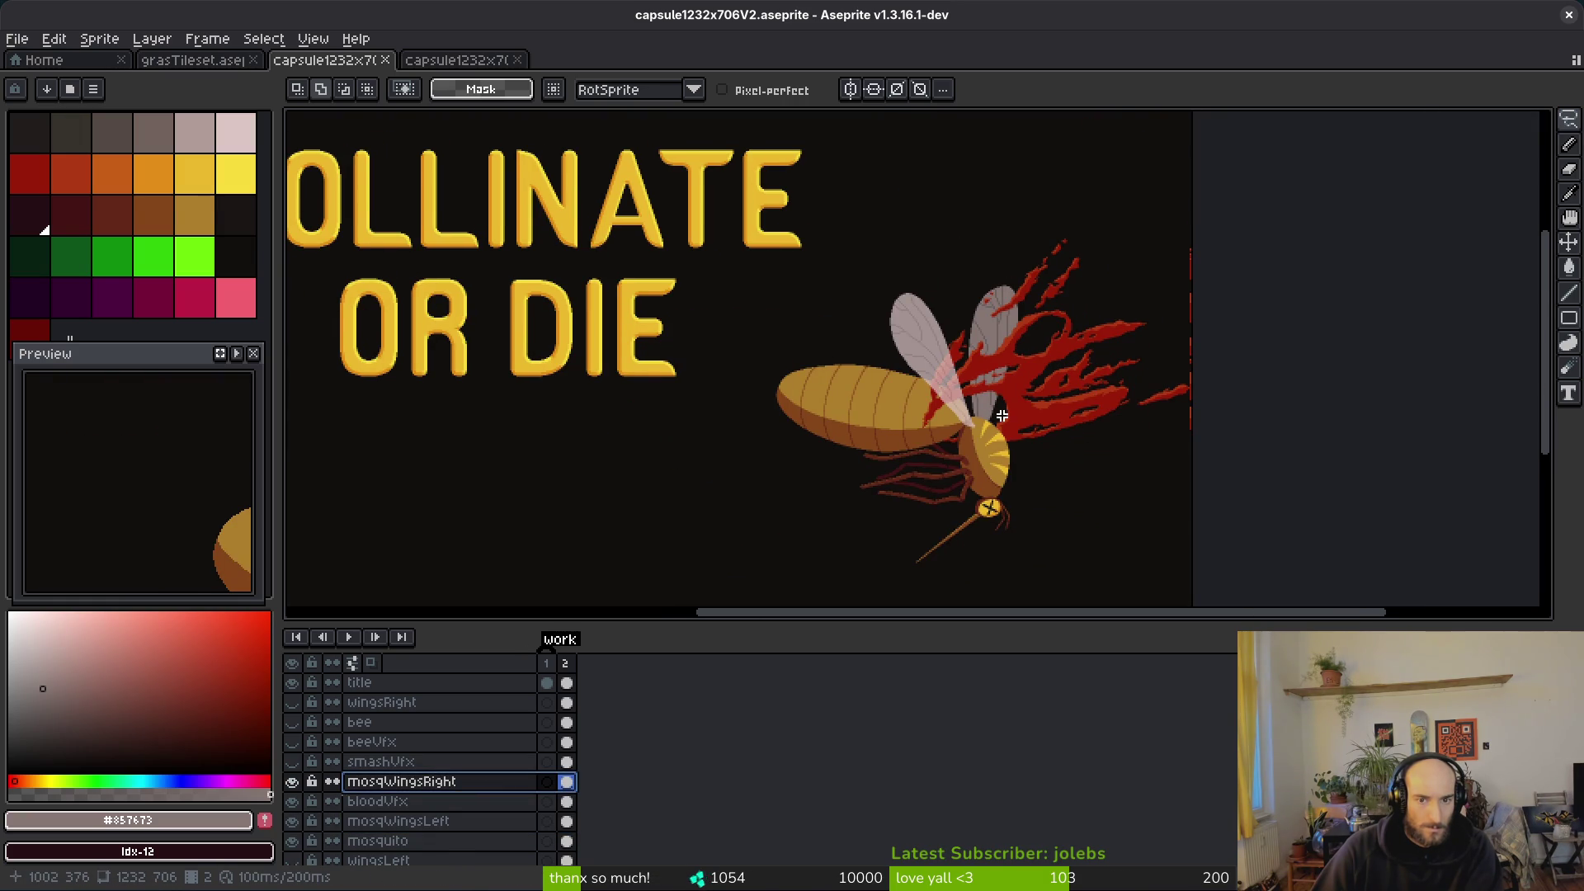
pyautogui.scroll(3, 990, 409)
pyautogui.scroll(-4, 985, 428)
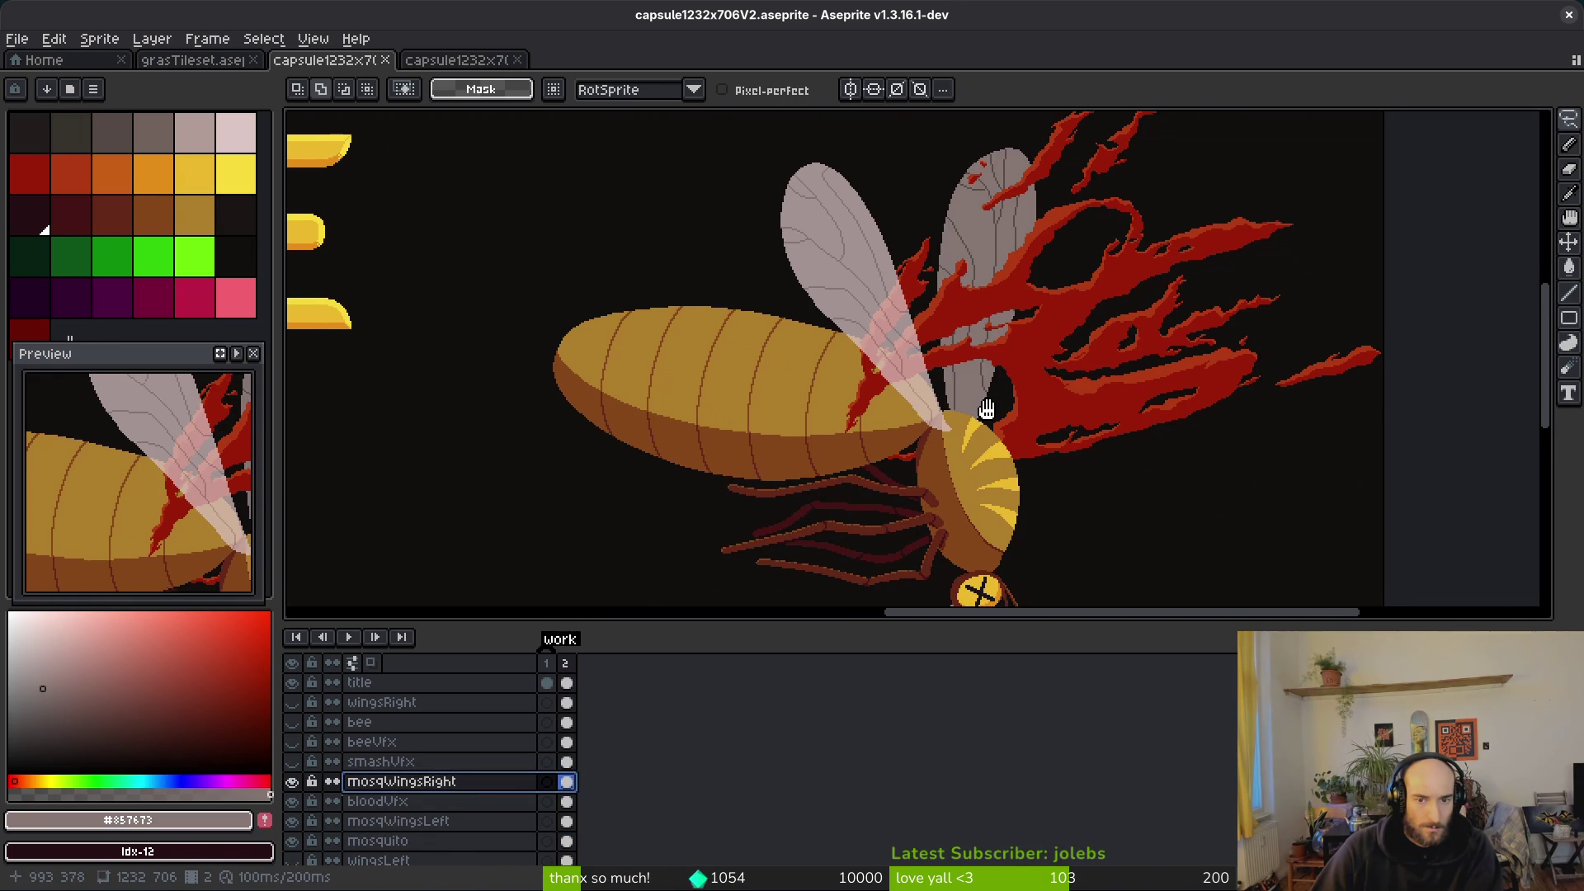
pyautogui.moveTo(987, 409); pyautogui.dragTo(977, 400)
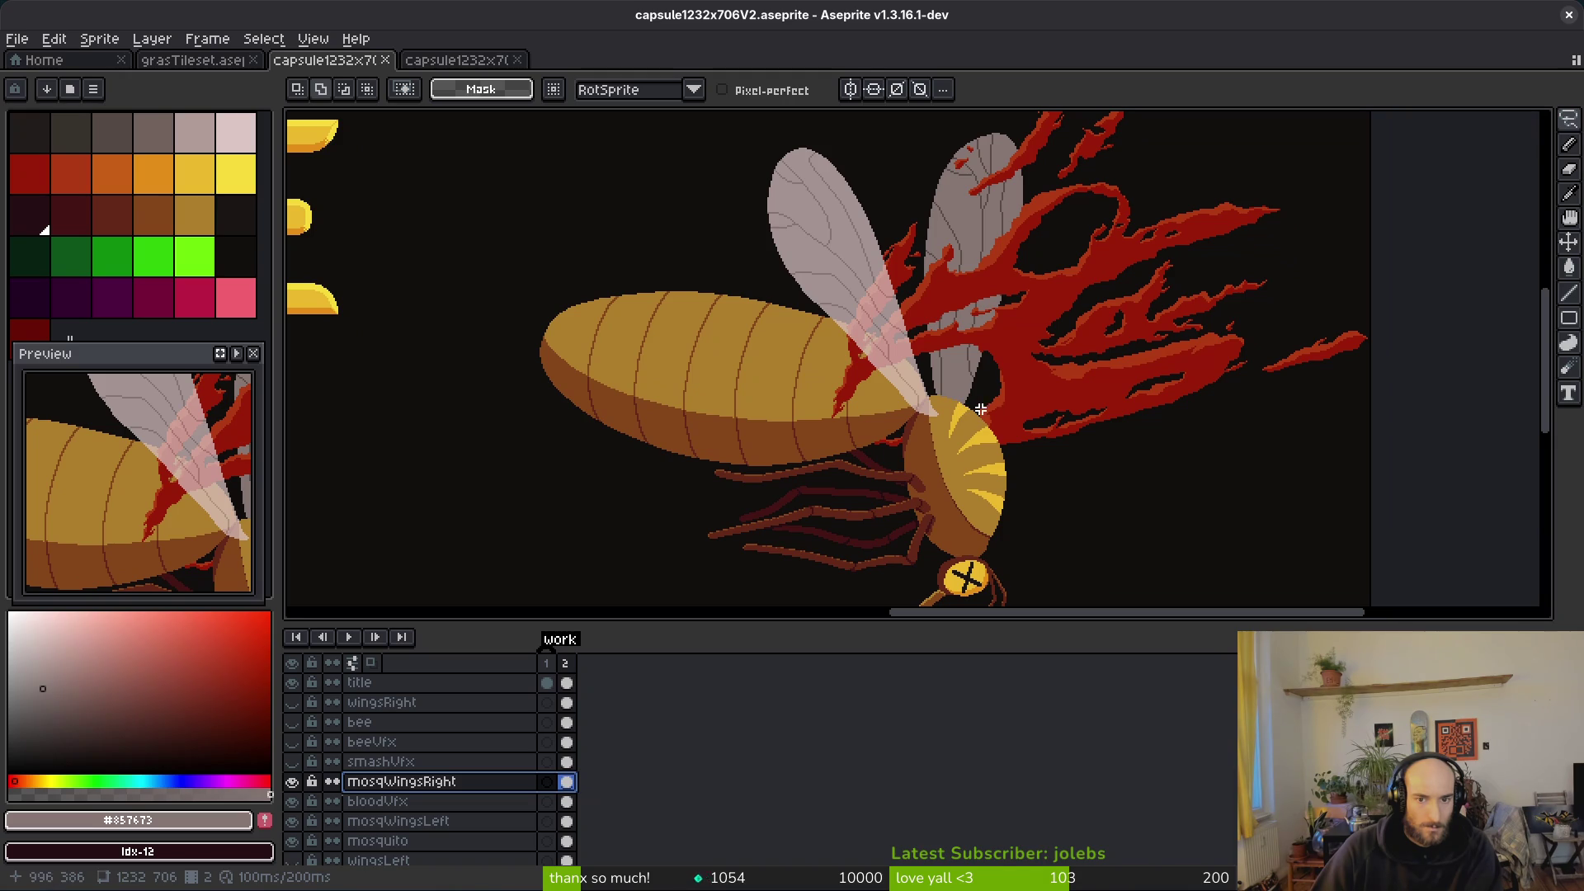
pyautogui.scroll(6, 1006, 445)
pyautogui.press('b')
pyautogui.keyDown('alt'); pyautogui.click(1000, 372); pyautogui.keyUp('alt')
pyautogui.moveTo(899, 425)
pyautogui.mouseDown()
pyautogui.moveTo(858, 499)
pyautogui.moveTo(936, 441)
pyautogui.mouseUp()
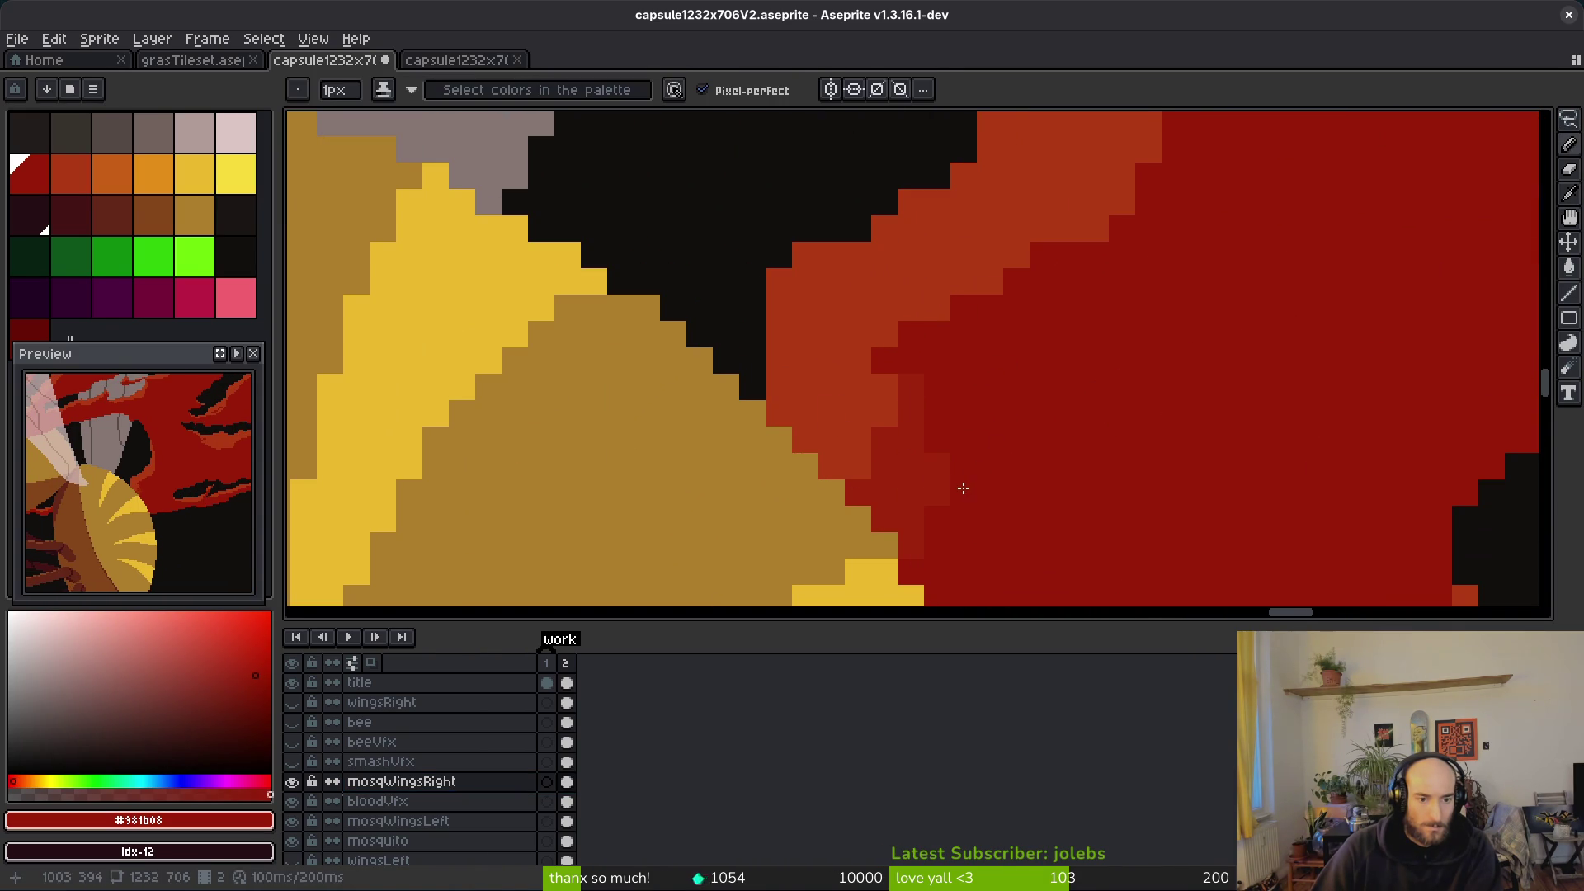
# Step: Undo the wrong-layer strokes, repaint the blood's lighter edge dark red on bloodVfx, and save
pyautogui.hotkey('ctrl', 'z')
pyautogui.click(567, 803)
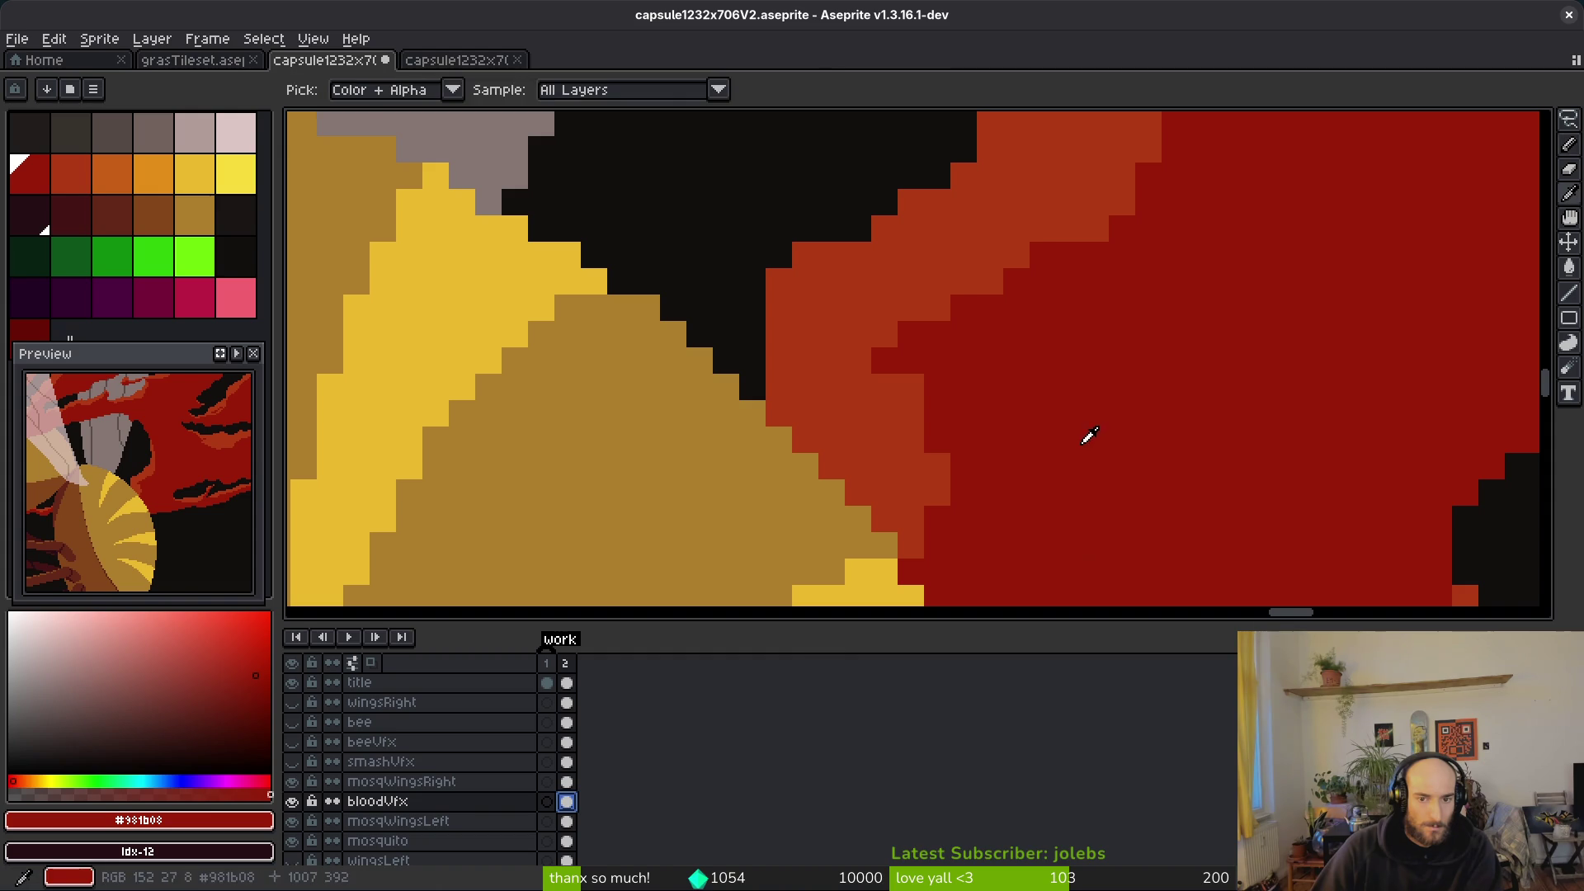
pyautogui.moveTo(856, 373)
pyautogui.mouseDown()
pyautogui.moveTo(864, 492)
pyautogui.moveTo(914, 550)
pyautogui.mouseUp()
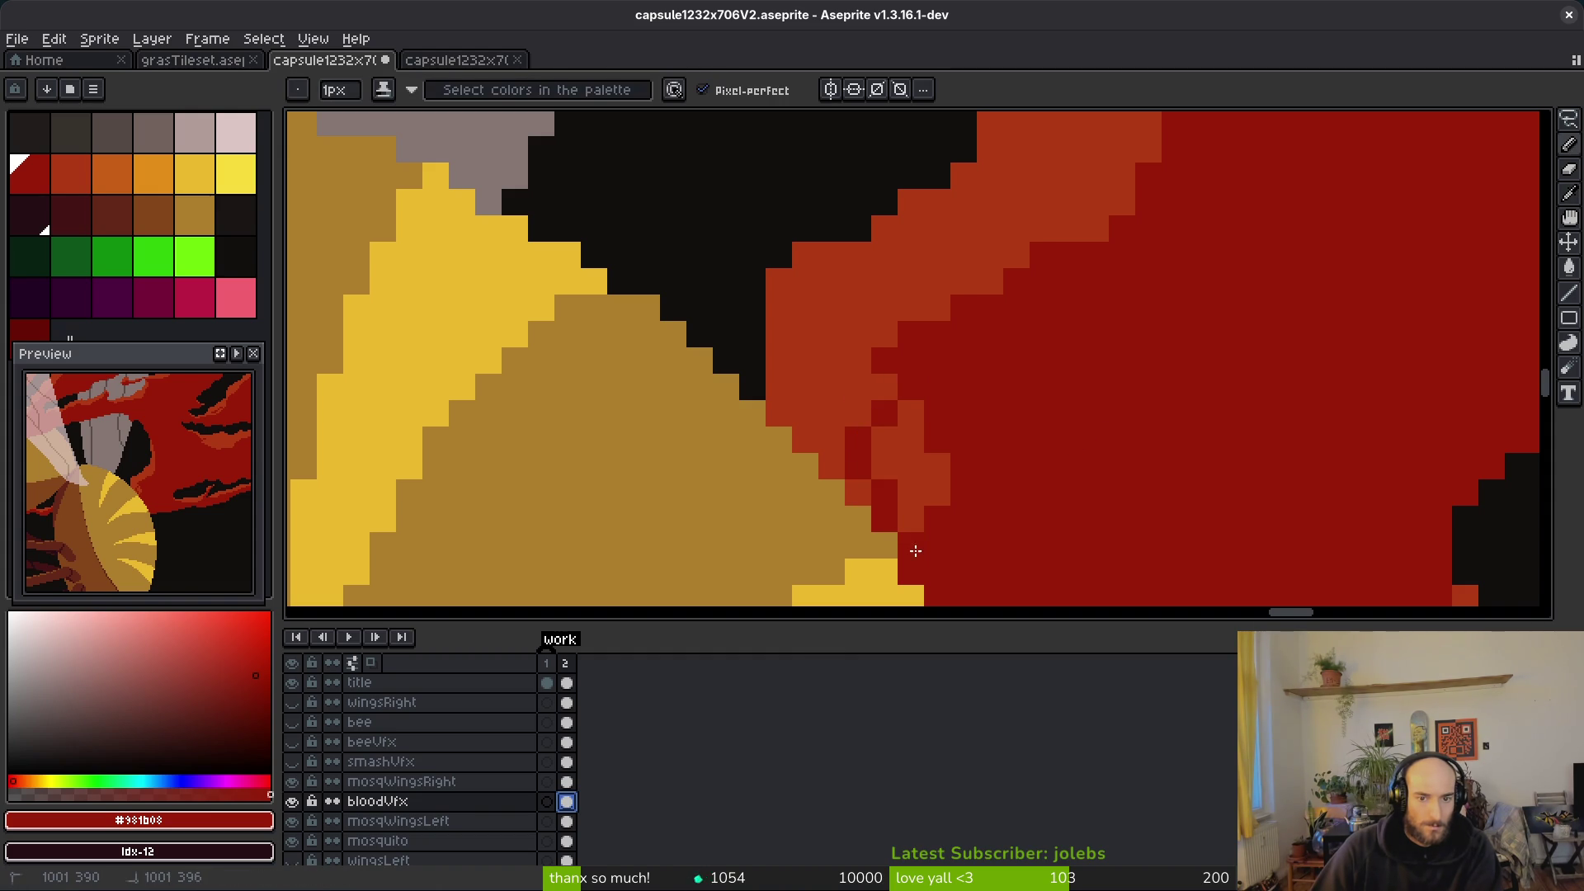
pyautogui.moveTo(854, 477)
pyautogui.mouseDown()
pyautogui.moveTo(944, 520)
pyautogui.moveTo(877, 459)
pyautogui.moveTo(809, 440)
pyautogui.moveTo(829, 437)
pyautogui.moveTo(834, 413)
pyautogui.moveTo(802, 411)
pyautogui.mouseUp()
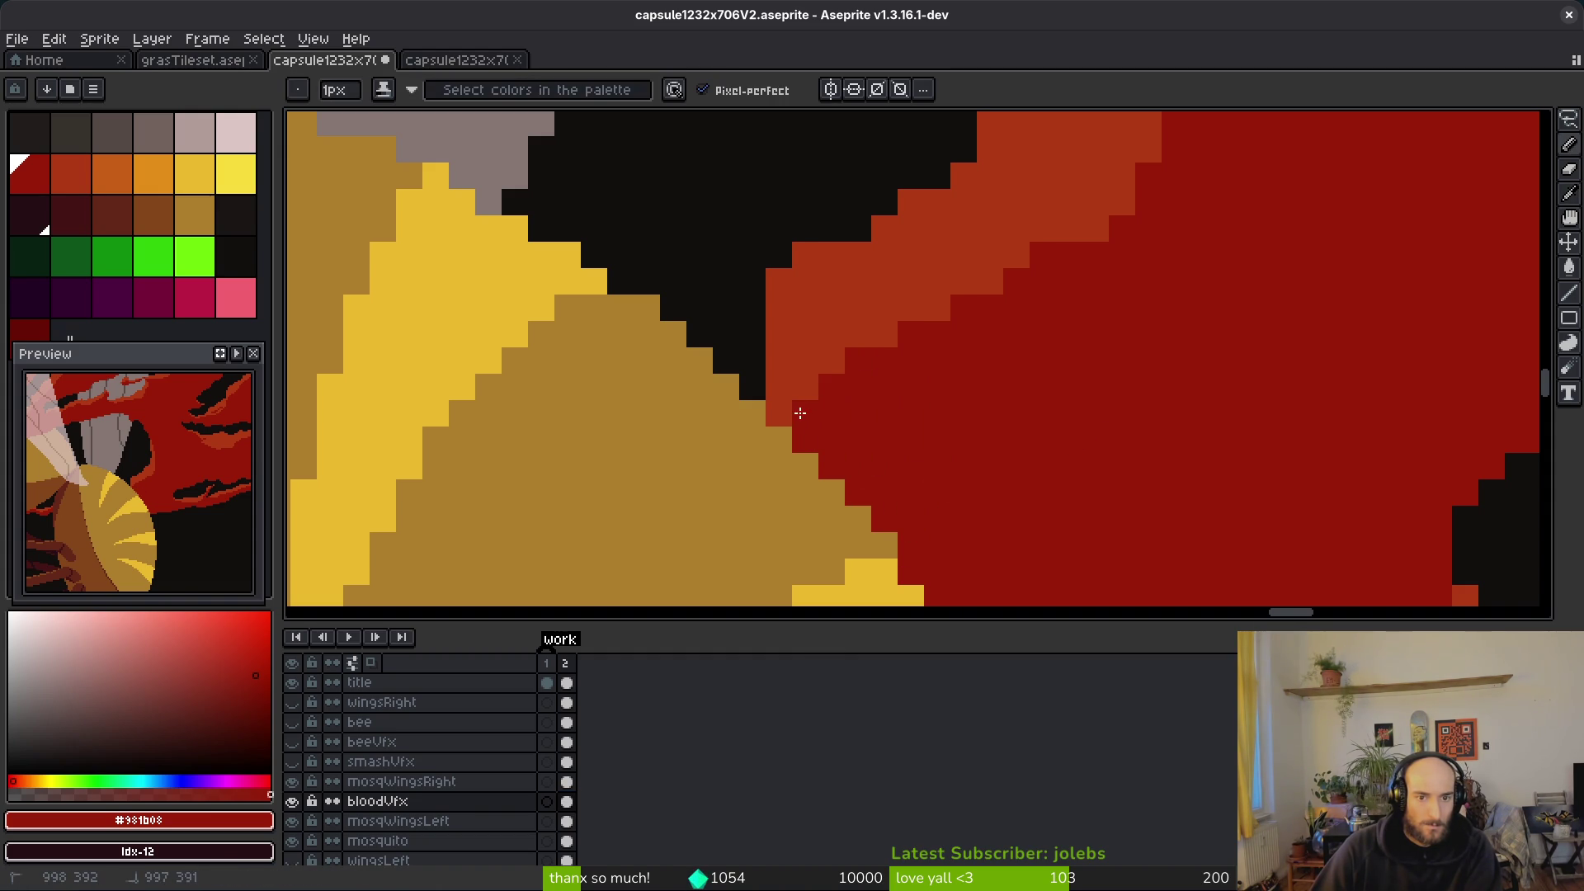
pyautogui.scroll(-1, 922, 337)
pyautogui.scroll(-5, 1028, 403)
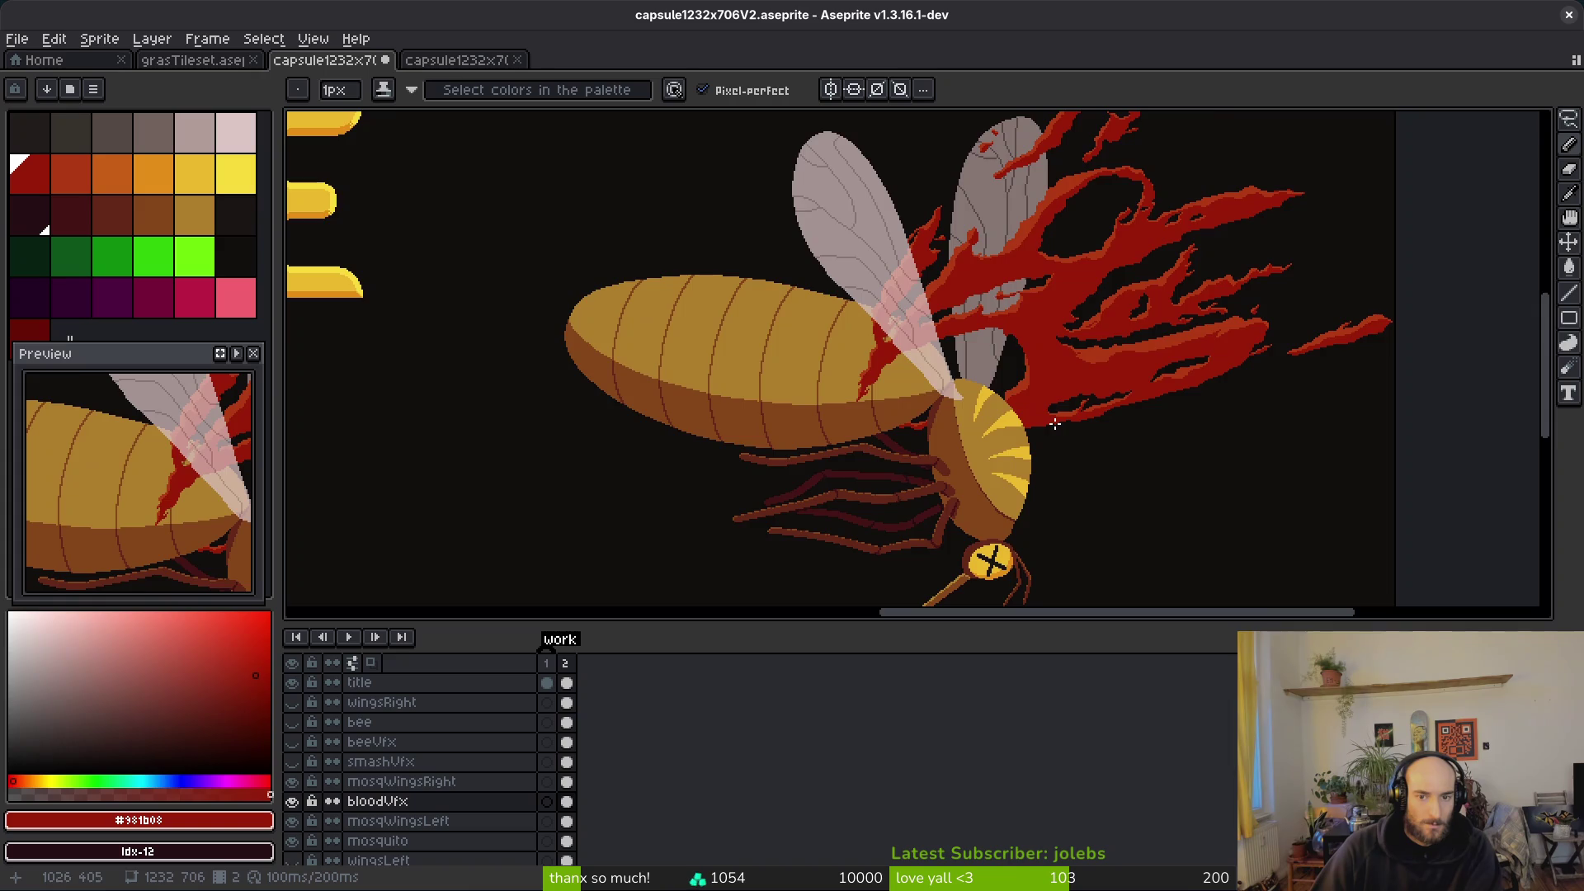
pyautogui.scroll(7, 833, 446)
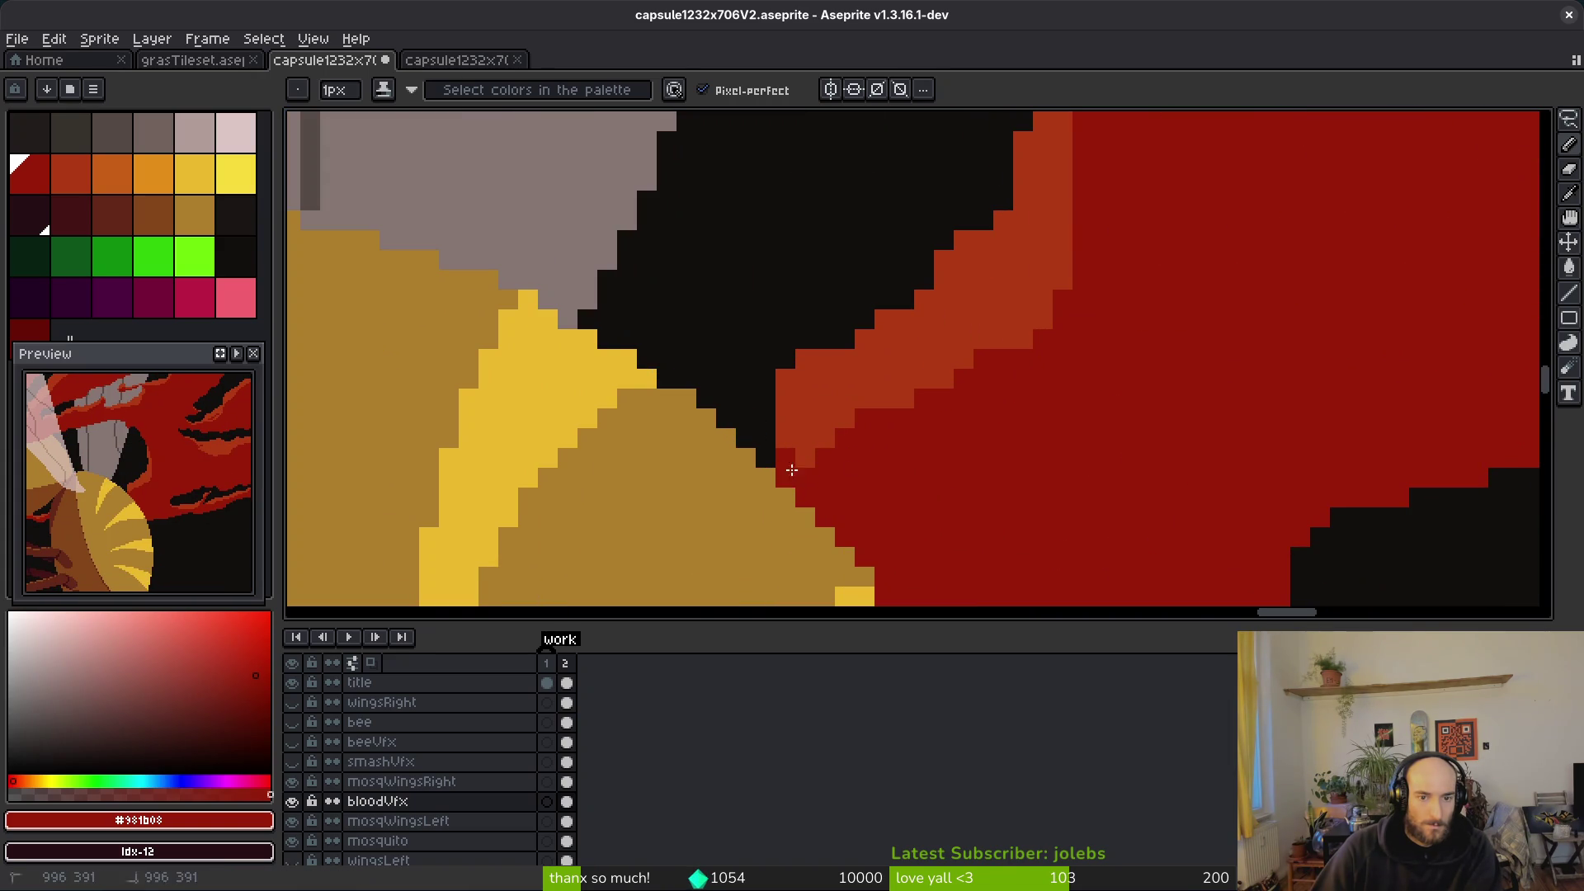
pyautogui.scroll(-5, 1030, 512)
pyautogui.moveTo(1030, 512); pyautogui.dragTo(951, 394)
pyautogui.hotkey('ctrl', 's')
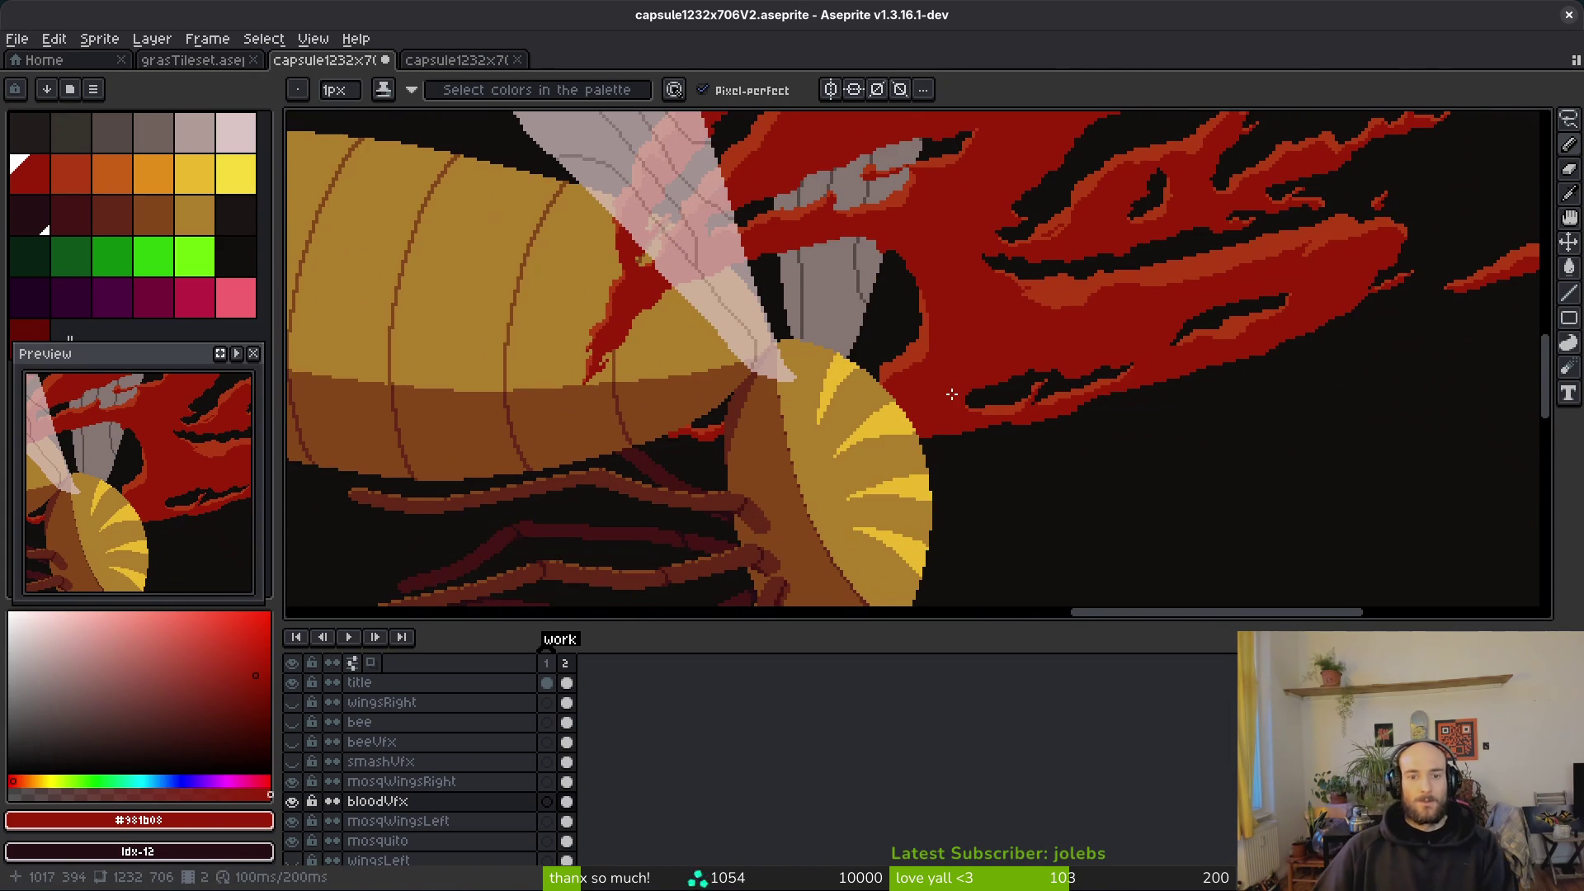
# Step: Add a short dark red touch-up stroke to the blood and save again
pyautogui.scroll(3, 859, 398)
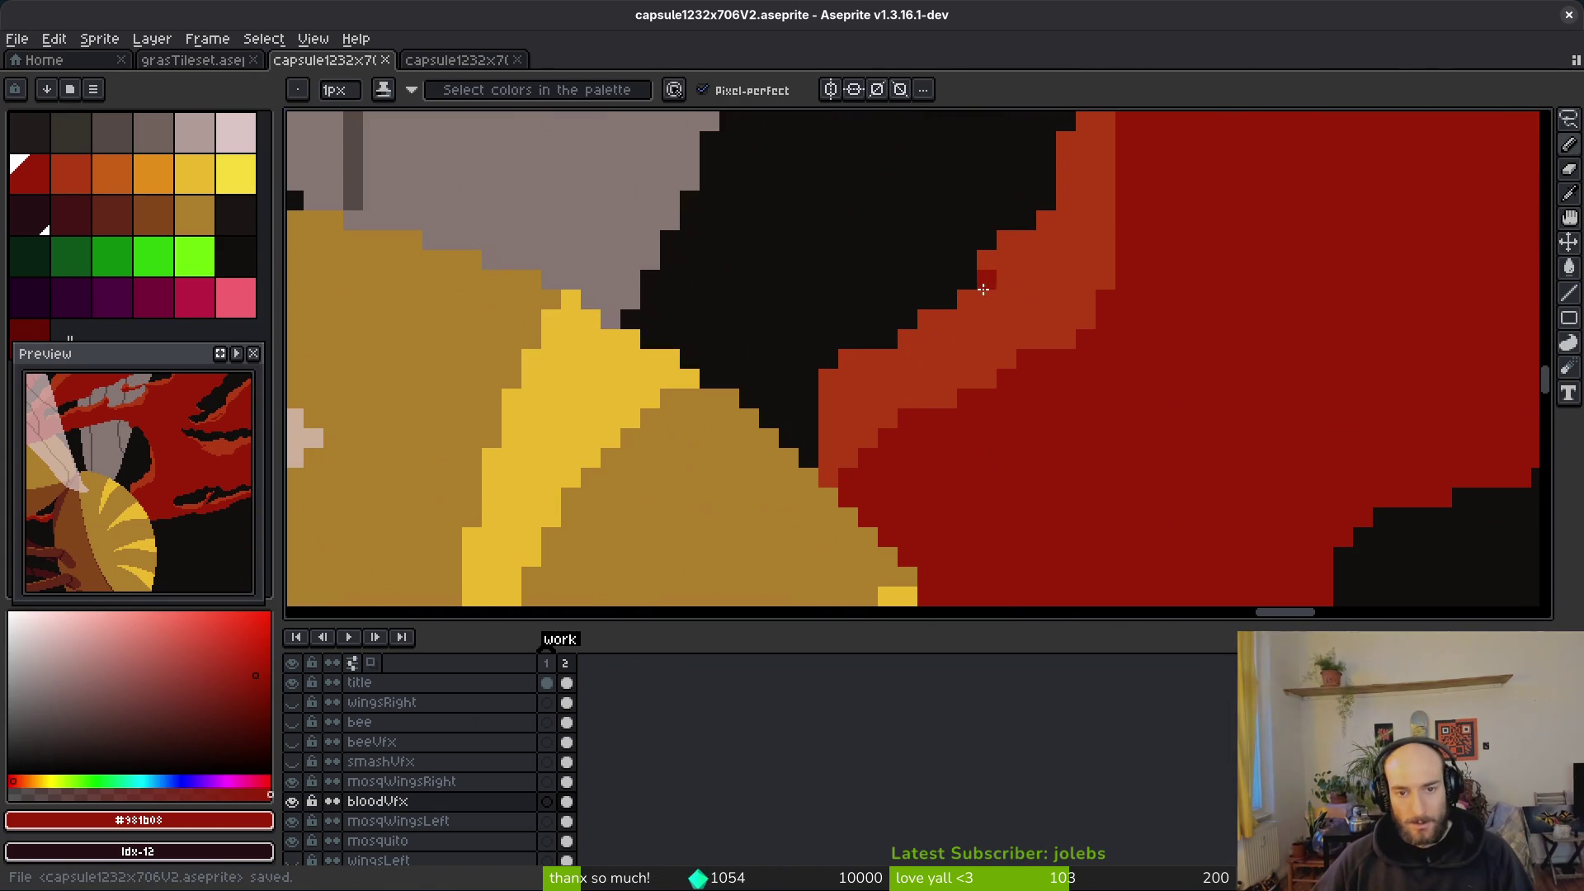
pyautogui.press('b')
pyautogui.moveTo(845, 357); pyautogui.dragTo(827, 399)
pyautogui.scroll(-1, 1054, 339)
pyautogui.scroll(-3, 1053, 339)
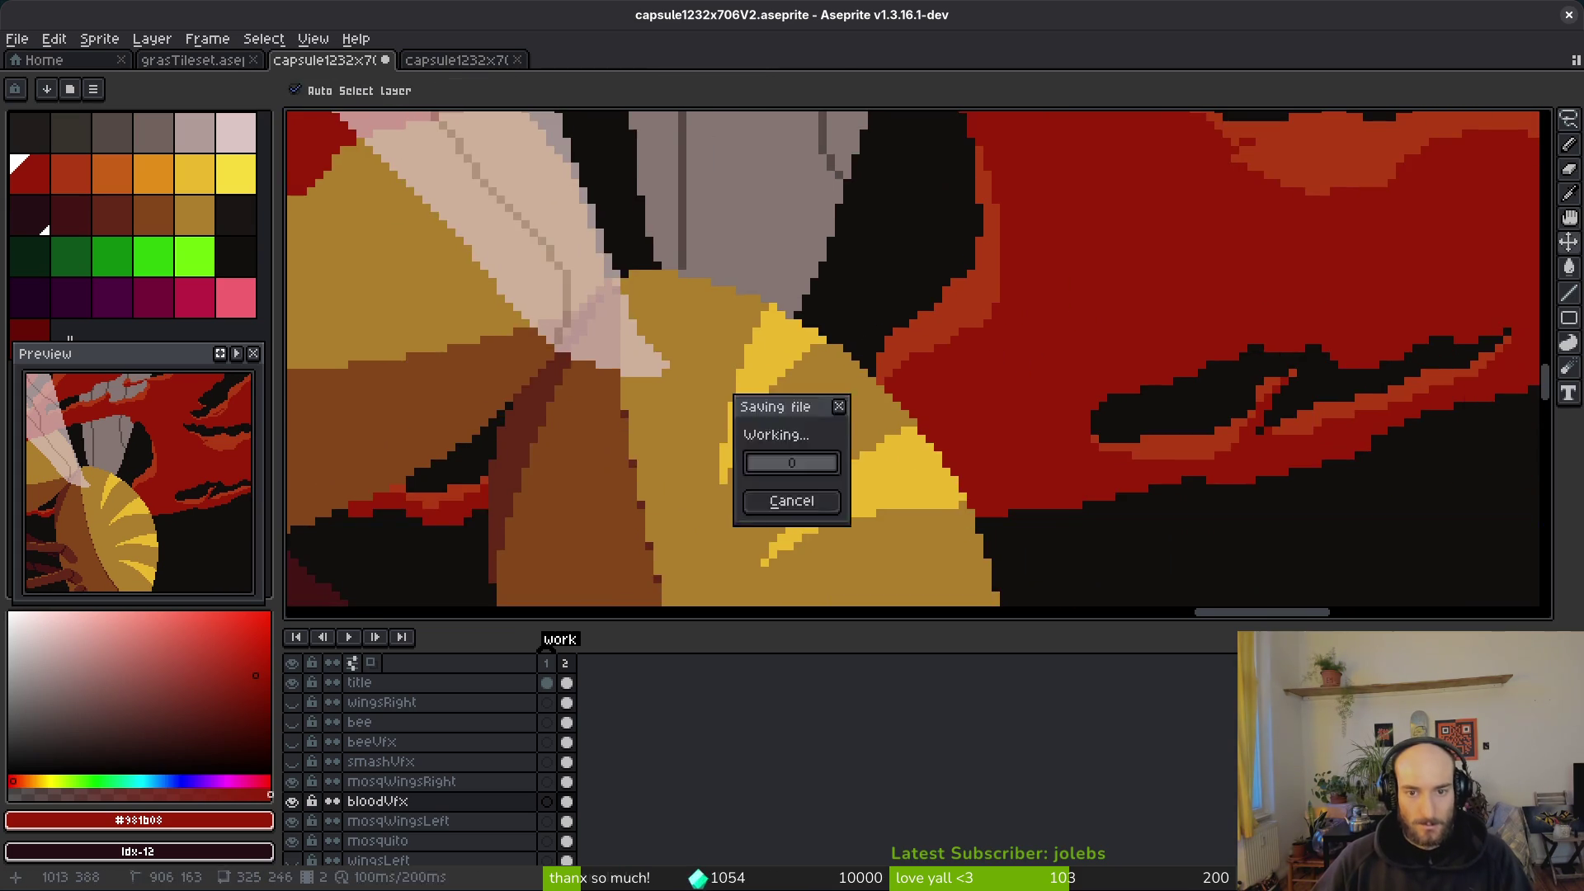
pyautogui.hotkey('ctrl', 's')
pyautogui.scroll(-4, 990, 387)
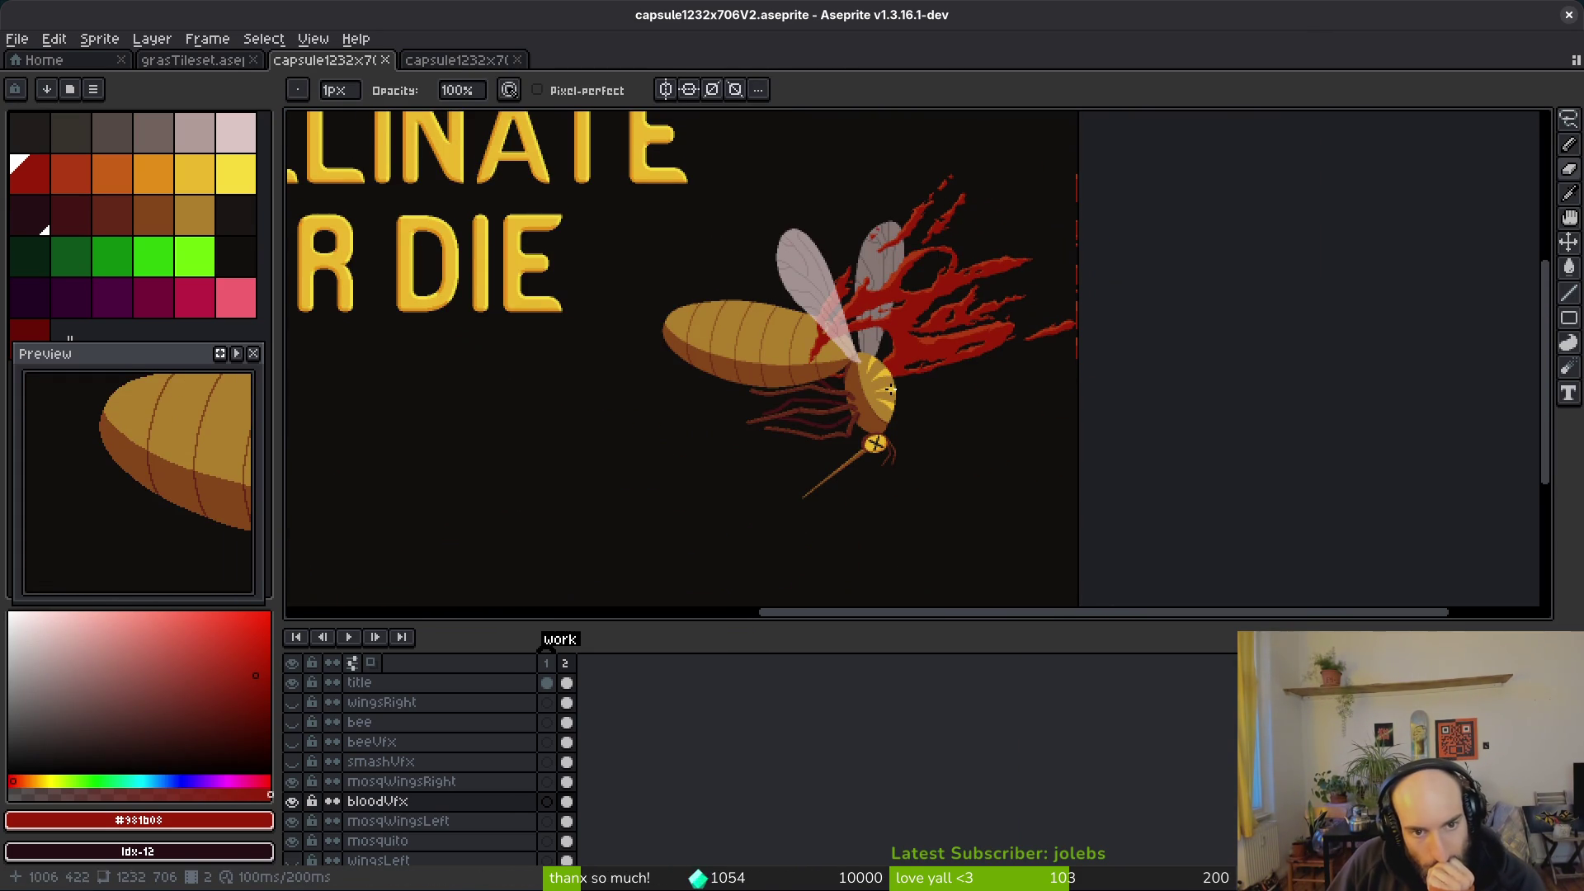
pyautogui.scroll(3, 853, 401)
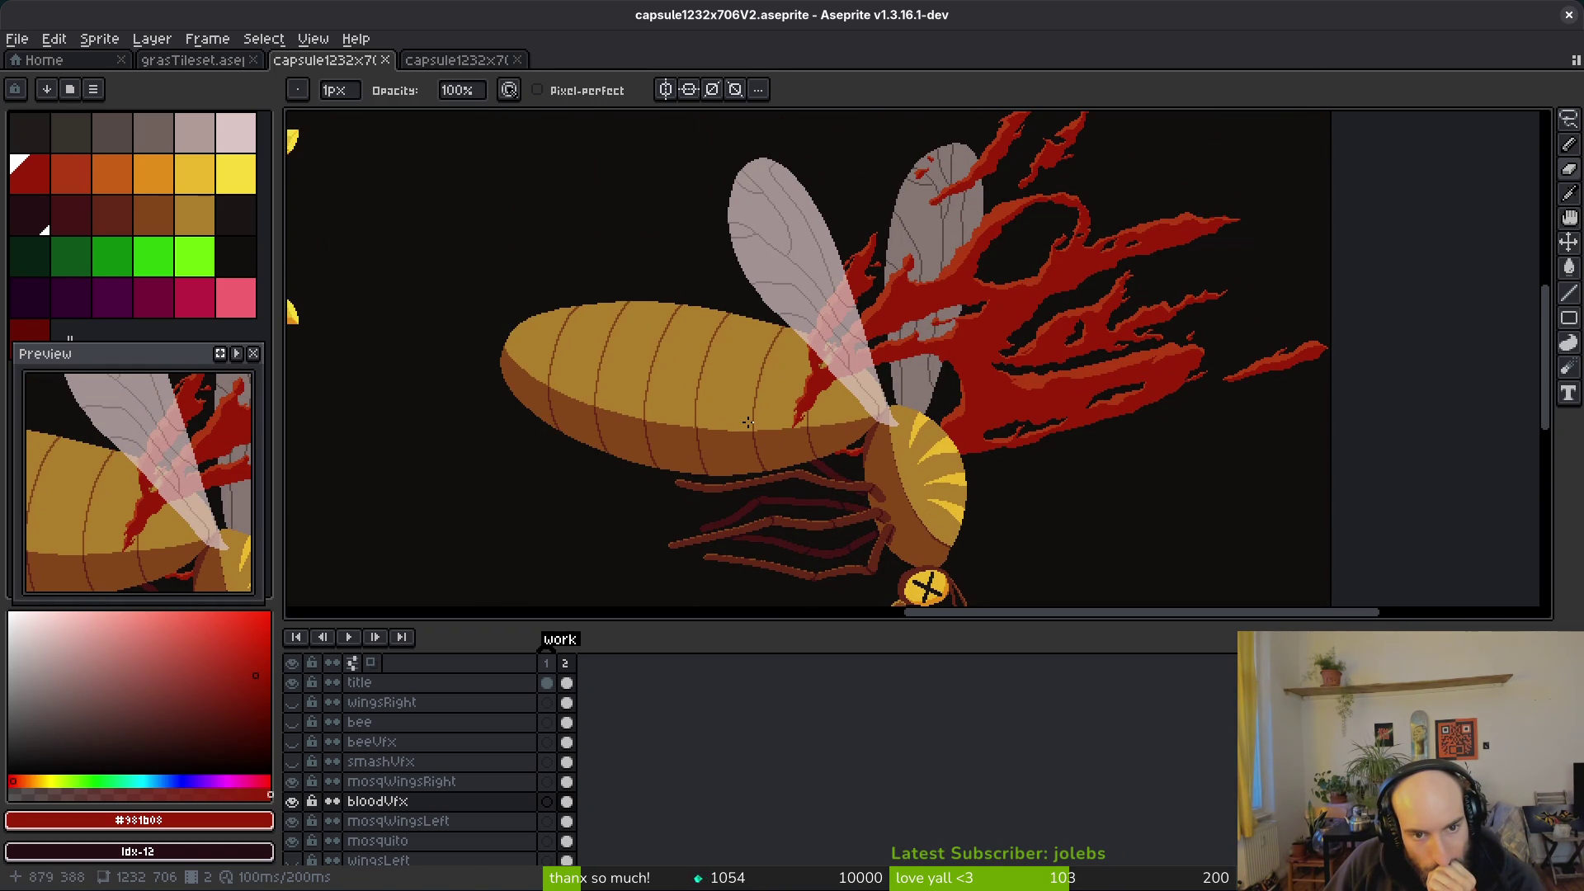
pyautogui.scroll(4, 709, 429)
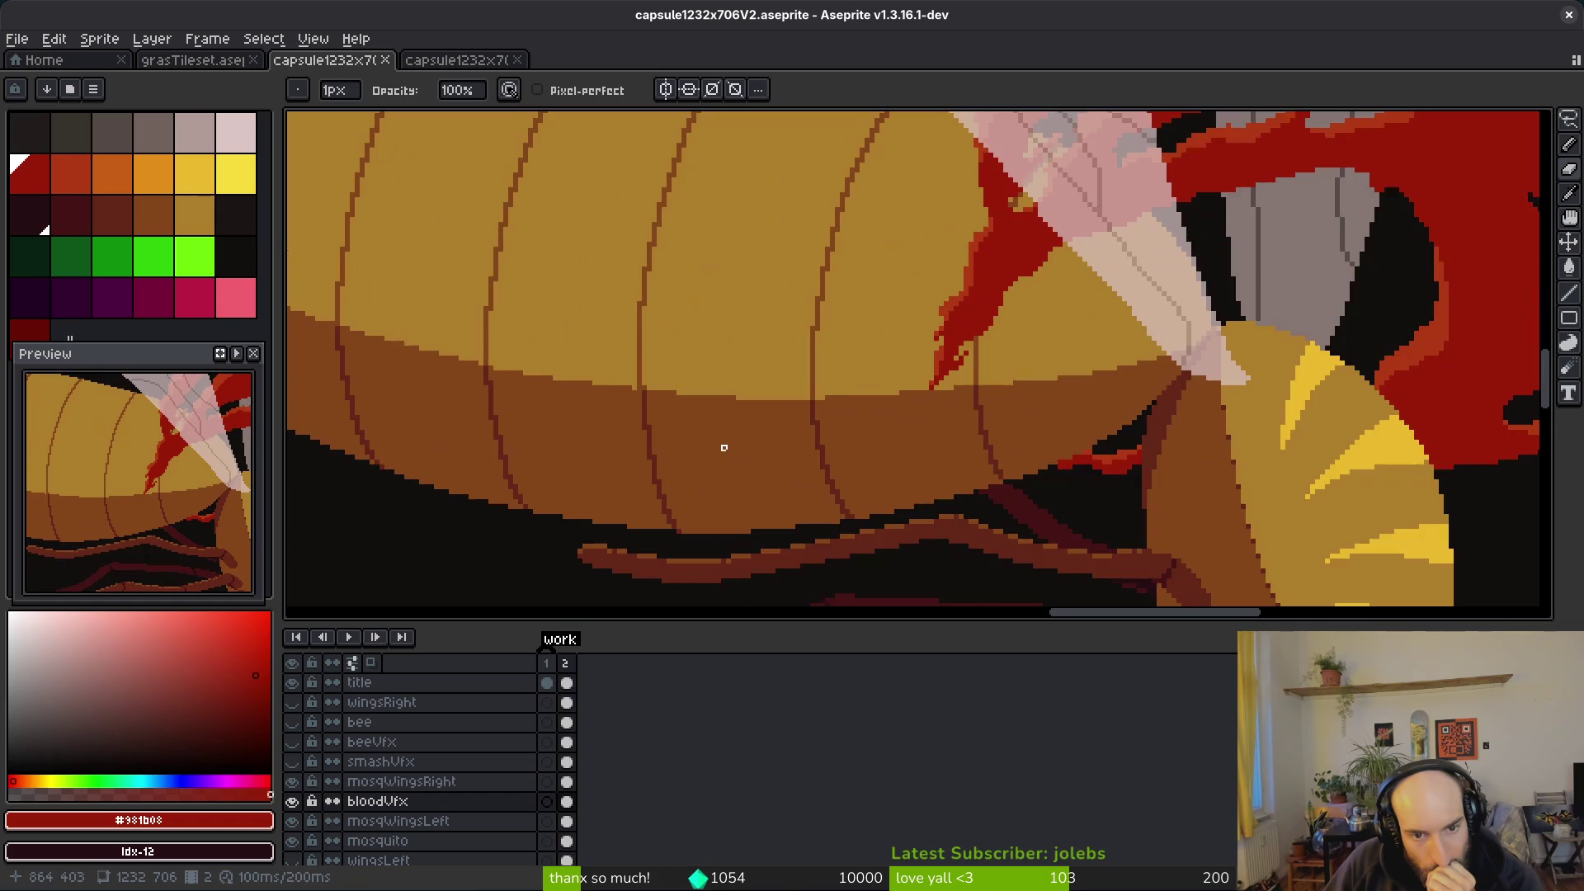
pyautogui.scroll(-3, 870, 345)
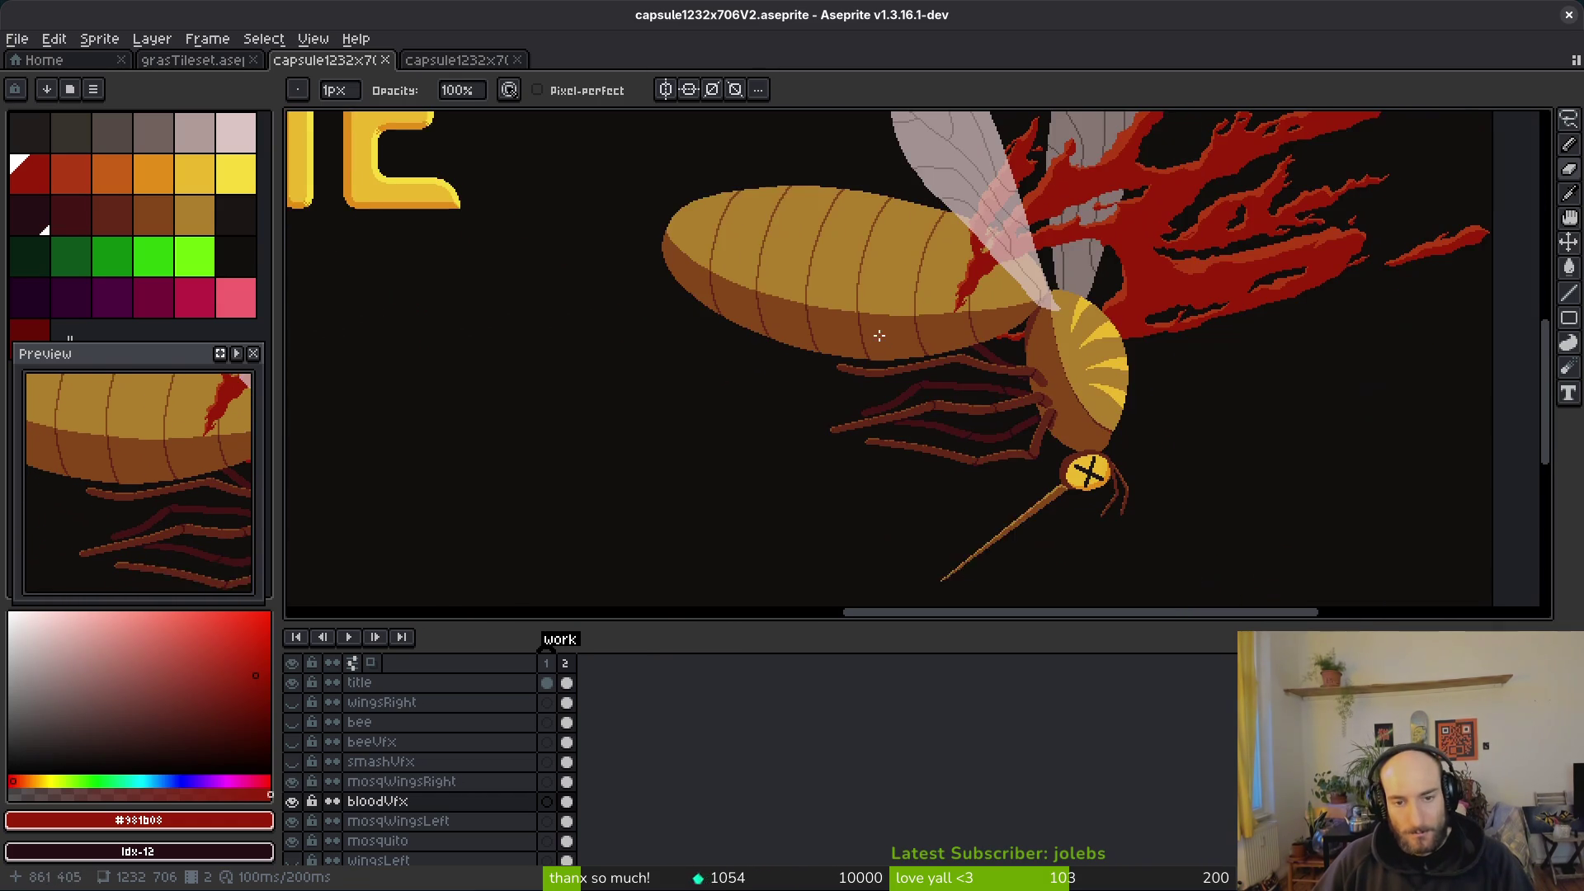
pyautogui.scroll(2, 895, 358)
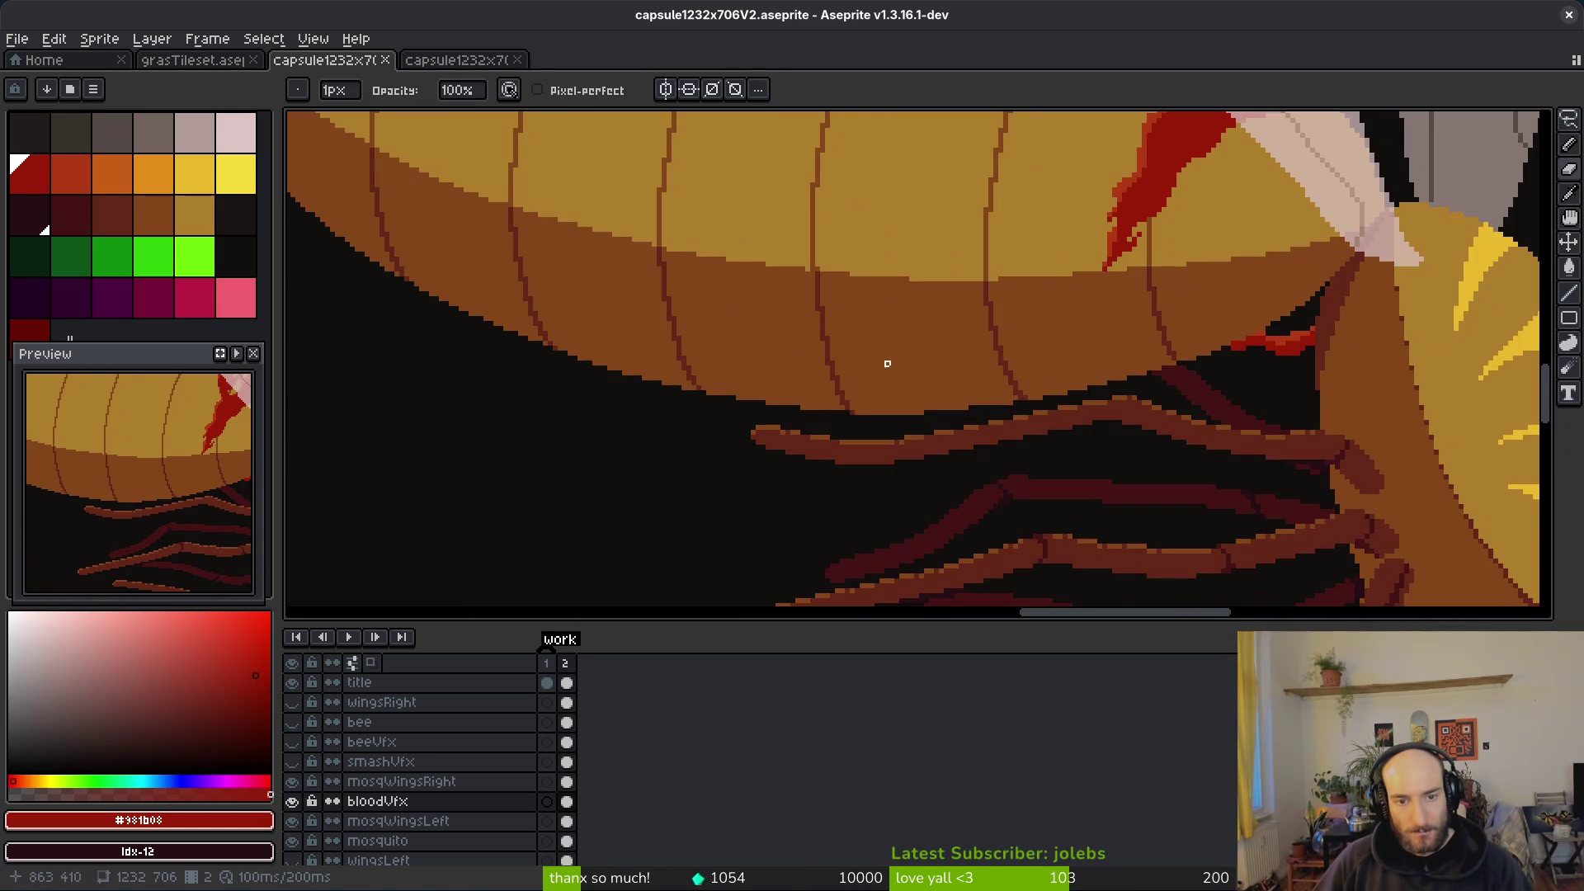
pyautogui.scroll(2, 537, 368)
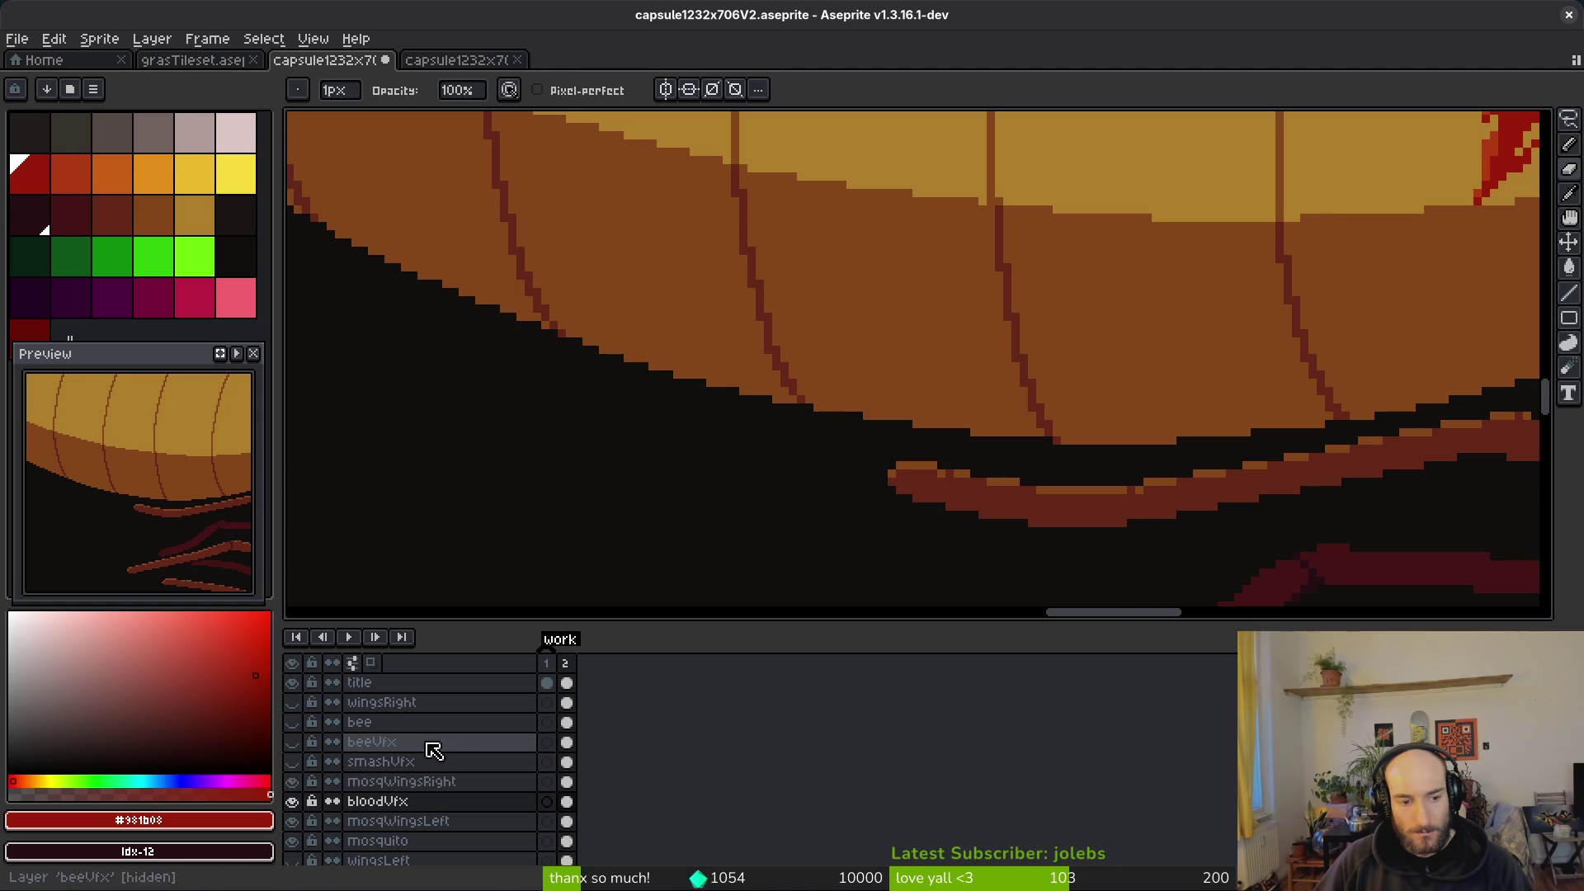
pyautogui.click(520, 844)
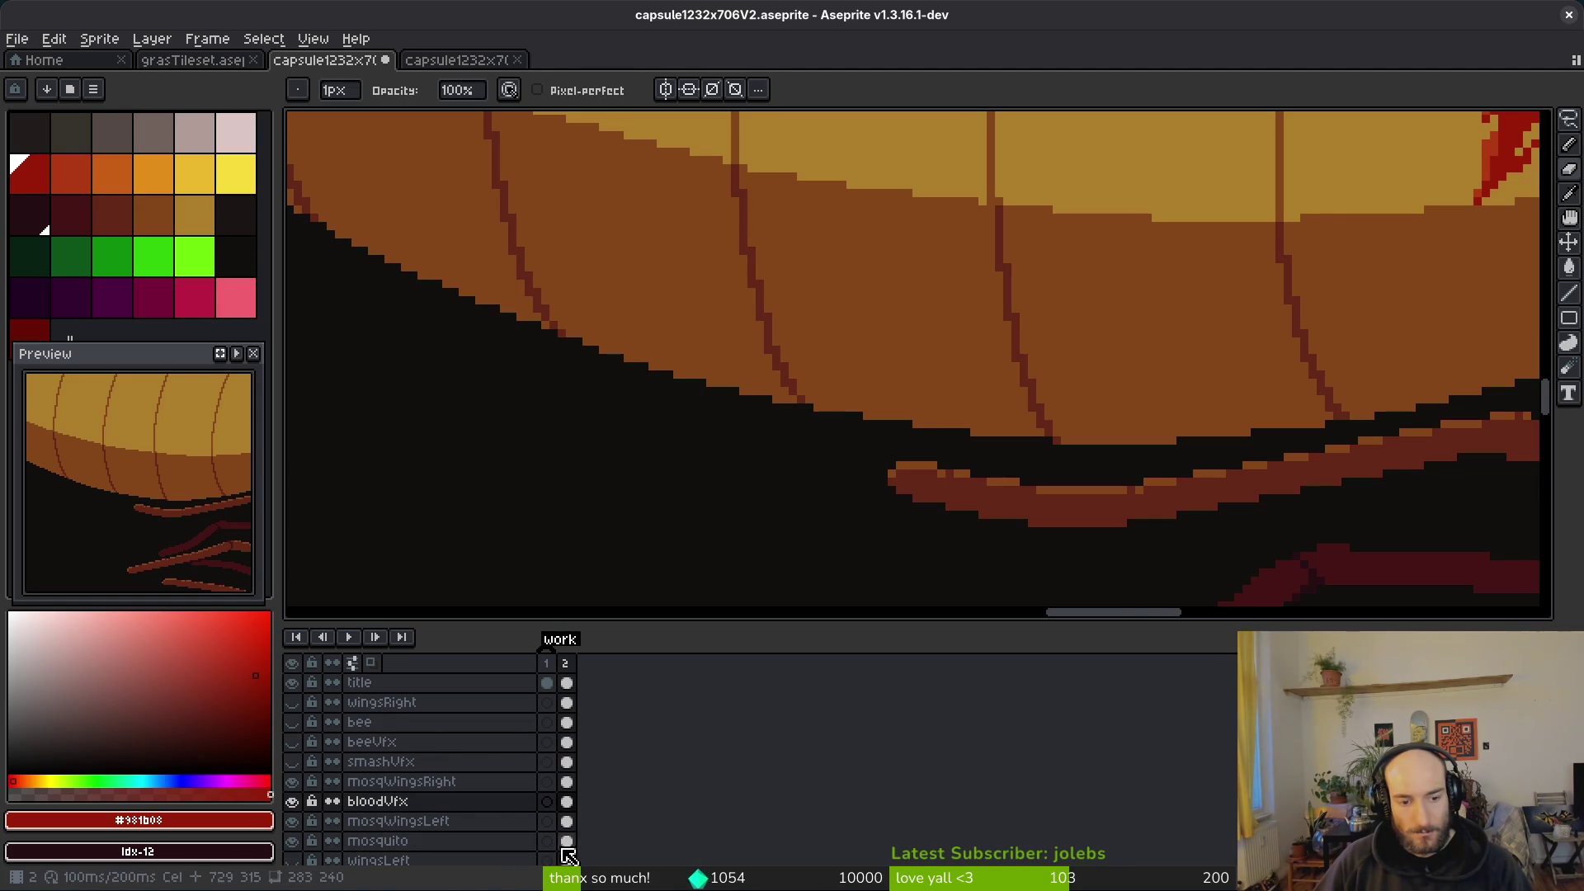
# Step: Paint black along the abdomen's underside to cover the stray orange line
pyautogui.moveTo(626, 371)
pyautogui.mouseDown()
pyautogui.moveTo(967, 425)
pyautogui.moveTo(1239, 433)
pyautogui.mouseUp()
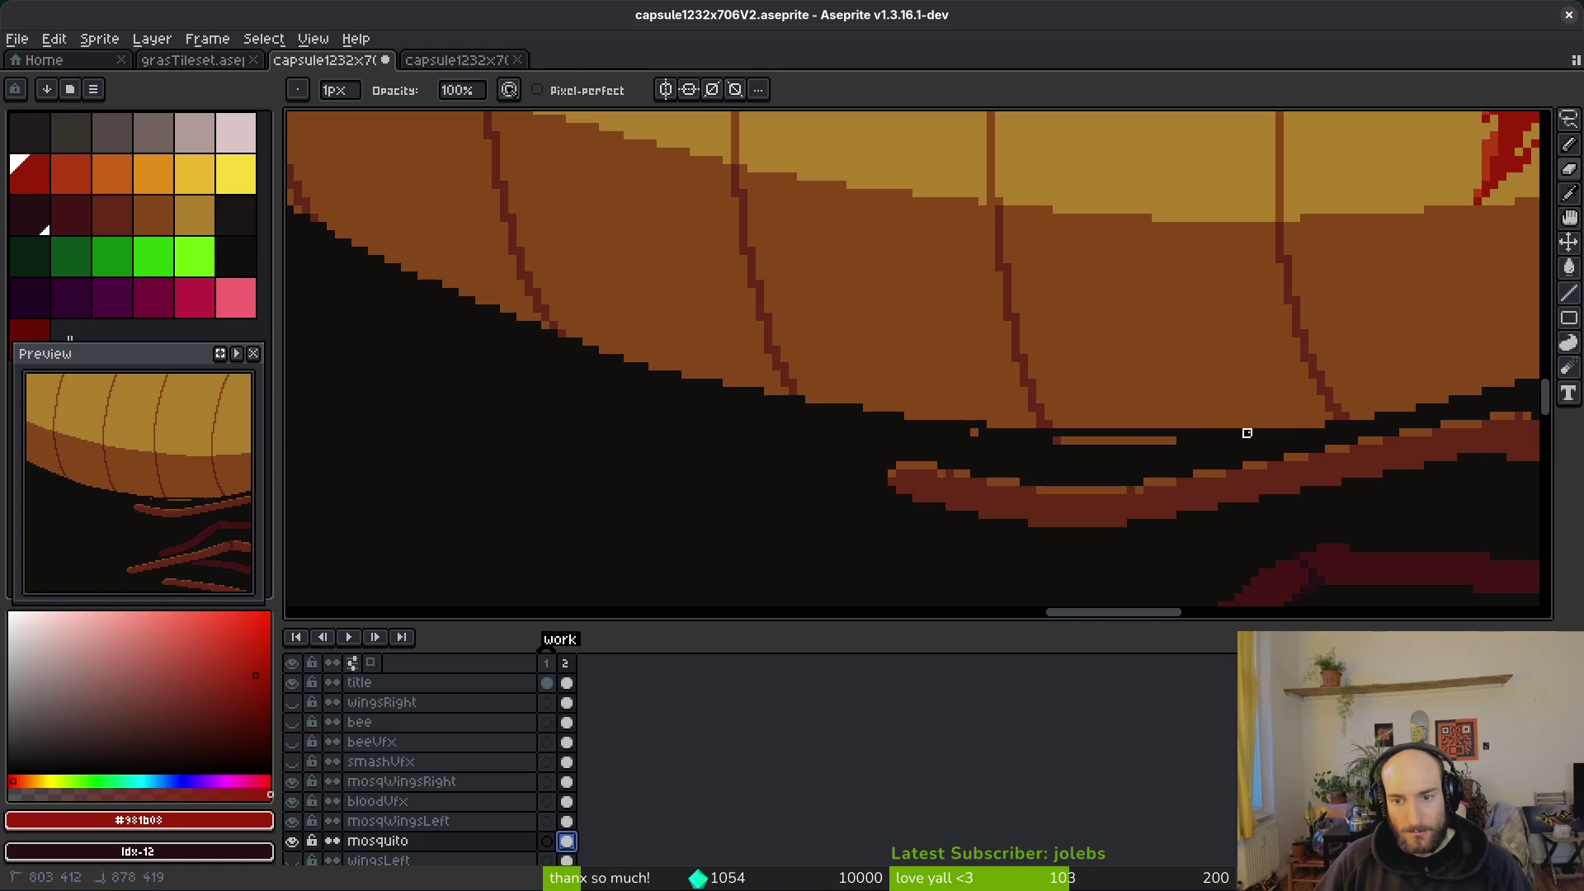
pyautogui.moveTo(974, 432); pyautogui.dragTo(1196, 438)
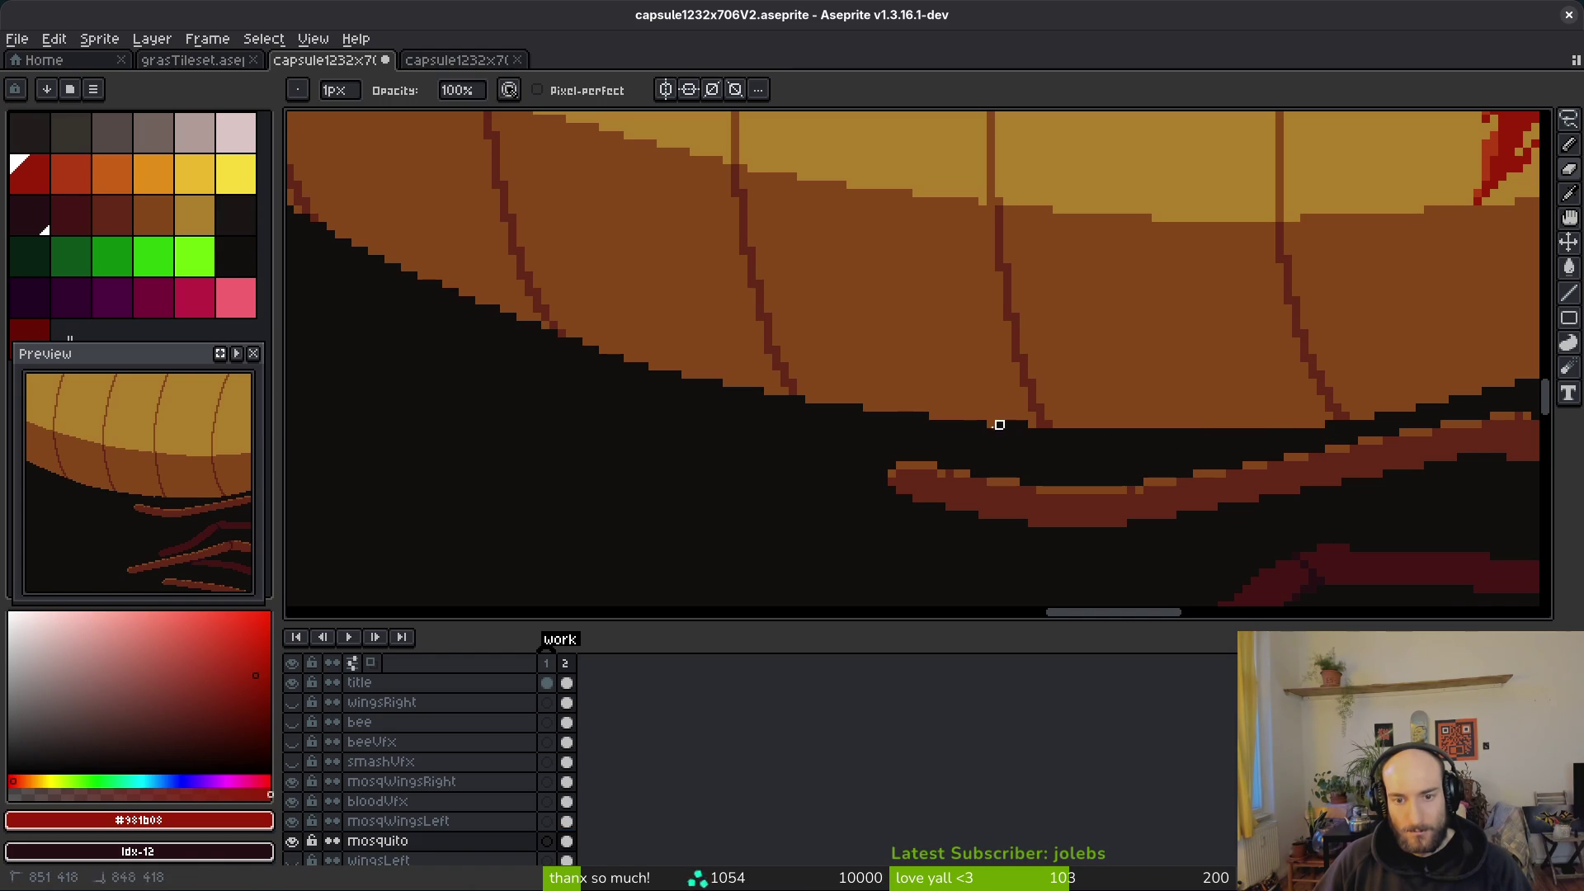
pyautogui.scroll(2, 899, 442)
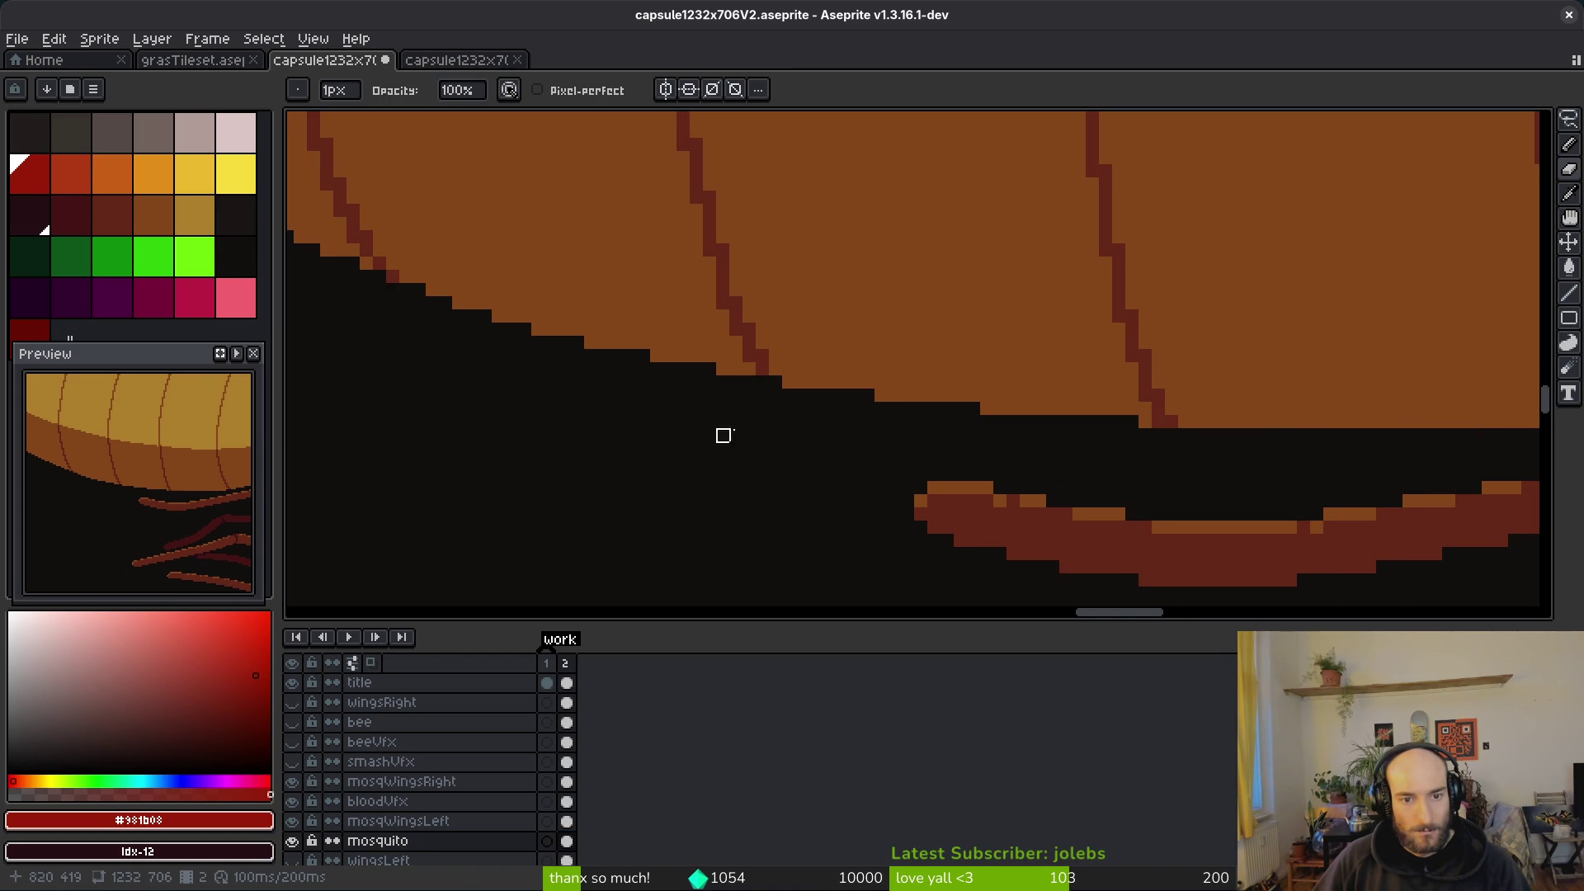
pyautogui.scroll(-2, 881, 396)
pyautogui.scroll(2, 849, 420)
pyautogui.scroll(-1, 948, 467)
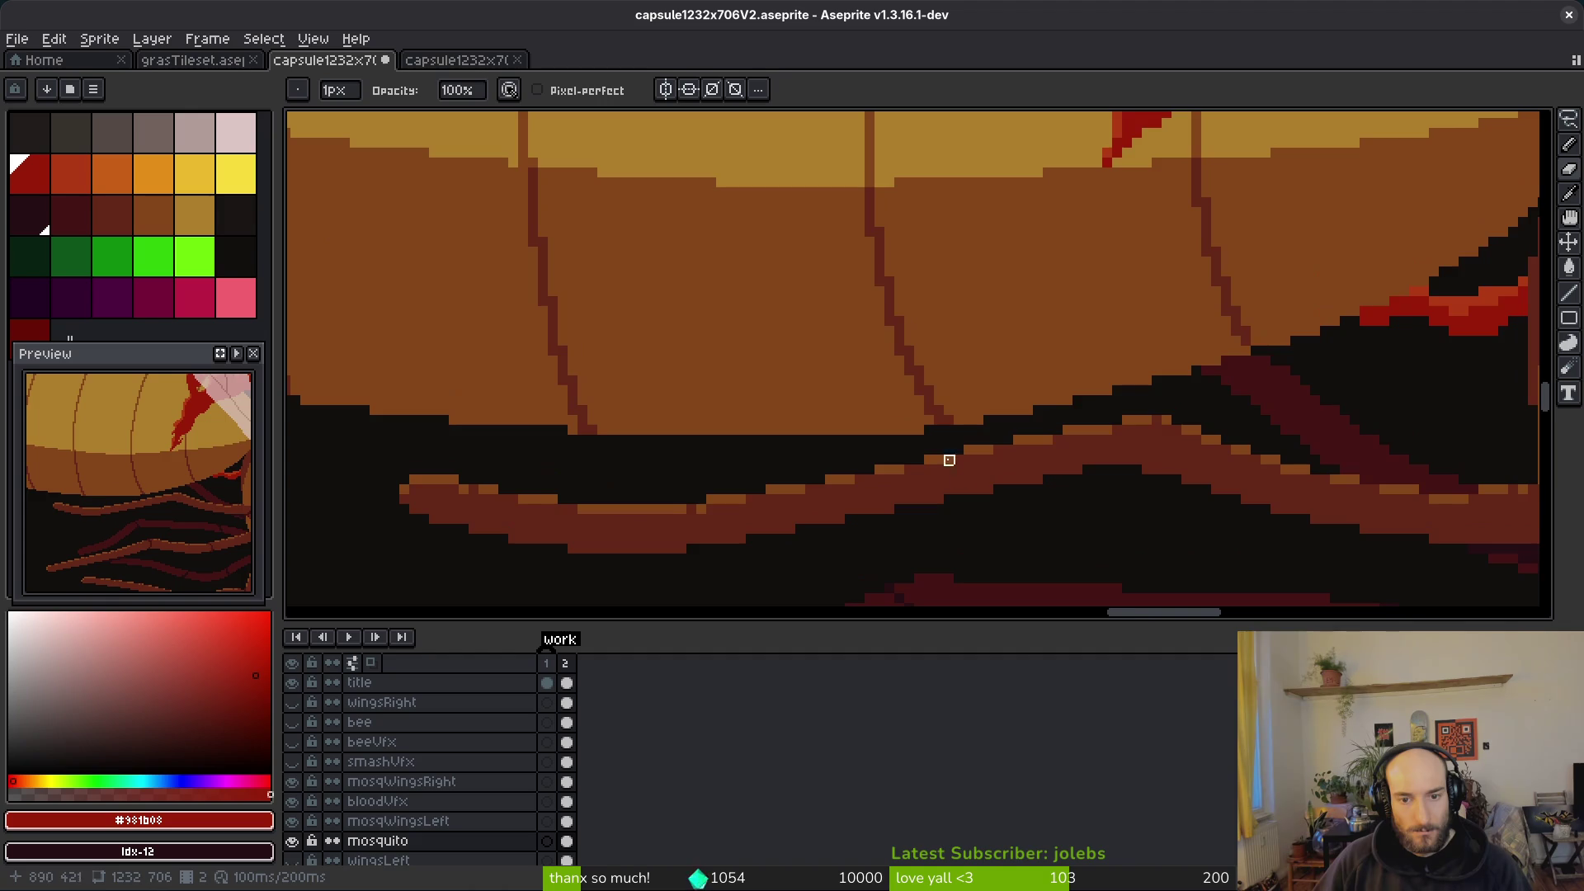
pyautogui.scroll(3, 705, 437)
pyautogui.scroll(-1, 699, 410)
pyautogui.scroll(1, 693, 382)
# Step: Pick the abdomen's brown colour, zoom in on its top edge, and save the file
pyautogui.keyDown('alt'); pyautogui.click(693, 382); pyautogui.keyUp('alt')
pyautogui.scroll(-1, 528, 416)
pyautogui.scroll(1, 470, 388)
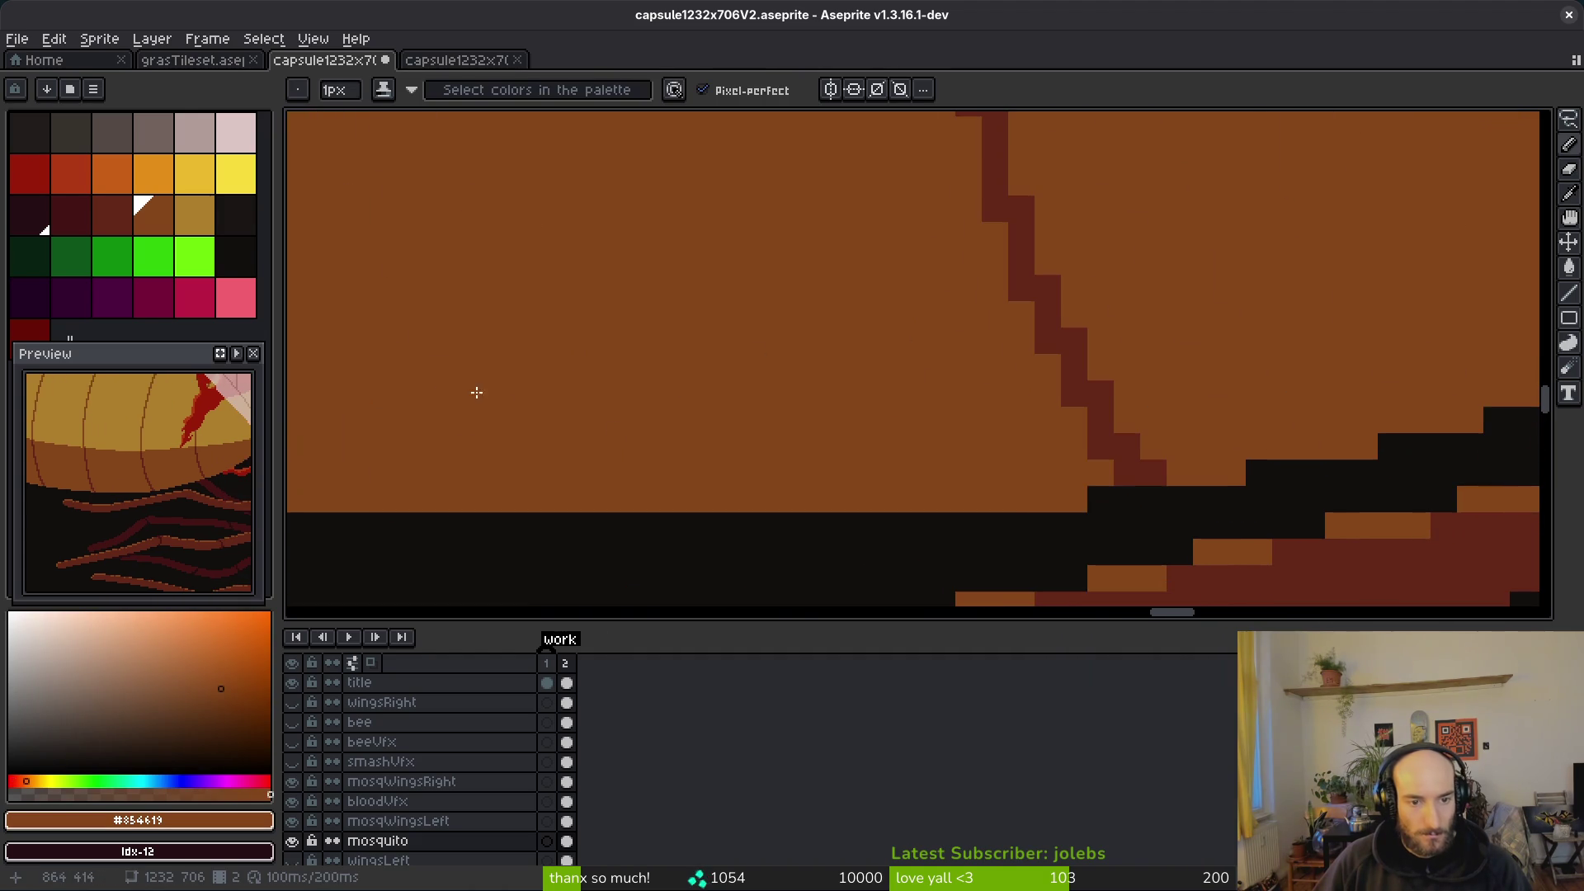
pyautogui.scroll(-3, 1116, 479)
pyautogui.scroll(2, 1047, 471)
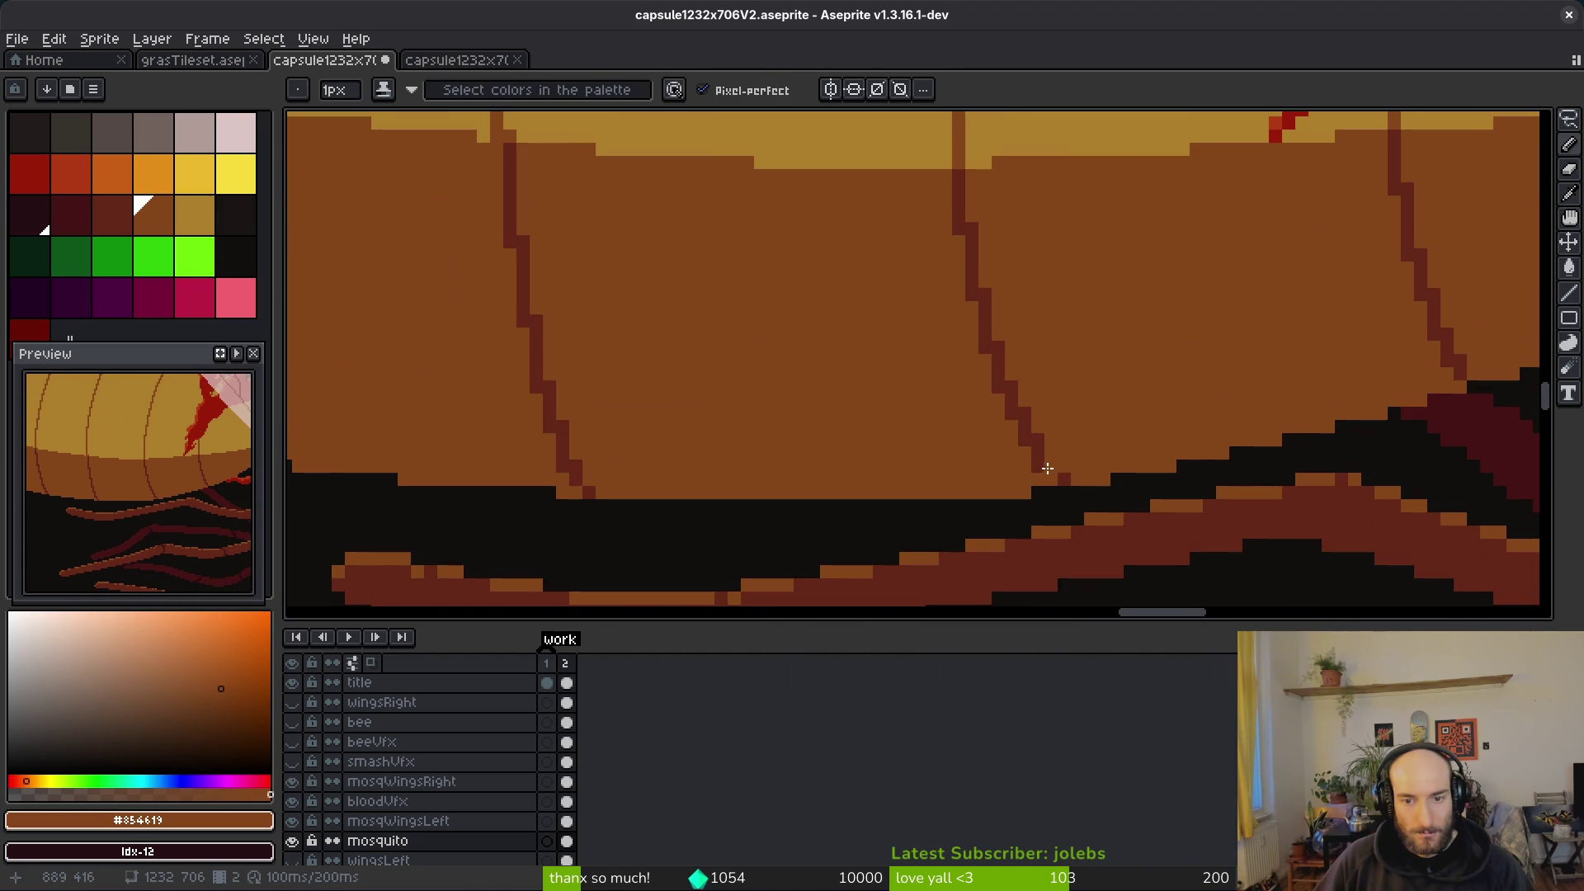
pyautogui.scroll(-4, 1073, 505)
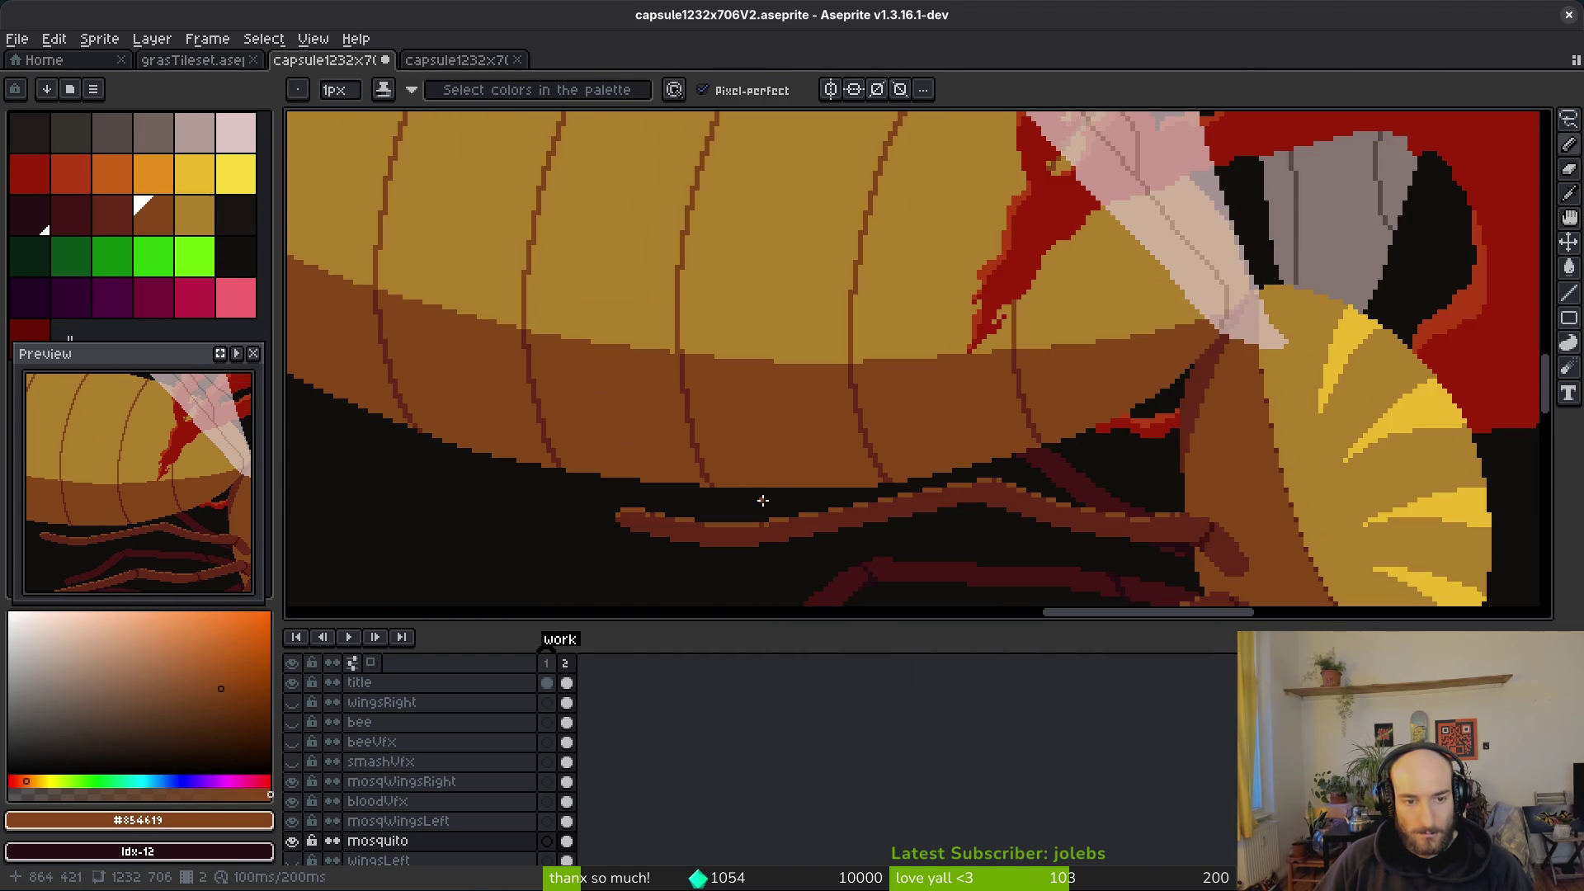
pyautogui.scroll(3, 766, 505)
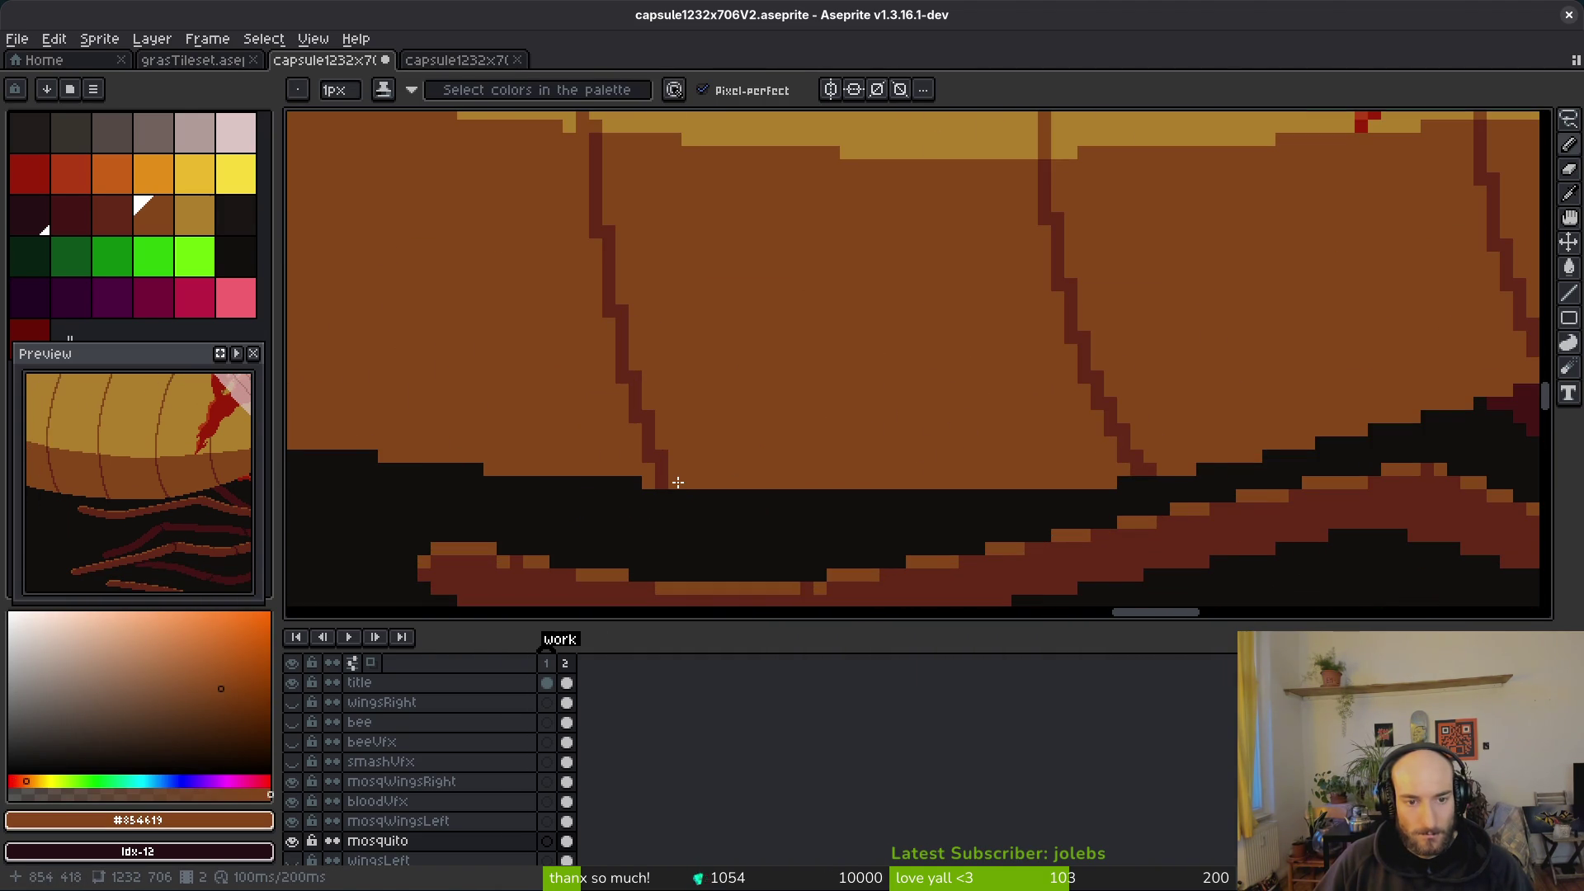
pyautogui.scroll(-3, 678, 482)
pyautogui.hotkey('ctrl', 's')
pyautogui.scroll(-3, 753, 449)
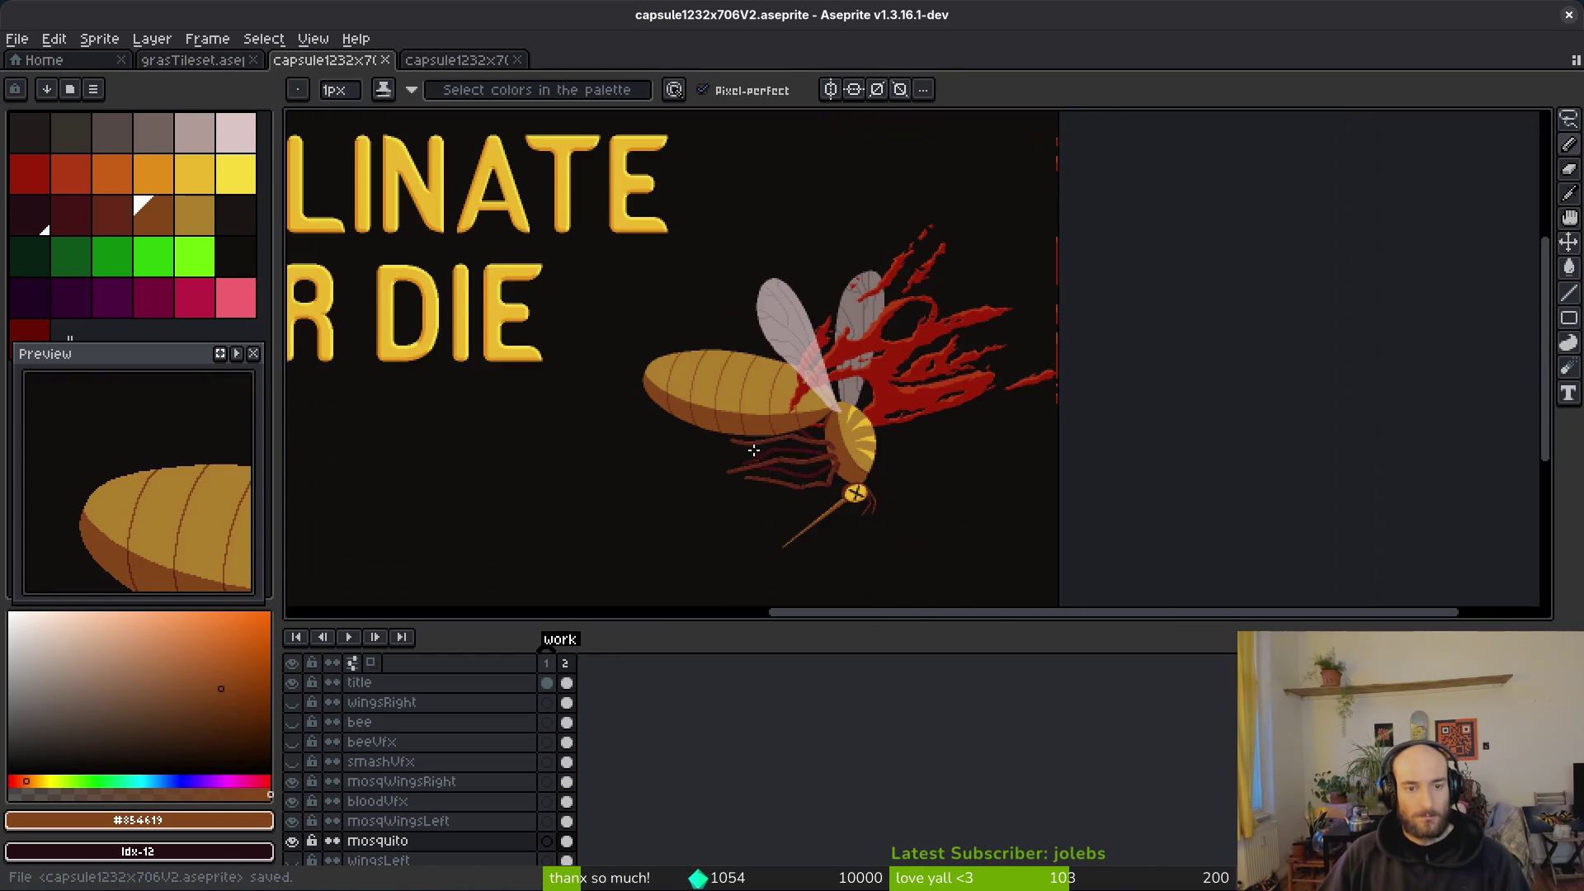
pyautogui.scroll(2, 734, 386)
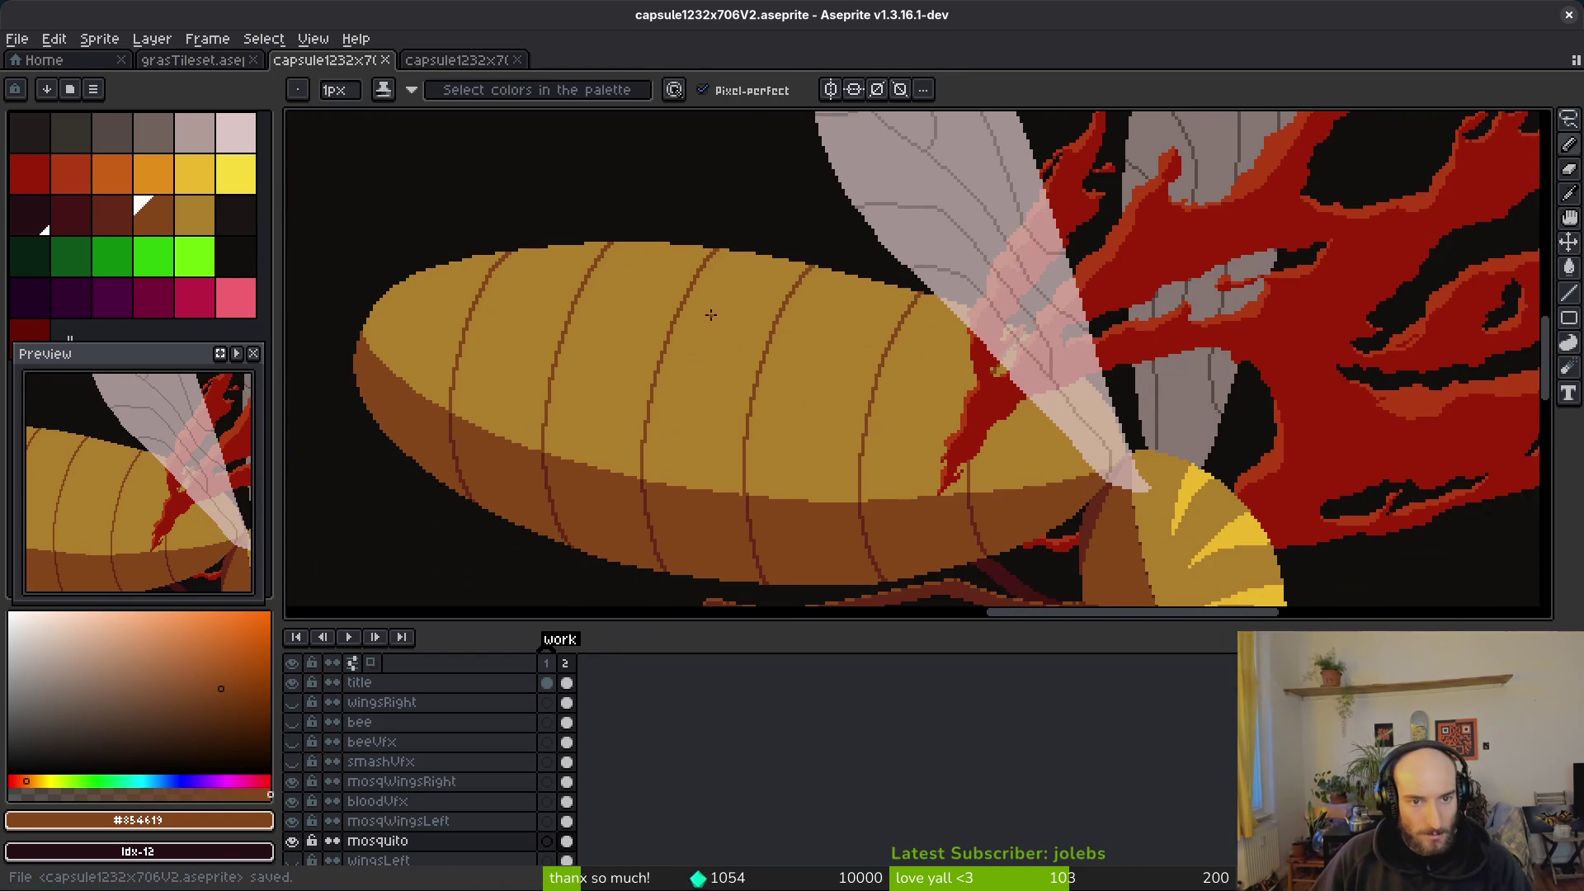
pyautogui.scroll(4, 710, 318)
# Step: Erase stray tan pixels along the abdomen's top edge to smooth its curve
pyautogui.press('e')
pyautogui.click(865, 425)
pyautogui.hscroll(-3, 931, 360)
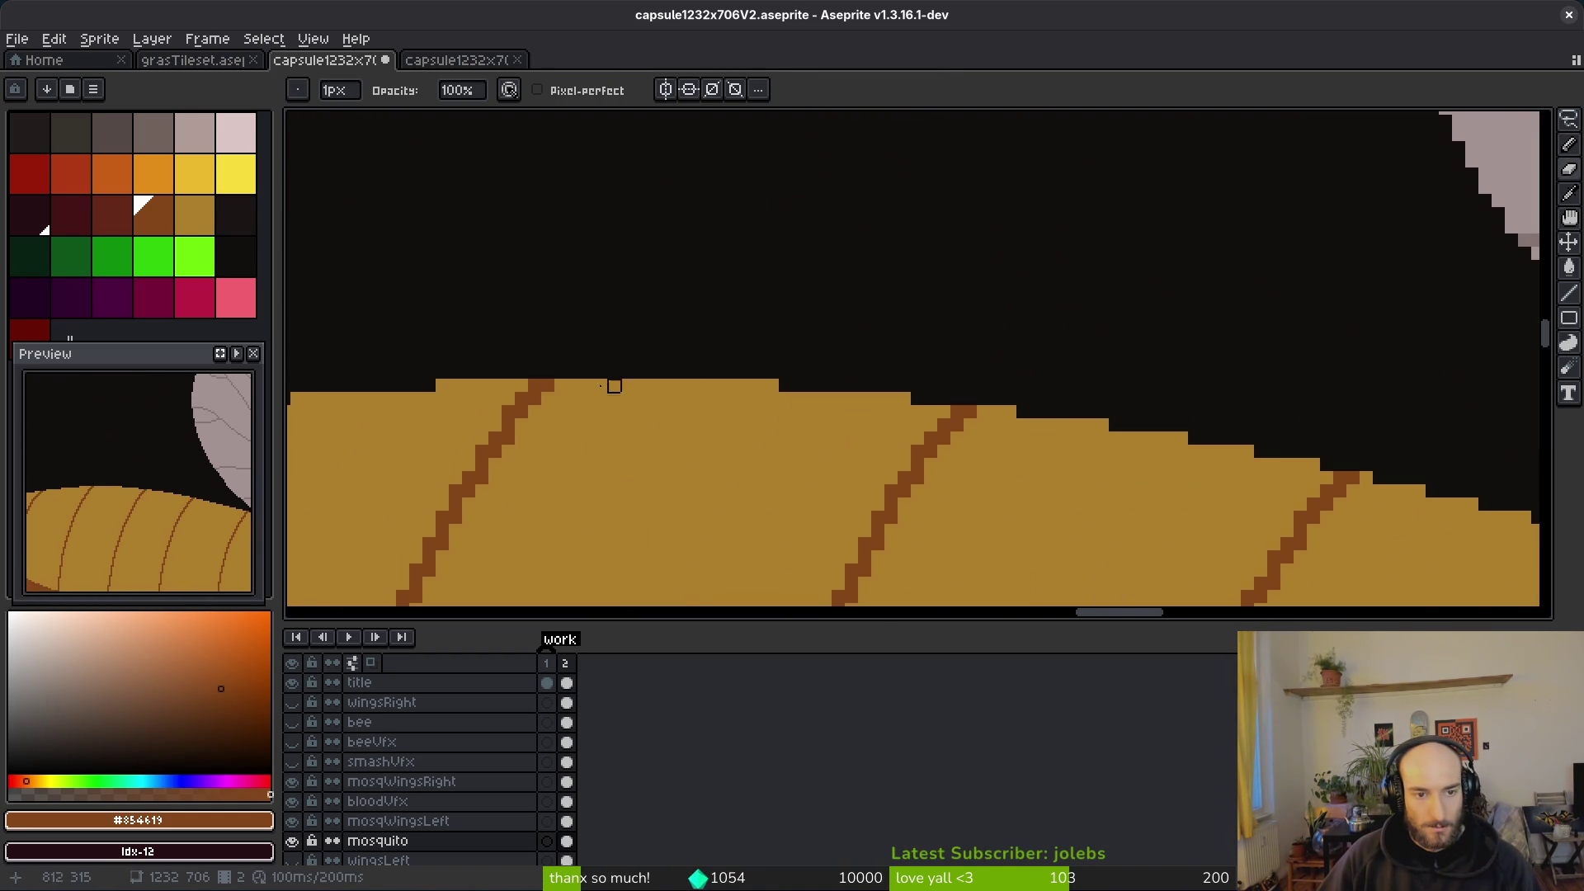
pyautogui.scroll(-1, 544, 380)
pyautogui.moveTo(455, 378); pyautogui.dragTo(713, 379)
pyautogui.hotkey('ctrl', 'z')
pyautogui.scroll(2, 485, 382)
pyautogui.moveTo(406, 358); pyautogui.dragTo(1248, 357)
pyautogui.moveTo(933, 383); pyautogui.dragTo(1383, 382)
pyautogui.hscroll(6, 982, 397)
pyautogui.hotkey('ctrl', 'z')
pyautogui.scroll(-1, 898, 396)
pyautogui.moveTo(842, 376); pyautogui.dragTo(644, 375)
pyautogui.moveTo(872, 396); pyautogui.dragTo(891, 396)
pyautogui.moveTo(1030, 415); pyautogui.dragTo(1010, 415)
pyautogui.click(1128, 436)
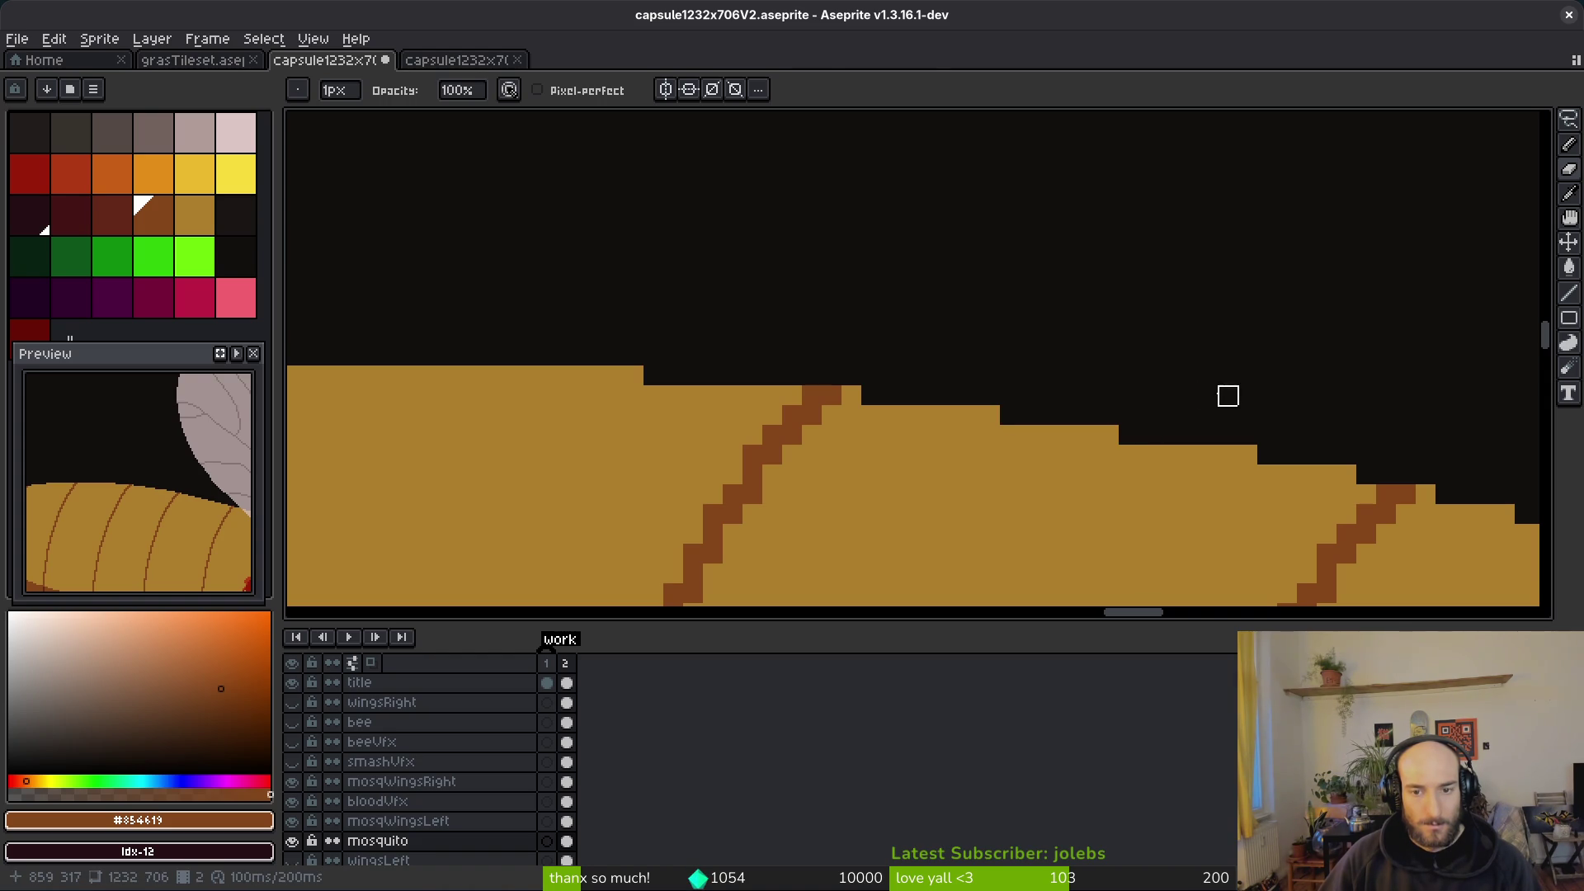
# Step: Erase the remaining stair-step pixels on the abdomen outline, then save the artwork
pyautogui.press('b')
pyautogui.keyDown('alt'); pyautogui.click(1114, 449); pyautogui.keyUp('alt')
pyautogui.scroll(-2, 1207, 491)
pyautogui.scroll(-2, 823, 470)
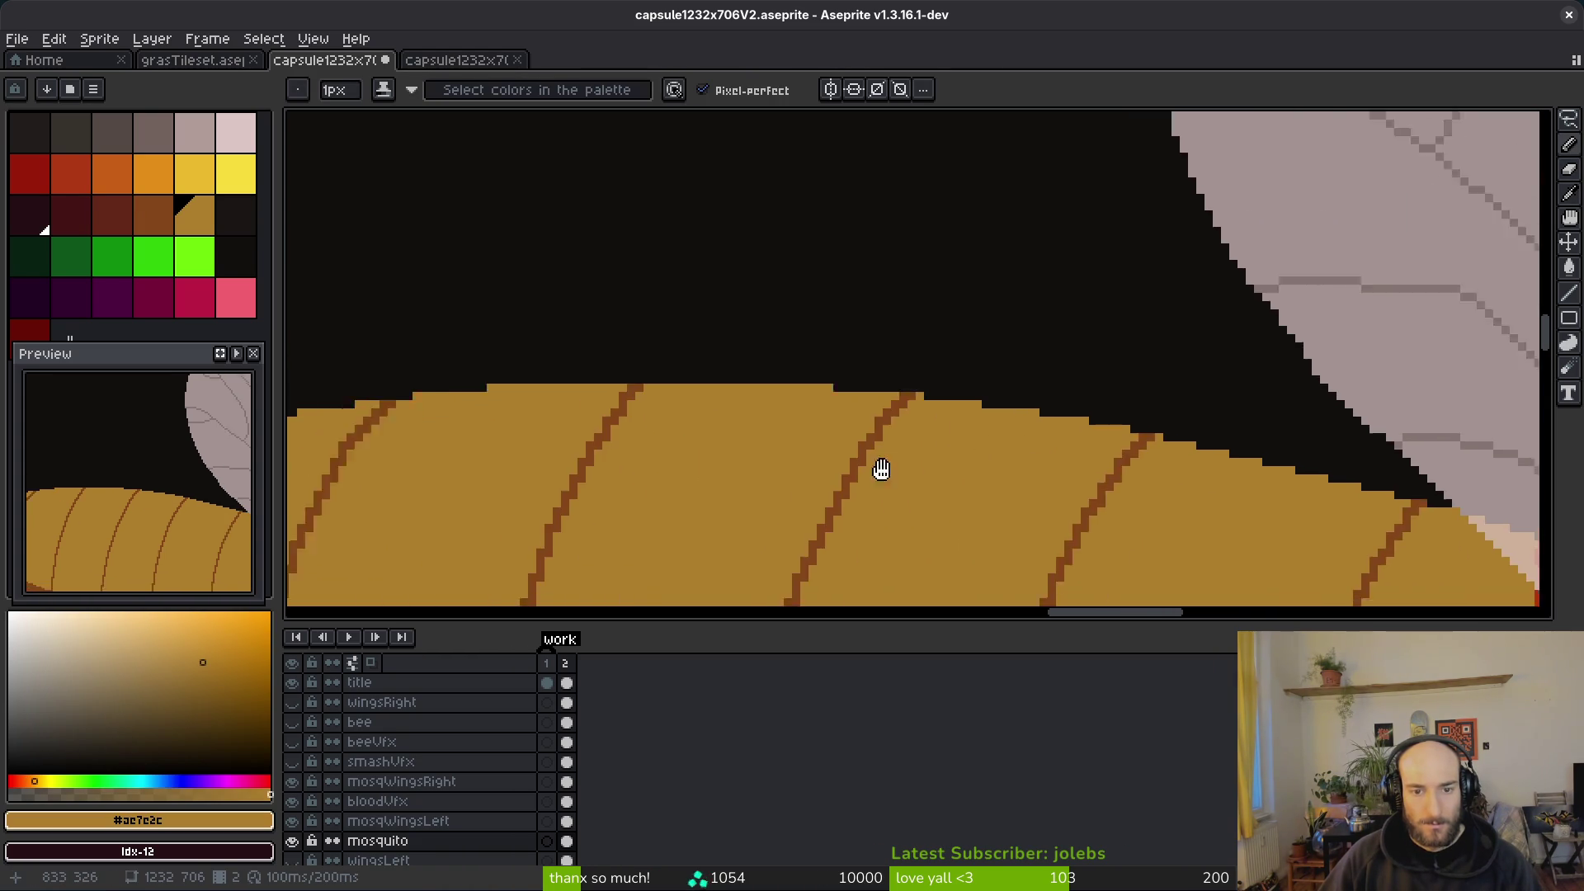
pyautogui.scroll(1, 902, 438)
pyautogui.scroll(2, 939, 367)
pyautogui.press('e')
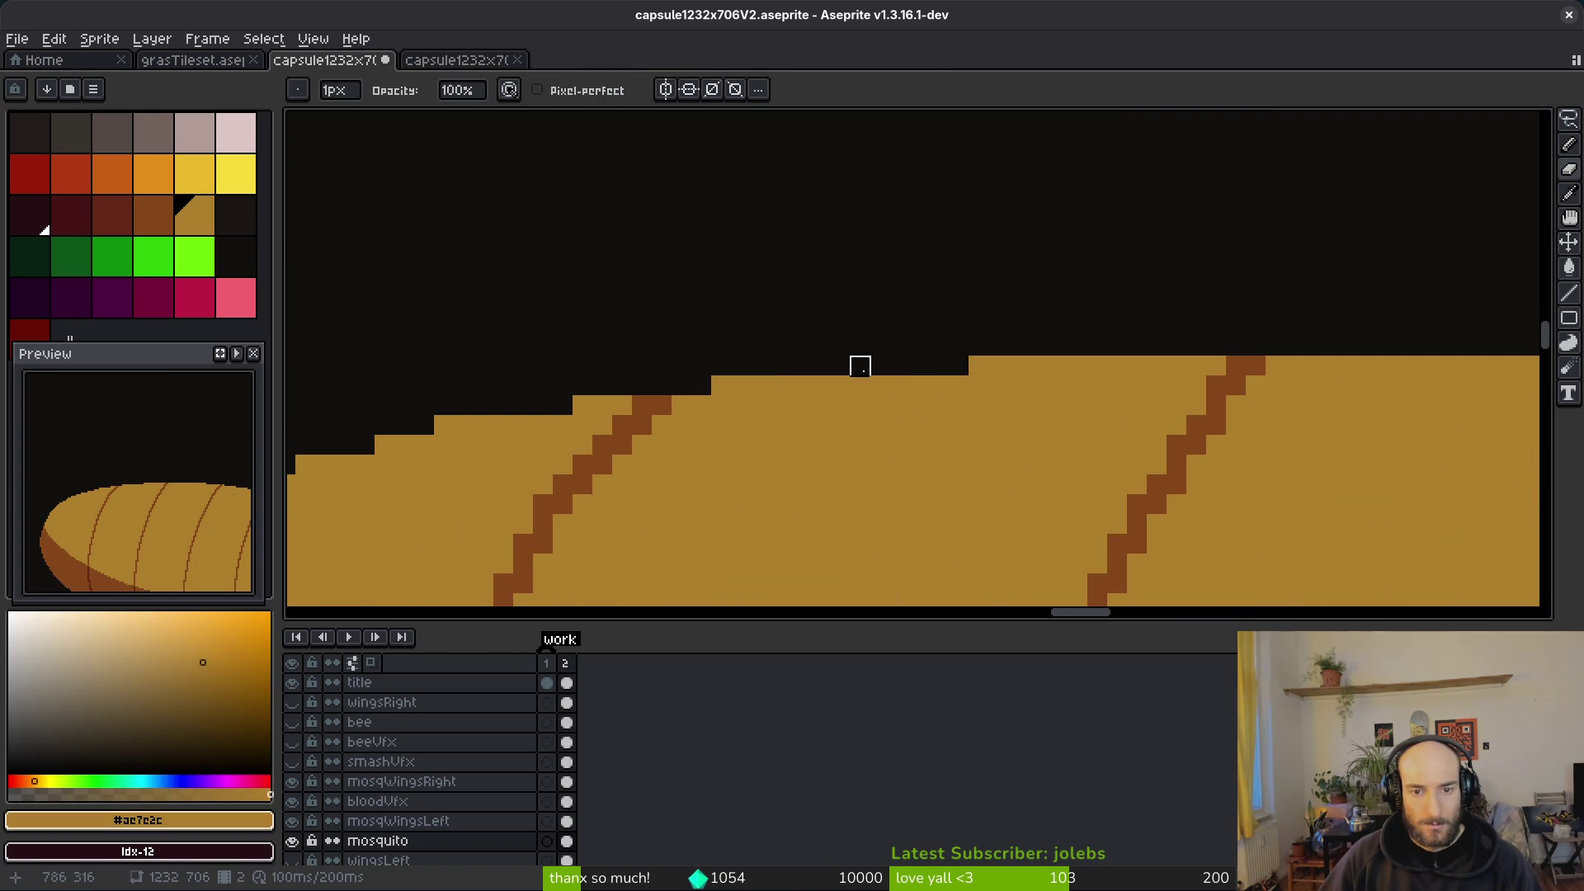
pyautogui.scroll(-4, 859, 364)
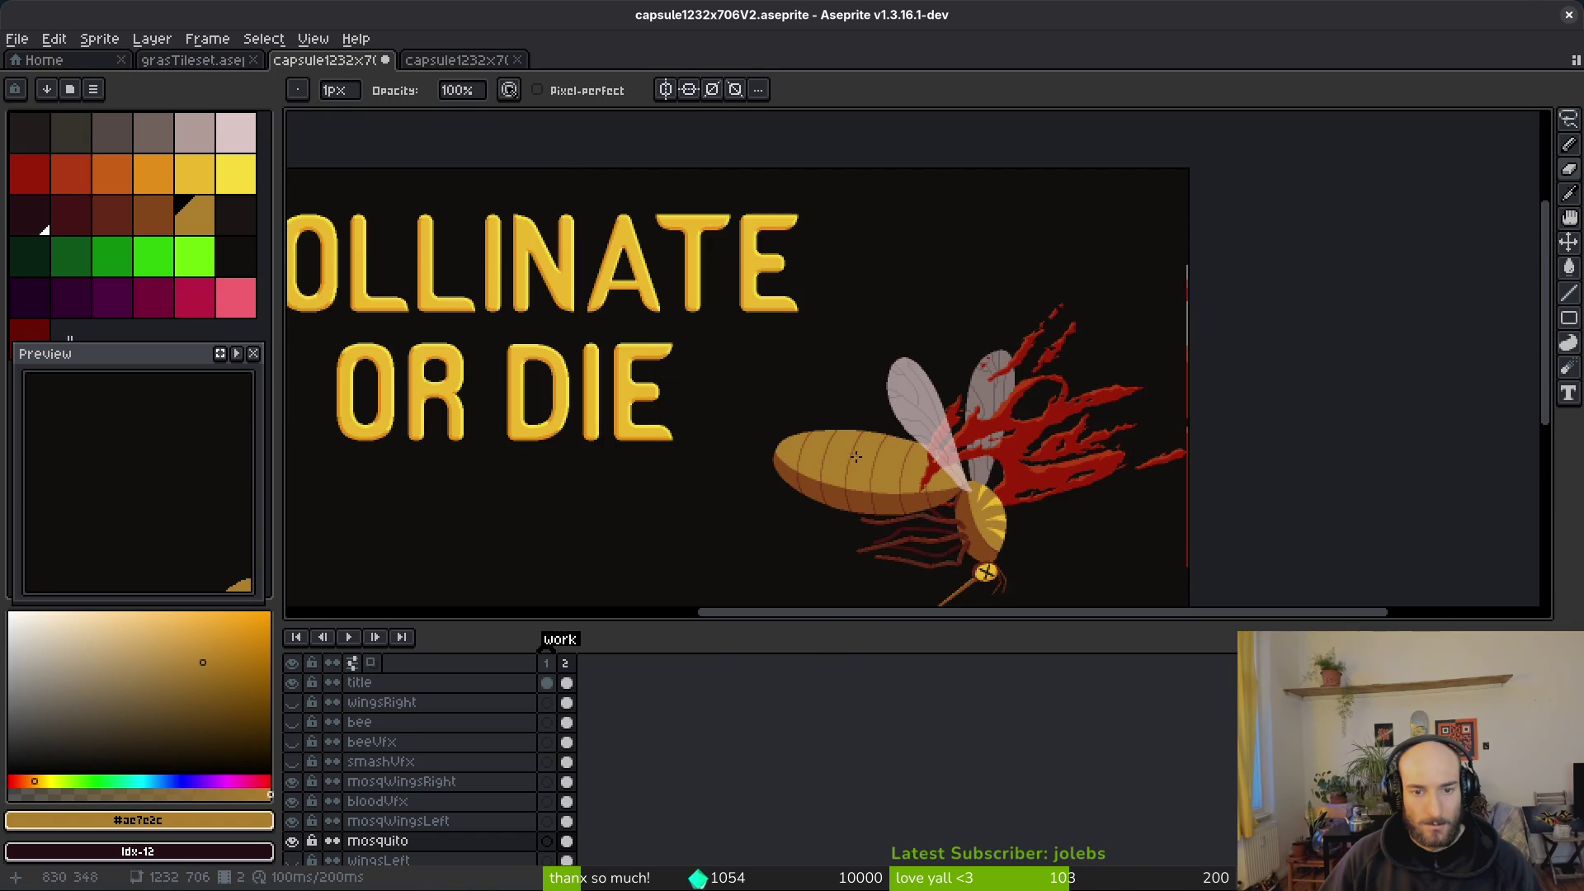
pyautogui.scroll(3, 855, 459)
pyautogui.moveTo(806, 401); pyautogui.dragTo(752, 366)
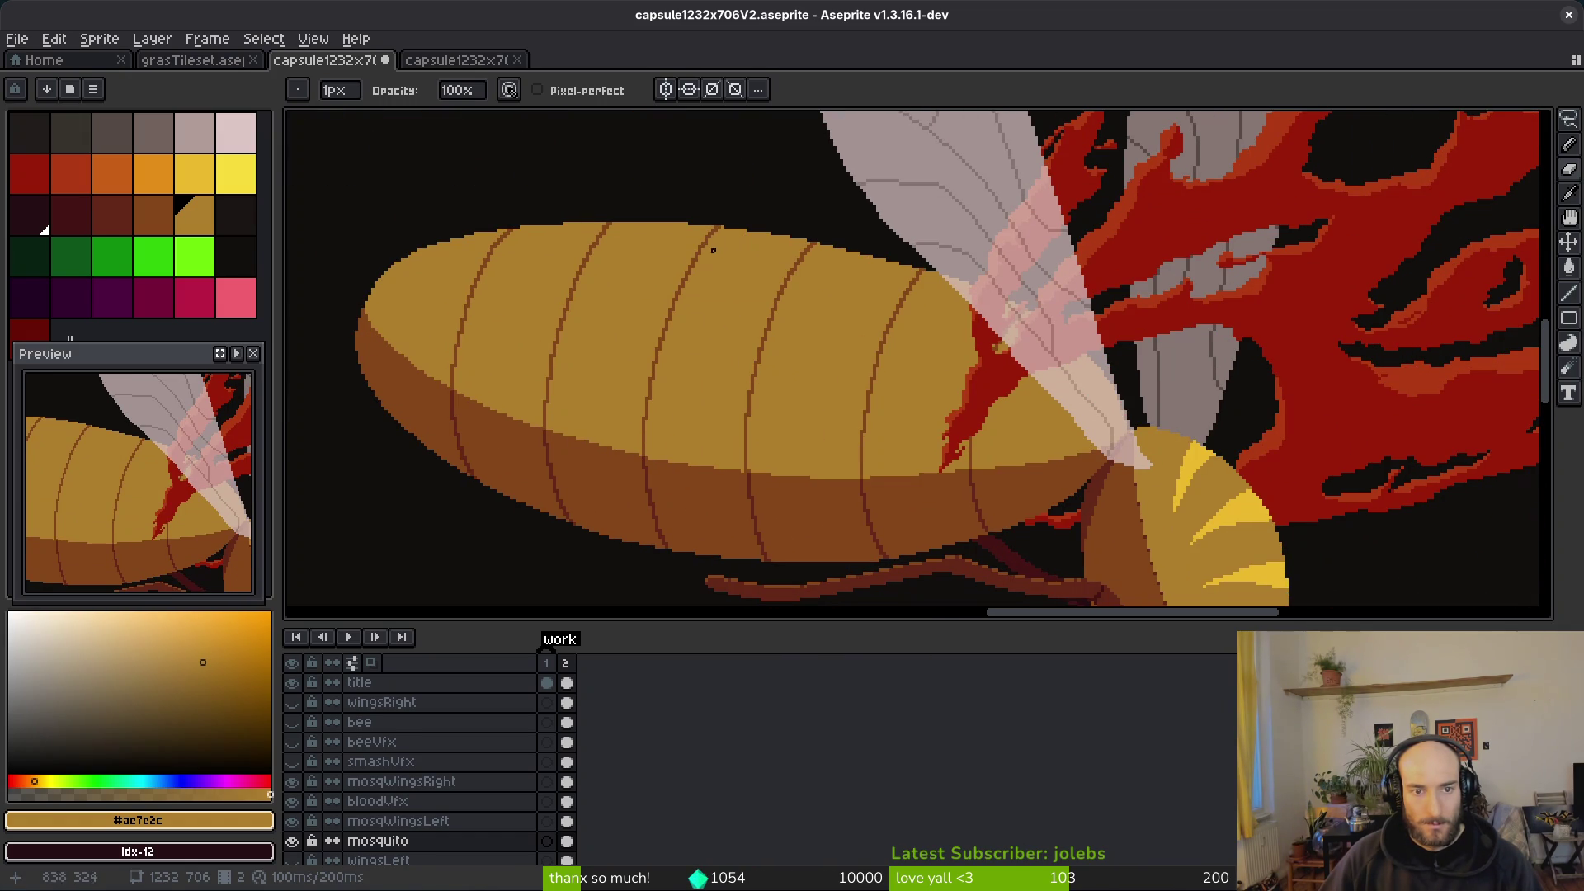
pyautogui.scroll(3, 537, 272)
pyautogui.press('f')
pyautogui.moveTo(656, 370)
pyautogui.mouseDown()
pyautogui.moveTo(706, 379)
pyautogui.moveTo(634, 333)
pyautogui.mouseUp()
pyautogui.scroll(-1, 706, 379)
pyautogui.press('e')
pyautogui.scroll(3, 616, 400)
pyautogui.click(831, 332)
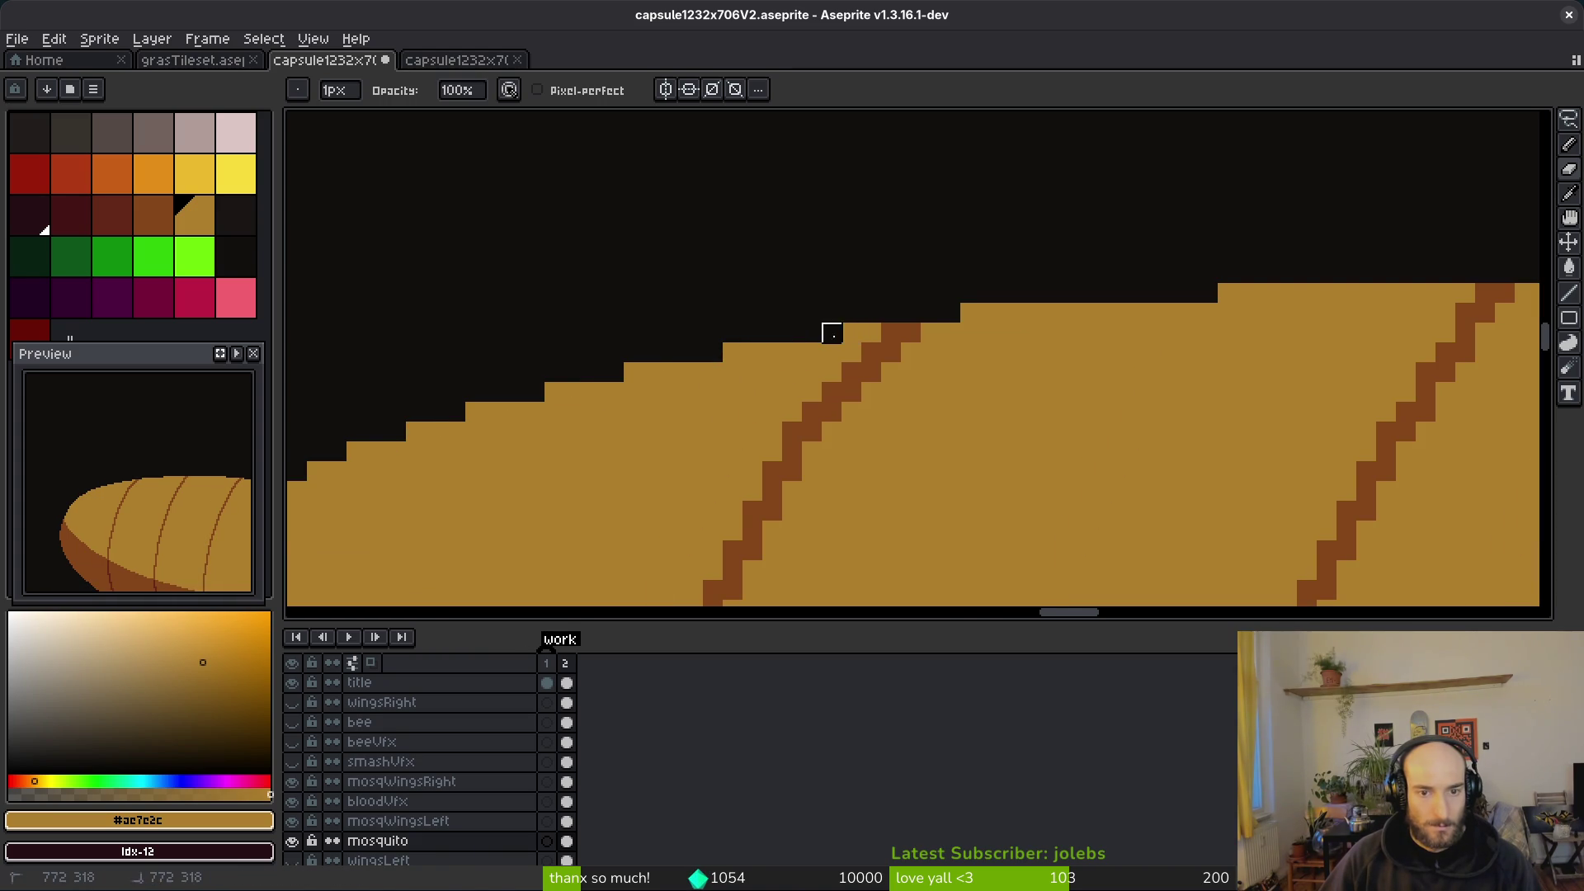
pyautogui.moveTo(991, 314); pyautogui.dragTo(966, 312)
pyautogui.scroll(-2, 1071, 392)
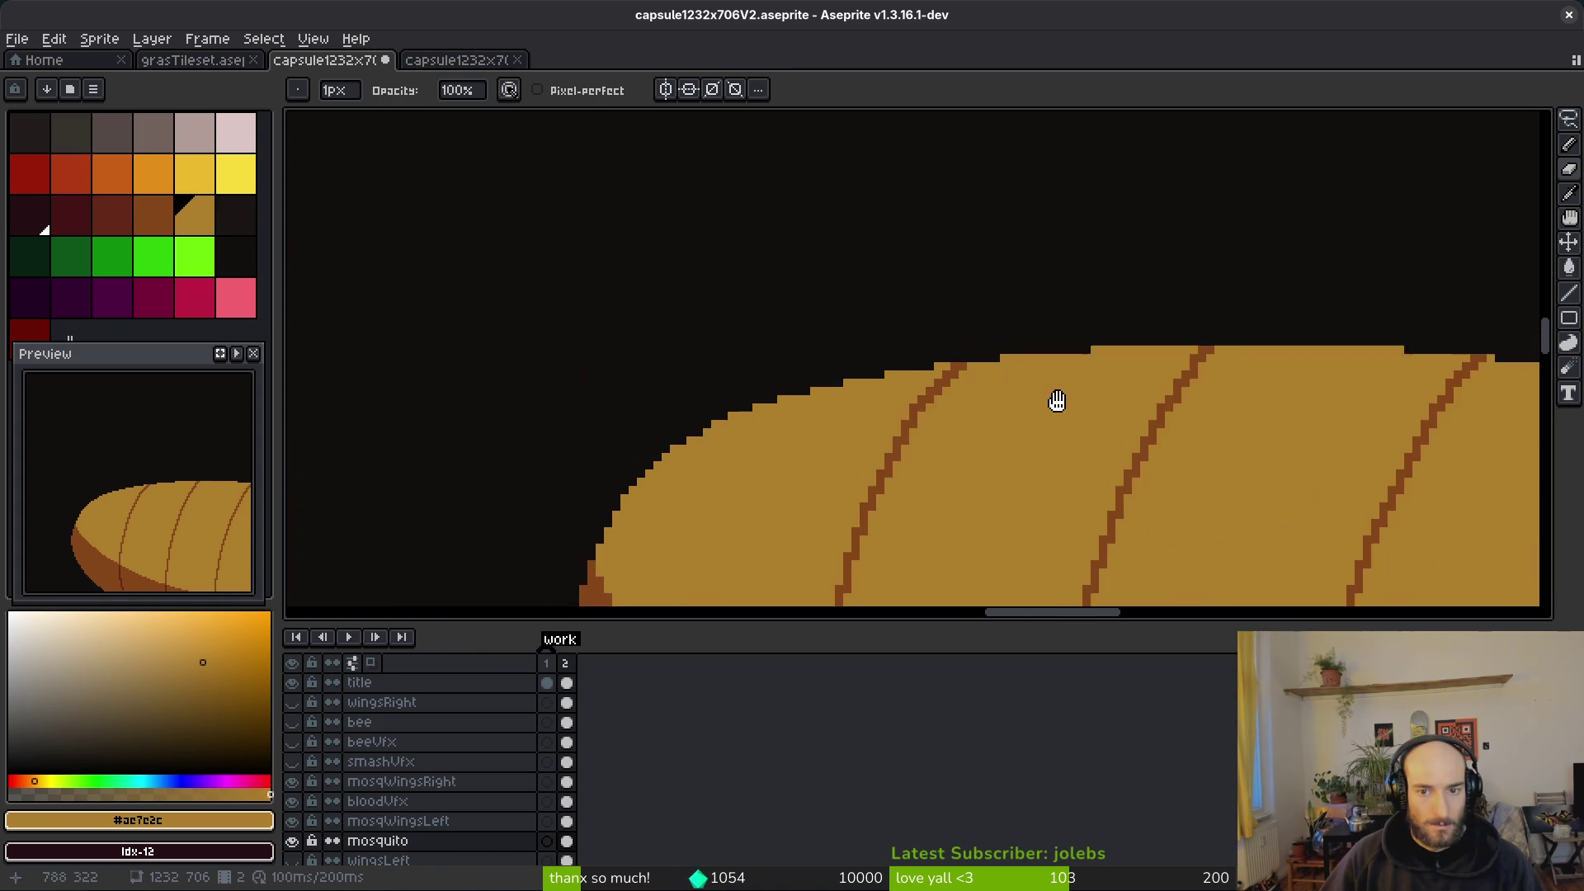
pyautogui.scroll(1, 1093, 357)
pyautogui.click(1092, 336)
pyautogui.hotkey('ctrl', 's')
# Step: Bring the lower brown band into view and sample its darker brown and the light tan
pyautogui.scroll(-2, 1026, 400)
pyautogui.press('v')
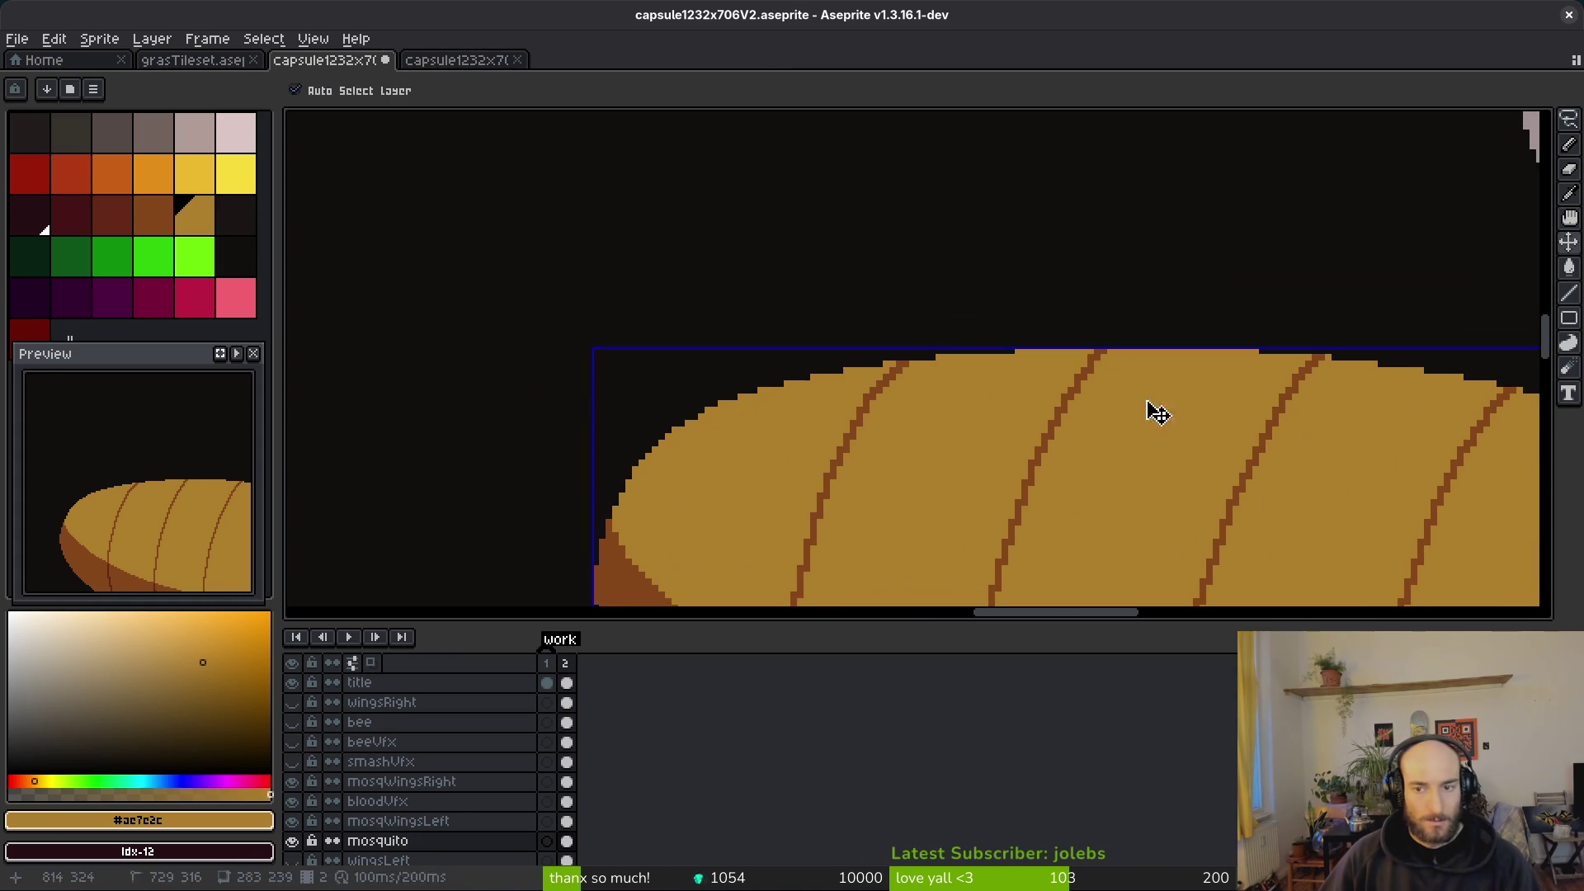
pyautogui.scroll(3, 1182, 417)
pyautogui.press('b')
pyautogui.scroll(-1, 825, 330)
pyautogui.scroll(1, 900, 317)
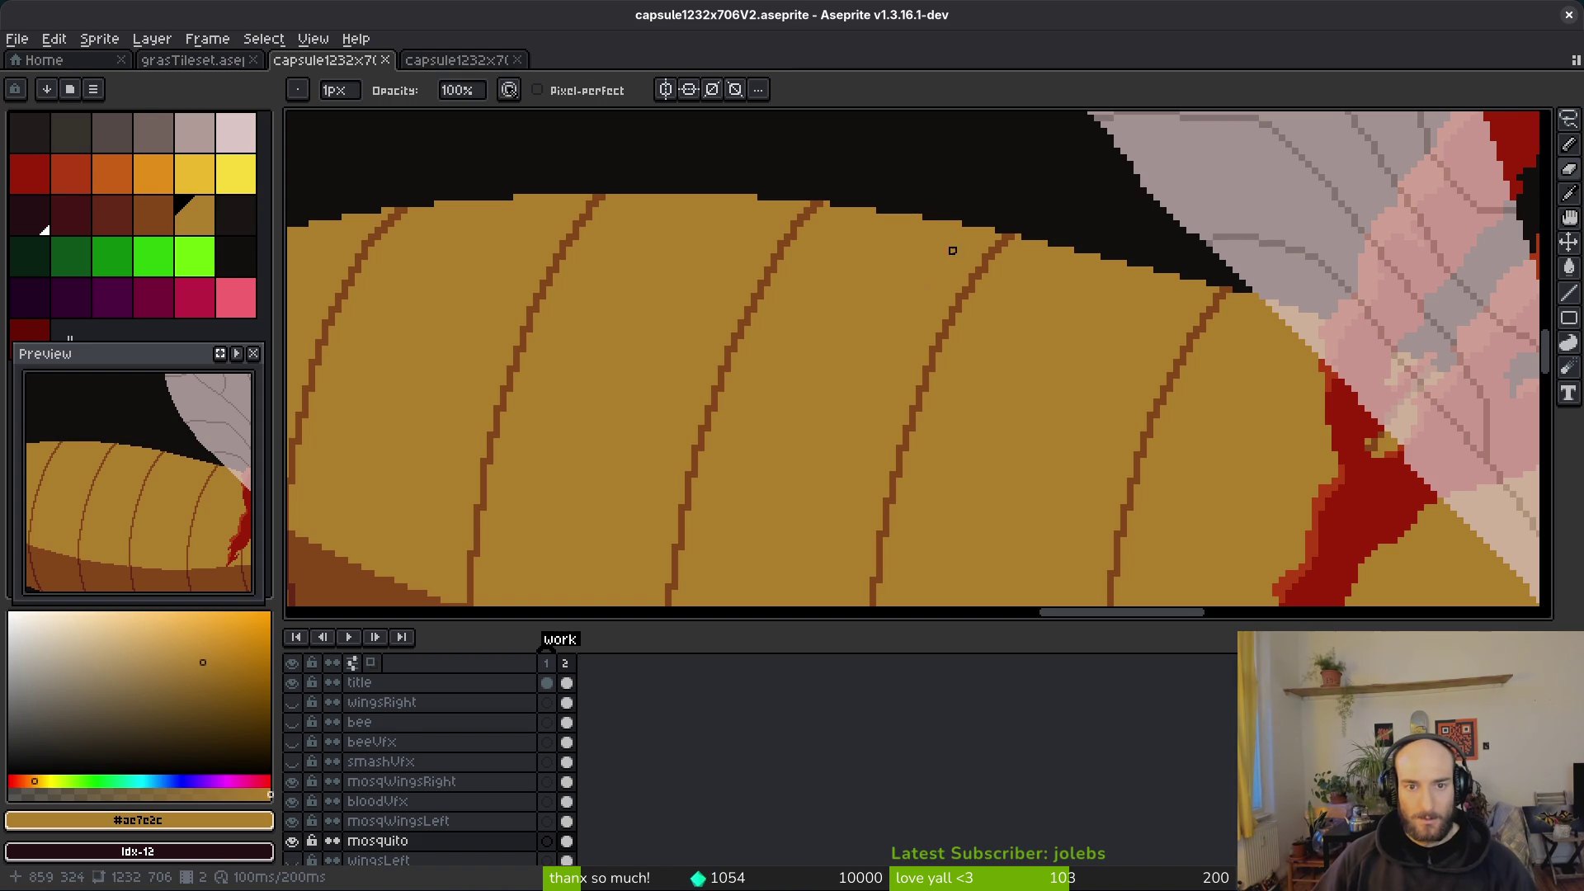
pyautogui.moveTo(910, 535); pyautogui.dragTo(872, 359)
pyautogui.press('v')
pyautogui.press('b')
pyautogui.hotkey('ctrl', 's')
pyautogui.scroll(-3, 872, 359)
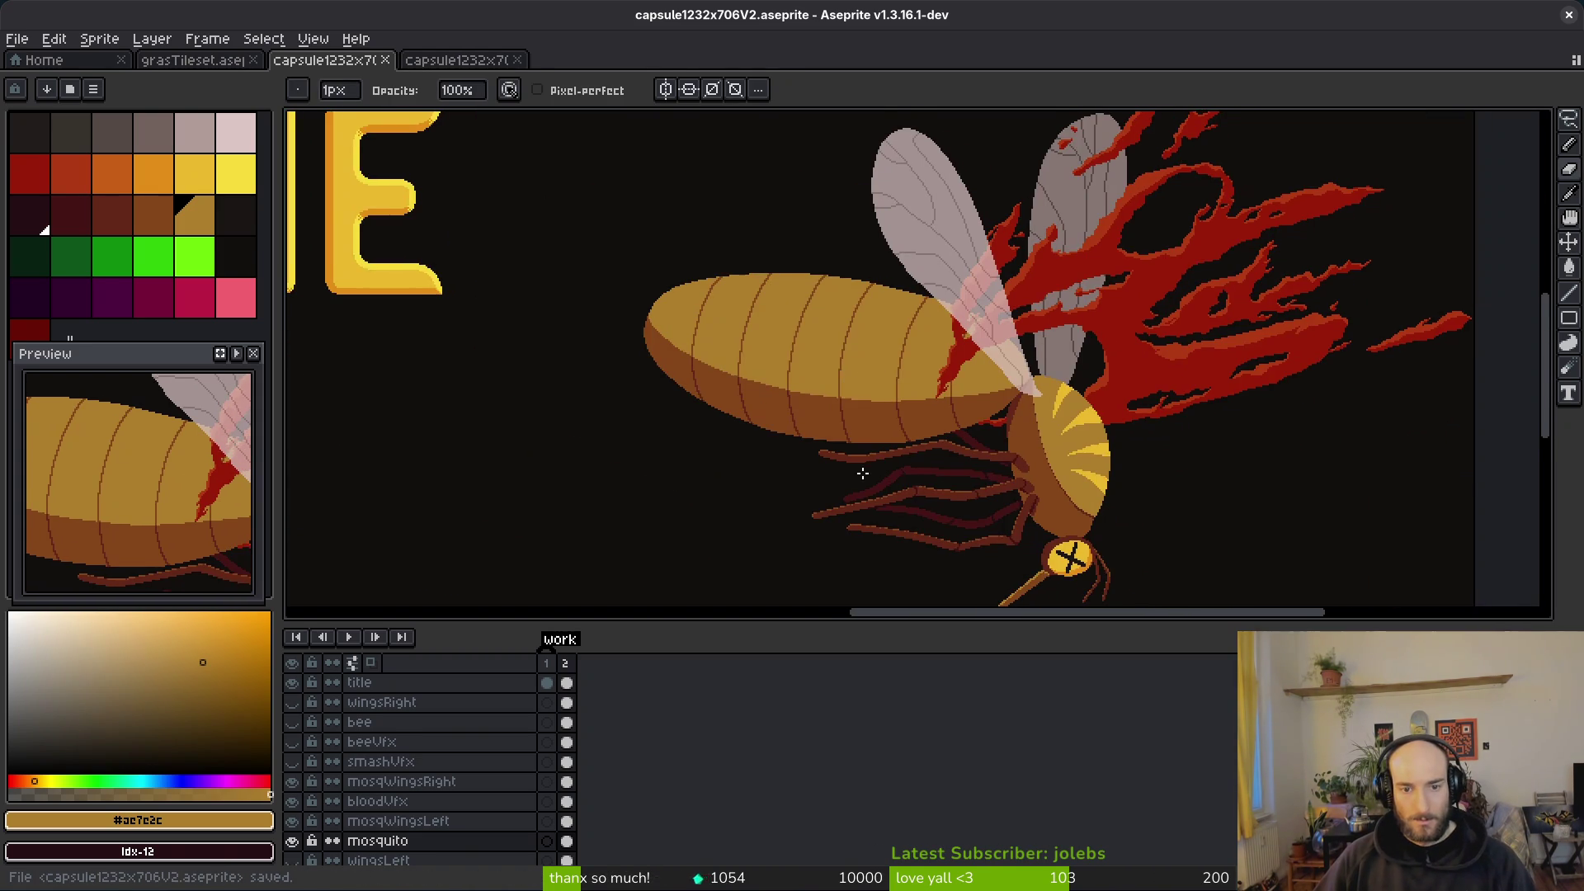
pyautogui.scroll(4, 877, 424)
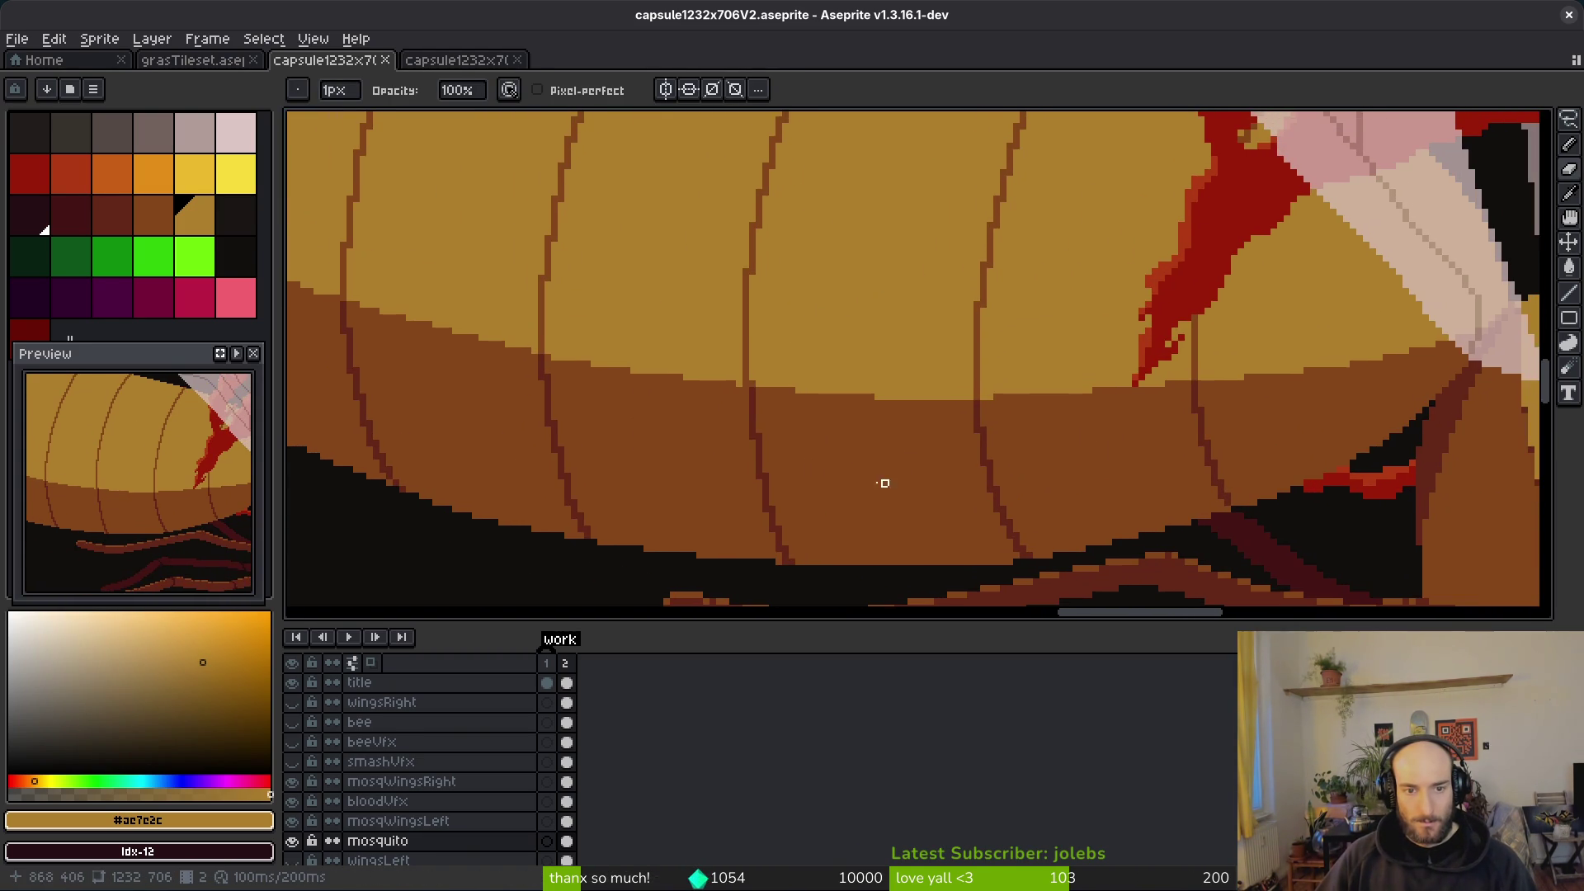
pyautogui.scroll(2, 775, 393)
pyautogui.scroll(-2, 828, 405)
pyautogui.scroll(2, 887, 467)
pyautogui.keyDown('alt'); pyautogui.click(888, 467); pyautogui.keyUp('alt')
pyautogui.scroll(-2, 811, 360)
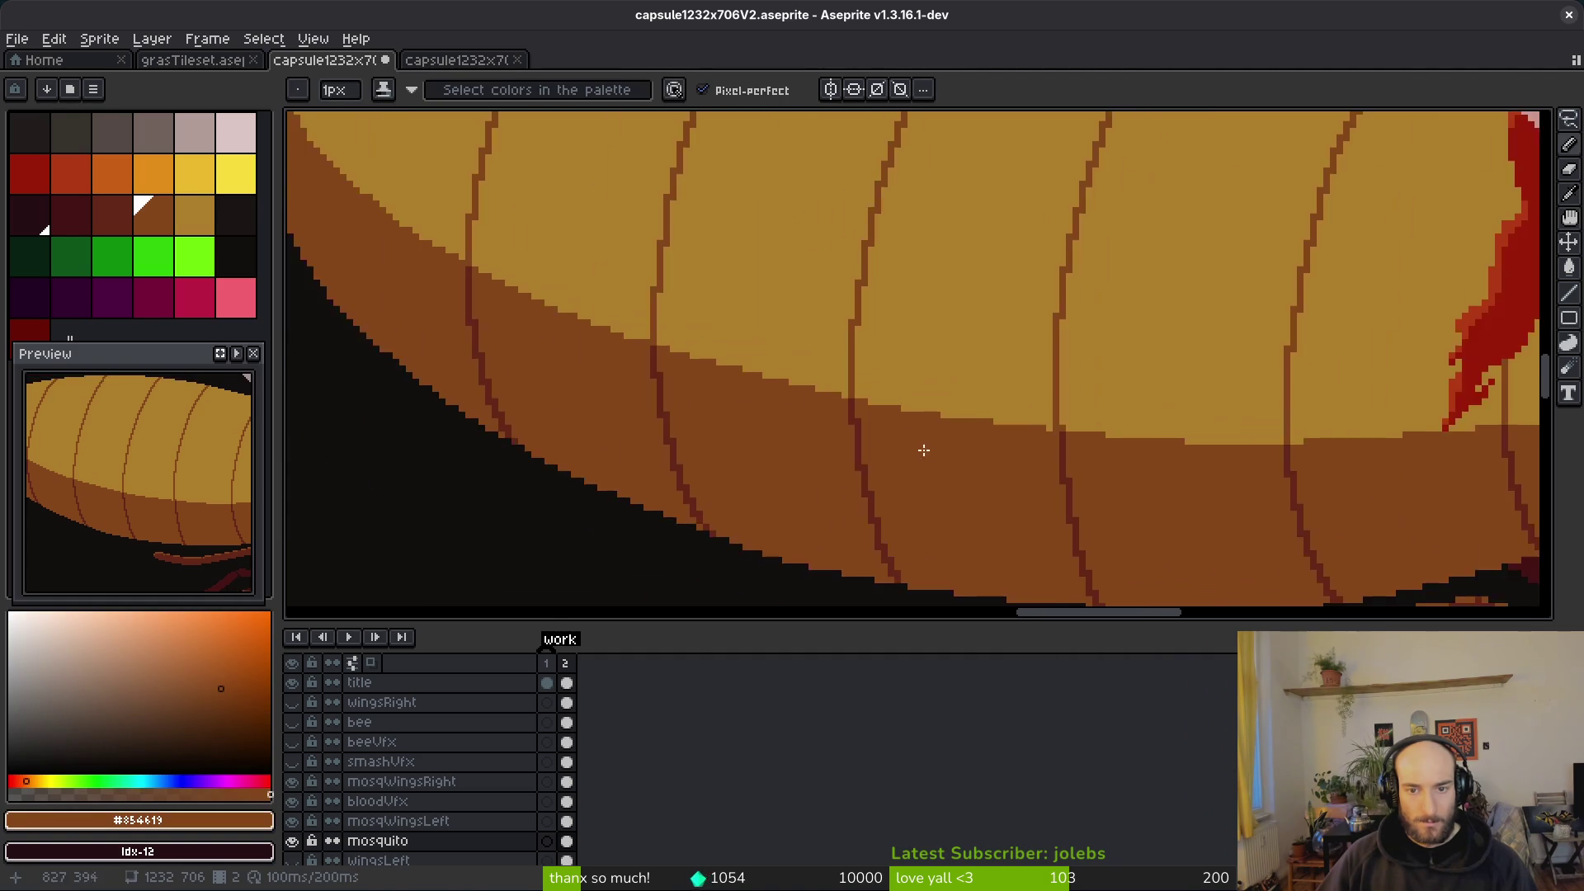
pyautogui.hscroll(5, 919, 445)
pyautogui.scroll(2, 947, 374)
pyautogui.keyDown('alt'); pyautogui.click(946, 374); pyautogui.keyUp('alt')
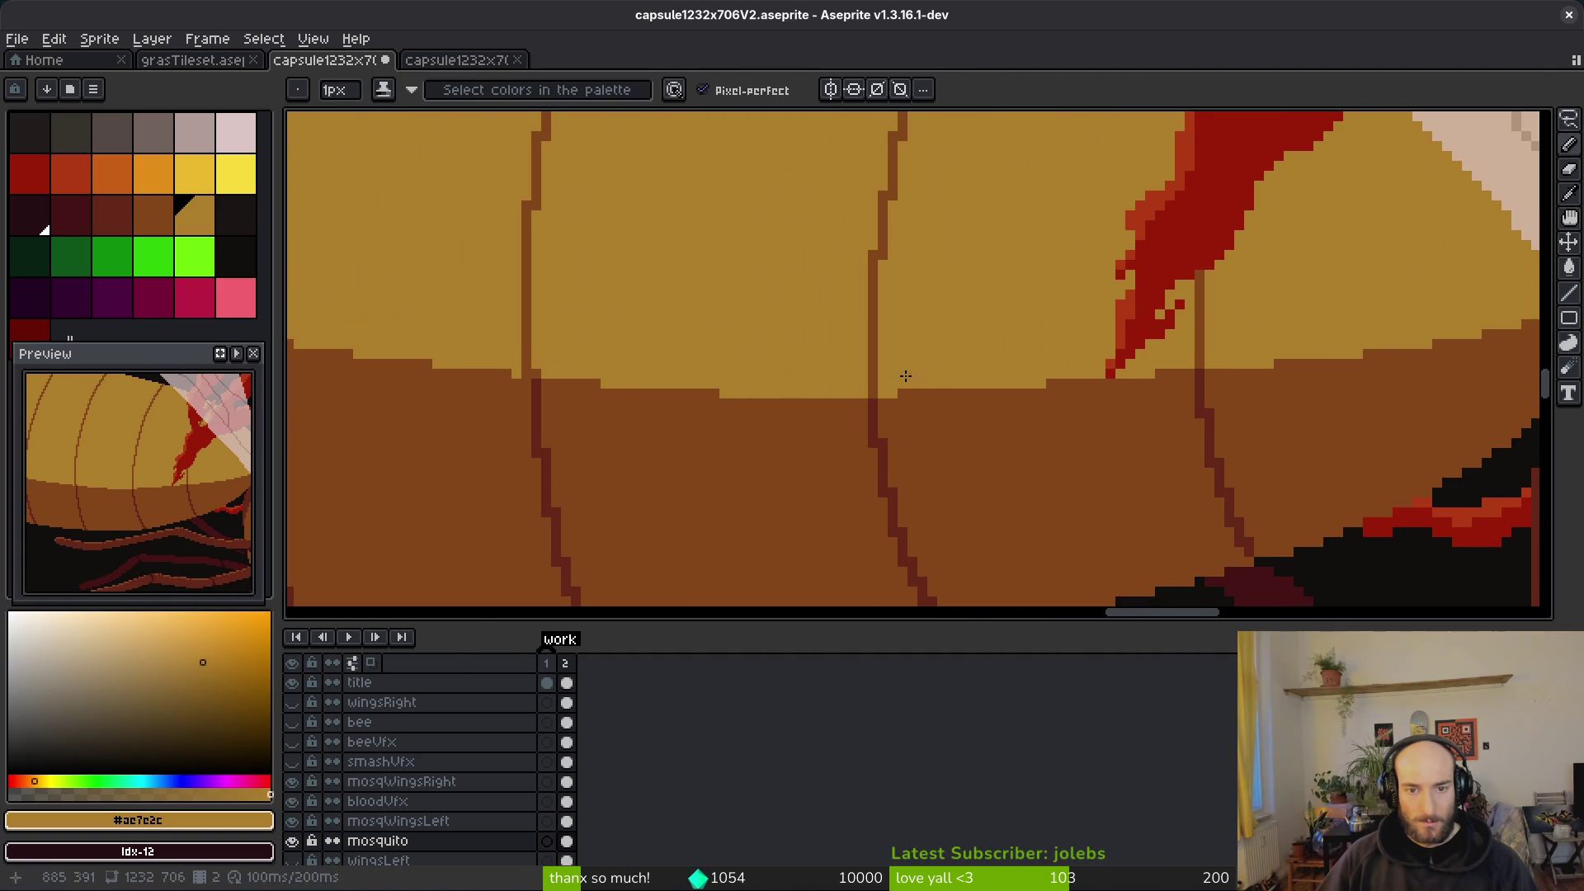
pyautogui.scroll(2, 906, 375)
pyautogui.hscroll(1, 957, 351)
pyautogui.scroll(-2, 957, 352)
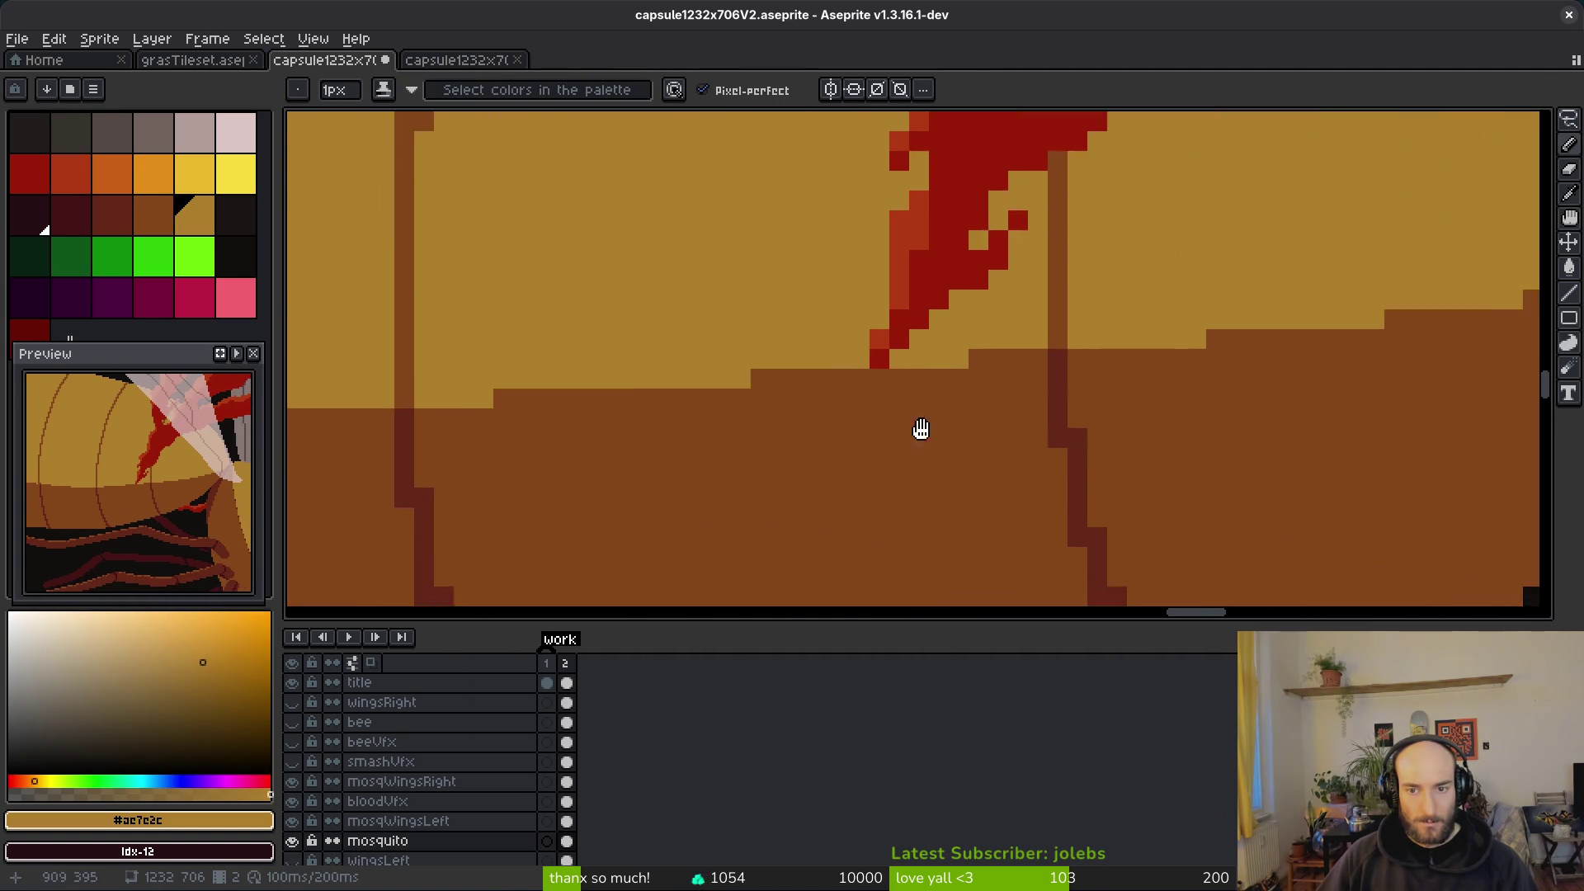
pyautogui.hscroll(4, 944, 425)
pyautogui.press('v')
pyautogui.hotkey('ctrl', 's')
# Step: Paint tan along the brown/tan shading edge, filling the dithered edge pixels
pyautogui.scroll(-3, 825, 449)
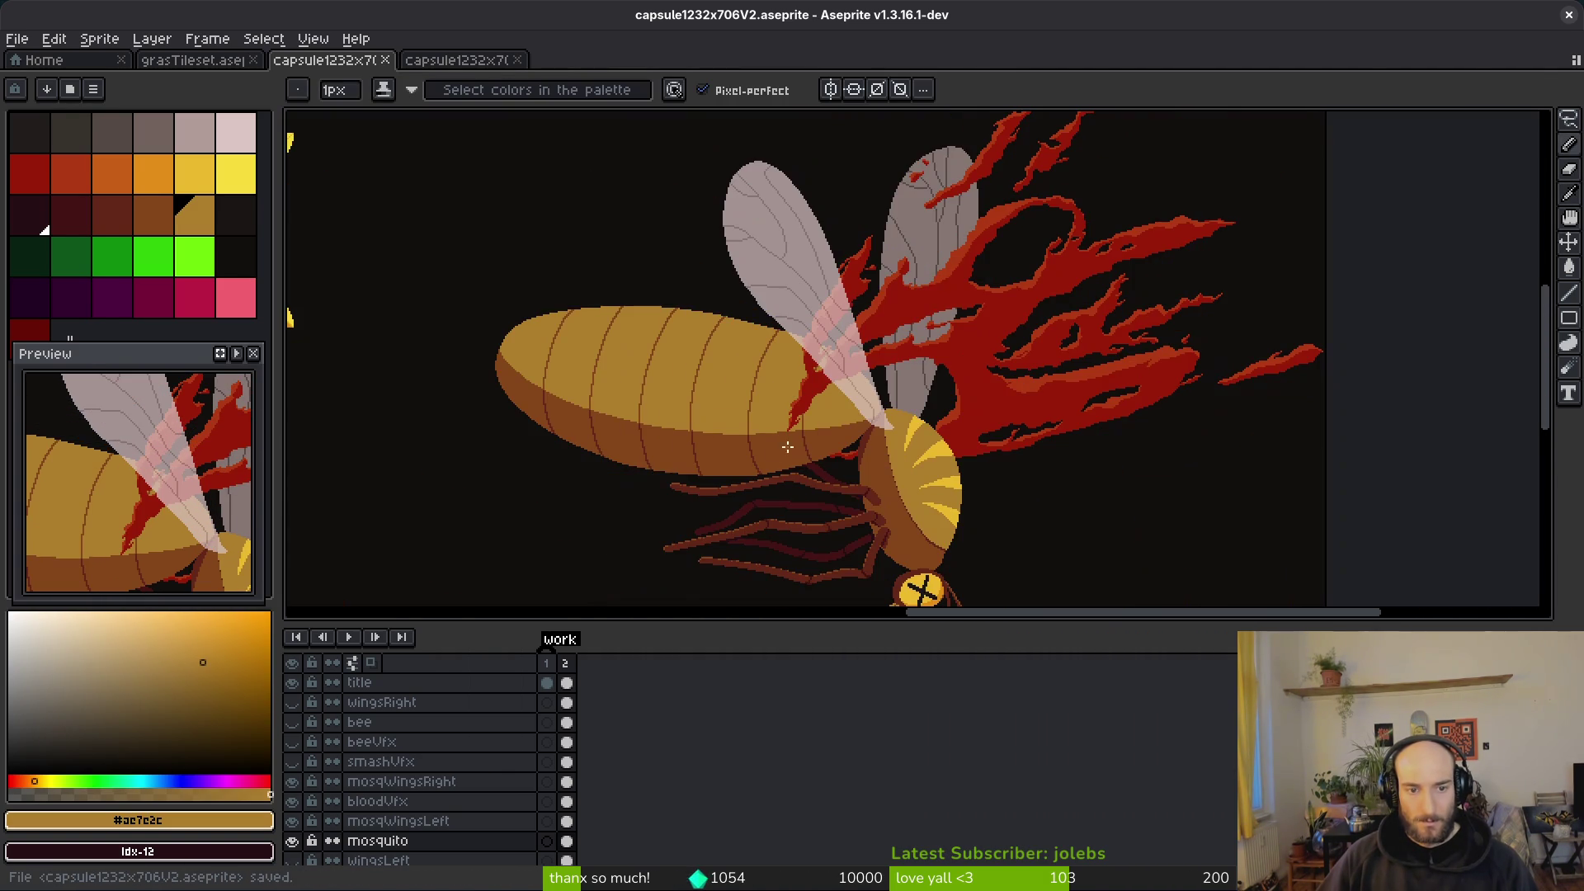
pyautogui.scroll(3, 746, 454)
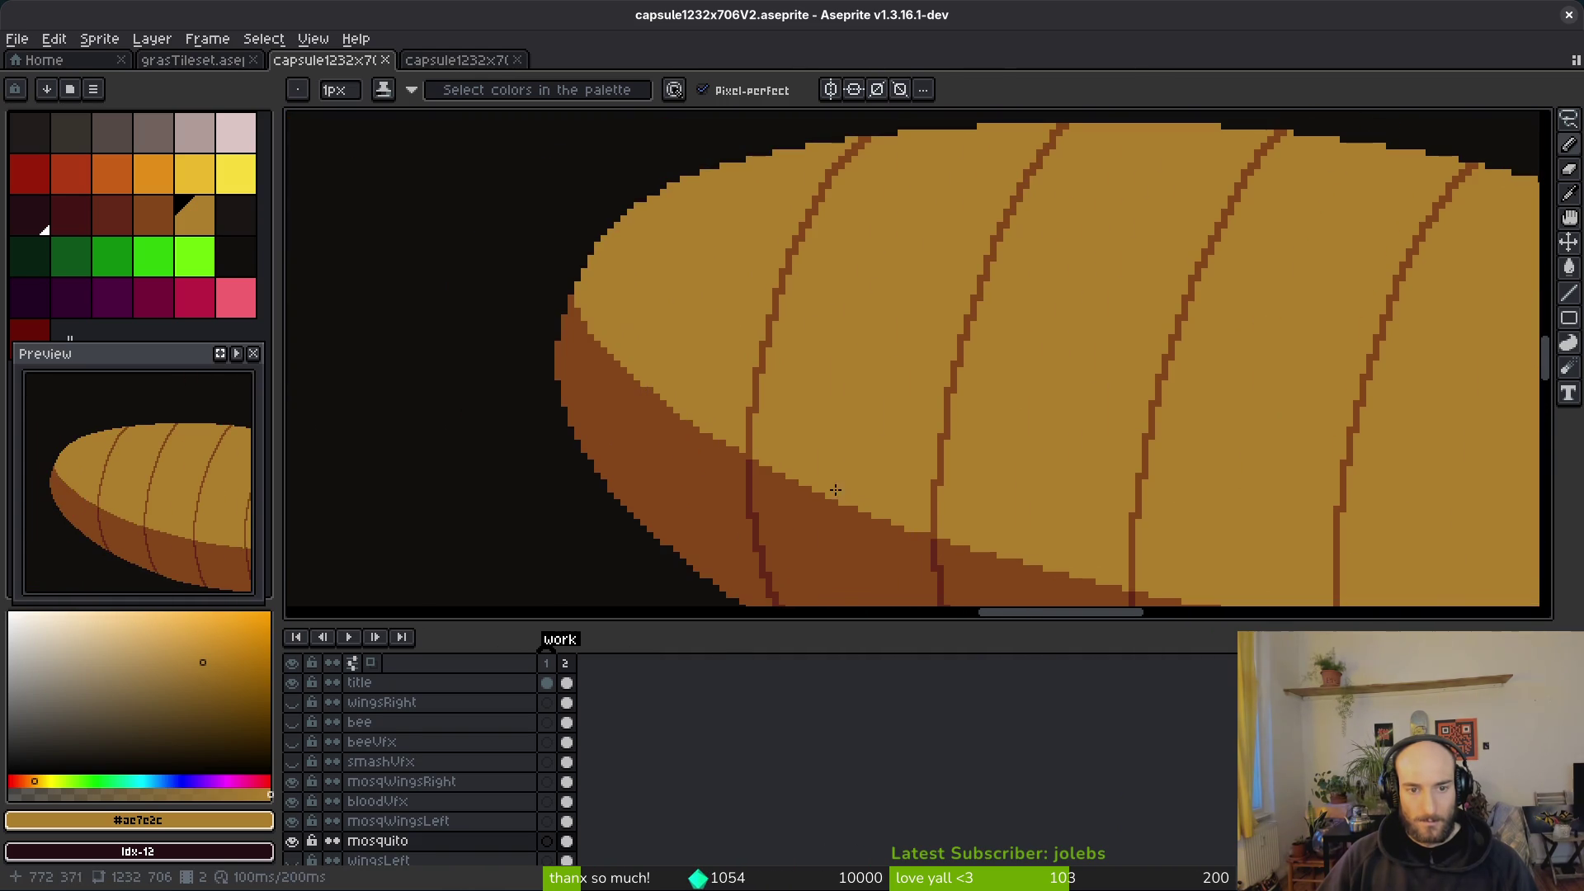
pyautogui.scroll(1, 745, 410)
pyautogui.scroll(-2, 825, 396)
pyautogui.scroll(3, 726, 330)
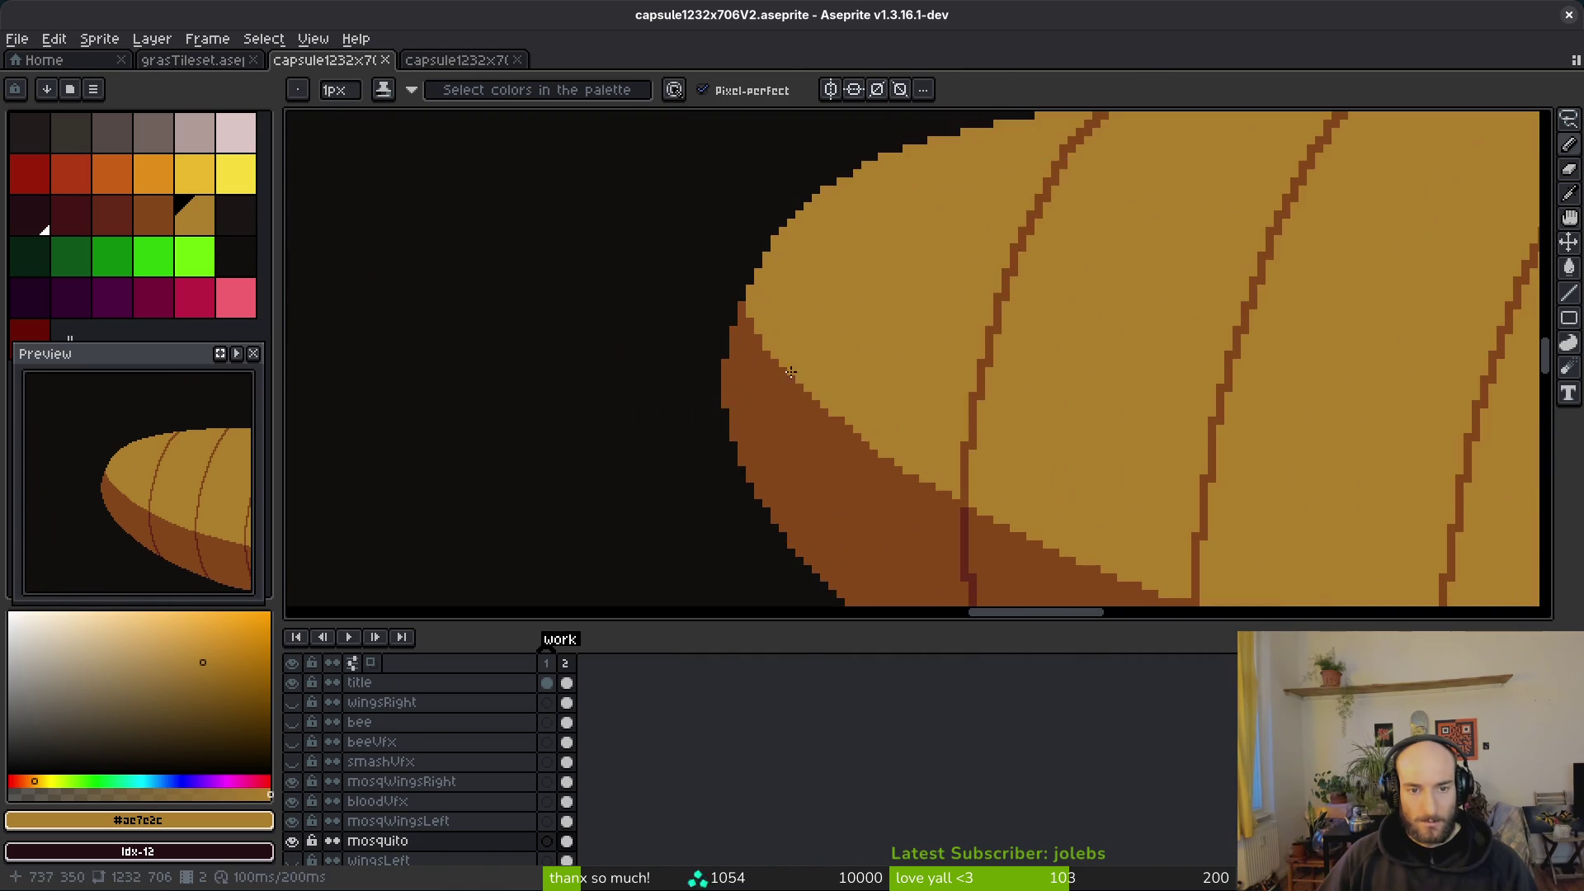
pyautogui.moveTo(719, 302)
pyautogui.mouseDown()
pyautogui.moveTo(711, 270)
pyautogui.moveTo(786, 401)
pyautogui.moveTo(1027, 564)
pyautogui.mouseUp()
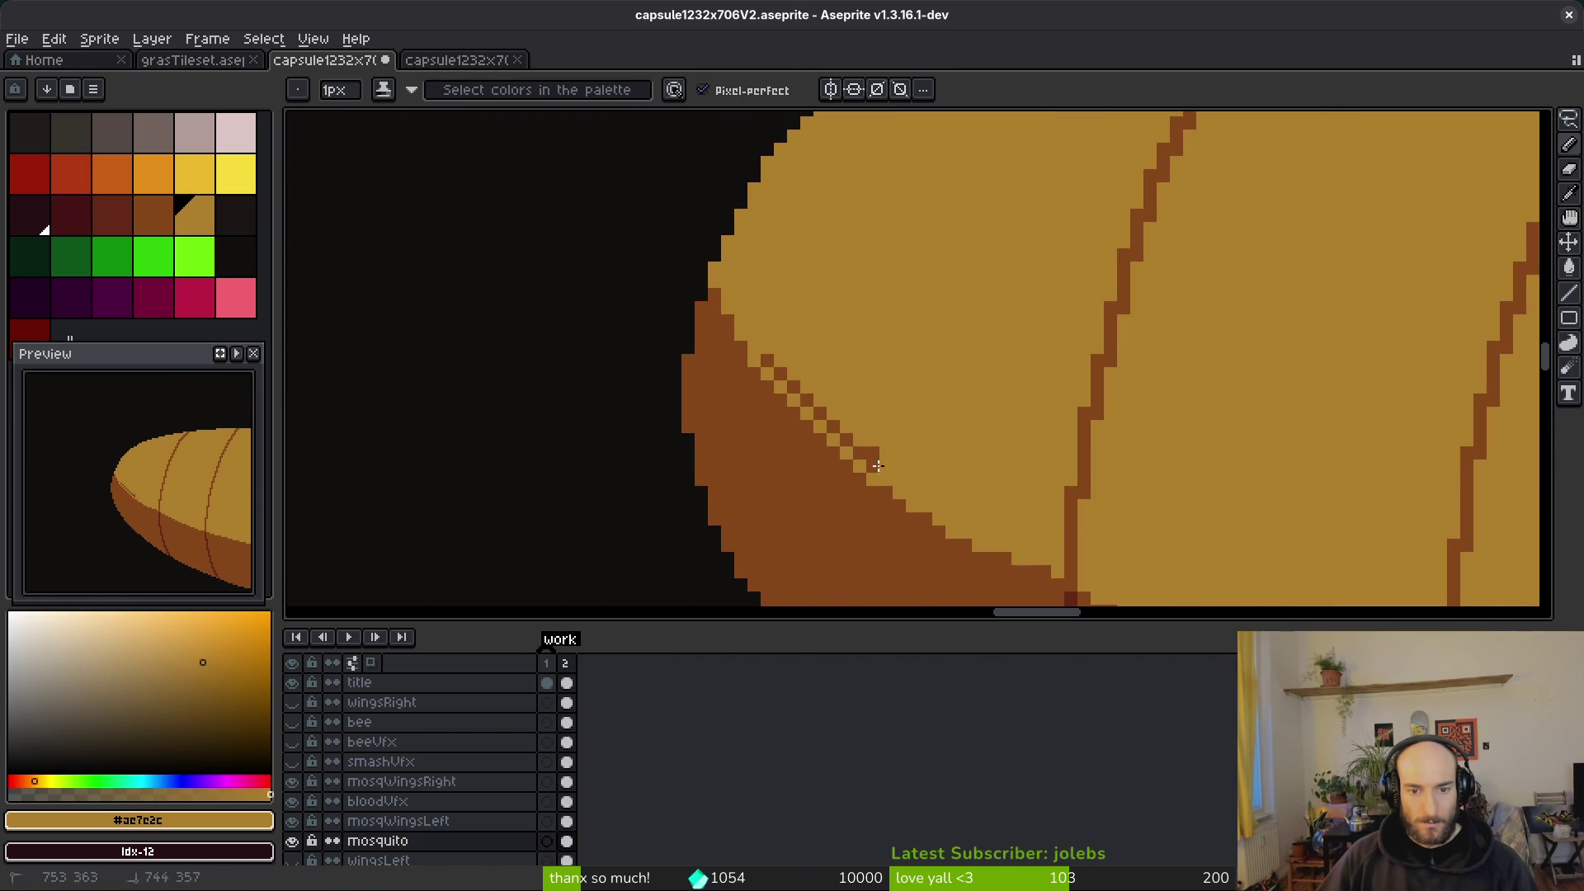
pyautogui.moveTo(758, 341); pyautogui.dragTo(870, 463)
pyautogui.scroll(-1, 874, 428)
pyautogui.scroll(1, 888, 439)
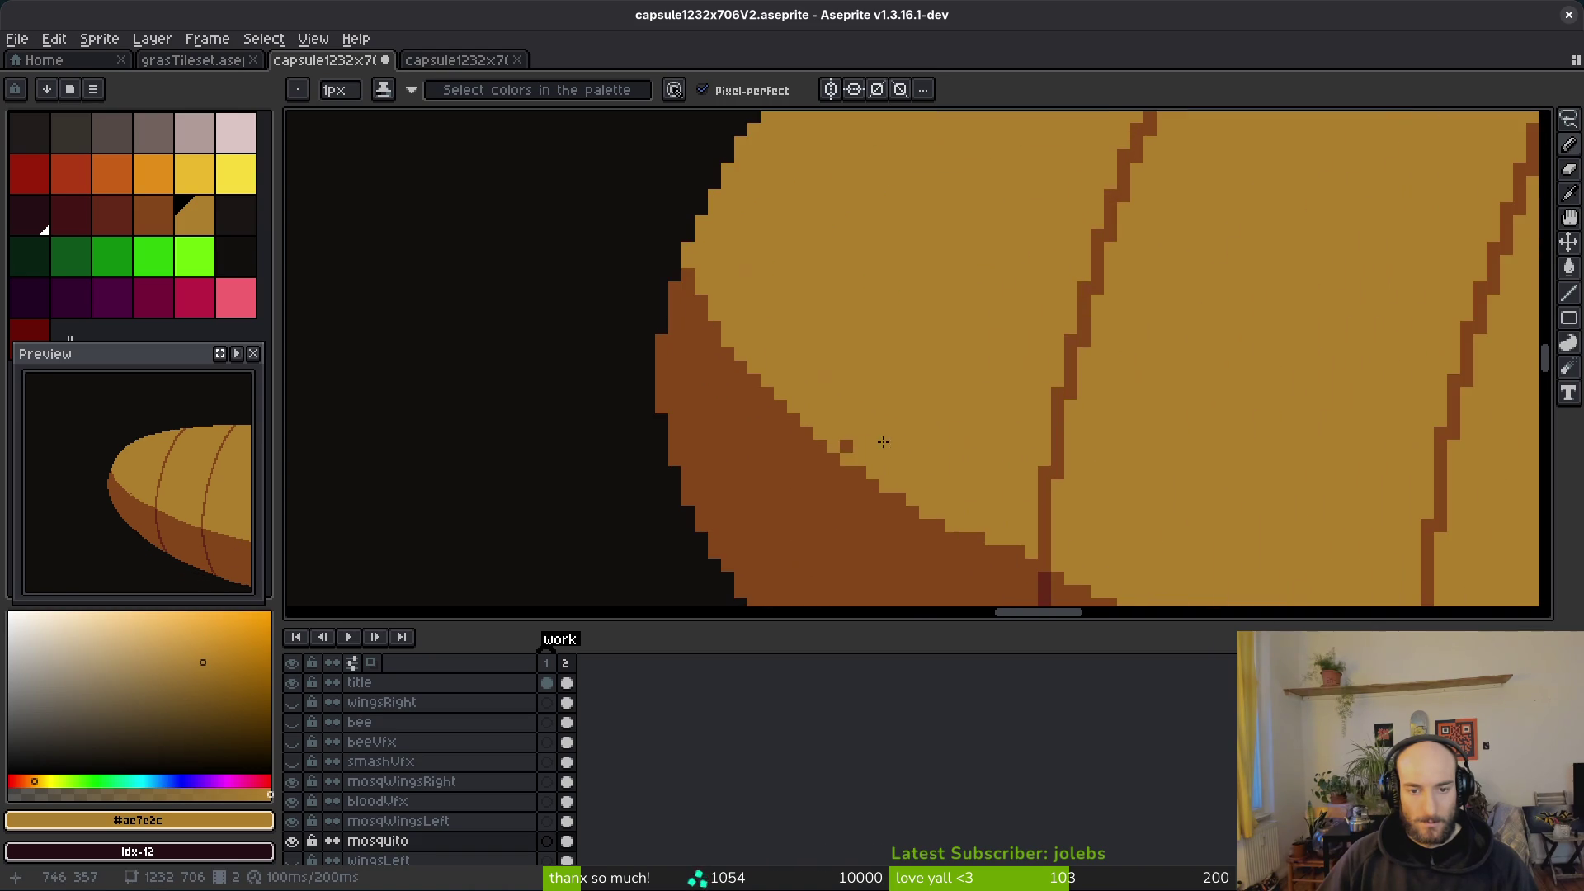
pyautogui.scroll(2, 849, 446)
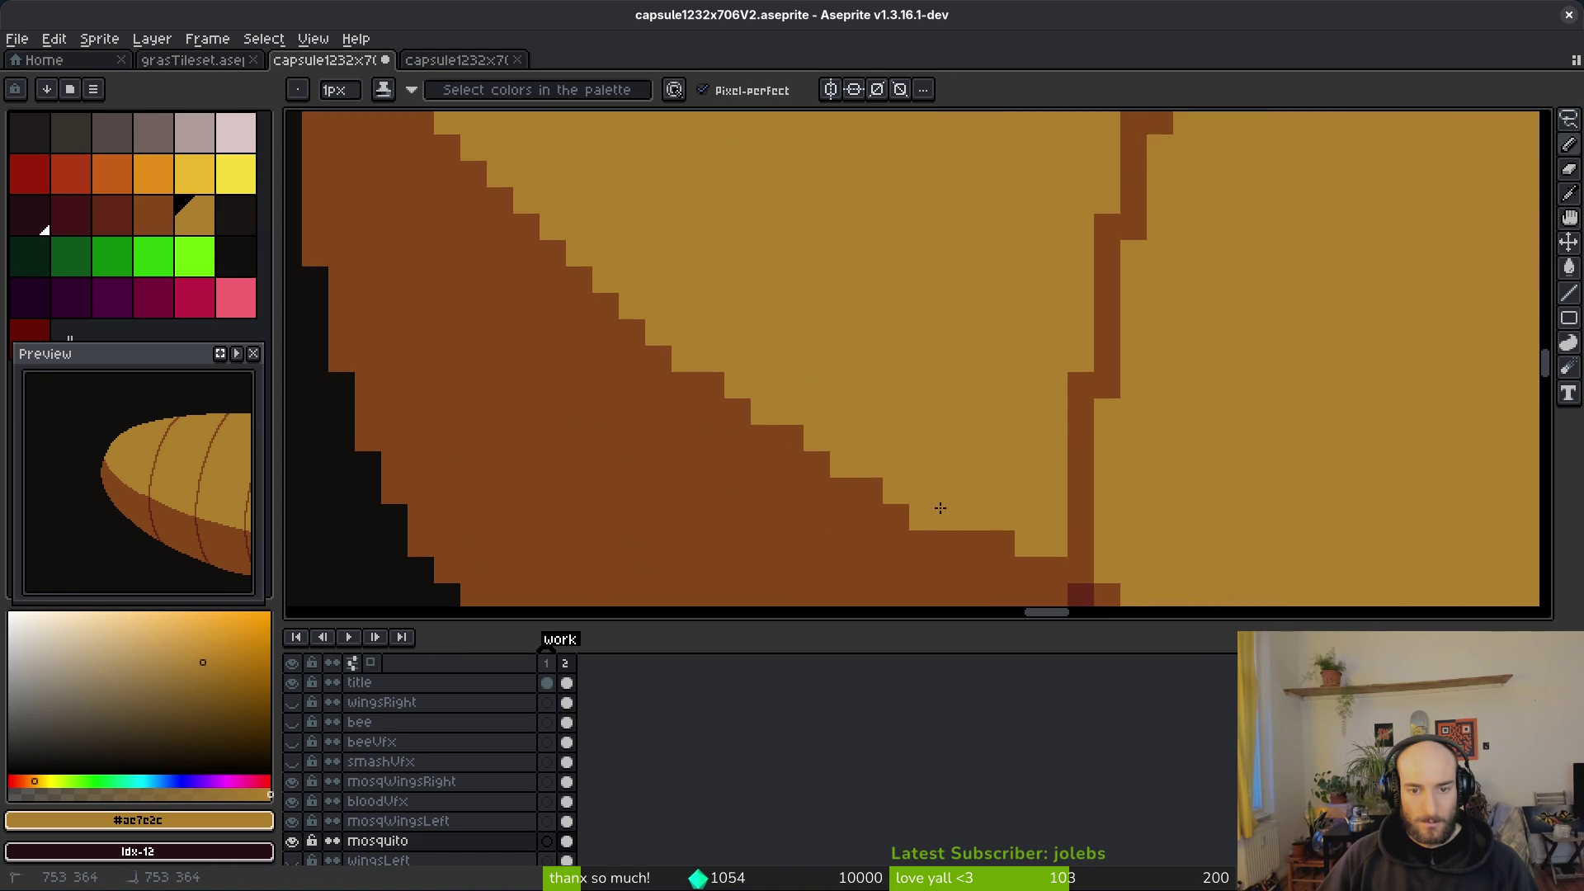
# Step: Set dark brown as secondary colour and repaint the brown edge pixels in light tan
pyautogui.keyDown('alt'); pyautogui.rightClick(918, 525); pyautogui.keyUp('alt')
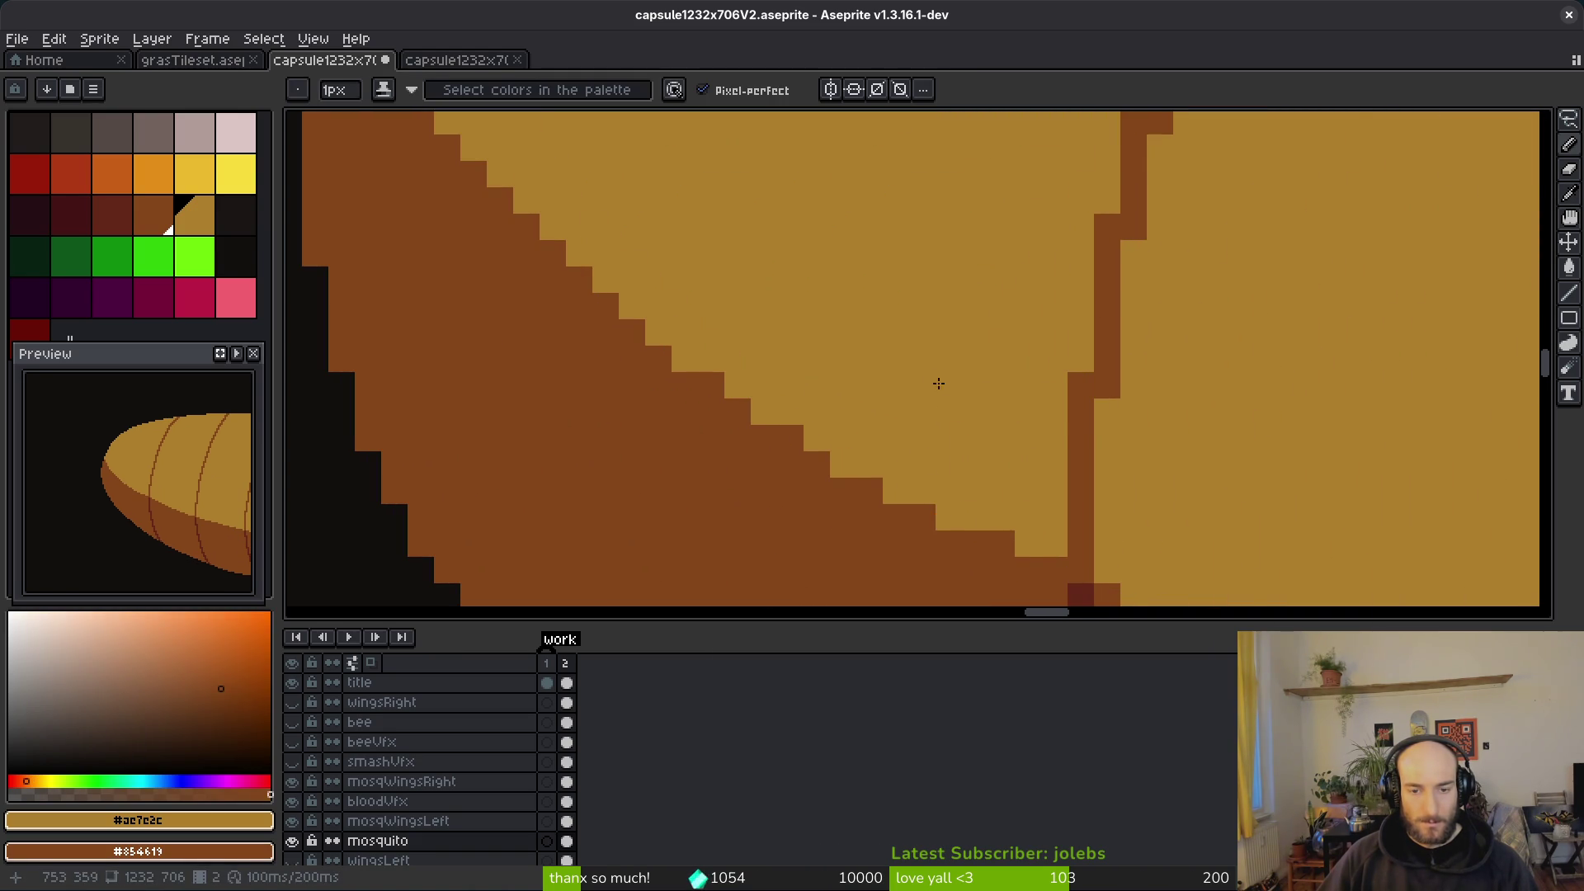
pyautogui.scroll(-3, 929, 394)
pyautogui.scroll(2, 919, 397)
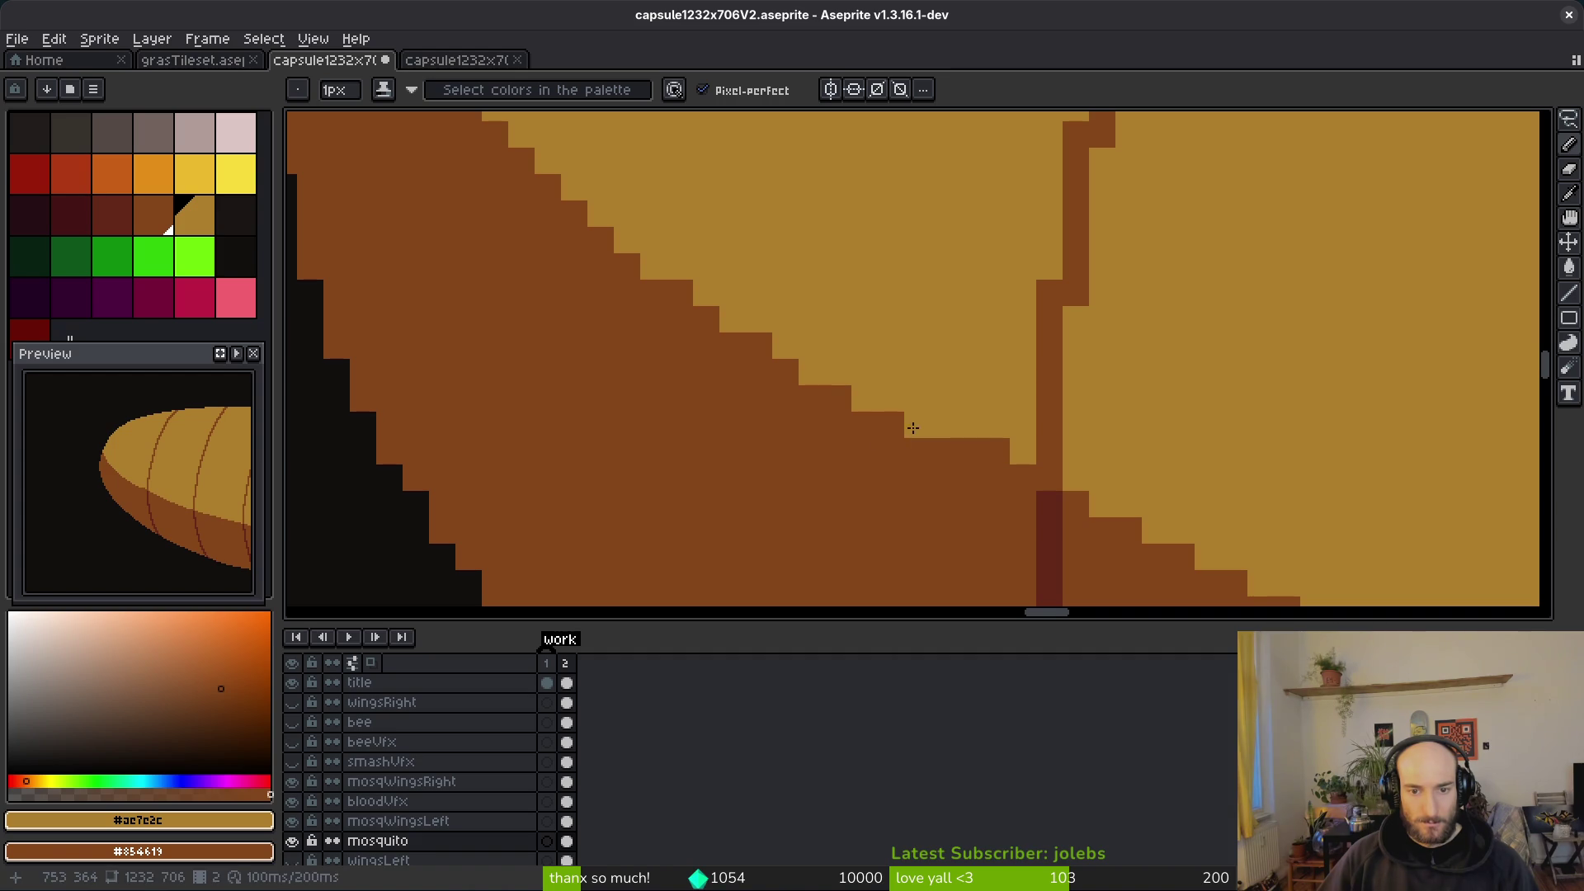
pyautogui.scroll(-3, 838, 502)
pyautogui.scroll(2, 830, 495)
pyautogui.click(784, 424)
pyautogui.click(717, 384)
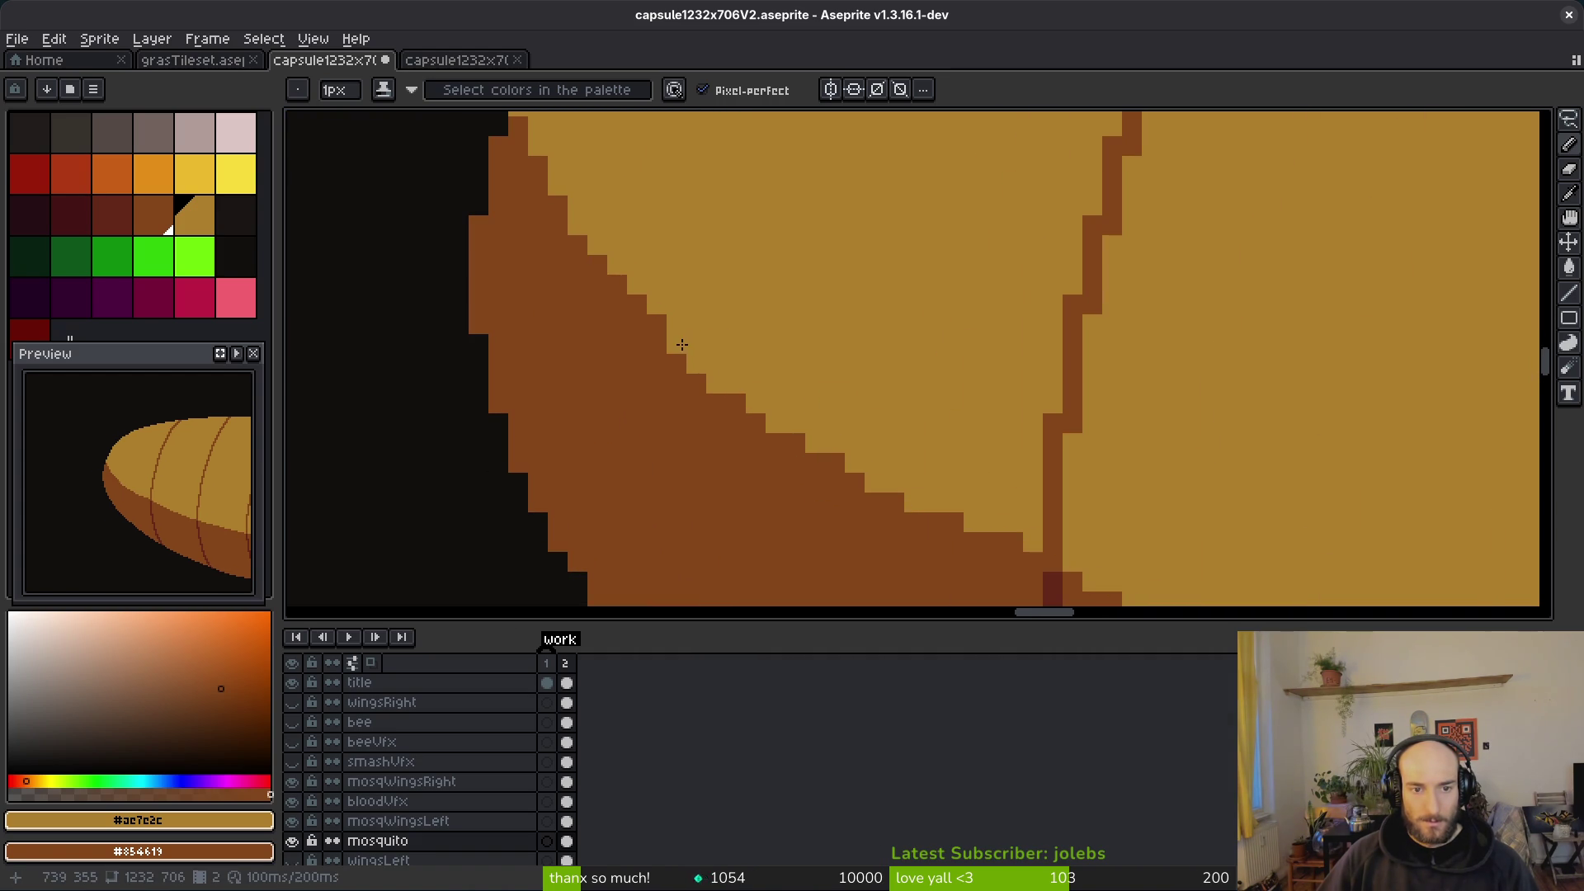
pyautogui.click(638, 304)
pyautogui.click(619, 284)
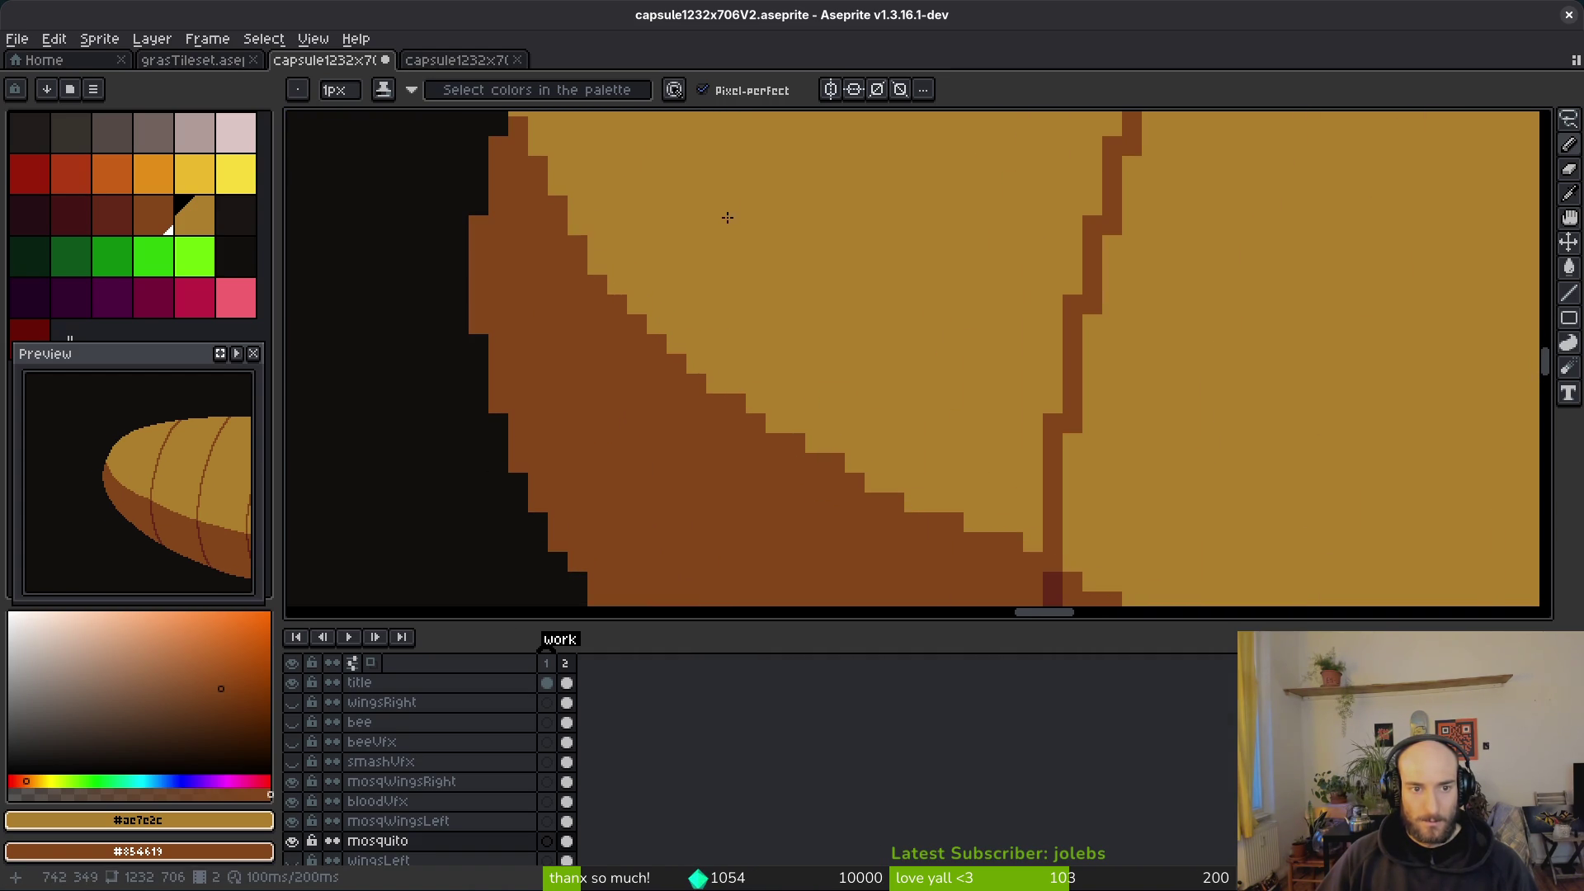
pyautogui.scroll(-3, 727, 212)
pyautogui.scroll(3, 754, 377)
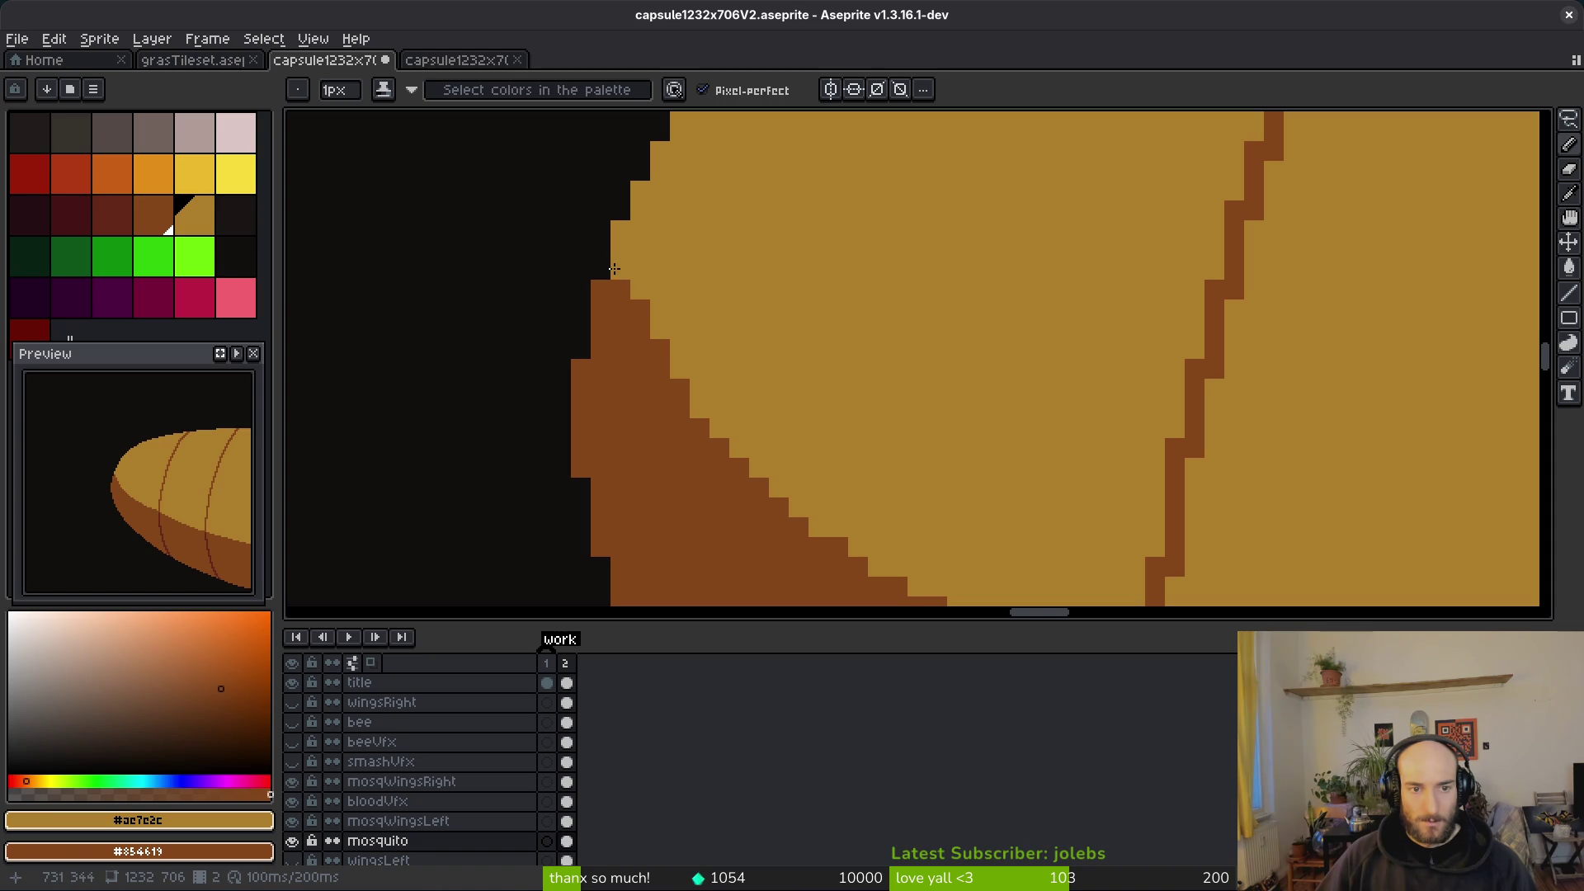
pyautogui.moveTo(617, 285)
pyautogui.mouseDown()
pyautogui.moveTo(717, 423)
pyautogui.moveTo(681, 409)
pyautogui.moveTo(754, 488)
pyautogui.mouseUp()
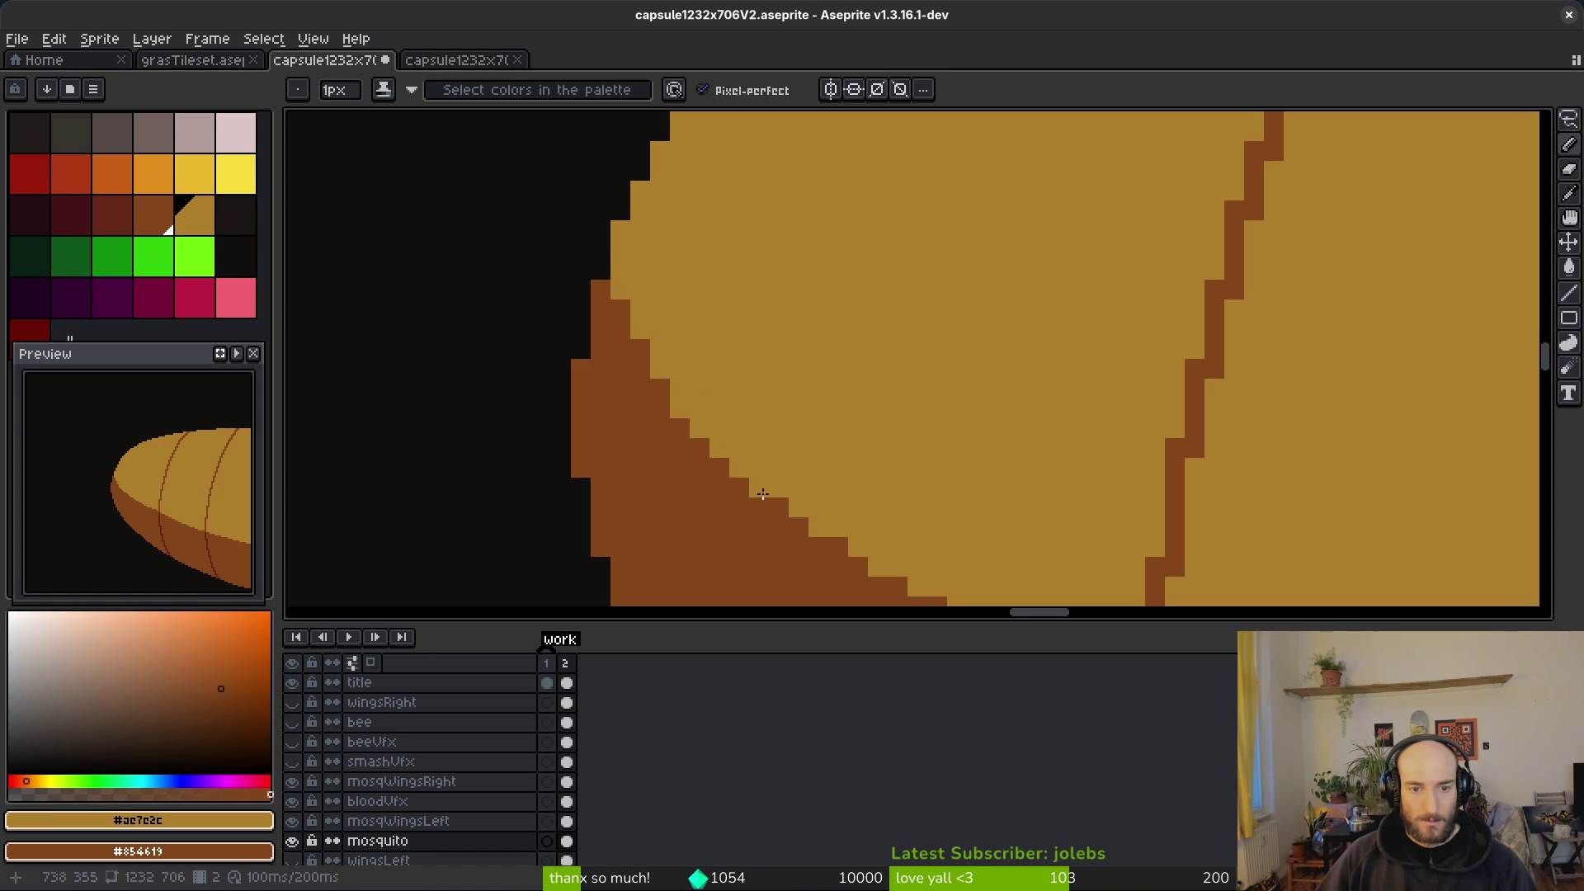
# Step: Zoom around the abdomen to inspect the smoothed shading, then save the file
pyautogui.scroll(-3, 750, 276)
pyautogui.scroll(2, 668, 308)
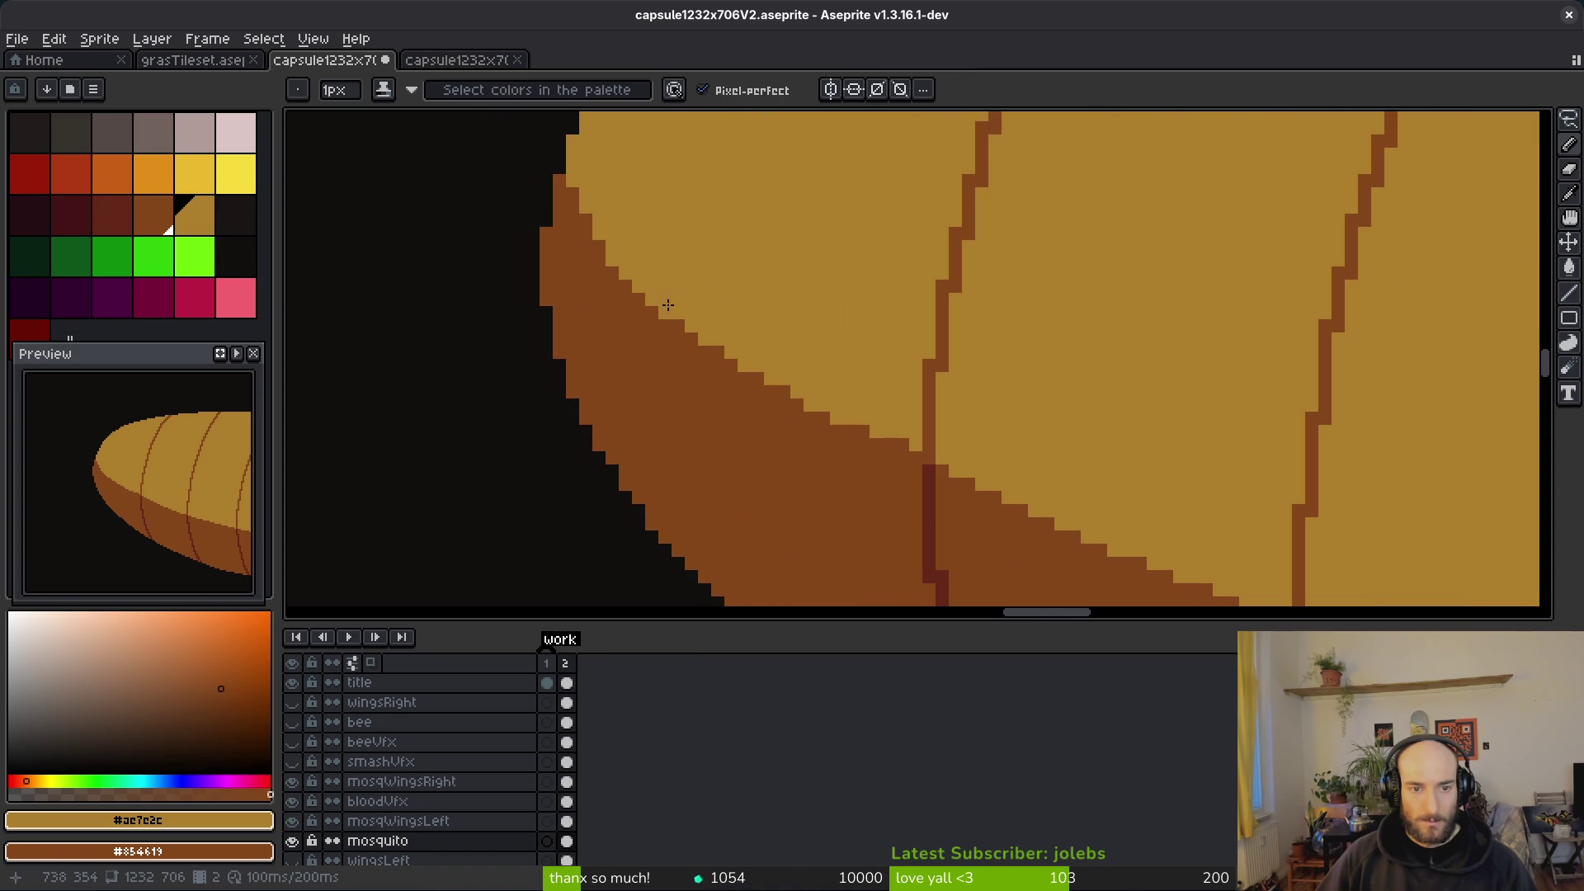
pyautogui.scroll(-5, 750, 363)
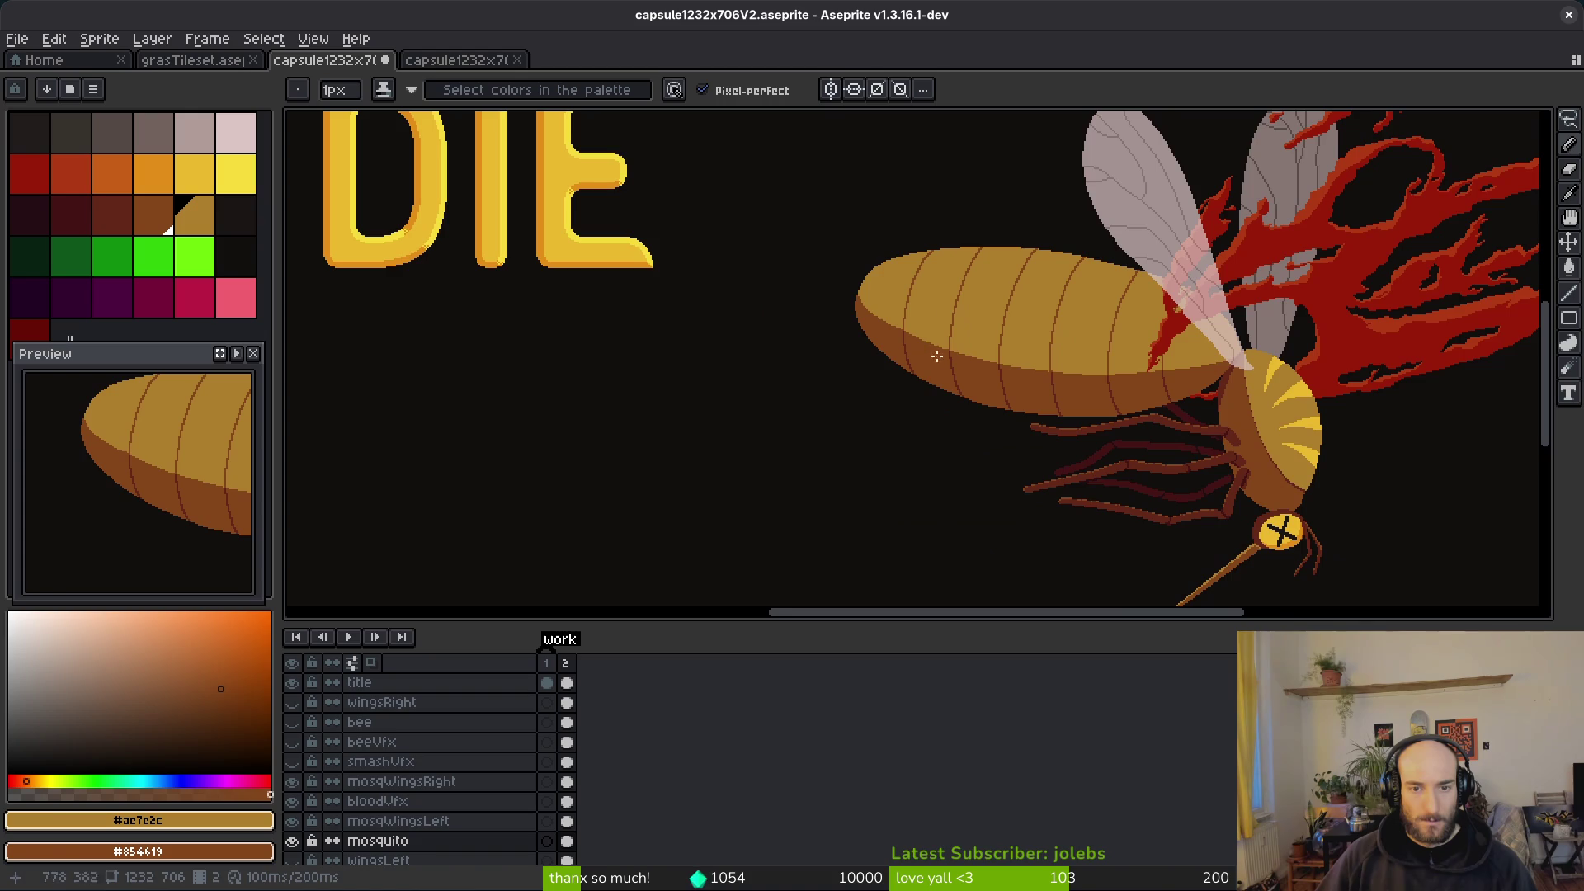
pyautogui.scroll(5, 938, 366)
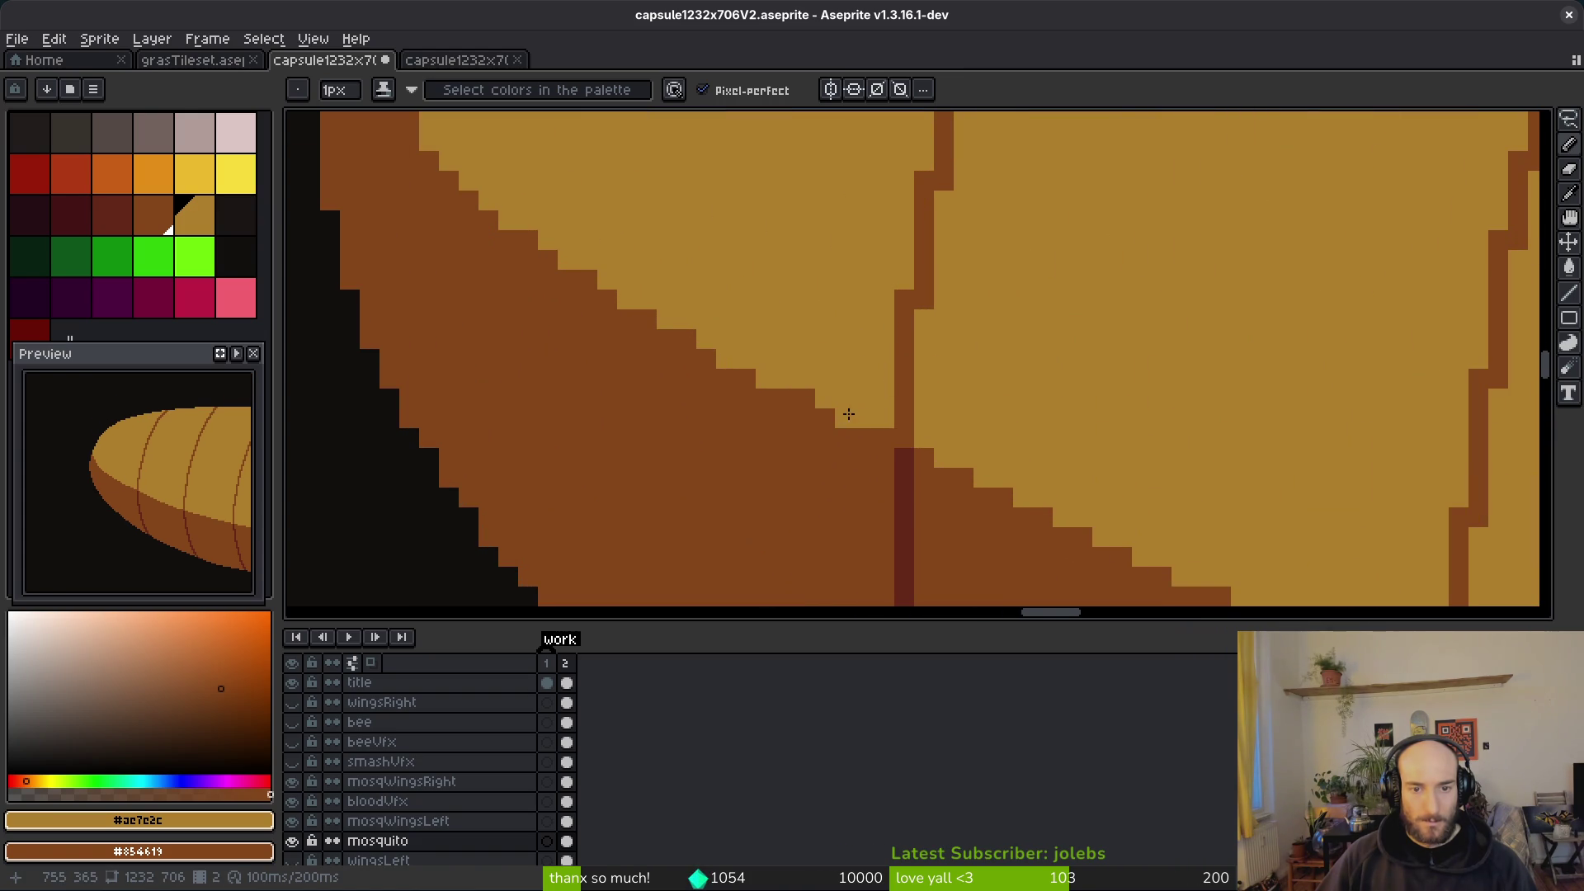
pyautogui.scroll(-4, 1237, 381)
pyautogui.scroll(1, 1026, 369)
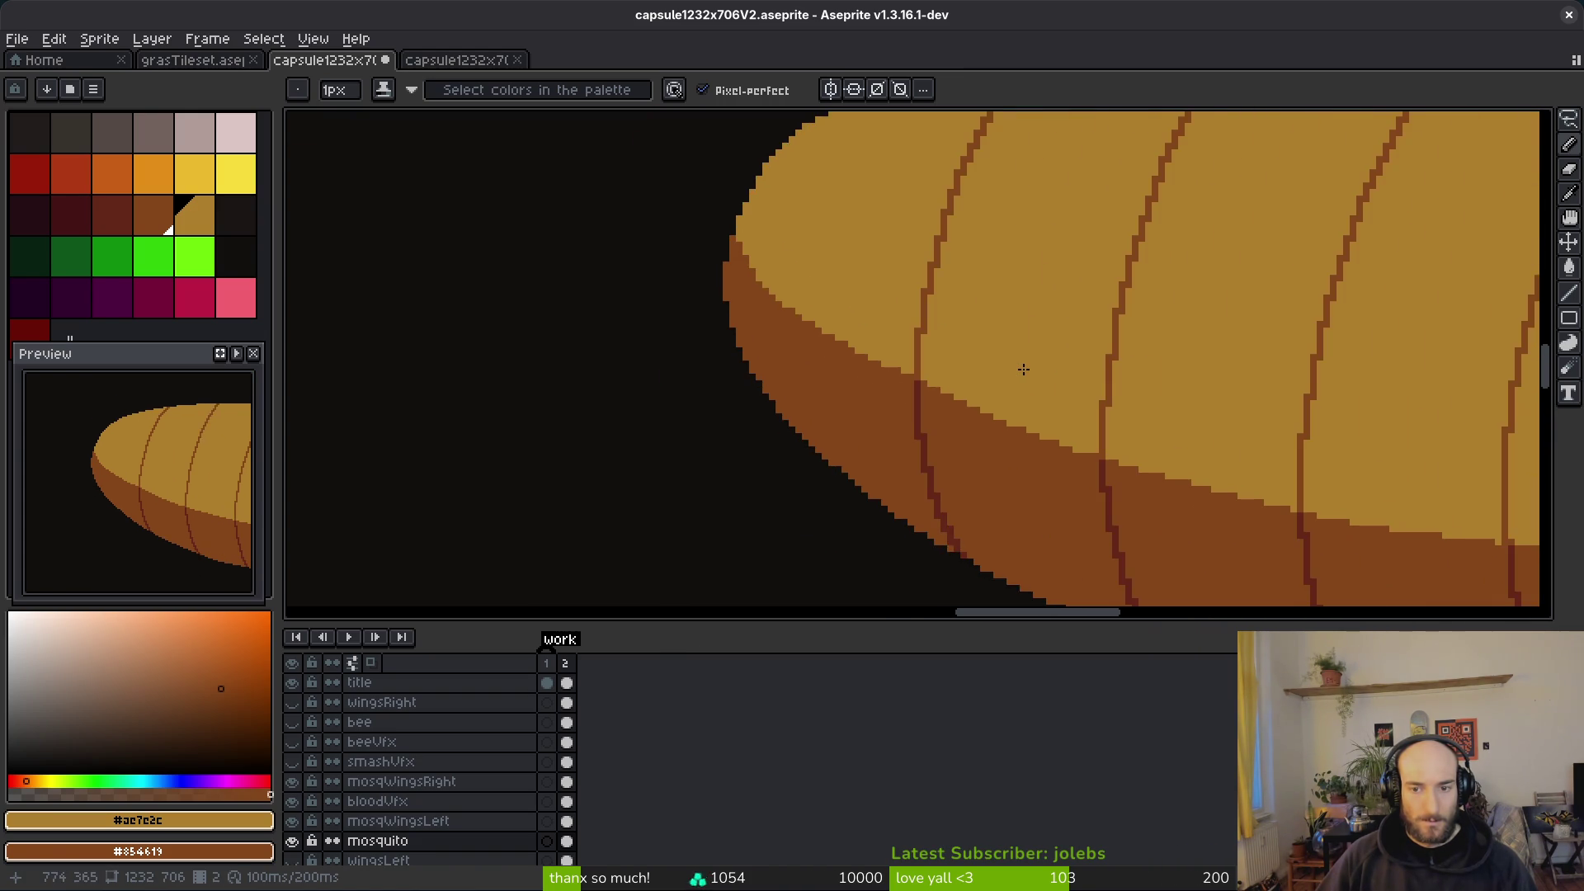
pyautogui.scroll(2, 1028, 371)
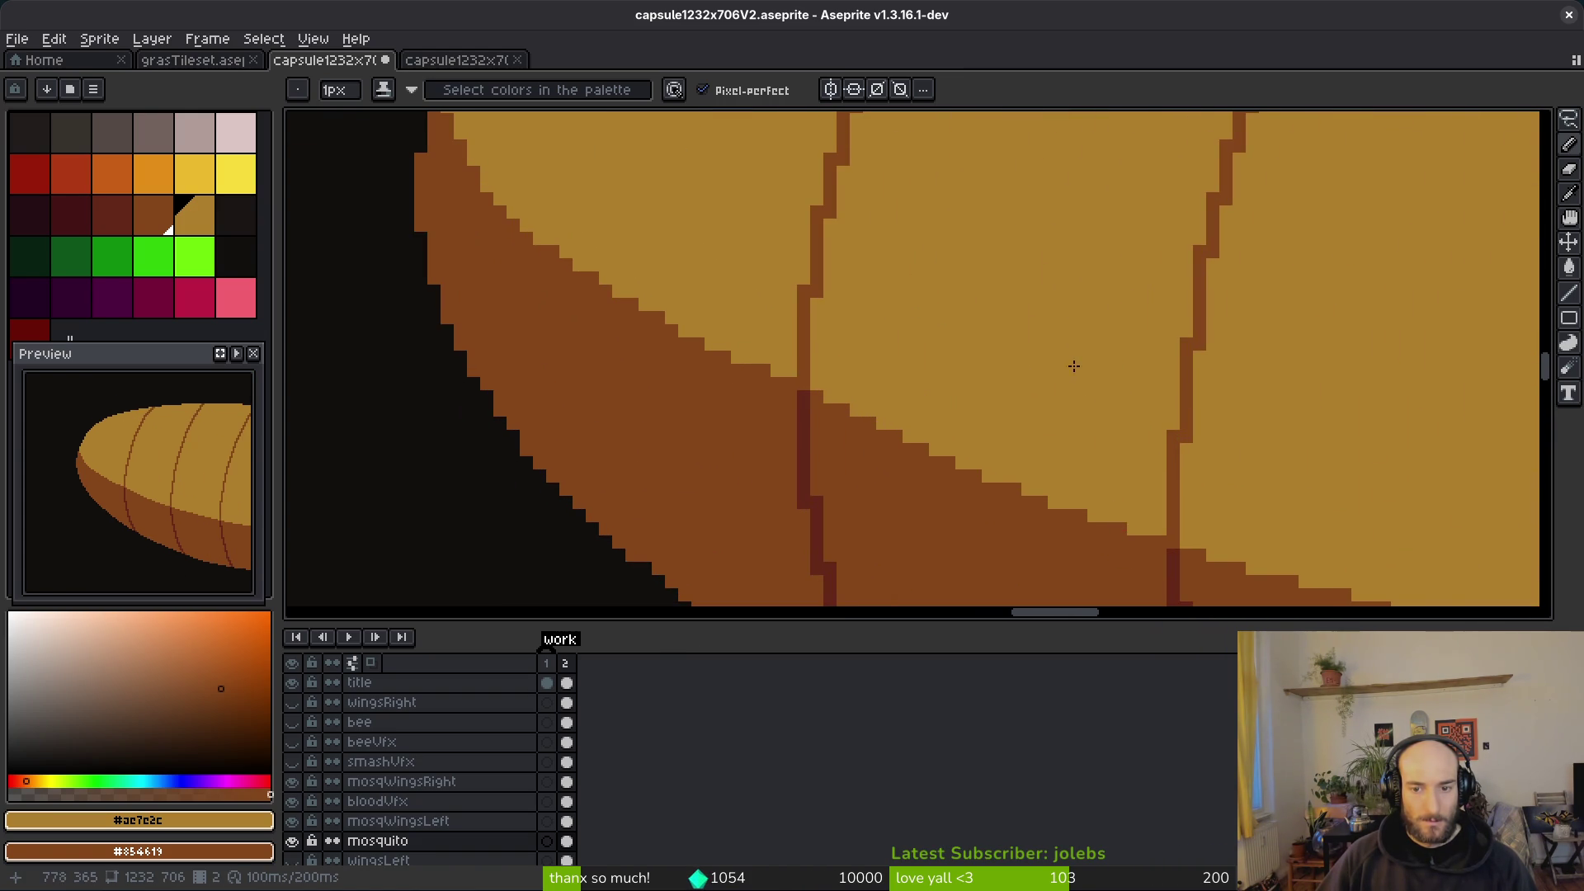
pyautogui.scroll(1, 1070, 367)
pyautogui.scroll(-2, 875, 264)
pyautogui.scroll(-3, 713, 303)
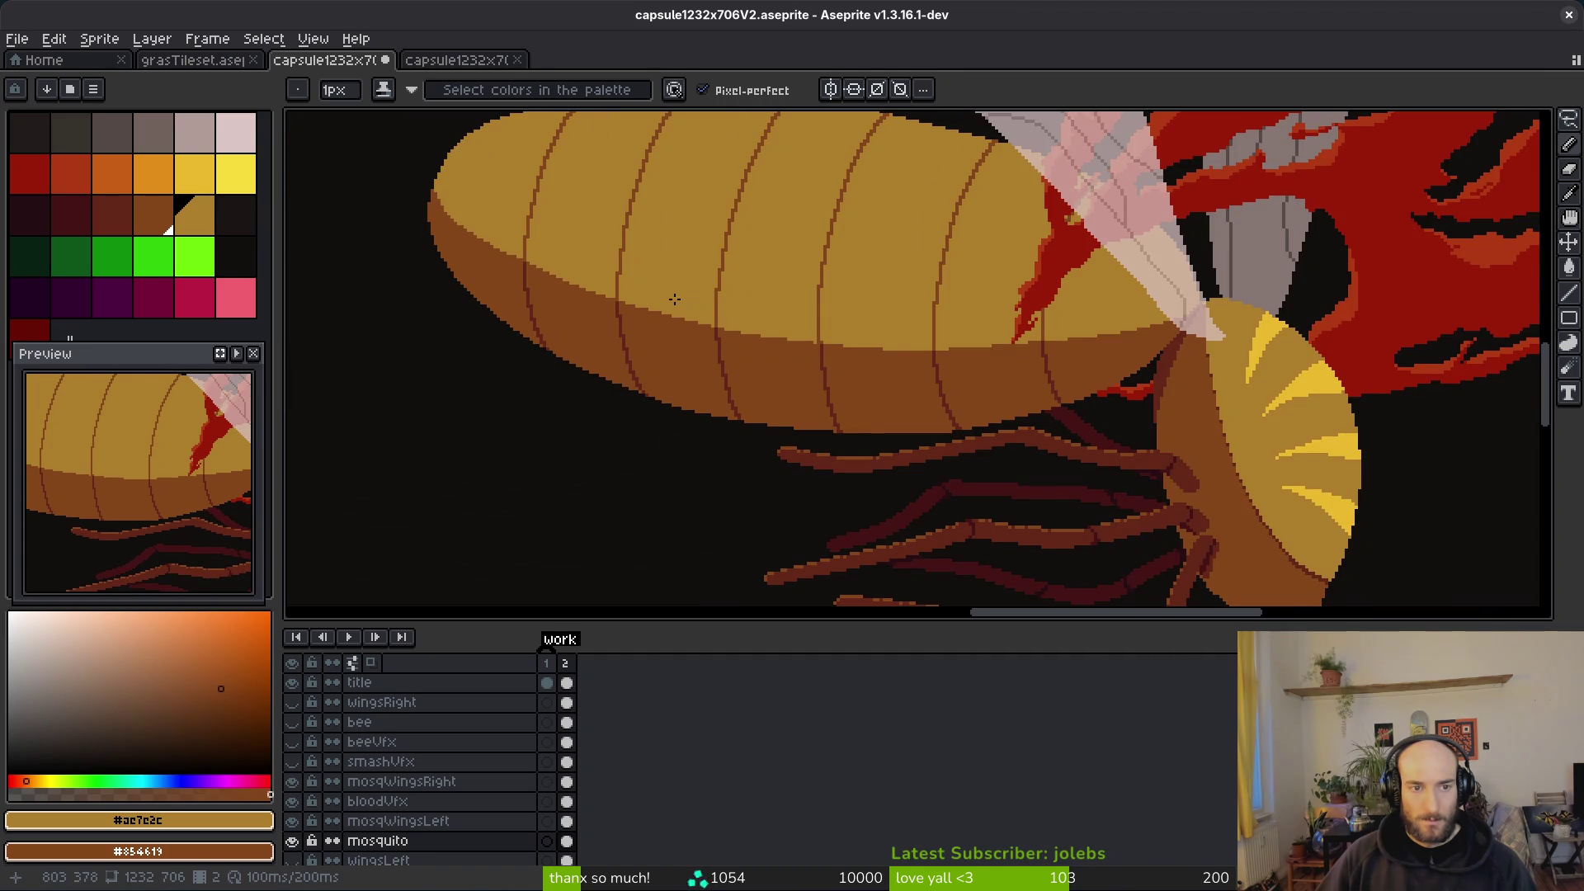
pyautogui.scroll(-2, 675, 296)
pyautogui.scroll(3, 675, 298)
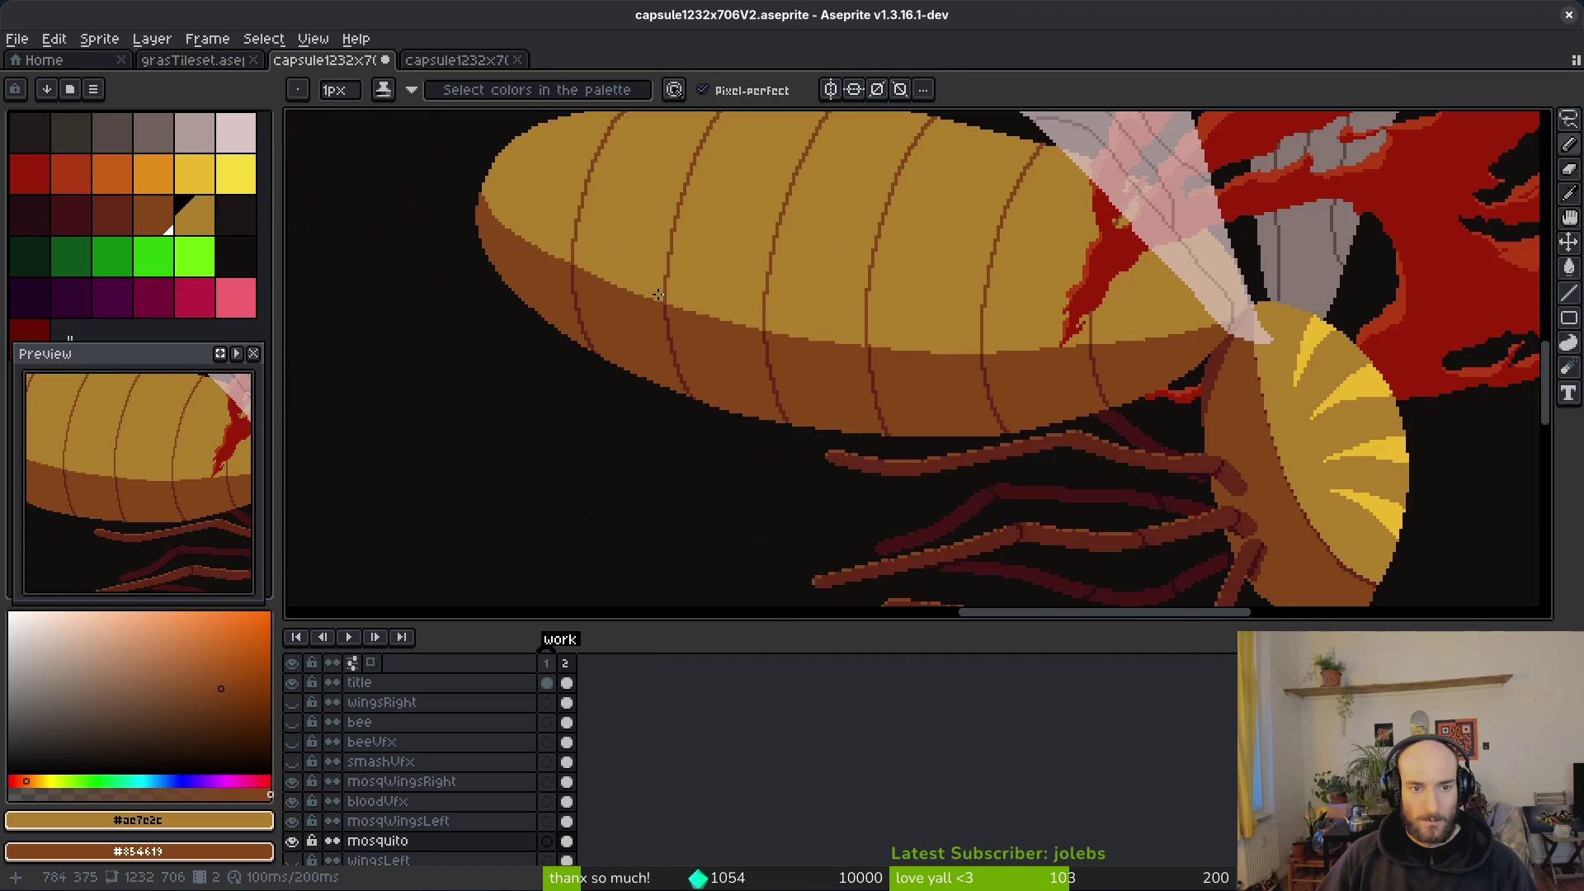
pyautogui.scroll(4, 658, 295)
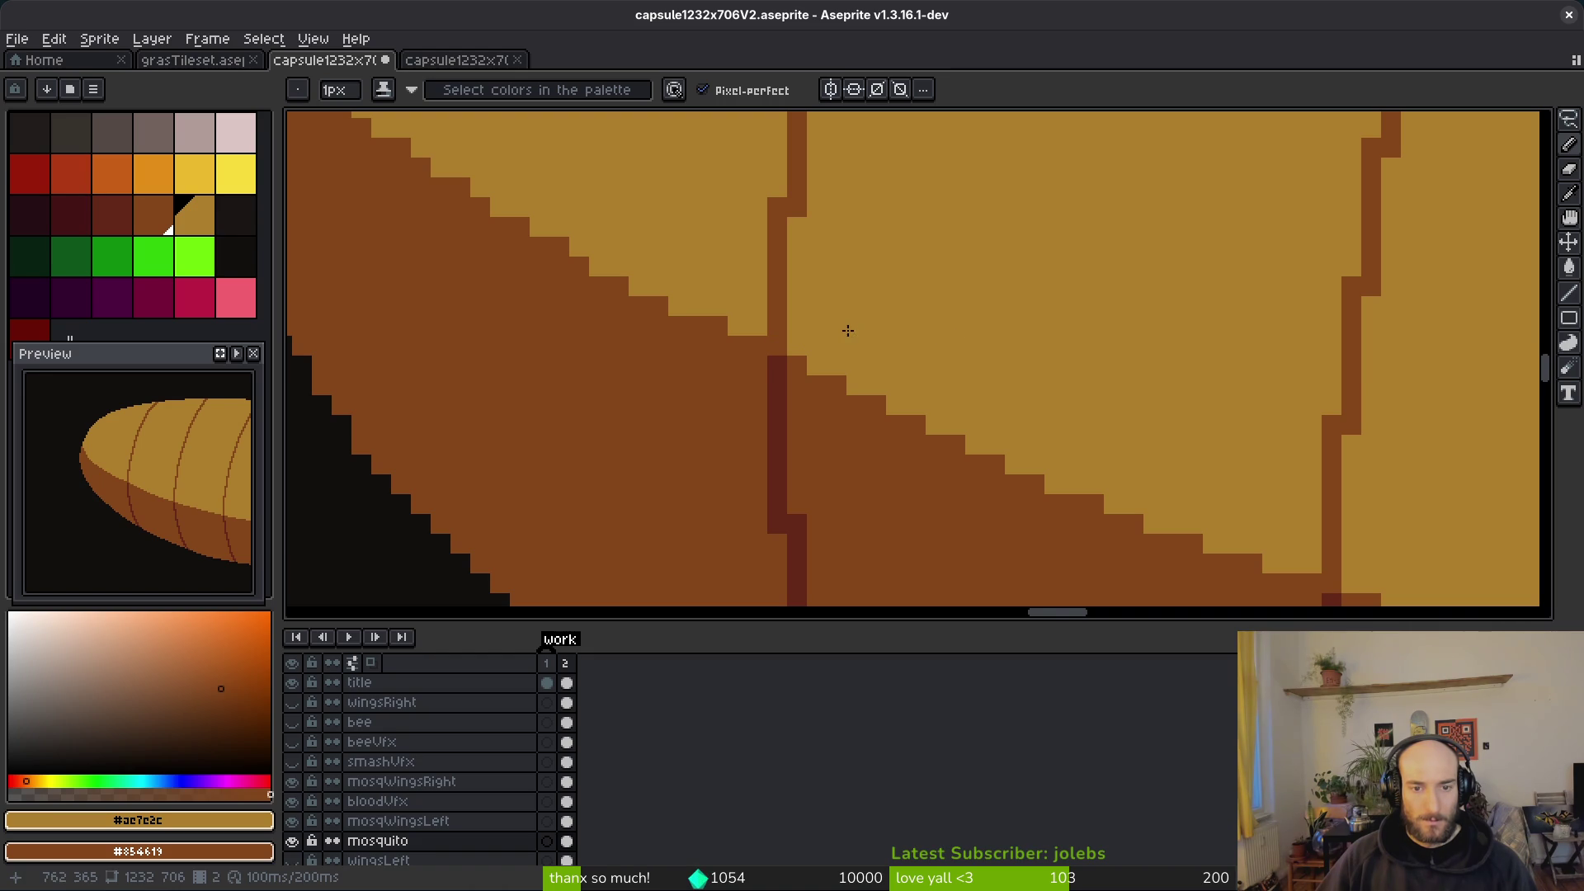
pyautogui.scroll(-3, 844, 334)
pyautogui.scroll(3, 764, 311)
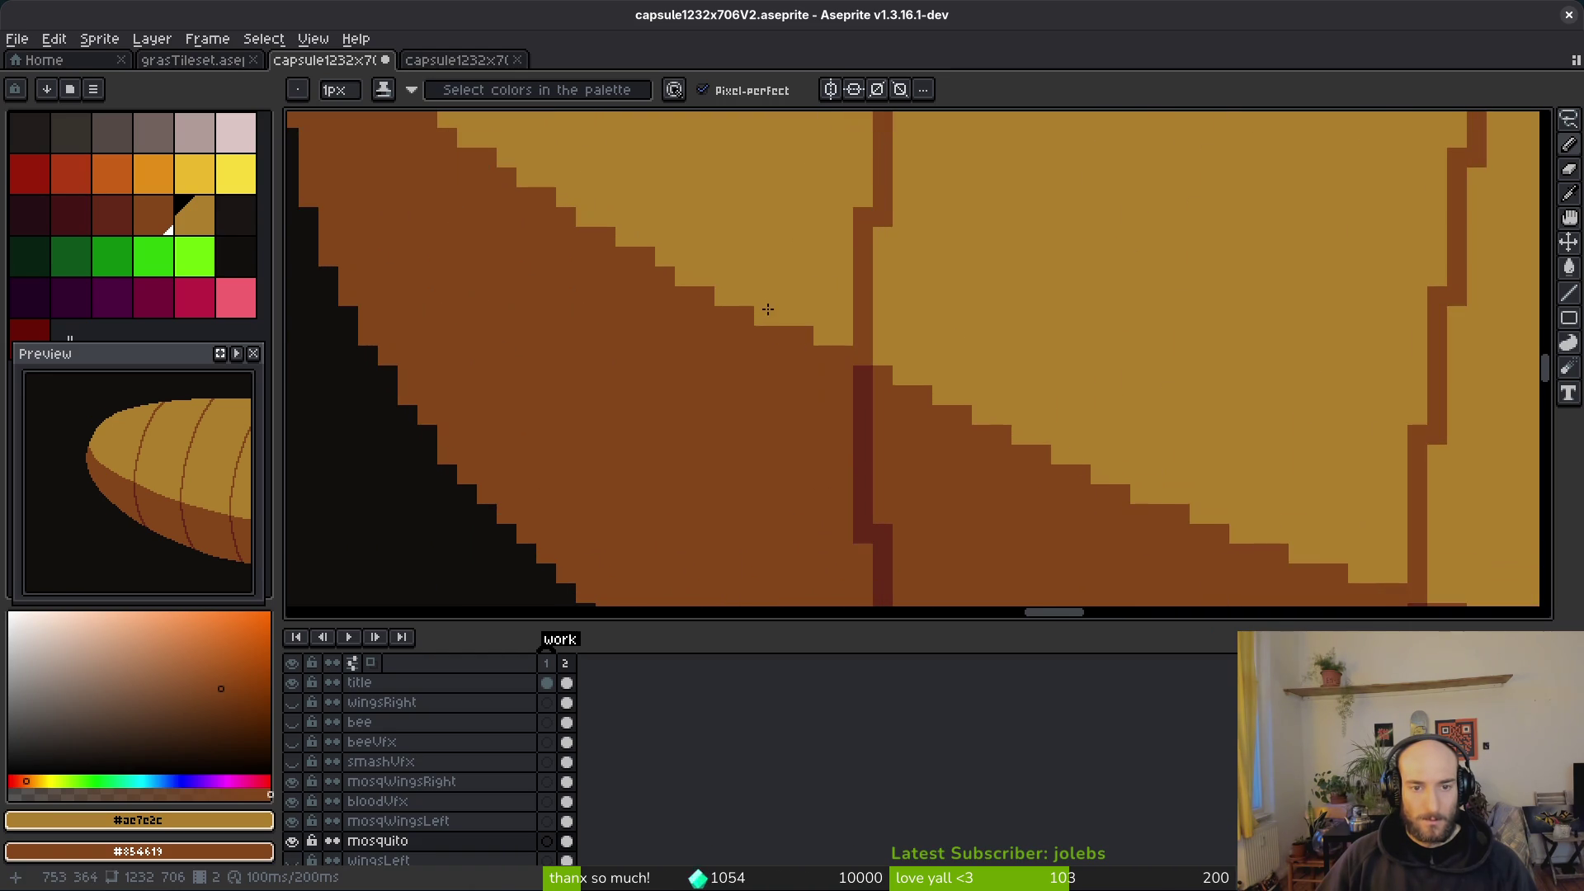
pyautogui.scroll(-2, 1096, 313)
pyautogui.scroll(2, 922, 311)
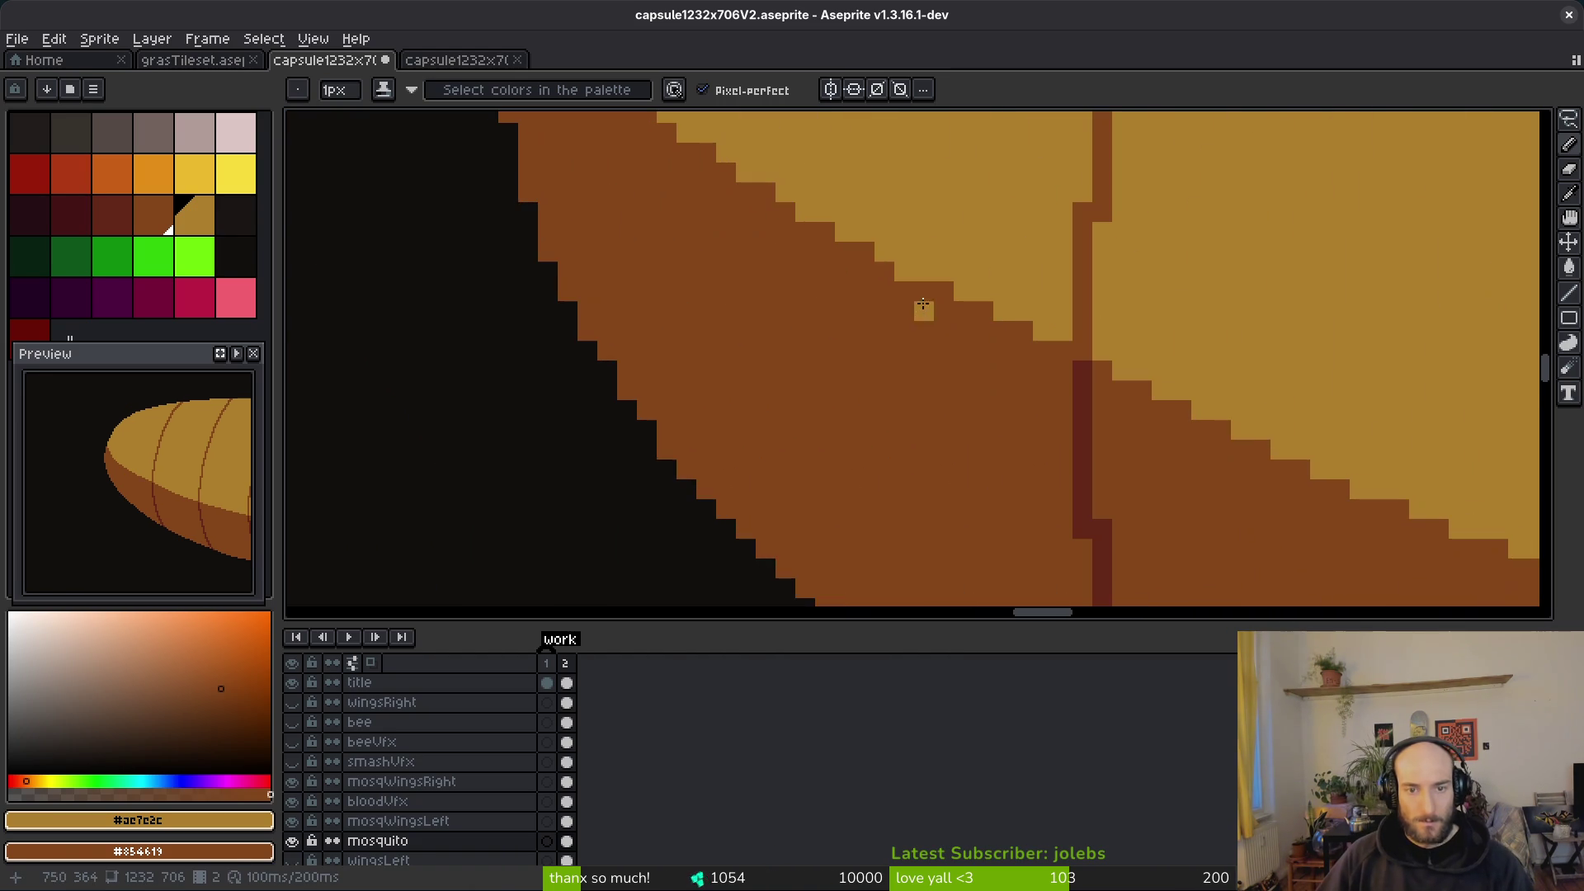
pyautogui.scroll(-3, 901, 270)
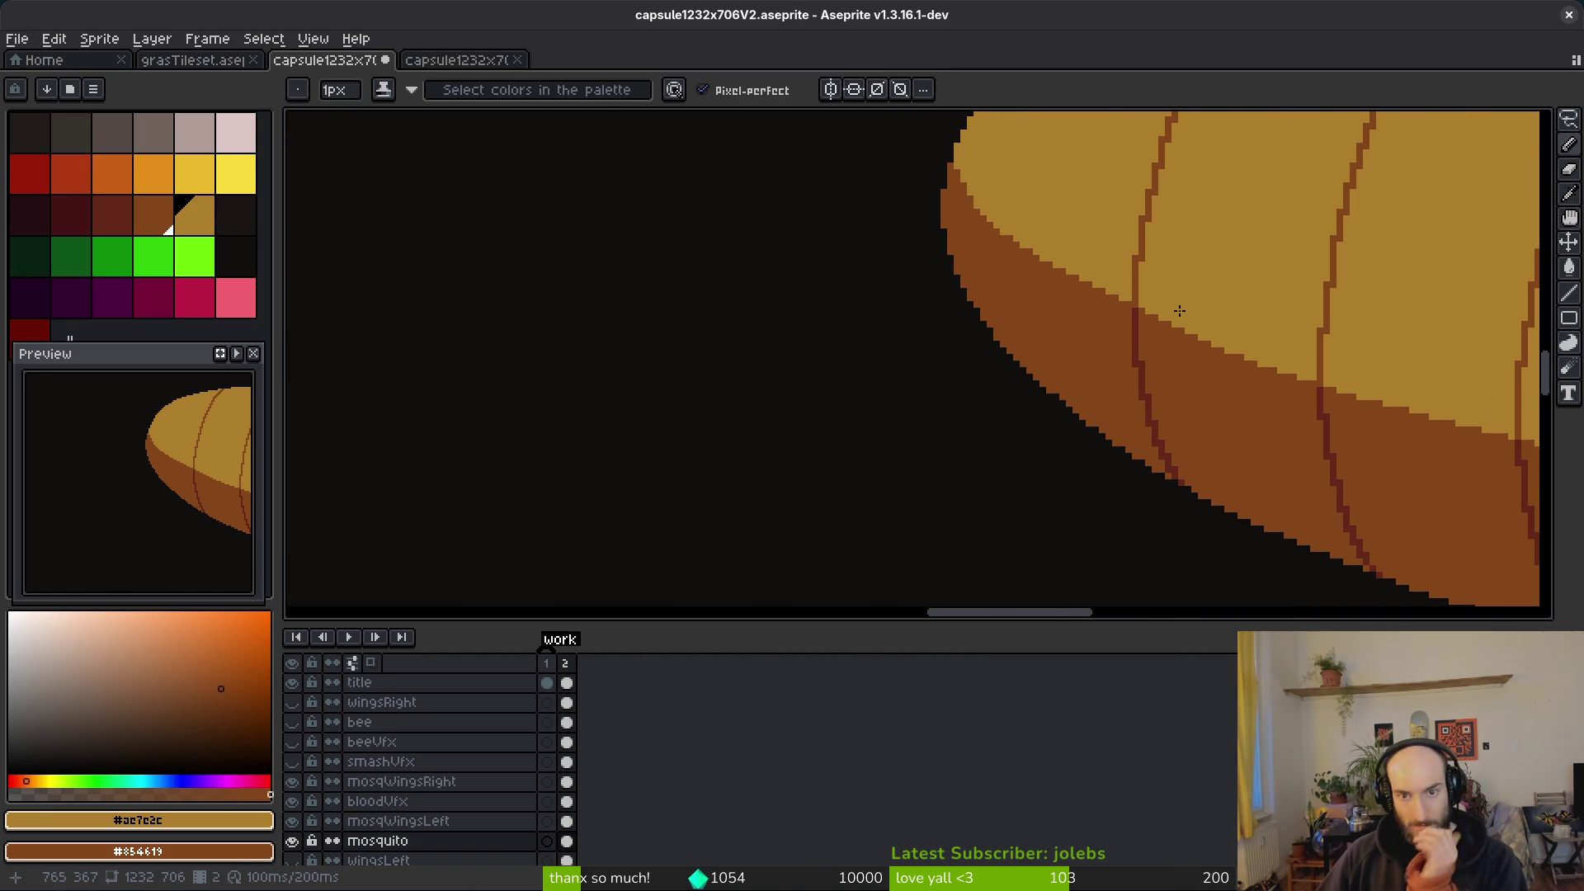
pyautogui.scroll(-3, 1168, 304)
pyautogui.hotkey('ctrl', 's')
pyautogui.scroll(1, 1008, 318)
# Step: Scroll the canvas to review the saved mosquito artwork
pyautogui.scroll(-2, 965, 314)
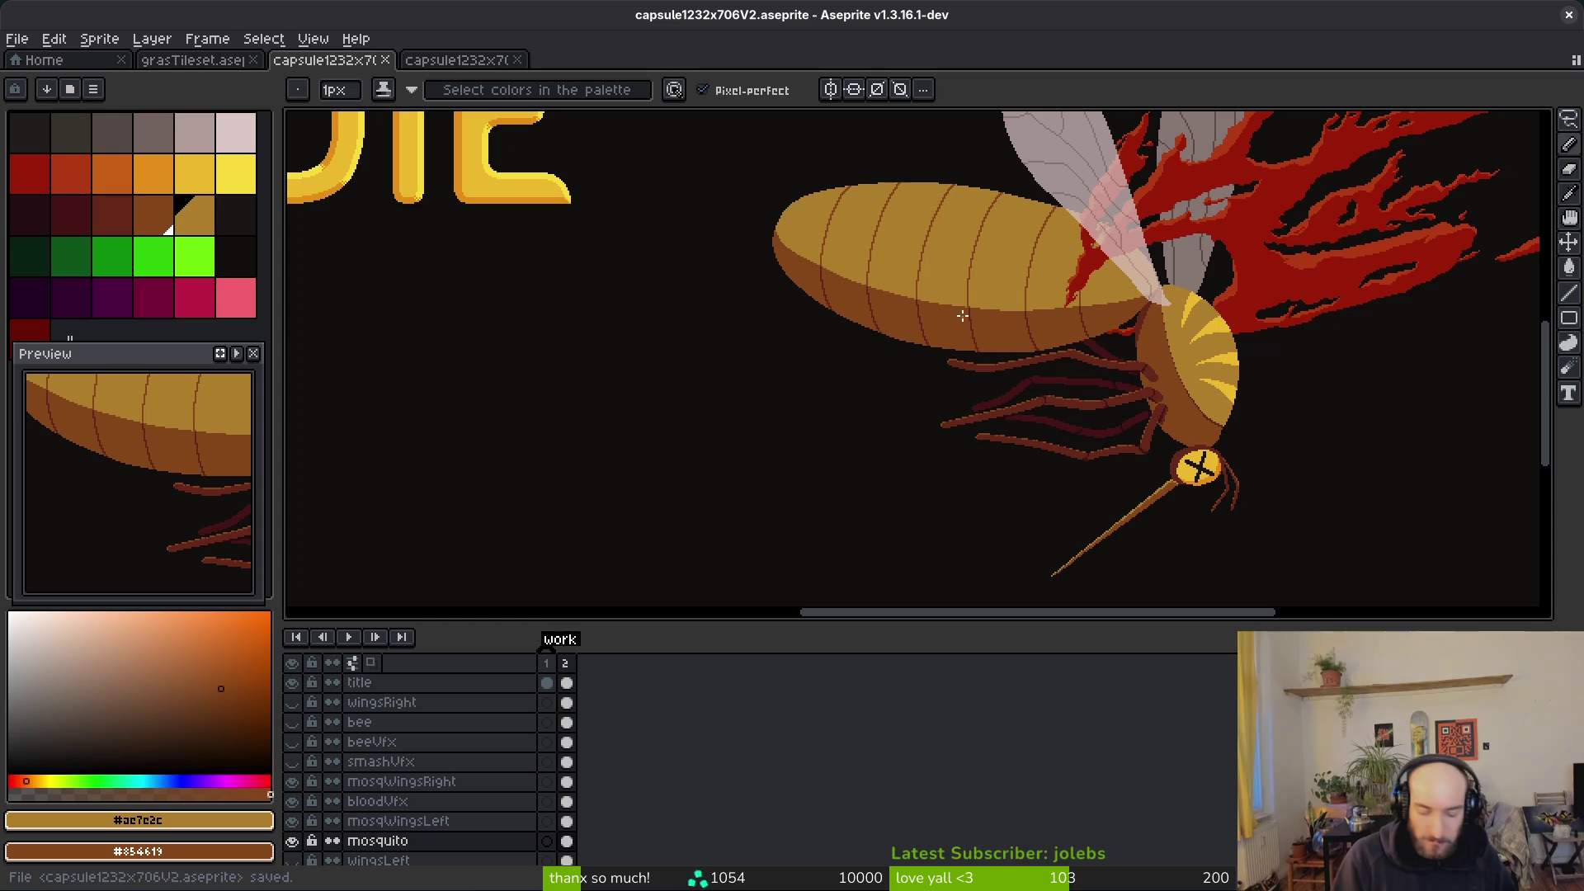
# Step: Show the bee layer, keeping the wingsRight layer hidden
pyautogui.scroll(-5, 962, 316)
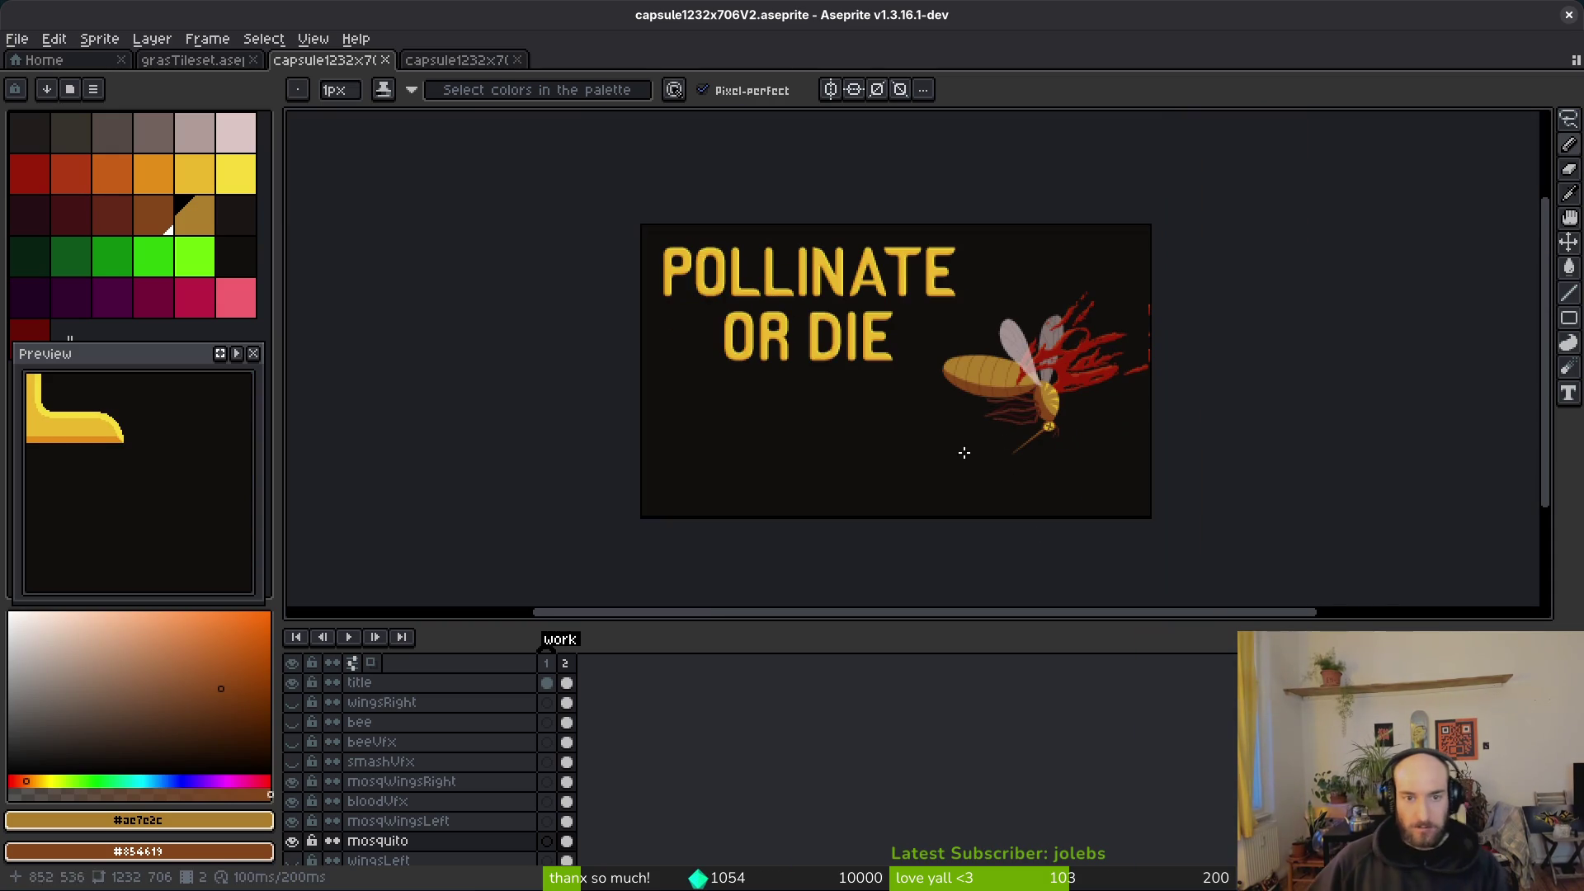
pyautogui.scroll(1, 971, 373)
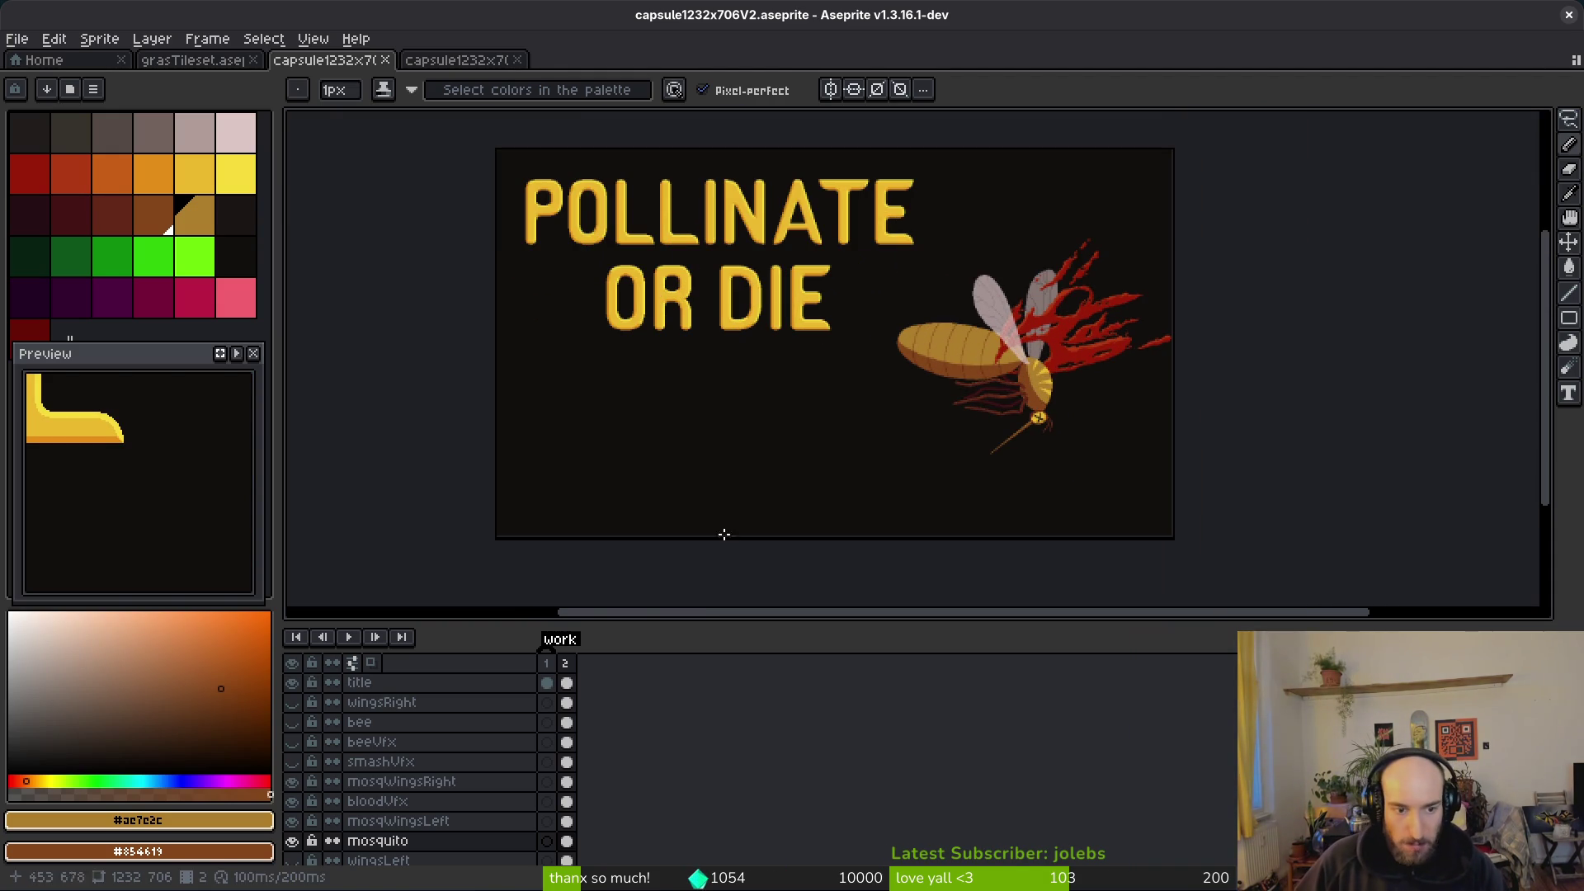
pyautogui.click(292, 722)
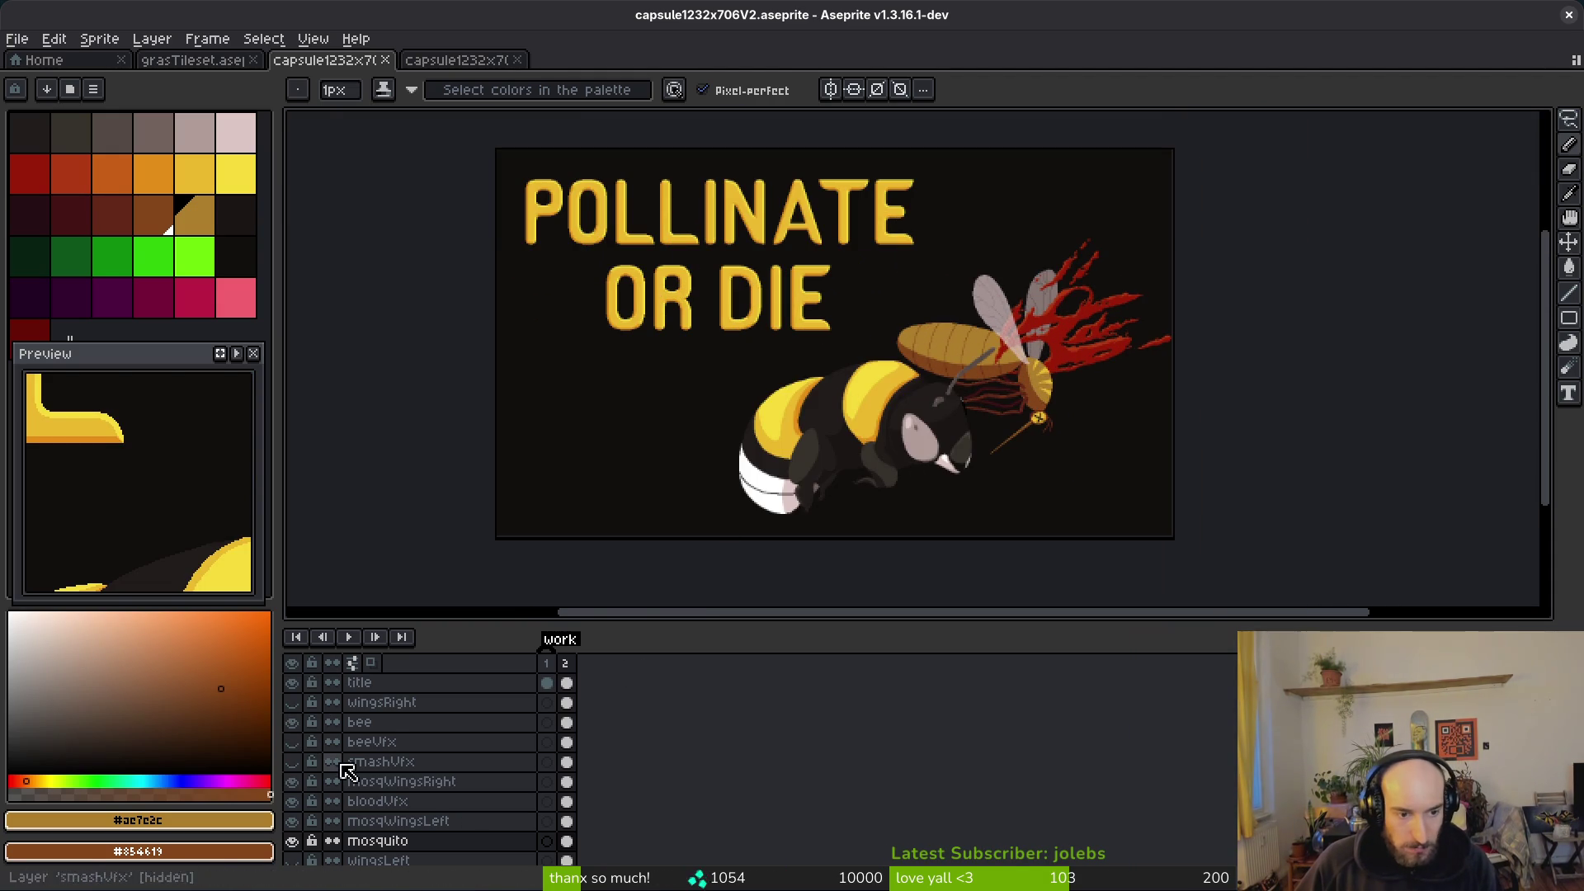
pyautogui.click(293, 703)
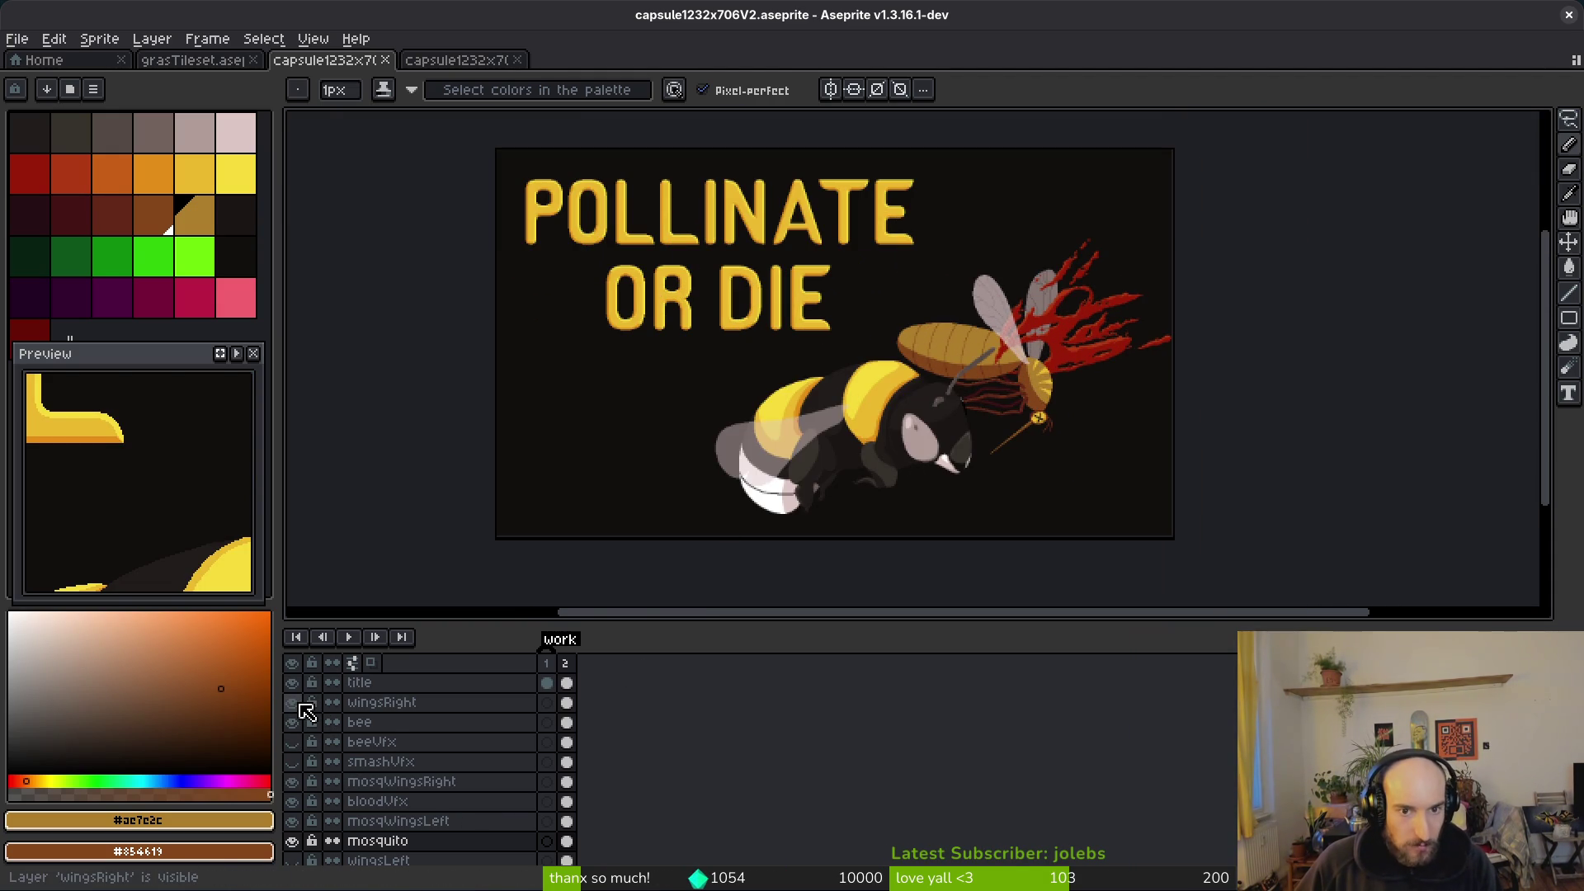
pyautogui.click(300, 706)
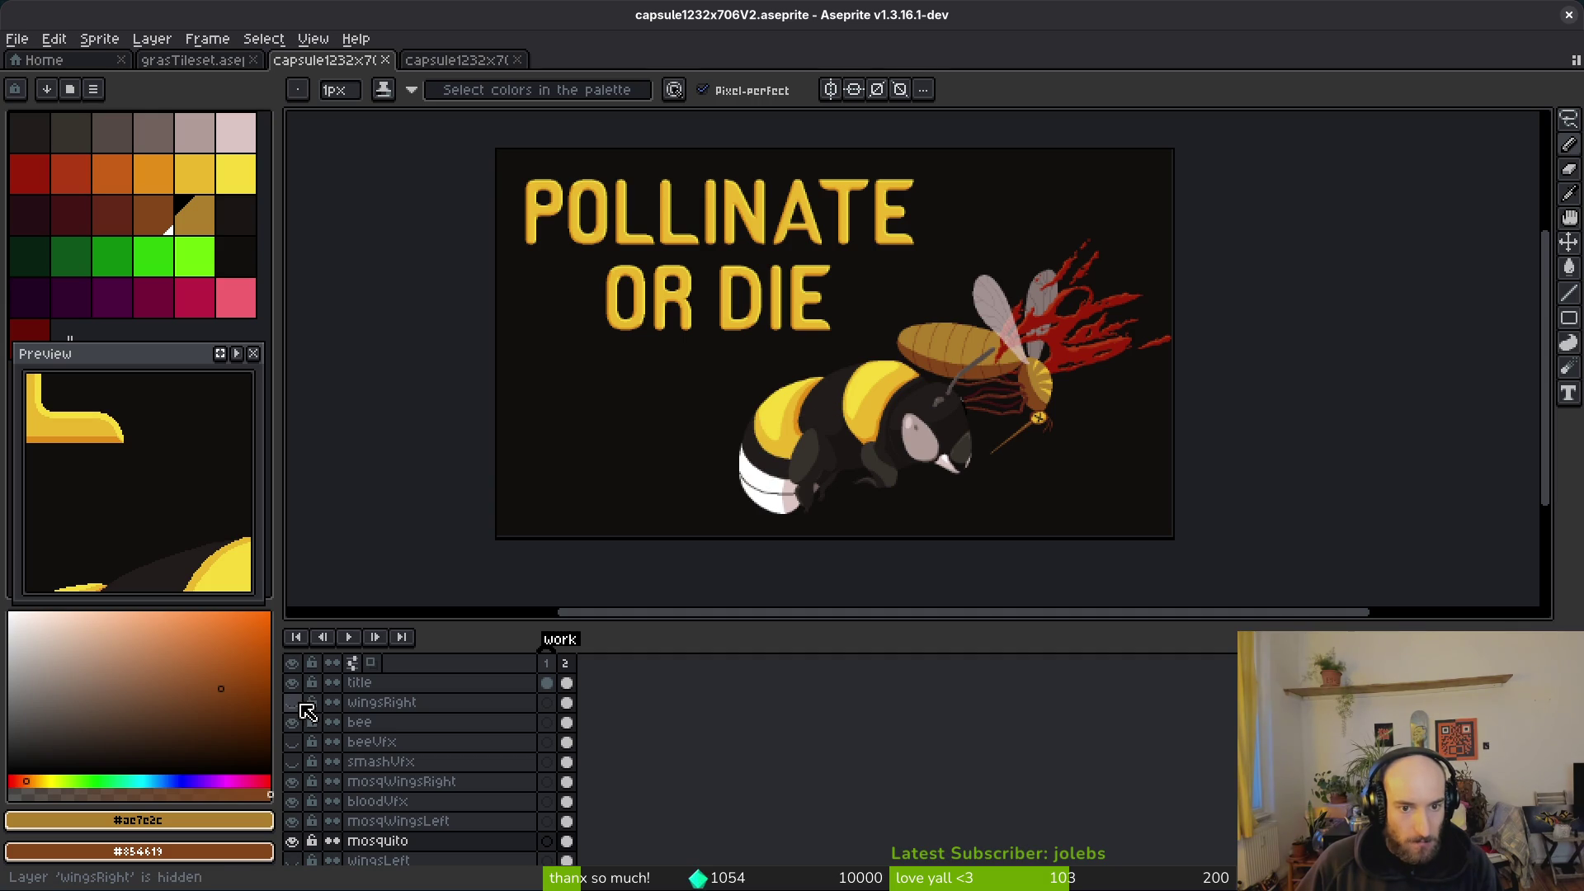
# Step: Show the smashVfx layer to reveal the yellow impact burst over the mosquito
pyautogui.hscroll(-5, 959, 366)
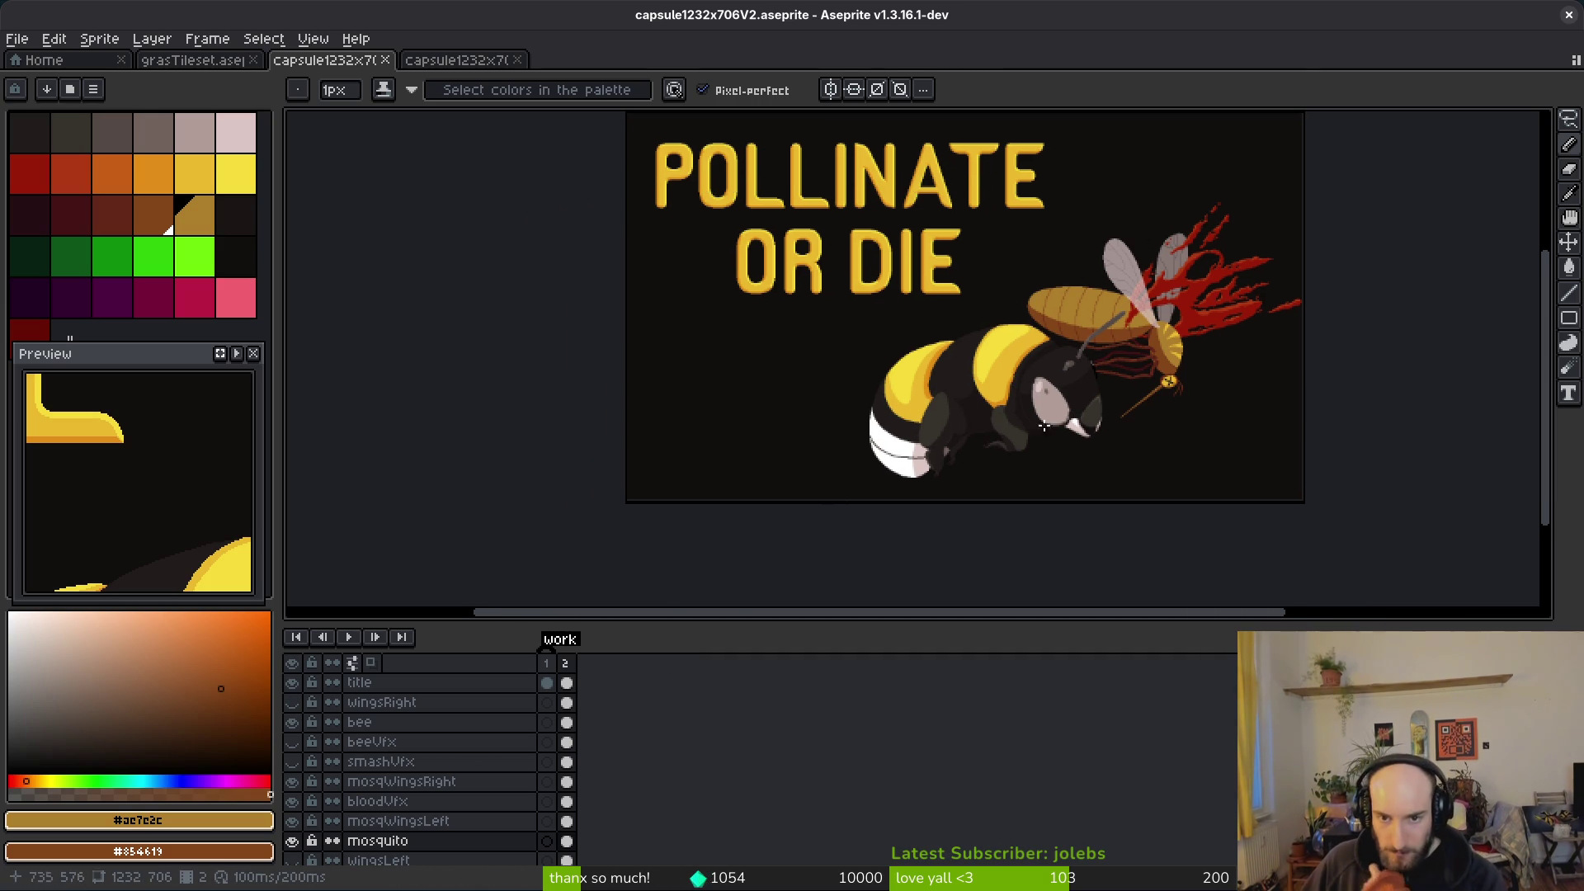
pyautogui.hscroll(4, 1069, 432)
pyautogui.scroll(3, 1069, 432)
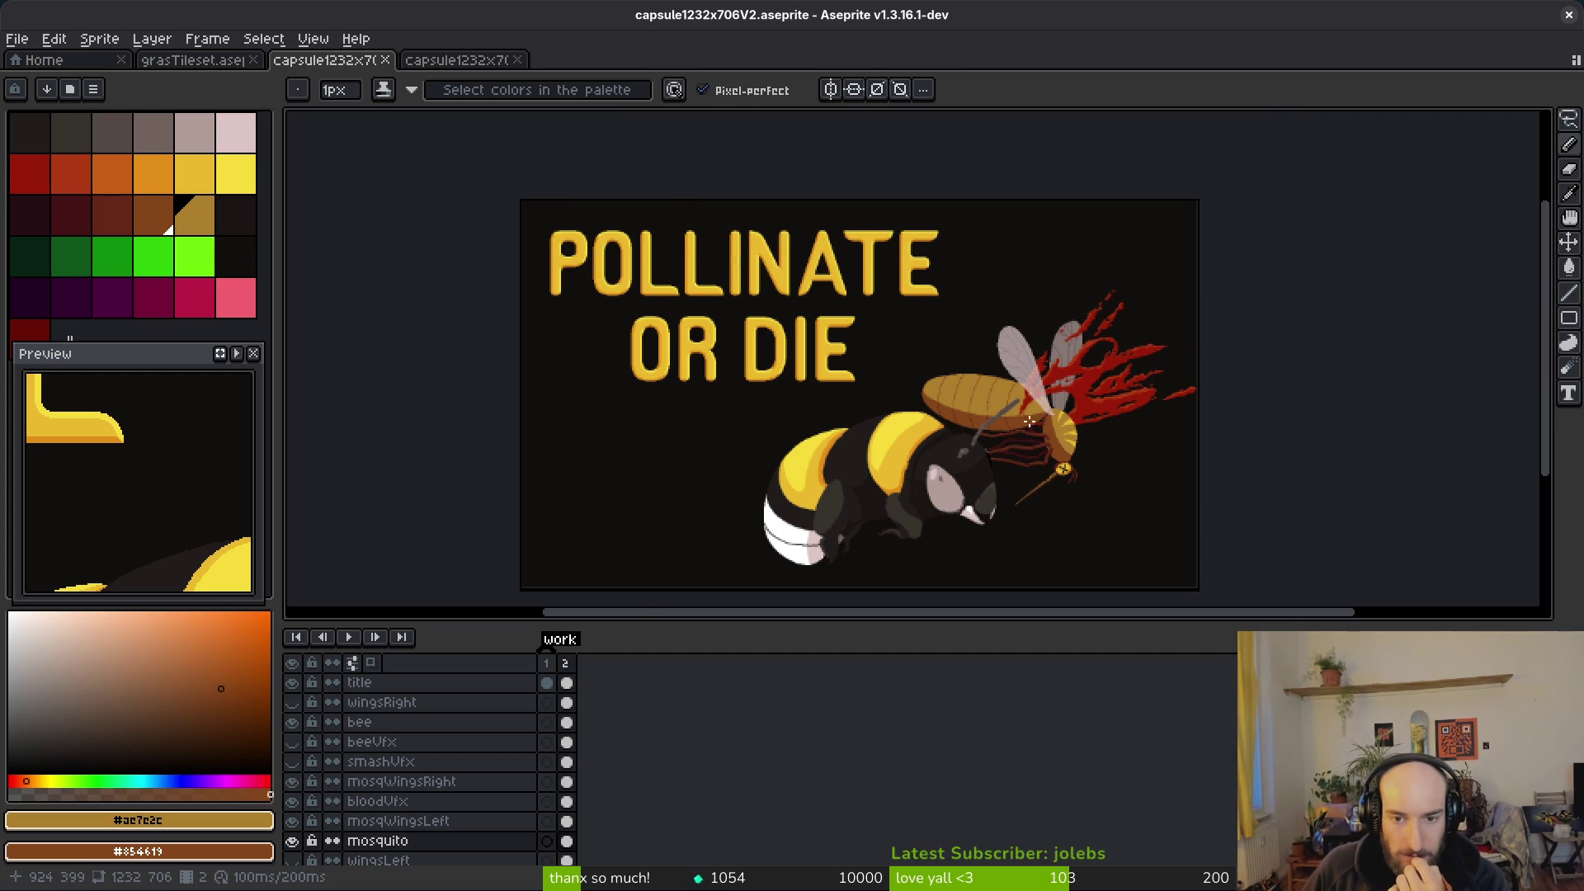
pyautogui.scroll(2, 1032, 420)
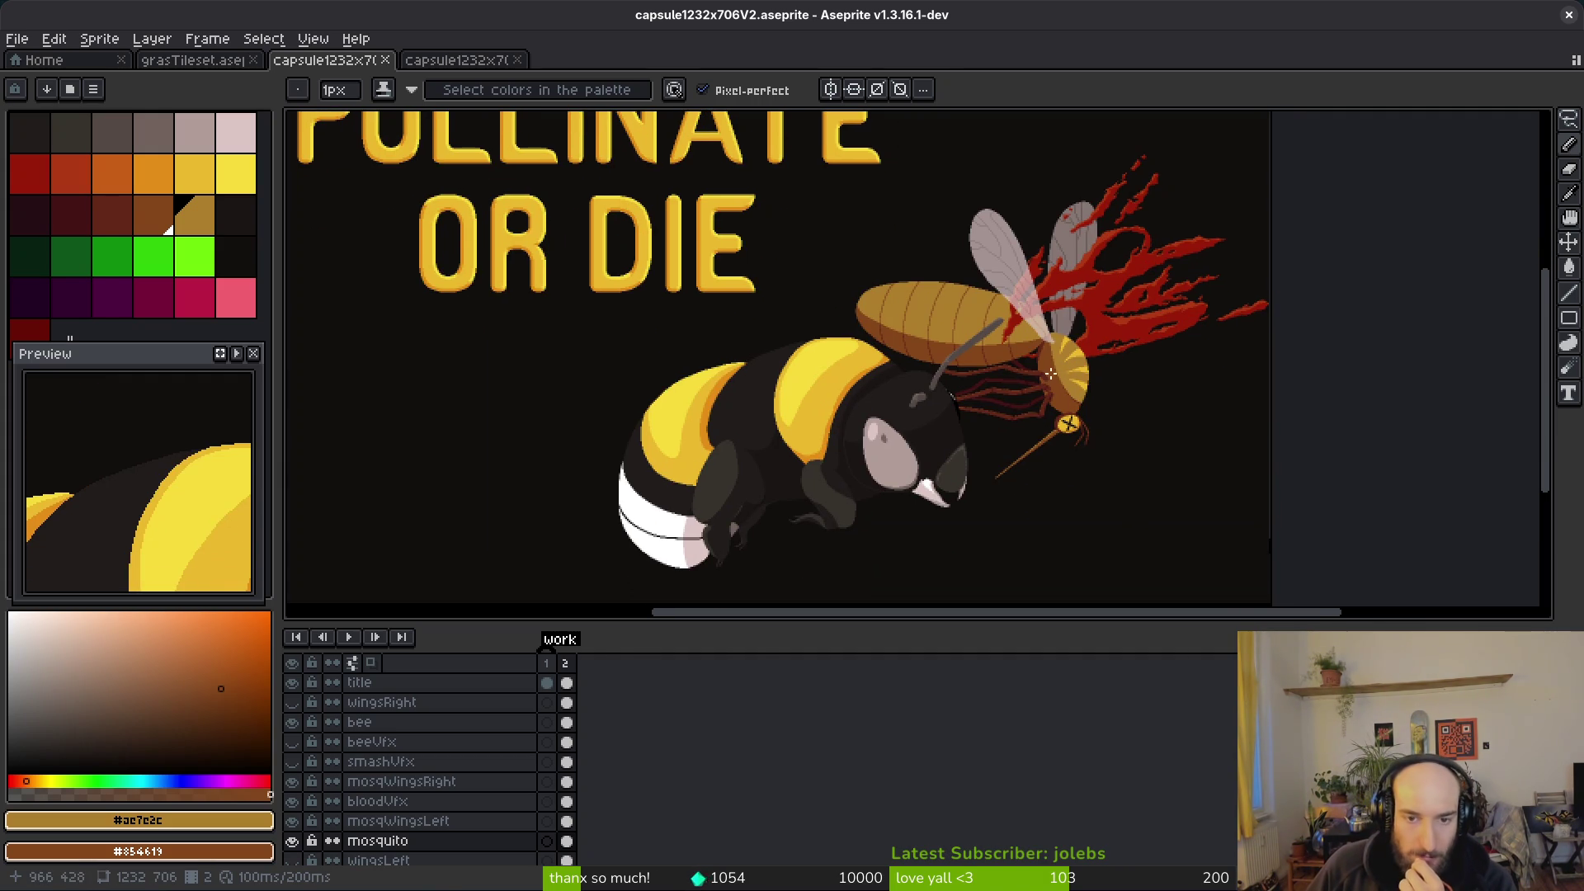
pyautogui.scroll(-1, 1008, 402)
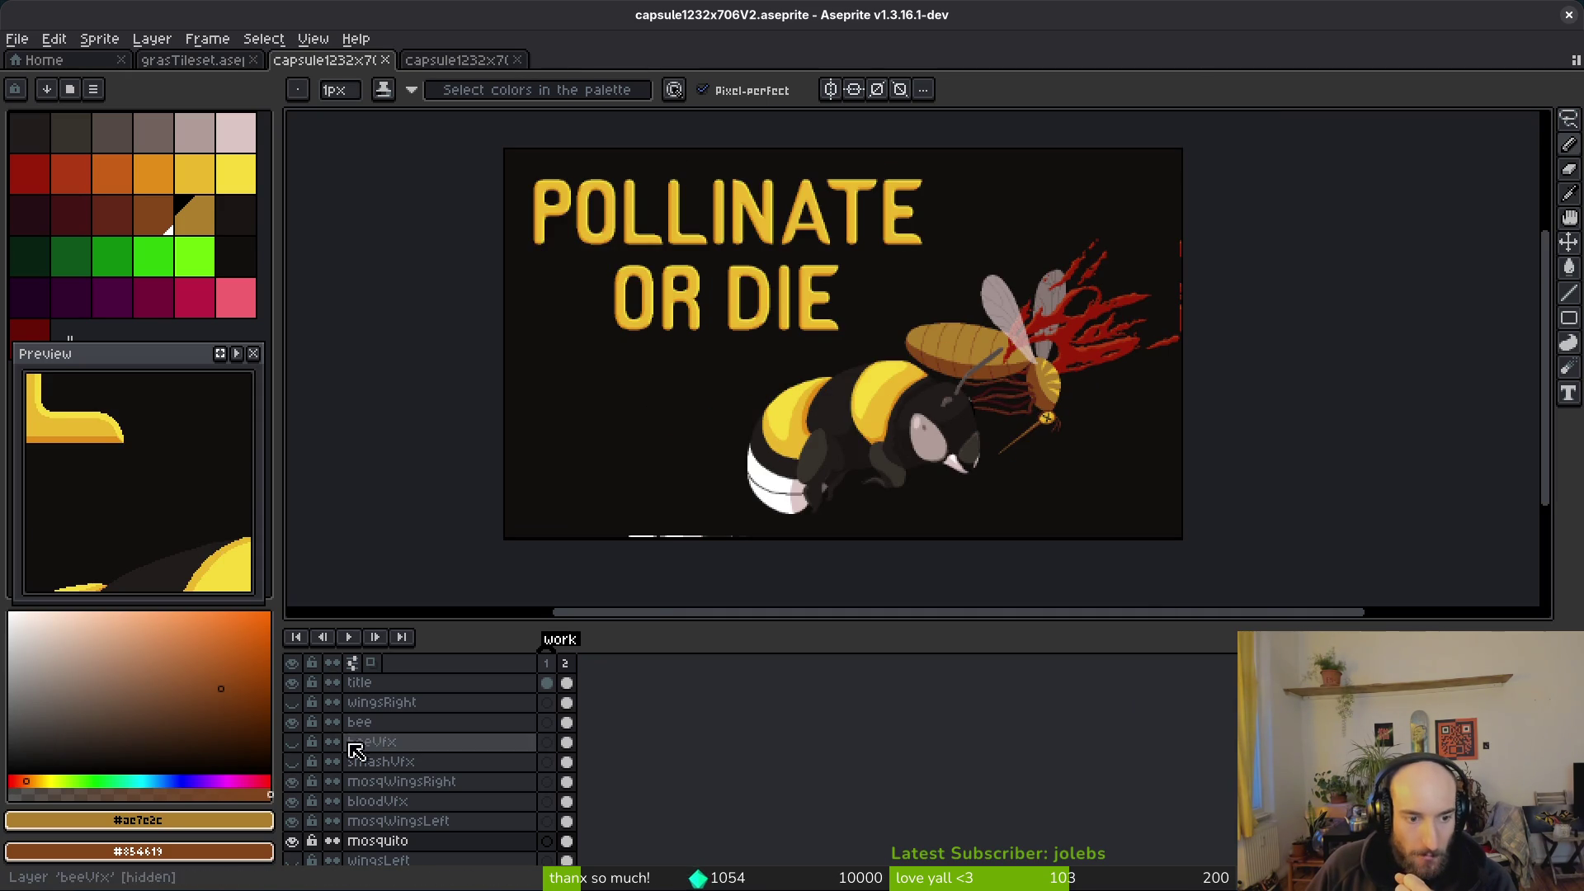
pyautogui.click(293, 762)
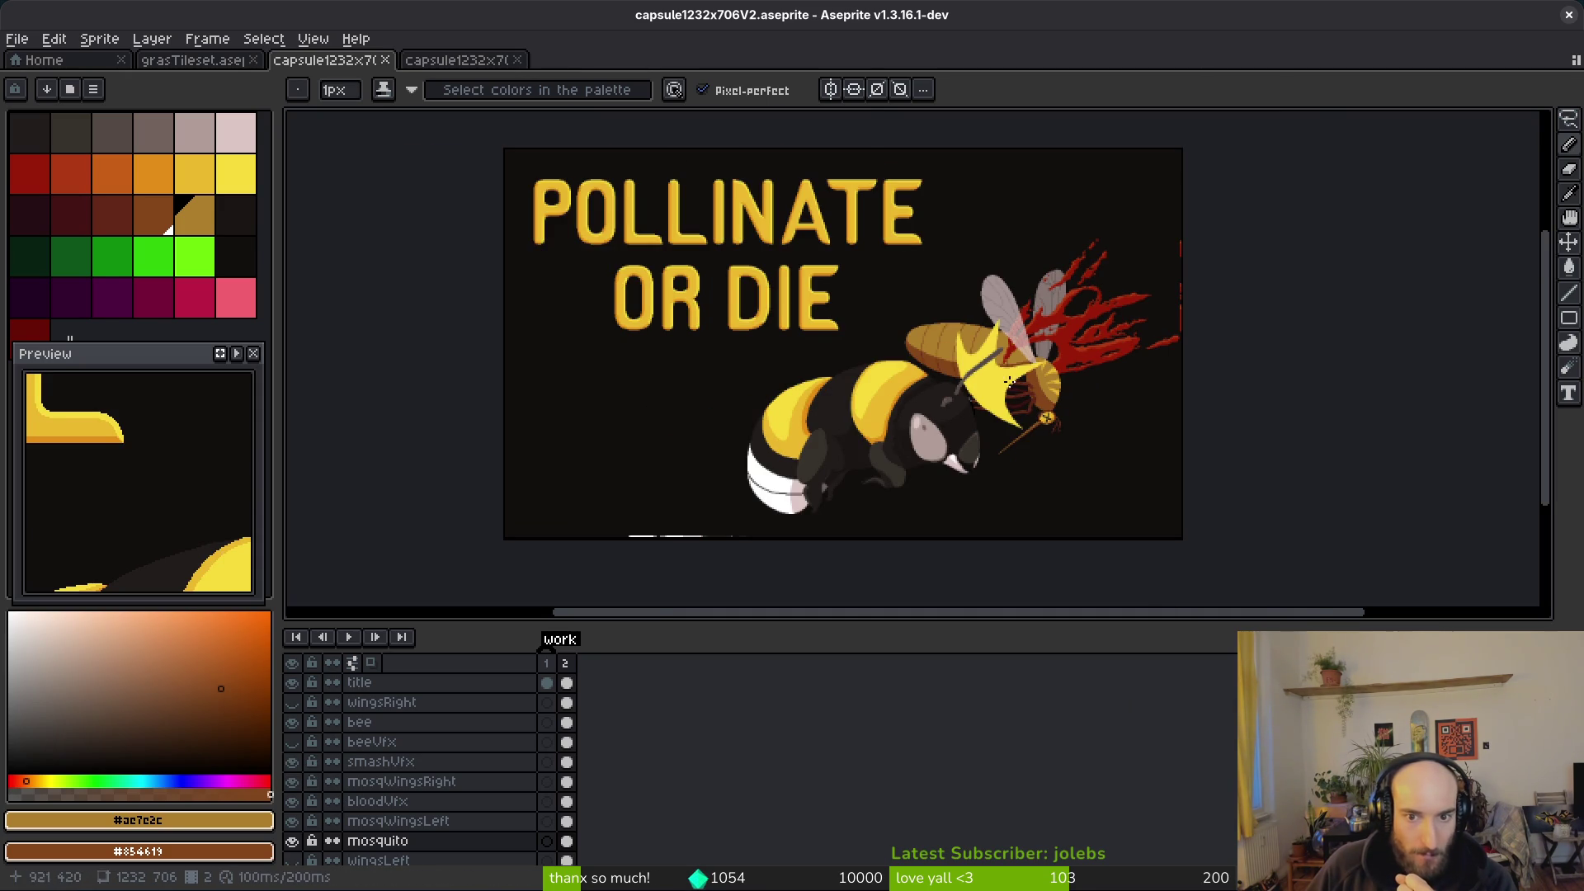
pyautogui.scroll(5, 992, 390)
pyautogui.scroll(-5, 999, 402)
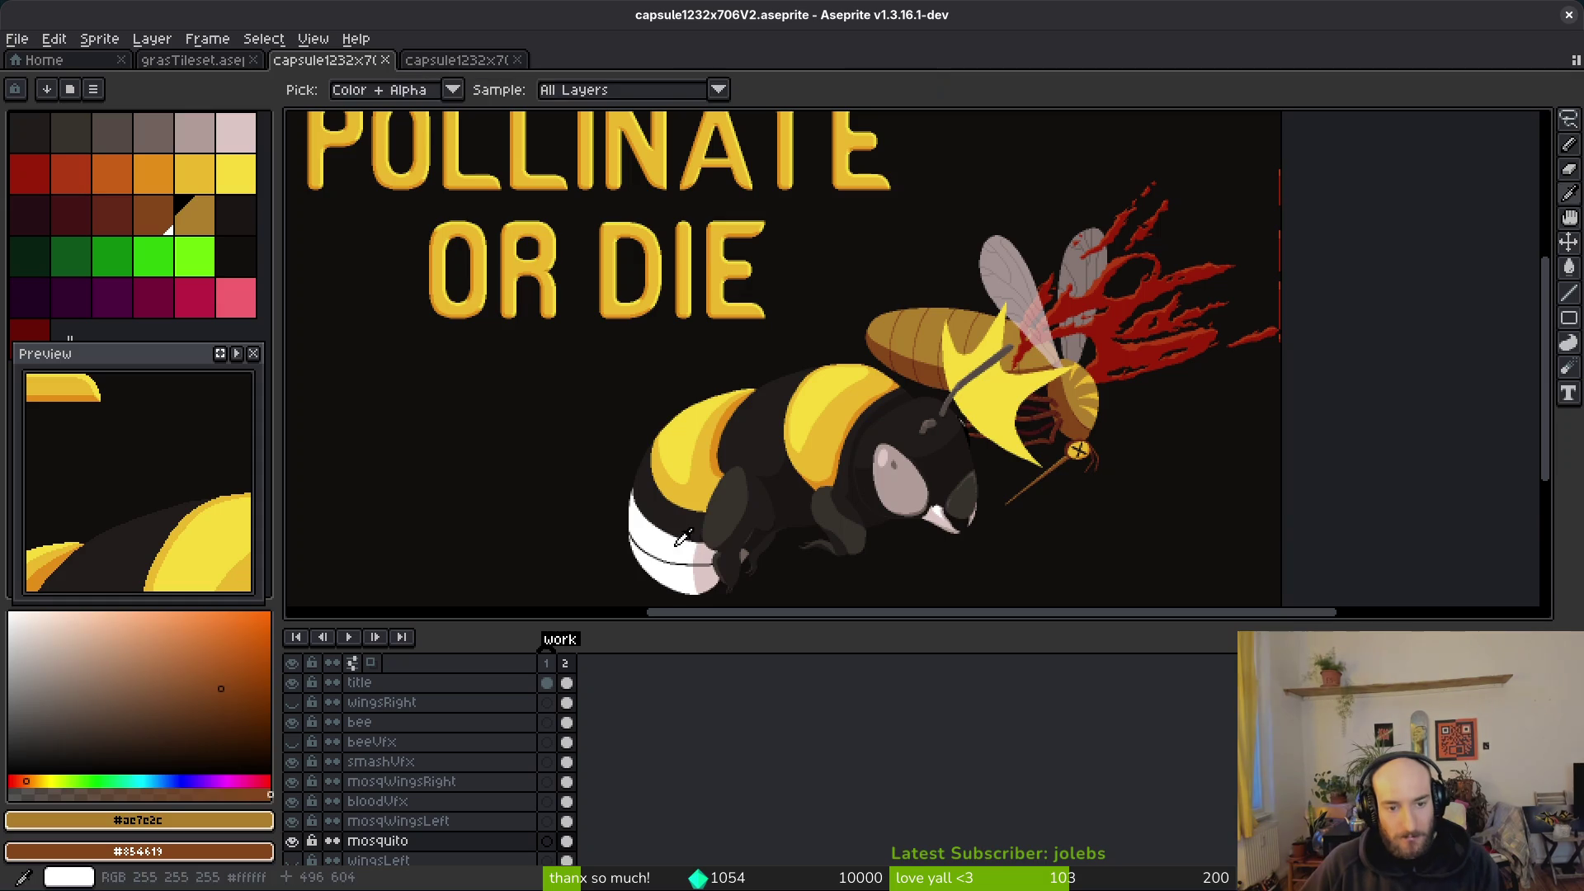
# Step: Make smashVfx the active layer with the Paint Bucket and save the file
pyautogui.keyDown('alt'); pyautogui.click(693, 568); pyautogui.keyUp('alt')
pyautogui.click(566, 762)
pyautogui.press('g')
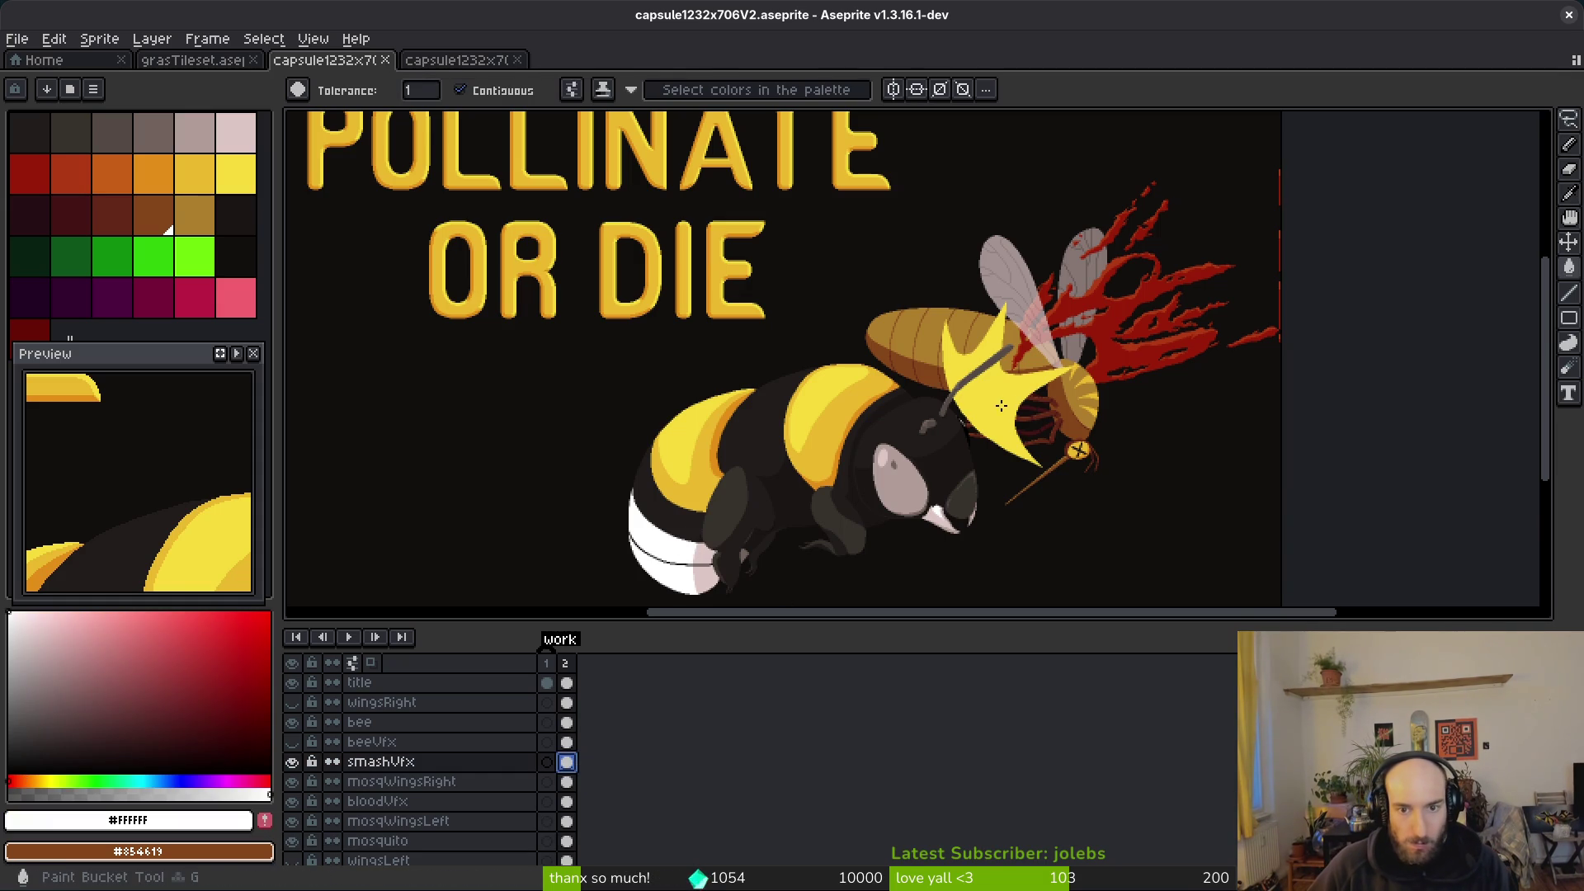
pyautogui.click(1003, 409)
pyautogui.scroll(-3, 1084, 462)
pyautogui.hotkey('ctrl', 's')
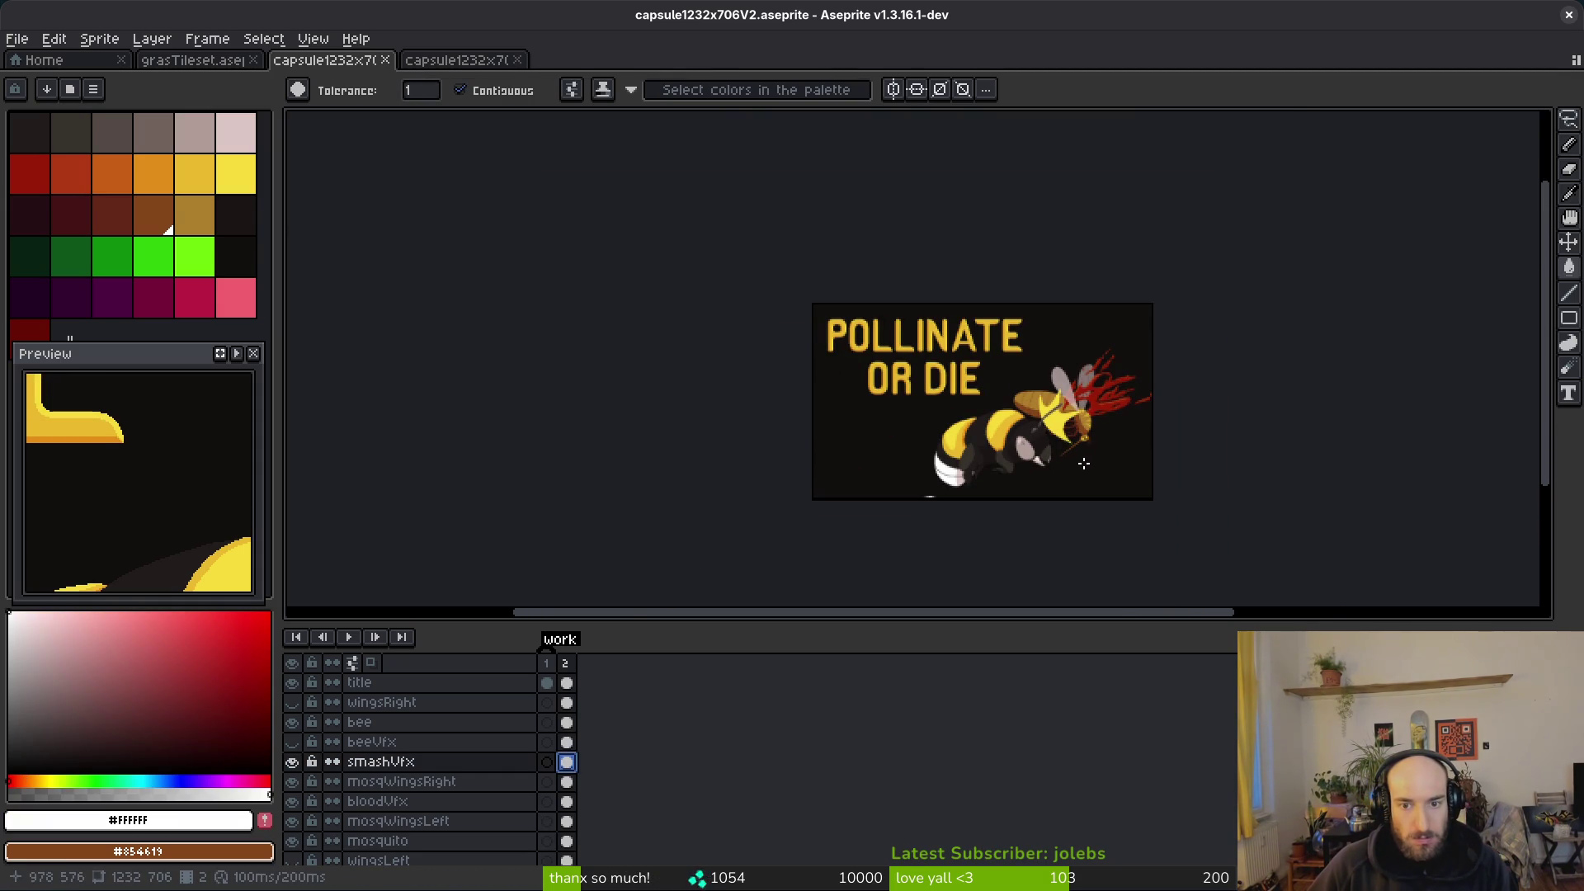
pyautogui.scroll(7, 1040, 433)
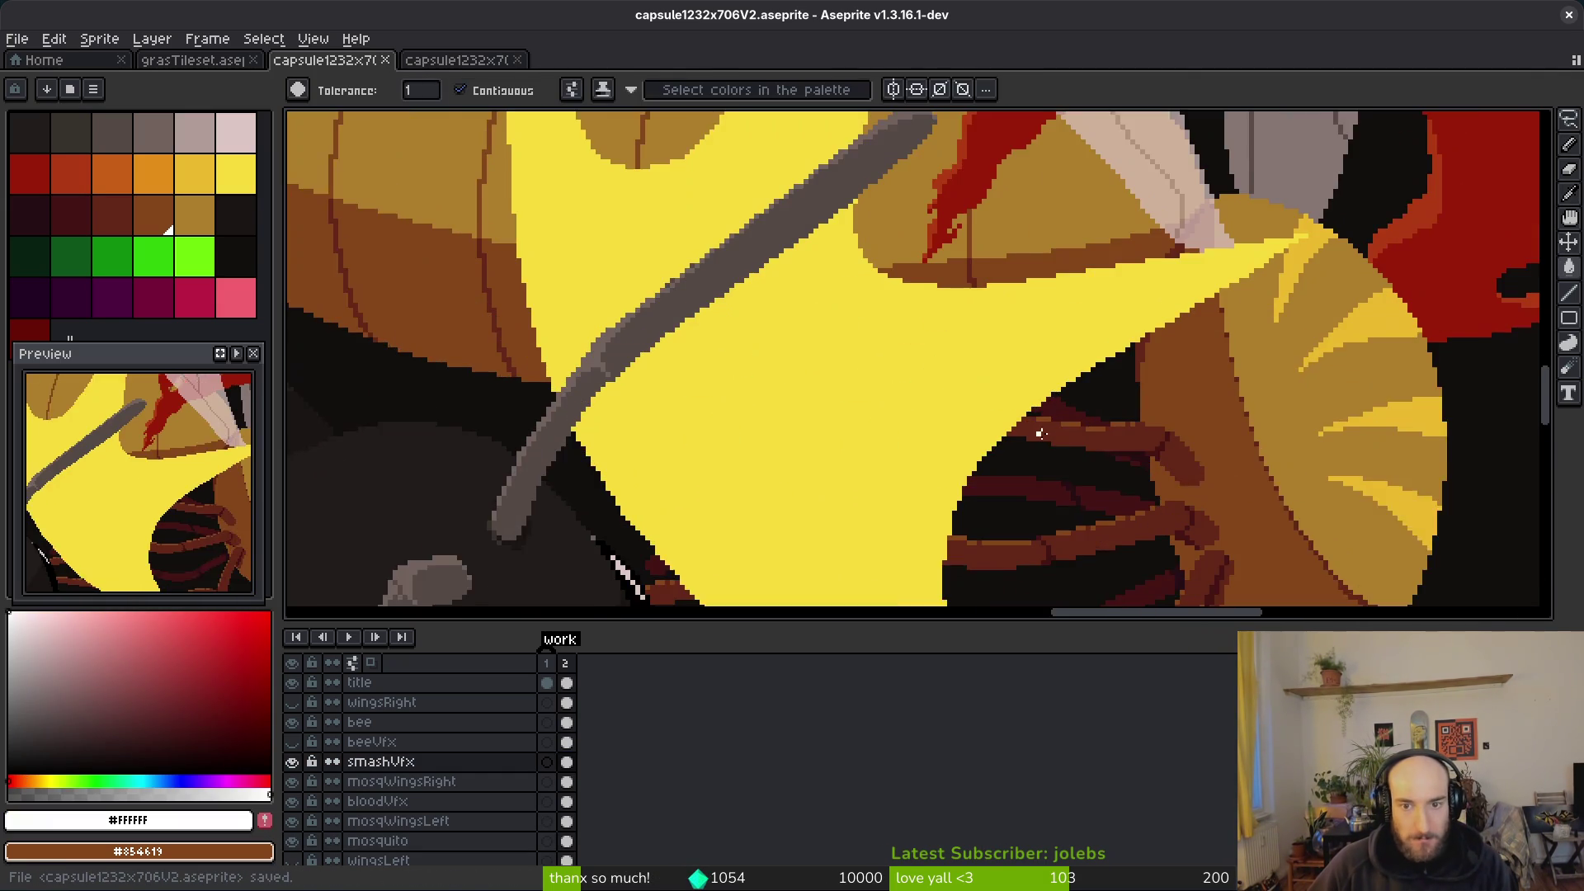
# Step: Hide the smashVfx impact burst layer to expose the mosquito beneath it
pyautogui.moveTo(1040, 433); pyautogui.dragTo(947, 399)
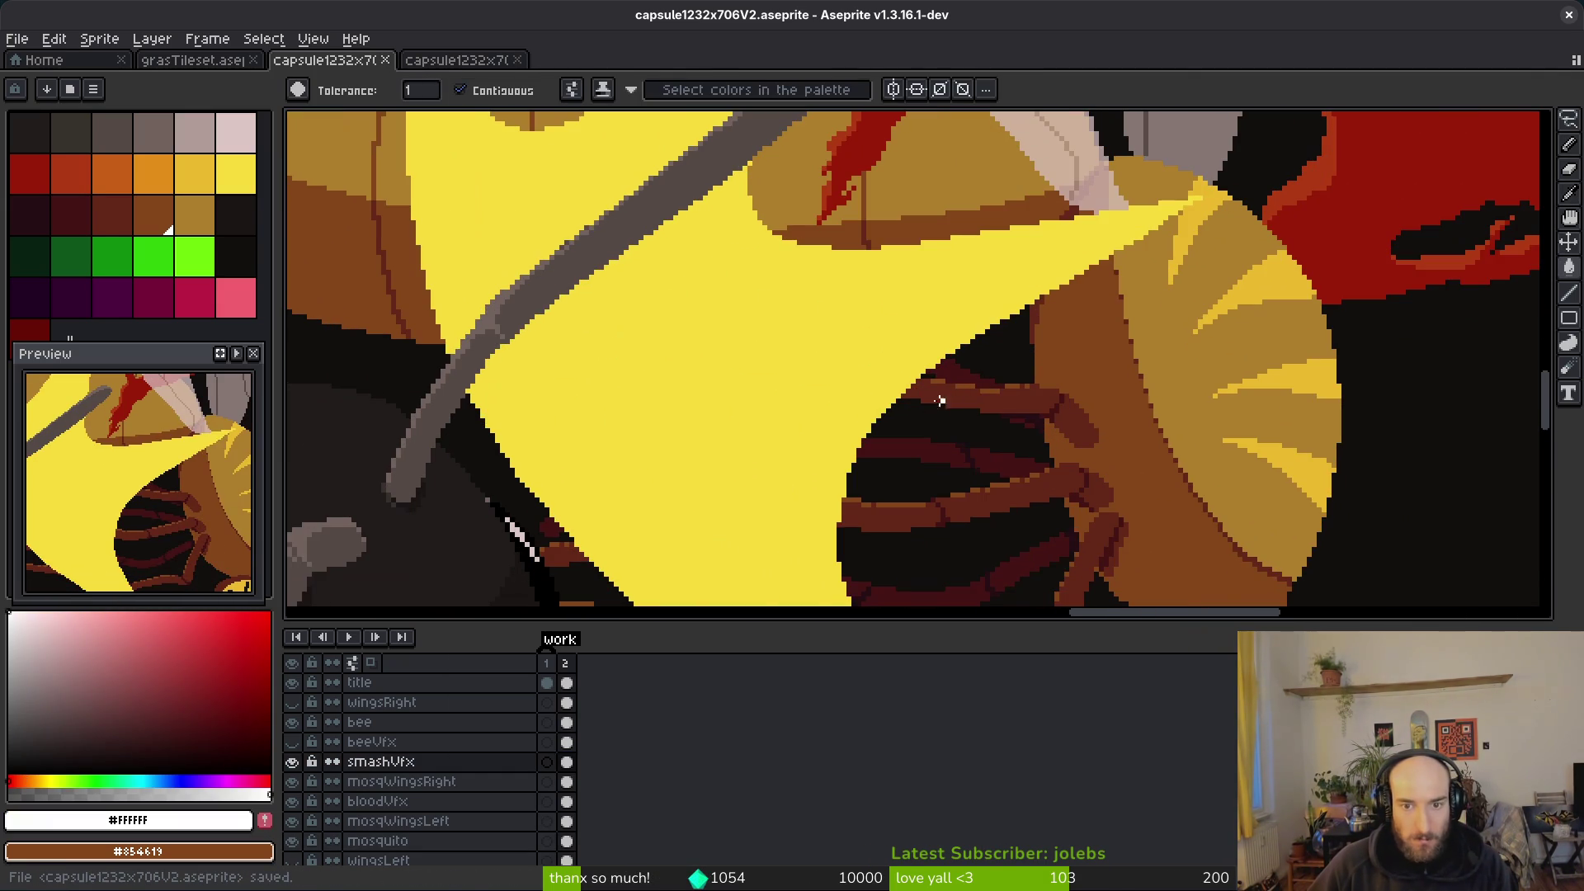
pyautogui.moveTo(834, 411); pyautogui.dragTo(712, 314)
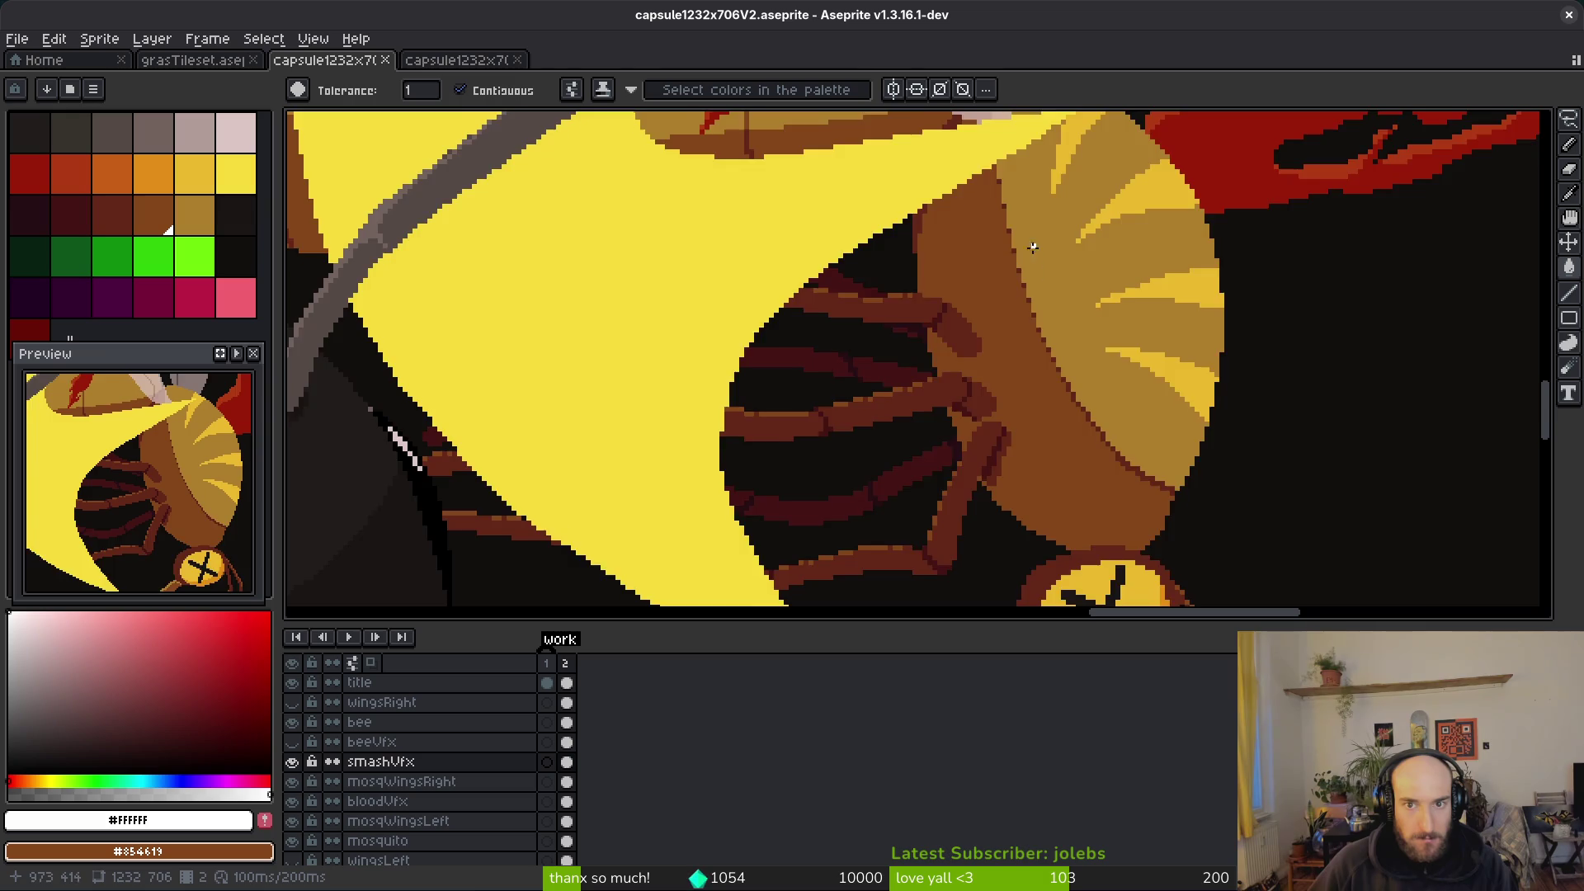
pyautogui.moveTo(1031, 250); pyautogui.dragTo(958, 435)
pyautogui.moveTo(953, 491); pyautogui.dragTo(867, 384)
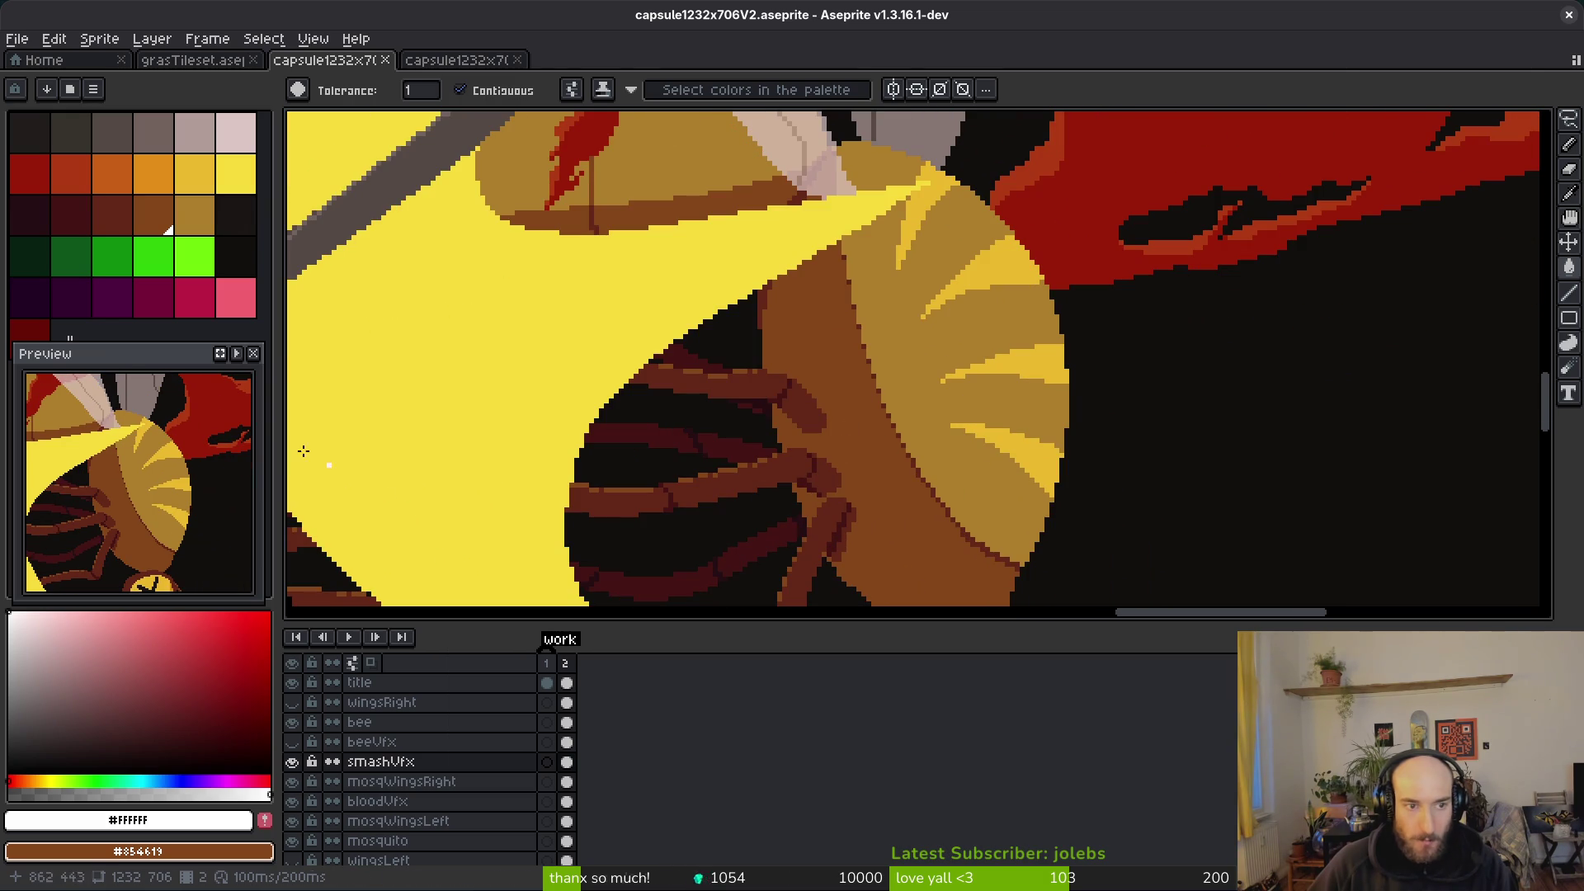
pyautogui.click(293, 763)
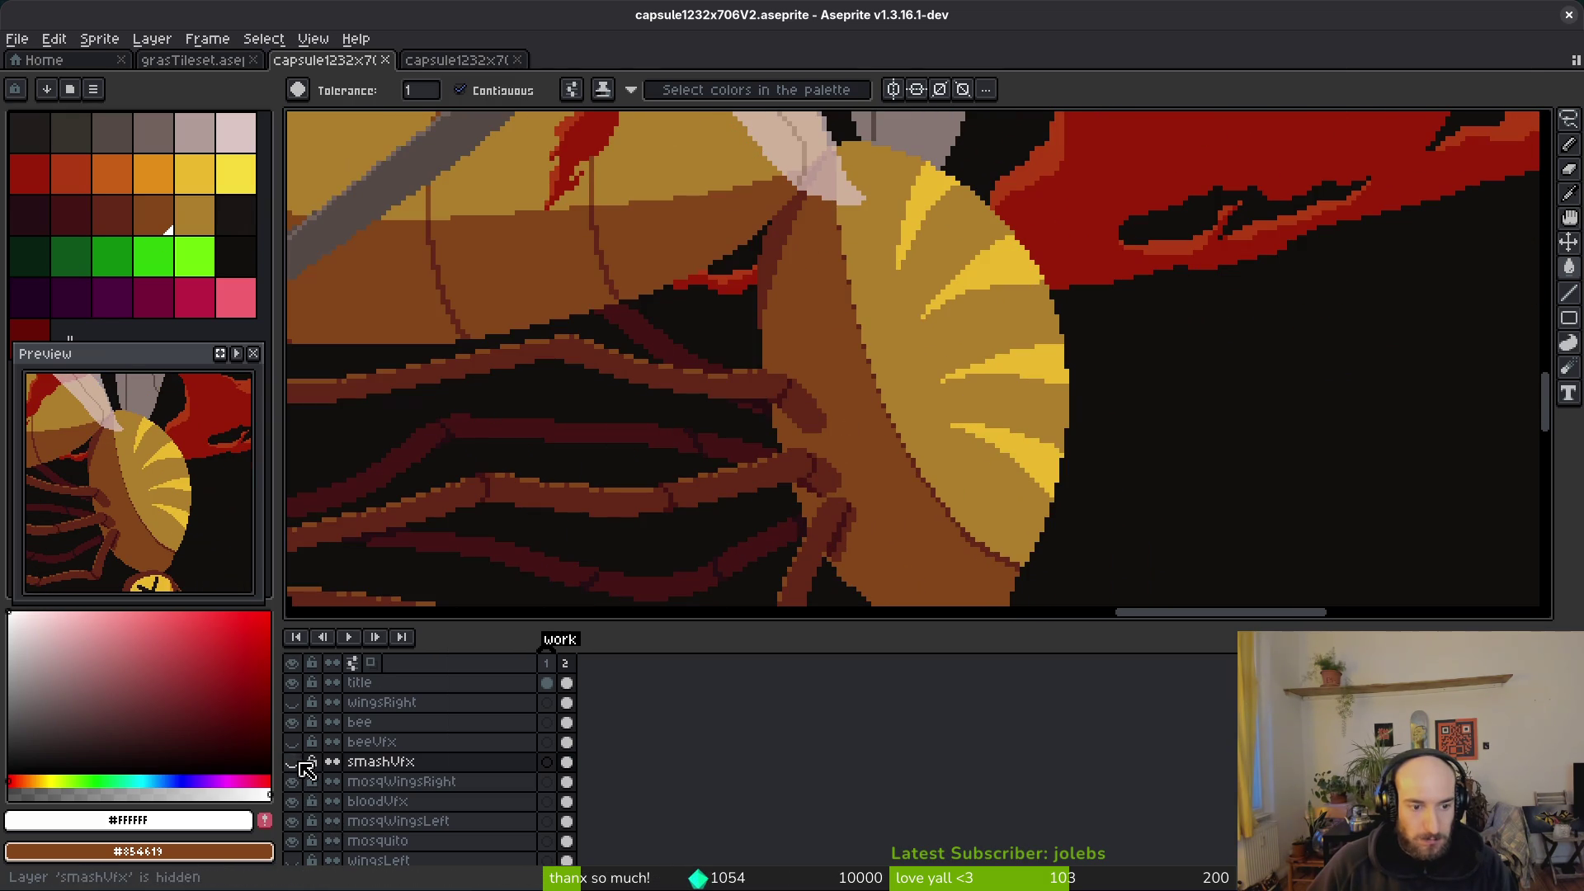
# Step: On the mosquito layer, sample body brown and leg dark red, then apply Replace Color
pyautogui.click(528, 842)
pyautogui.scroll(-3, 825, 412)
pyautogui.scroll(5, 892, 447)
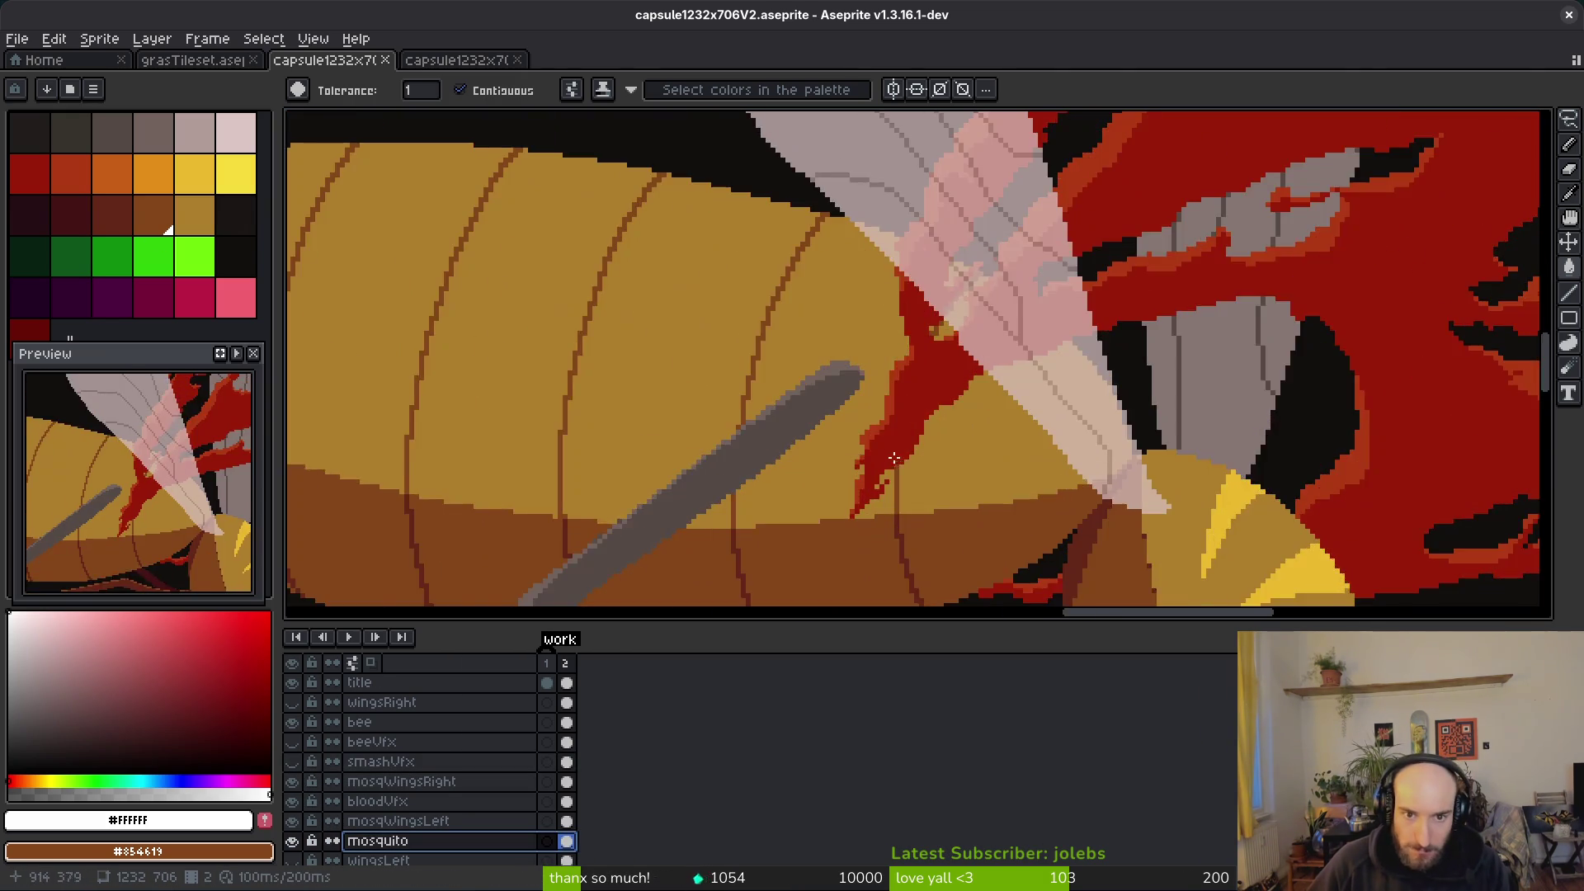
pyautogui.scroll(-3, 862, 413)
pyautogui.scroll(3, 867, 419)
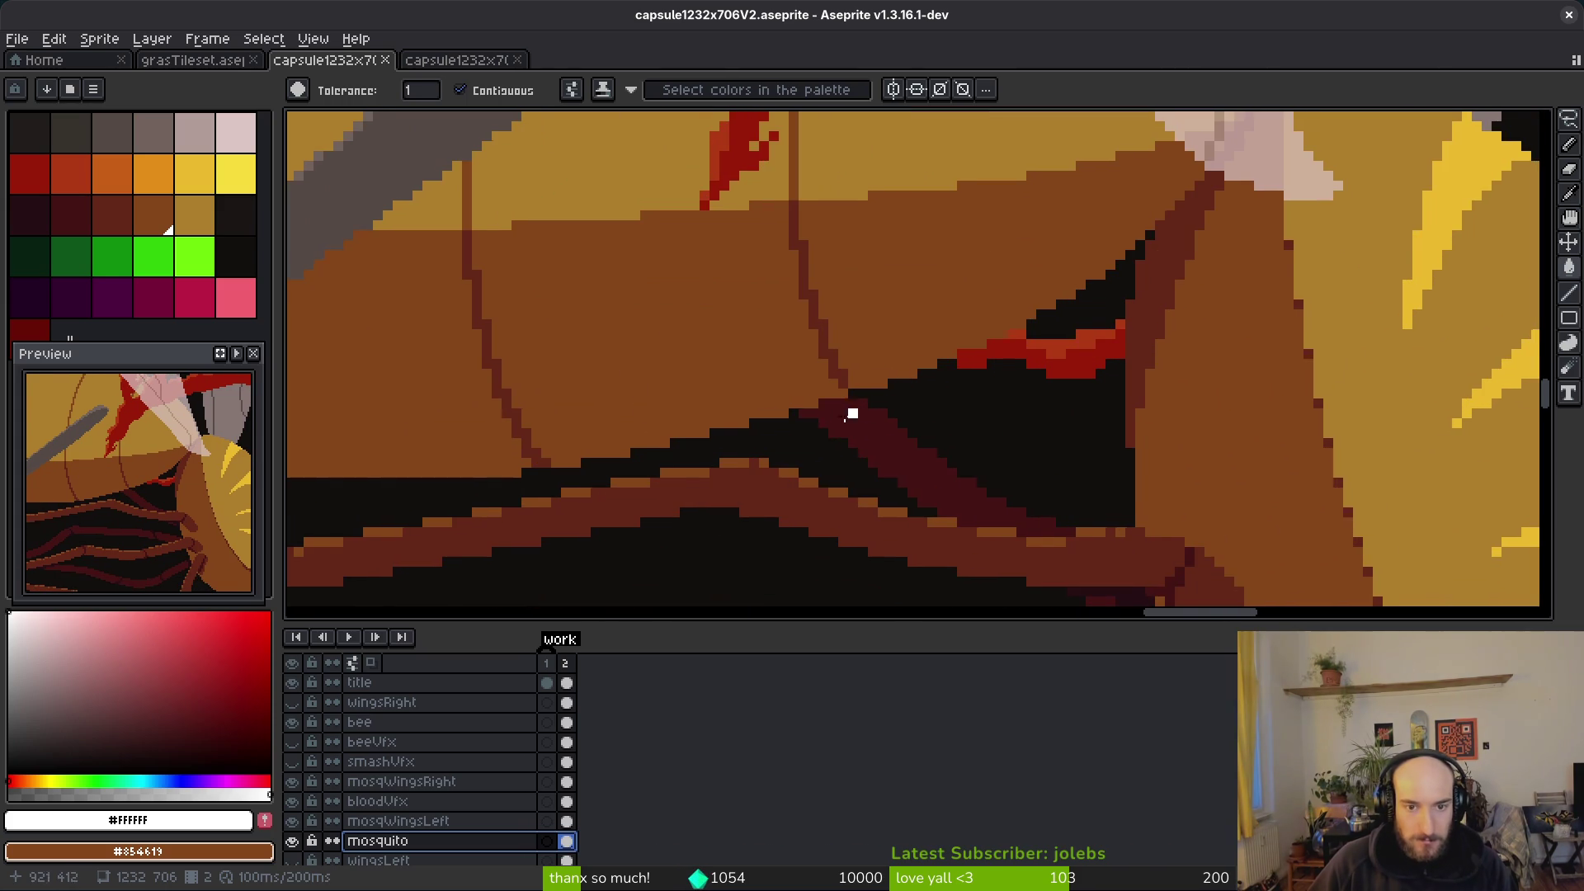
pyautogui.scroll(2, 867, 418)
pyautogui.press('i')
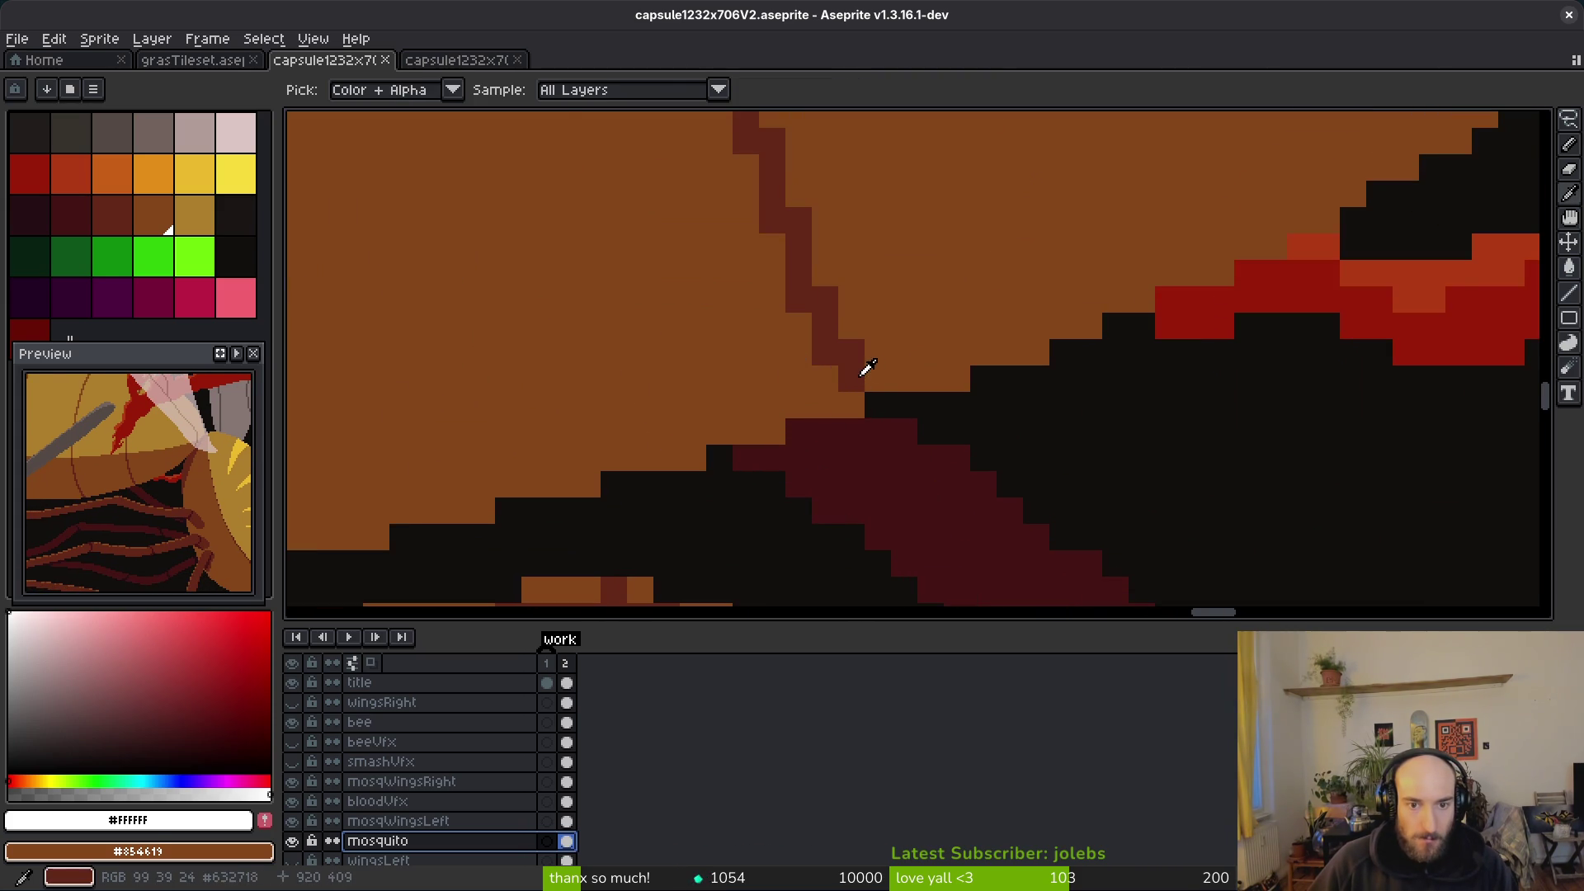
pyautogui.click(870, 370)
pyautogui.rightClick(873, 429)
pyautogui.hotkey('shift', 'r')
pyautogui.click(577, 146)
pyautogui.click(719, 365)
# Step: Undo the last edit and hide the bee, wings and blood layers
pyautogui.press('w')
pyautogui.scroll(-2, 942, 424)
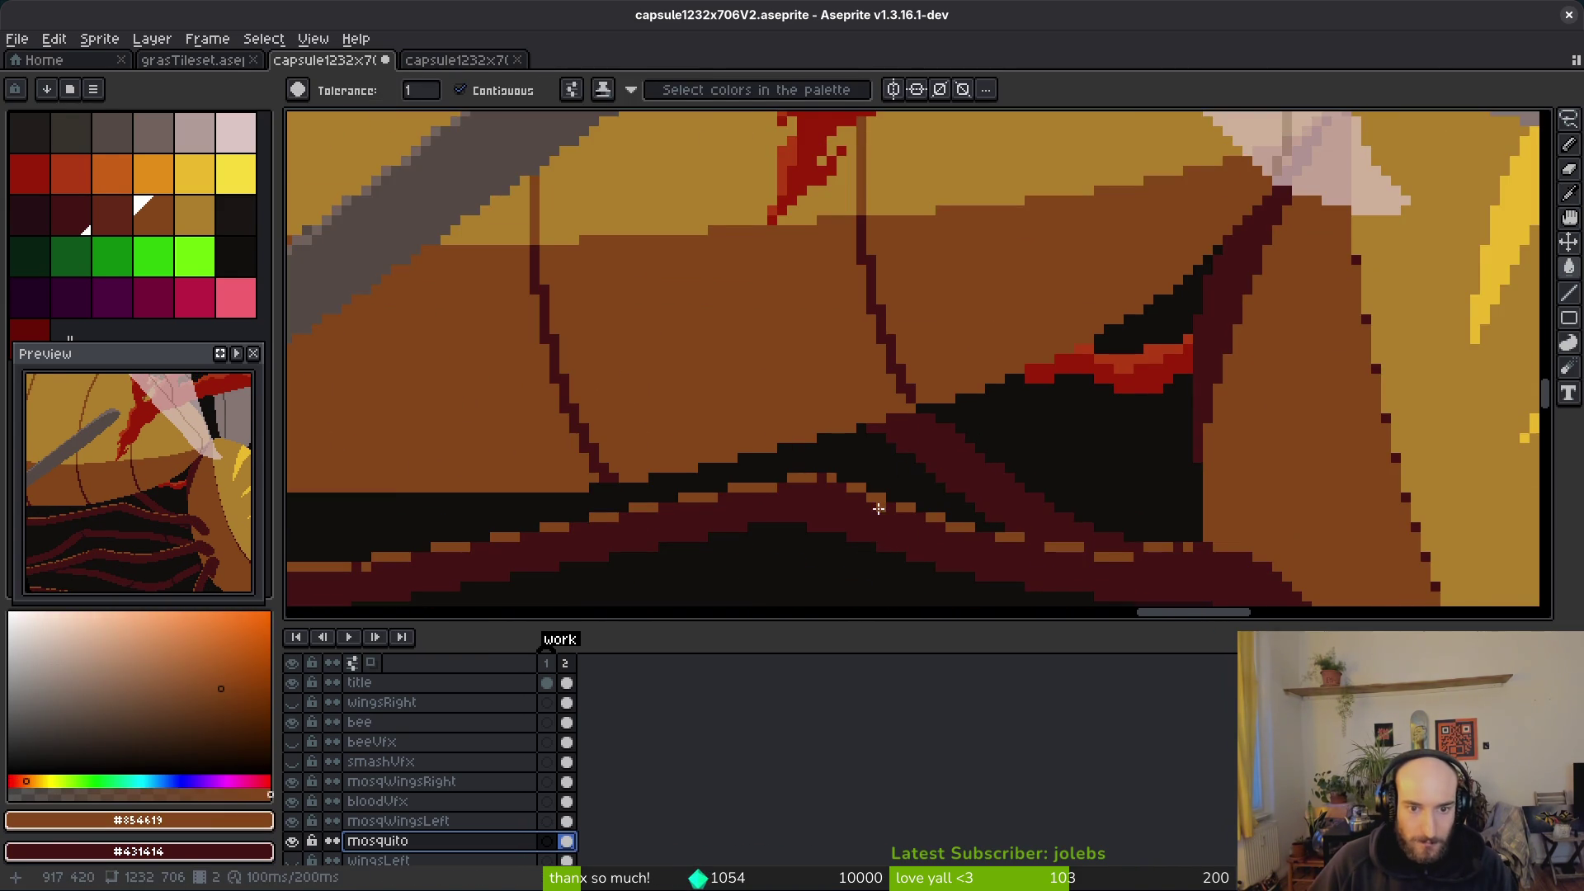
pyautogui.scroll(-2, 958, 354)
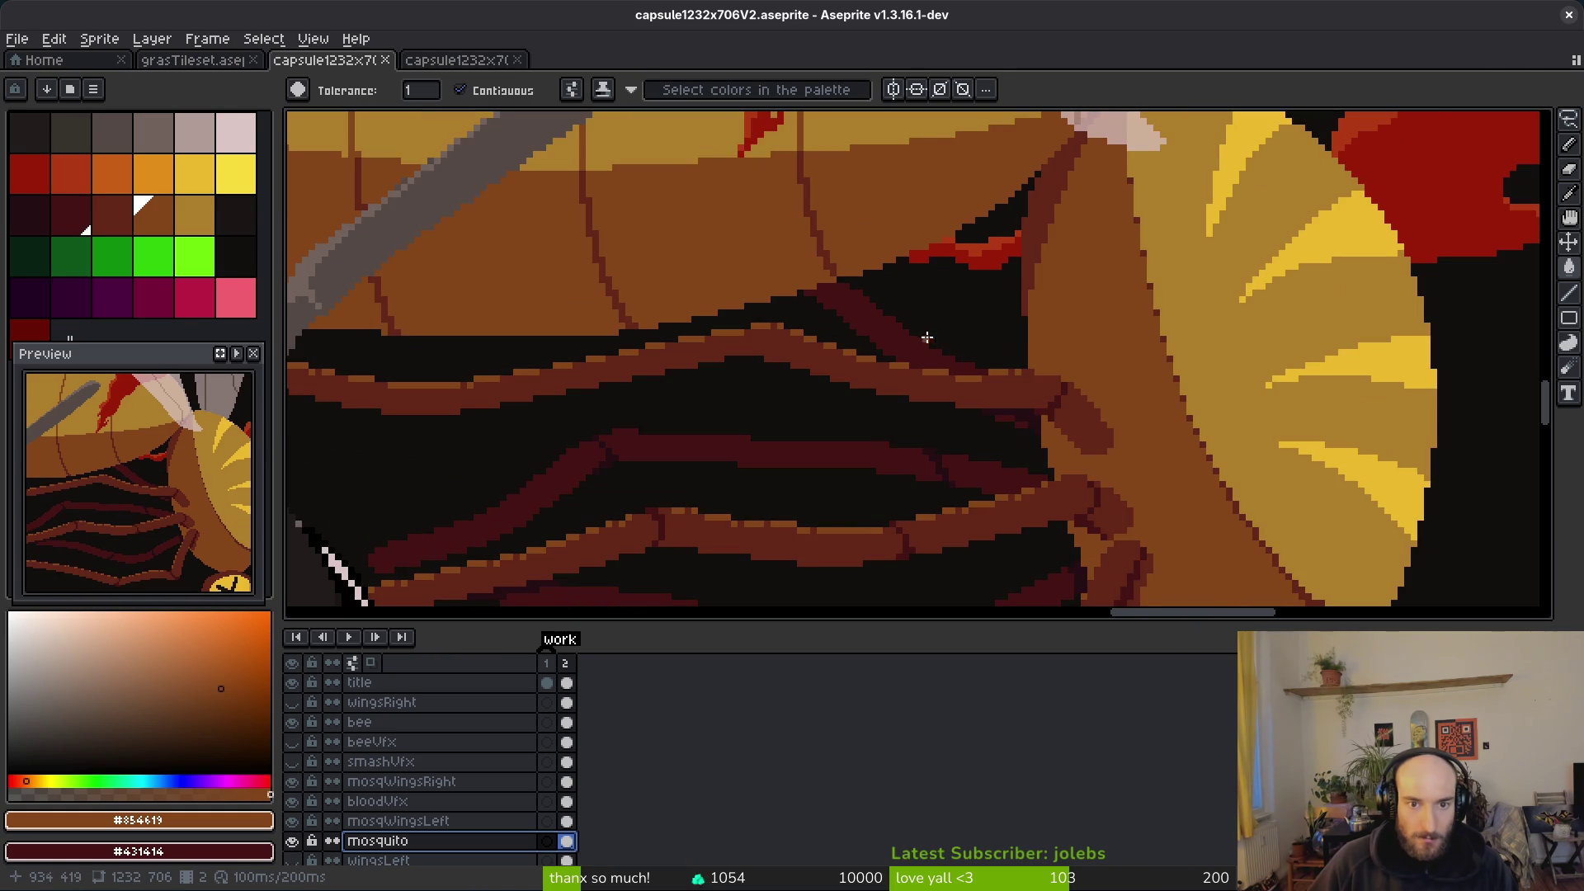
pyautogui.scroll(1, 875, 288)
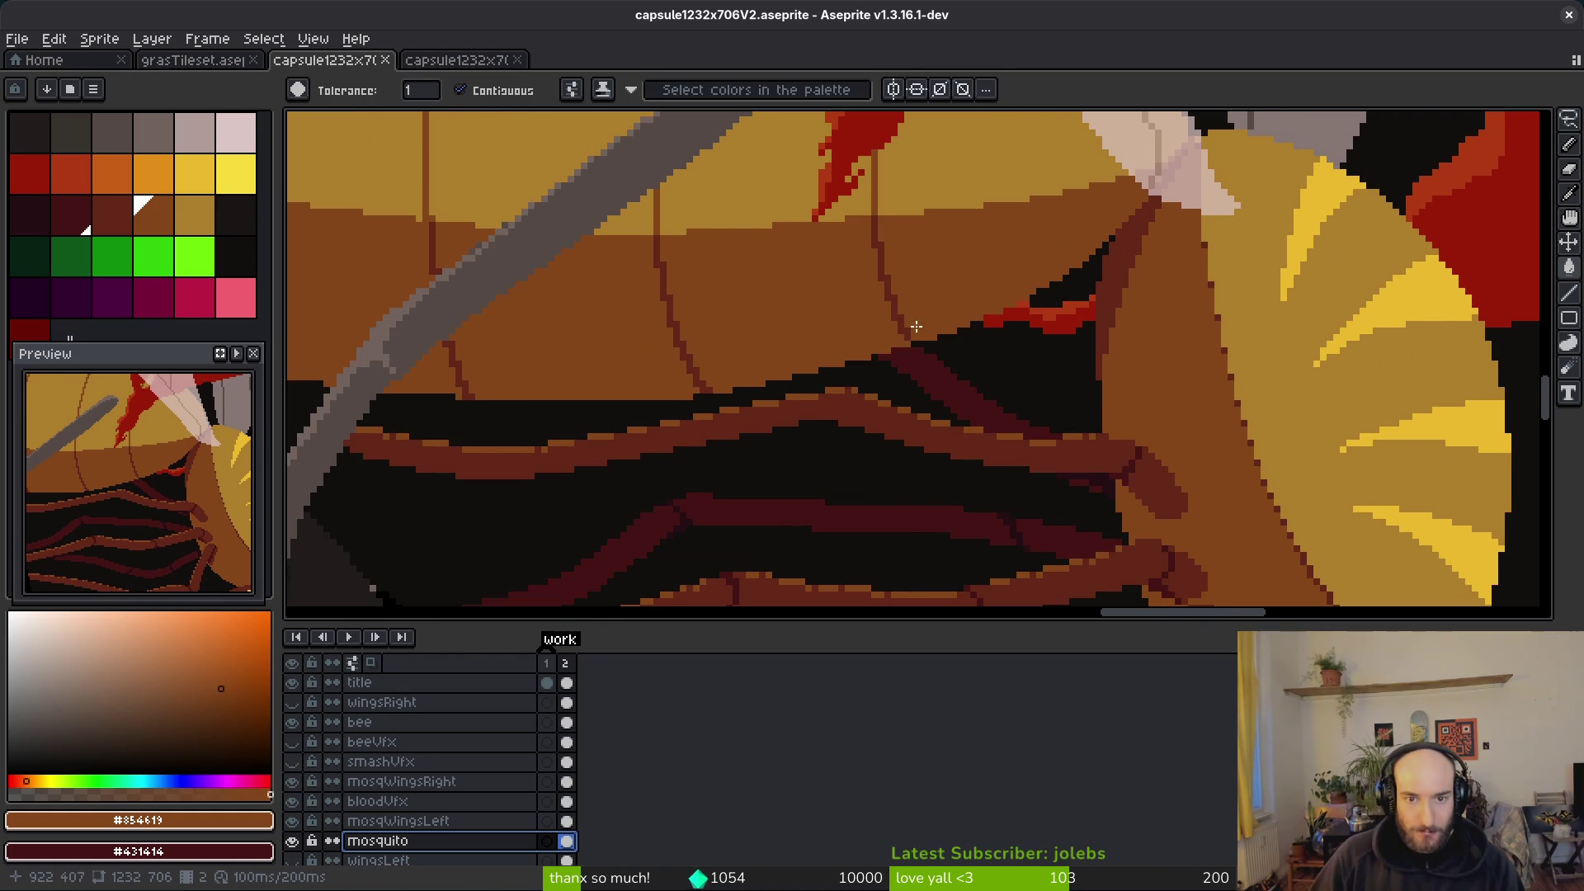
pyautogui.hotkey('ctrl', 'z')
pyautogui.press('m')
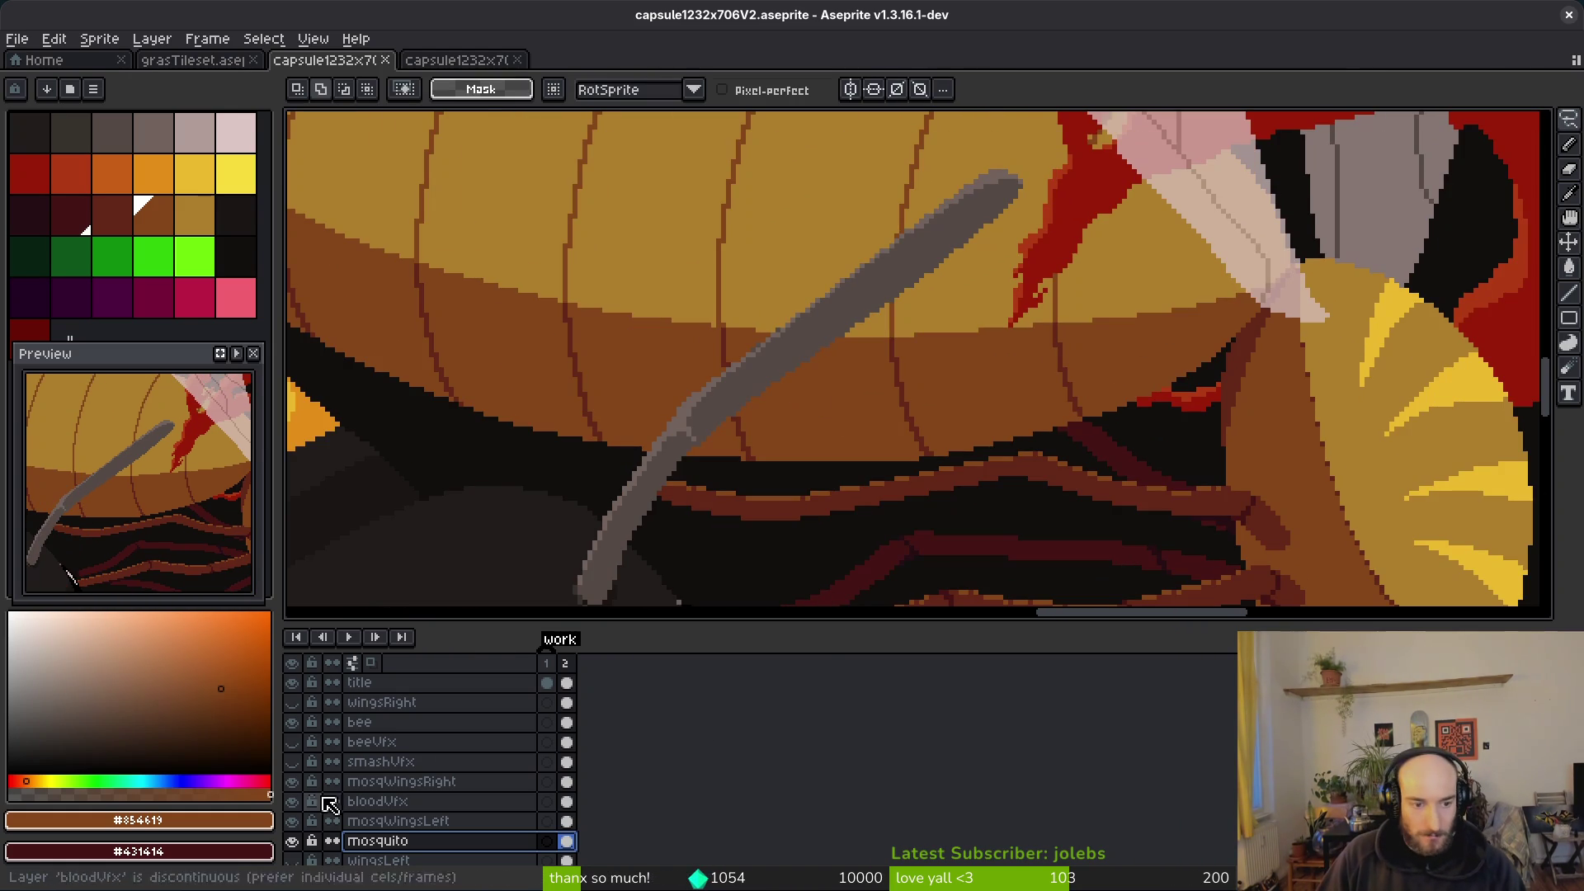
pyautogui.moveTo(303, 835); pyautogui.dragTo(296, 723)
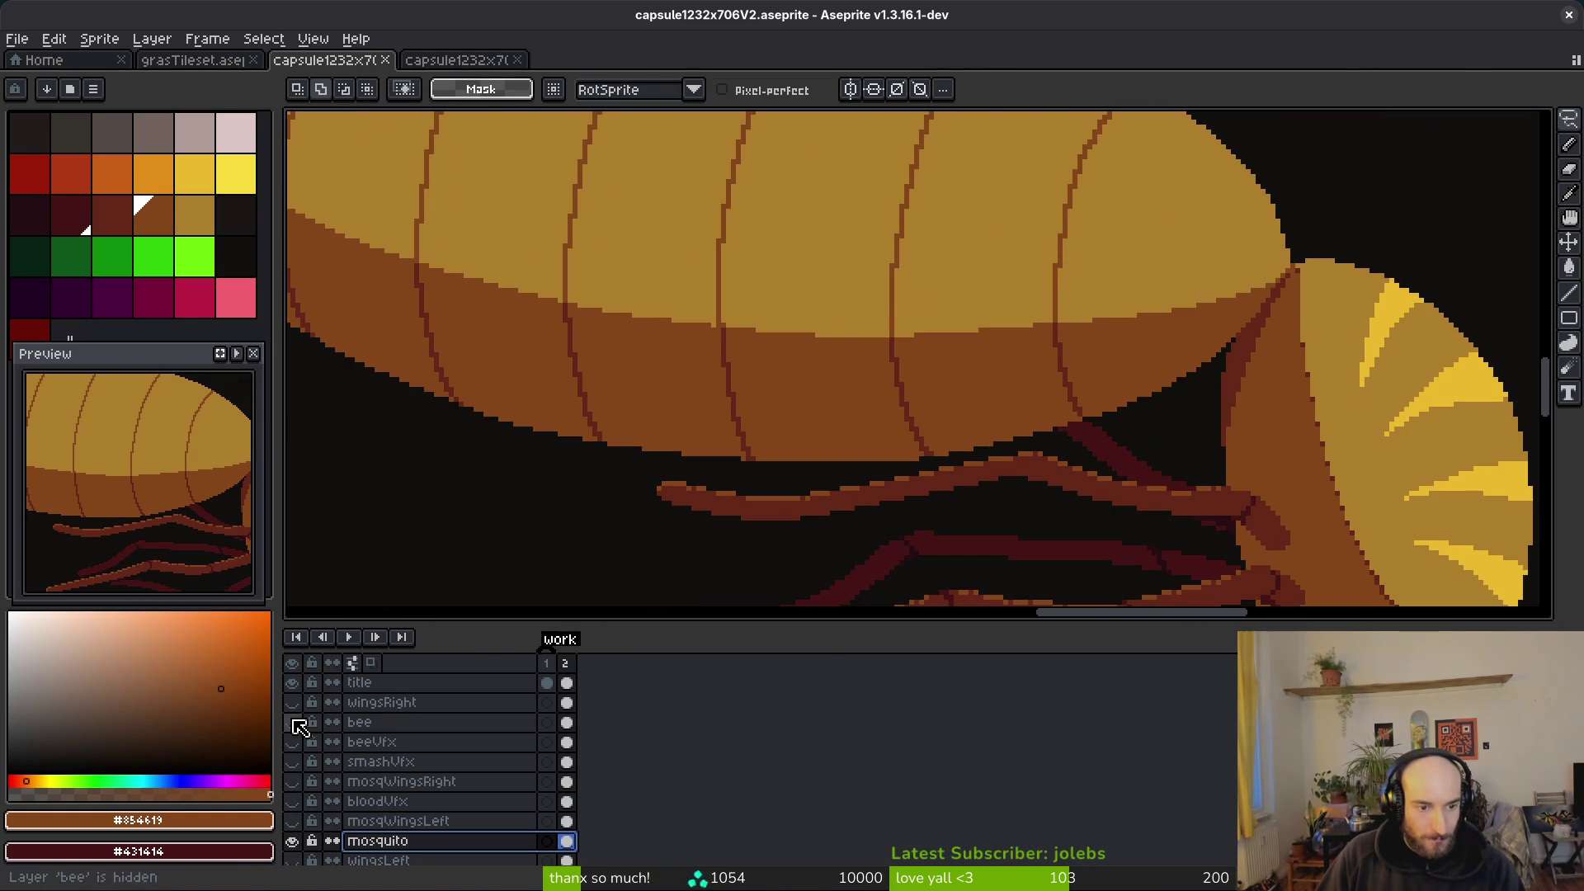
pyautogui.scroll(-2, 307, 858)
pyautogui.scroll(-3, 892, 514)
pyautogui.scroll(4, 892, 515)
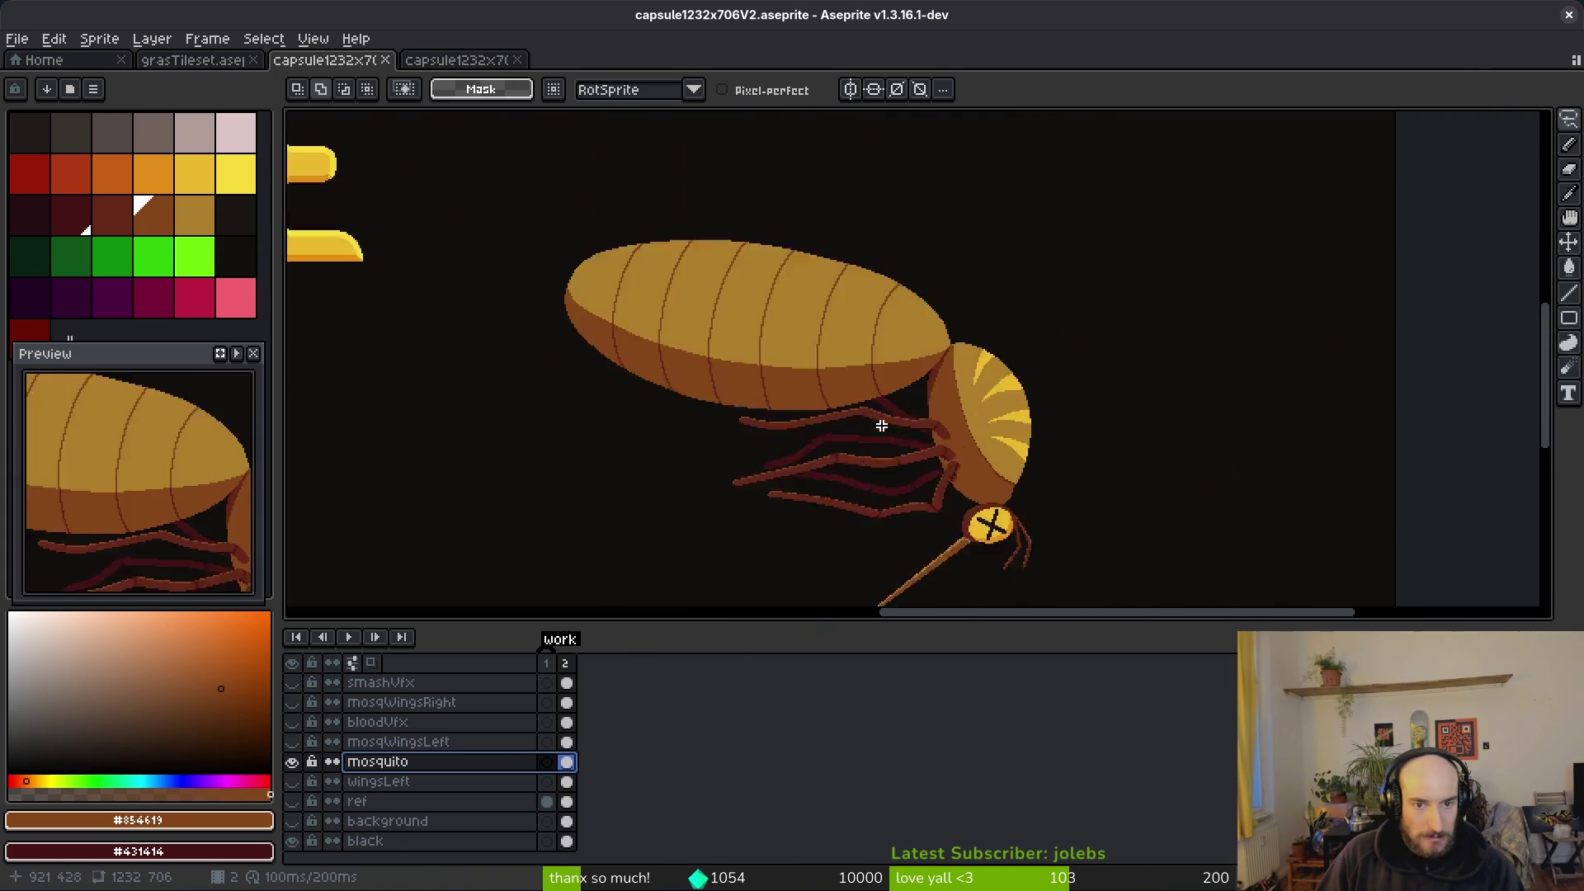
pyautogui.moveTo(893, 515)
pyautogui.mouseDown()
pyautogui.moveTo(962, 478)
pyautogui.moveTo(1097, 332)
pyautogui.moveTo(1032, 261)
pyautogui.moveTo(532, 265)
pyautogui.moveTo(565, 455)
pyautogui.moveTo(746, 474)
pyautogui.moveTo(933, 454)
pyautogui.moveTo(1102, 388)
pyautogui.mouseUp()
# Step: Darken the abdomen's segment lines with #431414 using the Paint Bucket
pyautogui.hotkey('ctrl', 'd')
pyautogui.press('i')
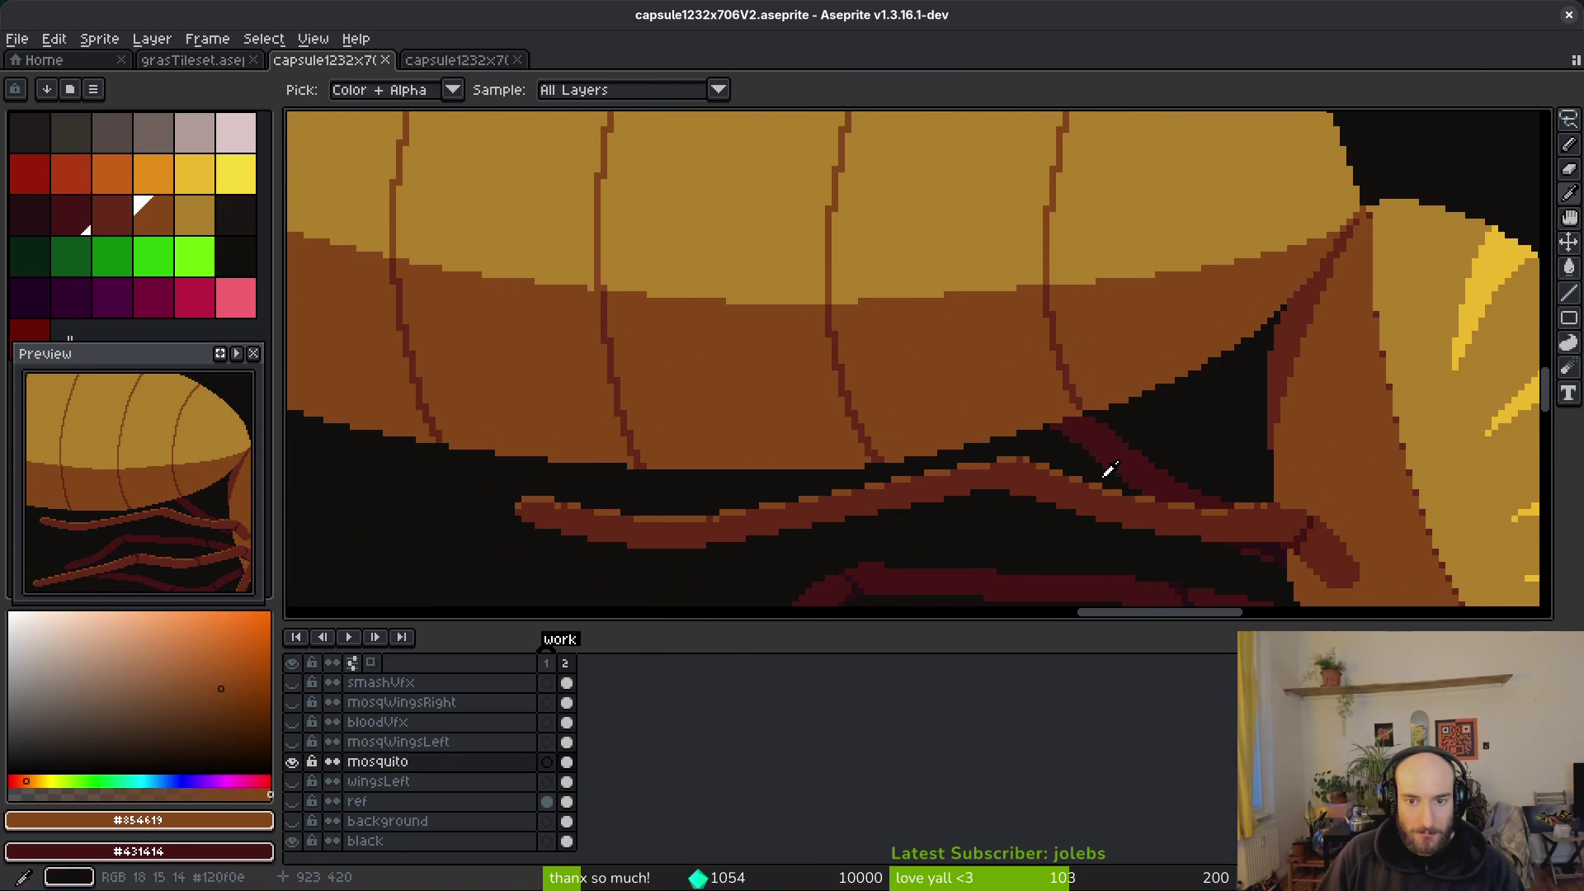
pyautogui.click(1103, 470)
pyautogui.scroll(2, 1086, 374)
pyautogui.press('g')
pyautogui.click(1048, 348)
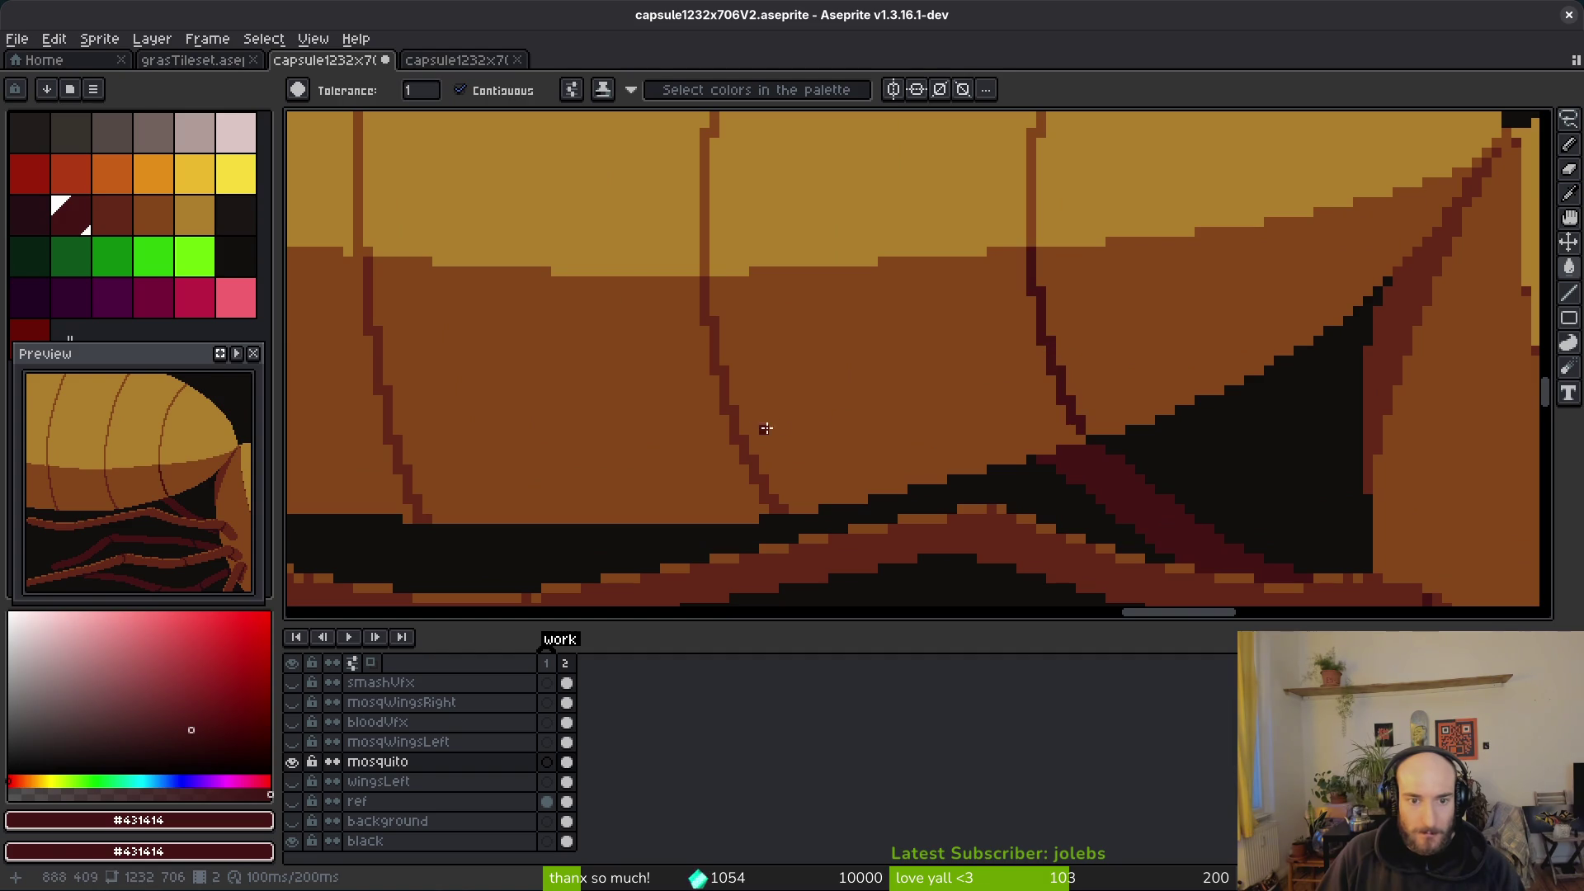
pyautogui.click(733, 430)
pyautogui.click(392, 447)
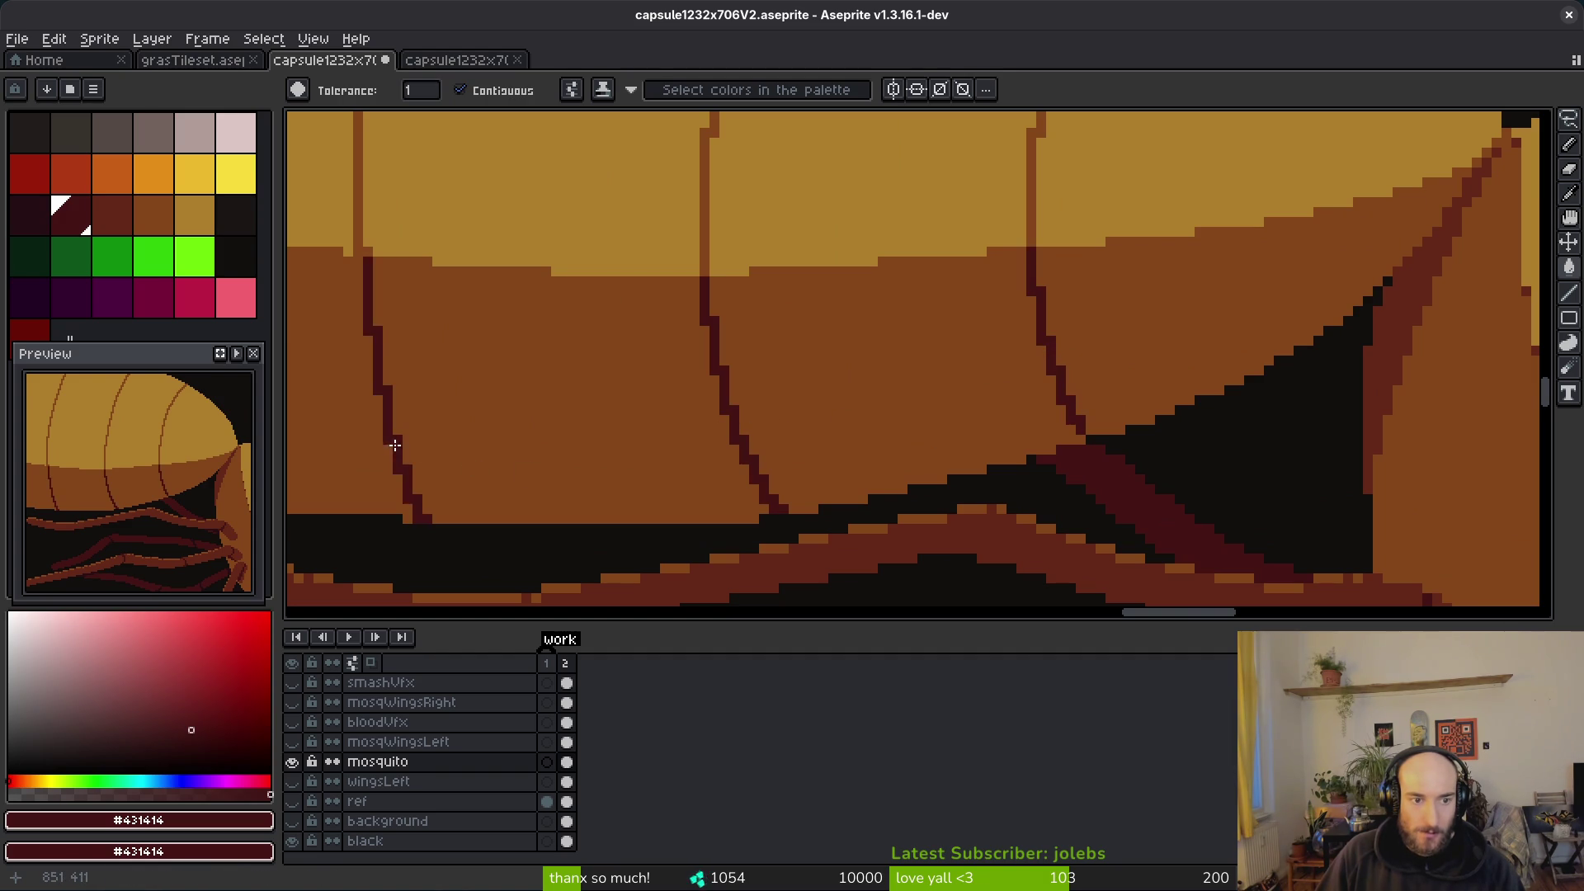
pyautogui.scroll(-3, 495, 449)
pyautogui.scroll(2, 626, 392)
pyautogui.moveTo(647, 357); pyautogui.dragTo(911, 483)
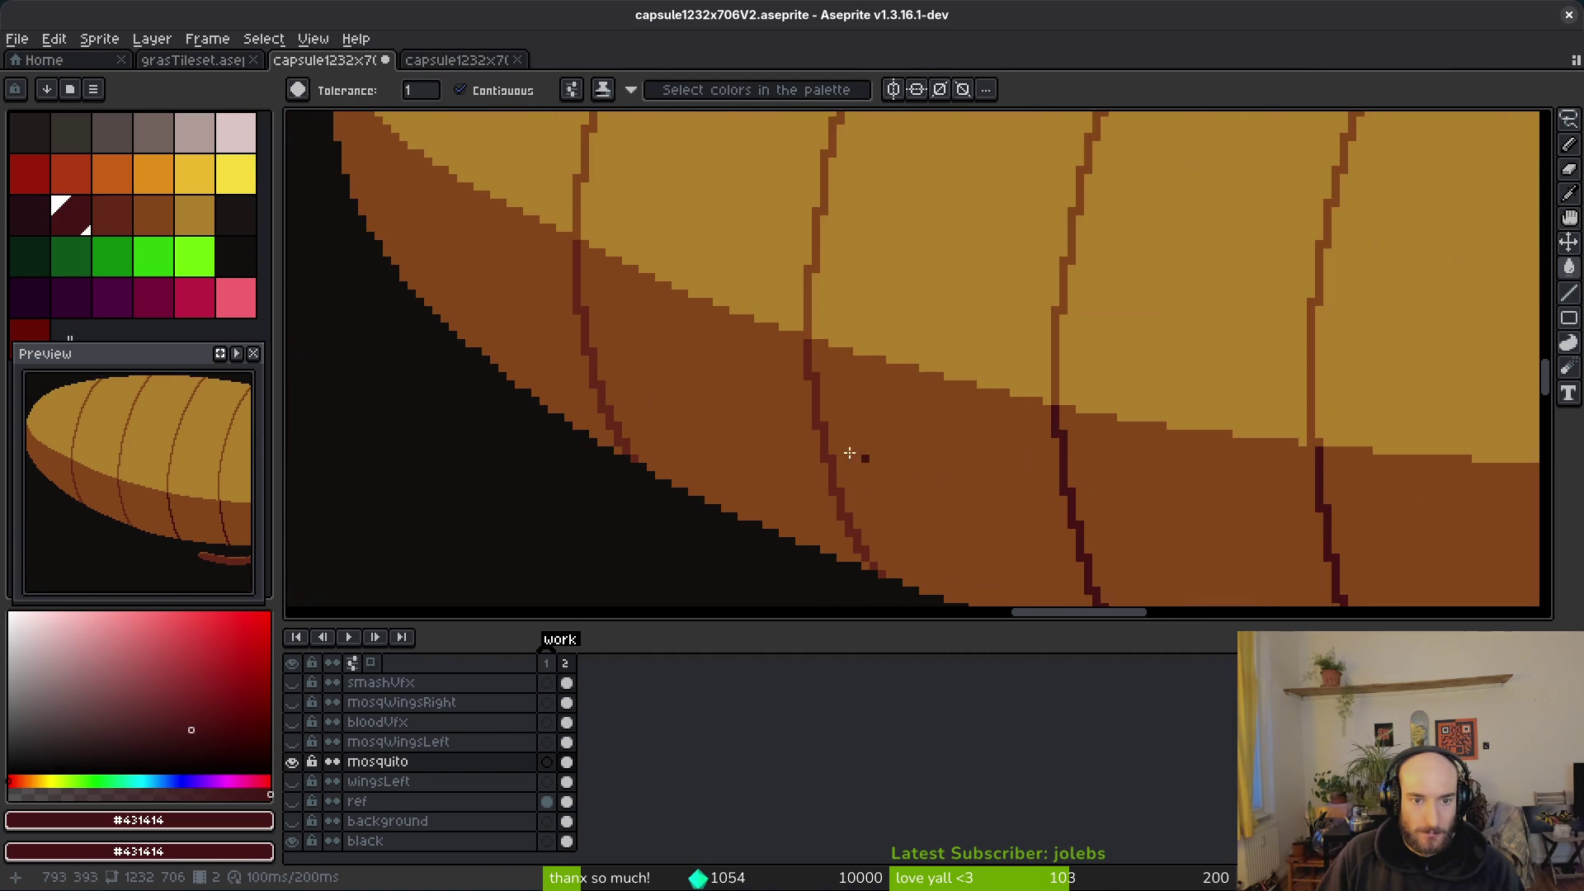
pyautogui.click(815, 390)
pyautogui.click(578, 272)
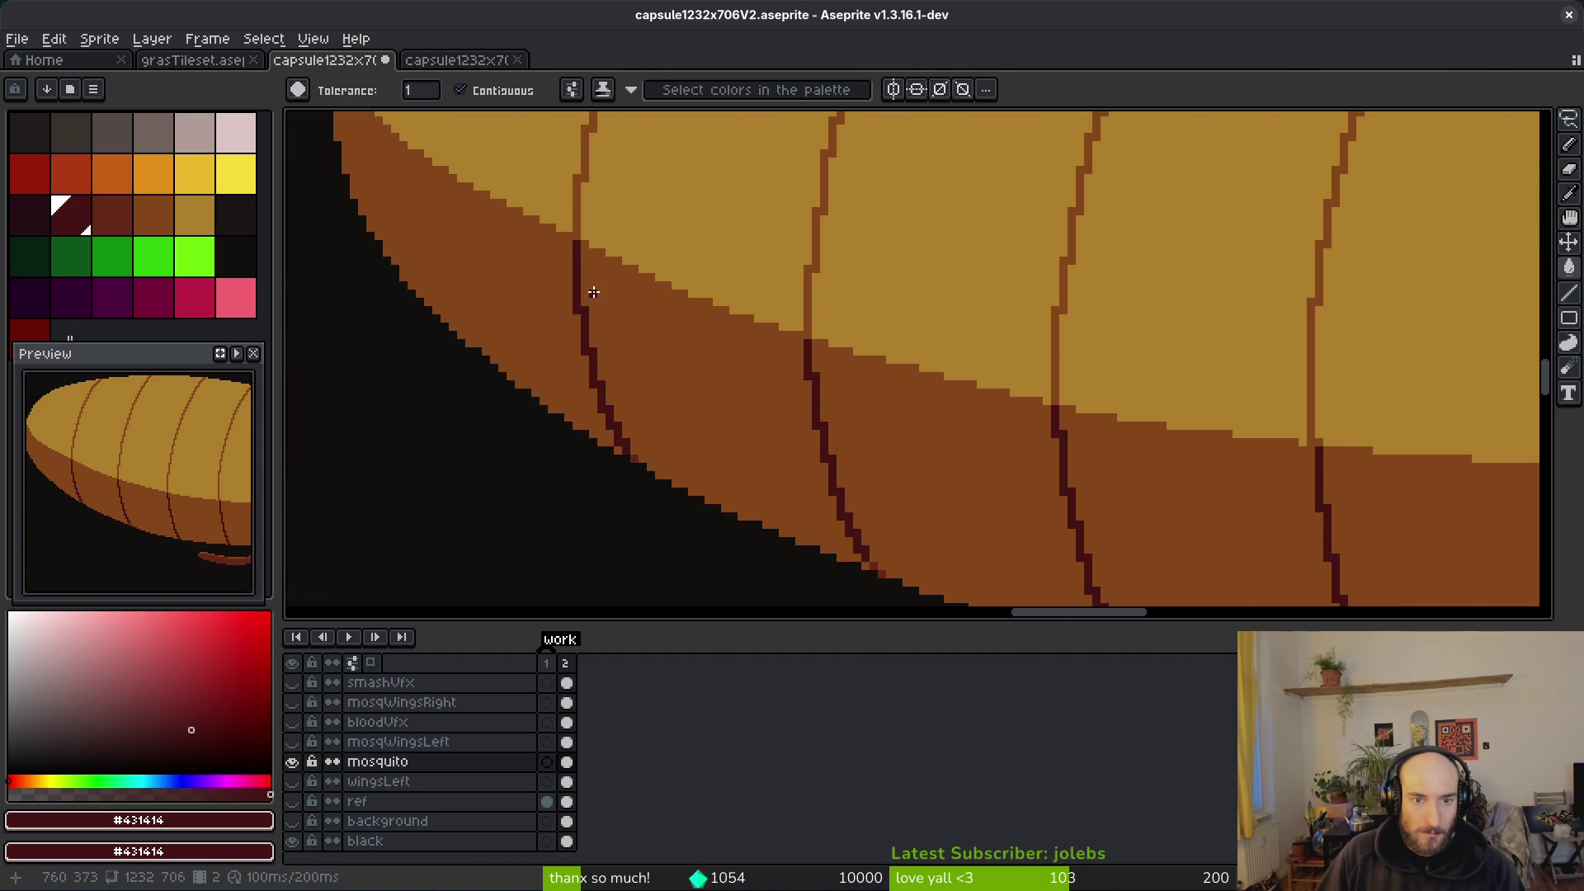
# Step: Fill the abdomen's underside sections with dark red #632718
pyautogui.scroll(3, 610, 438)
pyautogui.keyDown('alt'); pyautogui.rightClick(614, 462); pyautogui.keyUp('alt')
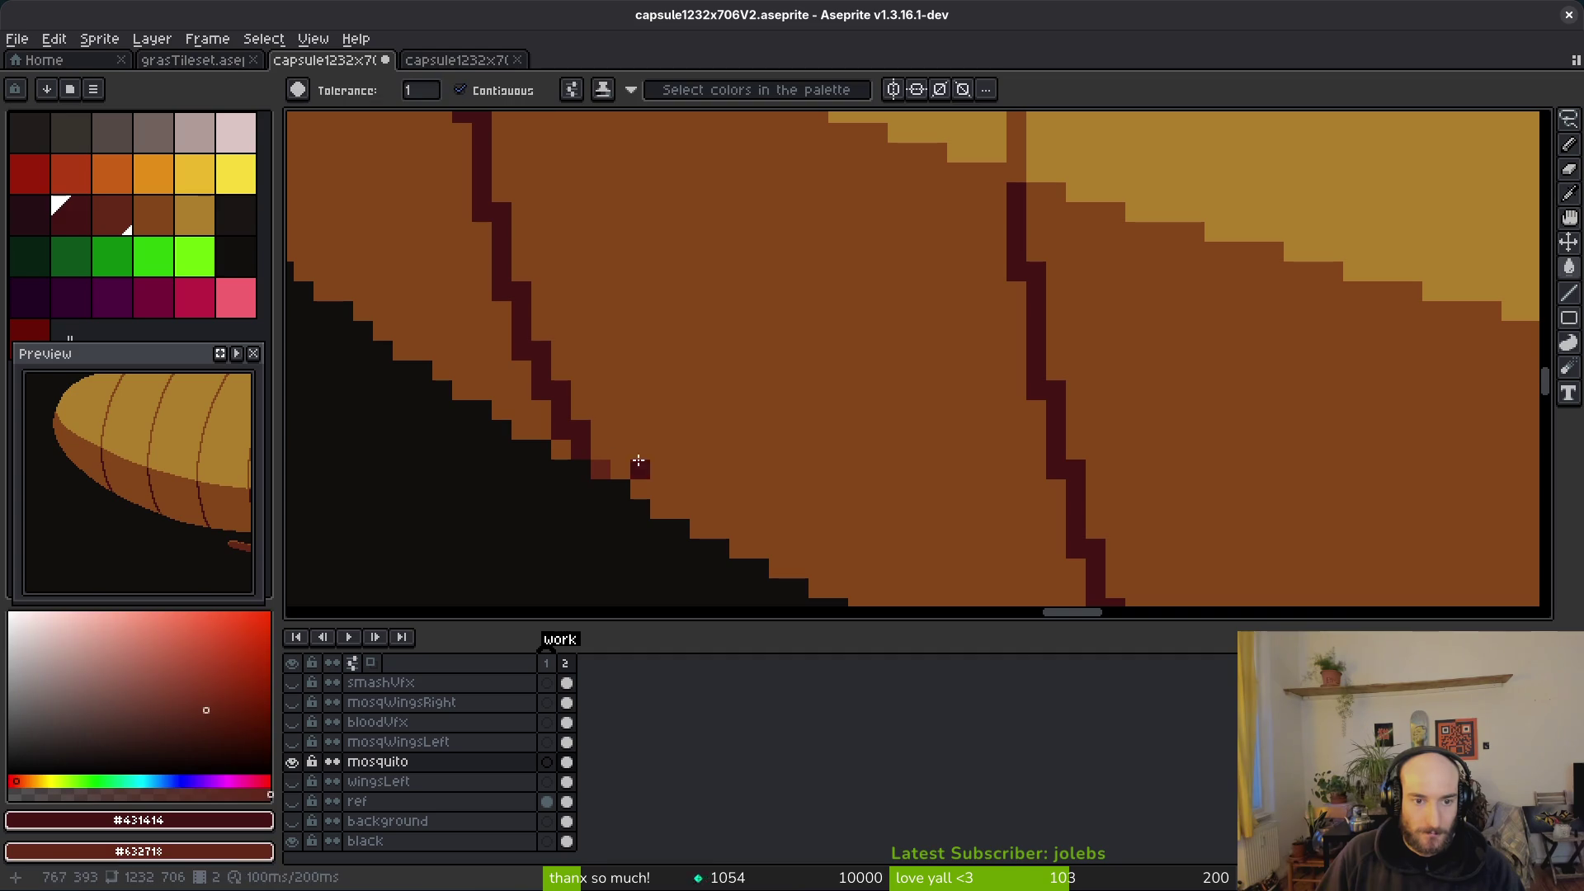
pyautogui.scroll(-2, 1015, 495)
pyautogui.scroll(2, 783, 491)
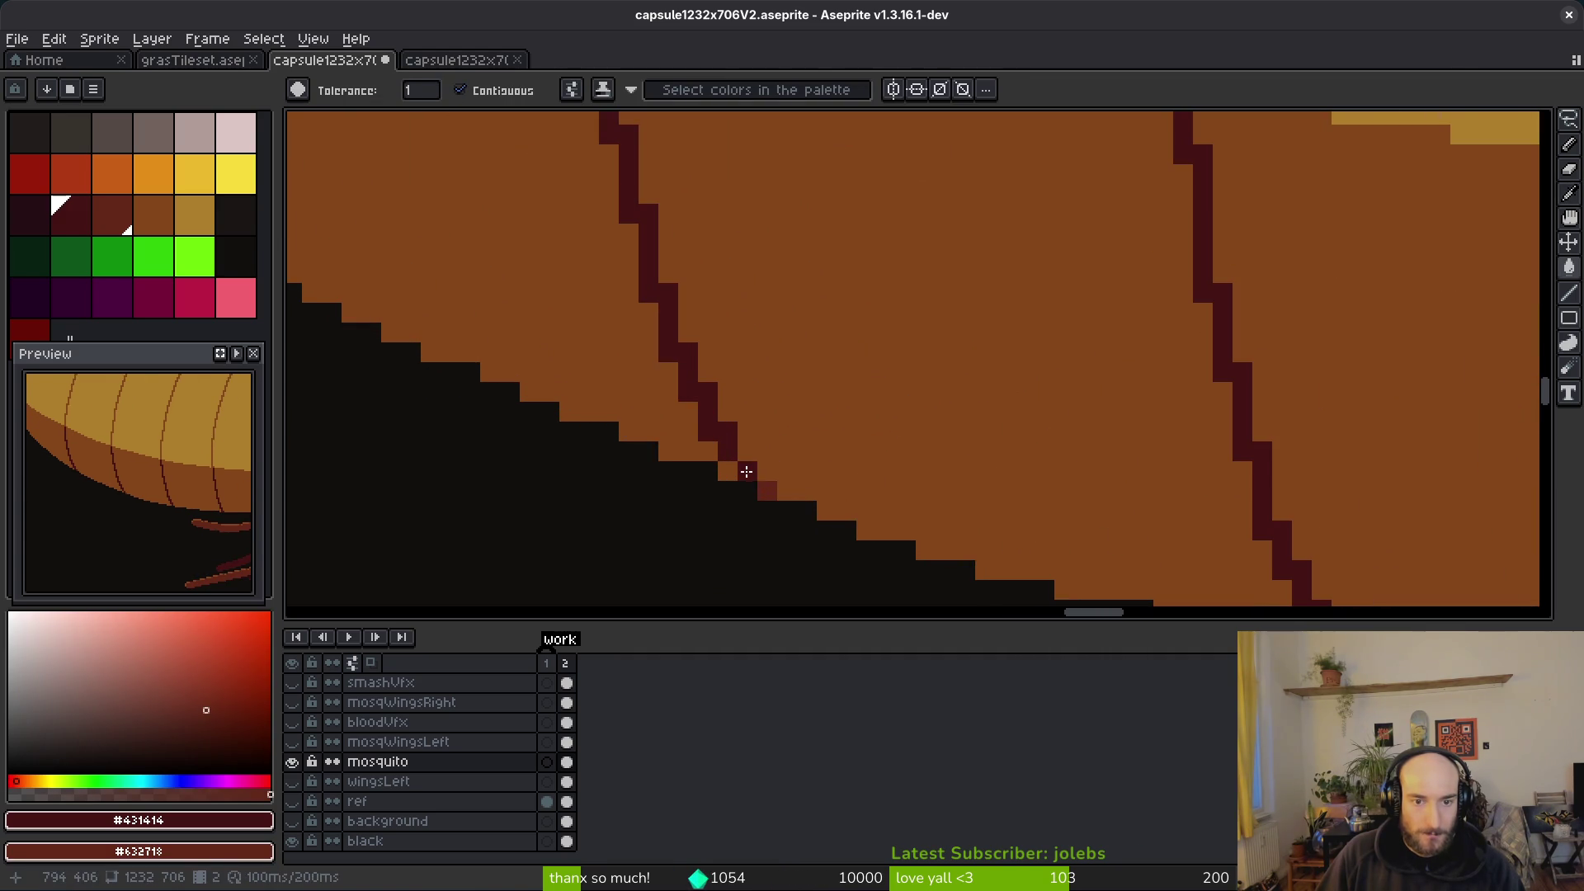
pyautogui.scroll(-2, 713, 391)
pyautogui.scroll(-1, 1087, 485)
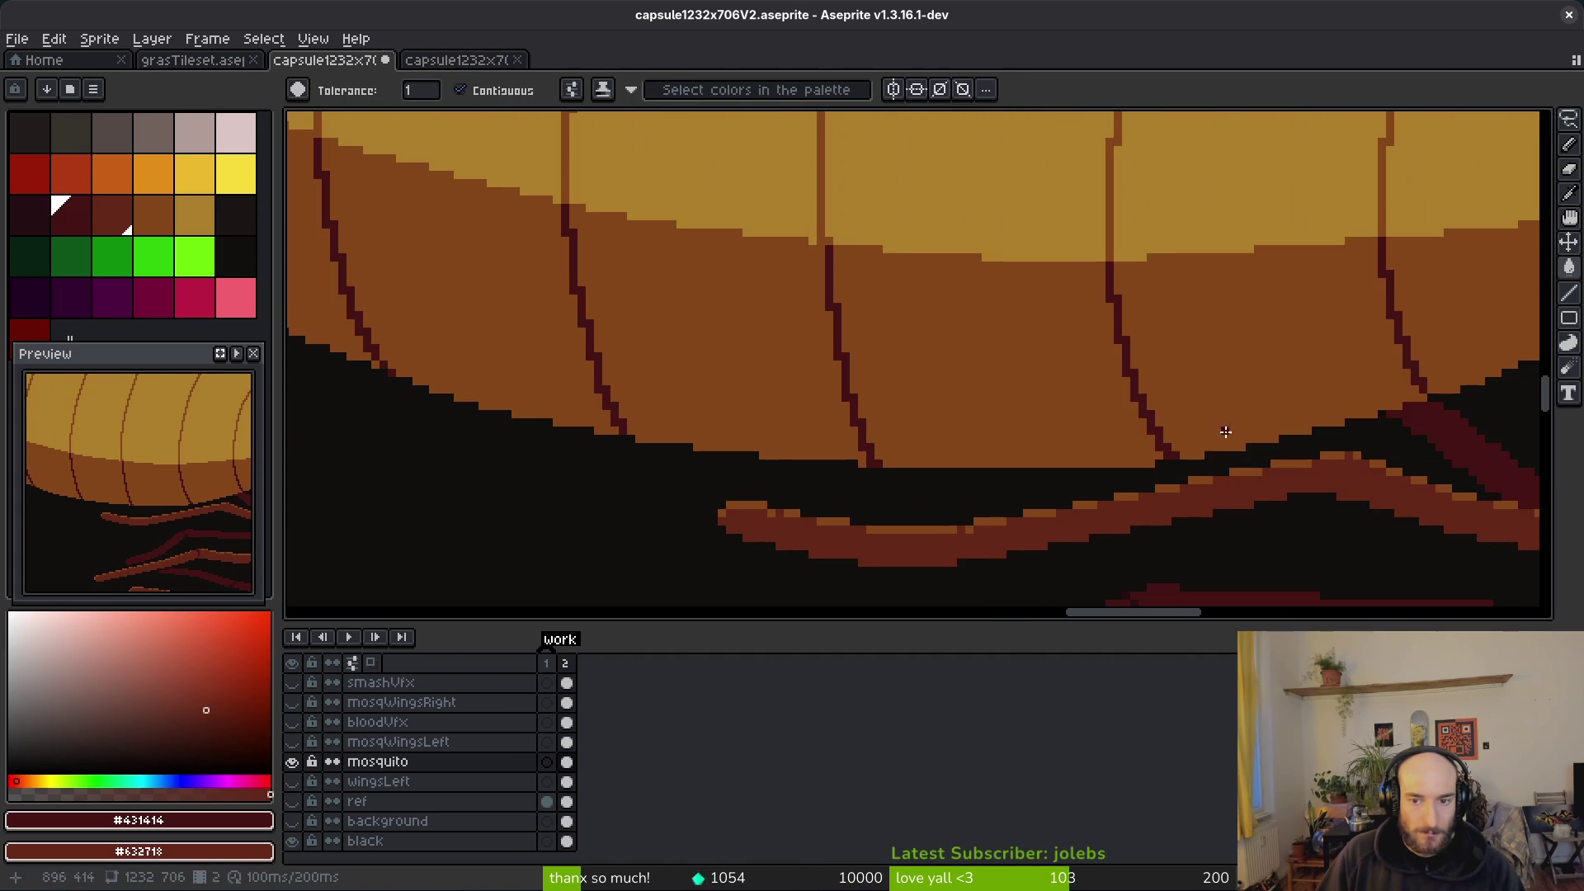
pyautogui.rightClick(1203, 435)
pyautogui.rightClick(909, 400)
pyautogui.rightClick(786, 415)
pyautogui.scroll(1, 786, 415)
pyautogui.rightClick(836, 430)
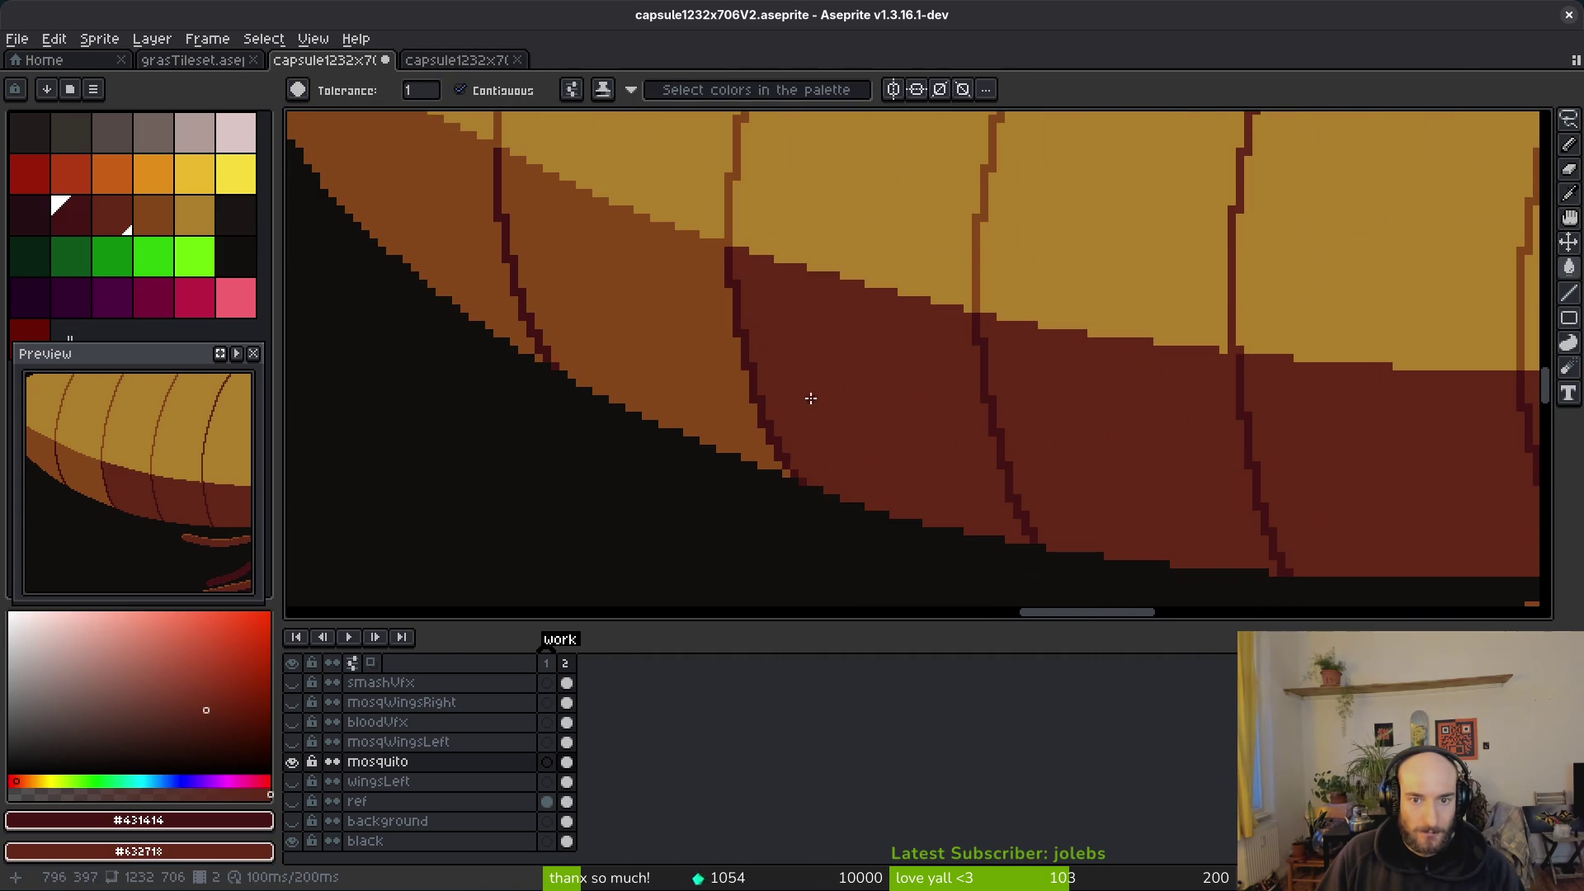
pyautogui.rightClick(584, 273)
pyautogui.rightClick(496, 235)
pyautogui.scroll(-1, 726, 454)
pyautogui.scroll(1, 1185, 449)
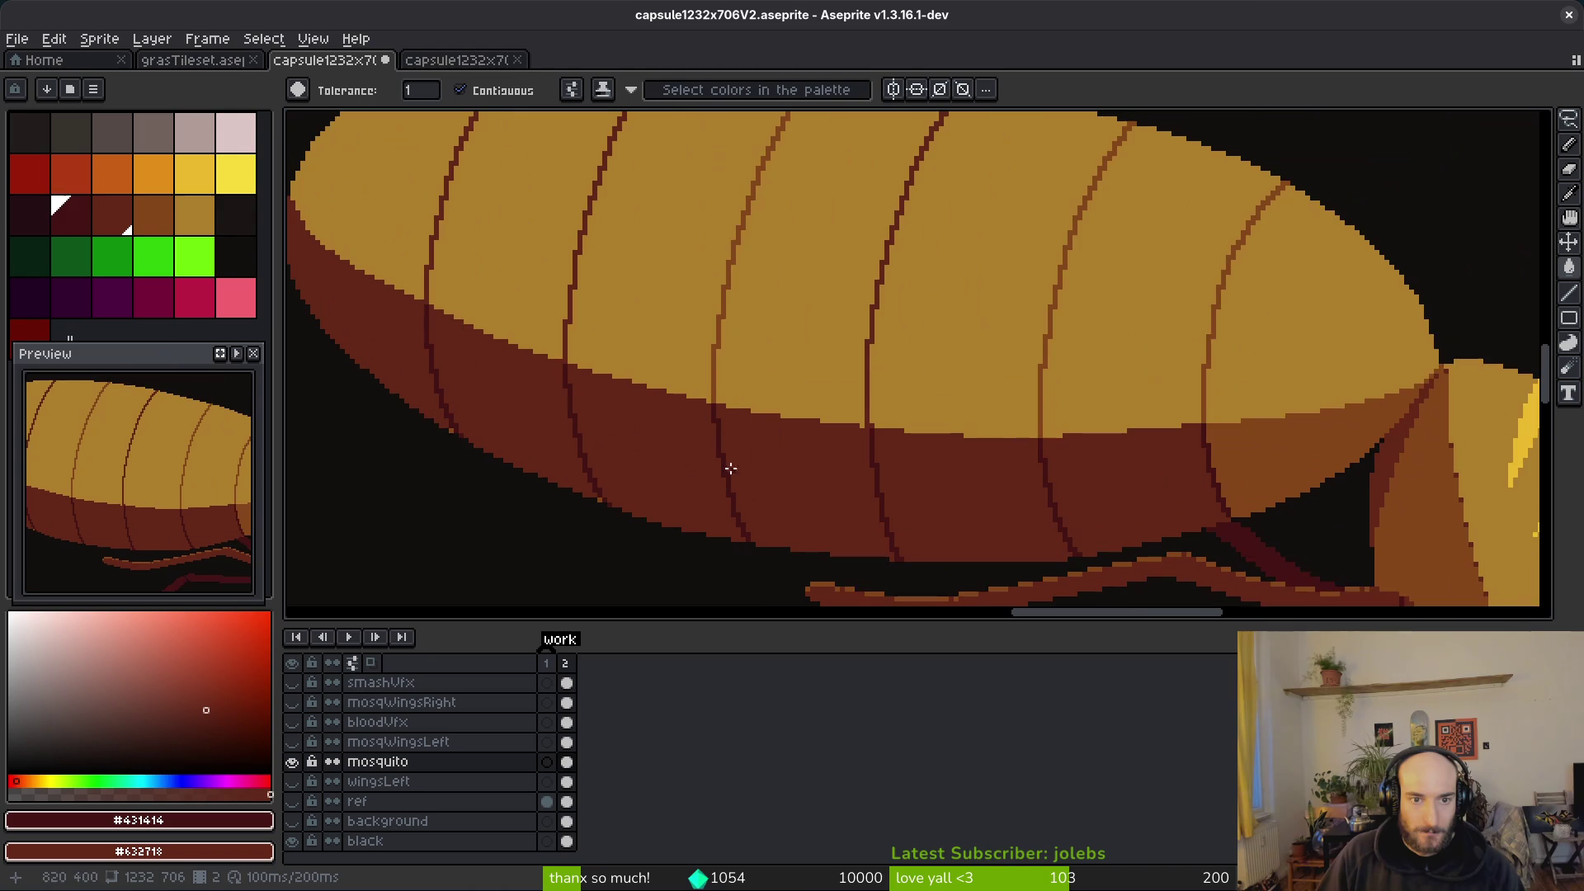
pyautogui.rightClick(1227, 470)
pyautogui.scroll(1, 1101, 495)
pyautogui.scroll(1, 1227, 503)
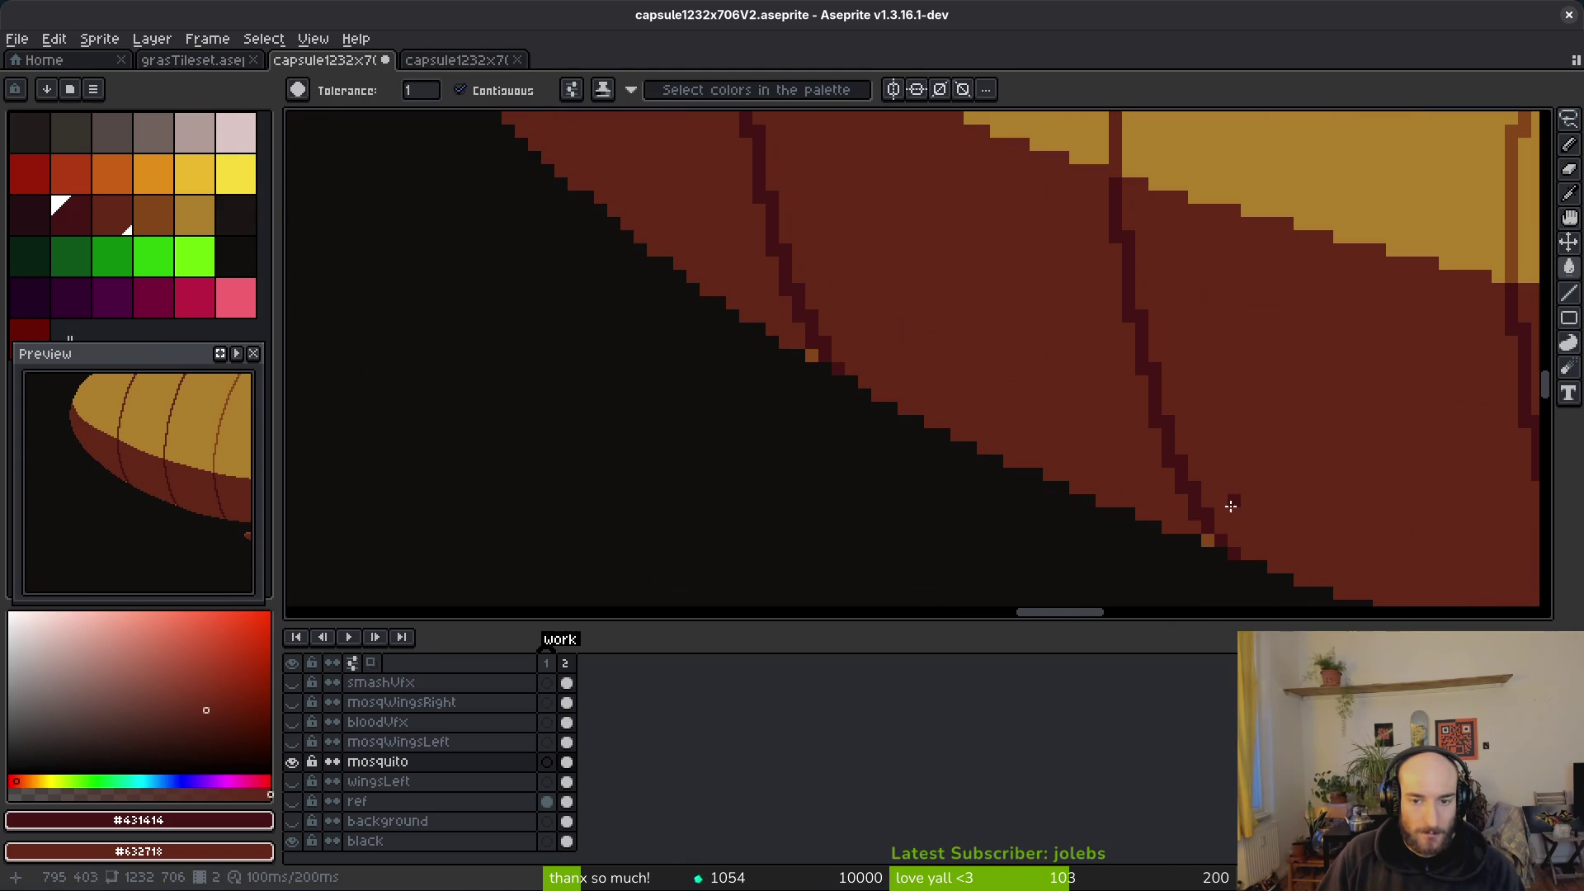
pyautogui.scroll(-4, 841, 379)
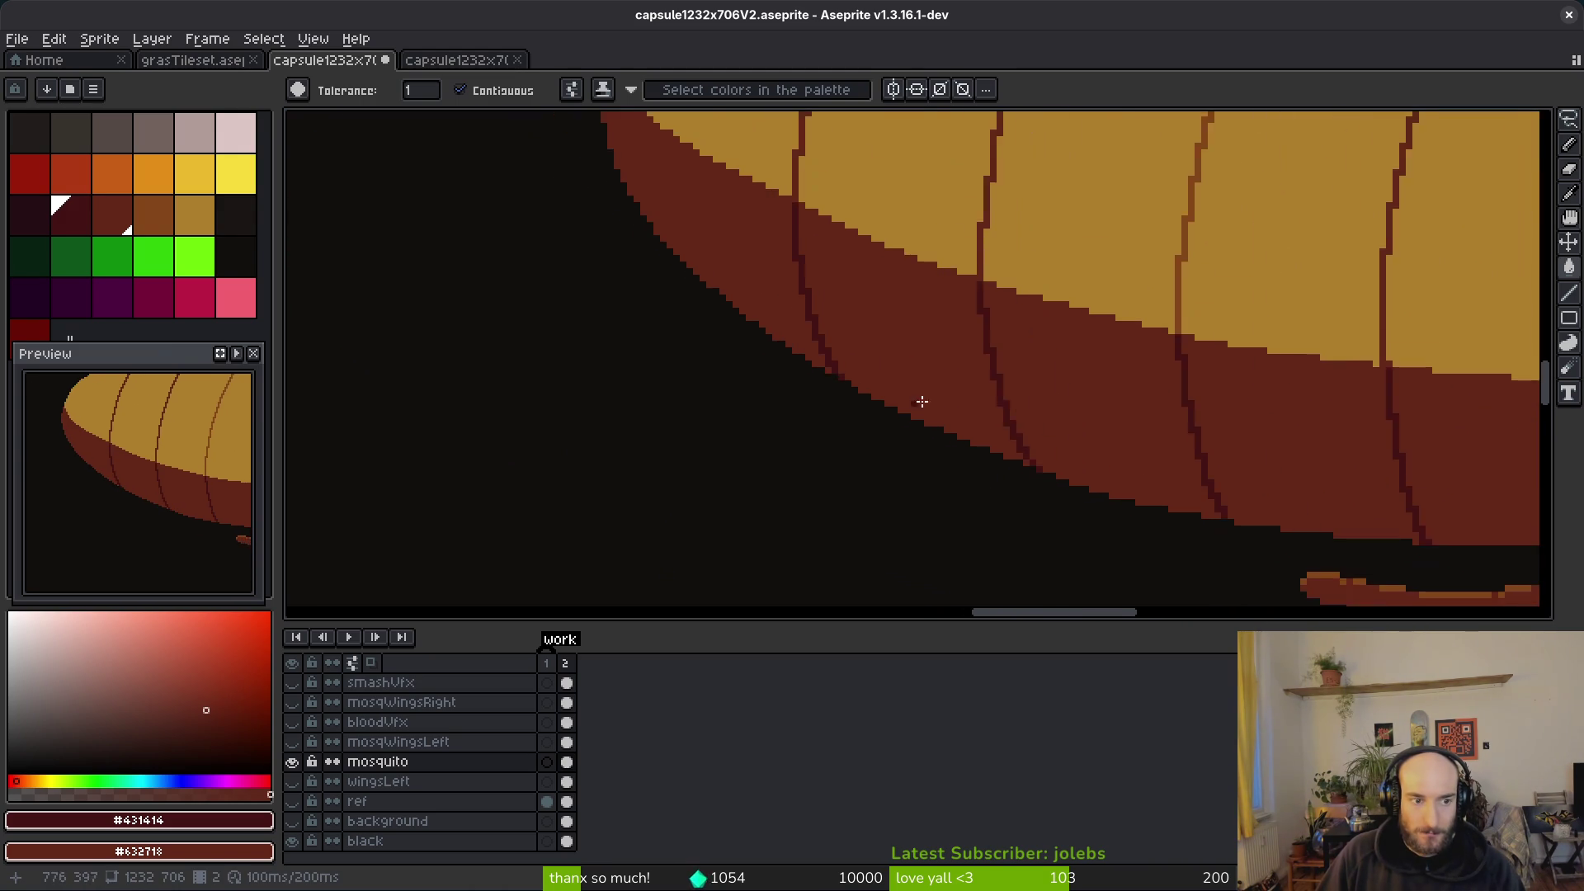
pyautogui.scroll(5, 990, 427)
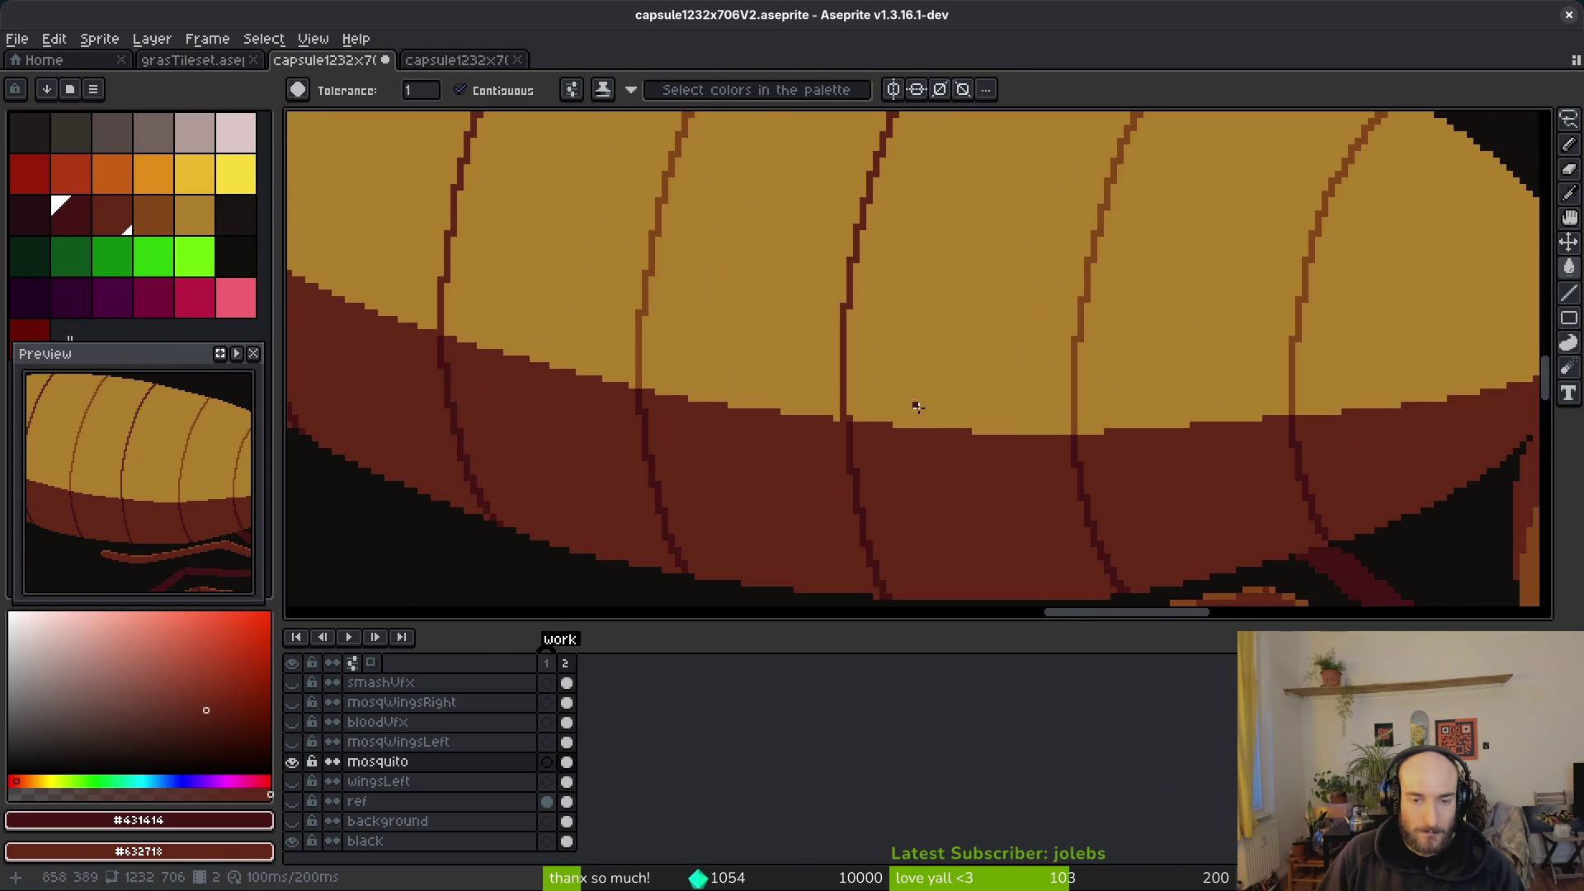
# Step: Replace the gold upper abdomen sections with brown #854619, through to the tip
pyautogui.press('i')
pyautogui.press('w')
pyautogui.scroll(2, 1086, 399)
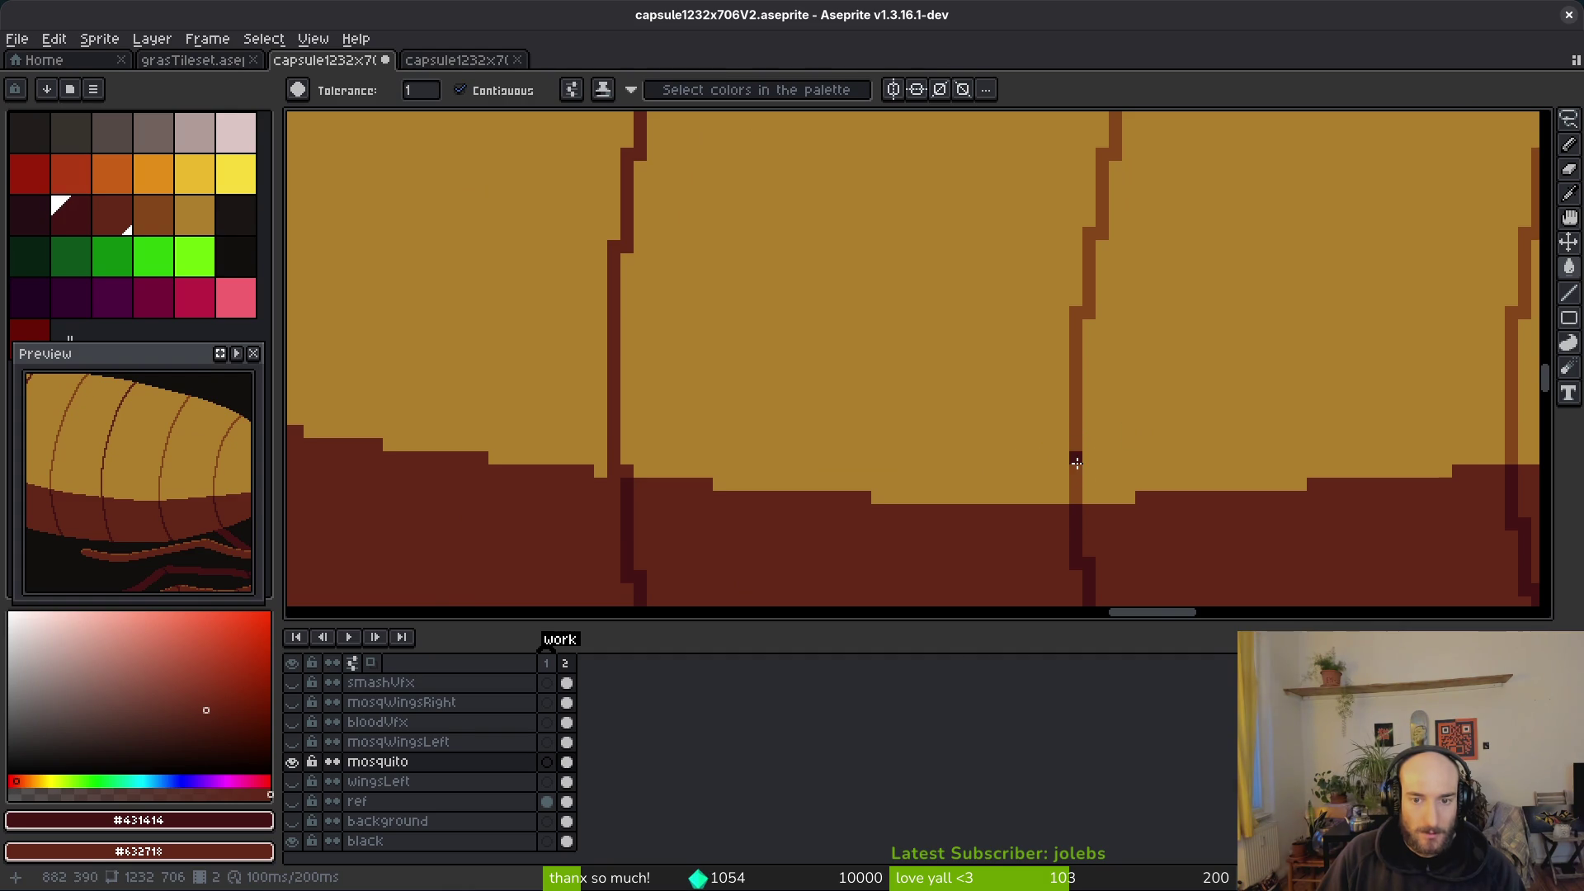
pyautogui.keyDown('alt'); pyautogui.click(1086, 453); pyautogui.keyUp('alt')
pyautogui.hscroll(5, 1064, 429)
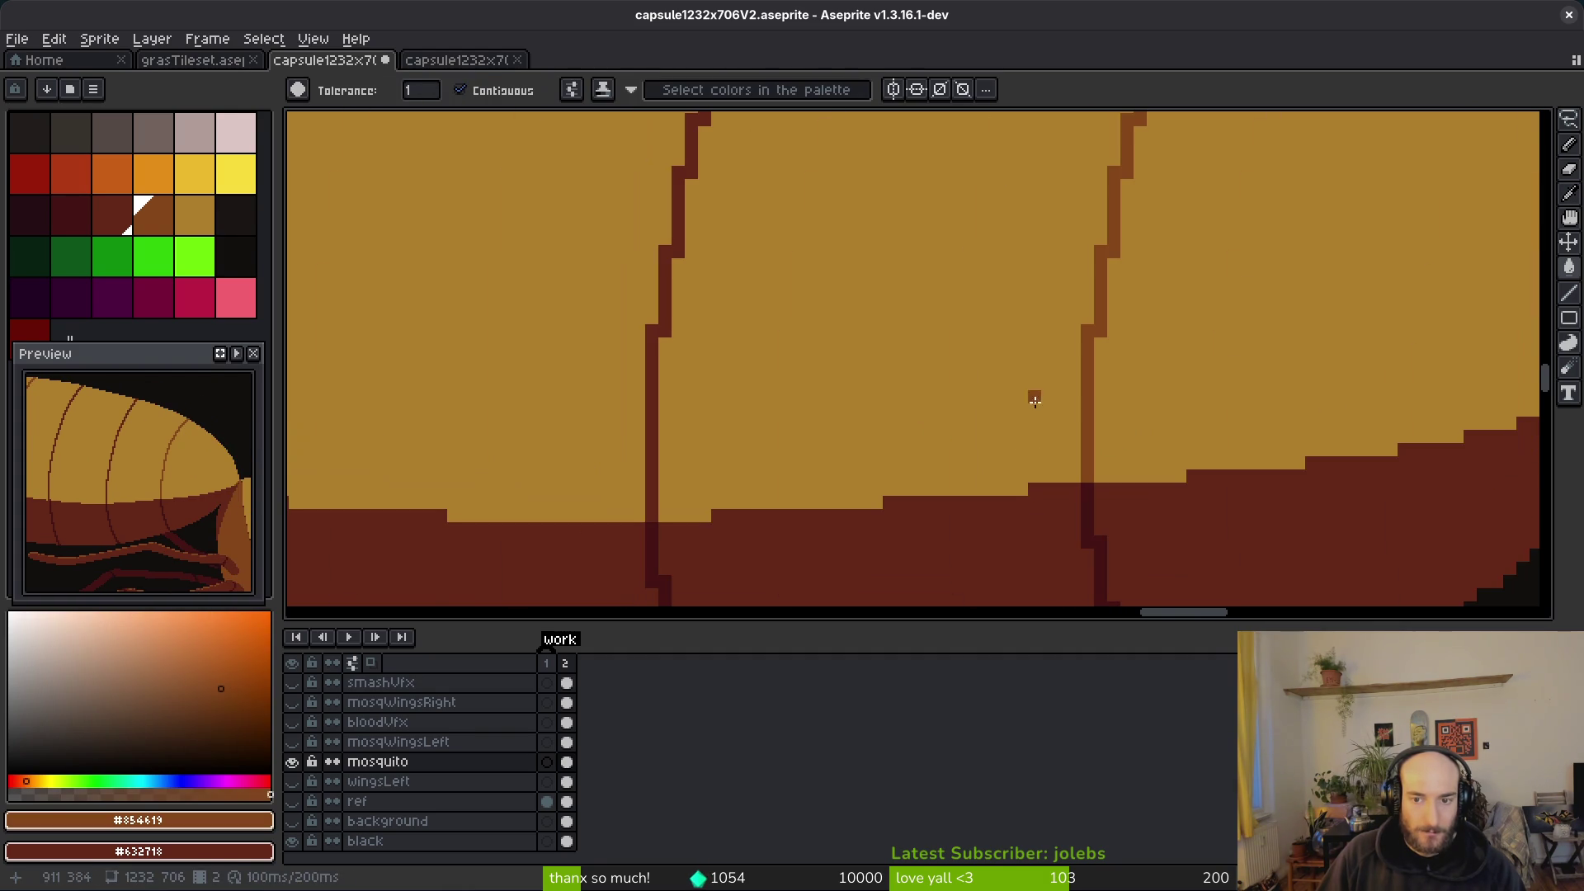
pyautogui.click(1082, 413)
pyautogui.scroll(-3, 1139, 437)
pyautogui.scroll(3, 693, 394)
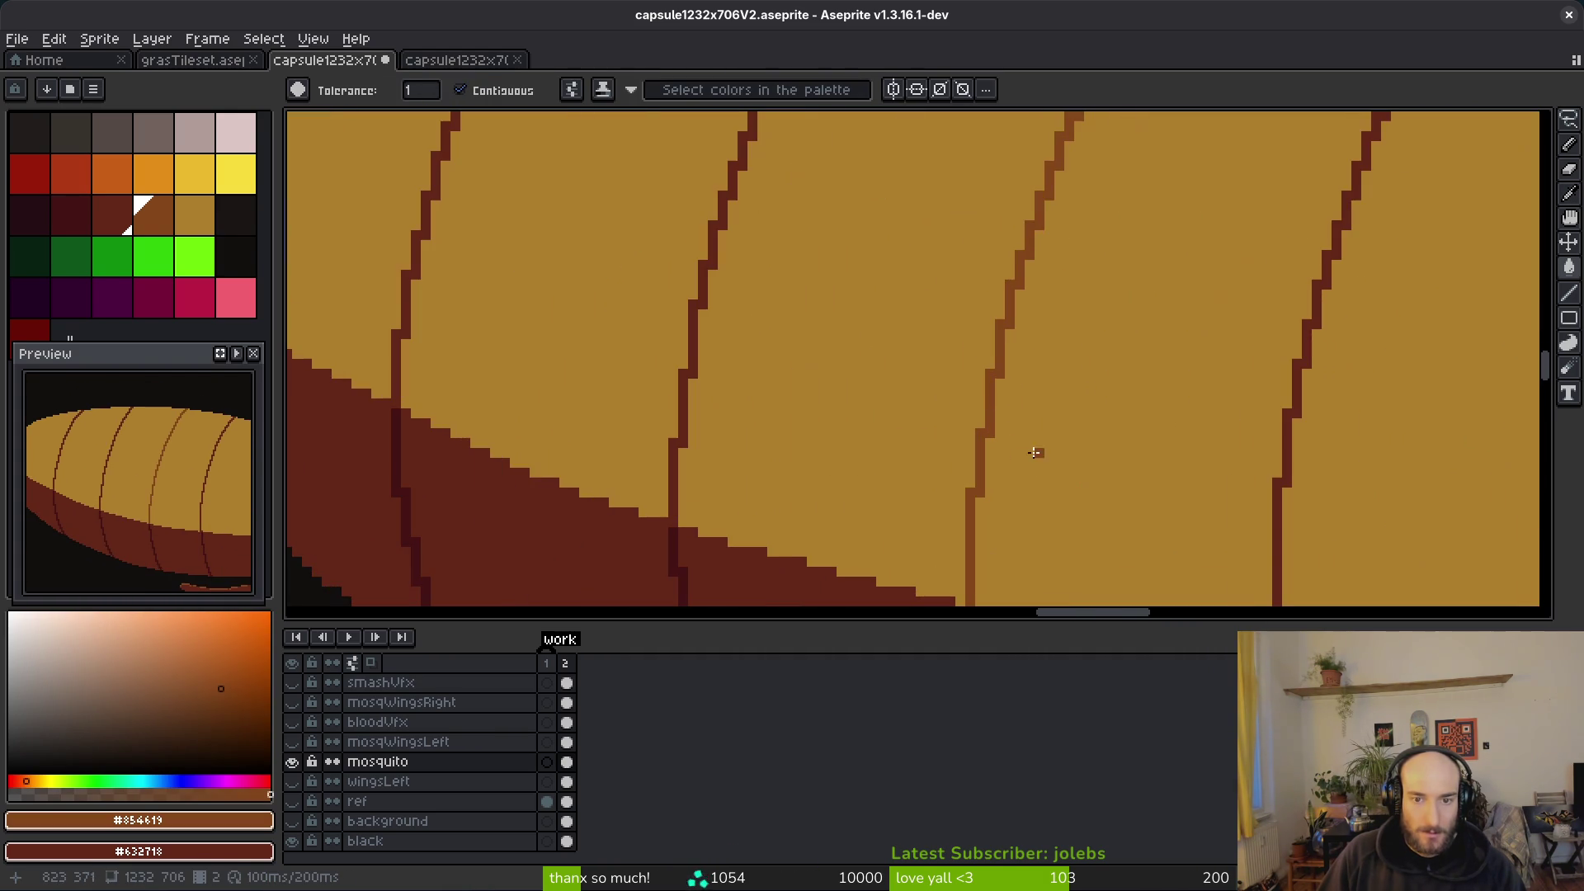
pyautogui.hotkey('ctrl', 'z')
pyautogui.scroll(-3, 855, 406)
pyautogui.click(785, 350)
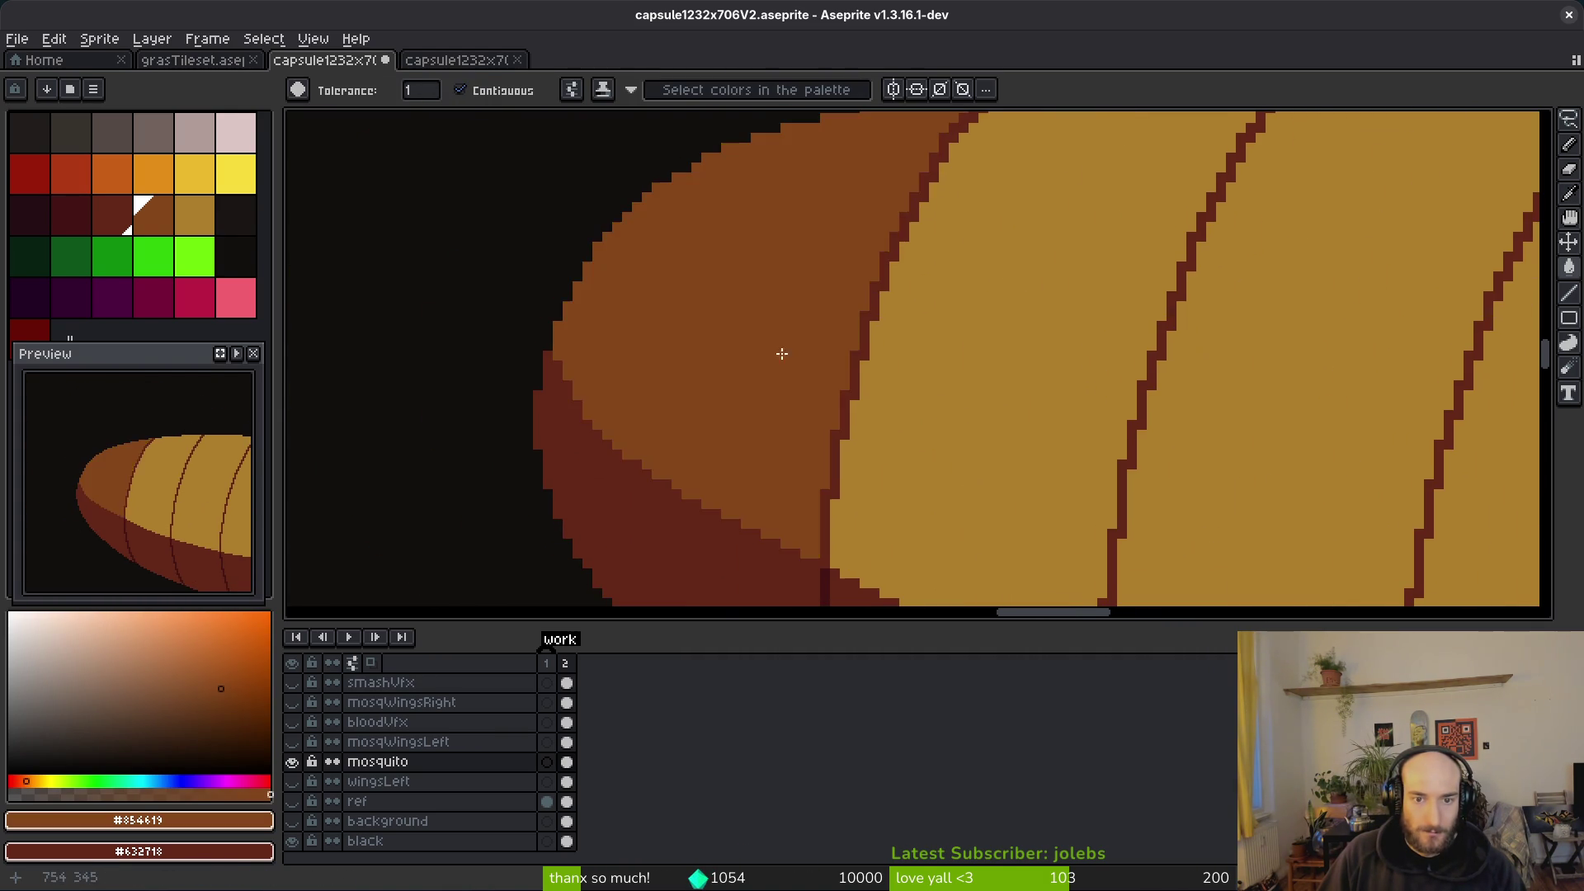
pyautogui.click(990, 412)
pyautogui.scroll(3, 1194, 475)
pyautogui.hscroll(5, 1194, 475)
pyautogui.click(742, 328)
pyautogui.click(1015, 347)
pyautogui.click(1245, 371)
pyautogui.click(1452, 372)
pyautogui.hscroll(3, 1015, 385)
pyautogui.scroll(3, 1079, 374)
pyautogui.click(1079, 374)
pyautogui.scroll(-3, 1079, 373)
pyautogui.scroll(1, 877, 350)
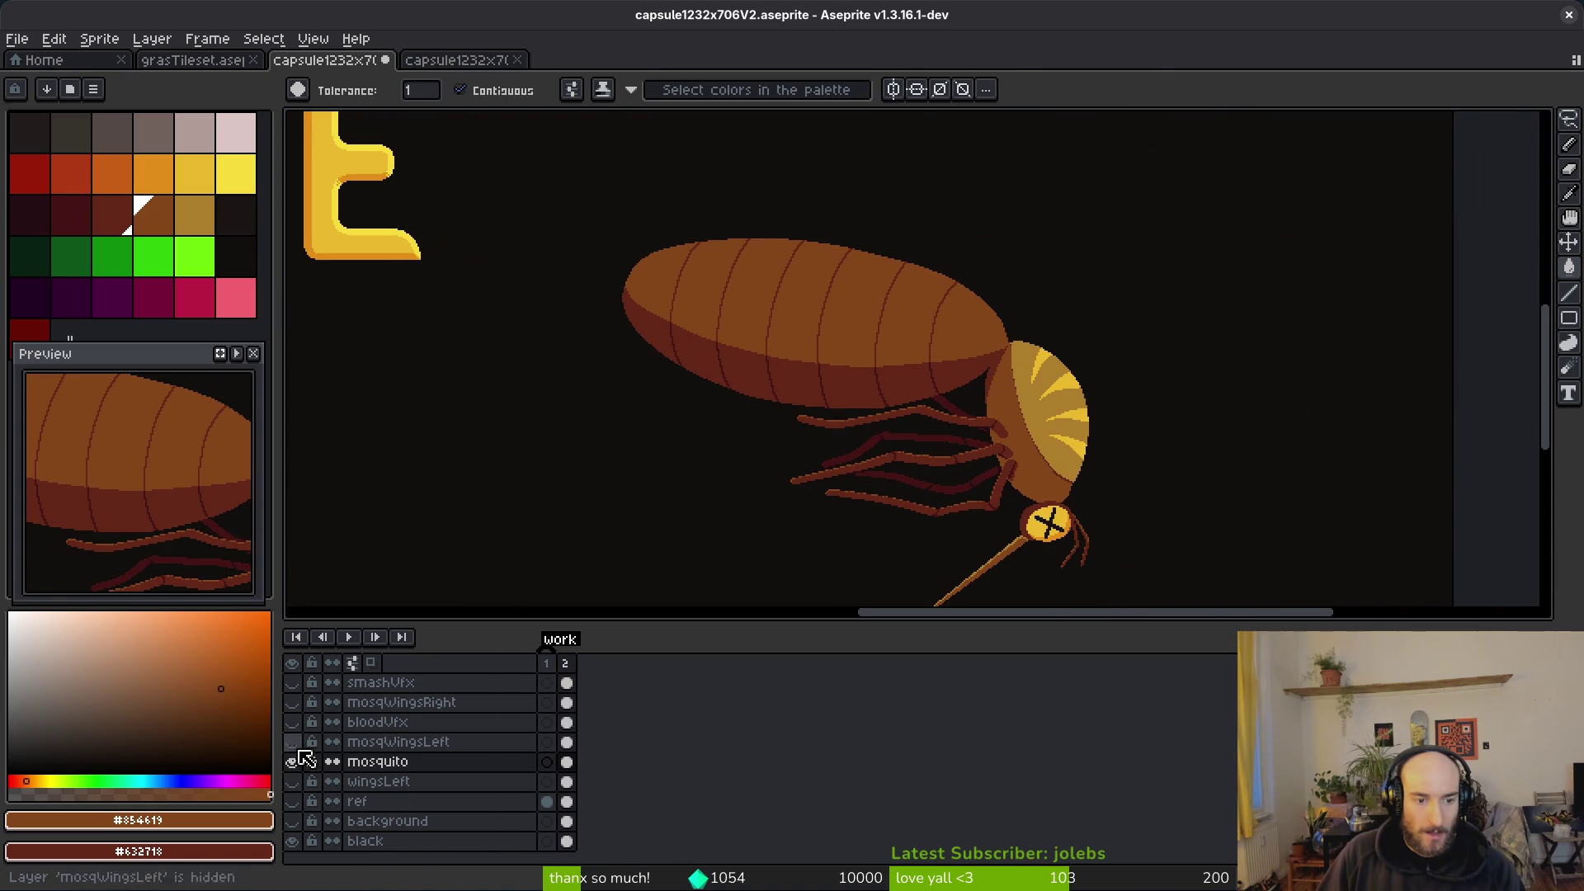
# Step: Turn on bloodVfx, bee, mosqWingsLeft, mosqWingsRight, smashVfx and beeVfx layer visibility
pyautogui.click(292, 722)
pyautogui.scroll(2, 299, 743)
pyautogui.click(295, 684)
pyautogui.scroll(-3, 923, 522)
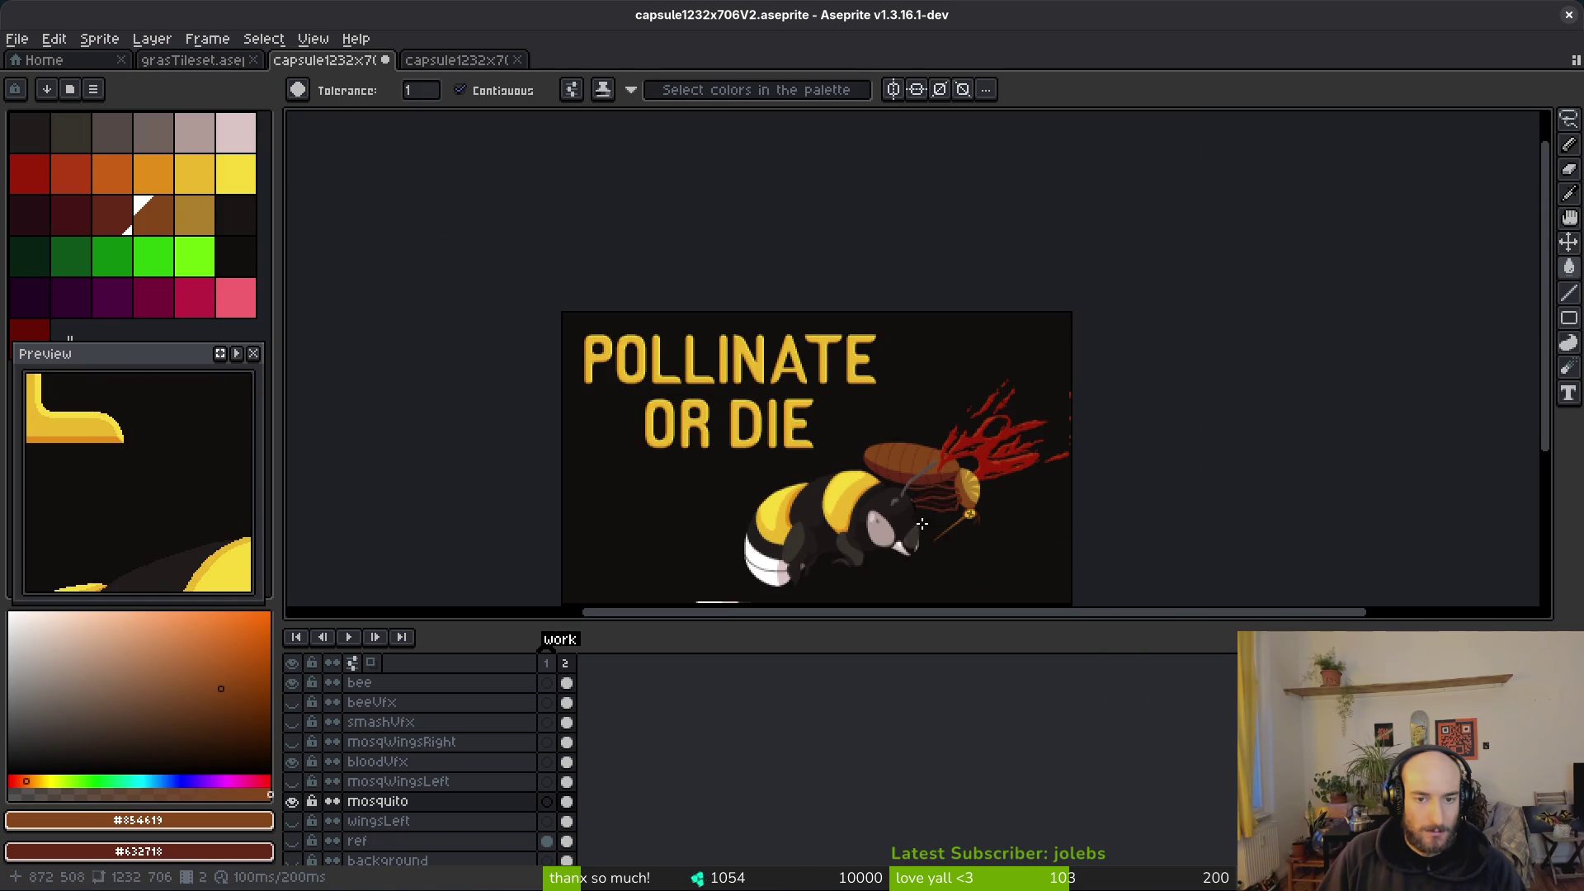
pyautogui.click(293, 781)
pyautogui.click(292, 742)
pyautogui.click(293, 722)
pyautogui.click(293, 702)
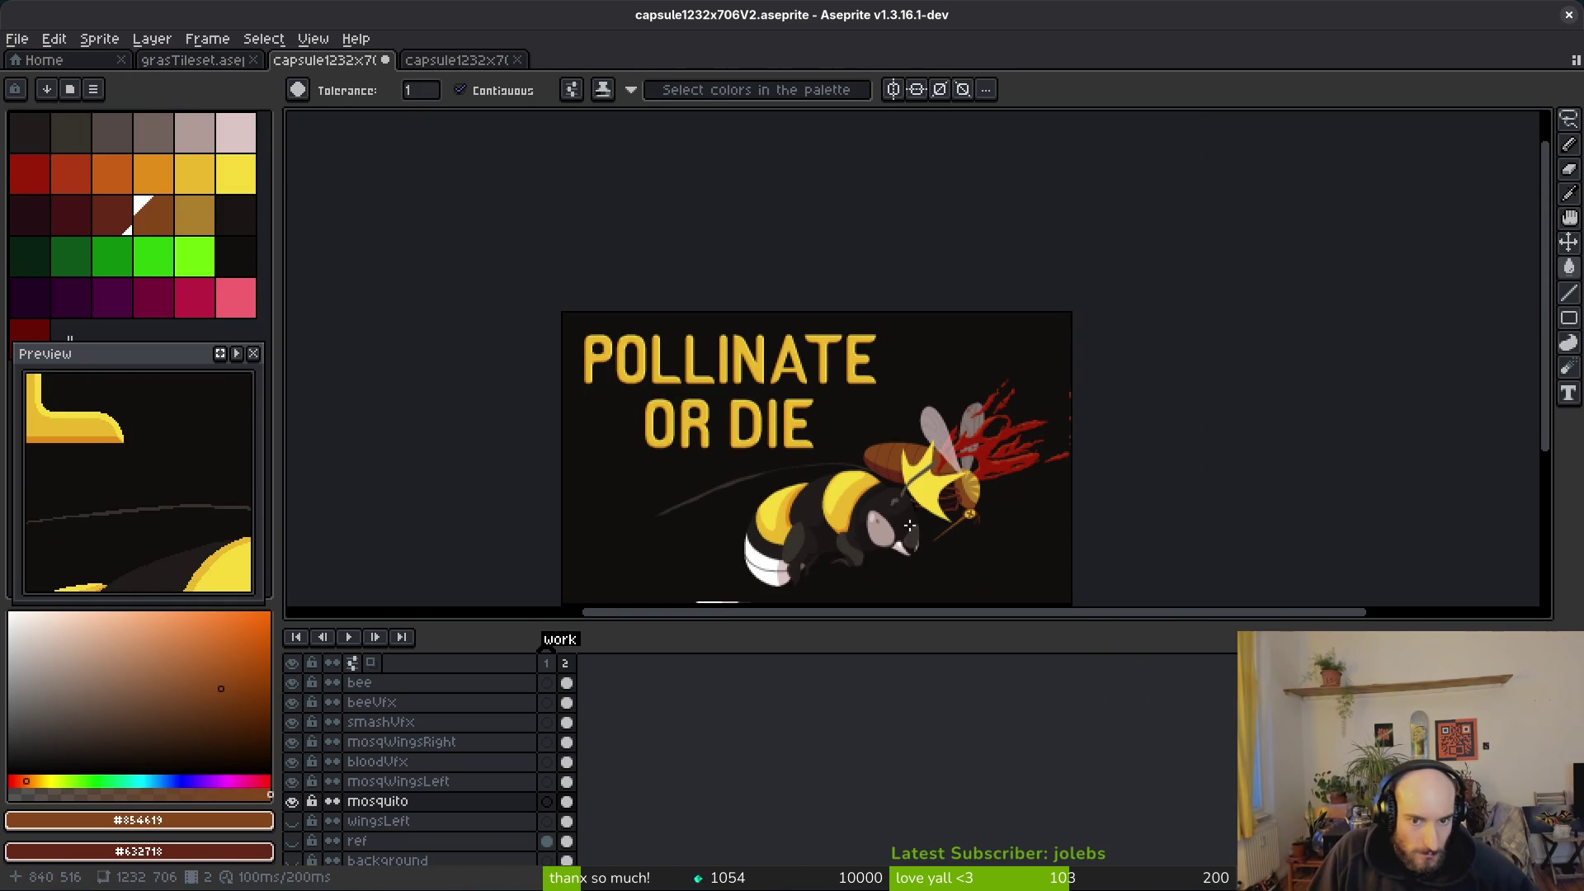
pyautogui.scroll(2, 911, 526)
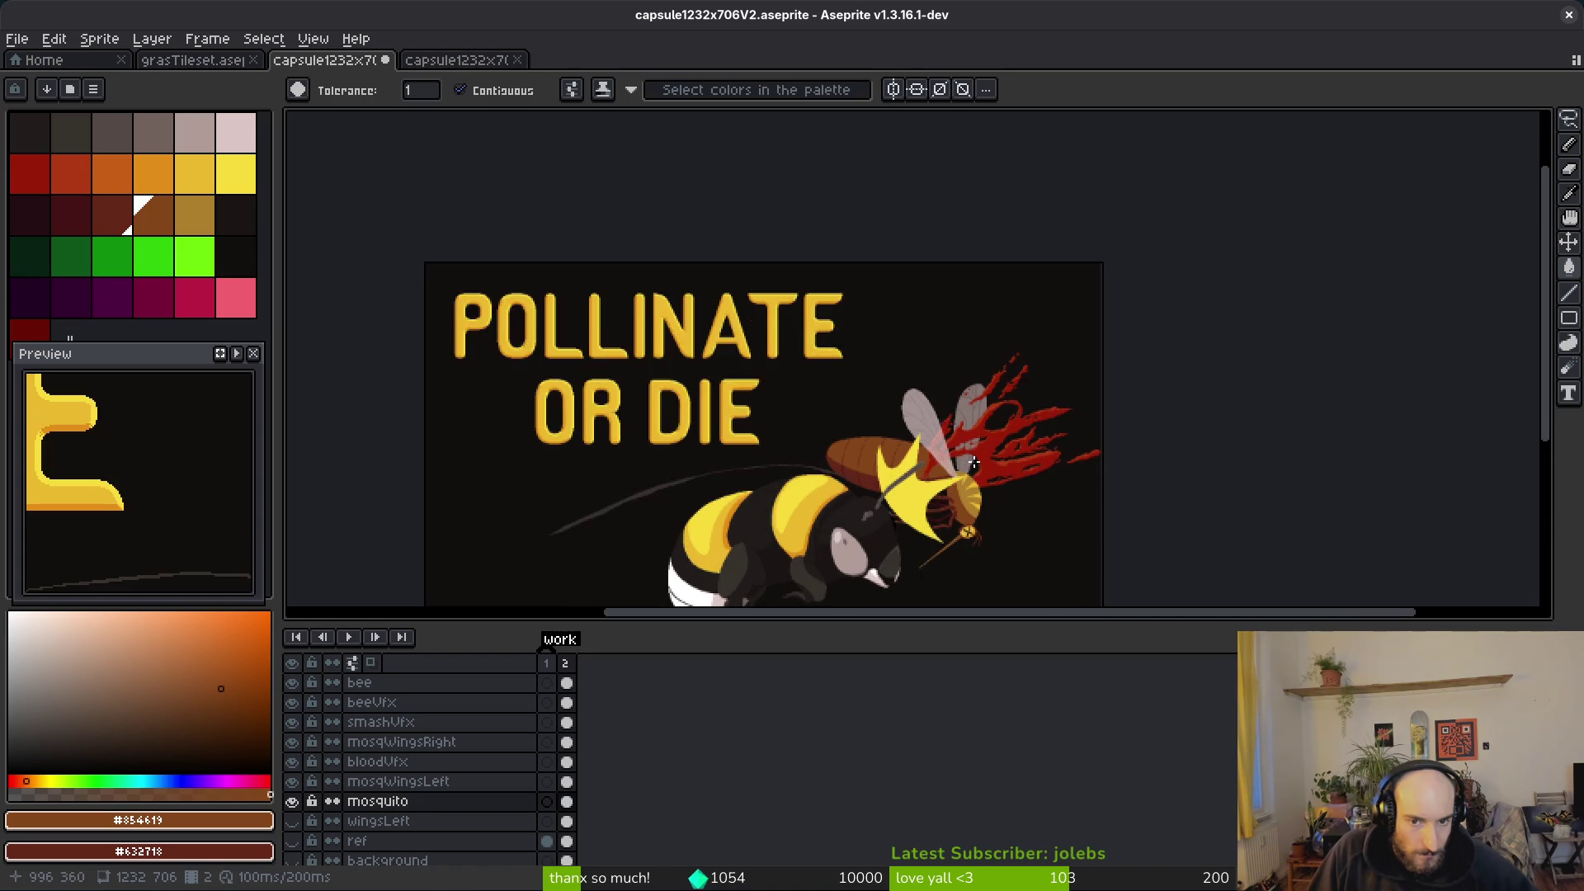
pyautogui.scroll(-2, 972, 475)
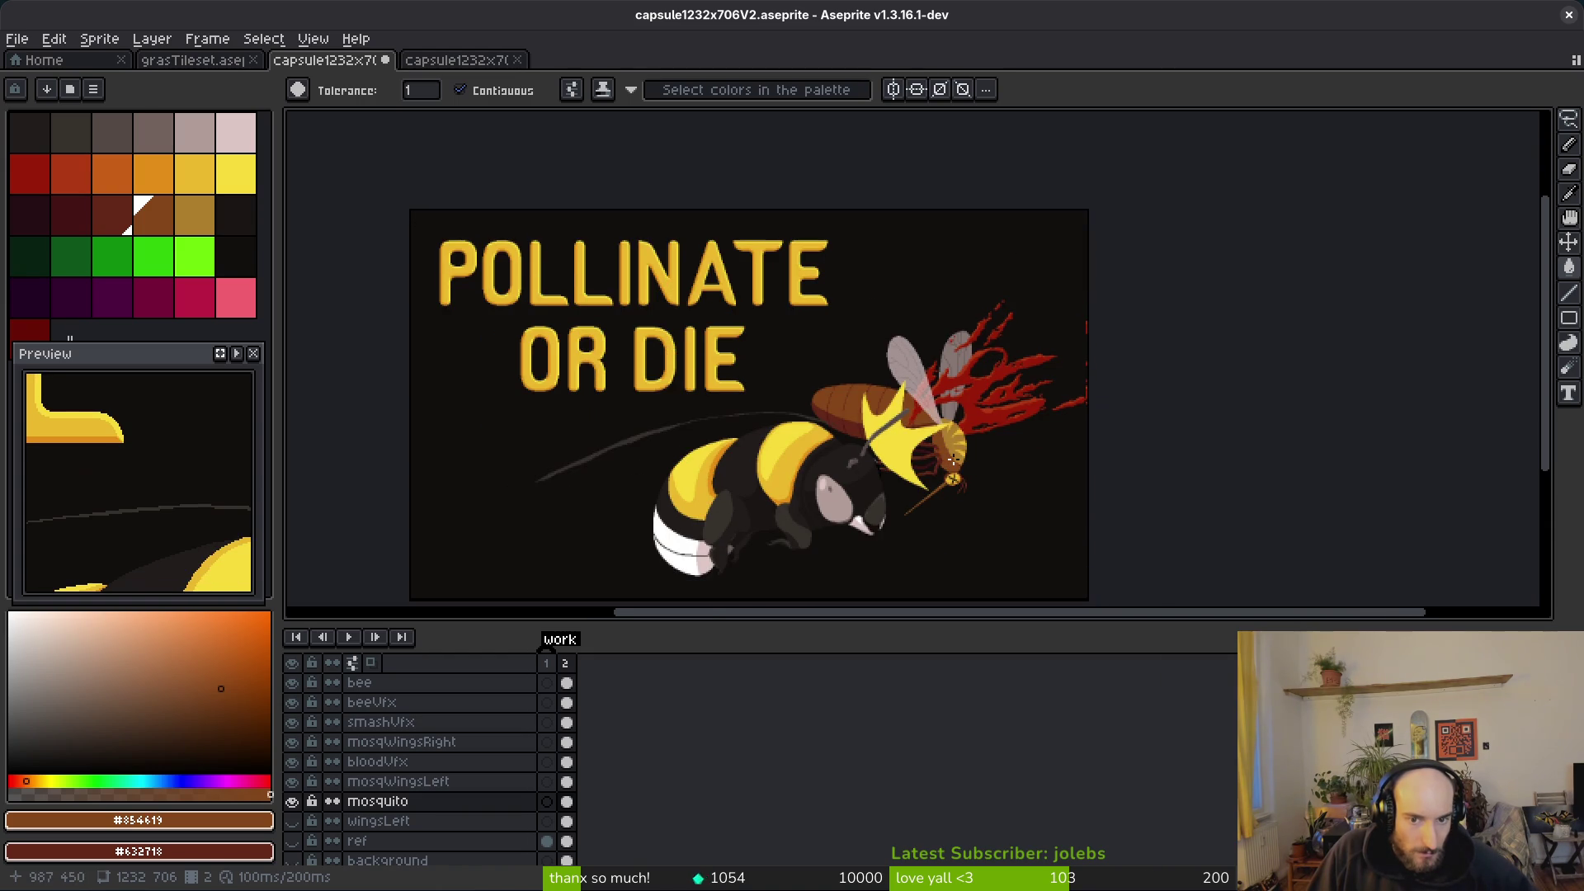
pyautogui.scroll(4, 957, 457)
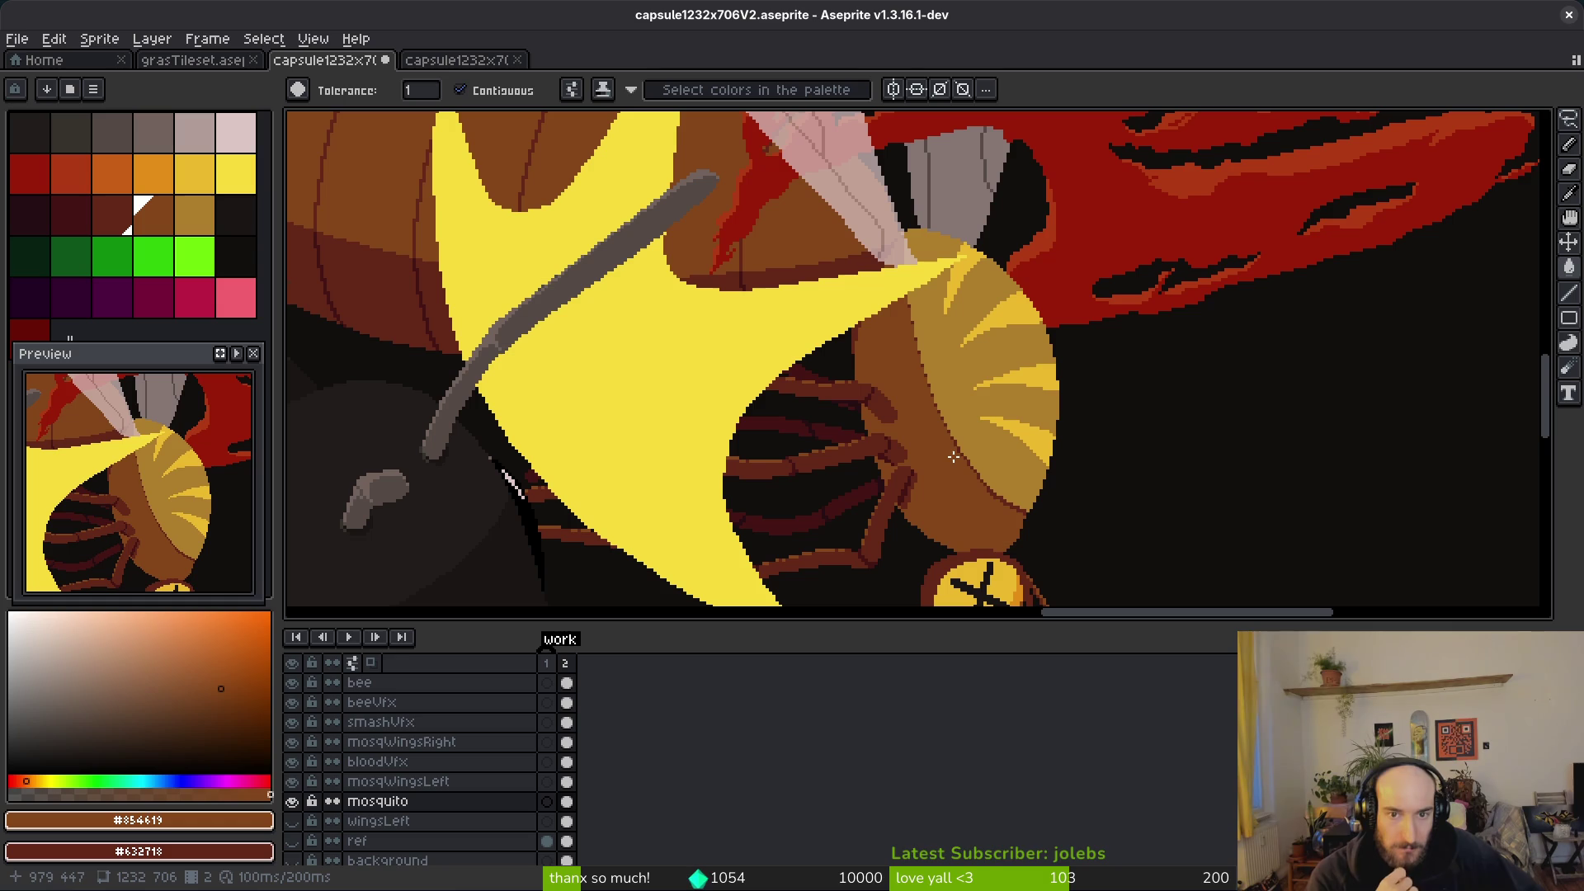
# Step: Try brown and #632718 bucket fills on the mosquito head, undoing each one
pyautogui.scroll(-3, 1027, 456)
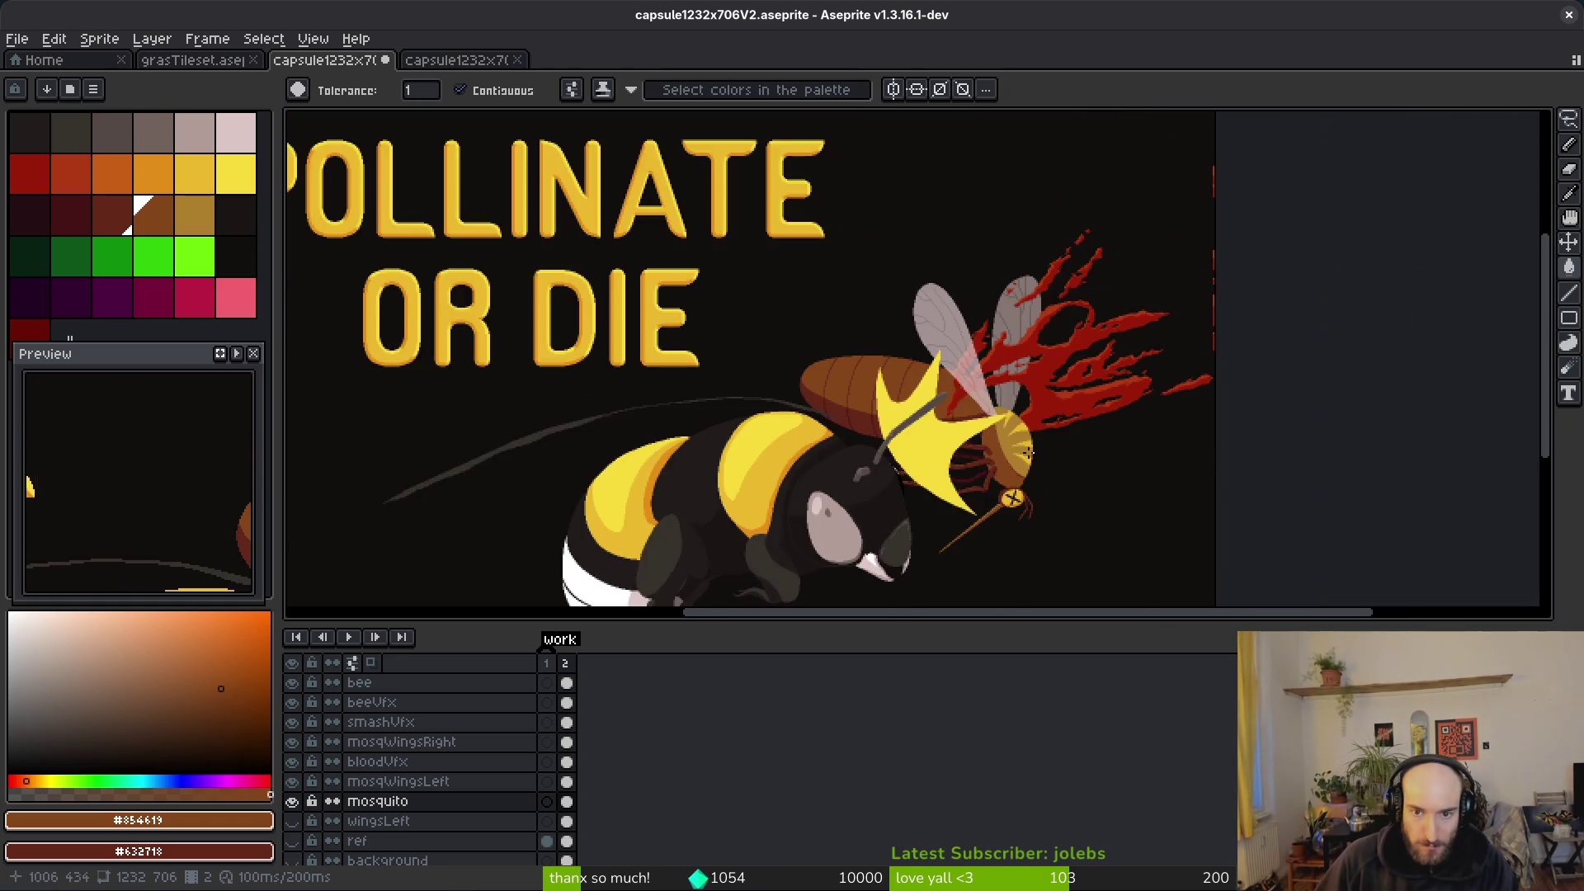
pyautogui.scroll(3, 1027, 456)
pyautogui.scroll(1, 949, 398)
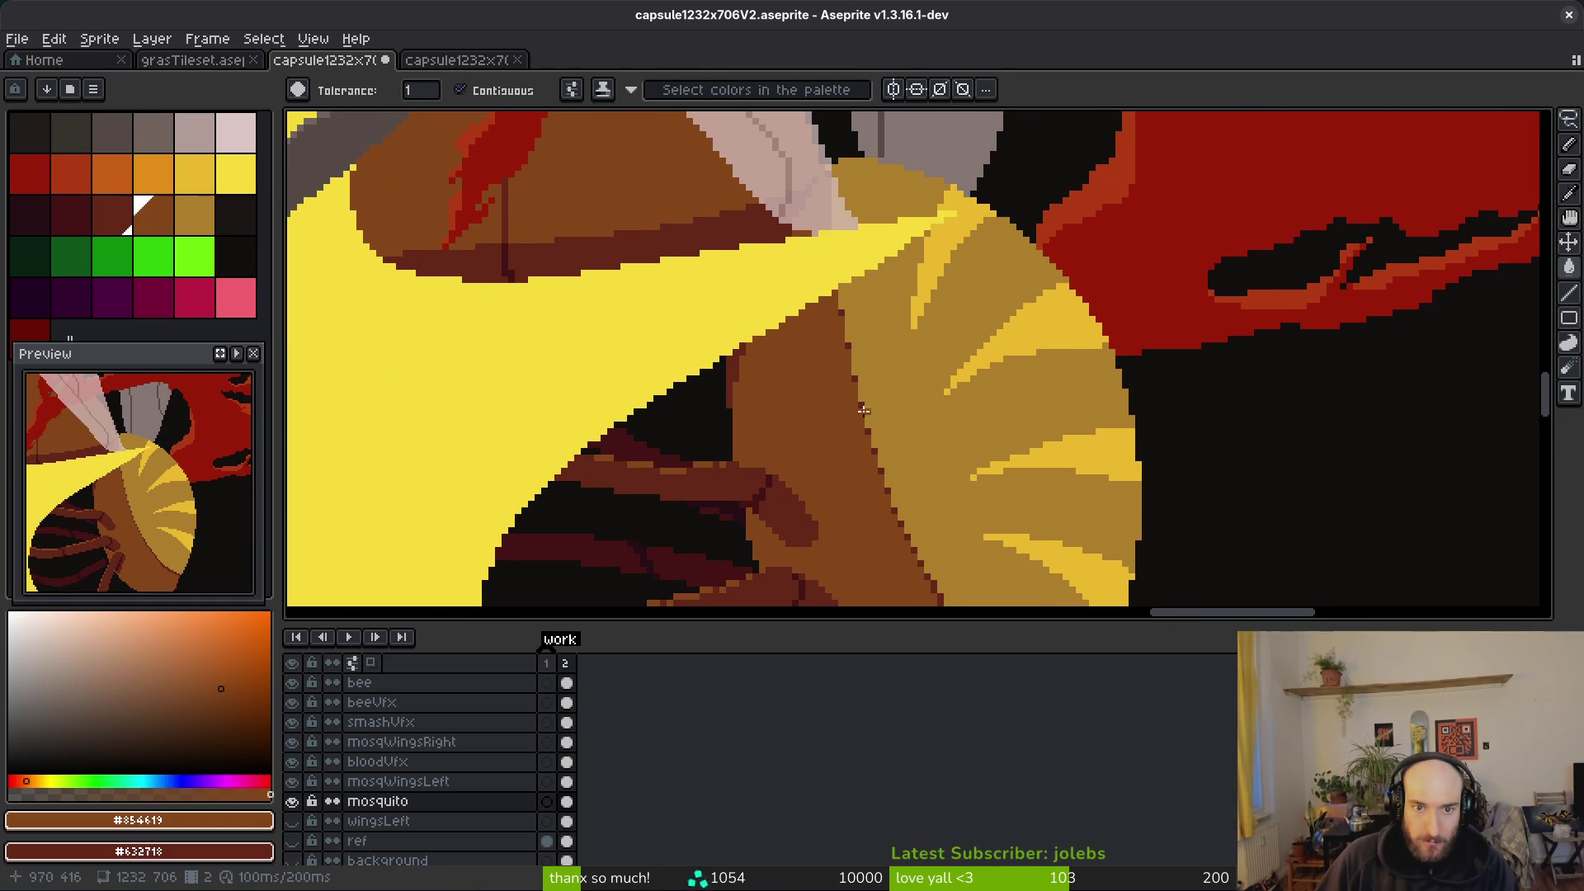
pyautogui.press('g')
pyautogui.press('g')
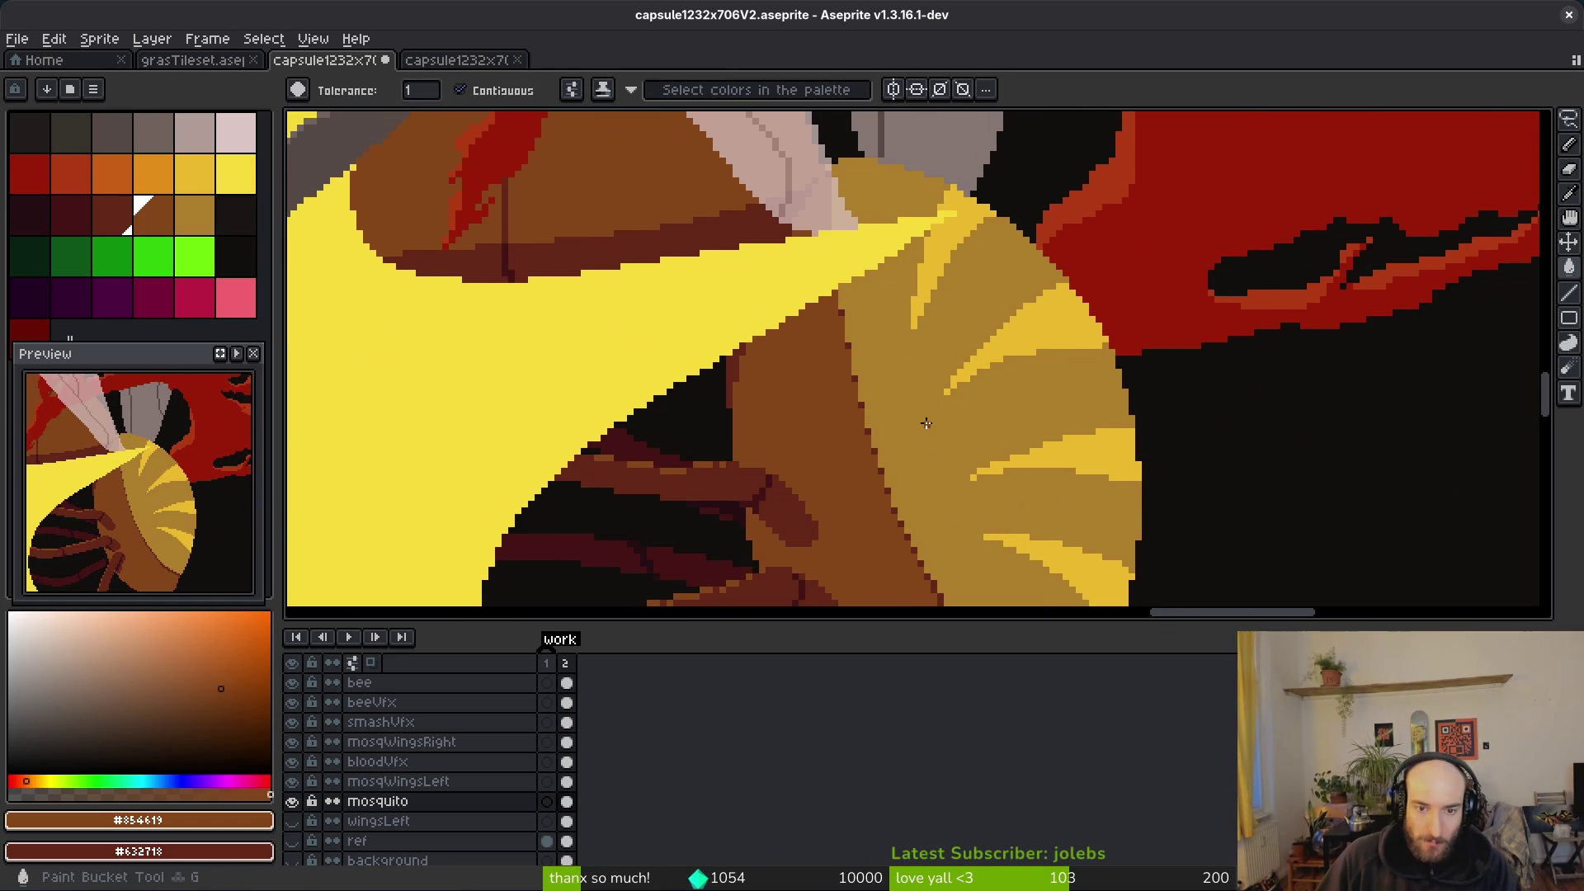
pyautogui.click(927, 423)
pyautogui.scroll(-3, 939, 446)
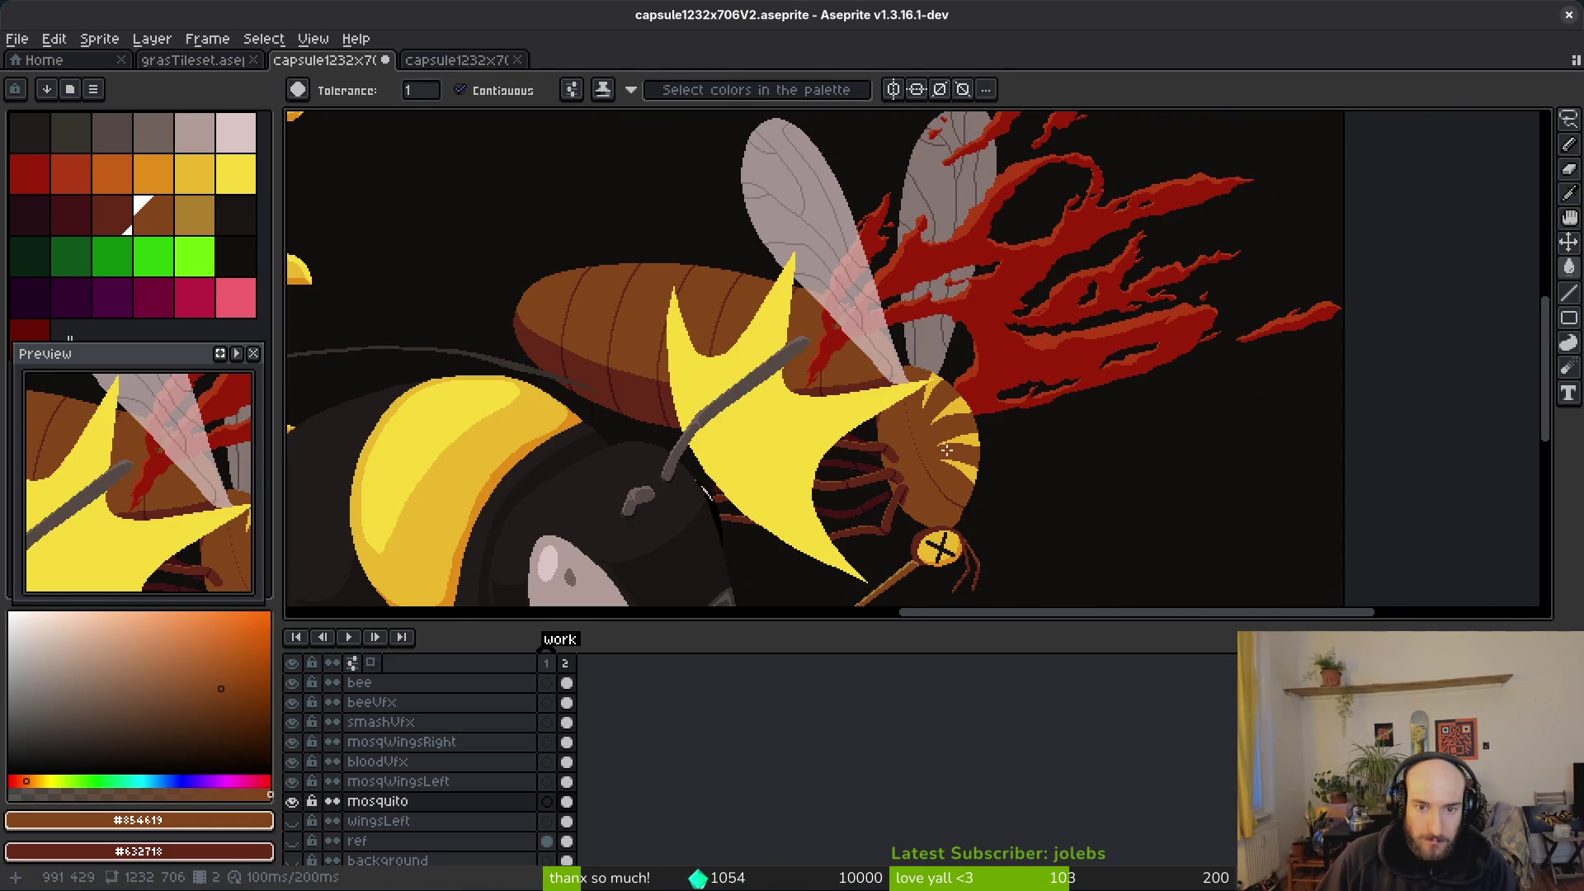
pyautogui.hotkey('ctrl', 'z')
pyautogui.scroll(3, 946, 449)
pyautogui.keyDown('alt'); pyautogui.click(570, 127); pyautogui.keyUp('alt')
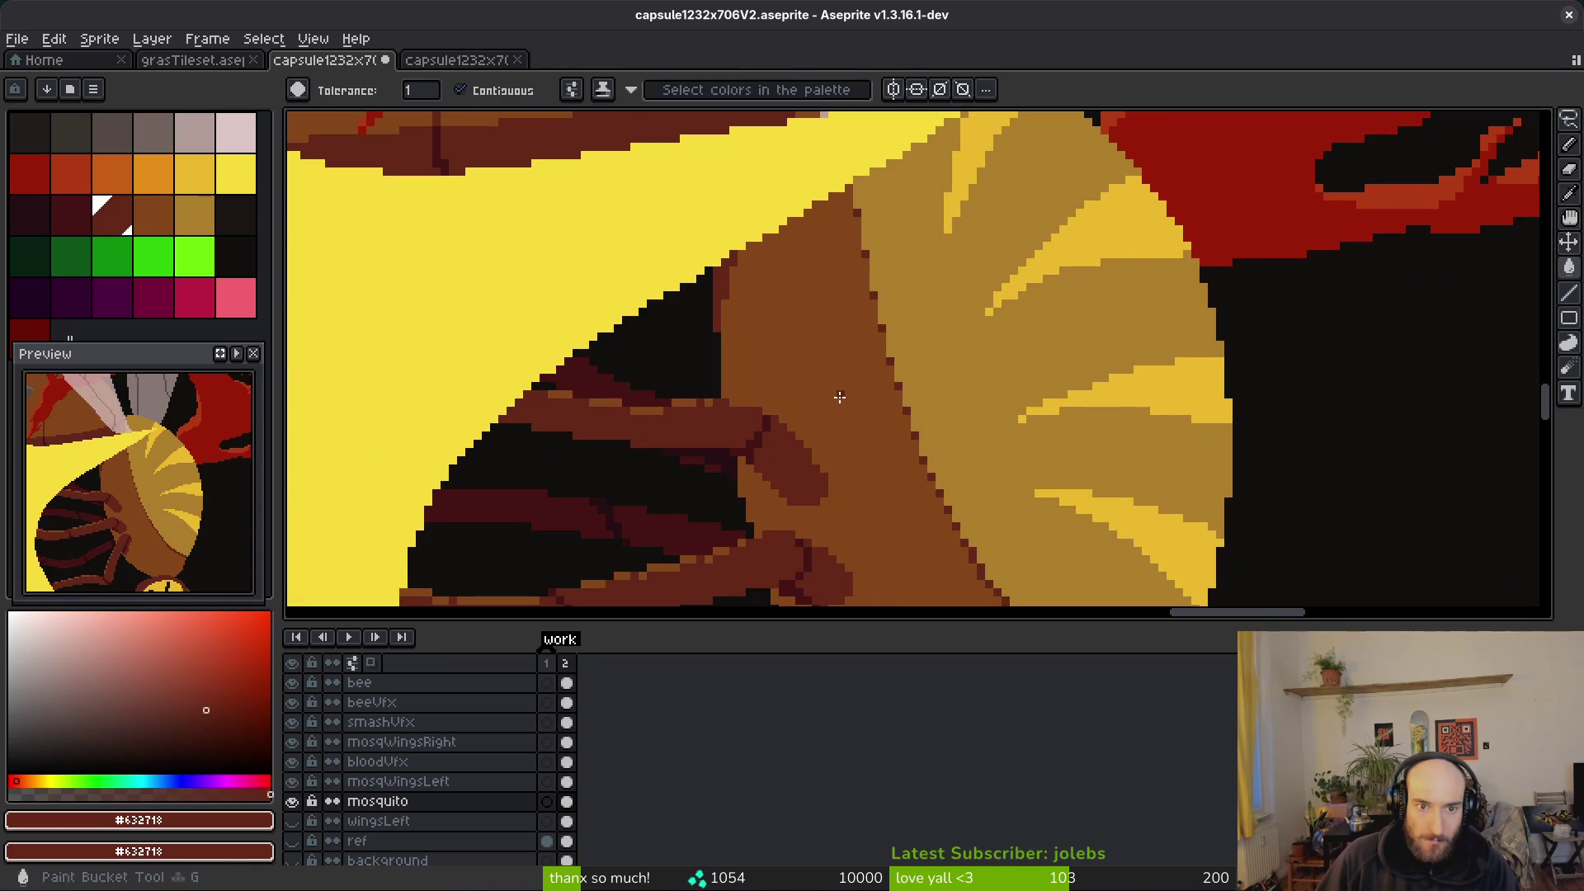
pyautogui.click(840, 397)
pyautogui.scroll(-3, 839, 397)
pyautogui.hotkey('ctrl', 'z')
pyautogui.hotkey('ctrl', 'y')
pyautogui.hotkey('ctrl', 'z')
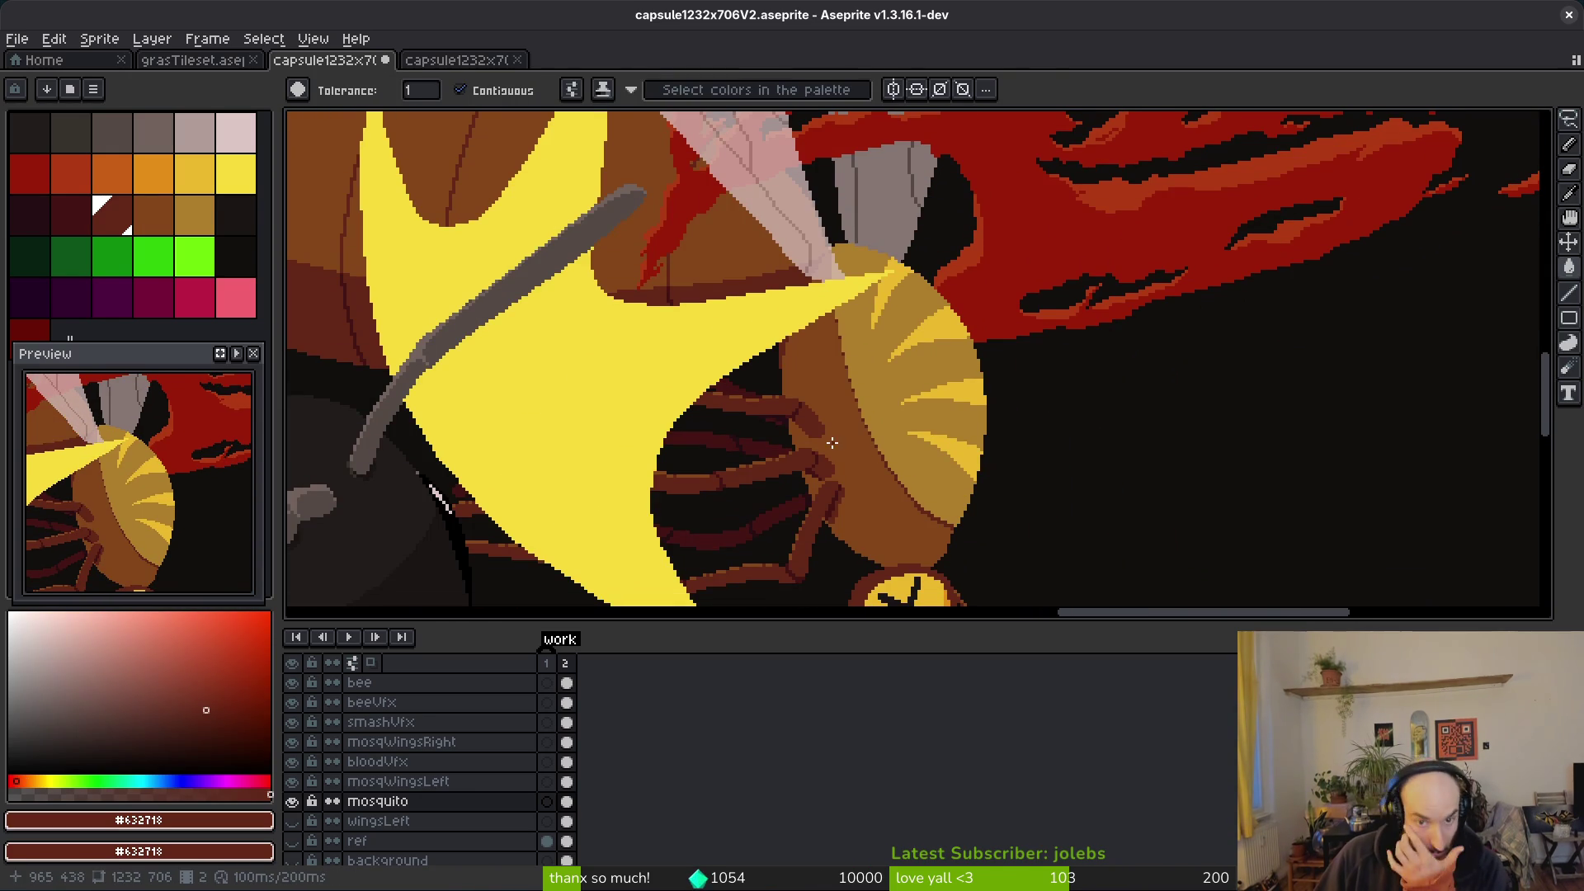
pyautogui.scroll(2, 835, 436)
pyautogui.scroll(1, 859, 516)
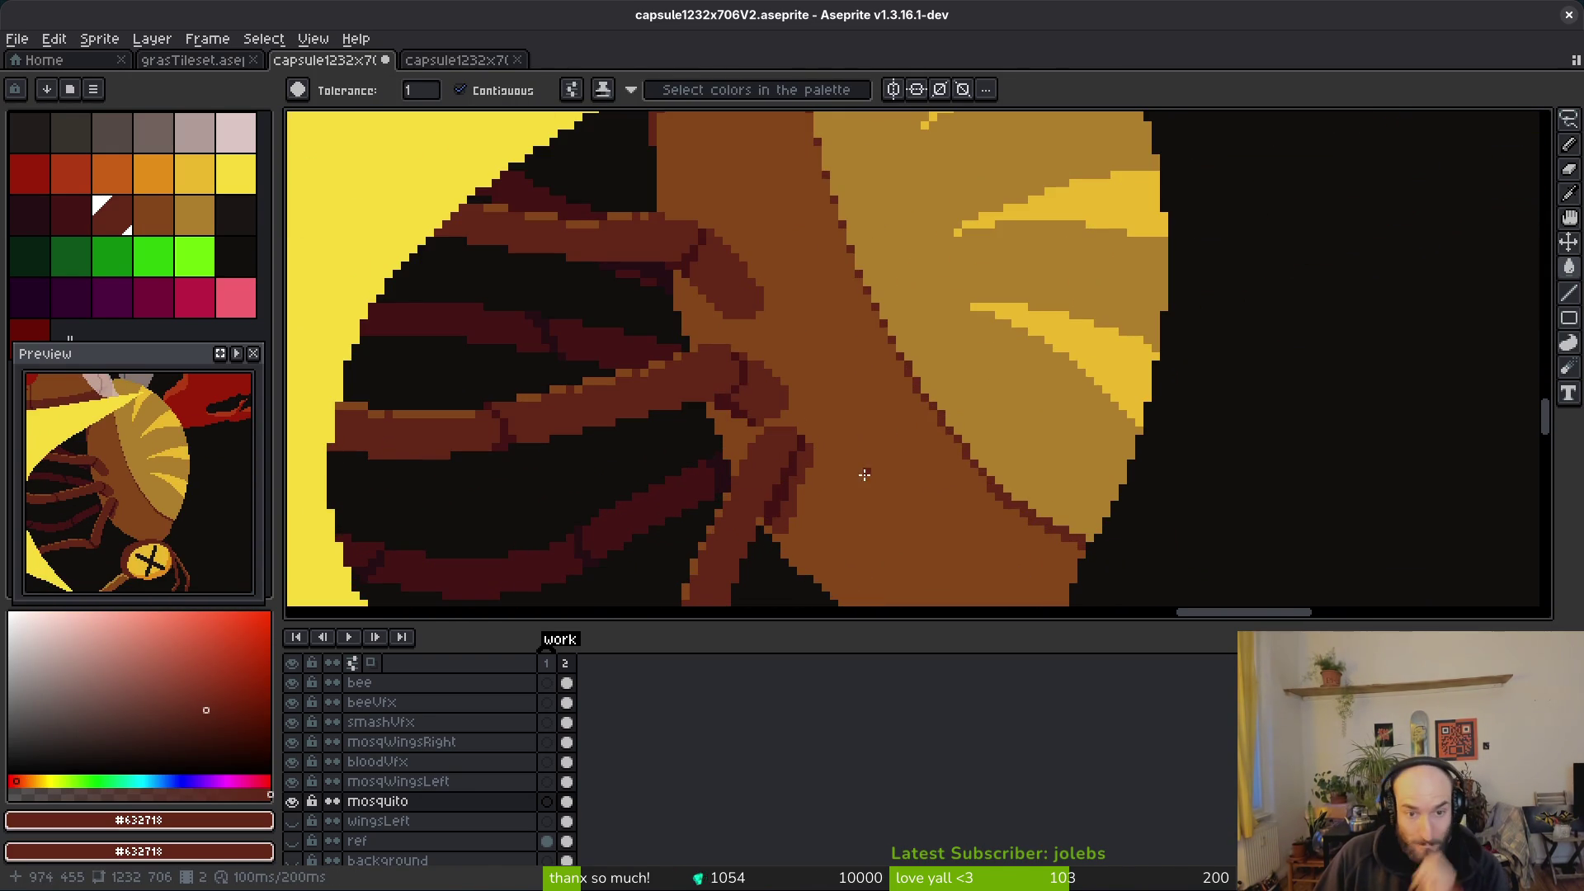
pyautogui.scroll(-2, 873, 427)
pyautogui.scroll(-1, 873, 427)
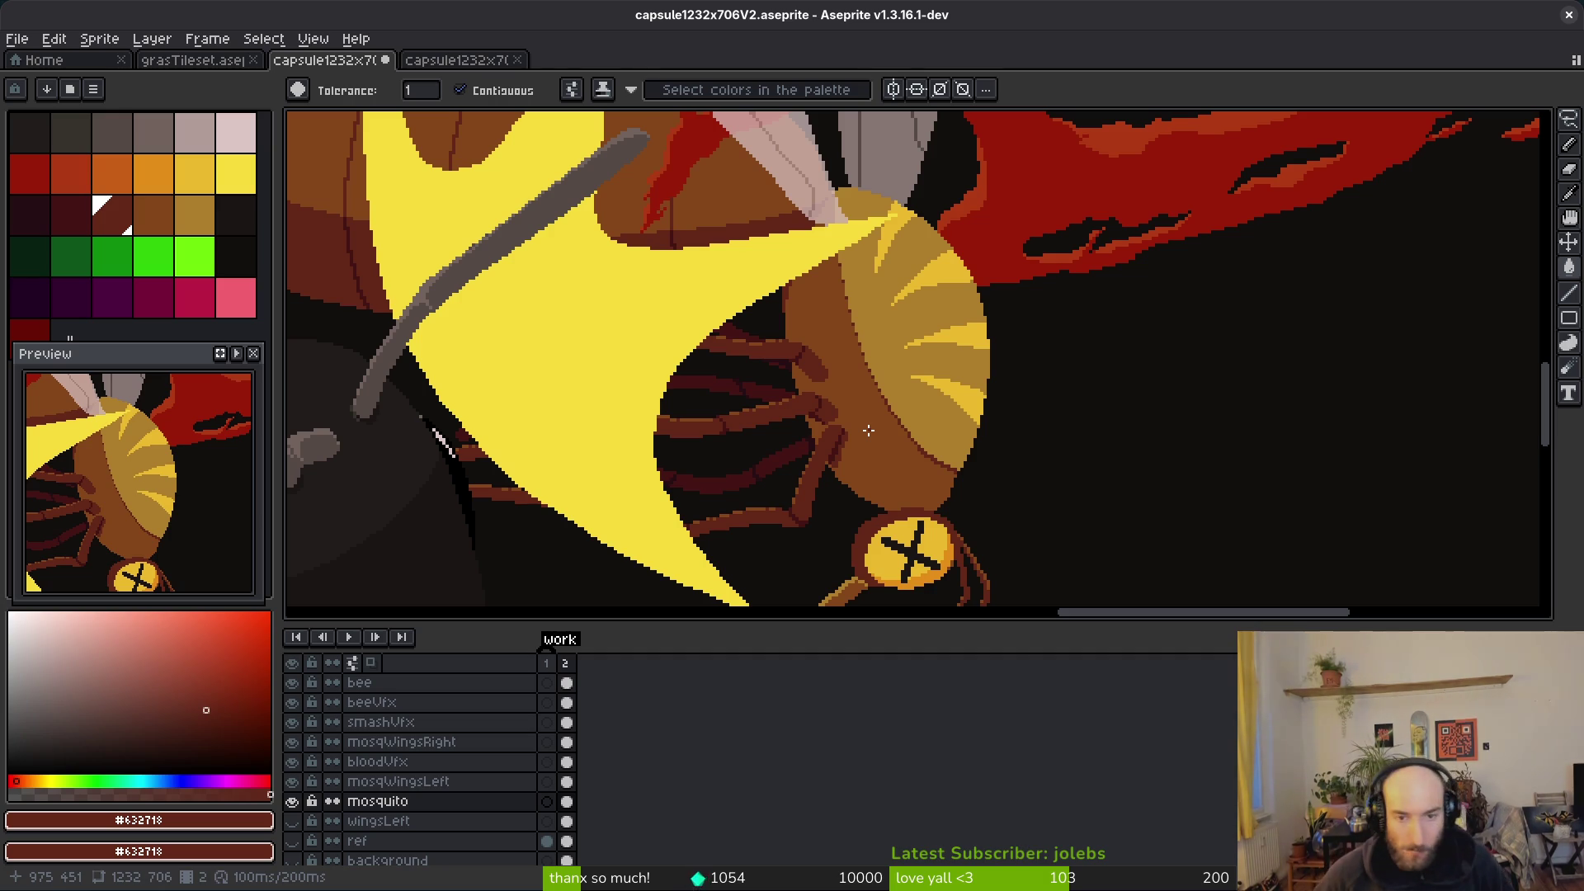
# Step: Undo three more earlier bucket fills to restore the mosquito's previous shading
pyautogui.moveTo(869, 495); pyautogui.dragTo(900, 312)
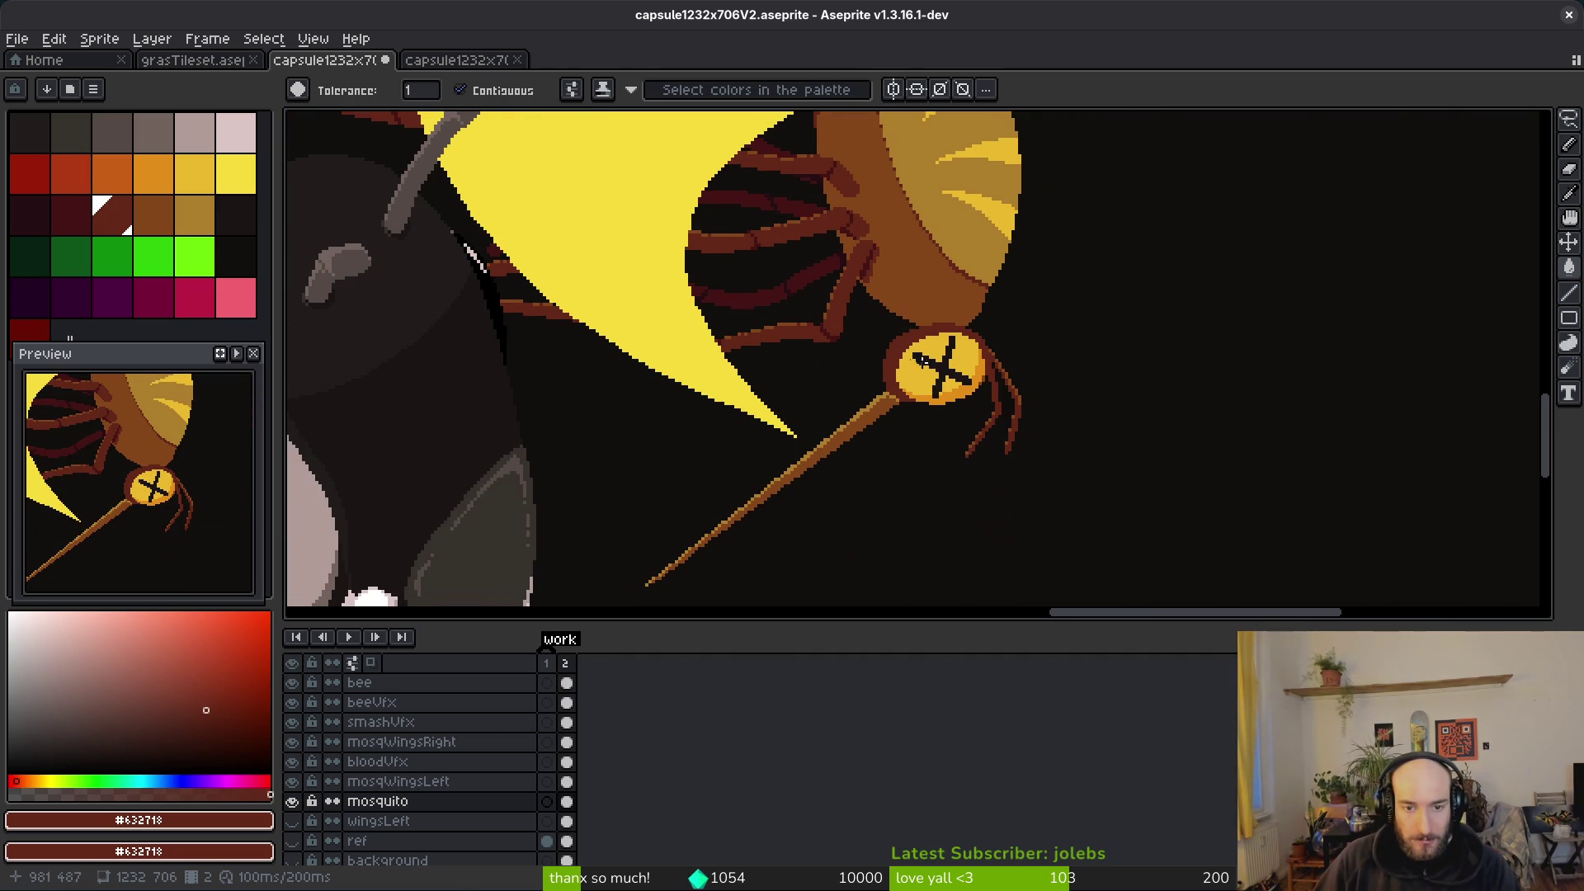
pyautogui.scroll(-3, 936, 388)
pyautogui.scroll(5, 916, 379)
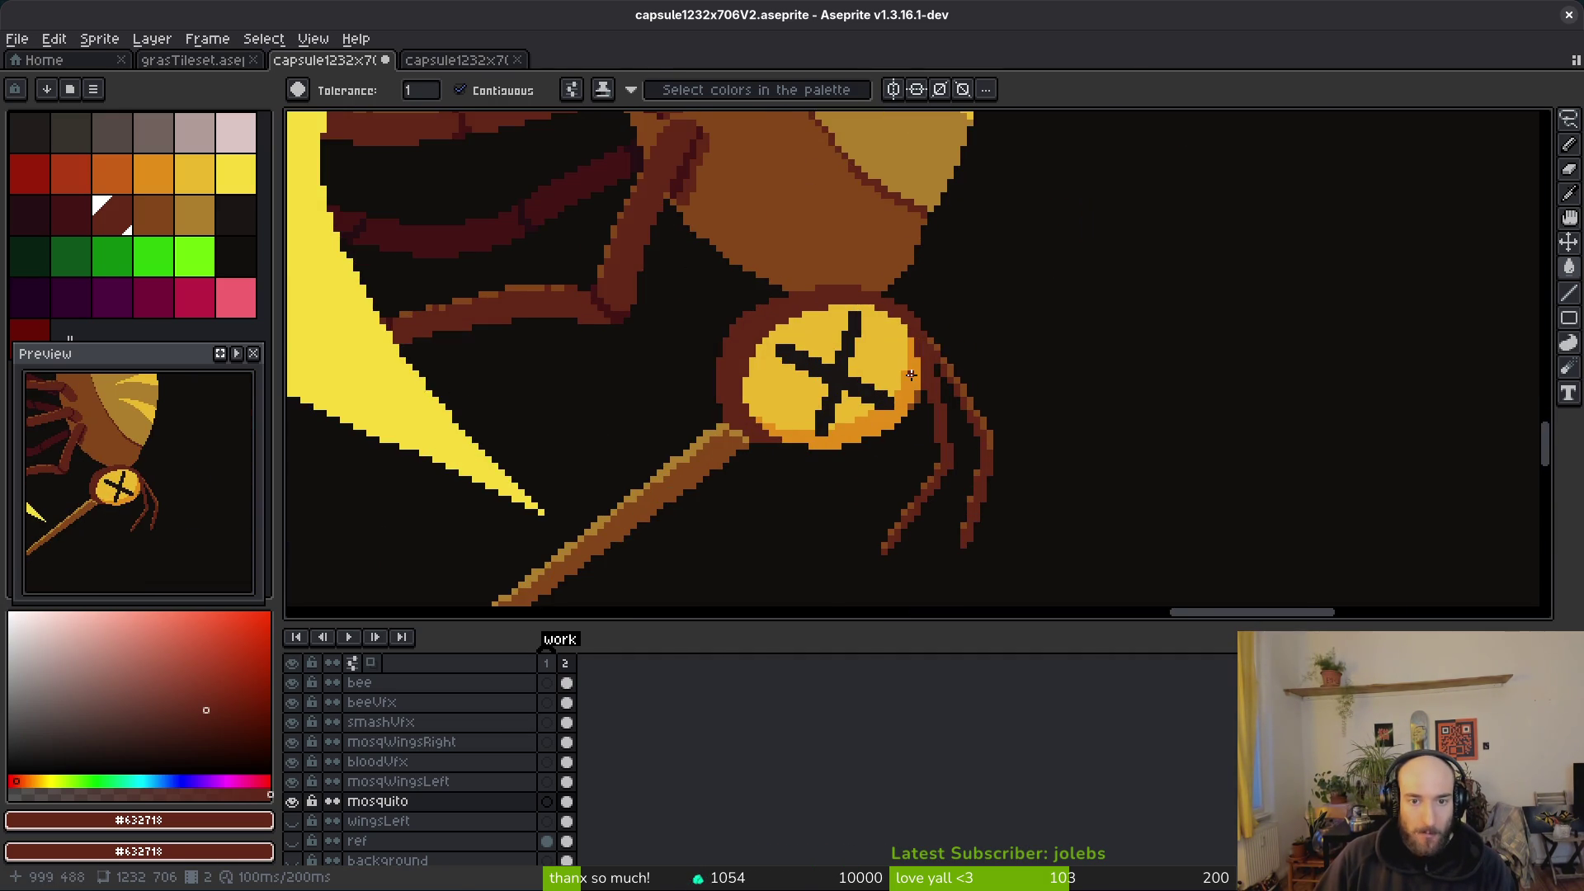
pyautogui.scroll(-1, 859, 336)
pyautogui.scroll(2, 859, 336)
pyautogui.scroll(-3, 838, 432)
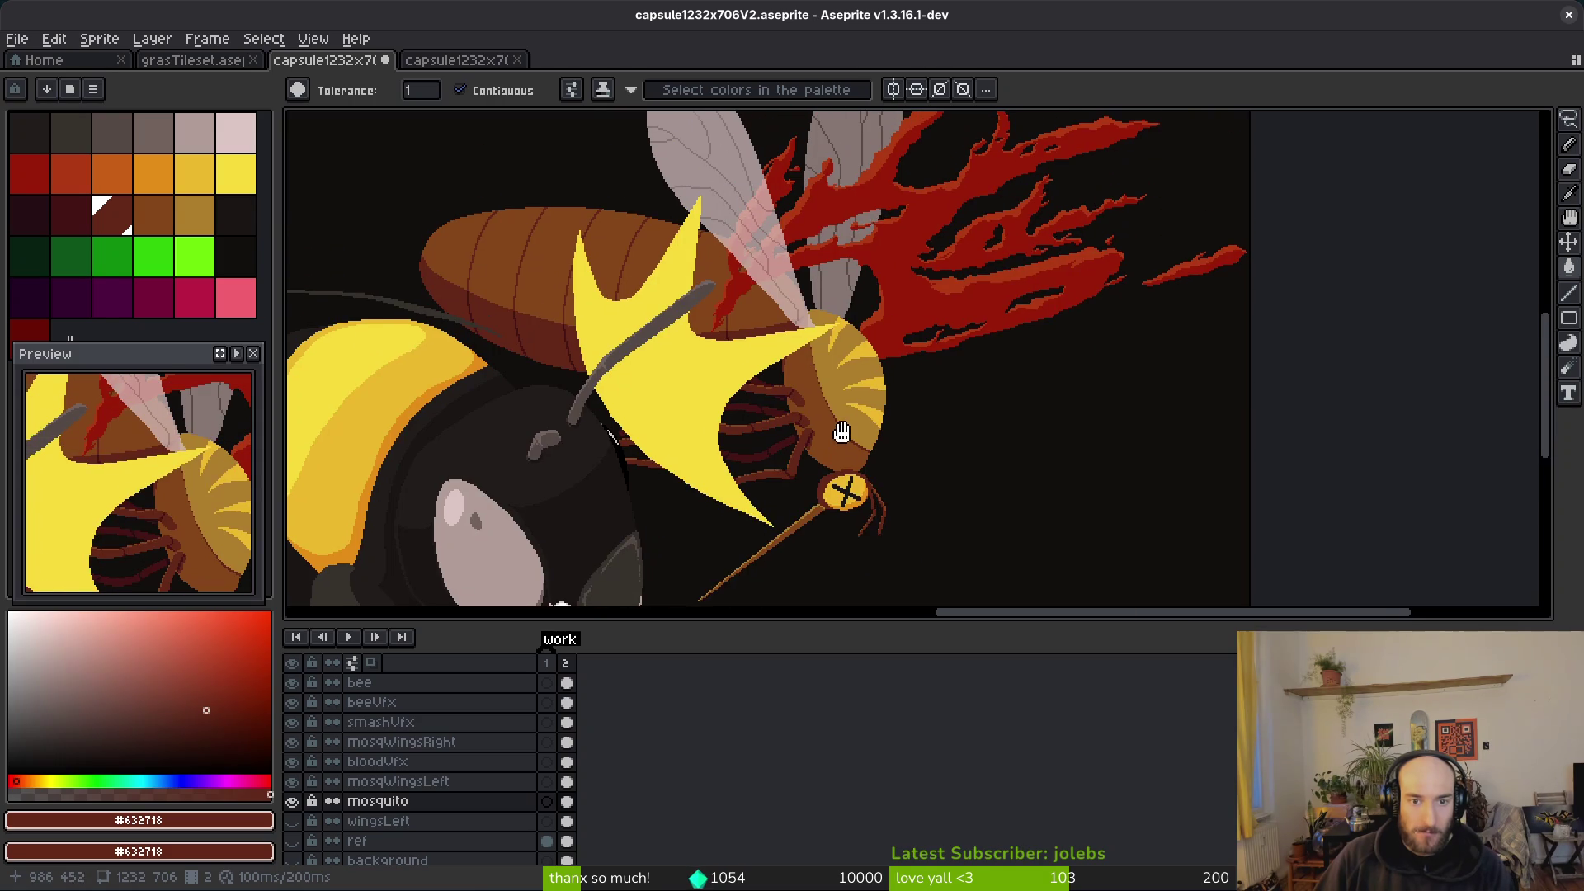
pyautogui.scroll(-3, 835, 427)
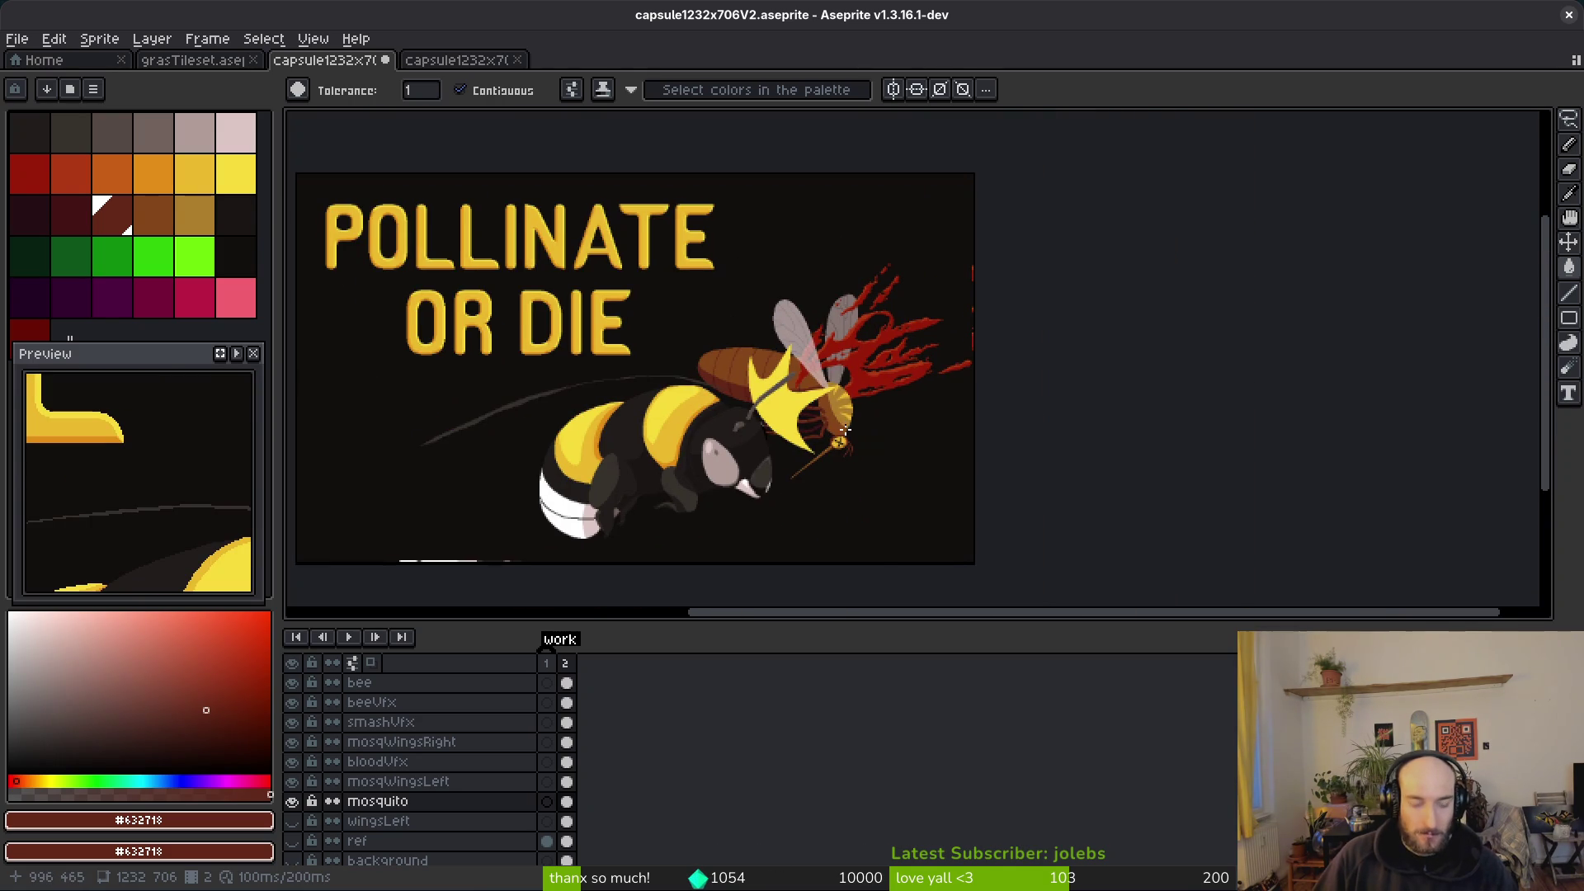
pyautogui.hotkey('ctrl', 'z')
pyautogui.hotkey('ctrl', 'z')
pyautogui.hotkey('ctrl', 'z')
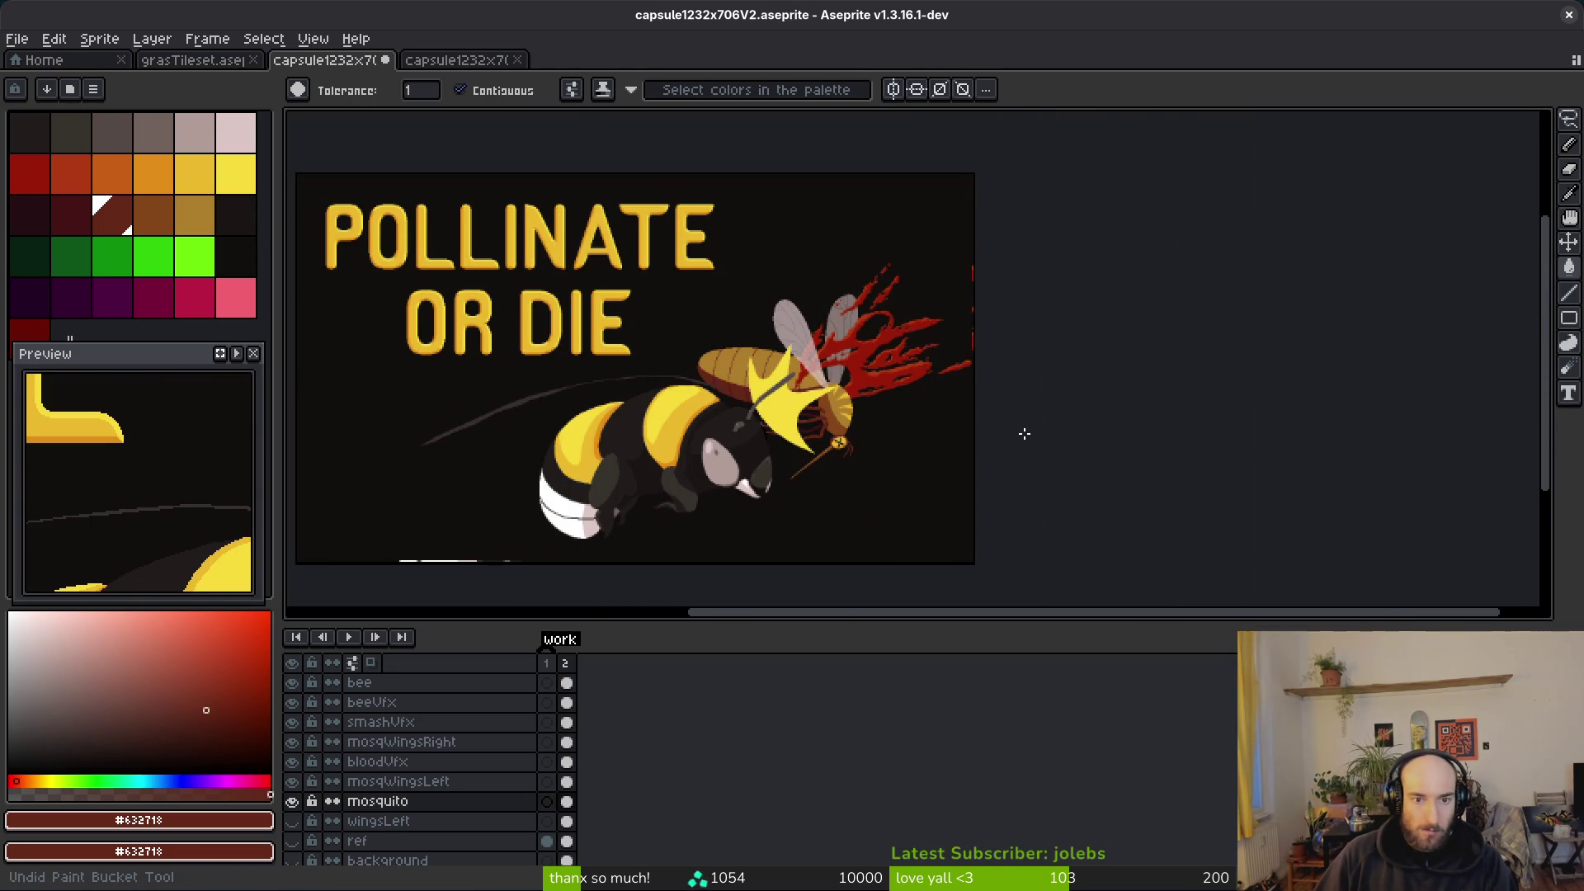
pyautogui.hotkey('ctrl', 'z')
pyautogui.hotkey('ctrl', 'z')
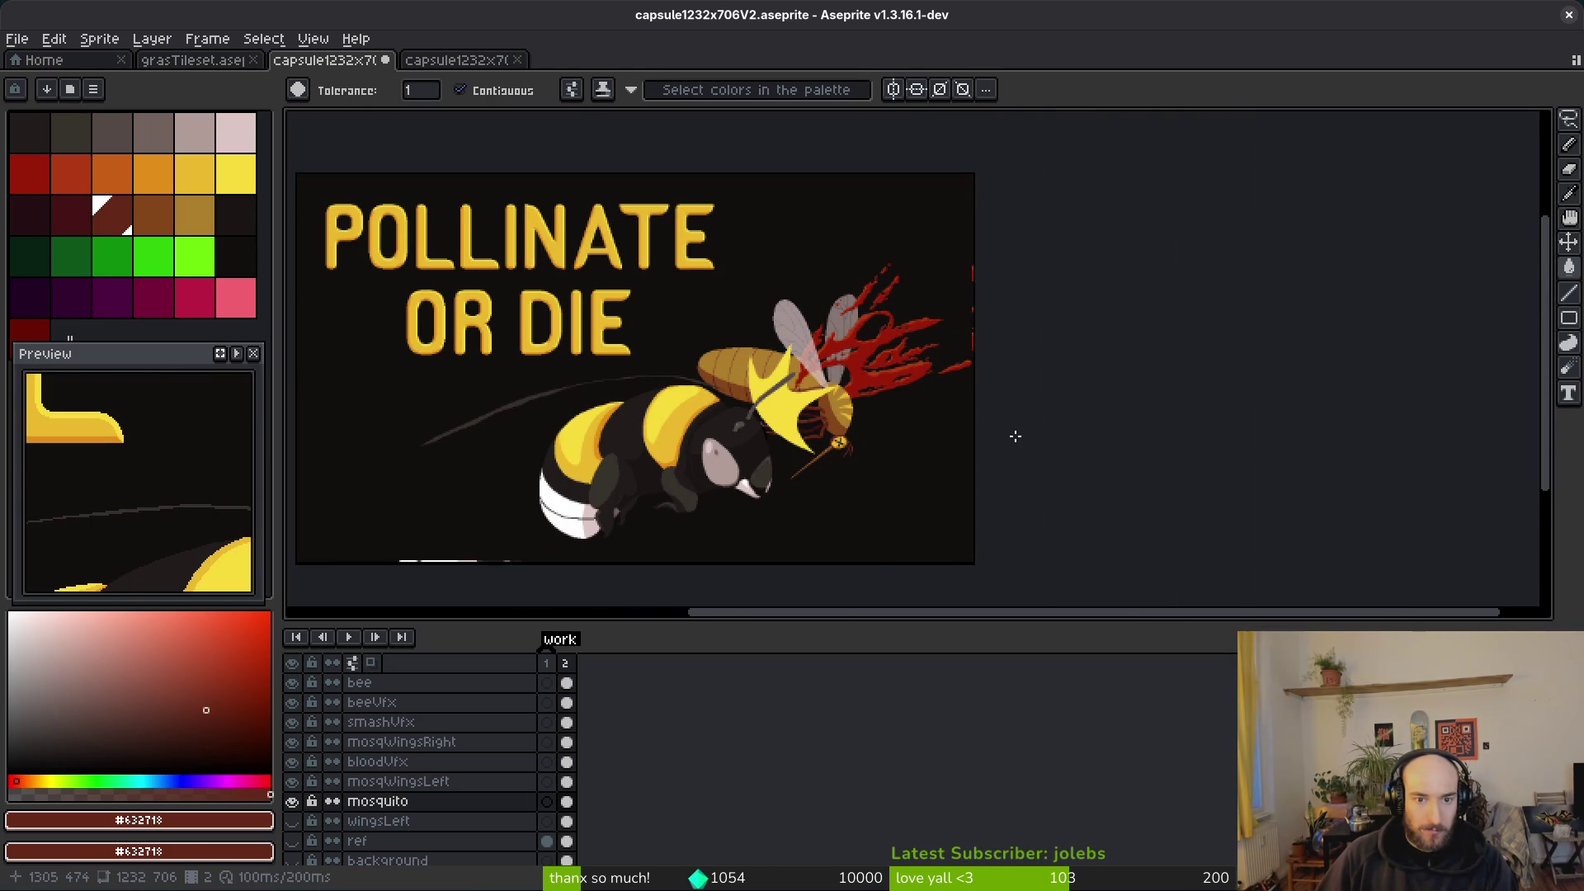
pyautogui.hotkey('ctrl', 'z')
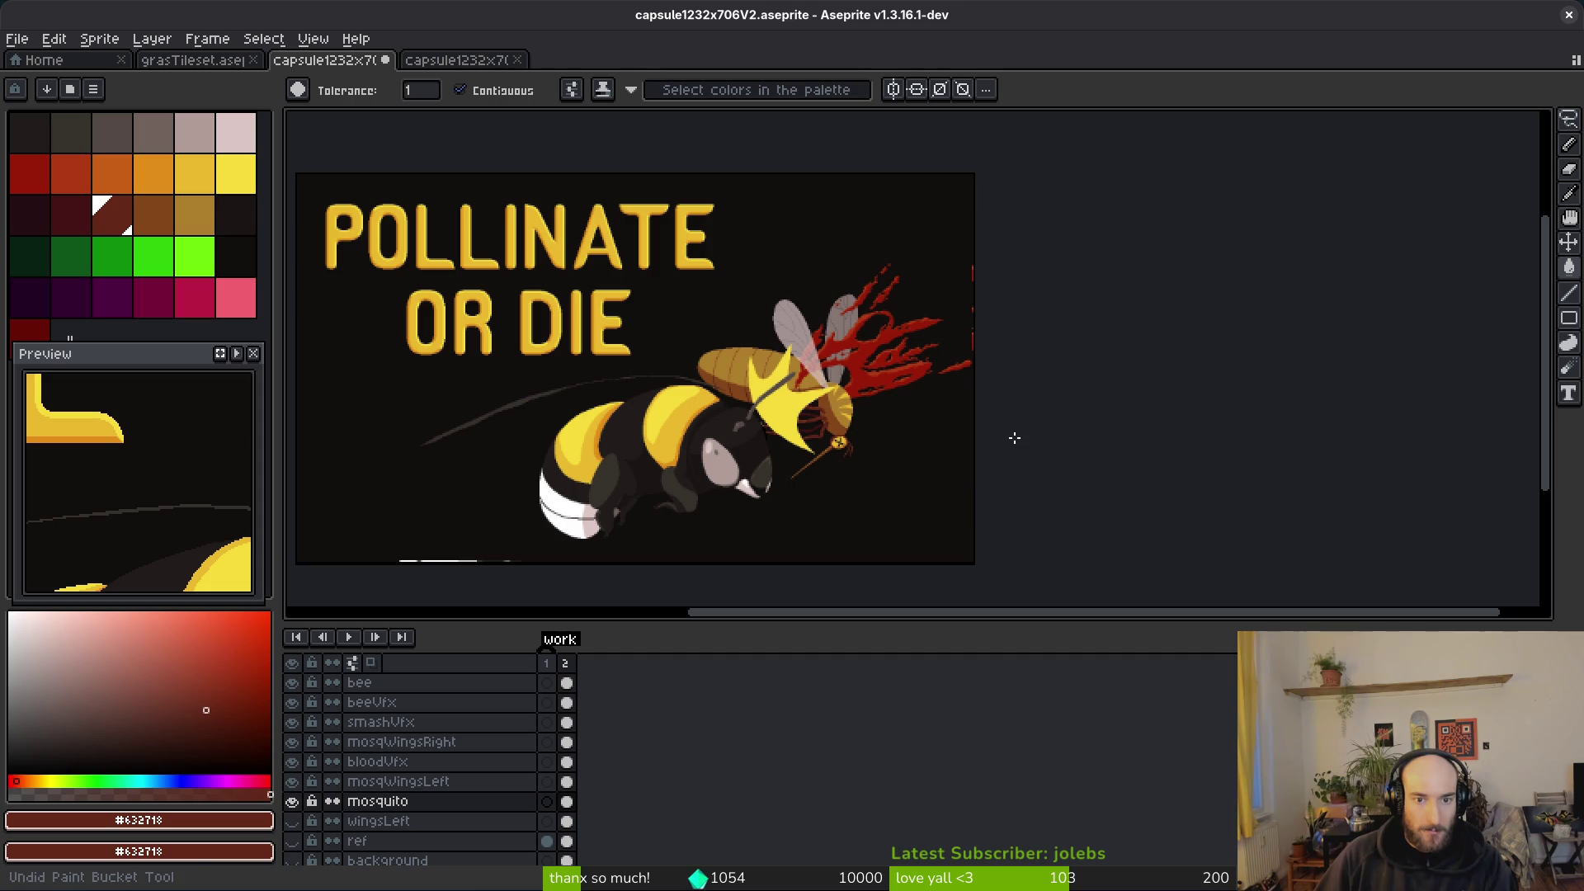
pyautogui.scroll(5, 804, 407)
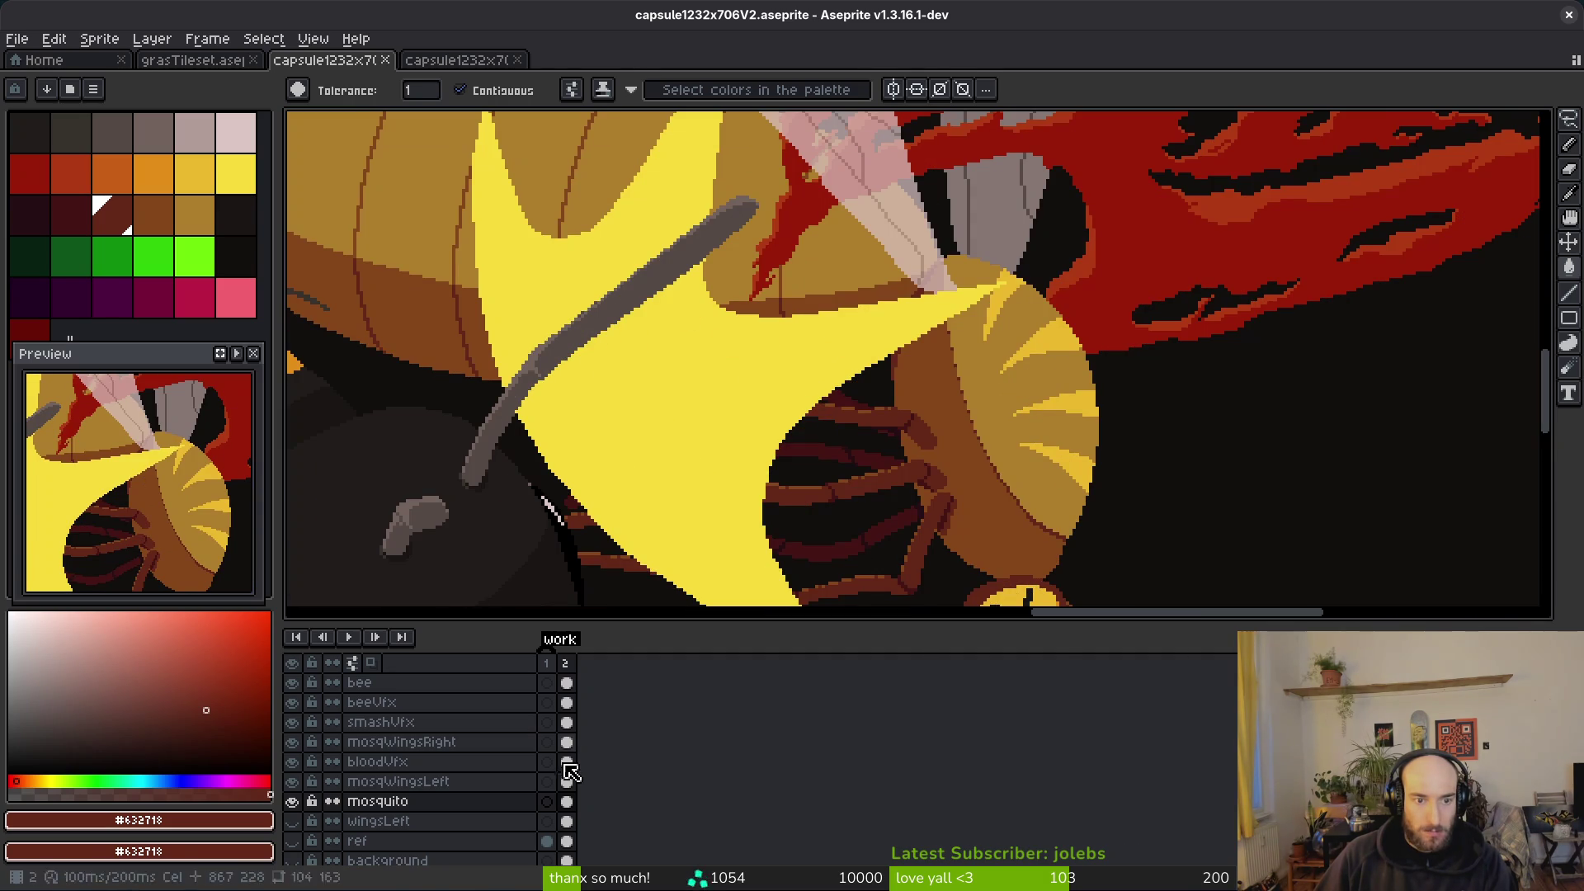
# Step: Clear the burst selection and hide the smashVfx layer to reveal the mosquito's legs
pyautogui.hotkey('ctrl', 'z')
pyautogui.hotkey('ctrl', 'z')
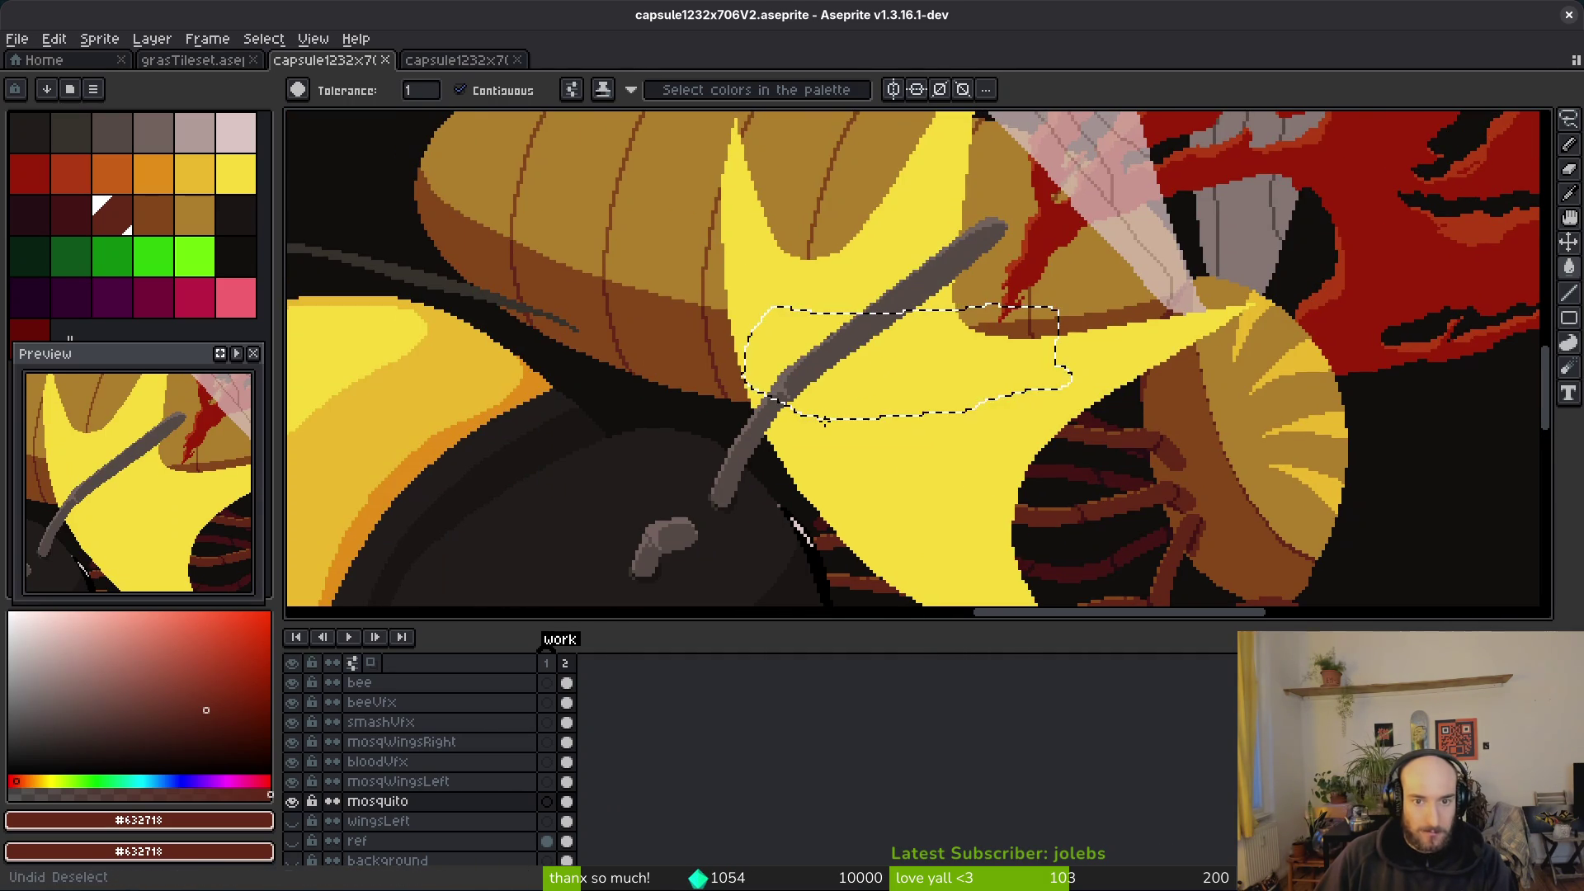
pyautogui.hotkey('ctrl', 'd')
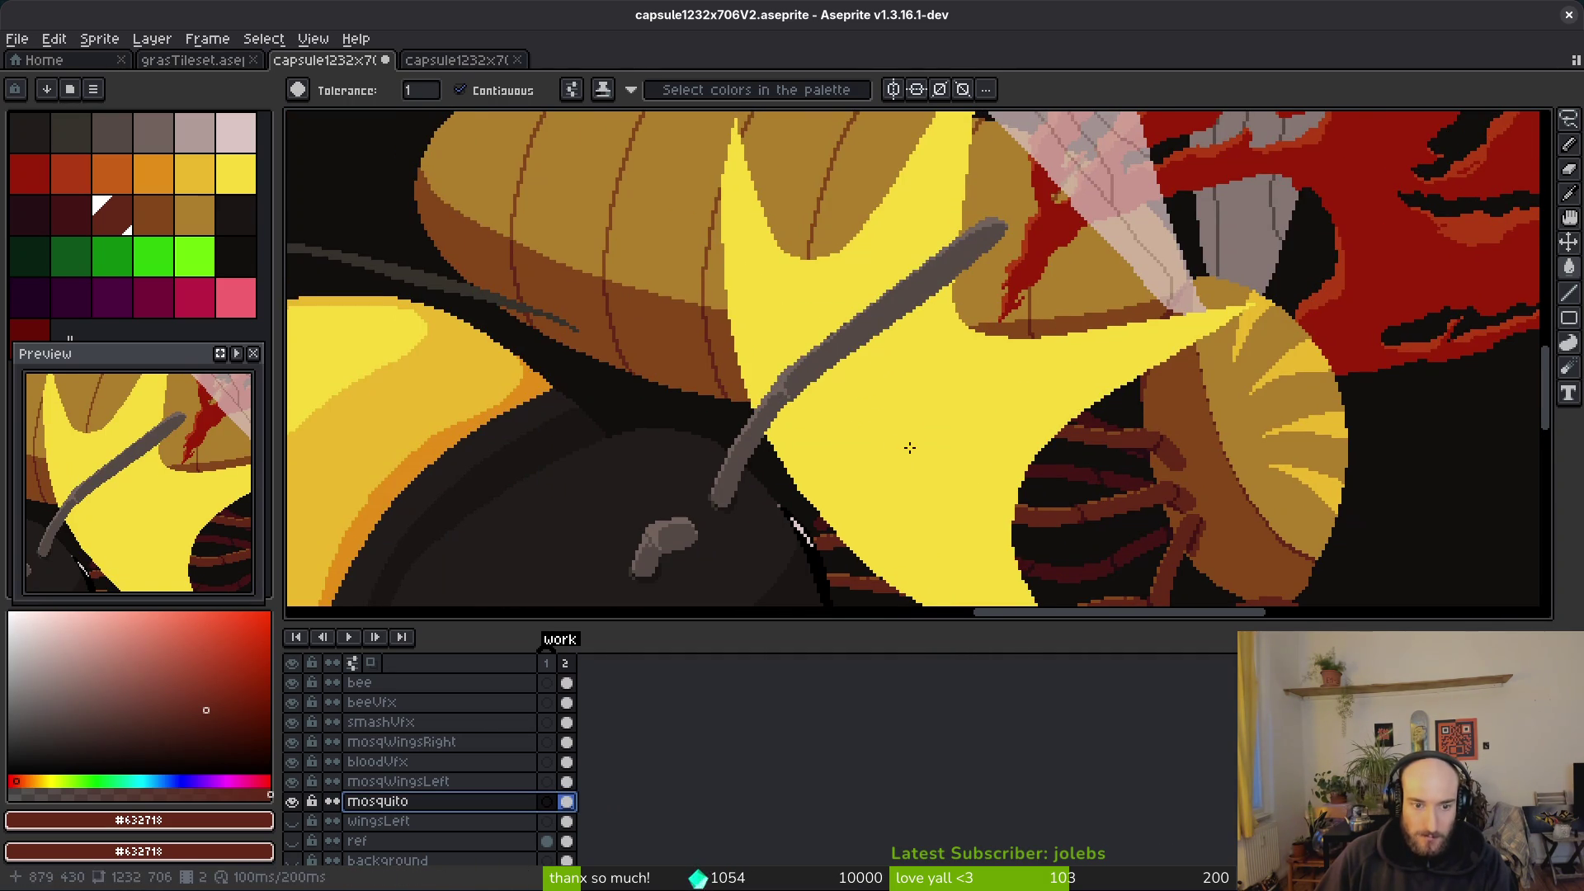
pyautogui.moveTo(909, 447); pyautogui.dragTo(806, 373)
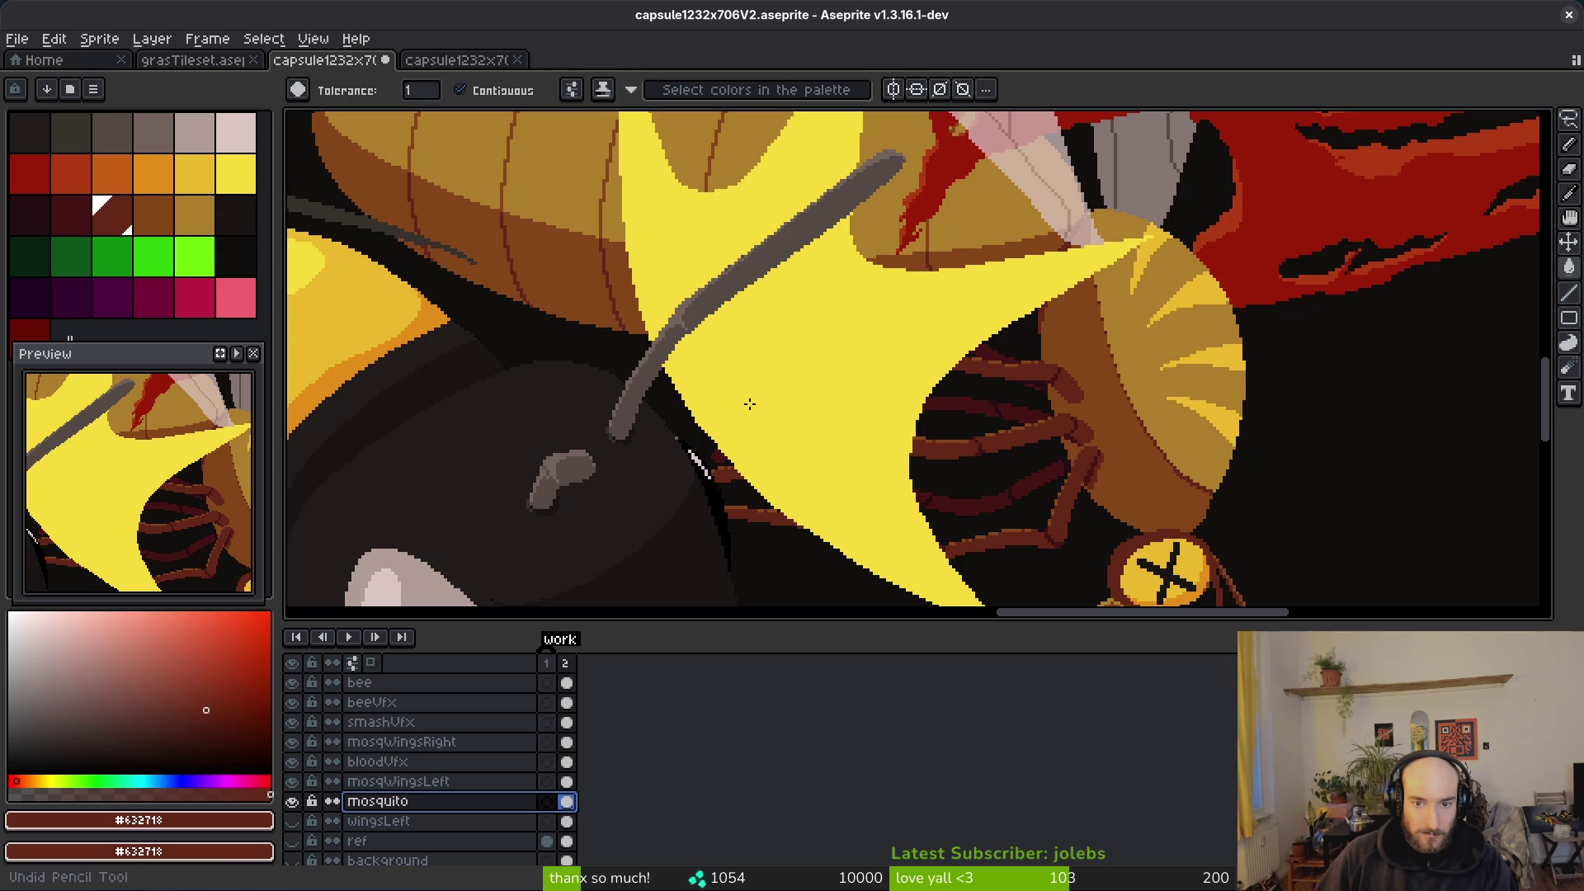
pyautogui.click(292, 722)
pyautogui.hotkey('ctrl', 'z')
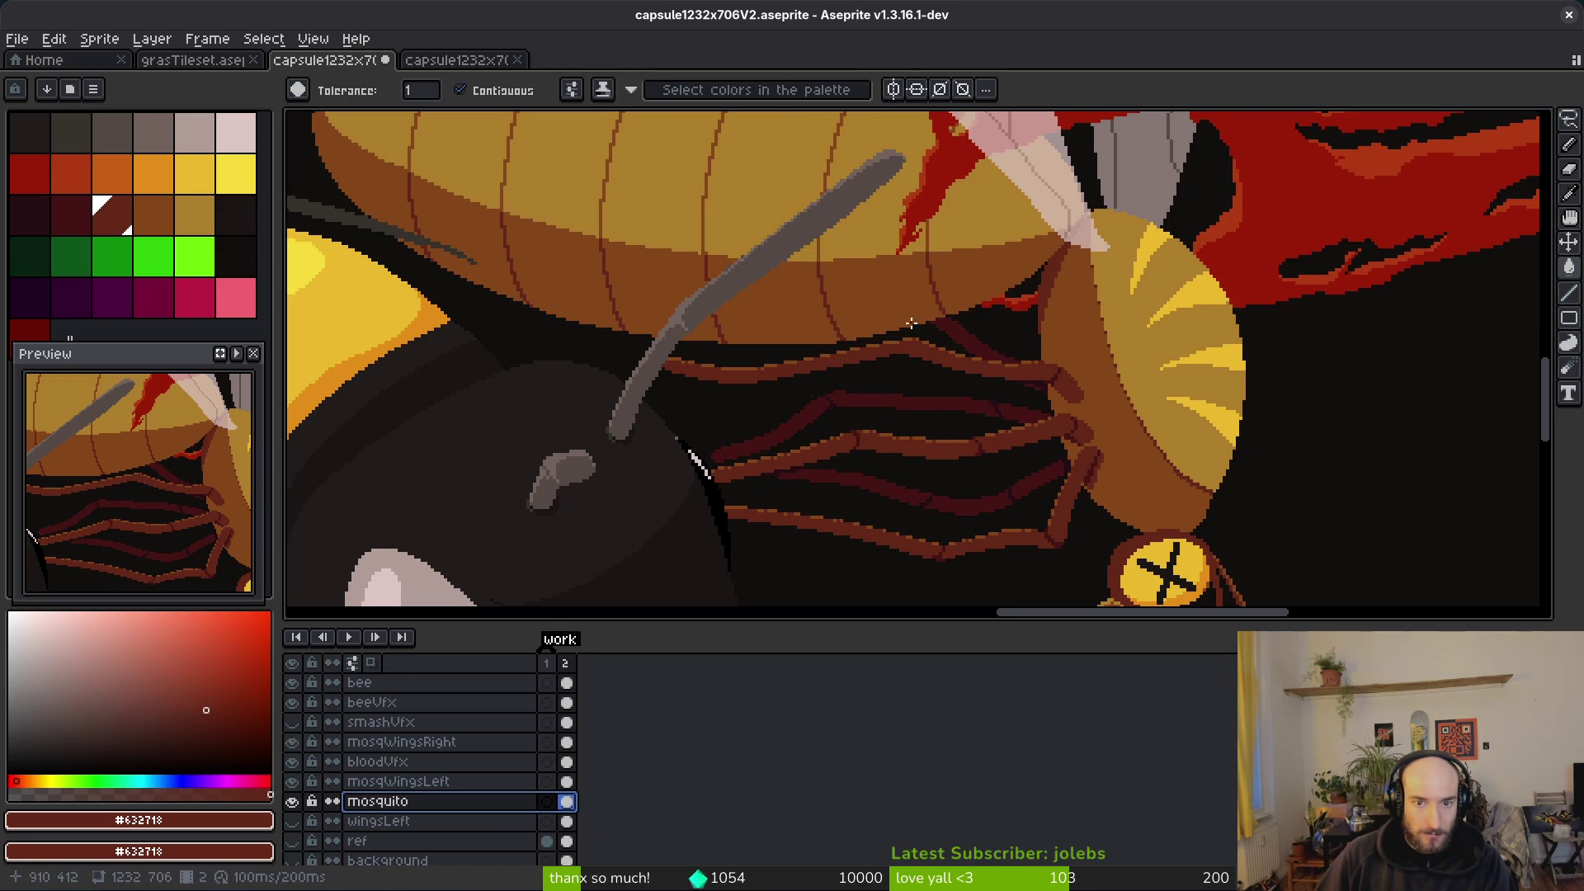
pyautogui.scroll(-3, 693, 453)
pyautogui.scroll(4, 855, 359)
# Step: Clear the lasso selection and save the poster file
pyautogui.moveTo(880, 411)
pyautogui.mouseDown()
pyautogui.moveTo(859, 389)
pyautogui.moveTo(899, 499)
pyautogui.moveTo(849, 345)
pyautogui.moveTo(762, 269)
pyautogui.mouseUp()
pyautogui.hotkey('ctrl', 'y')
pyautogui.hotkey('ctrl', 'd')
pyautogui.hotkey('ctrl', 's')
pyautogui.scroll(-3, 905, 299)
pyautogui.scroll(-1, 905, 299)
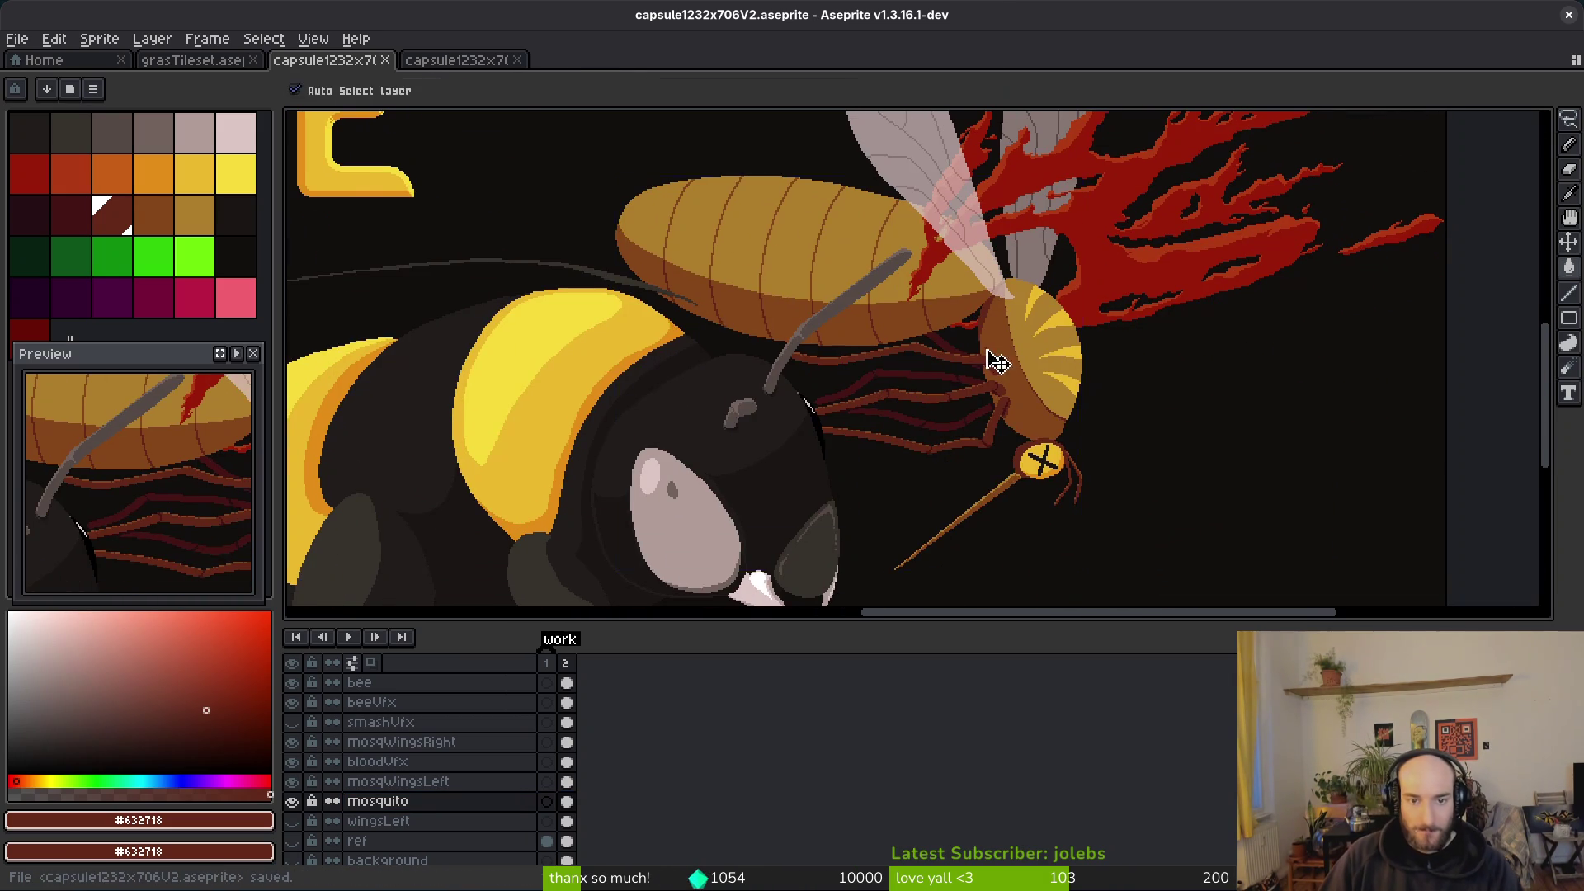
pyautogui.scroll(-2, 905, 299)
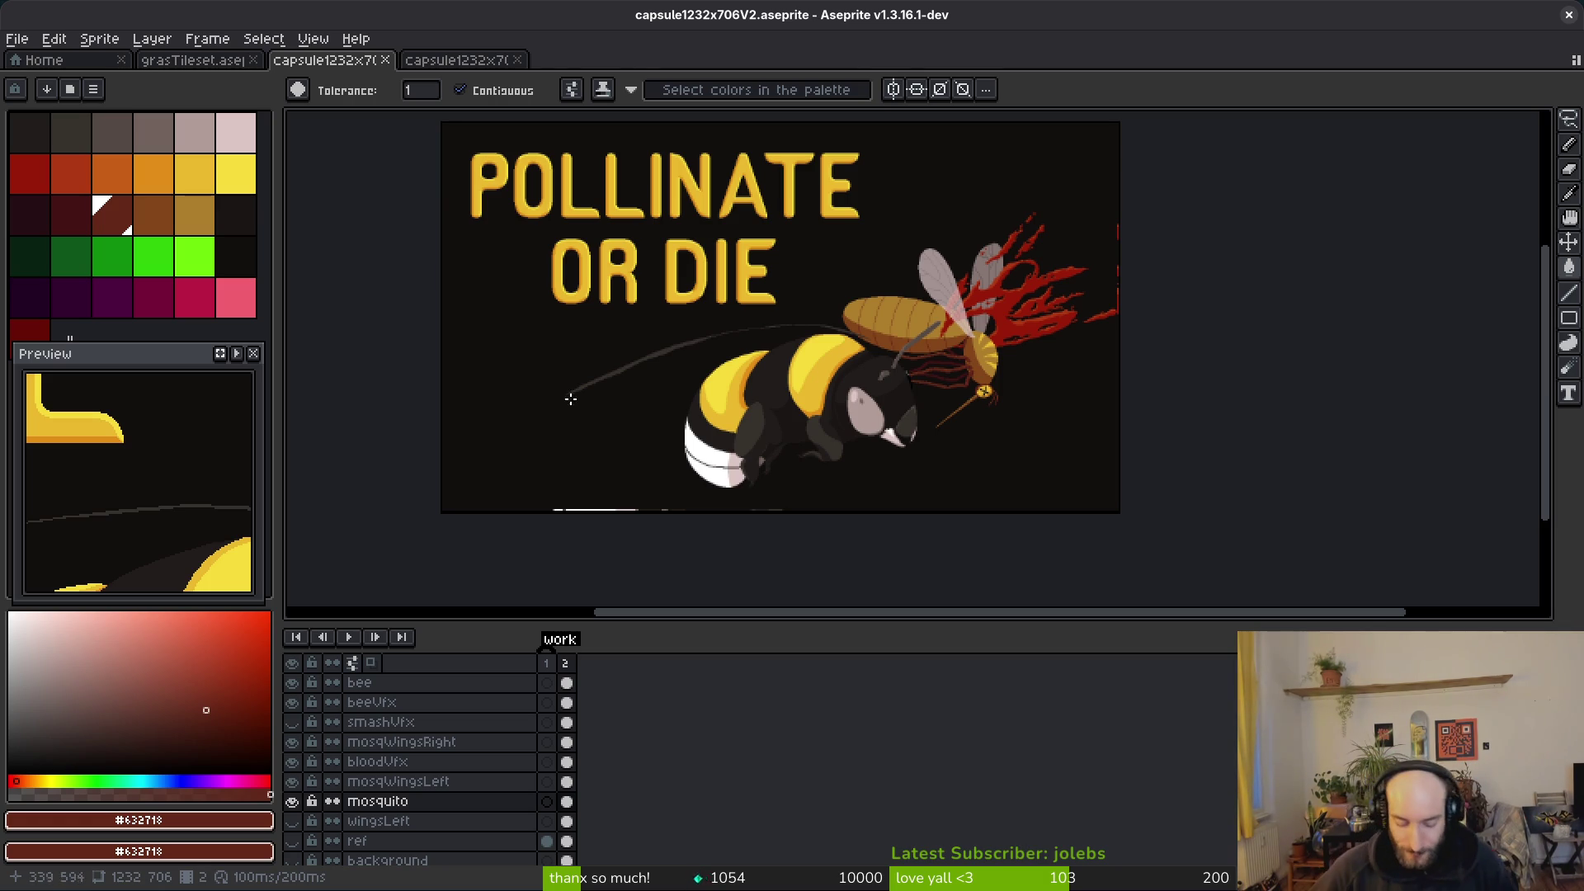
# Step: Frame the bee, mosquito and blood splatter beside the OR DIE title in view
pyautogui.moveTo(980, 460); pyautogui.dragTo(1012, 472)
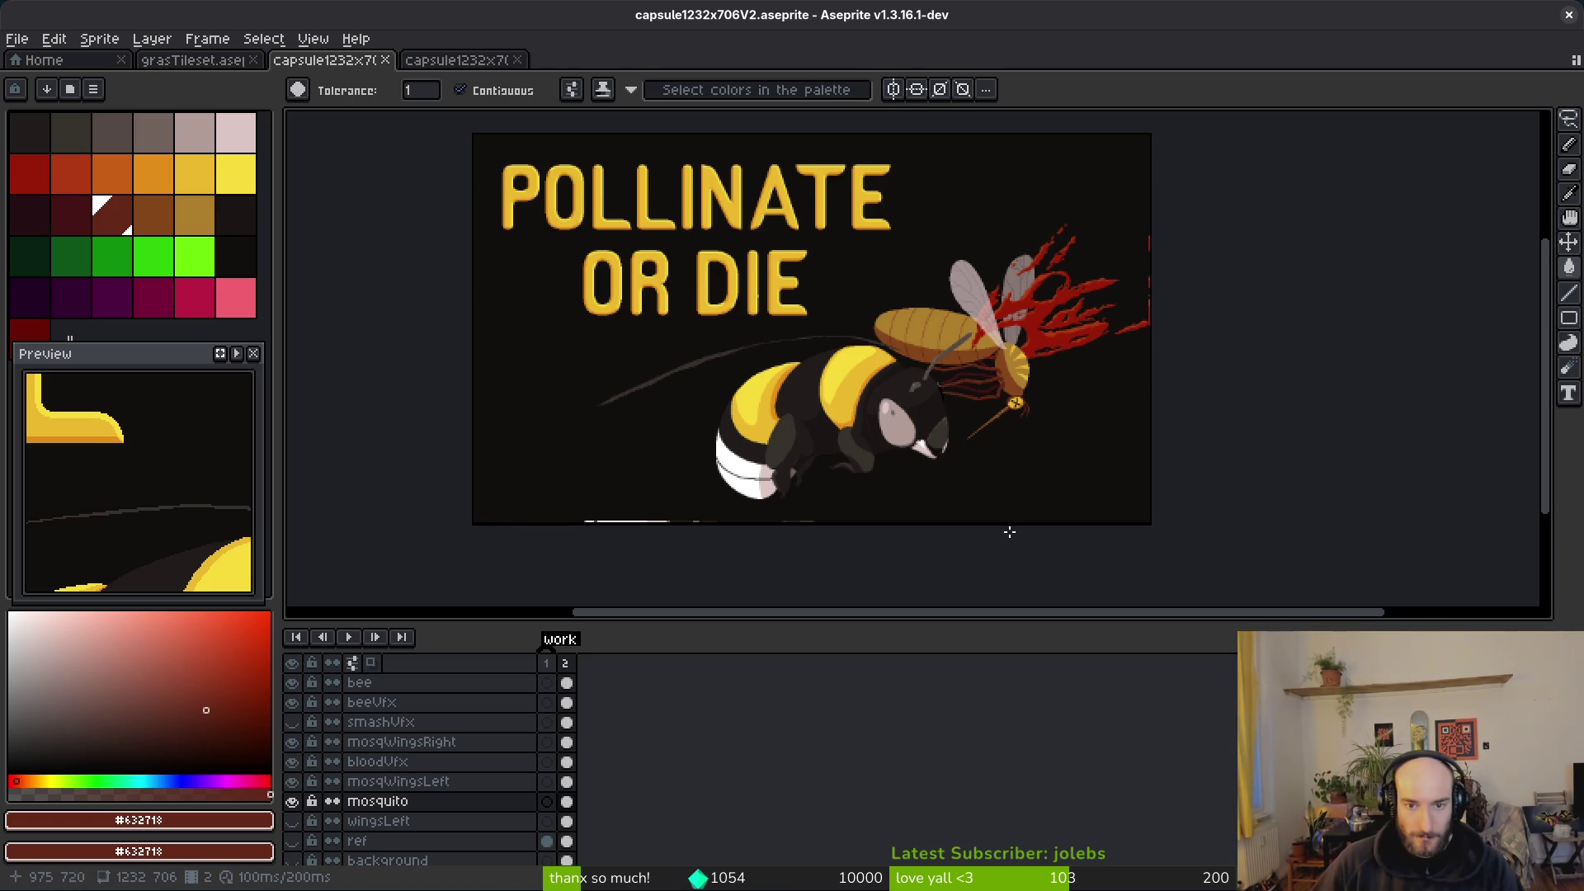
pyautogui.scroll(1, 998, 462)
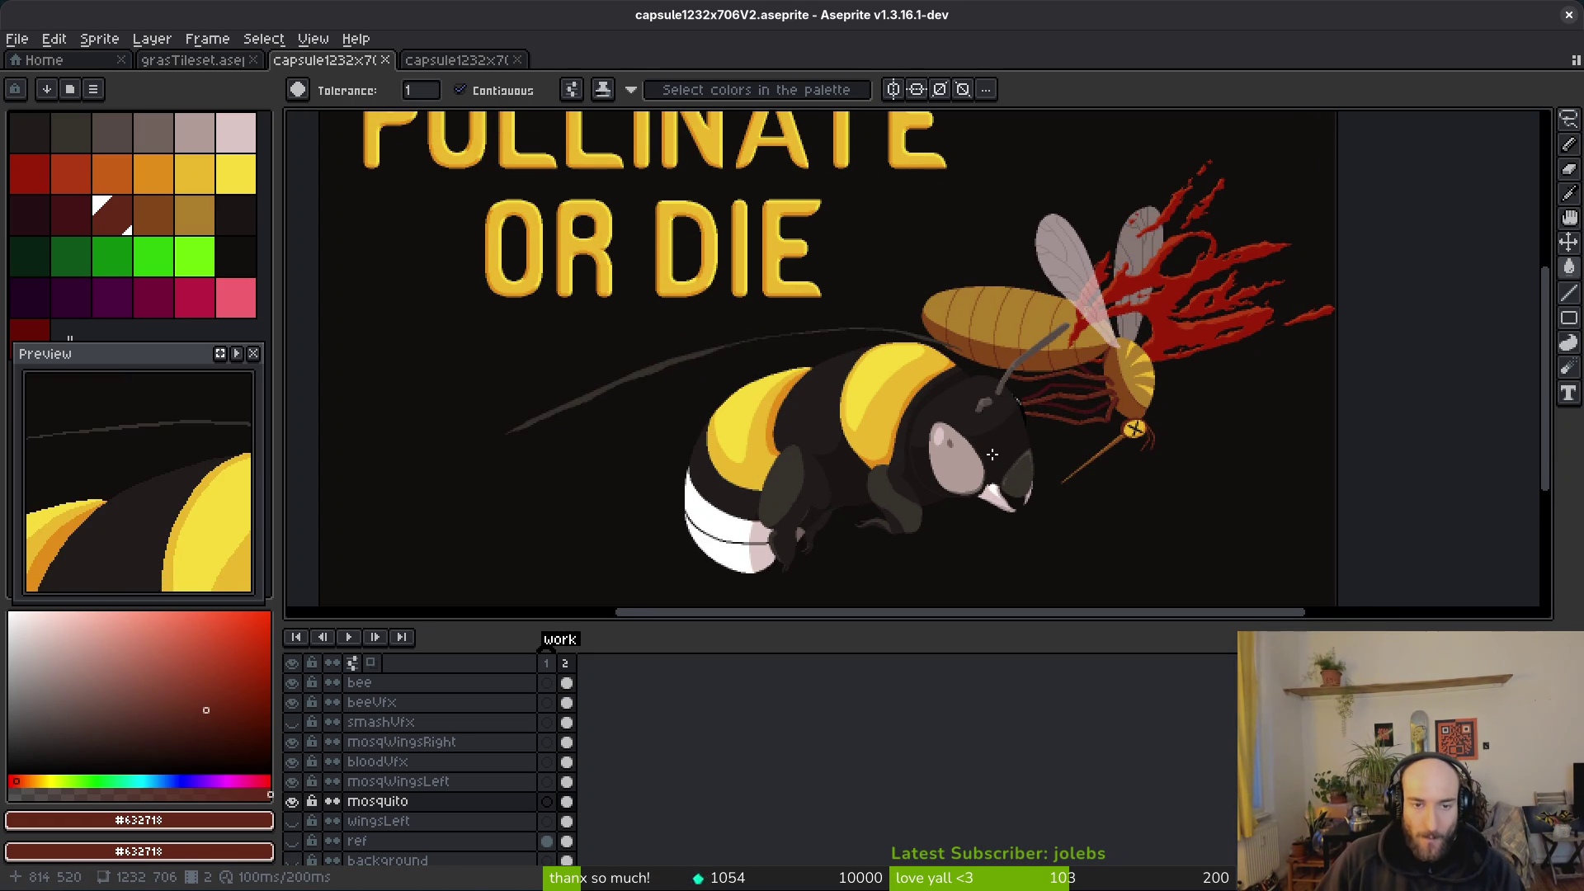
pyautogui.moveTo(989, 454); pyautogui.dragTo(984, 431)
pyautogui.scroll(2, 1002, 413)
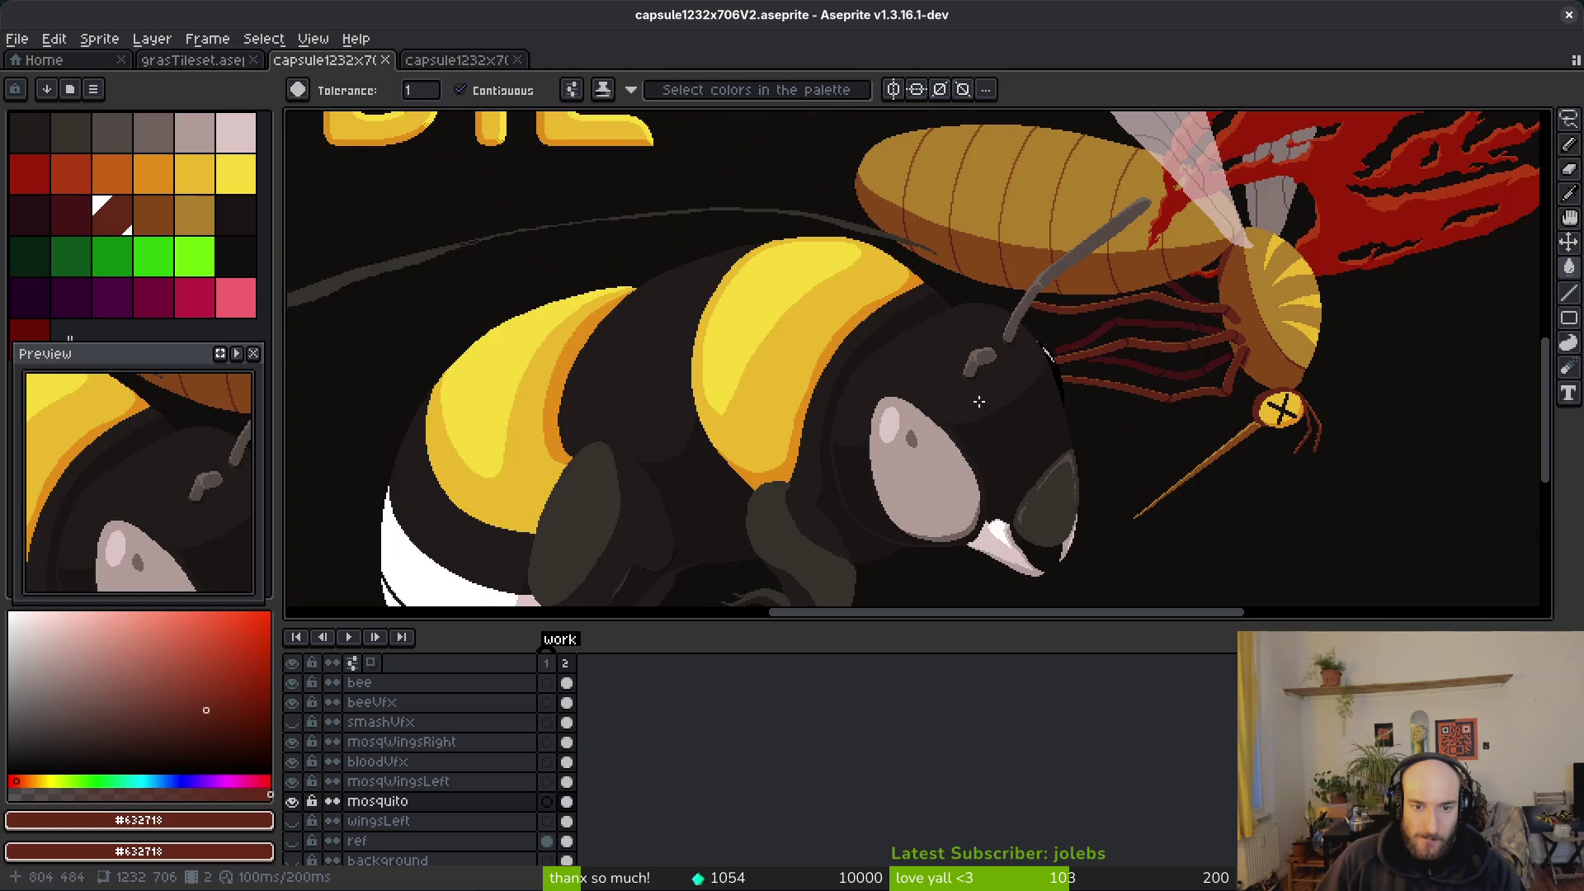
pyautogui.scroll(-3, 980, 403)
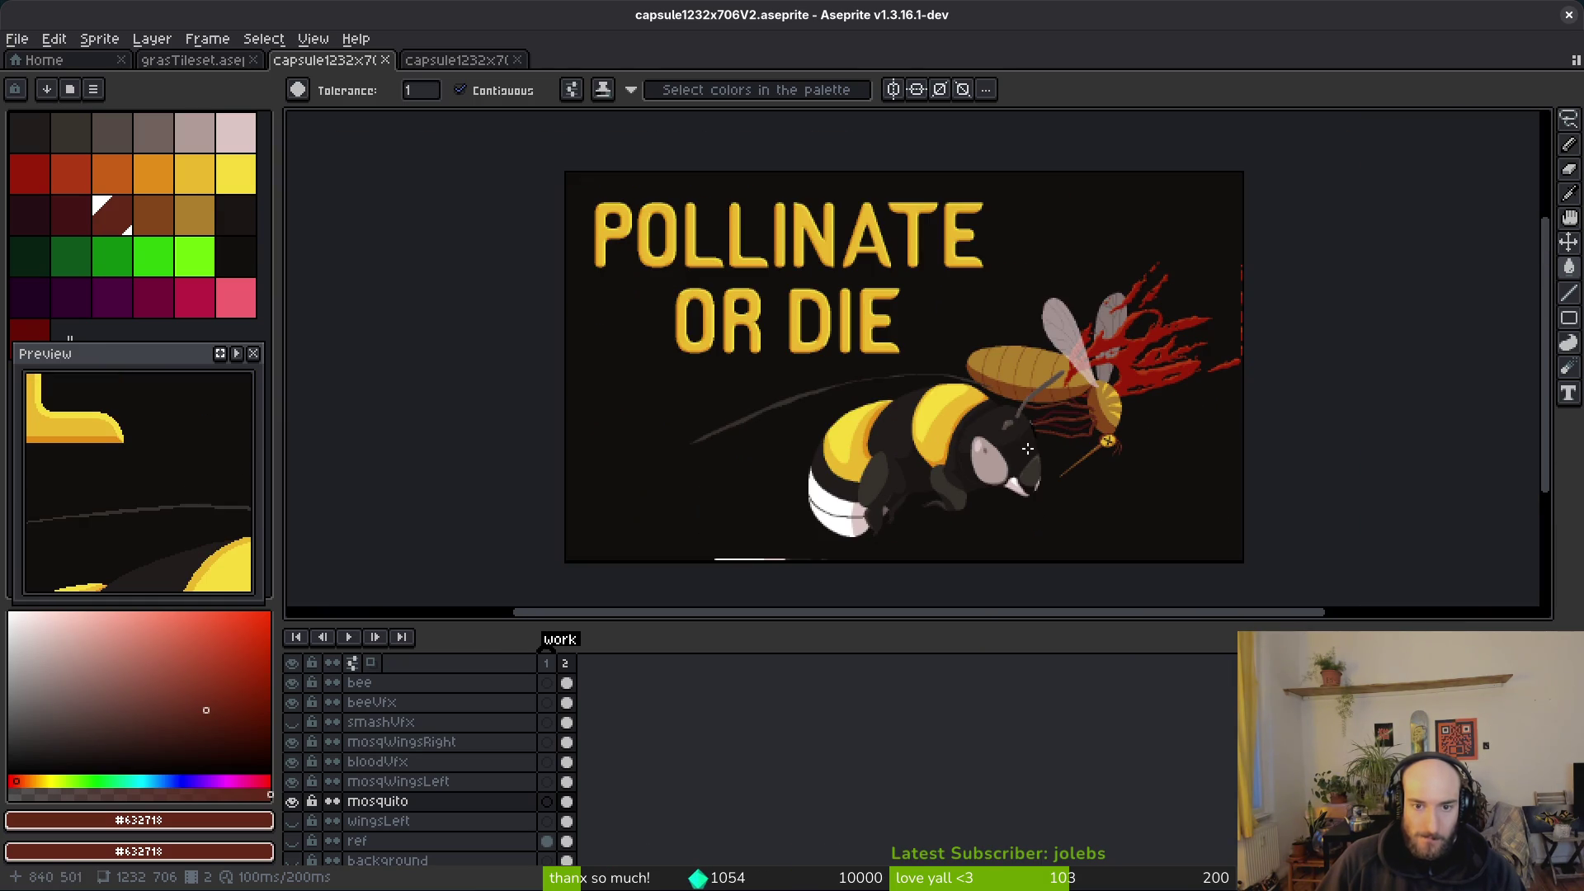
pyautogui.moveTo(1003, 446)
pyautogui.mouseDown()
pyautogui.moveTo(959, 413)
pyautogui.moveTo(997, 400)
pyautogui.mouseUp()
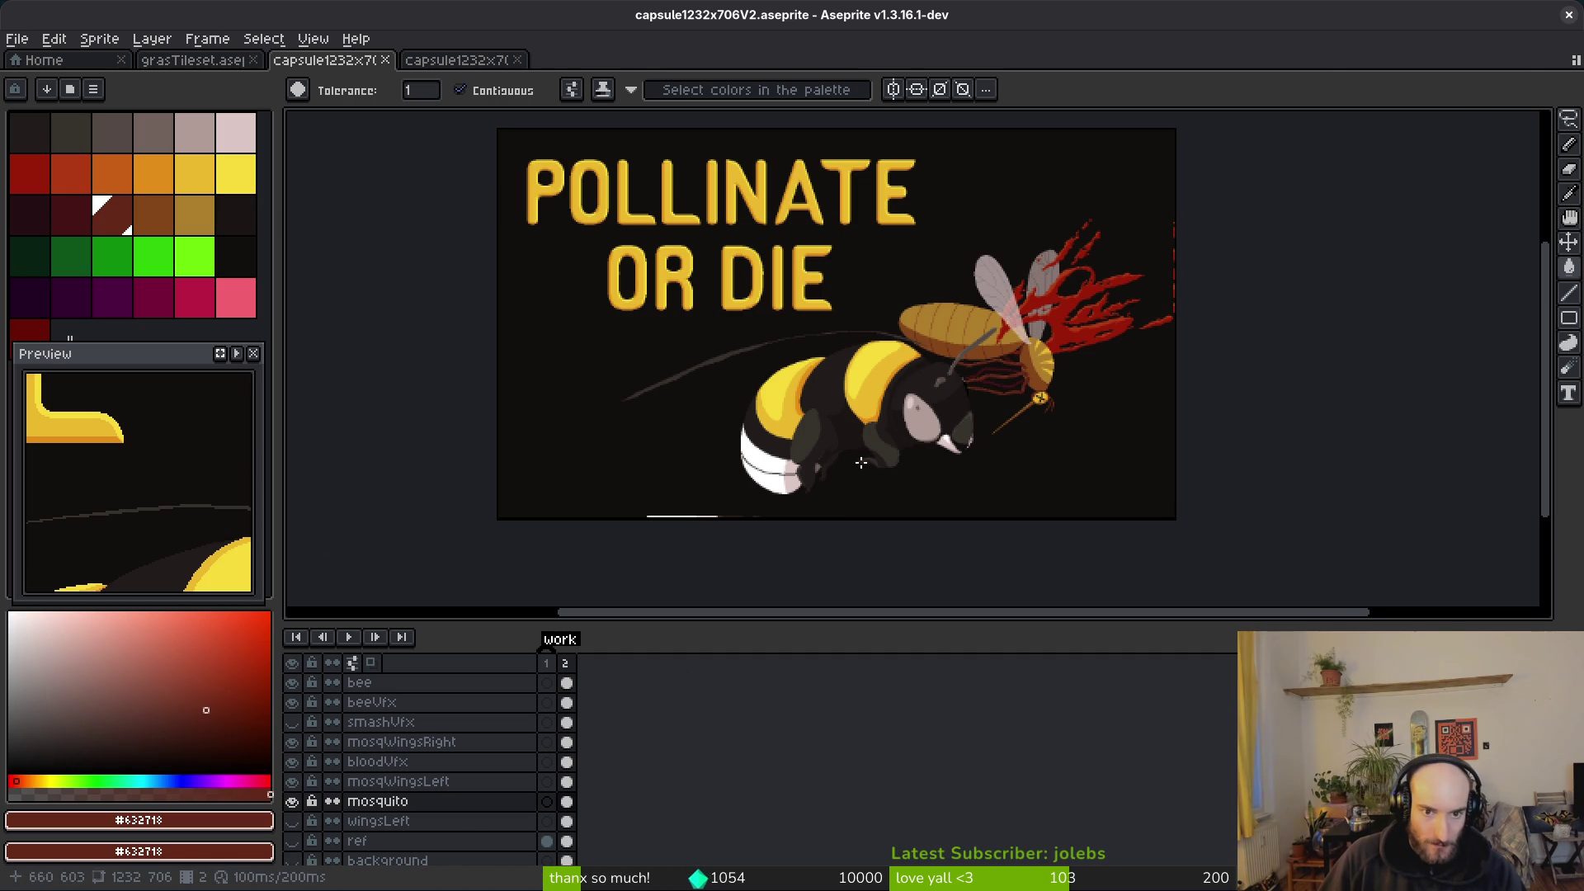
pyautogui.scroll(2, 862, 462)
pyautogui.scroll(2, 689, 510)
pyautogui.scroll(-3, 668, 467)
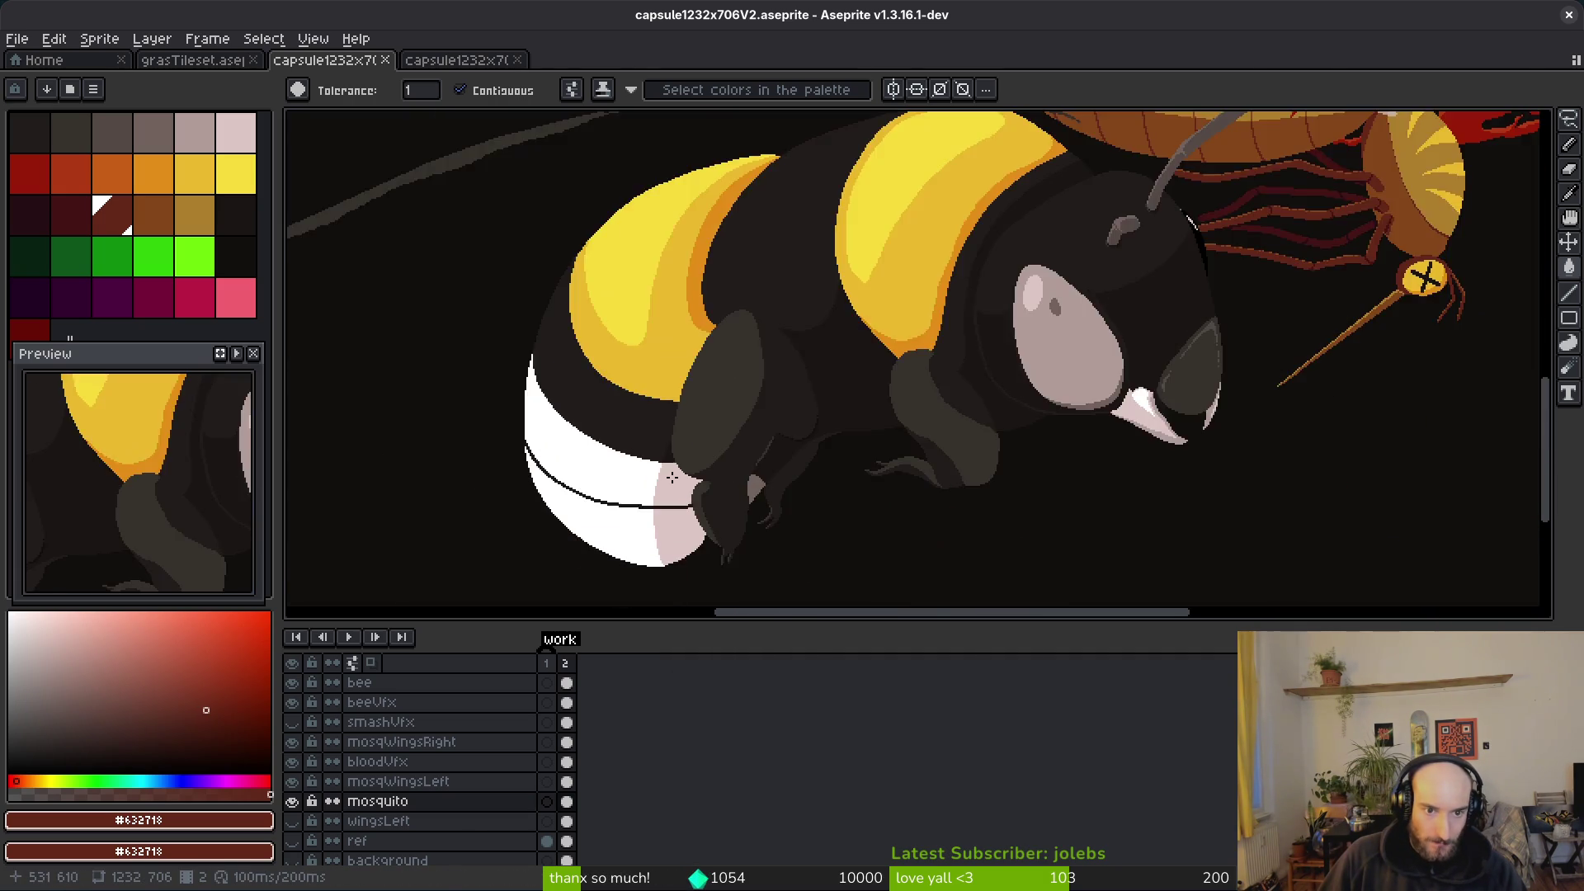
pyautogui.scroll(3, 661, 471)
pyautogui.scroll(1, 624, 432)
pyautogui.scroll(2, 622, 431)
pyautogui.scroll(-3, 619, 432)
pyautogui.scroll(4, 570, 283)
# Step: Touch up the bee's dark edge above the white stripe in near-black #201c1a and save
pyautogui.press('i')
pyautogui.click(570, 282)
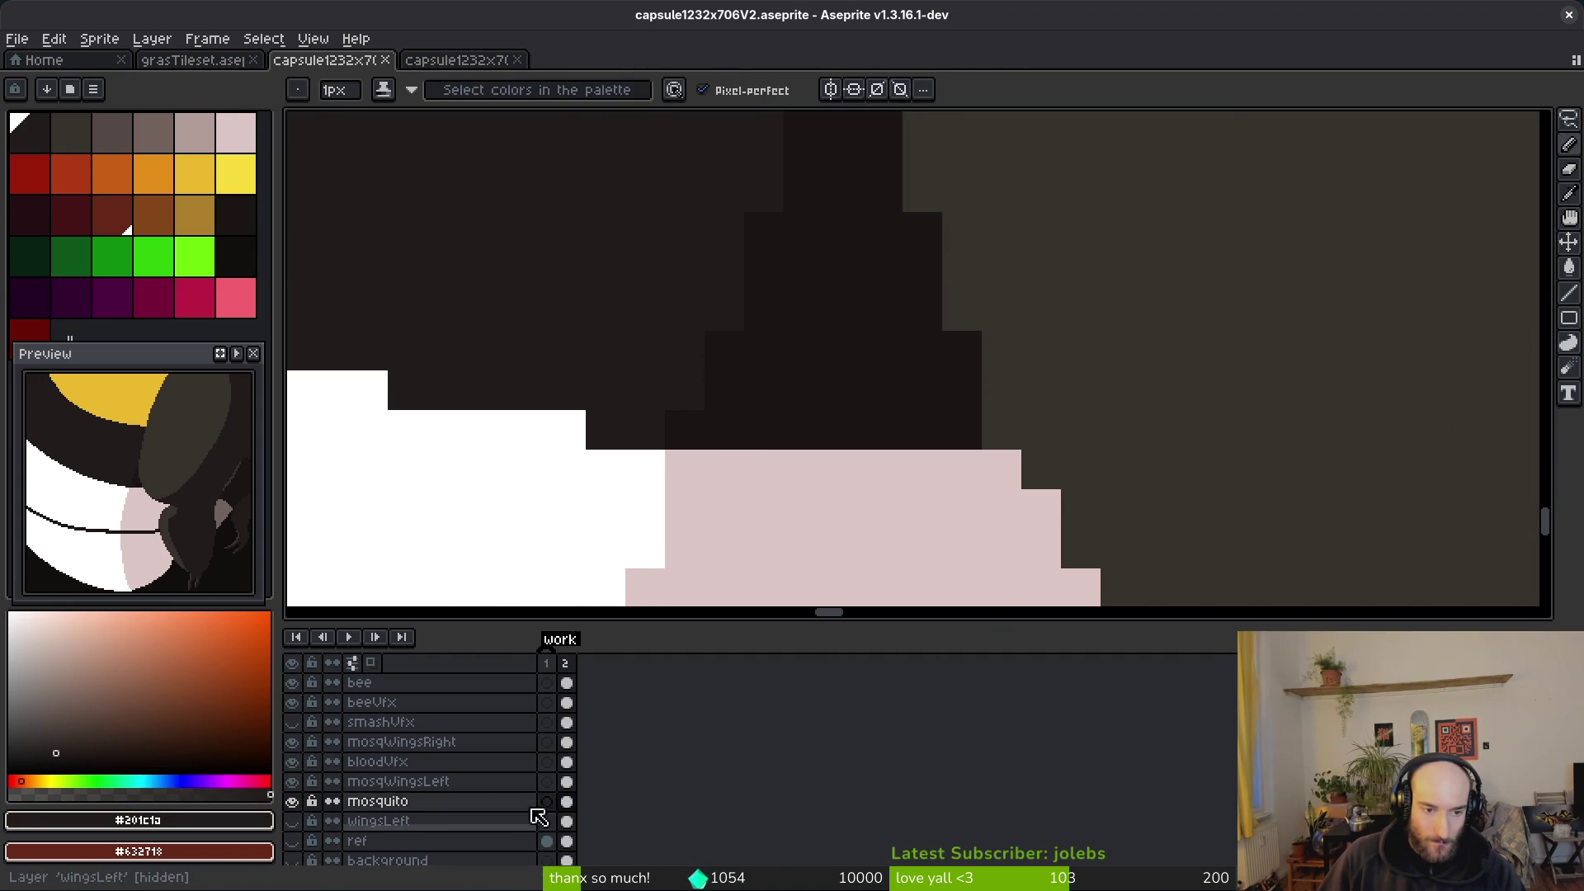
pyautogui.click(566, 682)
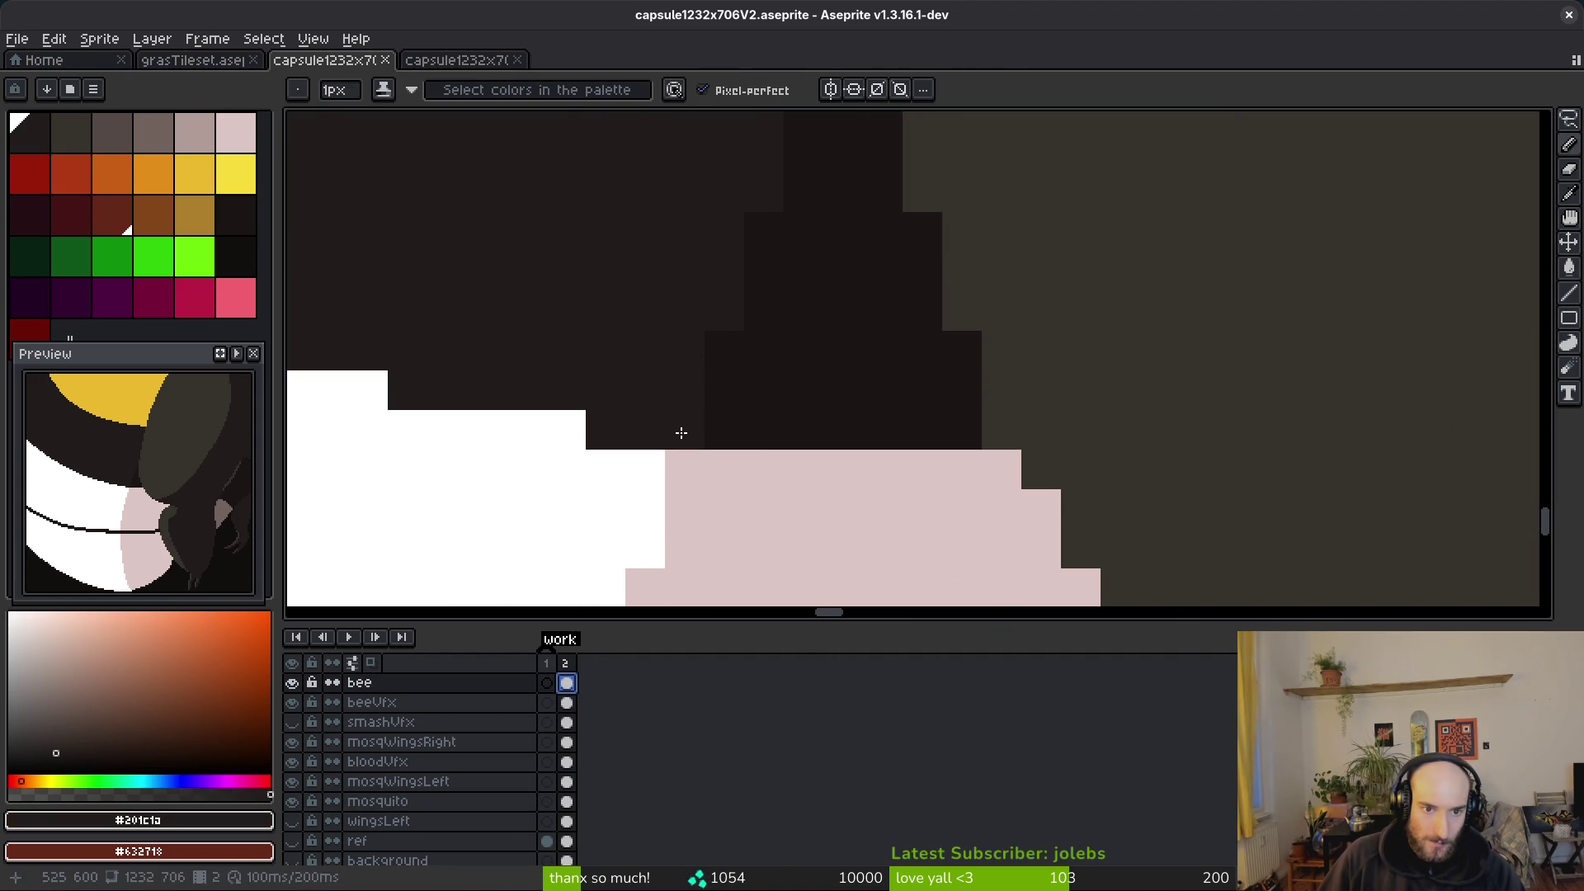
pyautogui.click(677, 425)
pyautogui.scroll(-4, 711, 400)
pyautogui.hotkey('ctrl', 's')
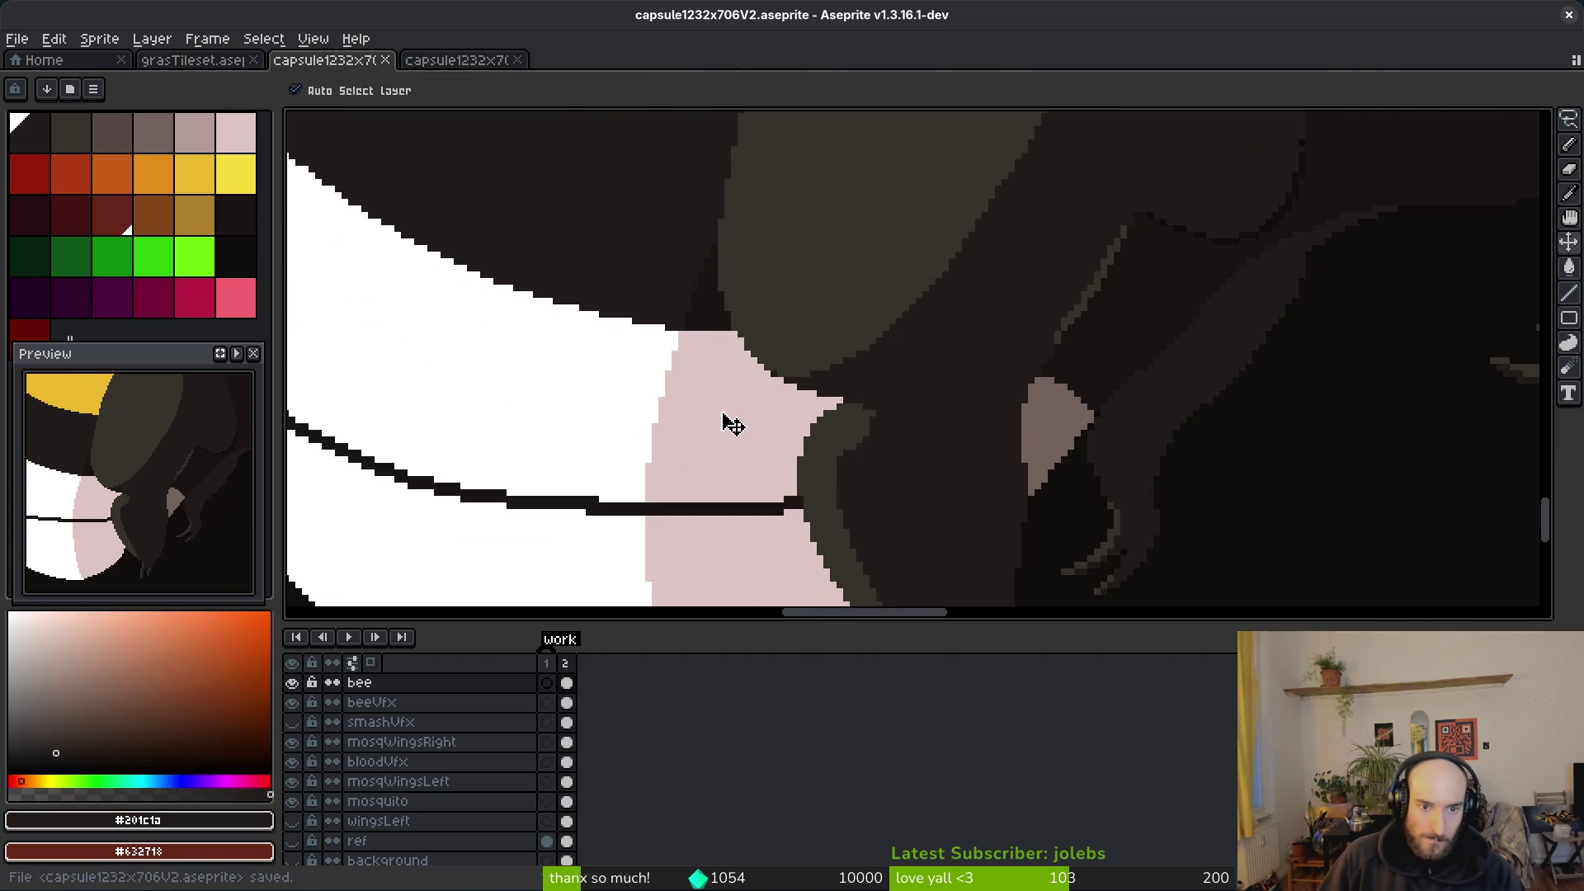
# Step: Bring the mosquito back into view, reselect its layer, and save again
pyautogui.scroll(-4, 711, 399)
pyautogui.scroll(-2, 767, 536)
pyautogui.moveTo(766, 536); pyautogui.dragTo(811, 546)
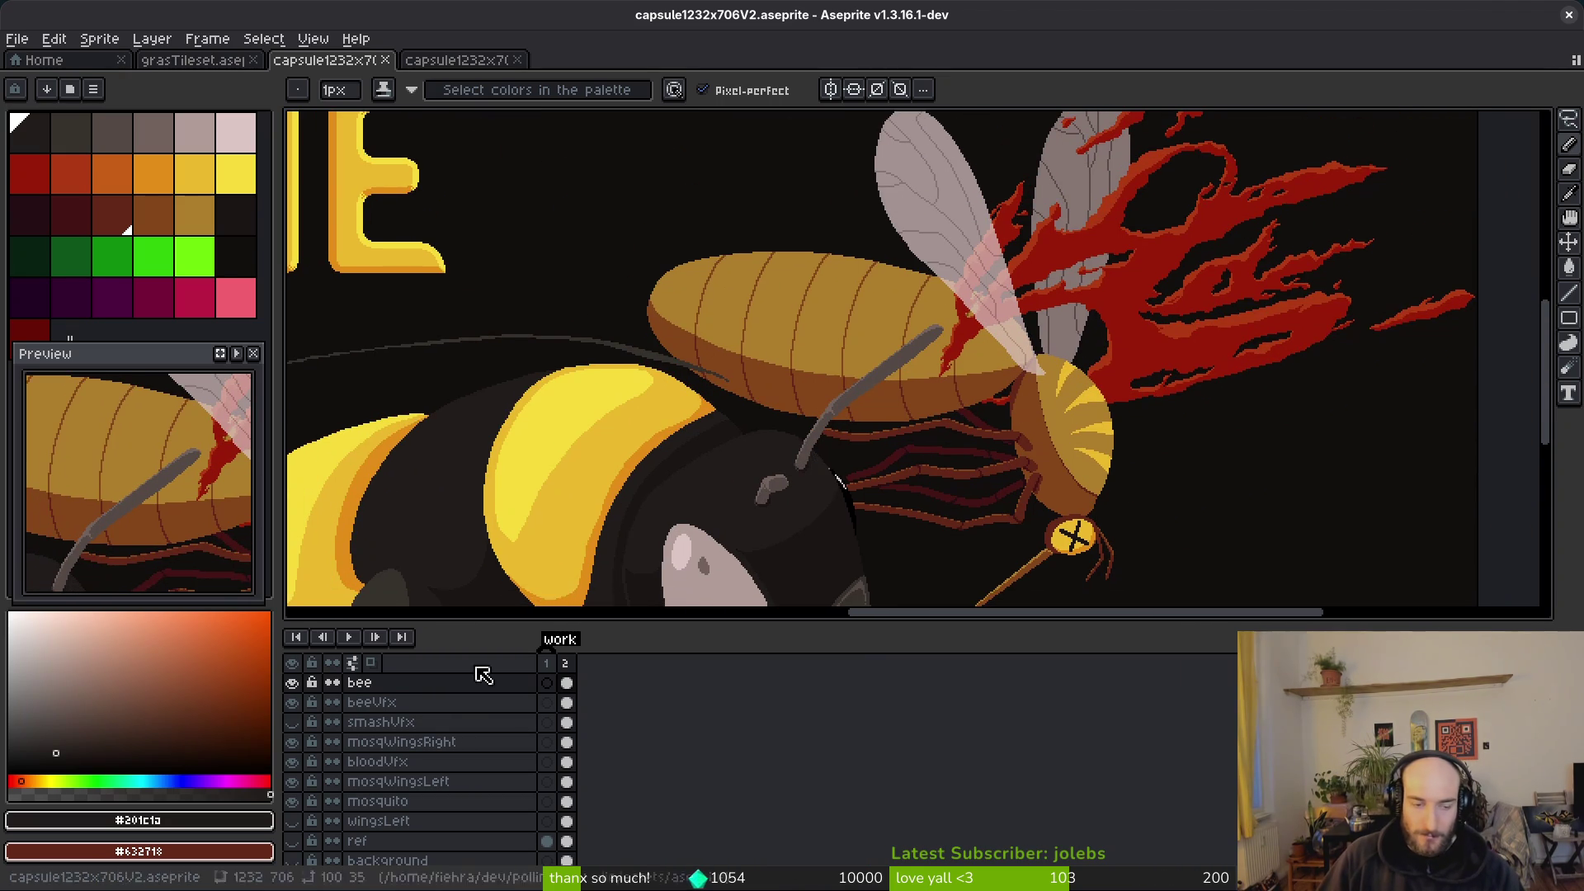
pyautogui.click(388, 801)
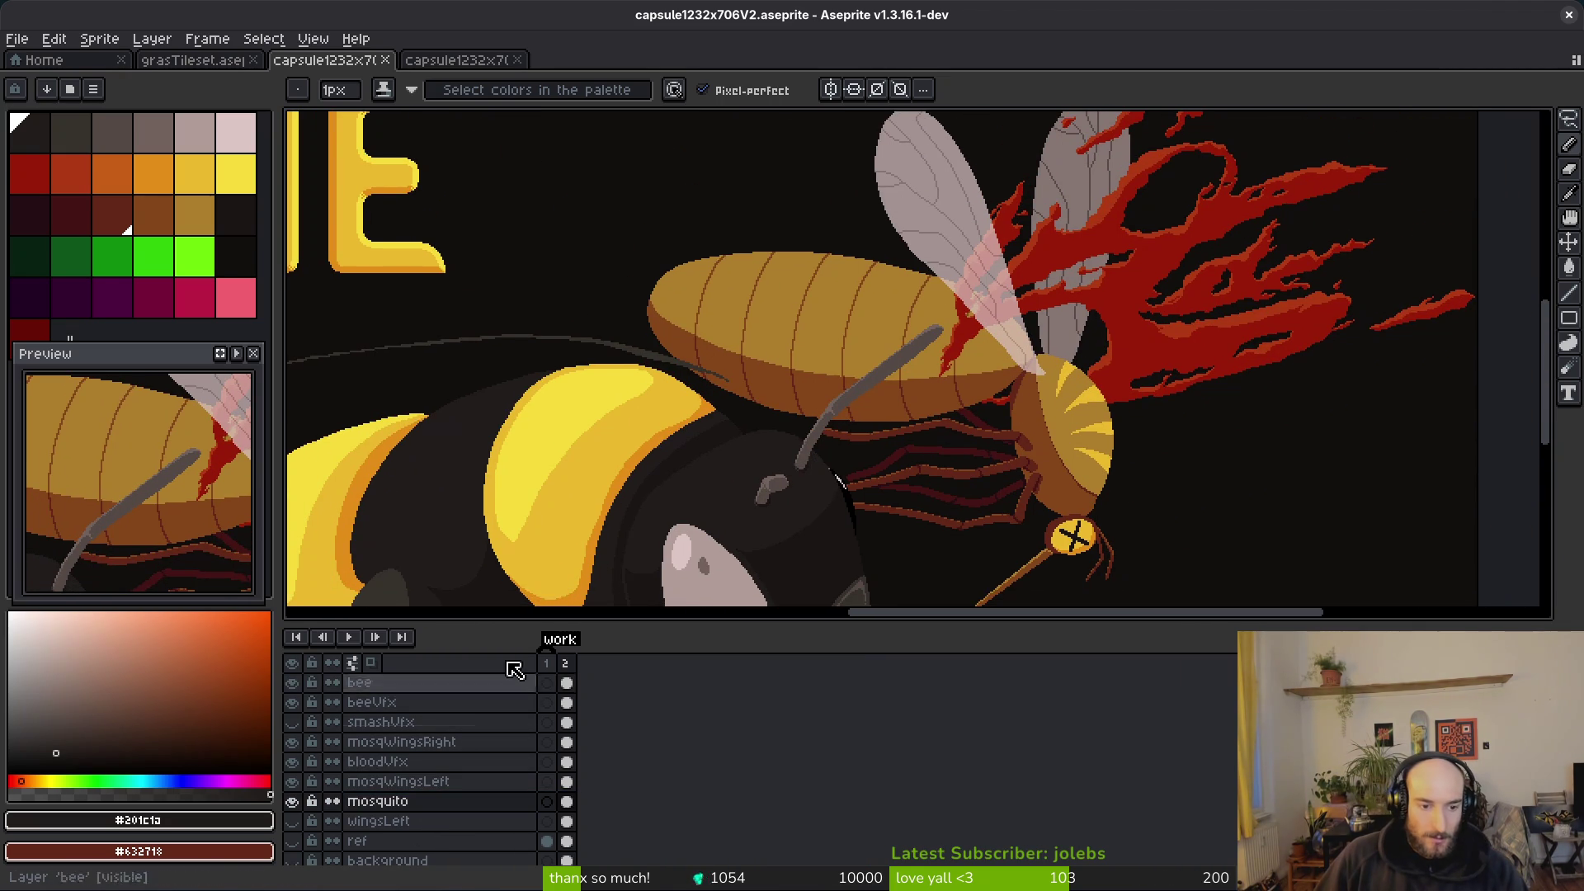
pyautogui.scroll(-5, 872, 368)
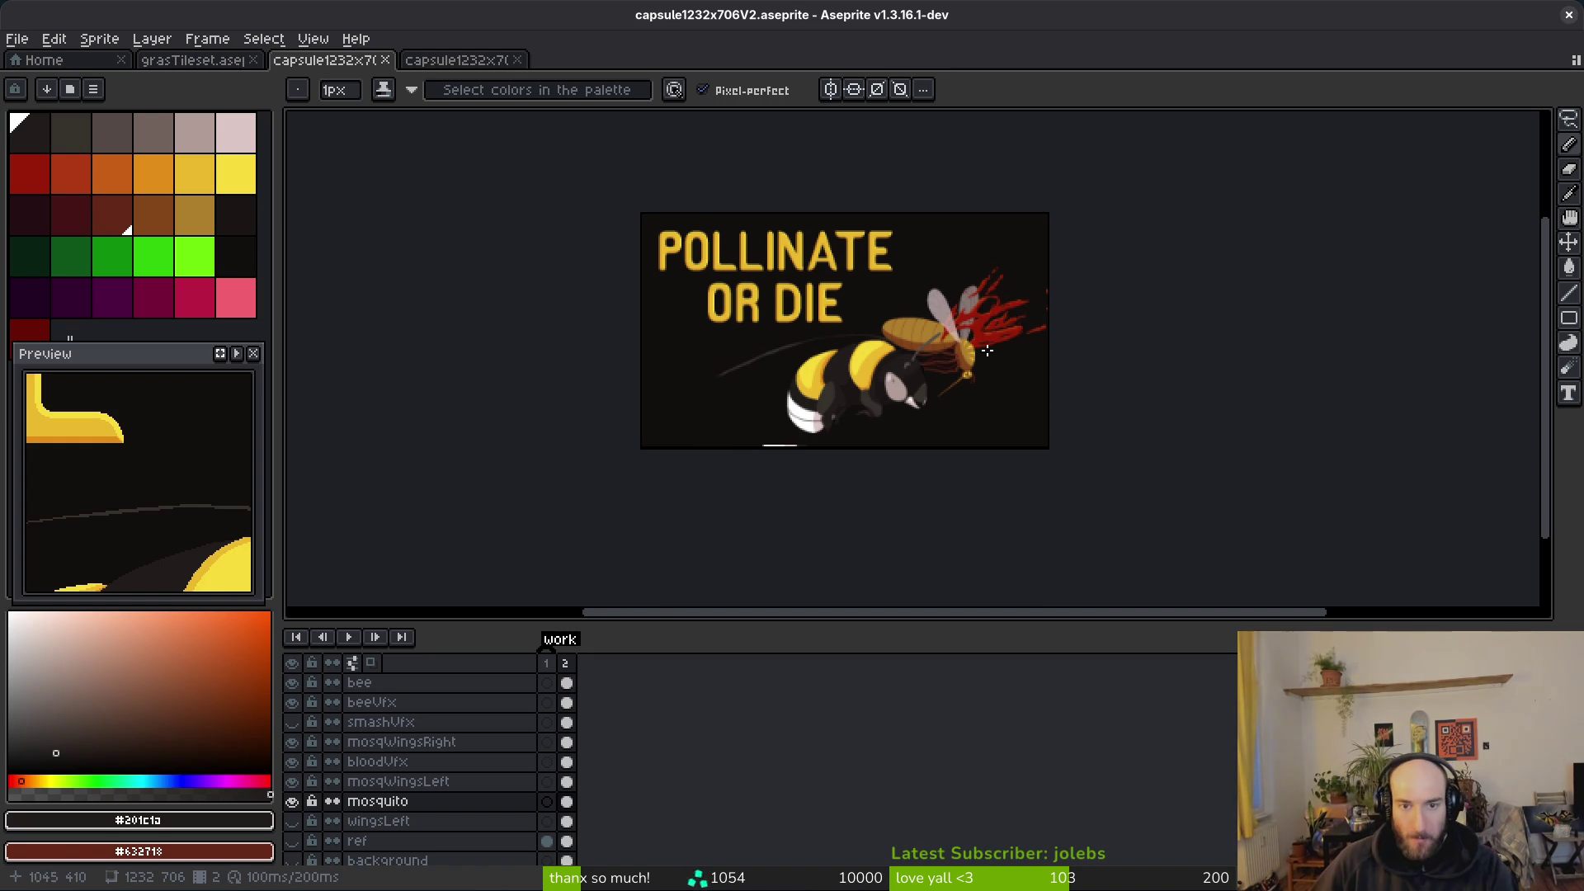
pyautogui.scroll(2, 925, 289)
pyautogui.scroll(-2, 903, 272)
pyautogui.hotkey('ctrl', 's')
pyautogui.scroll(4, 962, 340)
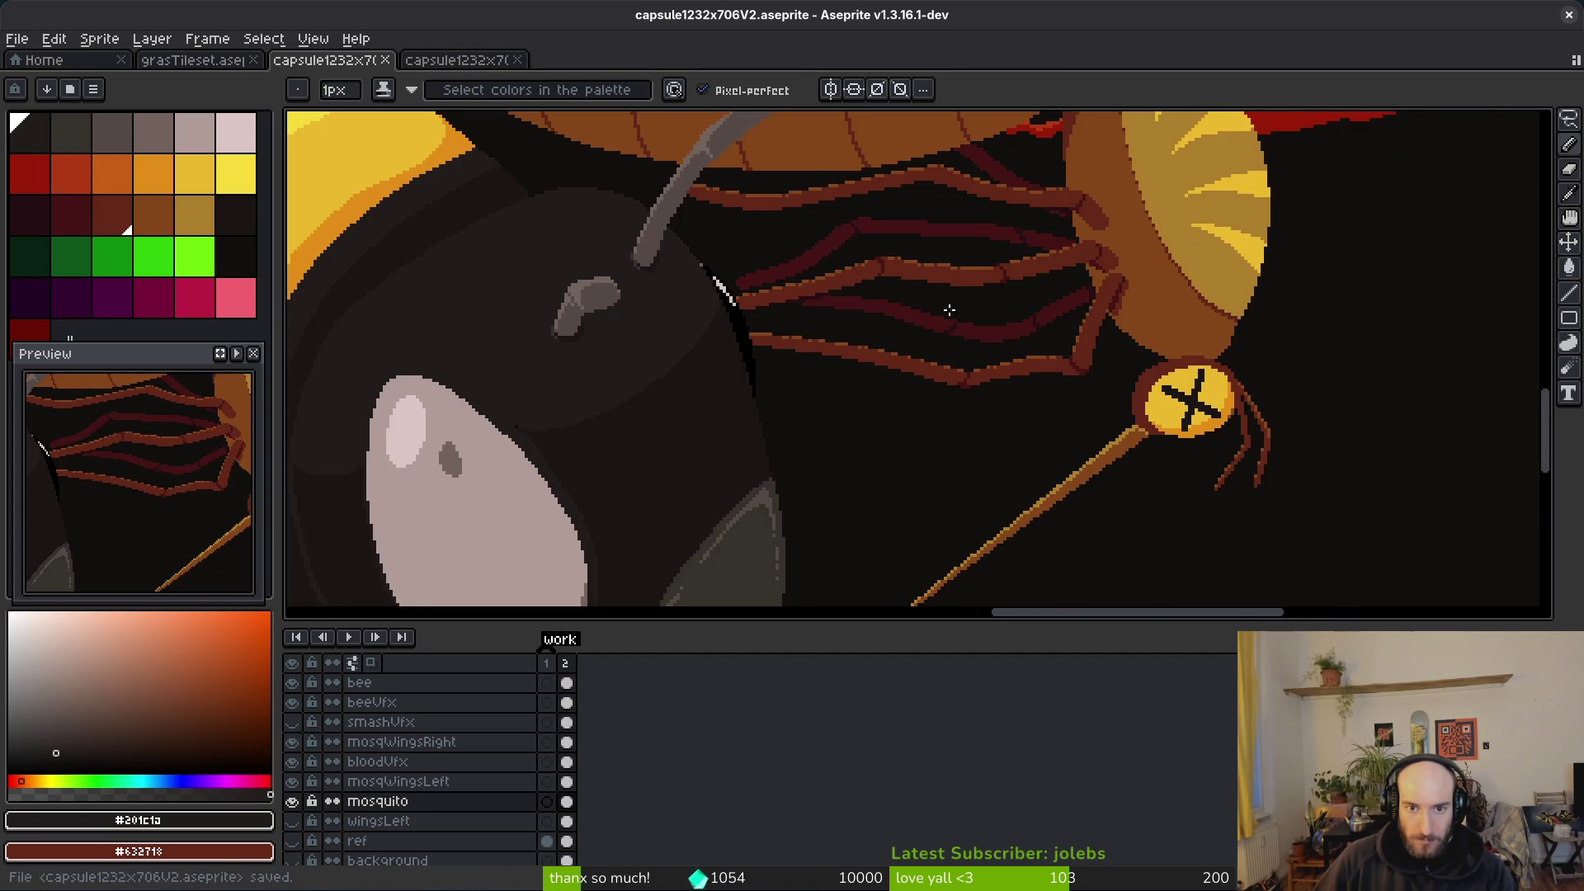
pyautogui.scroll(-4, 961, 340)
pyautogui.scroll(1, 939, 339)
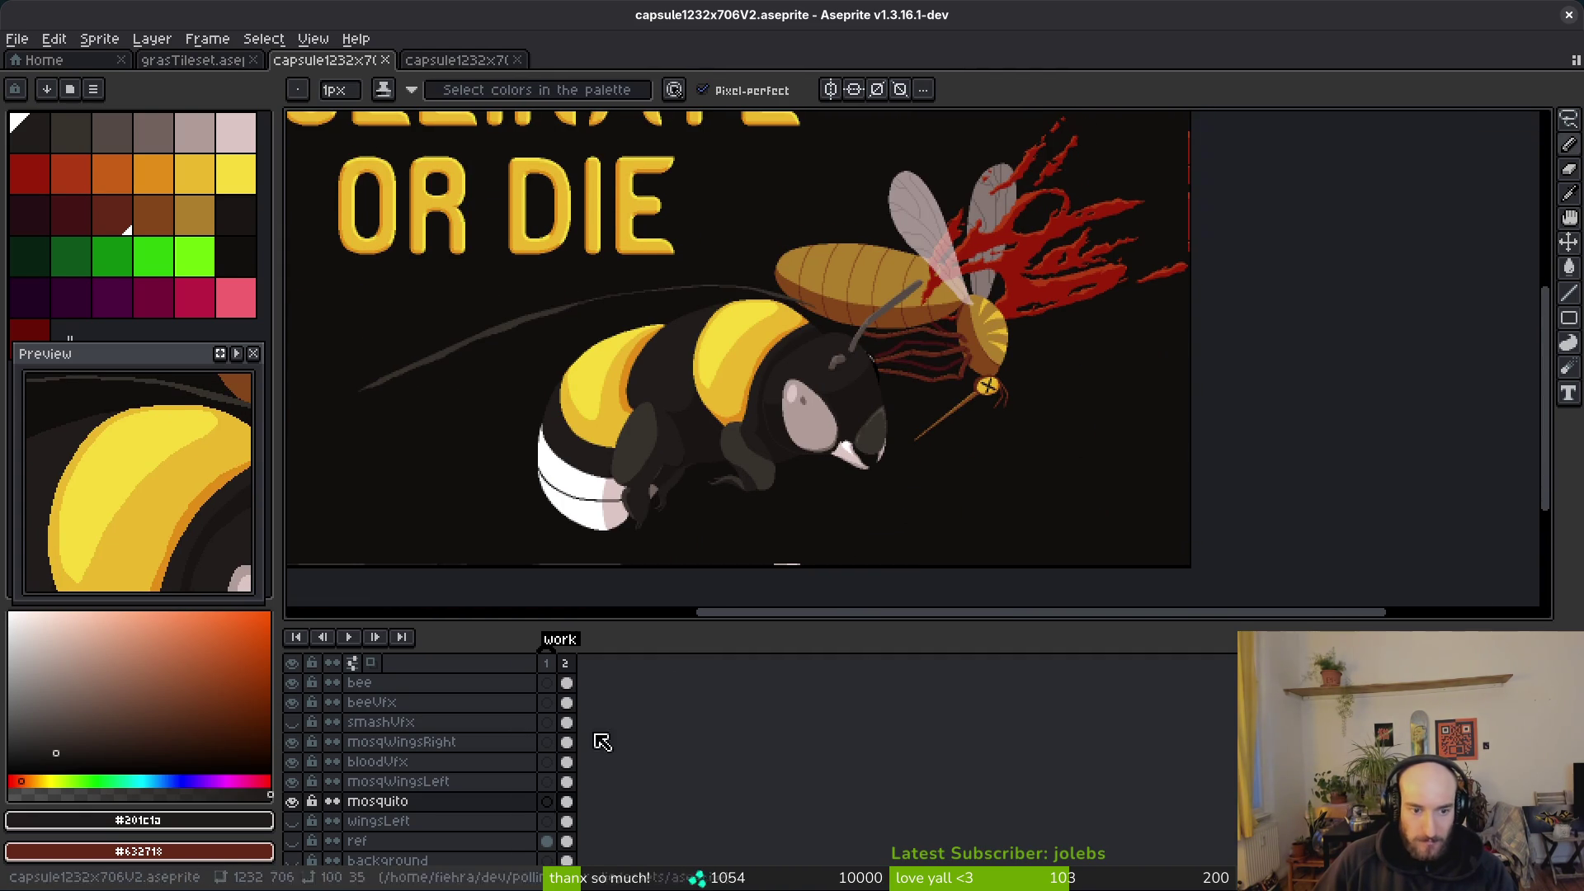
pyautogui.scroll(-2, 967, 387)
# Step: Marquee-select the area around the bee and mosquito and make the smashVfx burst visible
pyautogui.press('m')
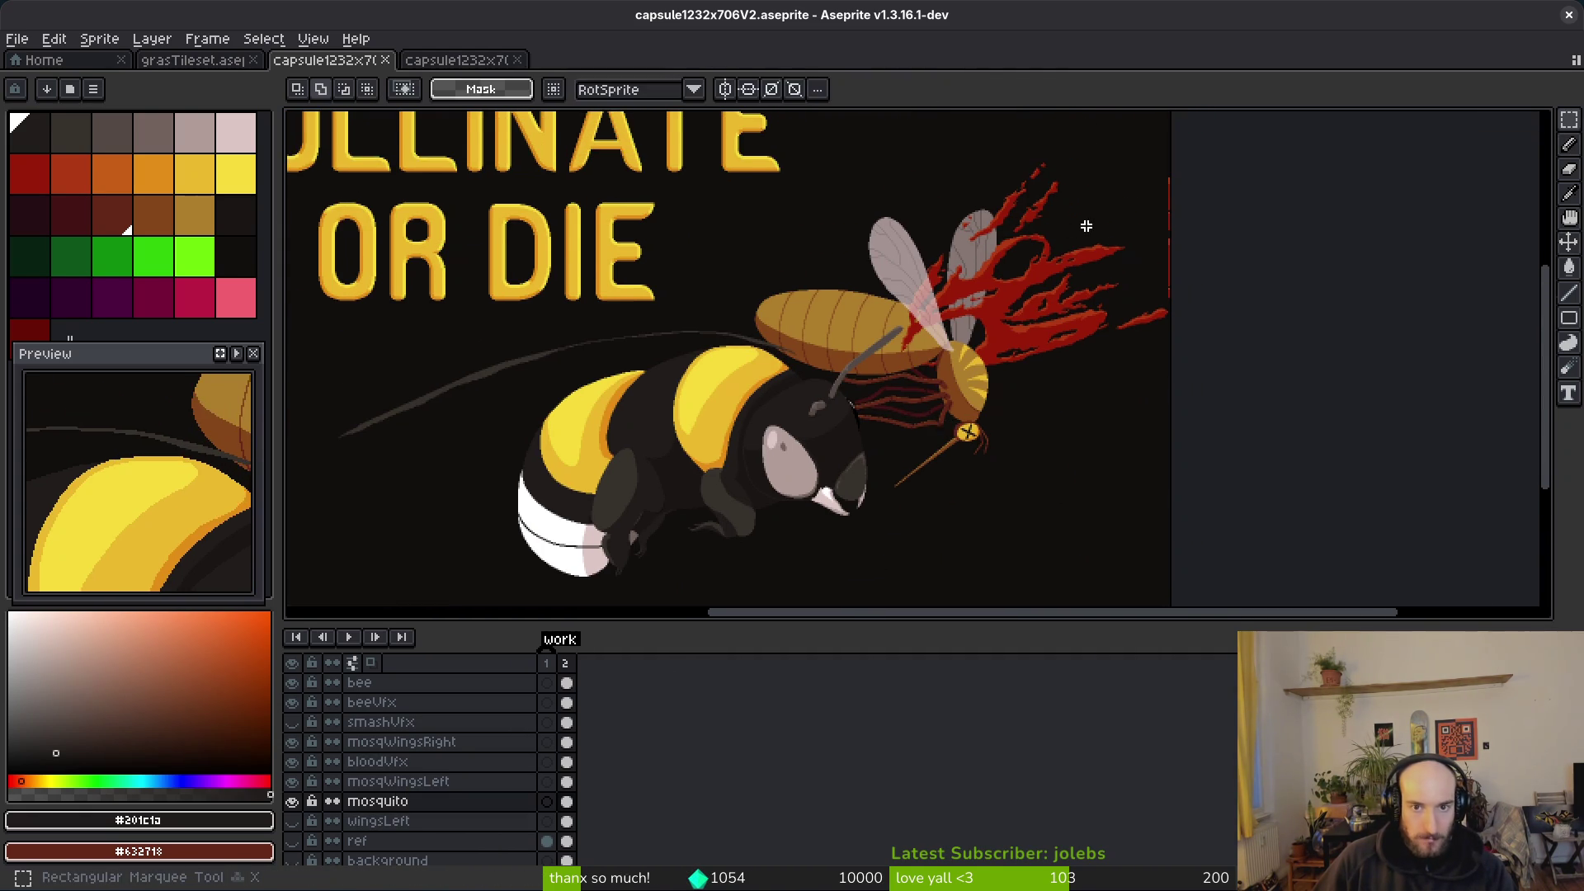
pyautogui.moveTo(1144, 157)
pyautogui.mouseDown()
pyautogui.moveTo(822, 462)
pyautogui.moveTo(780, 454)
pyautogui.mouseUp()
pyautogui.scroll(2, 1132, 439)
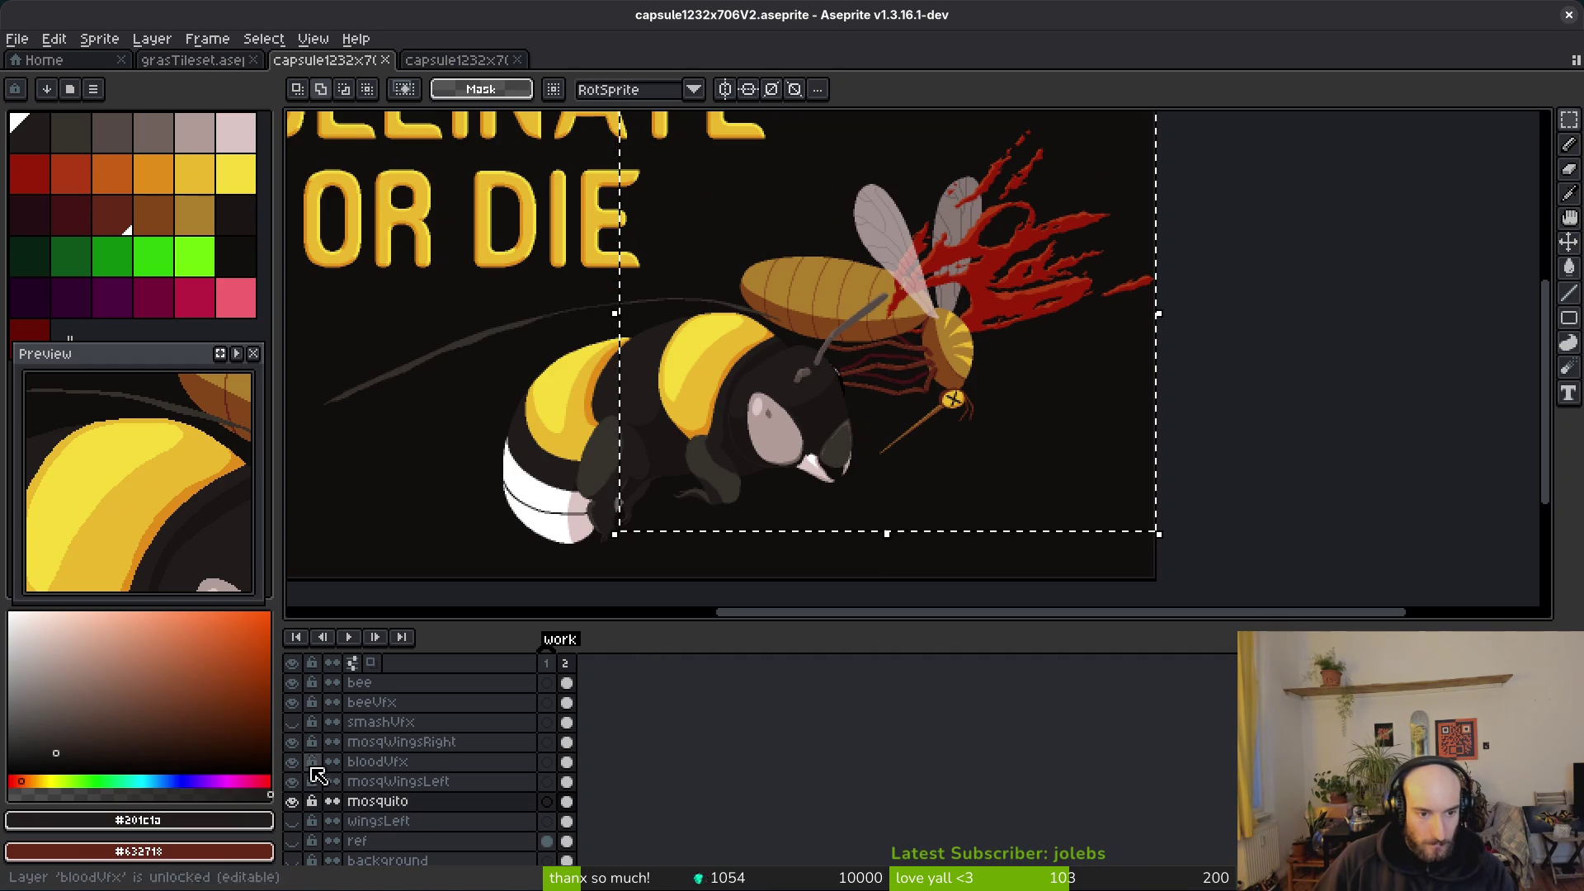
pyautogui.click(294, 722)
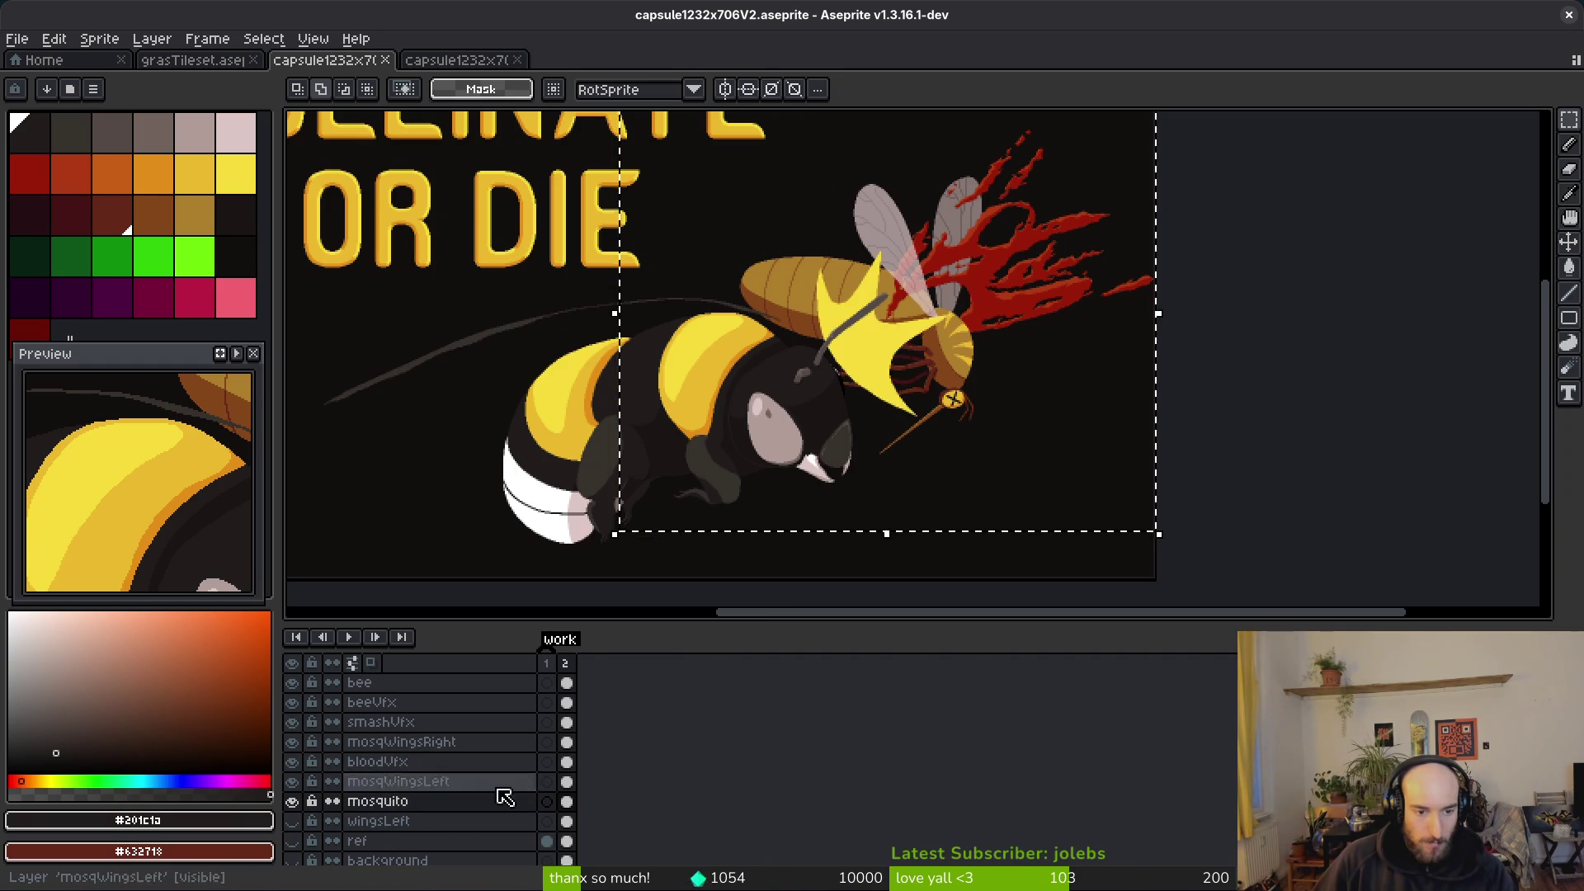
# Step: Nudge the mosquito, wings and blood layers slightly left and down, then save
pyautogui.moveTo(566, 742); pyautogui.dragTo(567, 801)
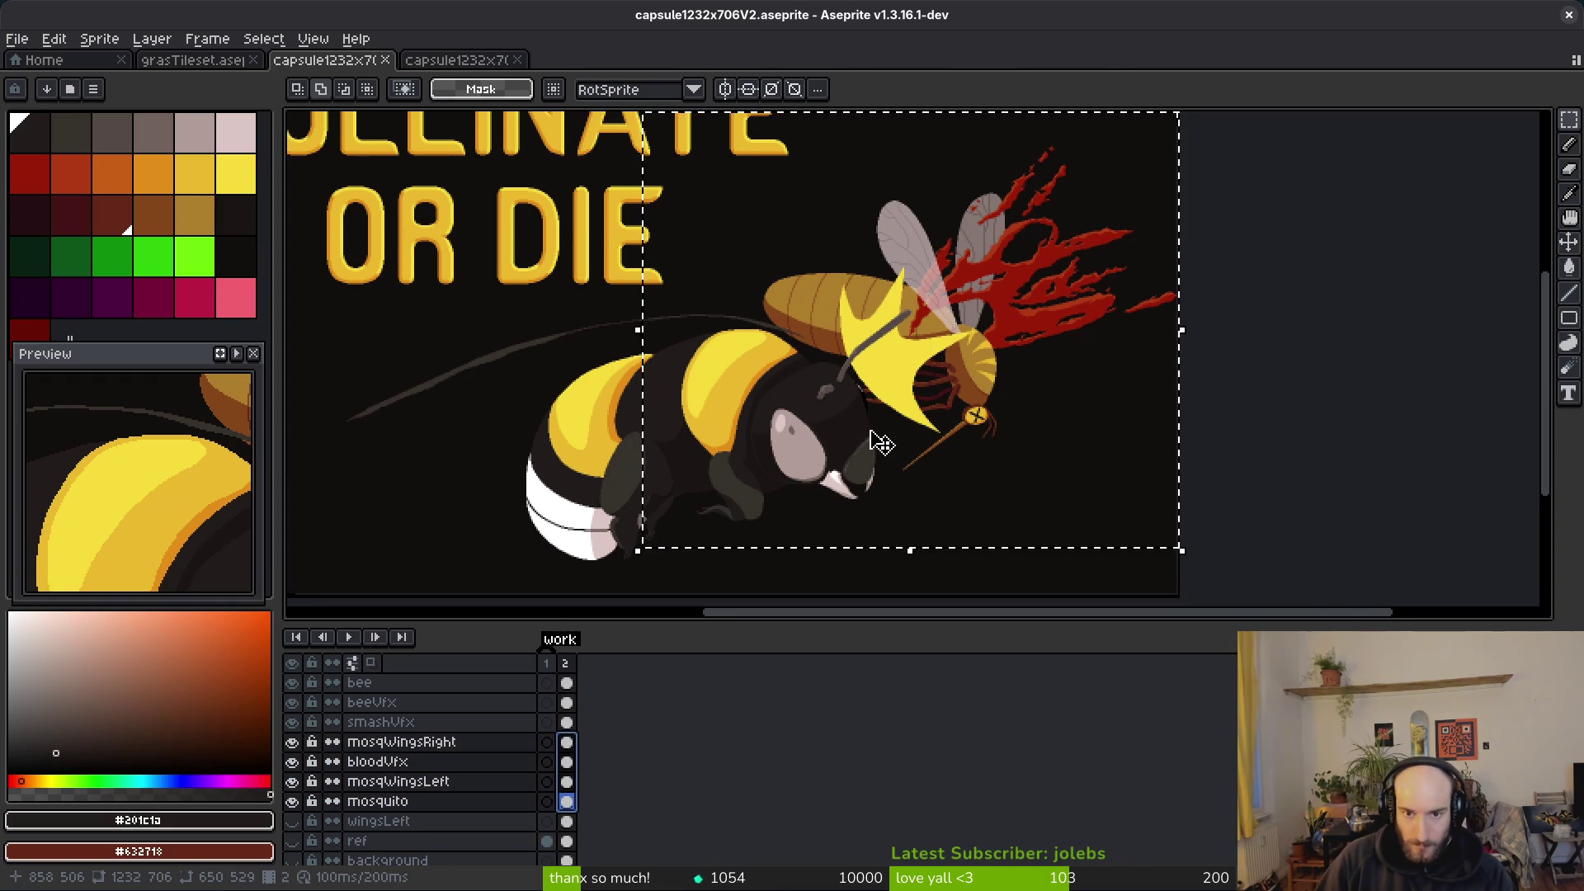
pyautogui.press('Left')
pyautogui.press('Left')
pyautogui.press('Left')
pyautogui.press('Left')
pyautogui.press('Left')
pyautogui.press('Left')
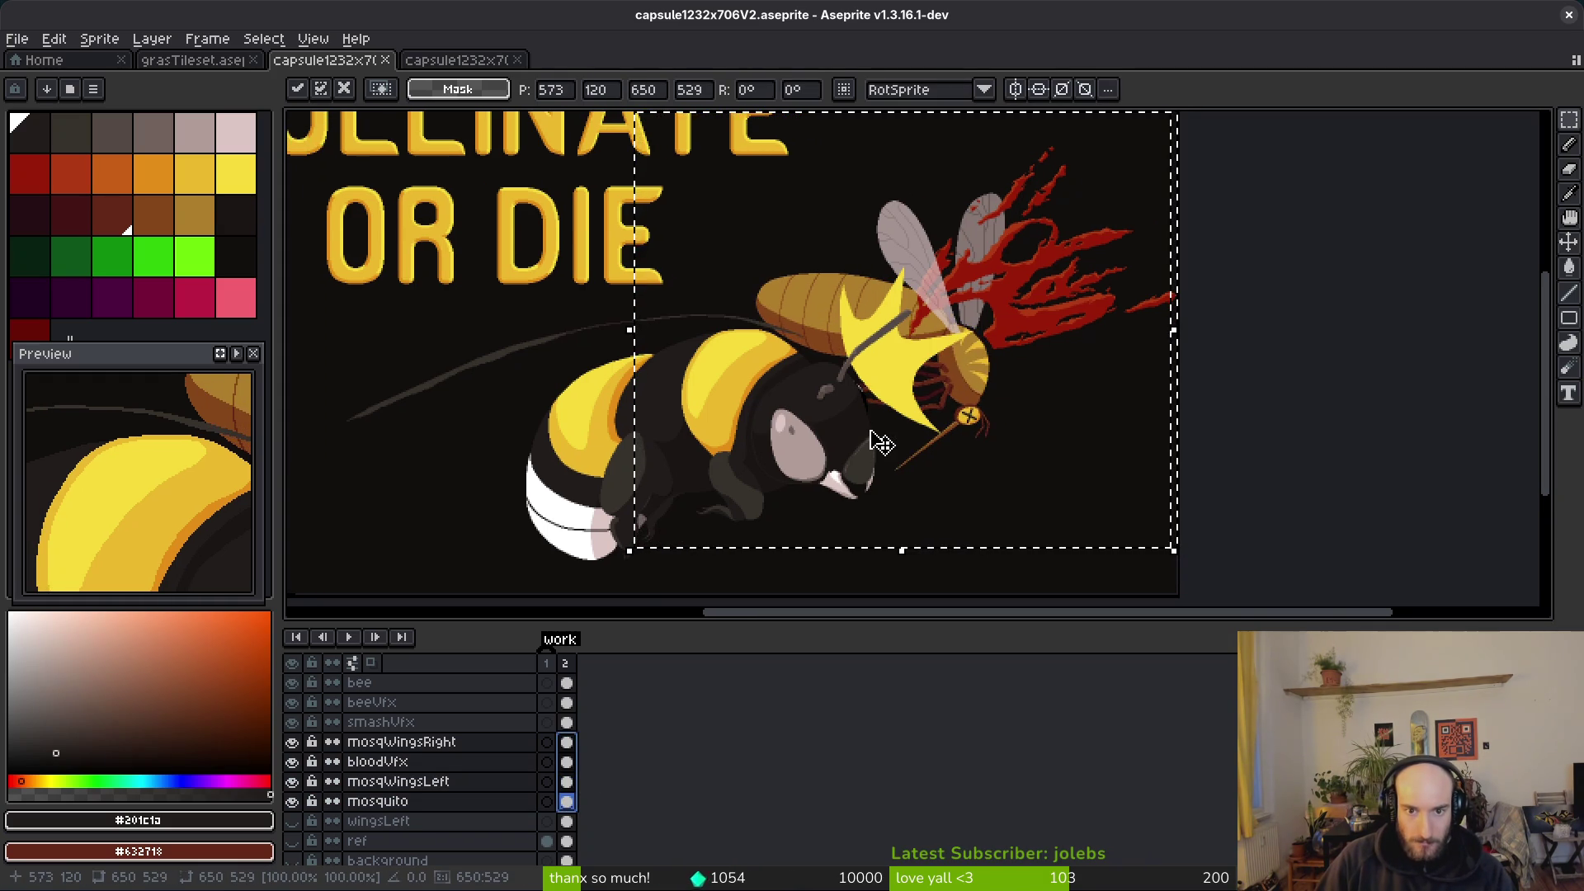
pyautogui.press('Down')
pyautogui.press('Down')
pyautogui.press('Down')
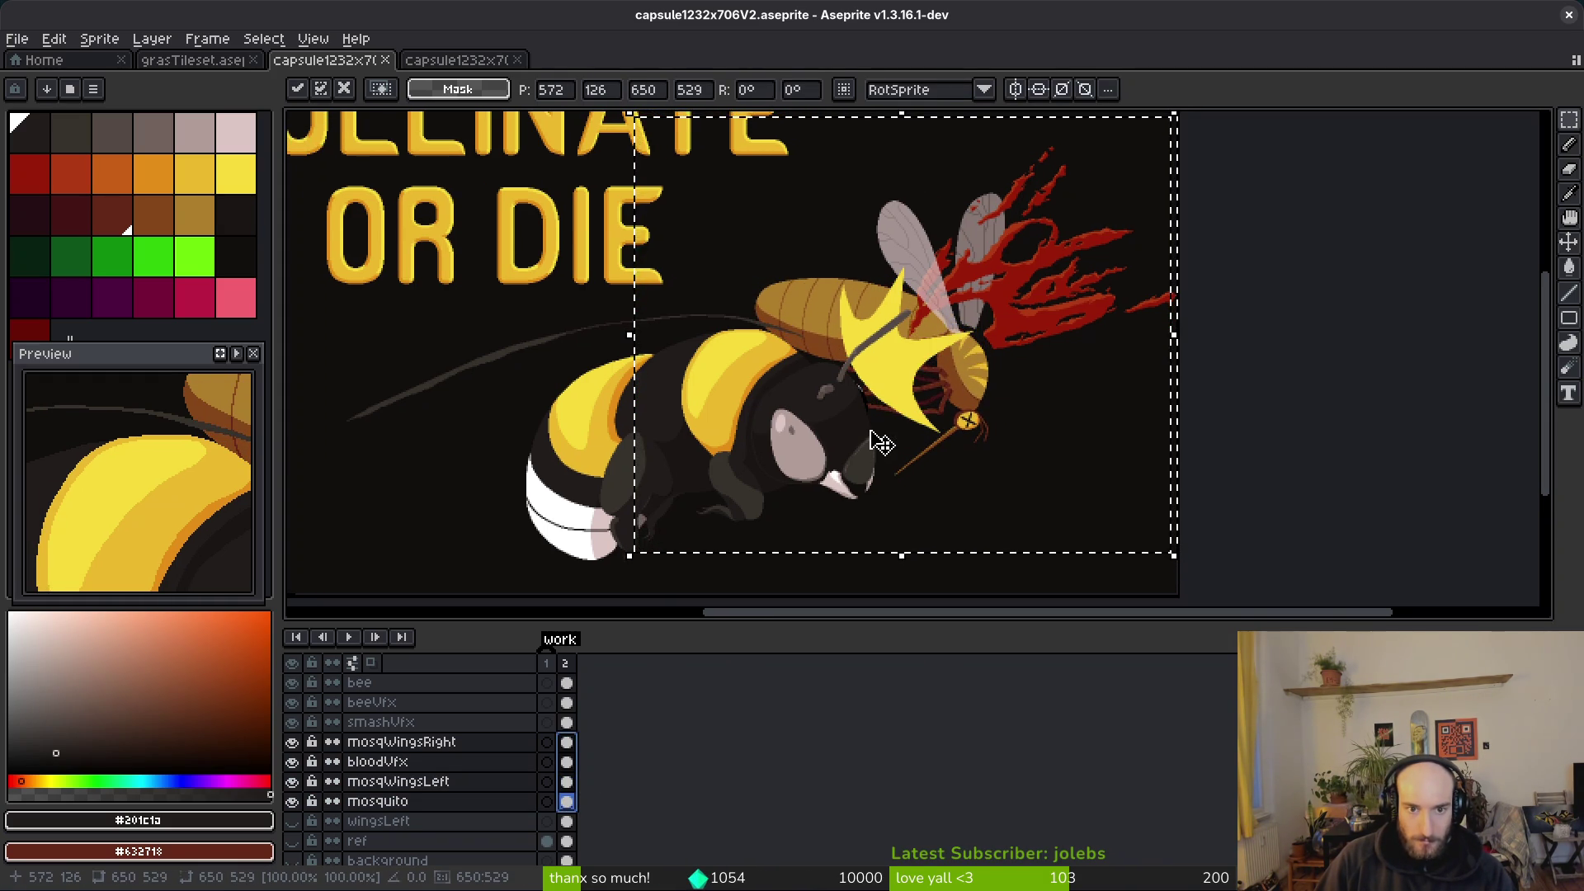
pyautogui.press('Return')
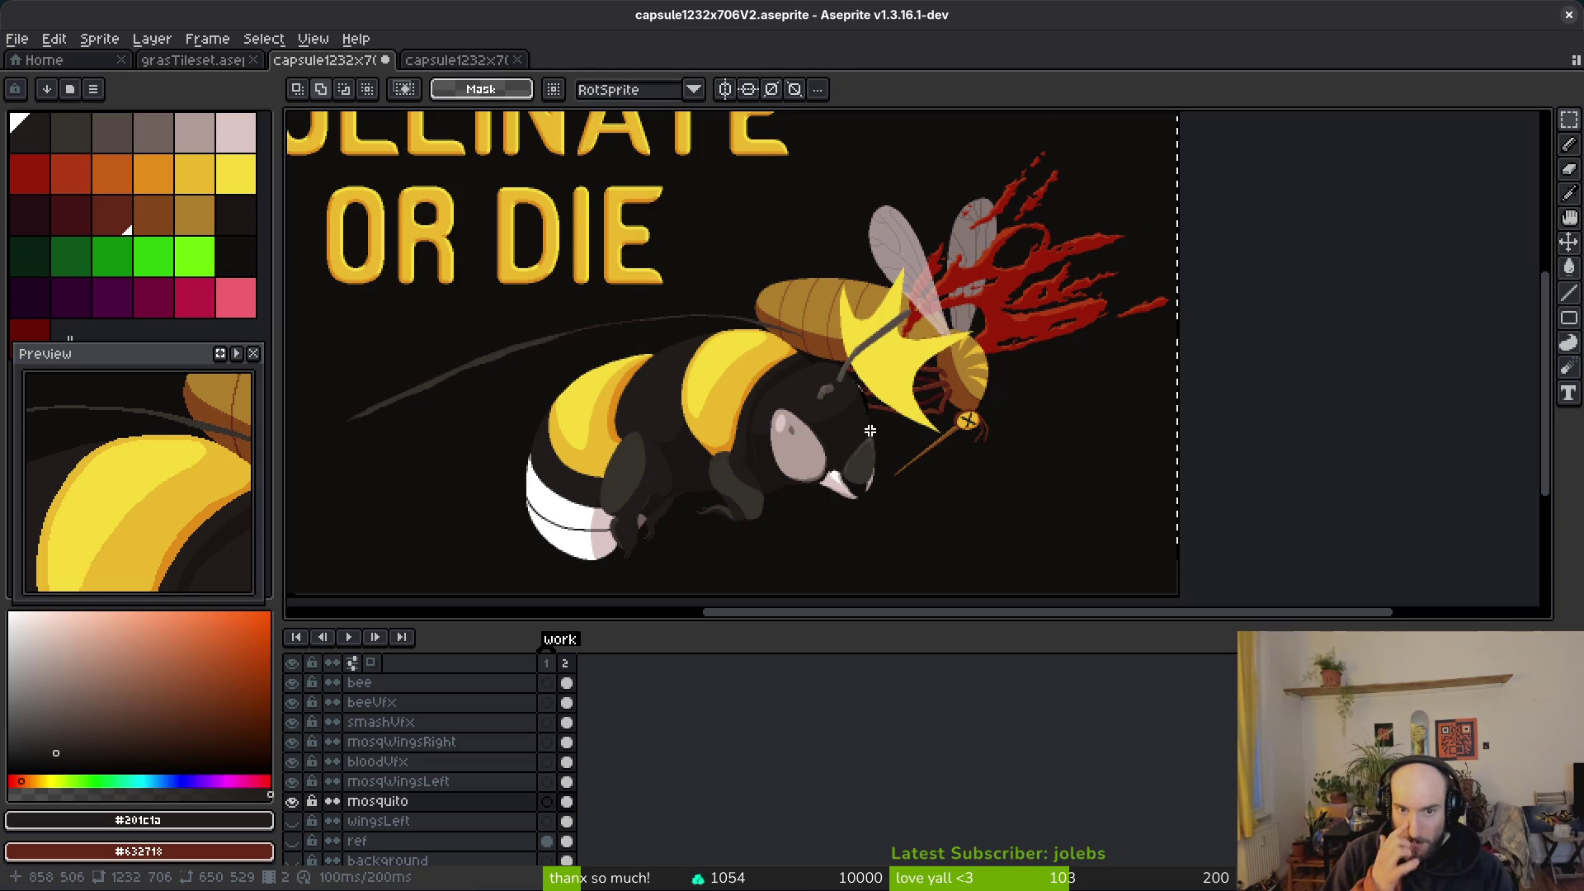
pyautogui.scroll(-1, 881, 259)
pyautogui.hotkey('ctrl', 's')
pyautogui.scroll(3, 962, 330)
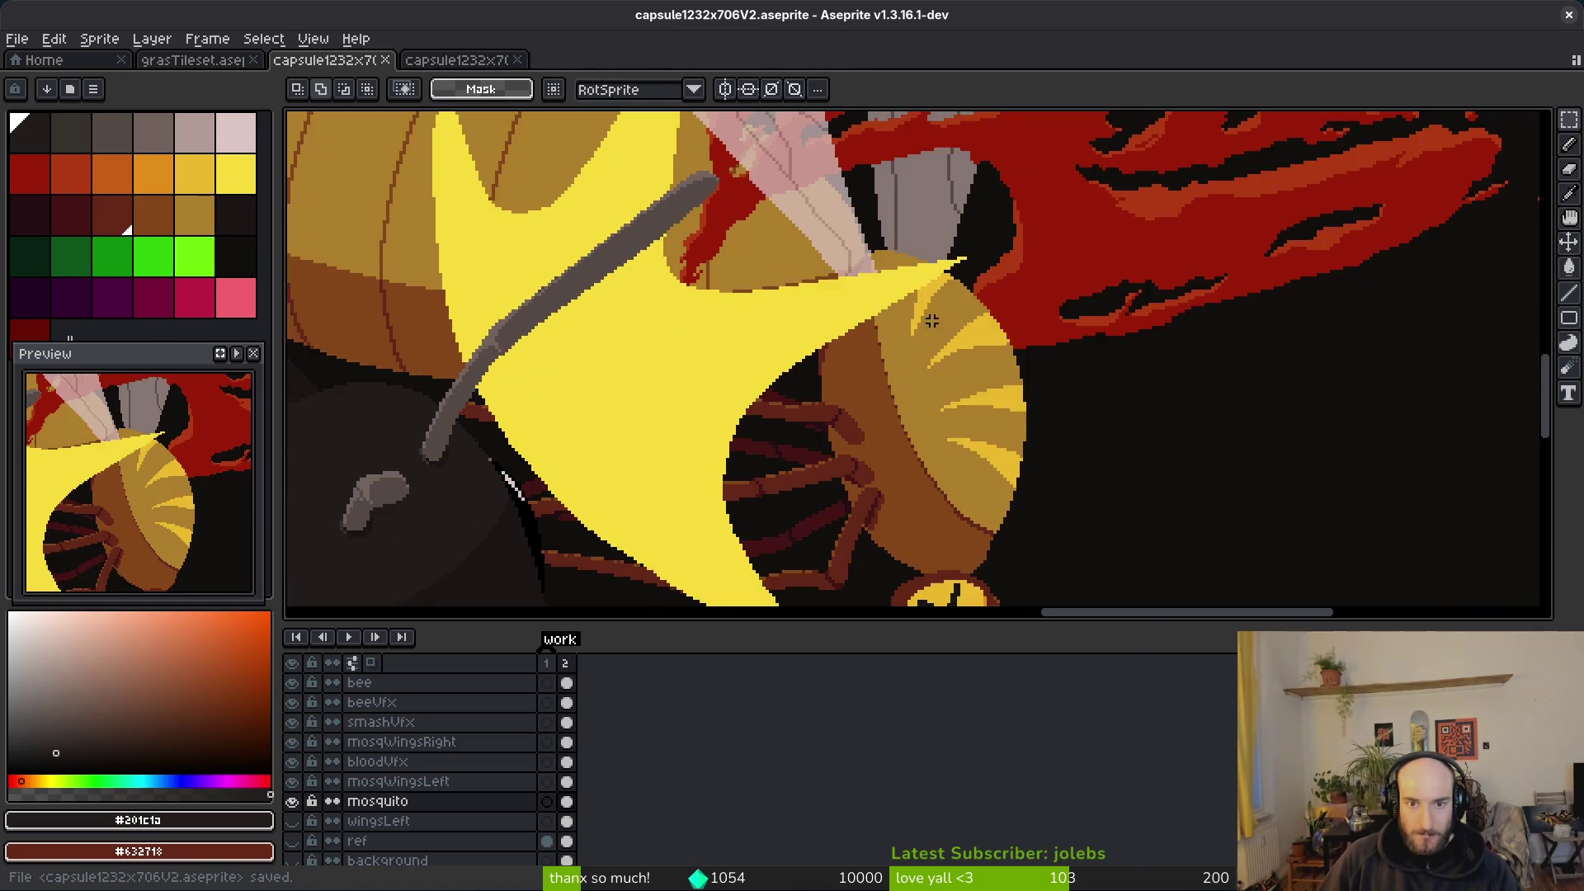
pyautogui.scroll(-2, 953, 363)
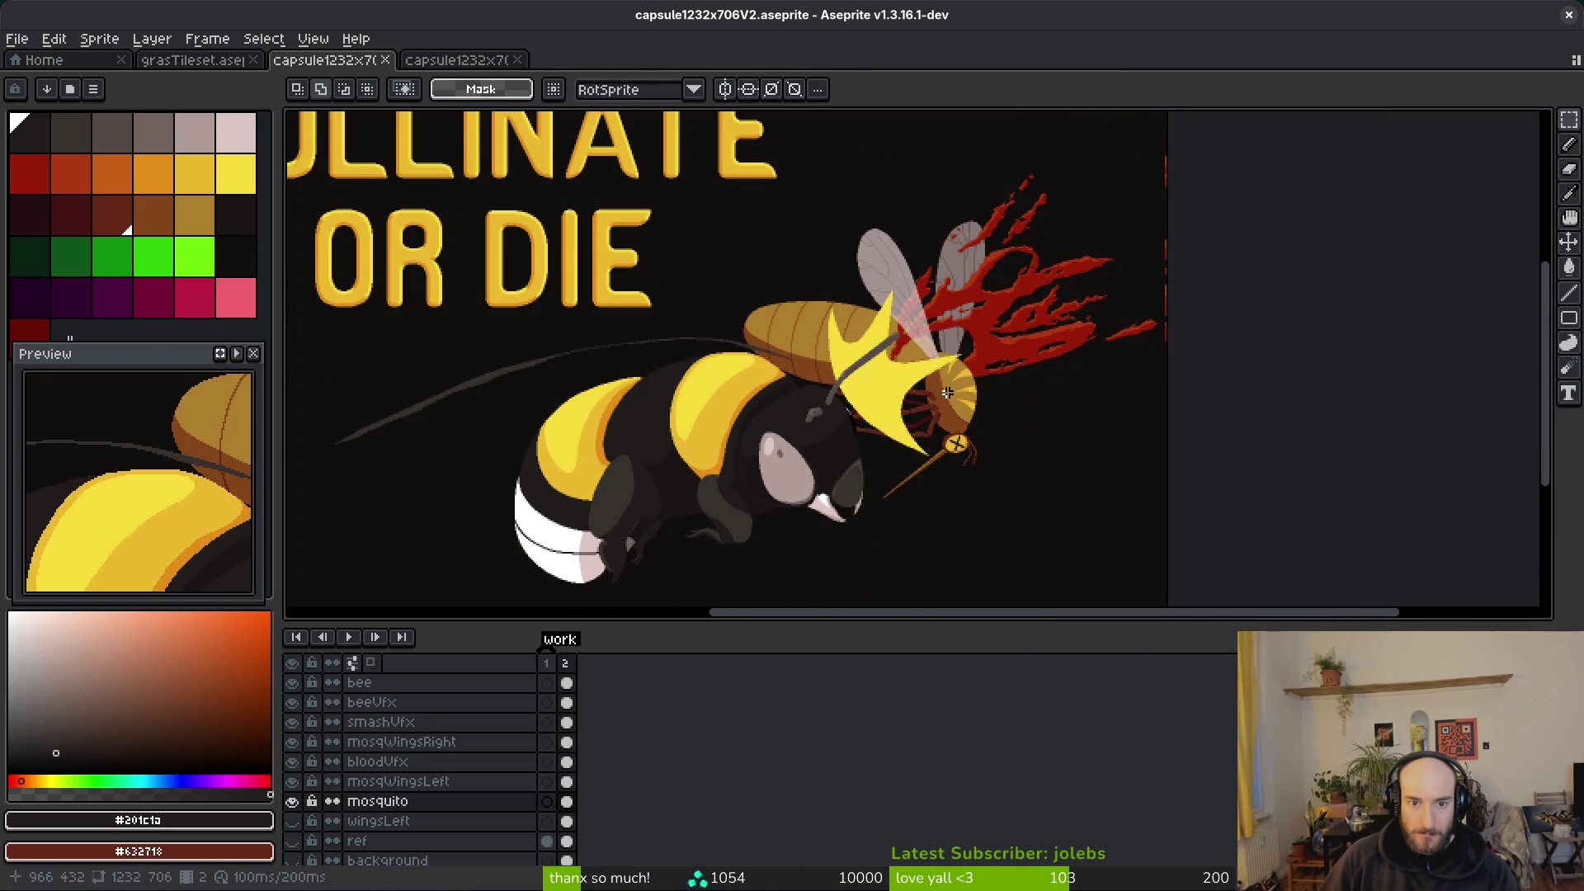
pyautogui.scroll(-2, 941, 392)
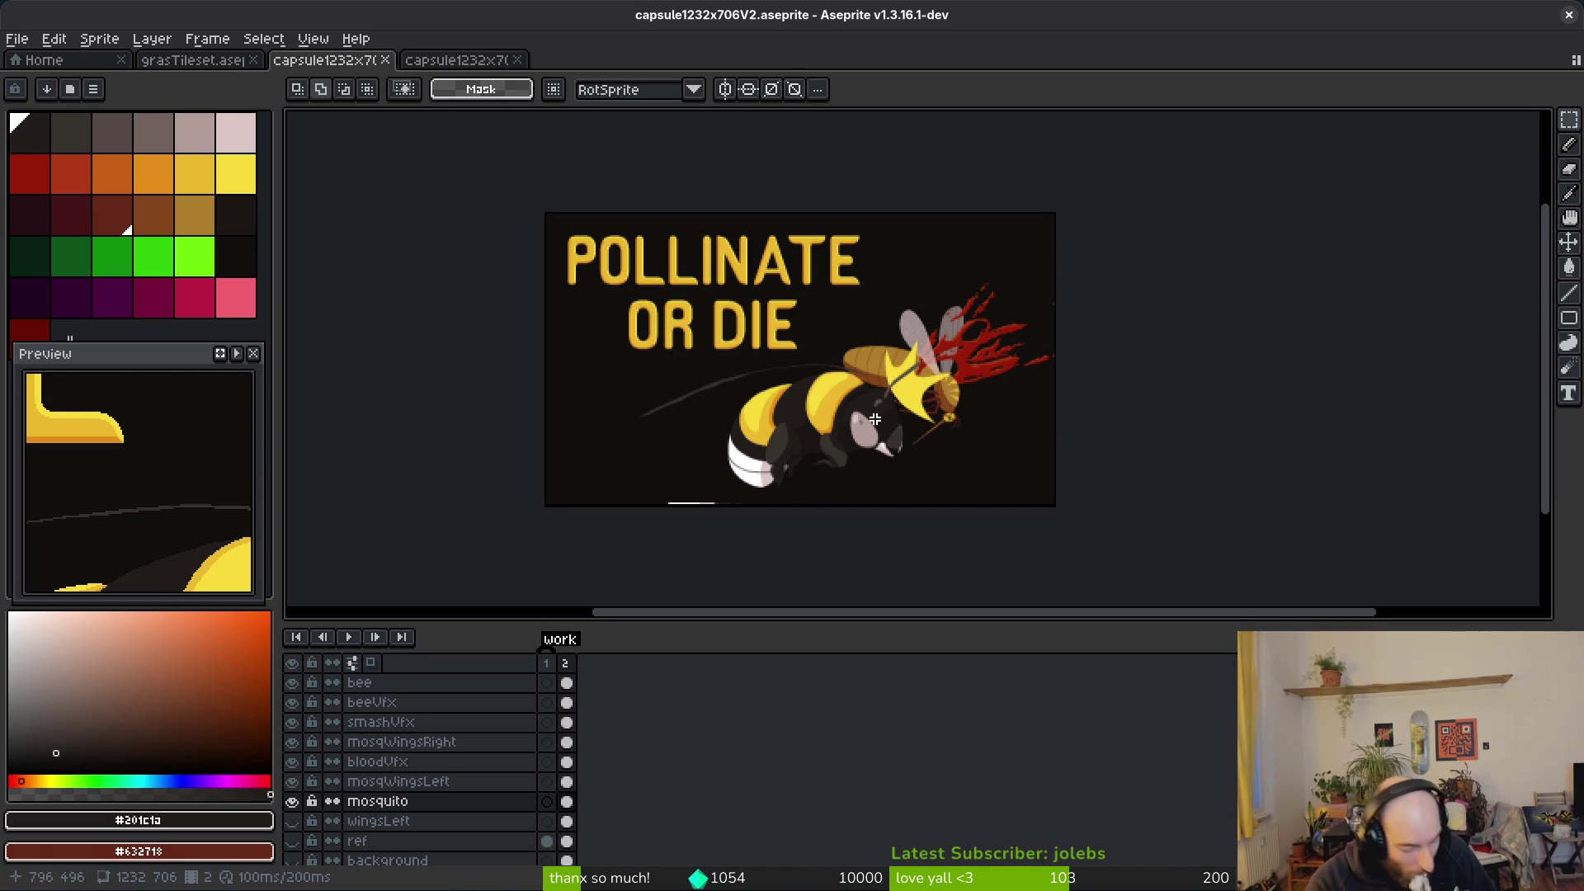
pyautogui.scroll(5, 875, 419)
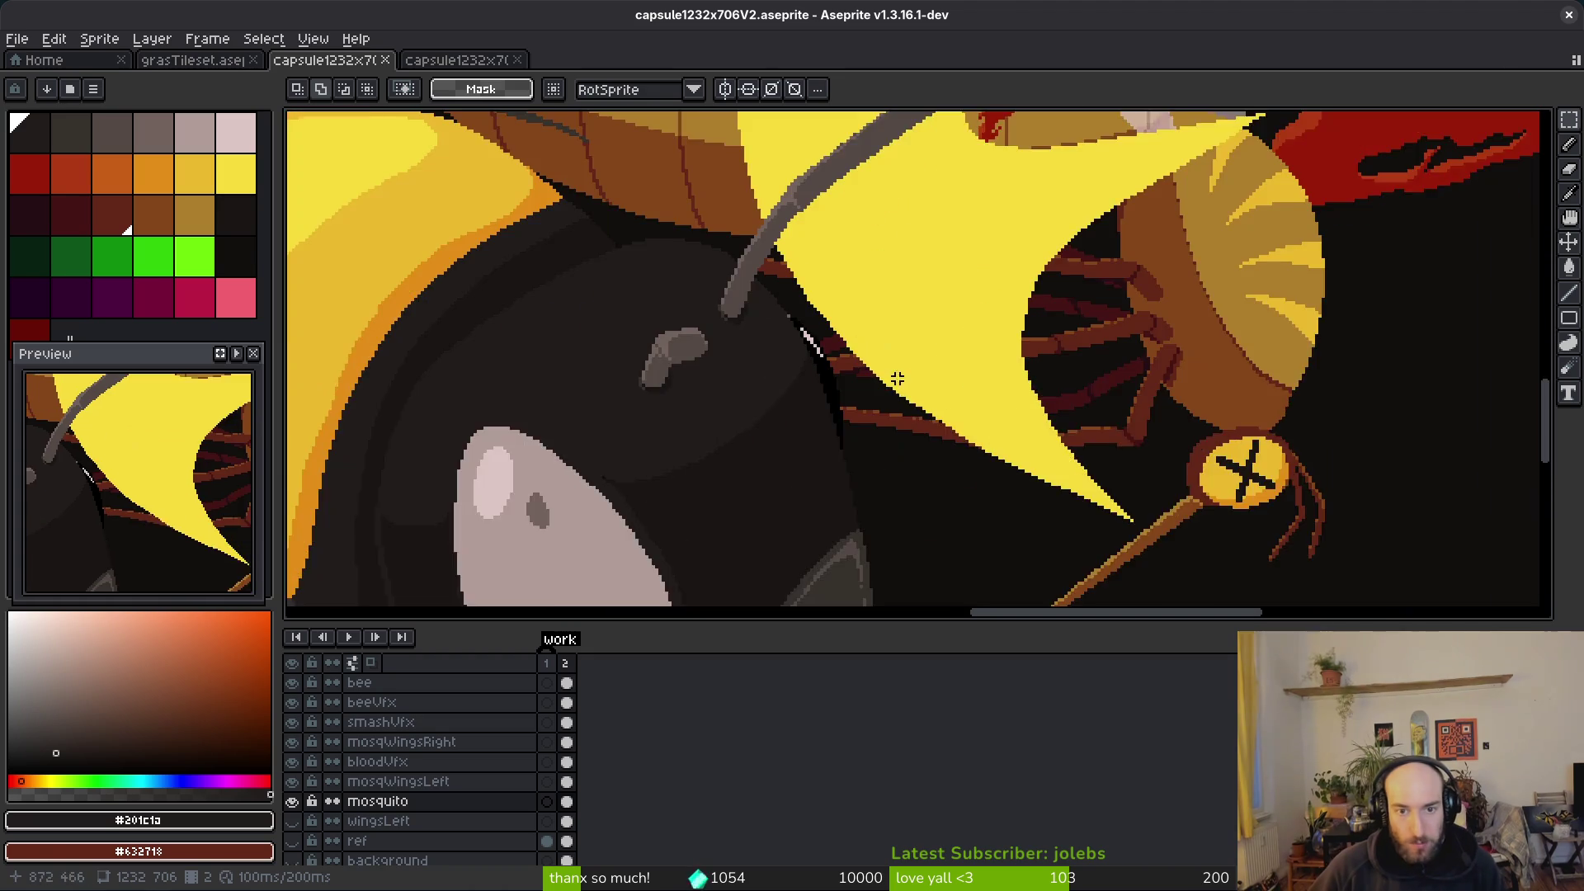
# Step: Get ready to draw on the smashVfx layer with the burst's yellow and the pencil
pyautogui.click(404, 723)
pyautogui.hscroll(2, 981, 389)
pyautogui.hscroll(-1, 981, 388)
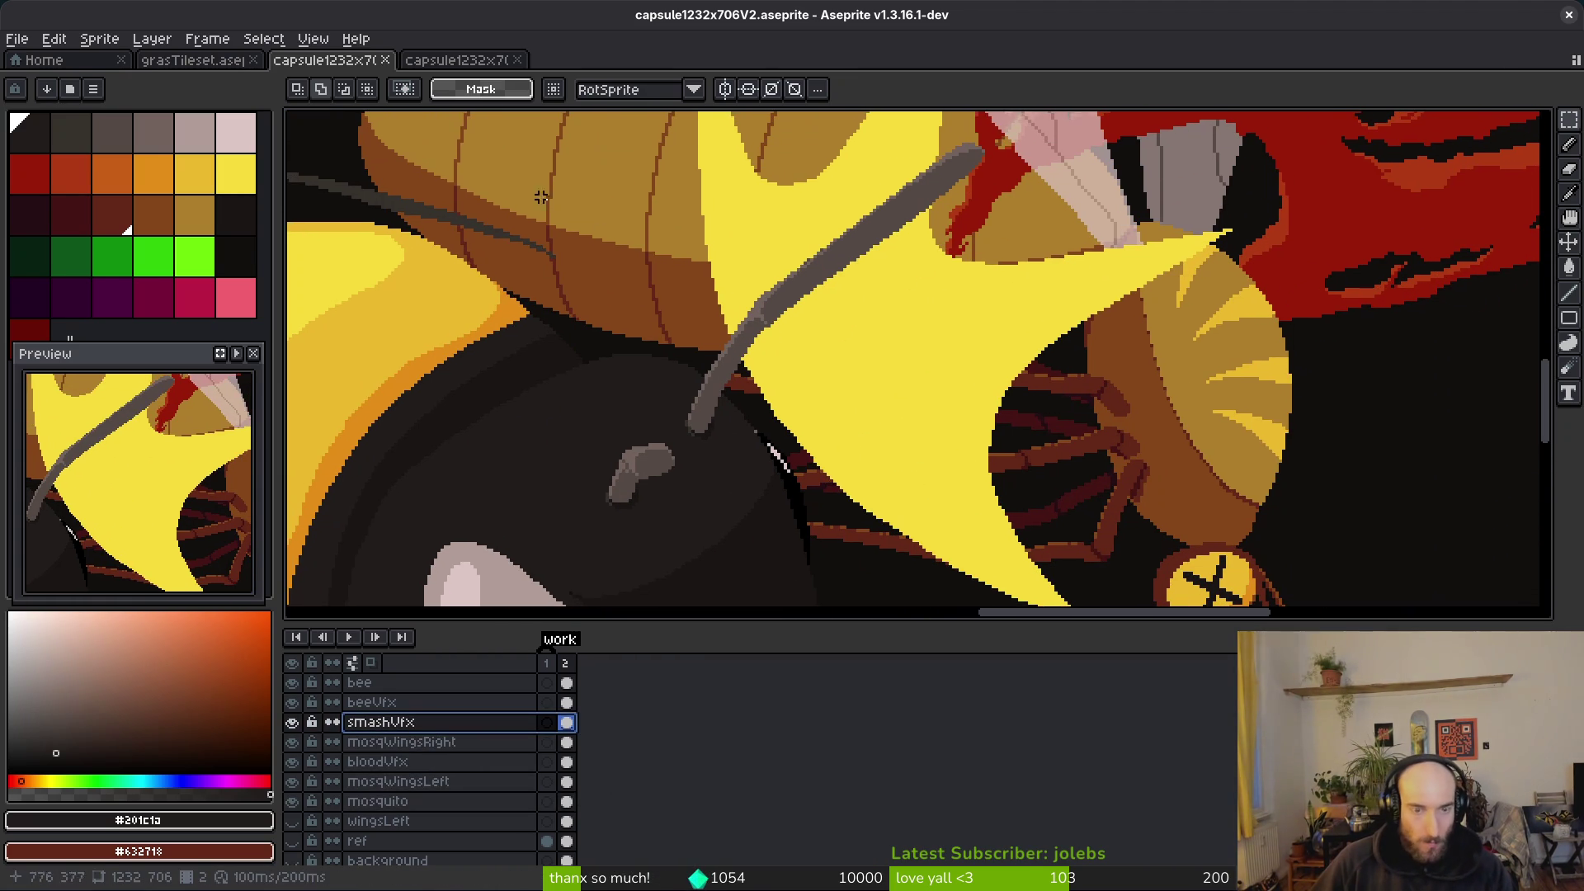
pyautogui.click(197, 171)
pyautogui.press('b')
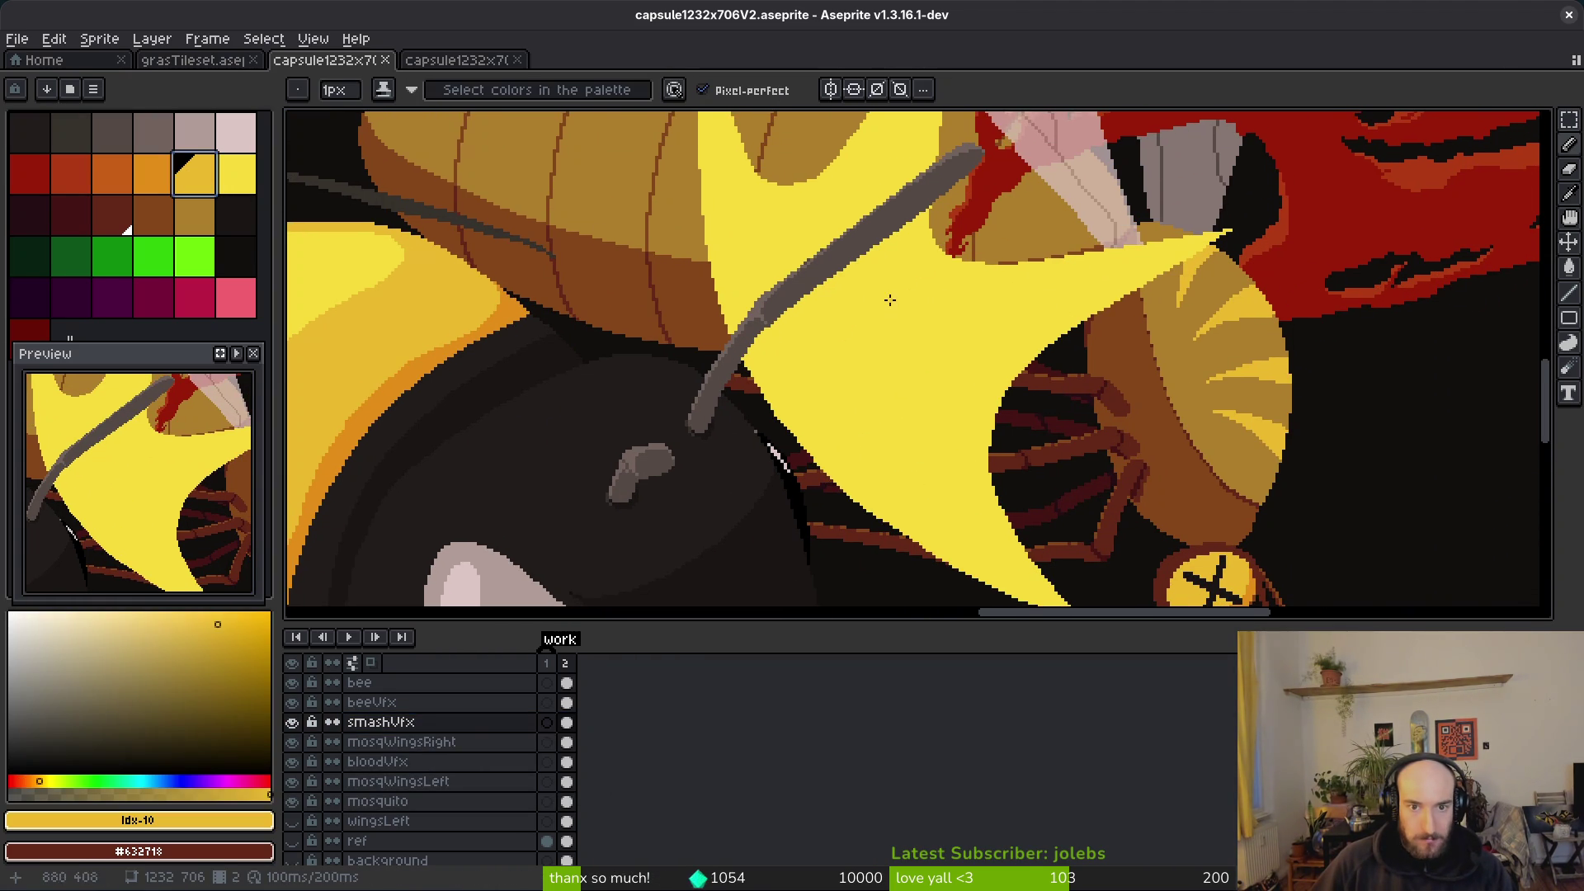
pyautogui.scroll(1, 978, 321)
pyautogui.scroll(2, 1034, 280)
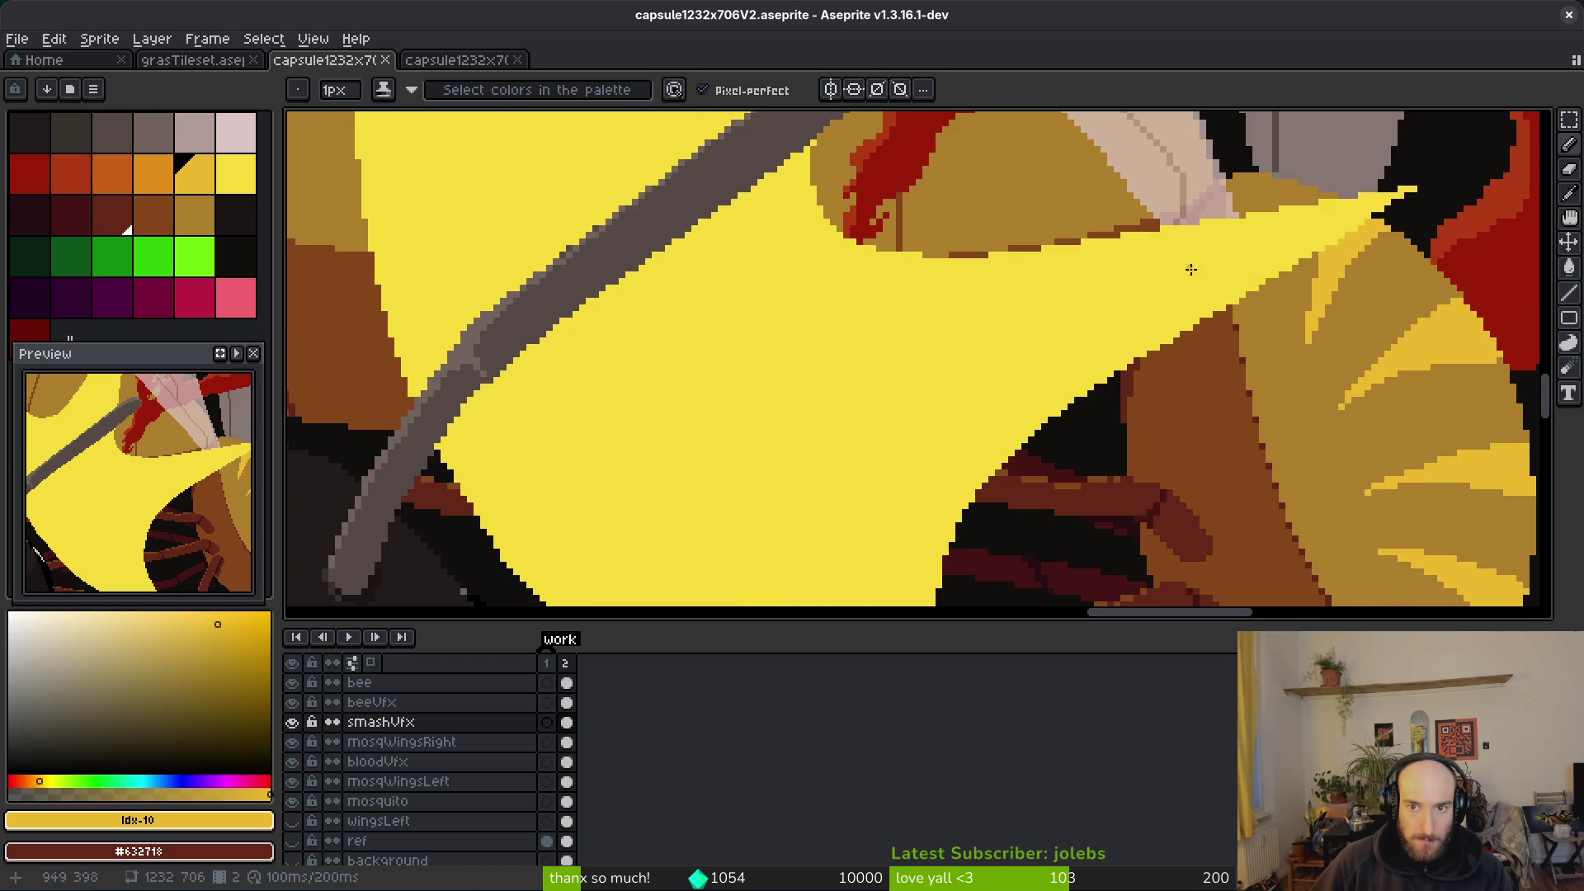
pyautogui.scroll(-1, 1057, 304)
# Step: Draw thin curved shading lines inside the smash burst to split it into bands
pyautogui.click(779, 197)
pyautogui.moveTo(793, 268); pyautogui.dragTo(826, 365)
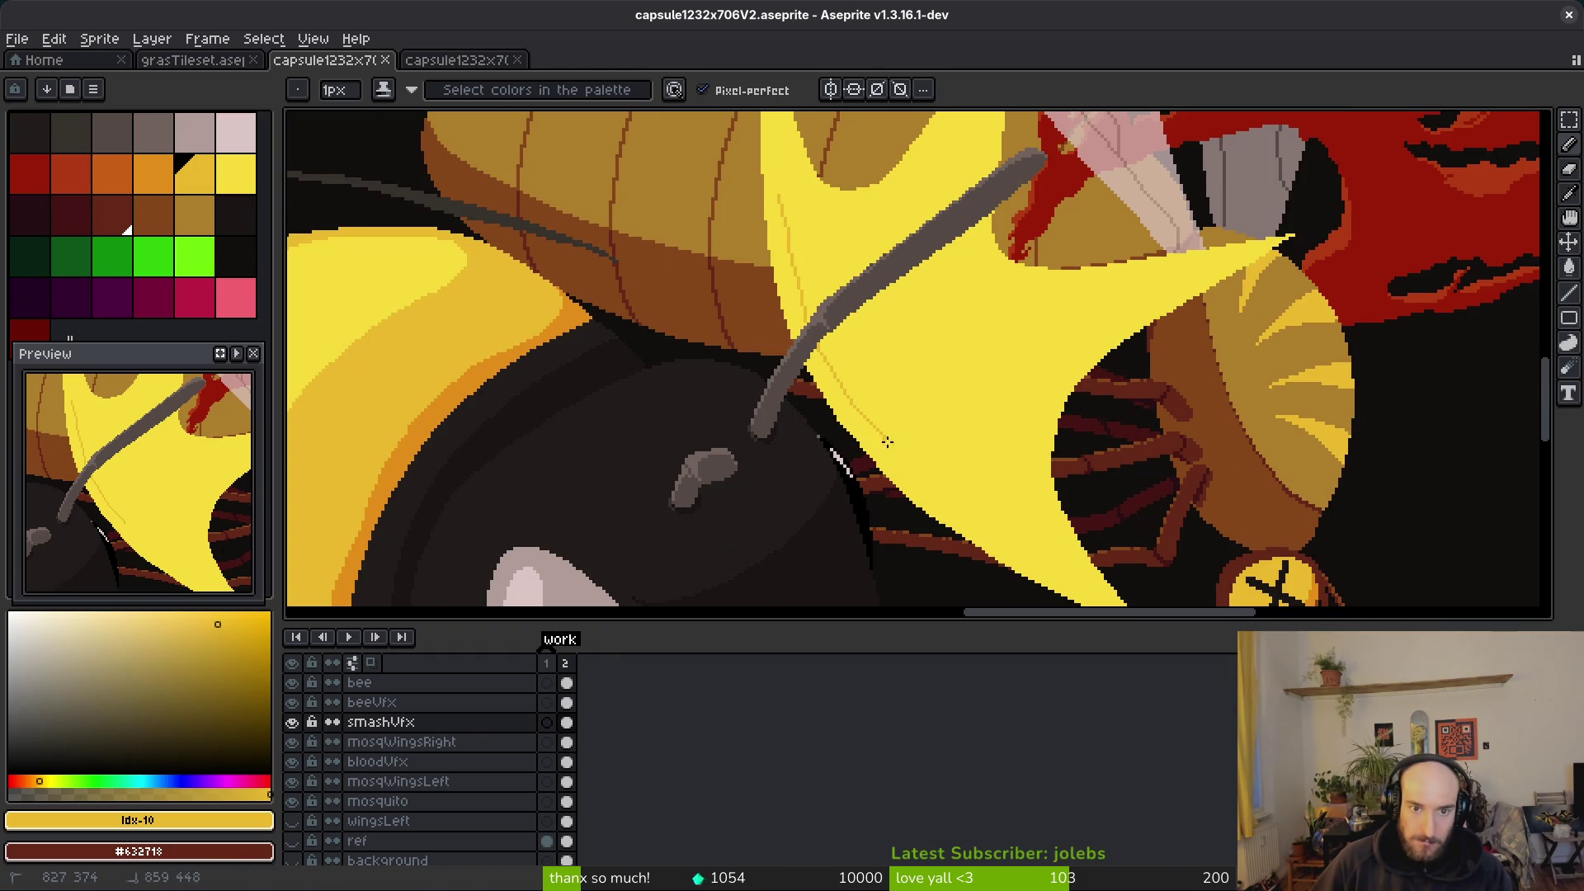
pyautogui.moveTo(1085, 581)
pyautogui.mouseDown()
pyautogui.moveTo(1036, 496)
pyautogui.moveTo(1139, 284)
pyautogui.moveTo(1000, 304)
pyautogui.moveTo(970, 146)
pyautogui.moveTo(863, 247)
pyautogui.mouseUp()
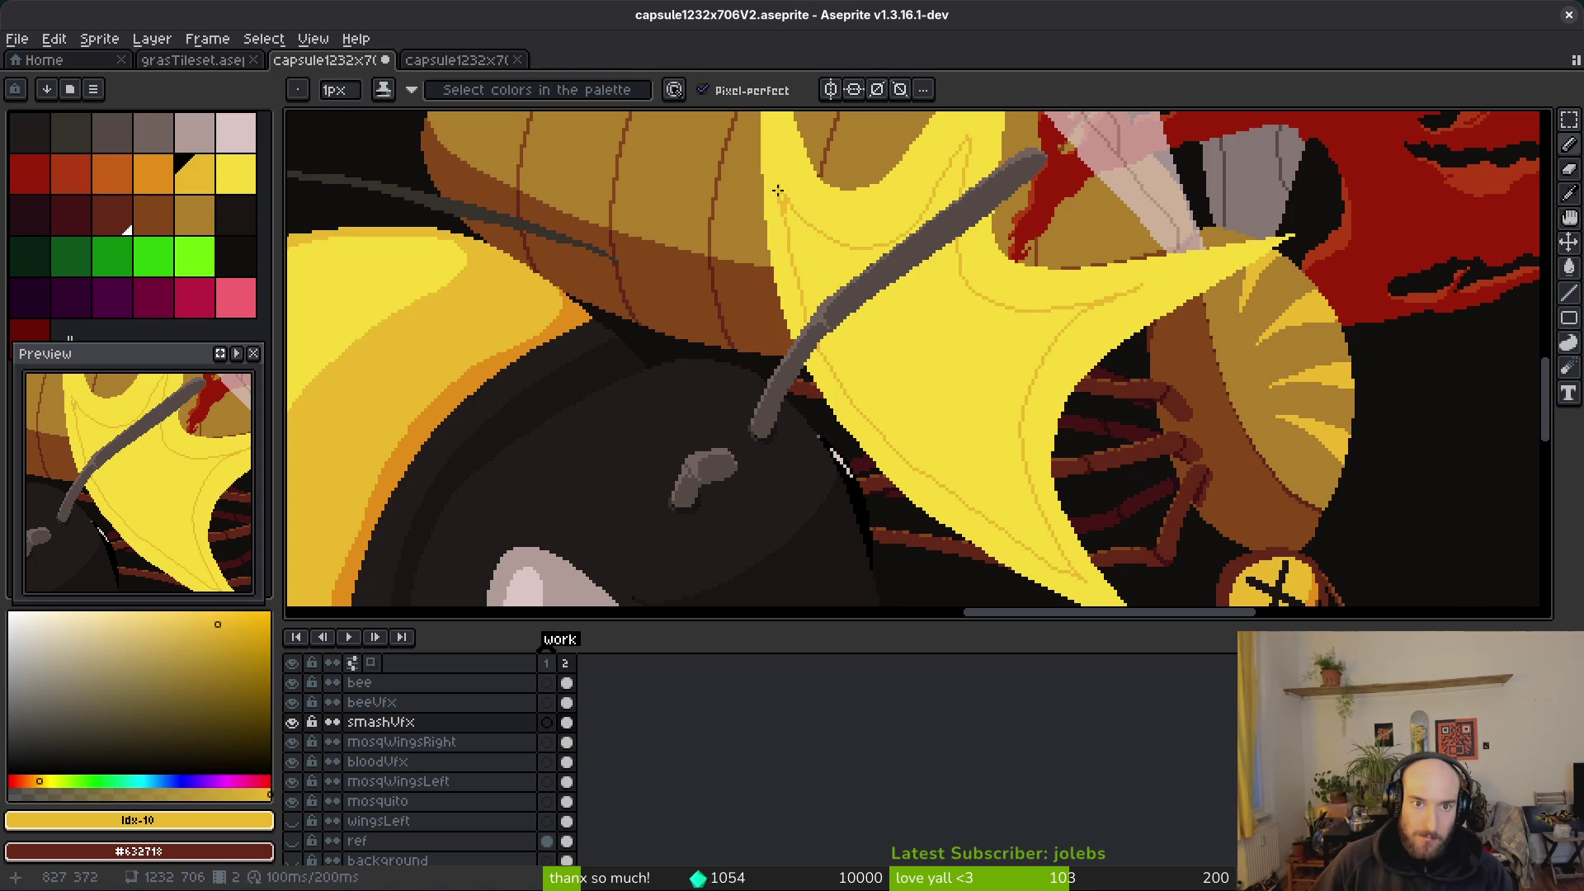
pyautogui.press('g')
pyautogui.scroll(-6, 958, 399)
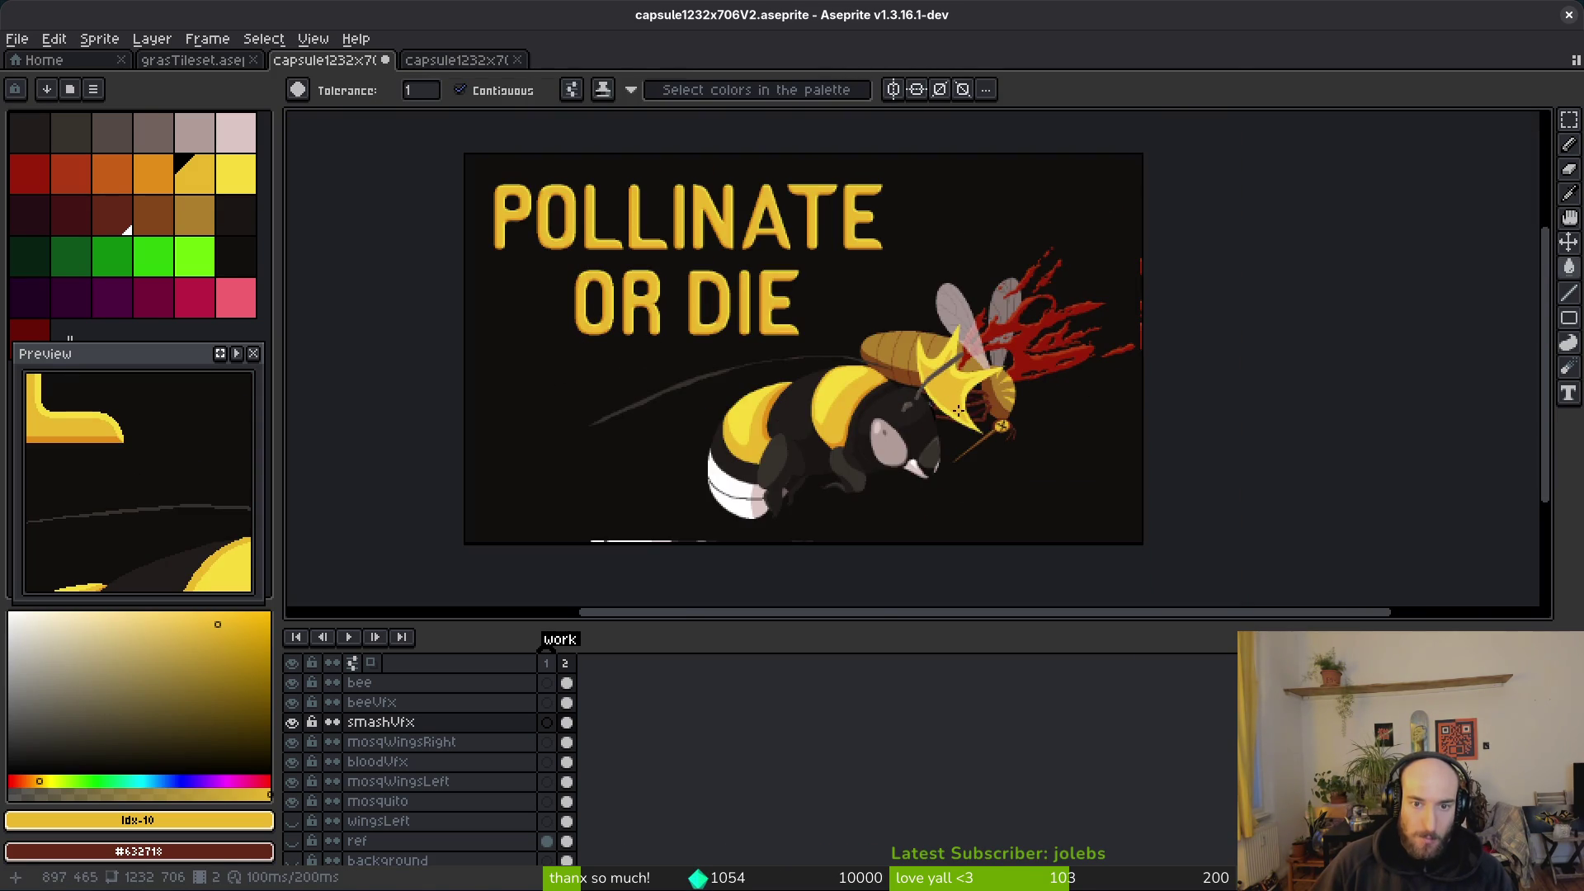
pyautogui.scroll(5, 955, 403)
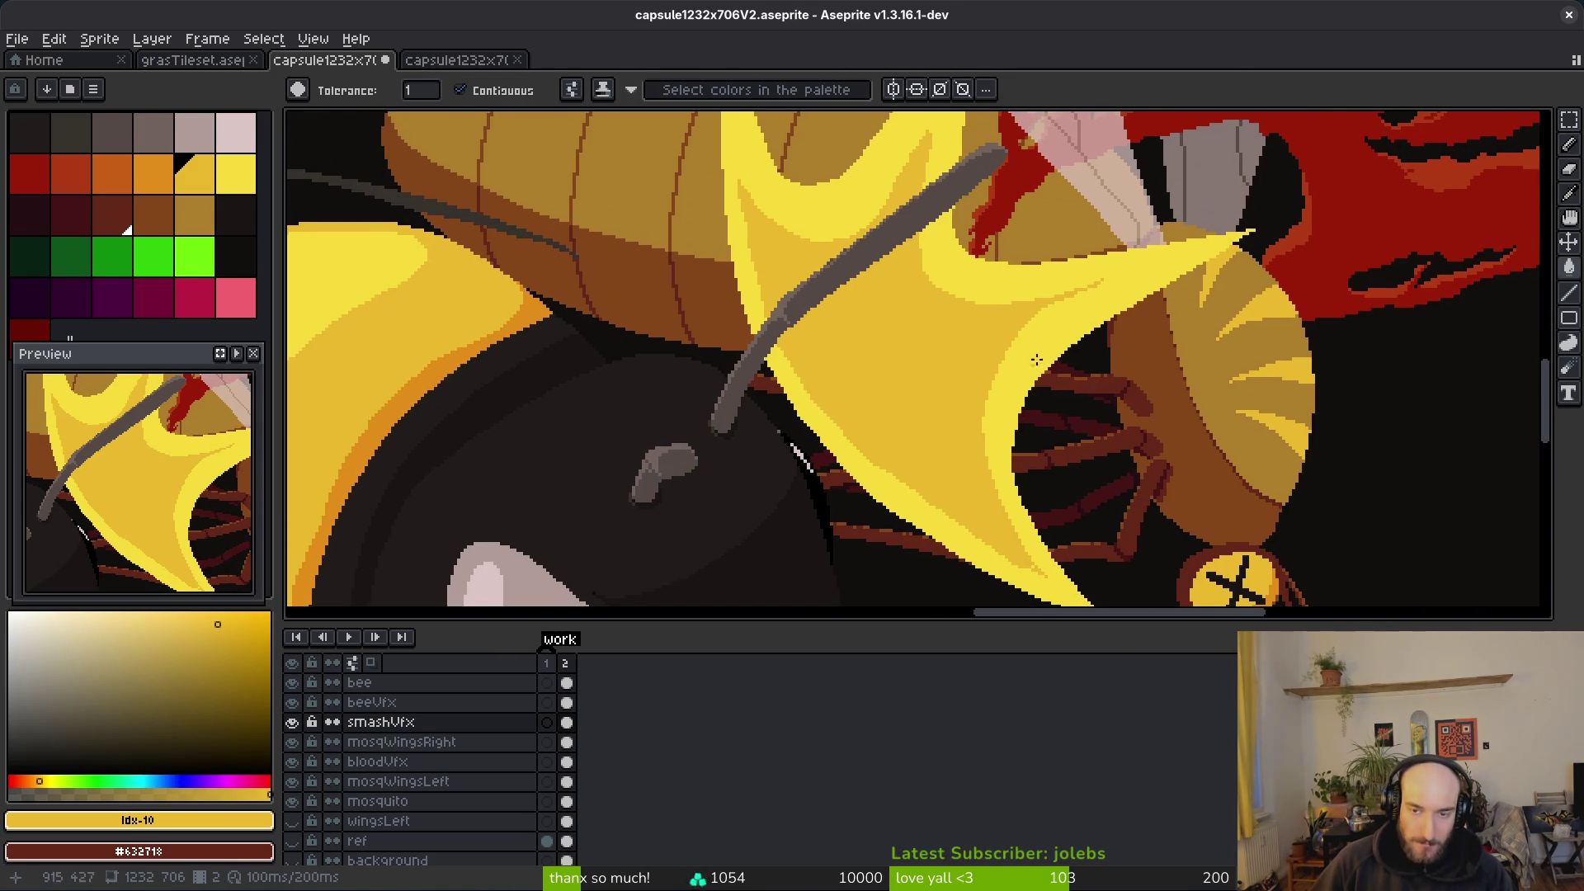
pyautogui.keyDown('alt'); pyautogui.click(753, 308); pyautogui.keyUp('alt')
# Step: Replace the burst's bright yellow band with the blood red using Replace Color
pyautogui.keyDown('alt'); pyautogui.rightClick(1392, 220); pyautogui.keyUp('alt')
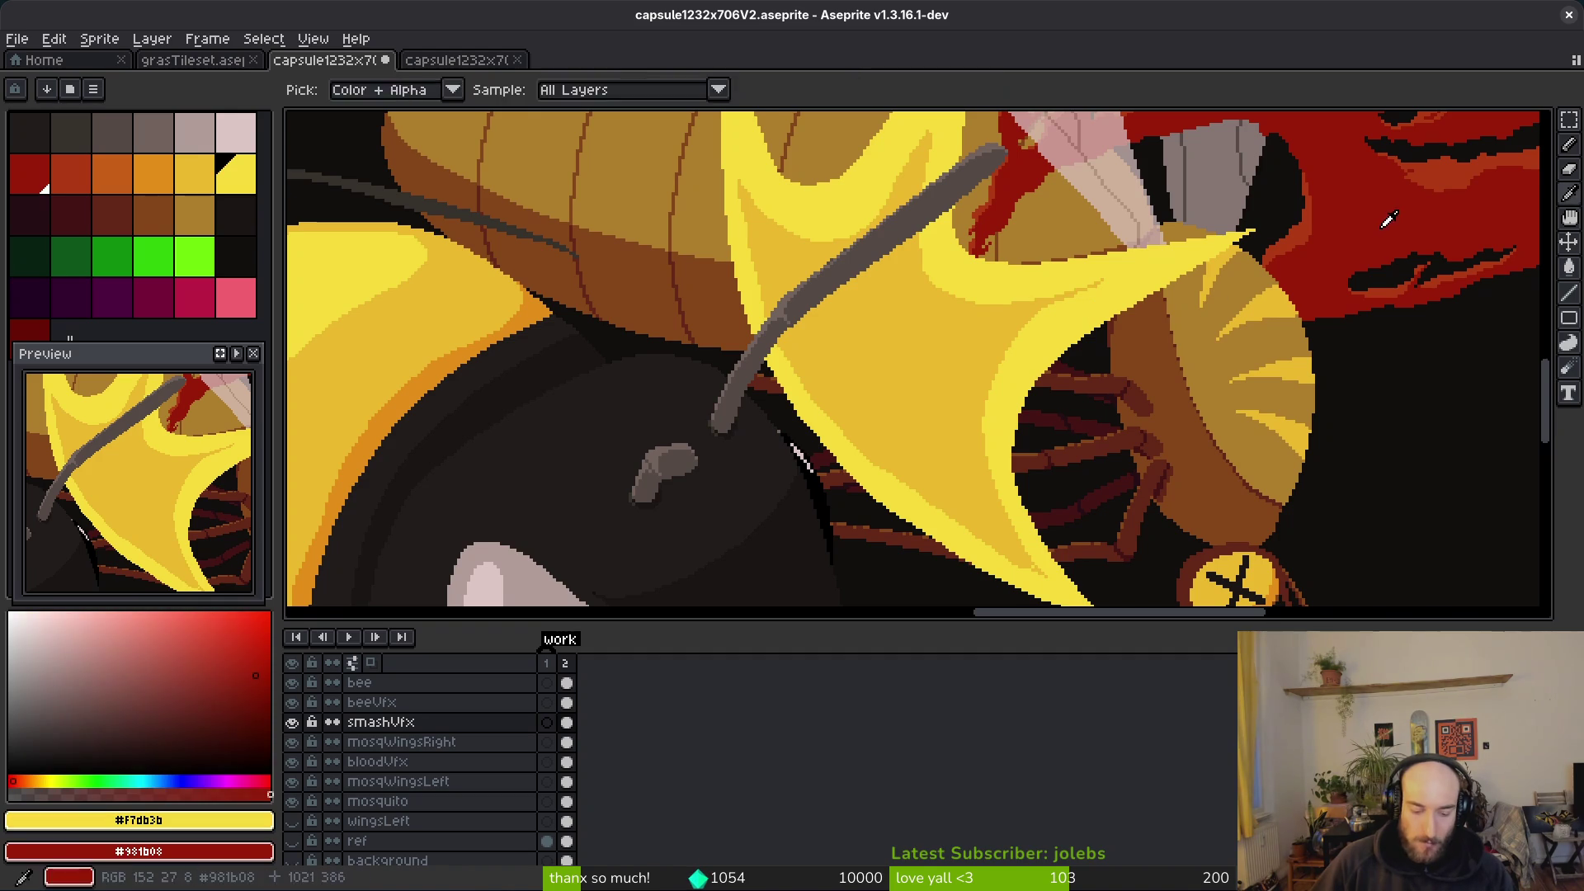
pyautogui.hotkey('shift', 'r')
pyautogui.click(544, 145)
pyautogui.keyDown('alt'); pyautogui.click(905, 339); pyautogui.keyUp('alt')
pyautogui.keyDown('alt'); pyautogui.rightClick(376, 275); pyautogui.keyUp('alt')
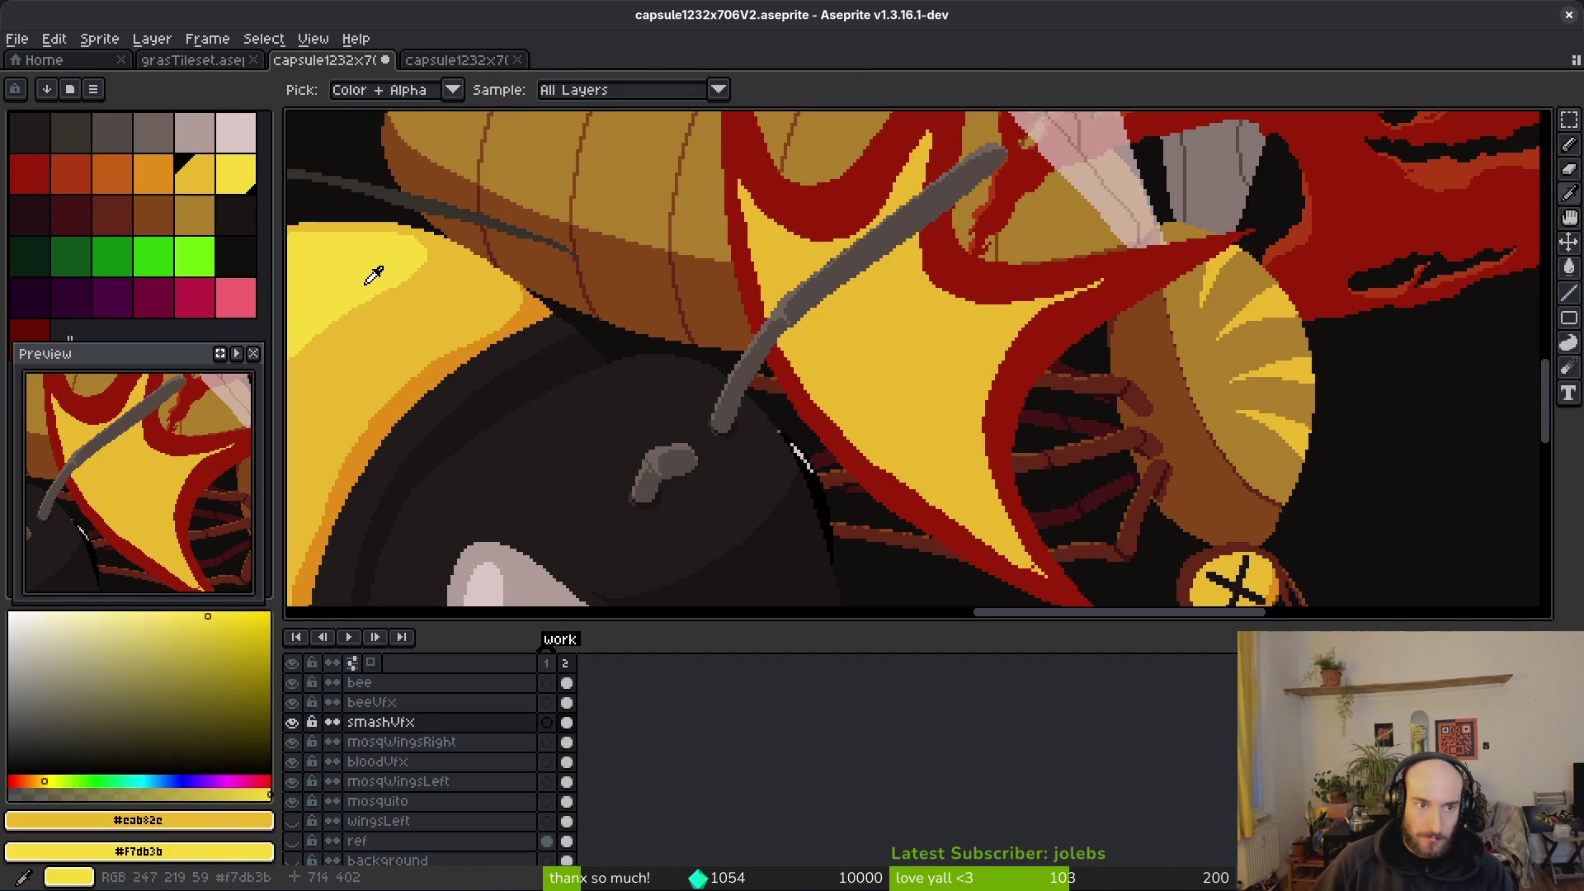
pyautogui.hotkey('shift', 'r')
pyautogui.click(542, 148)
# Step: Turn the red areas of the burst into a darker gold shade
pyautogui.click(1078, 283)
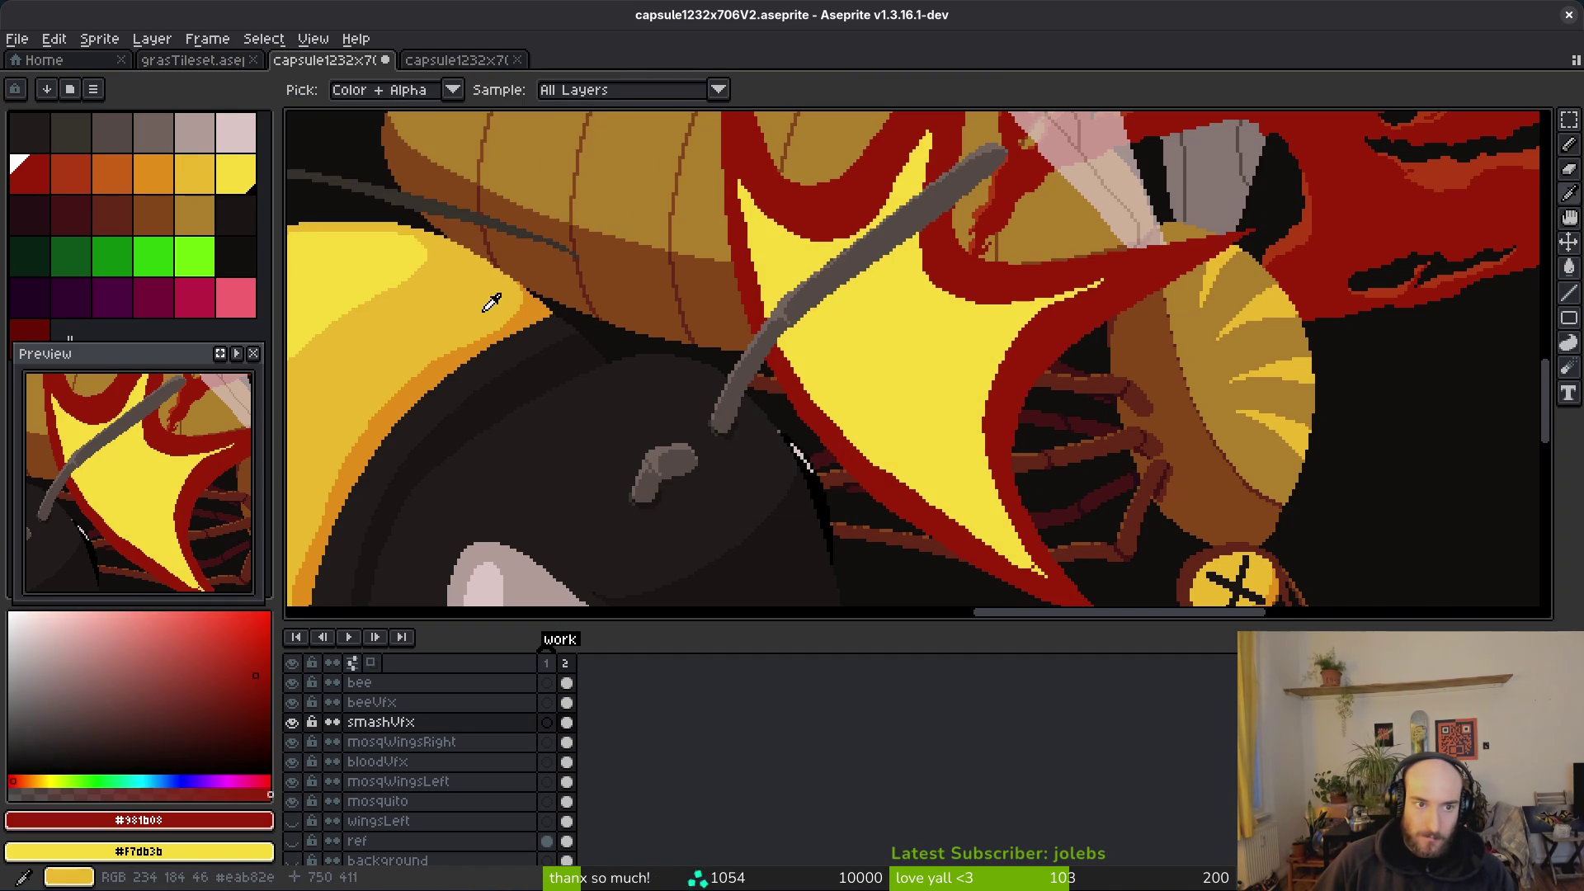
pyautogui.keyDown('alt'); pyautogui.rightClick(504, 308); pyautogui.keyUp('alt')
pyautogui.hotkey('shift', 'r')
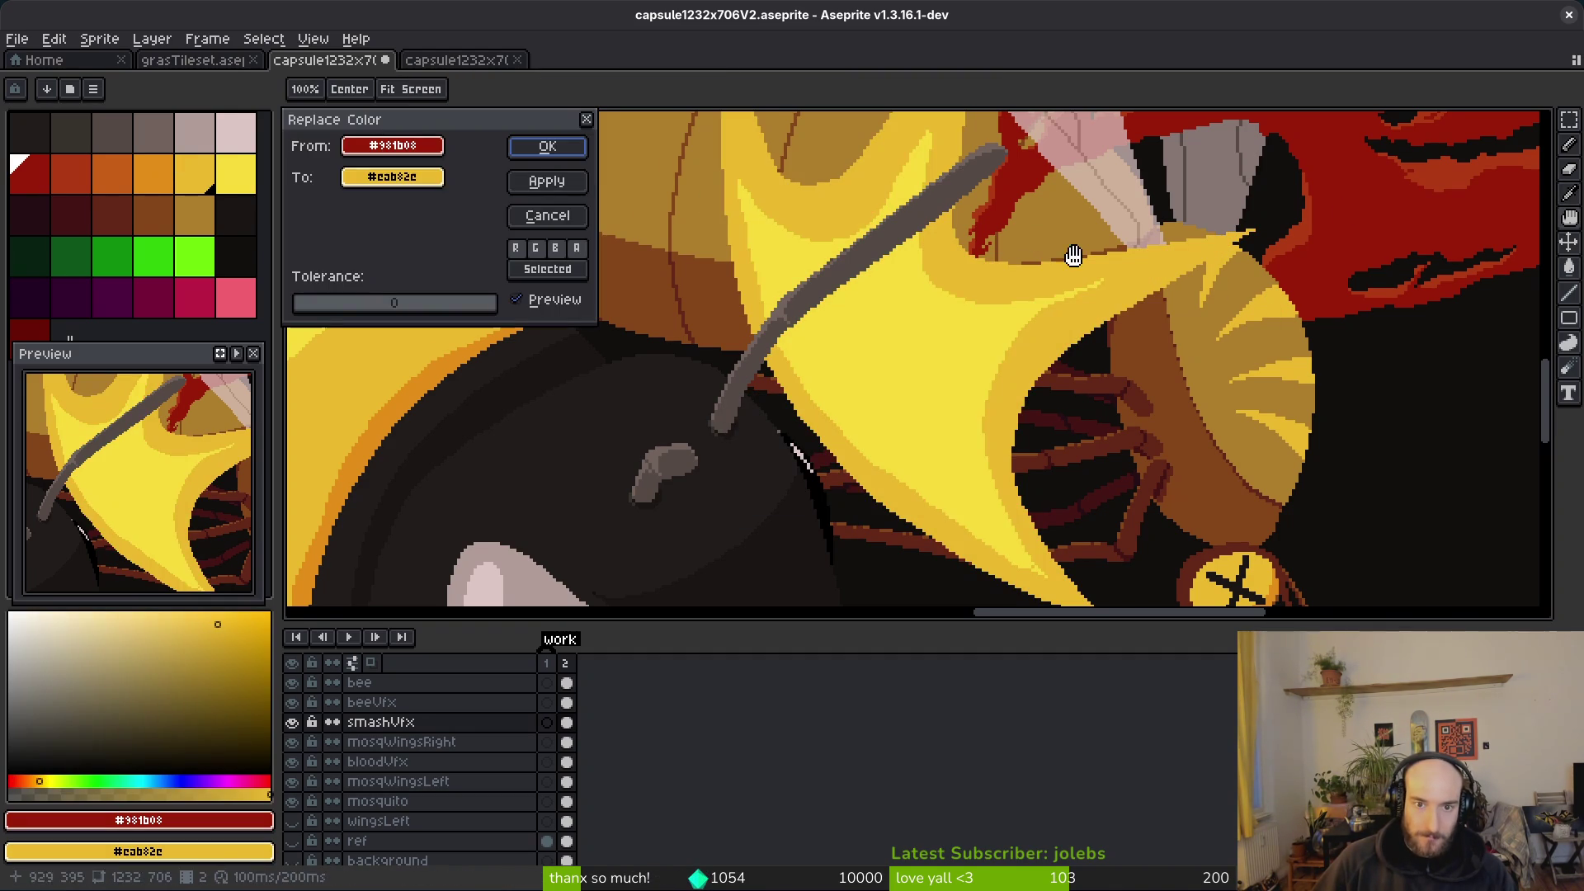
pyautogui.click(547, 146)
pyautogui.scroll(-8, 1115, 421)
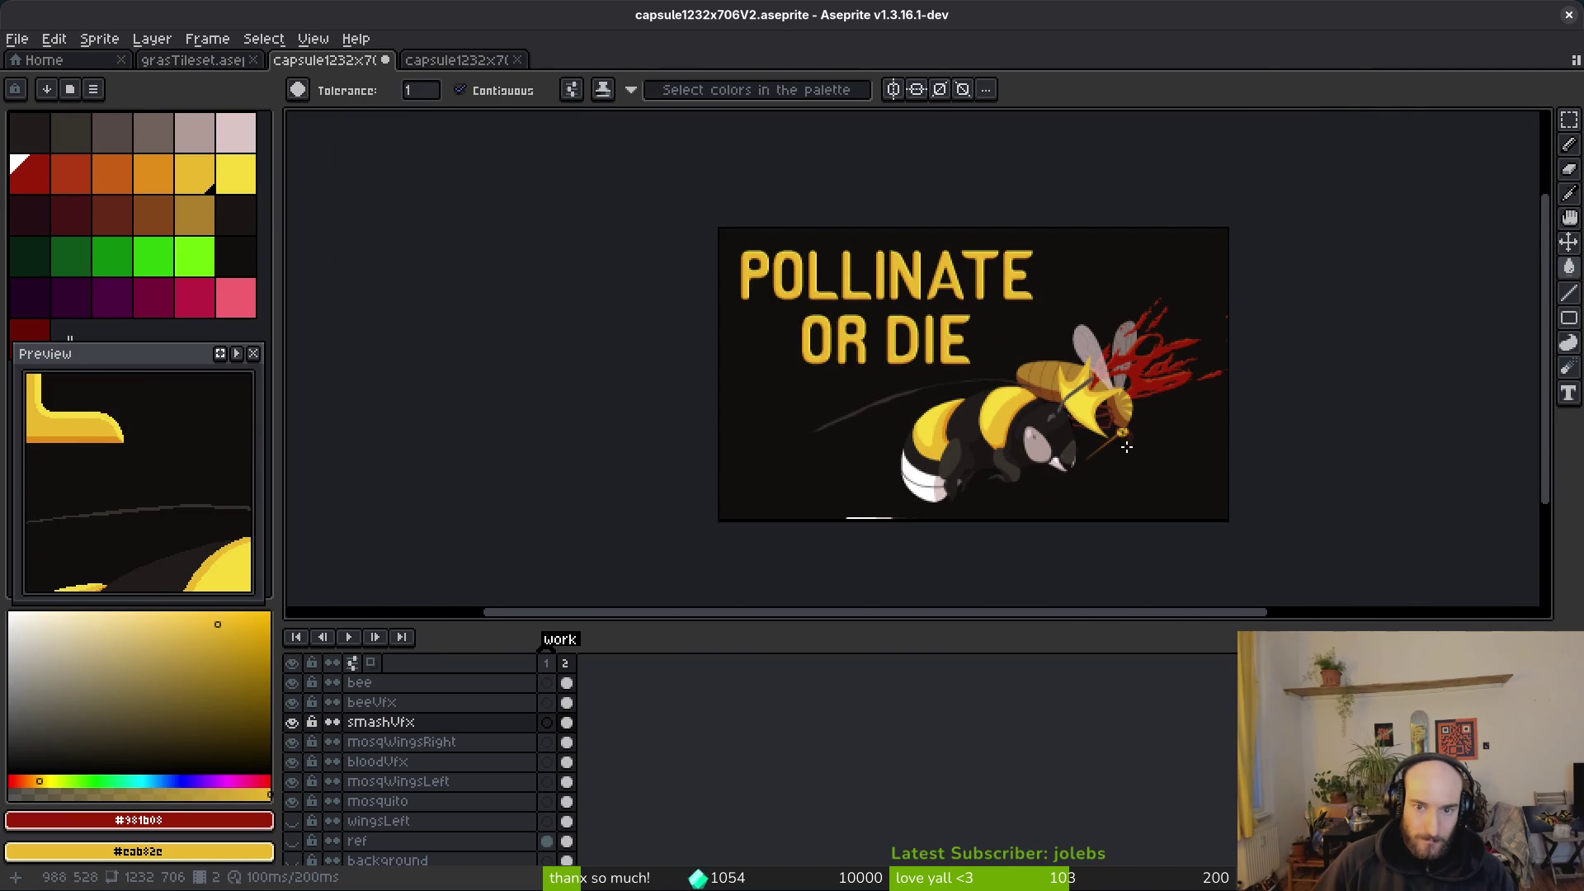
pyautogui.scroll(5, 1129, 439)
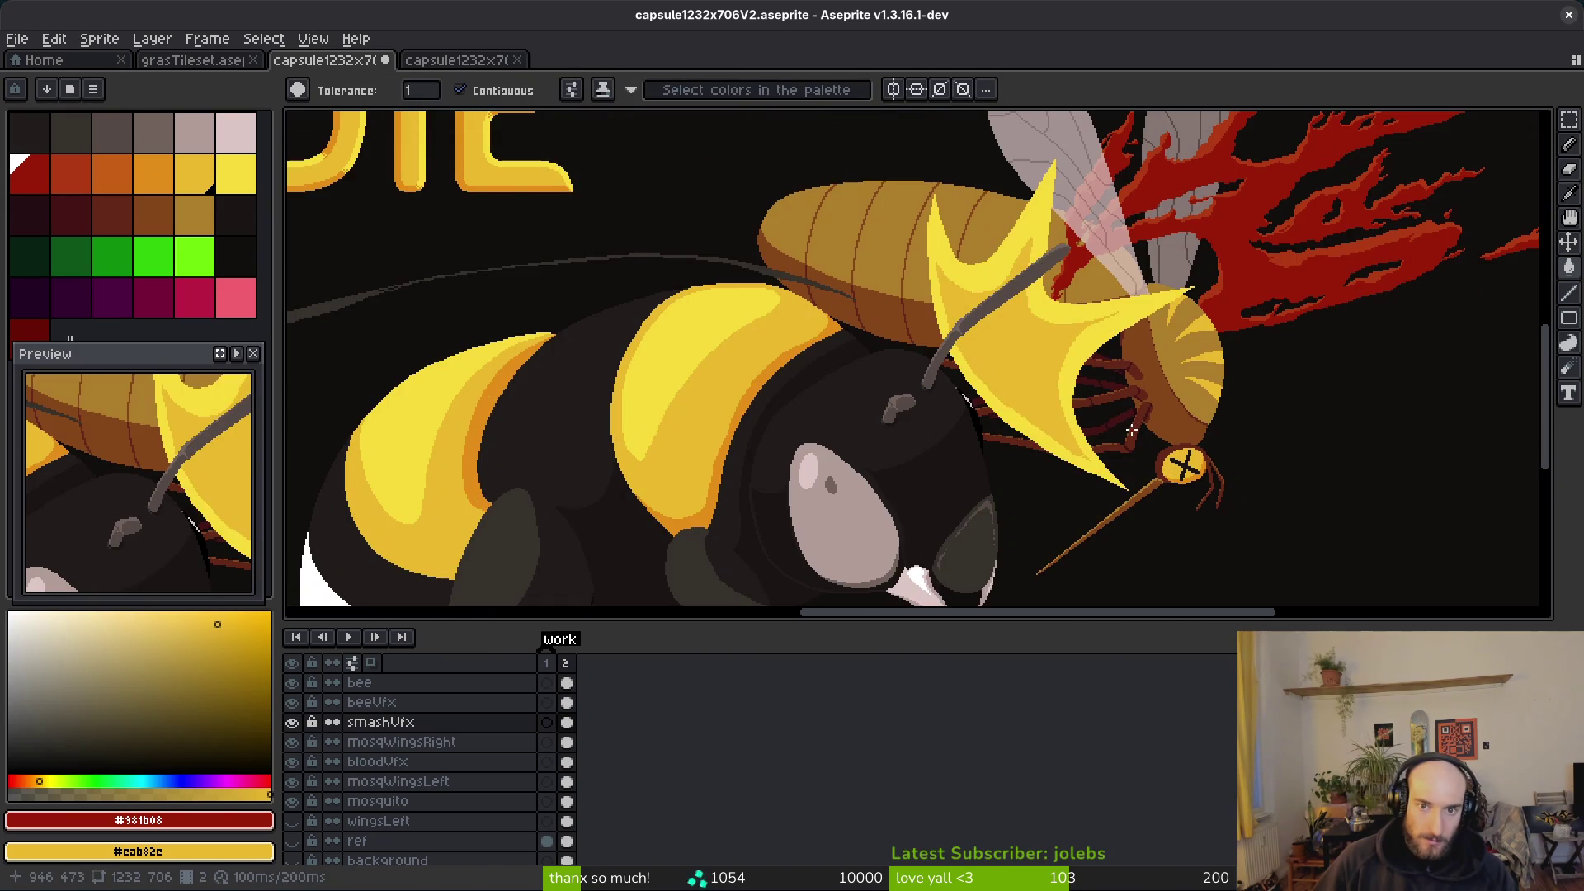
pyautogui.scroll(-4, 1131, 434)
pyautogui.scroll(6, 1126, 441)
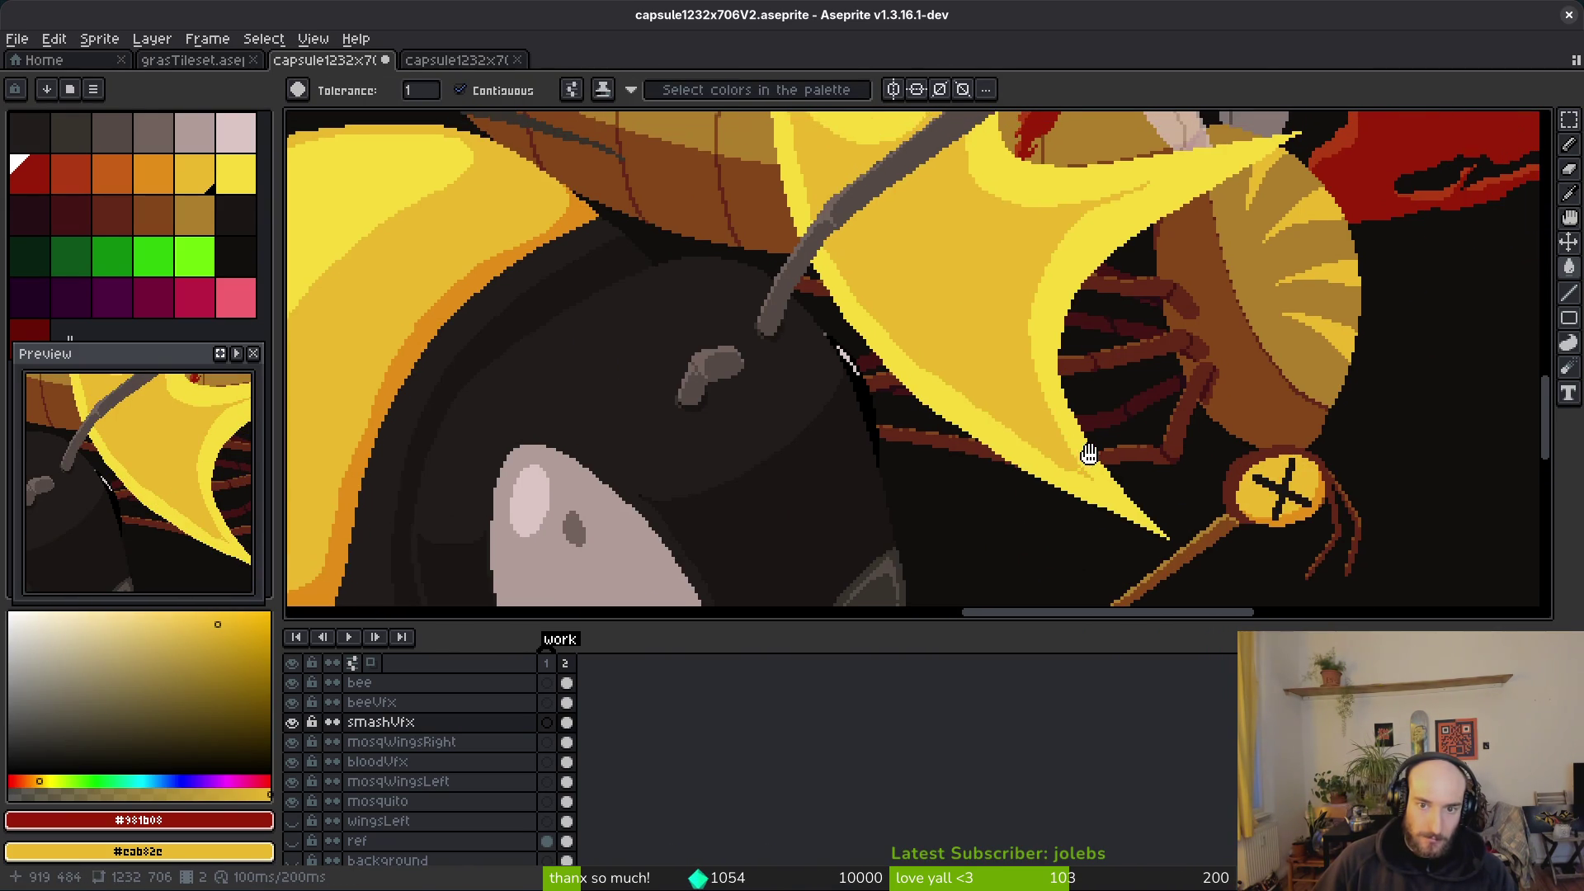
pyautogui.scroll(-1, 1089, 452)
pyautogui.scroll(2, 990, 222)
# Step: Test replacing the darker gold with white, then look over the bee
pyautogui.keyDown('alt'); pyautogui.click(1025, 482); pyautogui.keyUp('alt')
pyautogui.click(11, 614)
pyautogui.hotkey('shift', 'r')
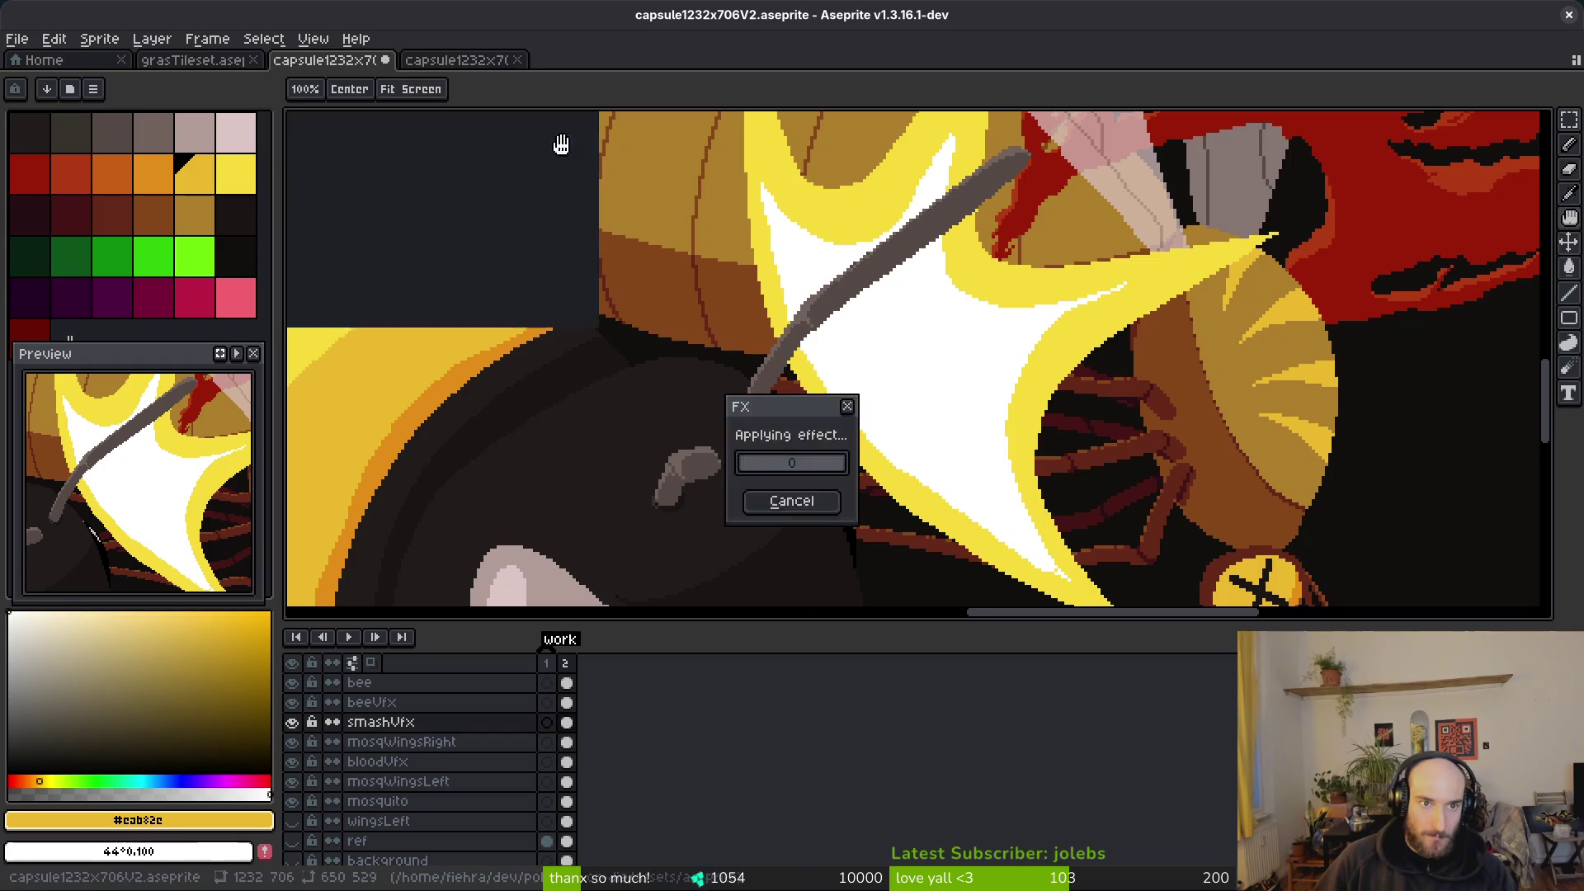
pyautogui.click(571, 154)
pyautogui.scroll(-5, 1059, 401)
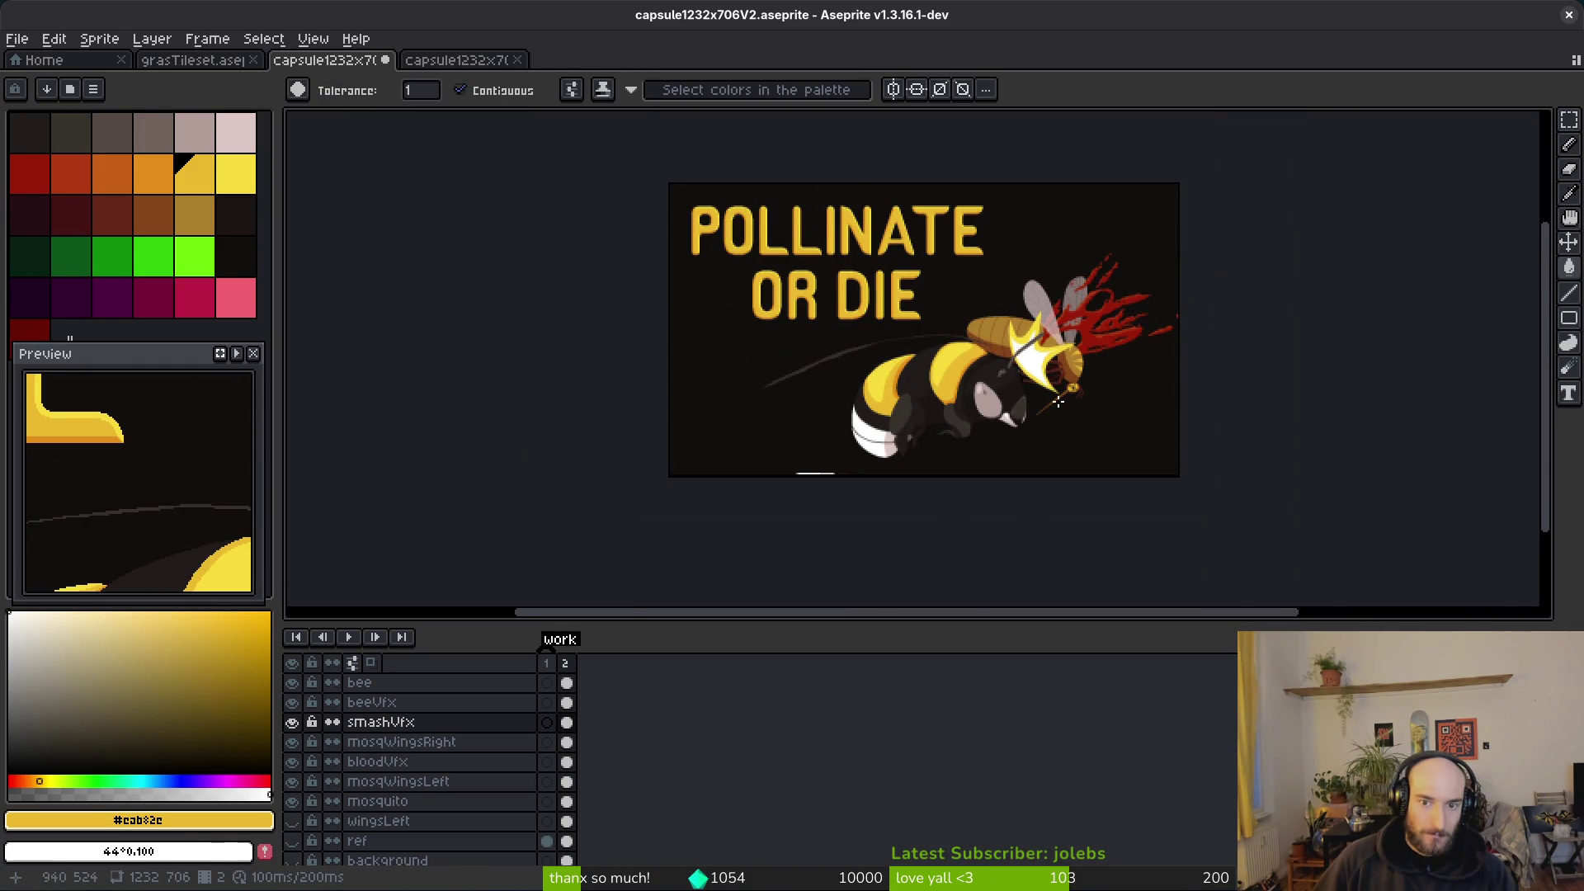
pyautogui.scroll(2, 1058, 402)
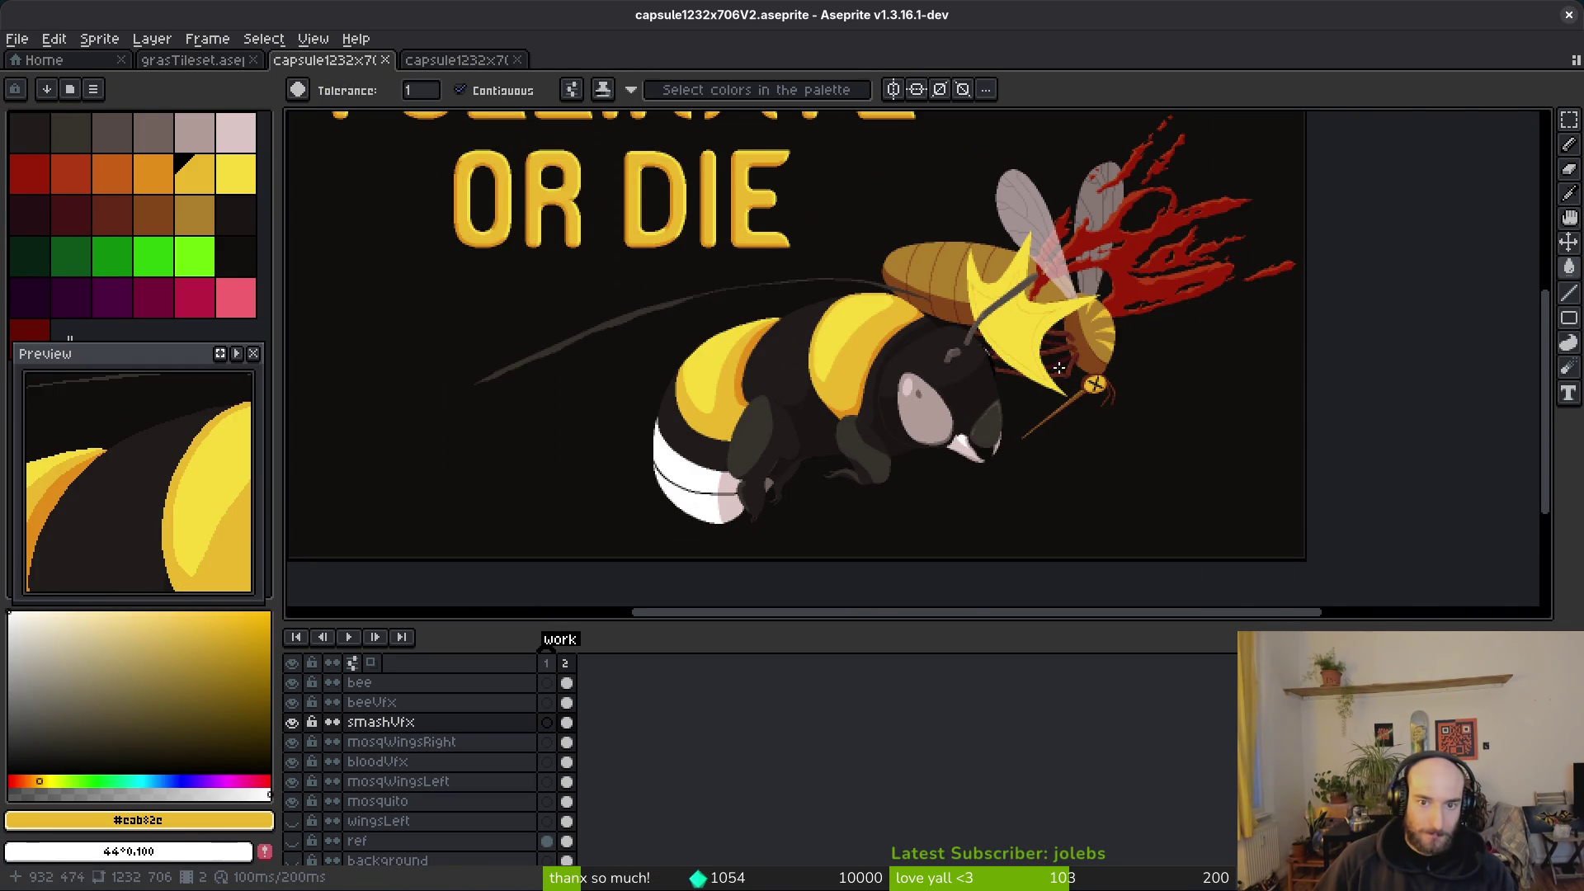
pyautogui.moveTo(1089, 352); pyautogui.dragTo(1047, 396)
pyautogui.press('i')
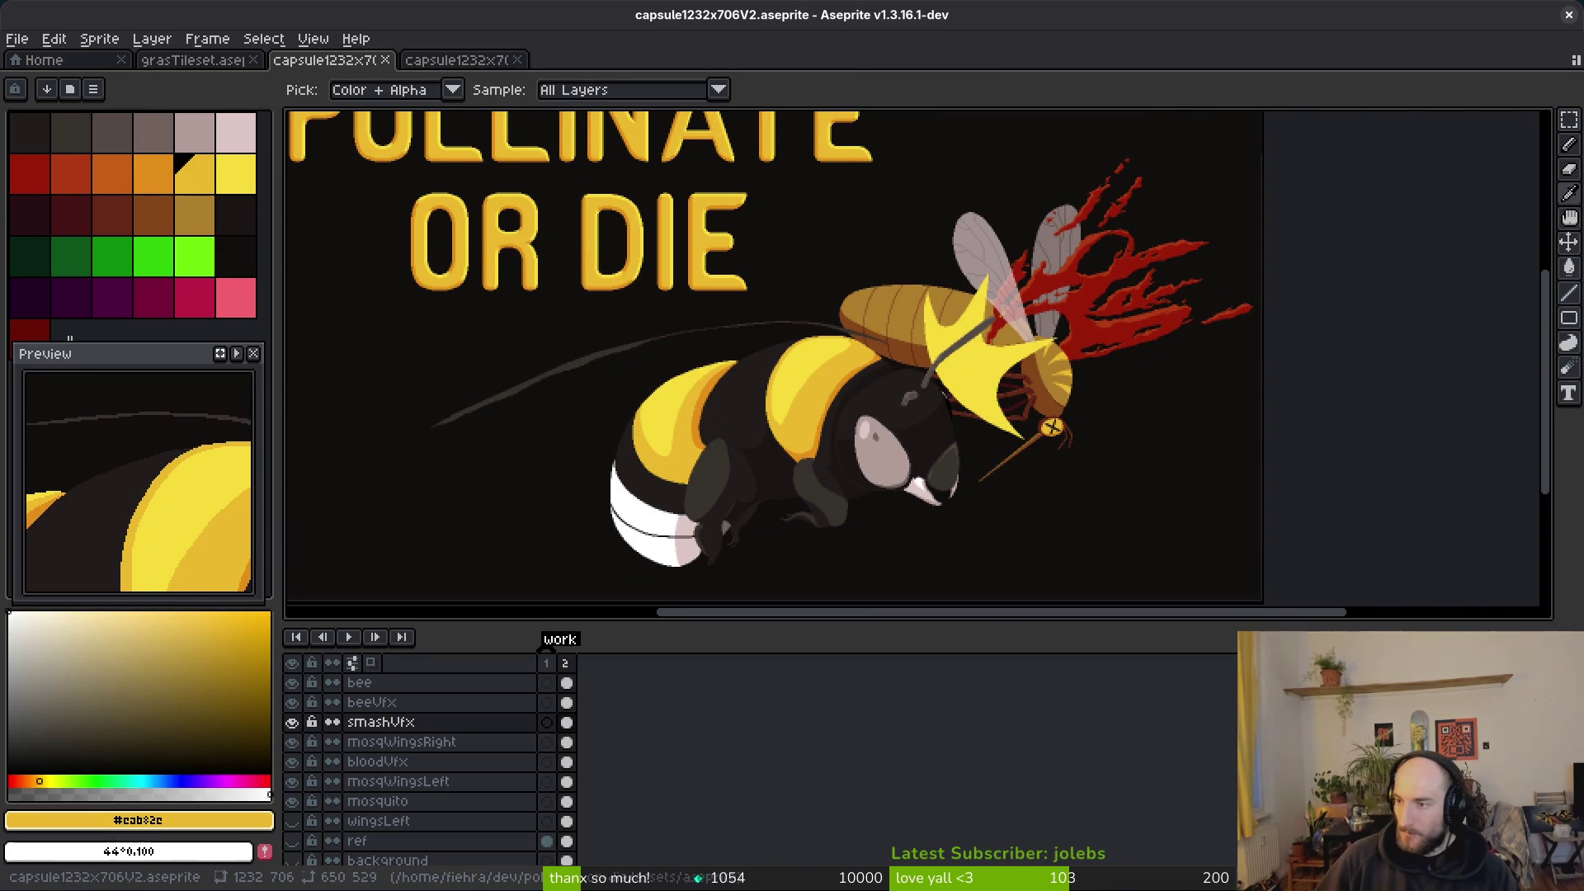